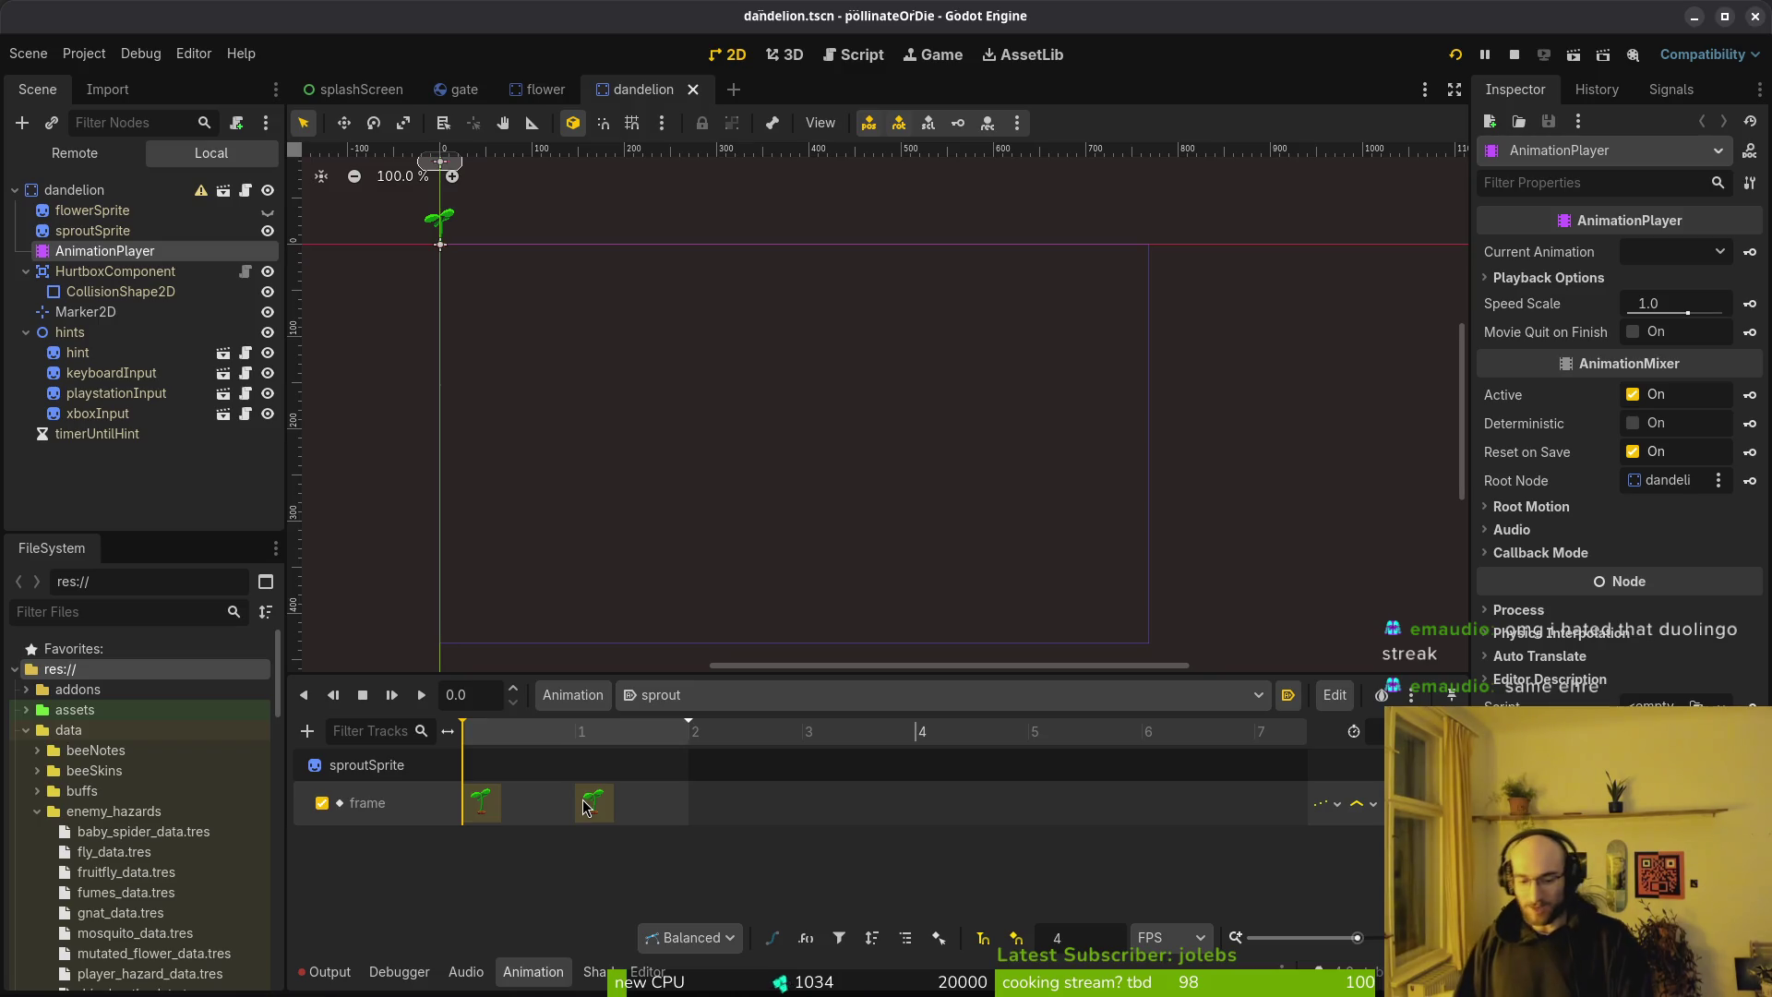
Check the Godot output log for parse errors, then return to the sprout animation editor
{"action": "left_click", "coordinate": [323, 971]}
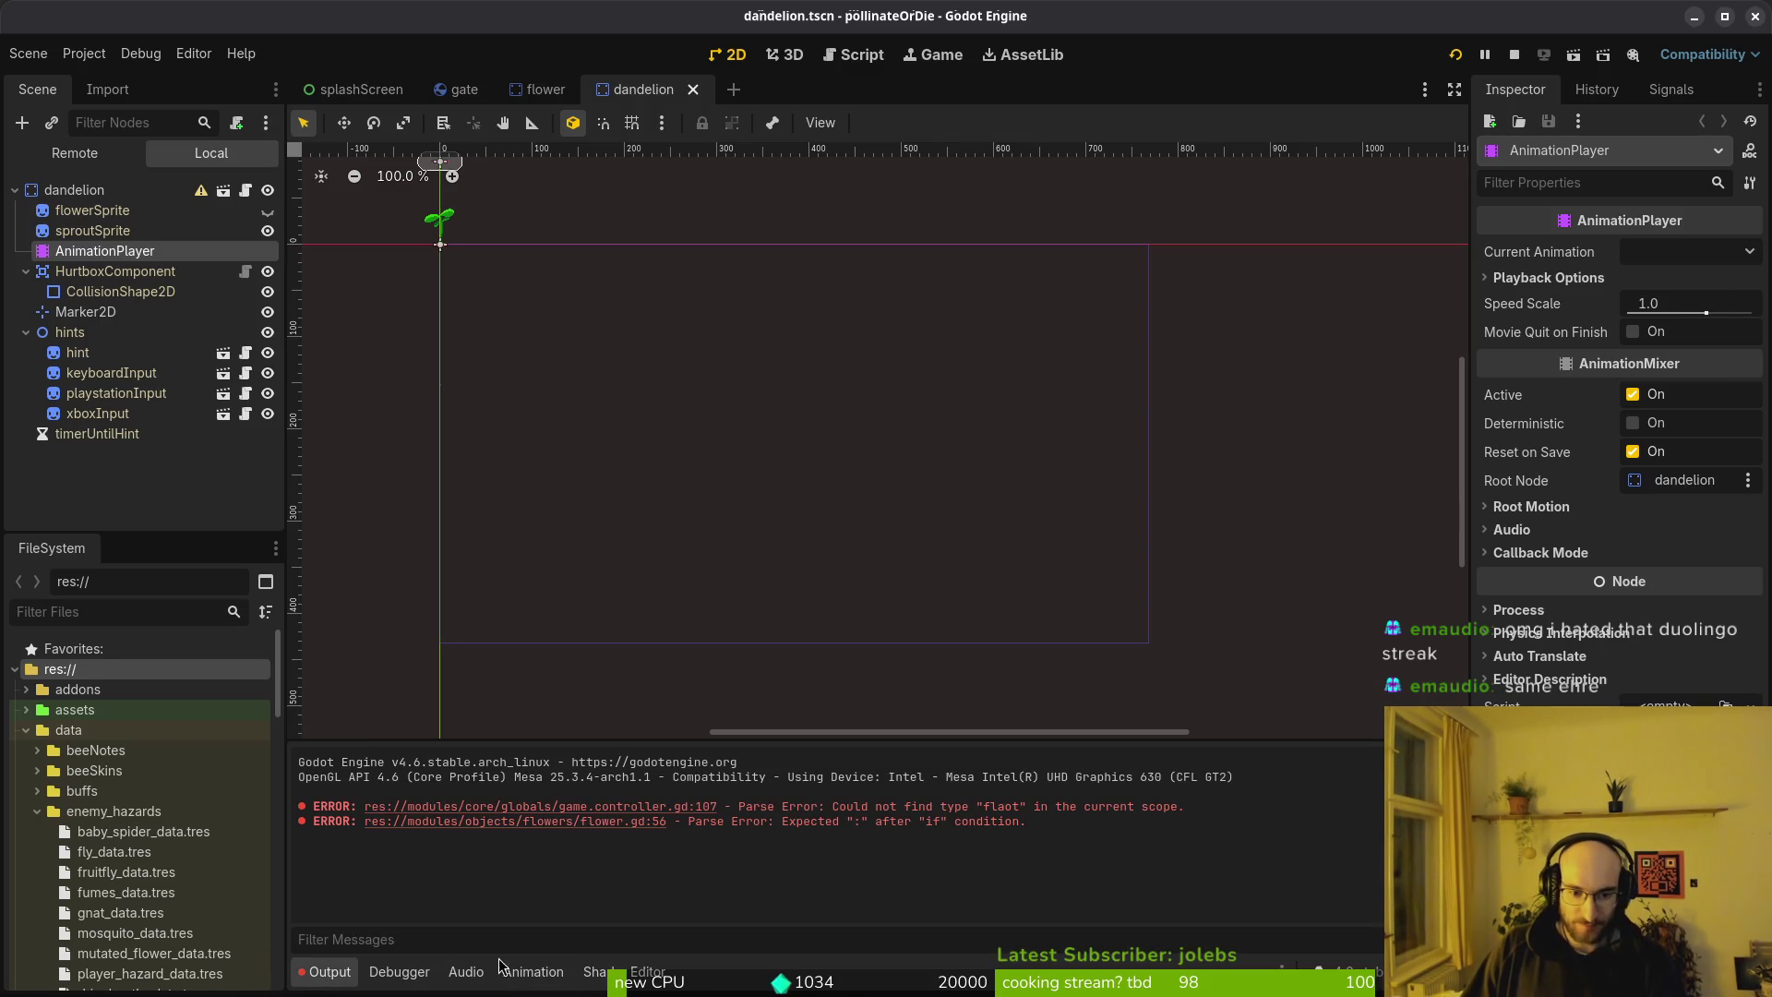
{"action": "left_click", "coordinate": [533, 972]}
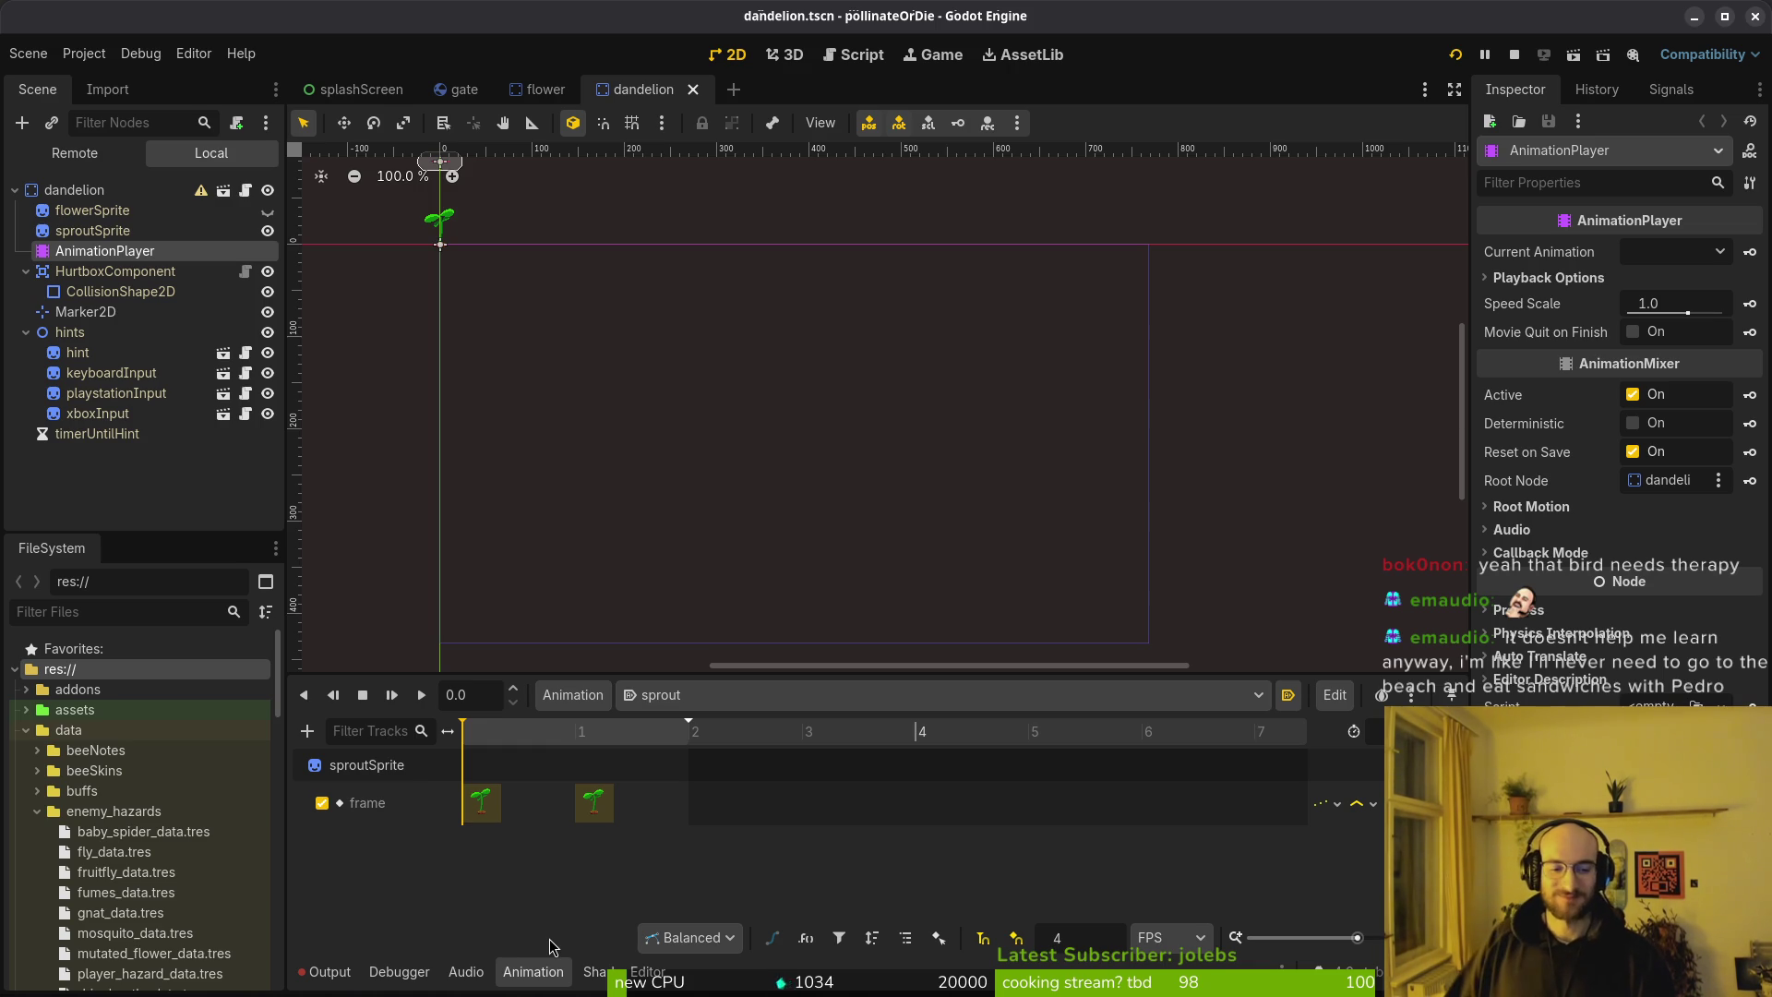
{"action": "left_click", "coordinate": [328, 971]}
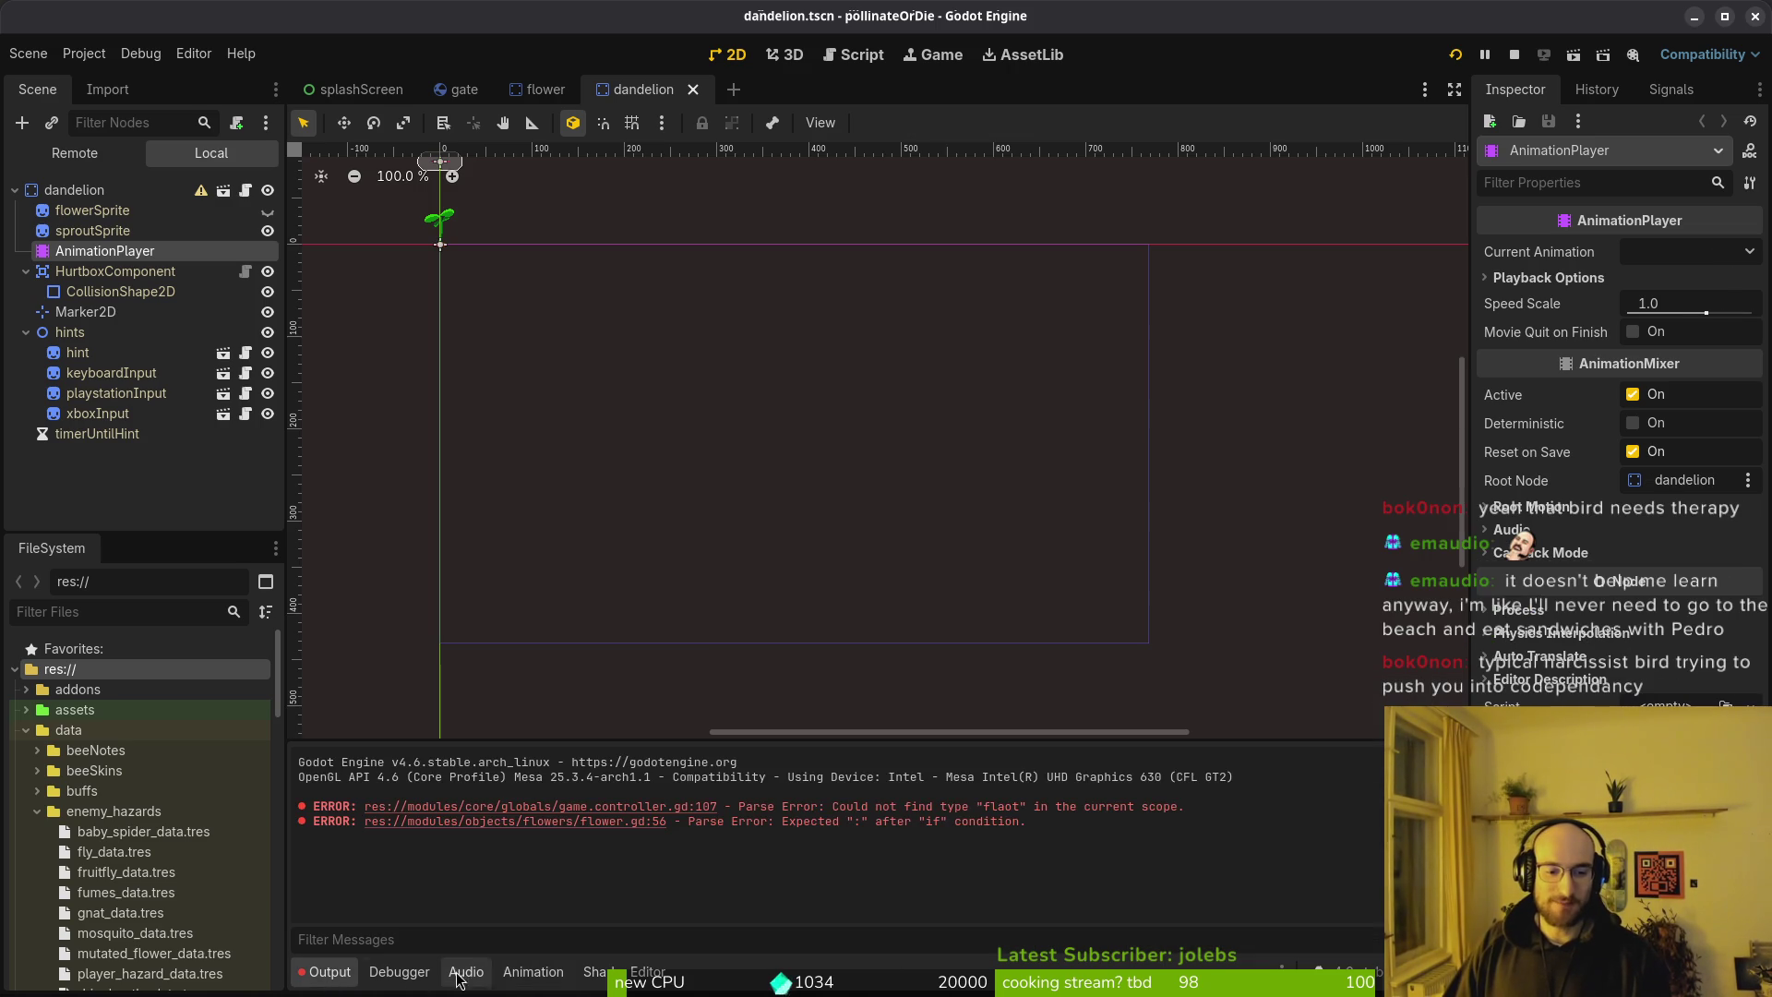
{"action": "left_click", "coordinate": [523, 986]}
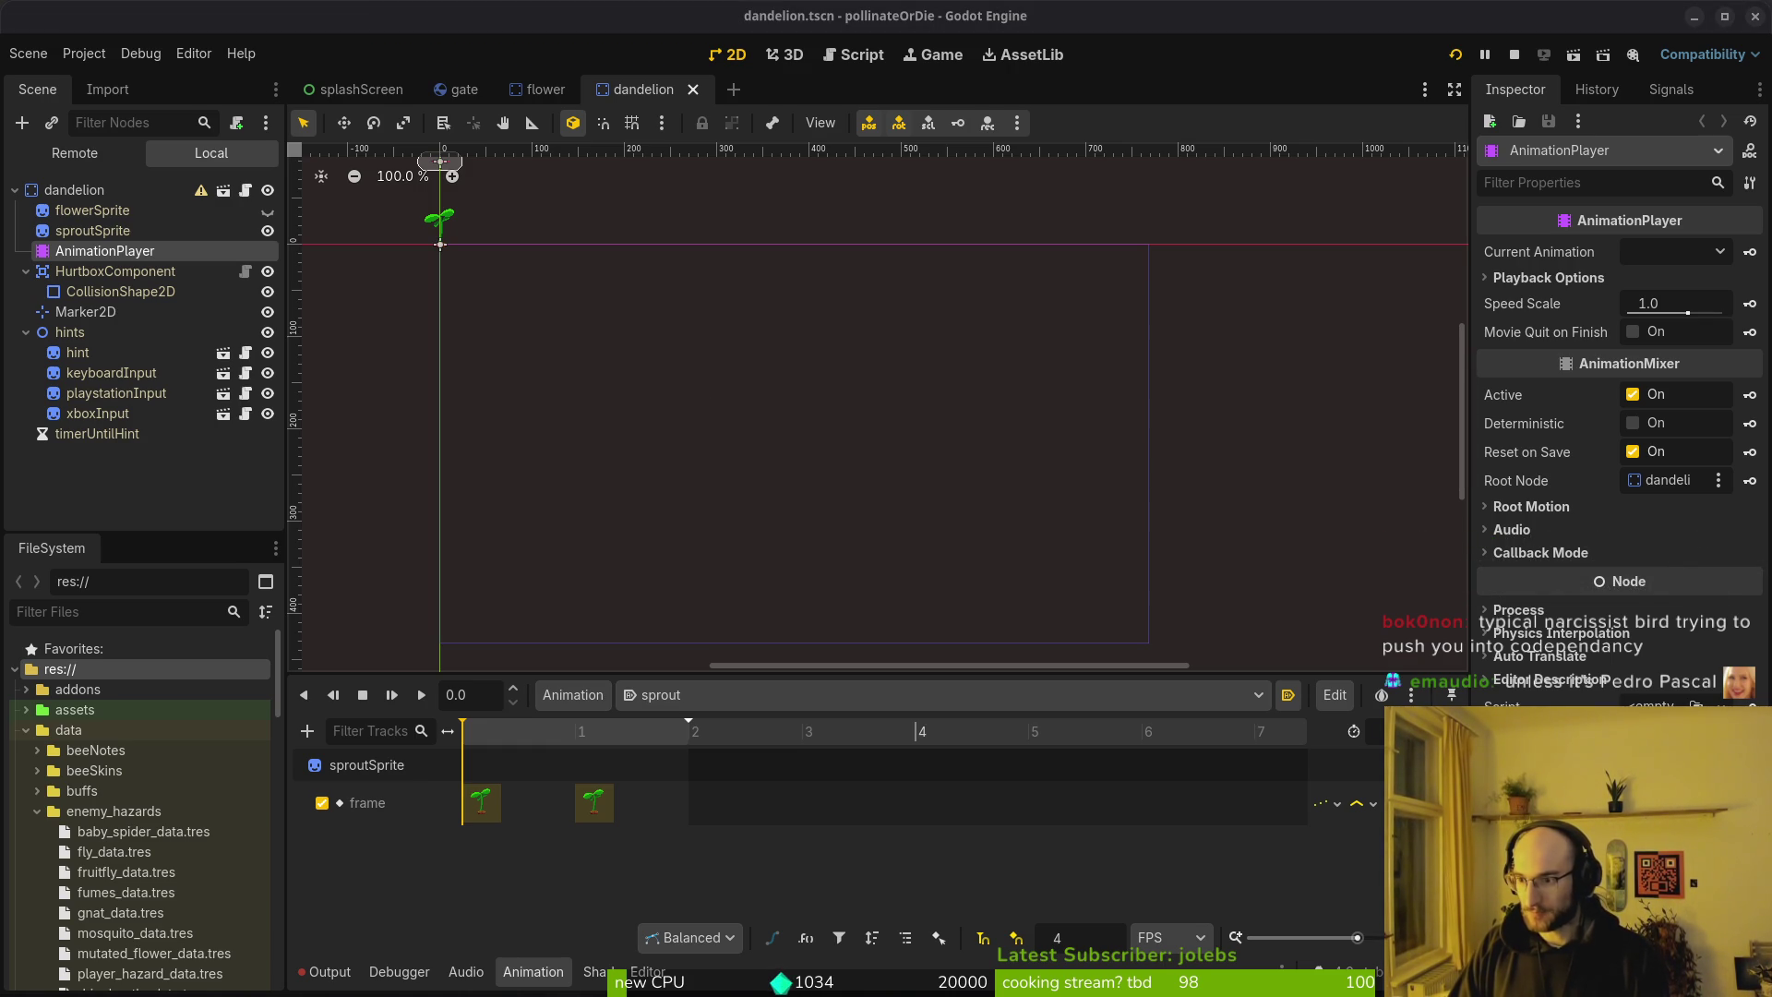
In the browser, view image results and rerun the actor search with the corrected spelling
{"action": "key", "text": "super+shift+Left"}
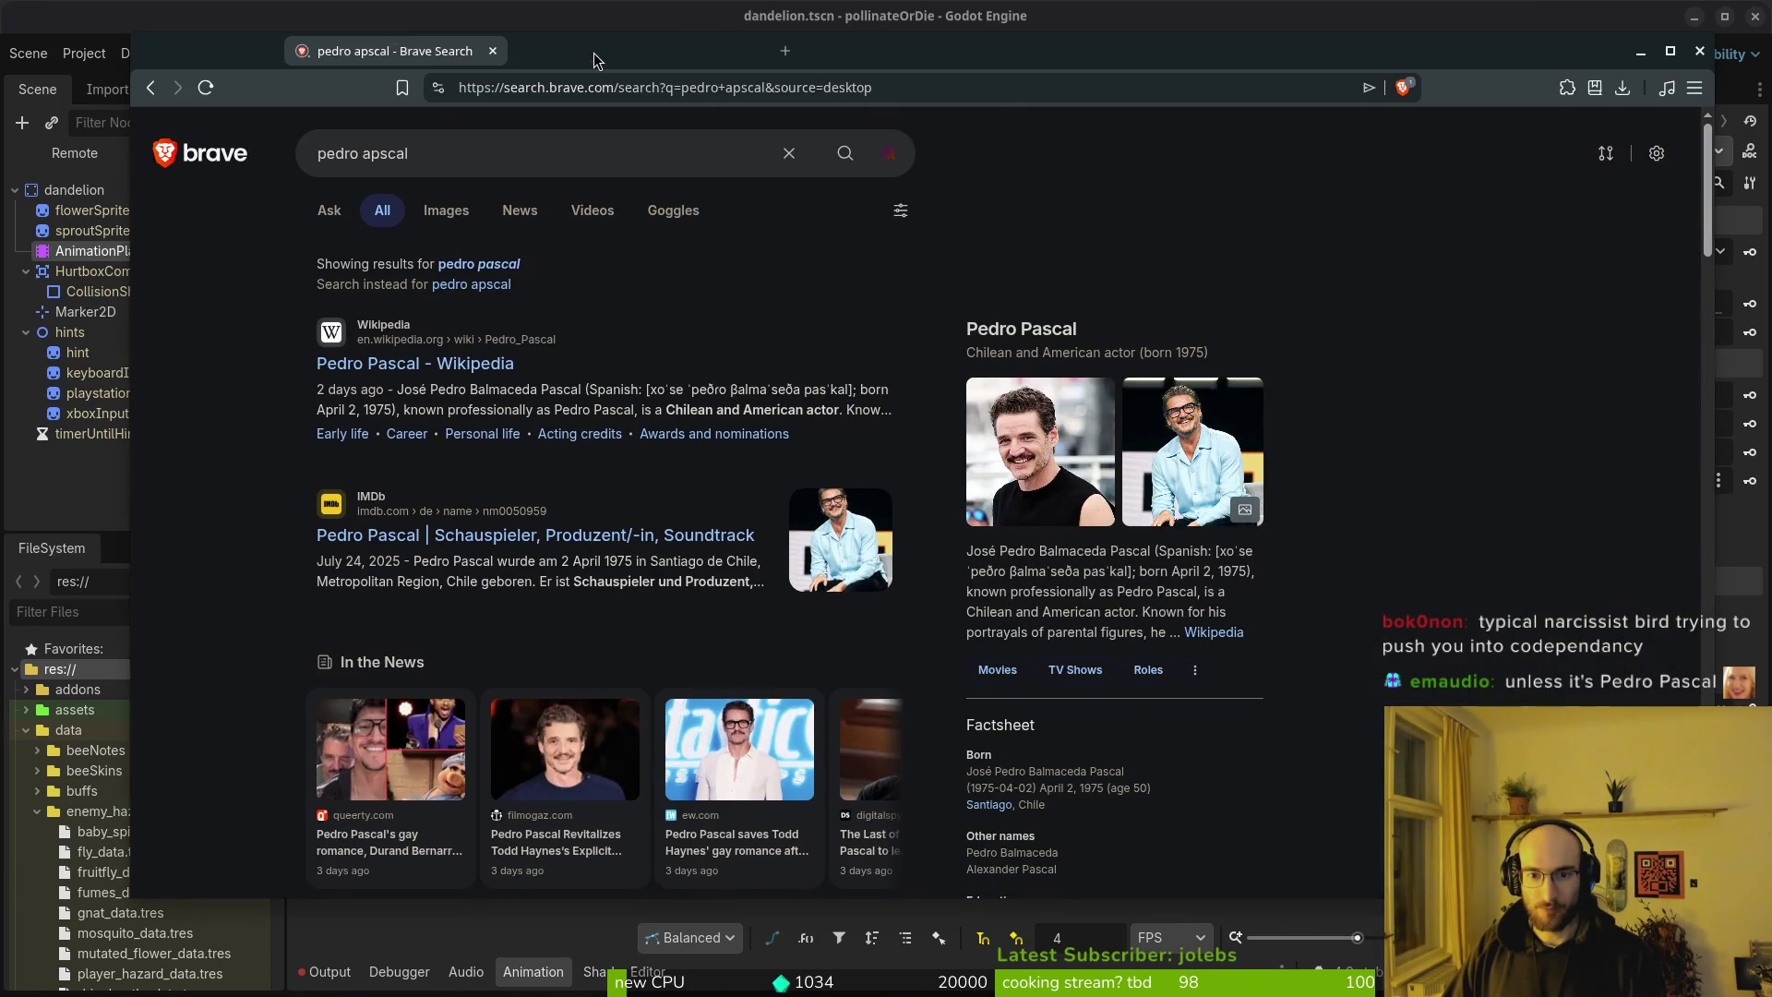
{"action": "left_click", "coordinate": [430, 219]}
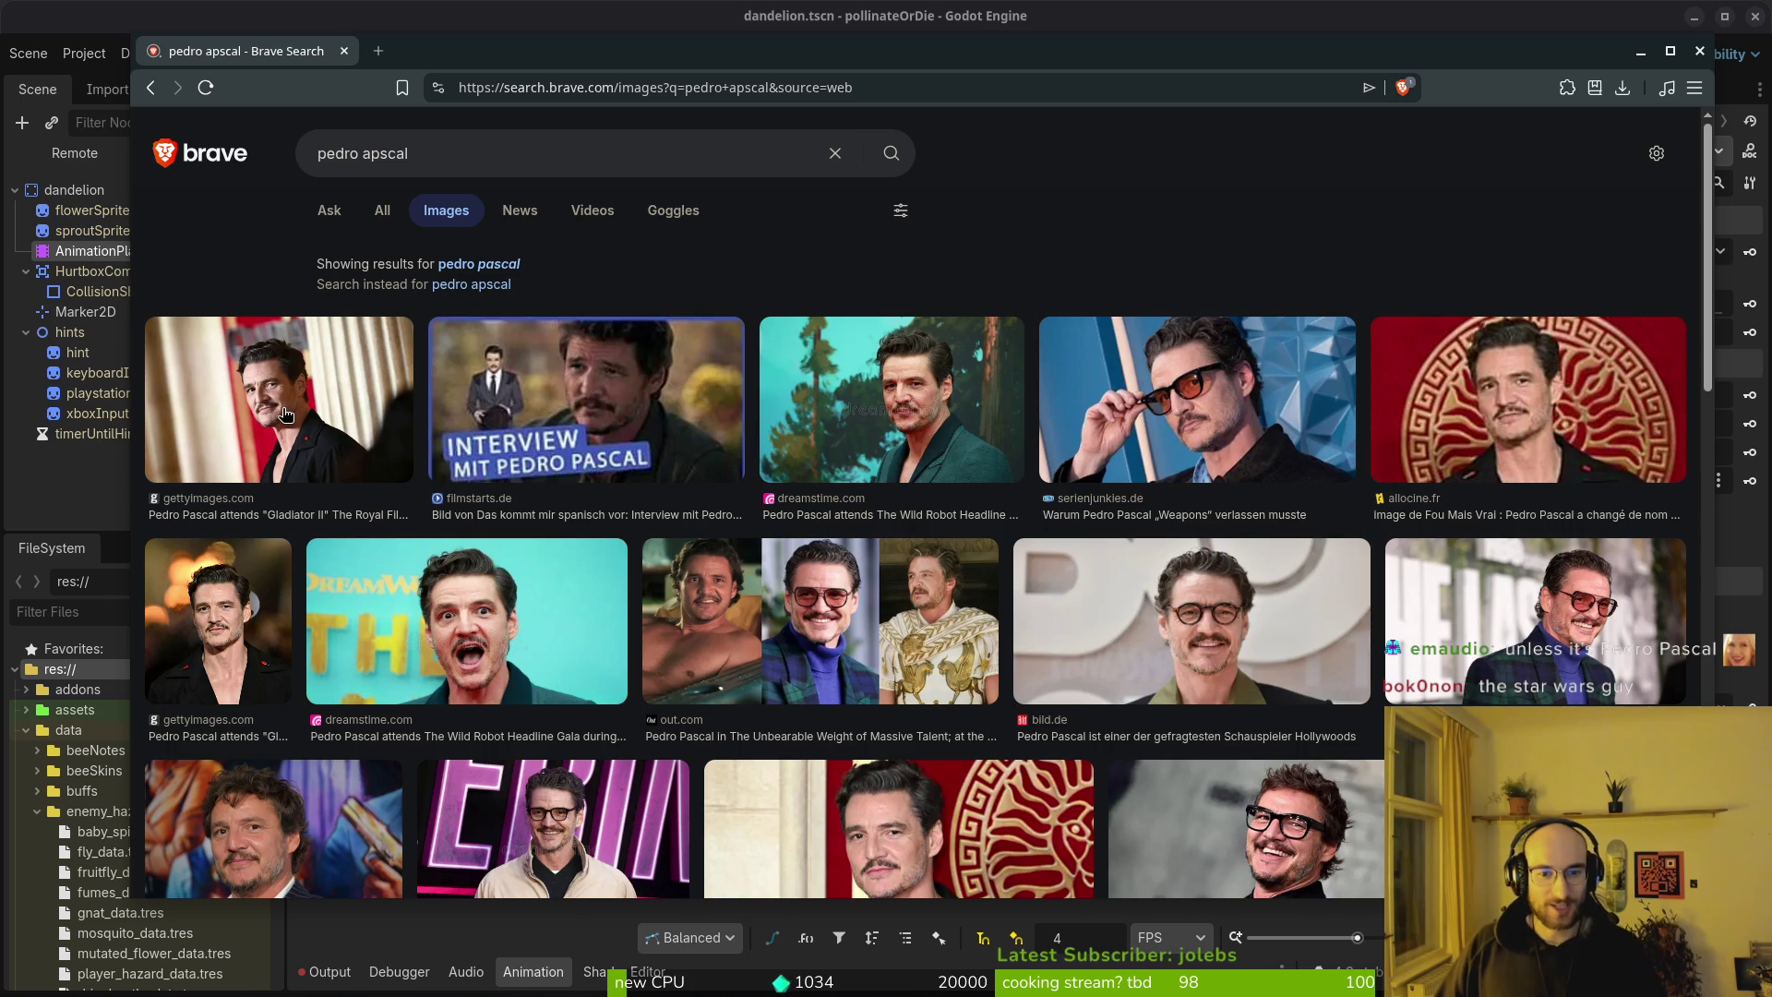
{"action": "scroll", "coordinate": [699, 525], "scroll_direction": "down", "scroll_amount": 2}
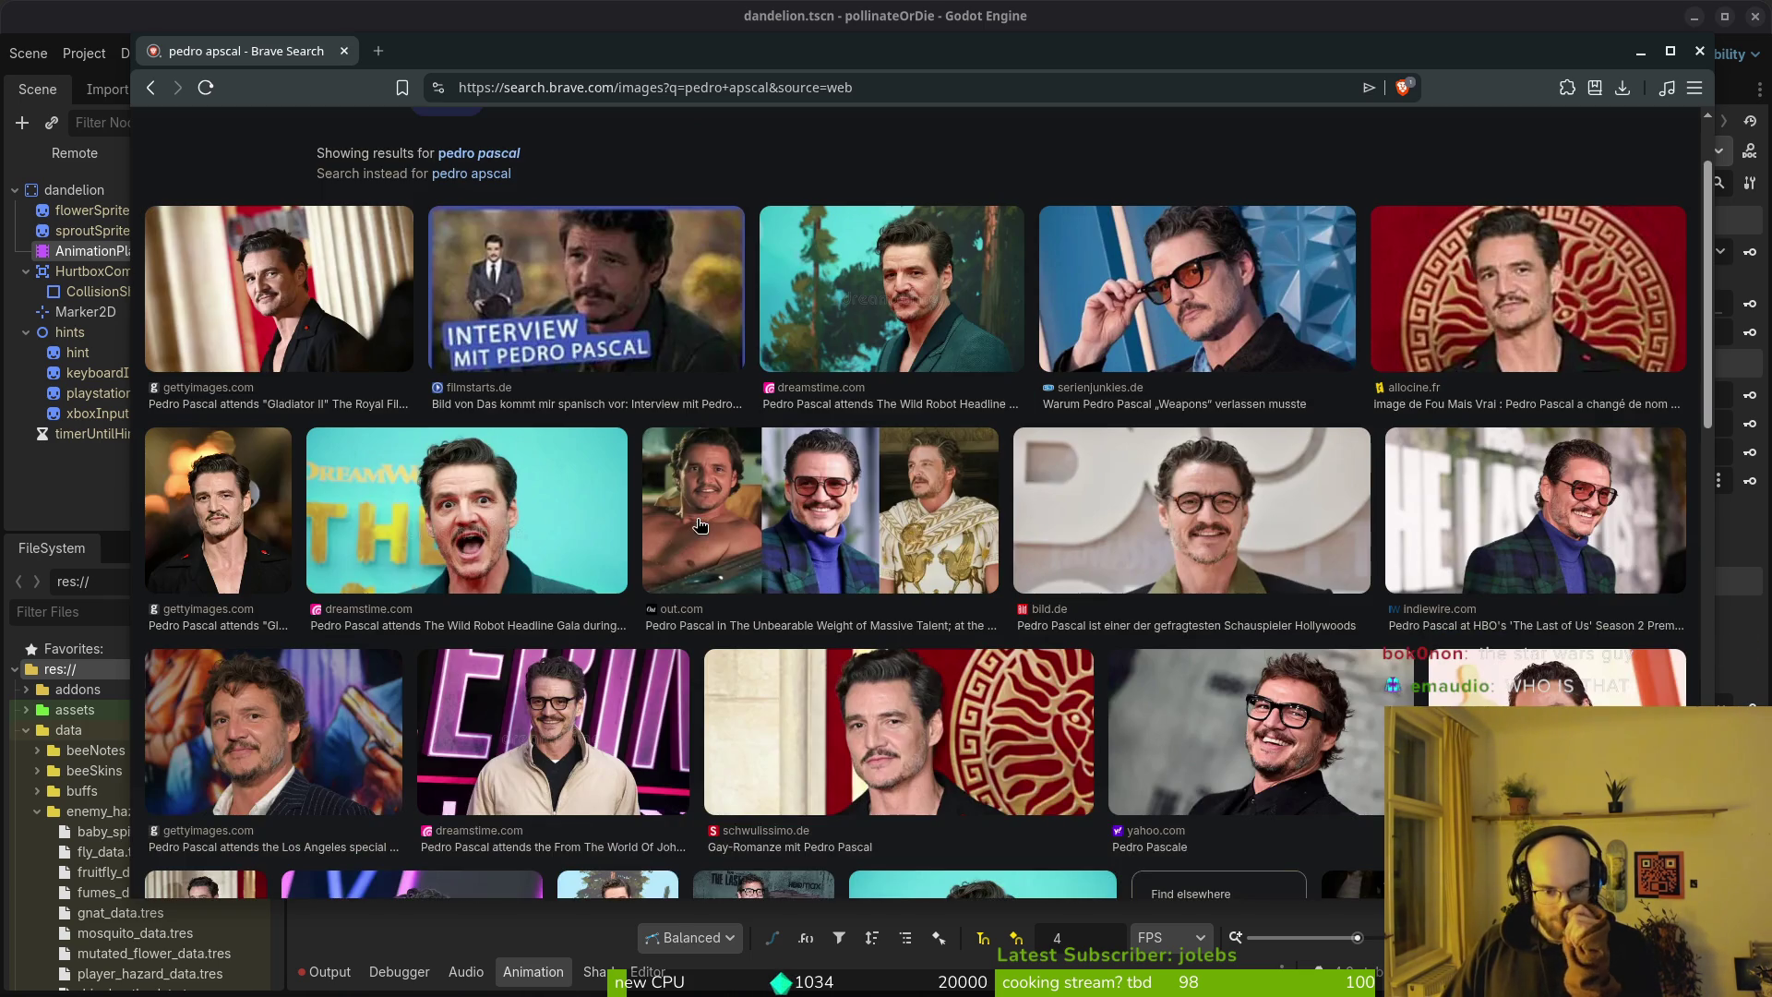
{"action": "scroll", "coordinate": [510, 545], "scroll_direction": "up", "scroll_amount": 2}
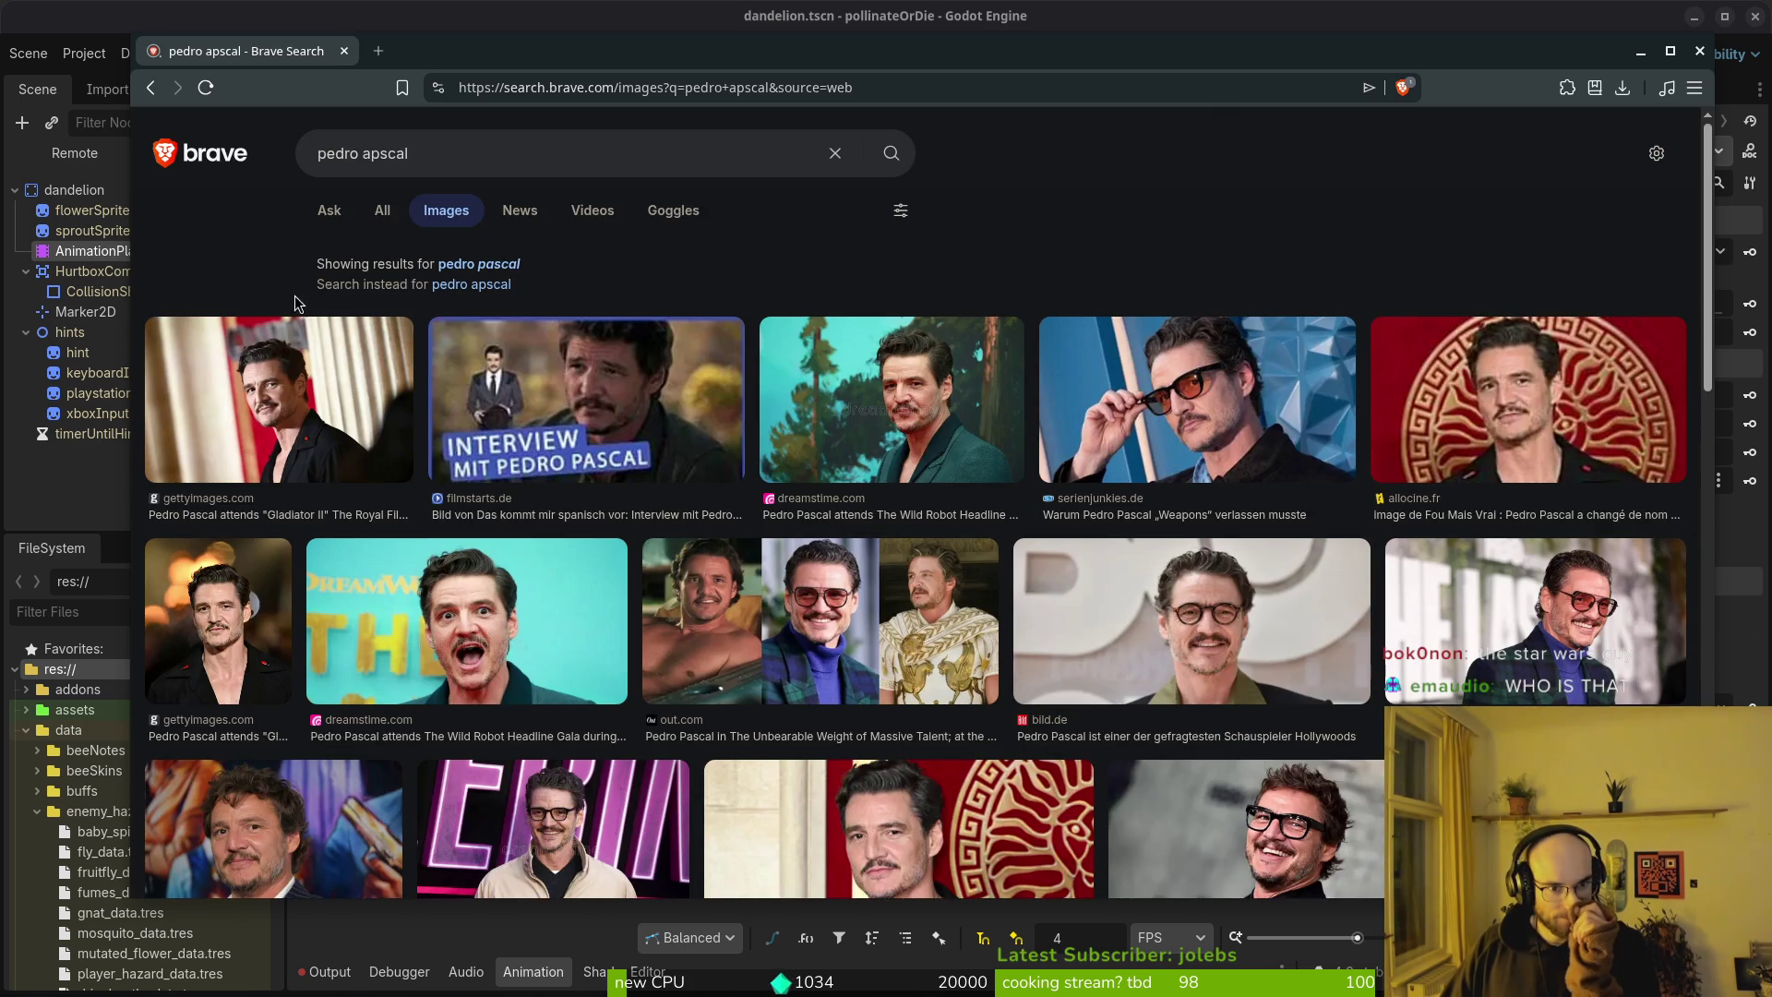
{"action": "left_click", "coordinate": [492, 271]}
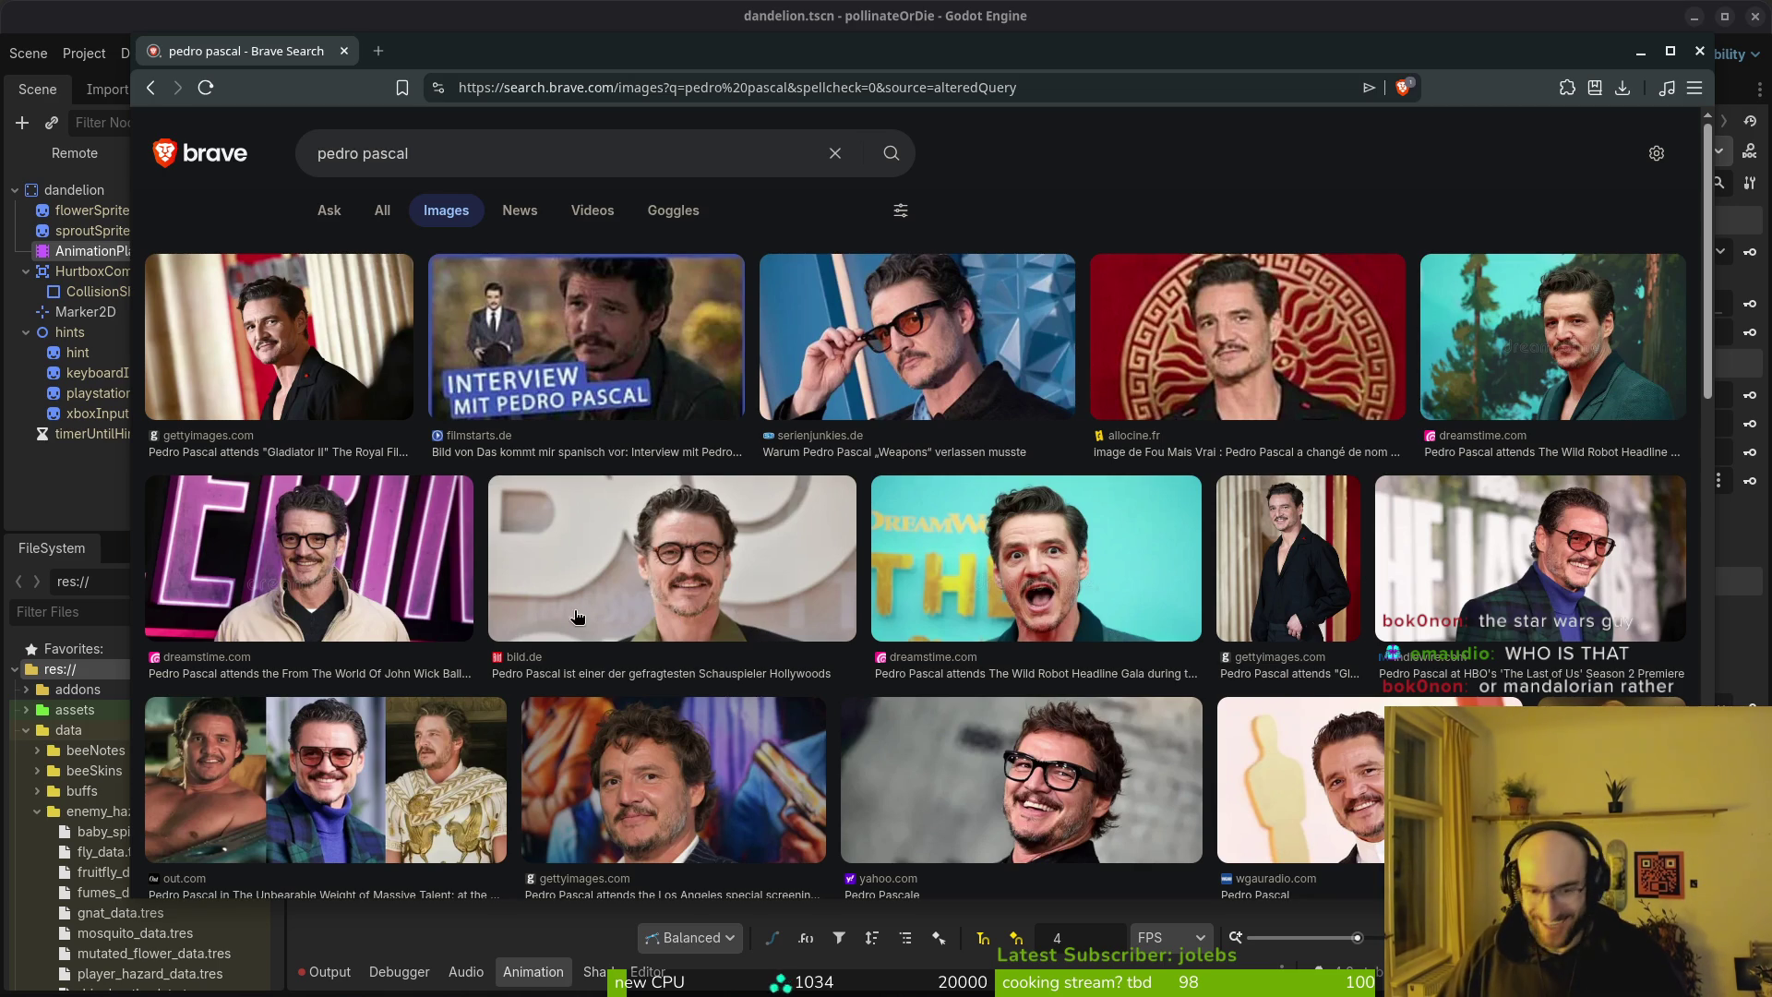
Open the actor's Wikipedia article from the All results and scroll through it
{"action": "left_click", "coordinate": [386, 222]}
{"action": "left_click", "coordinate": [471, 306]}
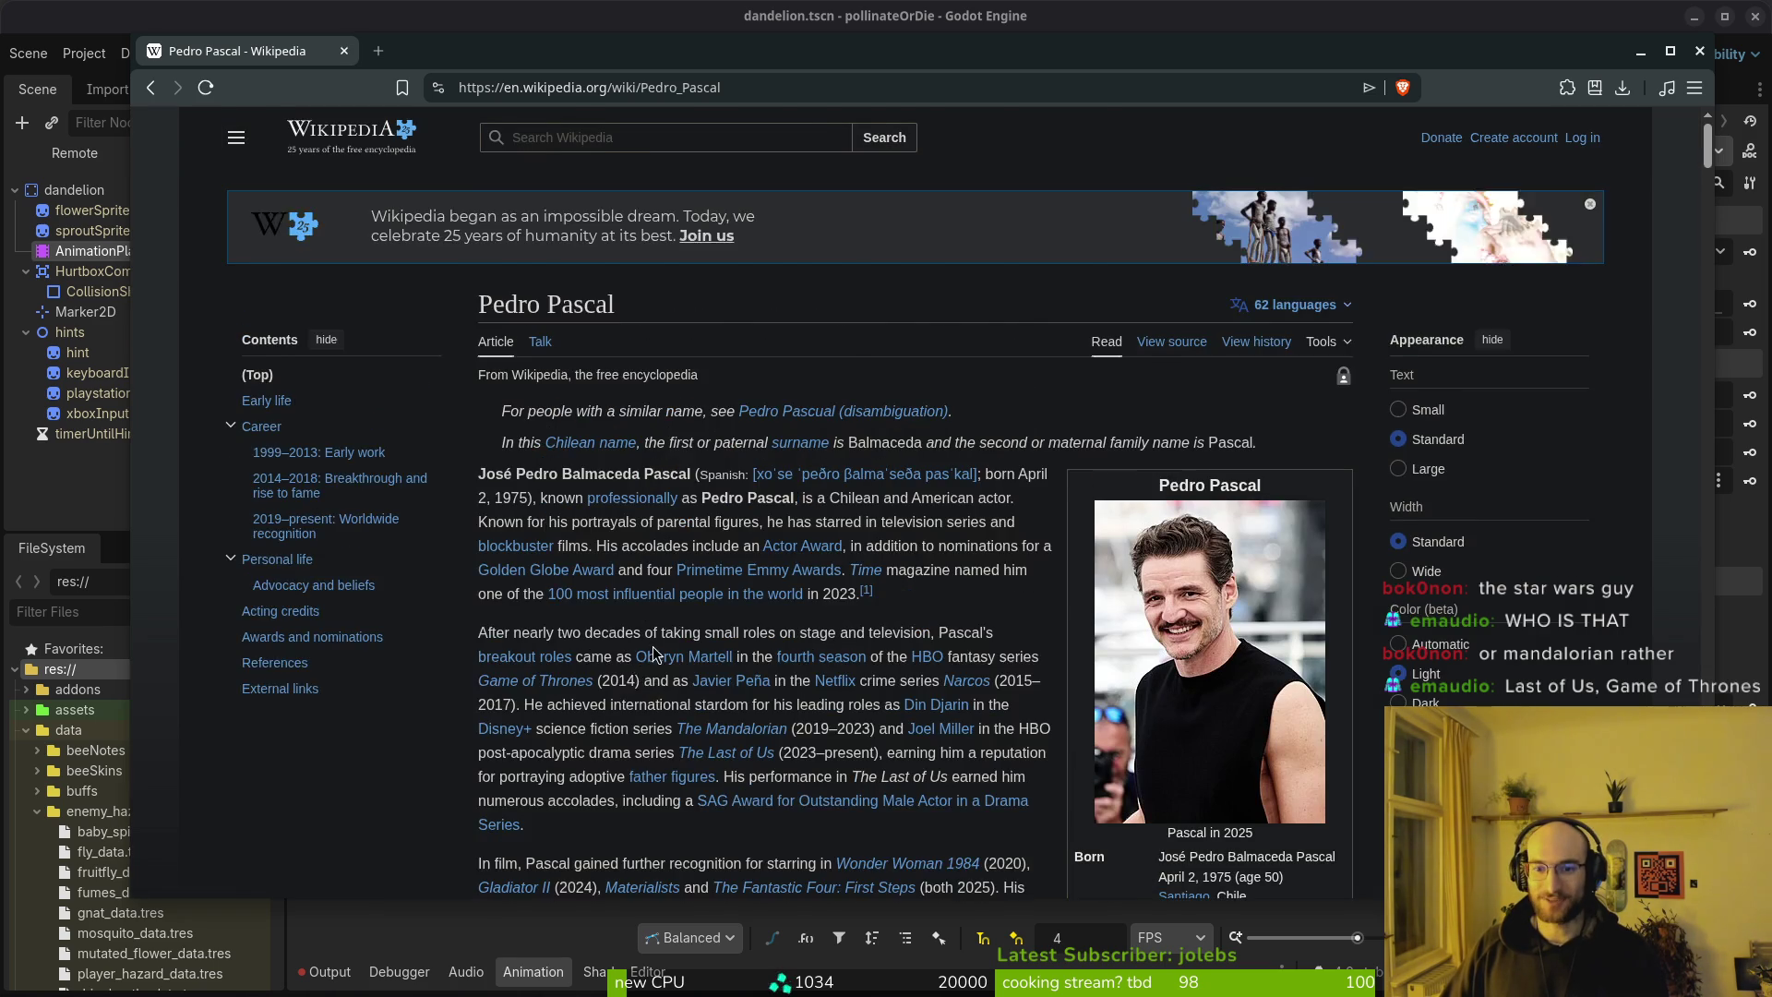
{"action": "scroll", "coordinate": [641, 650], "scroll_direction": "down", "scroll_amount": 15}
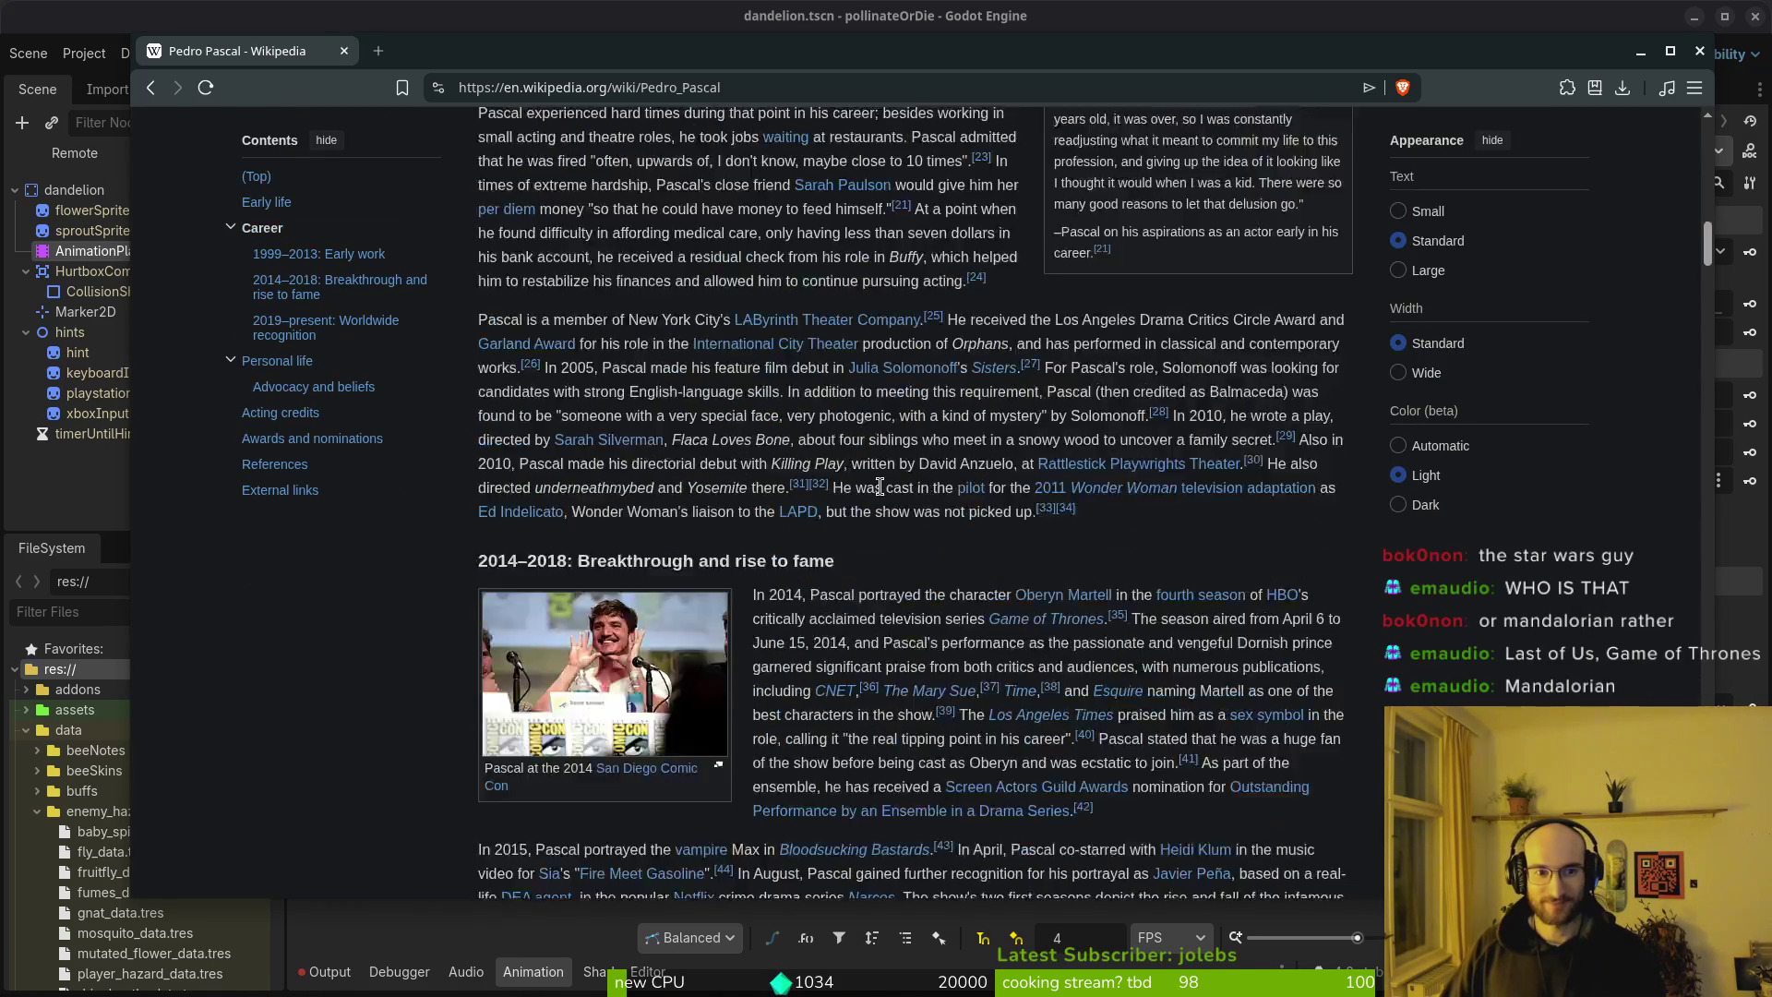
{"action": "scroll", "coordinate": [880, 486], "scroll_direction": "down", "scroll_amount": 10}
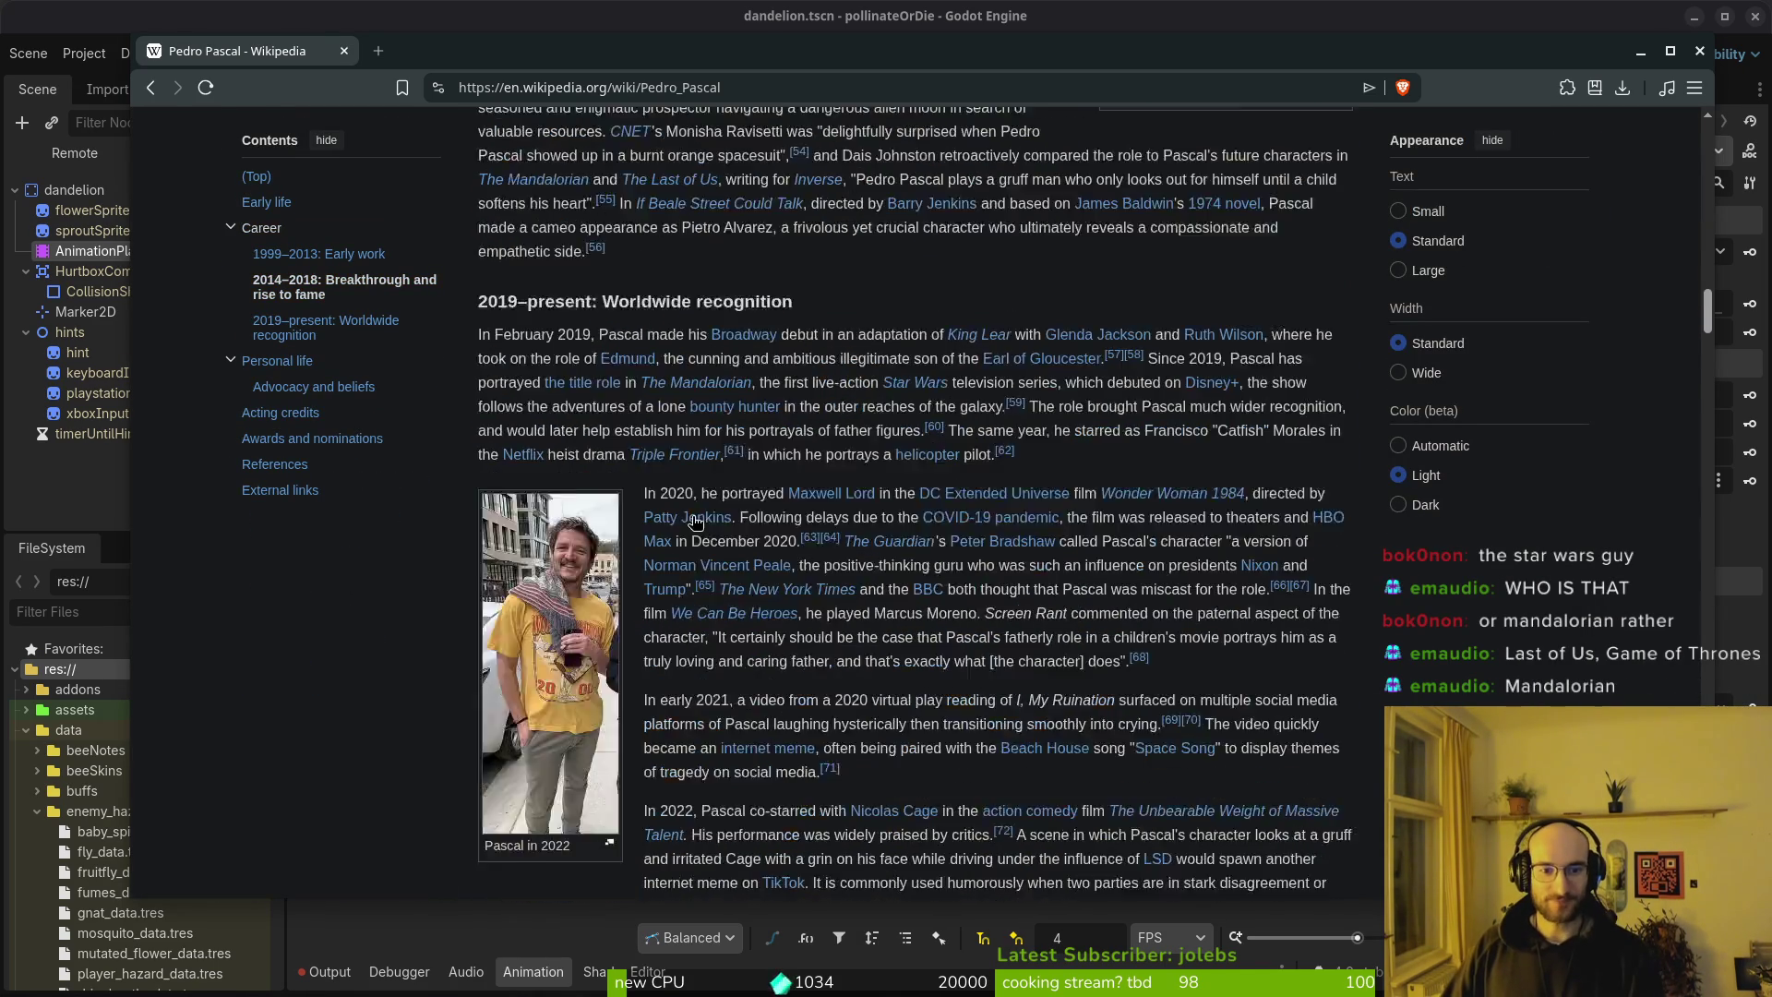
{"action": "scroll", "coordinate": [696, 513], "scroll_direction": "down", "scroll_amount": 15}
{"action": "key", "text": "alt+Tab"}
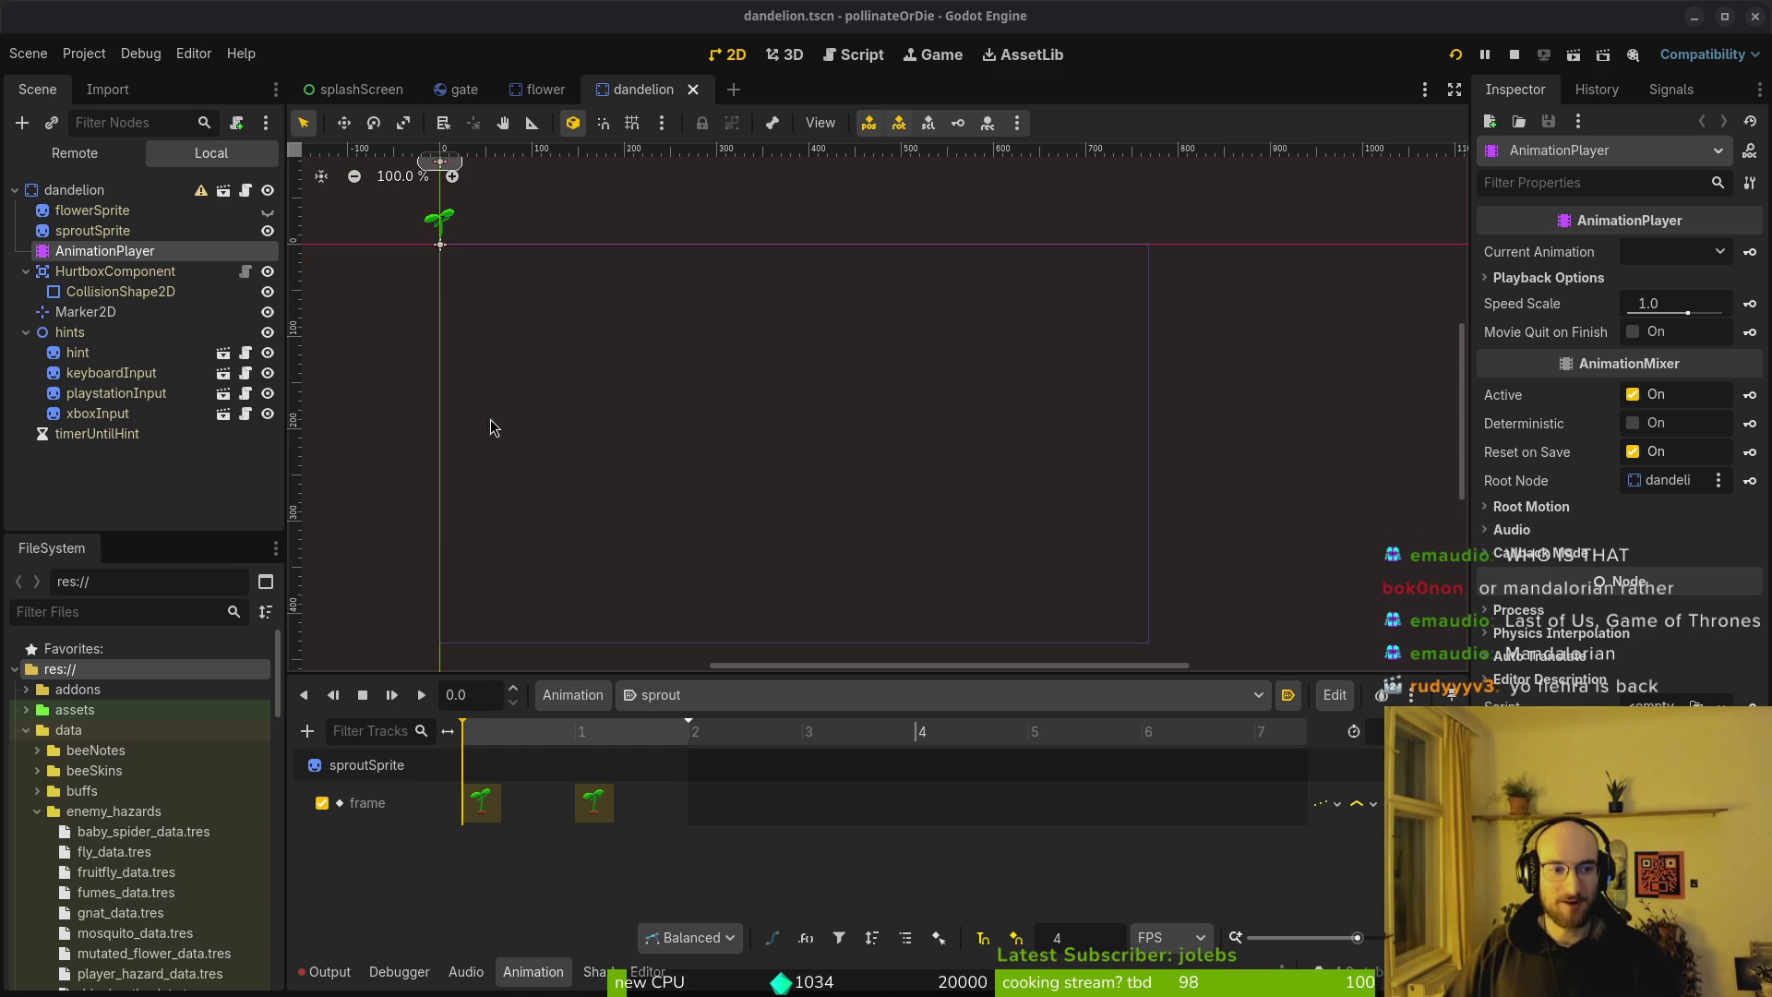
Collapse the hints, HurtboxComponent and dandelion nodes, then select the dandelion root node
{"action": "left_click", "coordinate": [26, 332]}
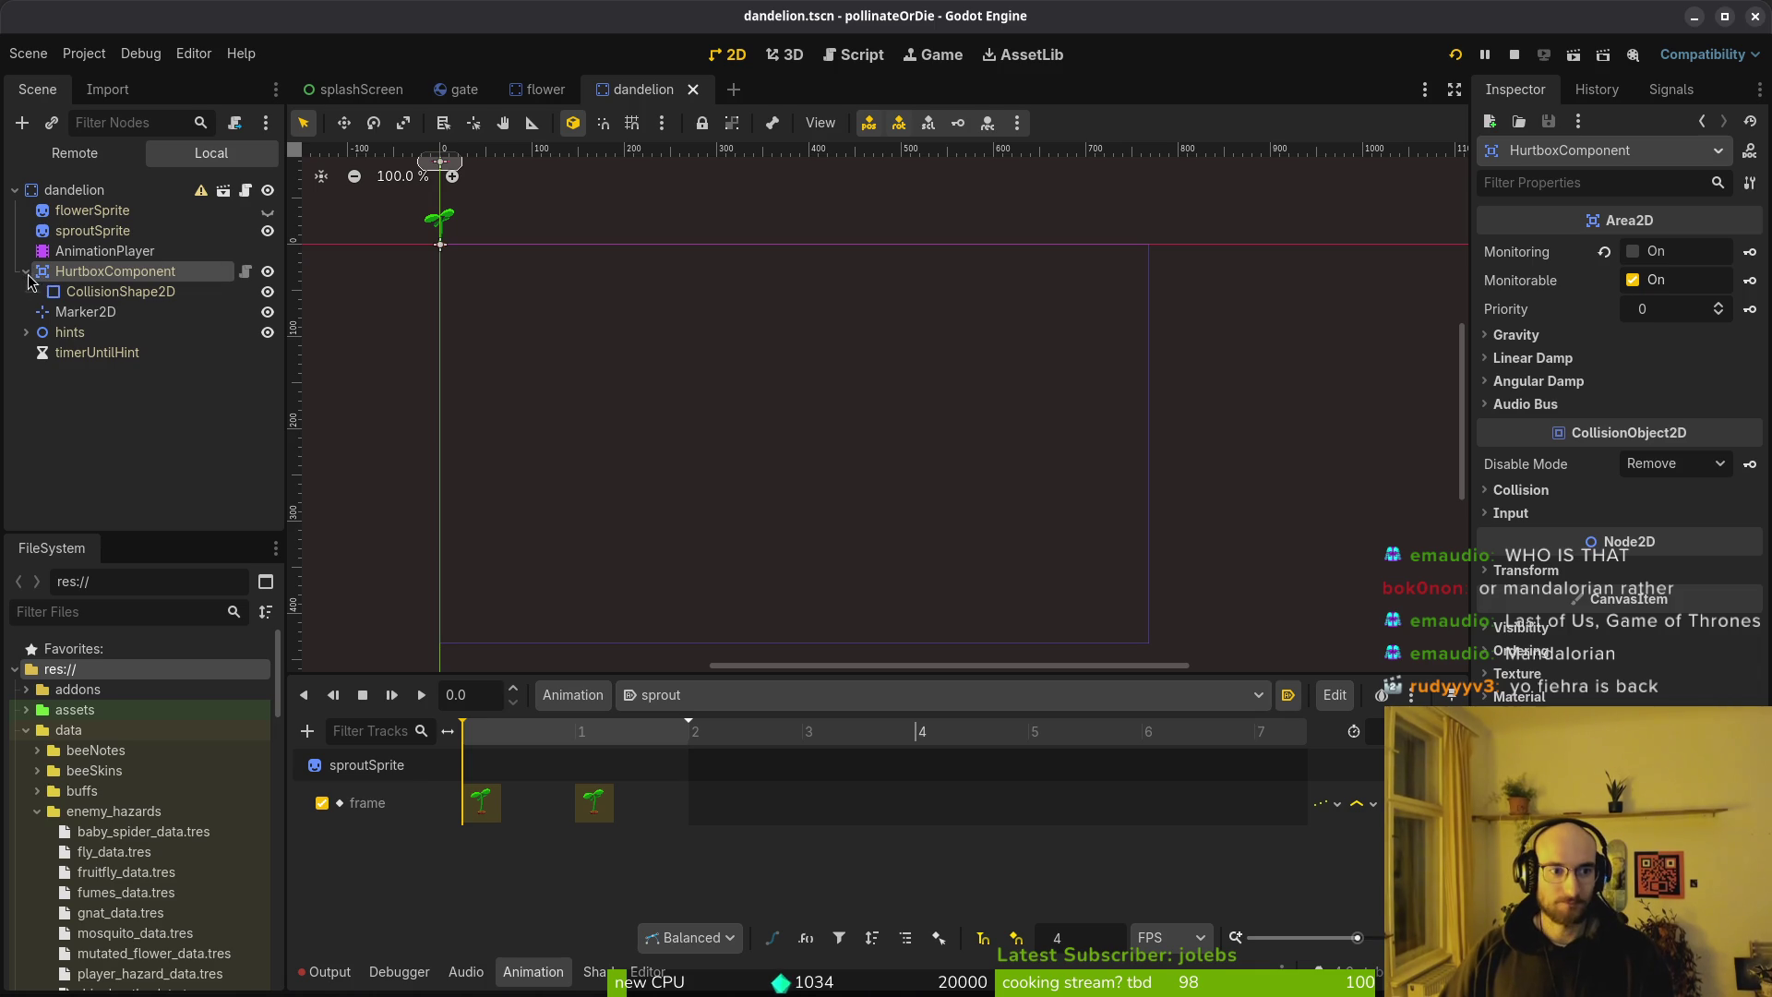
{"action": "left_click", "coordinate": [26, 272]}
{"action": "left_click", "coordinate": [17, 191]}
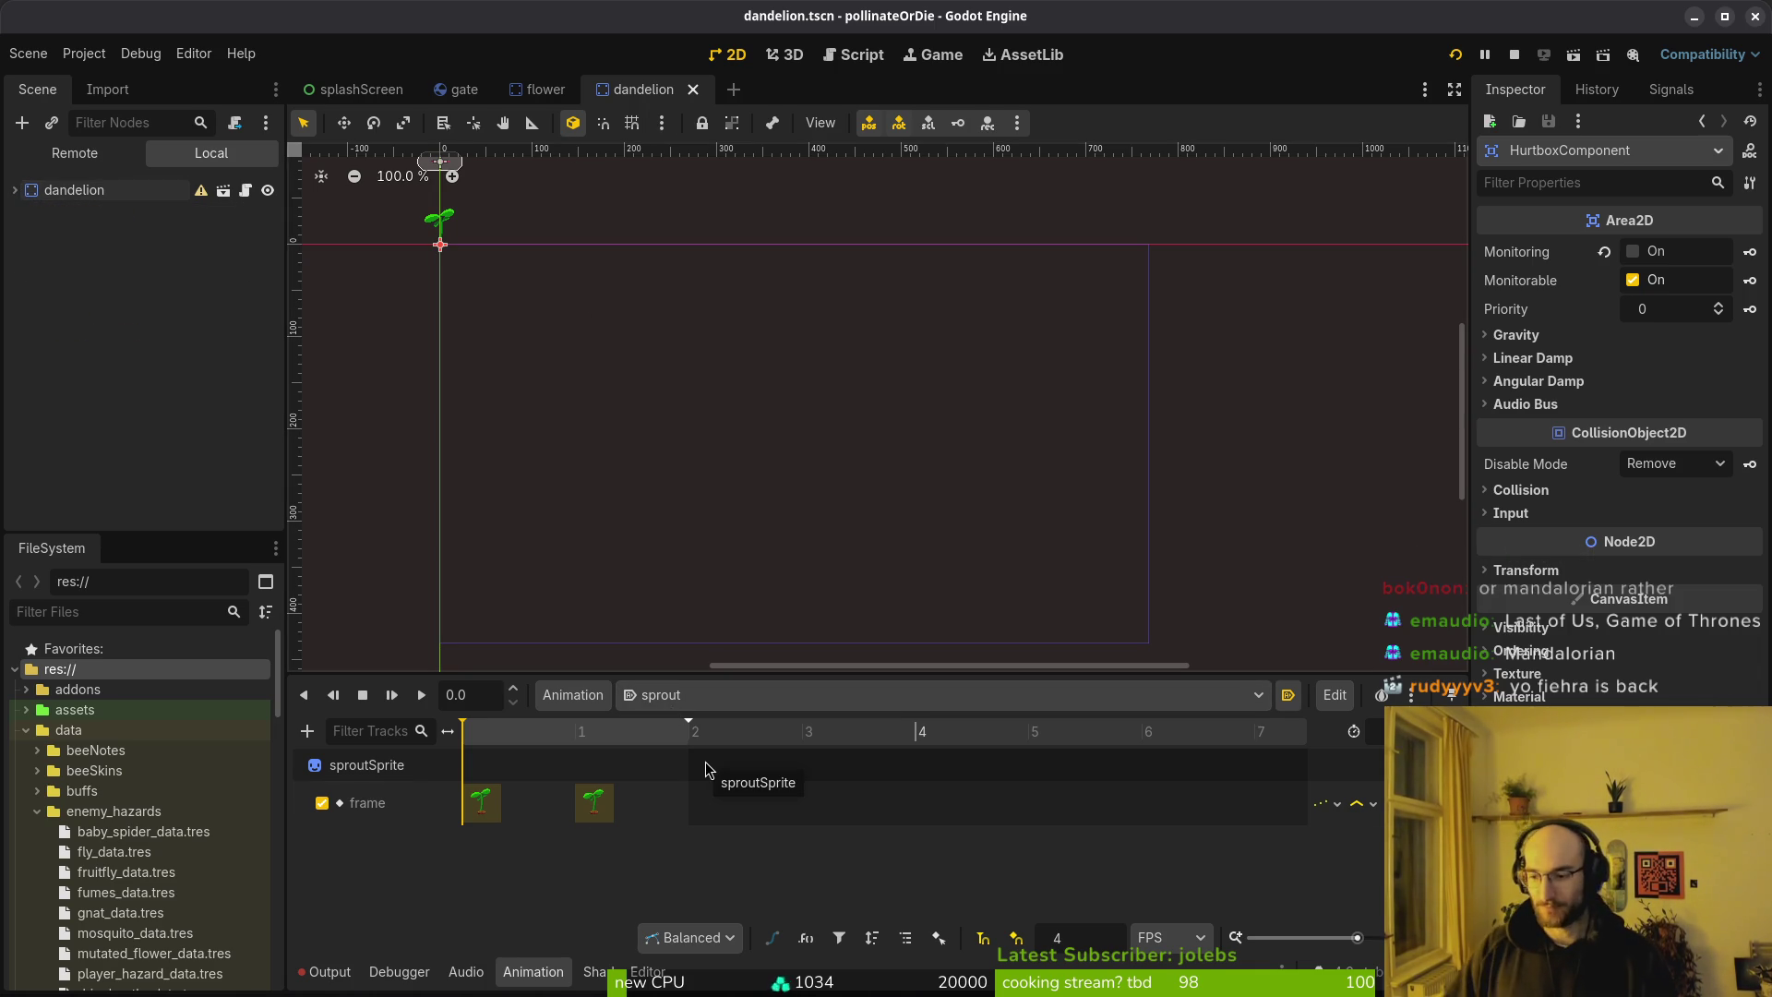
{"action": "scroll", "coordinate": [593, 799], "scroll_direction": "up", "scroll_amount": 3}
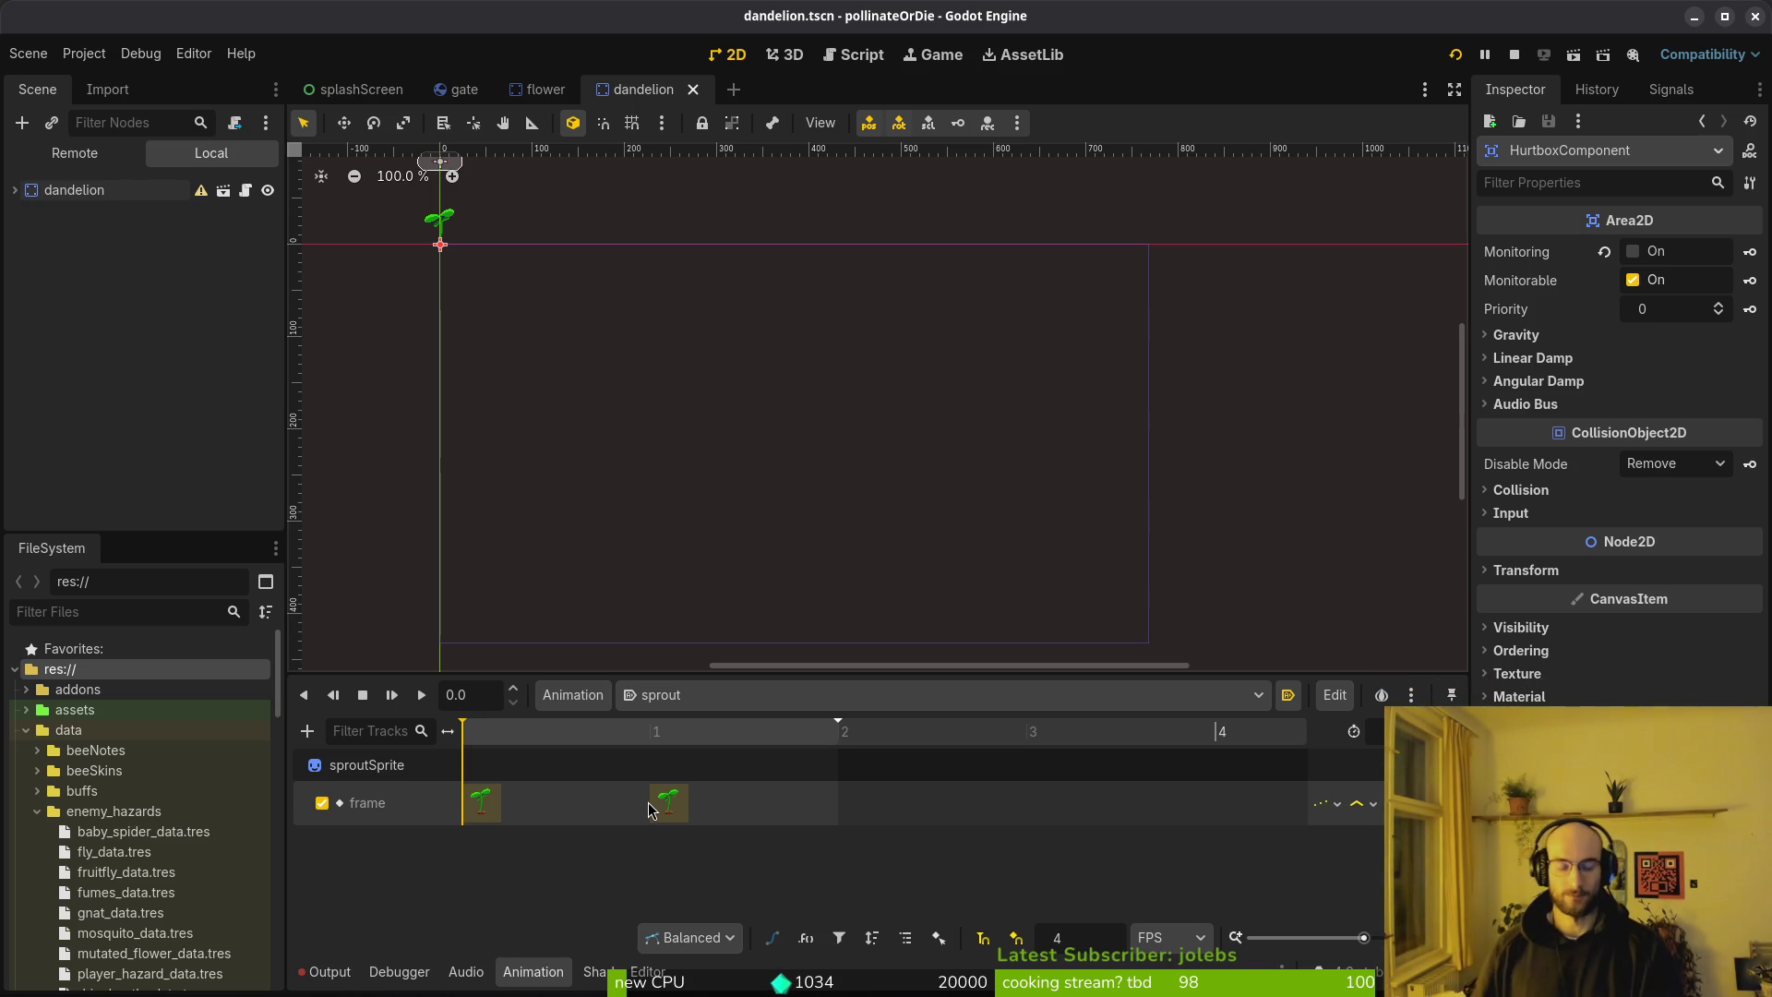
{"action": "left_click", "coordinate": [73, 190]}
Append three frames after the shake animation and tag frames 7–13 as 'wither'
{"action": "key", "text": "alt+Tab"}
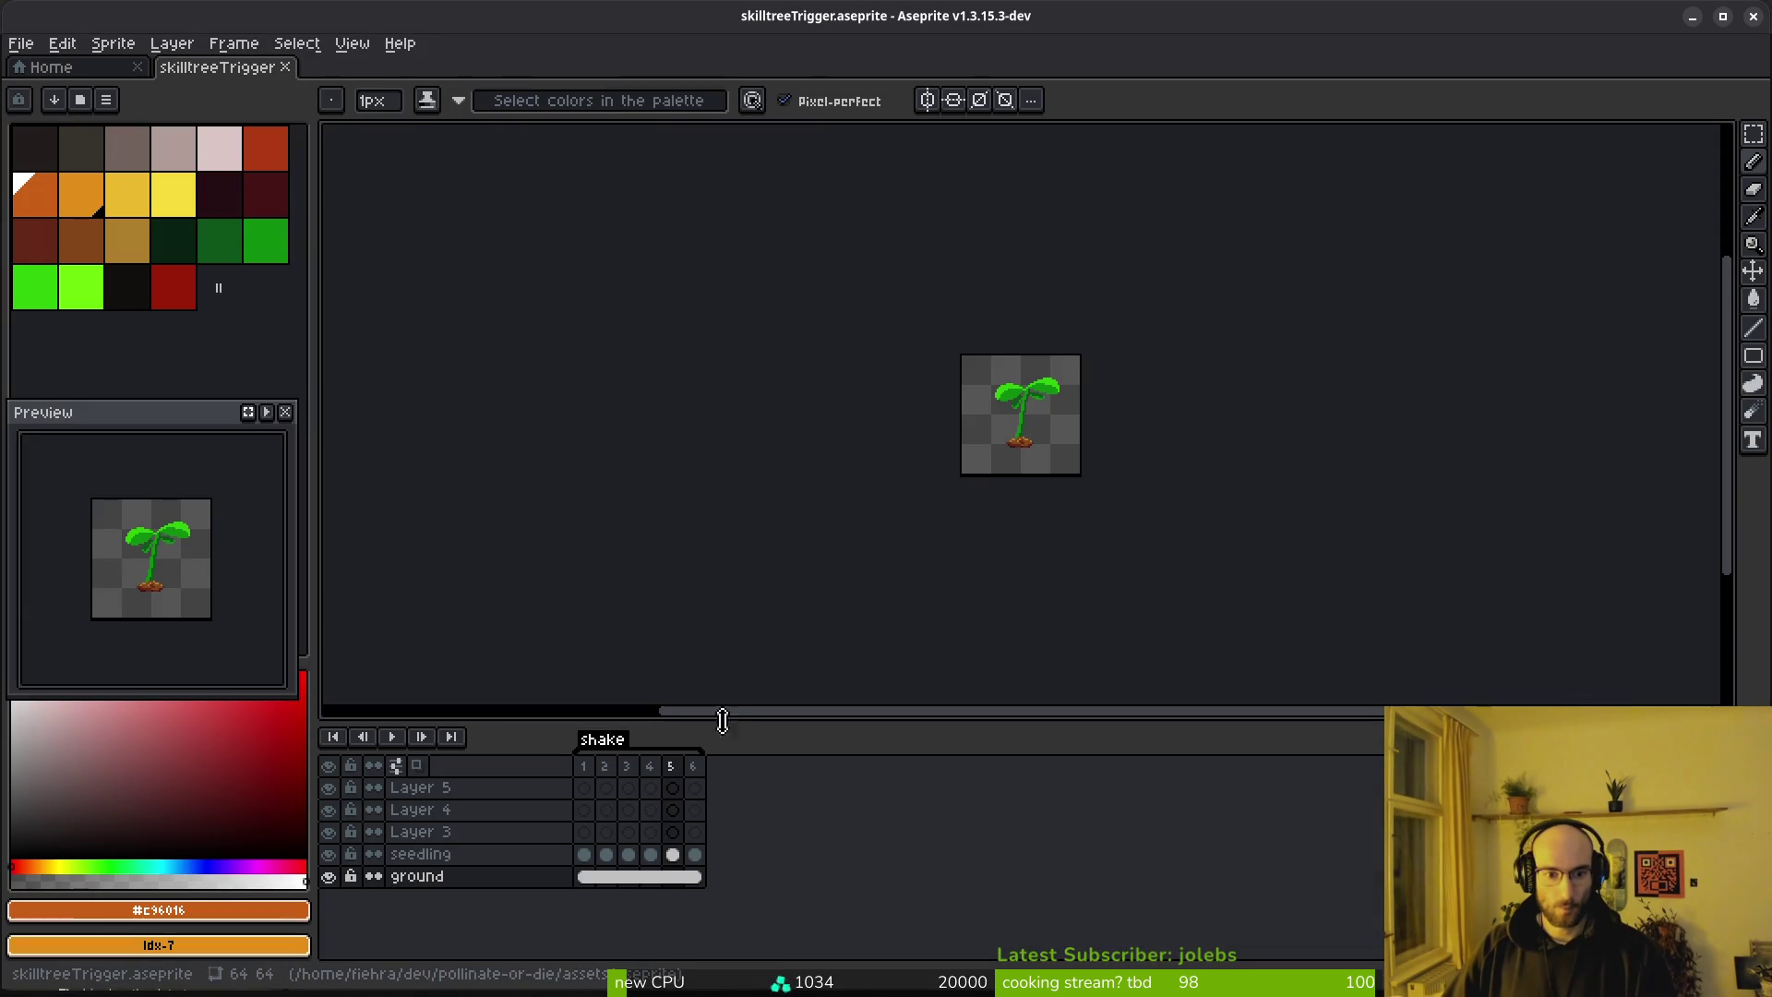
{"action": "left_click", "coordinate": [694, 766]}
{"action": "key", "text": "alt+shift+n"}
{"action": "key", "text": "alt+shift+n"}
{"action": "key", "text": "alt+shift+n"}
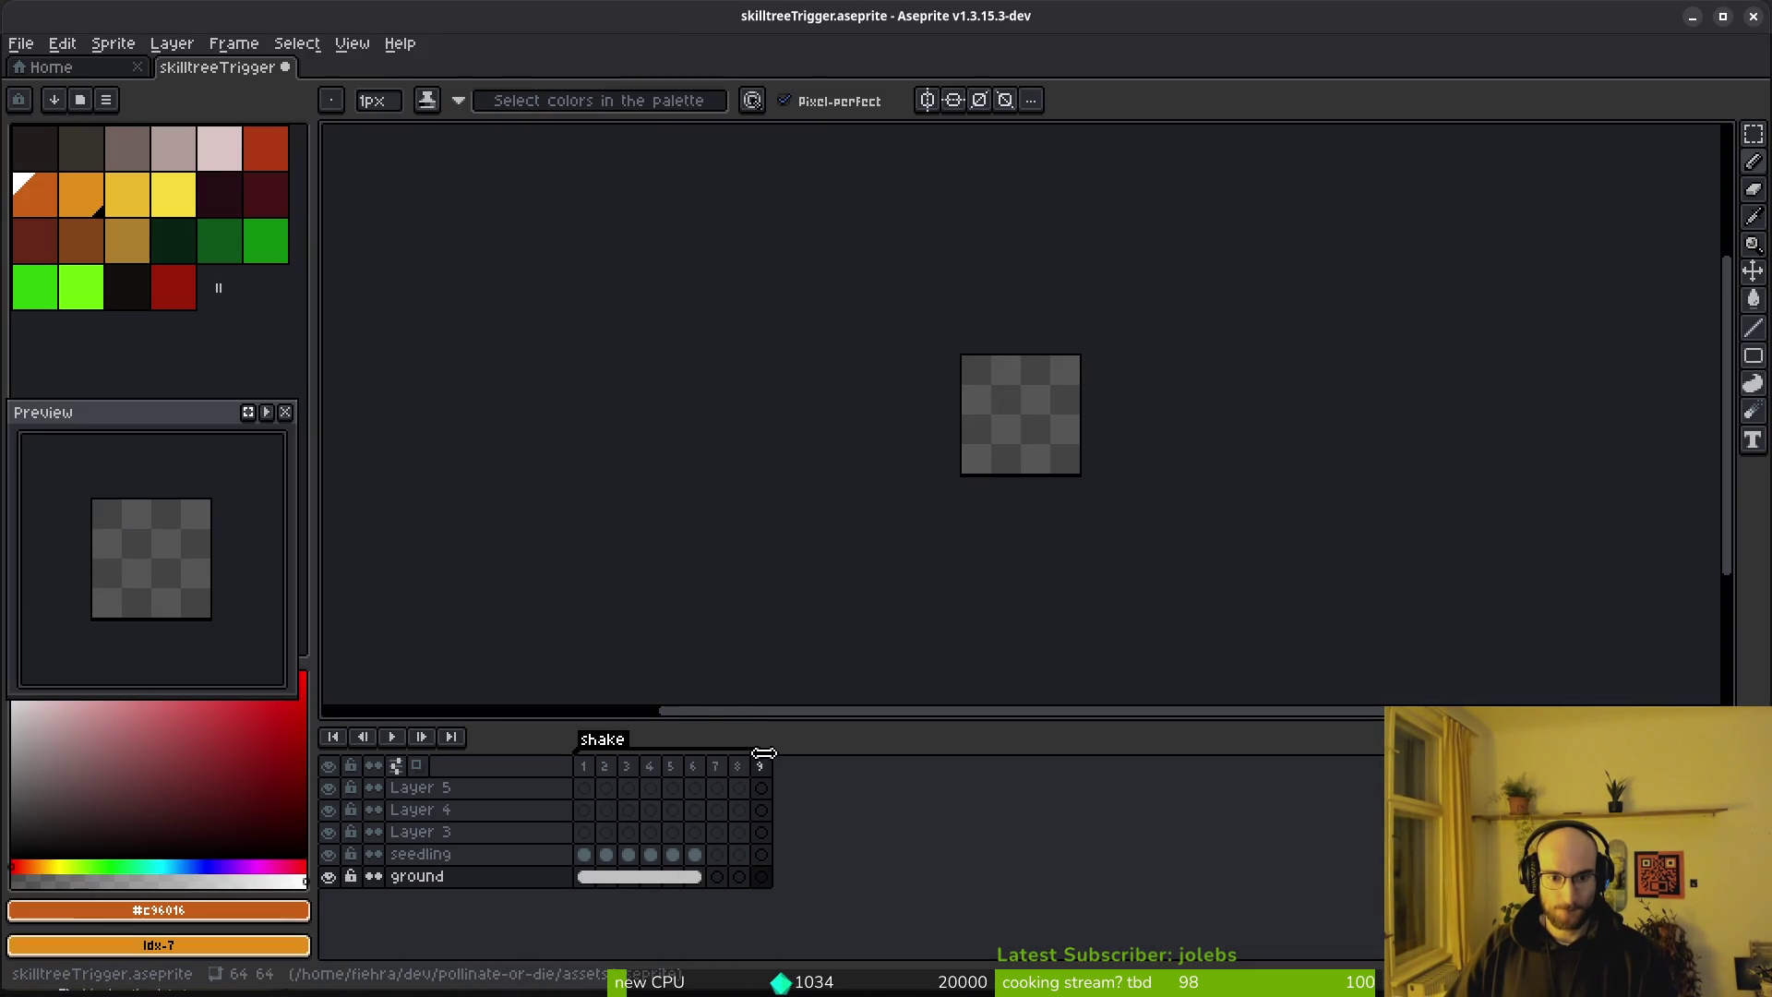
{"action": "left_click_drag", "start_coordinate": [728, 778], "coordinate": [872, 778]}
{"action": "key", "text": "alt+F5"}
{"action": "type", "text": "wither"}
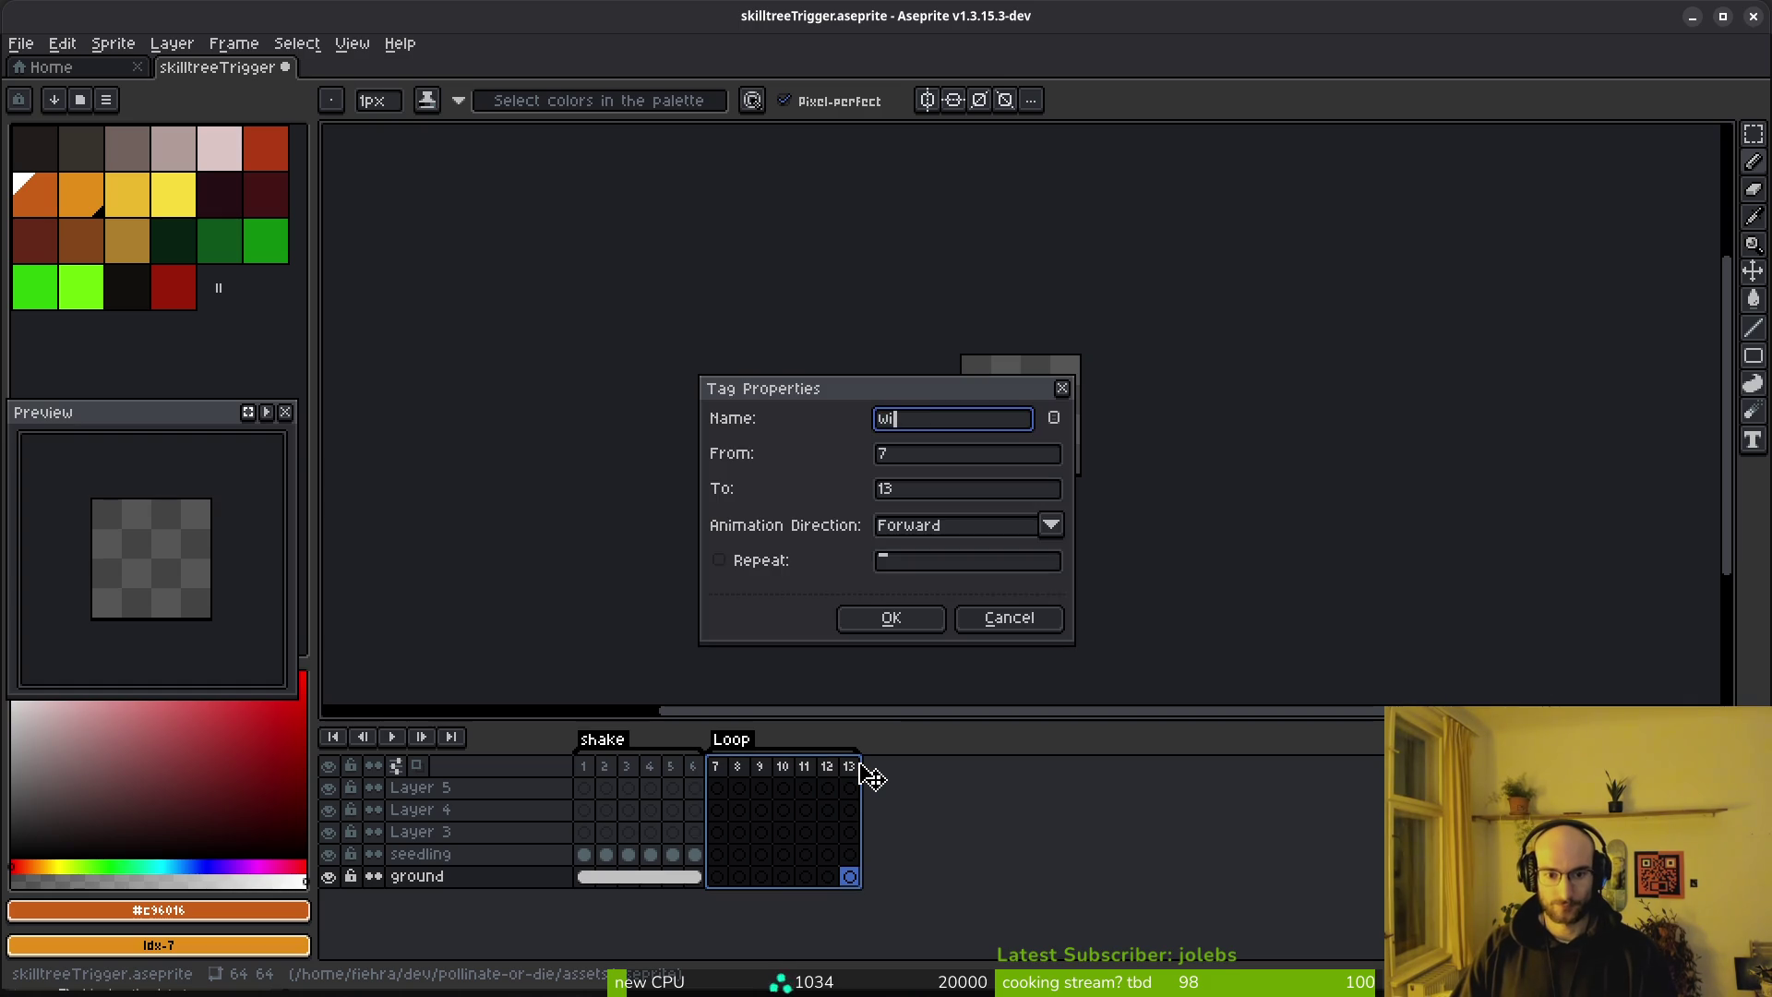
{"action": "key", "text": "Return"}
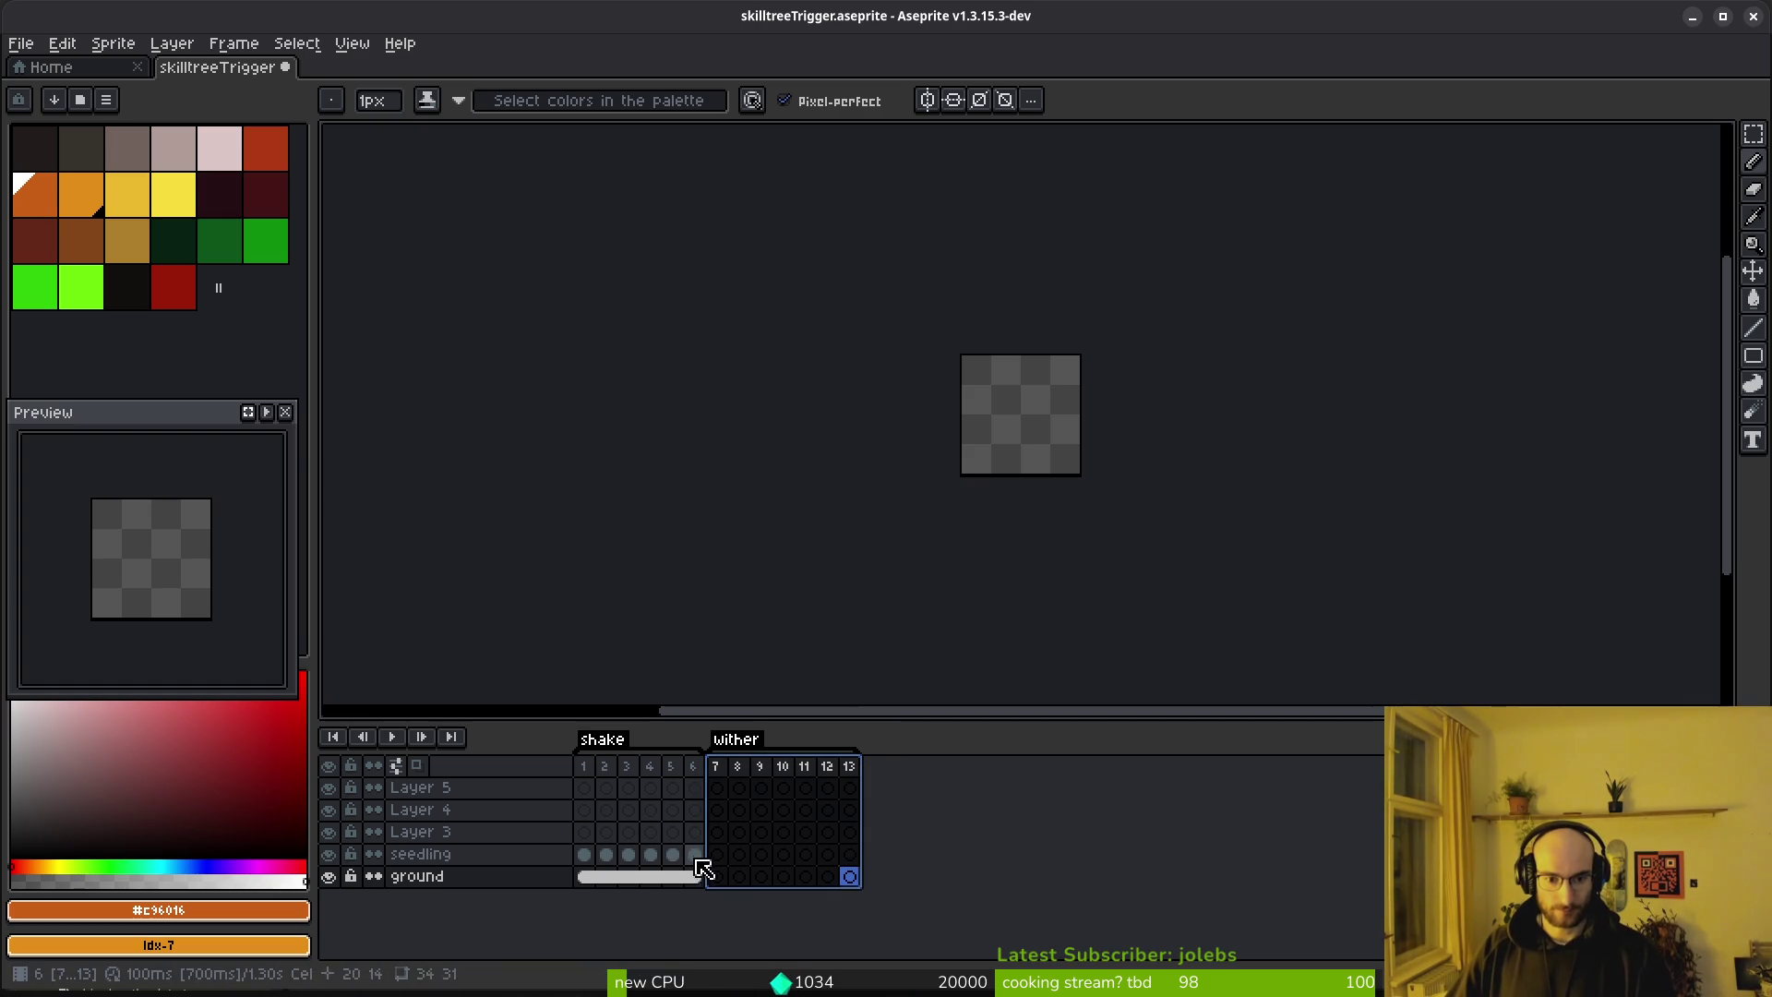
Preview the animation from frame 7 and load the default palette
{"action": "left_click", "coordinate": [695, 853]}
{"action": "left_click", "coordinate": [717, 854]}
{"action": "scroll", "coordinate": [1100, 376], "scroll_direction": "up", "scroll_amount": 5}
{"action": "scroll", "coordinate": [1044, 379], "scroll_direction": "down", "scroll_amount": 1}
{"action": "key", "text": "Return"}
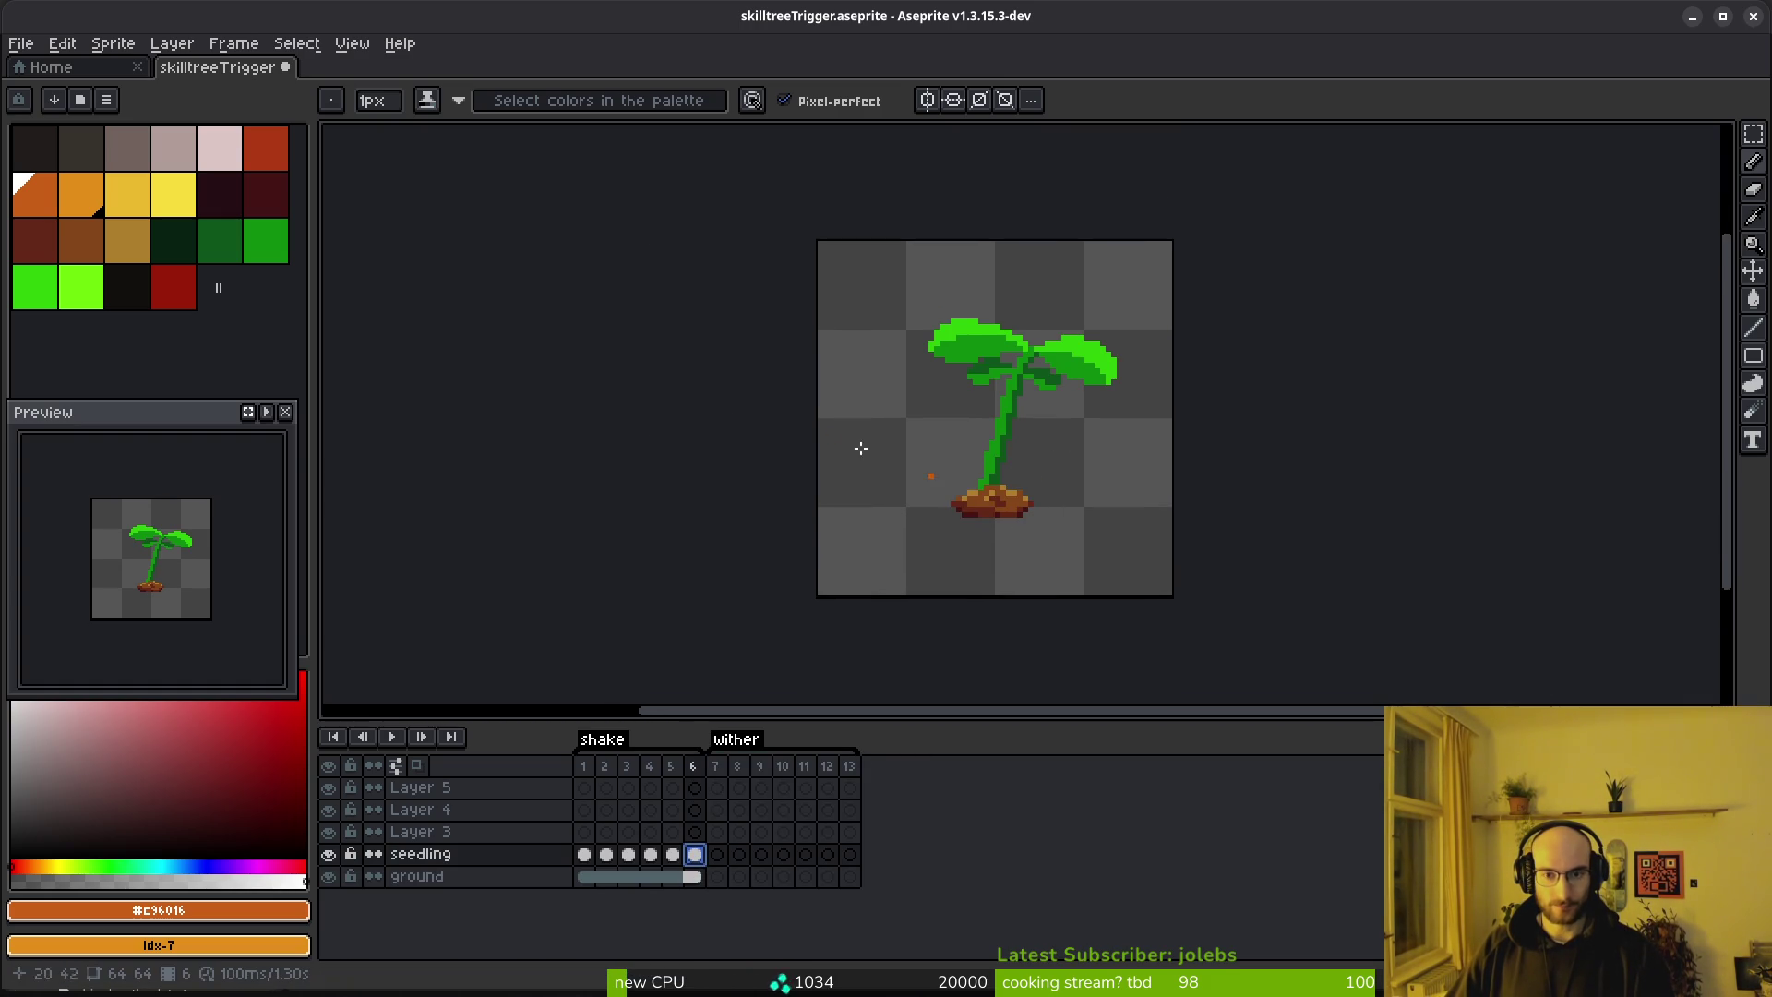
{"action": "key", "text": "i"}
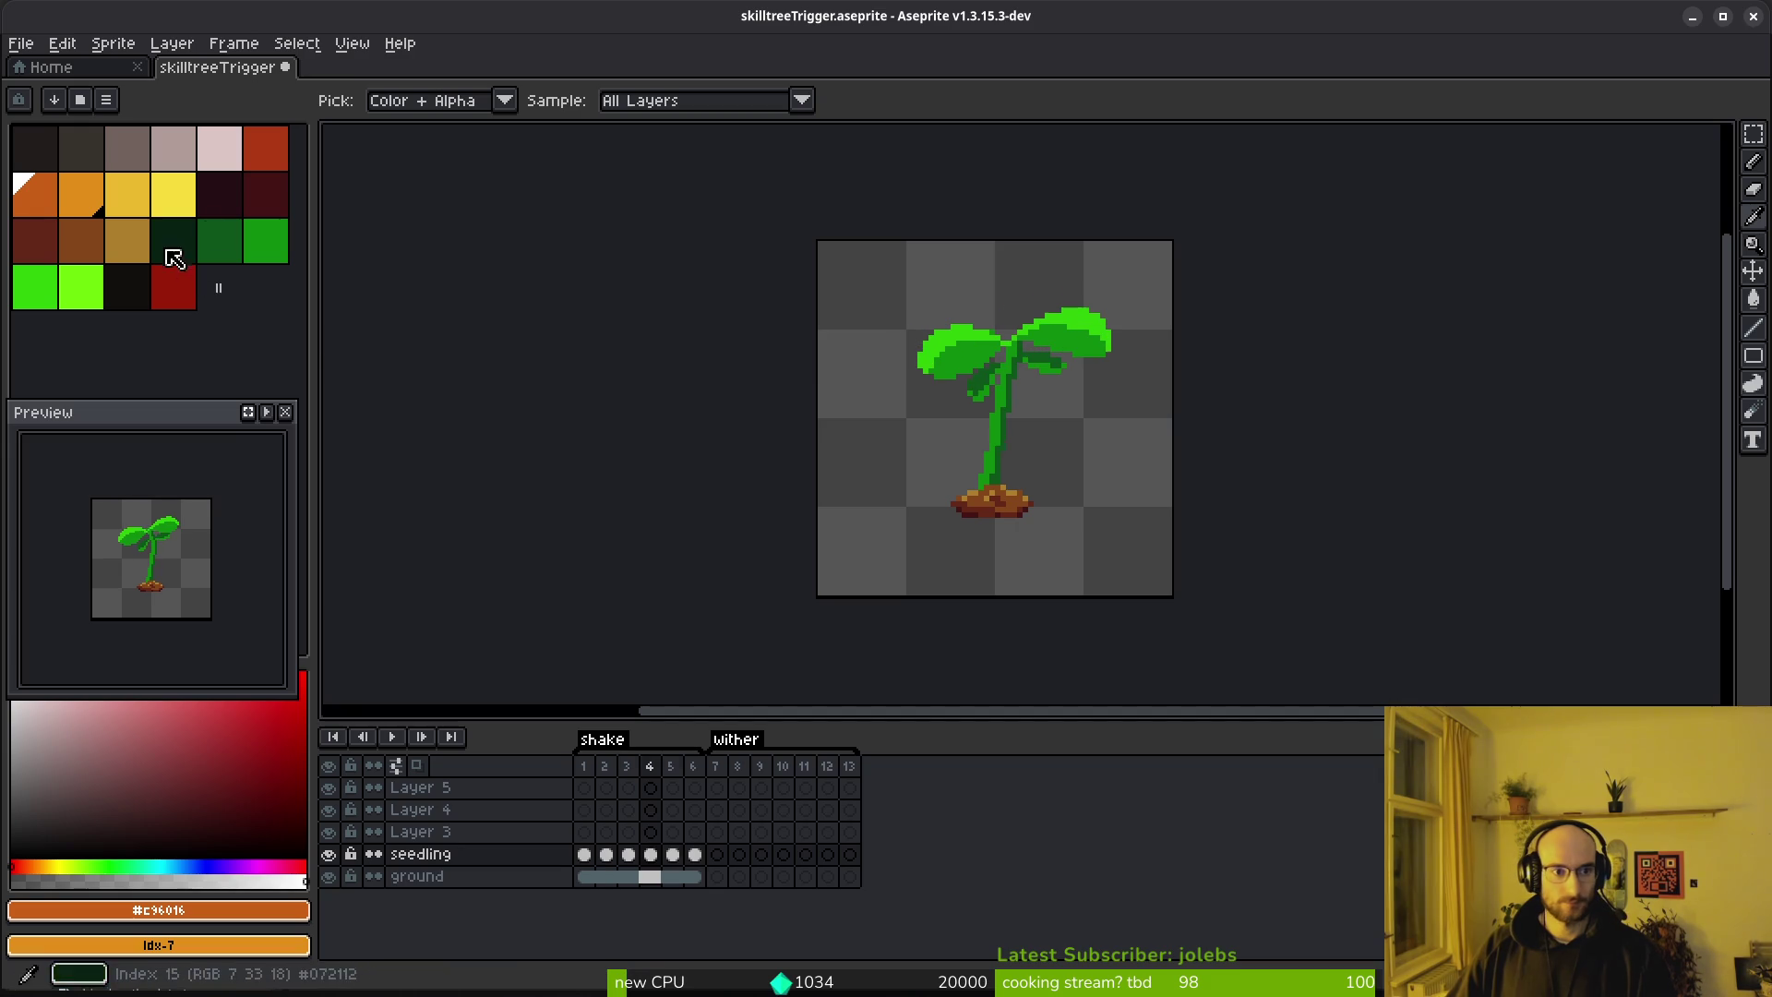
{"action": "left_click", "coordinate": [107, 100]}
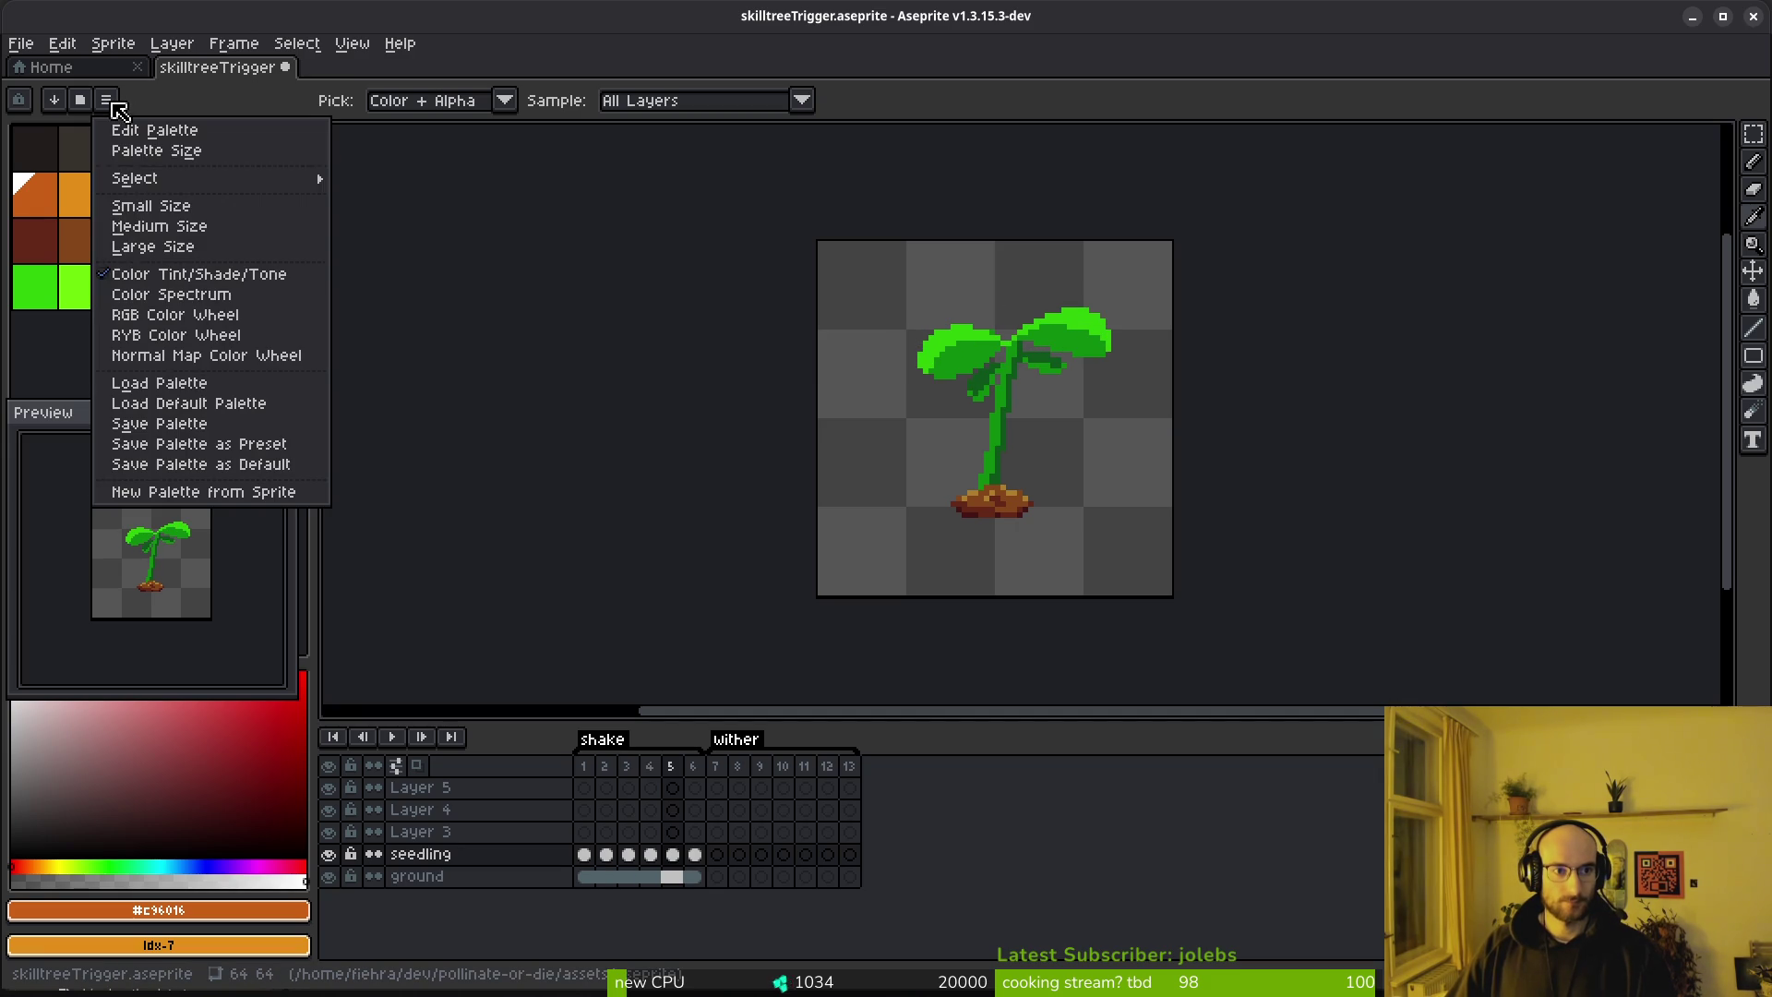
{"action": "left_click", "coordinate": [212, 403]}
{"action": "key", "text": "Return"}
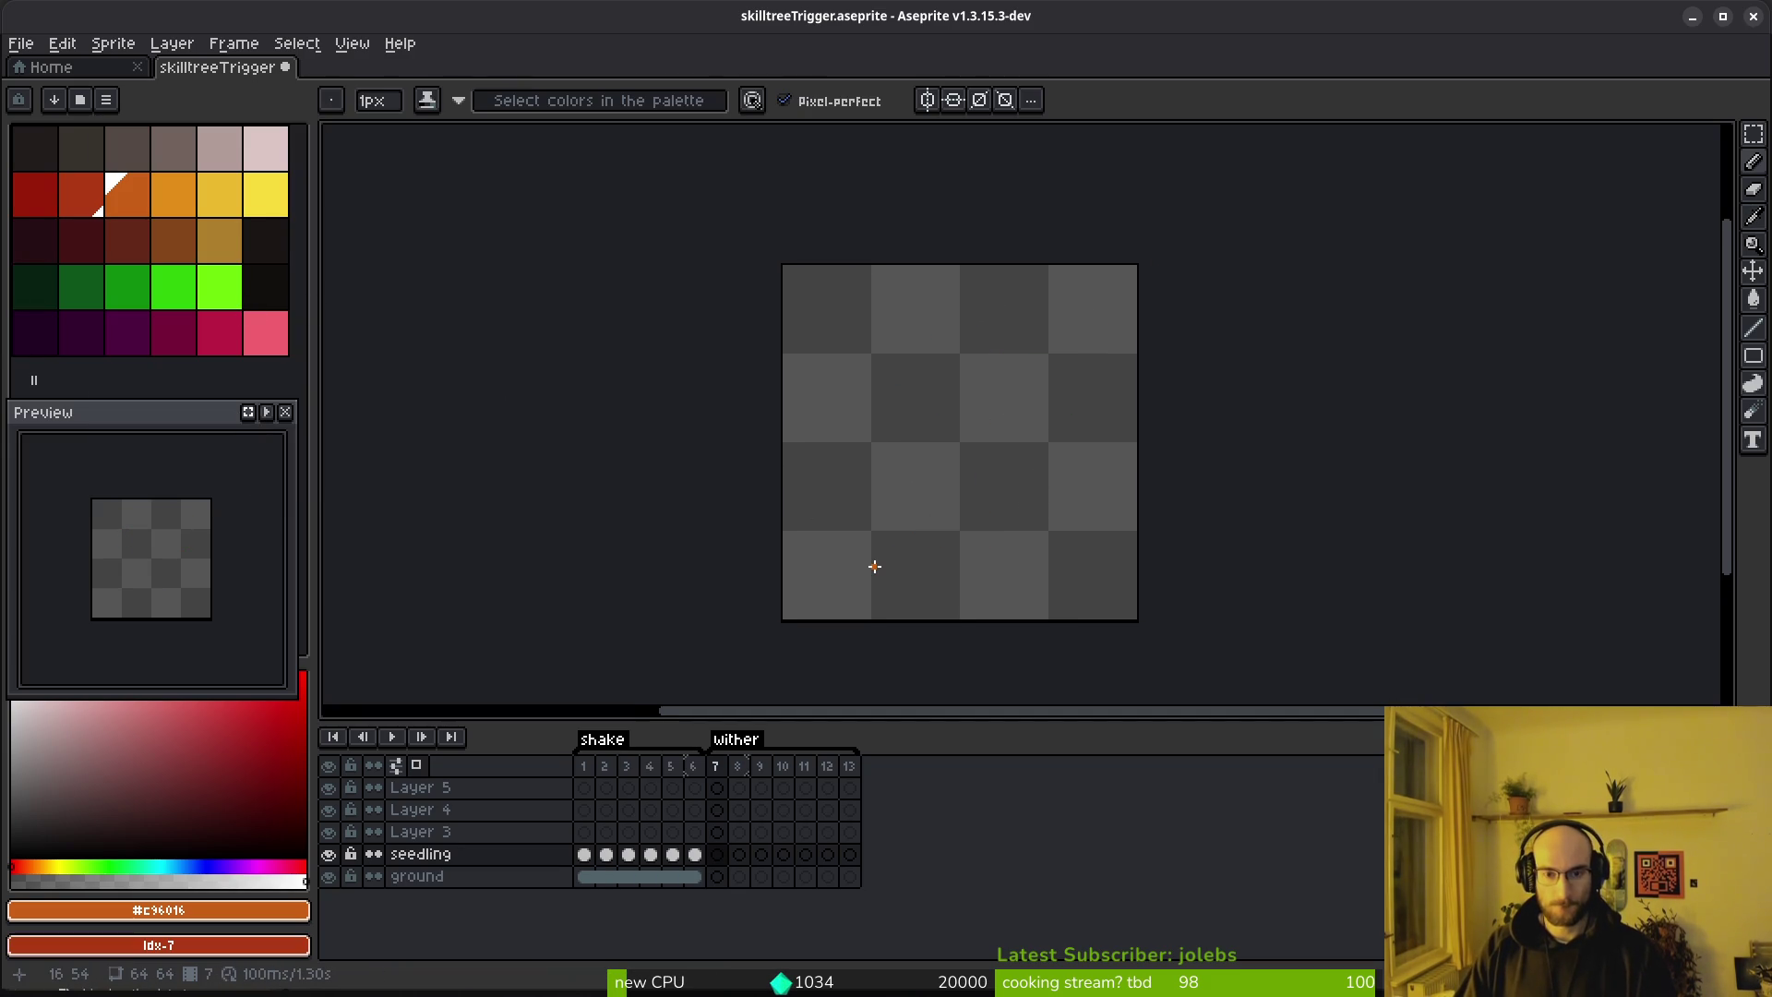
Step through seedling frames 3 to 6 for comparison, ending on frame 7
{"action": "left_click", "coordinate": [695, 856]}
{"action": "left_click", "coordinate": [672, 856]}
{"action": "left_click", "coordinate": [652, 856]}
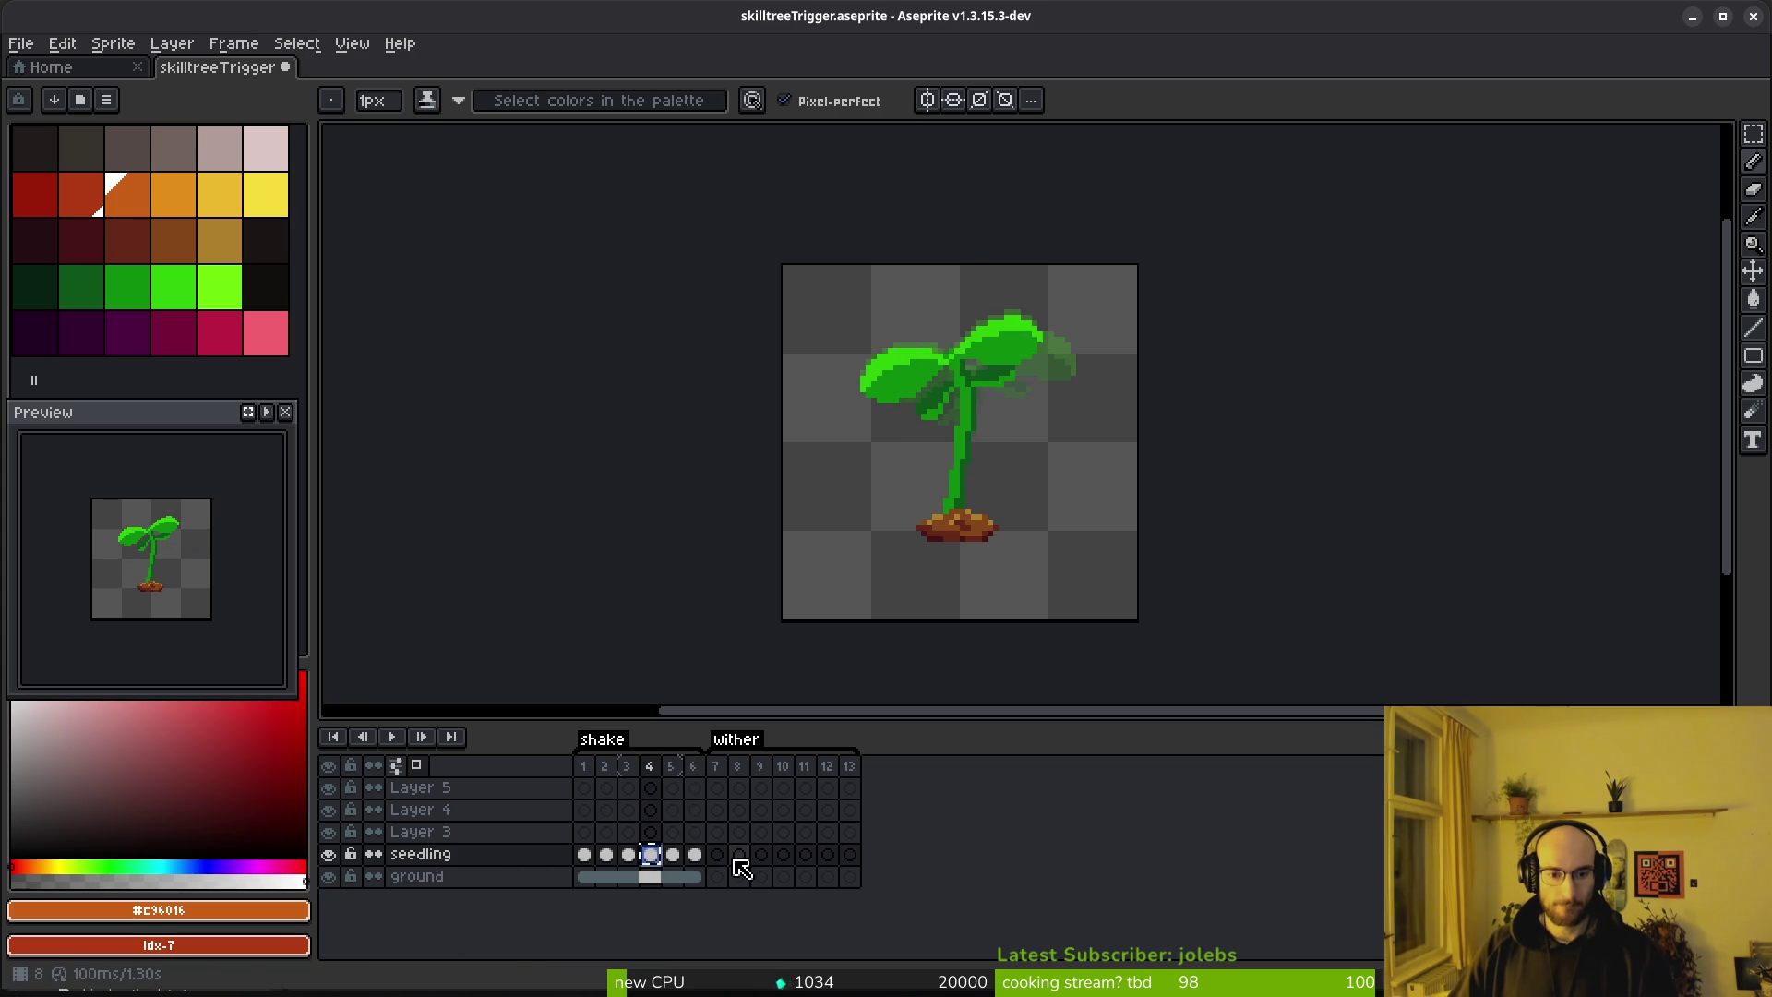
{"action": "left_click", "coordinate": [627, 856]}
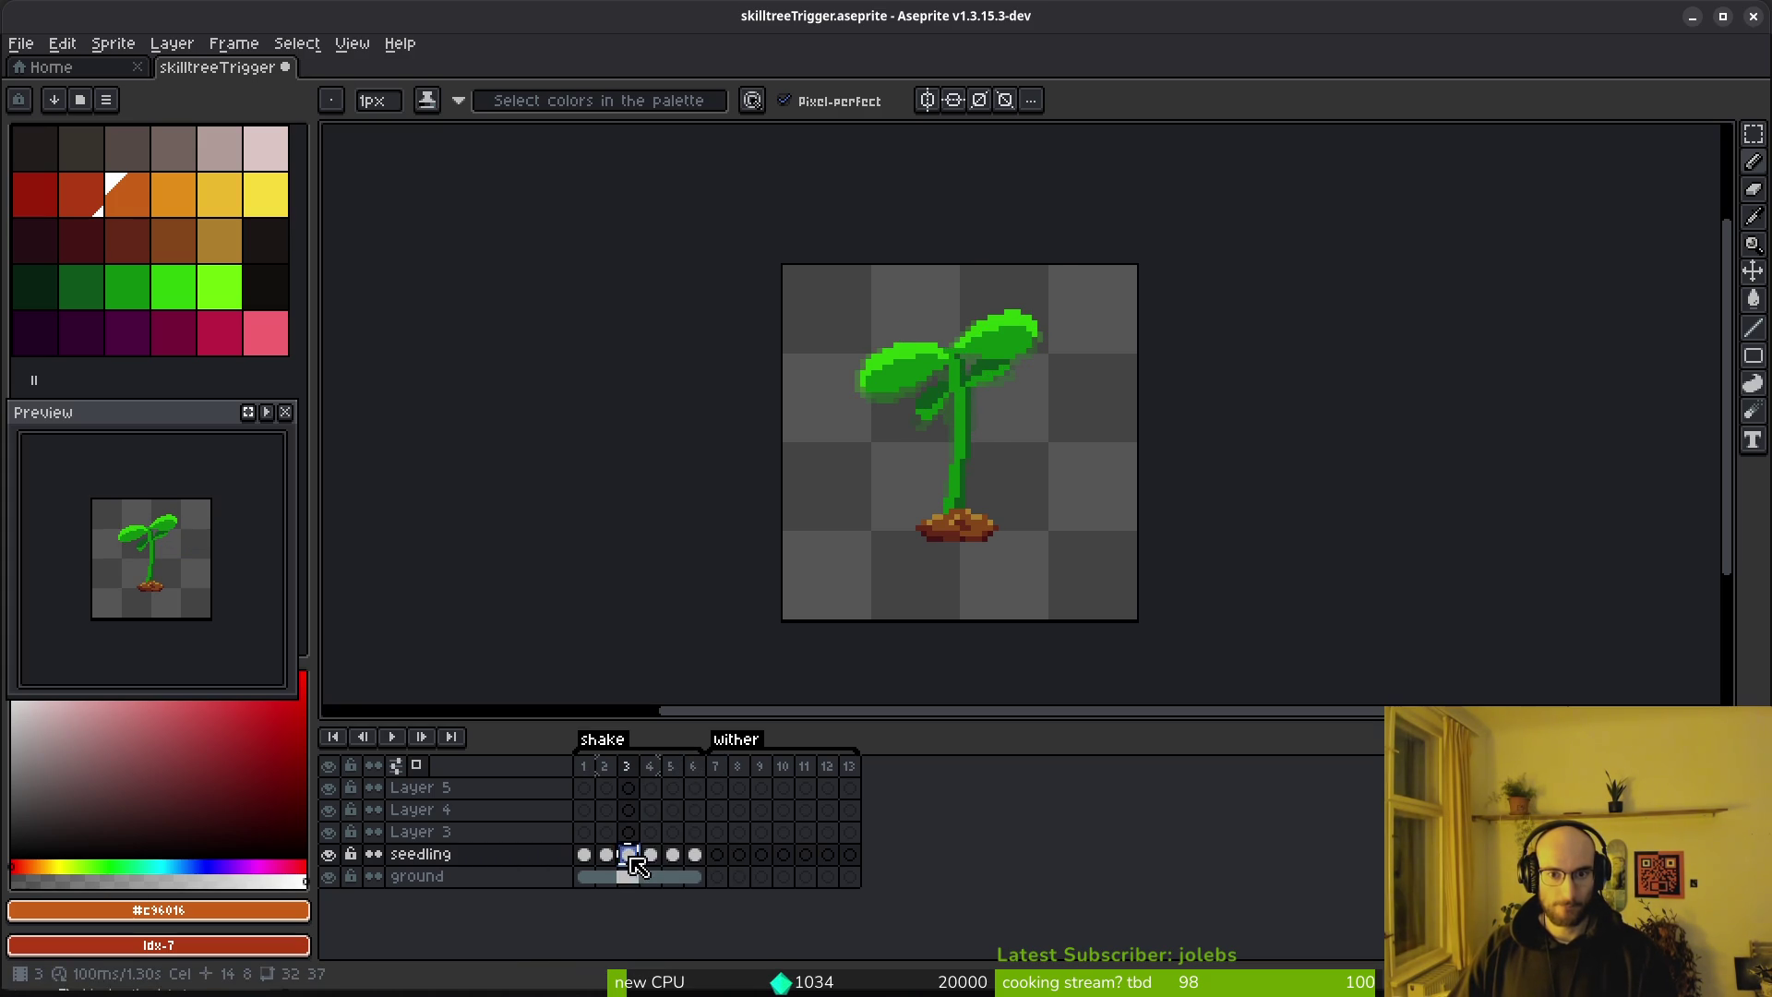
{"action": "left_click", "coordinate": [654, 855]}
{"action": "left_click", "coordinate": [716, 855]}
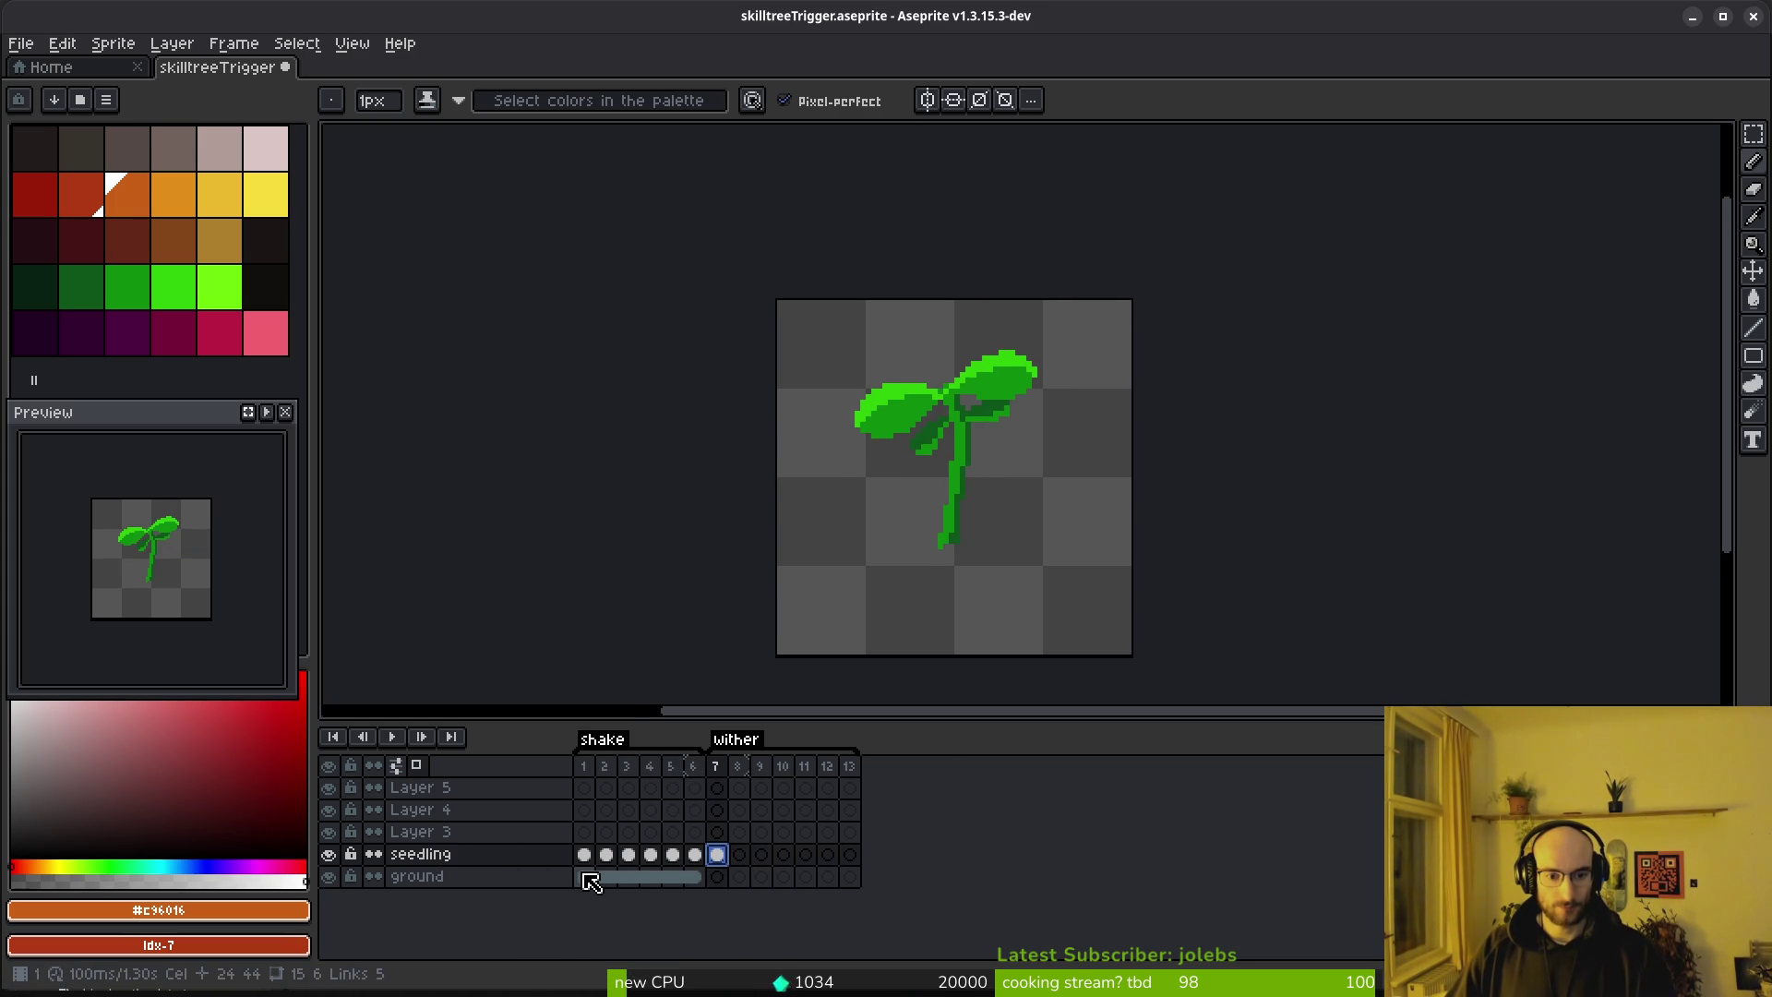
Link the ground layer's cels across frames 1–13 into one cel and select frame 13
{"action": "left_click_drag", "start_coordinate": [585, 876], "coordinate": [895, 887]}
{"action": "right_click", "coordinate": [630, 881]}
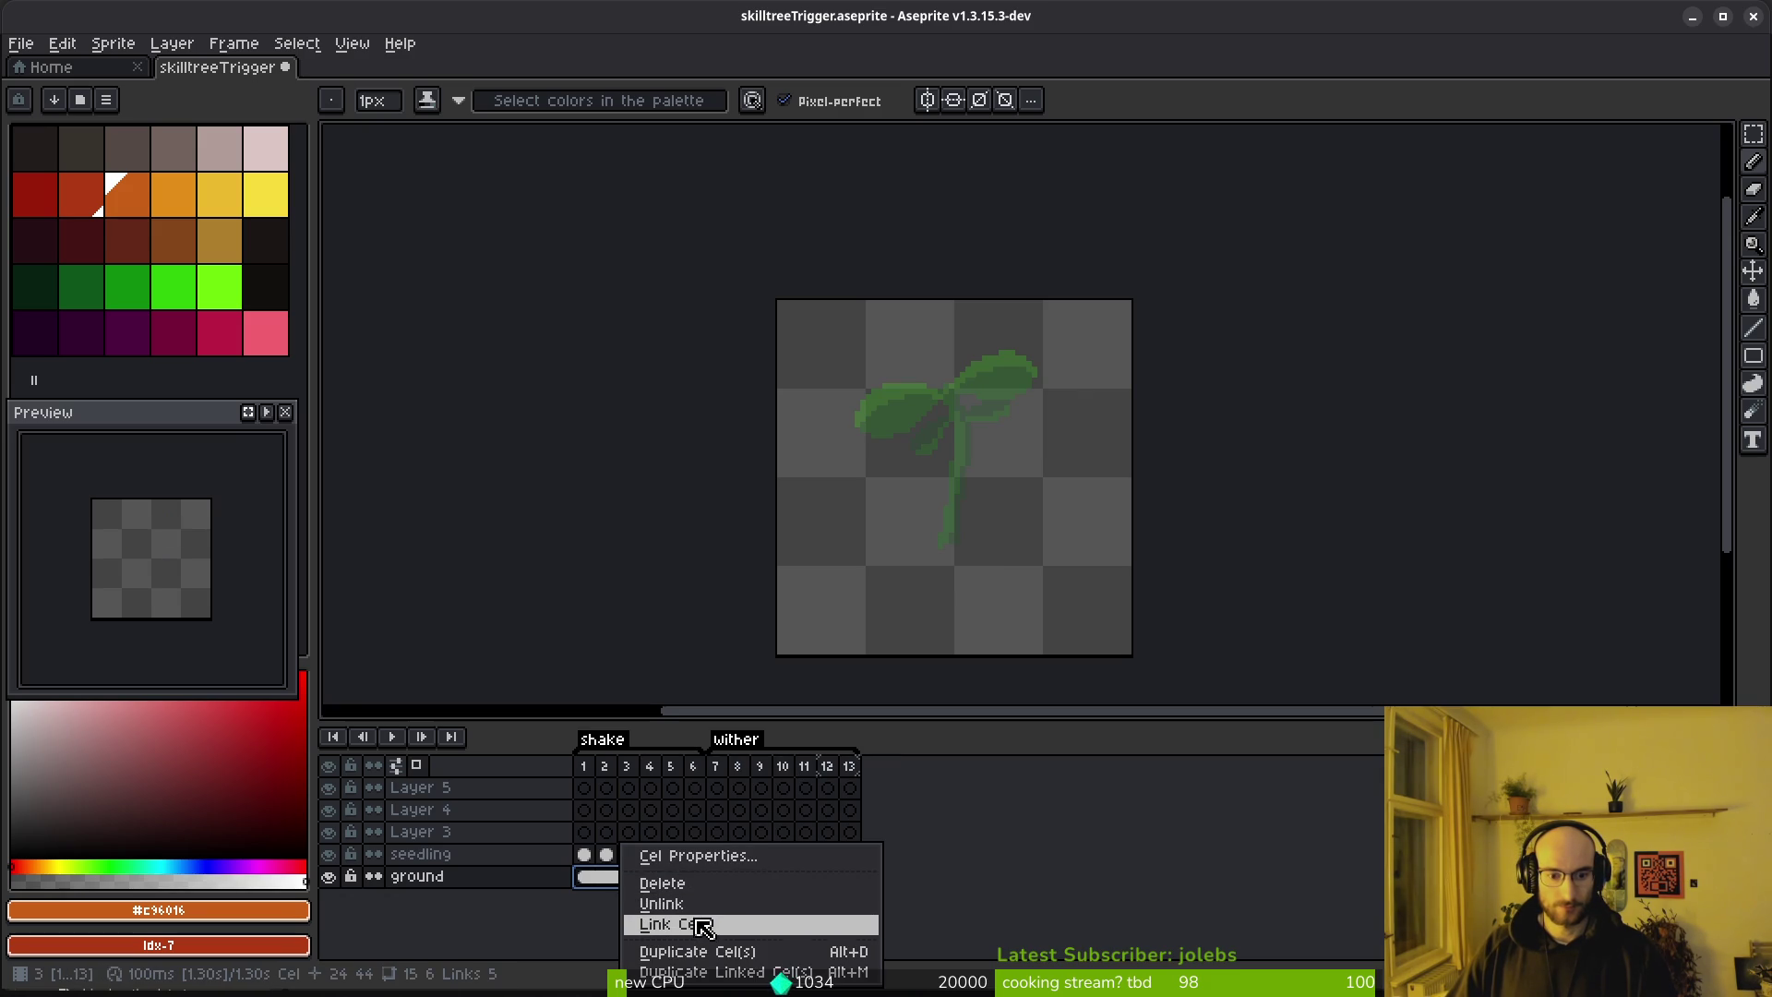
{"action": "left_click", "coordinate": [697, 924]}
{"action": "left_click", "coordinate": [717, 854]}
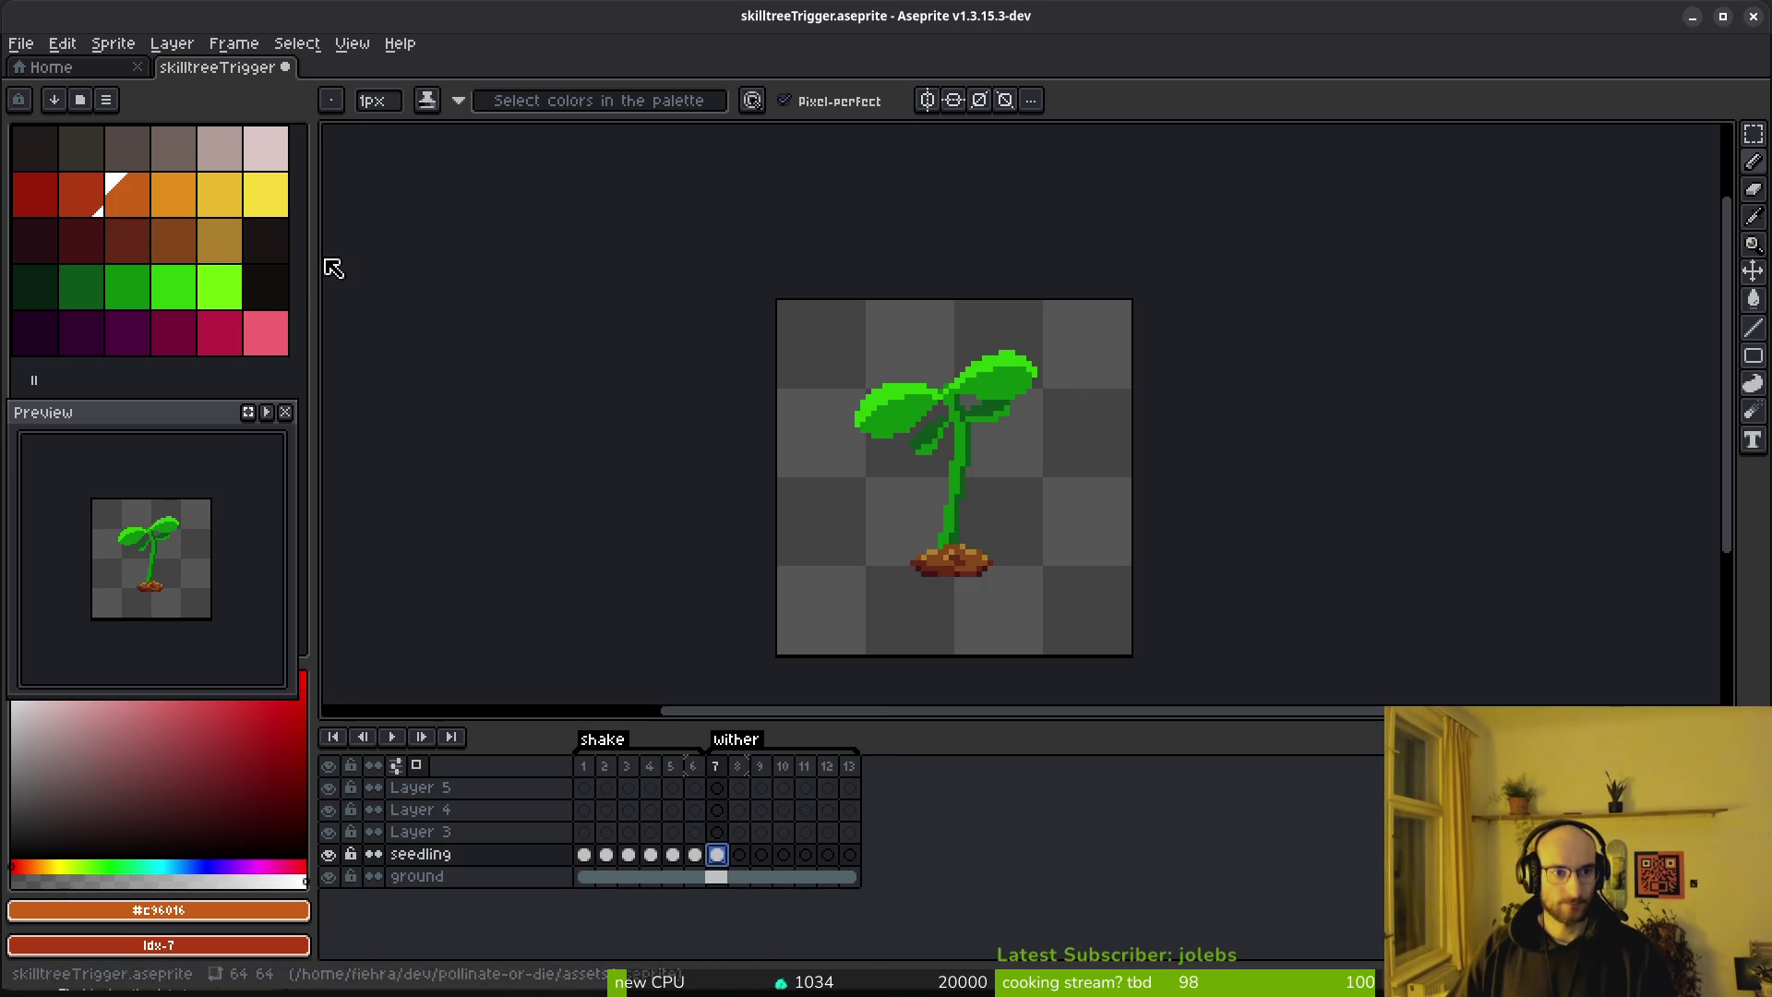
{"action": "left_click_drag", "start_coordinate": [955, 441], "coordinate": [909, 393]}
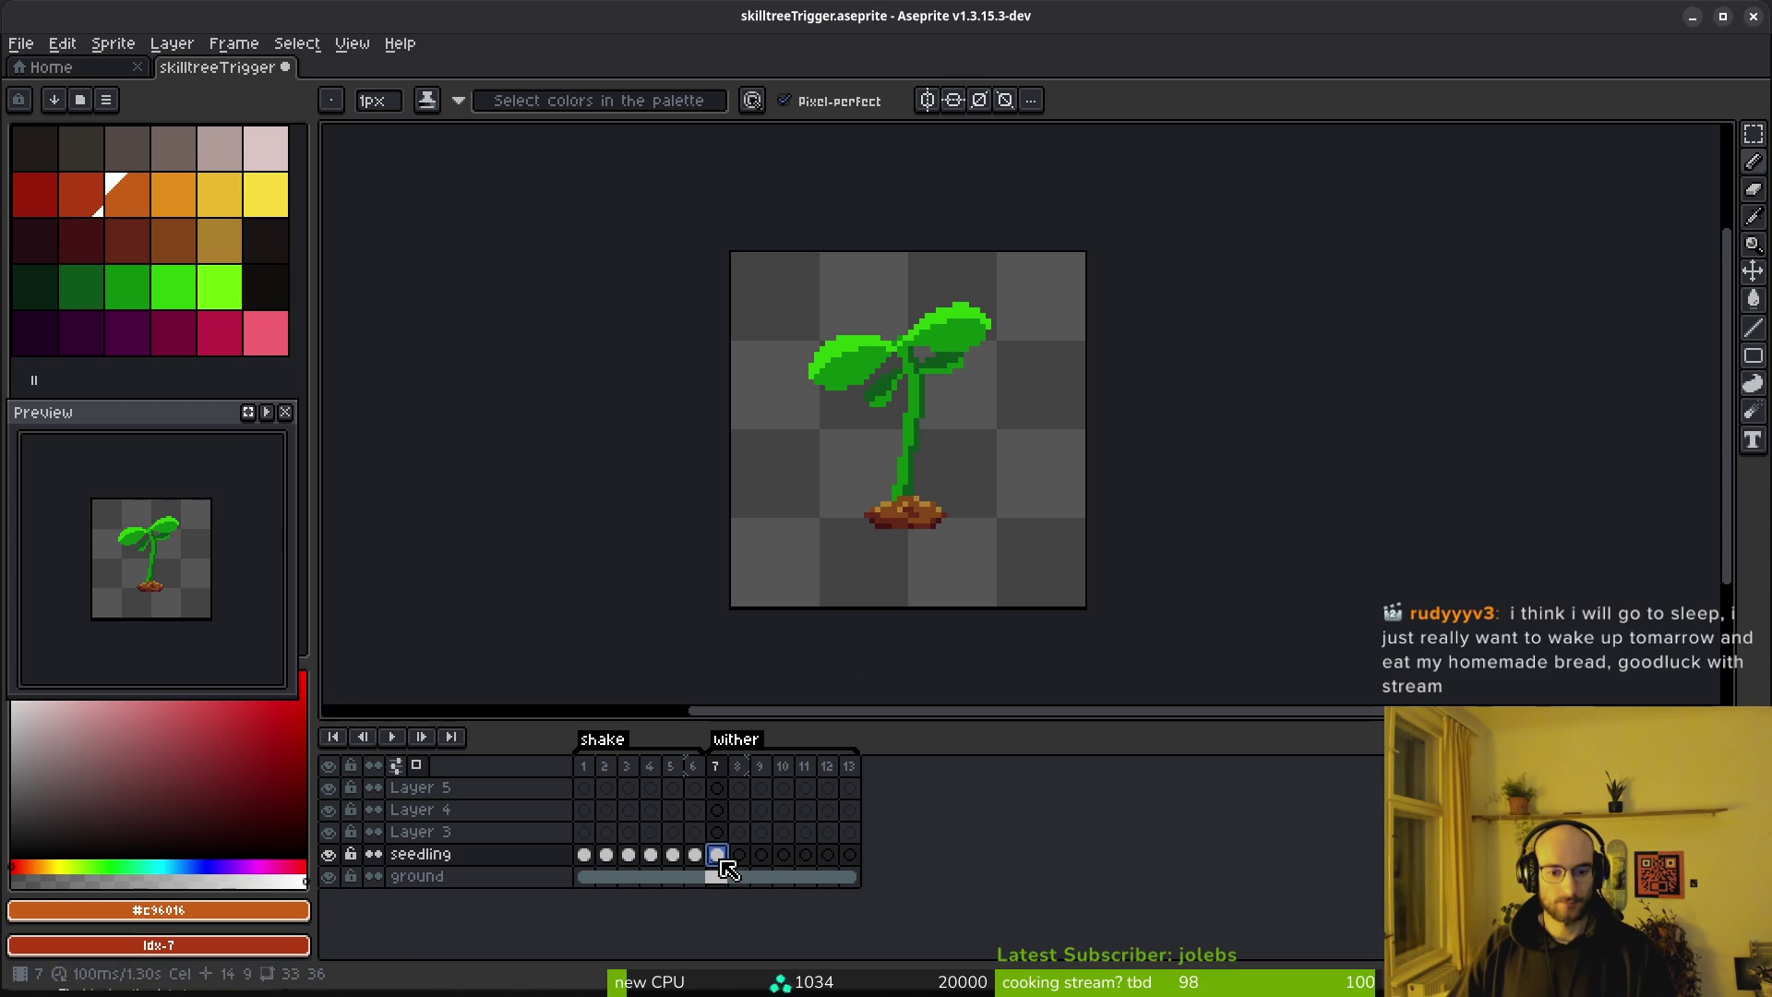
{"action": "left_click", "coordinate": [850, 855]}
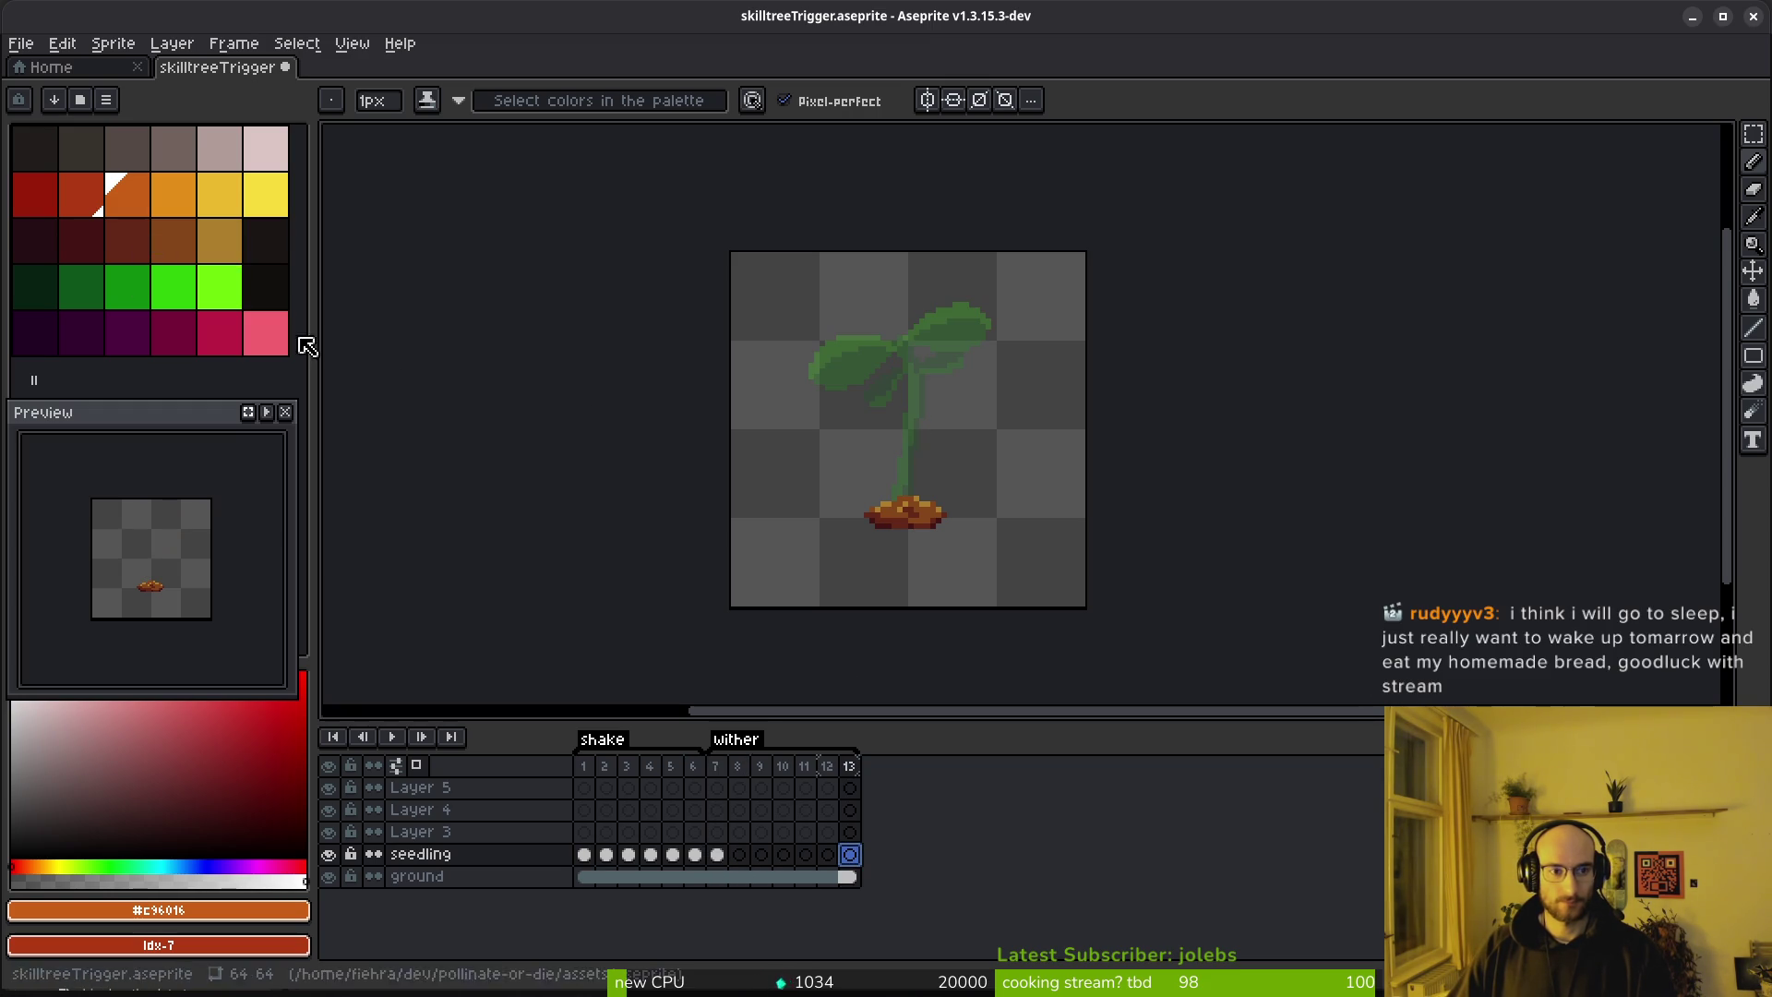
{"action": "left_click", "coordinate": [180, 254]}
With the dark red-brown colour, paint a short lower stem up from the soil
{"action": "scroll", "coordinate": [922, 480], "scroll_direction": "up", "scroll_amount": 4}
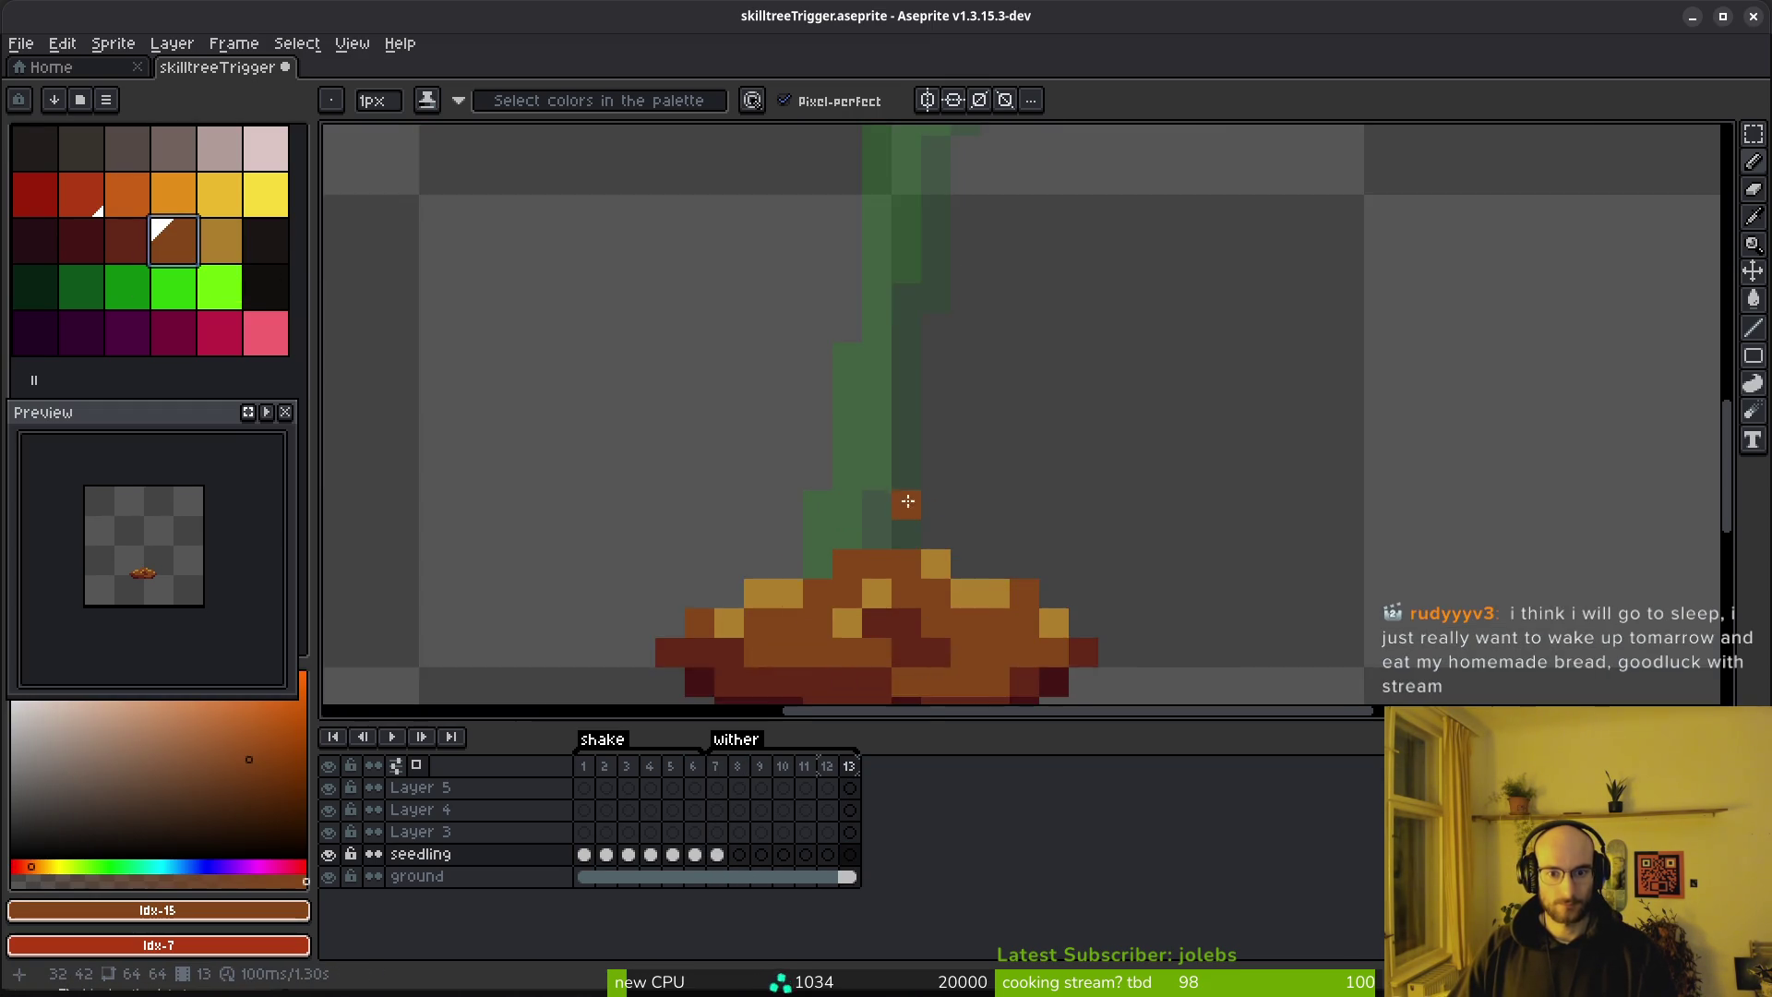
{"action": "scroll", "coordinate": [680, 493], "scroll_direction": "down", "scroll_amount": 2}
{"action": "left_click", "coordinate": [116, 235]}
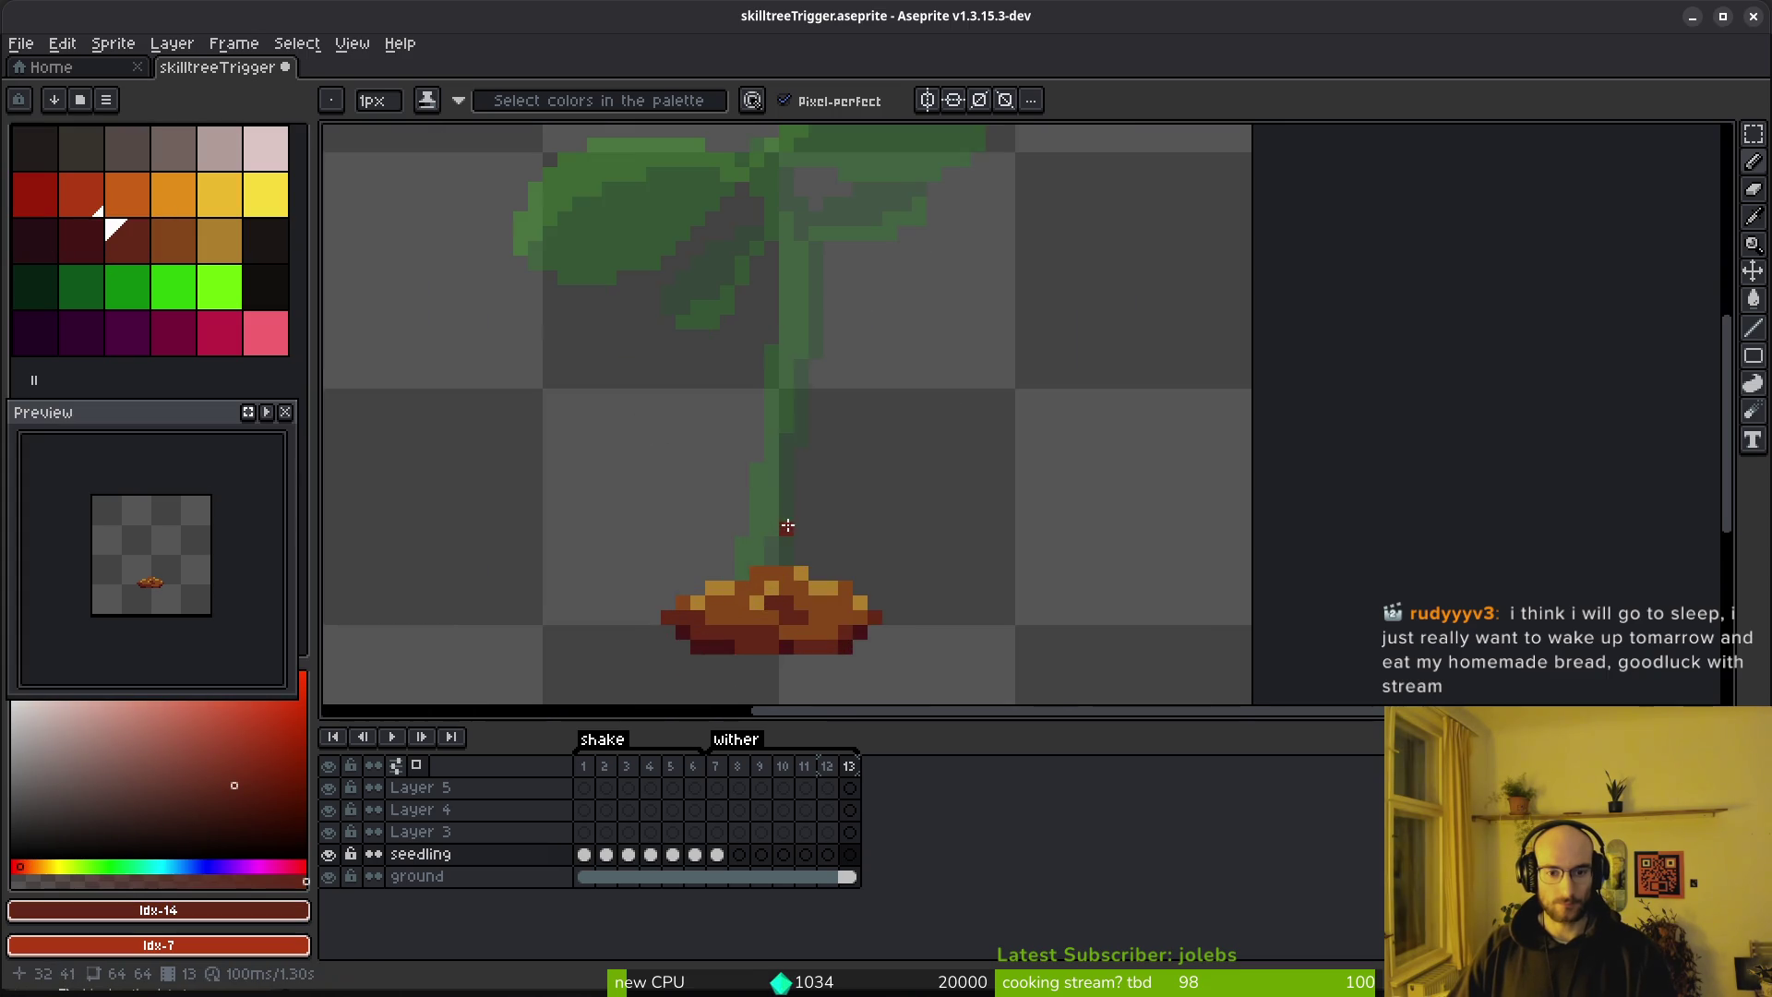
{"action": "left_click_drag", "start_coordinate": [792, 567], "coordinate": [844, 288]}
{"action": "key", "text": "ctrl+z"}
{"action": "left_click_drag", "start_coordinate": [777, 572], "coordinate": [862, 272]}
{"action": "key", "text": "ctrl+z"}
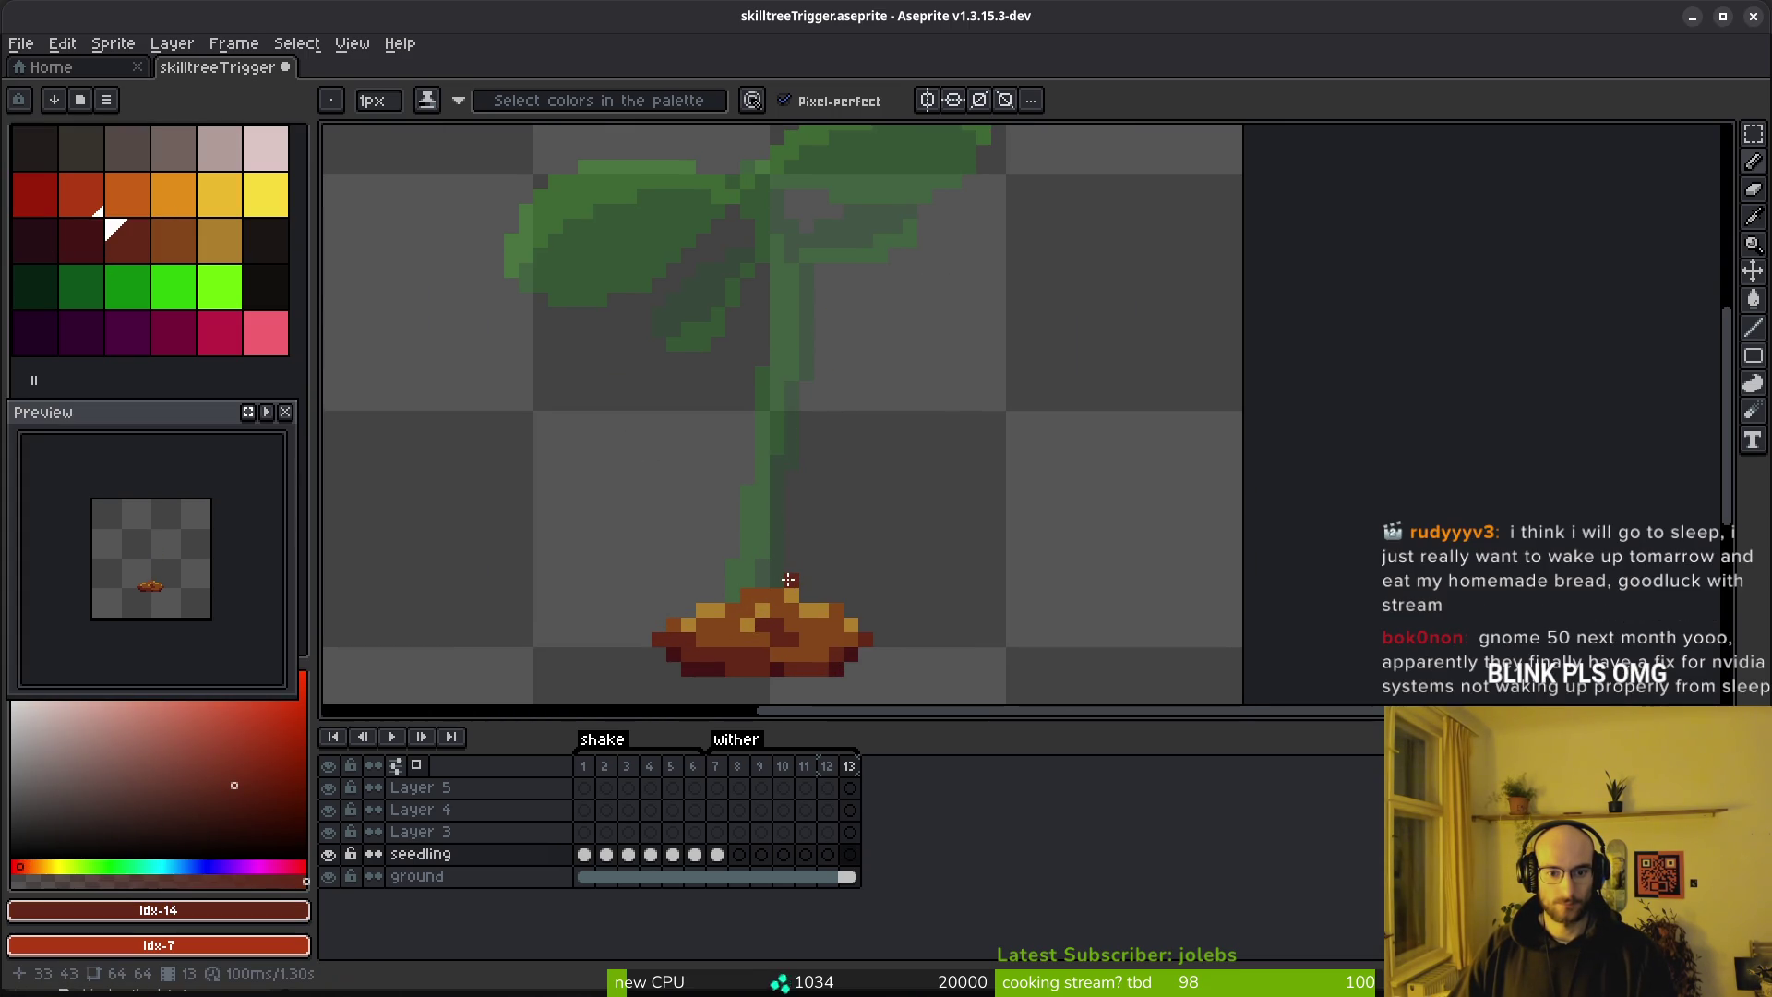
{"action": "left_click_drag", "start_coordinate": [789, 584], "coordinate": [809, 421]}
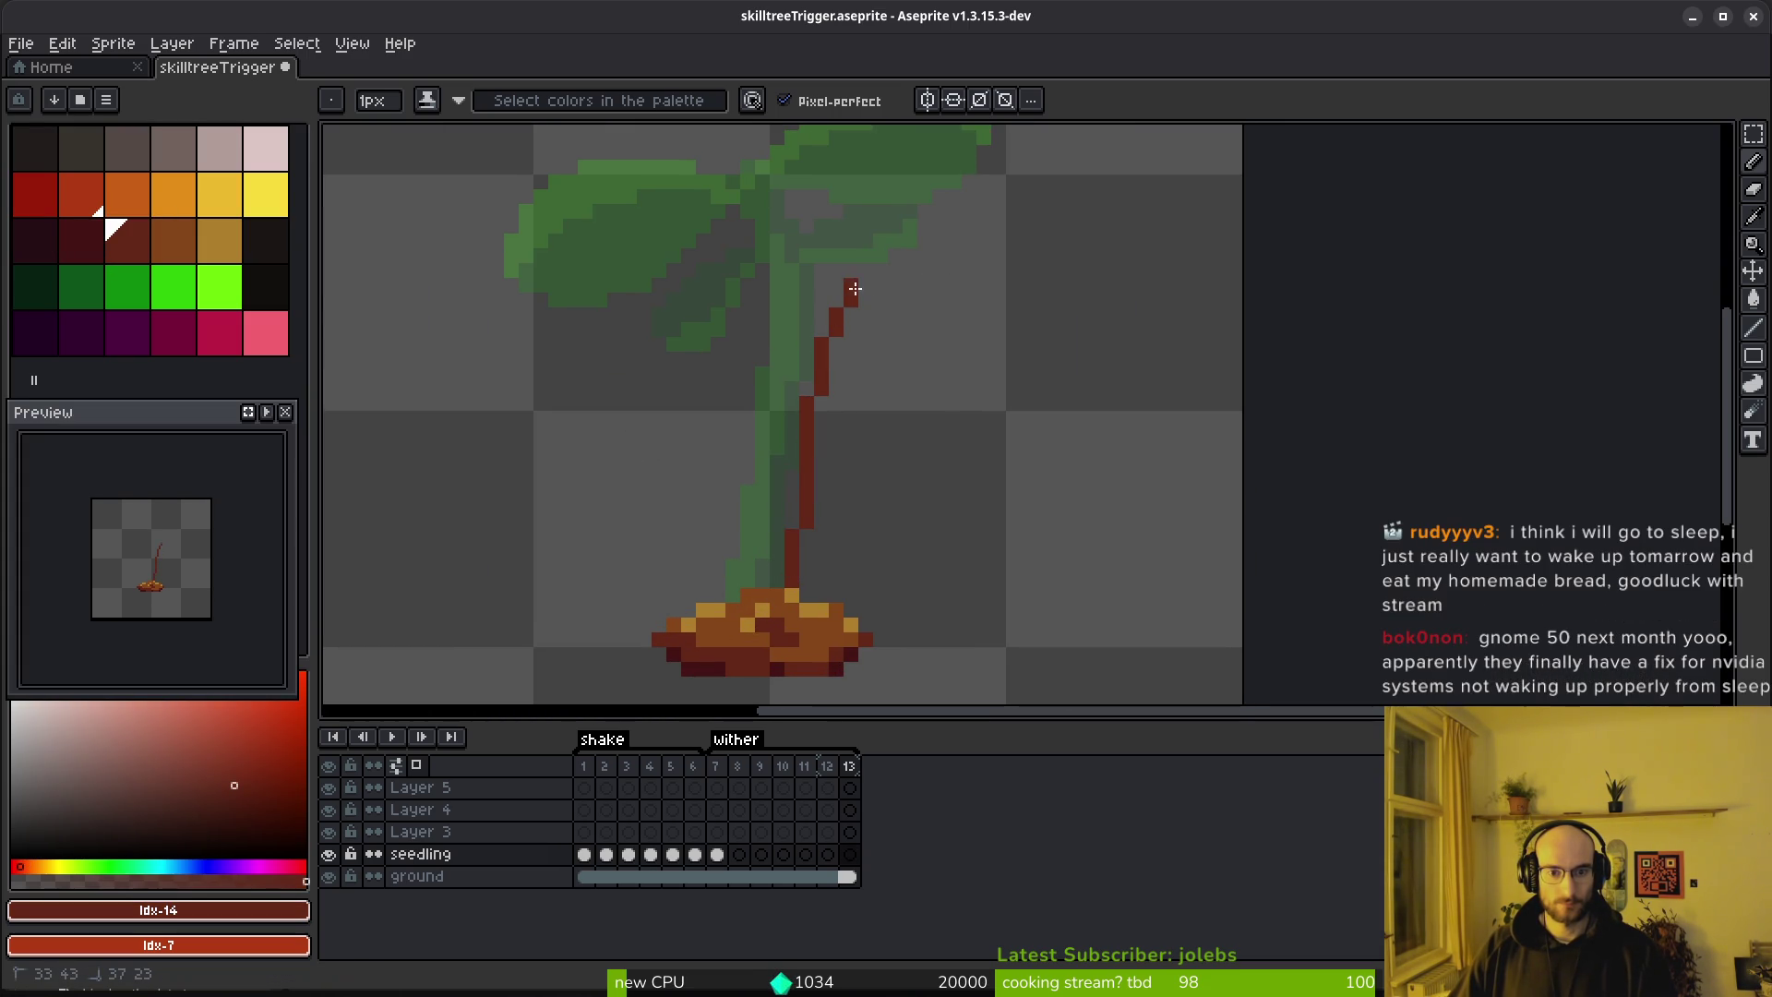
{"action": "key", "text": "ctrl+z"}
{"action": "left_click_drag", "start_coordinate": [790, 583], "coordinate": [803, 419]}
{"action": "key", "text": "ctrl+z"}
{"action": "left_click_drag", "start_coordinate": [777, 586], "coordinate": [792, 508]}
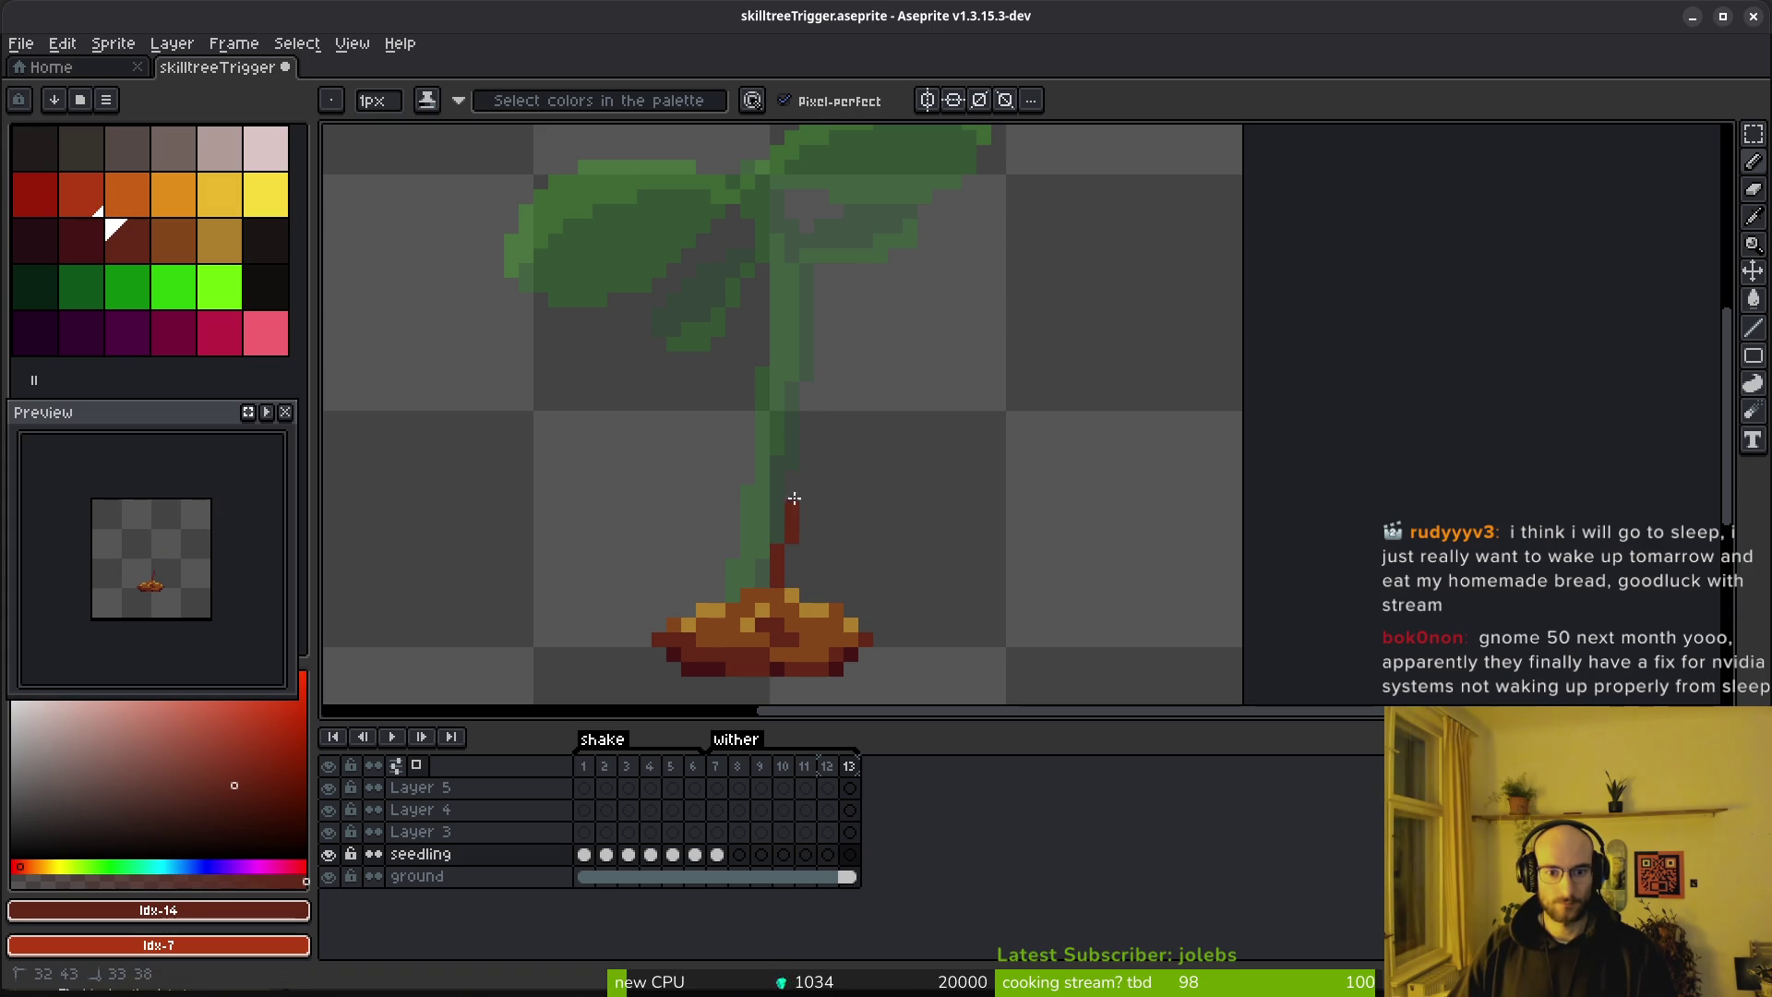
Bend the stem off to the right and cover the remaining green pixels at its base
{"action": "mouse_move", "coordinate": [879, 318]}
{"action": "left_mouse_down"}
{"action": "mouse_move", "coordinate": [826, 340]}
{"action": "mouse_move", "coordinate": [765, 489]}
{"action": "left_mouse_up"}
{"action": "left_click_drag", "start_coordinate": [757, 571], "coordinate": [795, 458]}
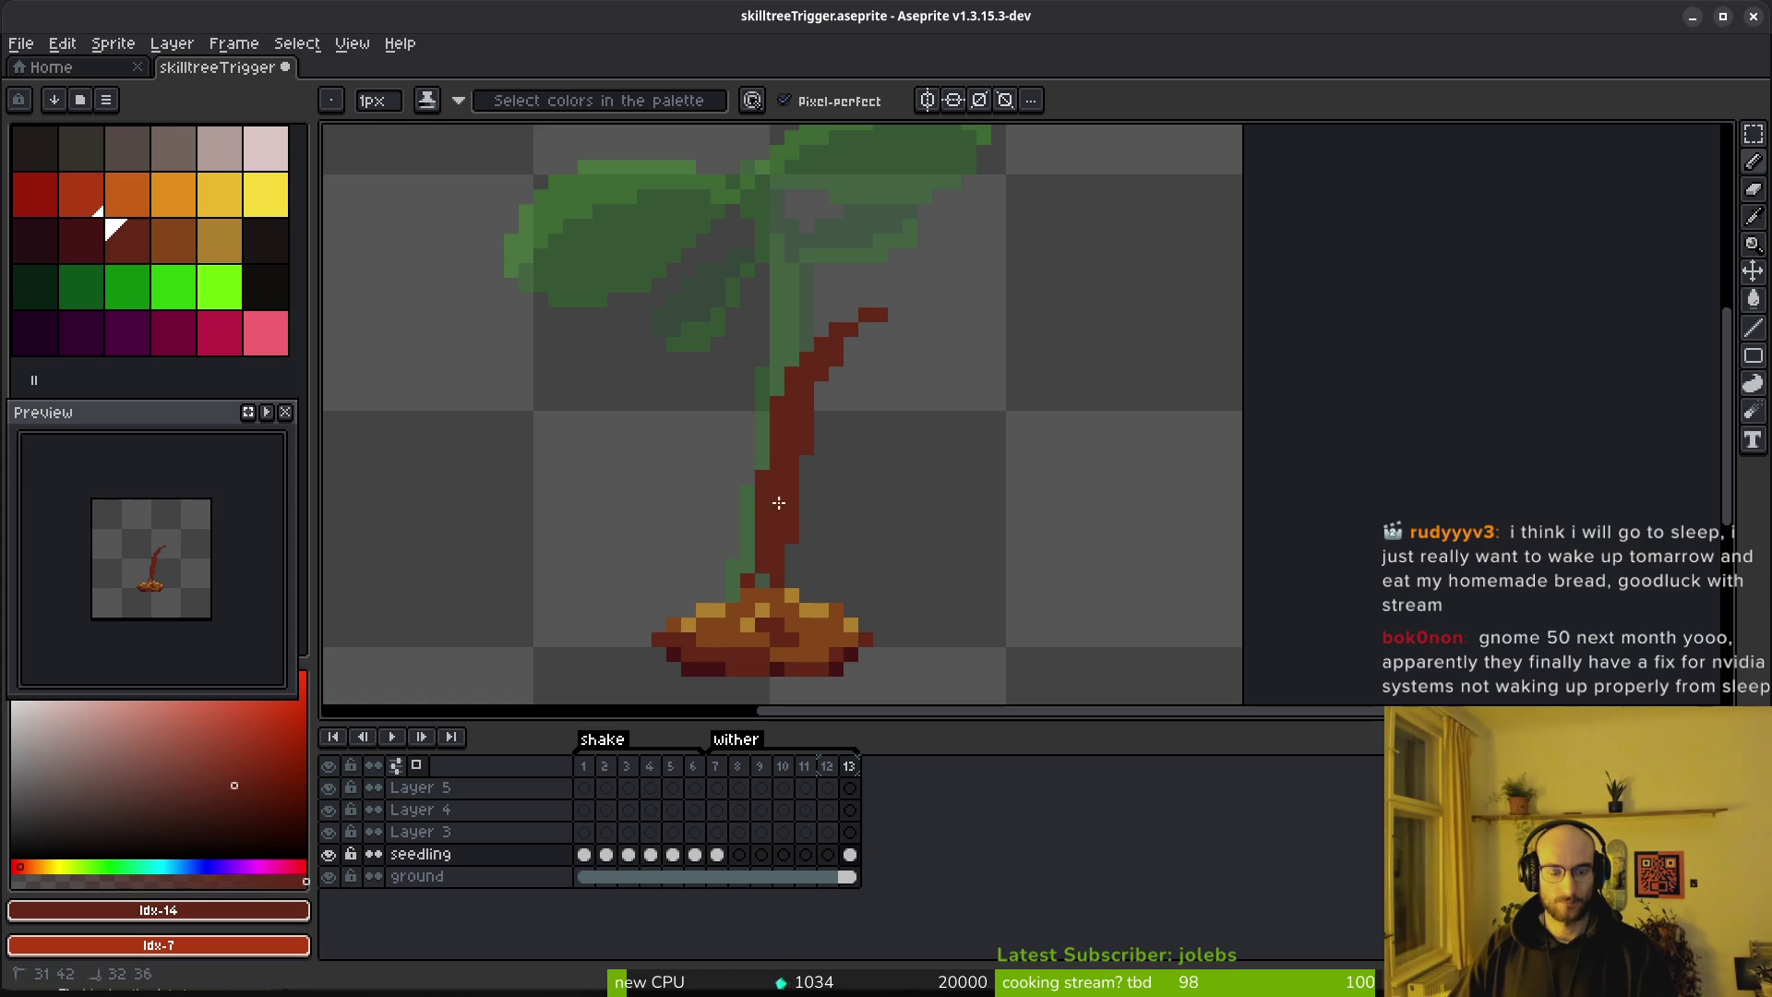
{"action": "left_click_drag", "start_coordinate": [765, 576], "coordinate": [766, 581]}
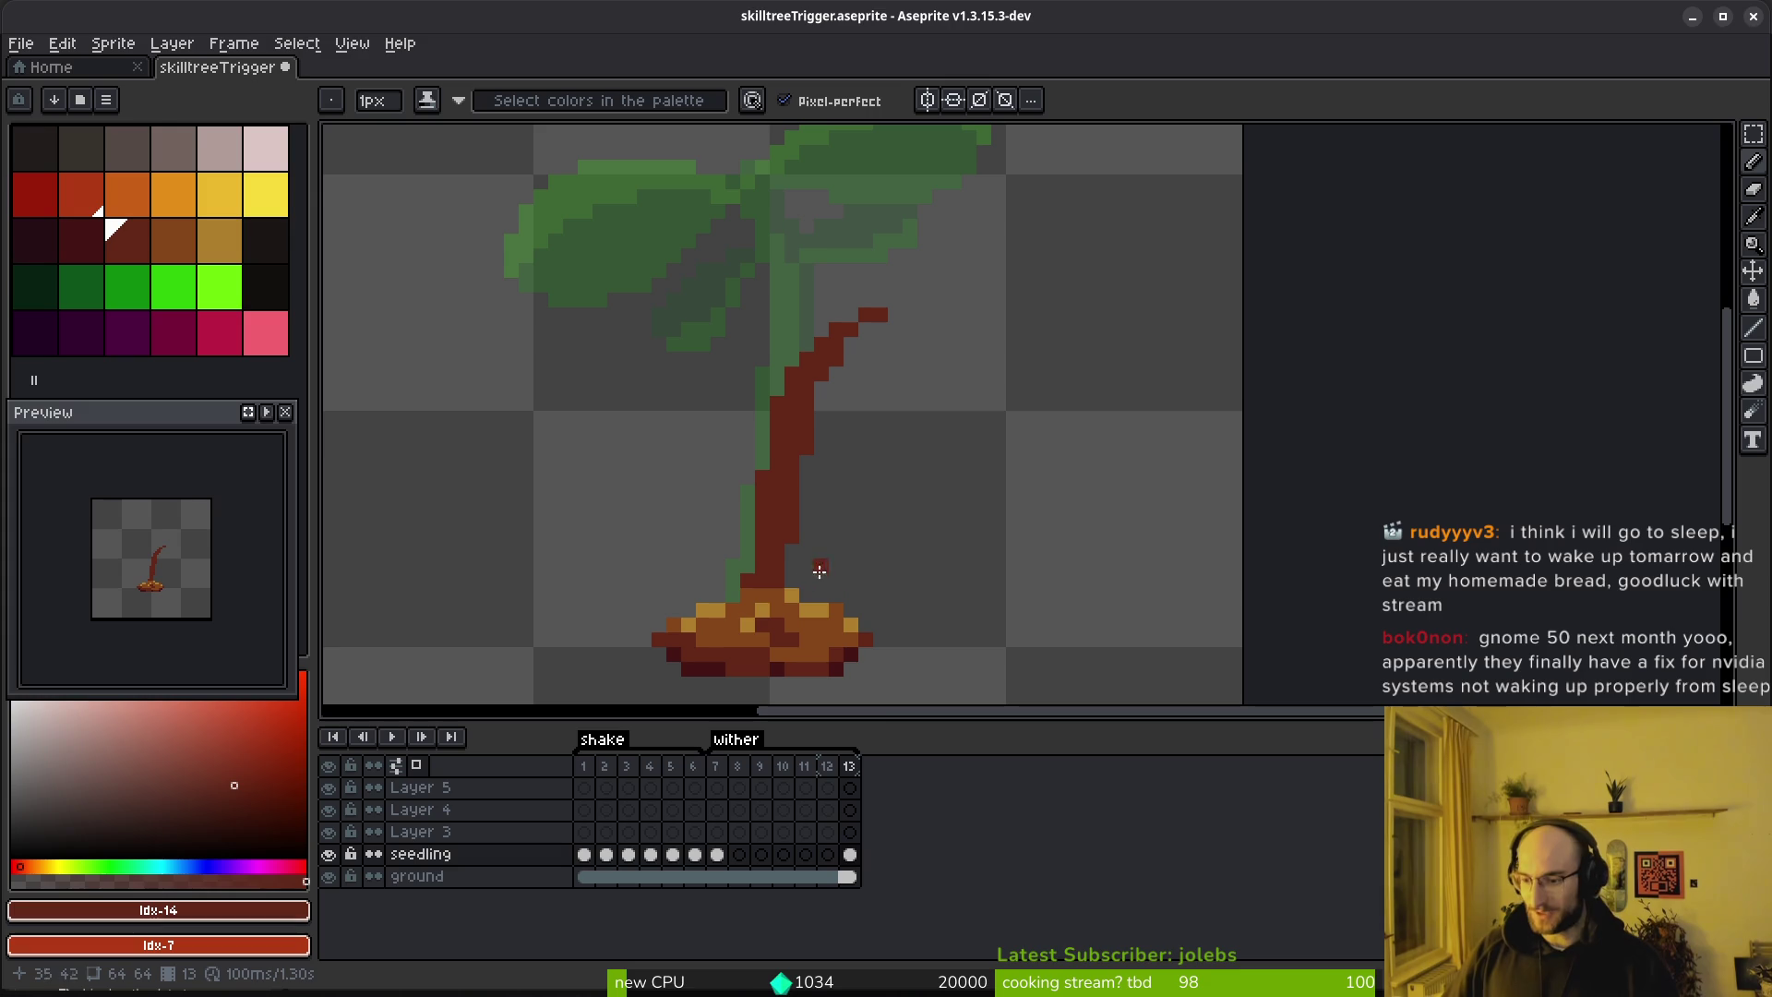
{"action": "left_click_drag", "start_coordinate": [746, 562], "coordinate": [747, 551]}
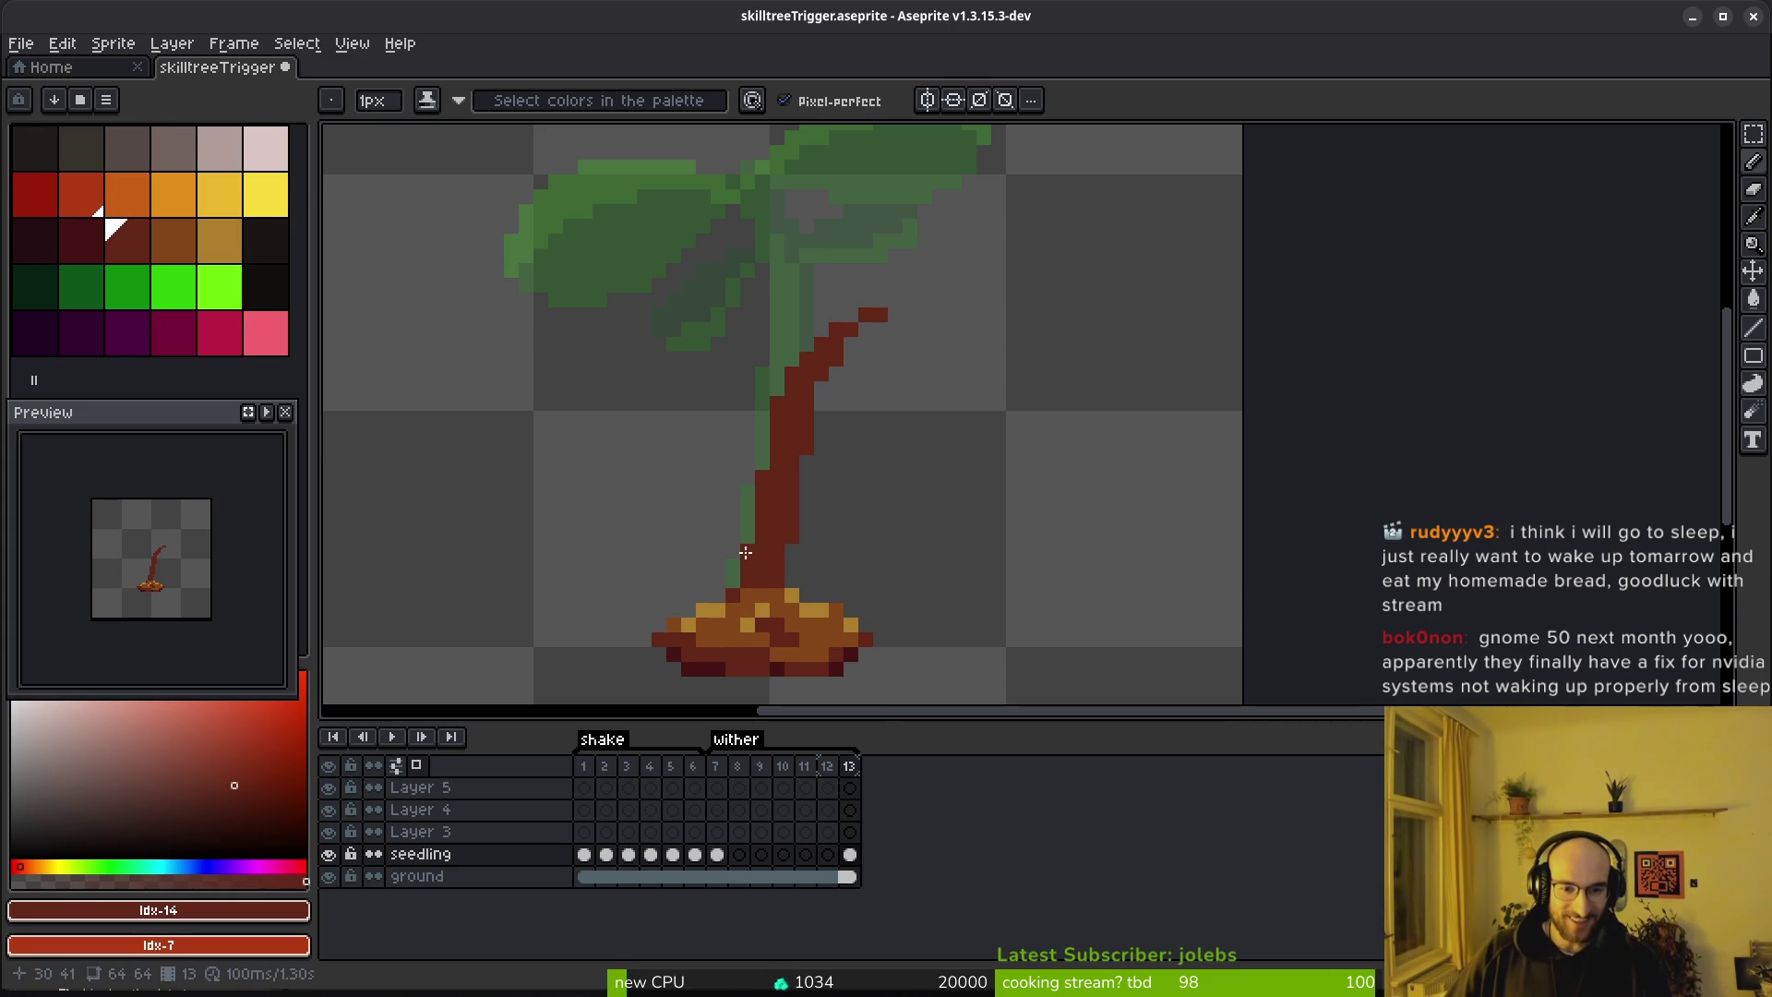
{"action": "mouse_move", "coordinate": [802, 373]}
{"action": "left_mouse_down"}
{"action": "mouse_move", "coordinate": [847, 325]}
{"action": "mouse_move", "coordinate": [802, 349]}
{"action": "left_mouse_up"}
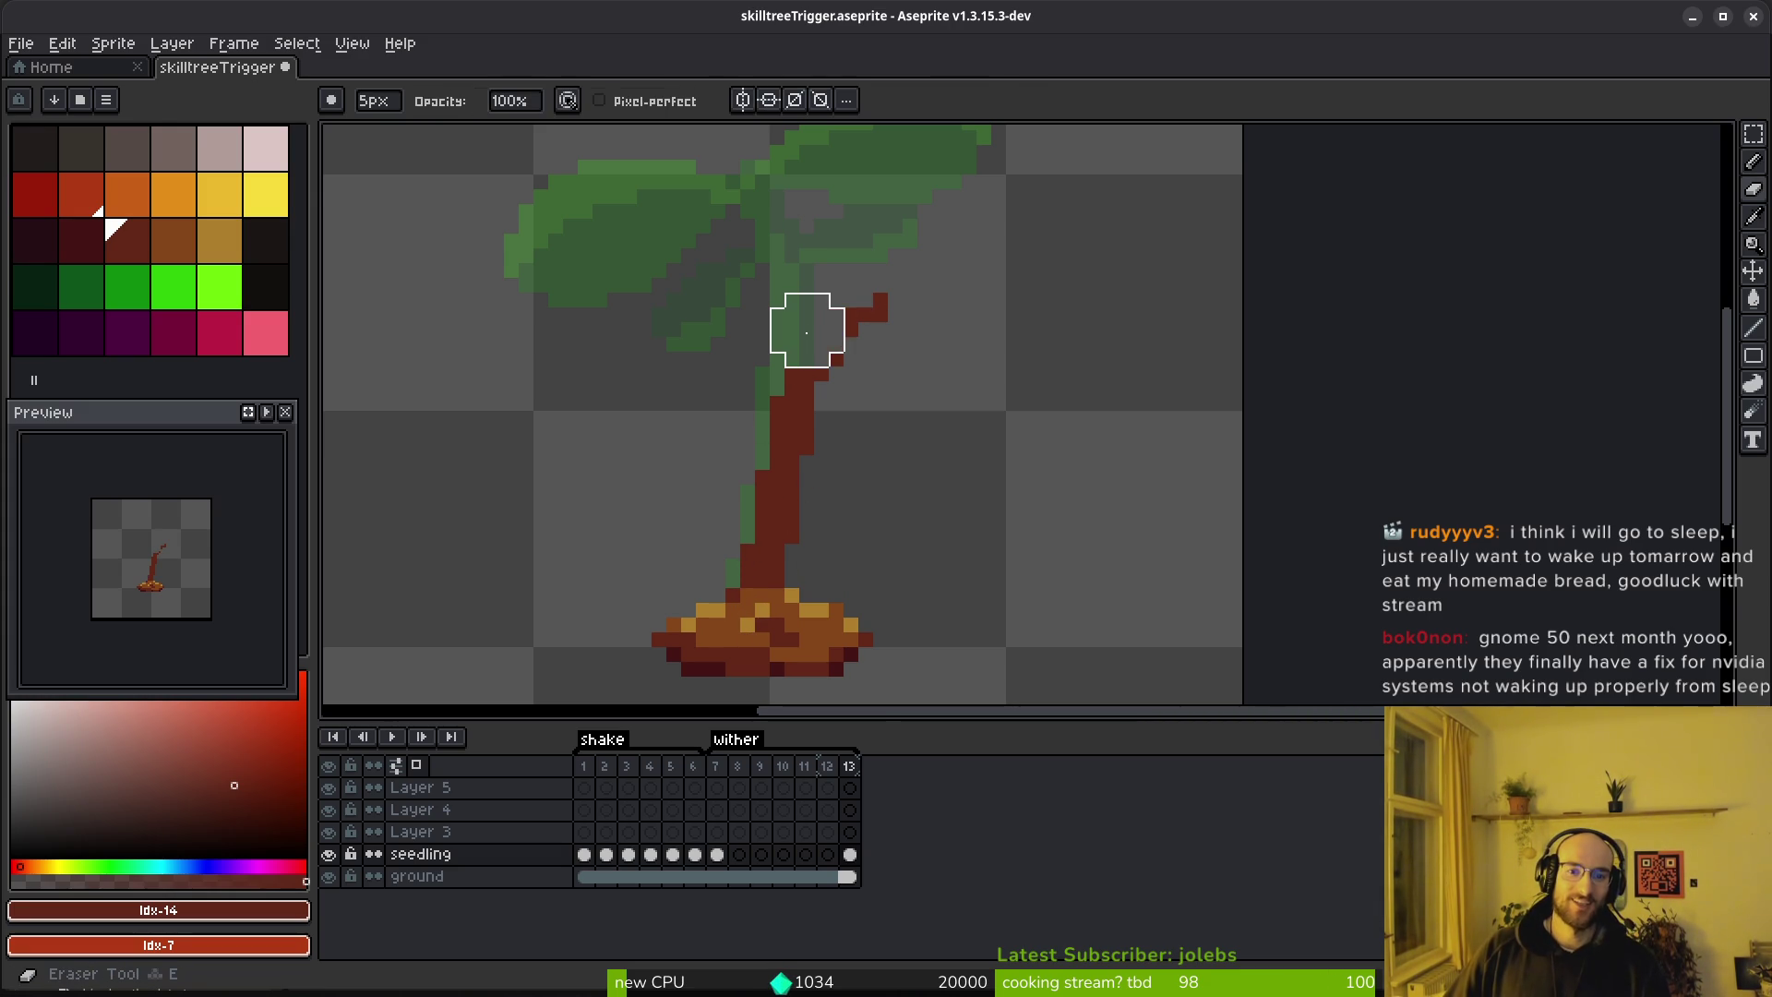
{"action": "left_click", "coordinate": [866, 300]}
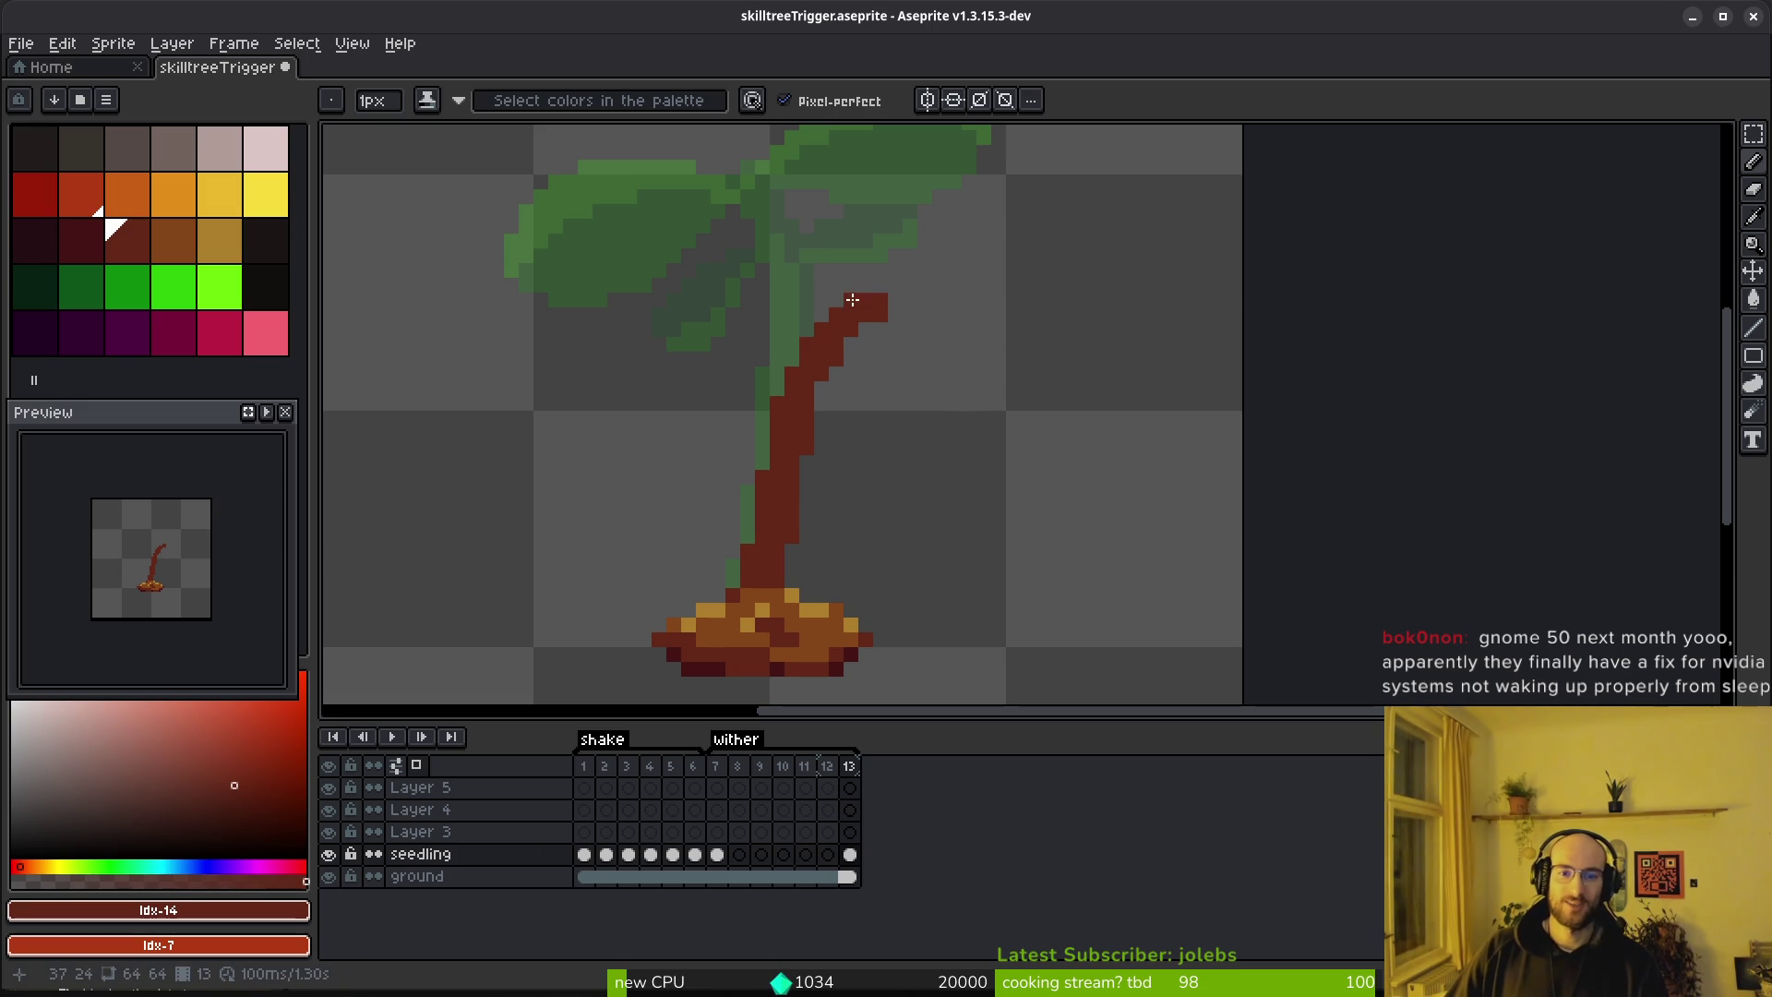
{"action": "key", "text": "ctrl+z"}
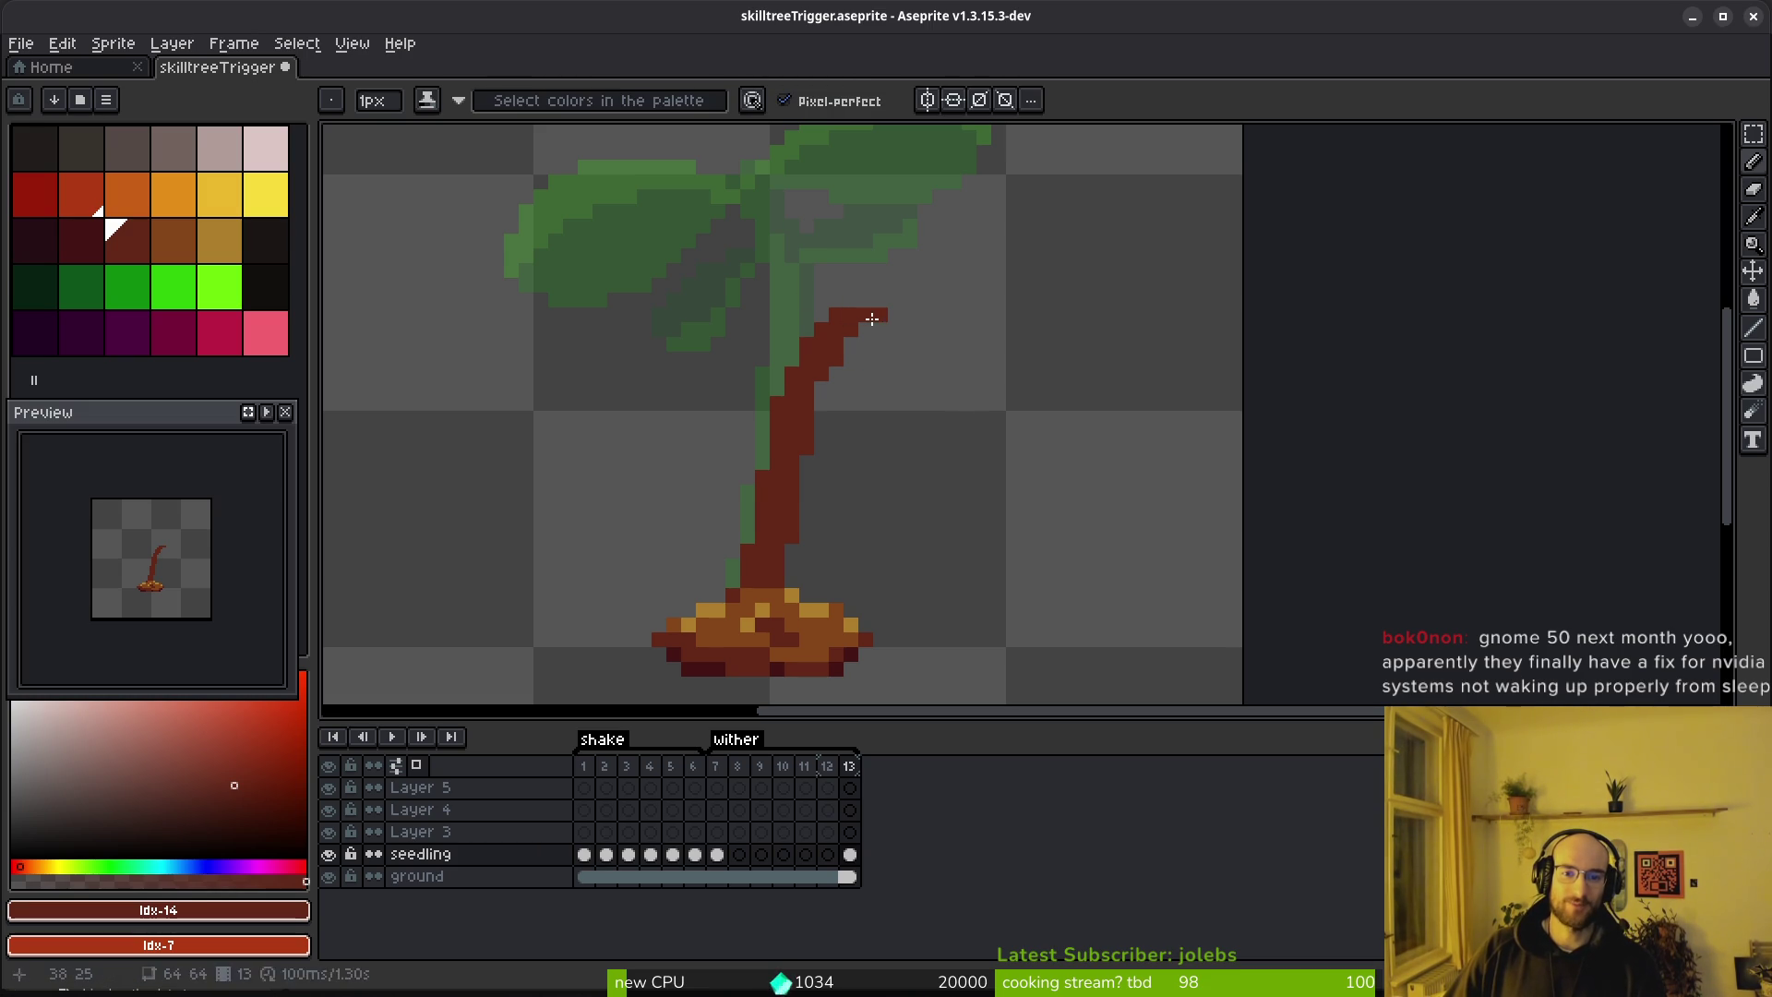
{"action": "key", "text": "ctrl+z"}
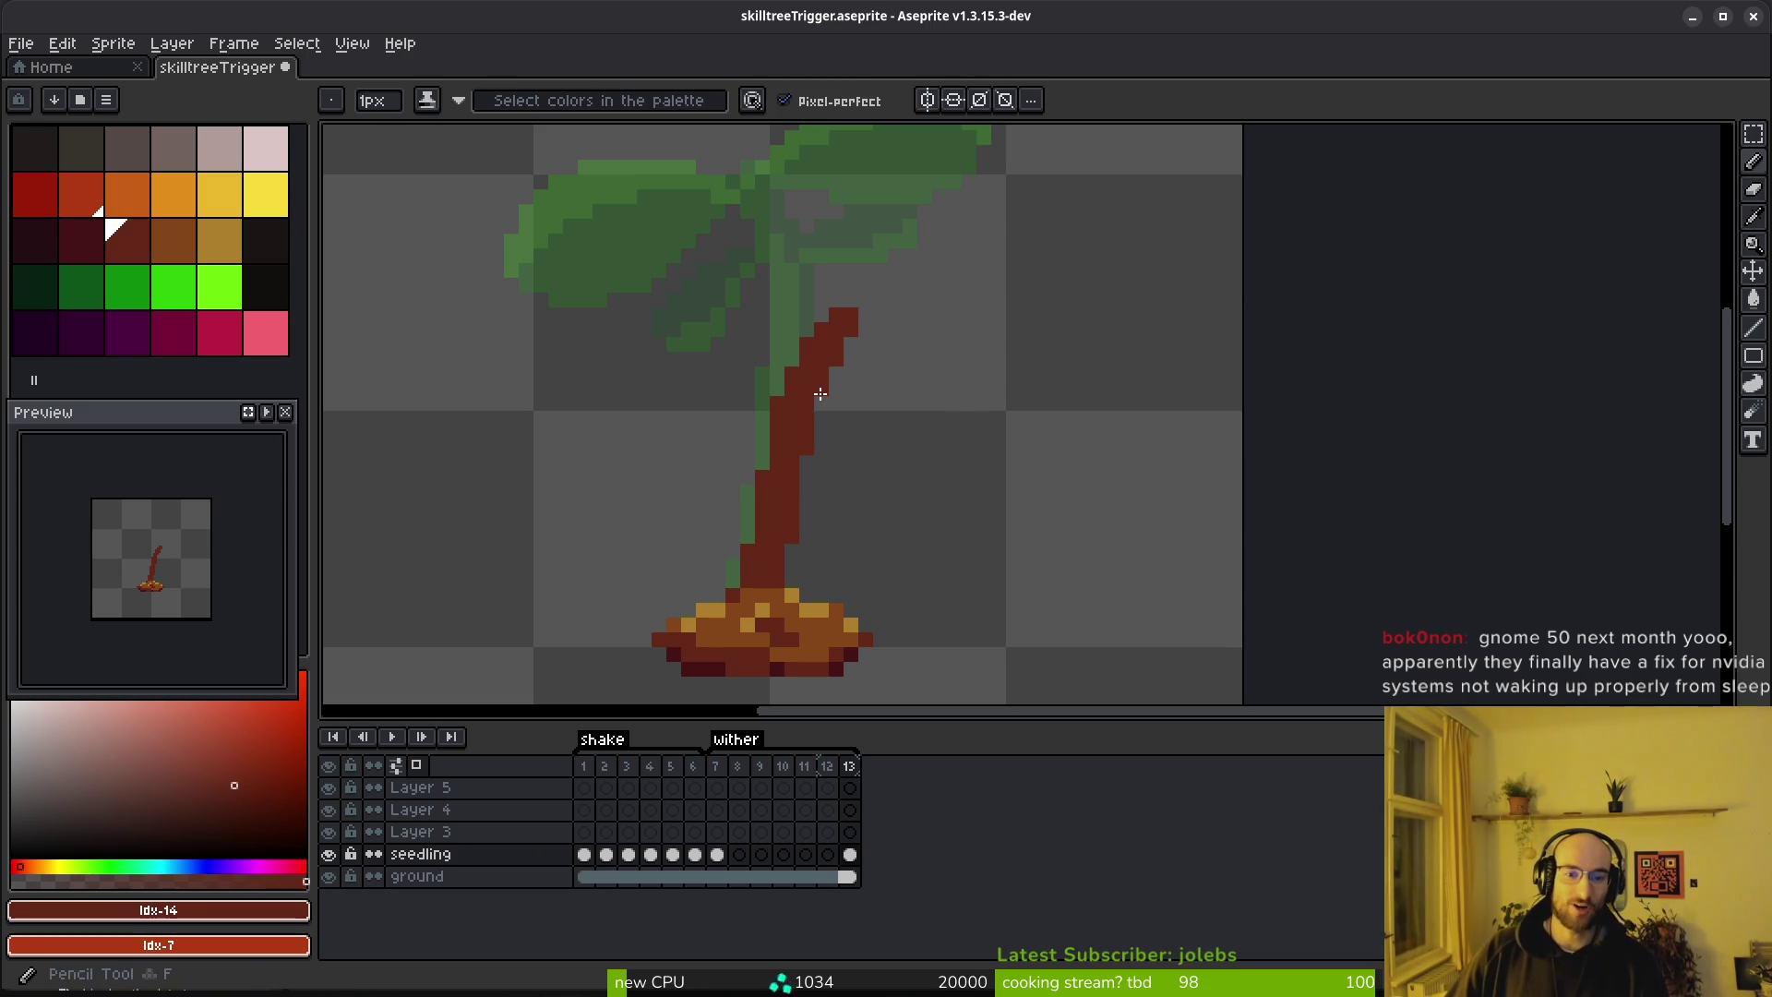
{"action": "left_click_drag", "start_coordinate": [877, 506], "coordinate": [913, 591]}
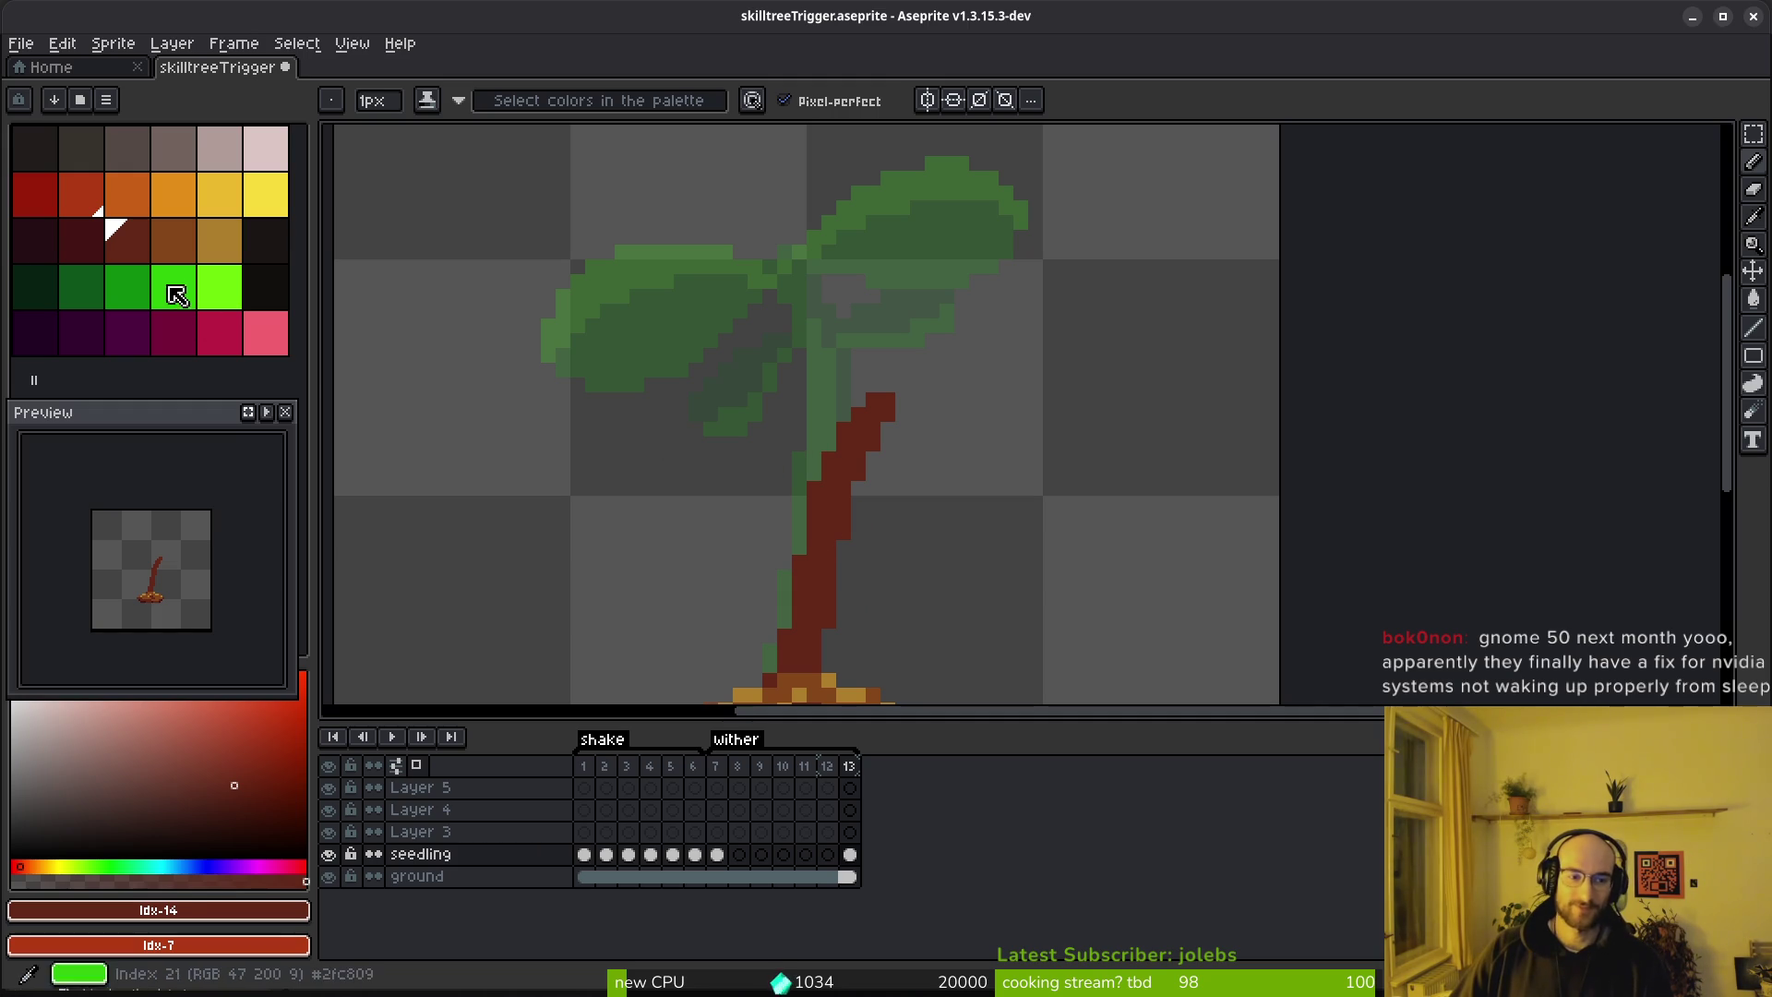
Draw a lighter brown highlight line down the stem's left edge
{"action": "left_click", "coordinate": [171, 251]}
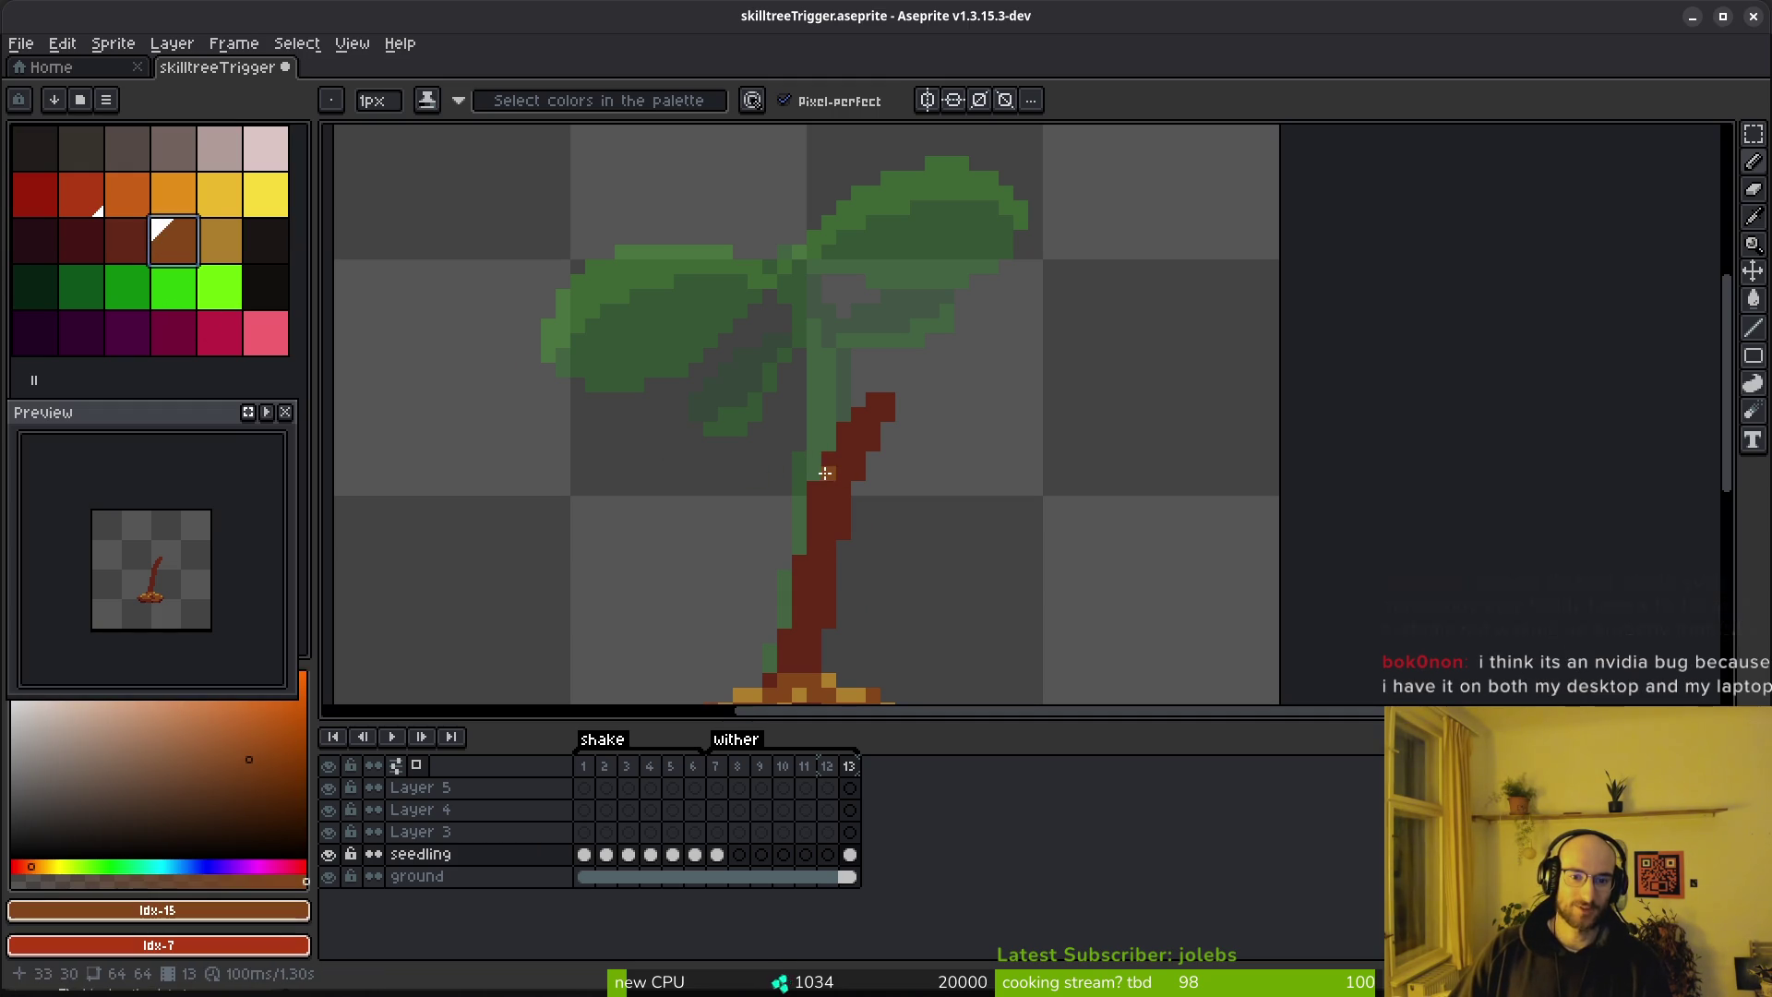
{"action": "scroll", "coordinate": [818, 467], "scroll_direction": "up", "scroll_amount": 3}
{"action": "left_click", "coordinate": [953, 276]}
{"action": "mouse_move", "coordinate": [953, 276]}
{"action": "left_mouse_down"}
{"action": "mouse_move", "coordinate": [866, 375]}
{"action": "mouse_move", "coordinate": [814, 502]}
{"action": "mouse_move", "coordinate": [886, 467]}
{"action": "left_mouse_up"}
{"action": "right_click", "coordinate": [884, 467], "text": "alt"}
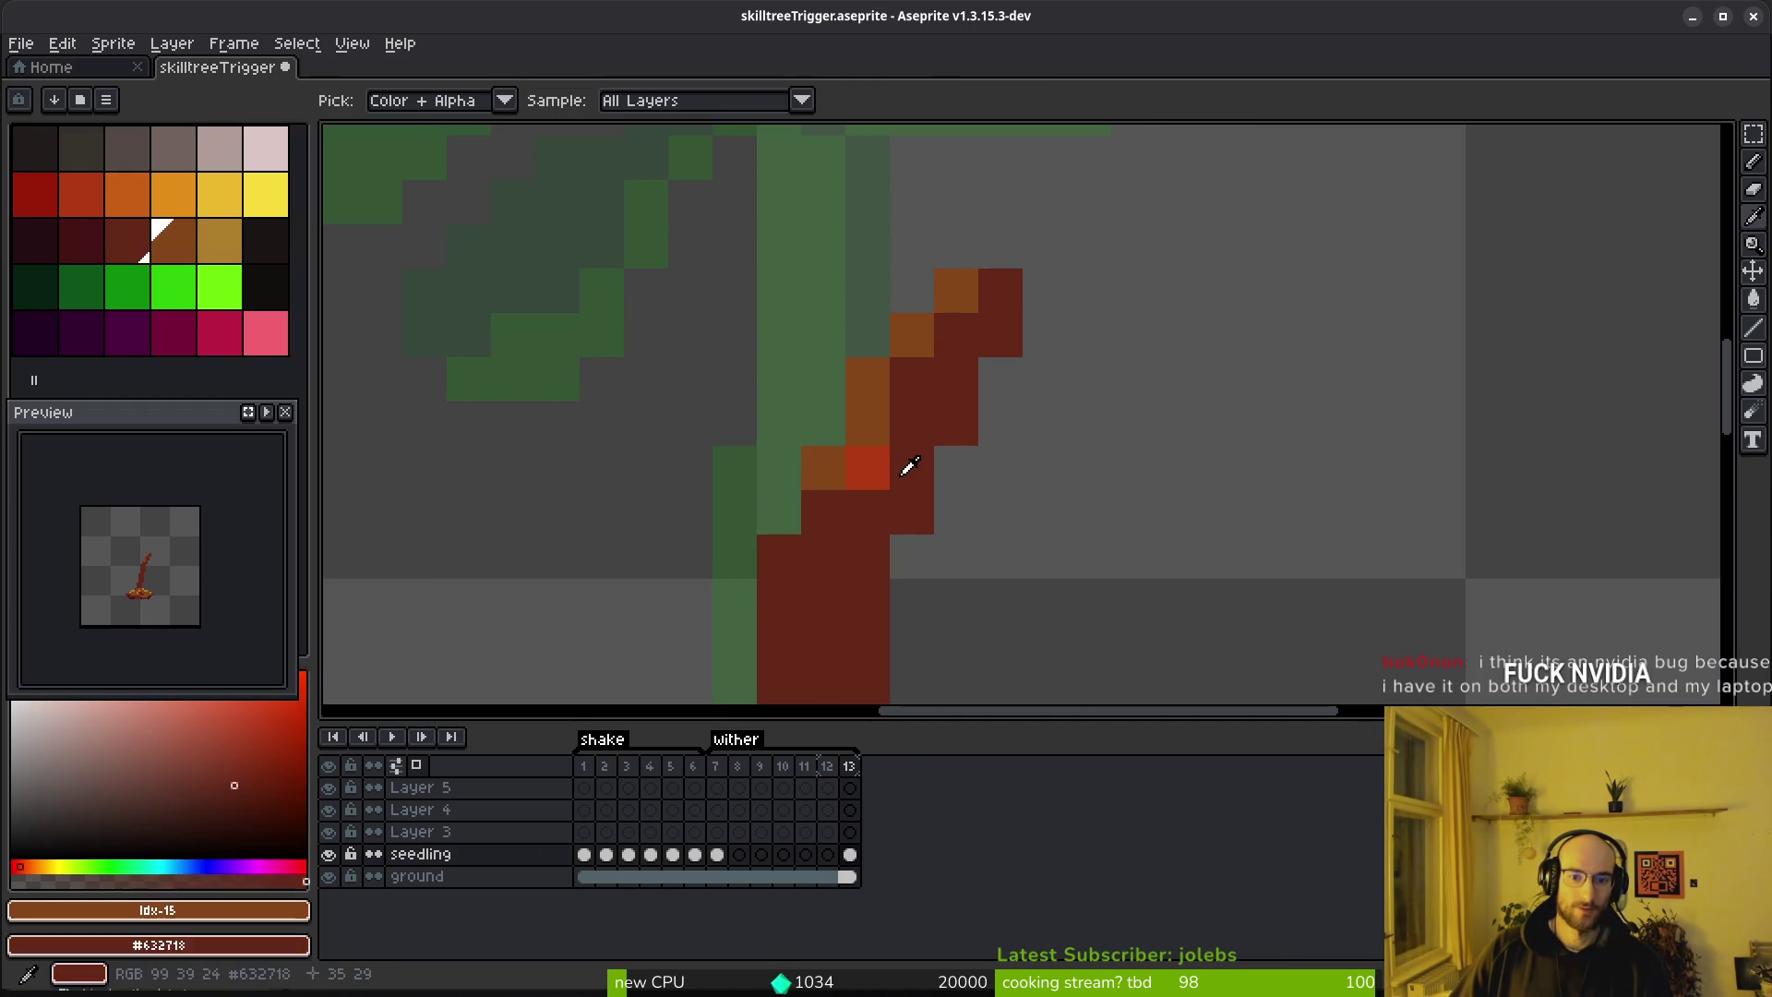
{"action": "left_click", "coordinate": [1310, 512]}
{"action": "key", "text": "ctrl+z"}
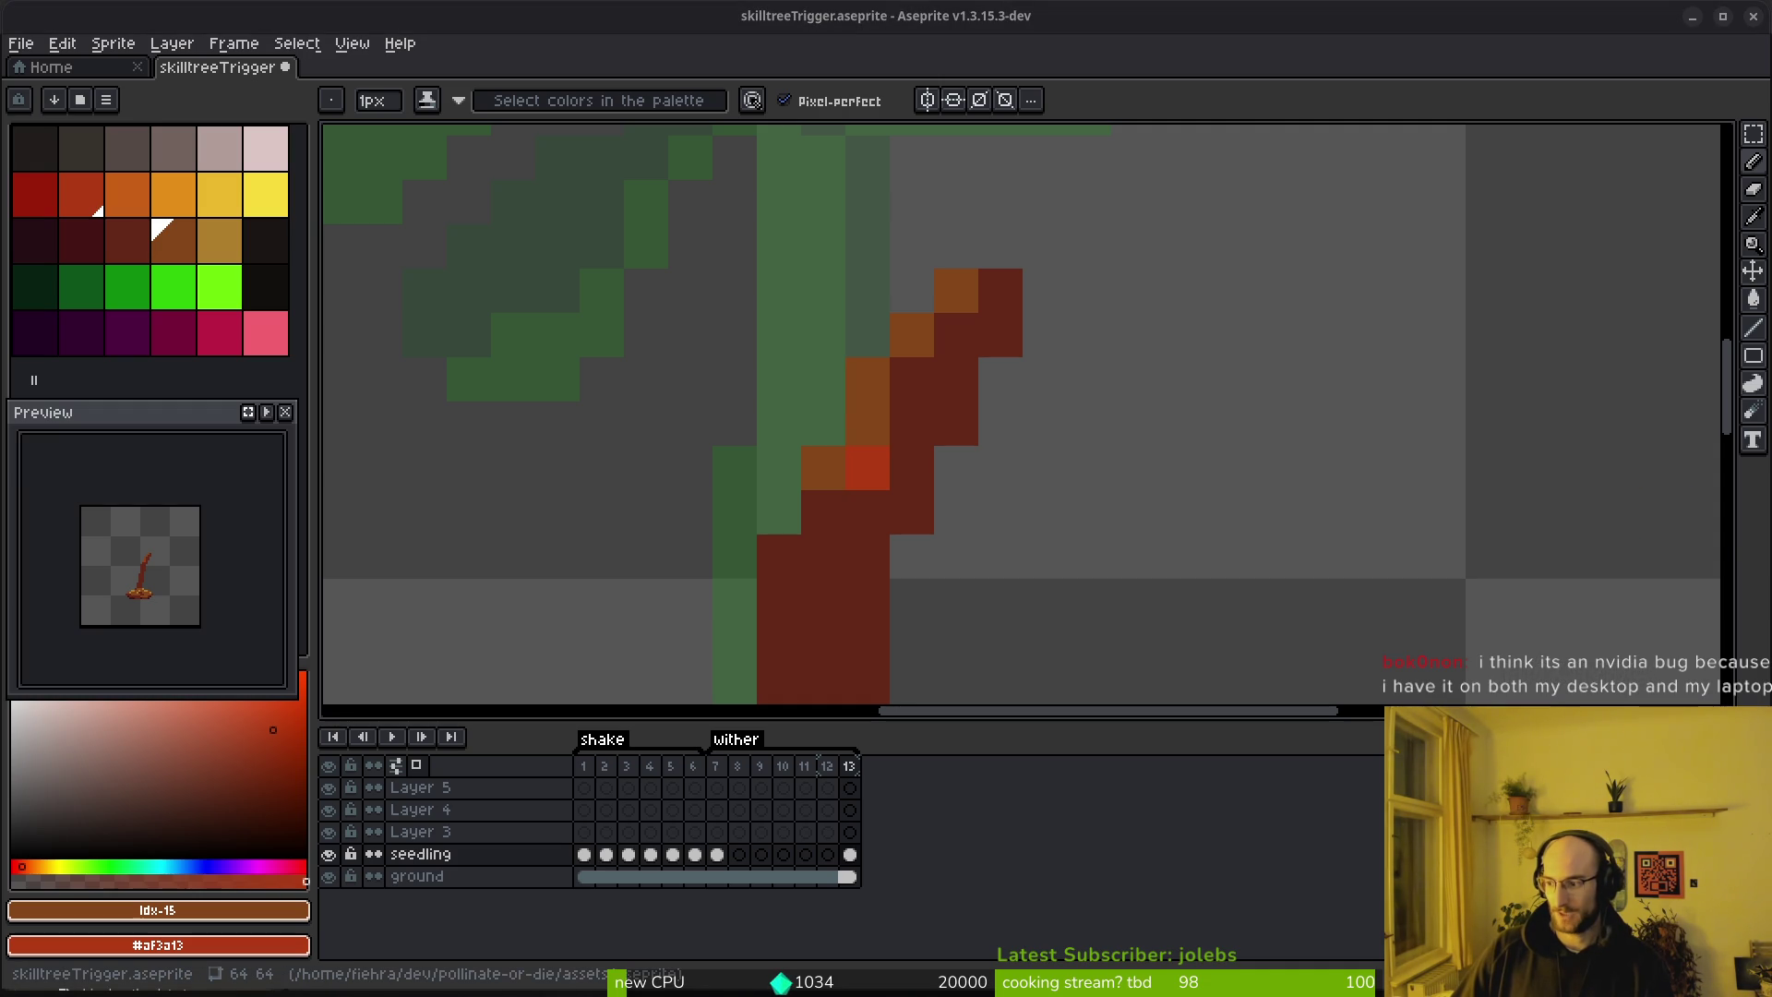
Close the running game window
{"action": "key", "text": "alt+Tab"}
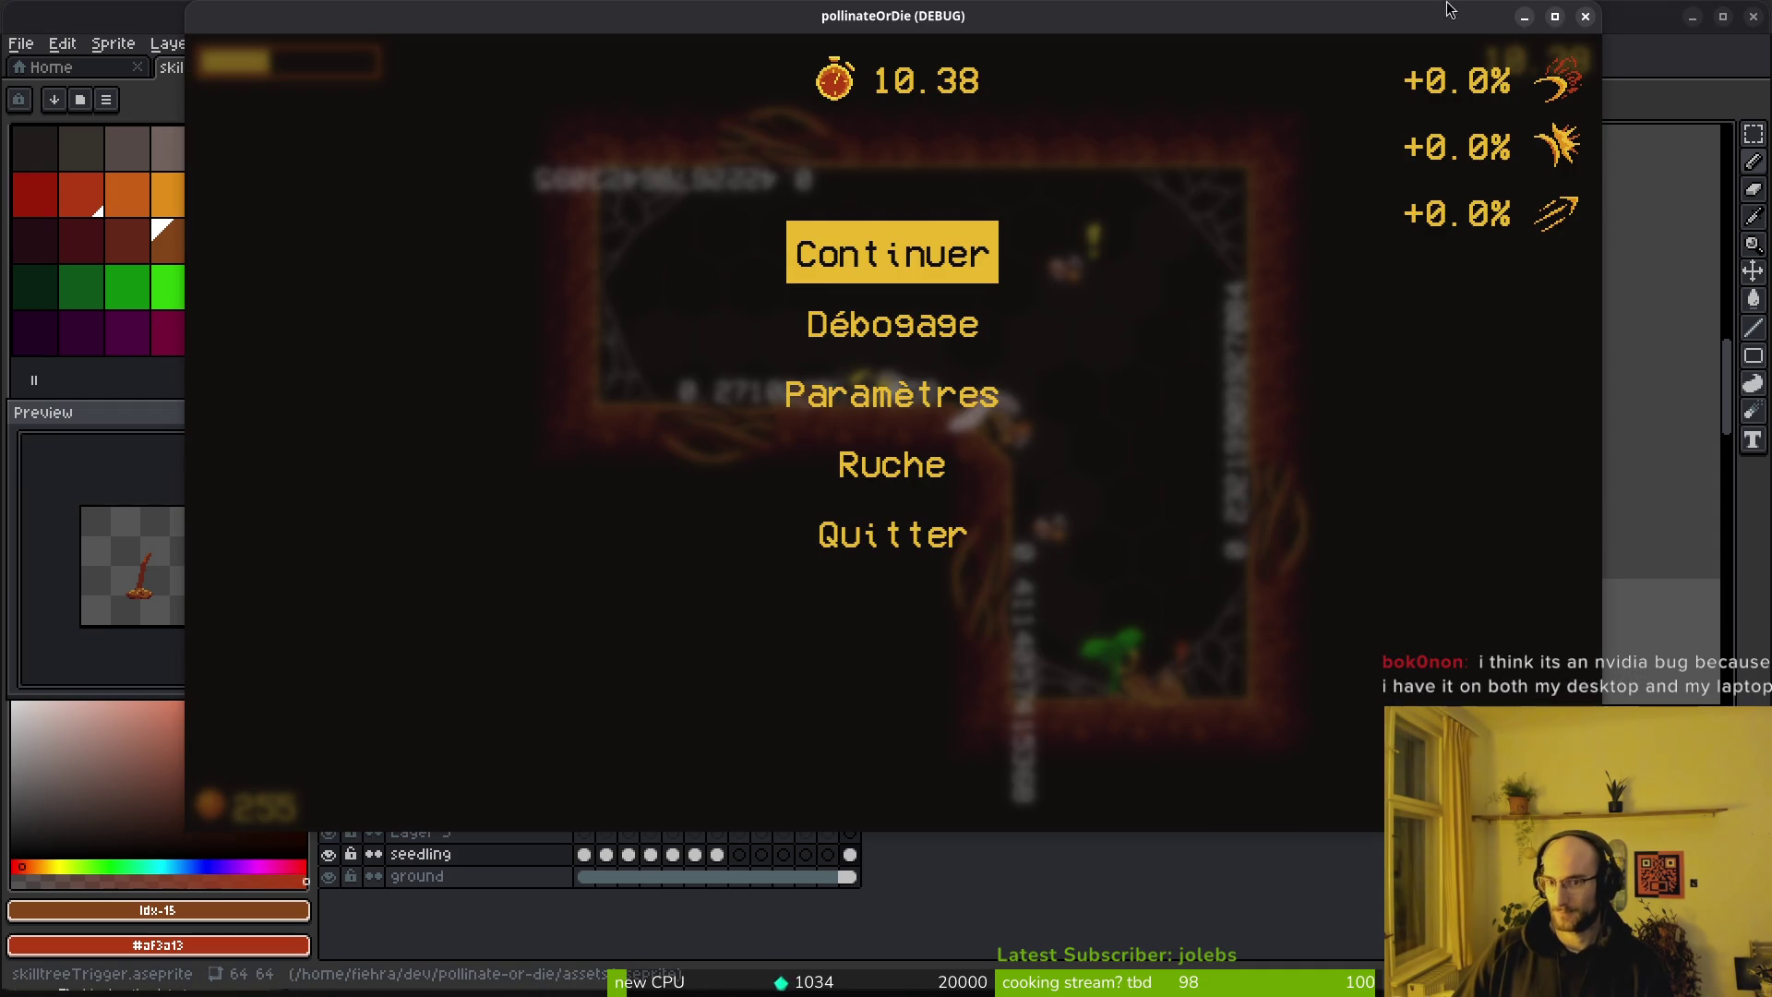
{"action": "left_click", "coordinate": [1586, 17]}
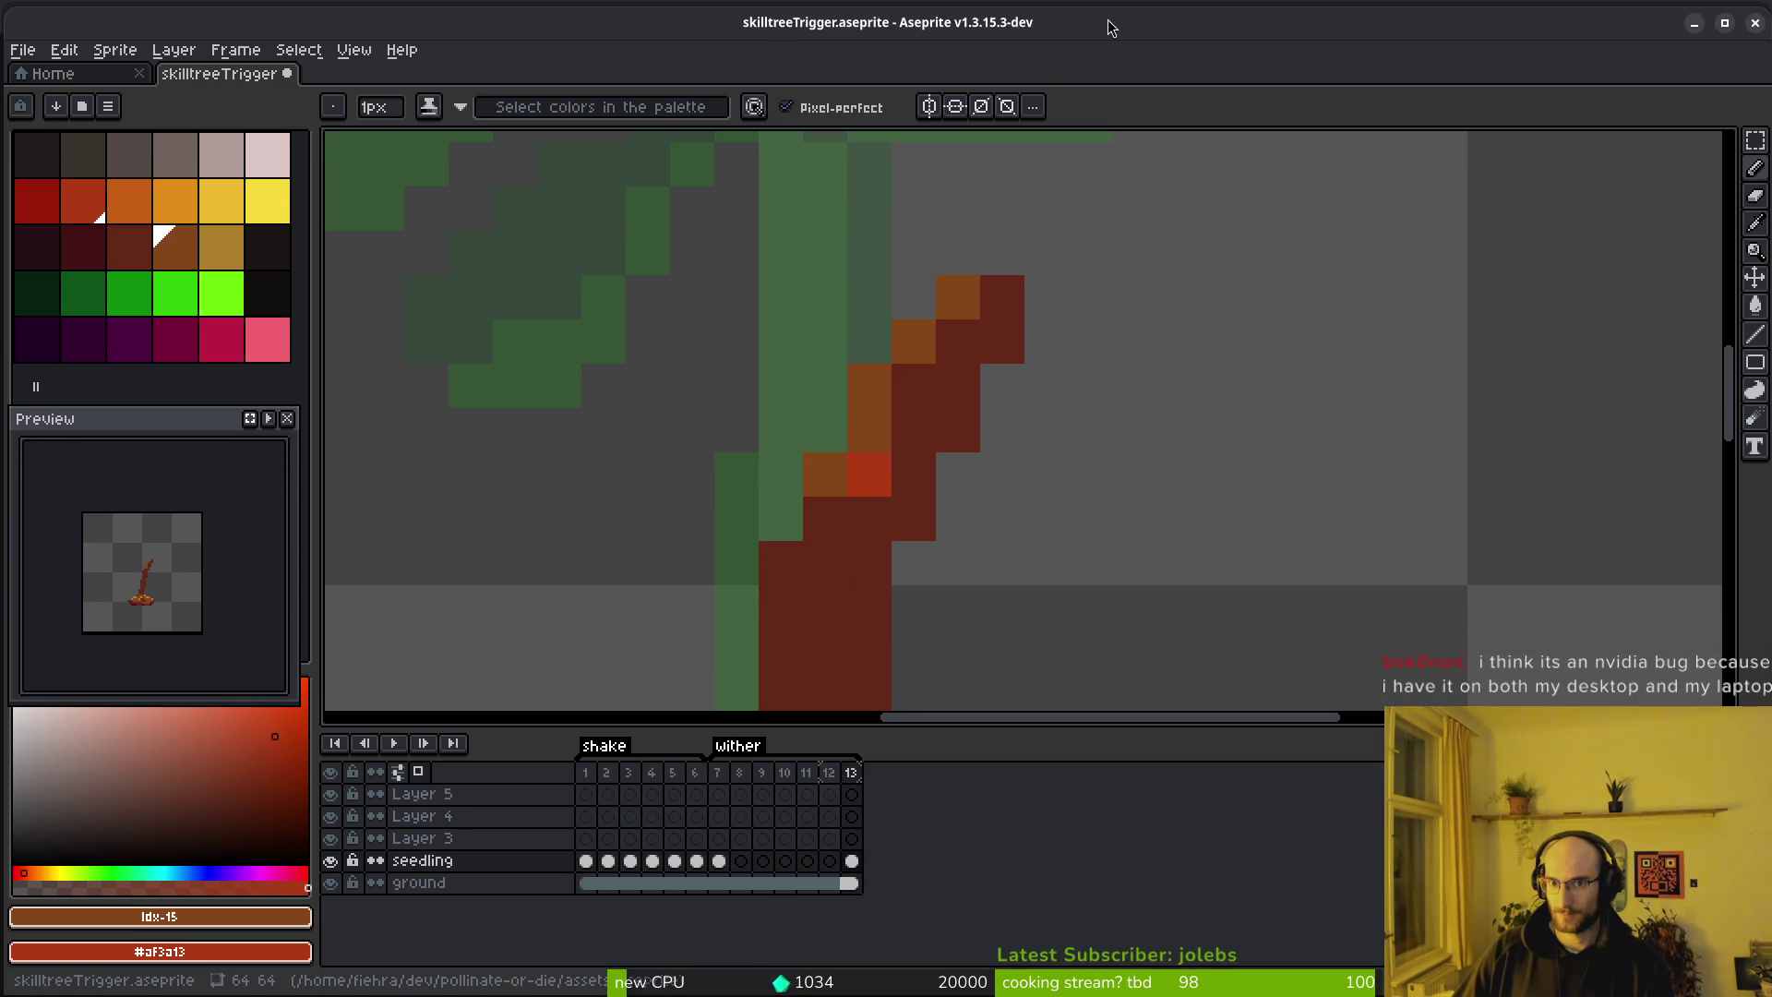
{"action": "mouse_move", "coordinate": [1107, 19]}
{"action": "left_mouse_down"}
{"action": "mouse_move", "coordinate": [1091, 25]}
{"action": "mouse_move", "coordinate": [1087, 98]}
{"action": "mouse_move", "coordinate": [1098, 19]}
{"action": "left_mouse_up"}
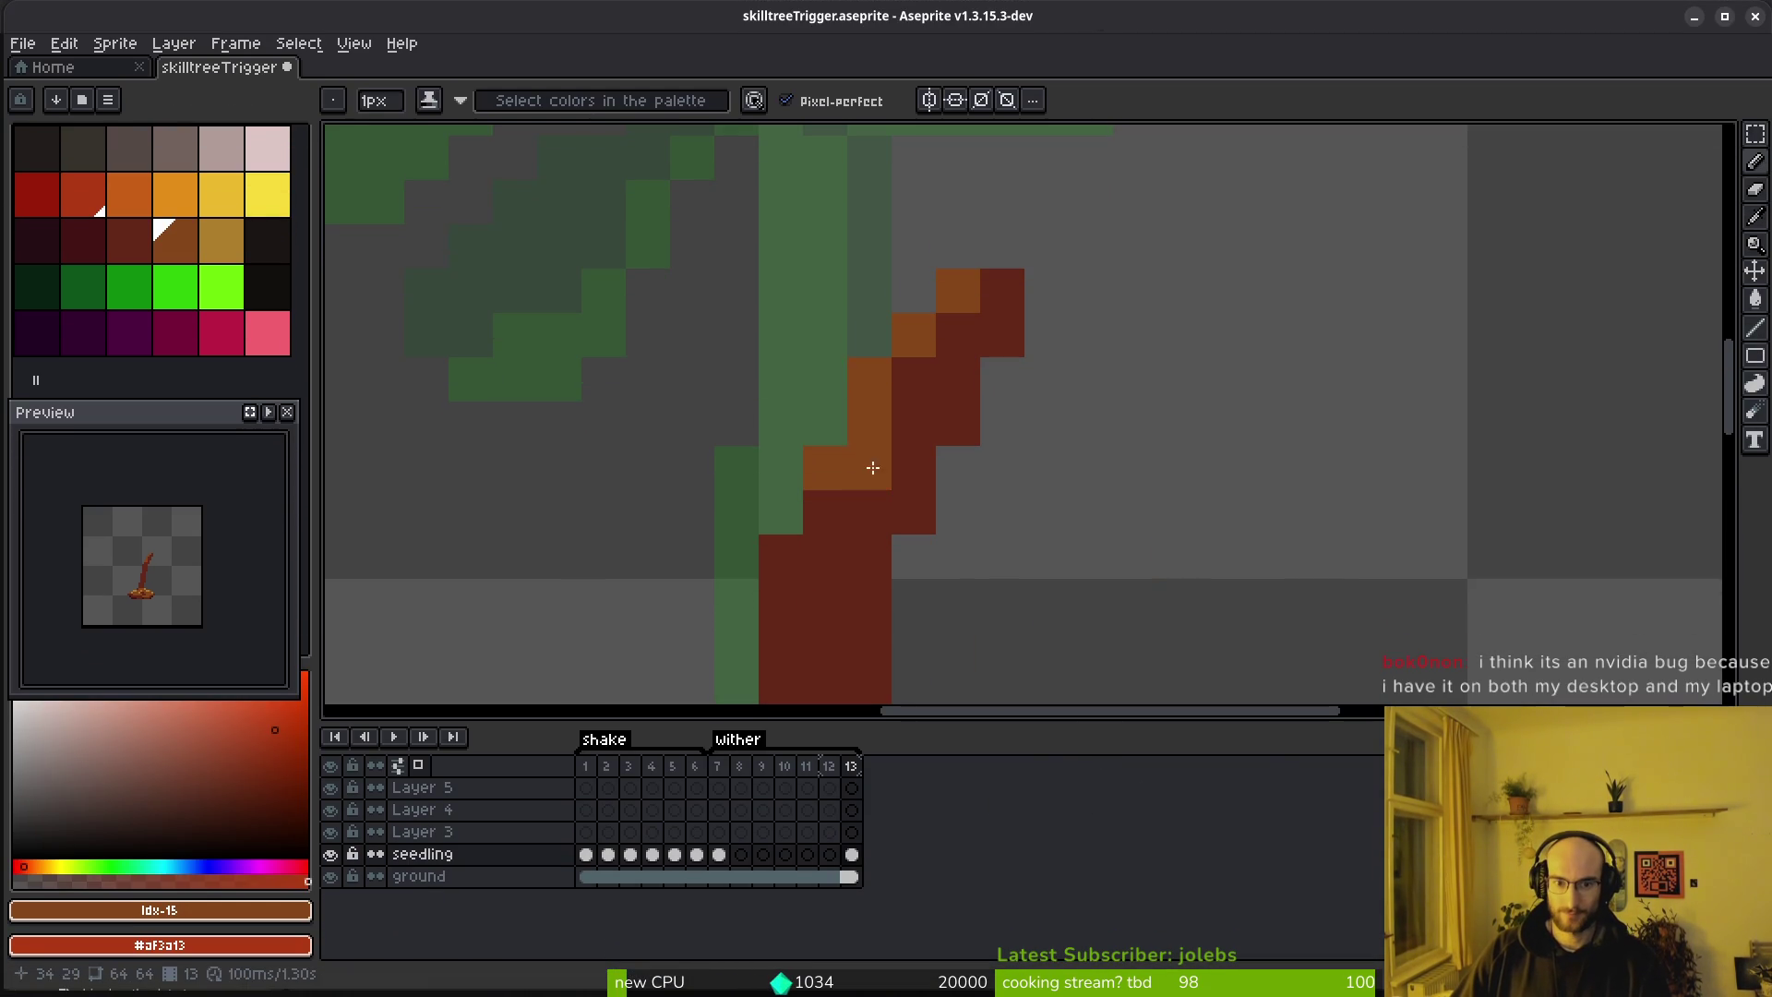
Restore stray trunk pixels to dark red and add an orange nub near the stem top
{"action": "left_click", "coordinate": [902, 502], "text": "alt"}
{"action": "scroll", "coordinate": [939, 508], "scroll_direction": "down", "scroll_amount": 3}
{"action": "scroll", "coordinate": [810, 495], "scroll_direction": "up", "scroll_amount": 3}
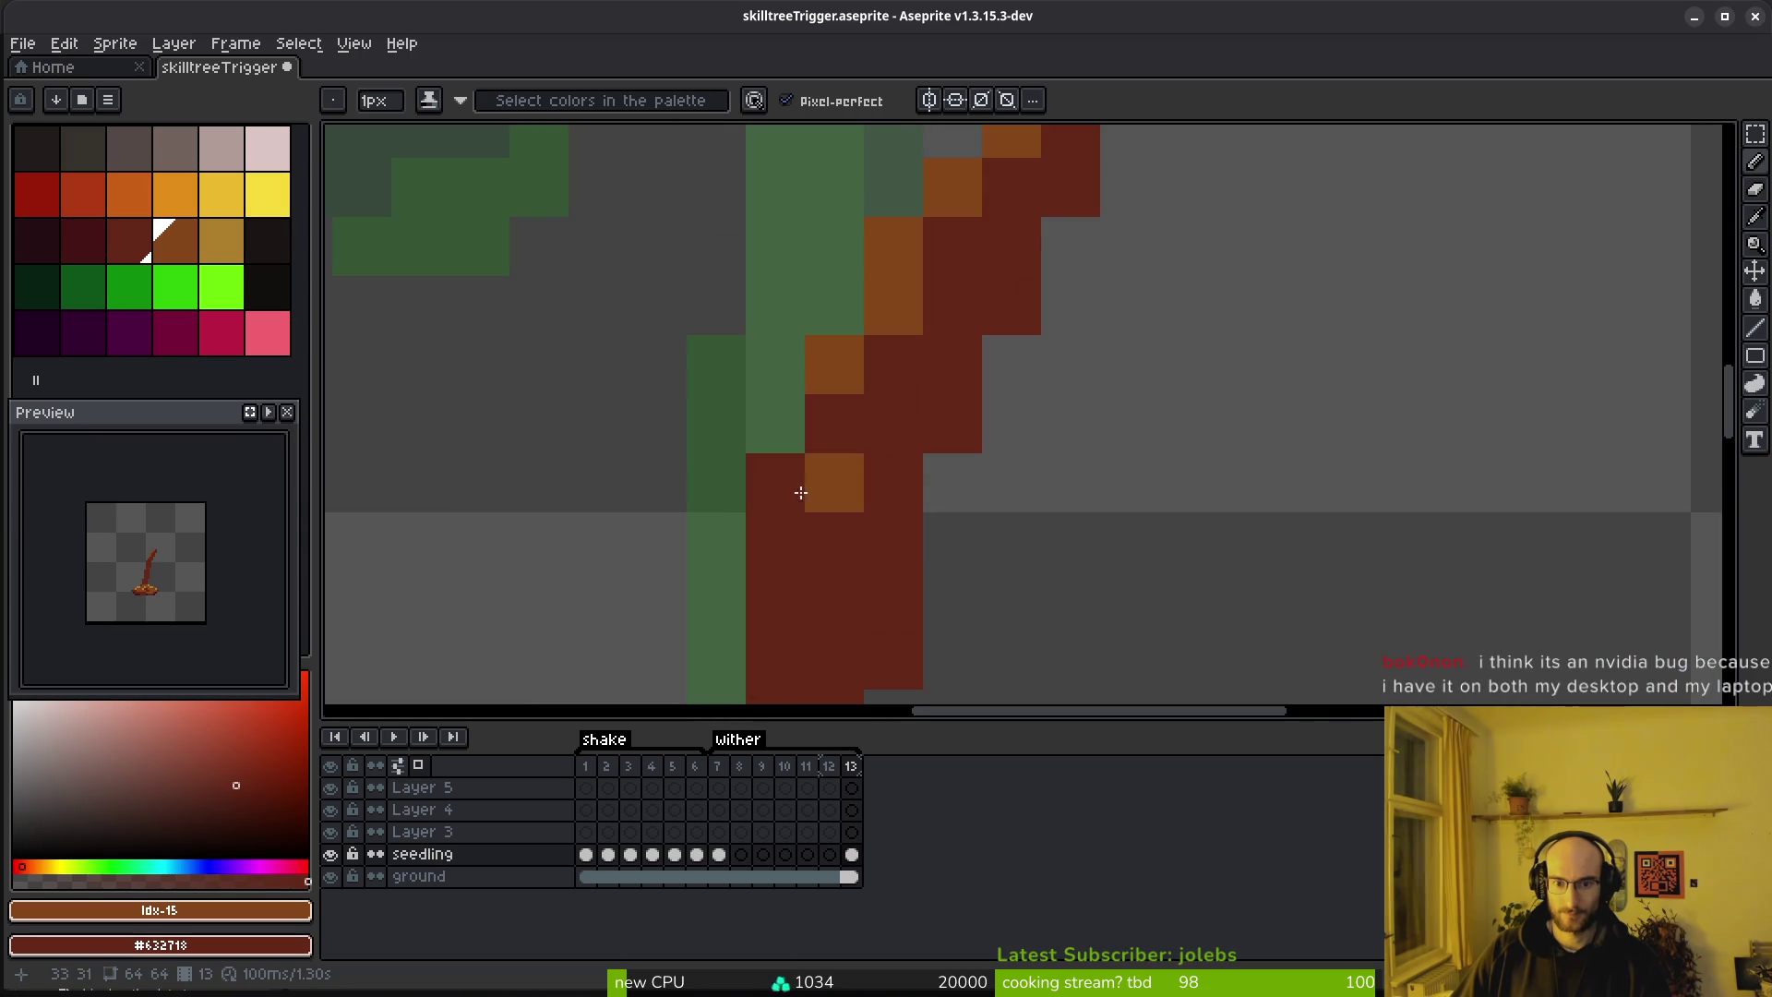
{"action": "scroll", "coordinate": [791, 482], "scroll_direction": "down", "scroll_amount": 2}
{"action": "scroll", "coordinate": [918, 467], "scroll_direction": "up", "scroll_amount": 2}
{"action": "scroll", "coordinate": [919, 468], "scroll_direction": "down", "scroll_amount": 3}
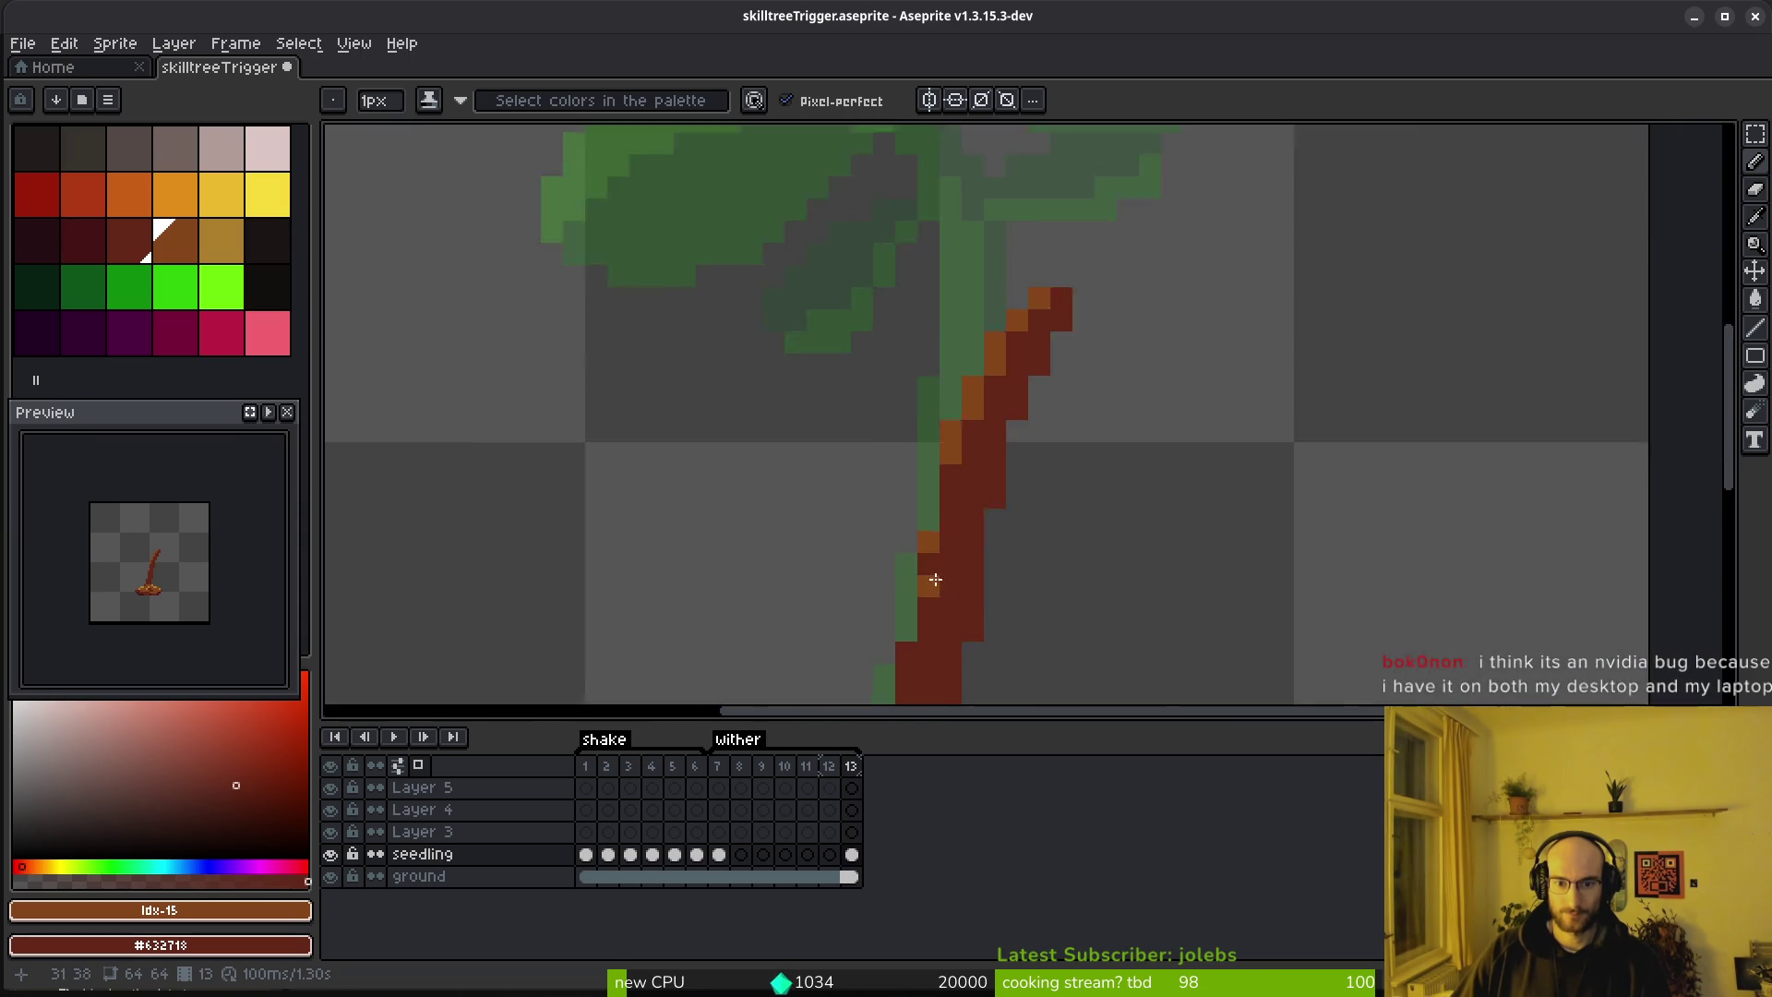
{"action": "scroll", "coordinate": [940, 568], "scroll_direction": "up", "scroll_amount": 1}
{"action": "left_click", "coordinate": [921, 590]}
{"action": "scroll", "coordinate": [977, 571], "scroll_direction": "down", "scroll_amount": 4}
{"action": "scroll", "coordinate": [992, 537], "scroll_direction": "up", "scroll_amount": 4}
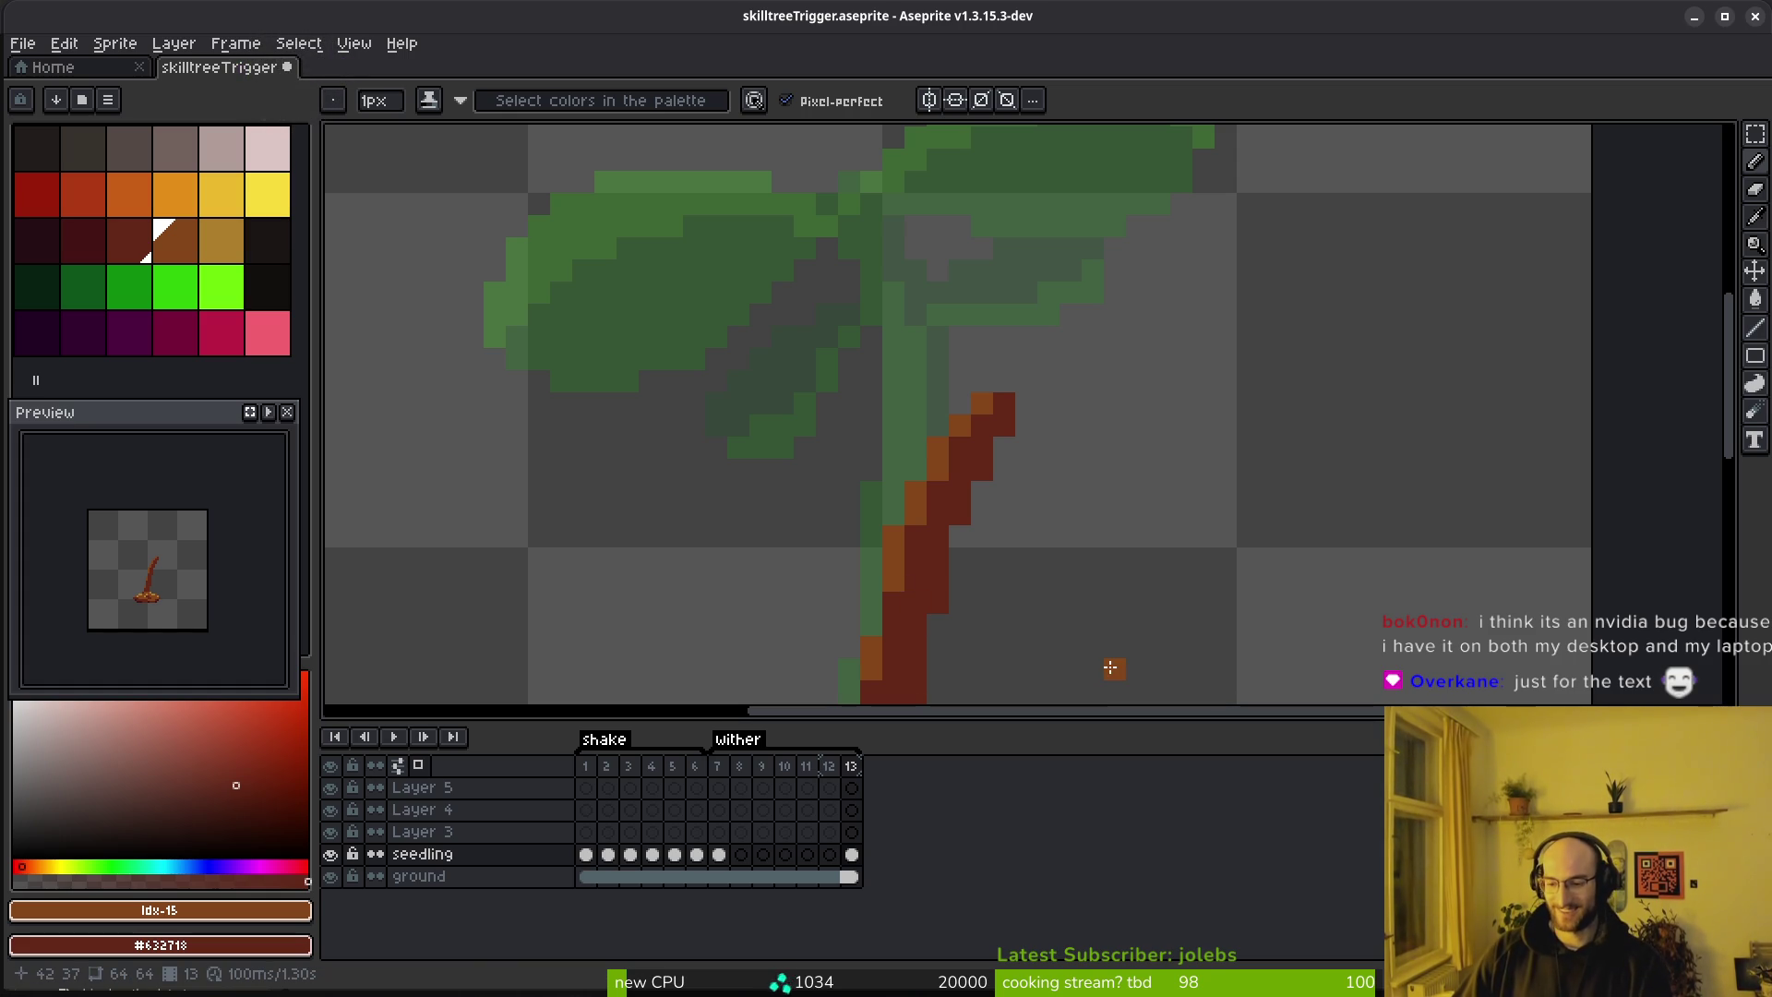
{"action": "scroll", "coordinate": [941, 503], "scroll_direction": "down", "scroll_amount": 3}
{"action": "scroll", "coordinate": [957, 459], "scroll_direction": "up", "scroll_amount": 4}
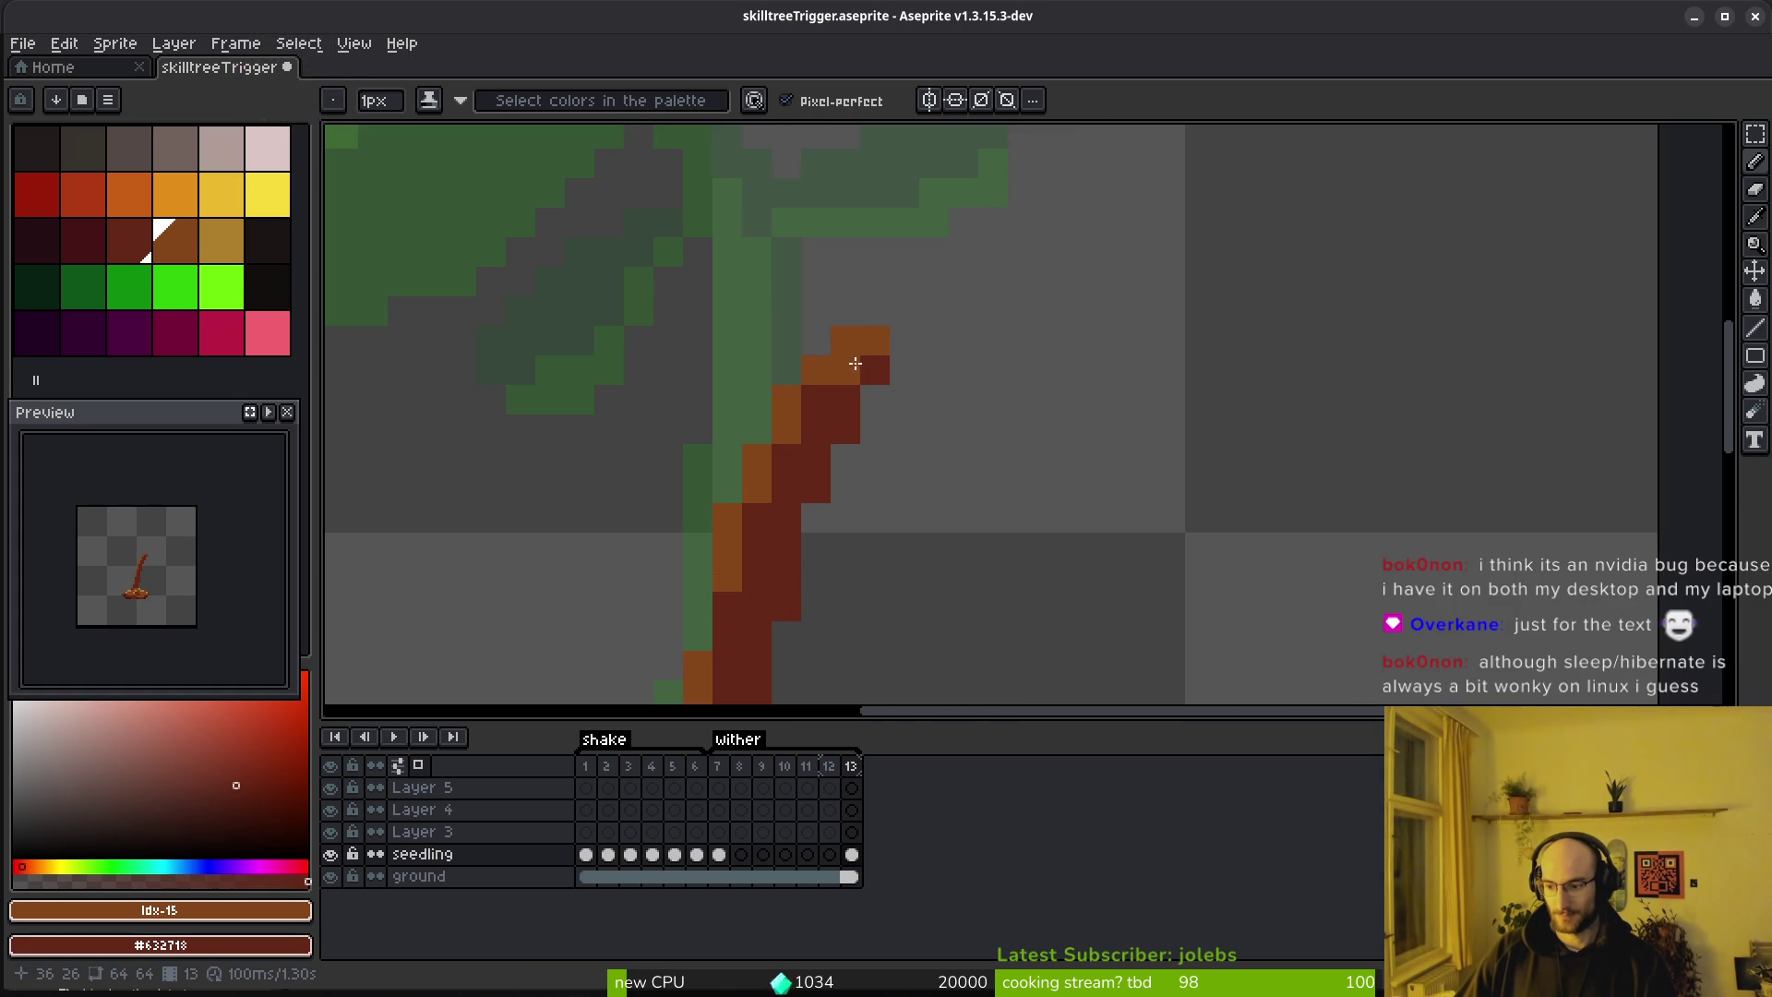
{"action": "left_click", "coordinate": [873, 400]}
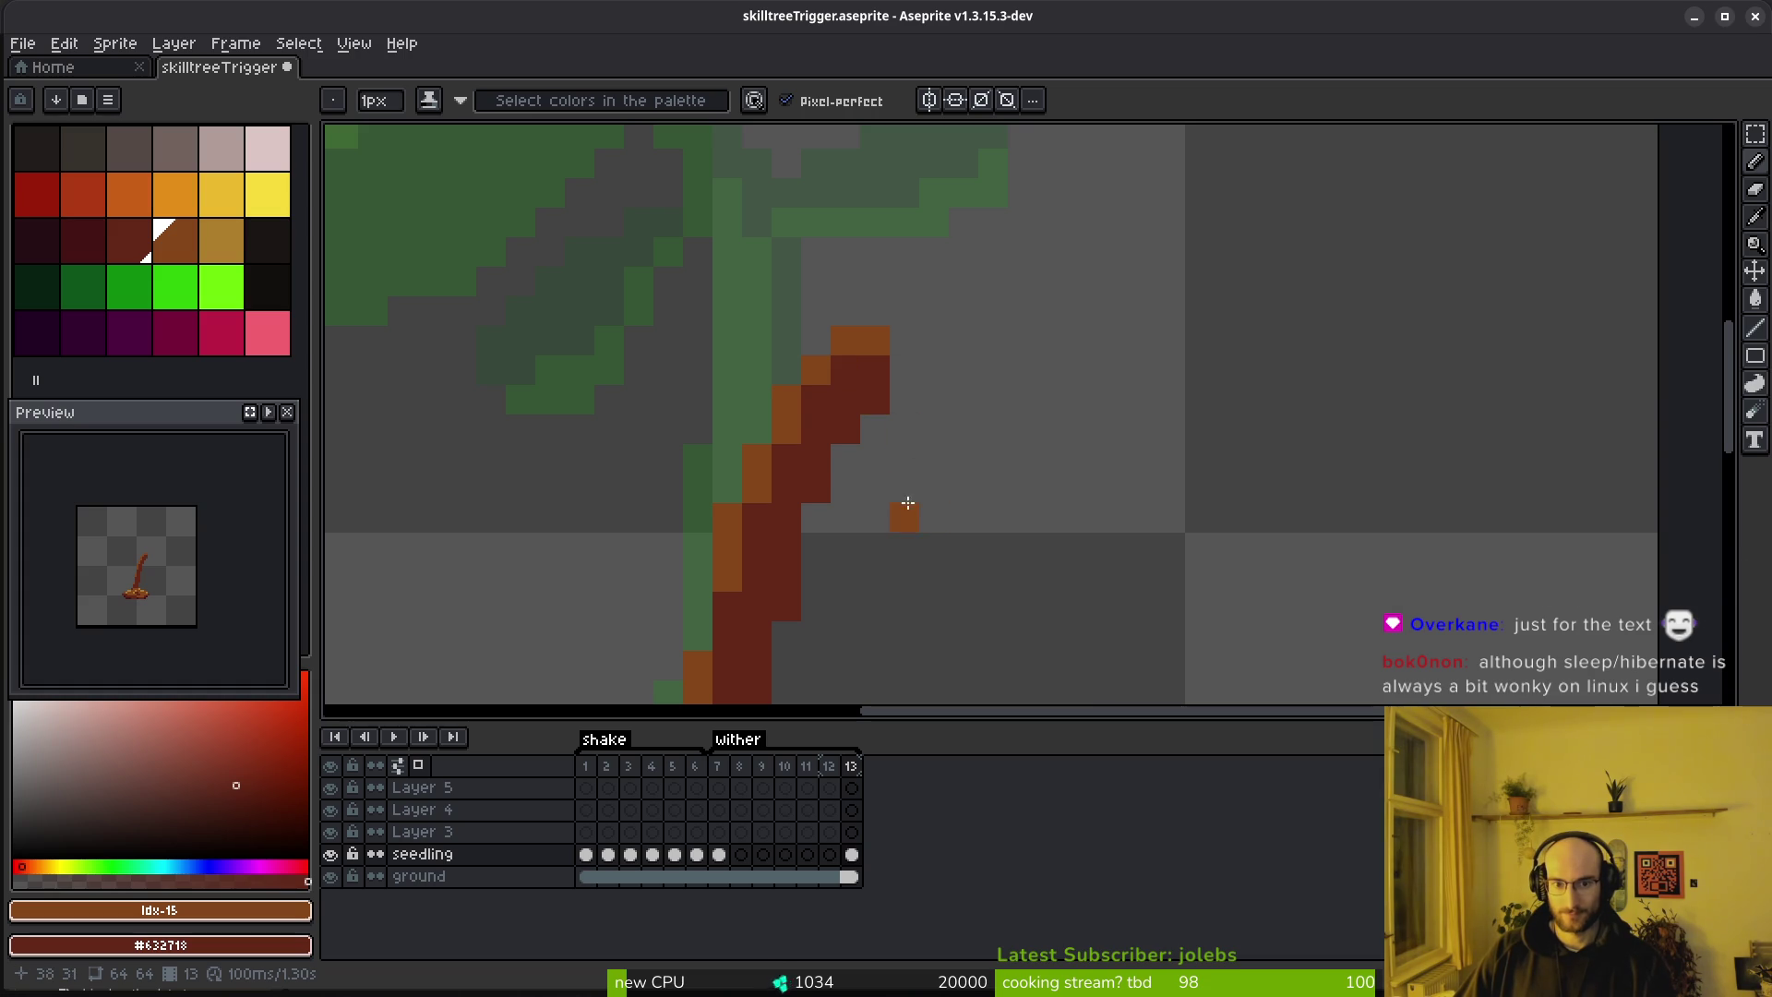
{"action": "scroll", "coordinate": [1029, 466], "scroll_direction": "down", "scroll_amount": 3}
{"action": "scroll", "coordinate": [1004, 493], "scroll_direction": "up", "scroll_amount": 4}
{"action": "left_click", "coordinate": [966, 434]}
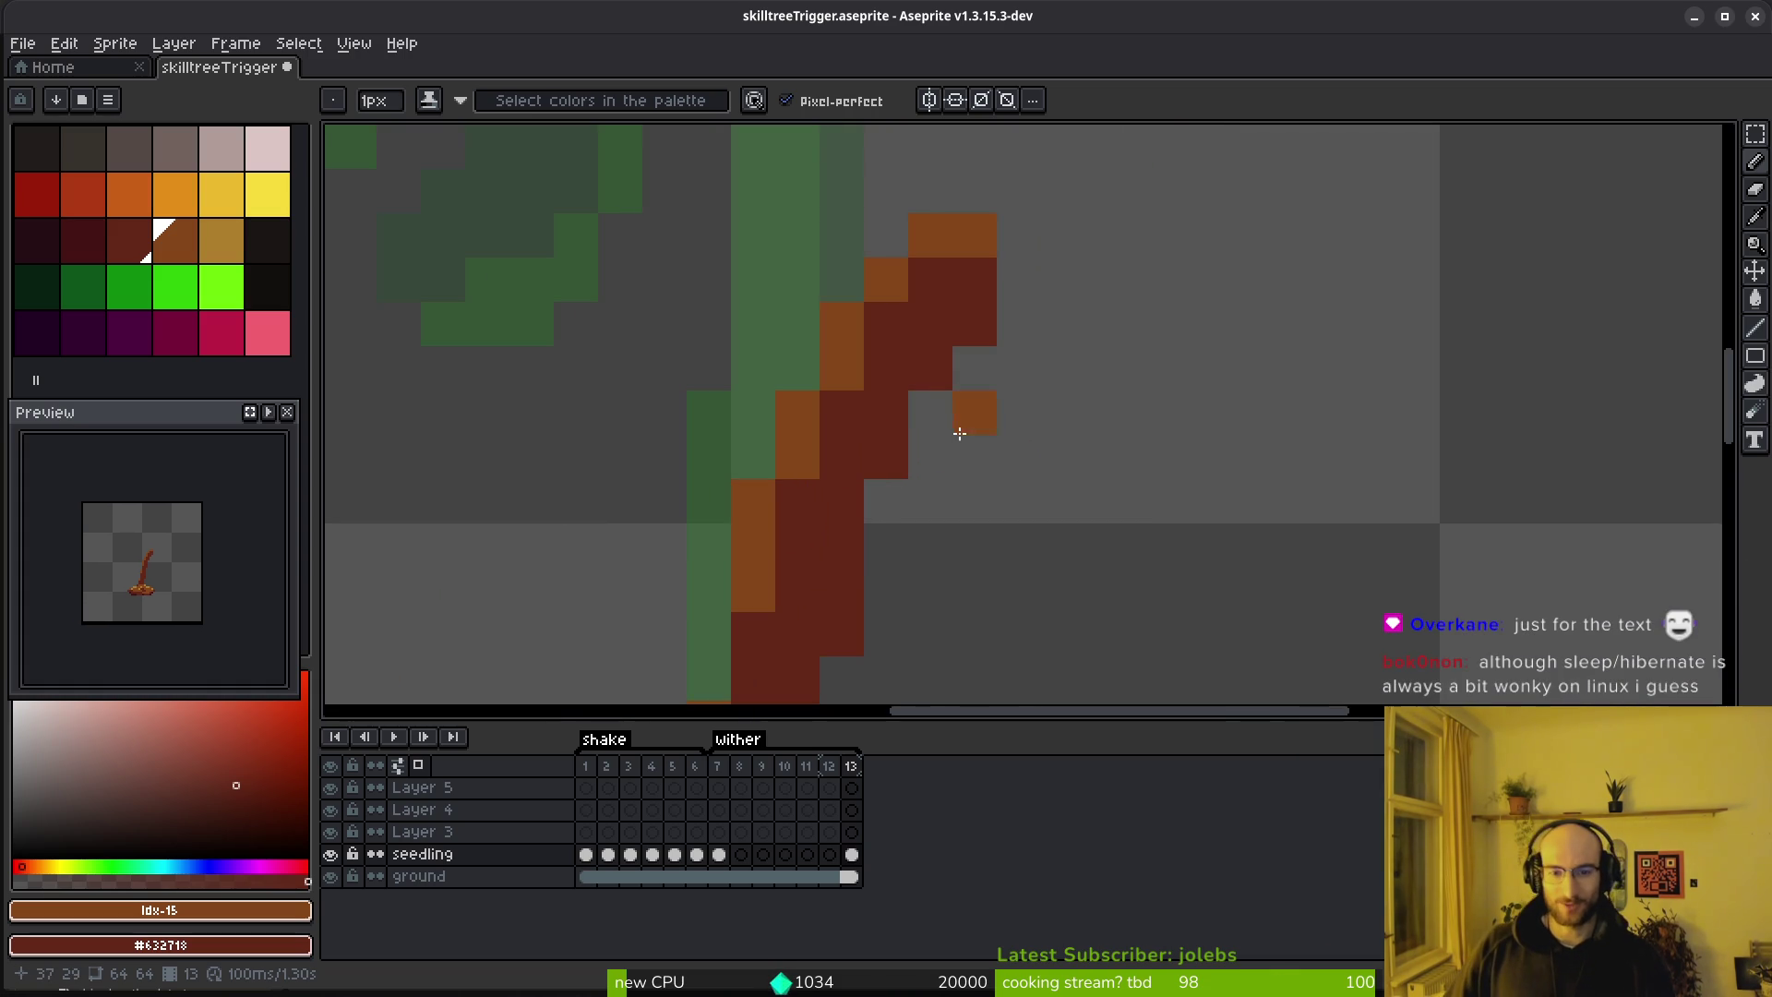
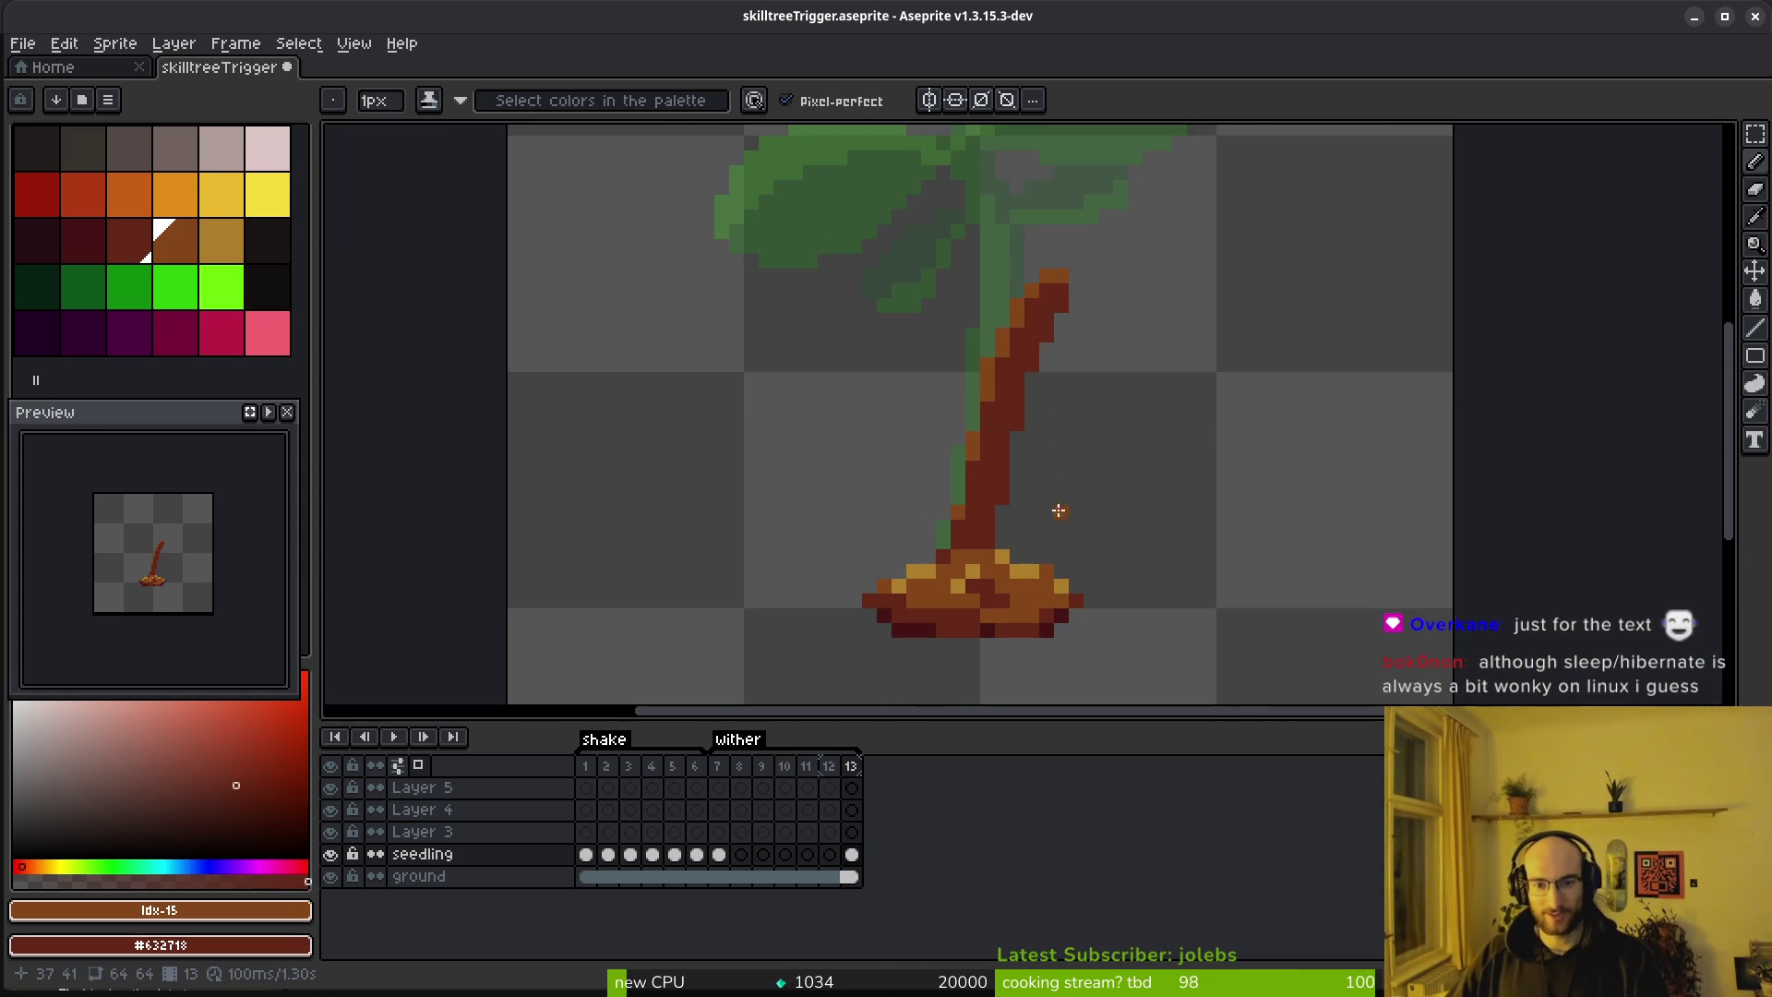
Zoom in on frame 13's trunk and paint brown down its left edge, undoing a stray dark-red pixel
{"action": "left_click", "coordinate": [217, 242]}
{"action": "key", "text": "plus"}
{"action": "left_click", "coordinate": [130, 241]}
{"action": "left_click", "coordinate": [180, 244]}
{"action": "scroll", "coordinate": [938, 269], "scroll_direction": "down", "scroll_amount": 2}
{"action": "left_click_drag", "start_coordinate": [992, 202], "coordinate": [961, 227]}
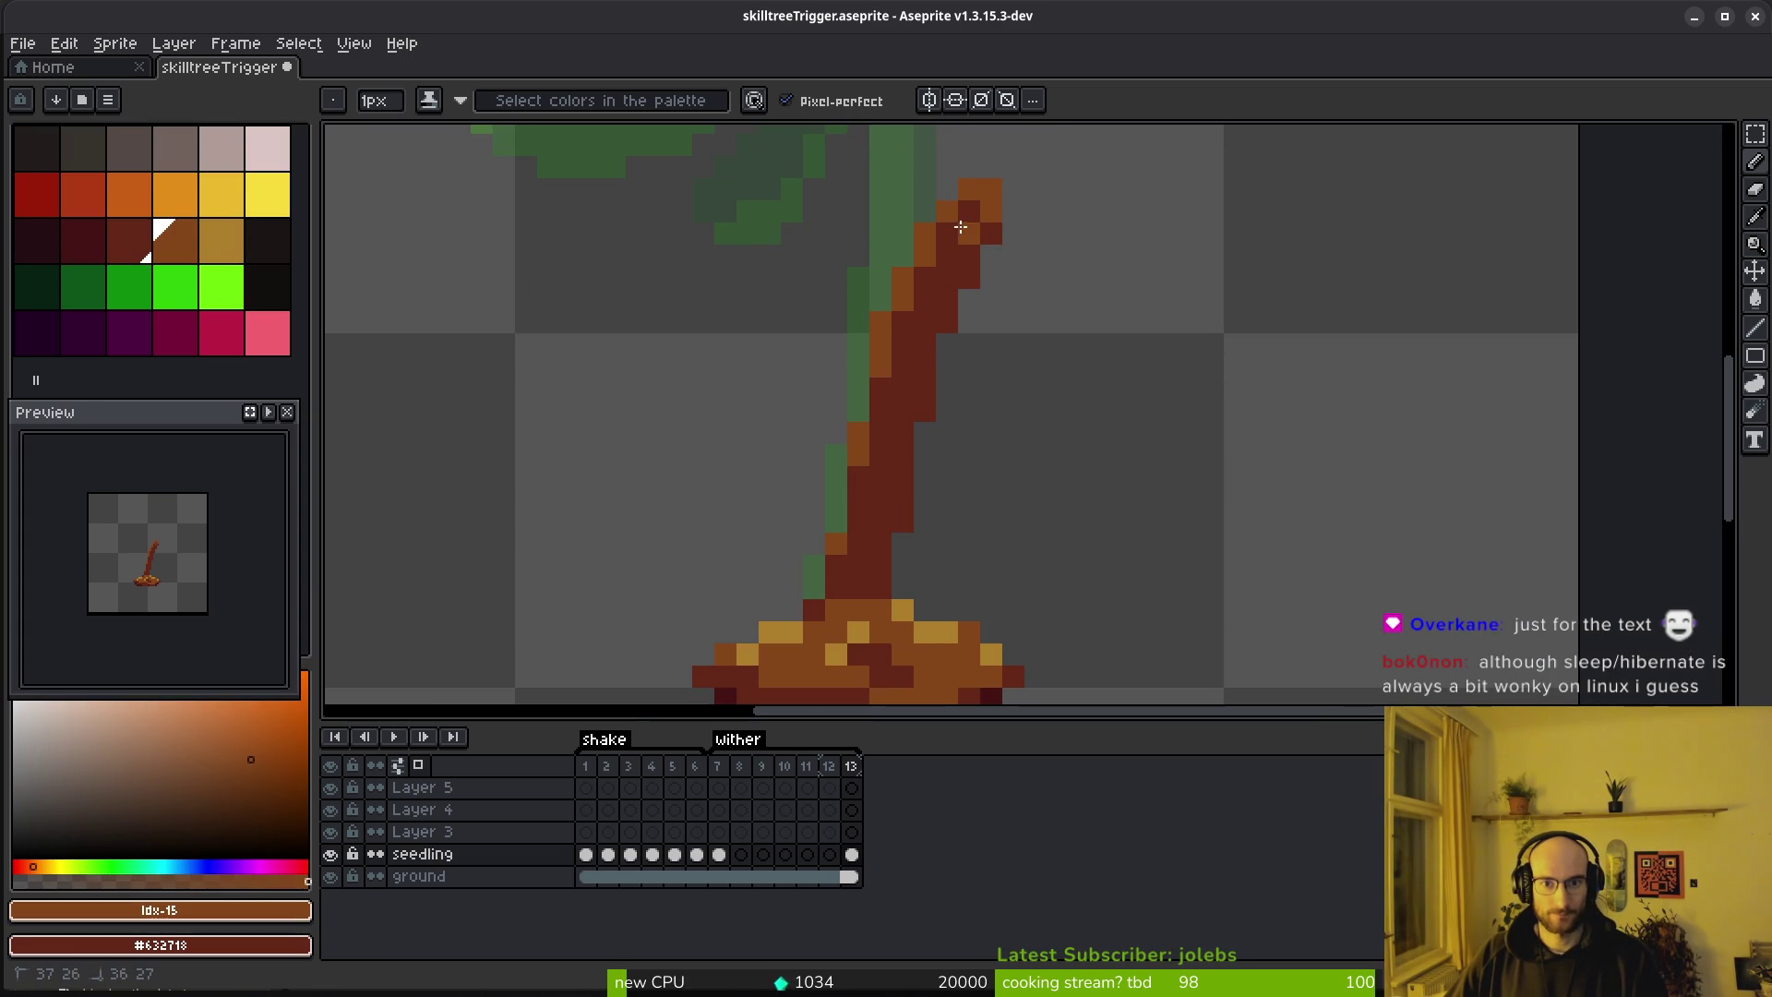
{"action": "mouse_move", "coordinate": [917, 287]}
{"action": "left_mouse_down"}
{"action": "mouse_move", "coordinate": [871, 420]}
{"action": "mouse_move", "coordinate": [856, 544]}
{"action": "mouse_move", "coordinate": [824, 591]}
{"action": "left_mouse_up"}
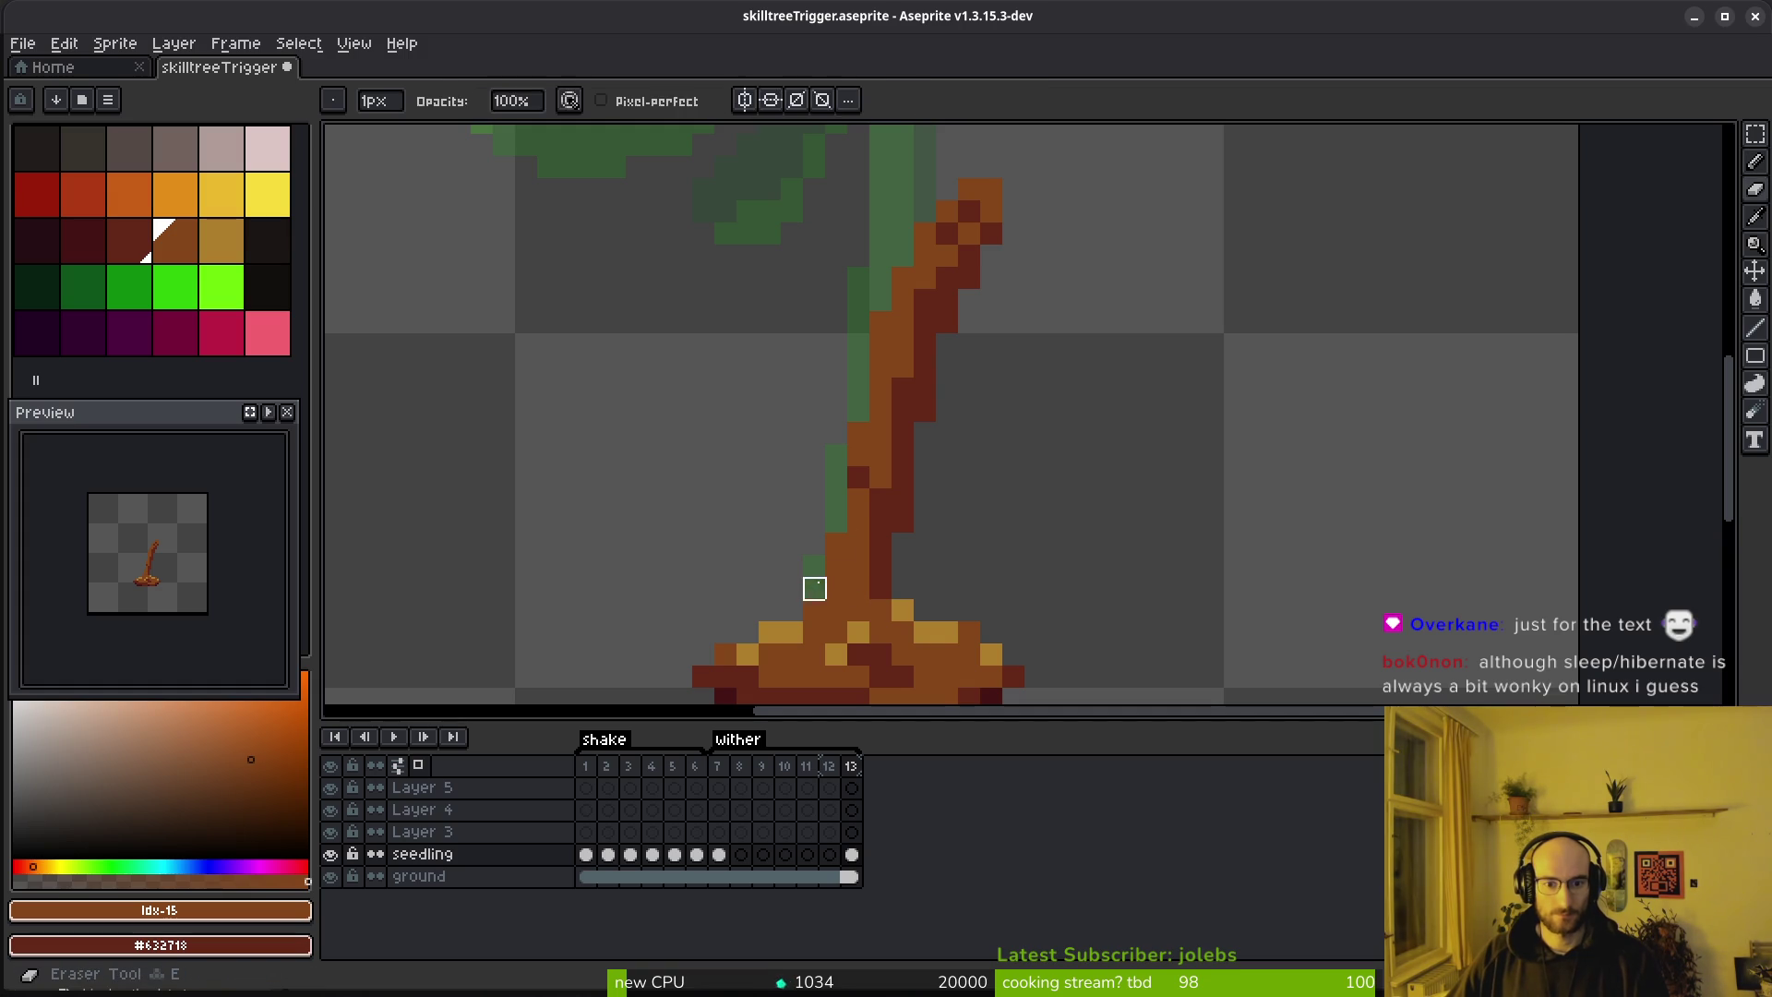
{"action": "key", "text": "ctrl+z"}
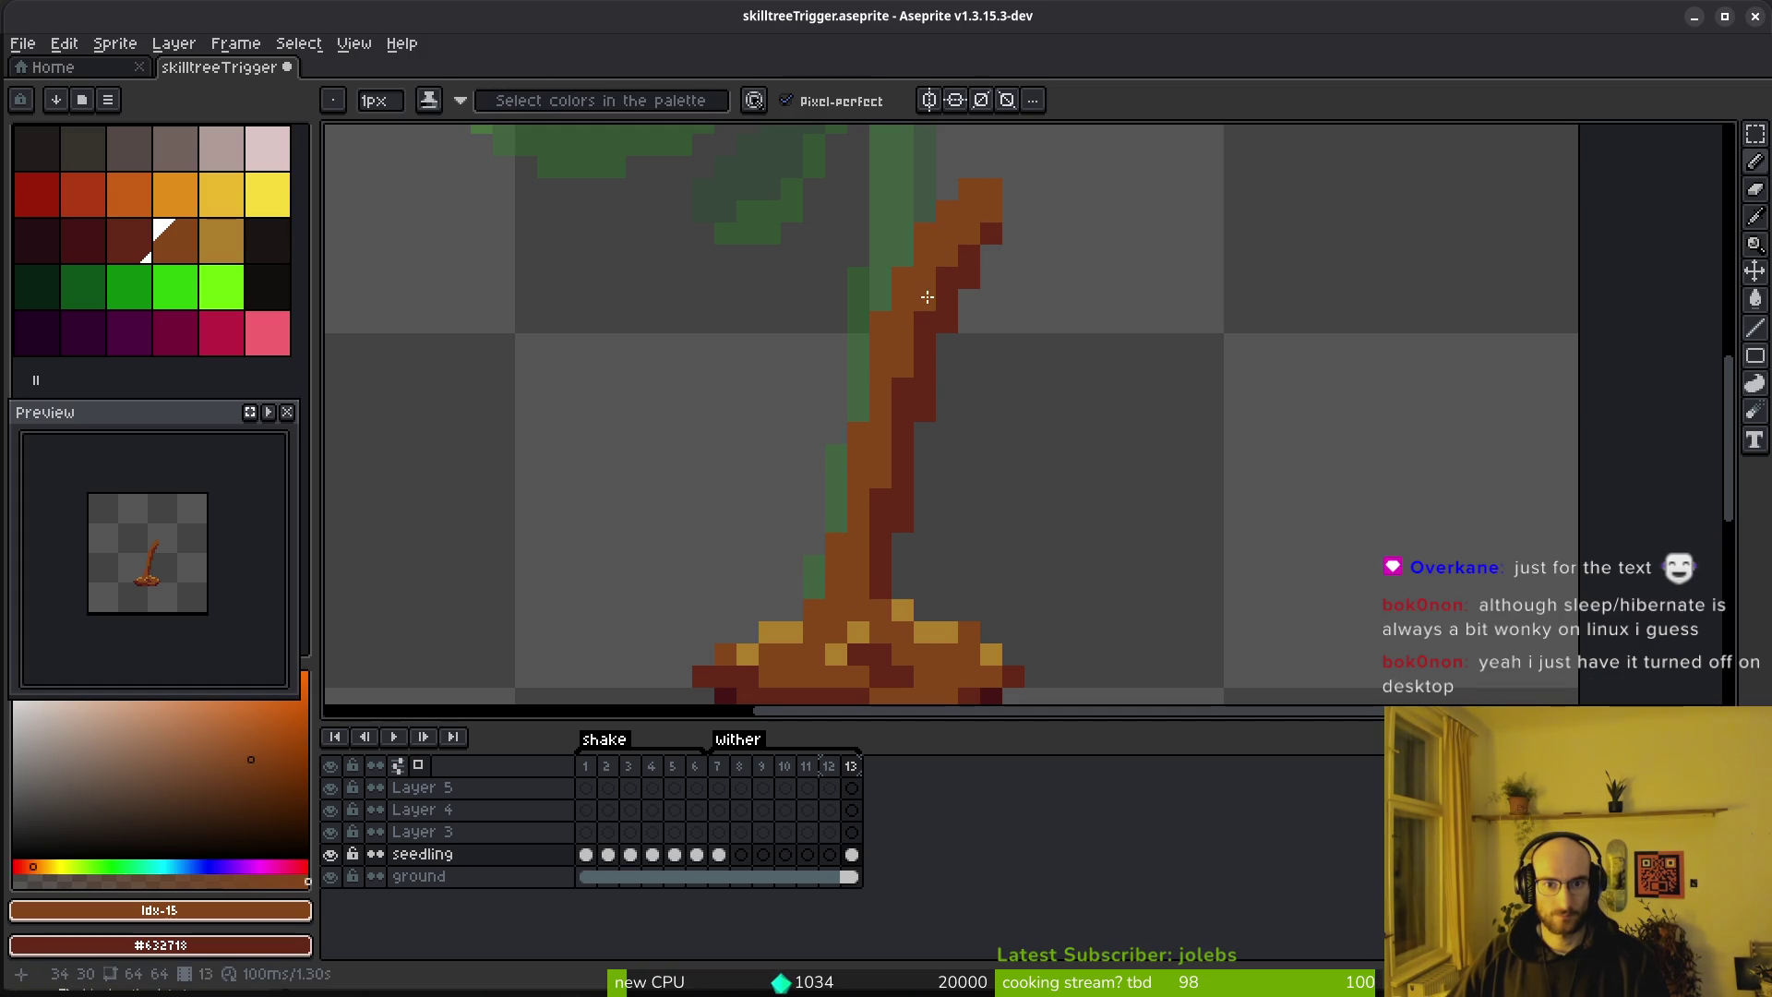
Add gold highlight pixels from the trunk top down its left edge
{"action": "key", "text": "bracketright"}
{"action": "left_click", "coordinate": [972, 192]}
{"action": "left_click", "coordinate": [947, 211]}
{"action": "left_click", "coordinate": [909, 238]}
{"action": "left_click", "coordinate": [903, 277]}
{"action": "left_click", "coordinate": [881, 321]}
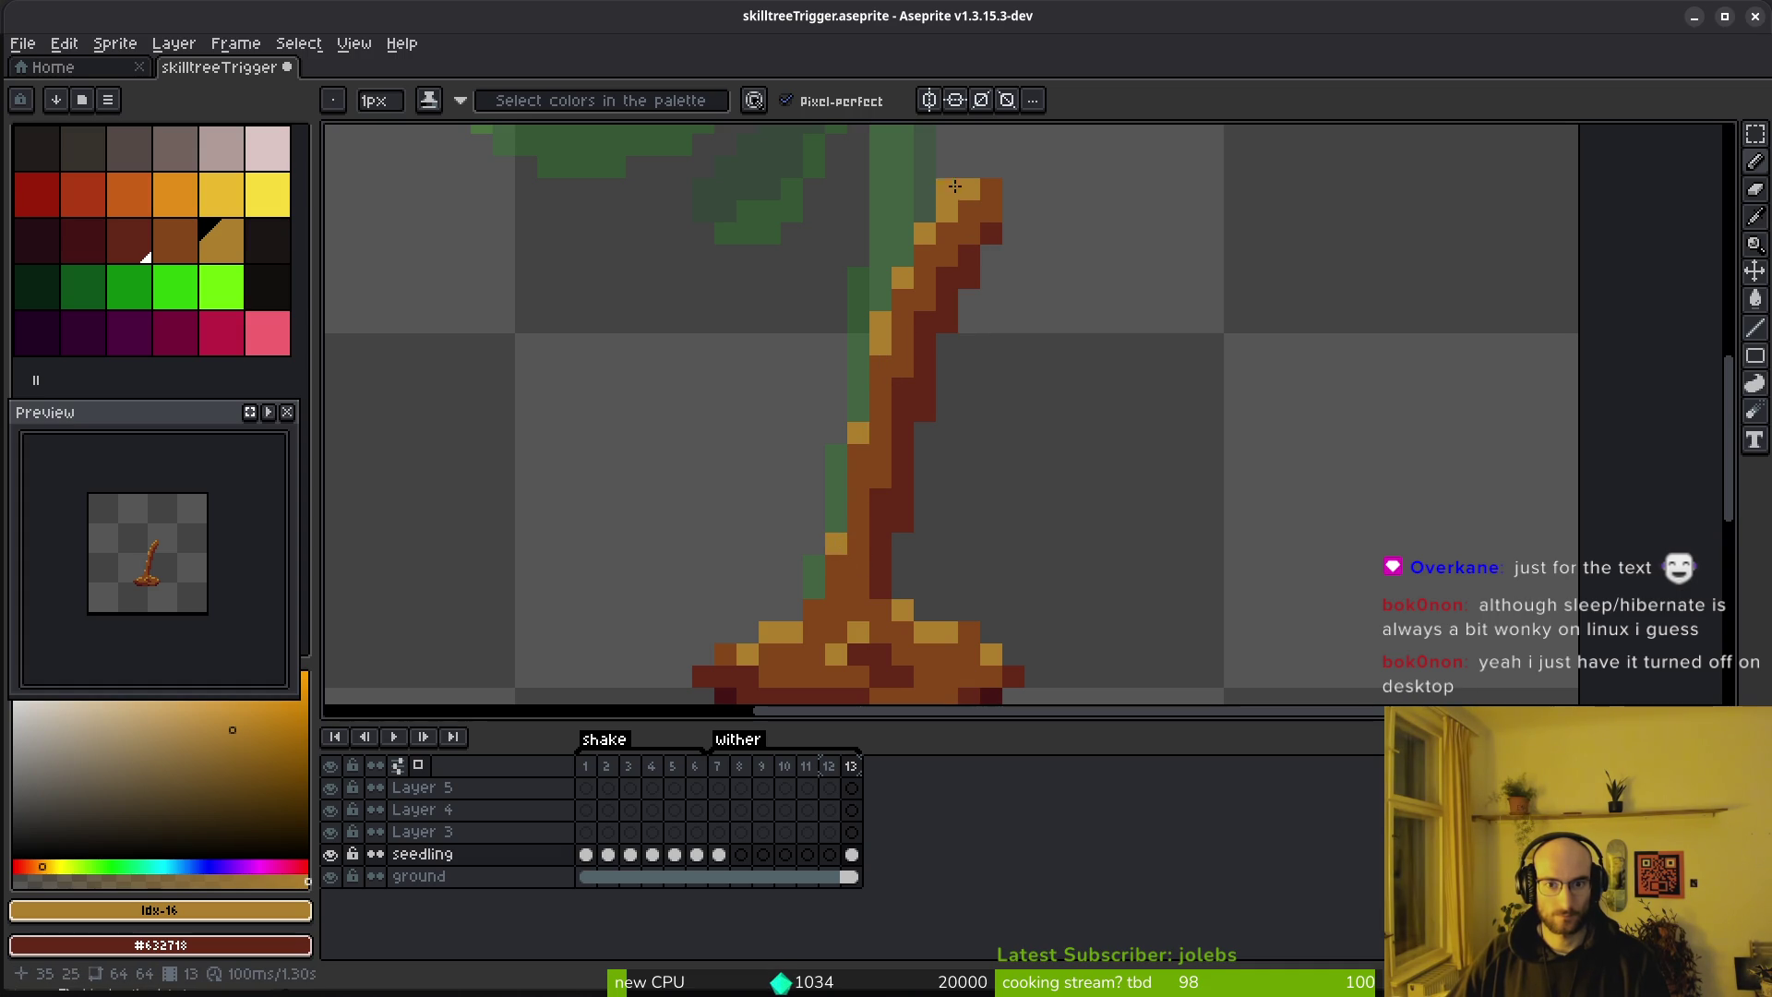
Play through the animation, then return to frame 7 with the full seedling
{"action": "scroll", "coordinate": [1128, 381], "scroll_direction": "down", "scroll_amount": 4}
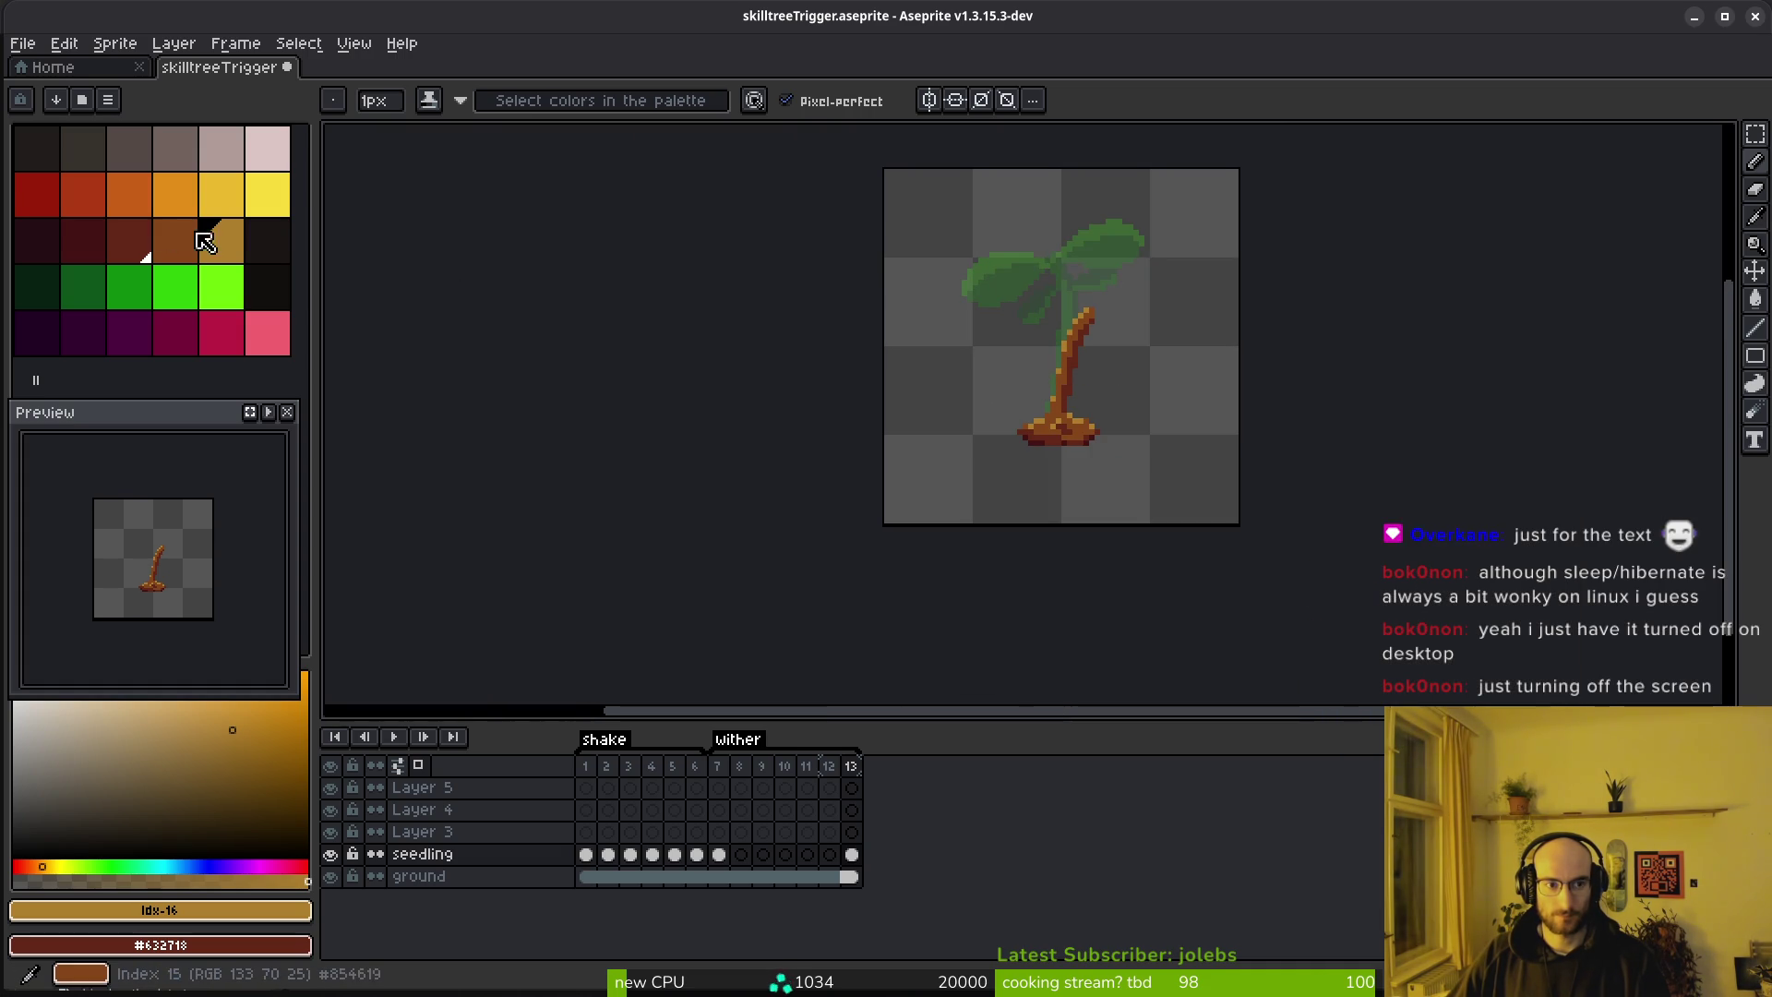
{"action": "scroll", "coordinate": [1052, 369], "scroll_direction": "up", "scroll_amount": 4}
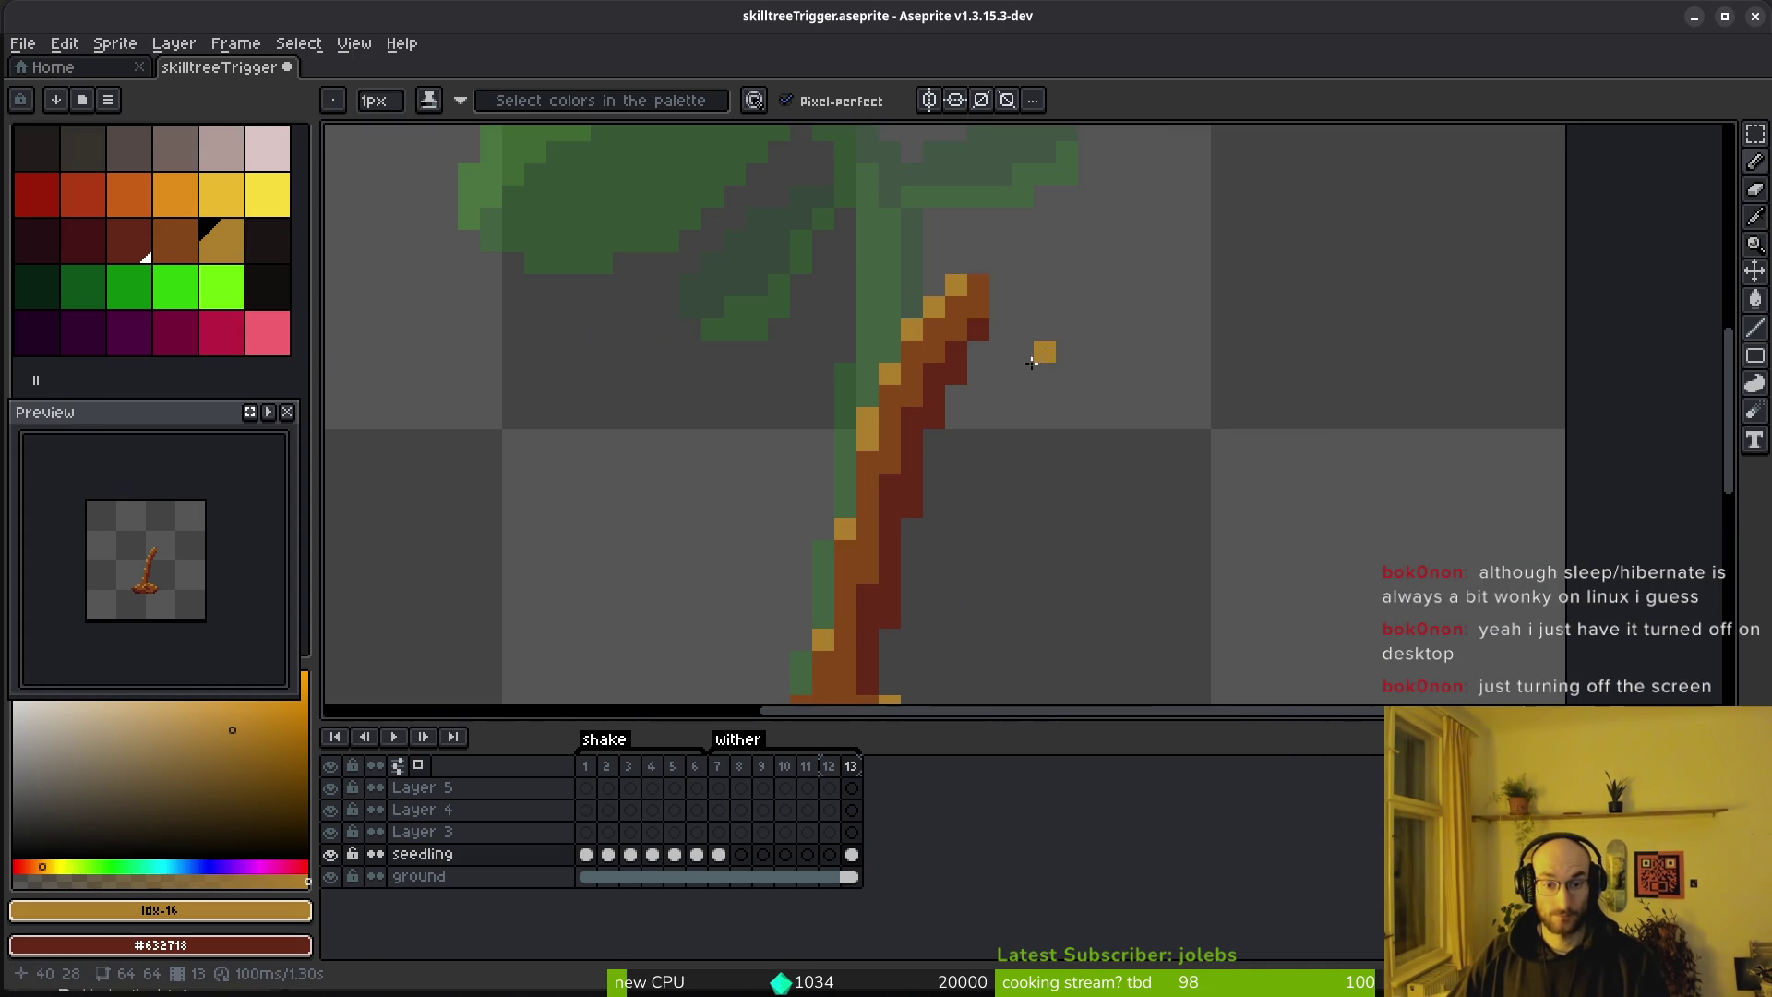
{"action": "scroll", "coordinate": [995, 395], "scroll_direction": "down", "scroll_amount": 2}
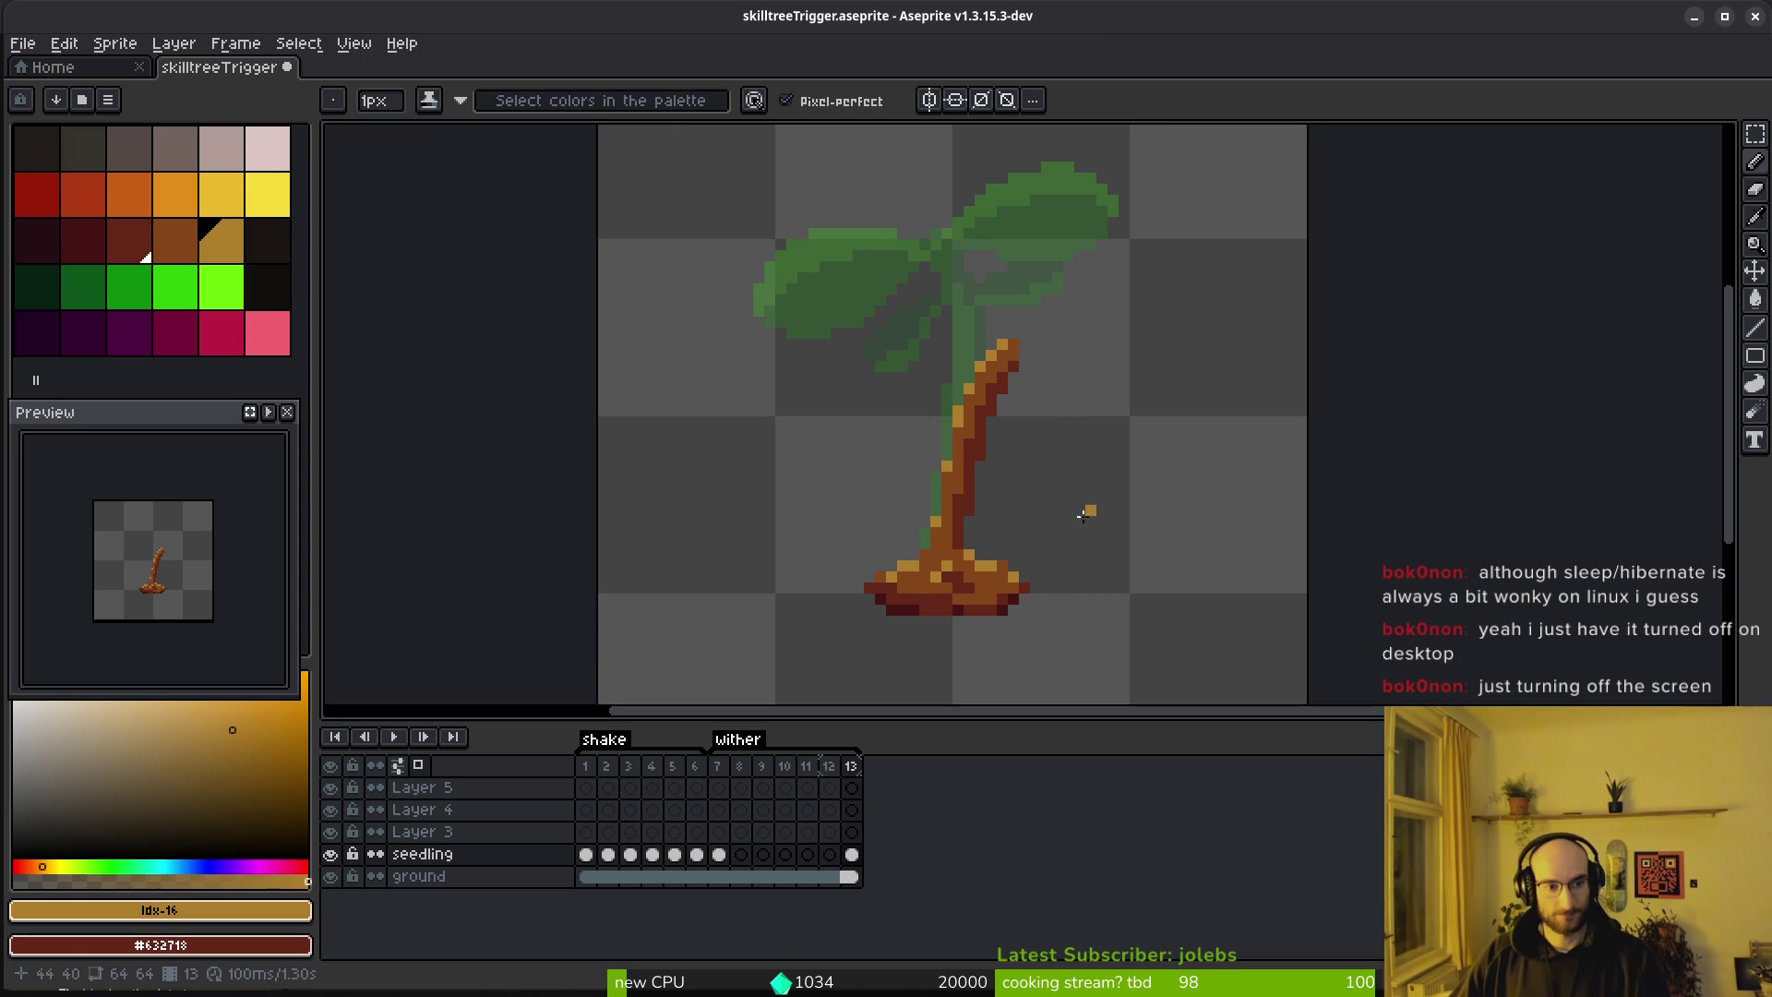
{"action": "key", "text": "Return"}
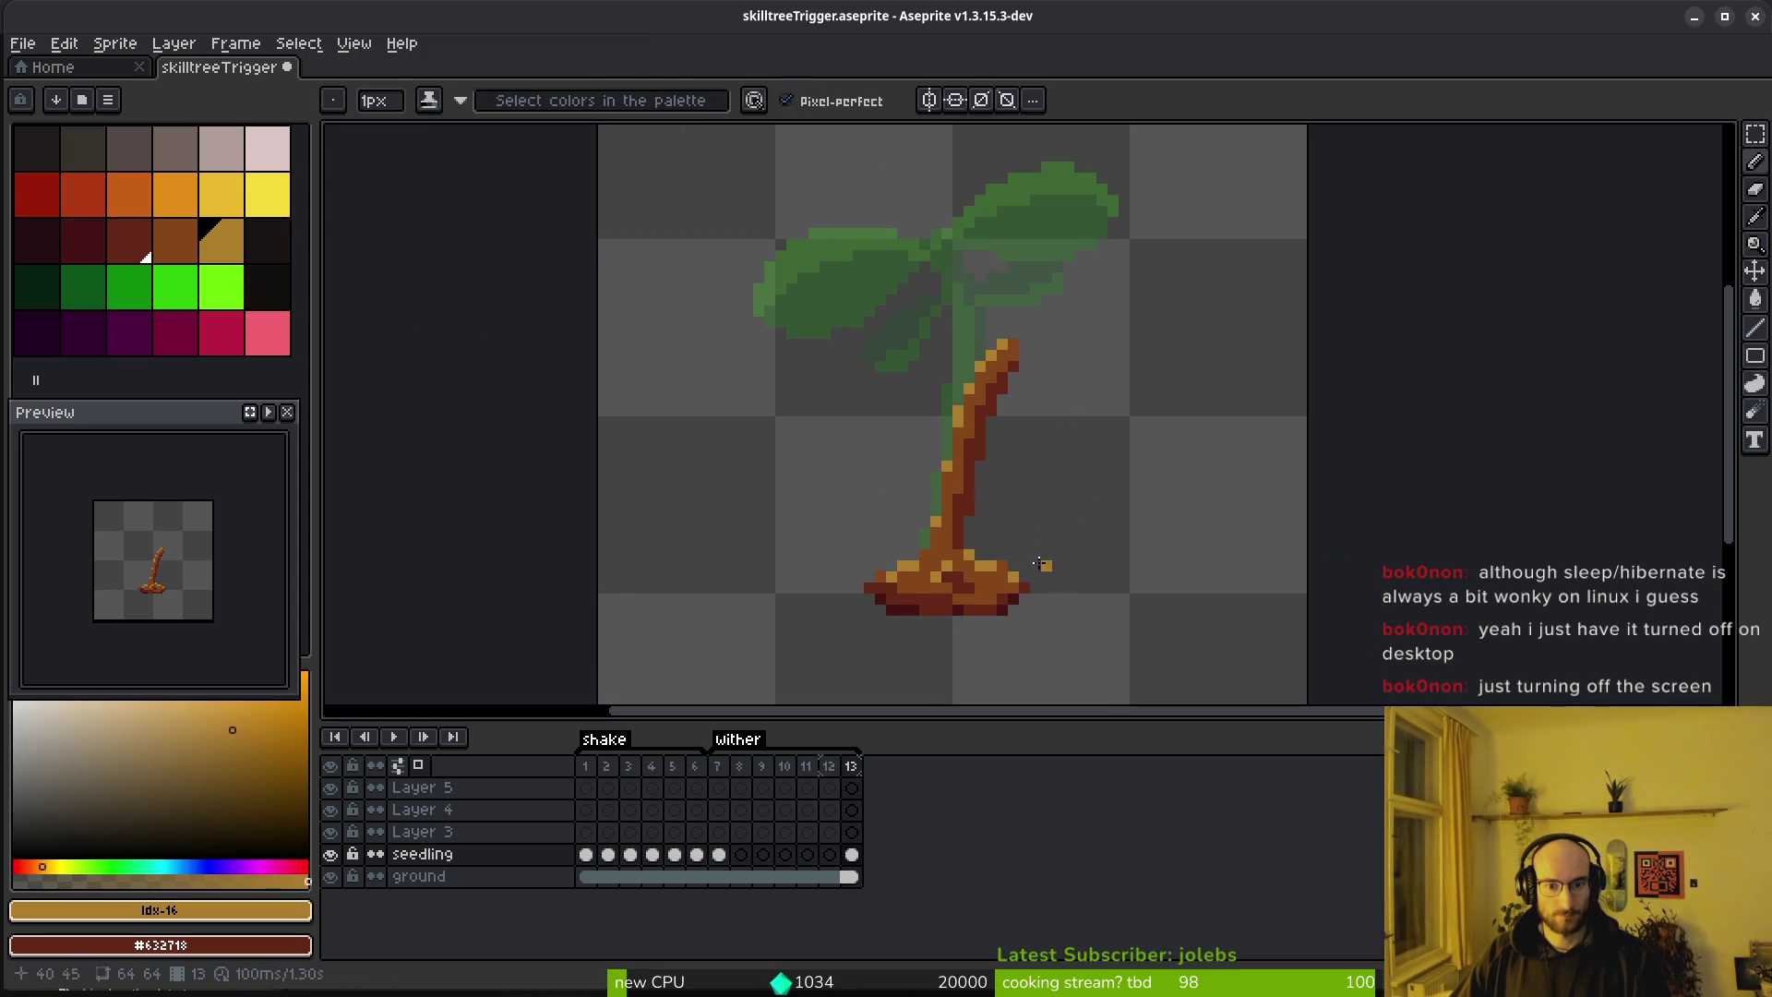
{"action": "key", "text": "Left"}
{"action": "key", "text": "Left"}
{"action": "key", "text": "Left"}
Eyedrop the stem green from frame 7 and return to frame 8 with the Pencil
{"action": "key", "text": "i"}
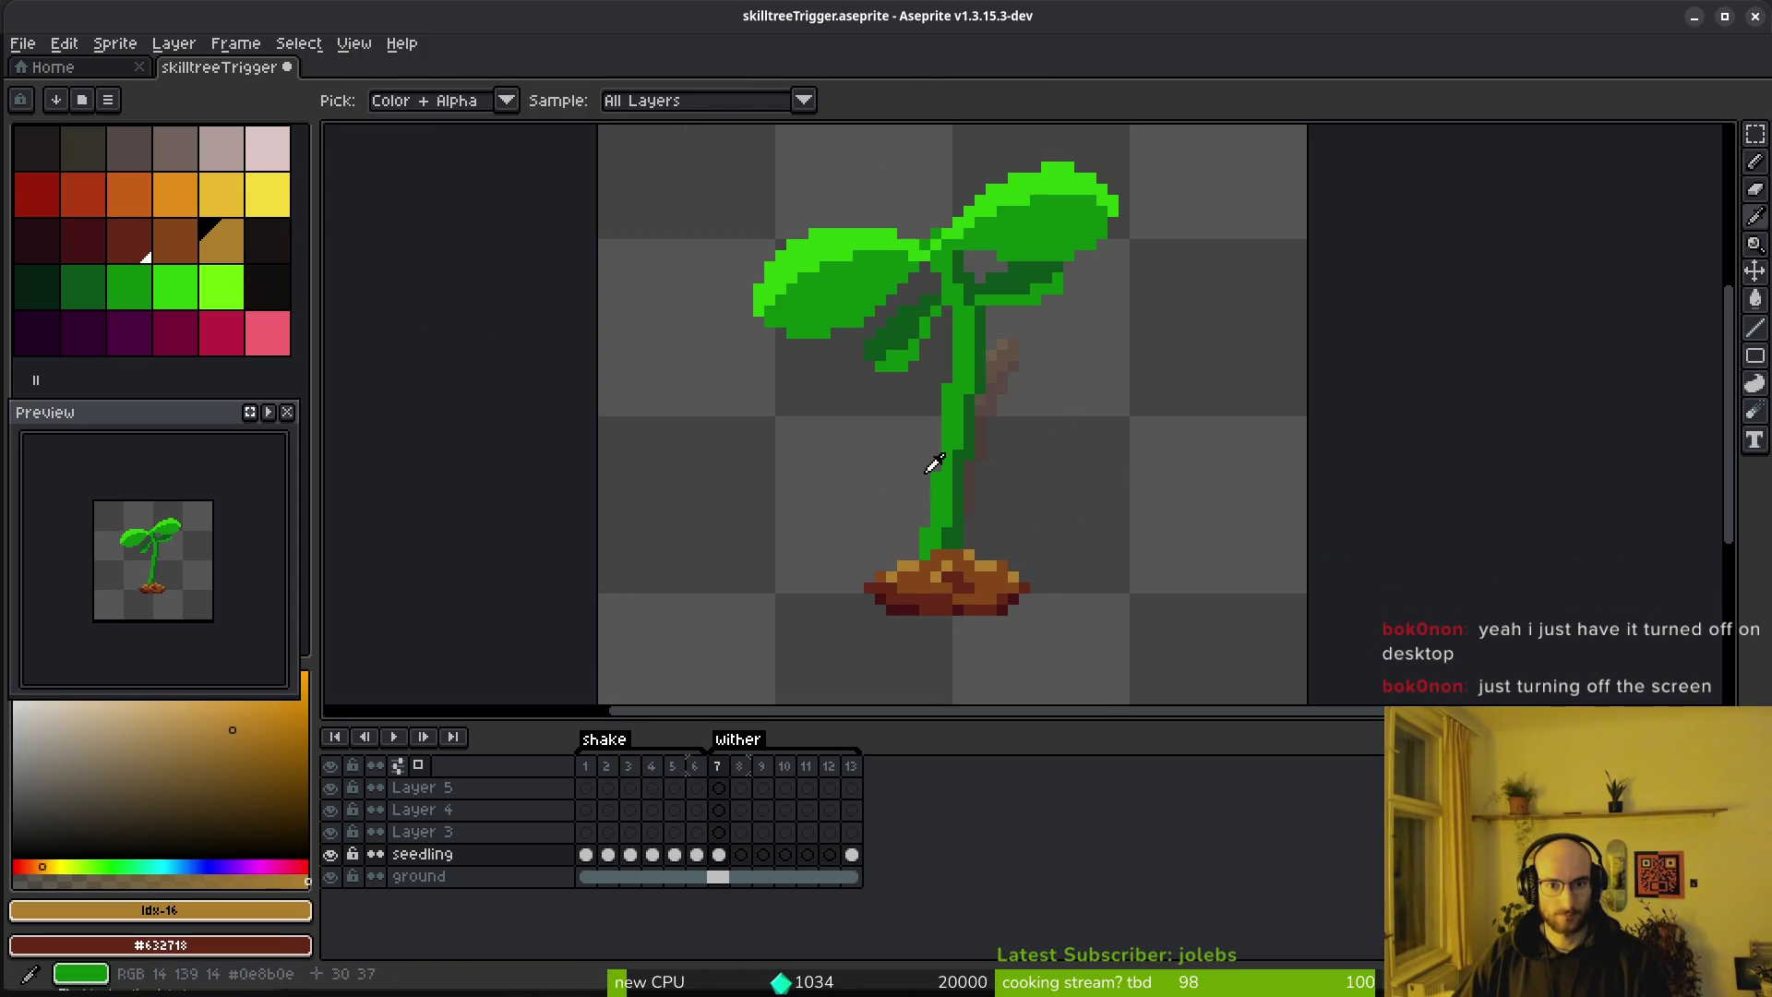
{"action": "key", "text": "b"}
{"action": "key", "text": "Right"}
{"action": "left_click", "coordinate": [223, 300]}
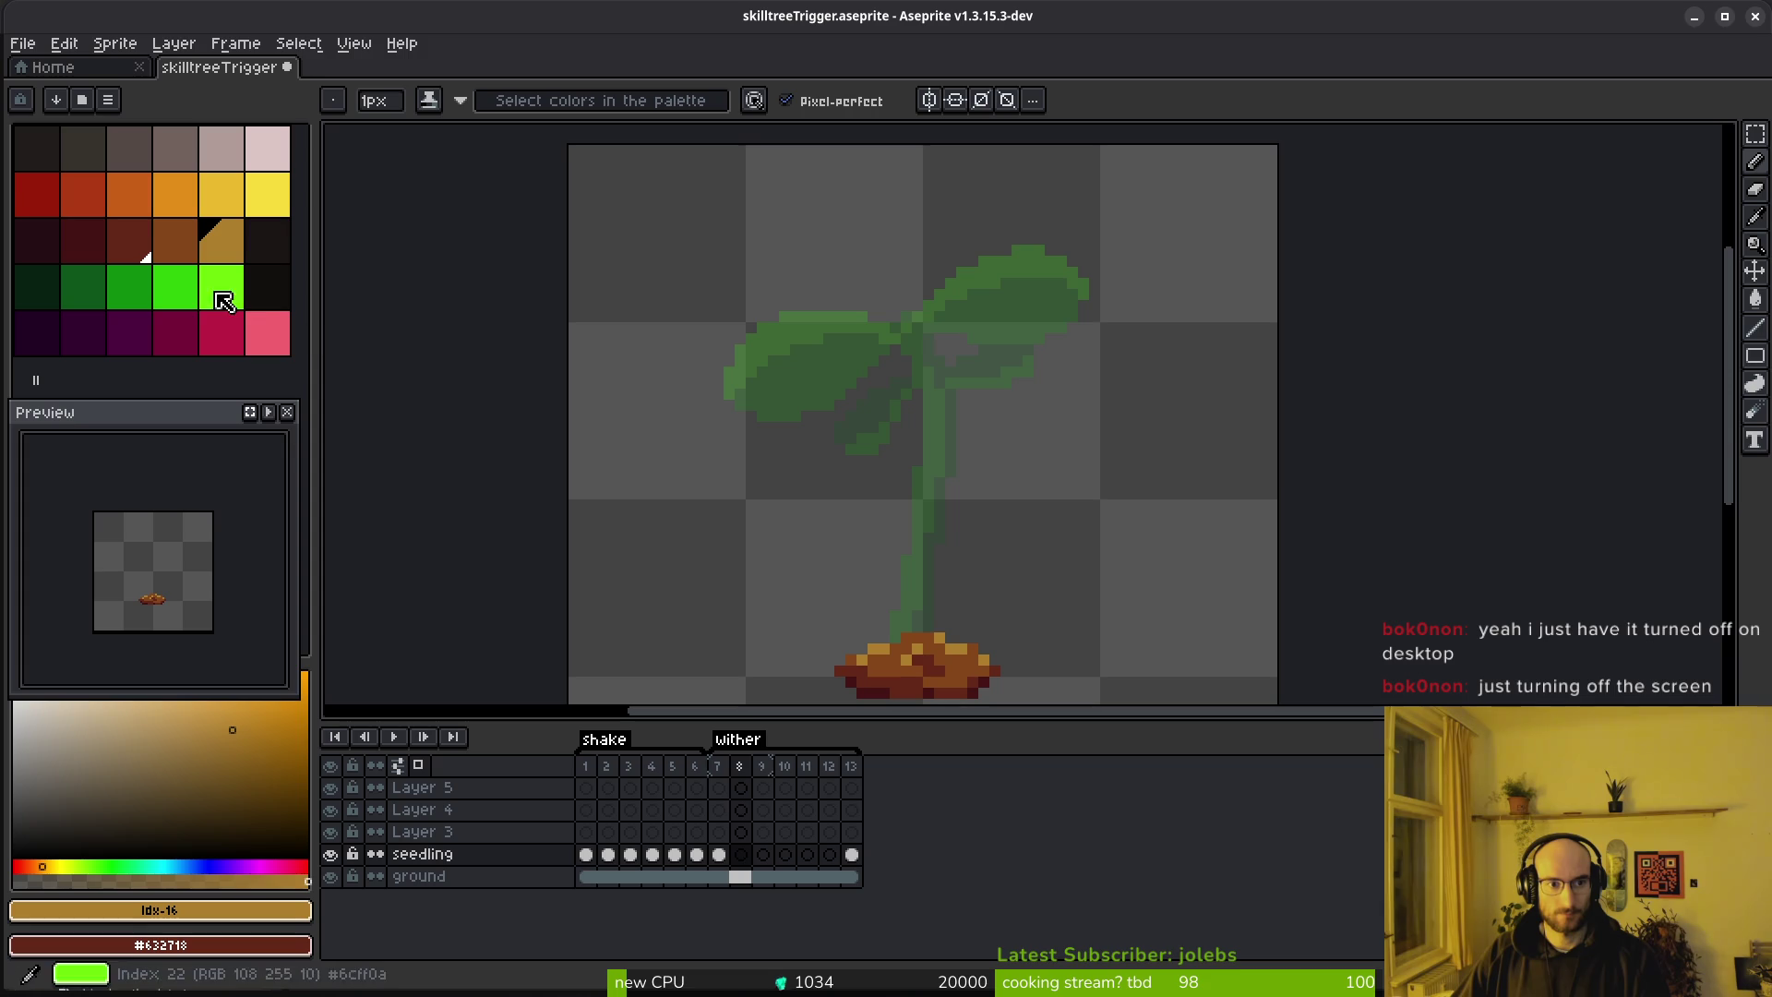
{"action": "key", "text": "Left"}
{"action": "key", "text": "i"}
{"action": "left_click", "coordinate": [930, 435]}
{"action": "key", "text": "b"}
{"action": "key", "text": "Right"}
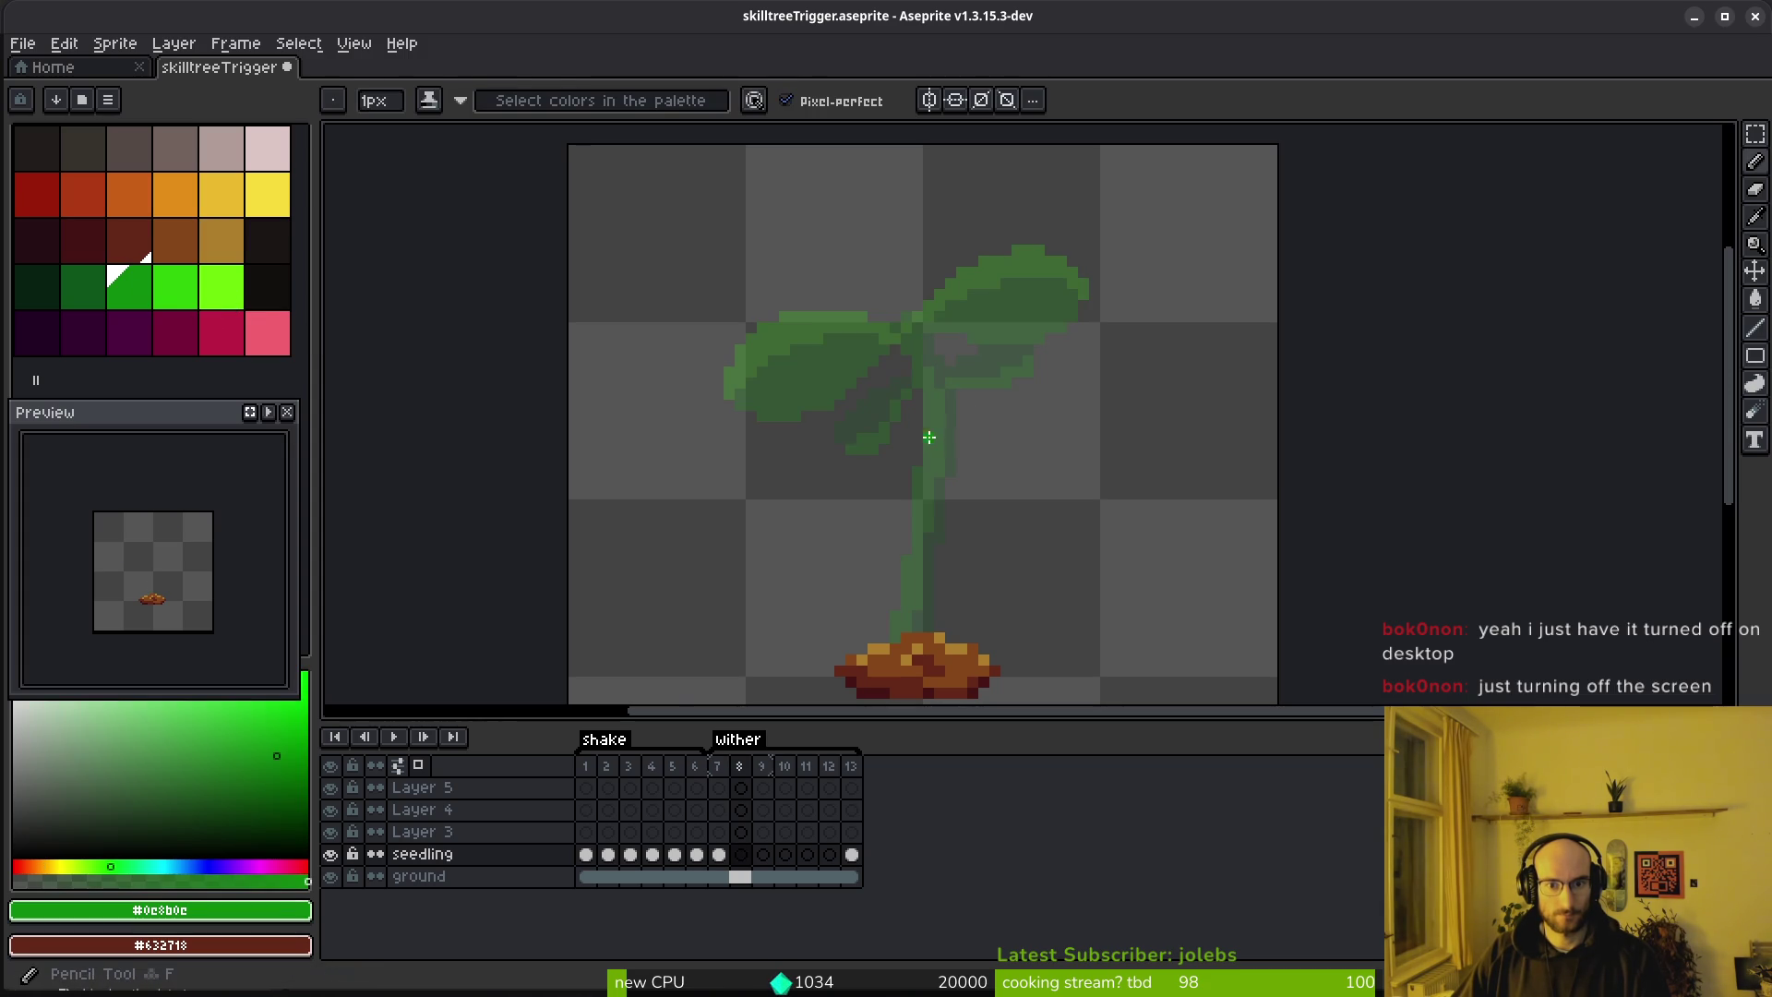
{"action": "scroll", "coordinate": [938, 397], "scroll_direction": "up", "scroll_amount": 1}
{"action": "scroll", "coordinate": [953, 566], "scroll_direction": "down", "scroll_amount": 2}
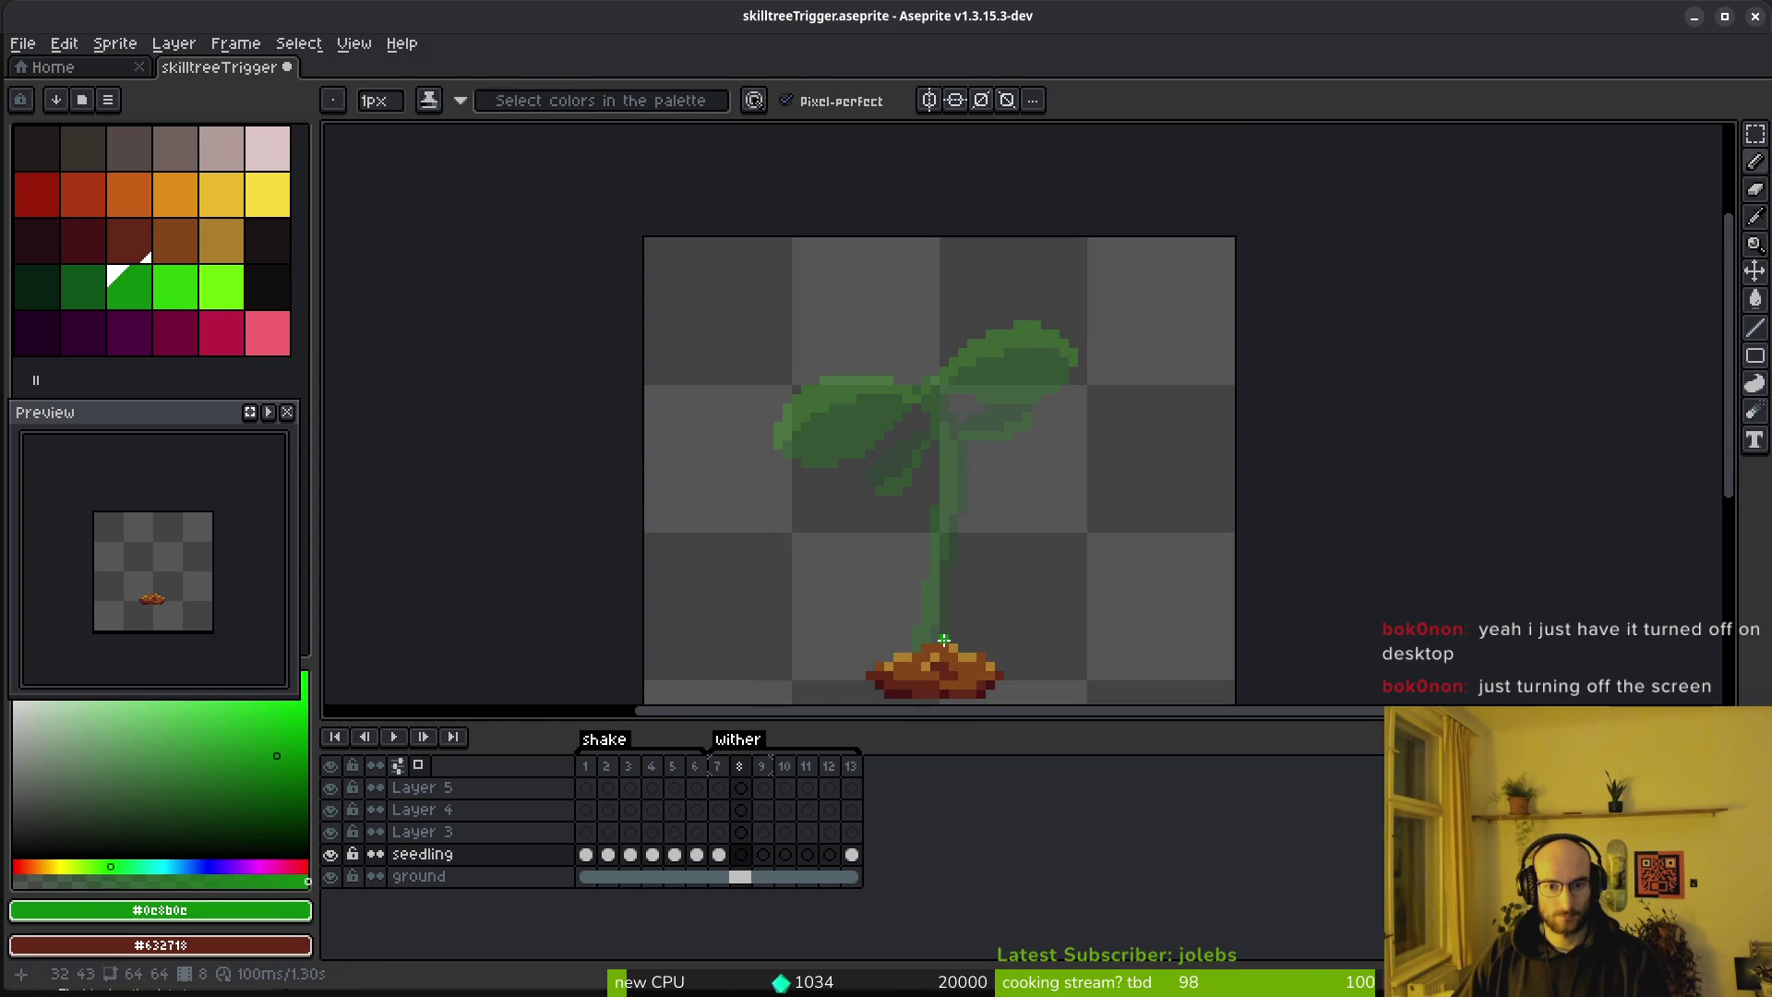
{"action": "scroll", "coordinate": [943, 639], "scroll_direction": "up", "scroll_amount": 1}
Draw a straight green stem line from just above the soil up to the right leaf
{"action": "left_click", "coordinate": [909, 626]}
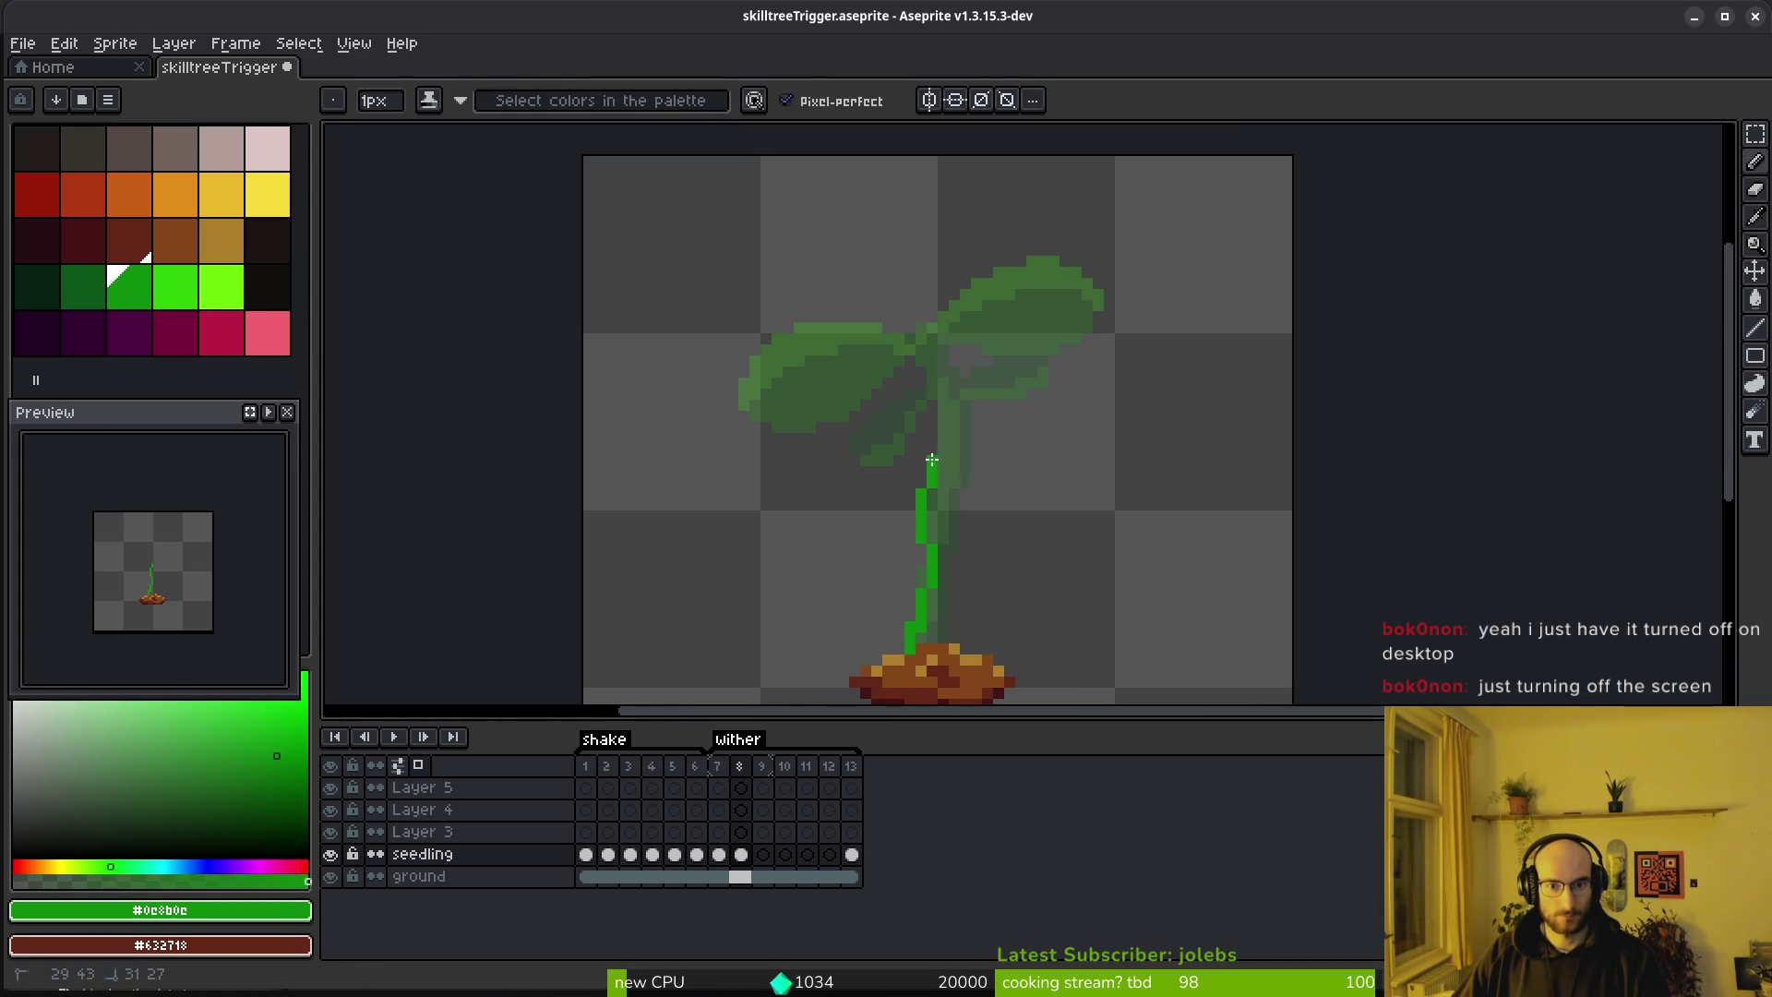
{"action": "key", "text": "shift"}
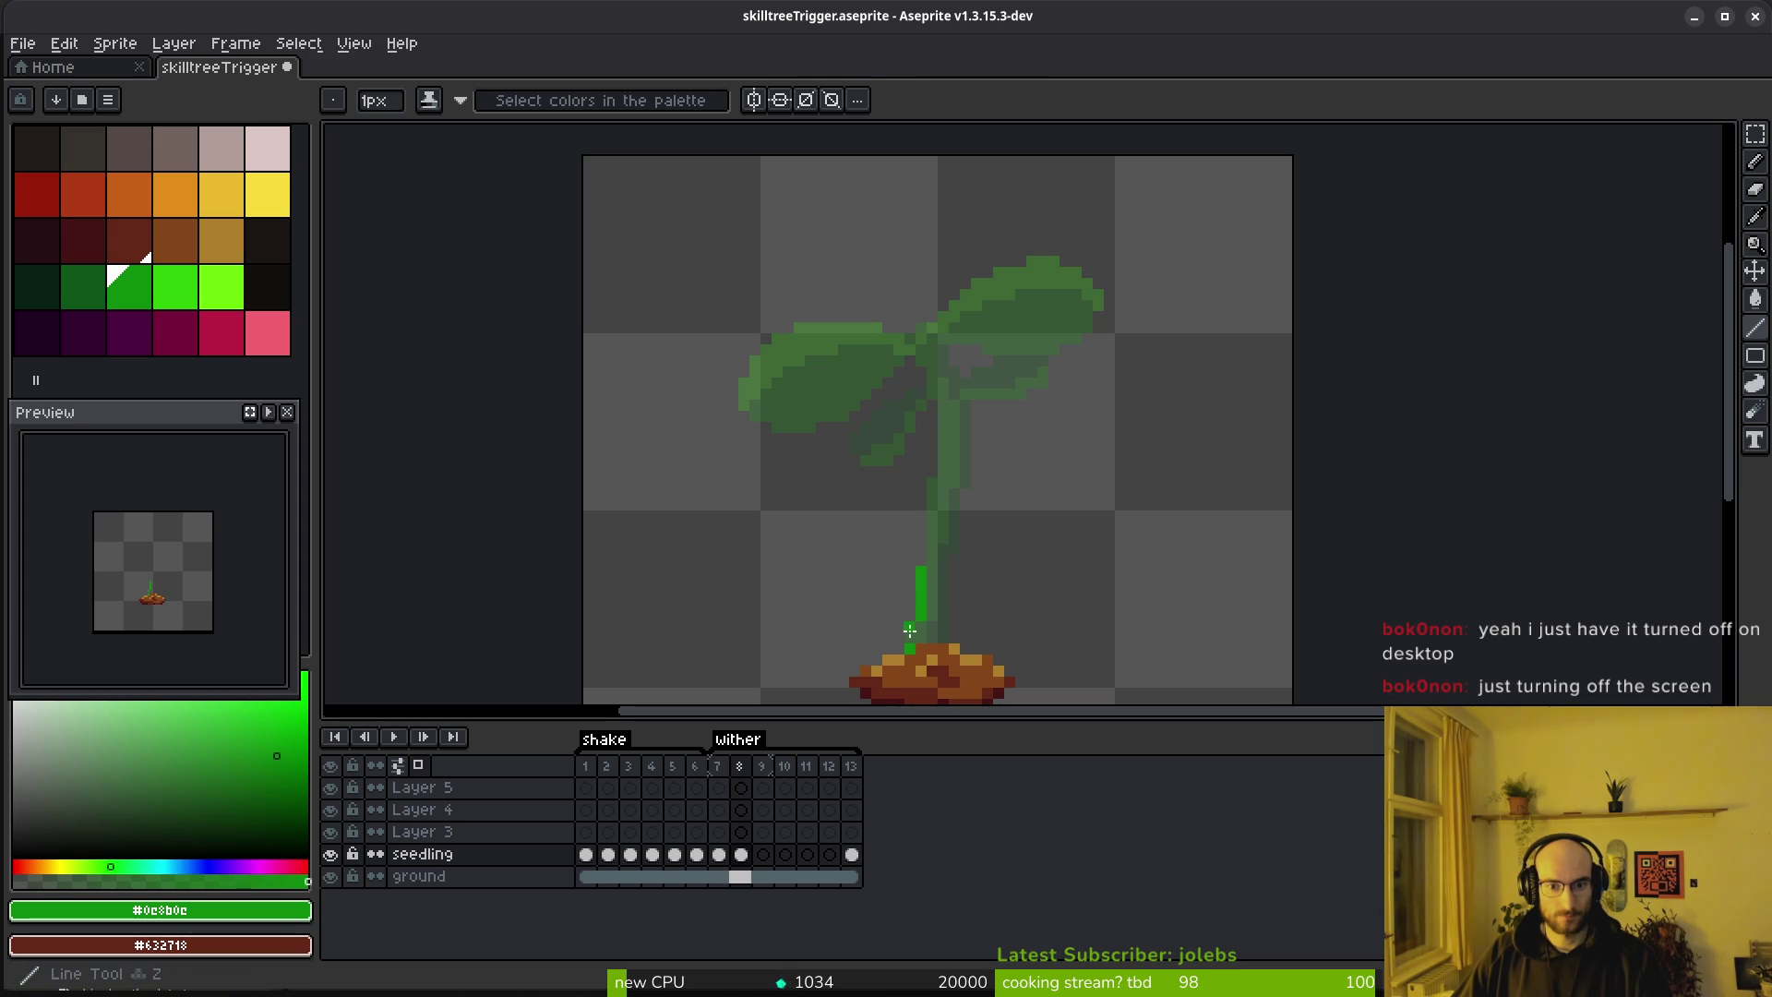
{"action": "mouse_move", "coordinate": [921, 552]}
{"action": "left_mouse_down"}
{"action": "mouse_move", "coordinate": [931, 330]}
{"action": "mouse_move", "coordinate": [917, 330]}
{"action": "left_mouse_up"}
{"action": "key", "text": "shift"}
{"action": "key", "text": "ctrl+z"}
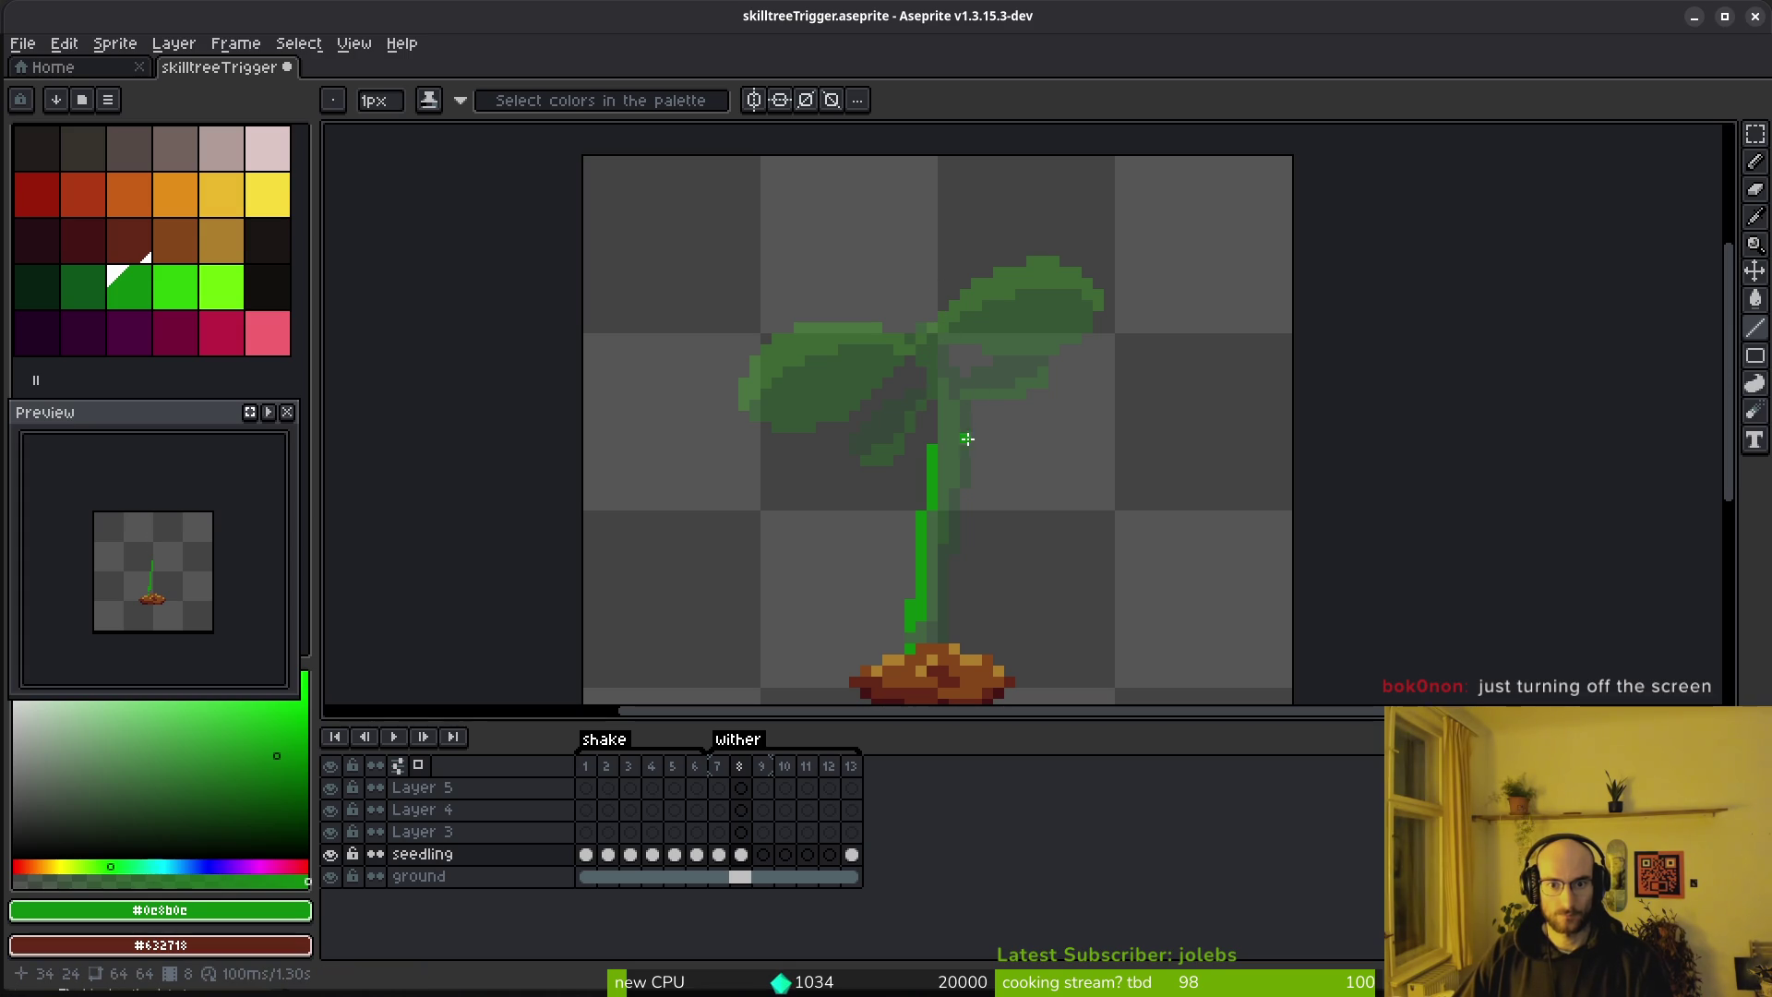
{"action": "key", "text": "shift"}
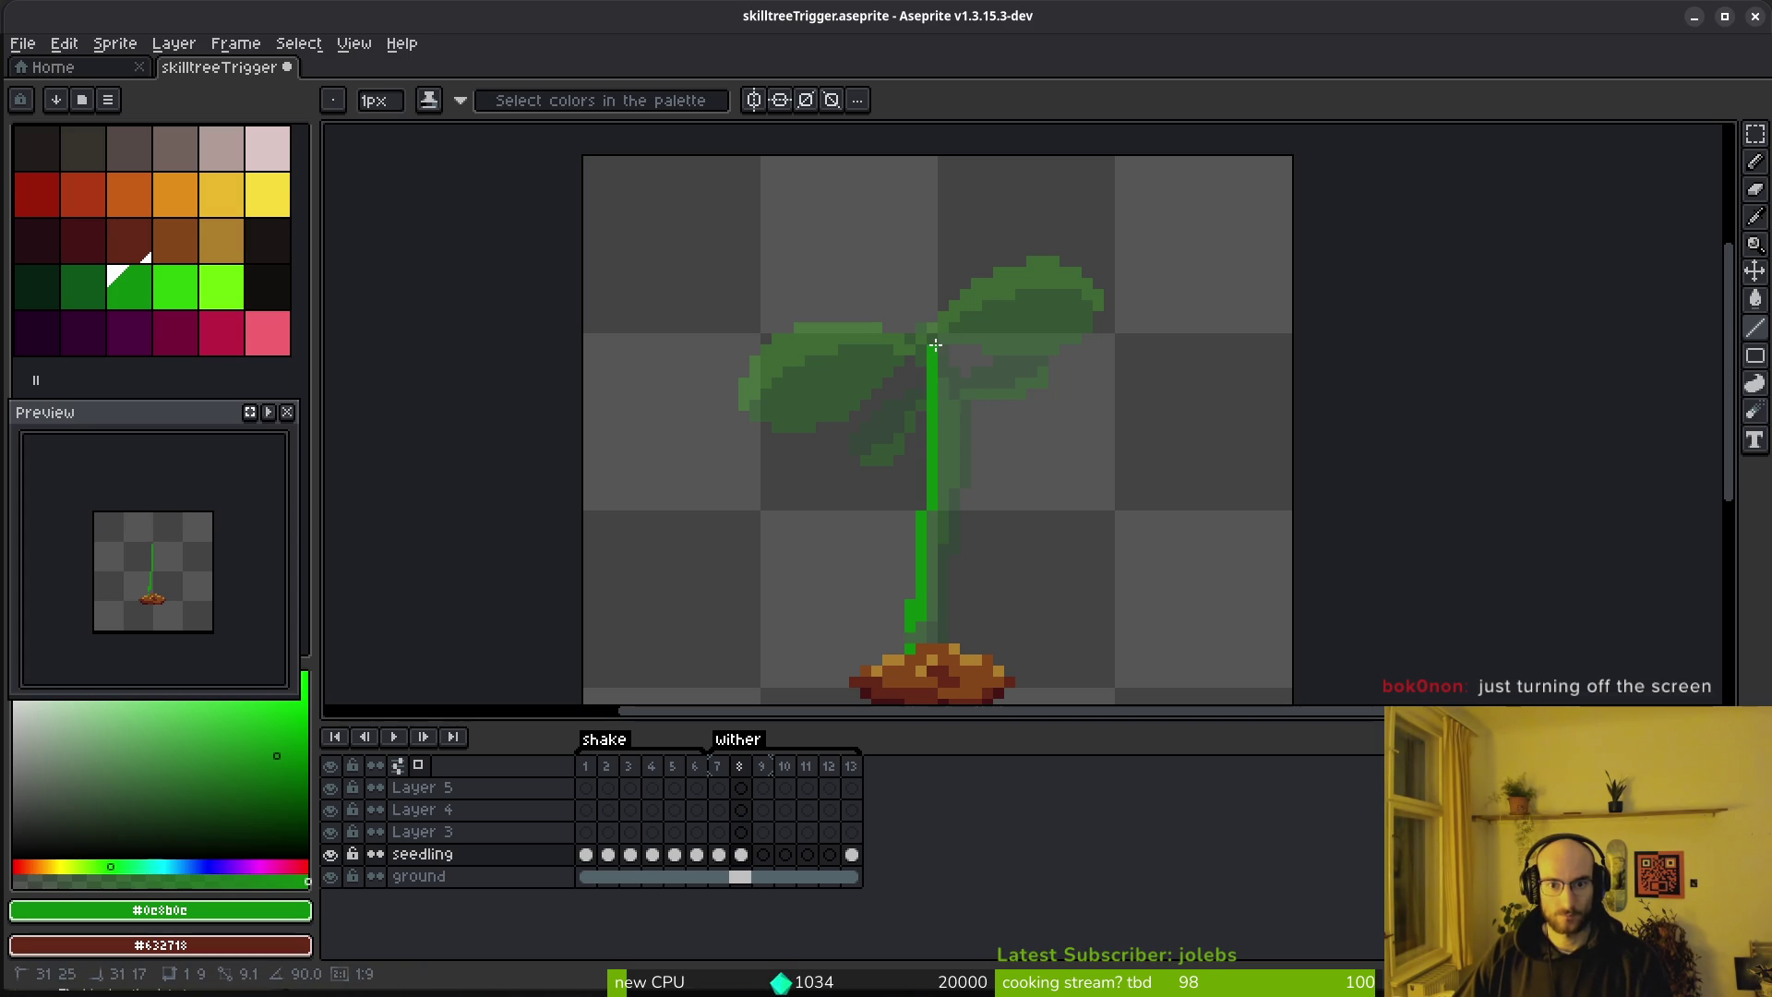
{"action": "left_click", "coordinate": [971, 308], "text": "shift"}
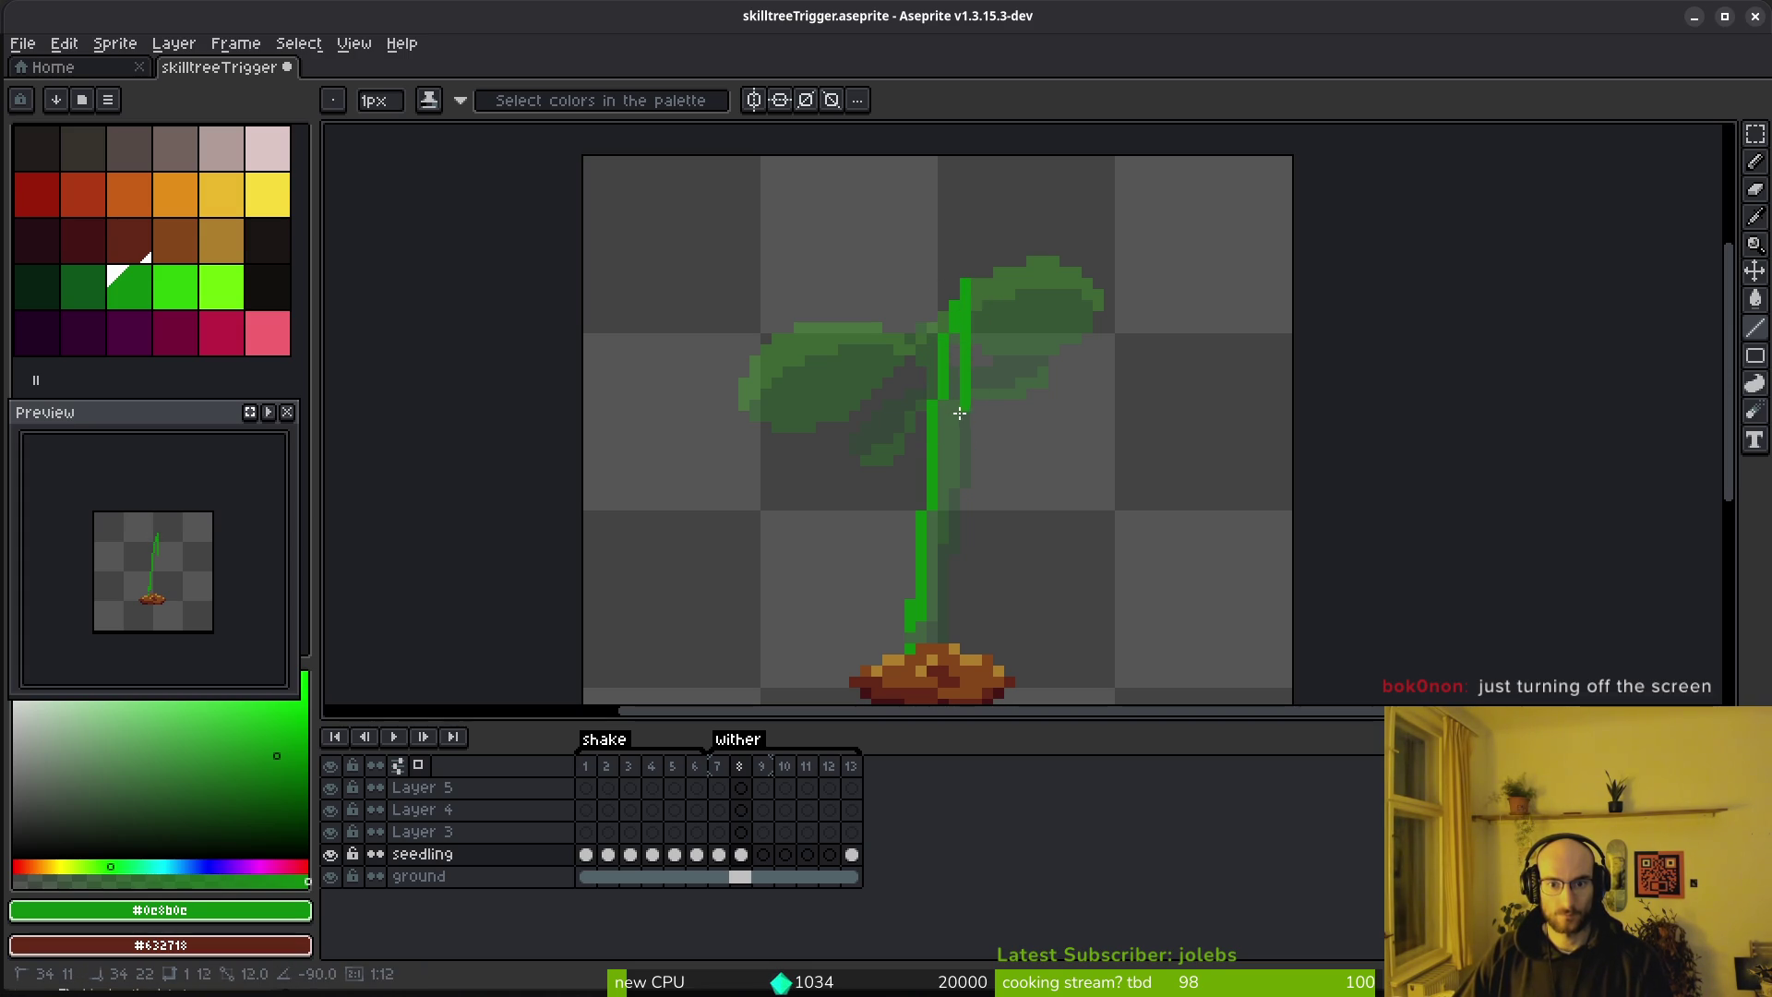
Start a second stem edge and try a bucket fill, undoing the accidental whole-canvas flood
{"action": "key", "text": "shift"}
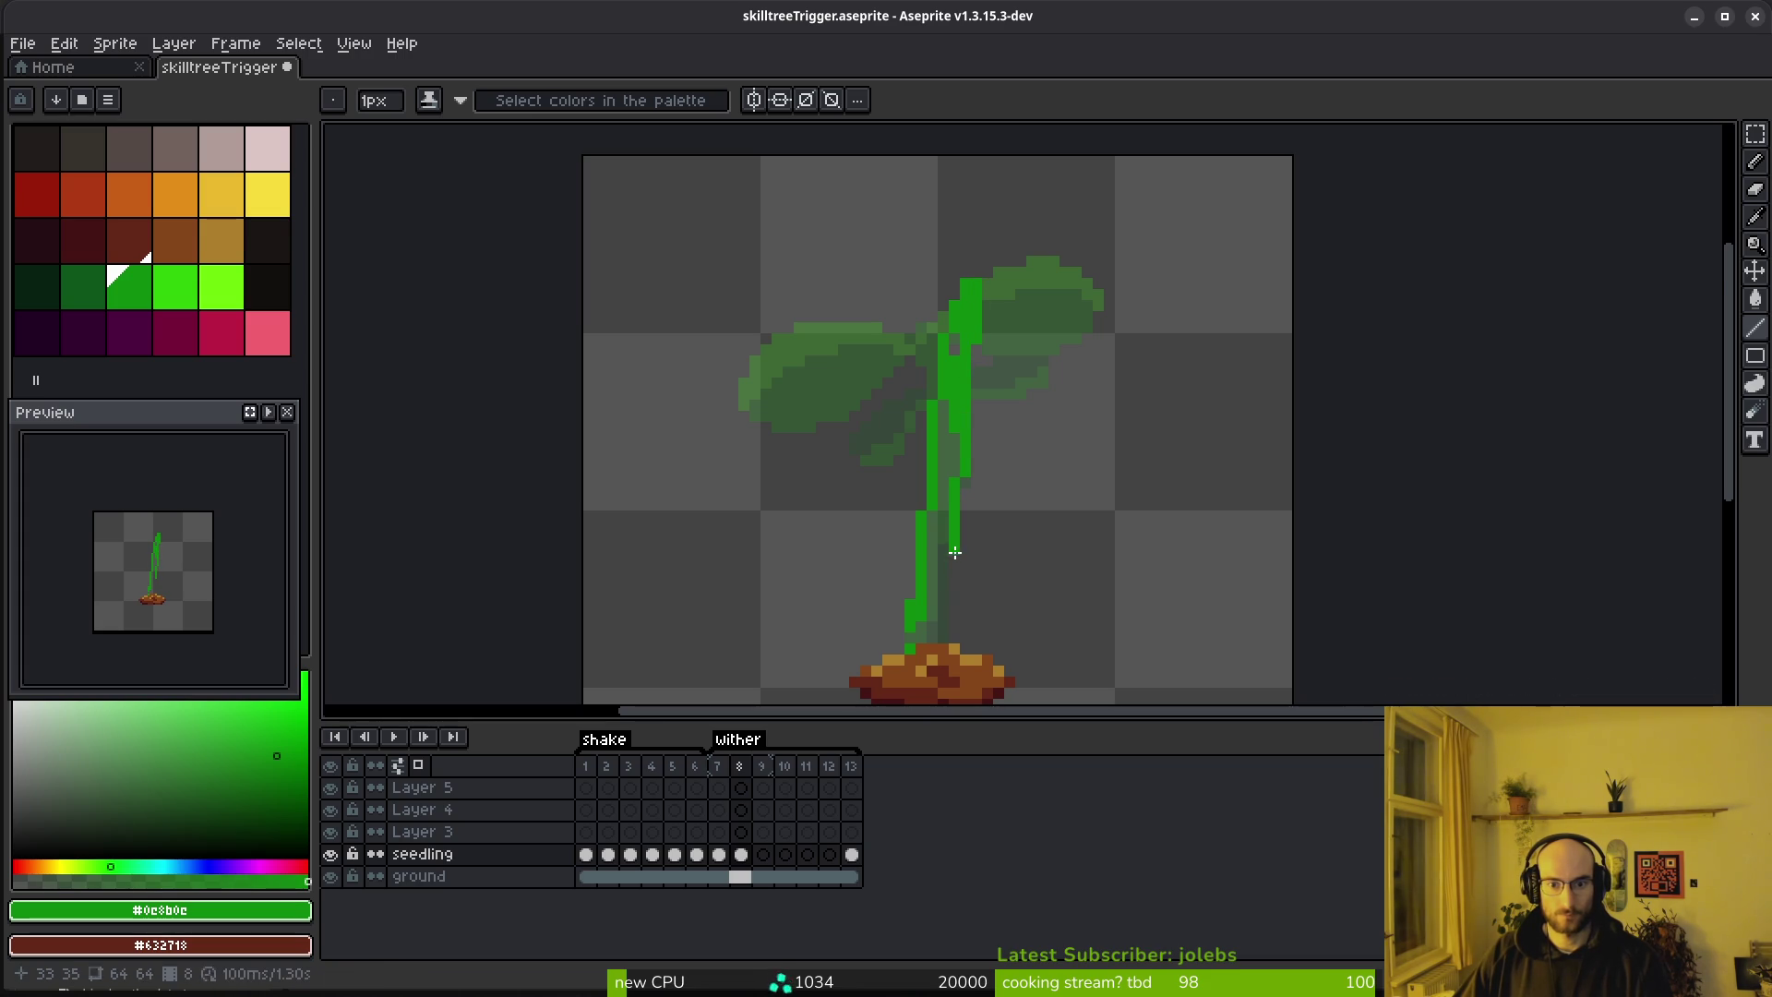
{"action": "scroll", "coordinate": [955, 551], "scroll_direction": "up", "scroll_amount": 1}
{"action": "key", "text": "g"}
{"action": "left_click", "coordinate": [946, 600]}
{"action": "key", "text": "ctrl+z"}
Bucket-fill the inside of the stem bright green
{"action": "key", "text": "b"}
{"action": "key", "text": "g"}
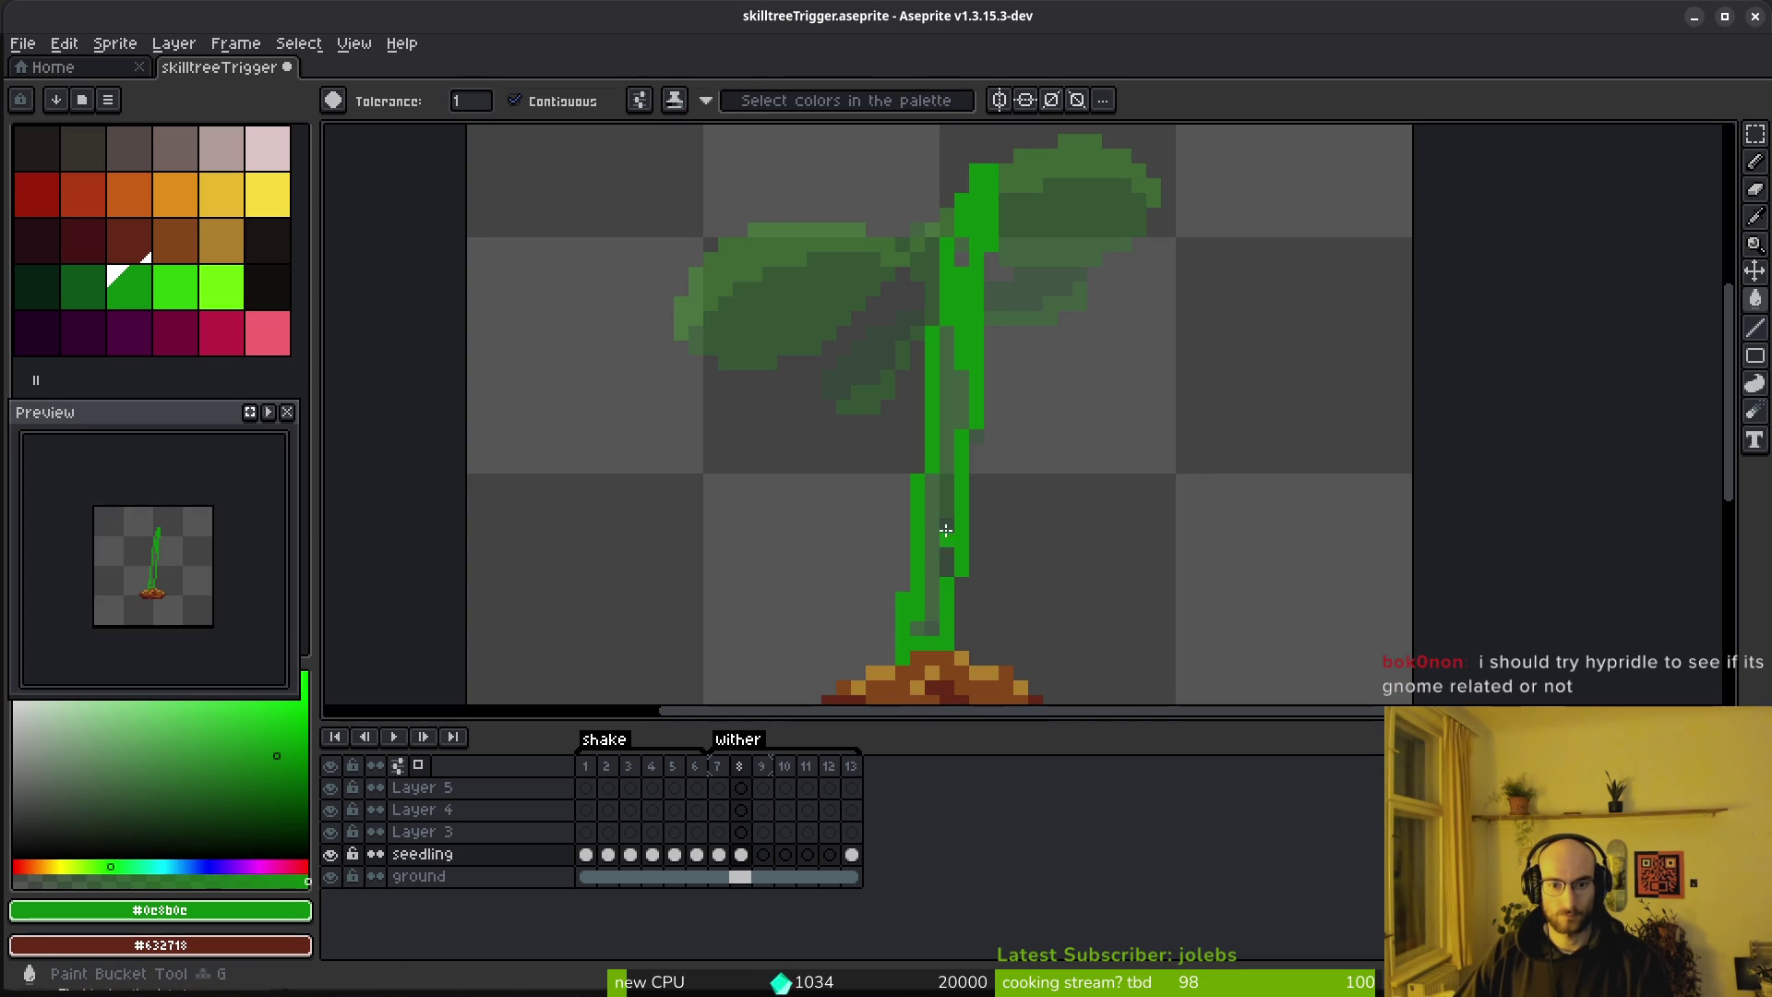
{"action": "left_click", "coordinate": [941, 535]}
Shade the stem's right edge dark green from the top down to the base
{"action": "key", "text": "b"}
{"action": "left_click", "coordinate": [83, 286]}
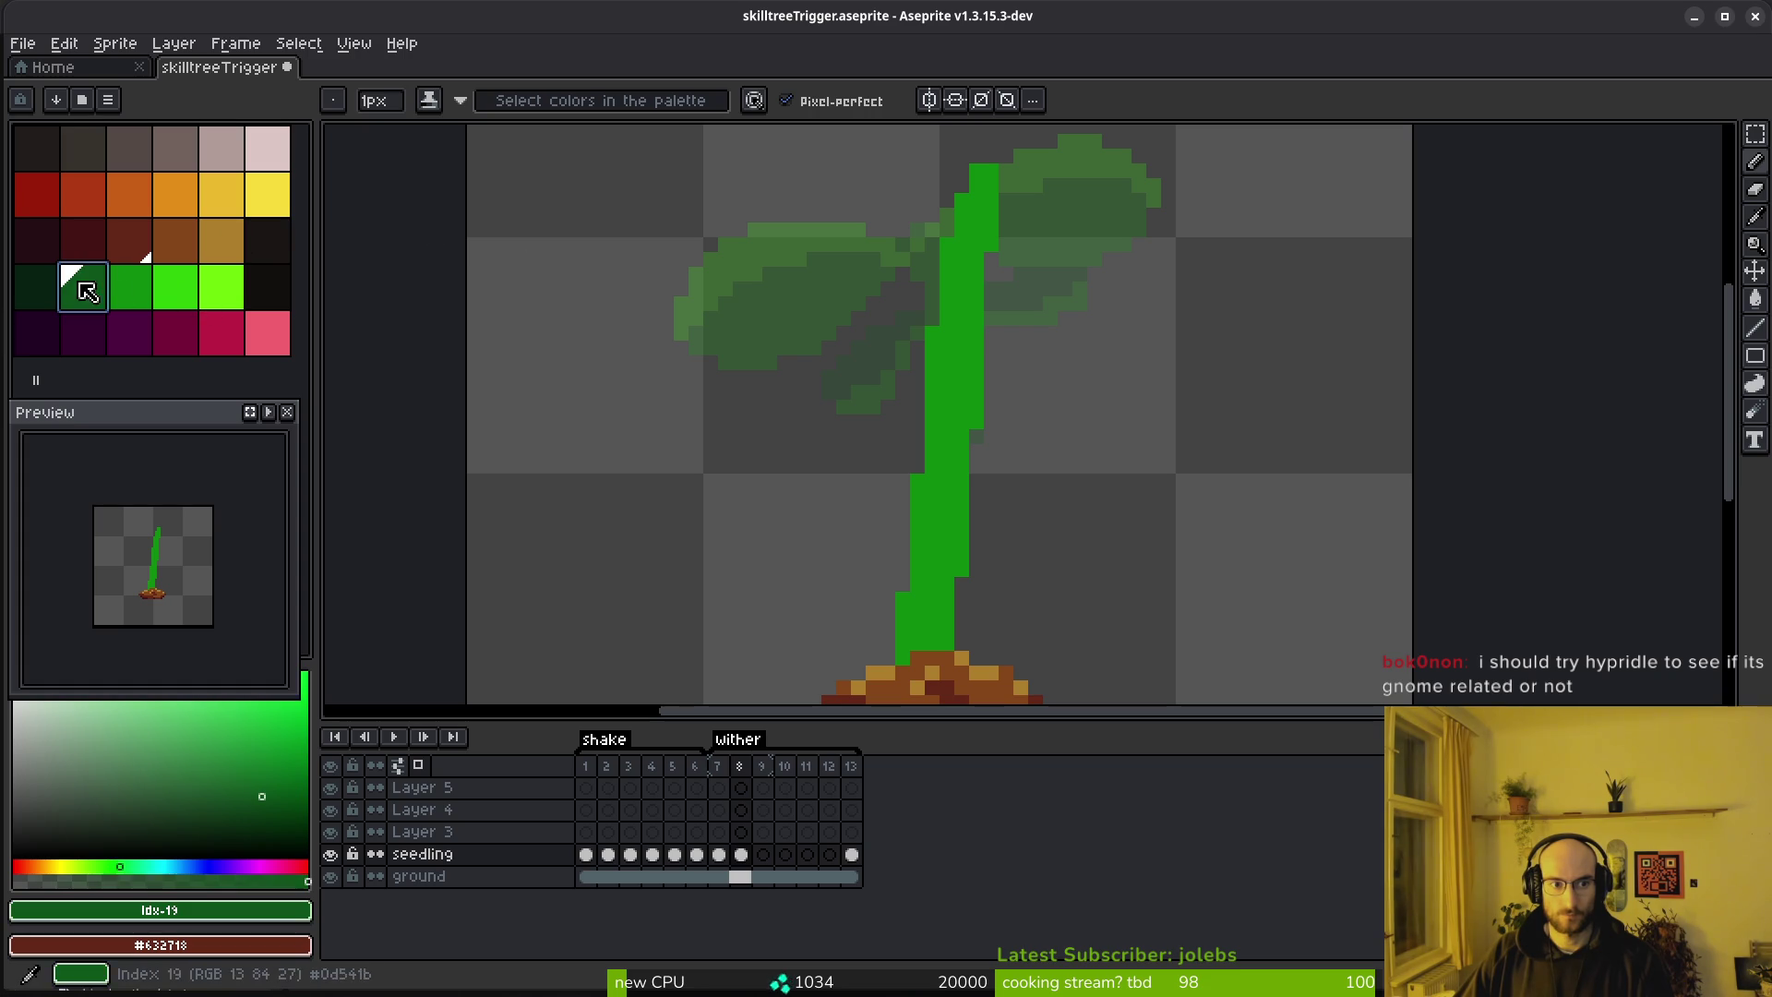
{"action": "key", "text": "Left"}
{"action": "key", "text": "alt"}
{"action": "key", "text": "Right"}
{"action": "mouse_move", "coordinate": [978, 298]}
{"action": "left_mouse_down"}
{"action": "mouse_move", "coordinate": [961, 410]}
{"action": "mouse_move", "coordinate": [978, 426]}
{"action": "left_mouse_up"}
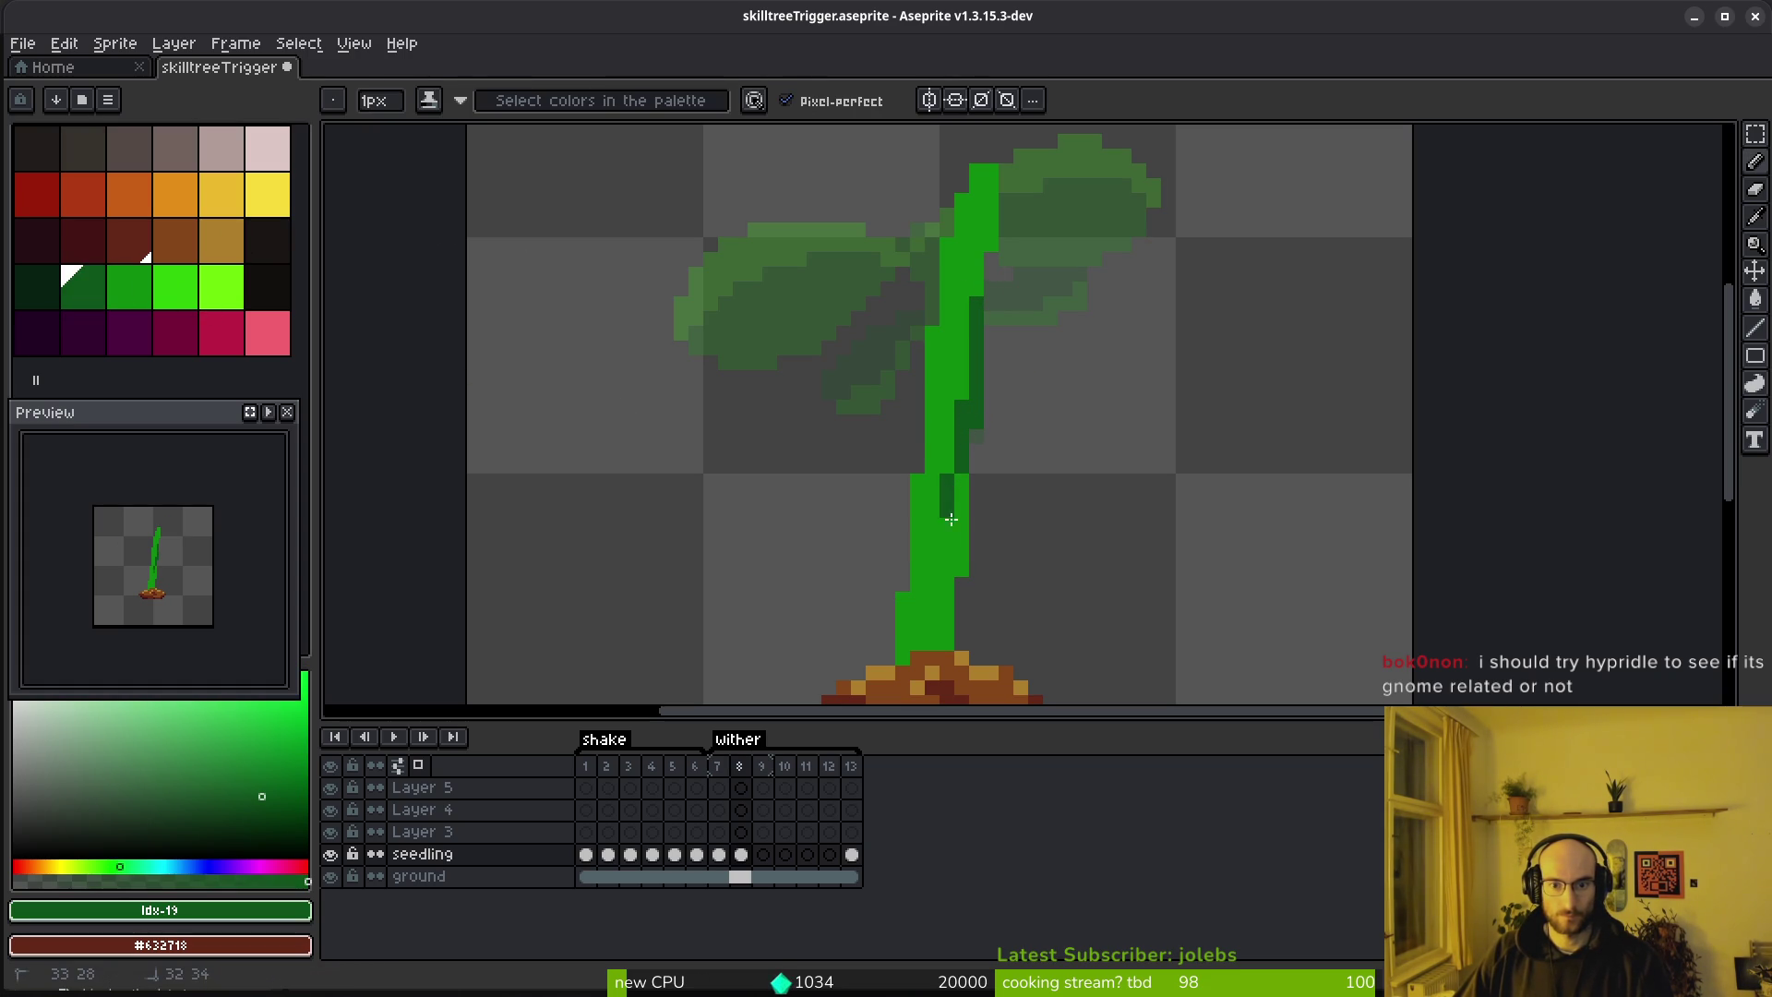
{"action": "left_click", "coordinate": [951, 563], "text": "shift"}
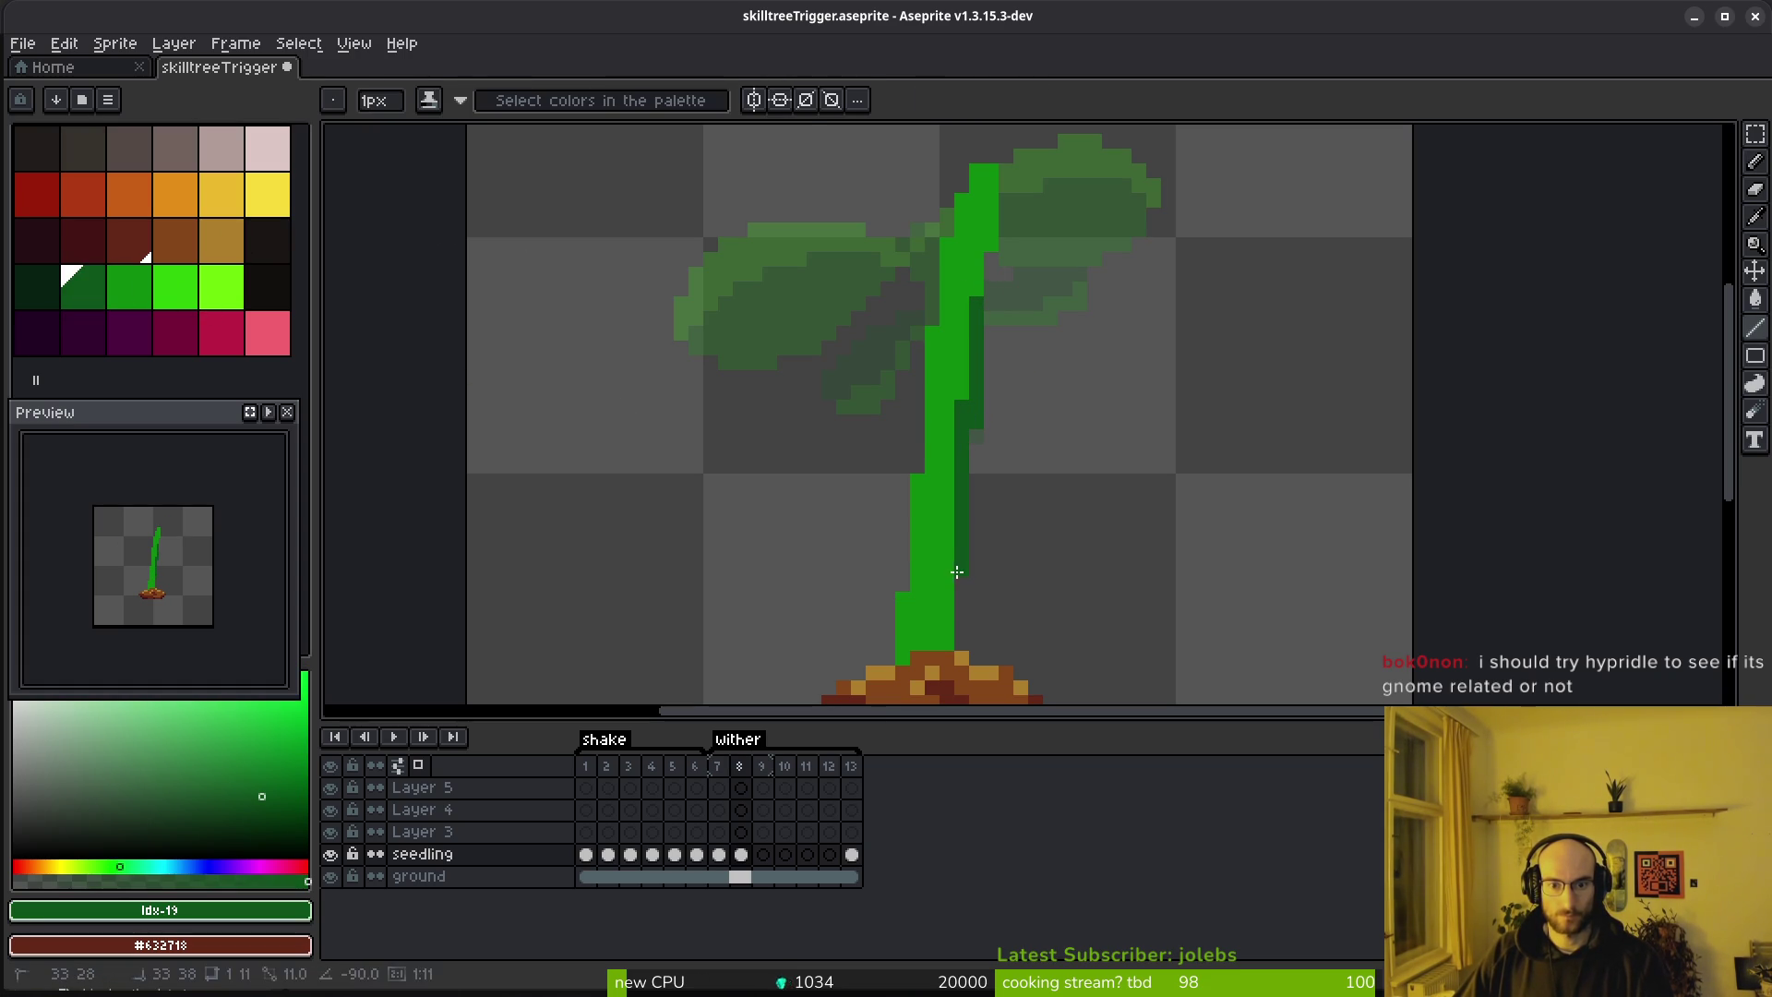
{"action": "left_click", "coordinate": [937, 635], "text": "shift"}
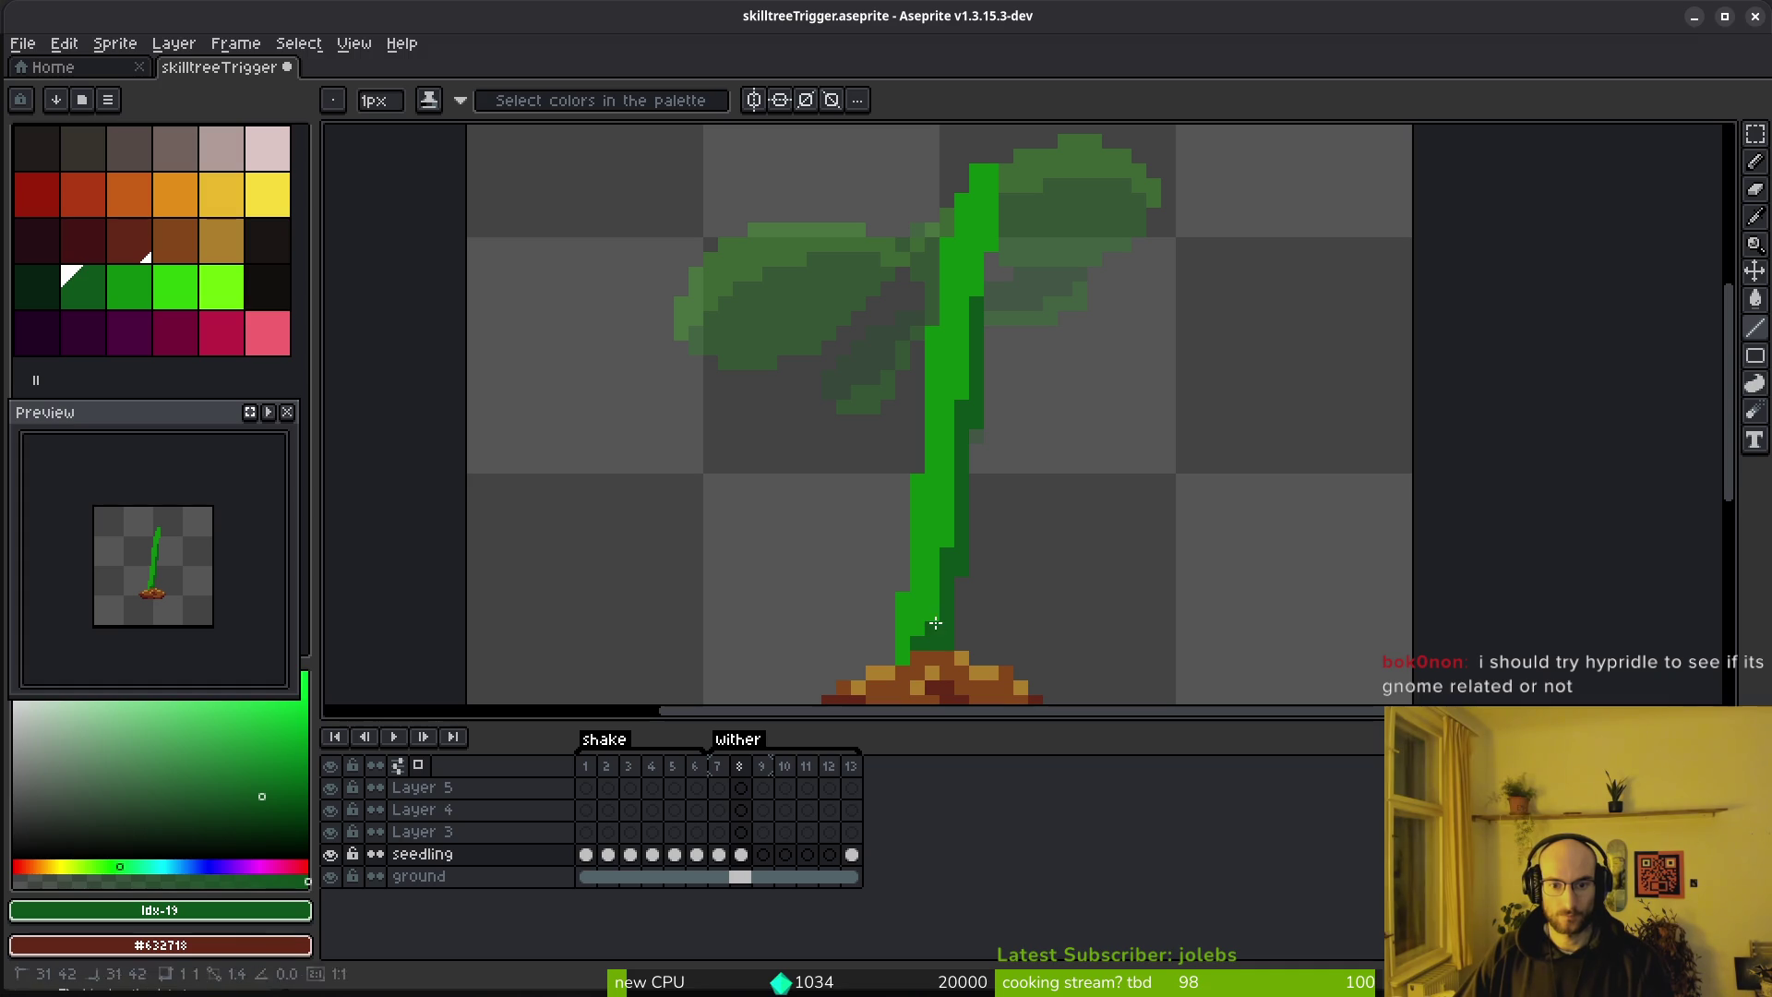
{"action": "left_click", "coordinate": [925, 587], "text": "alt"}
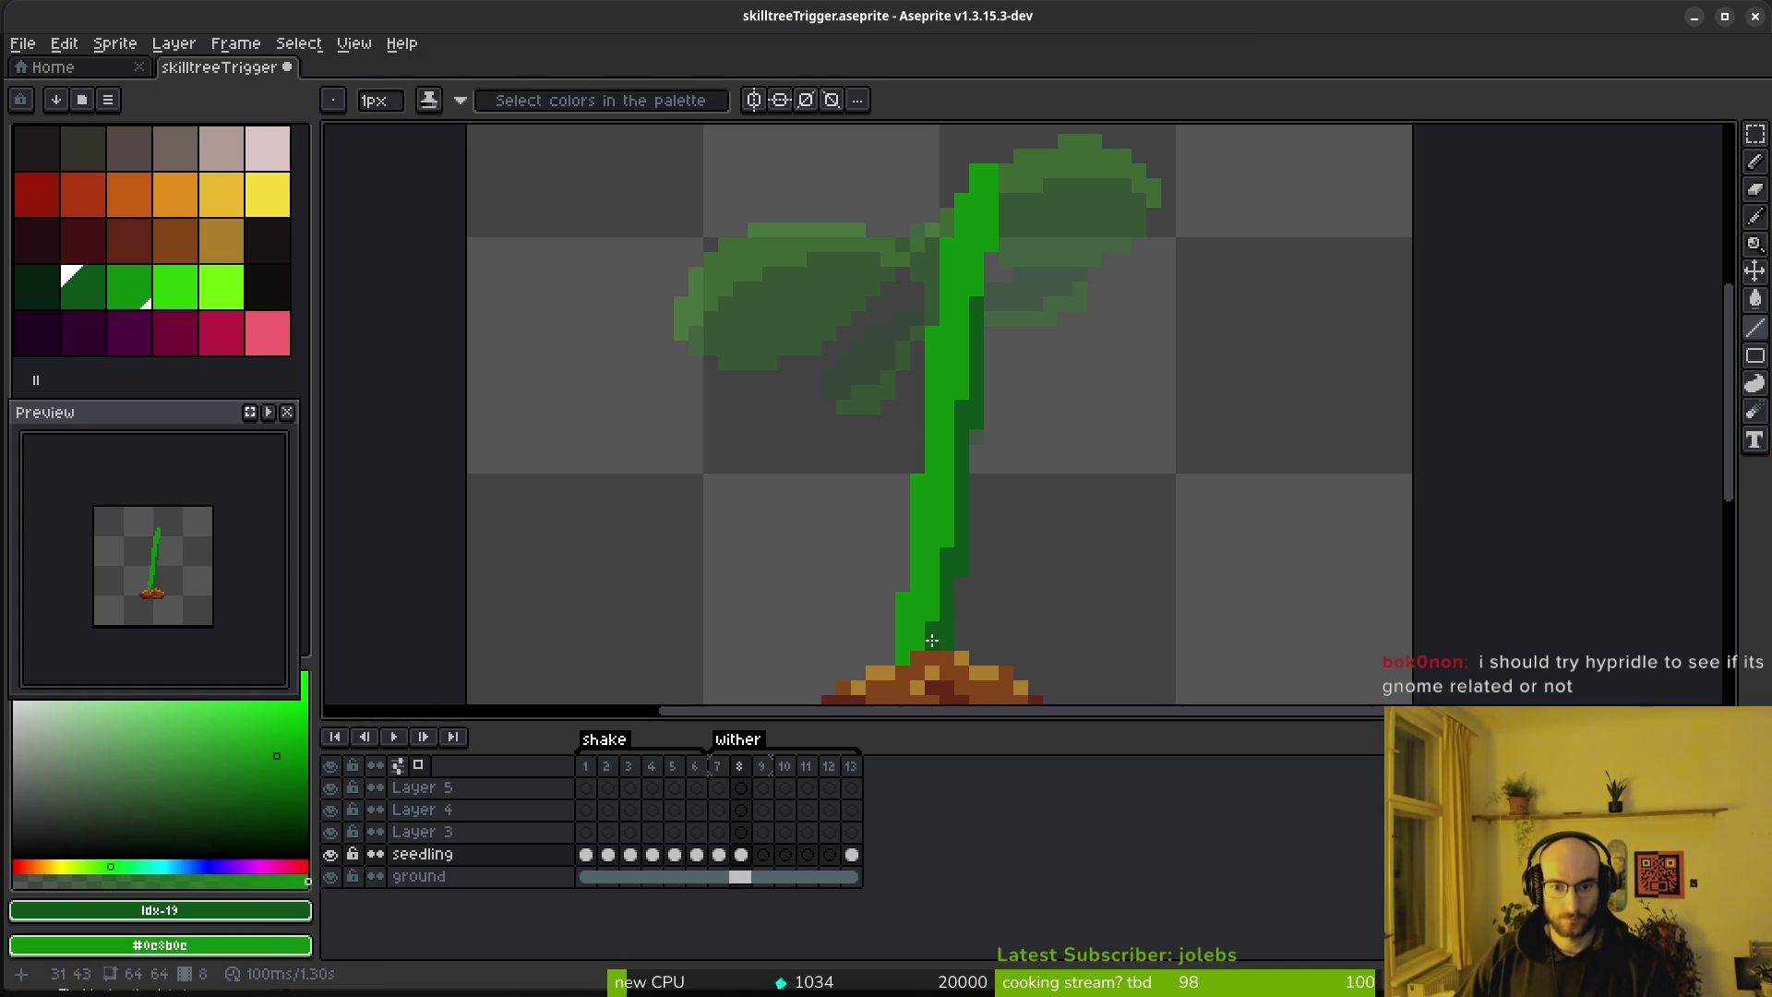
Play the wither frames and flip between frames 7 and 8 to compare the stems
{"action": "key", "text": "Left"}
{"action": "key", "text": "Return"}
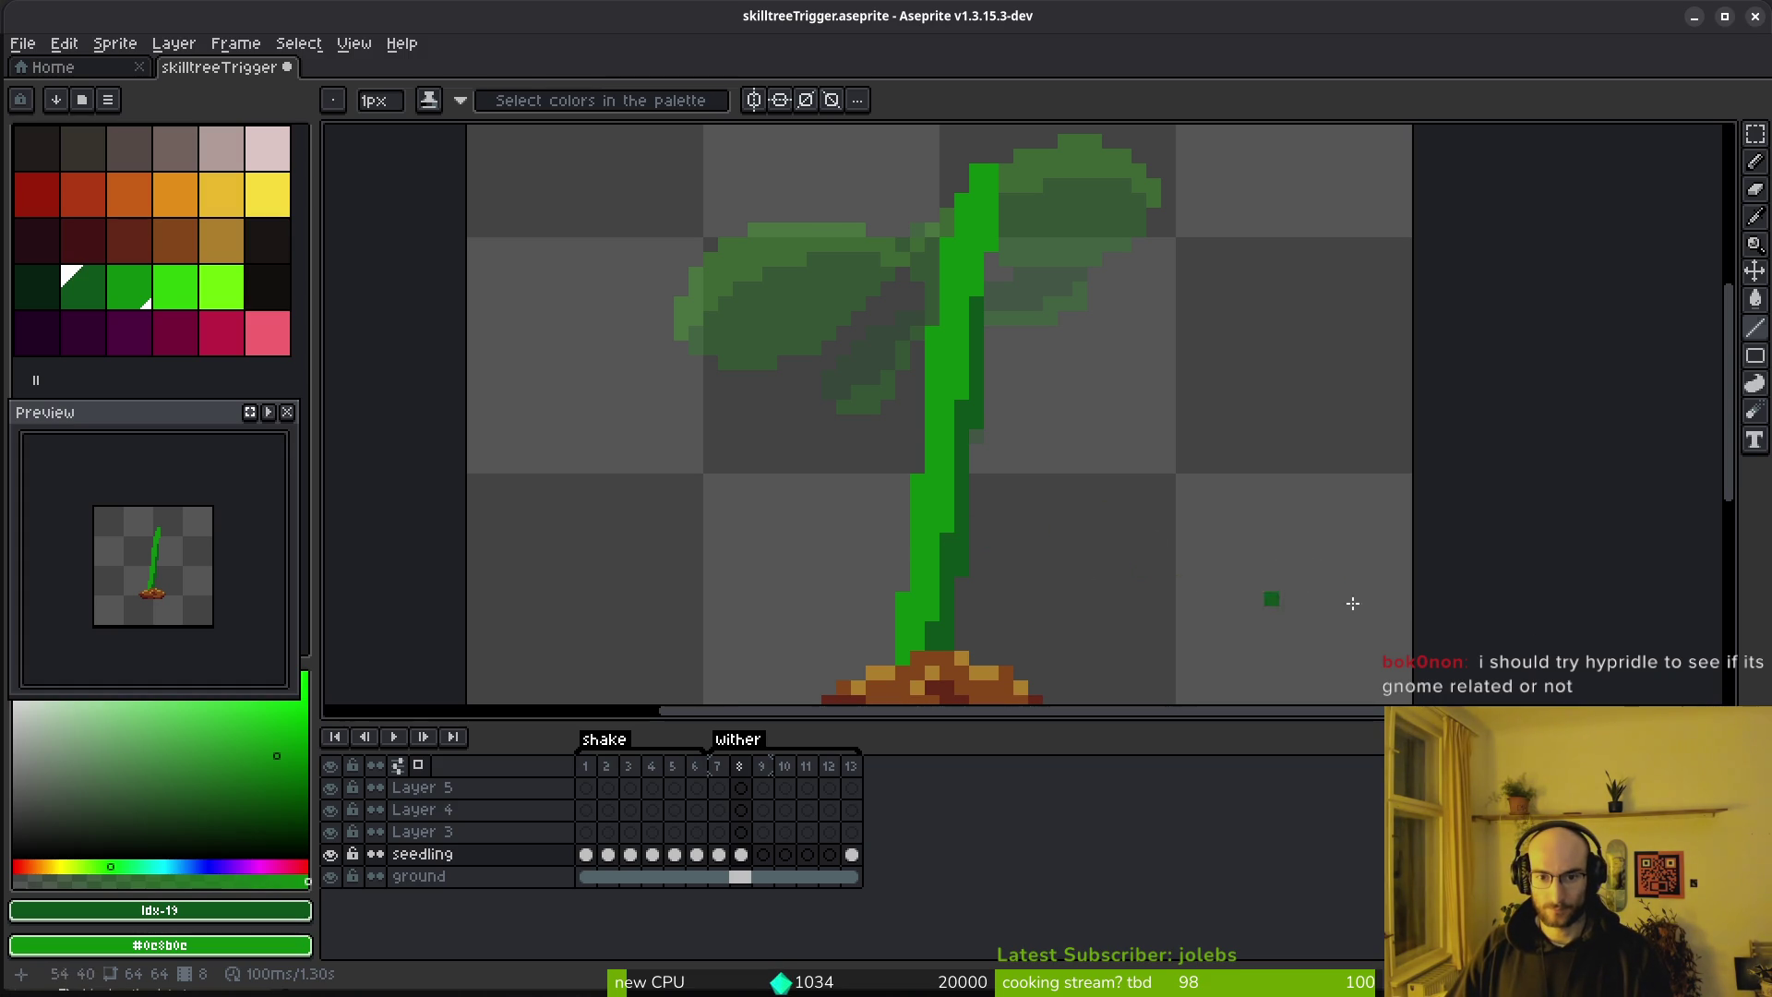
{"action": "key", "text": "Left"}
{"action": "key", "text": "Right"}
{"action": "key", "text": "Left"}
{"action": "key", "text": "Right"}
{"action": "key", "text": "Left"}
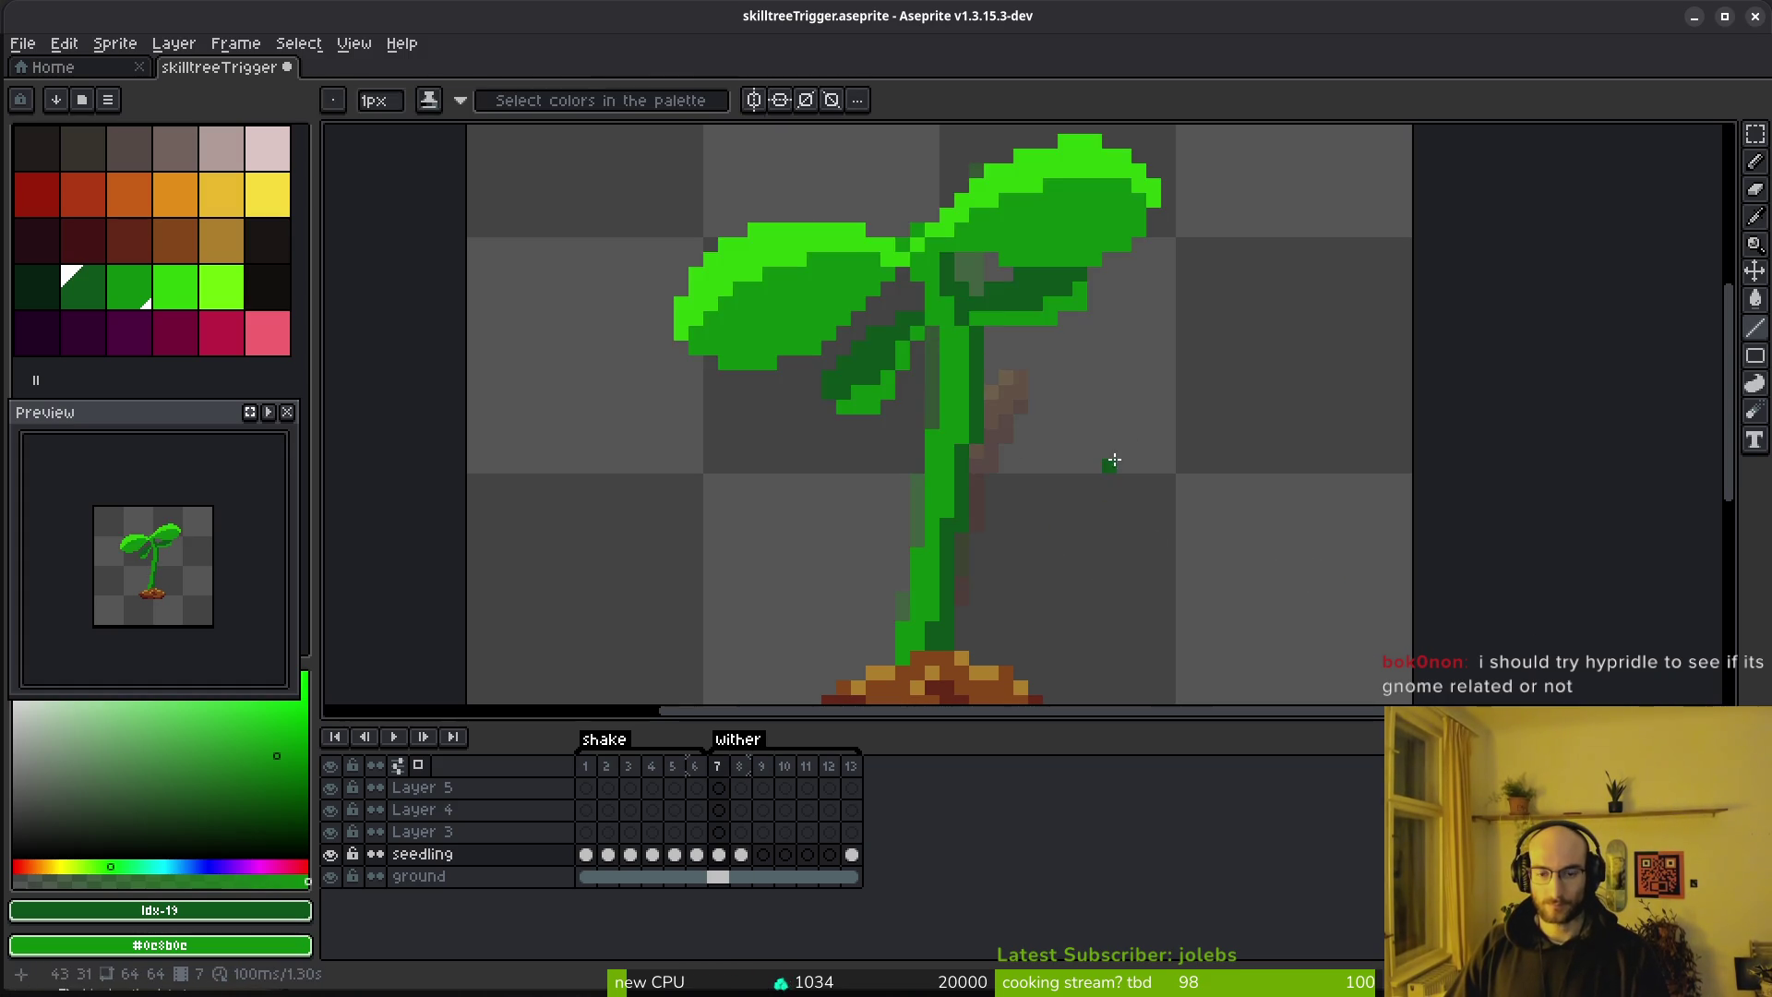
{"action": "key", "text": "Right"}
{"action": "scroll", "coordinate": [1122, 452], "scroll_direction": "down", "scroll_amount": 3}
{"action": "key", "text": "Left"}
{"action": "scroll", "coordinate": [1093, 397], "scroll_direction": "up", "scroll_amount": 2}
{"action": "key", "text": "Right"}
{"action": "key", "text": "Left"}
{"action": "key", "text": "Right"}
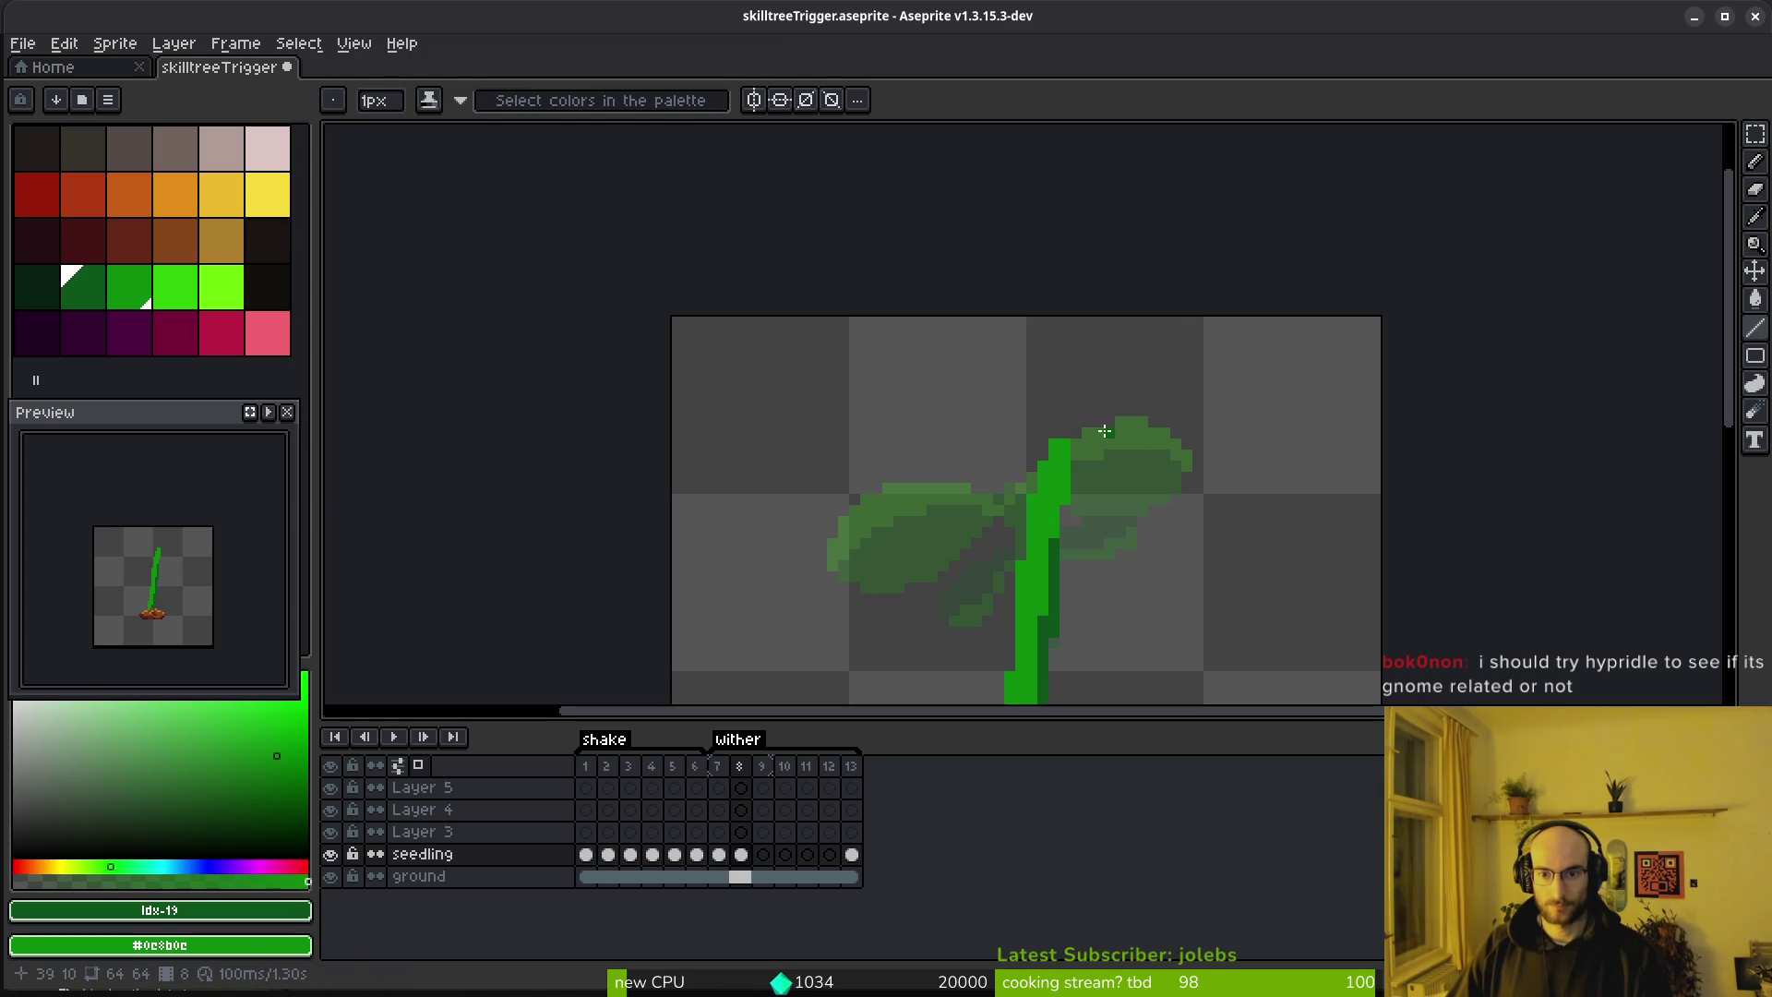
Undo the small lower-left leaf outline and bucket-fill the left and upper-right leaves green
{"action": "key", "text": "b"}
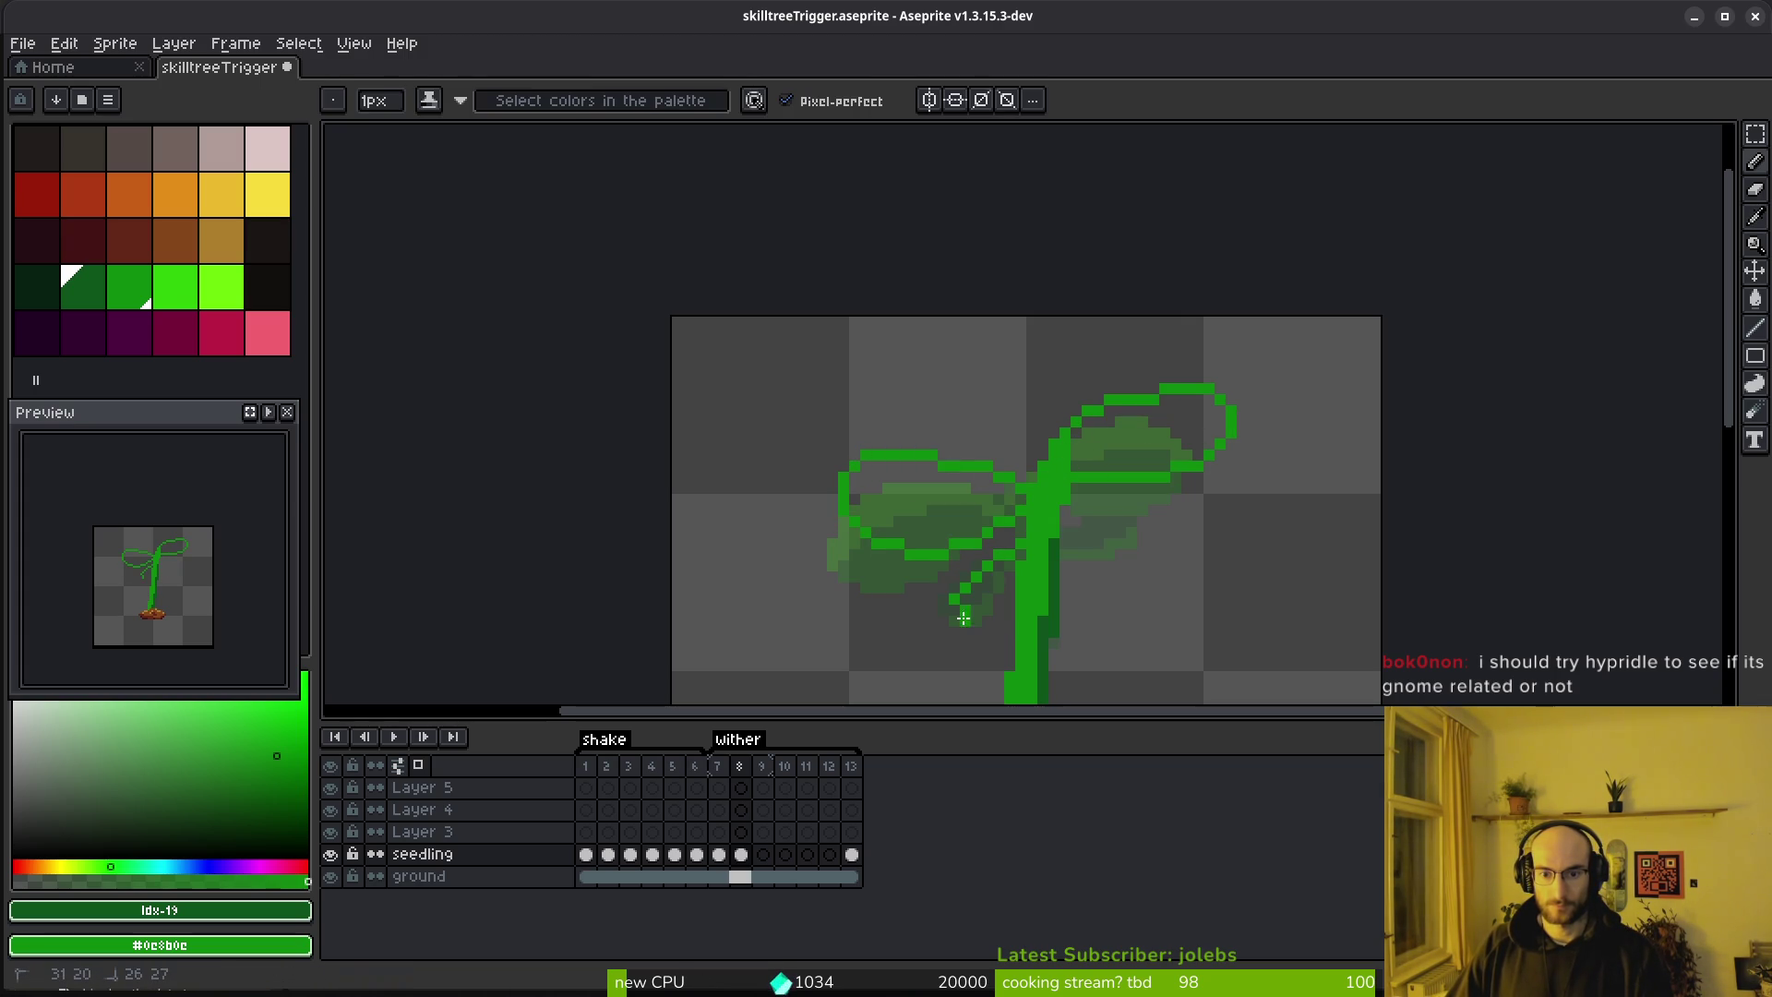
{"action": "key", "text": "ctrl+z"}
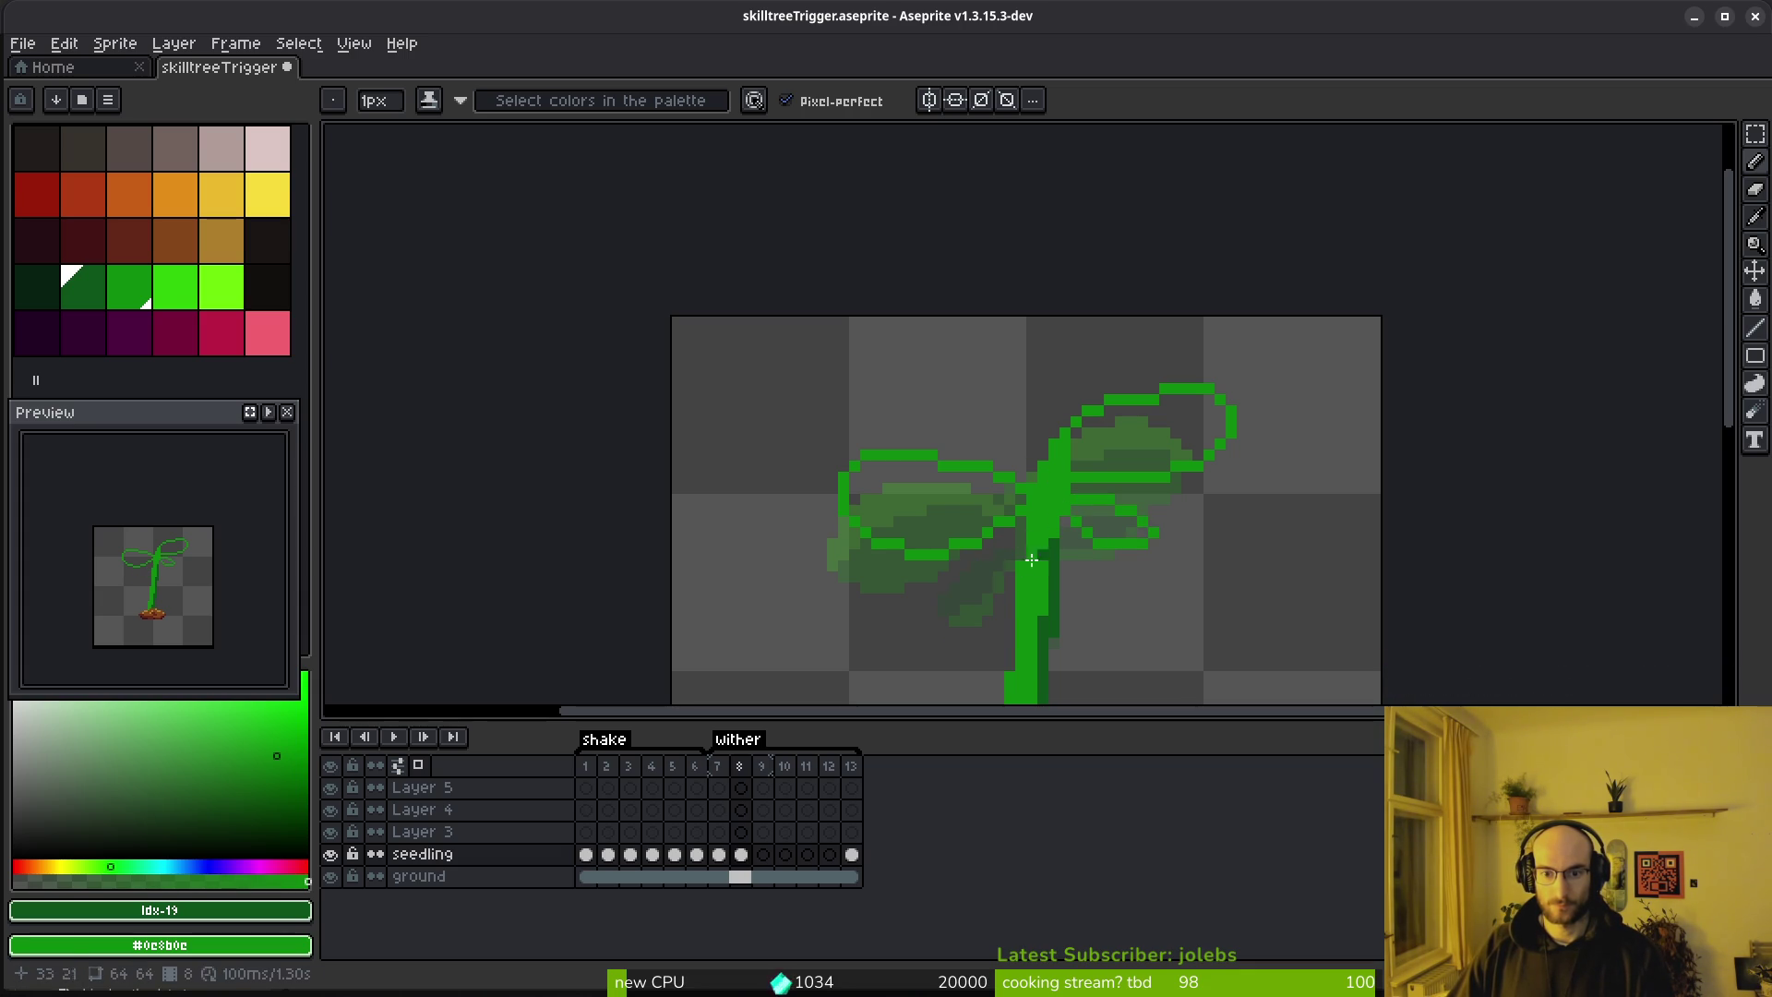
{"action": "key", "text": "g"}
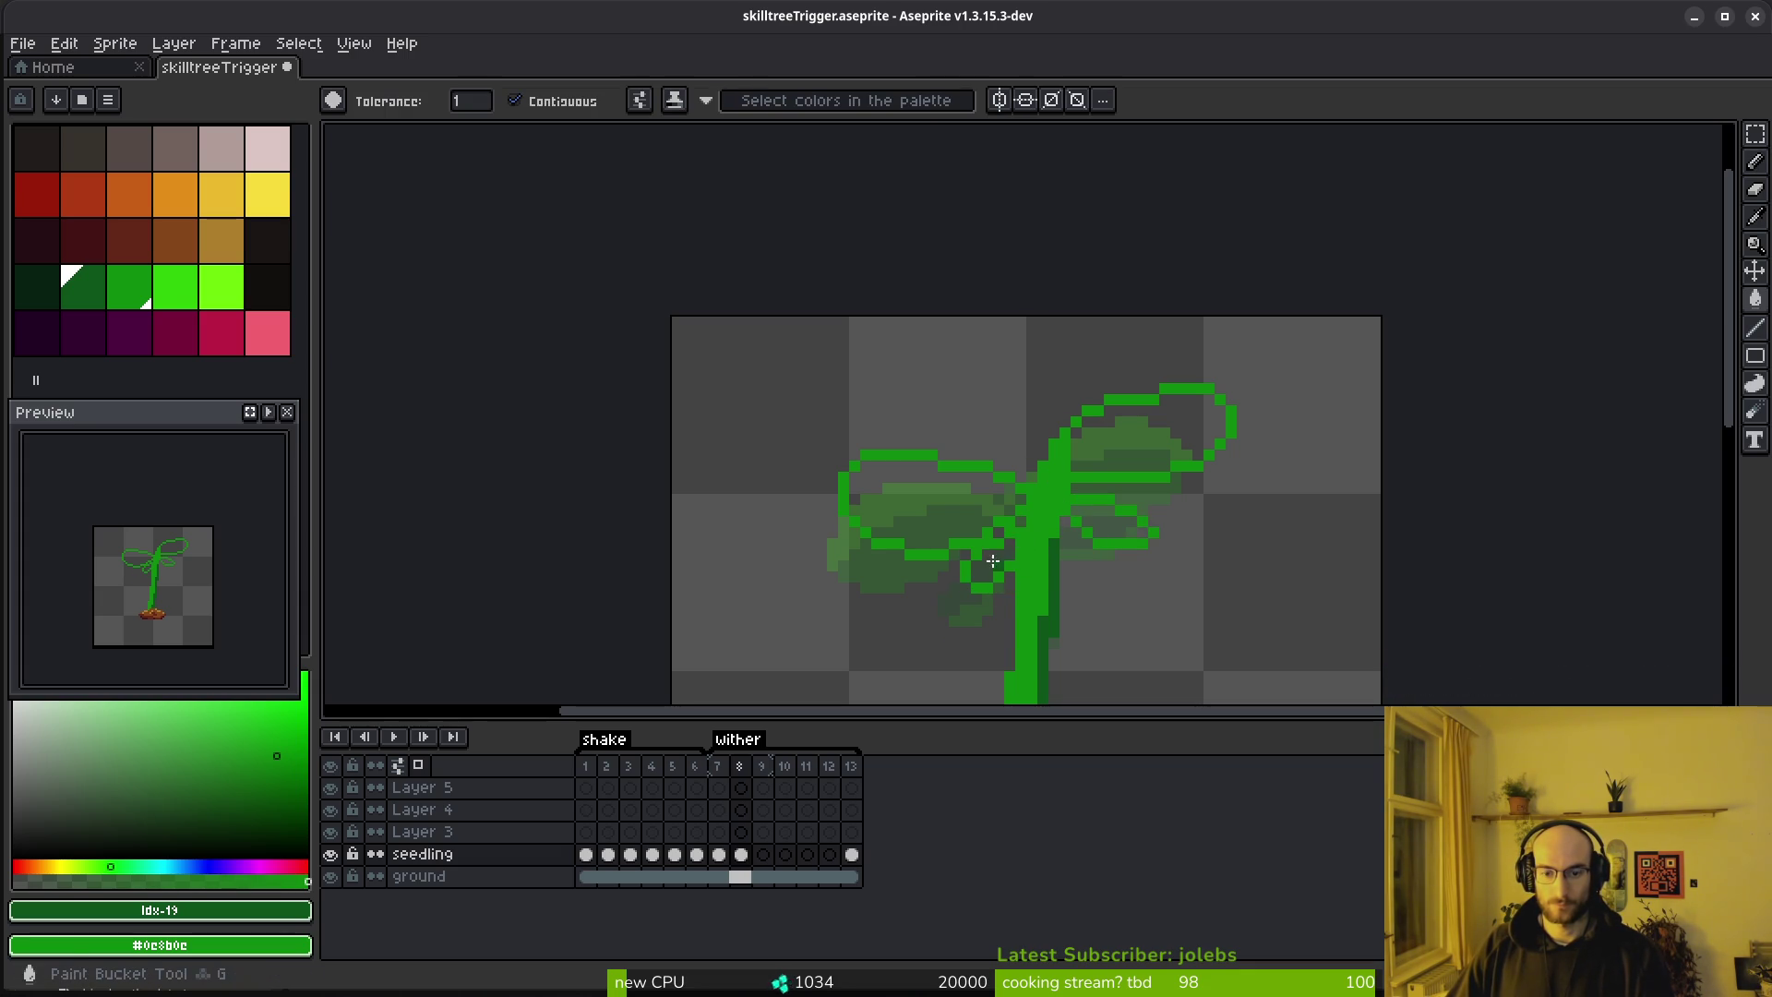
{"action": "left_click", "coordinate": [973, 508]}
{"action": "left_click", "coordinate": [1162, 428]}
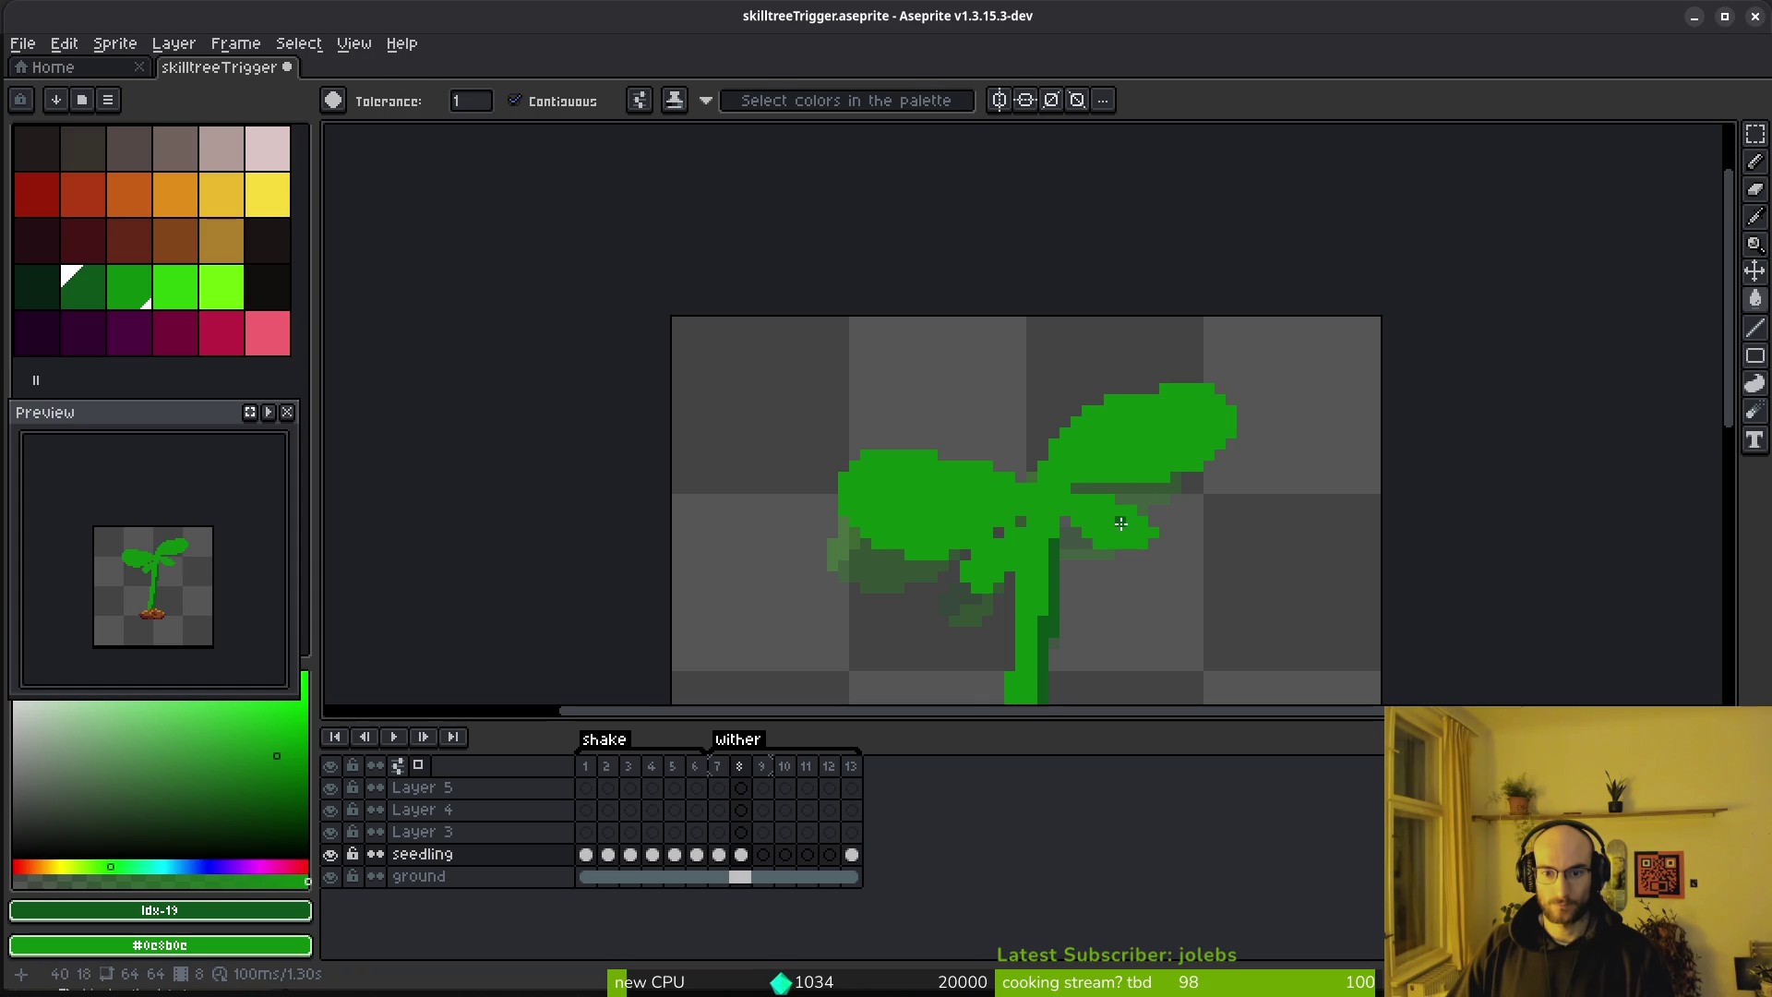
{"action": "key", "text": "b"}
Draw a dark-green vein across the leaf and shade along its lower right edge
{"action": "scroll", "coordinate": [1121, 523], "scroll_direction": "up", "scroll_amount": 4}
{"action": "mouse_move", "coordinate": [974, 405]}
{"action": "left_mouse_down"}
{"action": "mouse_move", "coordinate": [1190, 494]}
{"action": "mouse_move", "coordinate": [1100, 459]}
{"action": "left_mouse_up"}
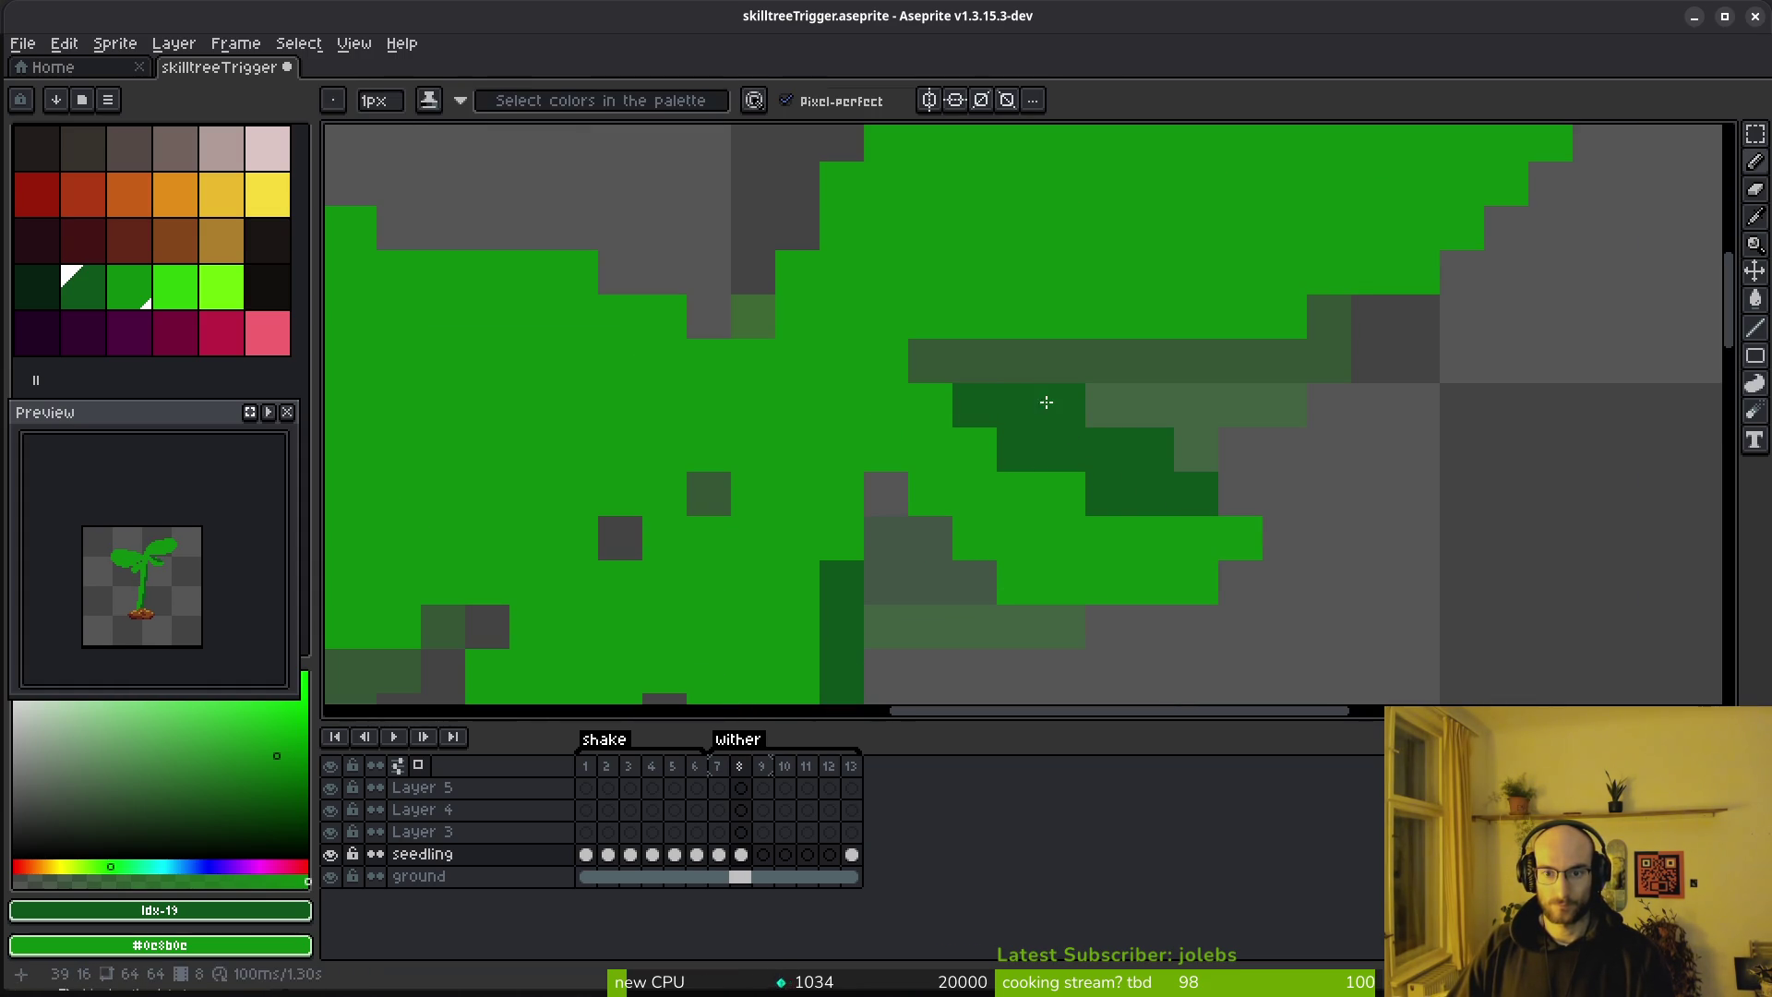
{"action": "left_click", "coordinate": [1240, 492]}
{"action": "left_click", "coordinate": [1196, 537]}
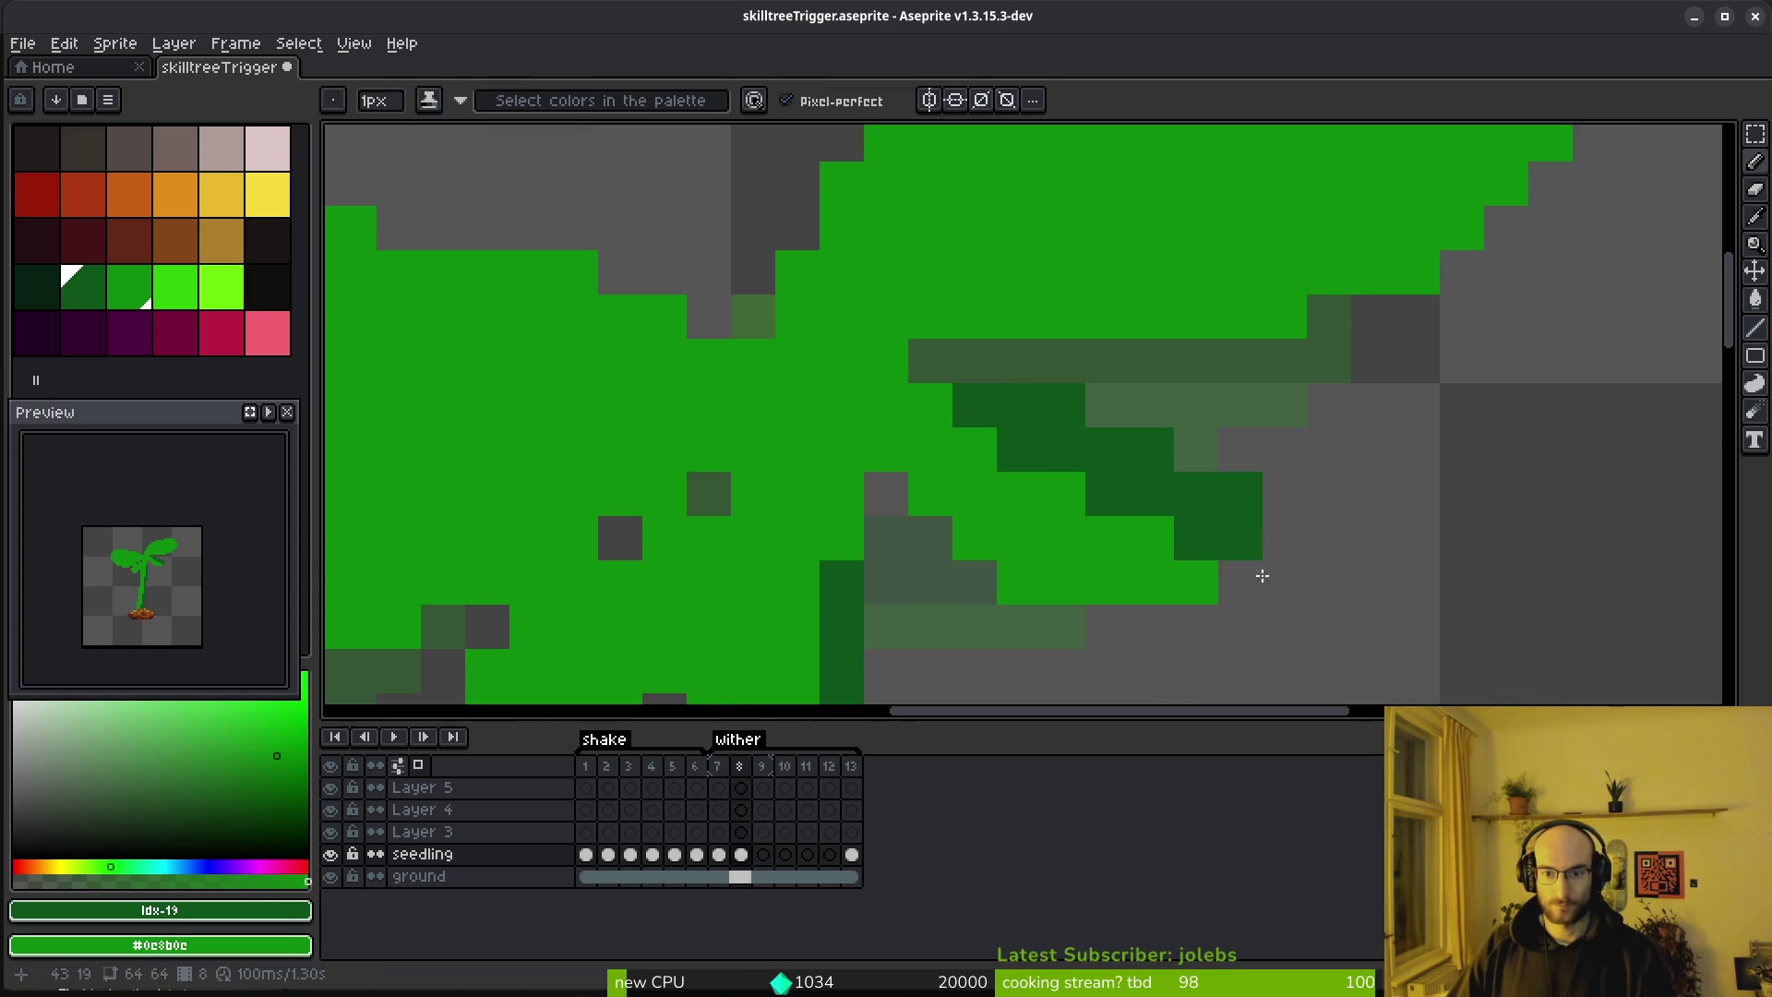
{"action": "scroll", "coordinate": [1021, 581], "scroll_direction": "down", "scroll_amount": 5}
{"action": "scroll", "coordinate": [1264, 436], "scroll_direction": "up", "scroll_amount": 4}
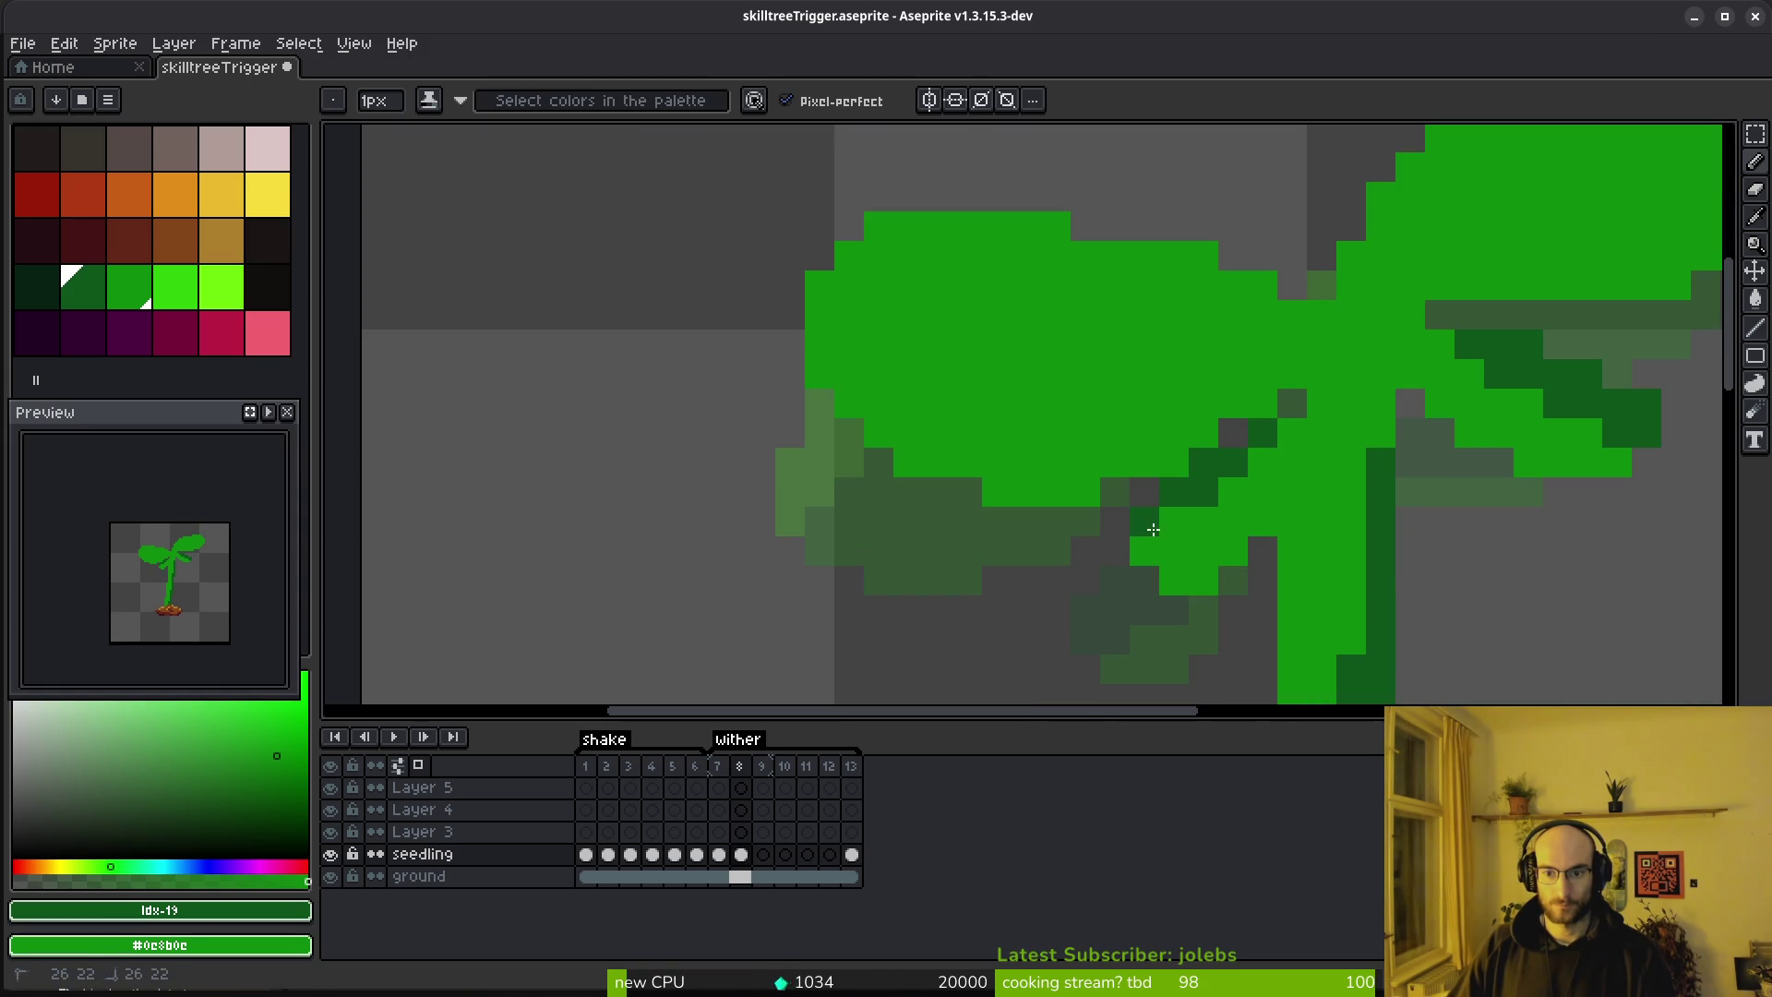
{"action": "left_click", "coordinate": [1270, 540]}
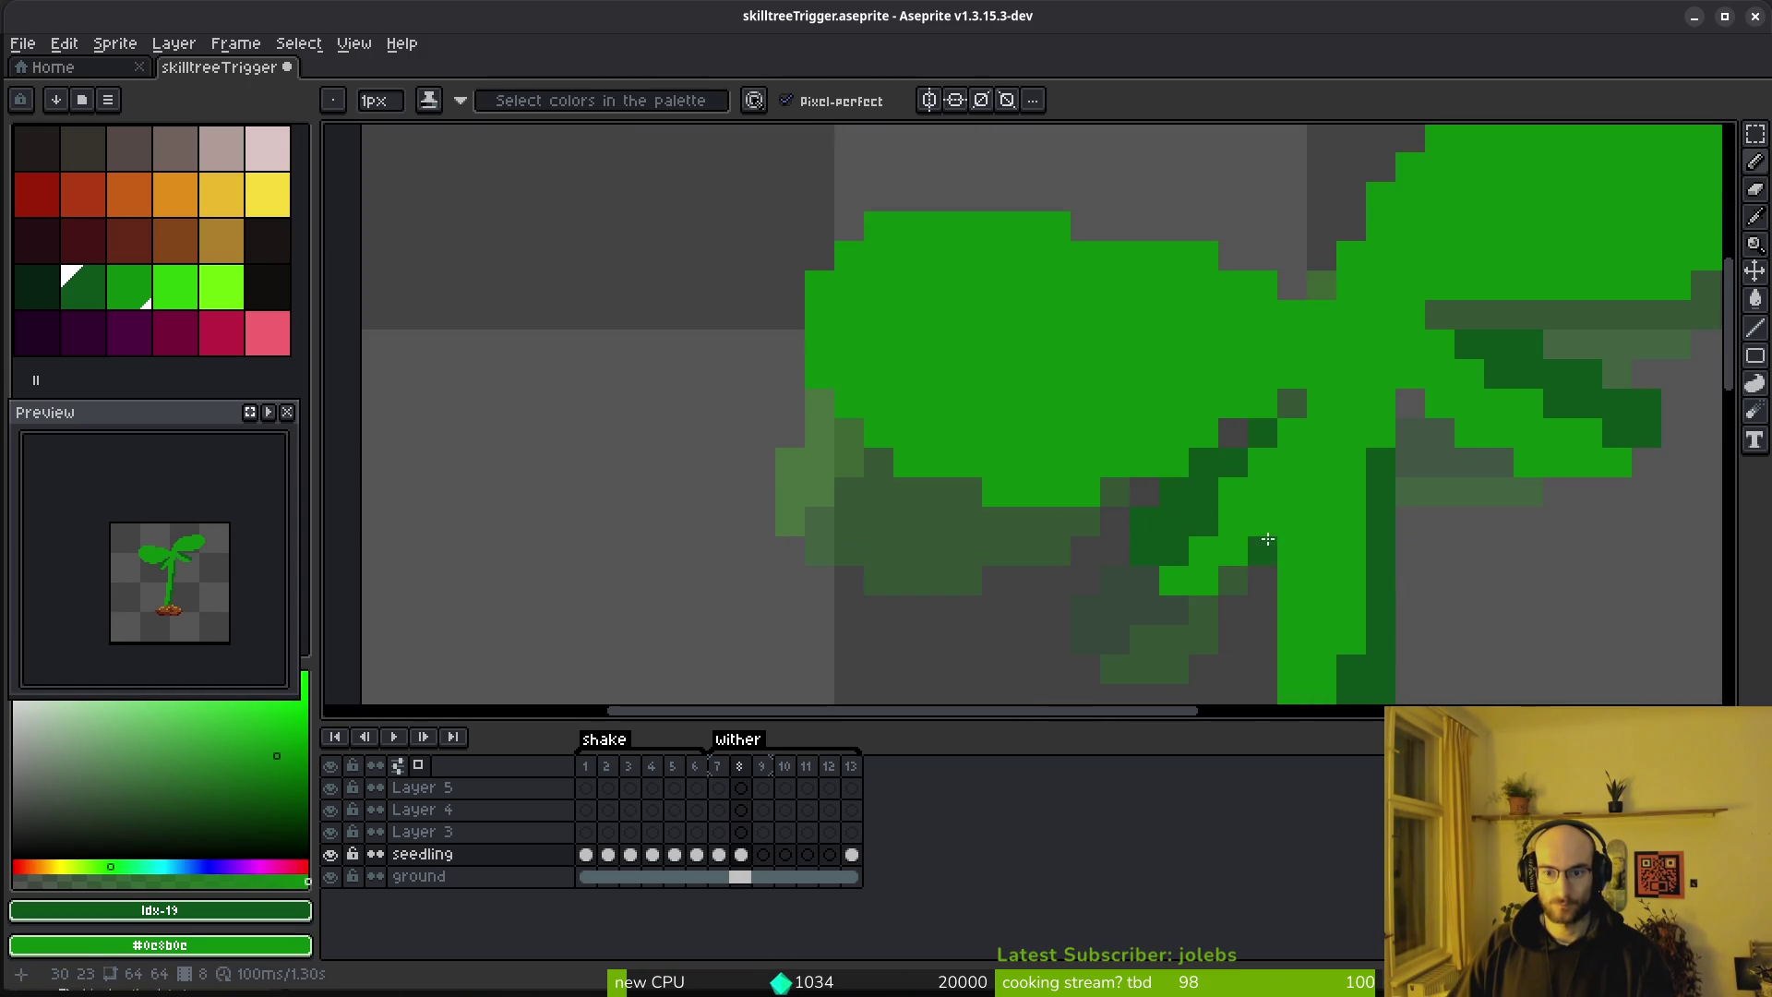
{"action": "scroll", "coordinate": [1195, 403], "scroll_direction": "down", "scroll_amount": 3}
{"action": "scroll", "coordinate": [1305, 502], "scroll_direction": "down", "scroll_amount": 1}
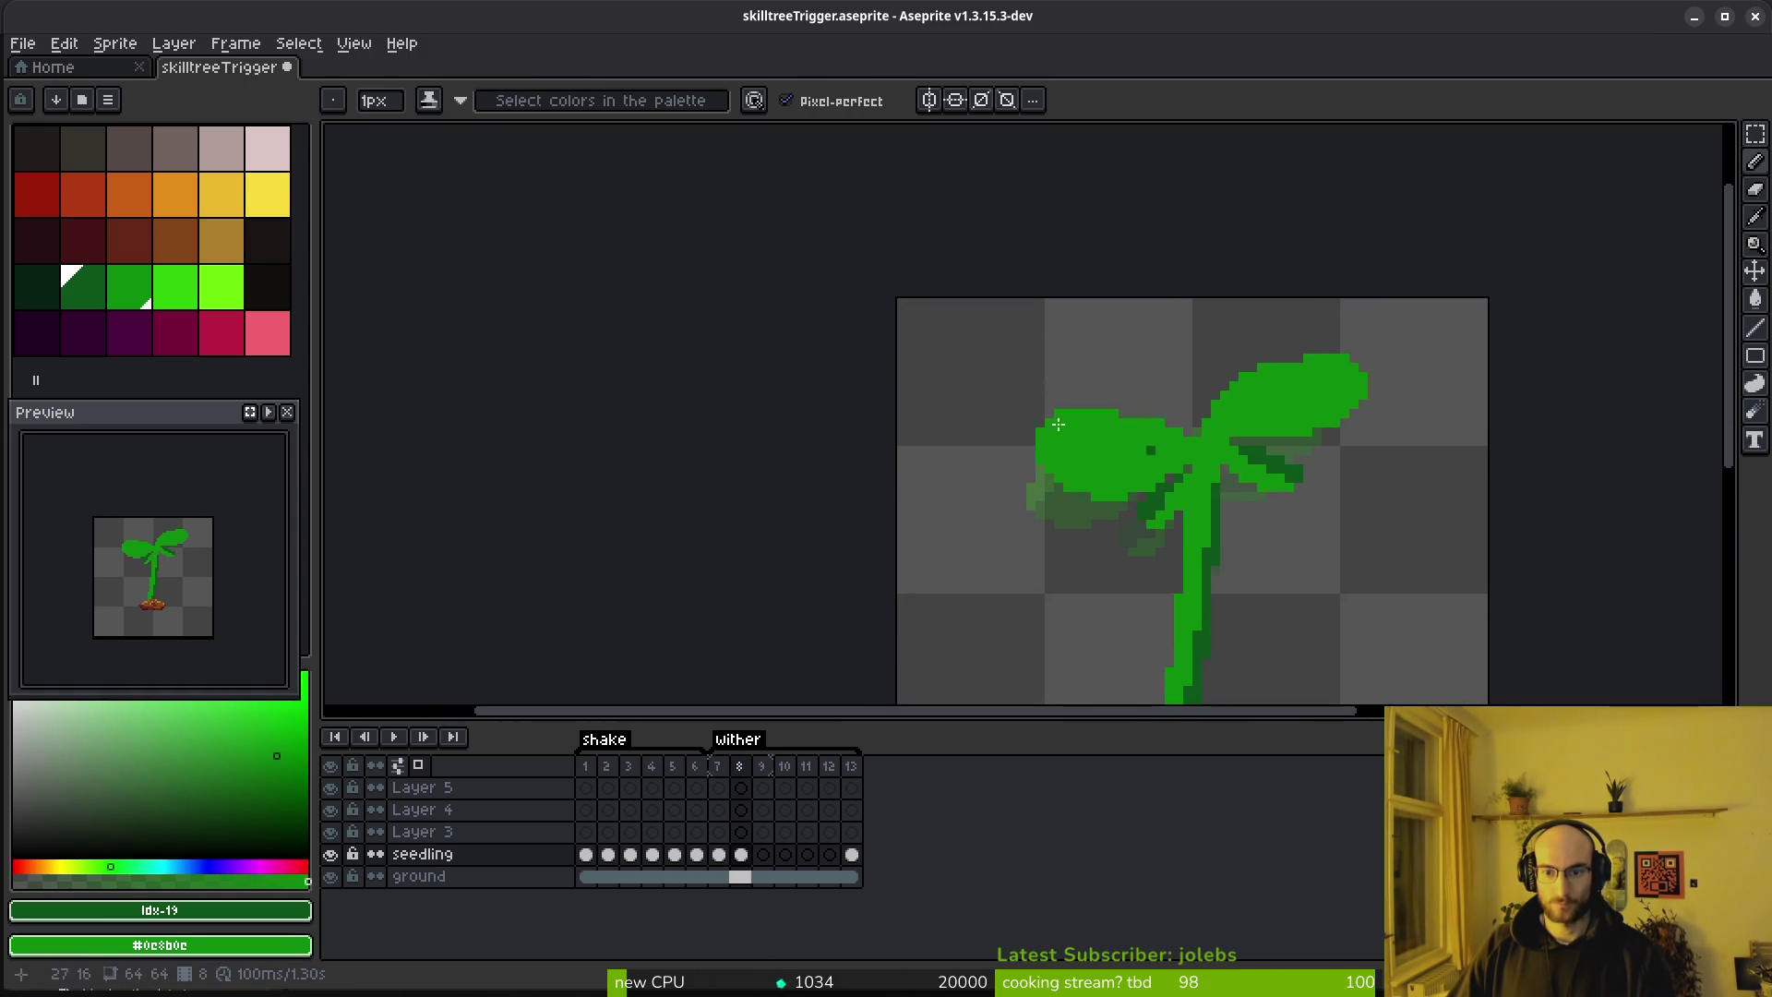
Paint a bright-green highlight along the left leaf's top
{"action": "left_click", "coordinate": [175, 286]}
{"action": "scroll", "coordinate": [1145, 445], "scroll_direction": "up", "scroll_amount": 2}
{"action": "mouse_move", "coordinate": [1237, 402]}
{"action": "left_mouse_down"}
{"action": "mouse_move", "coordinate": [1029, 372]}
{"action": "mouse_move", "coordinate": [828, 440]}
{"action": "mouse_move", "coordinate": [868, 367]}
{"action": "mouse_move", "coordinate": [1150, 378]}
{"action": "left_mouse_up"}
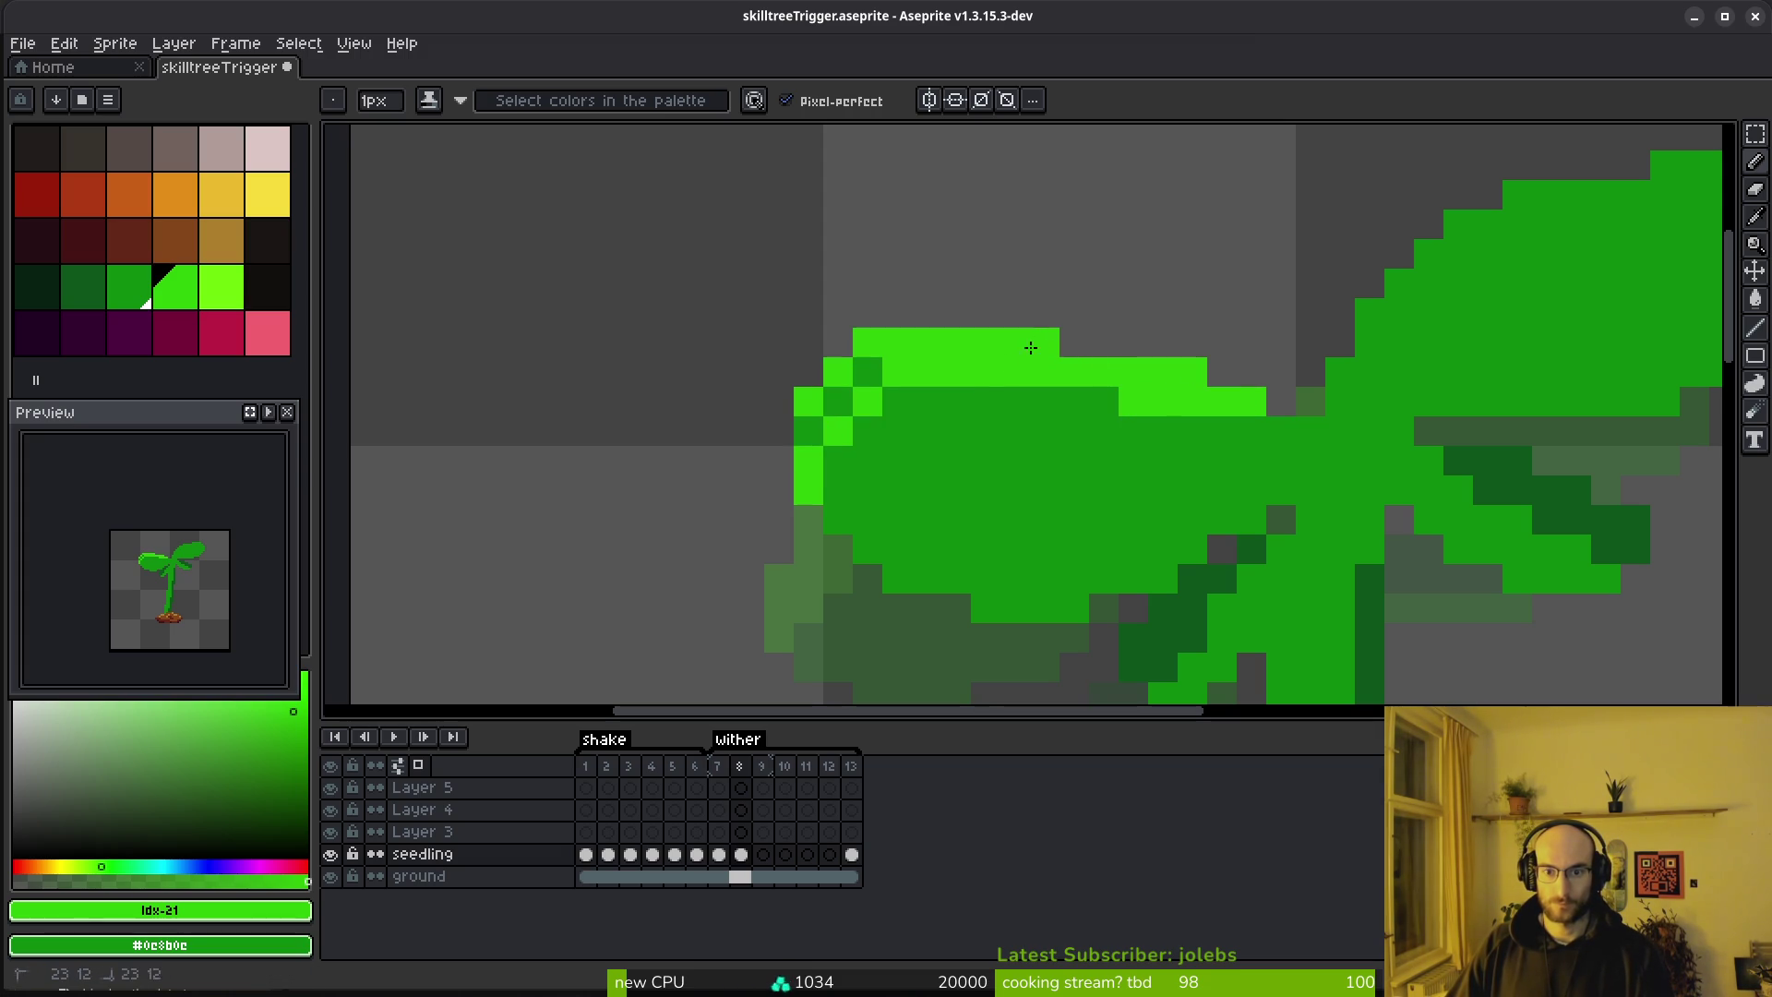
Highlight the tops of both leaves bright green, filling the right leaf's upper band
{"action": "left_click_drag", "start_coordinate": [956, 403], "coordinate": [872, 404]}
{"action": "left_click_drag", "start_coordinate": [1394, 382], "coordinate": [1118, 478]}
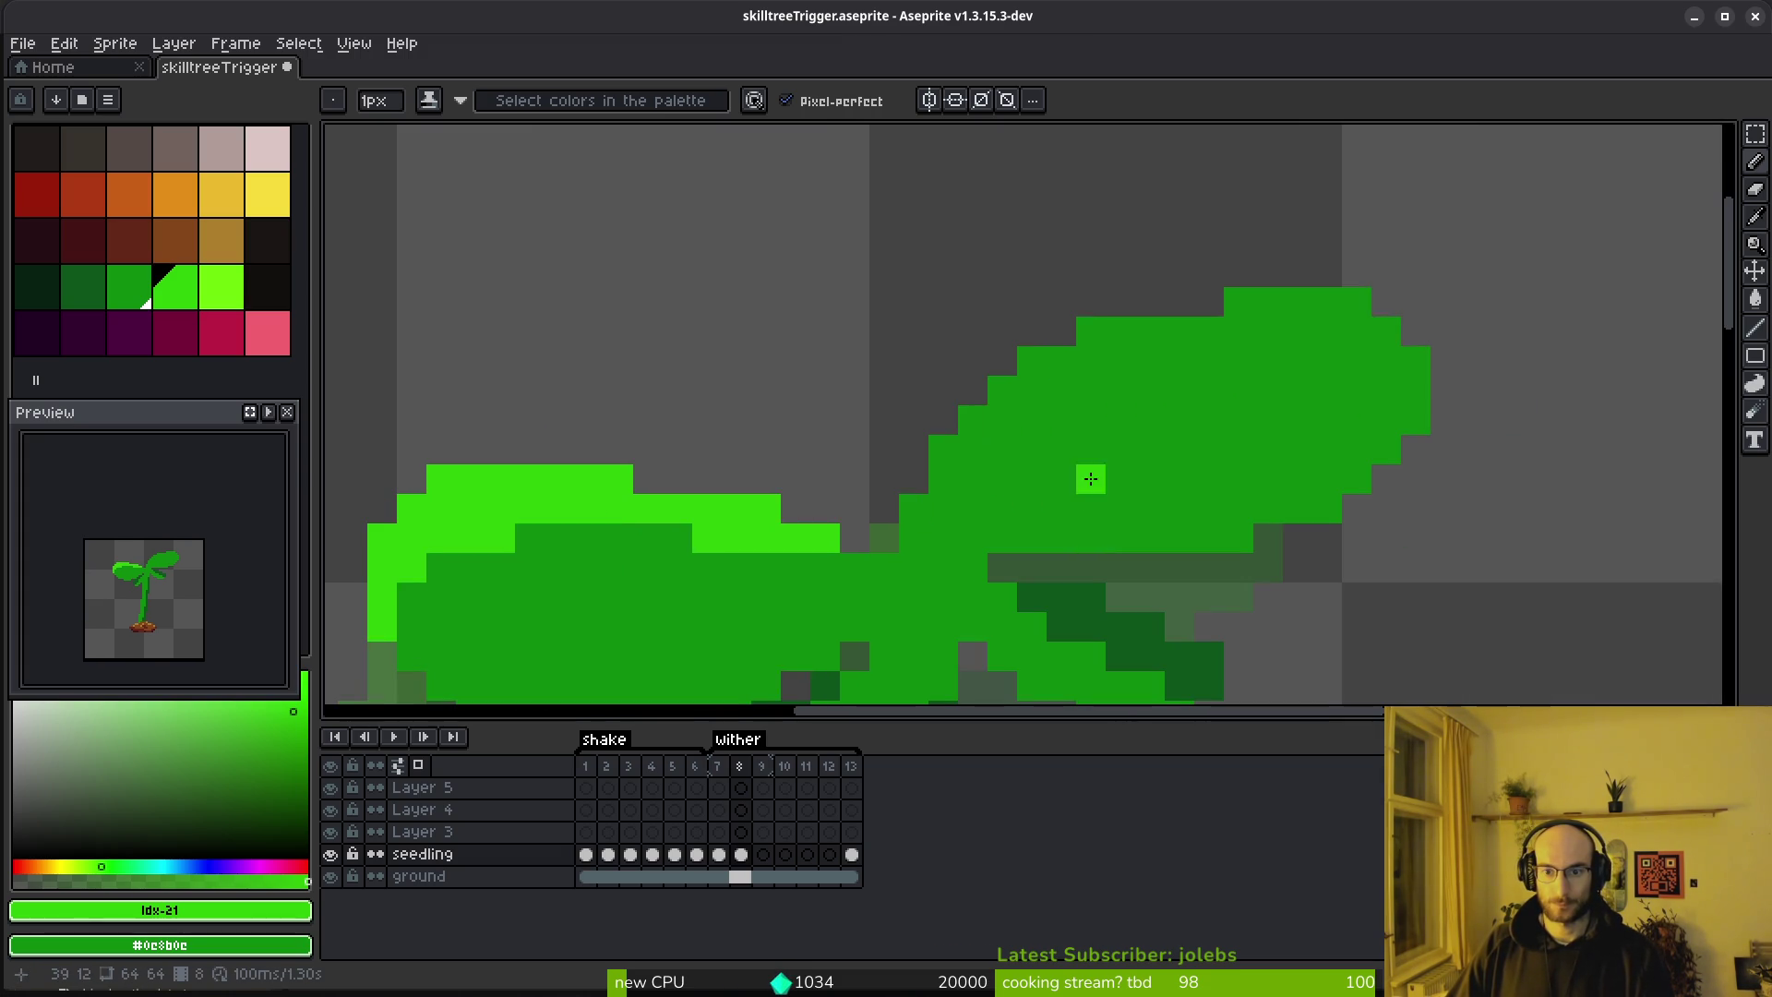
{"action": "mouse_move", "coordinate": [855, 567]}
{"action": "left_mouse_down"}
{"action": "mouse_move", "coordinate": [910, 578]}
{"action": "mouse_move", "coordinate": [1227, 360]}
{"action": "mouse_move", "coordinate": [1381, 351]}
{"action": "left_mouse_up"}
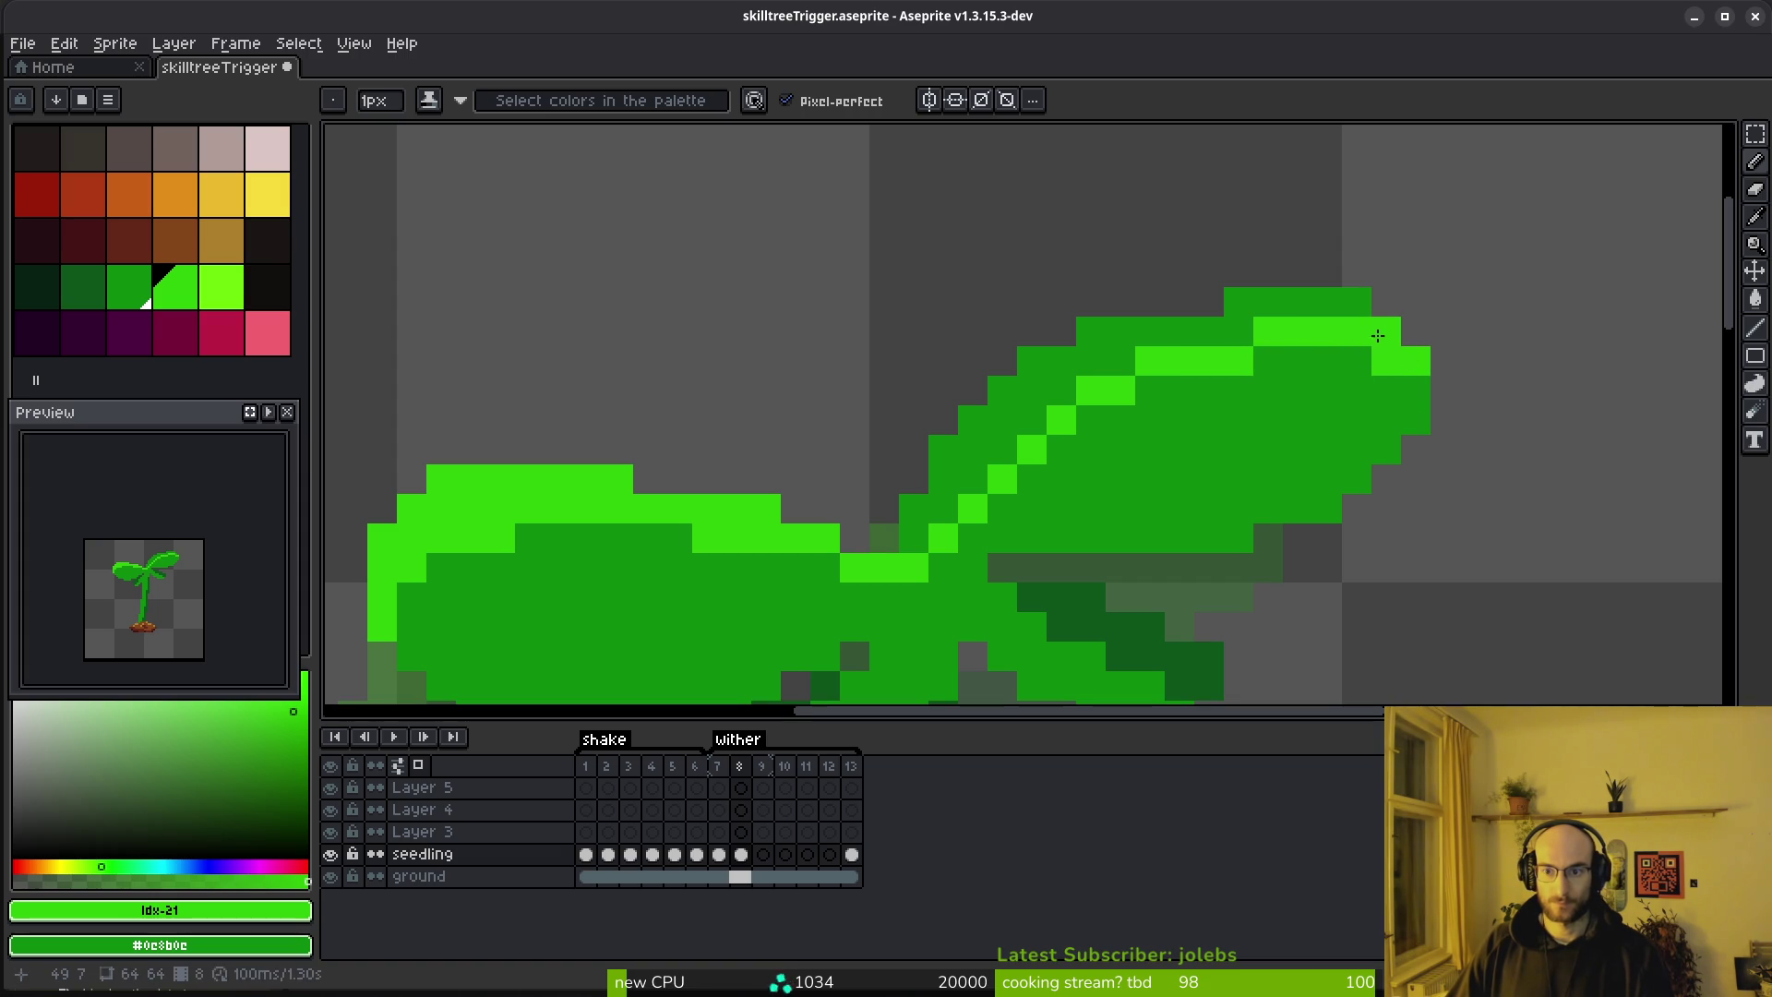
{"action": "key", "text": "g"}
{"action": "left_click", "coordinate": [1145, 332]}
{"action": "scroll", "coordinate": [923, 458], "scroll_direction": "down", "scroll_amount": 4}
{"action": "scroll", "coordinate": [933, 480], "scroll_direction": "up", "scroll_amount": 4}
{"action": "key", "text": "b"}
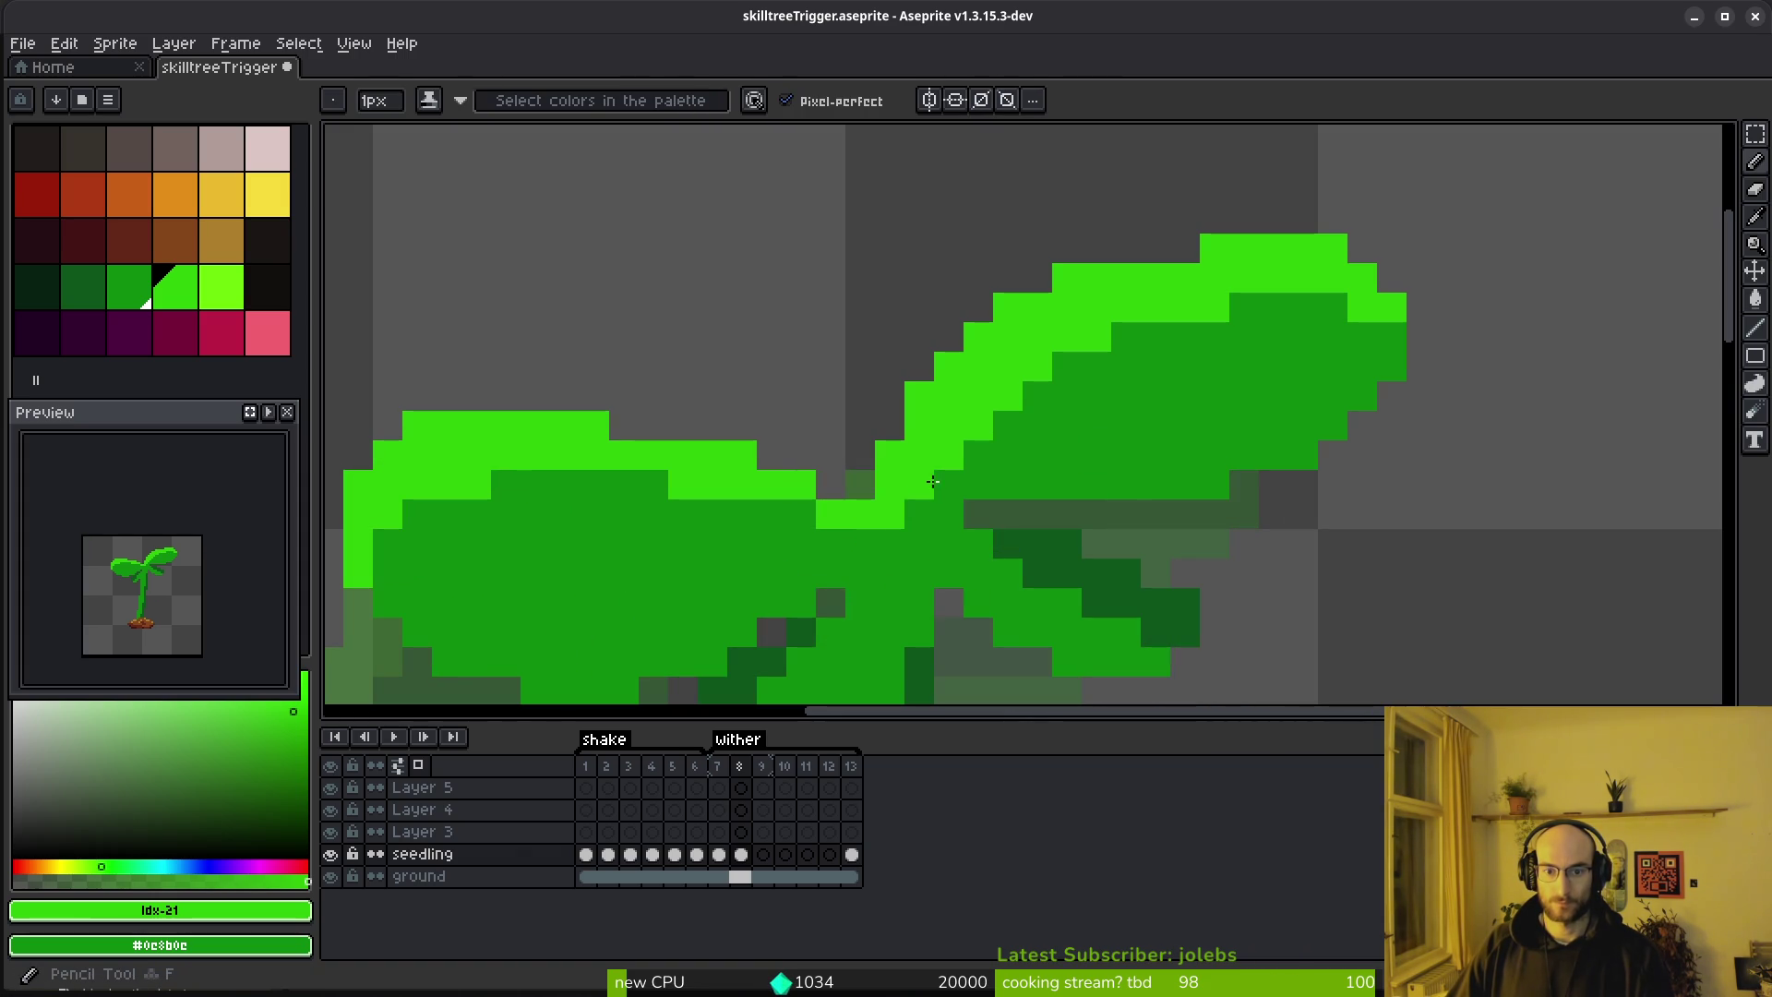
{"action": "left_click_drag", "start_coordinate": [1003, 411], "coordinate": [1067, 368]}
{"action": "left_click", "coordinate": [1126, 339]}
Flip between frames 7 and 8 to compare, recentring the seedling
{"action": "scroll", "coordinate": [1338, 425], "scroll_direction": "down", "scroll_amount": 3}
{"action": "key", "text": "Left"}
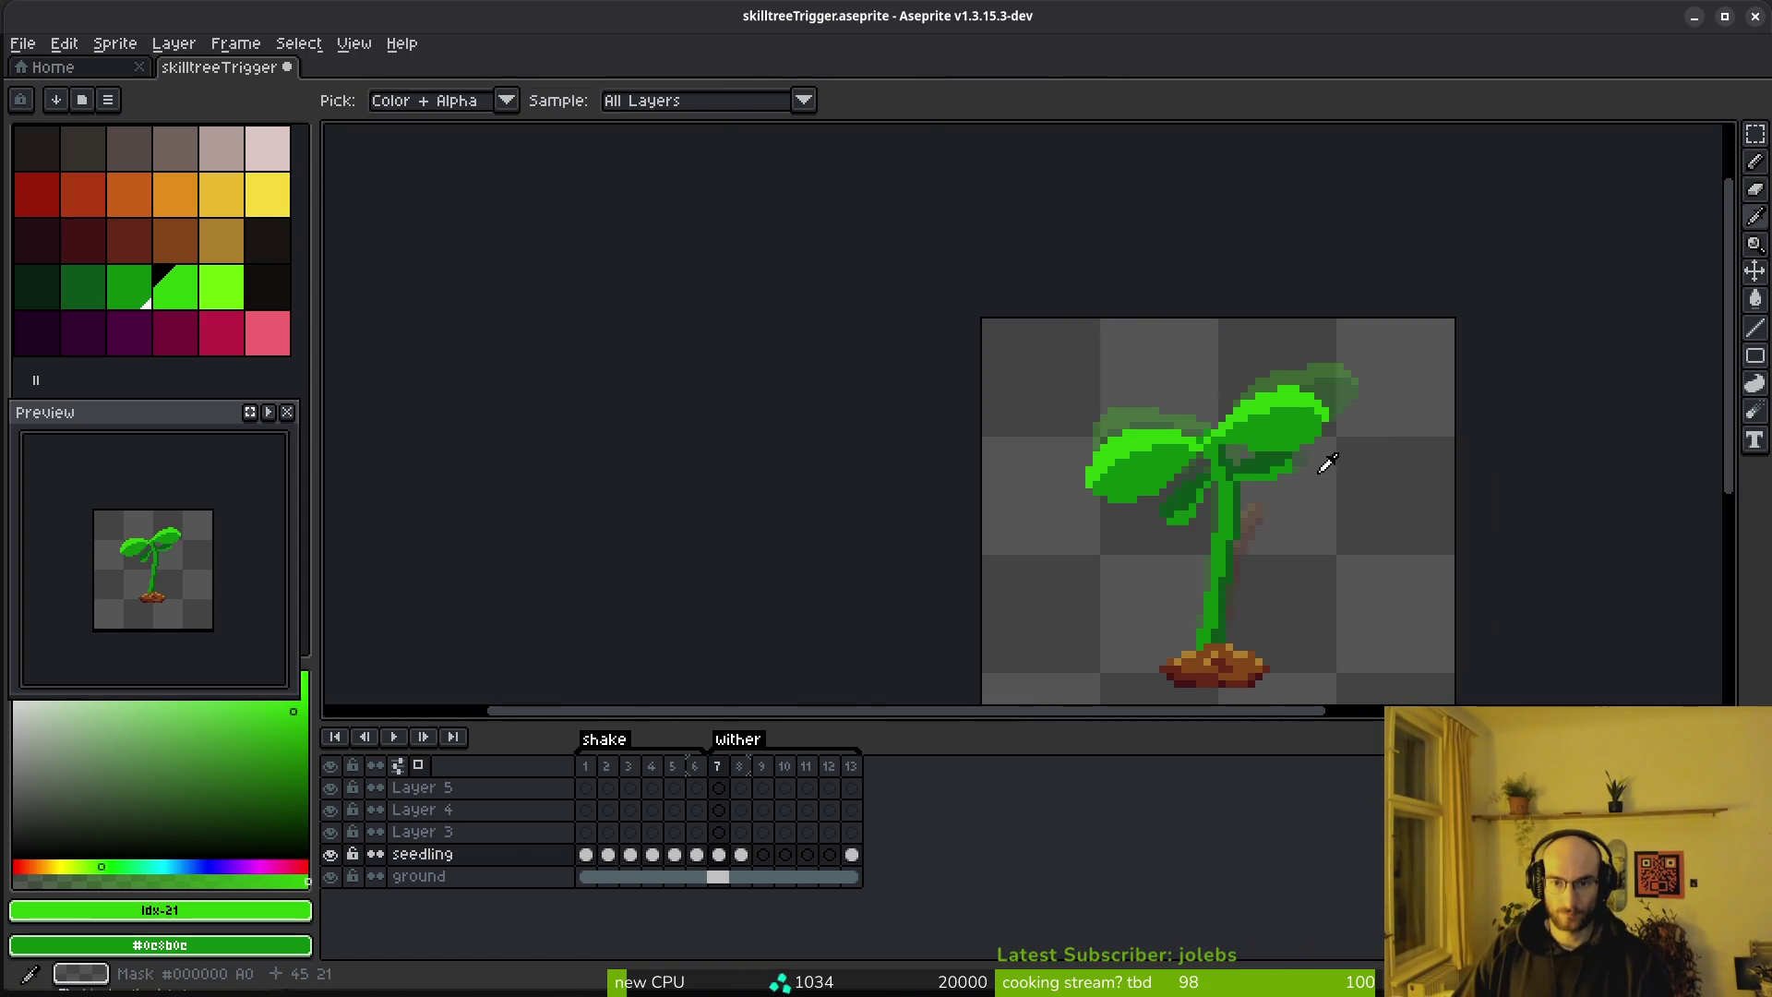
{"action": "key", "text": "Right"}
{"action": "key", "text": "Left"}
{"action": "mouse_move", "coordinate": [1216, 580]}
{"action": "left_mouse_down"}
{"action": "mouse_move", "coordinate": [1130, 579]}
{"action": "mouse_move", "coordinate": [1071, 500]}
{"action": "left_mouse_up"}
{"action": "key", "text": "Right"}
{"action": "key", "text": "Left"}
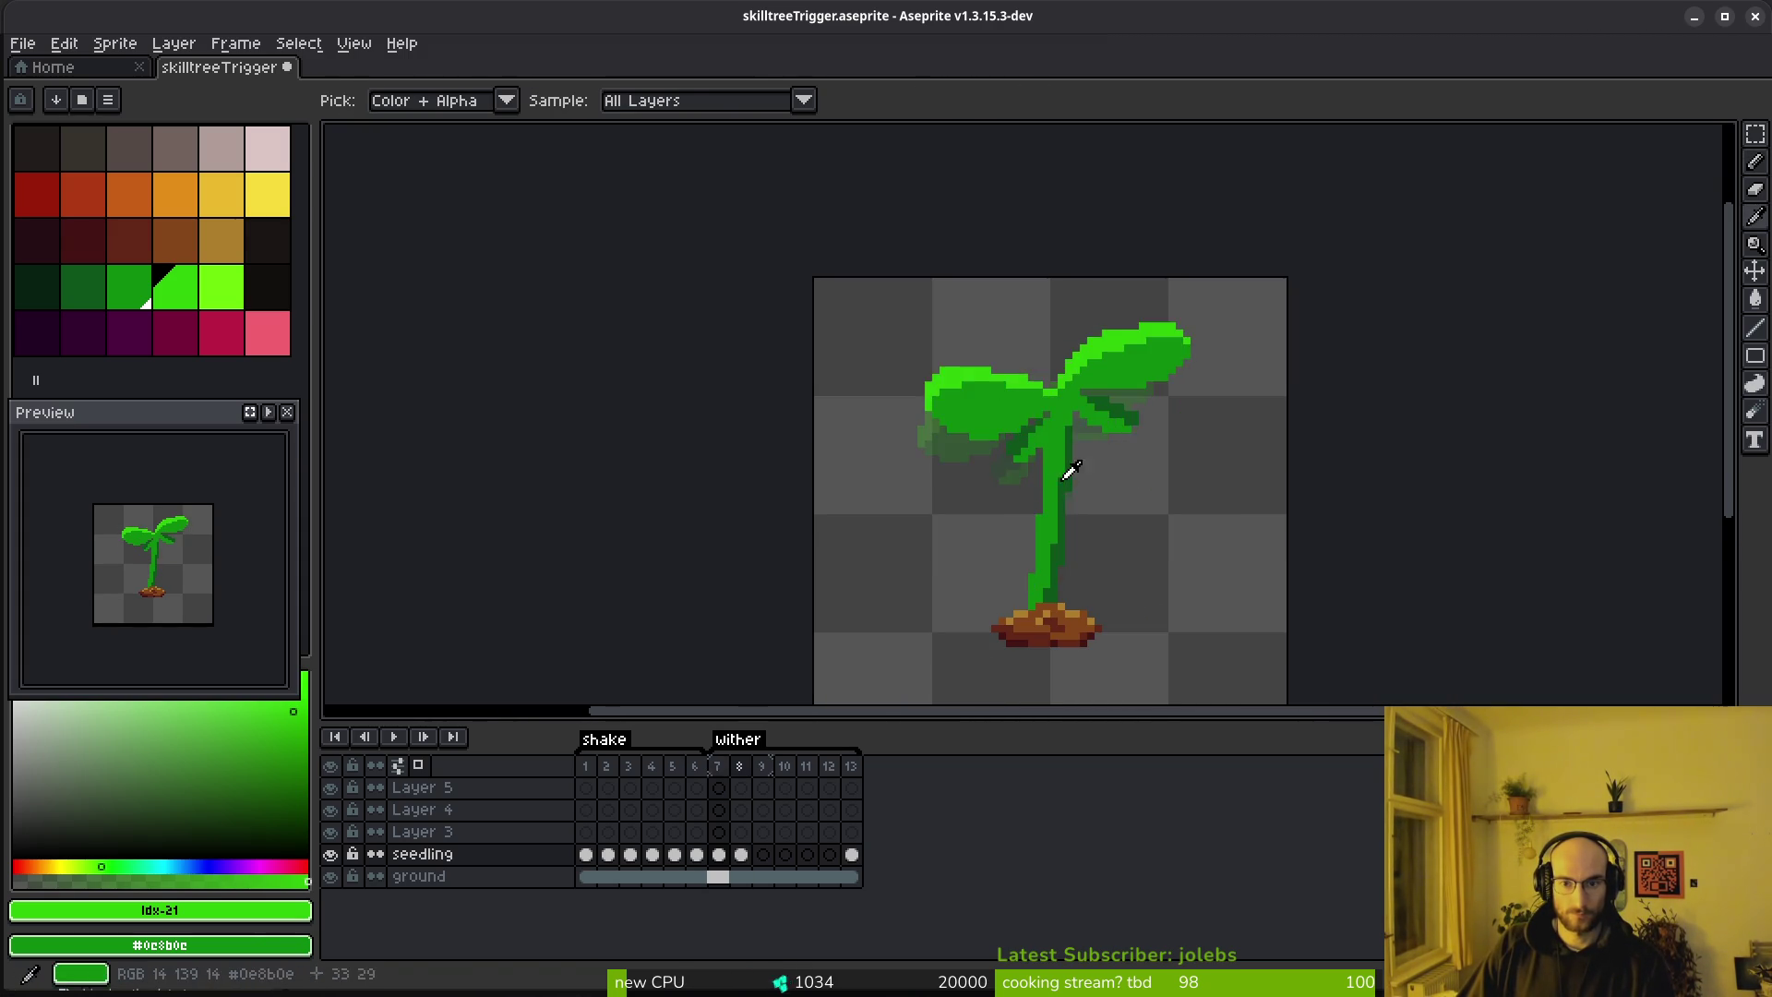
{"action": "scroll", "coordinate": [1073, 479], "scroll_direction": "up", "scroll_amount": 2}
{"action": "key", "text": "Right"}
Shade dark green beside the stem, recolouring a couple of pixels medium green
{"action": "left_click", "coordinate": [1061, 362], "text": "alt"}
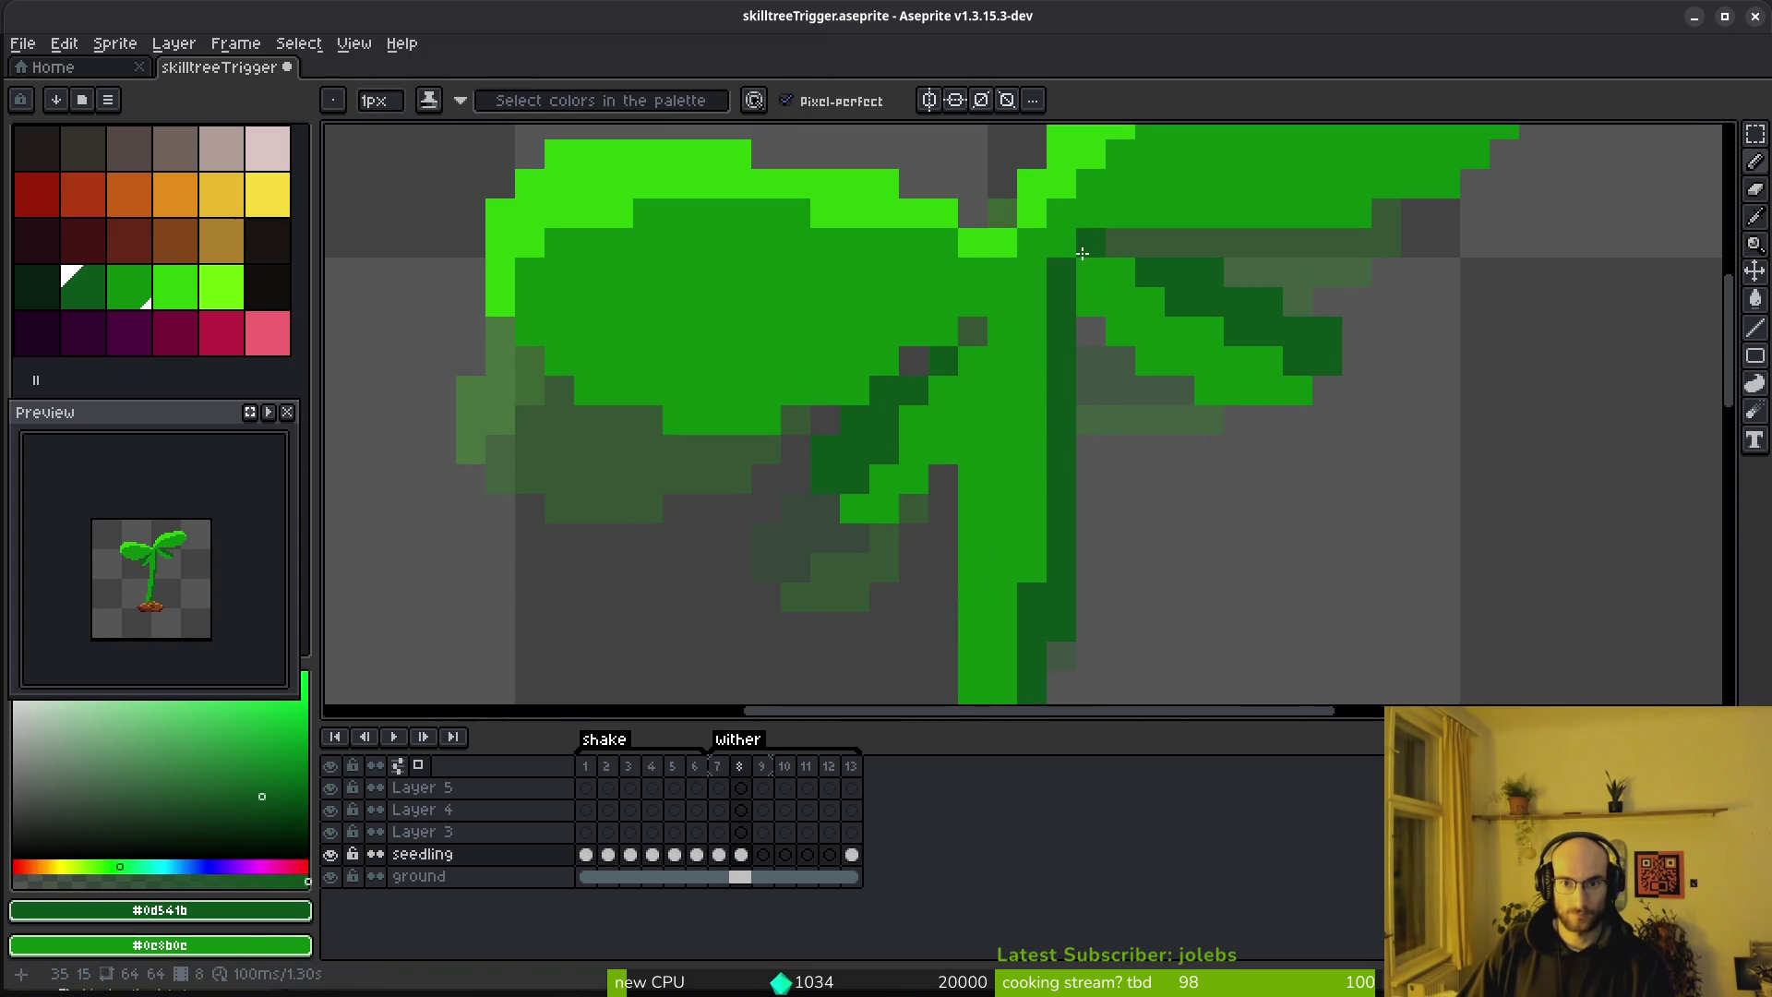
{"action": "left_click_drag", "start_coordinate": [1104, 271], "coordinate": [1092, 302]}
{"action": "scroll", "coordinate": [1092, 302], "scroll_direction": "down", "scroll_amount": 3}
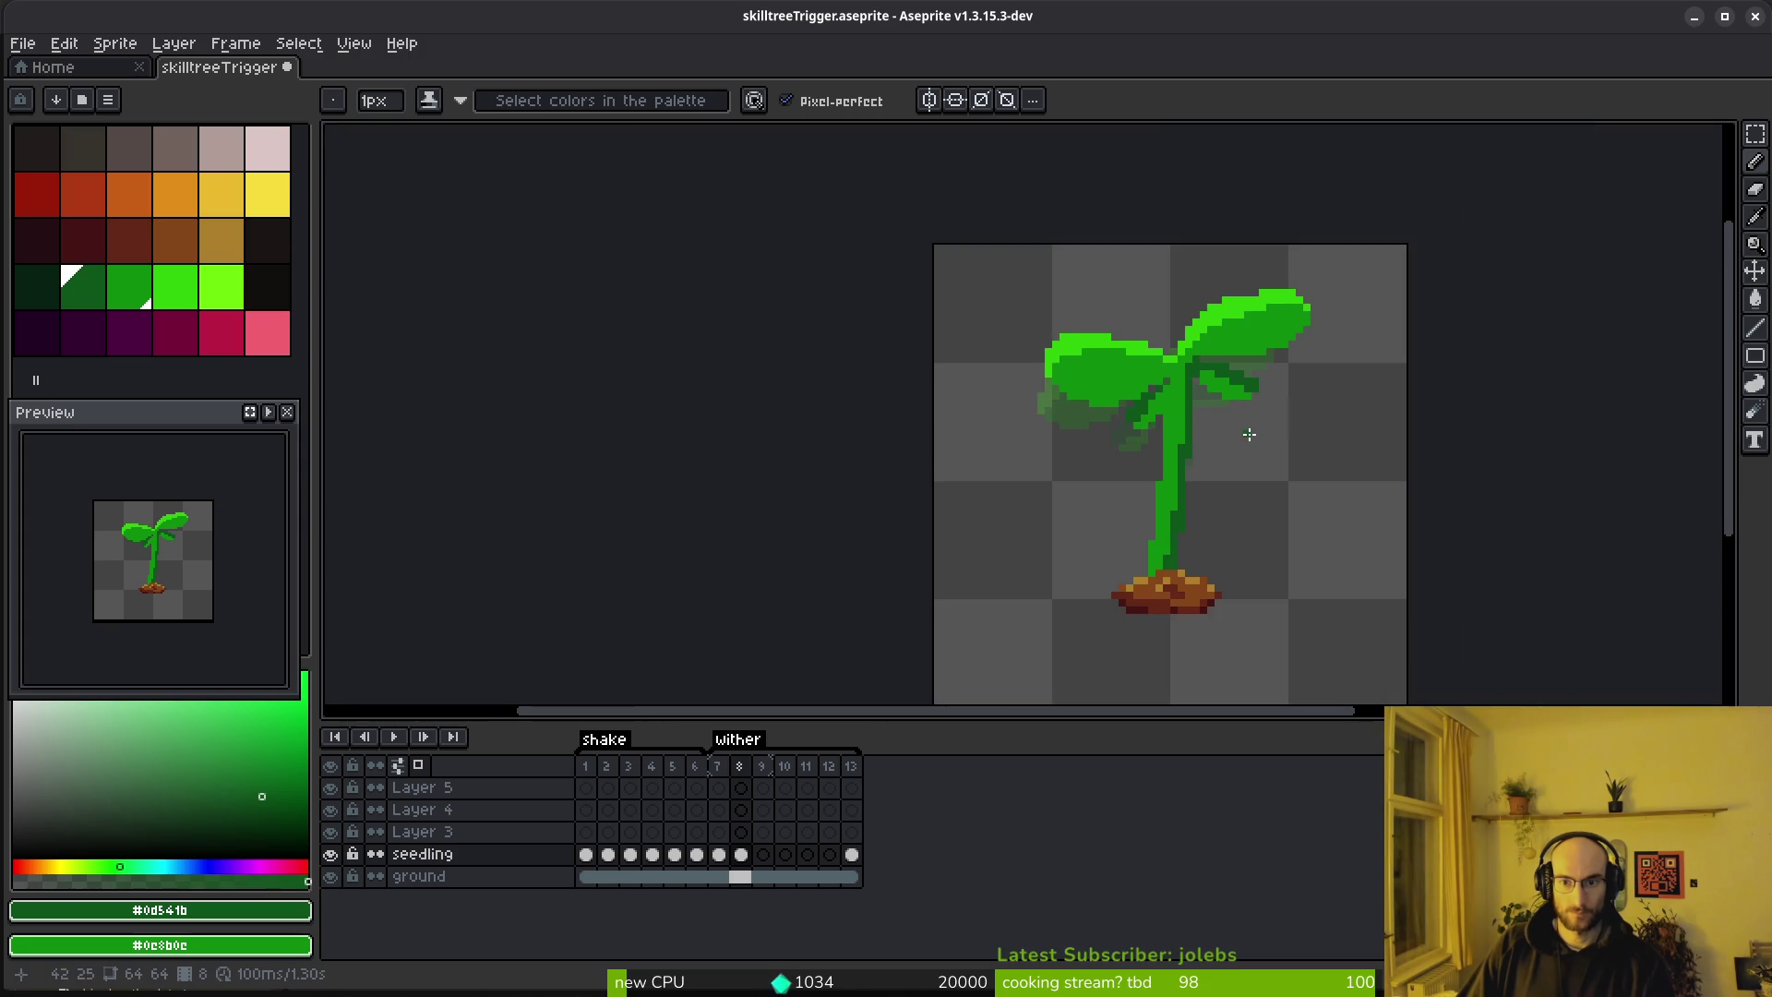
{"action": "scroll", "coordinate": [1072, 289], "scroll_direction": "up", "scroll_amount": 3}
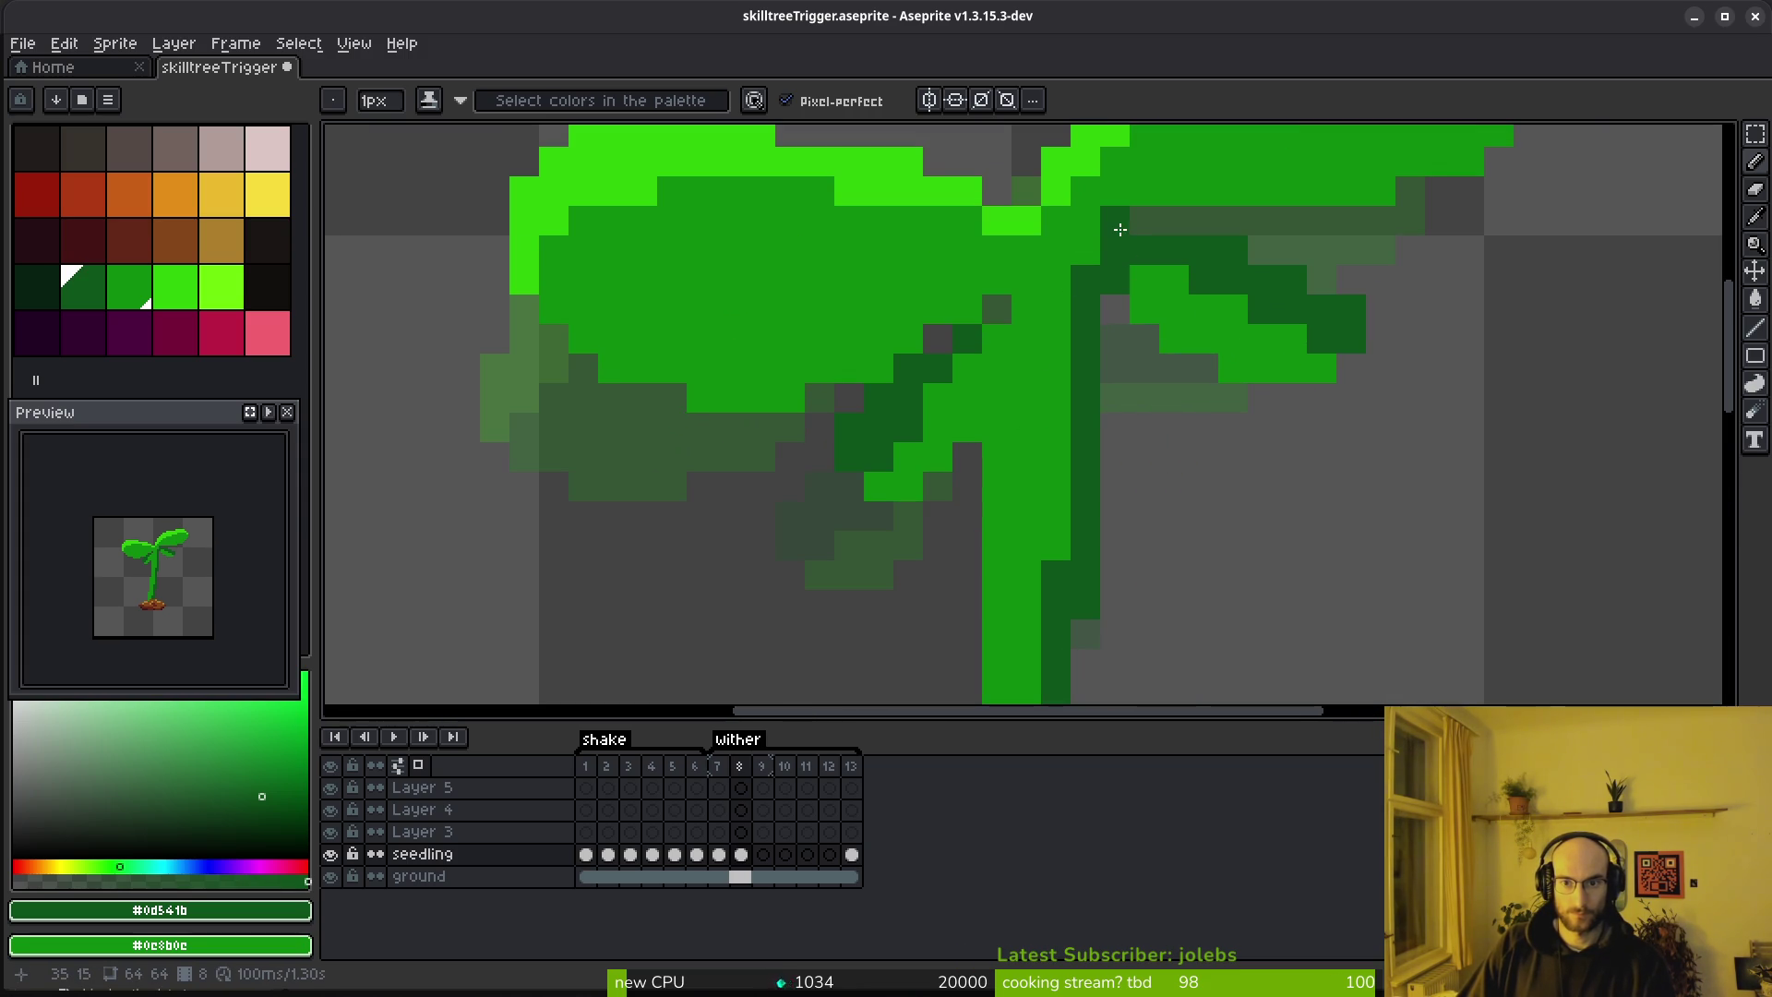
{"action": "right_click", "coordinate": [1131, 202]}
{"action": "right_click", "coordinate": [1111, 218]}
{"action": "left_click", "coordinate": [1147, 178], "text": "alt"}
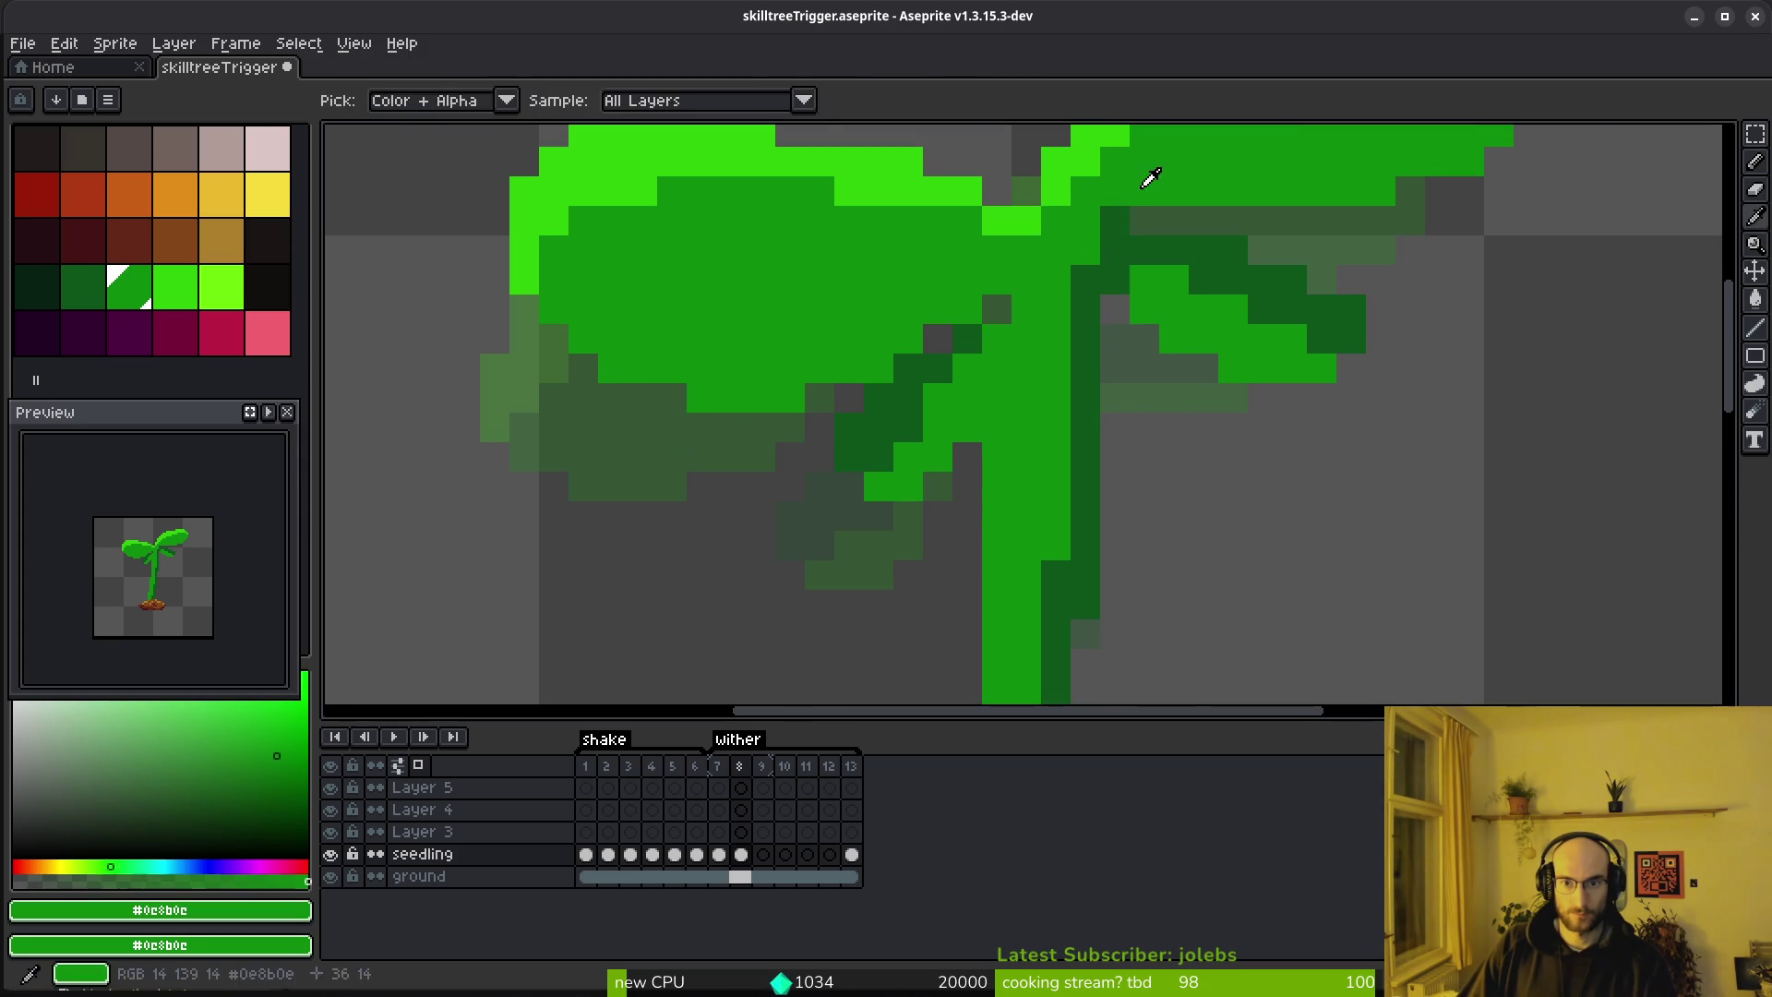
{"action": "scroll", "coordinate": [1290, 360], "scroll_direction": "down", "scroll_amount": 3}
{"action": "scroll", "coordinate": [1273, 407], "scroll_direction": "up", "scroll_amount": 3}
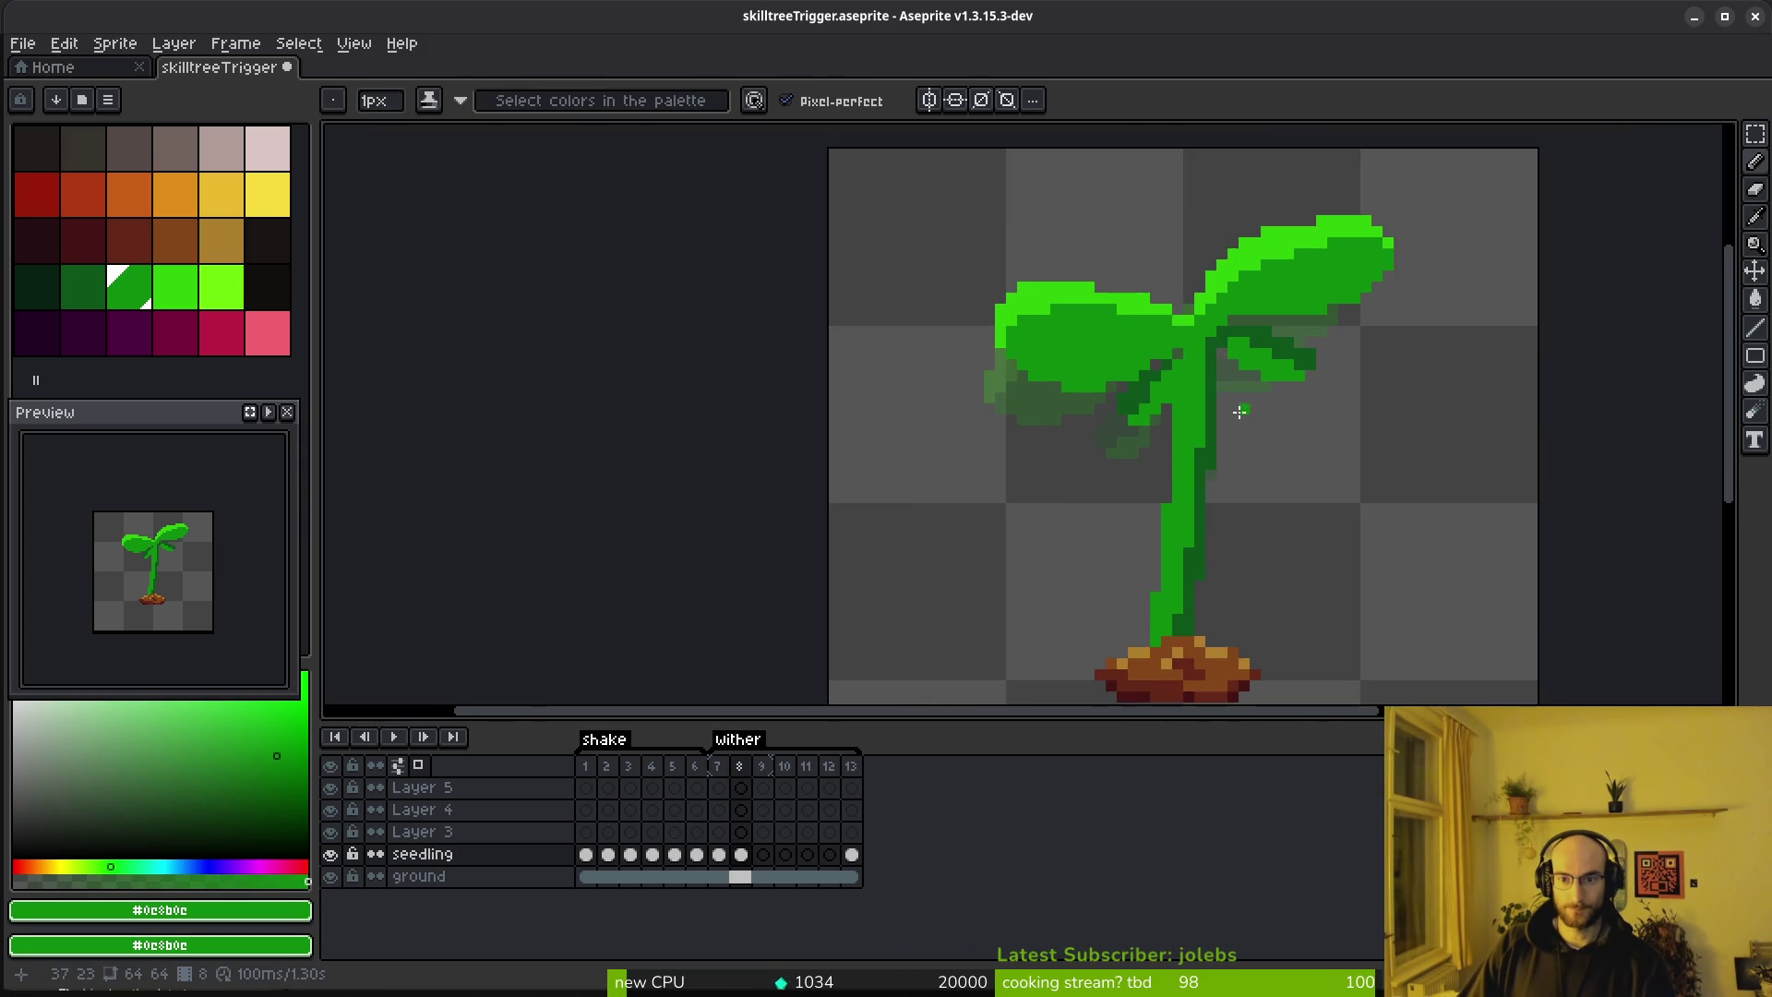
{"action": "left_click", "coordinate": [1080, 292], "text": "alt"}
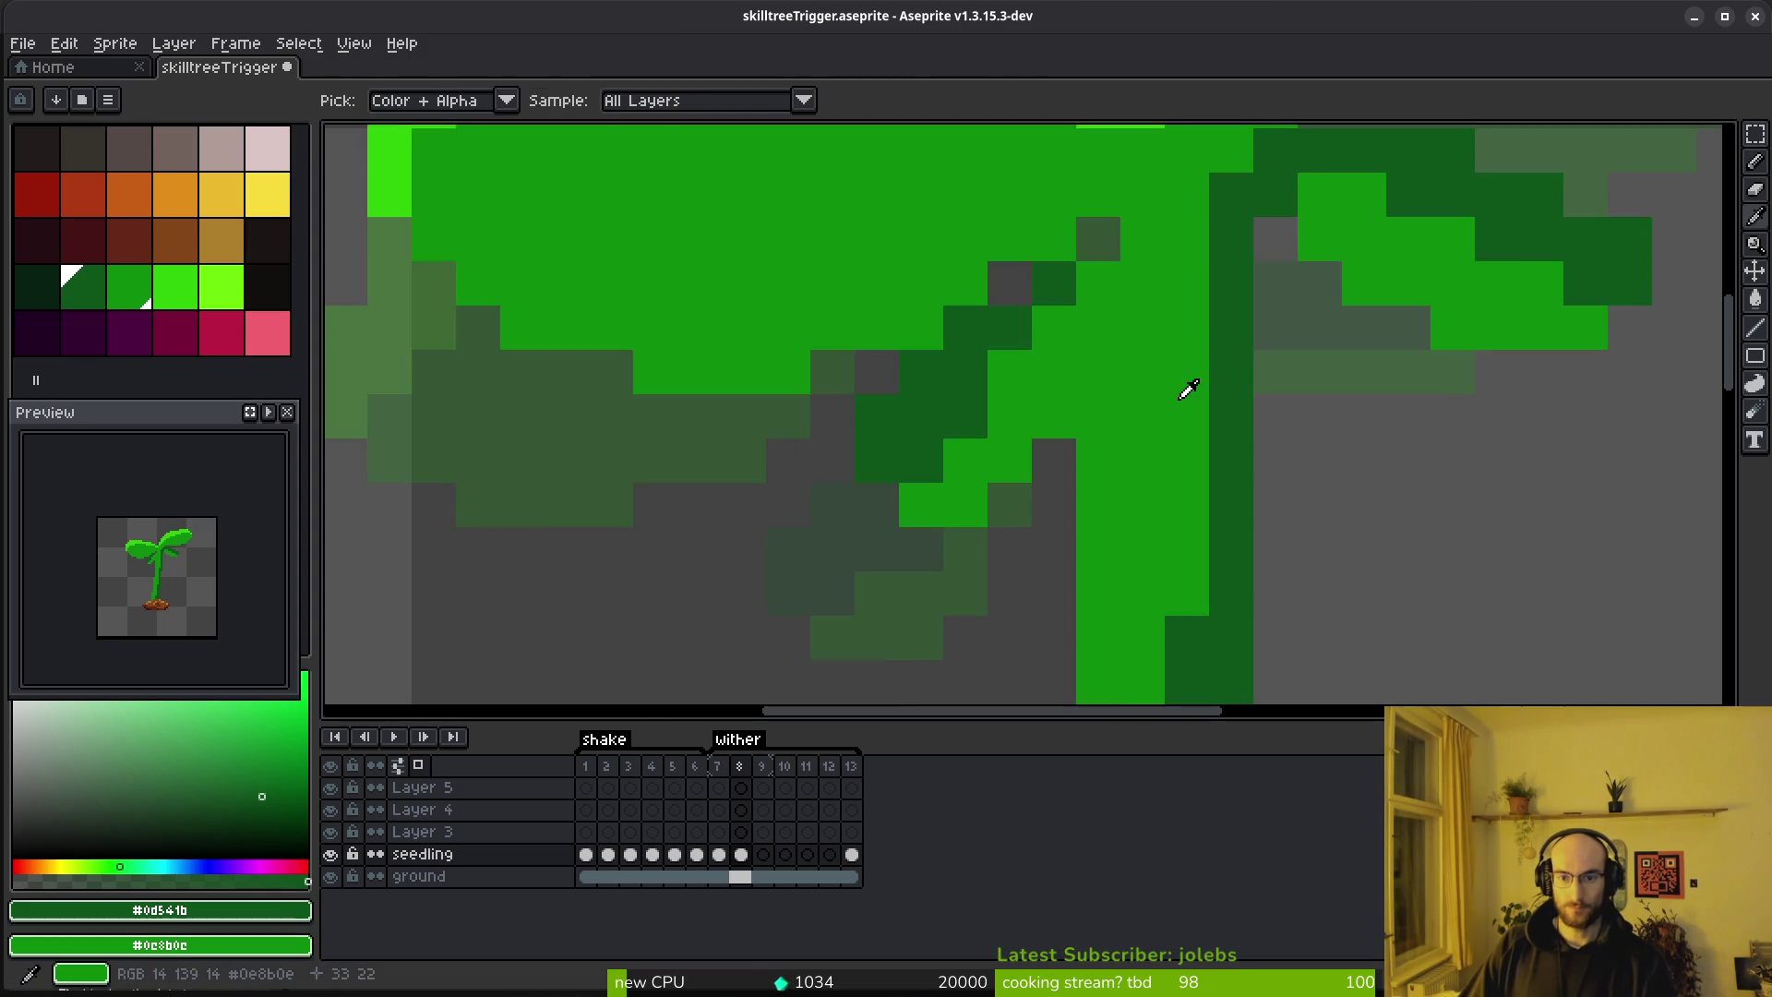
Zoom out to review frame 8's shading, then advance to frame 9
{"action": "scroll", "coordinate": [1241, 429], "scroll_direction": "down", "scroll_amount": 5}
{"action": "scroll", "coordinate": [1232, 449], "scroll_direction": "up", "scroll_amount": 5}
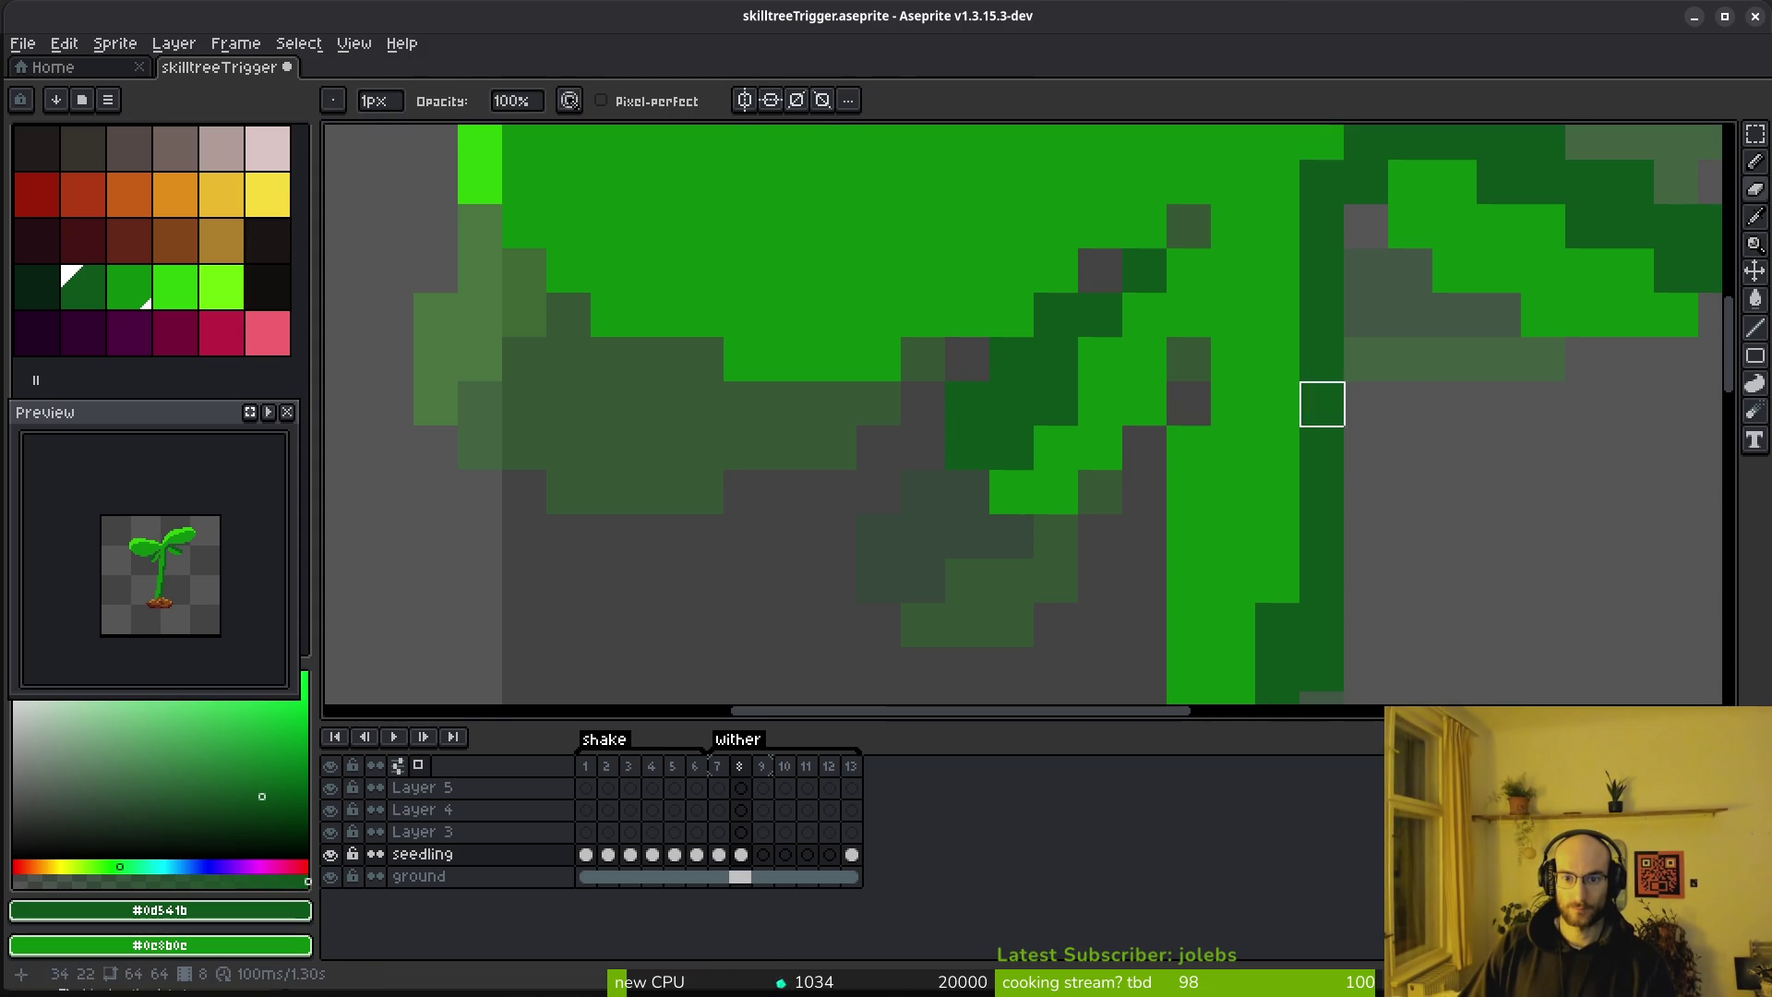
{"action": "scroll", "coordinate": [1345, 430], "scroll_direction": "down", "scroll_amount": 3}
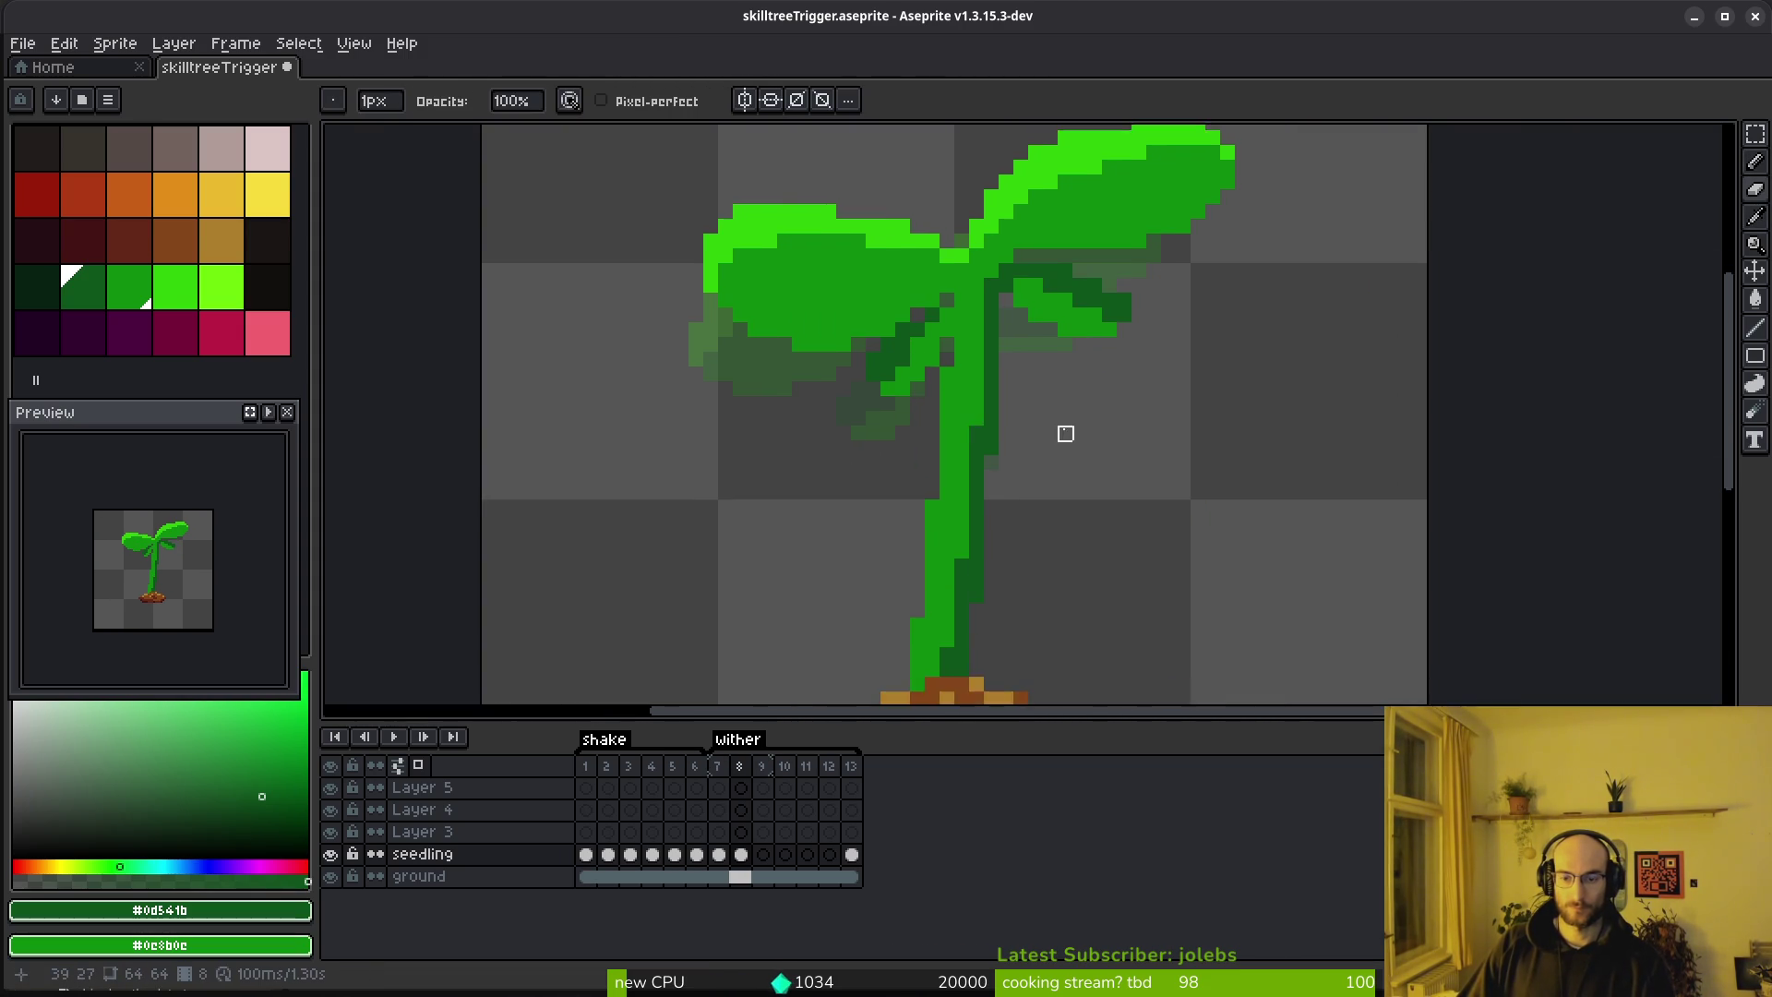
{"action": "scroll", "coordinate": [1060, 431], "scroll_direction": "down", "scroll_amount": 1}
{"action": "scroll", "coordinate": [874, 317], "scroll_direction": "up", "scroll_amount": 2}
{"action": "scroll", "coordinate": [1009, 358], "scroll_direction": "down", "scroll_amount": 2}
{"action": "scroll", "coordinate": [1008, 358], "scroll_direction": "down", "scroll_amount": 1}
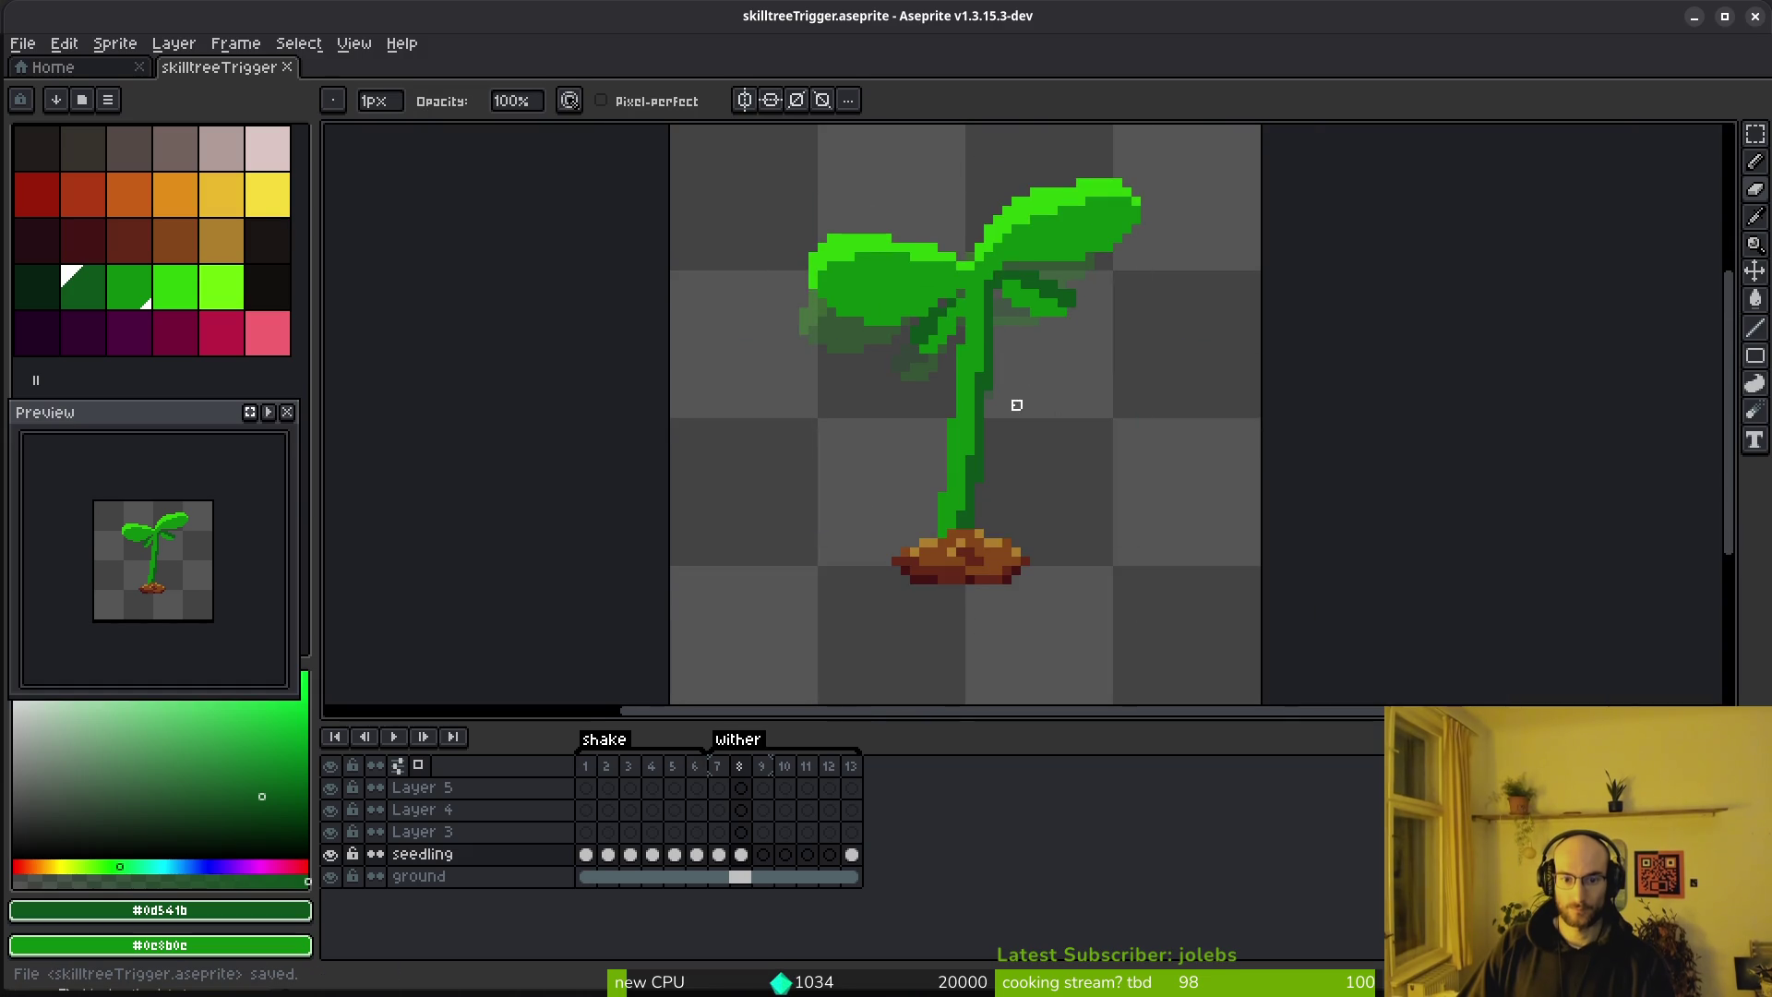
{"action": "key", "text": "Right"}
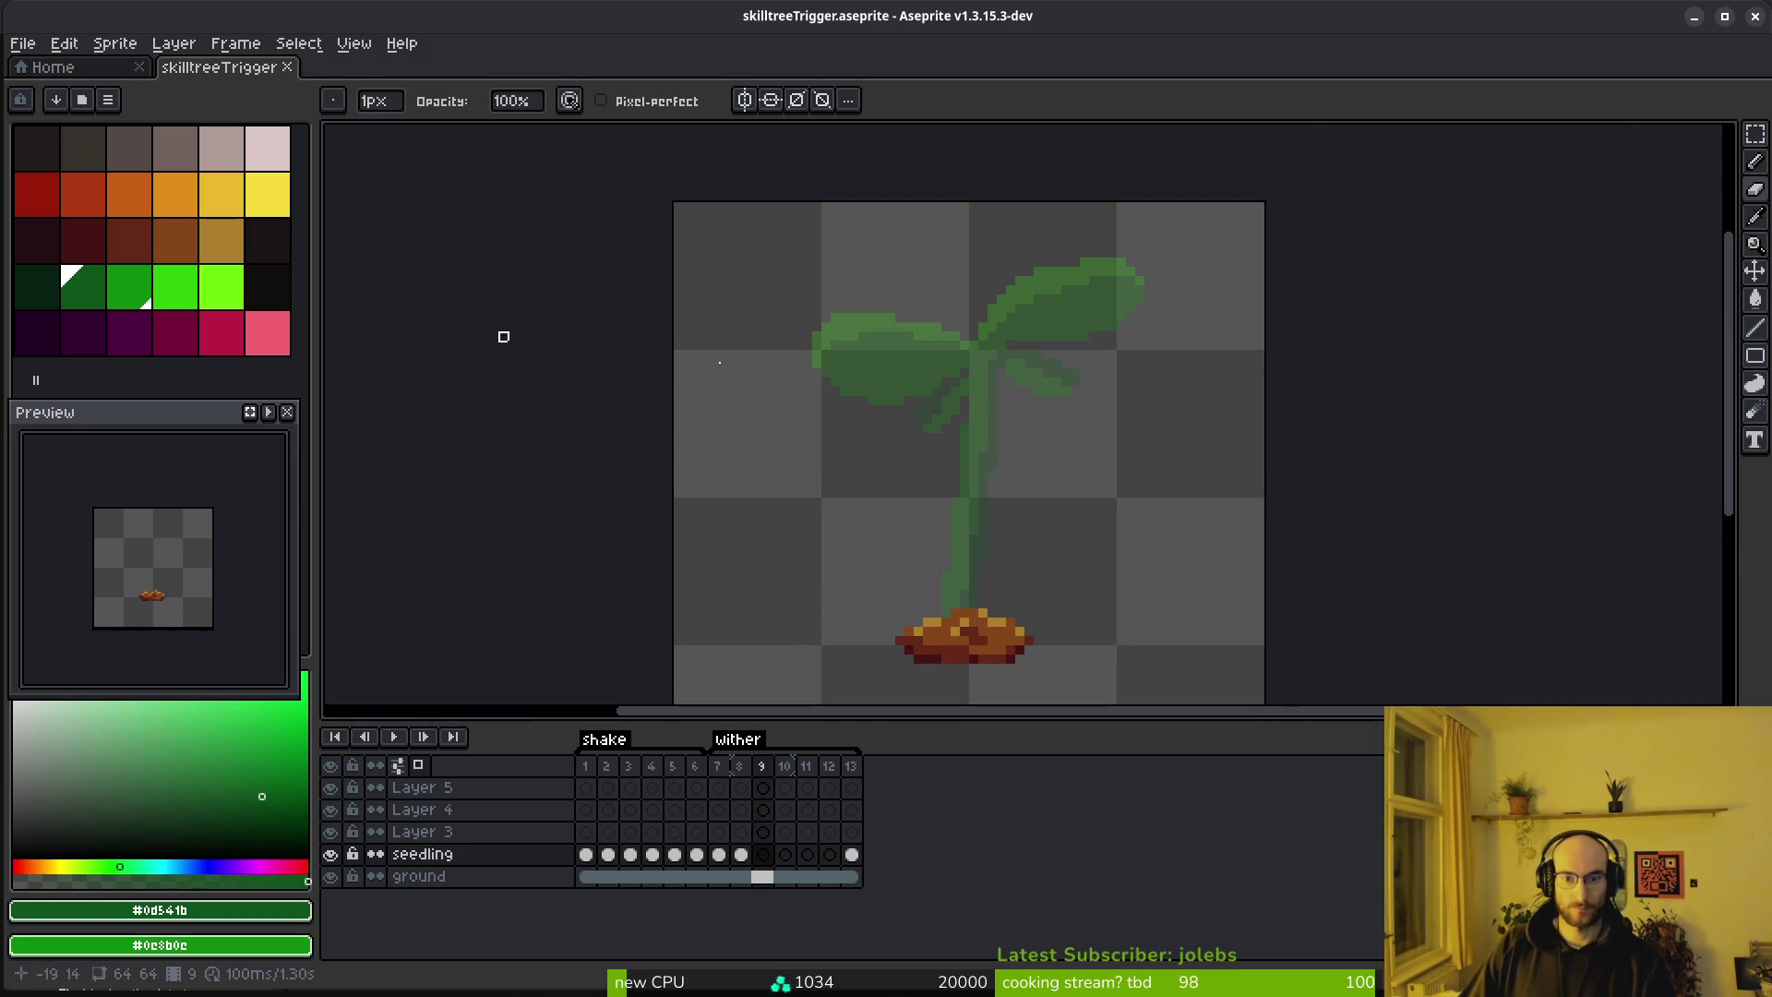
Copy the whole seedling from frame 8 and paste it in place on frame 9
{"action": "left_click", "coordinate": [741, 854]}
{"action": "key", "text": "v"}
{"action": "key", "text": "m"}
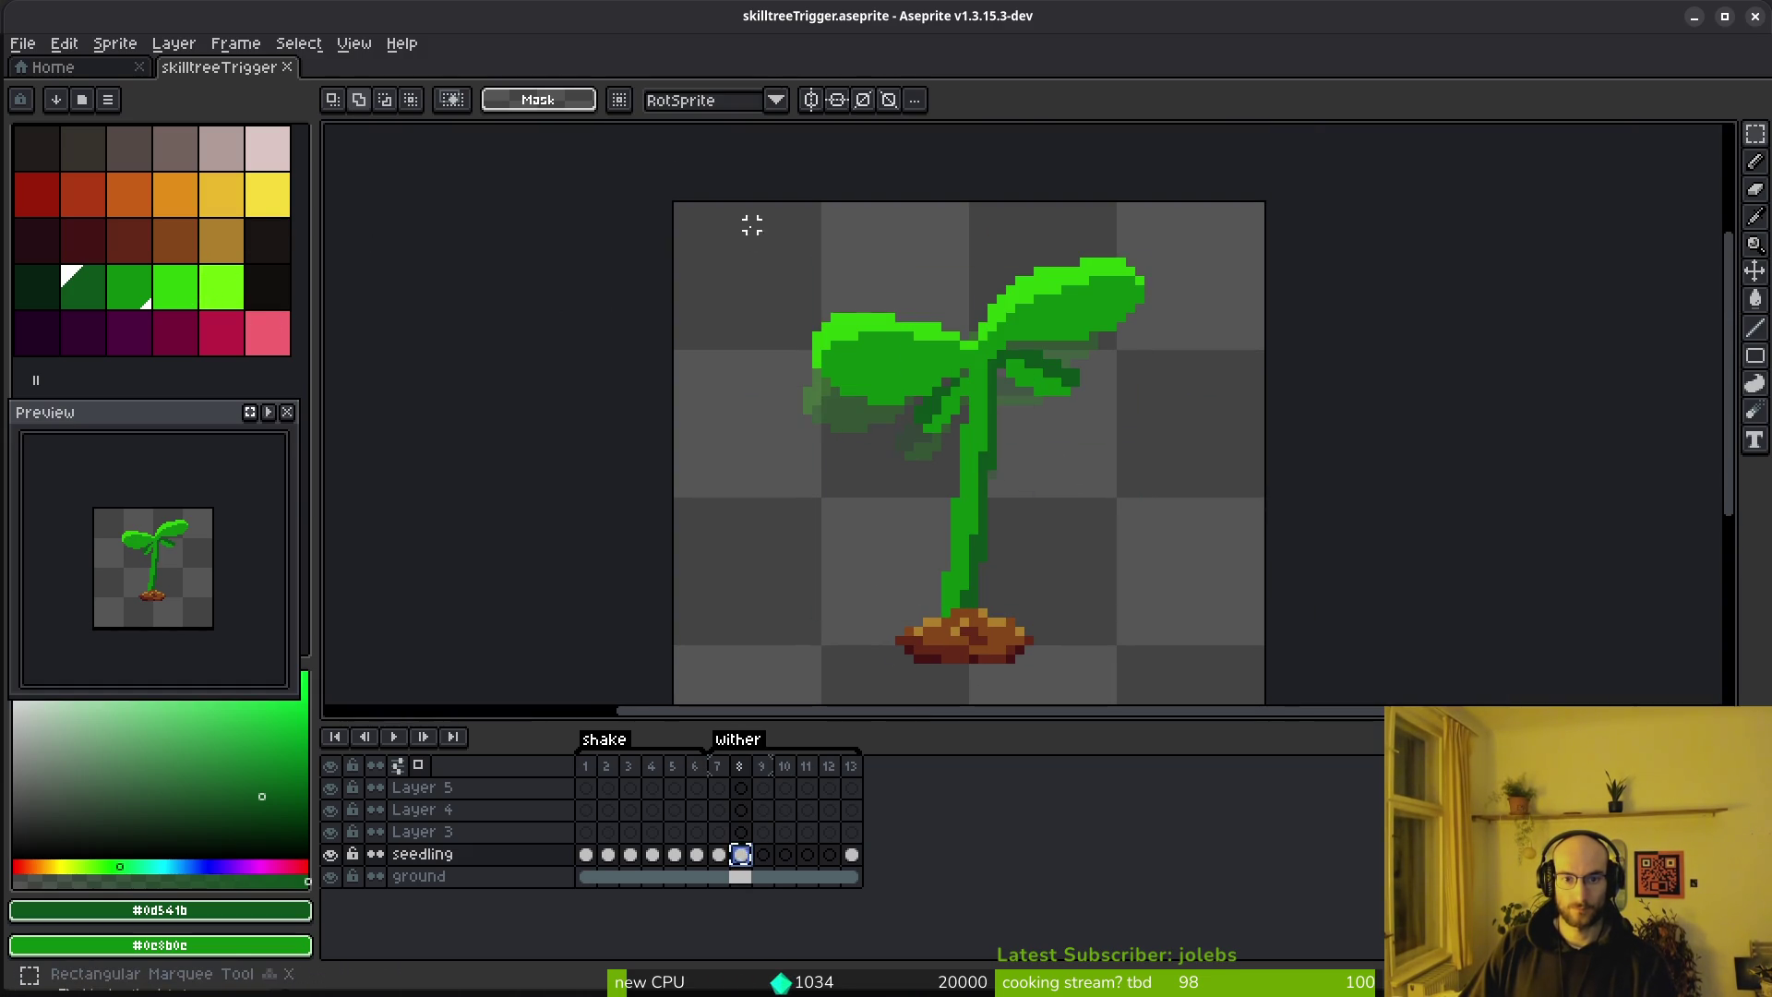
{"action": "left_click_drag", "start_coordinate": [749, 226], "coordinate": [1179, 721]}
{"action": "left_click", "coordinate": [765, 855]}
{"action": "key", "text": "ctrl+v"}
{"action": "right_click", "coordinate": [822, 445]}
{"action": "left_click", "coordinate": [941, 466]}
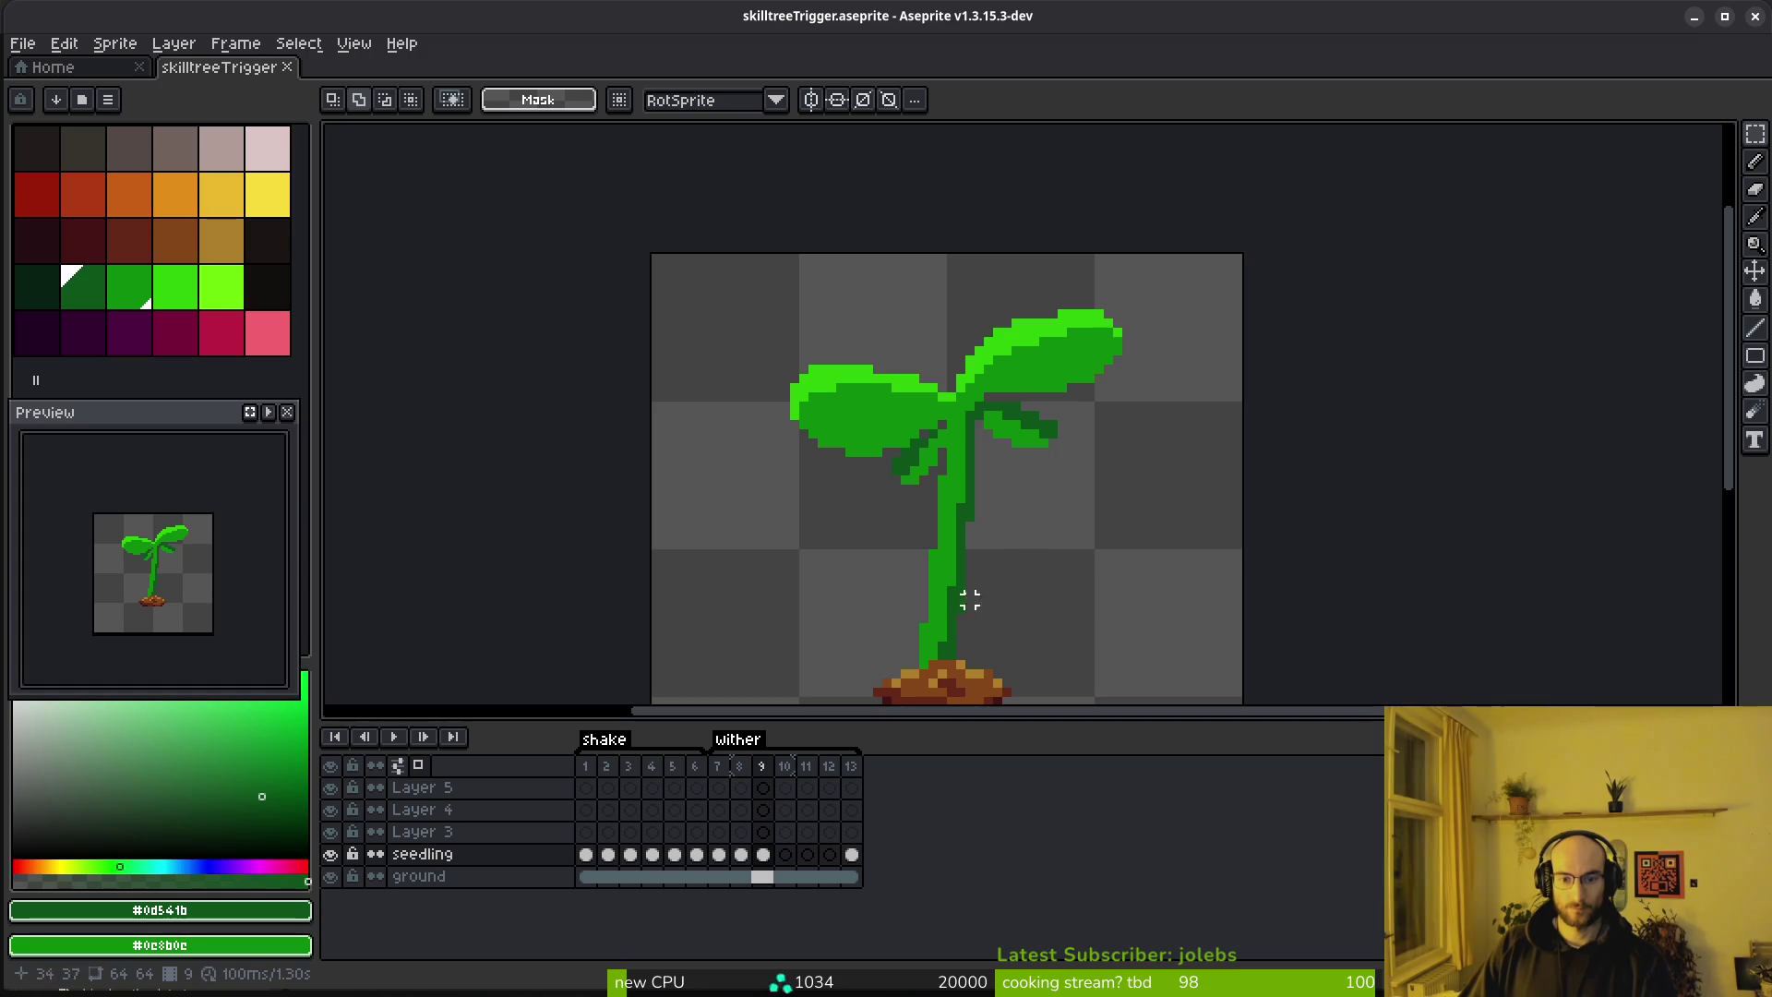
Lasso the upper-right leaf and rotate it down to -23.8°
{"action": "scroll", "coordinate": [1099, 403], "scroll_direction": "up", "scroll_amount": 1}
{"action": "scroll", "coordinate": [1067, 352], "scroll_direction": "up", "scroll_amount": 1}
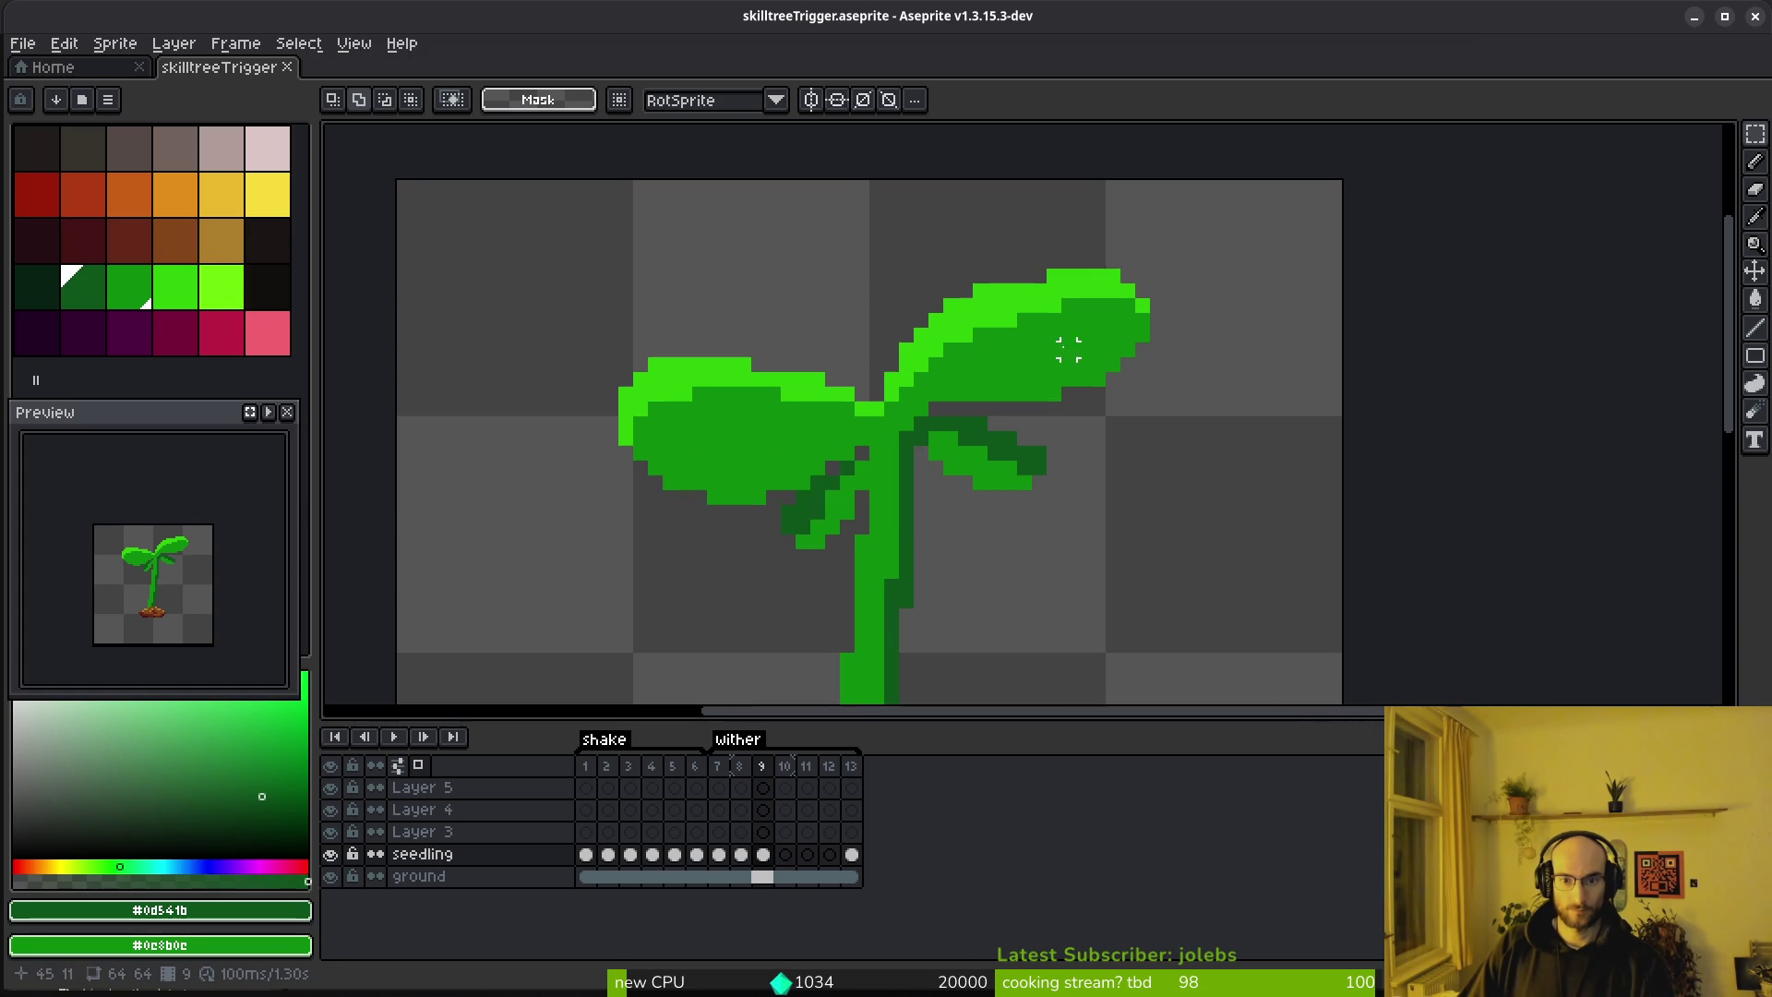
{"action": "key", "text": "b"}
{"action": "mouse_move", "coordinate": [1172, 245]}
{"action": "left_mouse_down"}
{"action": "mouse_move", "coordinate": [872, 332]}
{"action": "mouse_move", "coordinate": [1008, 526]}
{"action": "mouse_move", "coordinate": [1178, 357]}
{"action": "left_mouse_up"}
{"action": "mouse_move", "coordinate": [1206, 550]}
{"action": "left_mouse_down"}
{"action": "mouse_move", "coordinate": [1221, 591]}
{"action": "mouse_move", "coordinate": [1147, 640]}
{"action": "left_mouse_up"}
{"action": "mouse_move", "coordinate": [1063, 315]}
{"action": "left_mouse_down"}
{"action": "mouse_move", "coordinate": [1036, 356]}
{"action": "mouse_move", "coordinate": [1067, 403]}
{"action": "mouse_move", "coordinate": [1078, 389]}
{"action": "left_mouse_up"}
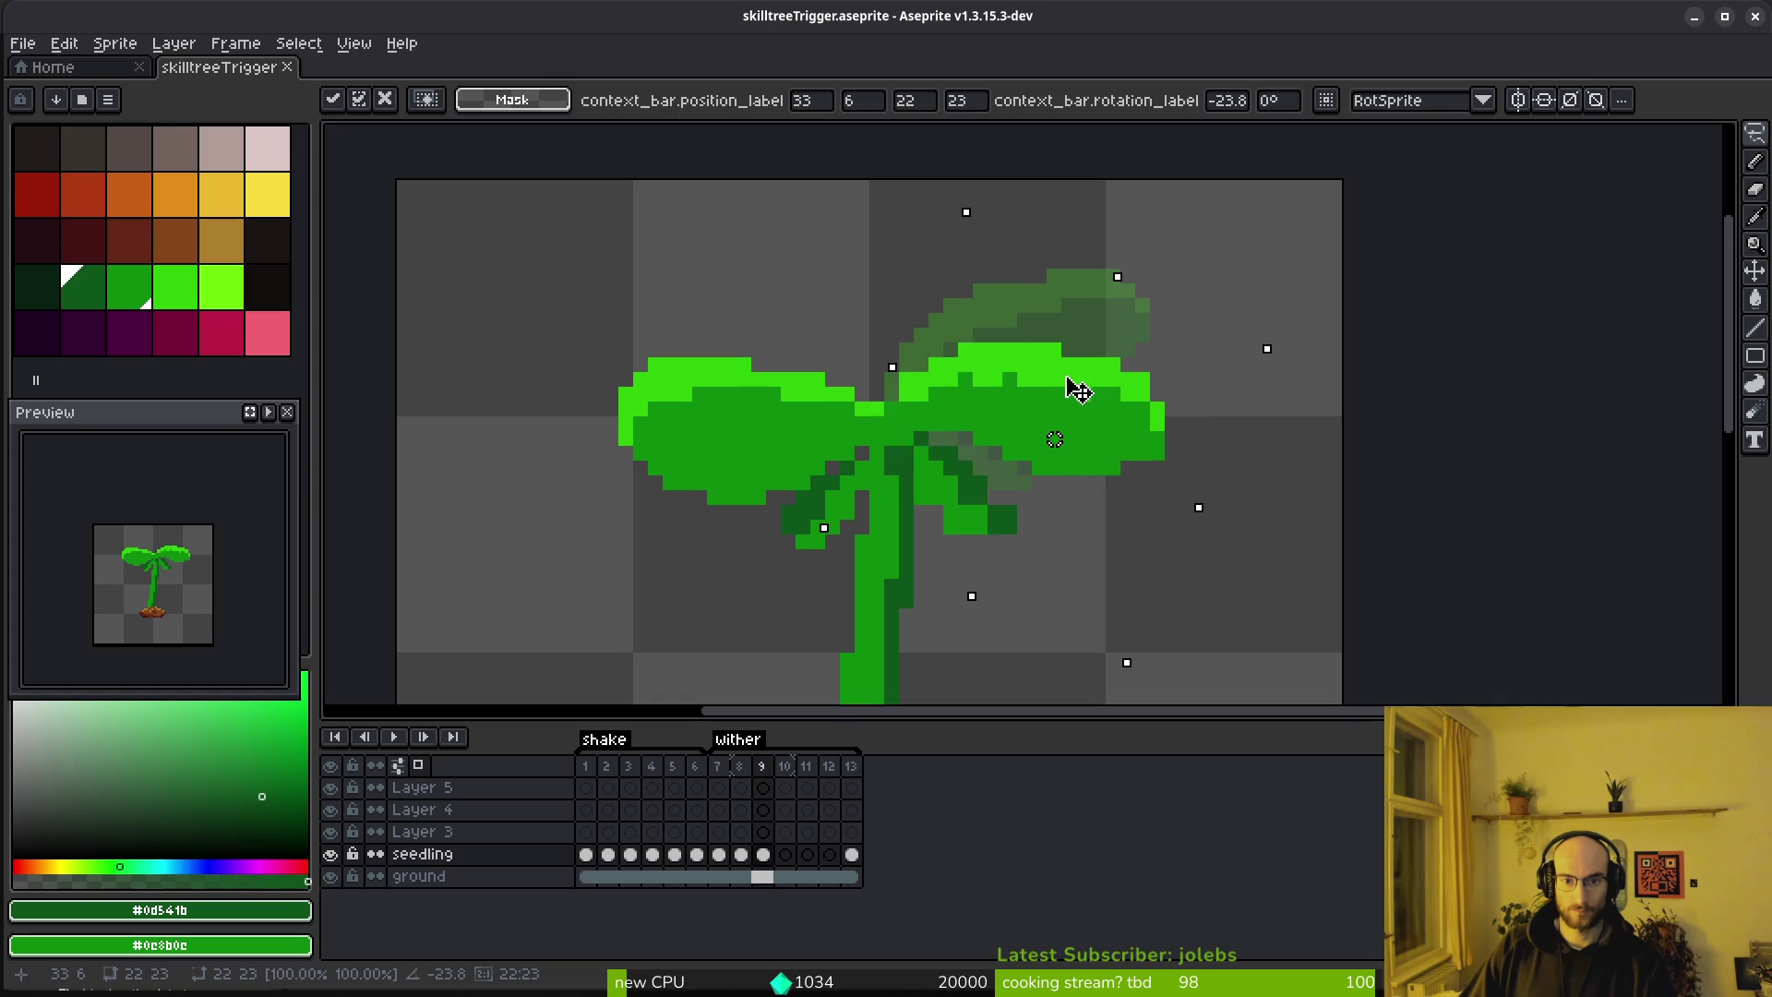
Lasso the left leaf, rotate it to 28.5°, and commit
{"action": "mouse_move", "coordinate": [706, 291]}
{"action": "left_mouse_down"}
{"action": "mouse_move", "coordinate": [514, 348]}
{"action": "mouse_move", "coordinate": [830, 514]}
{"action": "mouse_move", "coordinate": [591, 275]}
{"action": "mouse_move", "coordinate": [602, 251]}
{"action": "left_mouse_up"}
{"action": "mouse_move", "coordinate": [483, 585]}
{"action": "left_mouse_down"}
{"action": "mouse_move", "coordinate": [601, 680]}
{"action": "mouse_move", "coordinate": [753, 470]}
{"action": "mouse_move", "coordinate": [779, 462]}
{"action": "left_mouse_up"}
{"action": "left_click", "coordinate": [978, 524]}
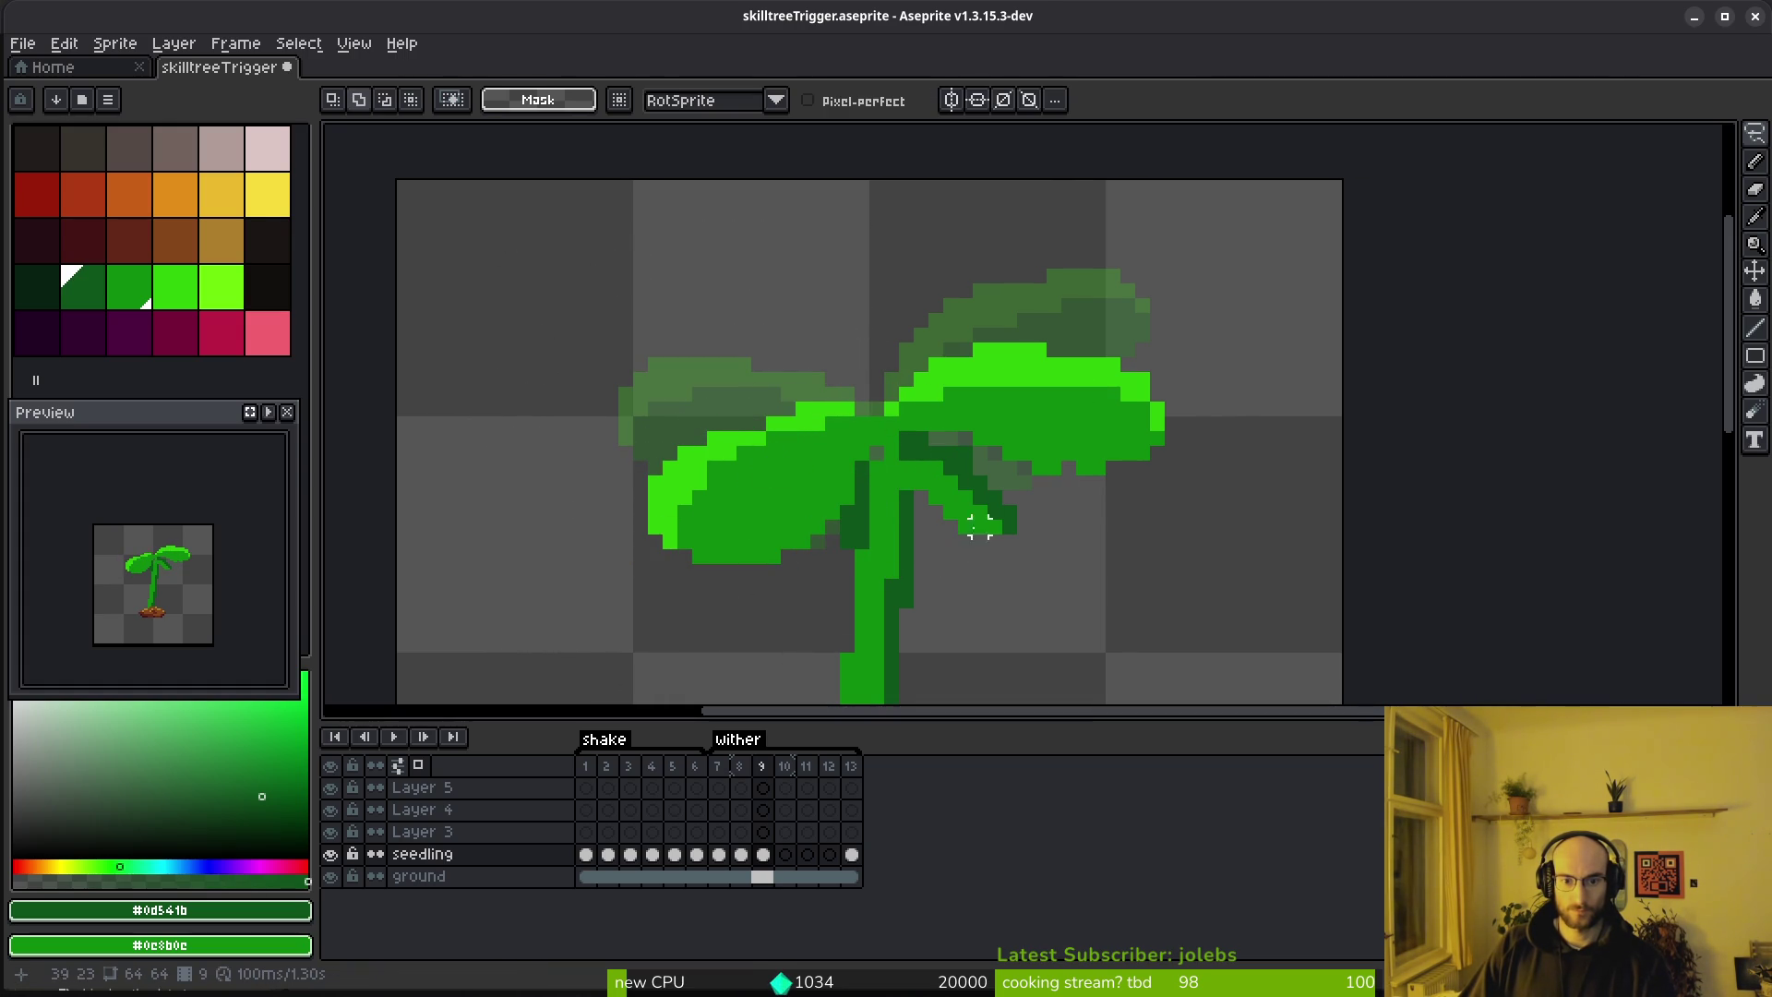
Retouch the leaf's bright green pixels, darkening two and adding highlights at its top-right
{"action": "key", "text": "b"}
{"action": "left_click", "coordinate": [846, 467], "text": "alt"}
{"action": "scroll", "coordinate": [840, 425], "scroll_direction": "up", "scroll_amount": 5}
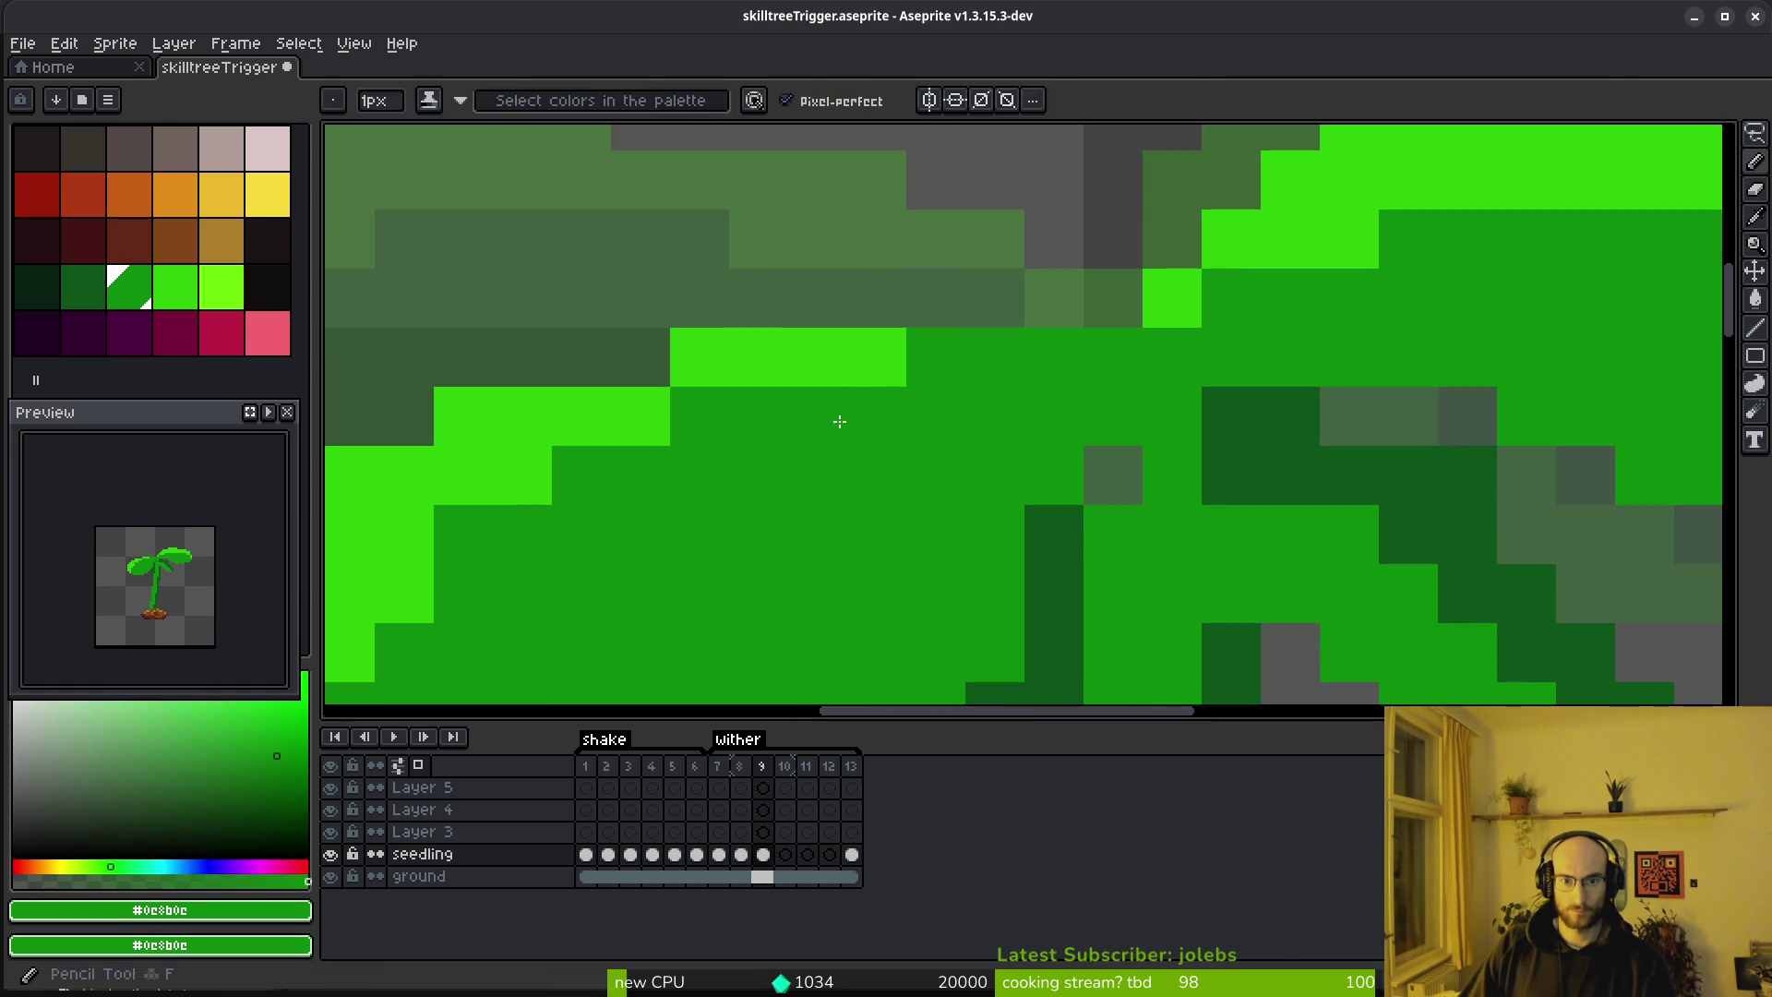
{"action": "left_click", "coordinate": [660, 410], "text": "alt"}
{"action": "scroll", "coordinate": [1049, 347], "scroll_direction": "down", "scroll_amount": 3}
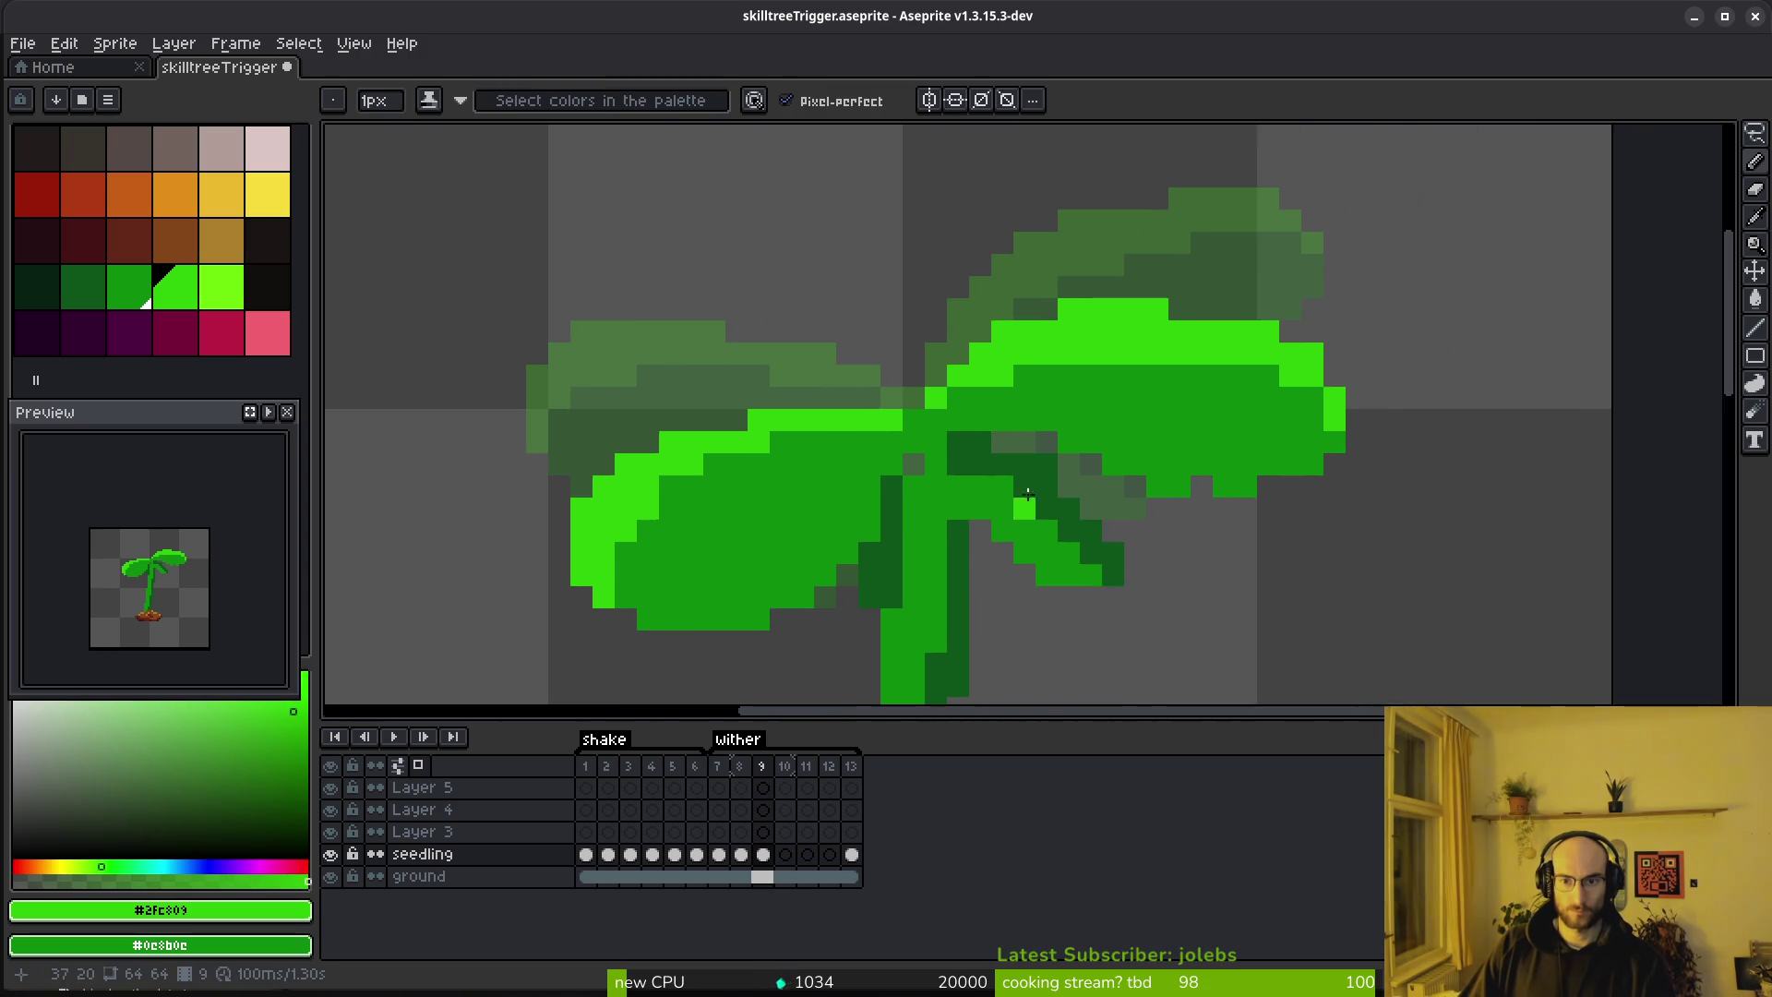
{"action": "scroll", "coordinate": [1096, 409], "scroll_direction": "up", "scroll_amount": 3}
{"action": "right_click", "coordinate": [908, 253]}
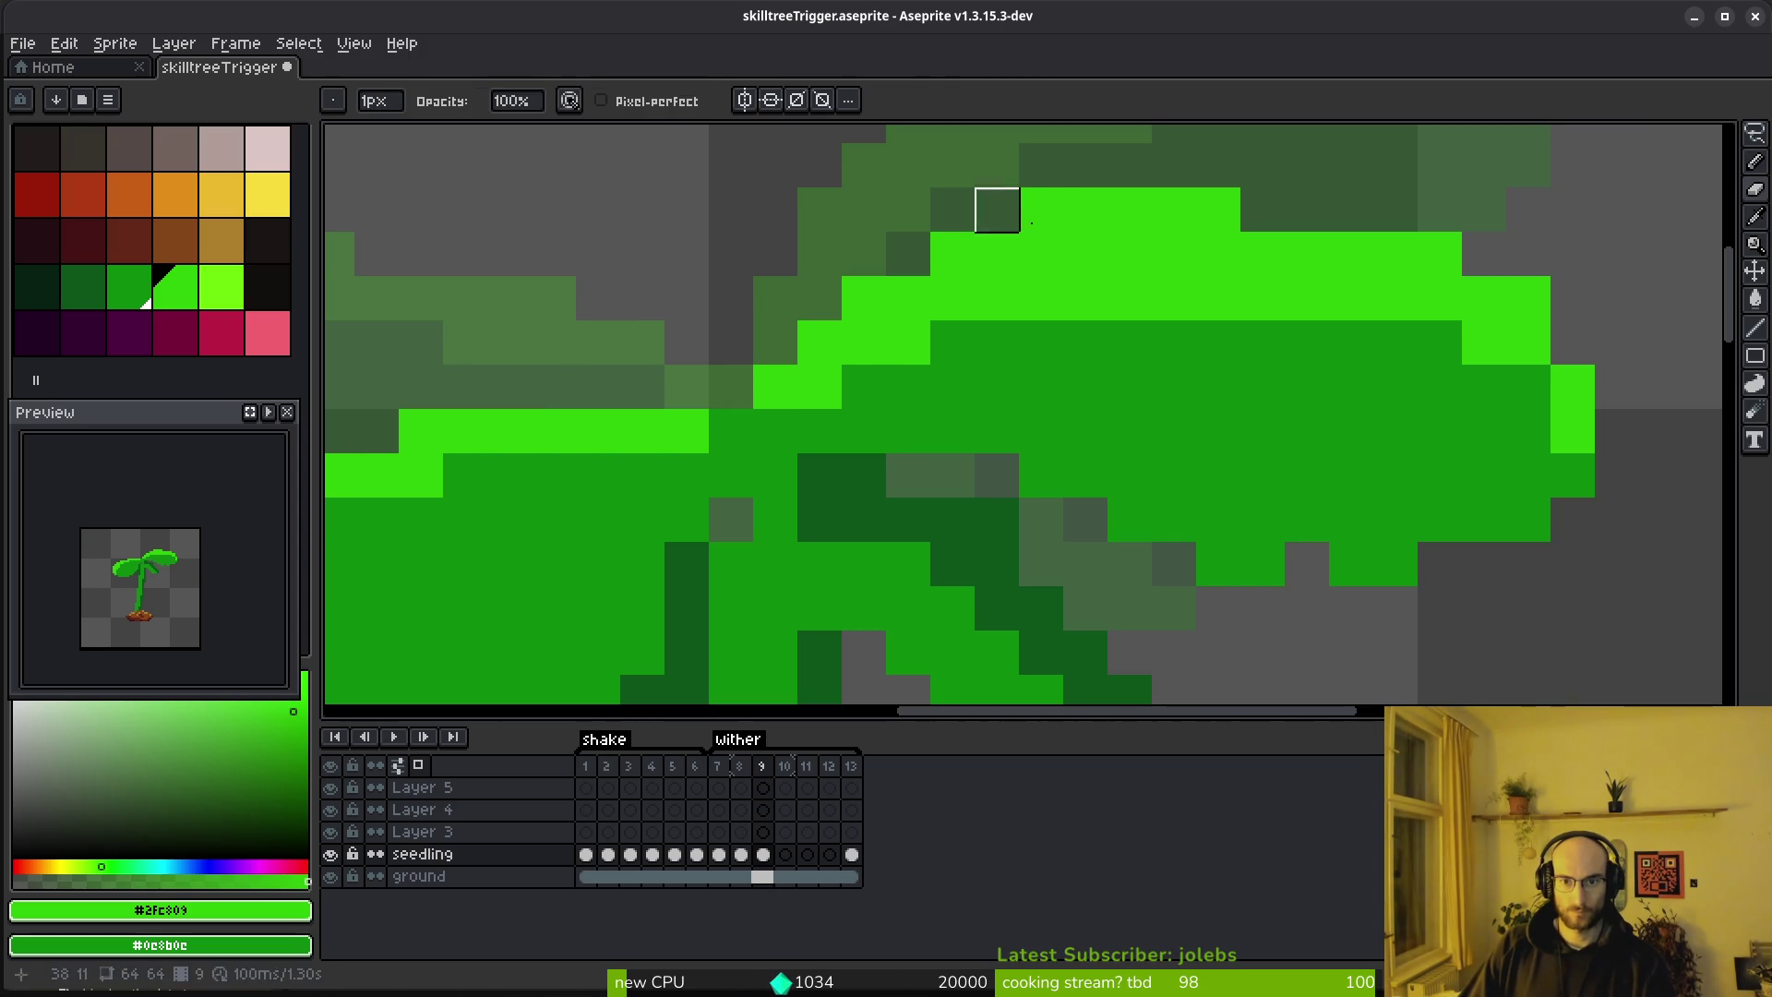
{"action": "right_click", "coordinate": [1040, 209]}
{"action": "left_click", "coordinate": [1261, 210]}
{"action": "left_click", "coordinate": [1528, 387]}
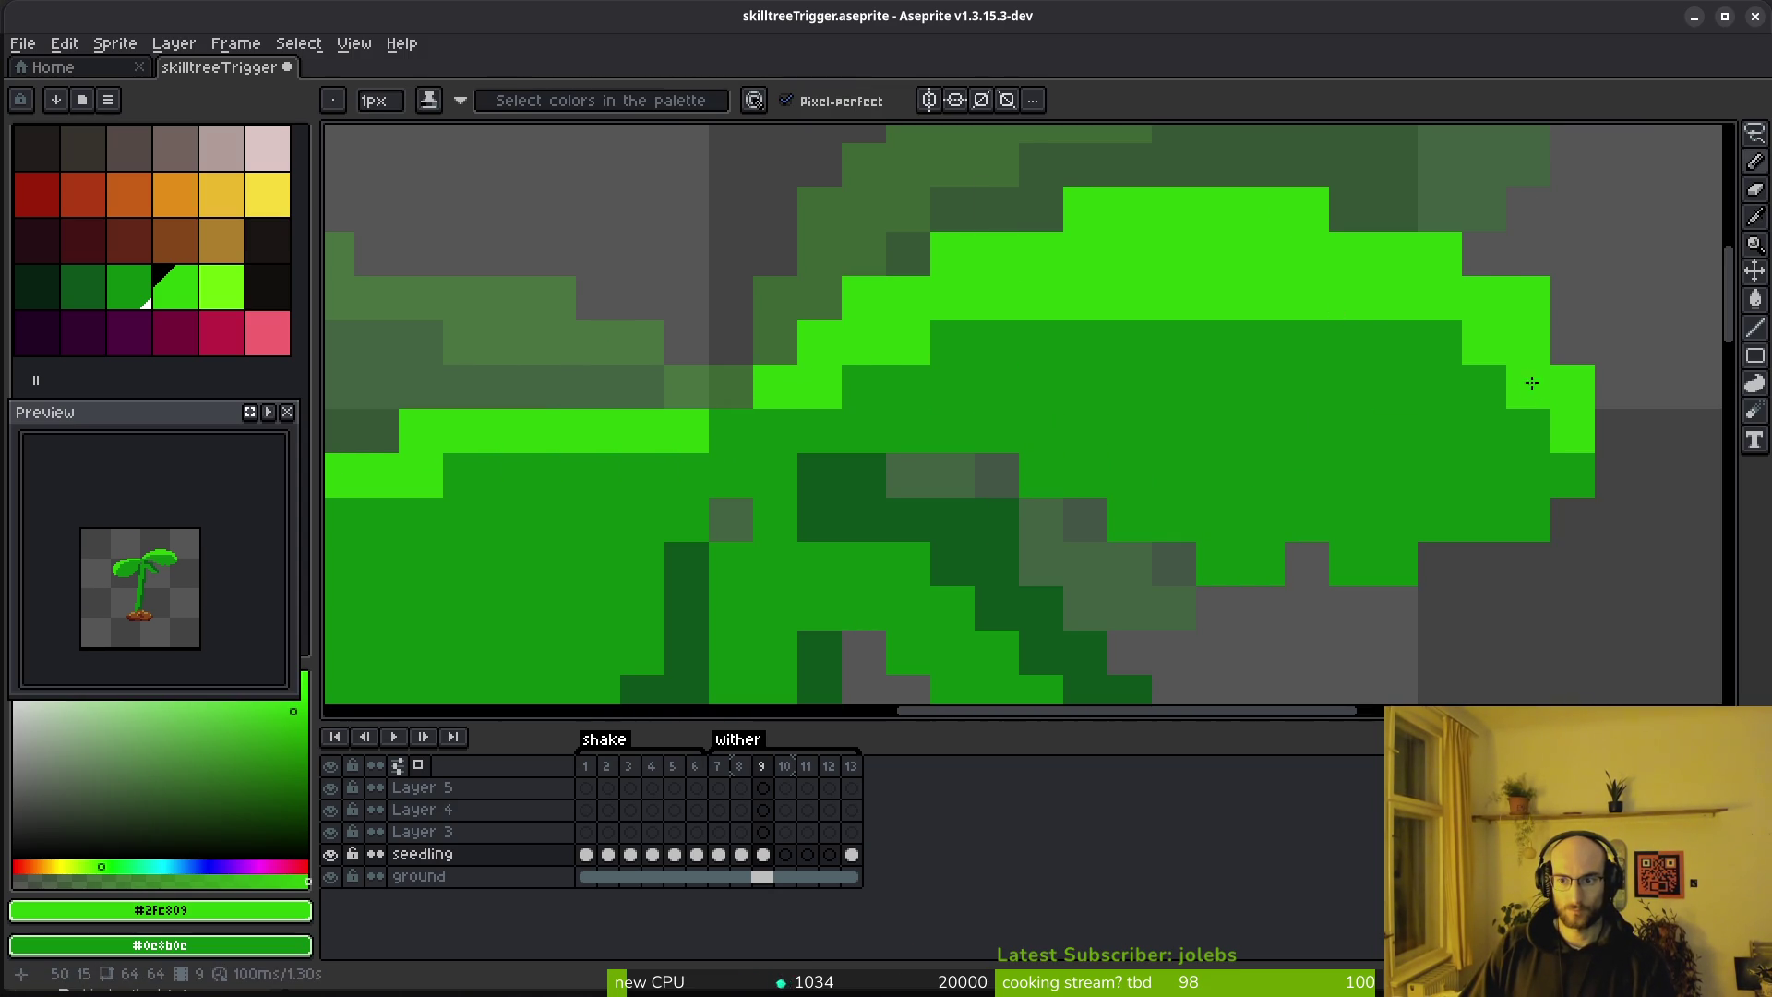
{"action": "left_click", "coordinate": [1439, 343]}
Erase stray bright edge pixels, repaint the leaf's lower edge mid green, and save
{"action": "key", "text": "e"}
{"action": "left_click", "coordinate": [1528, 298]}
{"action": "left_click", "coordinate": [1572, 387]}
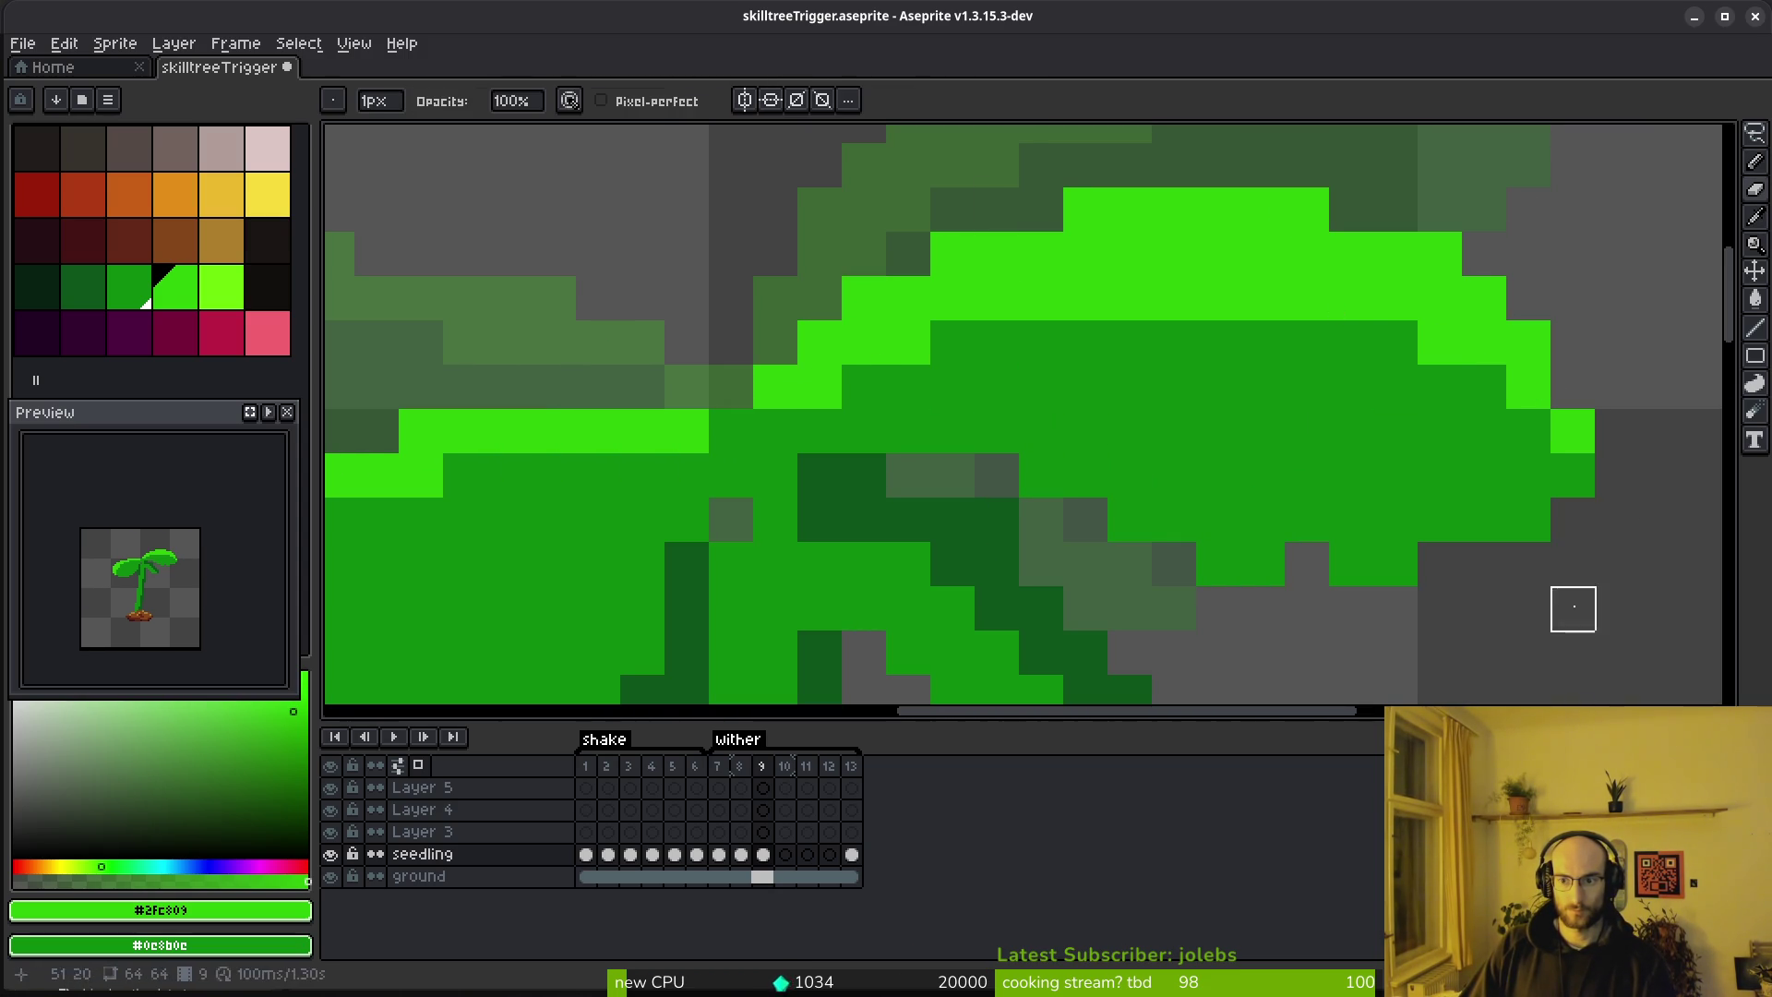
{"action": "key", "text": "b"}
{"action": "left_click", "coordinate": [1395, 342]}
{"action": "left_click", "coordinate": [1395, 564], "text": "alt"}
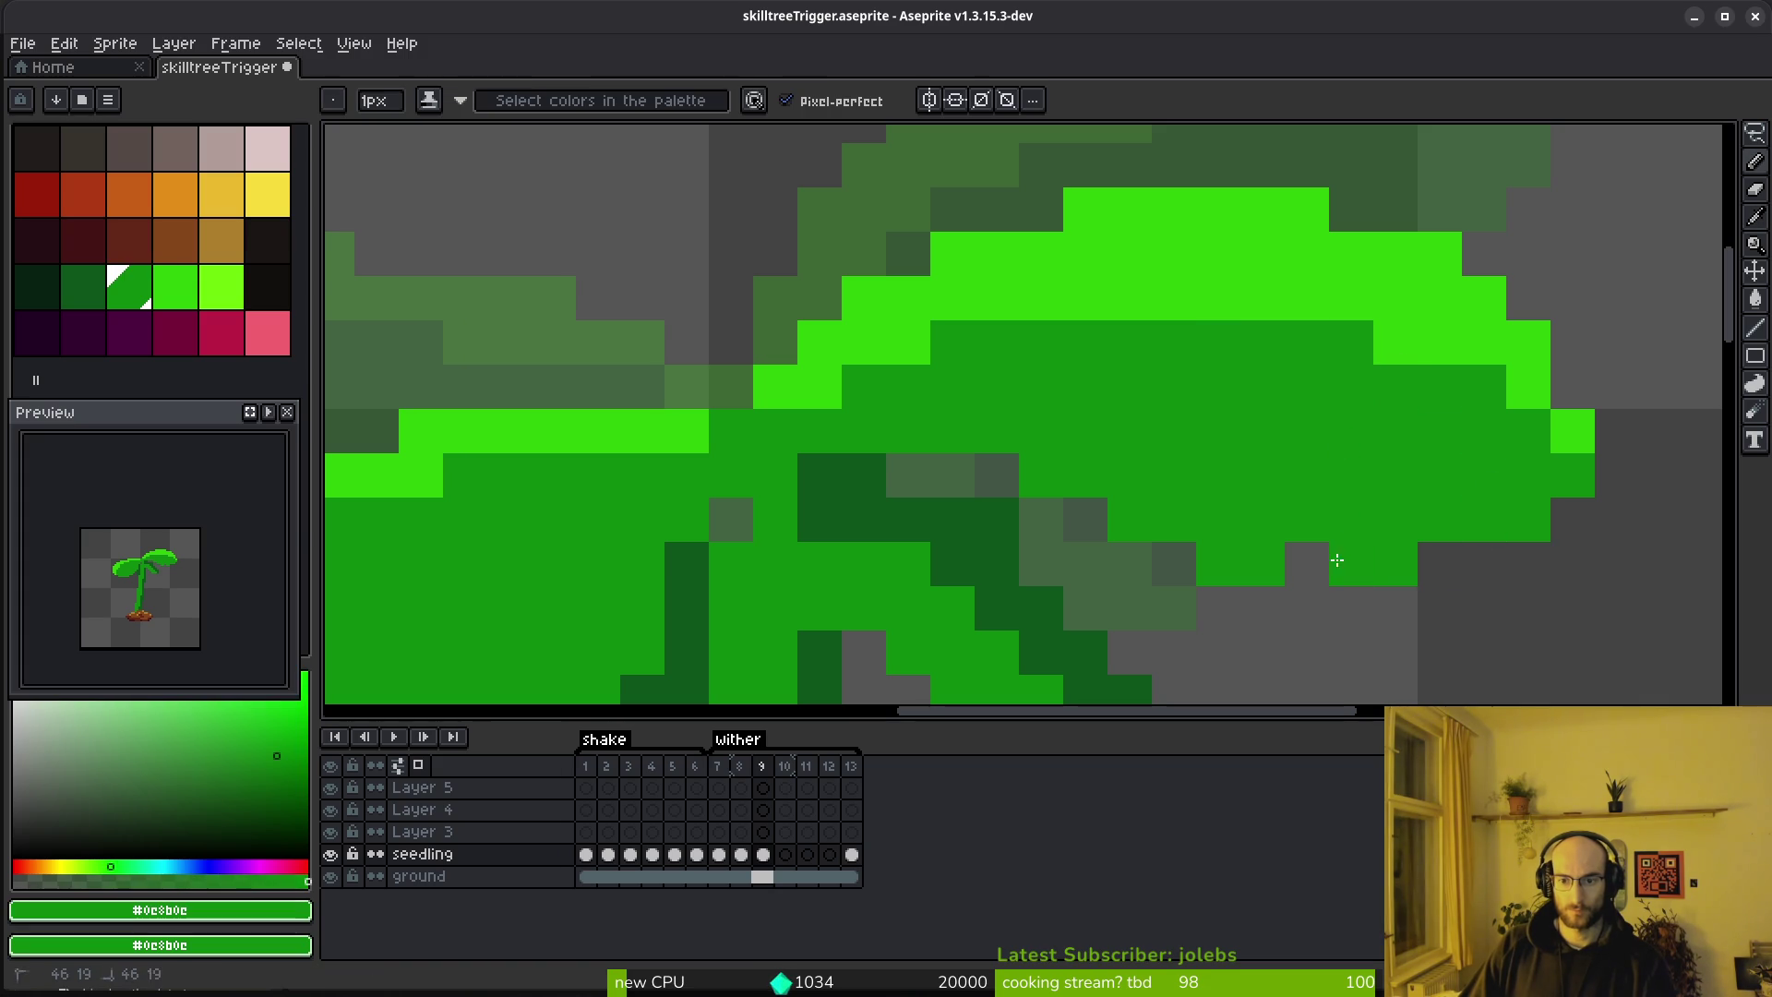
{"action": "left_click_drag", "start_coordinate": [1307, 561], "coordinate": [1435, 558]}
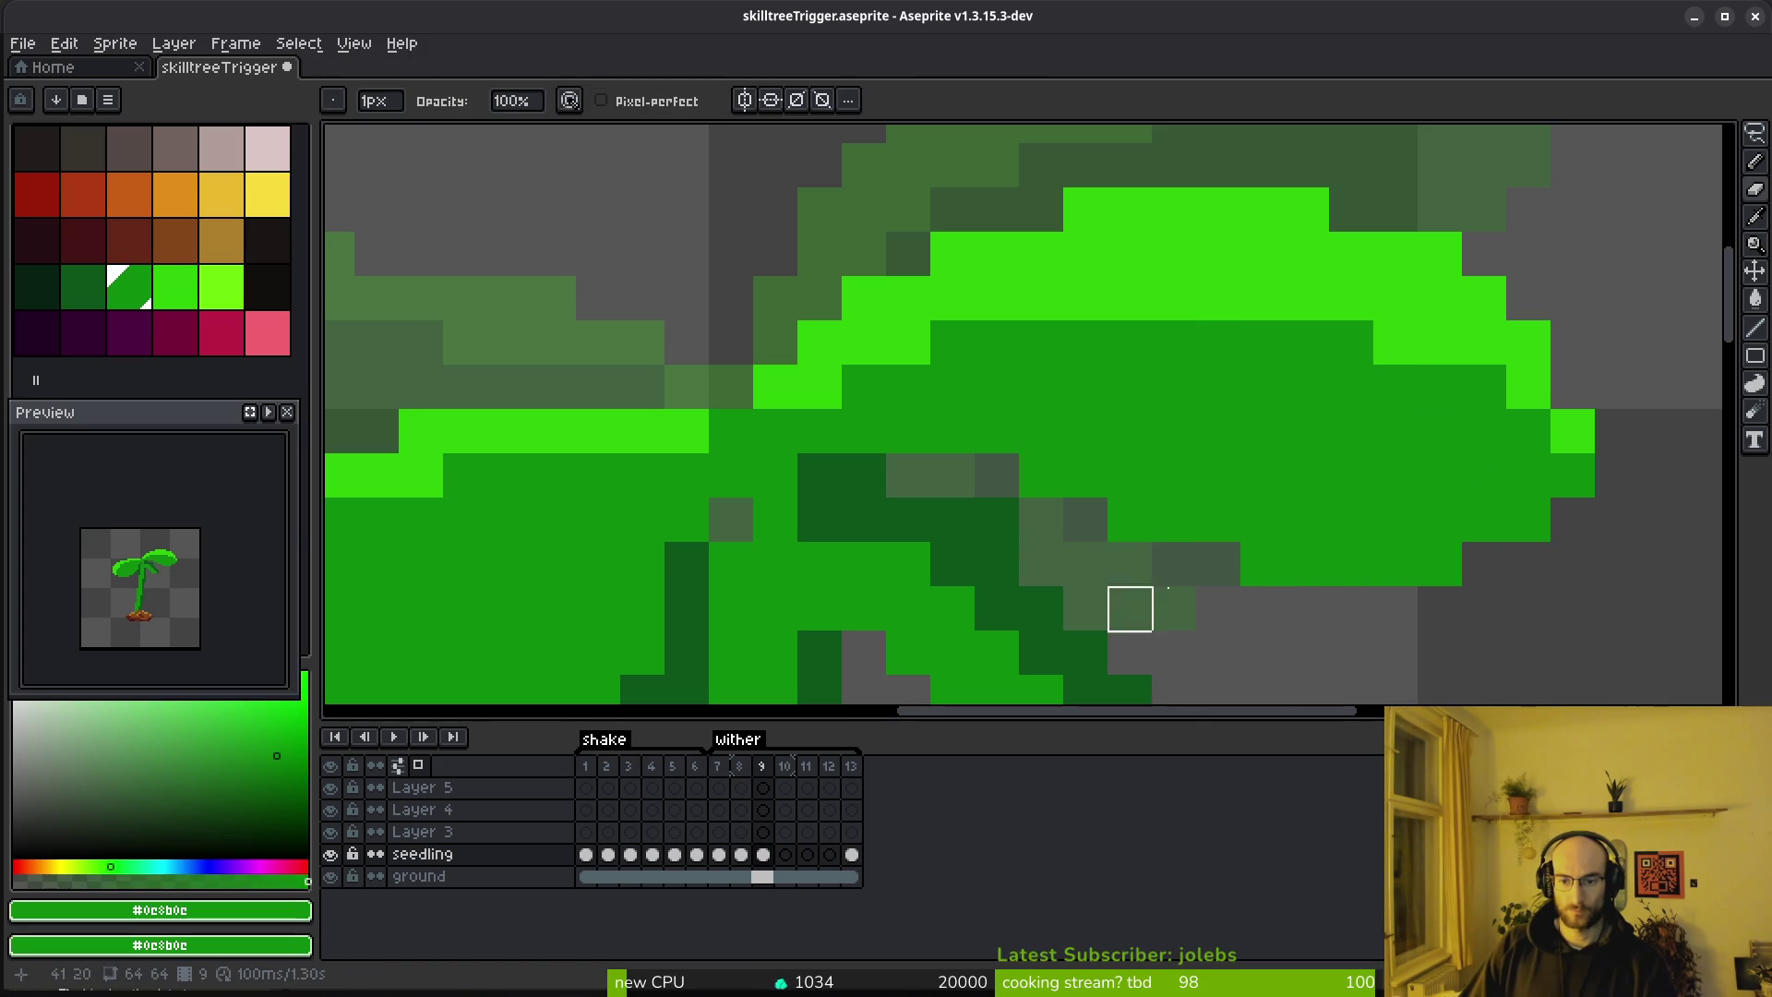
{"action": "scroll", "coordinate": [1132, 645], "scroll_direction": "down", "scroll_amount": 6}
{"action": "key", "text": "ctrl+s"}
{"action": "scroll", "coordinate": [1165, 385], "scroll_direction": "up", "scroll_amount": 6}
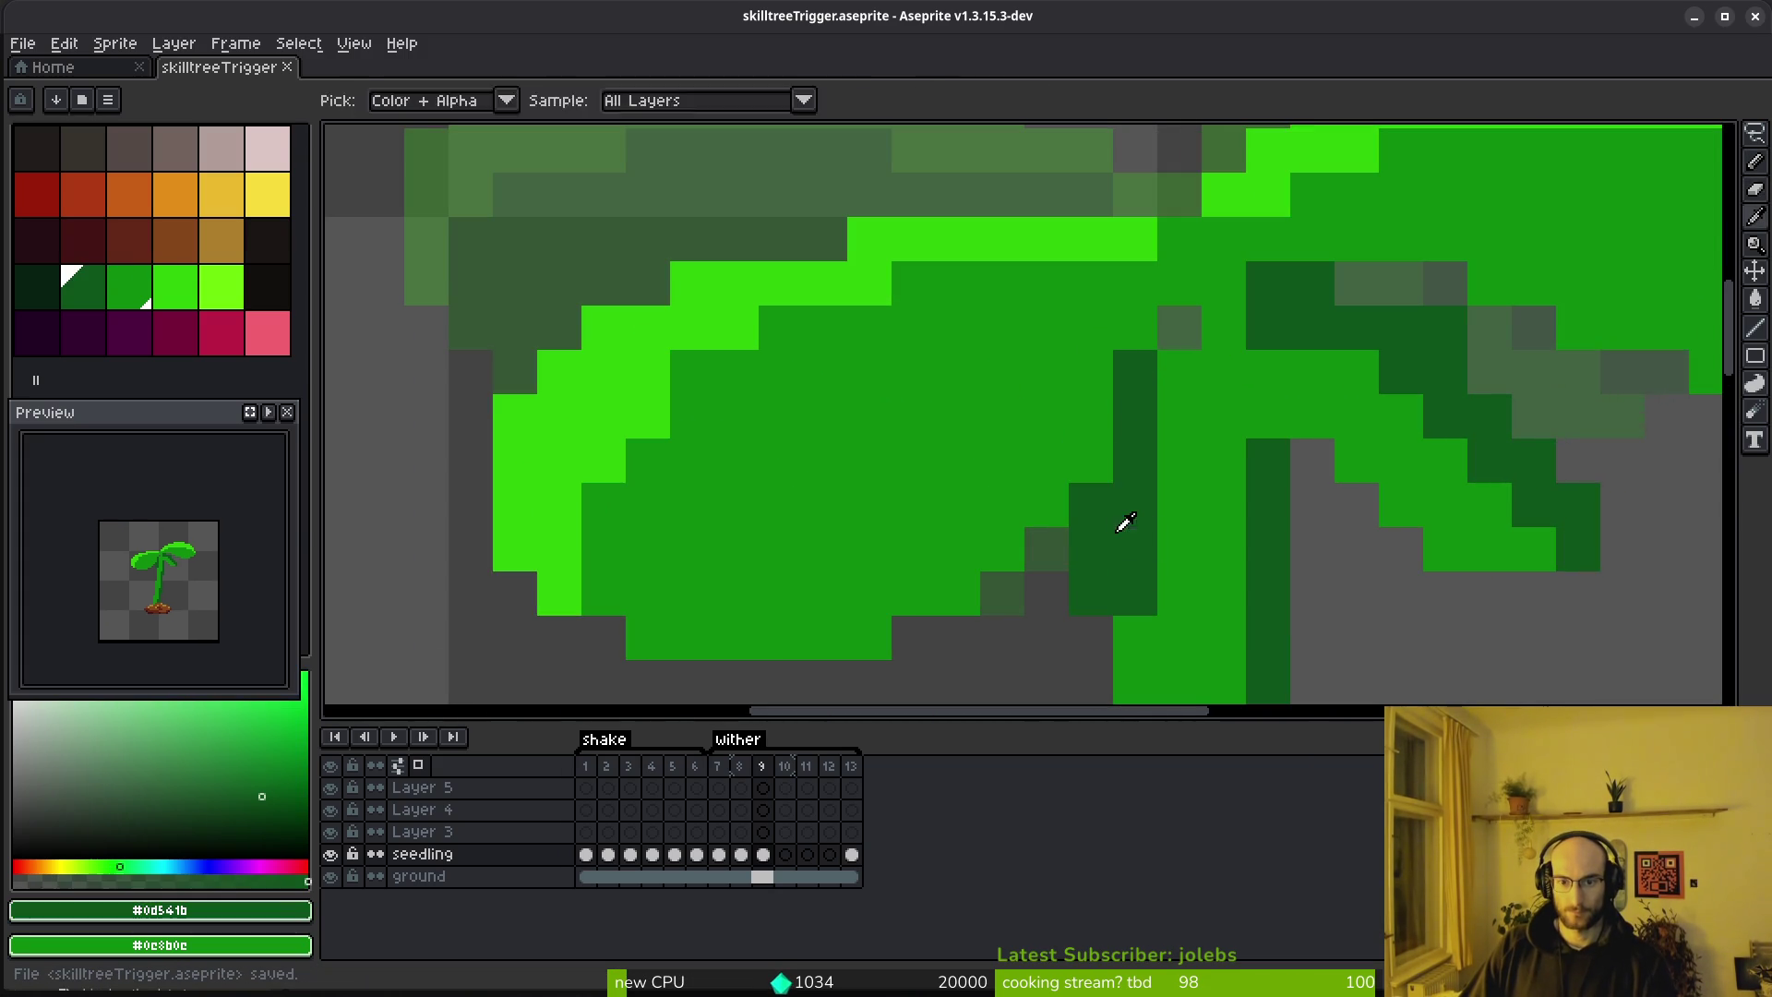
Clean up the dark green shadow under the right leaf, swapping stray pixels for new ones
{"action": "left_click", "coordinate": [1089, 472], "text": "alt"}
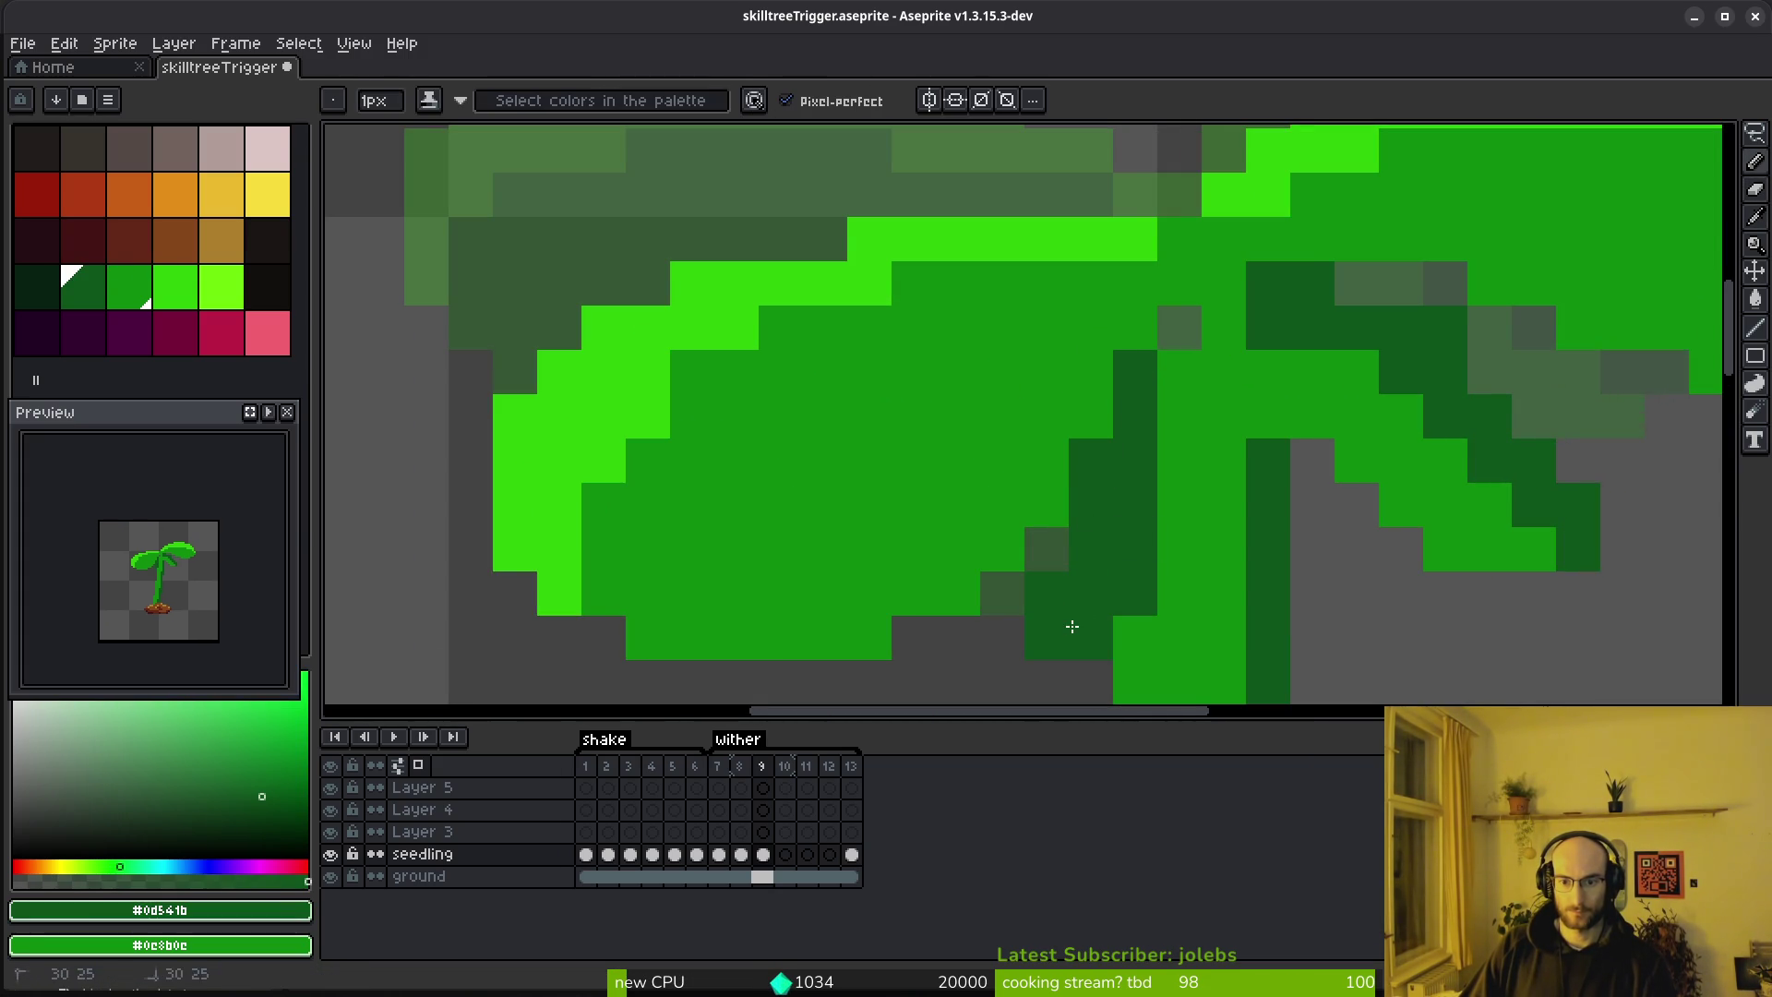
{"action": "scroll", "coordinate": [1071, 627], "scroll_direction": "right", "scroll_amount": 5}
{"action": "key", "text": "e"}
{"action": "left_click", "coordinate": [1104, 520]}
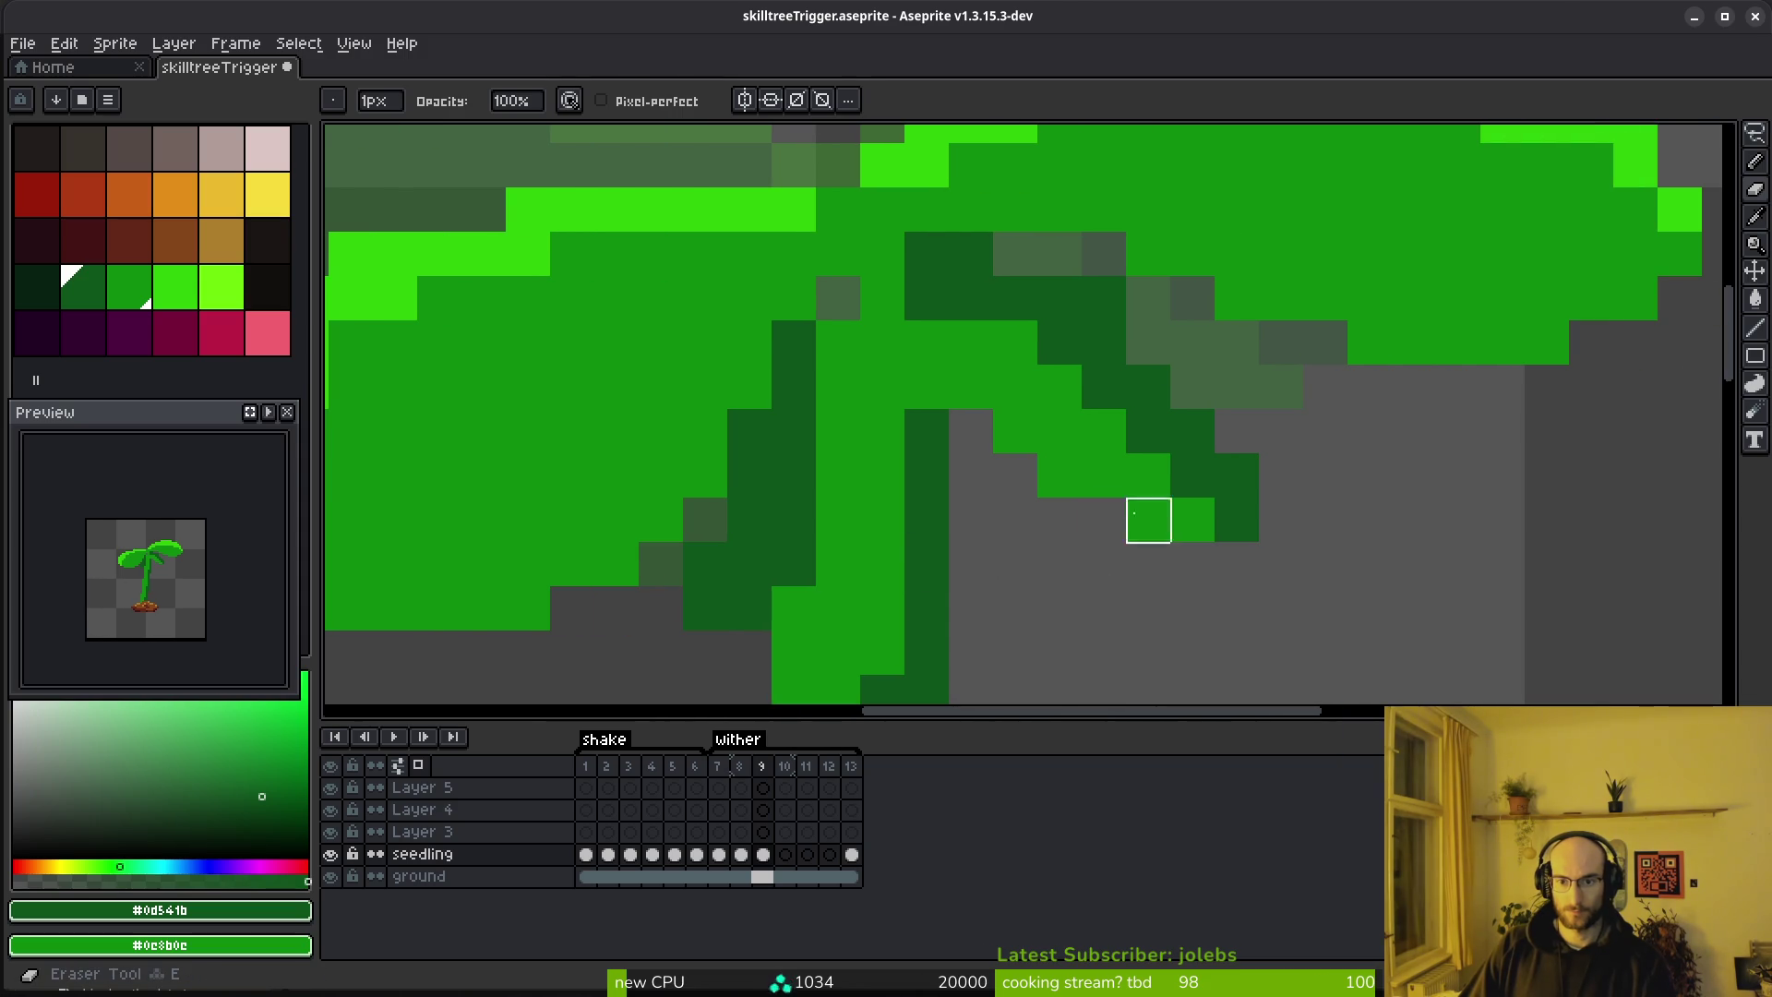
{"action": "left_click", "coordinate": [1104, 299]}
{"action": "key", "text": "b"}
{"action": "left_click", "coordinate": [1200, 502]}
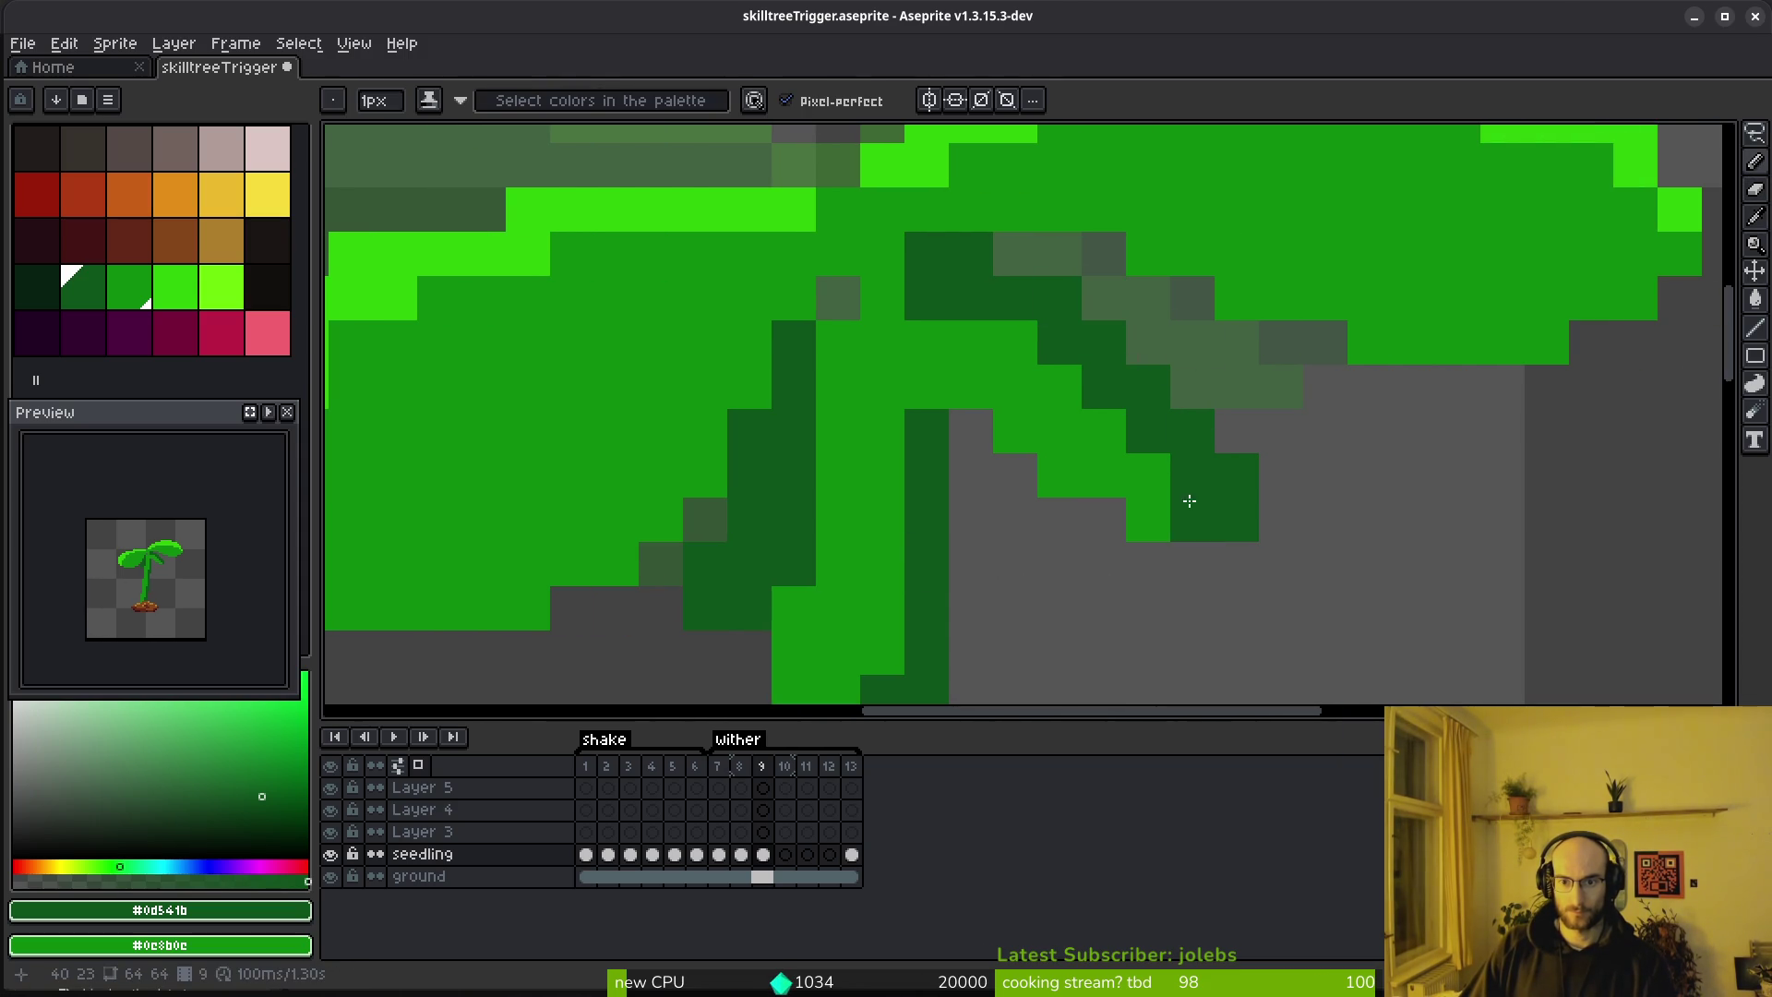
{"action": "left_click", "coordinate": [1147, 475]}
Remove two dark edge pixels, darken two leaf pixels, and trim one shadow pixel
{"action": "key", "text": "e"}
{"action": "left_click_drag", "start_coordinate": [1234, 470], "coordinate": [1234, 520]}
{"action": "key", "text": "b"}
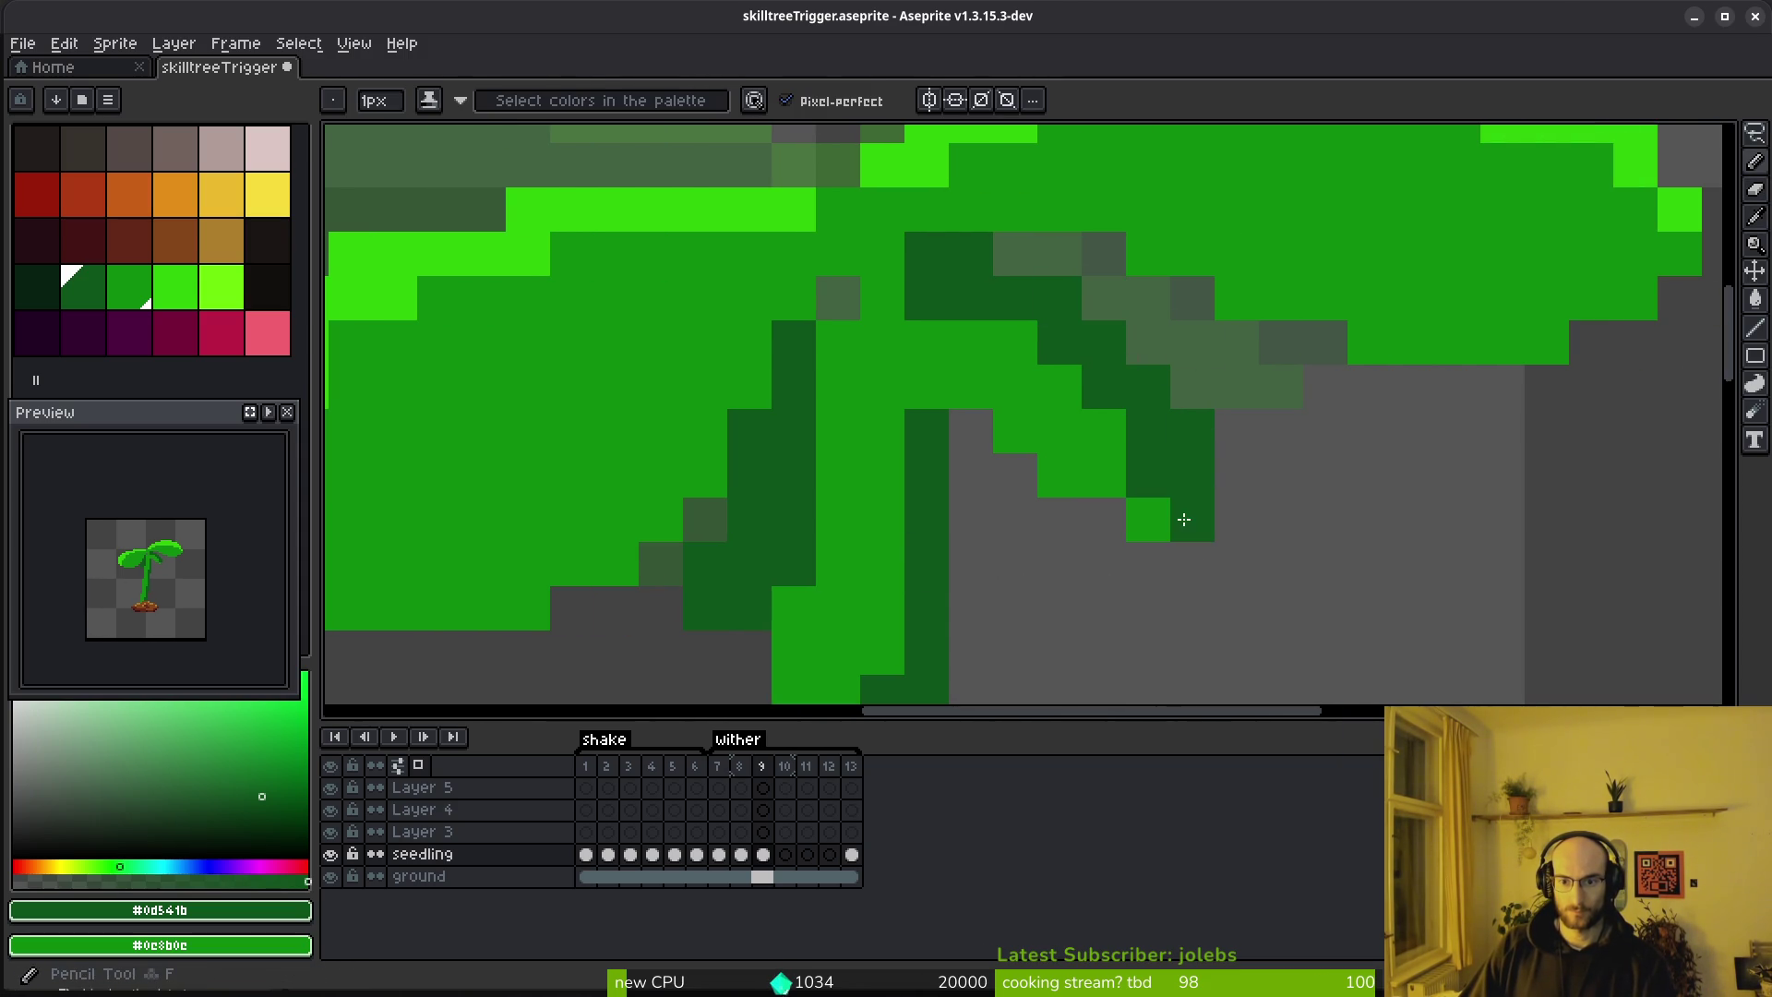
{"action": "left_click", "coordinate": [1104, 431]}
{"action": "left_click", "coordinate": [1060, 386]}
{"action": "key", "text": "e"}
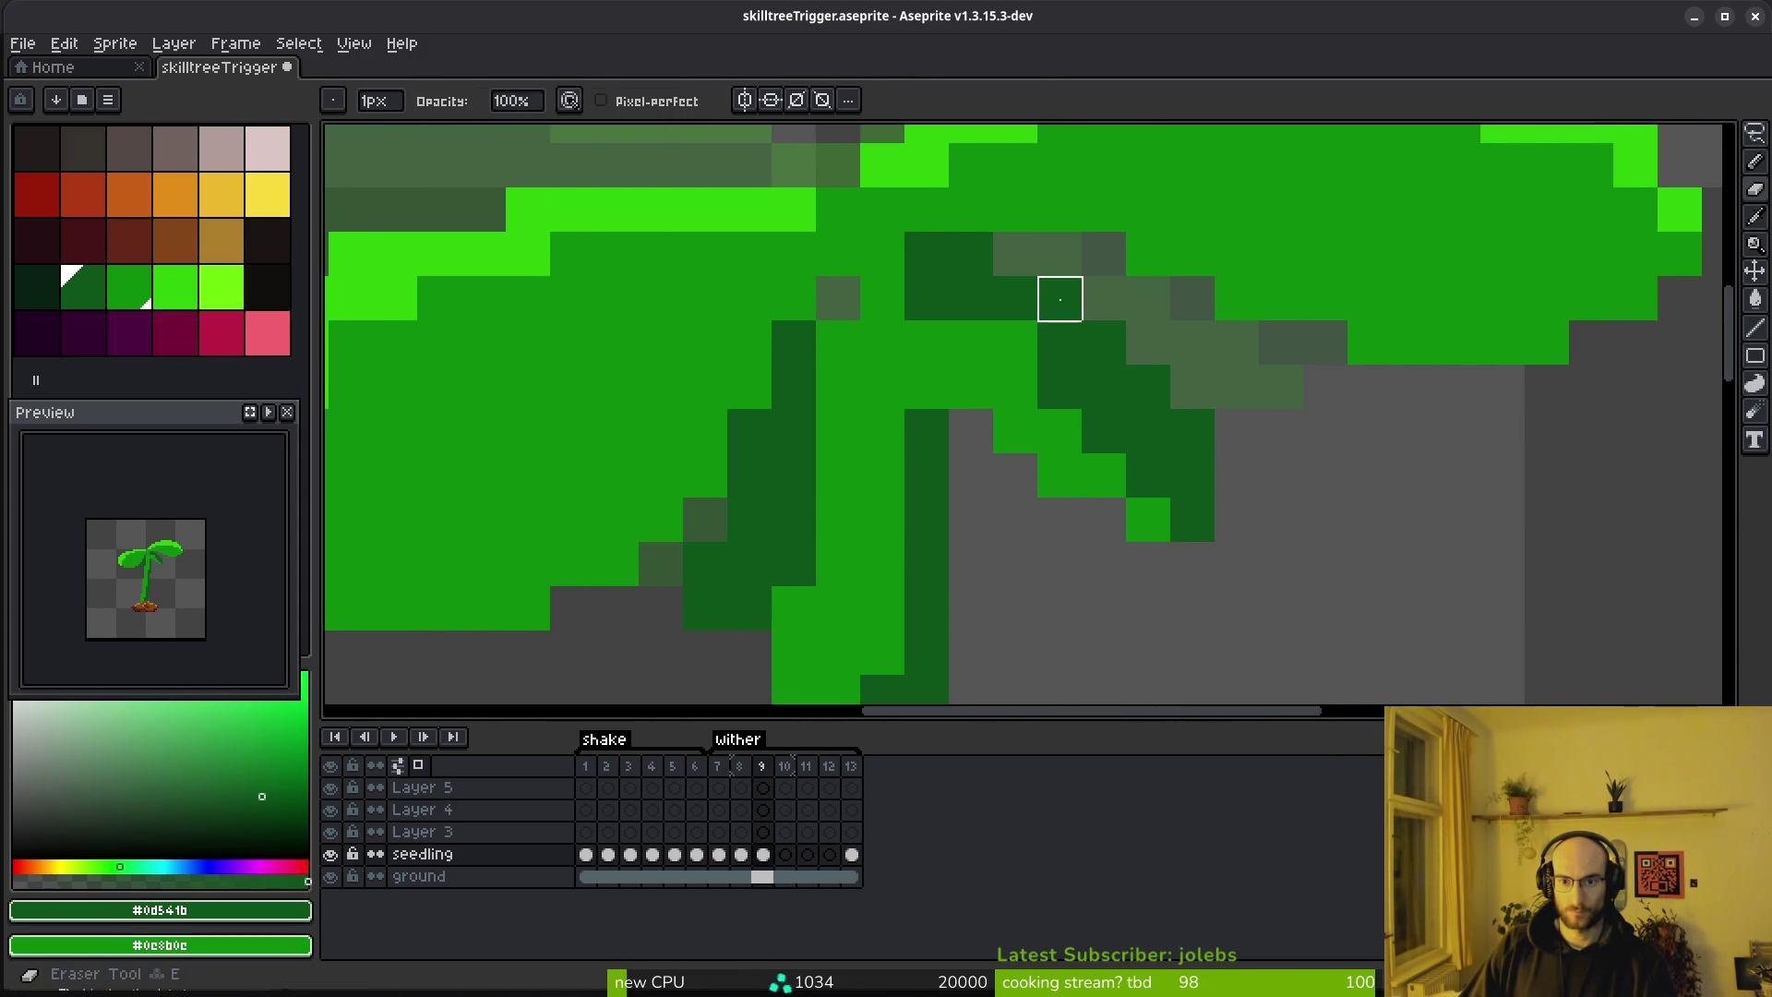
{"action": "left_click", "coordinate": [1193, 431]}
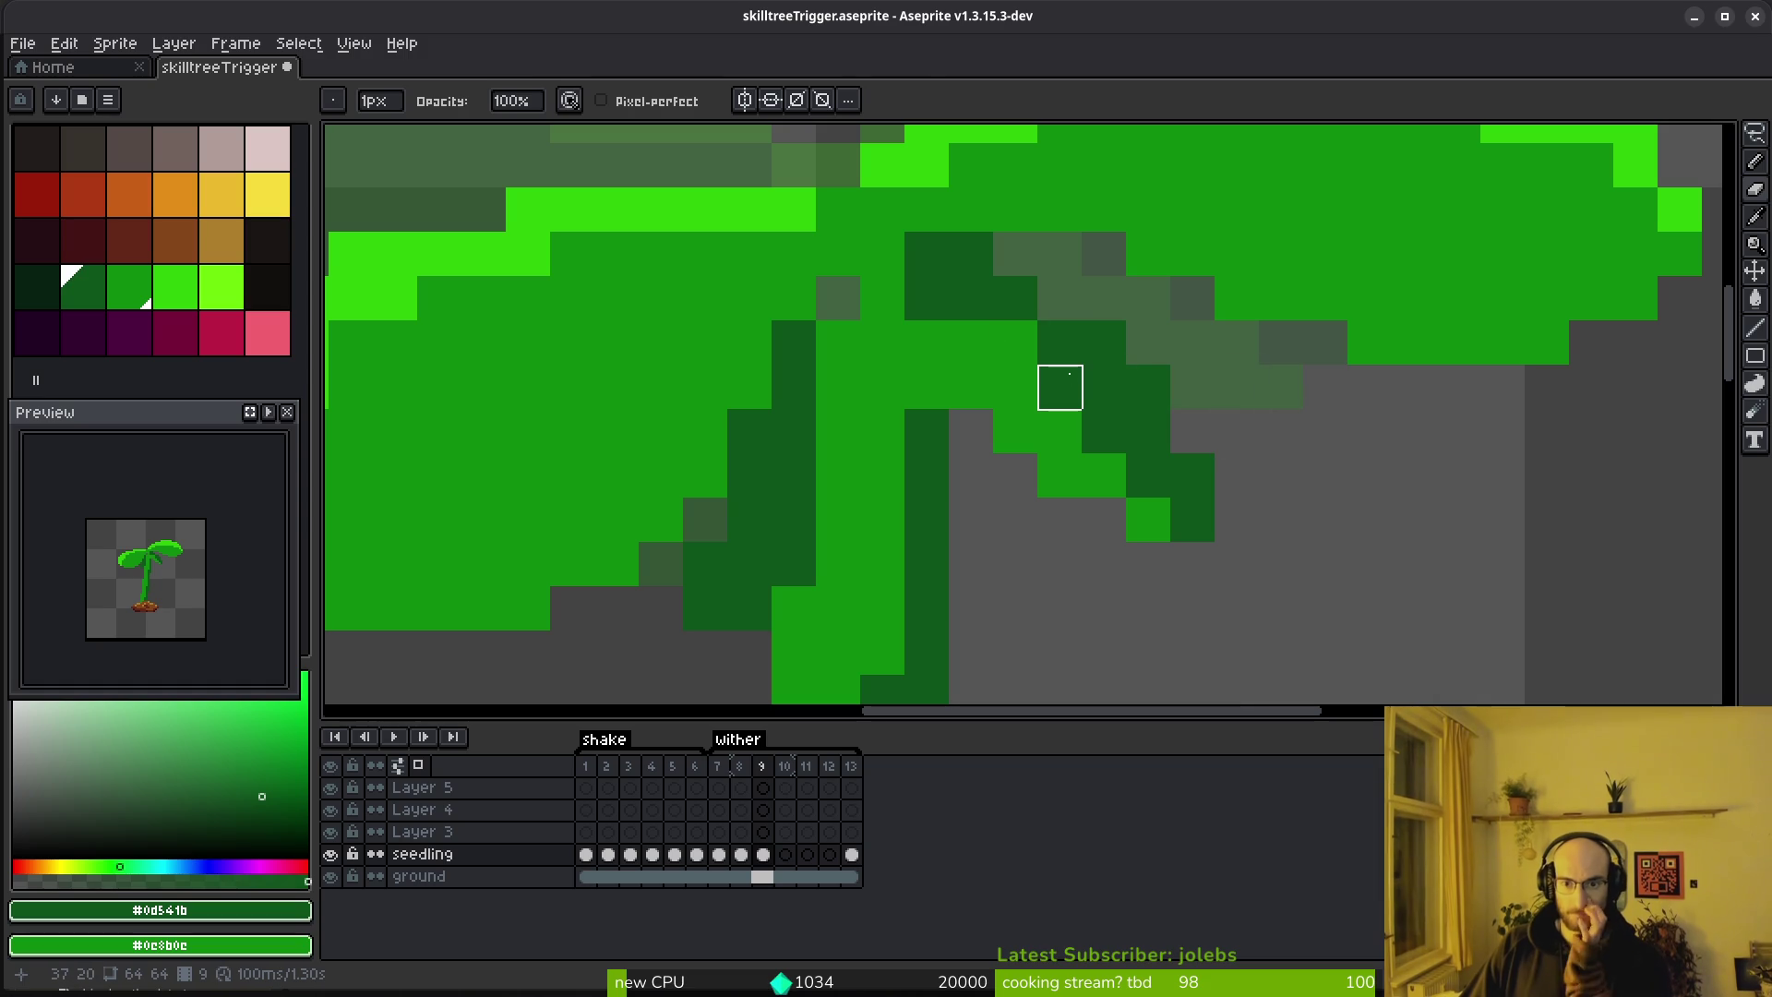
{"action": "key", "text": "b"}
Repaint a dark leaf pixel in the mid green leaf colour
{"action": "scroll", "coordinate": [1143, 422], "scroll_direction": "down", "scroll_amount": 1}
{"action": "scroll", "coordinate": [1021, 359], "scroll_direction": "up", "scroll_amount": 1}
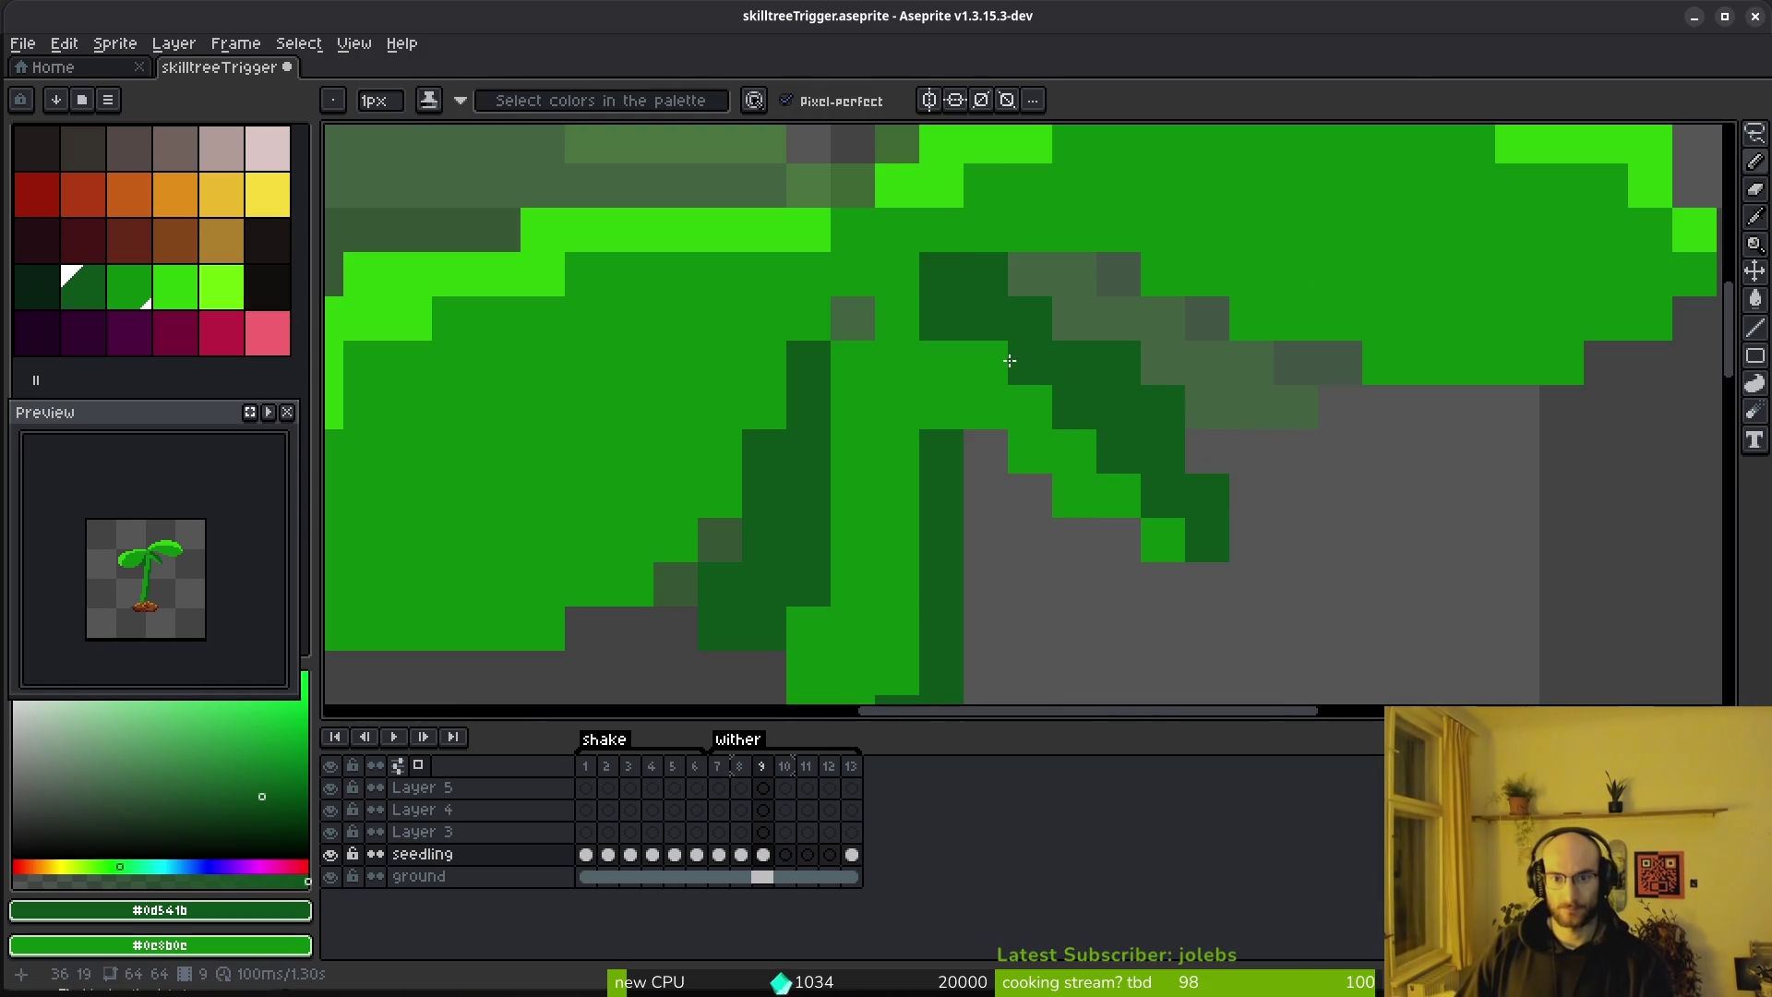
{"action": "left_click", "coordinate": [989, 230], "text": "alt"}
{"action": "left_click", "coordinate": [937, 265]}
{"action": "scroll", "coordinate": [1001, 404], "scroll_direction": "down", "scroll_amount": 1}
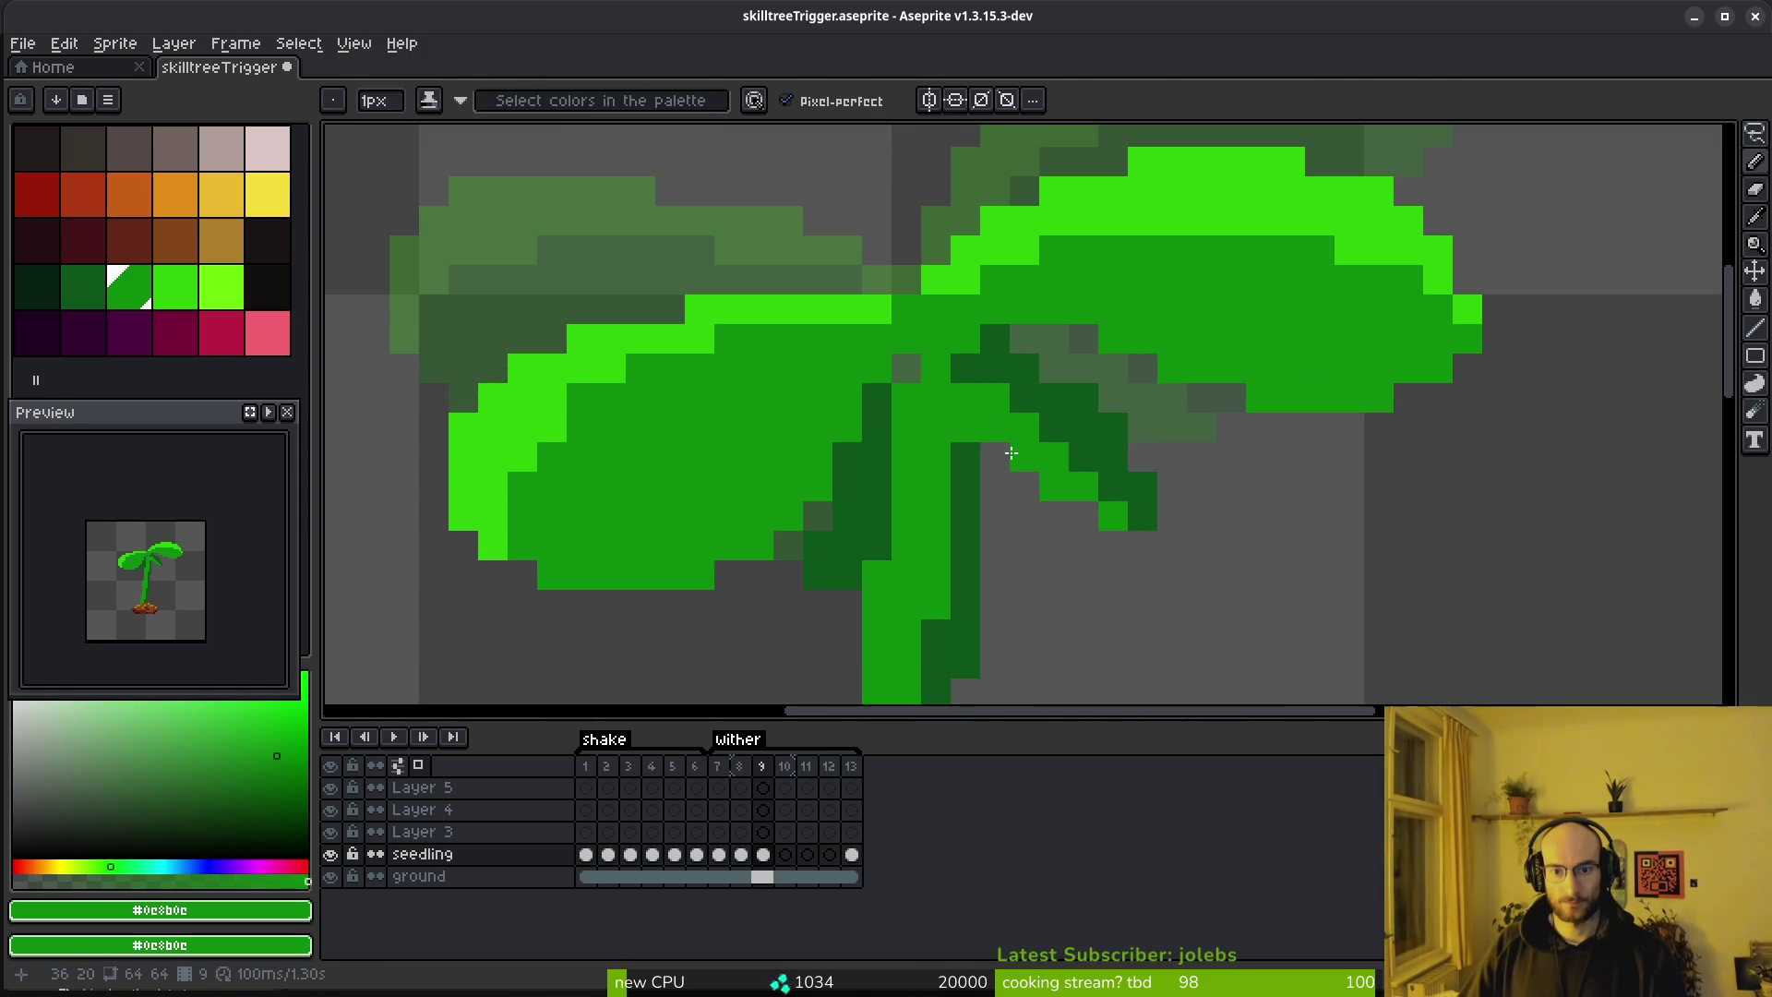
Add three light green highlight pixels on the leaf
{"action": "key", "text": "e"}
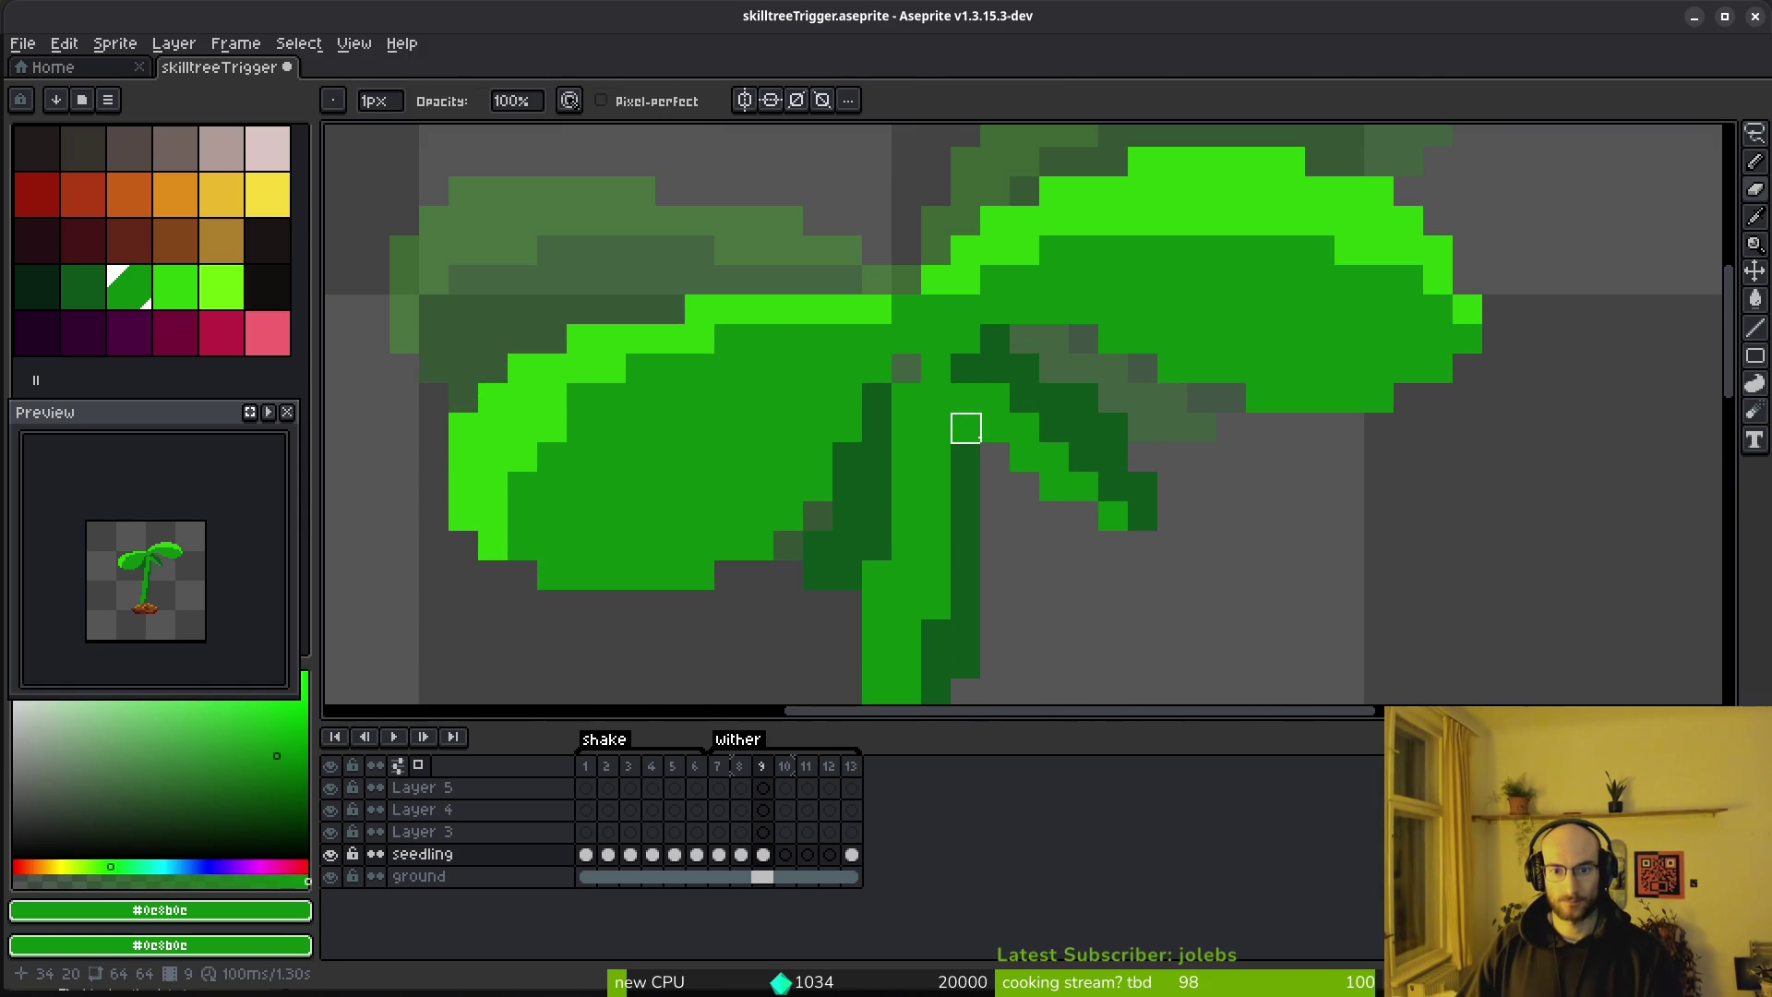
{"action": "scroll", "coordinate": [1113, 487], "scroll_direction": "down", "scroll_amount": 5}
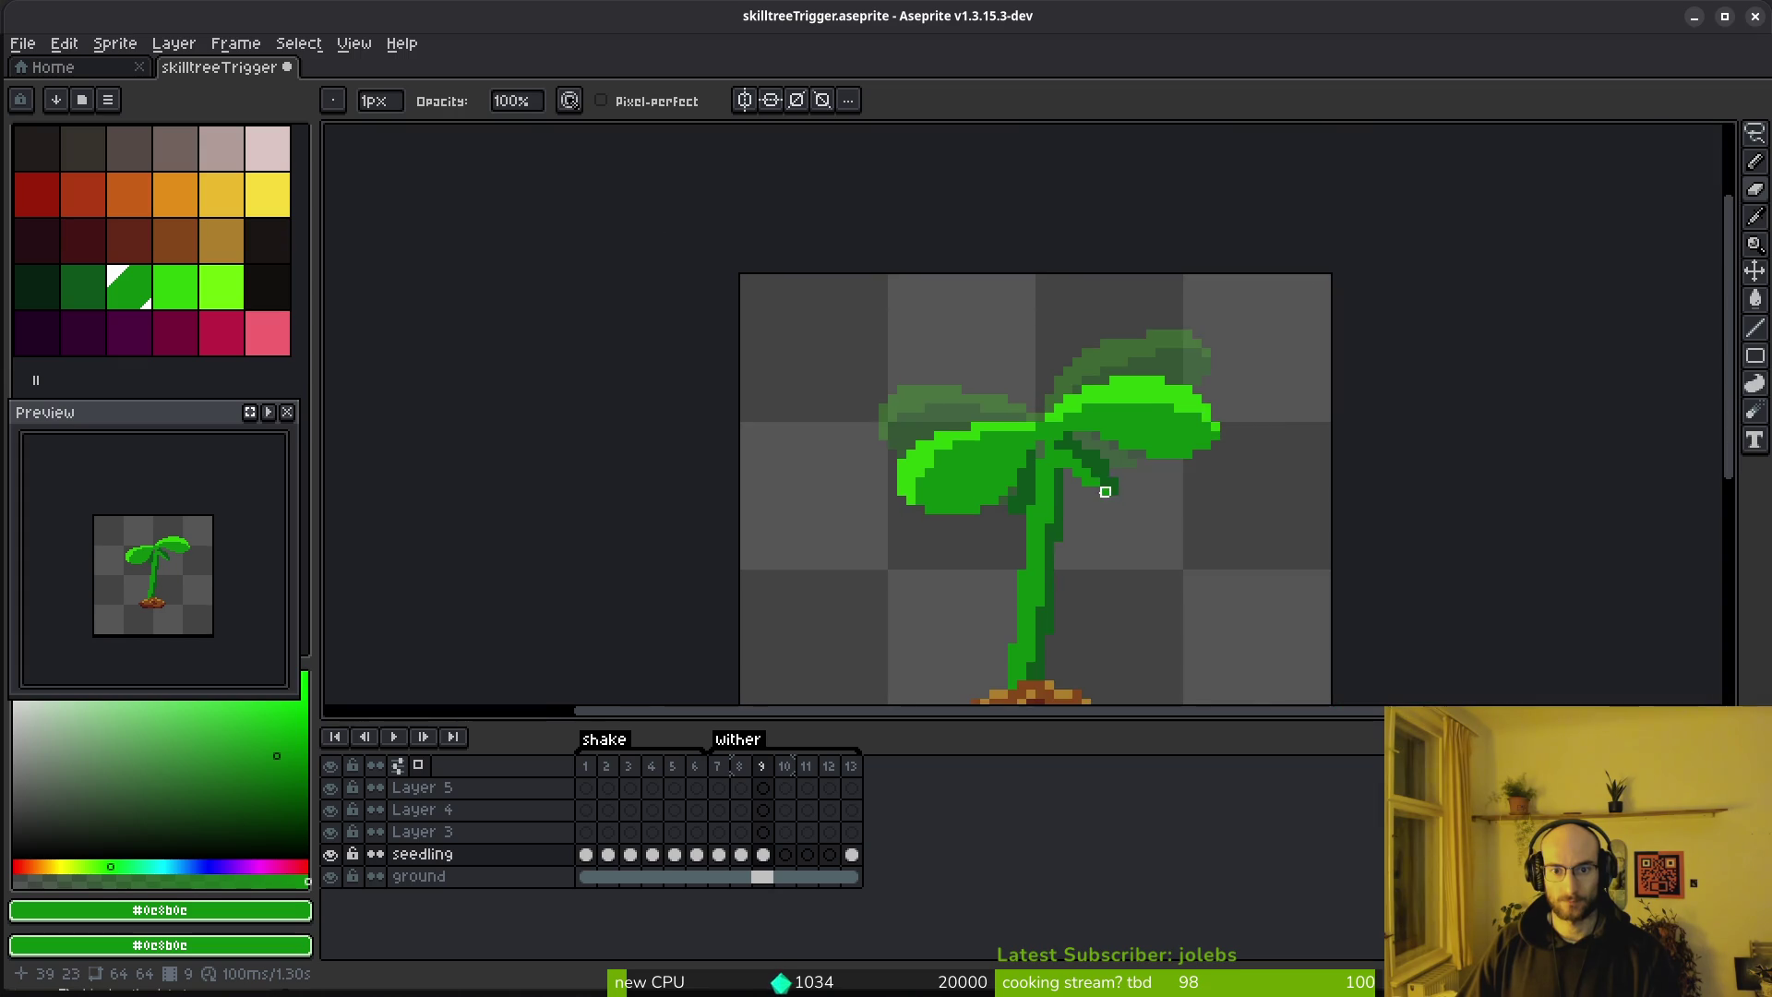
{"action": "scroll", "coordinate": [1068, 492], "scroll_direction": "up", "scroll_amount": 5}
{"action": "left_click", "coordinate": [933, 270], "text": "alt"}
{"action": "key", "text": "b"}
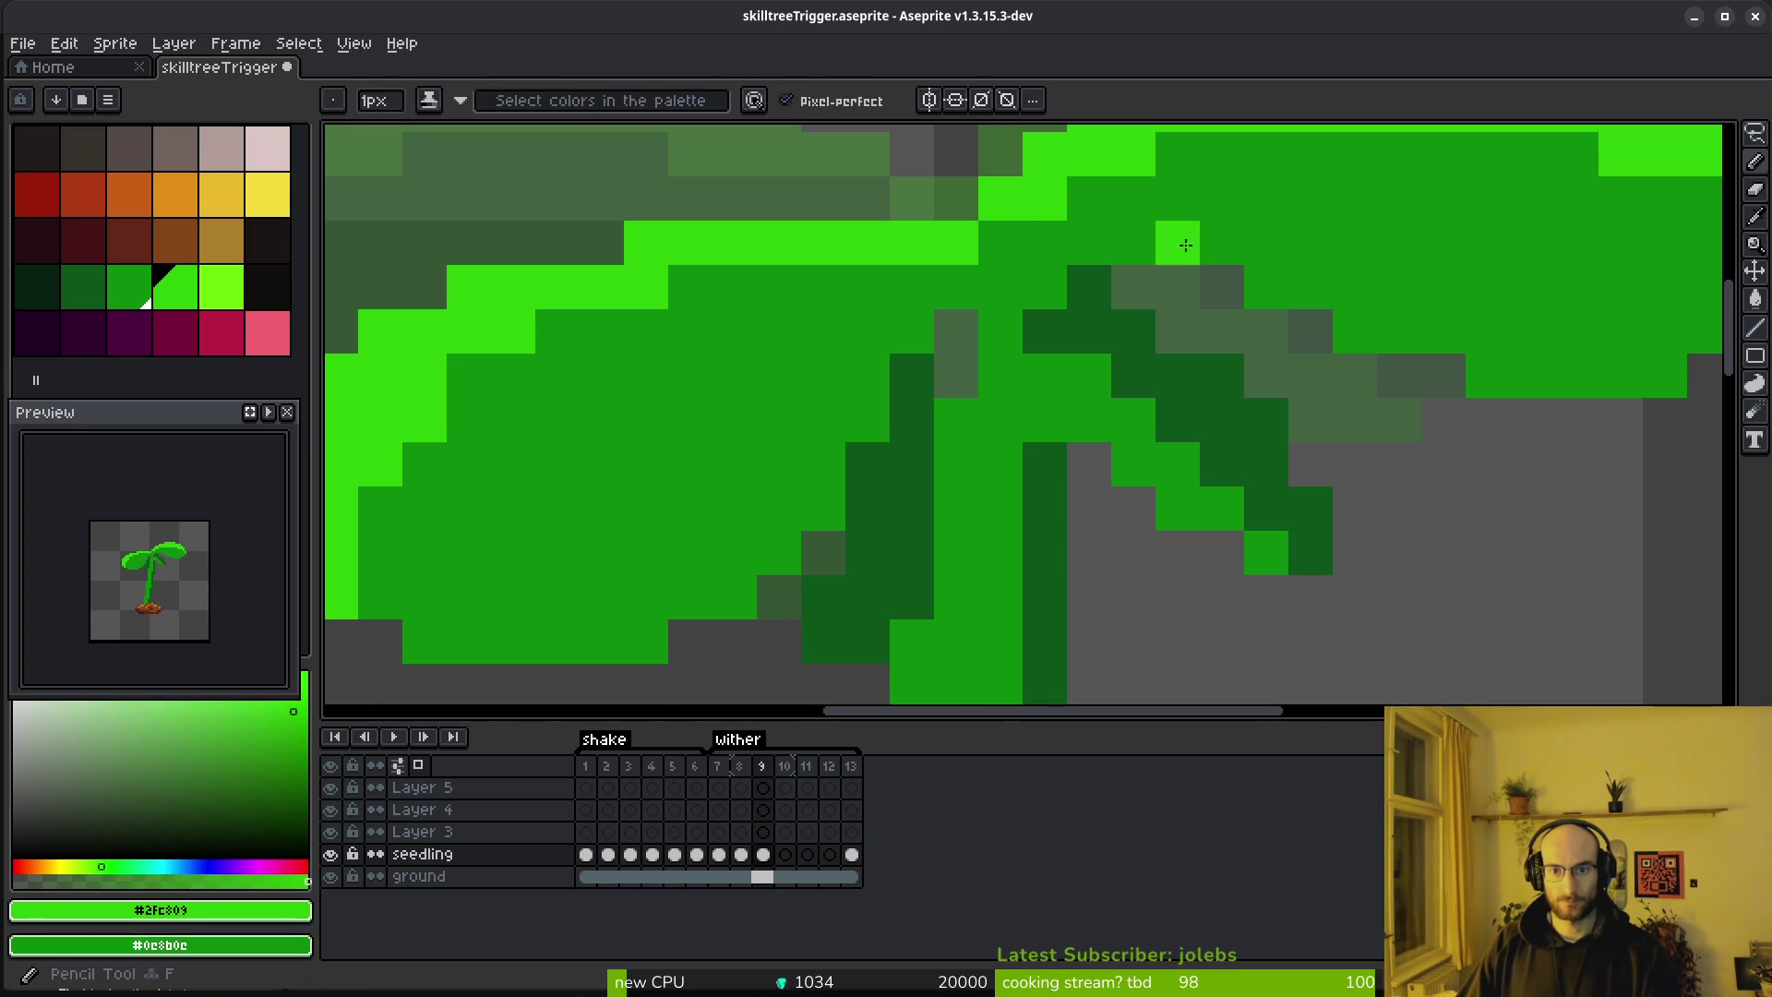
{"action": "scroll", "coordinate": [1116, 332], "scroll_direction": "down", "scroll_amount": 5}
{"action": "scroll", "coordinate": [1058, 323], "scroll_direction": "up", "scroll_amount": 5}
{"action": "left_click", "coordinate": [836, 333]}
{"action": "left_click", "coordinate": [856, 394]}
{"action": "left_click", "coordinate": [761, 424]}
{"action": "scroll", "coordinate": [966, 450], "scroll_direction": "down", "scroll_amount": 5}
Move to the next frame and choose brown as the drawing colour
{"action": "key", "text": "period"}
{"action": "scroll", "coordinate": [983, 505], "scroll_direction": "down", "scroll_amount": 1}
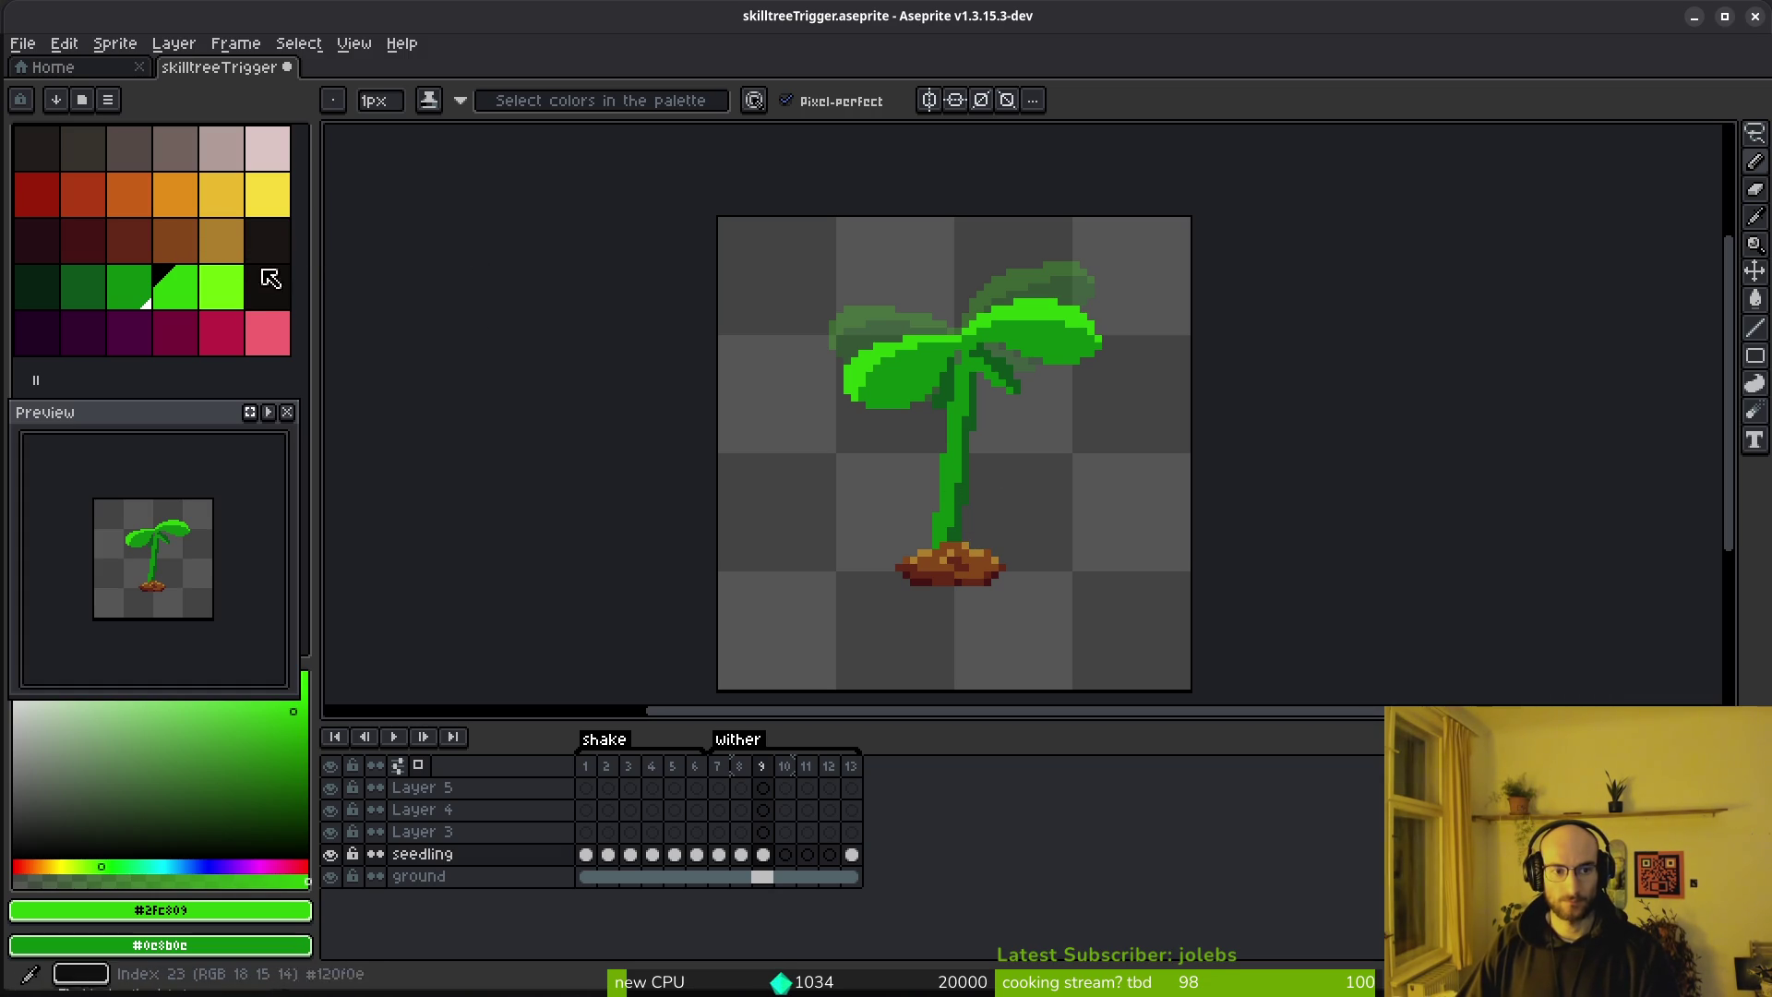
{"action": "left_click", "coordinate": [176, 240]}
Paint a brown wither spot on the right leaf
{"action": "scroll", "coordinate": [986, 373], "scroll_direction": "up", "scroll_amount": 3}
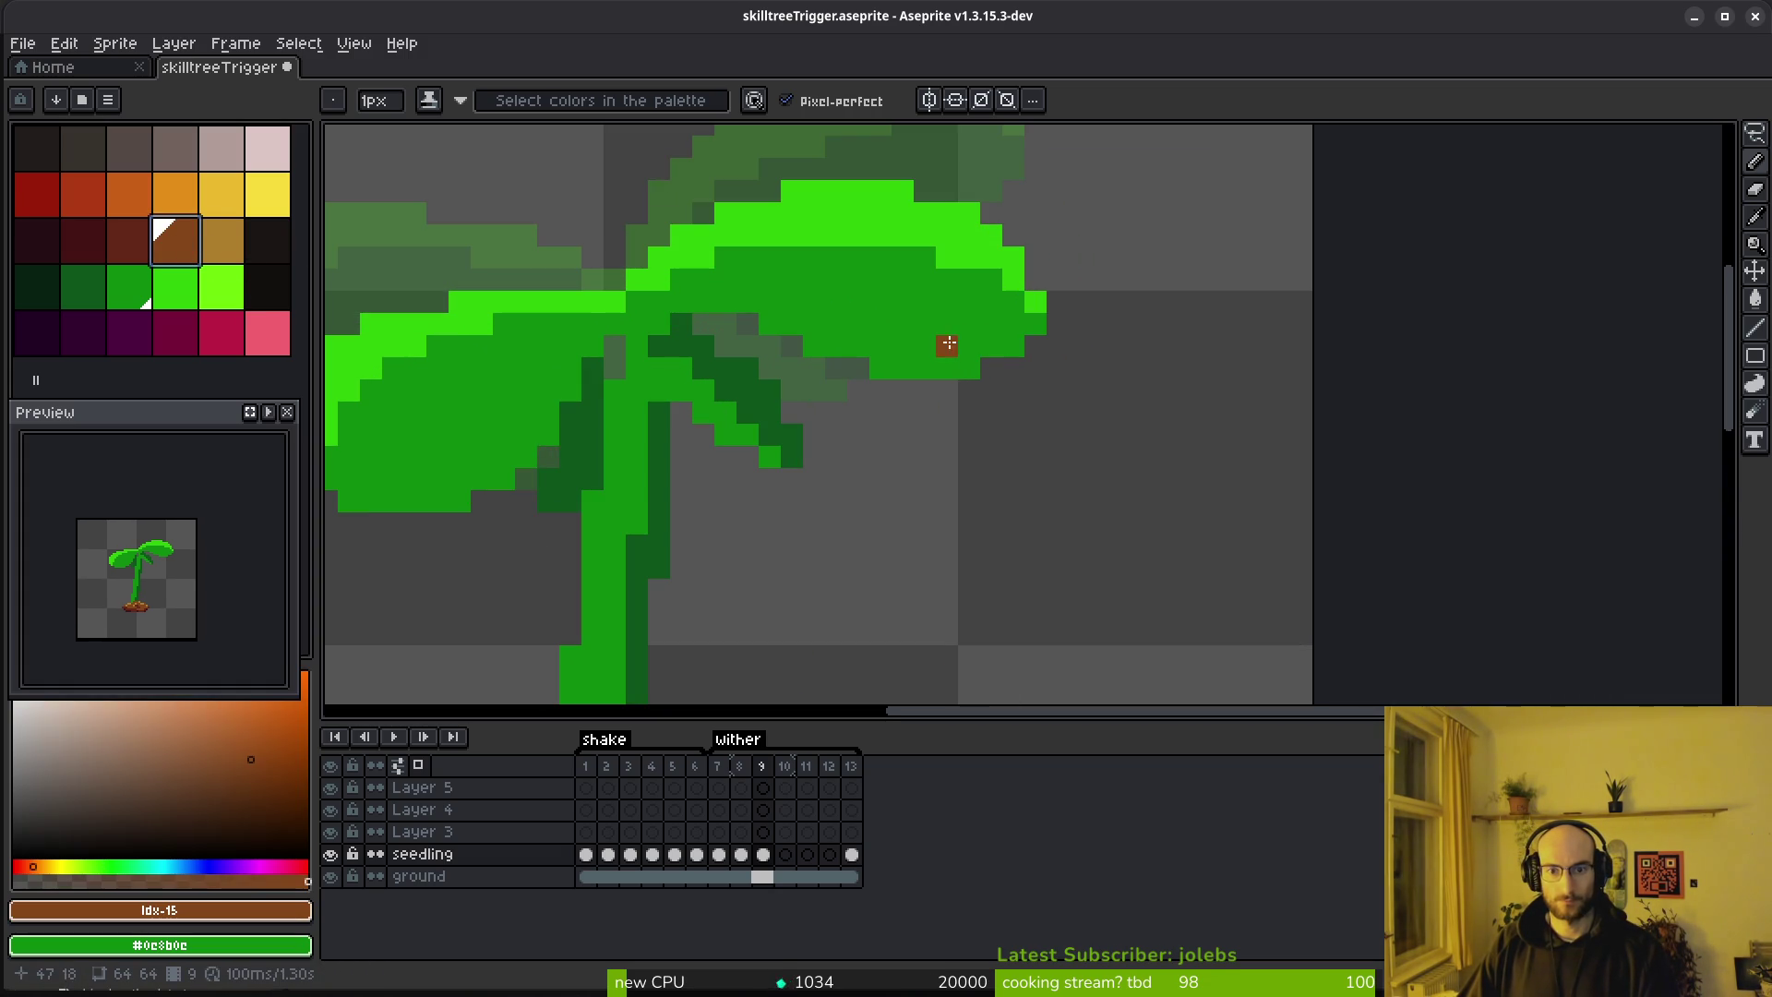
{"action": "left_click", "coordinate": [953, 346]}
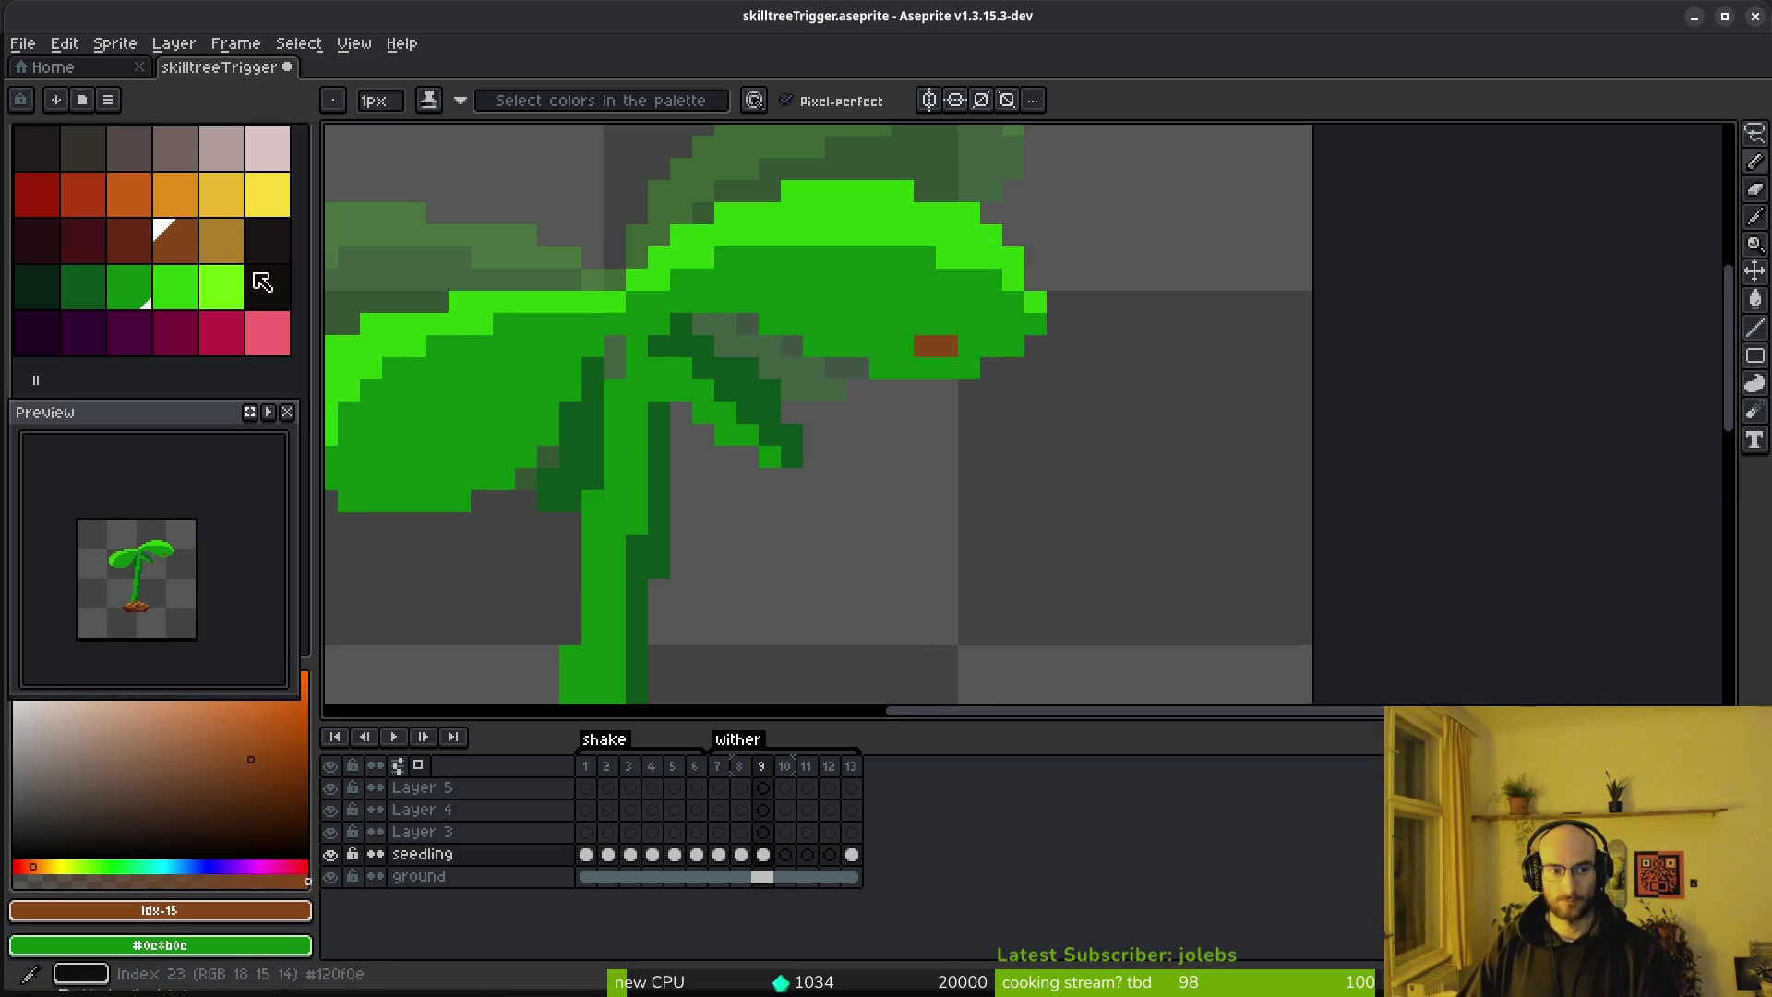
{"action": "left_click", "coordinate": [130, 240]}
{"action": "left_click", "coordinate": [956, 342]}
{"action": "key", "text": "ctrl+z"}
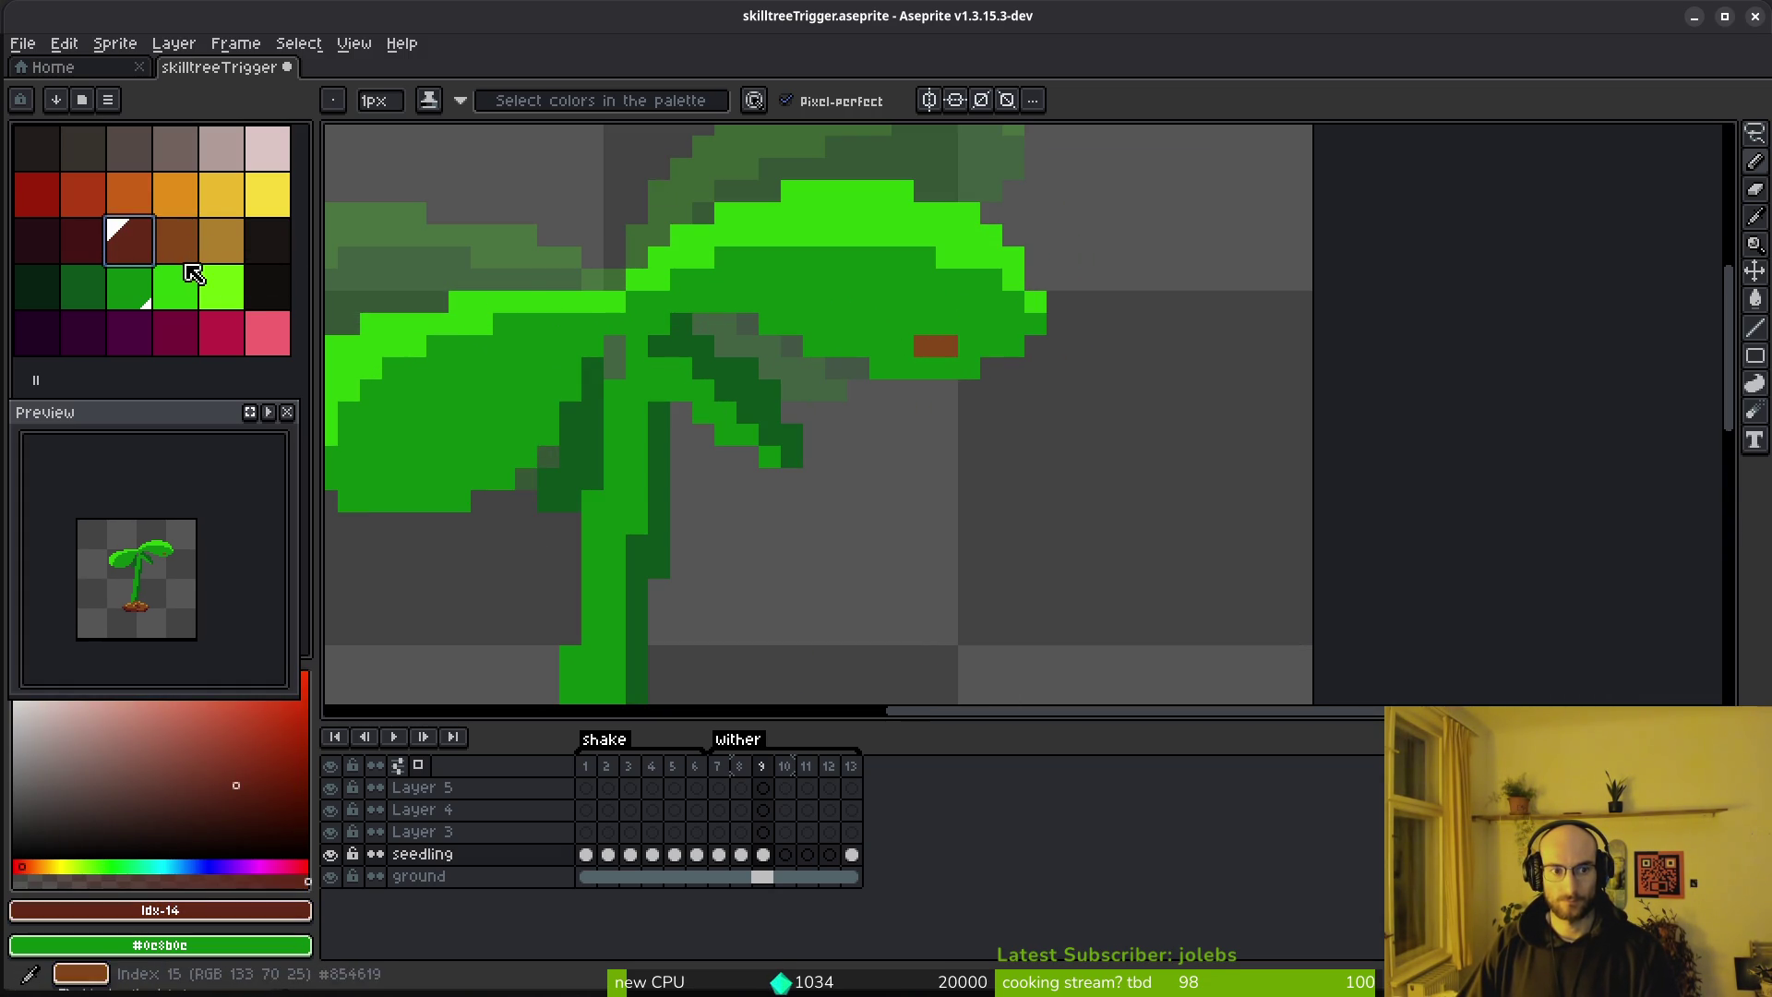
{"action": "key", "text": "0"}
{"action": "left_click", "coordinate": [899, 332]}
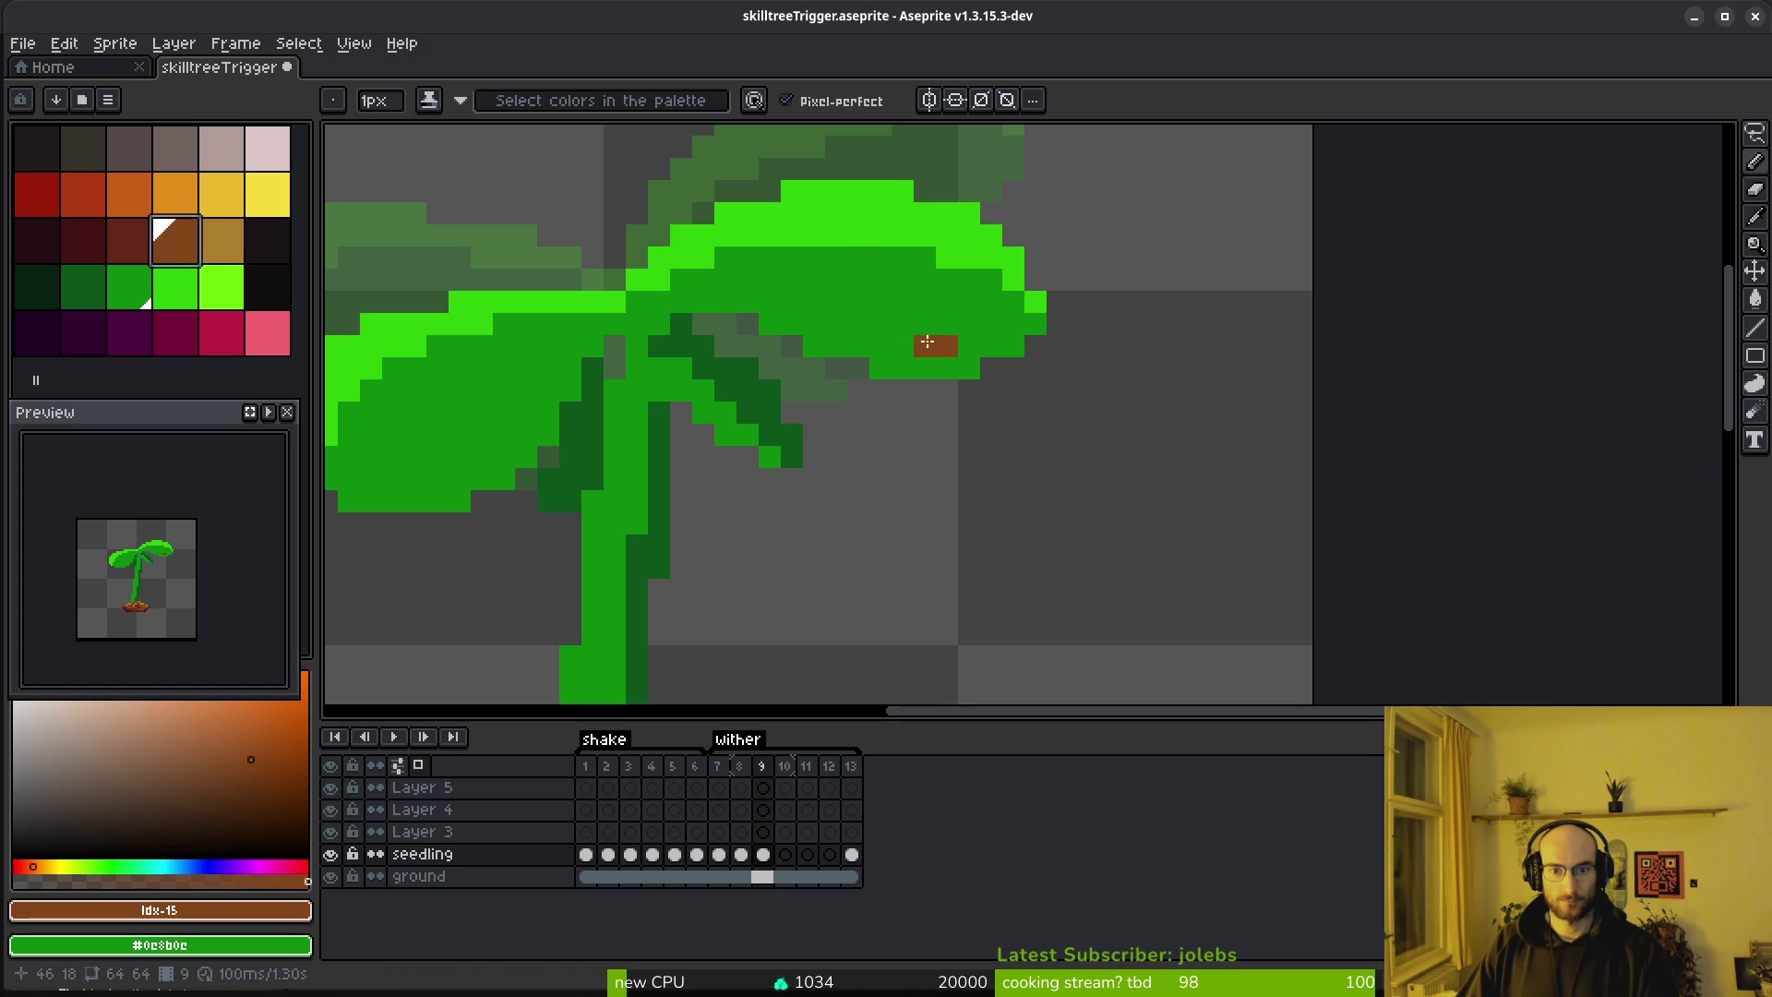
Add three dark-red pixels along the right leaf and a brown pixel above the spot
{"action": "left_click", "coordinate": [129, 240]}
{"action": "left_click", "coordinate": [947, 346]}
{"action": "left_click", "coordinate": [902, 346]}
{"action": "left_click", "coordinate": [792, 346]}
{"action": "scroll", "coordinate": [855, 354], "scroll_direction": "down", "scroll_amount": 6}
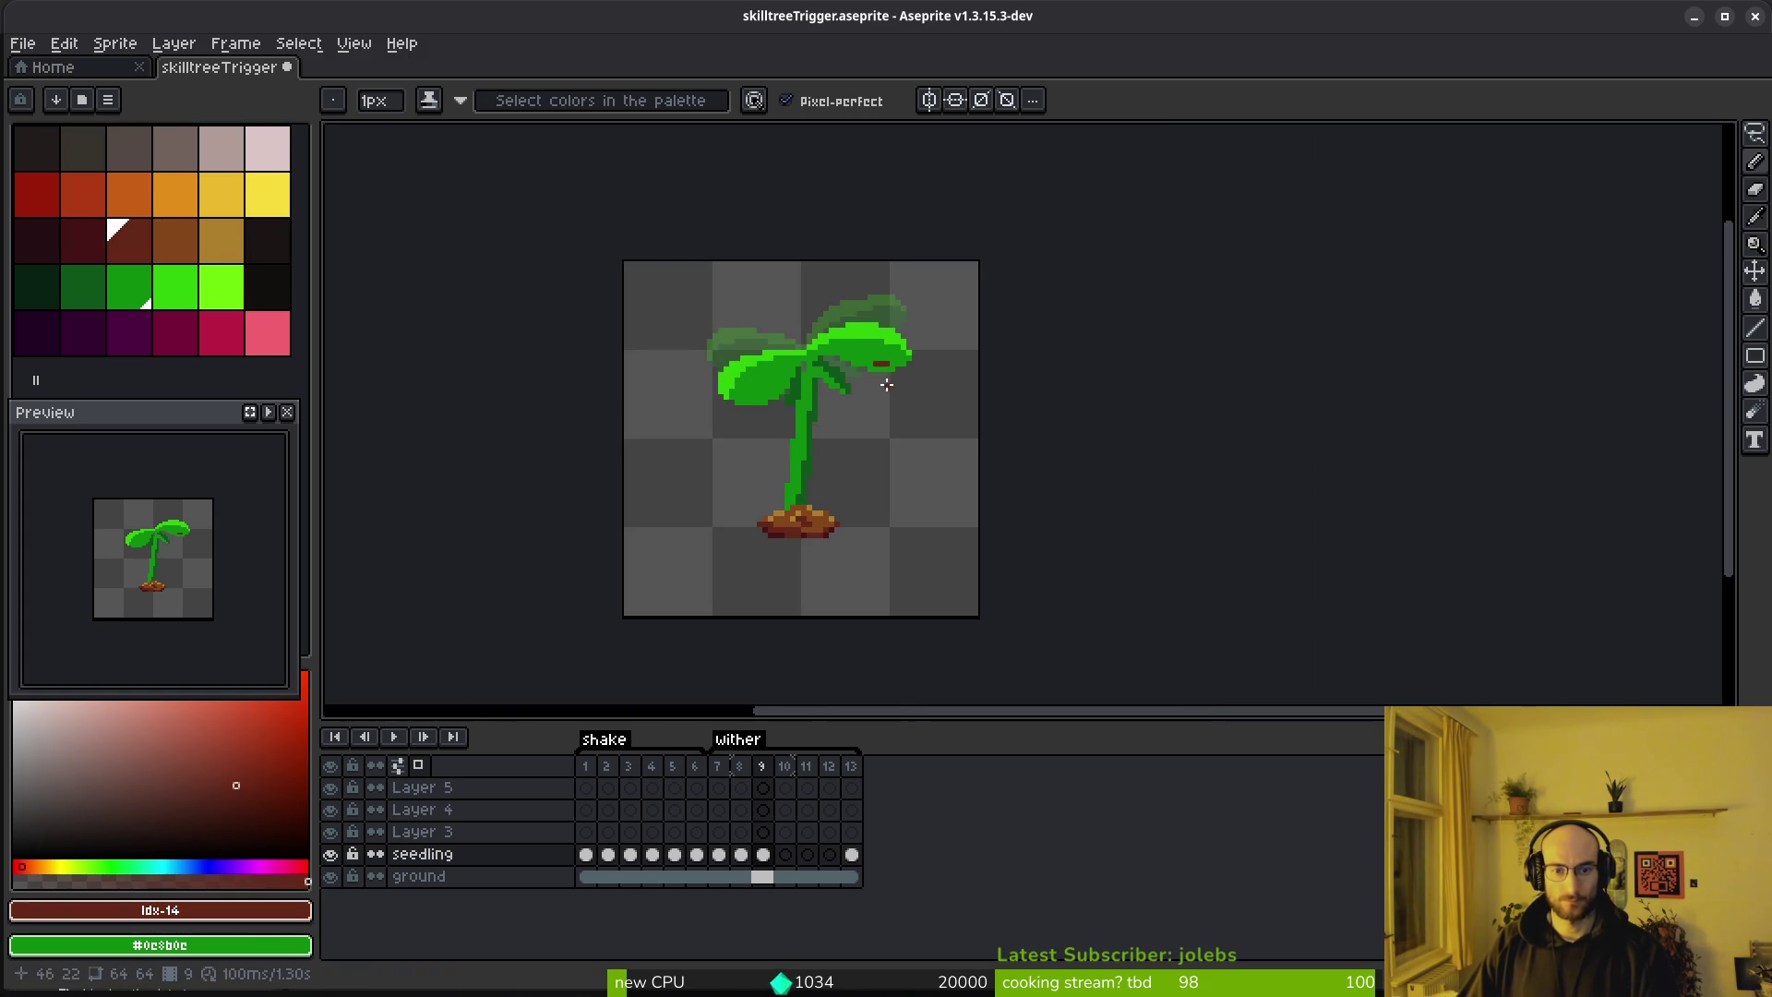
{"action": "scroll", "coordinate": [884, 383], "scroll_direction": "up", "scroll_amount": 4}
{"action": "left_click", "coordinate": [162, 254]}
{"action": "scroll", "coordinate": [931, 291], "scroll_direction": "up", "scroll_amount": 3}
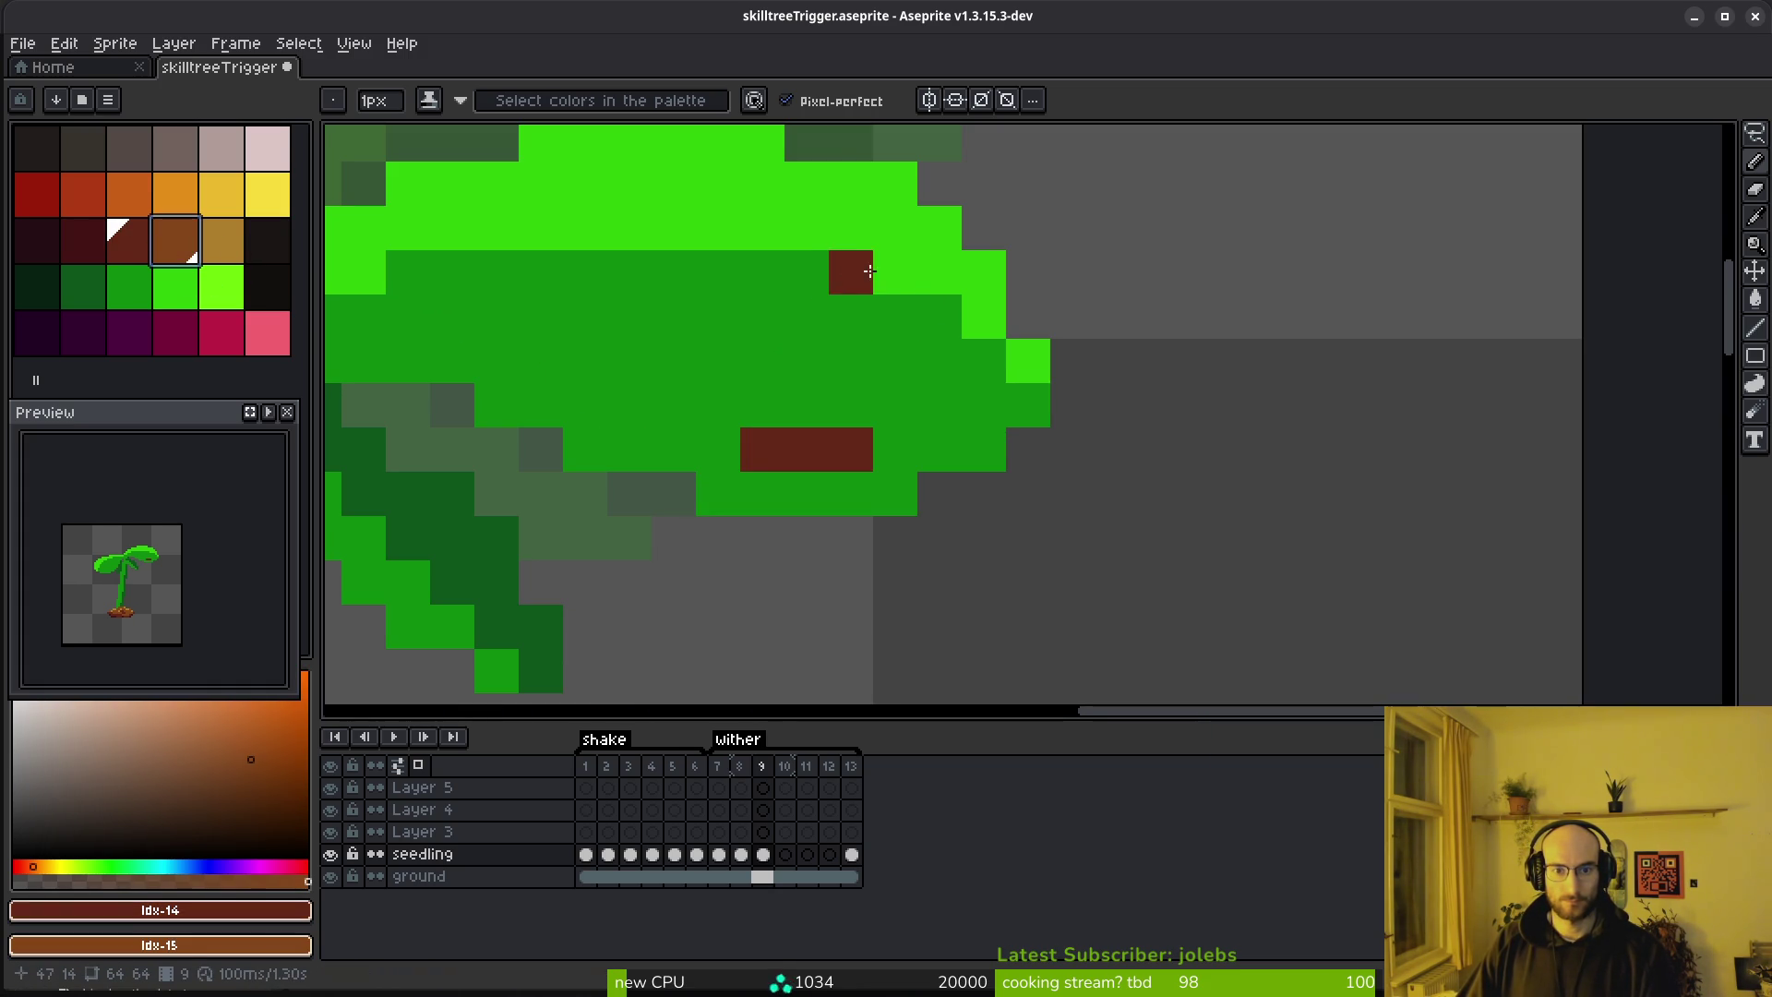
{"action": "left_click", "coordinate": [851, 229]}
Extend the dark-red streak up the leaf and add brown and dark-red spots on the left leaf
{"action": "scroll", "coordinate": [981, 384], "scroll_direction": "down", "scroll_amount": 4}
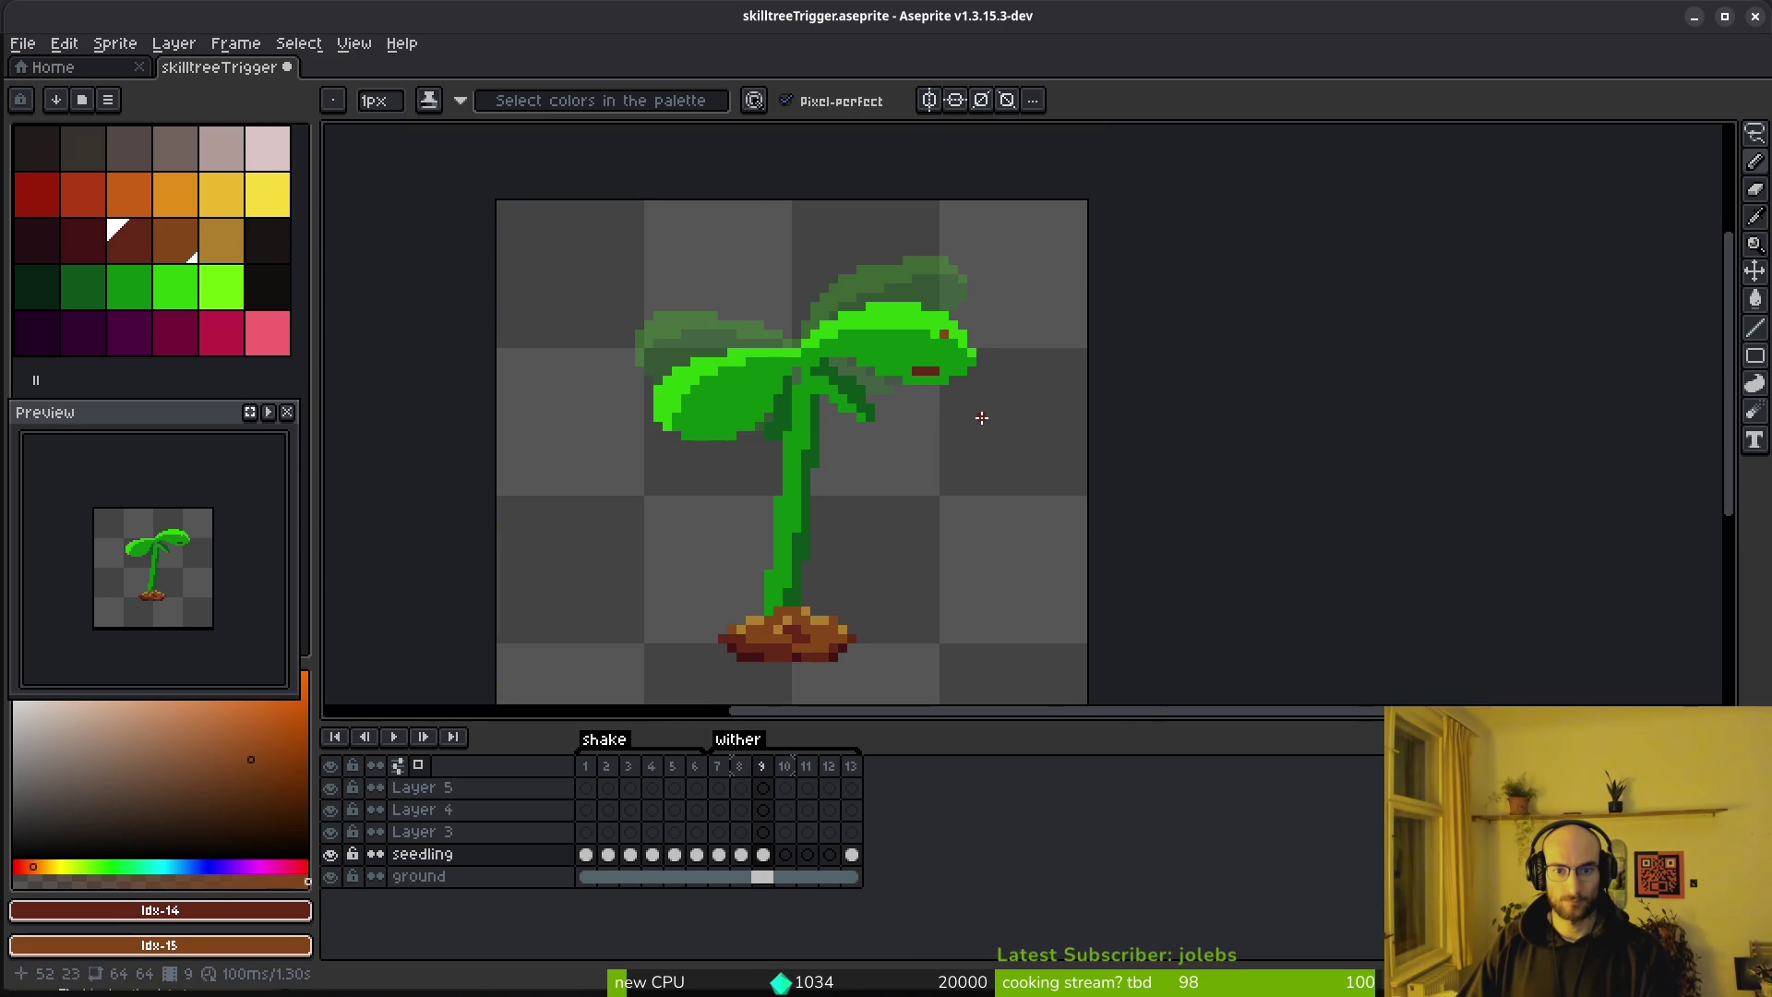
{"action": "scroll", "coordinate": [960, 378], "scroll_direction": "up", "scroll_amount": 4}
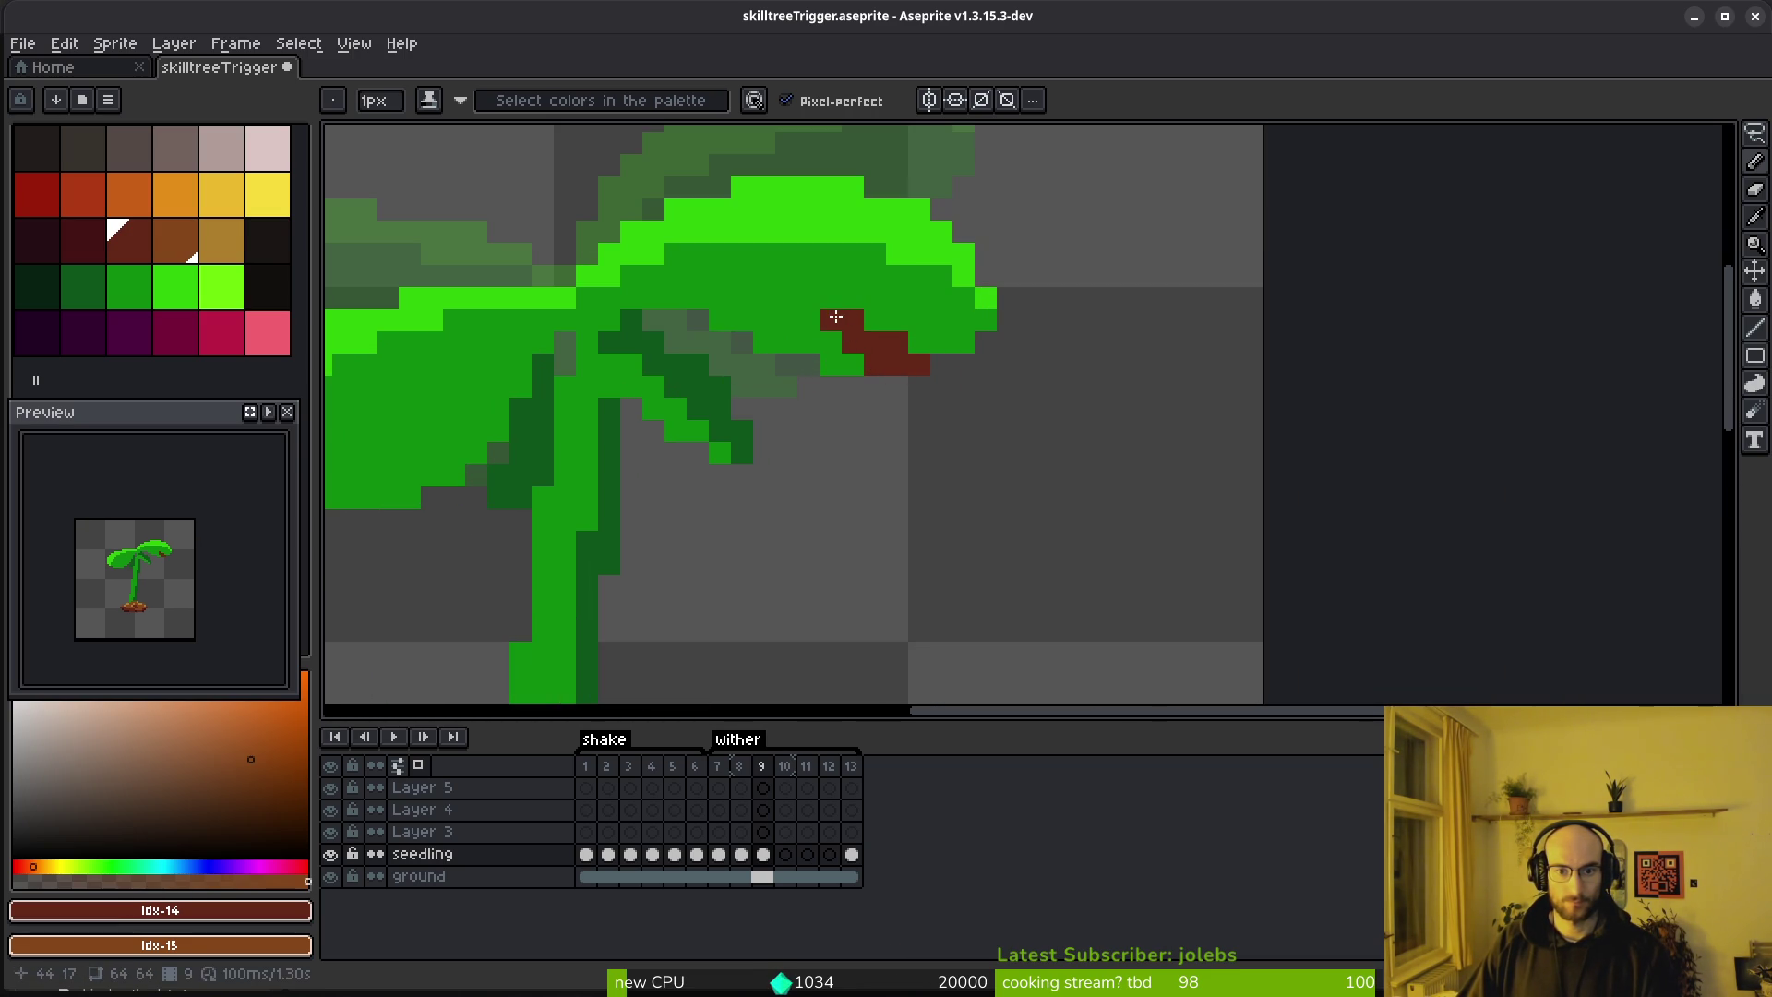
{"action": "scroll", "coordinate": [939, 398], "scroll_direction": "down", "scroll_amount": 6}
{"action": "scroll", "coordinate": [842, 416], "scroll_direction": "up", "scroll_amount": 6}
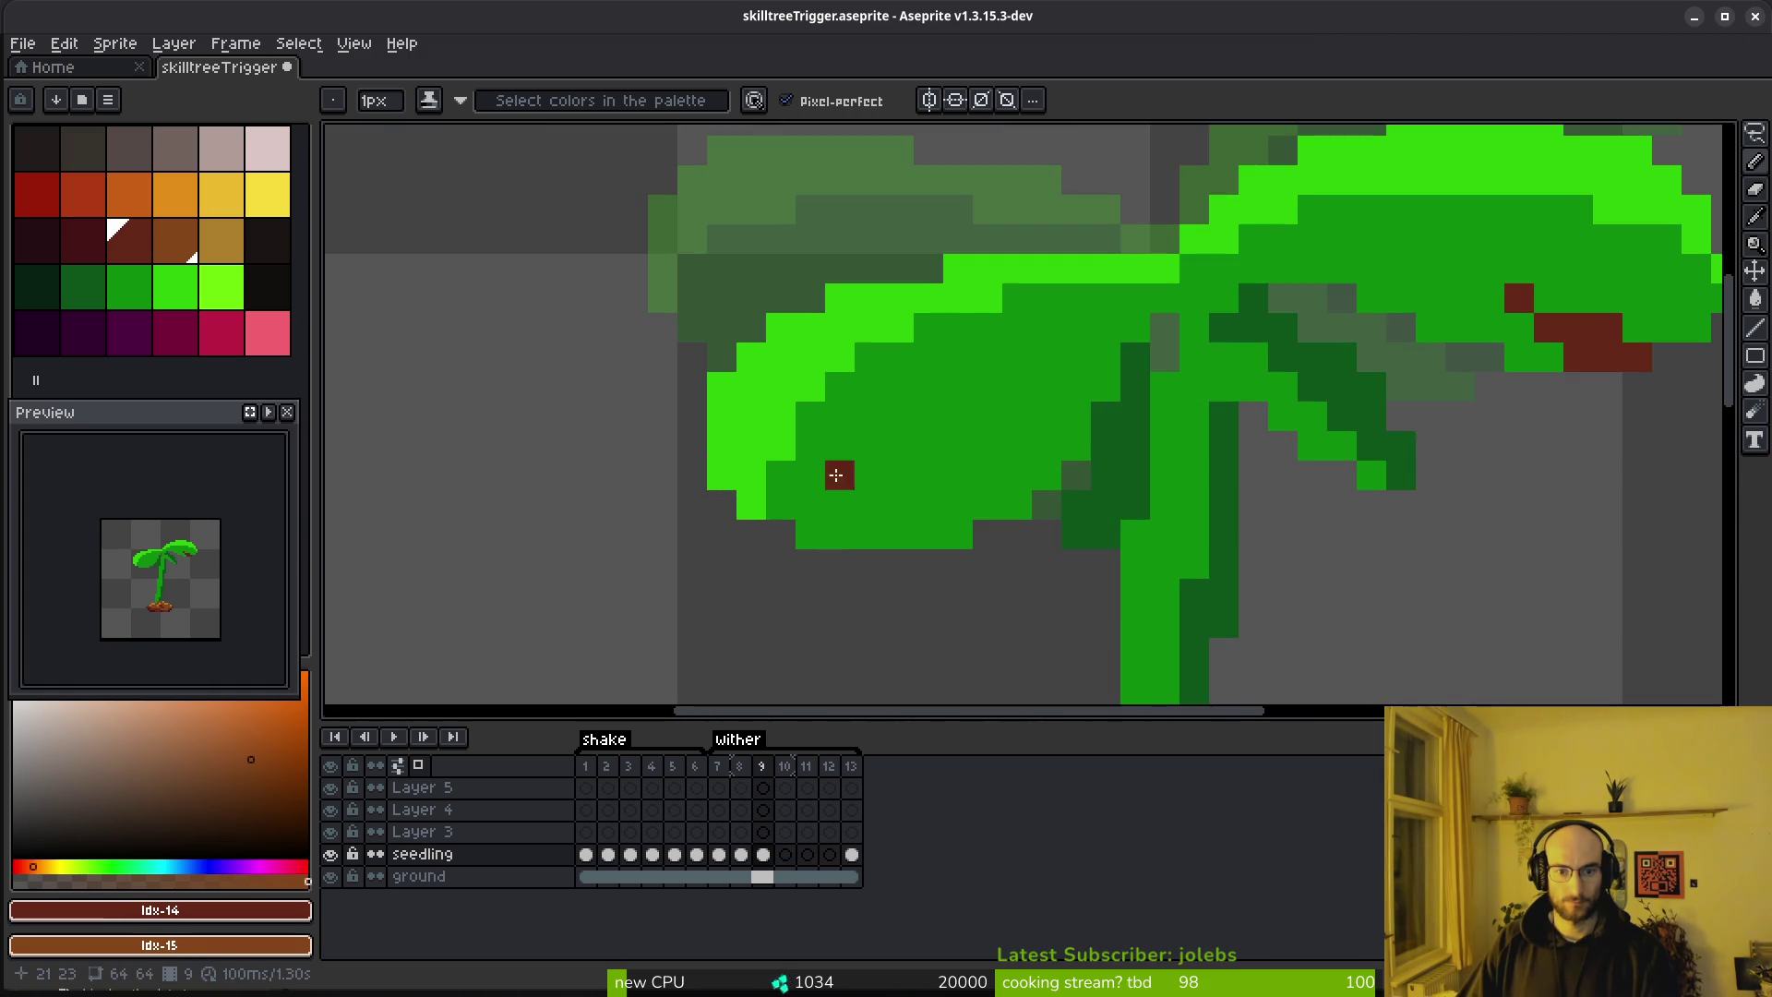
{"action": "left_click_drag", "start_coordinate": [879, 477], "coordinate": [960, 415]}
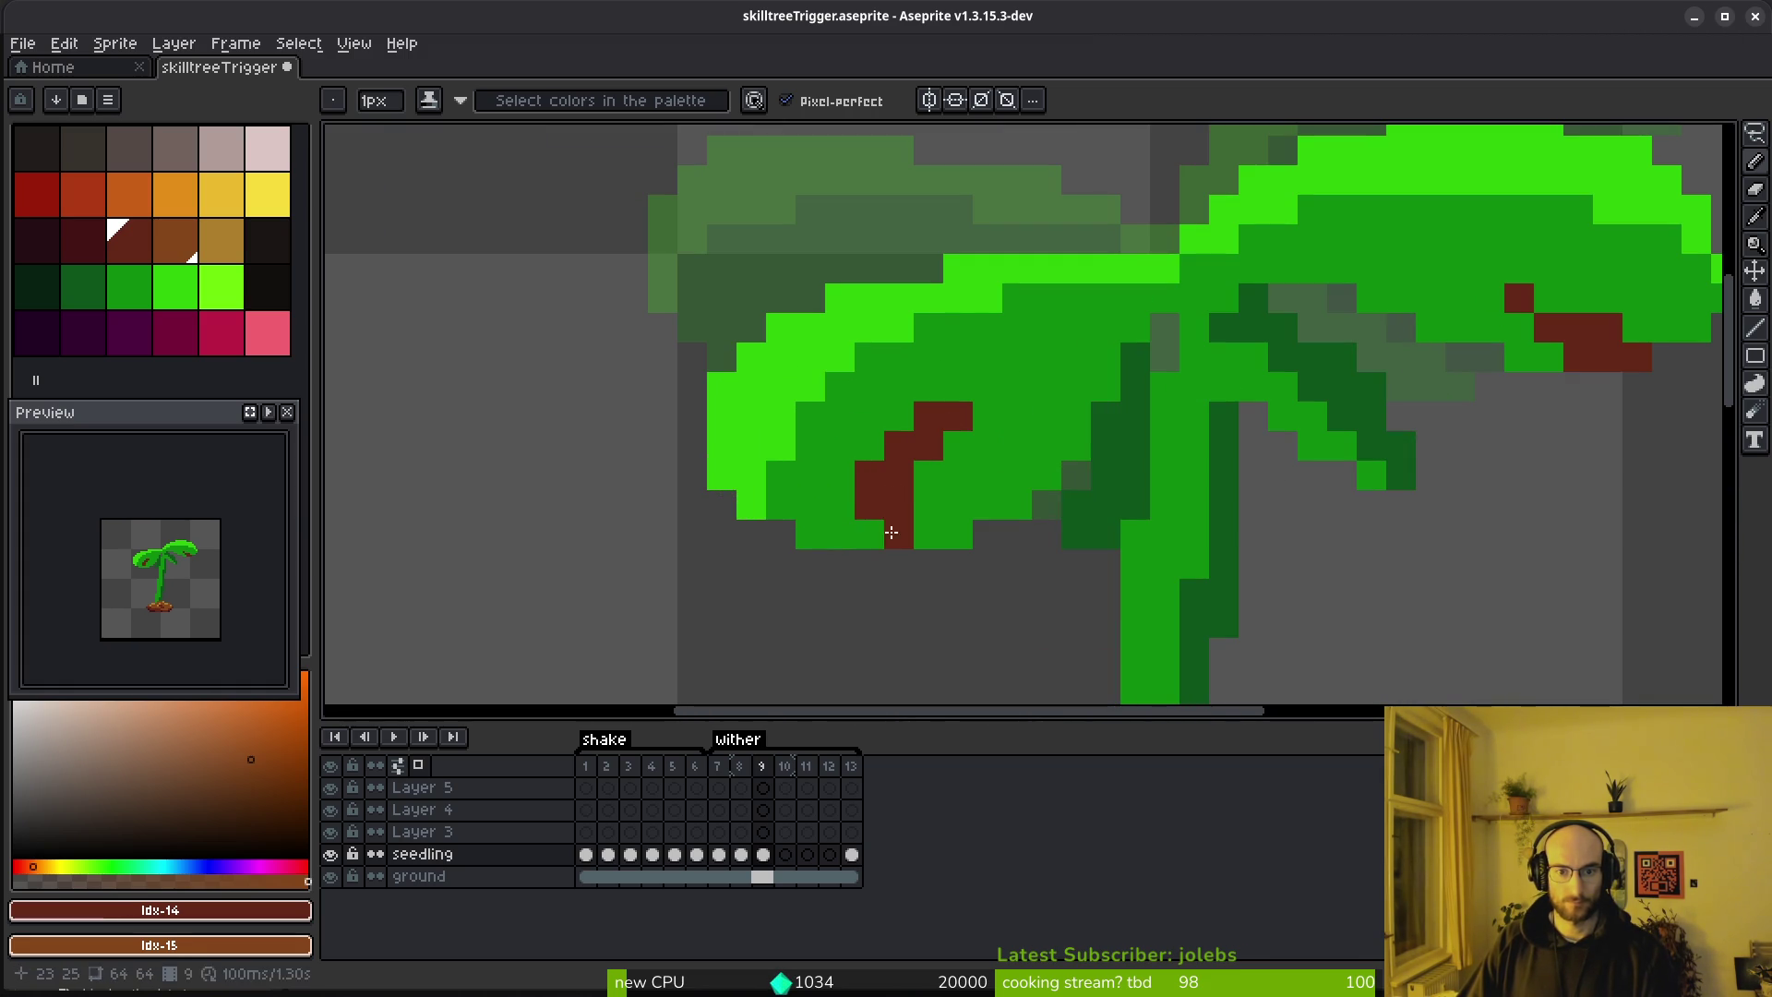
{"action": "right_click", "coordinate": [810, 386]}
{"action": "right_click", "coordinate": [781, 415]}
{"action": "left_click", "coordinate": [781, 444]}
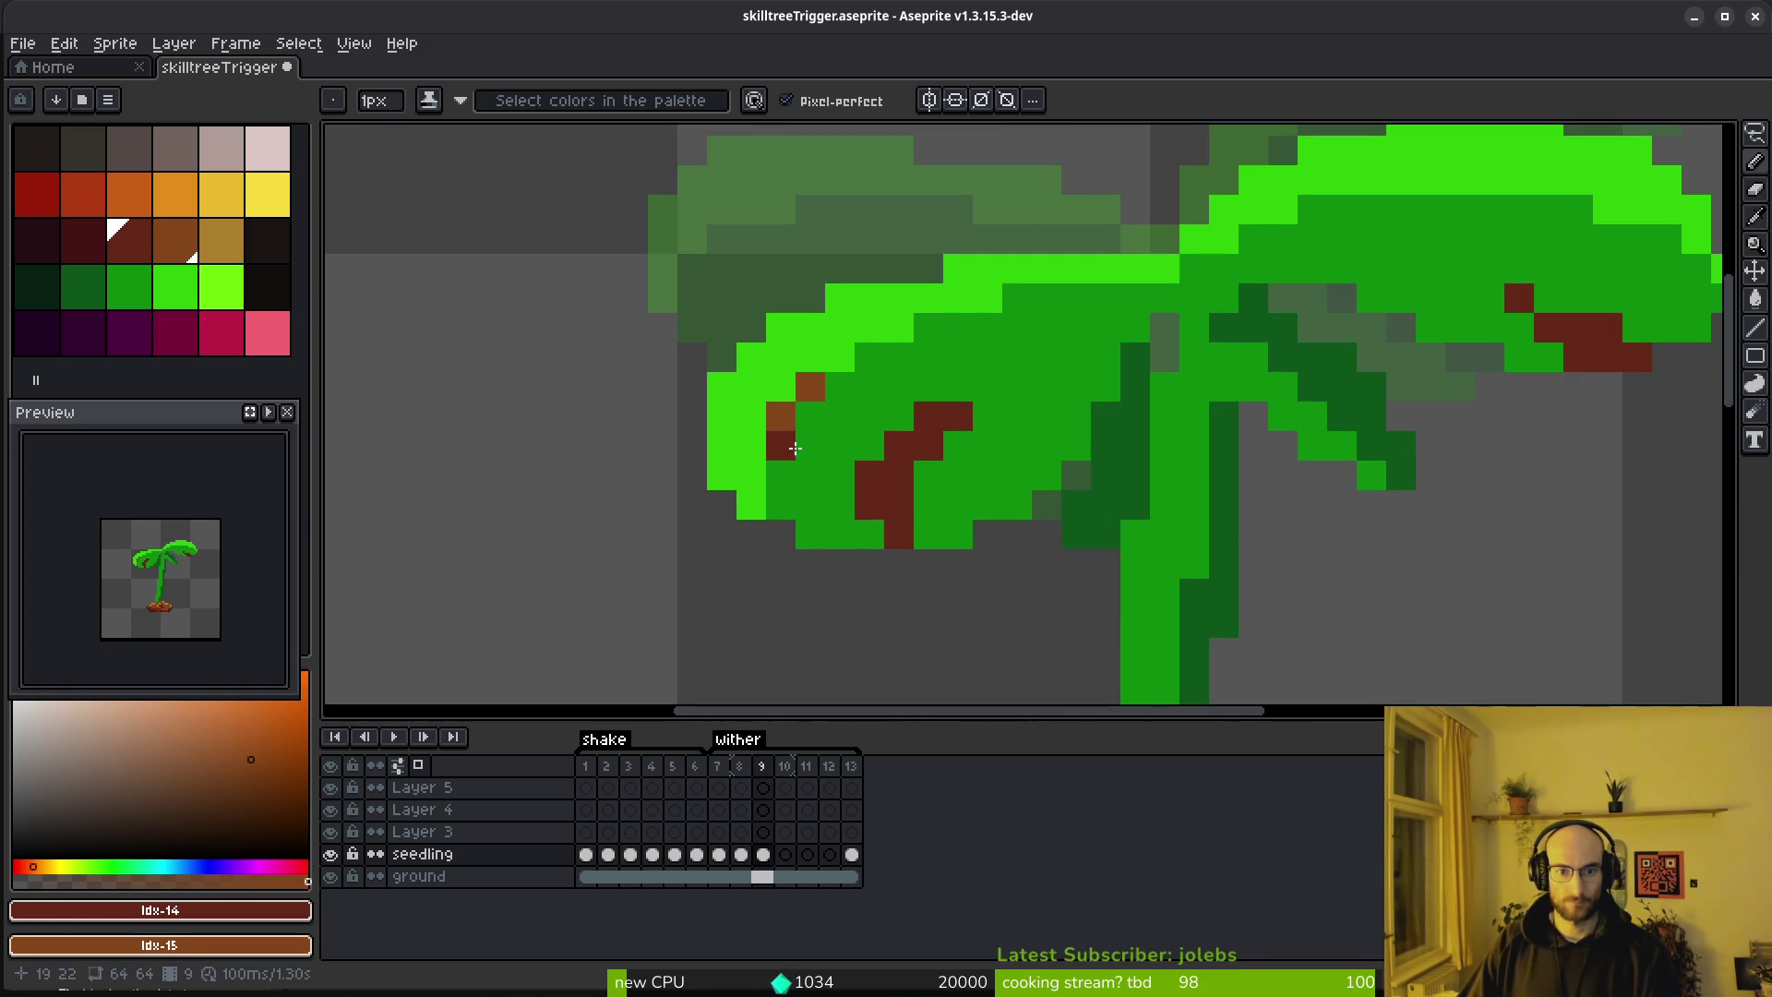
Paint a darkest-red decay streak down the stem
{"action": "scroll", "coordinate": [1042, 446], "scroll_direction": "down", "scroll_amount": 10}
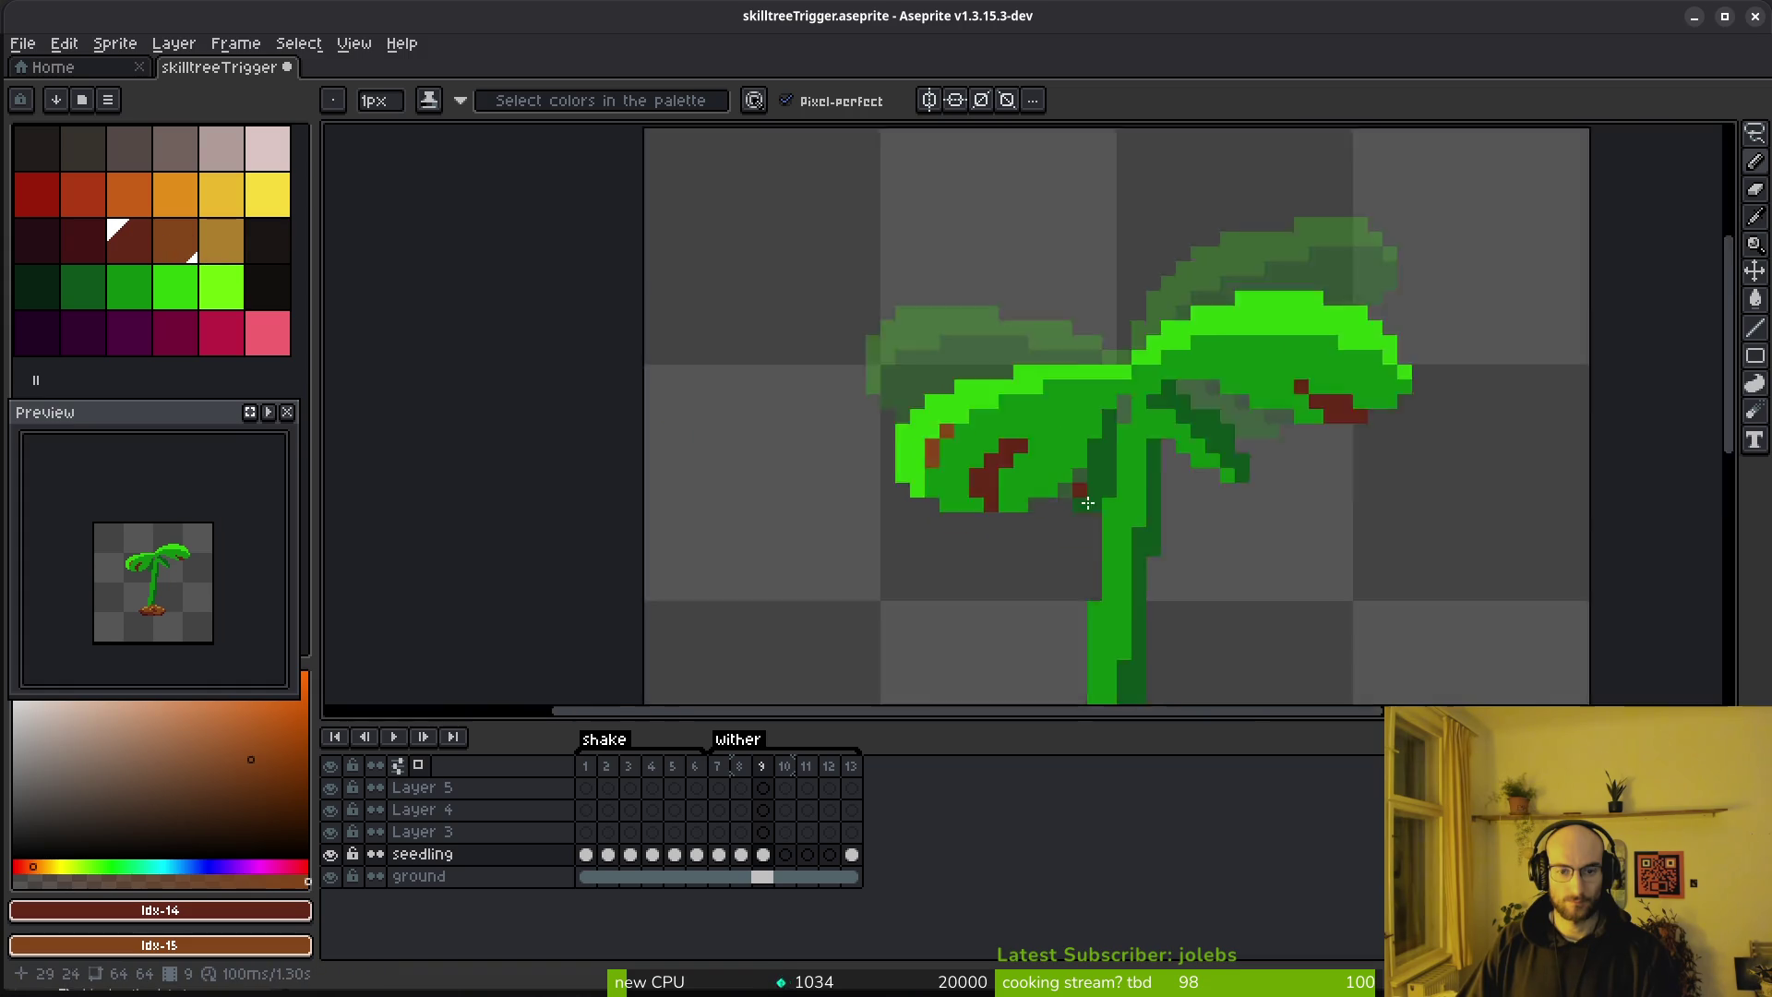
{"action": "scroll", "coordinate": [1122, 450], "scroll_direction": "up", "scroll_amount": 7}
{"action": "scroll", "coordinate": [1122, 449], "scroll_direction": "up", "scroll_amount": 6}
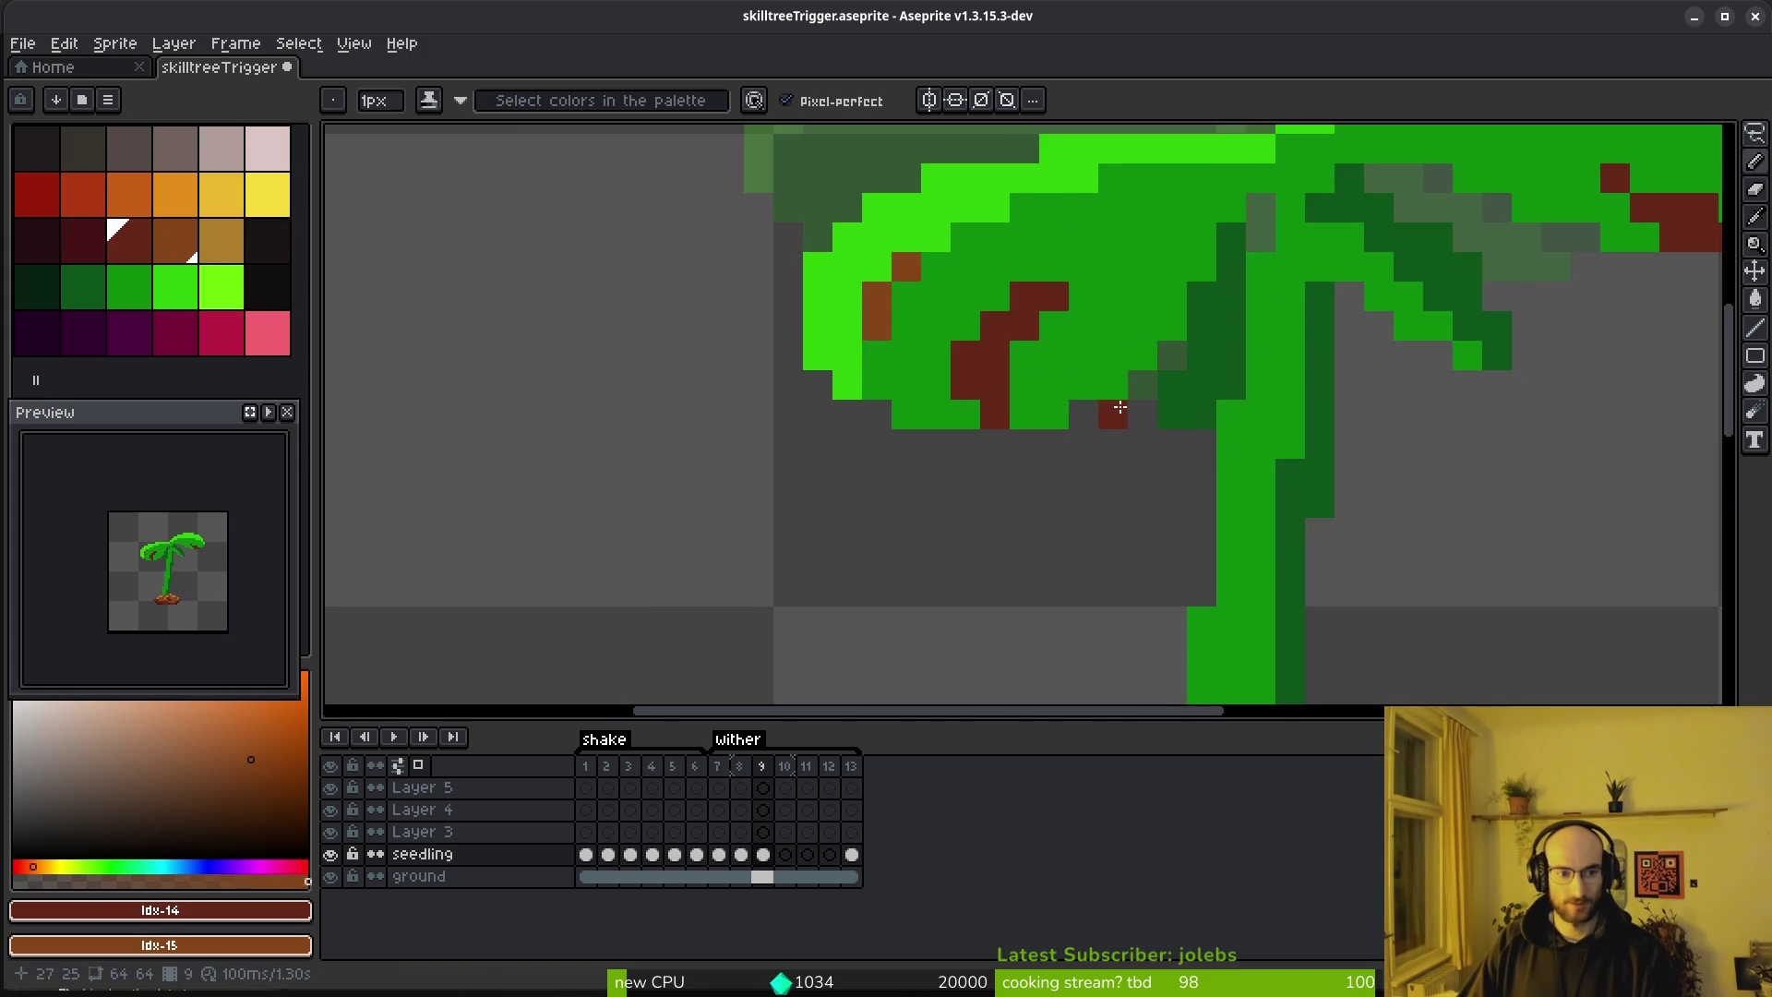
{"action": "scroll", "coordinate": [1143, 418], "scroll_direction": "down", "scroll_amount": 2}
{"action": "scroll", "coordinate": [1163, 410], "scroll_direction": "up", "scroll_amount": 2}
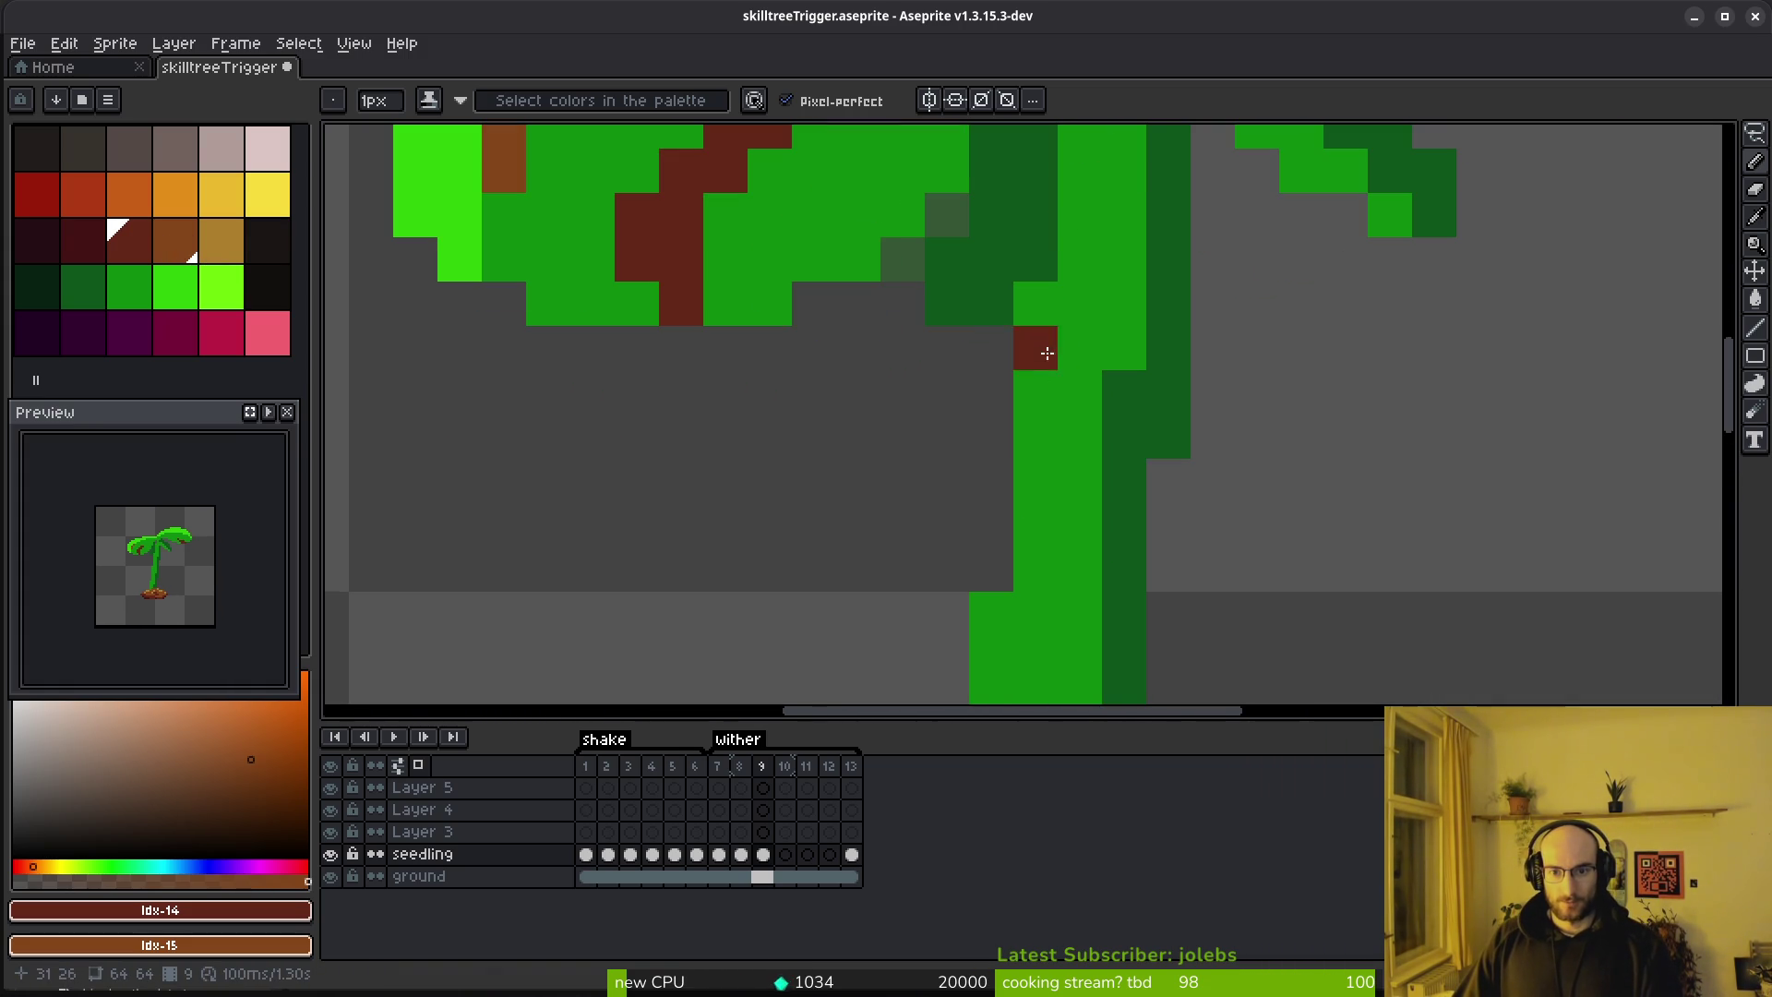
{"action": "left_click", "coordinate": [1168, 438]}
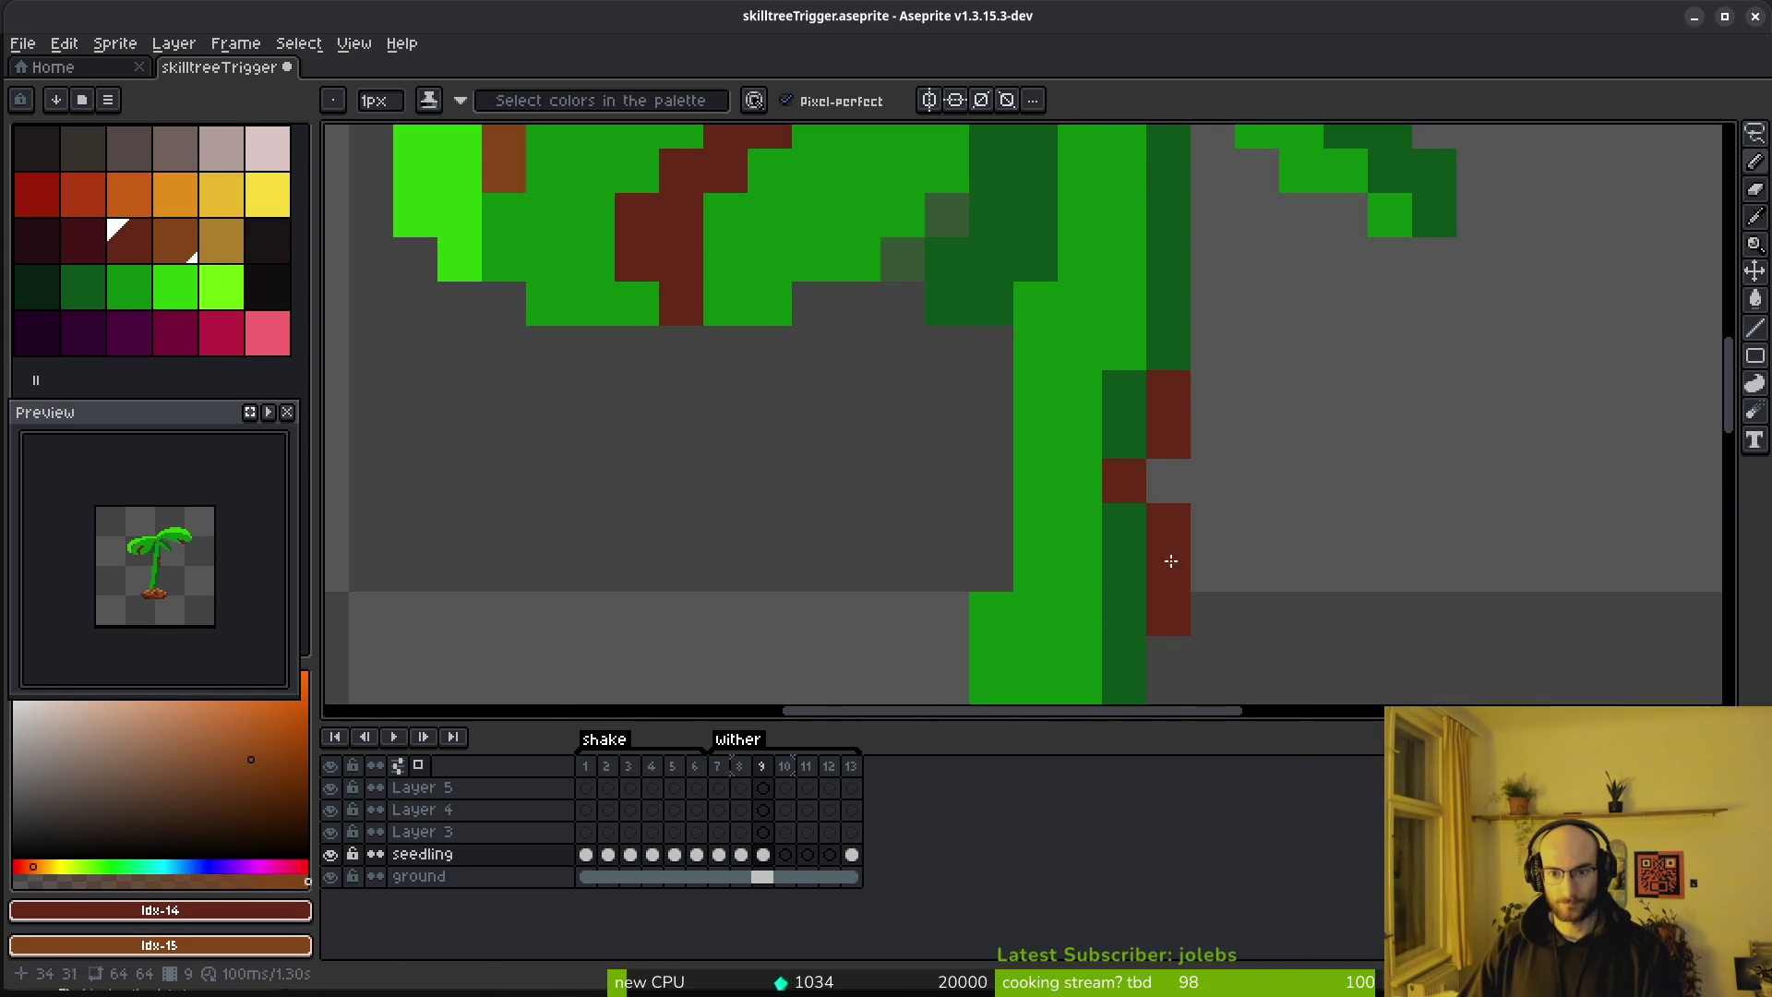
{"action": "left_click", "coordinate": [104, 232]}
{"action": "left_click_drag", "start_coordinate": [1168, 397], "coordinate": [1124, 674]}
Add a reddish-brown stroke and brown patches along the stem's left side
{"action": "scroll", "coordinate": [1190, 566], "scroll_direction": "down", "scroll_amount": 4}
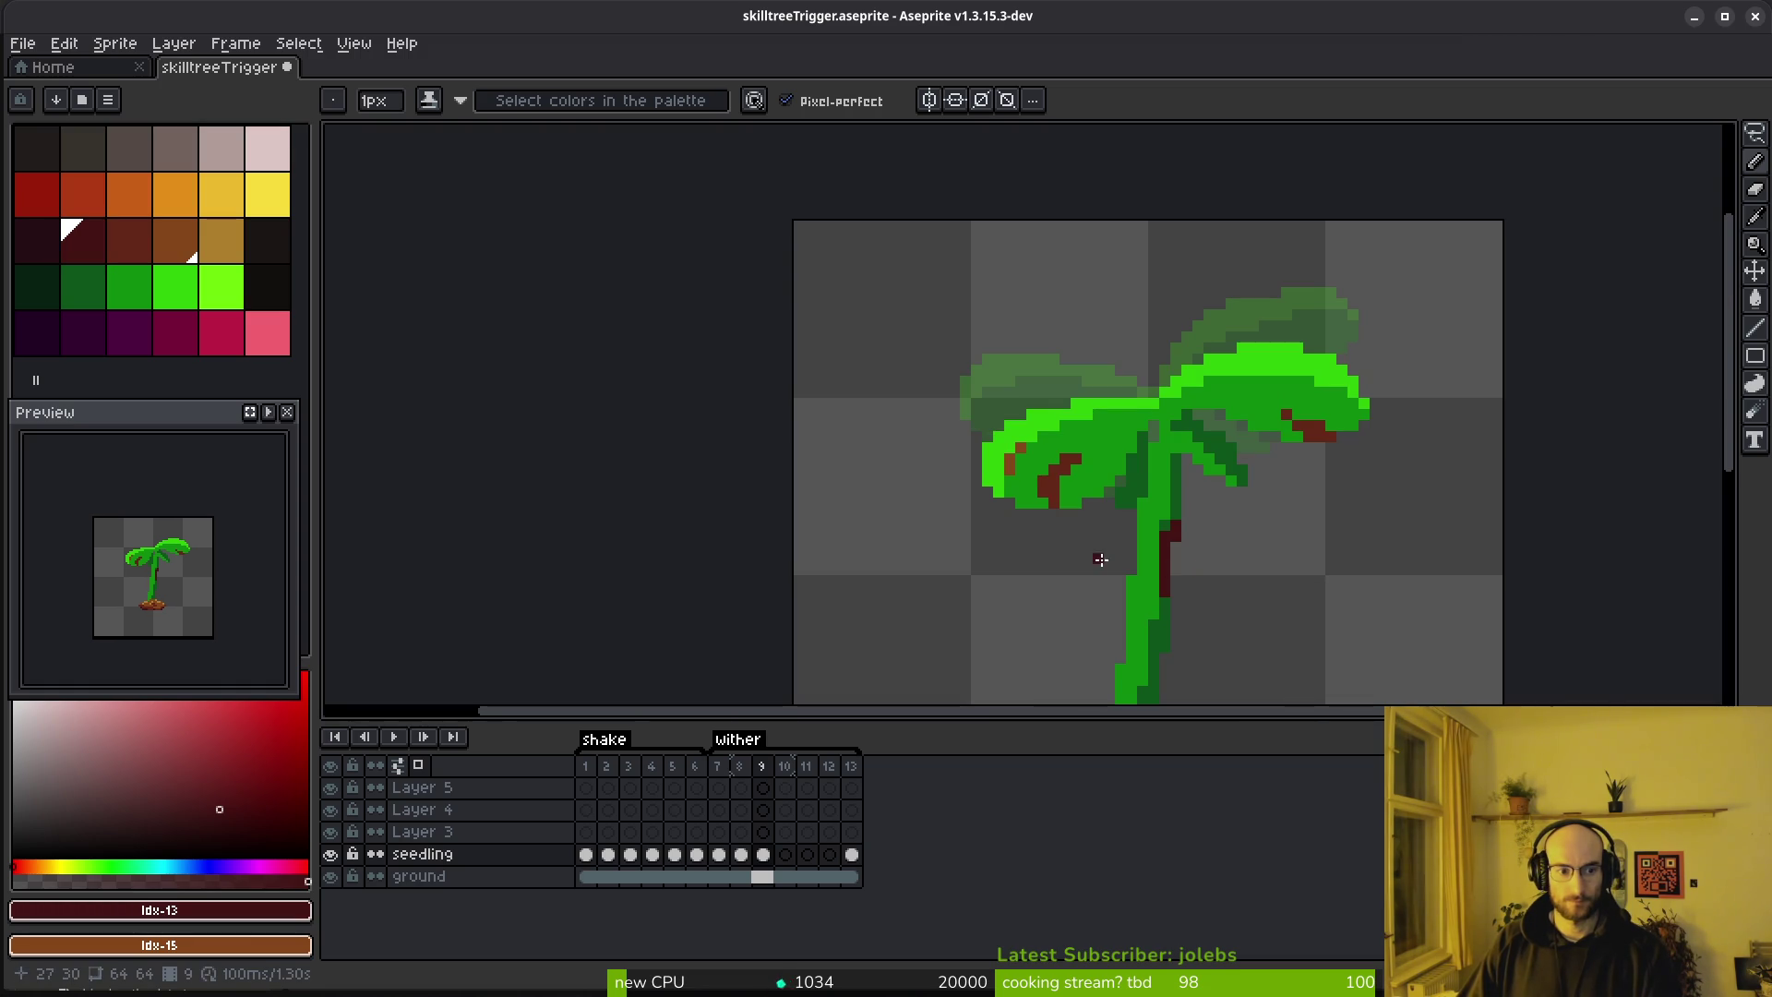
{"action": "scroll", "coordinate": [1105, 563], "scroll_direction": "up", "scroll_amount": 1}
{"action": "scroll", "coordinate": [1056, 474], "scroll_direction": "down", "scroll_amount": 2}
{"action": "scroll", "coordinate": [1056, 475], "scroll_direction": "up", "scroll_amount": 3}
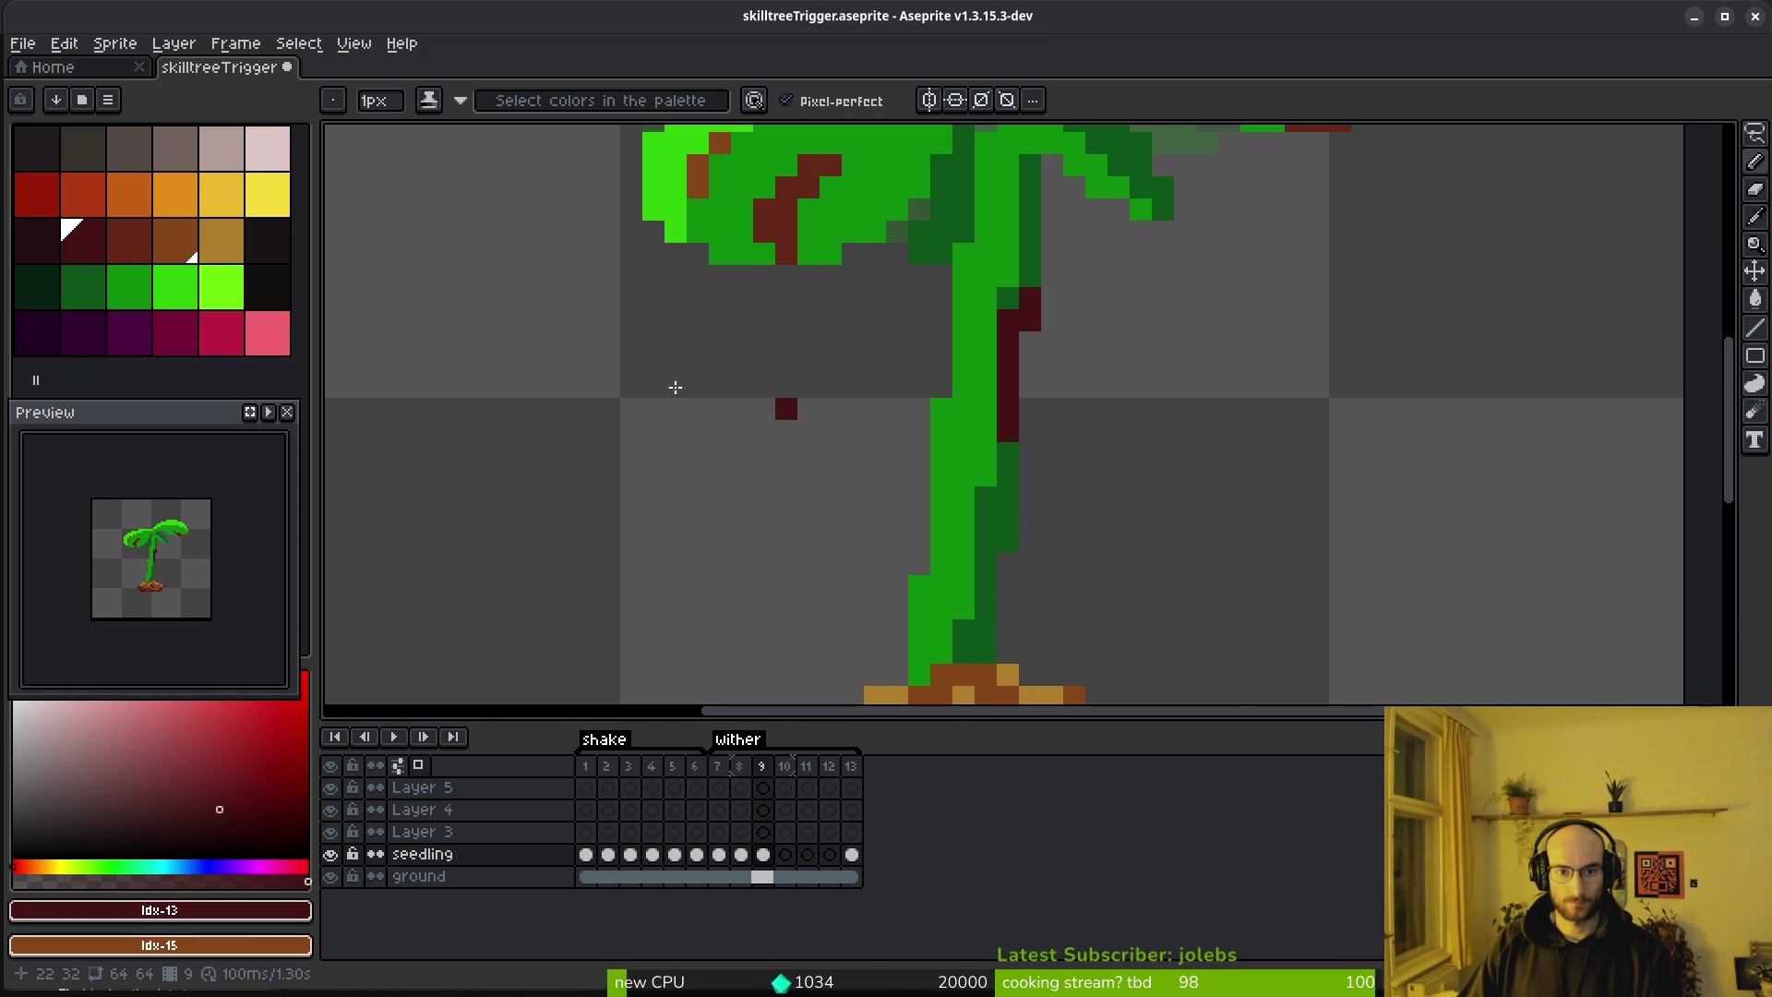
{"action": "right_click", "coordinate": [140, 245]}
{"action": "scroll", "coordinate": [965, 410], "scroll_direction": "up", "scroll_amount": 3}
{"action": "mouse_move", "coordinate": [969, 321]}
{"action": "left_mouse_down"}
{"action": "mouse_move", "coordinate": [932, 412]}
{"action": "mouse_move", "coordinate": [972, 458]}
{"action": "mouse_move", "coordinate": [921, 368]}
{"action": "left_mouse_up"}
{"action": "right_click", "coordinate": [1063, 458]}
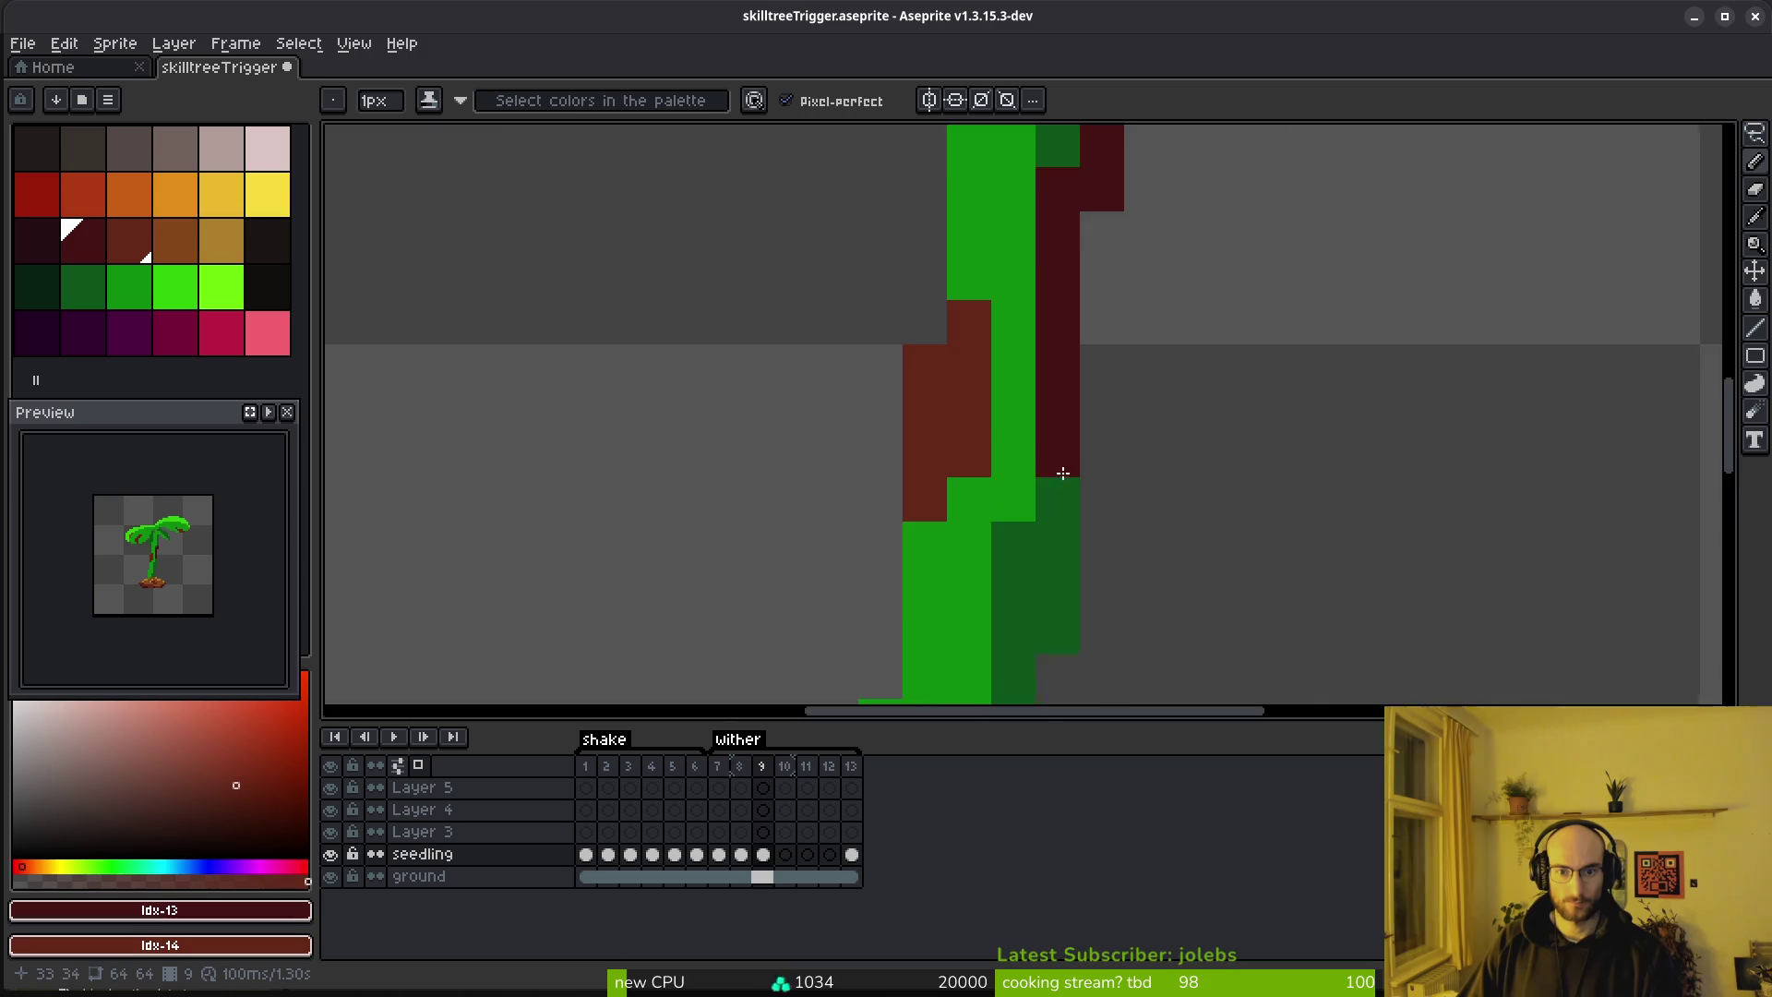
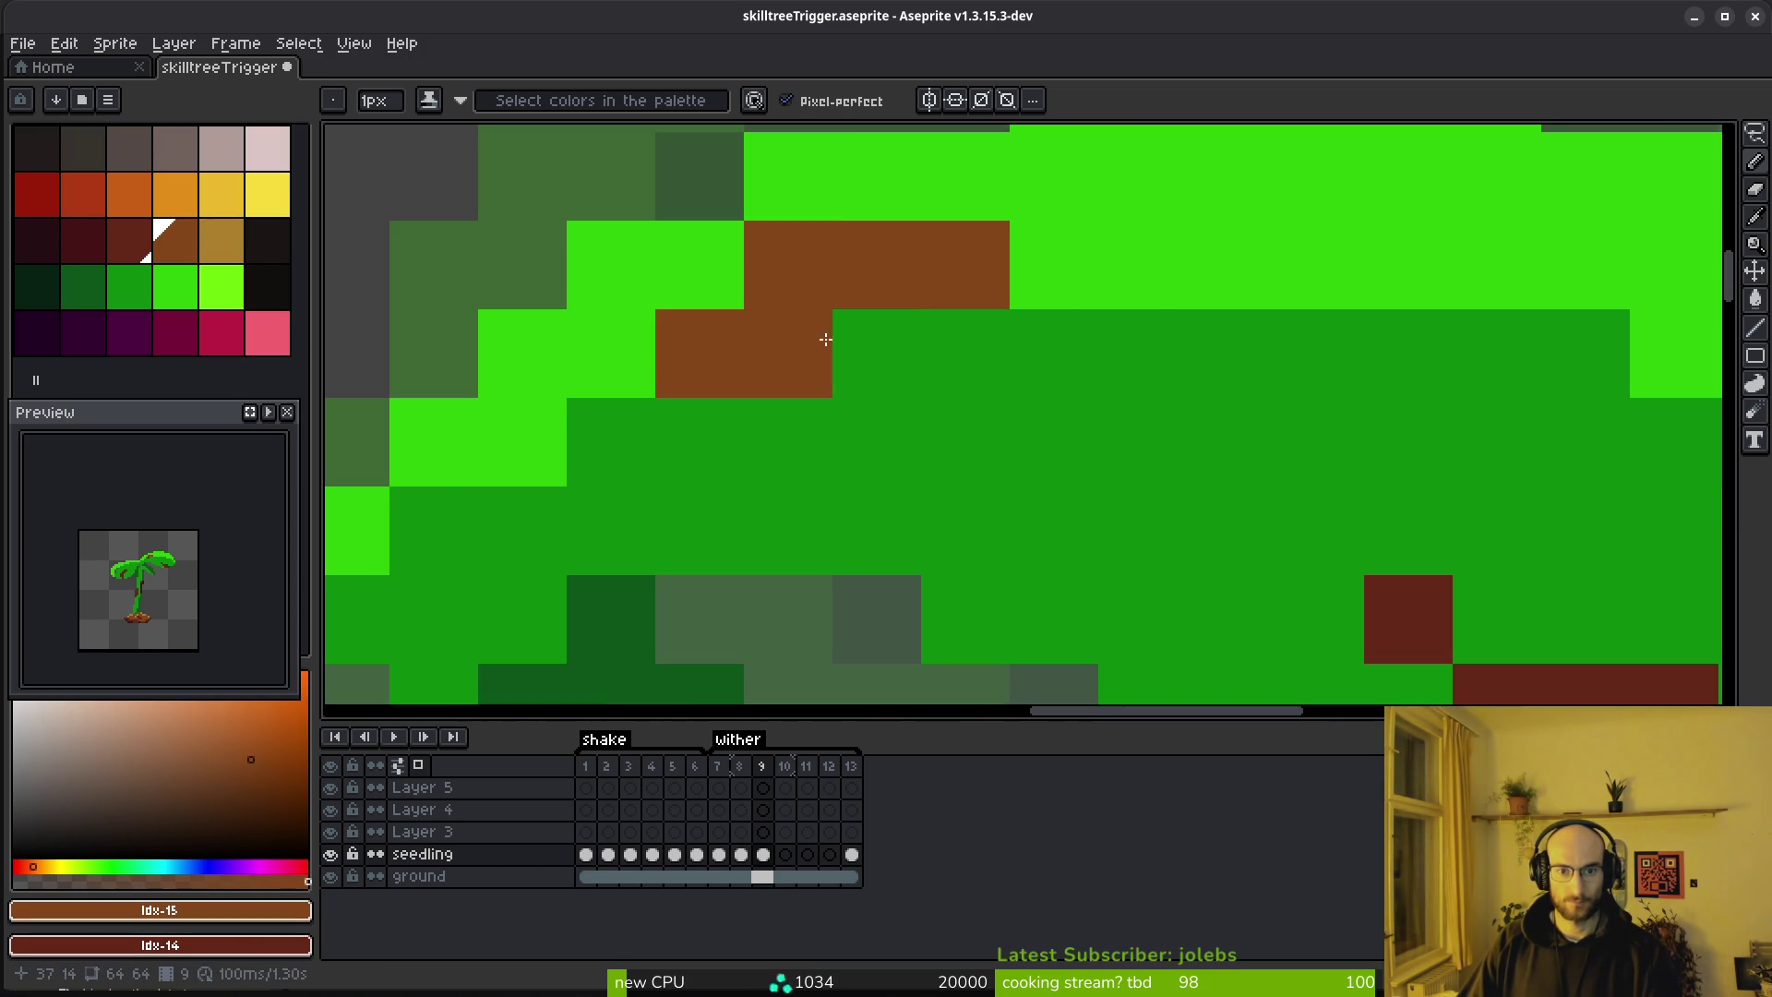
Add a dark-red and a brown dying pixel to the frame 9 leaf
{"action": "right_click", "coordinate": [877, 353]}
{"action": "left_click", "coordinate": [624, 408]}
{"action": "scroll", "coordinate": [1047, 478], "scroll_direction": "down", "scroll_amount": 5}
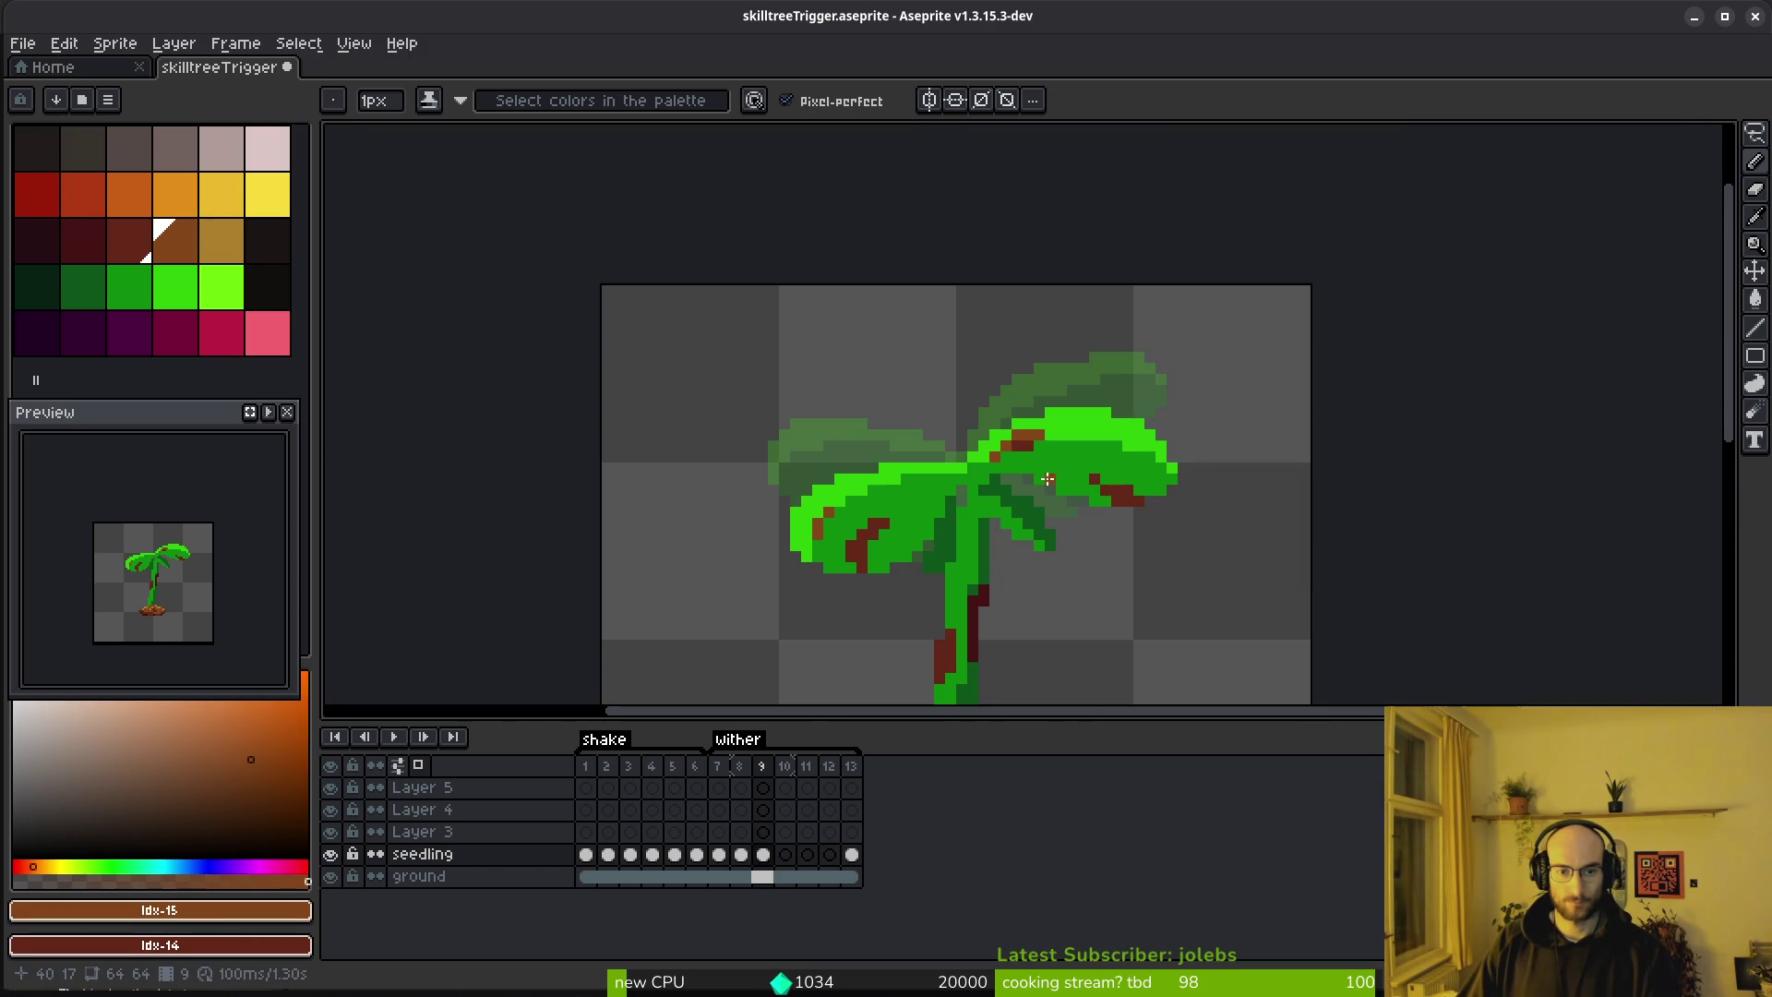
Move to frame 10 and copy frame 9's seedling cel into it
{"action": "left_click", "coordinate": [981, 498], "text": "alt"}
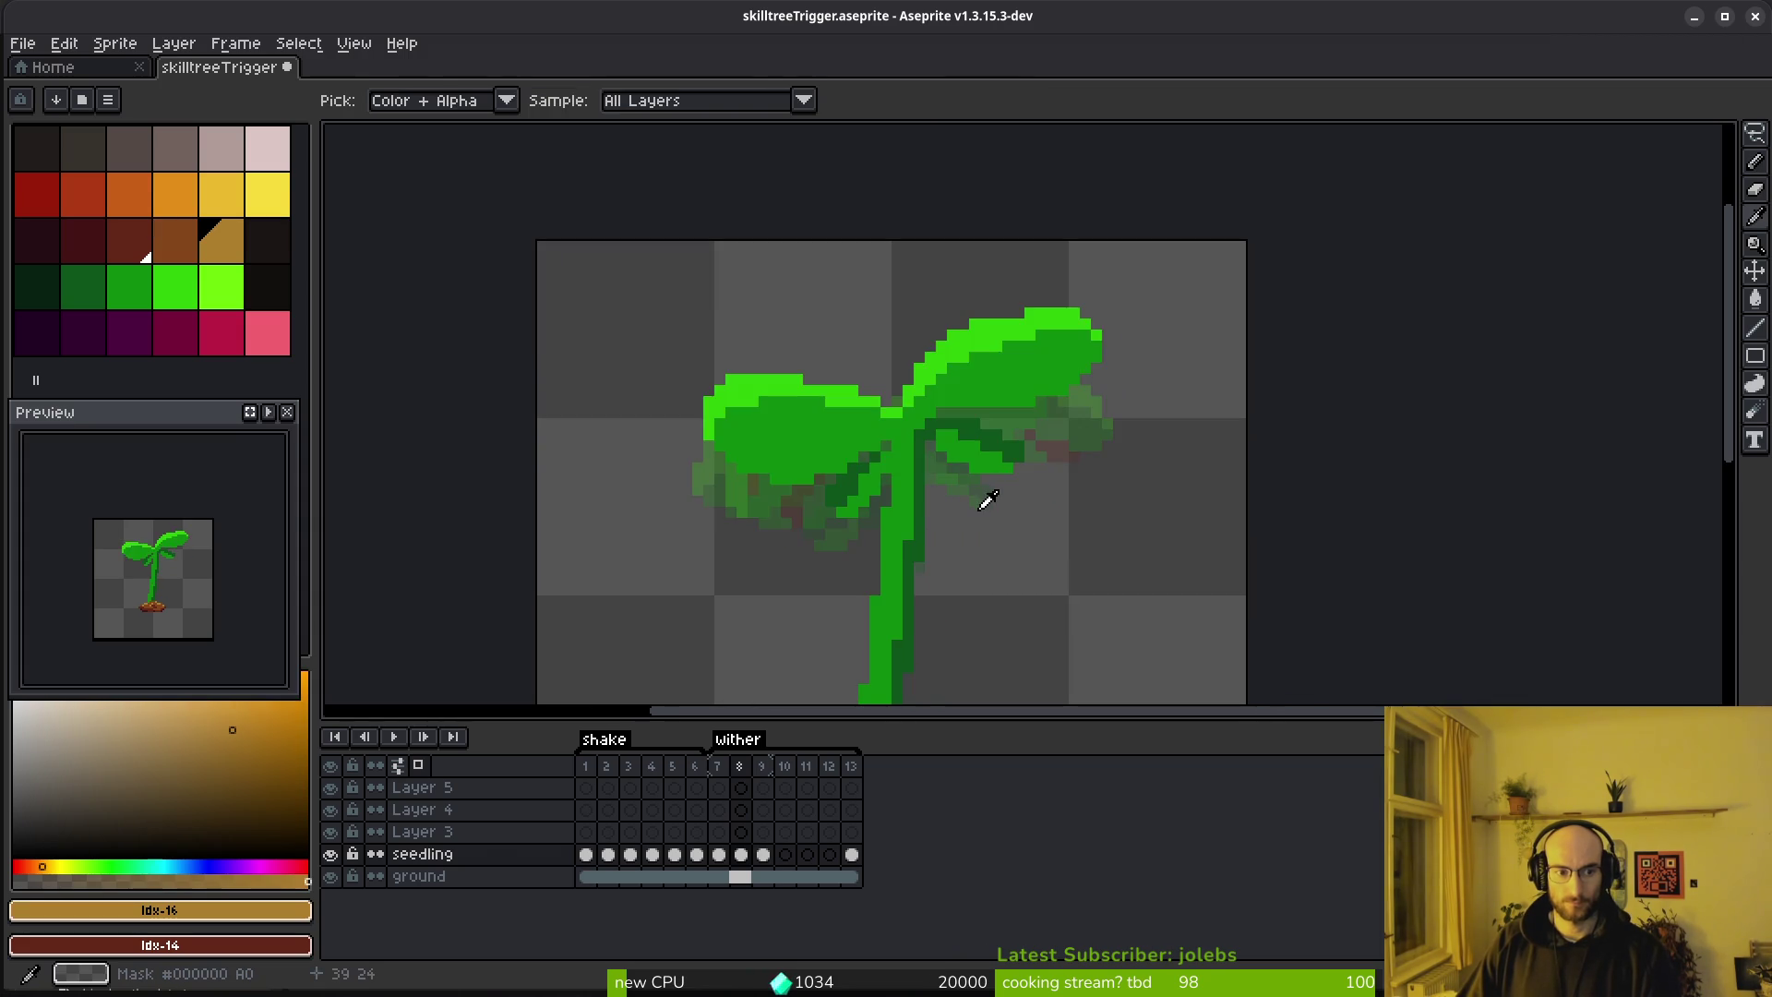
{"action": "key", "text": "Right"}
{"action": "left_click_drag", "start_coordinate": [764, 854], "coordinate": [785, 854]}
{"action": "key", "text": "b"}
{"action": "scroll", "coordinate": [981, 408], "scroll_direction": "up", "scroll_amount": 2}
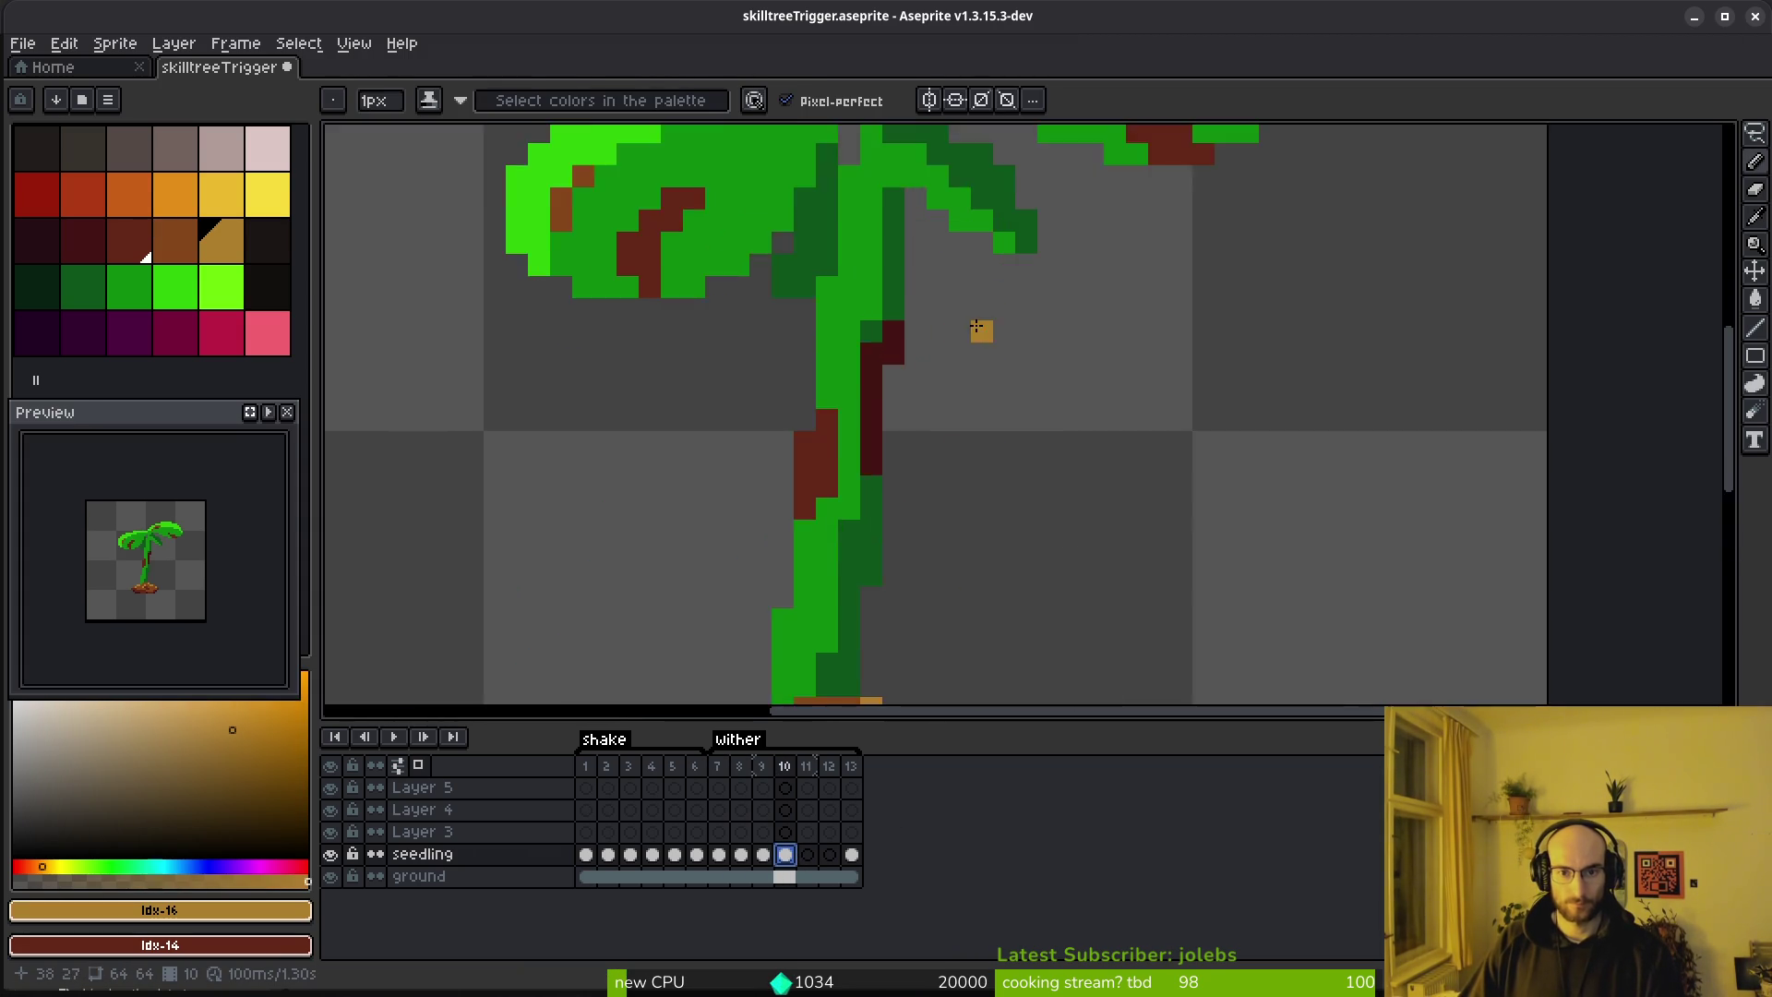
Select the seedling's leaves and nudge them one pixel left
{"action": "key", "text": "m"}
{"action": "scroll", "coordinate": [961, 455], "scroll_direction": "down", "scroll_amount": 2}
{"action": "left_click_drag", "start_coordinate": [611, 201], "coordinate": [1158, 426]}
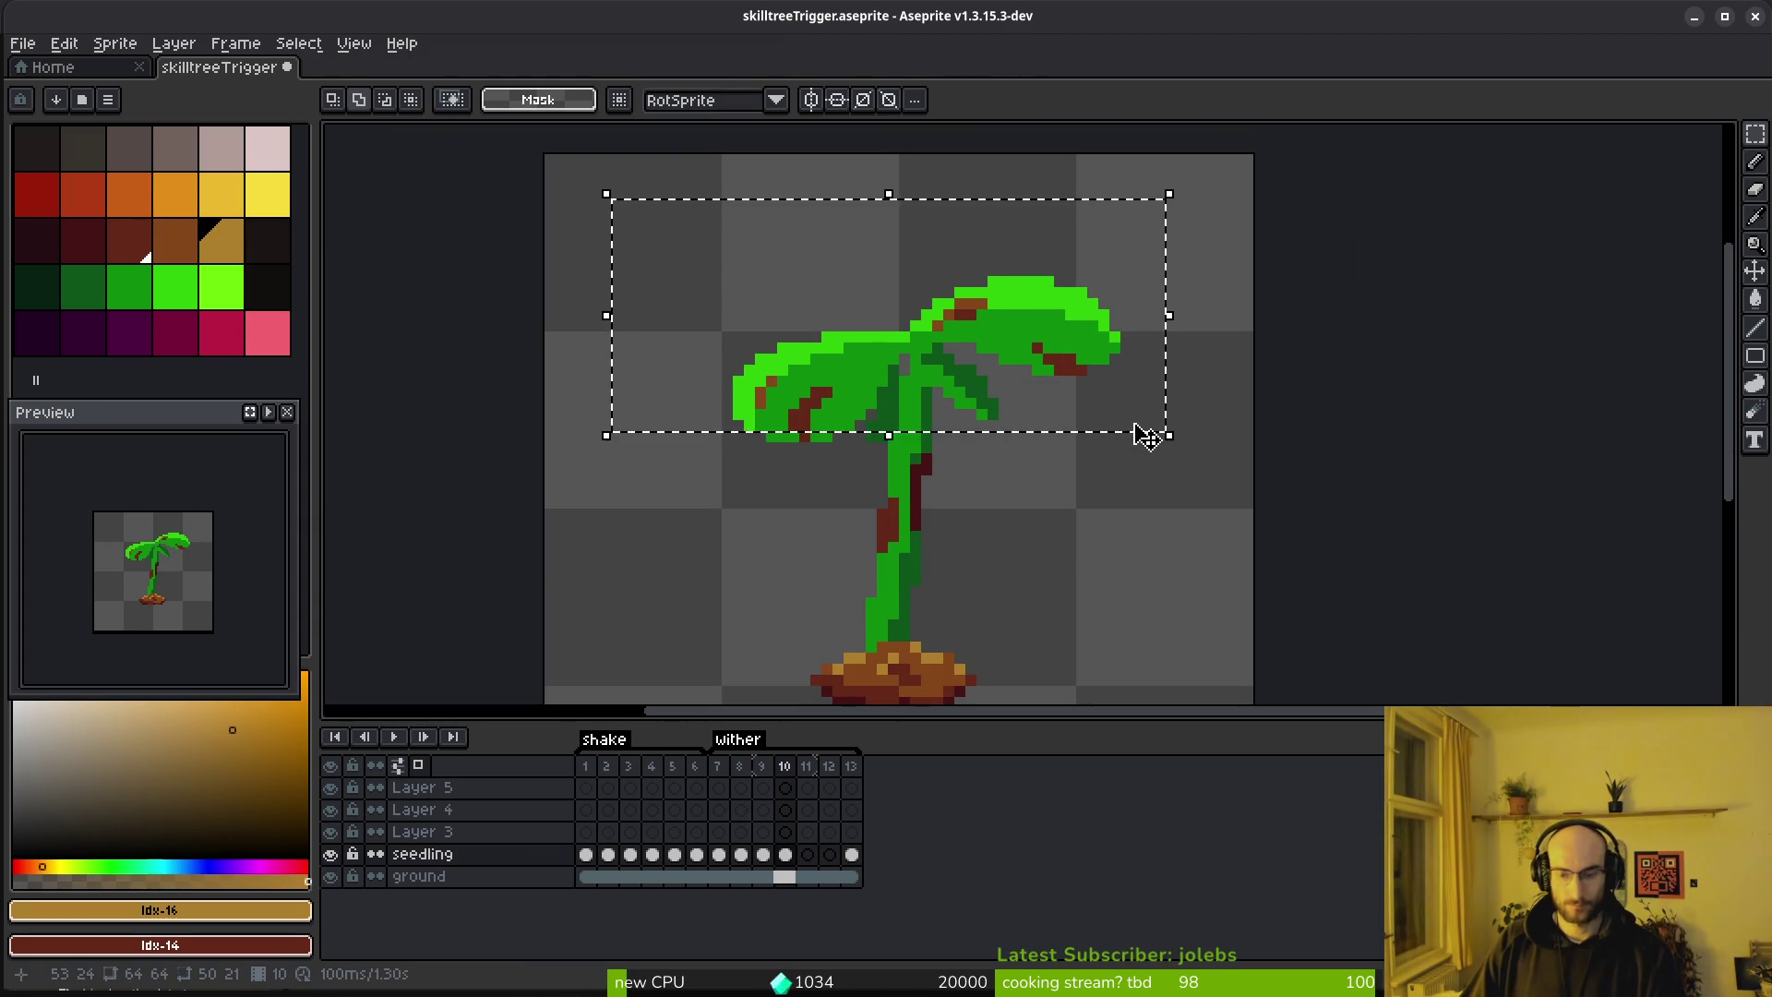
{"action": "key", "text": "Left"}
{"action": "key", "text": "ctrl+d"}
{"action": "scroll", "coordinate": [627, 348], "scroll_direction": "up", "scroll_amount": 3}
Reselect the whole leaf area and rotate it about 31.6° so the leaves droop
{"action": "mouse_move", "coordinate": [928, 565]}
{"action": "left_mouse_down"}
{"action": "mouse_move", "coordinate": [1134, 593]}
{"action": "mouse_move", "coordinate": [1114, 593]}
{"action": "left_mouse_up"}
{"action": "left_click_drag", "start_coordinate": [870, 208], "coordinate": [1315, 625]}
{"action": "left_click_drag", "start_coordinate": [1340, 293], "coordinate": [1340, 399]}
{"action": "left_click_drag", "start_coordinate": [1039, 605], "coordinate": [811, 428]}
{"action": "mouse_move", "coordinate": [634, 466]}
{"action": "left_mouse_down"}
{"action": "mouse_move", "coordinate": [759, 534]}
{"action": "mouse_move", "coordinate": [1060, 633]}
{"action": "mouse_move", "coordinate": [937, 541]}
{"action": "mouse_move", "coordinate": [996, 544]}
{"action": "left_mouse_up"}
{"action": "key", "text": "b"}
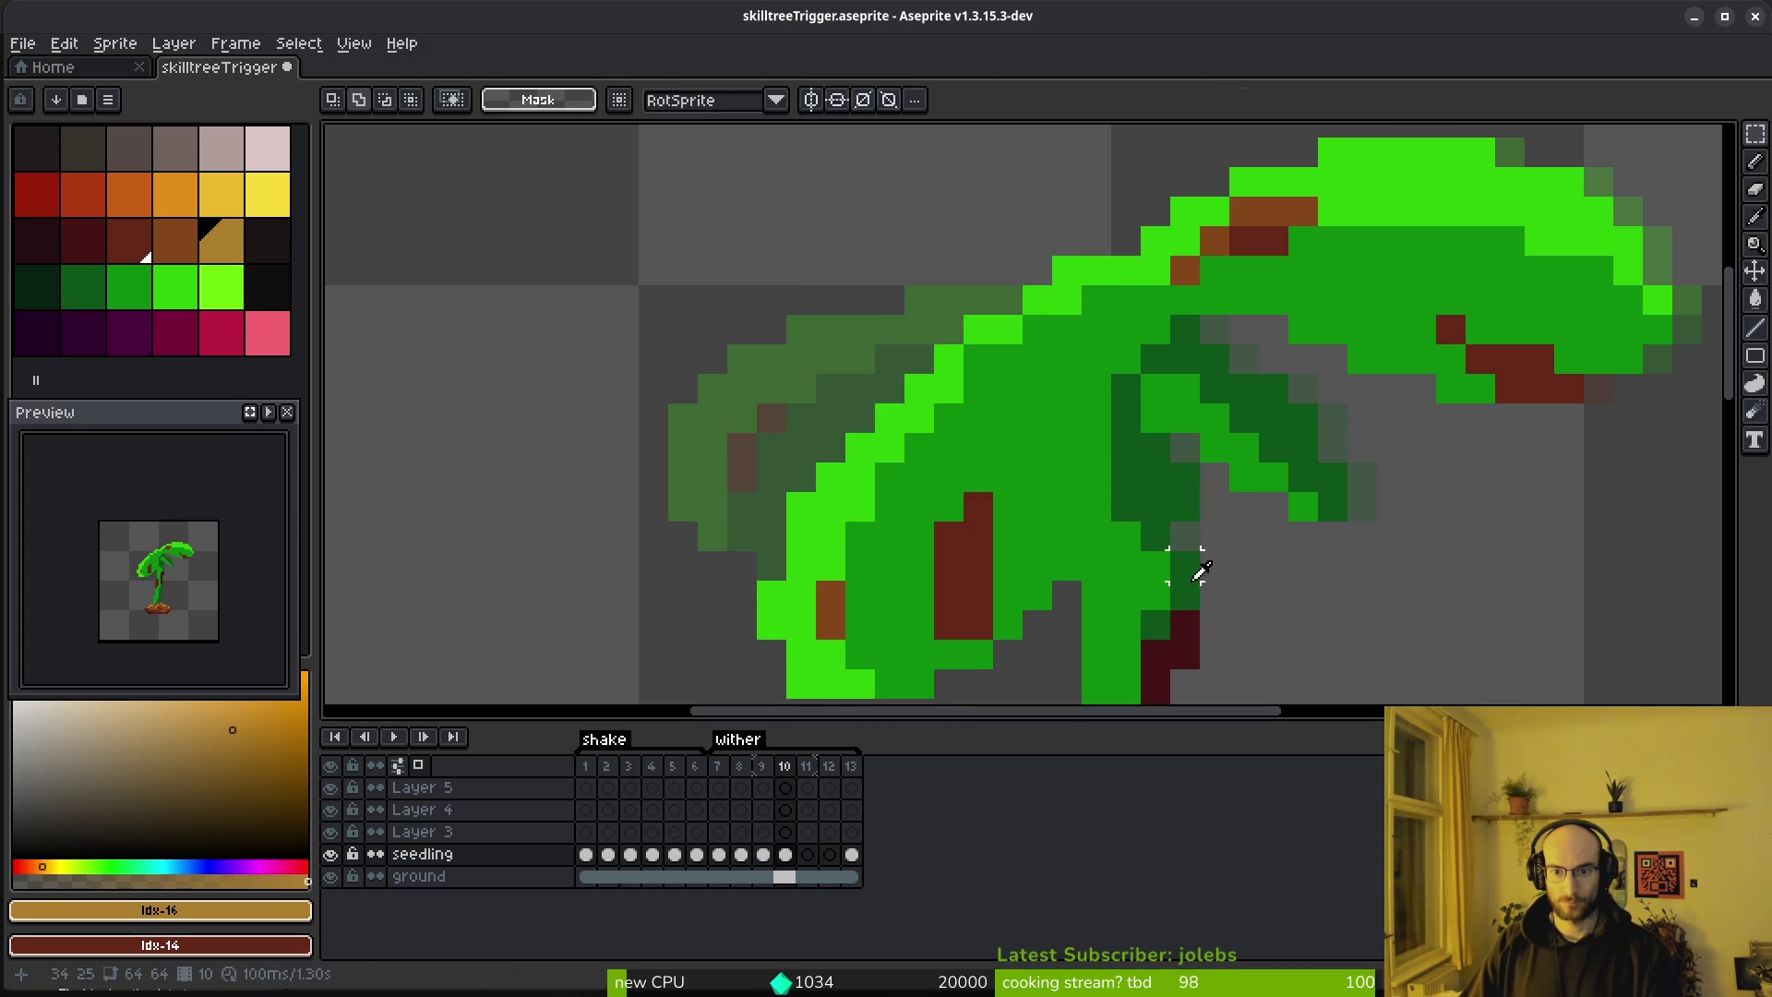
Recolour a column of stem pixels with medium and dark green
{"action": "left_click", "coordinate": [1182, 566], "text": "alt"}
{"action": "mouse_move", "coordinate": [1155, 411]}
{"action": "left_mouse_down"}
{"action": "mouse_move", "coordinate": [1156, 516]}
{"action": "mouse_move", "coordinate": [1081, 626]}
{"action": "left_mouse_up"}
{"action": "left_click", "coordinate": [1127, 433], "text": "alt"}
{"action": "scroll", "coordinate": [1106, 533], "scroll_direction": "down", "scroll_amount": 4}
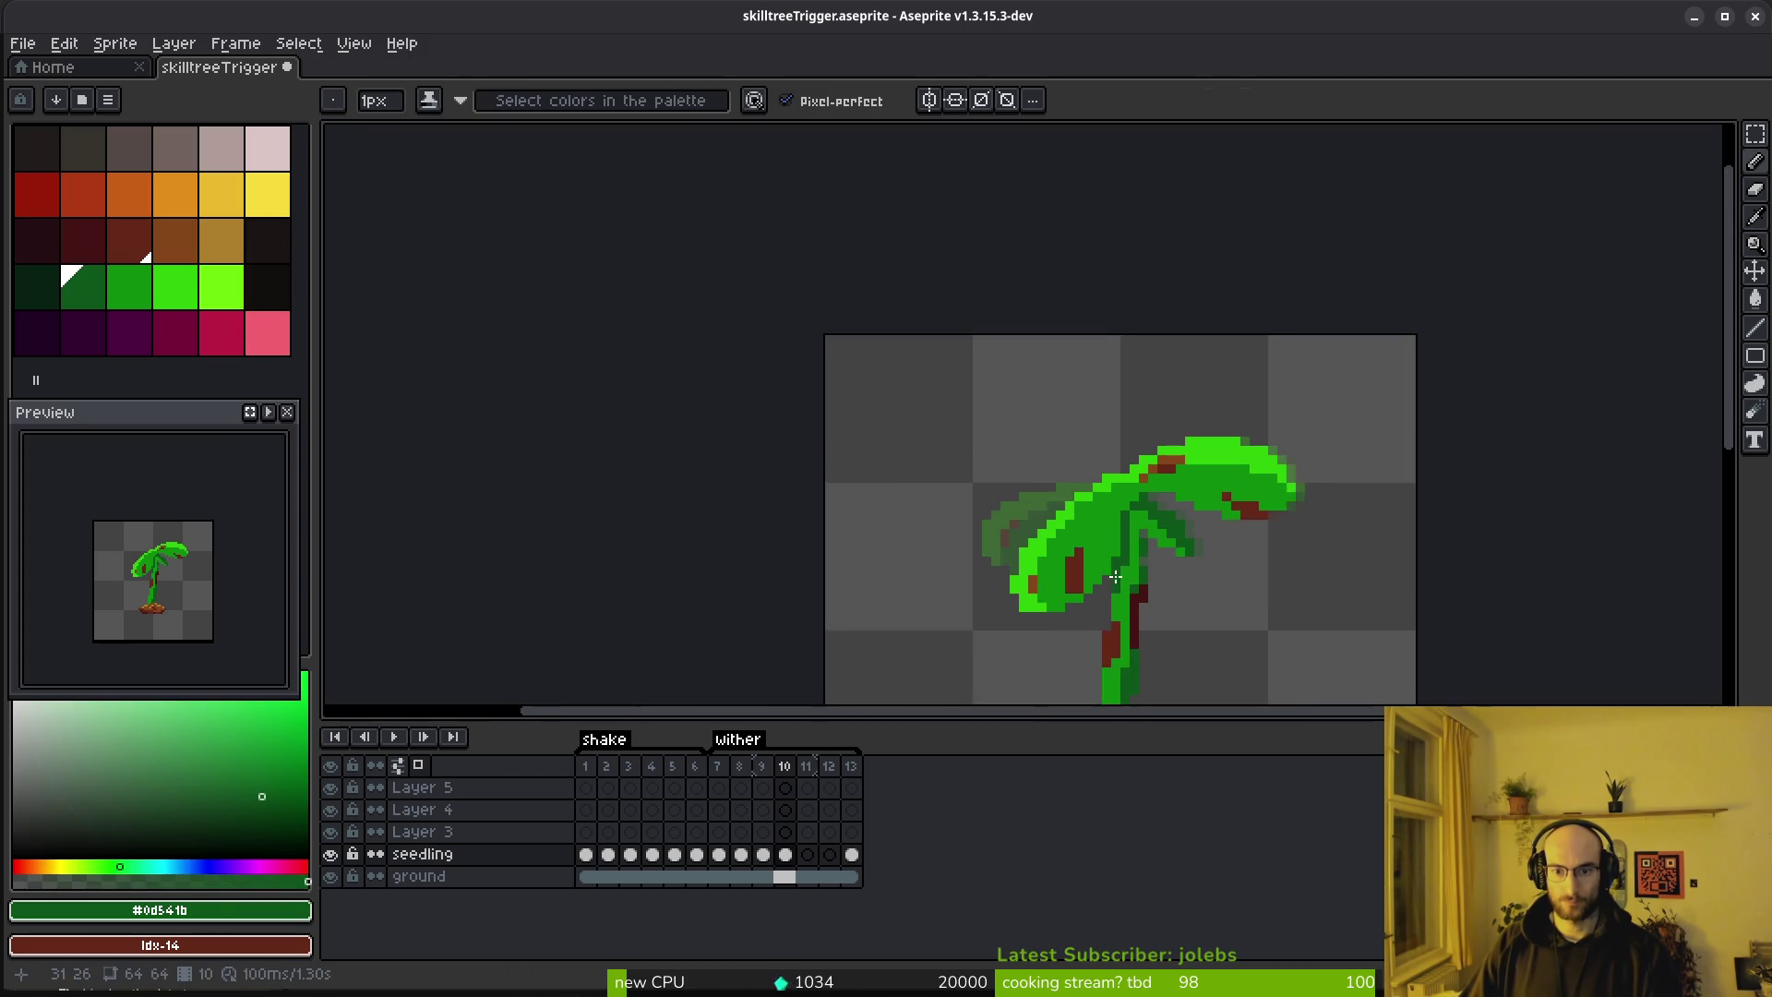
Recolour two bright-green leaf pixels to medium green
{"action": "scroll", "coordinate": [1140, 541], "scroll_direction": "up", "scroll_amount": 4}
{"action": "left_click", "coordinate": [171, 282]}
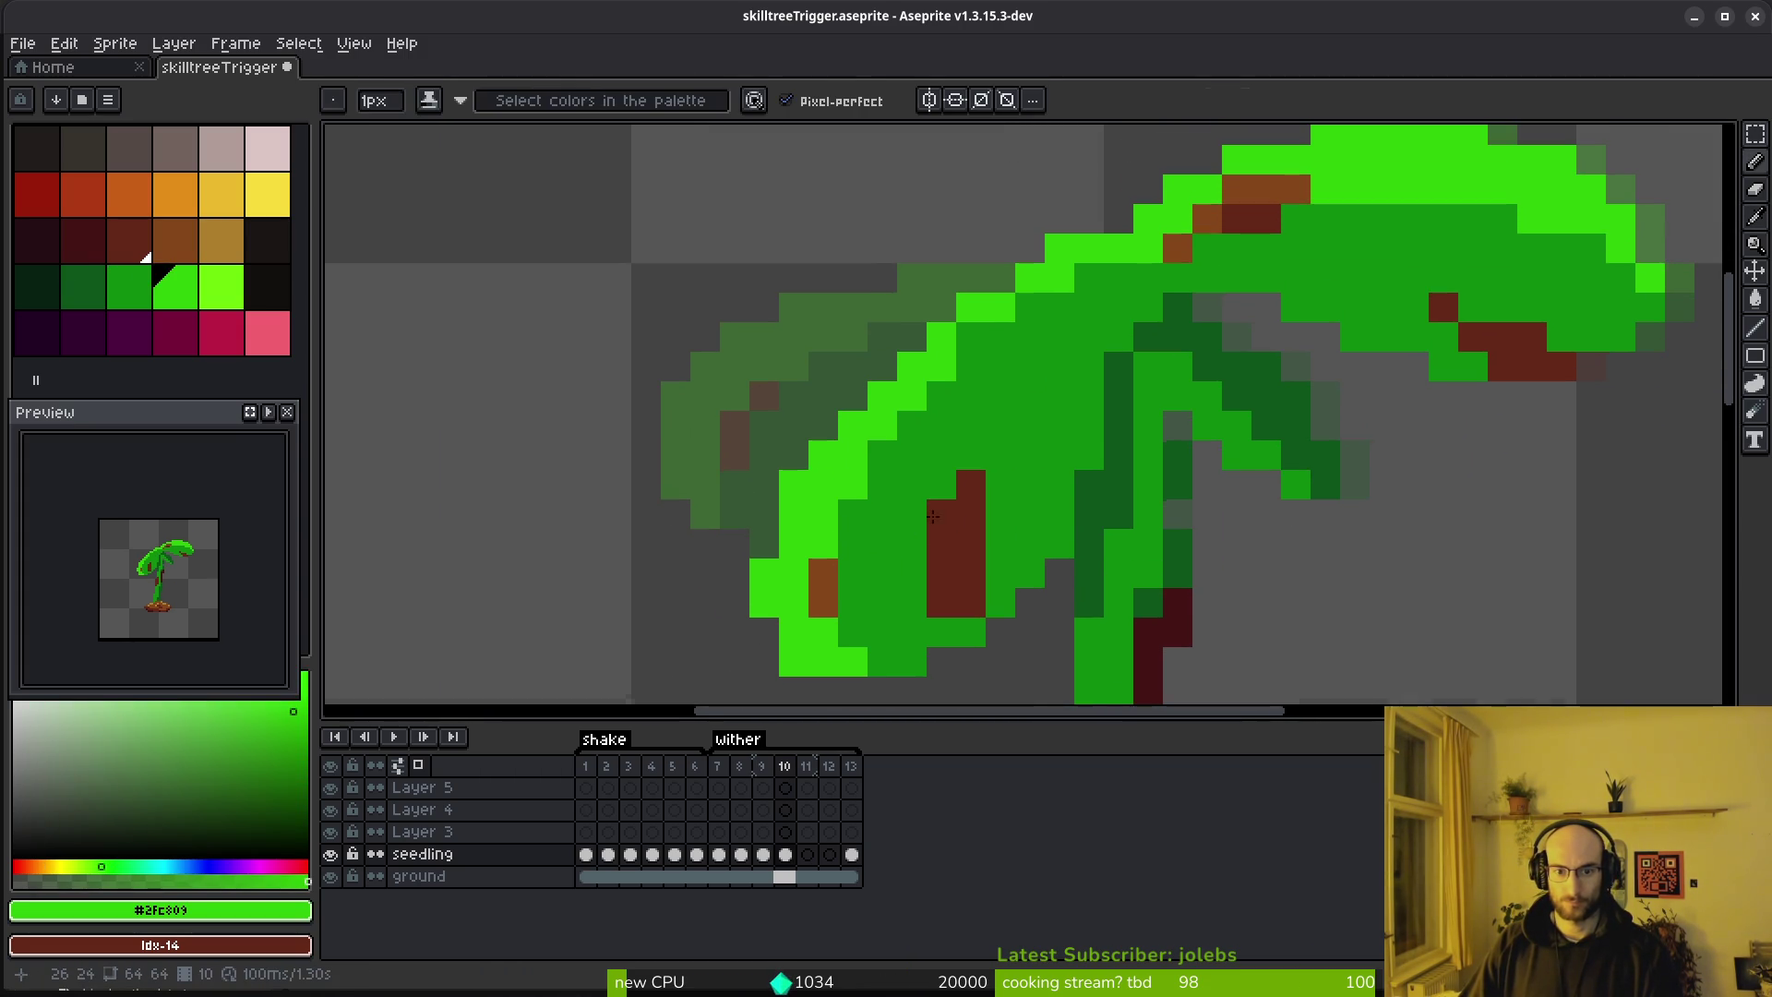
{"action": "key", "text": "e"}
{"action": "key", "text": "f"}
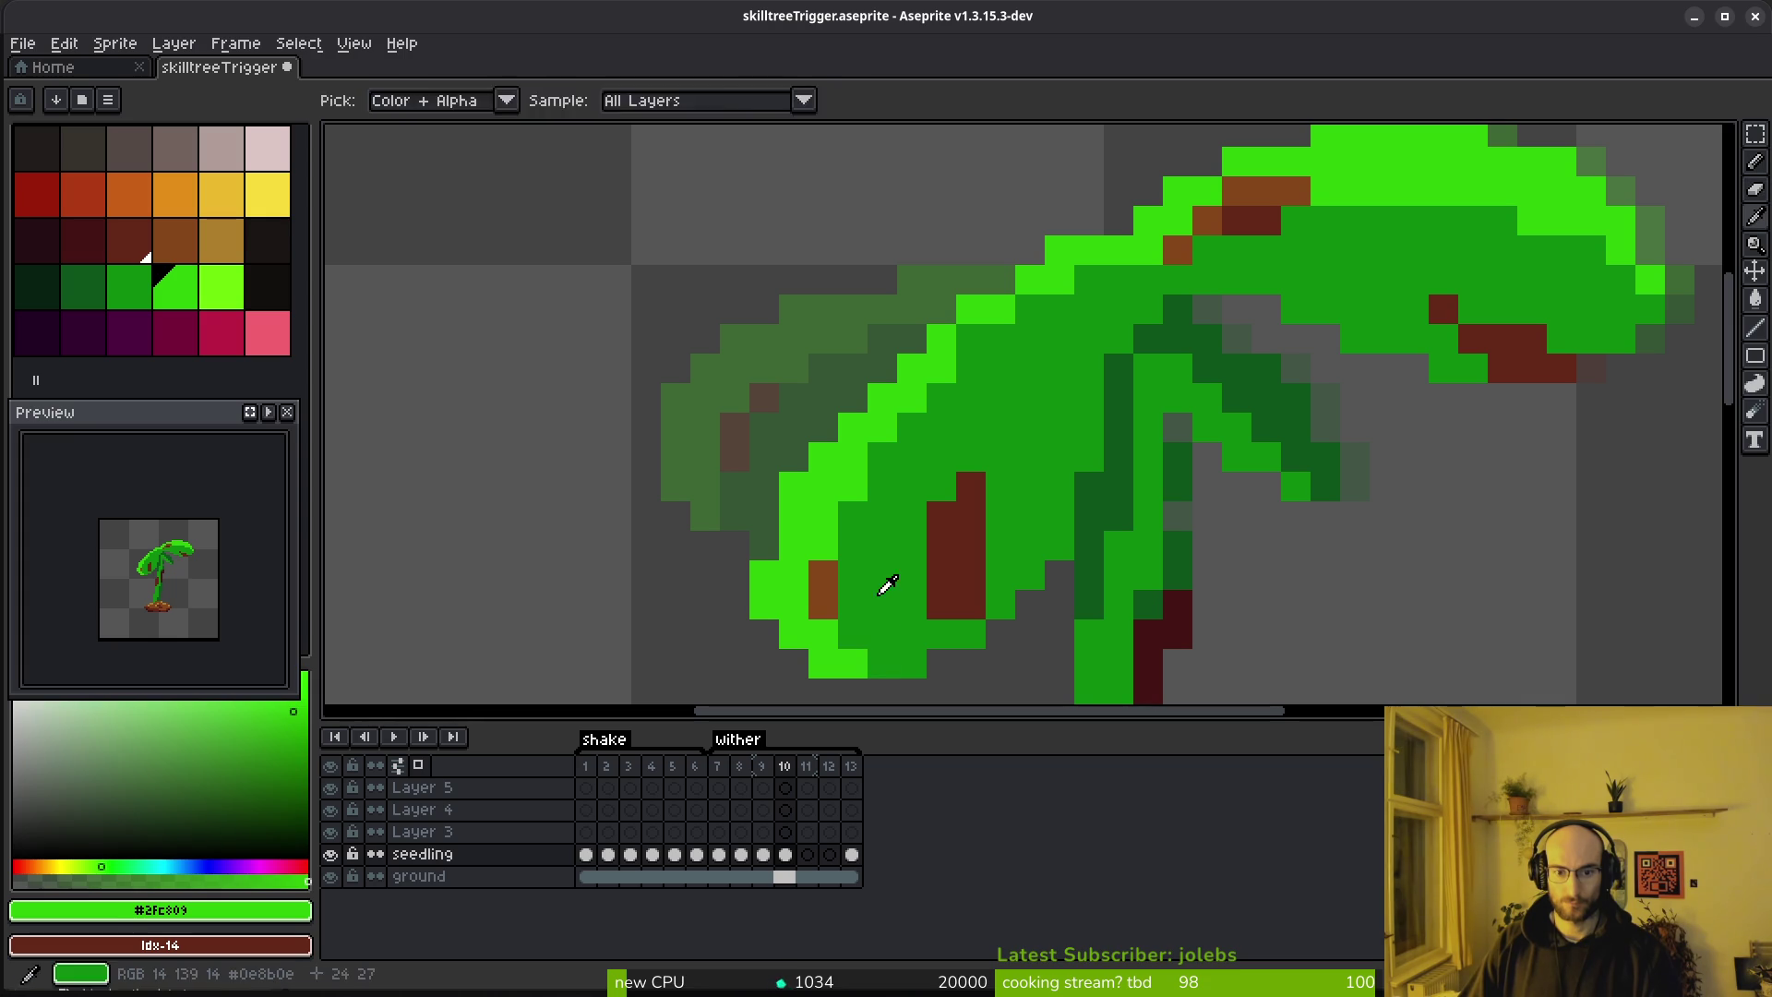
{"action": "left_click", "coordinate": [824, 634], "text": "alt"}
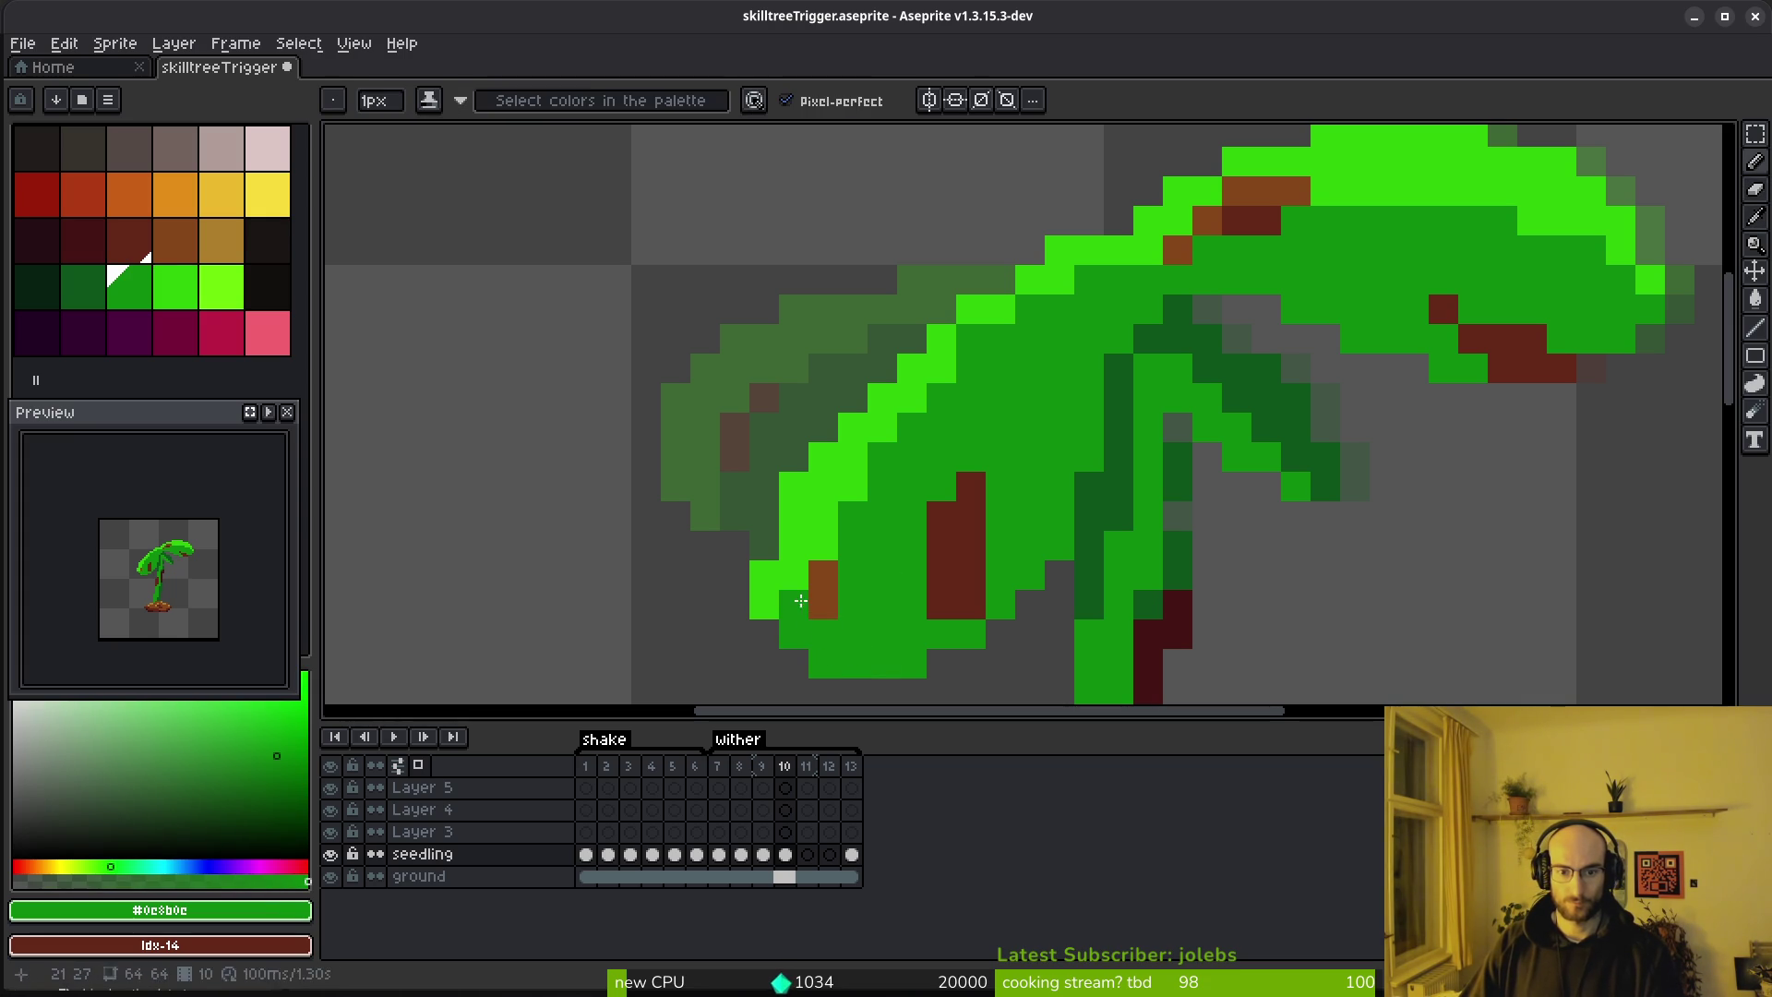
{"action": "left_click", "coordinate": [785, 572], "text": "alt"}
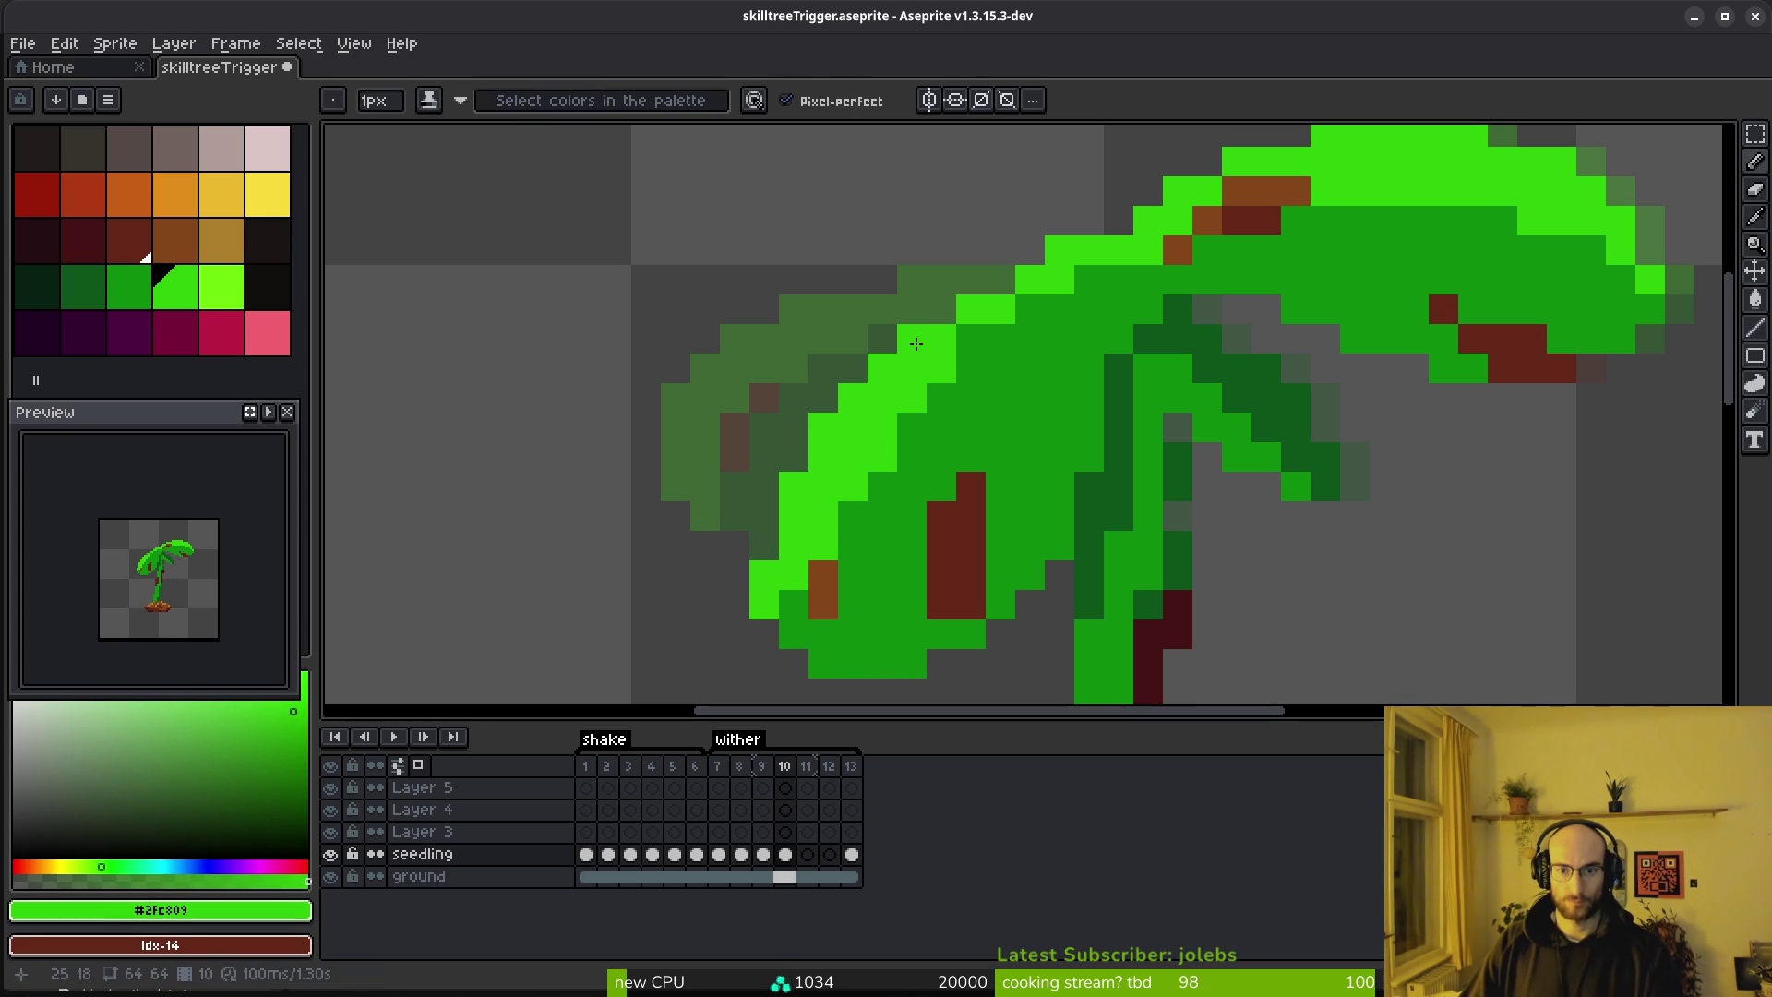
{"action": "right_click", "coordinate": [997, 384], "text": "alt"}
{"action": "right_click", "coordinate": [881, 443]}
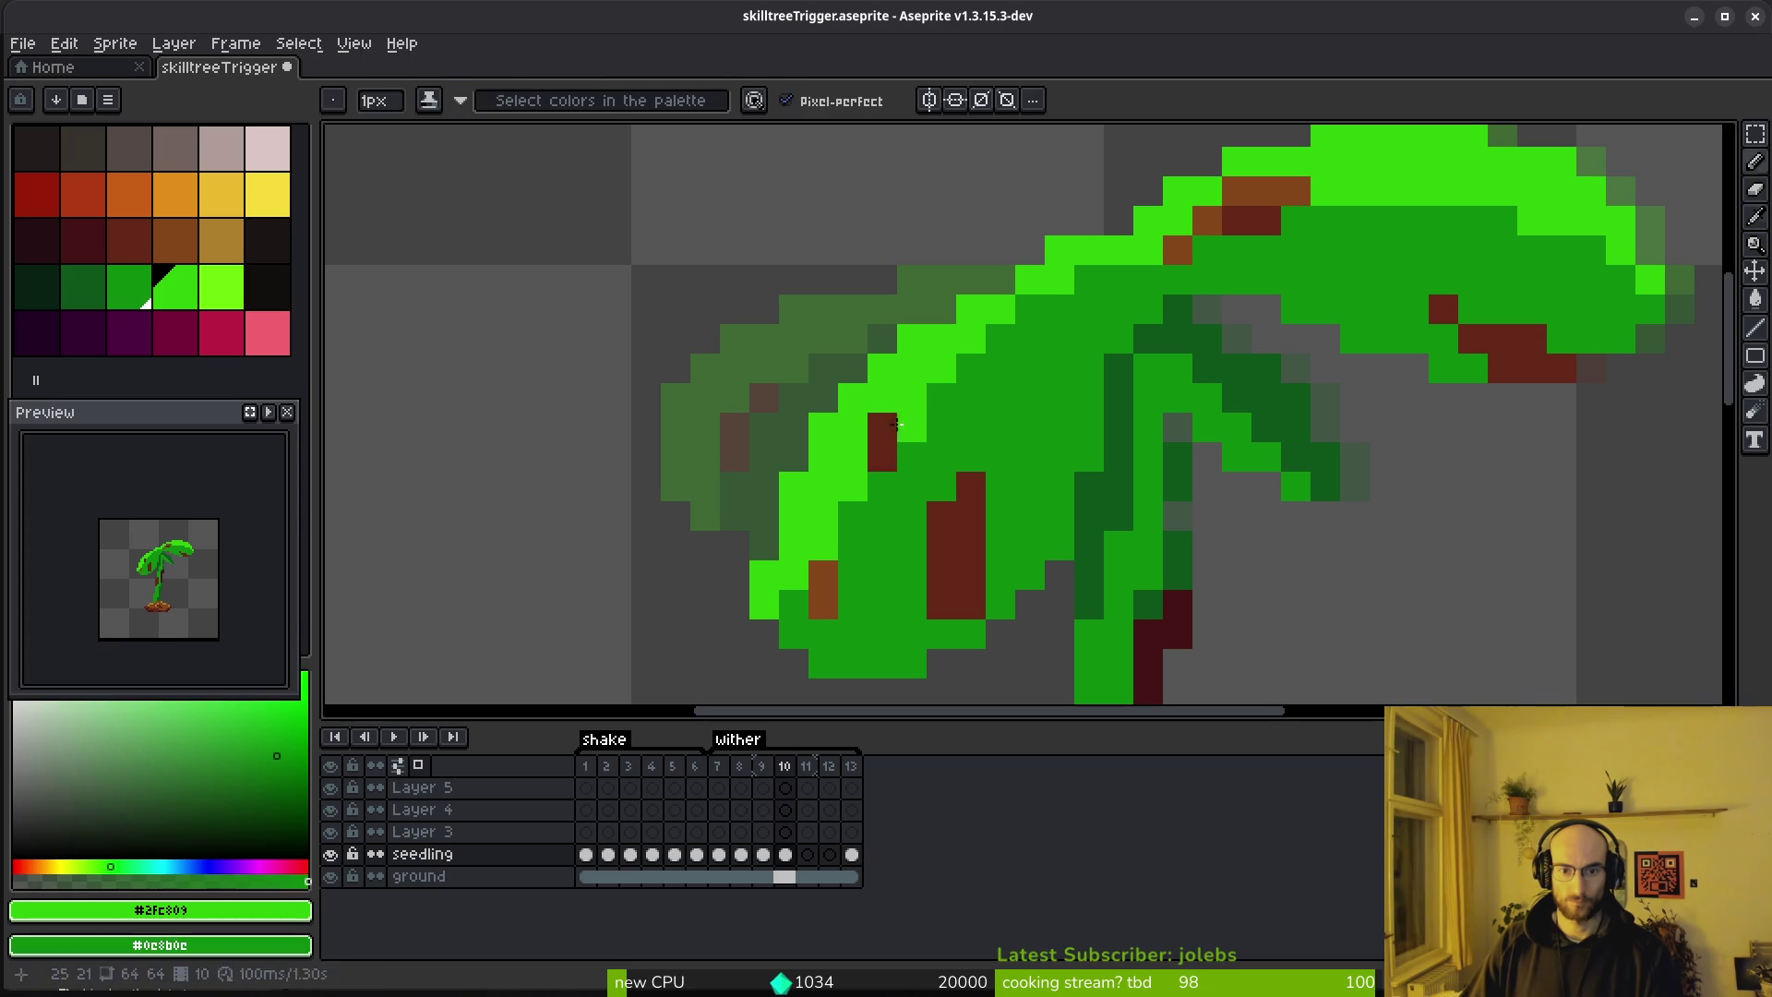
Try light-brown pixels on the left leaf, undoing the stray ones
{"action": "left_click", "coordinate": [955, 551], "text": "alt"}
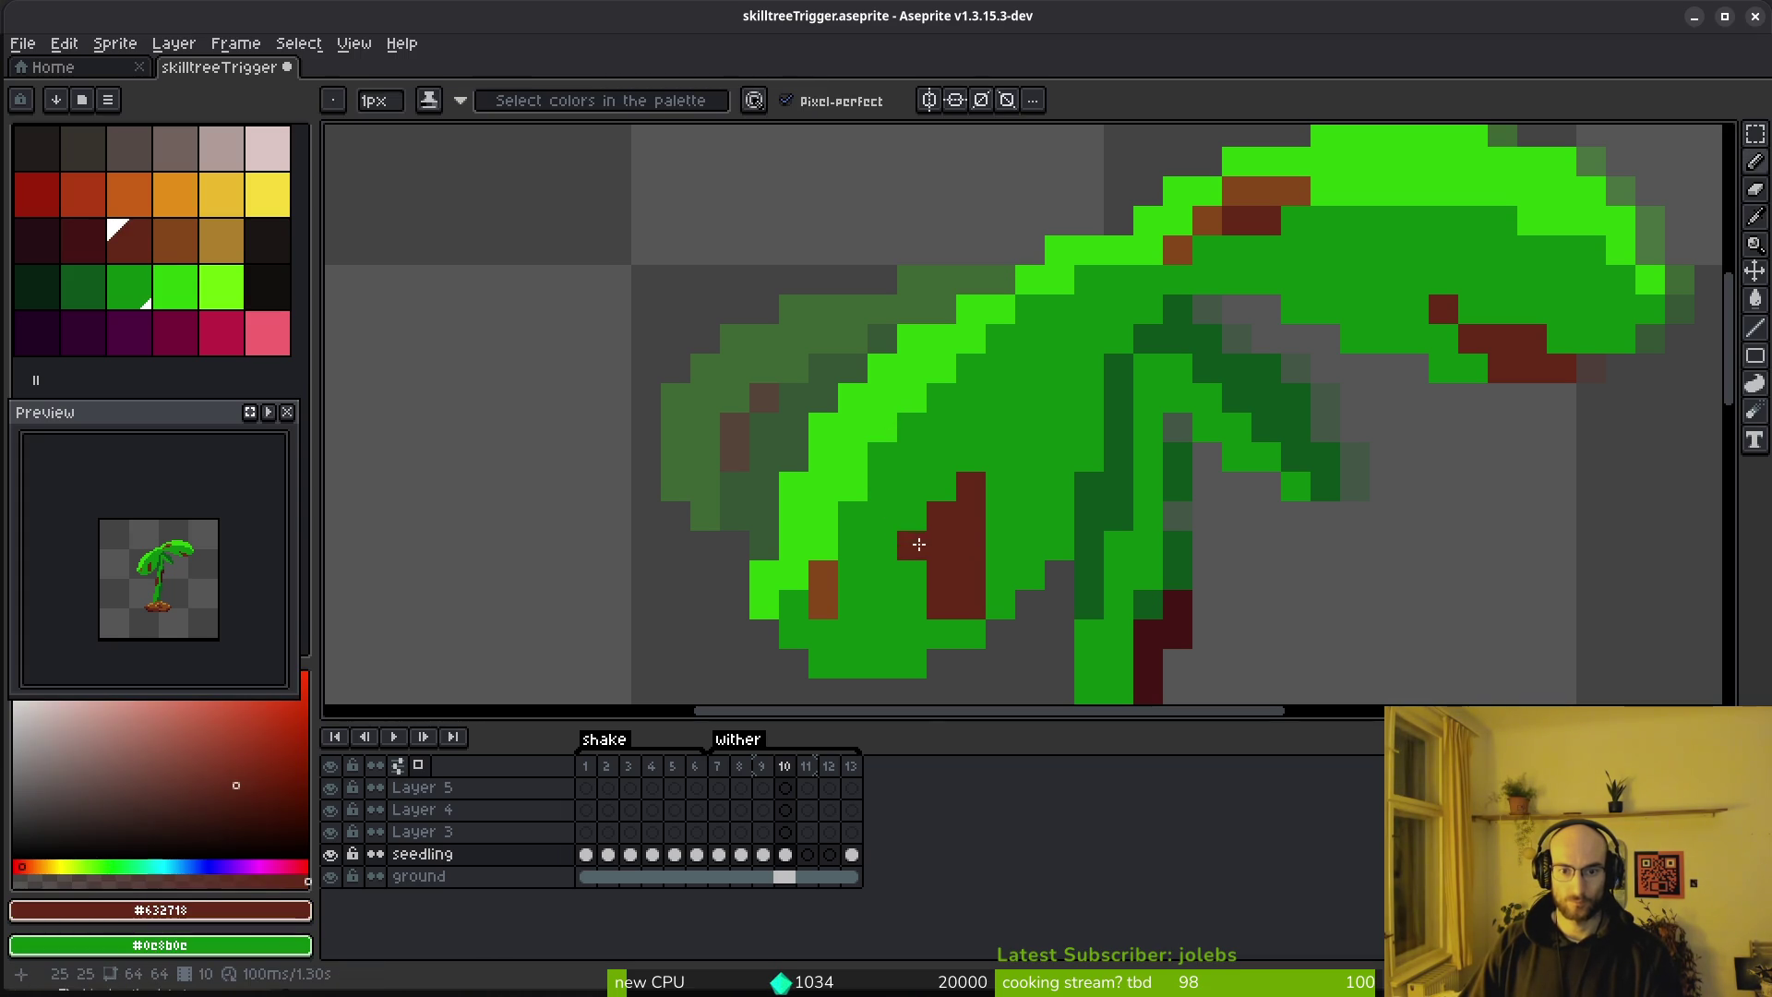
{"action": "left_click", "coordinate": [824, 603], "text": "alt"}
{"action": "left_click_drag", "start_coordinate": [832, 586], "coordinate": [858, 524]}
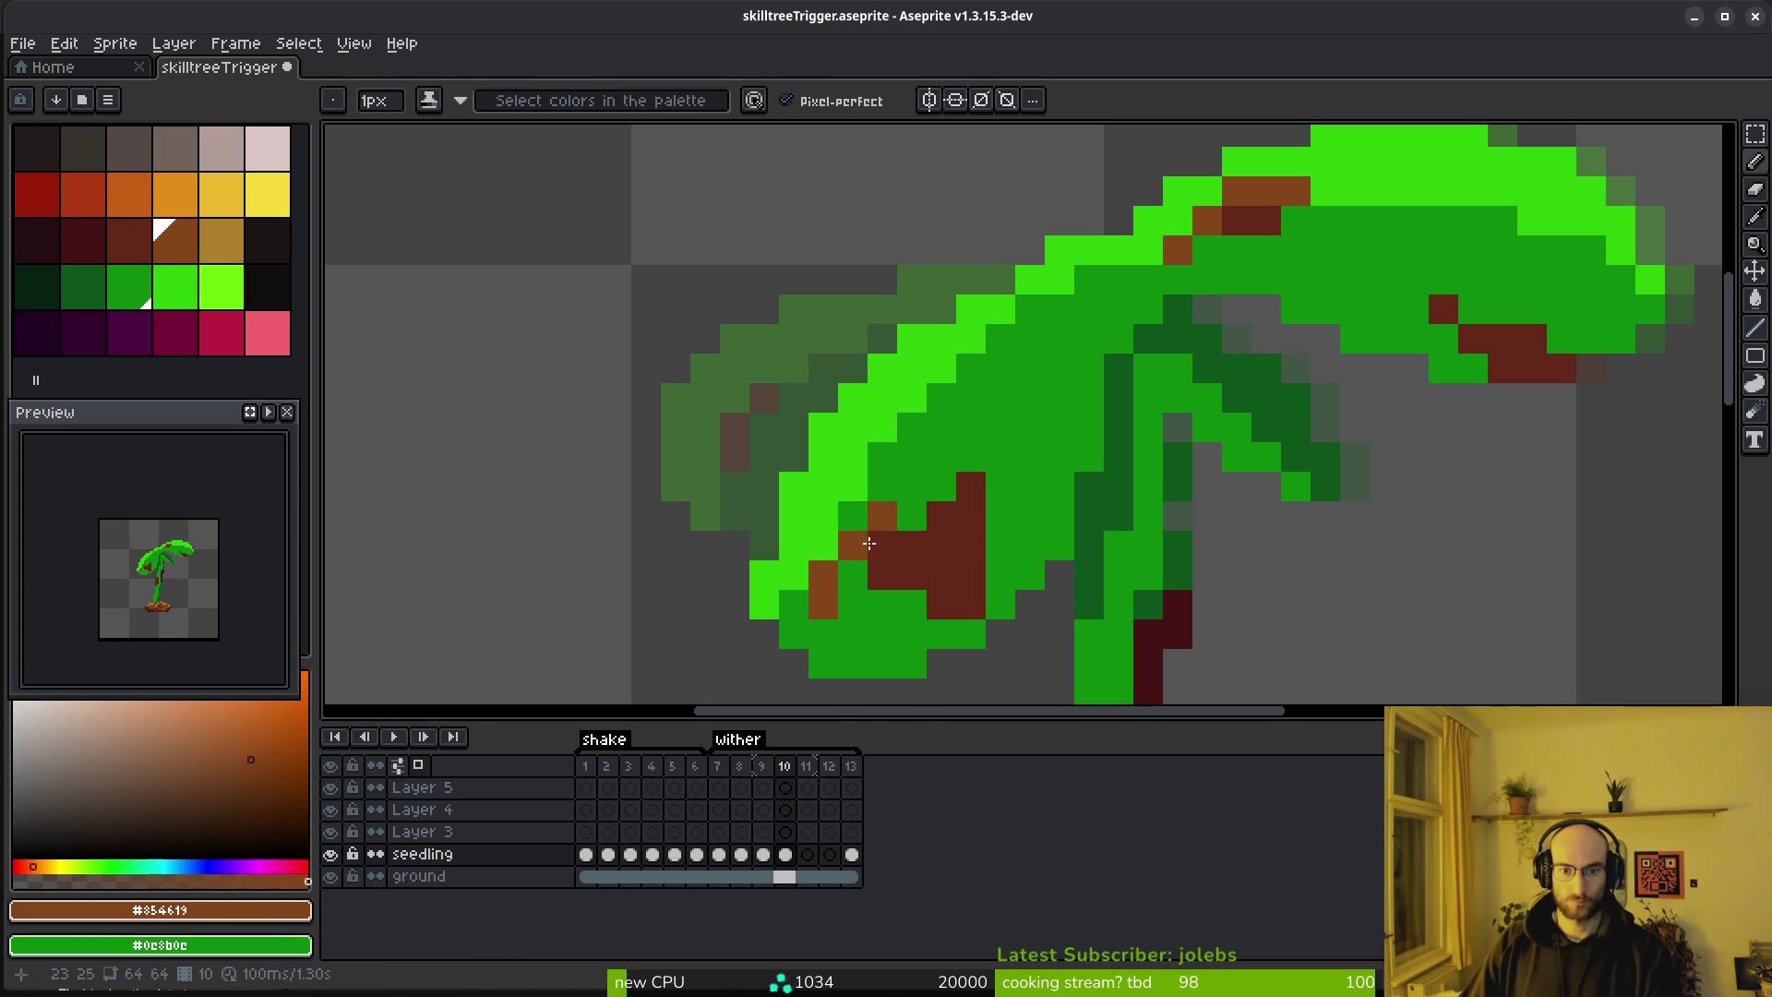
{"action": "key", "text": "ctrl+z"}
{"action": "left_click", "coordinate": [830, 541]}
{"action": "key", "text": "ctrl+z"}
{"action": "left_click", "coordinate": [816, 599], "text": "alt"}
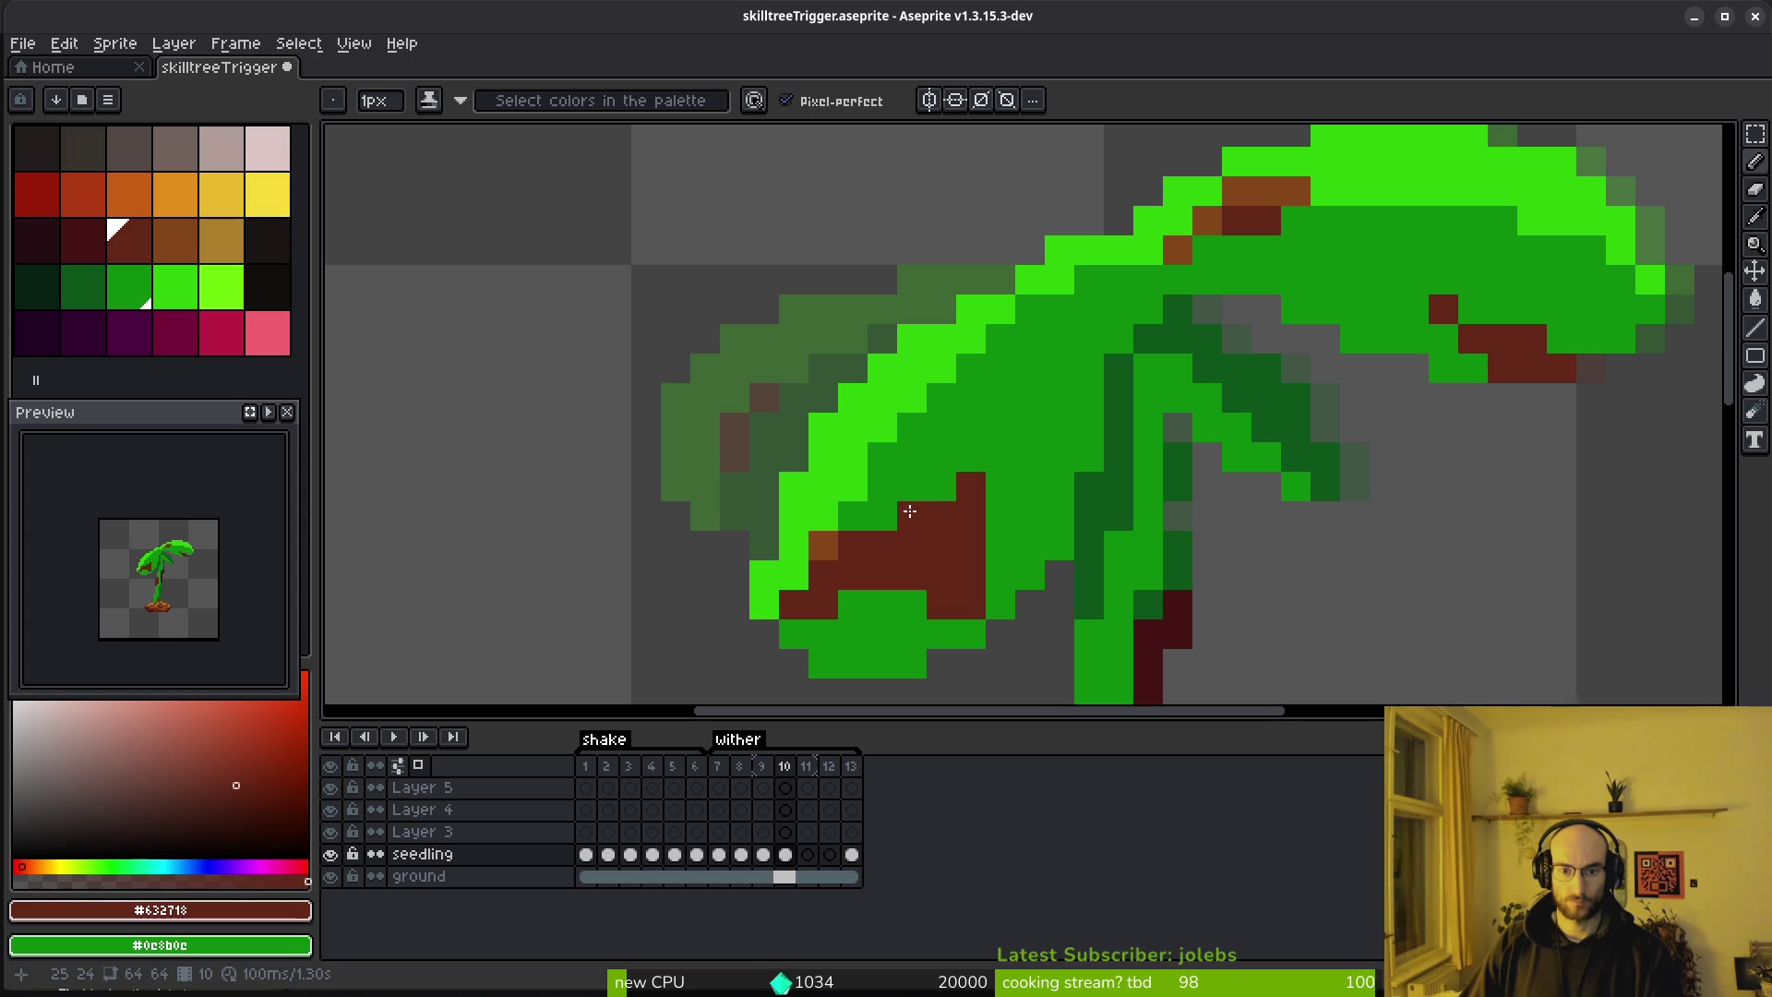
{"action": "key", "text": "ctrl+z"}
Paint a widened dark-brown dying patch across the left leaf's underside
{"action": "left_click", "coordinate": [856, 644]}
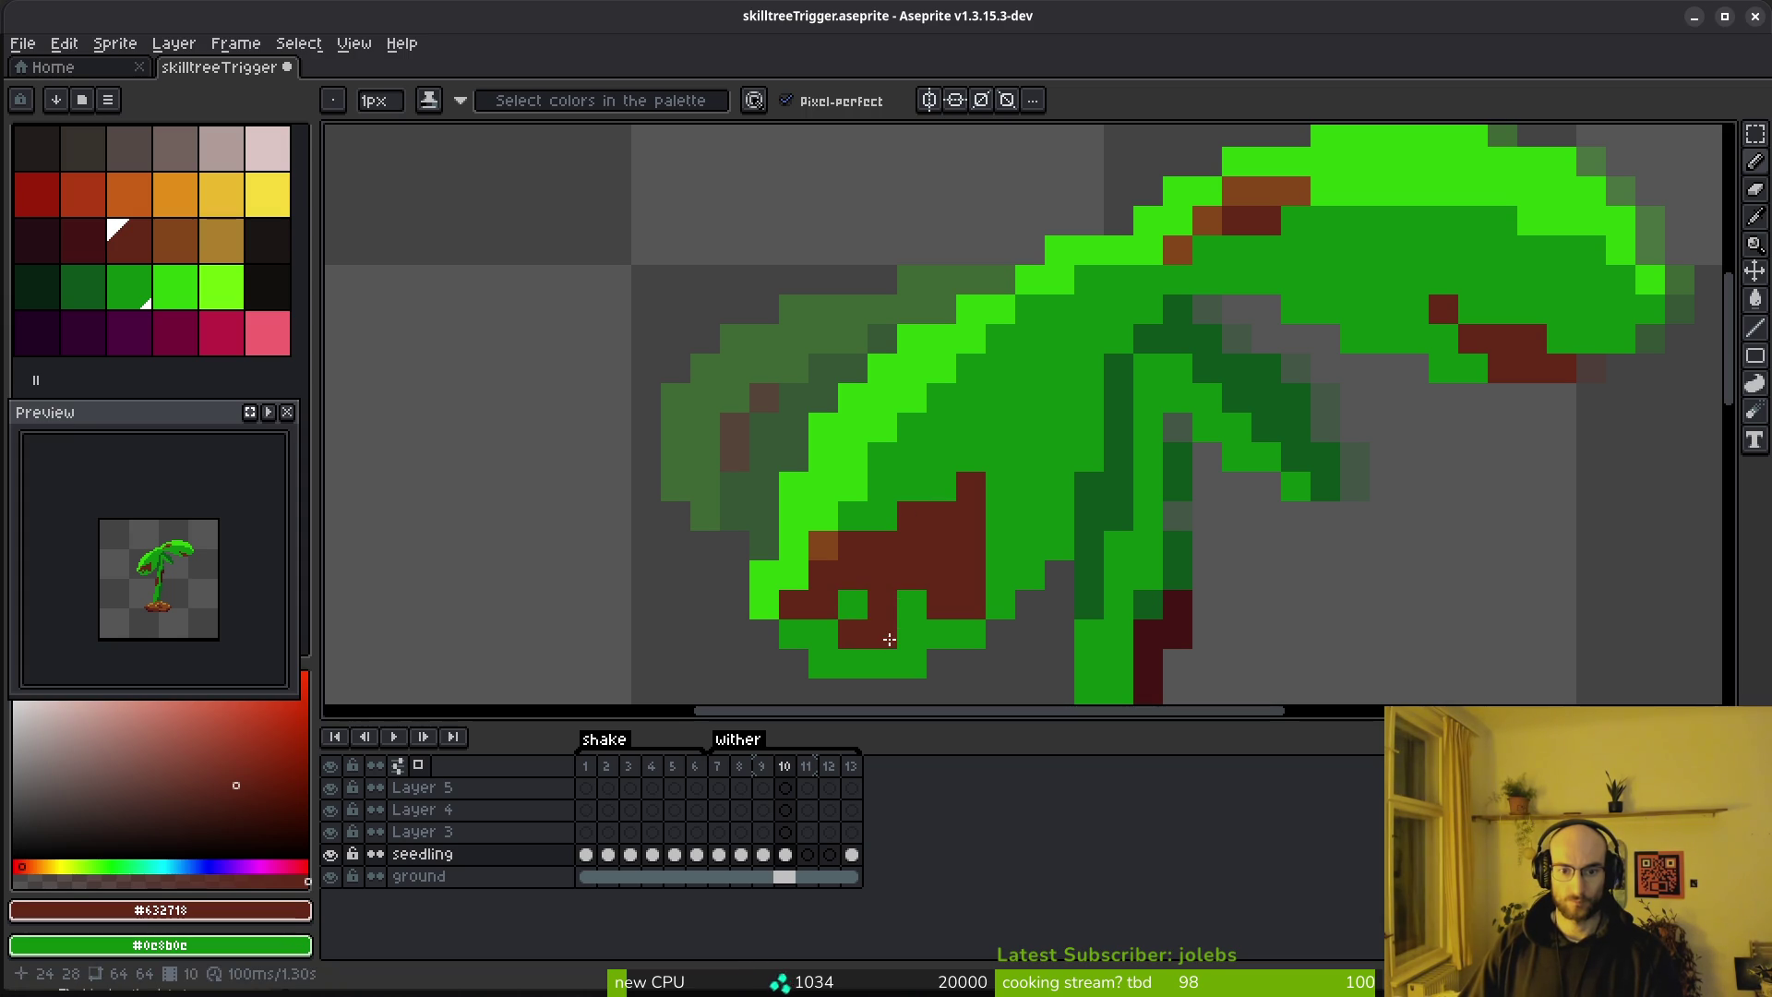
{"action": "left_click_drag", "start_coordinate": [888, 638], "coordinate": [997, 567]}
{"action": "left_click", "coordinate": [999, 601]}
{"action": "scroll", "coordinate": [1045, 562], "scroll_direction": "down", "scroll_amount": 4}
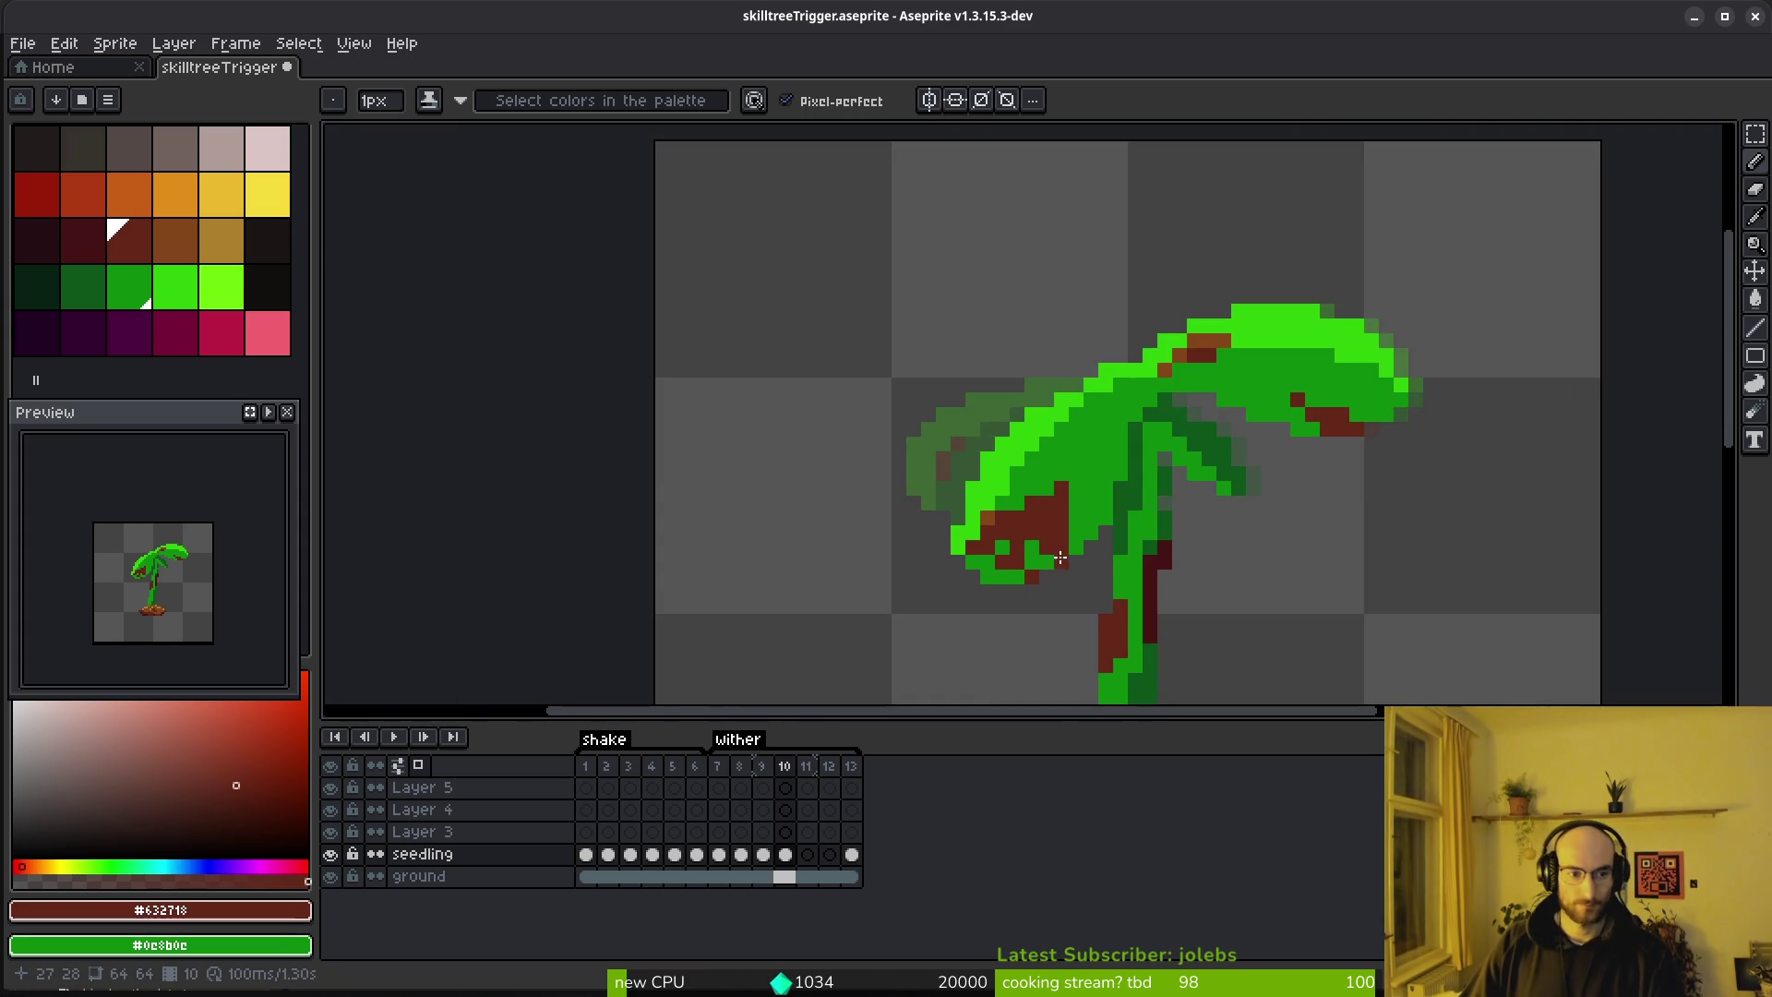
{"action": "scroll", "coordinate": [1088, 324], "scroll_direction": "up", "scroll_amount": 6}
{"action": "scroll", "coordinate": [1088, 324], "scroll_direction": "down", "scroll_amount": 1}
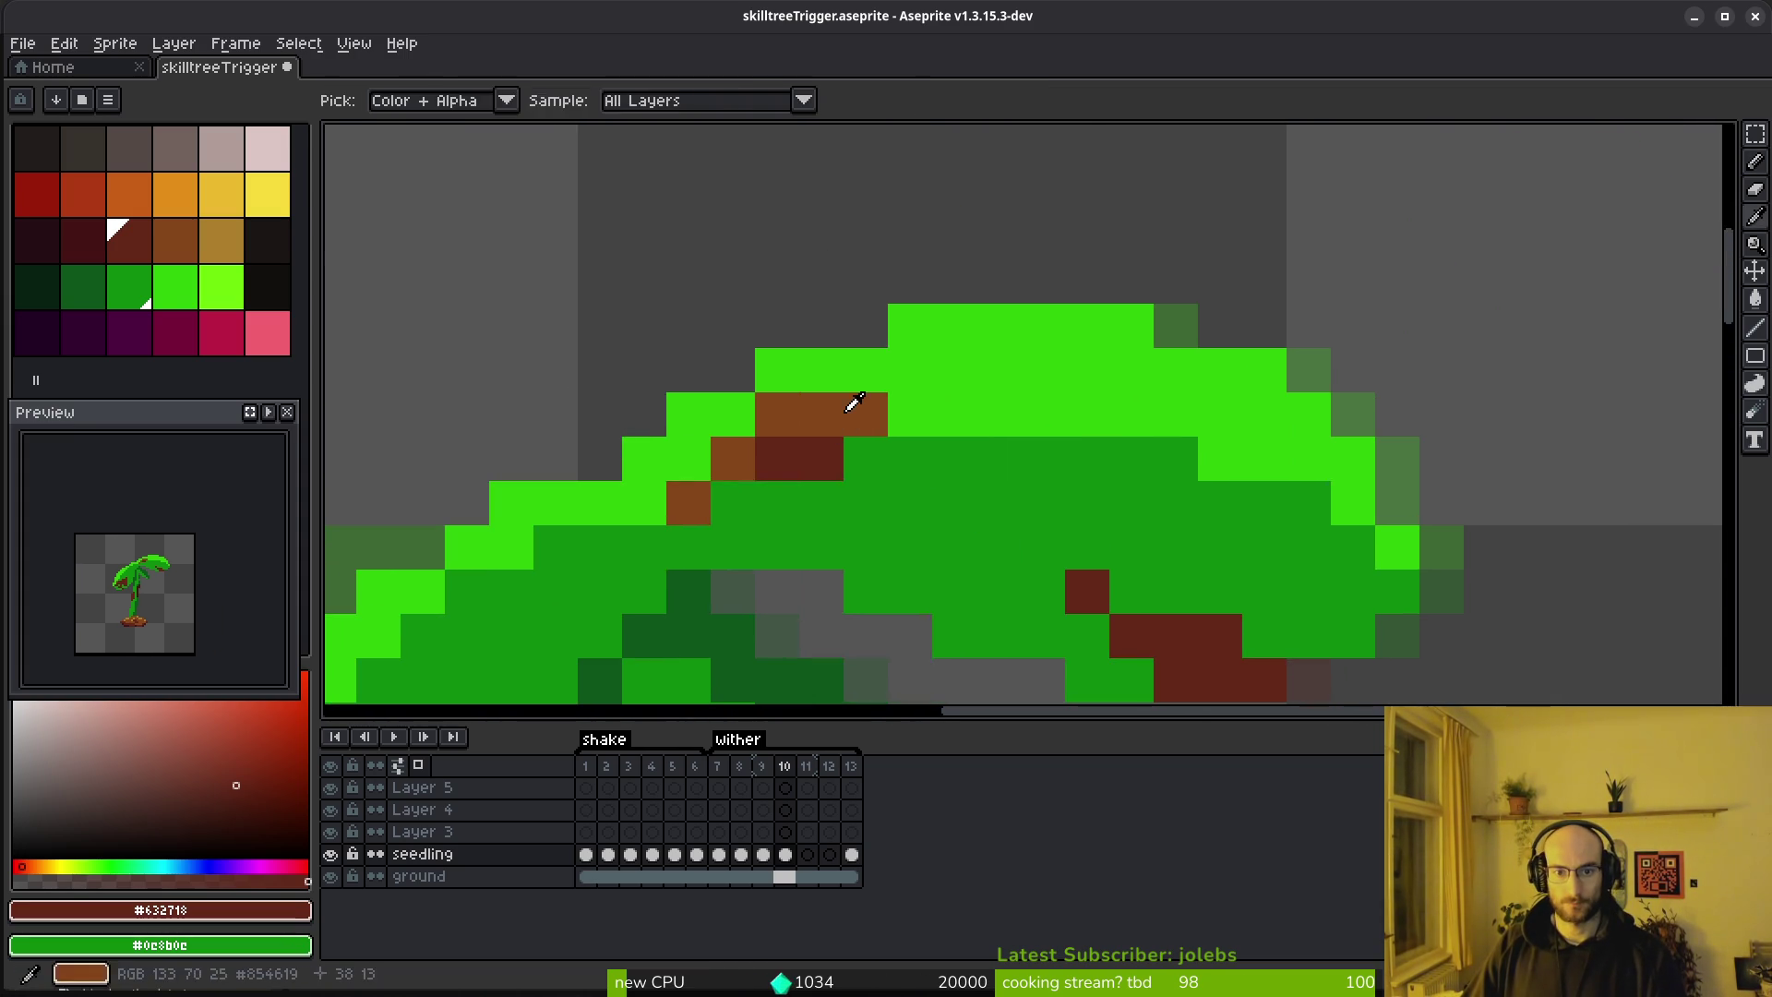
Lasso-select the right leaf and rotate it about 23° downward
{"action": "left_click", "coordinate": [847, 400], "text": "alt"}
{"action": "scroll", "coordinate": [847, 399], "scroll_direction": "down", "scroll_amount": 1}
{"action": "key", "text": "q"}
{"action": "mouse_move", "coordinate": [1257, 325]}
{"action": "left_mouse_down"}
{"action": "mouse_move", "coordinate": [784, 503]}
{"action": "mouse_move", "coordinate": [1421, 600]}
{"action": "mouse_move", "coordinate": [1310, 351]}
{"action": "left_mouse_up"}
{"action": "scroll", "coordinate": [1385, 512], "scroll_direction": "down", "scroll_amount": 2}
{"action": "mouse_move", "coordinate": [1384, 507]}
{"action": "left_mouse_down"}
{"action": "mouse_move", "coordinate": [1139, 467]}
{"action": "mouse_move", "coordinate": [1171, 424]}
{"action": "mouse_move", "coordinate": [1142, 444]}
{"action": "left_mouse_up"}
Commit the right leaf's rotation and touch up its top edge, undoing misplaced pixels
{"action": "key", "text": "Return"}
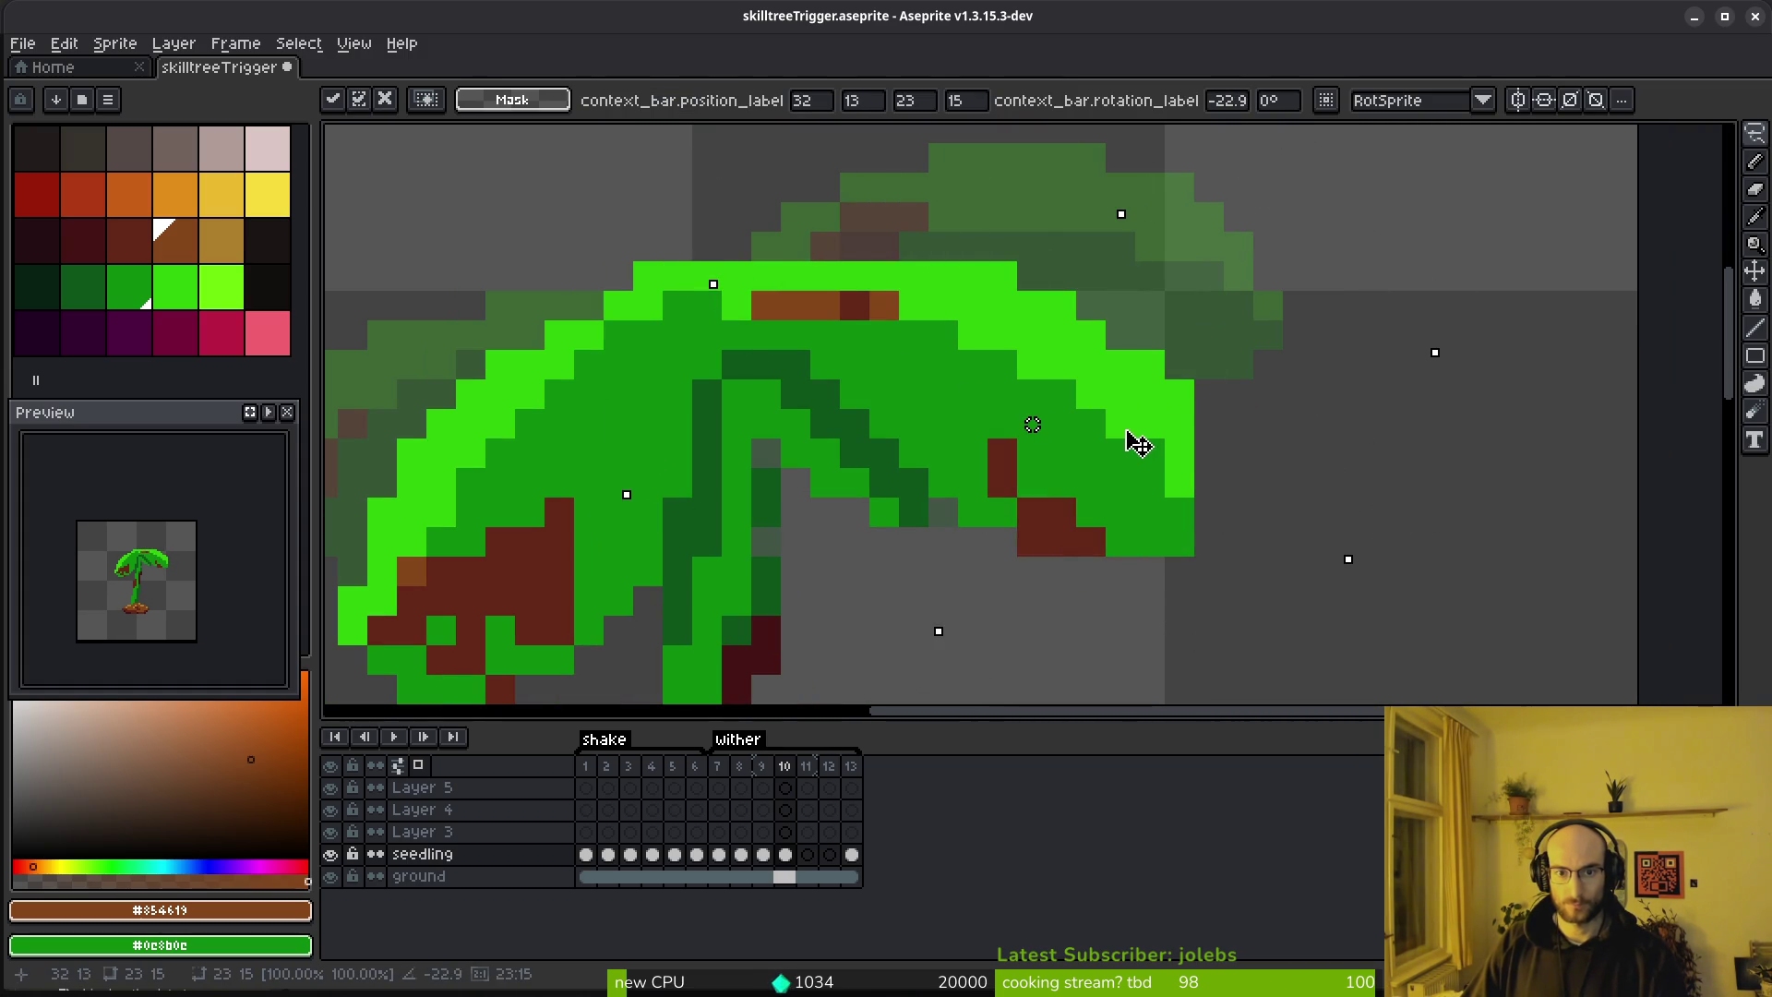
{"action": "key", "text": "f"}
{"action": "left_click", "coordinate": [951, 281], "text": "alt"}
{"action": "left_click", "coordinate": [858, 314]}
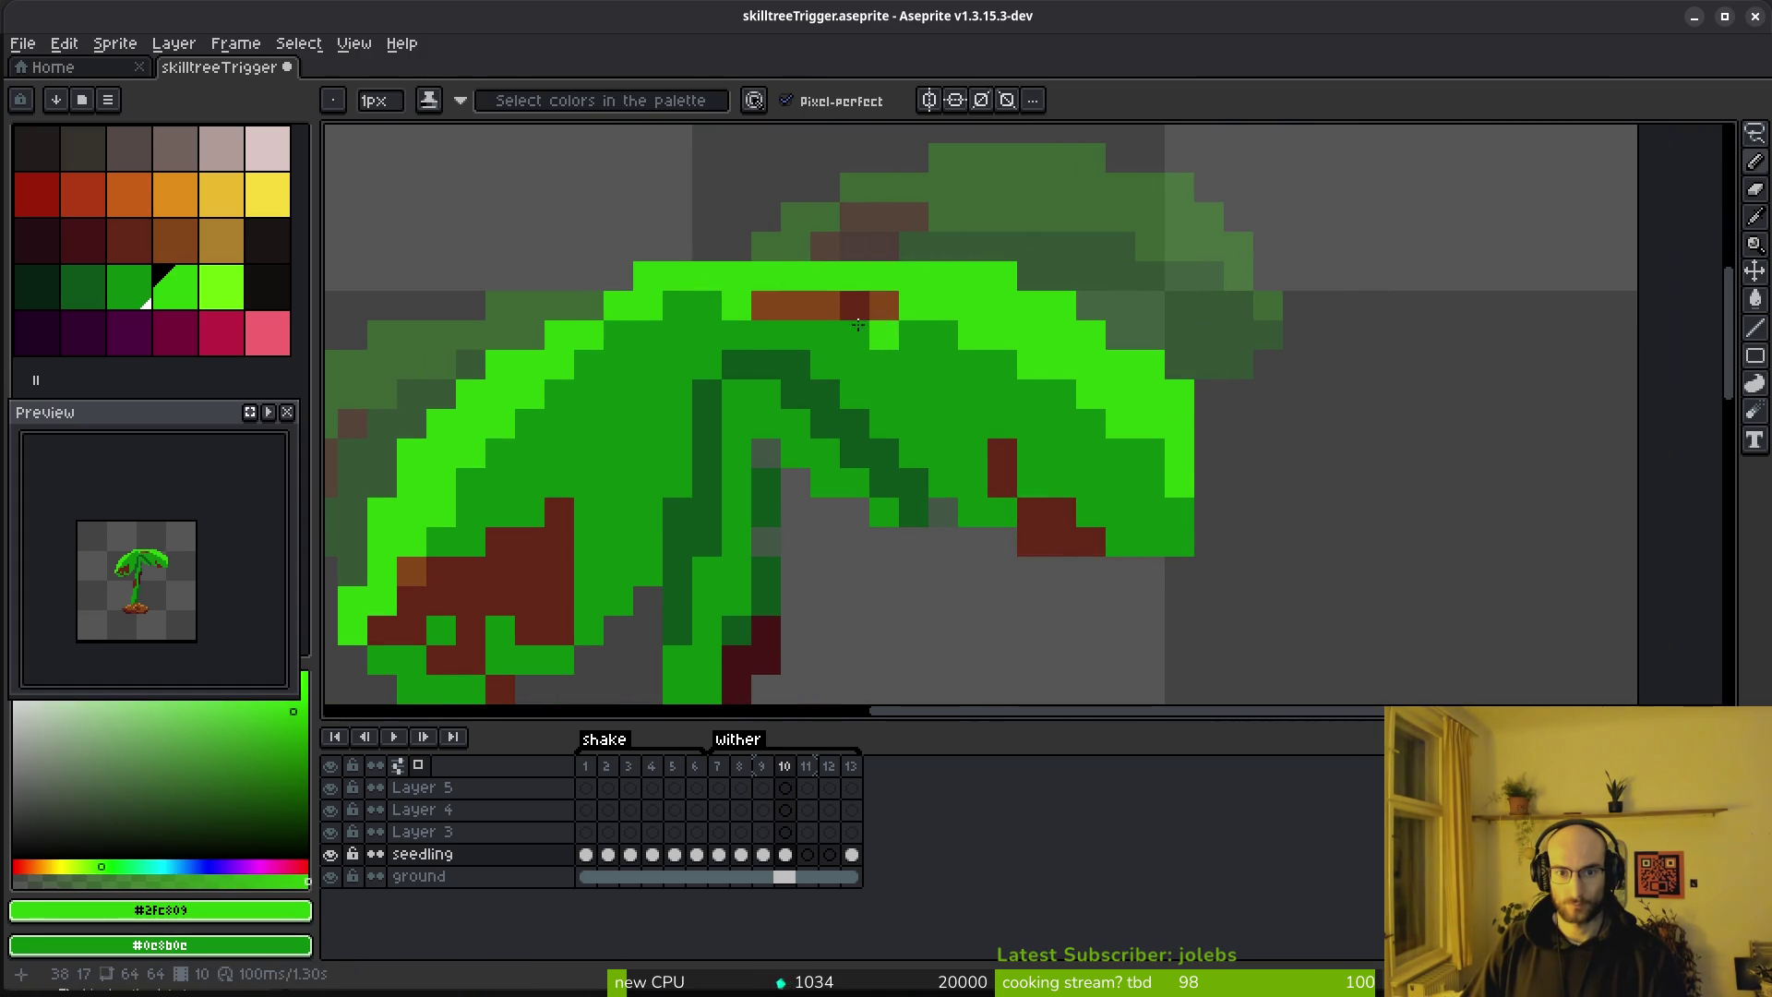
{"action": "key", "text": "ctrl+z"}
{"action": "left_click", "coordinate": [850, 303], "text": "alt"}
{"action": "left_click", "coordinate": [855, 356]}
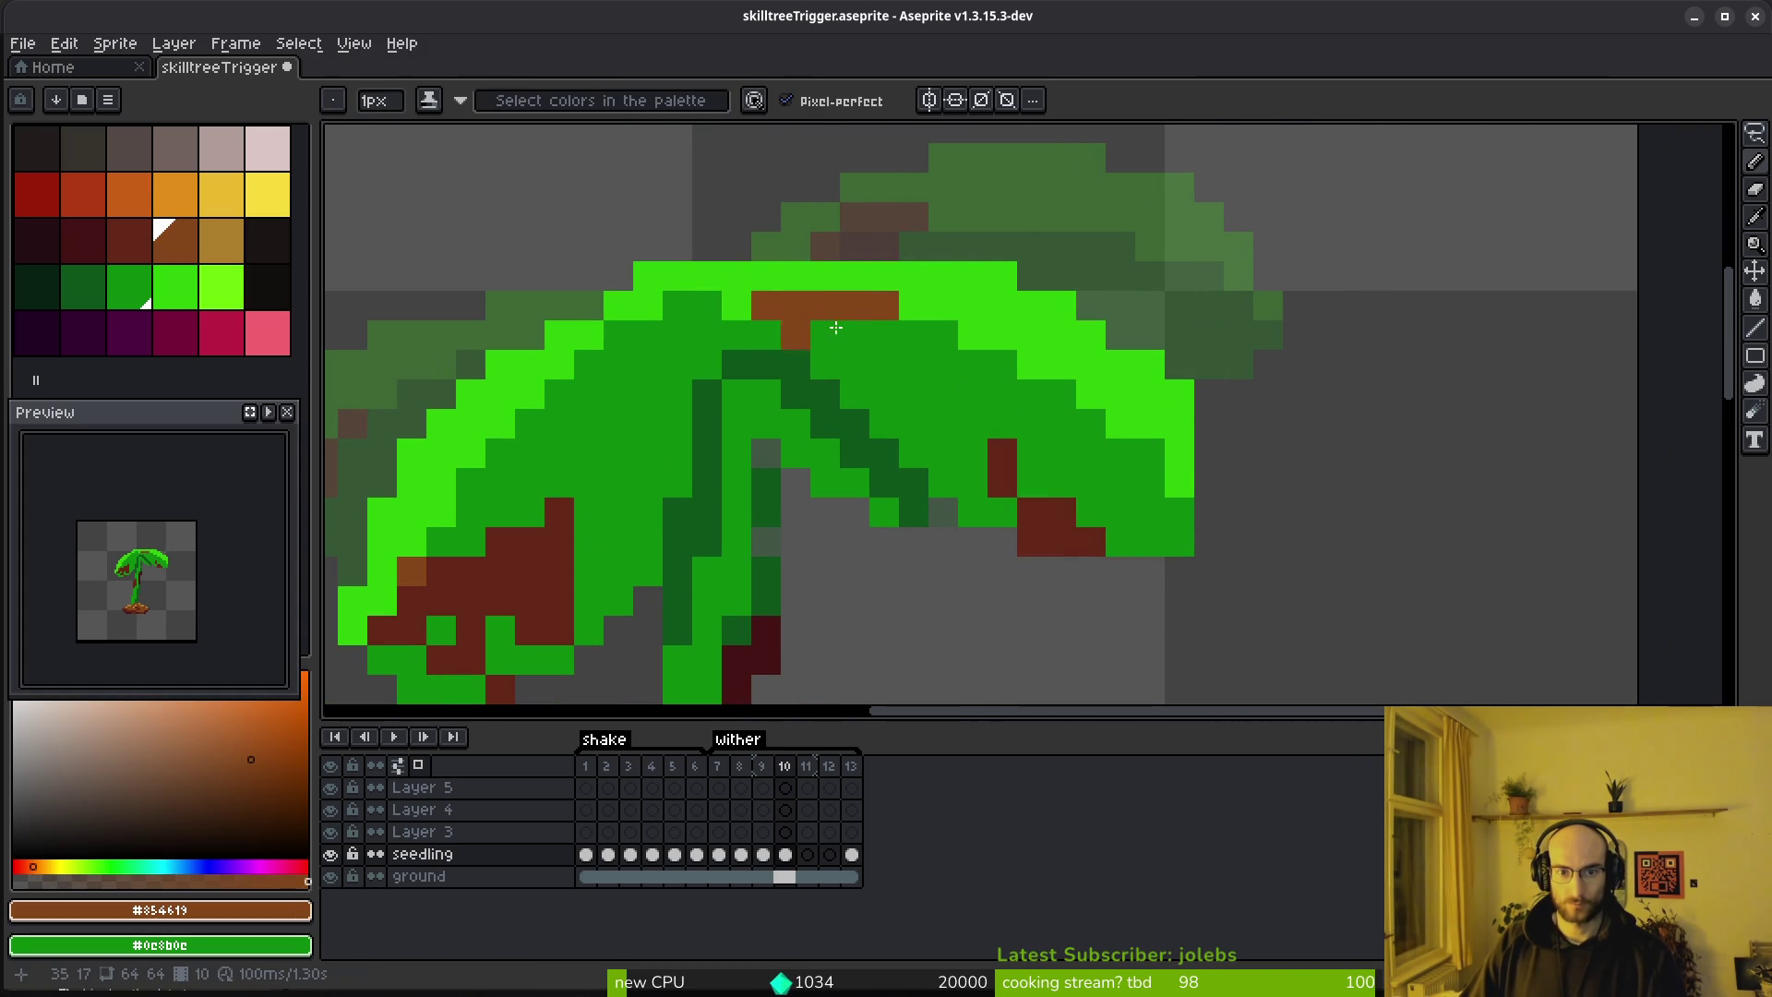
{"action": "key", "text": "ctrl+z"}
Erase a stray dark-green pixel and paint a right-leaf pixel dark brown
{"action": "key", "text": "e"}
{"action": "key", "text": "f"}
{"action": "left_click", "coordinate": [1150, 425], "text": "alt"}
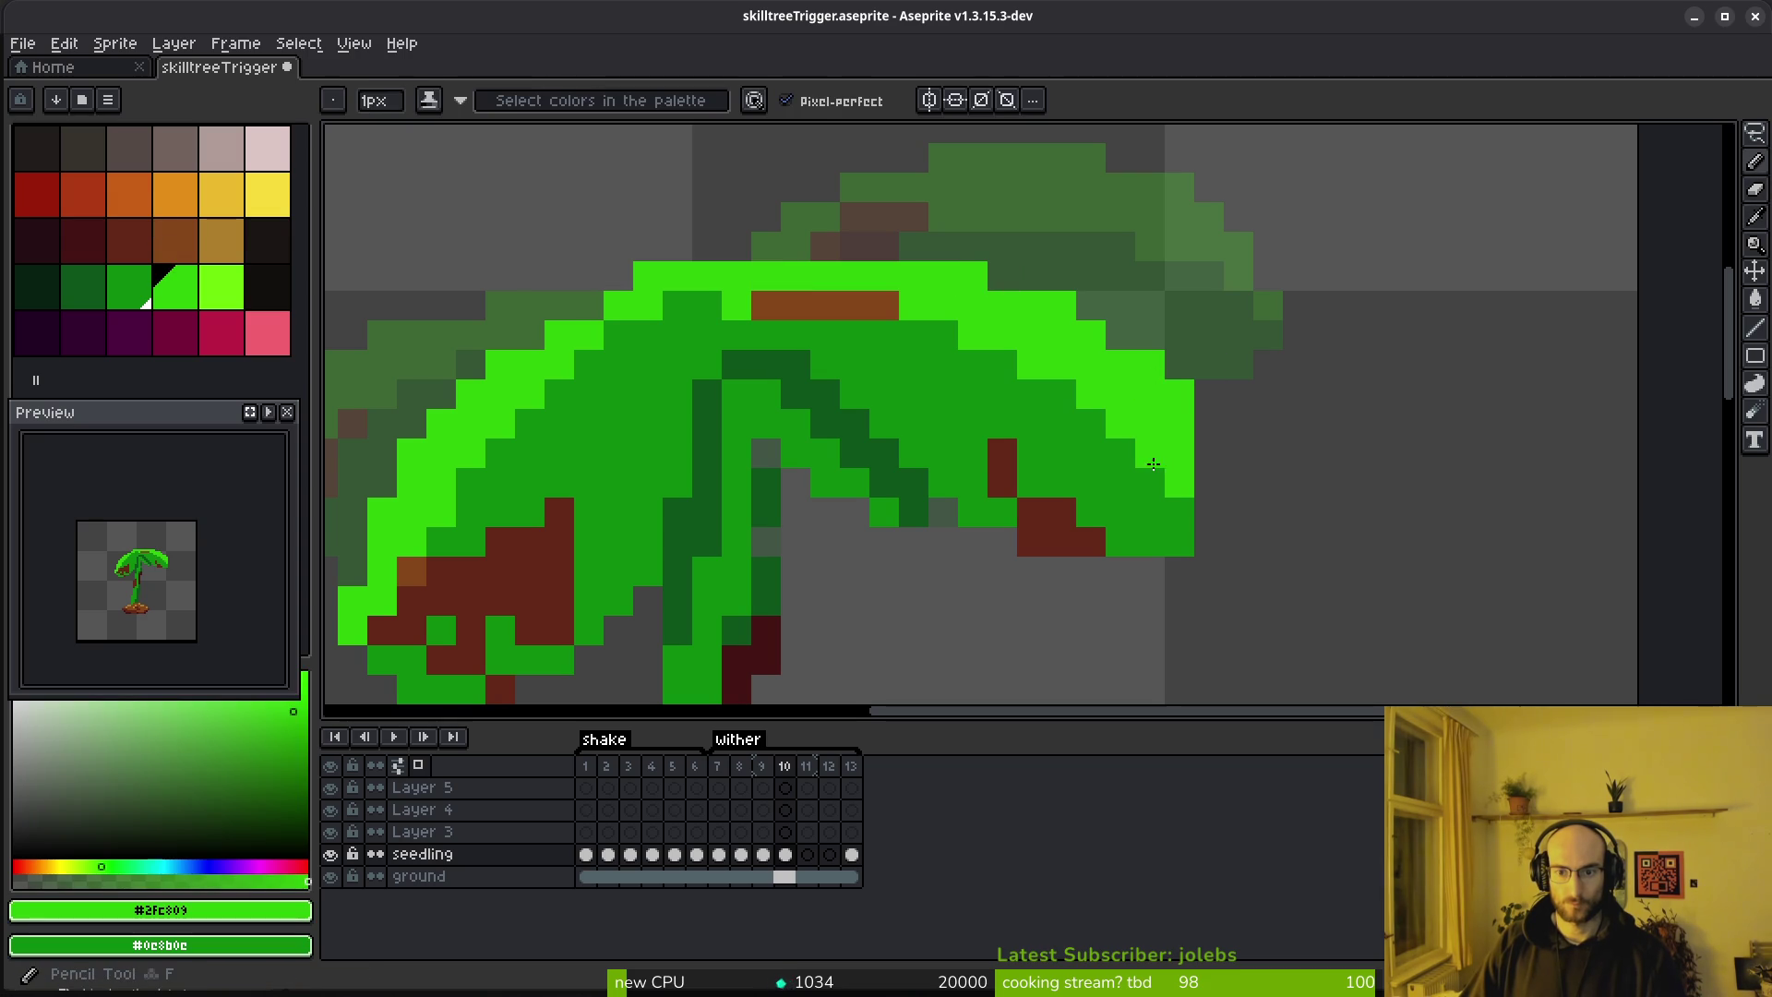
{"action": "key", "text": "e"}
{"action": "left_click", "coordinate": [1180, 542]}
{"action": "key", "text": "f"}
{"action": "left_click", "coordinate": [1037, 514], "text": "alt"}
{"action": "left_click", "coordinate": [978, 503]}
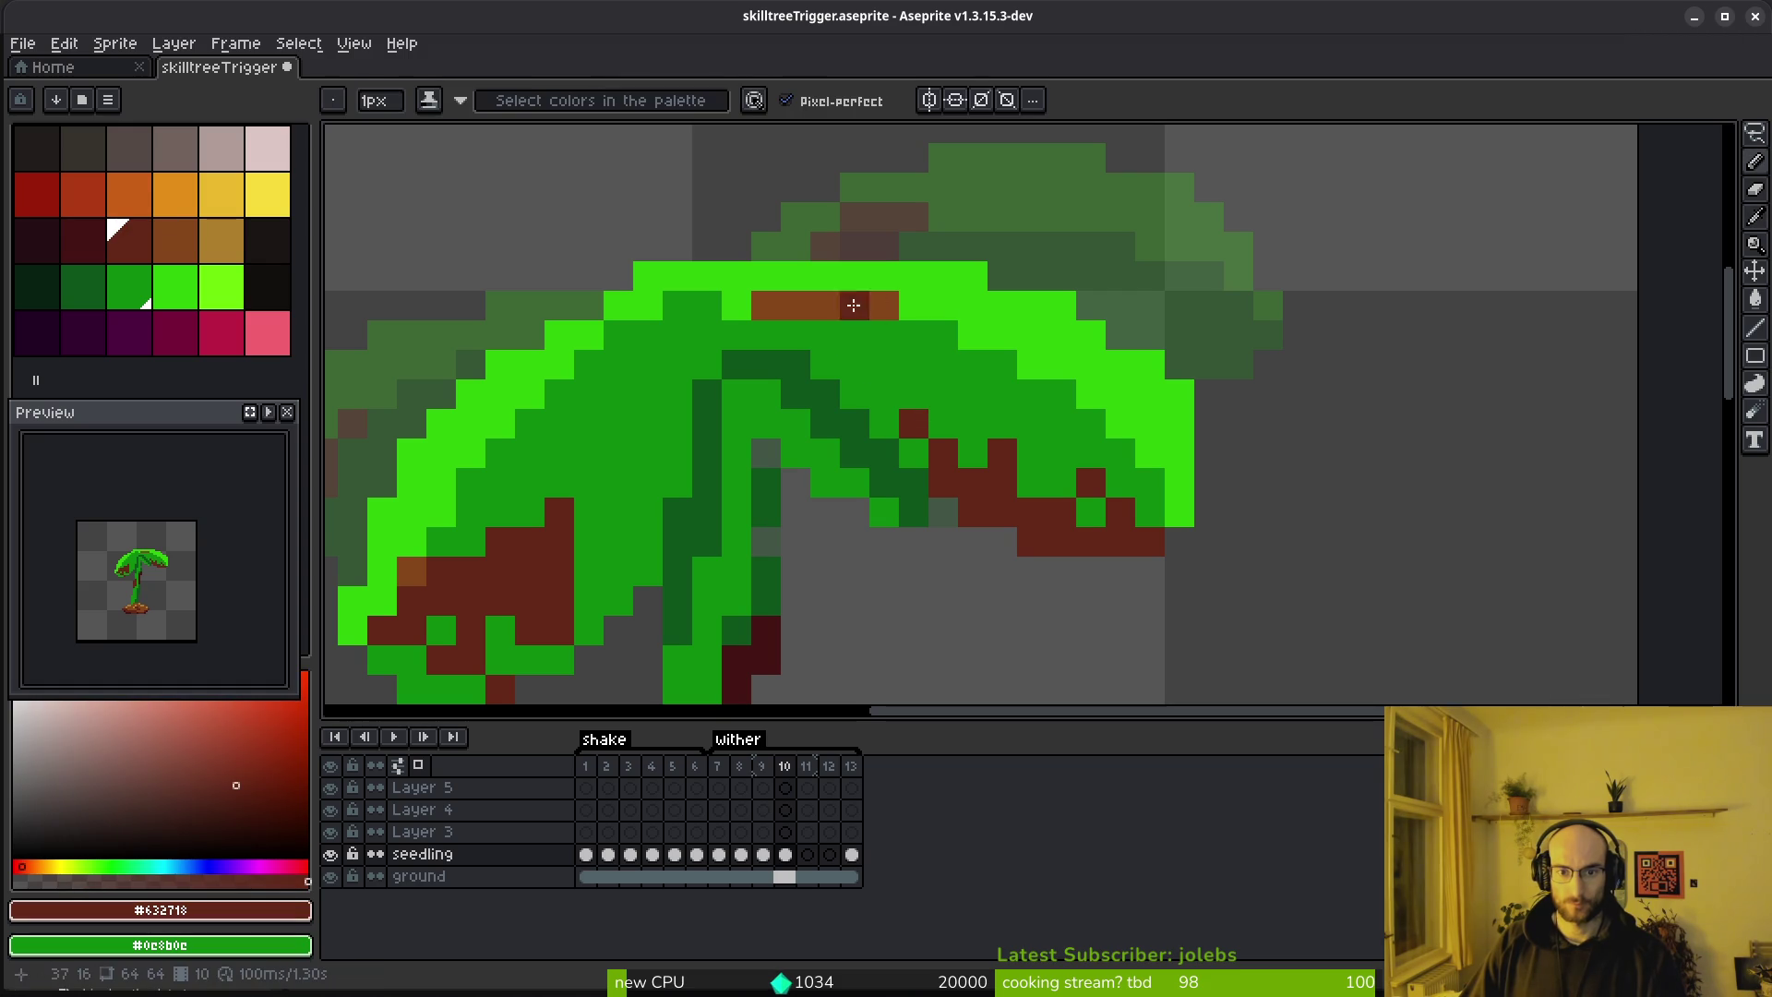
Add a dark-brown line and orange-brown pixels along the right leaf's top edge
{"action": "left_click", "coordinate": [825, 335]}
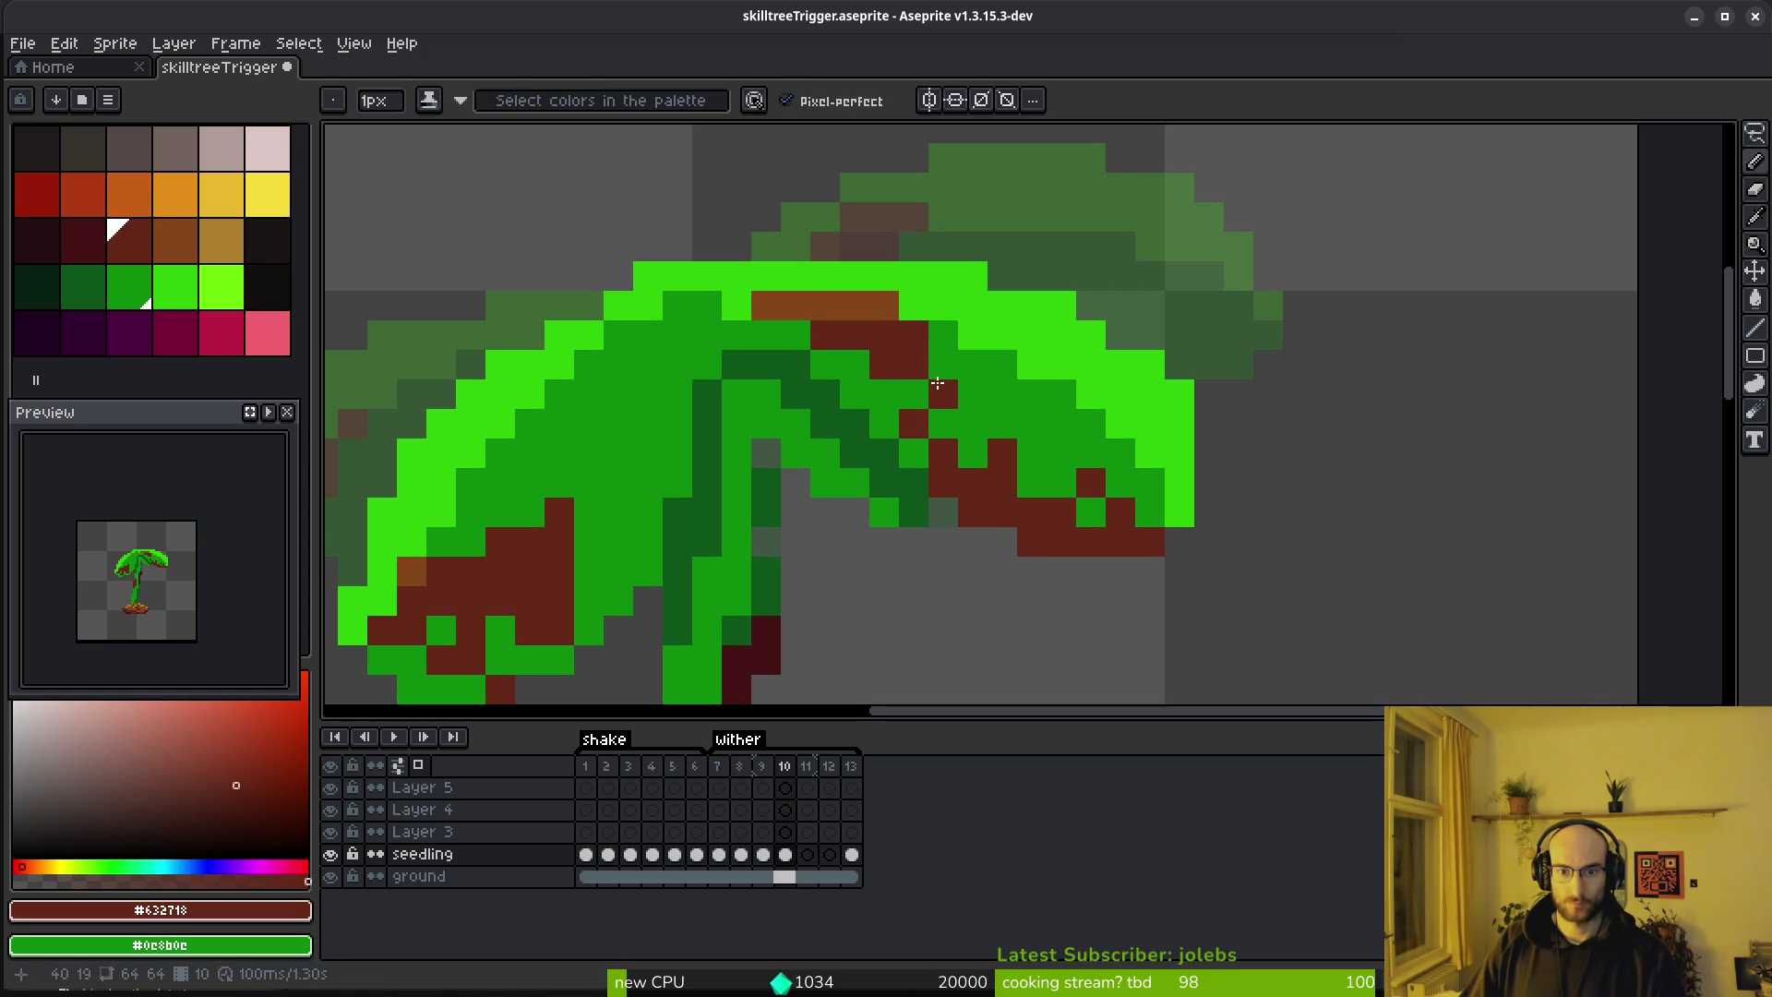
{"action": "left_click", "coordinate": [889, 300], "text": "alt"}
{"action": "left_click_drag", "start_coordinate": [914, 306], "coordinate": [940, 287]}
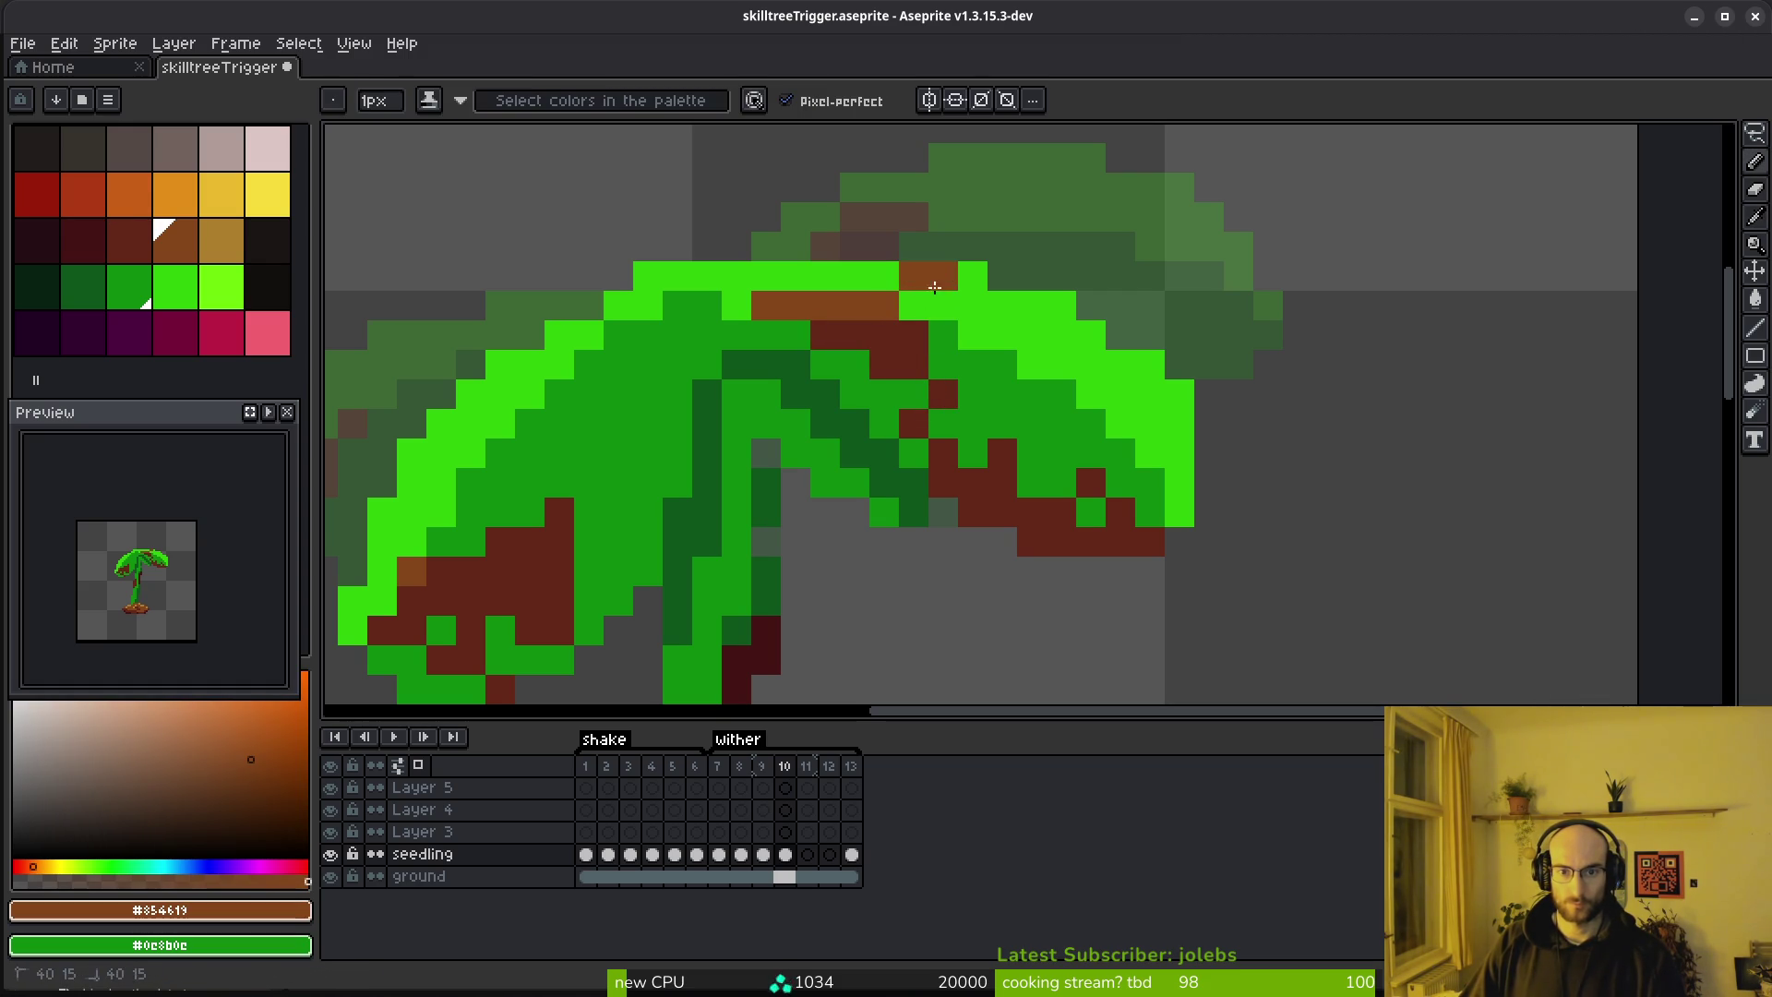
{"action": "scroll", "coordinate": [1107, 518], "scroll_direction": "down", "scroll_amount": 4}
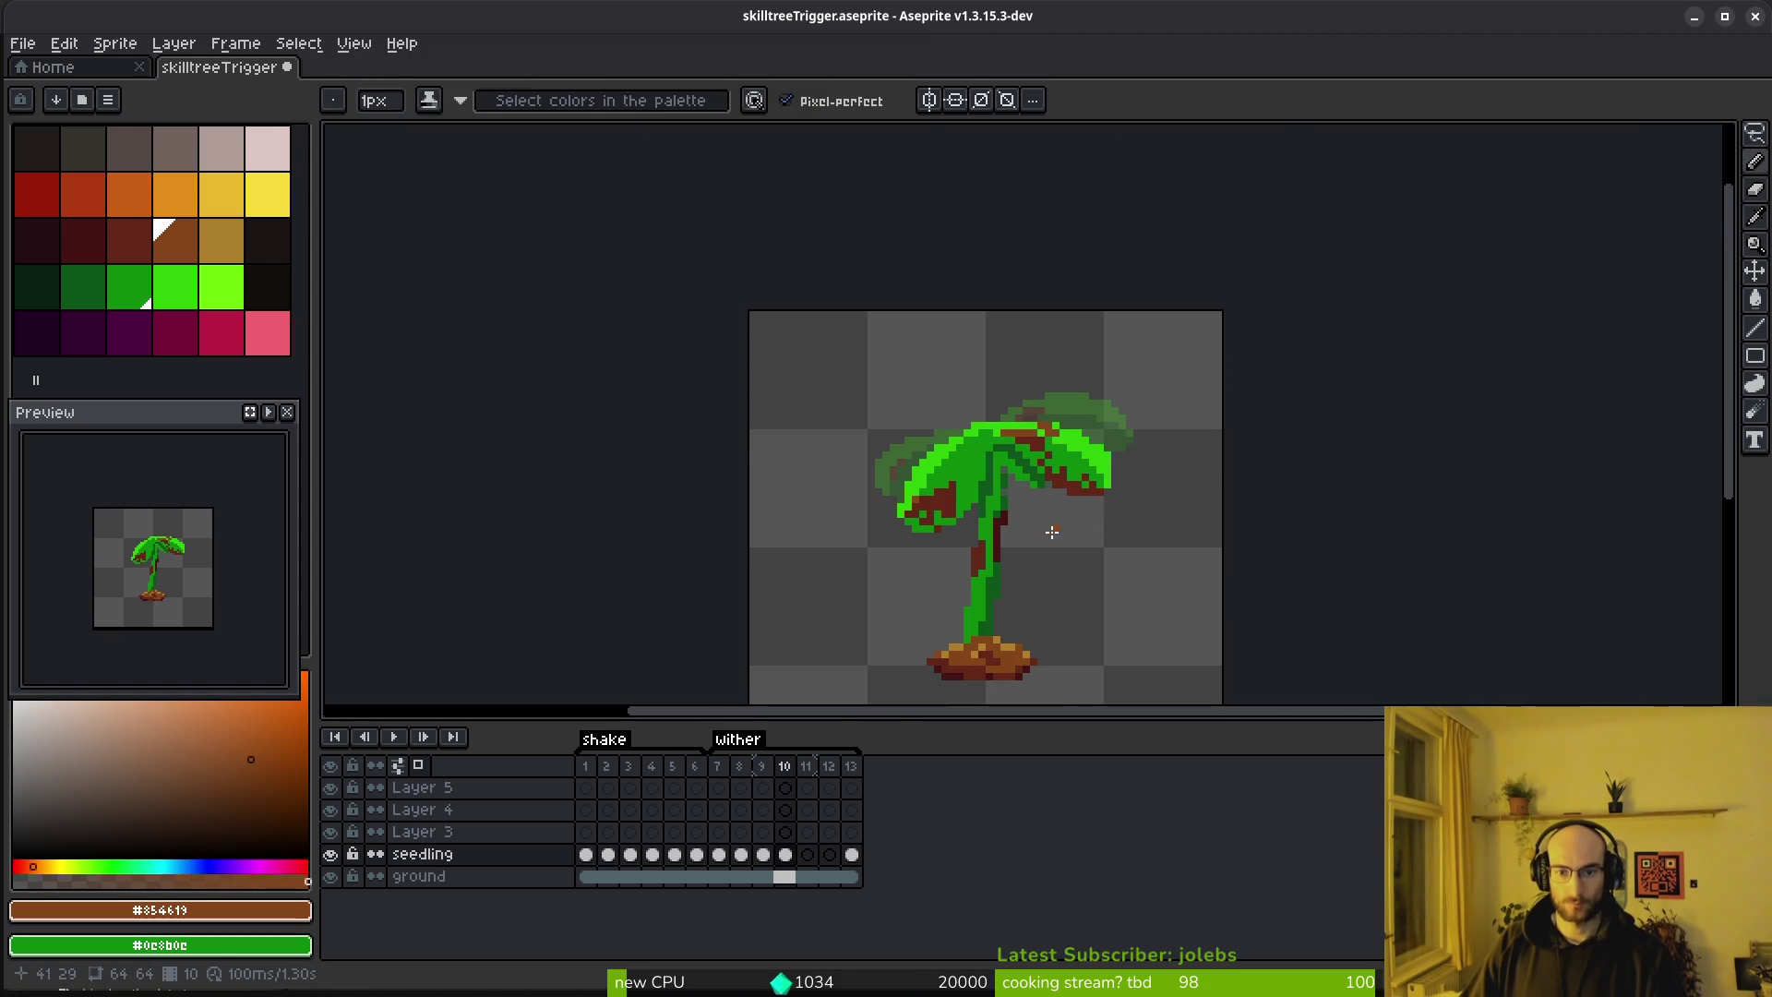
{"action": "scroll", "coordinate": [1015, 508], "scroll_direction": "up", "scroll_amount": 4}
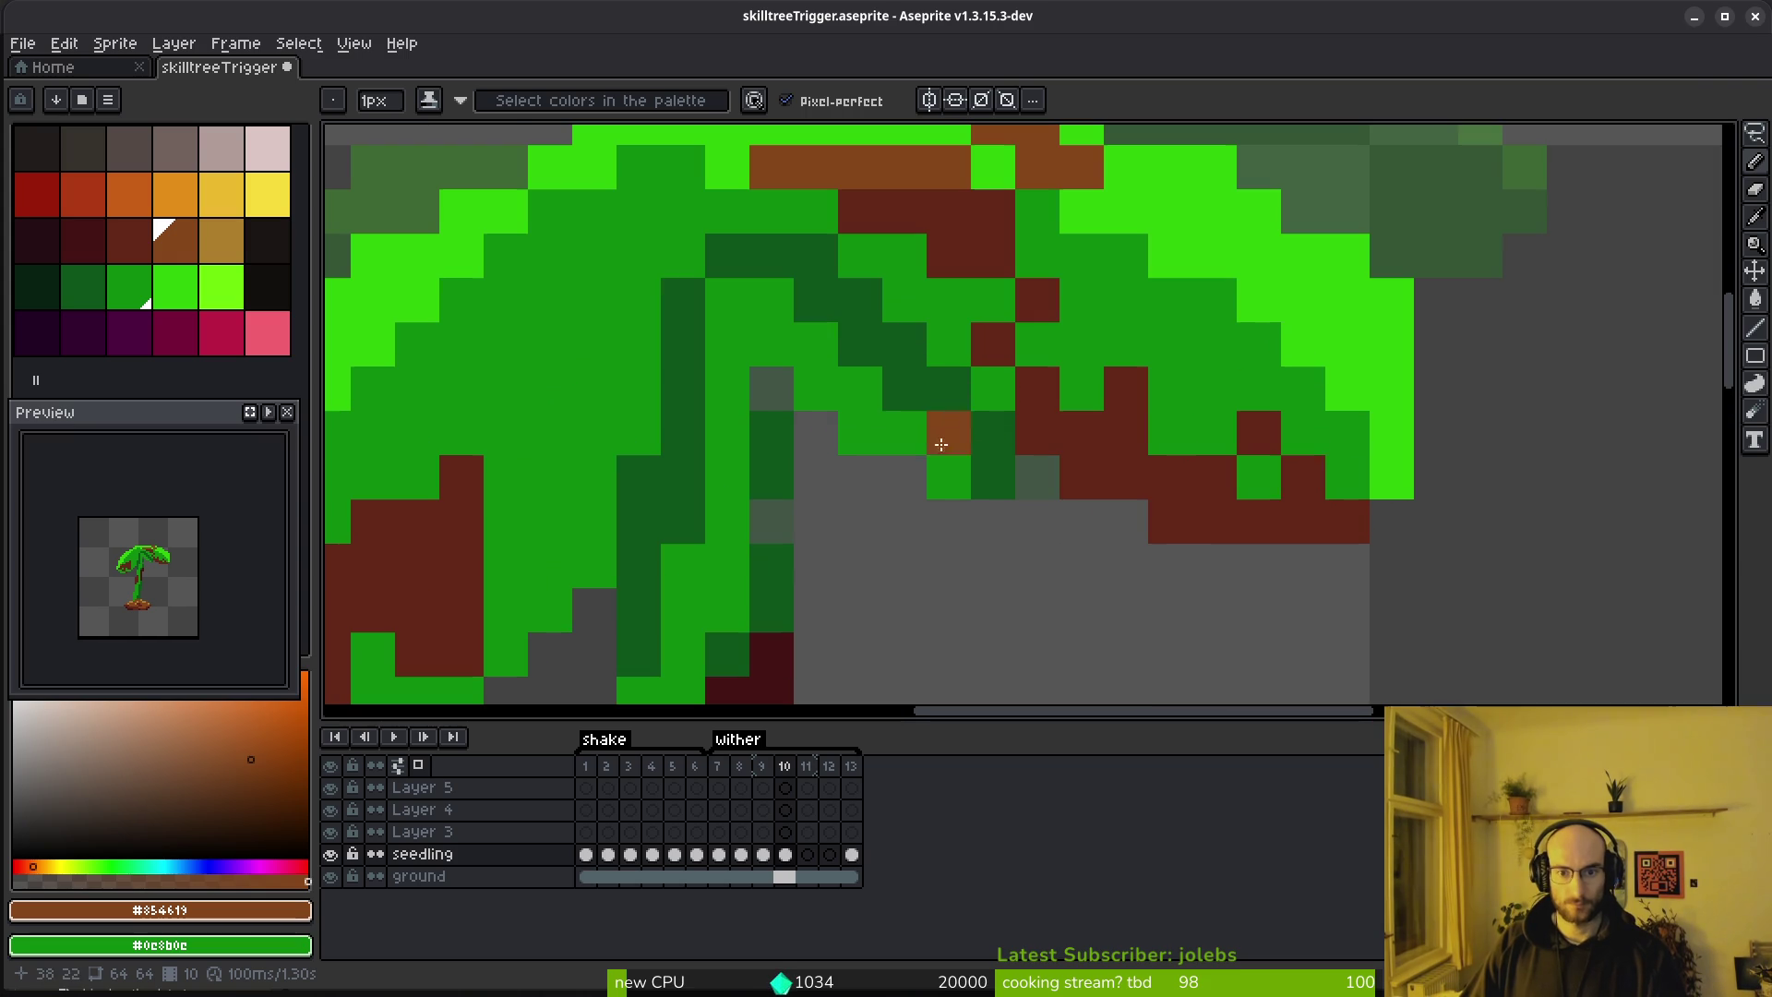
Paint a dark-maroon #431414 streak under the leaf and more brown pixels along its top
{"action": "left_click", "coordinate": [1070, 420], "text": "alt"}
{"action": "left_click", "coordinate": [771, 655], "text": "alt"}
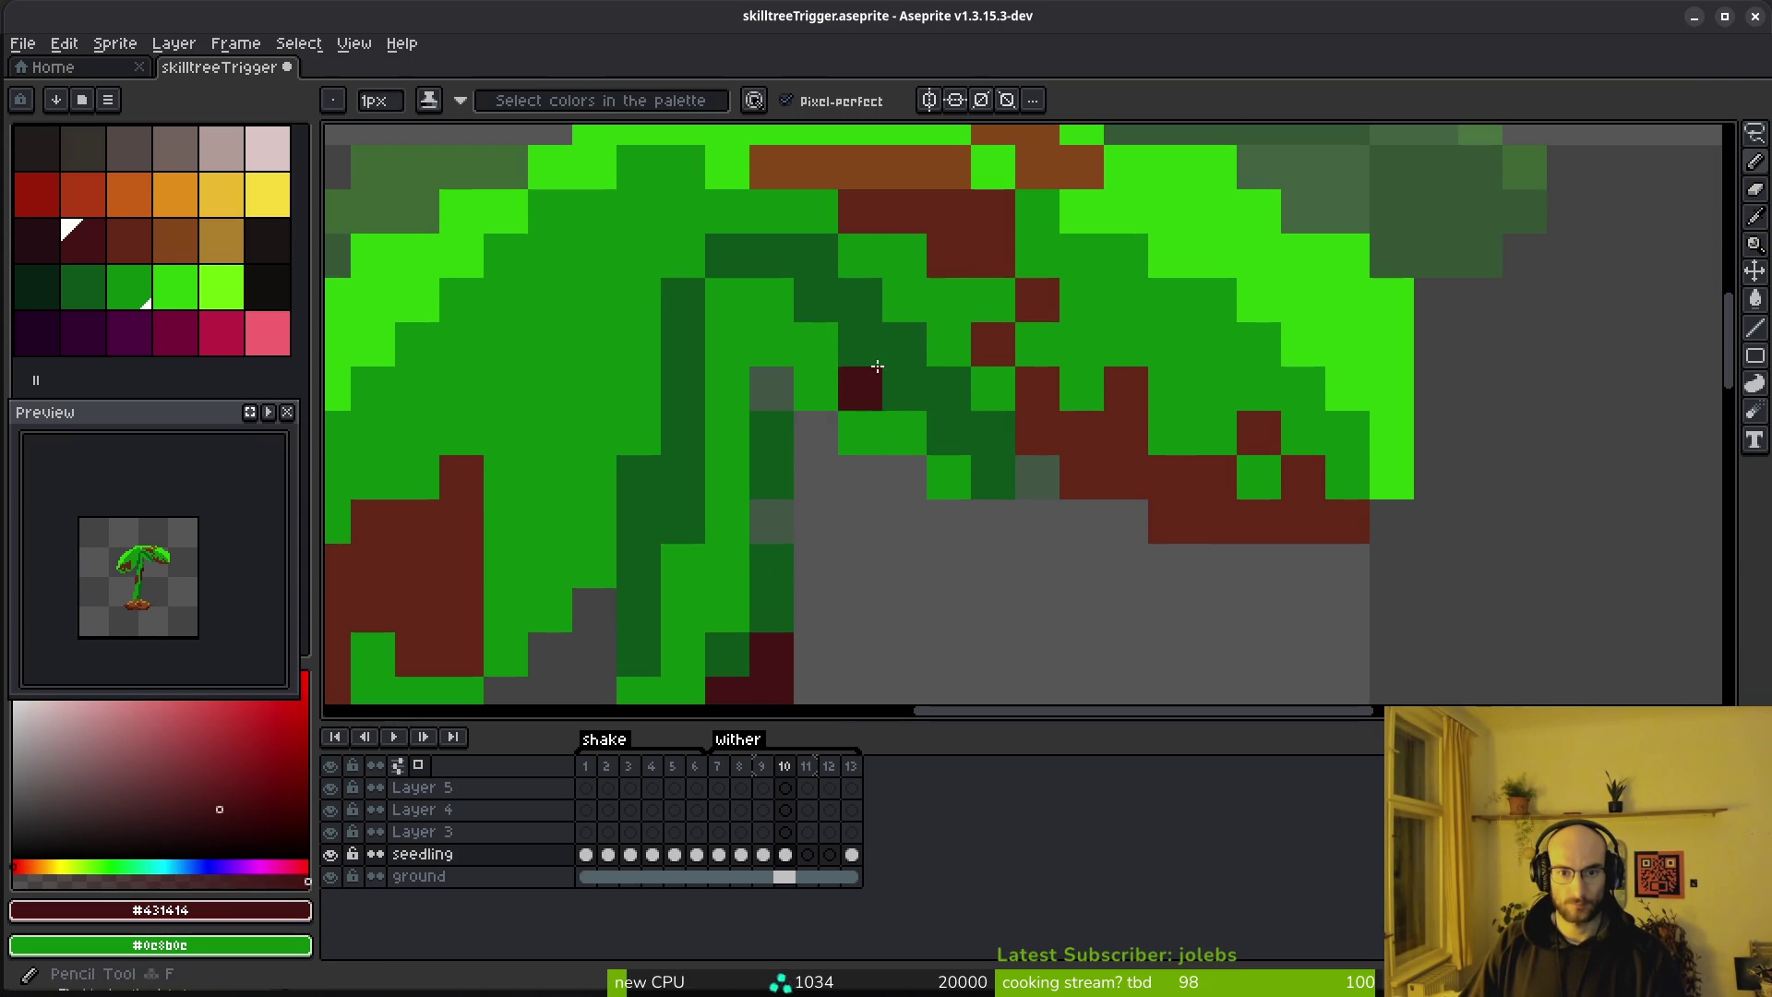
{"action": "left_click_drag", "start_coordinate": [859, 344], "coordinate": [904, 371]}
{"action": "key", "text": "ctrl+z"}
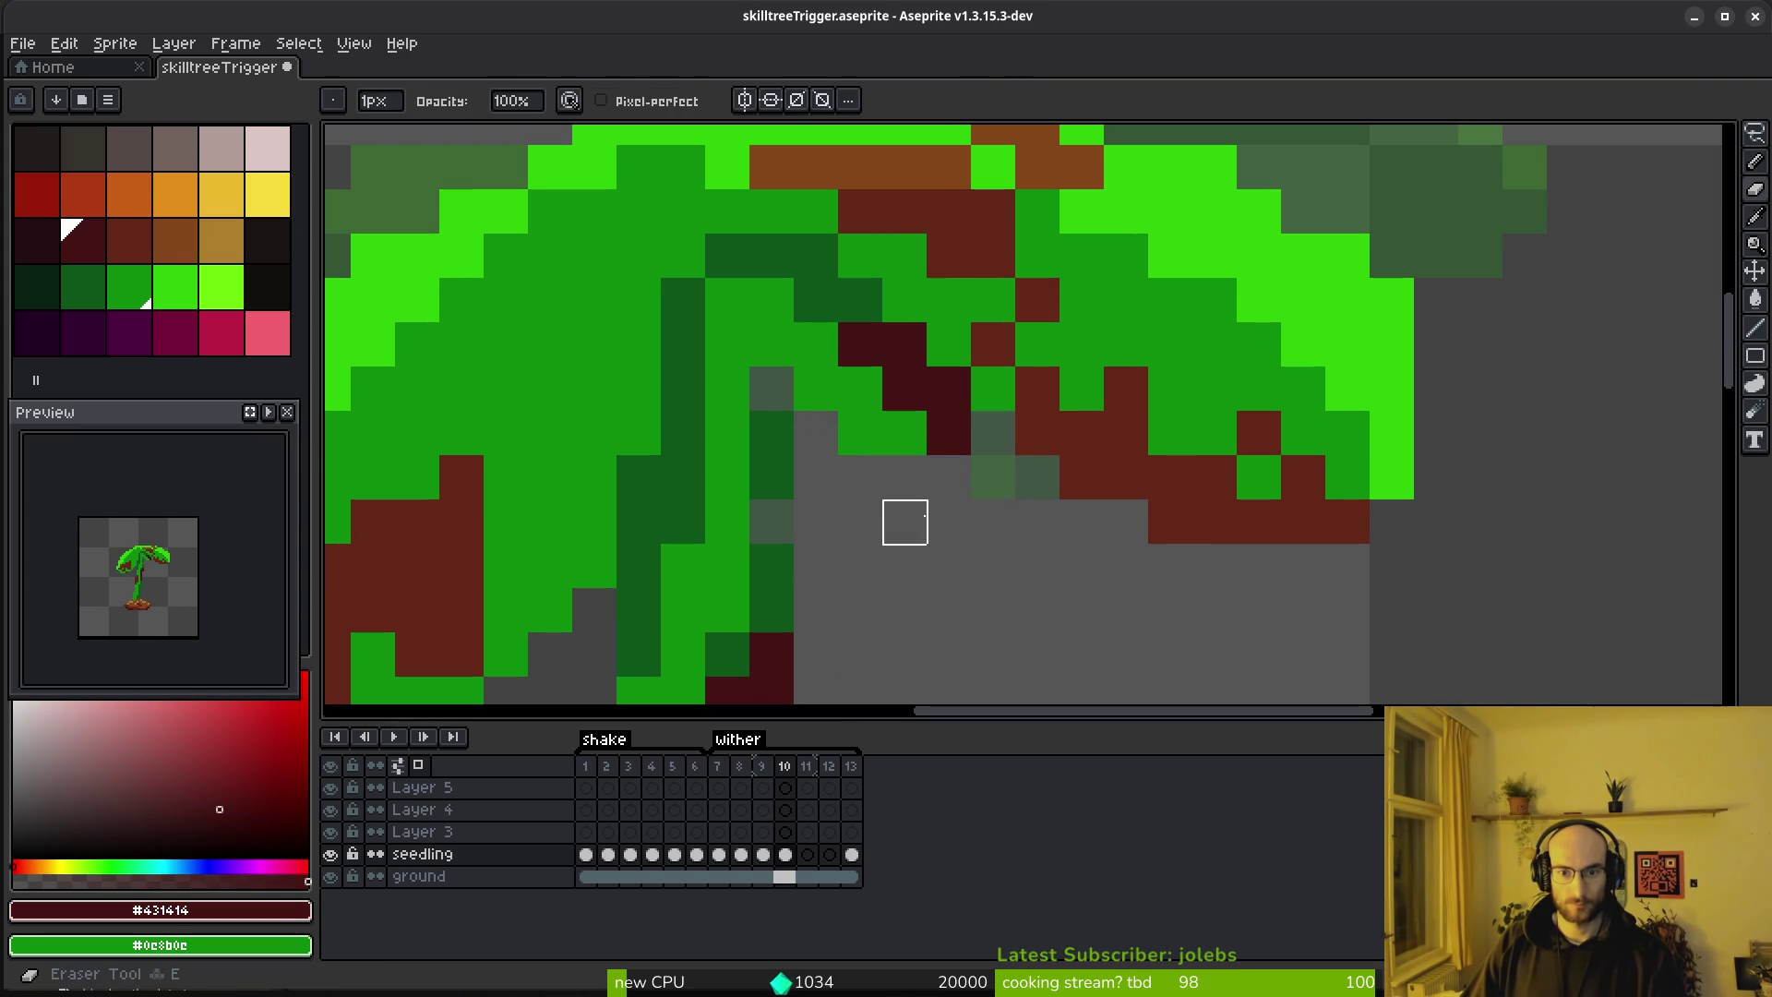
{"action": "left_click", "coordinate": [1060, 404], "text": "alt"}
{"action": "left_click", "coordinate": [886, 431]}
{"action": "left_click", "coordinate": [859, 299]}
{"action": "left_click", "coordinate": [917, 351], "text": "alt"}
{"action": "left_click", "coordinate": [816, 299]}
{"action": "scroll", "coordinate": [969, 462], "scroll_direction": "down", "scroll_amount": 4}
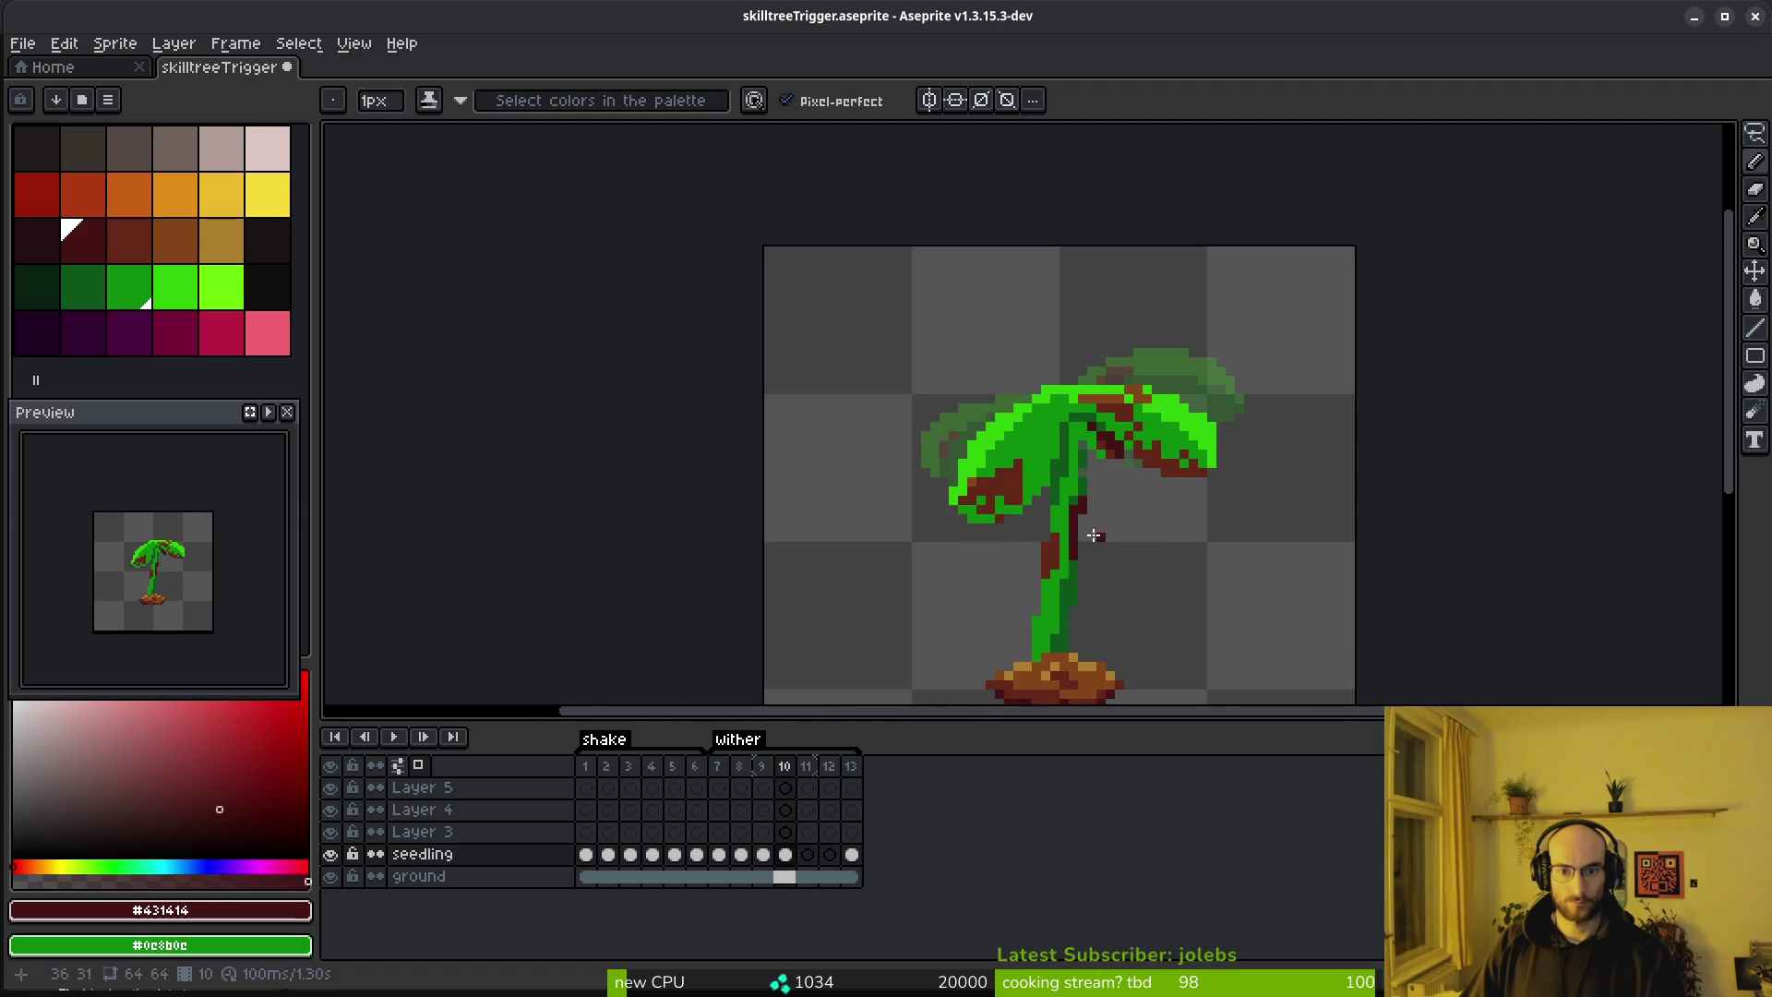
Extend the dark red shading down the trunk and paint the green trunk column brown
{"action": "scroll", "coordinate": [1109, 538], "scroll_direction": "up", "scroll_amount": 7}
{"action": "scroll", "coordinate": [983, 415], "scroll_direction": "down", "scroll_amount": 5}
{"action": "scroll", "coordinate": [990, 427], "scroll_direction": "up", "scroll_amount": 2}
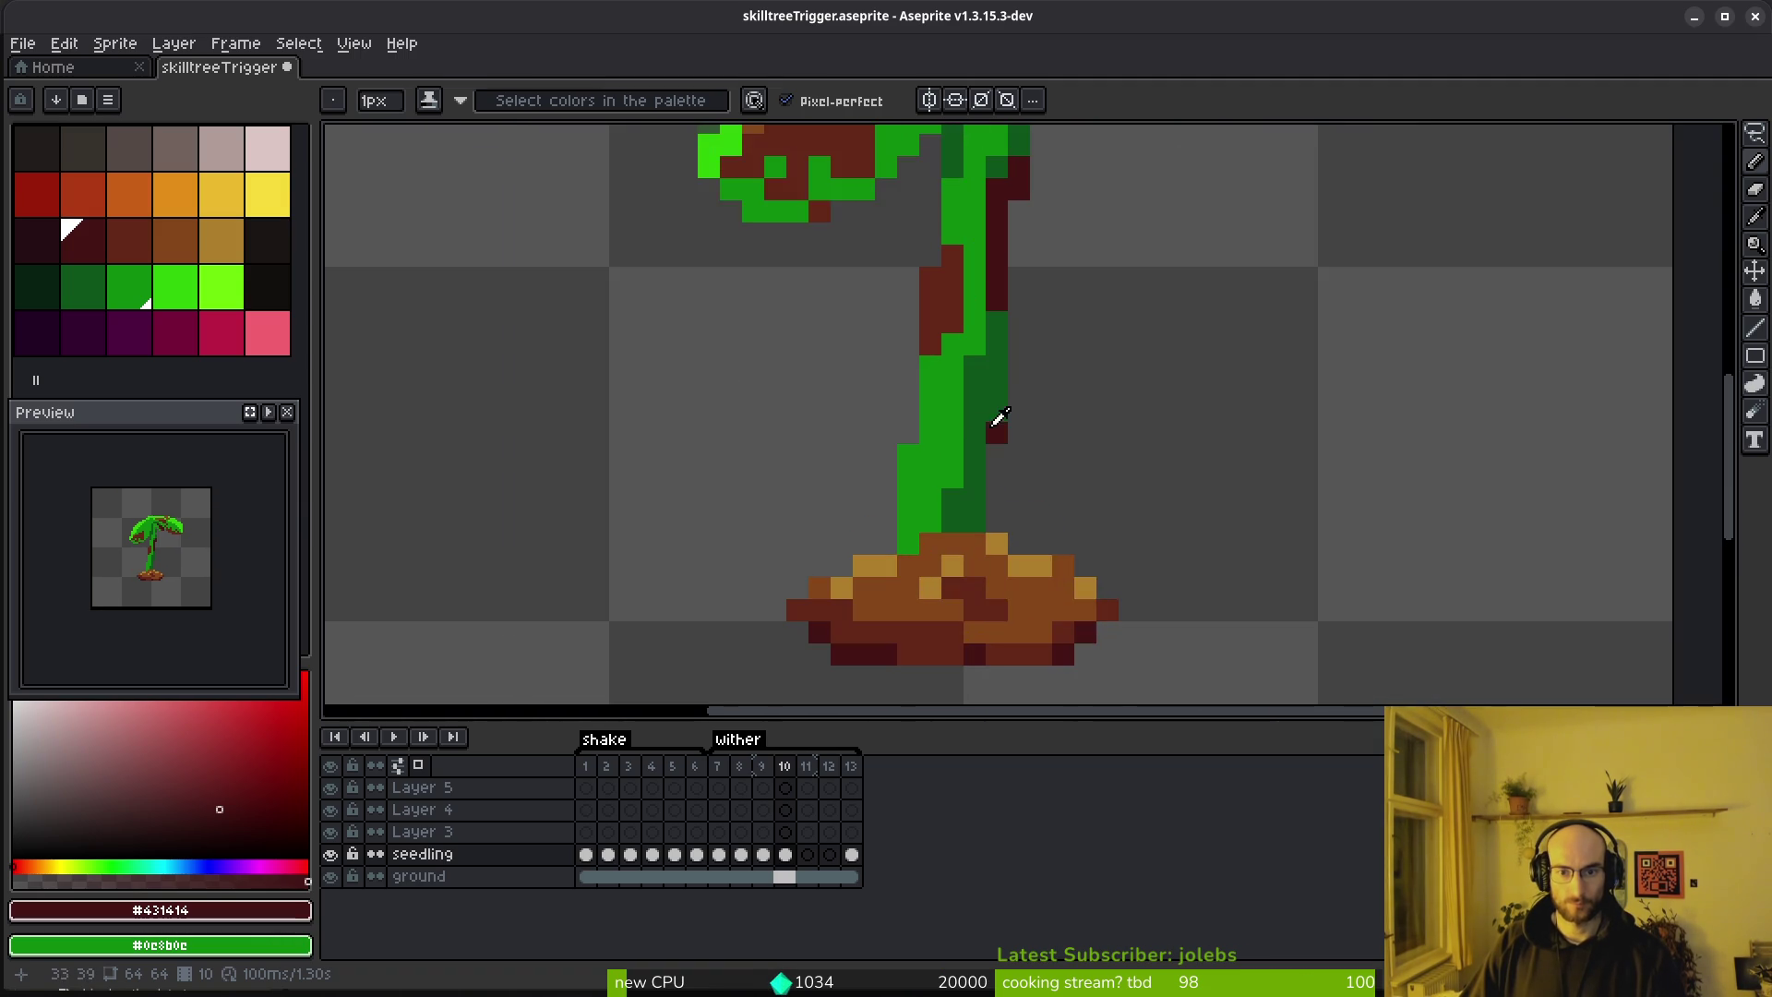
{"action": "scroll", "coordinate": [989, 427], "scroll_direction": "up", "scroll_amount": 3}
{"action": "left_click_drag", "start_coordinate": [1048, 480], "coordinate": [1012, 607]}
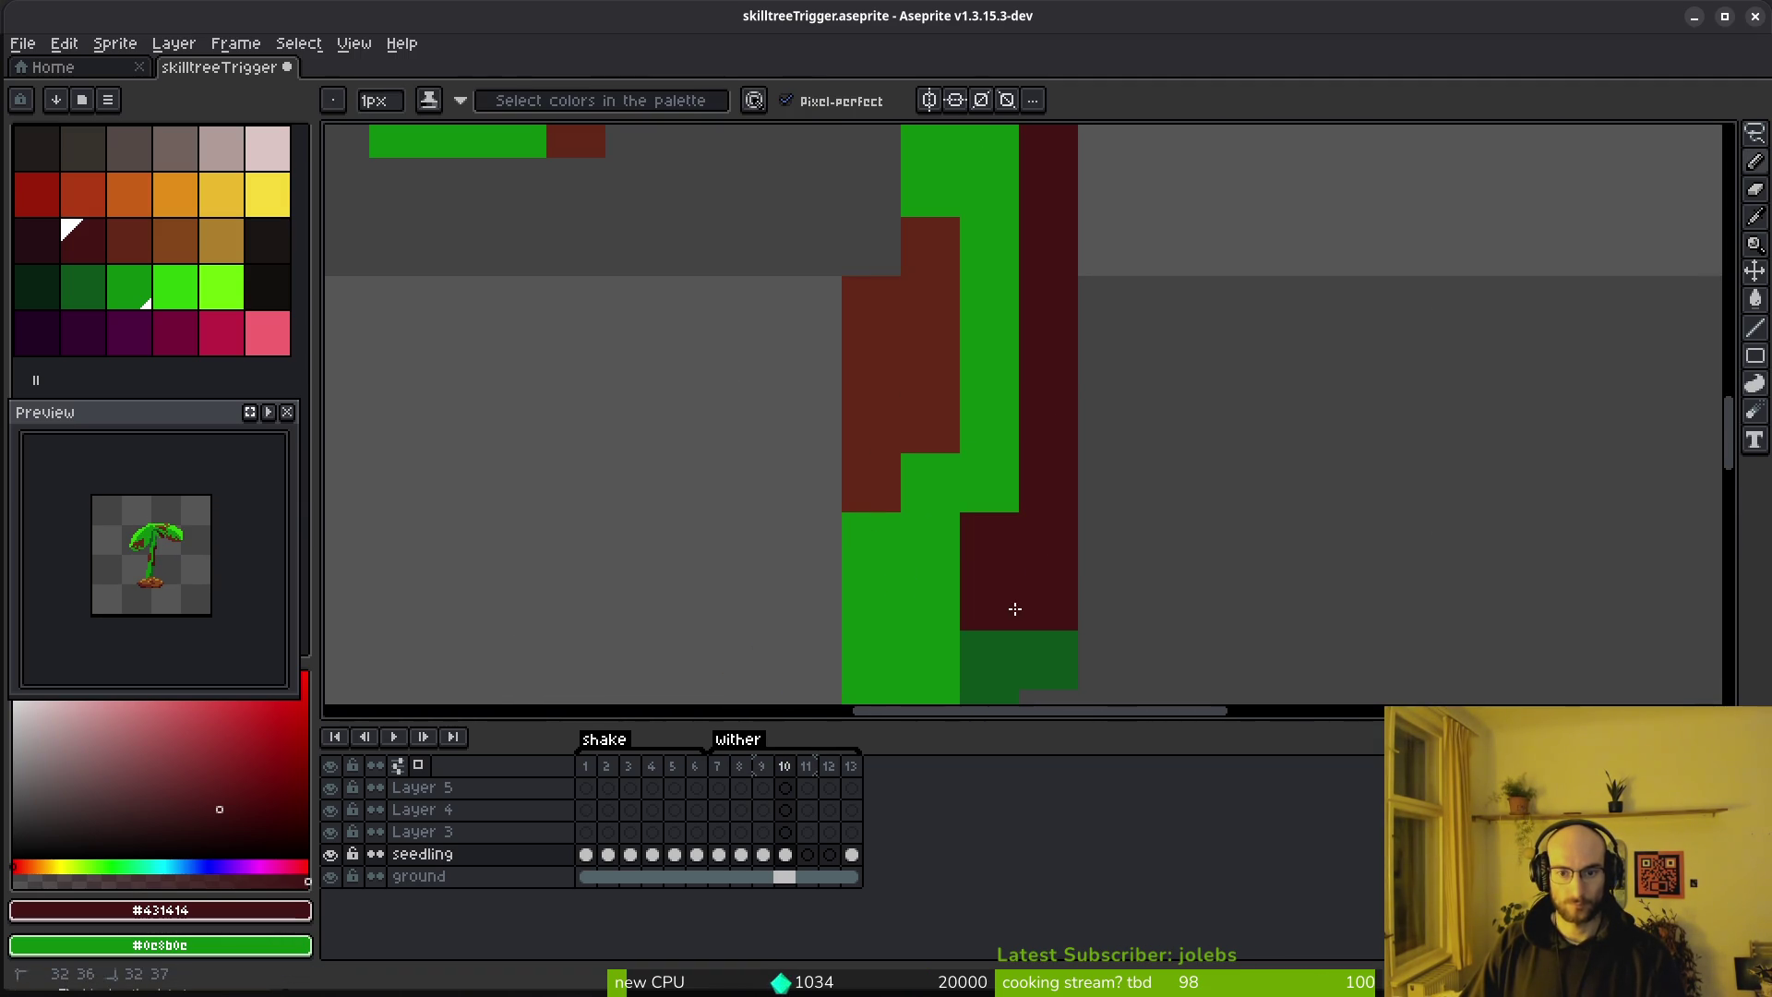
{"action": "scroll", "coordinate": [1012, 606], "scroll_direction": "up", "scroll_amount": 1}
{"action": "left_click", "coordinate": [886, 489], "text": "alt"}
{"action": "left_click_drag", "start_coordinate": [932, 480], "coordinate": [938, 225]}
{"action": "left_click", "coordinate": [931, 283]}
Paint dark red pixels up the trunk edge and restore one trunk pixel to green
{"action": "scroll", "coordinate": [981, 305], "scroll_direction": "up", "scroll_amount": 3}
{"action": "left_click", "coordinate": [997, 554], "text": "alt"}
{"action": "left_click_drag", "start_coordinate": [996, 434], "coordinate": [1066, 319]}
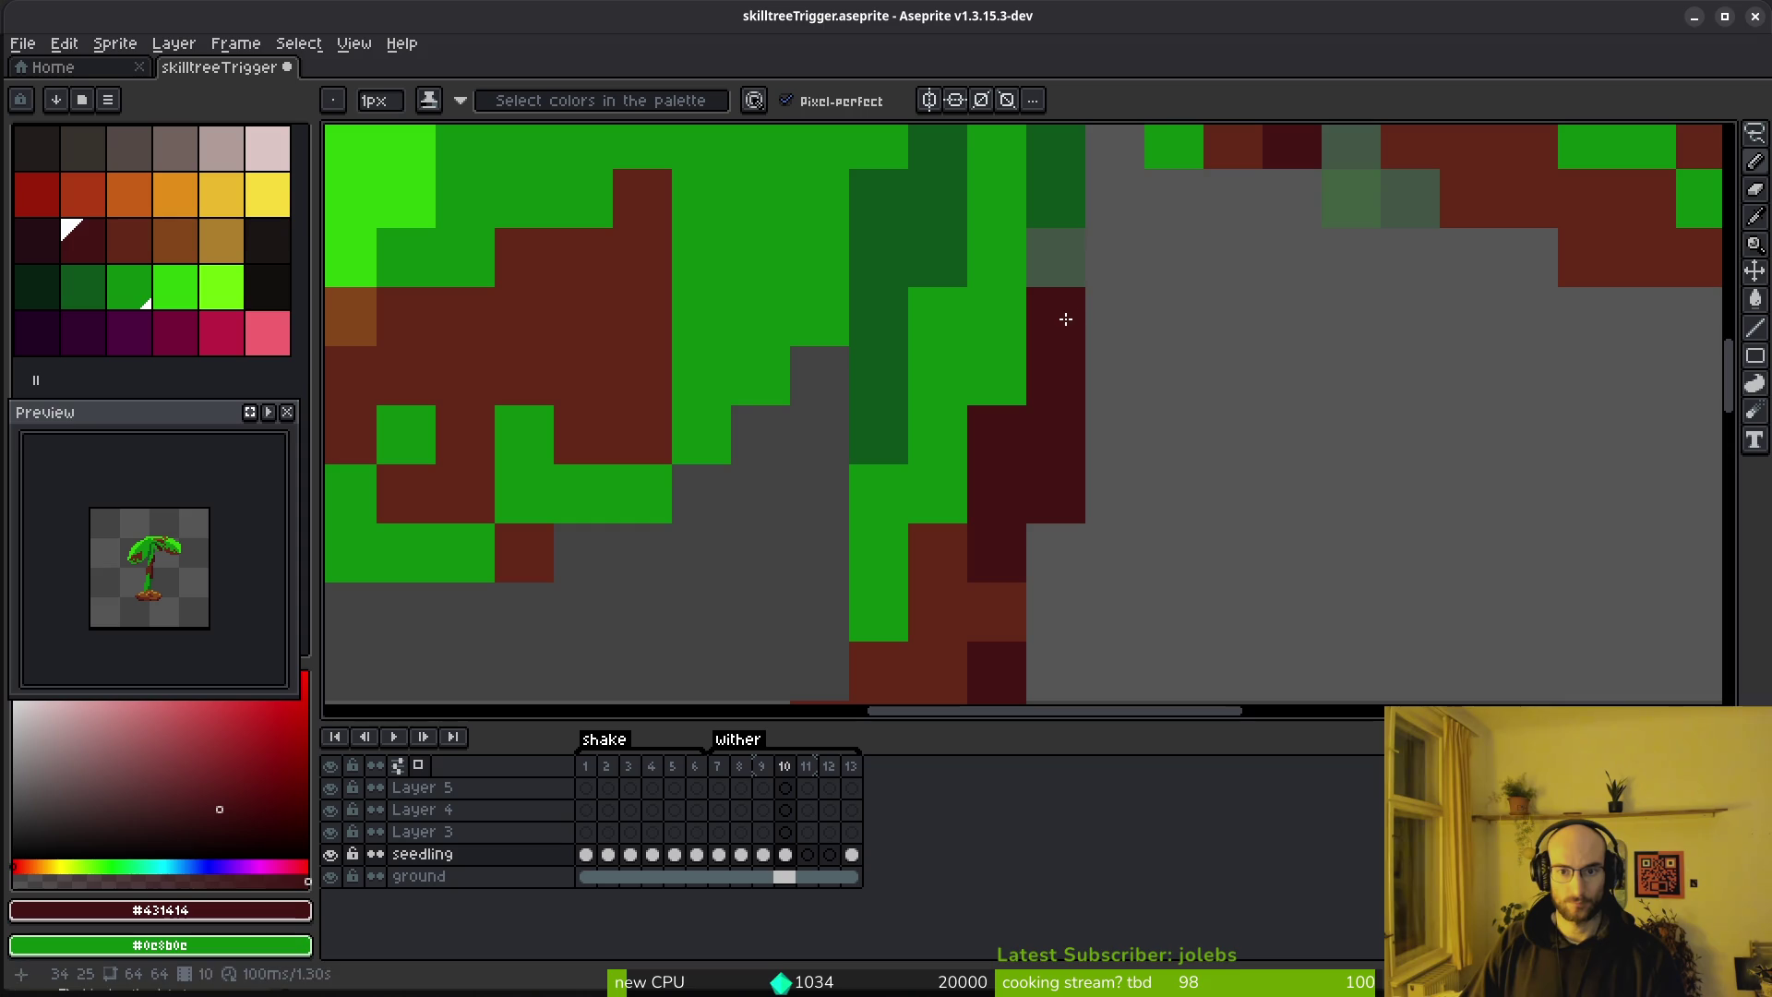
{"action": "scroll", "coordinate": [1072, 268], "scroll_direction": "down", "scroll_amount": 5}
{"action": "scroll", "coordinate": [1120, 433], "scroll_direction": "up", "scroll_amount": 3}
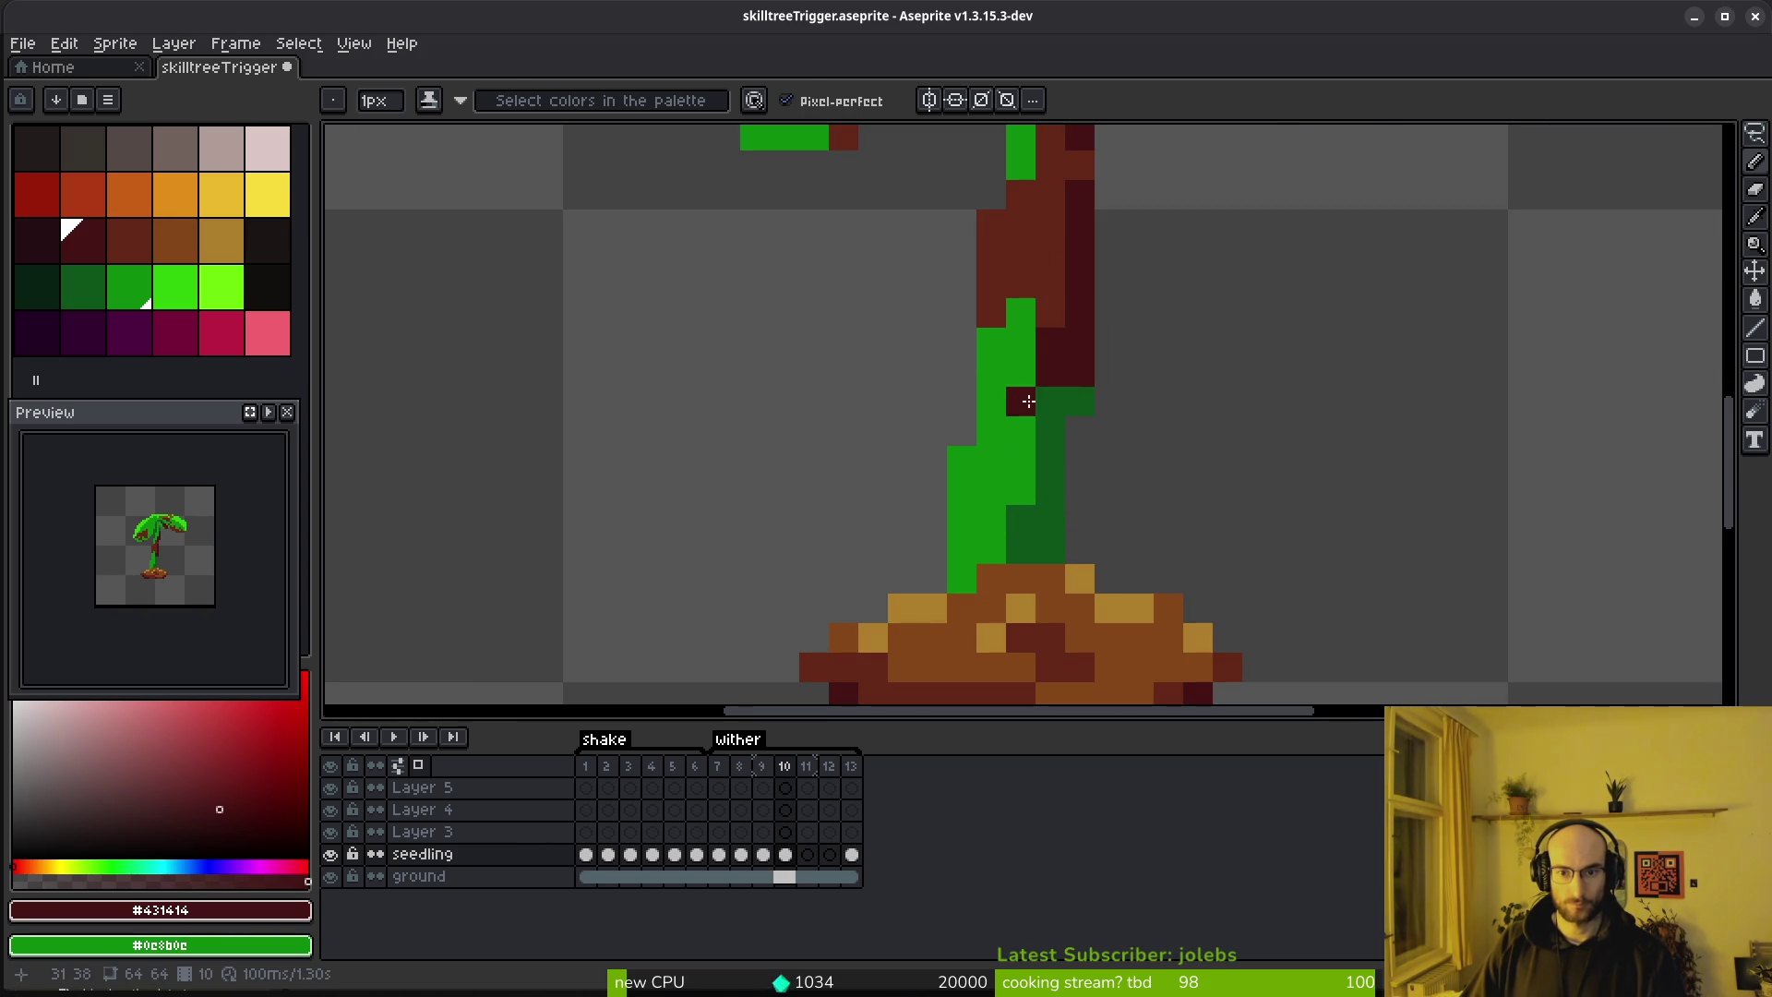
{"action": "left_click", "coordinate": [1016, 285], "text": "alt"}
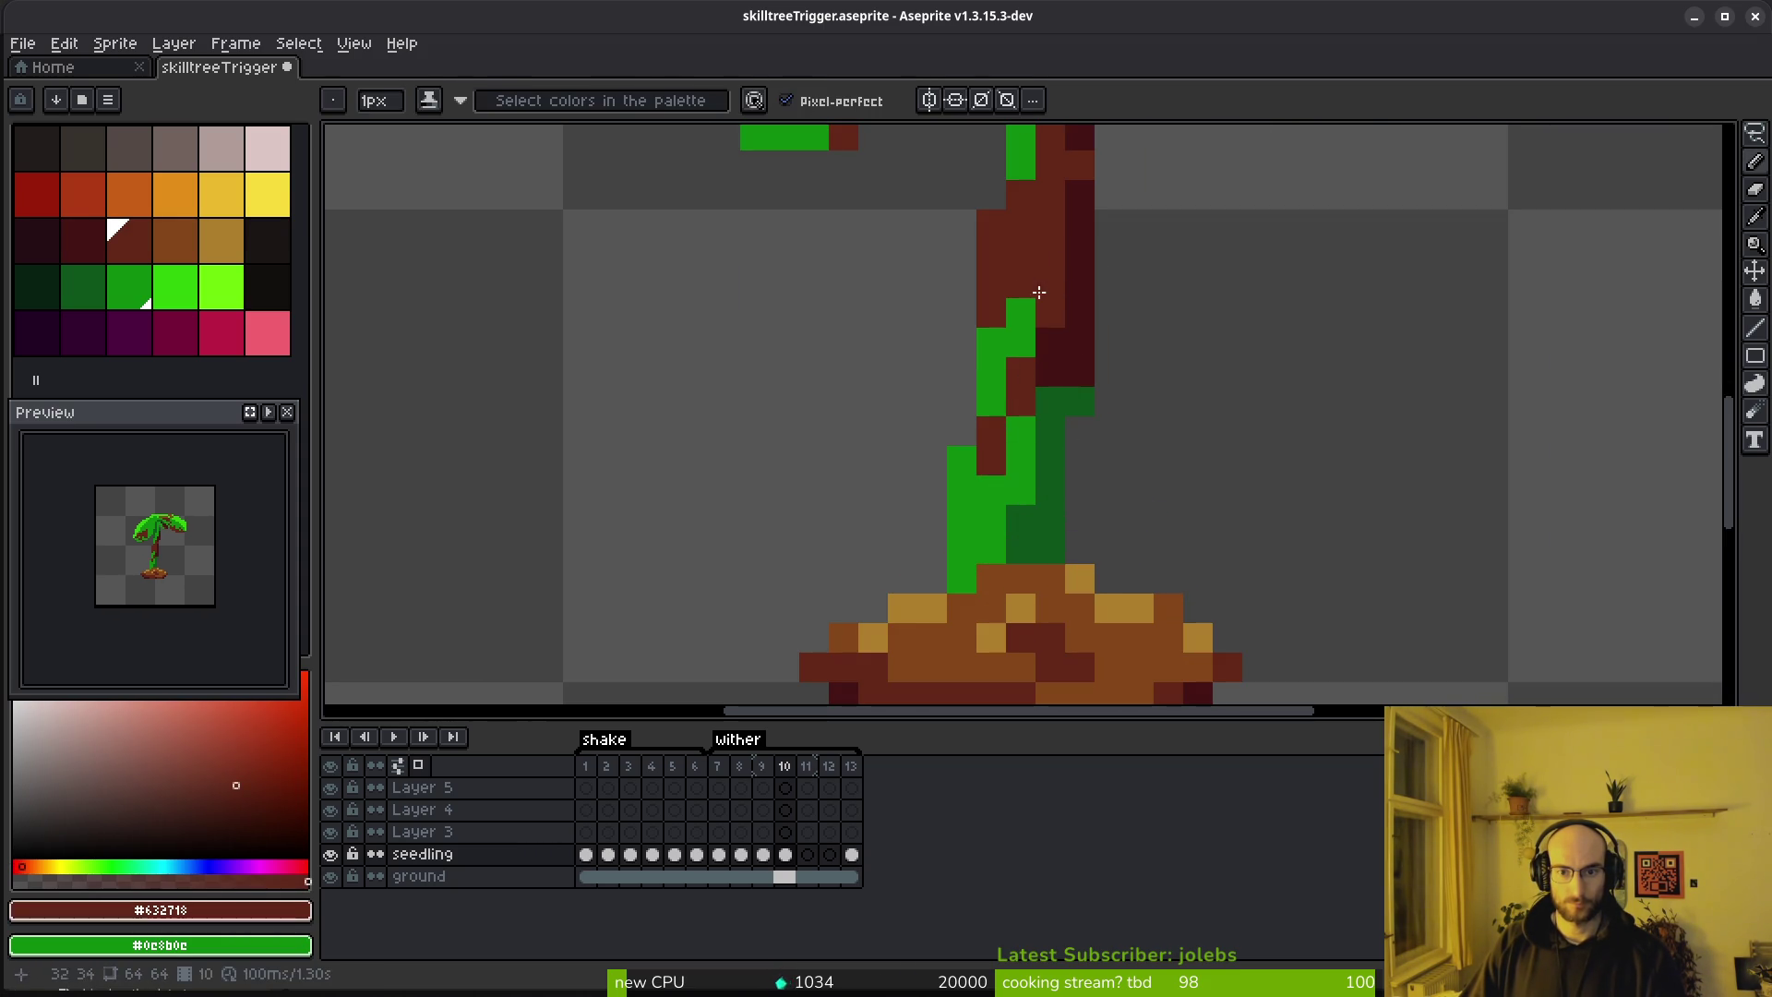
{"action": "right_click", "coordinate": [1021, 313]}
{"action": "left_click", "coordinate": [1040, 374], "text": "alt"}
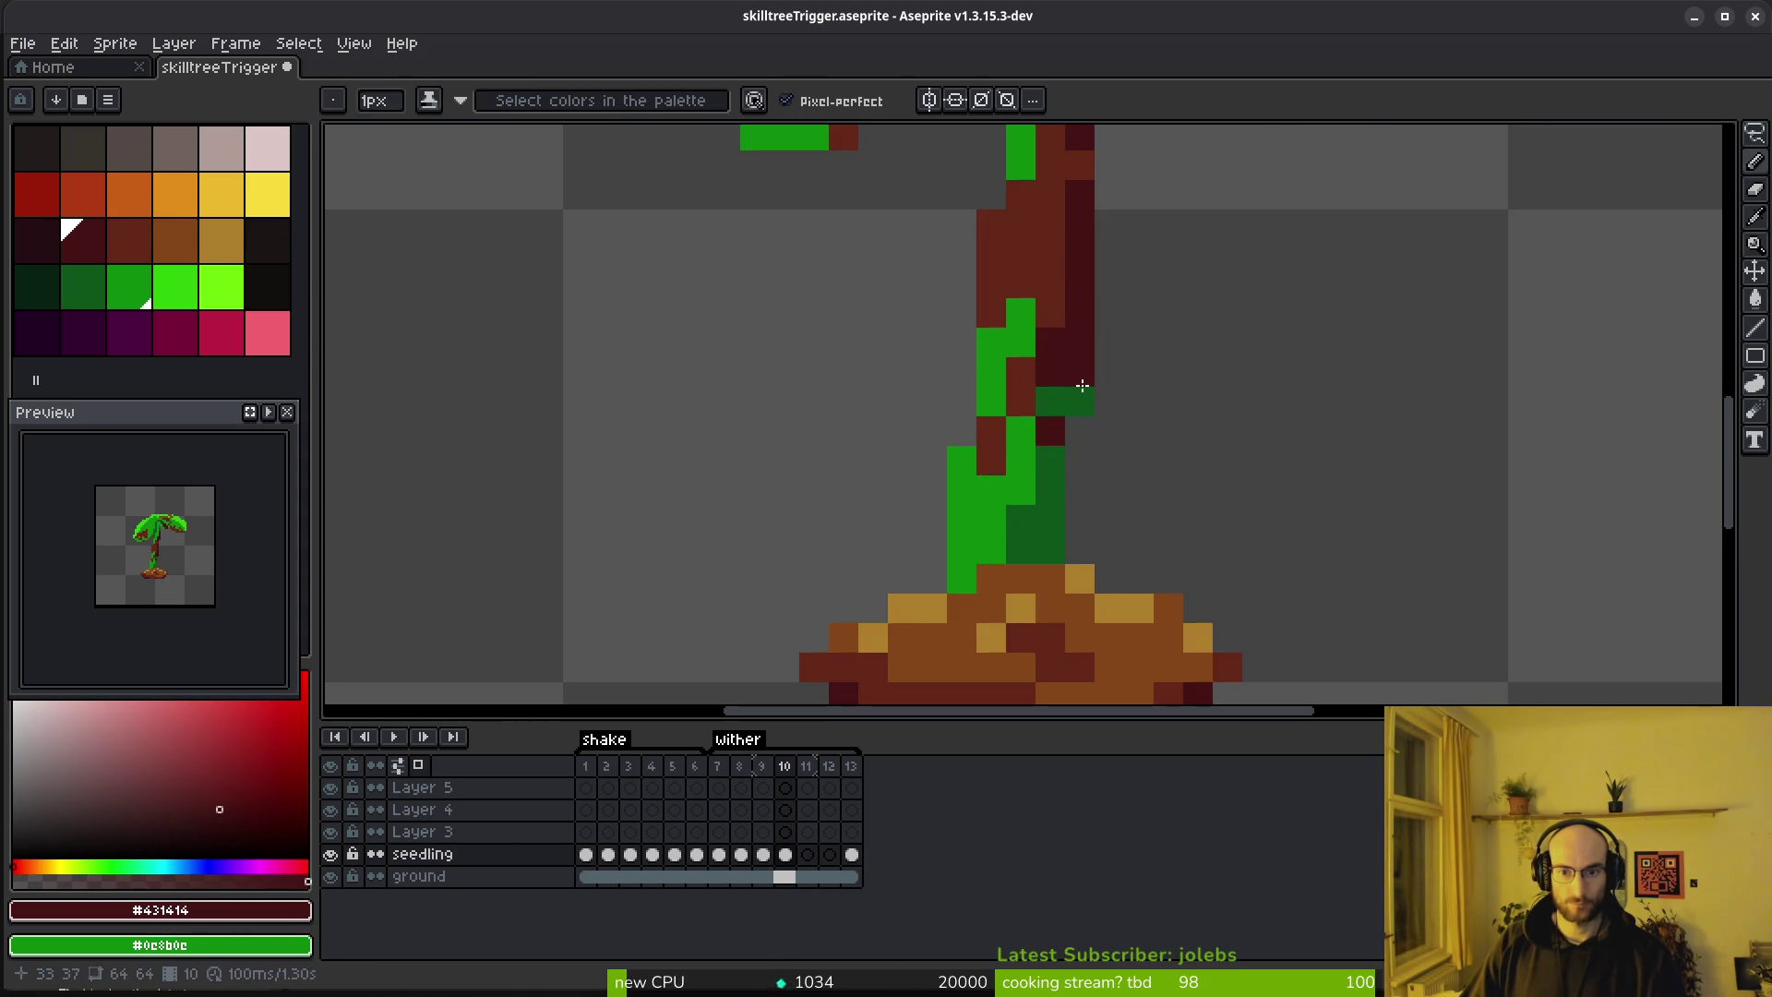
{"action": "scroll", "coordinate": [1115, 397], "scroll_direction": "down", "scroll_amount": 4}
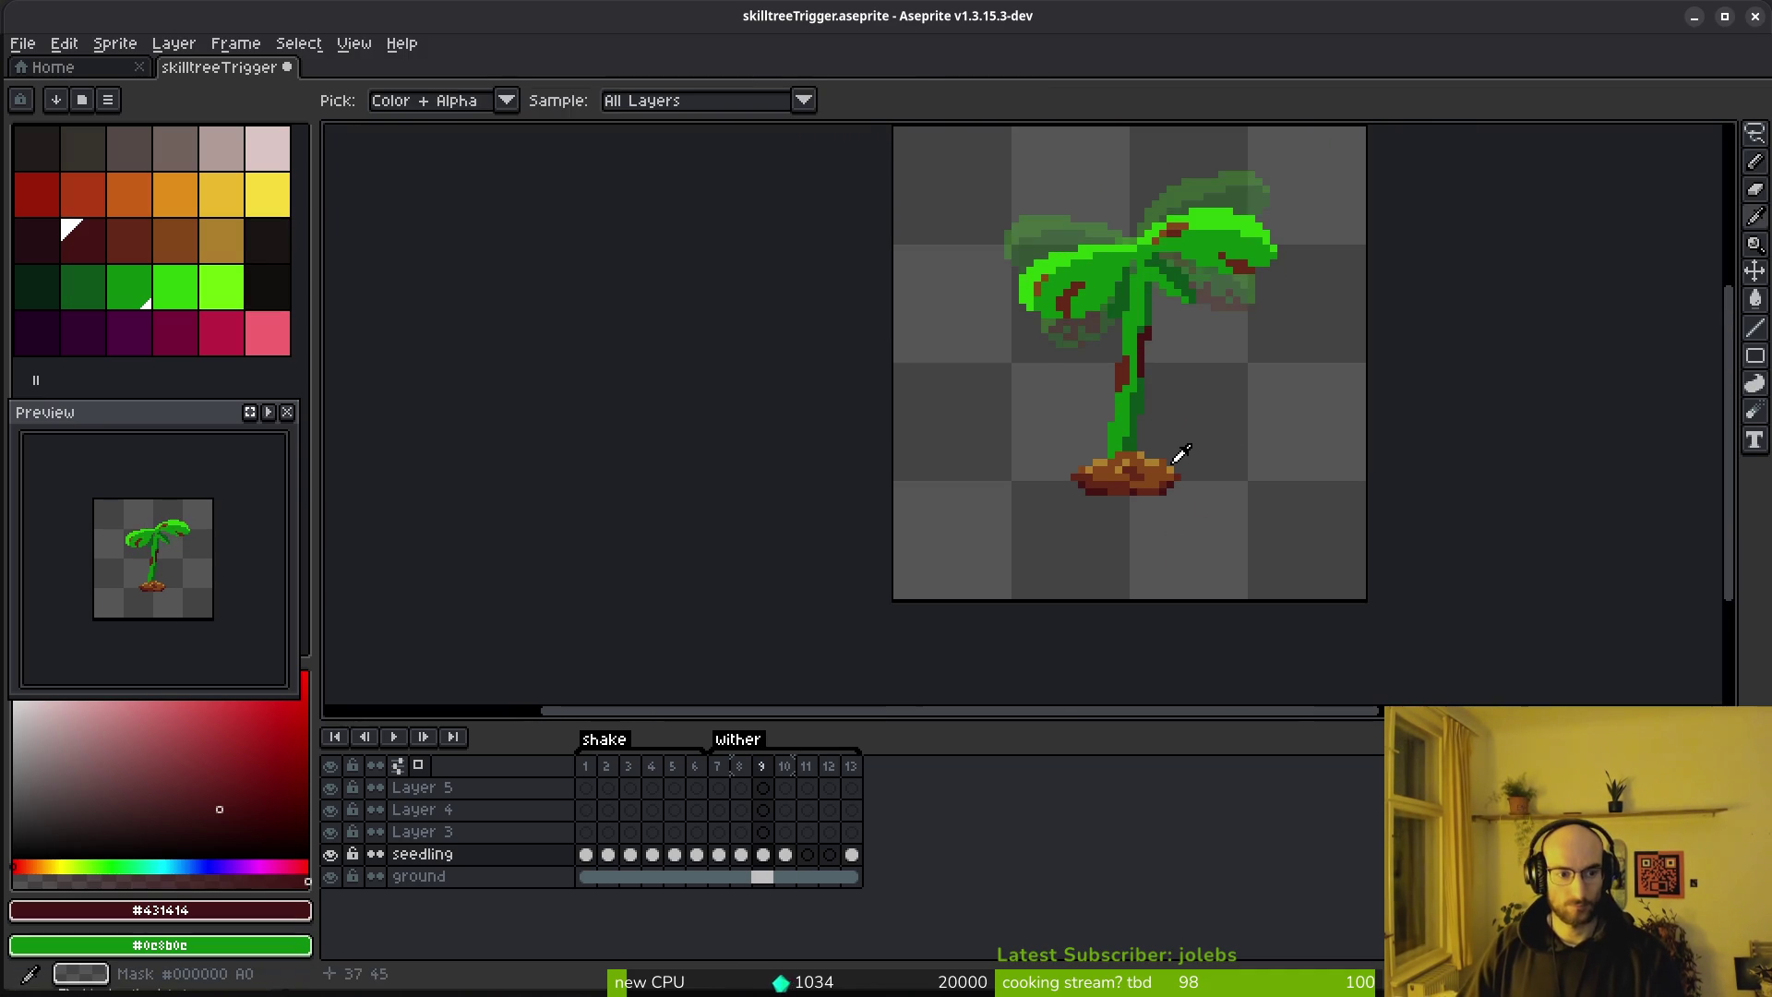
{"action": "scroll", "coordinate": [1234, 404], "scroll_direction": "up", "scroll_amount": 5}
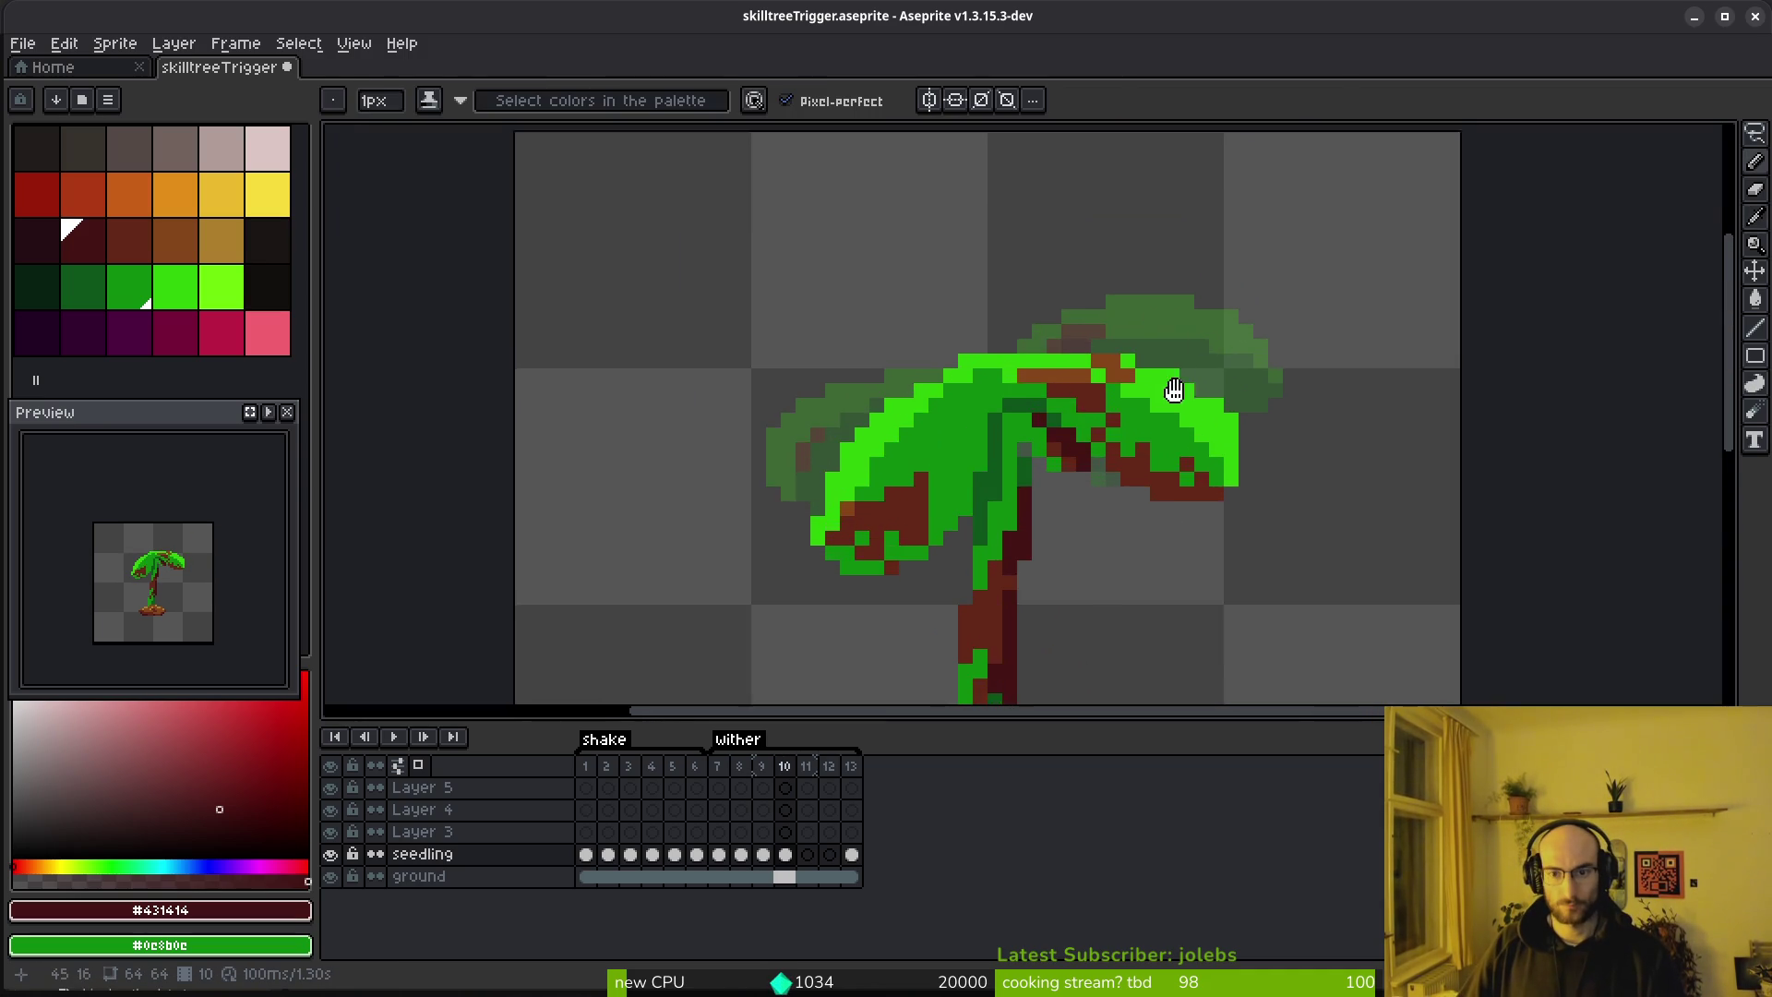
{"action": "scroll", "coordinate": [1043, 466], "scroll_direction": "up", "scroll_amount": 2}
Paint brown, lighter brown and dark brown dying patches across the leaves
{"action": "left_click", "coordinate": [933, 443], "text": "alt"}
{"action": "scroll", "coordinate": [1040, 499], "scroll_direction": "up", "scroll_amount": 1}
{"action": "left_click", "coordinate": [1068, 384]}
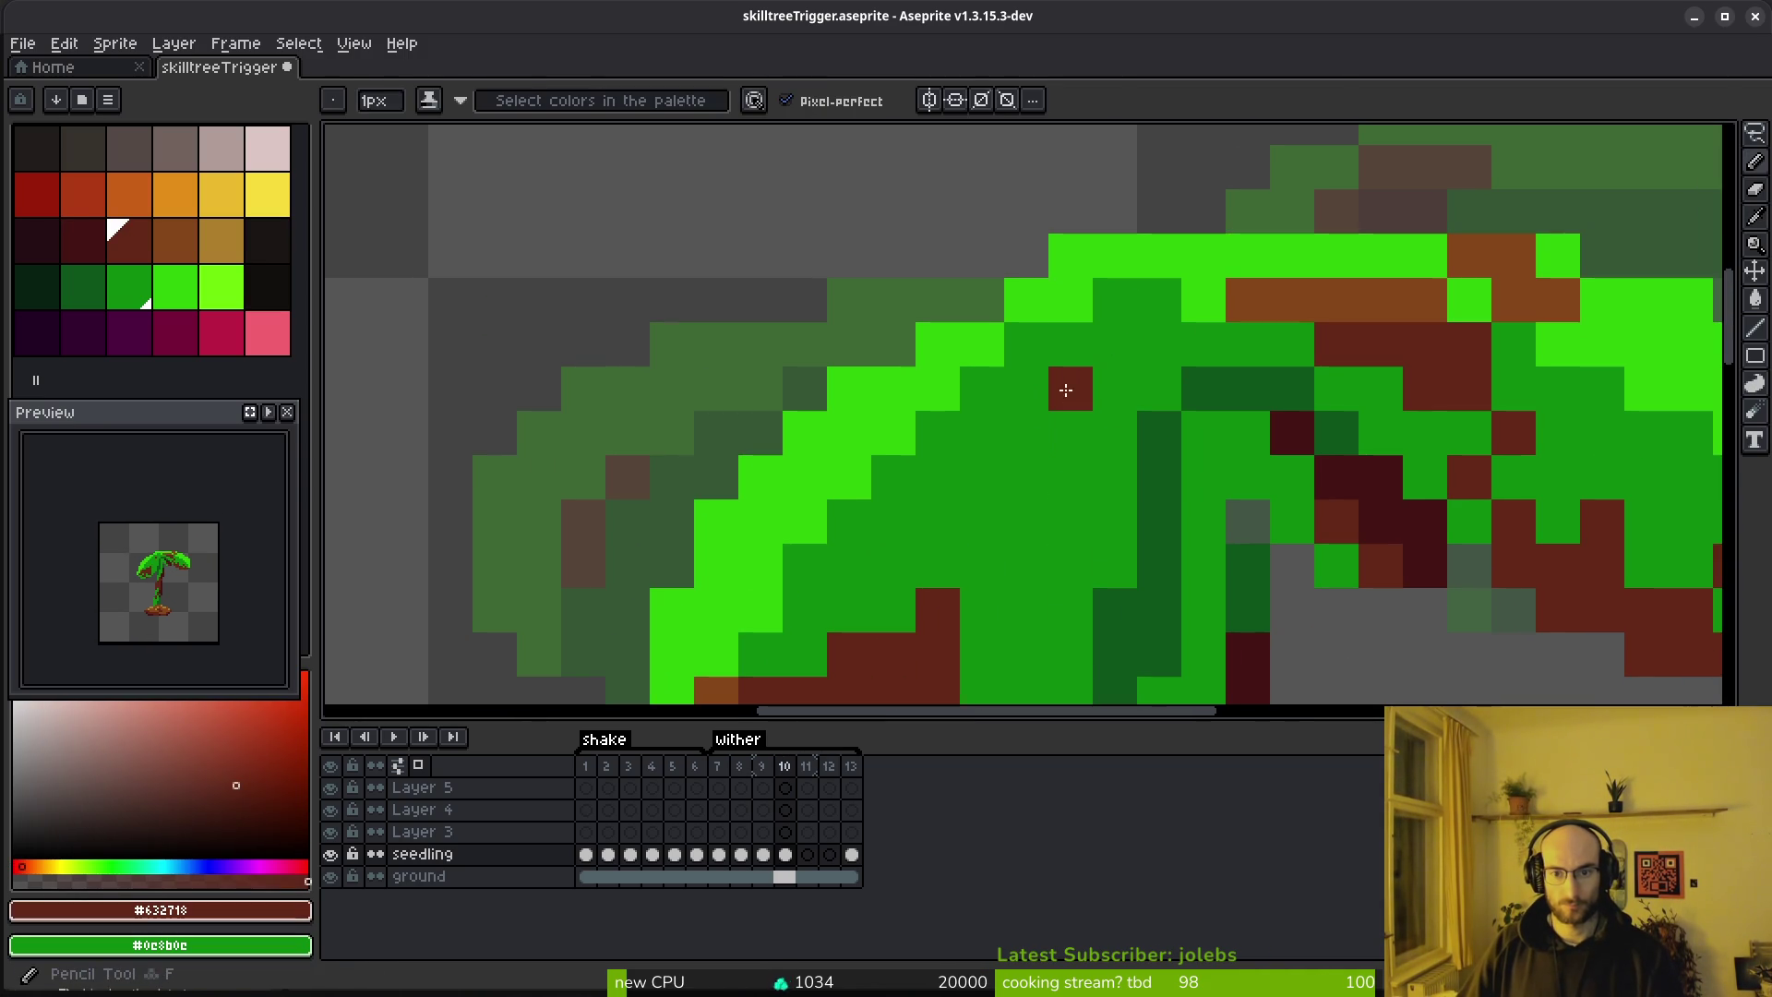
{"action": "left_click_drag", "start_coordinate": [1027, 432], "coordinate": [1058, 464]}
{"action": "key", "text": "alt"}
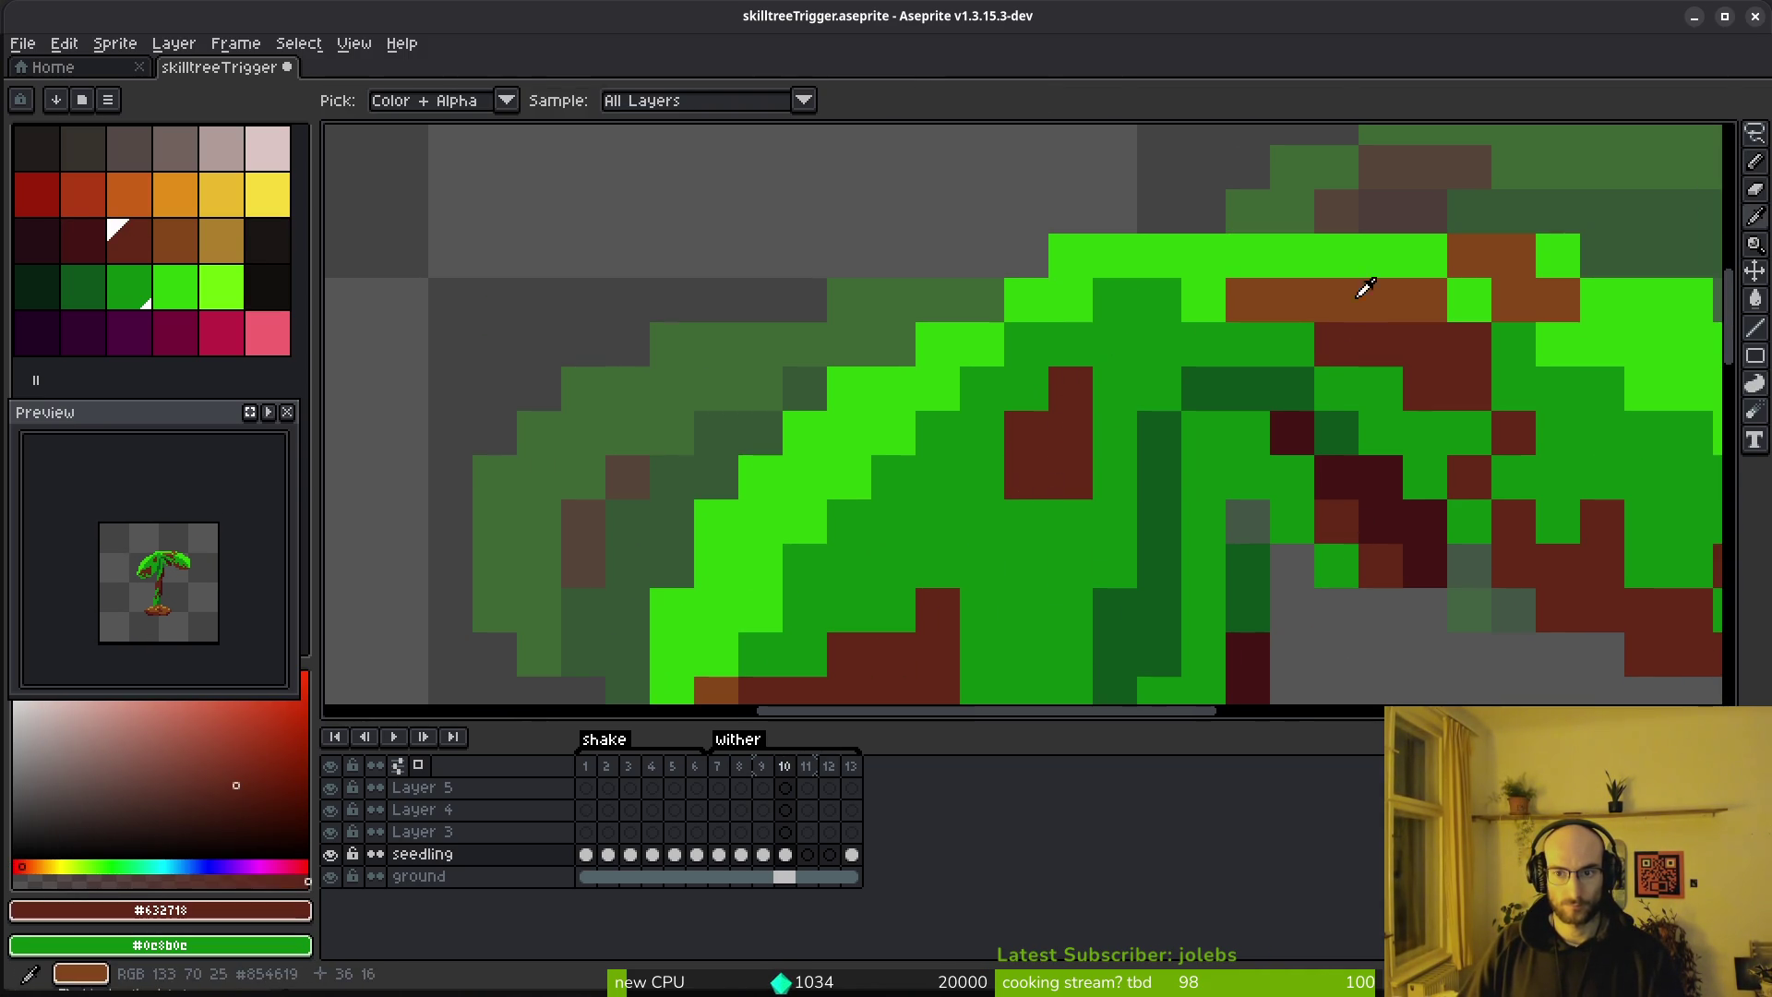
{"action": "left_click", "coordinate": [1369, 296], "text": "alt"}
{"action": "left_click", "coordinate": [978, 360]}
{"action": "left_click", "coordinate": [1070, 388], "text": "alt"}
{"action": "left_click_drag", "start_coordinate": [982, 395], "coordinate": [1026, 396]}
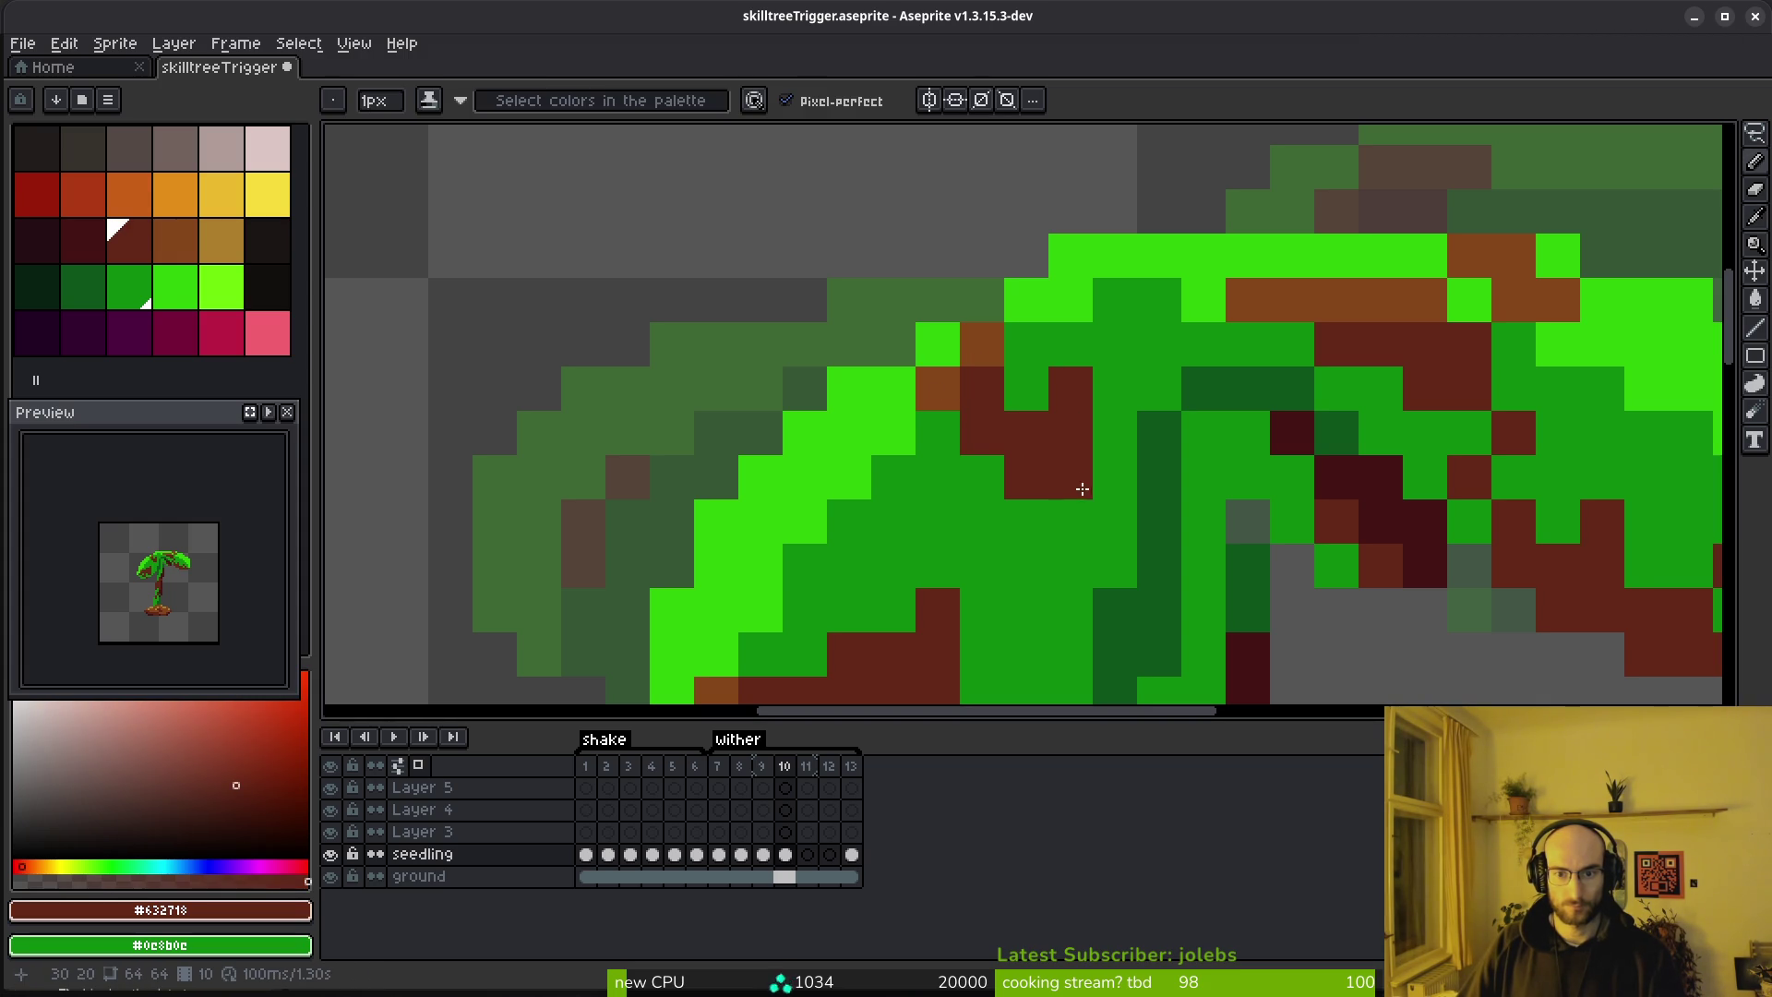
{"action": "left_click", "coordinate": [1068, 519], "text": "alt"}
Touch up the leaves and trunk with green, dark red and brown-red sampled from the canvas
{"action": "scroll", "coordinate": [1099, 509], "scroll_direction": "down", "scroll_amount": 2}
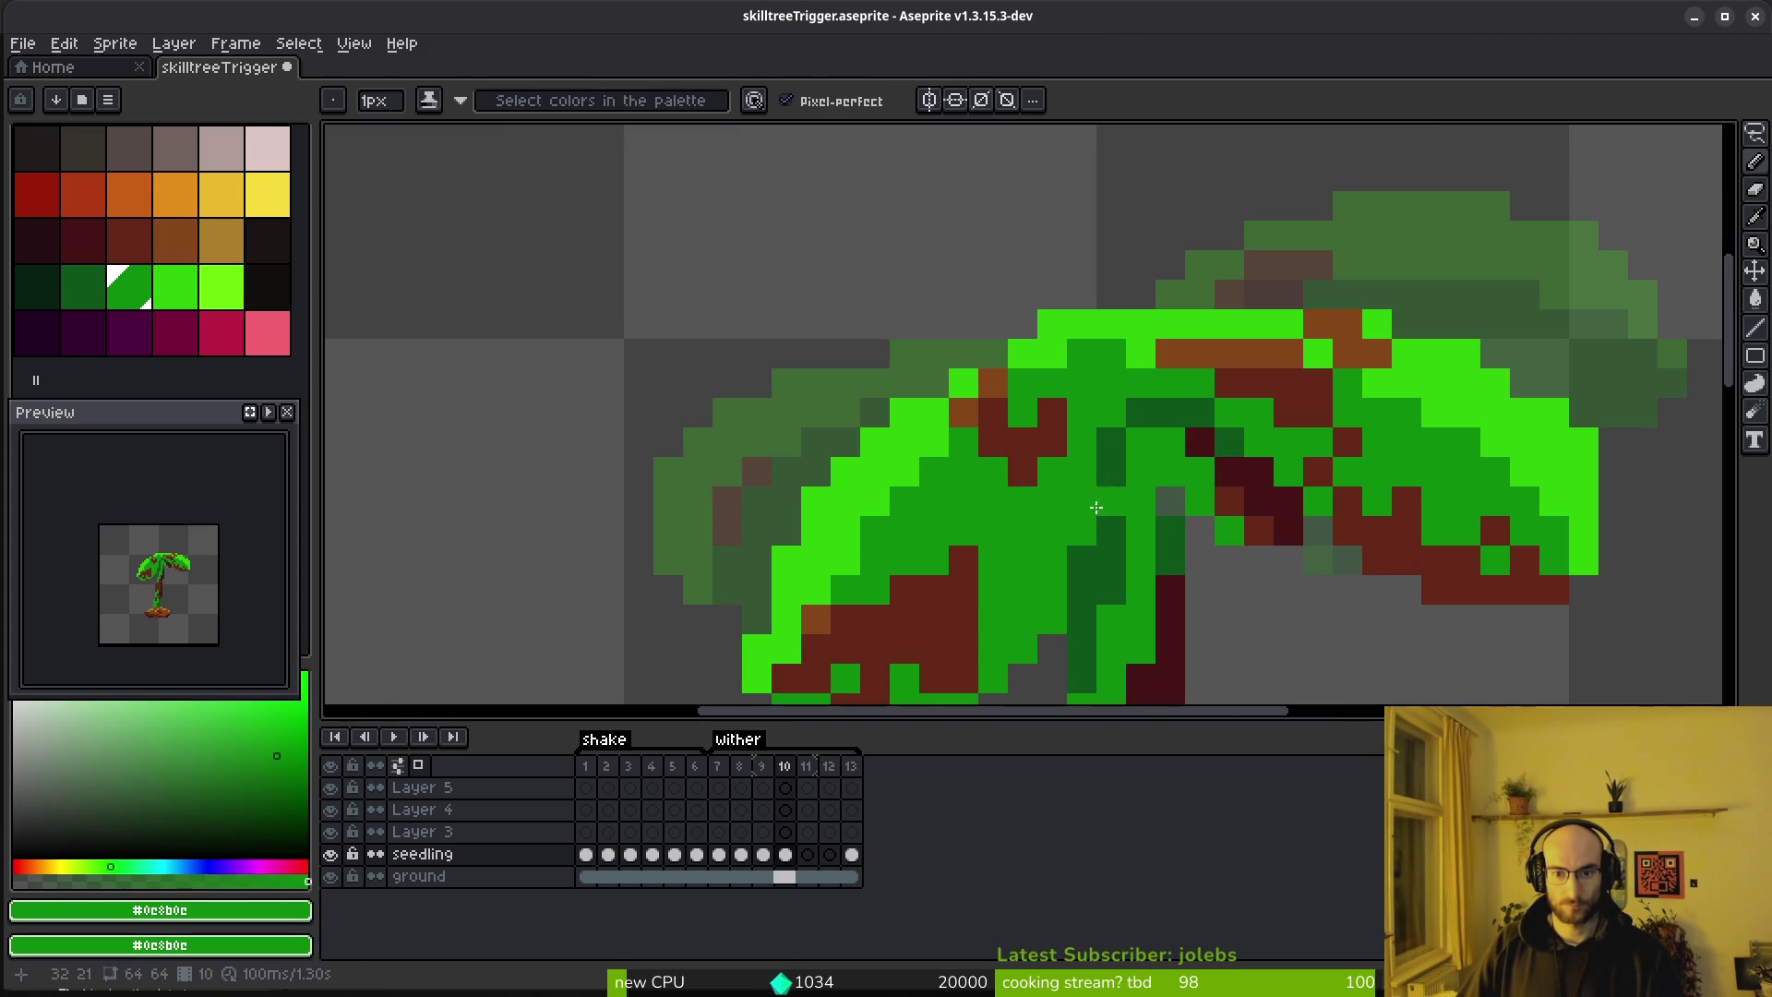
{"action": "left_click", "coordinate": [1042, 490], "text": "alt"}
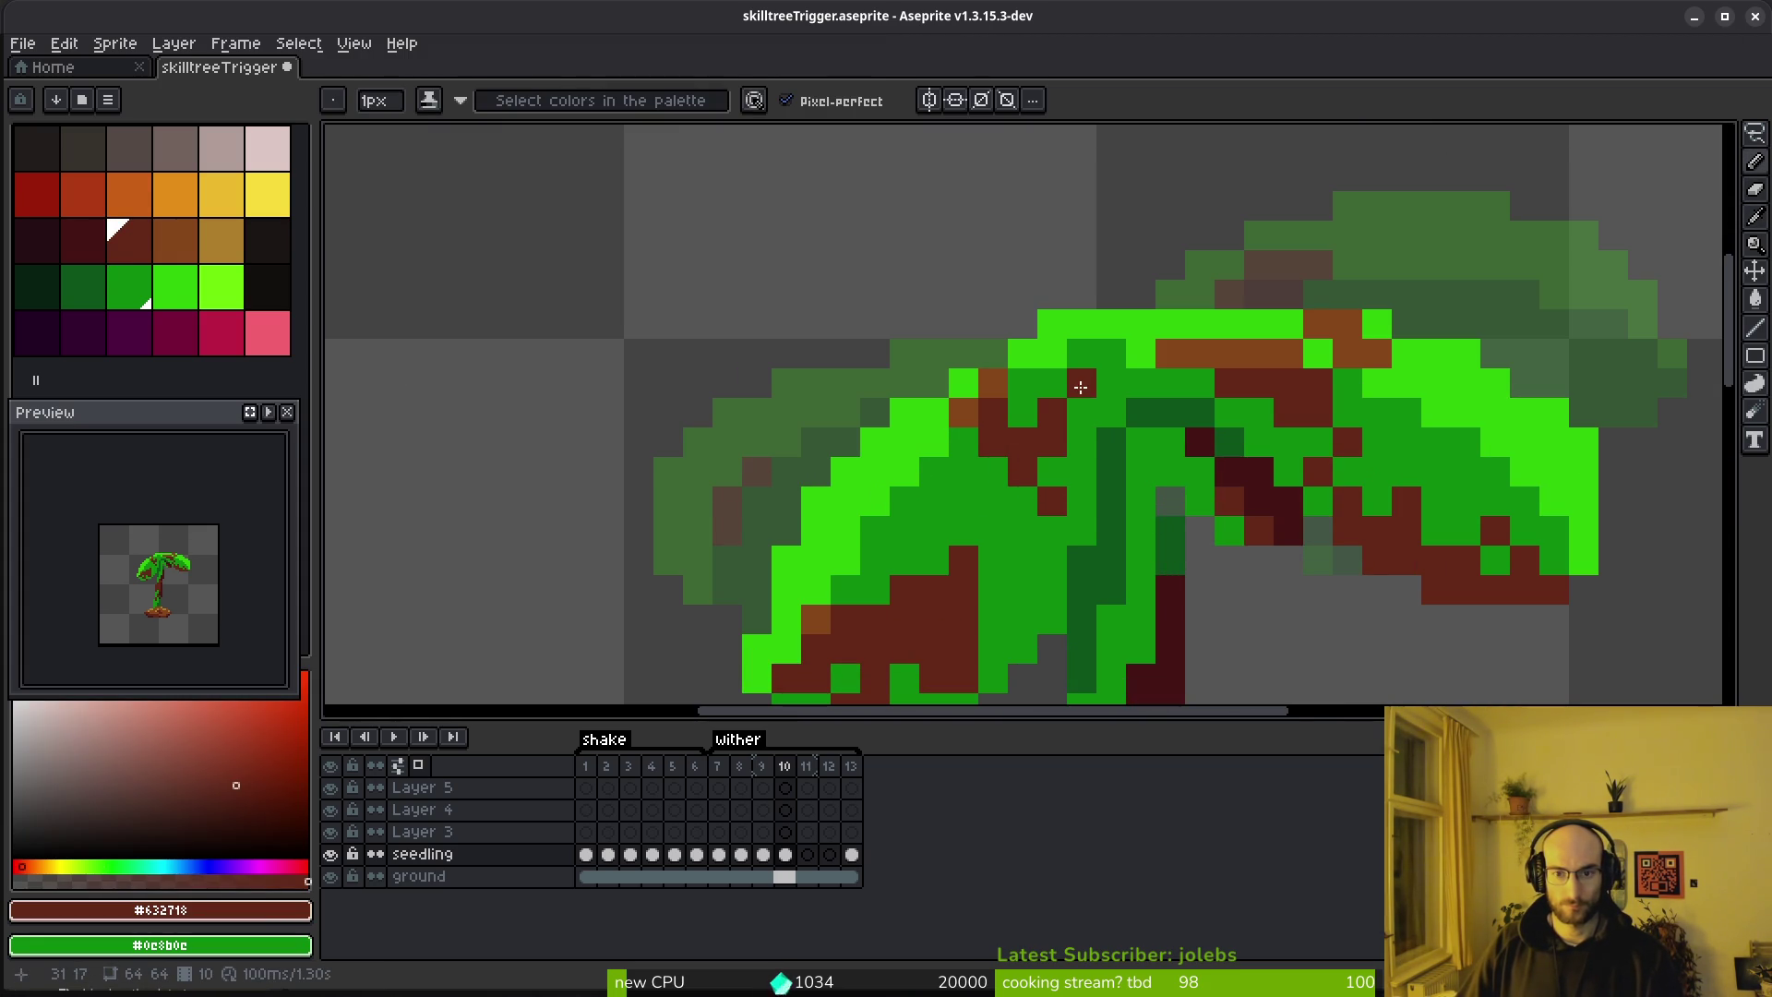
{"action": "scroll", "coordinate": [1067, 429], "scroll_direction": "down", "scroll_amount": 3}
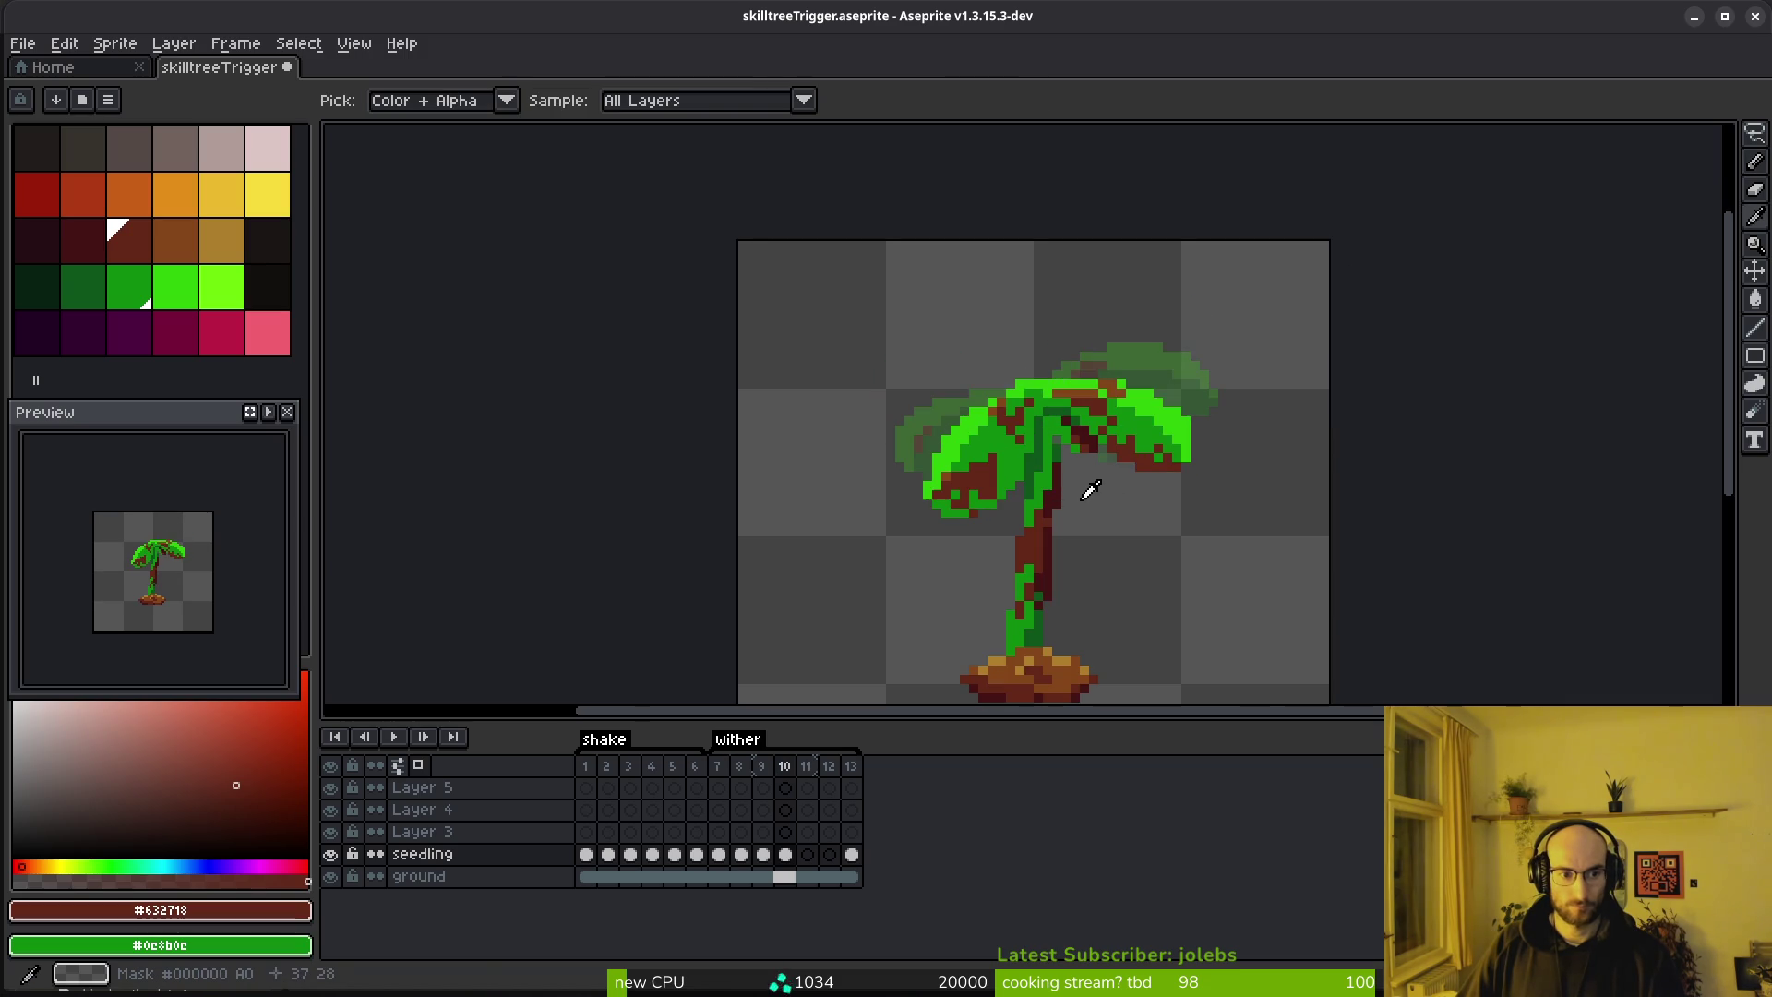
{"action": "scroll", "coordinate": [1077, 495], "scroll_direction": "up", "scroll_amount": 5}
{"action": "left_click", "coordinate": [1034, 501], "text": "alt"}
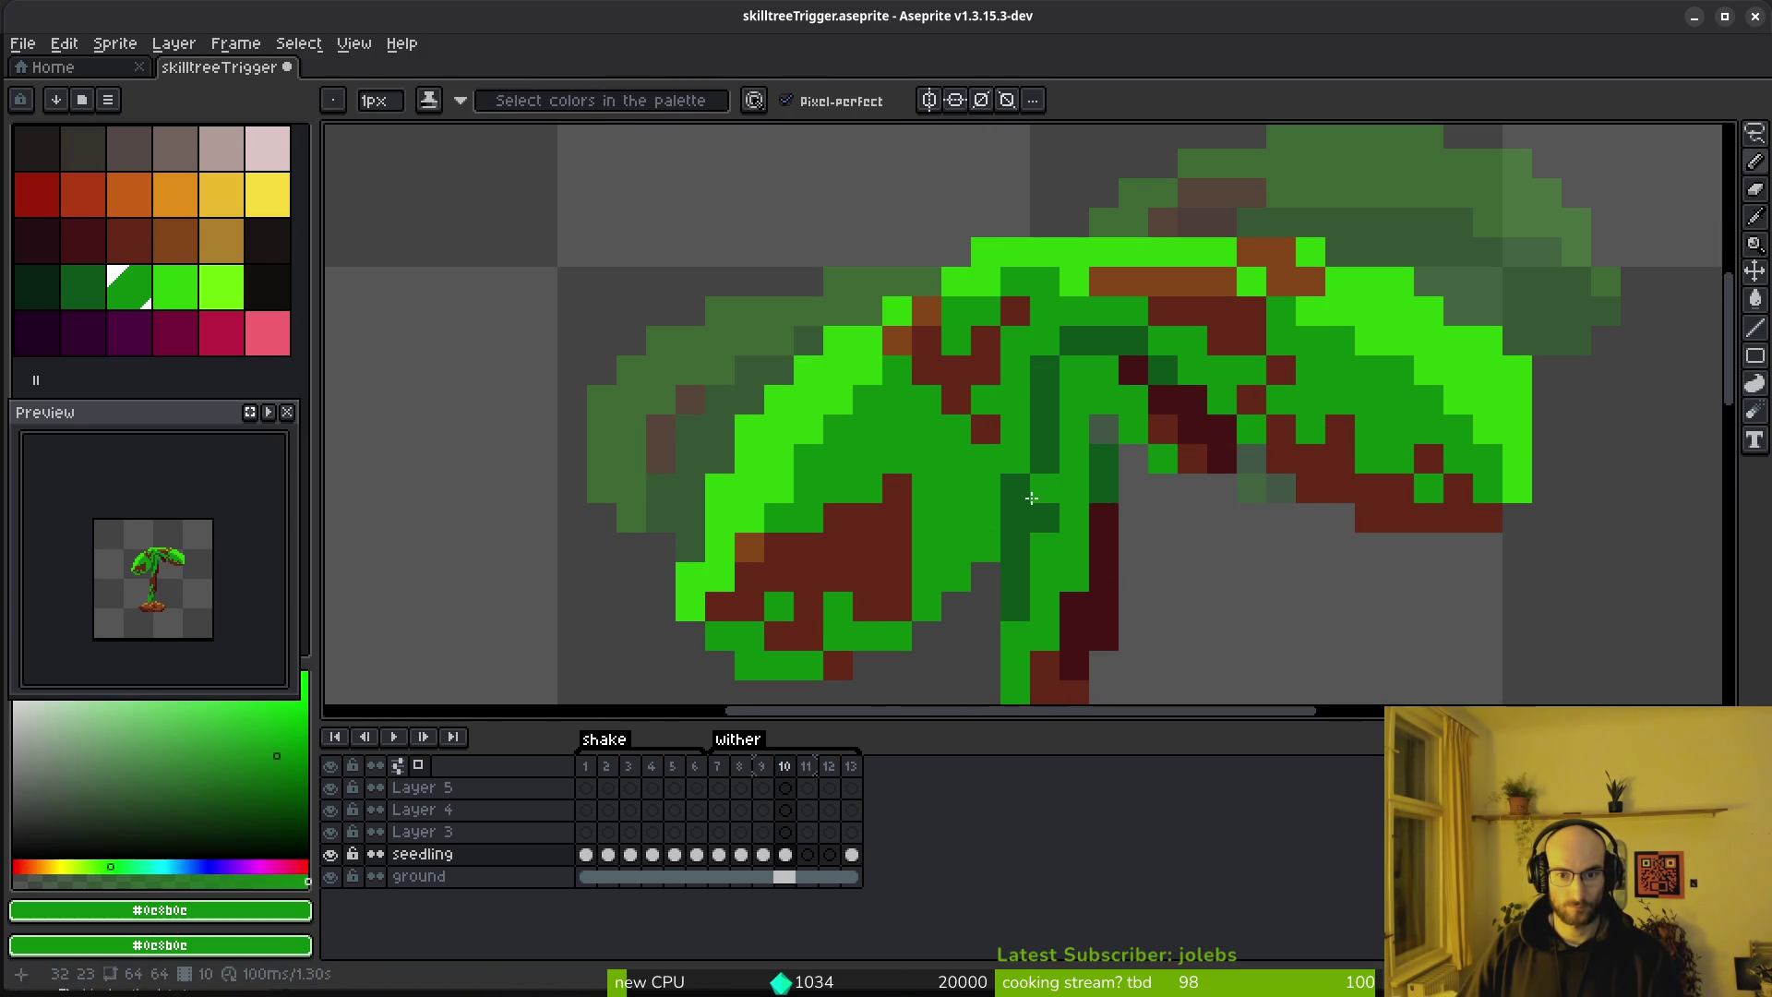
{"action": "left_click", "coordinate": [1098, 526], "text": "alt"}
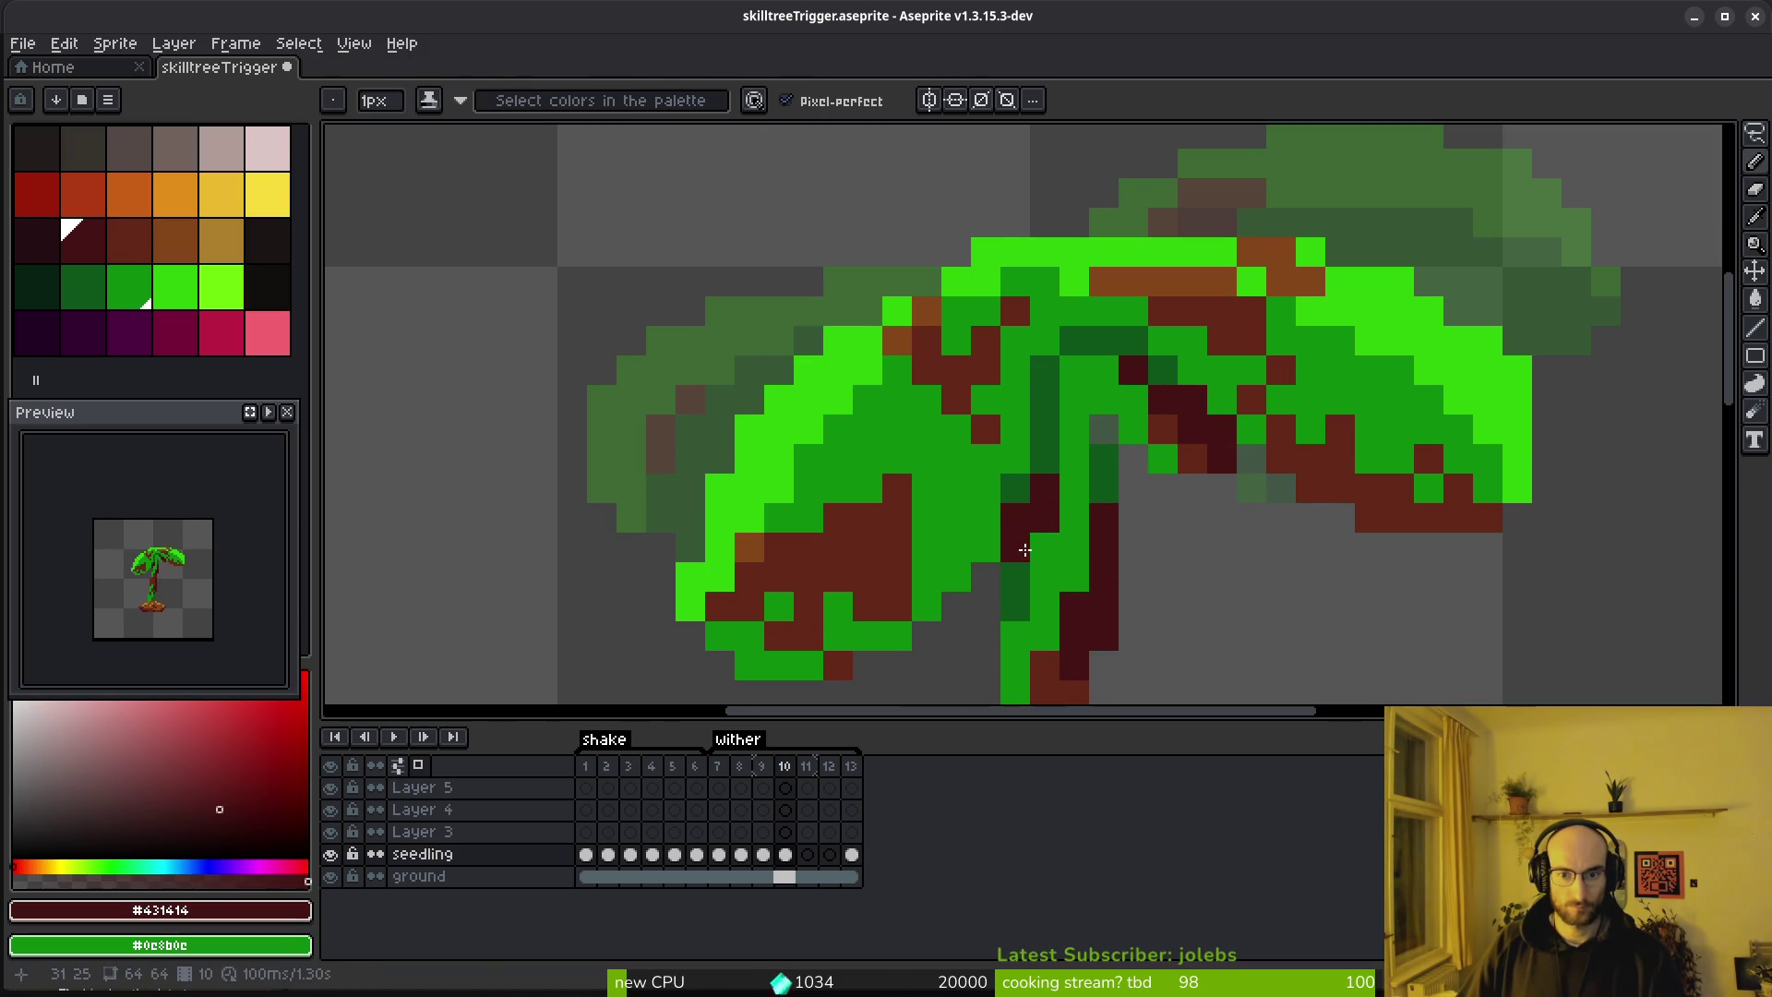
{"action": "left_click", "coordinate": [1046, 546], "text": "alt"}
{"action": "scroll", "coordinate": [1064, 574], "scroll_direction": "down", "scroll_amount": 3}
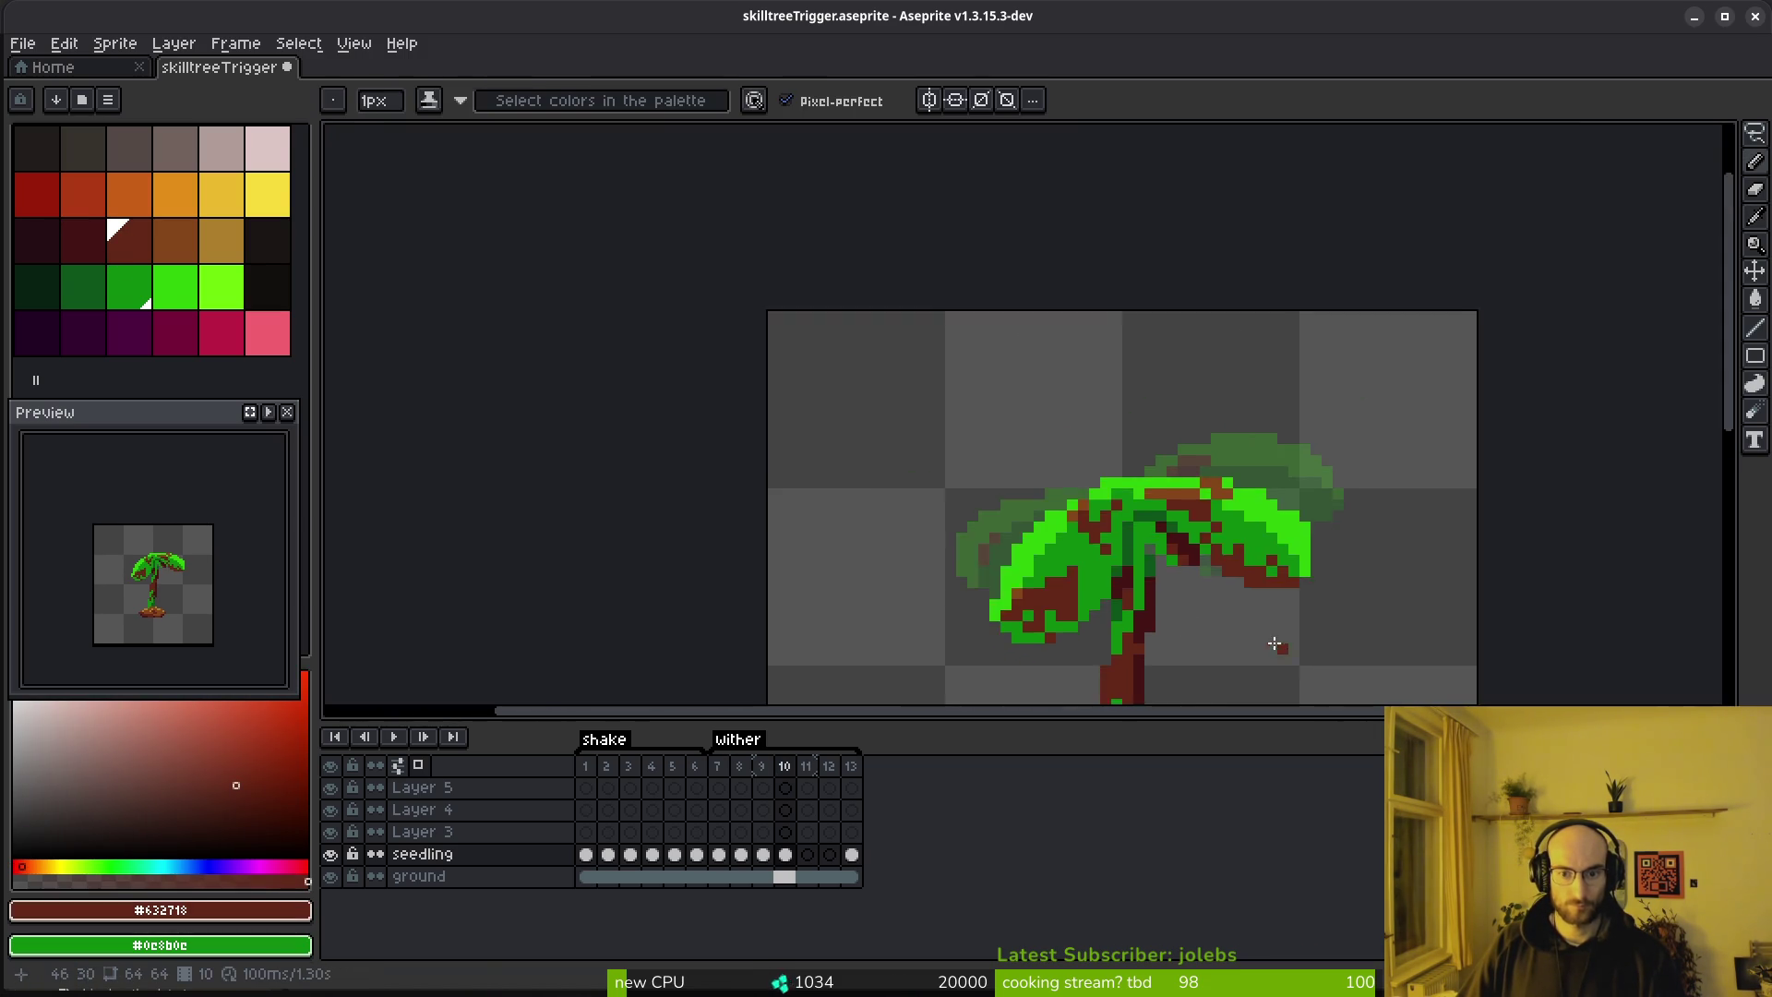
{"action": "key", "text": "alt"}
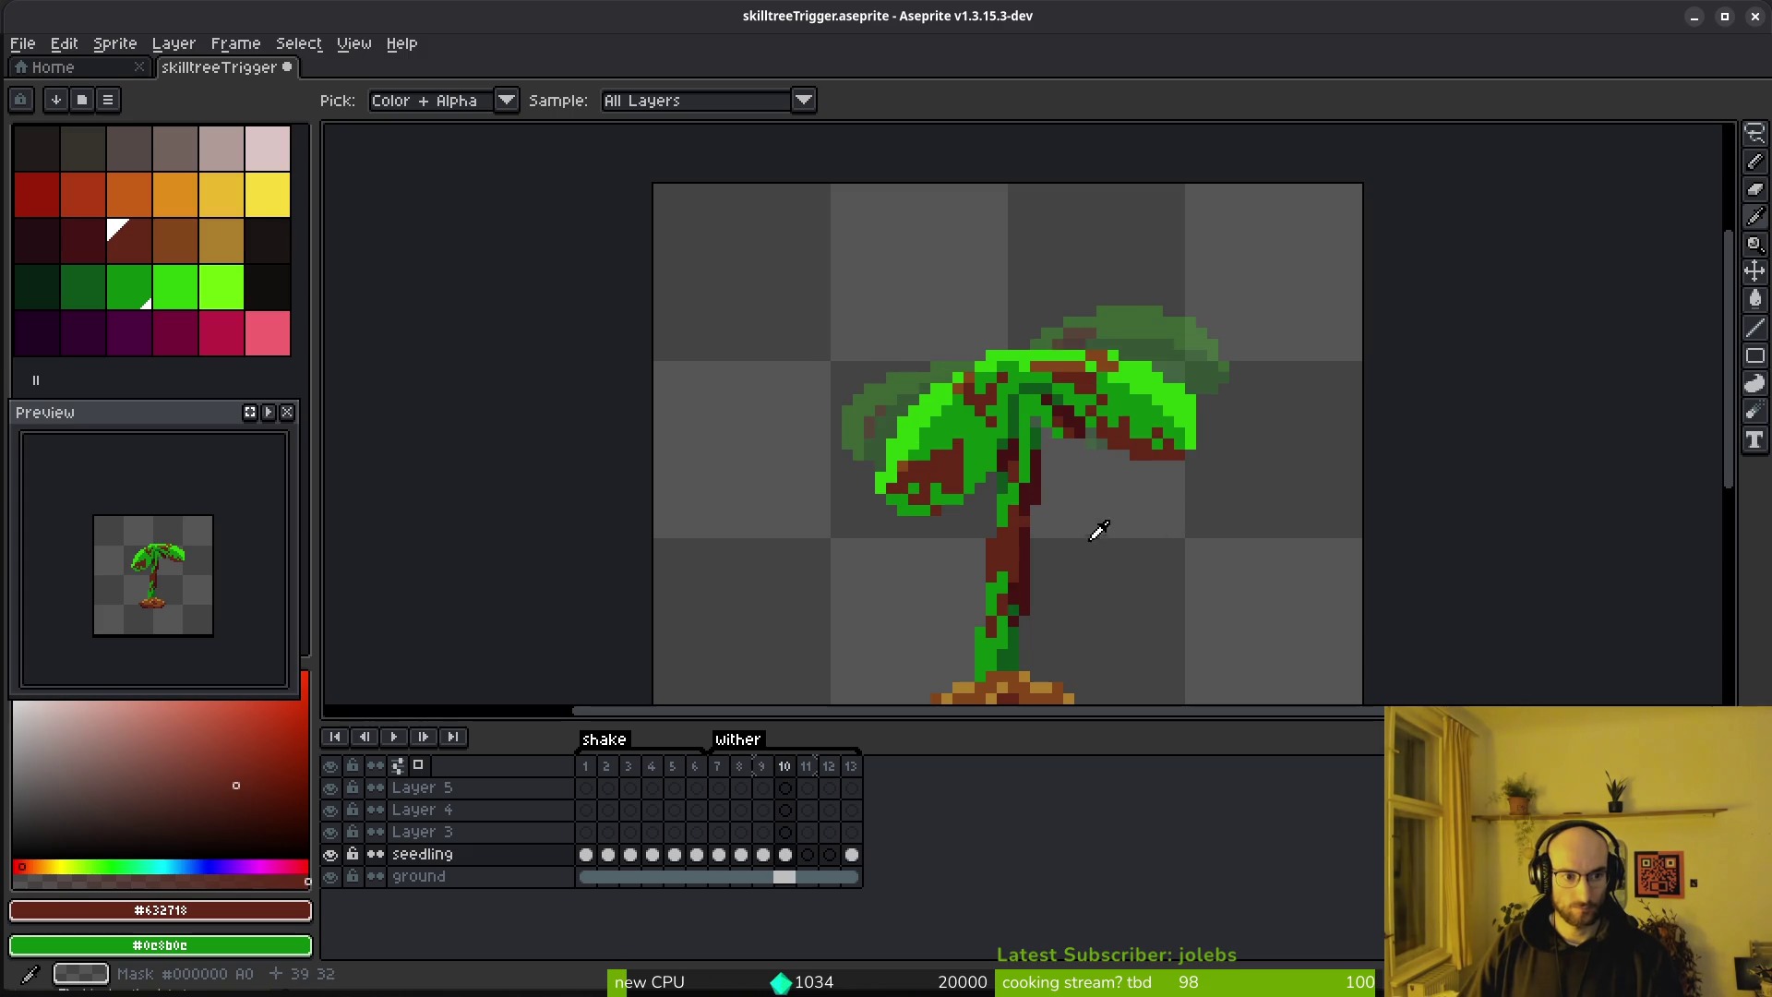
Flip between frames 10, 11 and 13 to compare the withering
{"action": "key", "text": "Right"}
{"action": "key", "text": "Right"}
{"action": "key", "text": "Right"}
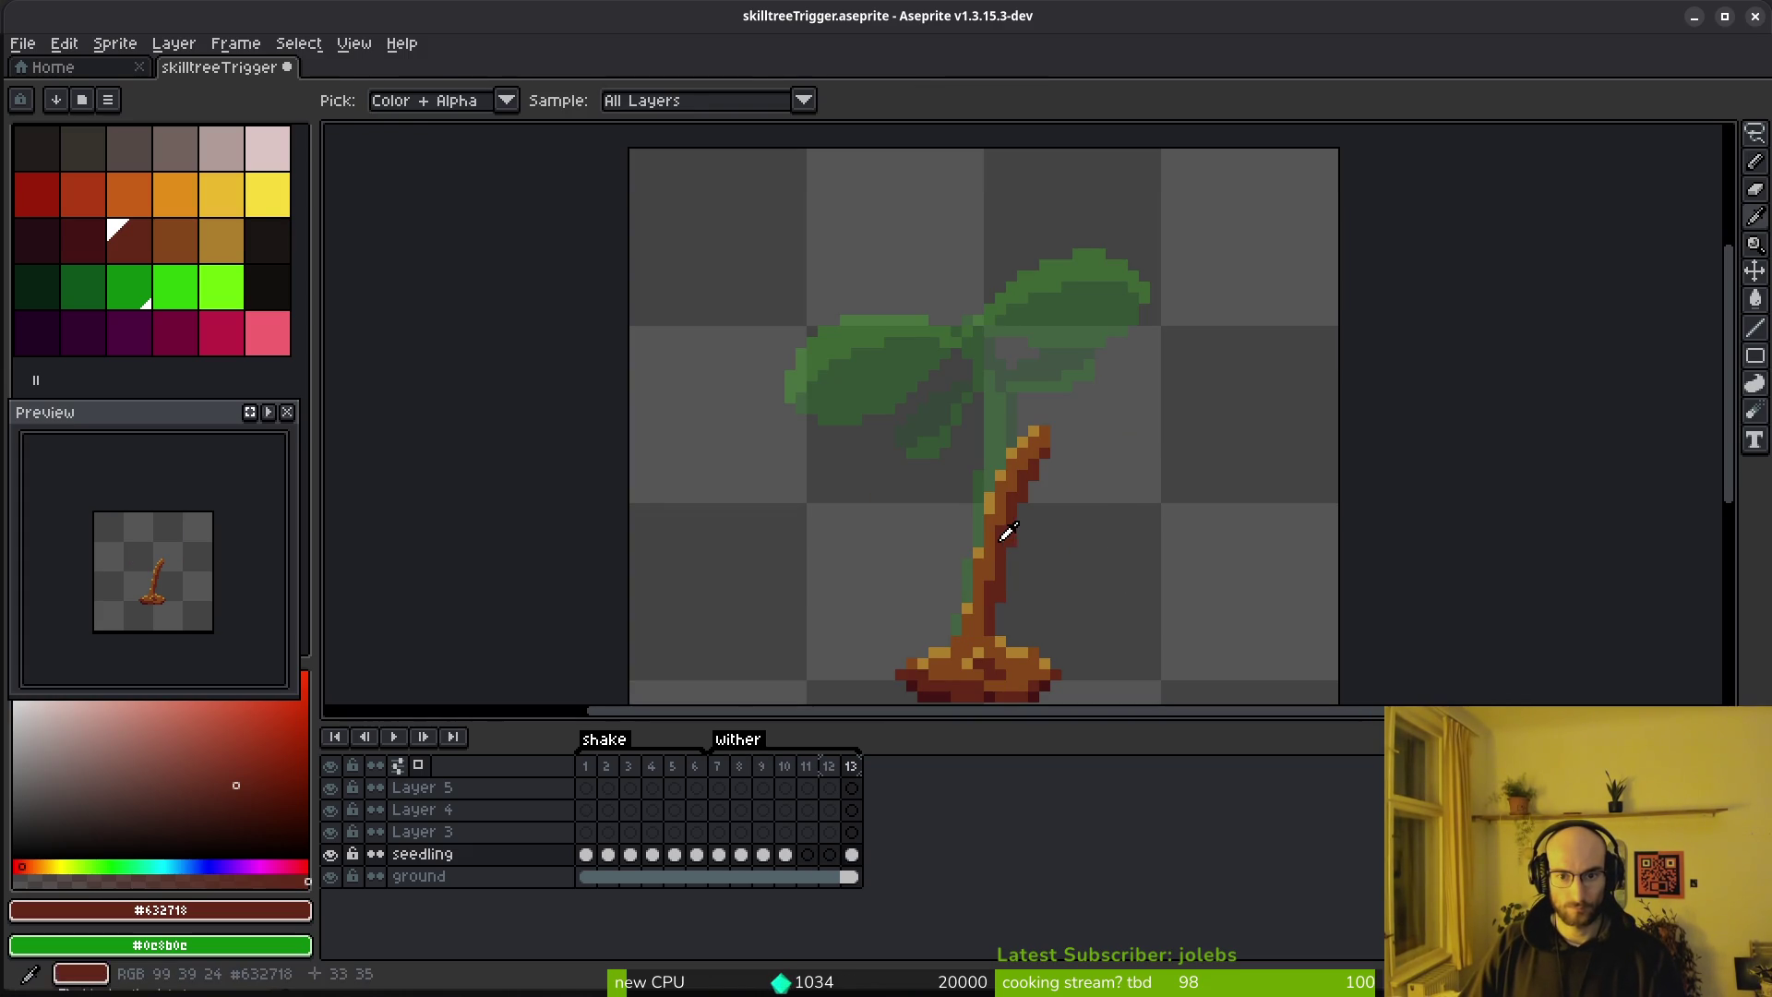
{"action": "scroll", "coordinate": [1006, 533], "scroll_direction": "up", "scroll_amount": 2}
{"action": "key", "text": "Left"}
{"action": "key", "text": "Left"}
{"action": "key", "text": "Left"}
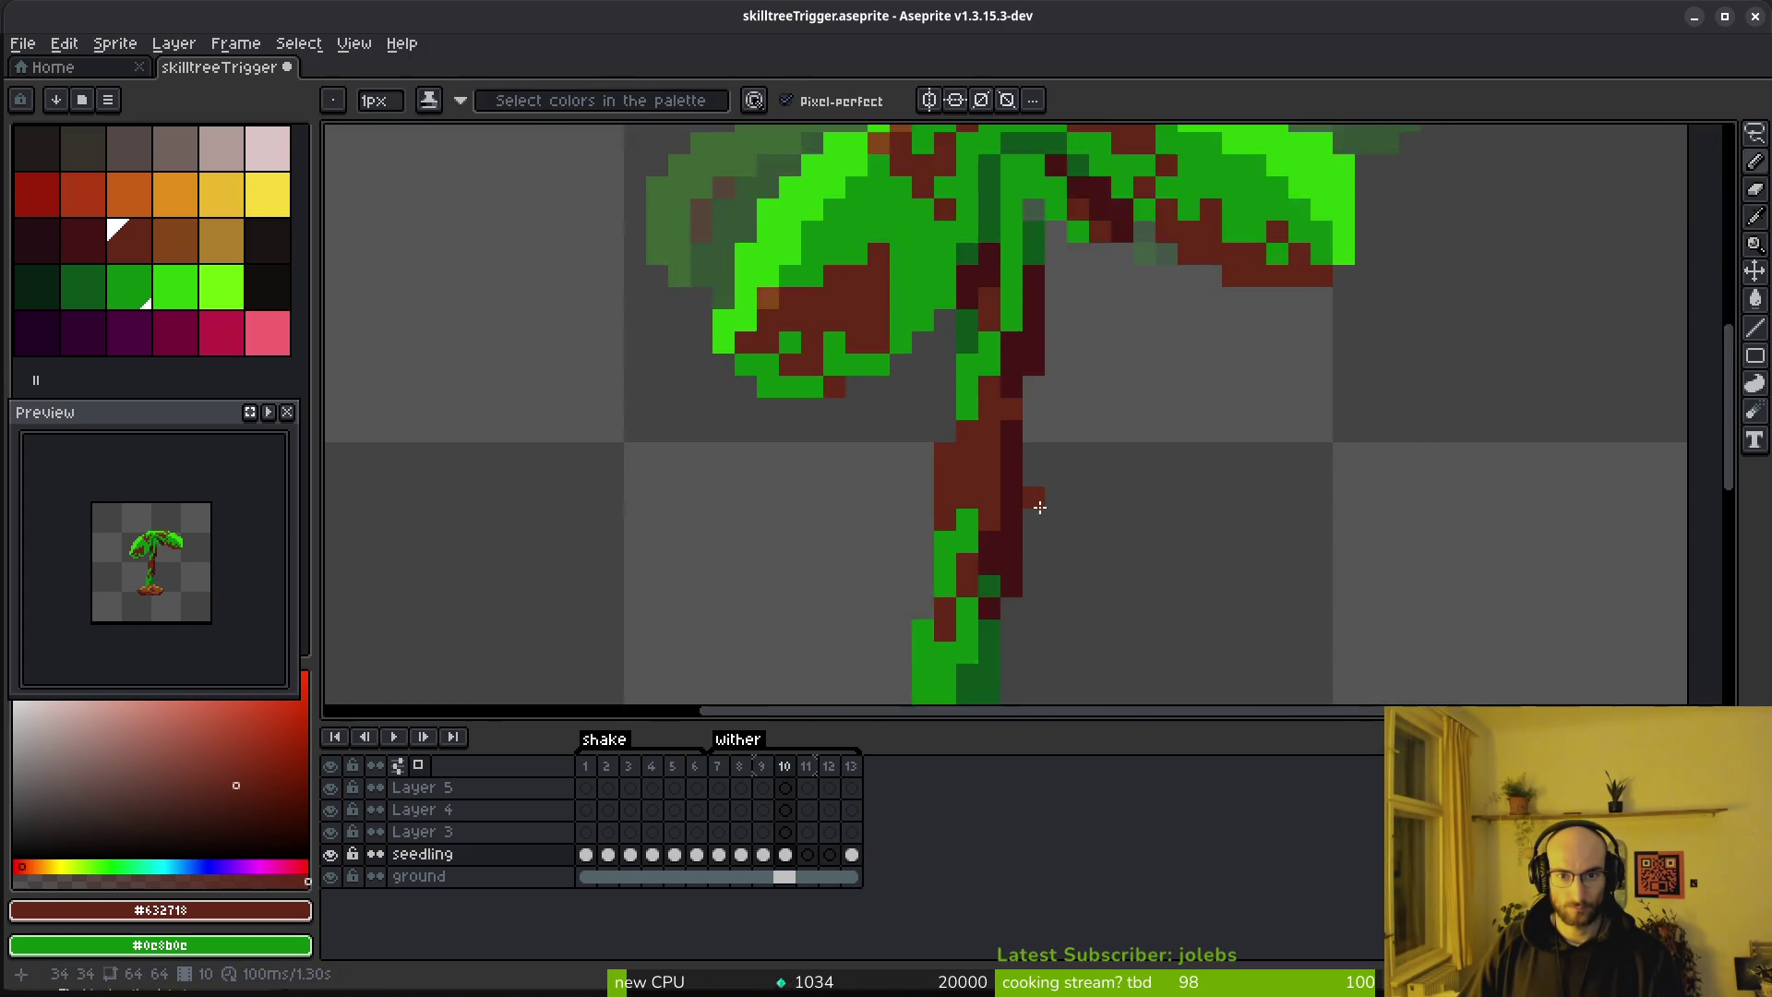
{"action": "scroll", "coordinate": [1040, 507], "scroll_direction": "down", "scroll_amount": 2}
{"action": "key", "text": "Right"}
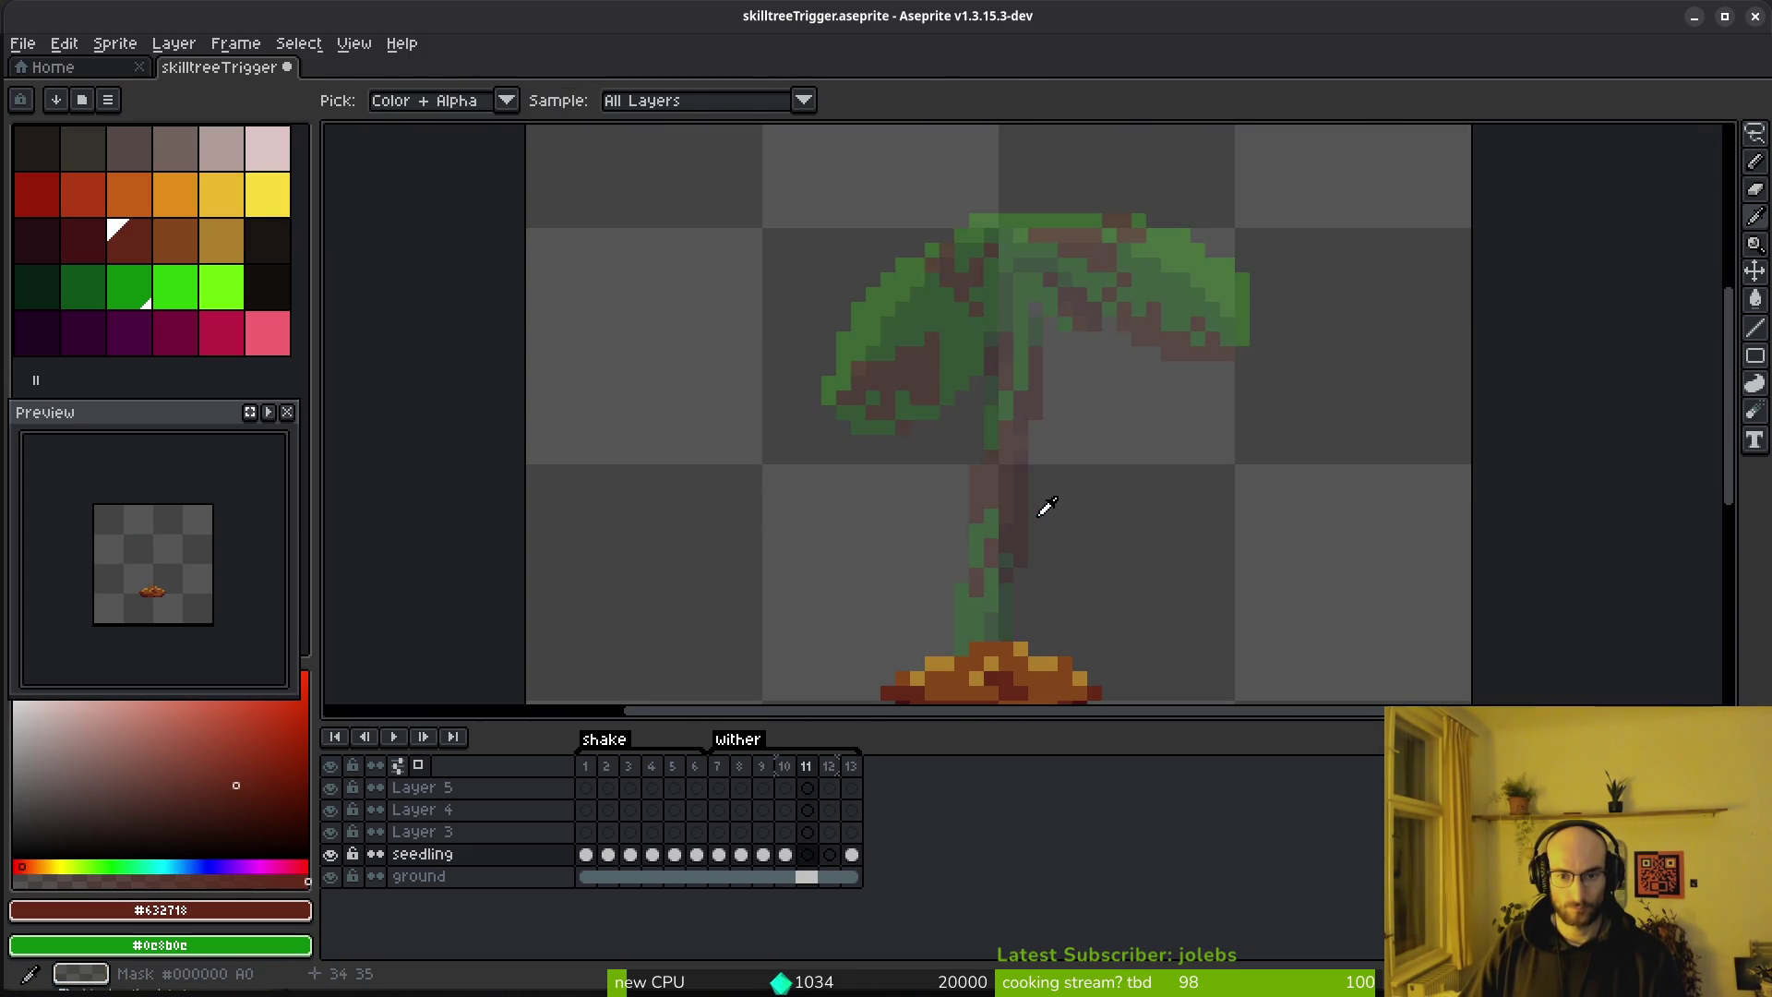
{"action": "key", "text": "Left"}
{"action": "key", "text": "Left"}
{"action": "key", "text": "Right"}
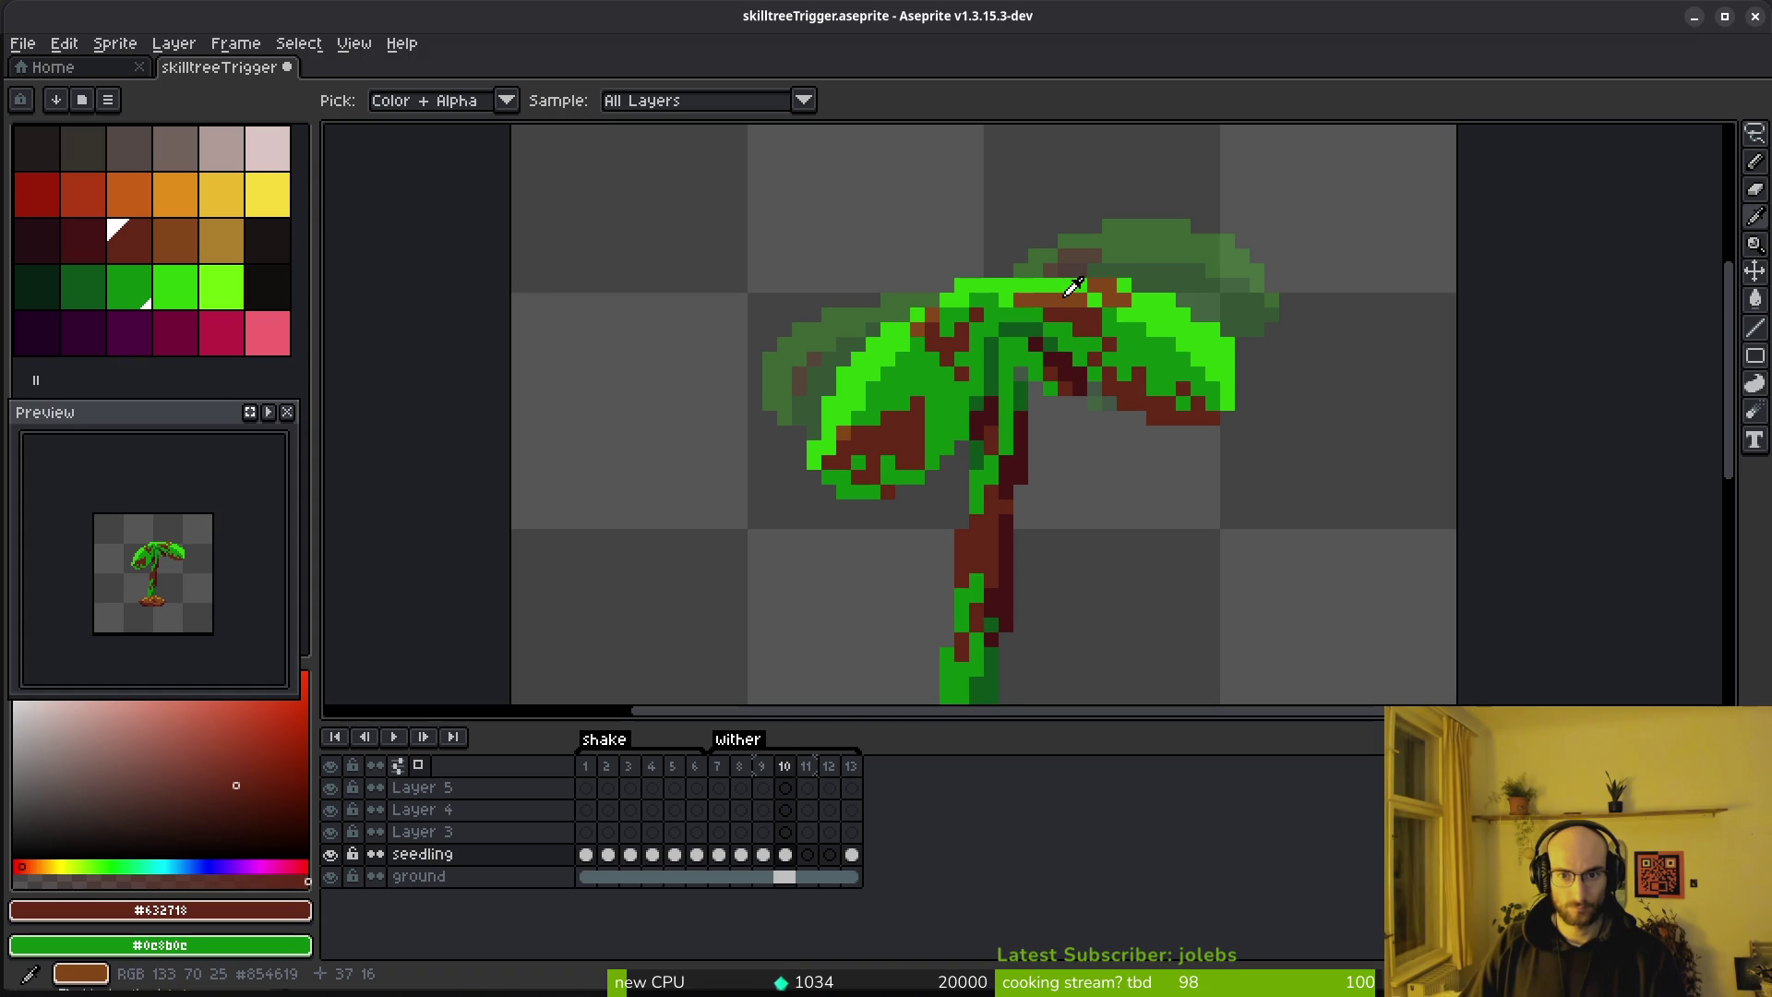
Sample the lighter brown #854619 and preview the wither animation, stopping on frame 10
{"action": "left_click", "coordinate": [1070, 297]}
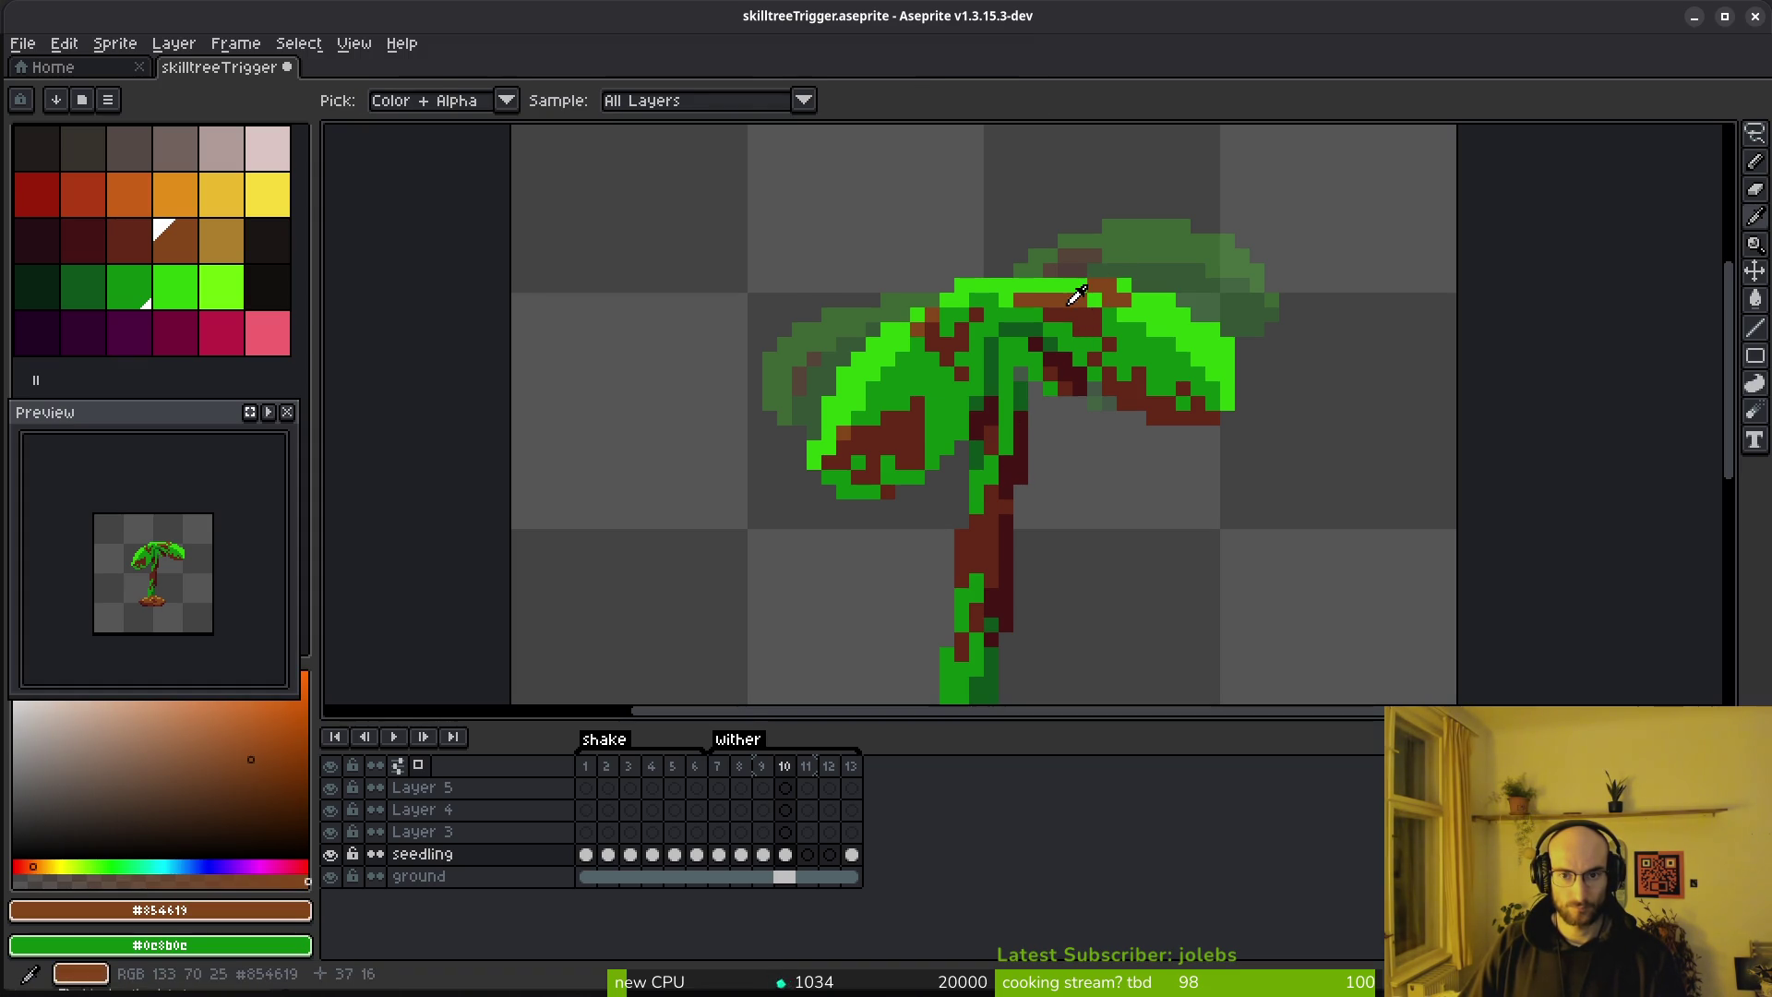
{"action": "key", "text": "b"}
{"action": "key", "text": "alt"}
{"action": "key", "text": "Return"}
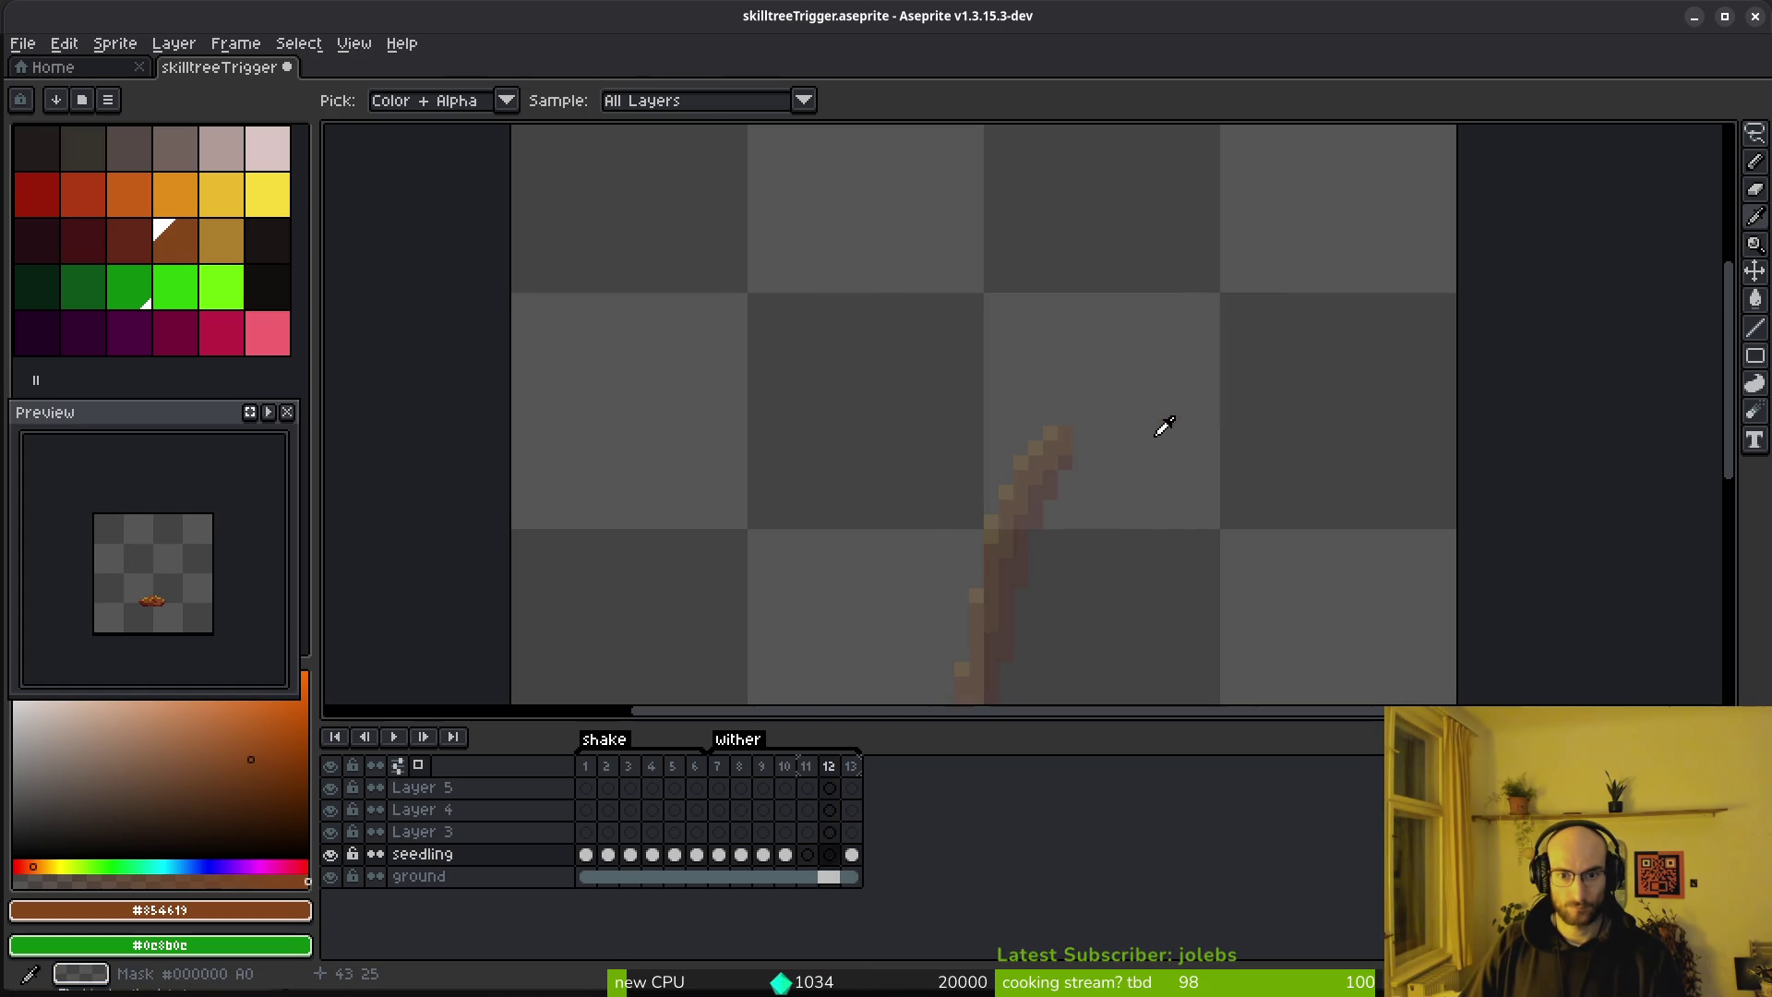
{"action": "key", "text": "Return"}
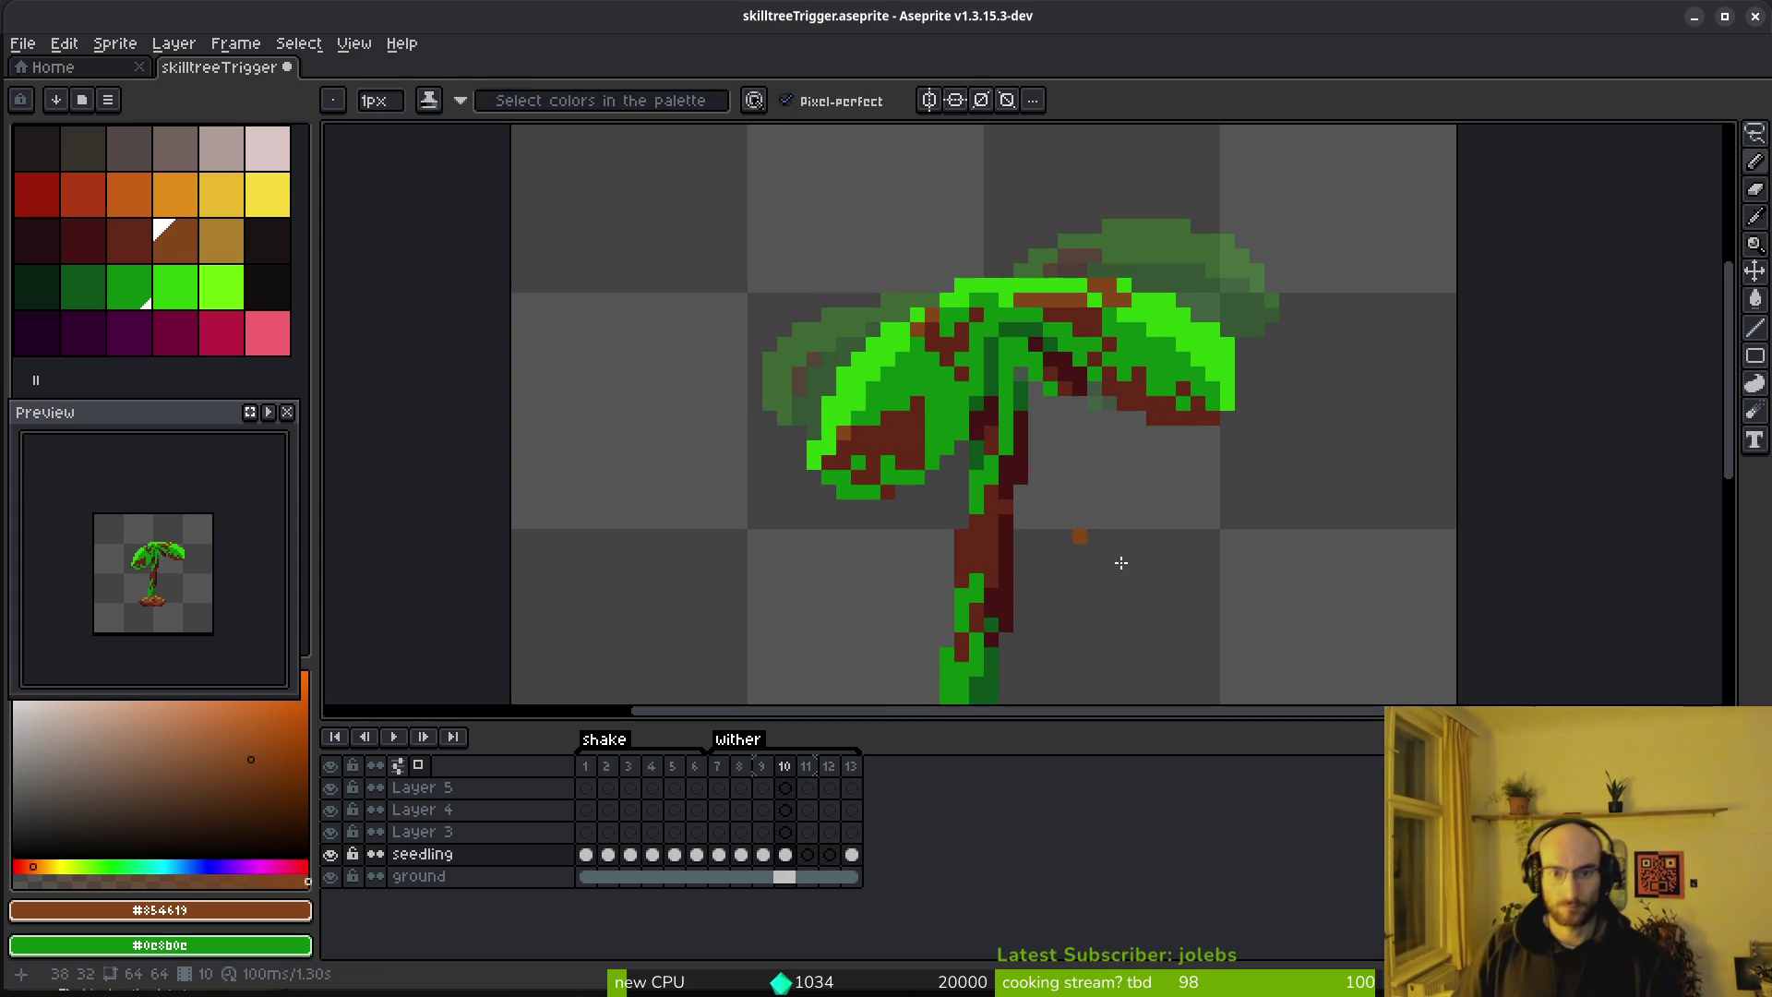
Sample the trunk colour from frame 11, then pick dark trunk red and lighter brown on frame 10
{"action": "key", "text": "Right"}
{"action": "key", "text": "Right"}
{"action": "key", "text": "Right"}
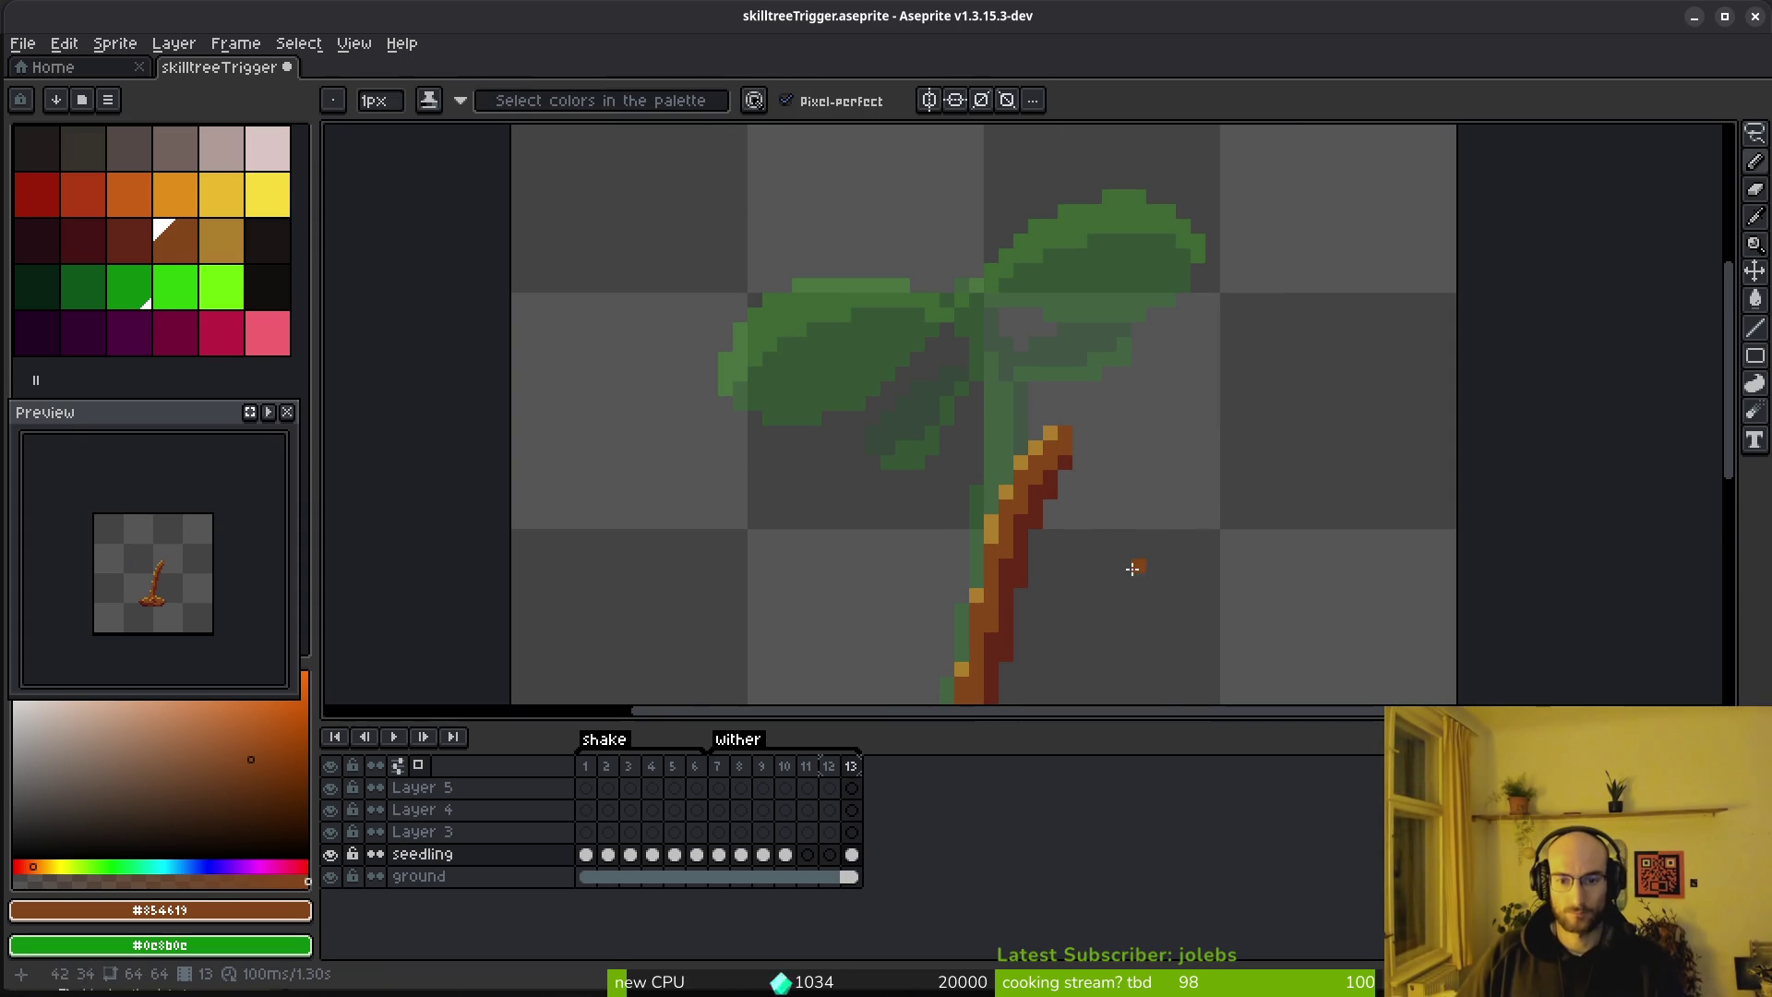
{"action": "scroll", "coordinate": [1015, 517], "scroll_direction": "up", "scroll_amount": 2}
{"action": "left_click", "coordinate": [920, 515]}
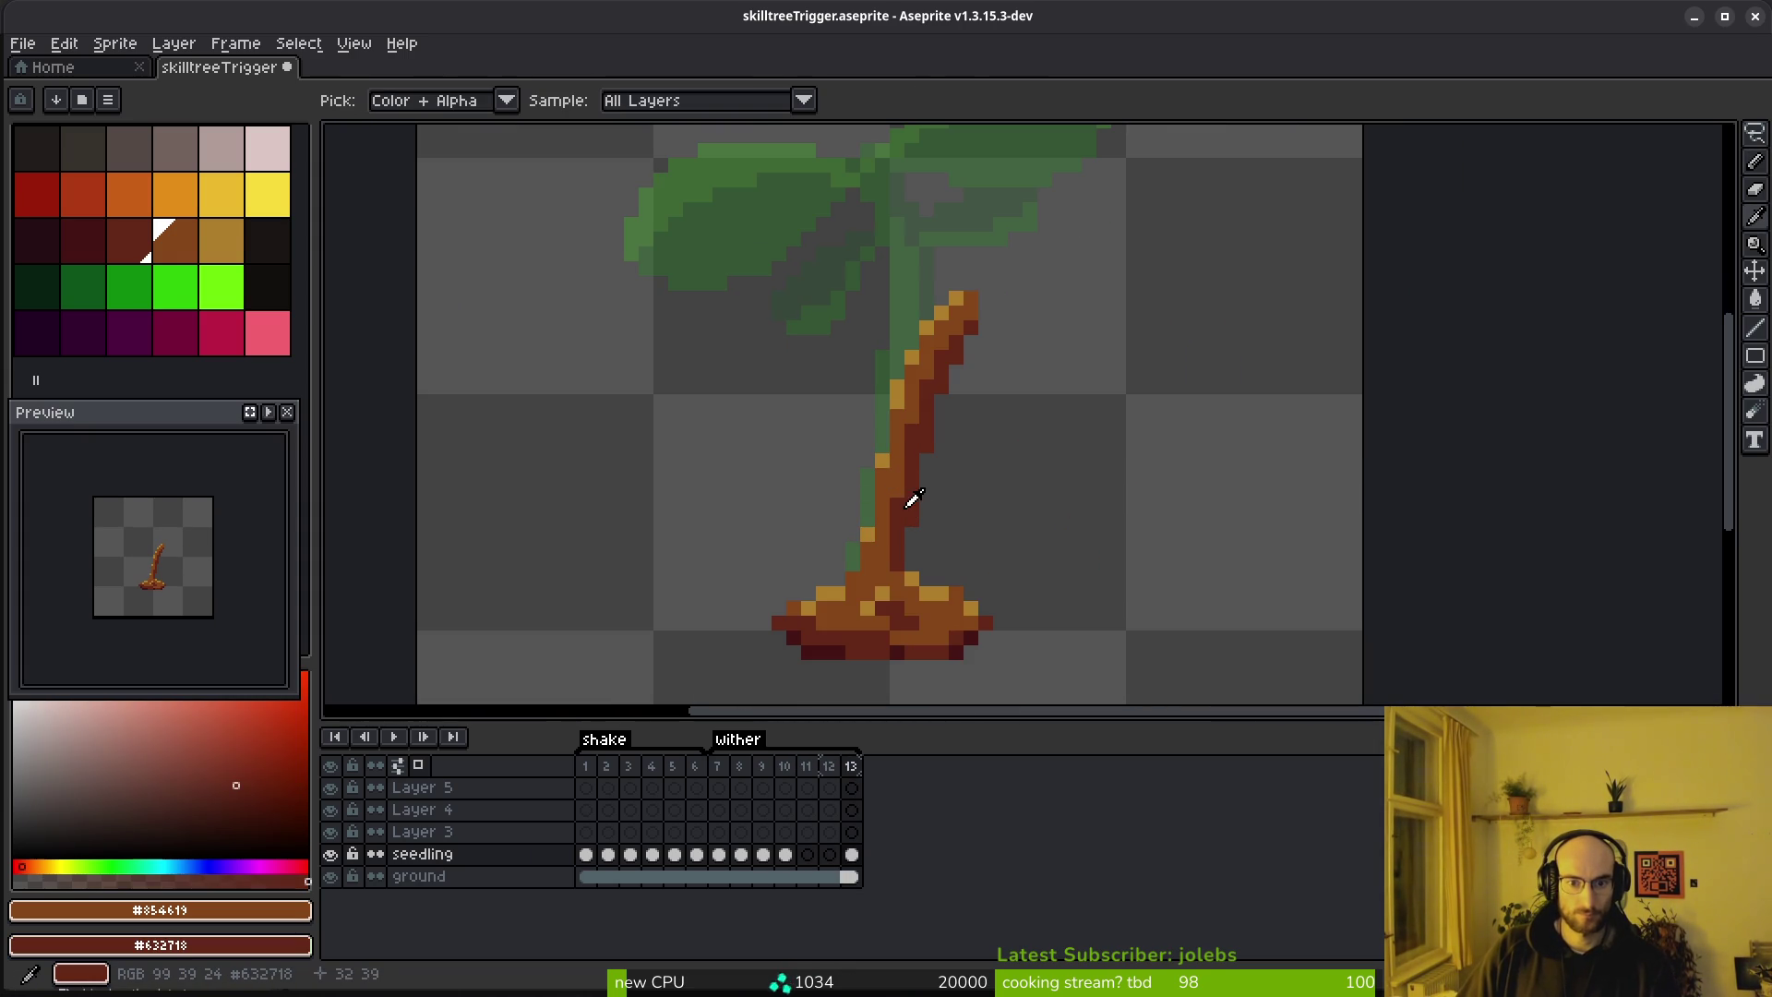
{"action": "key", "text": "b"}
{"action": "key", "text": "Left"}
{"action": "key", "text": "Left"}
{"action": "key", "text": "Left"}
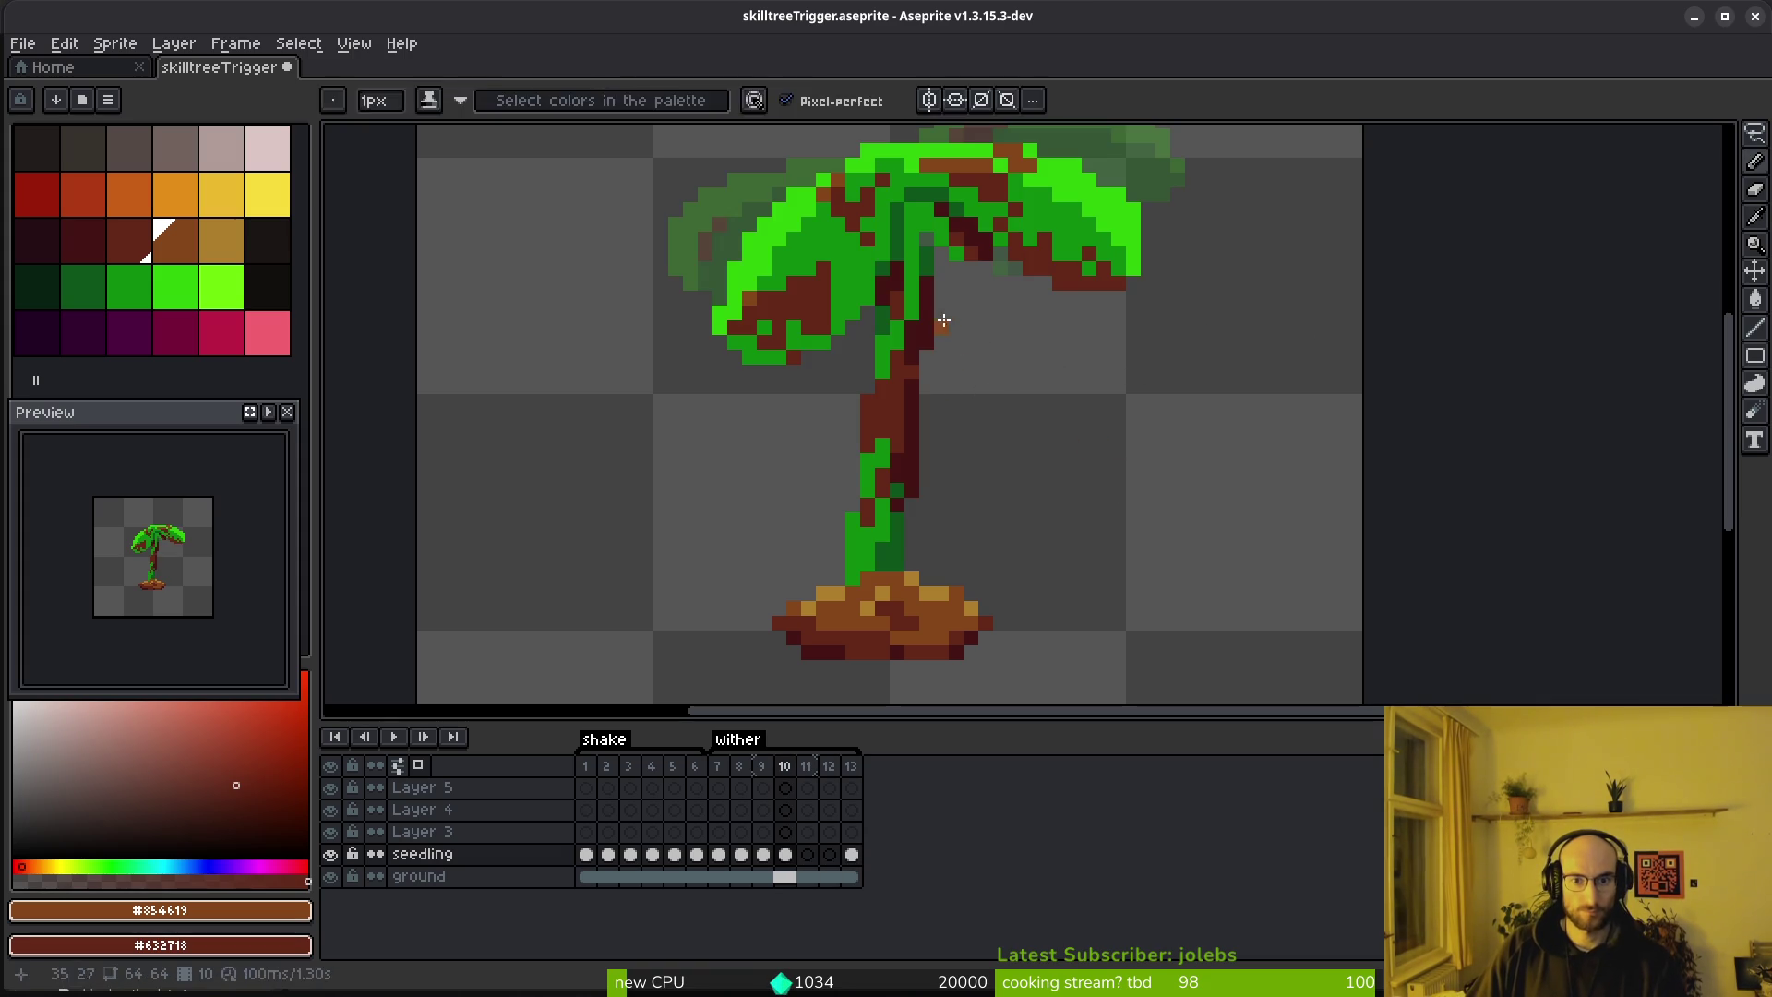
{"action": "left_click", "coordinate": [932, 311], "text": "alt"}
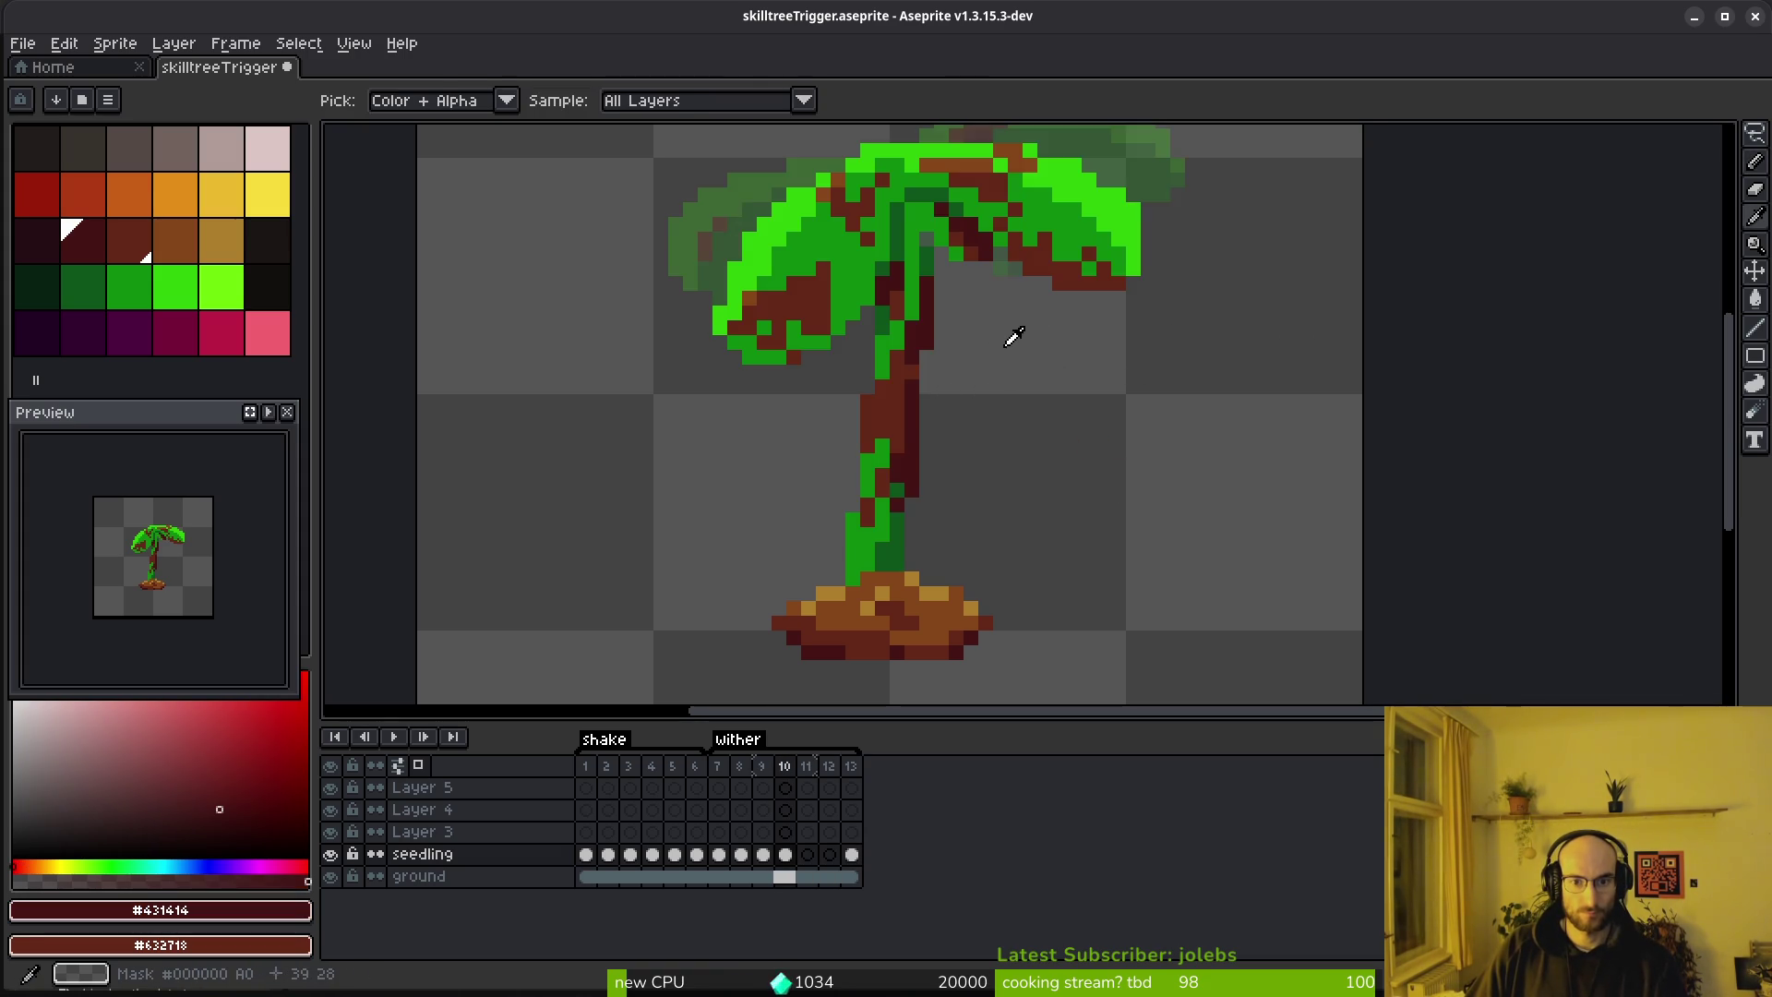
{"action": "scroll", "coordinate": [1024, 415], "scroll_direction": "up", "scroll_amount": 2}
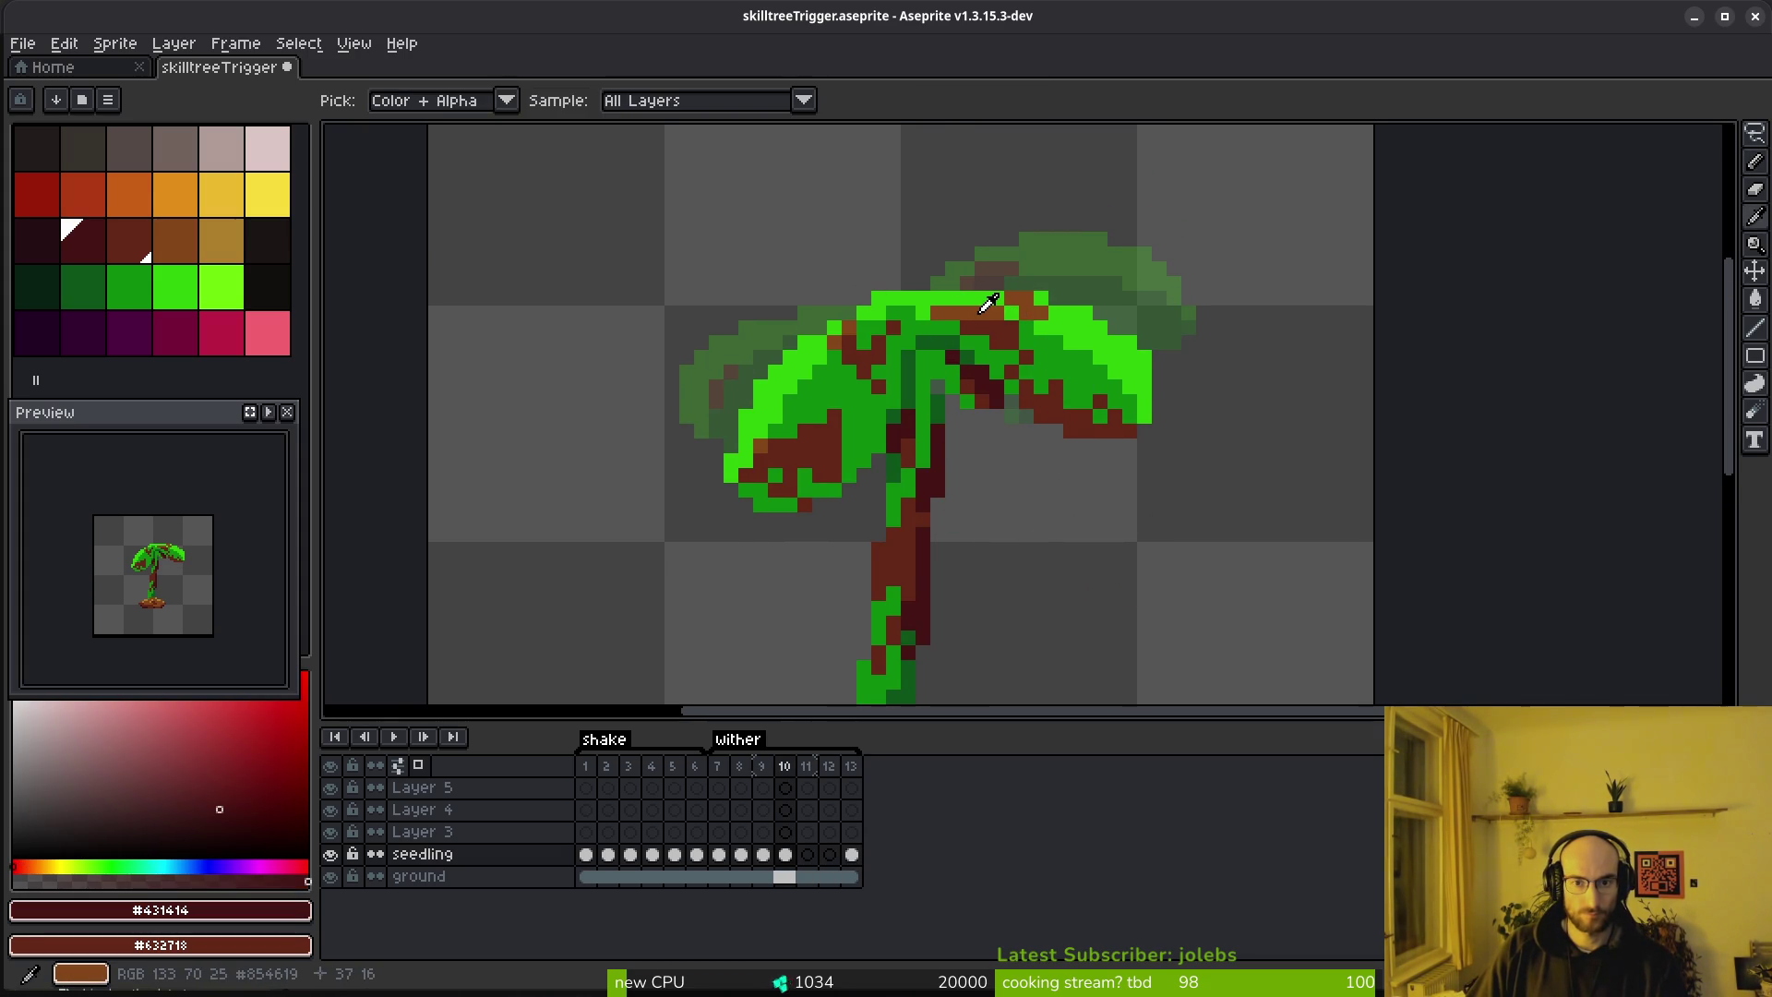
{"action": "left_click", "coordinate": [990, 304], "text": "alt"}
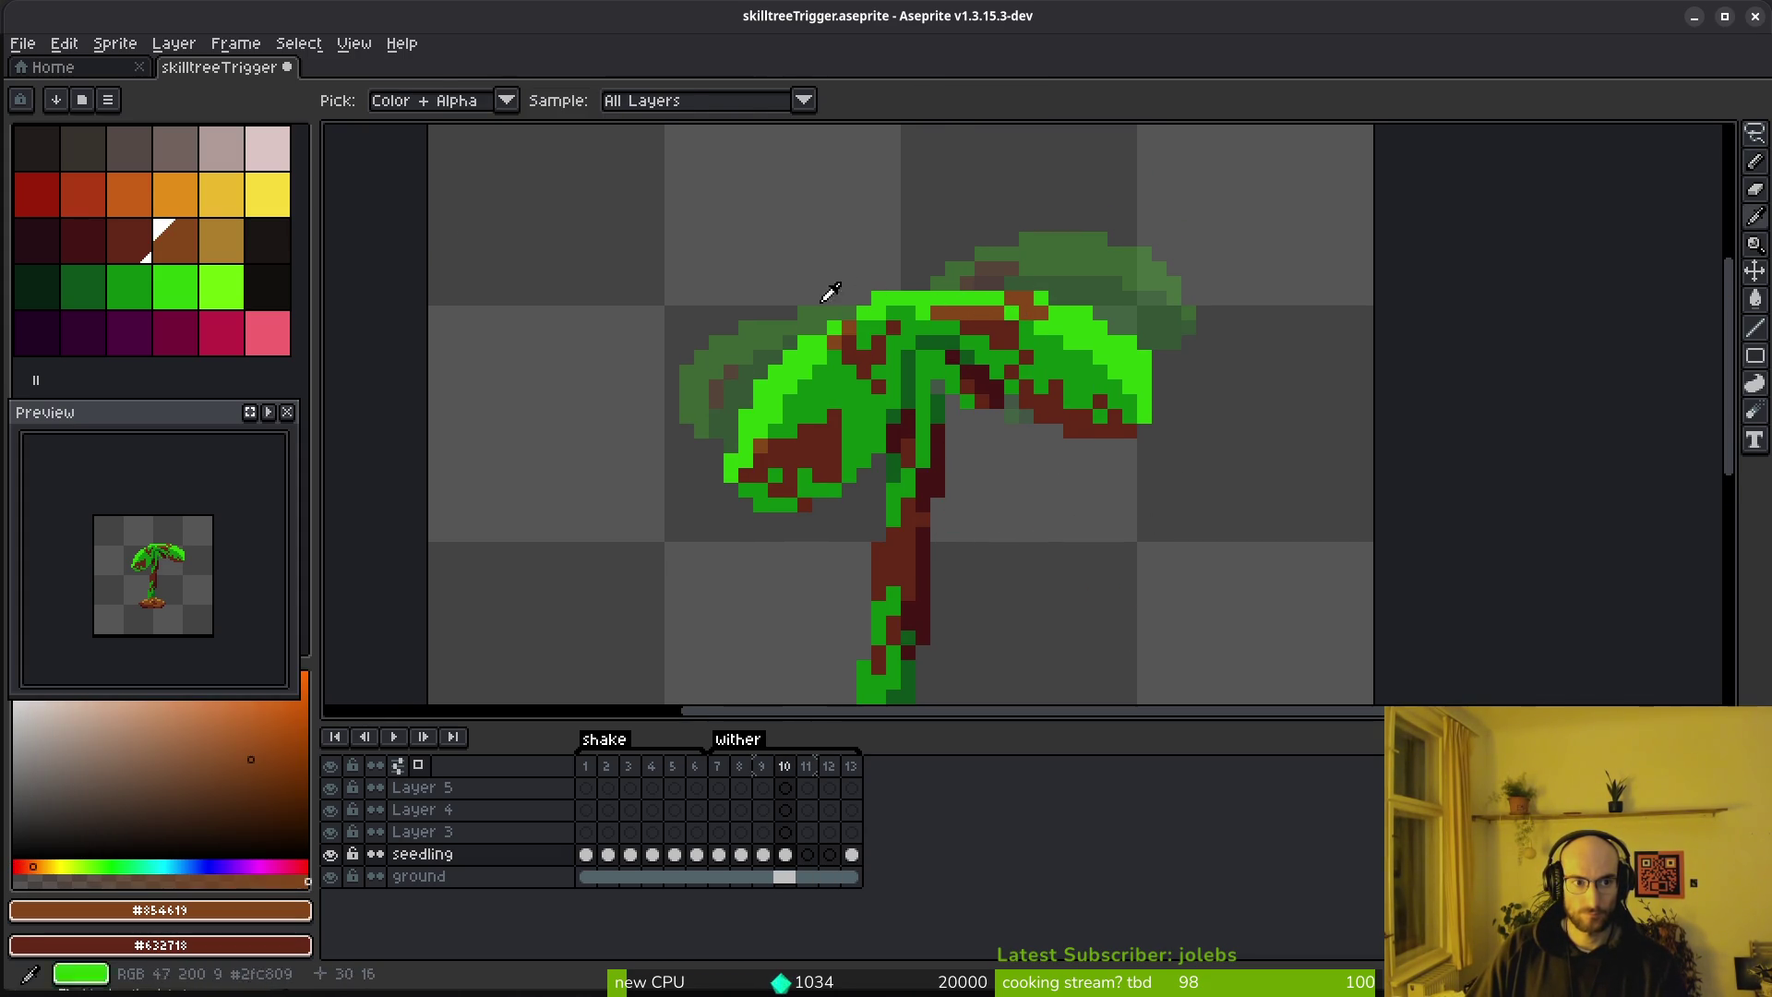
On frame 10, replace brown canopy pixels with tan and maroon pixels with brown
{"action": "right_click", "coordinate": [238, 251]}
{"action": "key", "text": "shift+r"}
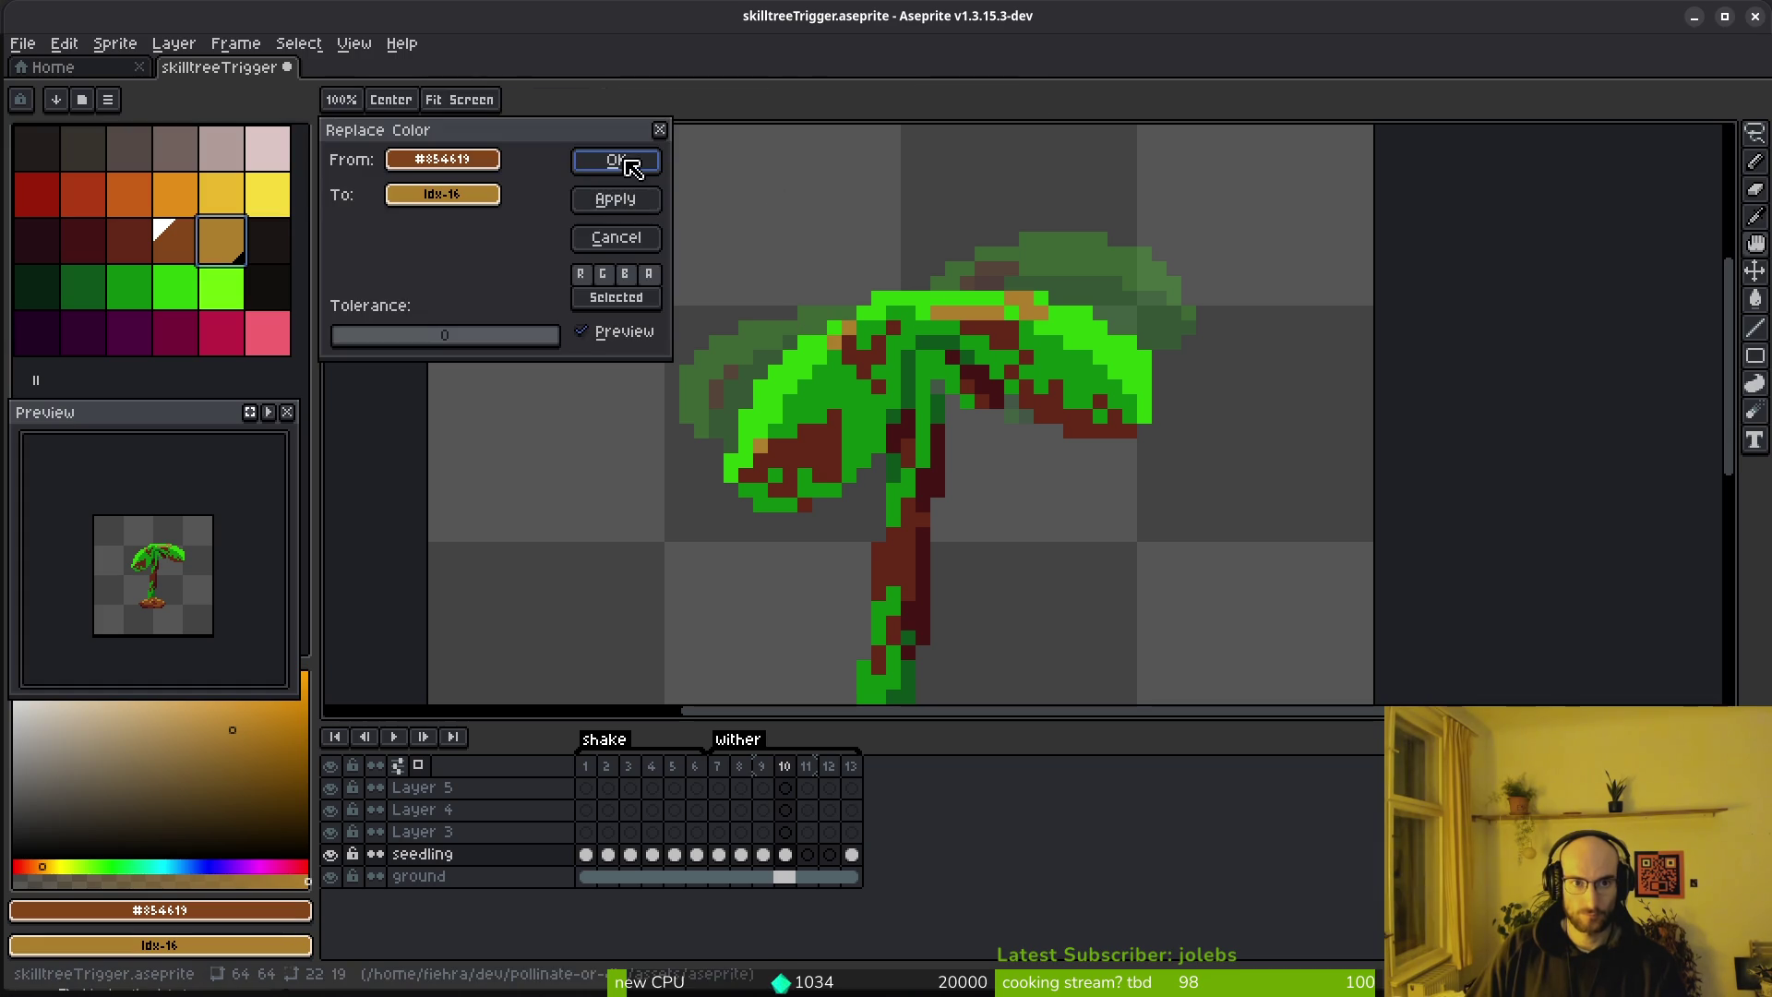
{"action": "left_click", "coordinate": [631, 172]}
{"action": "left_click", "coordinate": [1010, 344], "text": "alt"}
{"action": "right_click", "coordinate": [182, 231]}
{"action": "key", "text": "shift+r"}
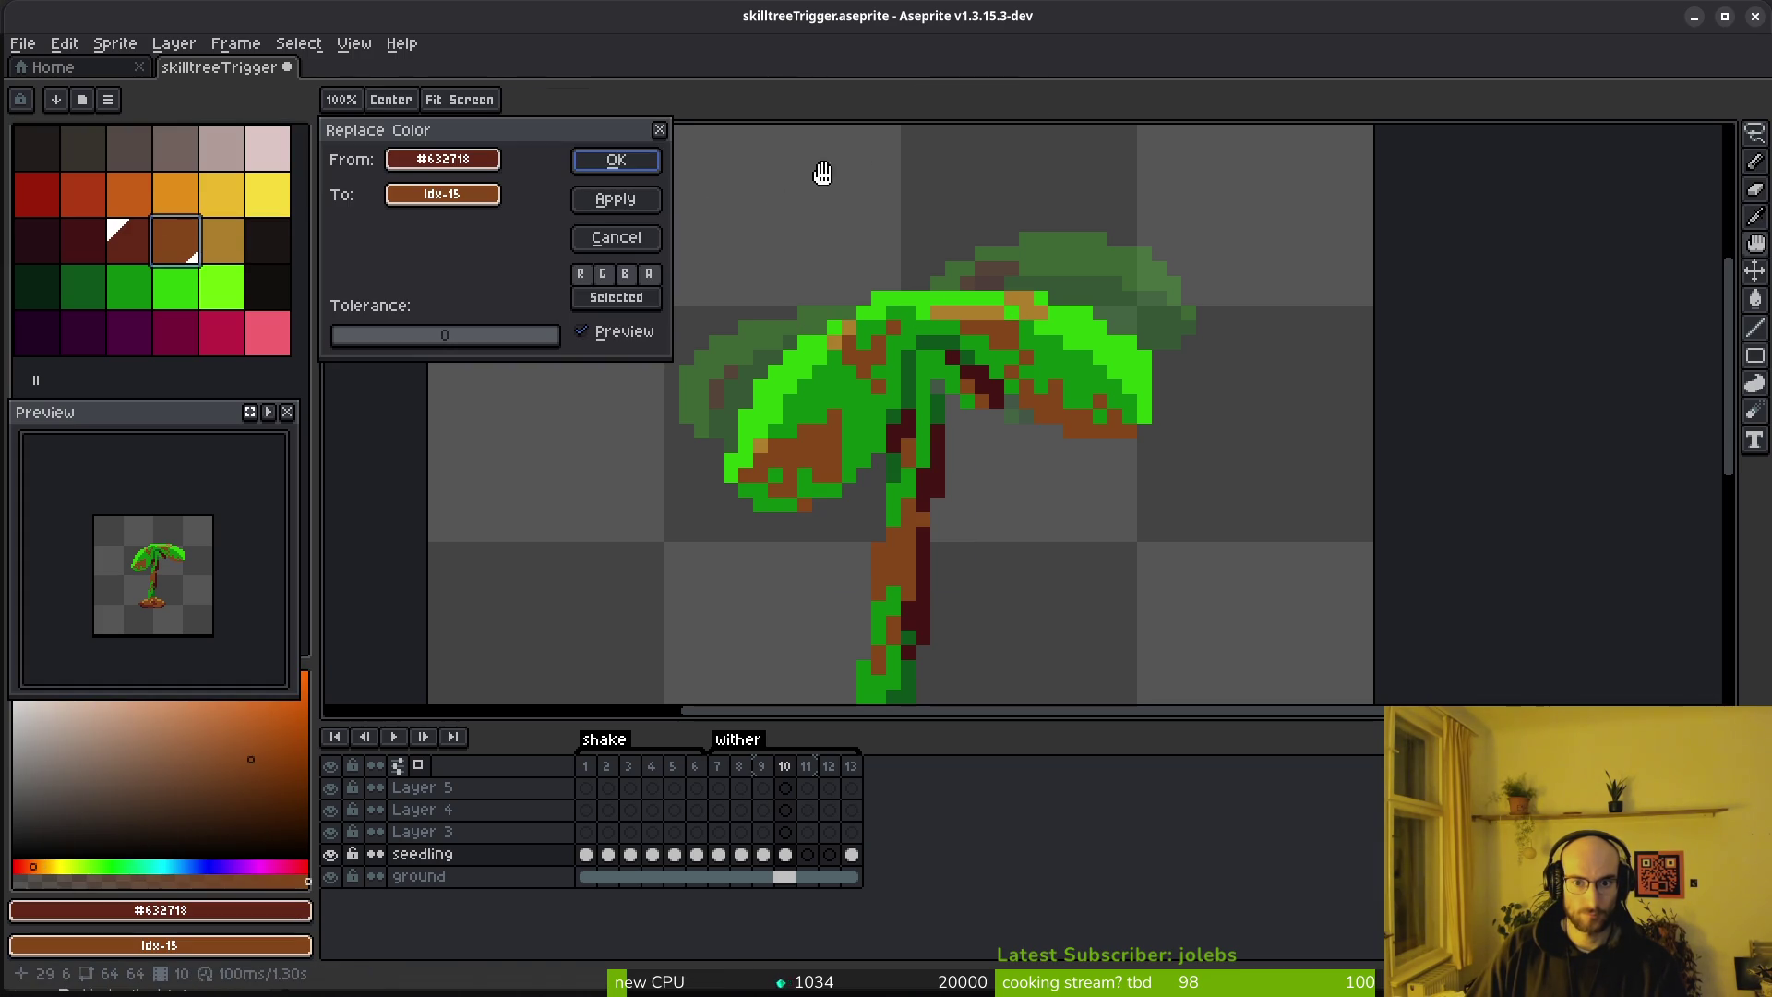
{"action": "left_click", "coordinate": [616, 166]}
Replace the darkest trunk colour with maroon on frame 10
{"action": "left_click", "coordinate": [933, 446], "text": "alt"}
{"action": "right_click", "coordinate": [140, 244]}
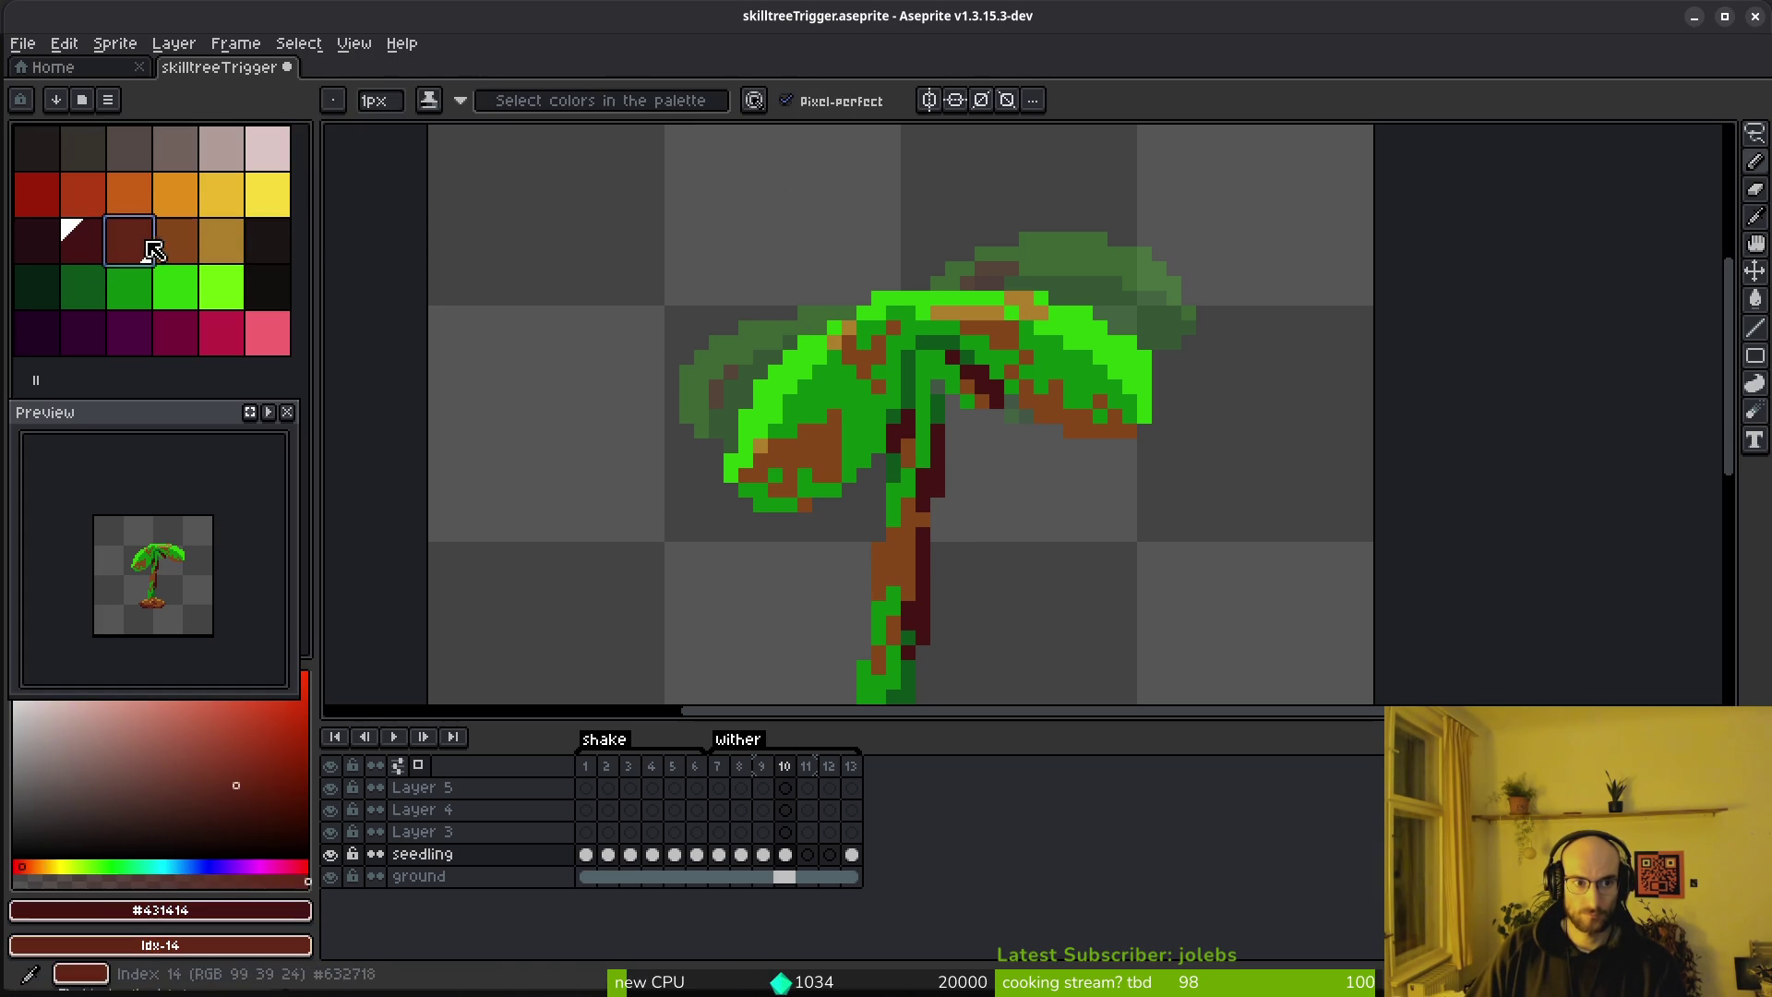
{"action": "key", "text": "shift+r"}
{"action": "key", "text": "Return"}
{"action": "scroll", "coordinate": [997, 477], "scroll_direction": "down", "scroll_amount": 2}
Move to the other frame and replace the brown leaf patches with tan
{"action": "key", "text": "Right"}
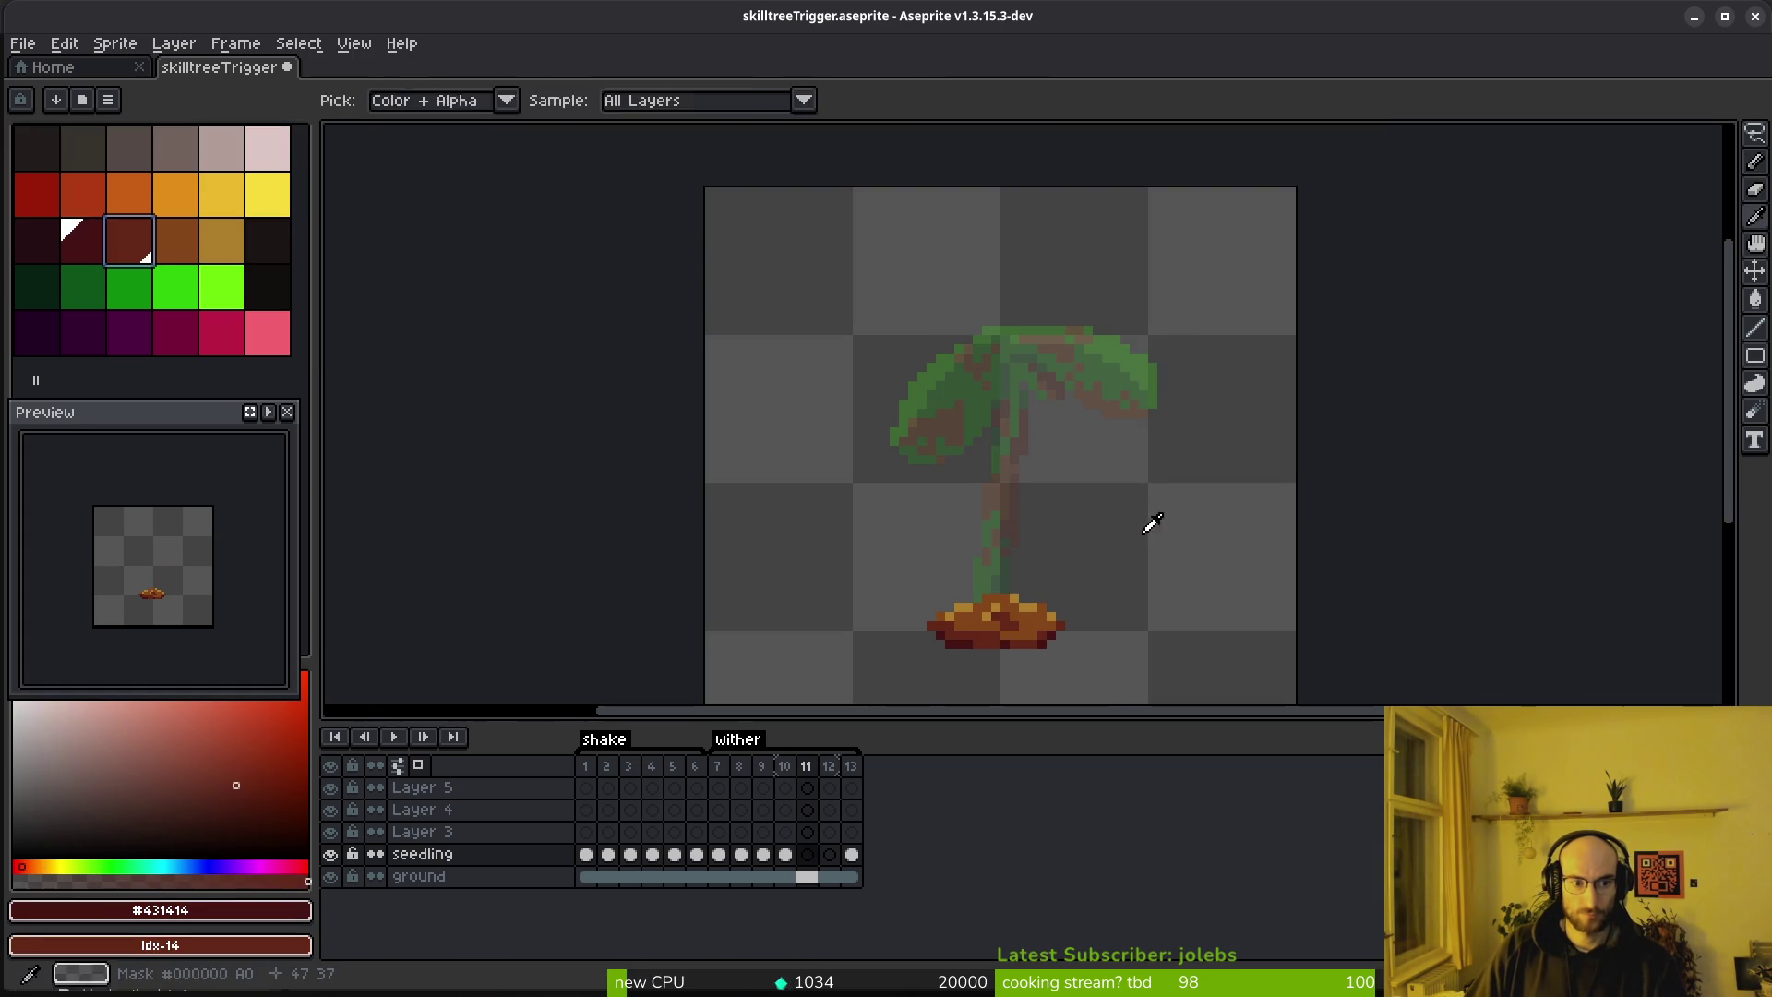
{"action": "scroll", "coordinate": [1118, 465], "scroll_direction": "up", "scroll_amount": 5}
{"action": "scroll", "coordinate": [1117, 465], "scroll_direction": "down", "scroll_amount": 5}
{"action": "scroll", "coordinate": [1118, 465], "scroll_direction": "up", "scroll_amount": 2}
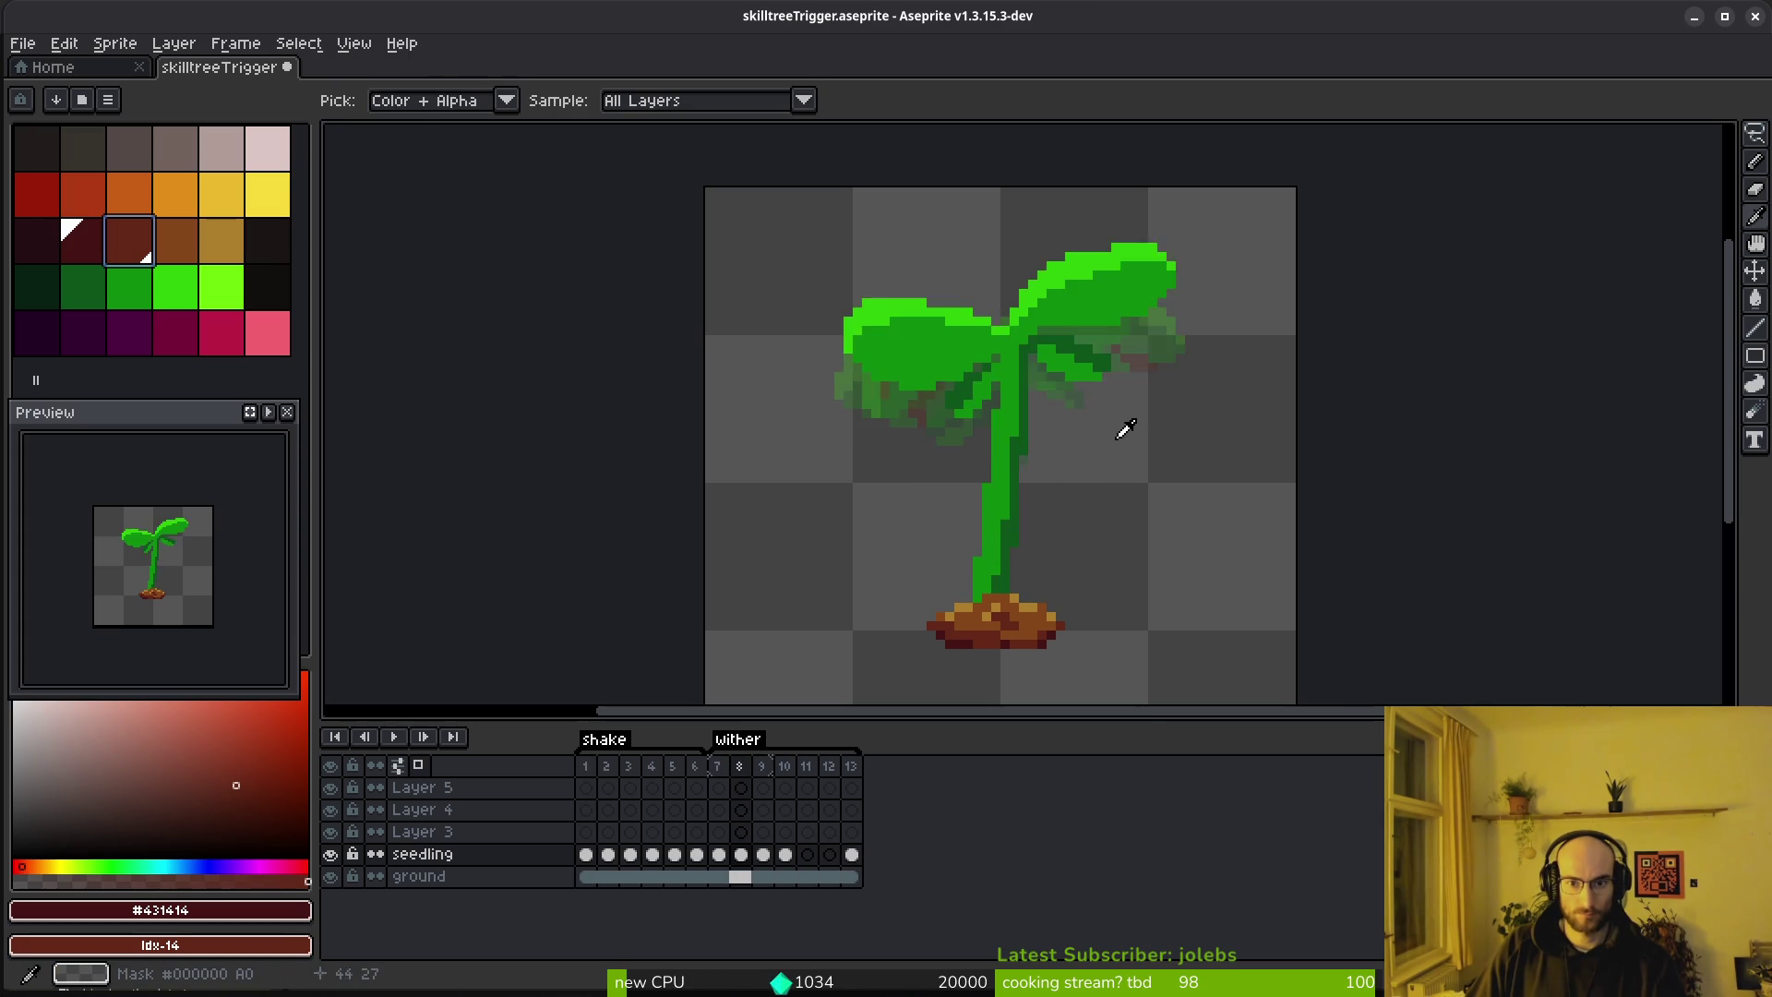
{"action": "scroll", "coordinate": [1114, 431], "scroll_direction": "up", "scroll_amount": 4}
{"action": "left_click", "coordinate": [1053, 241], "text": "alt"}
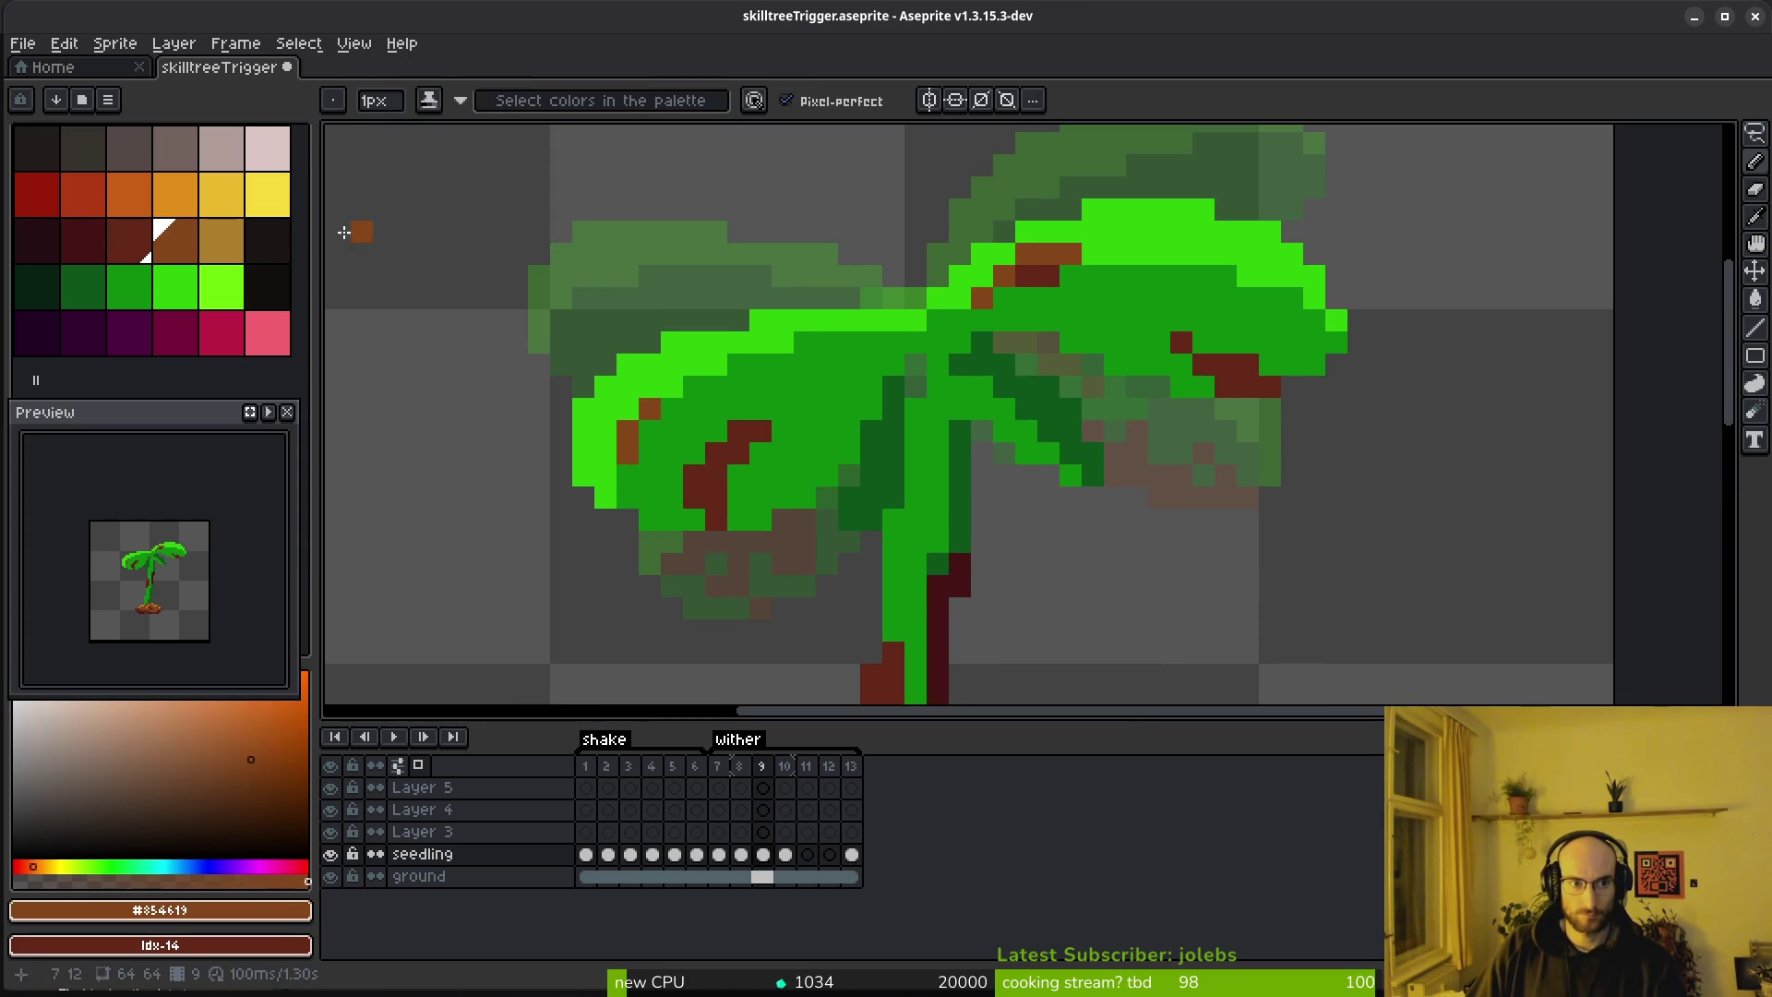
{"action": "left_click", "coordinate": [222, 242]}
{"action": "key", "text": "shift+r"}
{"action": "left_click", "coordinate": [613, 166]}
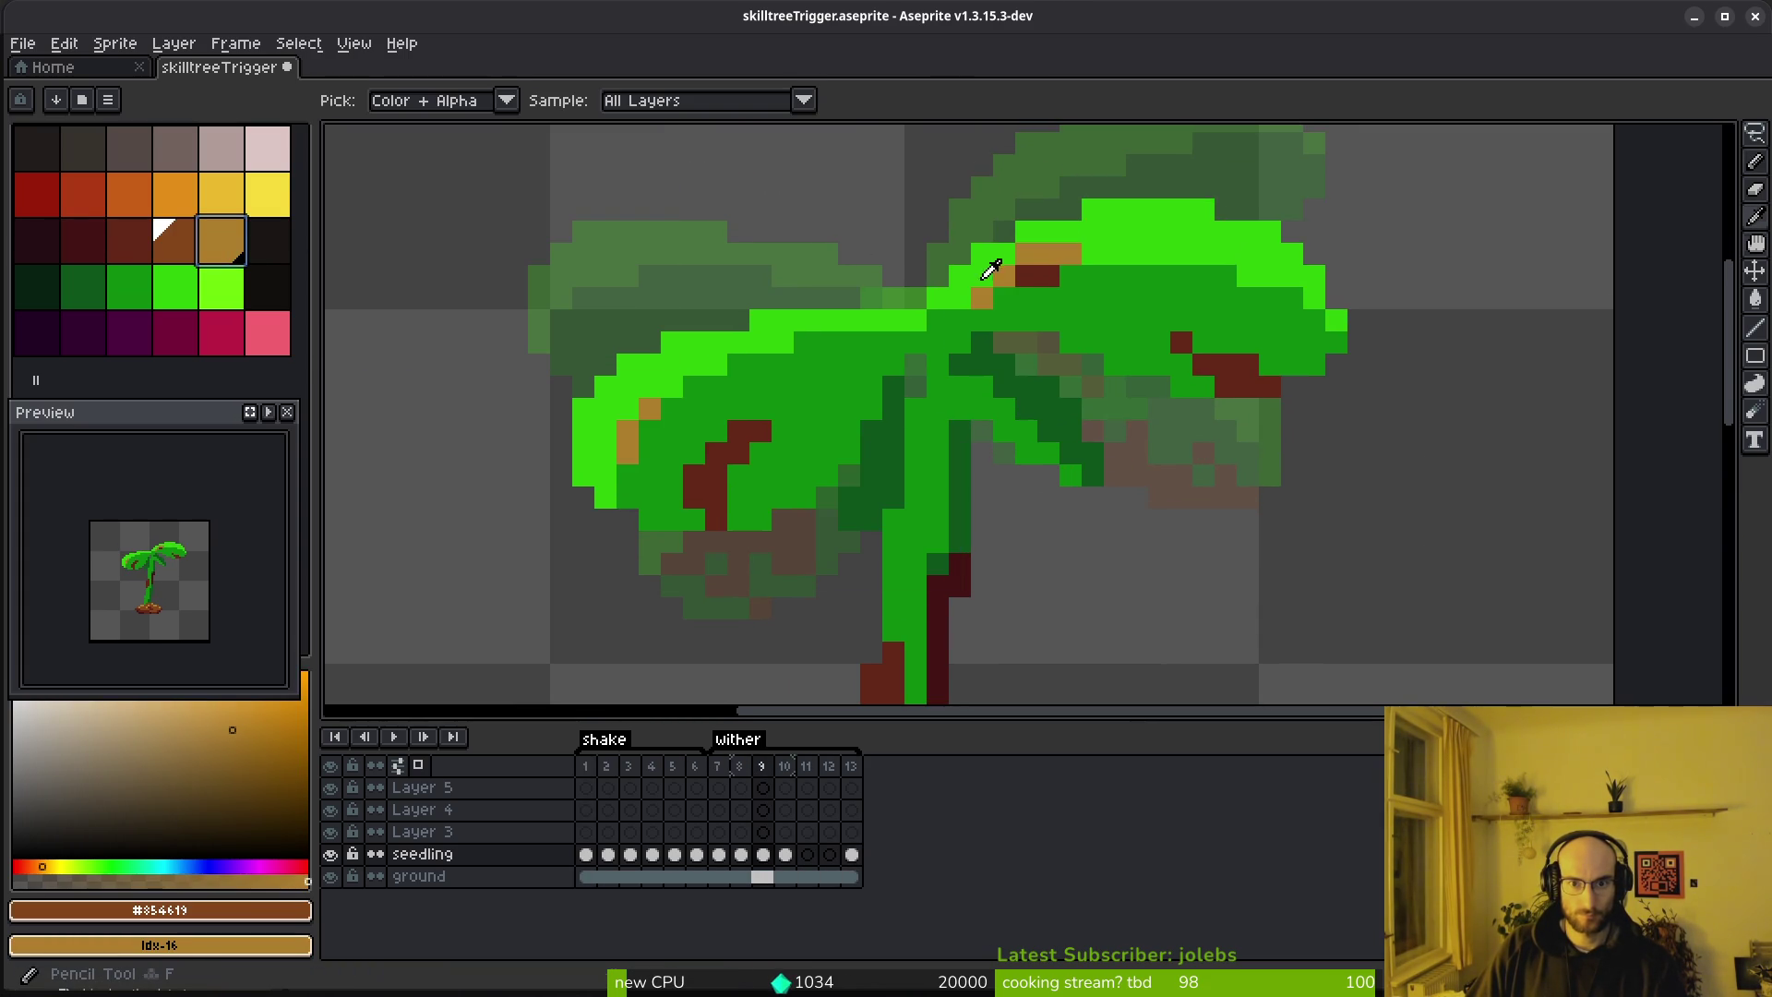
On that frame, turn maroon pixels brown and the darkest trunk pixels maroon
{"action": "left_click", "coordinate": [1037, 273], "text": "alt"}
{"action": "right_click", "coordinate": [175, 240]}
{"action": "key", "text": "shift+r"}
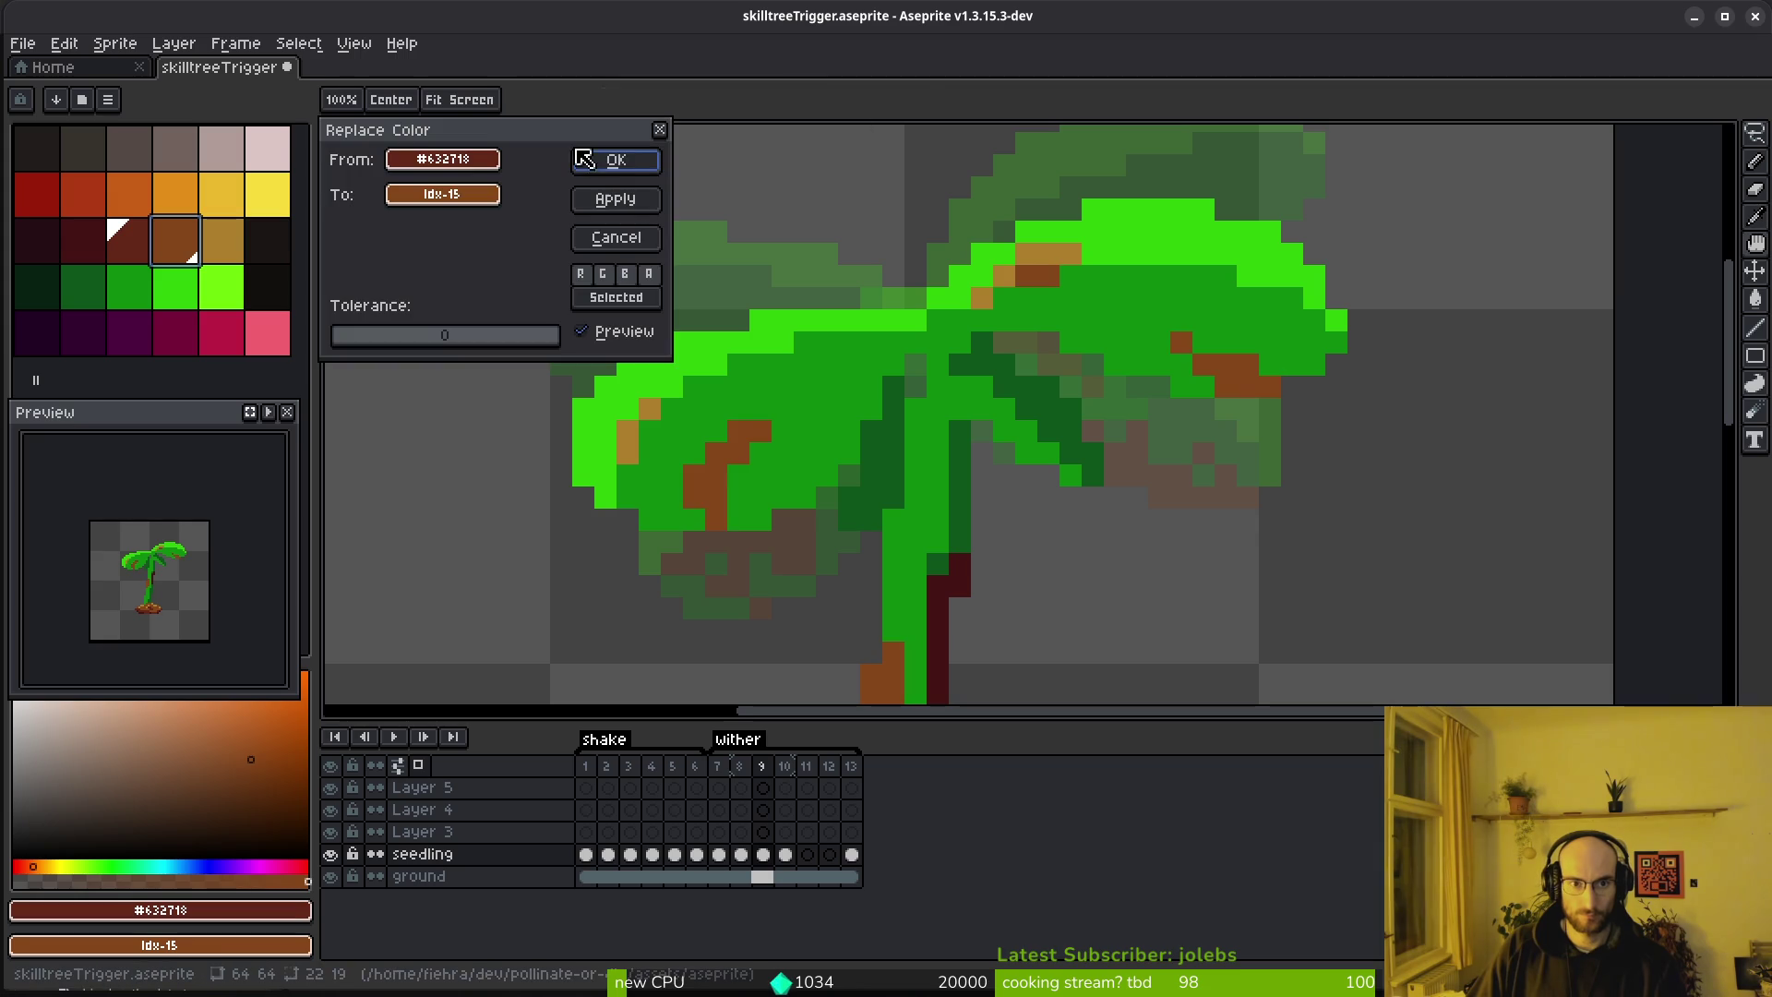
{"action": "left_click", "coordinate": [615, 164]}
{"action": "left_click", "coordinate": [934, 577], "text": "alt"}
{"action": "right_click", "coordinate": [129, 242]}
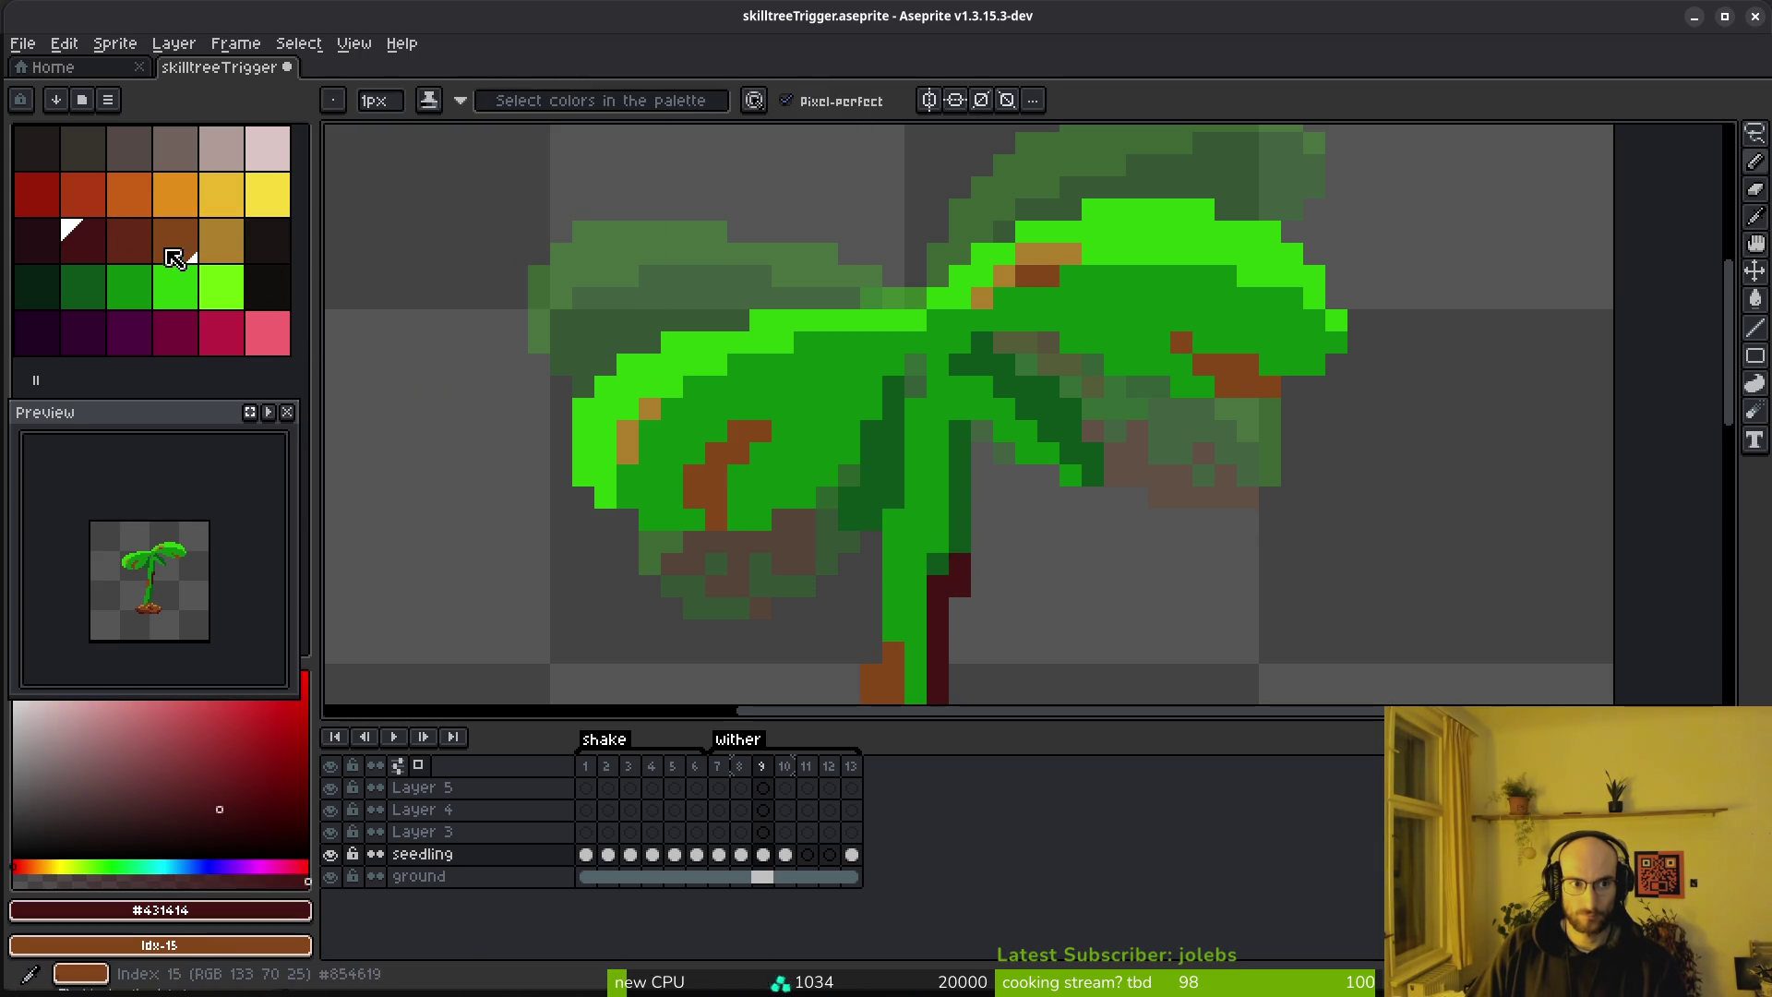
{"action": "key", "text": "shift+r"}
{"action": "left_click", "coordinate": [612, 166]}
{"action": "scroll", "coordinate": [951, 360], "scroll_direction": "down", "scroll_amount": 4}
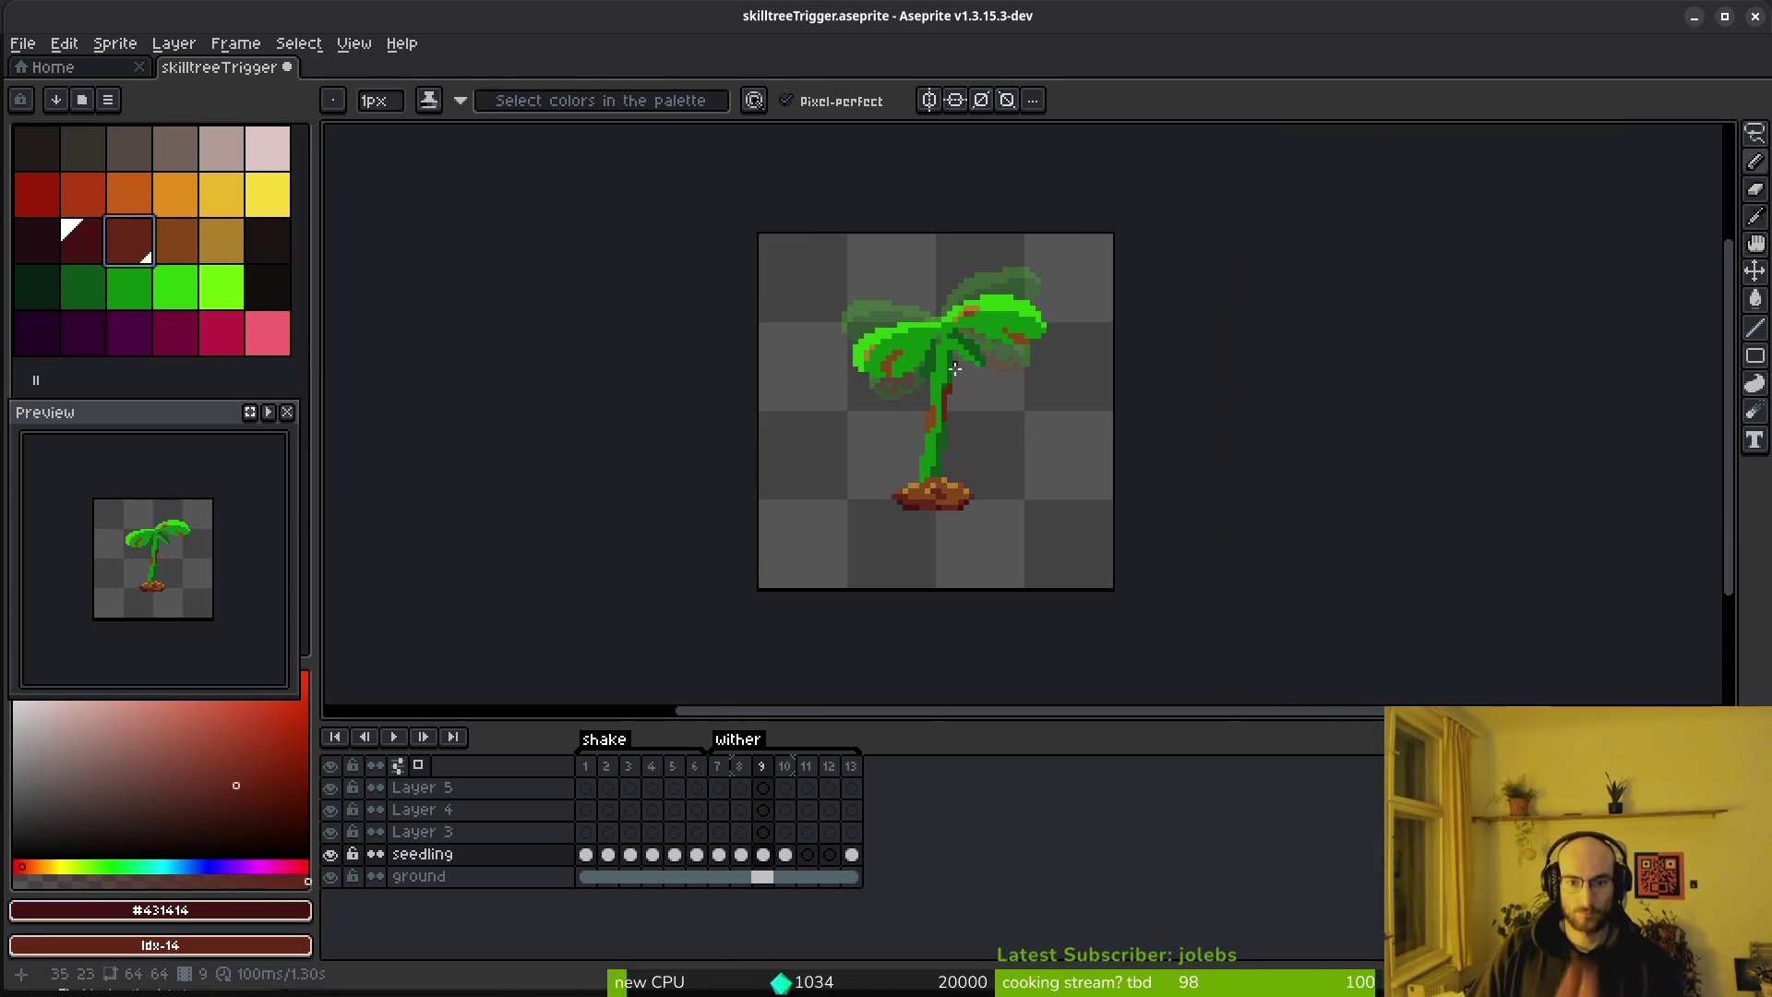
Step through frames 9 to 11 to compare poses, landing on frame 11
{"action": "key", "text": "period"}
{"action": "key", "text": "period"}
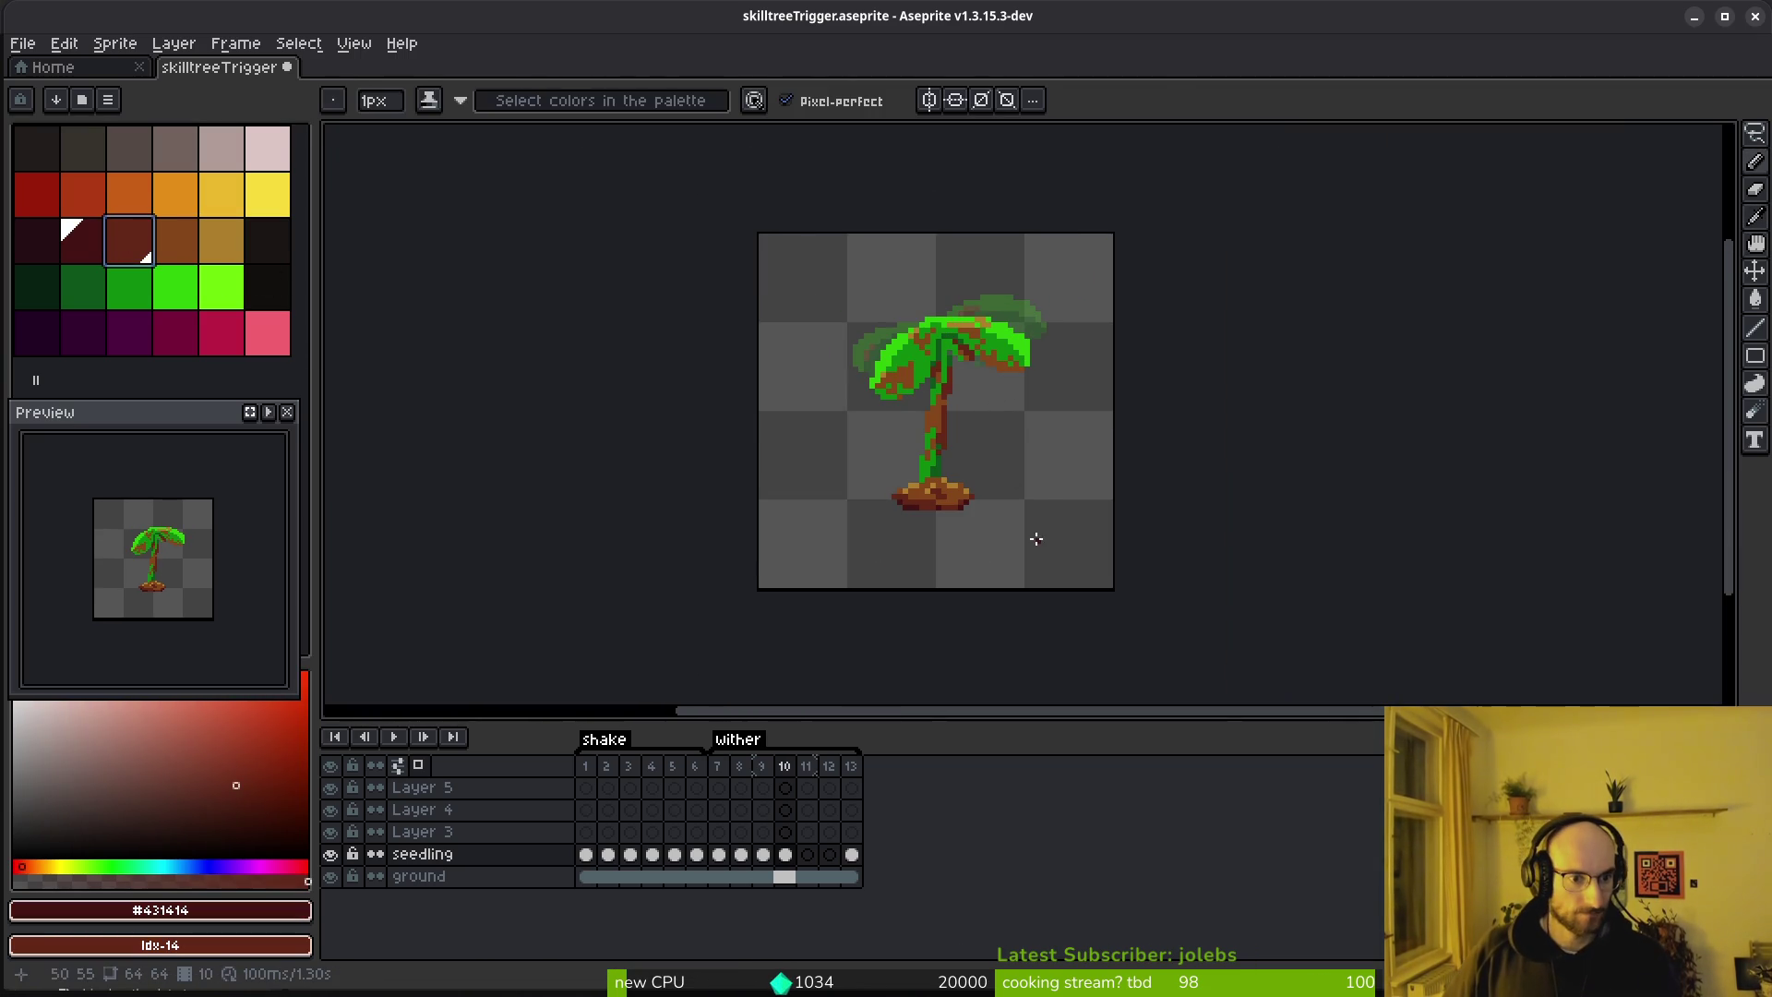
{"action": "key", "text": "Return"}
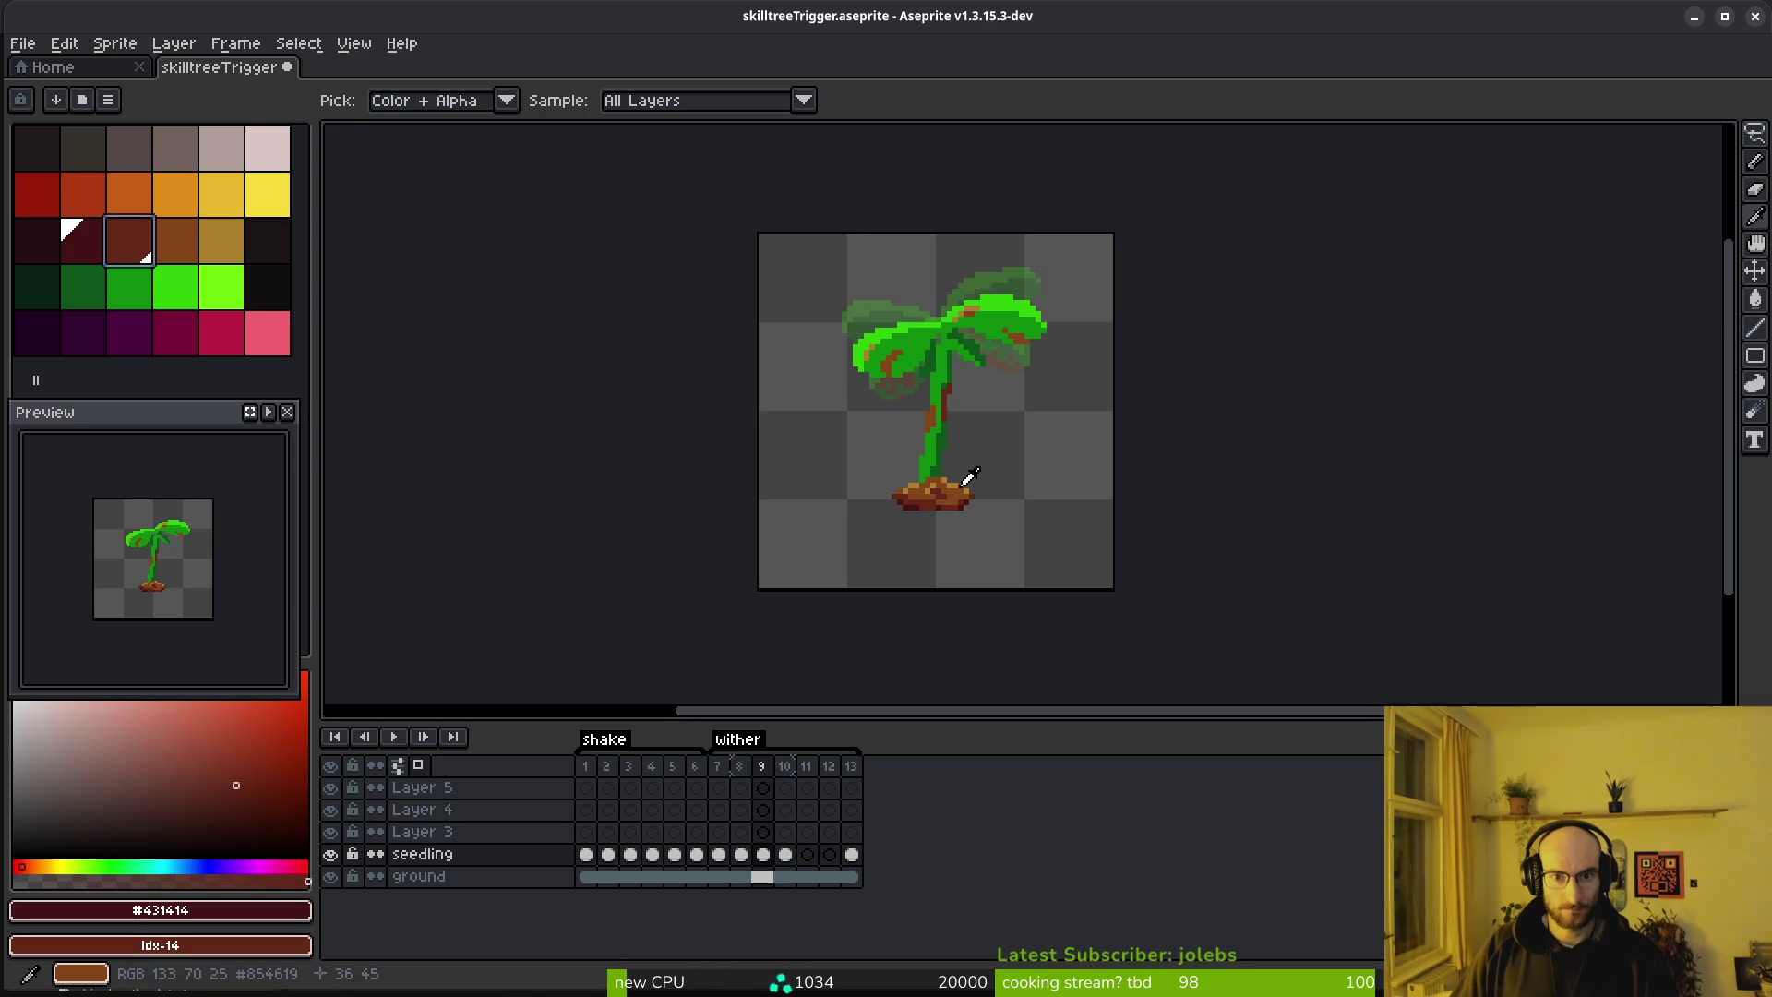
{"action": "key", "text": "Return"}
{"action": "scroll", "coordinate": [921, 538], "scroll_direction": "up", "scroll_amount": 2}
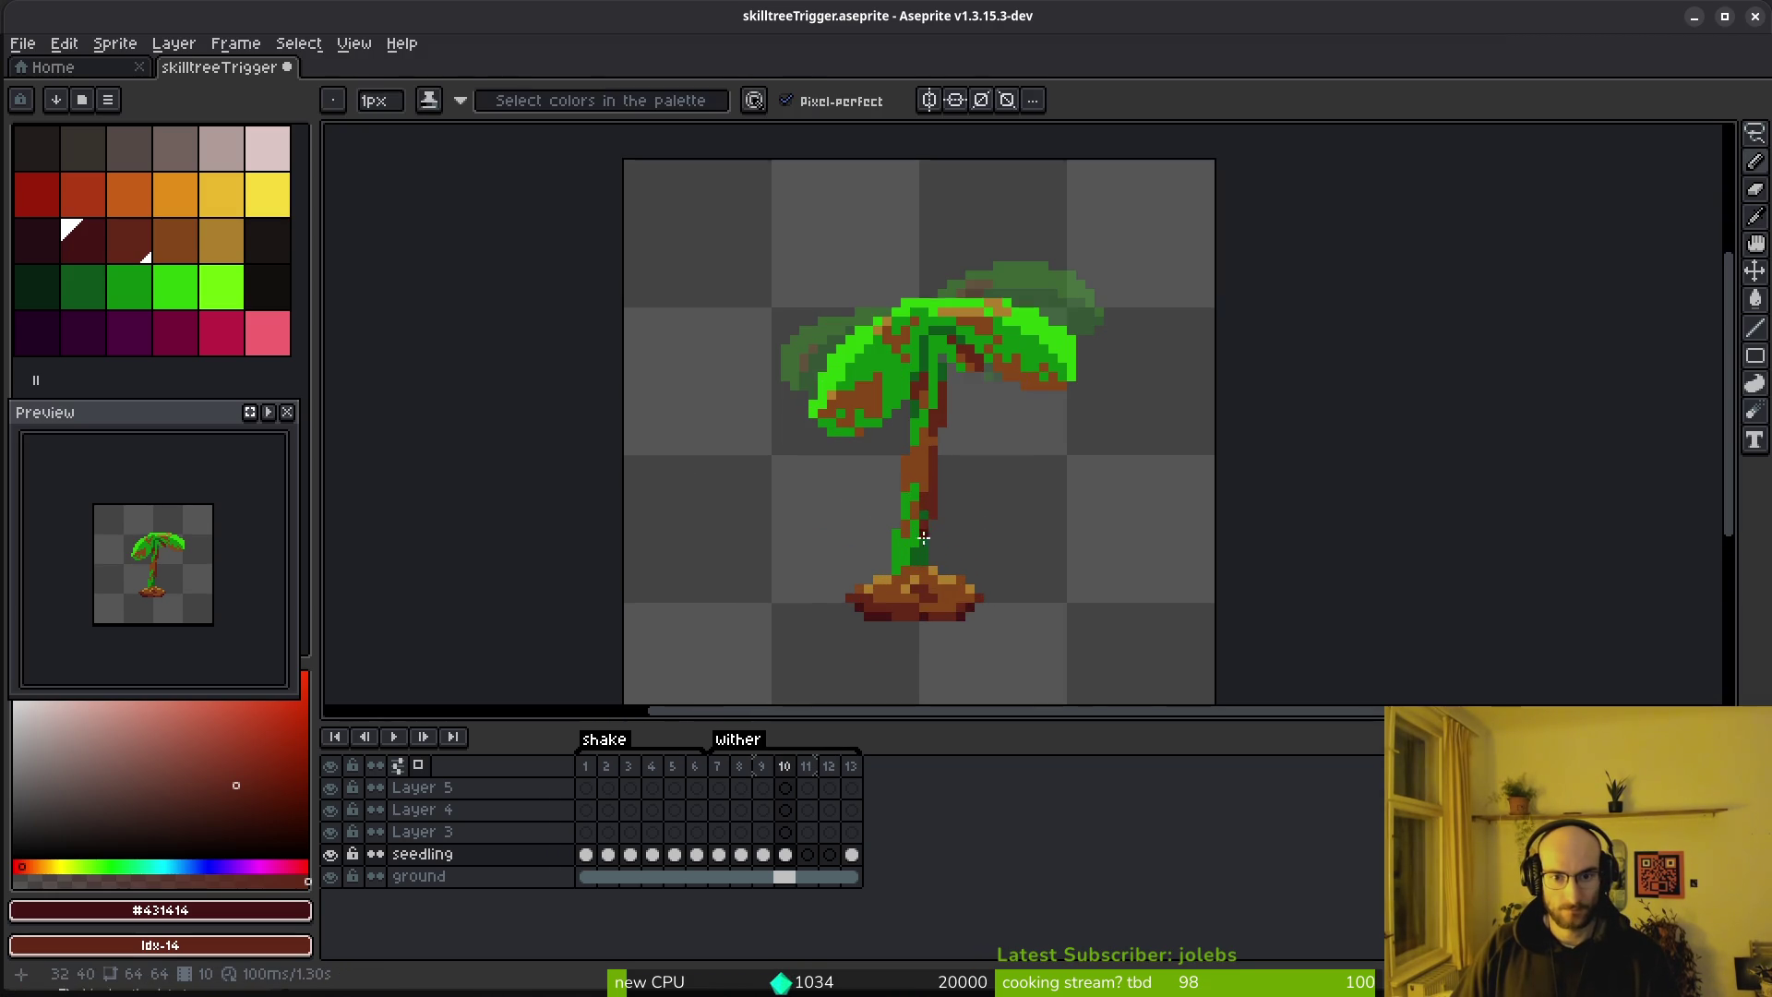
{"action": "key", "text": "comma"}
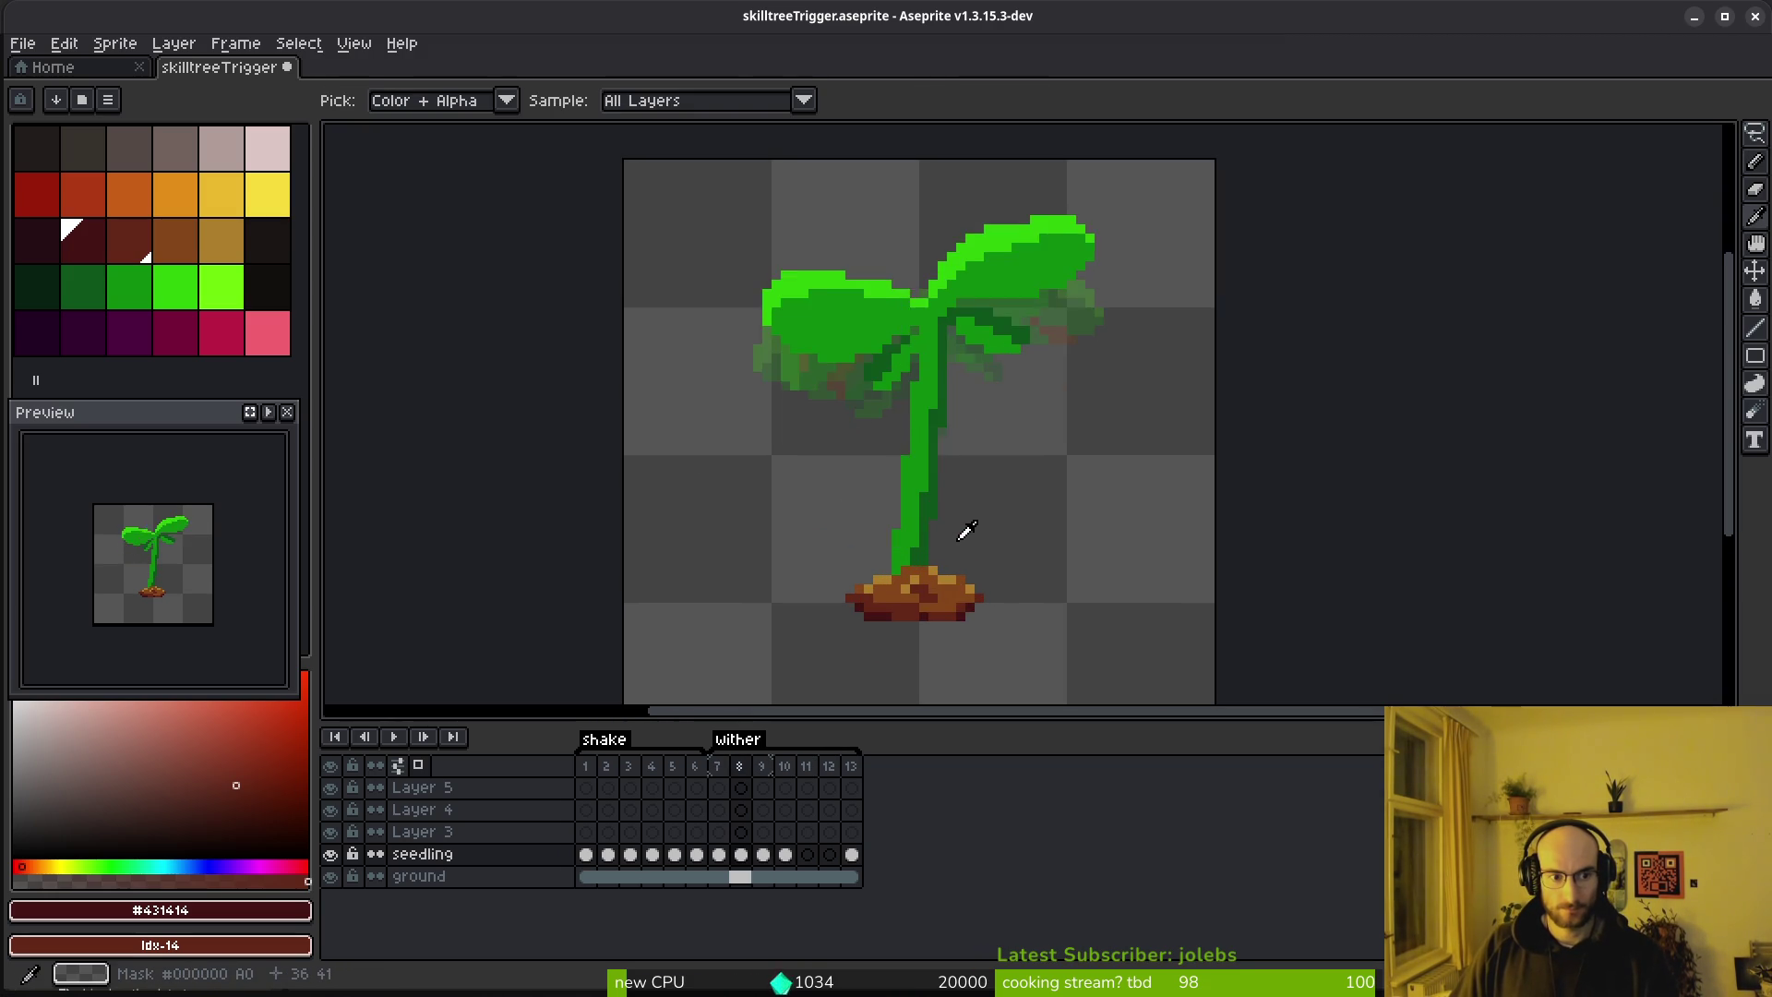
{"action": "key", "text": "period"}
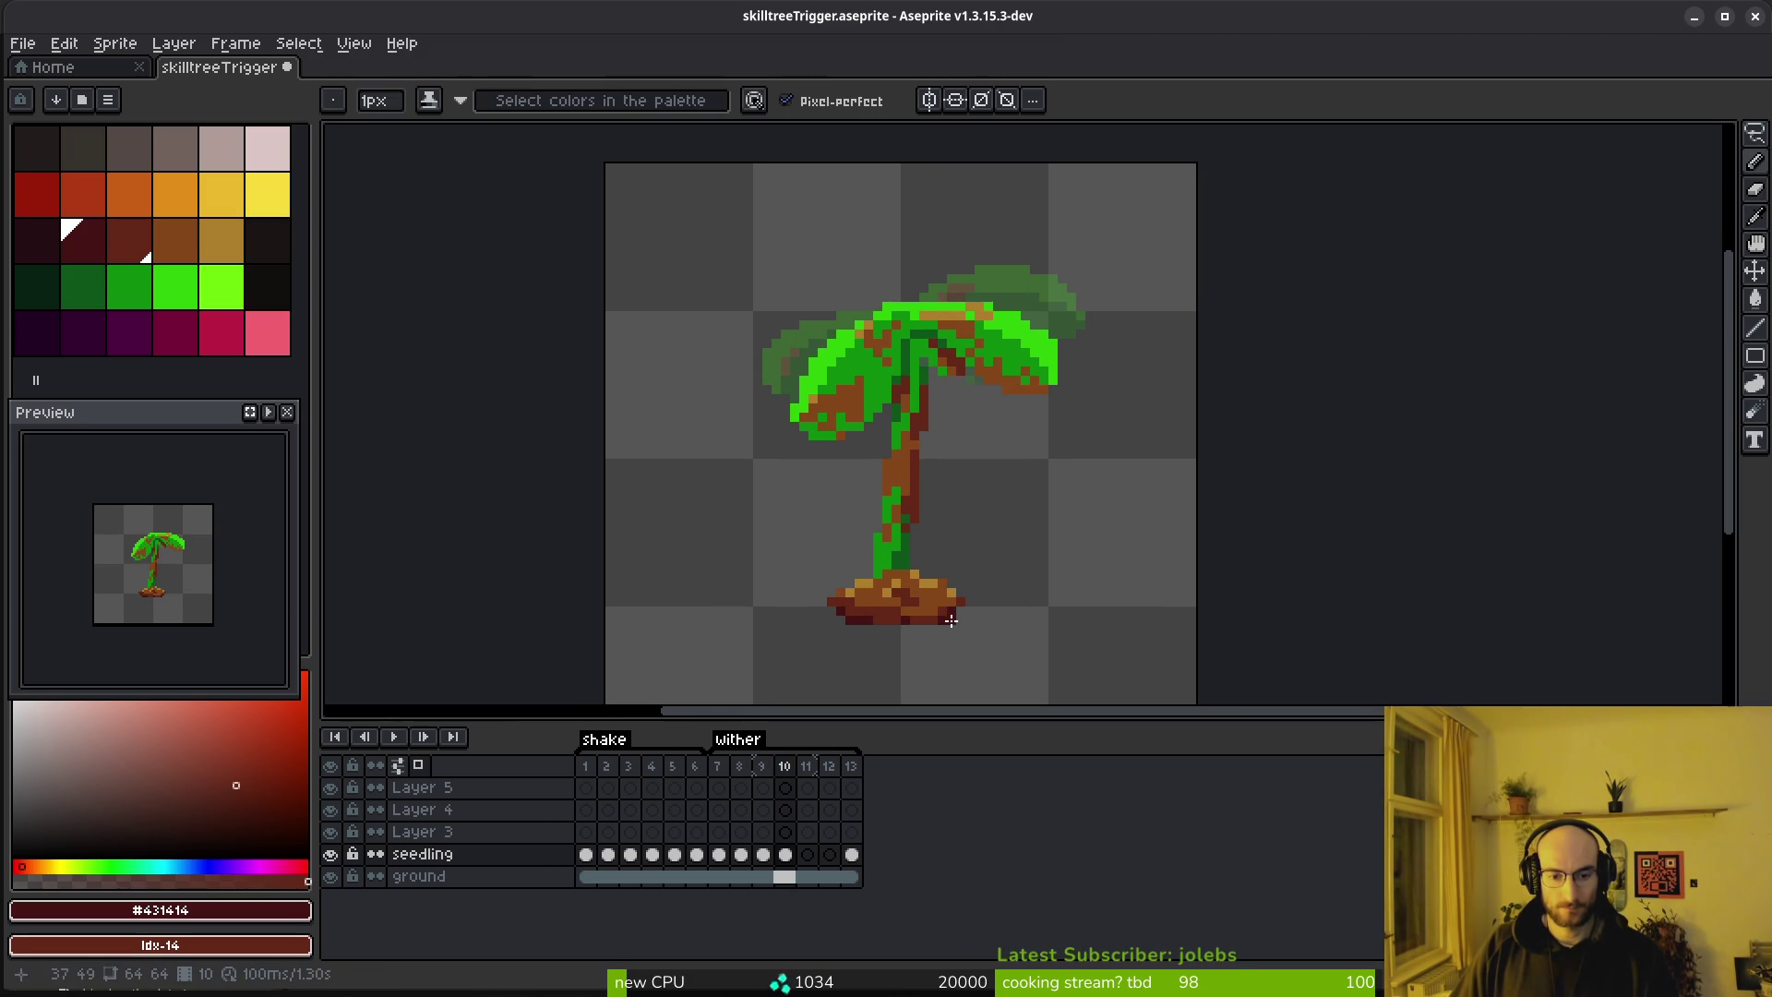
{"action": "left_click", "coordinate": [806, 854]}
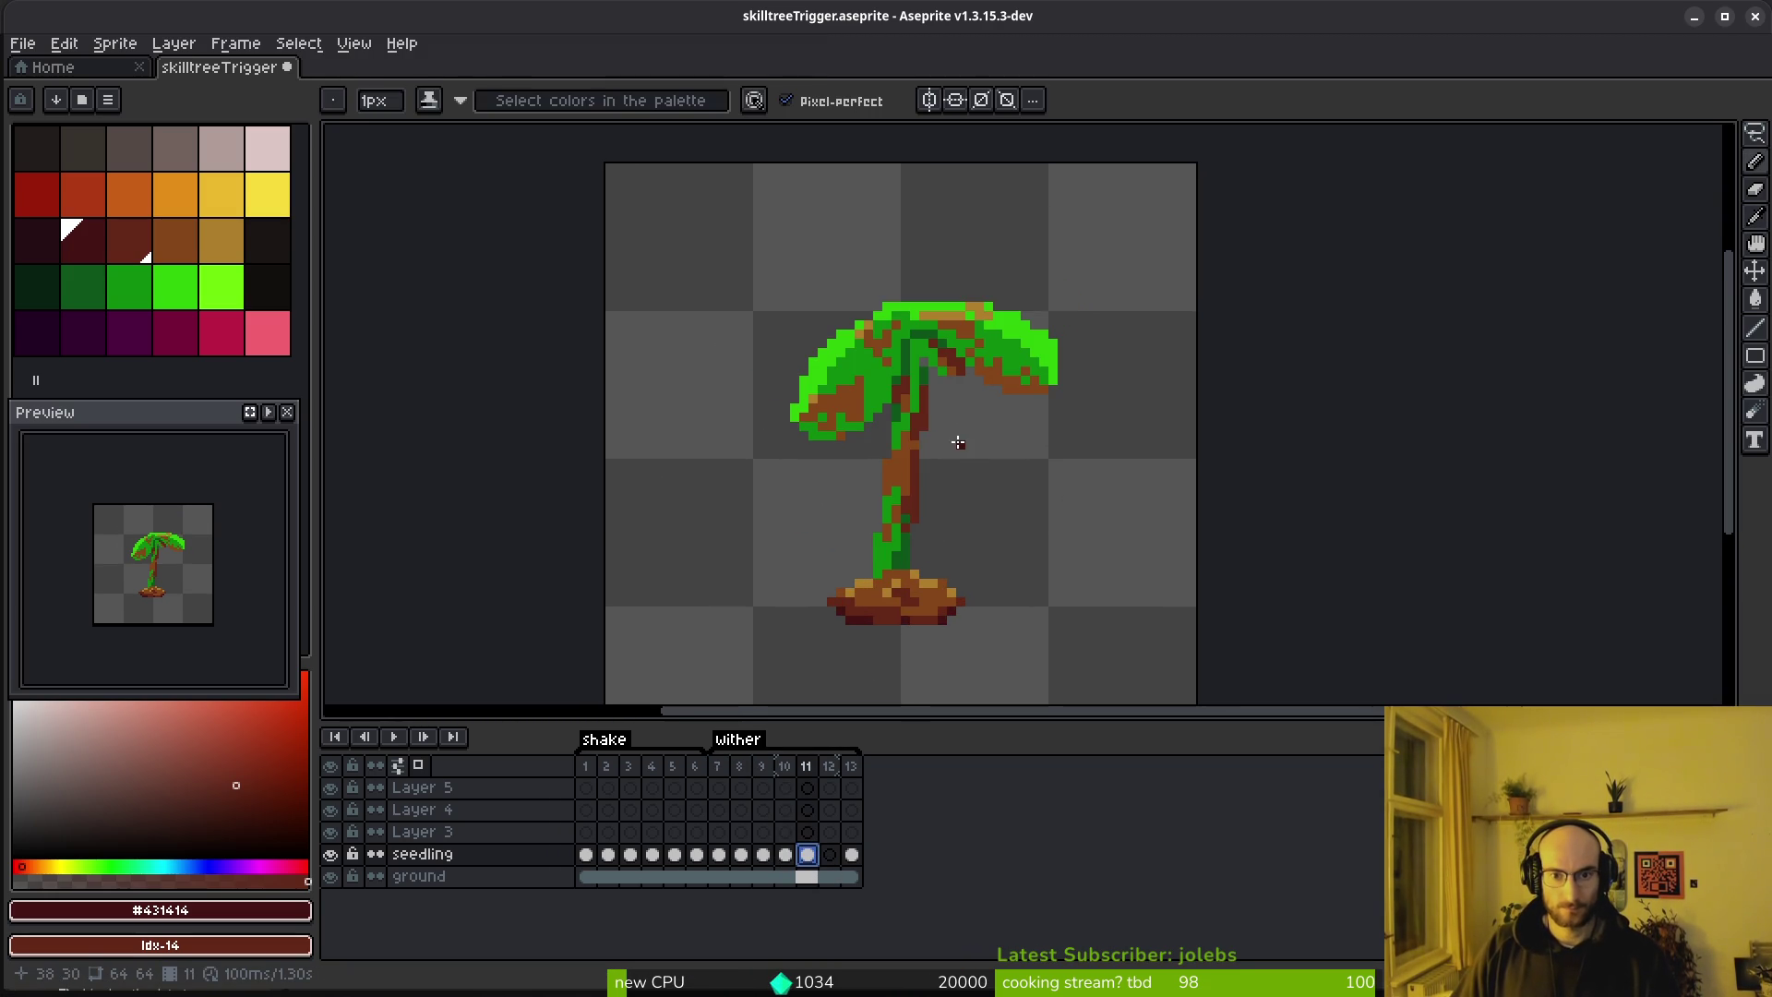
Lasso the right leaf and rotate it -19.4° downward, then commit
{"action": "scroll", "coordinate": [960, 424], "scroll_direction": "up", "scroll_amount": 2}
{"action": "key", "text": "q"}
{"action": "left_click_drag", "start_coordinate": [900, 247], "coordinate": [1152, 399]}
{"action": "mouse_move", "coordinate": [1121, 251]}
{"action": "left_mouse_down"}
{"action": "mouse_move", "coordinate": [937, 316]}
{"action": "mouse_move", "coordinate": [1191, 304]}
{"action": "mouse_move", "coordinate": [1140, 251]}
{"action": "left_mouse_up"}
{"action": "mouse_move", "coordinate": [1235, 456]}
{"action": "left_mouse_down"}
{"action": "mouse_move", "coordinate": [1147, 467]}
{"action": "mouse_move", "coordinate": [1010, 340]}
{"action": "mouse_move", "coordinate": [986, 351]}
{"action": "left_mouse_up"}
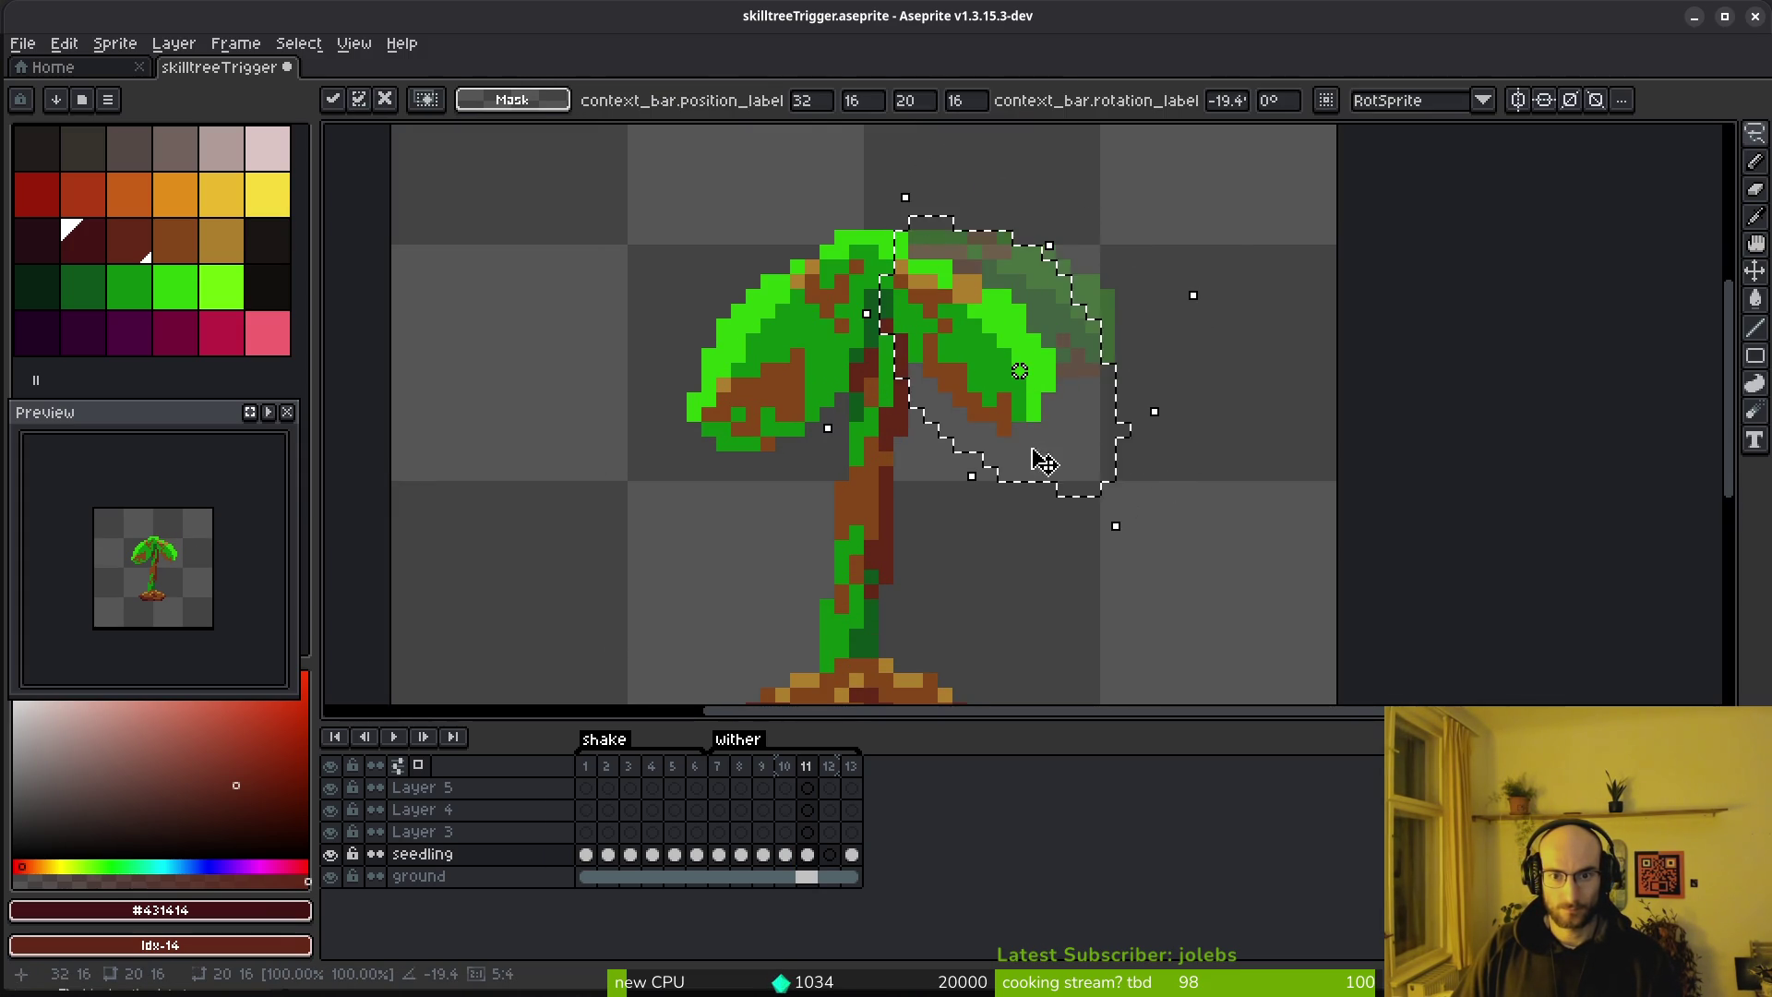
{"action": "key", "text": "f"}
{"action": "scroll", "coordinate": [1016, 424], "scroll_direction": "up", "scroll_amount": 3}
{"action": "left_click", "coordinate": [1016, 425], "text": "alt"}
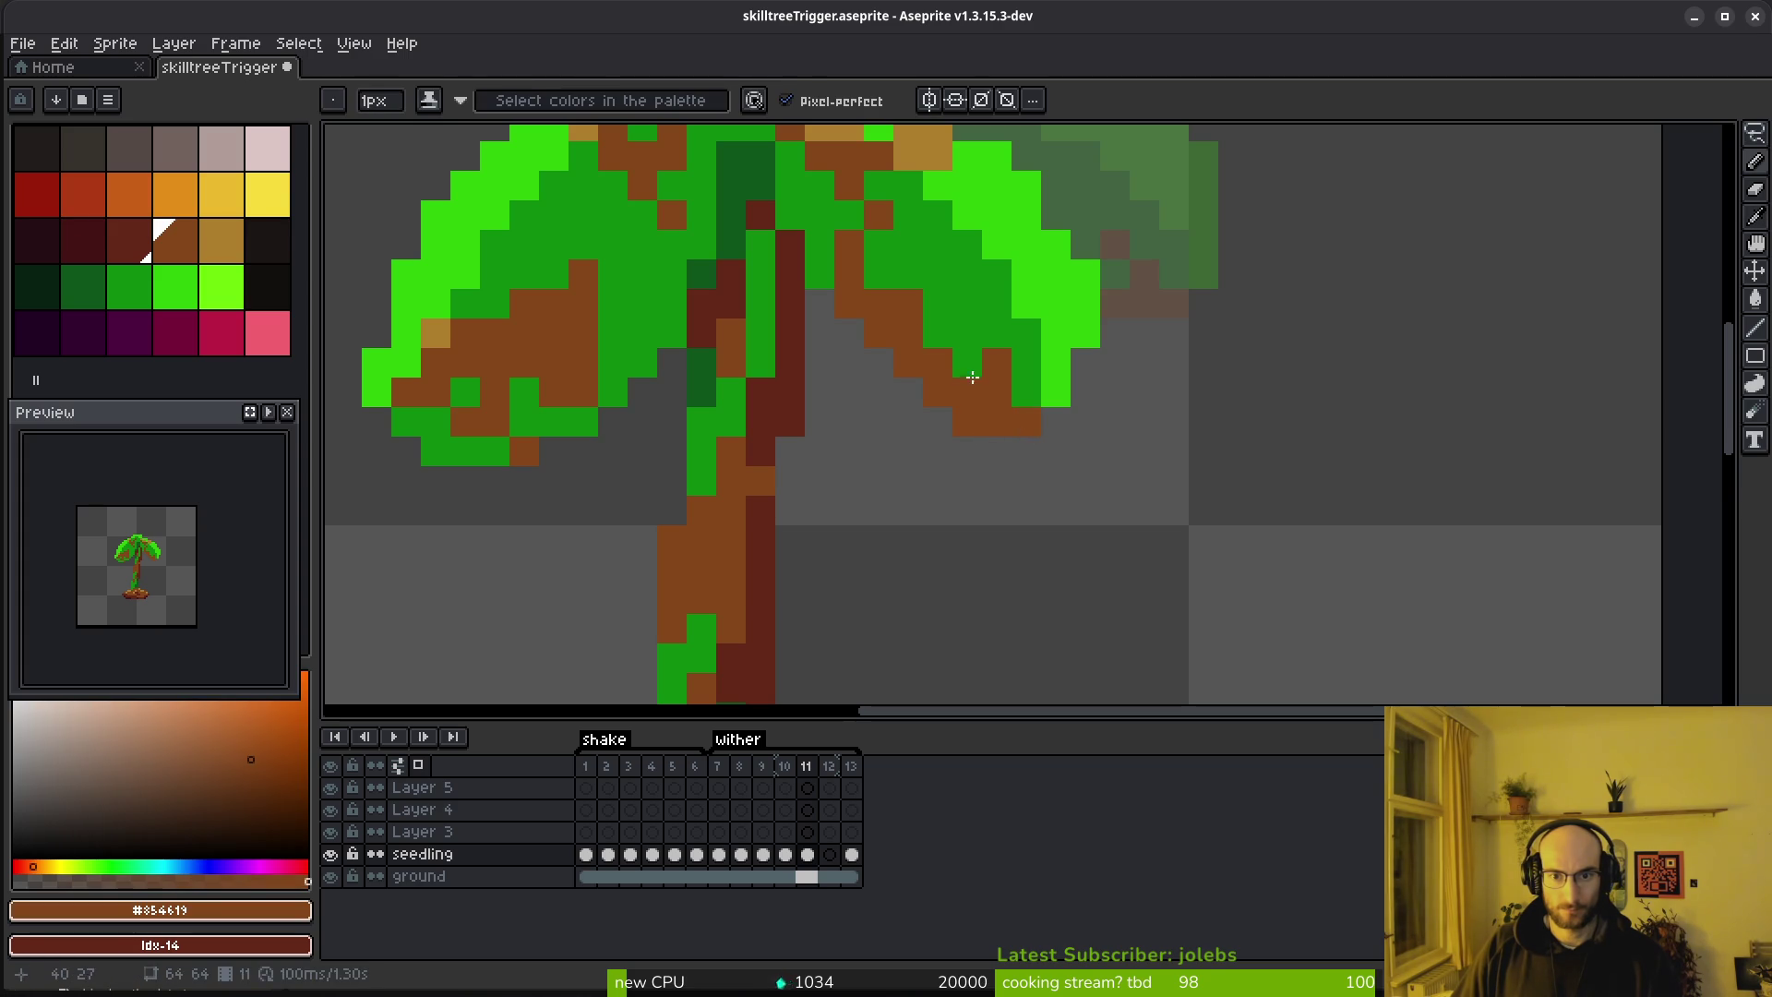
Sample tan and brown from the leaf, then paint two pixels brown under the right leaf
{"action": "scroll", "coordinate": [945, 364], "scroll_direction": "up", "scroll_amount": 2}
{"action": "left_click", "coordinate": [955, 248], "text": "alt"}
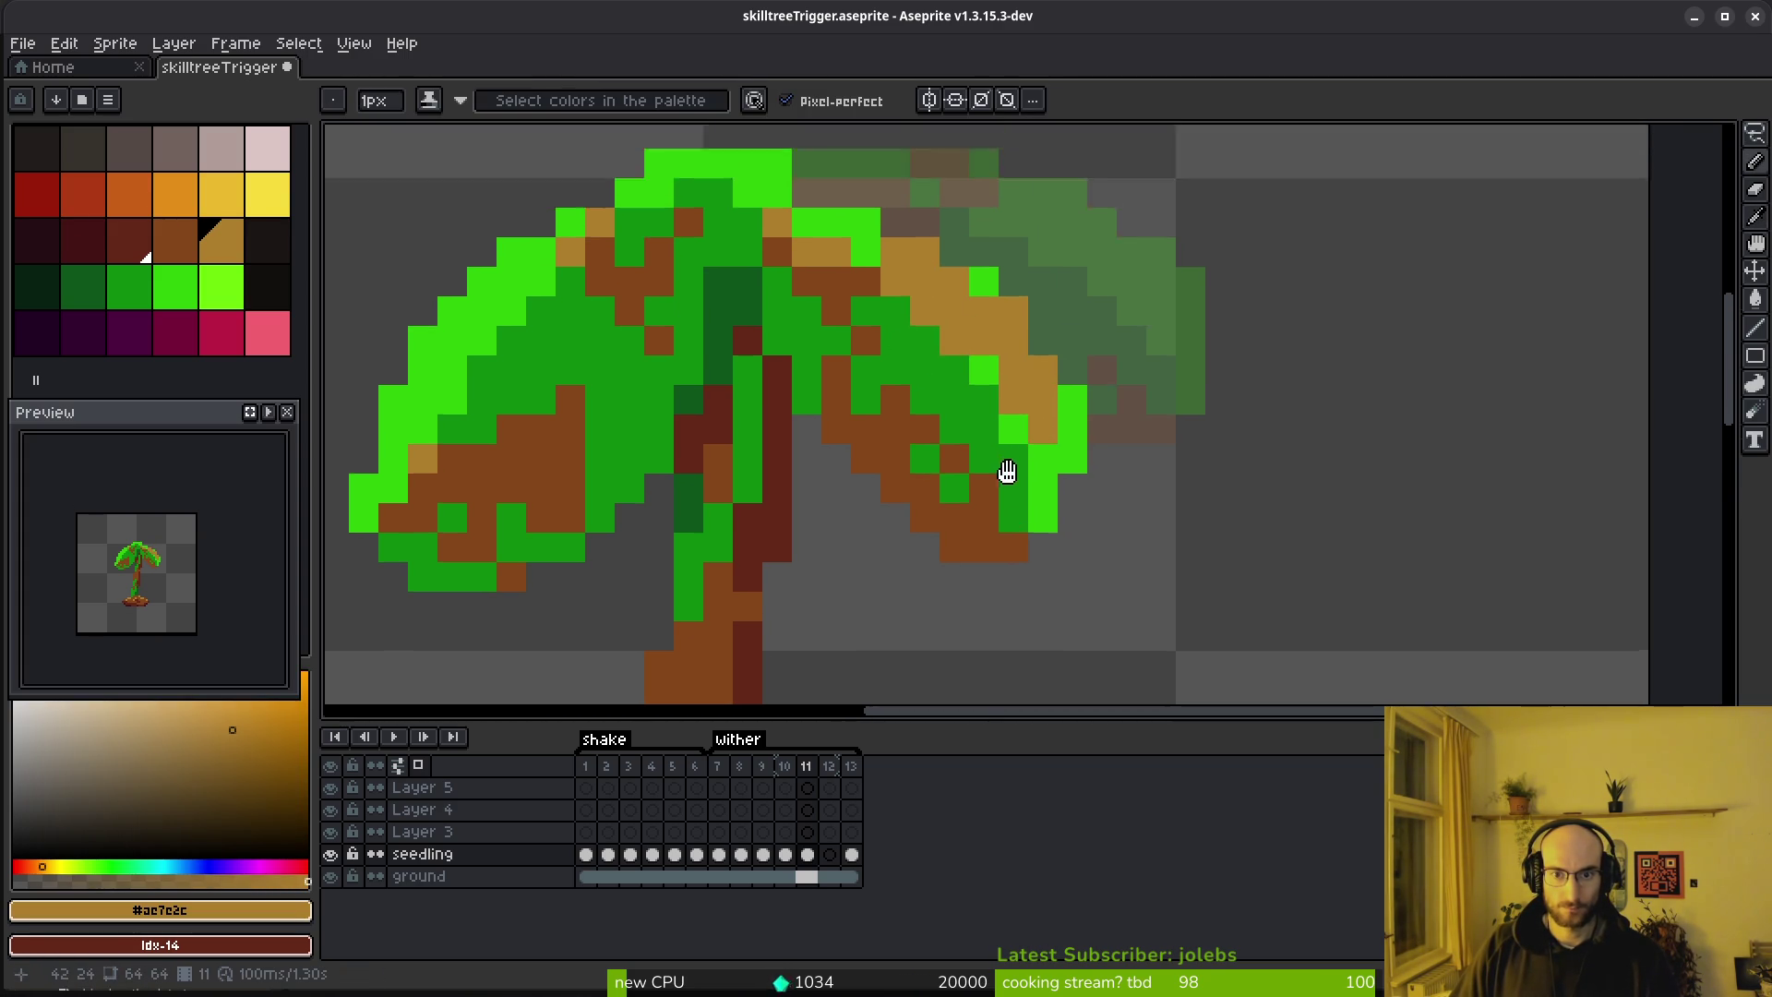
{"action": "scroll", "coordinate": [1000, 455], "scroll_direction": "up", "scroll_amount": 4}
{"action": "left_click", "coordinate": [894, 316], "text": "alt"}
{"action": "left_click_drag", "start_coordinate": [893, 384], "coordinate": [907, 447]}
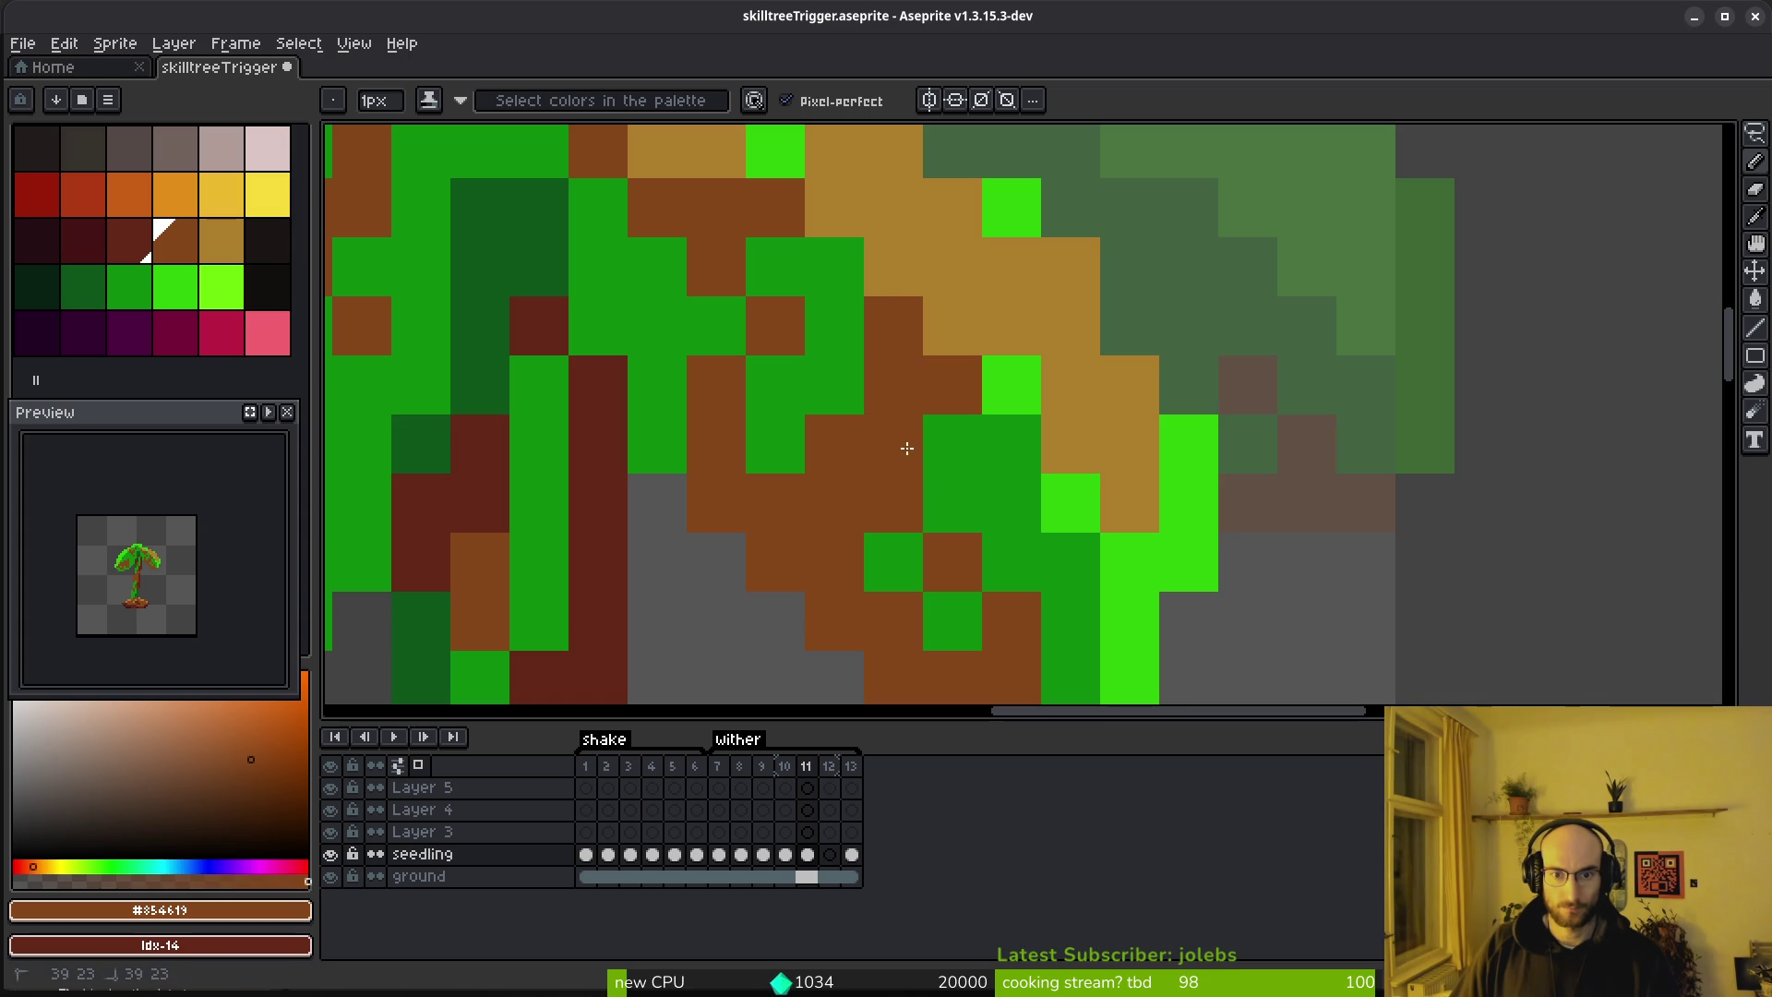
{"action": "scroll", "coordinate": [937, 521], "scroll_direction": "down", "scroll_amount": 5}
{"action": "scroll", "coordinate": [1023, 605], "scroll_direction": "up", "scroll_amount": 4}
Erase a stray pixel below the leaf, restoring the brown pixel erased by mistake
{"action": "key", "text": "e"}
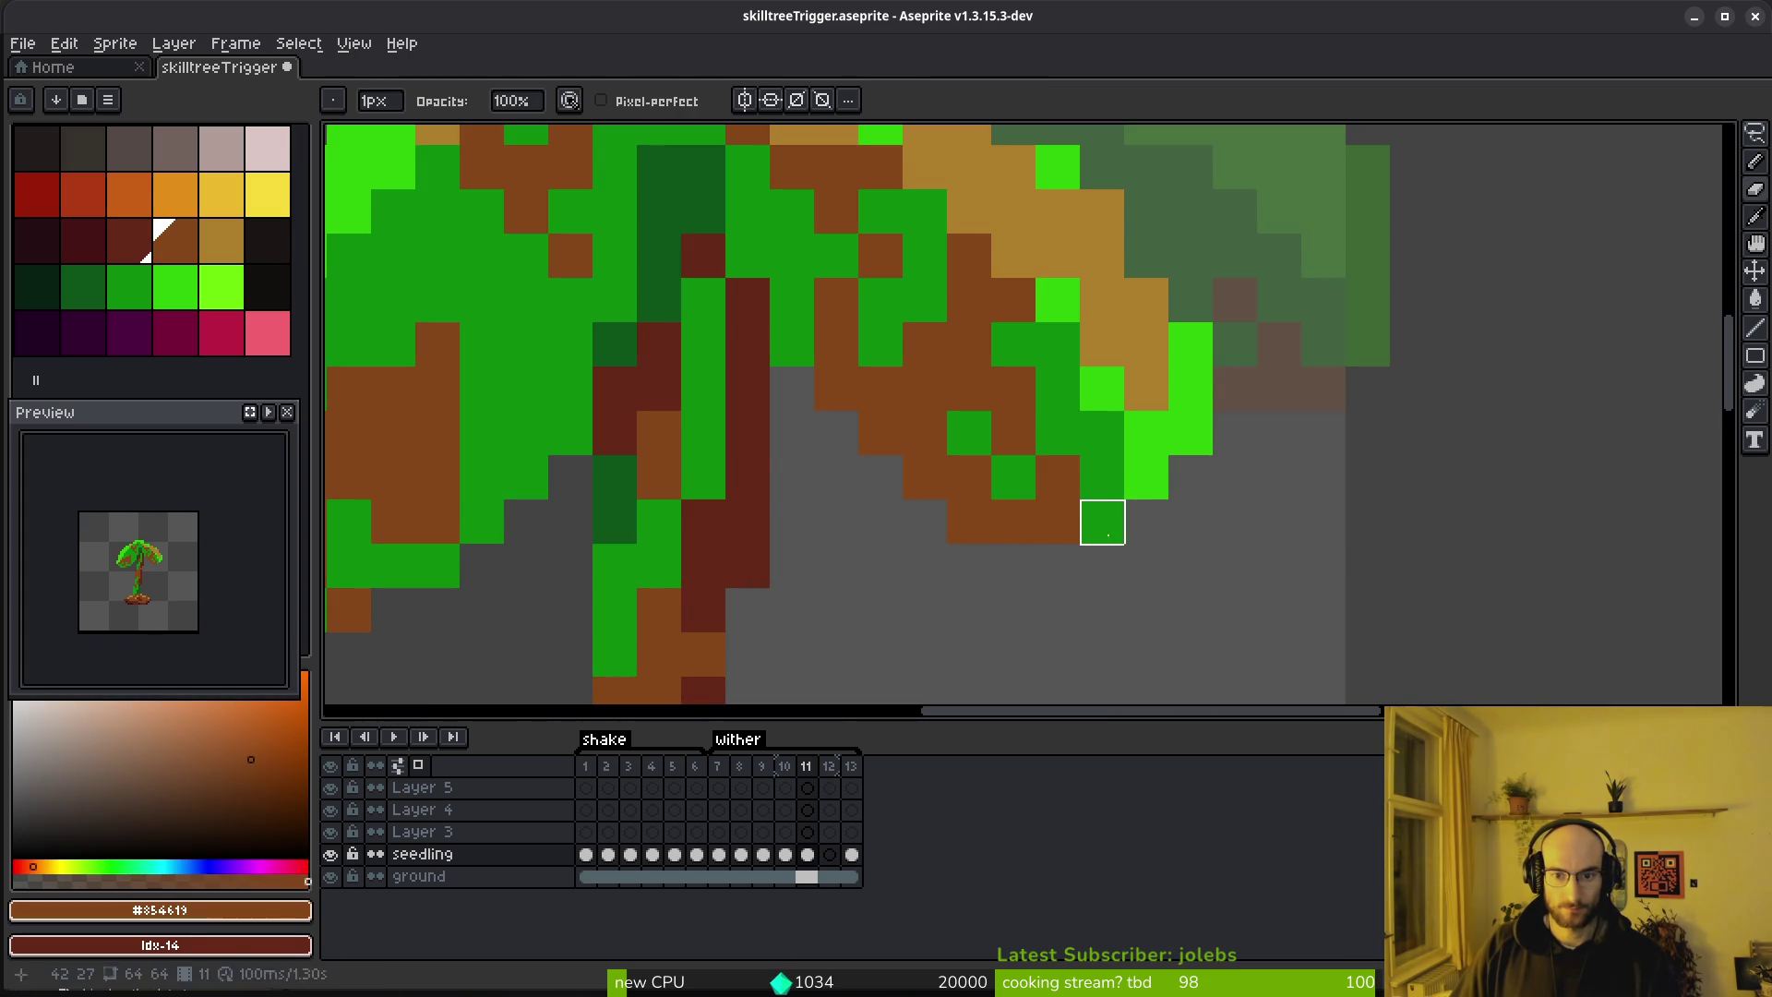
{"action": "key", "text": "ctrl+z"}
{"action": "key", "text": "alt+f"}
{"action": "key", "text": "Escape"}
{"action": "key", "text": "b"}
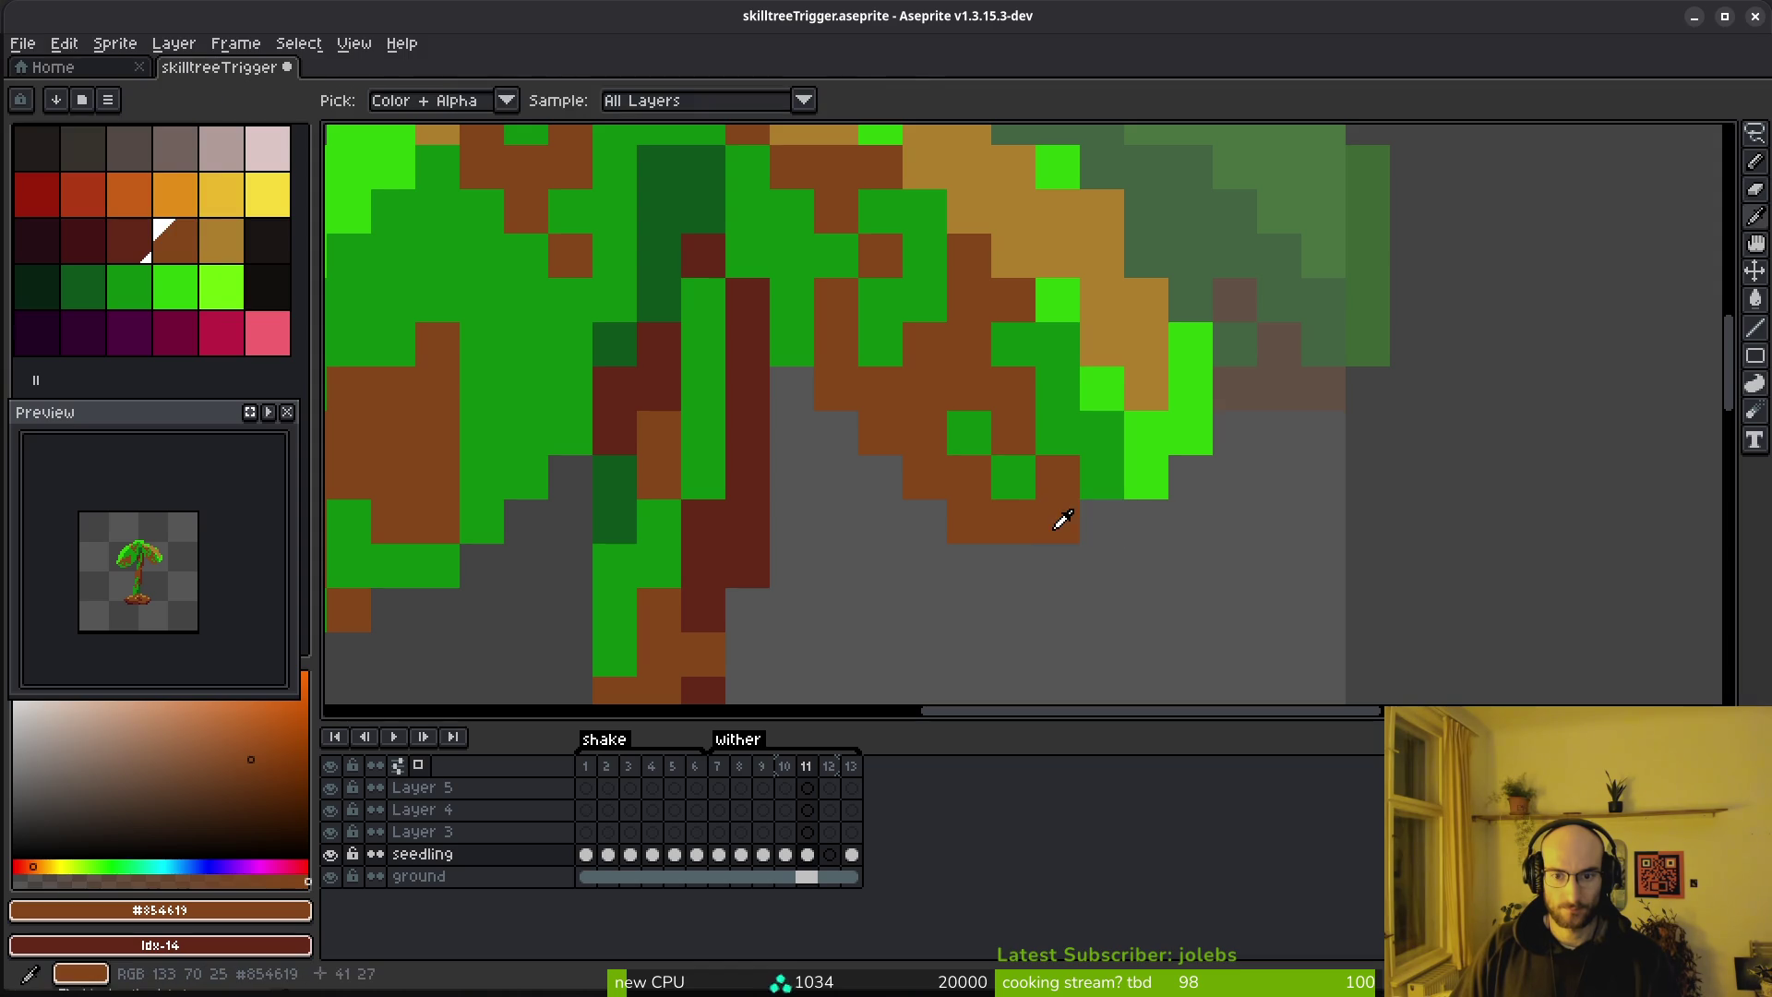
{"action": "key", "text": "e"}
{"action": "left_click", "coordinate": [969, 521]}
{"action": "scroll", "coordinate": [1048, 601], "scroll_direction": "down", "scroll_amount": 4}
{"action": "scroll", "coordinate": [1020, 566], "scroll_direction": "up", "scroll_amount": 5}
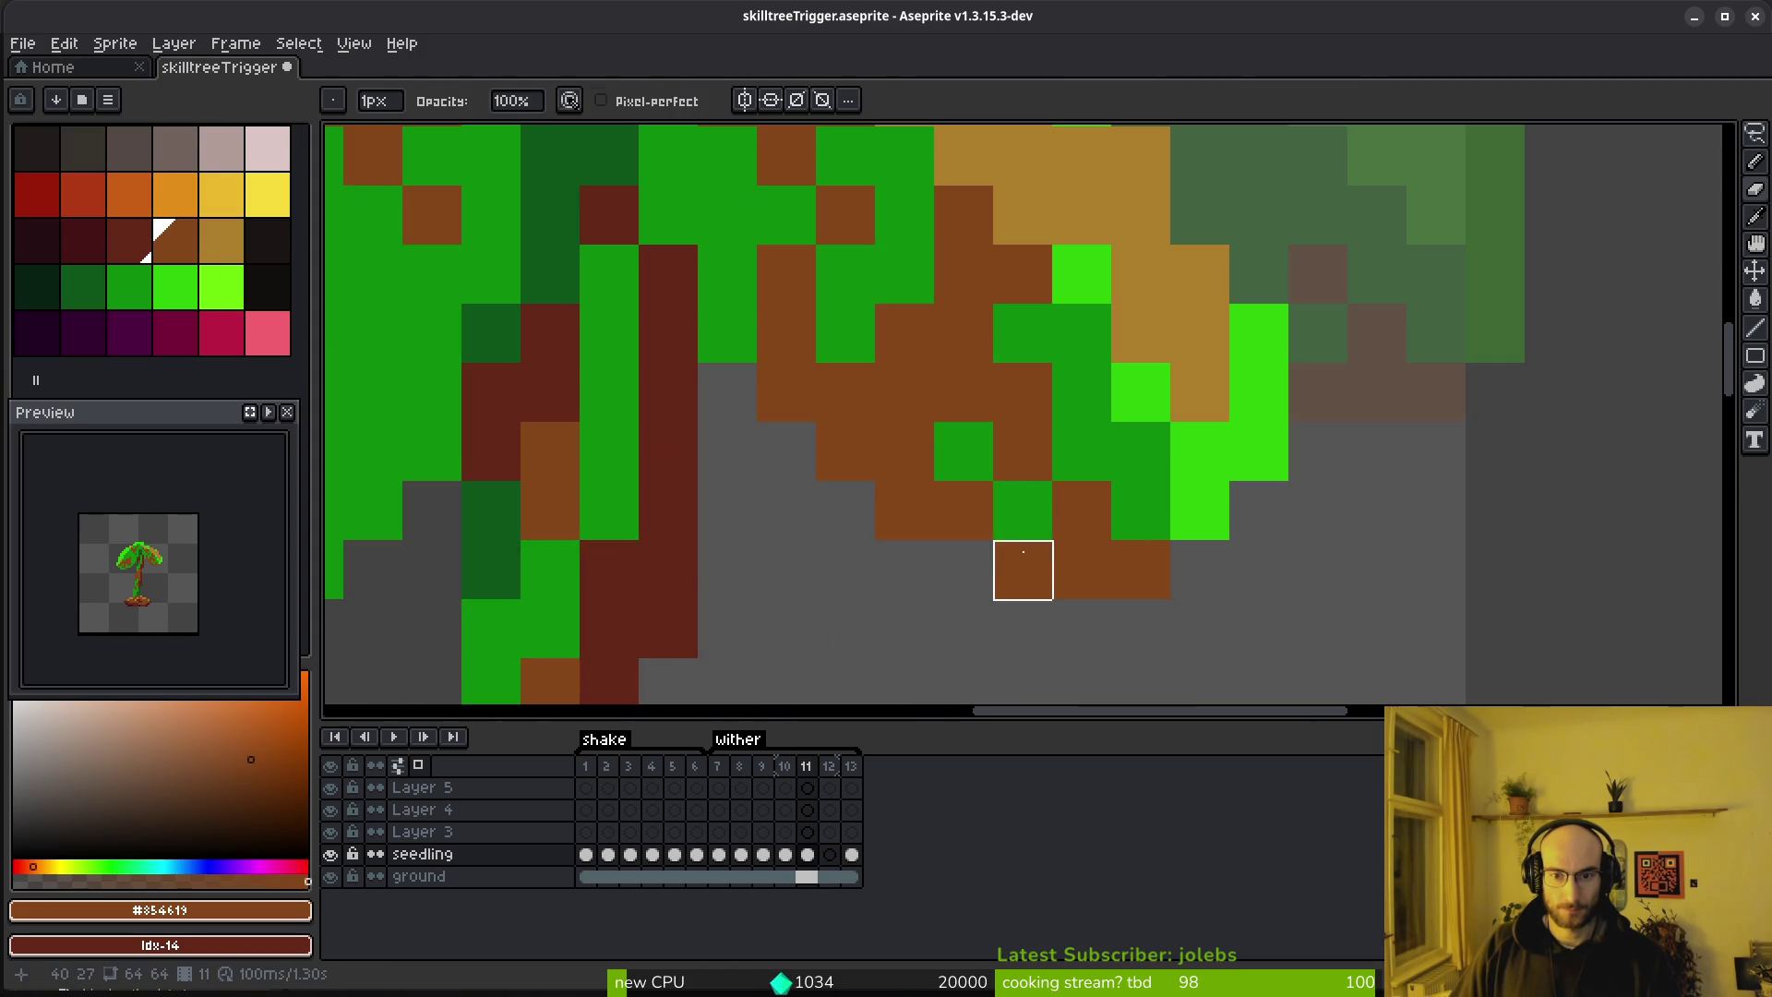
{"action": "key", "text": "b"}
{"action": "scroll", "coordinate": [925, 502], "scroll_direction": "down", "scroll_amount": 3}
{"action": "scroll", "coordinate": [902, 526], "scroll_direction": "up", "scroll_amount": 3}
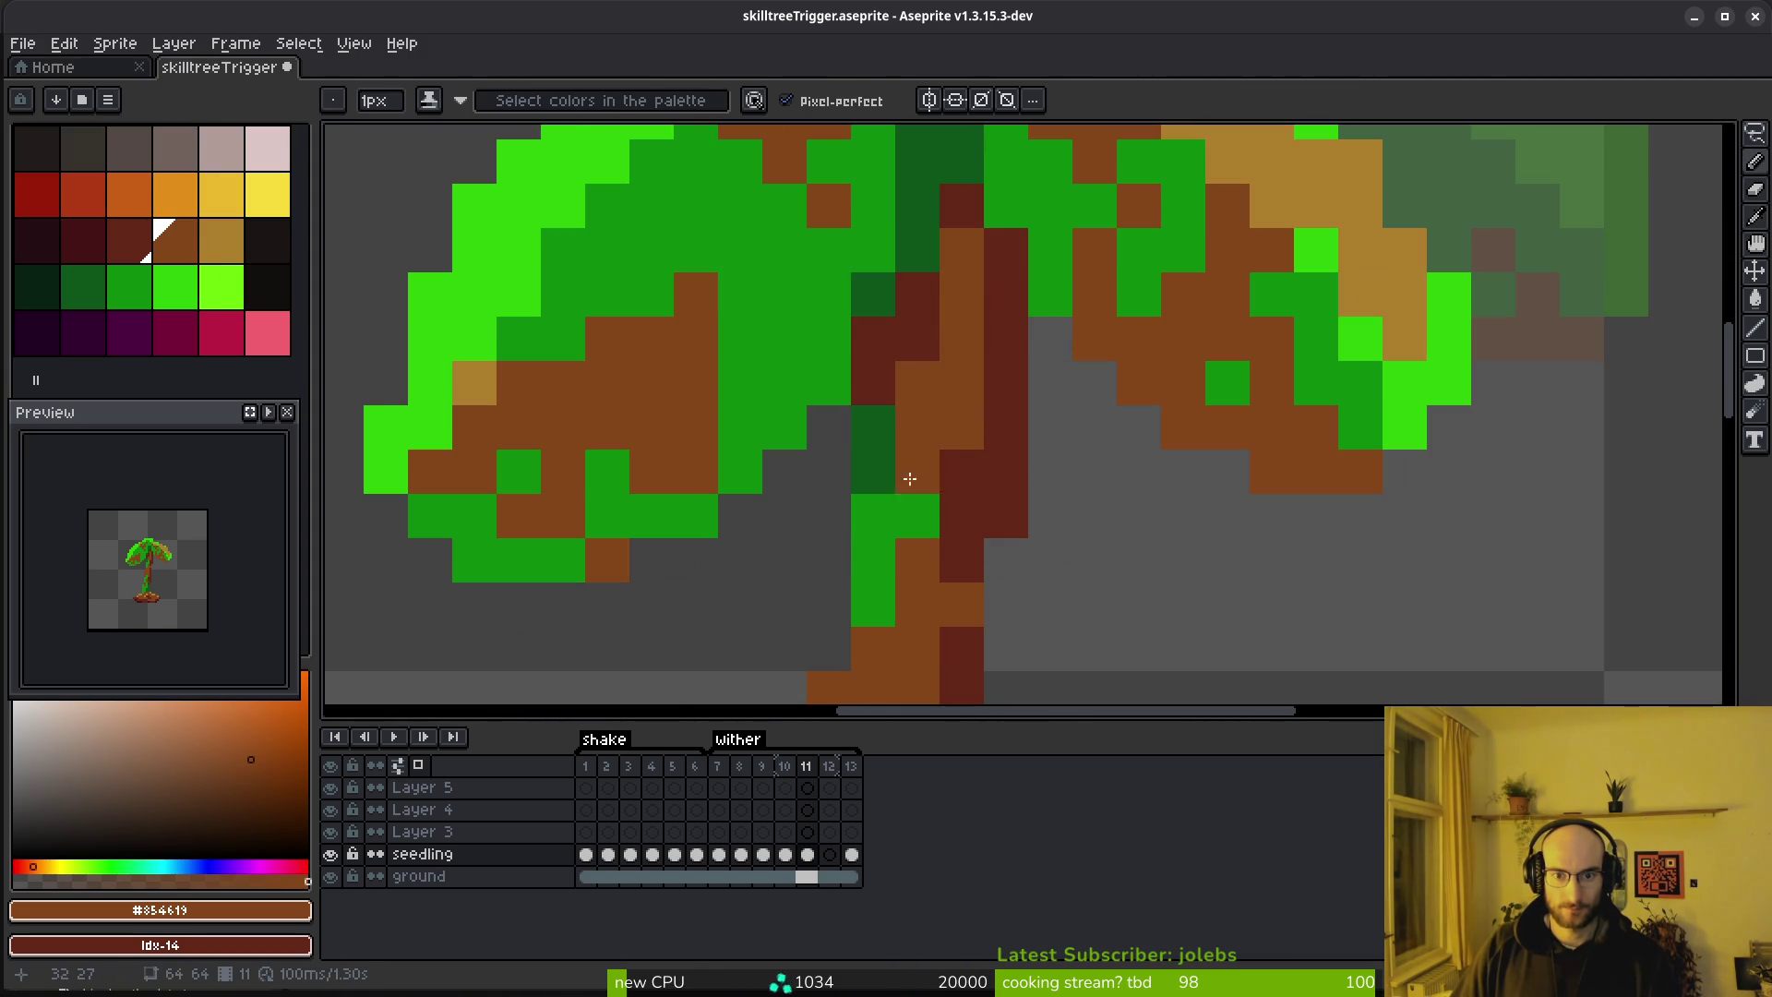
Recolour a leaf pixel and paint a trunk column dark red #63271b
{"action": "left_click", "coordinate": [901, 384], "text": "alt"}
{"action": "left_click", "coordinate": [869, 475]}
{"action": "left_click", "coordinate": [886, 341], "text": "alt"}
{"action": "left_click_drag", "start_coordinate": [872, 383], "coordinate": [872, 472]}
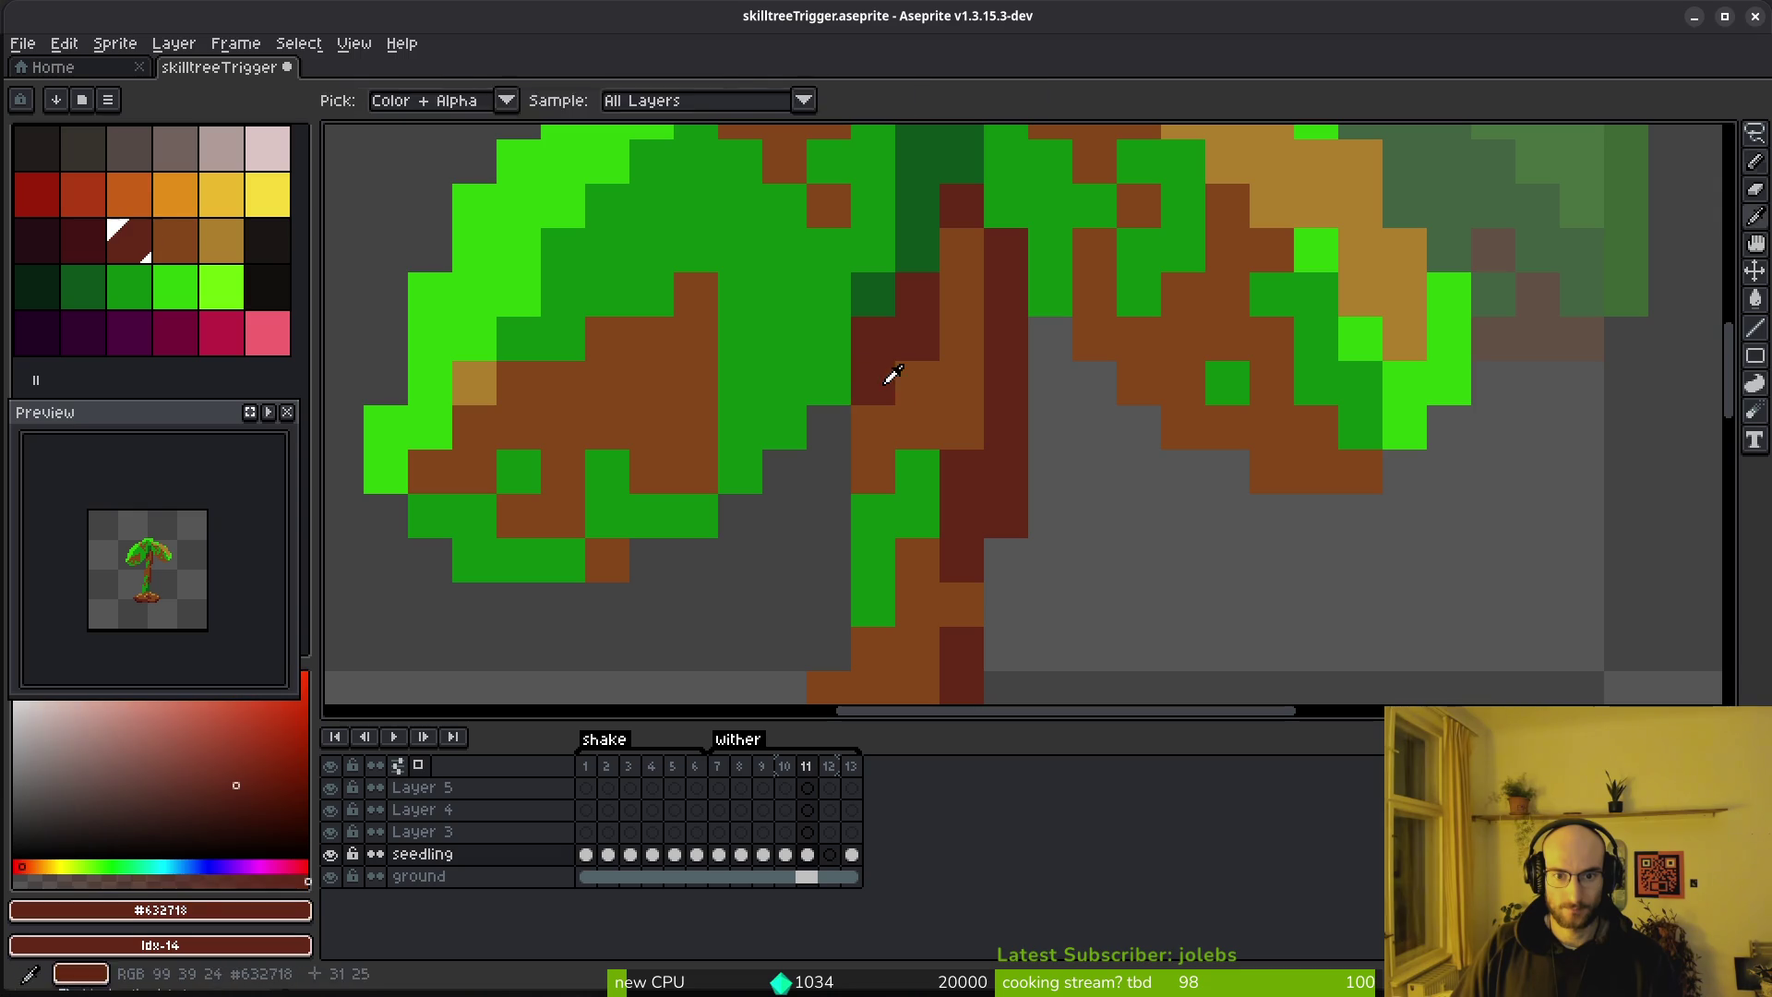
Paint two green stem blocks brown #854619 and the dark-green stem blocks dark red
{"action": "left_click", "coordinate": [913, 475], "text": "alt"}
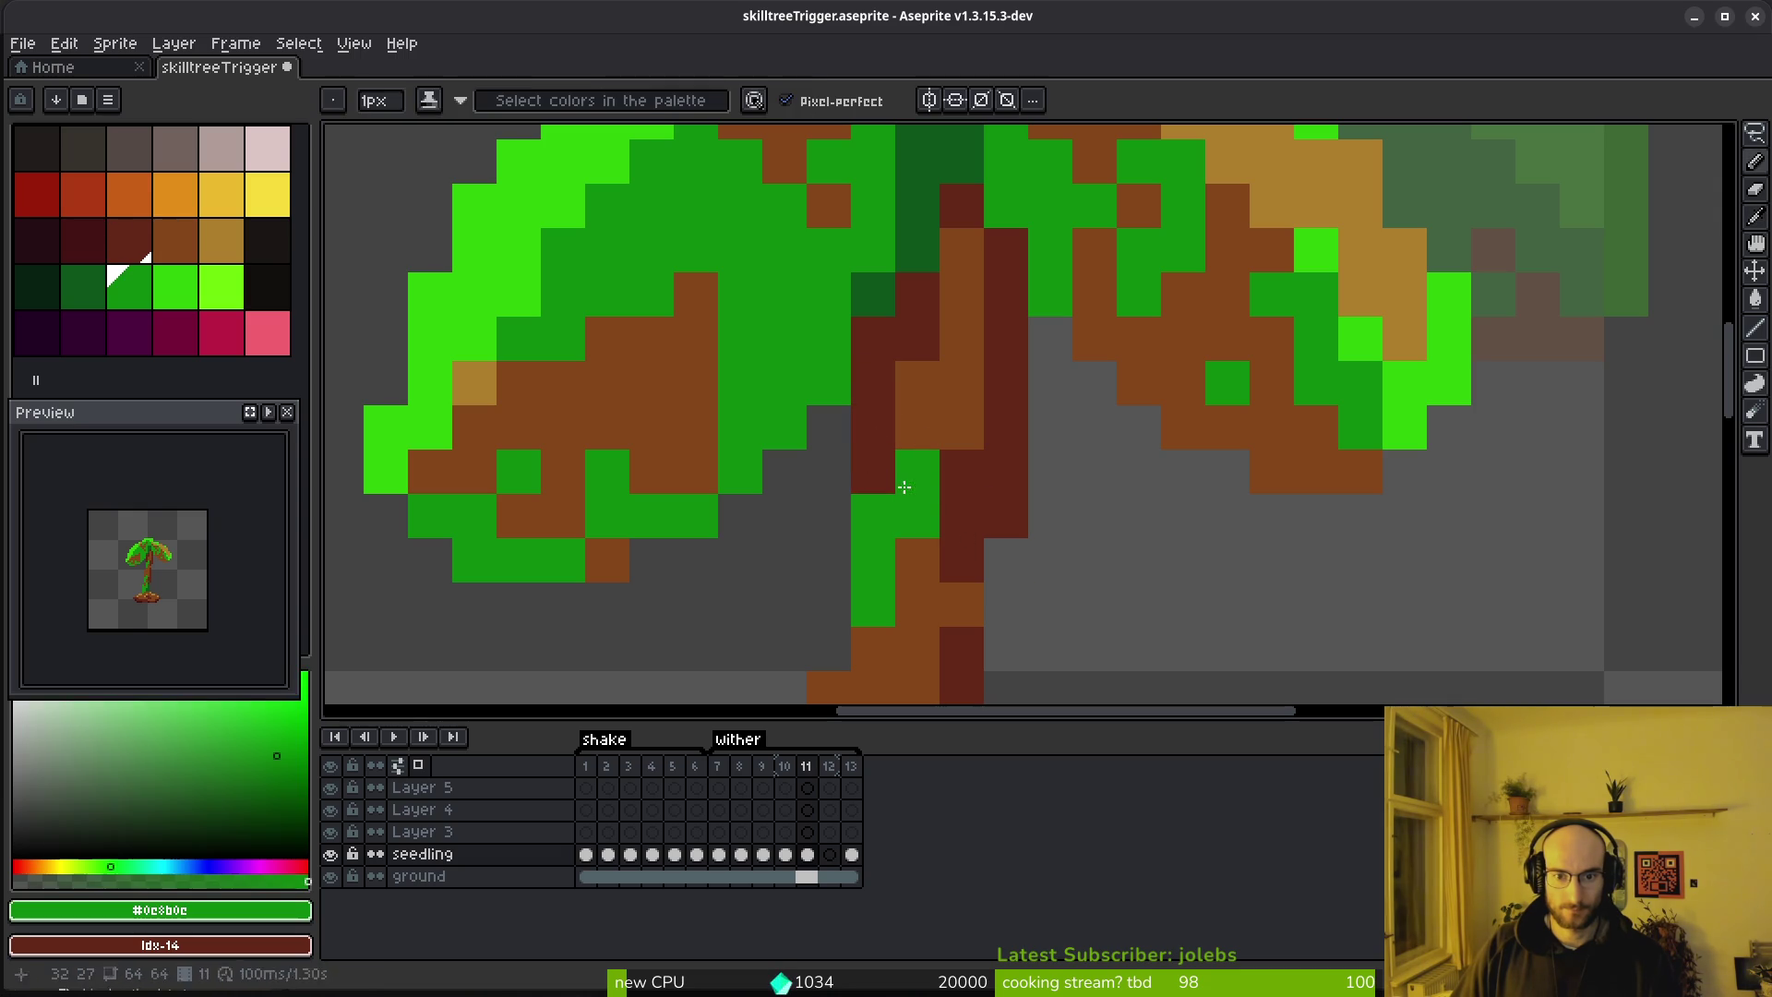
{"action": "left_click", "coordinate": [918, 495], "text": "alt"}
{"action": "scroll", "coordinate": [923, 455], "scroll_direction": "down", "scroll_amount": 6}
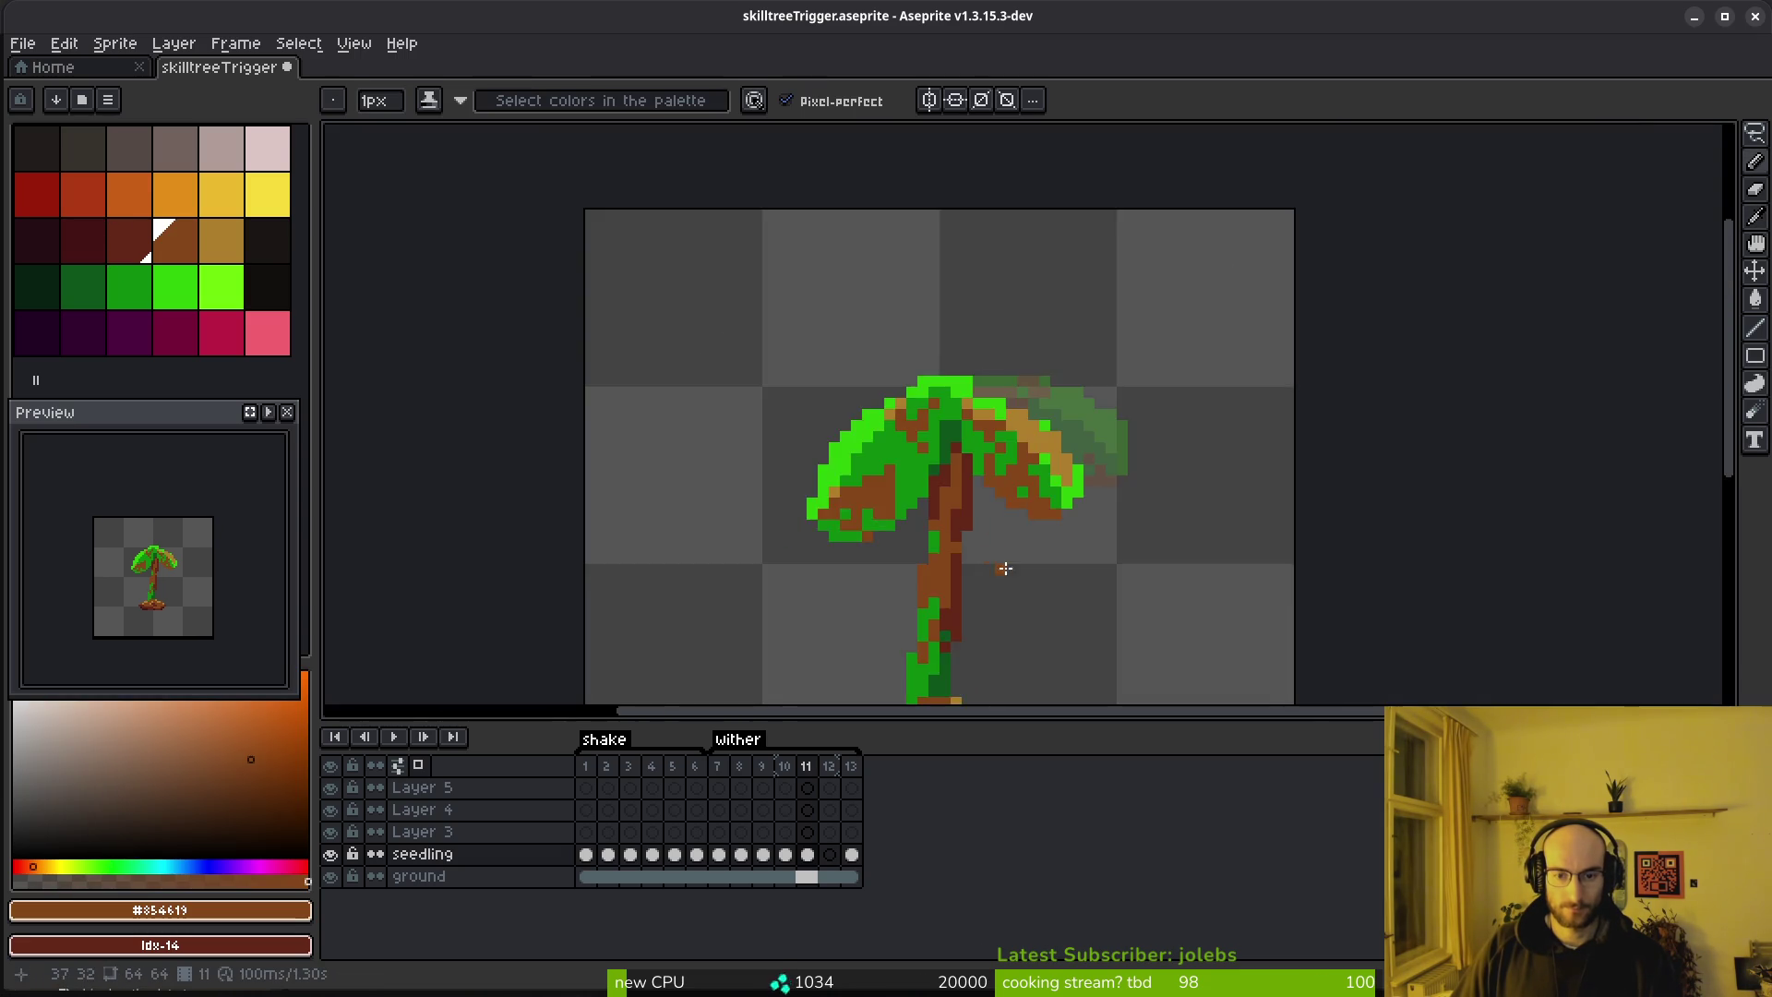
{"action": "scroll", "coordinate": [996, 553], "scroll_direction": "up", "scroll_amount": 10}
{"action": "left_click", "coordinate": [645, 609]}
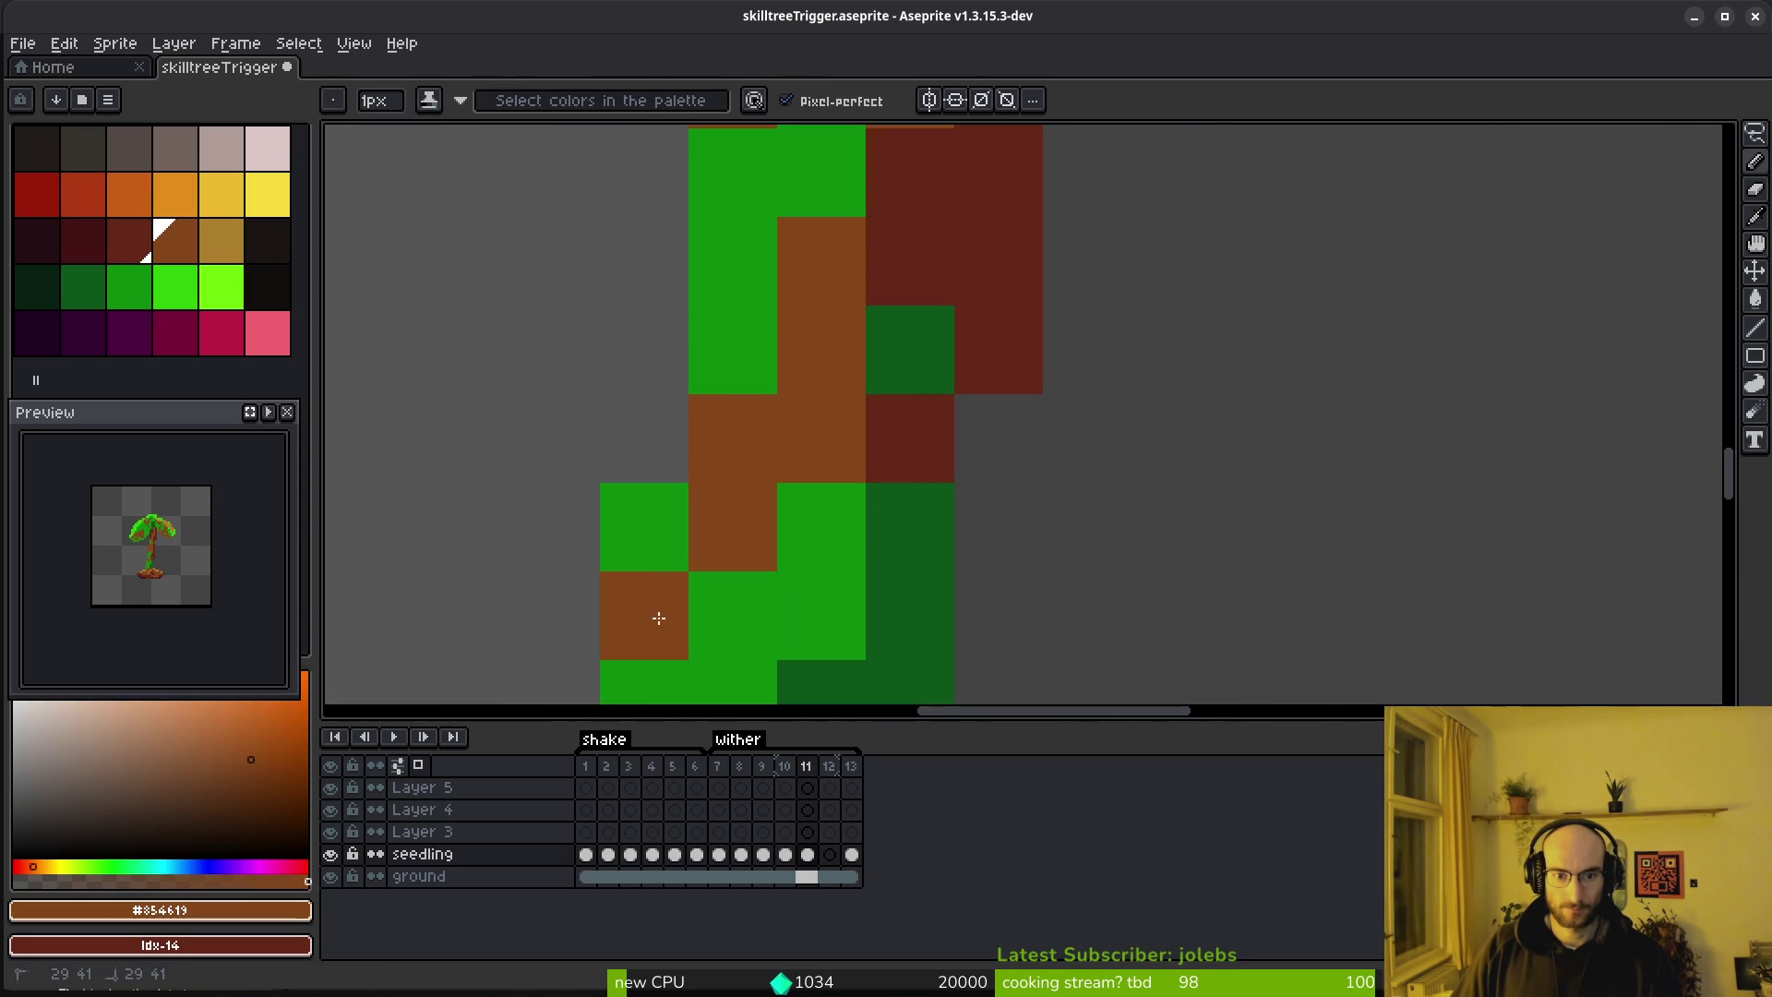
{"action": "left_click", "coordinate": [646, 526]}
{"action": "left_click", "coordinate": [922, 474], "text": "alt"}
{"action": "left_click_drag", "start_coordinate": [918, 522], "coordinate": [918, 609]}
{"action": "scroll", "coordinate": [1009, 502], "scroll_direction": "up", "scroll_amount": 3}
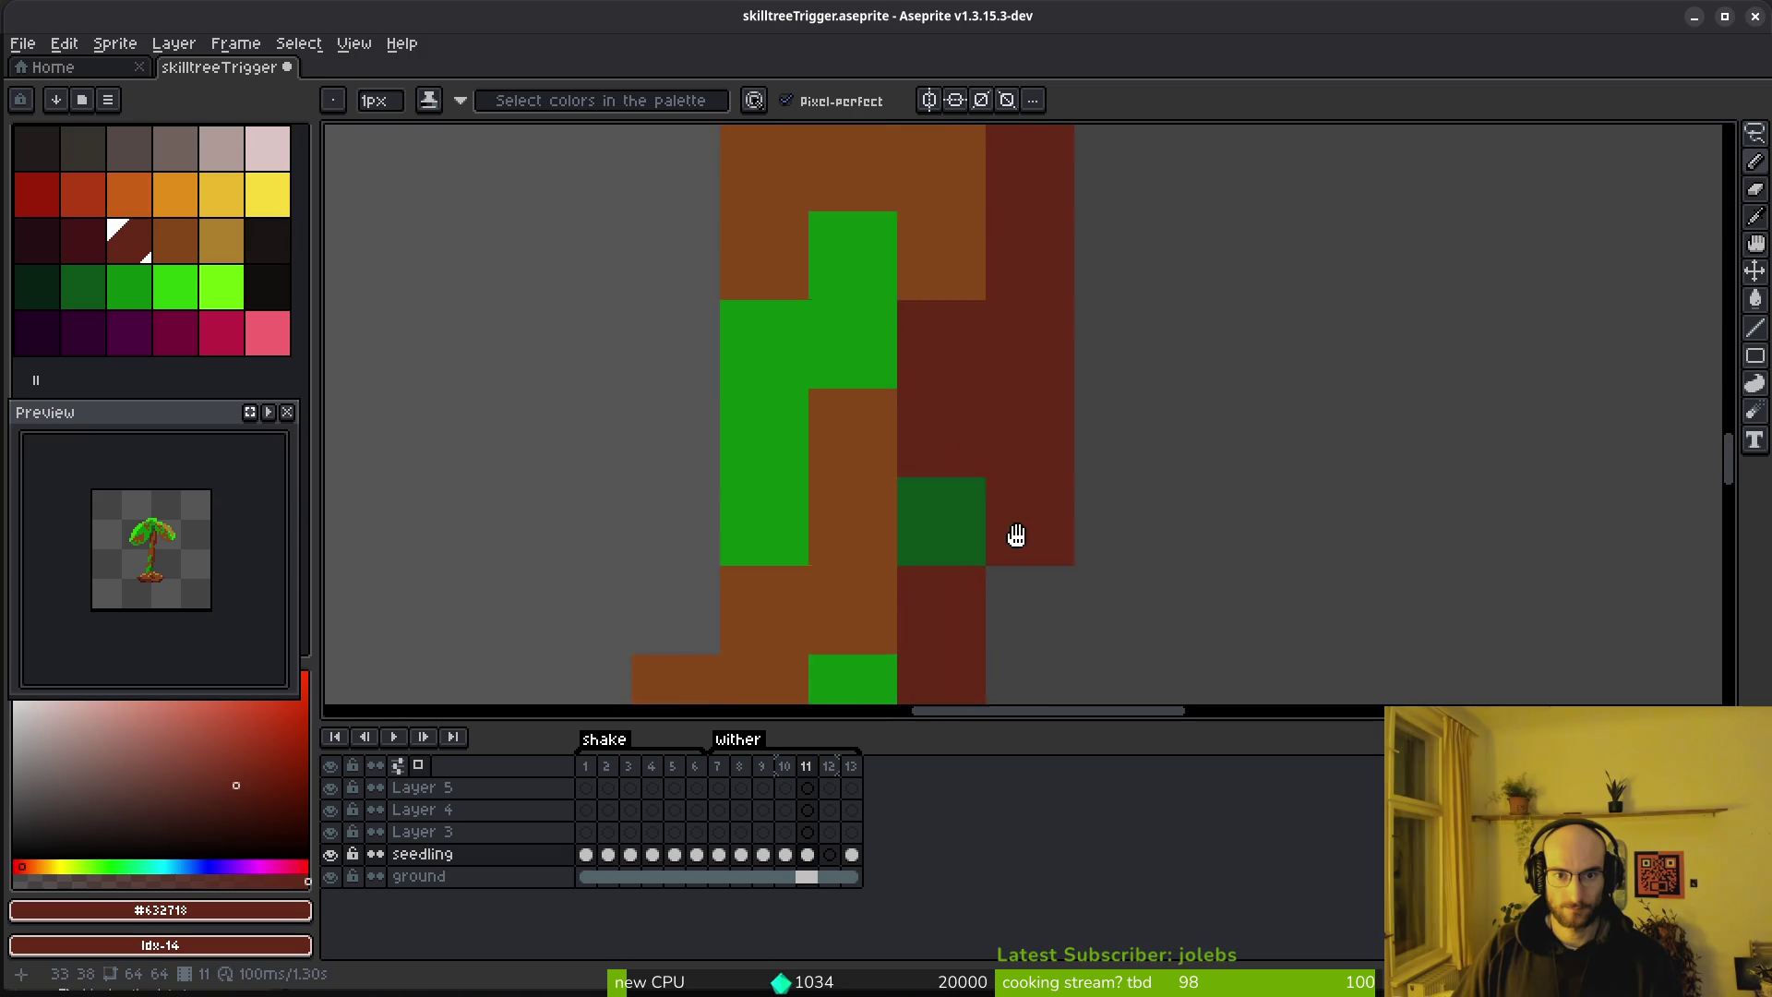
Turn another green stem block brown and one more stem block dark red
{"action": "left_click", "coordinate": [862, 431], "text": "alt"}
{"action": "left_click", "coordinate": [795, 480]}
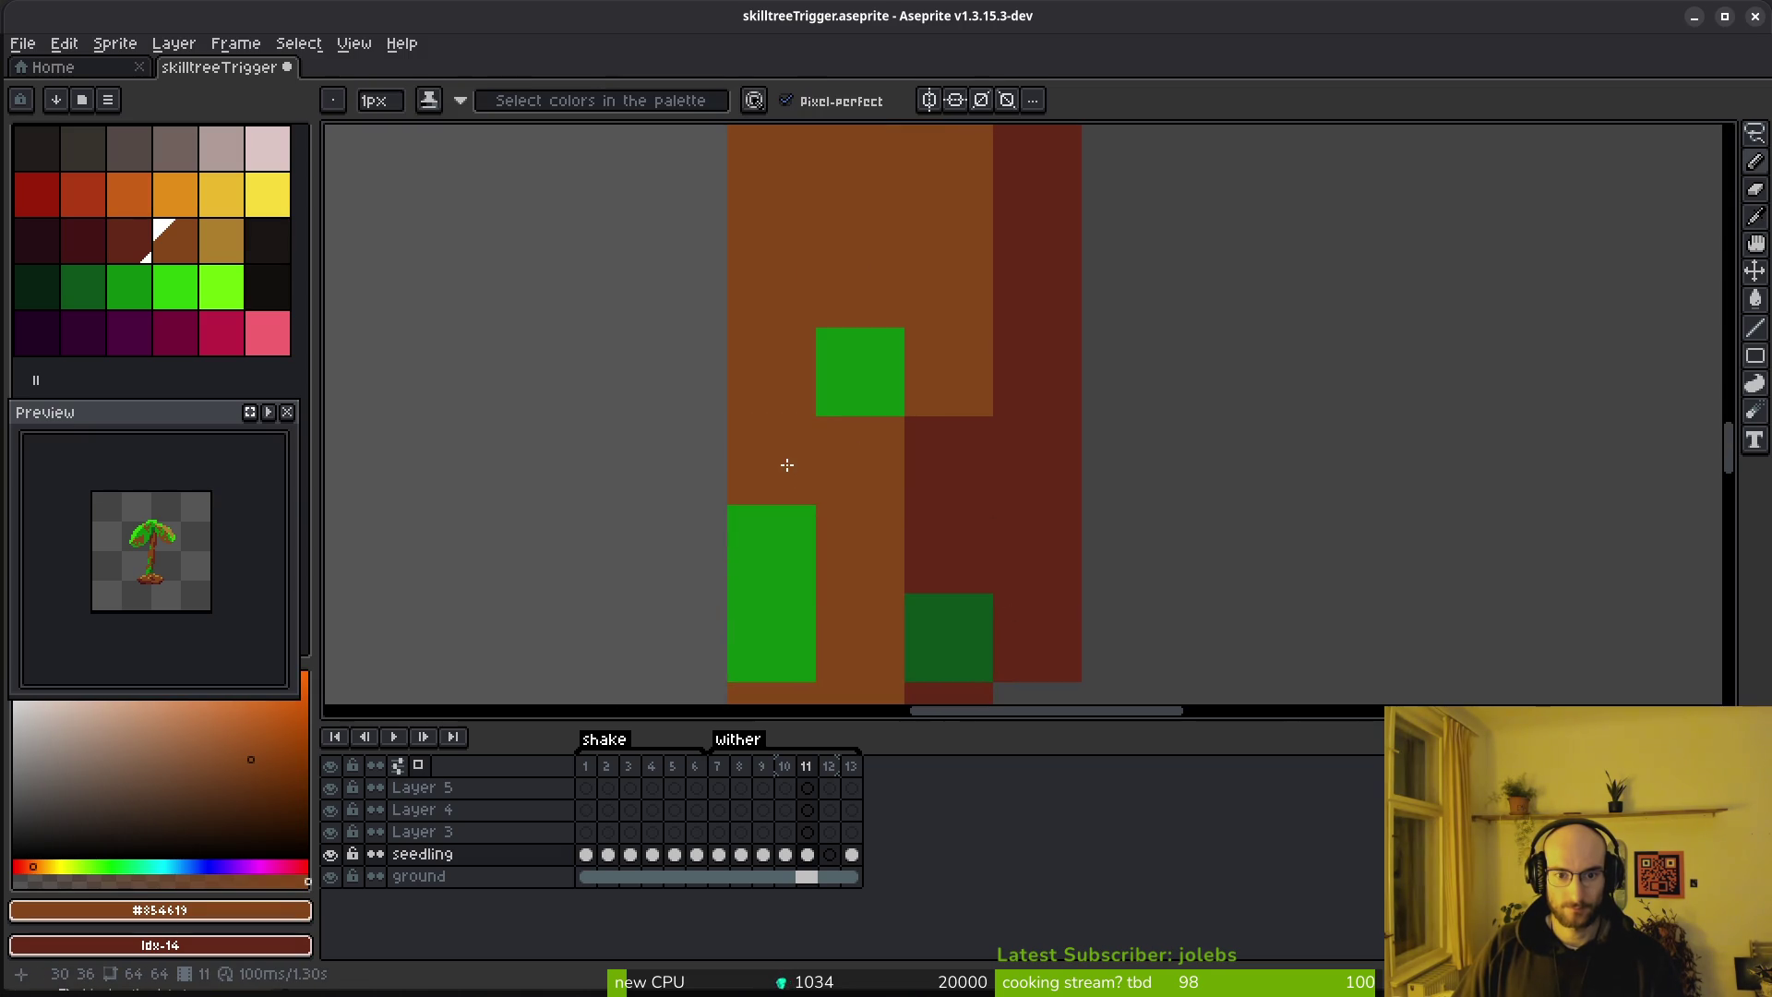
{"action": "scroll", "coordinate": [795, 480], "scroll_direction": "down", "scroll_amount": 8}
{"action": "scroll", "coordinate": [907, 403], "scroll_direction": "up", "scroll_amount": 6}
{"action": "left_click", "coordinate": [907, 403], "text": "alt"}
{"action": "left_click", "coordinate": [843, 438]}
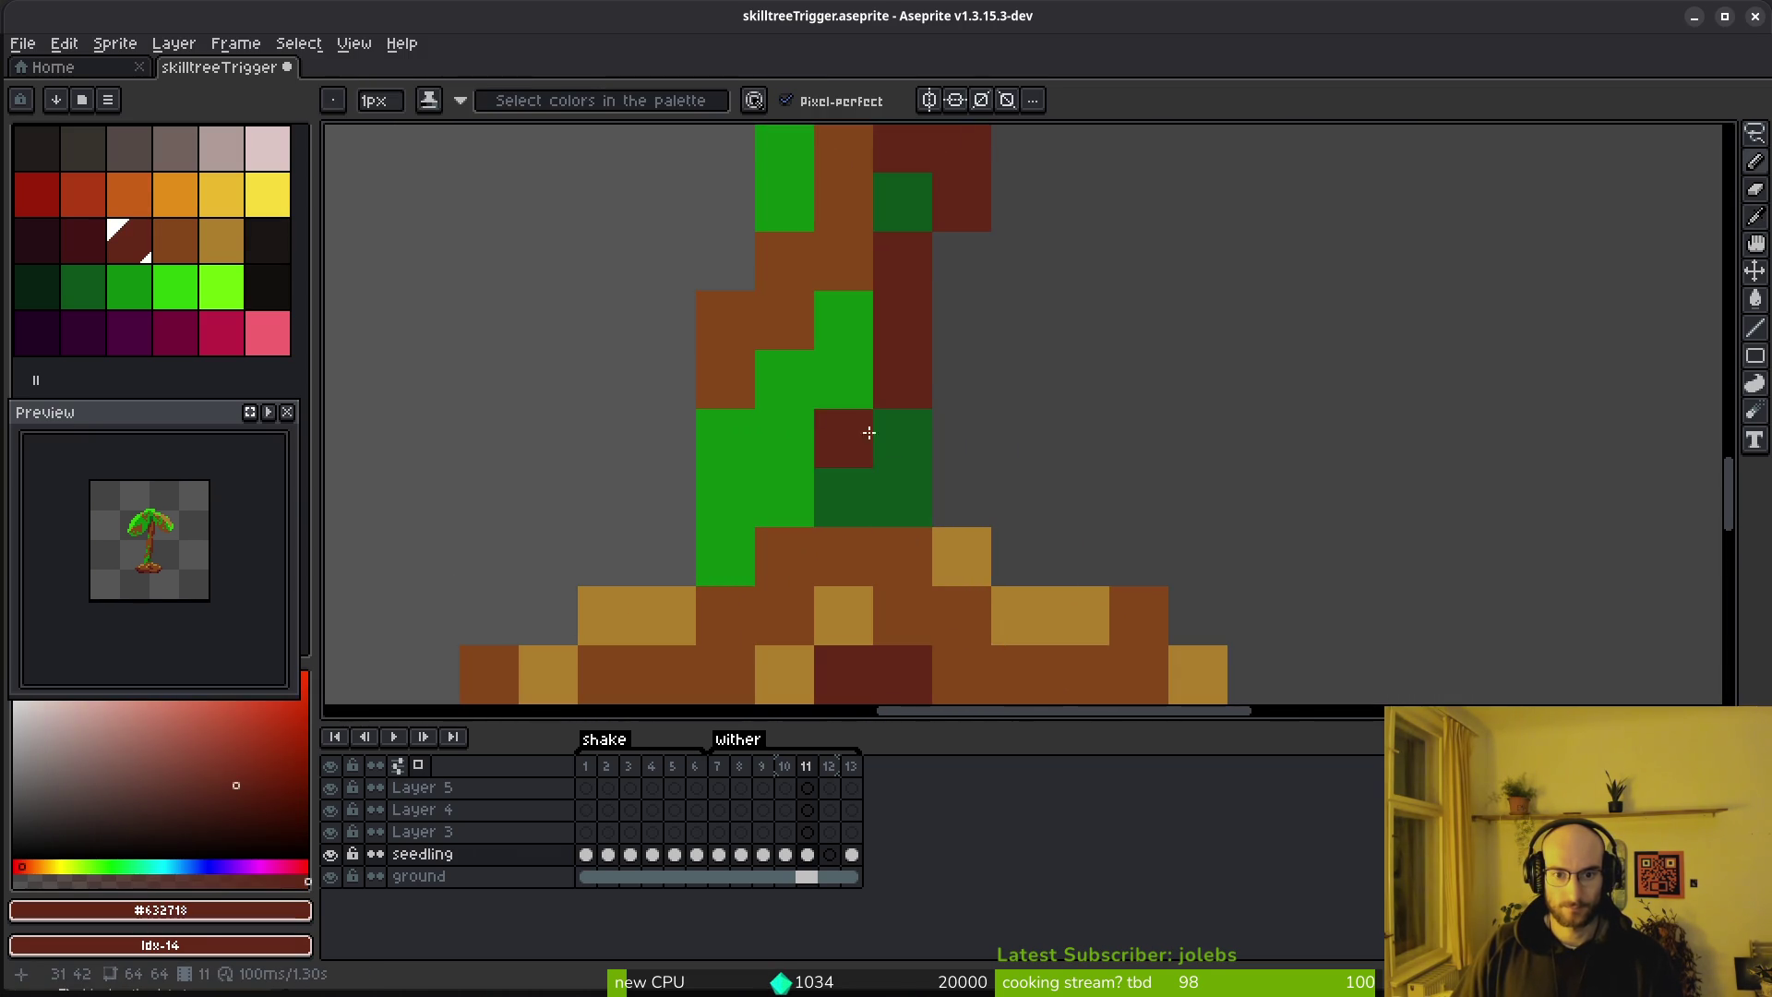
{"action": "scroll", "coordinate": [1032, 554], "scroll_direction": "down", "scroll_amount": 4}
{"action": "scroll", "coordinate": [912, 506], "scroll_direction": "up", "scroll_amount": 4}
Paint a leaf pixel and a green block brown, and the dark-green stem column dark red
{"action": "left_click_drag", "start_coordinate": [912, 507], "coordinate": [926, 568]}
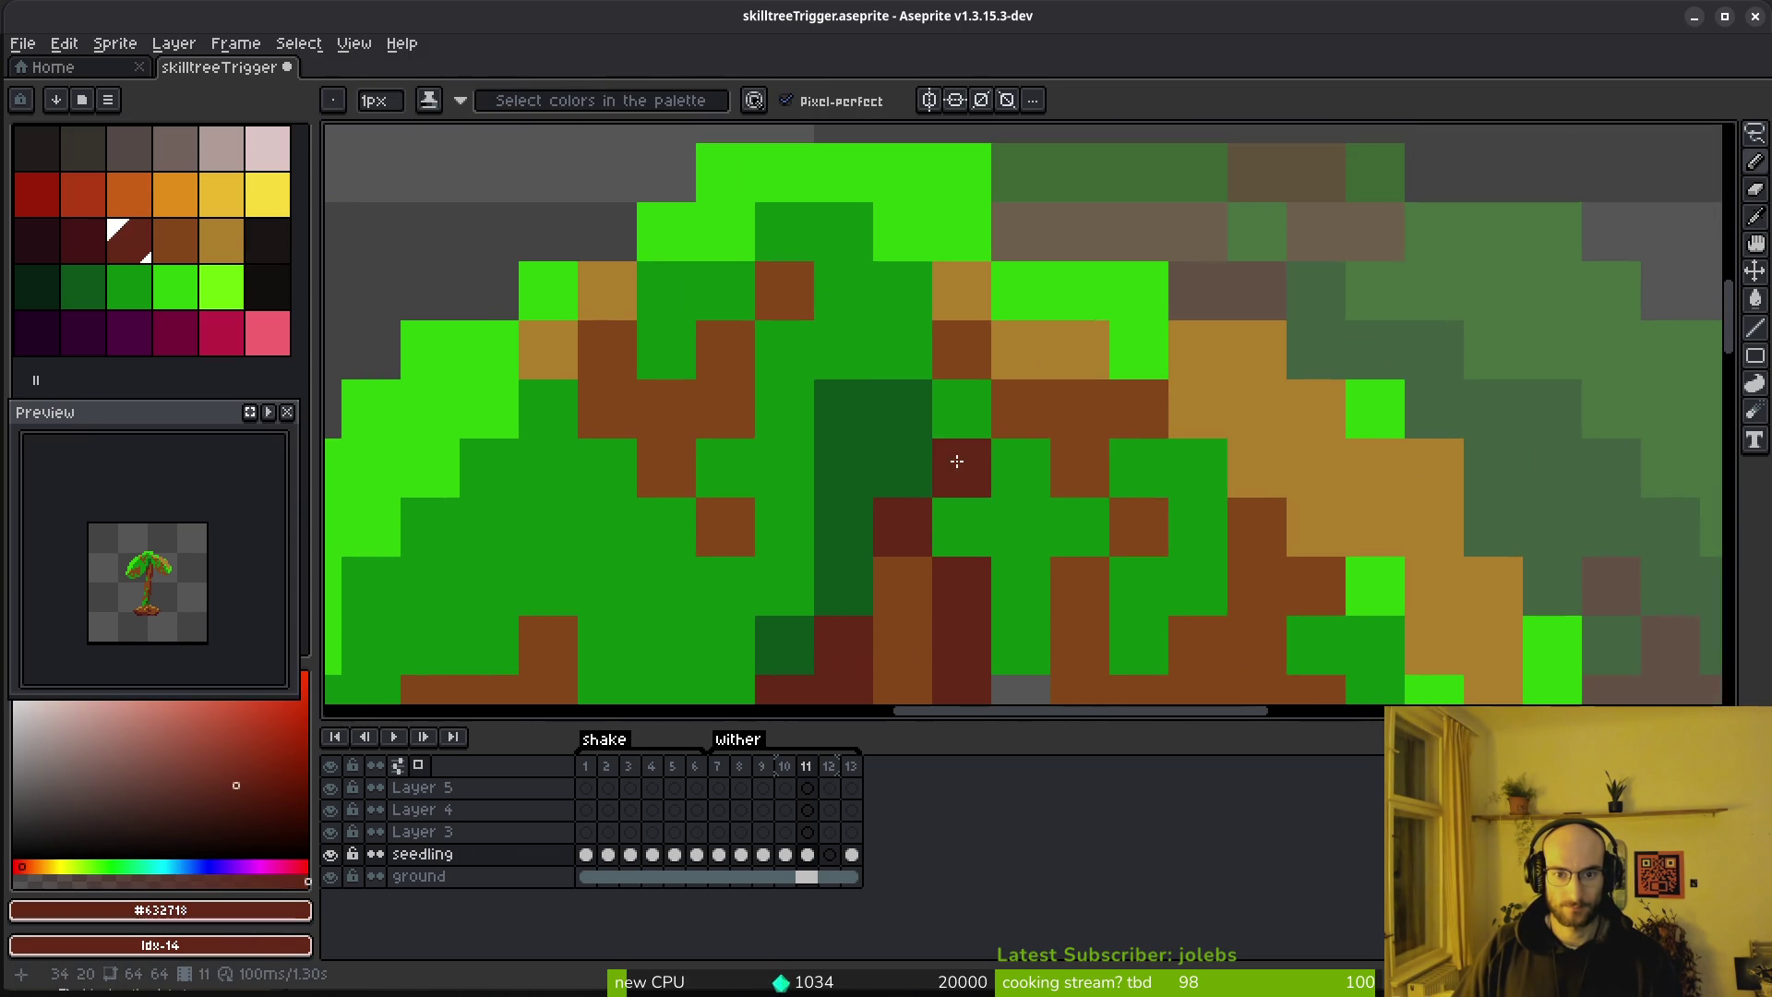
{"action": "left_click", "coordinate": [949, 455], "text": "alt"}
{"action": "left_click", "coordinate": [957, 344], "text": "alt"}
{"action": "scroll", "coordinate": [917, 482], "scroll_direction": "down", "scroll_amount": 4}
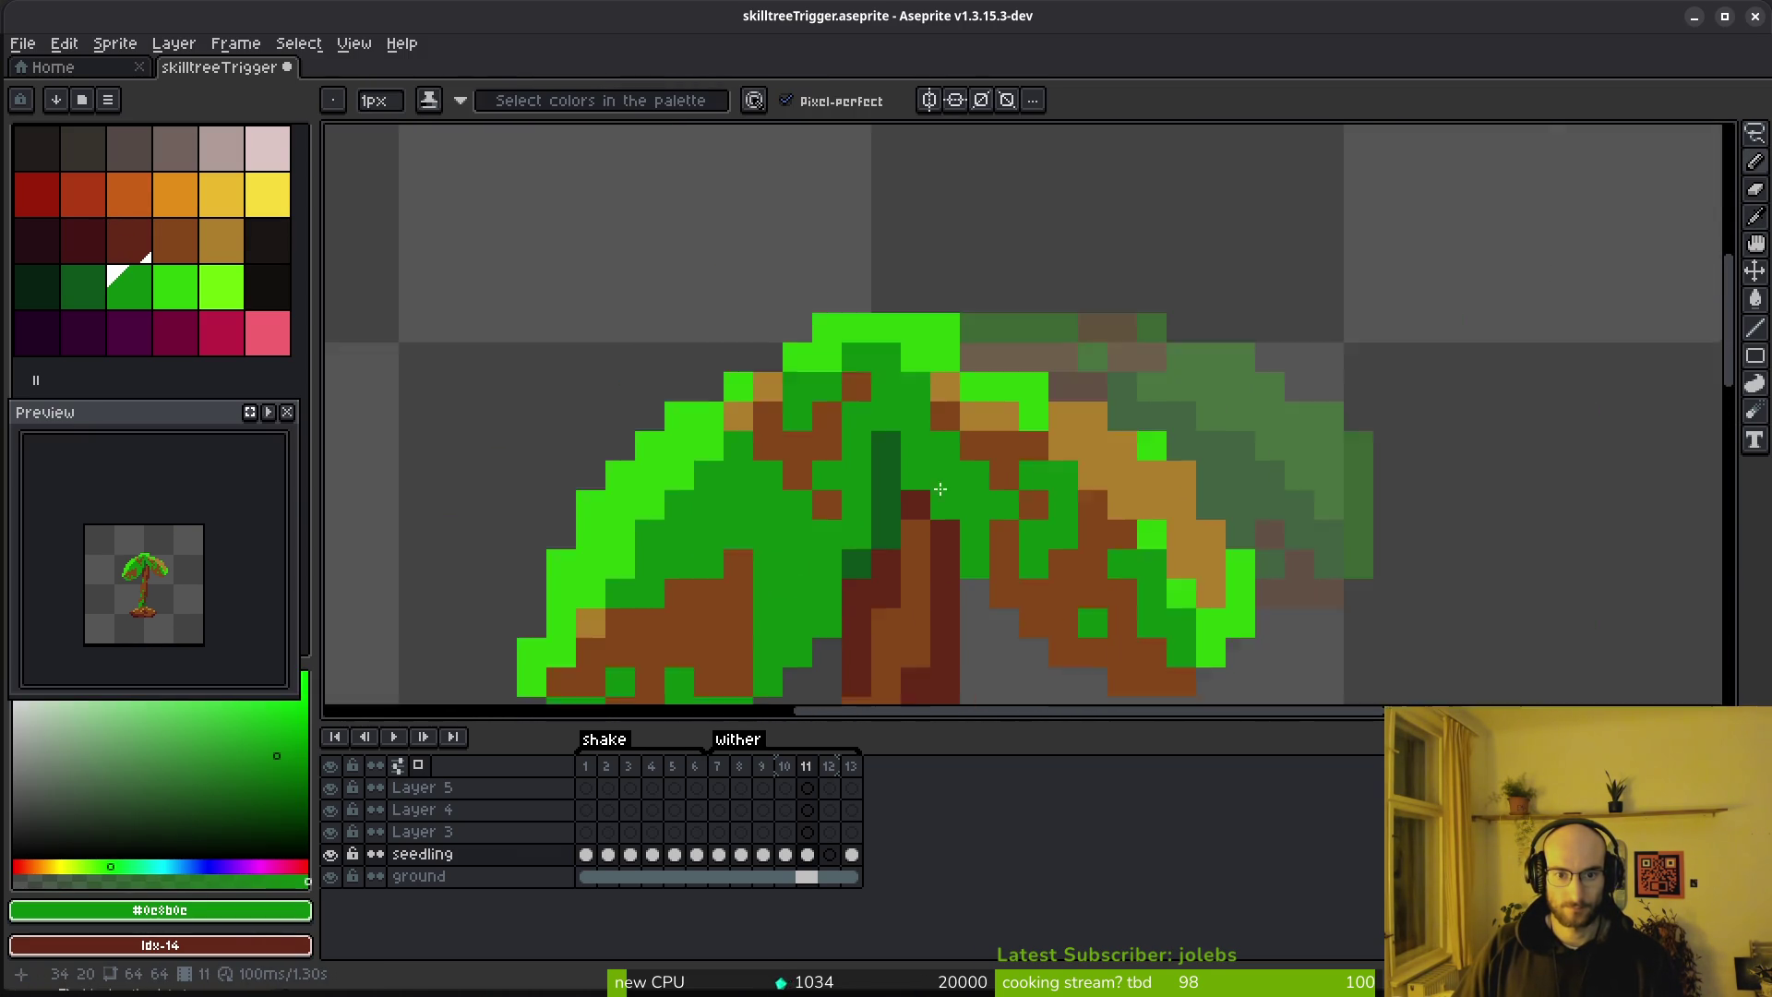
{"action": "scroll", "coordinate": [860, 495], "scroll_direction": "up", "scroll_amount": 1}
{"action": "scroll", "coordinate": [860, 494], "scroll_direction": "up", "scroll_amount": 1}
{"action": "left_click", "coordinate": [921, 395]}
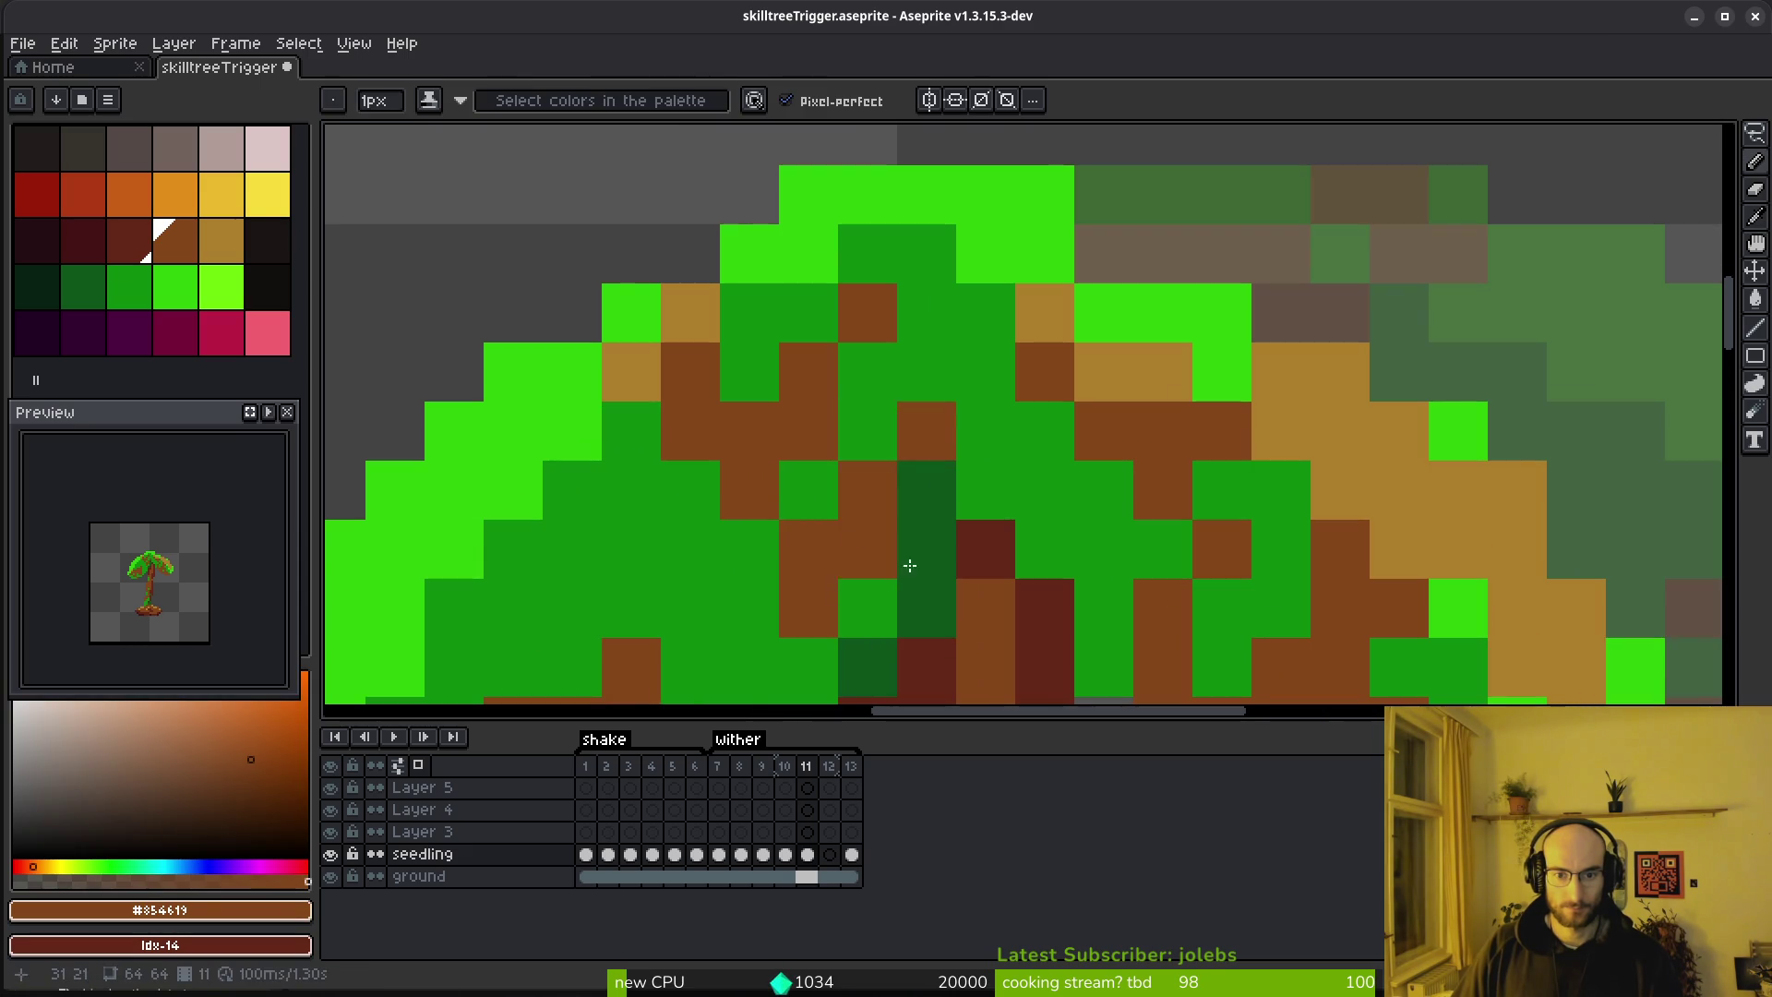
{"action": "left_click_drag", "start_coordinate": [878, 581], "coordinate": [981, 463]}
{"action": "left_click", "coordinate": [1091, 384], "text": "alt"}
{"action": "left_click", "coordinate": [1023, 318]}
{"action": "left_click_drag", "start_coordinate": [1040, 364], "coordinate": [1022, 433]}
Turn several green leaf blocks across the canopy brown, including upper-middle, left and right-centre
{"action": "left_click", "coordinate": [904, 432], "text": "alt"}
{"action": "mouse_move", "coordinate": [909, 484]}
{"action": "left_mouse_down"}
{"action": "mouse_move", "coordinate": [859, 566]}
{"action": "mouse_move", "coordinate": [969, 341]}
{"action": "left_mouse_up"}
{"action": "left_click", "coordinate": [748, 287]}
{"action": "left_click_drag", "start_coordinate": [748, 287], "coordinate": [895, 155]}
{"action": "left_click", "coordinate": [661, 327]}
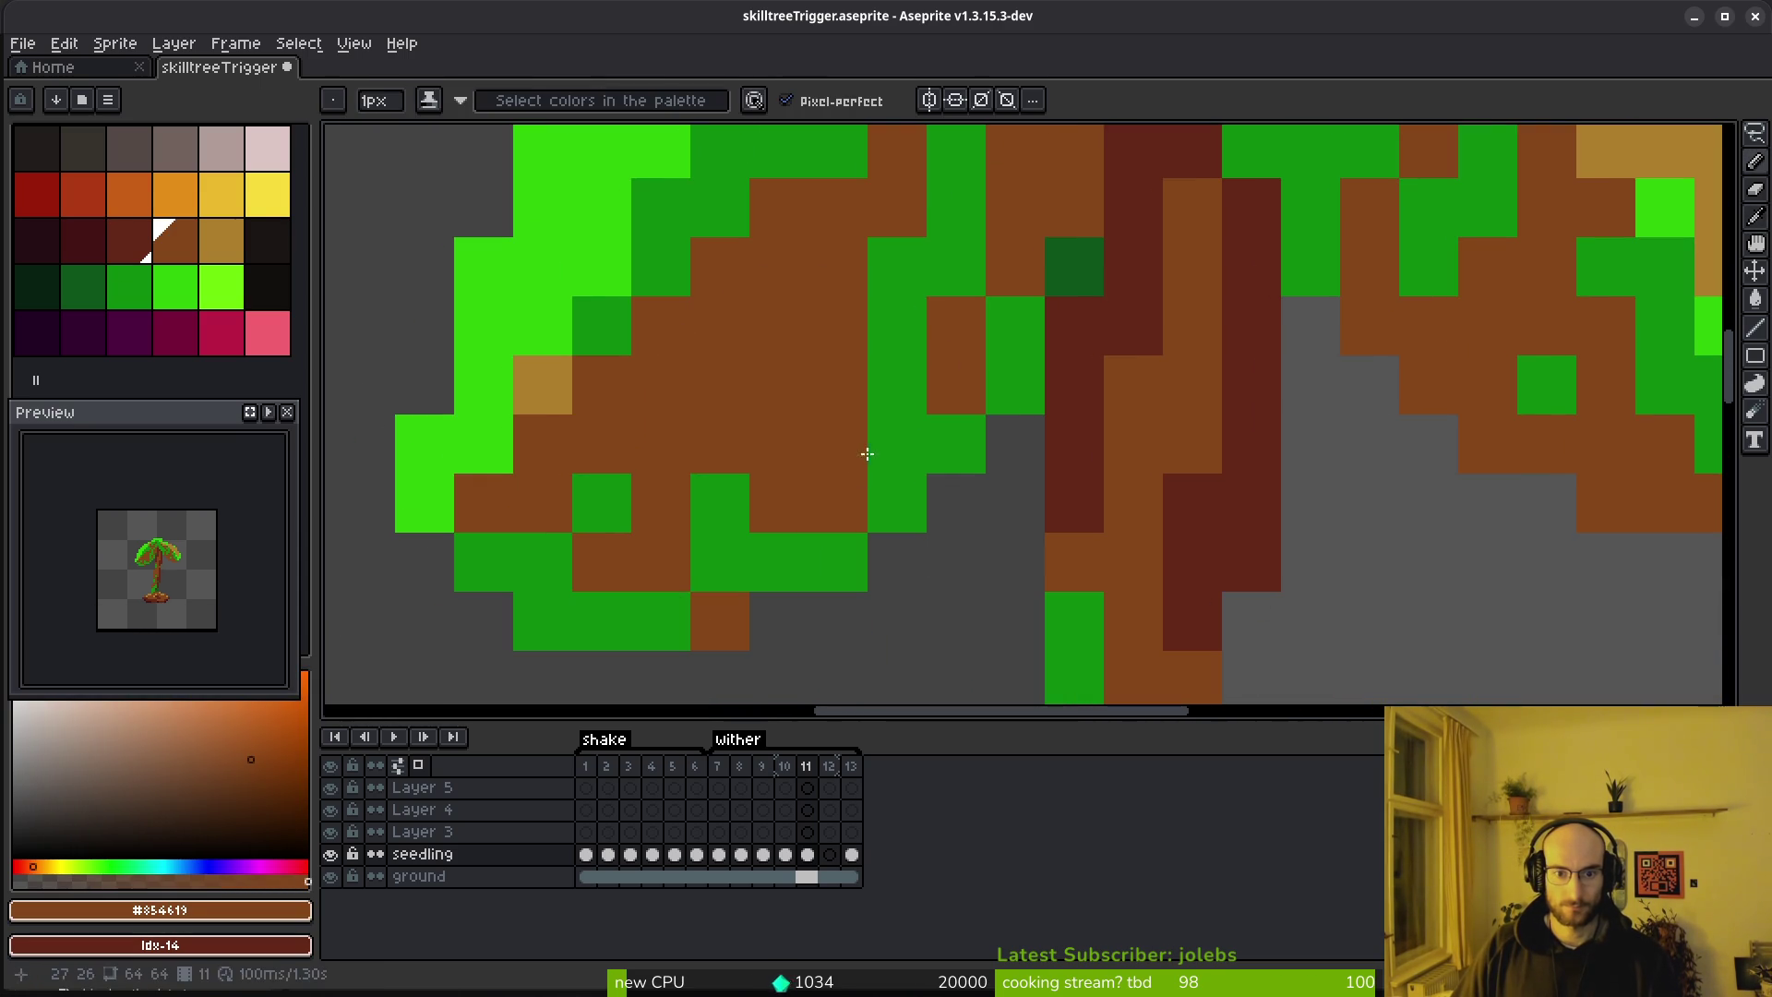
{"action": "left_click_drag", "start_coordinate": [864, 462], "coordinate": [791, 564]}
{"action": "scroll", "coordinate": [739, 533], "scroll_direction": "left", "scroll_amount": 3}
{"action": "left_click", "coordinate": [787, 578]}
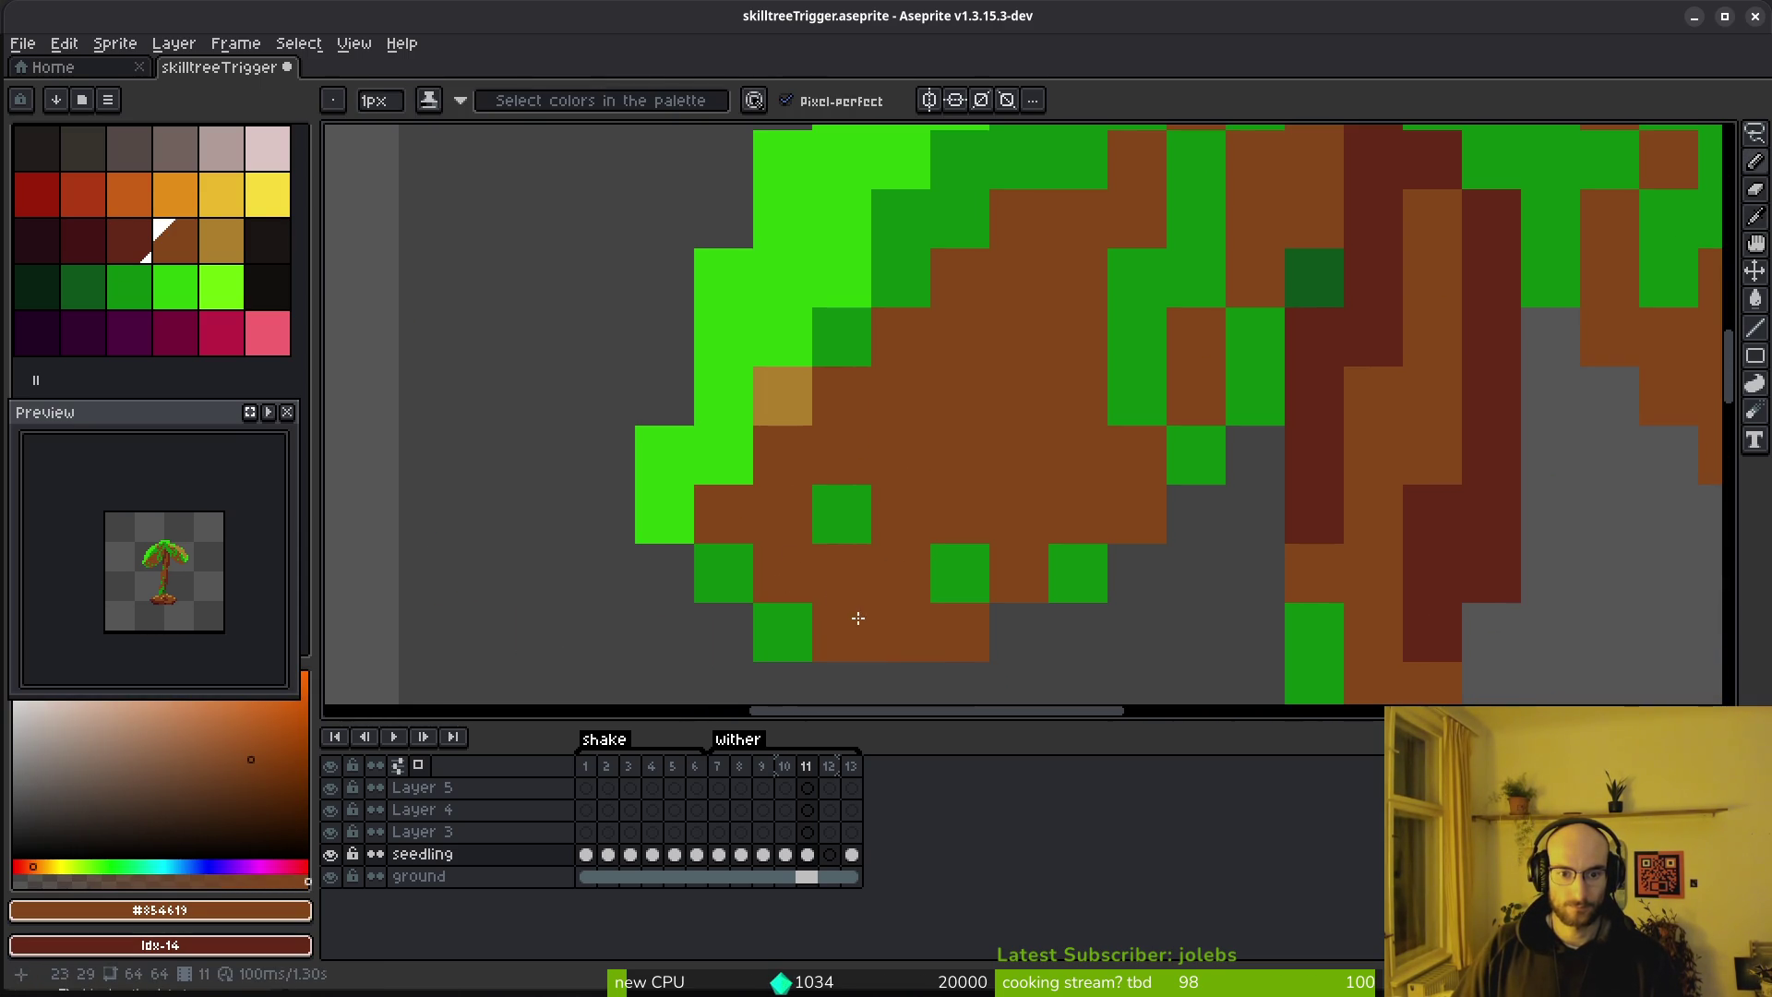
Paint green leaf blocks tan #ac7c2c, including those near the treetop
{"action": "left_click", "coordinate": [786, 388], "text": "alt"}
{"action": "left_click_drag", "start_coordinate": [665, 513], "coordinate": [822, 285]}
{"action": "scroll", "coordinate": [822, 285], "scroll_direction": "up", "scroll_amount": 3}
{"action": "left_click", "coordinate": [774, 519]}
{"action": "mouse_move", "coordinate": [773, 519]}
{"action": "left_mouse_down"}
{"action": "mouse_move", "coordinate": [829, 423]}
{"action": "mouse_move", "coordinate": [785, 521]}
{"action": "left_mouse_up"}
{"action": "scroll", "coordinate": [829, 423], "scroll_direction": "up", "scroll_amount": 5}
{"action": "scroll", "coordinate": [829, 423], "scroll_direction": "right", "scroll_amount": 4}
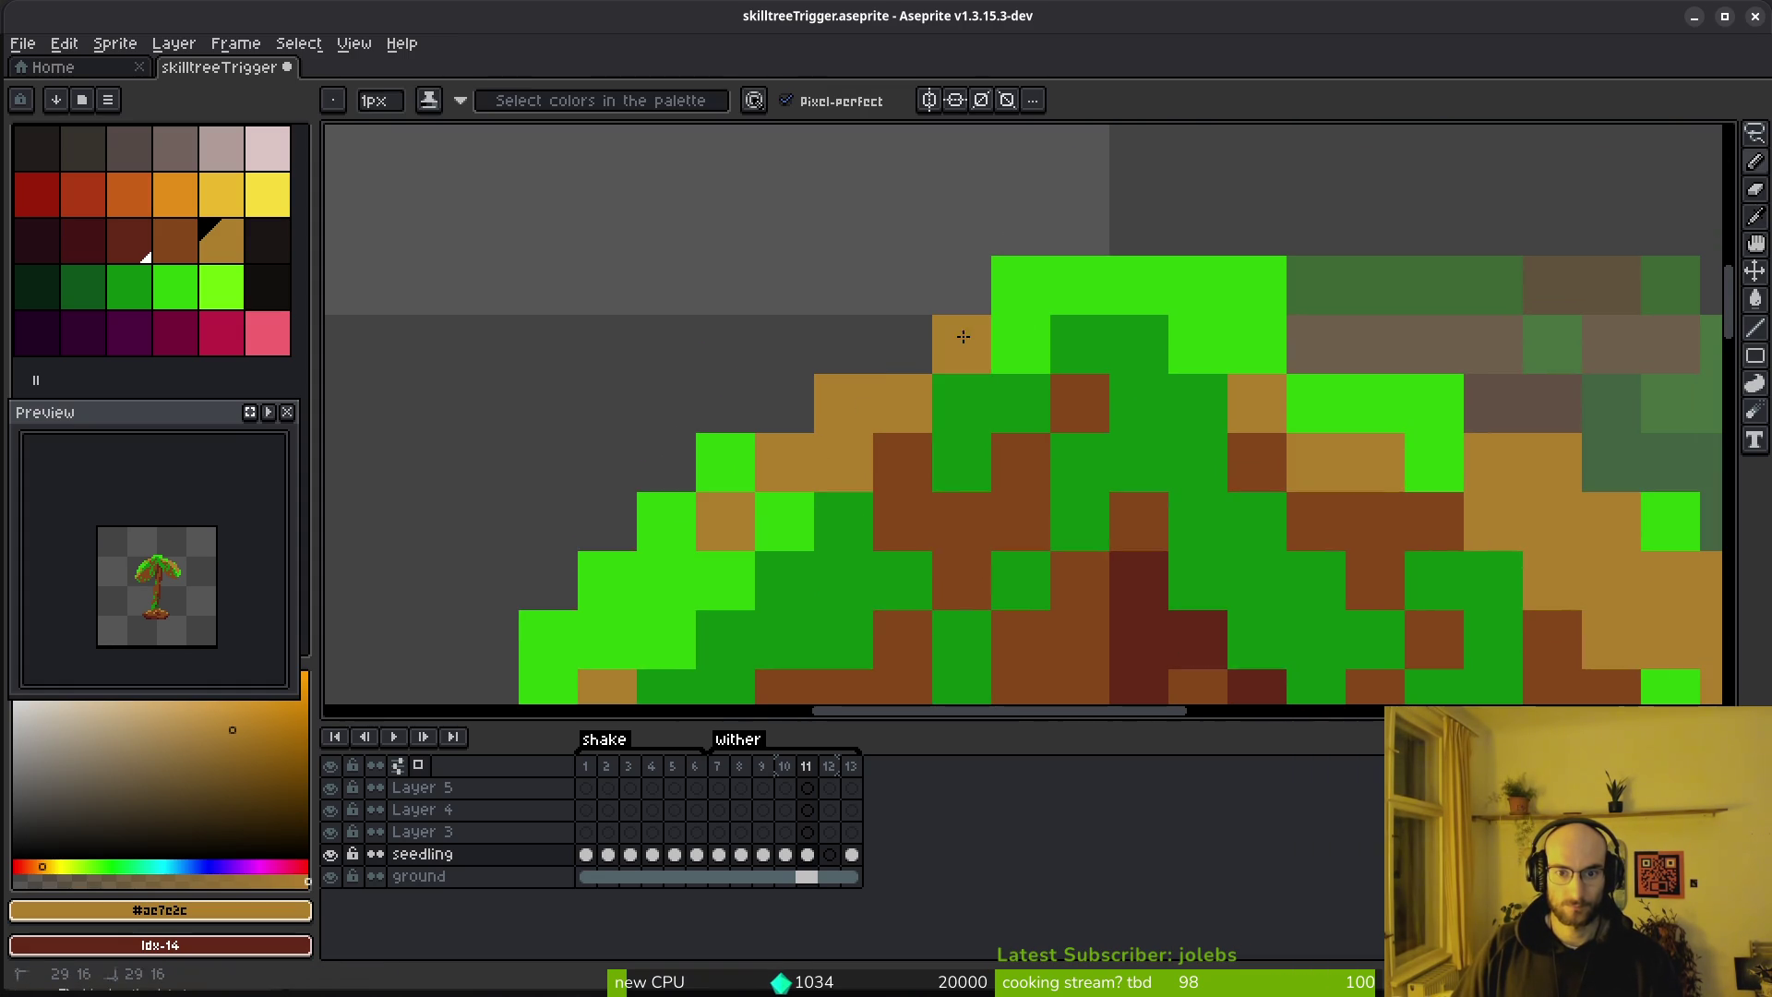
{"action": "left_click_drag", "start_coordinate": [963, 337], "coordinate": [1033, 277]}
Turn the remaining light-green and bright-green treetop pixels tan
{"action": "key", "text": "e"}
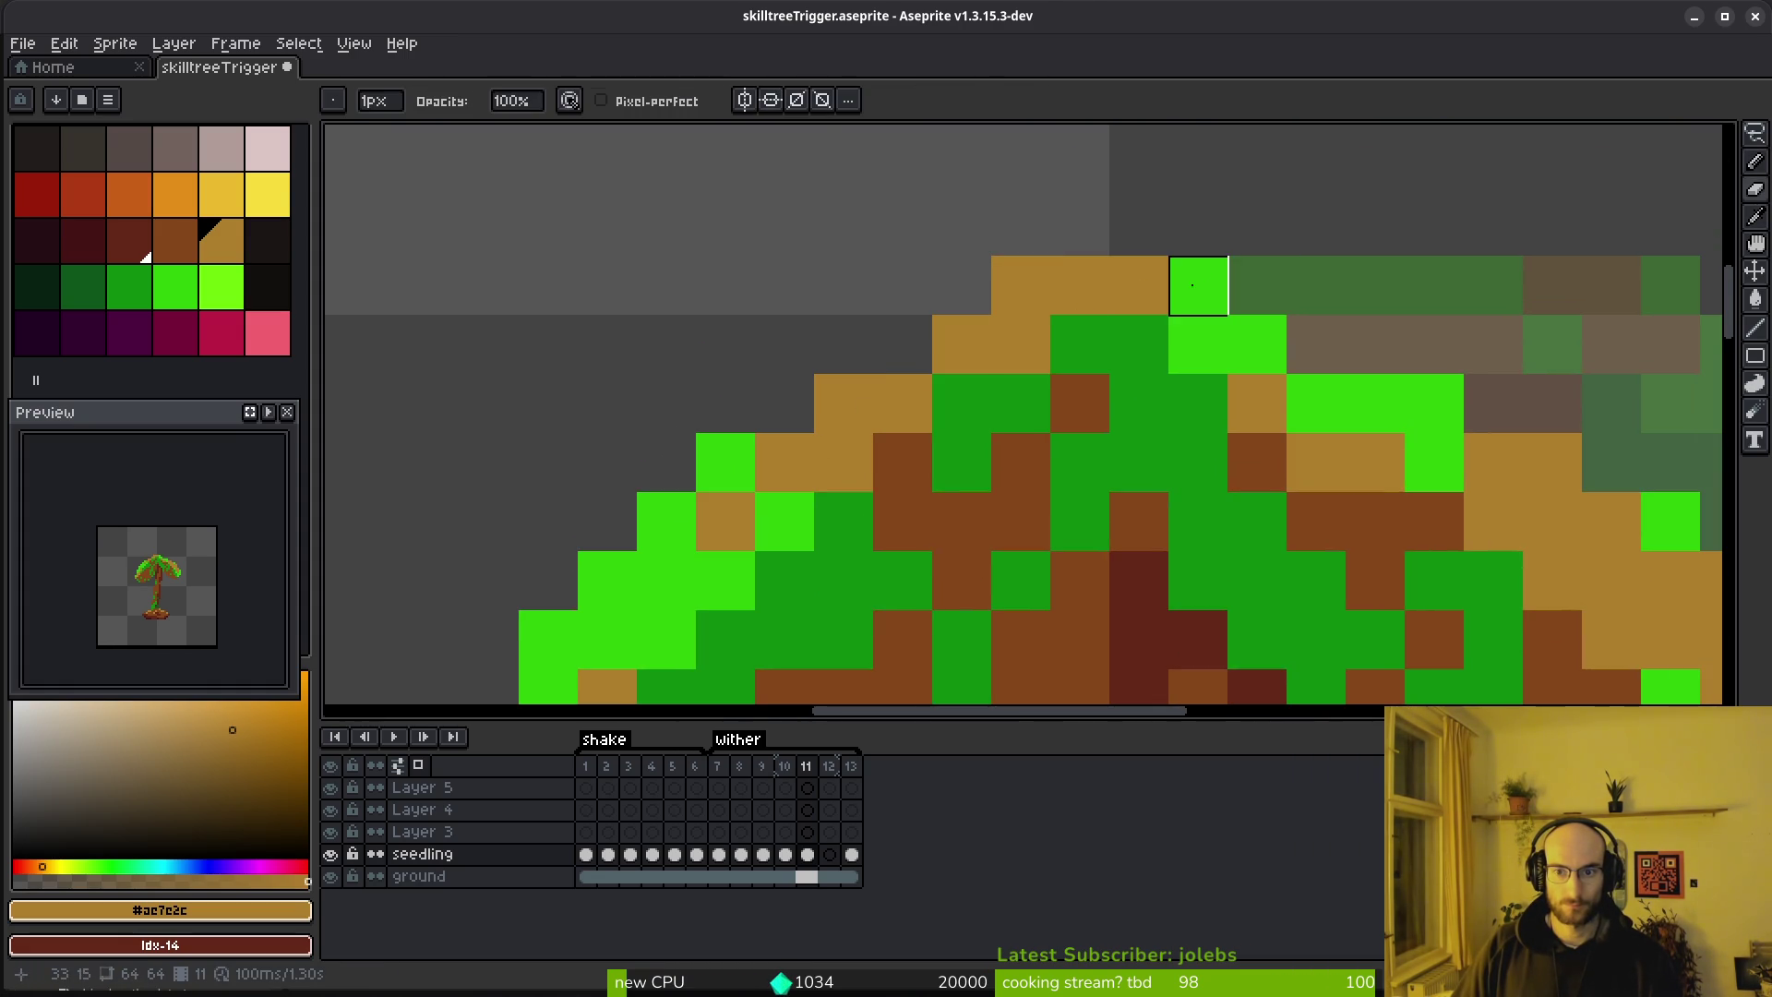
{"action": "scroll", "coordinate": [1198, 285], "scroll_direction": "right", "scroll_amount": 5}
{"action": "left_click", "coordinate": [803, 323]}
{"action": "left_click", "coordinate": [799, 266]}
{"action": "left_click", "coordinate": [858, 319]}
{"action": "scroll", "coordinate": [1081, 488], "scroll_direction": "down", "scroll_amount": 5}
{"action": "scroll", "coordinate": [1081, 489], "scroll_direction": "up", "scroll_amount": 3}
{"action": "scroll", "coordinate": [1068, 523], "scroll_direction": "down", "scroll_amount": 3}
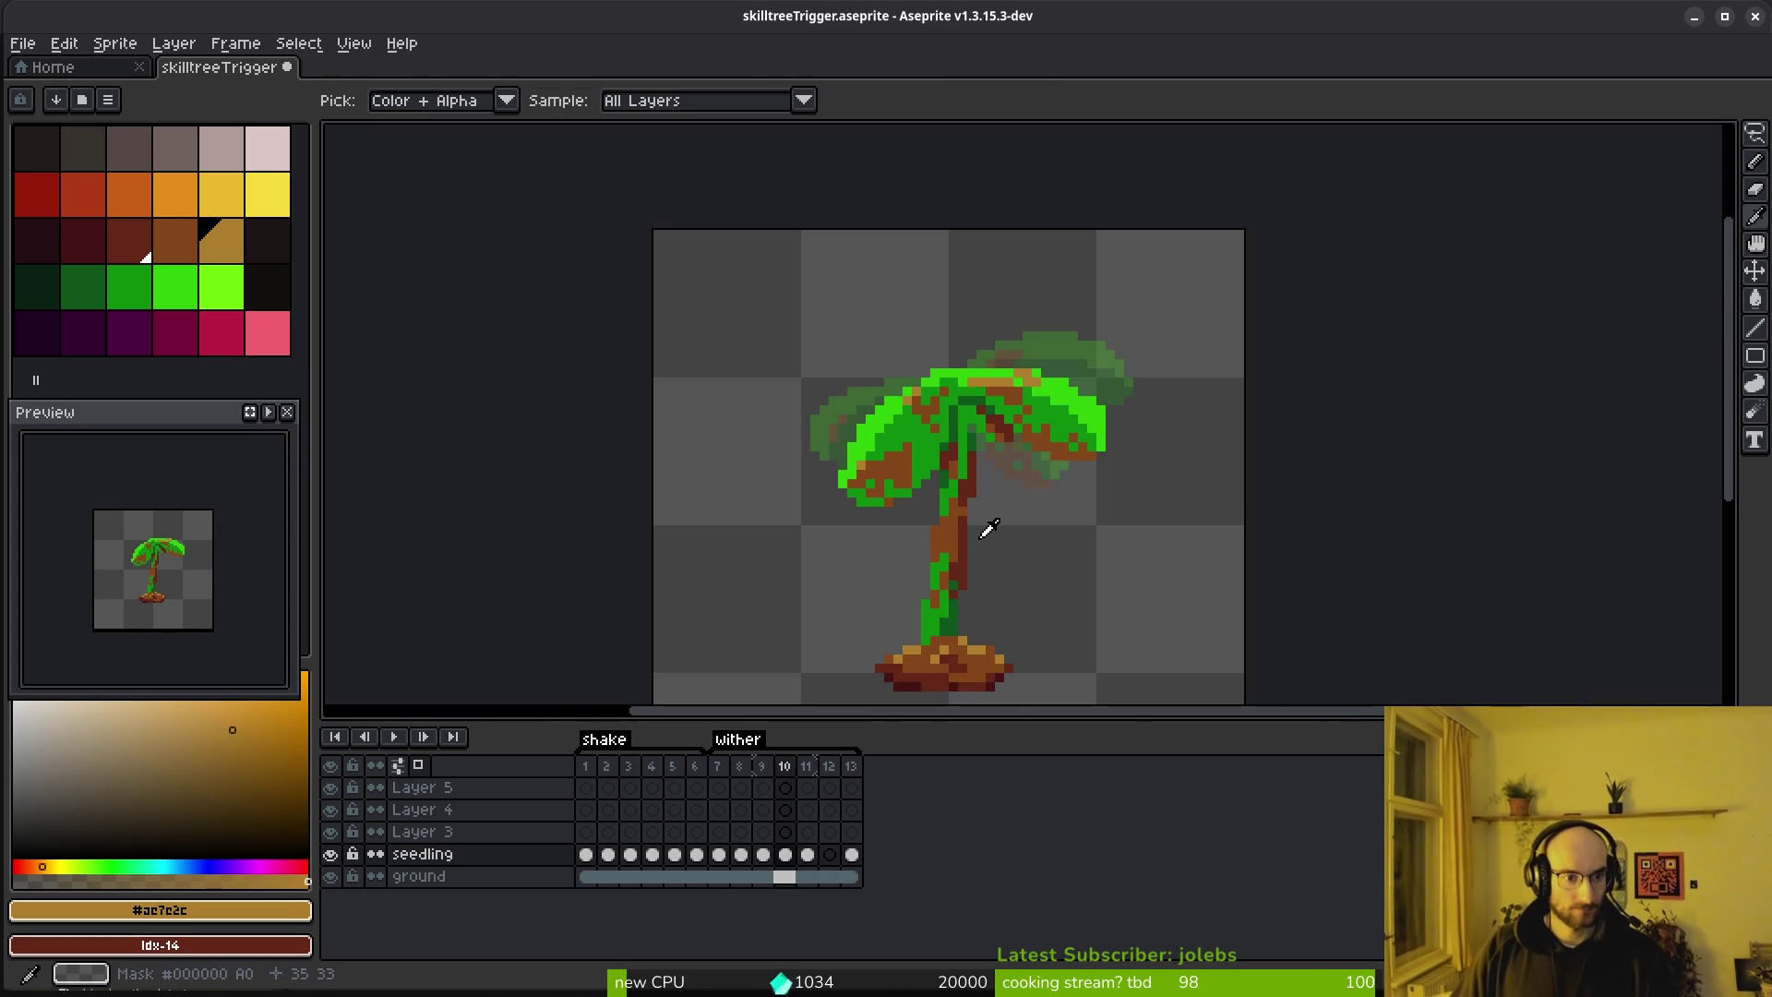
Lasso the left half of the treetop and move it down-left
{"action": "scroll", "coordinate": [988, 281], "scroll_direction": "up", "scroll_amount": 3}
{"action": "key", "text": "shift+w"}
{"action": "mouse_move", "coordinate": [997, 230]}
{"action": "left_mouse_down"}
{"action": "mouse_move", "coordinate": [679, 478]}
{"action": "mouse_move", "coordinate": [1005, 471]}
{"action": "mouse_move", "coordinate": [1001, 226]}
{"action": "left_mouse_up"}
{"action": "mouse_move", "coordinate": [923, 442]}
{"action": "left_mouse_down"}
{"action": "mouse_move", "coordinate": [886, 462]}
{"action": "mouse_move", "coordinate": [862, 530]}
{"action": "left_mouse_up"}
{"action": "key", "text": "ctrl+d"}
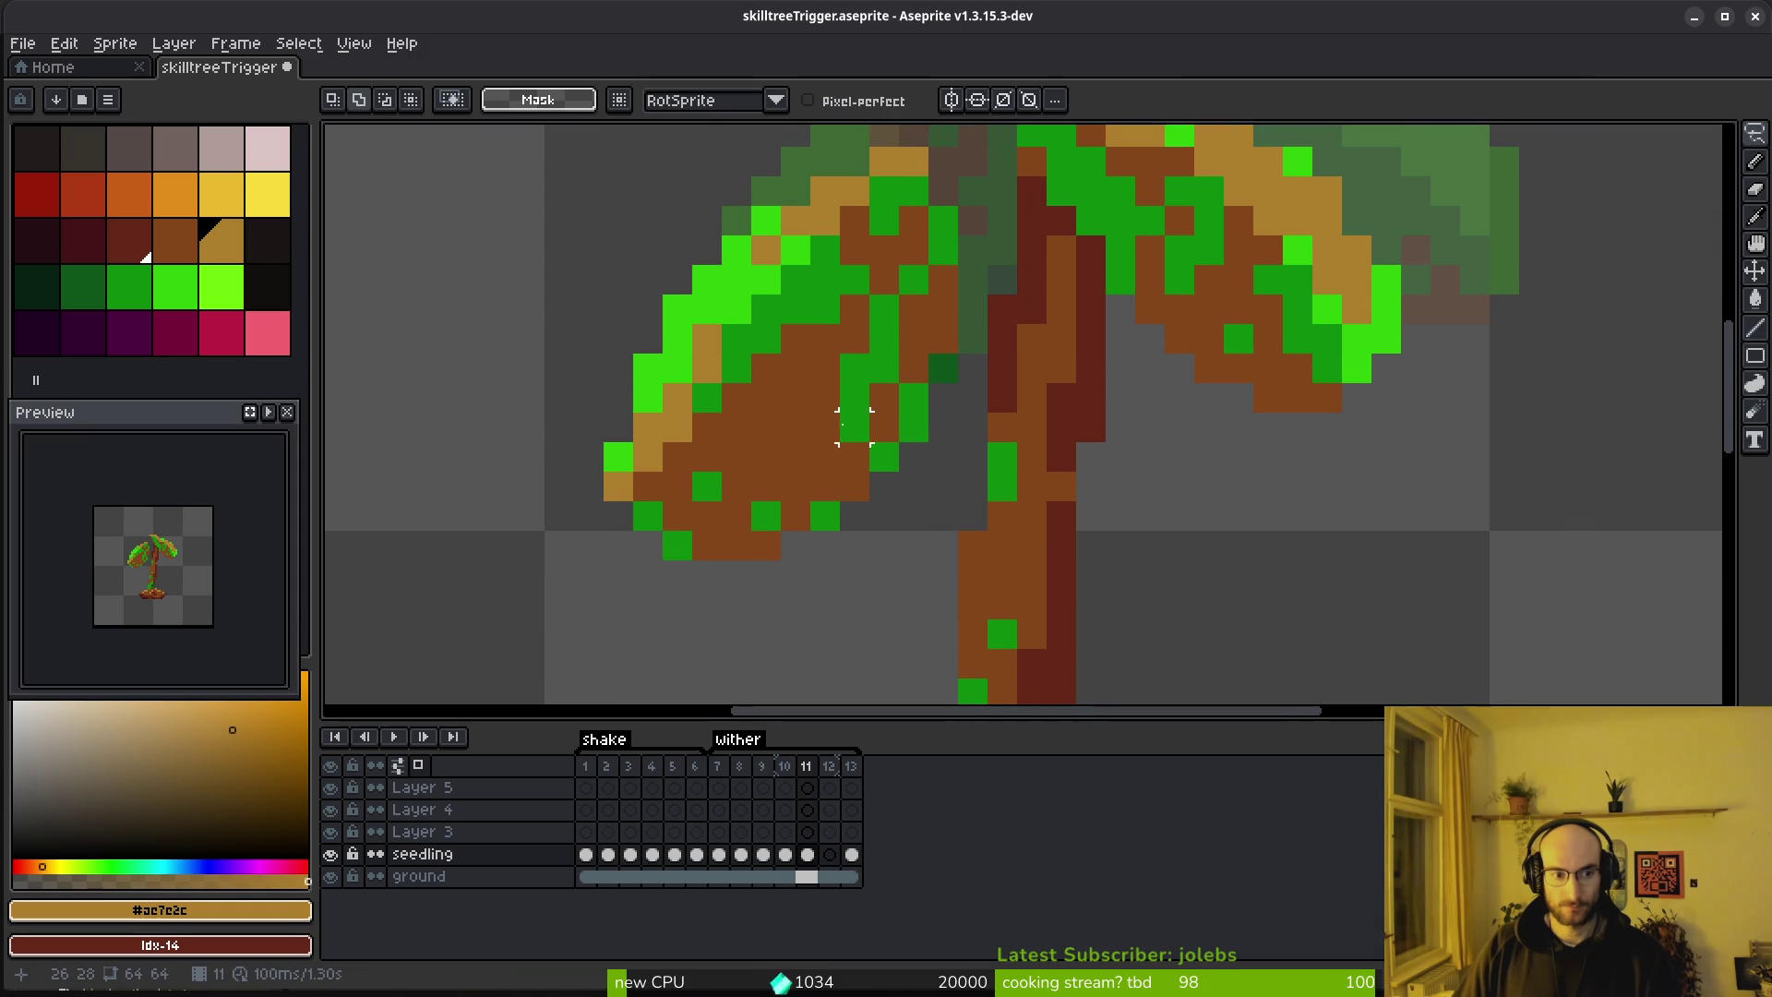
Tilt the left leaf down about 9.8° and nudge it two pixels lower
{"action": "scroll", "coordinate": [914, 278], "scroll_direction": "down", "scroll_amount": 1}
{"action": "mouse_move", "coordinate": [941, 242]}
{"action": "left_mouse_down"}
{"action": "mouse_move", "coordinate": [614, 333]}
{"action": "mouse_move", "coordinate": [955, 383]}
{"action": "mouse_move", "coordinate": [973, 242]}
{"action": "left_mouse_up"}
{"action": "mouse_move", "coordinate": [584, 549]}
{"action": "left_mouse_down"}
{"action": "mouse_move", "coordinate": [589, 573]}
{"action": "mouse_move", "coordinate": [554, 506]}
{"action": "left_mouse_up"}
{"action": "left_click_drag", "start_coordinate": [839, 398], "coordinate": [842, 443]}
{"action": "key", "text": "ctrl+d"}
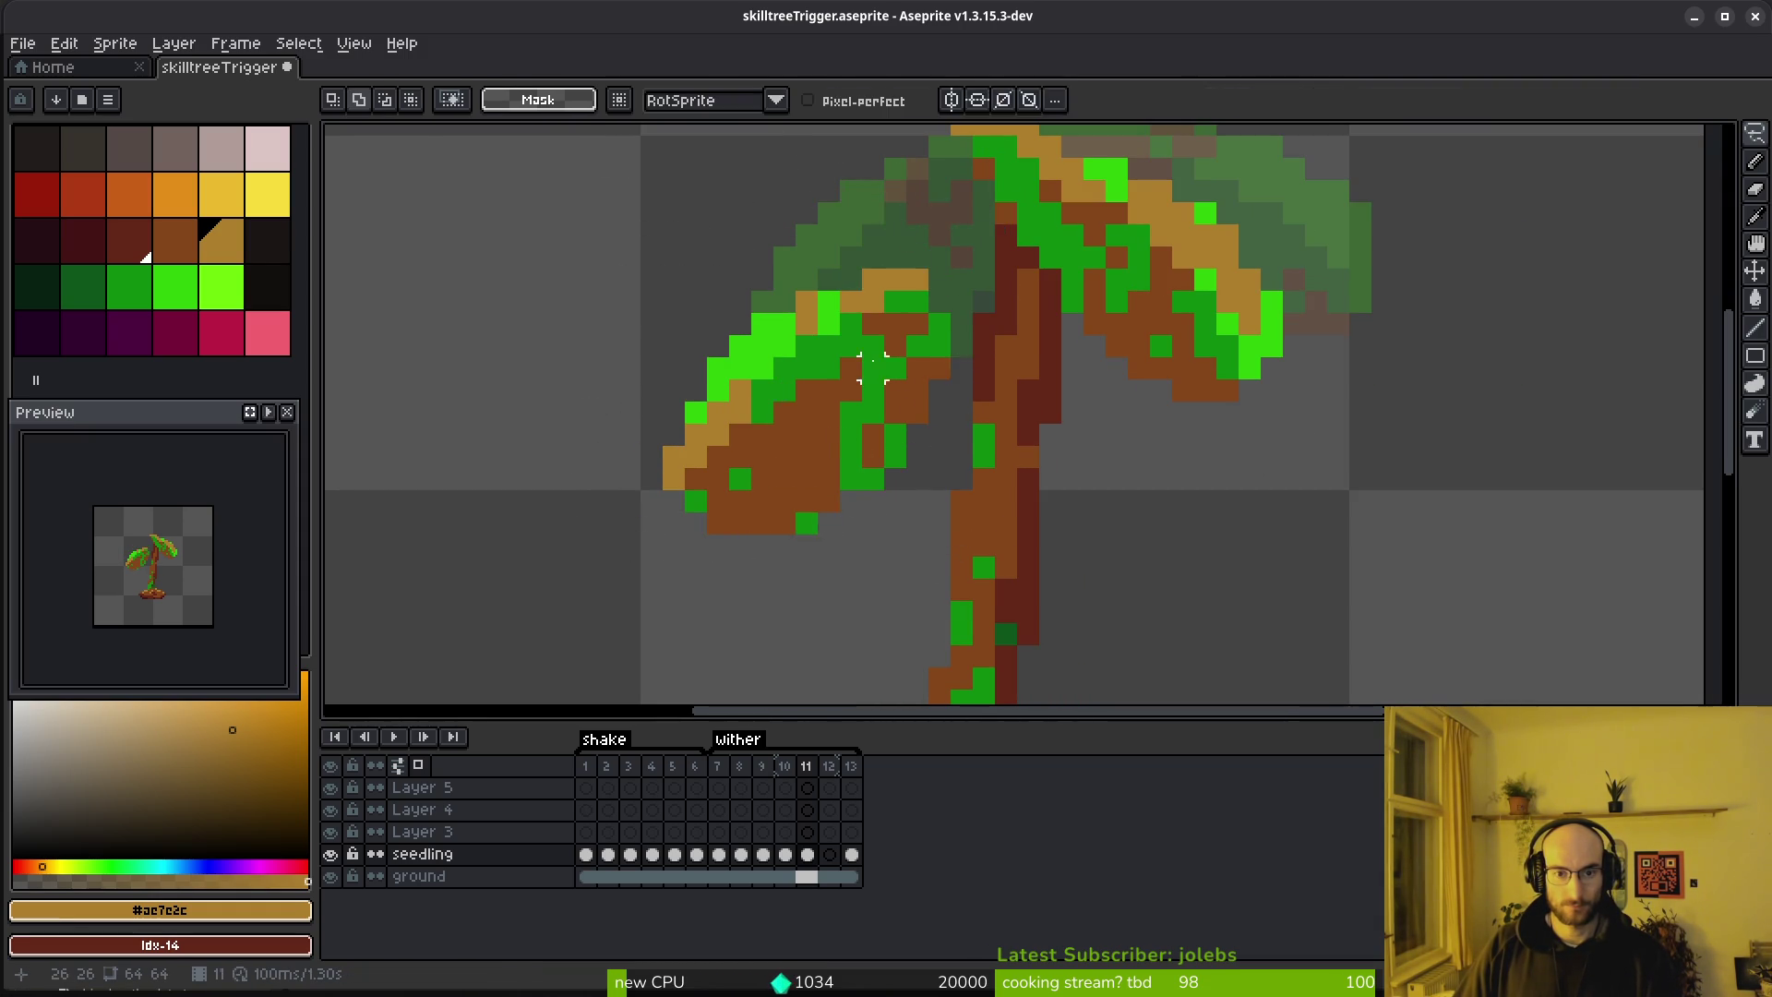
{"action": "scroll", "coordinate": [831, 397], "scroll_direction": "up", "scroll_amount": 1}
Touch up a bright-green treetop pixel to tan and add a brown leaf pixel
{"action": "key", "text": "b"}
{"action": "scroll", "coordinate": [812, 373], "scroll_direction": "up", "scroll_amount": 2}
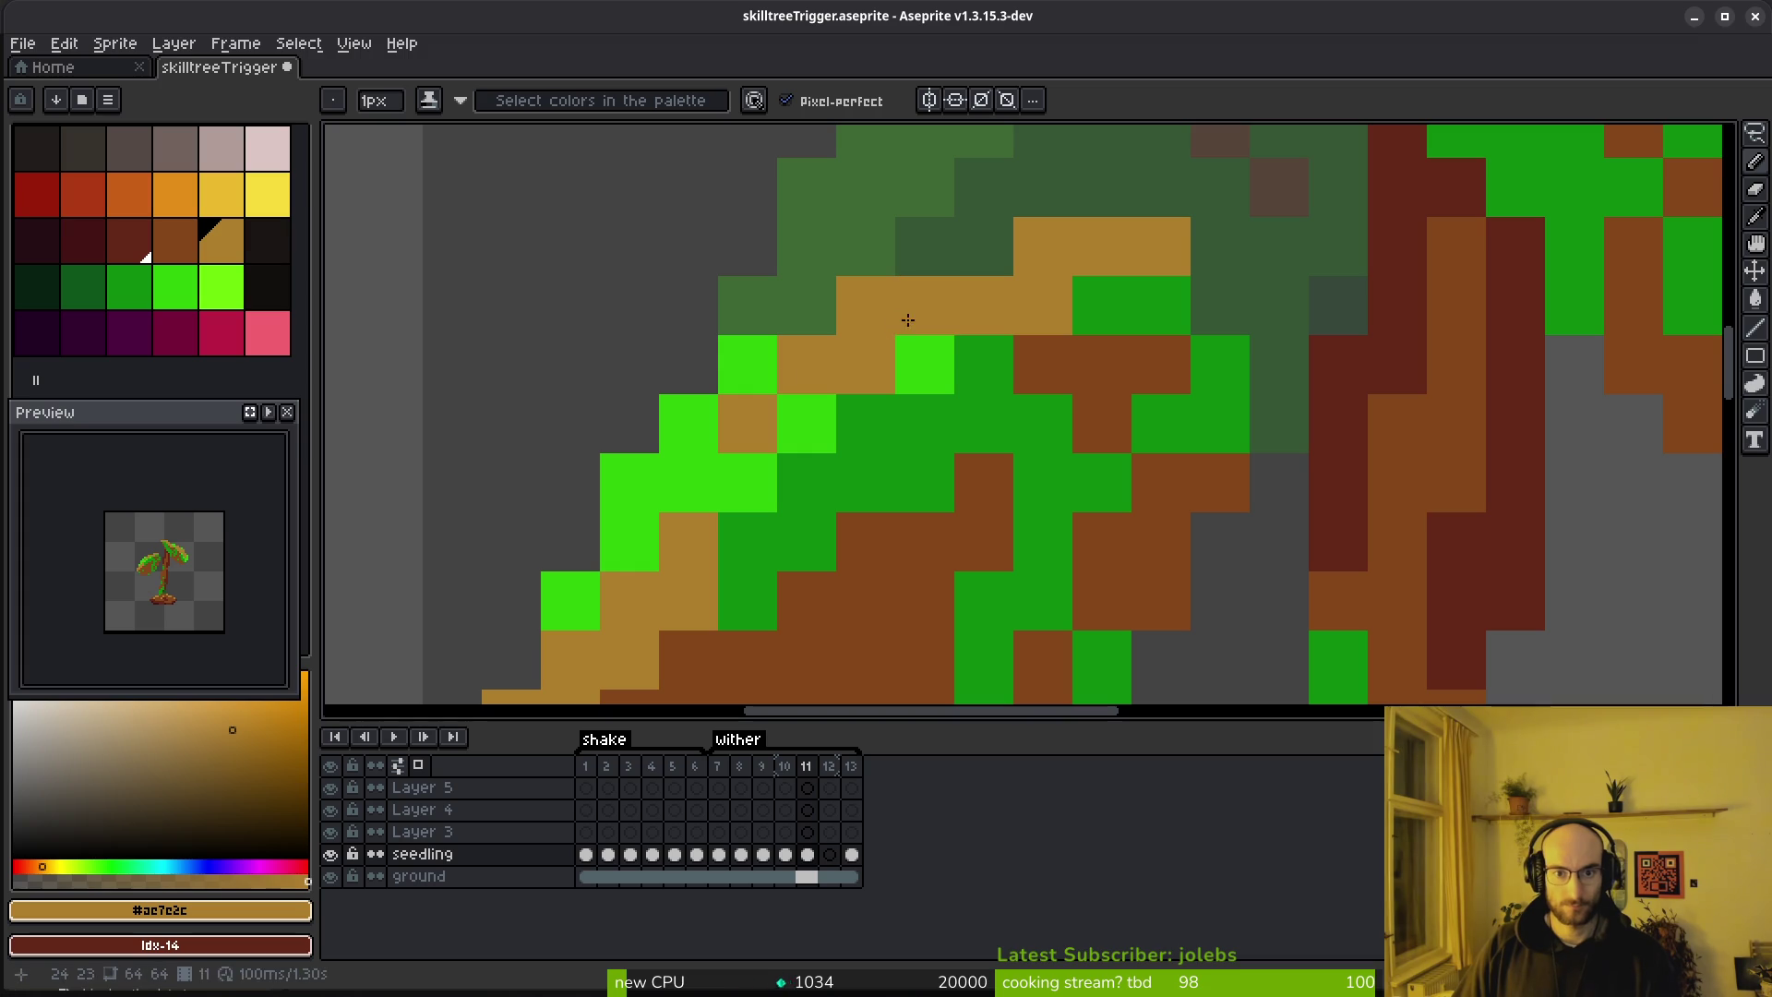
{"action": "scroll", "coordinate": [784, 429], "scroll_direction": "down", "scroll_amount": 2}
{"action": "scroll", "coordinate": [784, 407], "scroll_direction": "up", "scroll_amount": 1}
{"action": "left_click", "coordinate": [813, 348]}
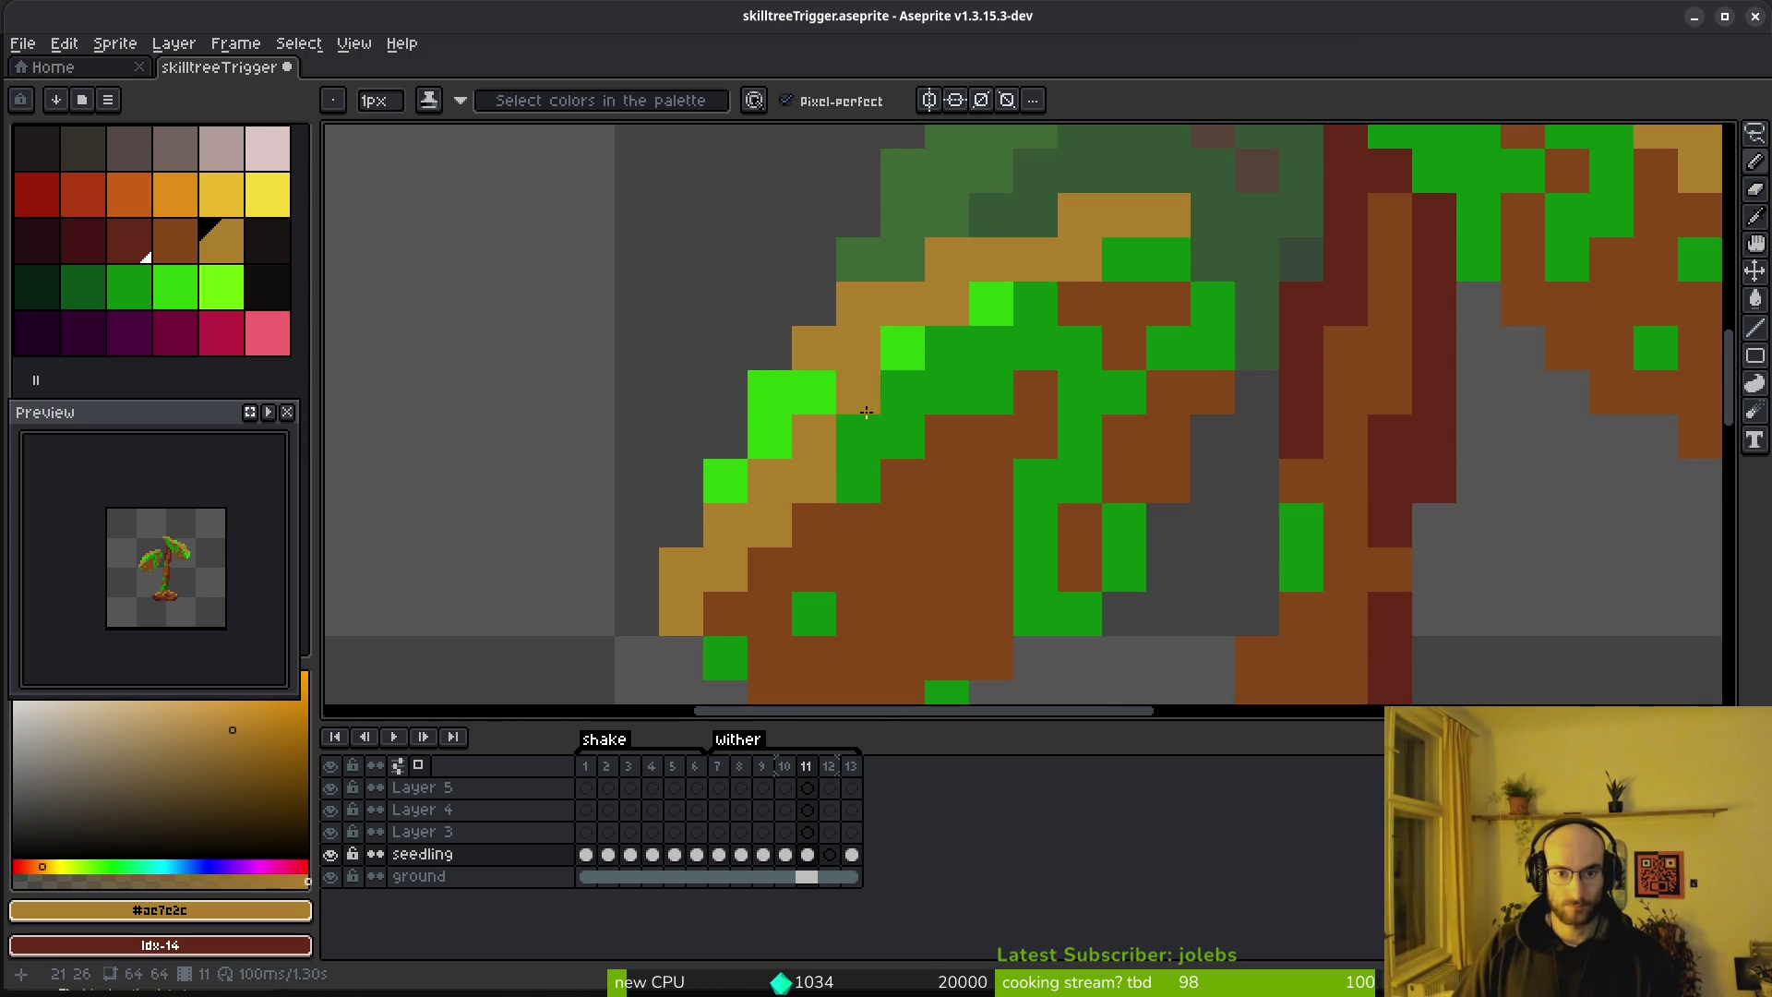
{"action": "scroll", "coordinate": [777, 392], "scroll_direction": "down", "scroll_amount": 4}
{"action": "scroll", "coordinate": [877, 433], "scroll_direction": "up", "scroll_amount": 3}
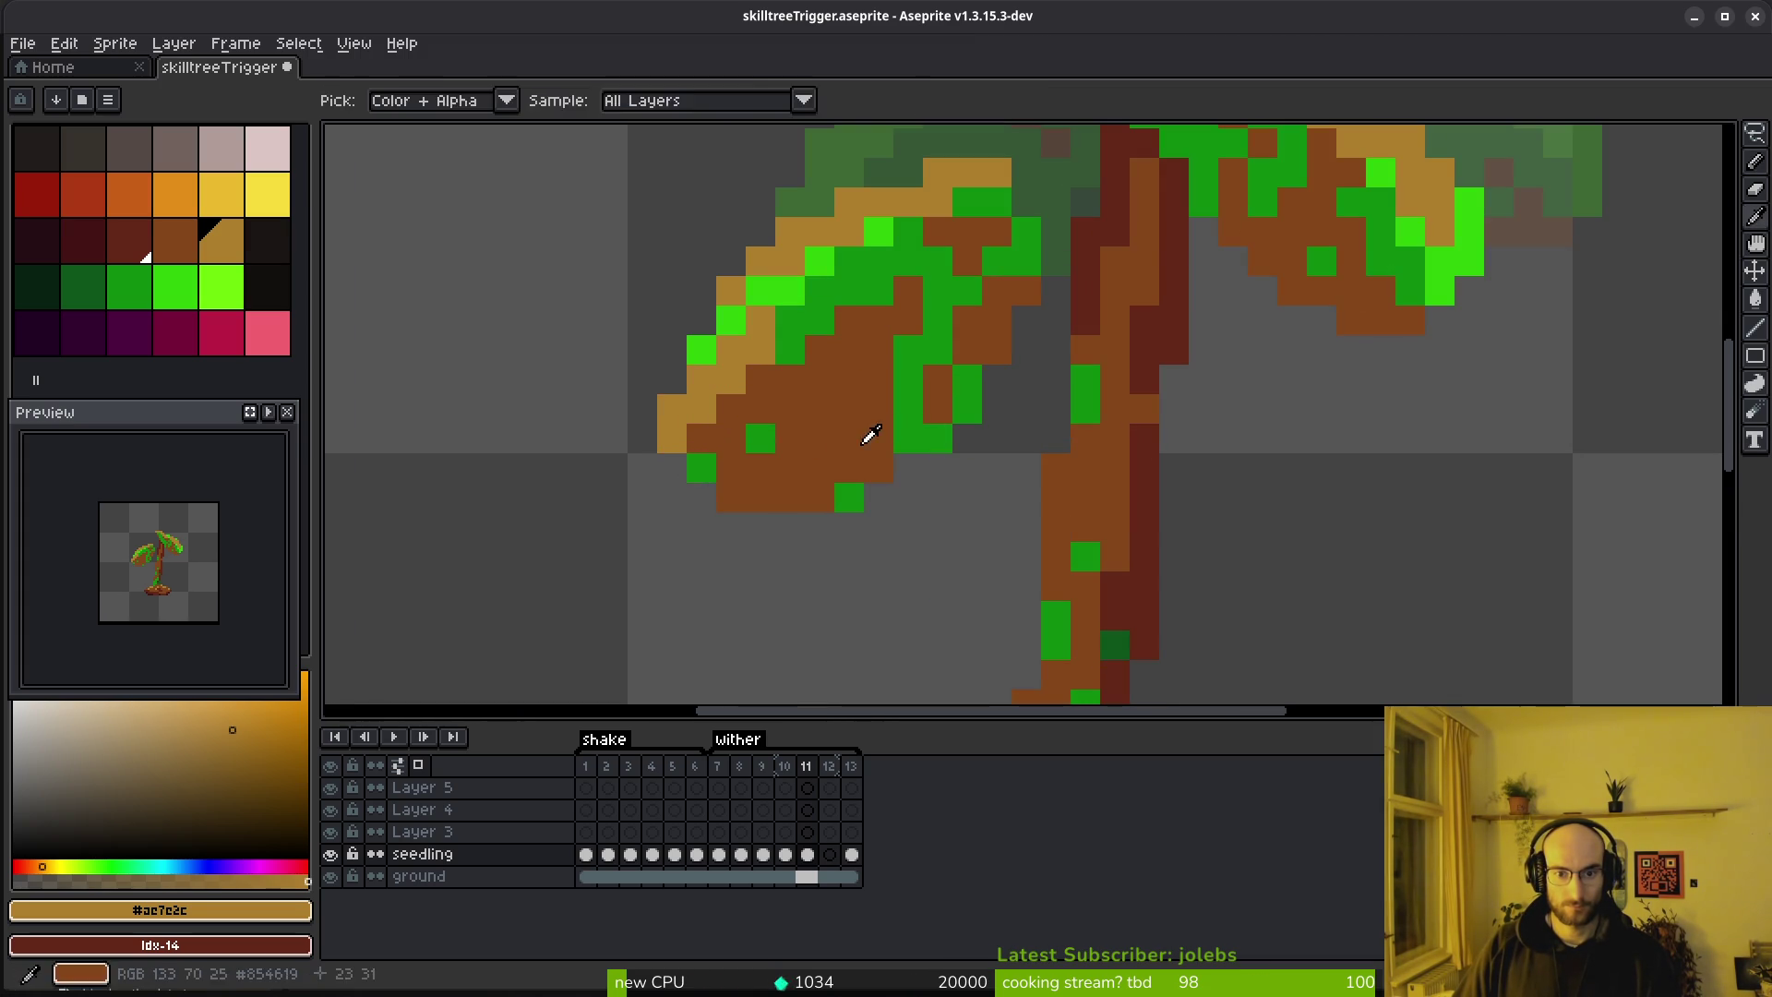
{"action": "left_click", "coordinate": [913, 440], "text": "alt"}
{"action": "left_click", "coordinate": [967, 440]}
{"action": "scroll", "coordinate": [957, 478], "scroll_direction": "down", "scroll_amount": 5}
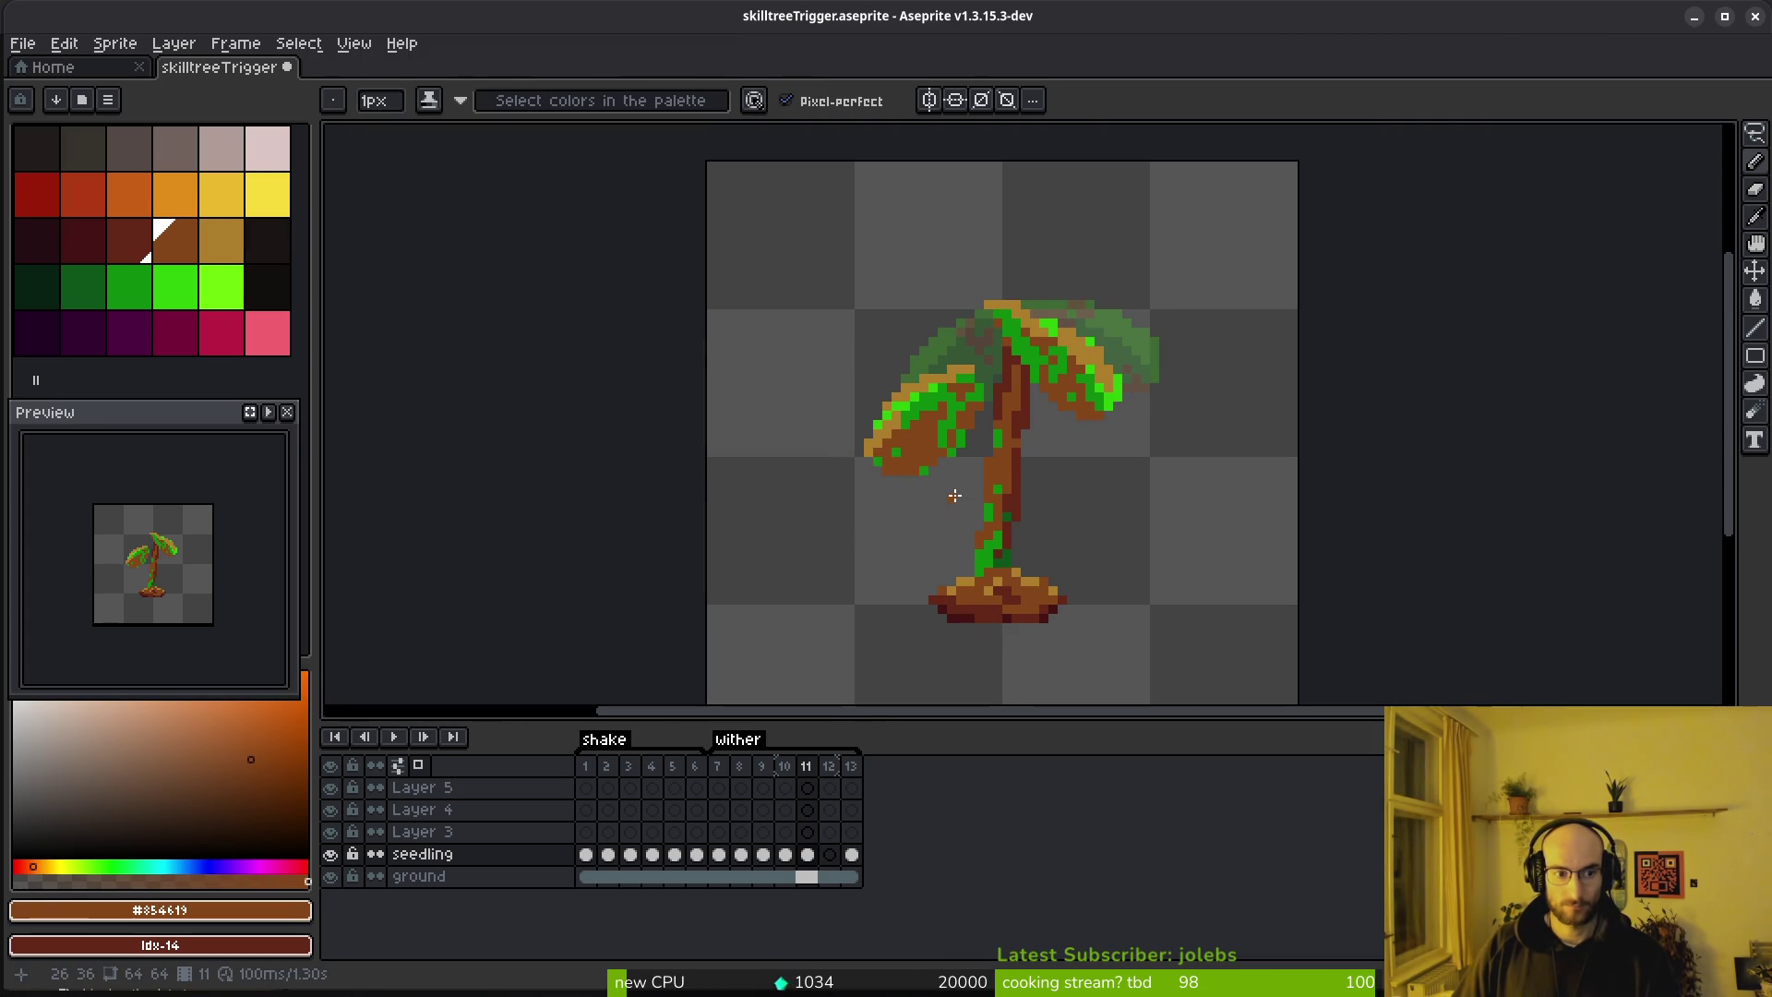
Compare frames 10 and 11, then lasso the left leaf again
{"action": "key", "text": "comma"}
{"action": "key", "text": "period"}
{"action": "key", "text": "comma"}
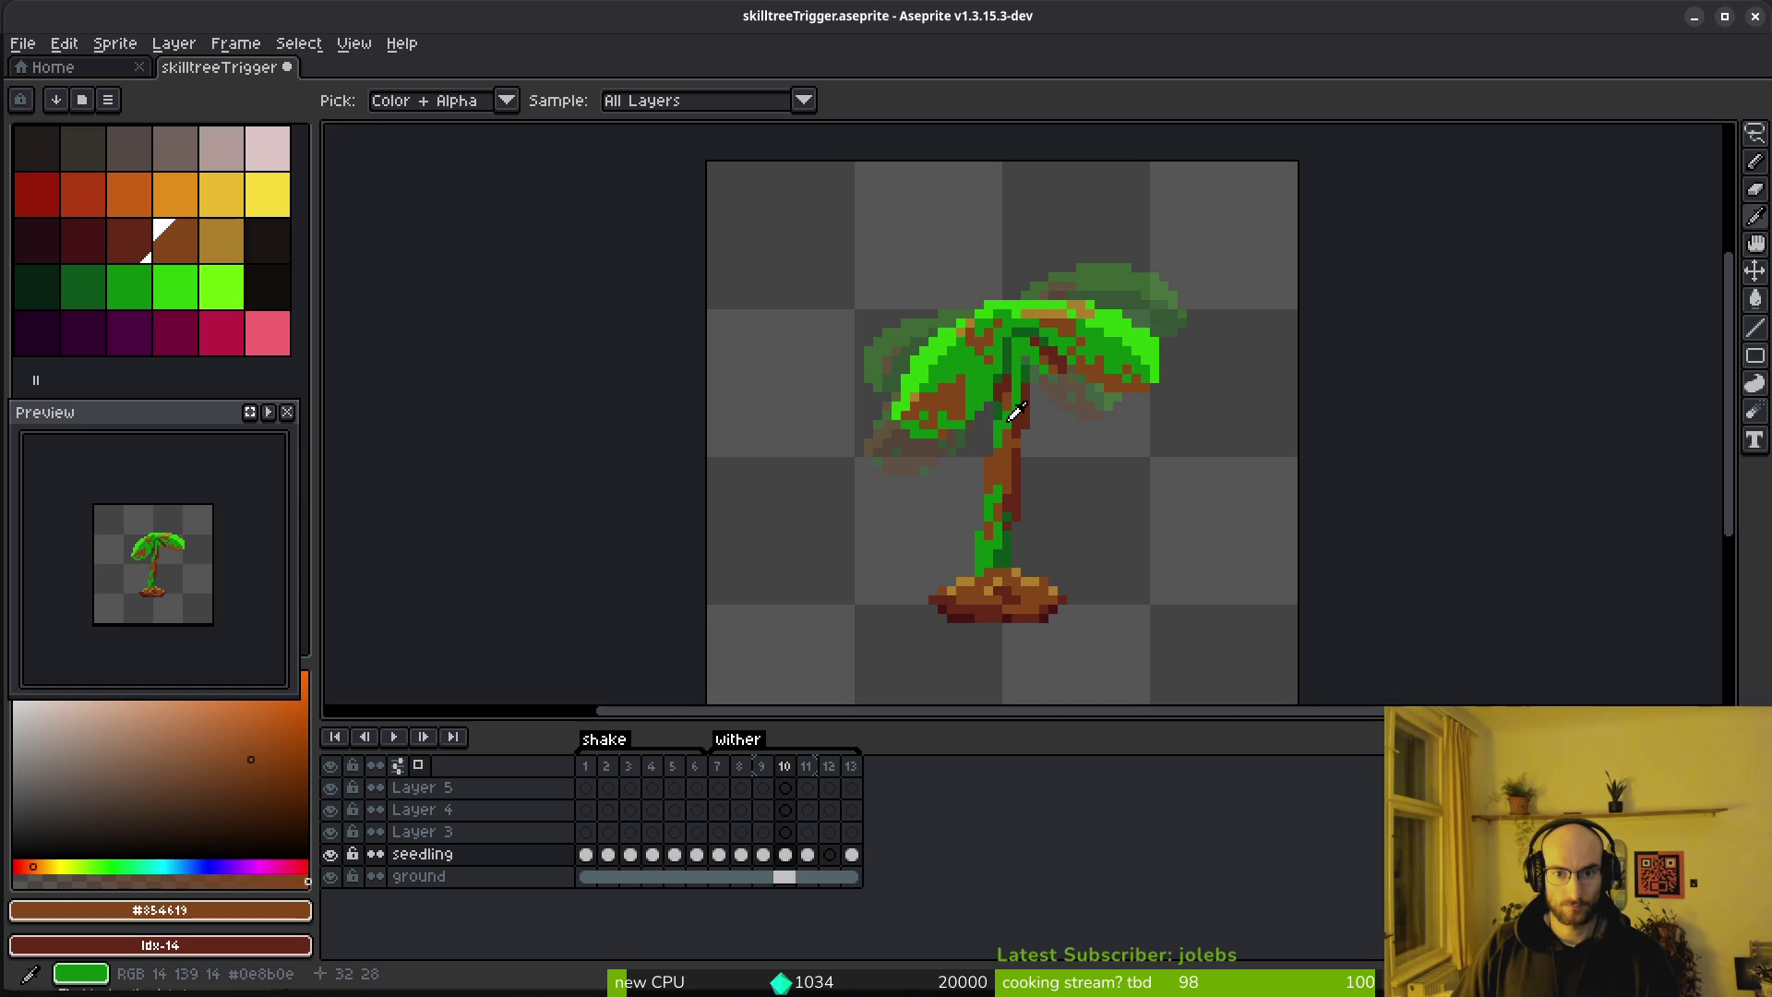
{"action": "key", "text": "period"}
{"action": "key", "text": "q"}
{"action": "scroll", "coordinate": [1015, 412], "scroll_direction": "up", "scroll_amount": 3}
{"action": "mouse_move", "coordinate": [983, 277]}
{"action": "left_mouse_down"}
{"action": "mouse_move", "coordinate": [820, 609]}
{"action": "mouse_move", "coordinate": [1015, 290]}
{"action": "left_mouse_up"}
Move the left leaf up and rotate it 22.6° toward the stem
{"action": "left_click_drag", "start_coordinate": [884, 496], "coordinate": [932, 376]}
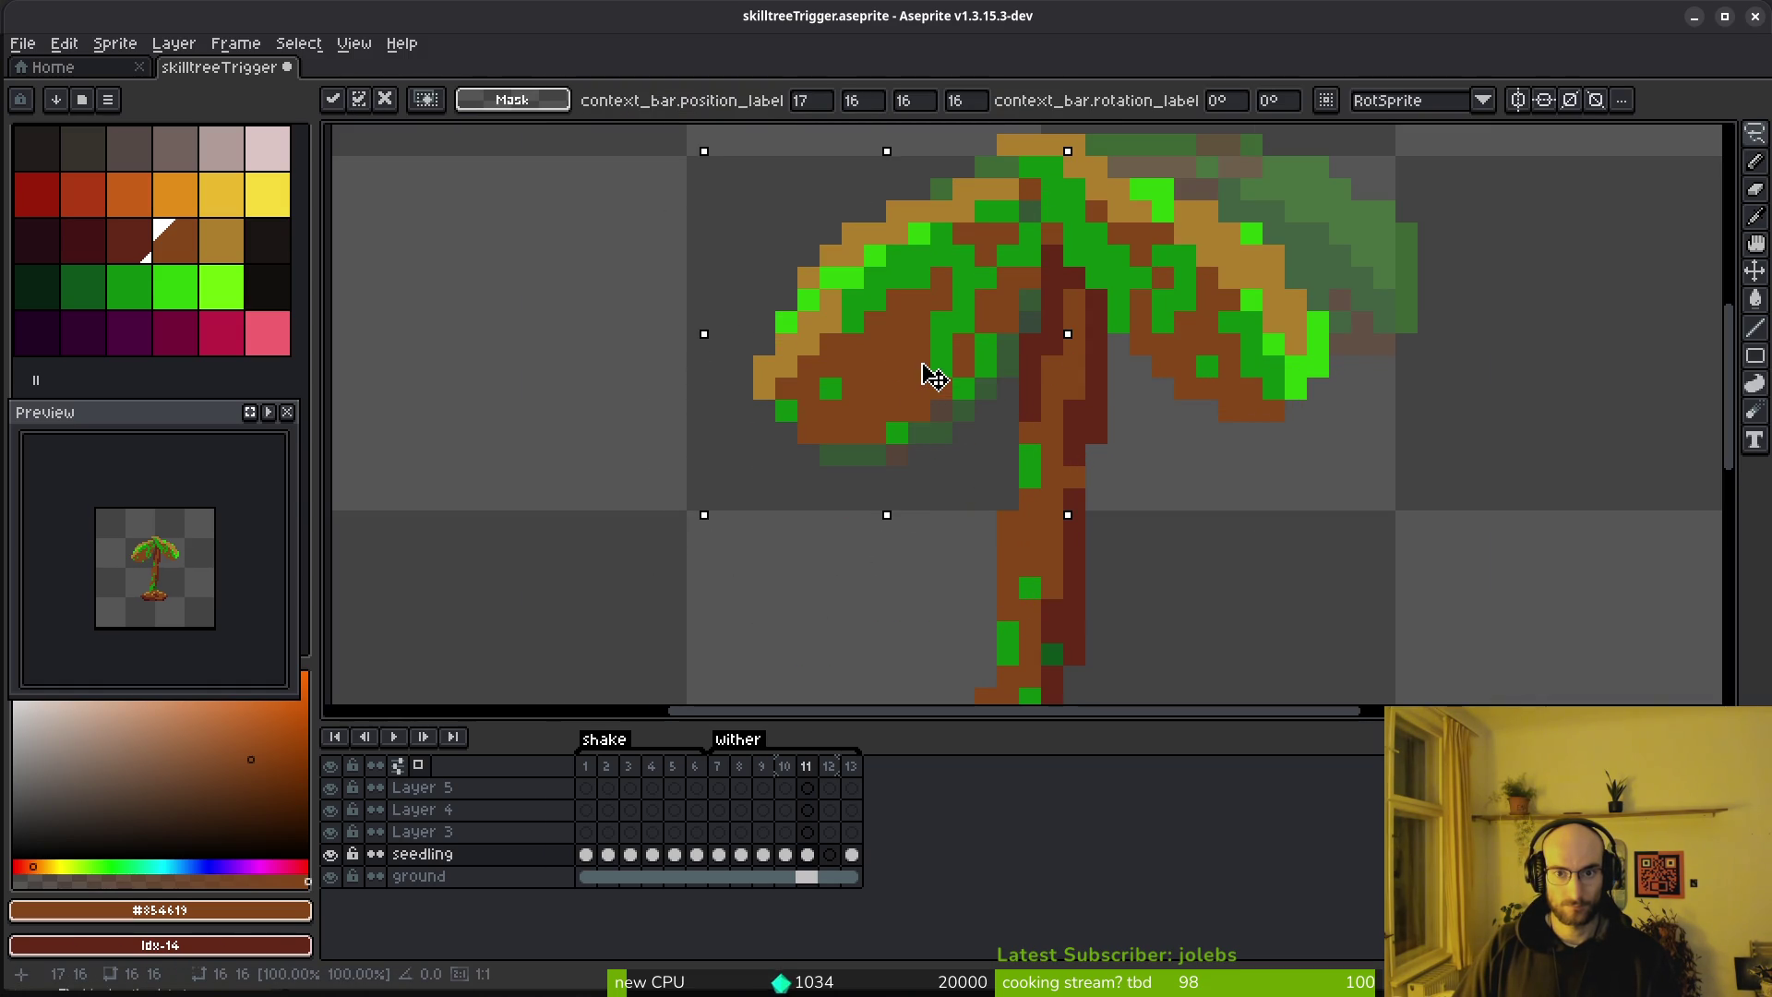
{"action": "mouse_move", "coordinate": [683, 529]}
{"action": "left_mouse_down"}
{"action": "mouse_move", "coordinate": [735, 561]}
{"action": "mouse_move", "coordinate": [772, 534]}
{"action": "left_mouse_up"}
{"action": "left_click_drag", "start_coordinate": [836, 340], "coordinate": [937, 376]}
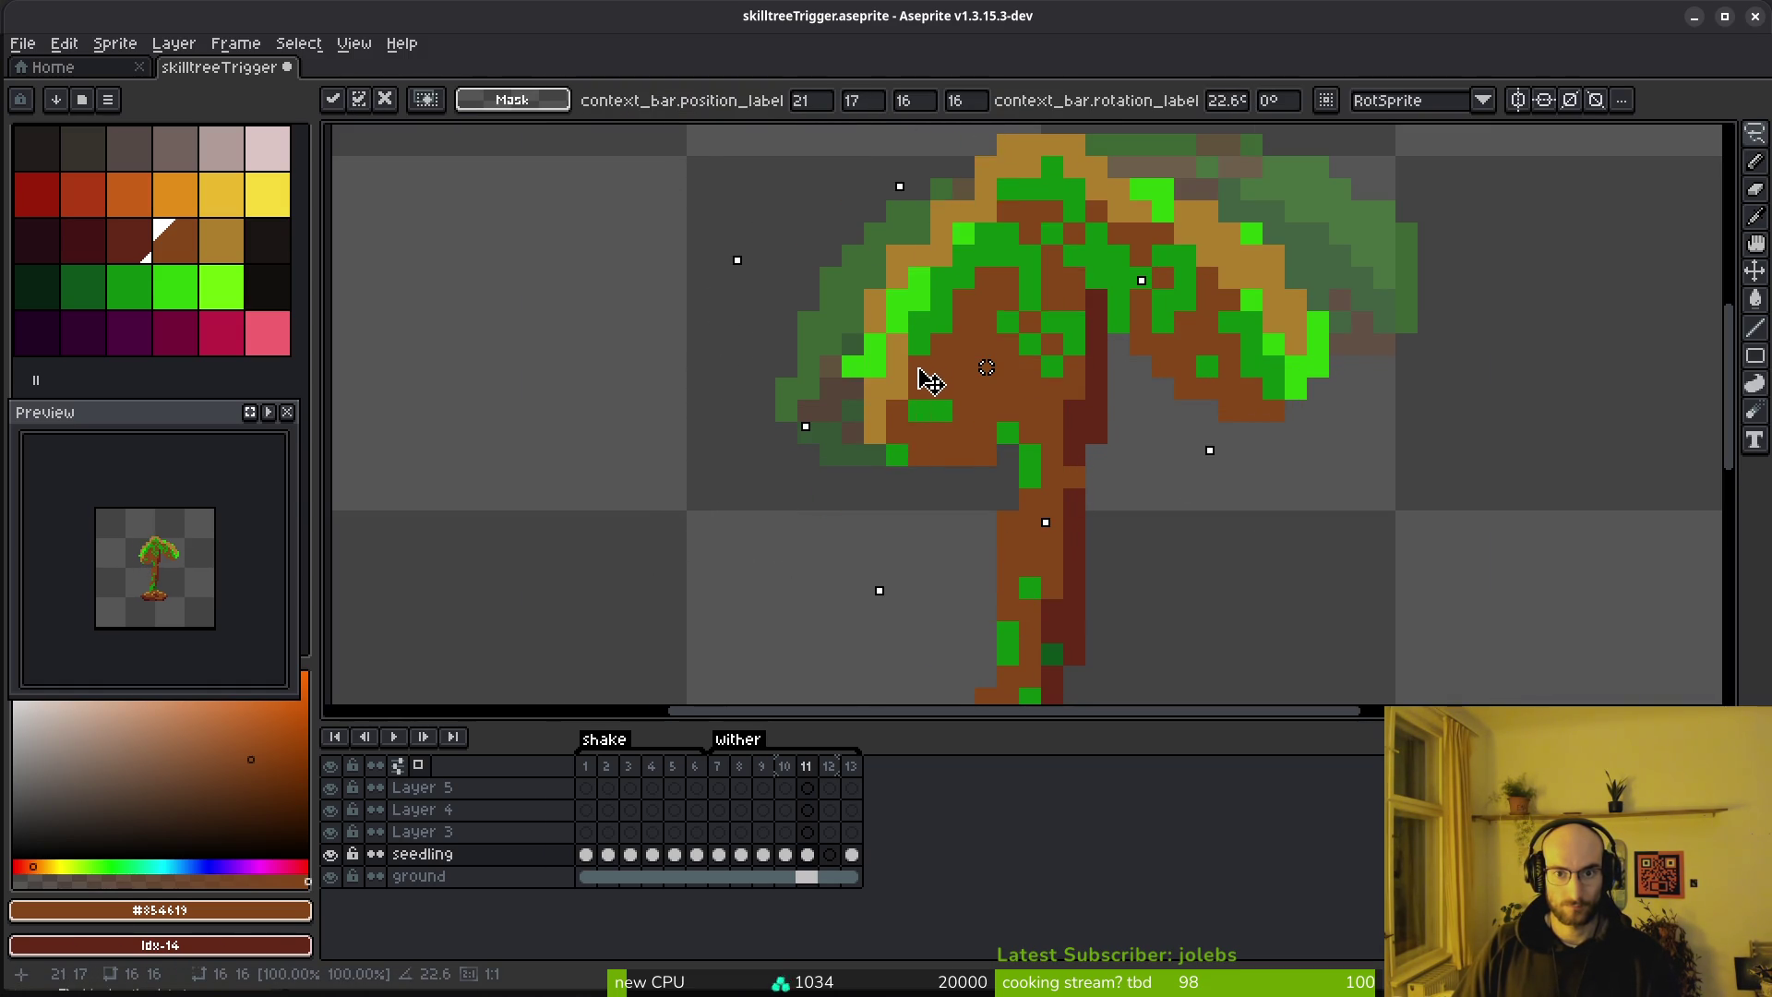
{"action": "left_click", "coordinate": [1107, 403], "text": "alt"}
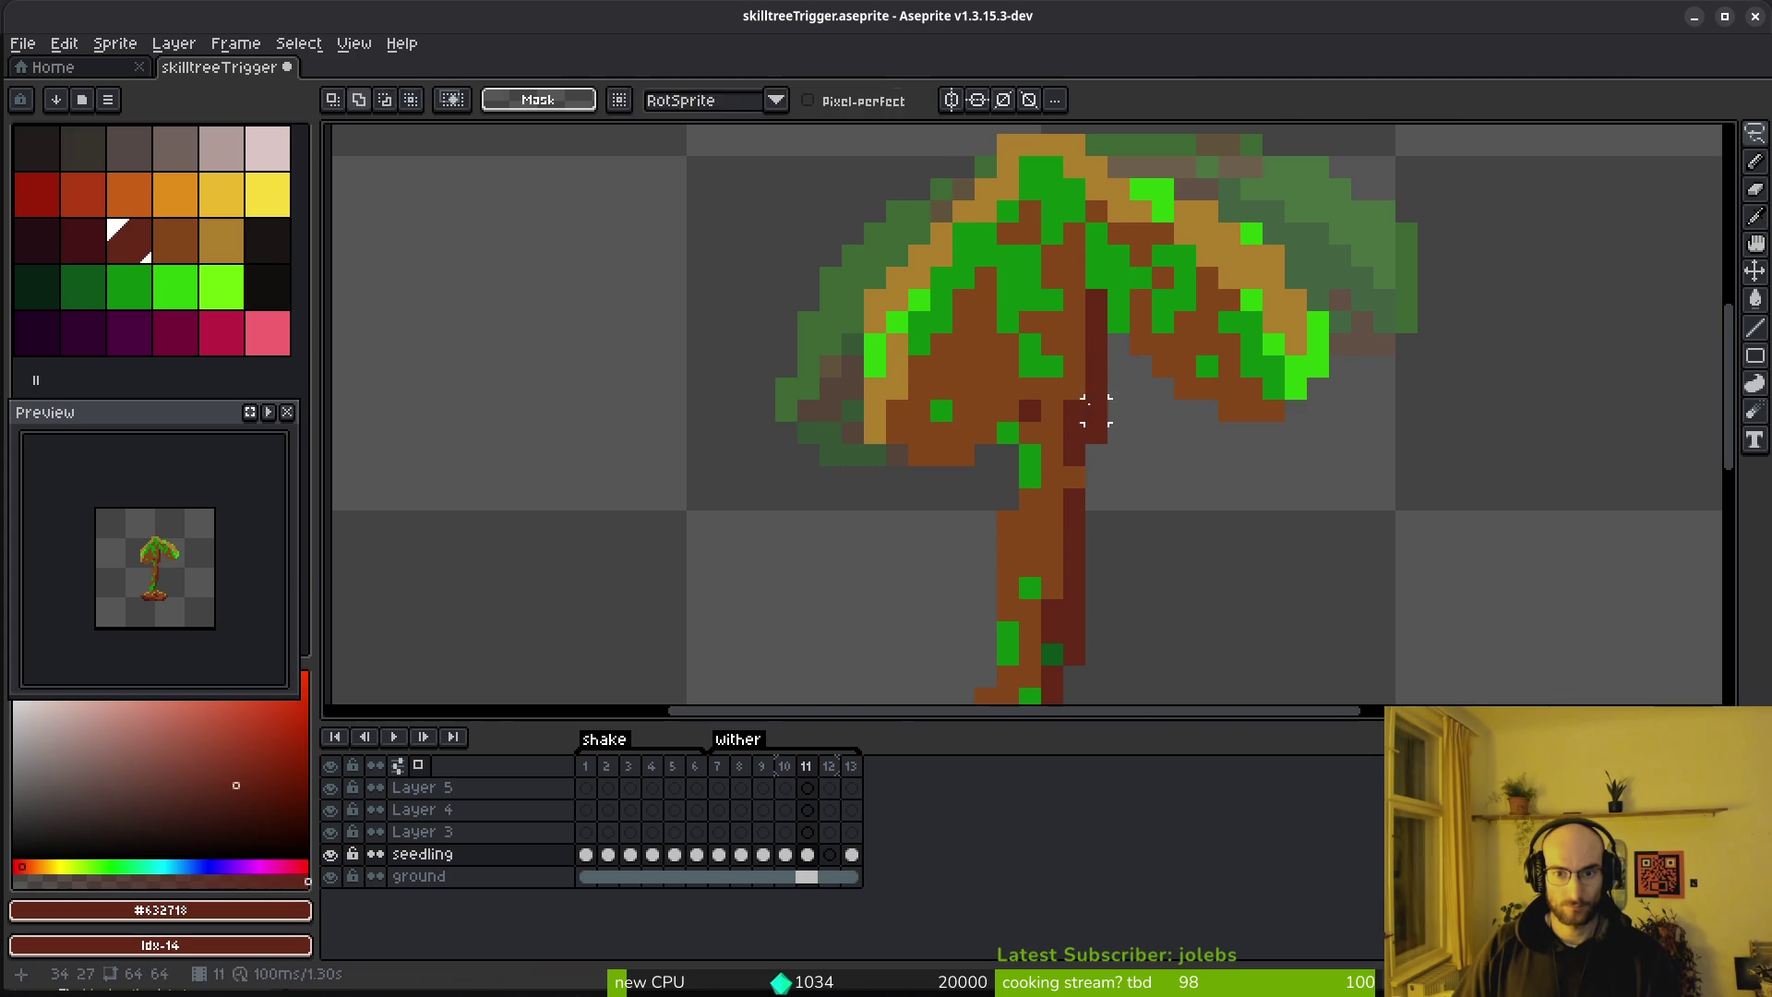
Paint a #632718 stroke and a brown pixel on the trunk, then save skilltreeTrigger.aseprite
{"action": "left_click_drag", "start_coordinate": [1063, 420], "coordinate": [1086, 326]}
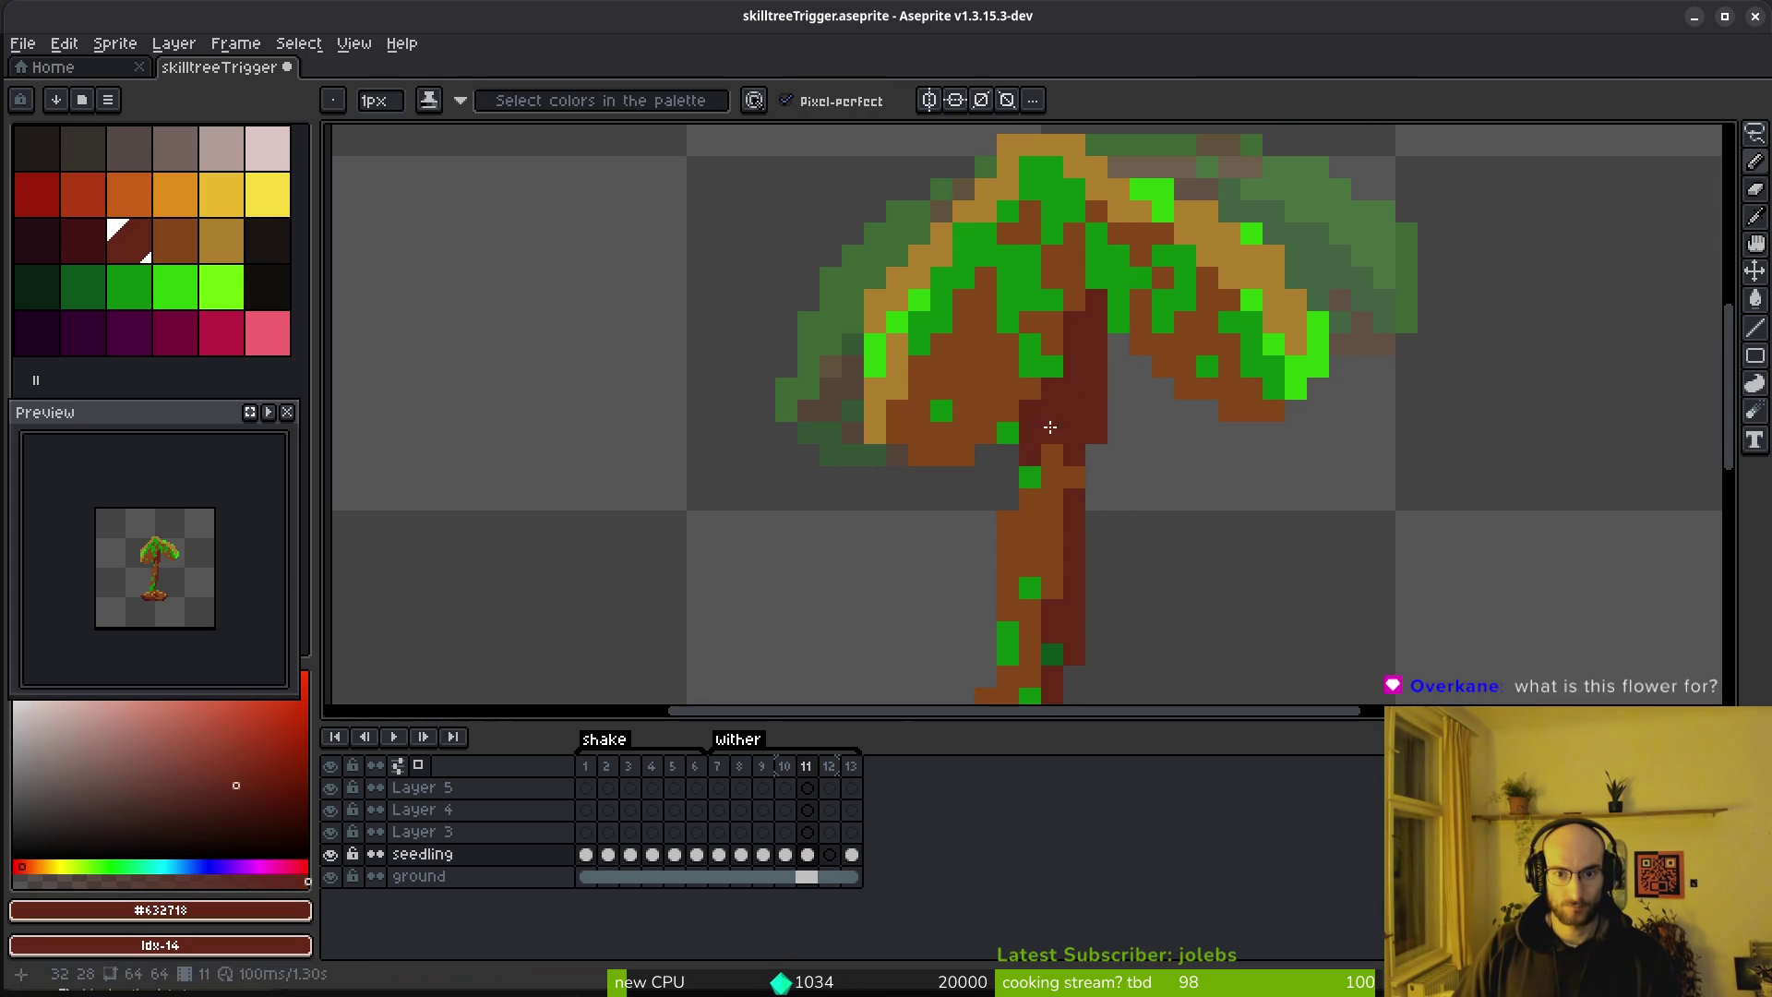
{"action": "scroll", "coordinate": [1025, 483], "scroll_direction": "down", "scroll_amount": 3}
{"action": "scroll", "coordinate": [1041, 510], "scroll_direction": "up", "scroll_amount": 4}
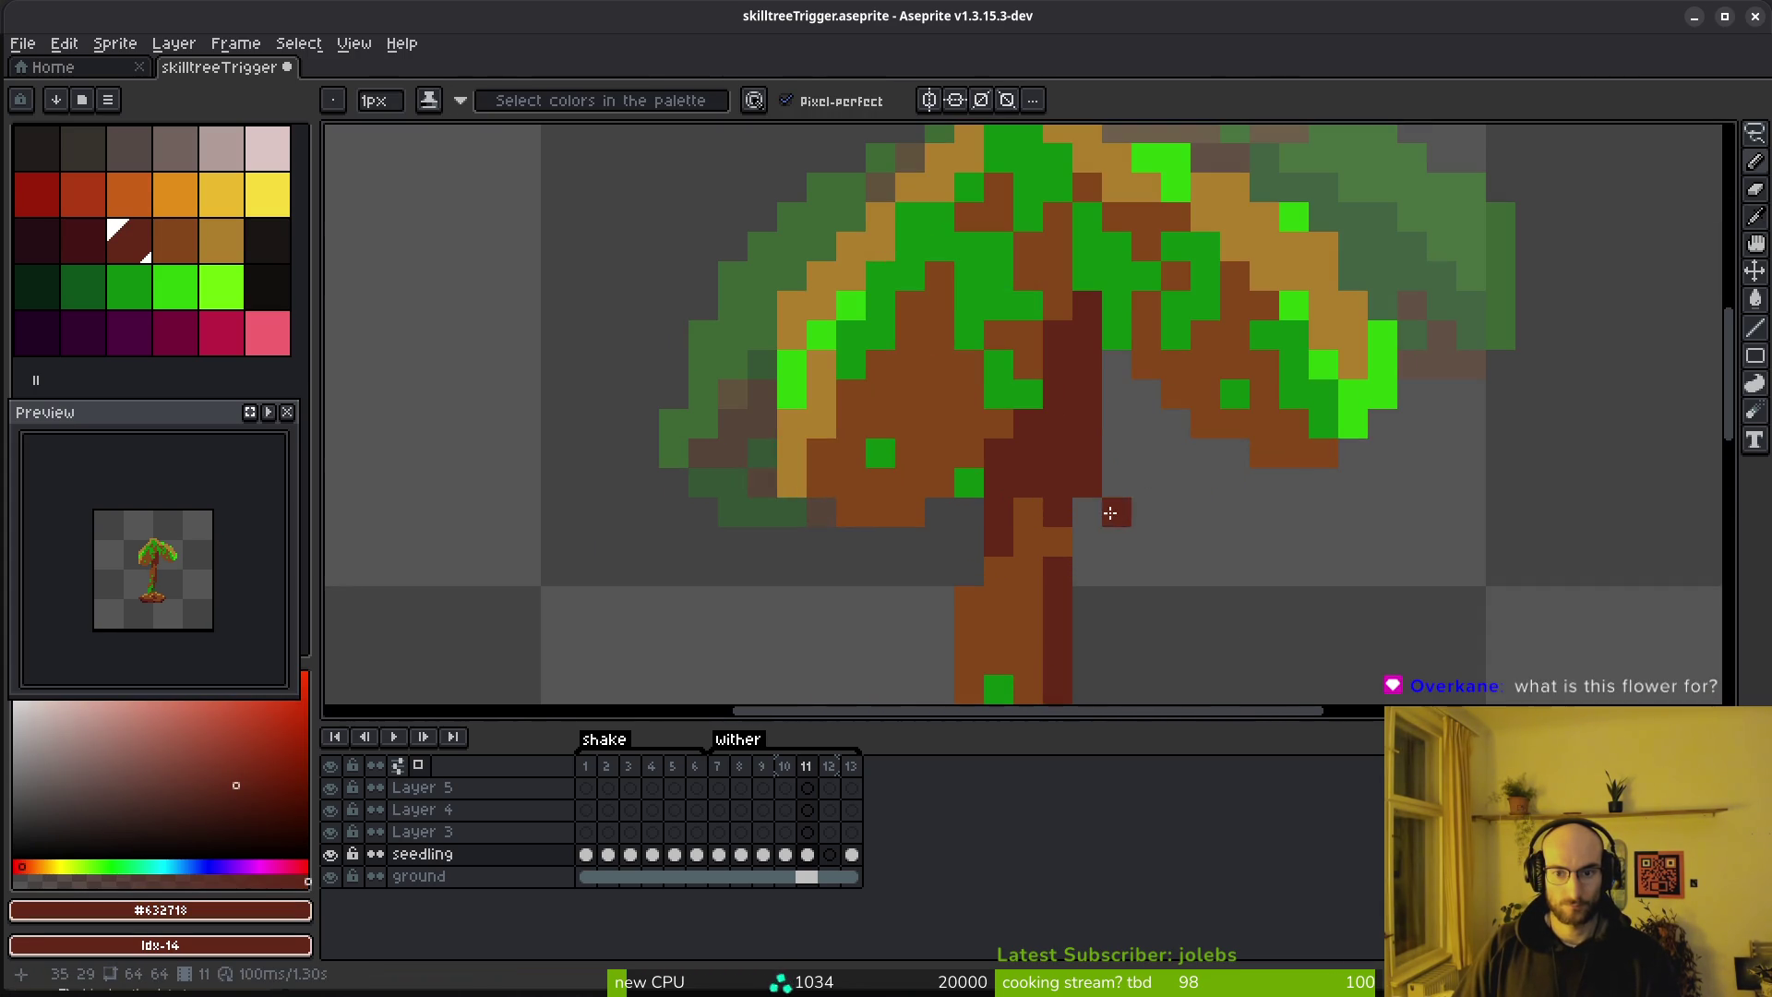
{"action": "left_click", "coordinate": [1041, 511], "text": "alt"}
{"action": "left_click", "coordinate": [1047, 445]}
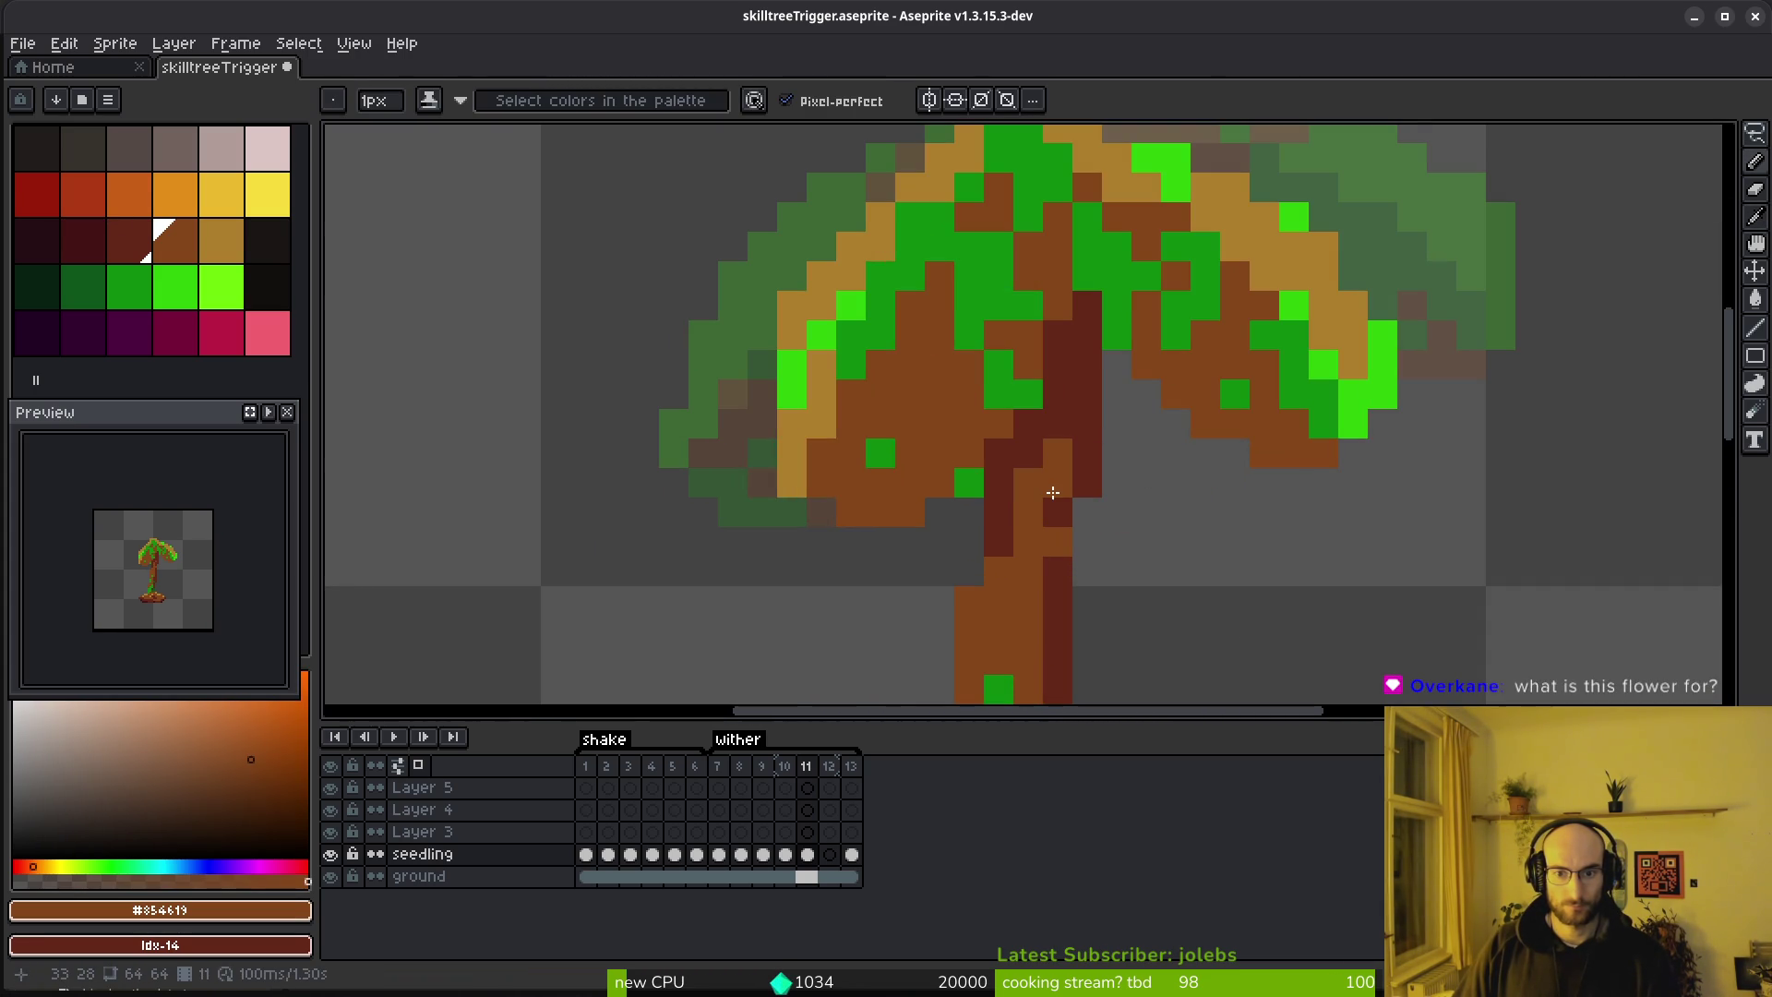
{"action": "scroll", "coordinate": [1043, 498], "scroll_direction": "down", "scroll_amount": 8}
{"action": "key", "text": "ctrl+s"}
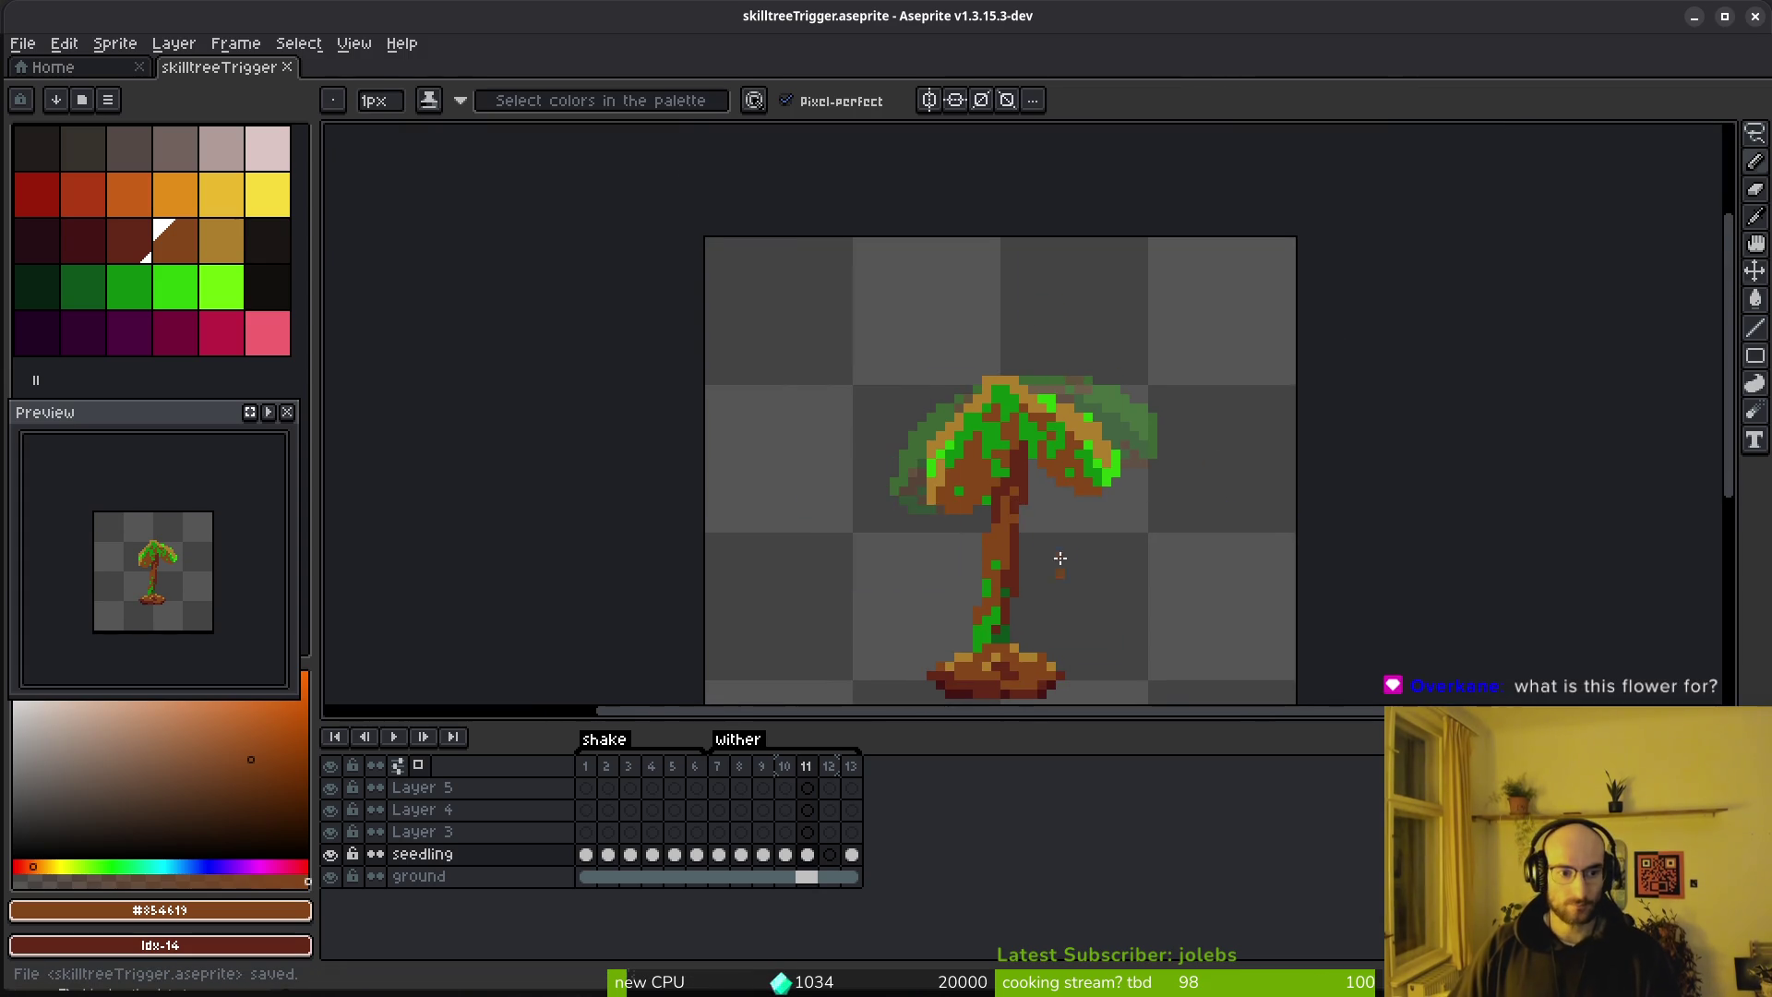
Undo the last tan pixels, then repaint frame-11 canopy pixels tan and brown
{"action": "scroll", "coordinate": [740, 419], "scroll_direction": "up", "scroll_amount": 1}
{"action": "scroll", "coordinate": [740, 419], "scroll_direction": "up", "scroll_amount": 2}
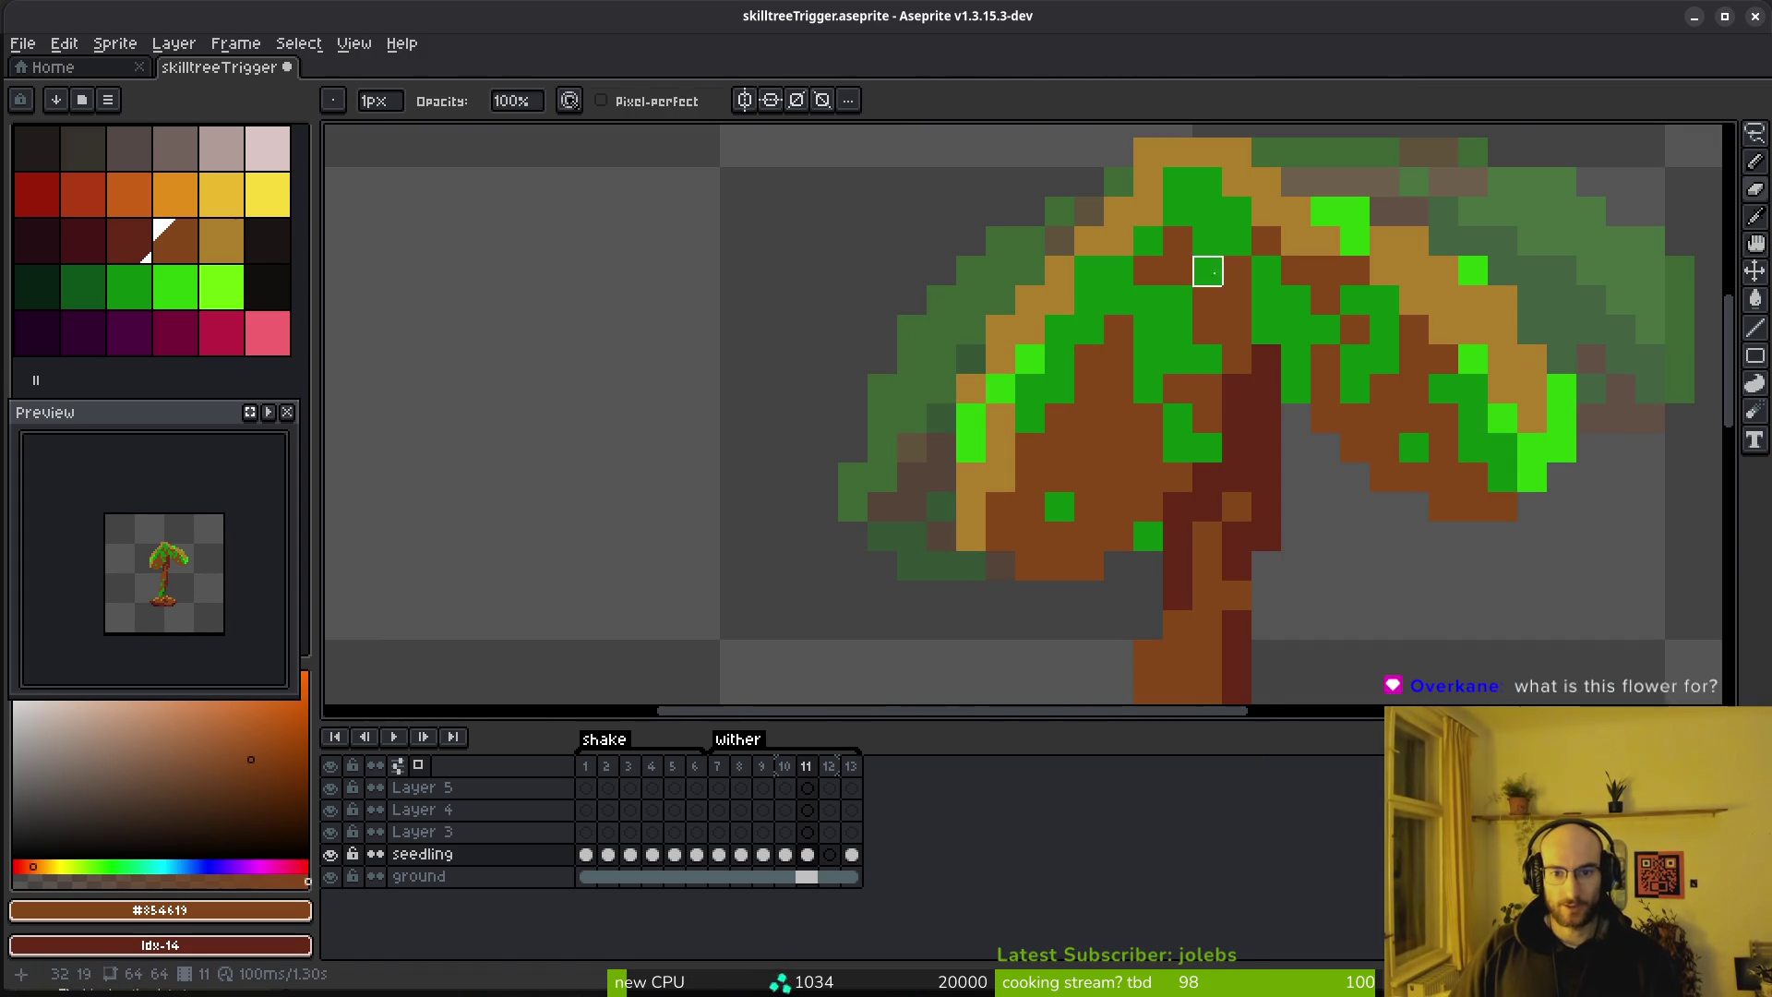
{"action": "scroll", "coordinate": [1052, 451], "scroll_direction": "up", "scroll_amount": 1}
{"action": "scroll", "coordinate": [1036, 478], "scroll_direction": "up", "scroll_amount": 1}
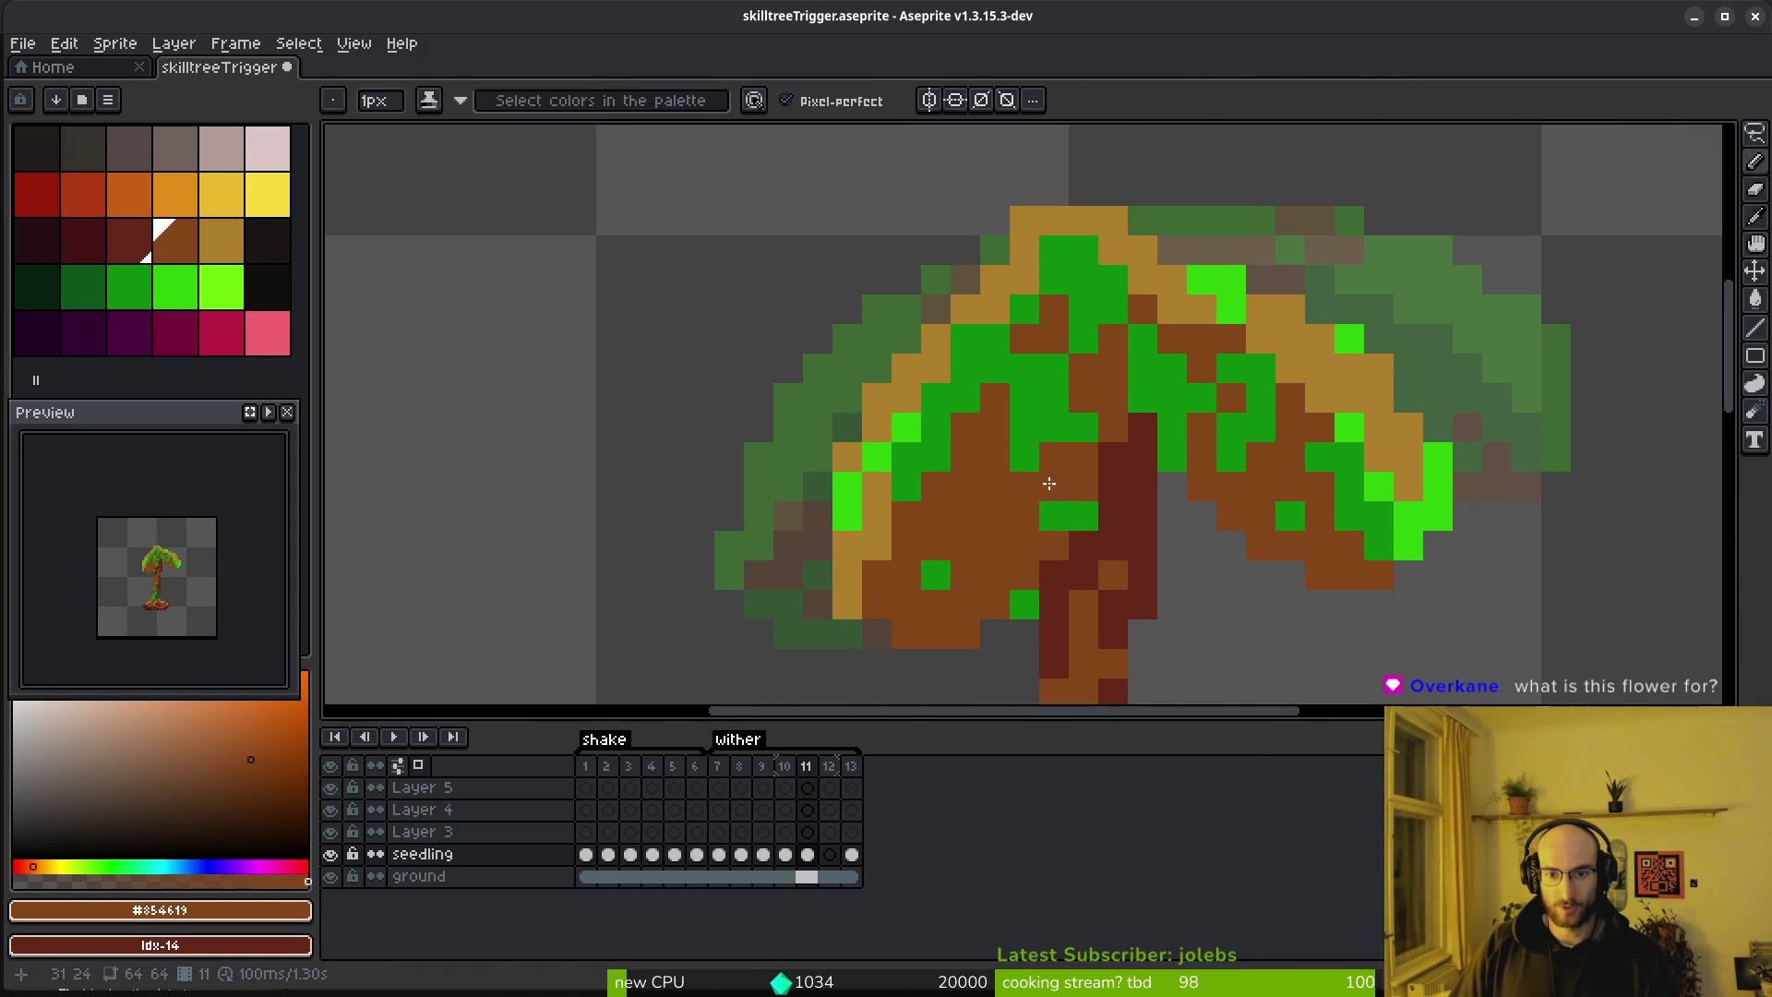
{"action": "key", "text": "ctrl+z"}
{"action": "left_click", "coordinate": [1171, 301], "text": "alt"}
{"action": "left_click", "coordinate": [1122, 277]}
{"action": "left_click", "coordinate": [1149, 302], "text": "alt"}
{"action": "left_click_drag", "start_coordinate": [1084, 278], "coordinate": [1125, 308]}
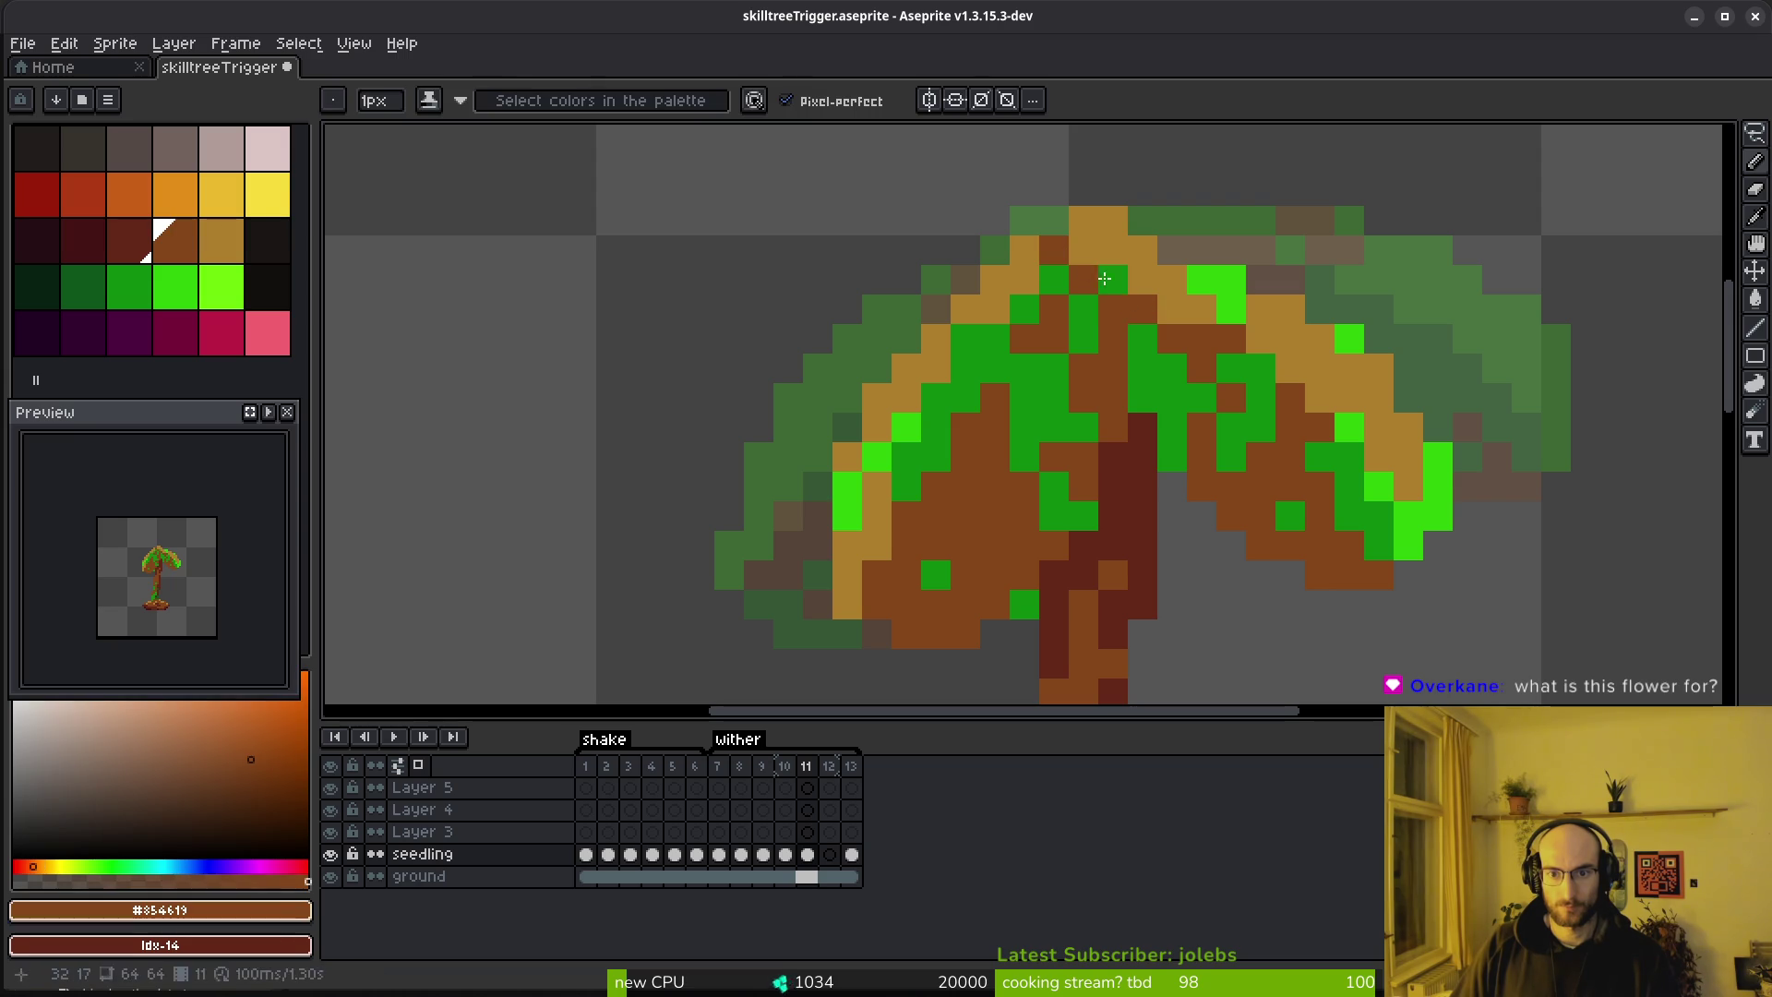
Paint a few frame-11 canopy pixels bright green #2fc809
{"action": "scroll", "coordinate": [1171, 249], "scroll_direction": "down", "scroll_amount": 5}
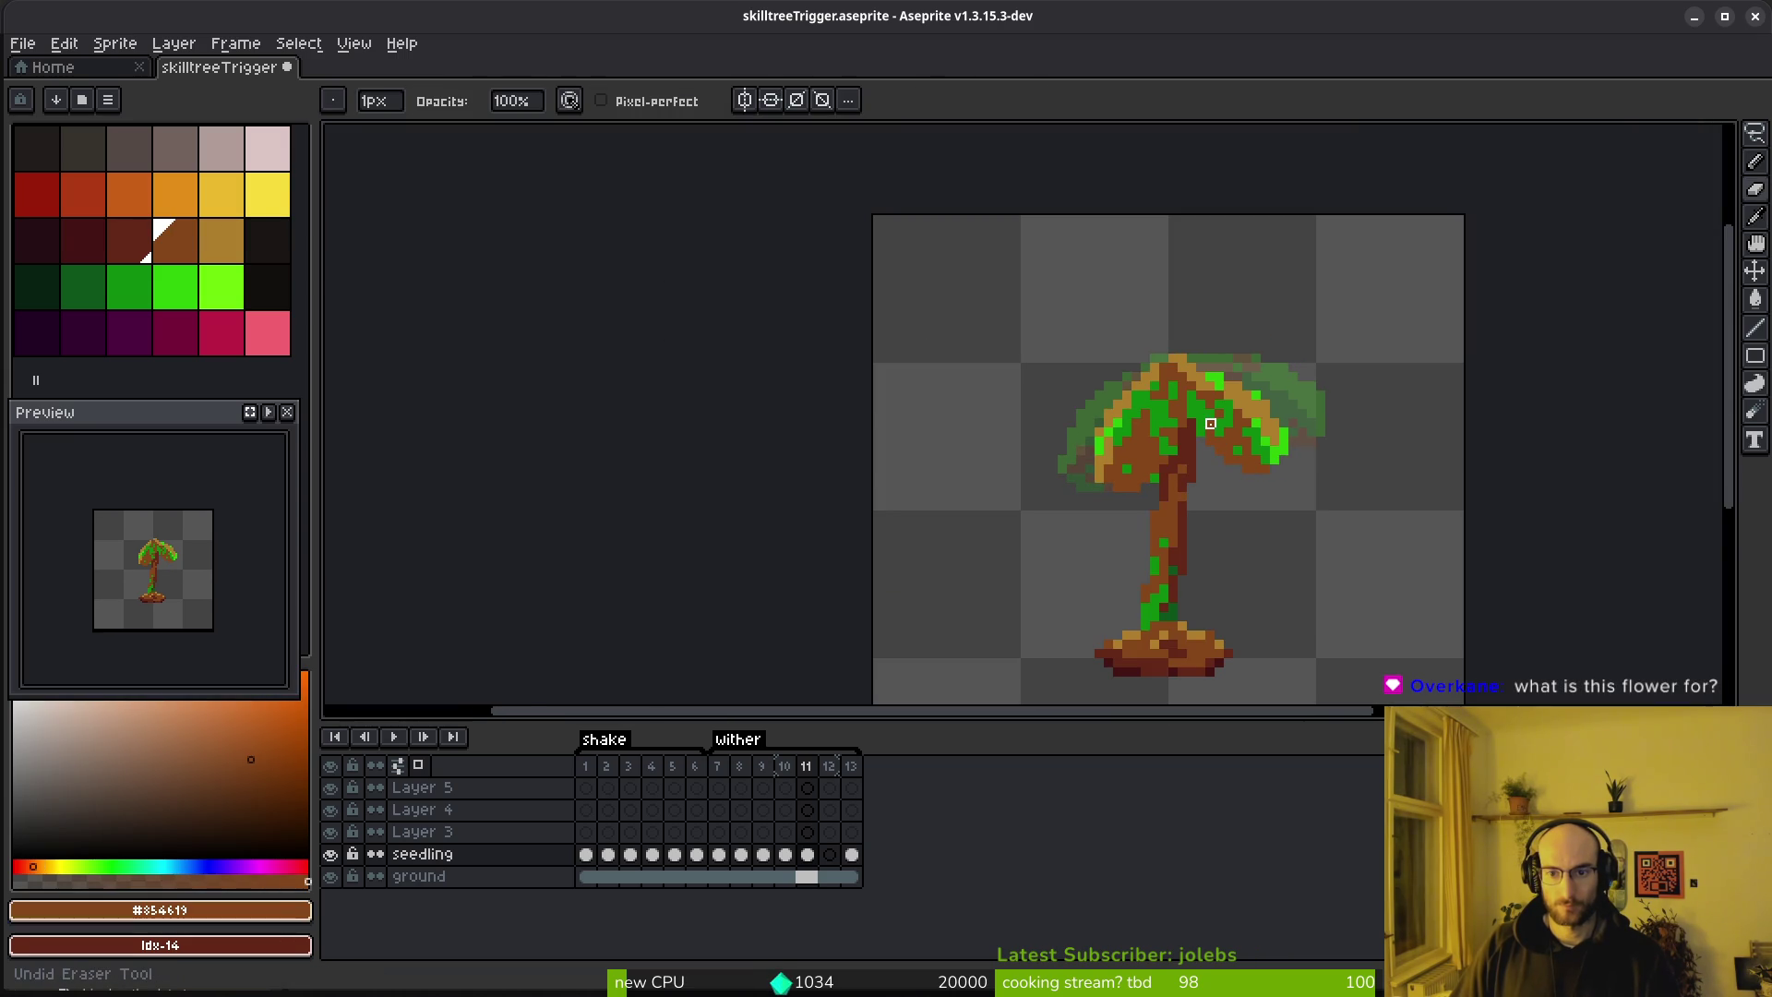
{"action": "scroll", "coordinate": [1166, 317], "scroll_direction": "up", "scroll_amount": 5}
{"action": "left_click", "coordinate": [1189, 386], "text": "alt"}
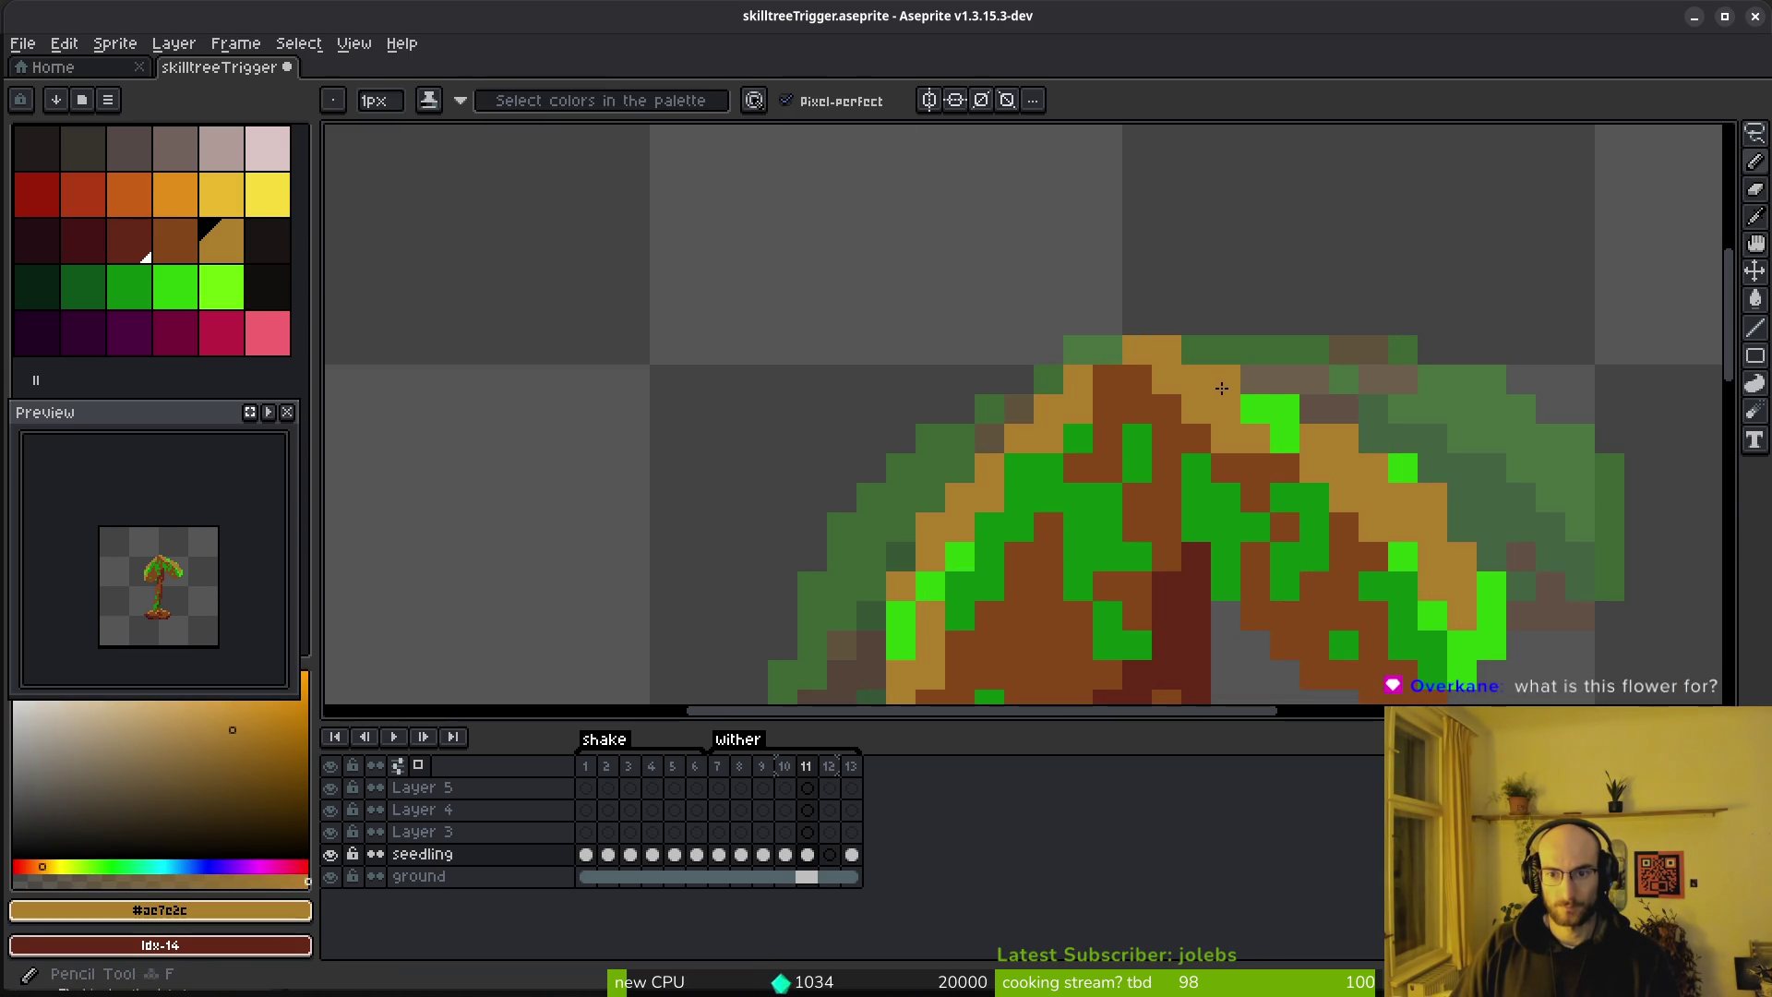
{"action": "left_click", "coordinate": [1260, 411], "text": "alt"}
{"action": "left_click_drag", "start_coordinate": [1278, 418], "coordinate": [1230, 379]}
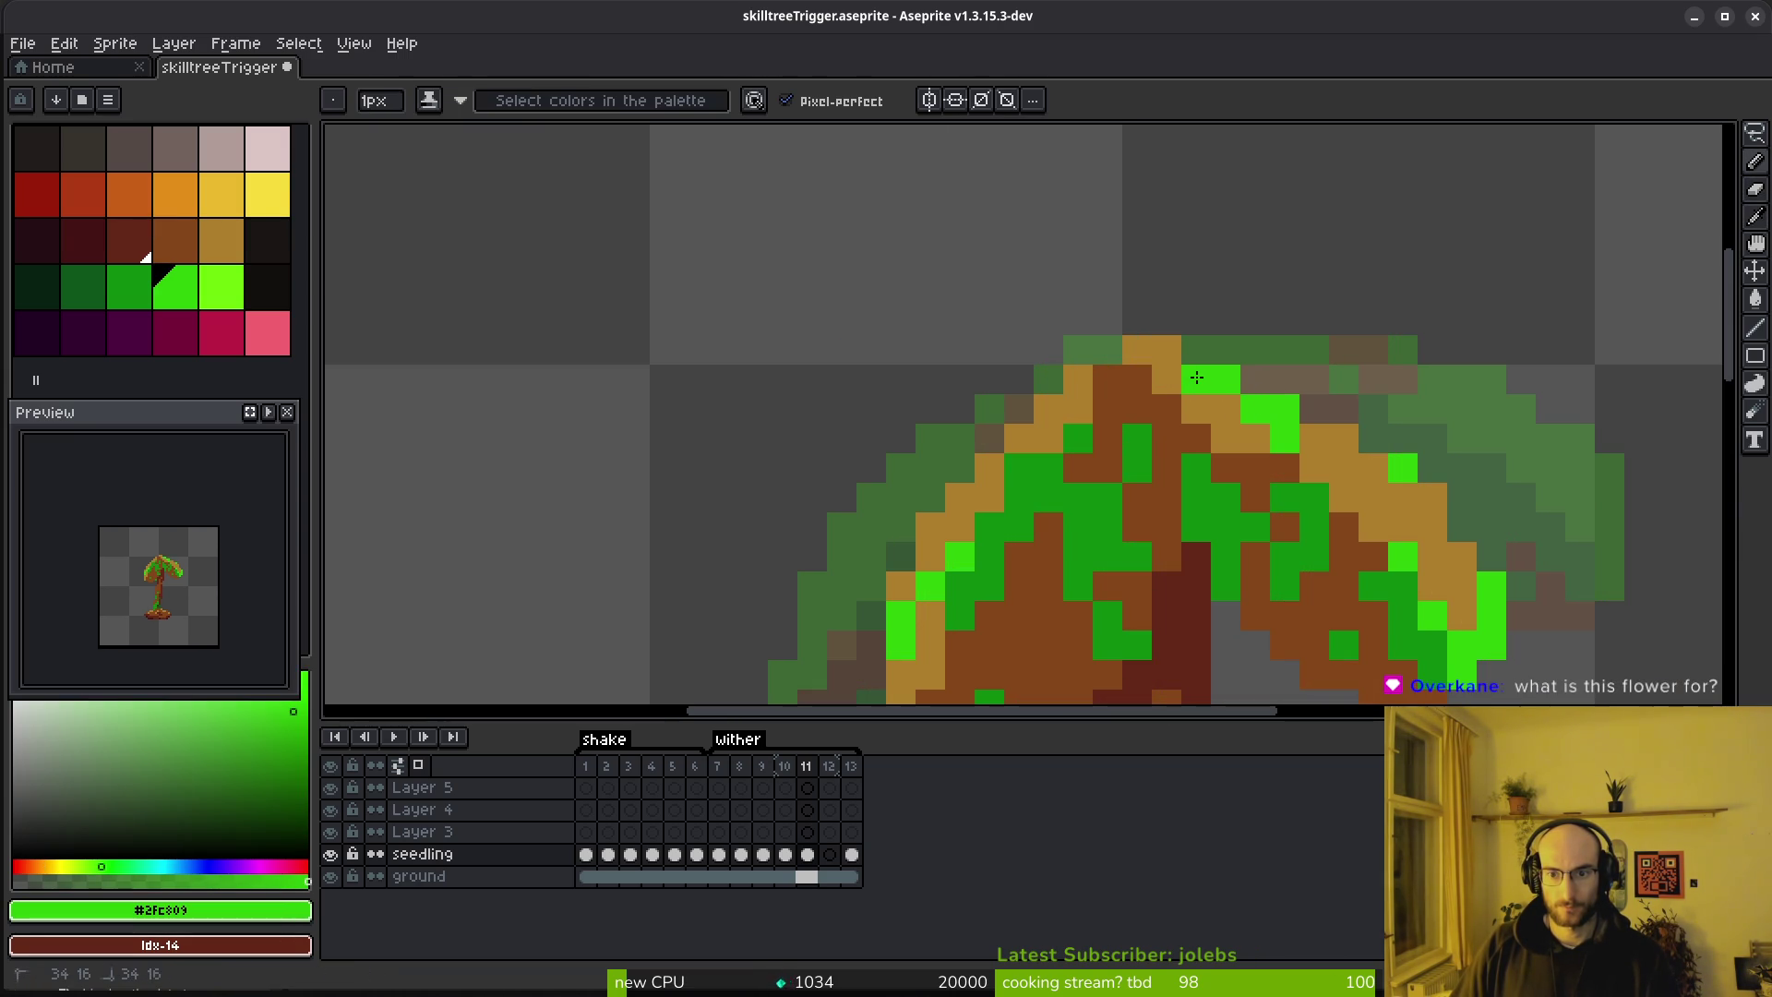
{"action": "left_click", "coordinate": [1255, 380]}
{"action": "scroll", "coordinate": [1257, 406], "scroll_direction": "down", "scroll_amount": 2}
{"action": "scroll", "coordinate": [1256, 410], "scroll_direction": "up", "scroll_amount": 1}
{"action": "scroll", "coordinate": [1256, 411], "scroll_direction": "down", "scroll_amount": 1}
Toggle between frames 10 and 11 to compare the withered canopy
{"action": "key", "text": "Left"}
{"action": "key", "text": "Right"}
{"action": "key", "text": "Left"}
{"action": "key", "text": "Right"}
{"action": "key", "text": "Left"}
{"action": "key", "text": "Right"}
{"action": "key", "text": "Left"}
{"action": "key", "text": "Right"}
{"action": "key", "text": "Left"}
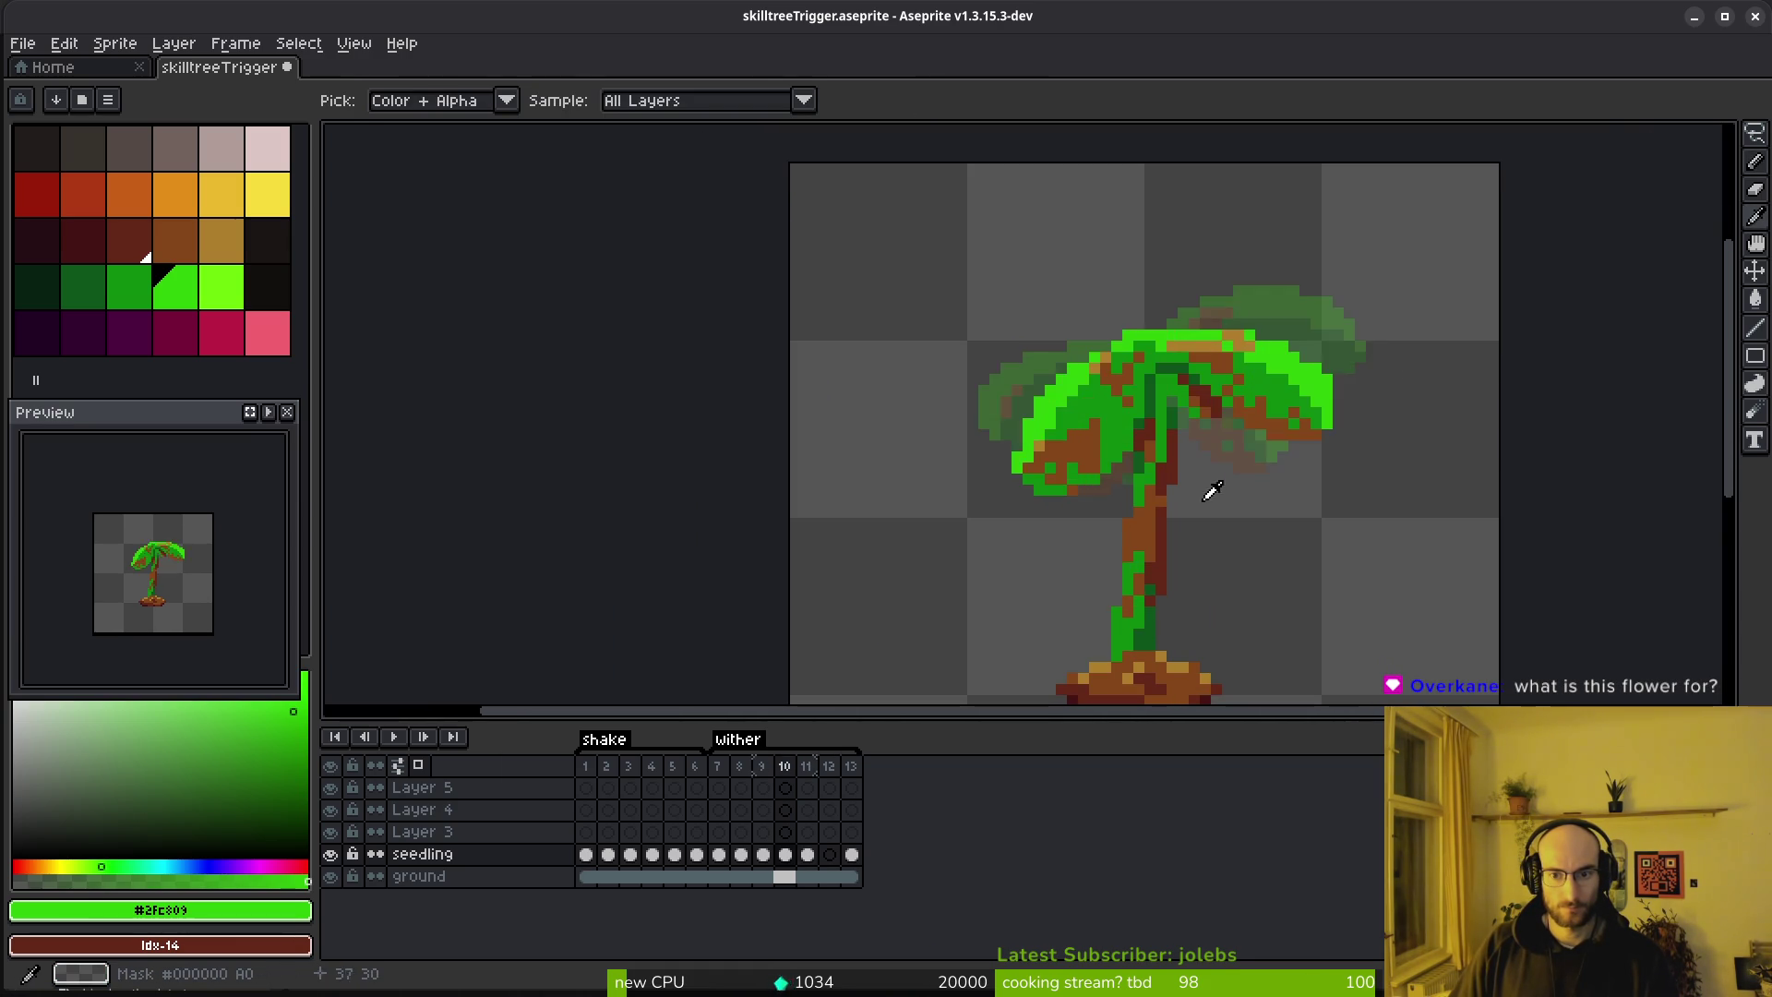
{"action": "key", "text": "Right"}
Sample medium green from the canvas and recheck frame 11 against frame 10
{"action": "scroll", "coordinate": [1061, 461], "scroll_direction": "up", "scroll_amount": 5}
{"action": "left_click", "coordinate": [1059, 470], "text": "alt"}
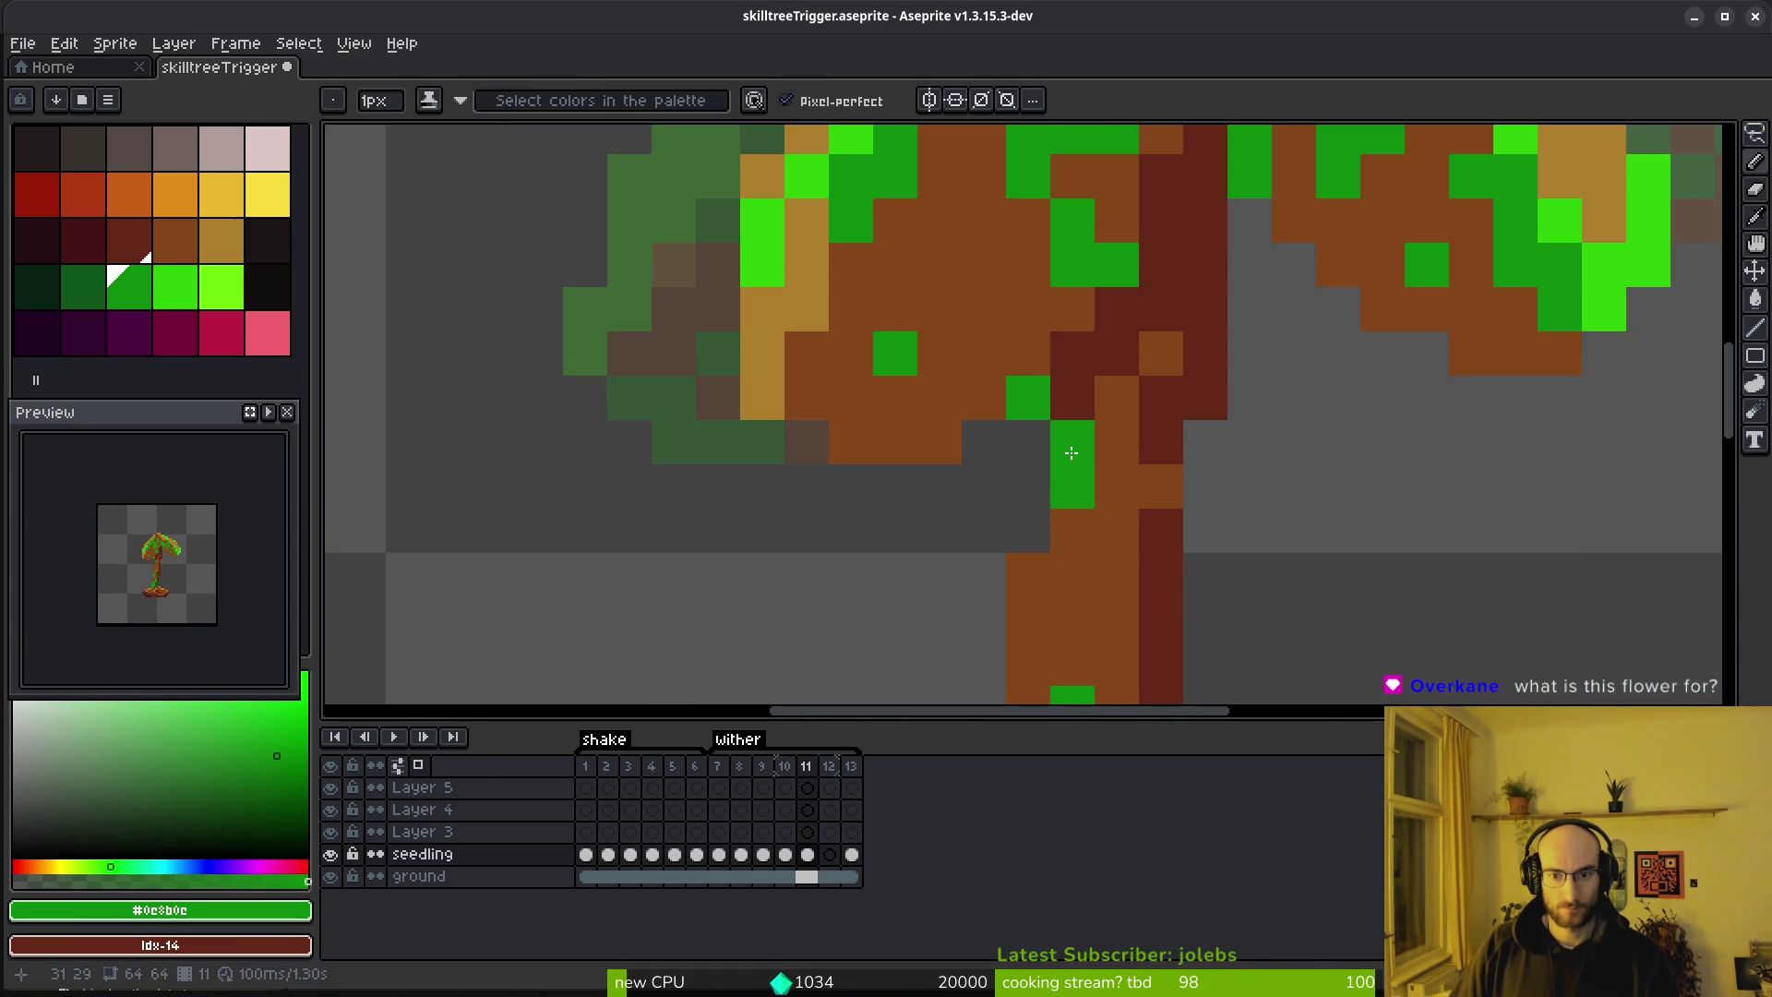
{"action": "scroll", "coordinate": [1133, 487], "scroll_direction": "down", "scroll_amount": 5}
{"action": "key", "text": "Left"}
{"action": "key", "text": "Right"}
{"action": "key", "text": "Left"}
{"action": "key", "text": "Right"}
{"action": "scroll", "coordinate": [1182, 497], "scroll_direction": "up", "scroll_amount": 5}
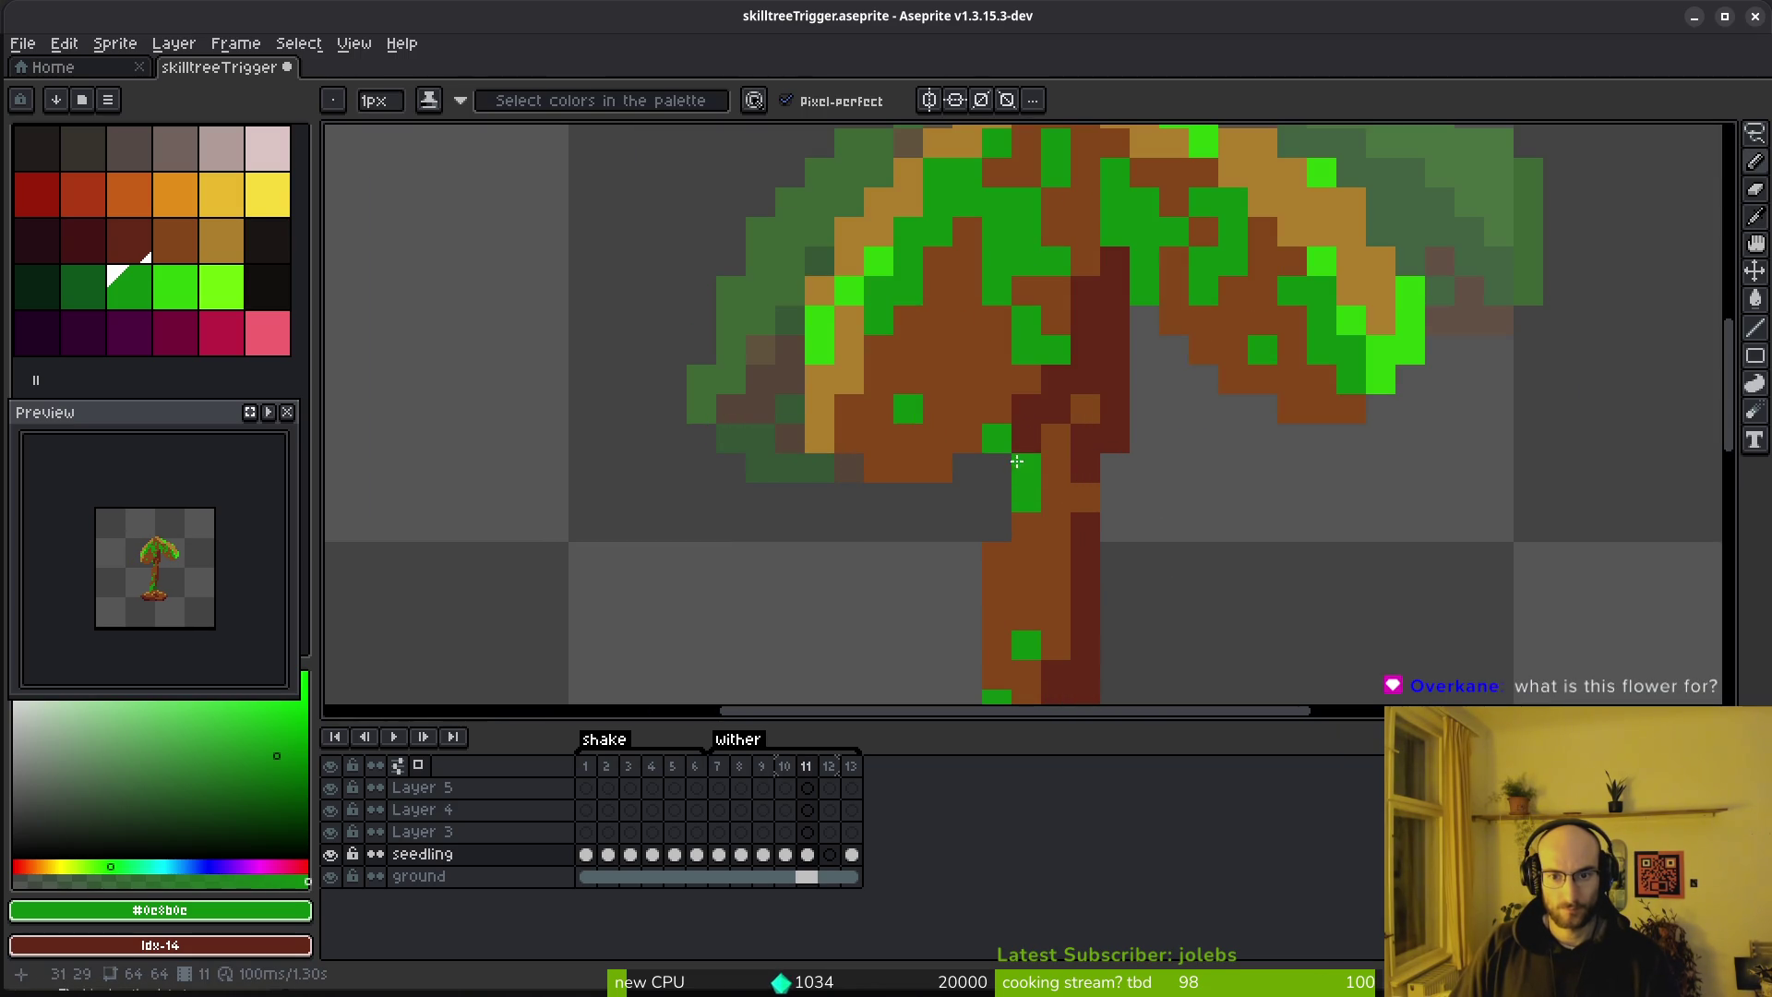
{"action": "scroll", "coordinate": [1200, 503], "scroll_direction": "down", "scroll_amount": 4}
{"action": "key", "text": "alt"}
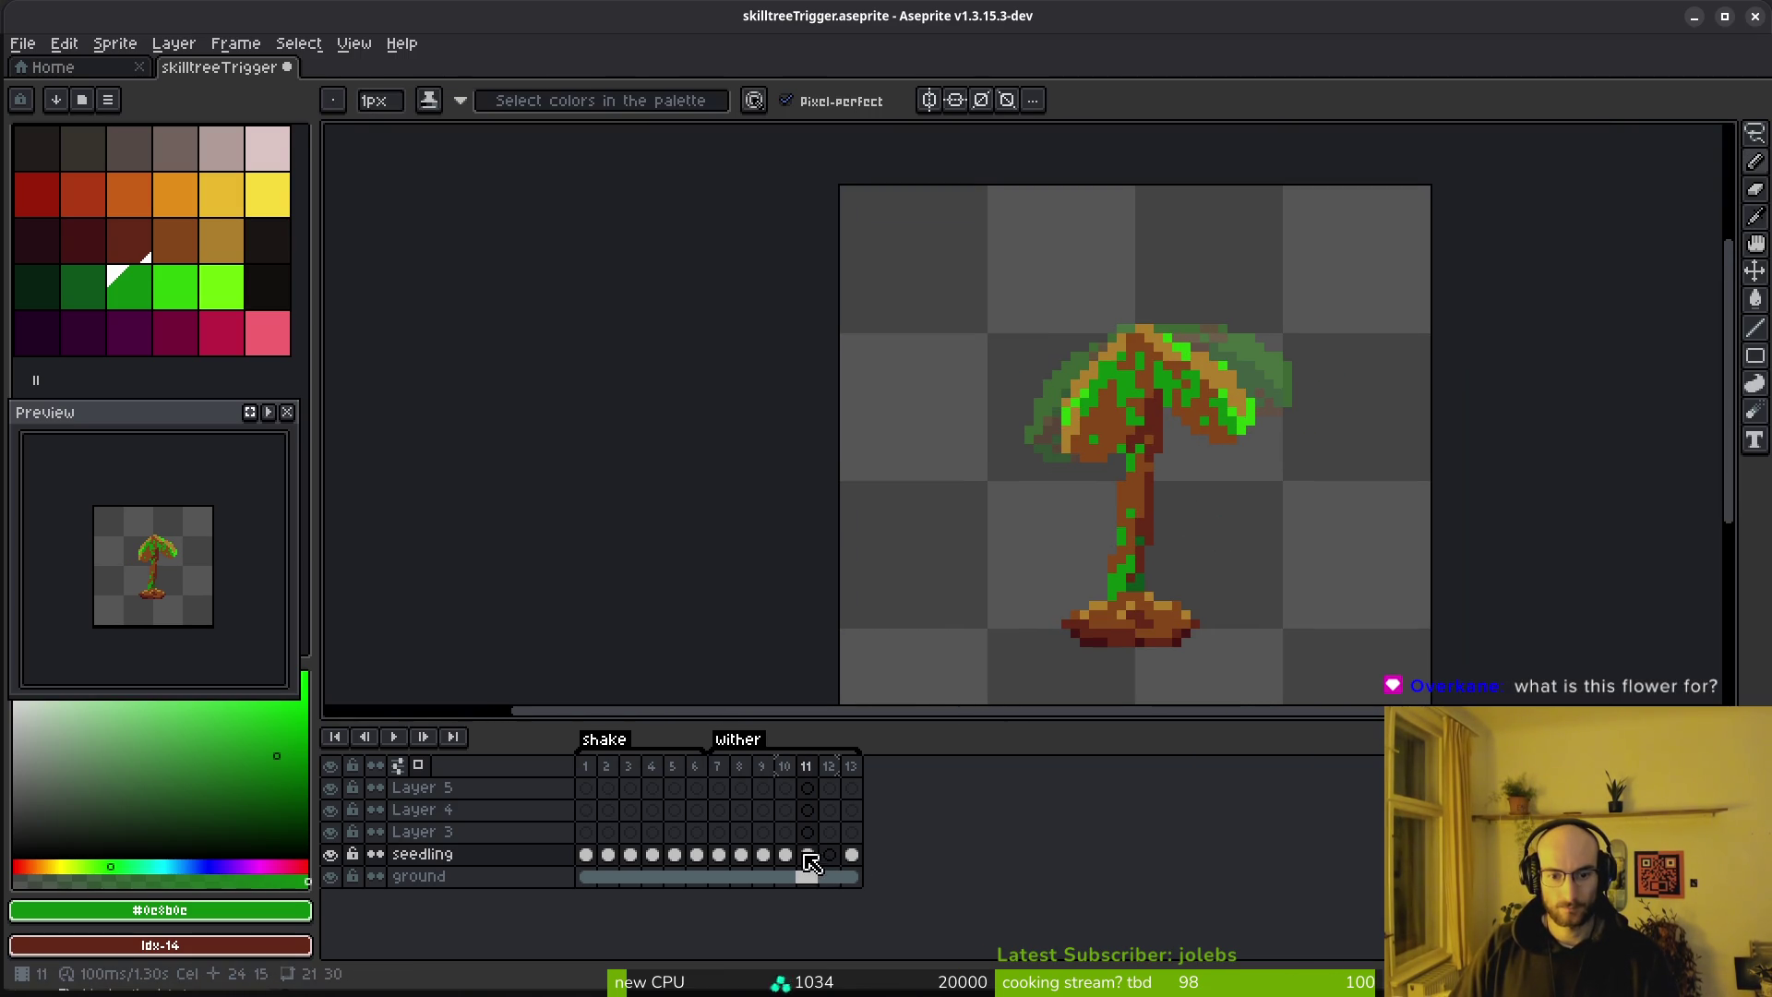
Add two duplicate frames and select the ground cels in frames 12–15
{"action": "key", "text": "alt+n"}
{"action": "key", "text": "alt+shift+n"}
{"action": "left_click", "coordinate": [839, 864]}
{"action": "left_click_drag", "start_coordinate": [839, 876], "coordinate": [895, 875]}
{"action": "right_click", "coordinate": [841, 875]}
{"action": "key", "text": "Escape"}
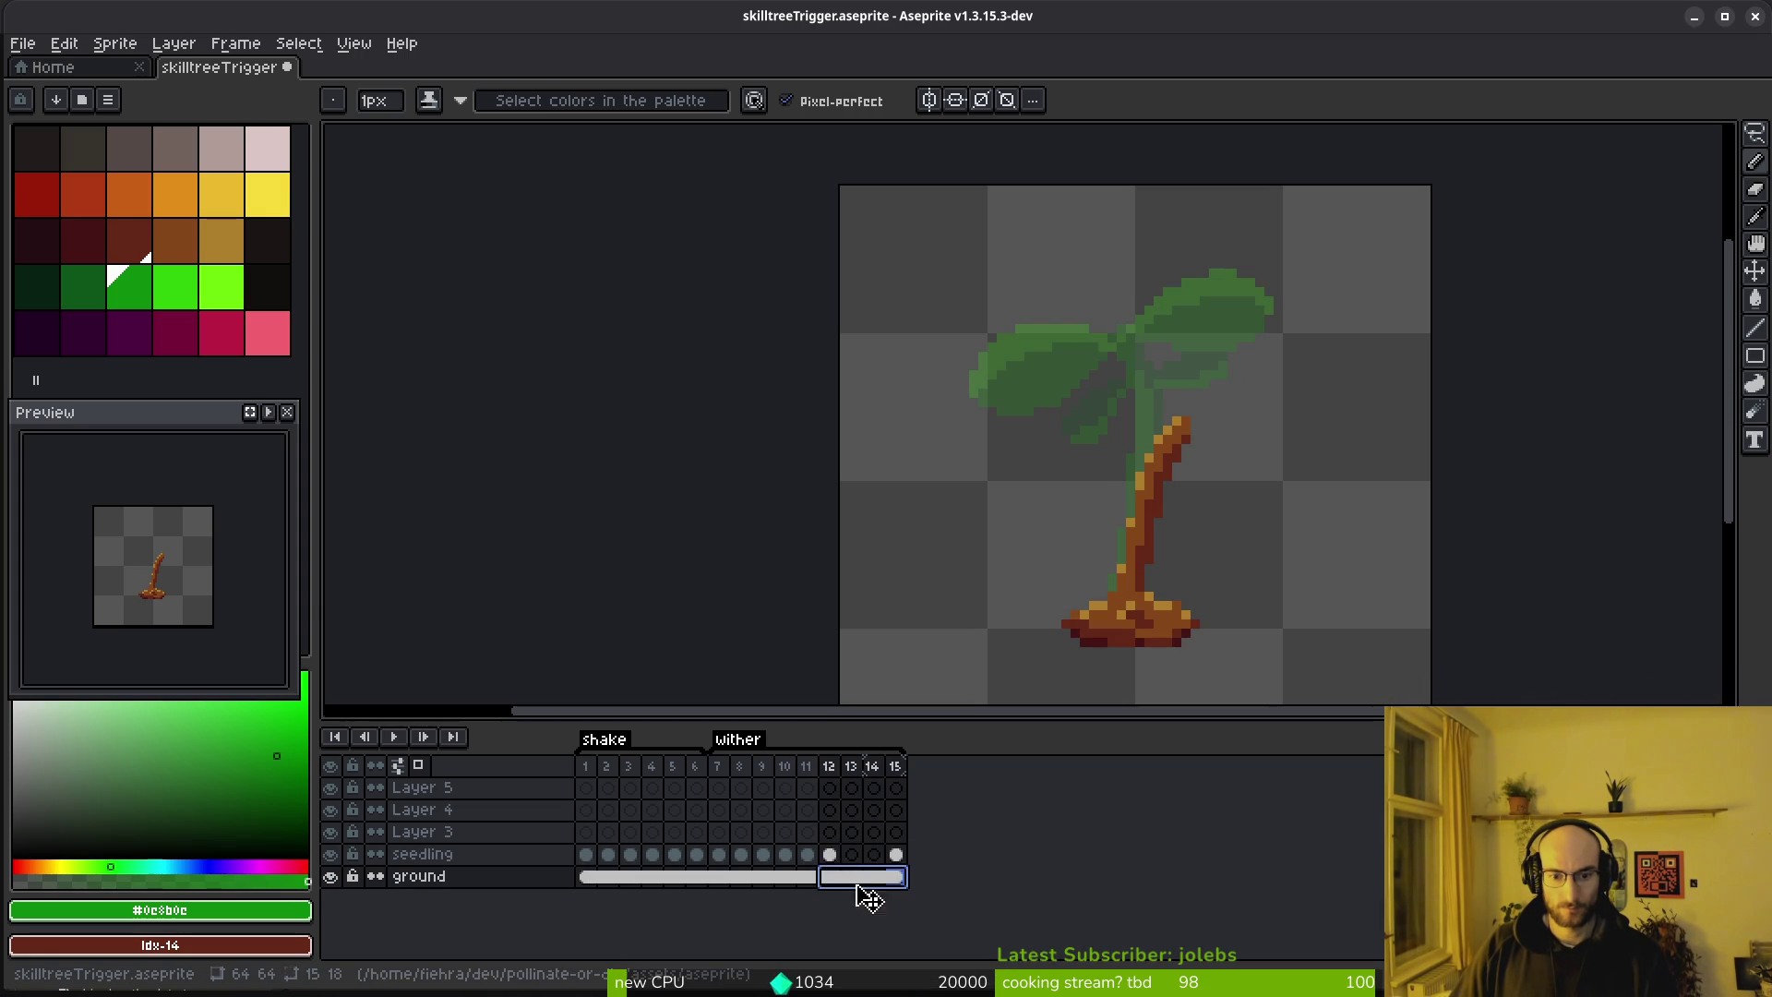
On frame 12, lasso the left canopy and tilt it down-left against the stem
{"action": "left_click", "coordinate": [828, 854]}
{"action": "scroll", "coordinate": [1096, 426], "scroll_direction": "up", "scroll_amount": 2}
{"action": "key", "text": "shift+w"}
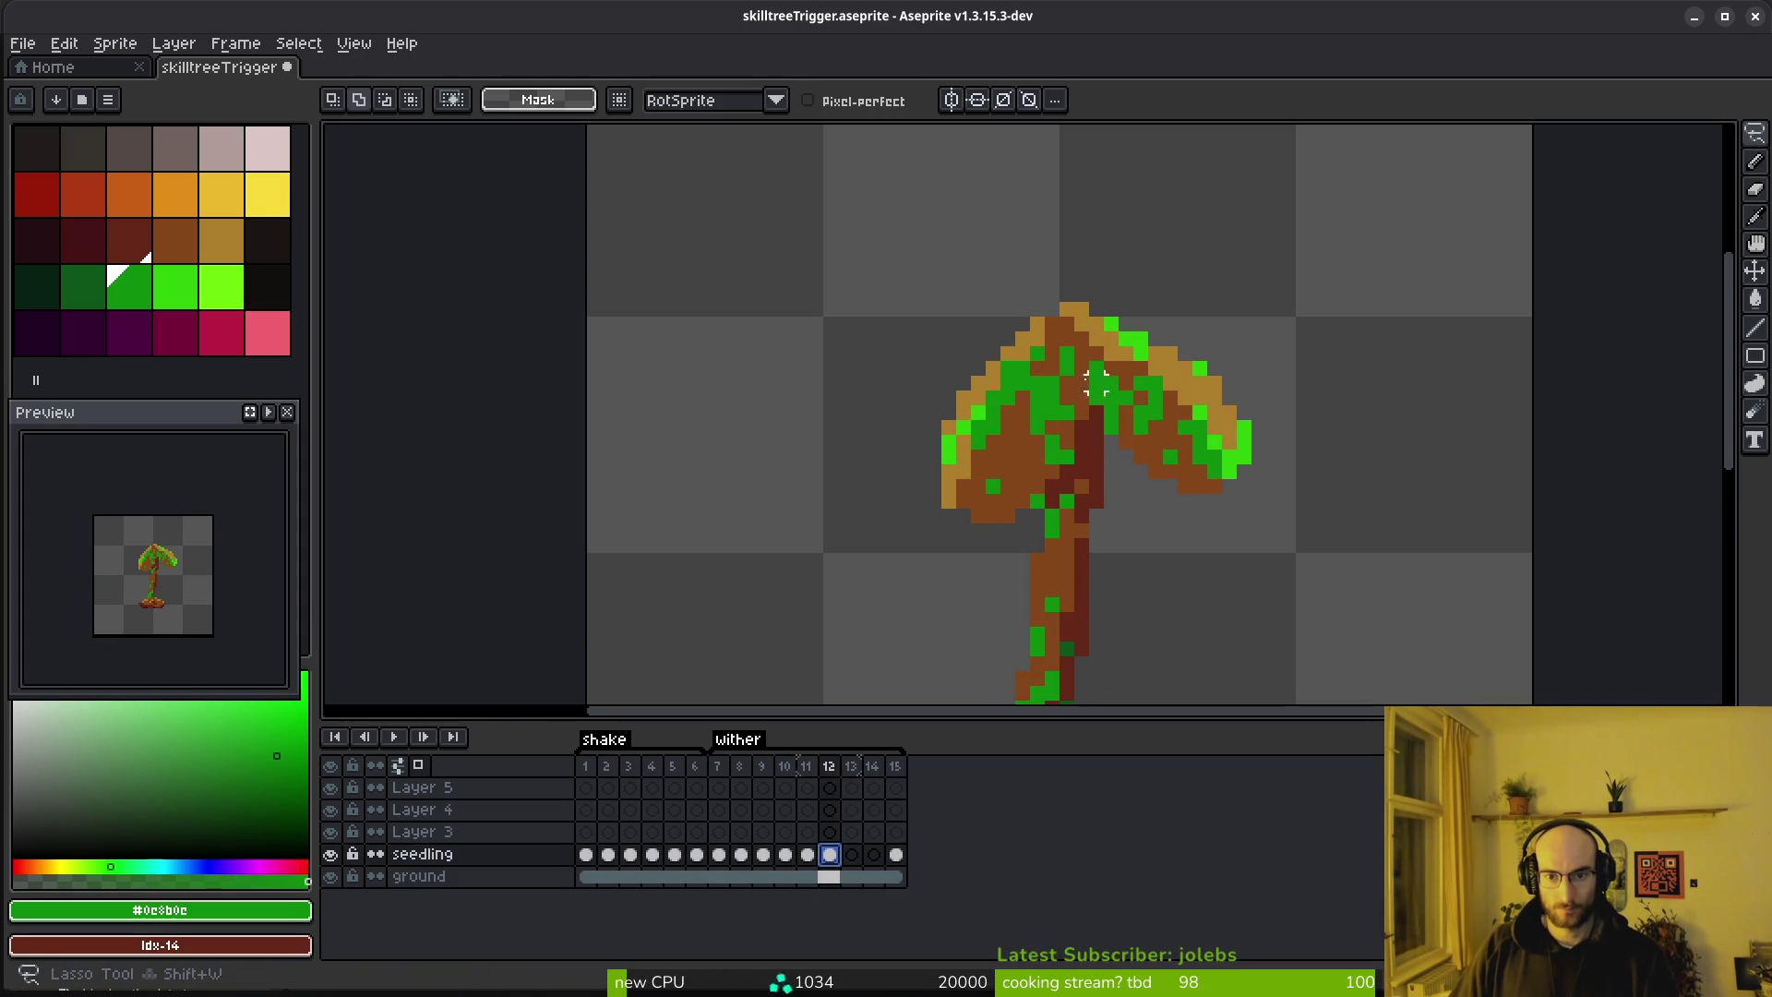
{"action": "left_click_drag", "start_coordinate": [1009, 334], "coordinate": [978, 532]}
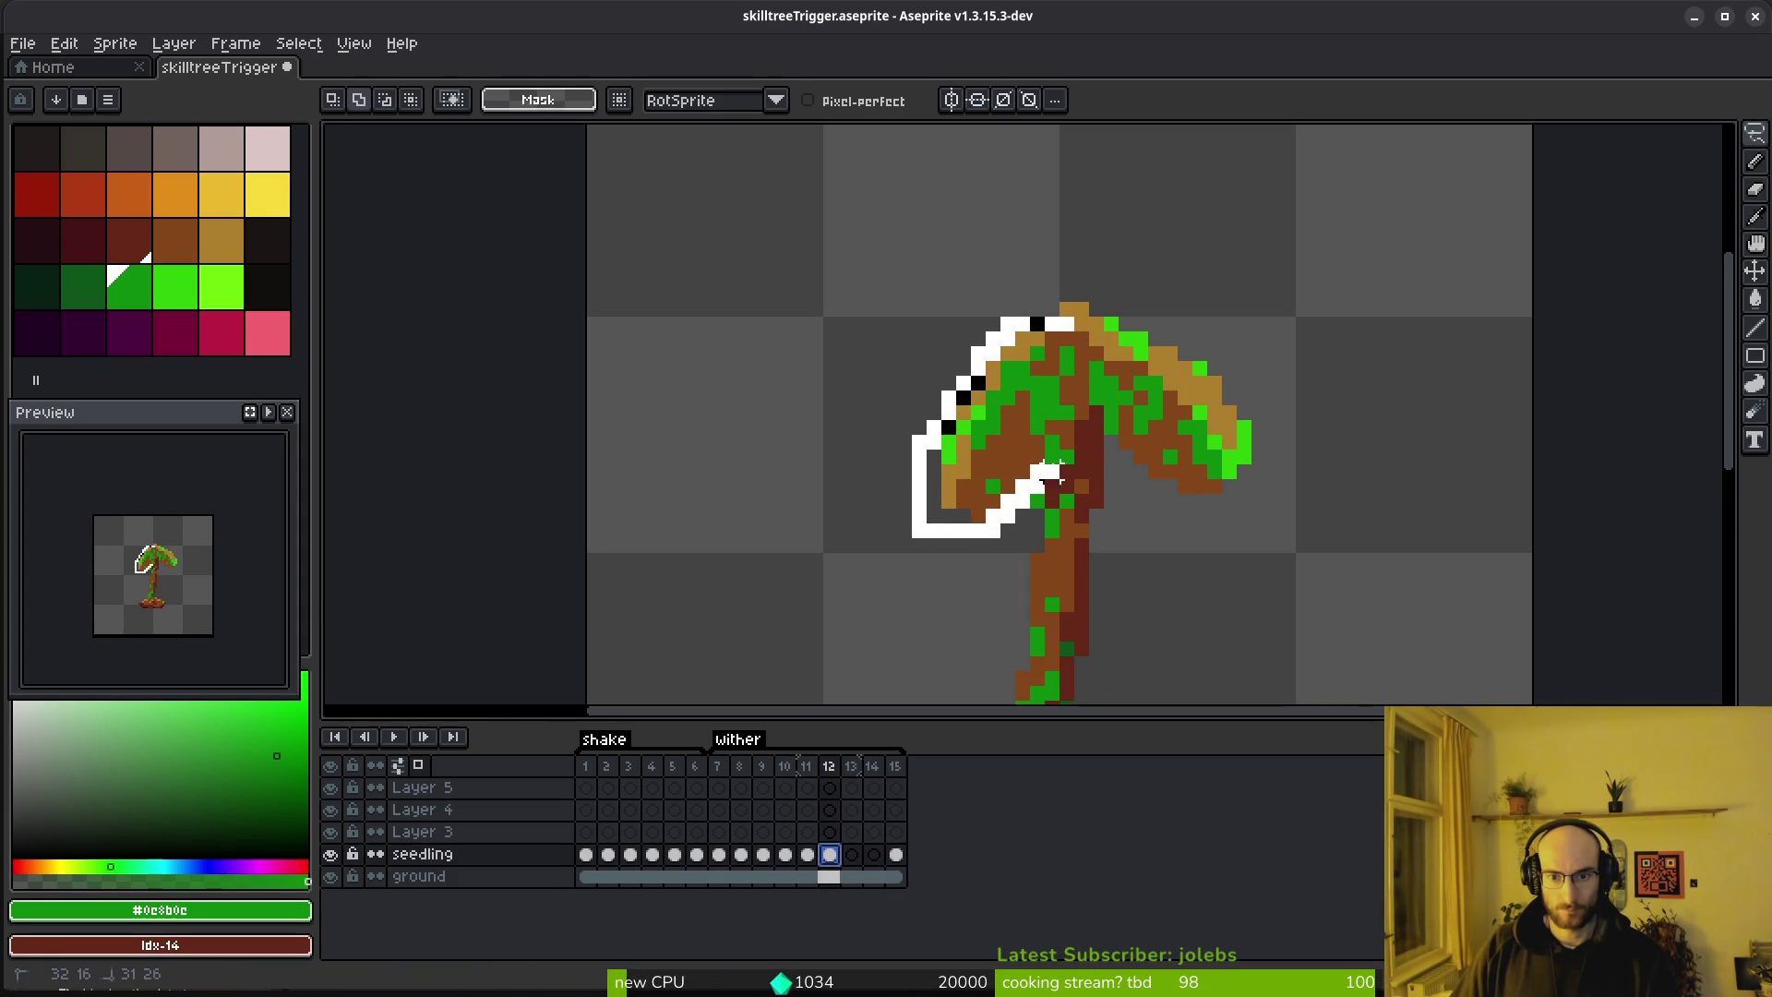
{"action": "left_click_drag", "start_coordinate": [1062, 335], "coordinate": [999, 424]}
{"action": "mouse_move", "coordinate": [866, 513]}
{"action": "left_mouse_down"}
{"action": "mouse_move", "coordinate": [842, 471]}
{"action": "mouse_move", "coordinate": [969, 407]}
{"action": "left_mouse_up"}
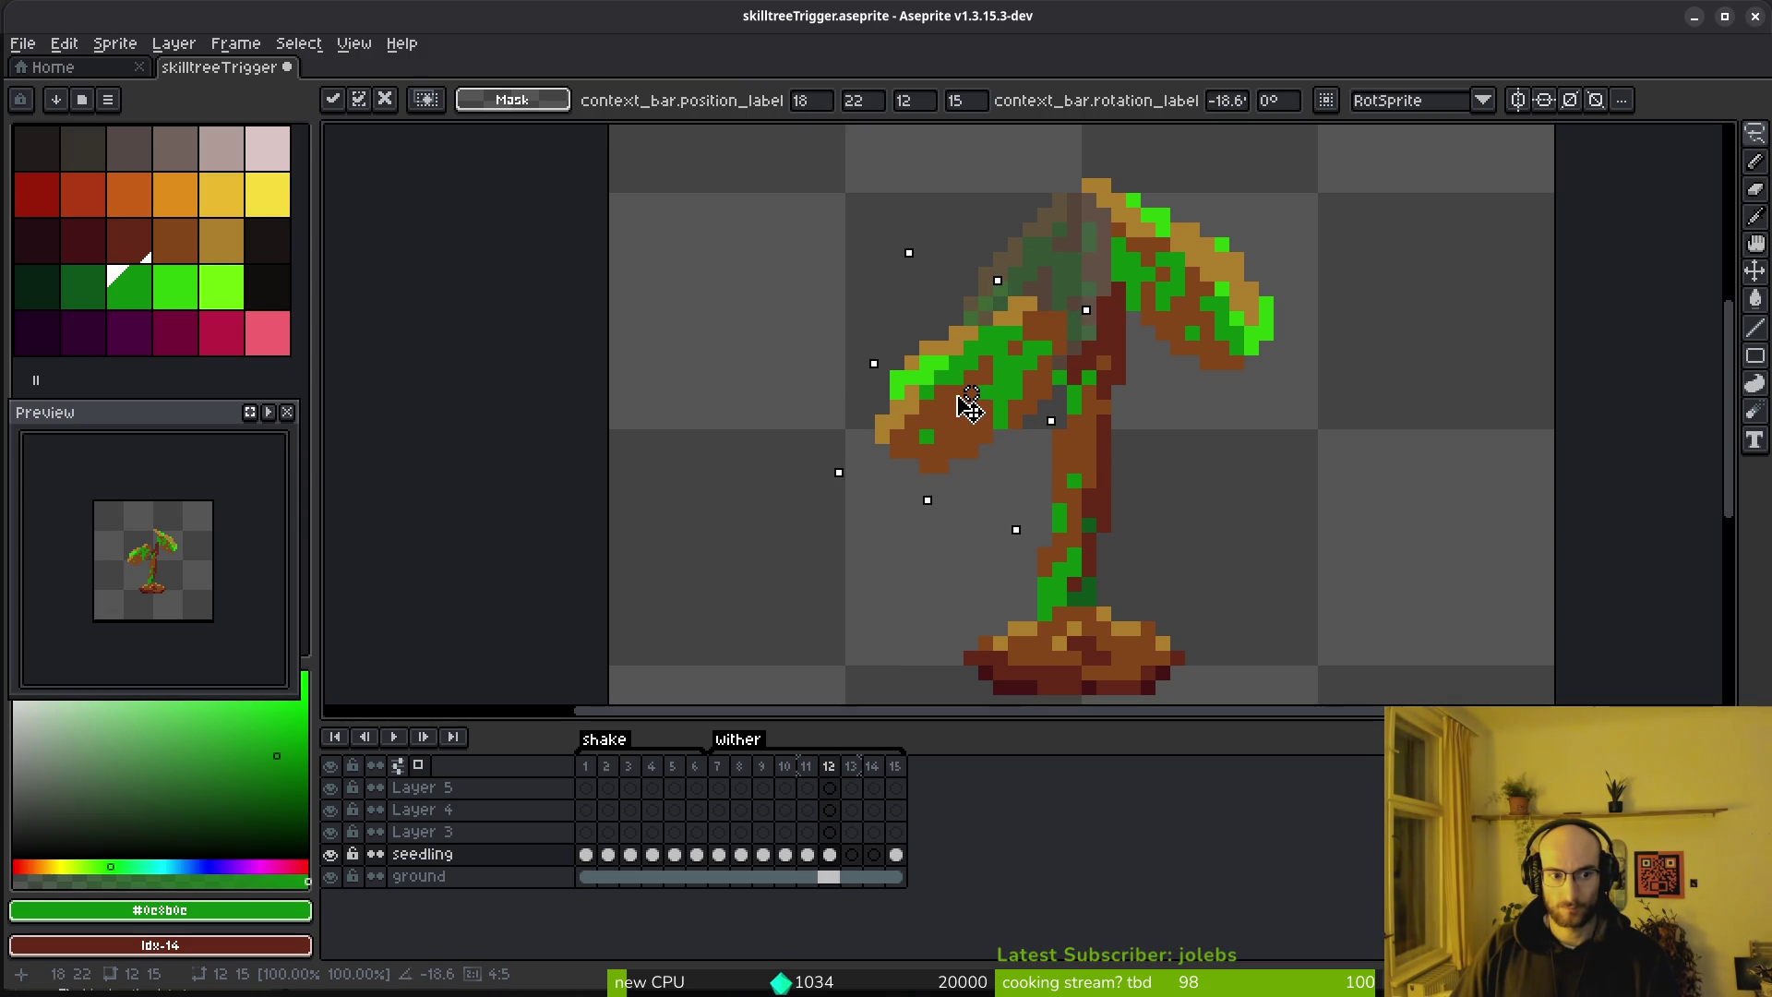
{"action": "key", "text": "Return"}
{"action": "key", "text": "ctrl+z"}
{"action": "key", "text": "ctrl+z"}
{"action": "mouse_move", "coordinate": [1036, 348]}
{"action": "left_mouse_down"}
{"action": "mouse_move", "coordinate": [903, 472]}
{"action": "mouse_move", "coordinate": [894, 537]}
{"action": "mouse_move", "coordinate": [977, 439]}
{"action": "mouse_move", "coordinate": [1009, 460]}
{"action": "left_mouse_up"}
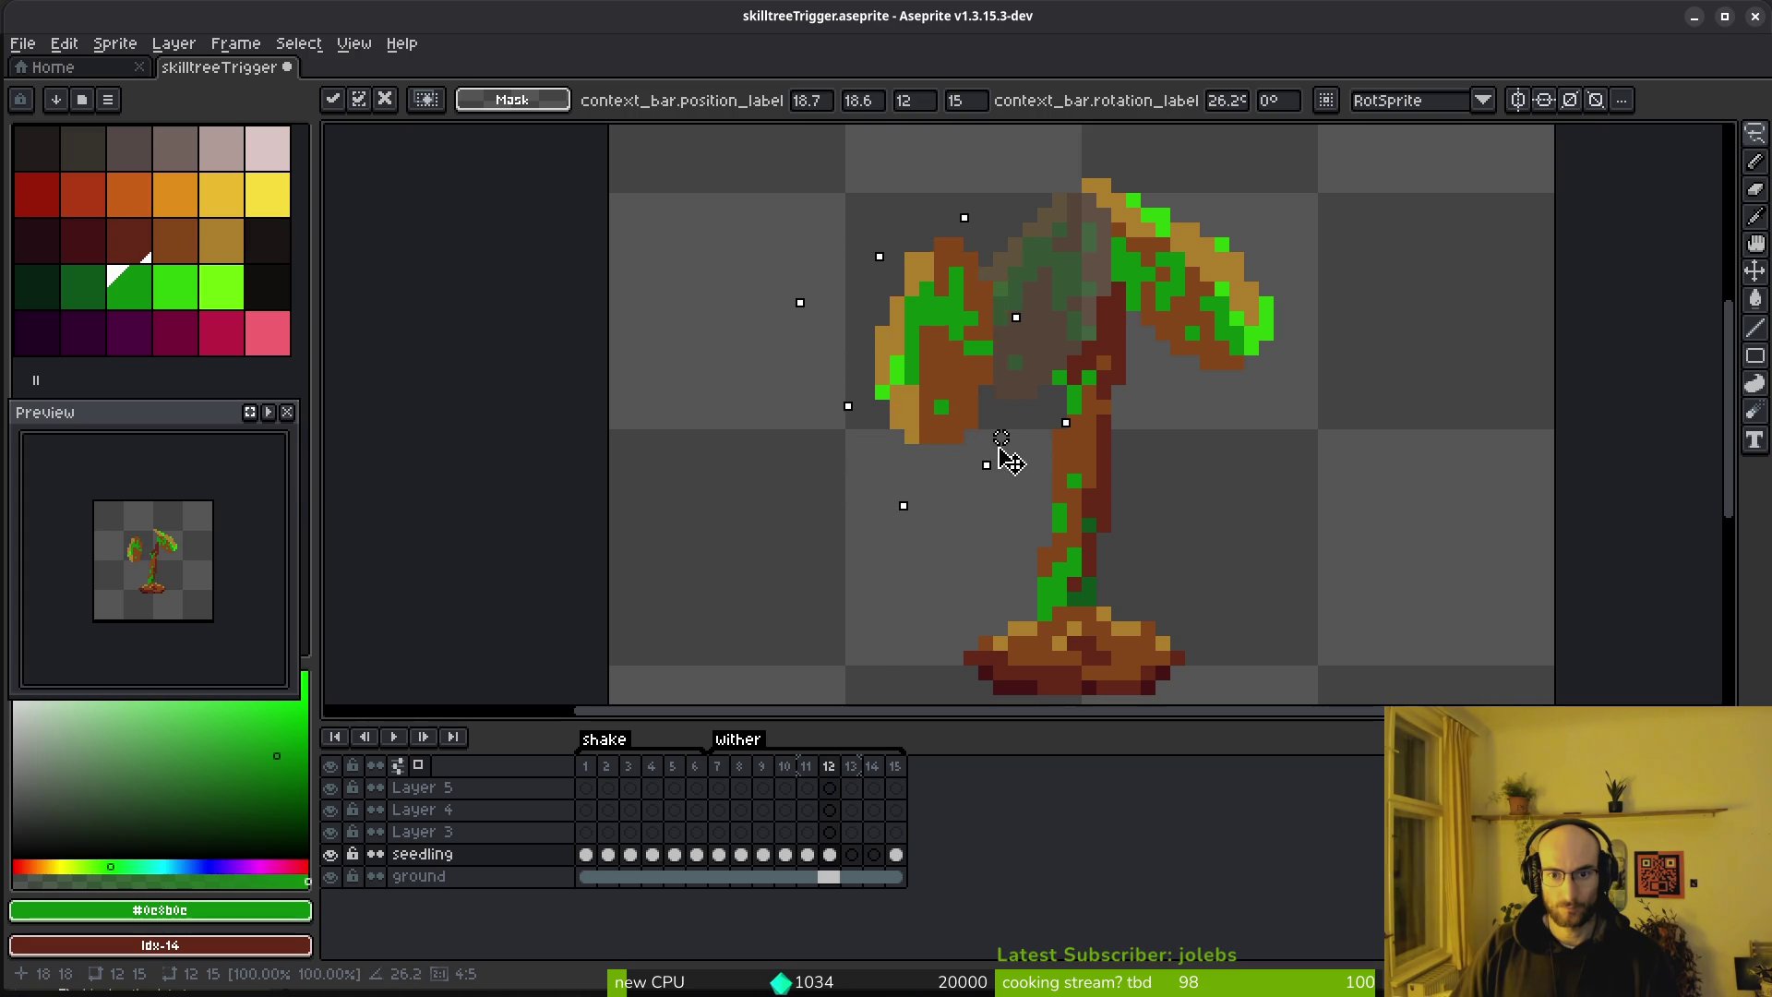
{"action": "mouse_move", "coordinate": [950, 385]}
{"action": "left_mouse_down"}
{"action": "mouse_move", "coordinate": [993, 412]}
{"action": "mouse_move", "coordinate": [1007, 397]}
{"action": "left_mouse_up"}
{"action": "key", "text": "Return"}
Paint a few left-leaf pixels brown #854619 where it meets the stem
{"action": "scroll", "coordinate": [1101, 418], "scroll_direction": "up", "scroll_amount": 4}
{"action": "key", "text": "alt"}
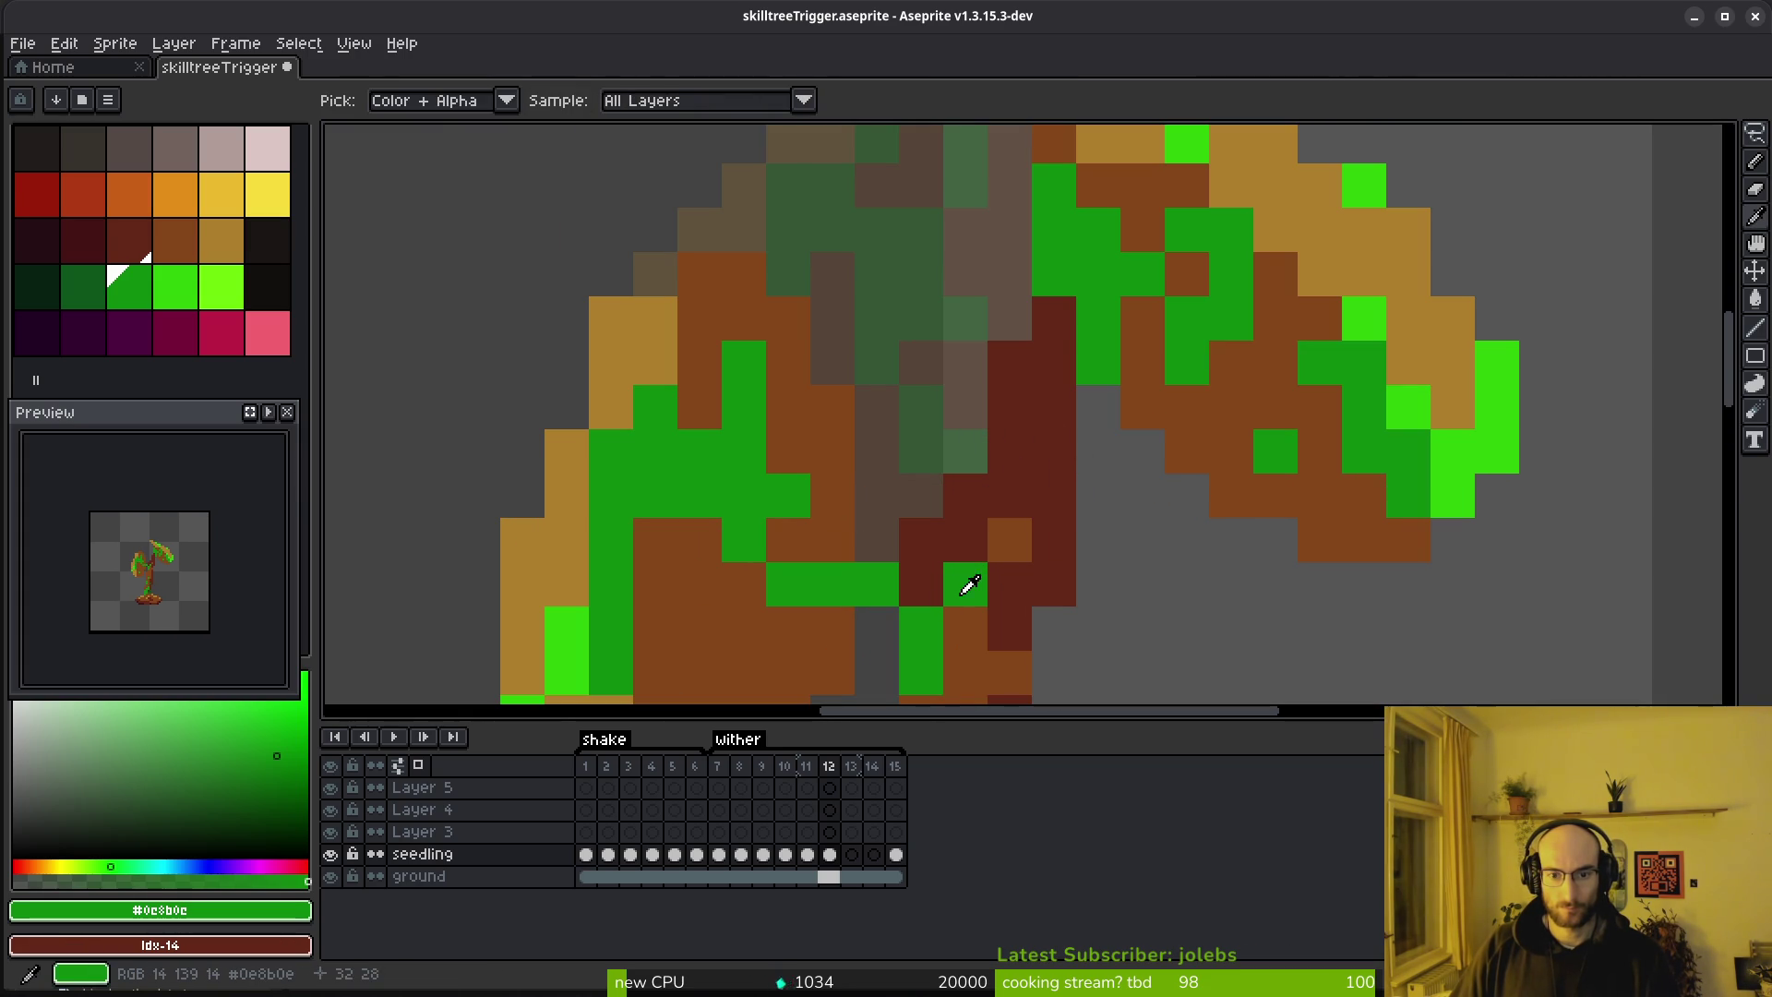
{"action": "scroll", "coordinate": [954, 600], "scroll_direction": "up", "scroll_amount": 2}
{"action": "left_click", "coordinate": [989, 480]}
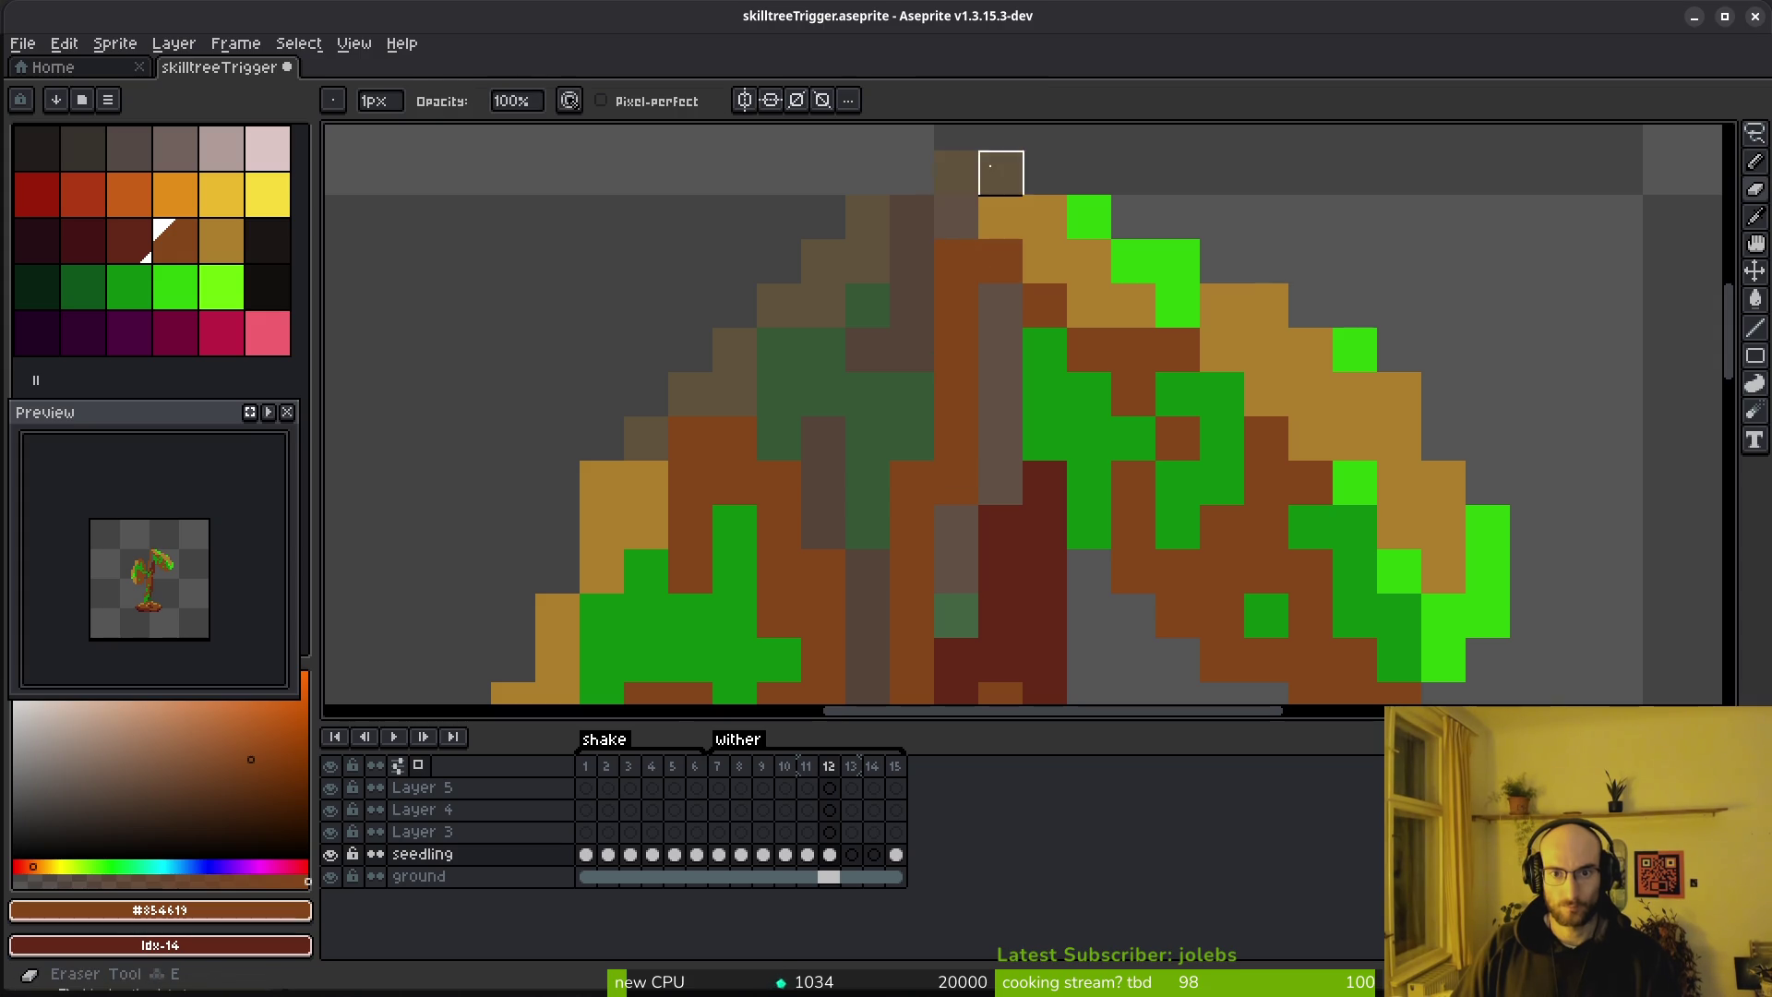
{"action": "scroll", "coordinate": [1001, 174], "scroll_direction": "down", "scroll_amount": 3}
{"action": "scroll", "coordinate": [1061, 356], "scroll_direction": "up", "scroll_amount": 3}
{"action": "left_click", "coordinate": [981, 470], "text": "alt"}
{"action": "left_click", "coordinate": [1131, 379], "text": "alt"}
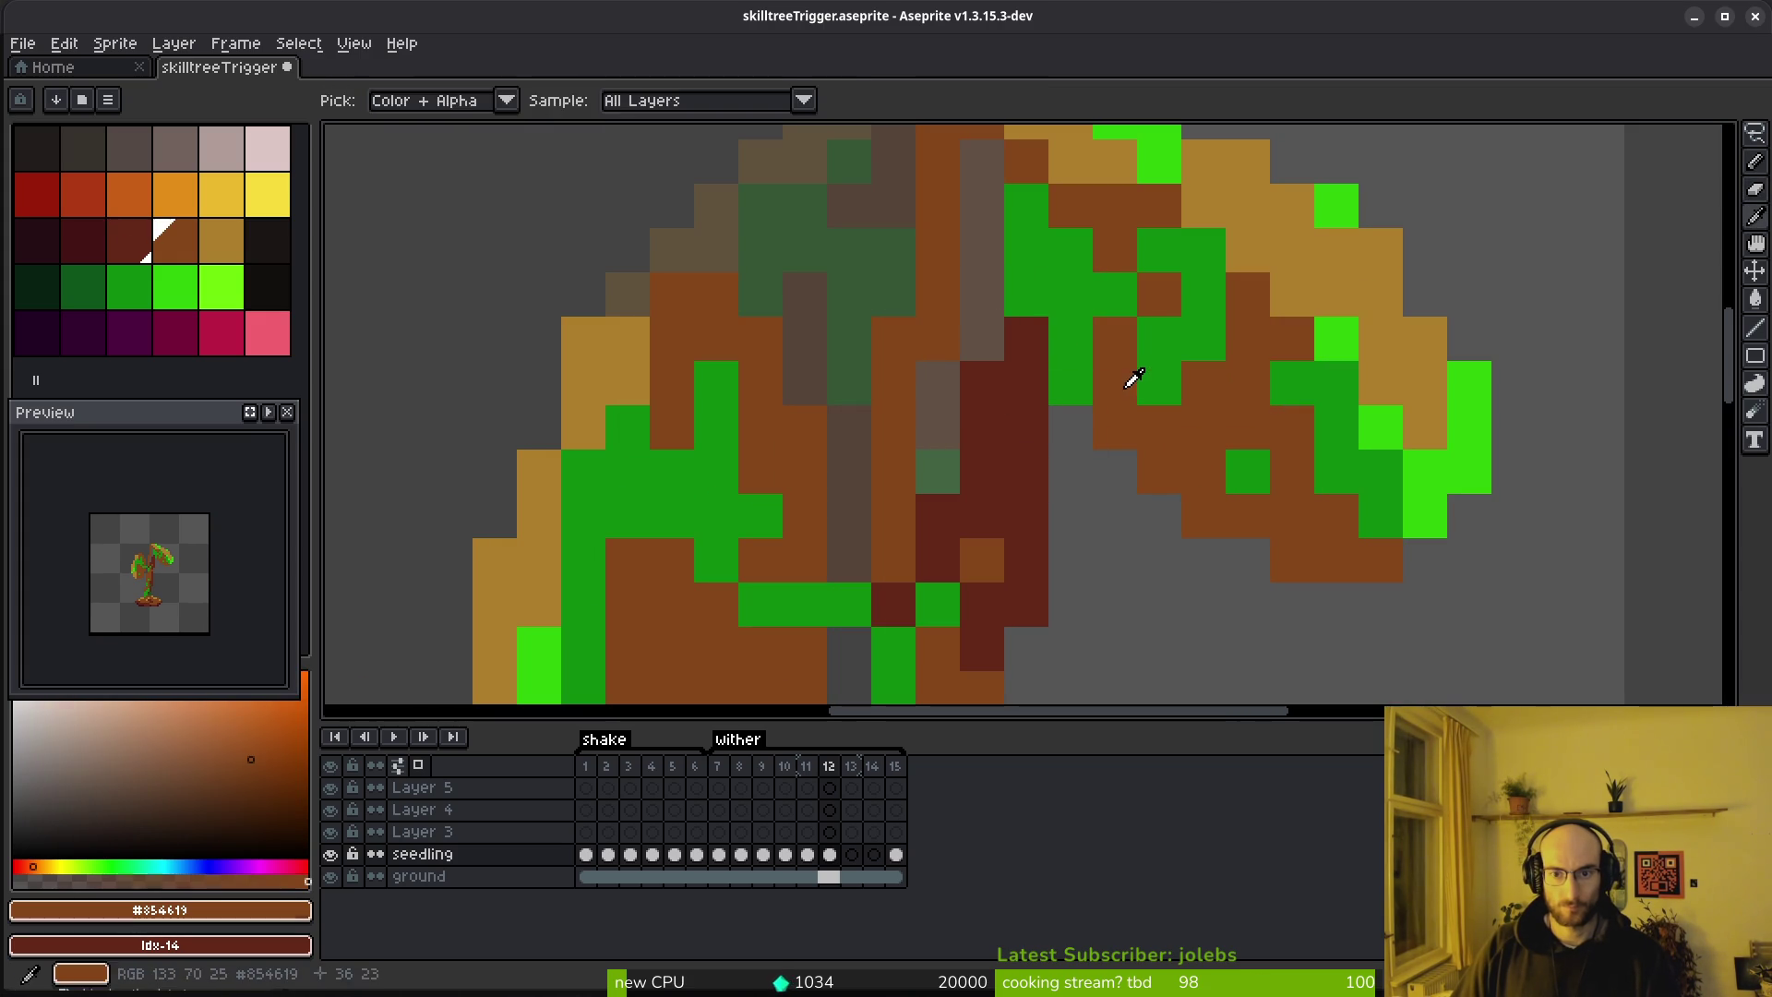
{"action": "left_click_drag", "start_coordinate": [937, 369], "coordinate": [952, 432]}
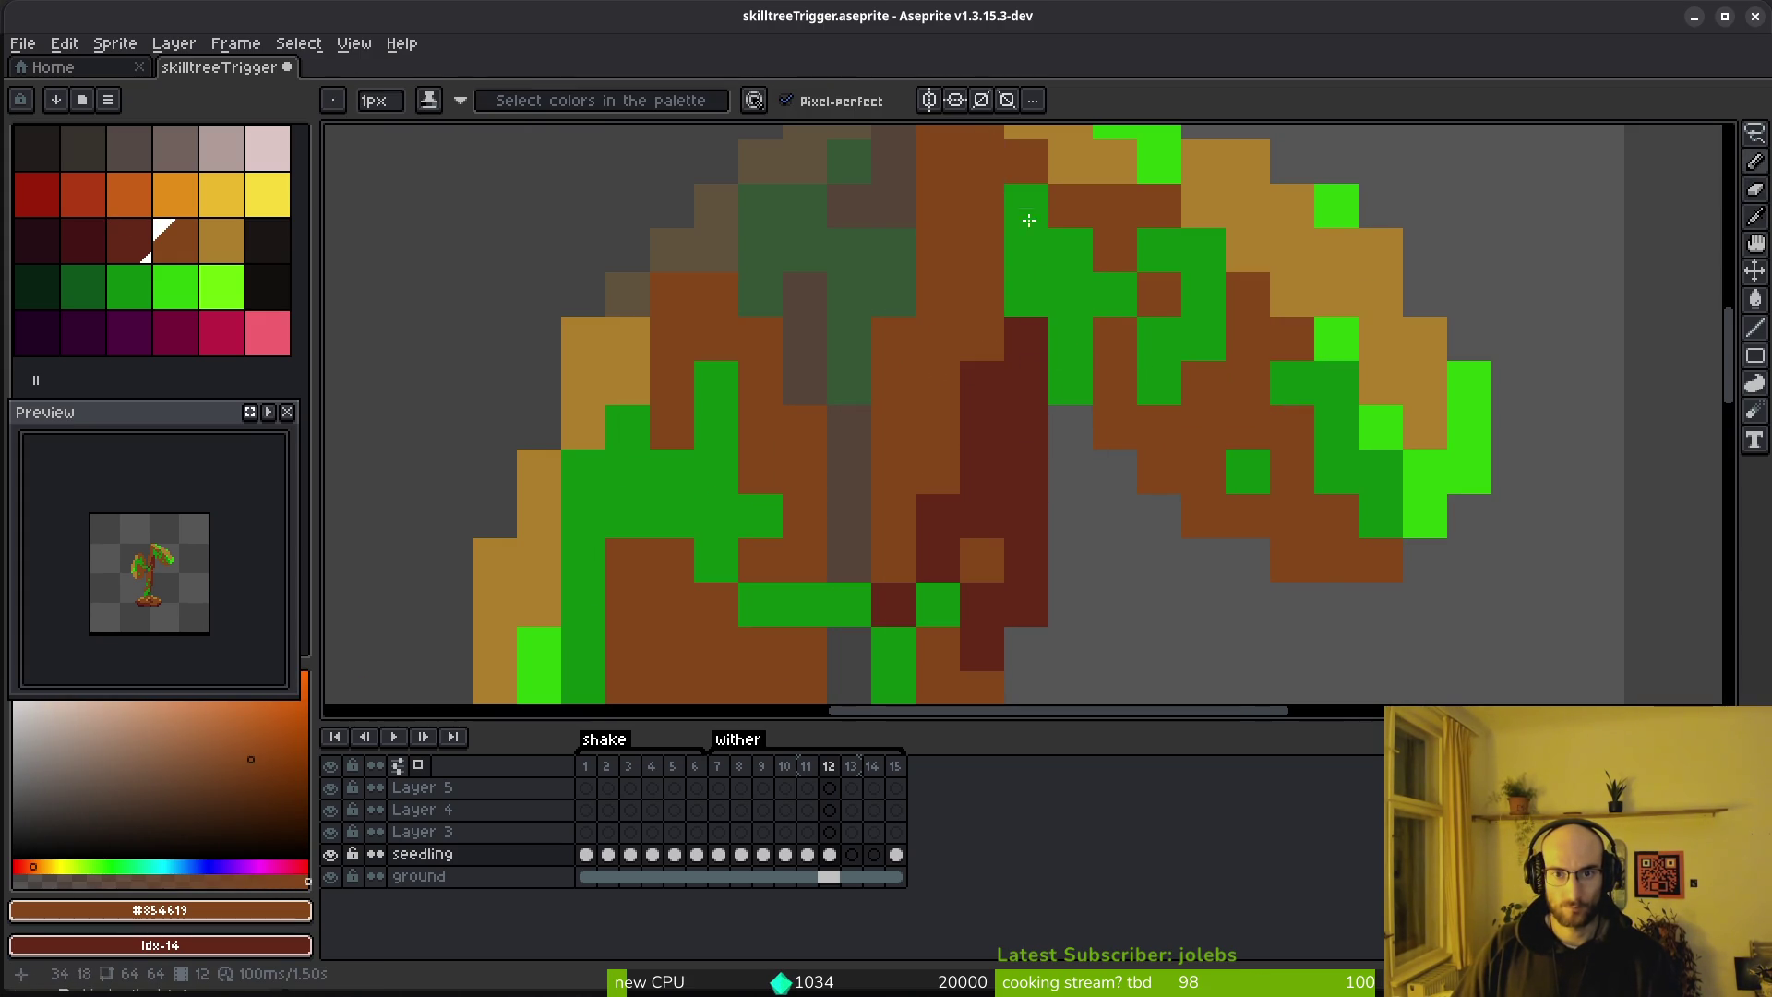
Turn frame-12 leaf pixels brown #854619, with one dark red #632718 pixel
{"action": "scroll", "coordinate": [1018, 199], "scroll_direction": "down", "scroll_amount": 3}
{"action": "scroll", "coordinate": [1100, 554], "scroll_direction": "up", "scroll_amount": 3}
{"action": "left_click", "coordinate": [982, 305]}
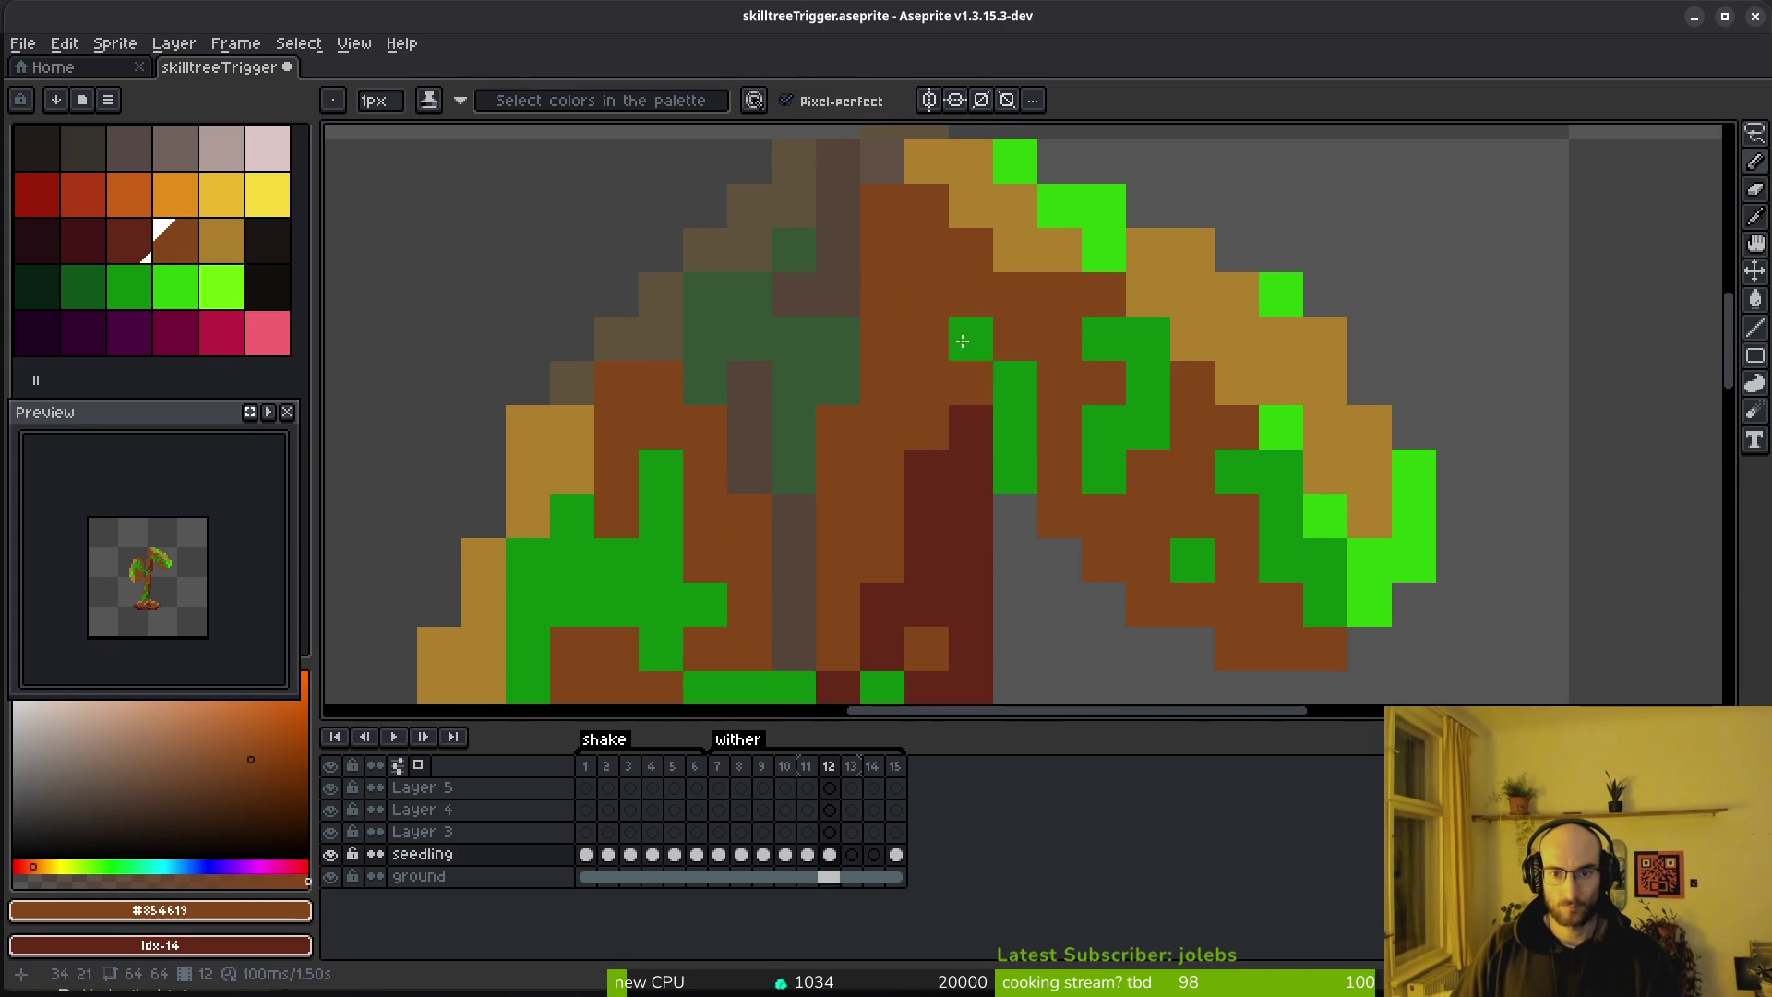
{"action": "left_click", "coordinate": [968, 420], "text": "alt"}
{"action": "left_click", "coordinate": [924, 368]}
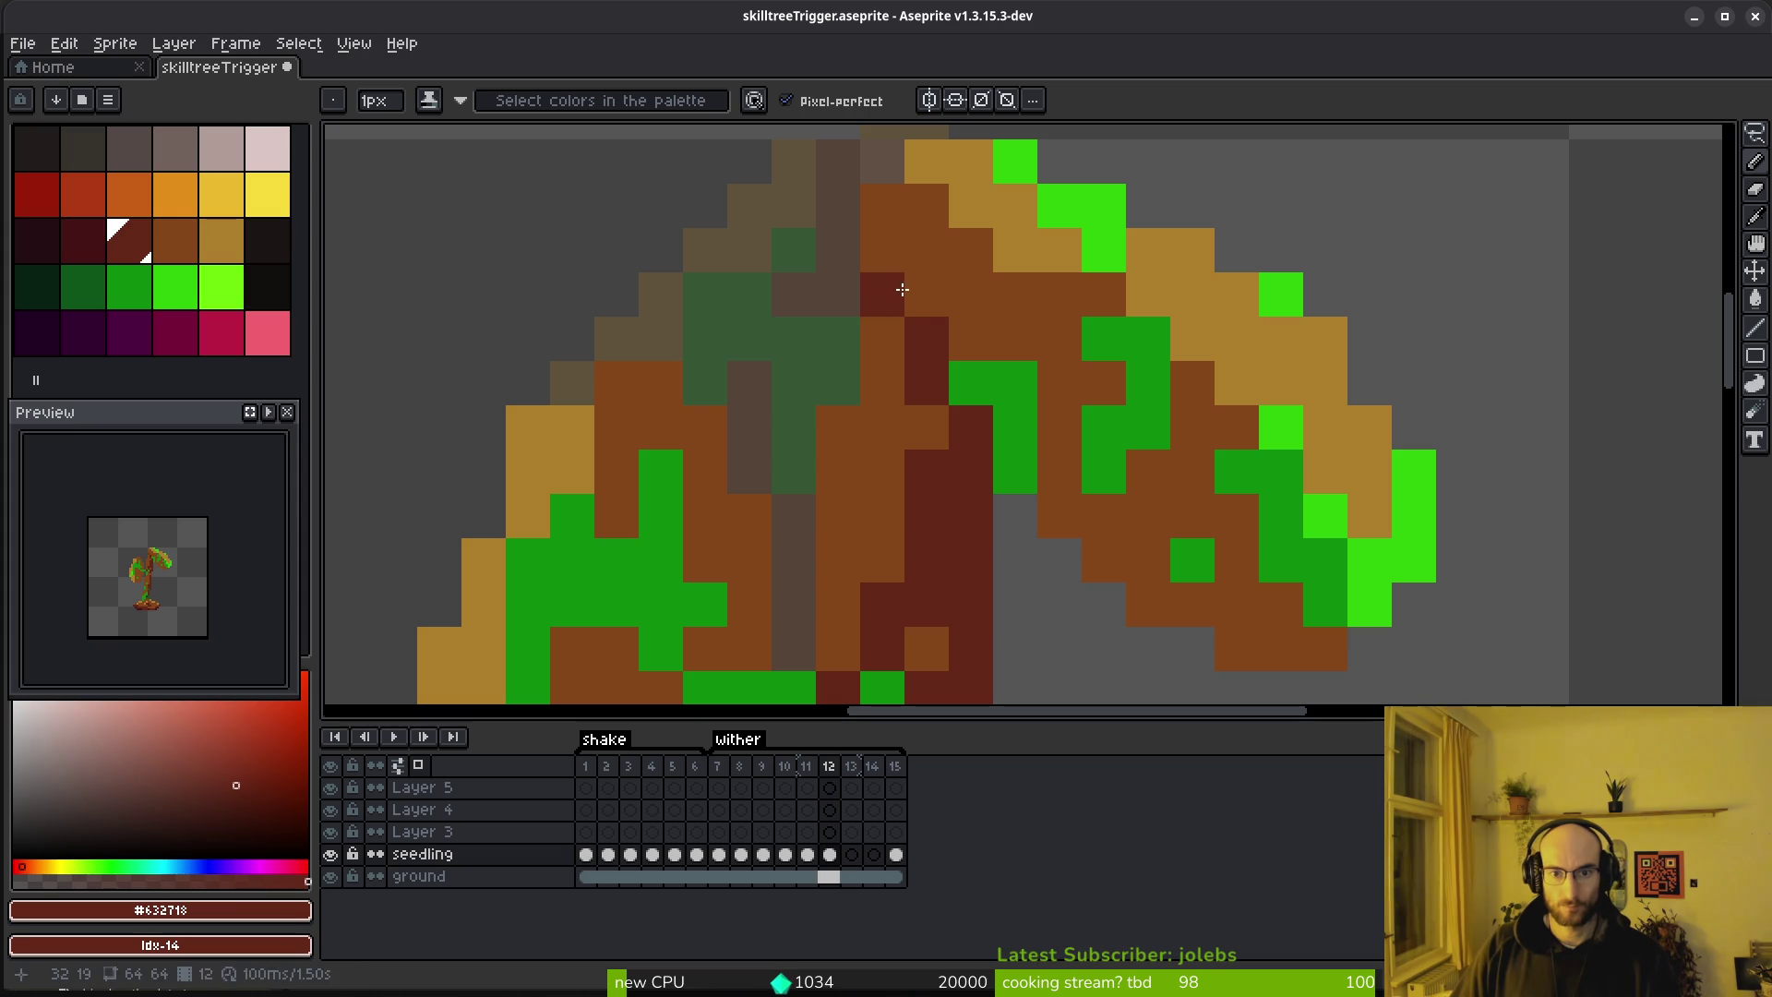
{"action": "left_click", "coordinate": [1052, 392], "text": "alt"}
{"action": "mouse_move", "coordinate": [971, 383]}
{"action": "left_mouse_down"}
{"action": "mouse_move", "coordinate": [1025, 442]}
{"action": "mouse_move", "coordinate": [1103, 471]}
{"action": "left_mouse_up"}
{"action": "scroll", "coordinate": [1200, 480], "scroll_direction": "down", "scroll_amount": 5}
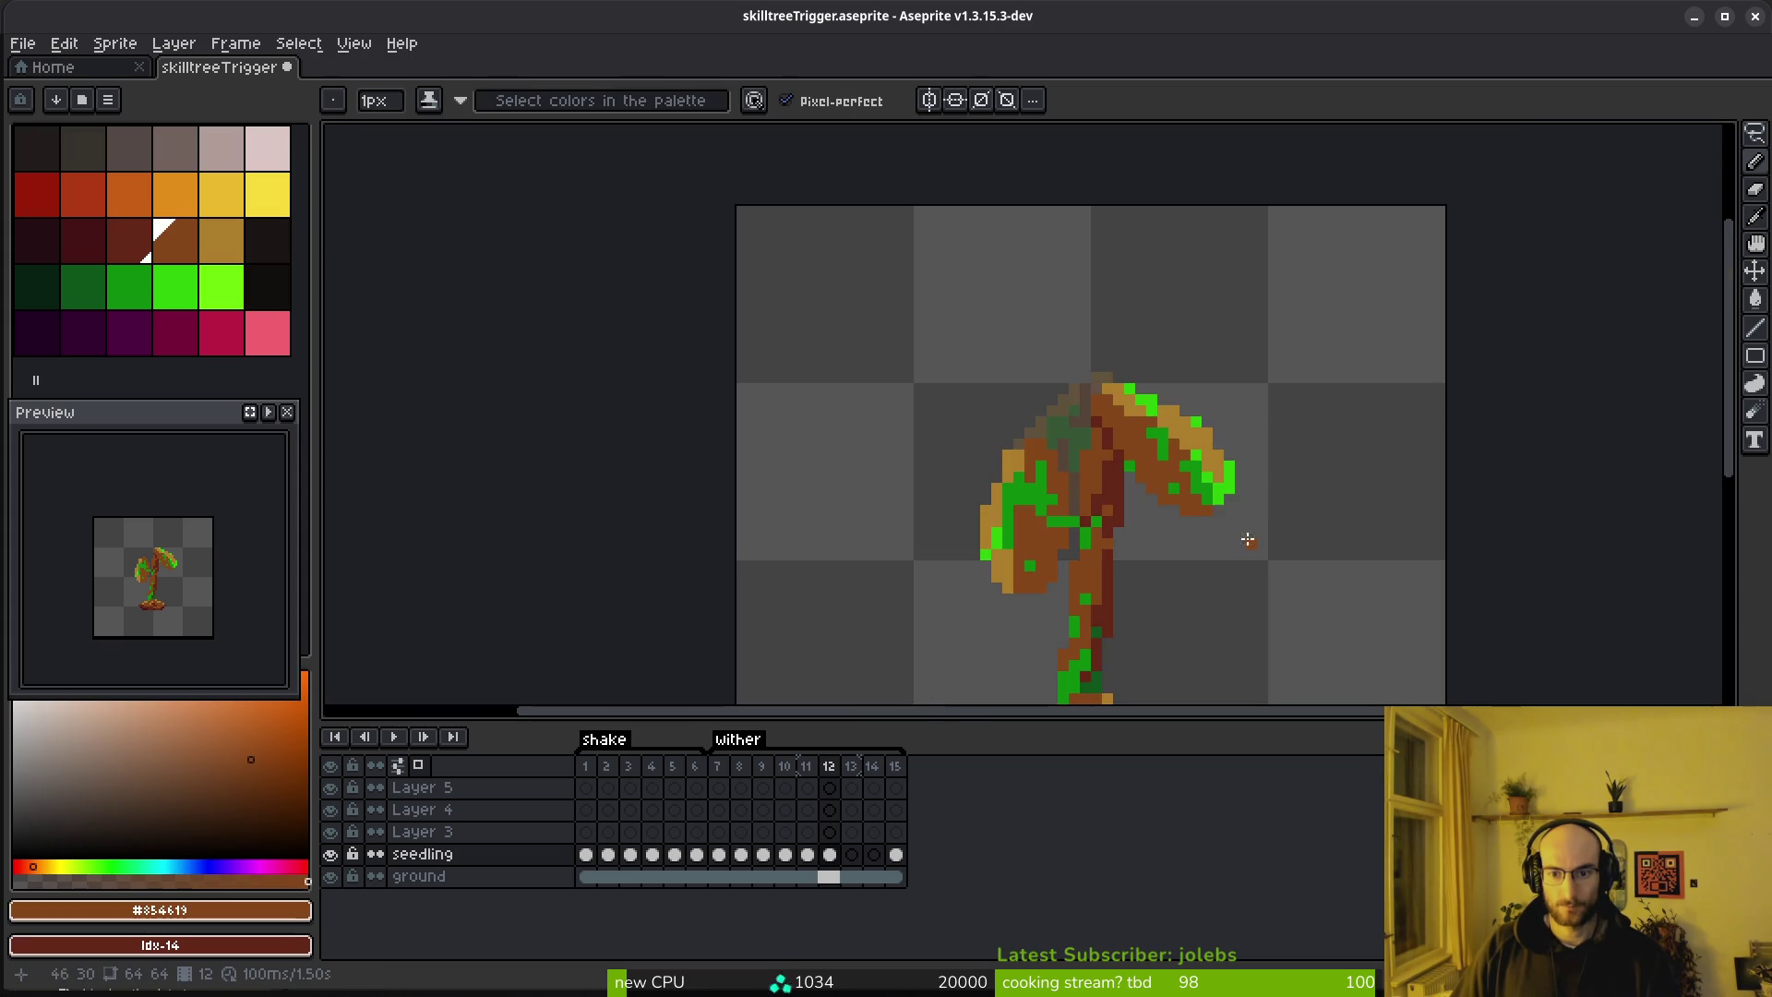
{"action": "scroll", "coordinate": [1194, 400], "scroll_direction": "up", "scroll_amount": 5}
Recolour leaf edges tan #ae7e2c and turn remaining green leaf pixels brown
{"action": "left_click", "coordinate": [1247, 522], "text": "alt"}
{"action": "mouse_move", "coordinate": [1301, 588]}
{"action": "left_mouse_down"}
{"action": "mouse_move", "coordinate": [1362, 594]}
{"action": "mouse_move", "coordinate": [1339, 488]}
{"action": "left_mouse_up"}
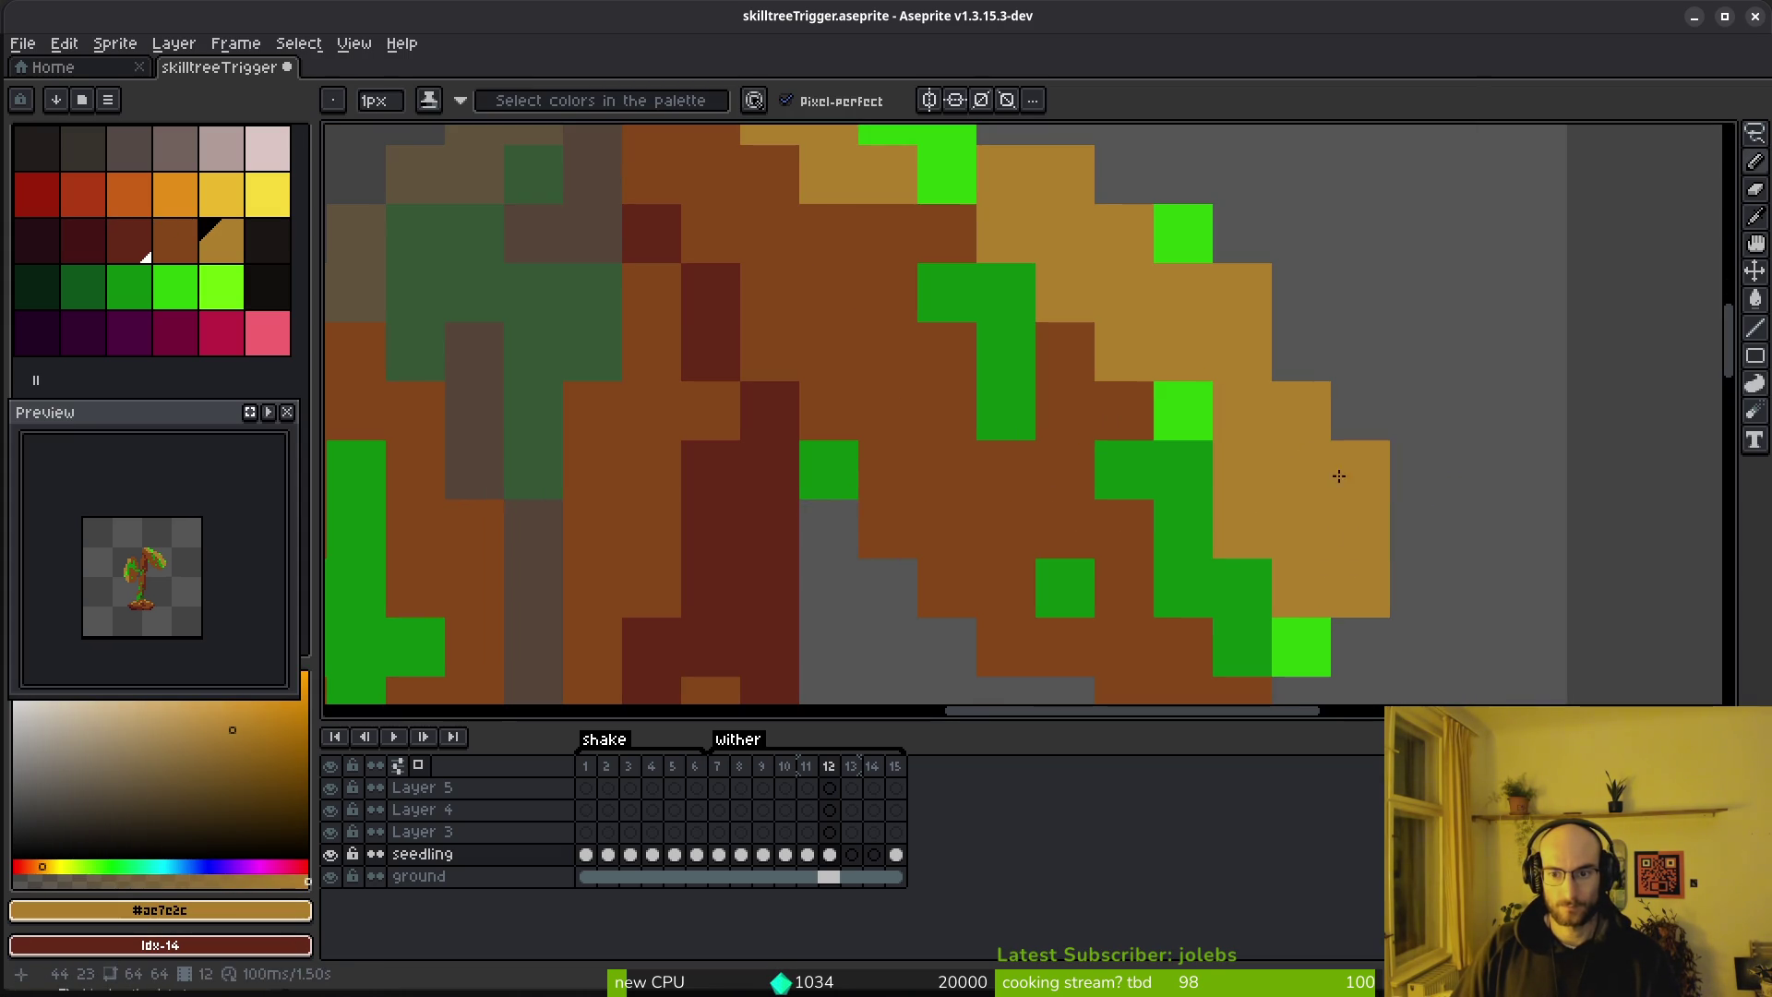
{"action": "left_click", "coordinate": [1242, 646], "text": "alt"}
{"action": "left_click_drag", "start_coordinate": [1241, 646], "coordinate": [1182, 468]}
{"action": "scroll", "coordinate": [1182, 468], "scroll_direction": "down", "scroll_amount": 3}
{"action": "scroll", "coordinate": [1182, 468], "scroll_direction": "up", "scroll_amount": 3}
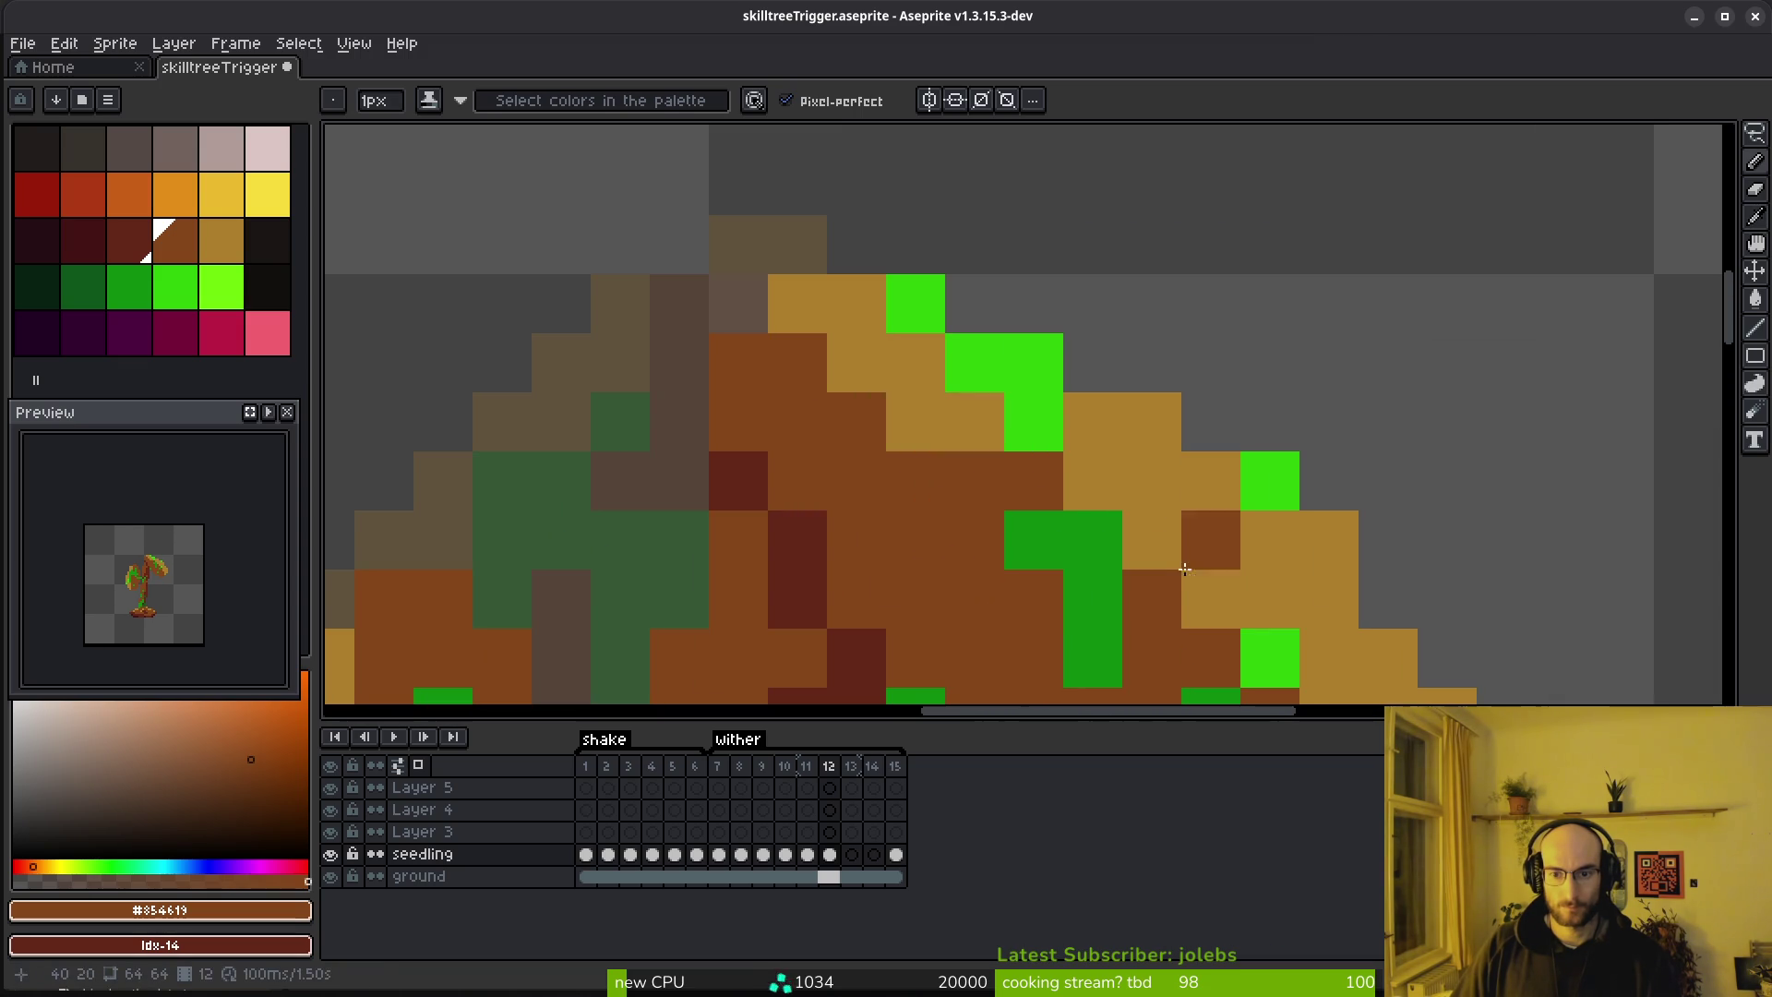
{"action": "left_click", "coordinate": [987, 406], "text": "alt"}
{"action": "mouse_move", "coordinate": [988, 406]}
{"action": "left_mouse_down"}
{"action": "mouse_move", "coordinate": [955, 344]}
{"action": "mouse_move", "coordinate": [1060, 428]}
{"action": "mouse_move", "coordinate": [1245, 490]}
{"action": "left_mouse_up"}
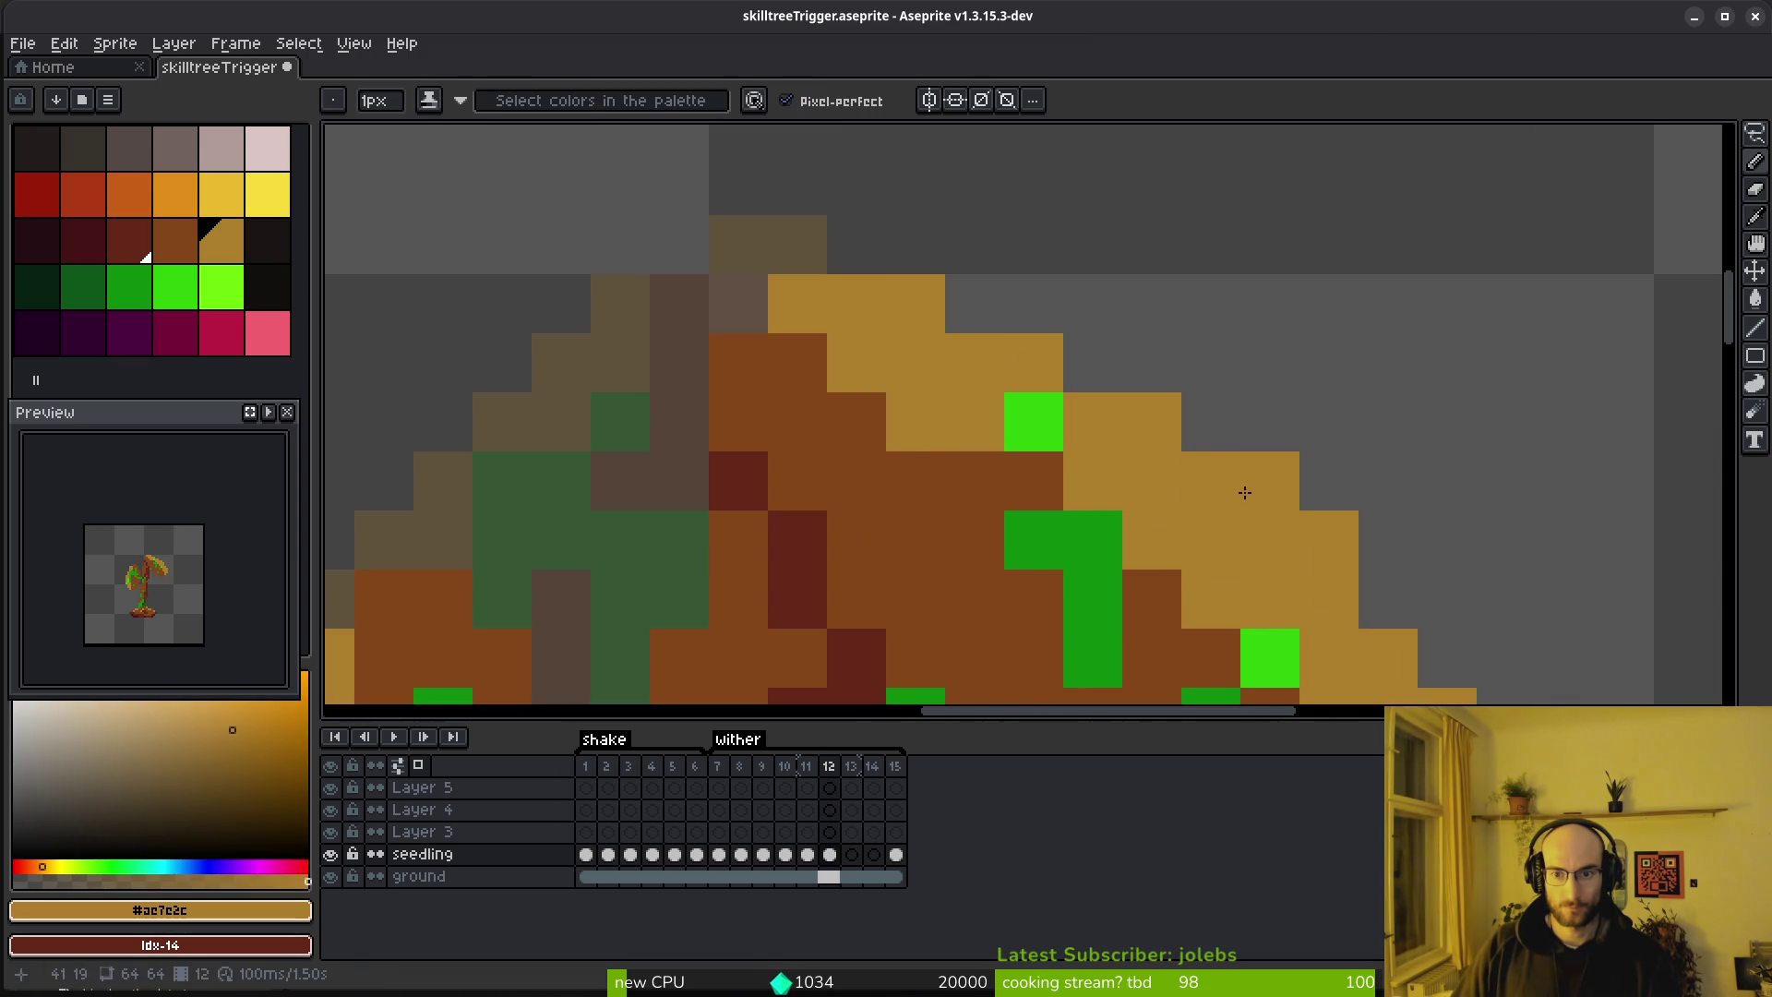
{"action": "scroll", "coordinate": [1292, 535], "scroll_direction": "down", "scroll_amount": 4}
{"action": "scroll", "coordinate": [1230, 366], "scroll_direction": "up", "scroll_amount": 2}
{"action": "scroll", "coordinate": [1231, 367], "scroll_direction": "up", "scroll_amount": 4}
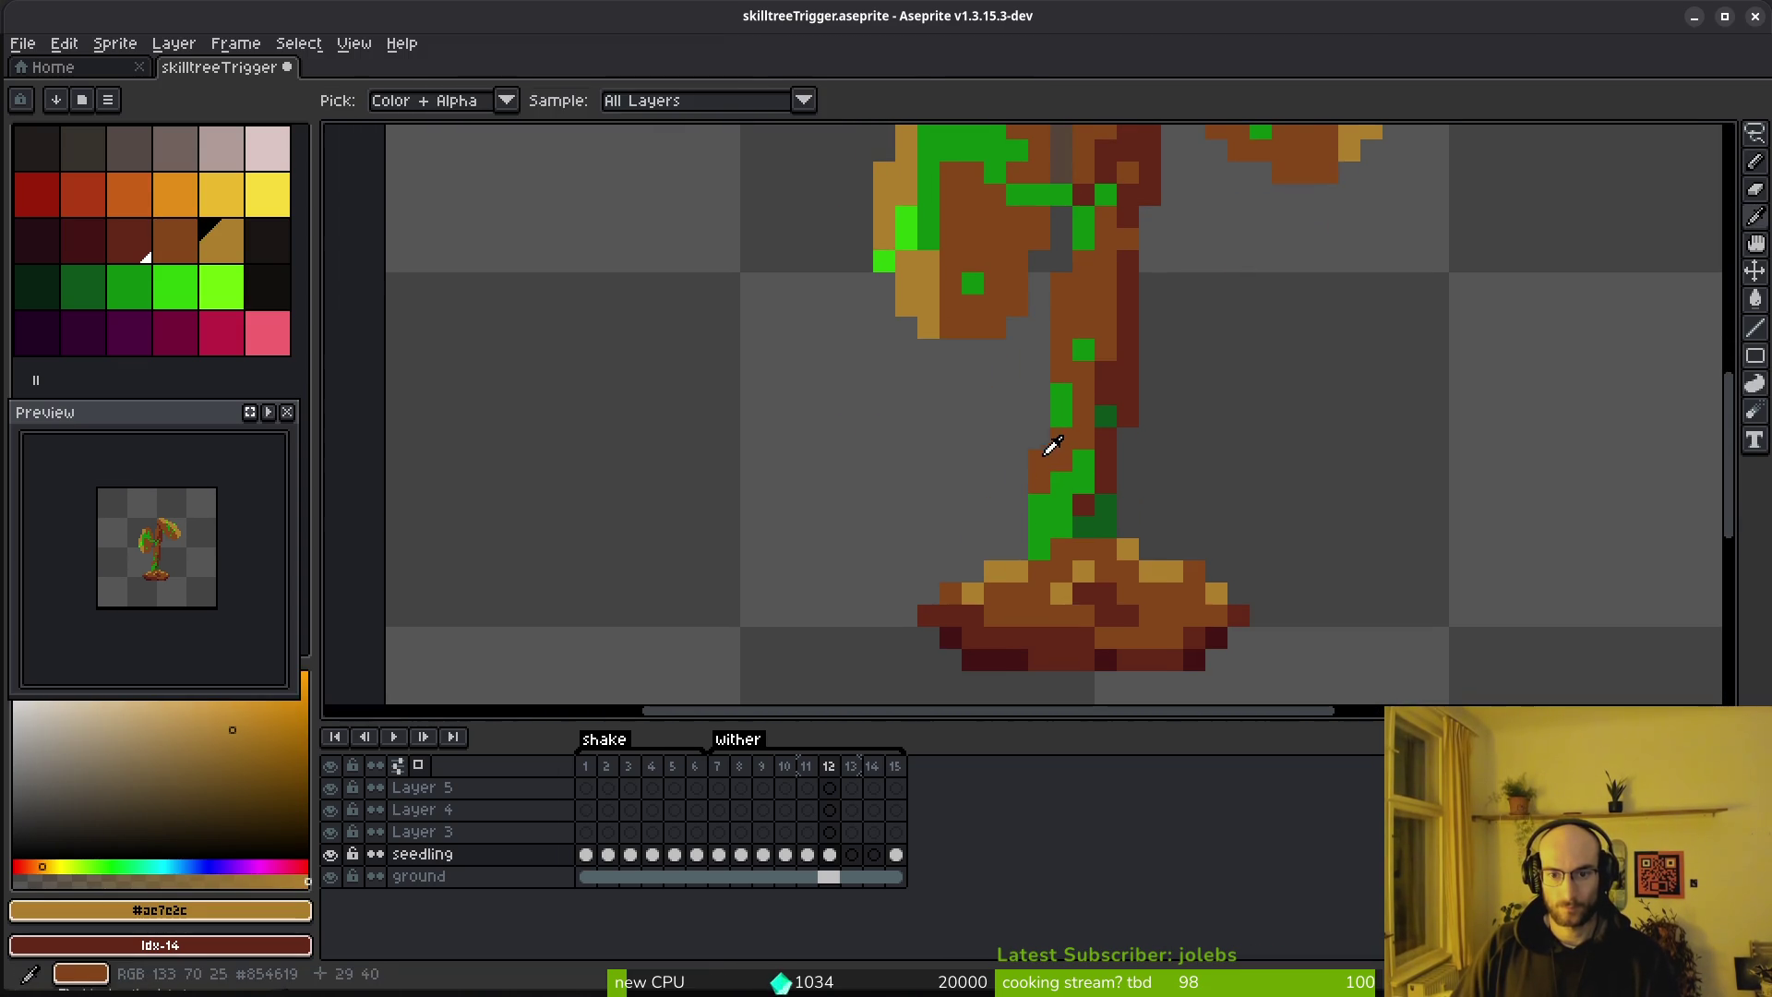
Paint green stem pixels brown with one dark red #632718 pixel, undoing a stray one
{"action": "left_click", "coordinate": [1057, 456], "text": "alt"}
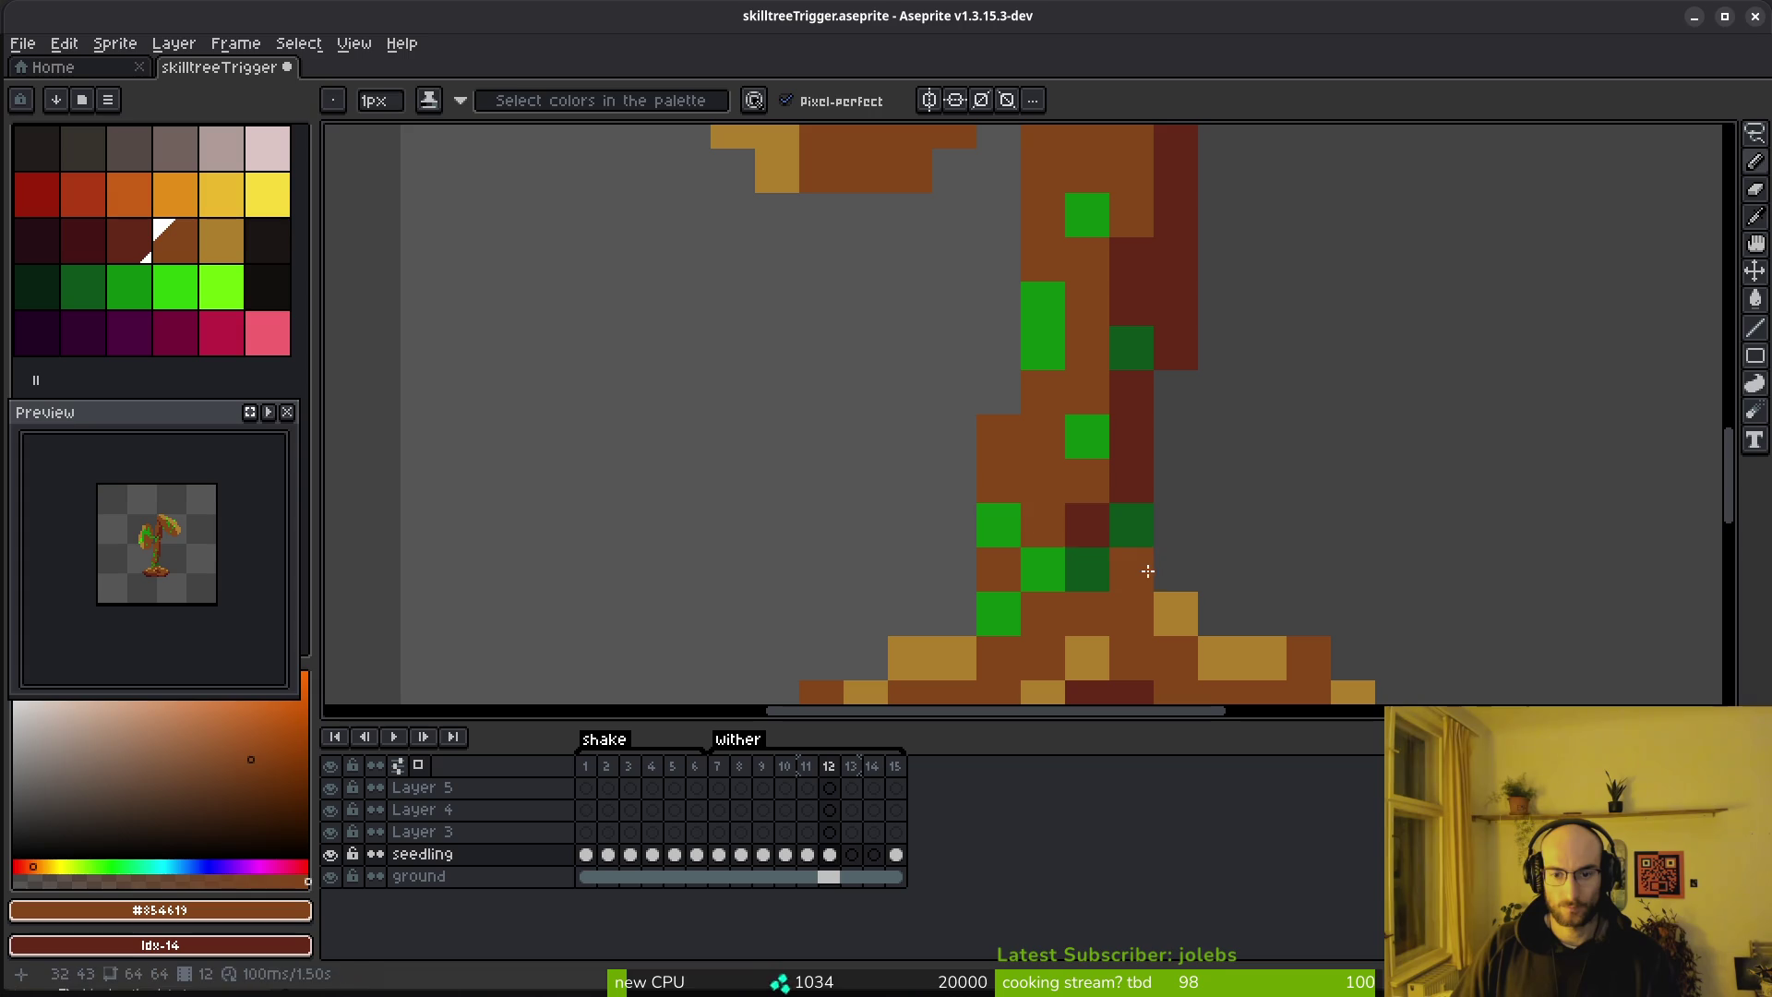
{"action": "key", "text": "ctrl+z"}
{"action": "left_click", "coordinate": [1087, 525], "text": "alt"}
{"action": "left_click", "coordinate": [1083, 572]}
{"action": "left_click", "coordinate": [1087, 215]}
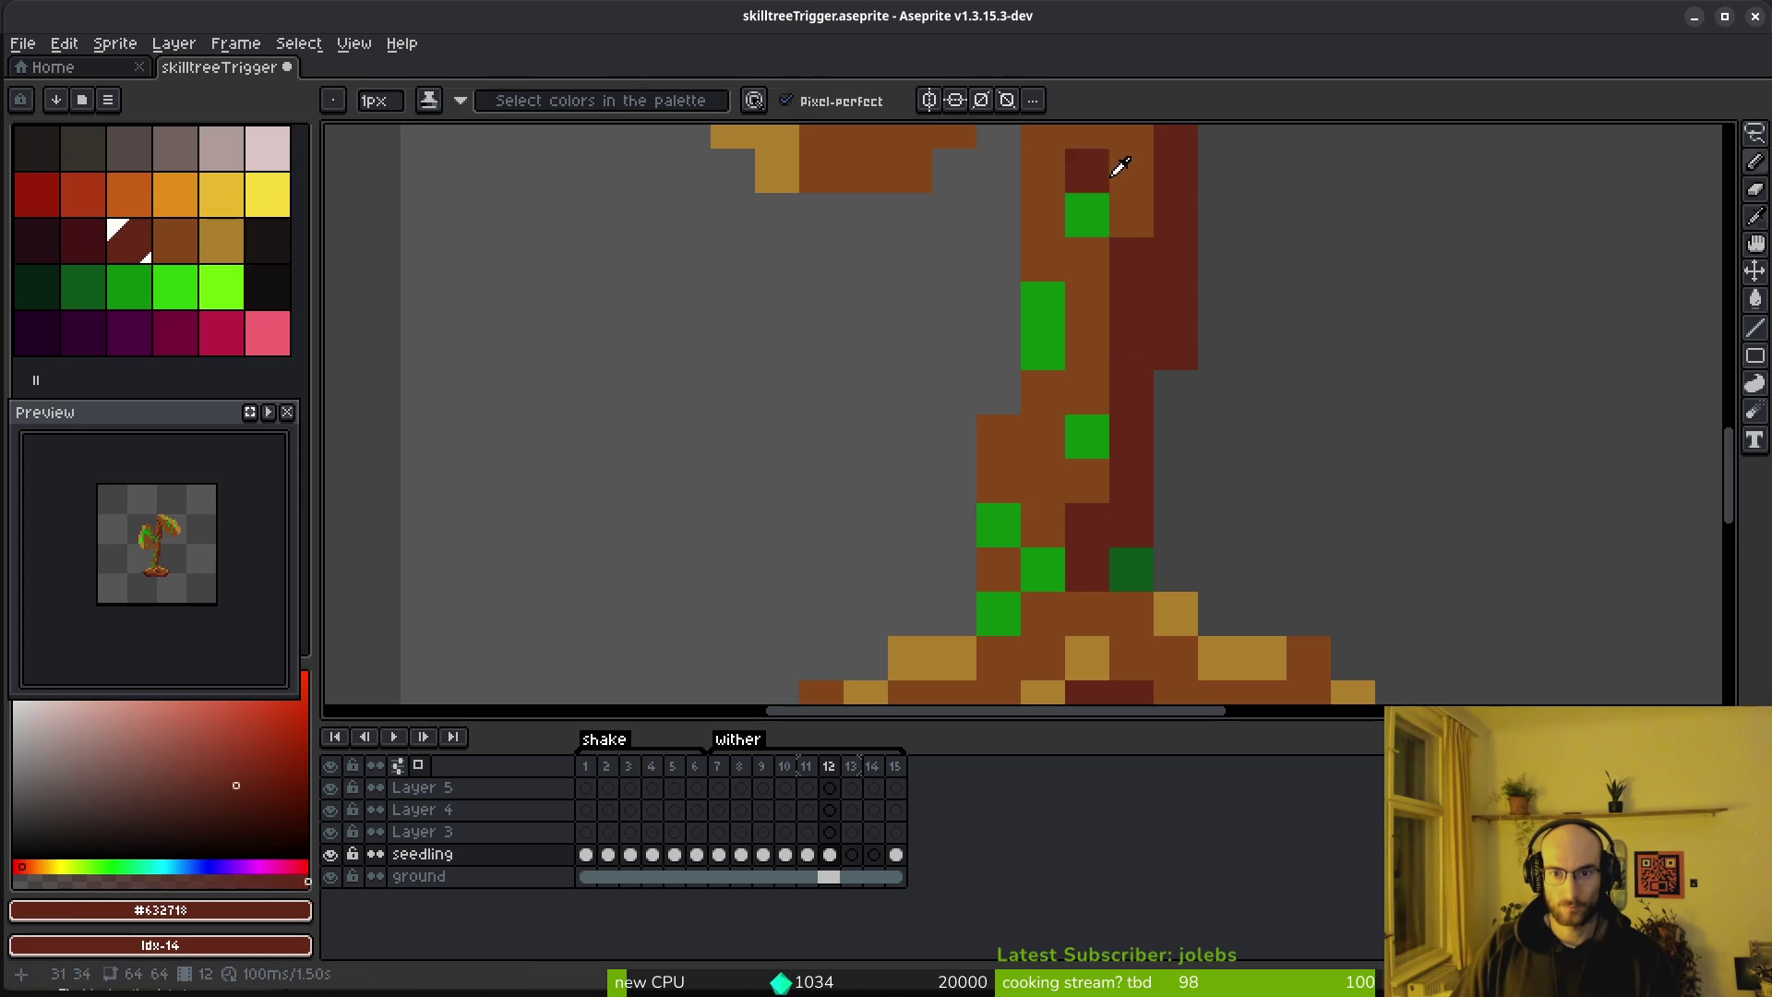
{"action": "left_click", "coordinate": [1087, 215]}
{"action": "left_click", "coordinate": [1043, 305]}
{"action": "left_click", "coordinate": [1043, 349]}
Turn a vertical run of green trunk pixels brown #854619
{"action": "scroll", "coordinate": [1089, 415], "scroll_direction": "down", "scroll_amount": 6}
{"action": "scroll", "coordinate": [1070, 499], "scroll_direction": "up", "scroll_amount": 3}
{"action": "left_click", "coordinate": [1052, 401], "text": "alt"}
{"action": "left_click", "coordinate": [1044, 437], "text": "alt"}
{"action": "left_click", "coordinate": [1059, 407], "text": "alt"}
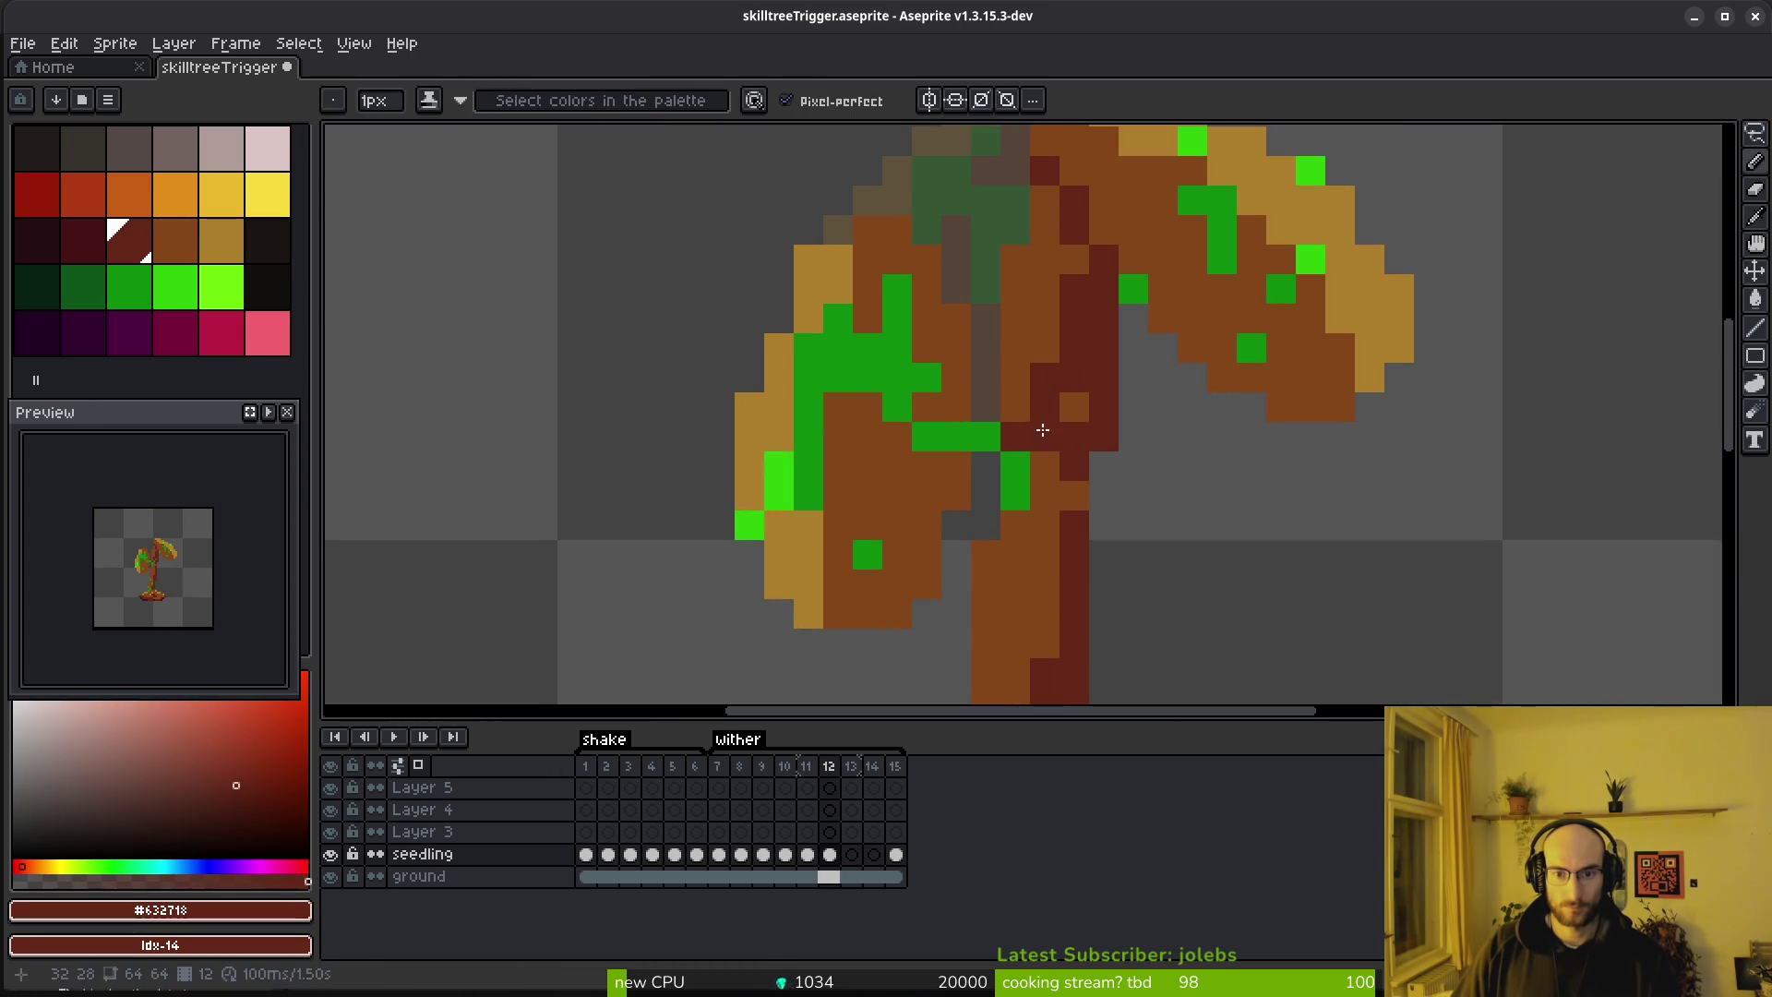
{"action": "left_click", "coordinate": [1020, 396], "text": "alt"}
{"action": "left_click_drag", "start_coordinate": [1016, 434], "coordinate": [1016, 511]}
Brown a few more green trunk pixels, undoing one extra
{"action": "scroll", "coordinate": [1136, 518], "scroll_direction": "down", "scroll_amount": 3}
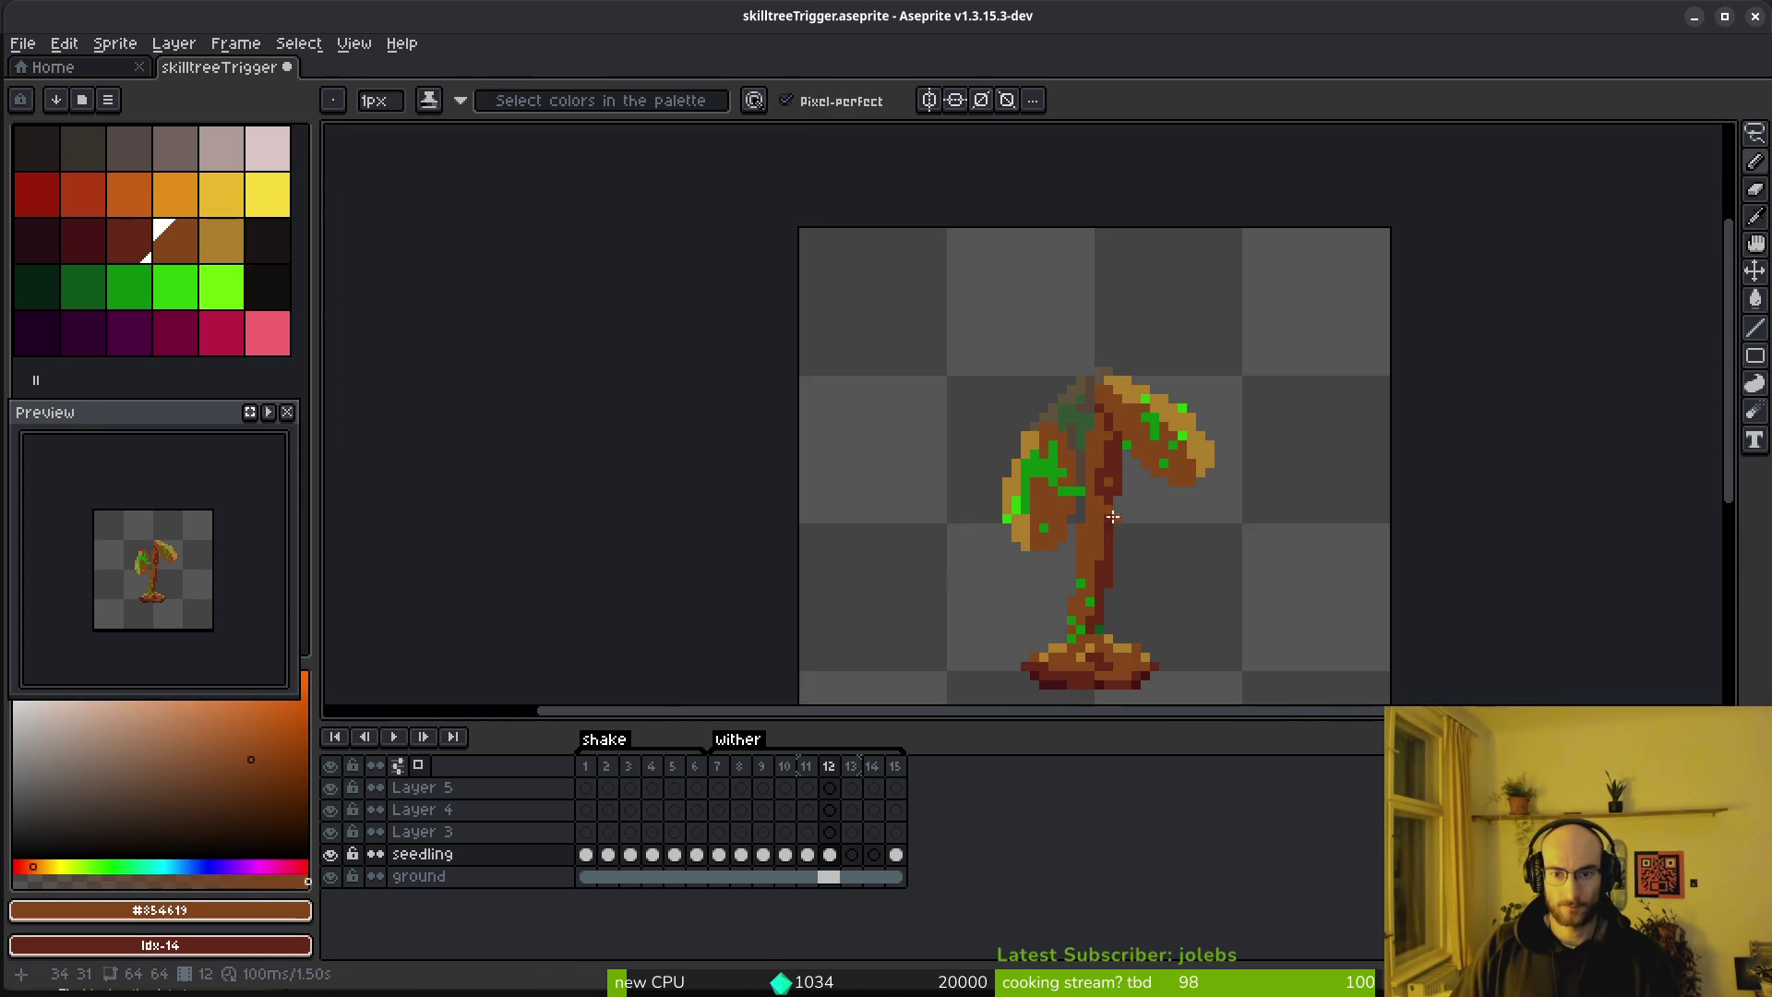
{"action": "scroll", "coordinate": [1098, 462], "scroll_direction": "up", "scroll_amount": 7}
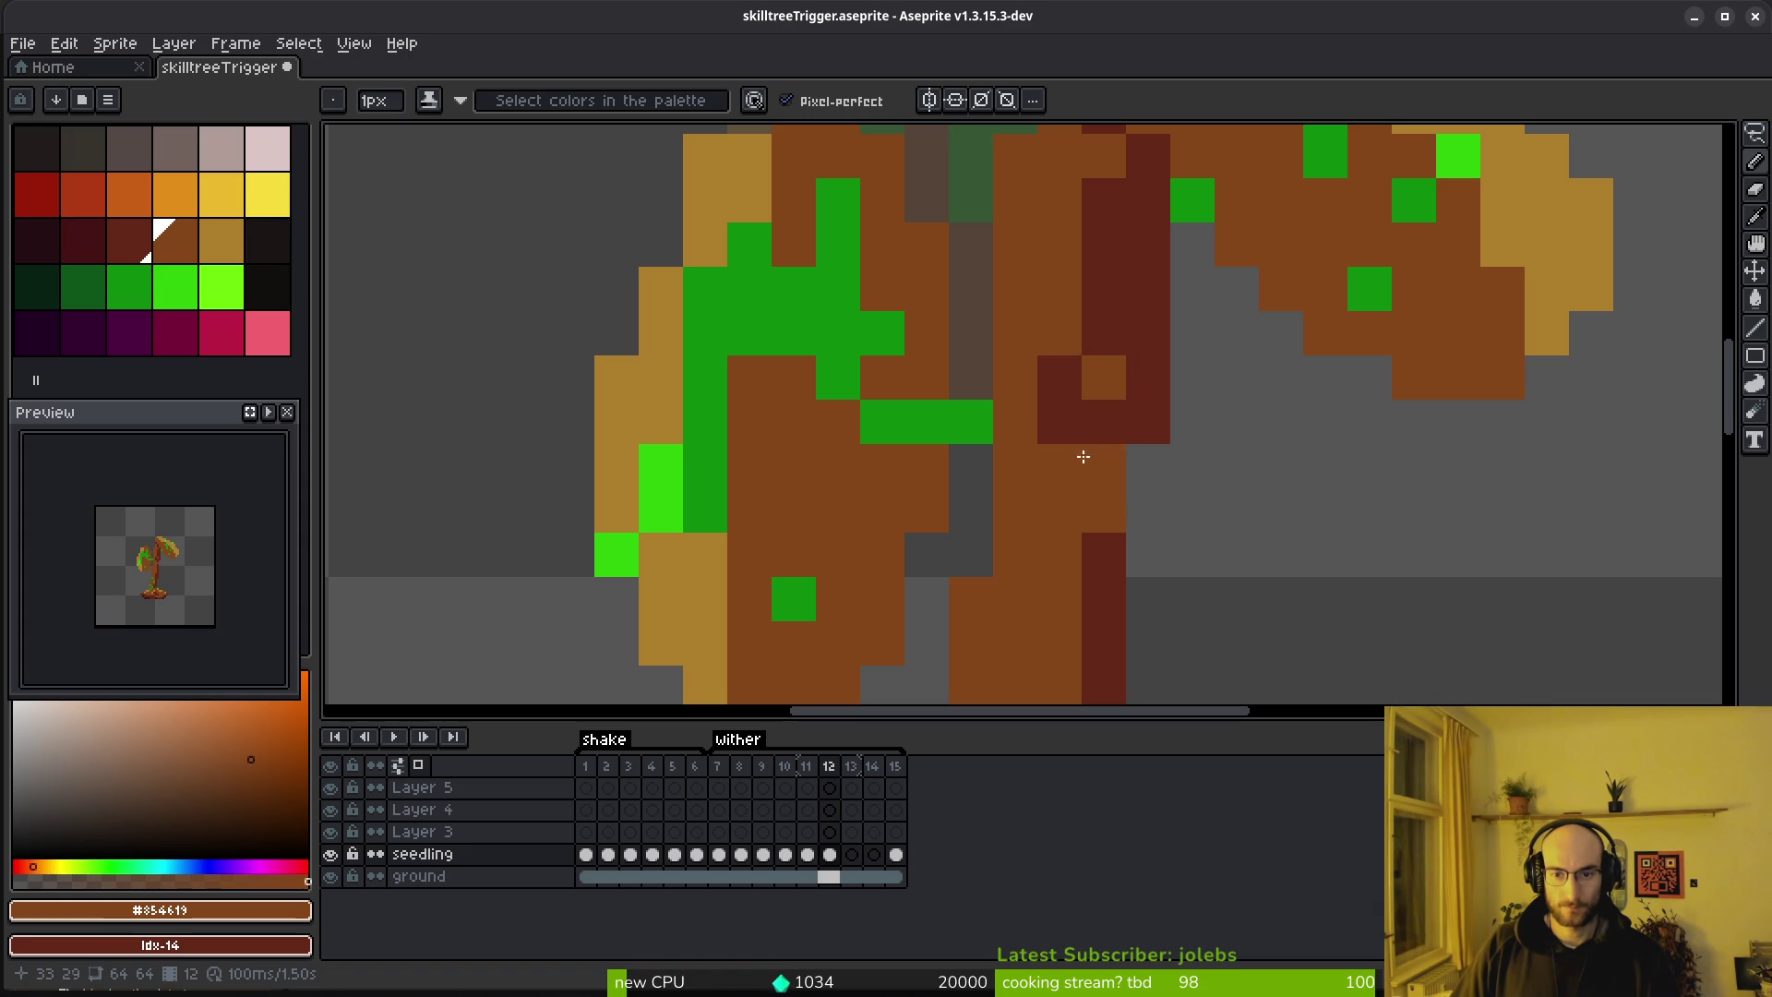
{"action": "left_click", "coordinate": [1103, 554], "text": "alt"}
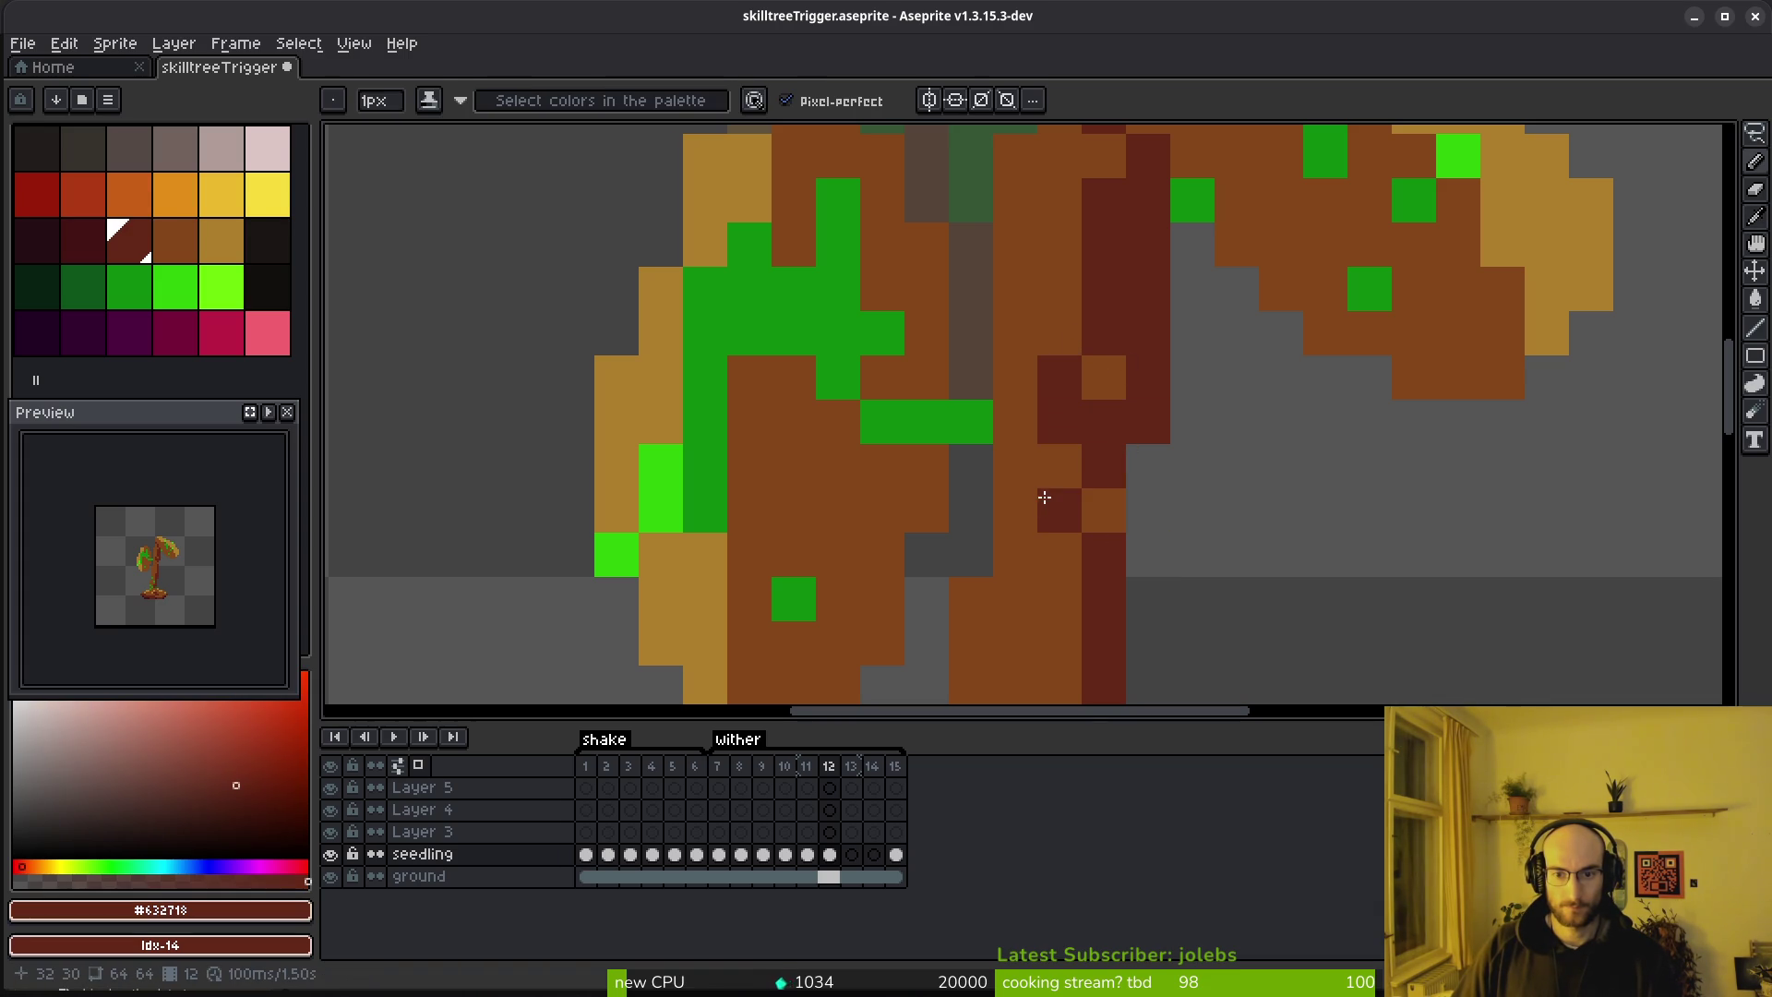
{"action": "scroll", "coordinate": [1227, 554], "scroll_direction": "down", "scroll_amount": 5}
{"action": "scroll", "coordinate": [1221, 577], "scroll_direction": "up", "scroll_amount": 7}
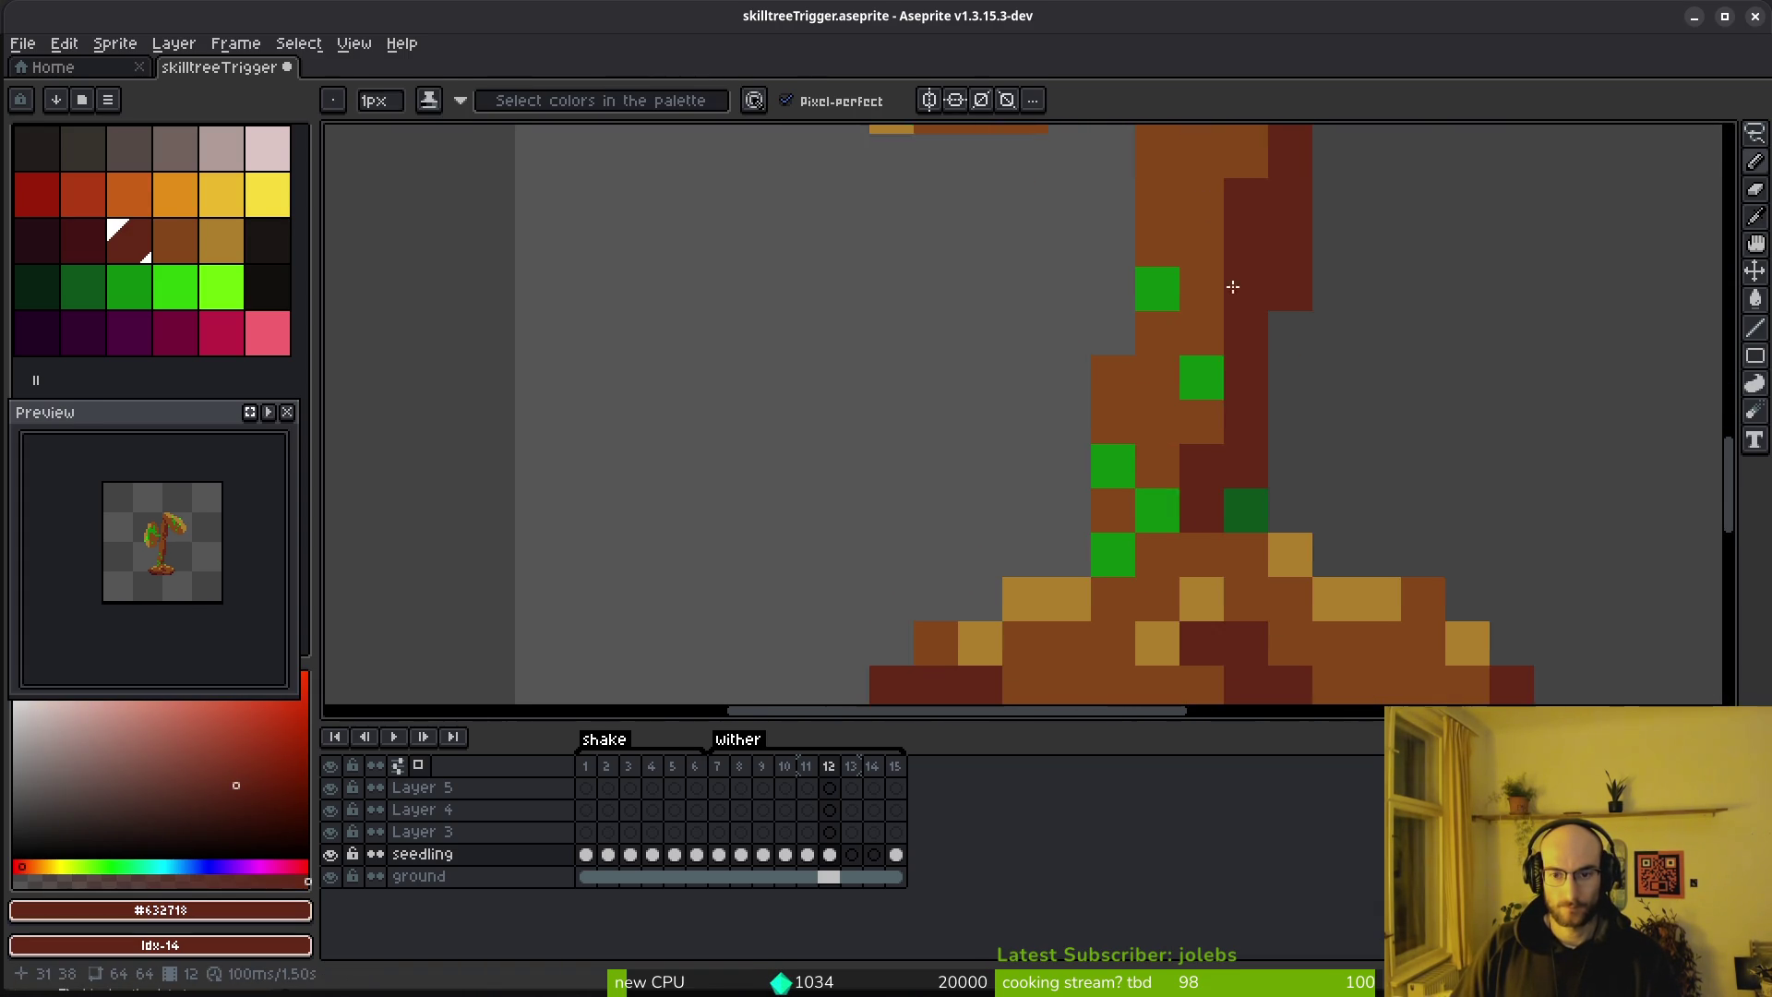
{"action": "left_click", "coordinate": [1176, 369], "text": "alt"}
{"action": "left_click", "coordinate": [1207, 369]}
{"action": "left_click", "coordinate": [1170, 294]}
{"action": "key", "text": "ctrl+z"}
{"action": "left_click", "coordinate": [1172, 503]}
{"action": "scroll", "coordinate": [1180, 495], "scroll_direction": "down", "scroll_amount": 6}
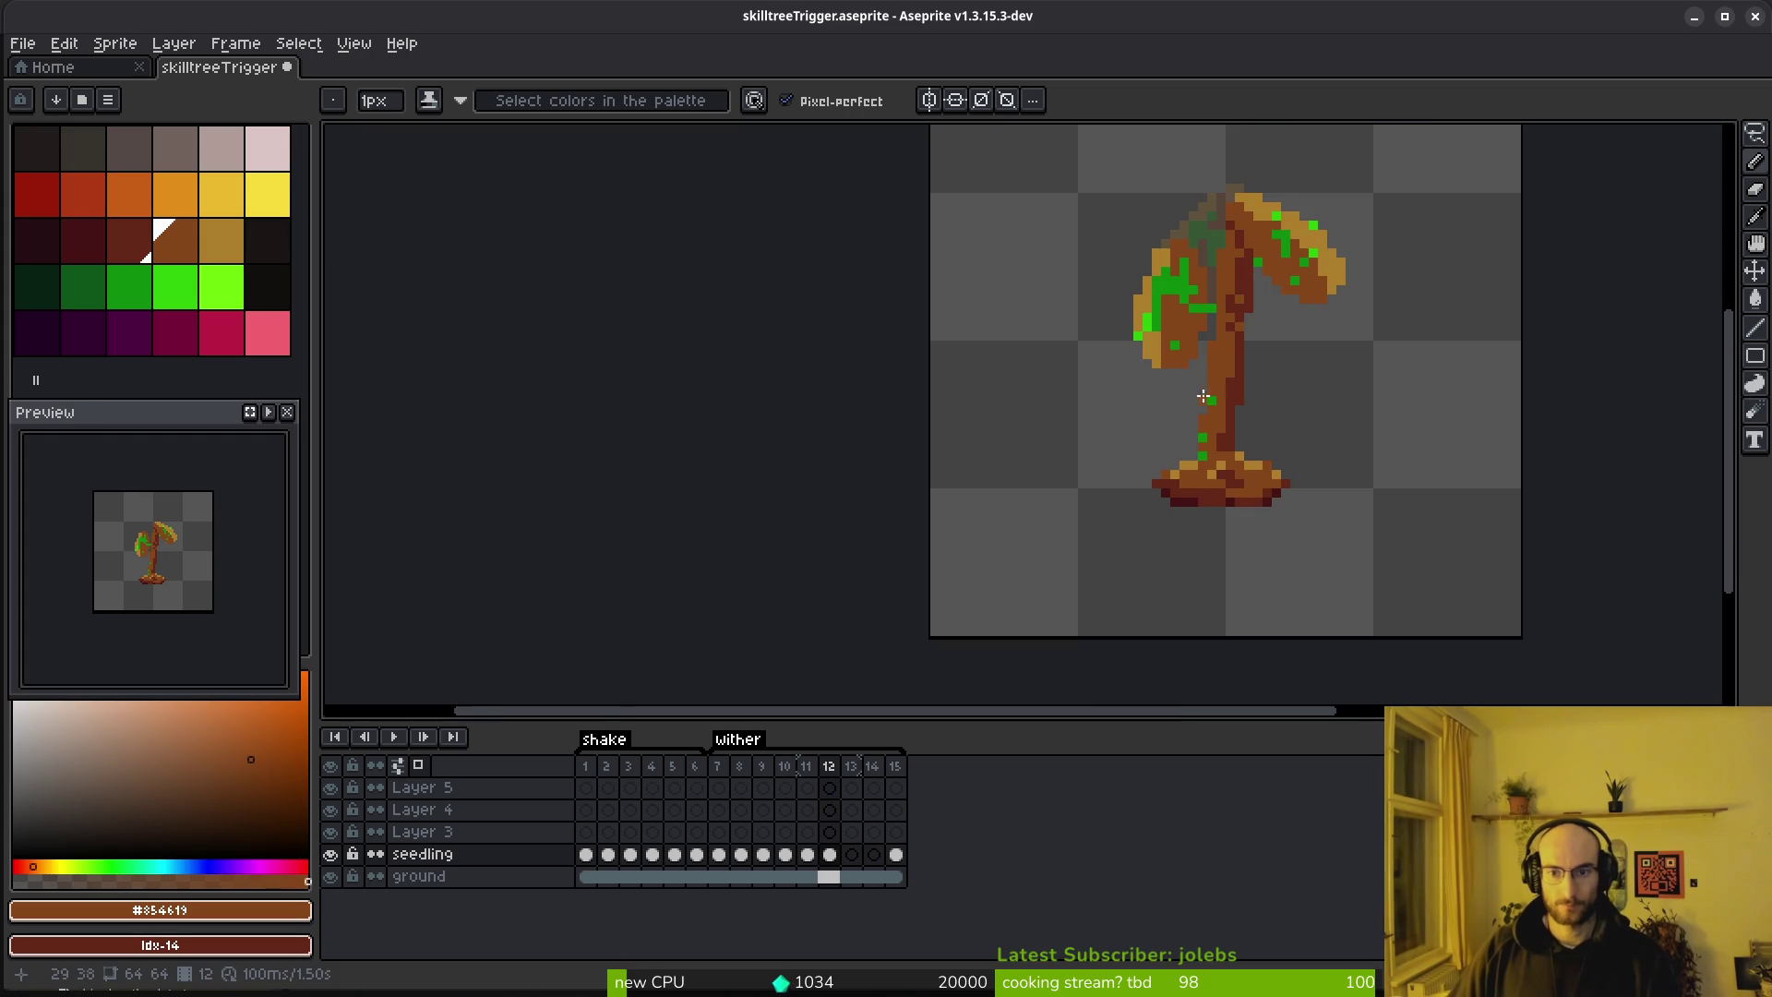
{"action": "scroll", "coordinate": [1221, 403], "scroll_direction": "up", "scroll_amount": 3}
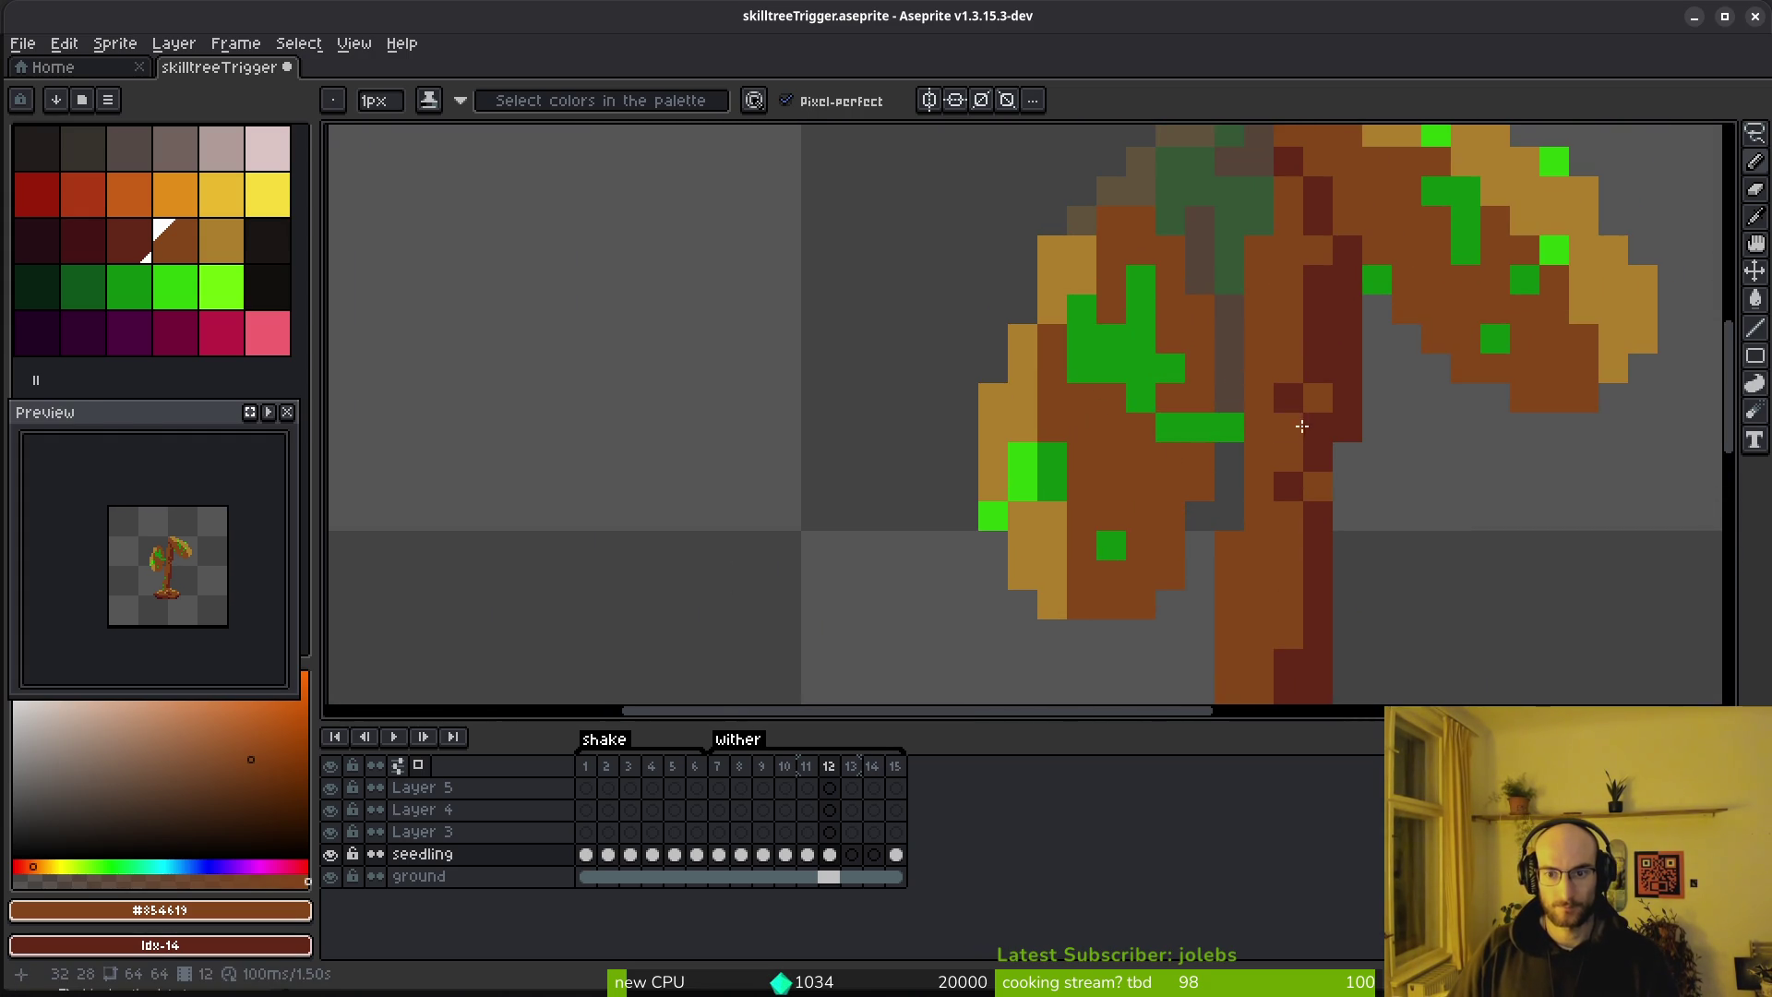
Mottle the left leaf tip with alternating tan #ac7c2c and brown pixels
{"action": "key", "text": "e"}
{"action": "mouse_move", "coordinate": [1289, 398]}
{"action": "left_mouse_down"}
{"action": "mouse_move", "coordinate": [1225, 522]}
{"action": "mouse_move", "coordinate": [1055, 443]}
{"action": "mouse_move", "coordinate": [985, 372]}
{"action": "left_mouse_up"}
{"action": "left_click", "coordinate": [875, 402], "text": "alt"}
{"action": "left_click", "coordinate": [832, 376]}
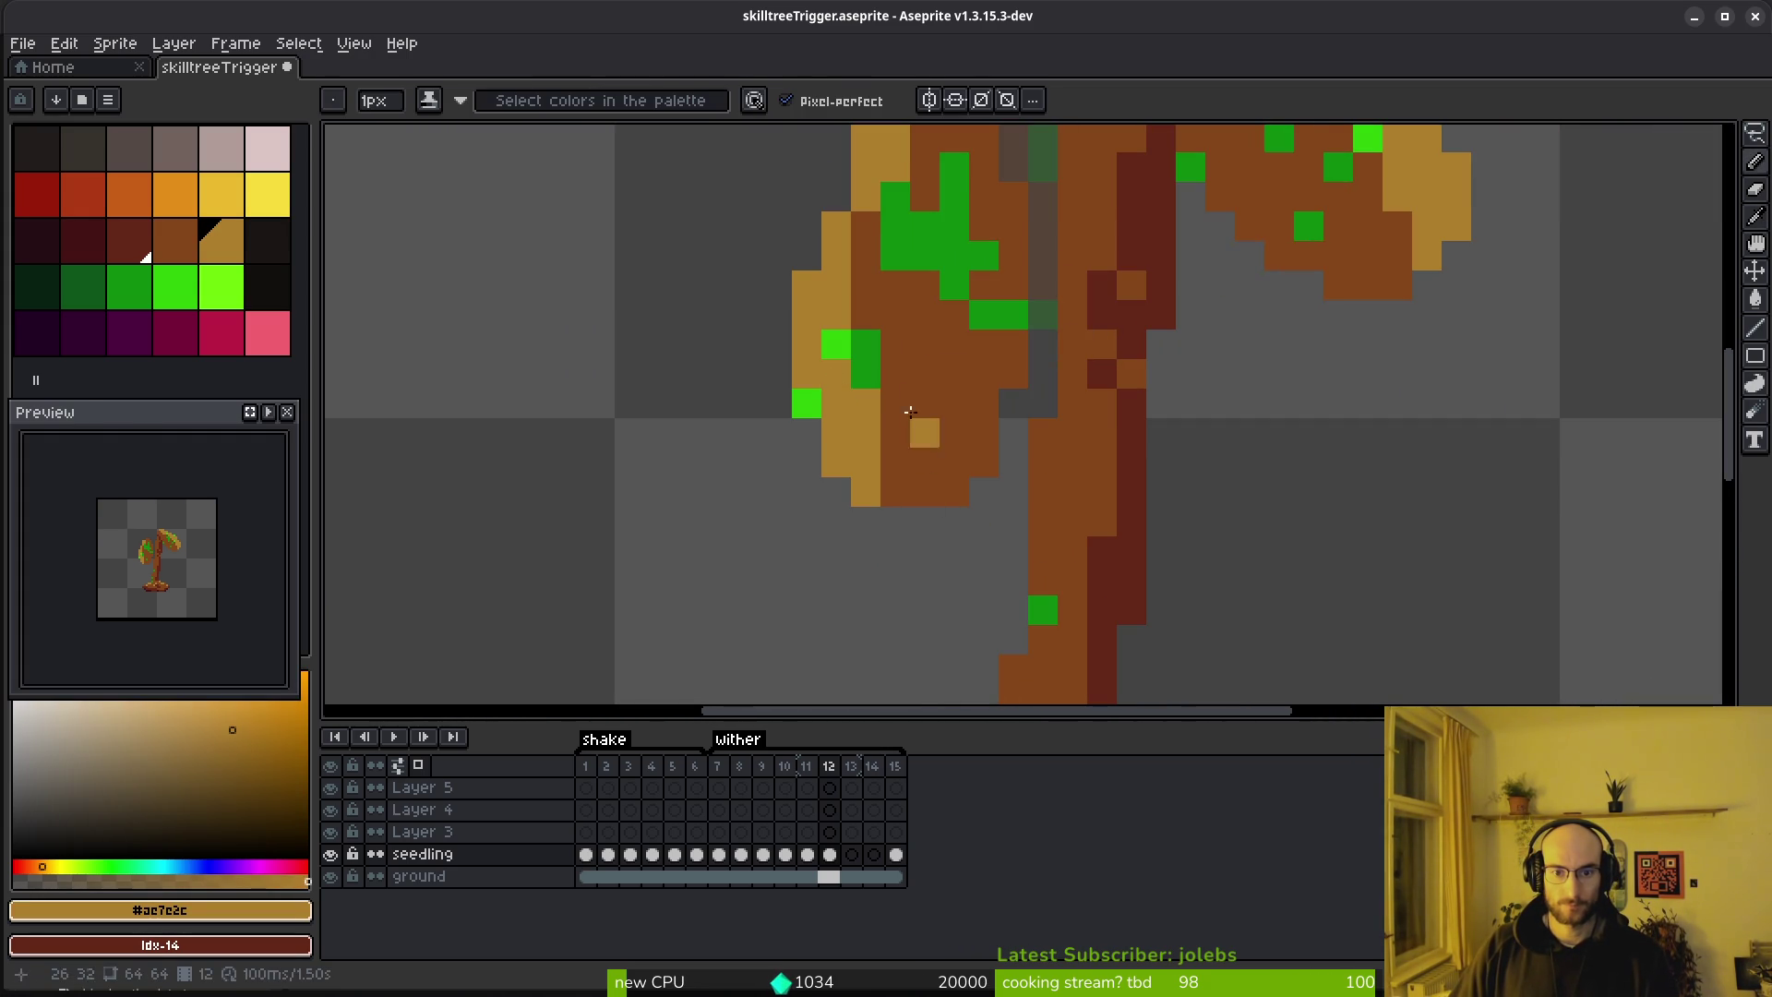
{"action": "left_click", "coordinate": [919, 454], "text": "alt"}
{"action": "left_click", "coordinate": [923, 429]}
{"action": "left_click", "coordinate": [868, 491], "text": "alt"}
{"action": "left_click", "coordinate": [897, 499]}
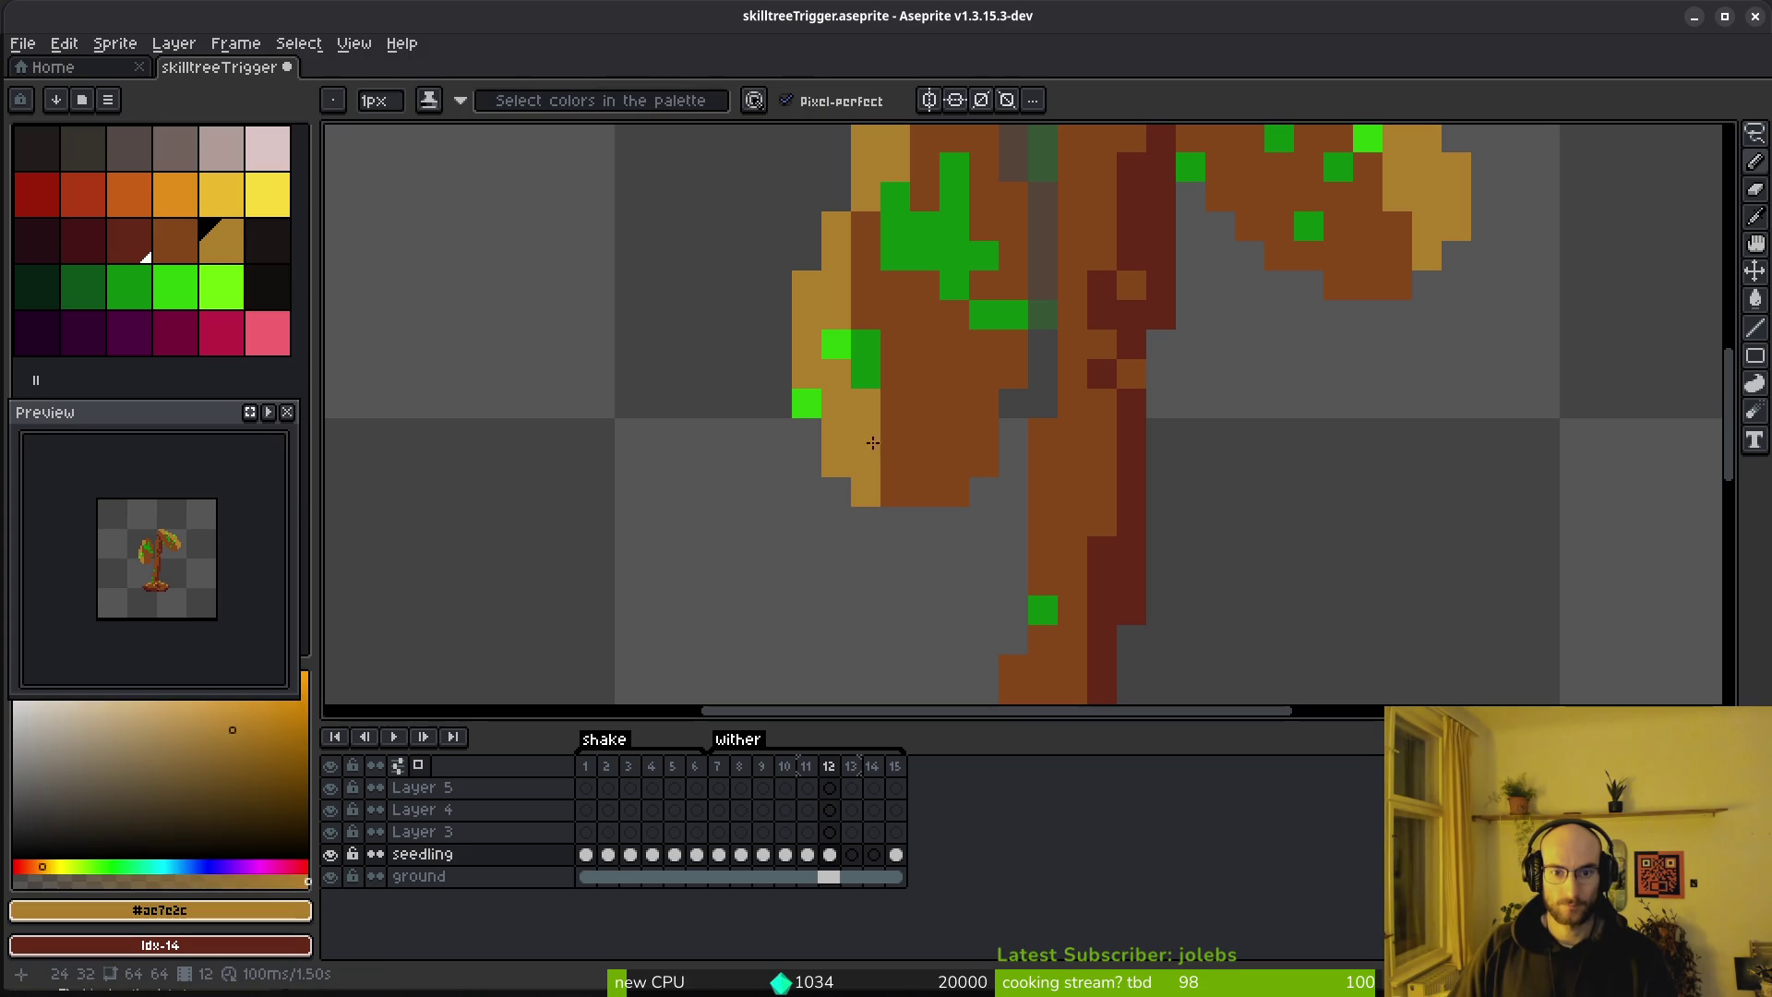
{"action": "left_click", "coordinate": [893, 466], "text": "alt"}
{"action": "left_click", "coordinate": [866, 492]}
{"action": "left_click", "coordinate": [826, 382], "text": "alt"}
{"action": "left_click", "coordinate": [814, 405]}
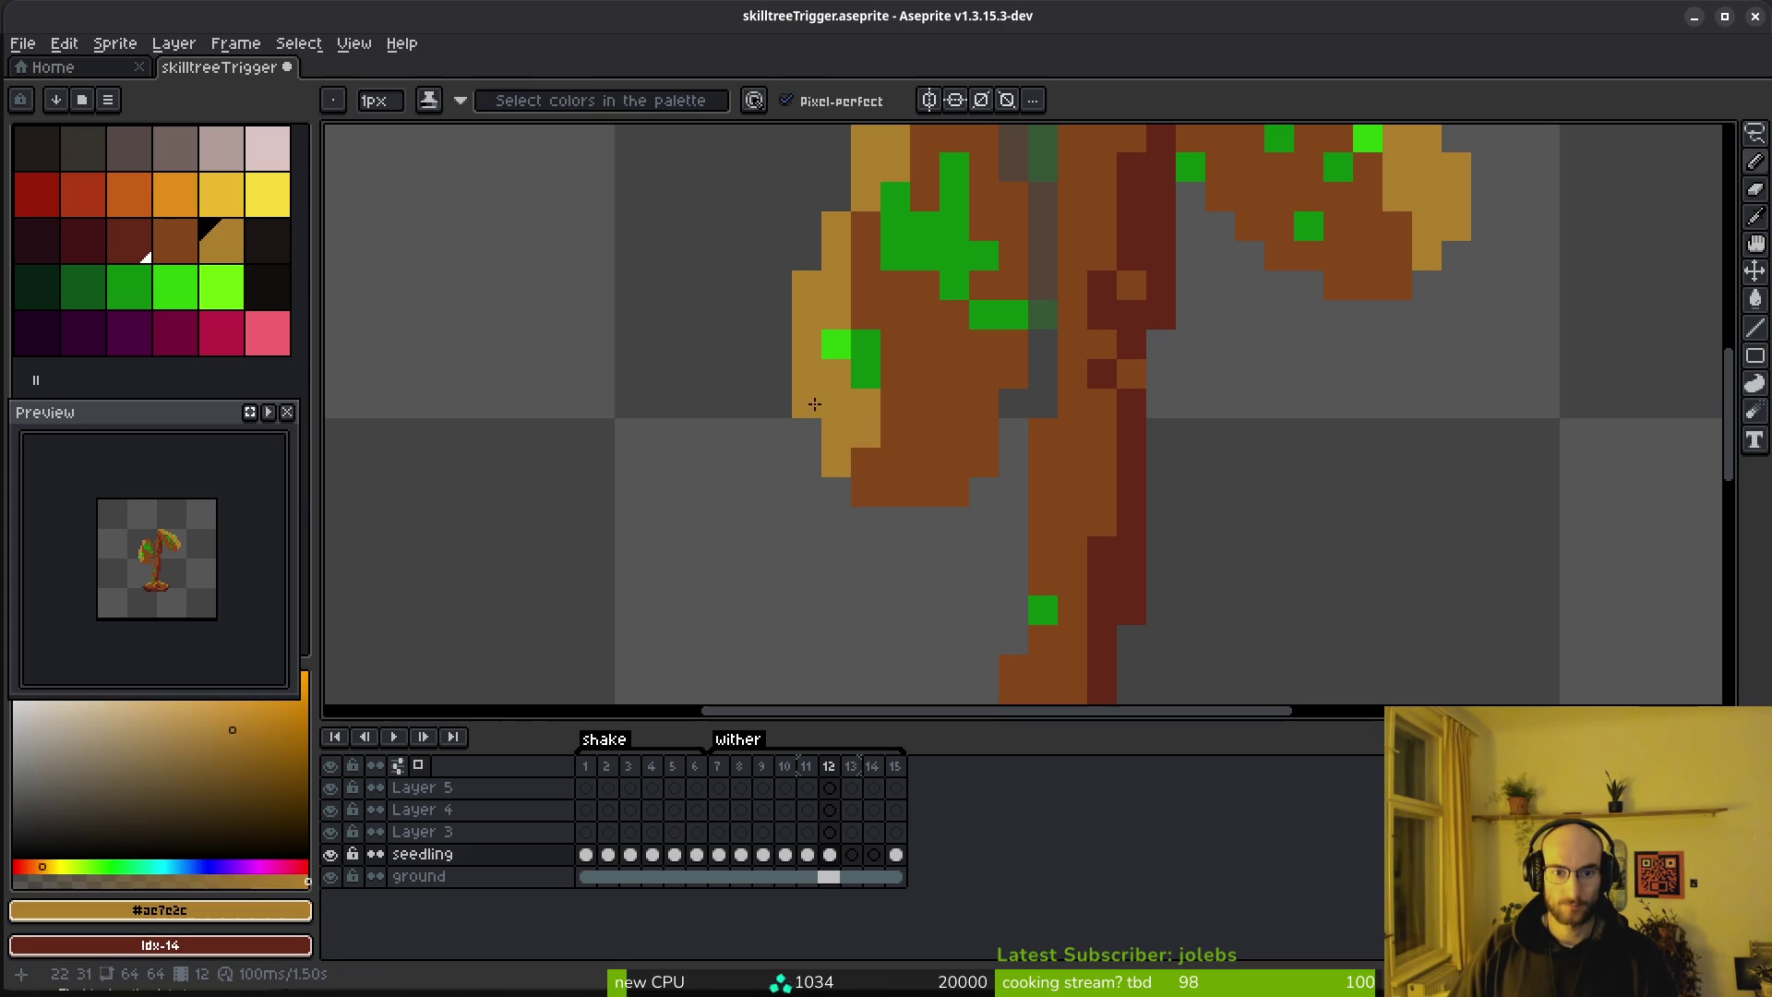
Erase pixels along the upper leaf edge and repaint part of it brown
{"action": "scroll", "coordinate": [846, 346], "scroll_direction": "up", "scroll_amount": 3}
{"action": "key", "text": "e"}
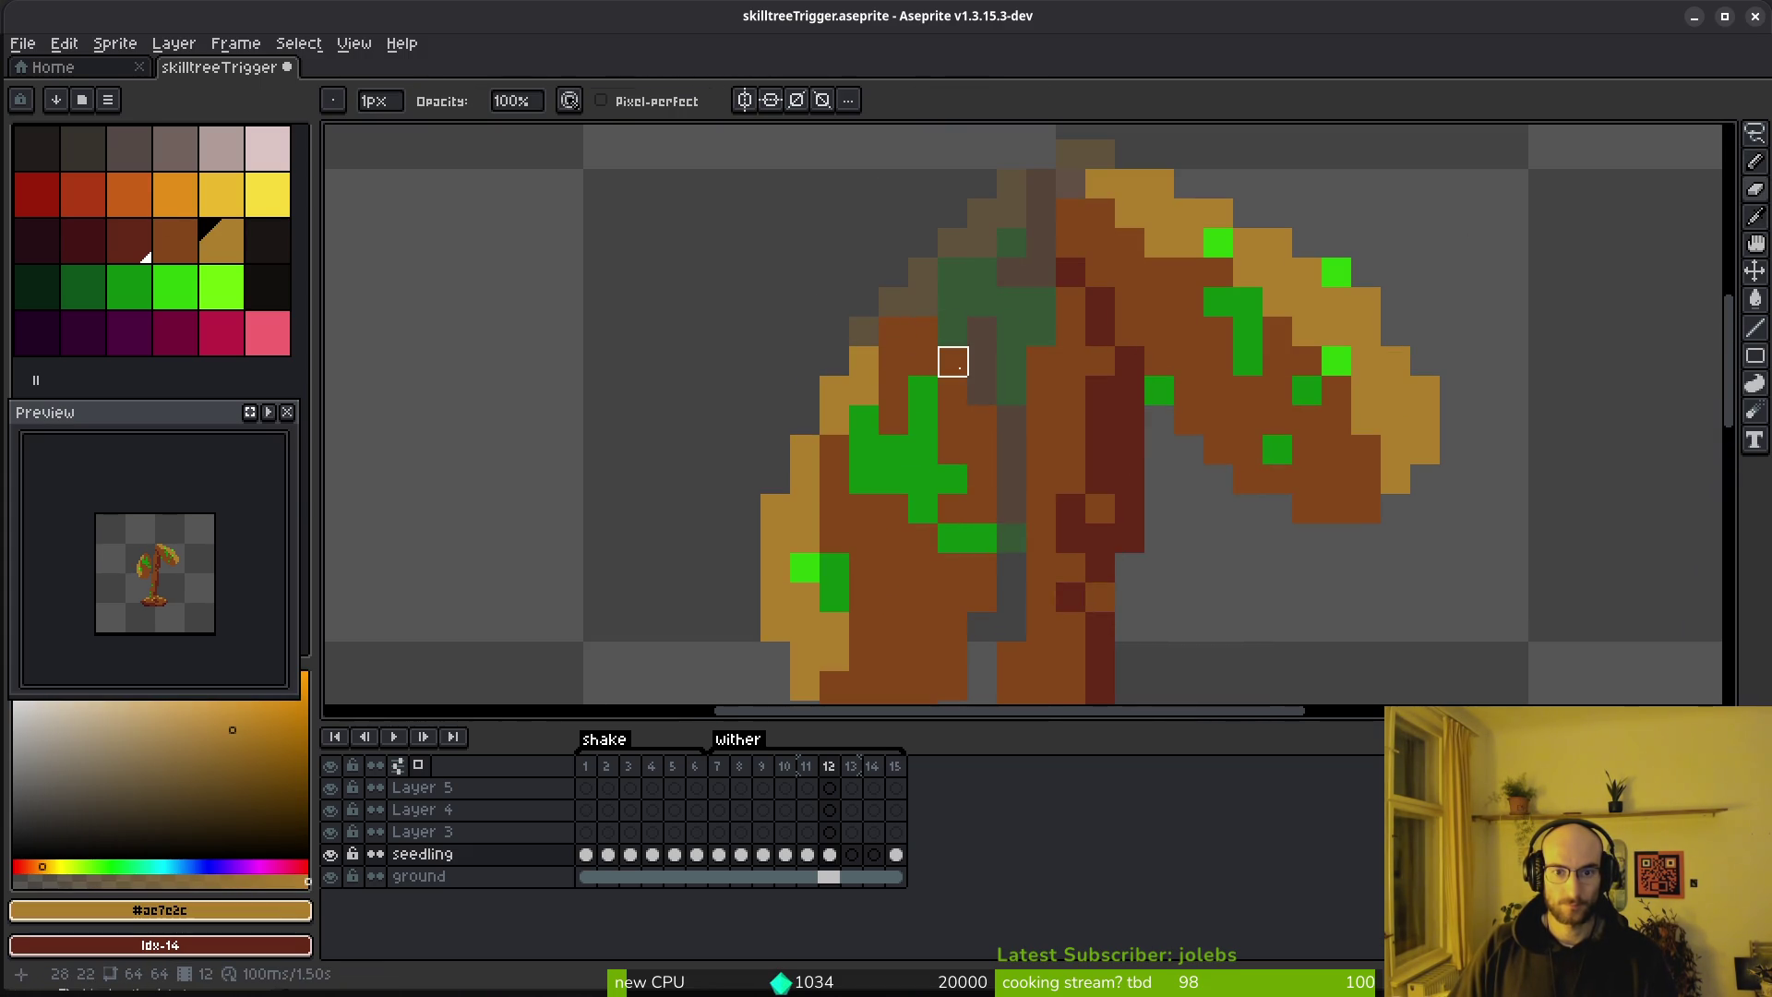
{"action": "left_click_drag", "start_coordinate": [954, 332], "coordinate": [949, 479]}
{"action": "key", "text": "b"}
{"action": "left_click", "coordinate": [922, 415], "text": "alt"}
{"action": "left_click_drag", "start_coordinate": [922, 416], "coordinate": [942, 375]}
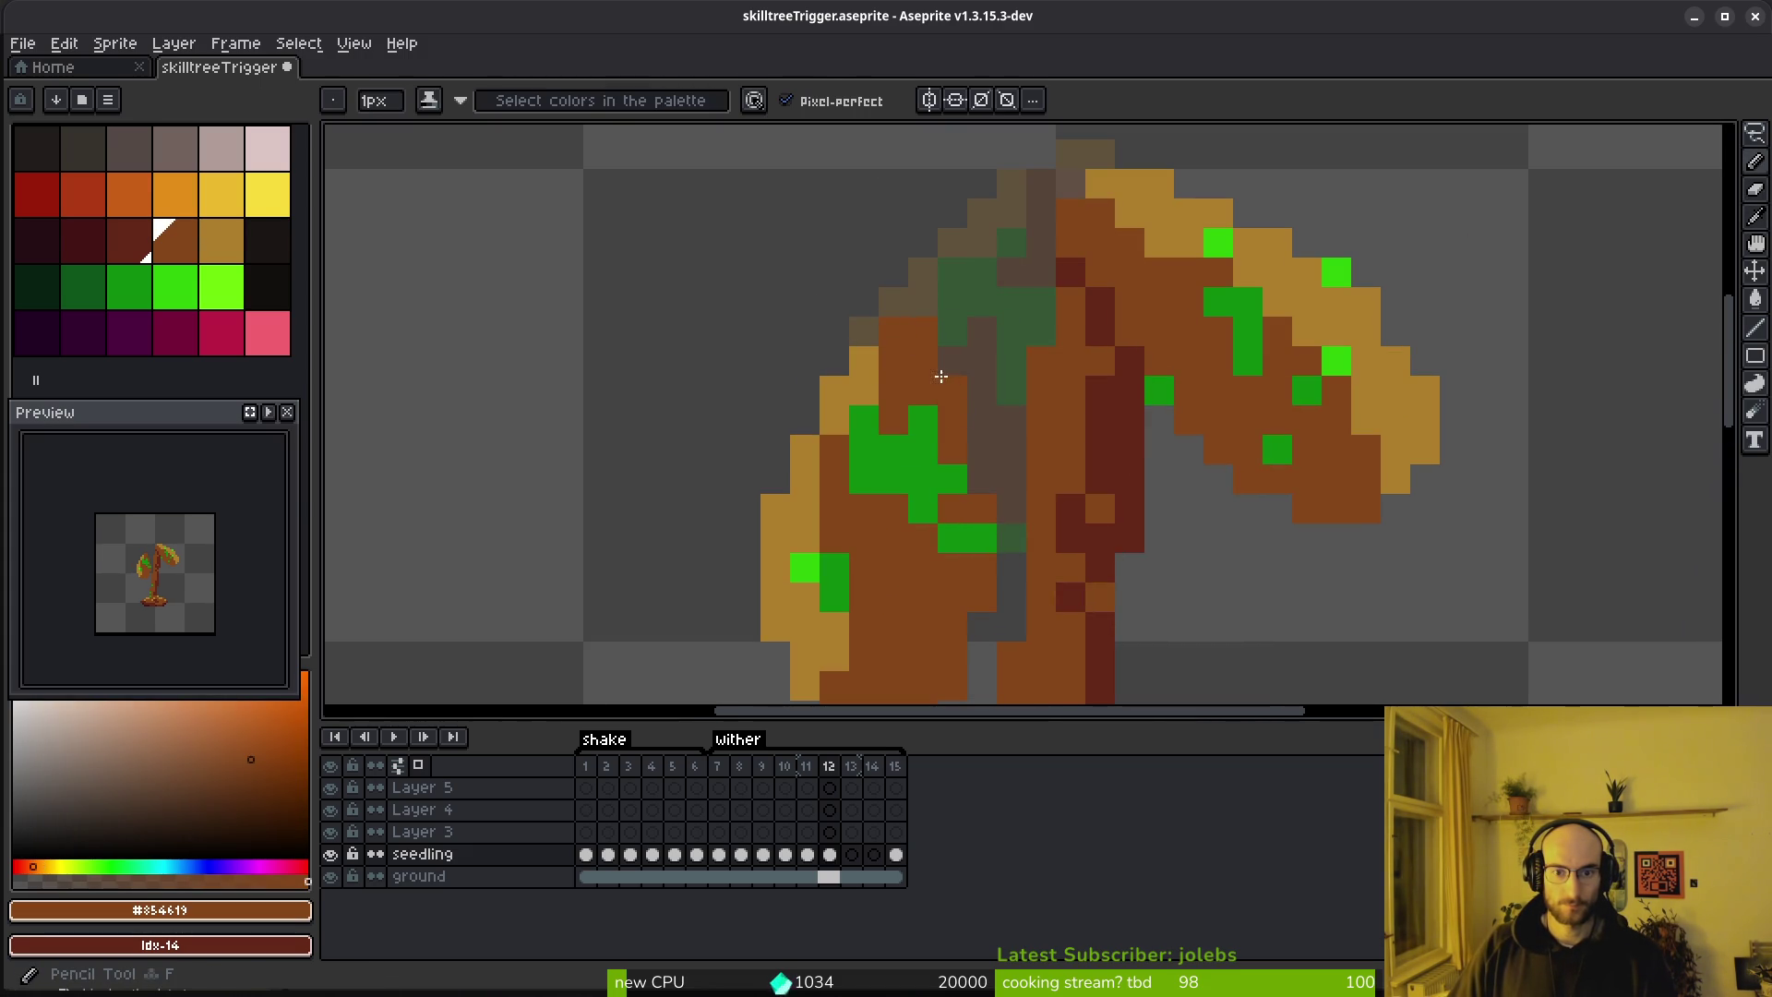
{"action": "scroll", "coordinate": [1022, 540], "scroll_direction": "down", "scroll_amount": 4}
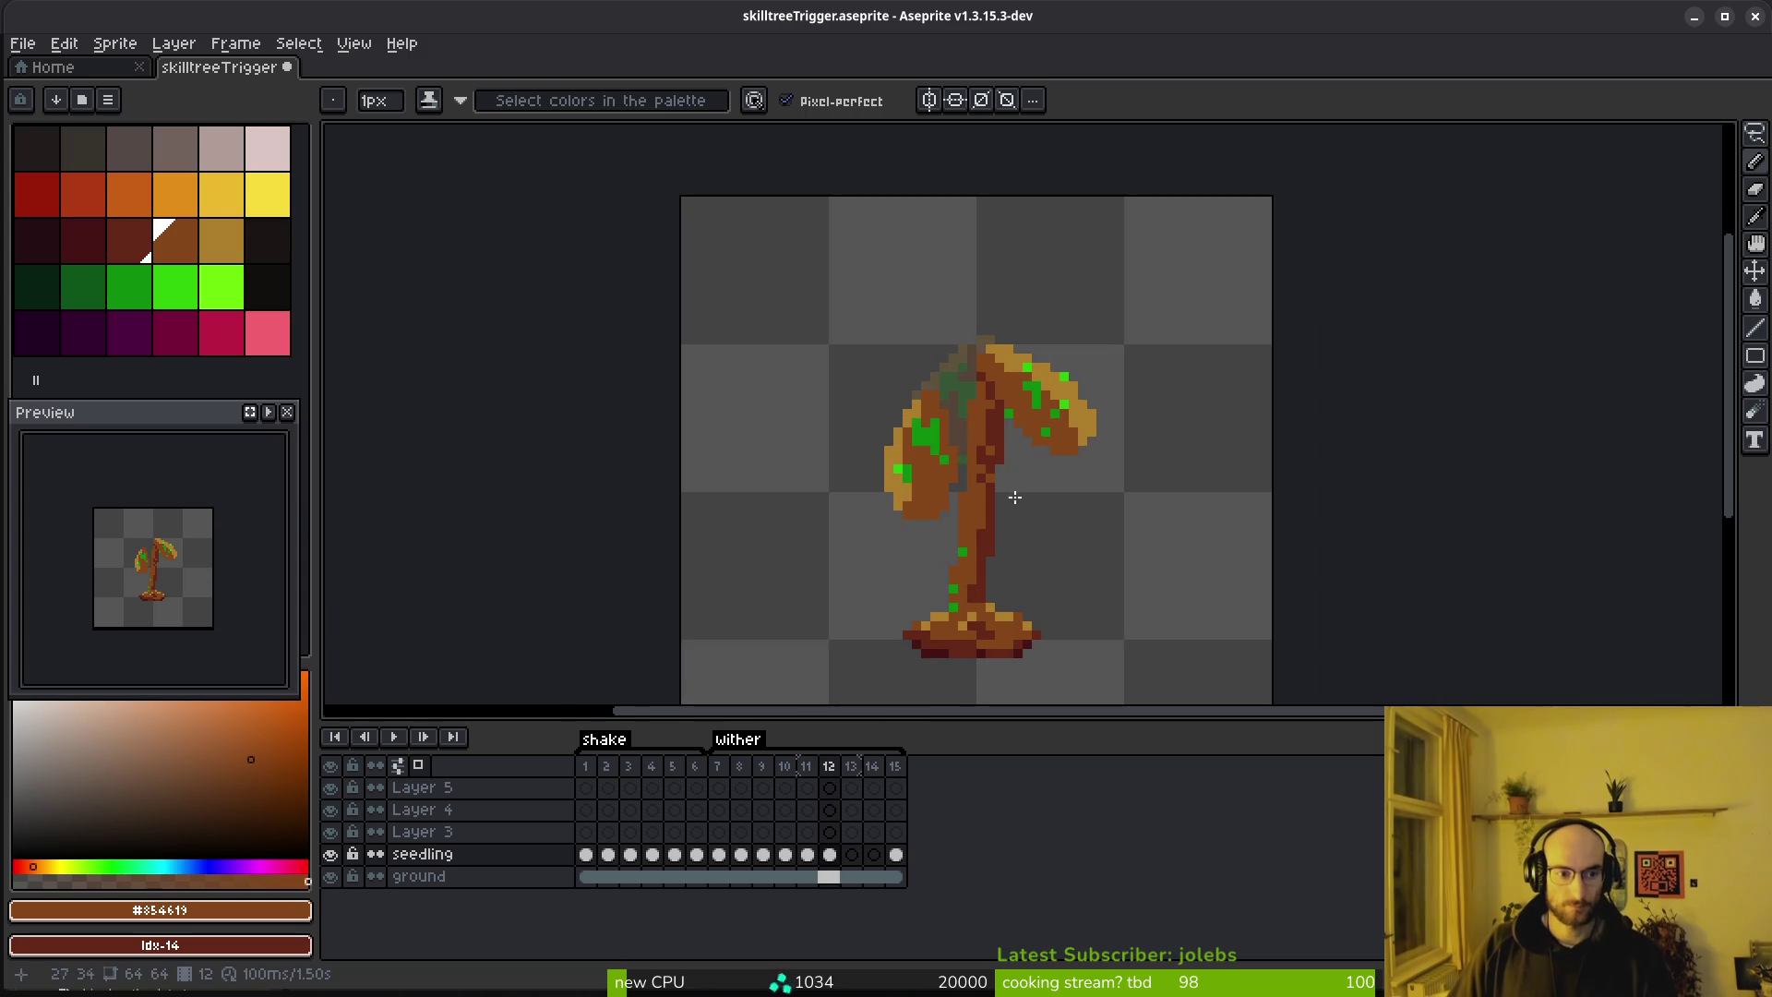
{"action": "scroll", "coordinate": [934, 517], "scroll_direction": "up", "scroll_amount": 3}
{"action": "scroll", "coordinate": [1119, 415], "scroll_direction": "up", "scroll_amount": 1}
{"action": "key", "text": "e"}
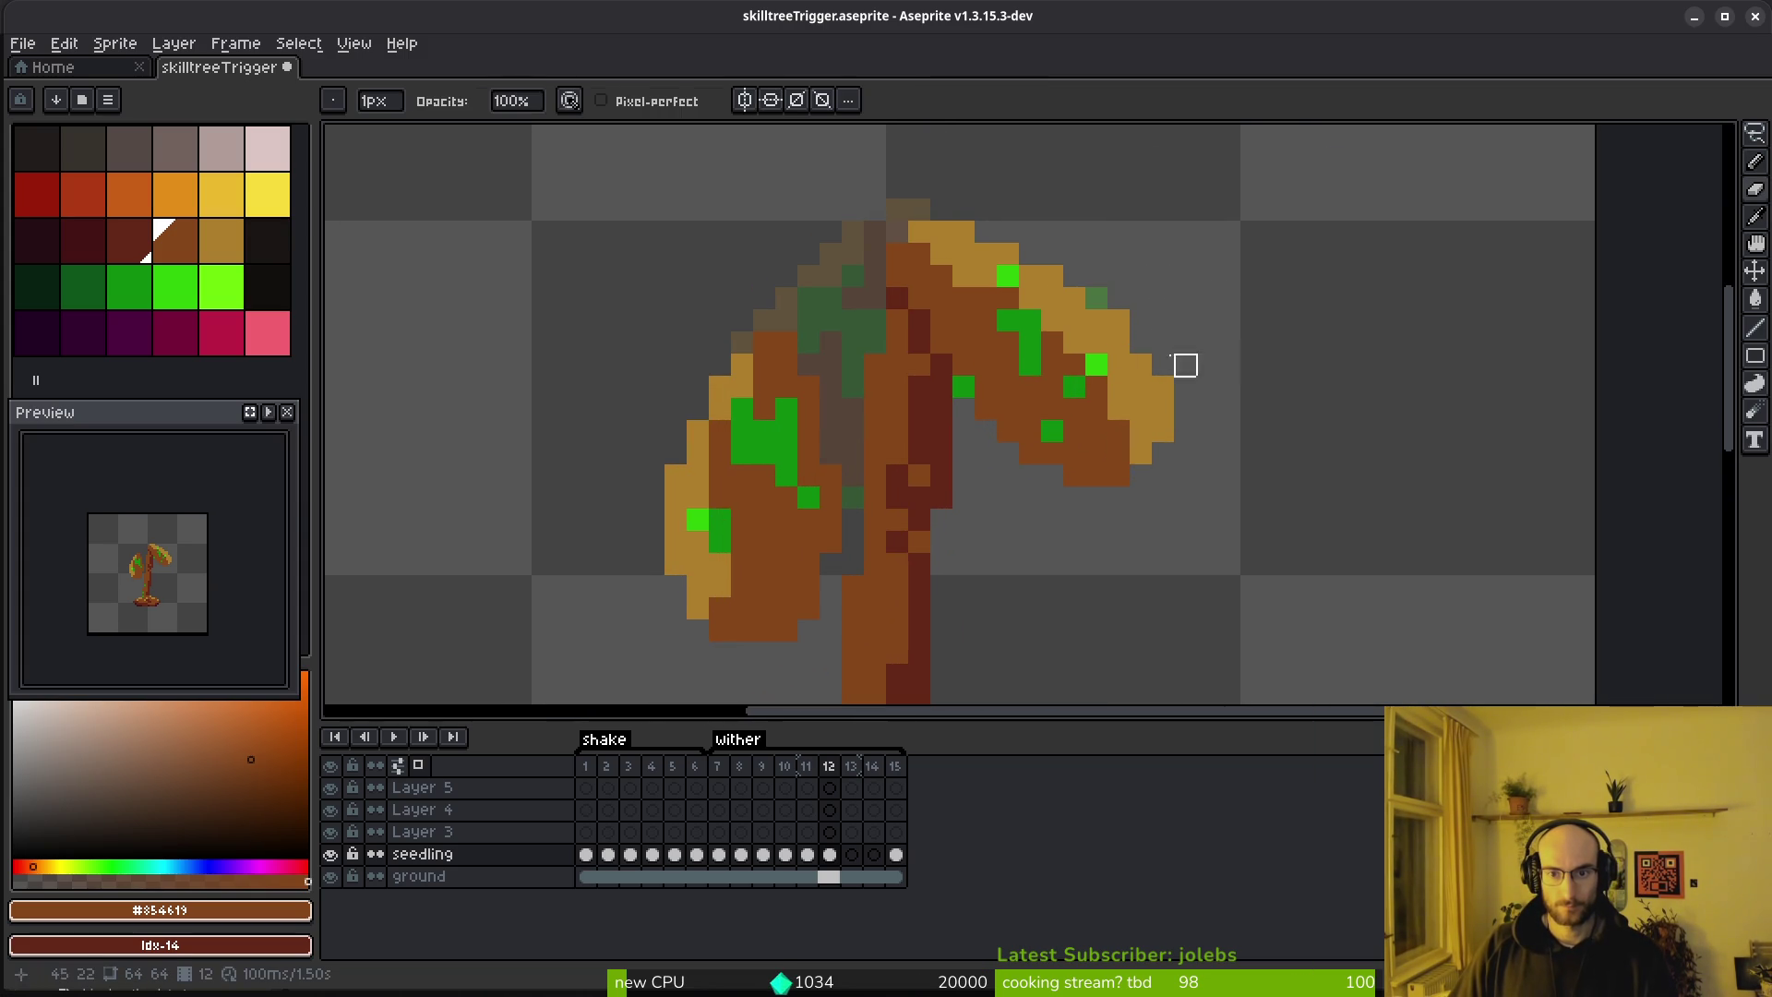
{"action": "left_click", "coordinate": [1119, 320], "text": "alt"}
{"action": "scroll", "coordinate": [1273, 387], "scroll_direction": "down", "scroll_amount": 5}
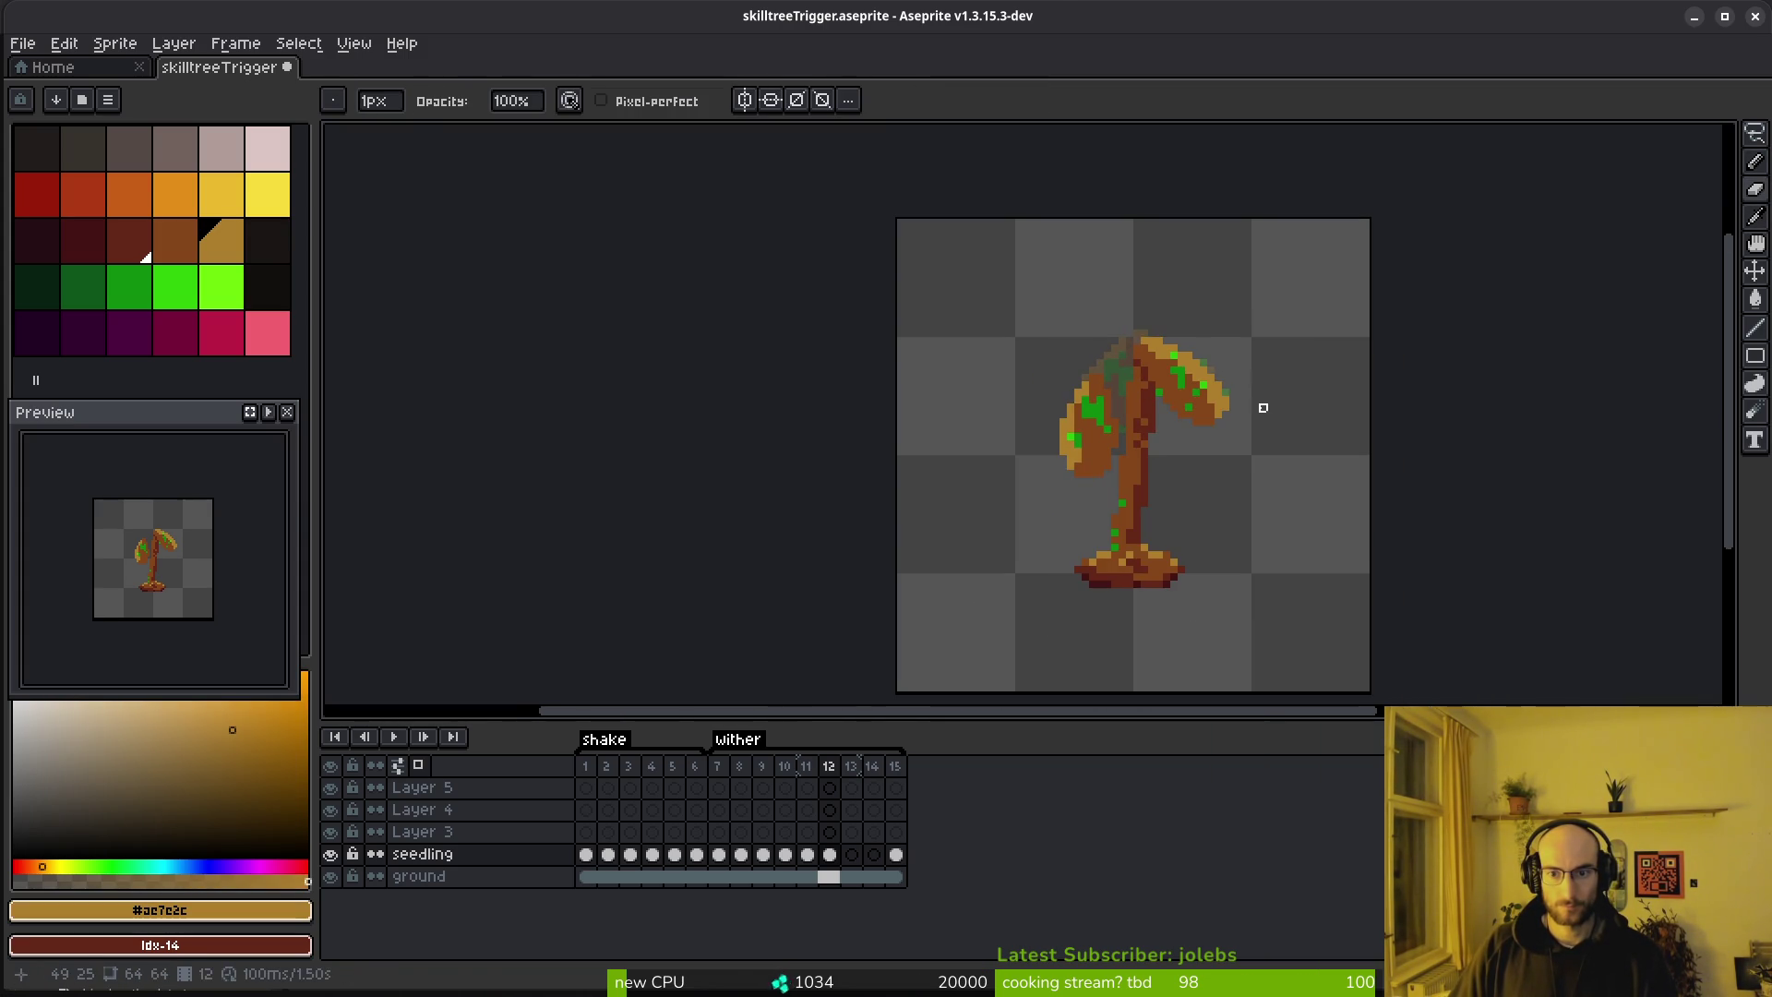
{"action": "scroll", "coordinate": [1190, 468], "scroll_direction": "up", "scroll_amount": 1}
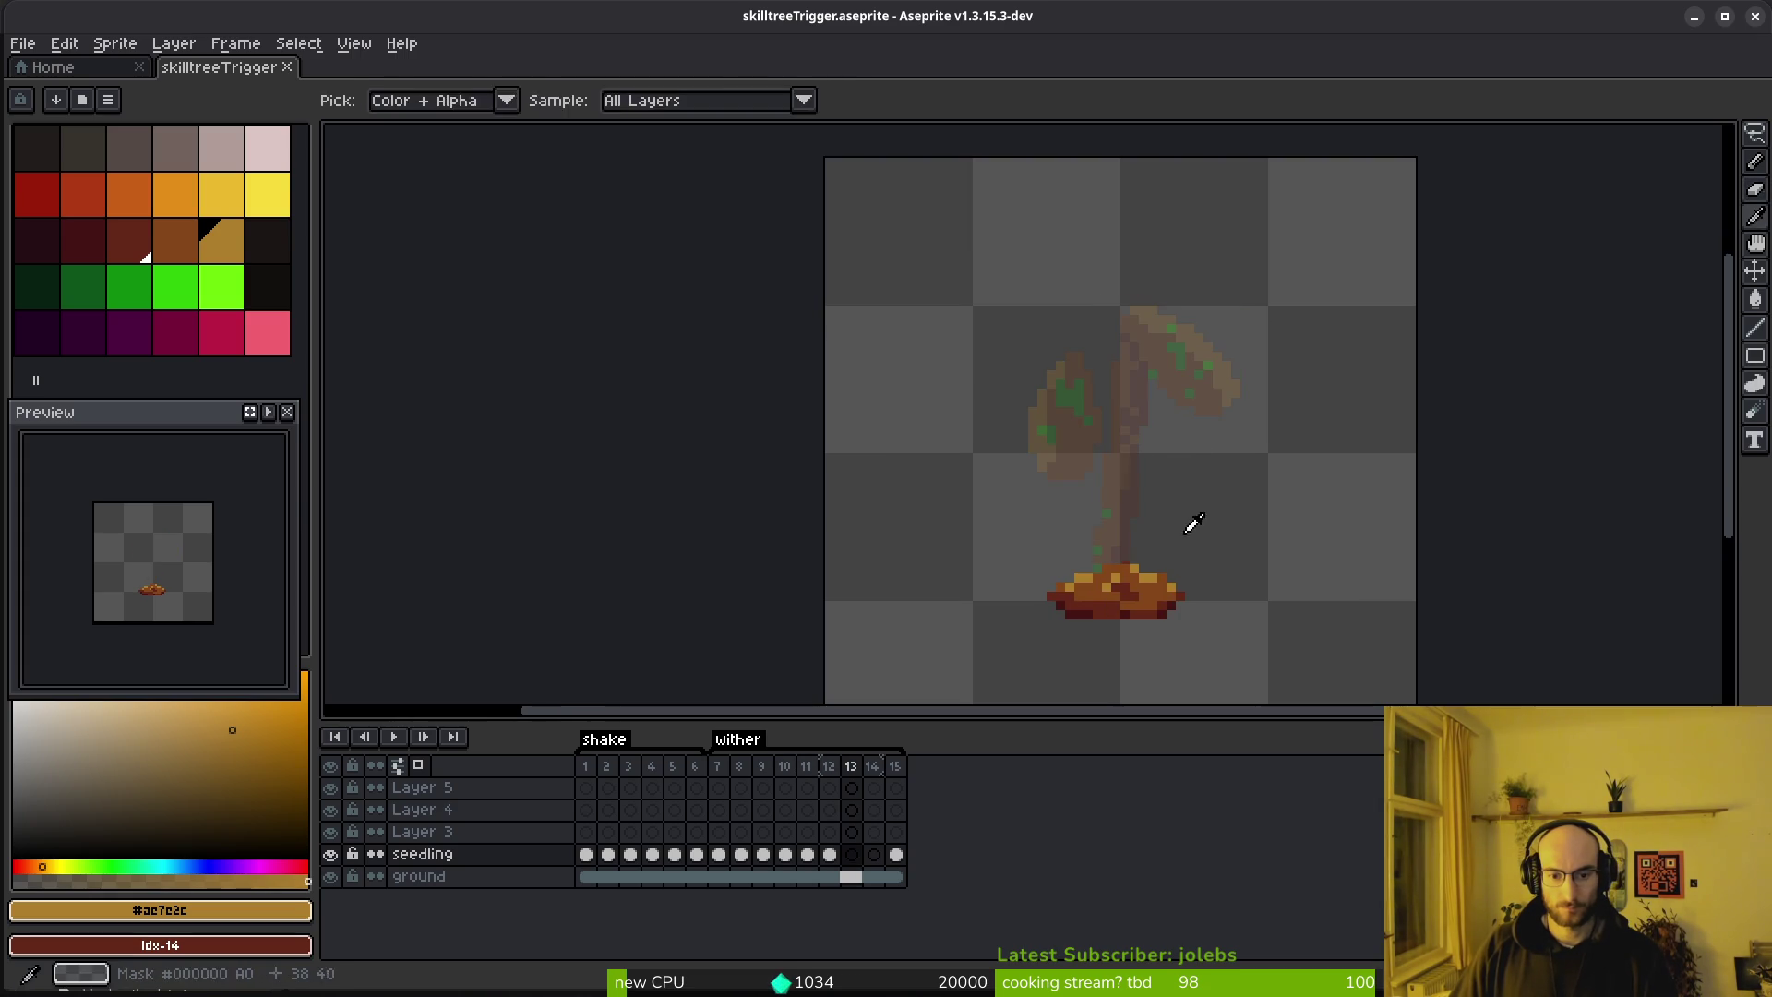
Preview the wither animation from the frame 12 seedling cel, stopping on frame 12
{"action": "left_click", "coordinate": [832, 860]}
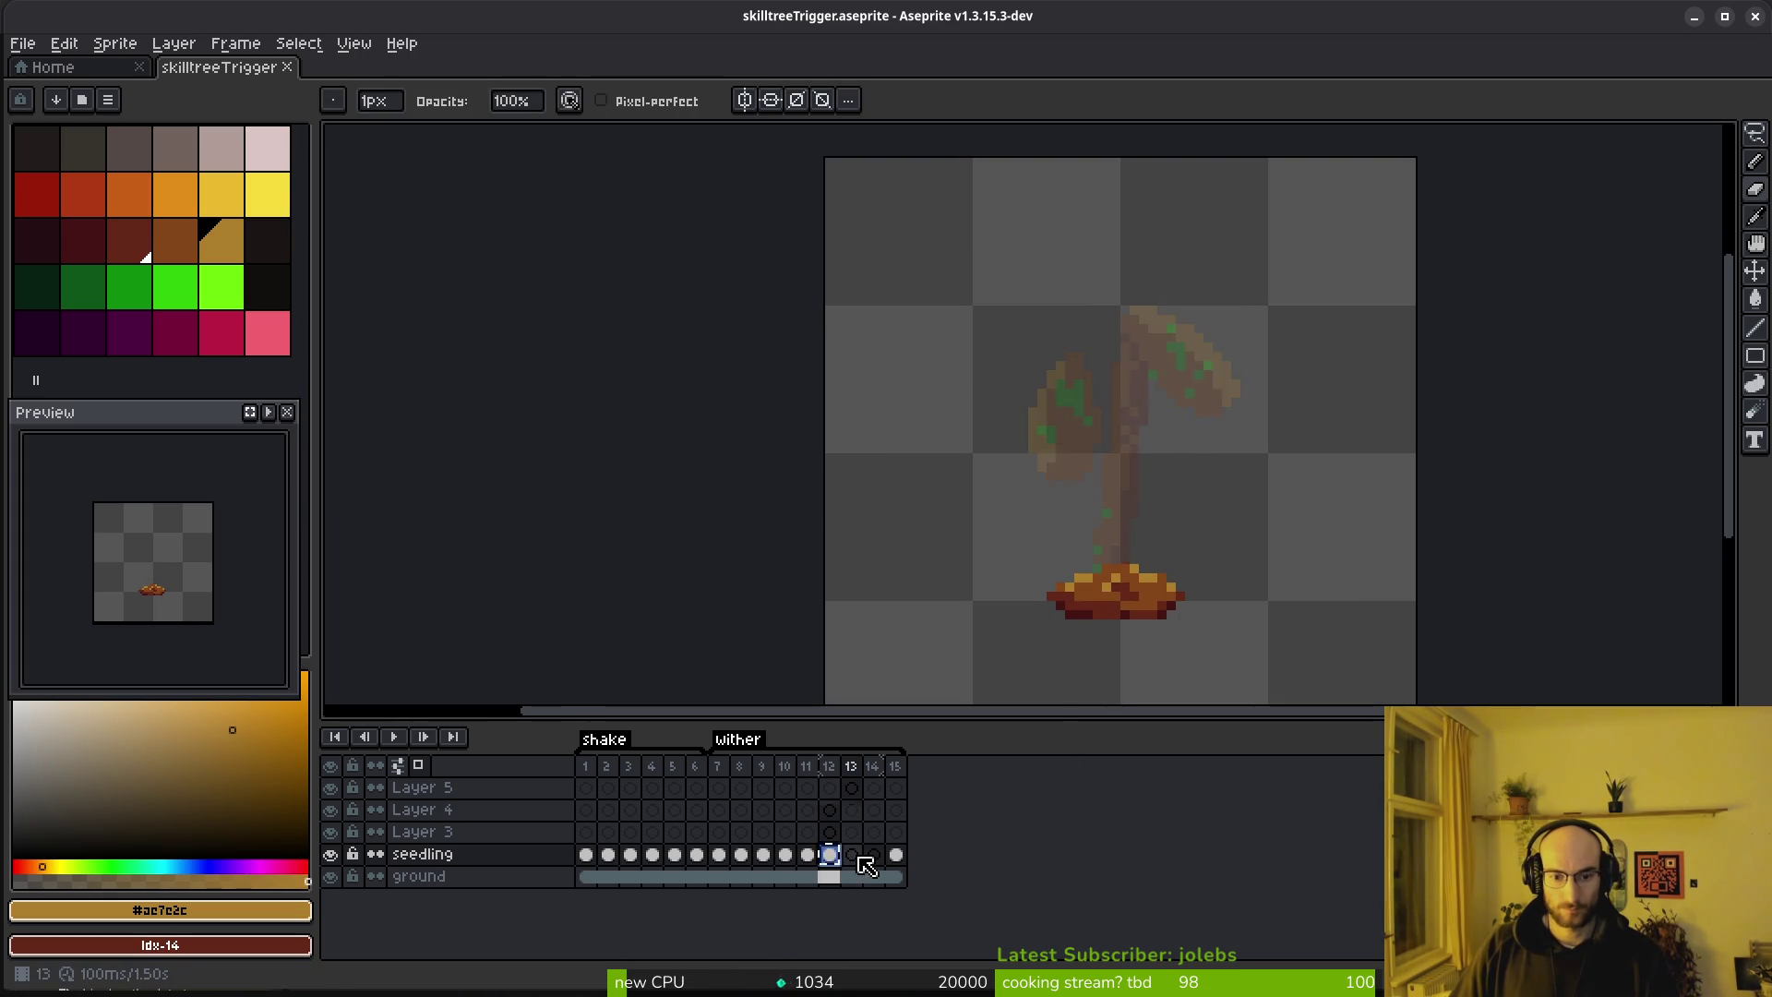
{"action": "key", "text": "Return"}
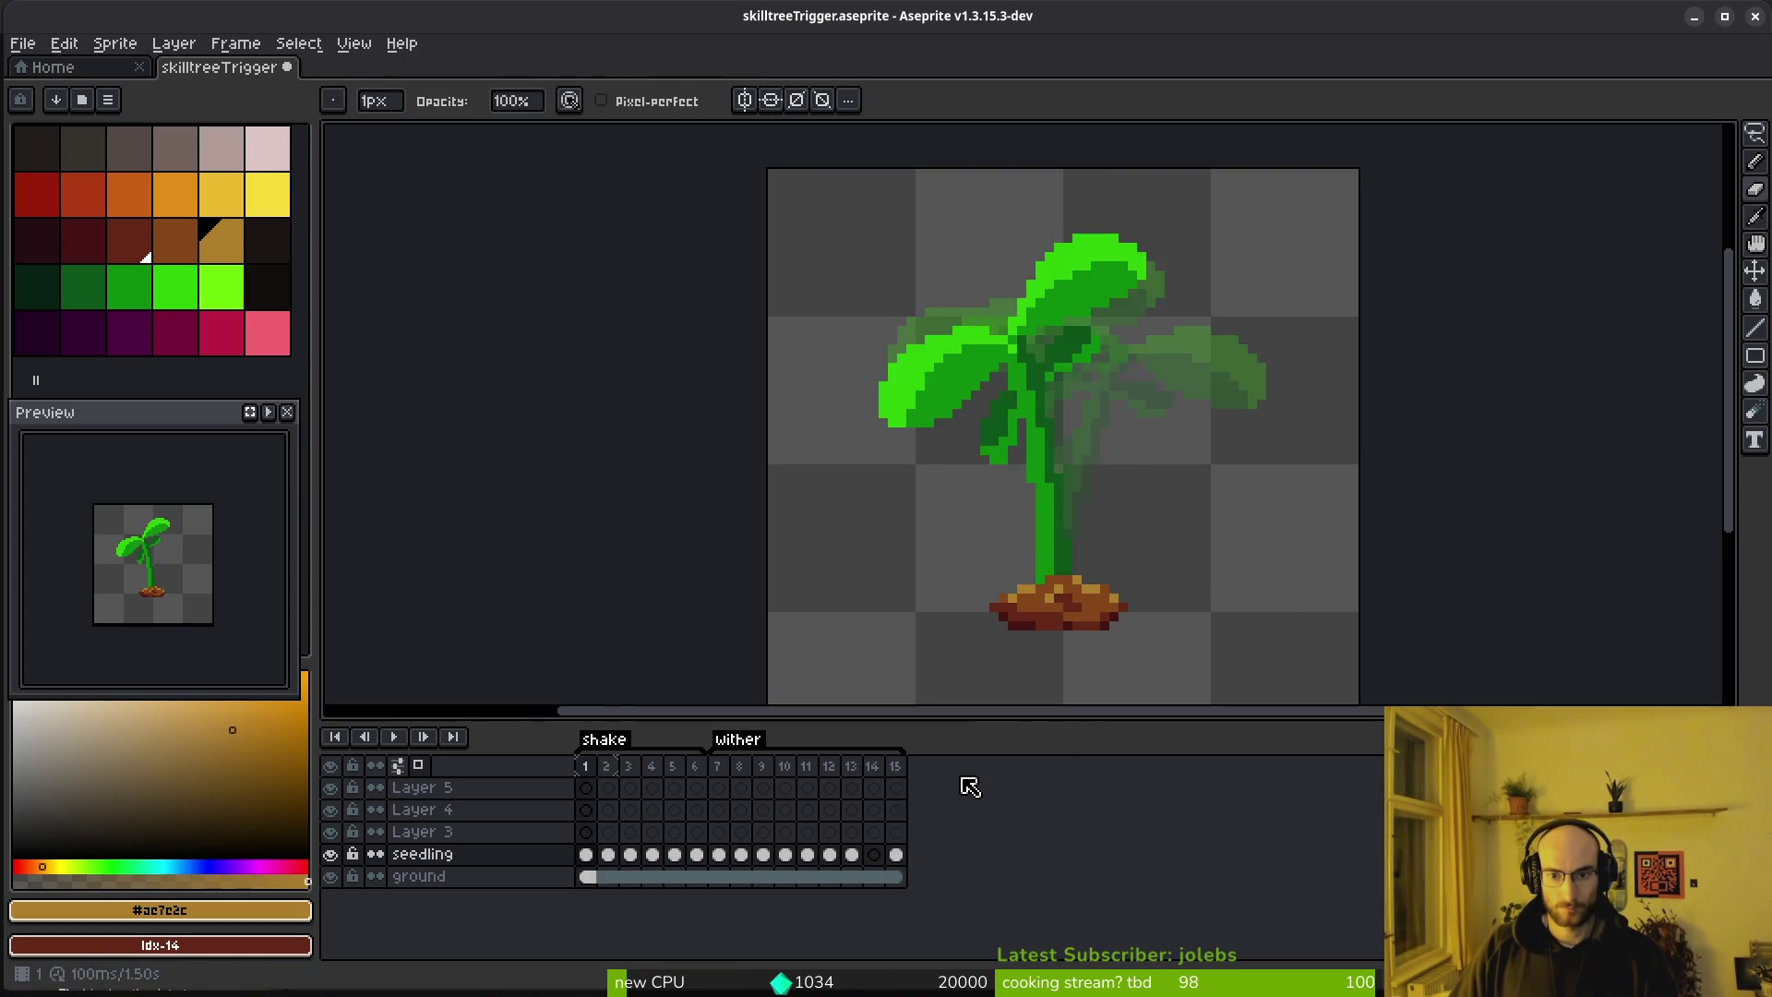
{"action": "key", "text": "i"}
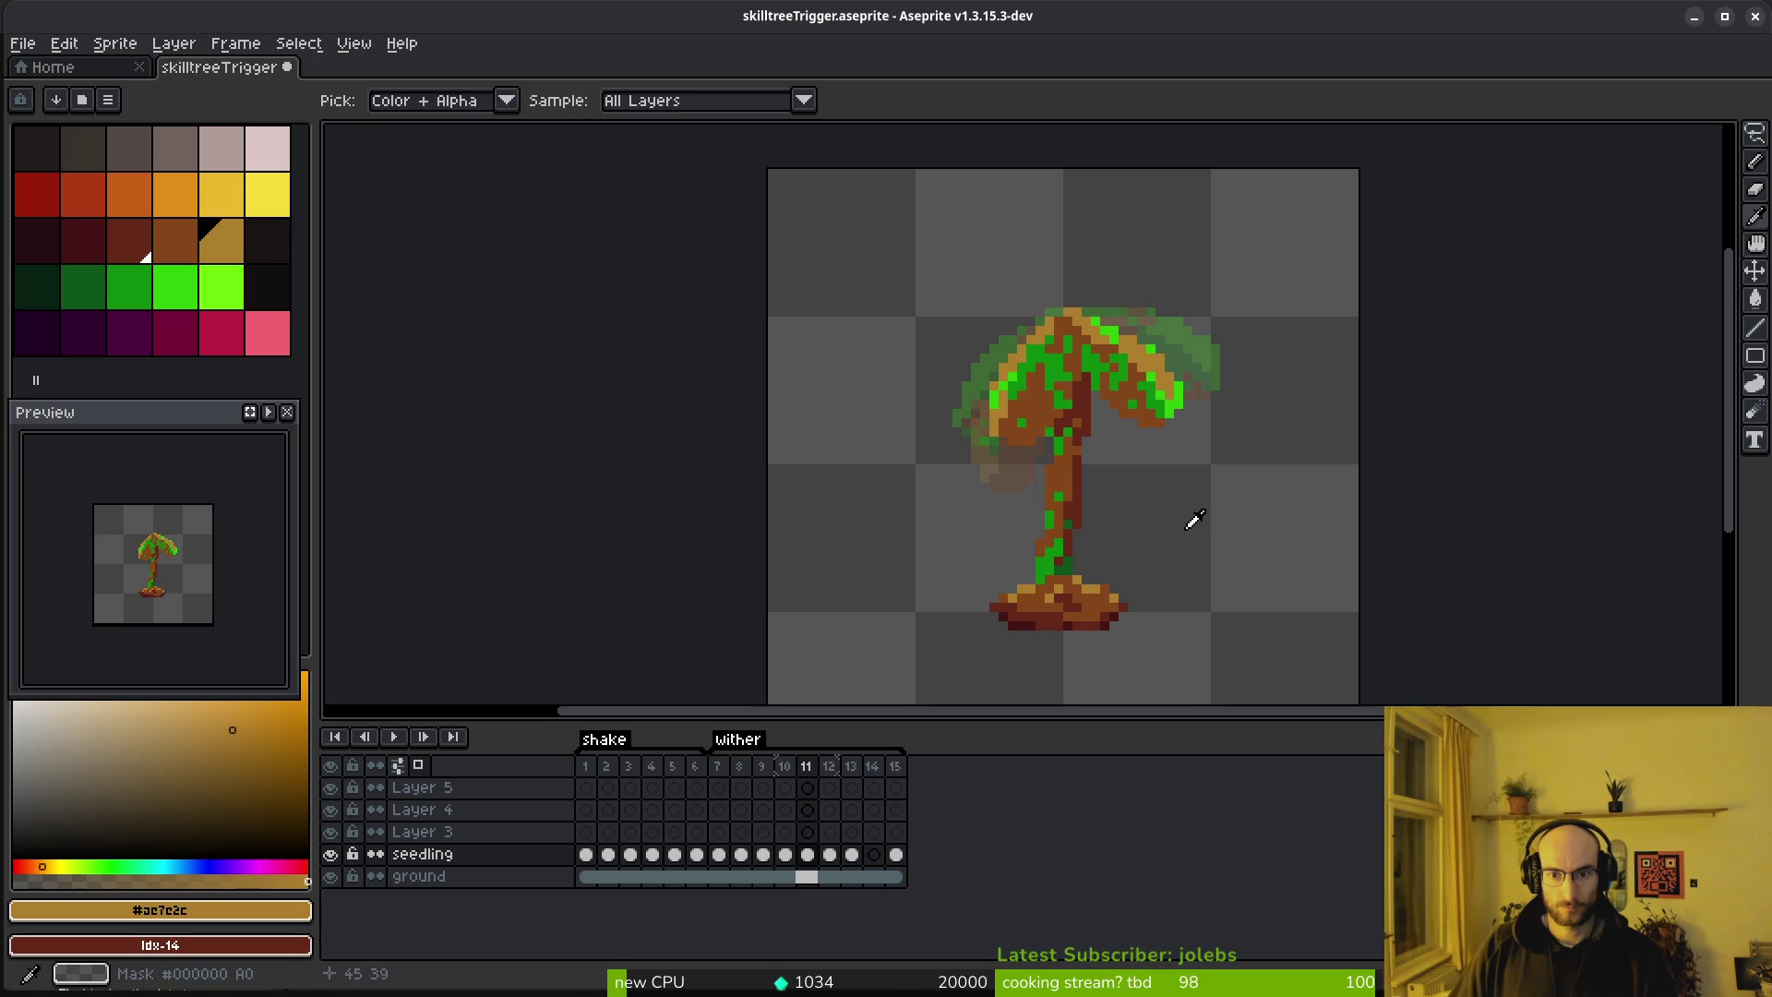
{"action": "key", "text": "b"}
Touch up the frame 12 seedling, painting a leaf pixel in the sampled leaf brown
{"action": "scroll", "coordinate": [1151, 340], "scroll_direction": "up", "scroll_amount": 4}
{"action": "key", "text": "q"}
{"action": "mouse_move", "coordinate": [1117, 319]}
{"action": "left_mouse_down"}
{"action": "mouse_move", "coordinate": [917, 533]}
{"action": "mouse_move", "coordinate": [988, 289]}
{"action": "mouse_move", "coordinate": [1015, 300]}
{"action": "left_mouse_up"}
{"action": "key", "text": "b"}
{"action": "scroll", "coordinate": [932, 305], "scroll_direction": "up", "scroll_amount": 1}
{"action": "key", "text": "i"}
{"action": "key", "text": "b"}
{"action": "left_click", "coordinate": [1049, 289], "text": "alt"}
{"action": "left_click", "coordinate": [1190, 415]}
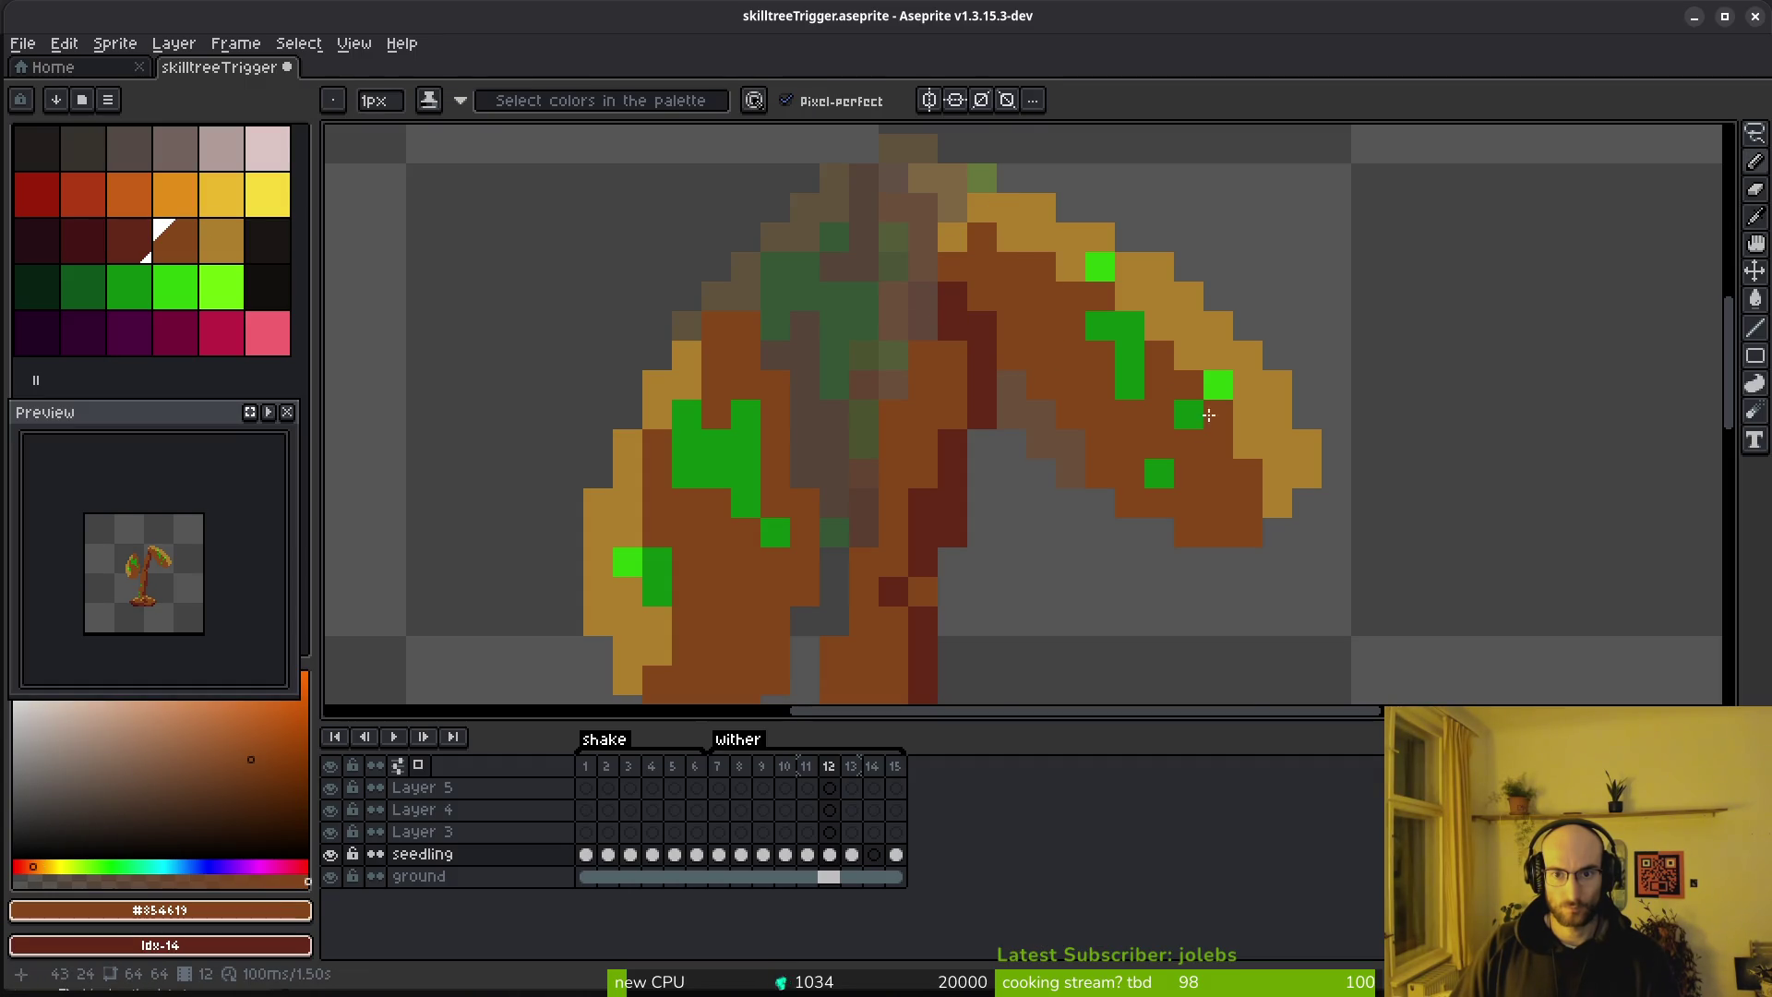
{"action": "scroll", "coordinate": [1163, 526], "scroll_direction": "down", "scroll_amount": 6}
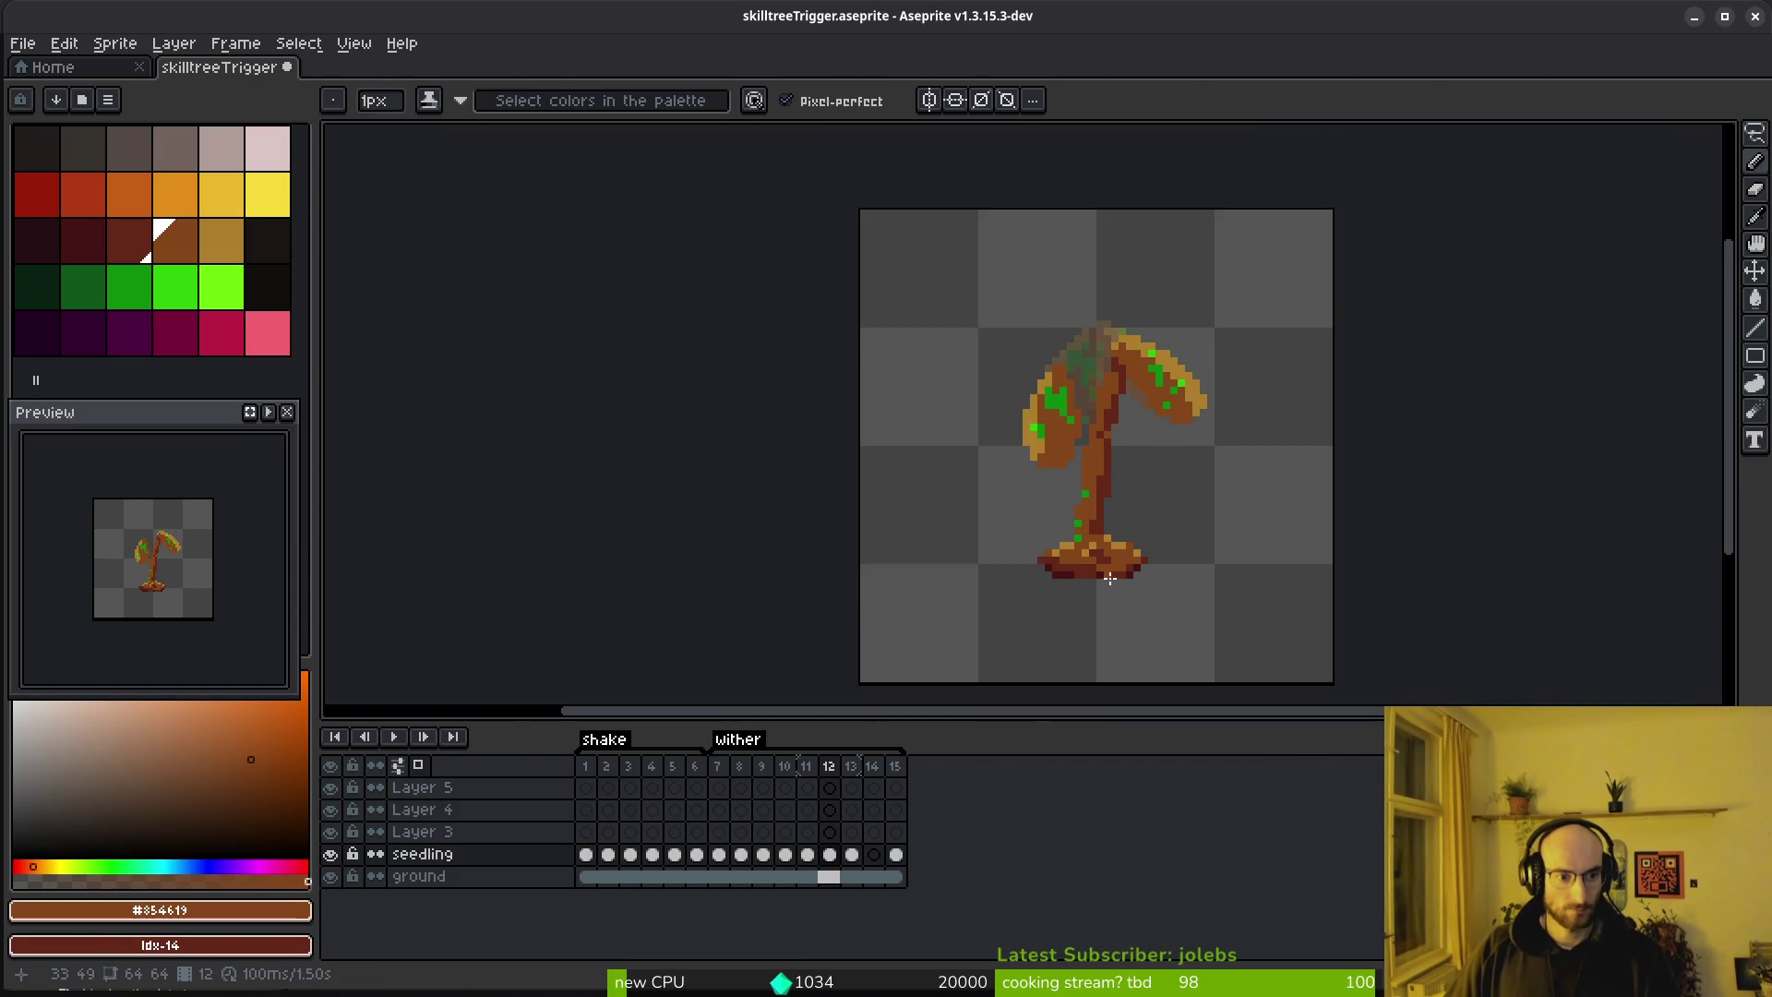
Advance to frame 13 and select its seedling cel
{"action": "key", "text": "period"}
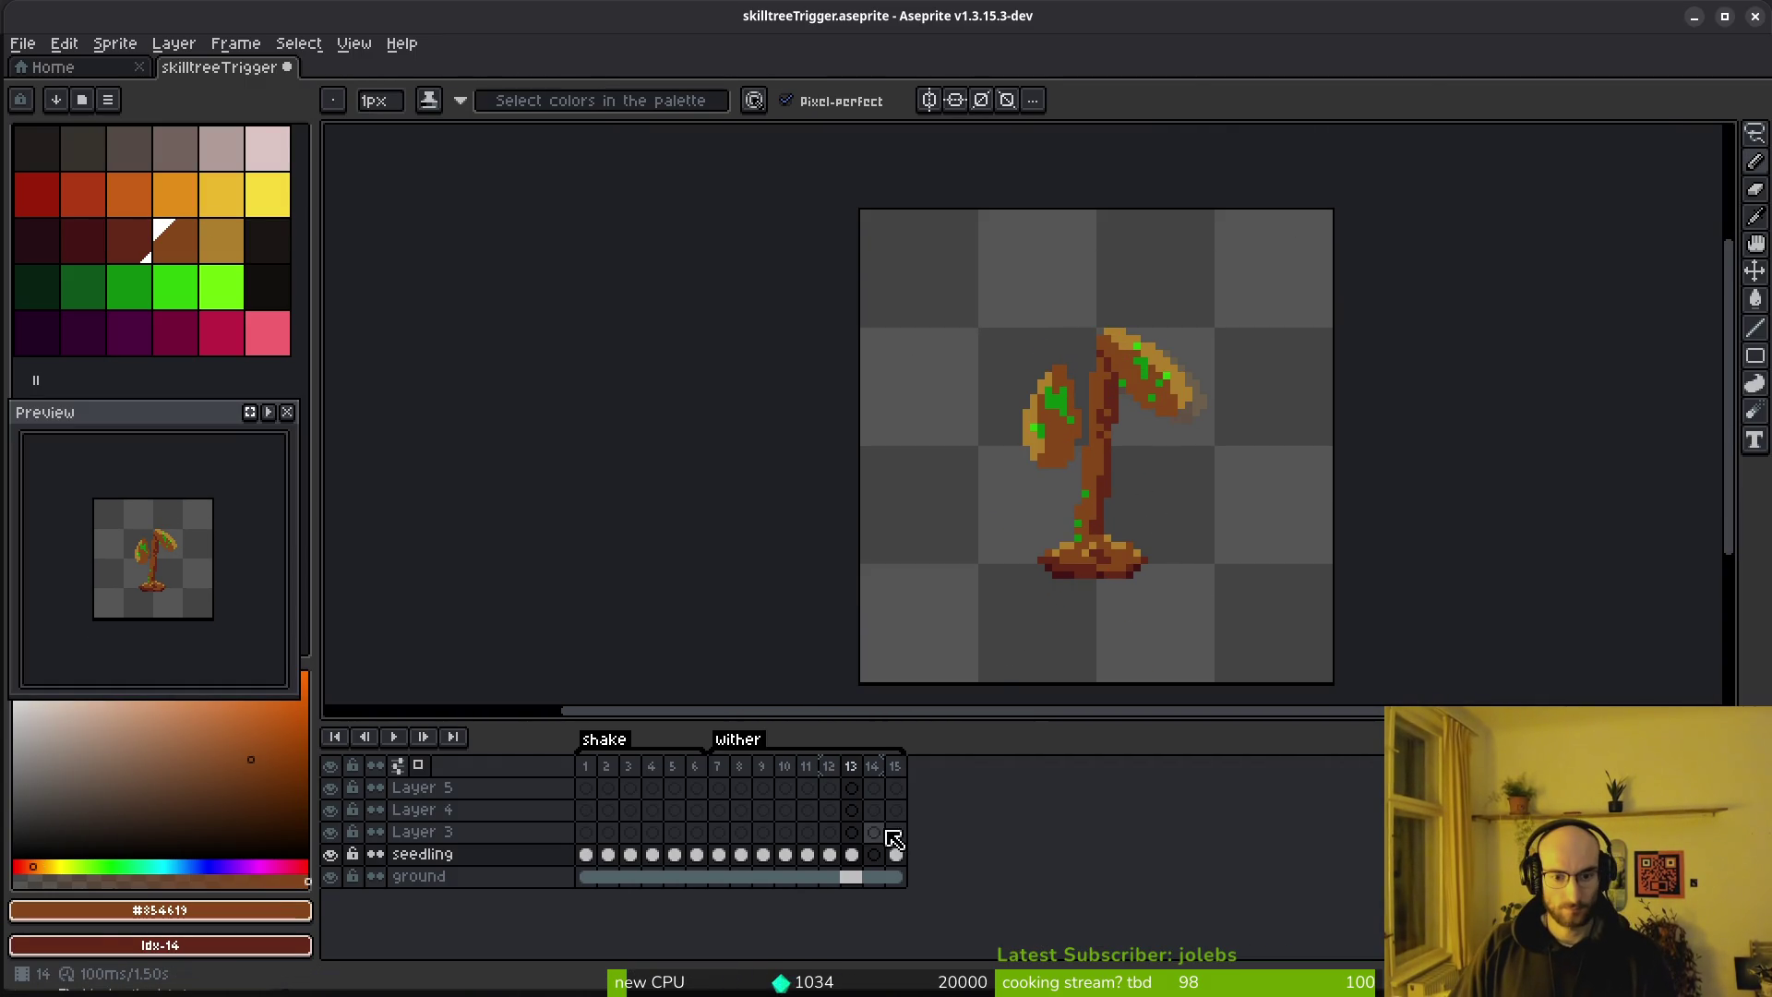
{"action": "left_click", "coordinate": [828, 855]}
{"action": "left_click", "coordinate": [851, 854]}
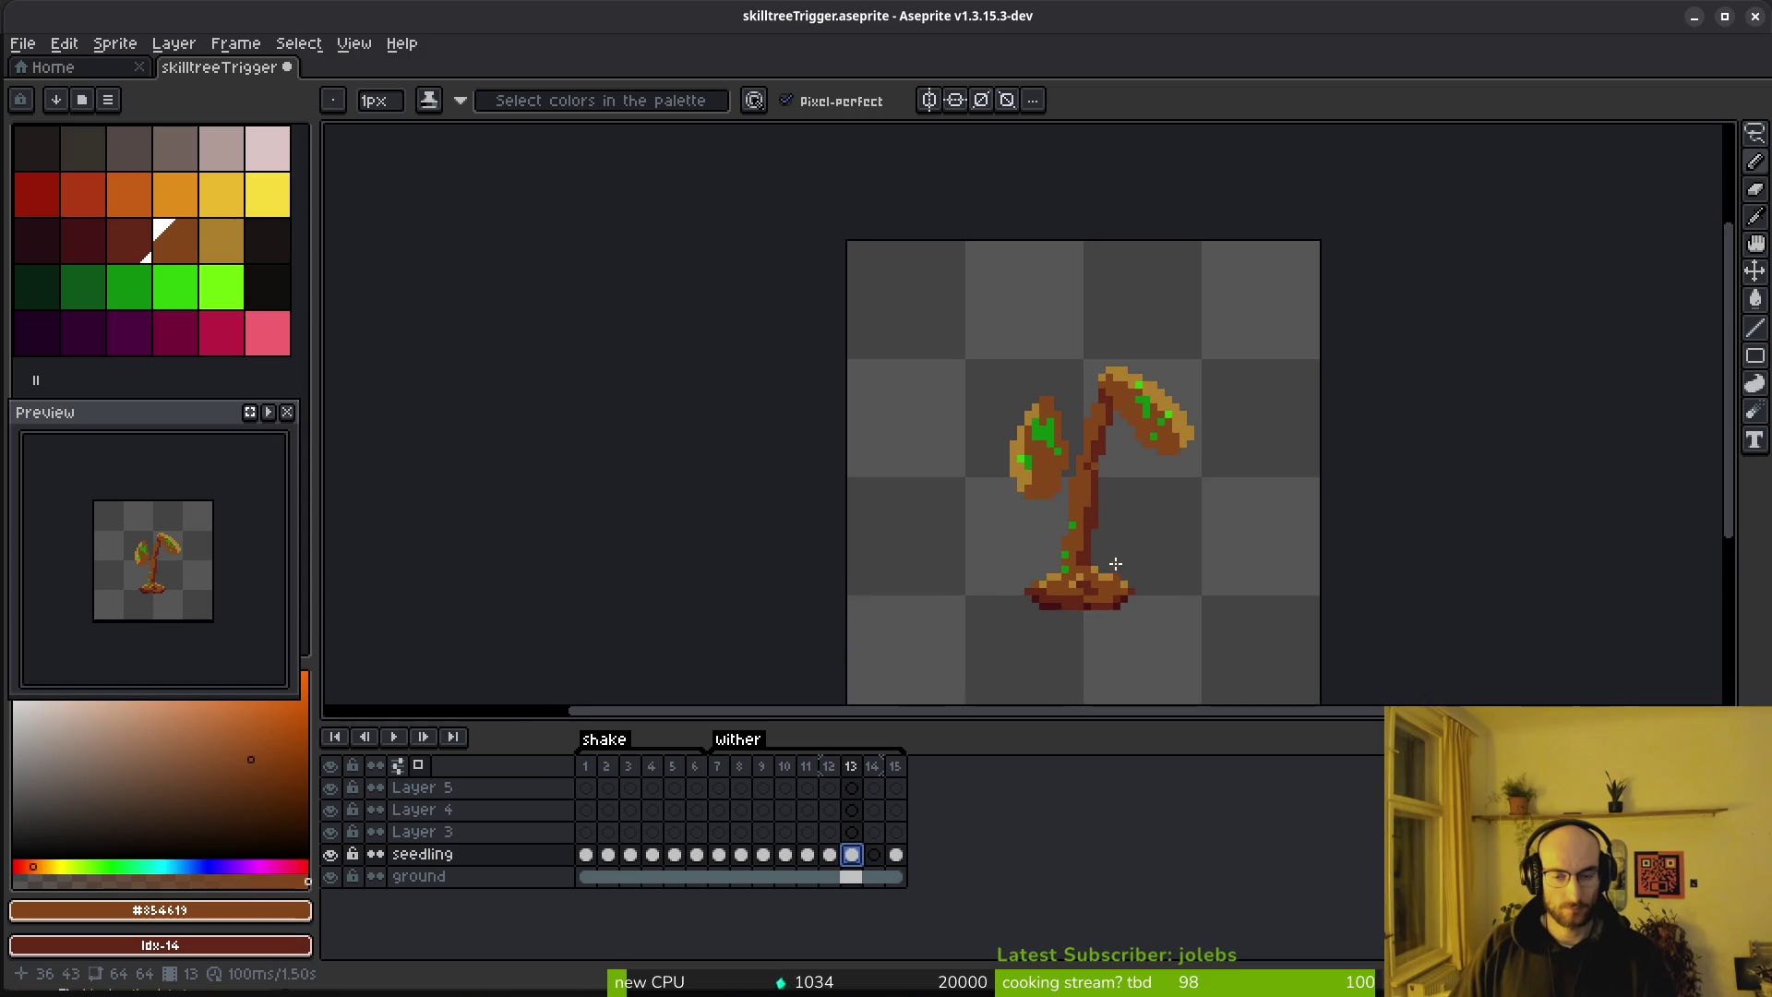
{"action": "scroll", "coordinate": [1009, 511], "scroll_direction": "up", "scroll_amount": 2}
{"action": "scroll", "coordinate": [1009, 510], "scroll_direction": "up", "scroll_amount": 2}
Lasso the frame 13 left leaf and rotate it about -21° so it droops lower
{"action": "key", "text": "q"}
{"action": "left_click_drag", "start_coordinate": [1015, 217], "coordinate": [1012, 558]}
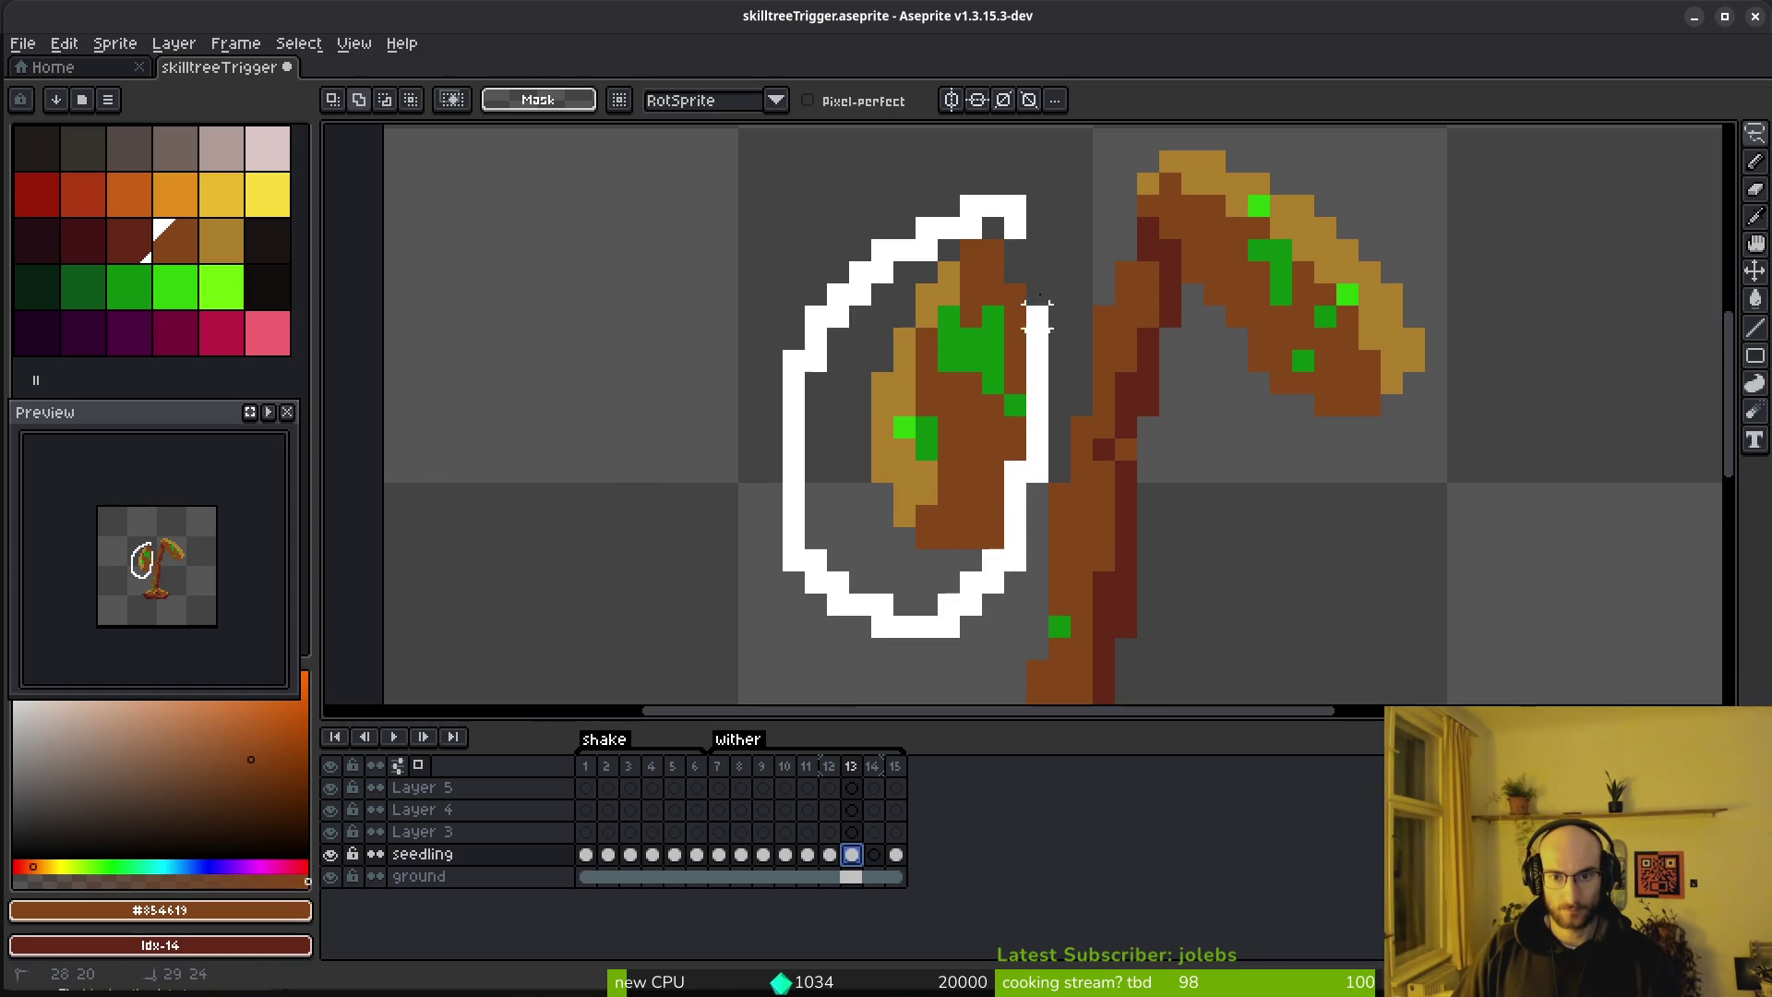
{"action": "left_click_drag", "start_coordinate": [1037, 363], "coordinate": [1039, 364]}
{"action": "scroll", "coordinate": [1042, 367], "scroll_direction": "down", "scroll_amount": 2}
{"action": "mouse_move", "coordinate": [766, 523]}
{"action": "left_mouse_down"}
{"action": "mouse_move", "coordinate": [933, 369]}
{"action": "mouse_move", "coordinate": [906, 518]}
{"action": "left_mouse_up"}
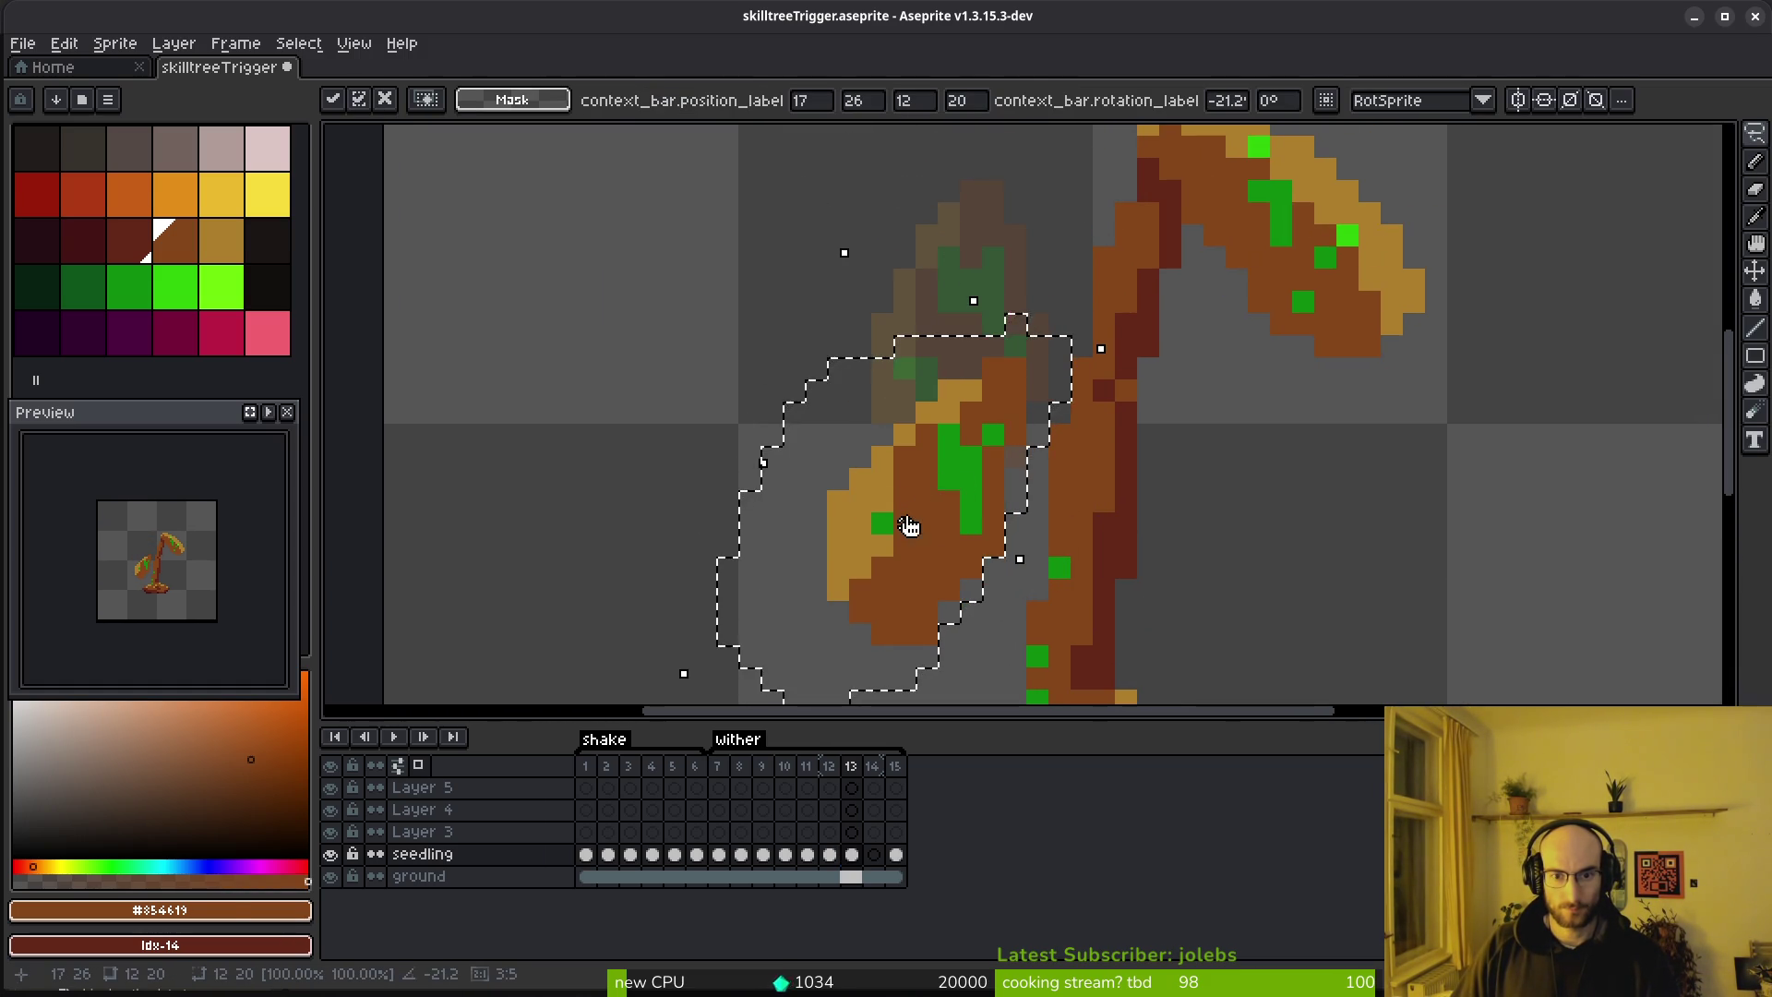
{"action": "key", "text": "b"}
Recolour the left leaf's green spot brown and erase its bottom-right pixel
{"action": "key", "text": "ctrl+d"}
{"action": "left_click", "coordinate": [951, 448], "text": "alt"}
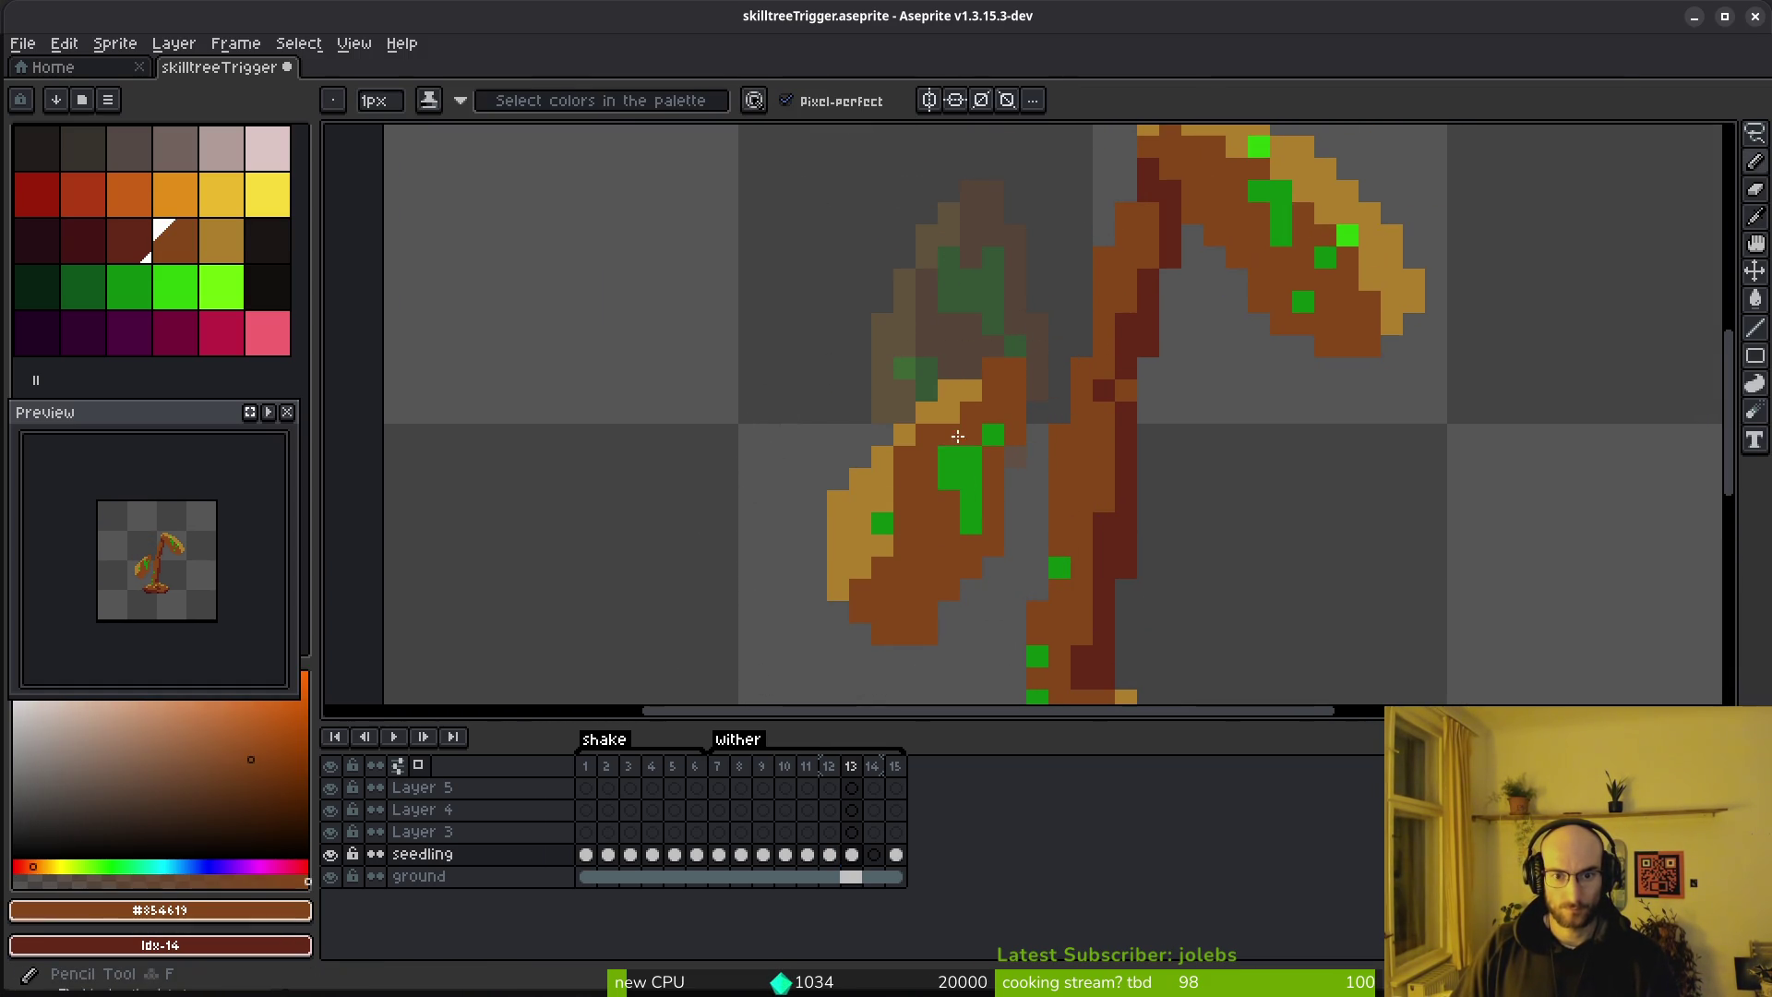
{"action": "left_click", "coordinate": [878, 518], "text": "alt"}
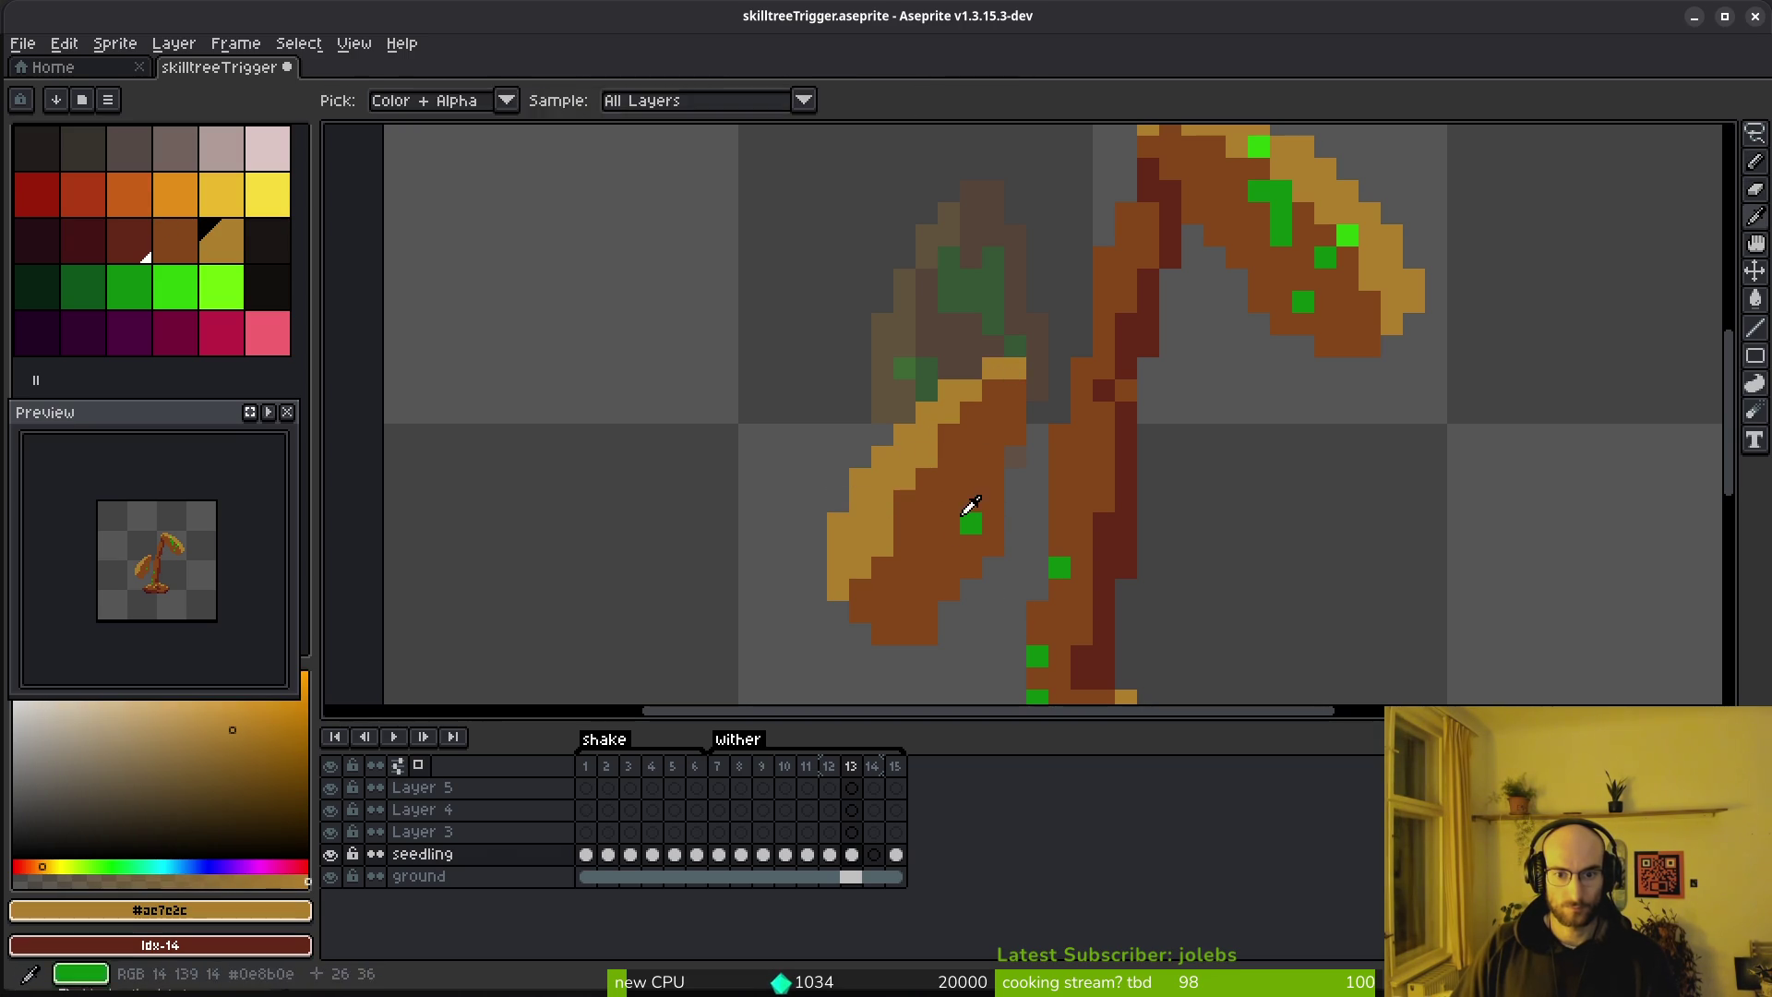
{"action": "left_click", "coordinate": [957, 591], "text": "alt"}
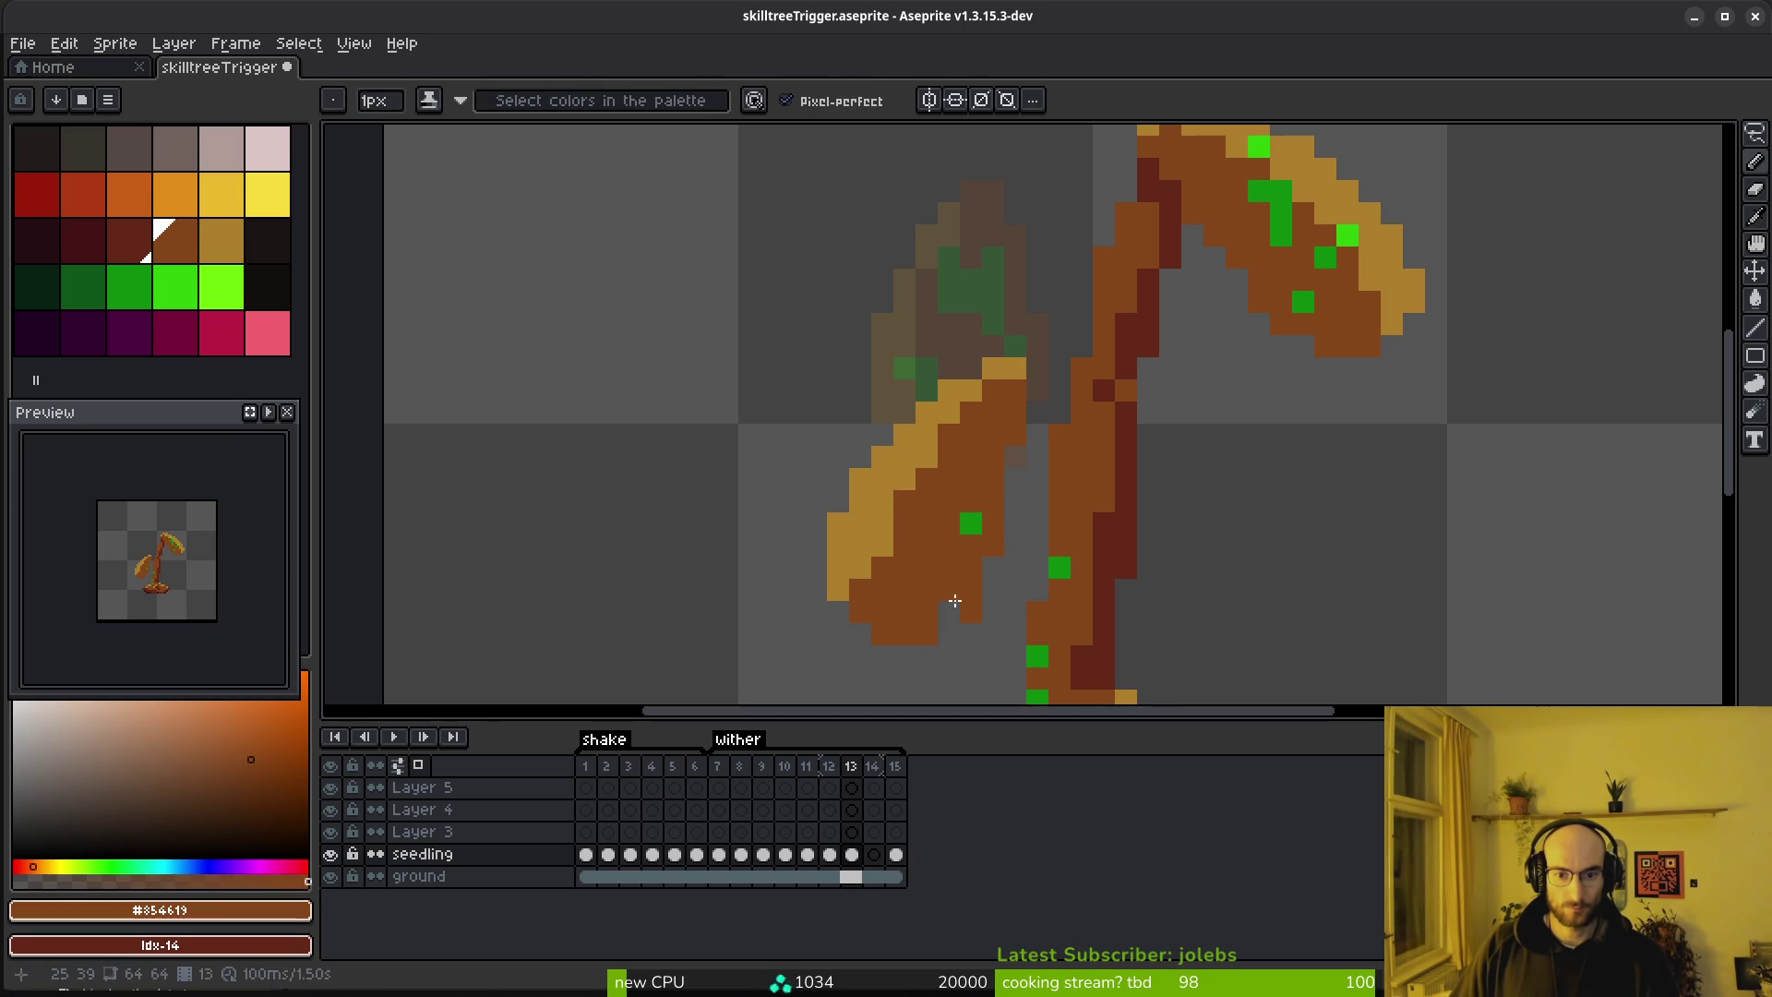
{"action": "right_click", "coordinate": [971, 612]}
{"action": "left_click", "coordinate": [970, 524]}
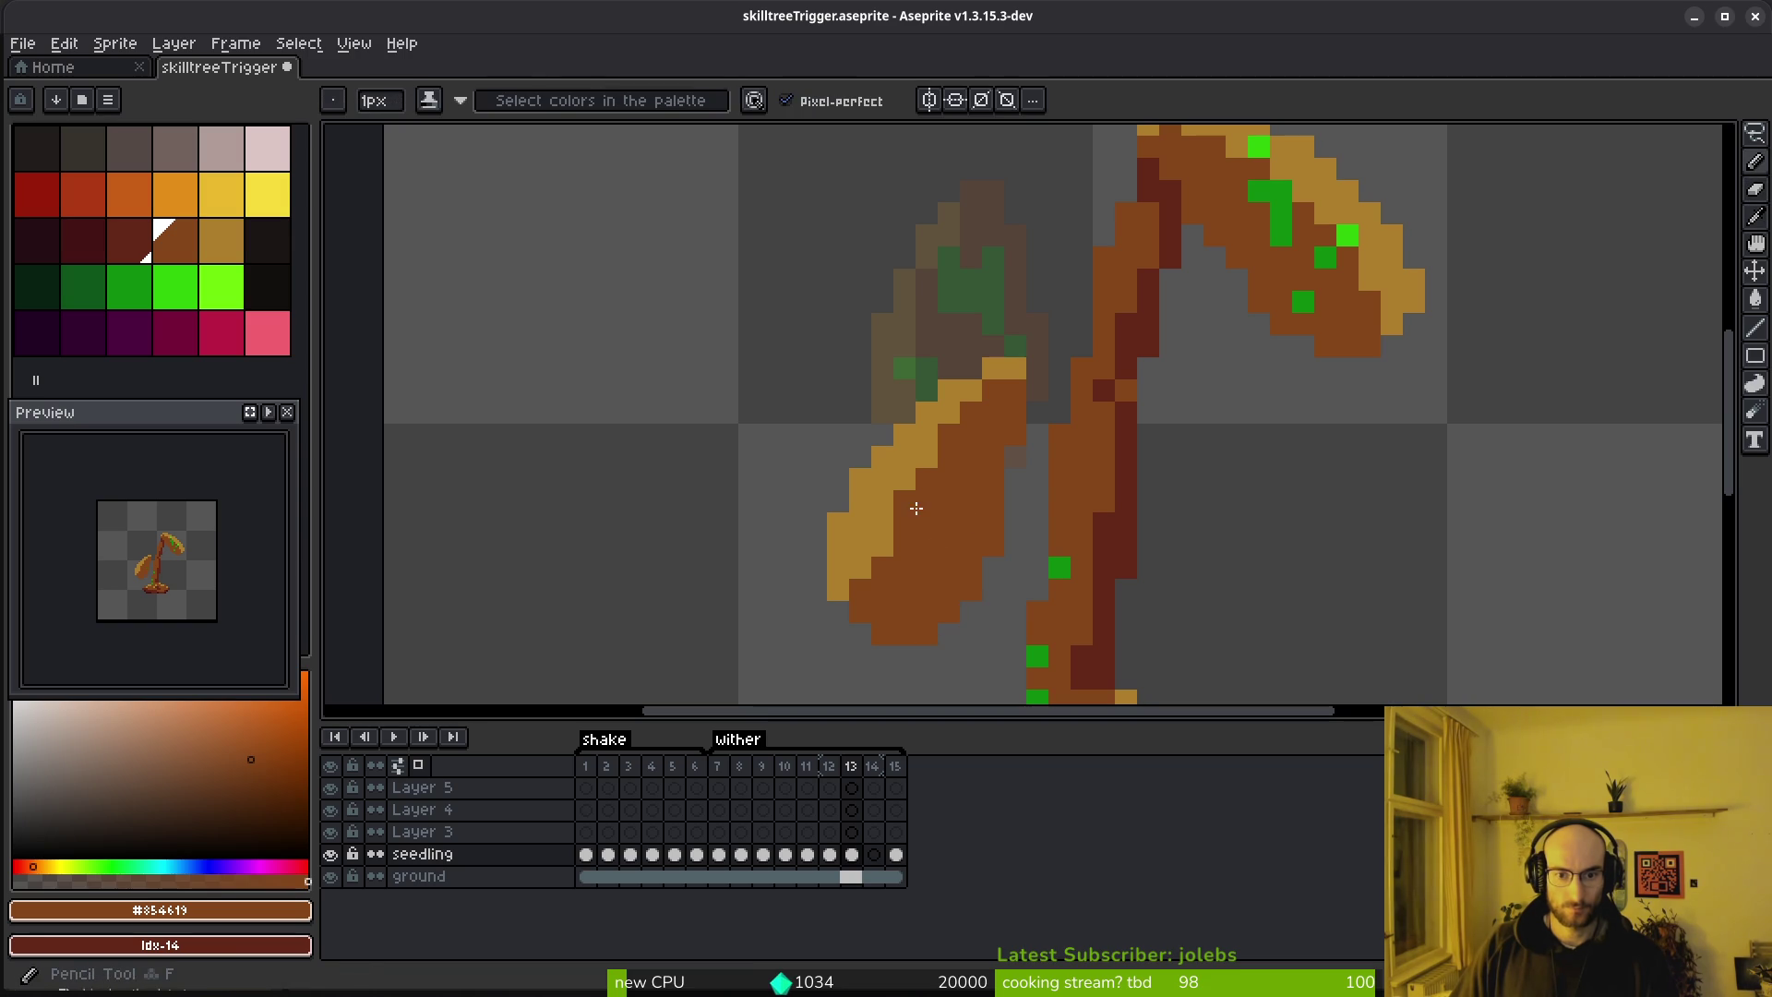
Add dark-red shading pixels along the left leaf tip, then compare with frame 12
{"action": "scroll", "coordinate": [980, 522], "scroll_direction": "down", "scroll_amount": 5}
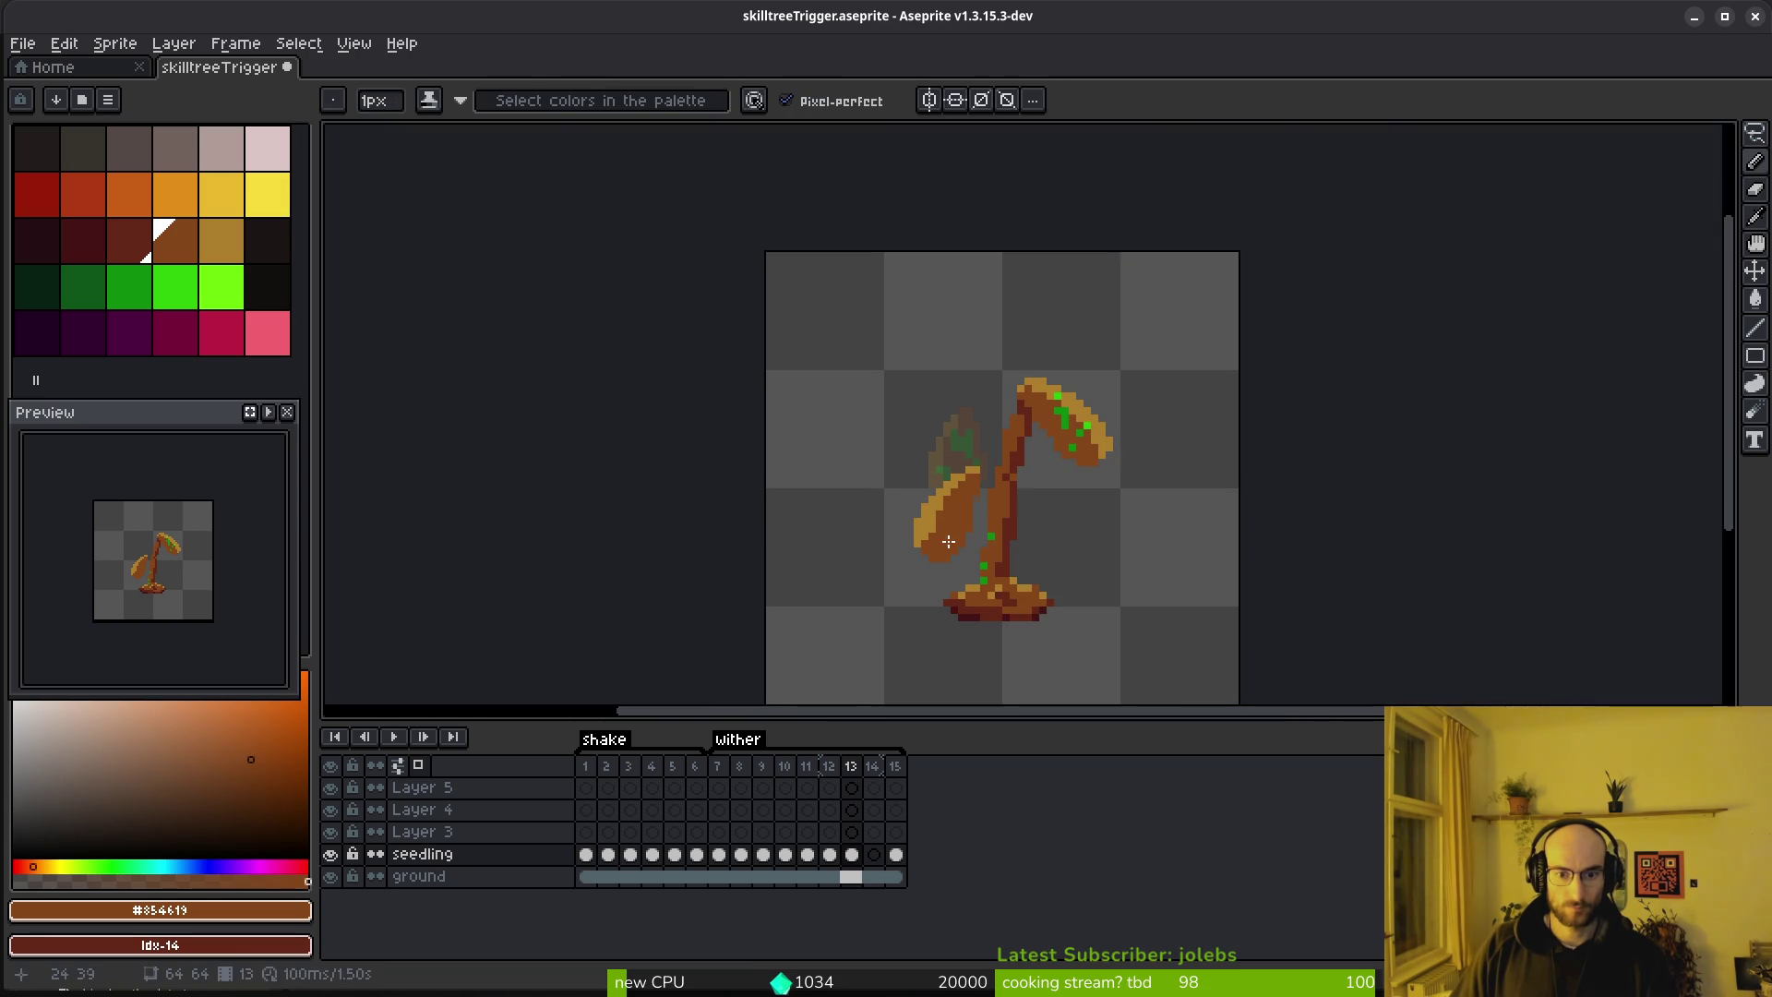
{"action": "scroll", "coordinate": [954, 546], "scroll_direction": "up", "scroll_amount": 5}
{"action": "scroll", "coordinate": [973, 514], "scroll_direction": "down", "scroll_amount": 4}
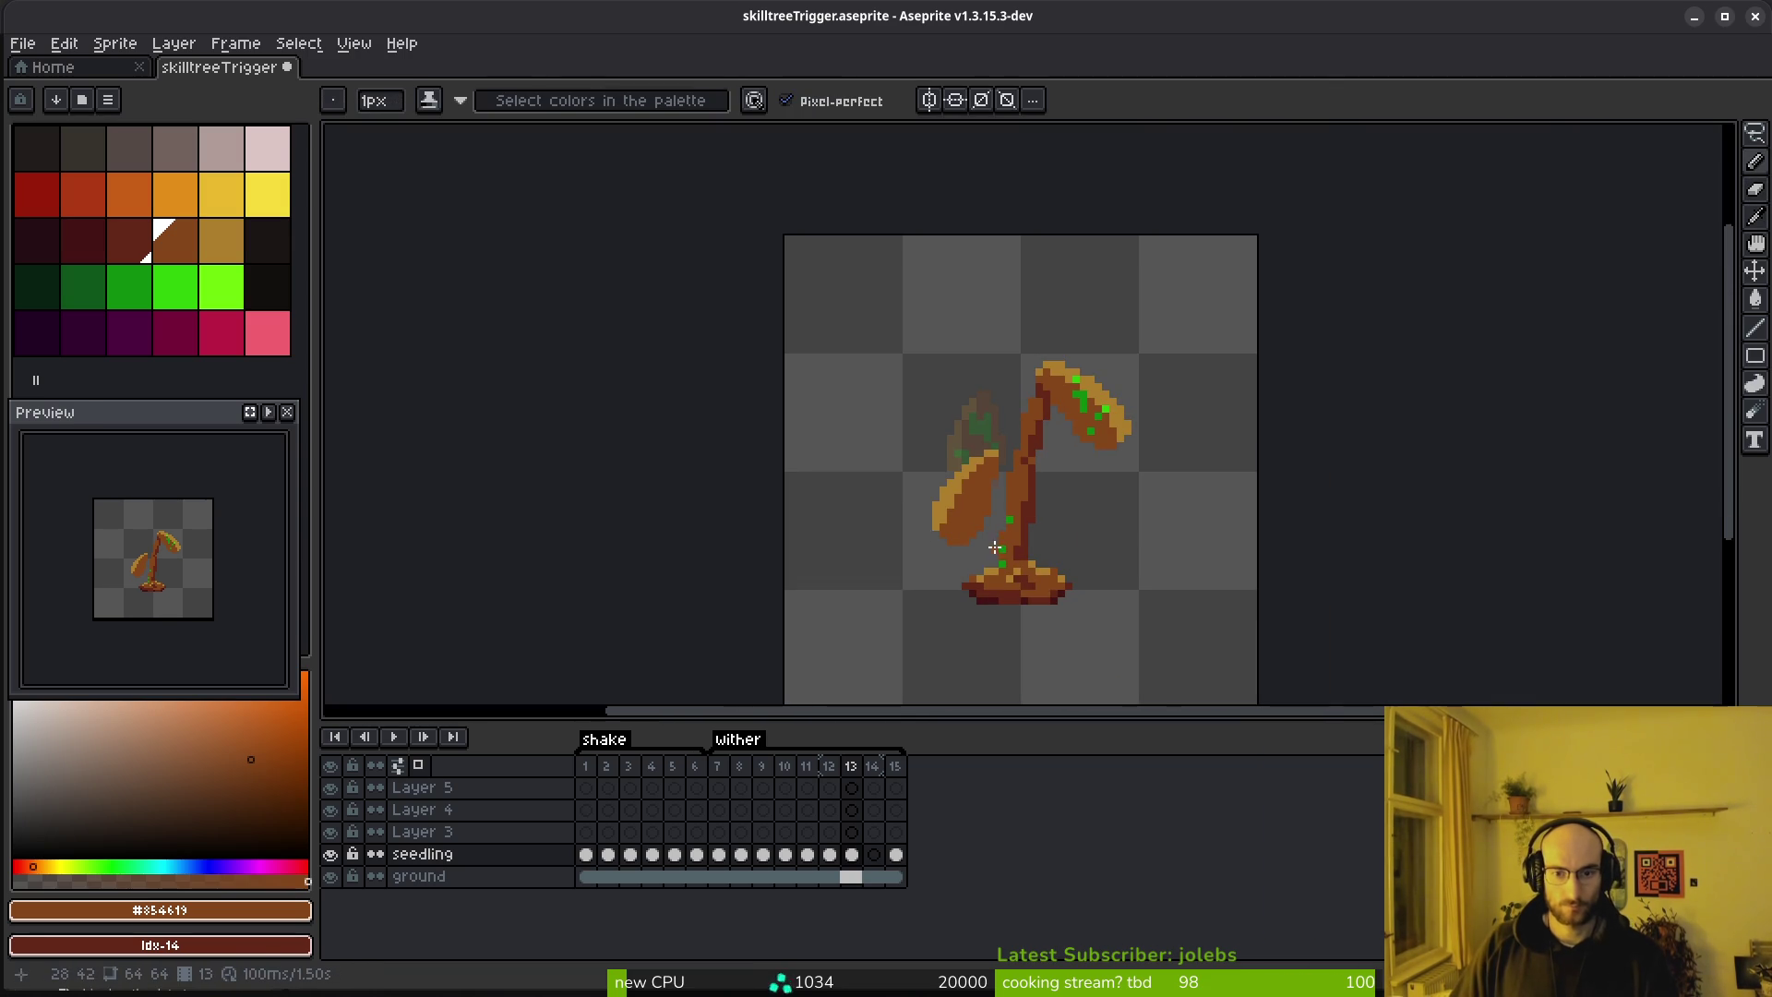
{"action": "scroll", "coordinate": [933, 486], "scroll_direction": "up", "scroll_amount": 4}
{"action": "scroll", "coordinate": [1185, 449], "scroll_direction": "down", "scroll_amount": 1}
{"action": "left_click_drag", "start_coordinate": [1184, 449], "coordinate": [1189, 422]}
{"action": "left_click", "coordinate": [1087, 444]}
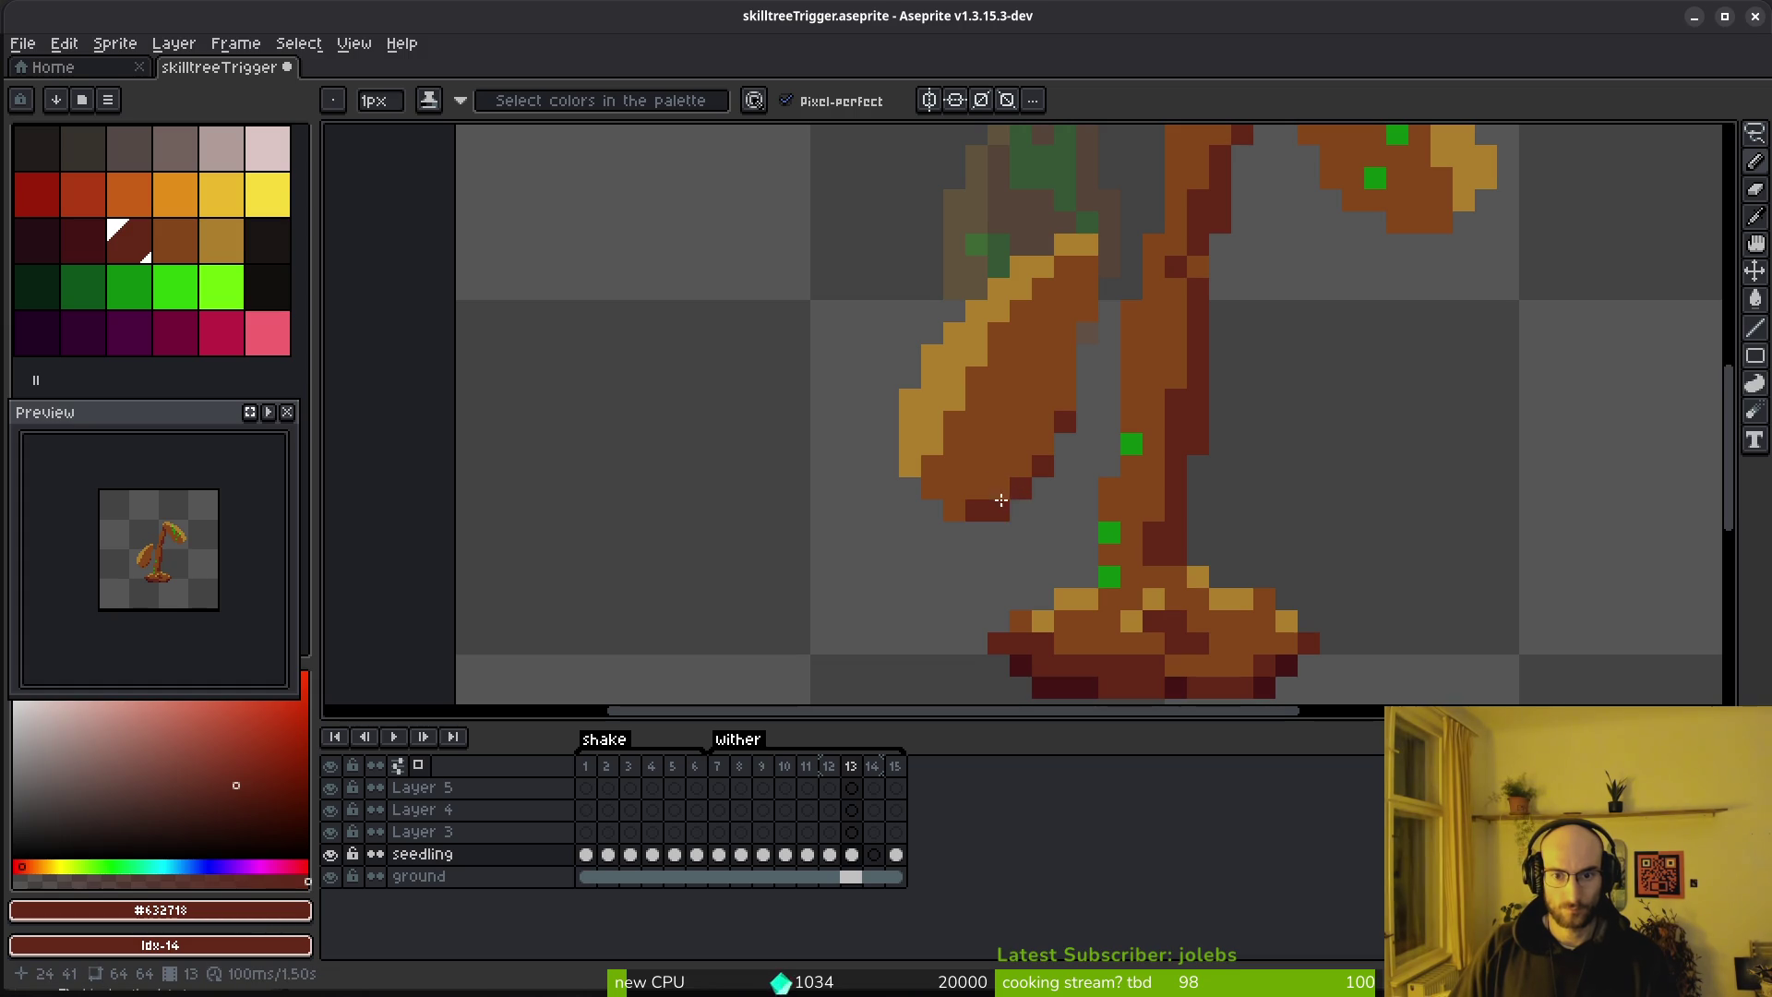
{"action": "scroll", "coordinate": [1135, 350], "scroll_direction": "down", "scroll_amount": 3}
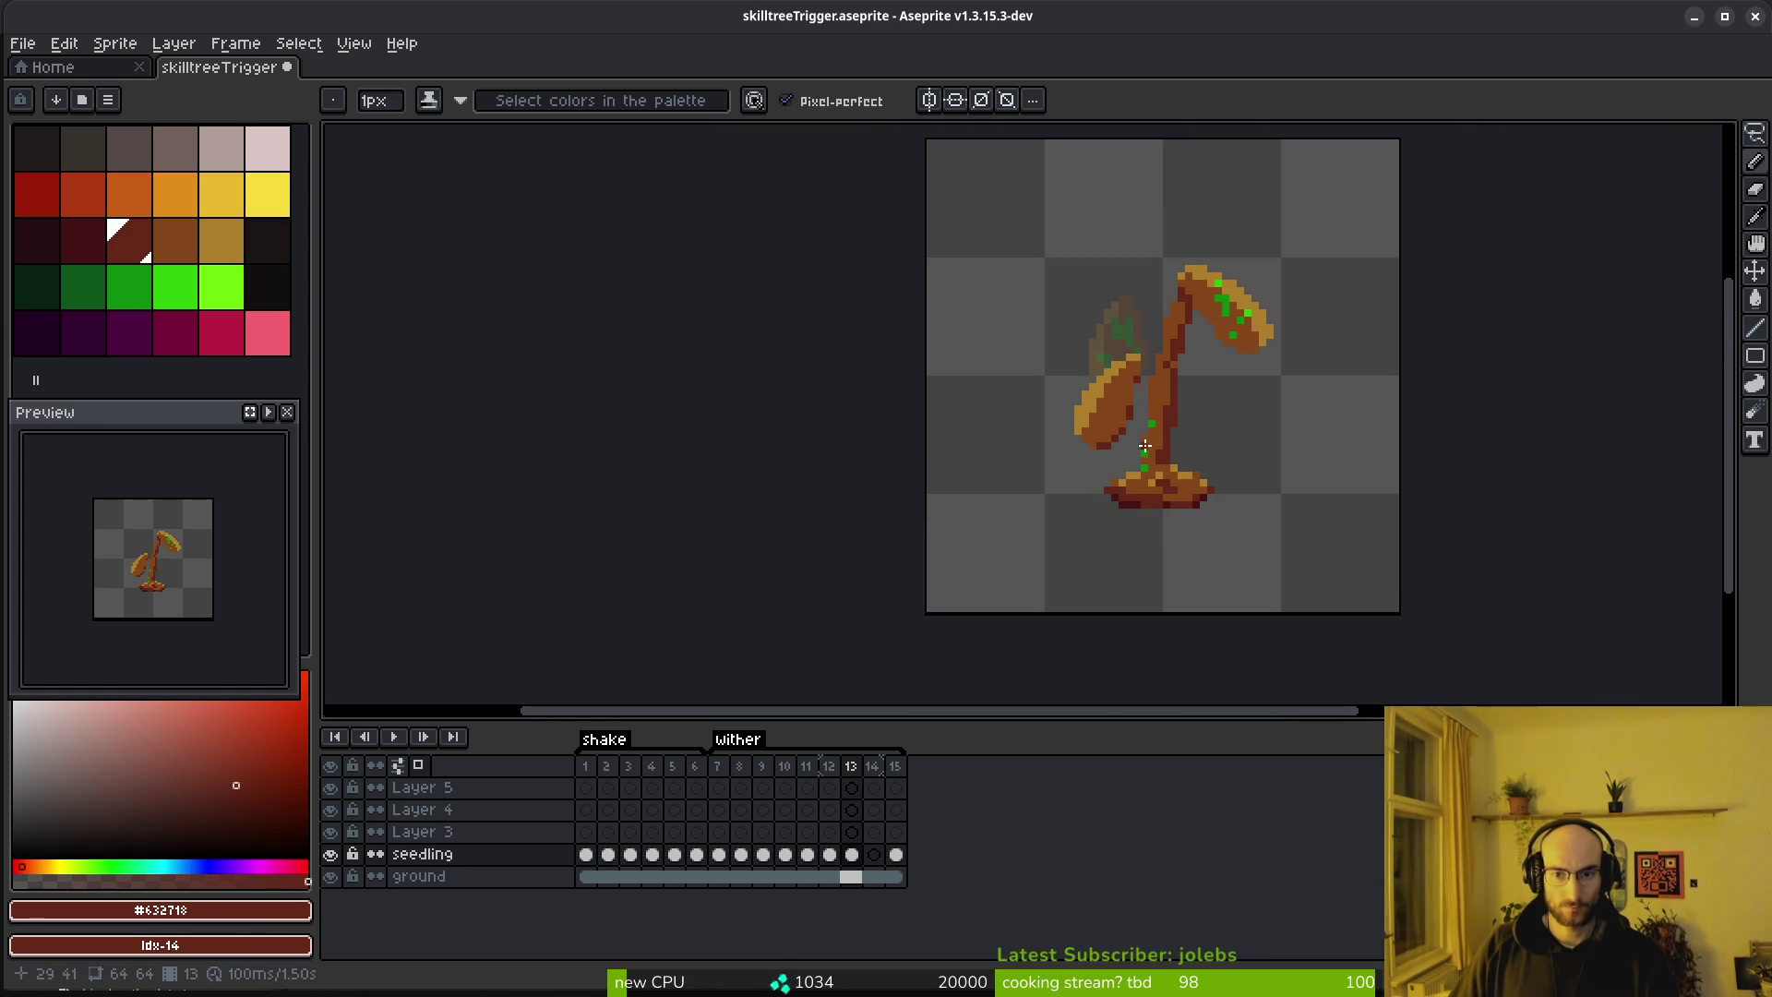
{"action": "key", "text": "alt"}
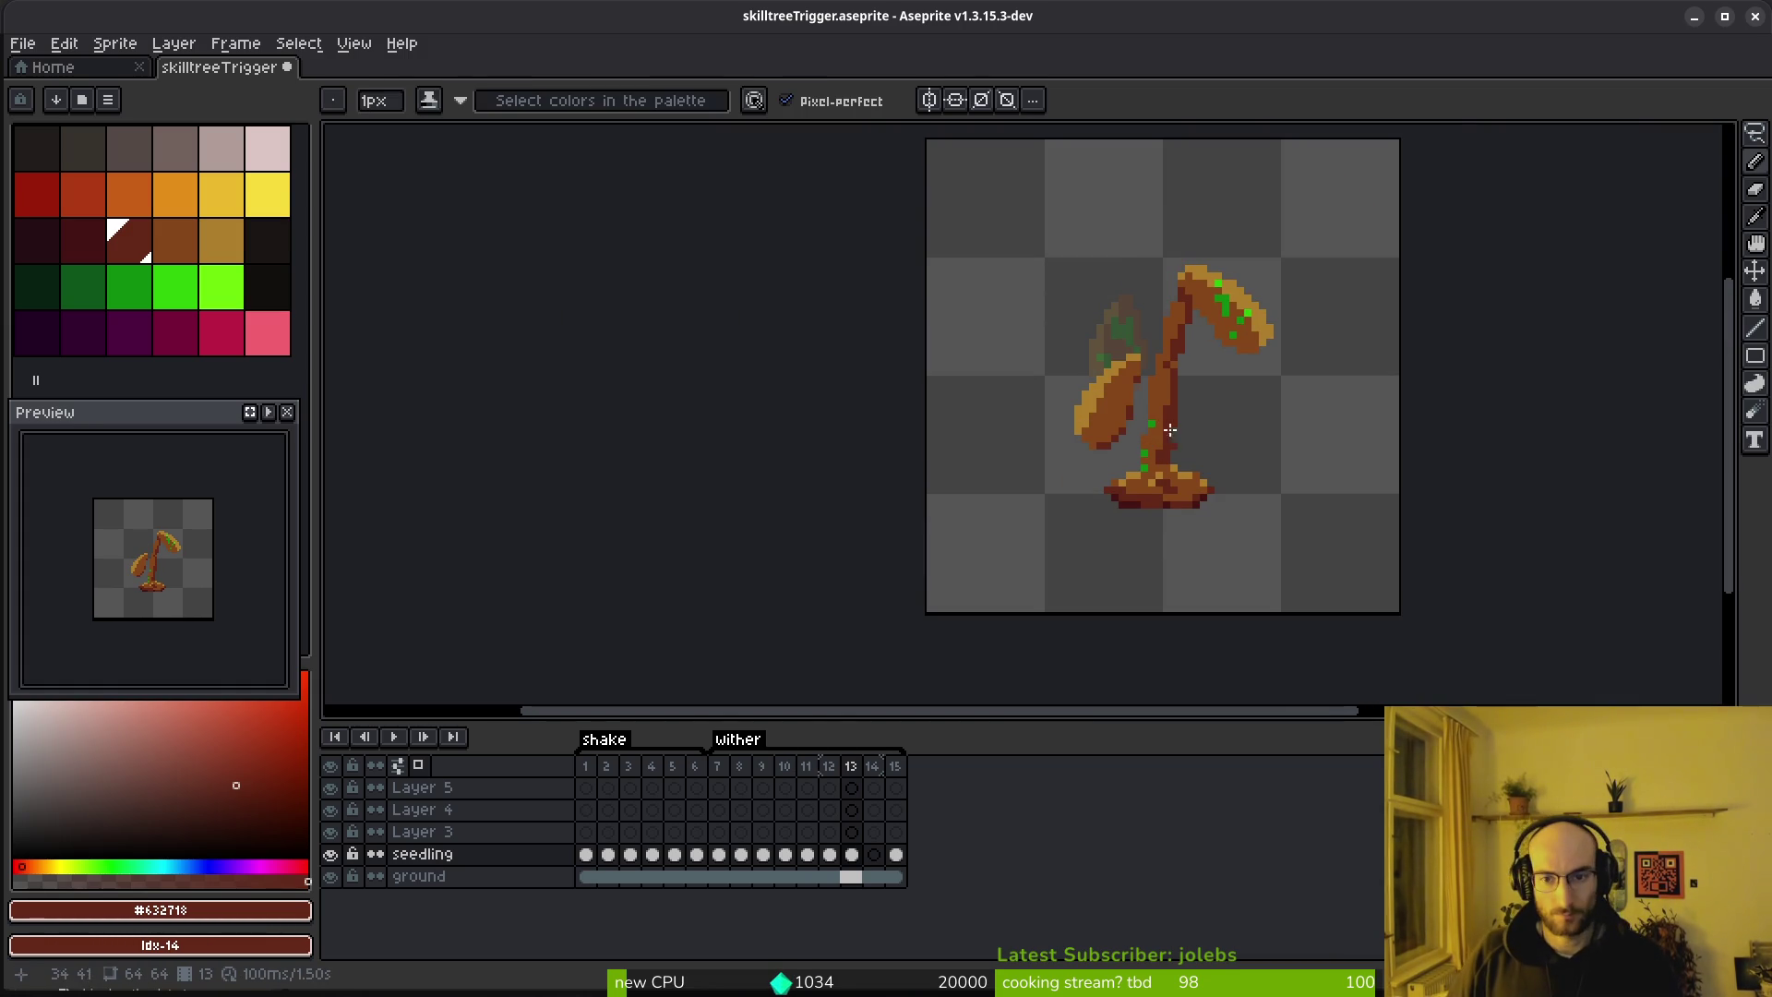
{"action": "key", "text": "Left"}
{"action": "key", "text": "alt"}
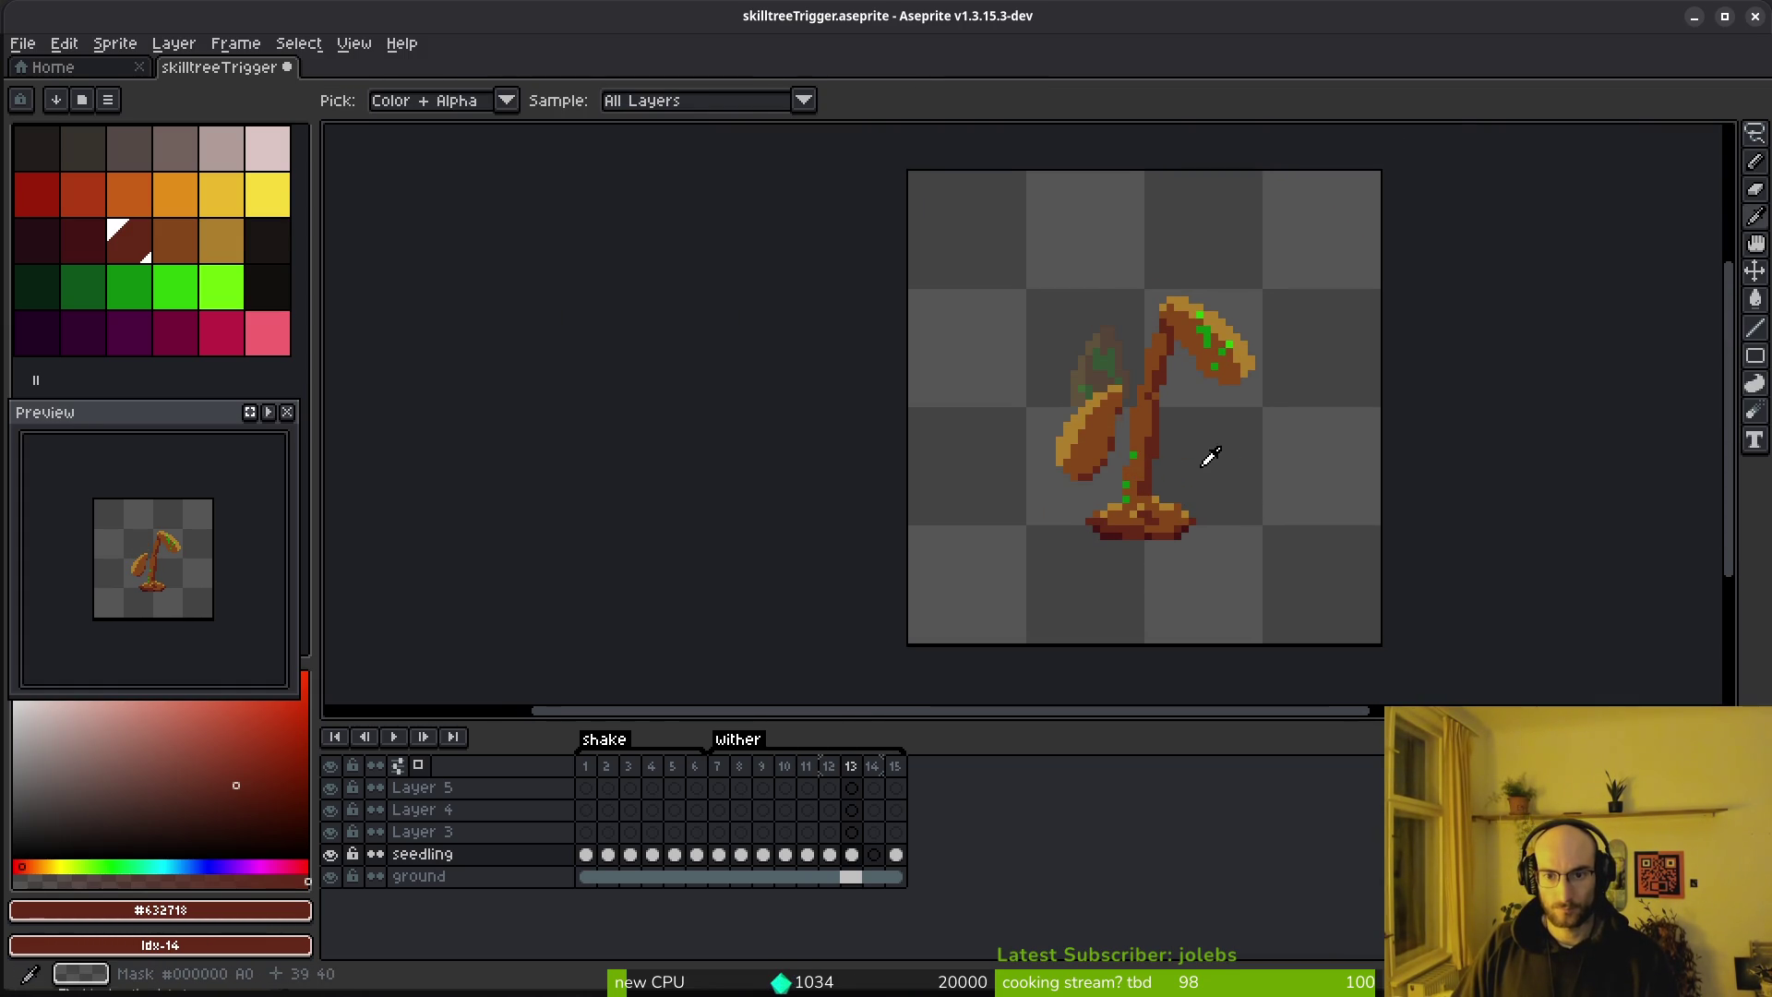
Back on frame 13, lasso the right leaf, rotate it clockwise and move it down and right
{"action": "left_click", "coordinate": [1147, 466], "text": "alt"}
{"action": "key", "text": "Right"}
{"action": "scroll", "coordinate": [1172, 462], "scroll_direction": "up", "scroll_amount": 2}
{"action": "scroll", "coordinate": [1076, 497], "scroll_direction": "up", "scroll_amount": 2}
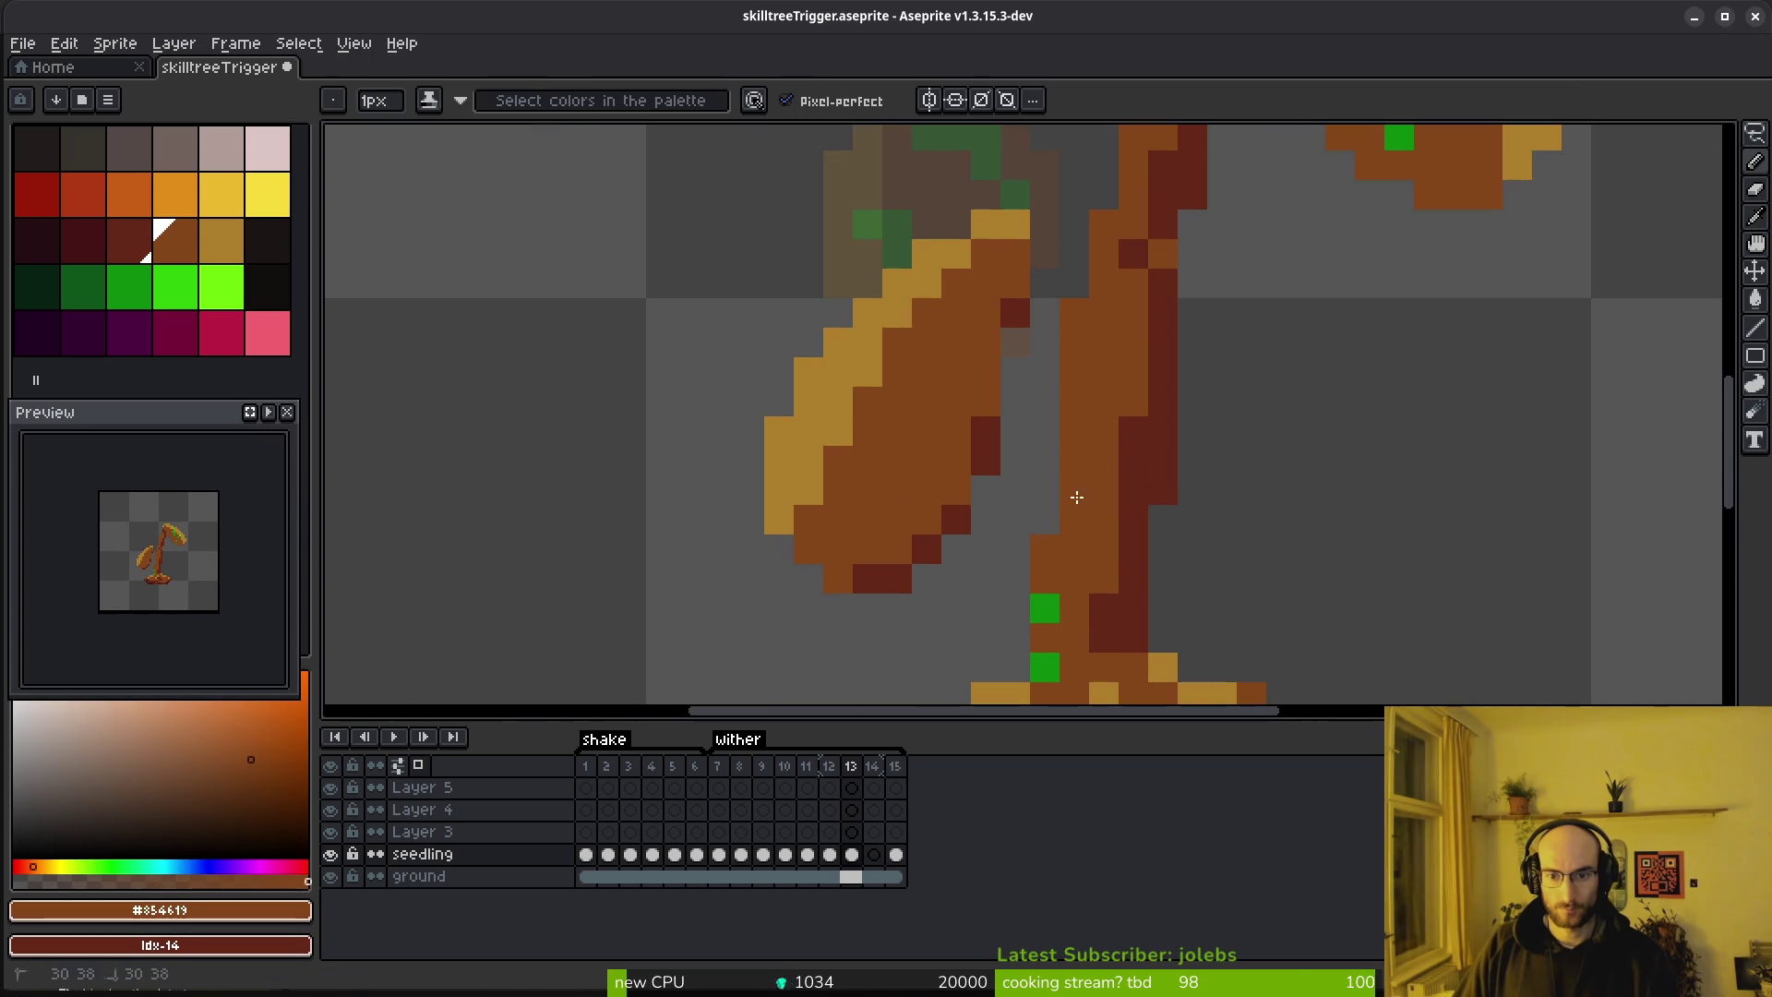
{"action": "scroll", "coordinate": [1063, 658], "scroll_direction": "down", "scroll_amount": 5}
{"action": "key", "text": "shift+w"}
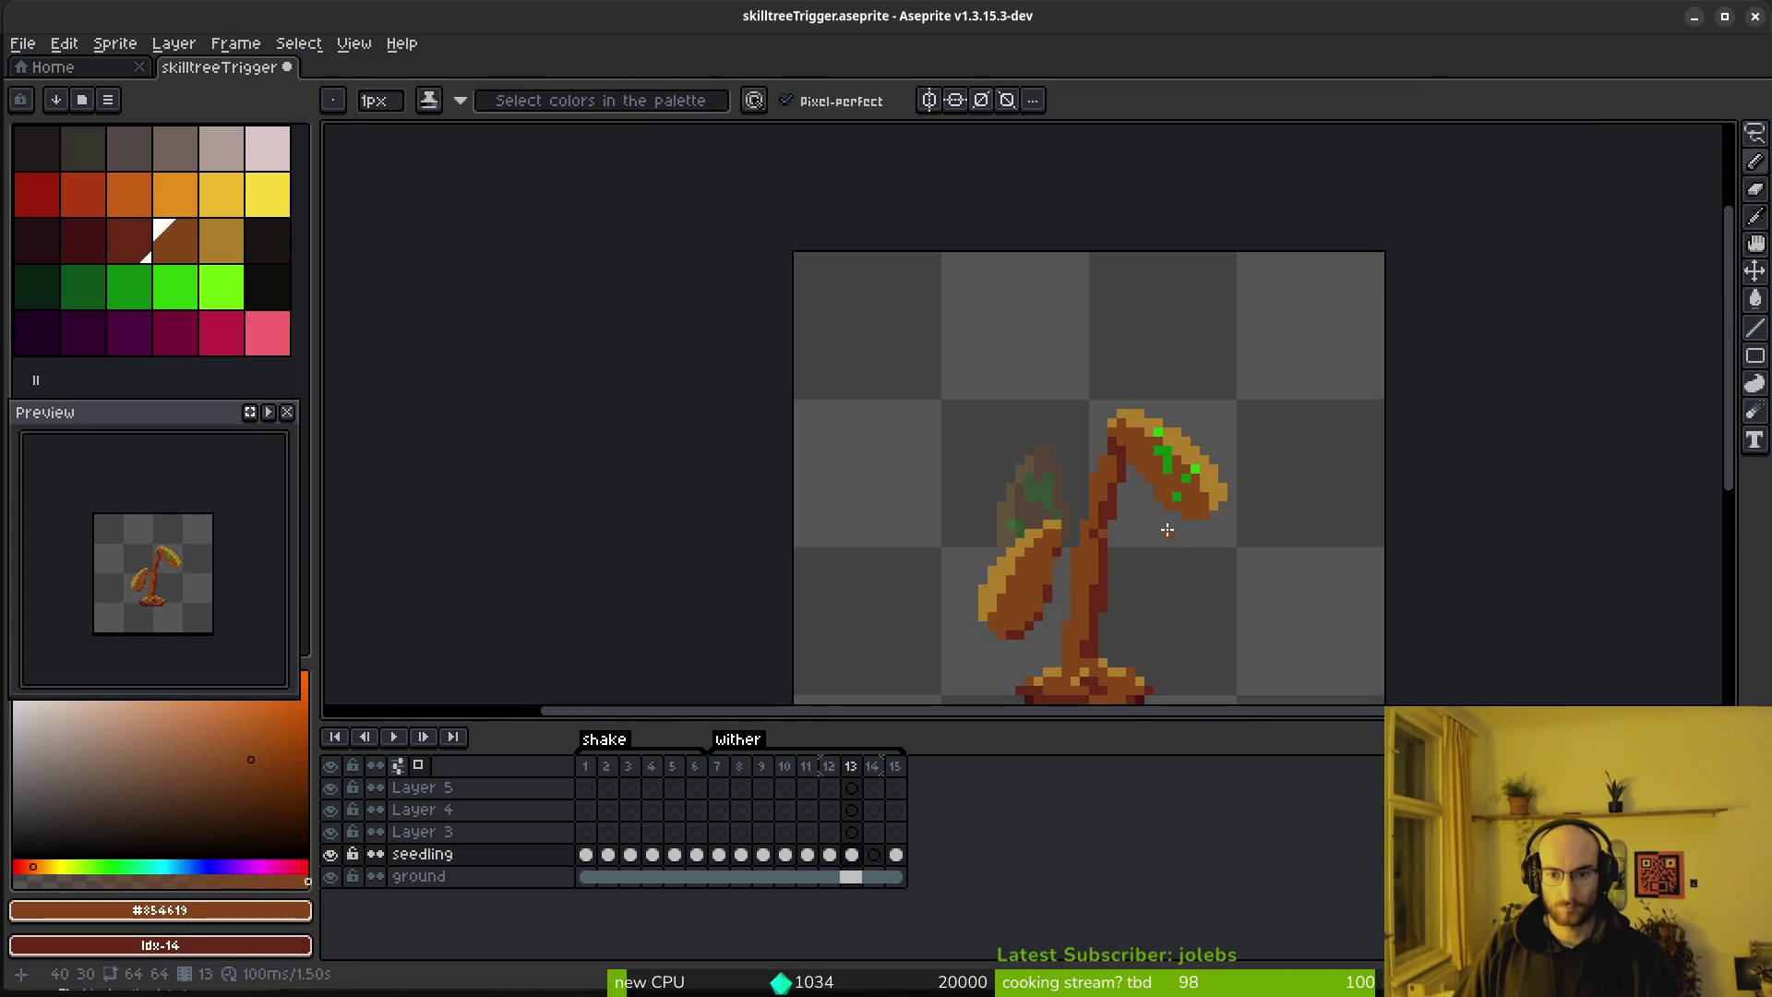
{"action": "scroll", "coordinate": [1200, 387], "scroll_direction": "up", "scroll_amount": 5}
{"action": "mouse_move", "coordinate": [1227, 189]}
{"action": "left_mouse_down"}
{"action": "mouse_move", "coordinate": [929, 423]}
{"action": "mouse_move", "coordinate": [1265, 198]}
{"action": "mouse_move", "coordinate": [1236, 190]}
{"action": "left_mouse_up"}
{"action": "mouse_move", "coordinate": [1457, 567]}
{"action": "left_mouse_down"}
{"action": "mouse_move", "coordinate": [1431, 613]}
{"action": "mouse_move", "coordinate": [1292, 591]}
{"action": "left_mouse_up"}
{"action": "scroll", "coordinate": [1101, 245], "scroll_direction": "down", "scroll_amount": 2}
{"action": "mouse_move", "coordinate": [1101, 244]}
{"action": "left_mouse_down"}
{"action": "mouse_move", "coordinate": [1144, 309]}
{"action": "mouse_move", "coordinate": [1119, 346]}
{"action": "mouse_move", "coordinate": [1120, 322]}
{"action": "left_mouse_up"}
{"action": "key", "text": "b"}
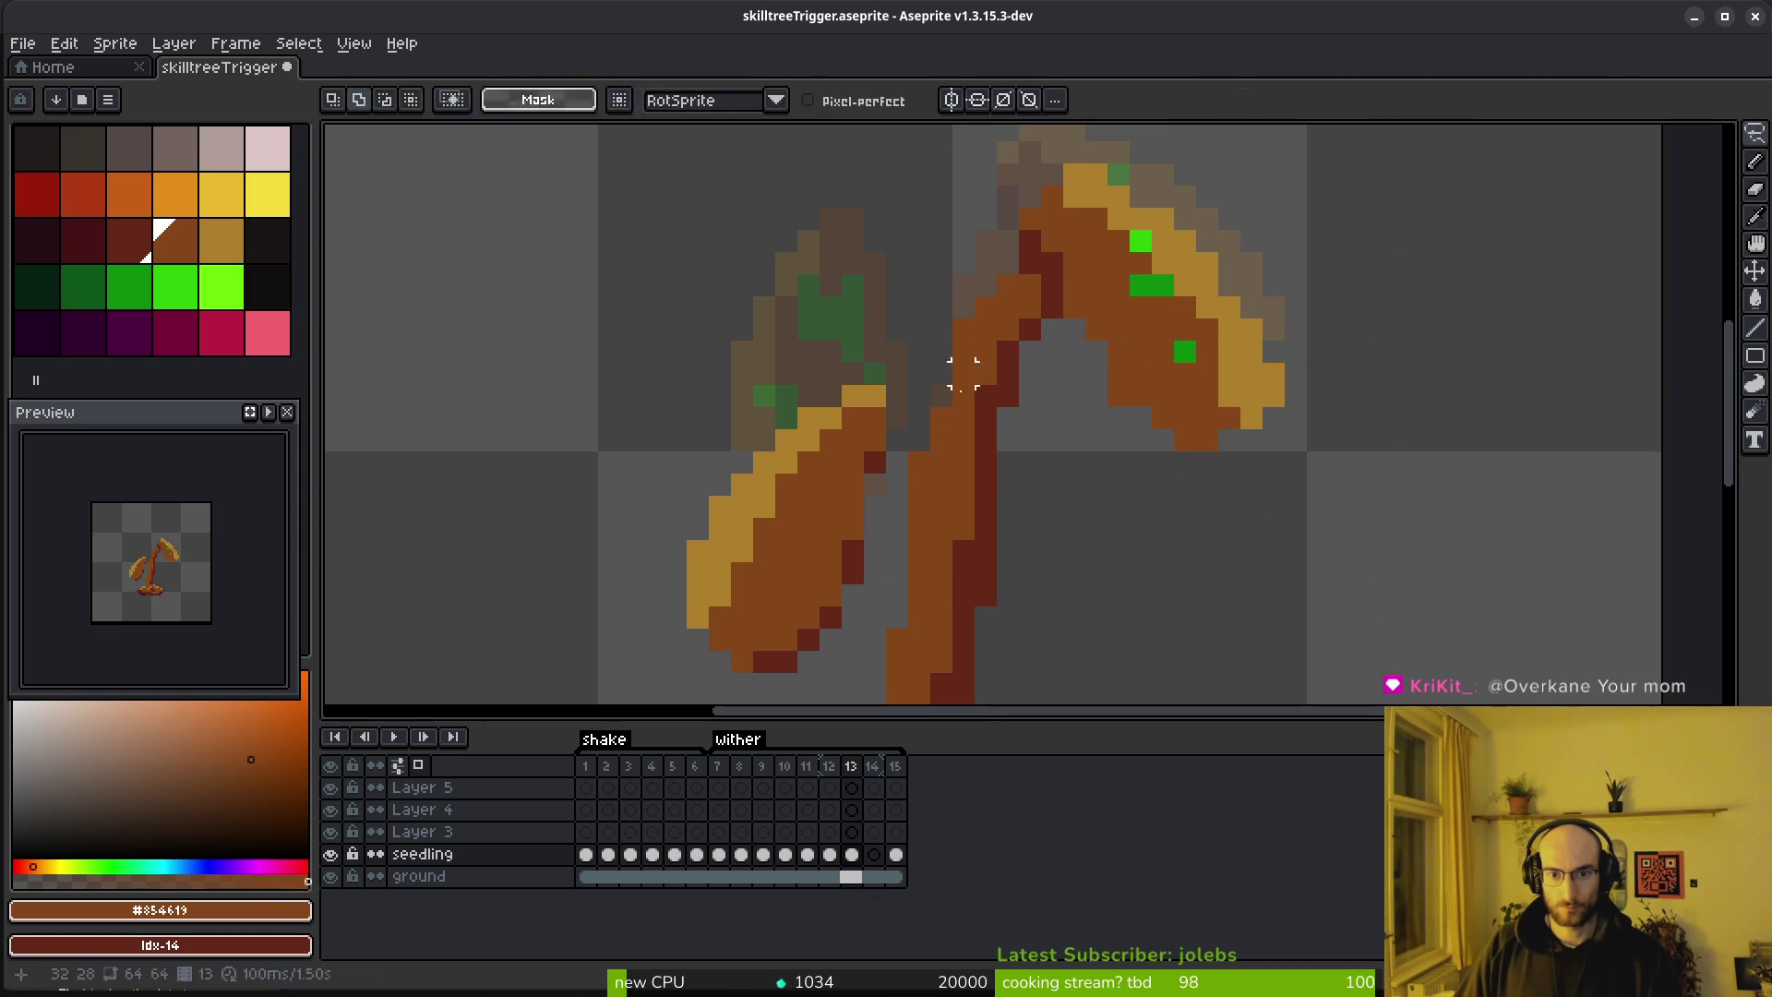
Refine the right leaf: nudge it into place and rotate it into a drooping arch
{"action": "scroll", "coordinate": [1041, 323], "scroll_direction": "down", "scroll_amount": 3}
{"action": "key", "text": "shift+w"}
{"action": "left_click_drag", "start_coordinate": [1160, 388], "coordinate": [1214, 357]}
{"action": "scroll", "coordinate": [1214, 356], "scroll_direction": "up", "scroll_amount": 3}
{"action": "mouse_move", "coordinate": [1144, 443]}
{"action": "left_mouse_down"}
{"action": "mouse_move", "coordinate": [1178, 506]}
{"action": "mouse_move", "coordinate": [1159, 430]}
{"action": "left_mouse_up"}
{"action": "key", "text": "Return"}
{"action": "mouse_move", "coordinate": [1026, 296]}
{"action": "left_mouse_down"}
{"action": "mouse_move", "coordinate": [1337, 483]}
{"action": "mouse_move", "coordinate": [1199, 277]}
{"action": "left_mouse_up"}
{"action": "left_click_drag", "start_coordinate": [1154, 433], "coordinate": [1107, 369]}
{"action": "key", "text": "Return"}
Paint two right-leaf edge pixels ochre and turn its three green spots brown
{"action": "key", "text": "e"}
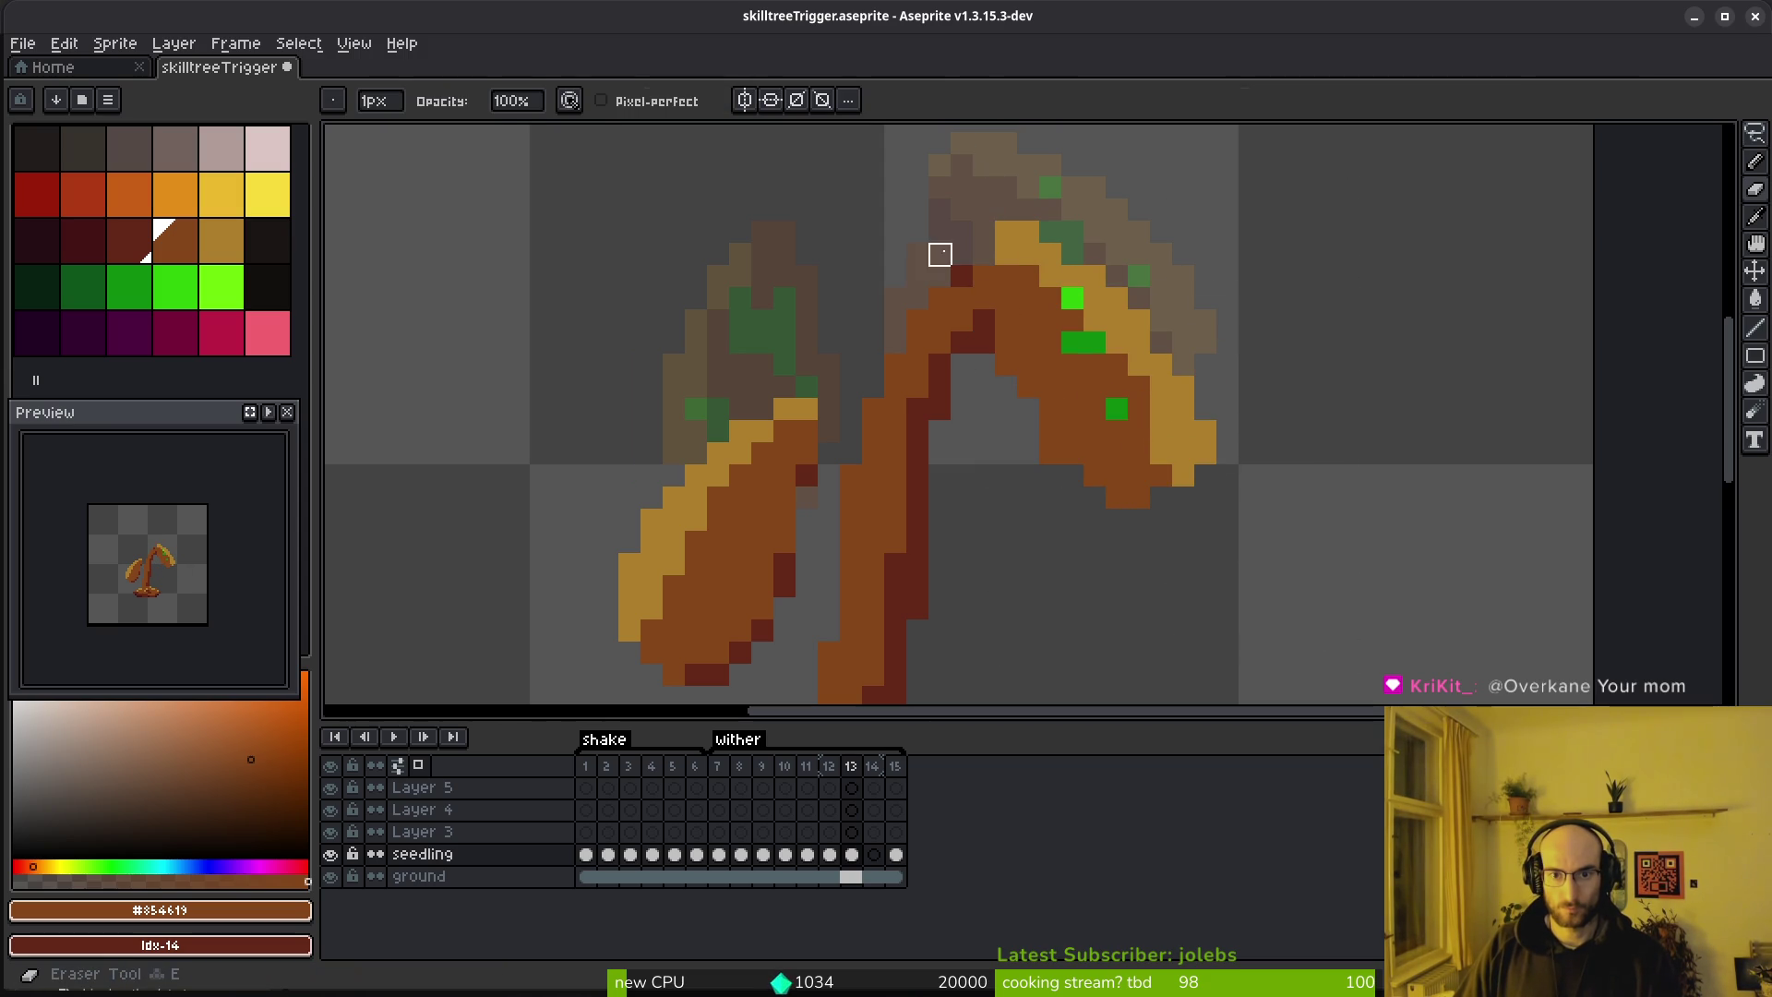
{"action": "key", "text": "b"}
{"action": "left_click", "coordinate": [1011, 259], "text": "alt"}
{"action": "scroll", "coordinate": [1005, 277], "scroll_direction": "up", "scroll_amount": 3}
{"action": "left_click_drag", "start_coordinate": [886, 305], "coordinate": [846, 317]}
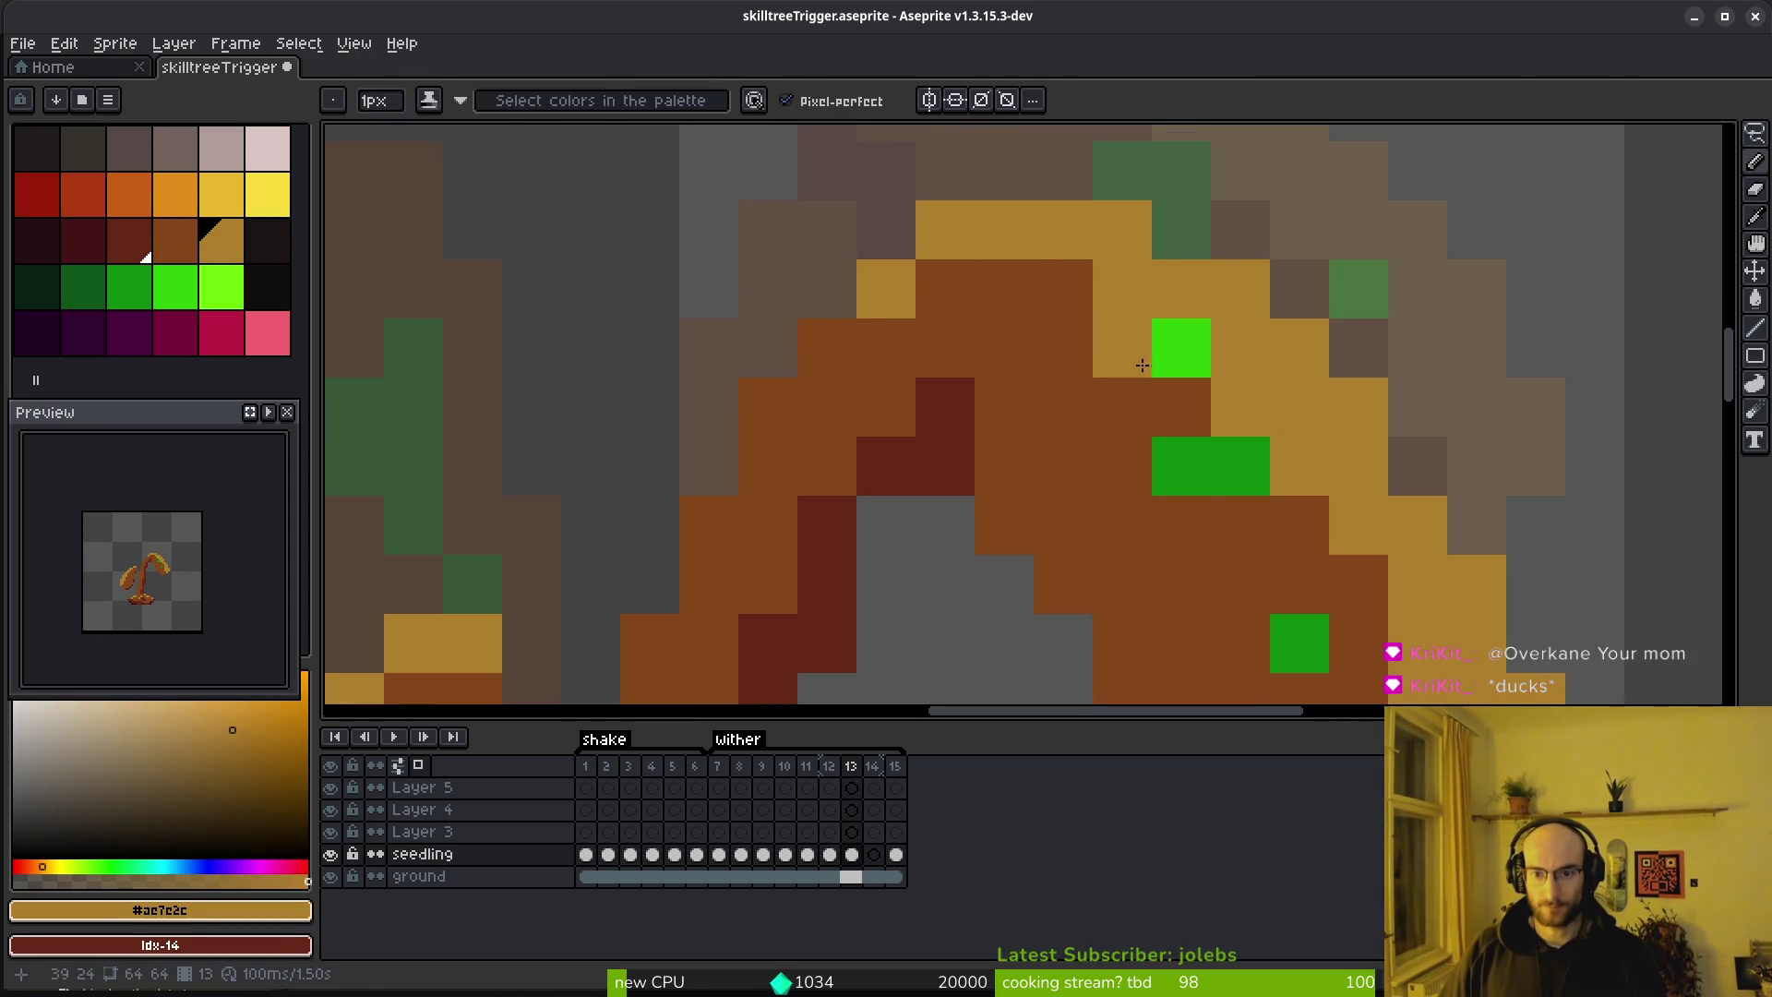
{"action": "left_click", "coordinate": [1184, 365], "text": "alt"}
{"action": "mouse_move", "coordinate": [1208, 445]}
{"action": "left_mouse_down"}
{"action": "mouse_move", "coordinate": [1241, 452]}
{"action": "mouse_move", "coordinate": [1021, 235]}
{"action": "left_mouse_up"}
{"action": "left_click", "coordinate": [1067, 221], "text": "alt"}
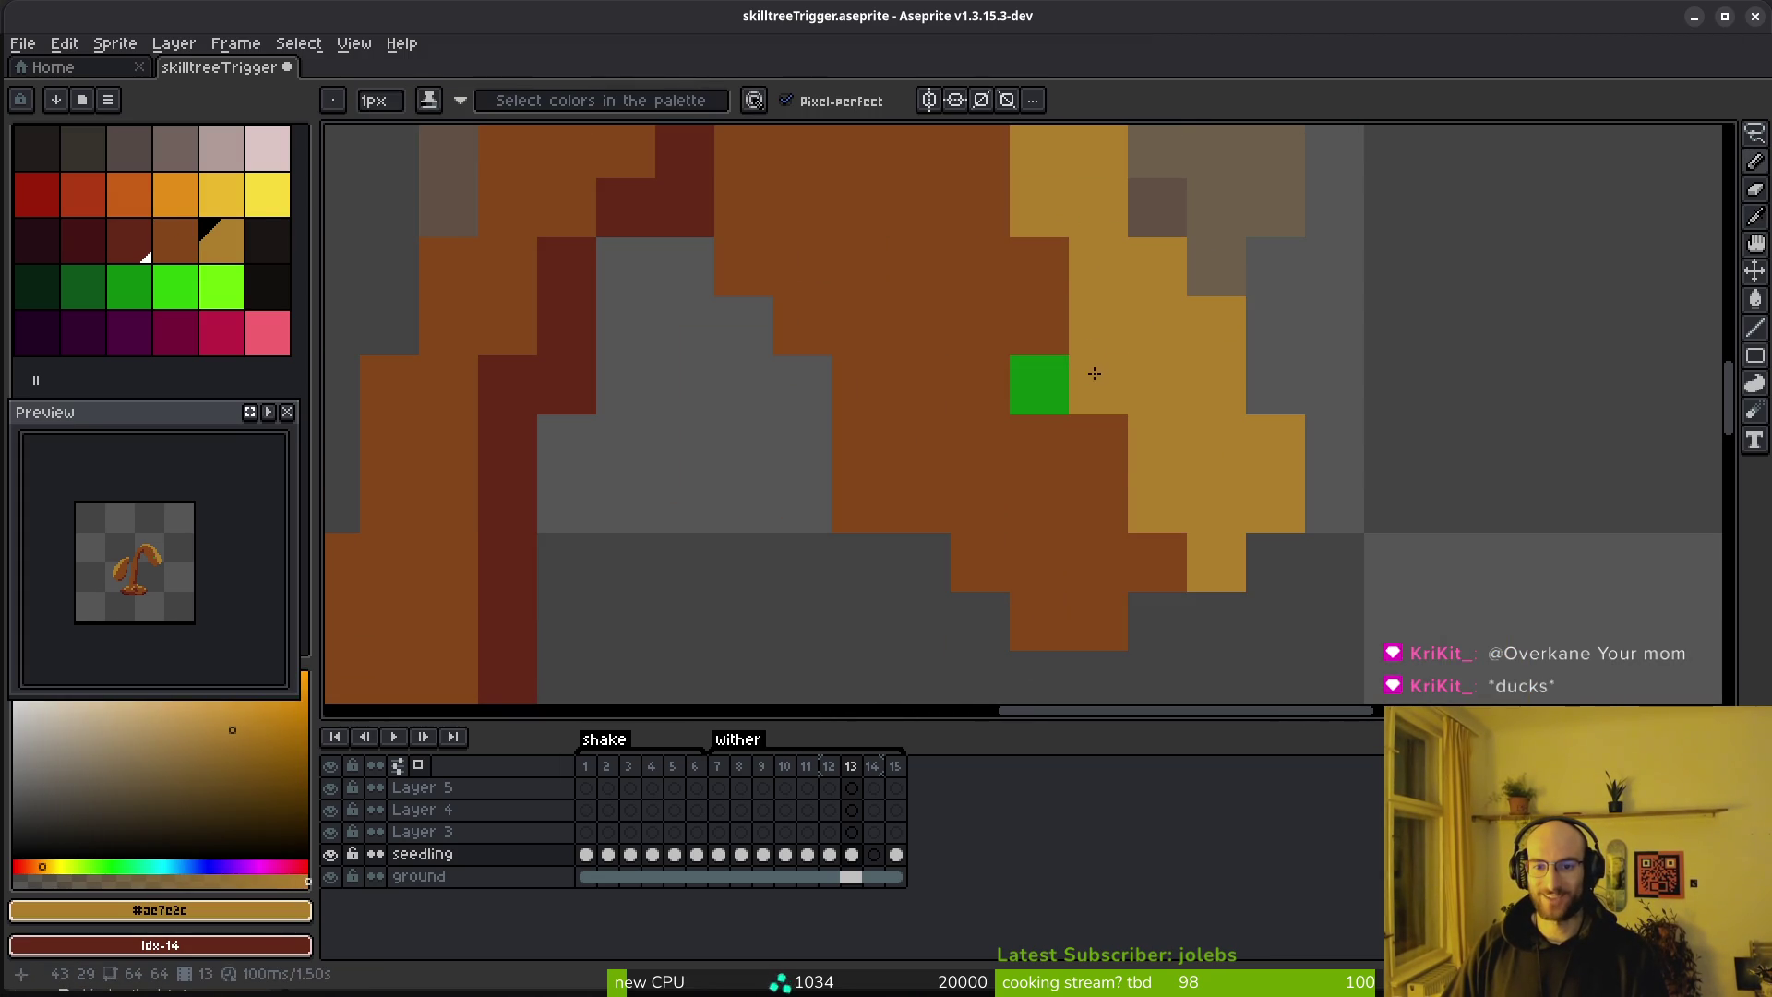
{"action": "left_click", "coordinate": [1000, 344], "text": "alt"}
{"action": "left_click", "coordinate": [1038, 384]}
Repaint the ochre staircase pixels on the right leaf in brown
{"action": "key", "text": "e"}
{"action": "scroll", "coordinate": [1298, 656], "scroll_direction": "down", "scroll_amount": 3}
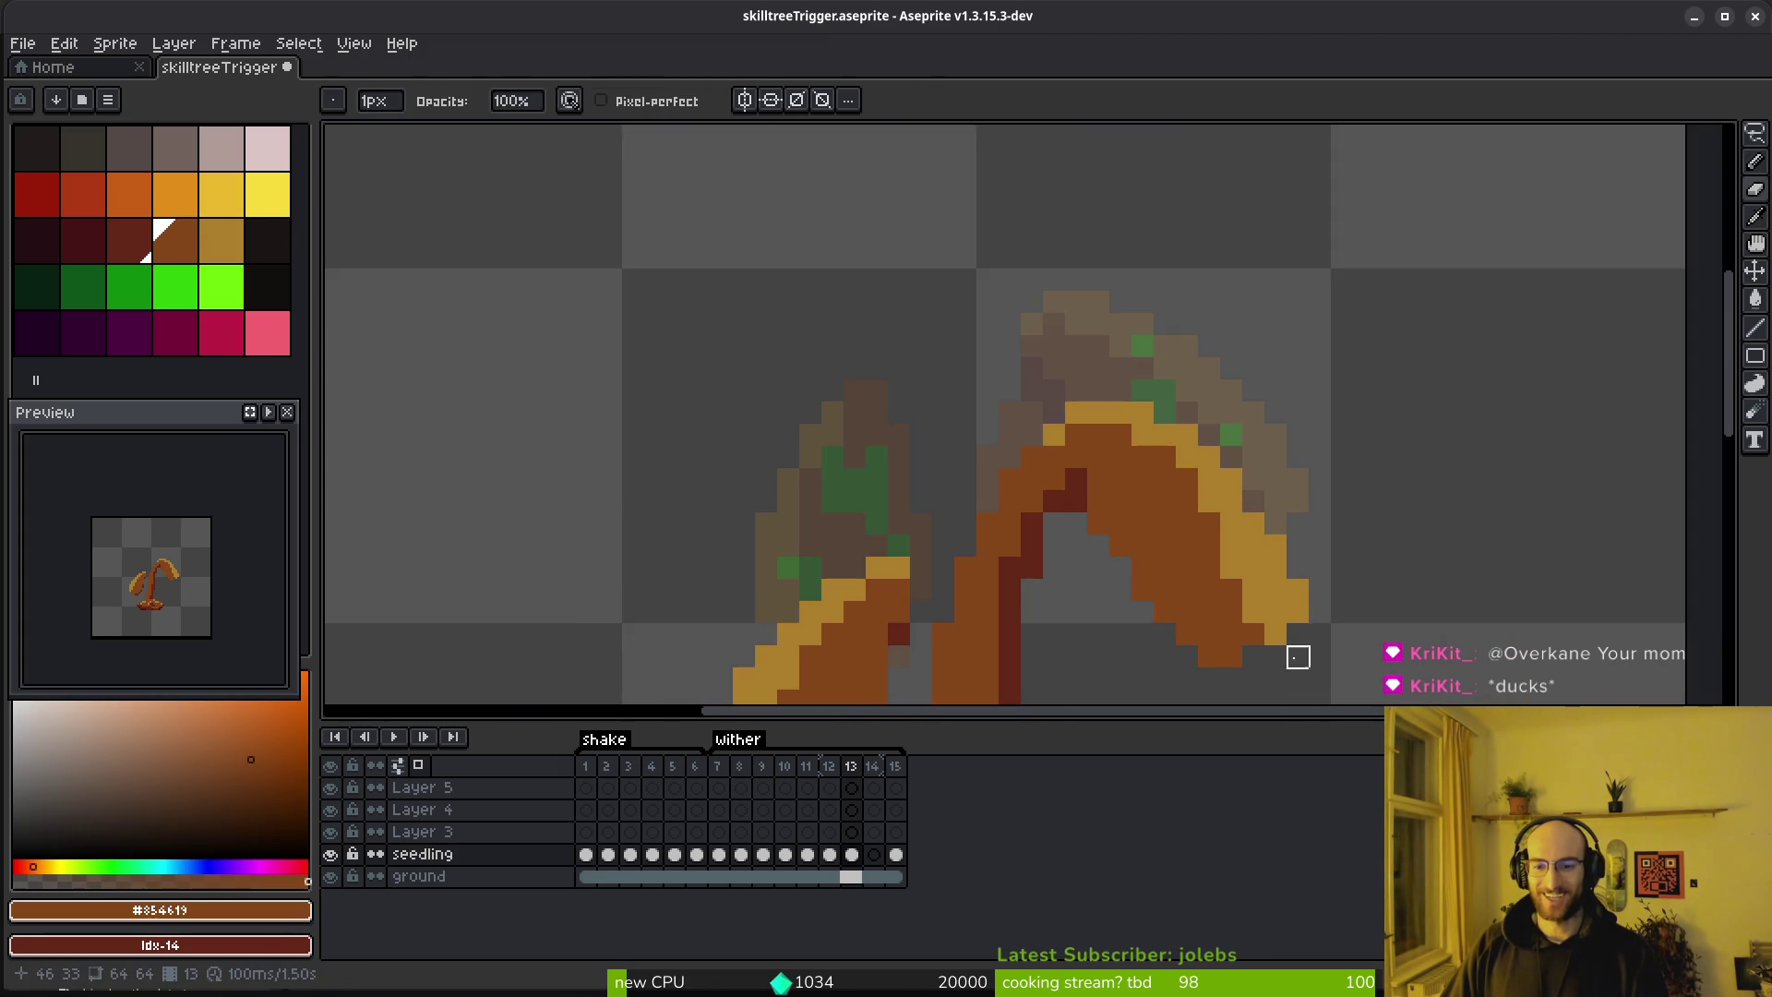
{"action": "scroll", "coordinate": [1297, 656], "scroll_direction": "up", "scroll_amount": 3}
{"action": "key", "text": "b"}
{"action": "left_click_drag", "start_coordinate": [1154, 456], "coordinate": [1154, 366]}
{"action": "left_click", "coordinate": [1244, 544]}
{"action": "mouse_move", "coordinate": [1286, 623]}
{"action": "left_mouse_down"}
{"action": "mouse_move", "coordinate": [1321, 514]}
{"action": "mouse_move", "coordinate": [1154, 332]}
{"action": "mouse_move", "coordinate": [1154, 277]}
{"action": "left_mouse_up"}
{"action": "left_click", "coordinate": [1326, 328], "text": "alt"}
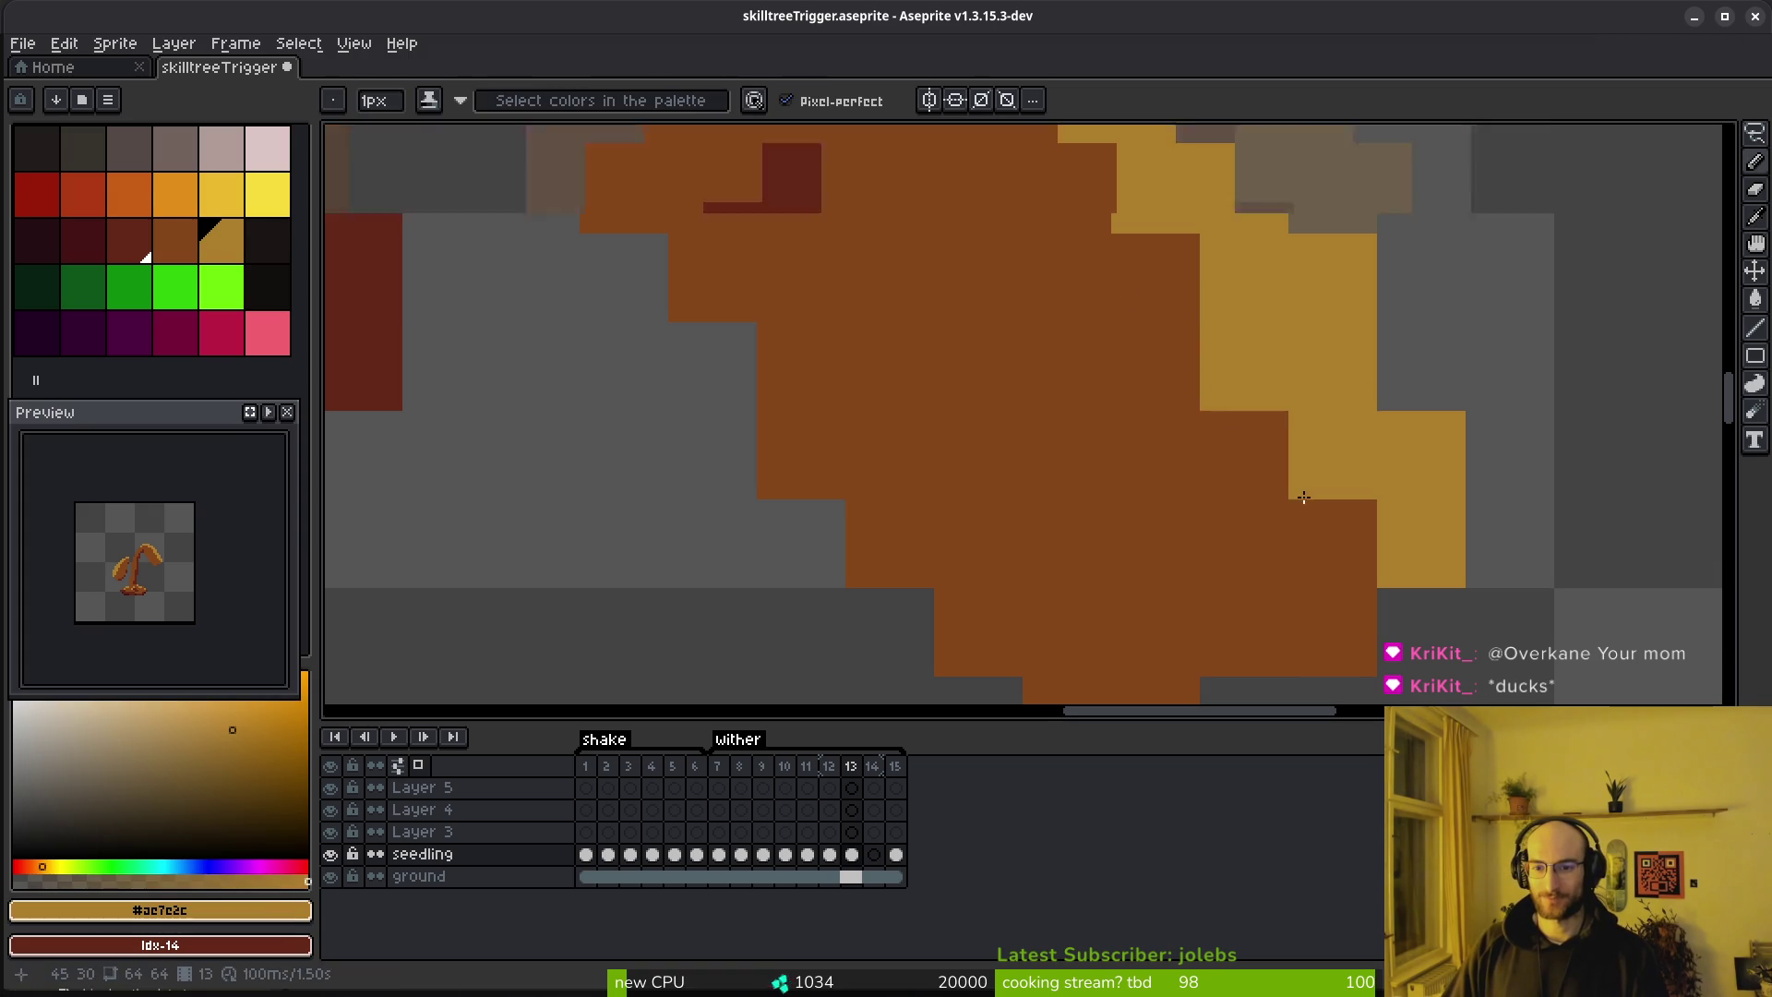
{"action": "scroll", "coordinate": [1175, 474], "scroll_direction": "down", "scroll_amount": 2}
{"action": "left_click", "coordinate": [1191, 510], "text": "alt"}
Erase three brown pixels at the bottom of the right leaf
{"action": "key", "text": "e"}
{"action": "scroll", "coordinate": [1169, 538], "scroll_direction": "up", "scroll_amount": 3}
{"action": "mouse_move", "coordinate": [1169, 538]}
{"action": "left_mouse_down"}
{"action": "mouse_move", "coordinate": [1037, 465]}
{"action": "mouse_move", "coordinate": [923, 367]}
{"action": "left_mouse_up"}
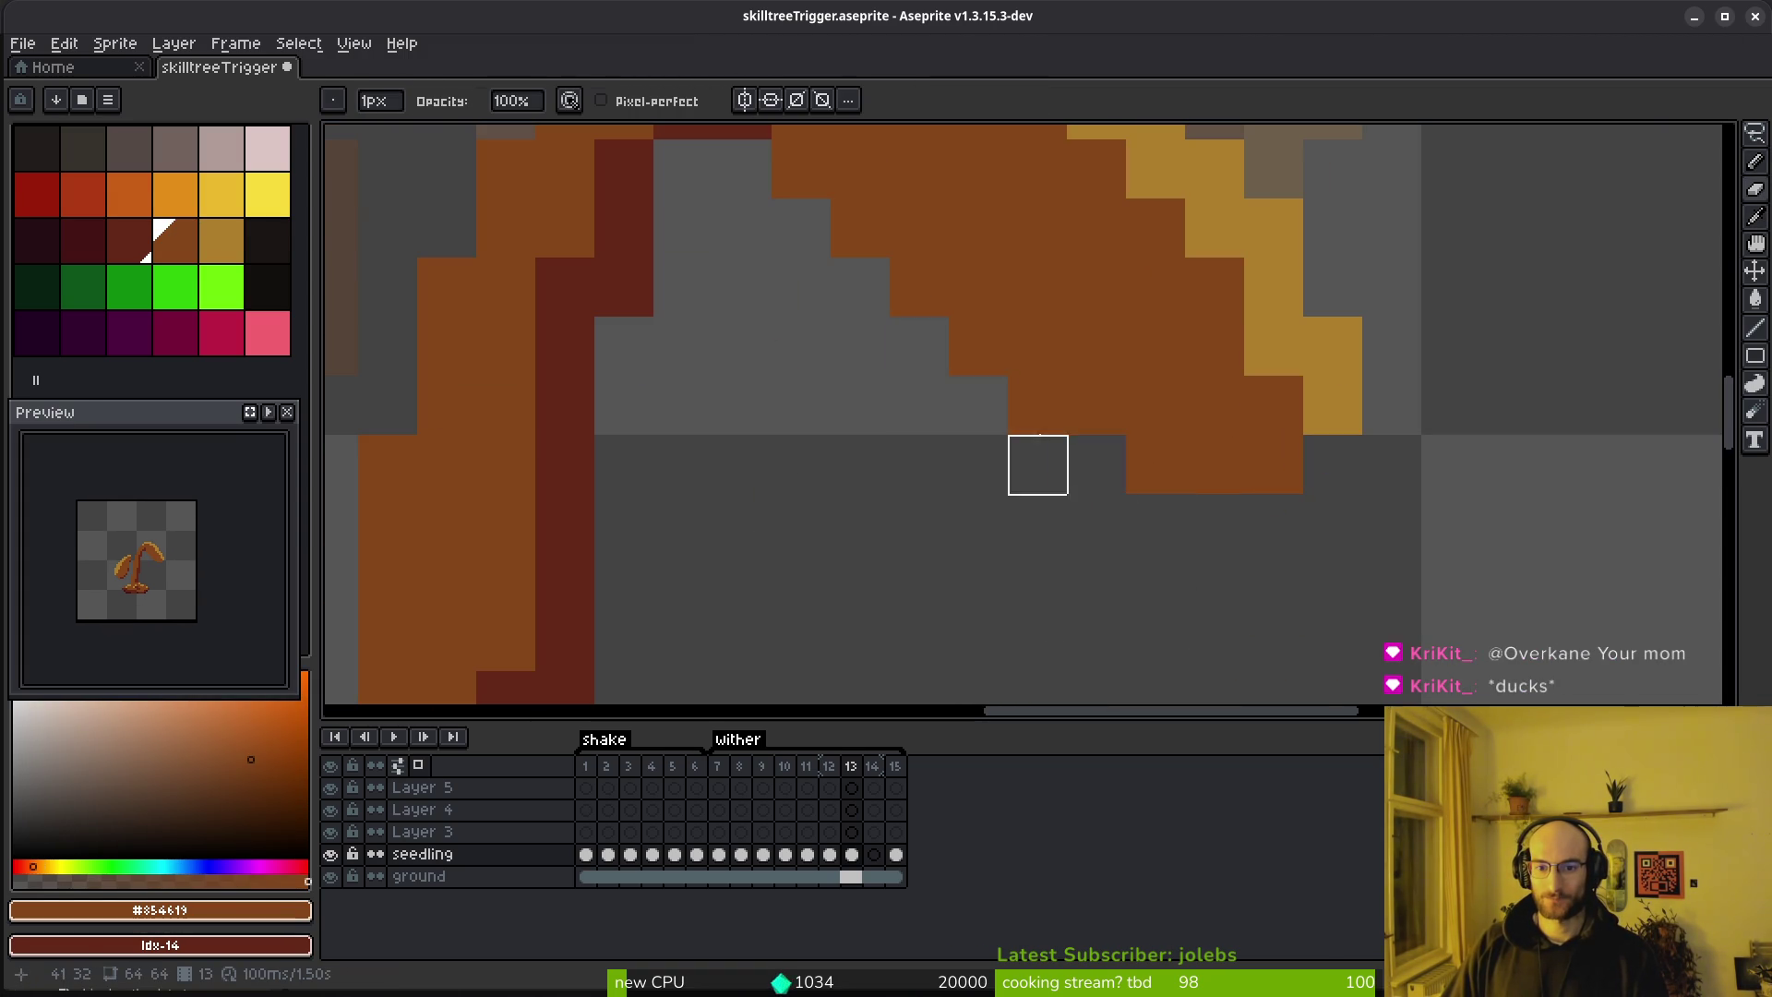
{"action": "scroll", "coordinate": [1187, 550], "scroll_direction": "down", "scroll_amount": 3}
{"action": "scroll", "coordinate": [1135, 482], "scroll_direction": "up", "scroll_amount": 4}
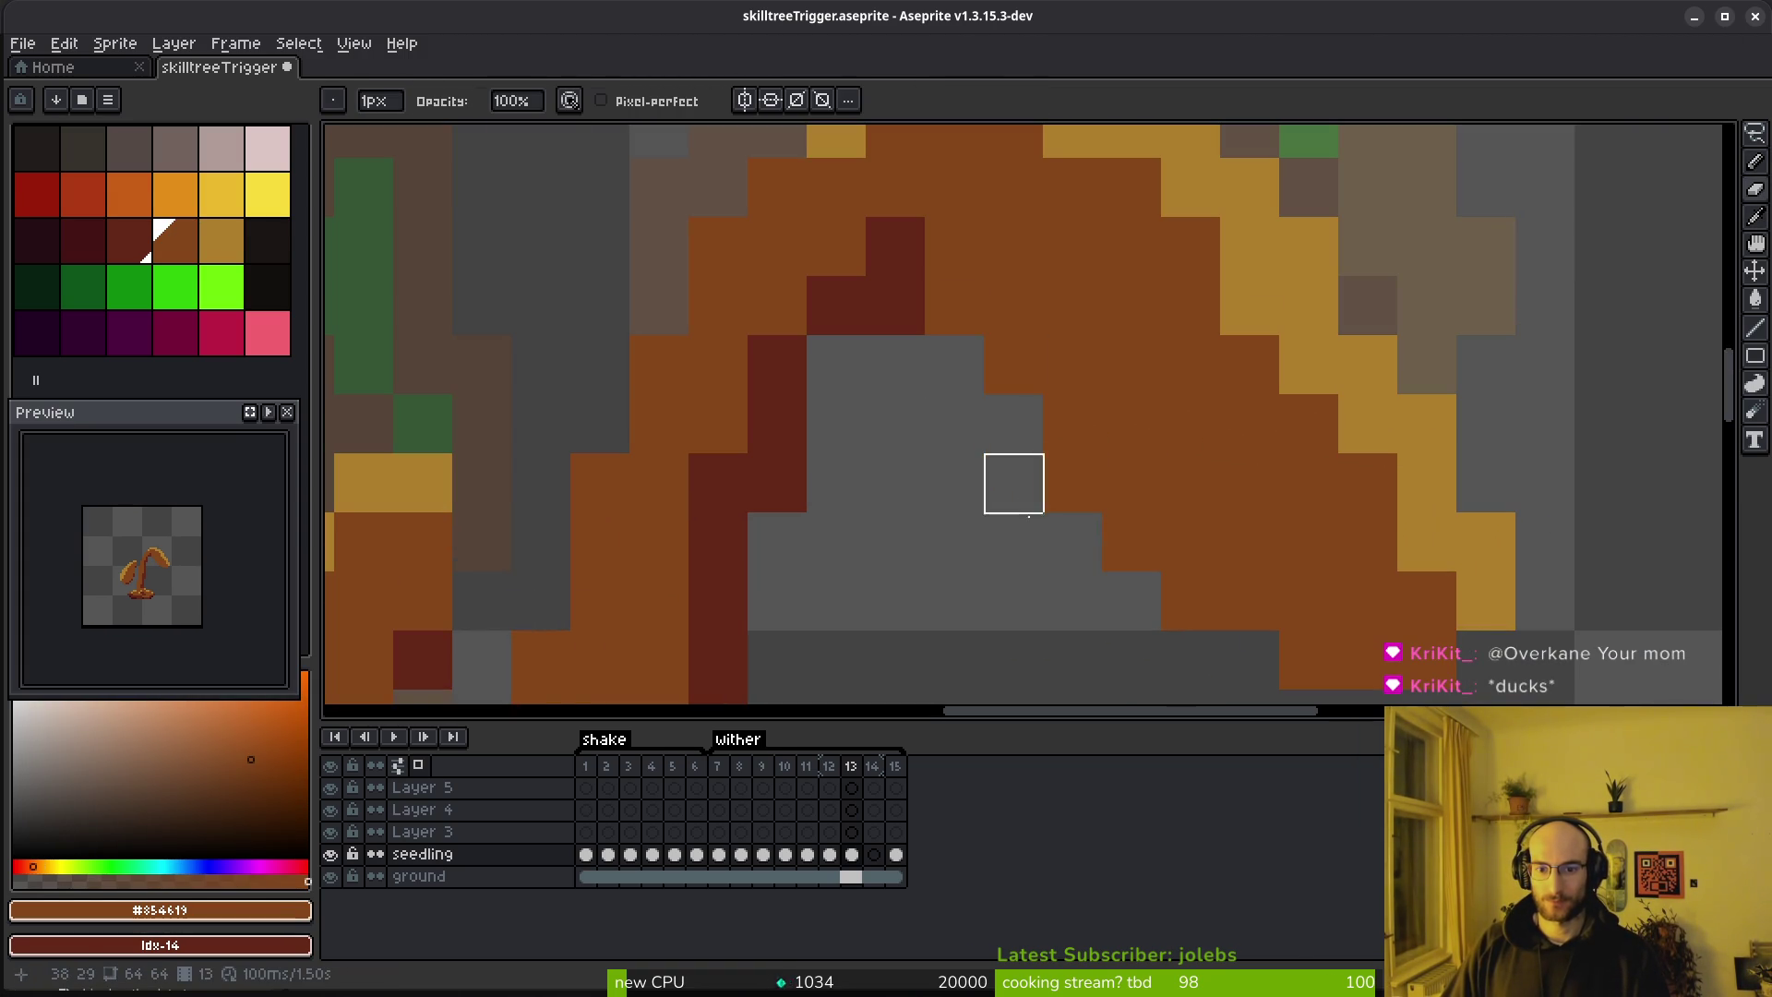
{"action": "scroll", "coordinate": [1197, 553], "scroll_direction": "down", "scroll_amount": 3}
{"action": "scroll", "coordinate": [1129, 454], "scroll_direction": "up", "scroll_amount": 3}
{"action": "scroll", "coordinate": [1207, 483], "scroll_direction": "down", "scroll_amount": 3}
{"action": "scroll", "coordinate": [1135, 441], "scroll_direction": "up", "scroll_amount": 4}
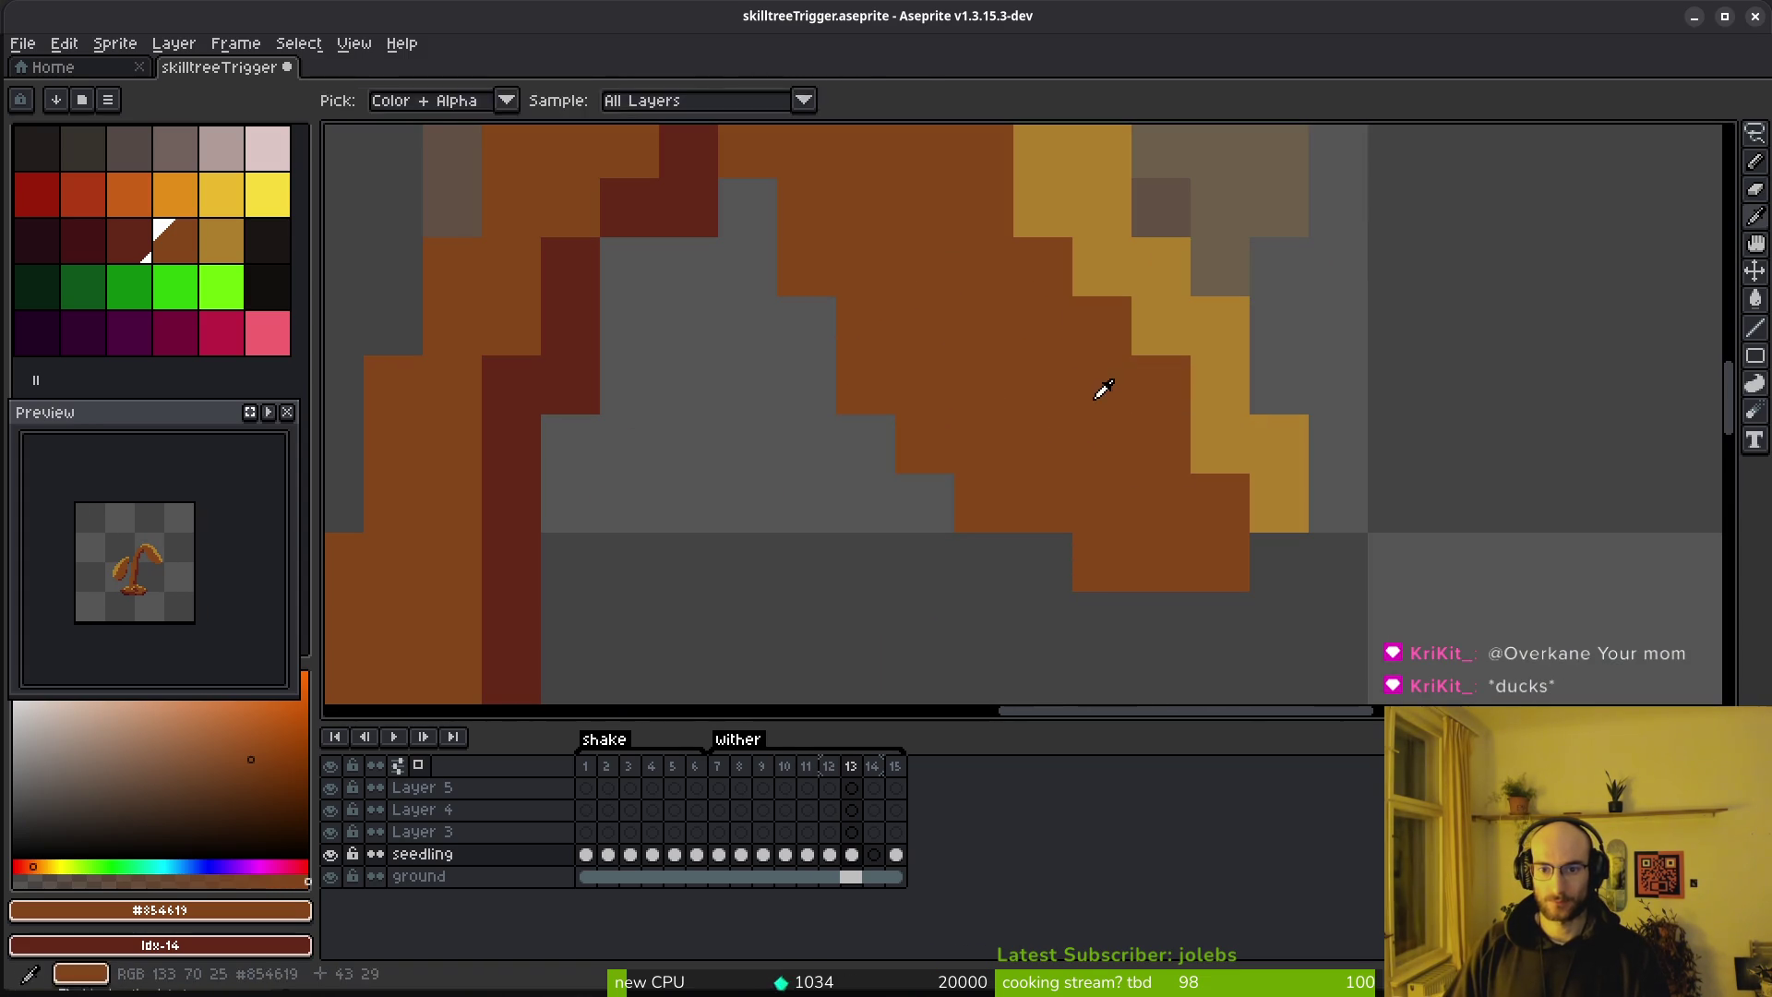
{"action": "scroll", "coordinate": [1112, 610], "scroll_direction": "down", "scroll_amount": 1}
{"action": "scroll", "coordinate": [1150, 421], "scroll_direction": "up", "scroll_amount": 1}
Repaint two pixels on the leaf arch with a colour sampled from the leaf
{"action": "left_click", "coordinate": [1151, 421], "text": "alt"}
{"action": "left_click", "coordinate": [1105, 526]}
{"action": "left_click", "coordinate": [1049, 503], "text": "alt"}
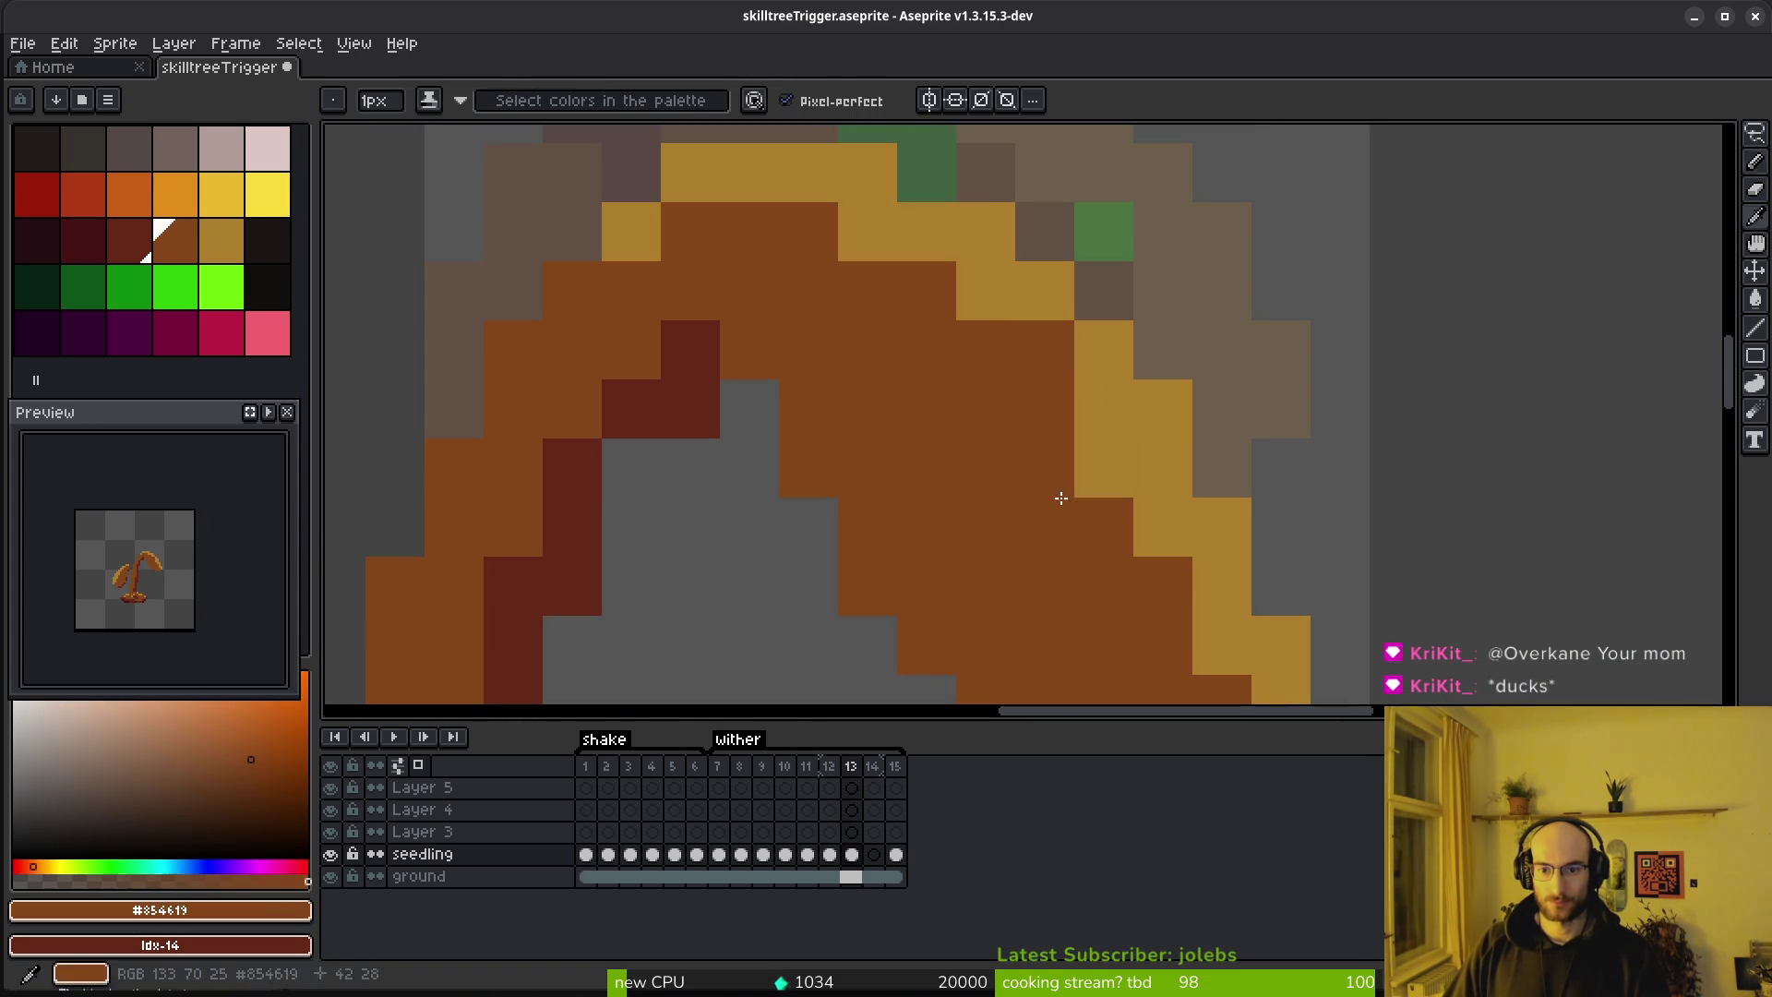
{"action": "left_click", "coordinate": [1105, 468]}
{"action": "scroll", "coordinate": [1104, 468], "scroll_direction": "down", "scroll_amount": 3}
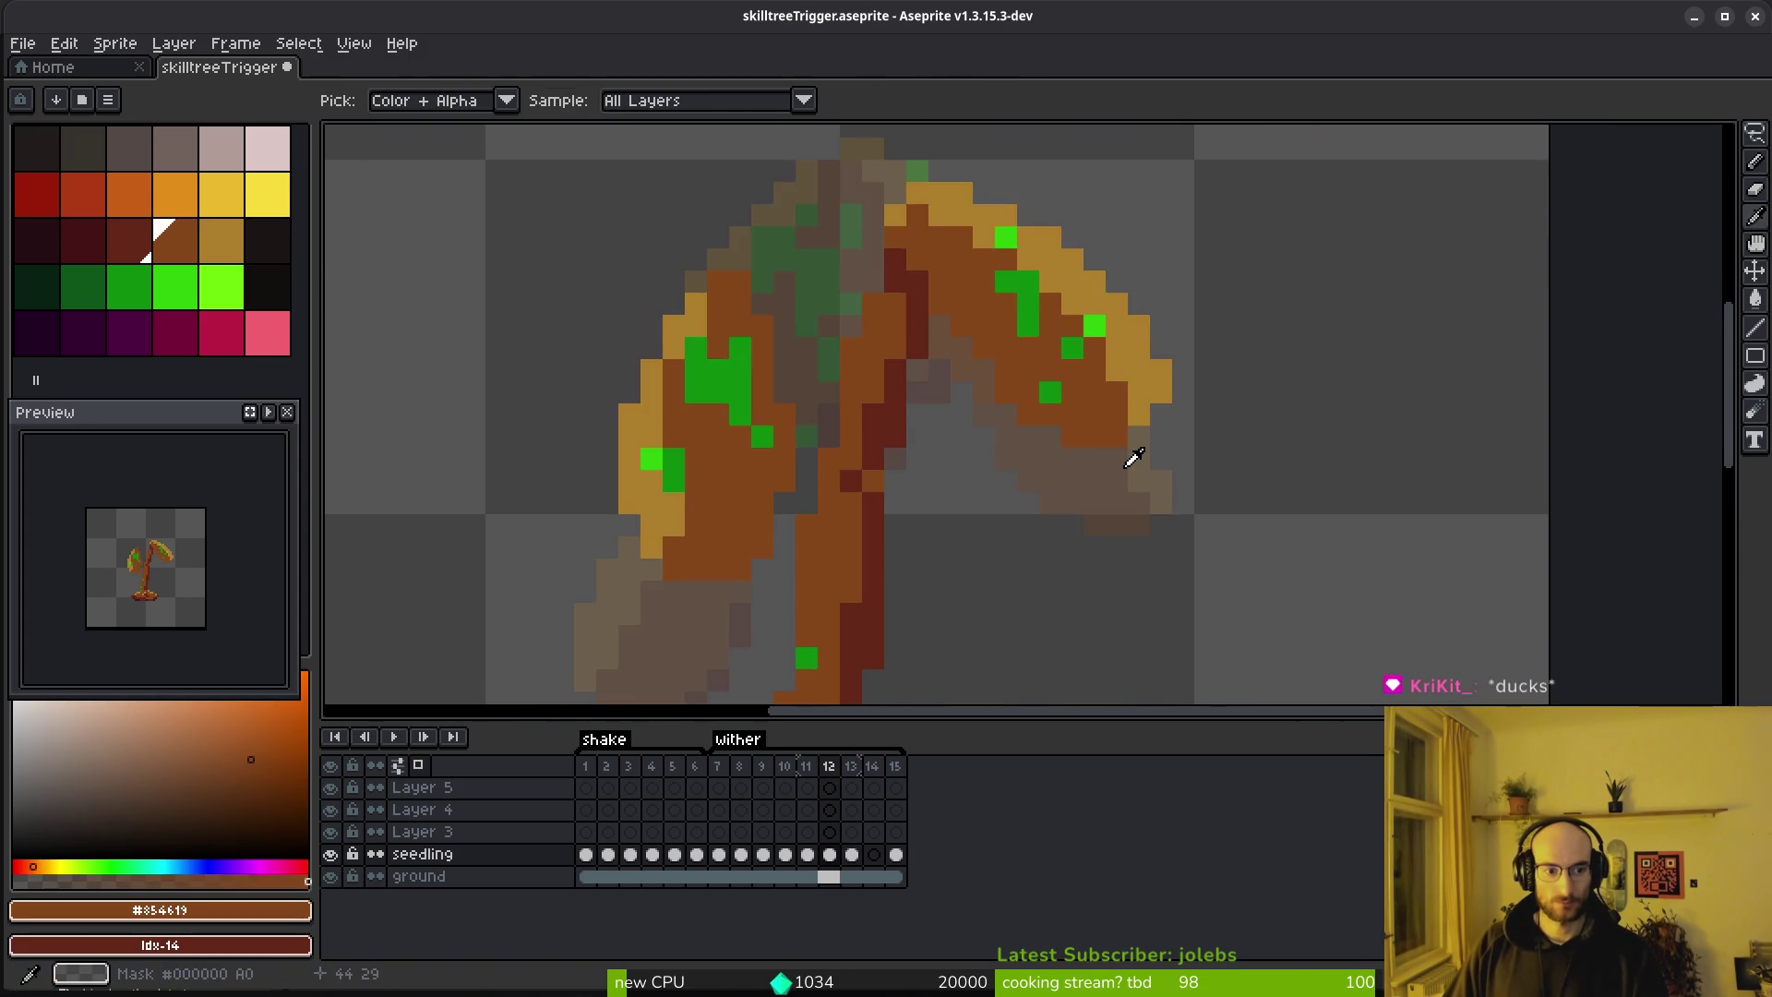
{"action": "scroll", "coordinate": [1099, 467], "scroll_direction": "up", "scroll_amount": 2}
{"action": "scroll", "coordinate": [1040, 368], "scroll_direction": "up", "scroll_amount": 1}
Add gold highlight pixels to the arch edge and rework dark-red and brown arch pixels
{"action": "left_click", "coordinate": [1082, 331], "text": "alt"}
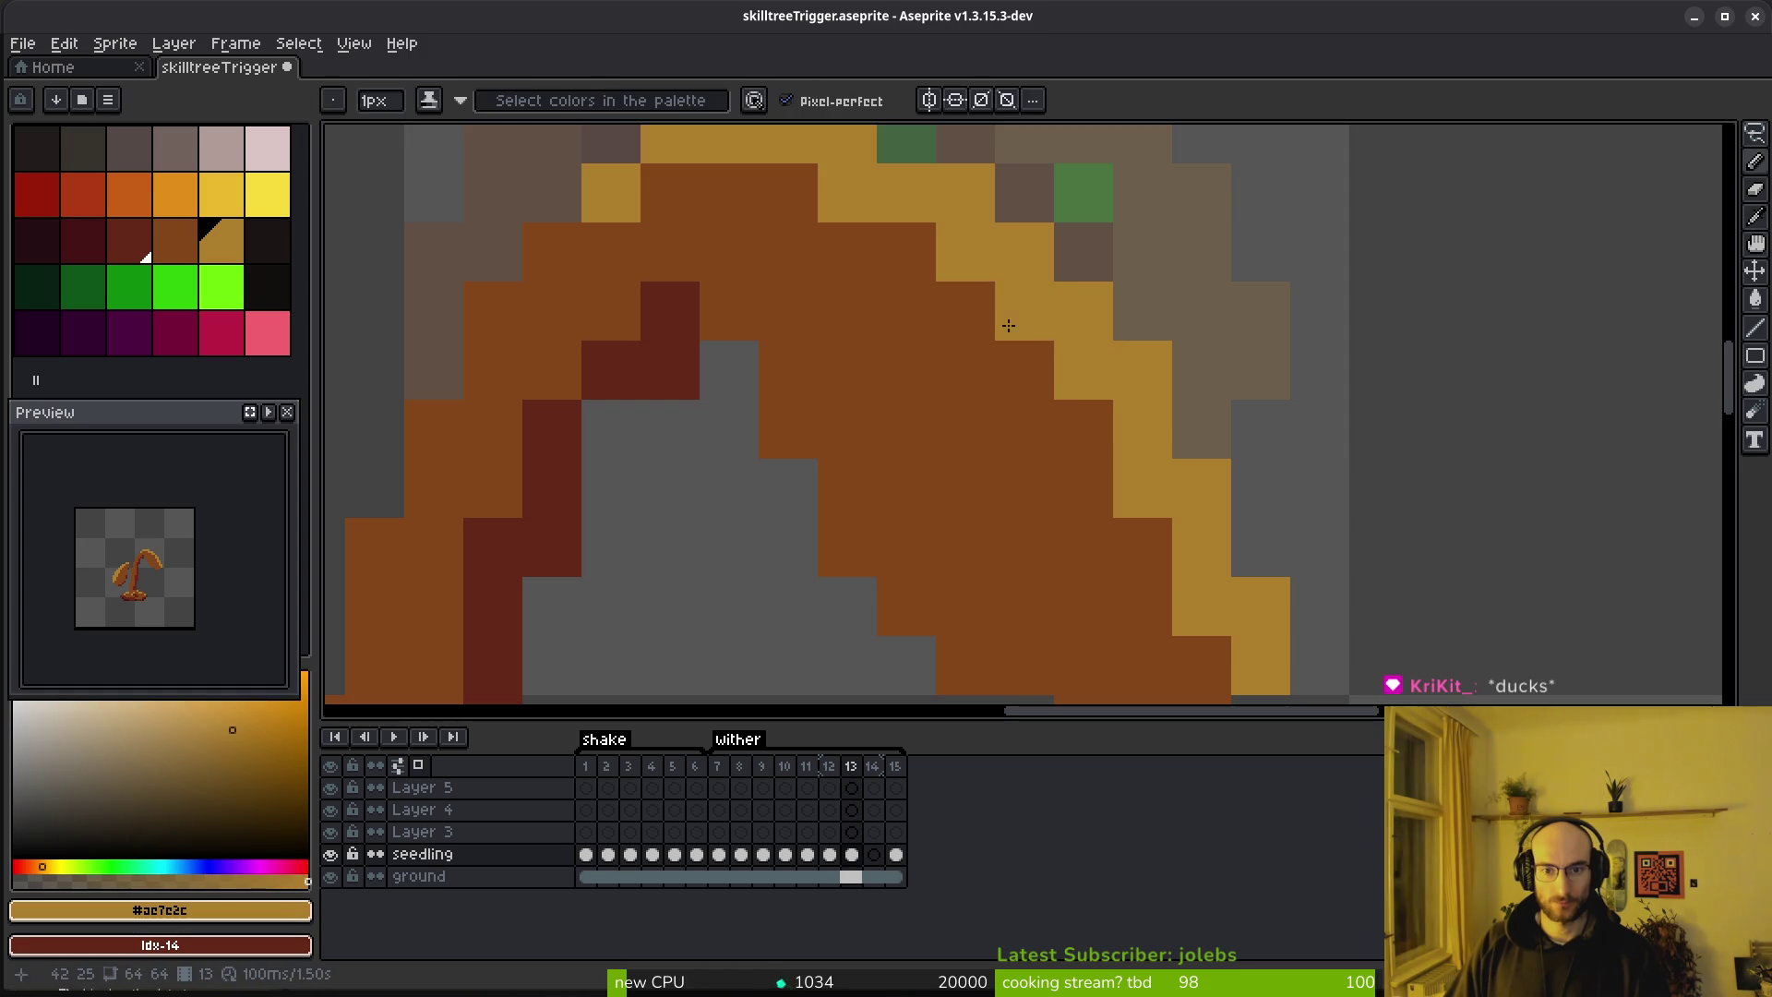
{"action": "left_click", "coordinate": [1025, 371]}
{"action": "left_click", "coordinate": [966, 310]}
{"action": "right_click", "coordinate": [1023, 325]}
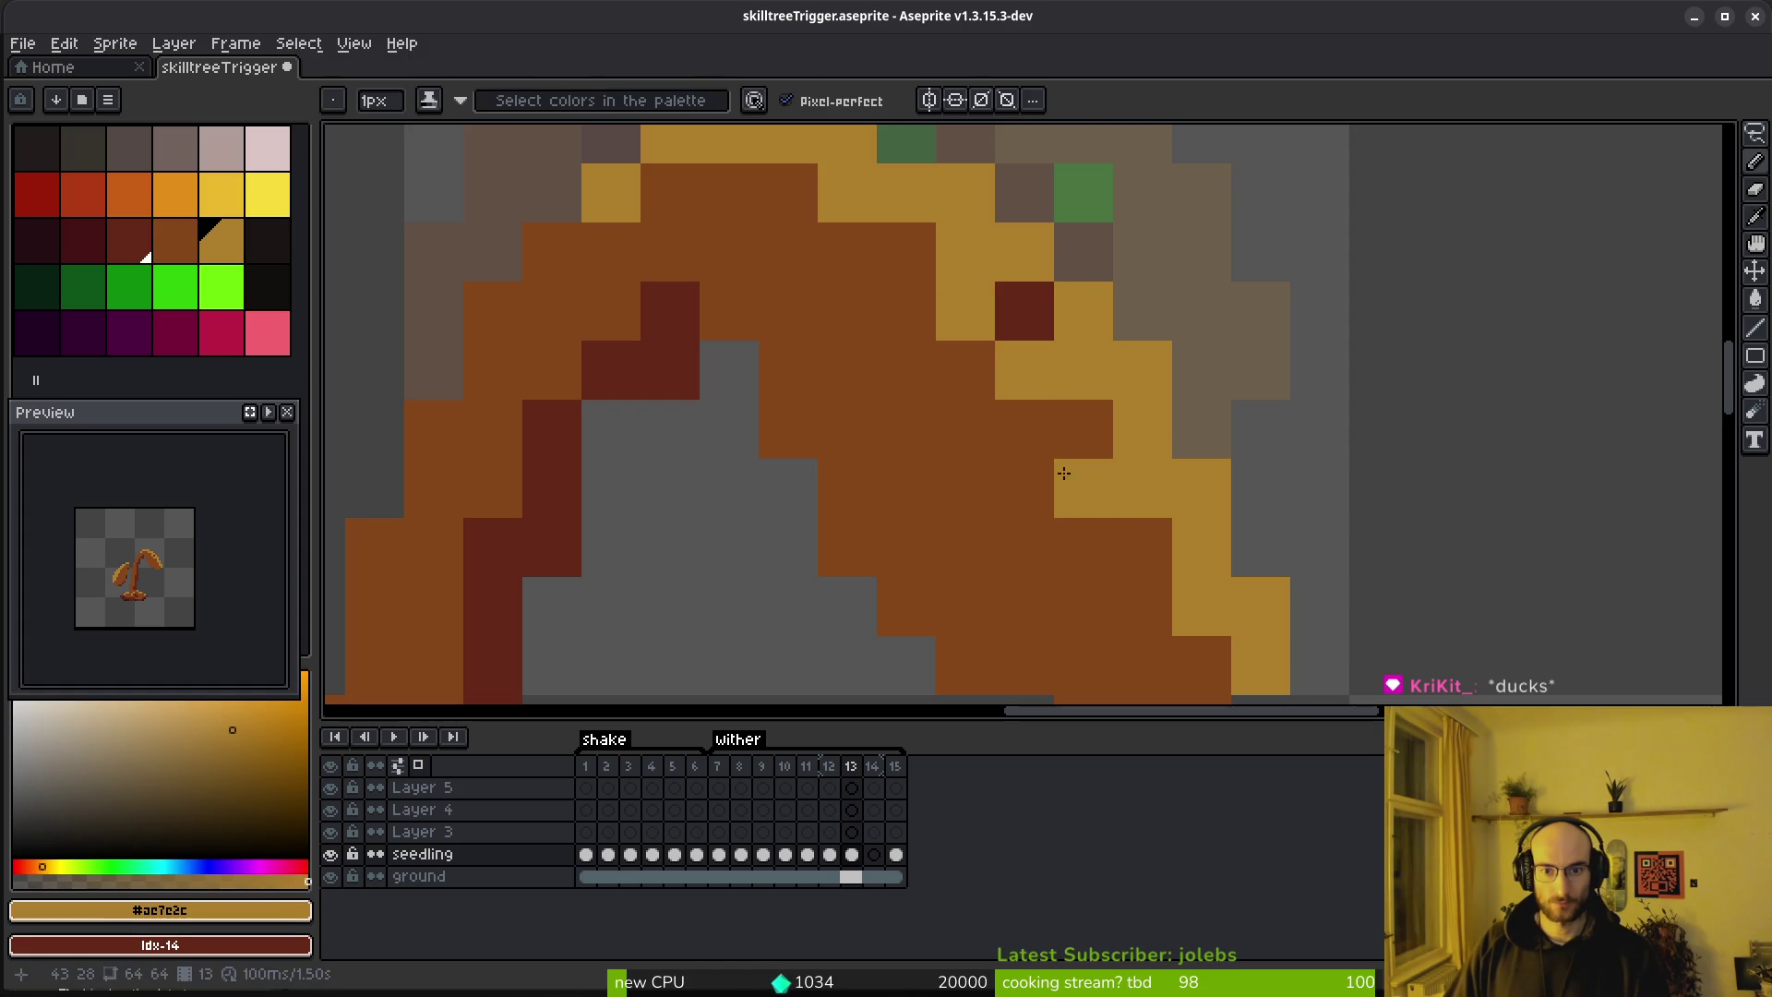
{"action": "right_click", "coordinate": [1068, 474], "text": "alt"}
{"action": "right_click", "coordinate": [1029, 318]}
{"action": "scroll", "coordinate": [1040, 348], "scroll_direction": "down", "scroll_amount": 2}
{"action": "scroll", "coordinate": [1119, 526], "scroll_direction": "up", "scroll_amount": 2}
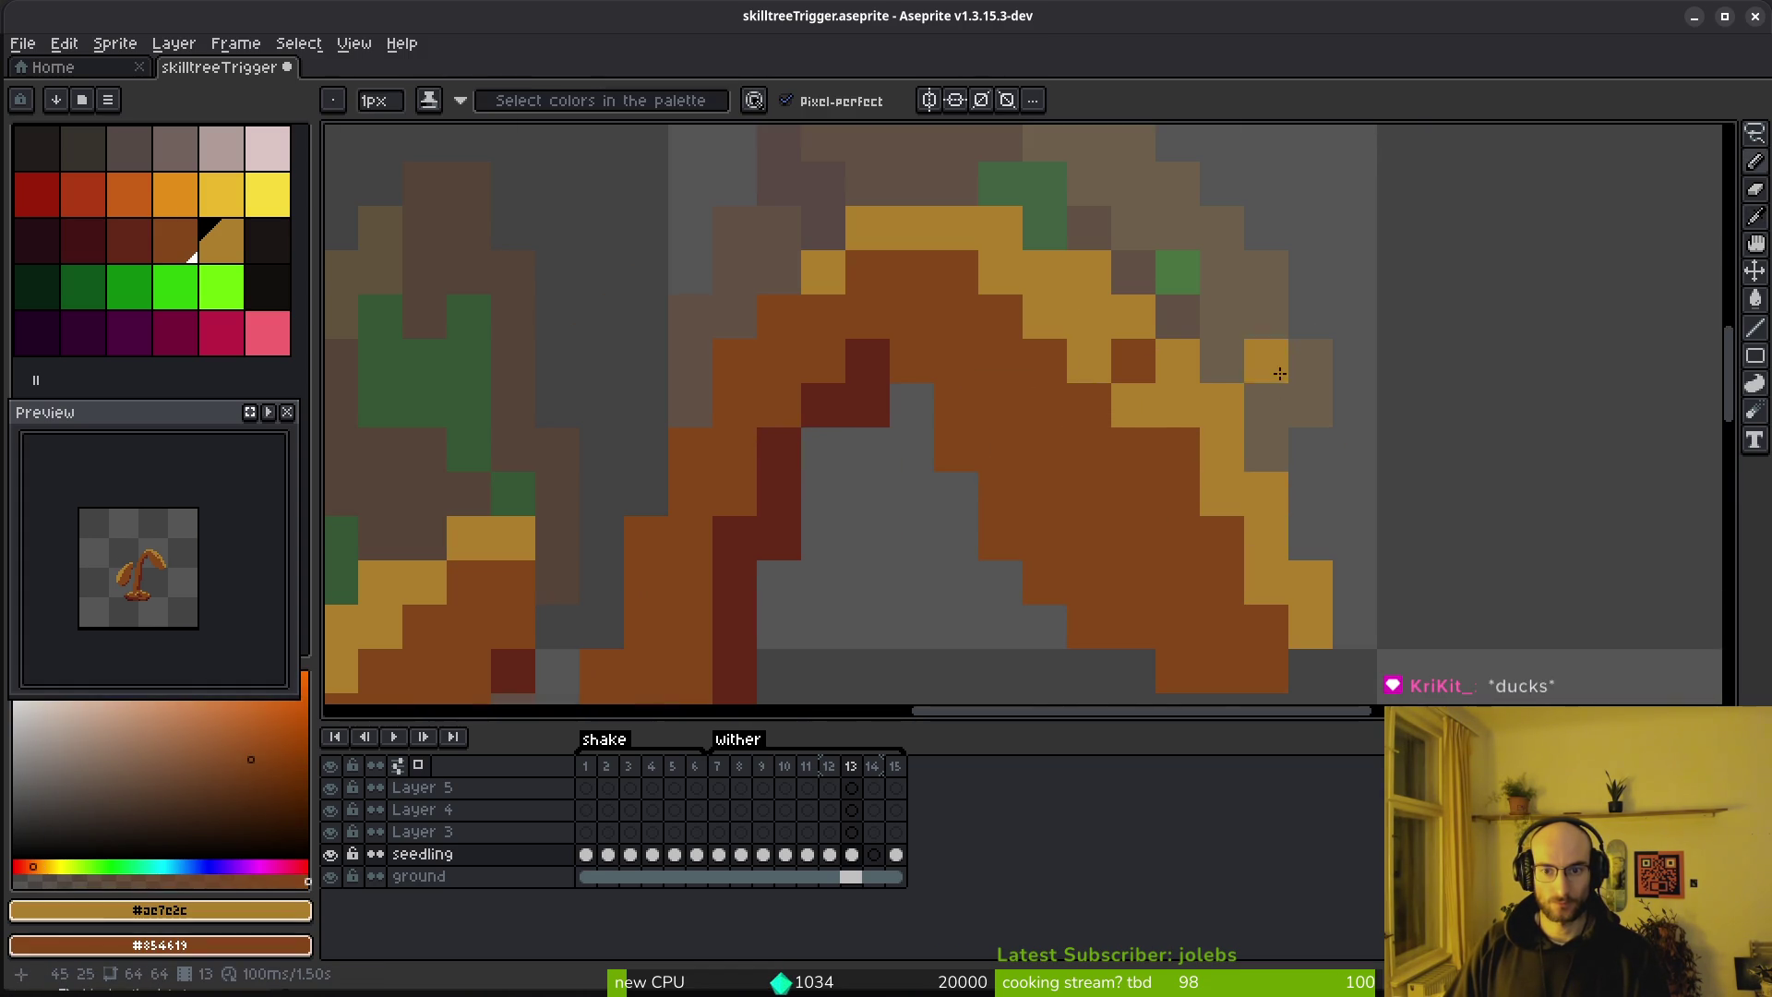
{"action": "scroll", "coordinate": [1307, 493], "scroll_direction": "down", "scroll_amount": 4}
{"action": "scroll", "coordinate": [1309, 471], "scroll_direction": "up", "scroll_amount": 5}
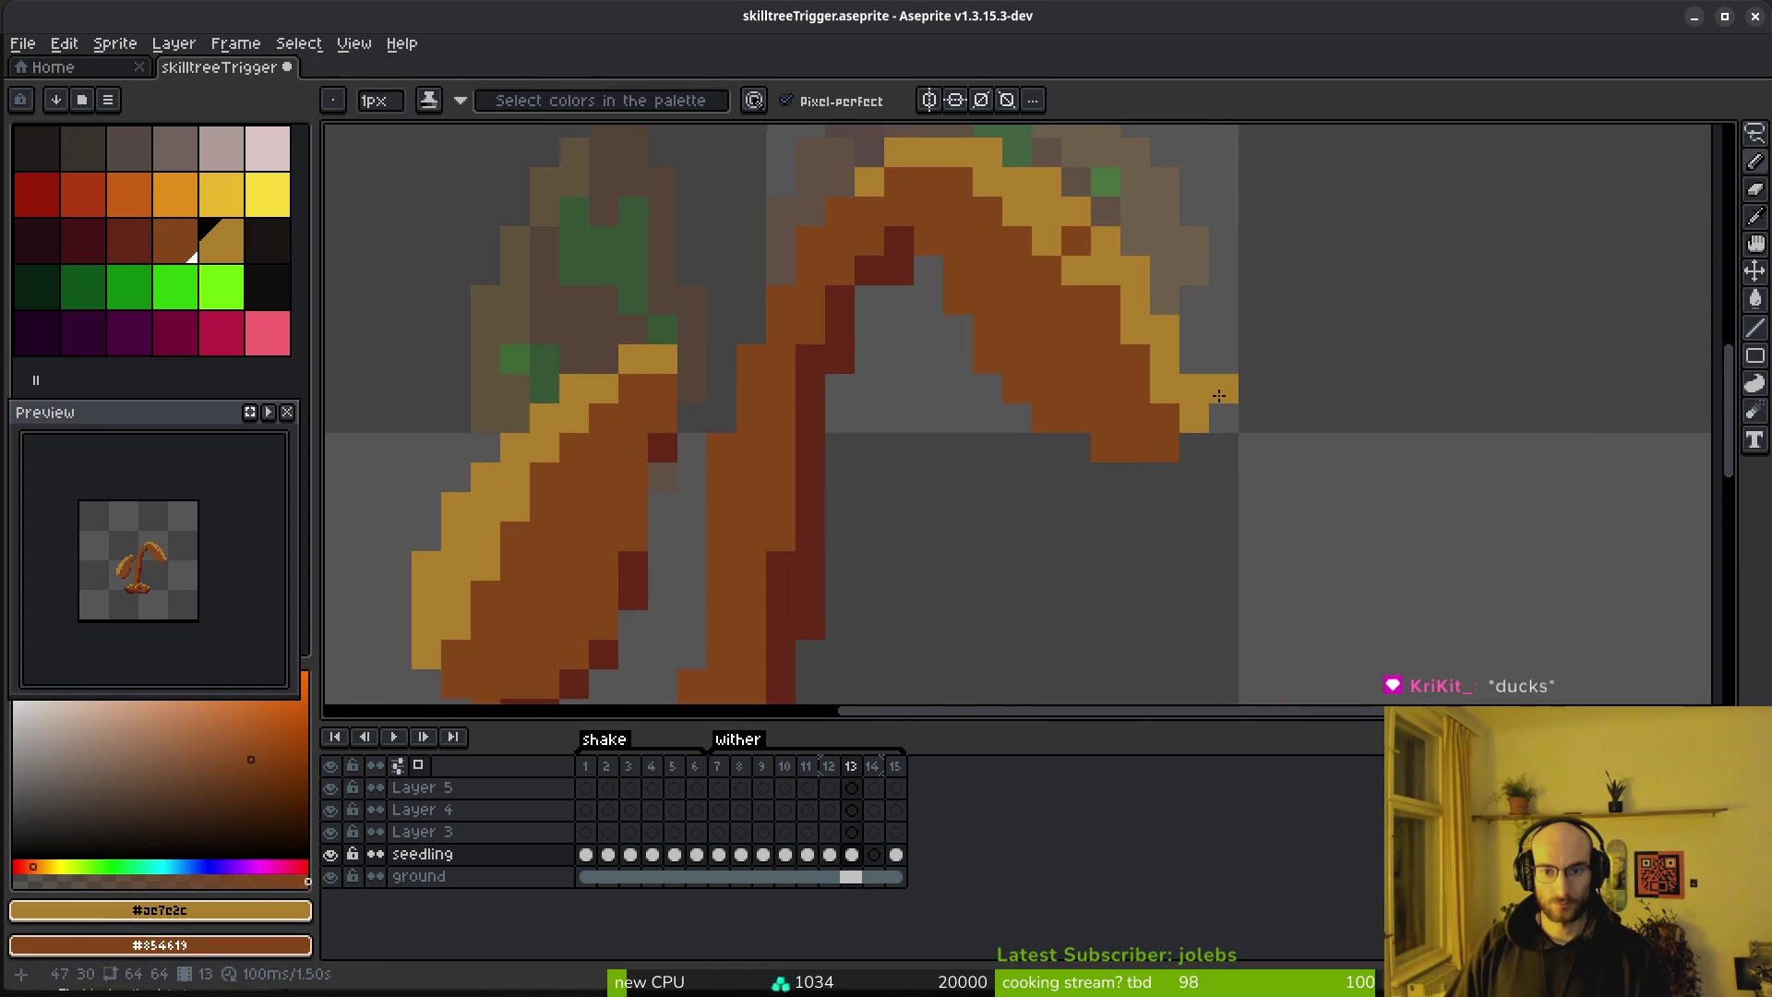
Add gold and brown edging pixels down the length of the stalk
{"action": "left_click", "coordinate": [863, 286], "text": "alt"}
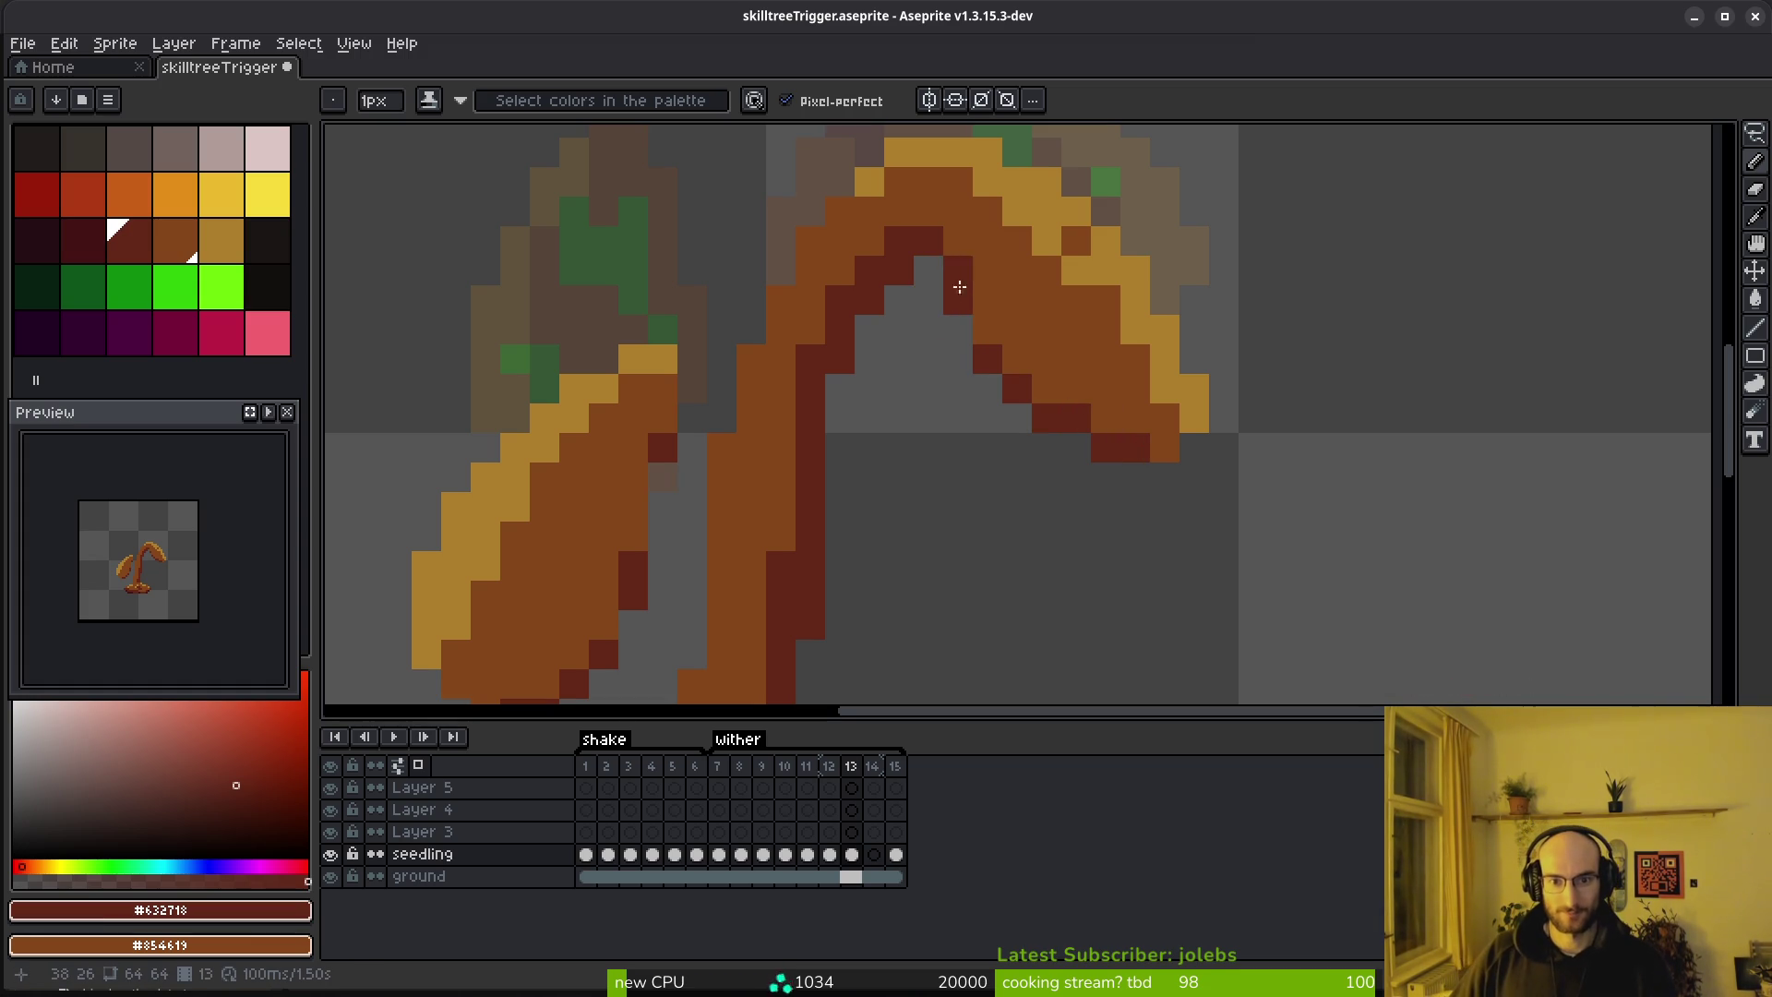
{"action": "scroll", "coordinate": [1012, 392], "scroll_direction": "down", "scroll_amount": 4}
{"action": "scroll", "coordinate": [1009, 415], "scroll_direction": "up", "scroll_amount": 4}
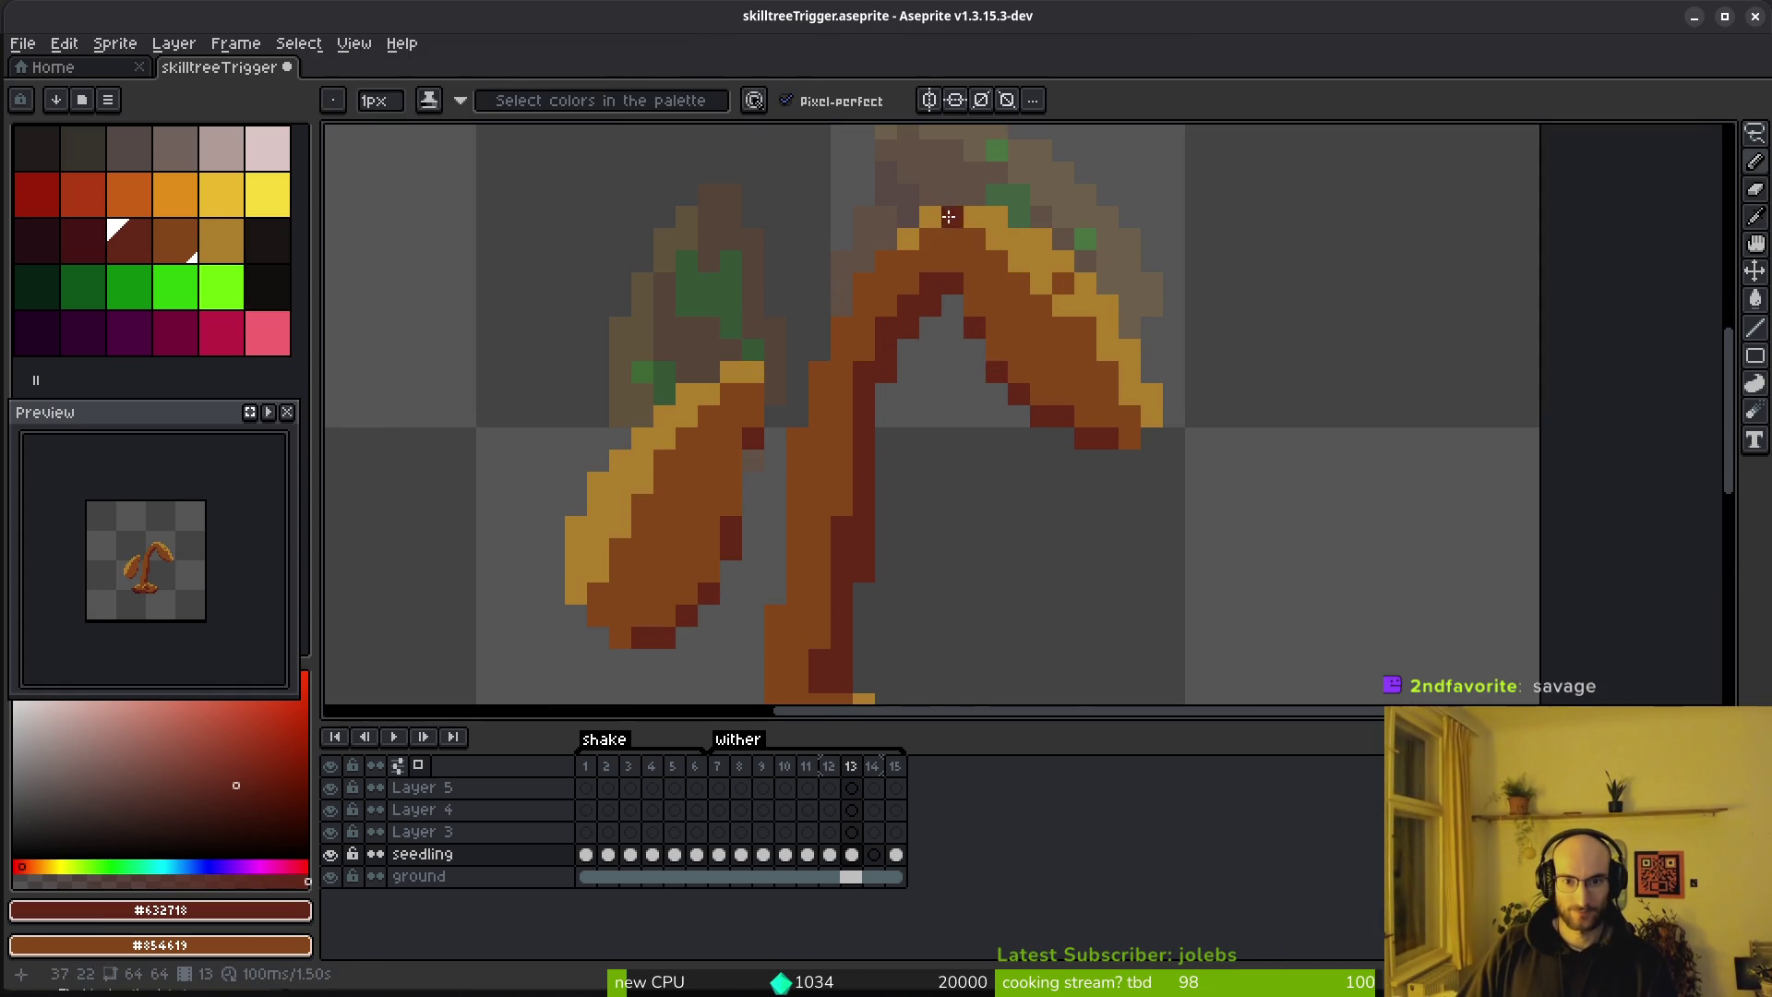
{"action": "left_click", "coordinate": [884, 282], "text": "alt"}
{"action": "left_click", "coordinate": [838, 337]}
{"action": "right_click", "coordinate": [834, 351]}
{"action": "left_click", "coordinate": [820, 373]}
{"action": "left_click", "coordinate": [845, 420]}
{"action": "right_click", "coordinate": [844, 418]}
{"action": "left_click", "coordinate": [798, 438]}
{"action": "left_click", "coordinate": [773, 627]}
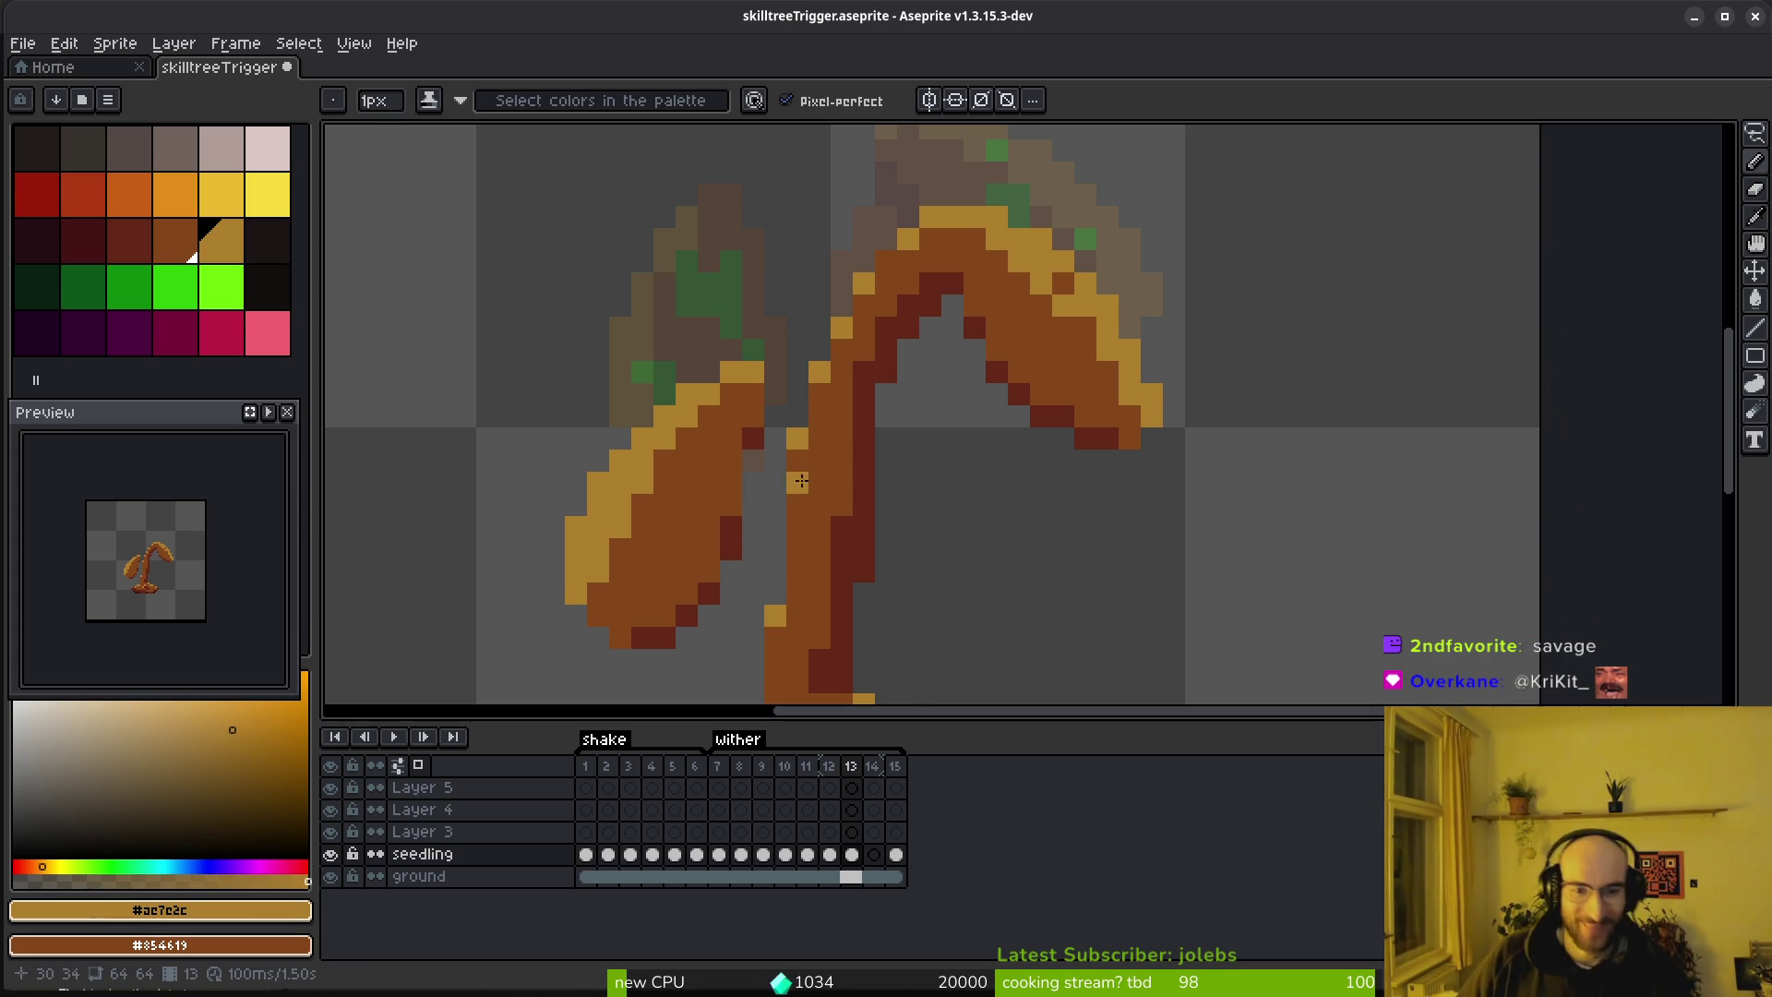
{"action": "scroll", "coordinate": [885, 251], "scroll_direction": "down", "scroll_amount": 4}
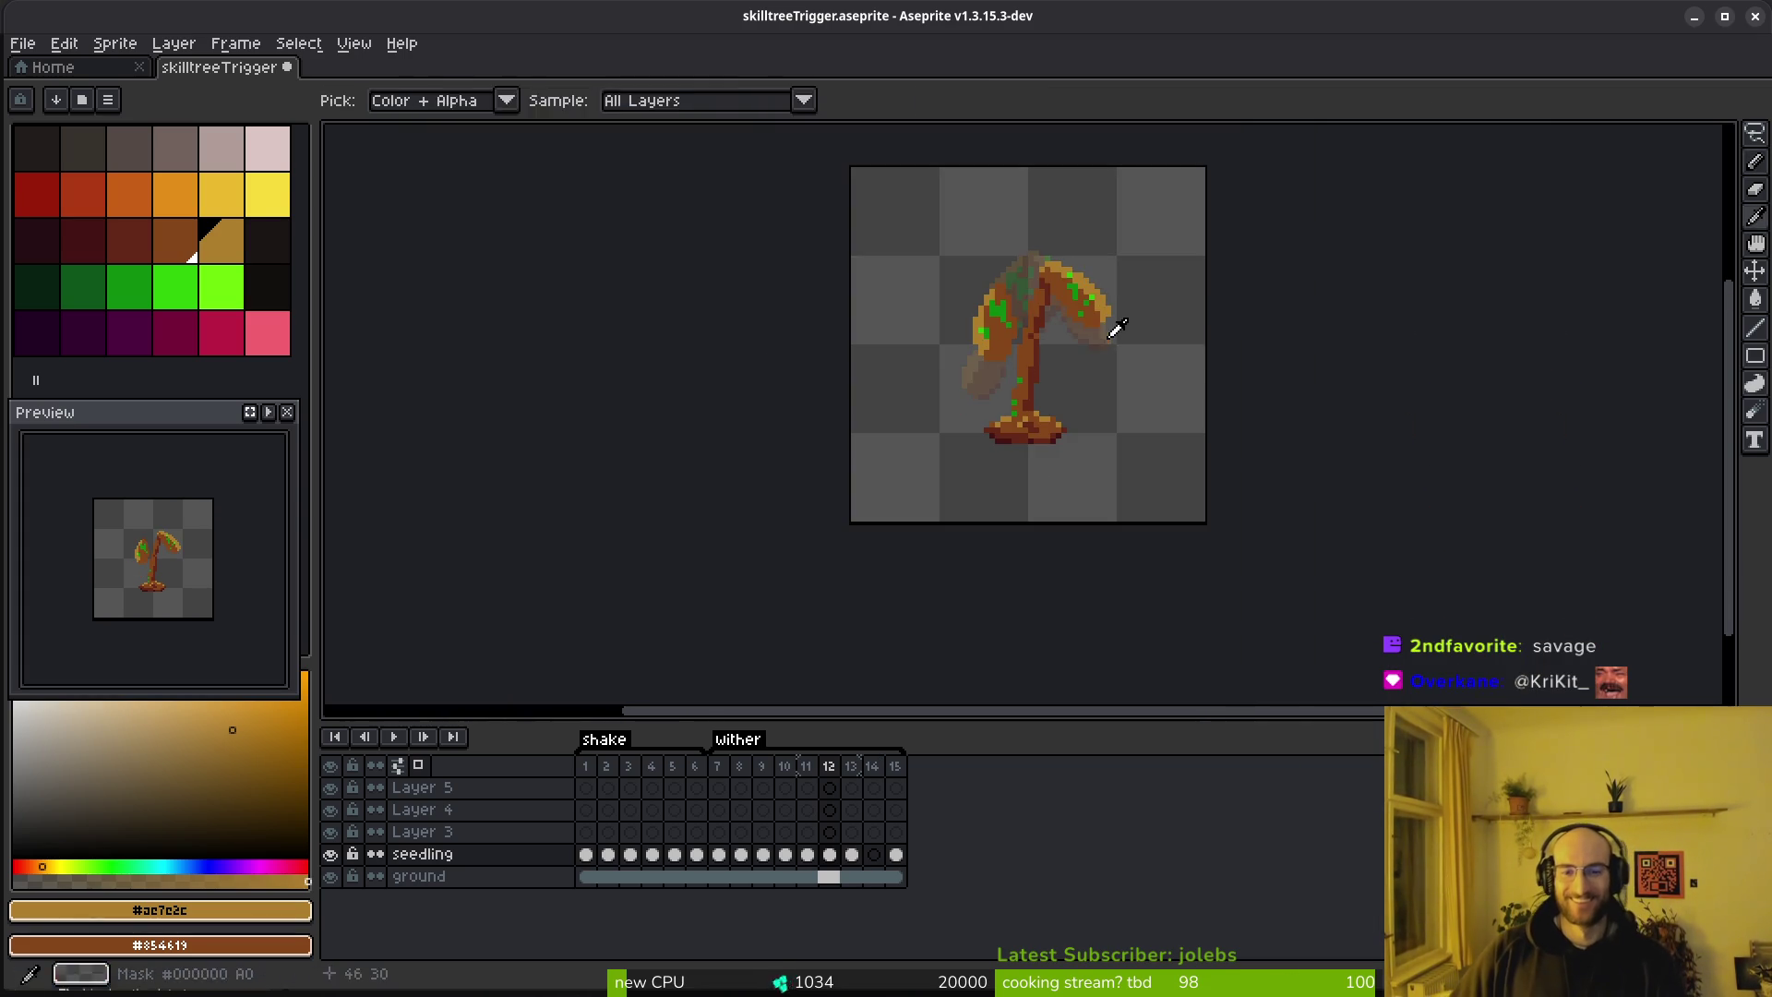
In frame 12, paint a gold pixel on the leaf arch using the leaf's sampled gold
{"action": "key", "text": "Left"}
{"action": "scroll", "coordinate": [1042, 290], "scroll_direction": "up", "scroll_amount": 4}
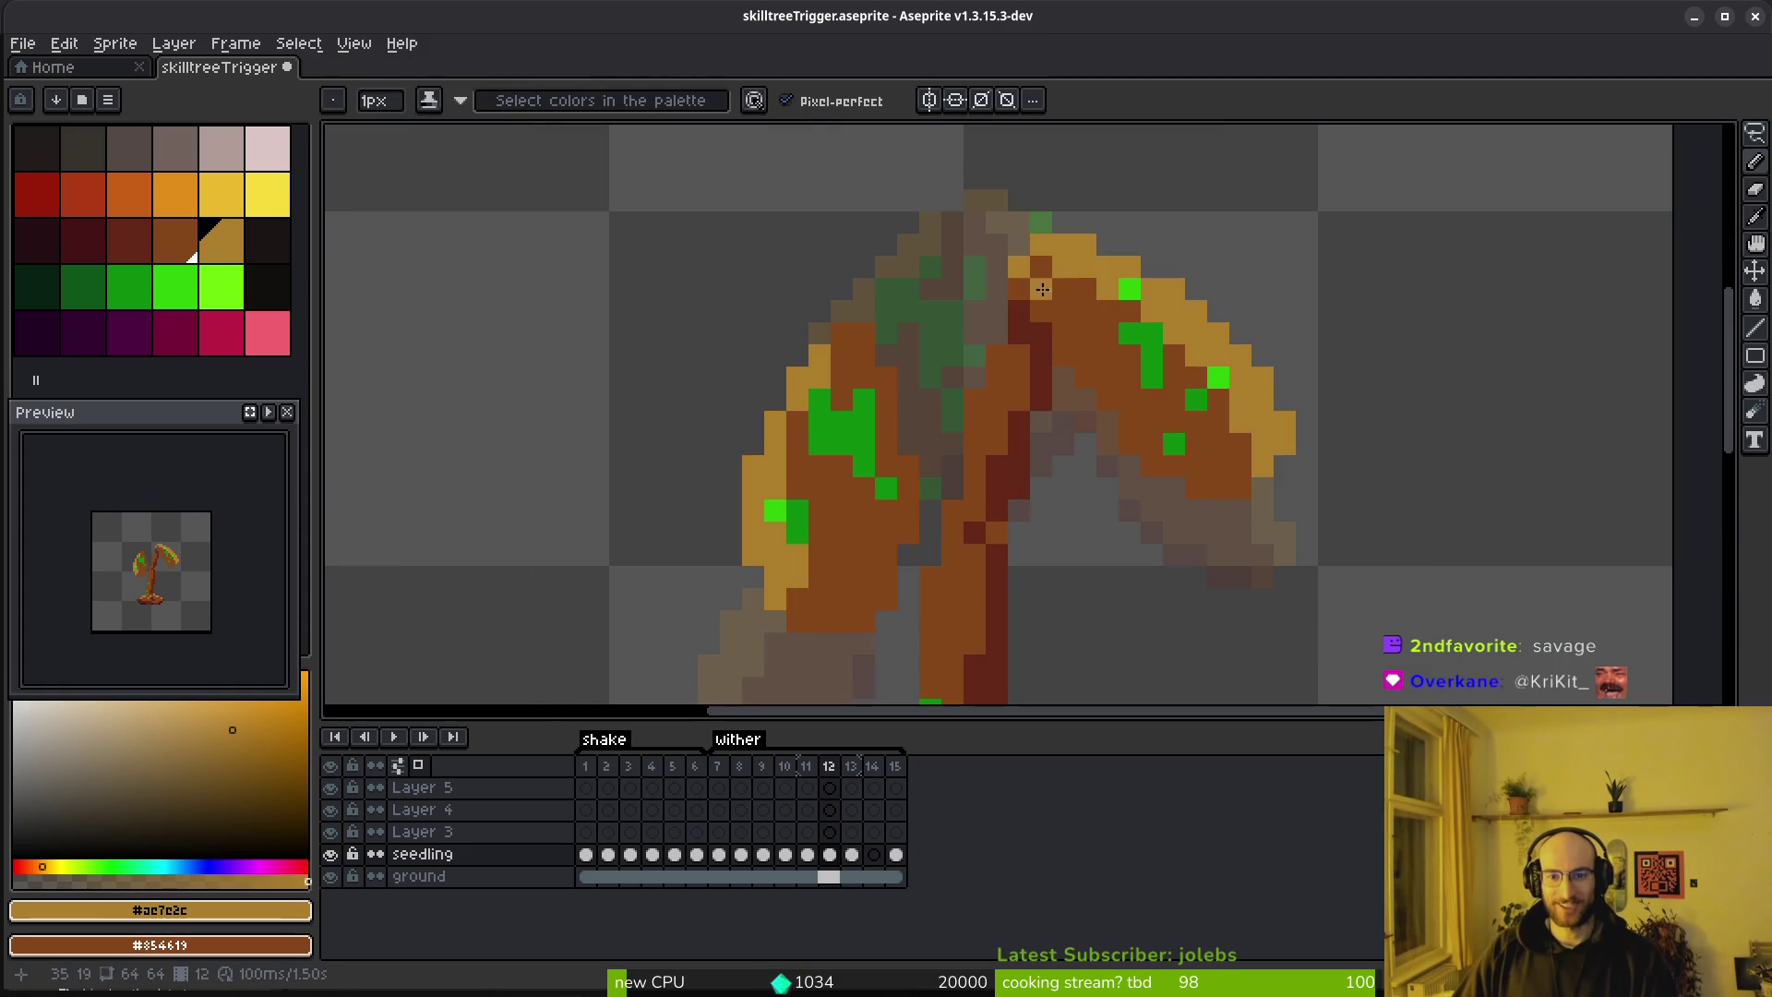
{"action": "left_click", "coordinate": [1000, 356], "text": "alt"}
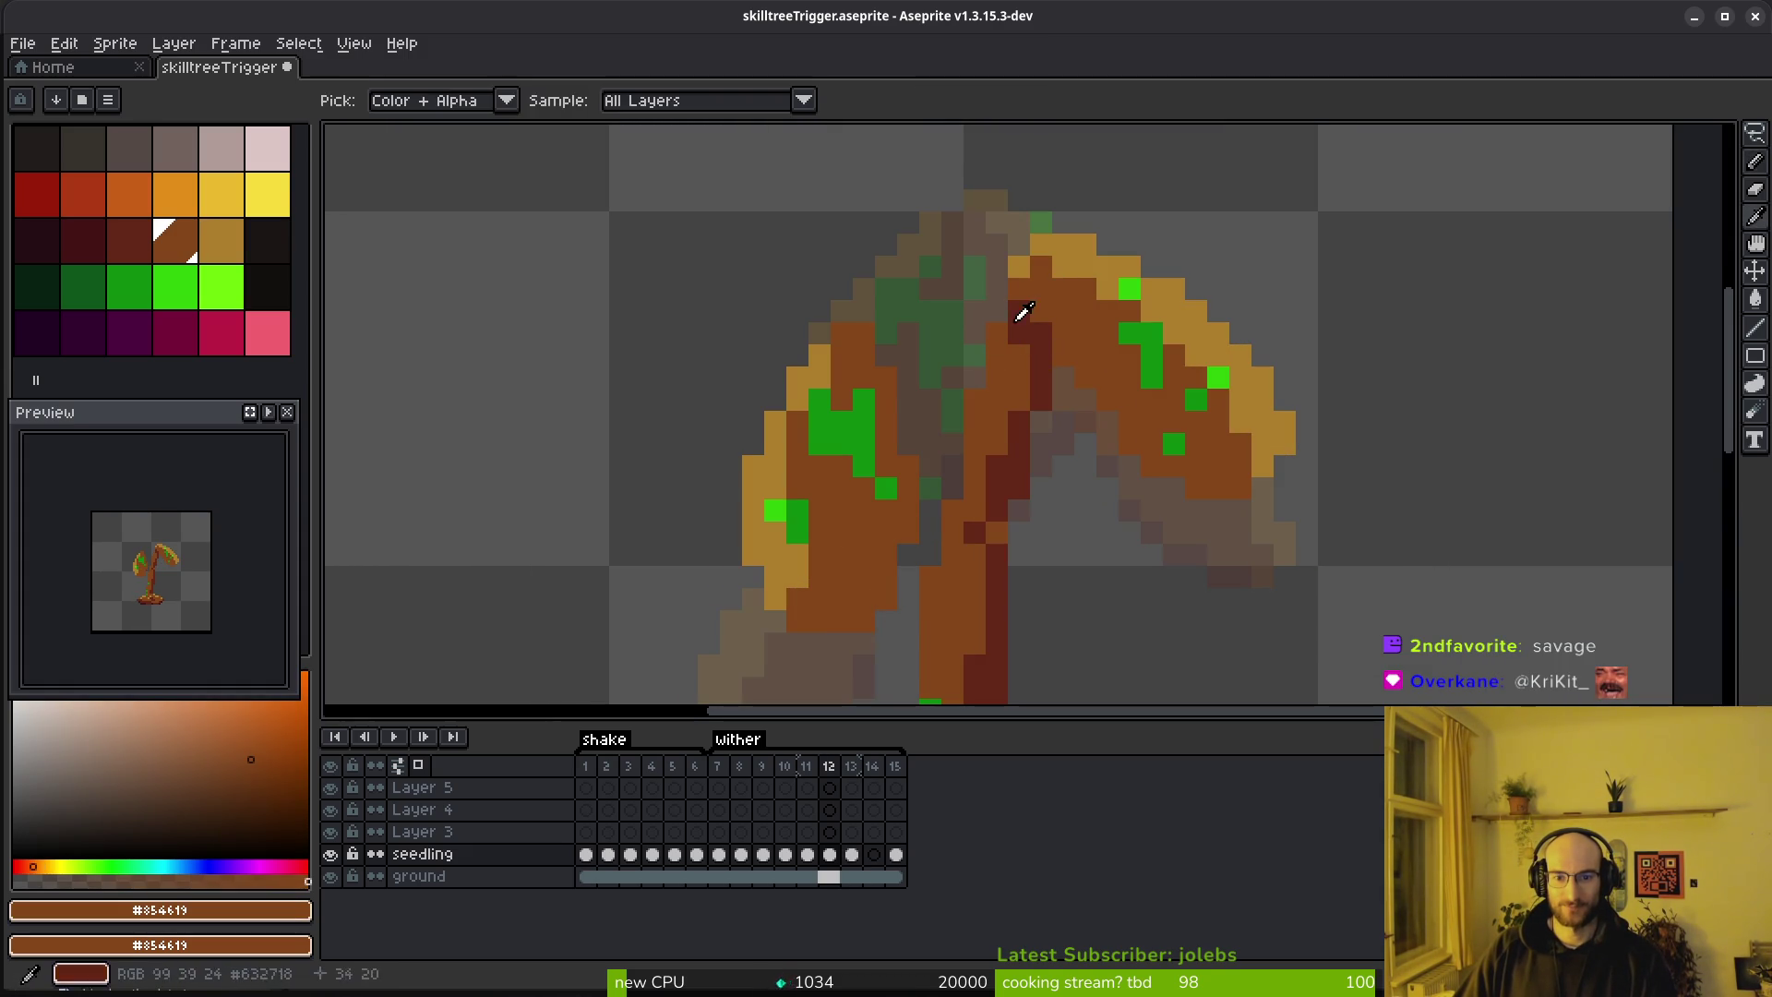
{"action": "left_click", "coordinate": [1037, 257], "text": "alt"}
{"action": "left_click", "coordinate": [997, 313]}
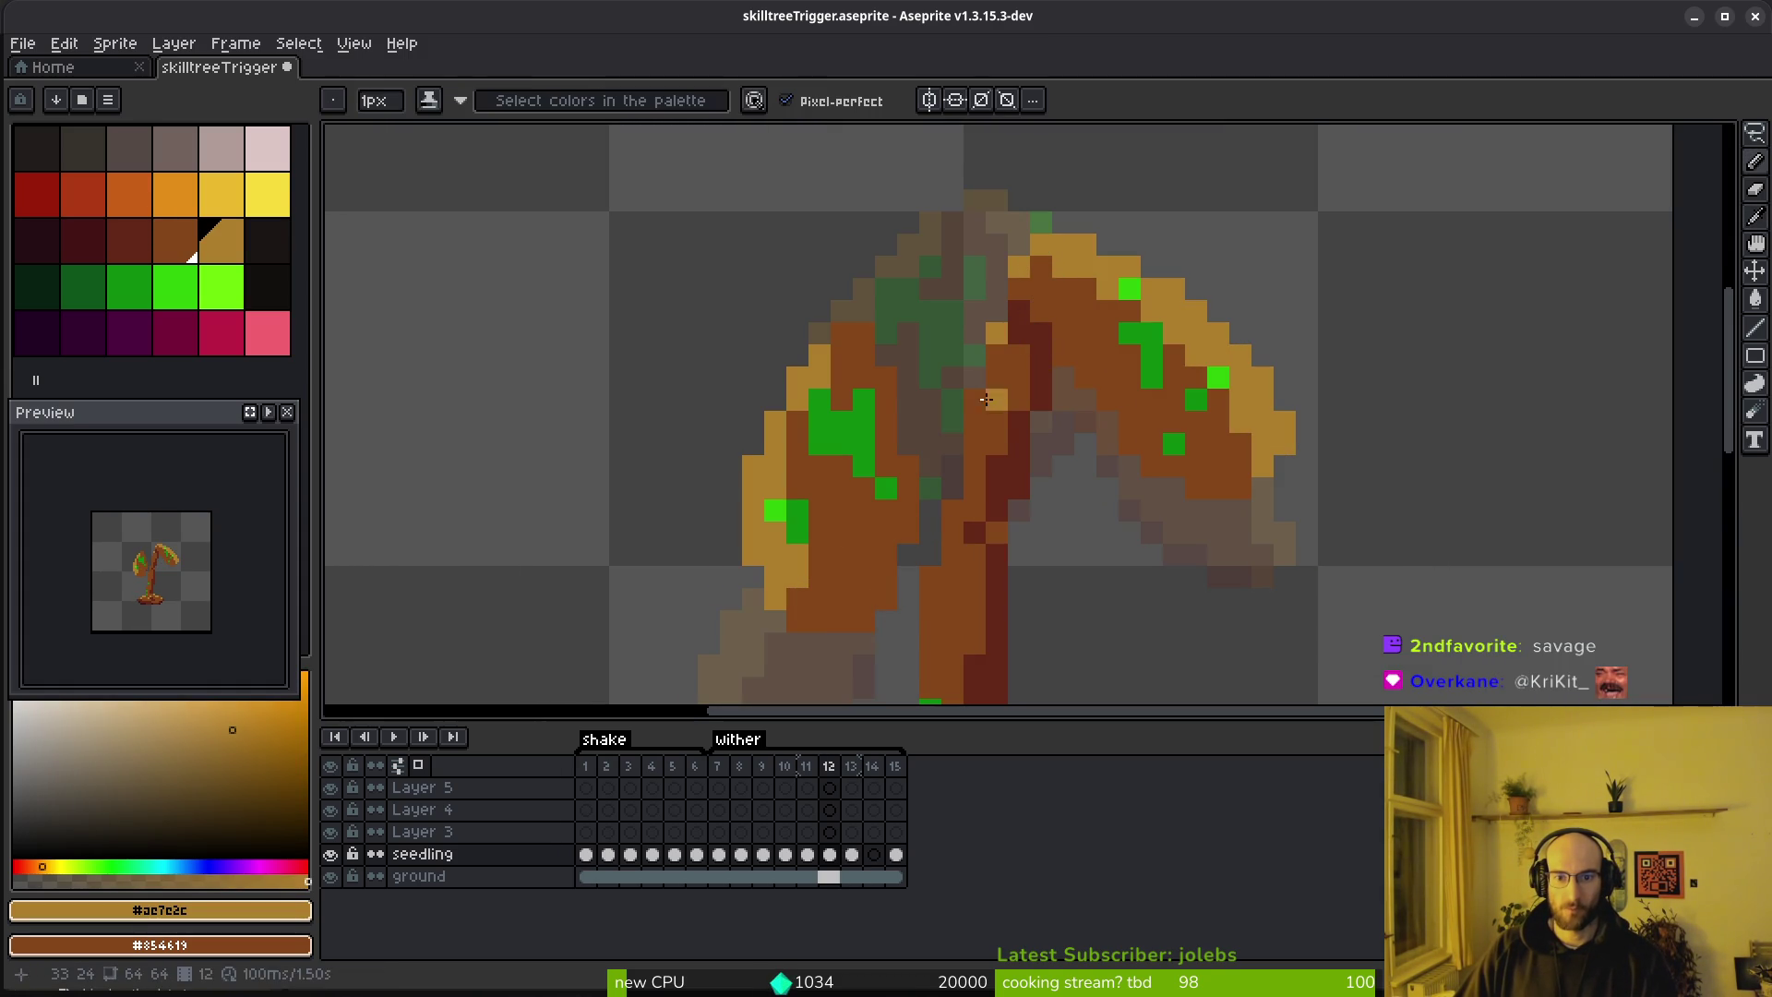
{"action": "scroll", "coordinate": [935, 578], "scroll_direction": "down", "scroll_amount": 6}
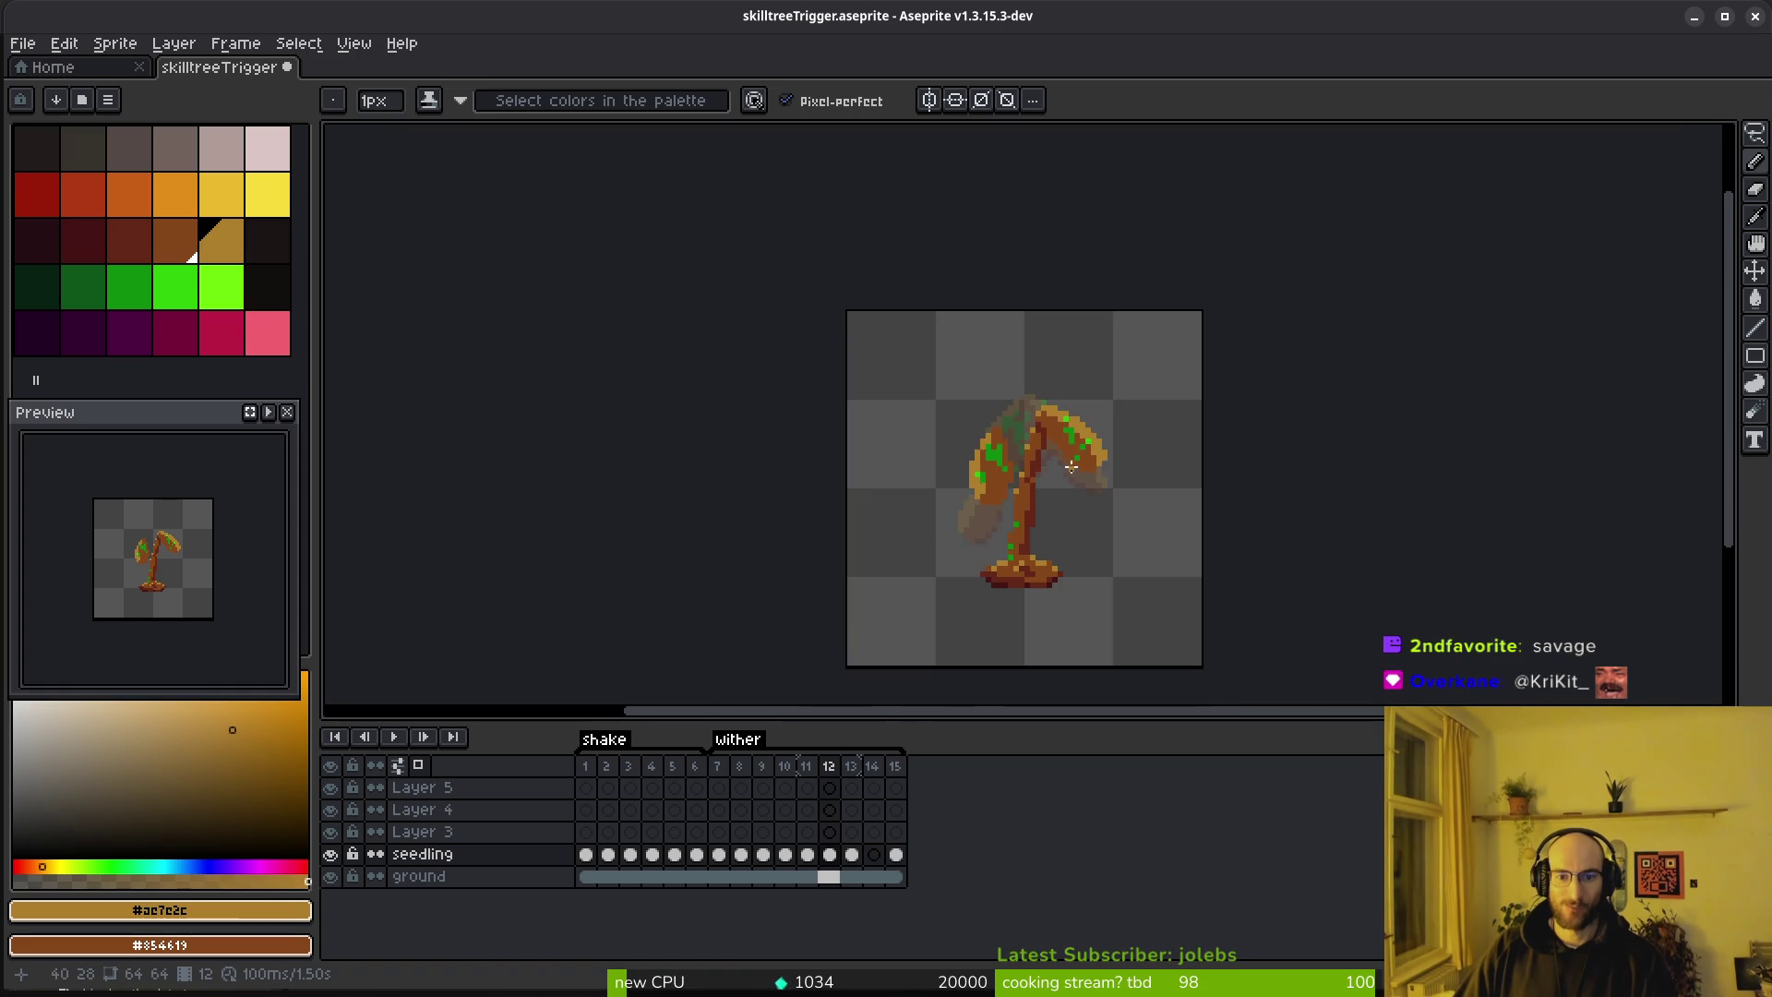
In frame 13, add a dark red shading pixel under the arched stem
{"action": "key", "text": "period"}
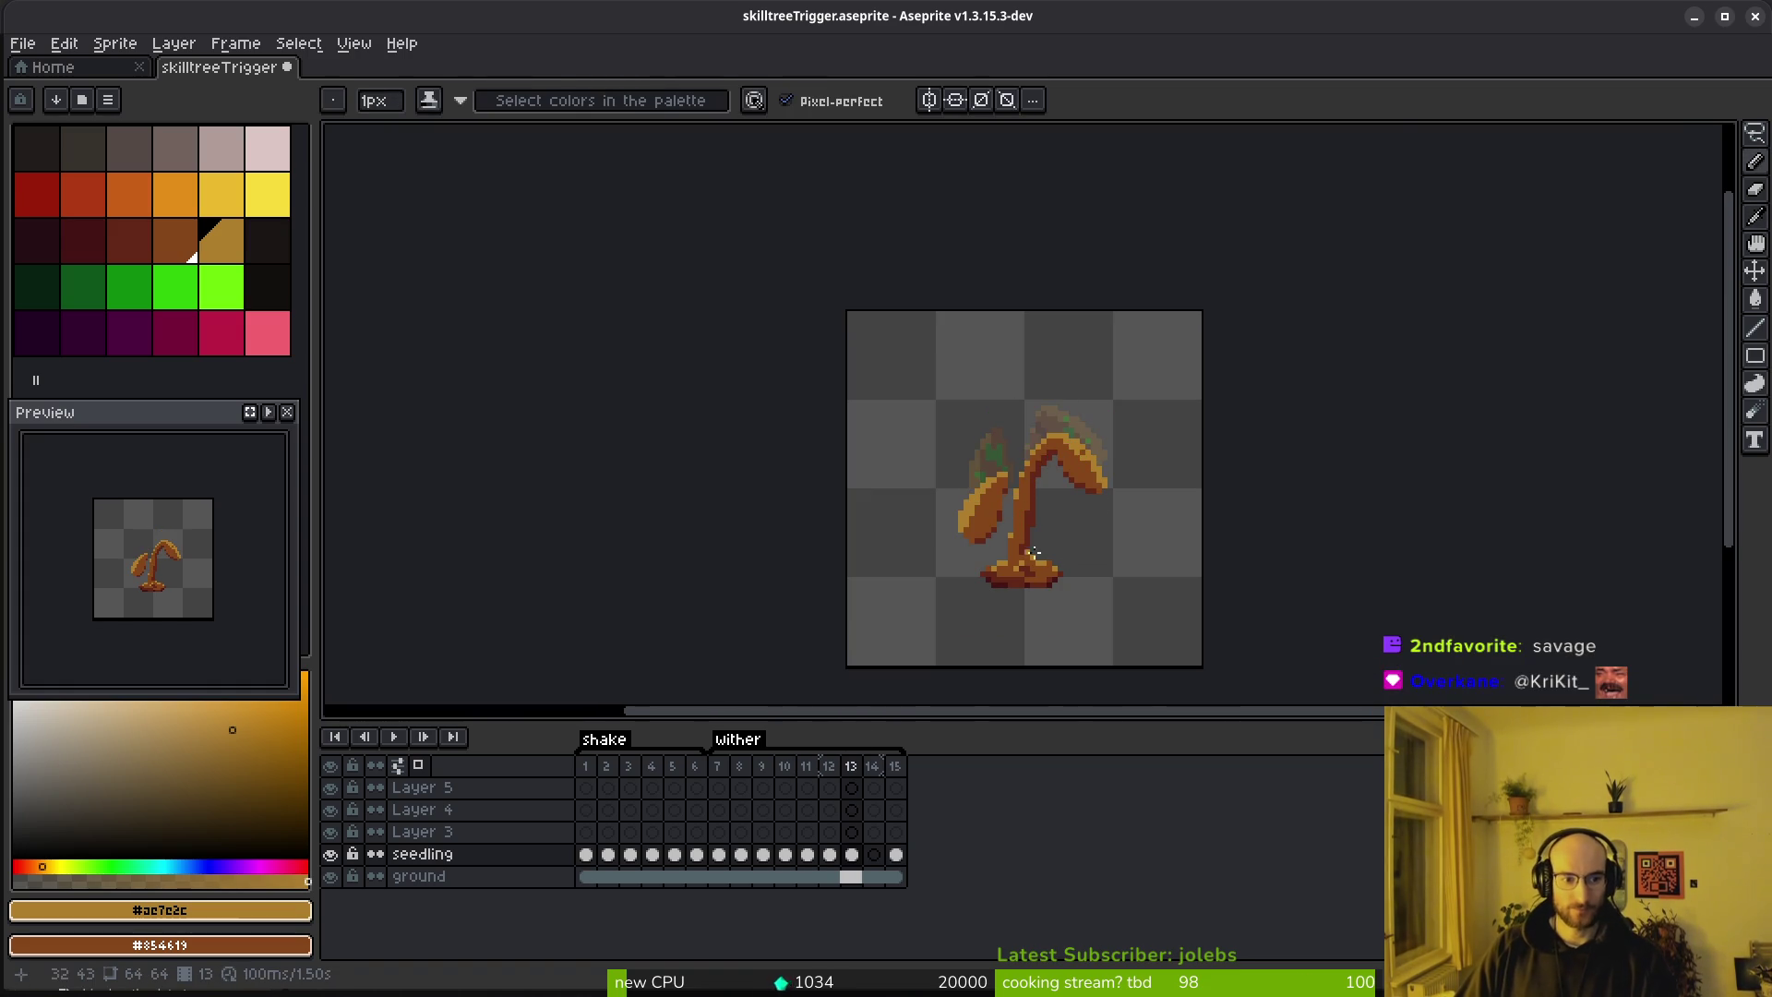
{"action": "scroll", "coordinate": [1081, 489], "scroll_direction": "up", "scroll_amount": 6}
{"action": "left_click", "coordinate": [914, 348], "text": "alt"}
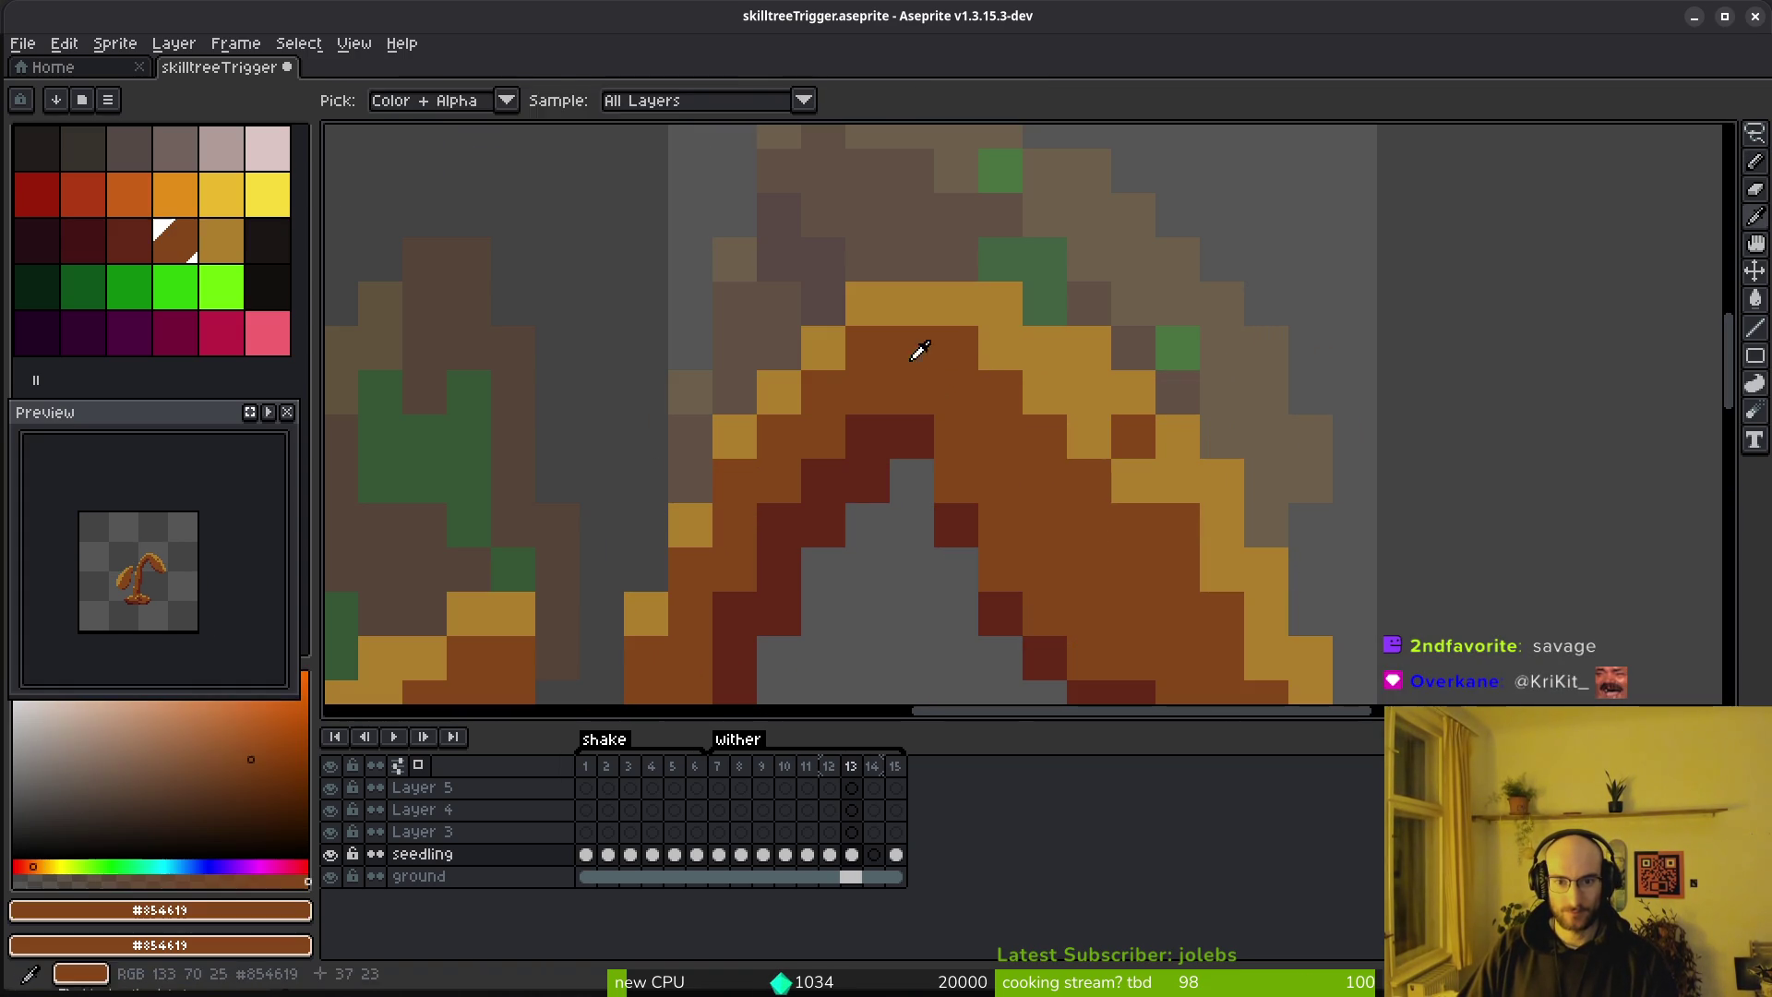
{"action": "scroll", "coordinate": [1216, 348], "scroll_direction": "down", "scroll_amount": 7}
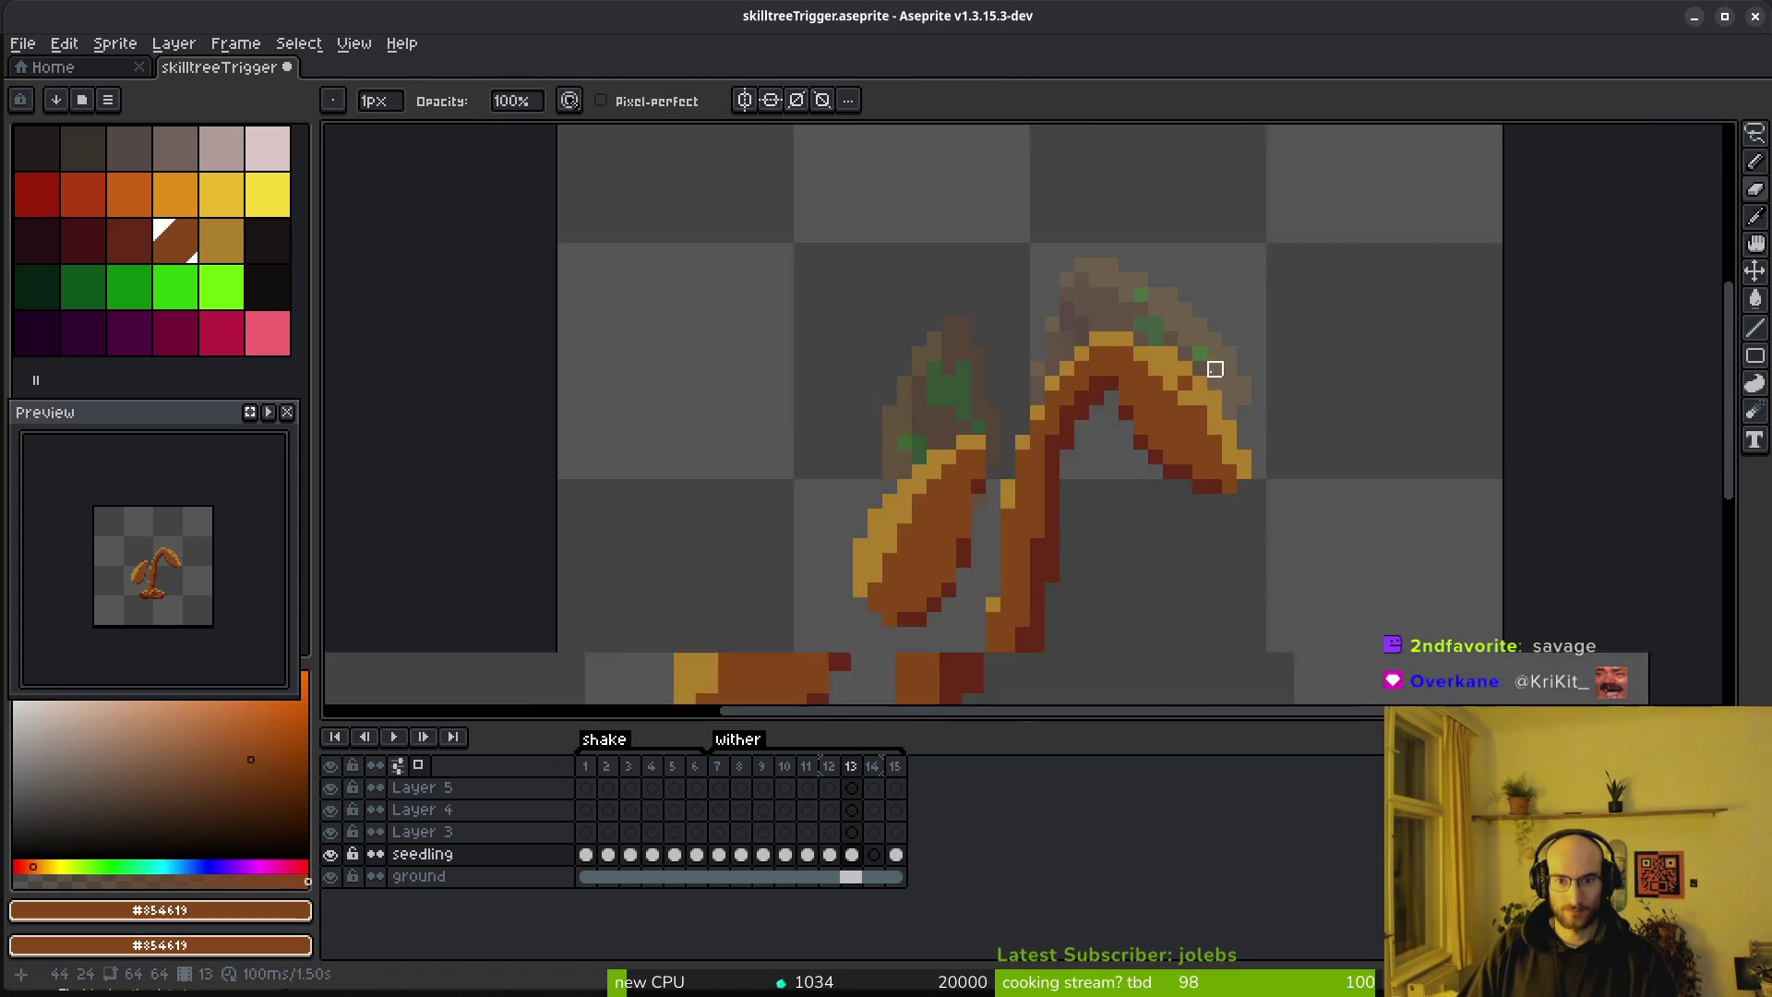
{"action": "scroll", "coordinate": [1061, 392], "scroll_direction": "up", "scroll_amount": 7}
{"action": "left_click", "coordinate": [1017, 347], "text": "alt"}
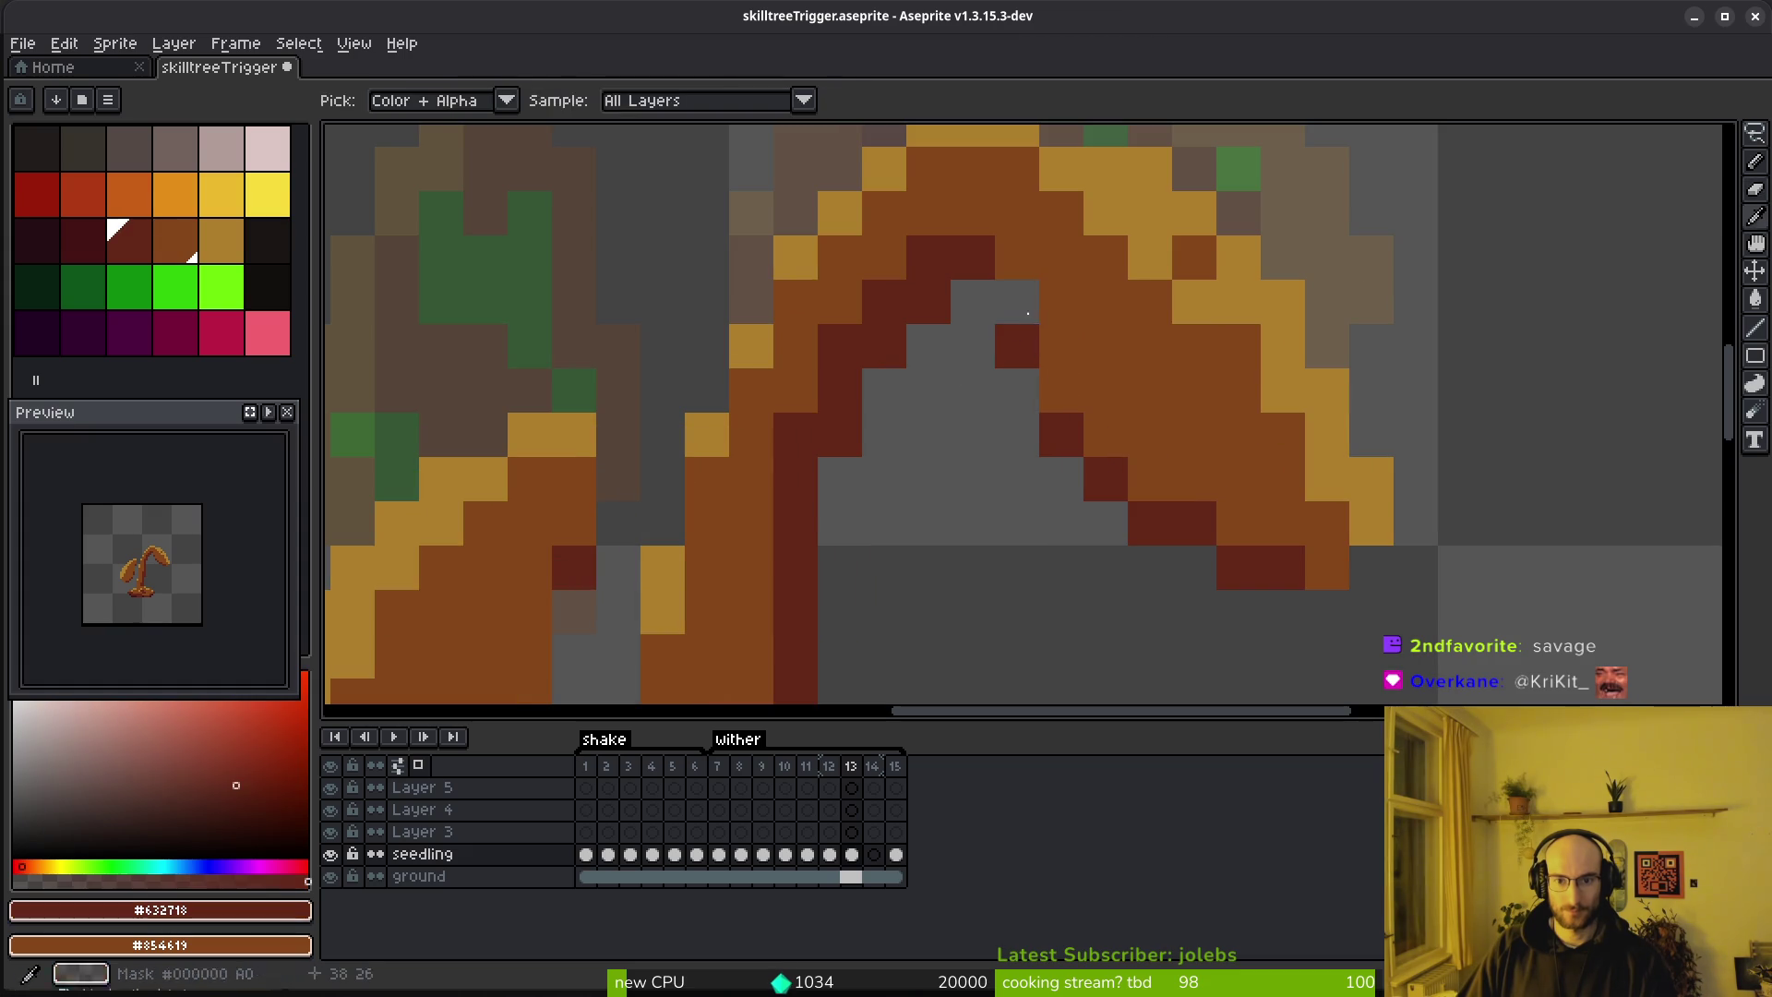
{"action": "left_click", "coordinate": [1018, 312]}
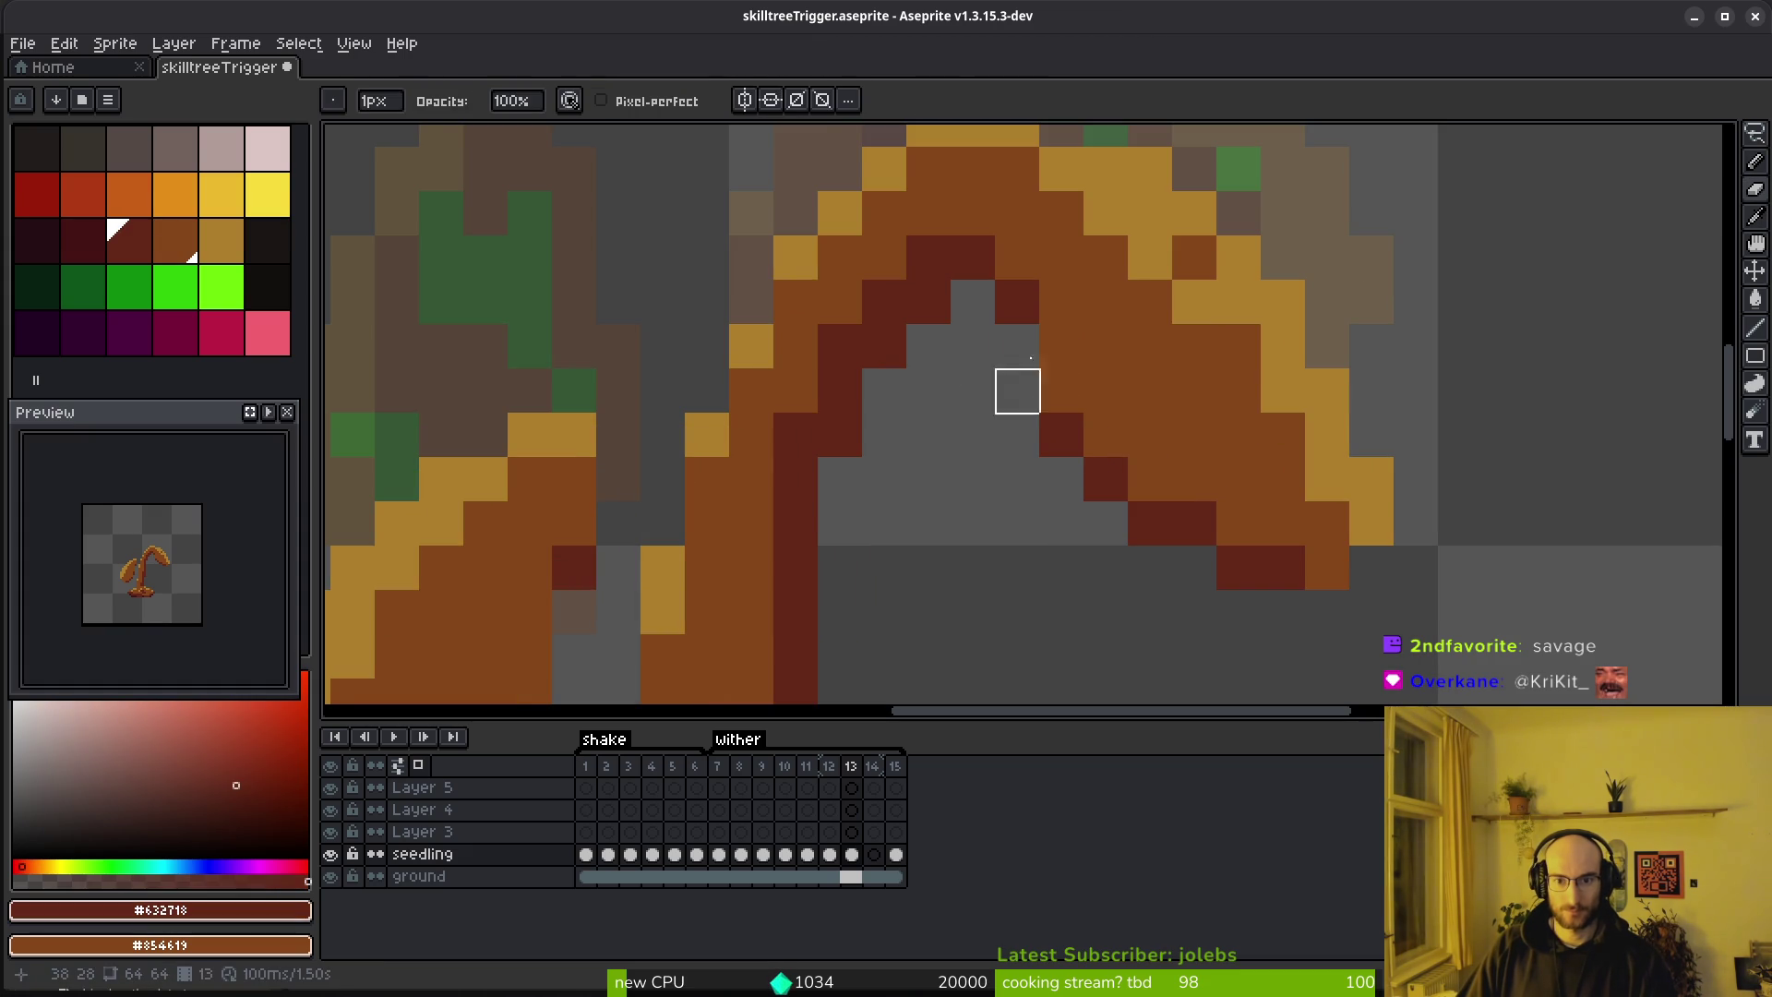
{"action": "scroll", "coordinate": [1076, 364], "scroll_direction": "down", "scroll_amount": 1}
Switch back to the pencil and move to frame 14 of the seedling layer
{"action": "key", "text": "b"}
{"action": "scroll", "coordinate": [1196, 524], "scroll_direction": "down", "scroll_amount": 3}
{"action": "scroll", "coordinate": [1196, 524], "scroll_direction": "down", "scroll_amount": 1}
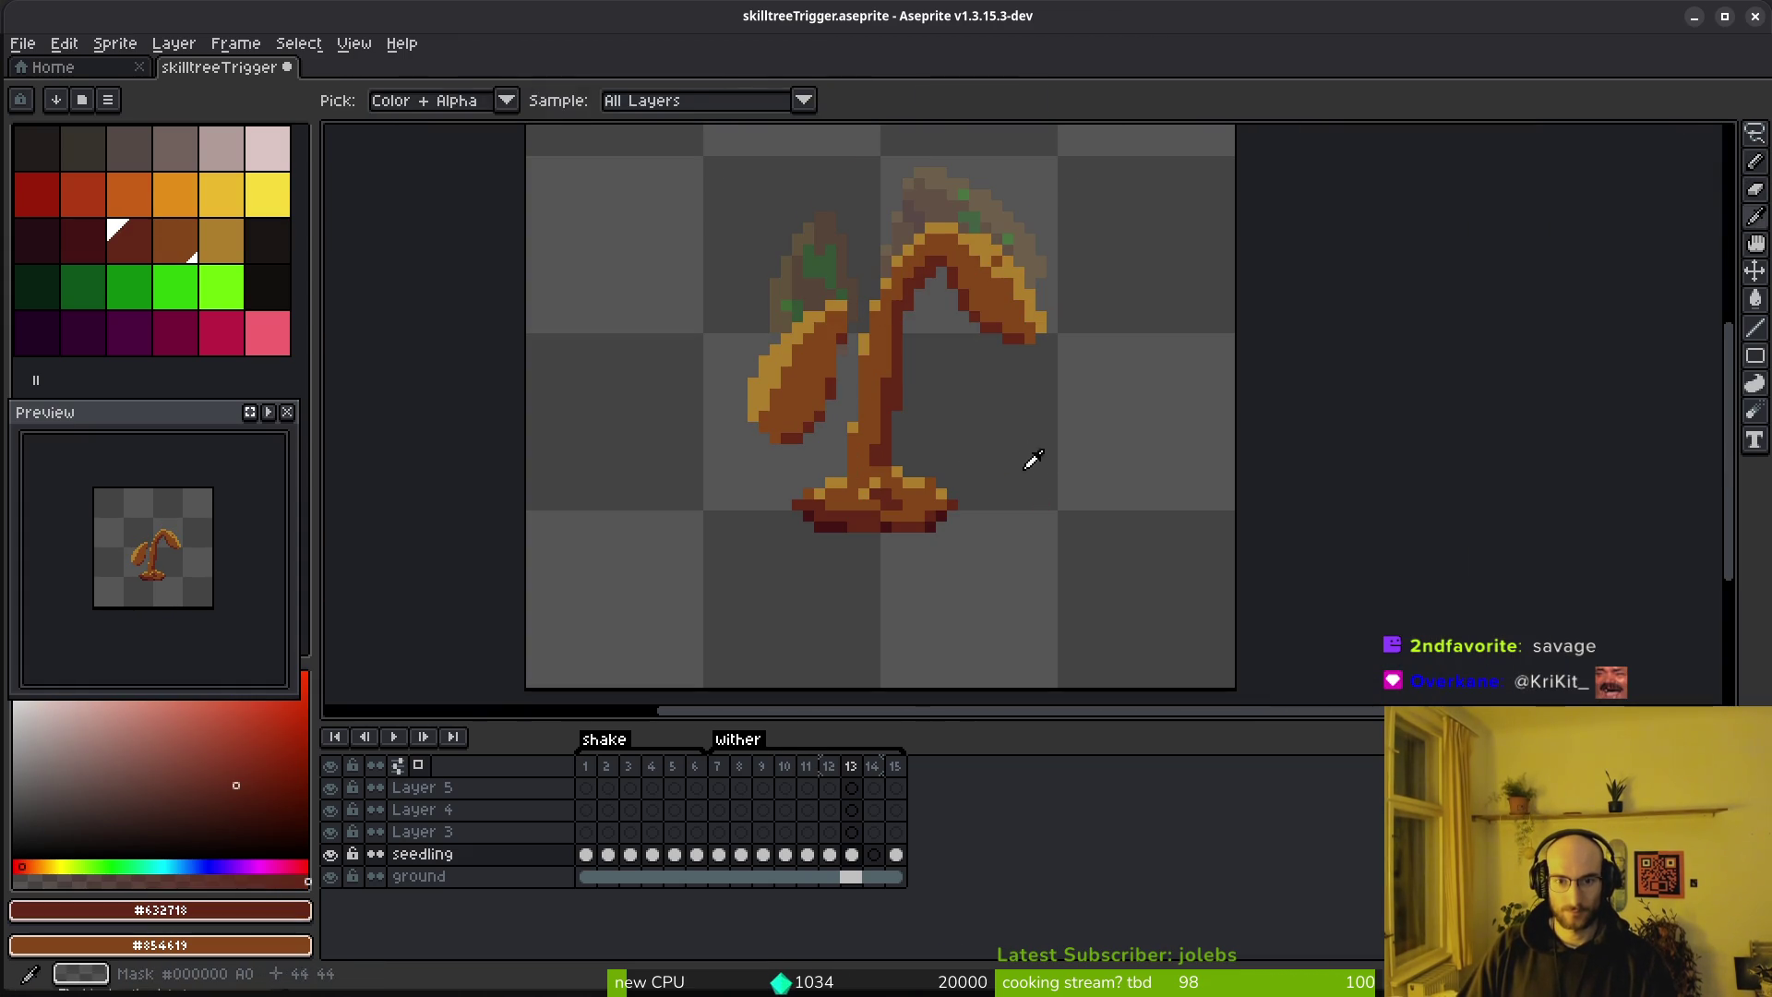
{"action": "left_click", "coordinate": [873, 855]}
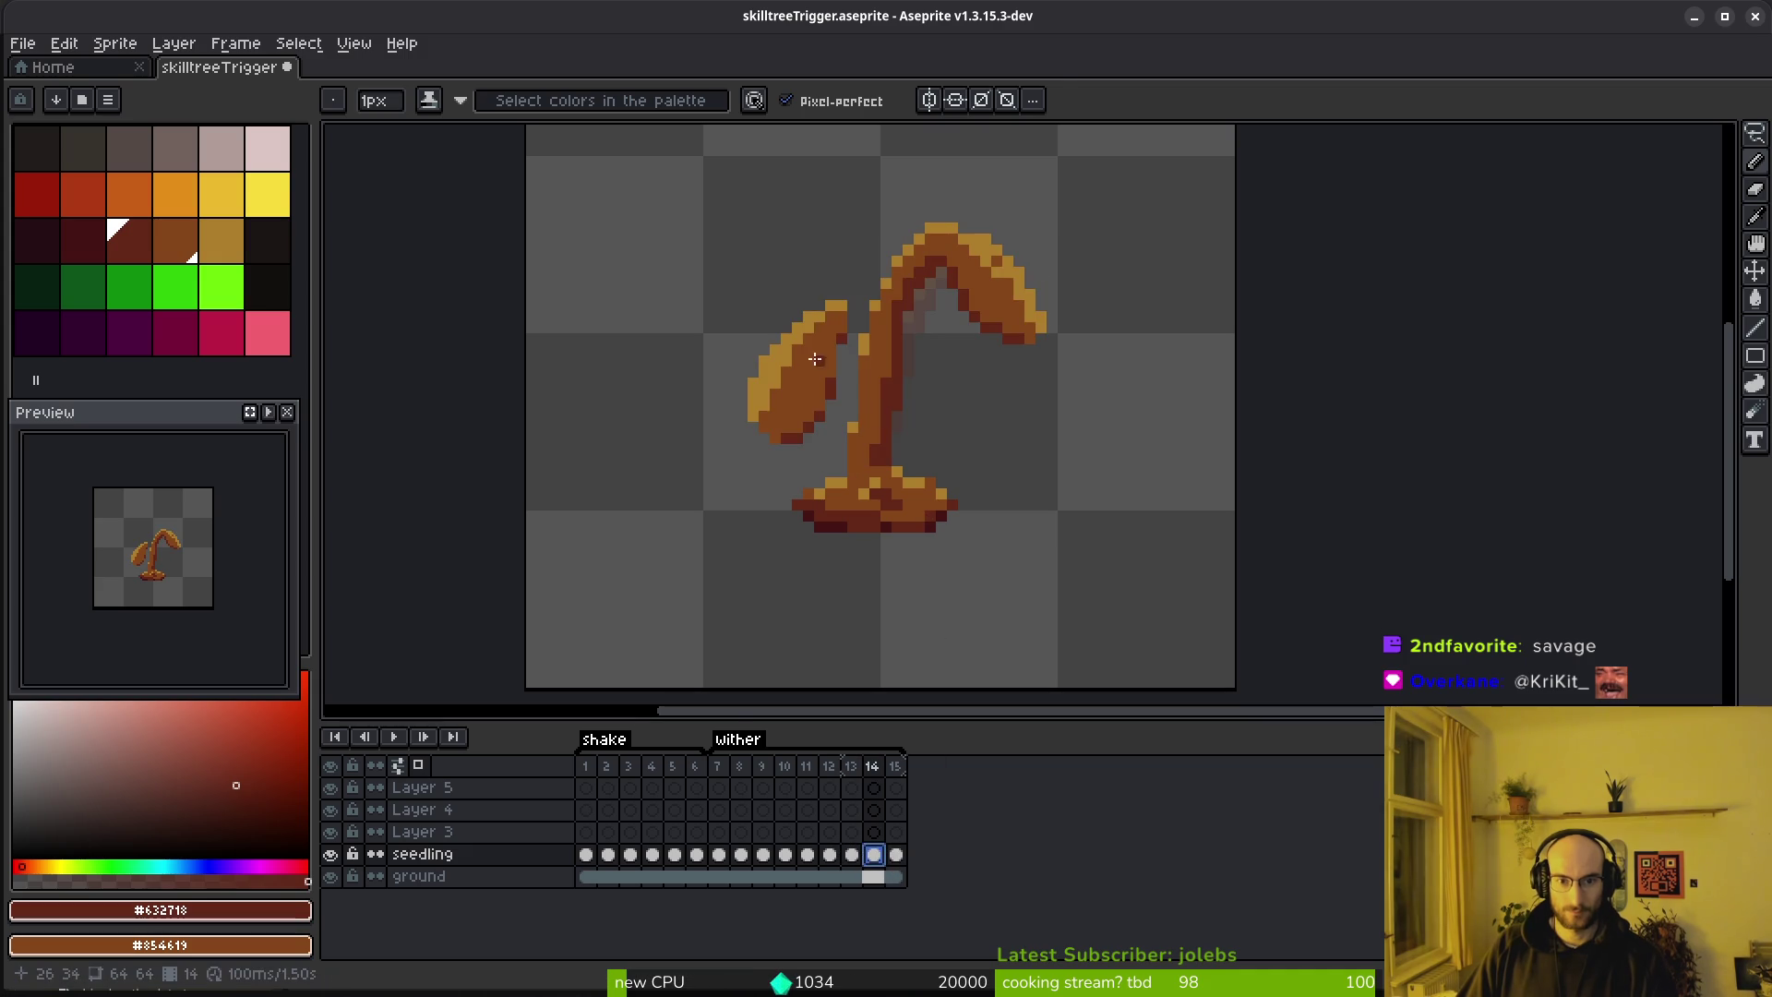
Lasso the left leaf, rotate it about 12.3° and shift it down a pixel
{"action": "key", "text": "q"}
{"action": "scroll", "coordinate": [791, 285], "scroll_direction": "up", "scroll_amount": 3}
{"action": "mouse_move", "coordinate": [826, 287]}
{"action": "left_mouse_down"}
{"action": "mouse_move", "coordinate": [583, 609]}
{"action": "mouse_move", "coordinate": [857, 554]}
{"action": "mouse_move", "coordinate": [942, 396]}
{"action": "mouse_move", "coordinate": [949, 480]}
{"action": "left_mouse_up"}
{"action": "scroll", "coordinate": [949, 480], "scroll_direction": "down", "scroll_amount": 2}
{"action": "left_click_drag", "start_coordinate": [921, 236], "coordinate": [905, 474]}
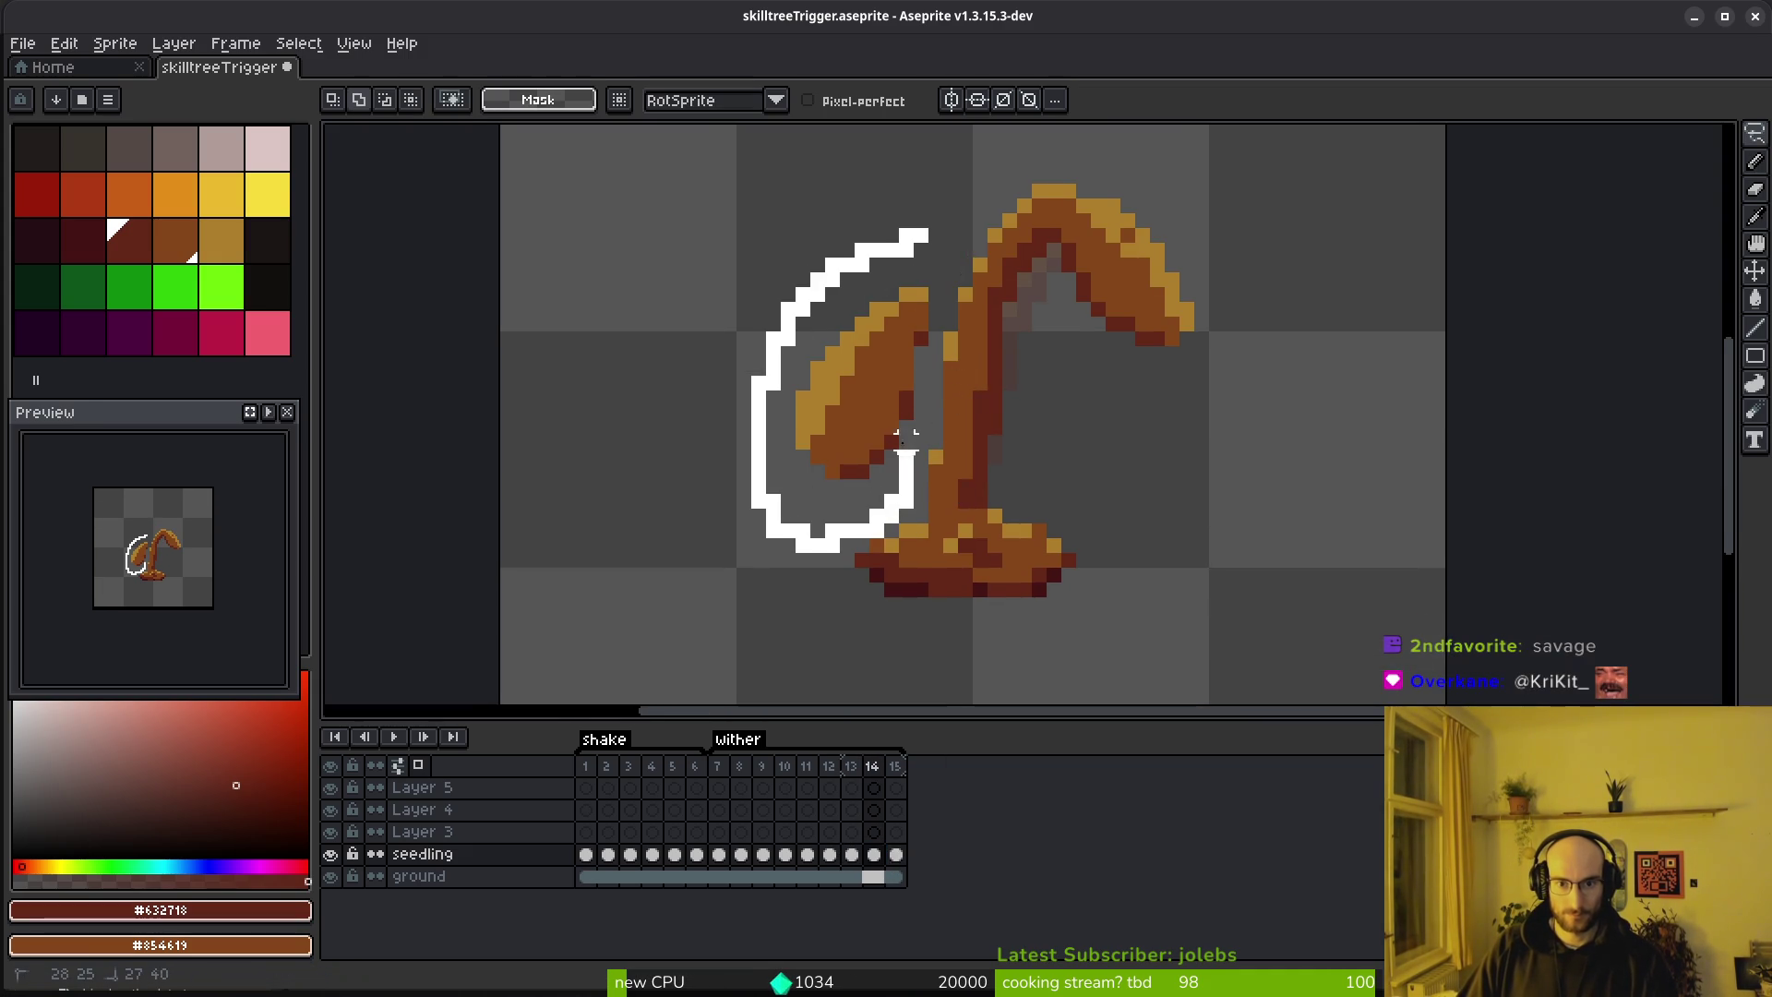
{"action": "left_click_drag", "start_coordinate": [934, 309], "coordinate": [941, 226]}
{"action": "scroll", "coordinate": [919, 395], "scroll_direction": "down", "scroll_amount": 1}
{"action": "left_click_drag", "start_coordinate": [863, 417], "coordinate": [883, 422]}
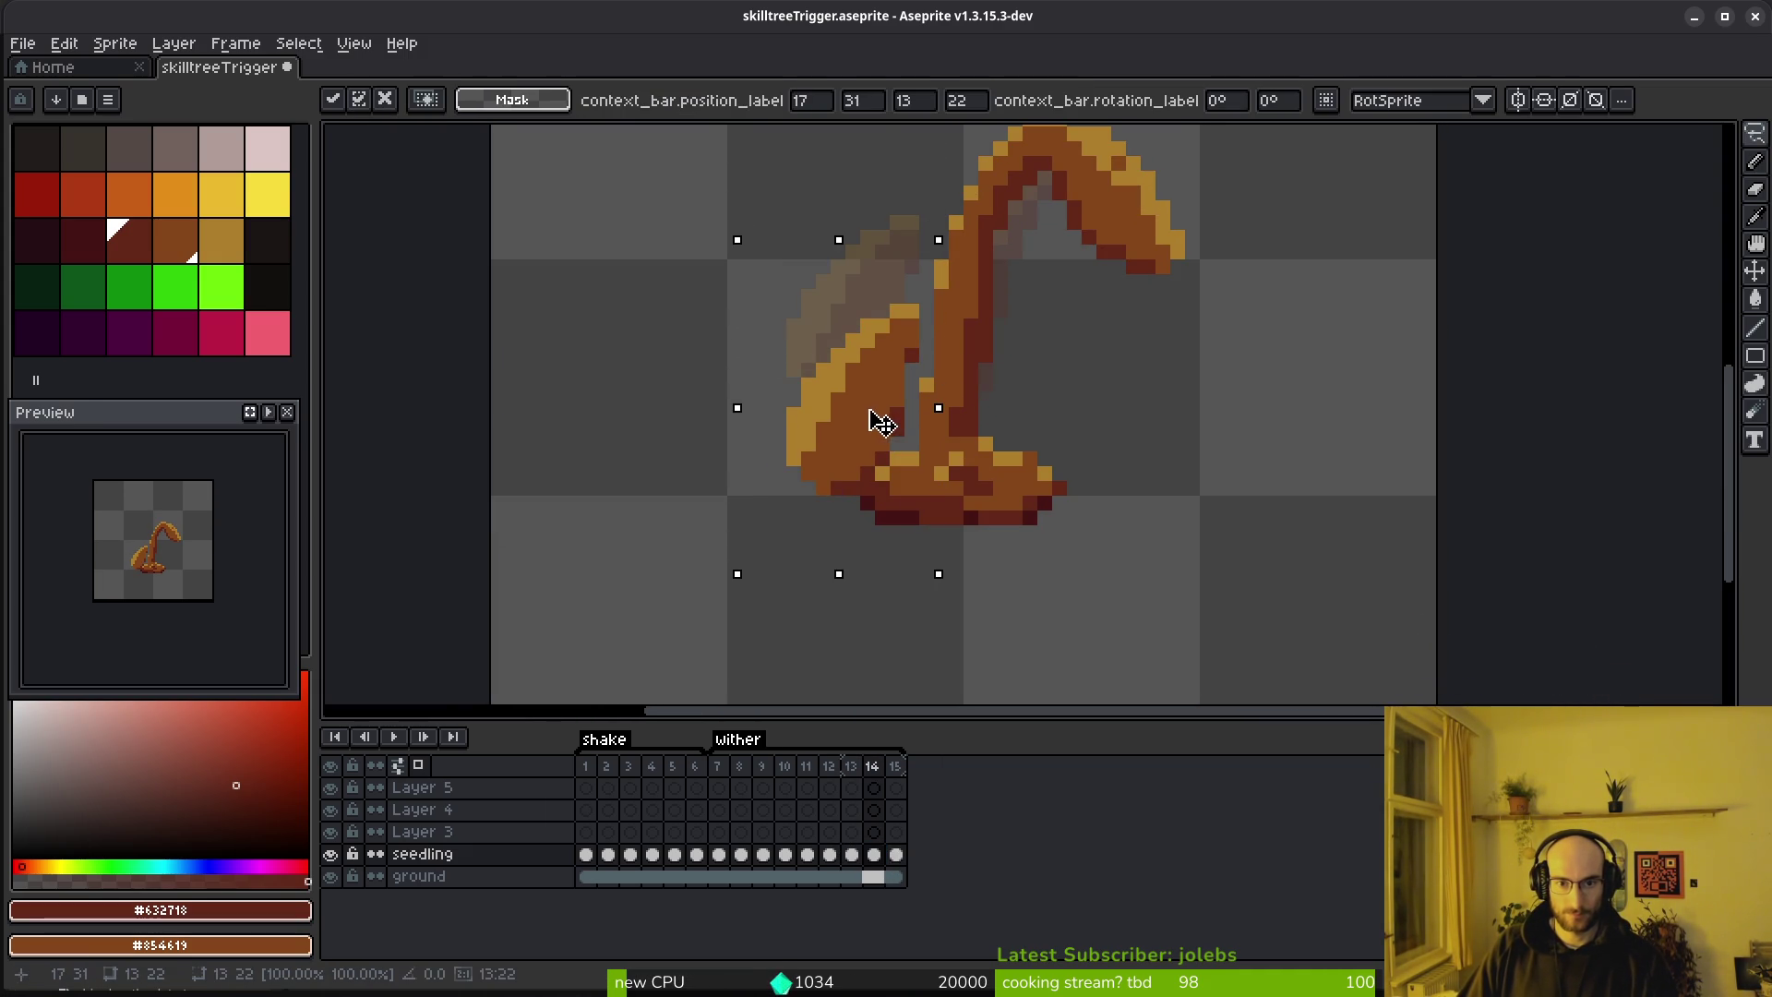
{"action": "left_click_drag", "start_coordinate": [942, 233], "coordinate": [902, 218]}
{"action": "left_click_drag", "start_coordinate": [862, 384], "coordinate": [881, 397]}
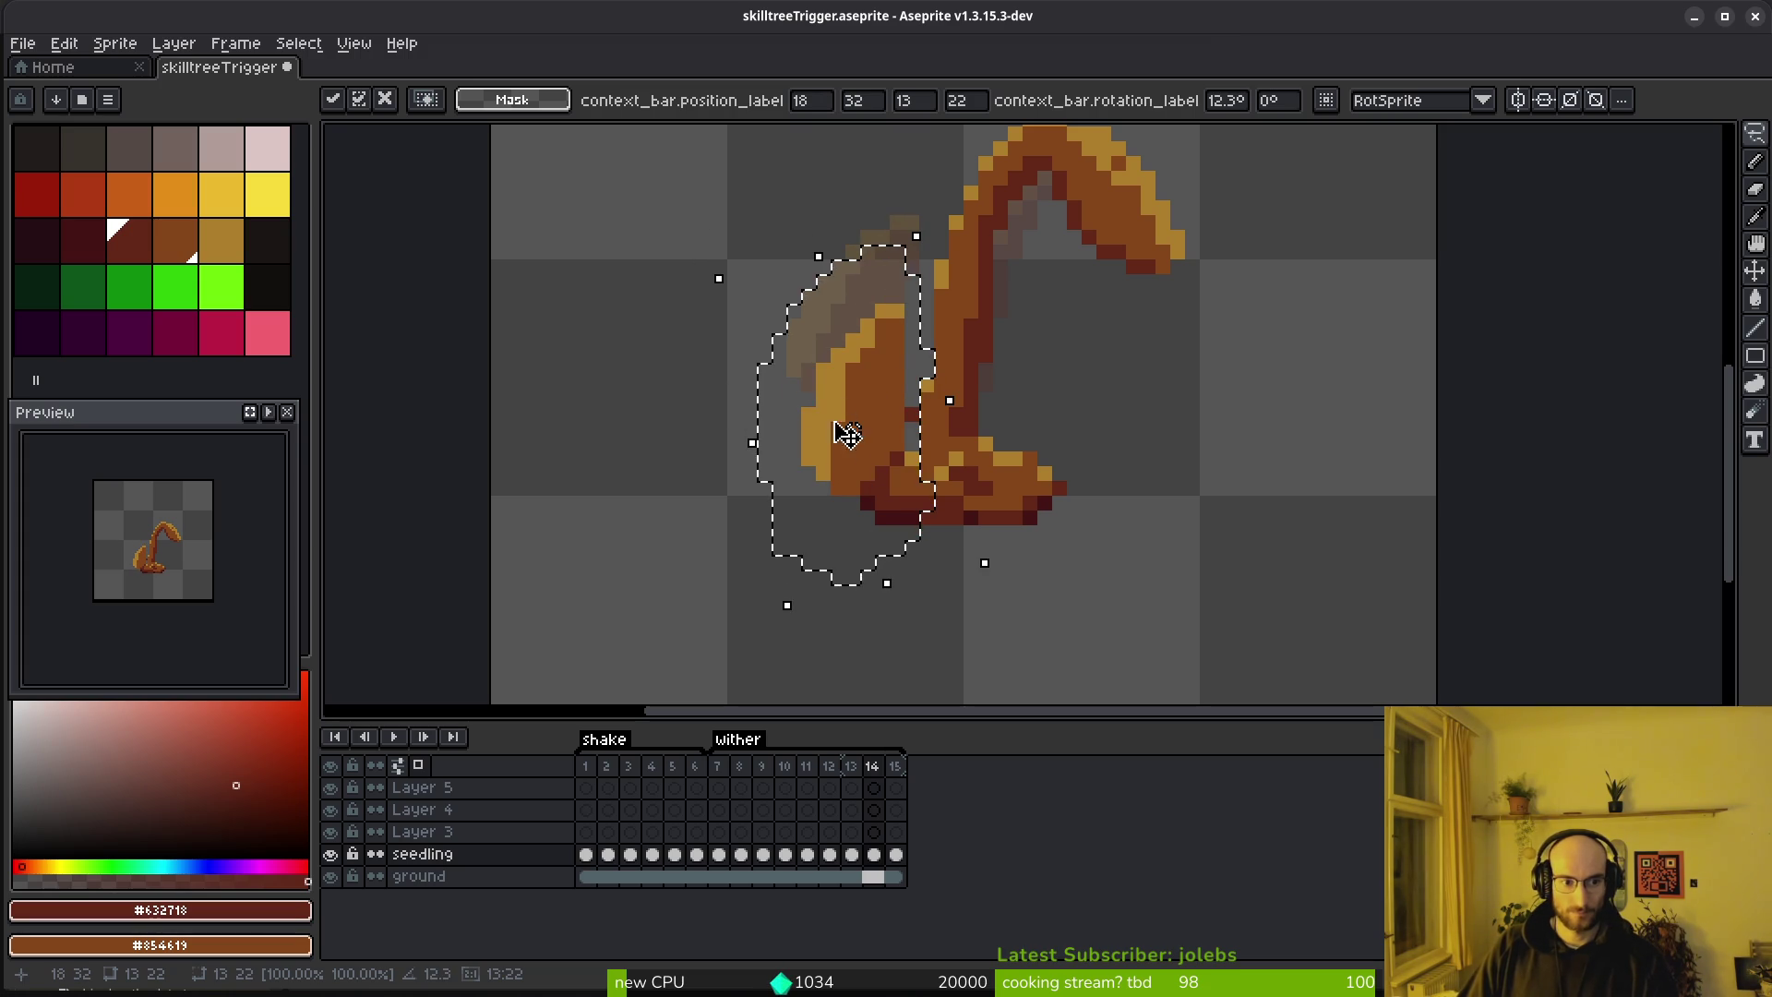
{"action": "key", "text": "ctrl+d"}
Pencil over the stray pixels beside the stem with the sampled brown stem colour
{"action": "scroll", "coordinate": [912, 457], "scroll_direction": "up", "scroll_amount": 4}
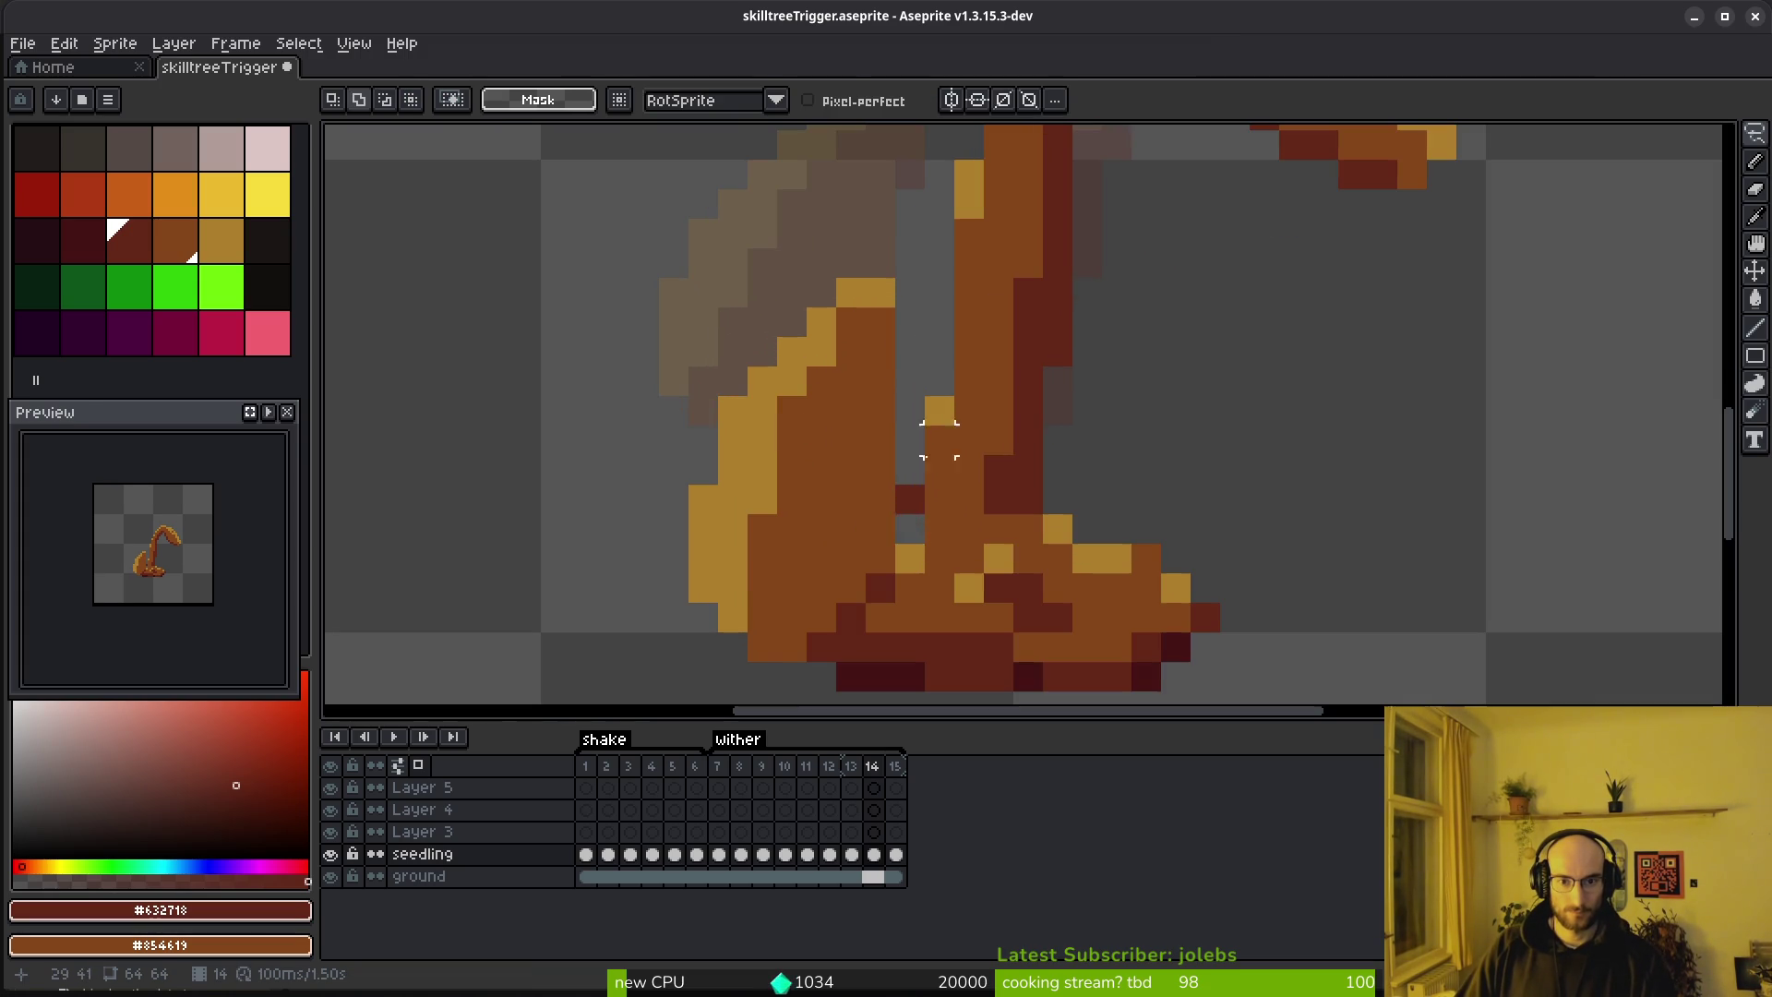
{"action": "key", "text": "b"}
{"action": "scroll", "coordinate": [912, 456], "scroll_direction": "down", "scroll_amount": 5}
{"action": "scroll", "coordinate": [929, 449], "scroll_direction": "up", "scroll_amount": 7}
{"action": "scroll", "coordinate": [912, 477], "scroll_direction": "up", "scroll_amount": 2}
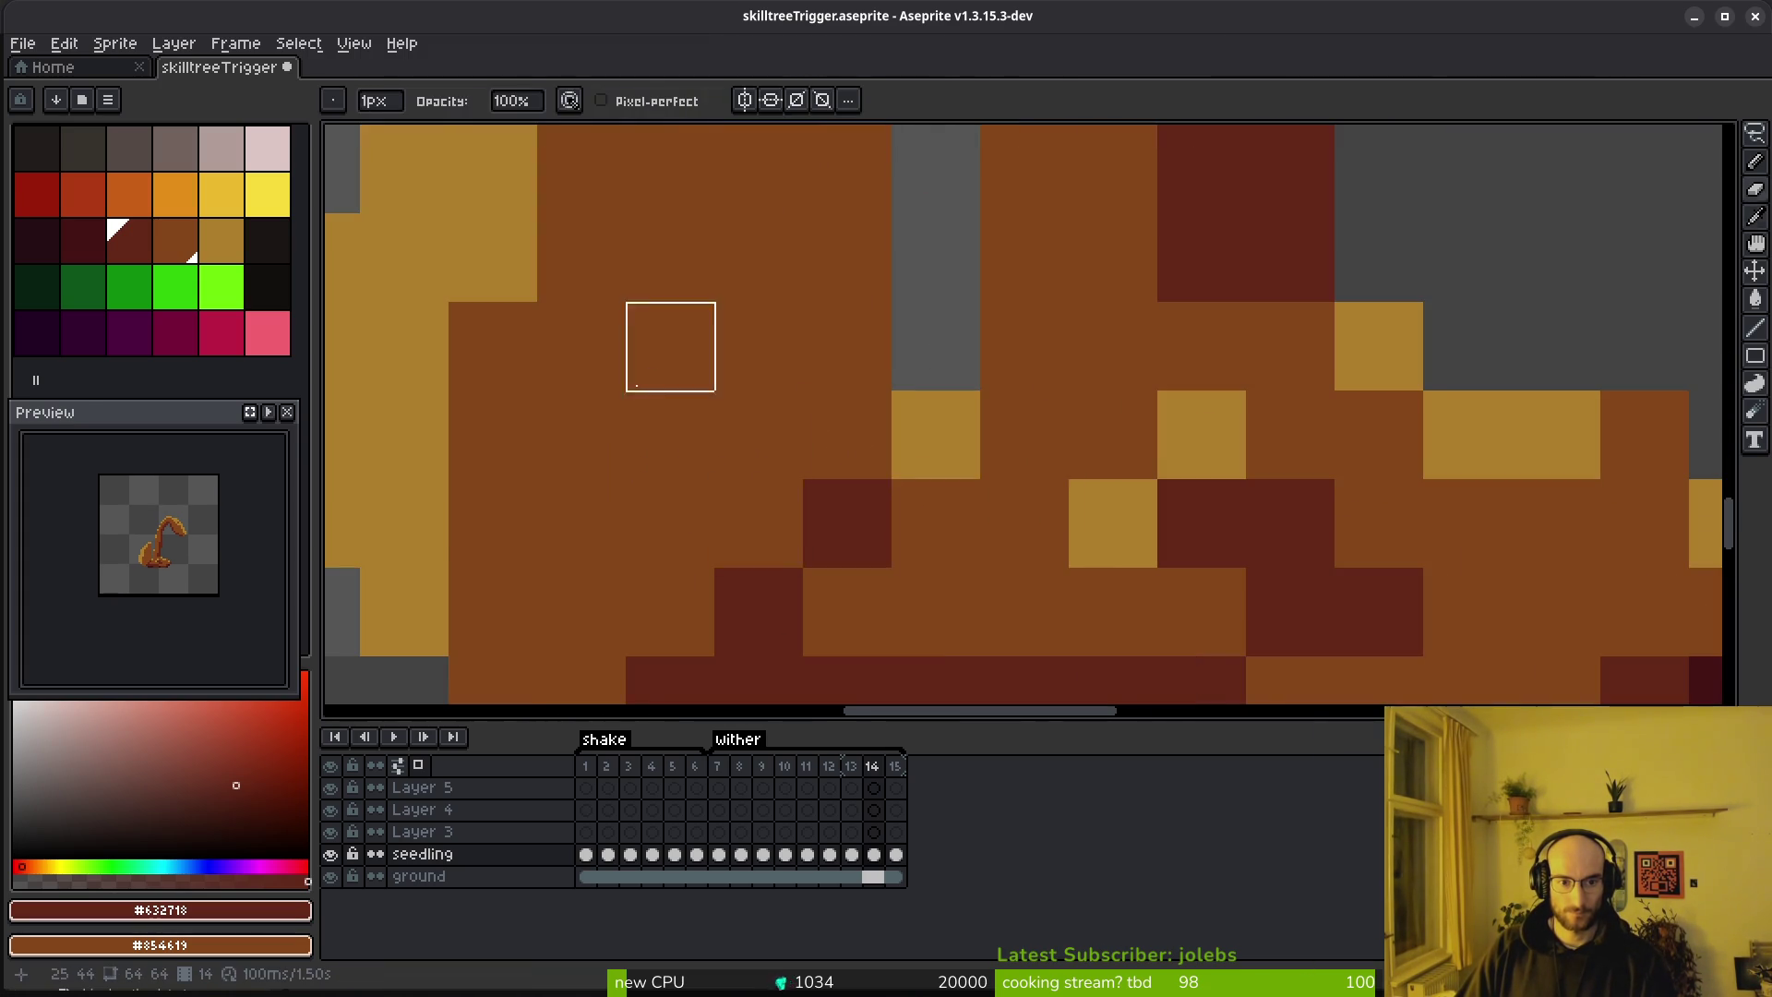
{"action": "scroll", "coordinate": [640, 380], "scroll_direction": "down", "scroll_amount": 2}
{"action": "left_click", "coordinate": [775, 526], "text": "alt"}
{"action": "scroll", "coordinate": [852, 428], "scroll_direction": "down", "scroll_amount": 3}
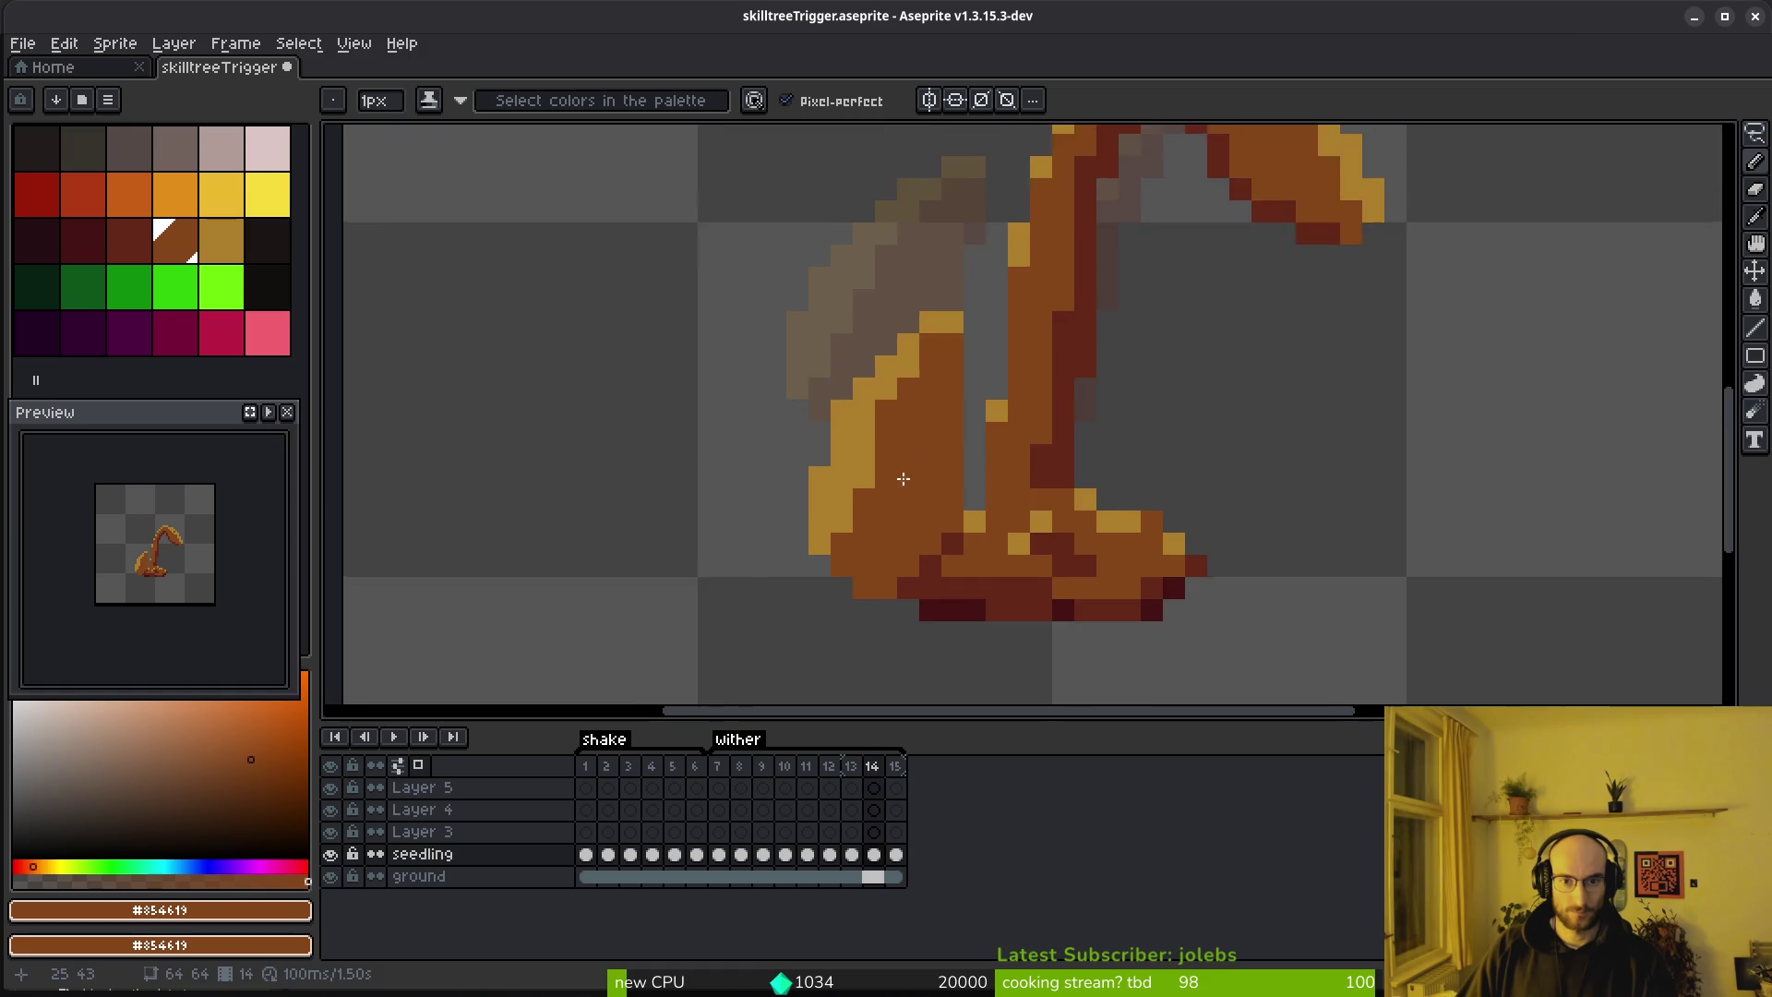
{"action": "scroll", "coordinate": [977, 317], "scroll_direction": "up", "scroll_amount": 2}
{"action": "key", "text": "b"}
{"action": "left_click_drag", "start_coordinate": [1003, 236], "coordinate": [1016, 322]}
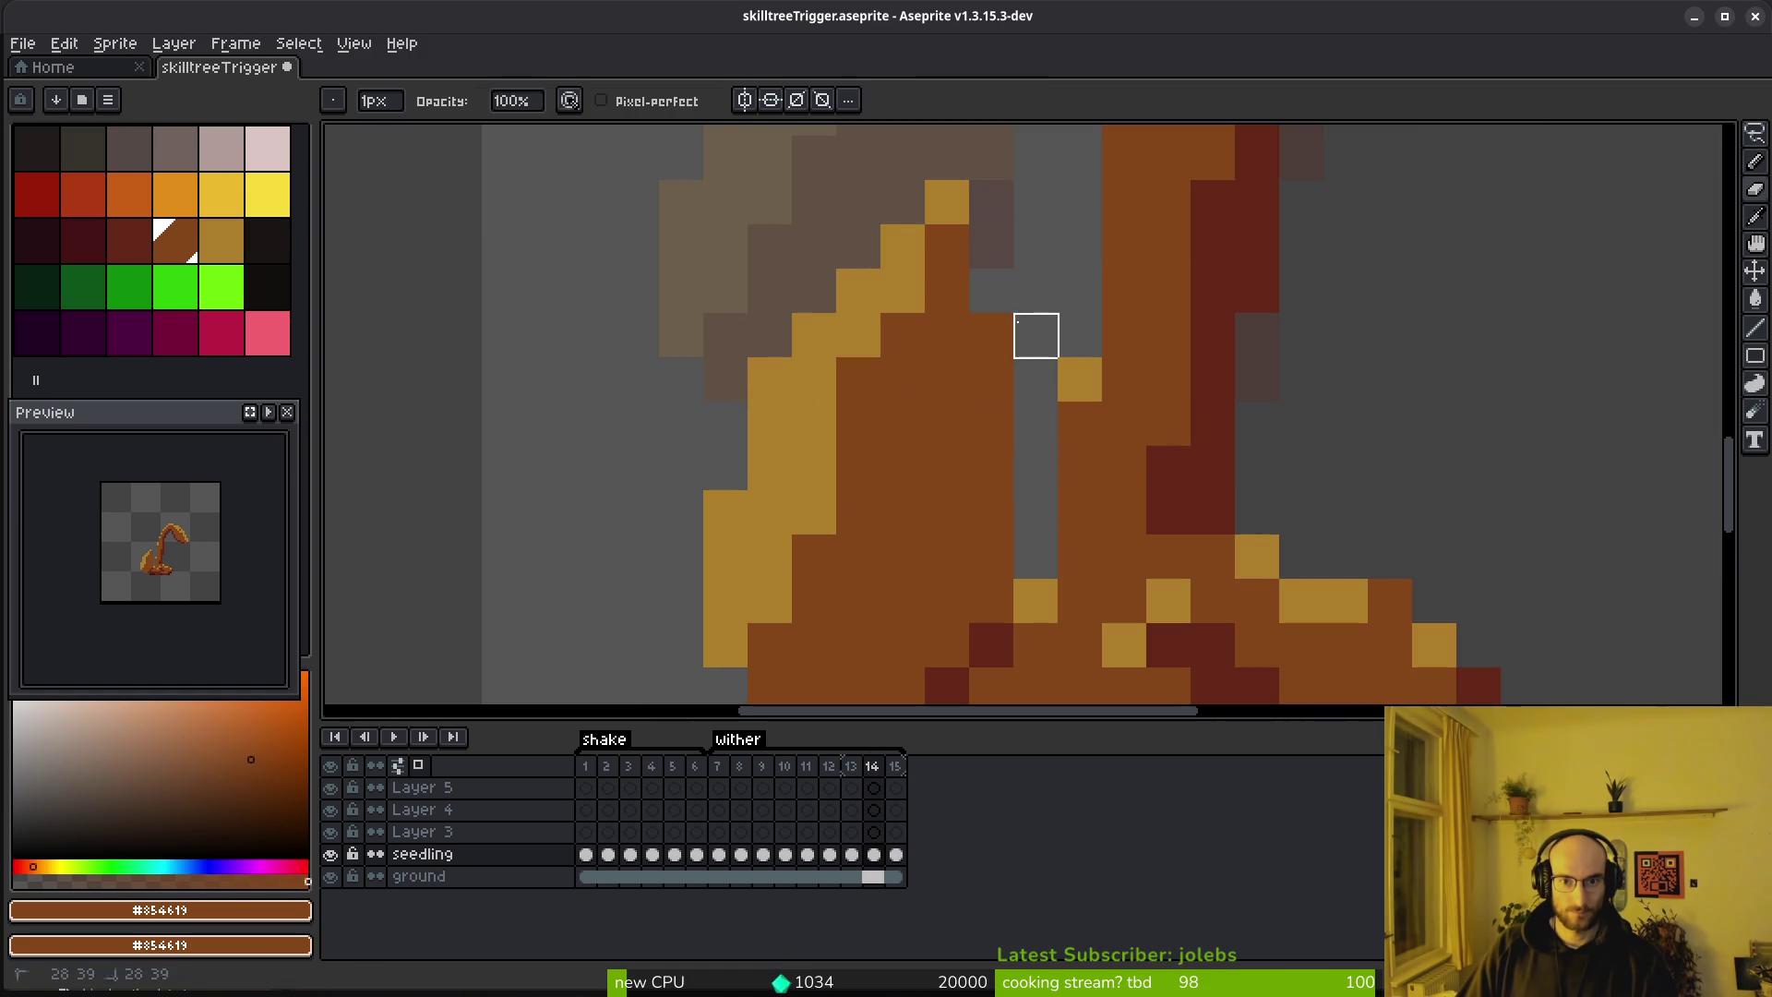
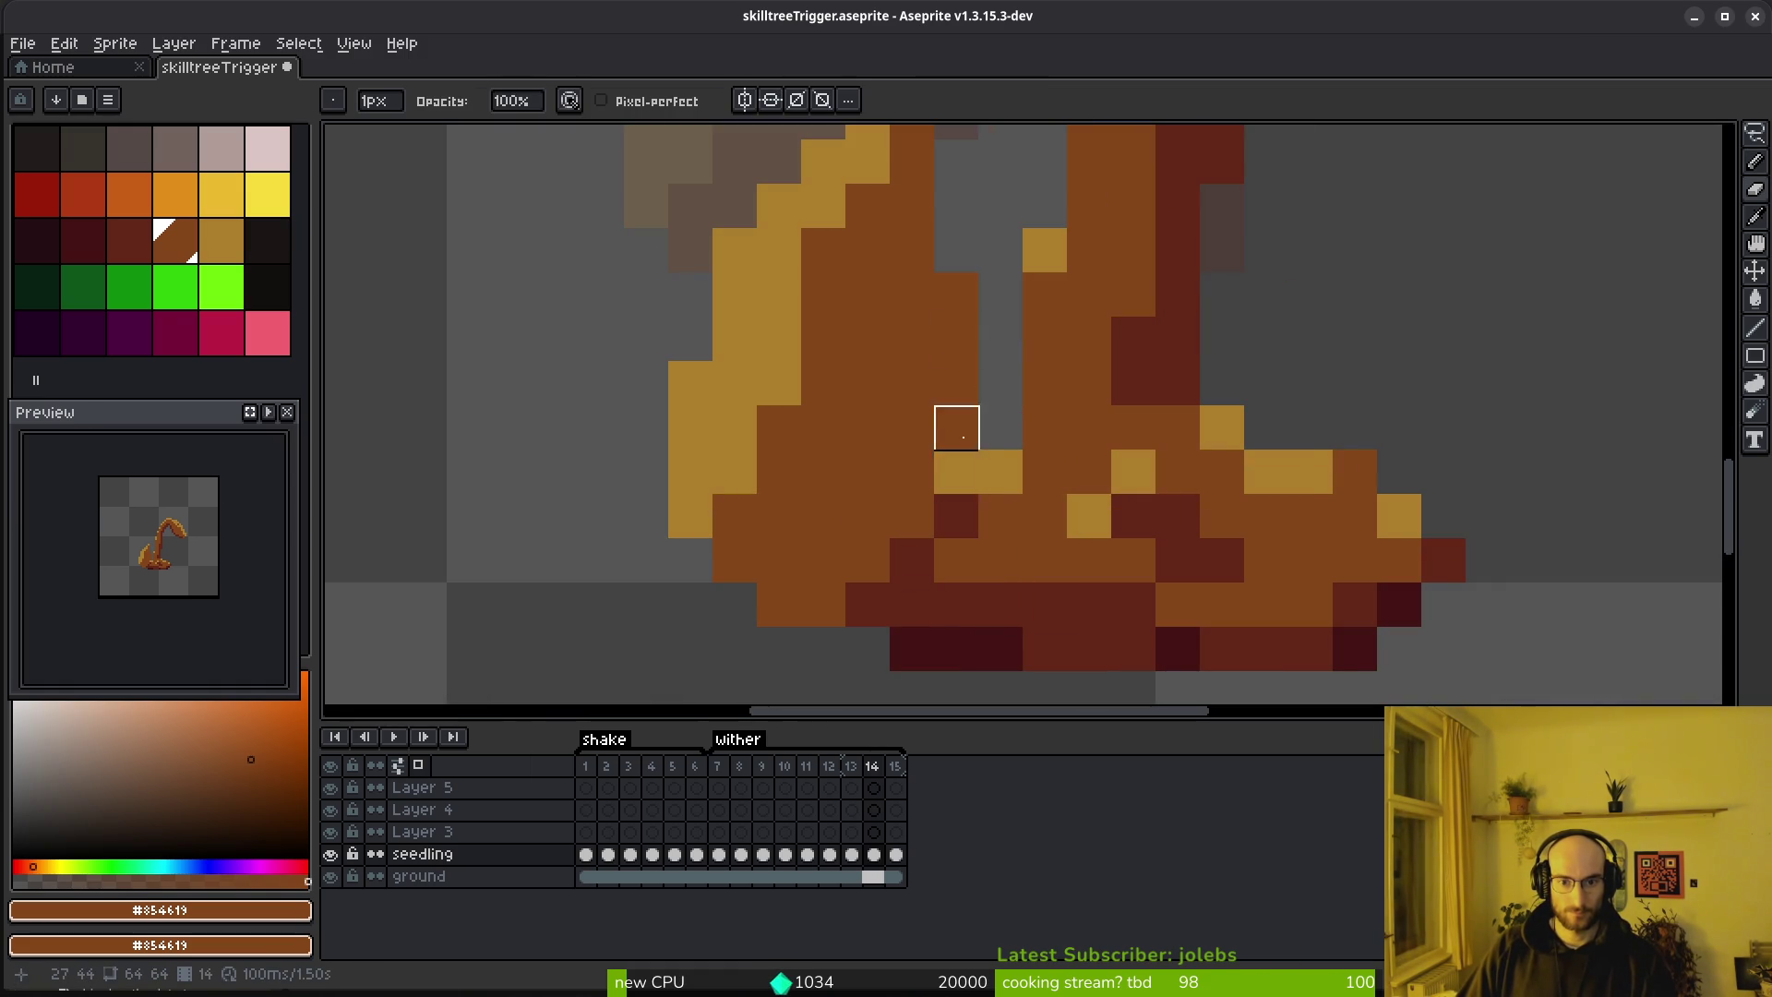
Darken several stem pixels with brown, undoing the stroke through the gold pixel
{"action": "scroll", "coordinate": [957, 427], "scroll_direction": "down", "scroll_amount": 2}
{"action": "scroll", "coordinate": [1068, 526], "scroll_direction": "up", "scroll_amount": 2}
{"action": "left_click", "coordinate": [914, 482], "text": "alt"}
{"action": "left_click_drag", "start_coordinate": [740, 482], "coordinate": [820, 412]}
{"action": "mouse_move", "coordinate": [870, 353]}
{"action": "left_mouse_down"}
{"action": "mouse_move", "coordinate": [870, 268]}
{"action": "mouse_move", "coordinate": [843, 349]}
{"action": "left_mouse_up"}
{"action": "key", "text": "ctrl+z"}
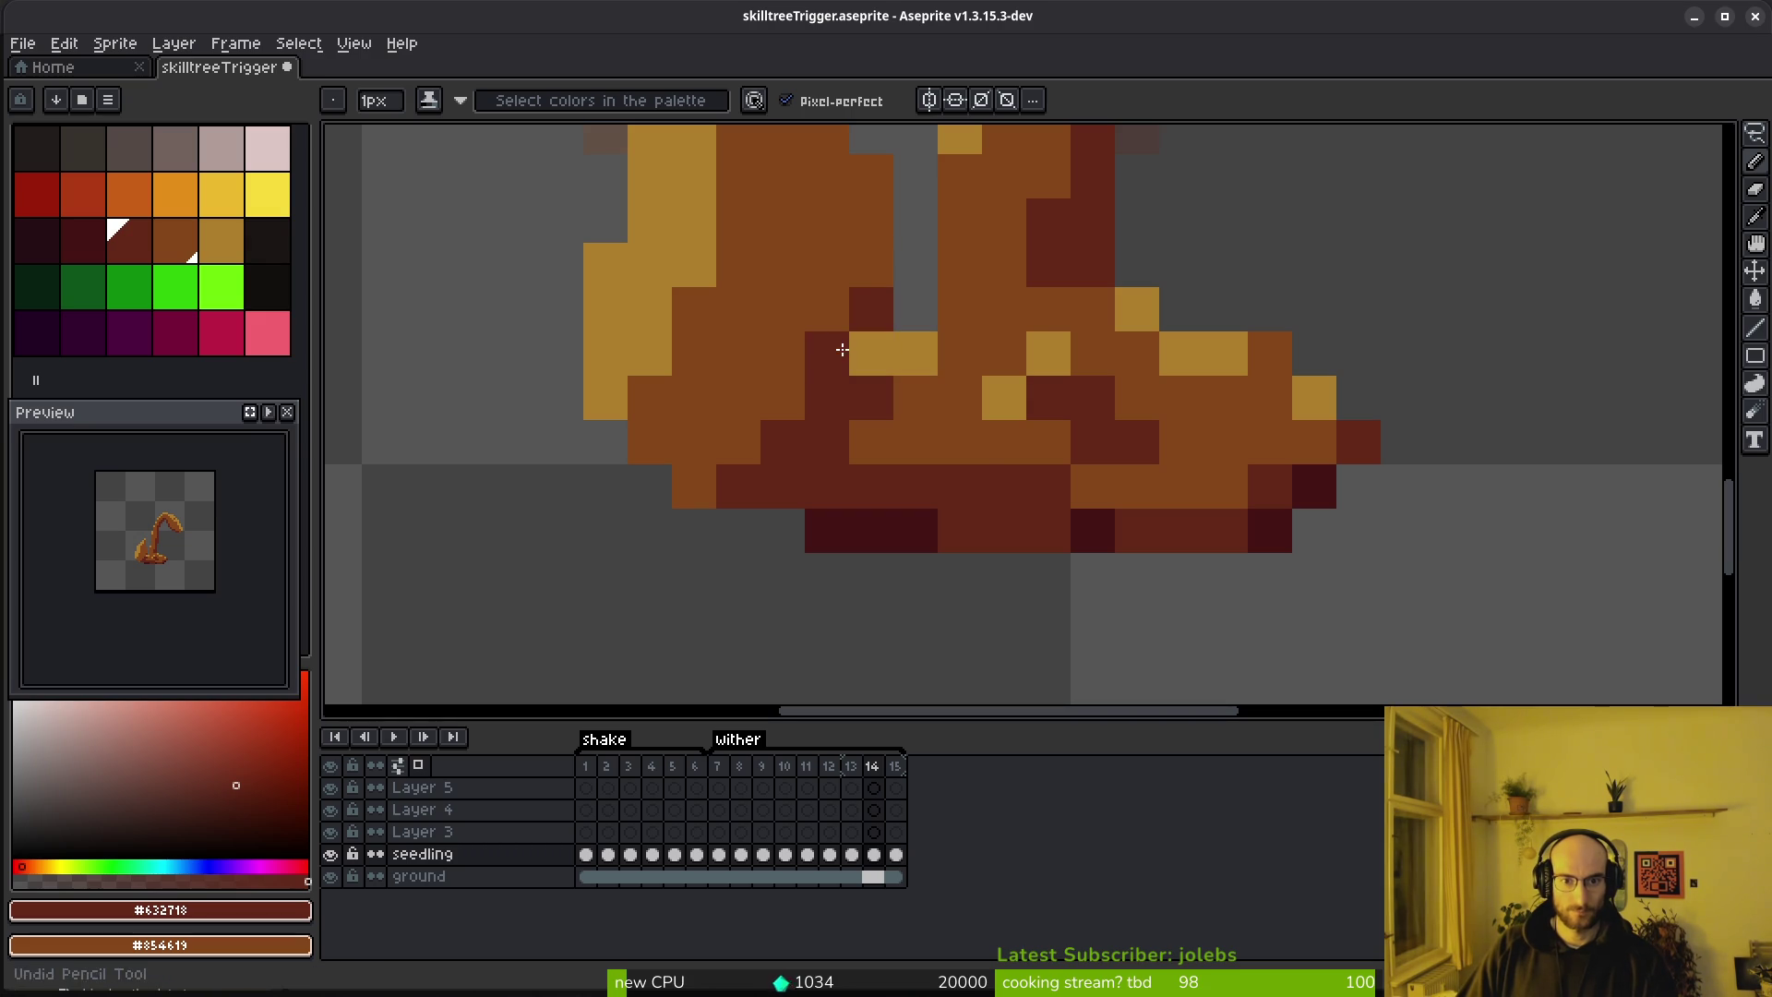
Pick the medium brown from the stem and undo the last pencil stroke
{"action": "scroll", "coordinate": [921, 489], "scroll_direction": "down", "scroll_amount": 2}
{"action": "scroll", "coordinate": [904, 394], "scroll_direction": "down", "scroll_amount": 2}
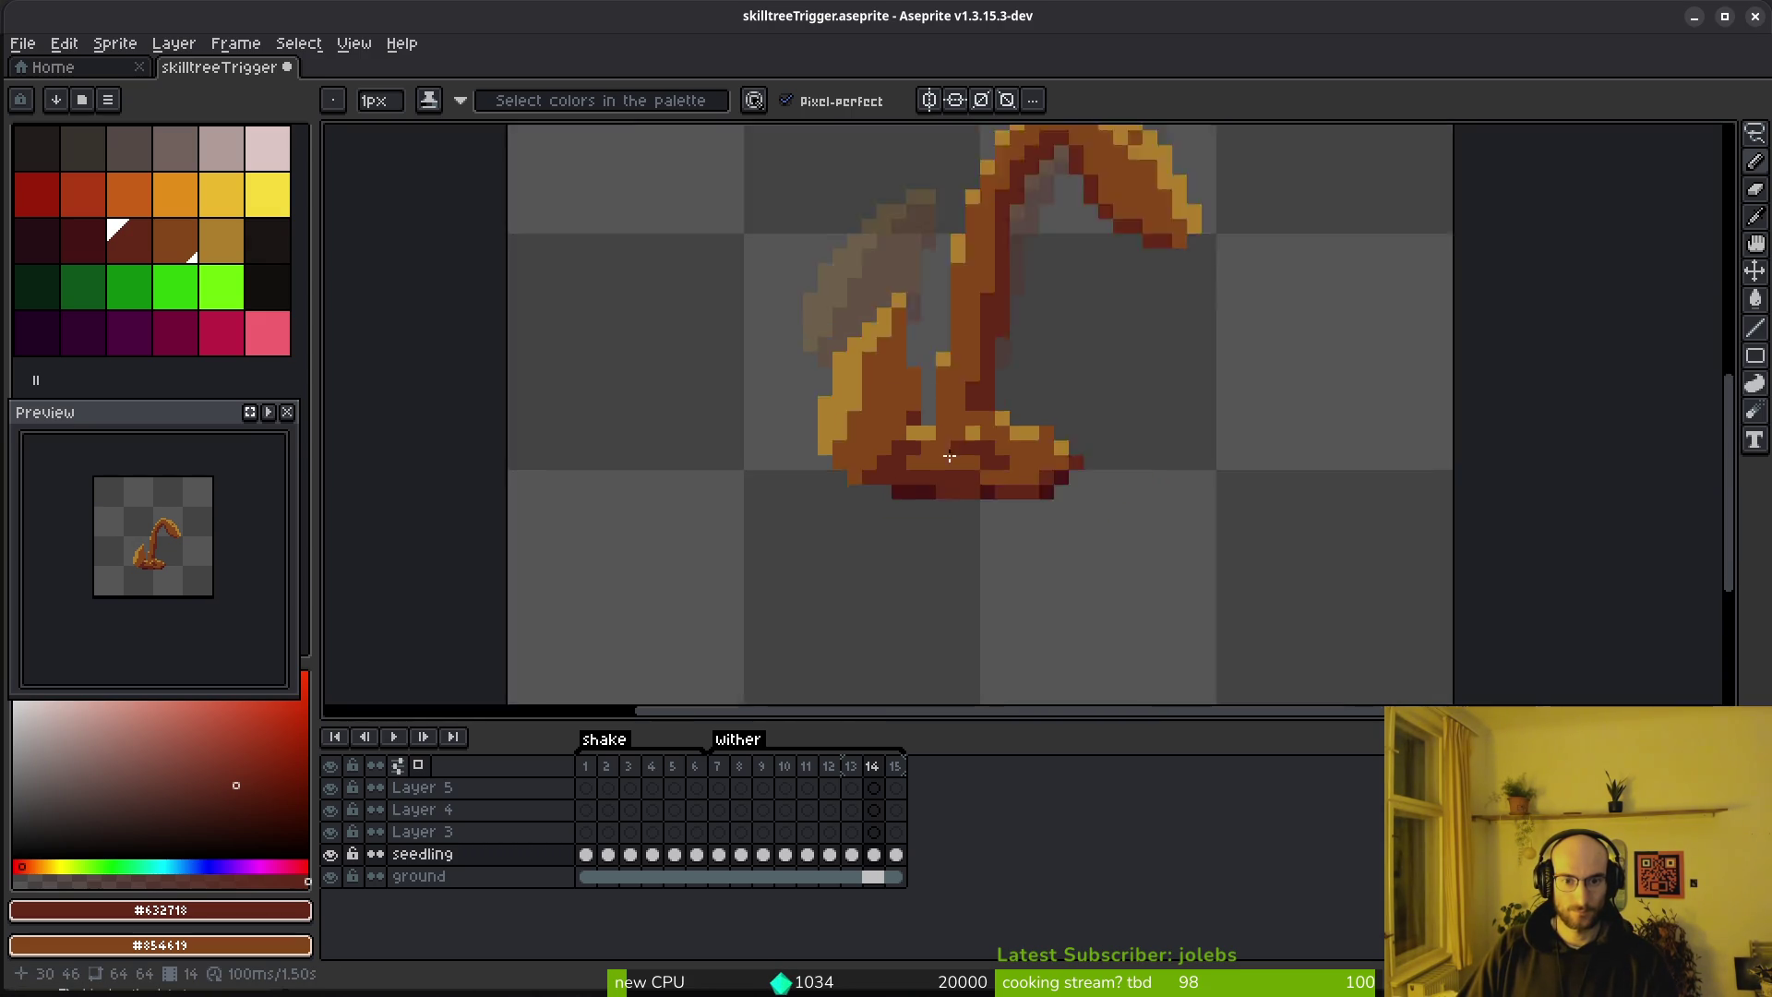
{"action": "scroll", "coordinate": [829, 400], "scroll_direction": "up", "scroll_amount": 2}
{"action": "key", "text": "e"}
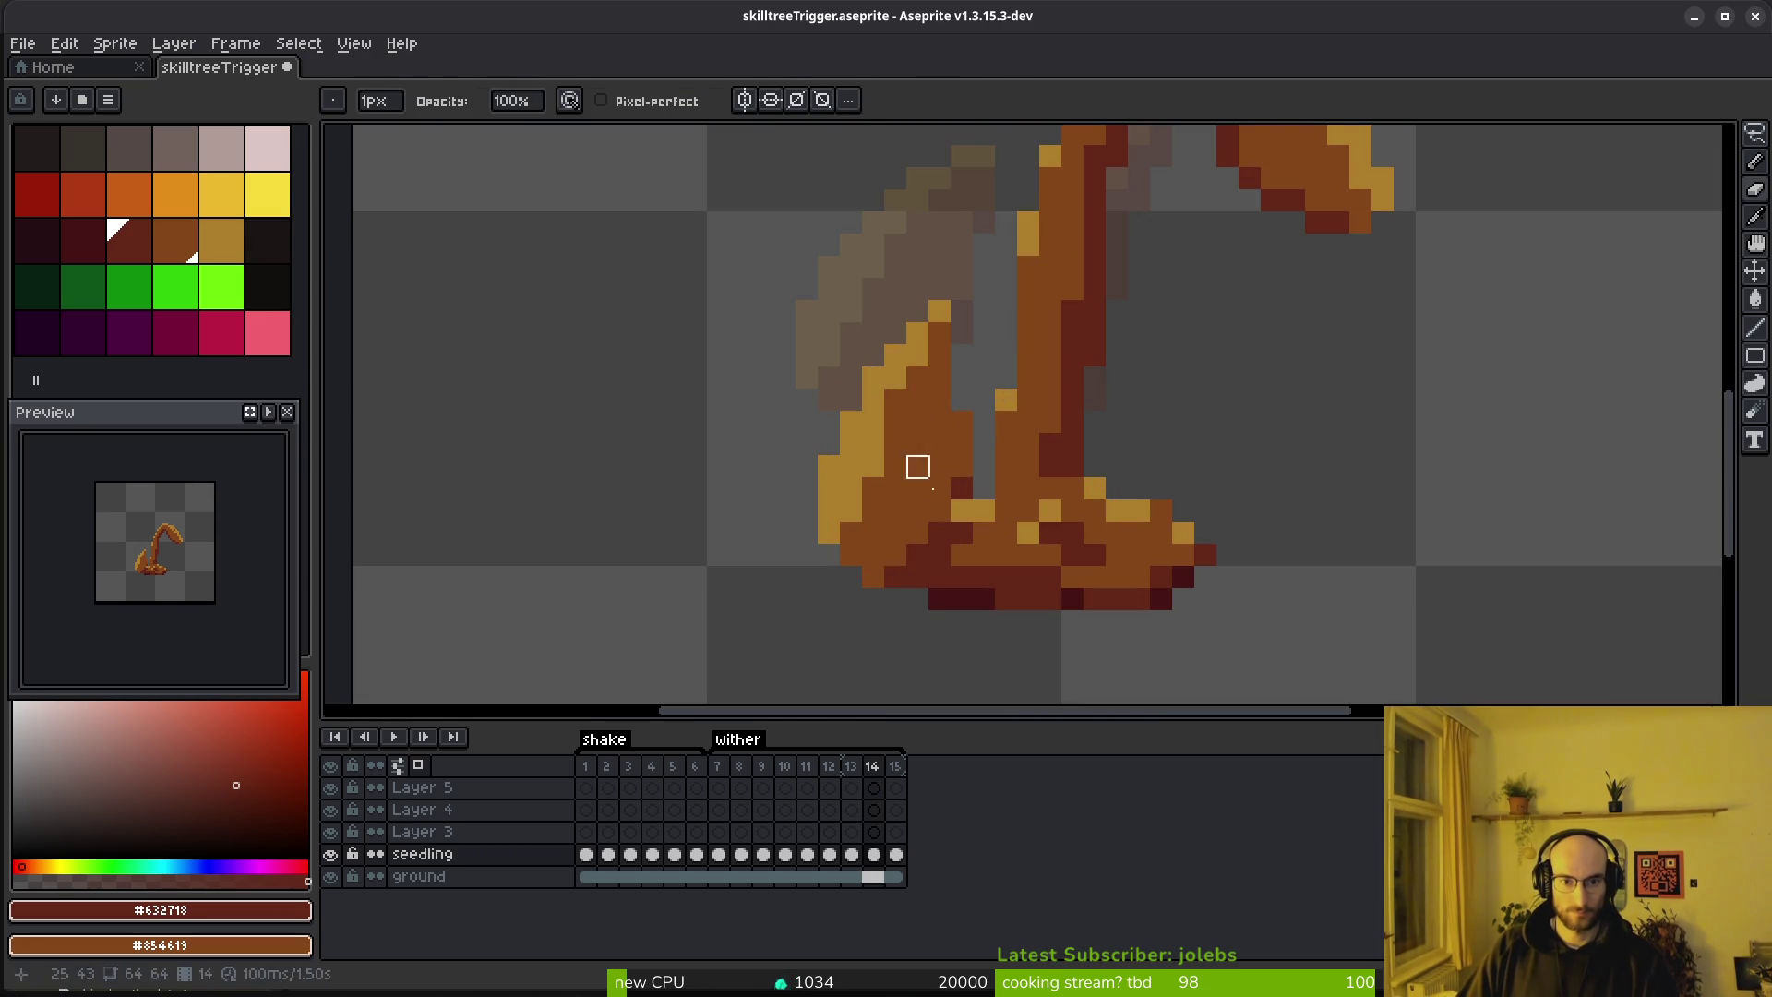
{"action": "key", "text": "b"}
{"action": "left_click", "coordinate": [870, 467], "text": "alt"}
{"action": "key", "text": "ctrl+z"}
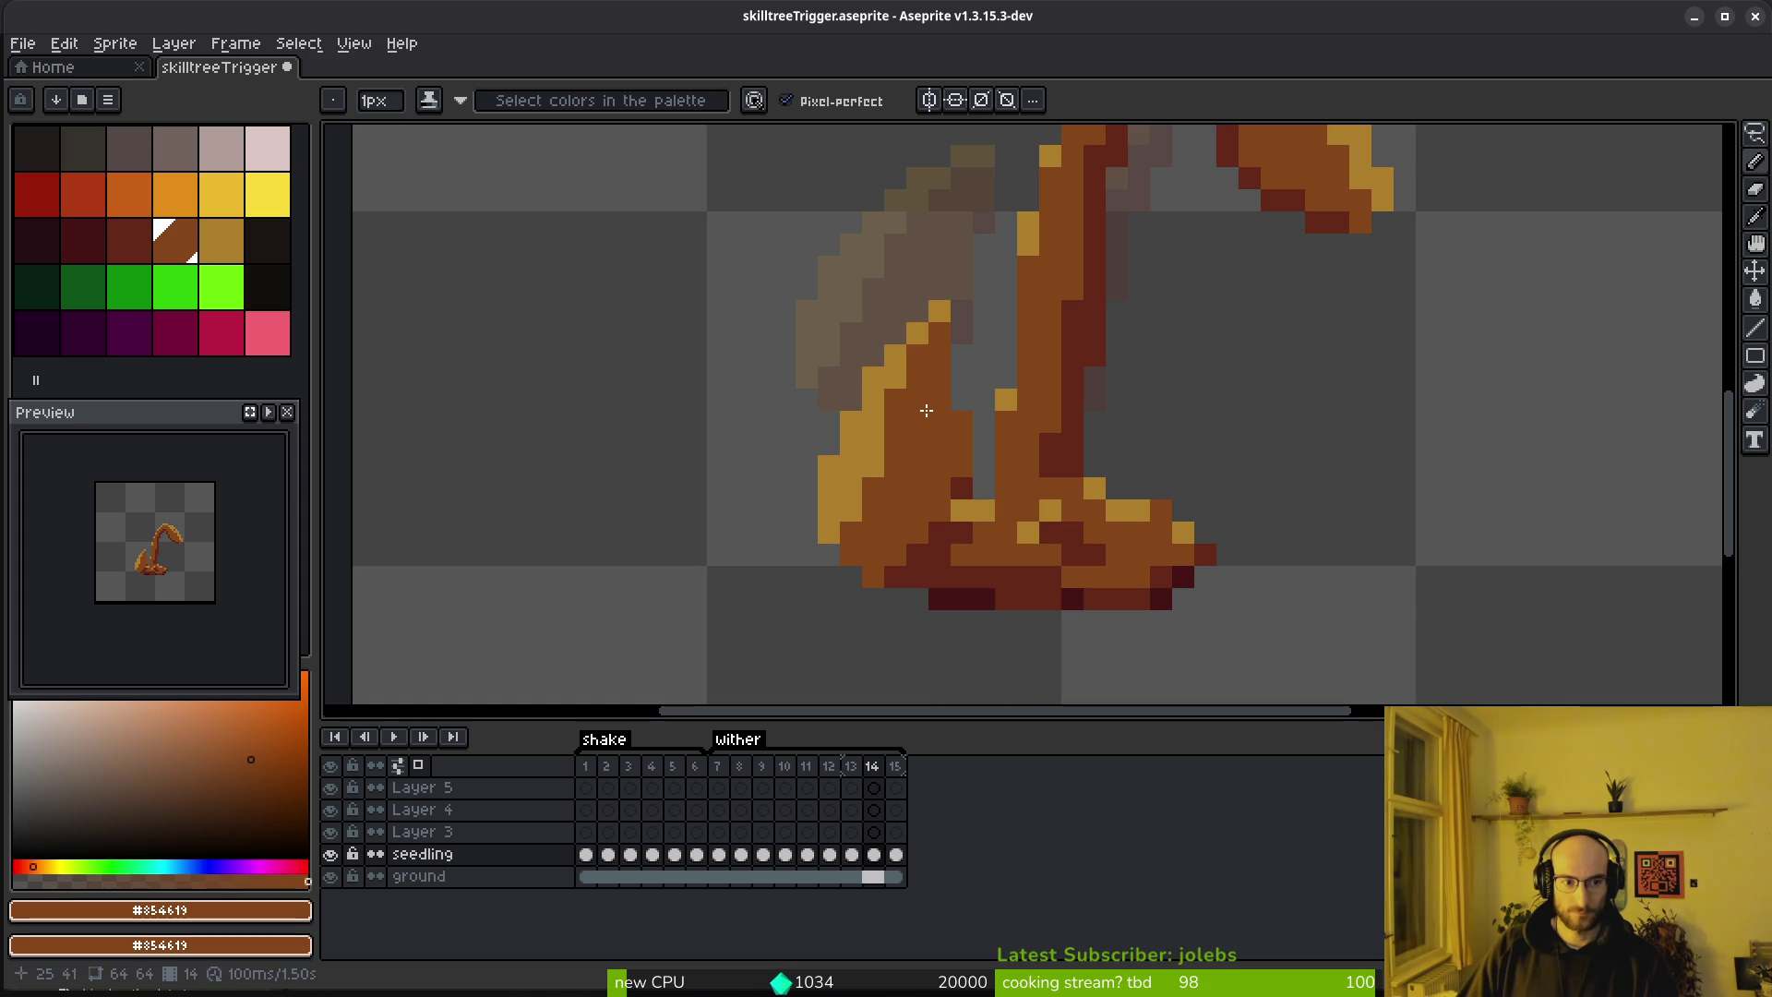
{"action": "scroll", "coordinate": [1044, 398], "scroll_direction": "down", "scroll_amount": 3}
{"action": "scroll", "coordinate": [1127, 419], "scroll_direction": "up", "scroll_amount": 4}
Lasso the bow's right part, rotate it about -10.6° and move it down
{"action": "key", "text": "shift+w"}
{"action": "mouse_move", "coordinate": [937, 161]}
{"action": "left_mouse_down"}
{"action": "mouse_move", "coordinate": [1265, 538]}
{"action": "mouse_move", "coordinate": [1088, 407]}
{"action": "left_mouse_up"}
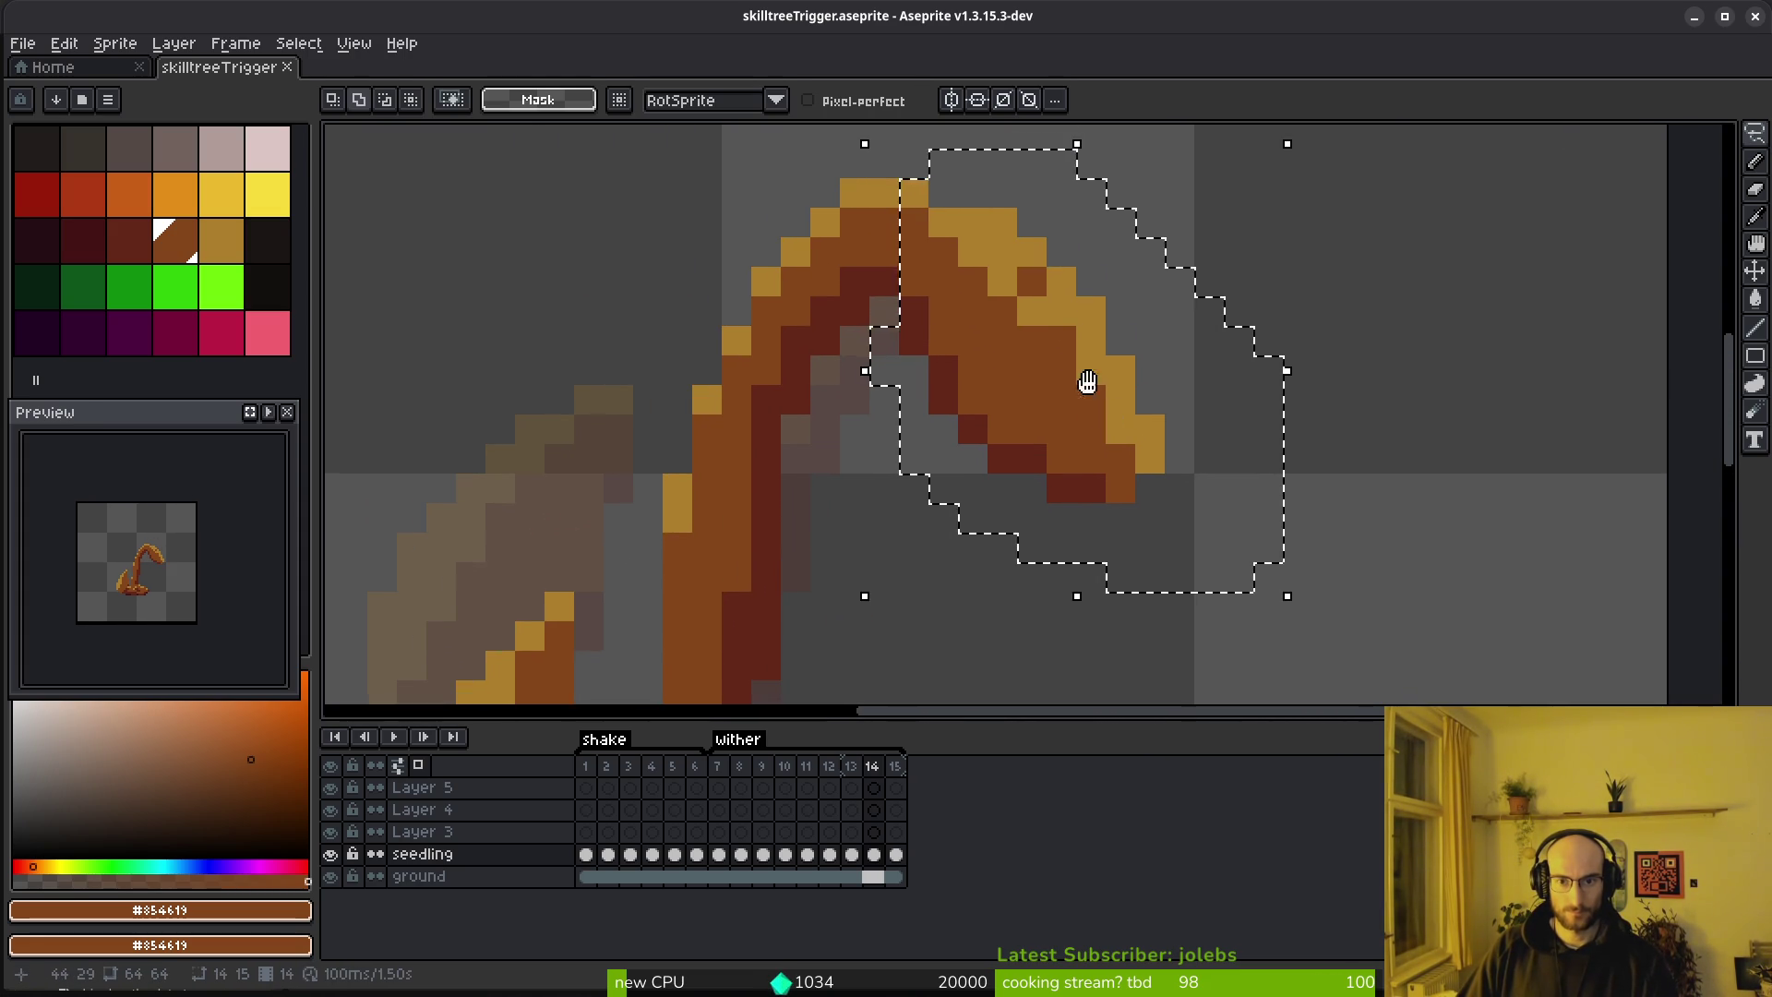
{"action": "left_click_drag", "start_coordinate": [1249, 490], "coordinate": [1194, 518]}
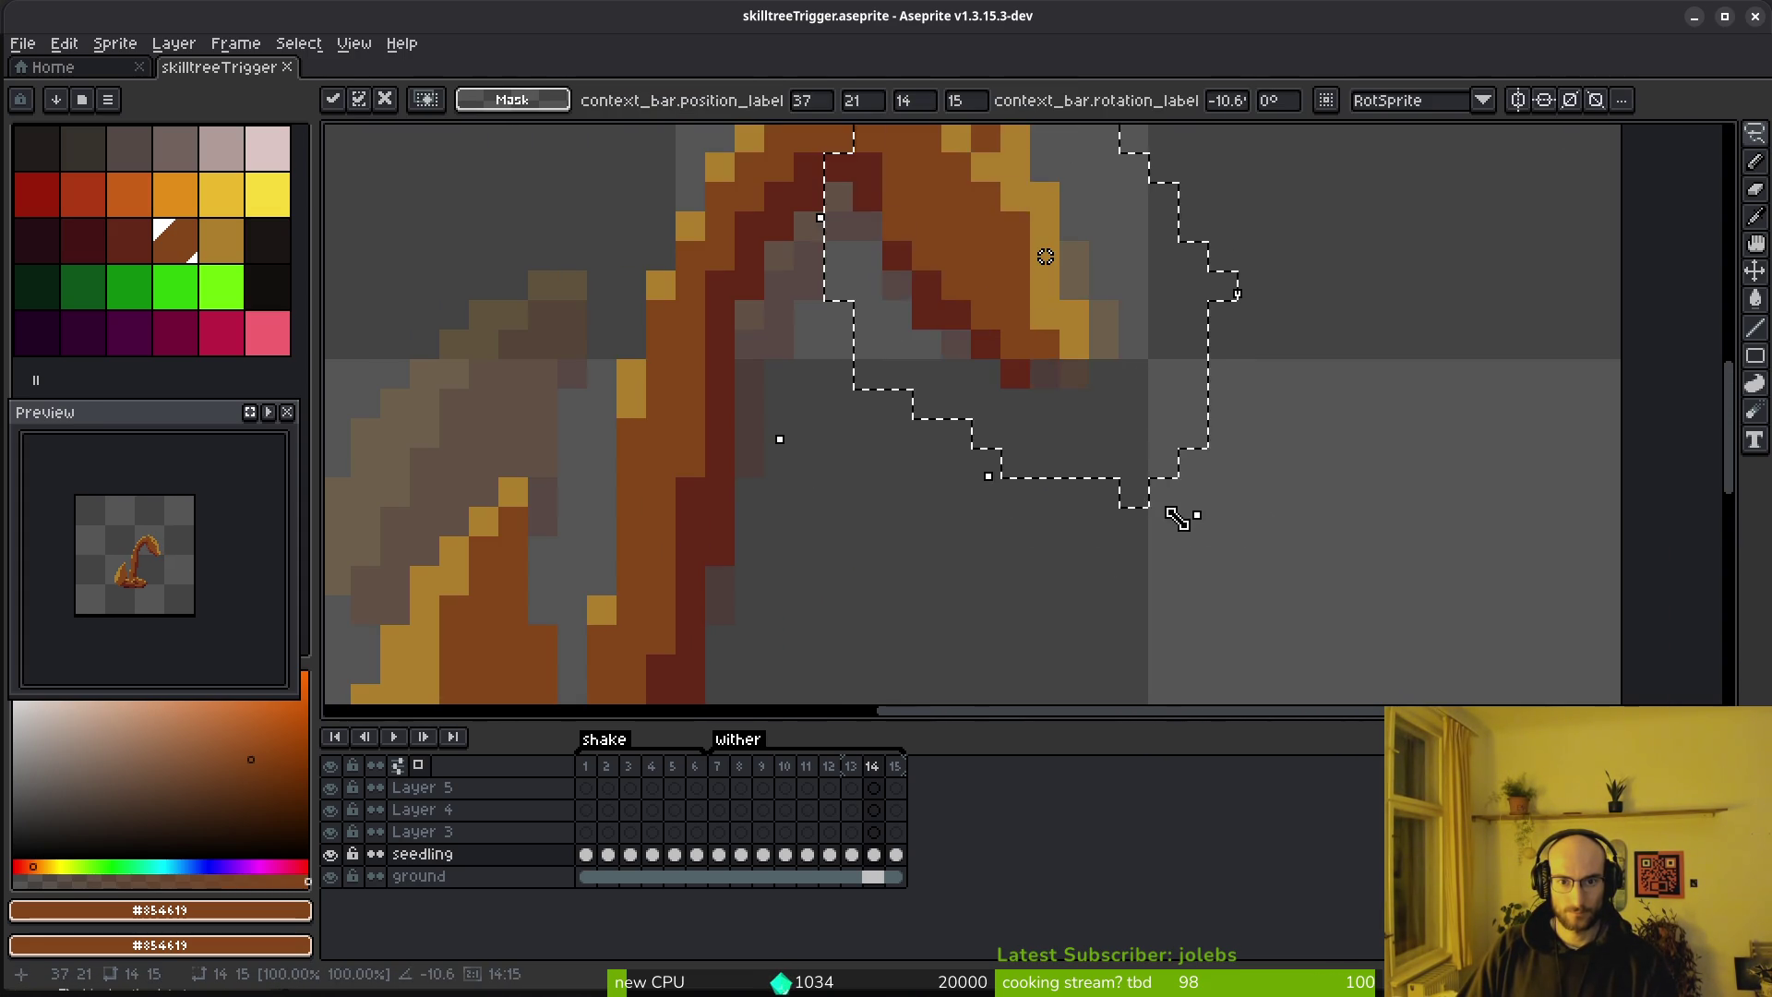
{"action": "scroll", "coordinate": [1070, 388], "scroll_direction": "down", "scroll_amount": 1}
{"action": "scroll", "coordinate": [1071, 388], "scroll_direction": "down", "scroll_amount": 1}
{"action": "left_click_drag", "start_coordinate": [992, 360], "coordinate": [1048, 407]}
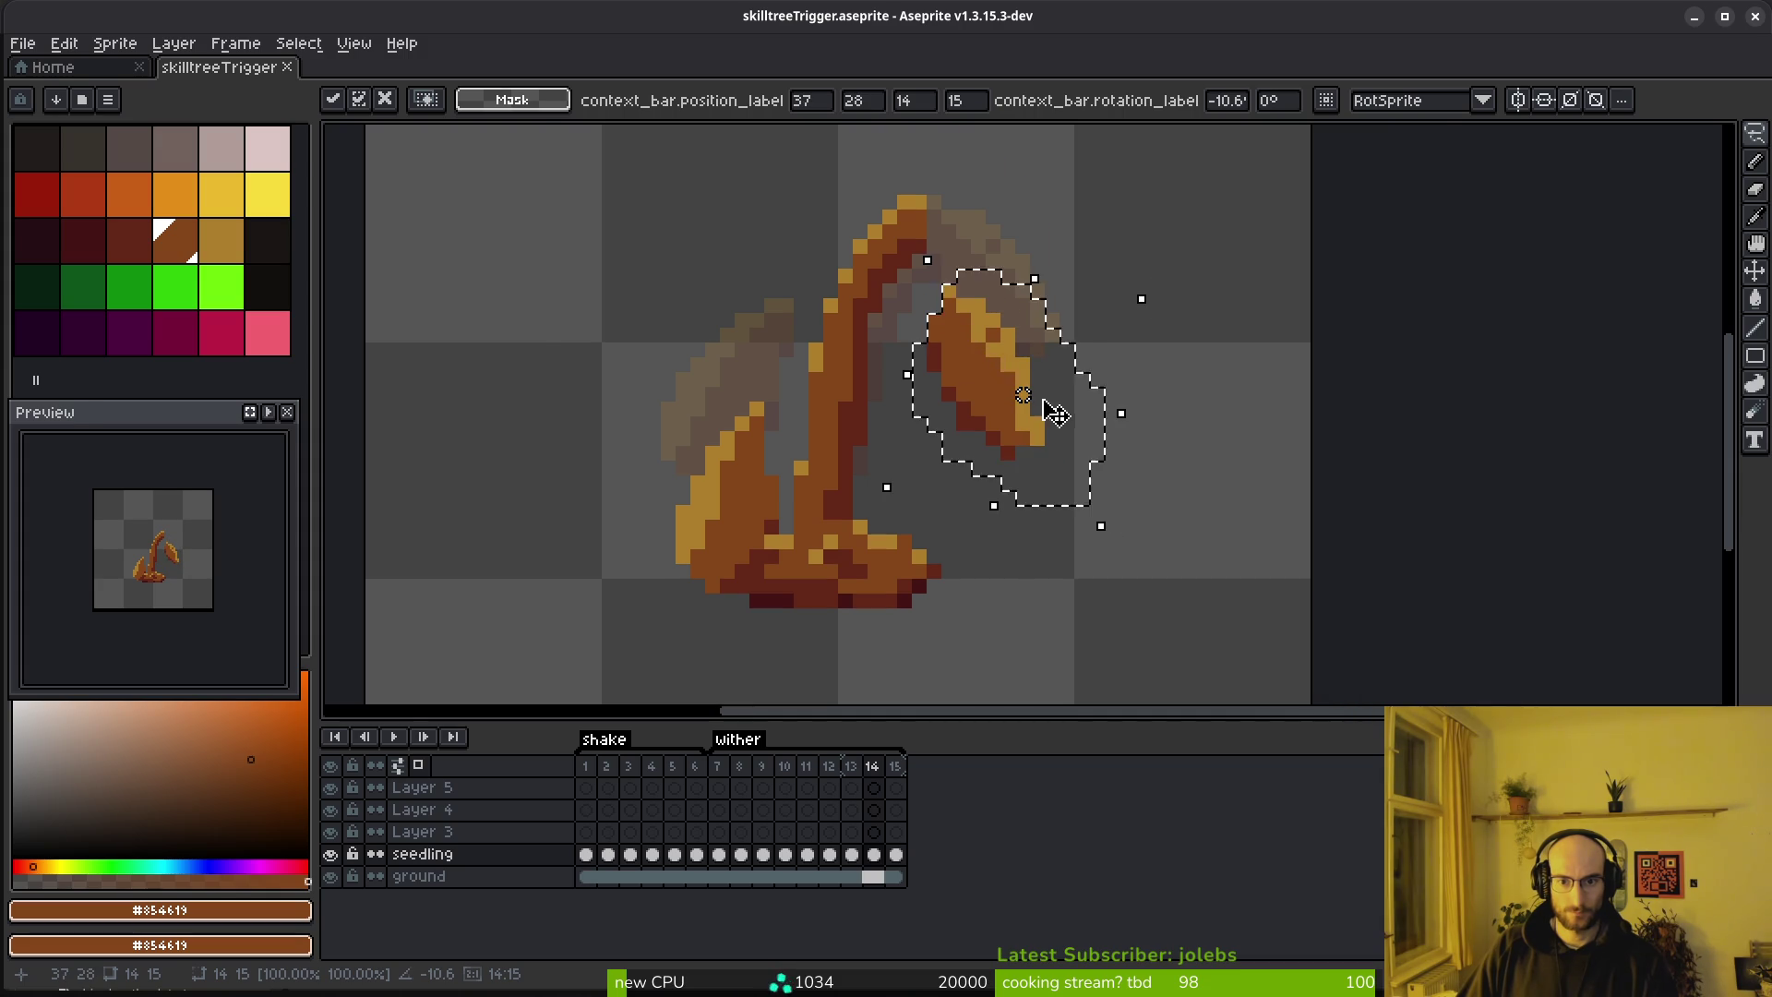
{"action": "scroll", "coordinate": [1049, 407], "scroll_direction": "up", "scroll_amount": 1}
{"action": "key", "text": "Return"}
Recolour the bow's gold edge pixels, turning inner ones brown and adding a gold tip
{"action": "key", "text": "b"}
{"action": "left_click", "coordinate": [1029, 425], "text": "alt"}
{"action": "scroll", "coordinate": [1029, 415], "scroll_direction": "up", "scroll_amount": 1}
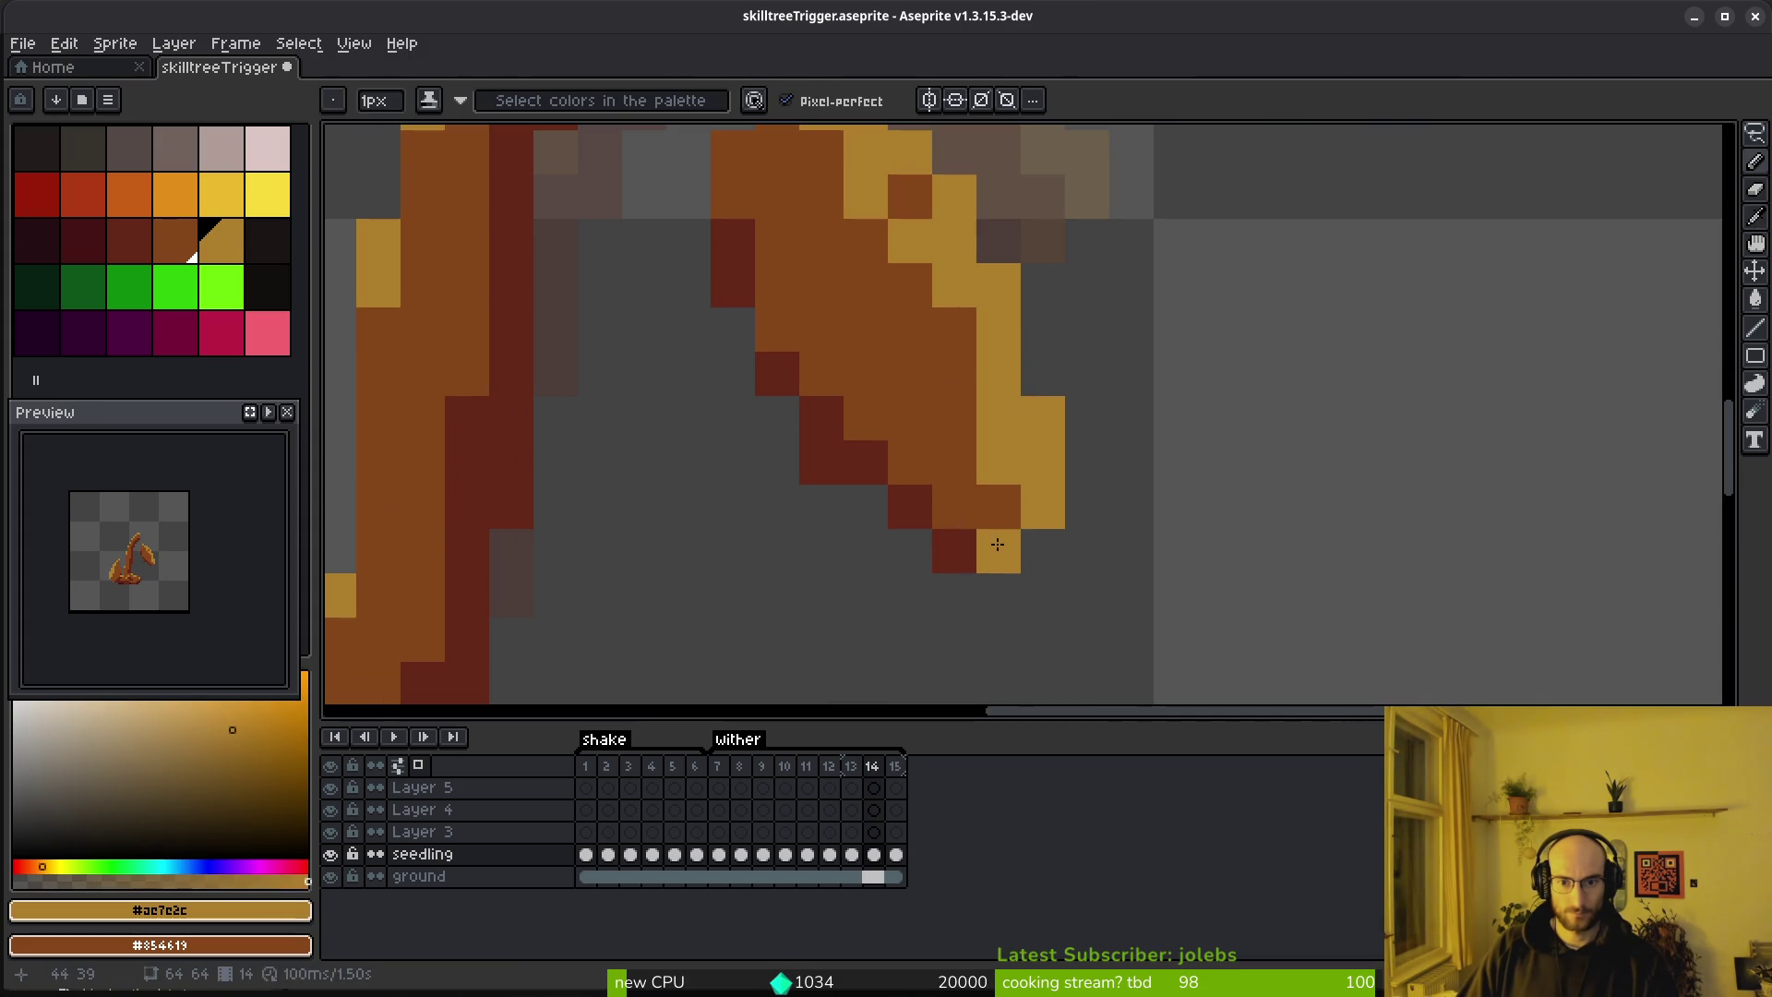
{"action": "left_click", "coordinate": [955, 477], "text": "alt"}
{"action": "left_click_drag", "start_coordinate": [997, 517], "coordinate": [1005, 463]}
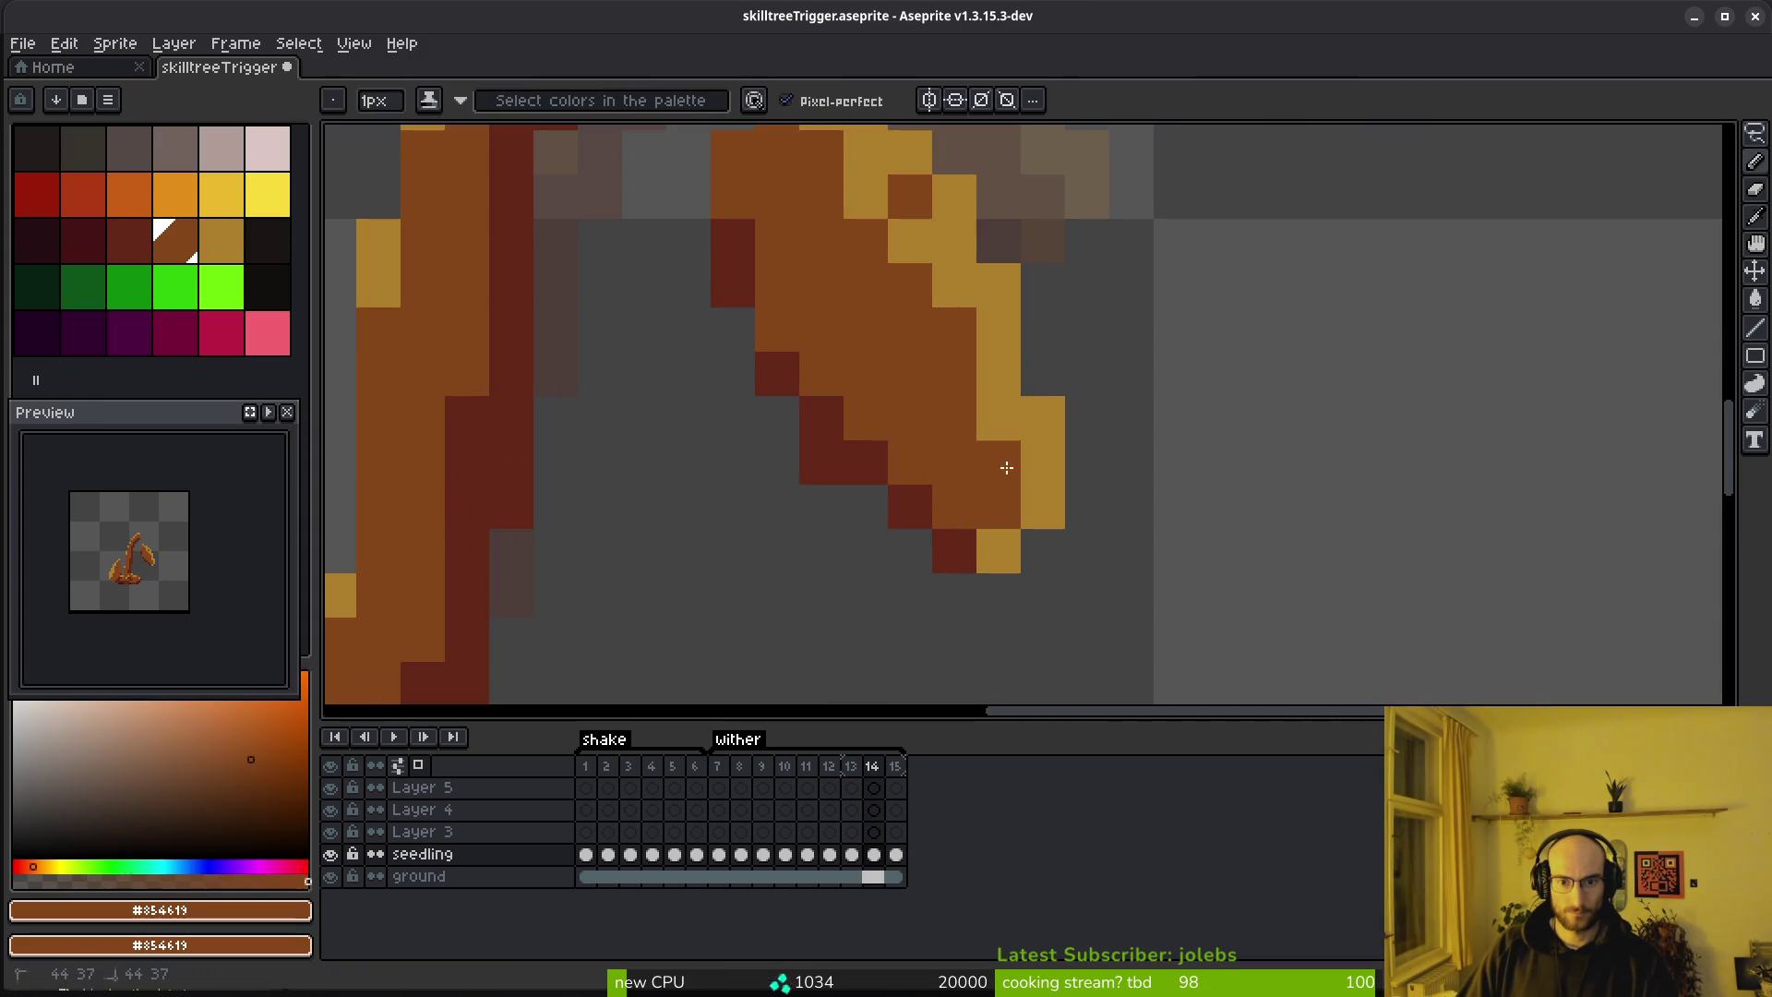
{"action": "left_click", "coordinate": [950, 205], "text": "alt"}
Add a dark red pixel under the bow and a gold edge pixel, then save
{"action": "left_click", "coordinate": [900, 194]}
{"action": "scroll", "coordinate": [941, 360], "scroll_direction": "down", "scroll_amount": 3}
{"action": "scroll", "coordinate": [877, 360], "scroll_direction": "up", "scroll_amount": 3}
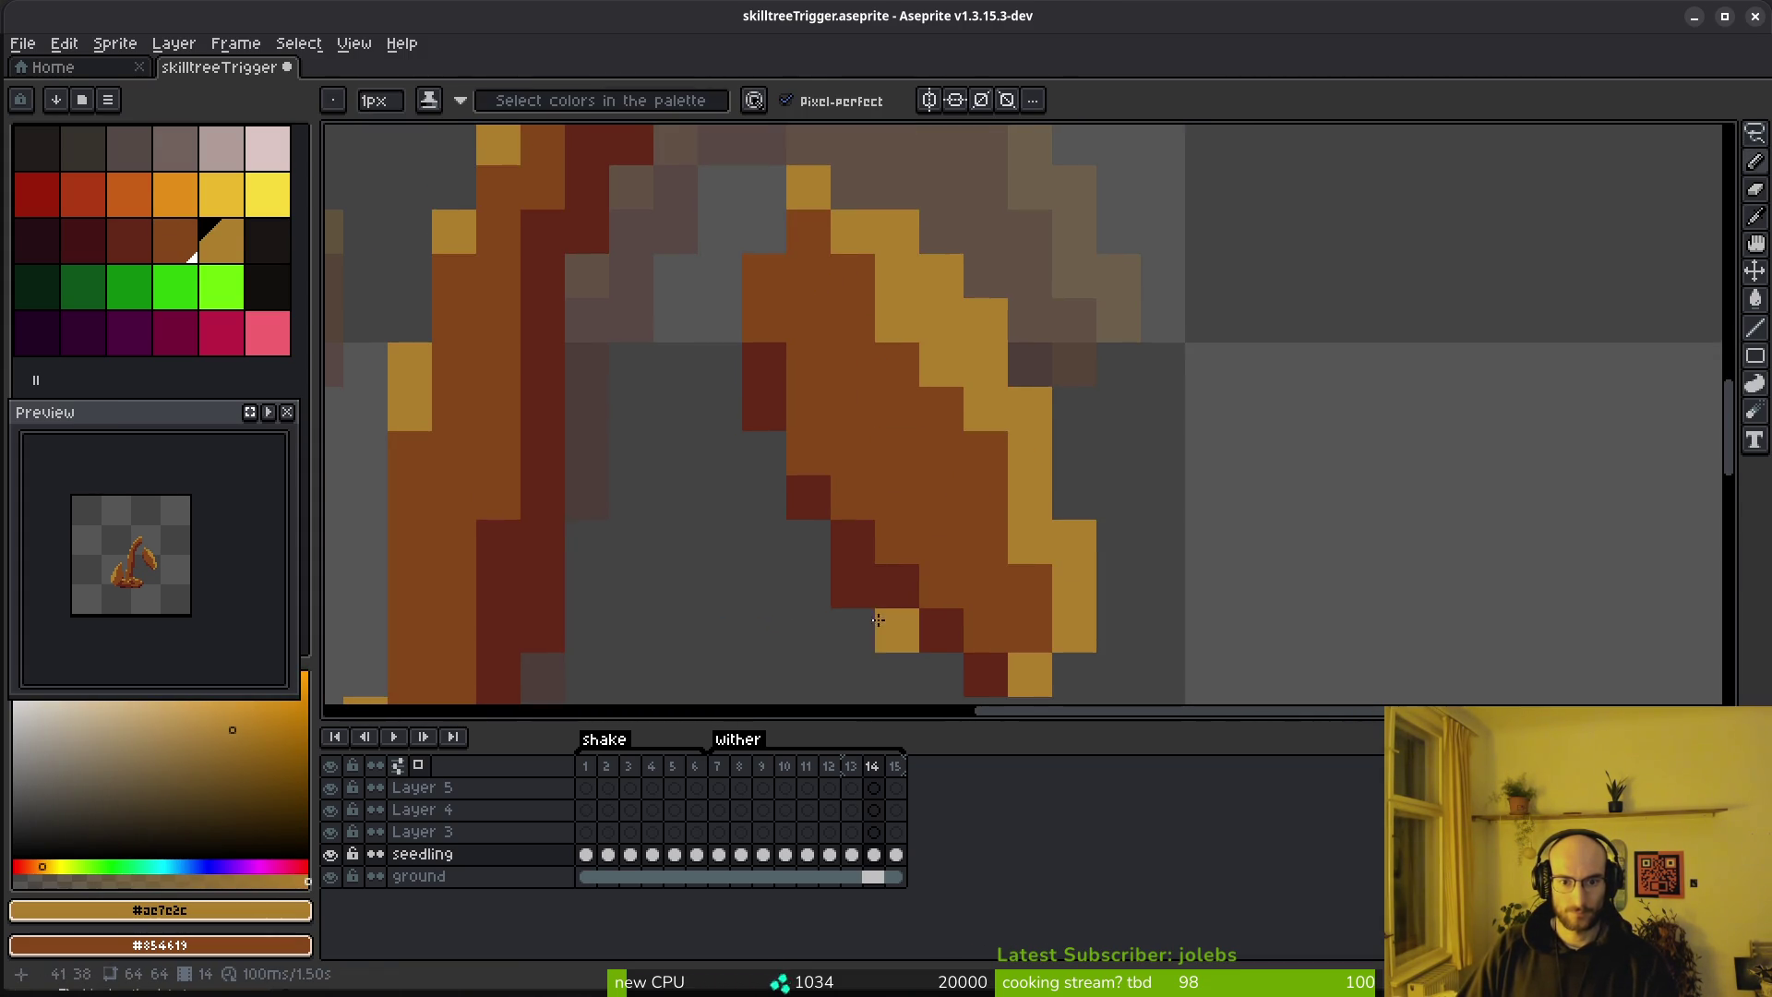
{"action": "left_click", "coordinate": [902, 578], "text": "alt"}
{"action": "left_click", "coordinate": [895, 630]}
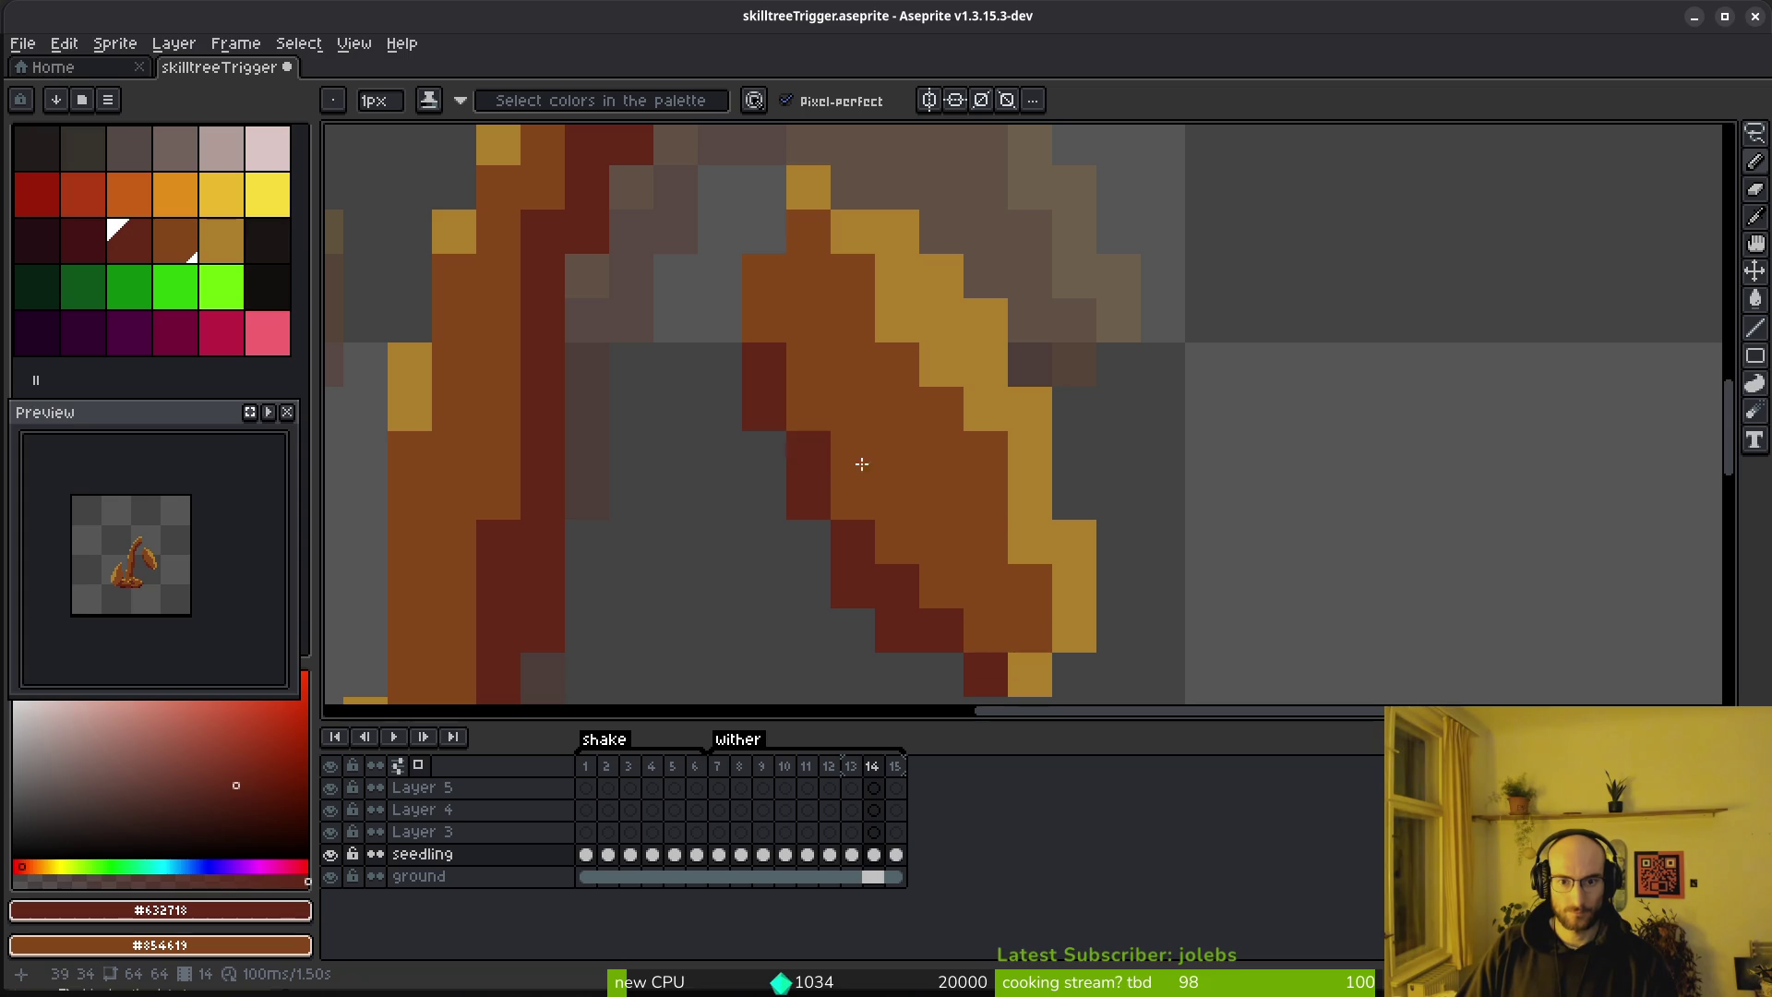
{"action": "left_click", "coordinate": [1032, 409], "text": "alt"}
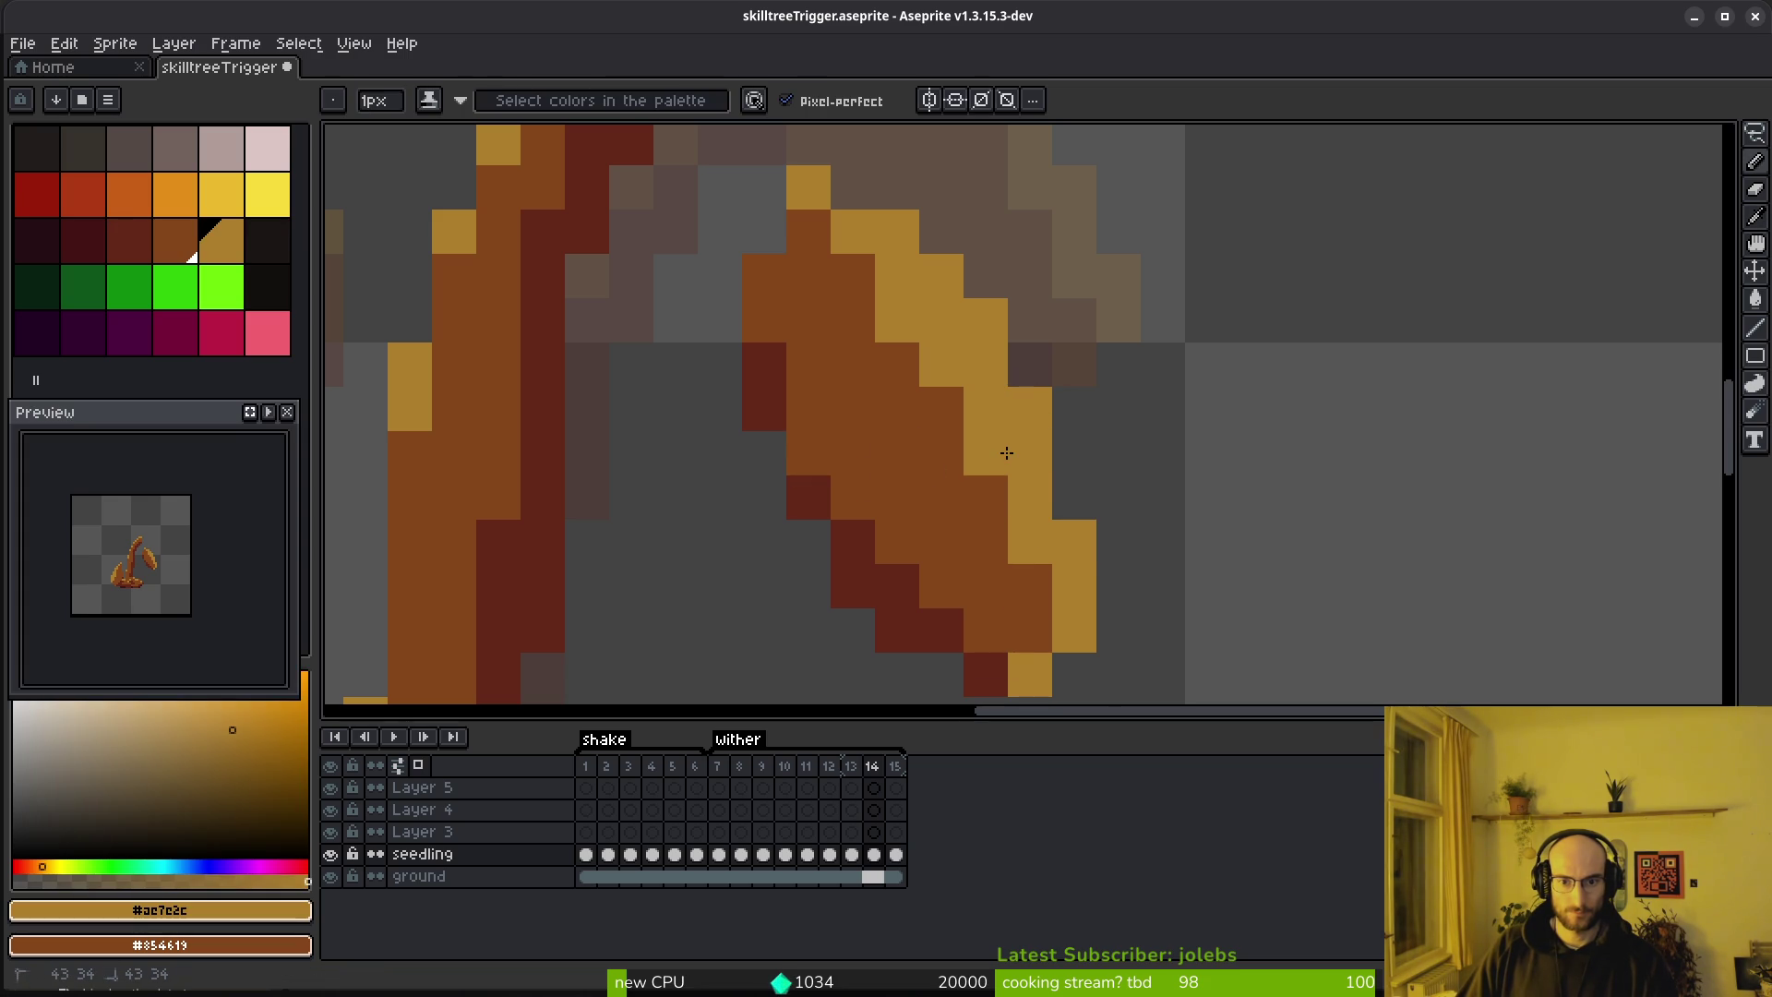
{"action": "left_click", "coordinate": [1074, 499]}
{"action": "scroll", "coordinate": [1107, 514], "scroll_direction": "down", "scroll_amount": 3}
{"action": "scroll", "coordinate": [934, 396], "scroll_direction": "up", "scroll_amount": 2}
{"action": "left_click", "coordinate": [934, 396], "text": "alt"}
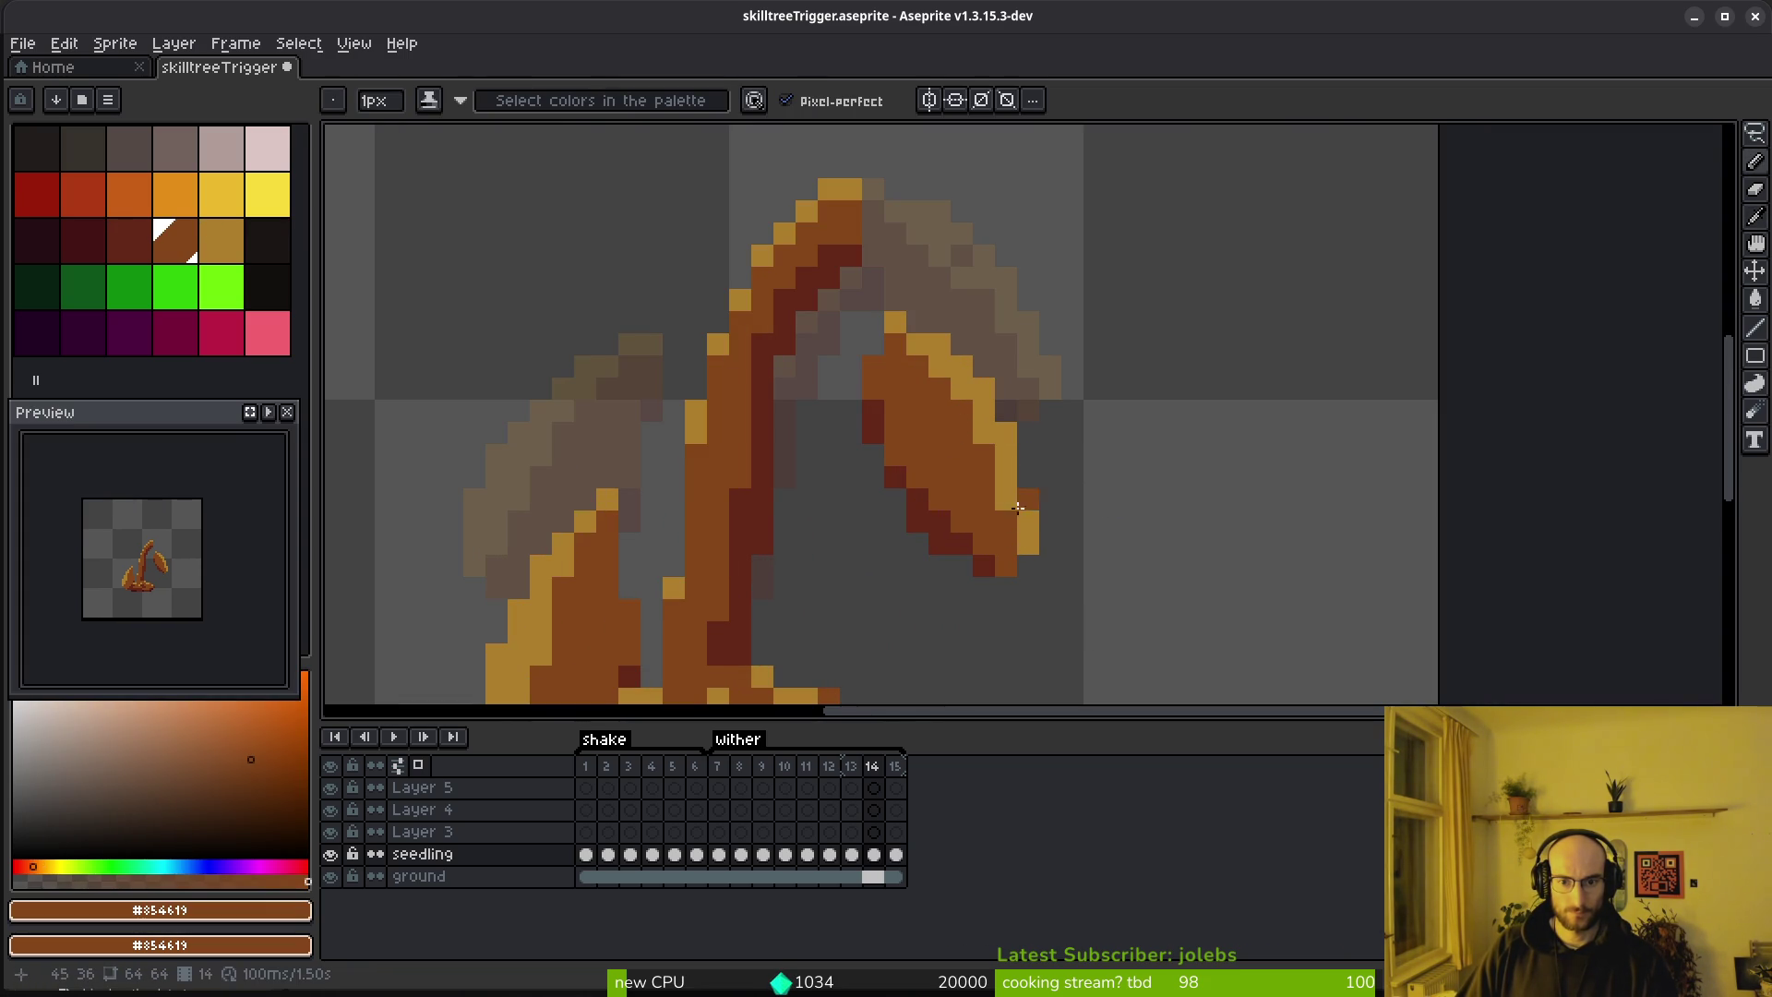
{"action": "left_click", "coordinate": [1006, 566], "text": "alt"}
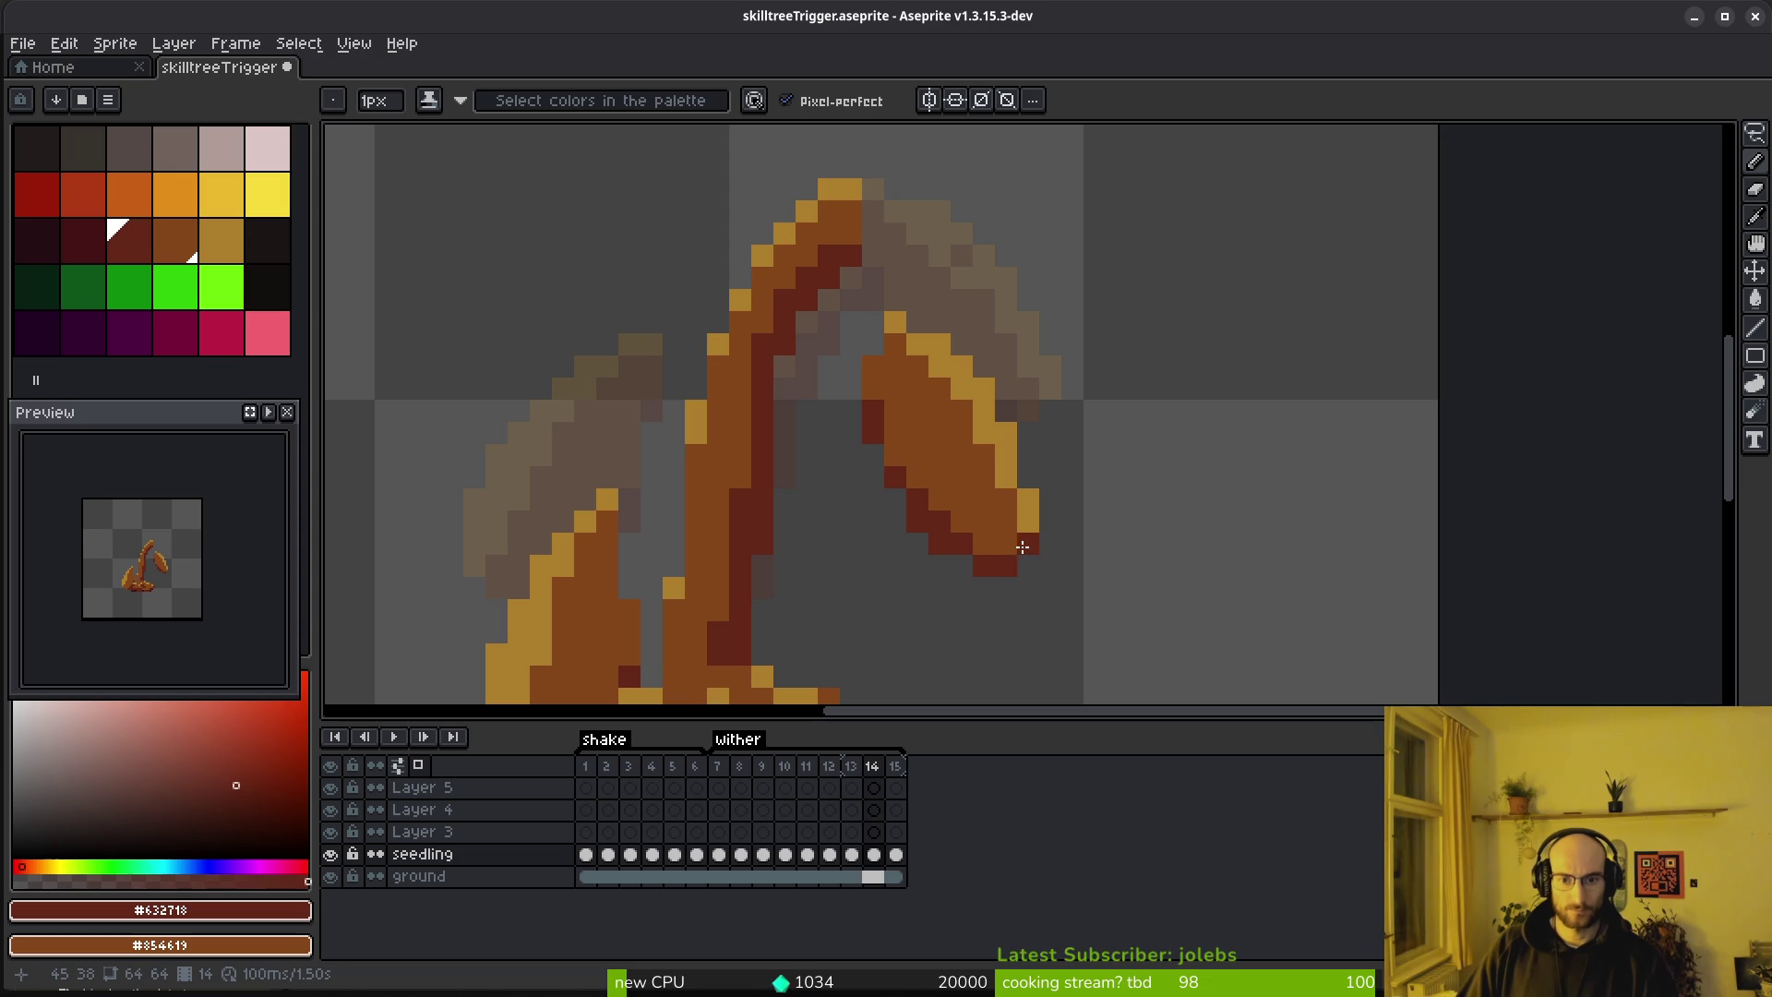
{"action": "scroll", "coordinate": [997, 497], "scroll_direction": "down", "scroll_amount": 5}
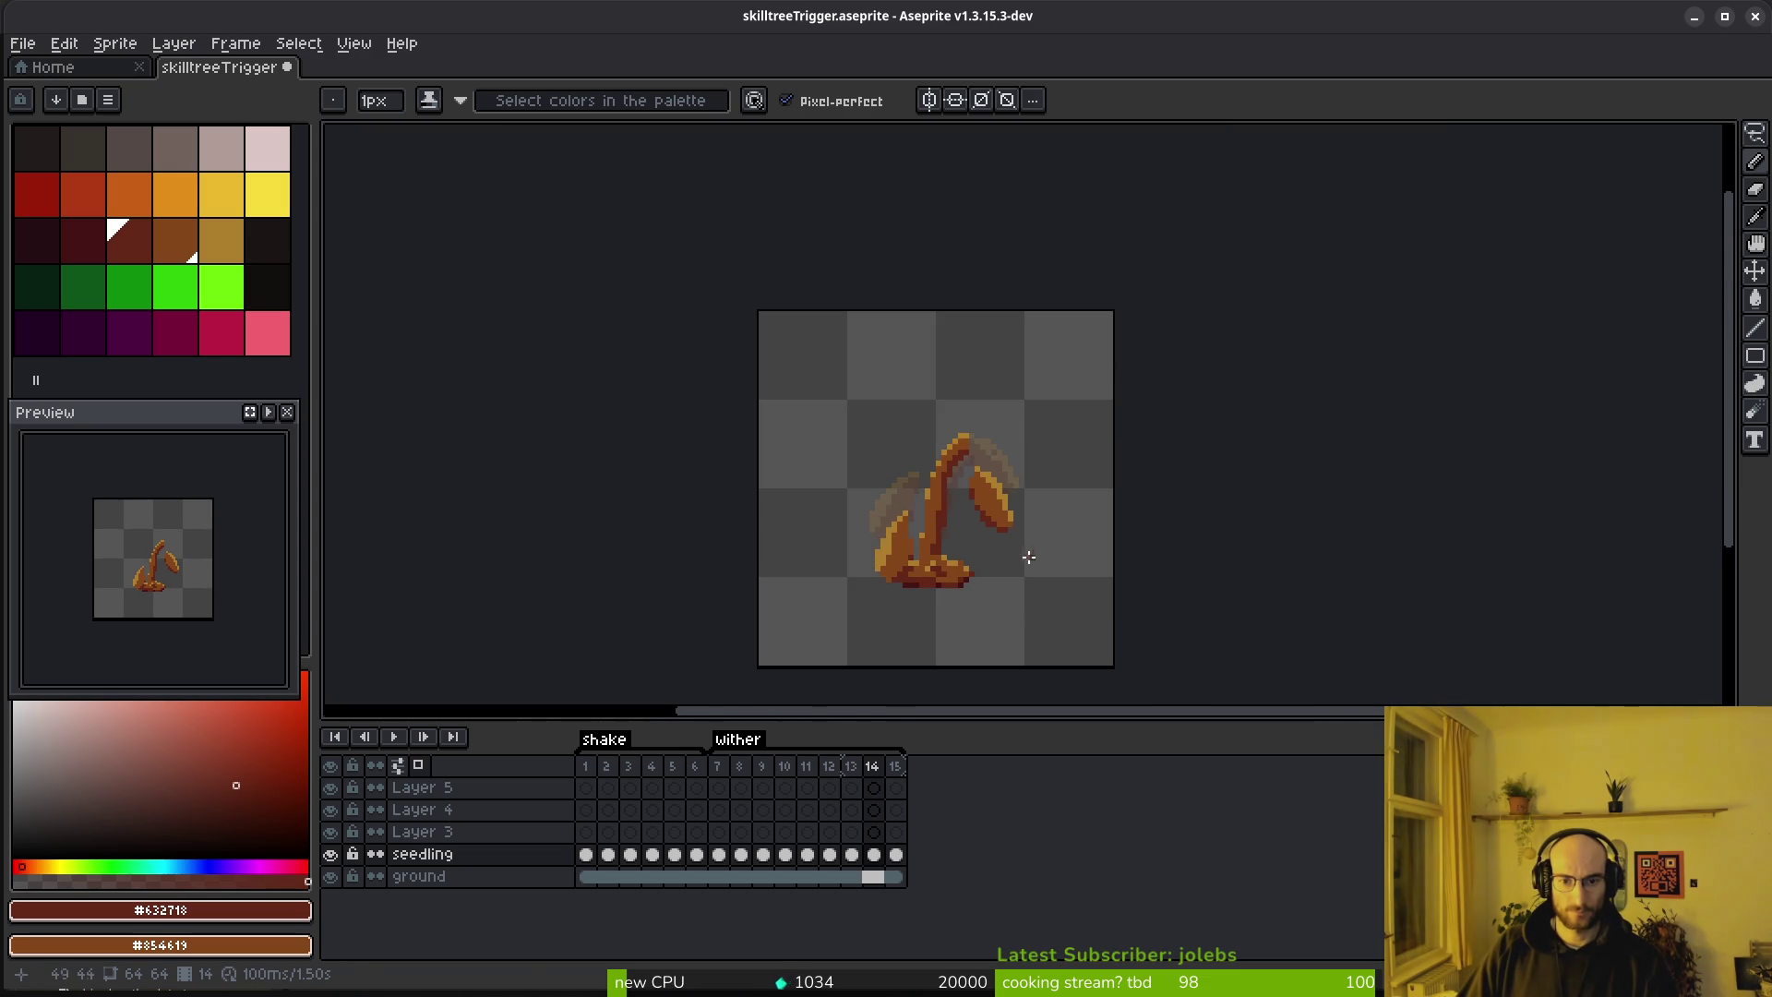
{"action": "key", "text": "ctrl+s"}
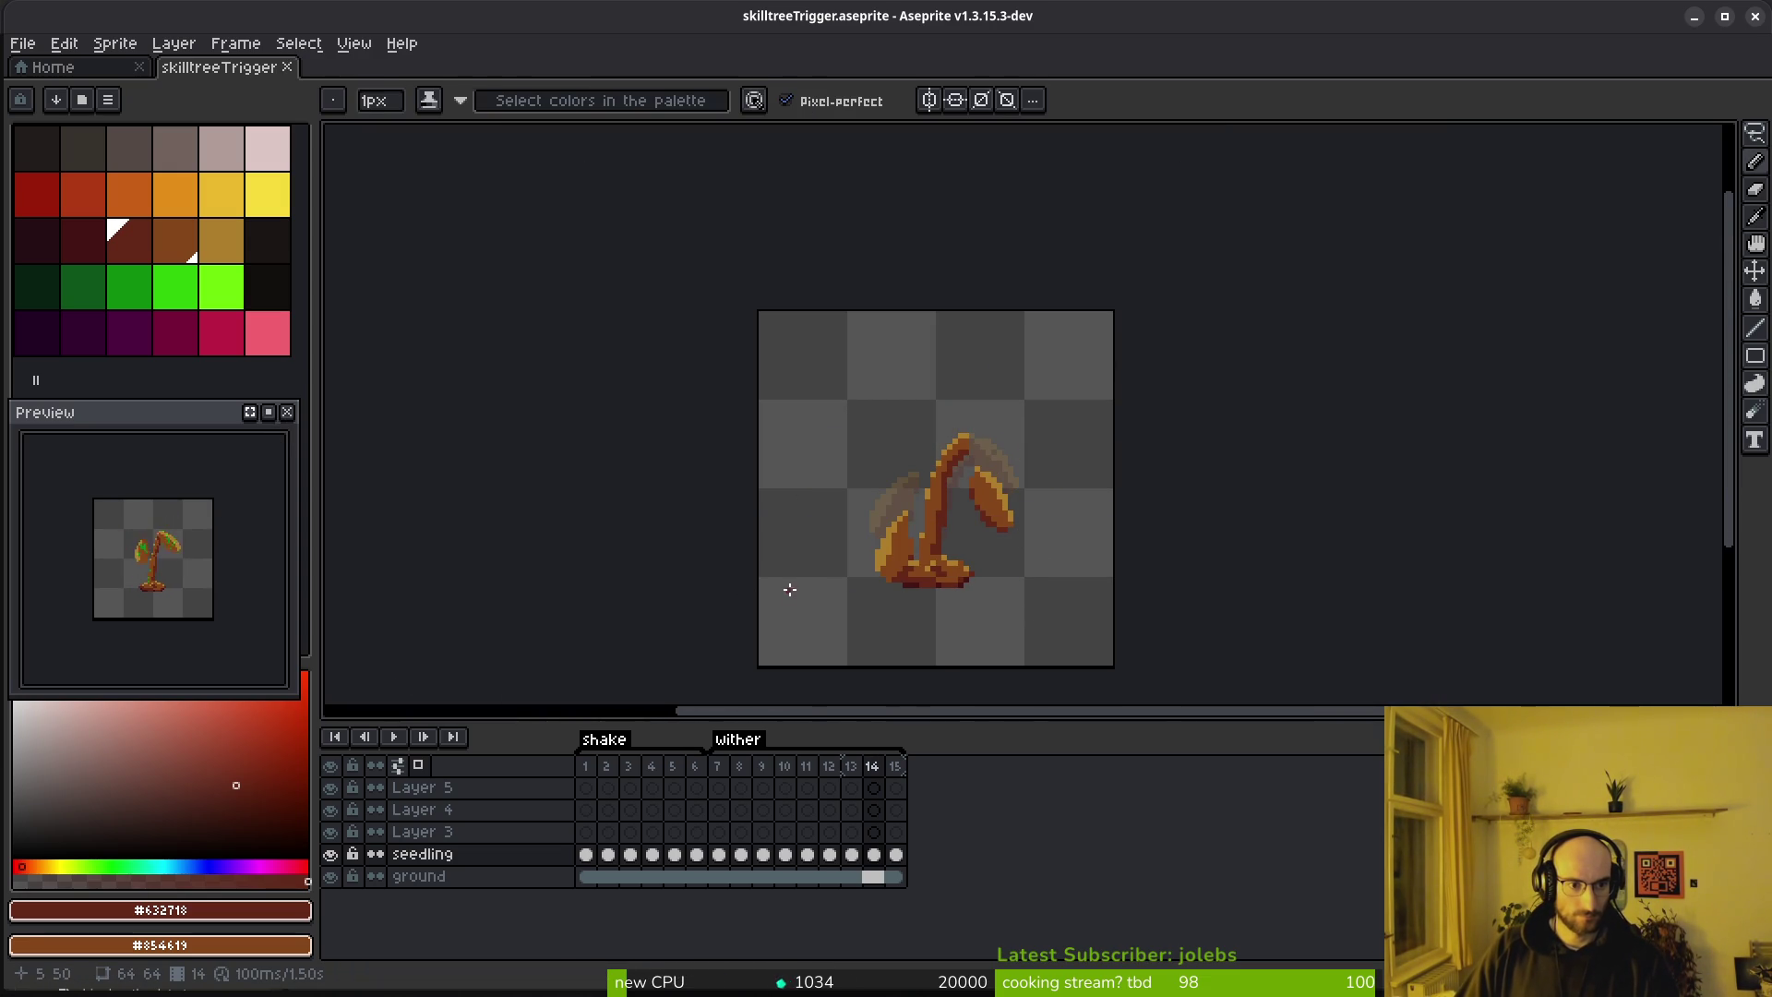
Insert a new frame after frame 8 and select the seedling cel in frame 9
{"action": "left_click", "coordinate": [739, 780]}
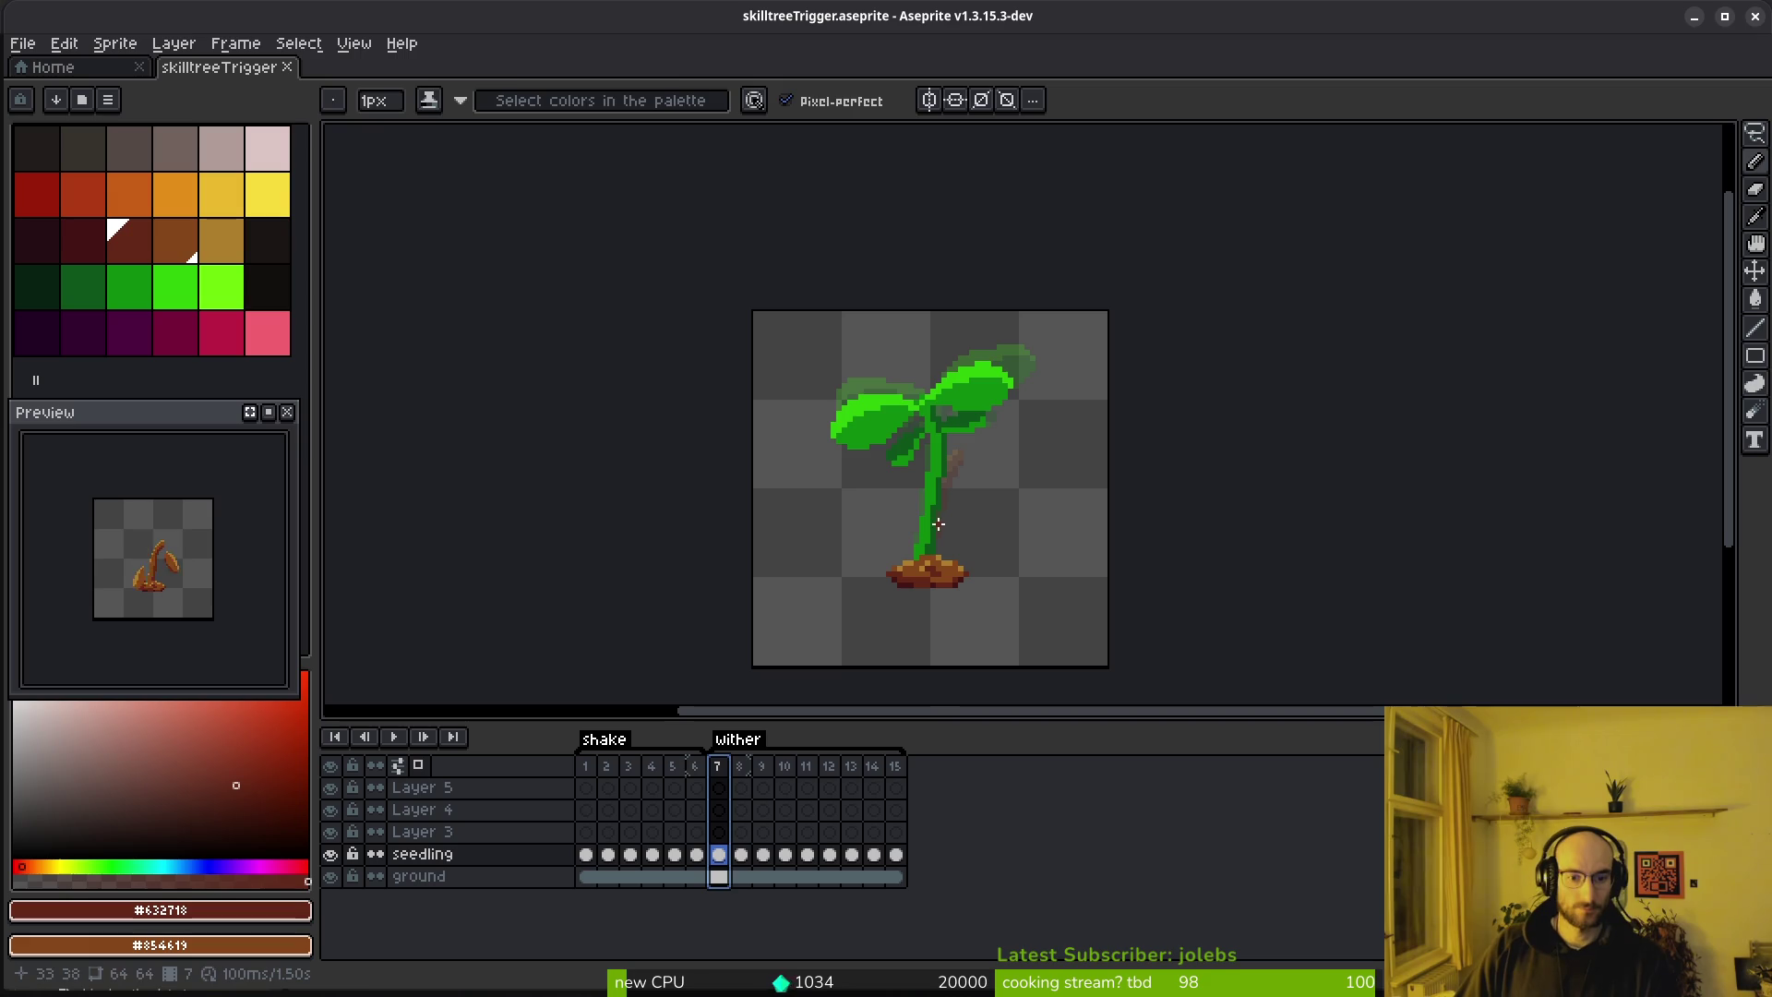
{"action": "key", "text": "i"}
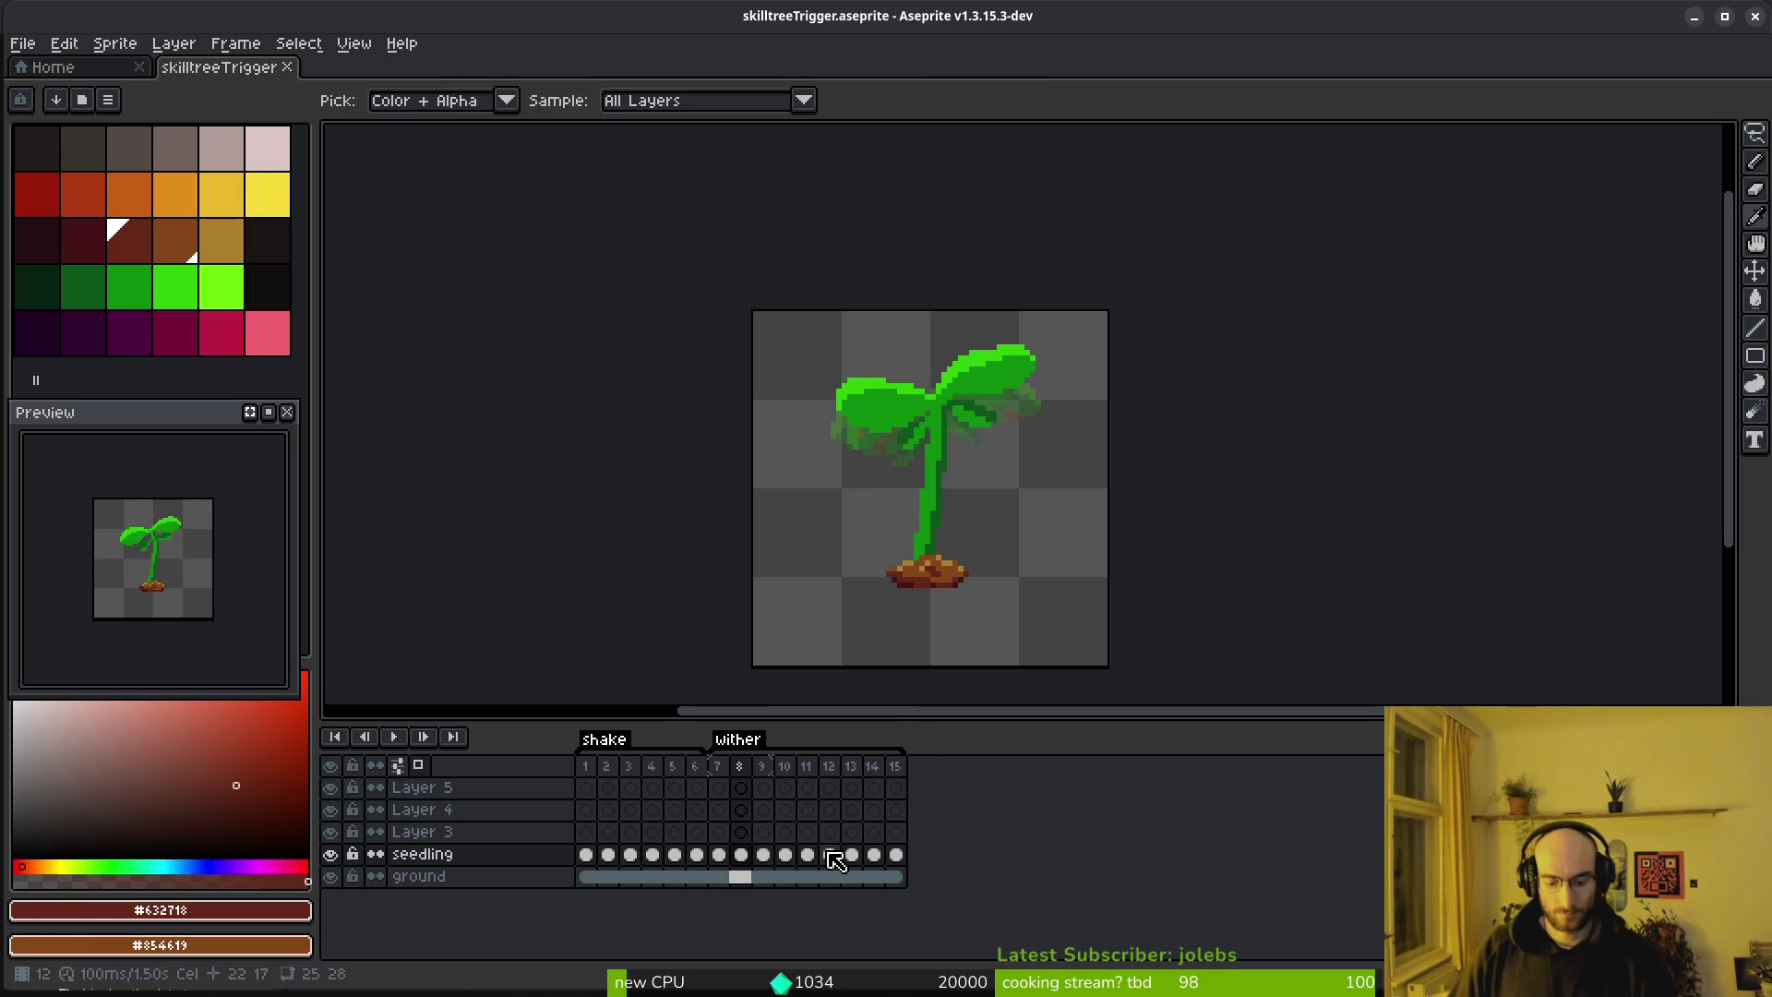
{"action": "key", "text": "alt+n"}
{"action": "left_click", "coordinate": [741, 855]}
{"action": "left_click", "coordinate": [763, 855]}
{"action": "left_click_drag", "start_coordinate": [741, 877], "coordinate": [785, 877]}
{"action": "right_click", "coordinate": [747, 877]}
{"action": "key", "text": "Escape"}
{"action": "left_click", "coordinate": [762, 854]}
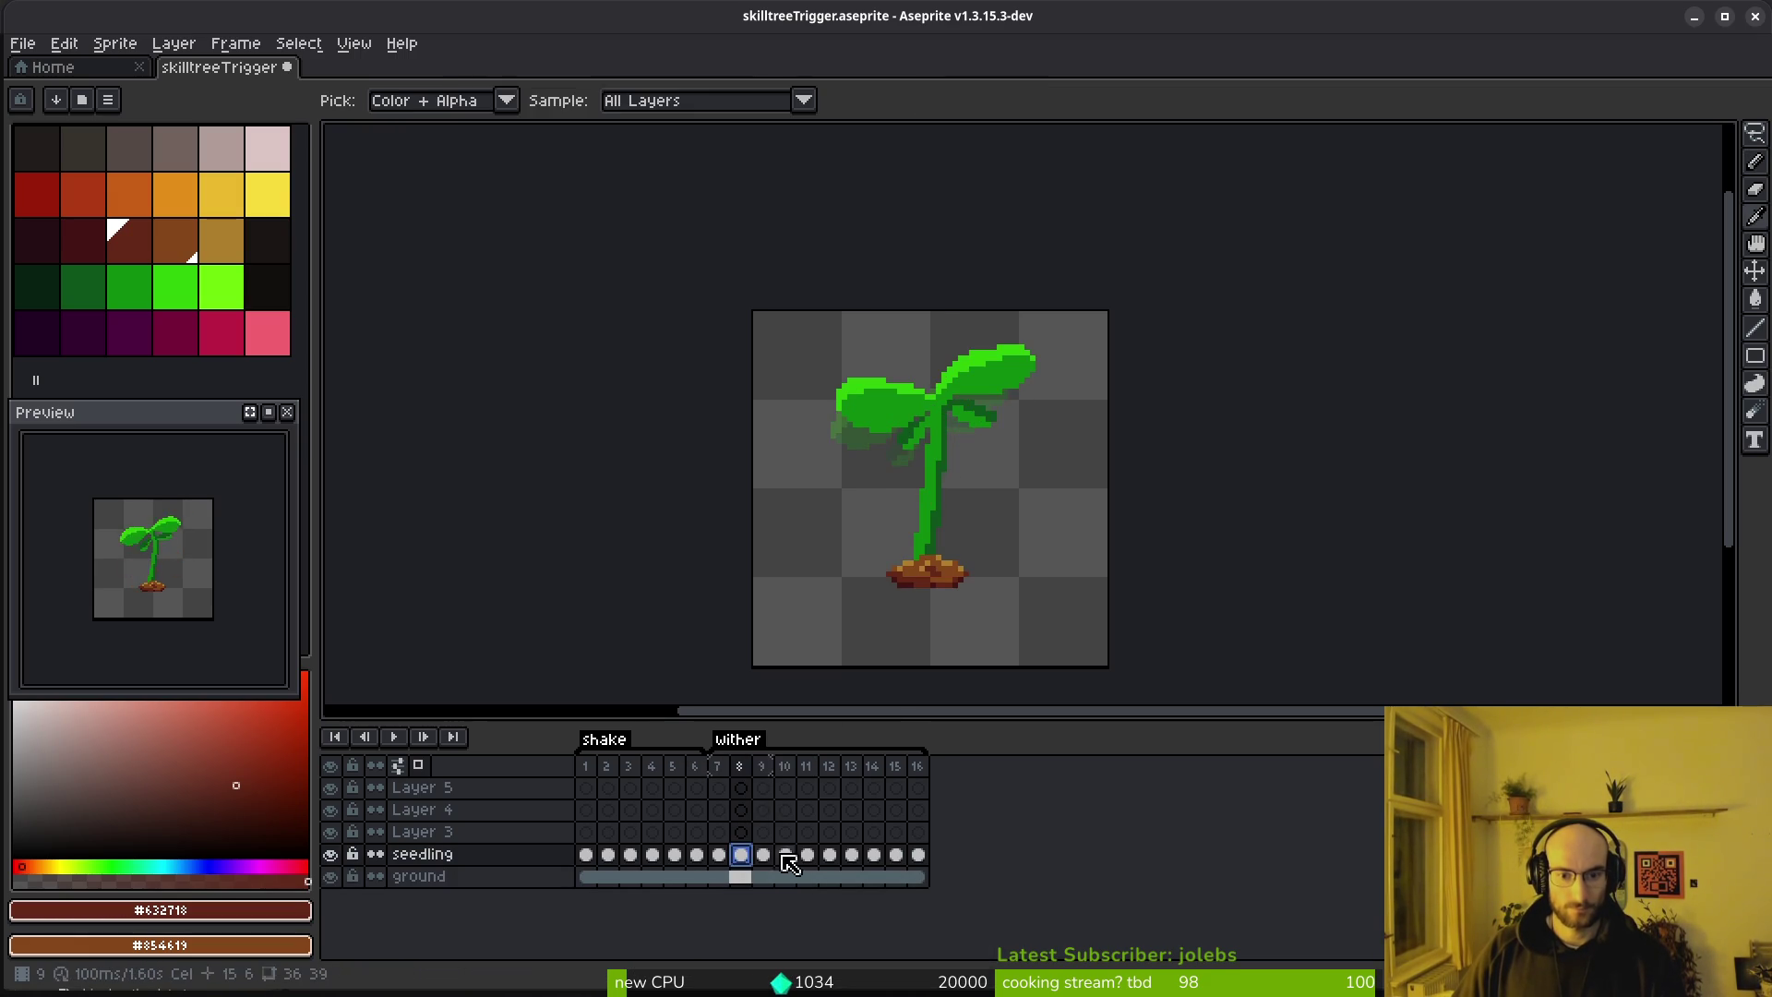
Nudge the seedling's leaves upward using a rectangular selection
{"action": "key", "text": "b"}
{"action": "scroll", "coordinate": [1014, 465], "scroll_direction": "up", "scroll_amount": 2}
{"action": "key", "text": "m"}
{"action": "mouse_move", "coordinate": [670, 296]}
{"action": "left_mouse_down"}
{"action": "mouse_move", "coordinate": [870, 443]}
{"action": "mouse_move", "coordinate": [1183, 576]}
{"action": "left_mouse_up"}
{"action": "key", "text": "Up"}
{"action": "key", "text": "Up"}
{"action": "key", "text": "Up"}
{"action": "key", "text": "Return"}
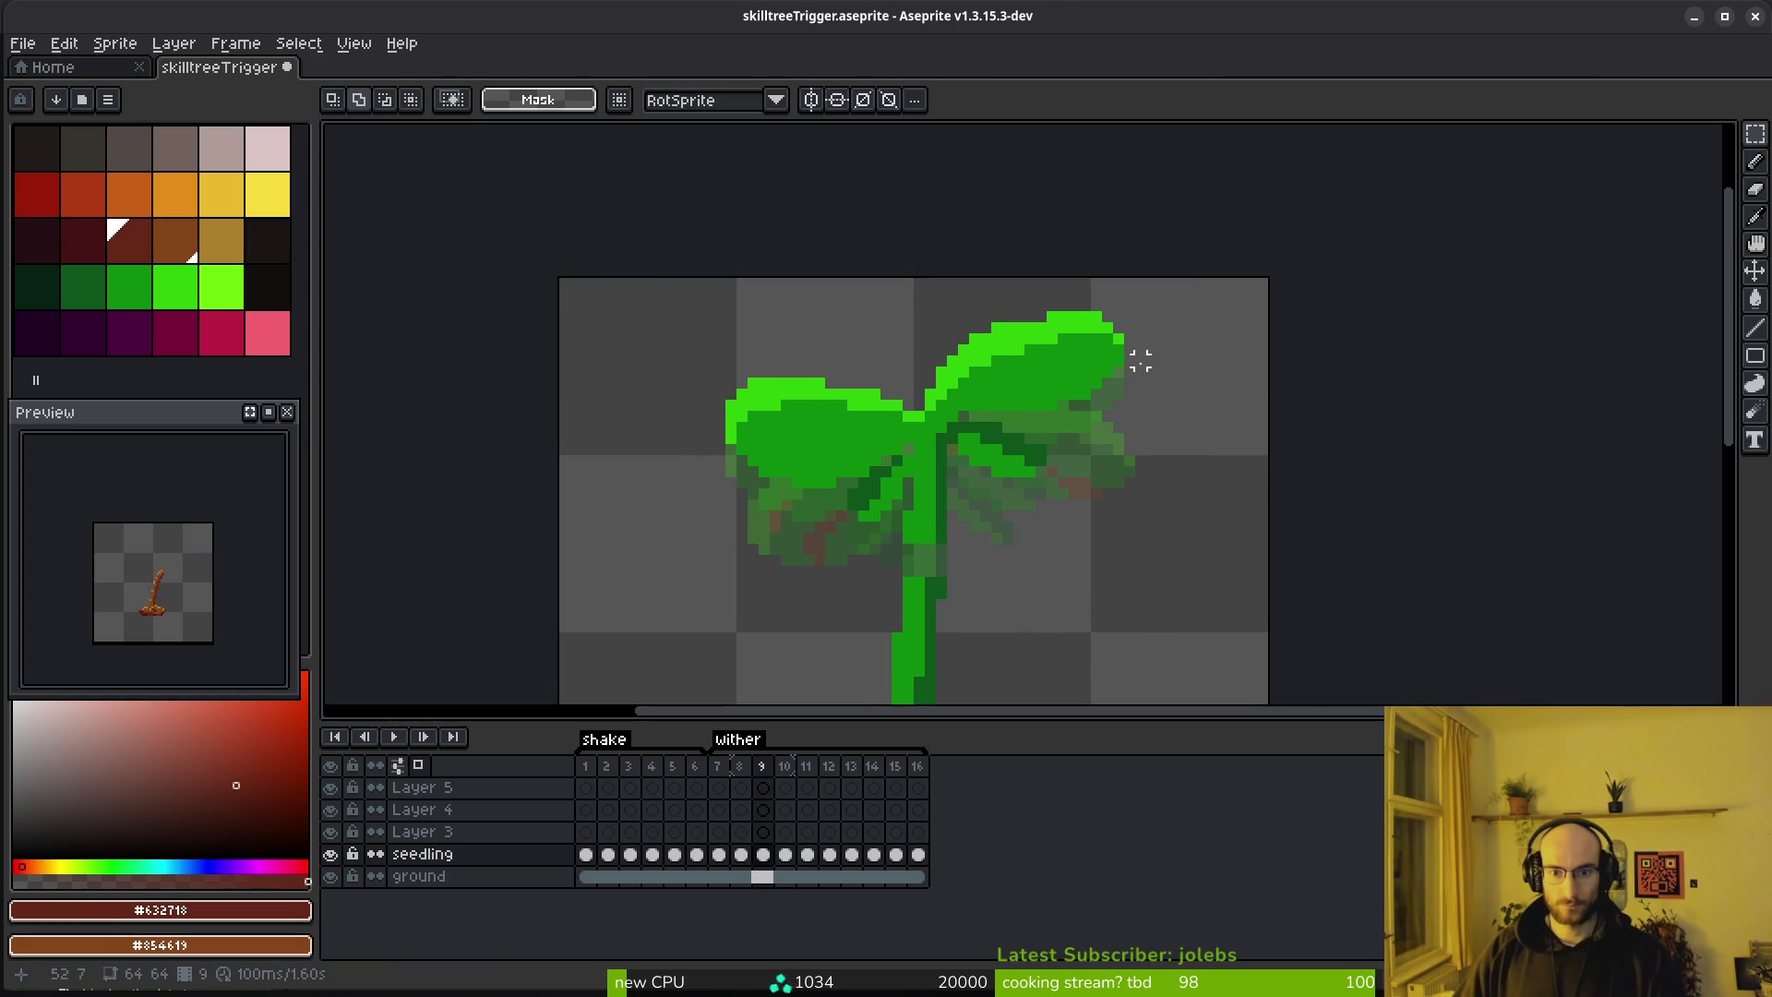
Rotate the right leaf up 13.4° and the left leaf -19.9°, repositioning the left one
{"action": "scroll", "coordinate": [1135, 383], "scroll_direction": "up", "scroll_amount": 2}
{"action": "key", "text": "q"}
{"action": "mouse_move", "coordinate": [1047, 242]}
{"action": "left_mouse_down"}
{"action": "mouse_move", "coordinate": [701, 397]}
{"action": "mouse_move", "coordinate": [1161, 364]}
{"action": "mouse_move", "coordinate": [1182, 336]}
{"action": "left_mouse_up"}
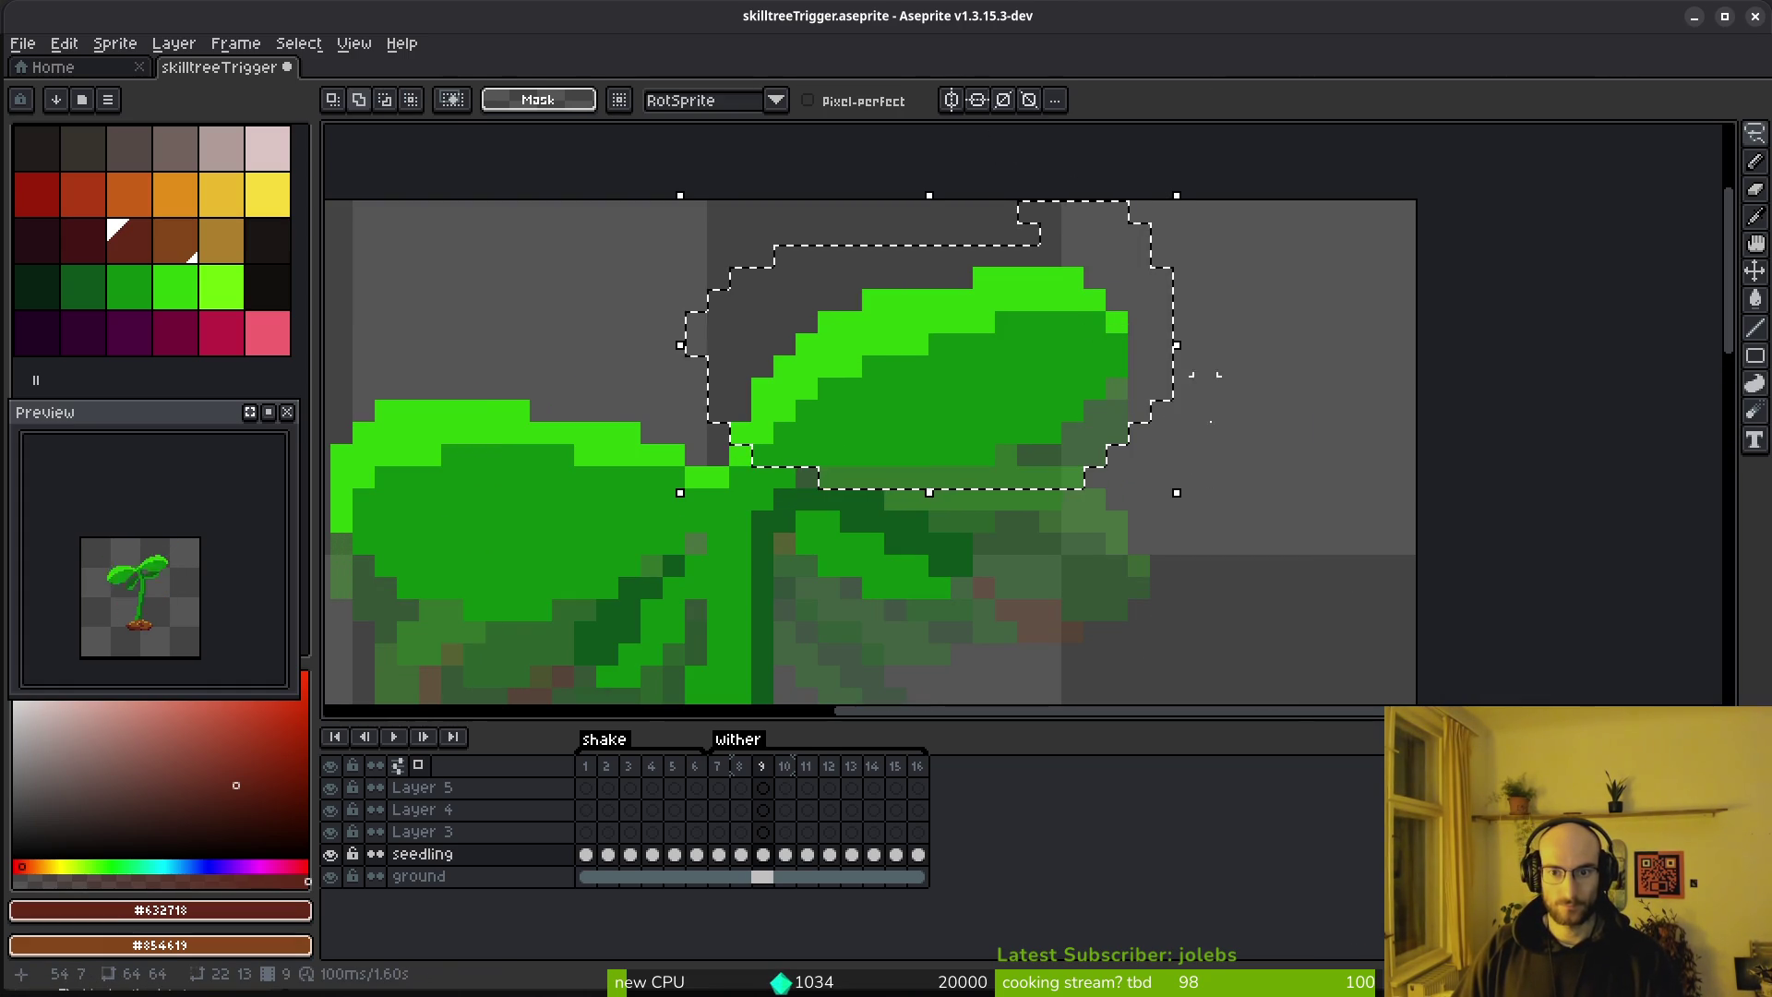
{"action": "left_click_drag", "start_coordinate": [1175, 502], "coordinate": [1209, 462]}
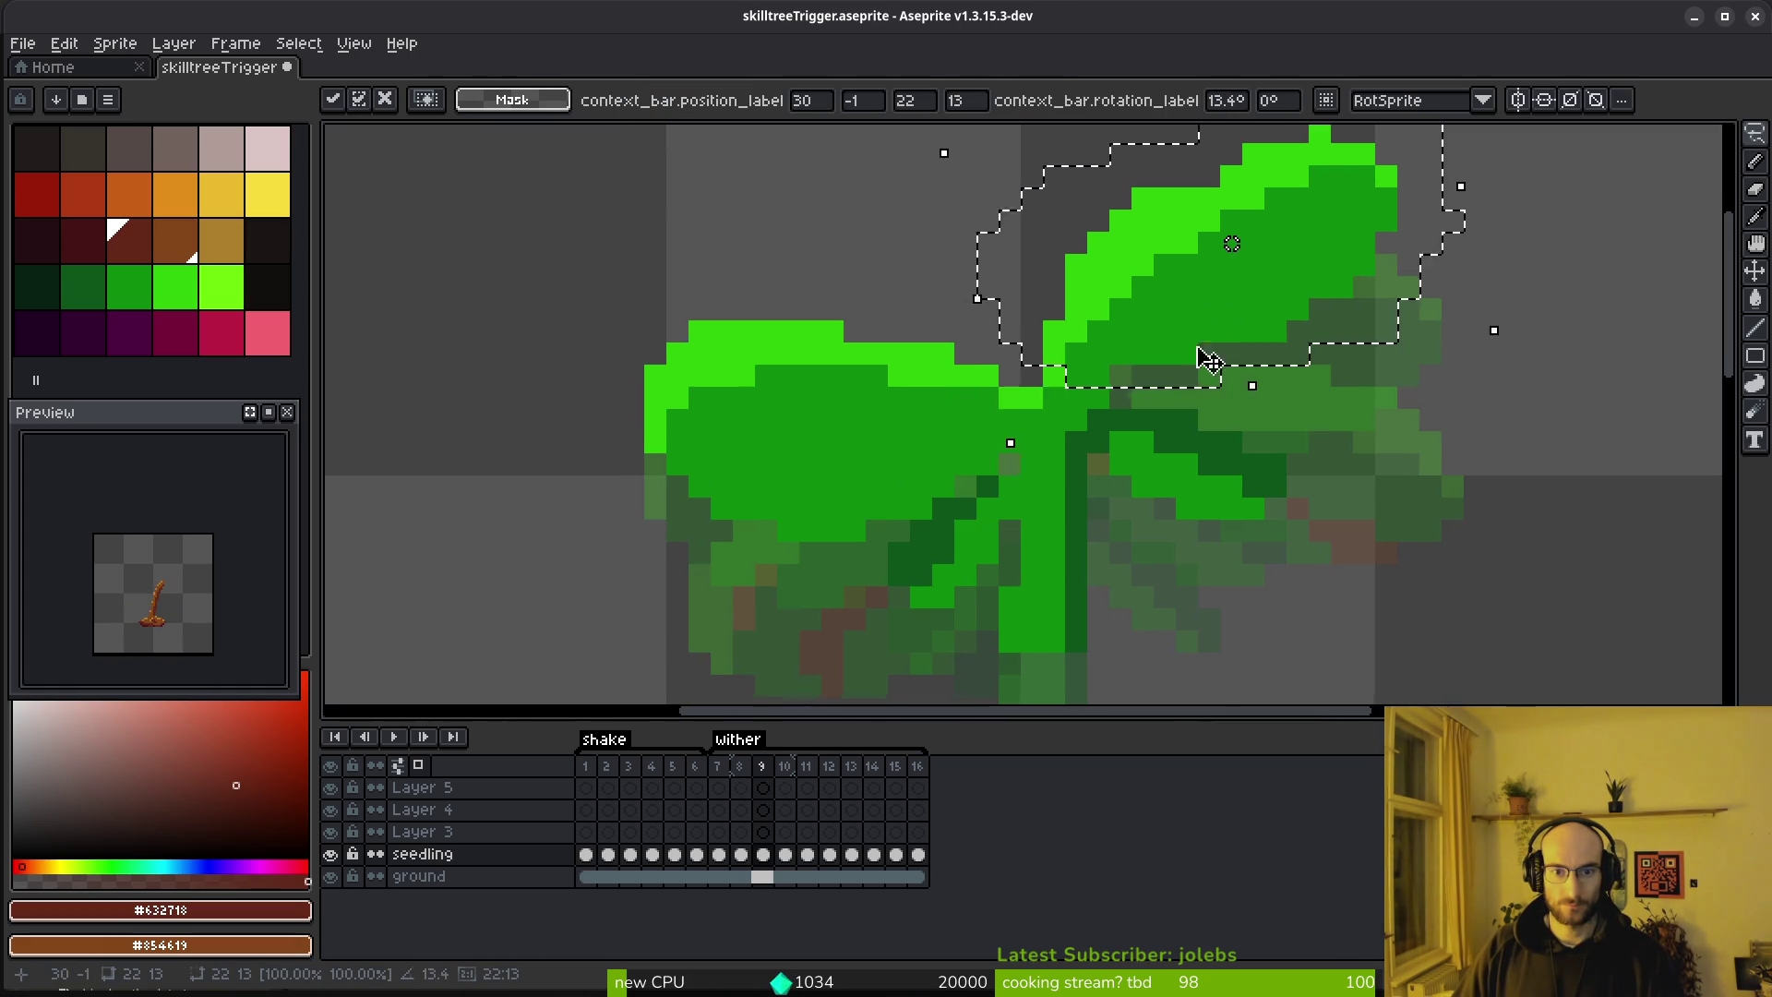
{"action": "mouse_move", "coordinate": [964, 310]}
{"action": "left_mouse_down"}
{"action": "mouse_move", "coordinate": [678, 242]}
{"action": "mouse_move", "coordinate": [913, 503]}
{"action": "mouse_move", "coordinate": [1022, 399]}
{"action": "left_mouse_up"}
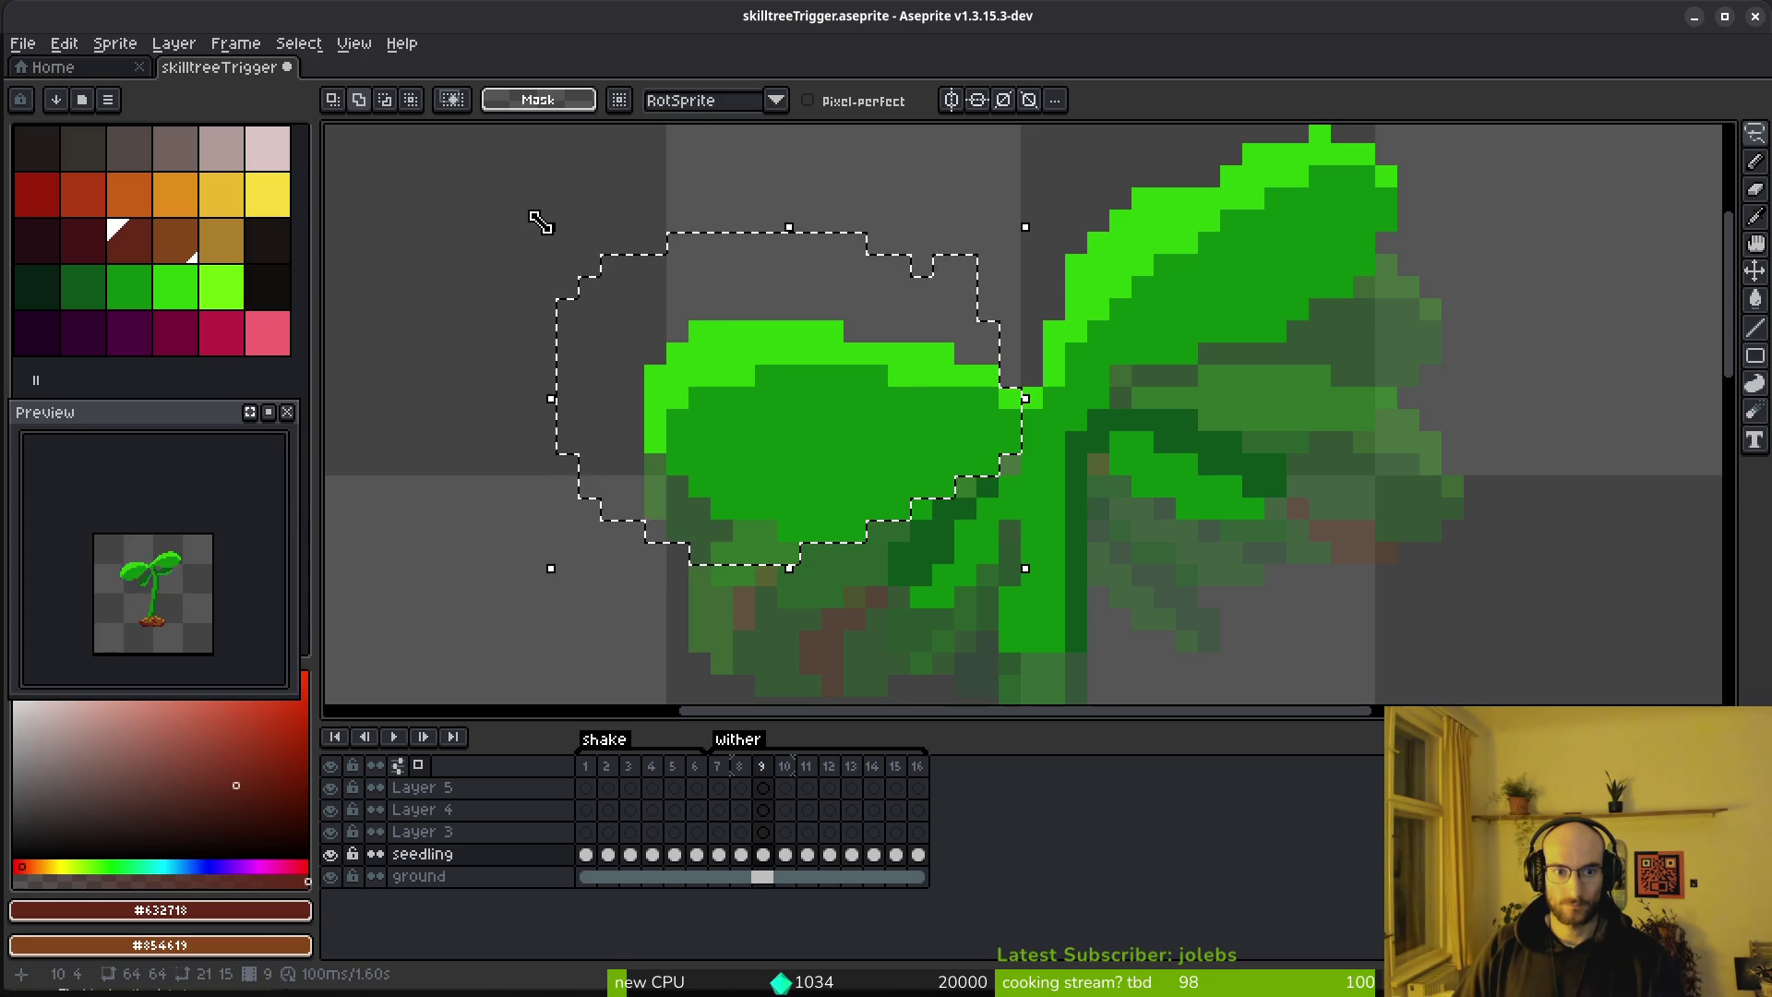
{"action": "left_click_drag", "start_coordinate": [521, 207], "coordinate": [627, 166]}
{"action": "left_click_drag", "start_coordinate": [755, 300], "coordinate": [862, 356]}
{"action": "key", "text": "ctrl+d"}
Touch up the leaf edges with bright and dark green pixels, erasing a stray one
{"action": "left_click", "coordinate": [883, 400], "text": "alt"}
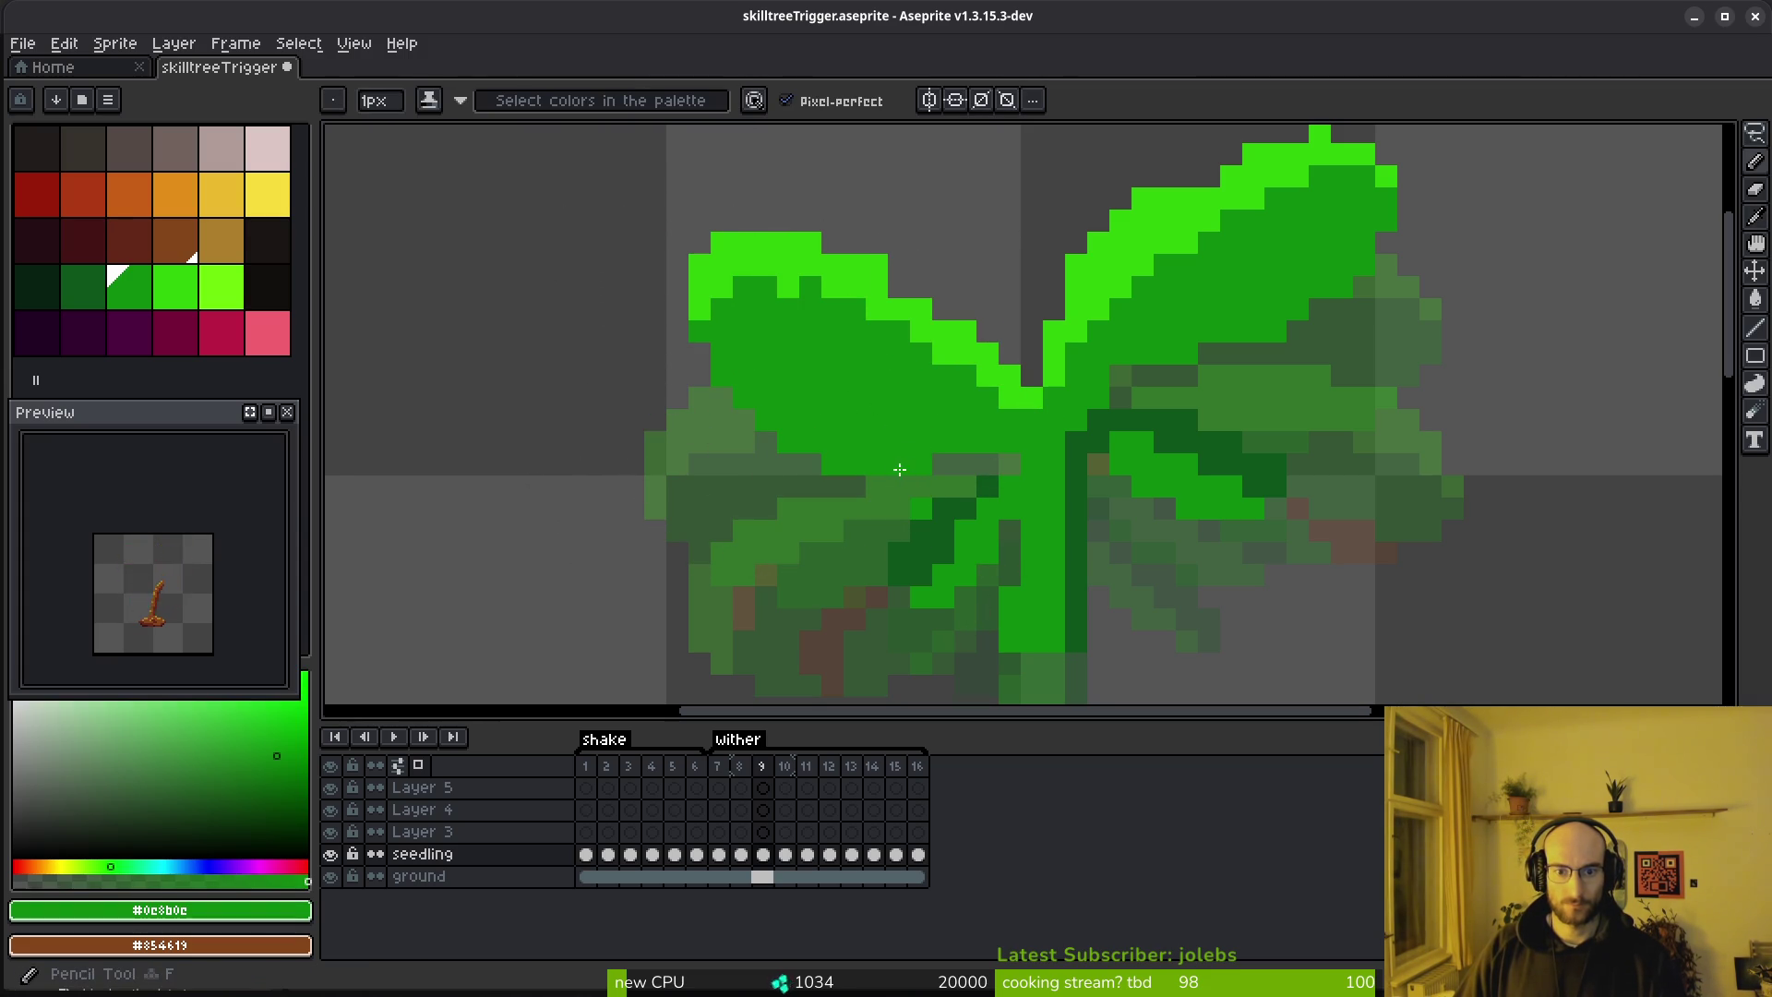
{"action": "scroll", "coordinate": [910, 465], "scroll_direction": "up", "scroll_amount": 3}
{"action": "left_click", "coordinate": [872, 364], "text": "alt"}
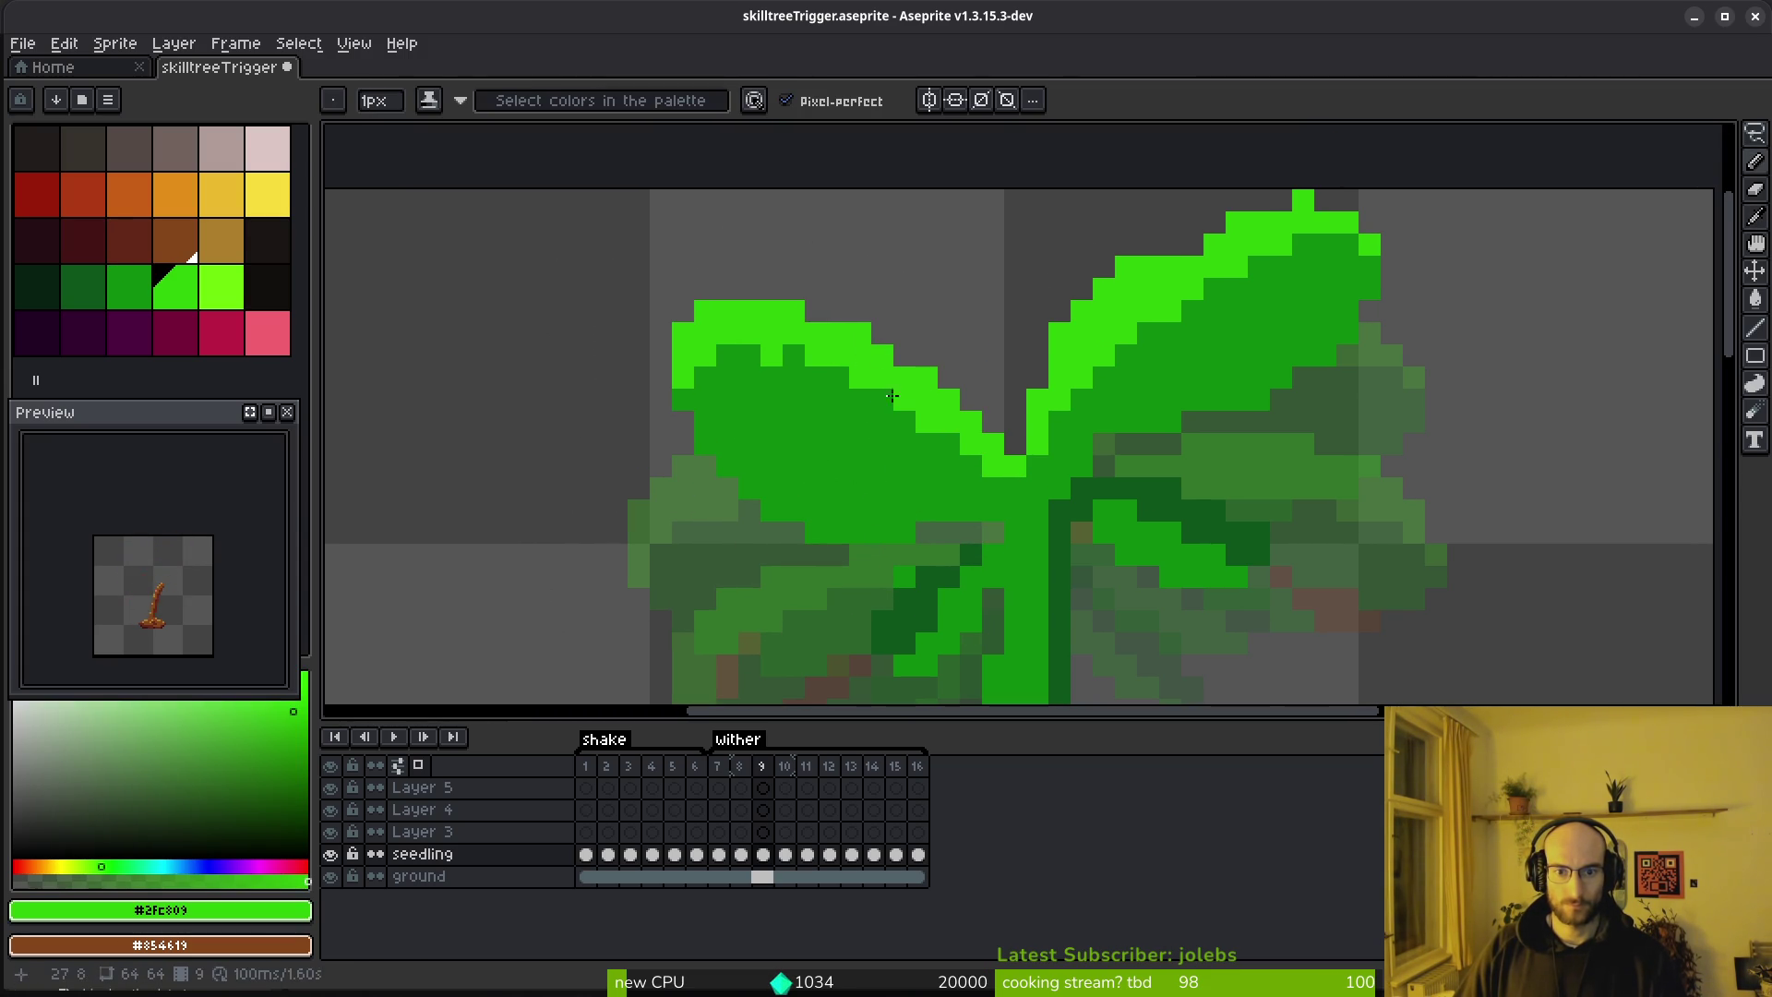
{"action": "key", "text": "e"}
{"action": "left_click", "coordinate": [860, 333]}
{"action": "key", "text": "b"}
{"action": "left_click", "coordinate": [772, 308]}
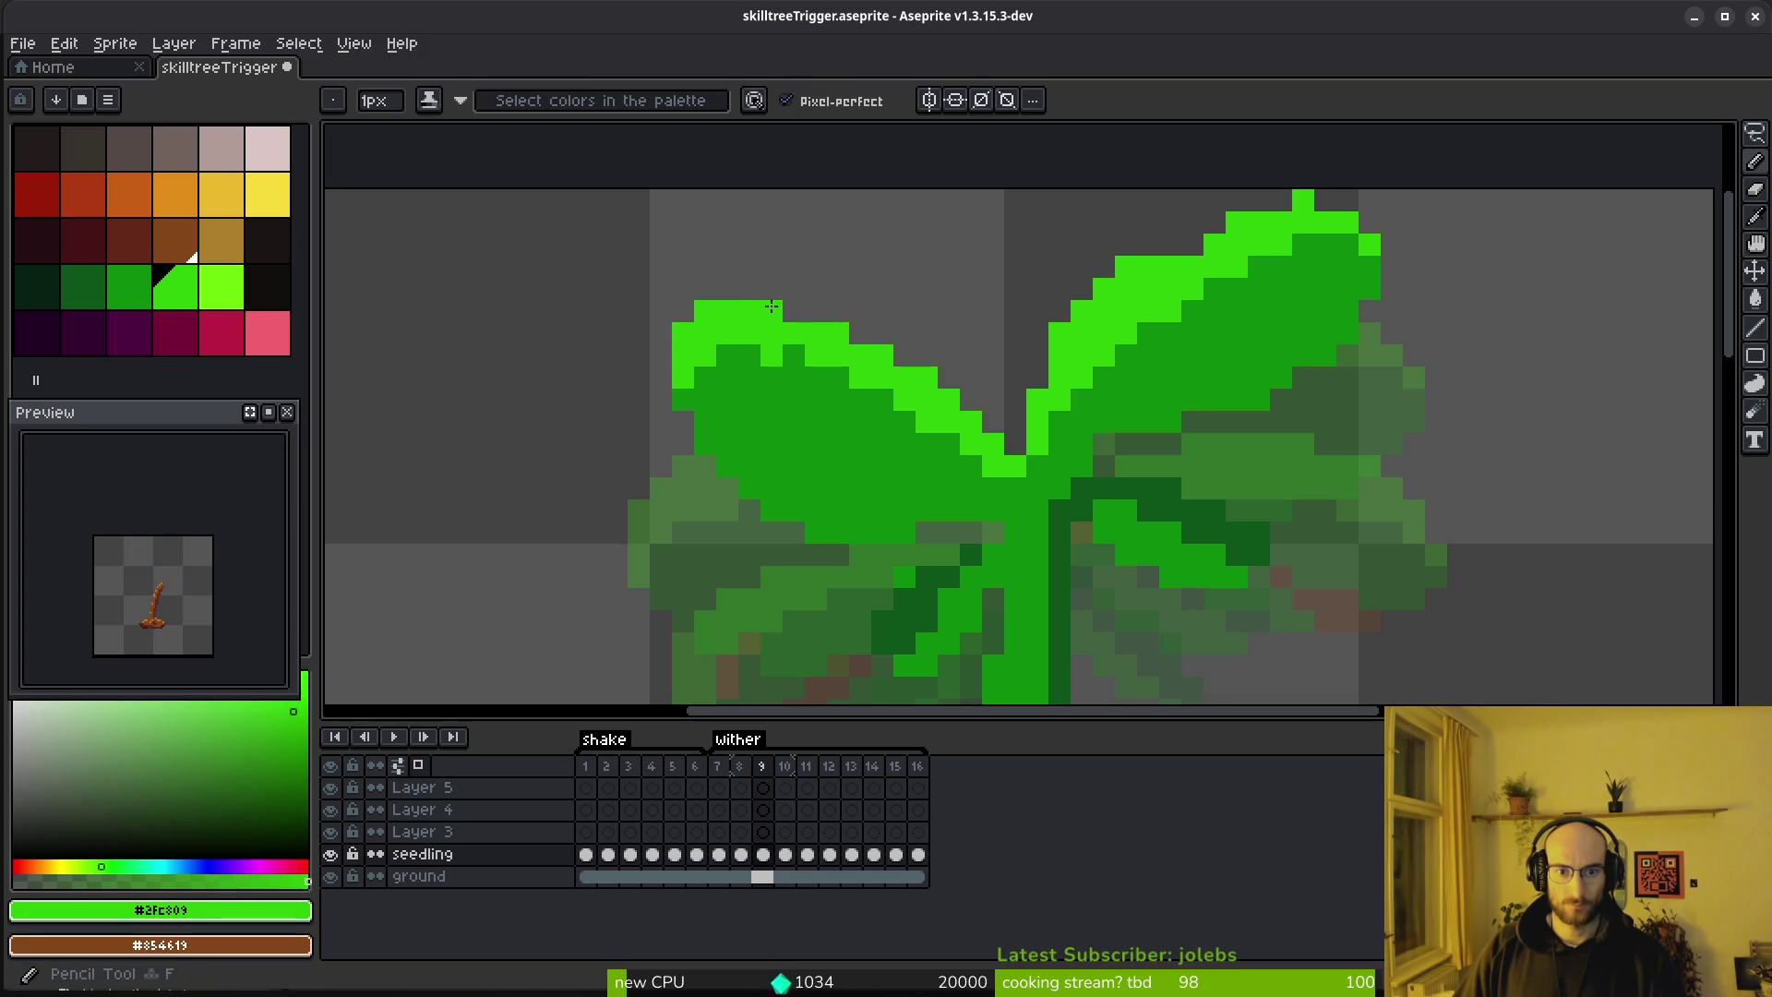
{"action": "left_click", "coordinate": [741, 383], "text": "alt"}
{"action": "left_click", "coordinate": [750, 399]}
{"action": "left_click", "coordinate": [771, 355]}
{"action": "left_click", "coordinate": [816, 355], "text": "alt"}
{"action": "left_click", "coordinate": [793, 354]}
{"action": "left_click", "coordinate": [794, 354]}
{"action": "left_click", "coordinate": [767, 357], "text": "alt"}
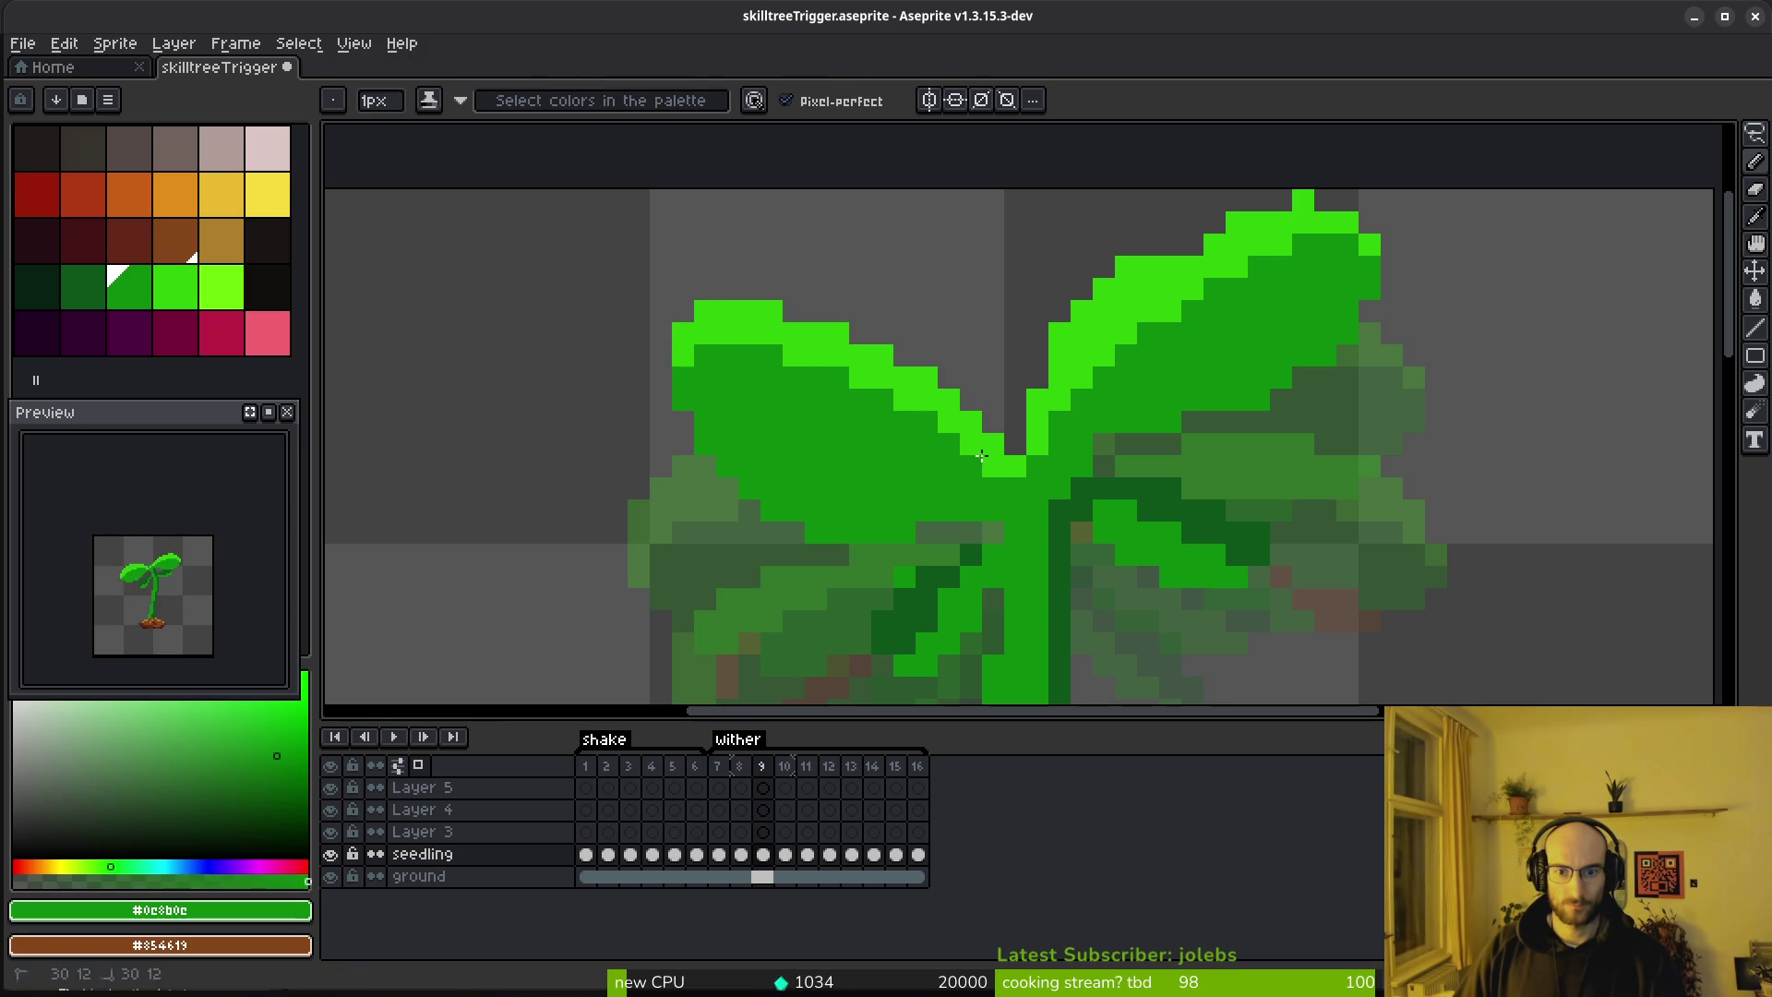
Erase stray green pixels around and below the leaves, undoing a misplaced light green pixel
{"action": "scroll", "coordinate": [889, 481], "scroll_direction": "left", "scroll_amount": 1}
{"action": "key", "text": "e"}
{"action": "mouse_move", "coordinate": [1019, 494]}
{"action": "left_mouse_down"}
{"action": "mouse_move", "coordinate": [753, 517]}
{"action": "mouse_move", "coordinate": [775, 473]}
{"action": "left_mouse_up"}
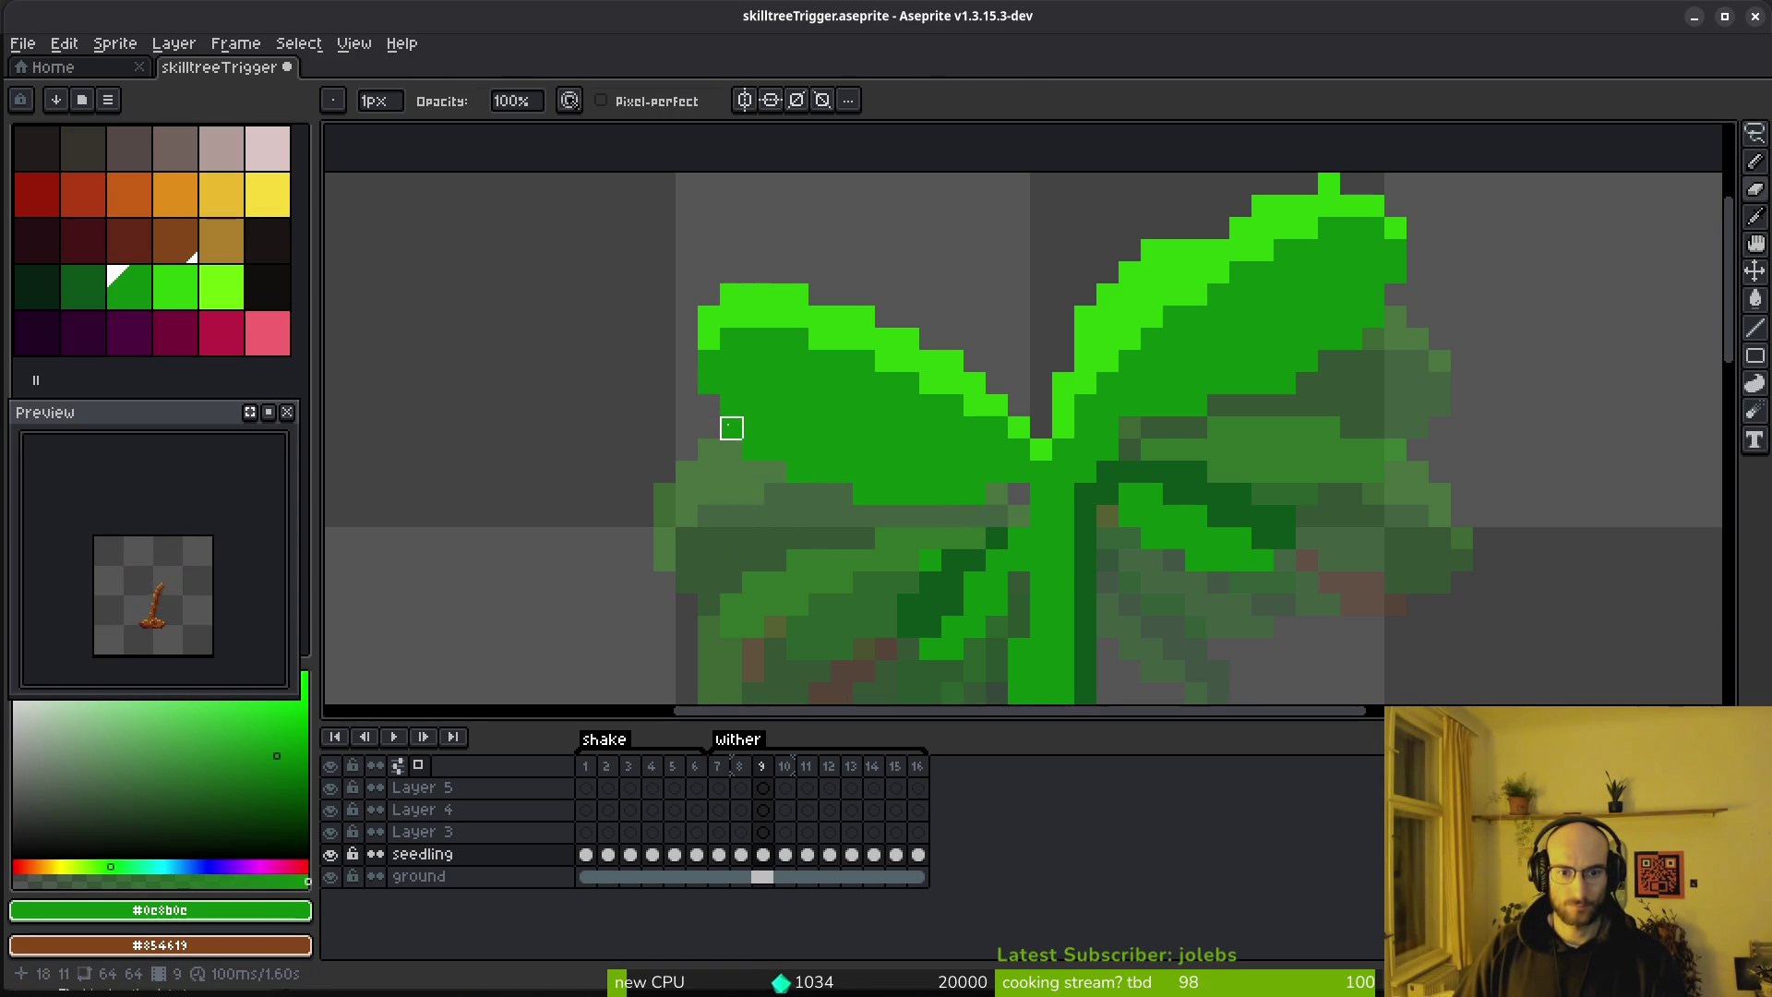
{"action": "scroll", "coordinate": [842, 449], "scroll_direction": "down", "scroll_amount": 2}
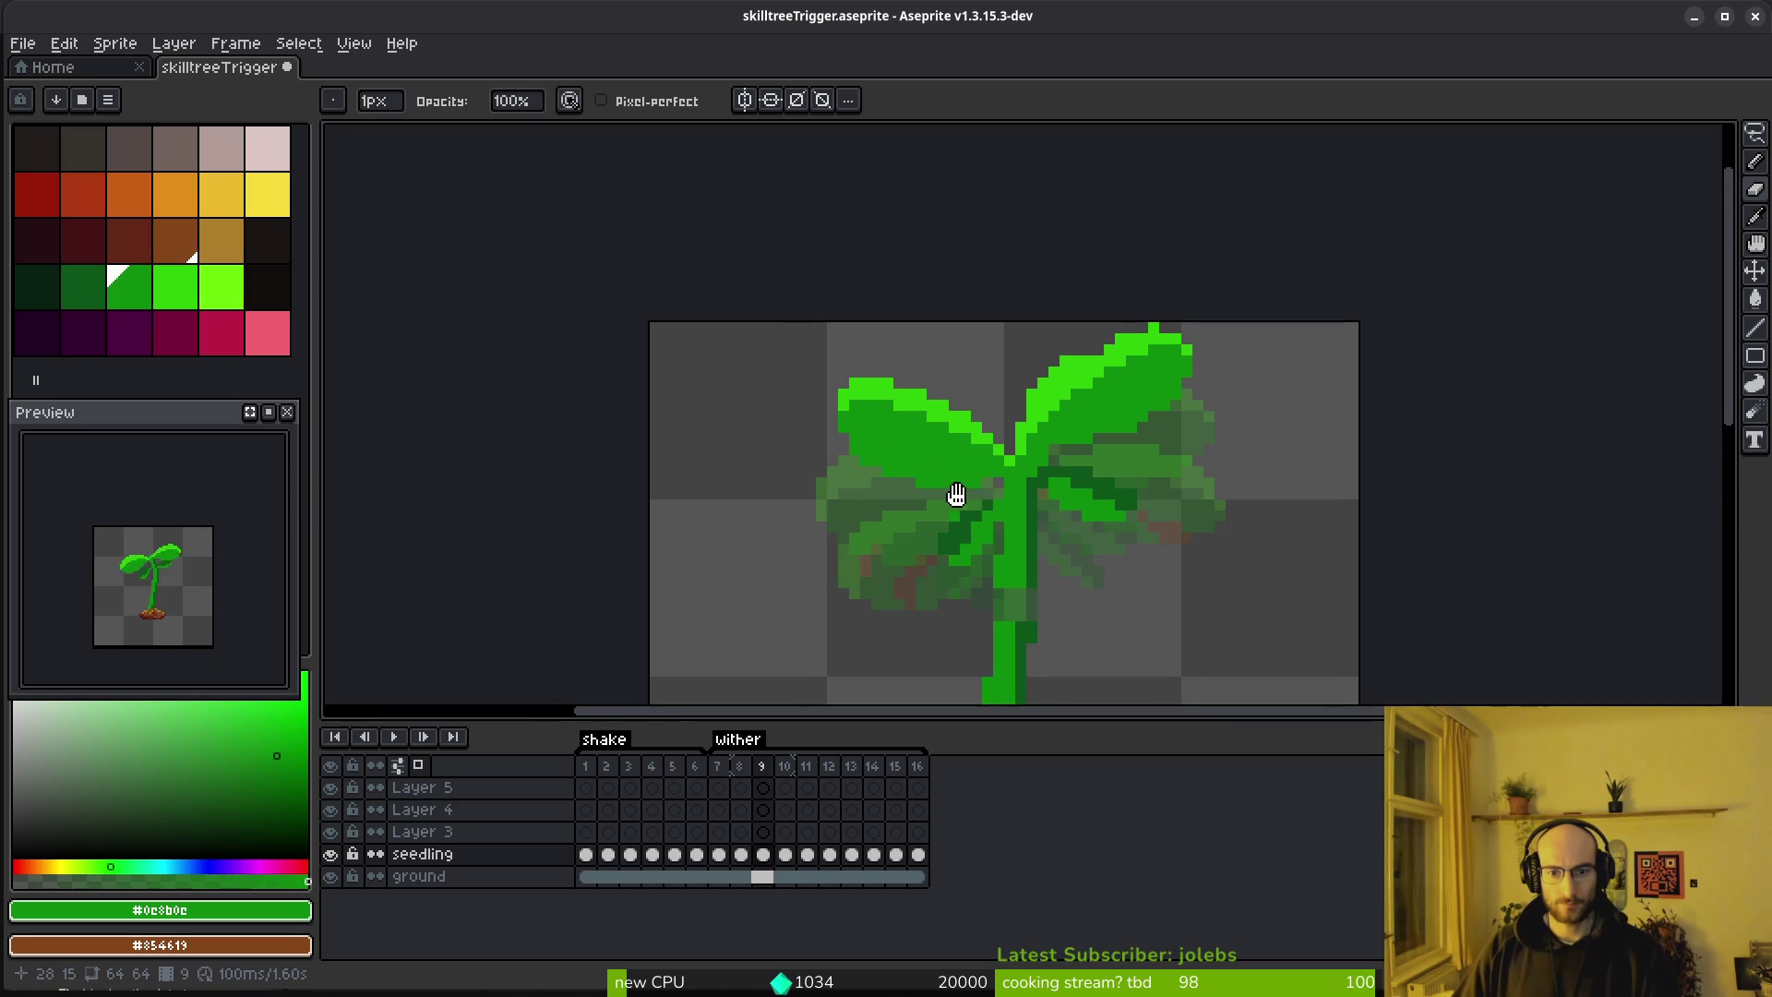
{"action": "scroll", "coordinate": [960, 495], "scroll_direction": "up", "scroll_amount": 4}
{"action": "left_click", "coordinate": [808, 320]}
{"action": "left_click", "coordinate": [853, 408]}
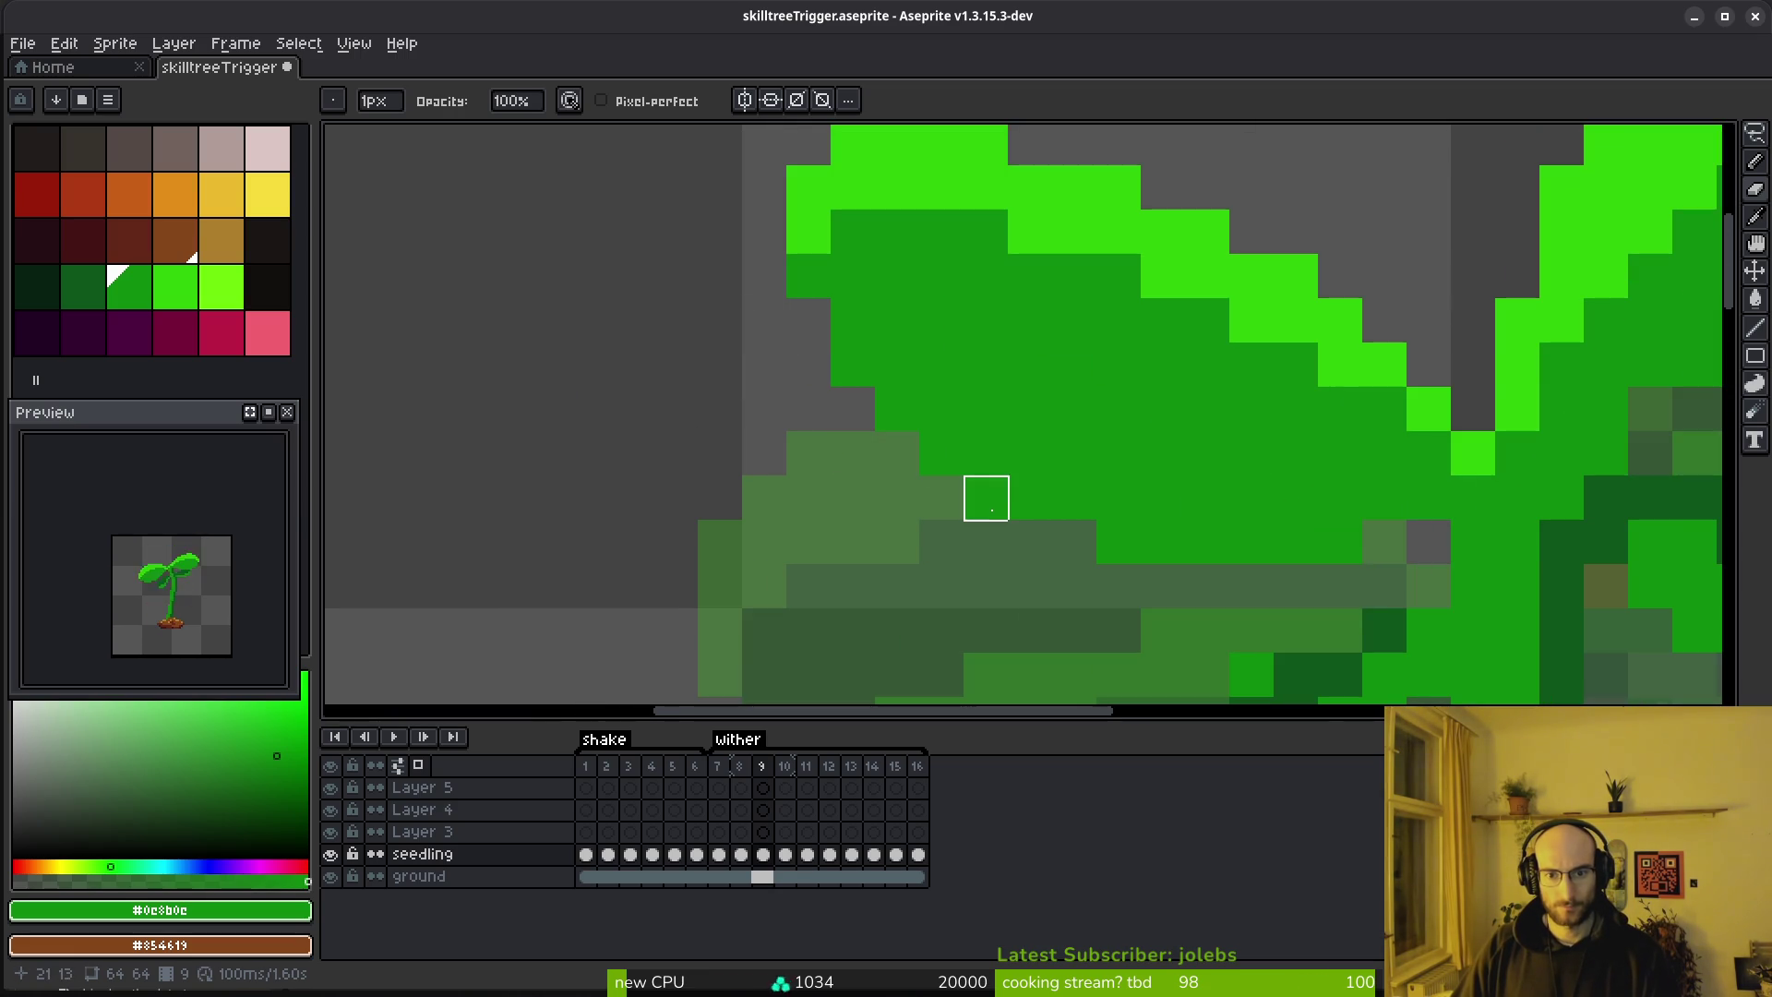
{"action": "scroll", "coordinate": [1118, 543], "scroll_direction": "down", "scroll_amount": 3}
{"action": "scroll", "coordinate": [1234, 566], "scroll_direction": "up", "scroll_amount": 3}
{"action": "scroll", "coordinate": [1087, 522], "scroll_direction": "up", "scroll_amount": 1}
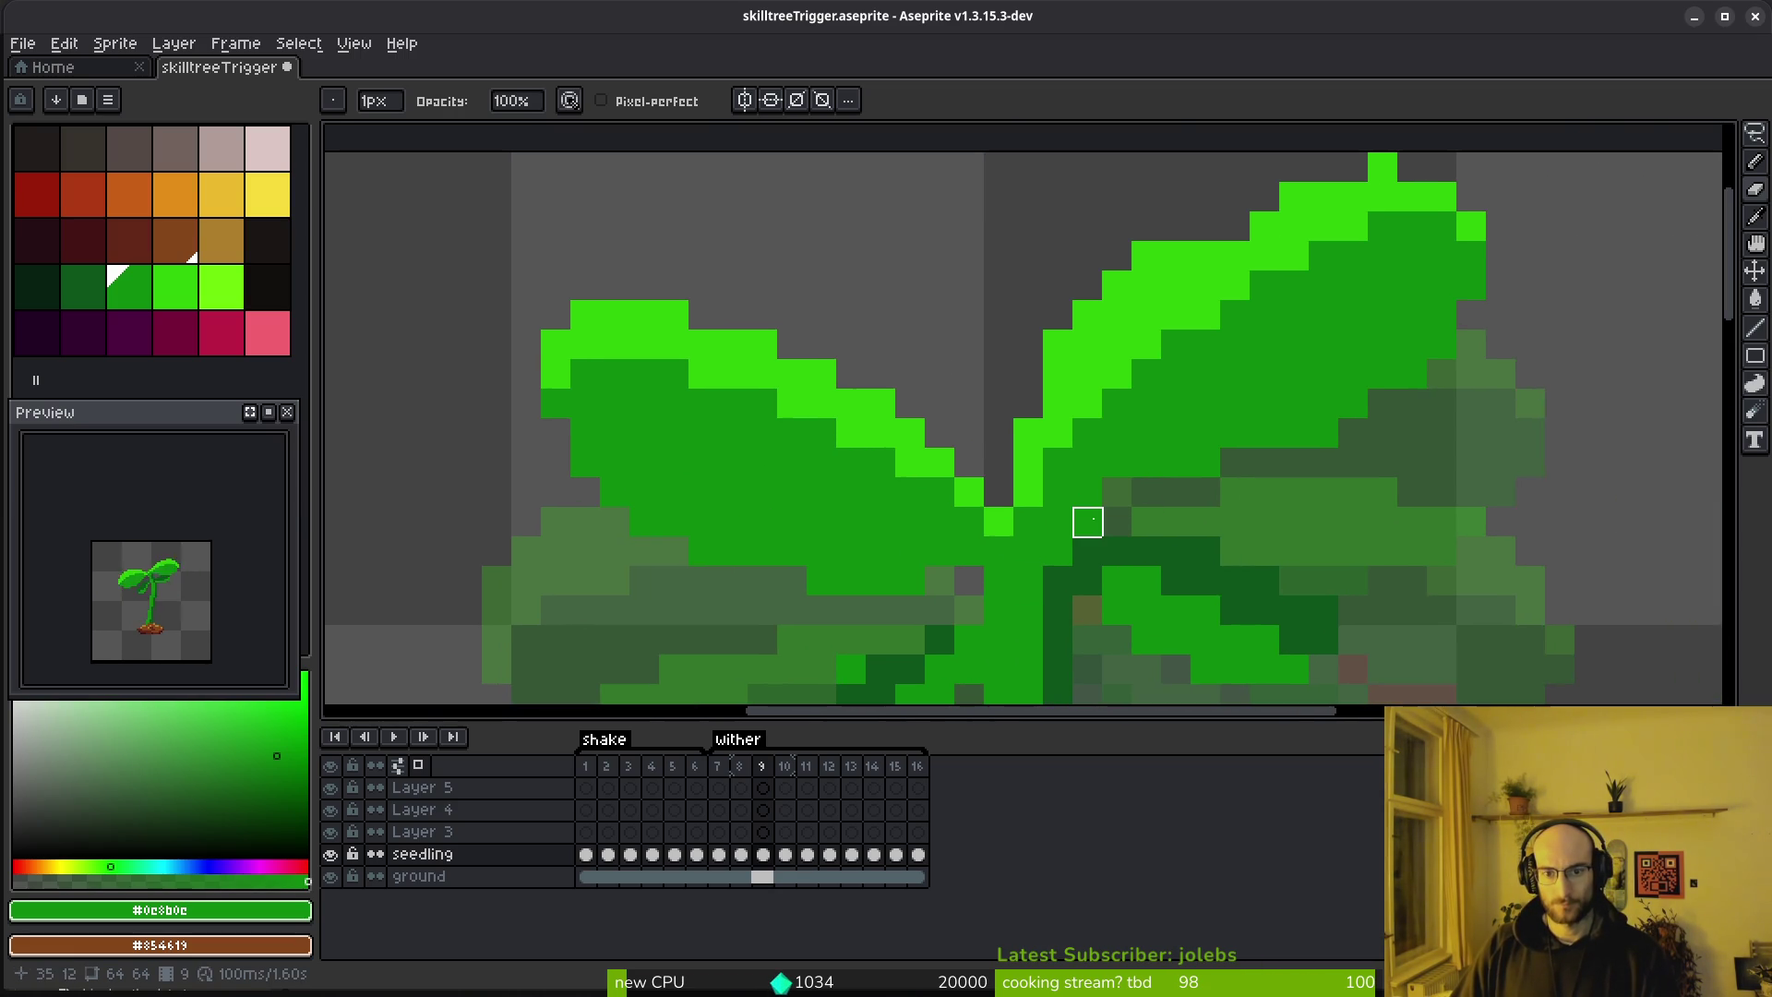
{"action": "scroll", "coordinate": [1087, 522], "scroll_direction": "down", "scroll_amount": 1}
{"action": "scroll", "coordinate": [1122, 486], "scroll_direction": "up", "scroll_amount": 1}
{"action": "scroll", "coordinate": [1111, 487], "scroll_direction": "right", "scroll_amount": 2}
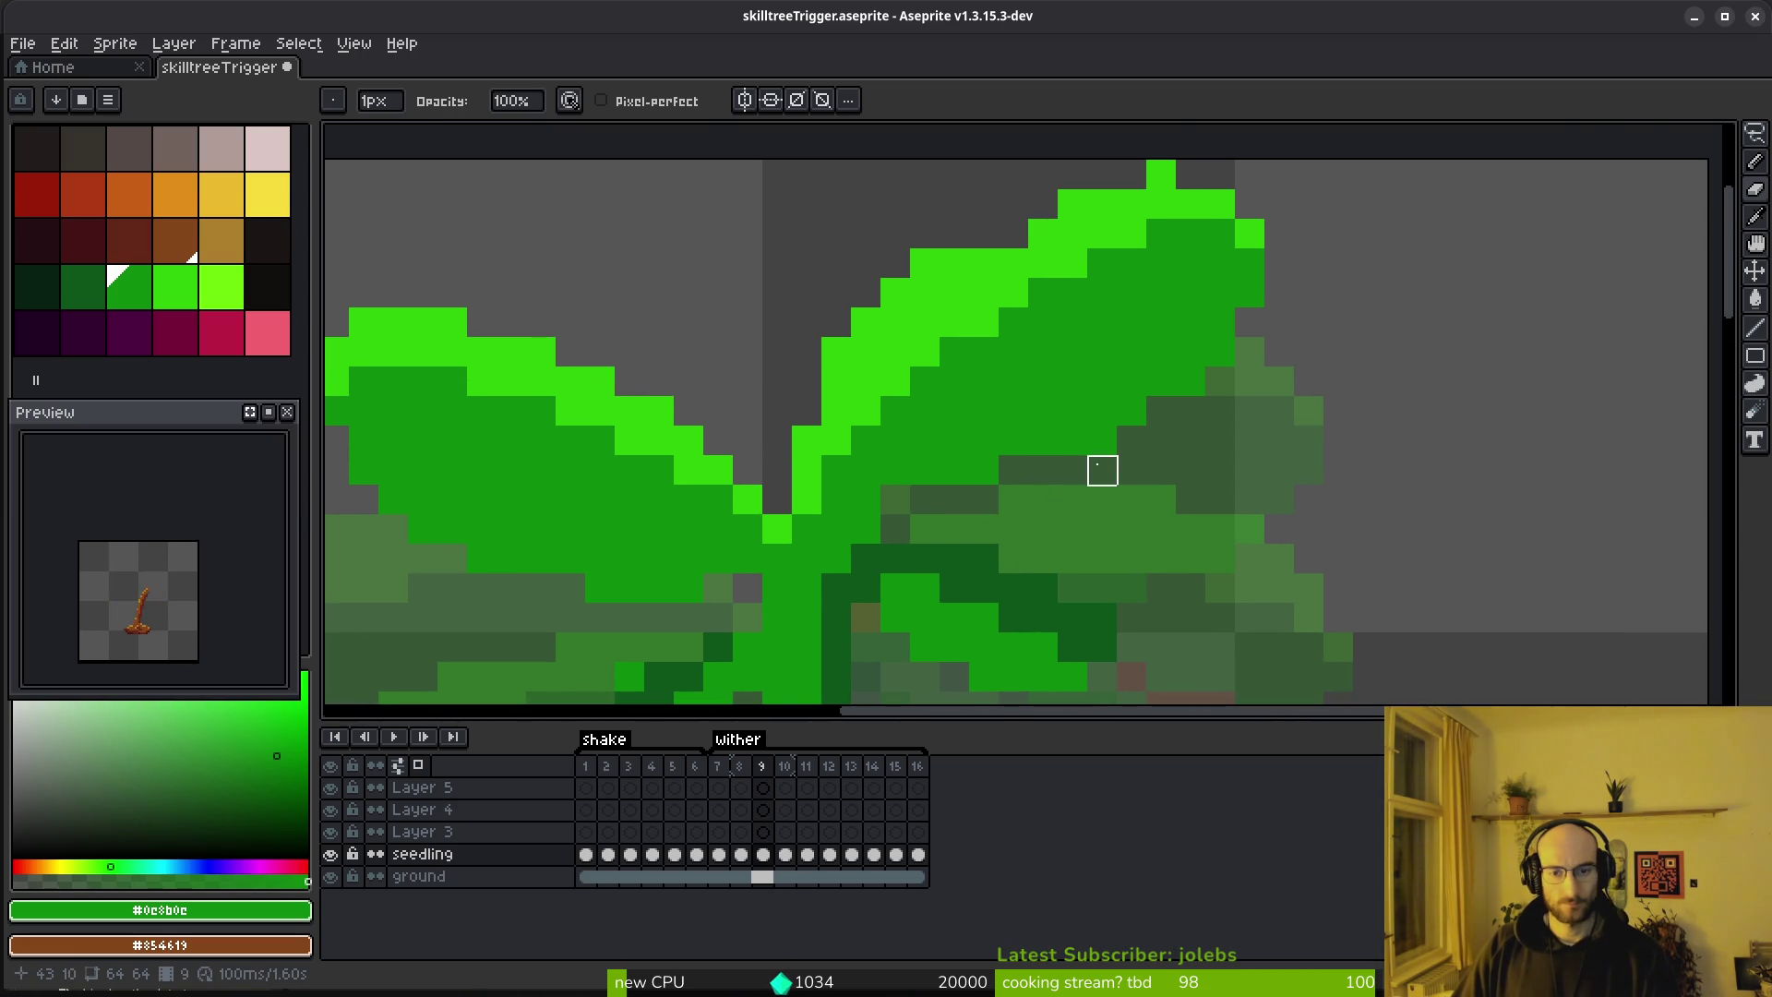
{"action": "left_click", "coordinate": [1036, 265], "text": "alt"}
{"action": "left_click", "coordinate": [988, 233]}
{"action": "key", "text": "ctrl+z"}
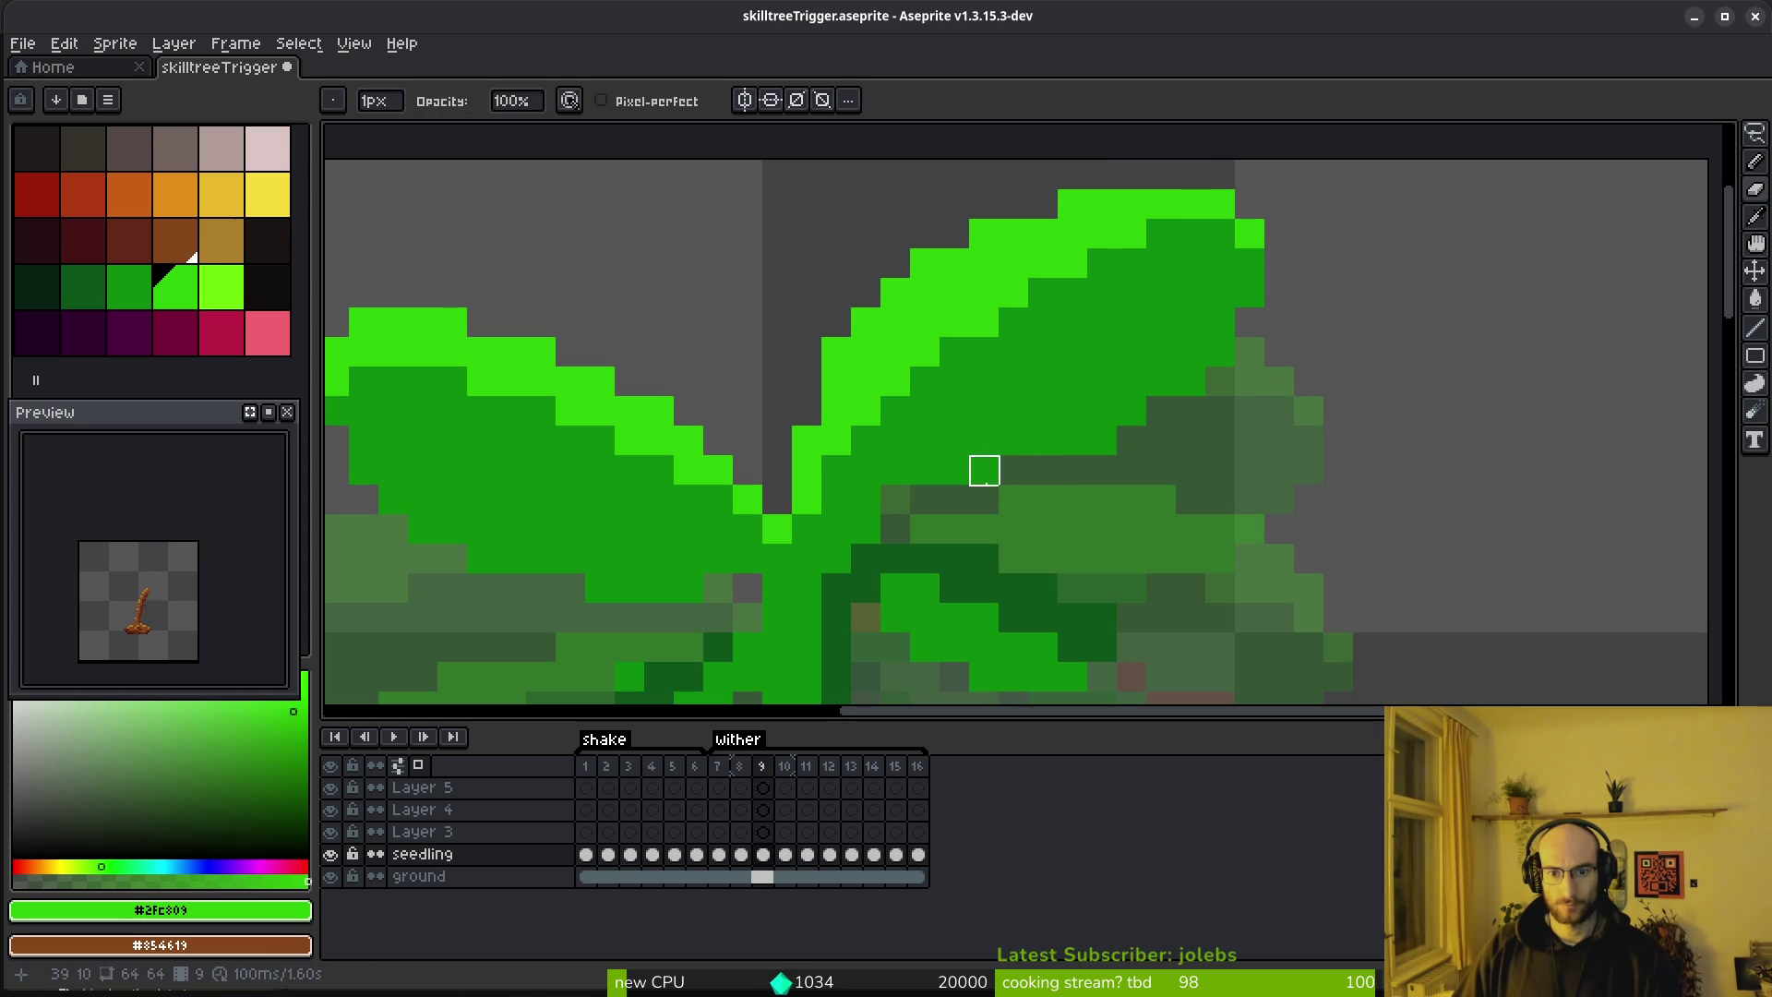
{"action": "key", "text": "ctrl+z"}
{"action": "key", "text": "ctrl+z"}
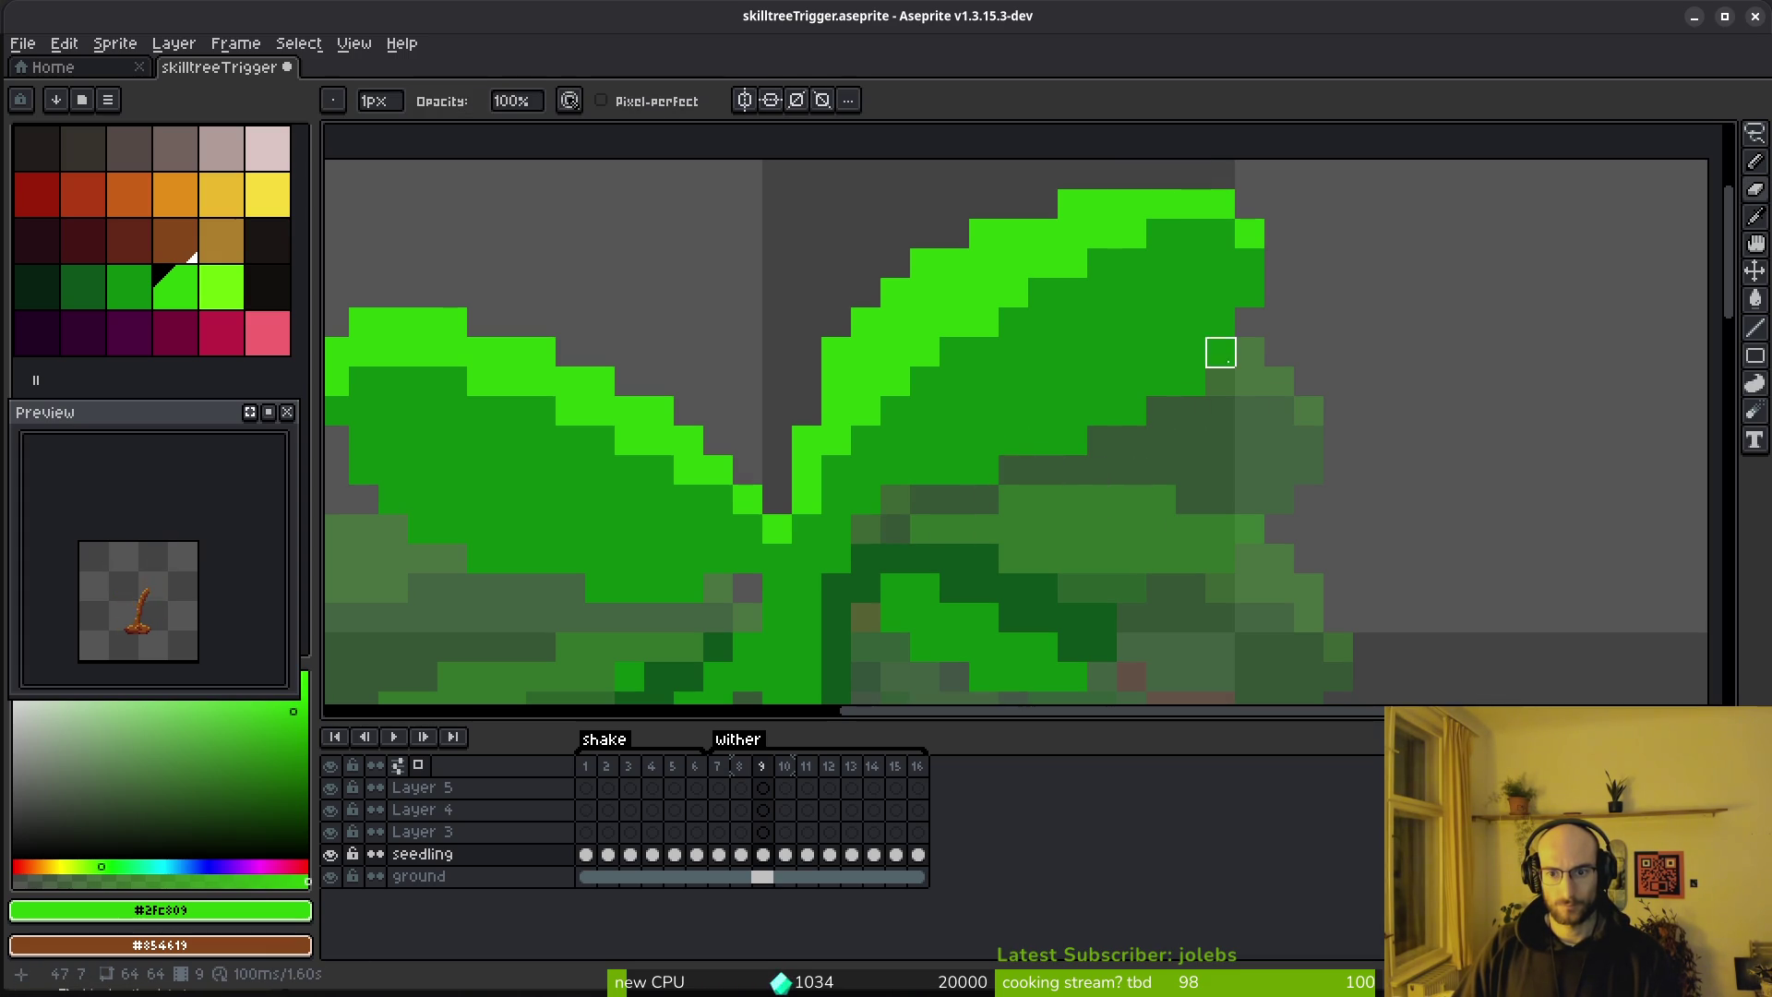
{"action": "scroll", "coordinate": [1220, 441], "scroll_direction": "down", "scroll_amount": 2}
{"action": "scroll", "coordinate": [1135, 494], "scroll_direction": "up", "scroll_amount": 2}
Draw dark green shading along both leaves' edges, upper tip and base
{"action": "left_click", "coordinate": [1061, 514], "text": "alt"}
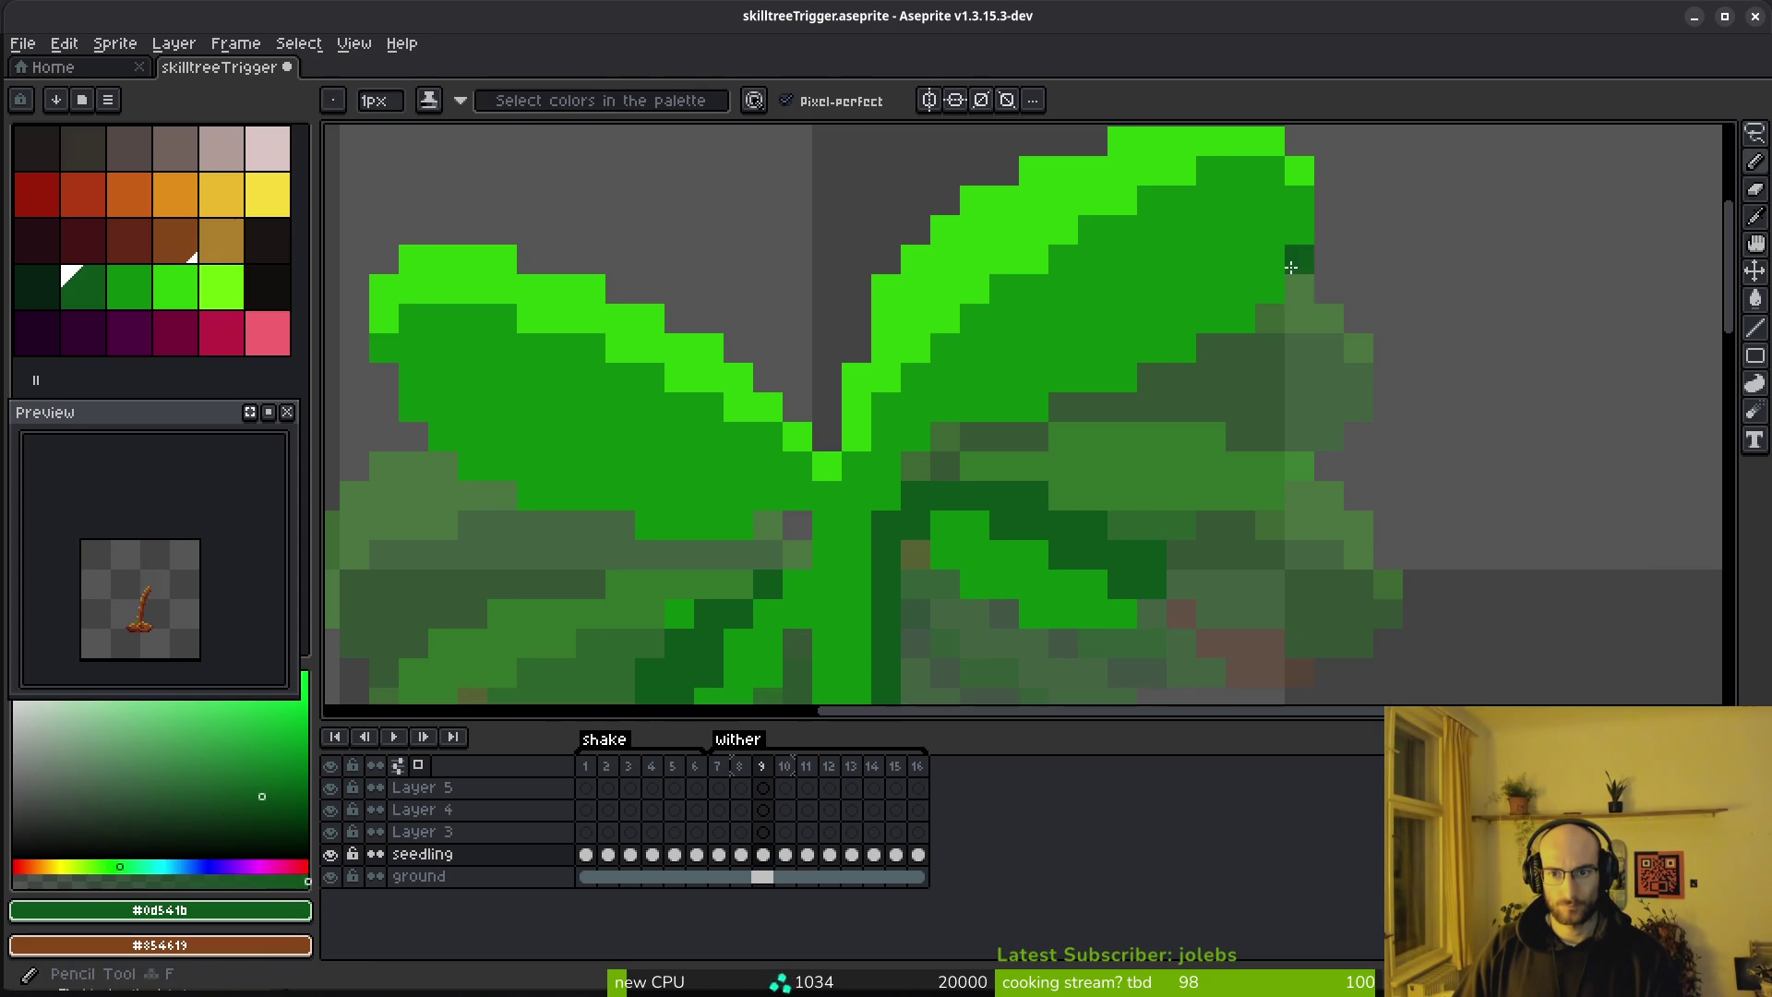
{"action": "left_click_drag", "start_coordinate": [1190, 343], "coordinate": [1026, 407]}
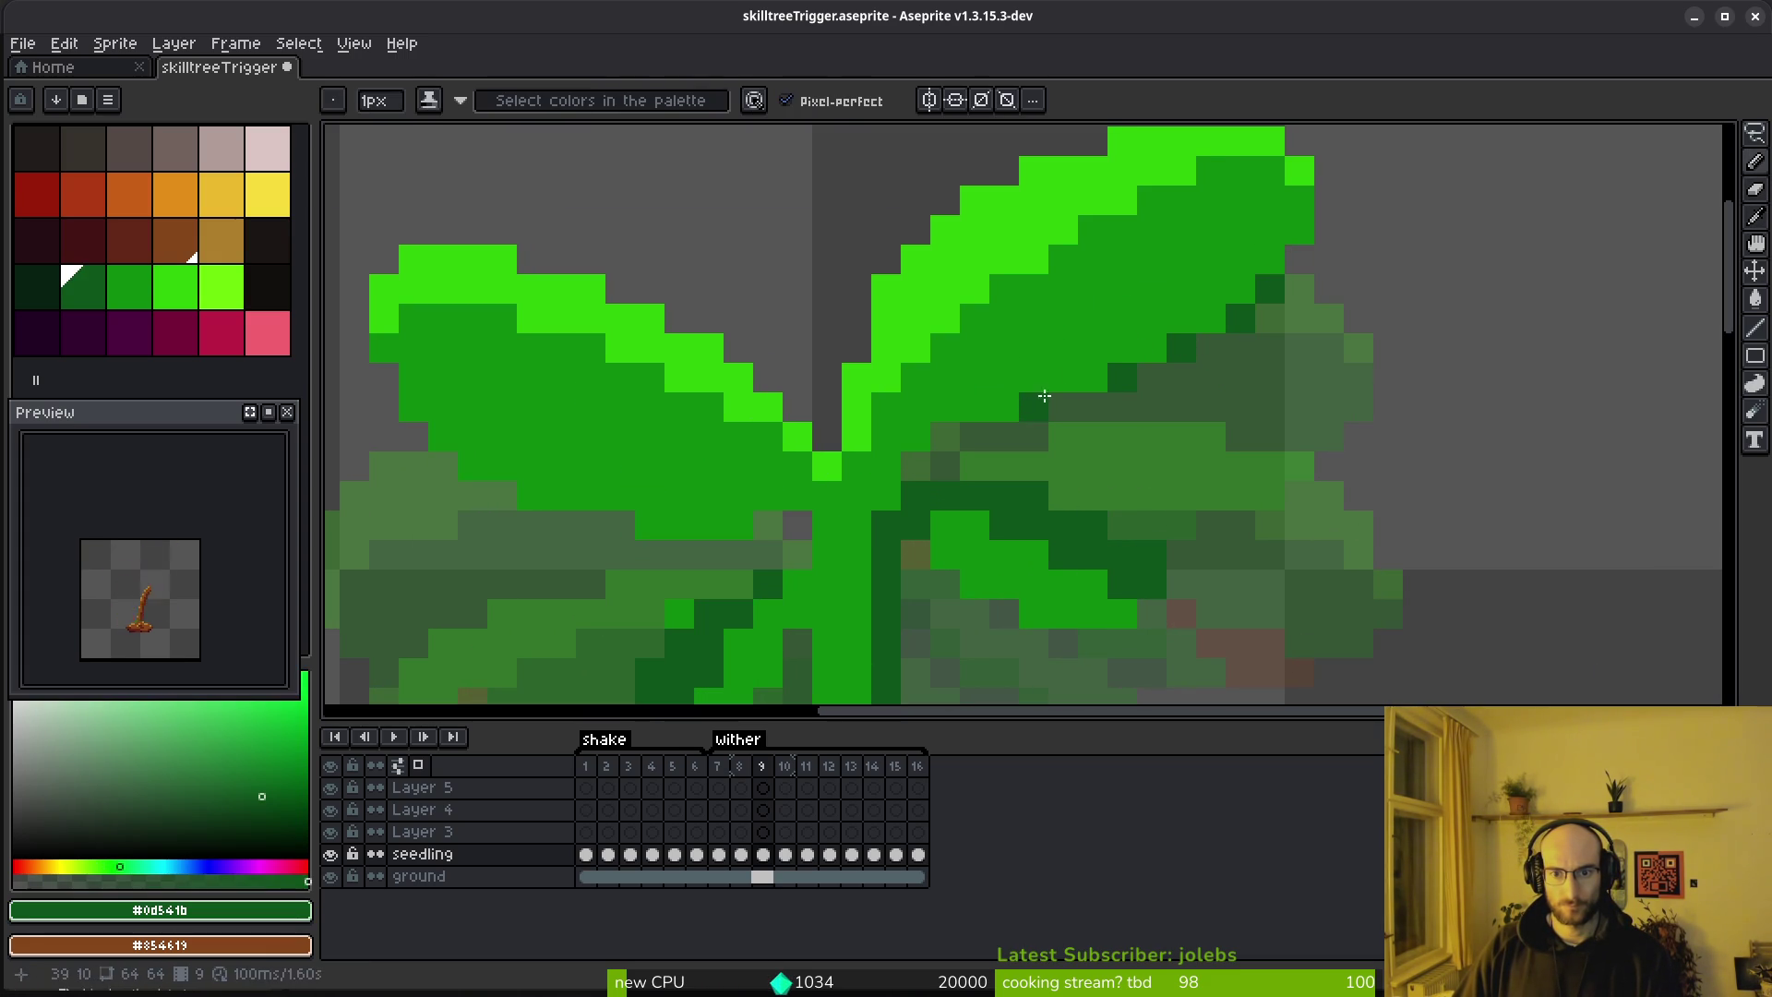
{"action": "left_click", "coordinate": [1100, 376]}
{"action": "left_click", "coordinate": [1306, 233]}
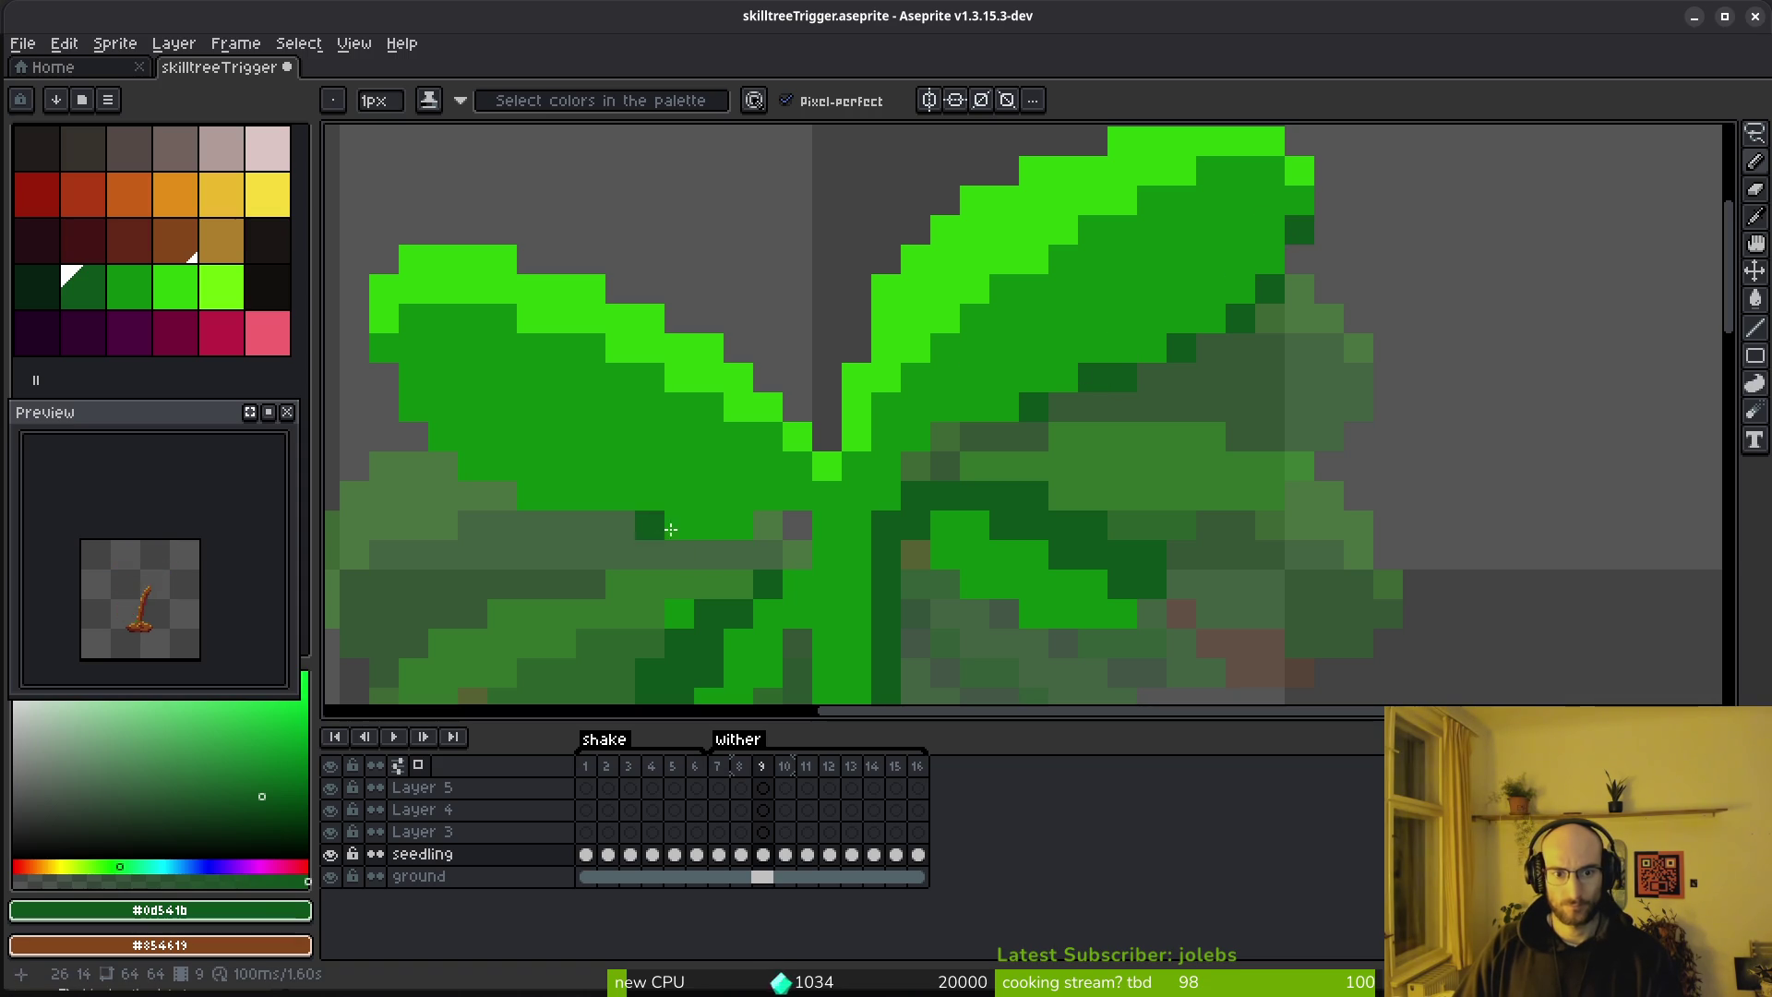
{"action": "left_click", "coordinate": [650, 525]}
{"action": "left_click", "coordinate": [472, 466]}
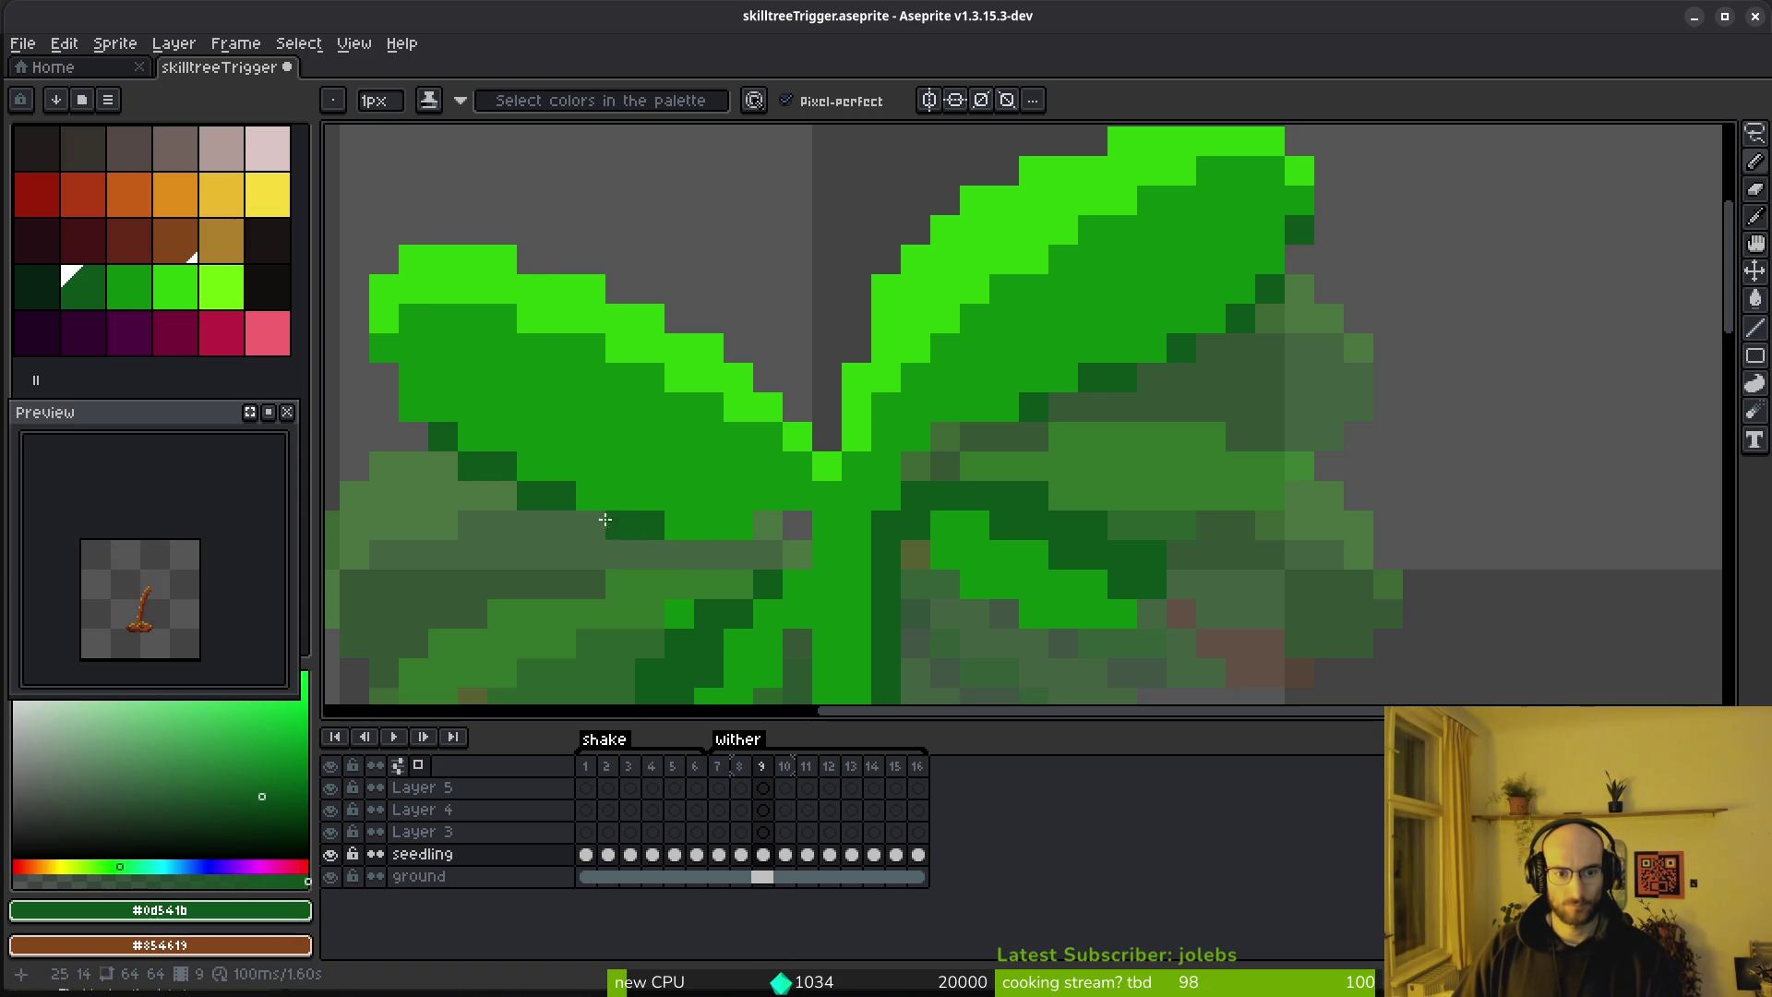
{"action": "scroll", "coordinate": [713, 554], "scroll_direction": "down", "scroll_amount": 2}
{"action": "scroll", "coordinate": [729, 433], "scroll_direction": "up", "scroll_amount": 2}
{"action": "left_click", "coordinate": [753, 416]}
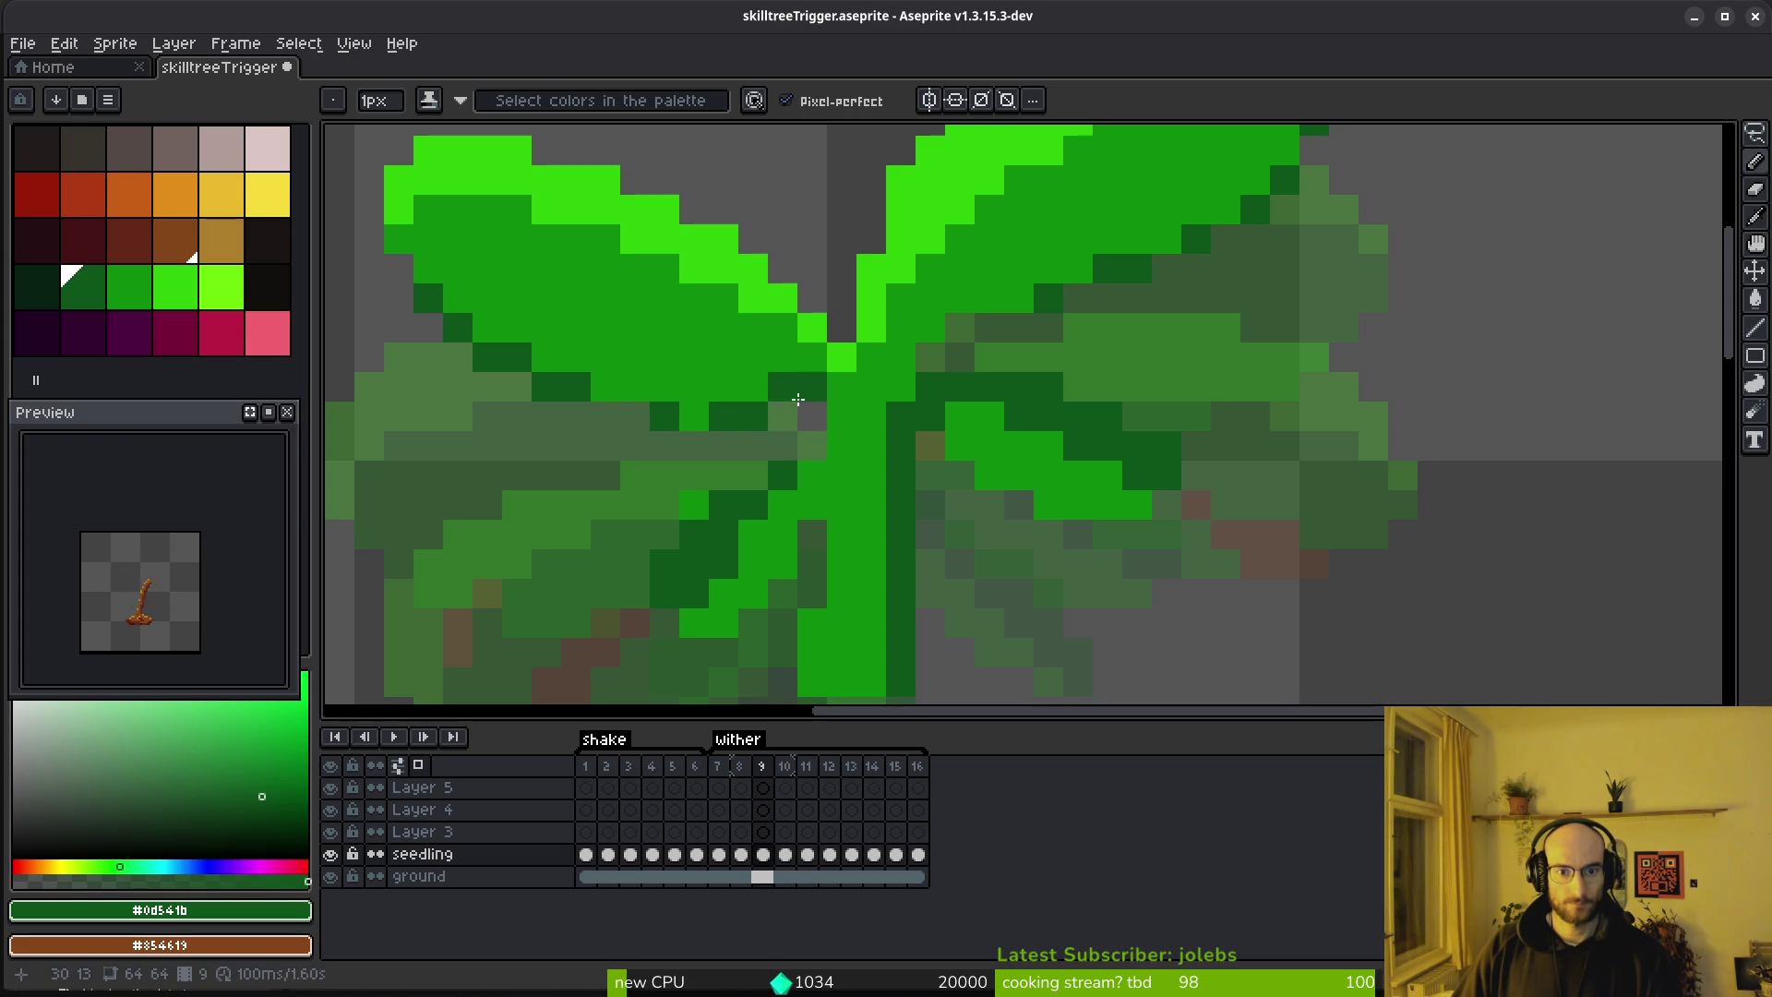
{"action": "scroll", "coordinate": [778, 395], "scroll_direction": "down", "scroll_amount": 2}
{"action": "scroll", "coordinate": [801, 443], "scroll_direction": "up", "scroll_amount": 2}
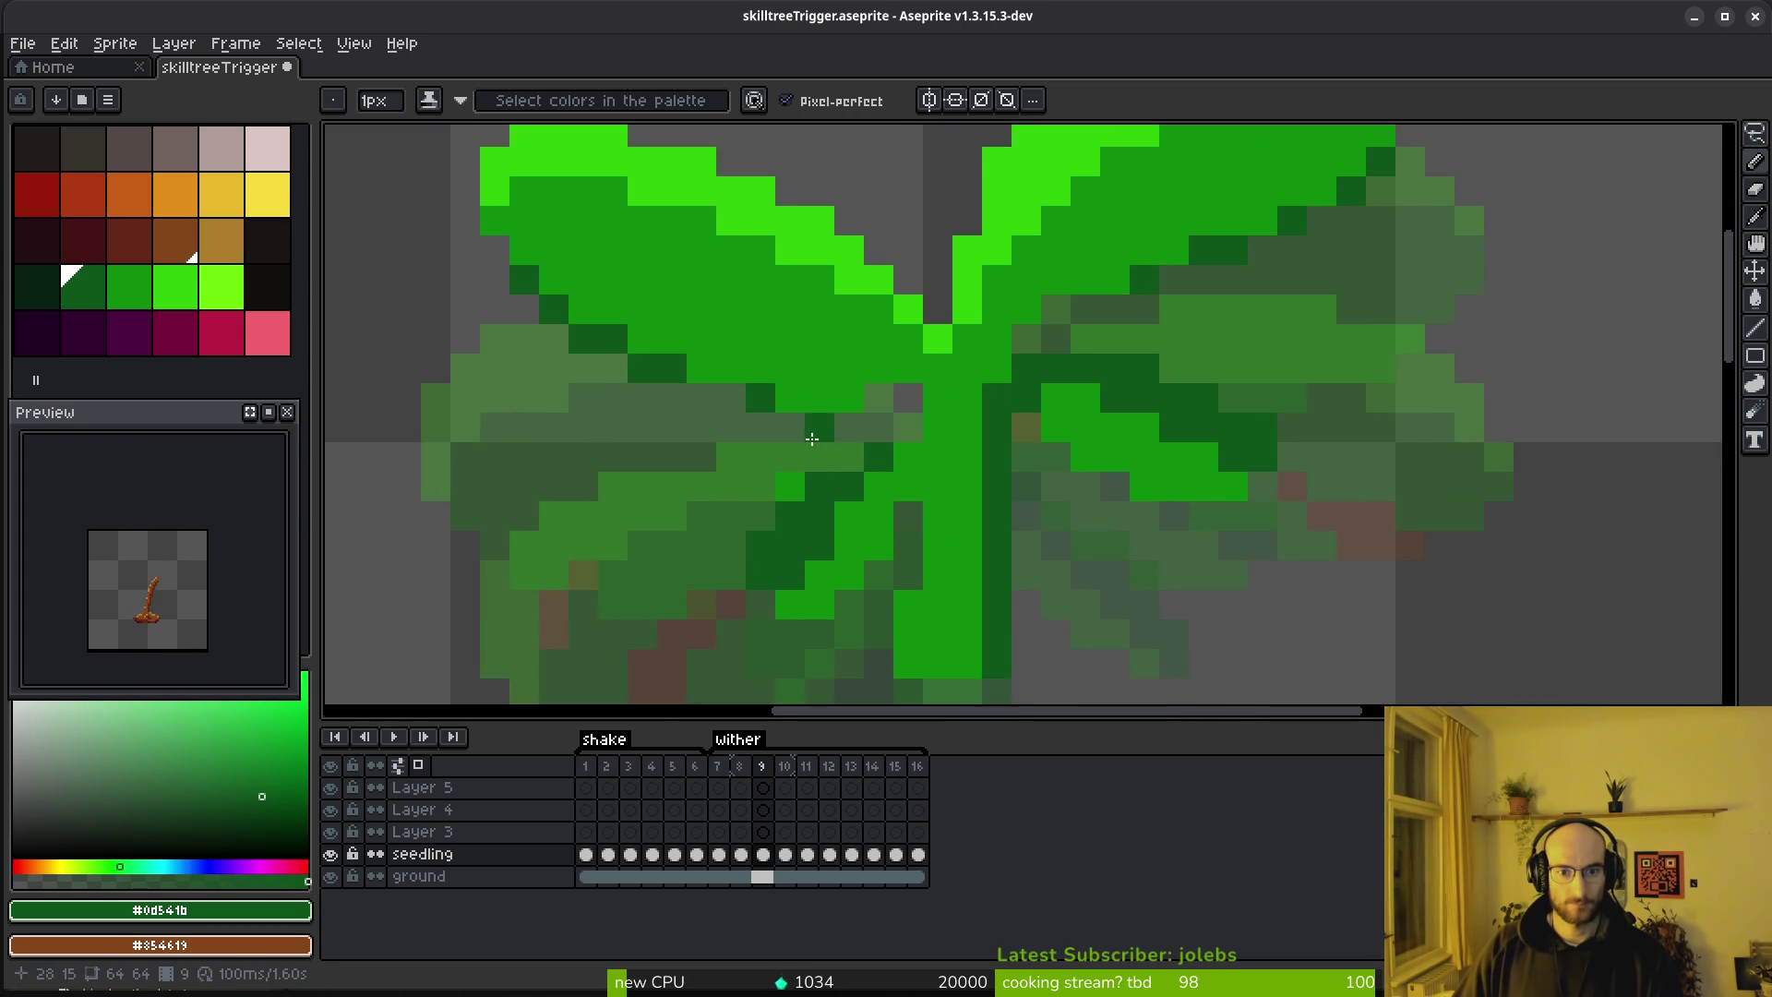
{"action": "scroll", "coordinate": [801, 443], "scroll_direction": "down", "scroll_amount": 1}
Step through frames 10 to 15 to review the wither poses
{"action": "key", "text": "e"}
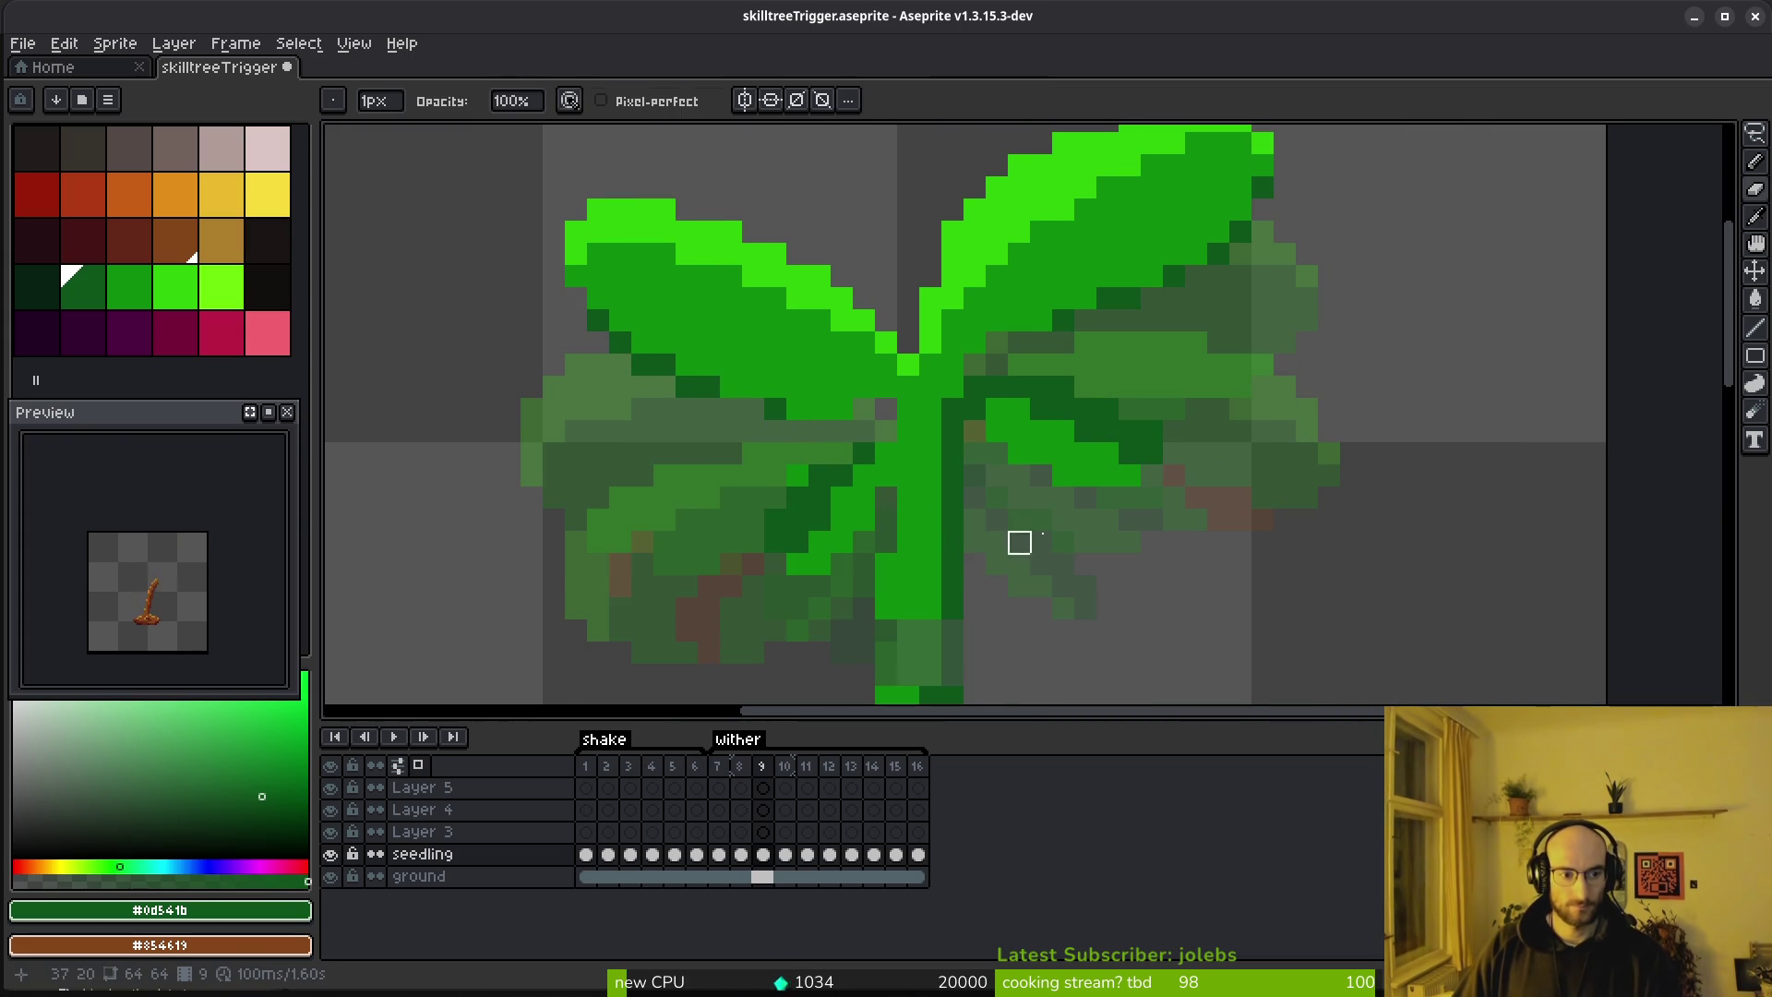
{"action": "key", "text": "i"}
{"action": "scroll", "coordinate": [1033, 535], "scroll_direction": "down", "scroll_amount": 2}
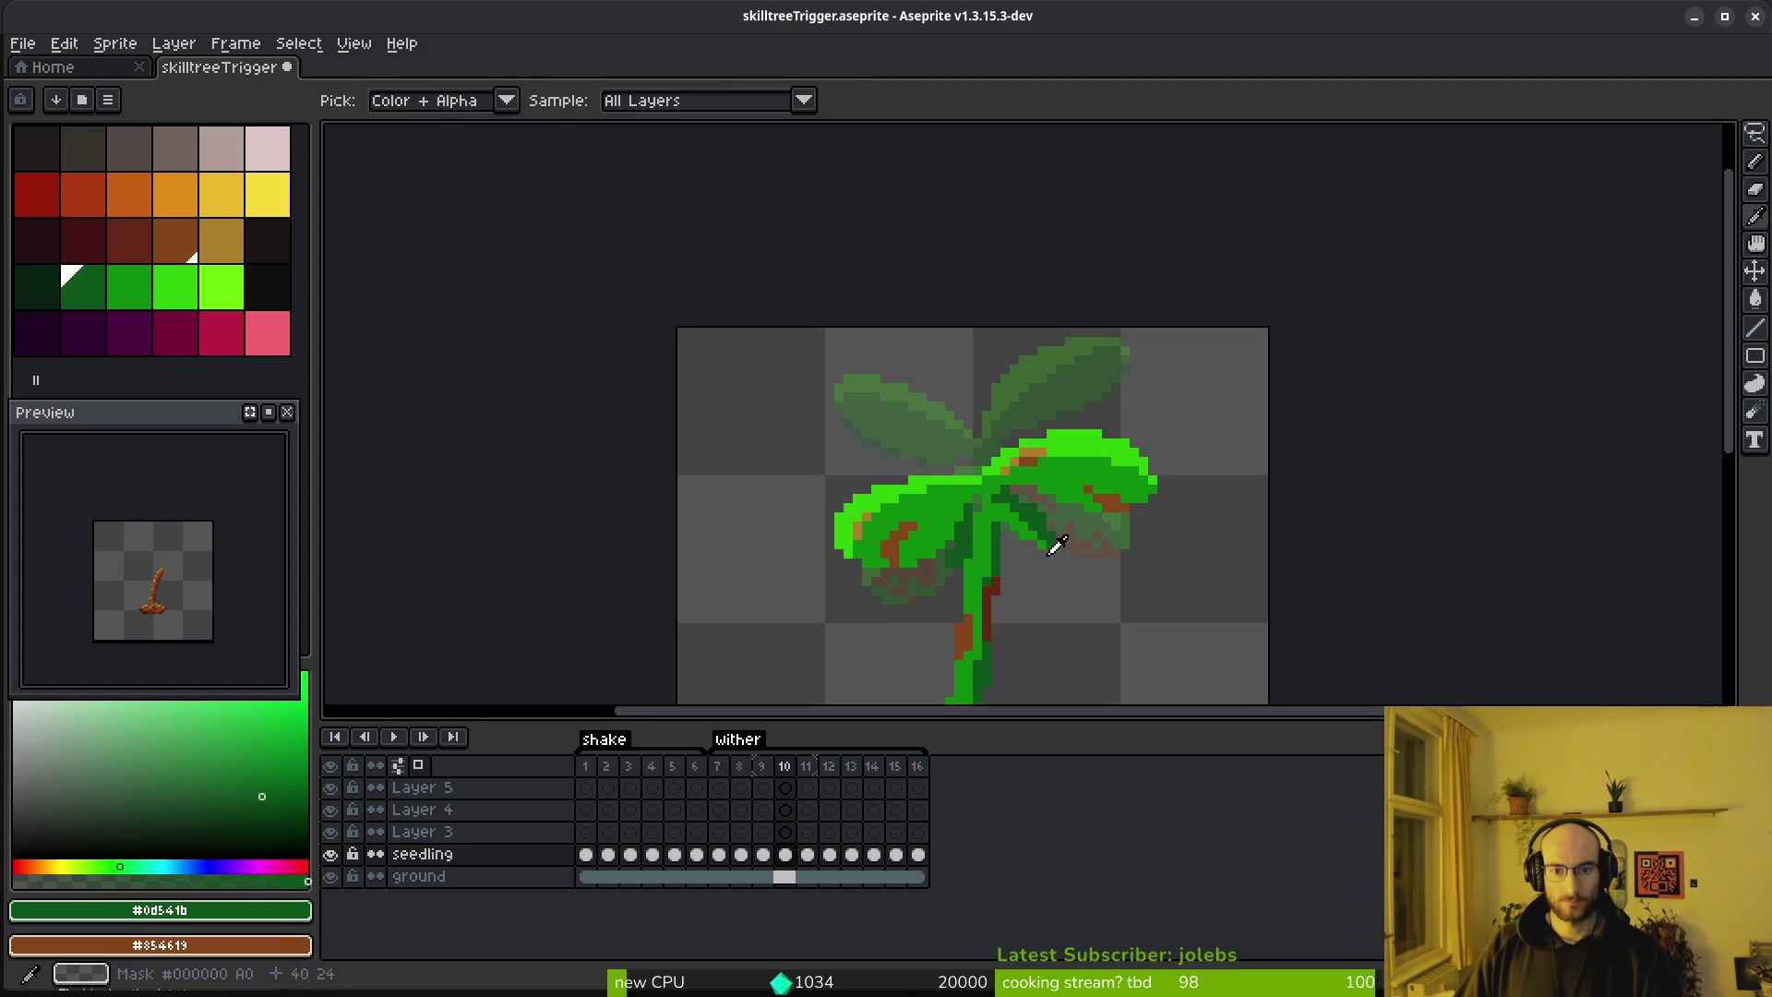
{"action": "key", "text": "."}
{"action": "scroll", "coordinate": [1030, 517], "scroll_direction": "up", "scroll_amount": 1}
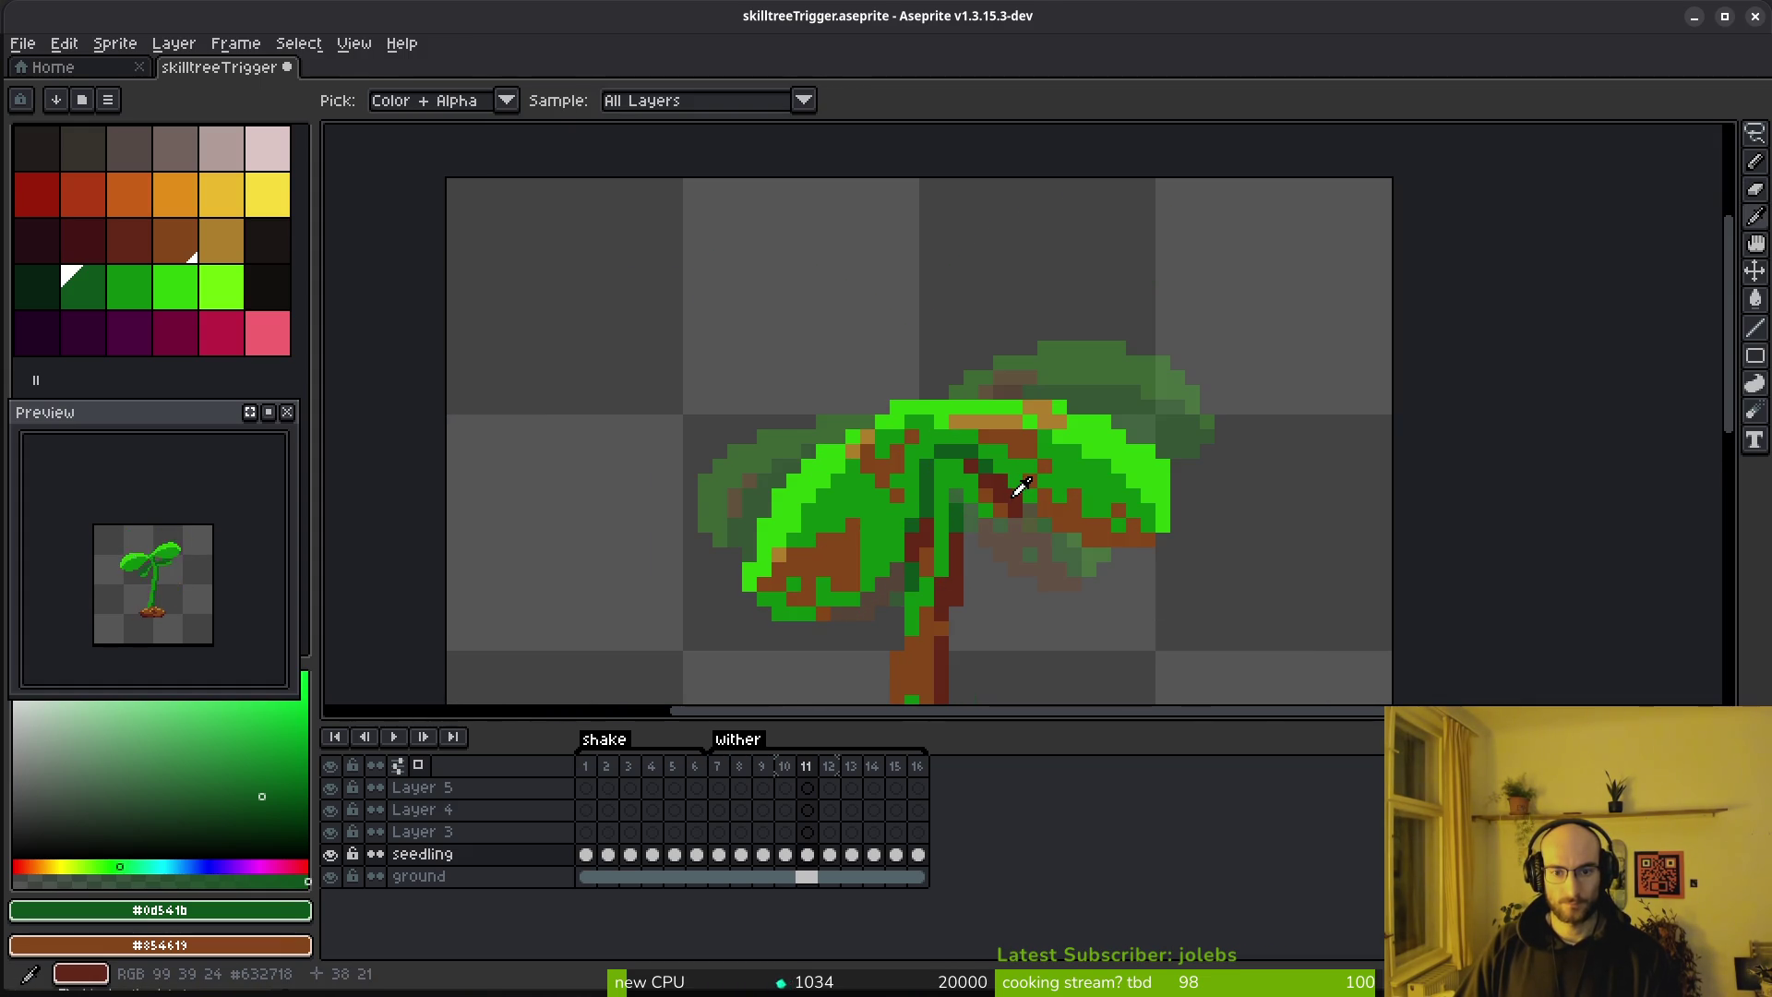
{"action": "key", "text": "comma"}
{"action": "key", "text": "b"}
{"action": "key", "text": "period"}
{"action": "scroll", "coordinate": [973, 502], "scroll_direction": "down", "scroll_amount": 1}
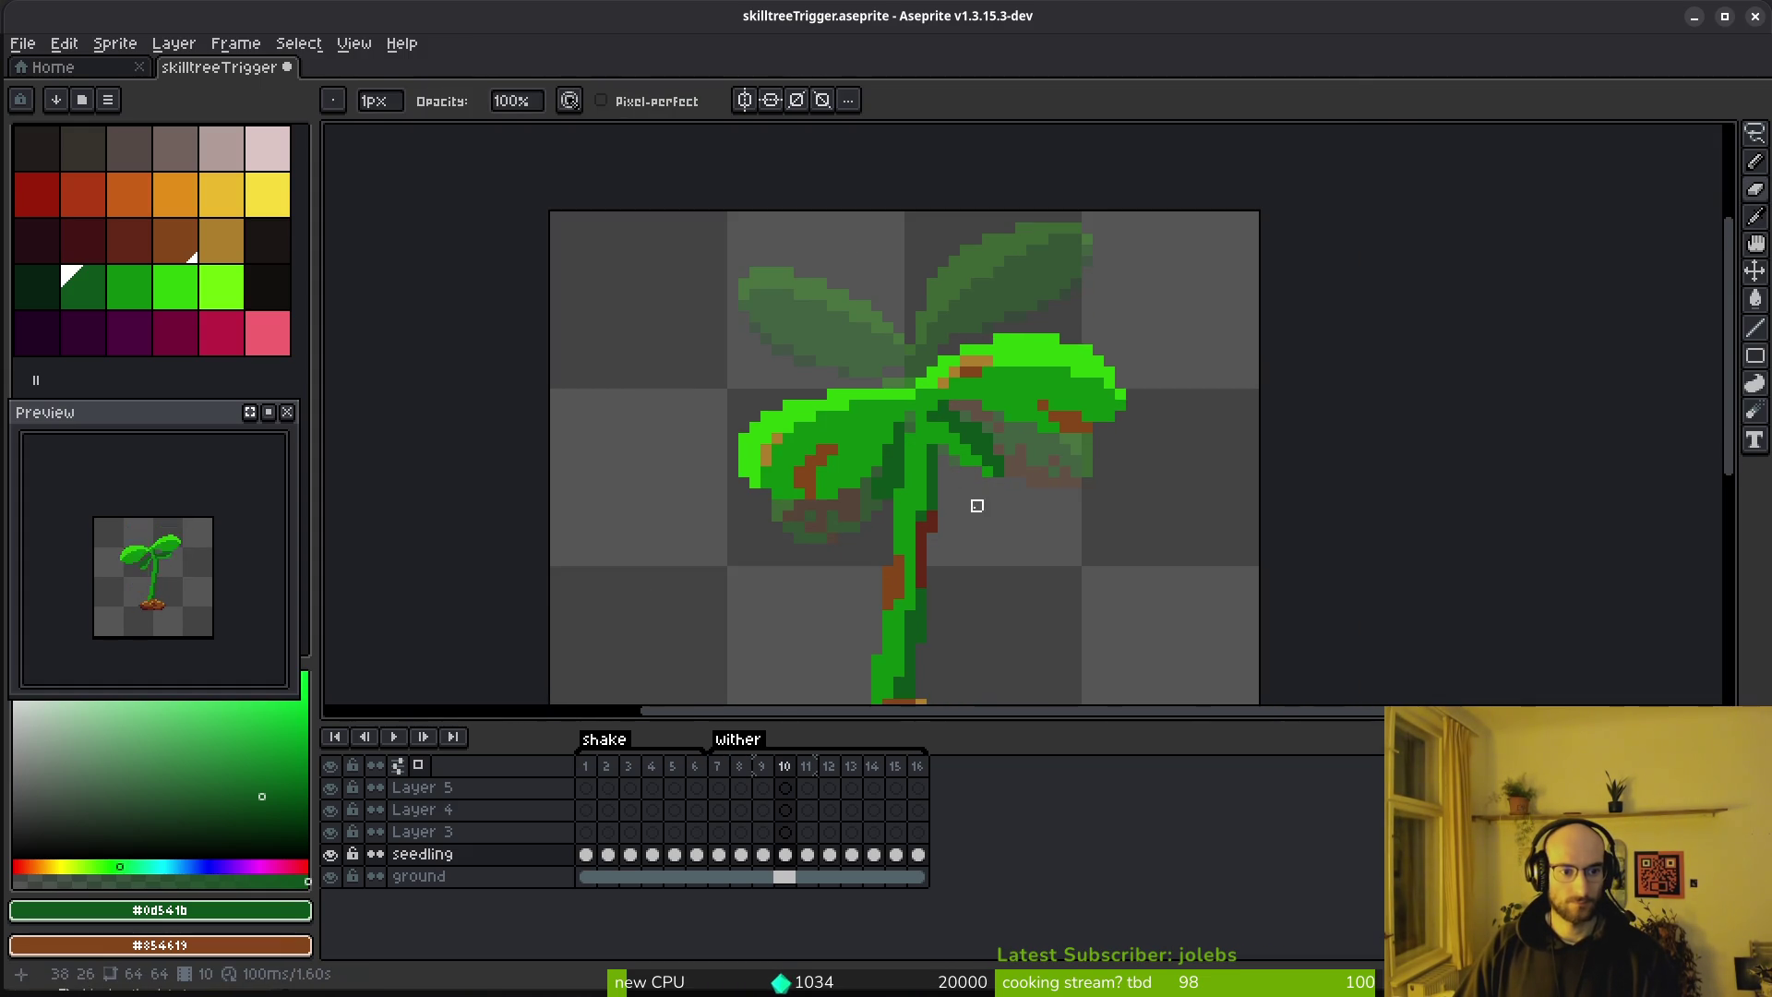
{"action": "scroll", "coordinate": [981, 482], "scroll_direction": "down", "scroll_amount": 1}
{"action": "key", "text": "period"}
{"action": "key", "text": "period"}
{"action": "key", "text": "i"}
{"action": "key", "text": "period"}
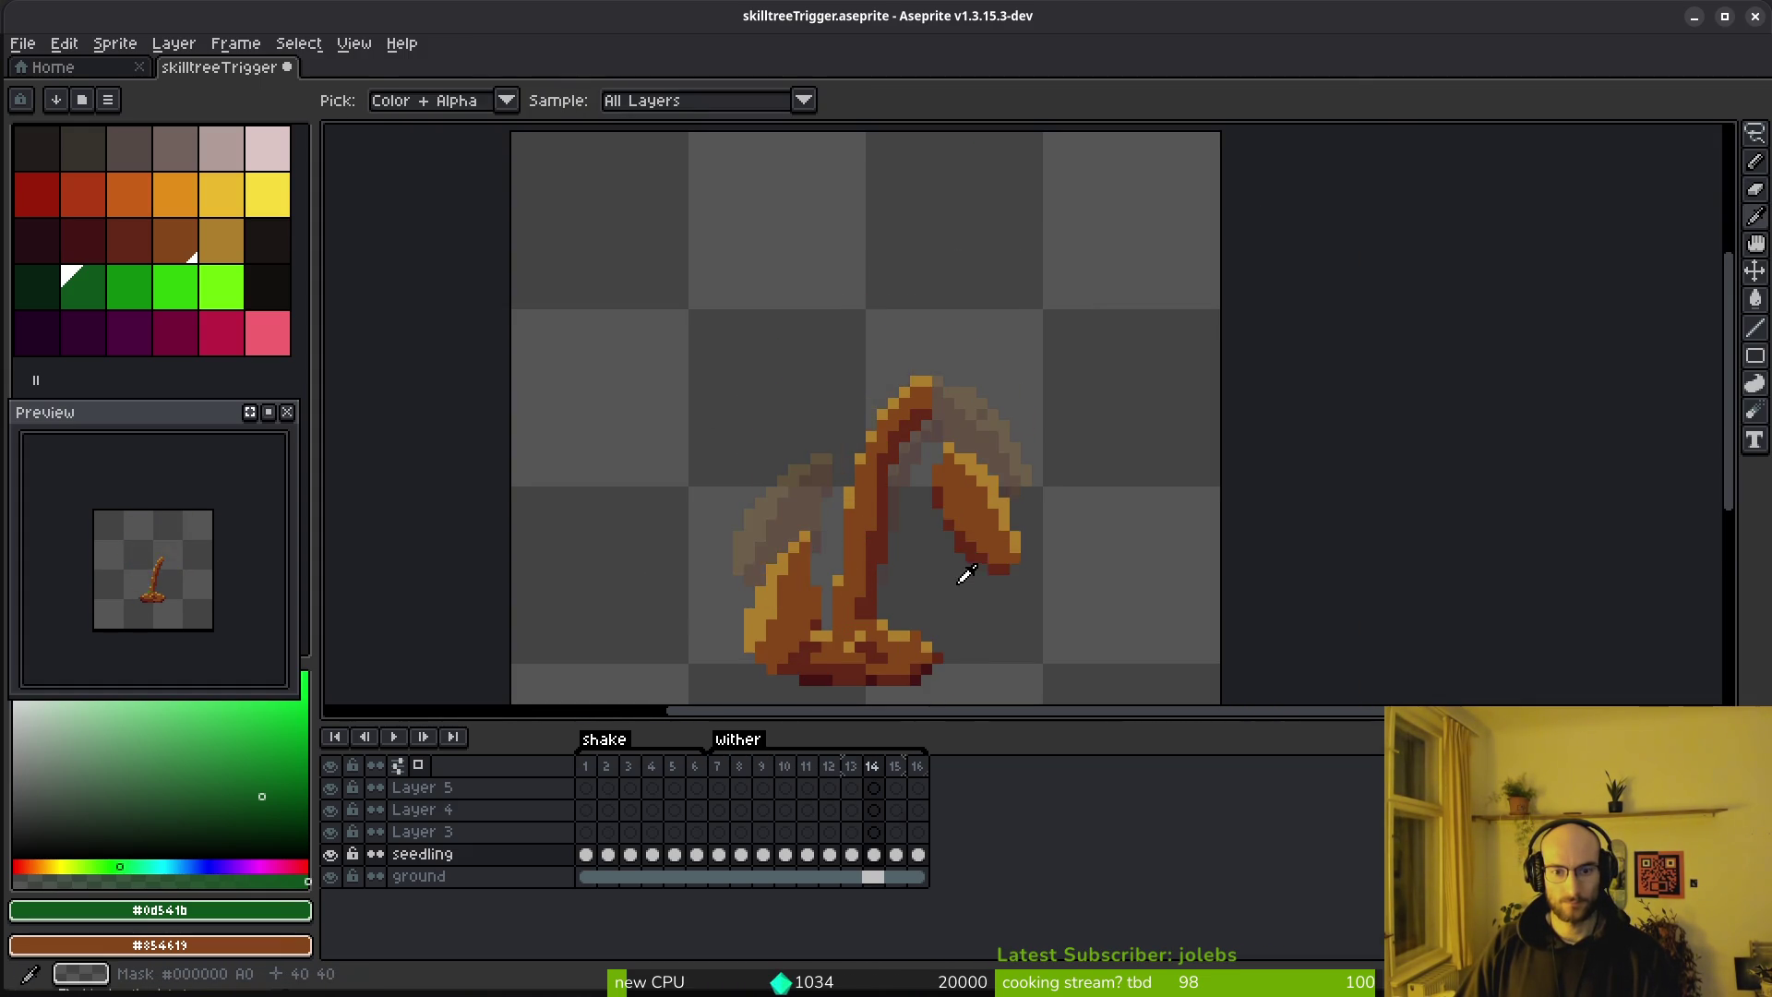
{"action": "left_click_drag", "start_coordinate": [966, 574], "coordinate": [953, 470]}
{"action": "key", "text": "period"}
Add two empty frames after frame 15
{"action": "key", "text": "period"}
{"action": "key", "text": "comma"}
{"action": "key", "text": "b"}
{"action": "scroll", "coordinate": [946, 242], "scroll_direction": "up", "scroll_amount": 1}
Lower the top of the withered stem in frame 15 by one pixel
{"action": "key", "text": "q"}
{"action": "mouse_move", "coordinate": [910, 190]}
{"action": "left_mouse_down"}
{"action": "mouse_move", "coordinate": [763, 455]}
{"action": "mouse_move", "coordinate": [981, 259]}
{"action": "mouse_move", "coordinate": [950, 198]}
{"action": "left_mouse_up"}
{"action": "left_click_drag", "start_coordinate": [842, 368], "coordinate": [846, 389]}
{"action": "key", "text": "Return"}
{"action": "scroll", "coordinate": [902, 411], "scroll_direction": "down", "scroll_amount": 1}
{"action": "key", "text": "i"}
{"action": "key", "text": "comma"}
{"action": "key", "text": "period"}
{"action": "key", "text": "q"}
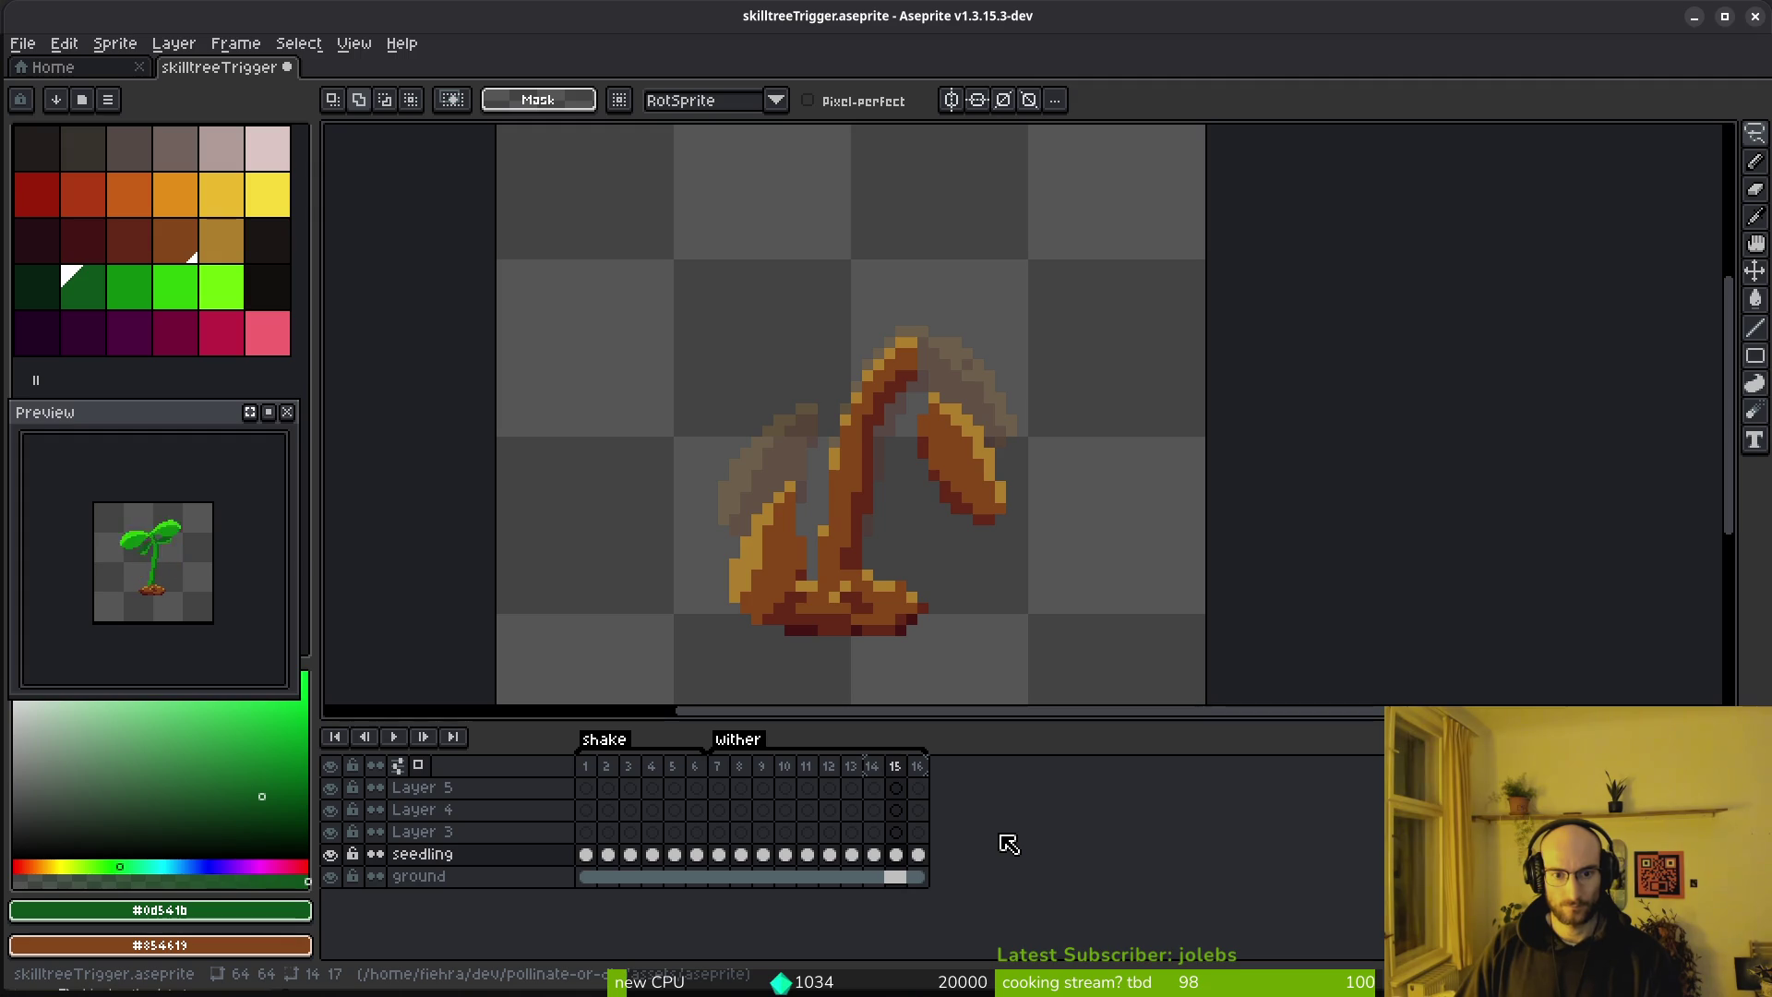
{"action": "key", "text": "alt+shift+n"}
{"action": "key", "text": "alt+shift+n"}
{"action": "key", "text": "comma"}
{"action": "key", "text": "comma"}
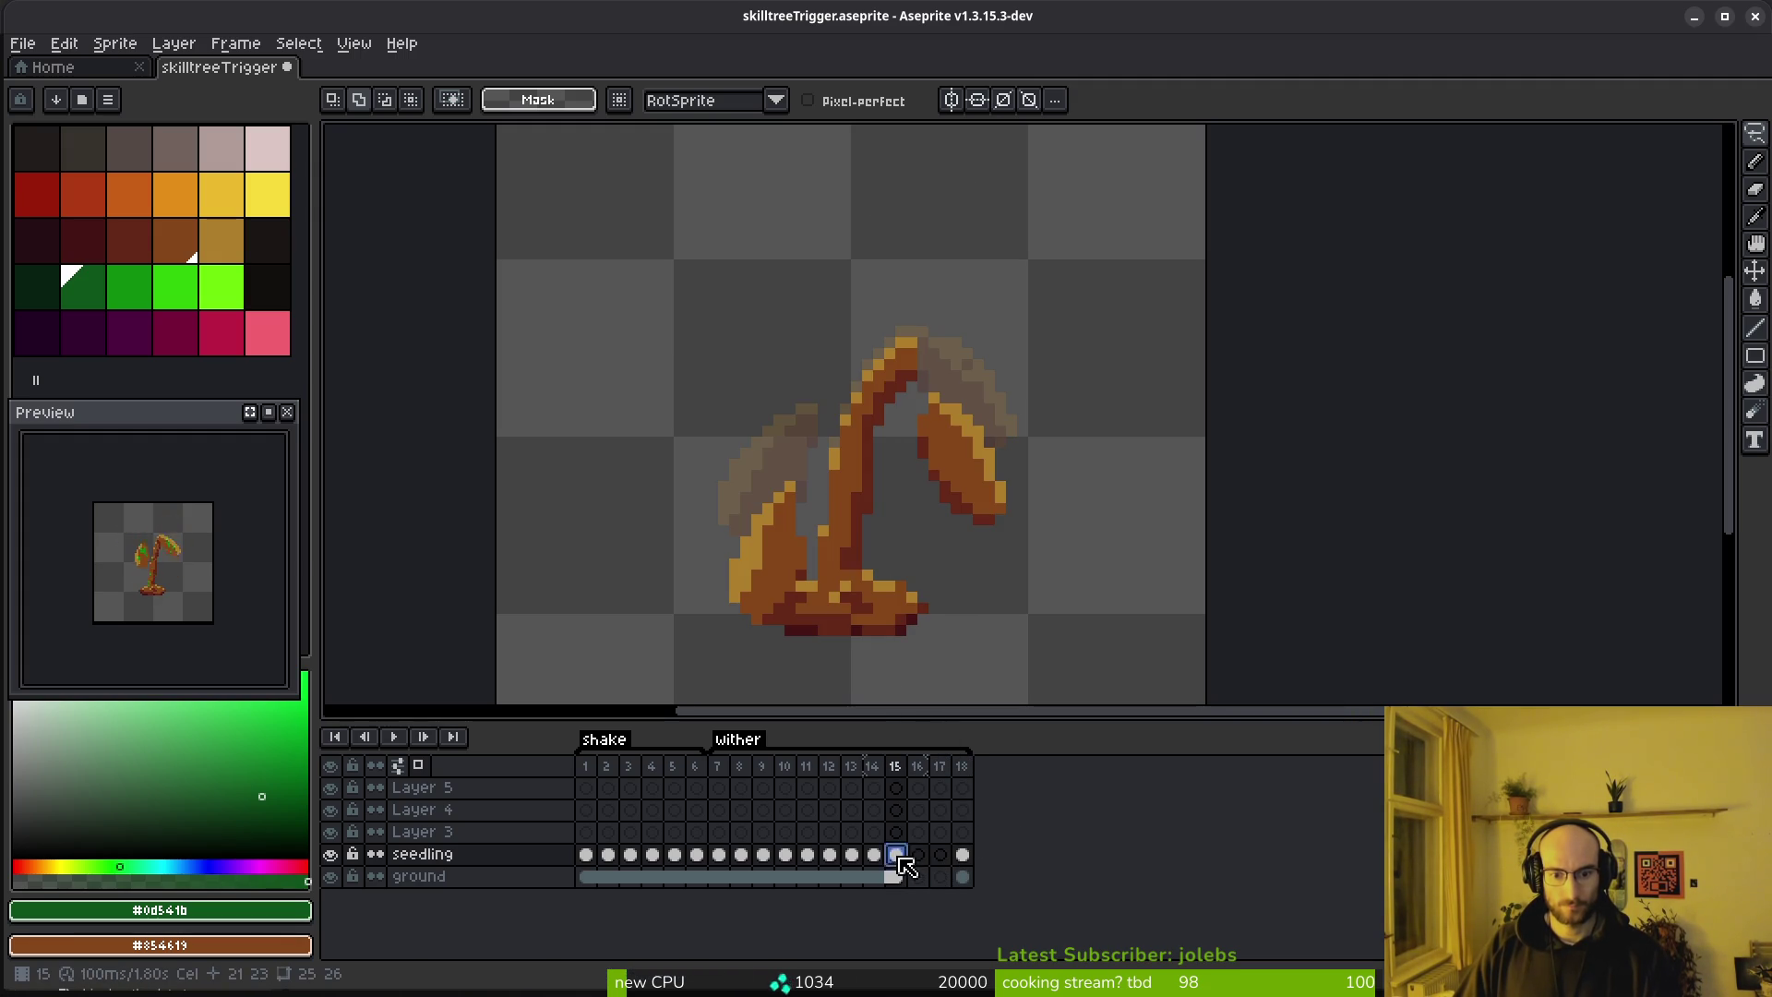
Paste the withered sprite into frame 16 and shift its stem into place
{"action": "left_click", "coordinate": [917, 855]}
{"action": "key", "text": "ctrl+v"}
{"action": "scroll", "coordinate": [774, 554], "scroll_direction": "up", "scroll_amount": 2}
{"action": "mouse_move", "coordinate": [773, 554]}
{"action": "left_mouse_down"}
{"action": "mouse_move", "coordinate": [910, 396]}
{"action": "mouse_move", "coordinate": [890, 424]}
{"action": "mouse_move", "coordinate": [901, 482]}
{"action": "left_mouse_up"}
{"action": "key", "text": "ctrl+d"}
Lasso the withered left leaf and rotate it about -40° downward
{"action": "scroll", "coordinate": [962, 420], "scroll_direction": "down", "scroll_amount": 2}
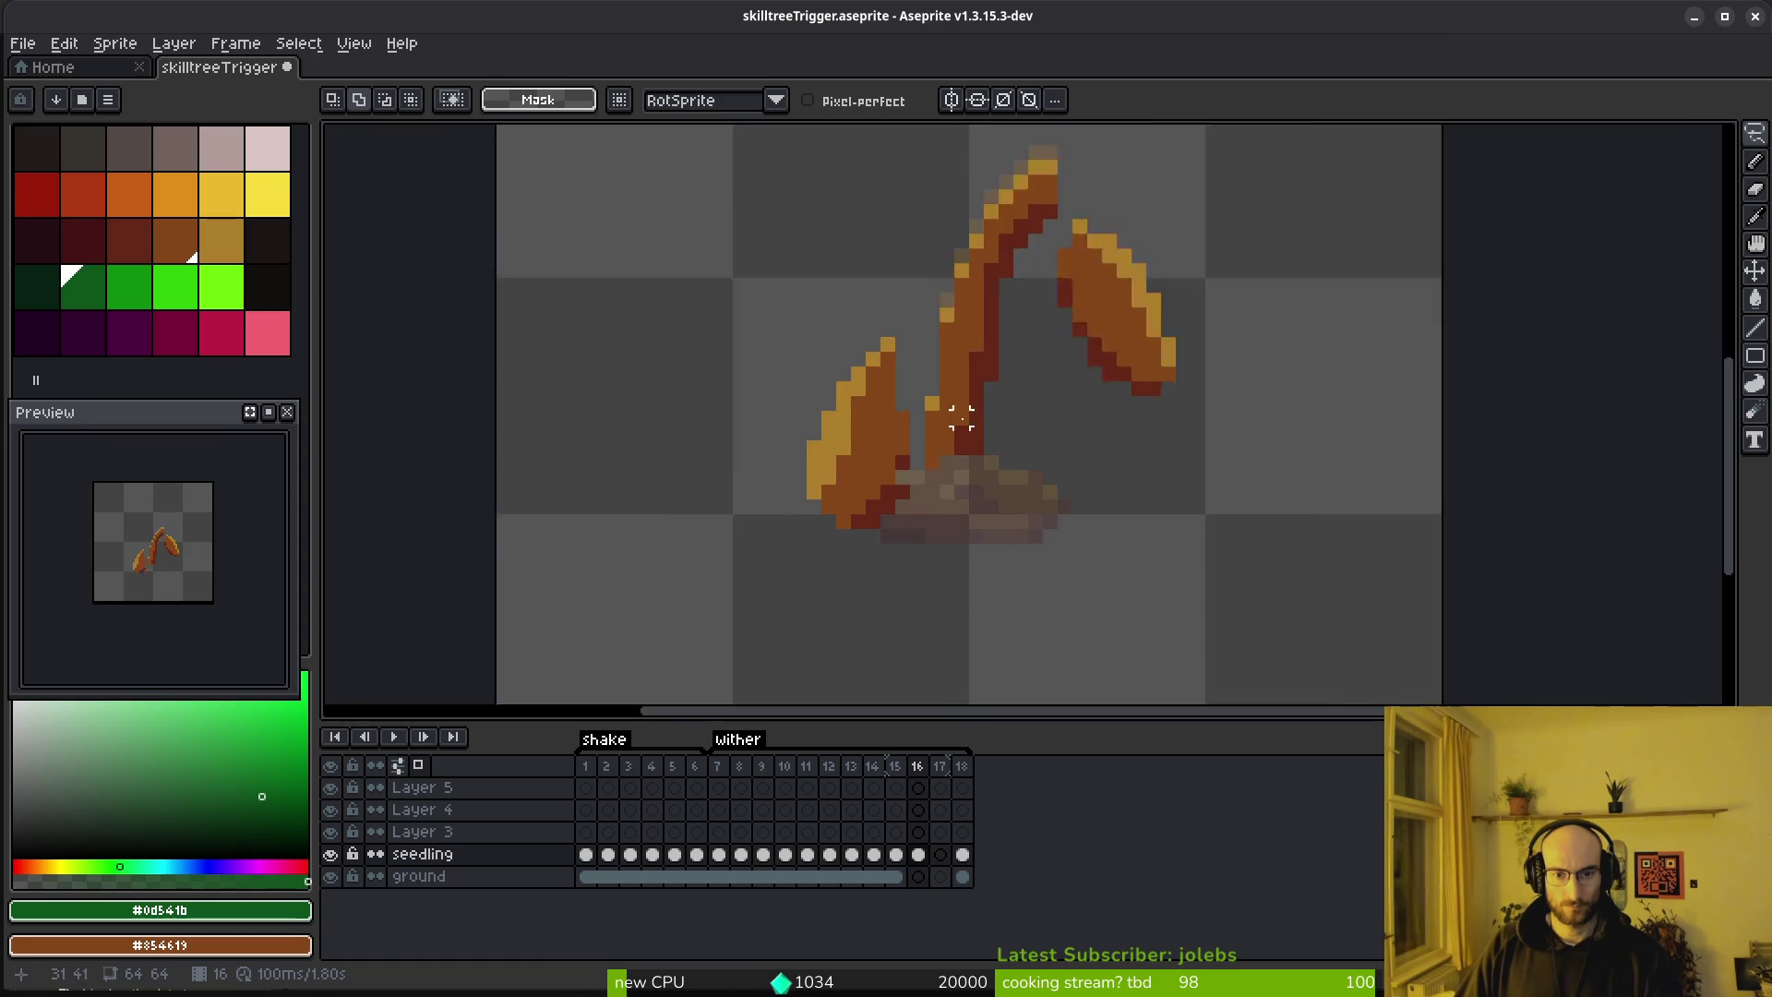
{"action": "scroll", "coordinate": [962, 419], "scroll_direction": "up", "scroll_amount": 2}
{"action": "mouse_move", "coordinate": [886, 272]}
{"action": "left_mouse_down"}
{"action": "mouse_move", "coordinate": [680, 534]}
{"action": "mouse_move", "coordinate": [886, 554]}
{"action": "mouse_move", "coordinate": [877, 486]}
{"action": "left_mouse_up"}
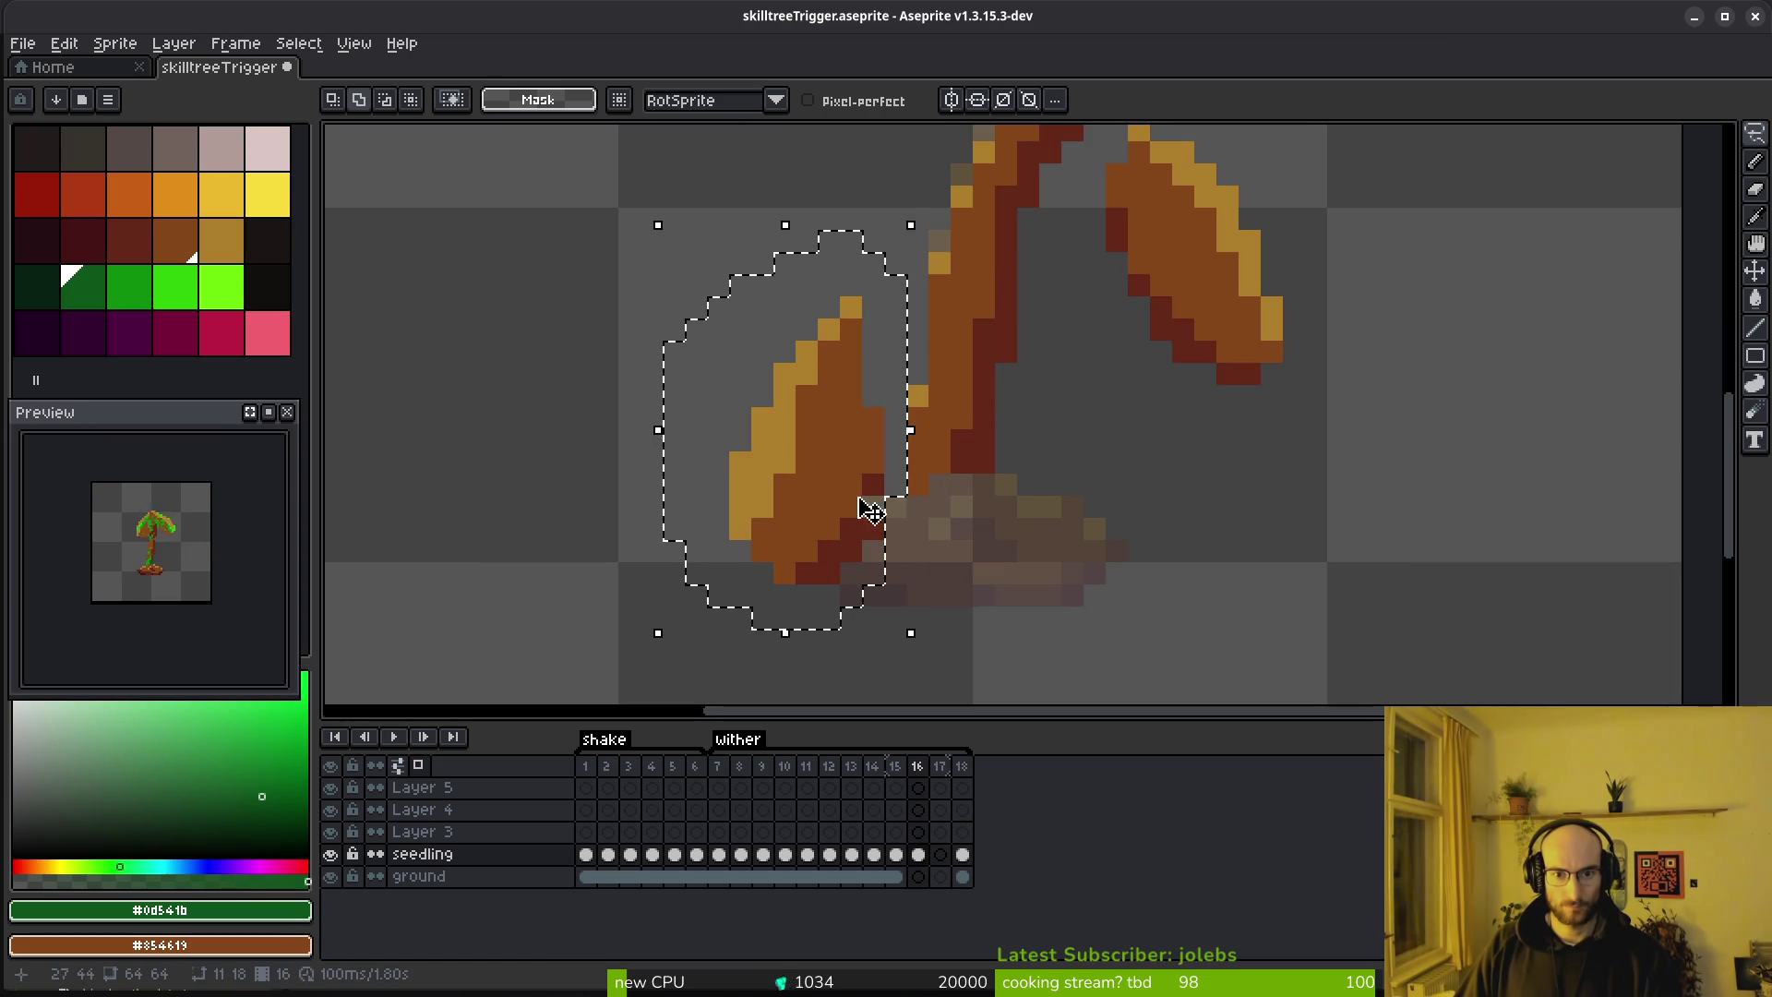
{"action": "mouse_move", "coordinate": [918, 218]}
{"action": "left_mouse_down"}
{"action": "mouse_move", "coordinate": [930, 385]}
{"action": "mouse_move", "coordinate": [996, 430]}
{"action": "left_mouse_up"}
{"action": "key", "text": "b"}
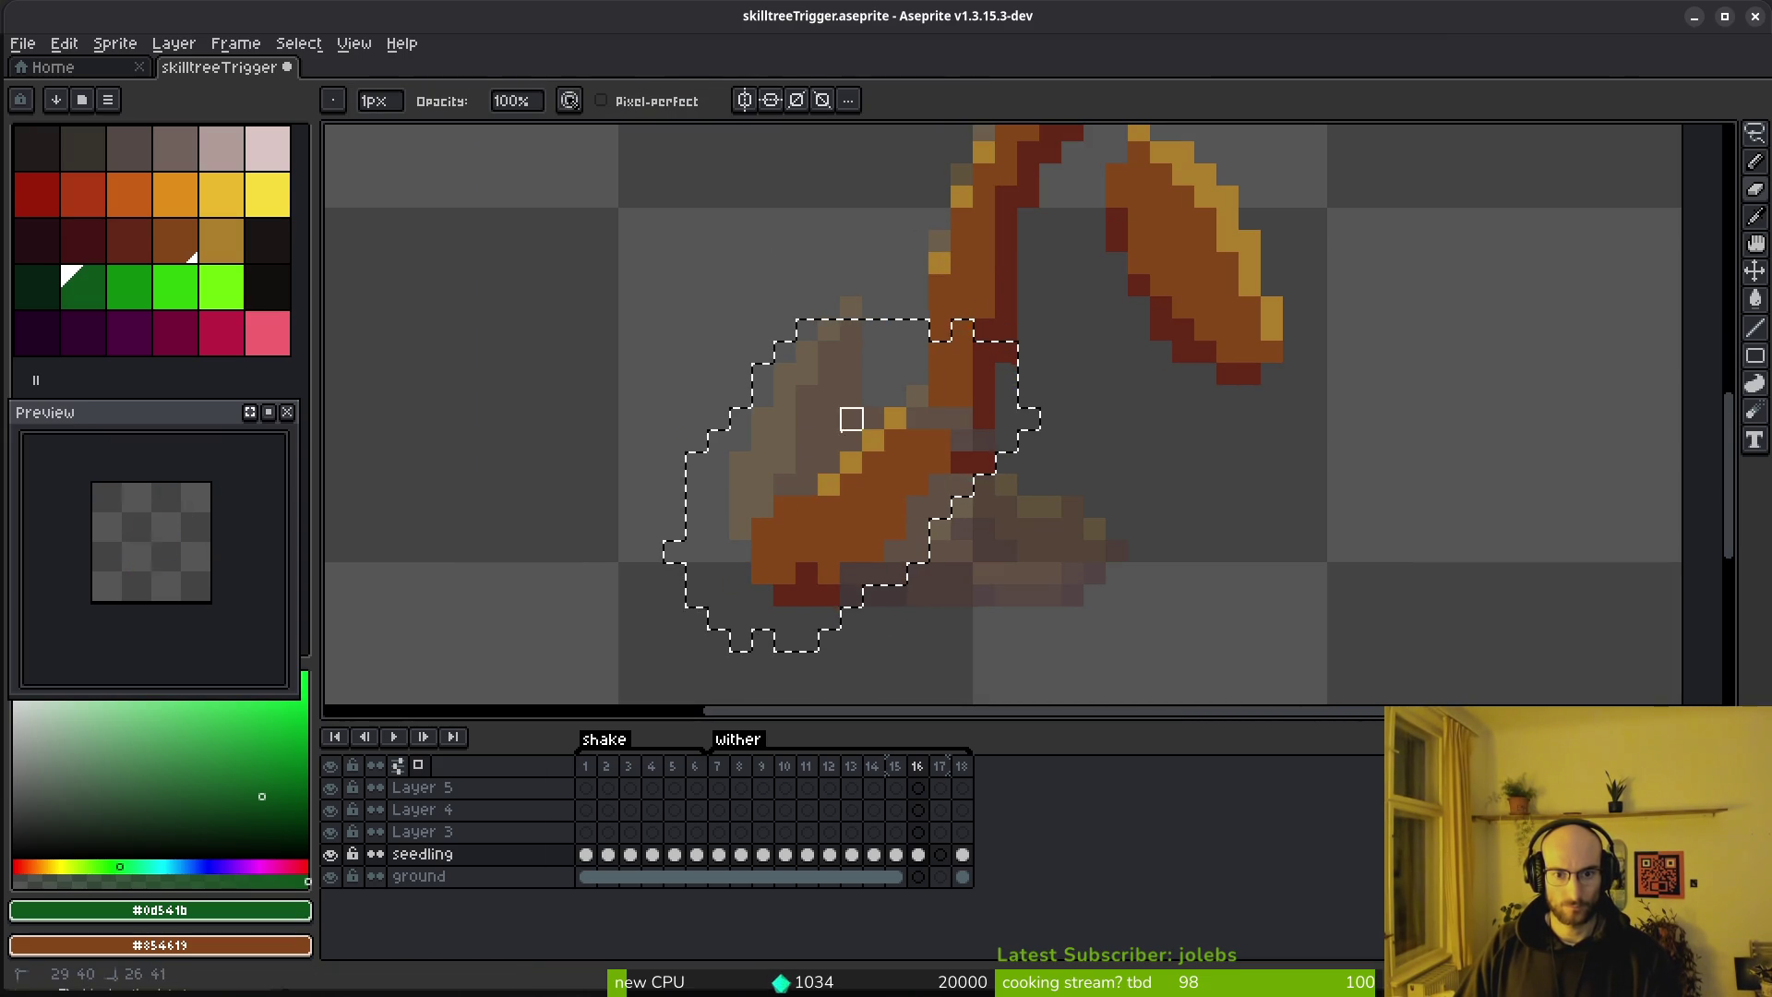
Paint gold pixels along the rotated left leaf's edge
{"action": "left_click", "coordinate": [829, 484], "text": "alt"}
{"action": "key", "text": "ctrl+d"}
{"action": "left_click", "coordinate": [855, 486]}
{"action": "scroll", "coordinate": [856, 485], "scroll_direction": "up", "scroll_amount": 2}
{"action": "left_click", "coordinate": [665, 627]}
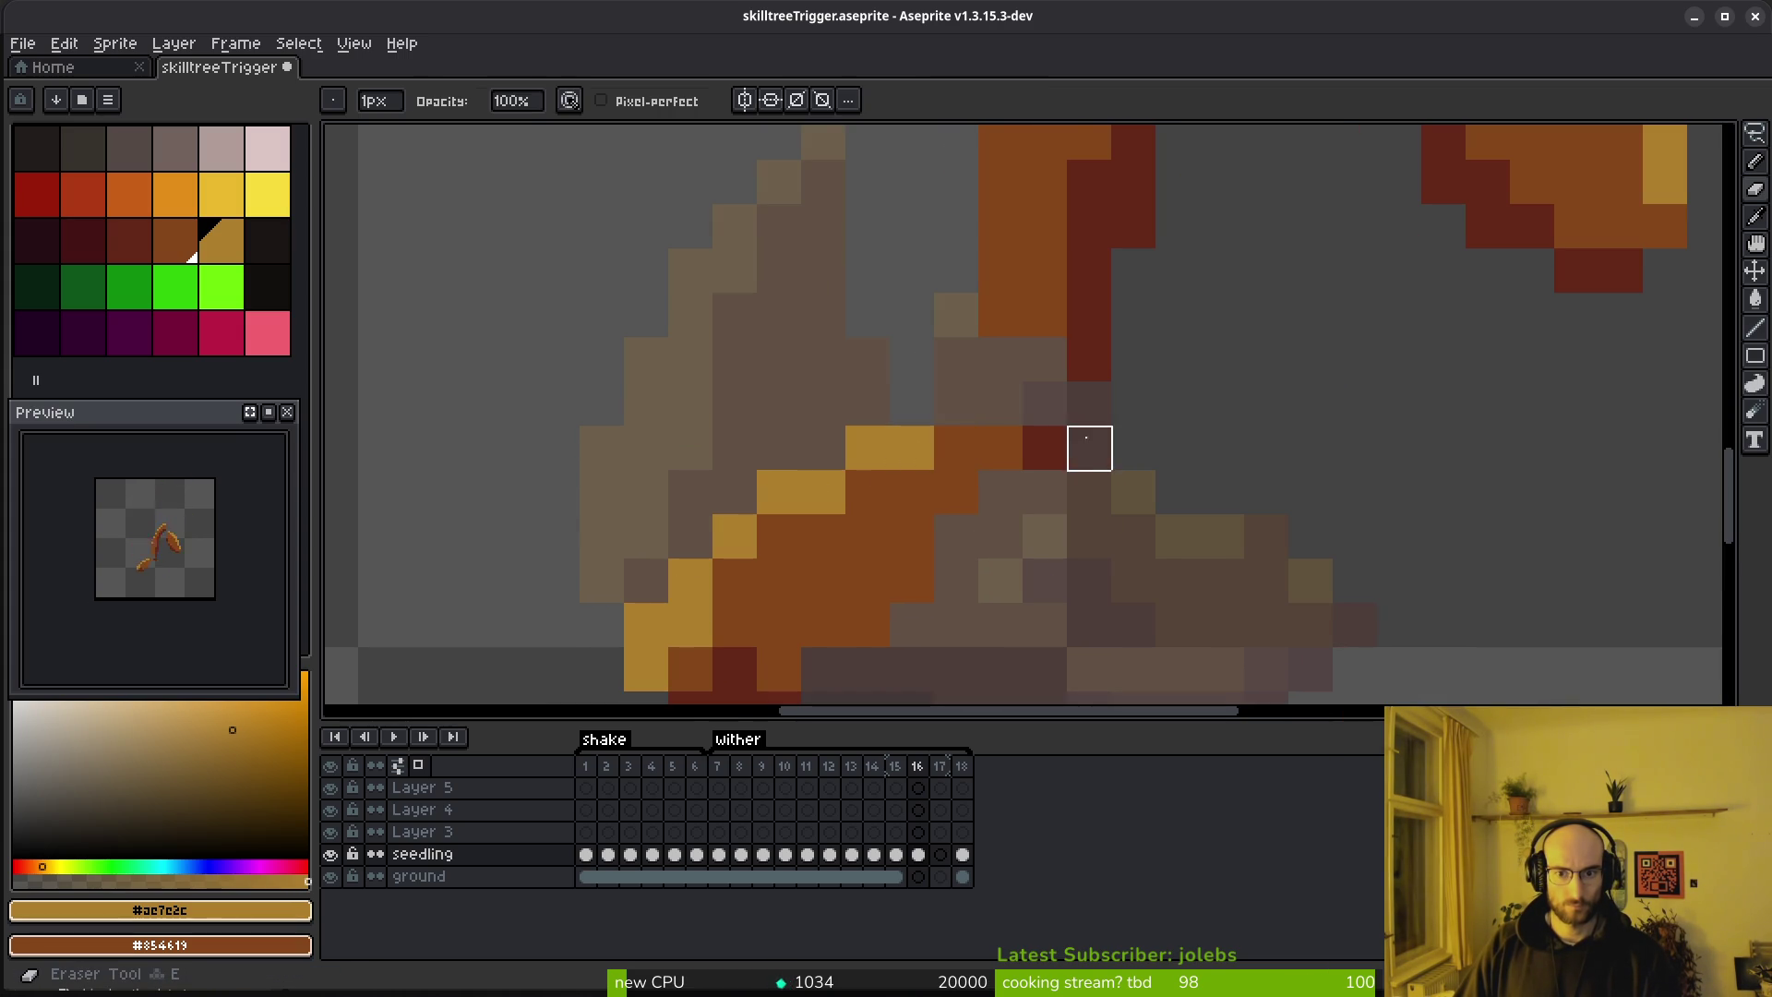
{"action": "scroll", "coordinate": [1089, 525], "scroll_direction": "down", "scroll_amount": 2}
{"action": "scroll", "coordinate": [1089, 525], "scroll_direction": "up", "scroll_amount": 3}
Paint a dark red diagonal of pixels under and up the left leaf
{"action": "left_click", "coordinate": [886, 471], "text": "alt"}
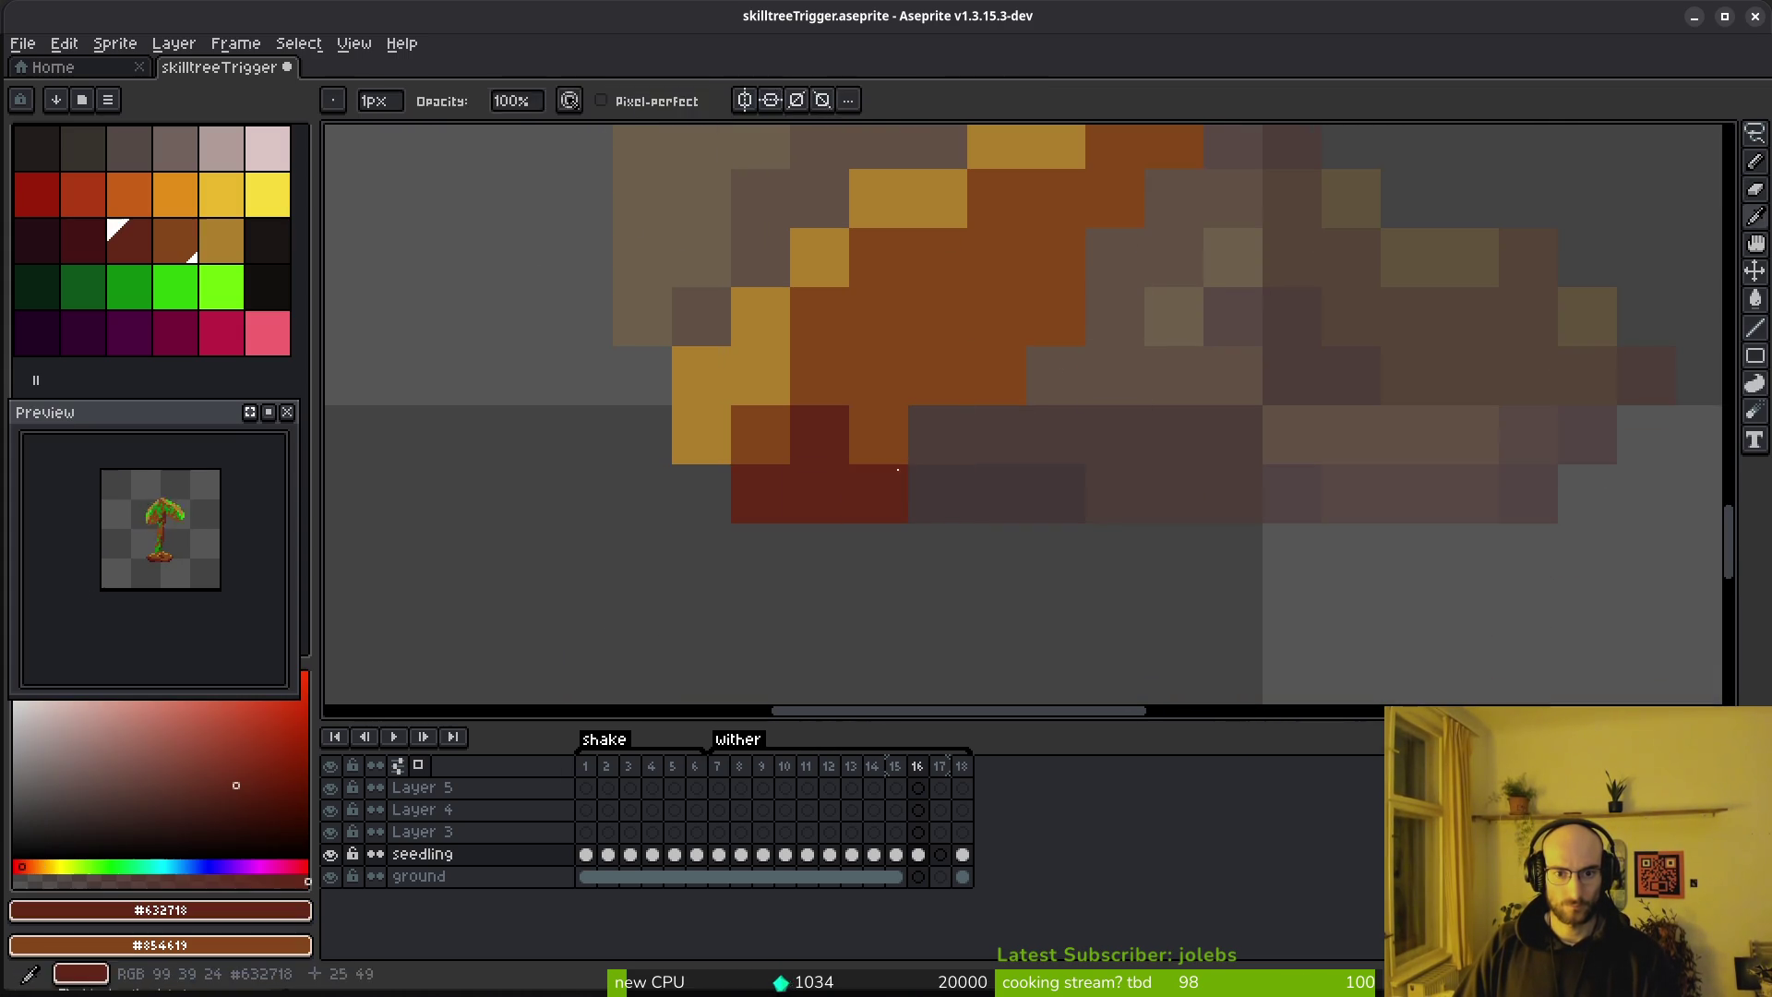
{"action": "left_click_drag", "start_coordinate": [936, 433], "coordinate": [1012, 375]}
{"action": "left_click", "coordinate": [1057, 310]}
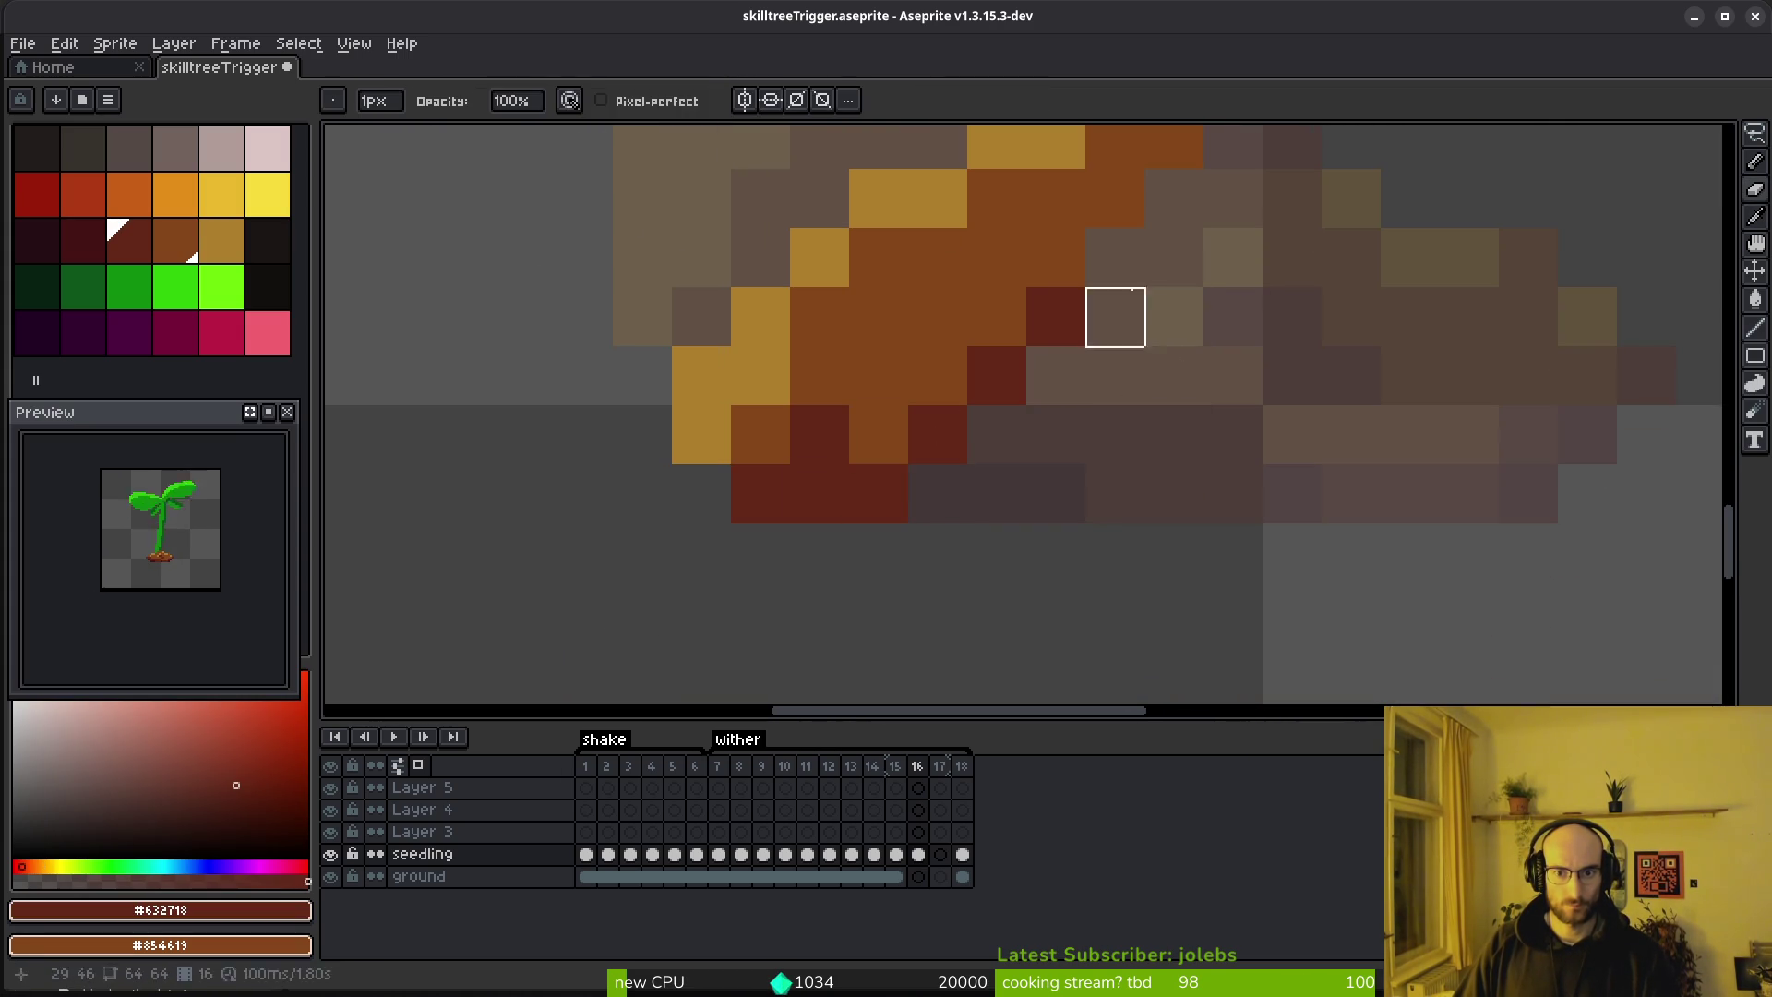
{"action": "left_click_drag", "start_coordinate": [1001, 430], "coordinate": [1174, 162]}
{"action": "scroll", "coordinate": [1175, 194], "scroll_direction": "down", "scroll_amount": 2}
{"action": "scroll", "coordinate": [1258, 415], "scroll_direction": "up", "scroll_amount": 2}
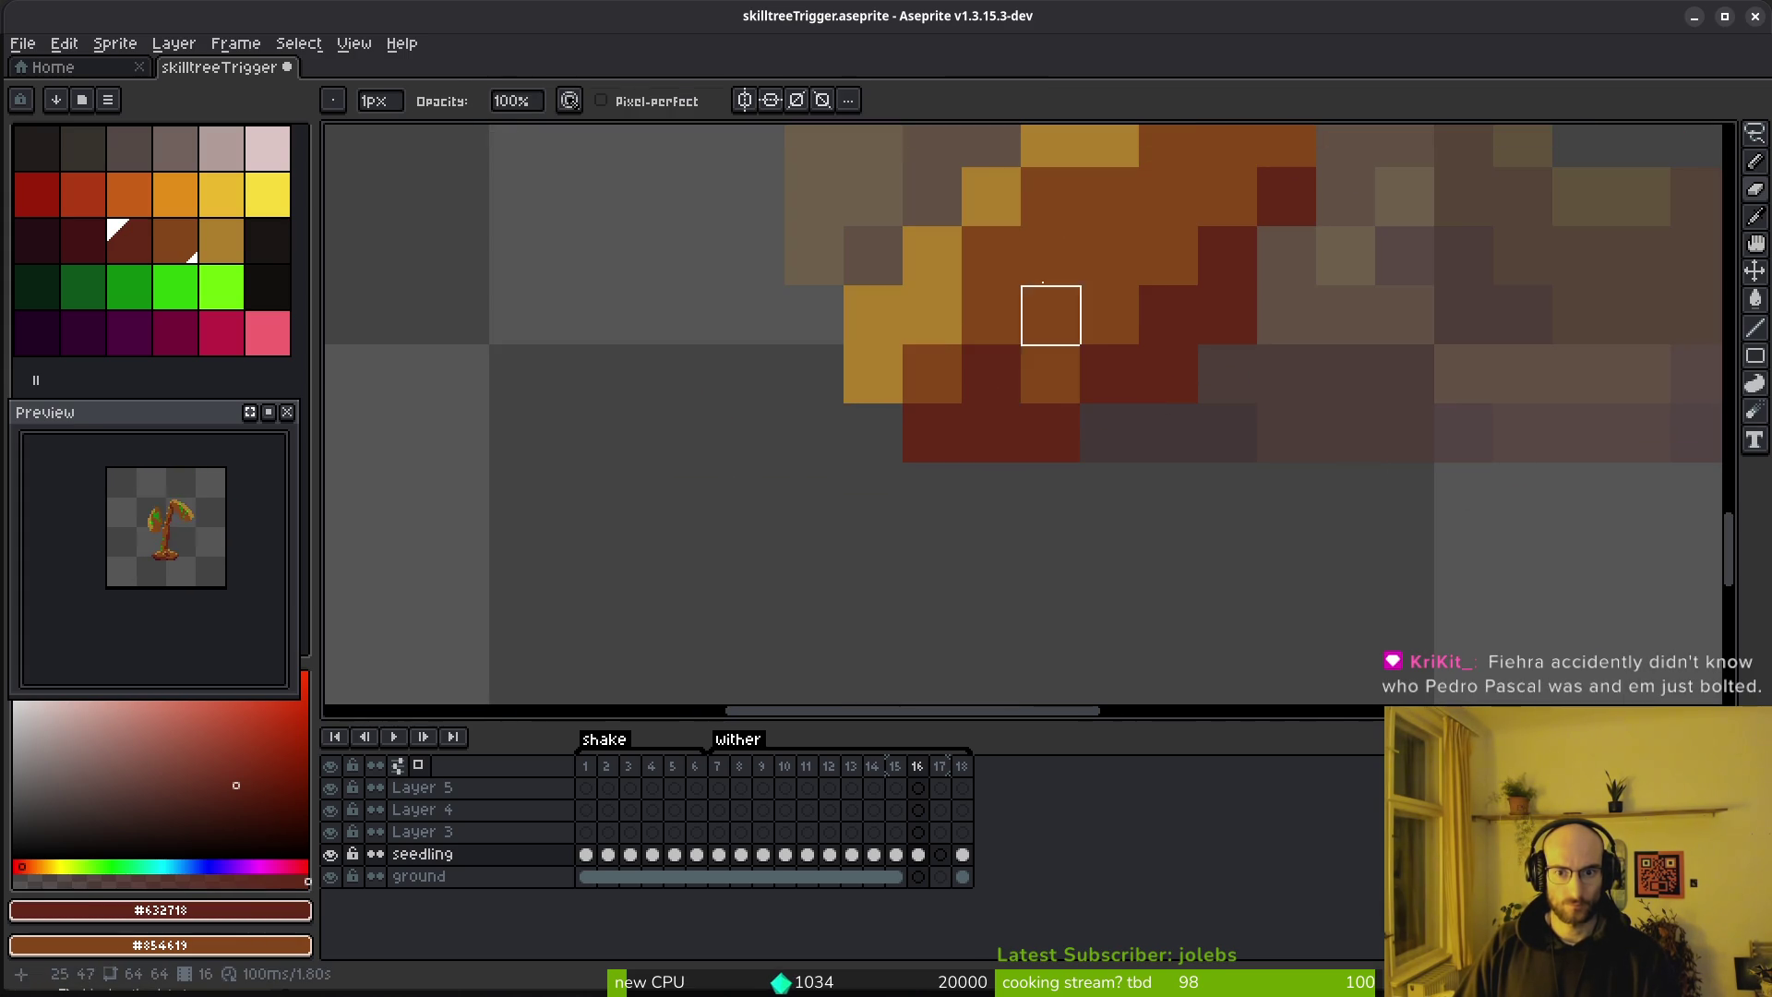
Recolour two diagonal leaf pixels mid brown and save skilltreeTrigger.aseprite
{"action": "left_click", "coordinate": [986, 371], "text": "alt"}
{"action": "left_click_drag", "start_coordinate": [933, 315], "coordinate": [1110, 374]}
{"action": "scroll", "coordinate": [1135, 388], "scroll_direction": "down", "scroll_amount": 5}
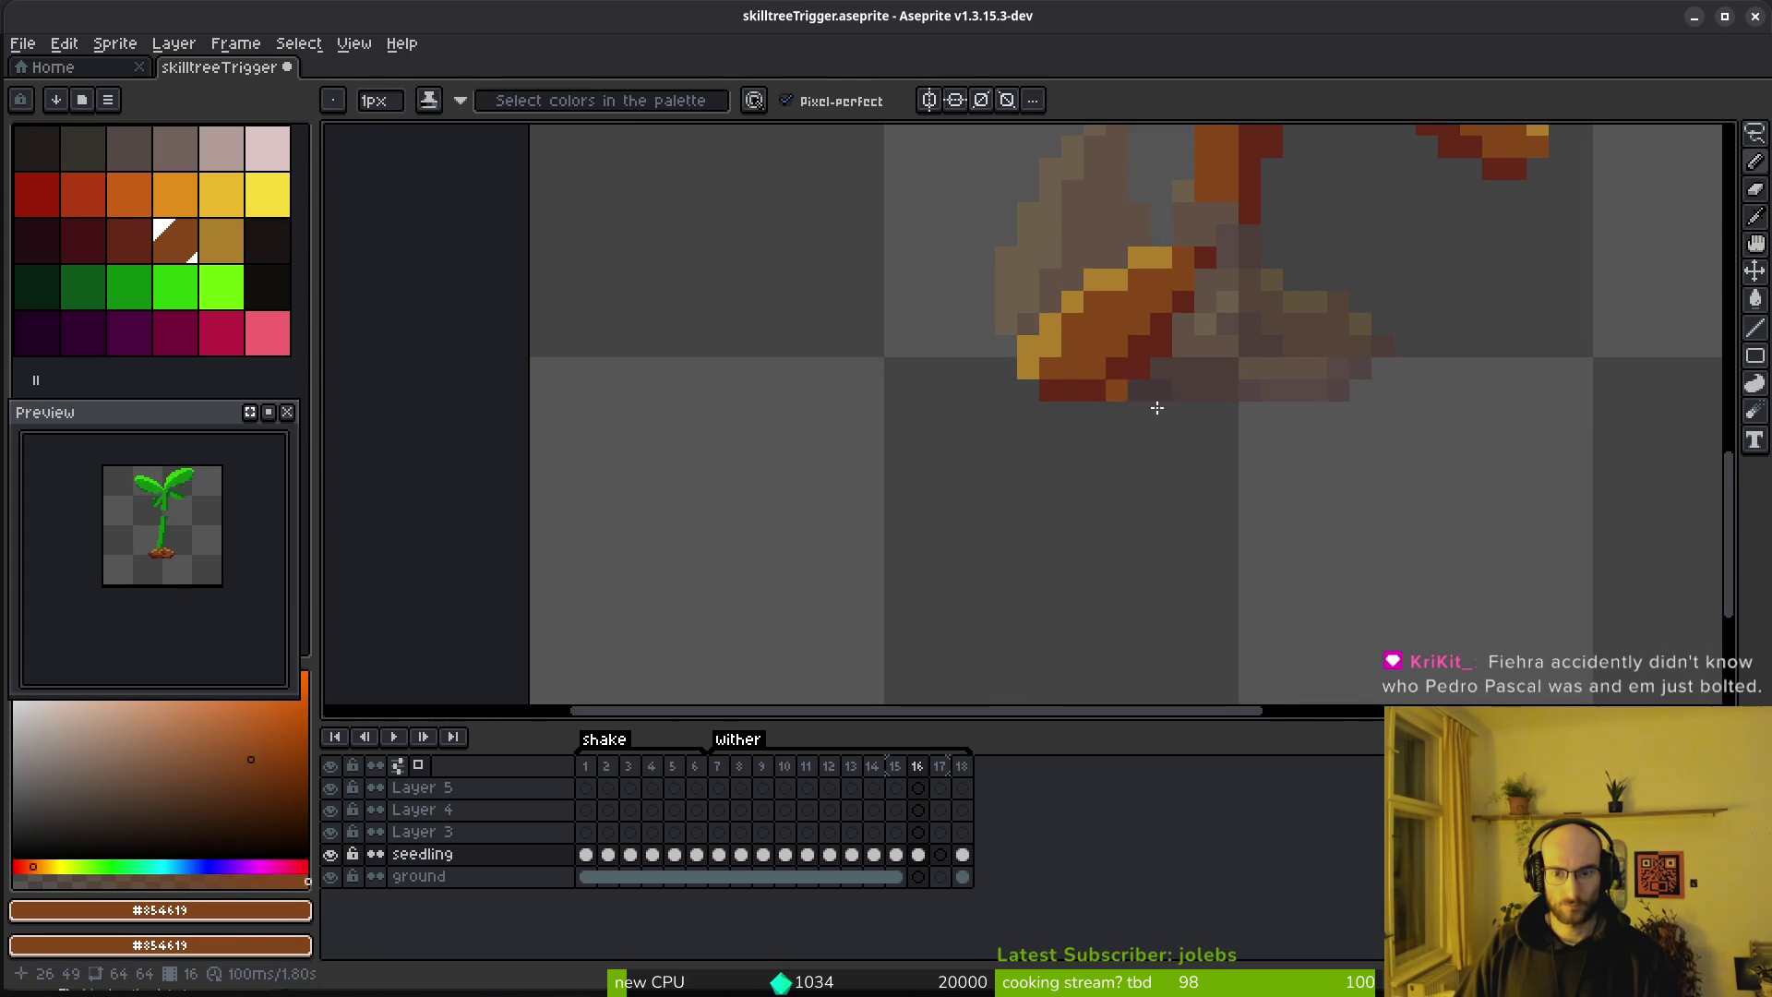
{"action": "scroll", "coordinate": [1223, 514], "scroll_direction": "right", "scroll_amount": 1}
{"action": "key", "text": "ctrl+s"}
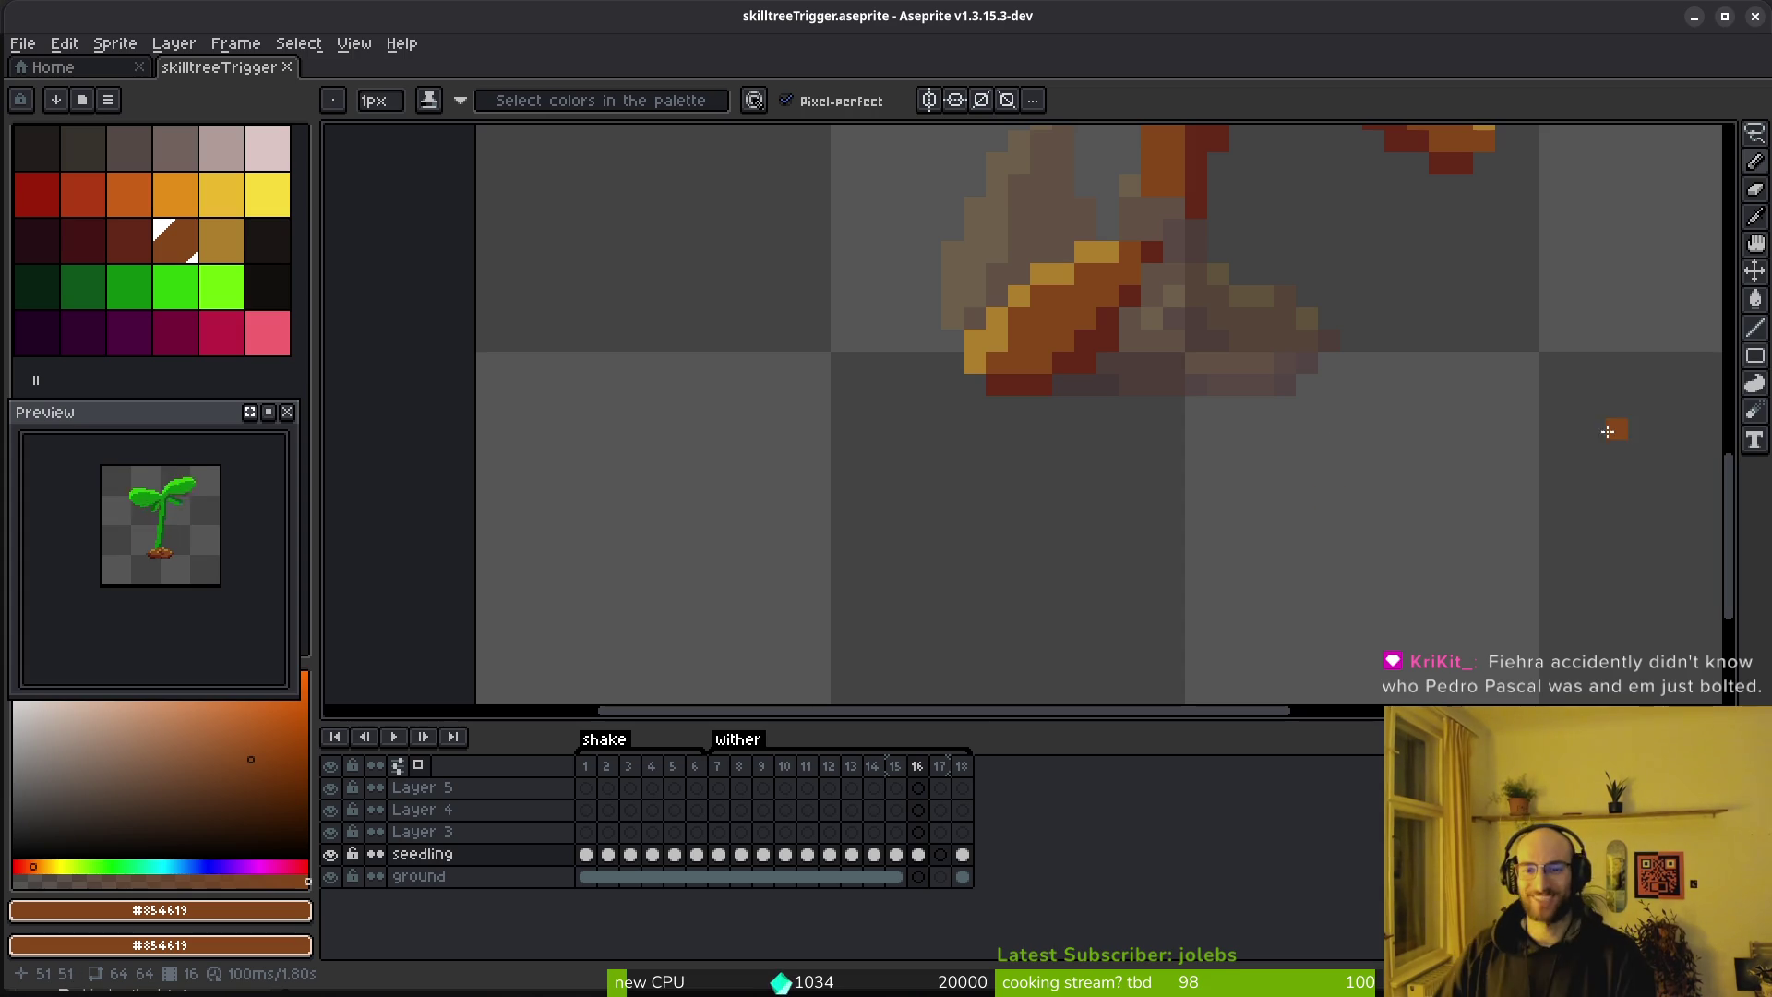
Step forward to frame 16 of the wither animation
{"action": "scroll", "coordinate": [1200, 304], "scroll_direction": "down", "scroll_amount": 3}
{"action": "scroll", "coordinate": [1154, 369], "scroll_direction": "up", "scroll_amount": 2}
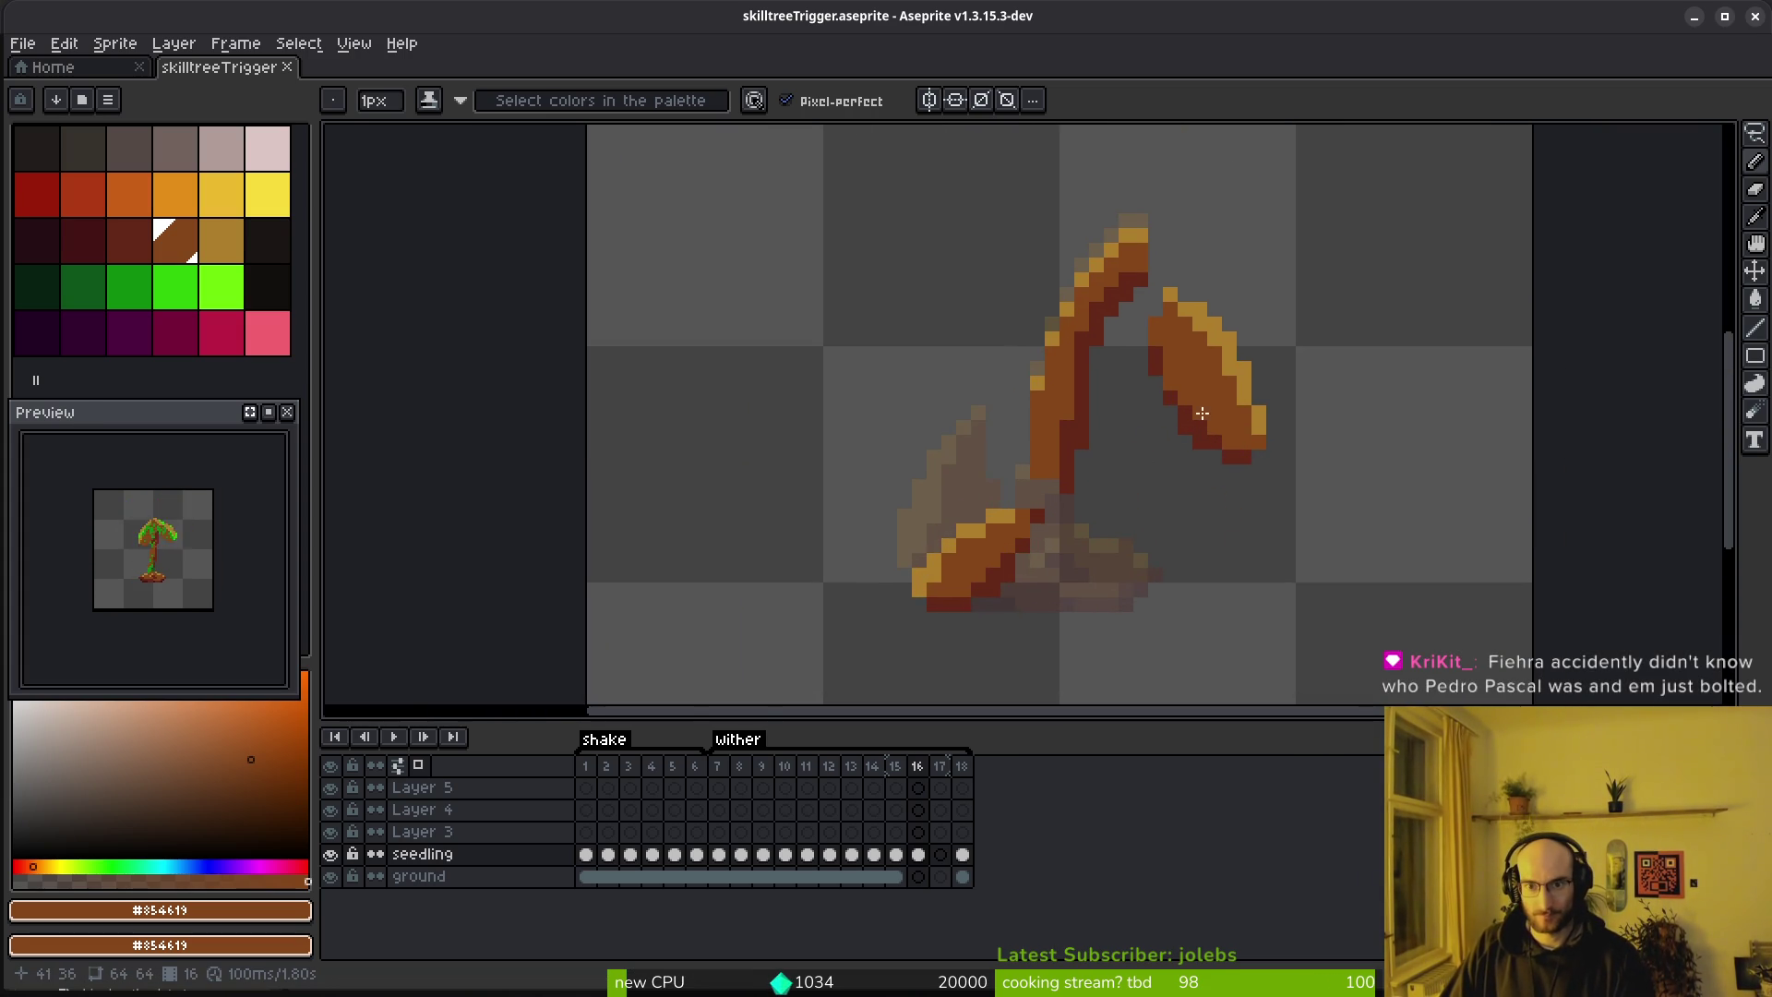
{"action": "scroll", "coordinate": [1193, 415], "scroll_direction": "up", "scroll_amount": 1}
{"action": "scroll", "coordinate": [1191, 412], "scroll_direction": "down", "scroll_amount": 2}
{"action": "key", "text": "Right"}
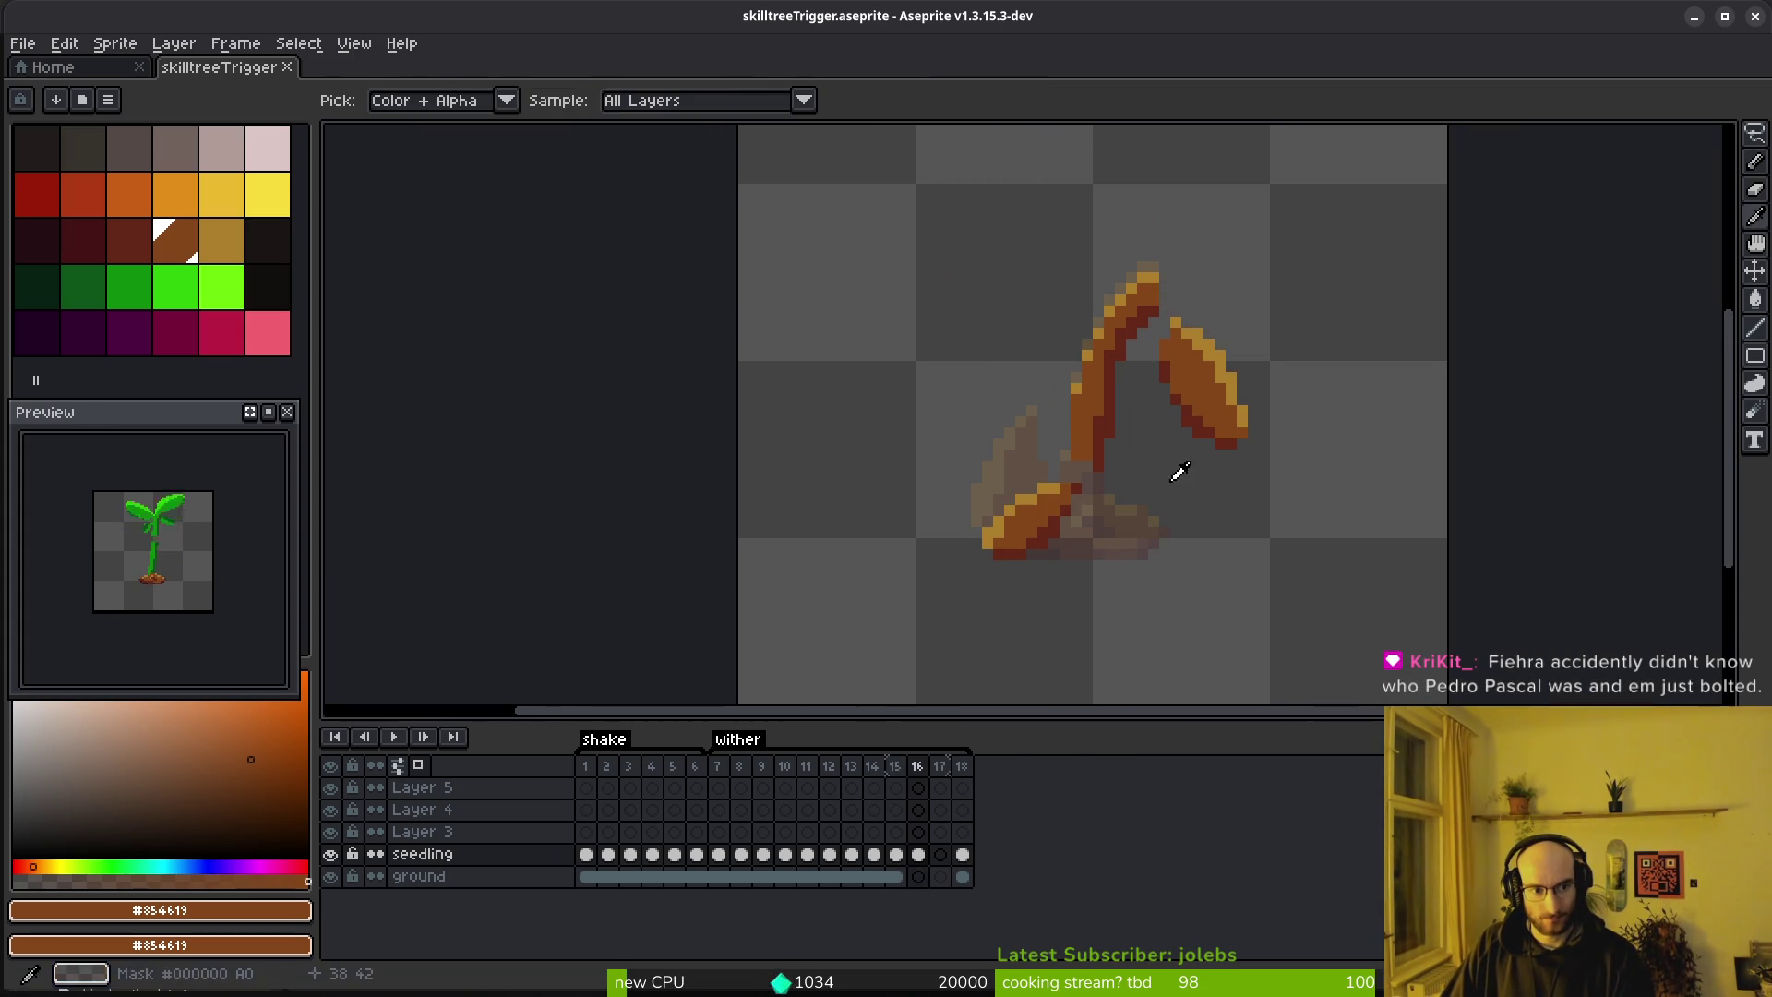
Lasso the withered right leaf and rotate it by about -11.7°
{"action": "key", "text": "shift+w"}
{"action": "left_click_drag", "start_coordinate": [1153, 434], "coordinate": [1209, 286]}
{"action": "scroll", "coordinate": [1196, 467], "scroll_direction": "up", "scroll_amount": 3}
{"action": "mouse_move", "coordinate": [1196, 467]}
{"action": "left_mouse_down"}
{"action": "mouse_move", "coordinate": [1172, 562]}
{"action": "mouse_move", "coordinate": [1258, 375]}
{"action": "left_mouse_up"}
{"action": "scroll", "coordinate": [1258, 621], "scroll_direction": "down", "scroll_amount": 2}
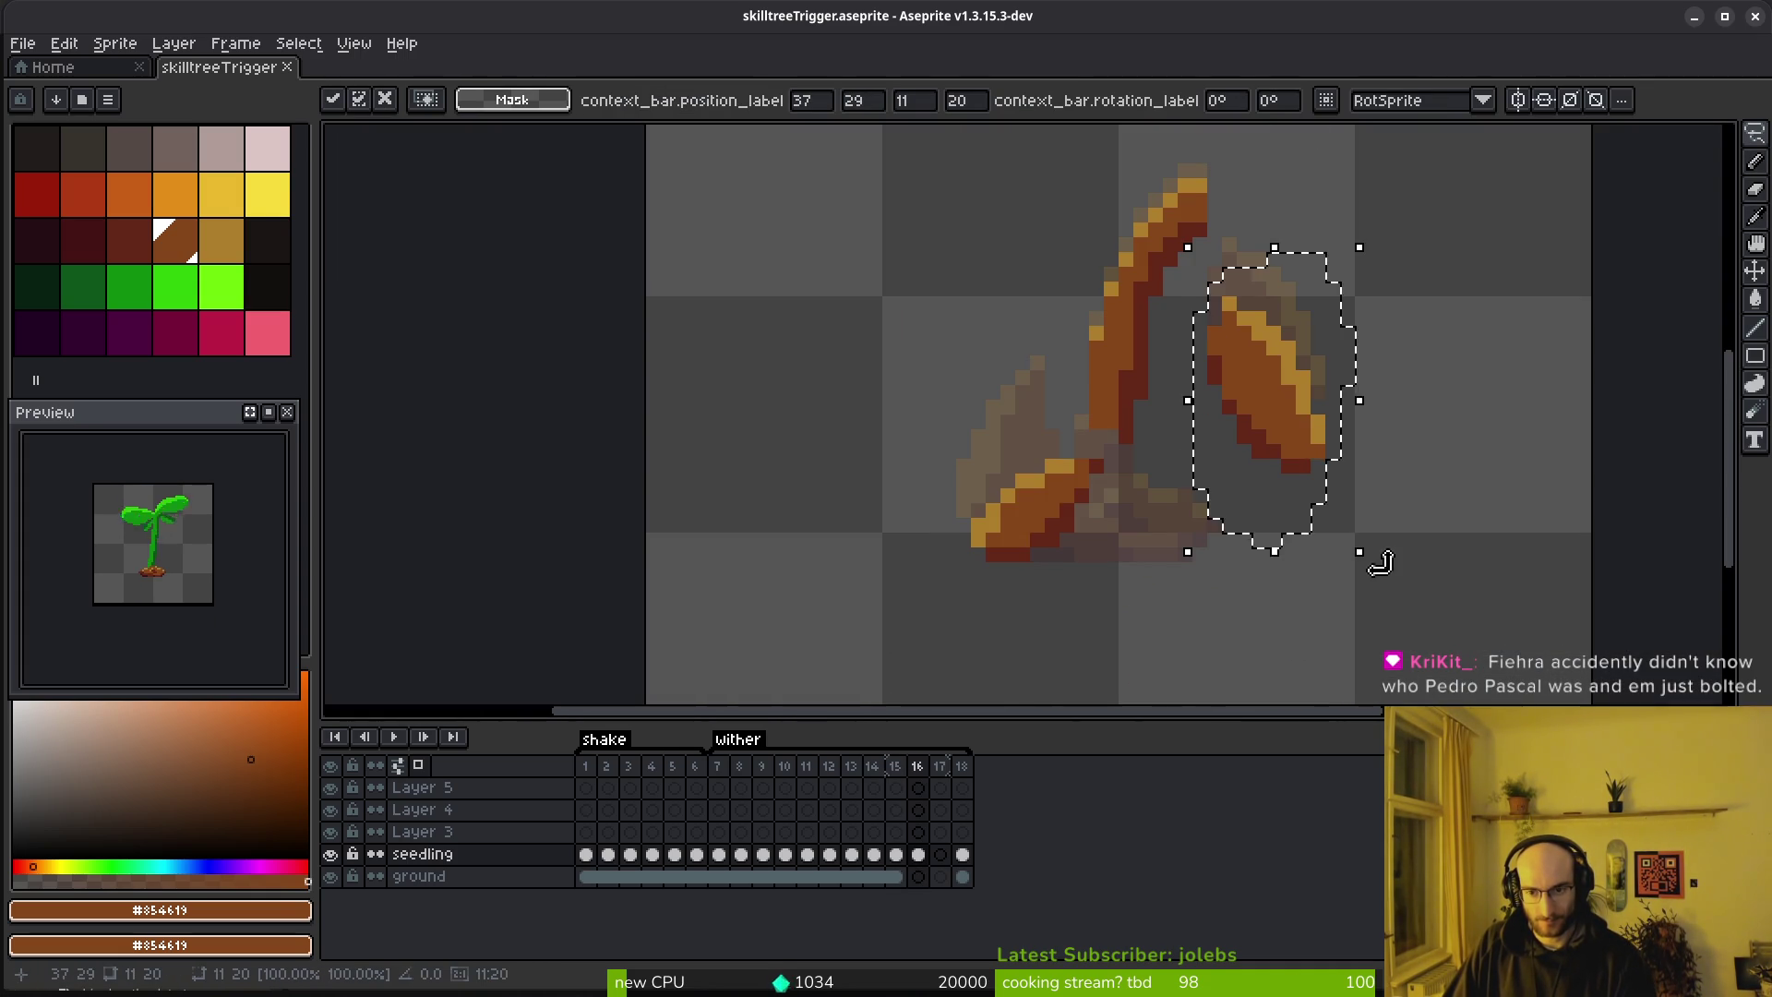
{"action": "mouse_move", "coordinate": [1372, 565]}
{"action": "left_mouse_down"}
{"action": "mouse_move", "coordinate": [1357, 594]}
{"action": "mouse_move", "coordinate": [1356, 534]}
{"action": "left_mouse_up"}
{"action": "scroll", "coordinate": [1339, 499], "scroll_direction": "up", "scroll_amount": 2}
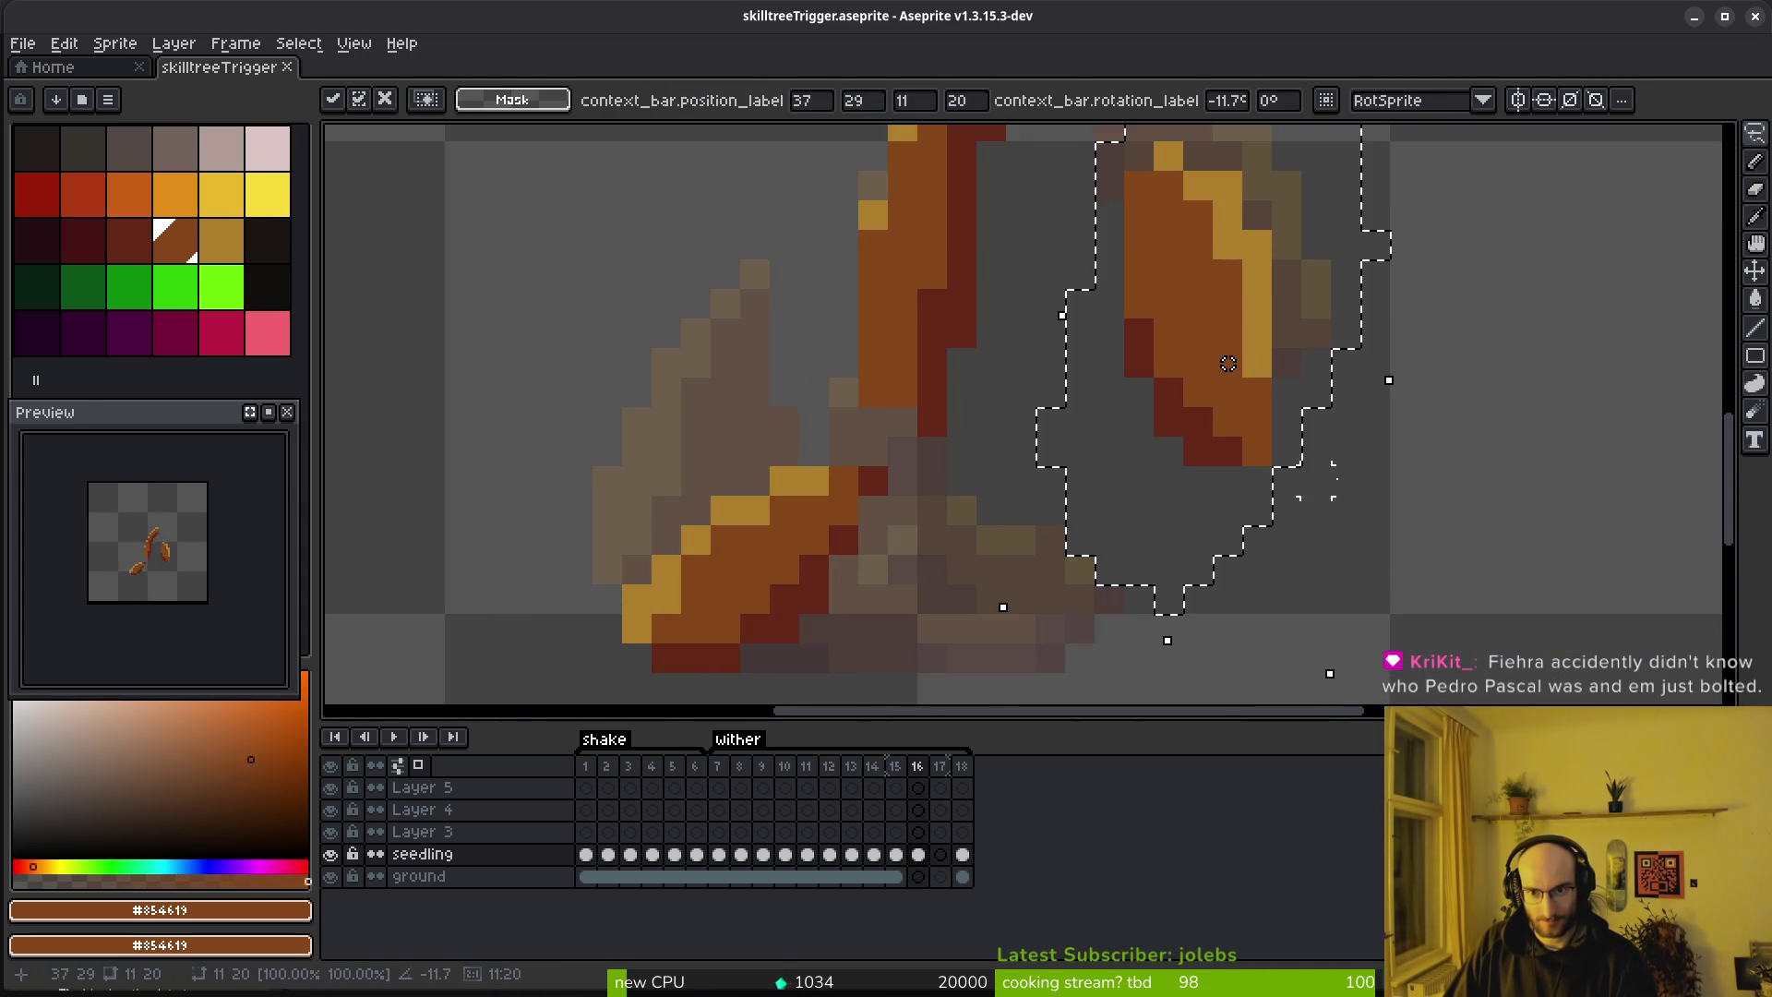
{"action": "scroll", "coordinate": [1421, 604], "scroll_direction": "down", "scroll_amount": 2}
{"action": "key", "text": "Return"}
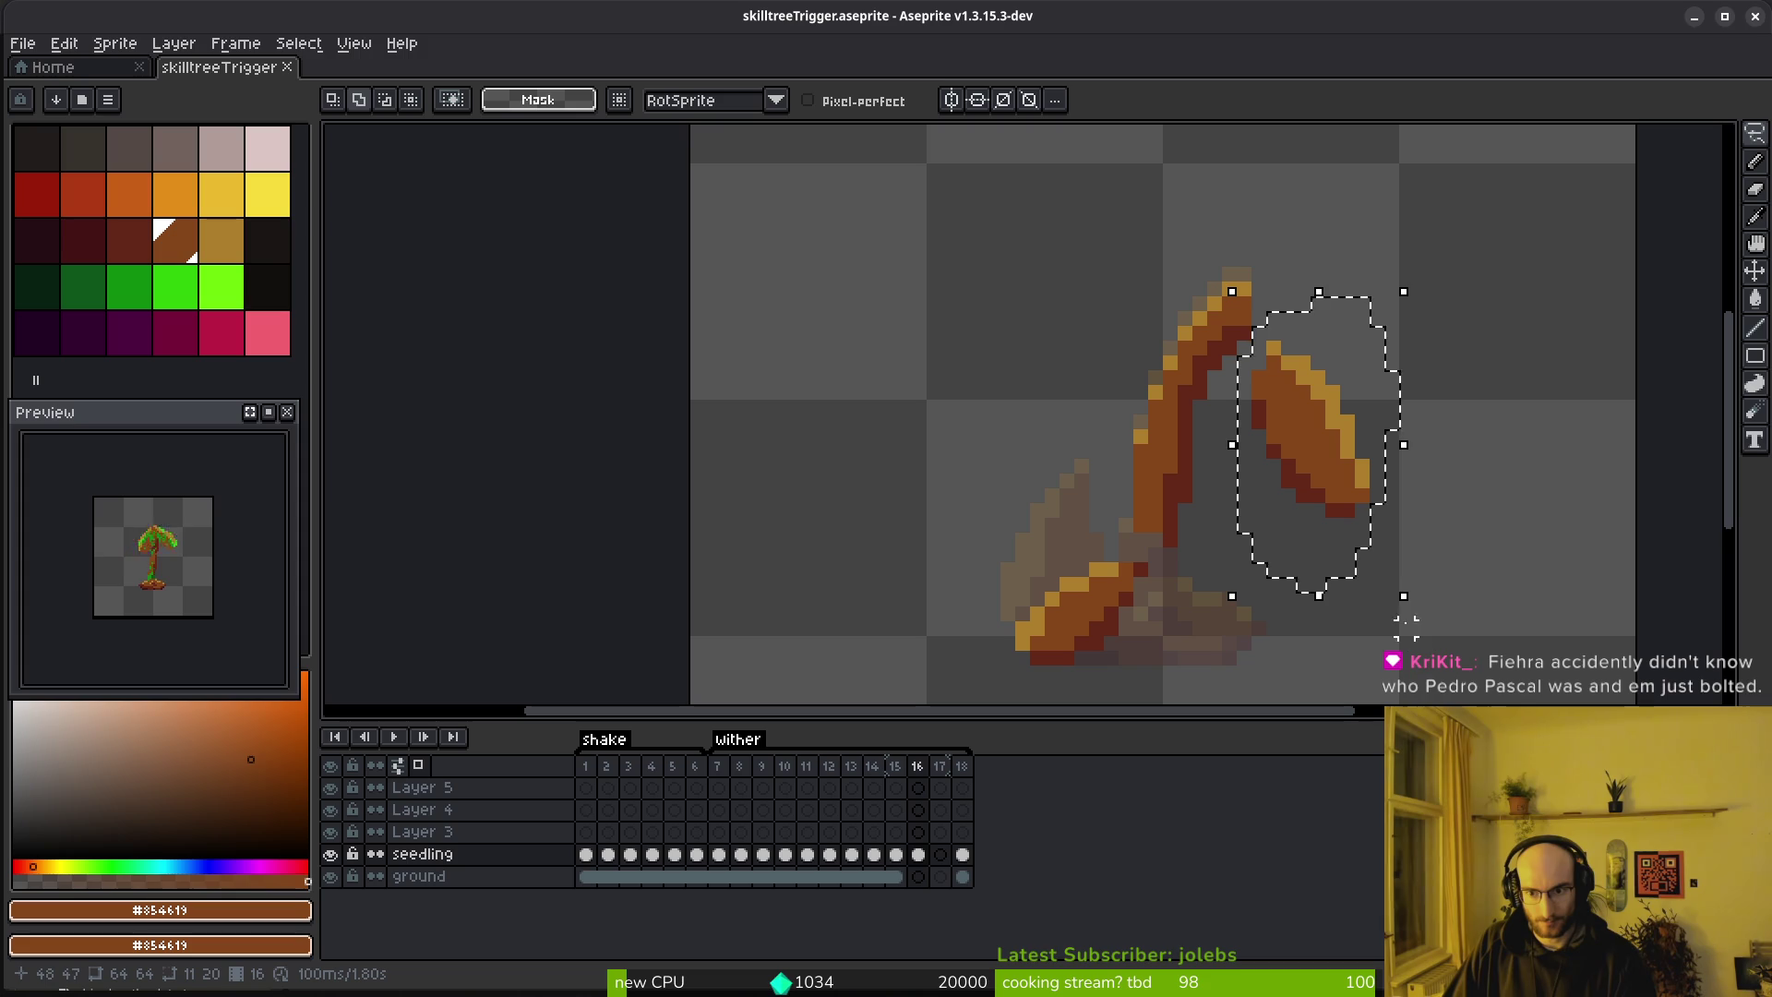
Rotate the right leaf slightly further around its base and lower it a few pixels
{"action": "left_click_drag", "start_coordinate": [1421, 614], "coordinate": [1419, 643]}
{"action": "left_click_drag", "start_coordinate": [1319, 452], "coordinate": [1319, 510]}
{"action": "key", "text": "Down"}
{"action": "key", "text": "Down"}
{"action": "key", "text": "Down"}
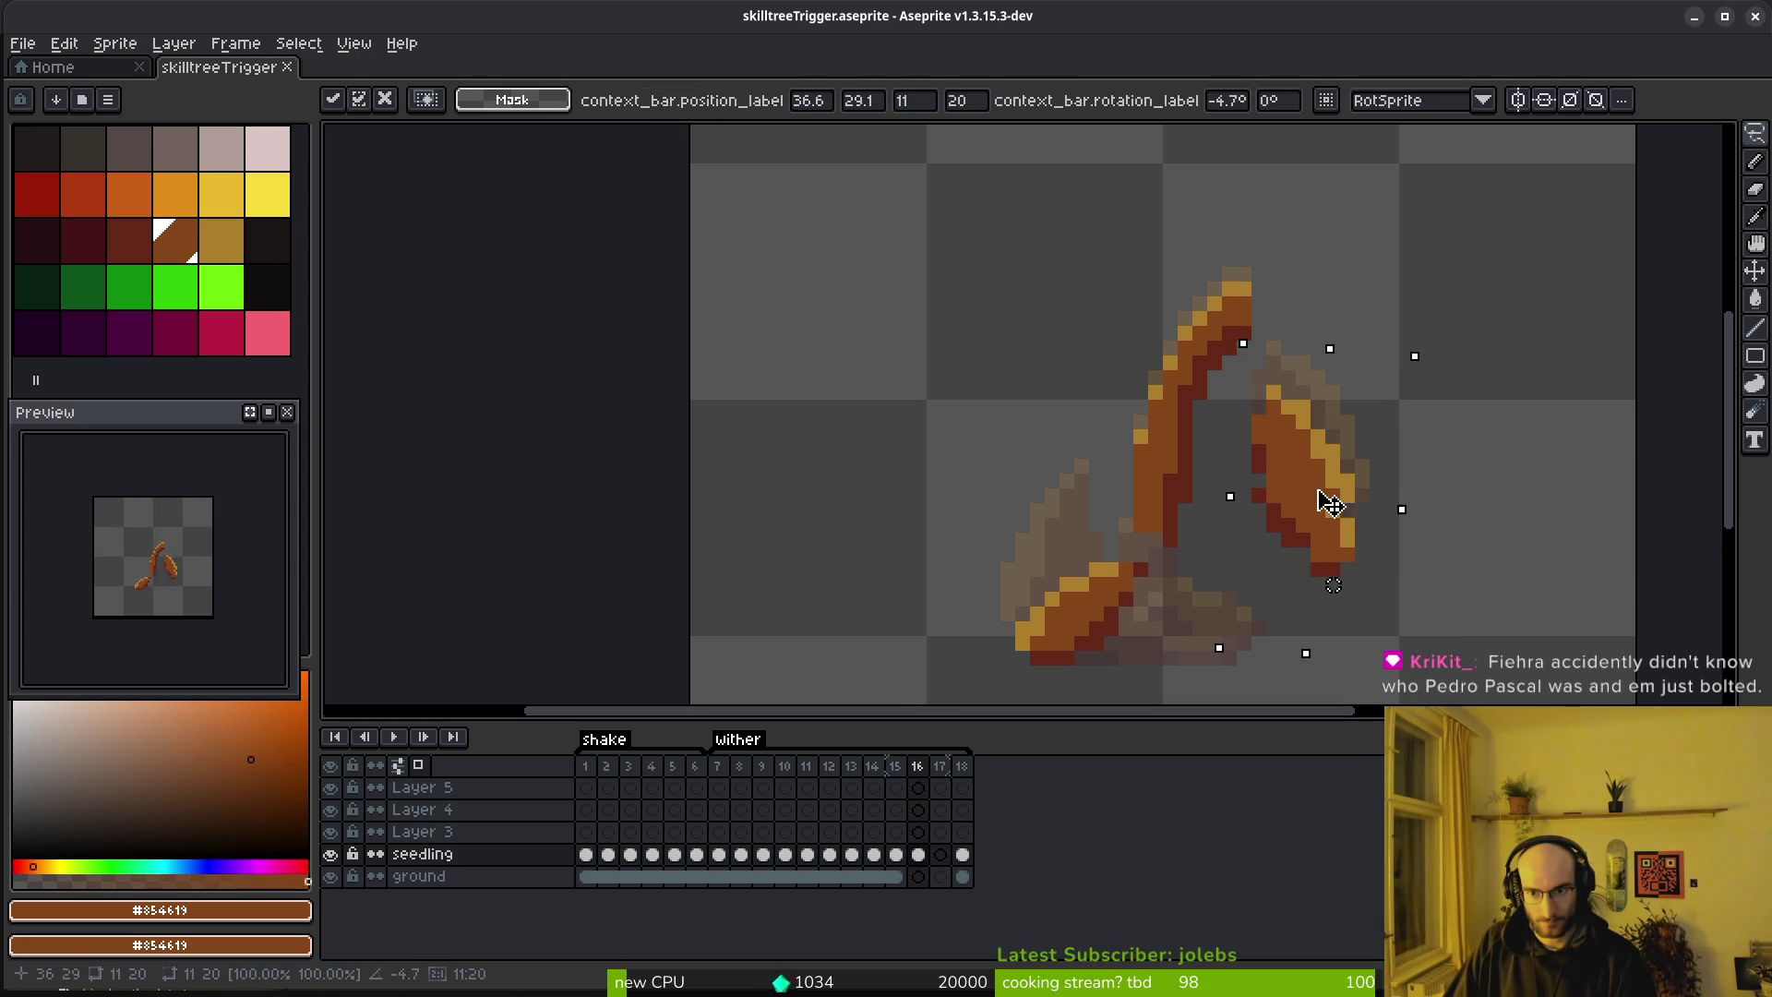
{"action": "key", "text": "Return"}
{"action": "scroll", "coordinate": [1335, 514], "scroll_direction": "up", "scroll_amount": 6}
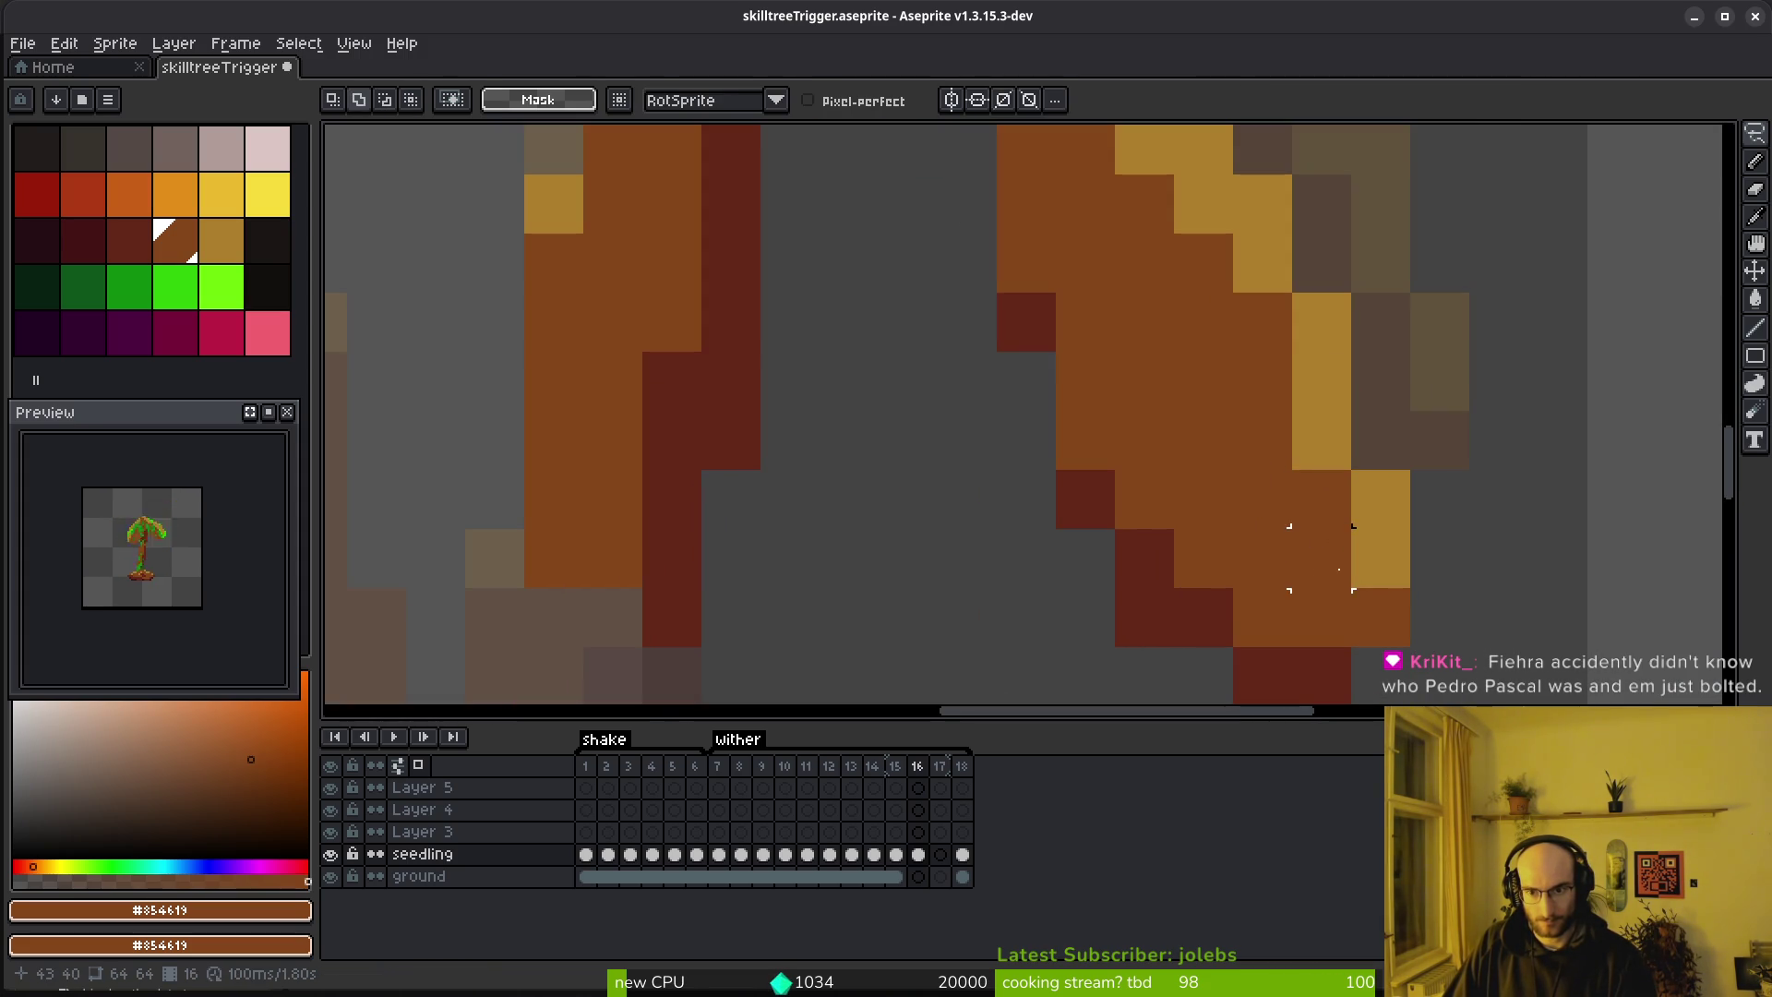
Add a gold pixel and dark red edge pixels to the right leaf, erasing a stray one
{"action": "left_click", "coordinate": [1347, 473], "text": "alt"}
{"action": "left_click", "coordinate": [1349, 469]}
{"action": "scroll", "coordinate": [1349, 469], "scroll_direction": "down", "scroll_amount": 5}
{"action": "scroll", "coordinate": [1233, 534], "scroll_direction": "up", "scroll_amount": 4}
{"action": "left_click", "coordinate": [1189, 531], "text": "alt"}
{"action": "left_click", "coordinate": [1107, 524]}
{"action": "key", "text": "e"}
{"action": "left_click", "coordinate": [1101, 526]}
{"action": "key", "text": "b"}
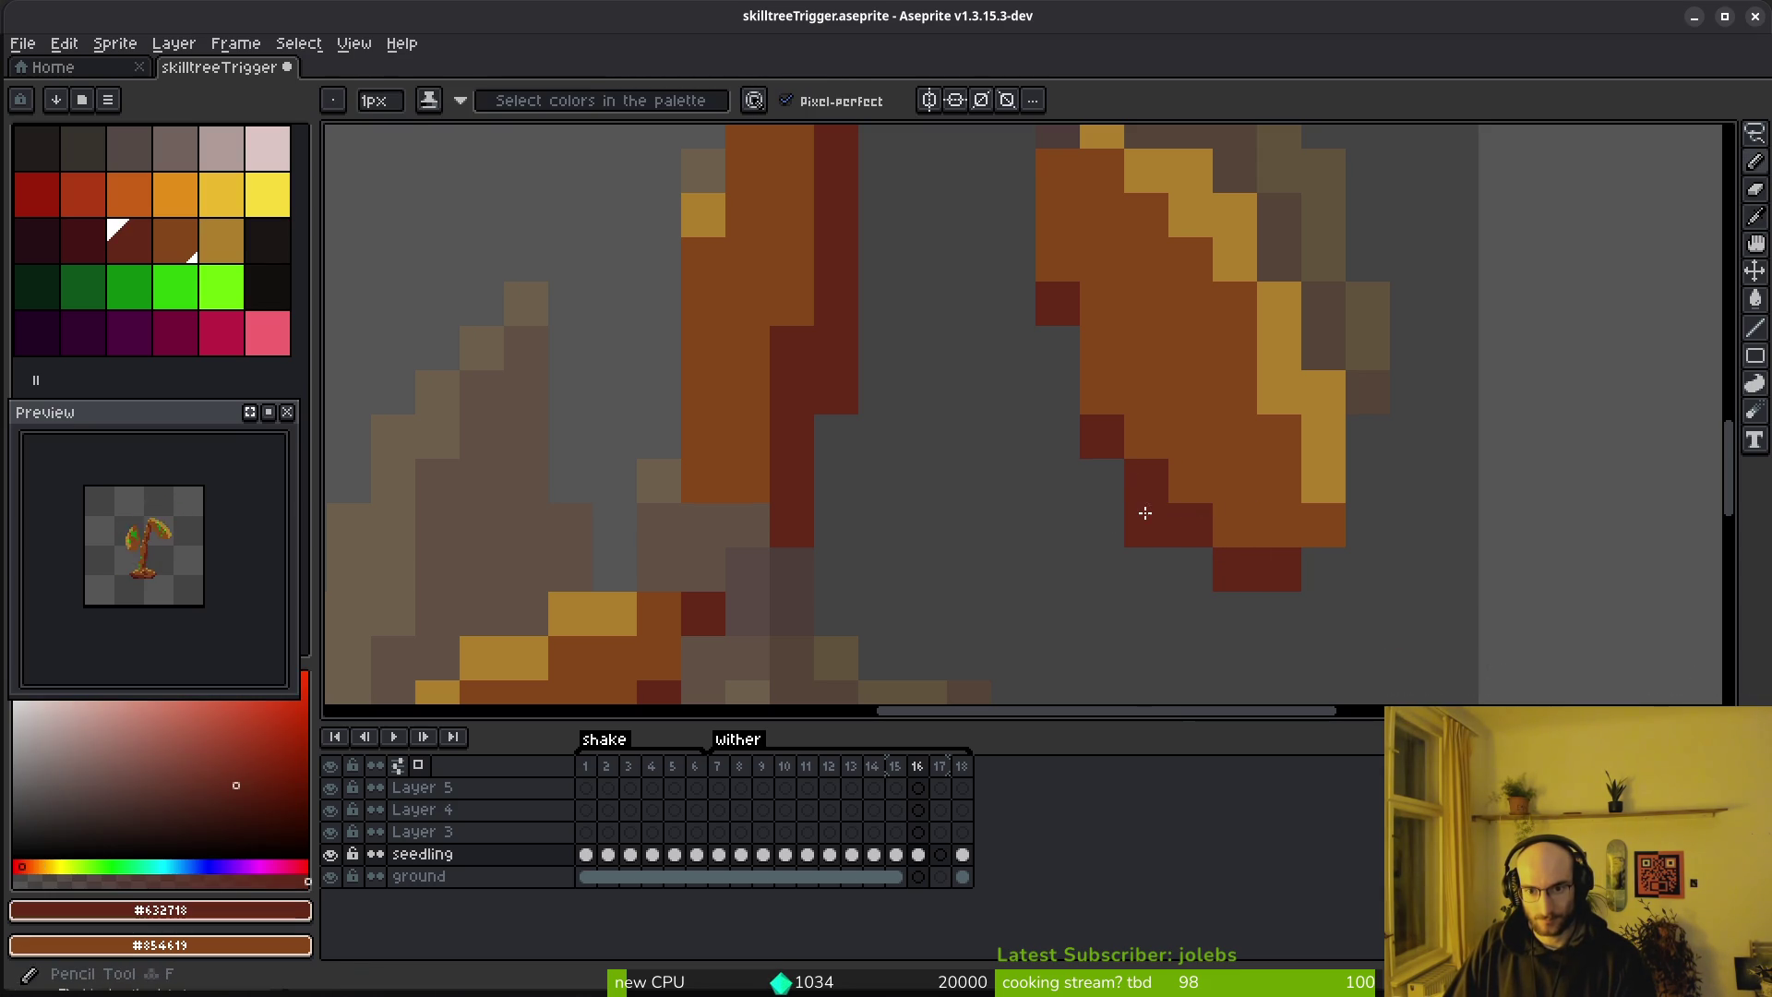
{"action": "left_click", "coordinate": [1061, 352]}
Paint two light orange leaf pixels mid-brown #854619
{"action": "scroll", "coordinate": [1270, 479], "scroll_direction": "down", "scroll_amount": 2}
{"action": "scroll", "coordinate": [1199, 443], "scroll_direction": "up", "scroll_amount": 2}
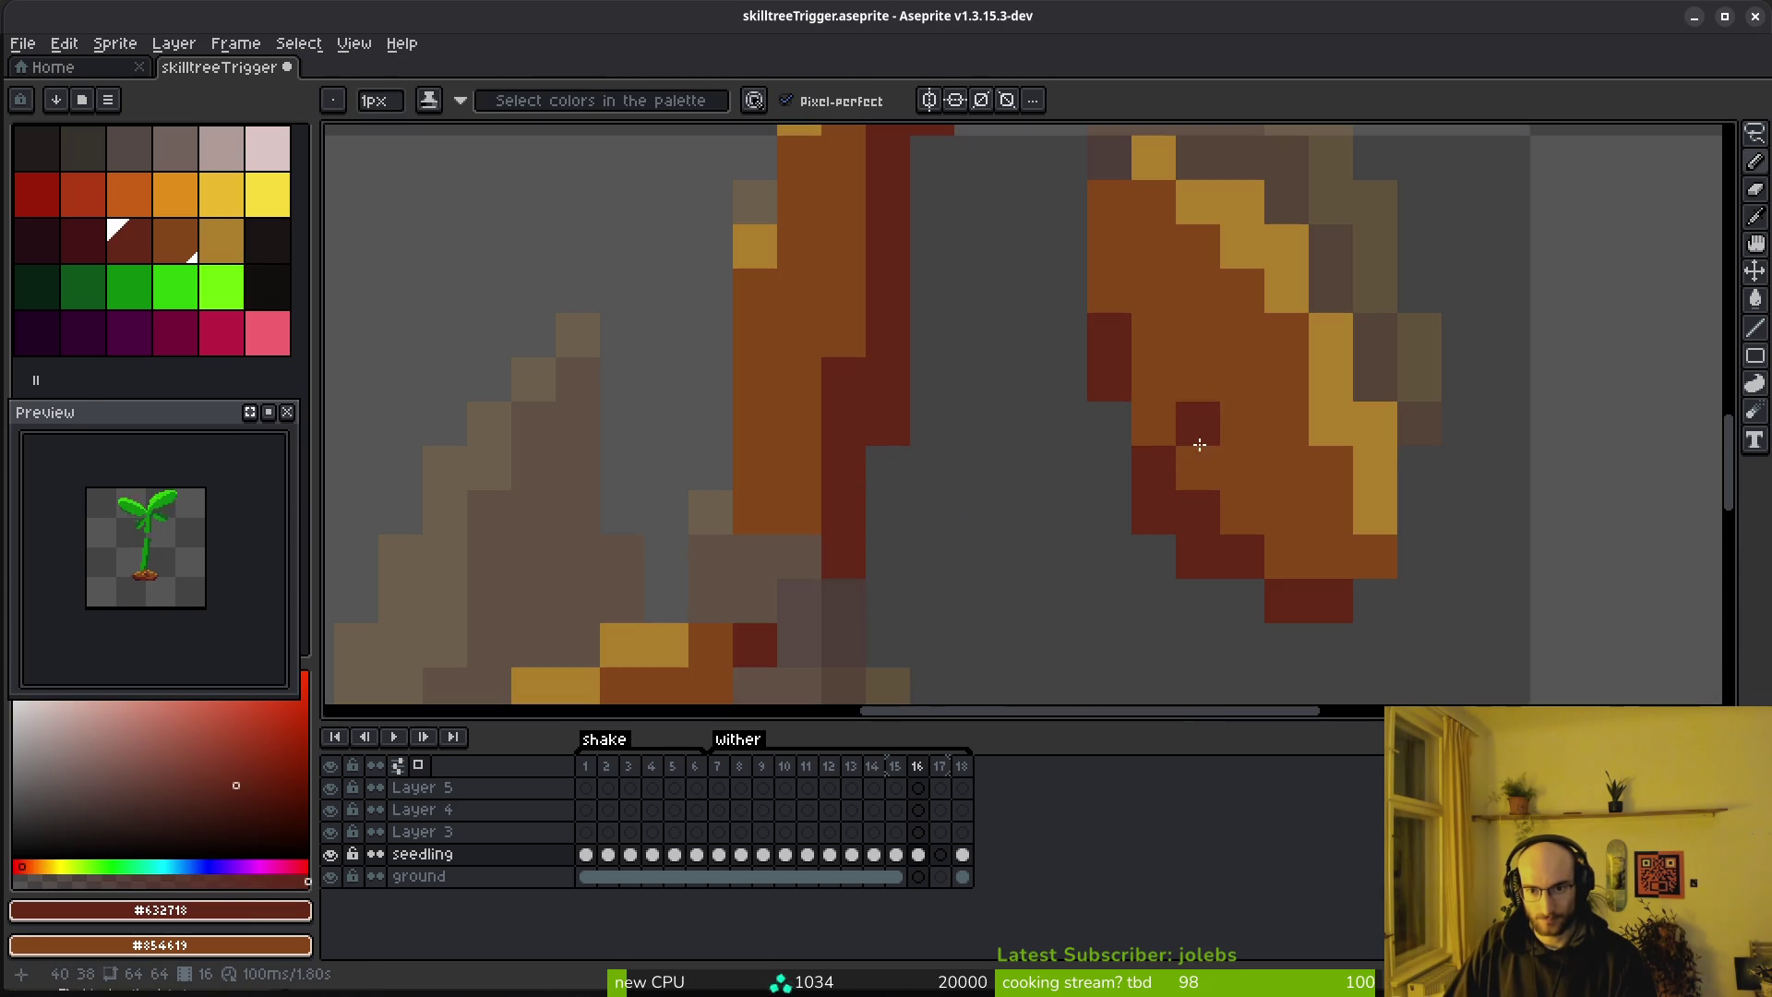
{"action": "scroll", "coordinate": [1116, 432], "scroll_direction": "down", "scroll_amount": 6}
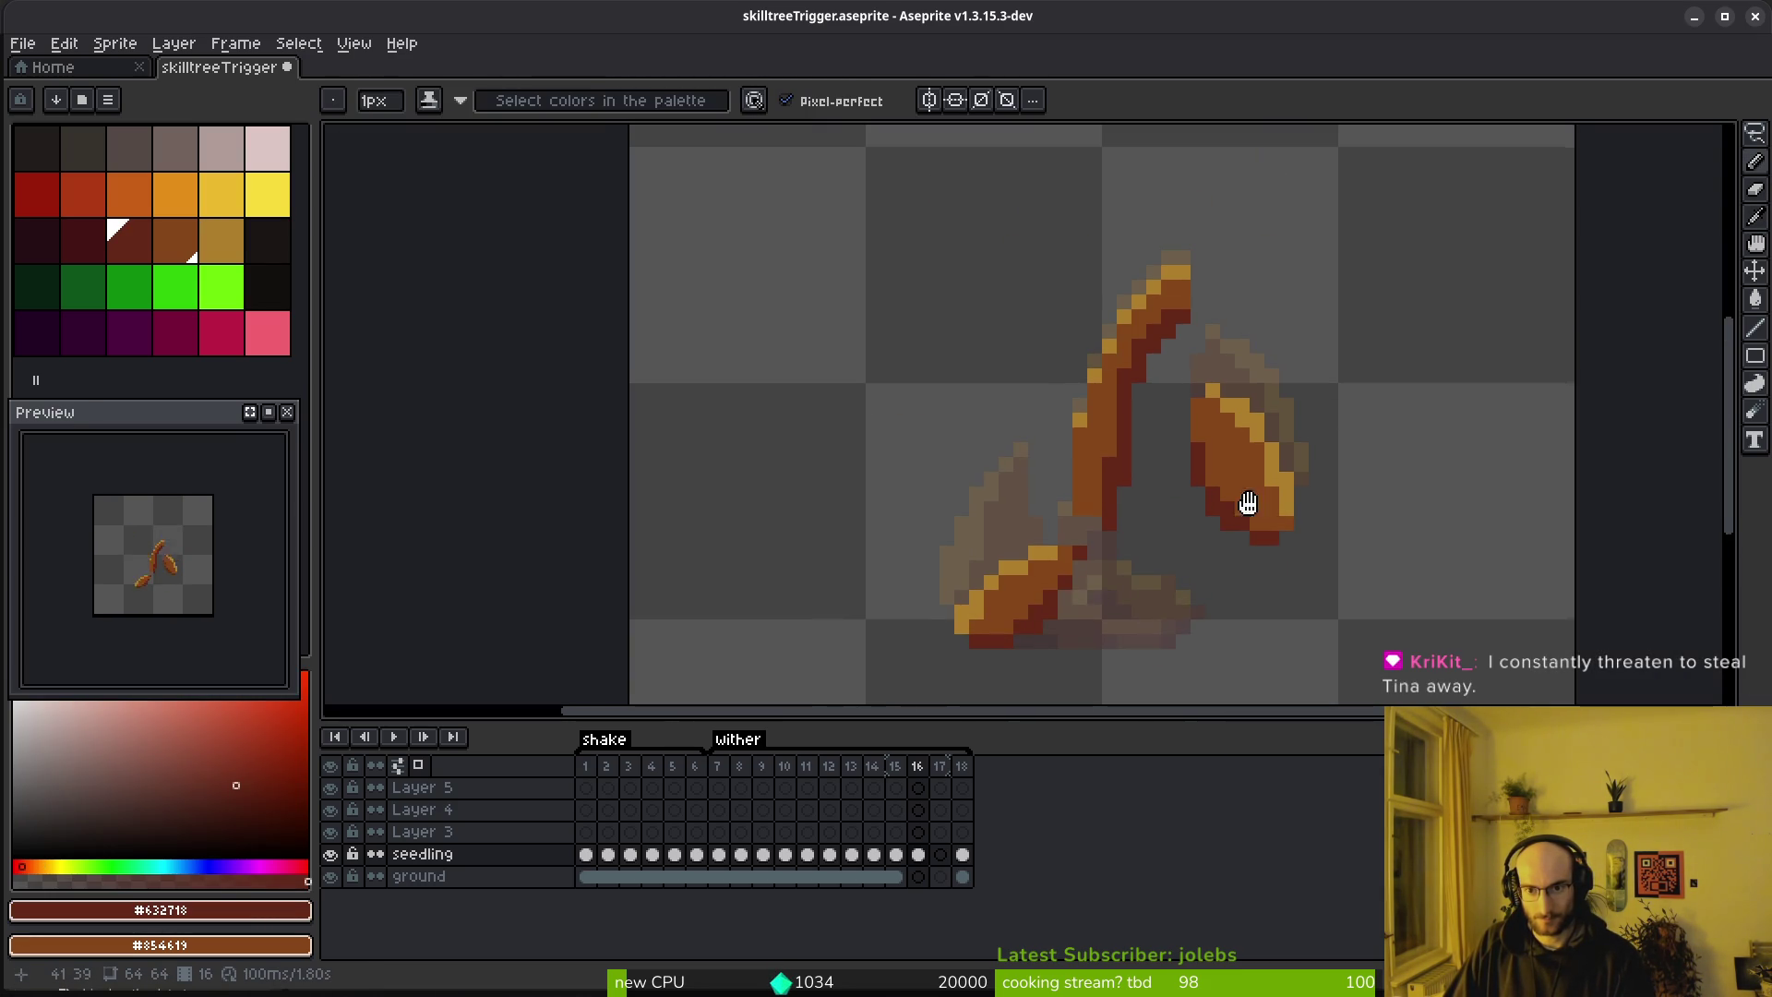
{"action": "scroll", "coordinate": [1286, 561], "scroll_direction": "up", "scroll_amount": 3}
{"action": "scroll", "coordinate": [1285, 561], "scroll_direction": "down", "scroll_amount": 2}
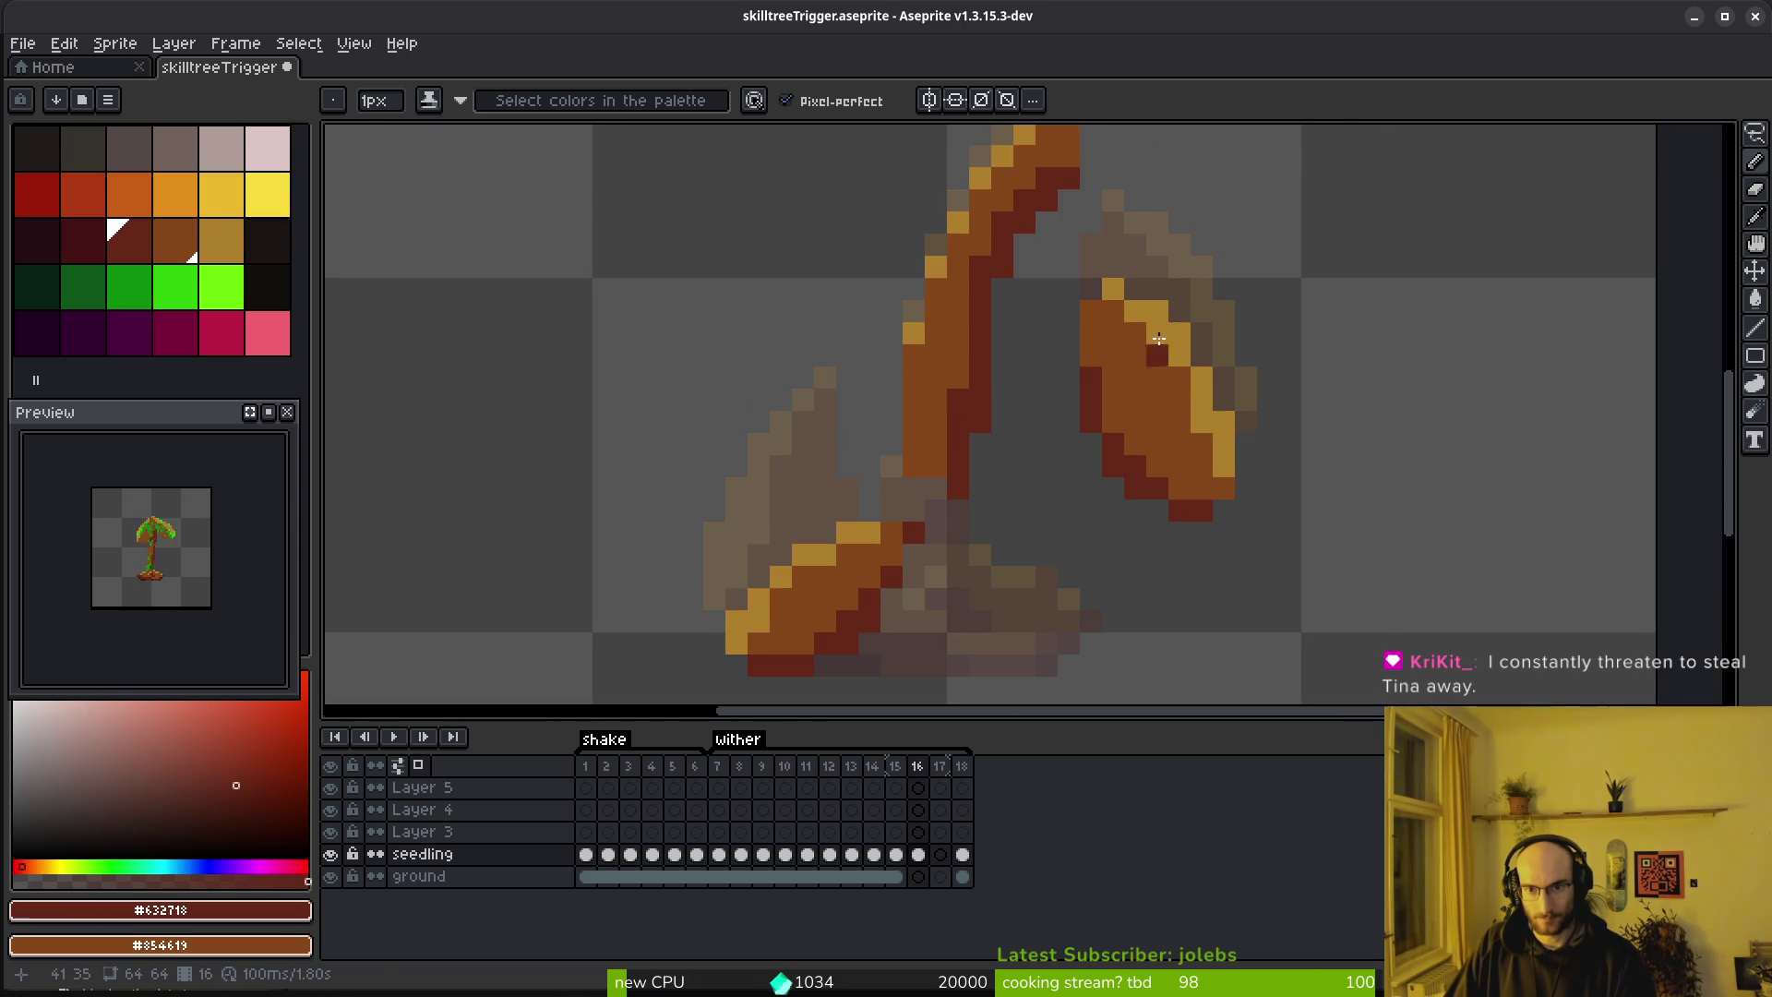
{"action": "left_click", "coordinate": [1095, 314], "text": "alt"}
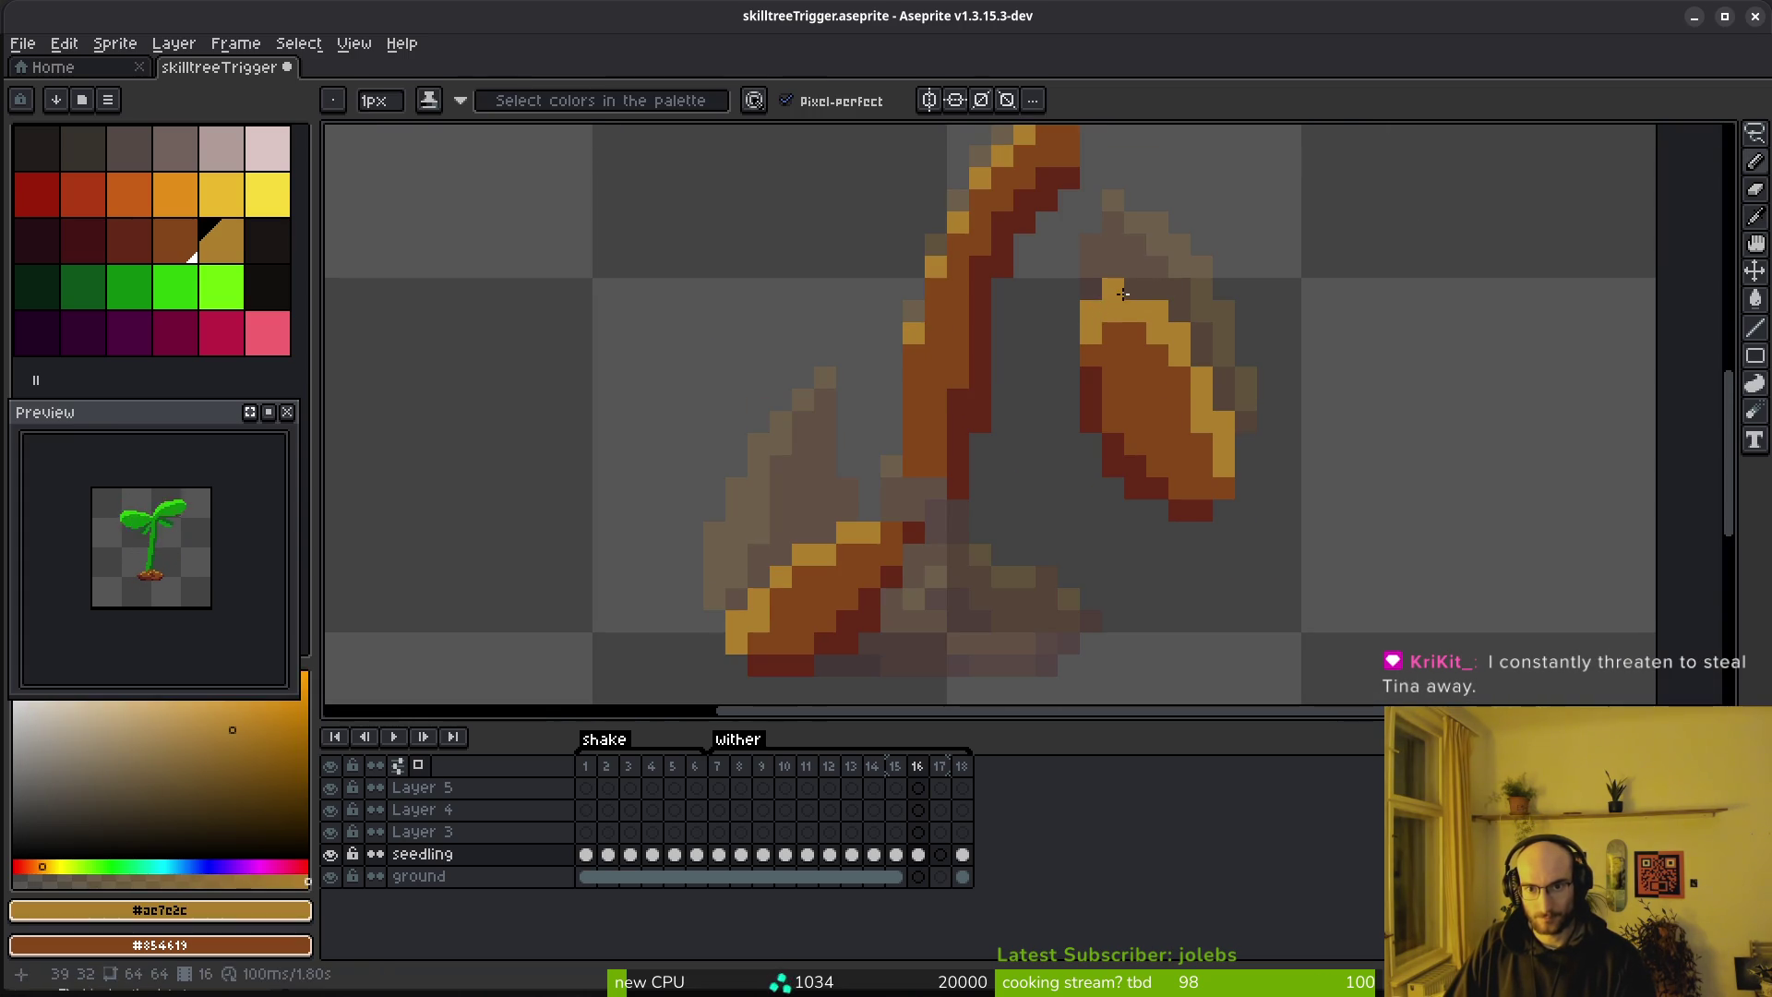
{"action": "key", "text": "e"}
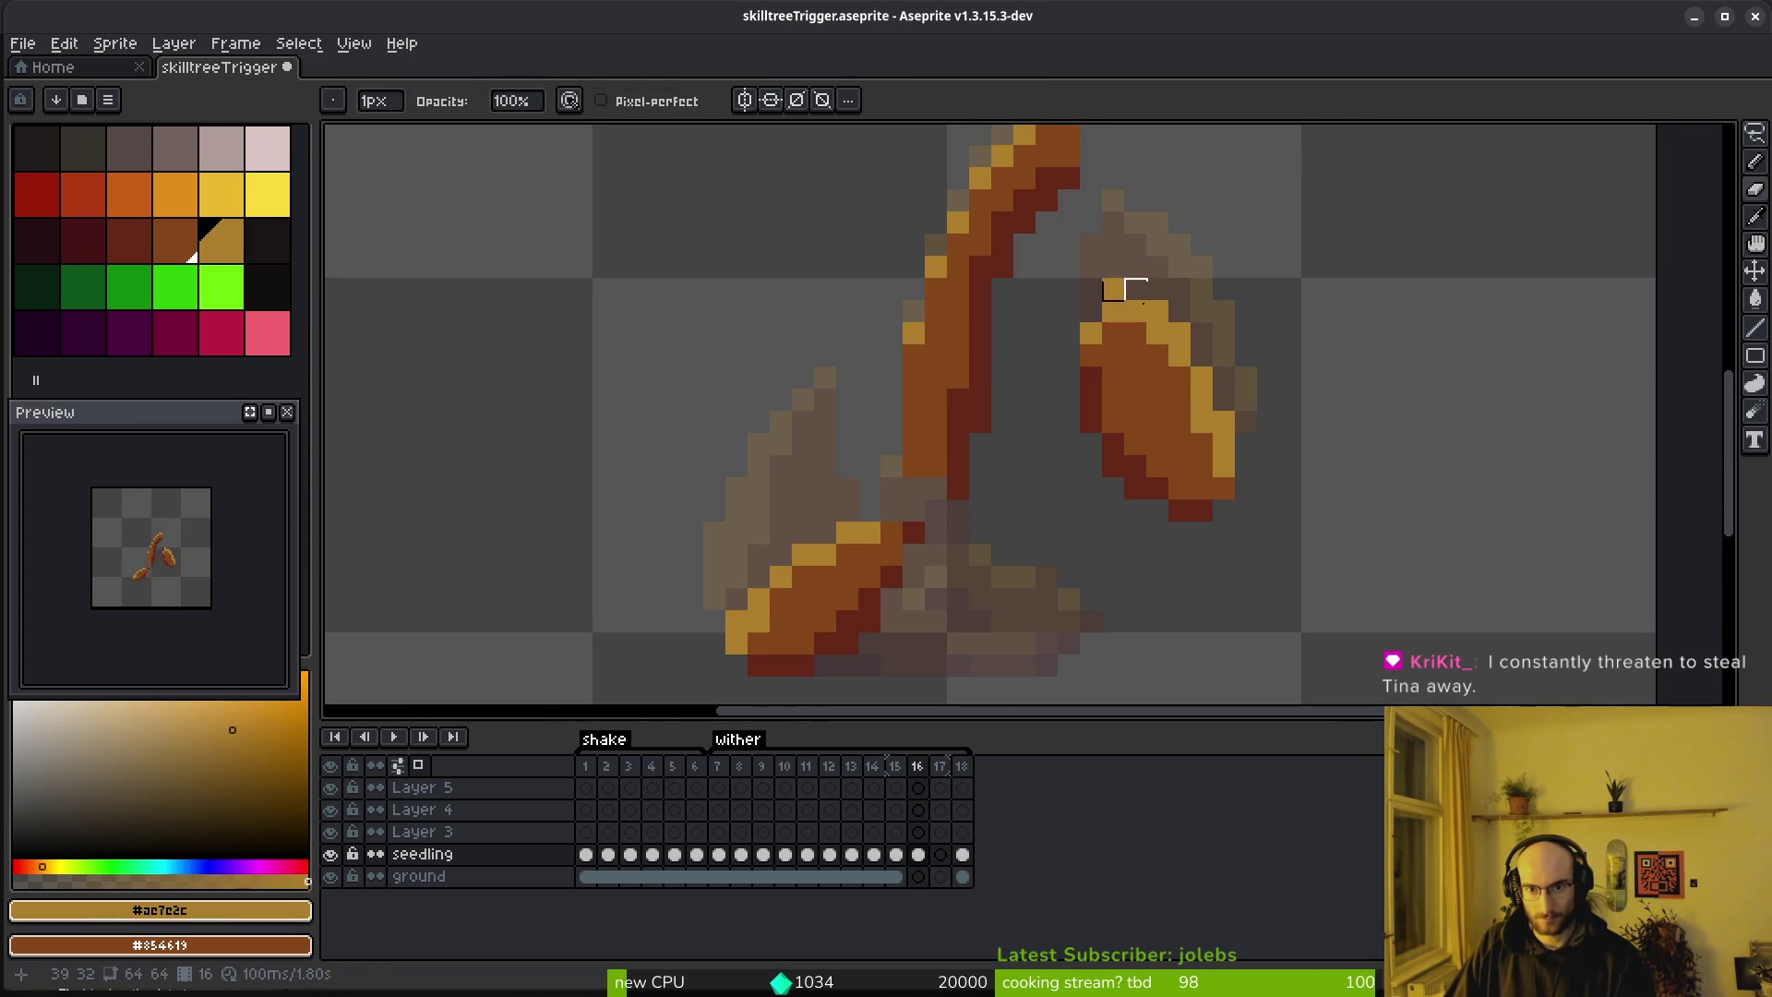
{"action": "key", "text": "f"}
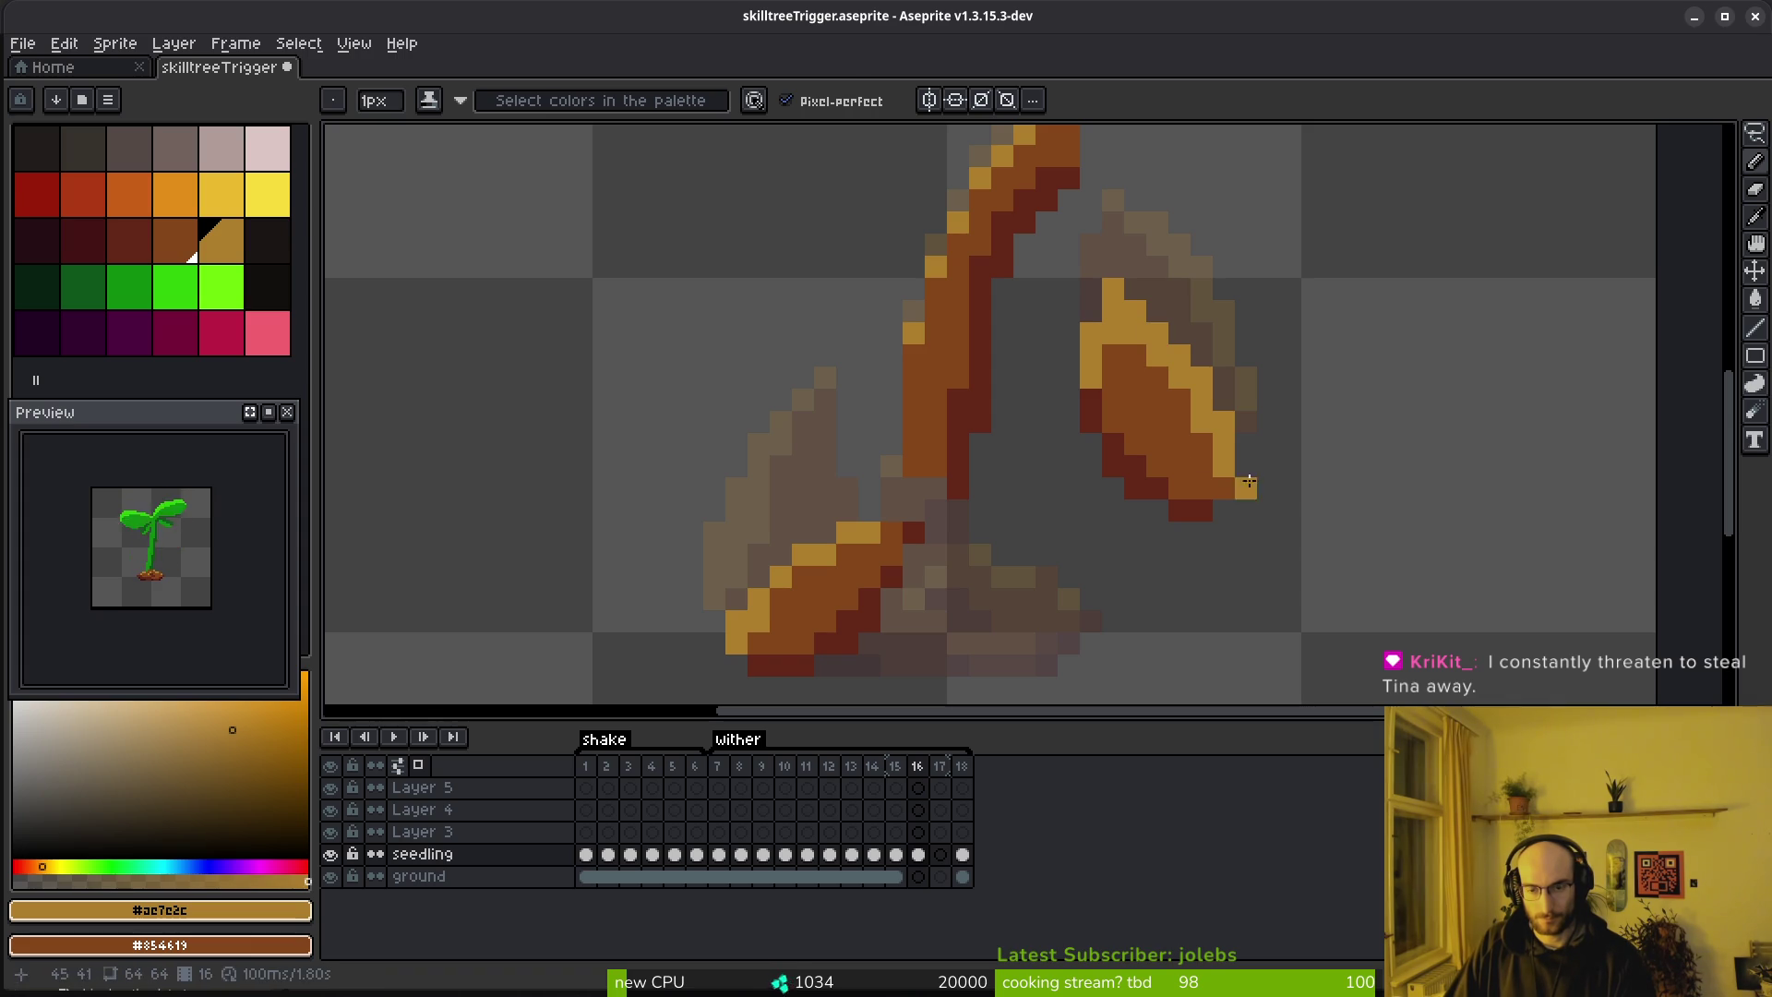
{"action": "key", "text": "e"}
{"action": "left_click", "coordinate": [1122, 329], "text": "alt"}
{"action": "key", "text": "f"}
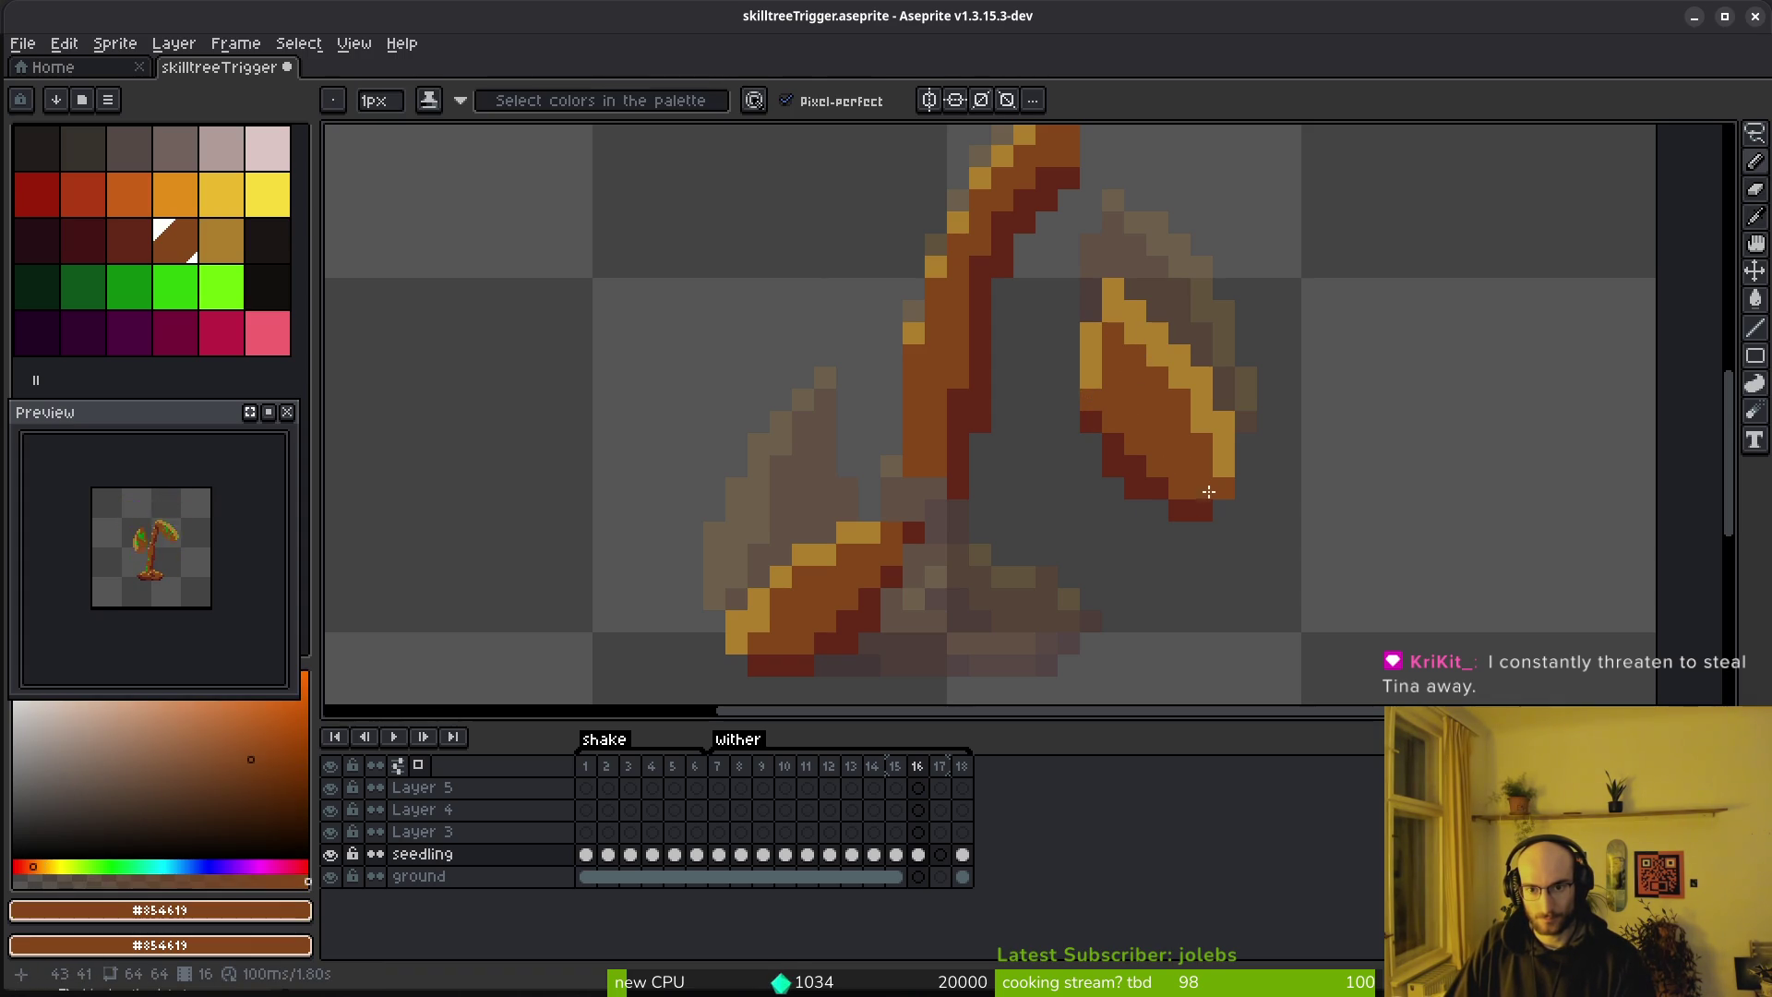
{"action": "left_click_drag", "start_coordinate": [1224, 487], "coordinate": [1224, 465]}
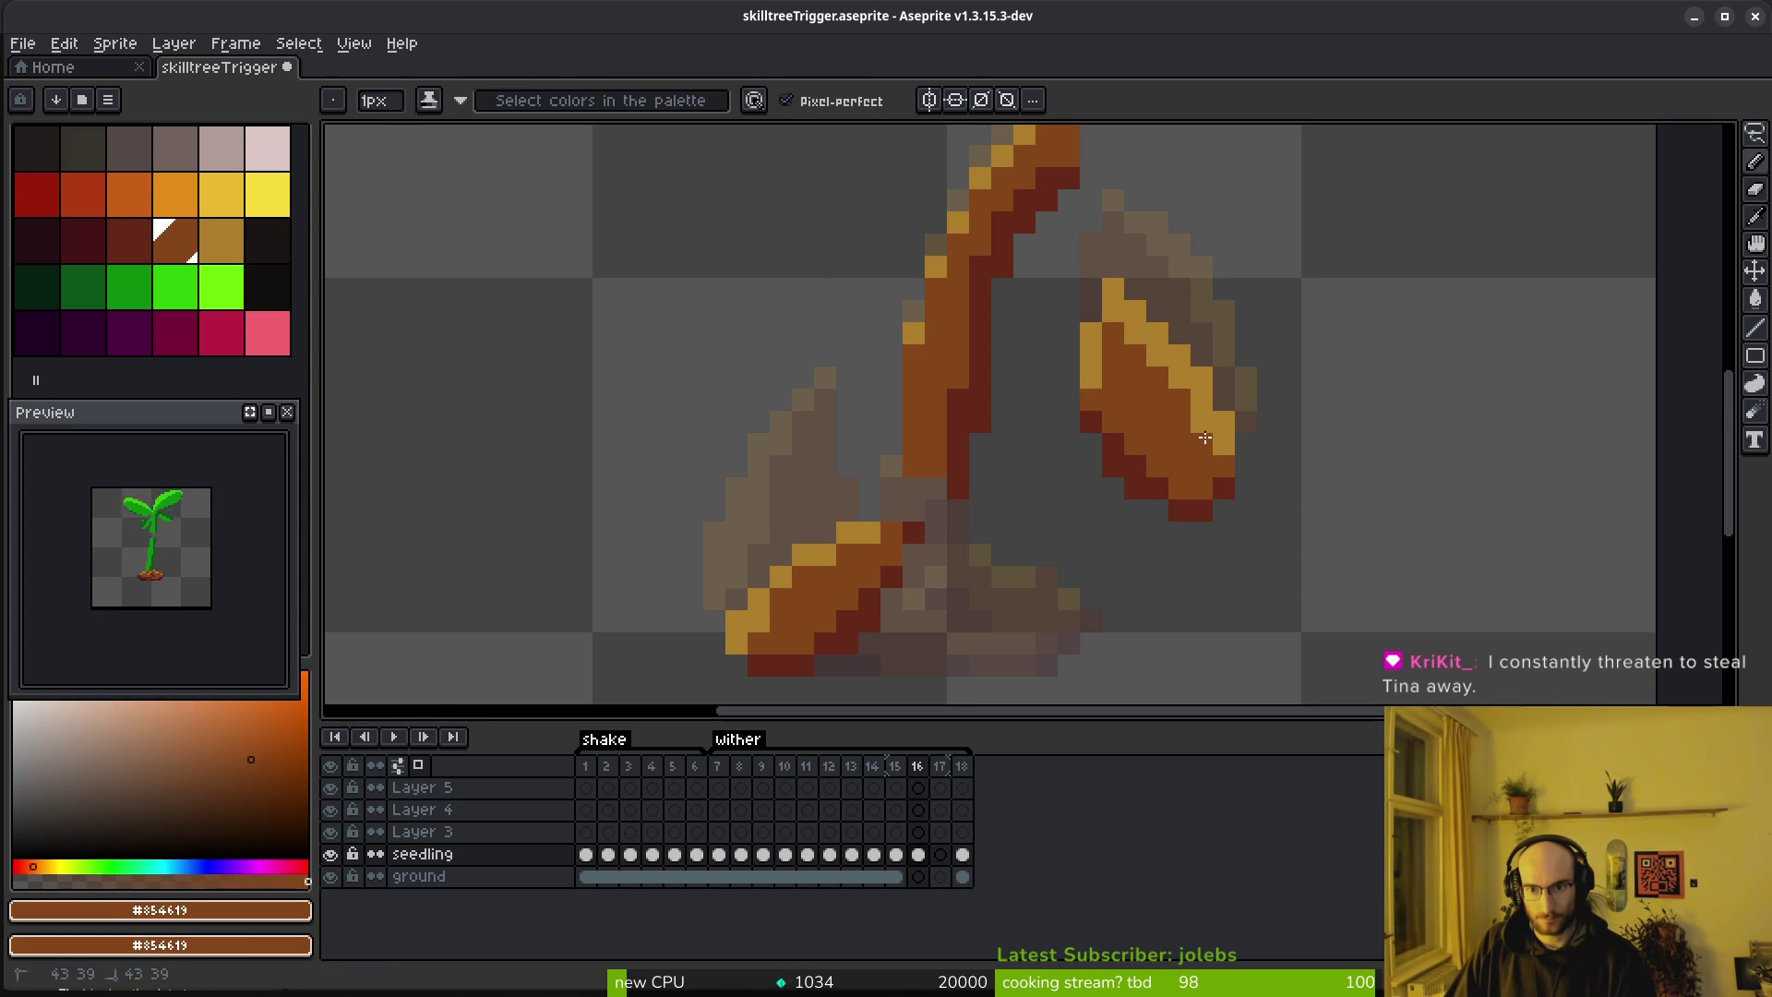
Compare against frame 15, then turn one brown leaf pixel golden
{"action": "scroll", "coordinate": [1235, 452], "scroll_direction": "down", "scroll_amount": 3}
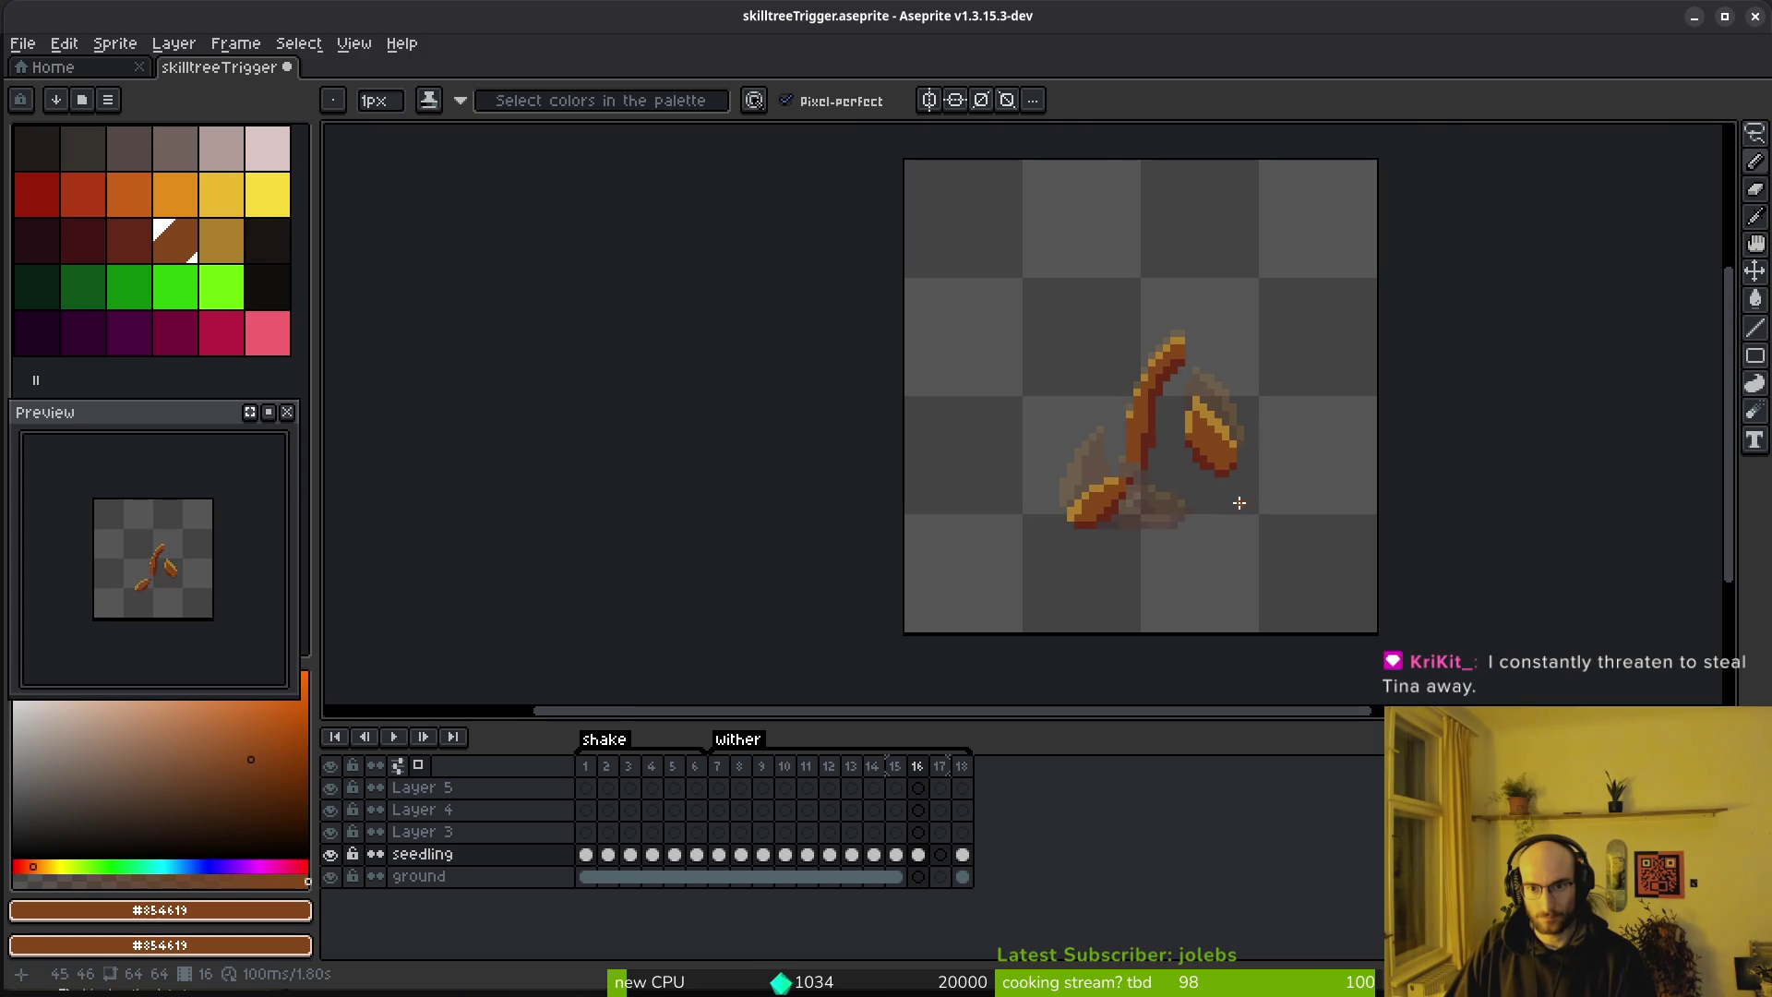
{"action": "key", "text": "comma"}
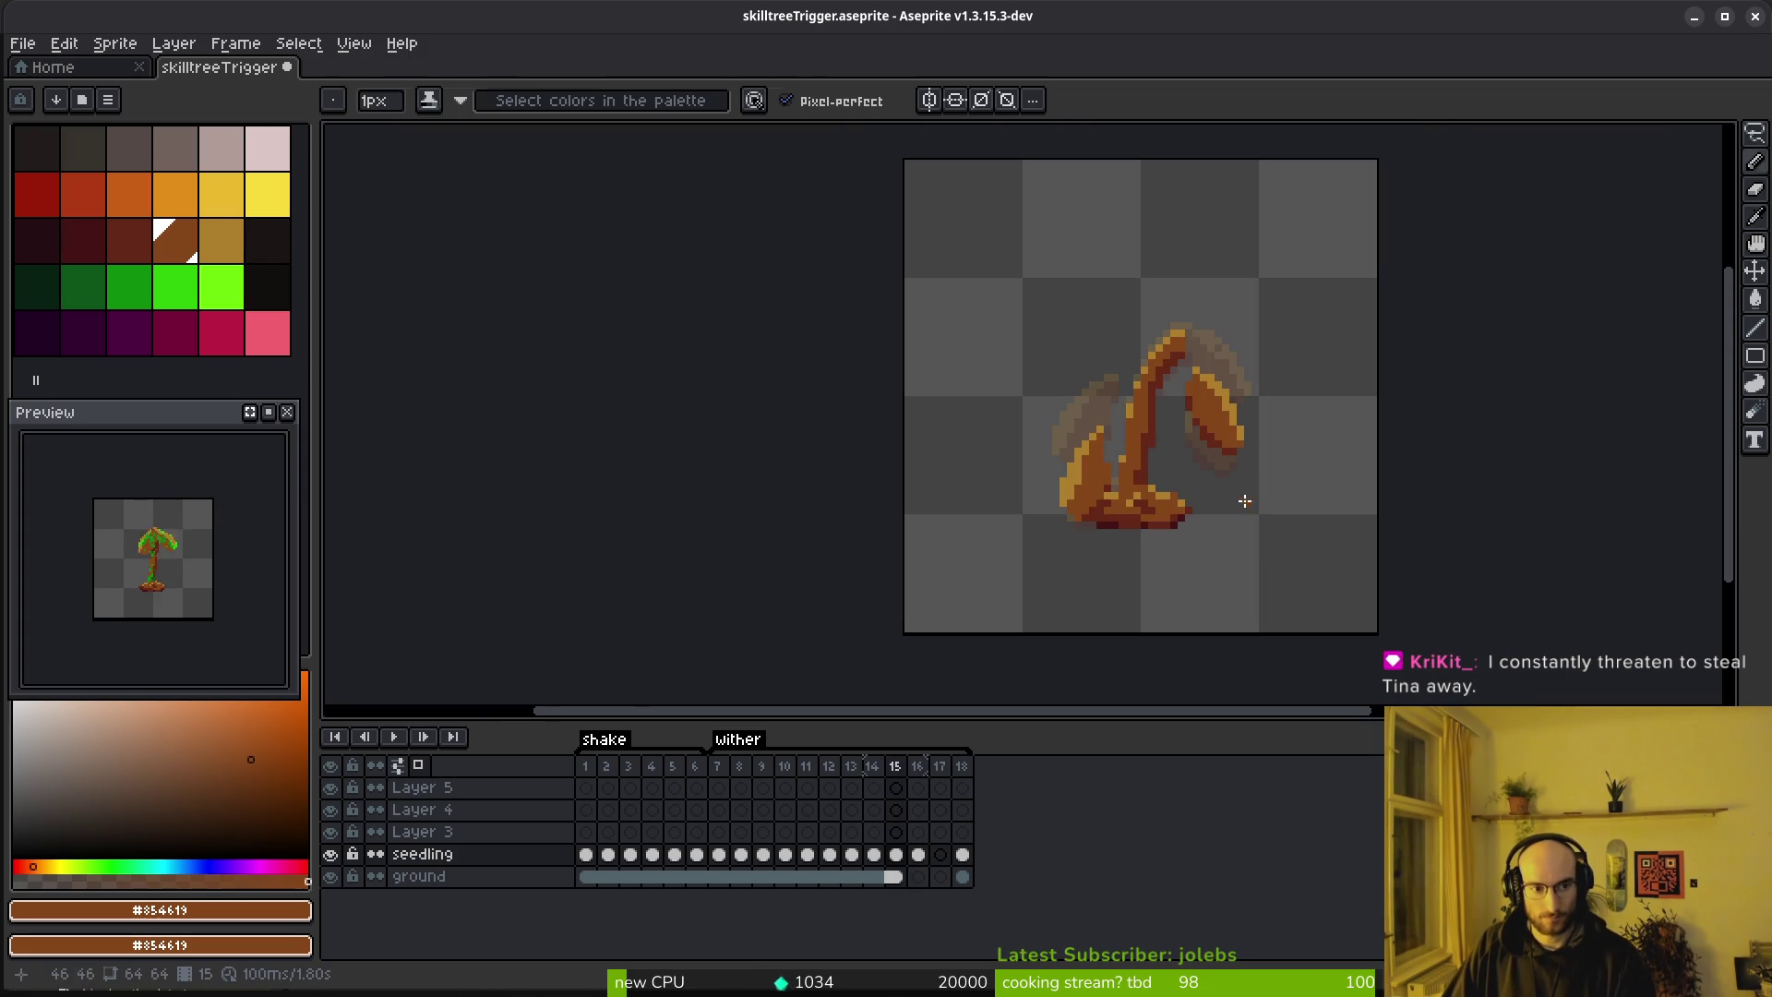
{"action": "scroll", "coordinate": [1232, 461], "scroll_direction": "up", "scroll_amount": 2}
{"action": "key", "text": "period"}
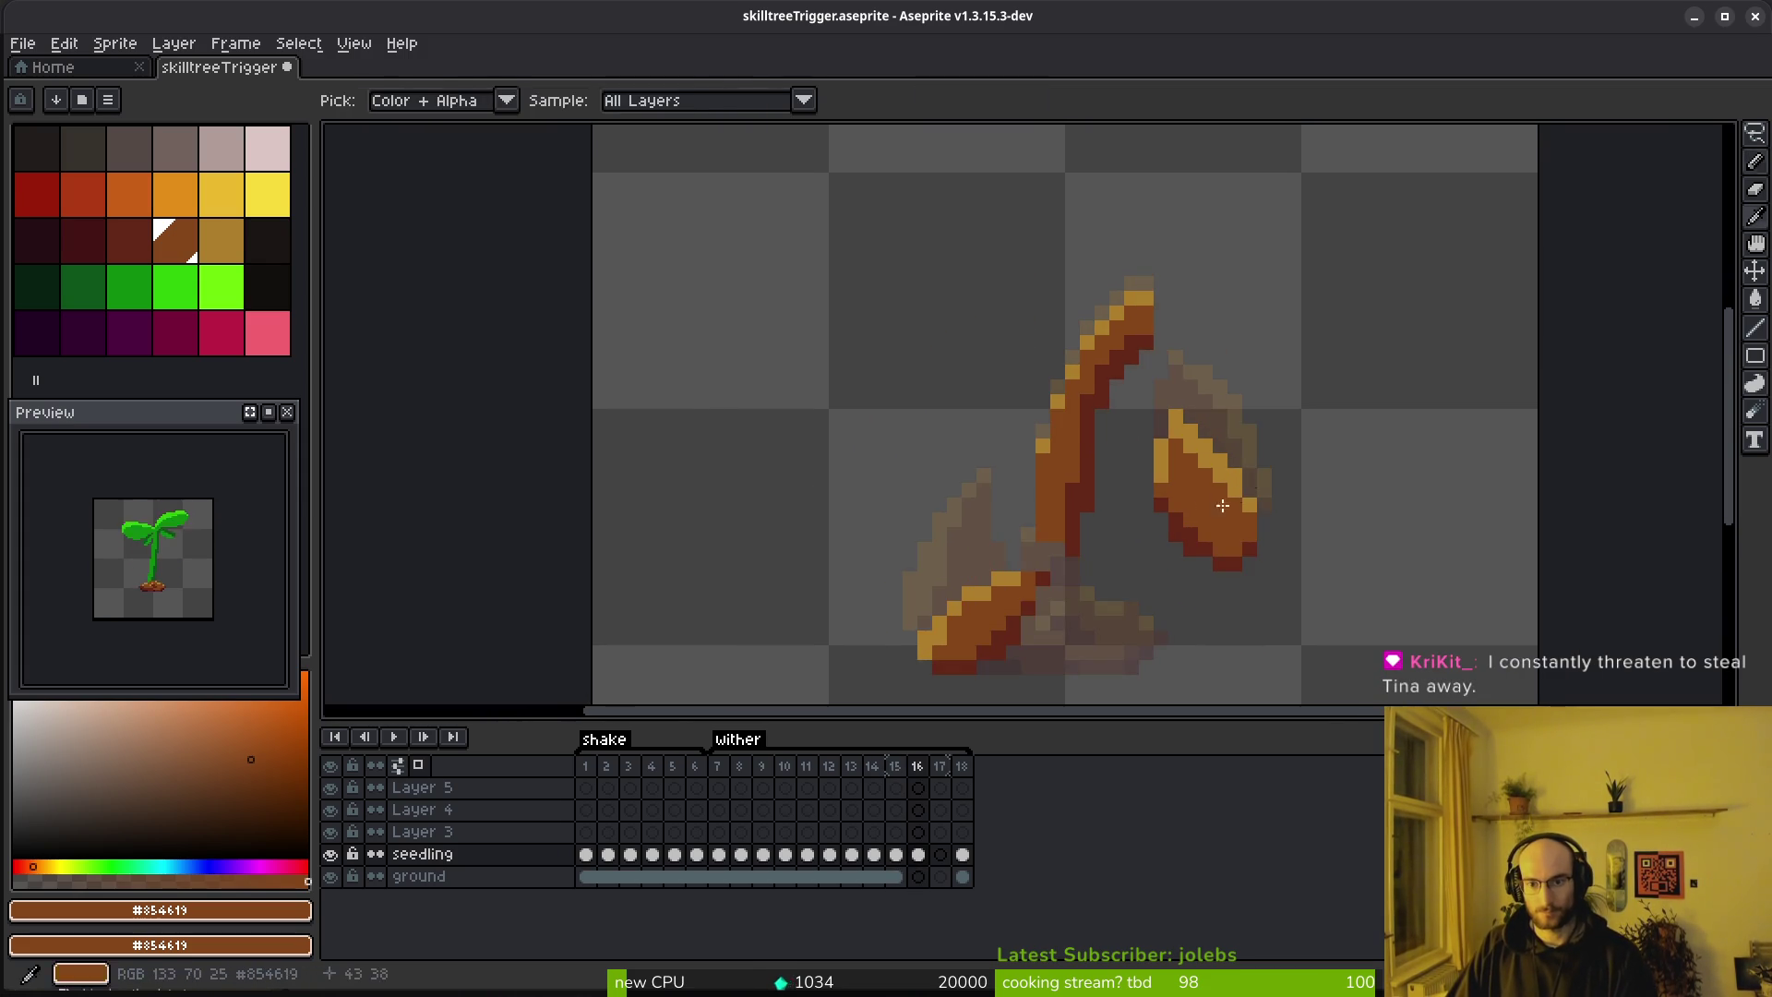
{"action": "scroll", "coordinate": [1200, 480], "scroll_direction": "up", "scroll_amount": 3}
{"action": "scroll", "coordinate": [1218, 387], "scroll_direction": "down", "scroll_amount": 4}
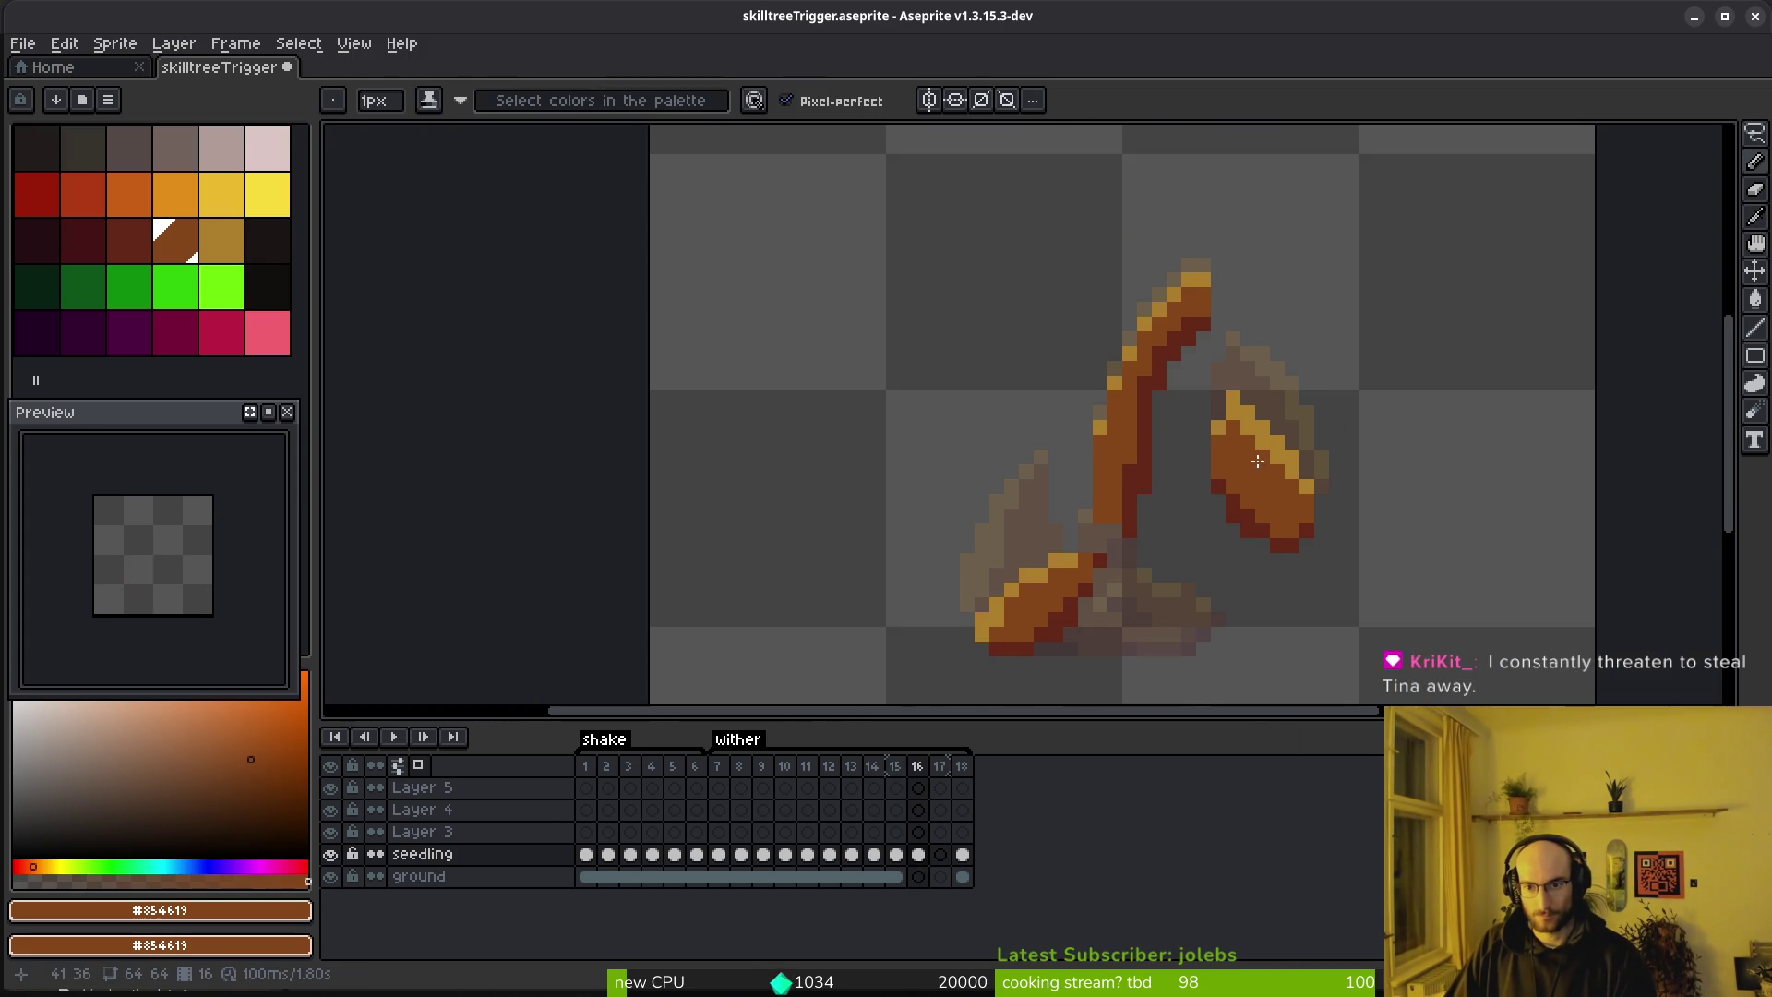
{"action": "scroll", "coordinate": [1242, 406], "scroll_direction": "up", "scroll_amount": 3}
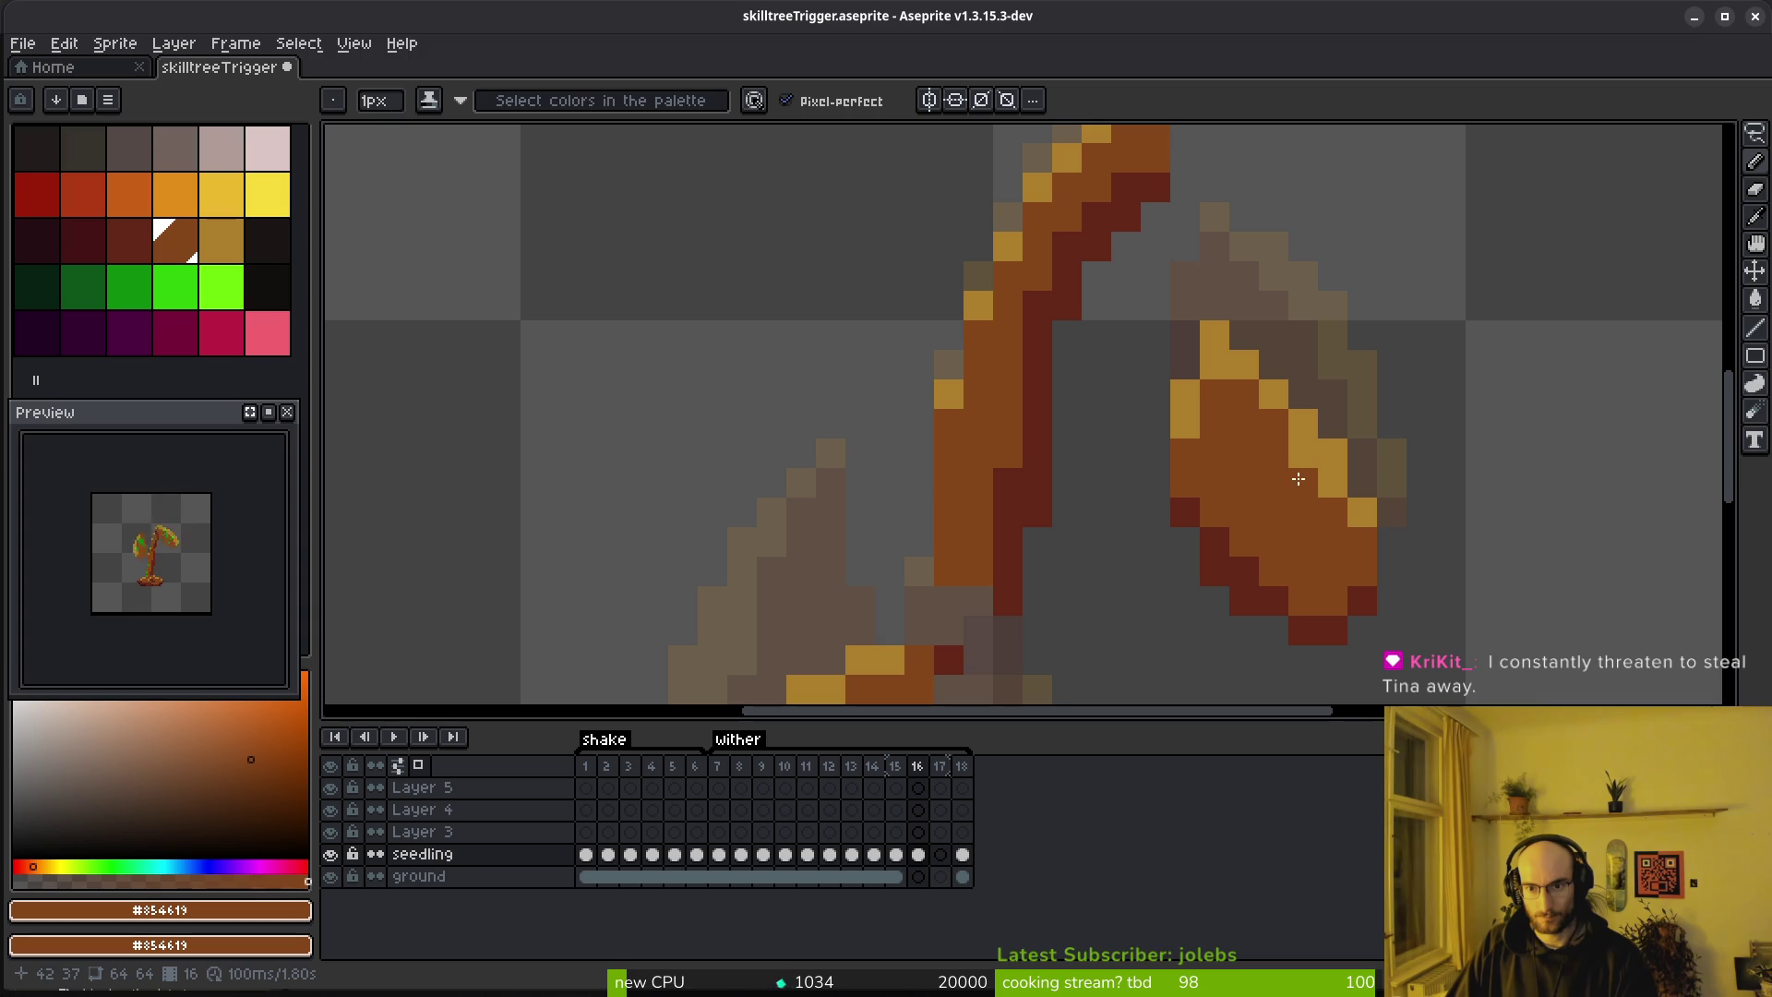
{"action": "left_click", "coordinate": [1321, 458], "text": "alt"}
{"action": "left_click", "coordinate": [1362, 539]}
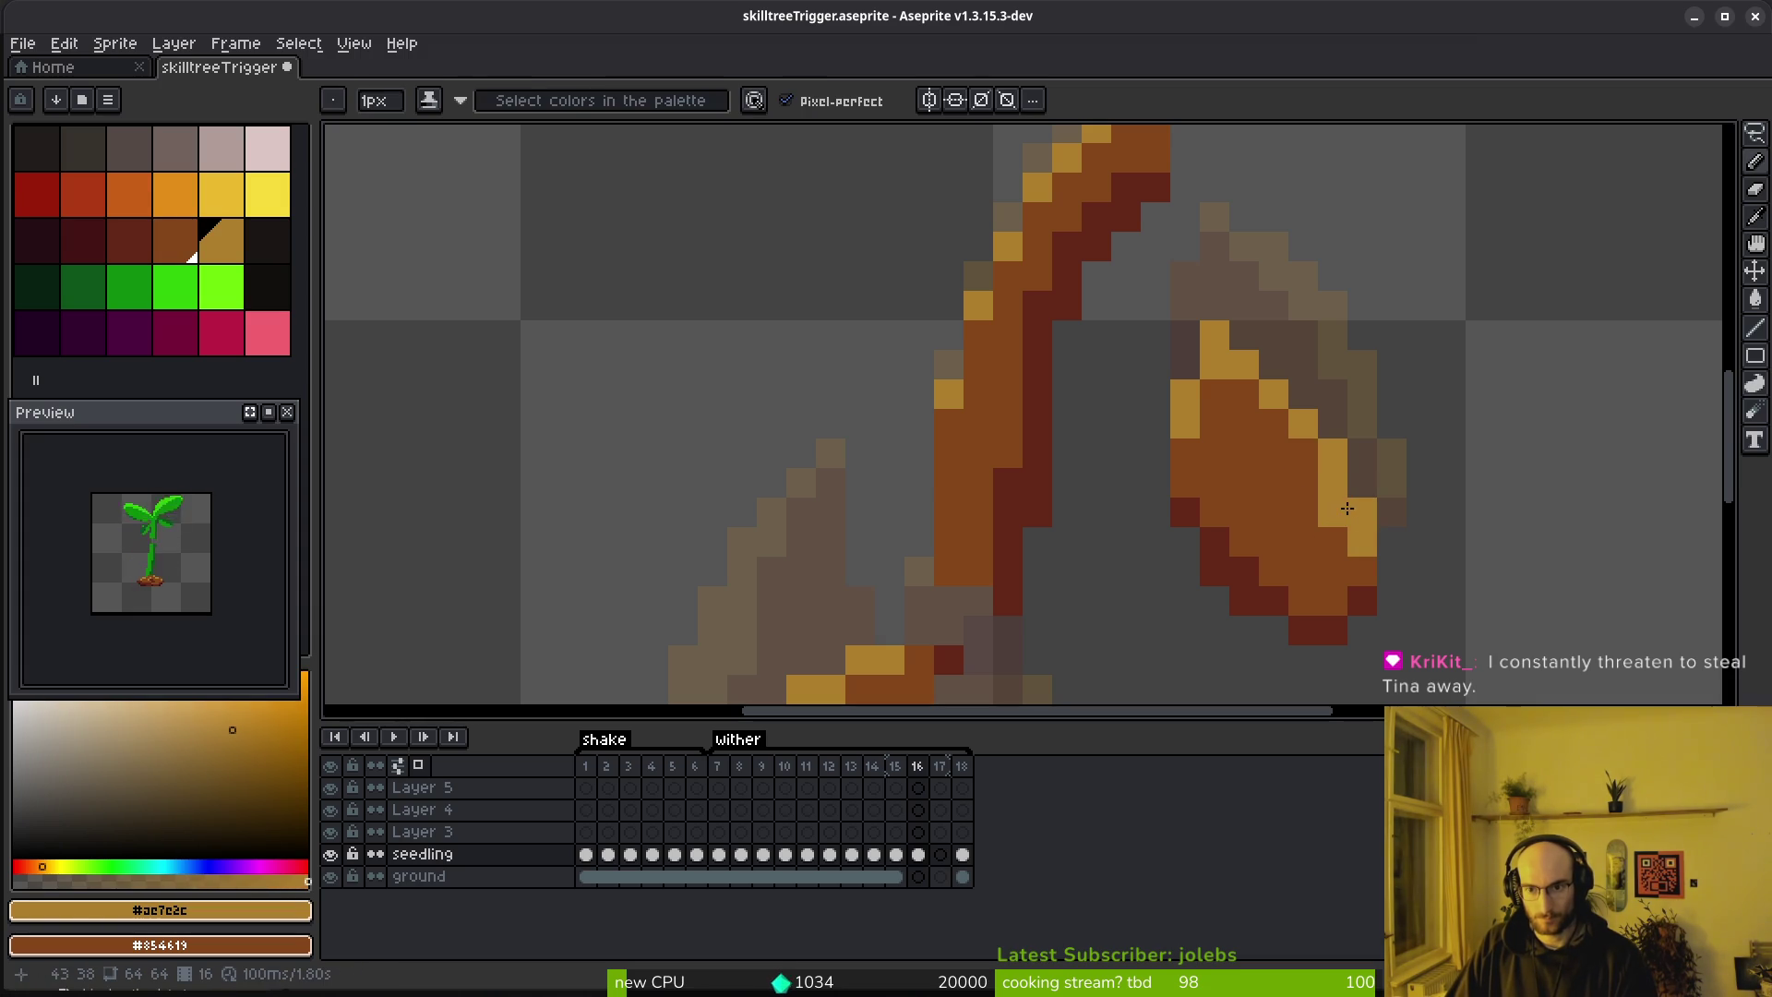
{"action": "scroll", "coordinate": [1427, 628], "scroll_direction": "down", "scroll_amount": 4}
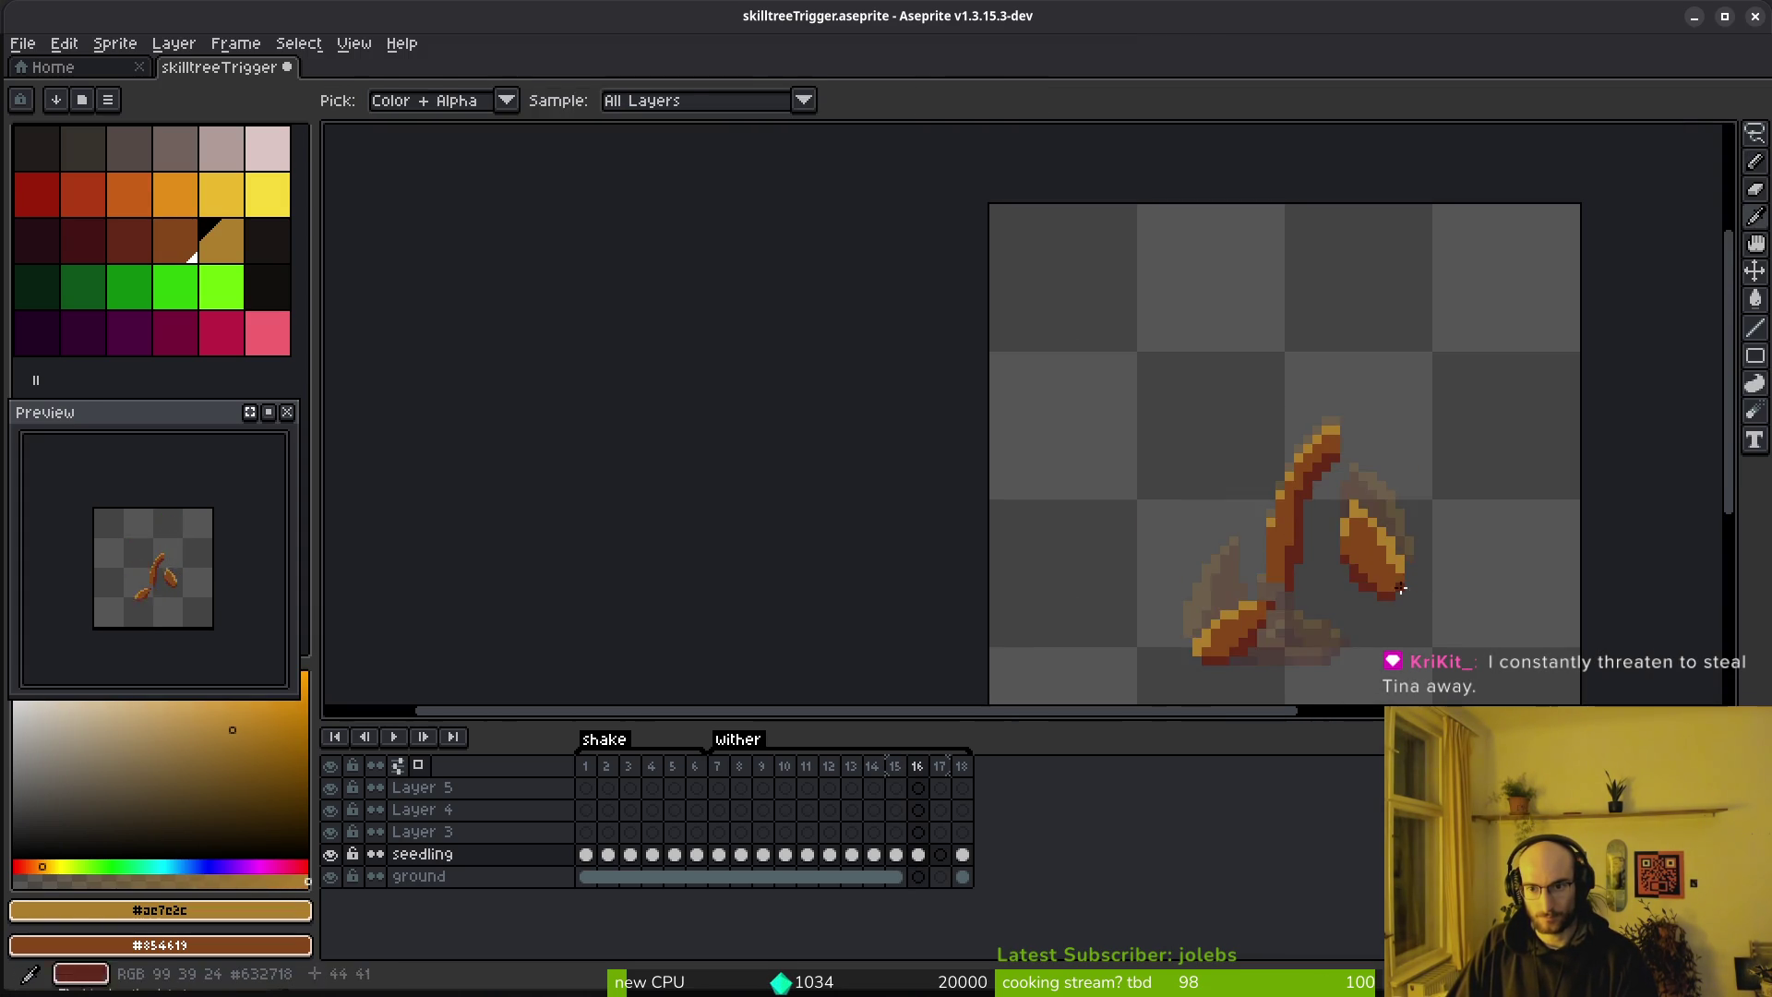
{"action": "scroll", "coordinate": [1353, 498], "scroll_direction": "up", "scroll_amount": 3}
{"action": "scroll", "coordinate": [1367, 571], "scroll_direction": "down", "scroll_amount": 3}
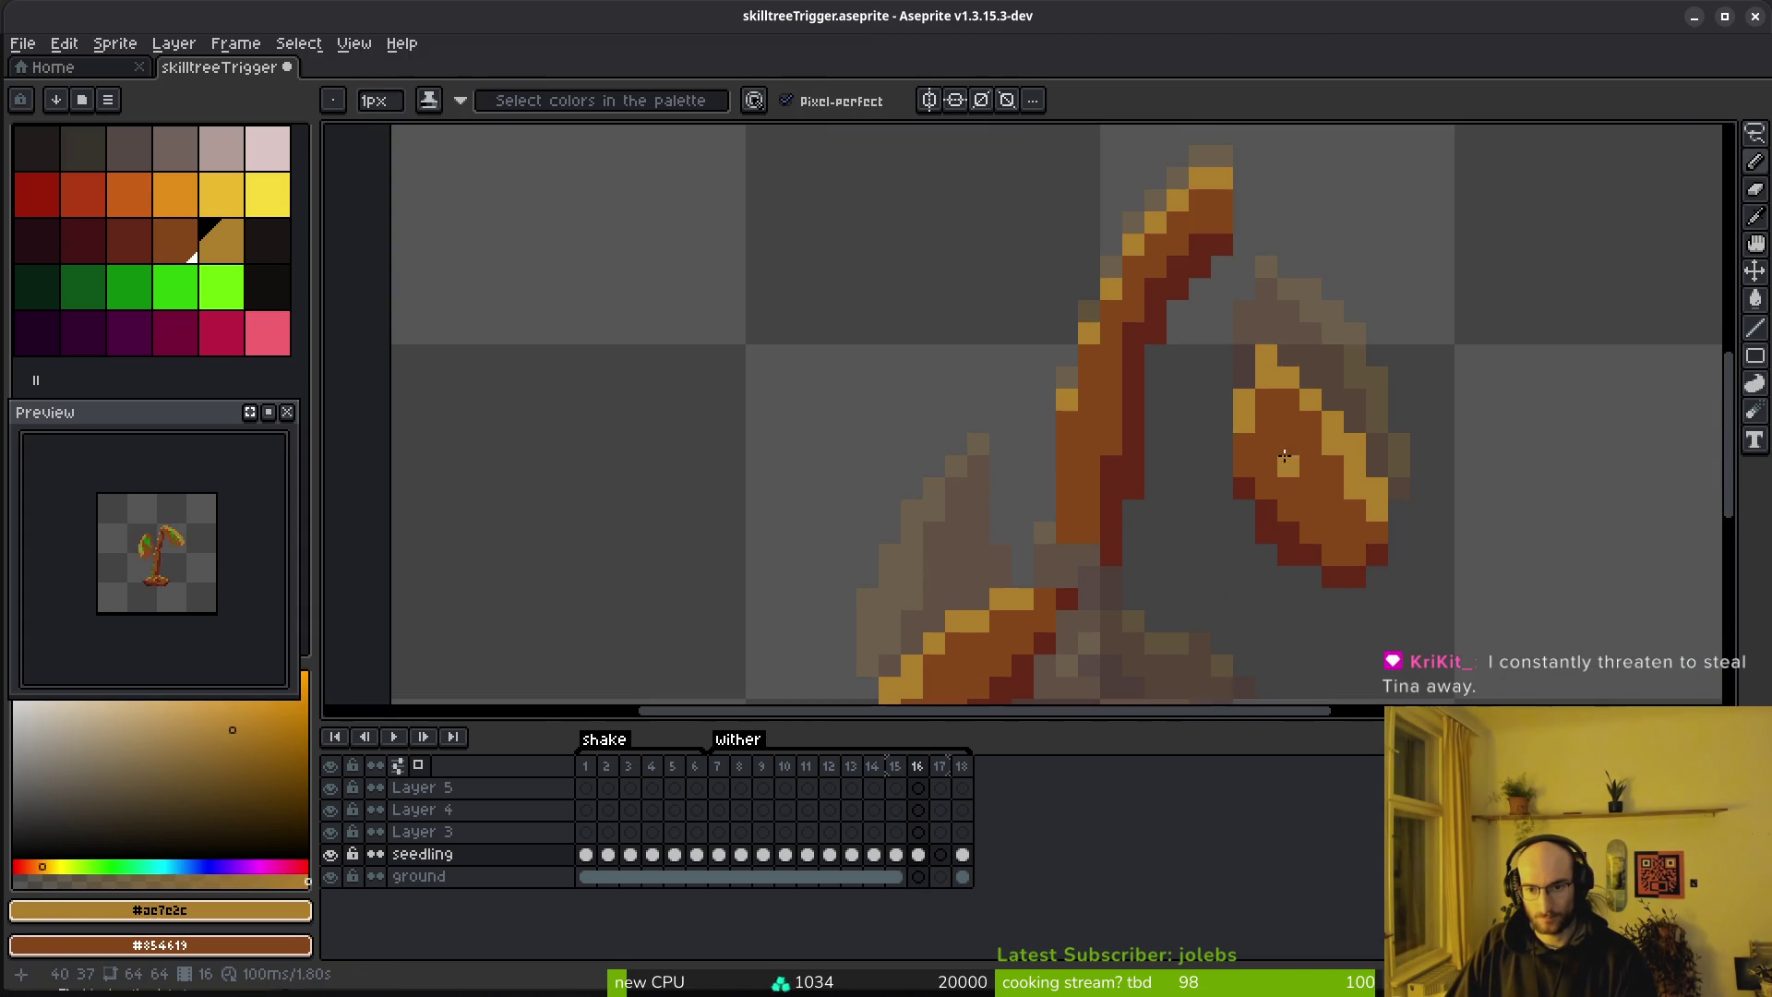
Check the ground cels in frames 15–18 and play the wither animation from frame 15
{"action": "key", "text": "alt"}
{"action": "left_click_drag", "start_coordinate": [921, 882], "coordinate": [988, 878]}
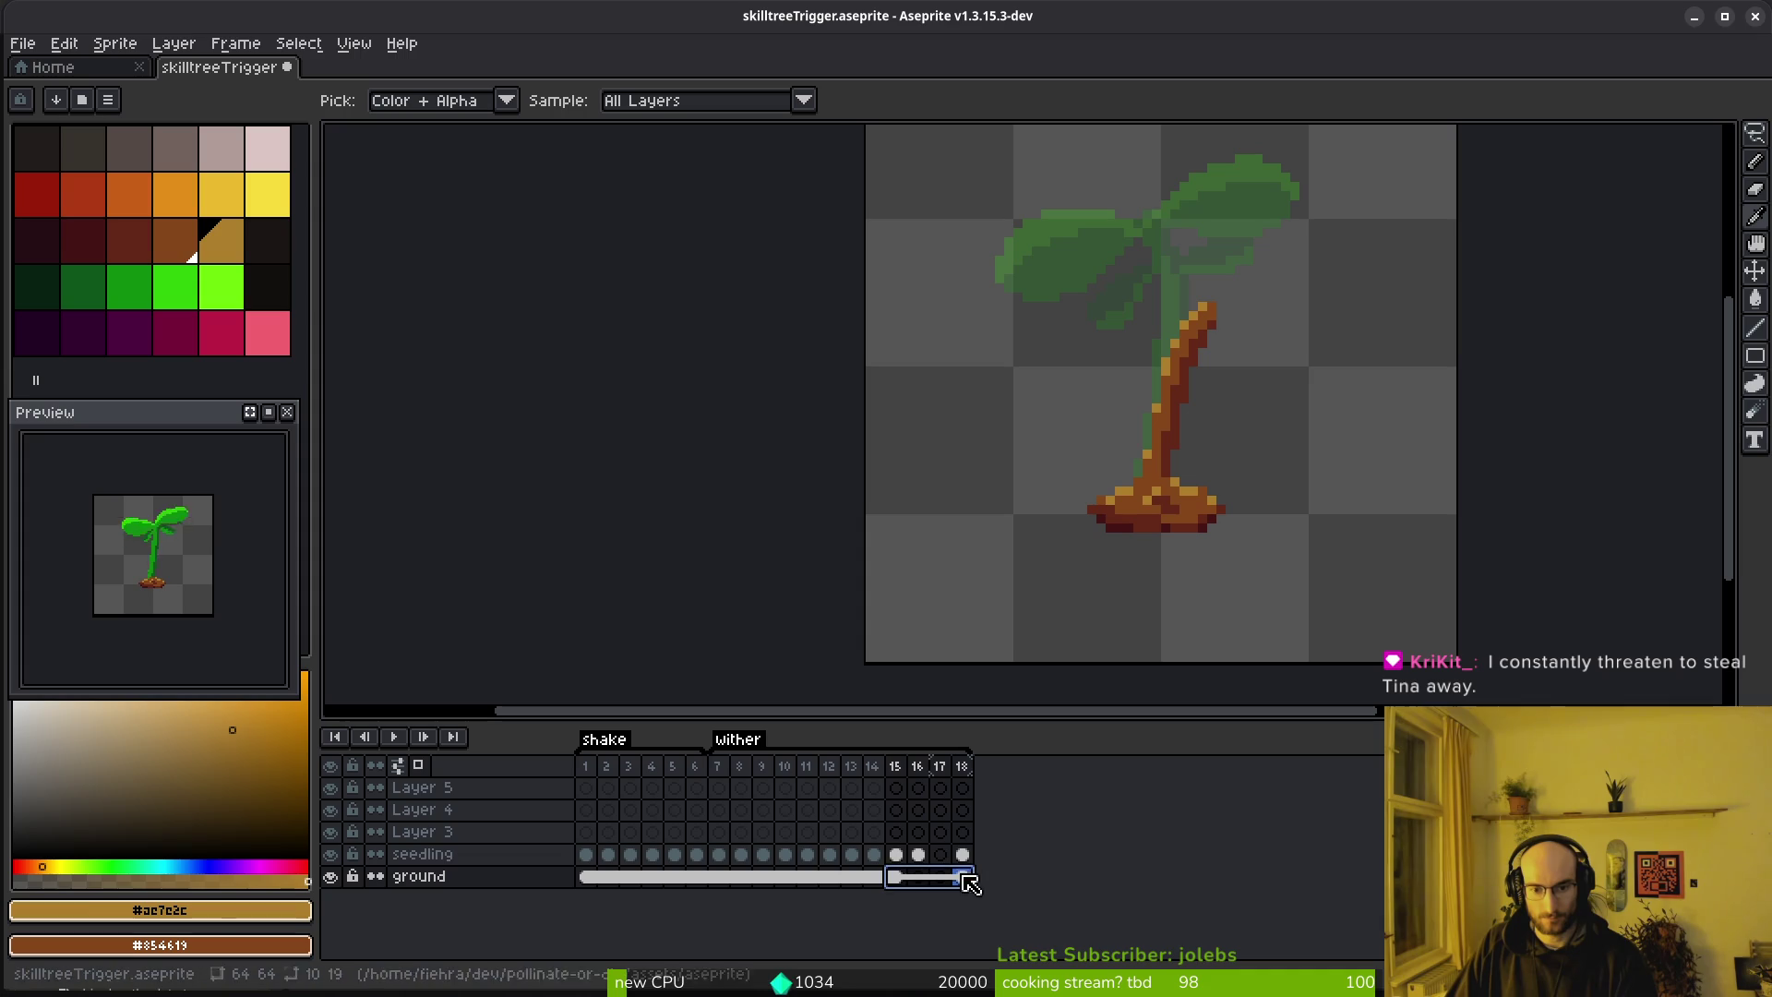
{"action": "right_click", "coordinate": [900, 881]}
{"action": "key", "text": "Escape"}
{"action": "left_click", "coordinate": [919, 855]}
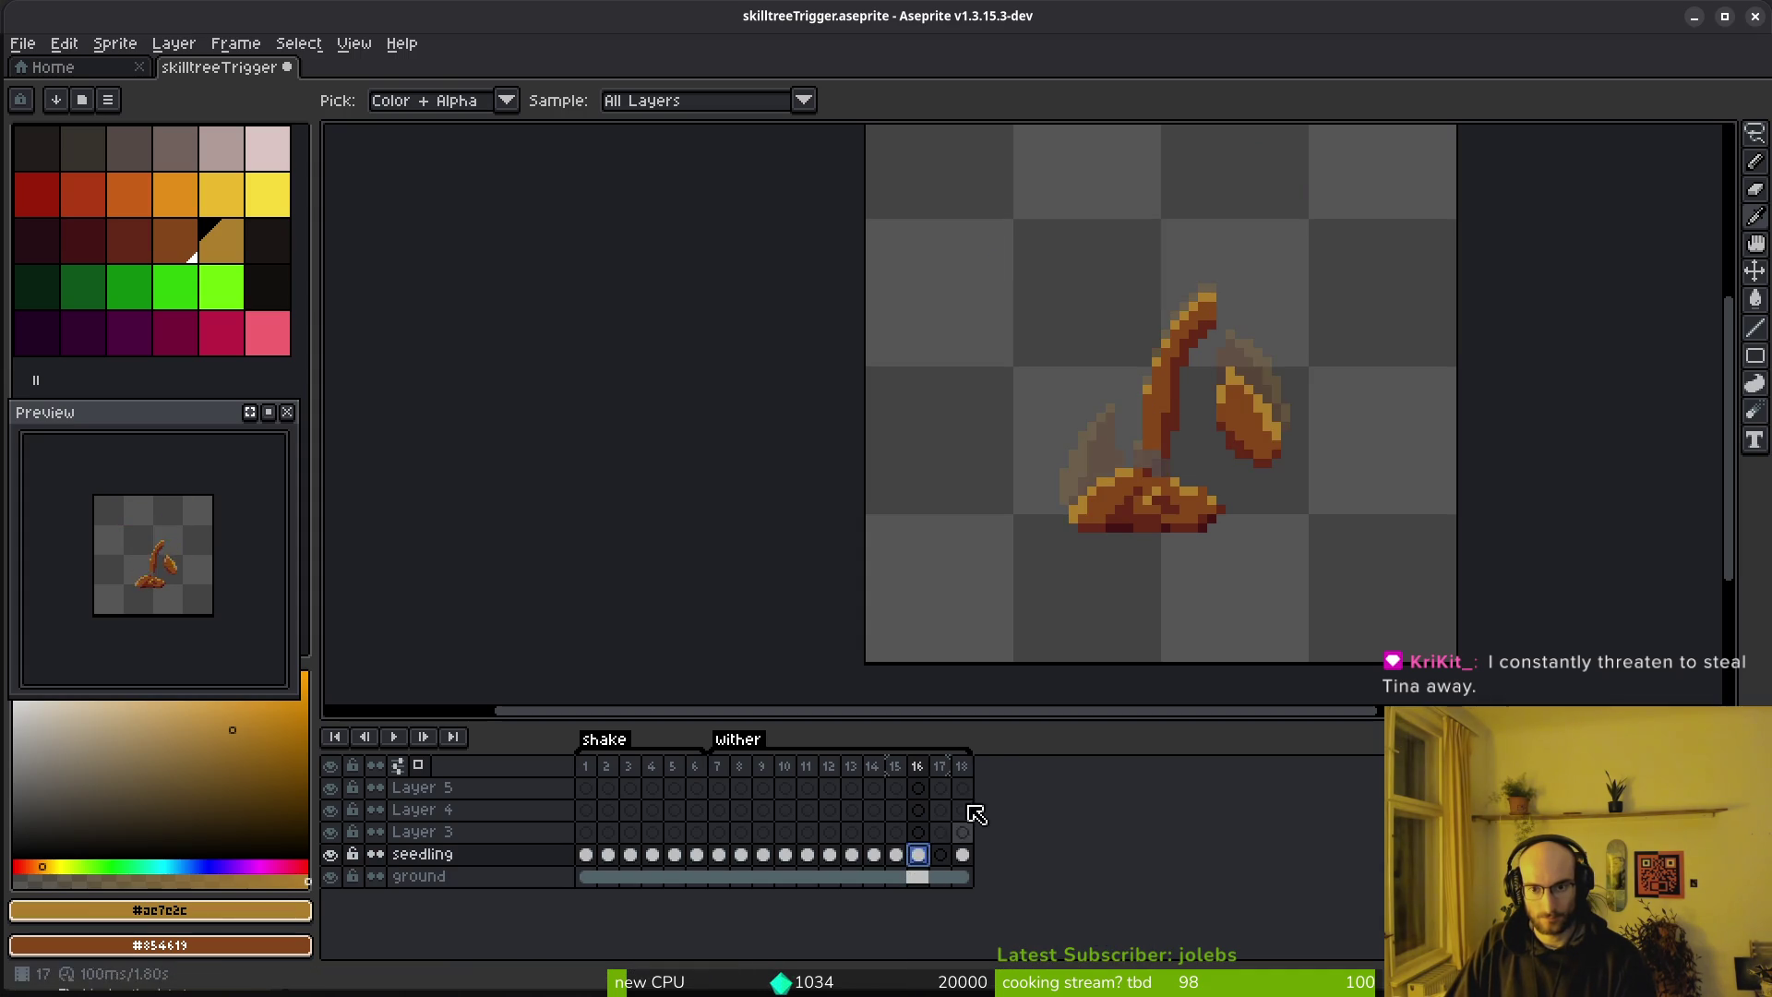
{"action": "key", "text": "Left"}
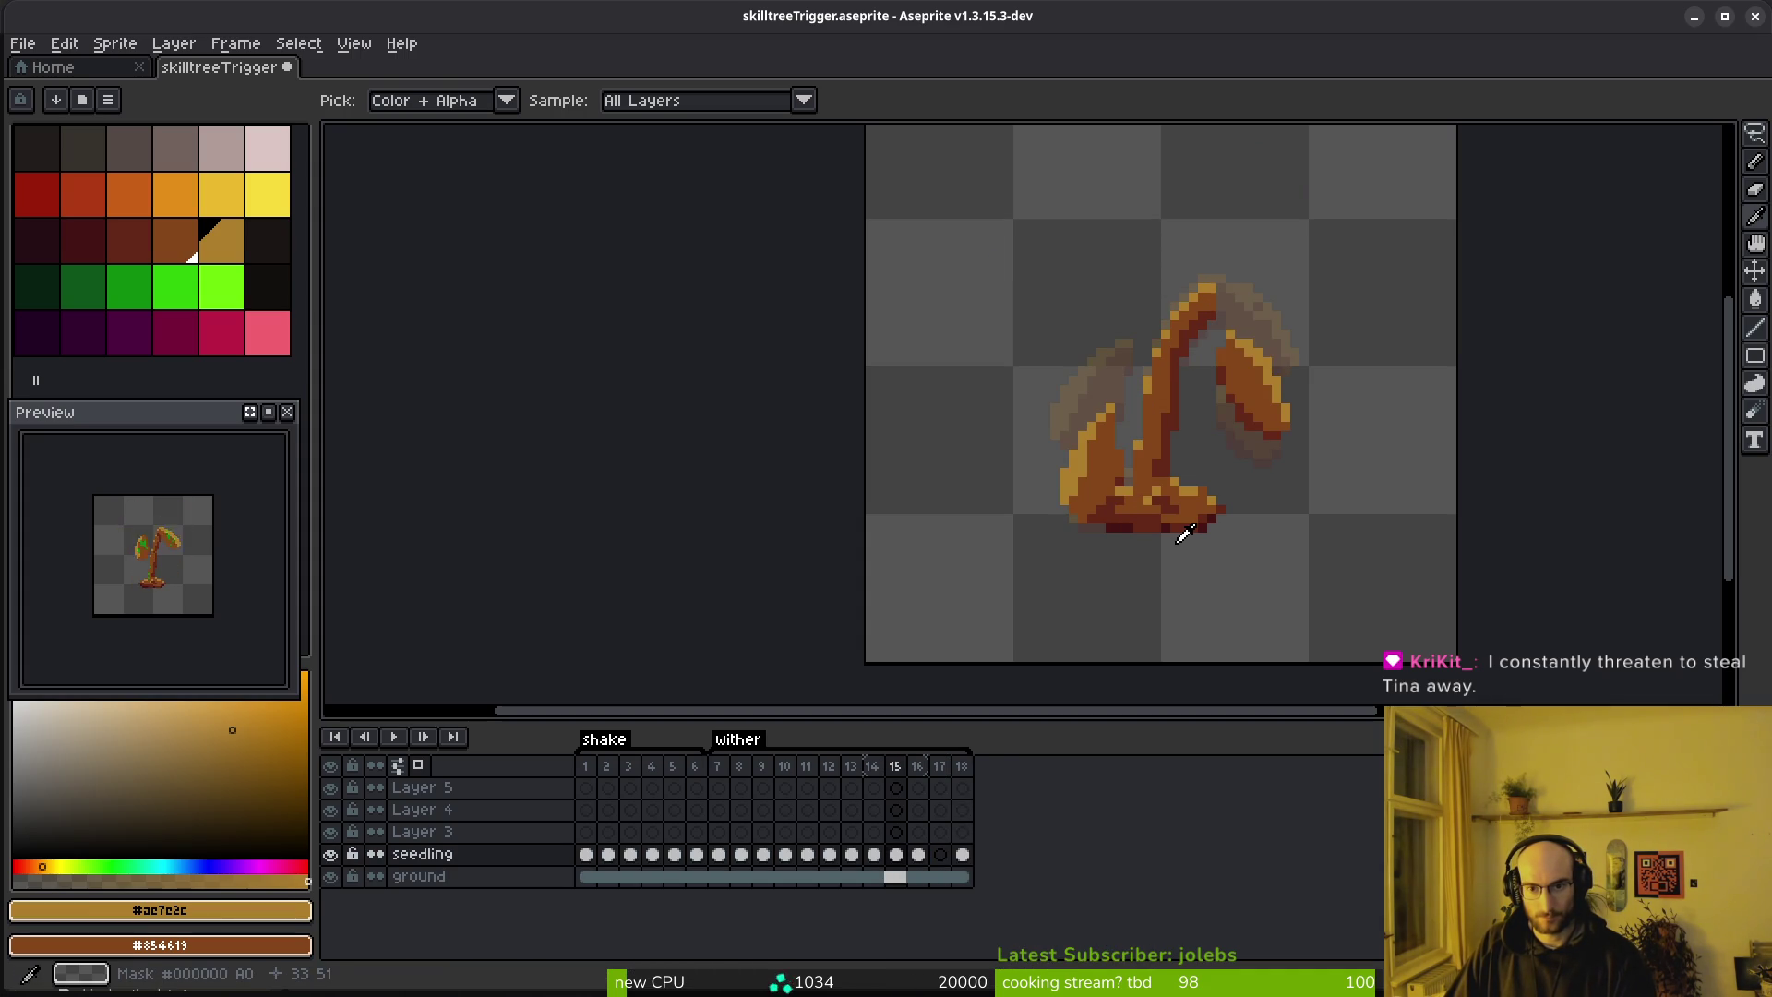
{"action": "key", "text": "Return"}
{"action": "key", "text": "Return"}
Lasso the plant base and transform it in frame 16
{"action": "key", "text": "q"}
{"action": "mouse_move", "coordinate": [1181, 415]}
{"action": "left_mouse_down"}
{"action": "mouse_move", "coordinate": [1118, 514]}
{"action": "mouse_move", "coordinate": [1180, 562]}
{"action": "left_mouse_up"}
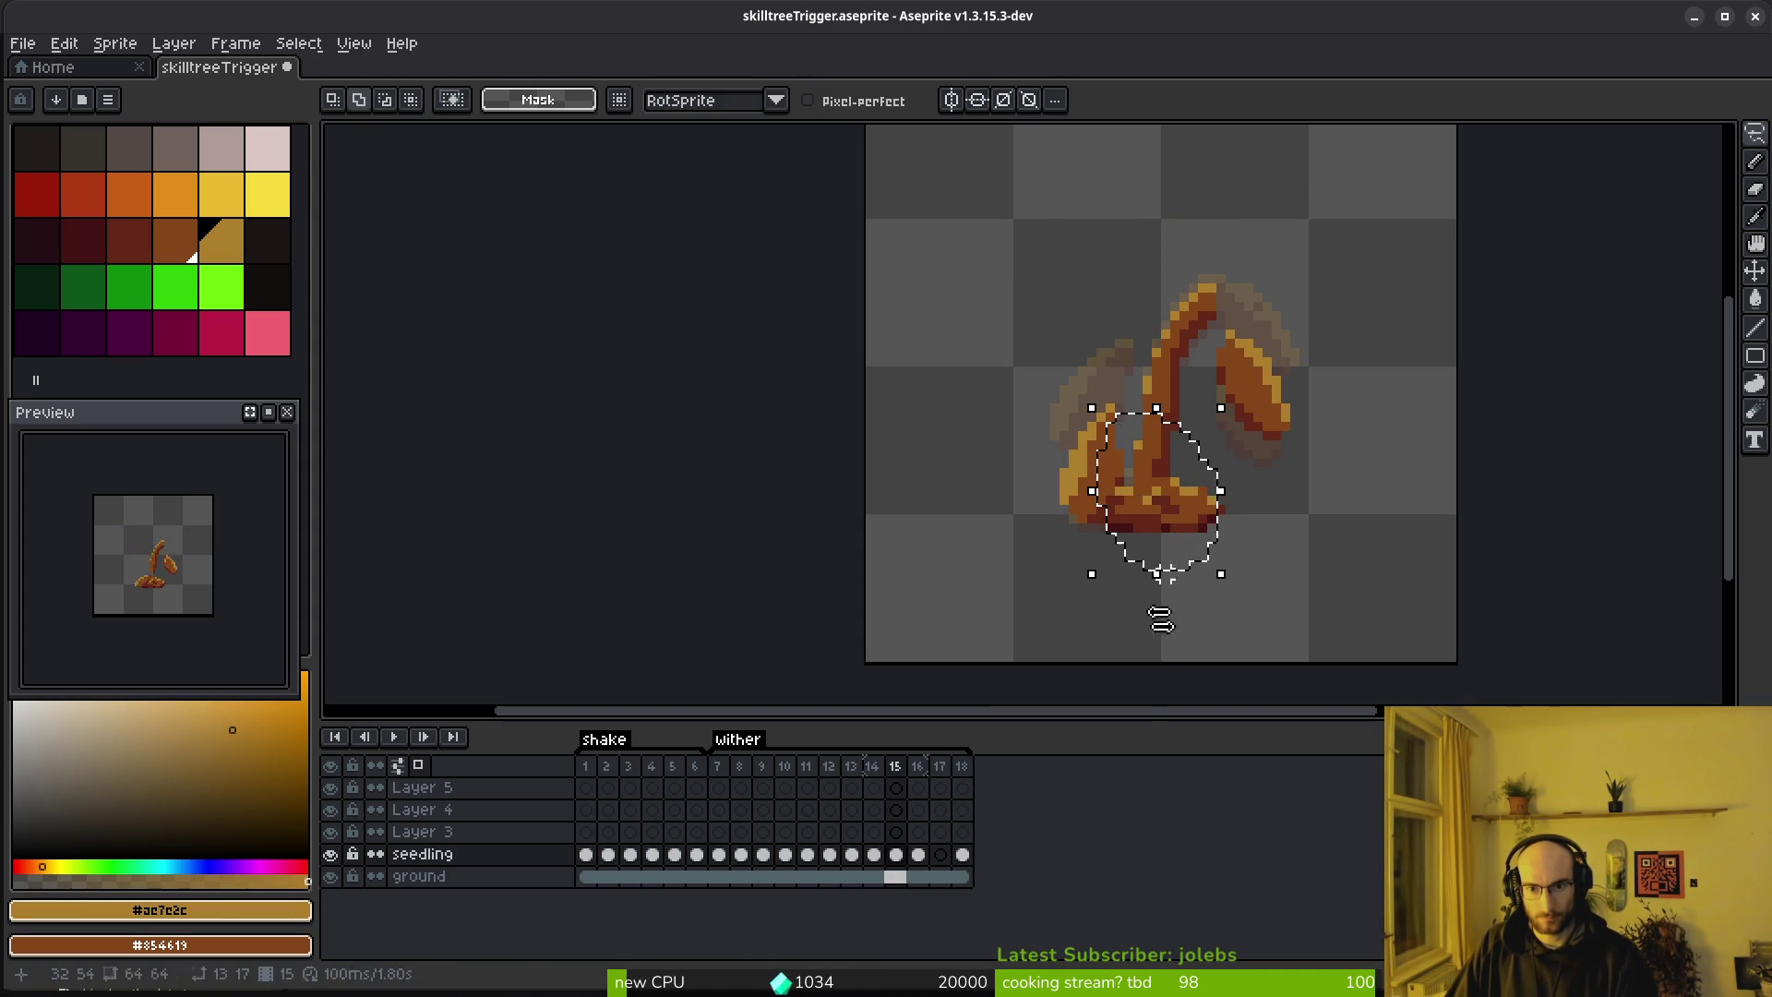
{"action": "left_click", "coordinate": [918, 855]}
{"action": "key", "text": "ctrl+t"}
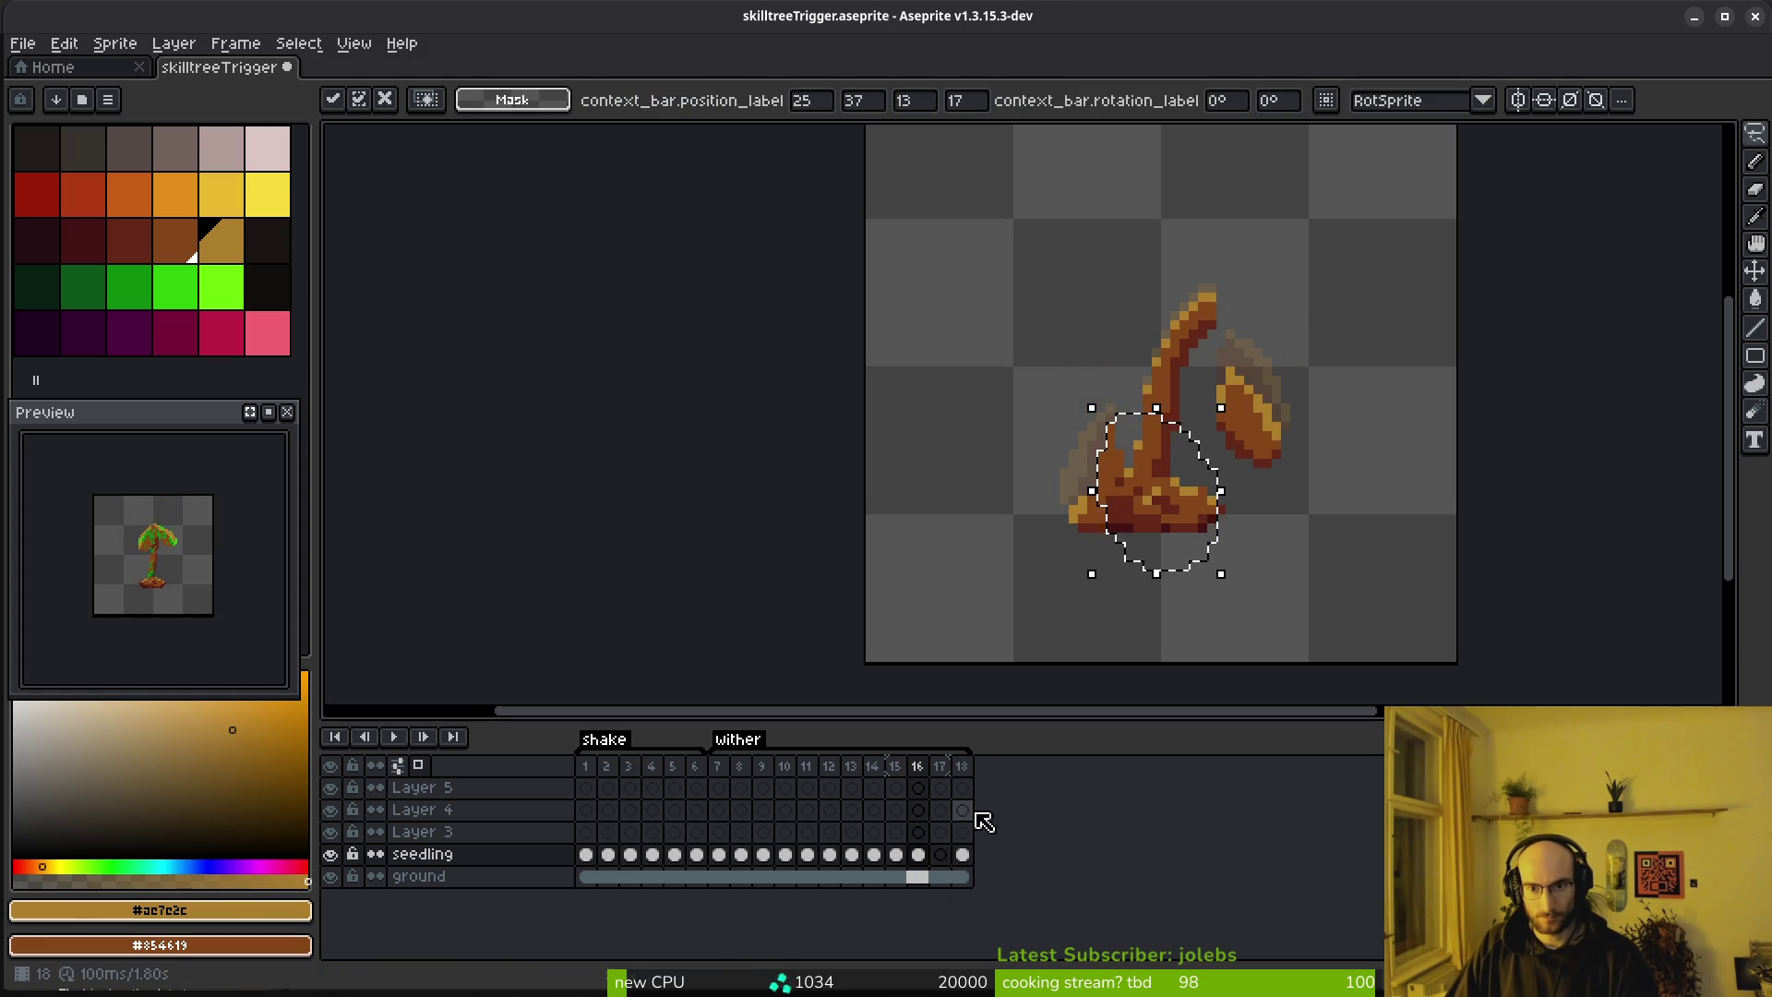
{"action": "key", "text": "Return"}
{"action": "key", "text": "ctrl+d"}
{"action": "key", "text": "Left"}
Reselect the plant base in frame 16 and commit another adjustment
{"action": "scroll", "coordinate": [1179, 452], "scroll_direction": "up", "scroll_amount": 1}
{"action": "left_click_drag", "start_coordinate": [1133, 513], "coordinate": [1135, 510]}
{"action": "key", "text": "Right"}
{"action": "key", "text": "ctrl+t"}
{"action": "scroll", "coordinate": [1154, 466], "scroll_direction": "up", "scroll_amount": 1}
{"action": "key", "text": "Return"}
{"action": "key", "text": "ctrl+d"}
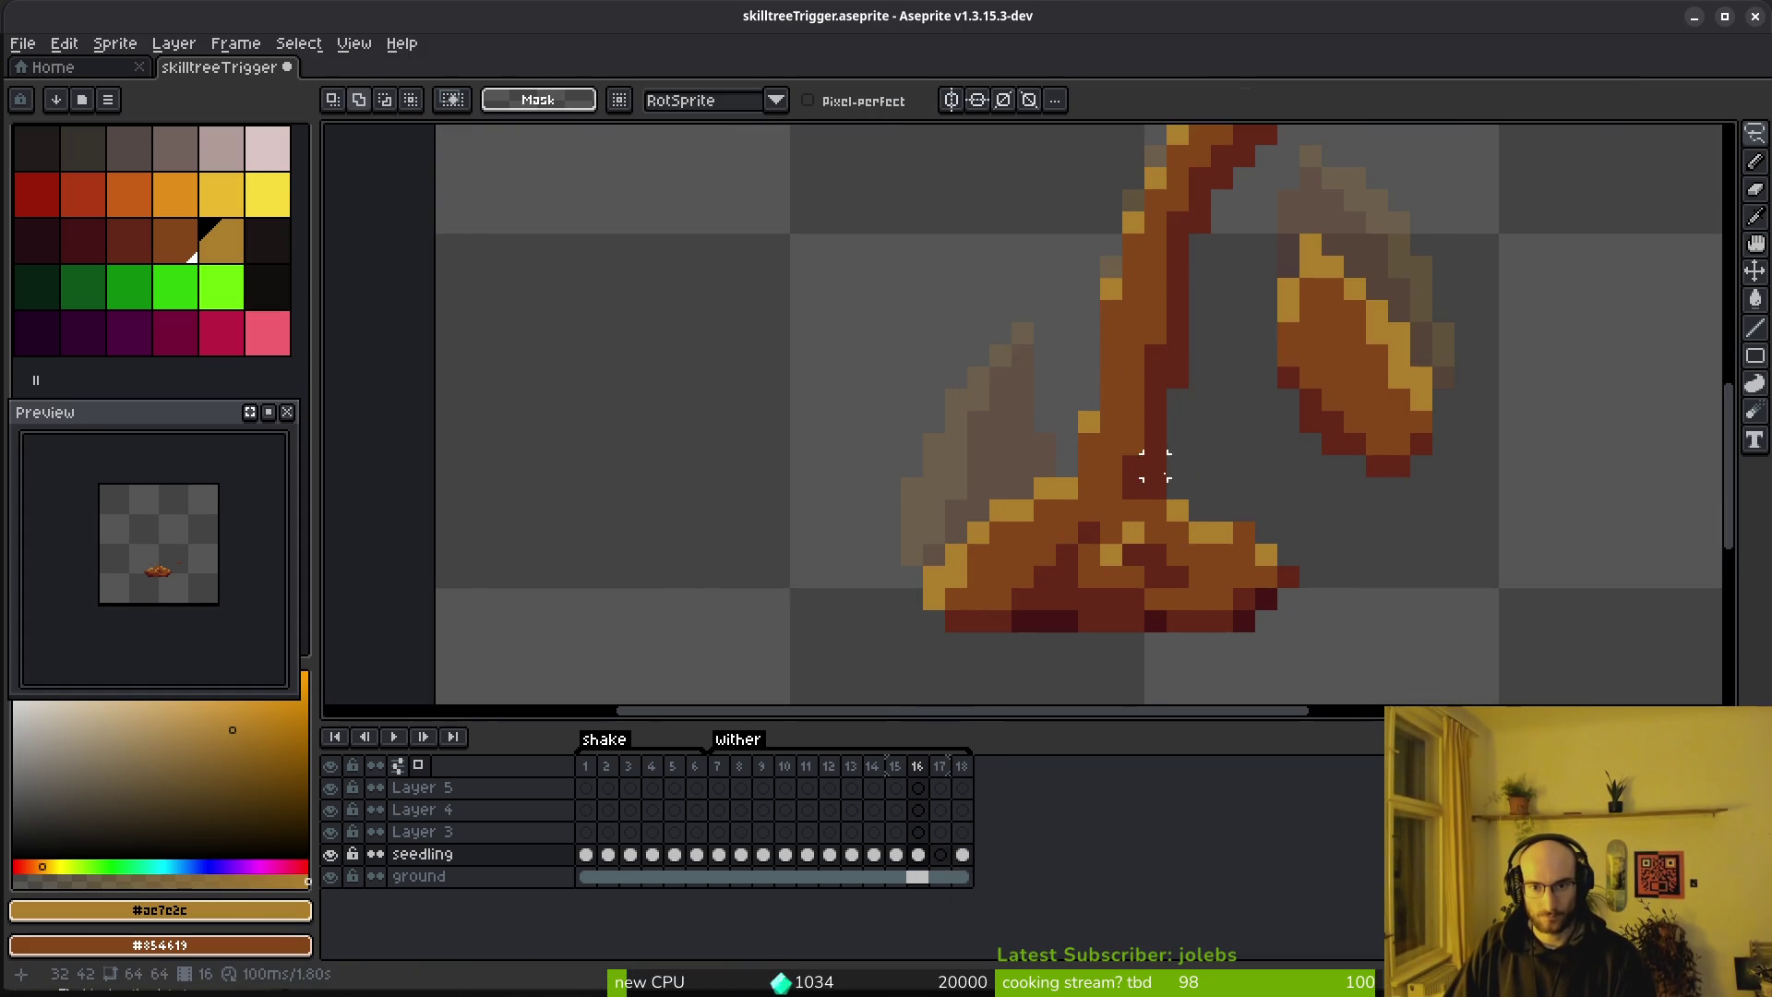
Flip between frames 15 and 16 to compare the base
{"action": "key", "text": "Left"}
{"action": "scroll", "coordinate": [1165, 472], "scroll_direction": "down", "scroll_amount": 2}
{"action": "scroll", "coordinate": [1166, 474], "scroll_direction": "up", "scroll_amount": 1}
{"action": "scroll", "coordinate": [1166, 474], "scroll_direction": "down", "scroll_amount": 1}
{"action": "key", "text": "i"}
{"action": "key", "text": "Right"}
{"action": "key", "text": "Left"}
{"action": "key", "text": "Right"}
Nudge the right leaf in frame 16 slightly down and to the left
{"action": "key", "text": "shift+w"}
{"action": "scroll", "coordinate": [1257, 387], "scroll_direction": "up", "scroll_amount": 1}
{"action": "scroll", "coordinate": [1257, 387], "scroll_direction": "up", "scroll_amount": 1}
{"action": "mouse_move", "coordinate": [1206, 349]}
{"action": "left_mouse_down"}
{"action": "mouse_move", "coordinate": [1184, 594]}
{"action": "mouse_move", "coordinate": [1219, 352]}
{"action": "left_mouse_up"}
{"action": "left_click_drag", "start_coordinate": [1250, 467], "coordinate": [1251, 494]}
{"action": "key", "text": "ctrl+d"}
{"action": "scroll", "coordinate": [1255, 503], "scroll_direction": "up", "scroll_amount": 1}
{"action": "scroll", "coordinate": [1190, 350], "scroll_direction": "down", "scroll_amount": 1}
{"action": "mouse_move", "coordinate": [1165, 281]}
{"action": "left_mouse_down"}
{"action": "mouse_move", "coordinate": [1384, 517]}
{"action": "mouse_move", "coordinate": [1158, 277]}
{"action": "left_mouse_up"}
{"action": "left_click_drag", "start_coordinate": [1266, 452], "coordinate": [1242, 447]}
{"action": "key", "text": "ctrl+d"}
In frame 17, shift the left part of the seedling base right and down
{"action": "key", "text": "Right"}
{"action": "left_click", "coordinate": [935, 856]}
{"action": "scroll", "coordinate": [929, 535], "scroll_direction": "up", "scroll_amount": 3}
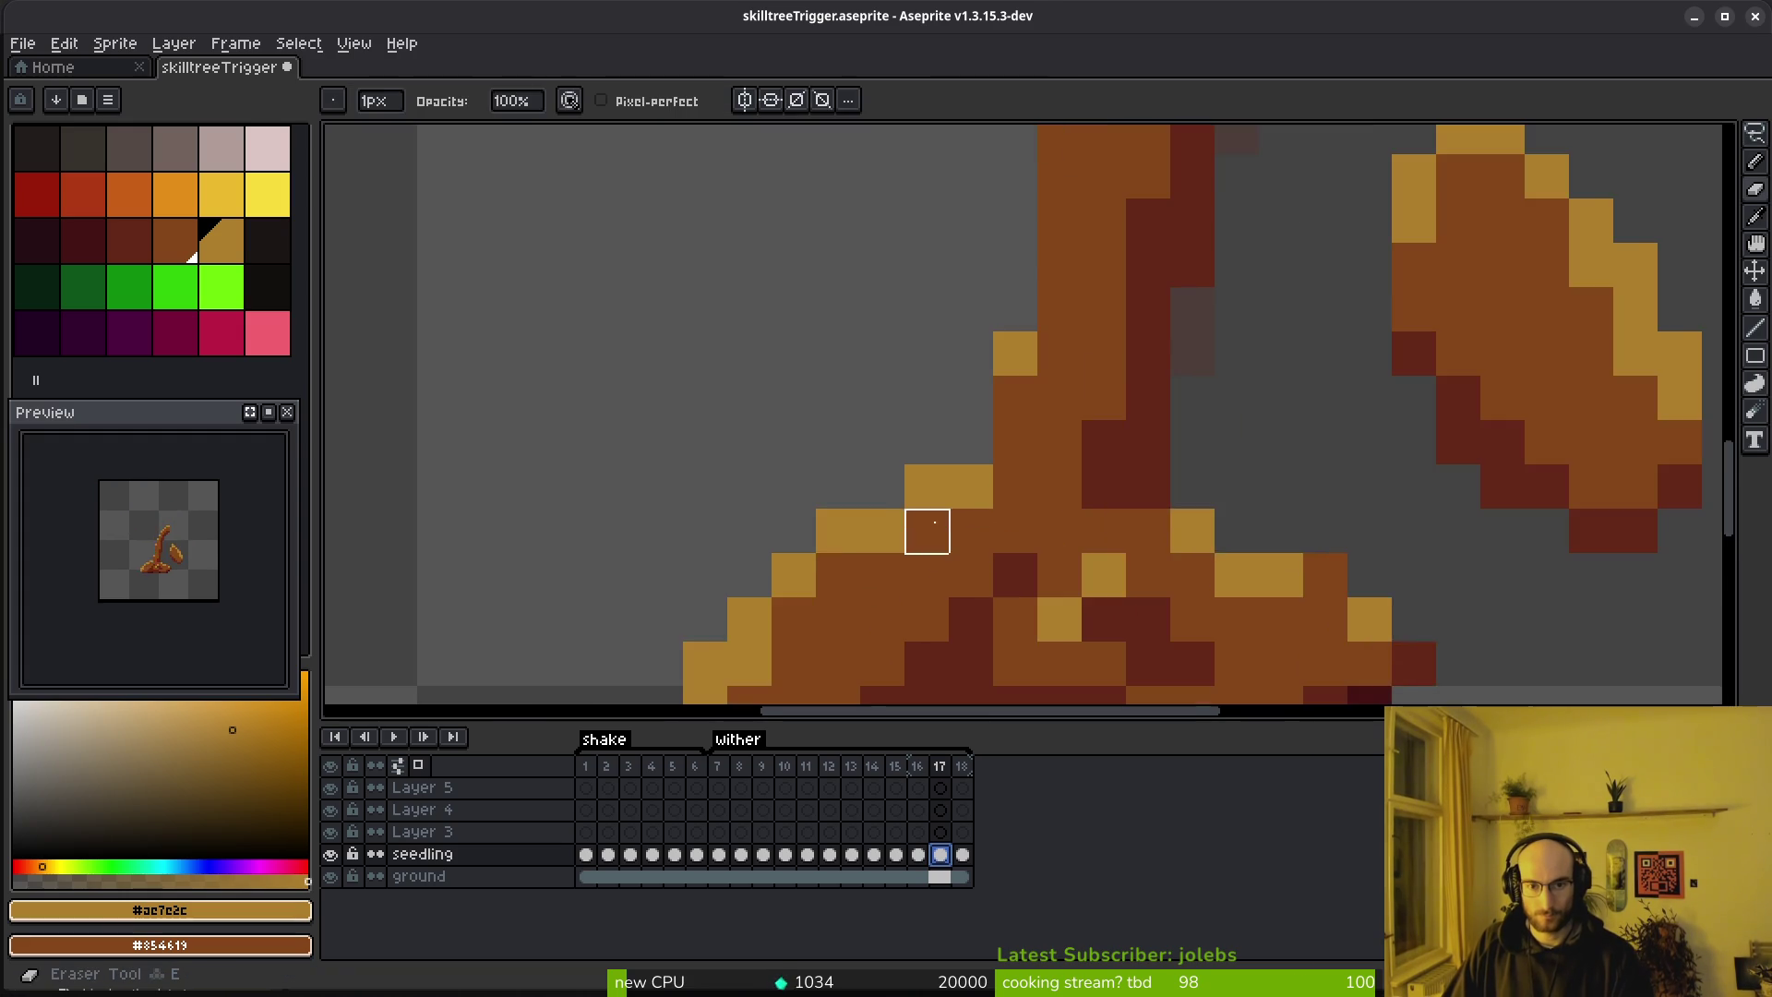
{"action": "mouse_move", "coordinate": [1062, 194]}
{"action": "left_mouse_down"}
{"action": "mouse_move", "coordinate": [706, 369]}
{"action": "mouse_move", "coordinate": [1015, 544]}
{"action": "left_mouse_up"}
{"action": "left_click_drag", "start_coordinate": [881, 427], "coordinate": [923, 447]}
{"action": "key", "text": "ctrl+d"}
Repaint the frame 17 seedling base with gold highlights and mid-brown #854619 pixels
{"action": "key", "text": "b"}
{"action": "left_click_drag", "start_coordinate": [816, 391], "coordinate": [858, 479]}
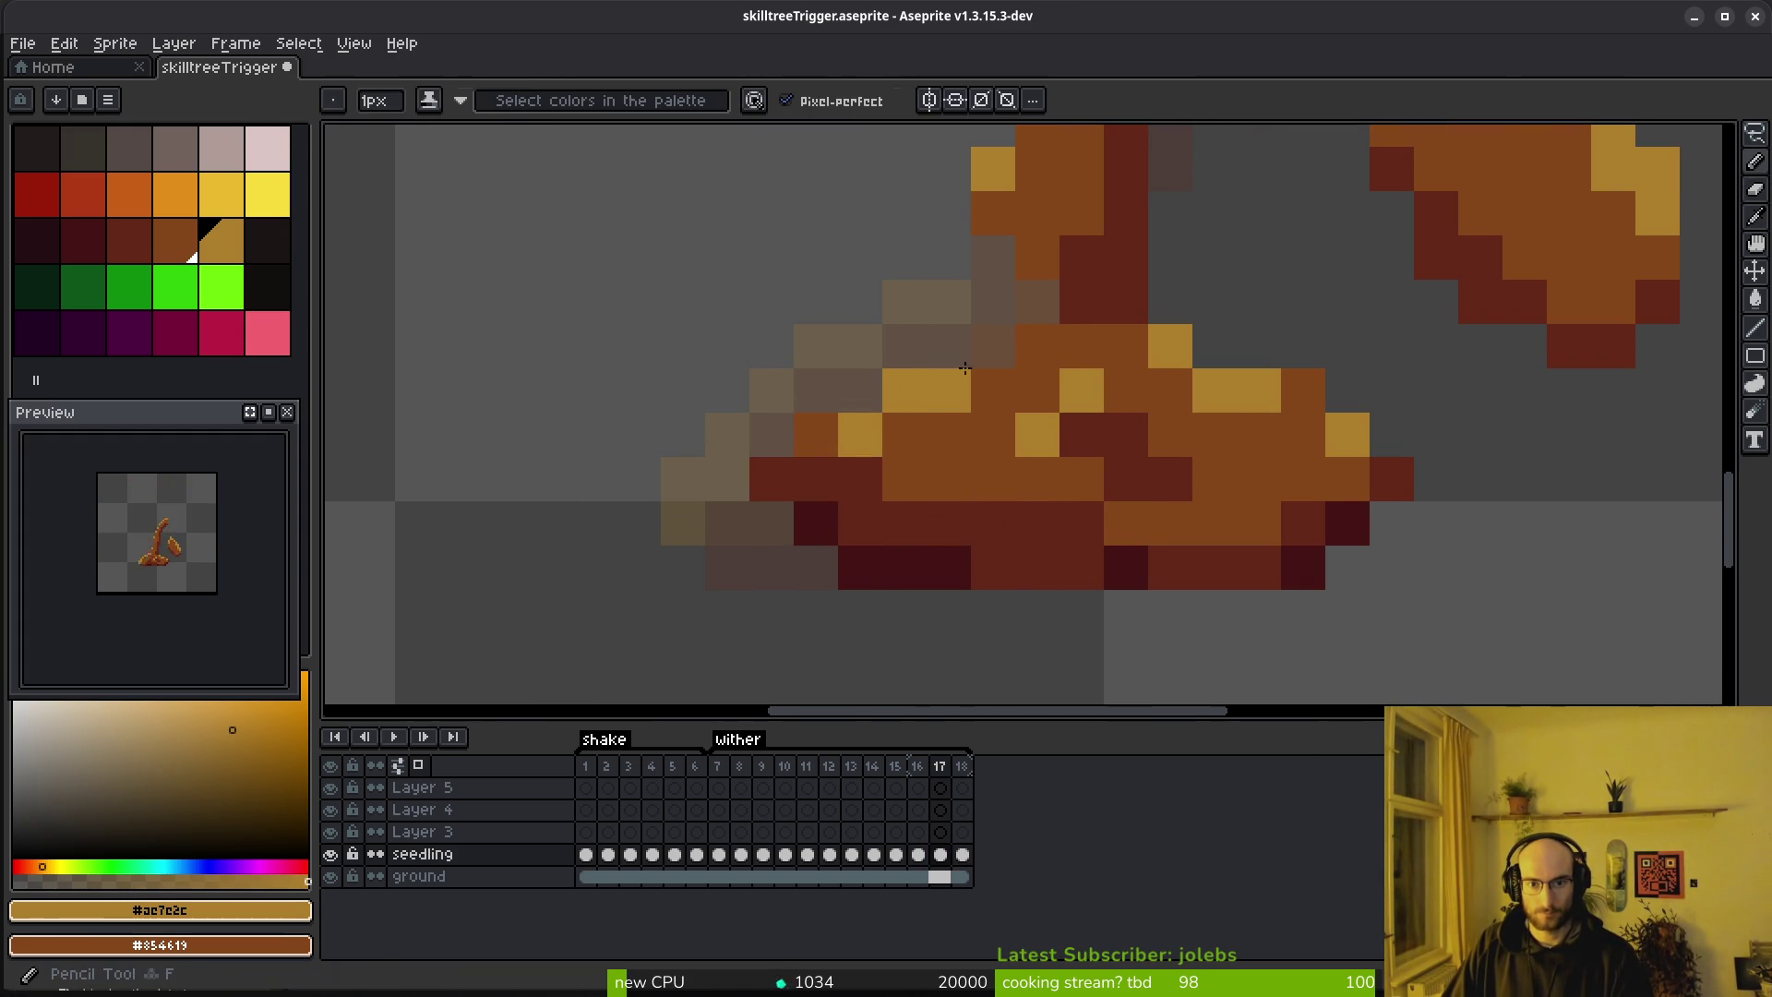
{"action": "left_click_drag", "start_coordinate": [992, 346], "coordinate": [905, 434]}
{"action": "left_click_drag", "start_coordinate": [816, 480], "coordinate": [816, 523]}
{"action": "left_click", "coordinate": [816, 434], "text": "alt"}
{"action": "left_click", "coordinate": [858, 523]}
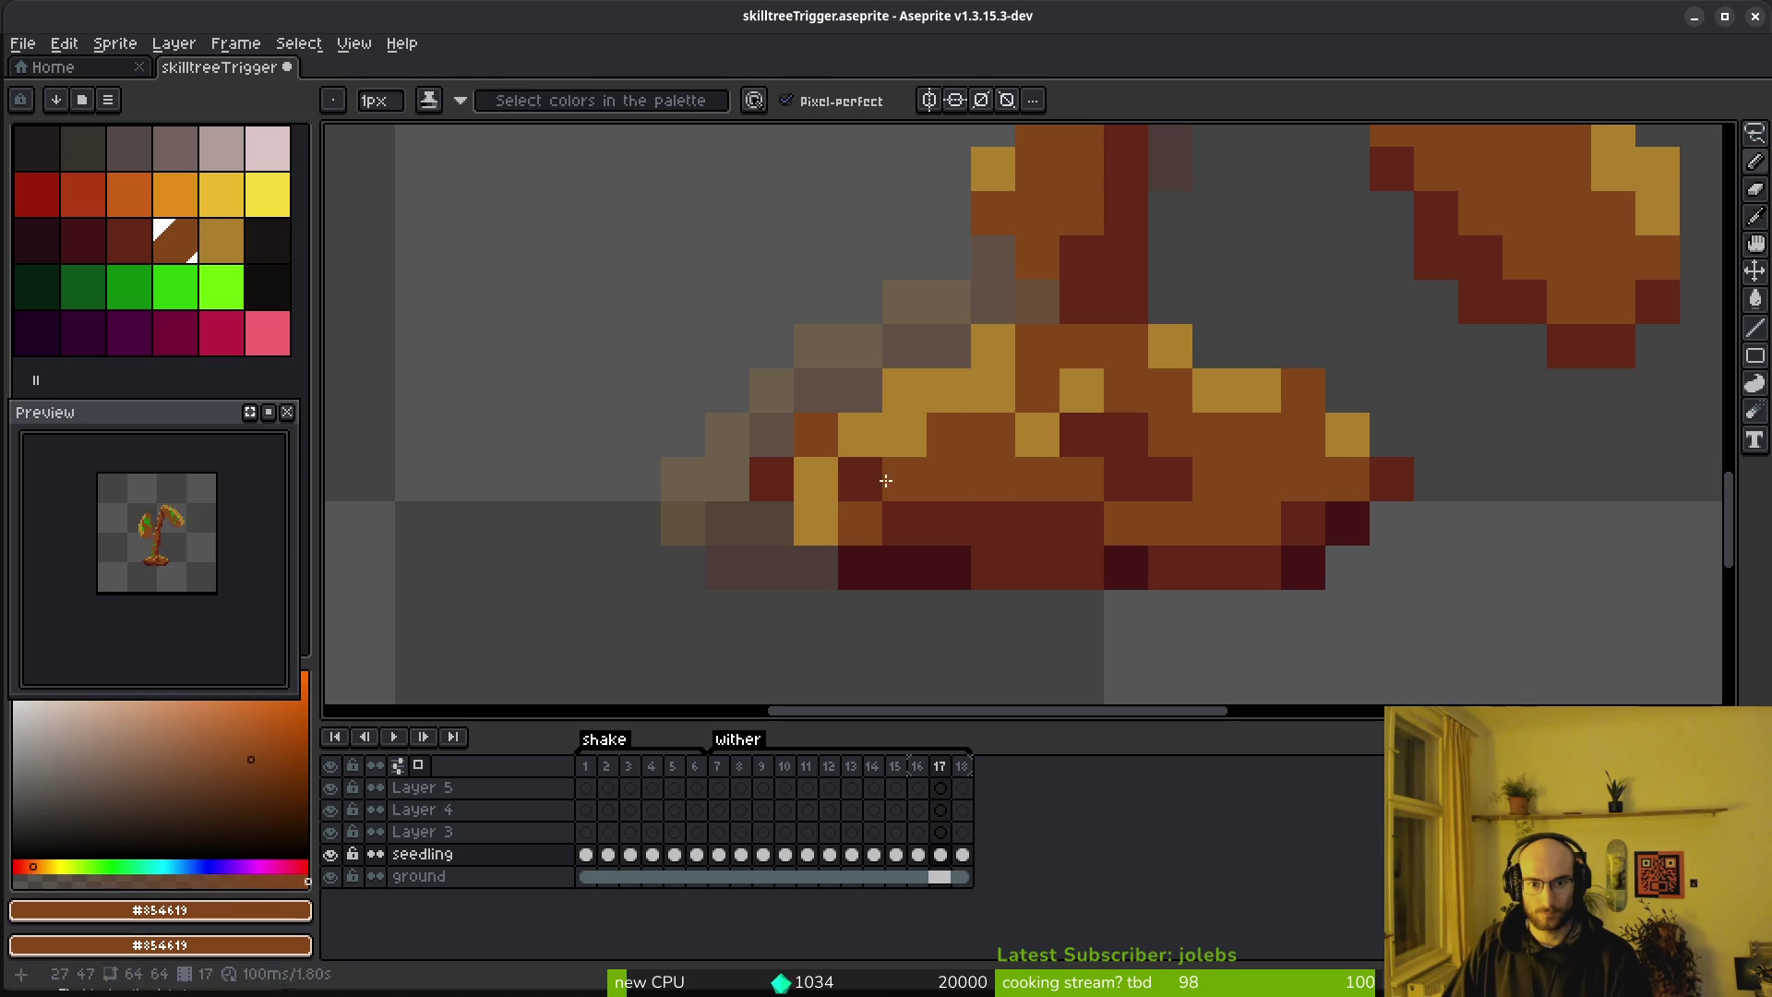
{"action": "left_click", "coordinate": [816, 524]}
{"action": "scroll", "coordinate": [1116, 577], "scroll_direction": "down", "scroll_amount": 5}
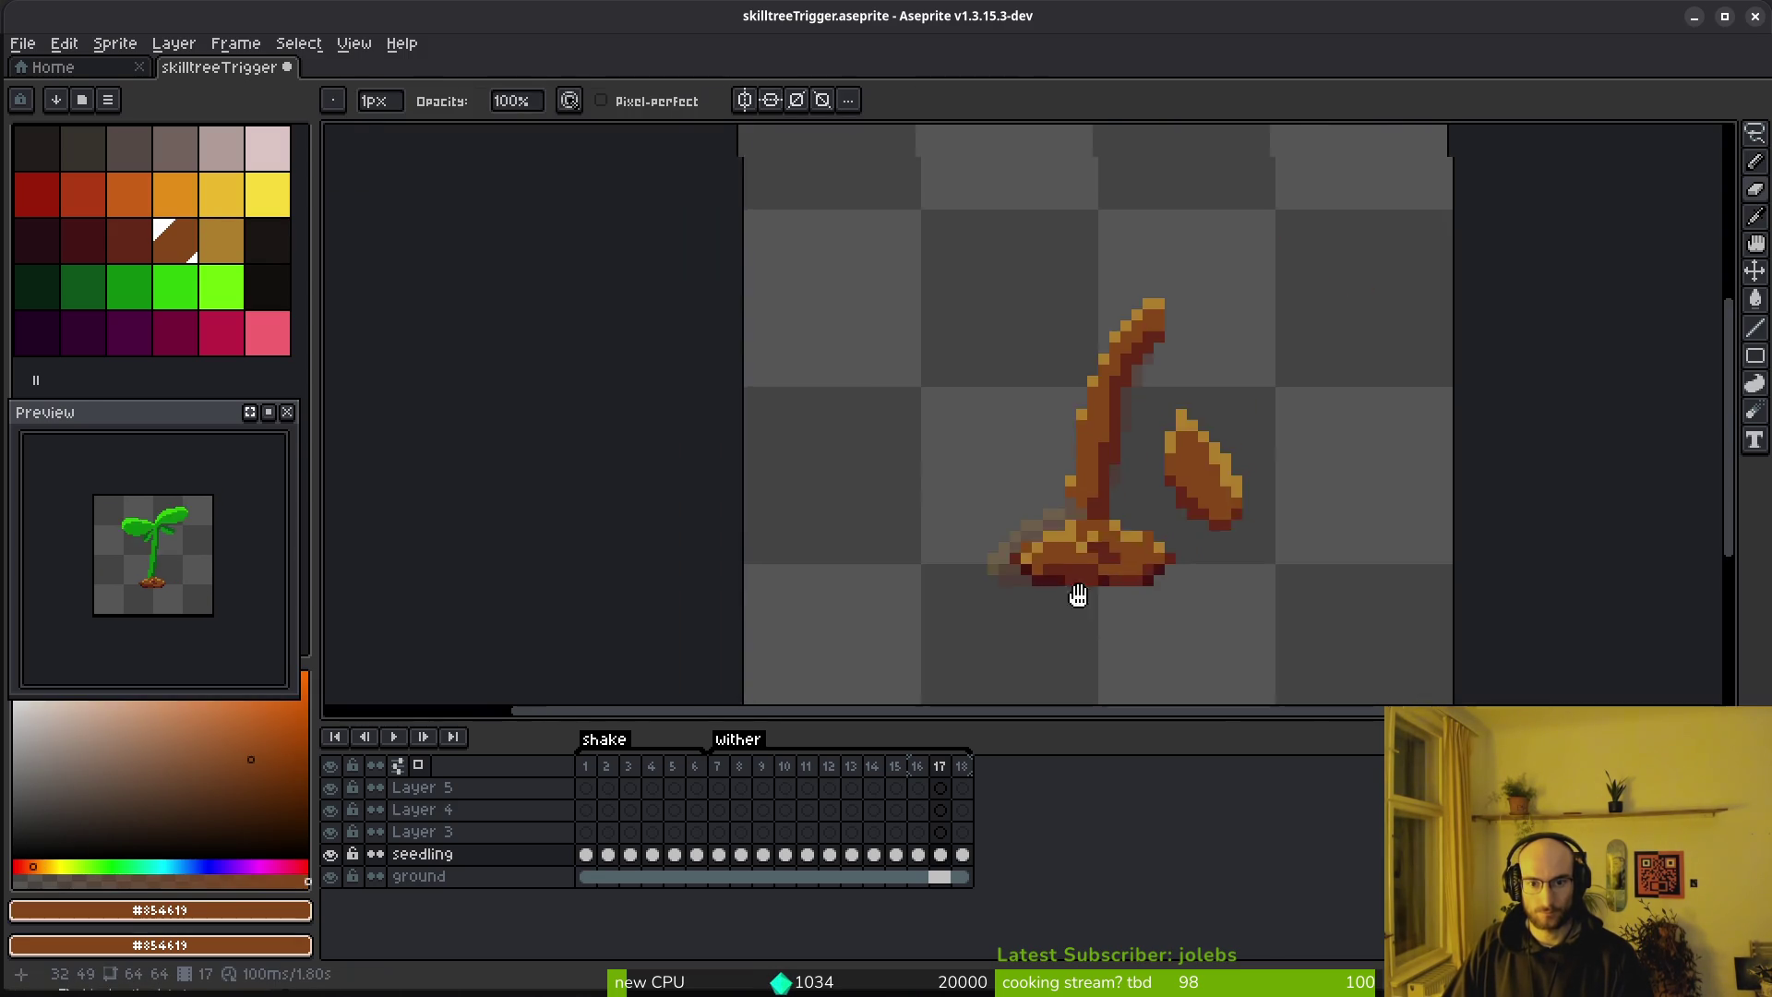
{"action": "scroll", "coordinate": [1096, 601], "scroll_direction": "up", "scroll_amount": 4}
{"action": "left_click_drag", "start_coordinate": [1371, 480], "coordinate": [1175, 423]}
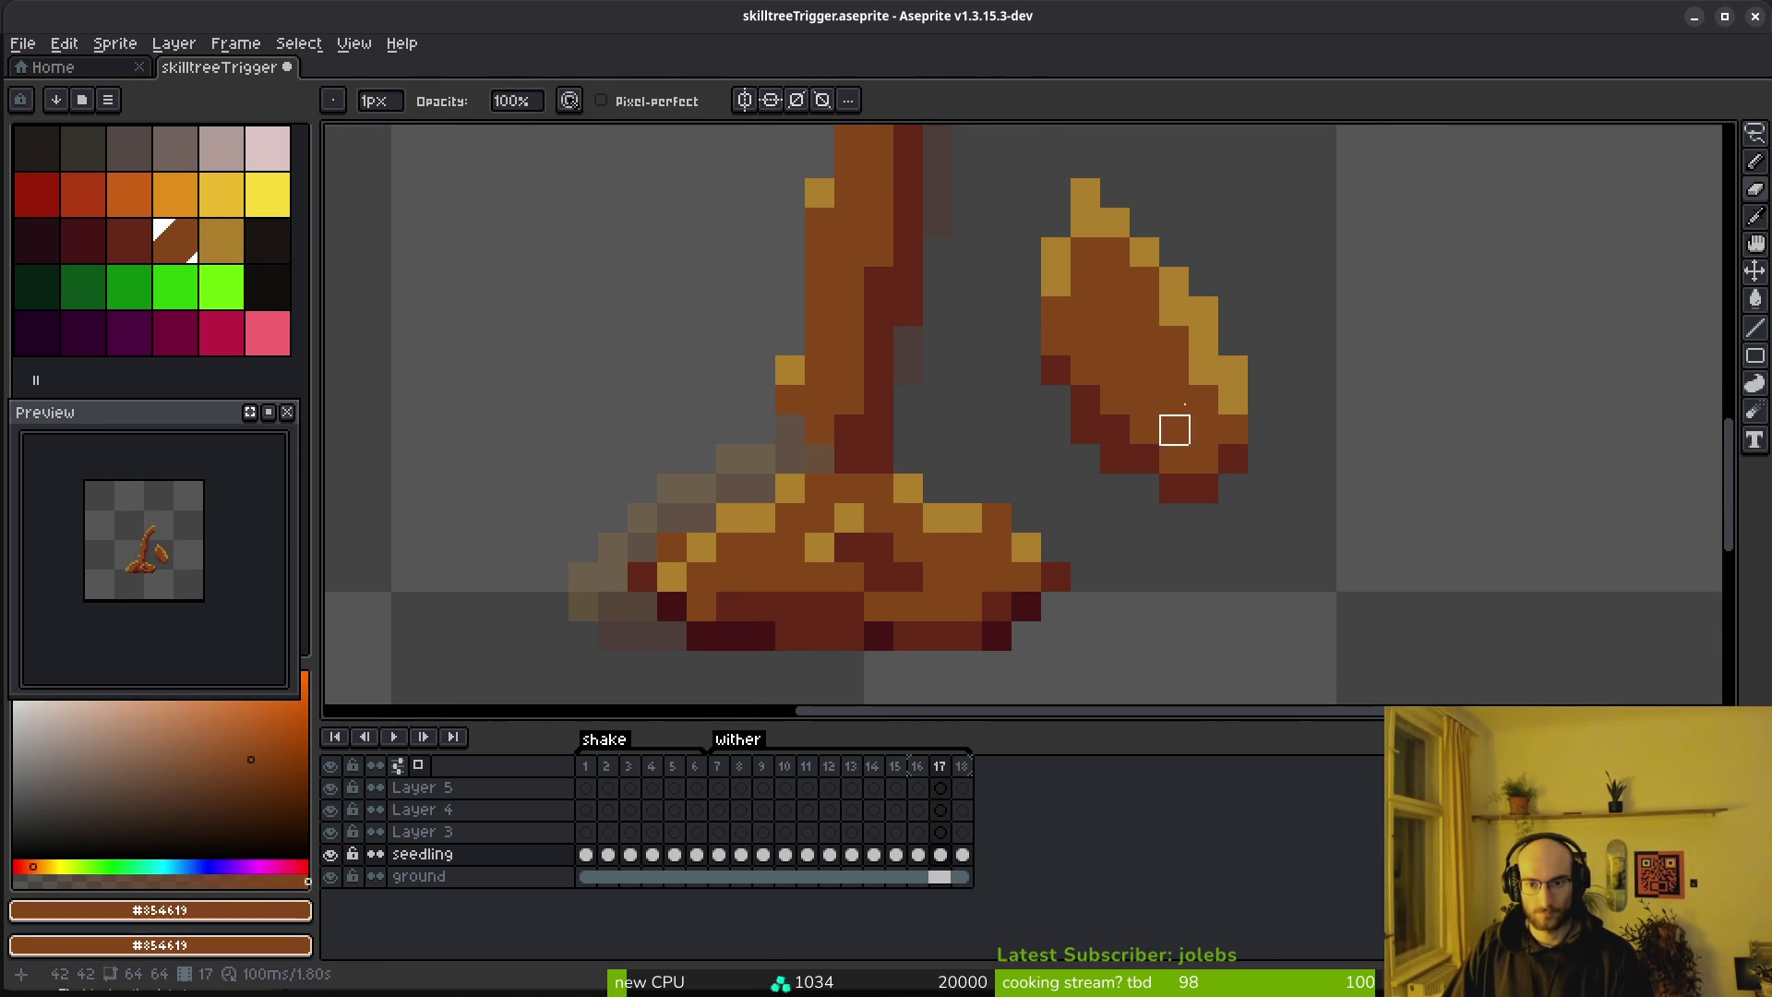
Lower the right leaf about 3 pixels and rotate it about 27 degrees on frame 17
{"action": "key", "text": "q"}
{"action": "left_click_drag", "start_coordinate": [1143, 157], "coordinate": [1143, 186]}
{"action": "left_click_drag", "start_coordinate": [1184, 458], "coordinate": [1184, 605]}
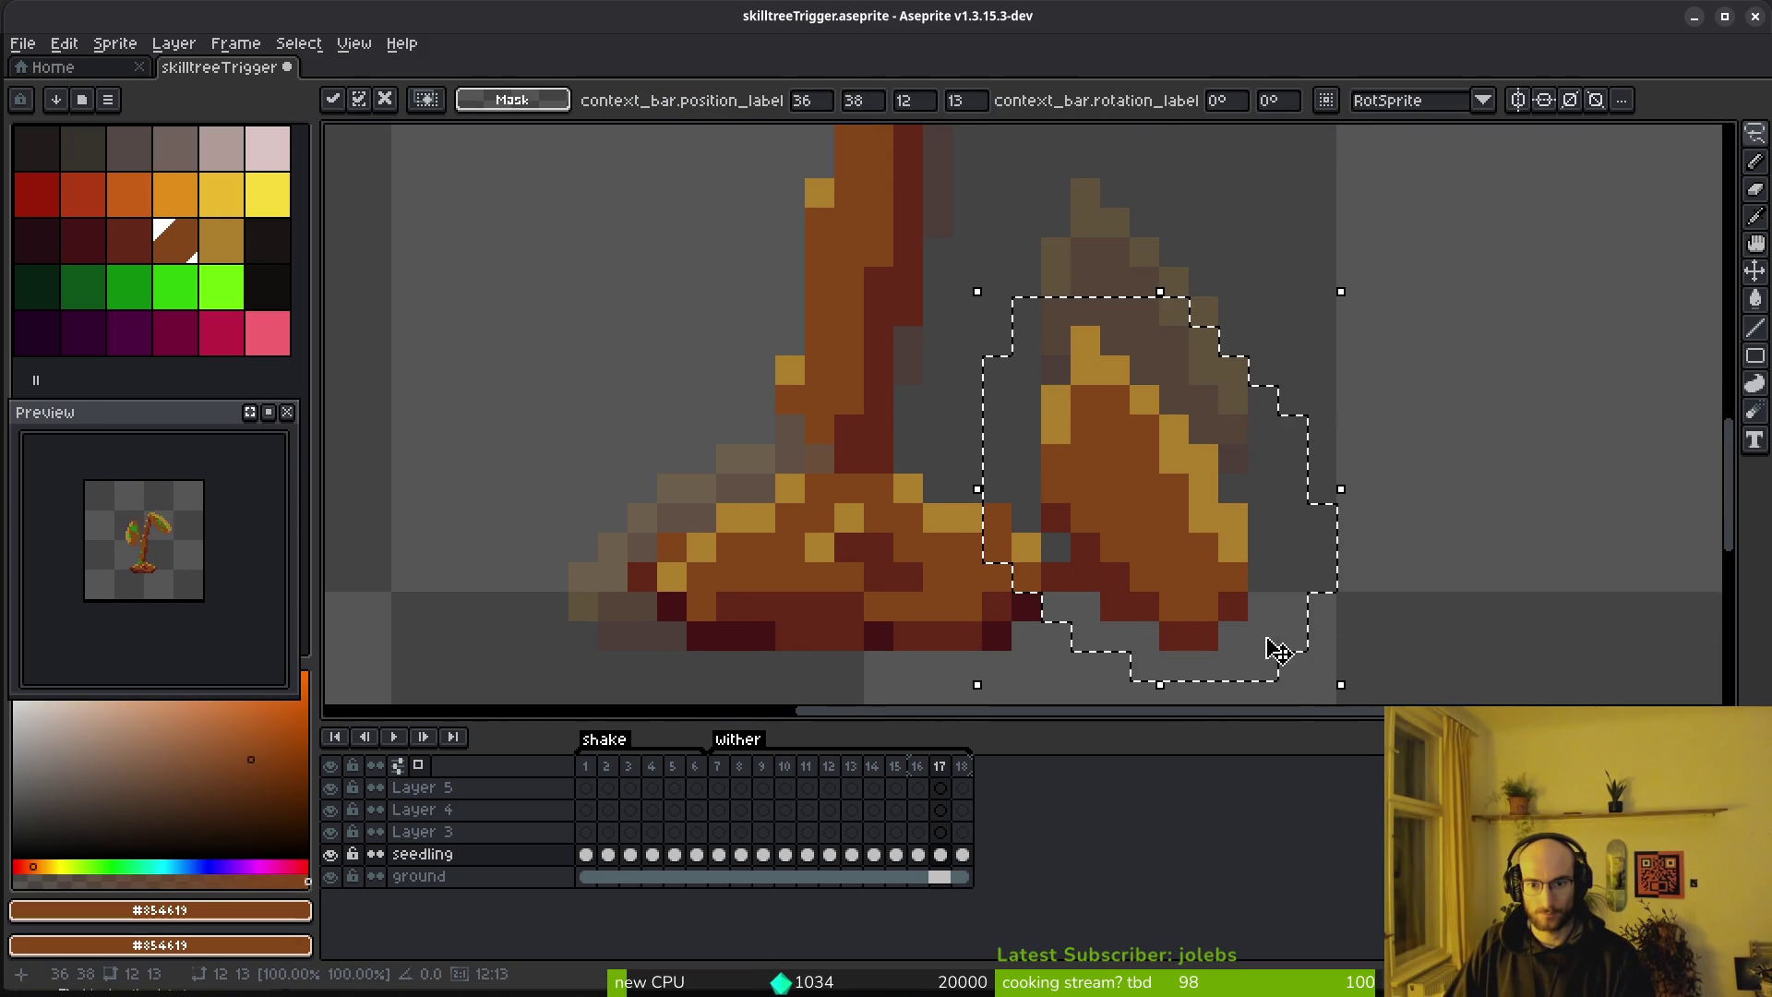
{"action": "mouse_move", "coordinate": [961, 270]}
{"action": "left_mouse_down"}
{"action": "mouse_move", "coordinate": [925, 332]}
{"action": "mouse_move", "coordinate": [1149, 581]}
{"action": "left_mouse_up"}
{"action": "key", "text": "Return"}
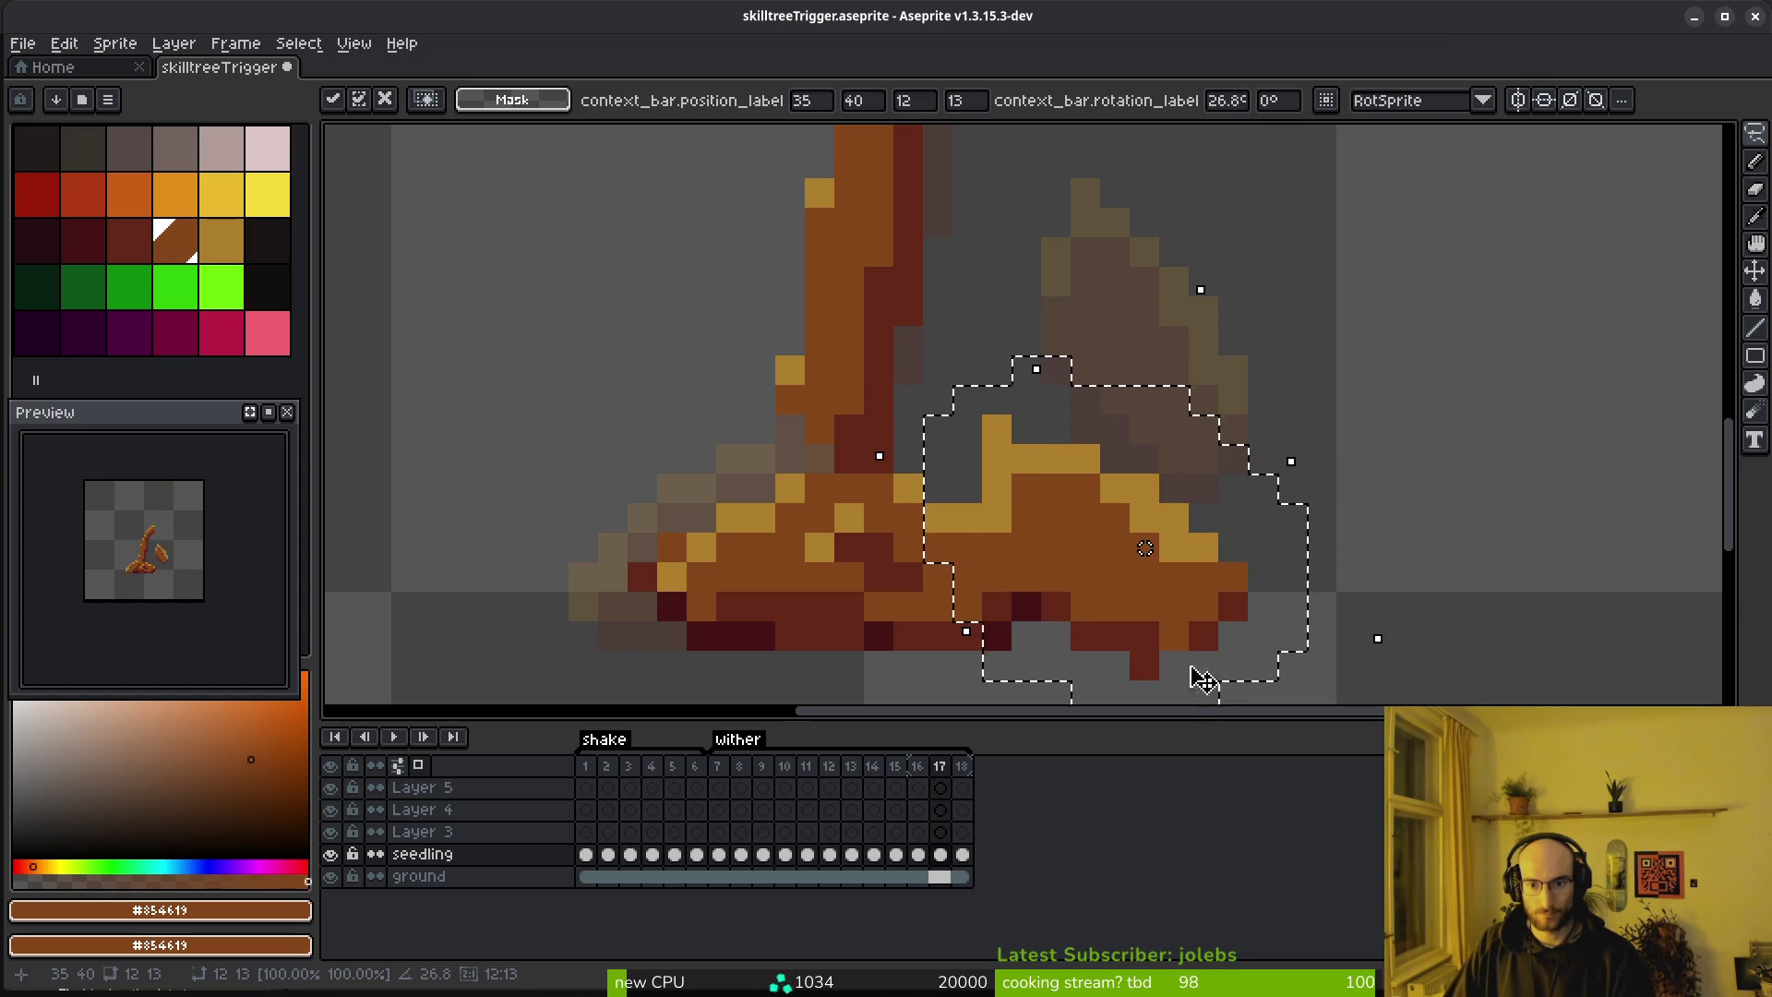
Shade the leaf's lower edge with dark red sampled from the leaf
{"action": "key", "text": "ctrl+d"}
{"action": "key", "text": "b"}
{"action": "left_click", "coordinate": [1174, 627], "text": "alt"}
{"action": "key", "text": "b"}
{"action": "left_click", "coordinate": [1174, 635]}
{"action": "left_click", "coordinate": [1233, 577]}
{"action": "left_click", "coordinate": [1200, 577]}
Add gold highlights up the leaf's right slope, covering stray gold pixels with brown
{"action": "left_click", "coordinate": [1144, 517], "text": "alt"}
{"action": "left_click", "coordinate": [1233, 546]}
{"action": "left_click", "coordinate": [1204, 518]}
{"action": "left_click", "coordinate": [1174, 488]}
{"action": "left_click", "coordinate": [1084, 429]}
{"action": "left_click", "coordinate": [1114, 459]}
{"action": "right_click", "coordinate": [1173, 546]}
{"action": "right_click", "coordinate": [1204, 547]}
{"action": "right_click", "coordinate": [1174, 518]}
{"action": "right_click", "coordinate": [1144, 518]}
{"action": "left_click", "coordinate": [1145, 459]}
Erase excess gold pixels and extend the gold highlight along the leaf's top edge
{"action": "key", "text": "e"}
{"action": "left_click", "coordinate": [1084, 429]}
{"action": "left_click", "coordinate": [996, 429]}
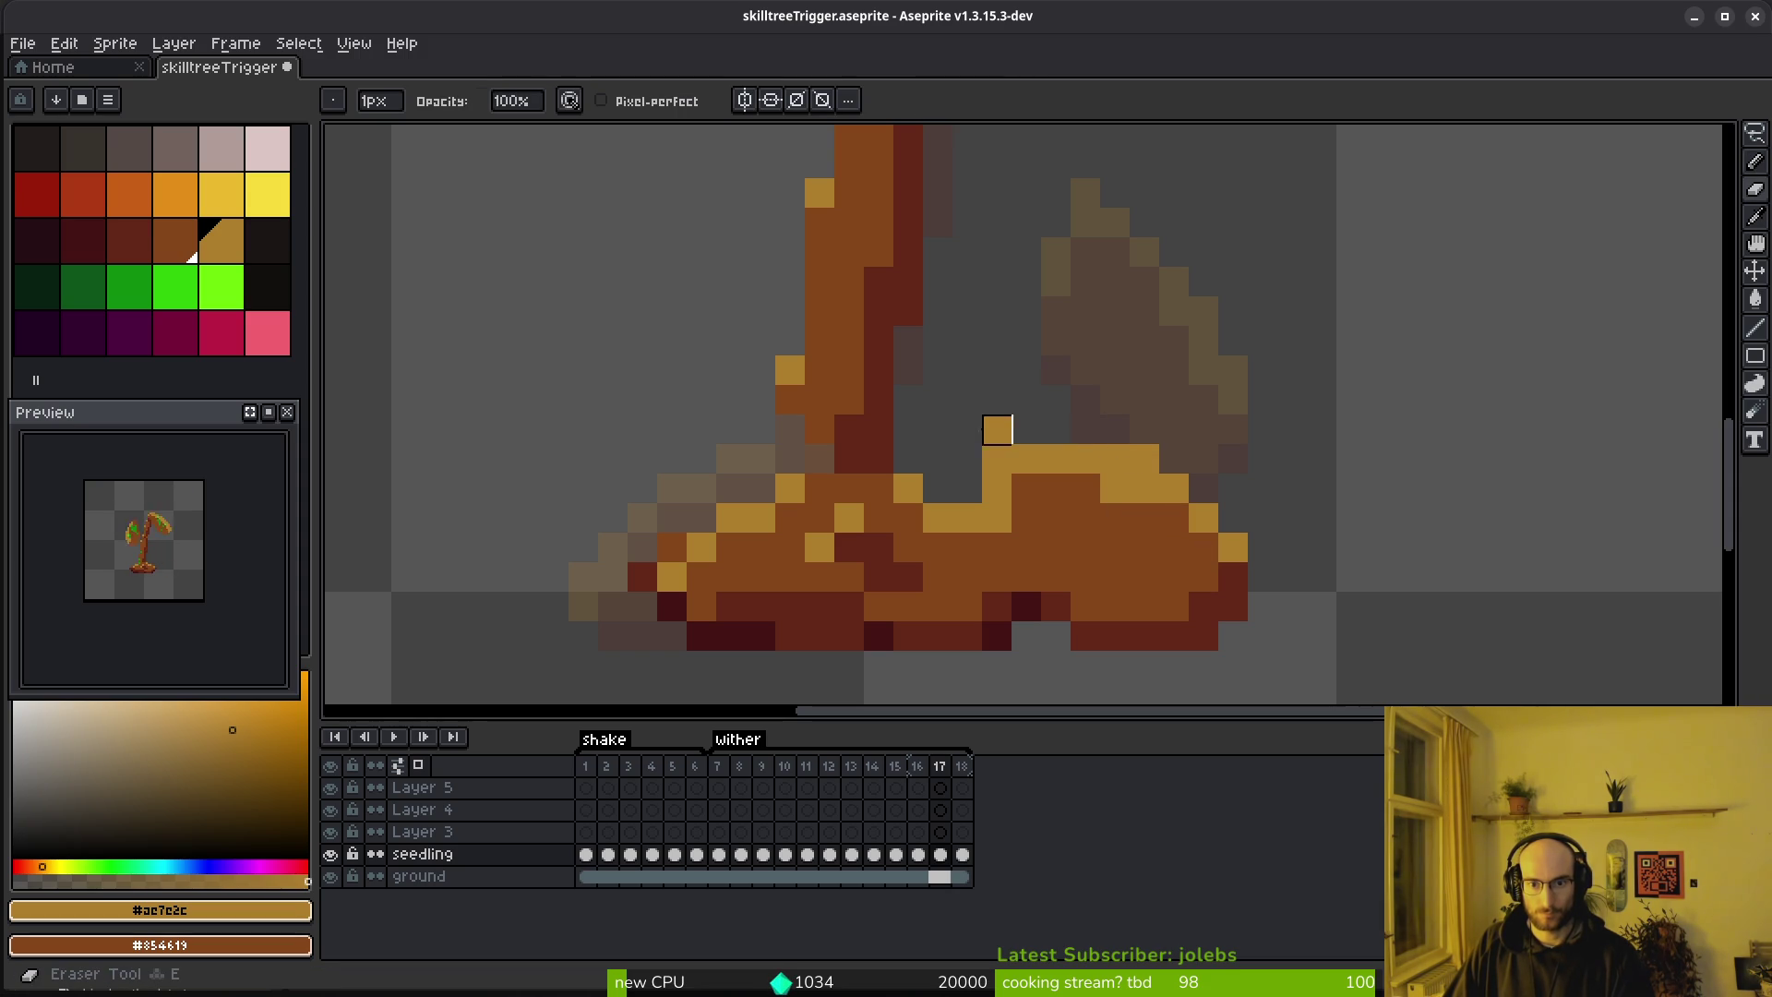
{"action": "left_click", "coordinate": [997, 459]}
{"action": "left_click", "coordinate": [1026, 459]}
{"action": "left_click", "coordinate": [996, 488]}
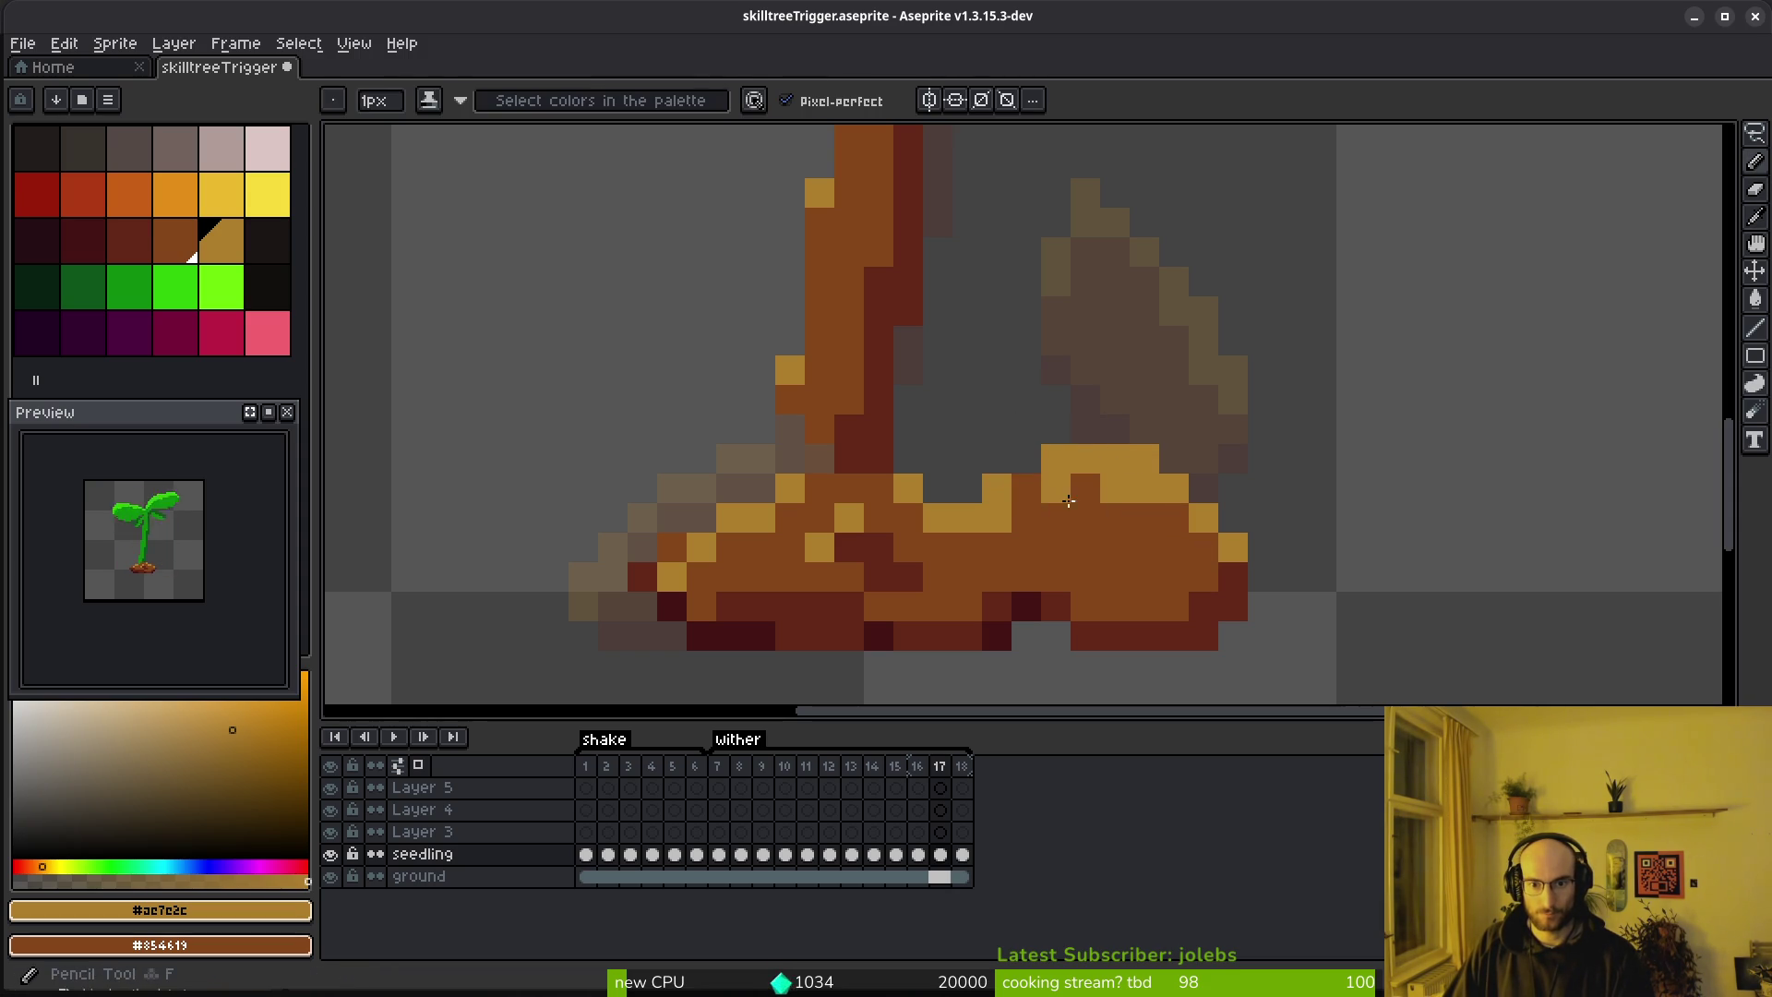
{"action": "left_click", "coordinate": [997, 547]}
{"action": "left_click", "coordinate": [997, 488]}
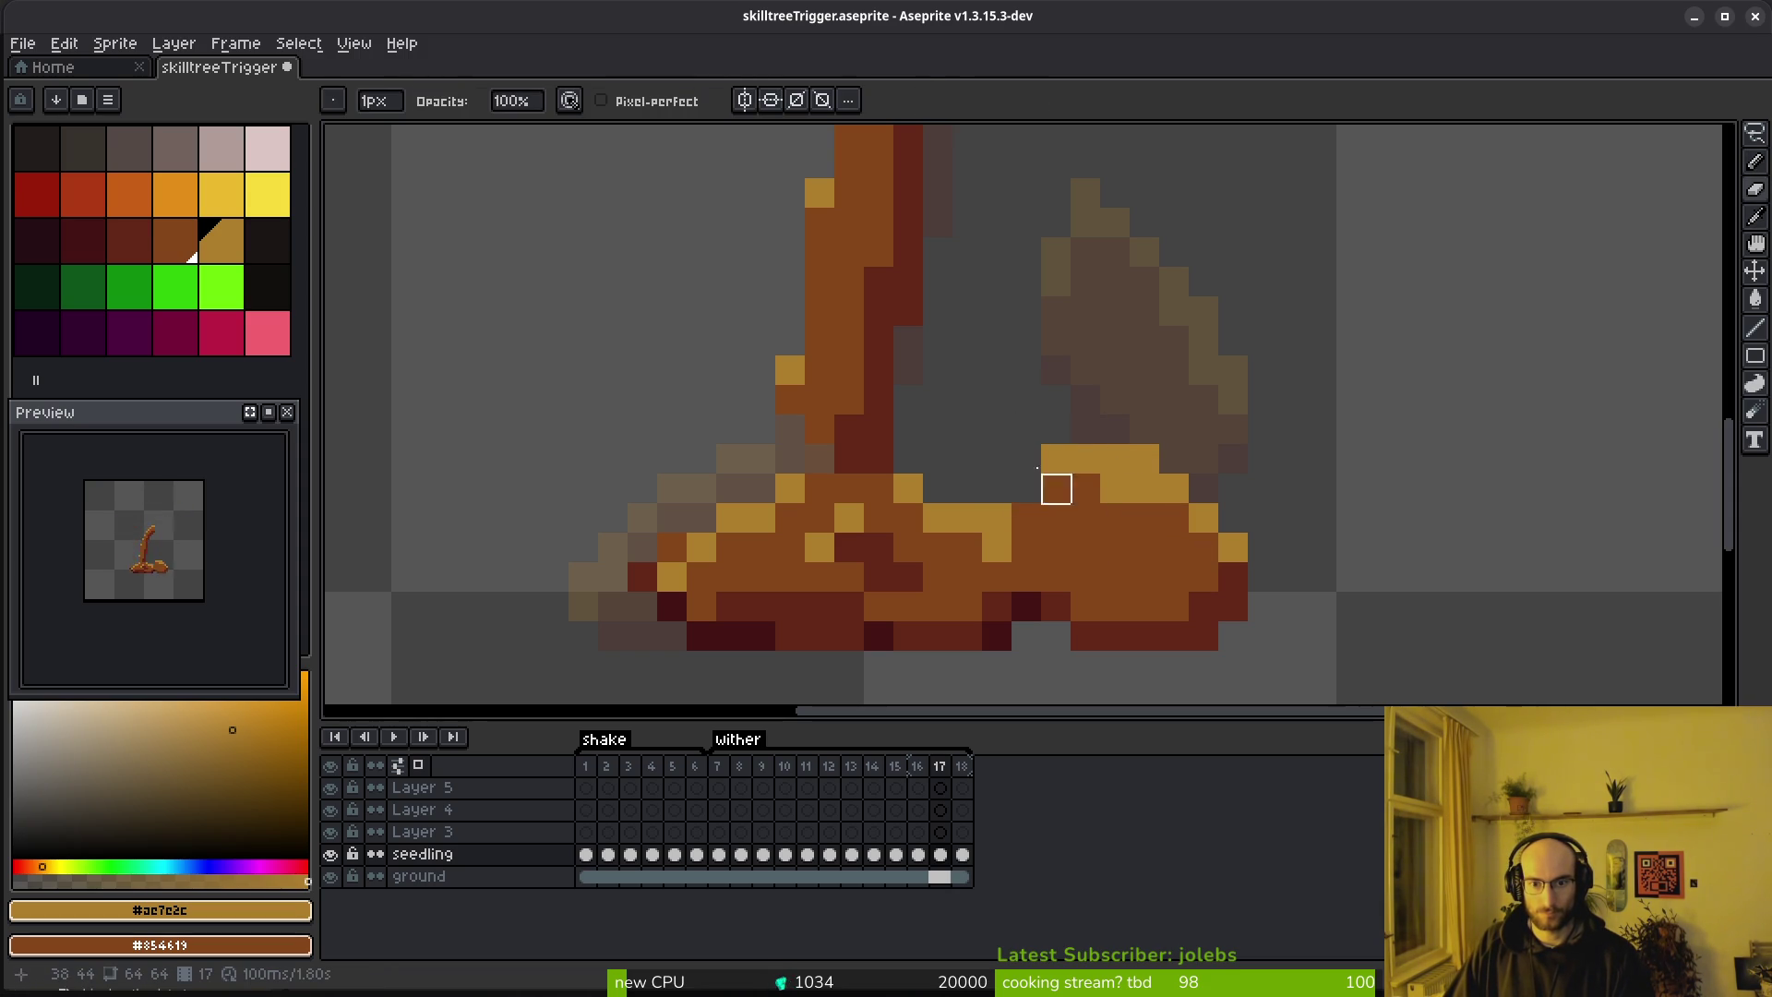
{"action": "key", "text": "e"}
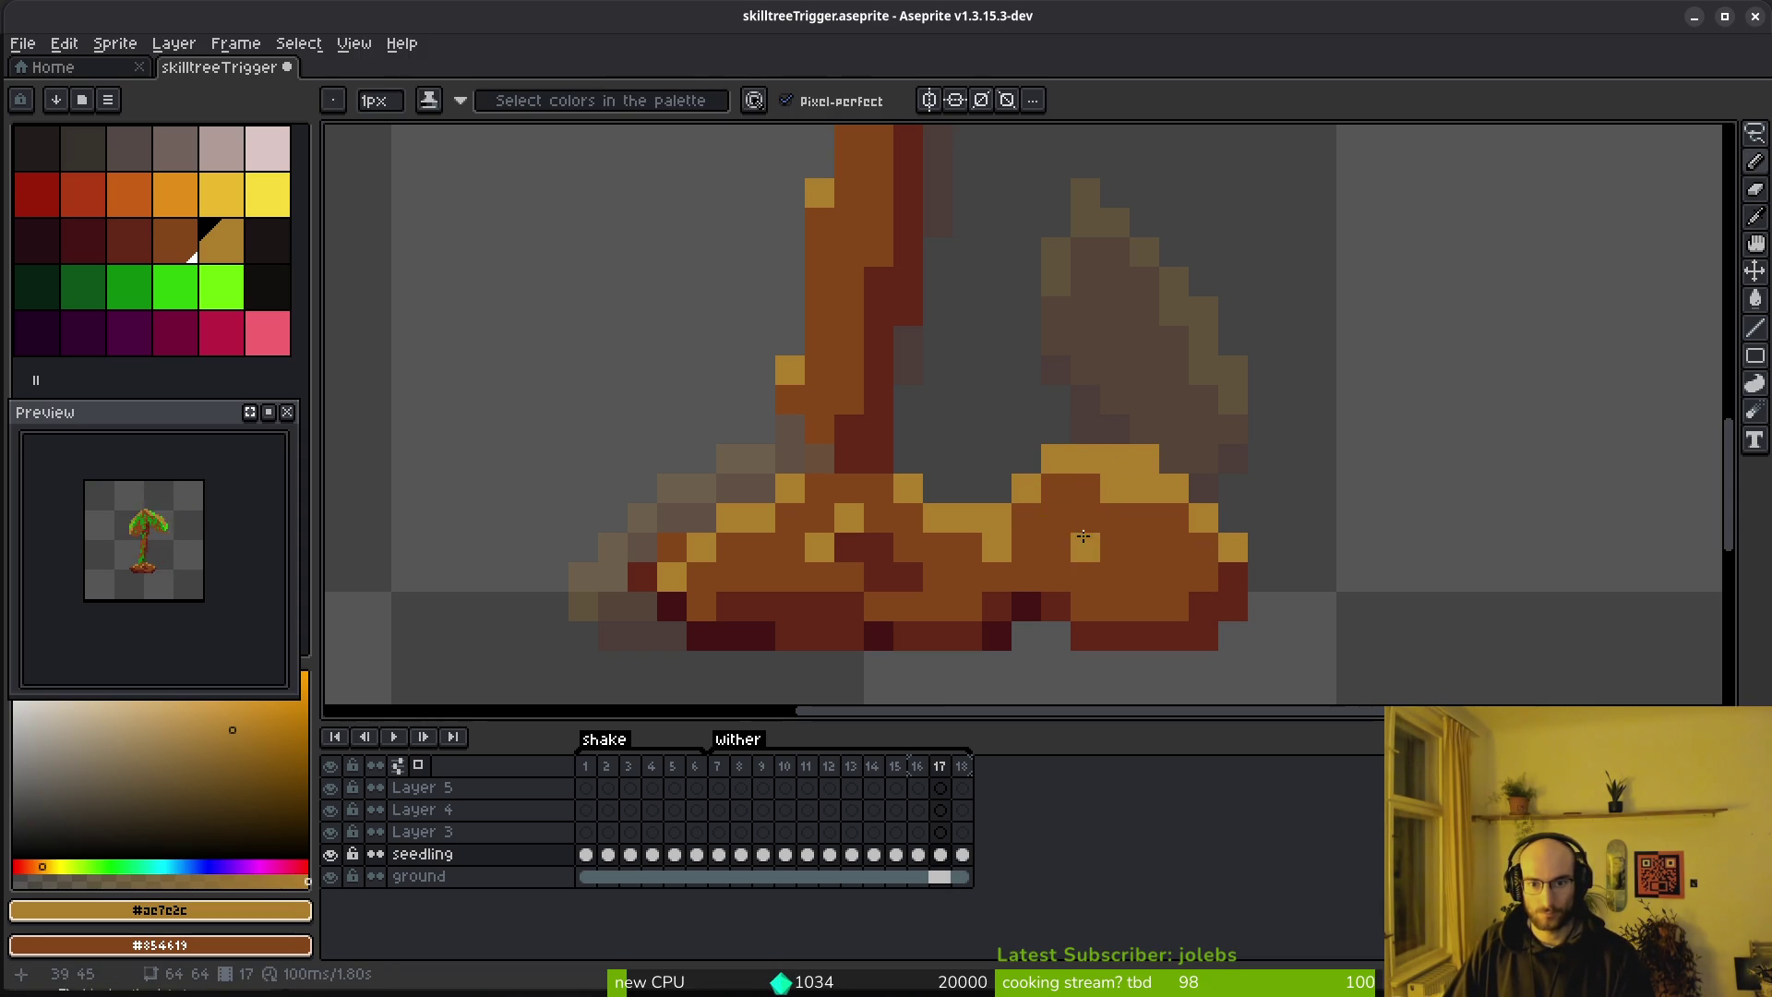
{"action": "left_click", "coordinate": [1071, 493]}
{"action": "left_click_drag", "start_coordinate": [1071, 493], "coordinate": [1055, 489]}
{"action": "left_click", "coordinate": [1174, 518]}
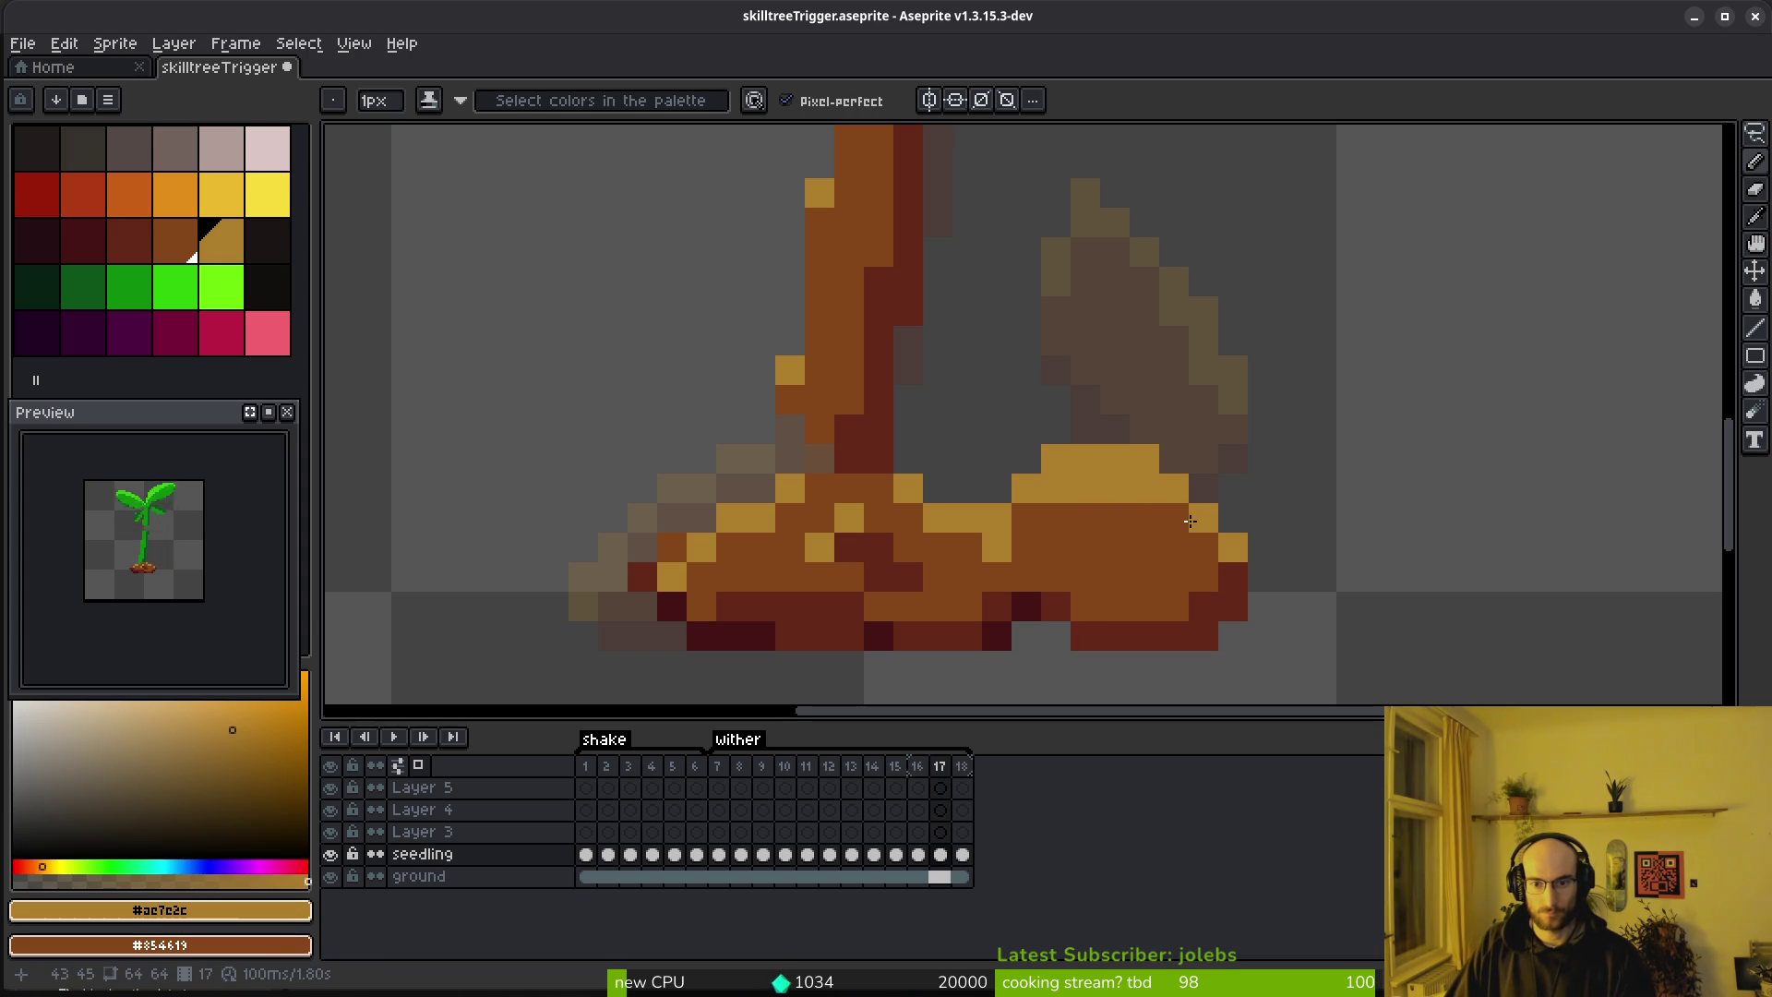
Compare with frame 16, darken a lower-edge pixel, and play the wither animation
{"action": "key", "text": "comma"}
{"action": "scroll", "coordinate": [1208, 601], "scroll_direction": "down", "scroll_amount": 5}
{"action": "key", "text": "i"}
{"action": "key", "text": "b"}
{"action": "key", "text": "period"}
{"action": "scroll", "coordinate": [1200, 601], "scroll_direction": "up", "scroll_amount": 4}
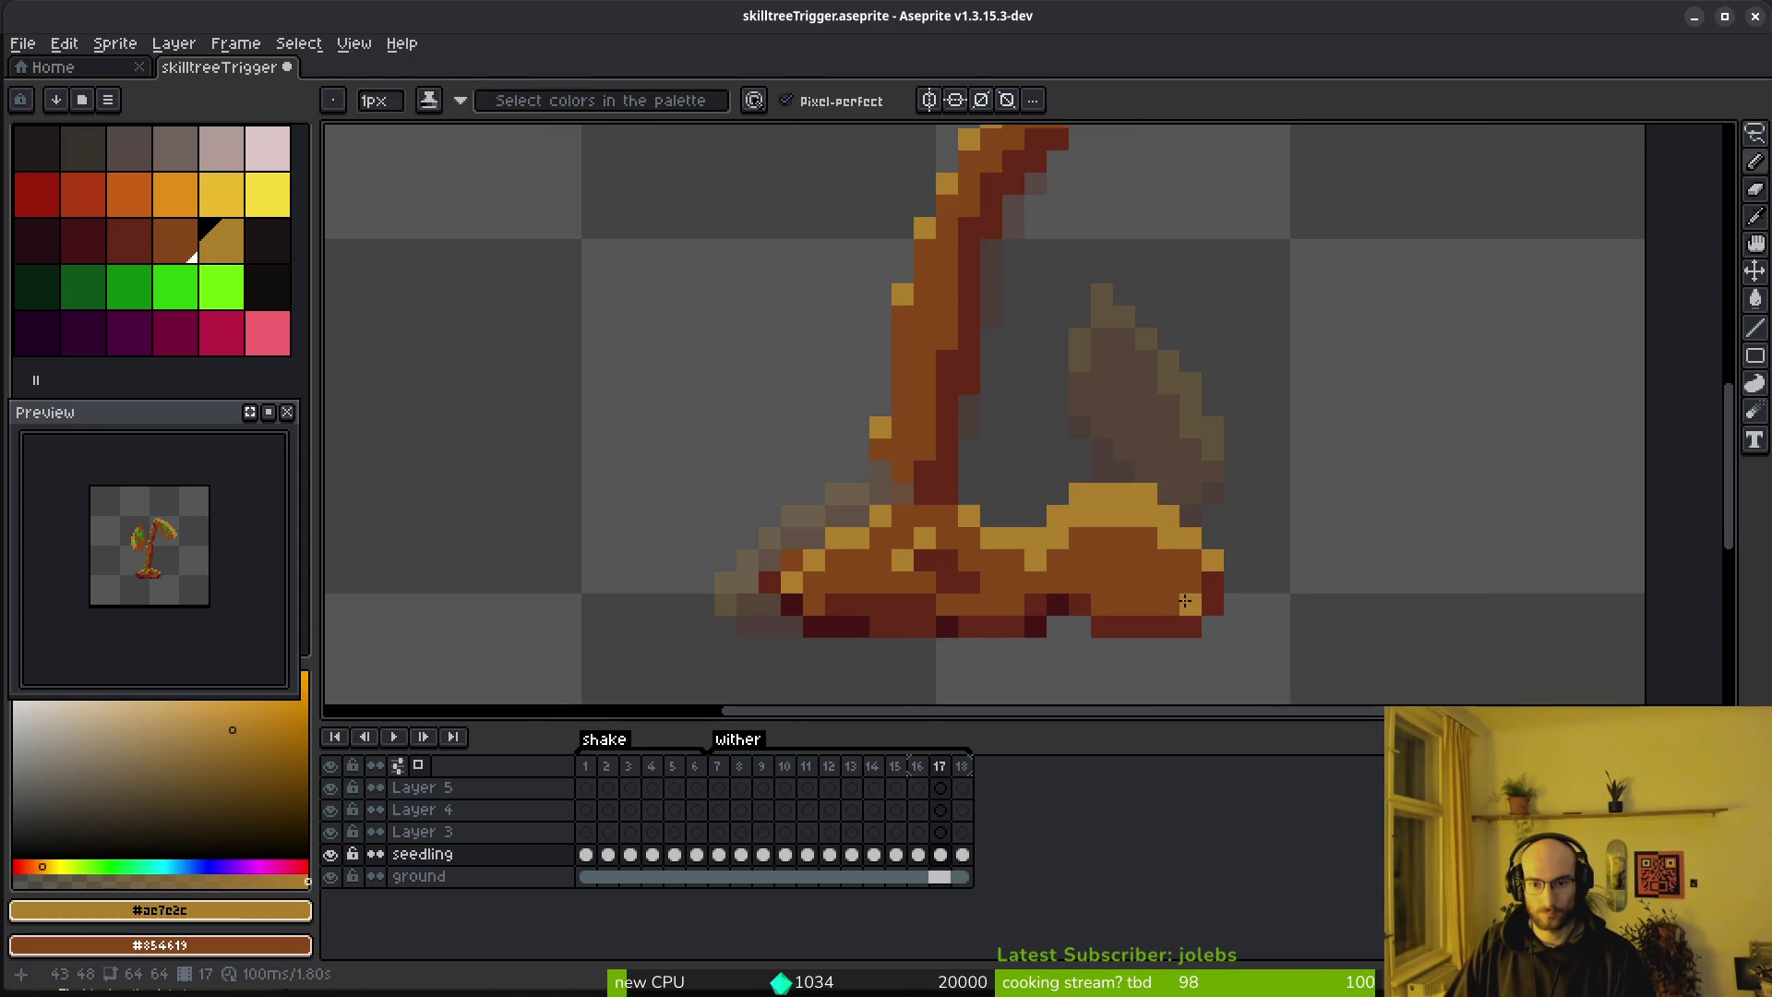
{"action": "left_click", "coordinate": [1201, 608]}
{"action": "left_click_drag", "start_coordinate": [1187, 604], "coordinate": [1181, 577]}
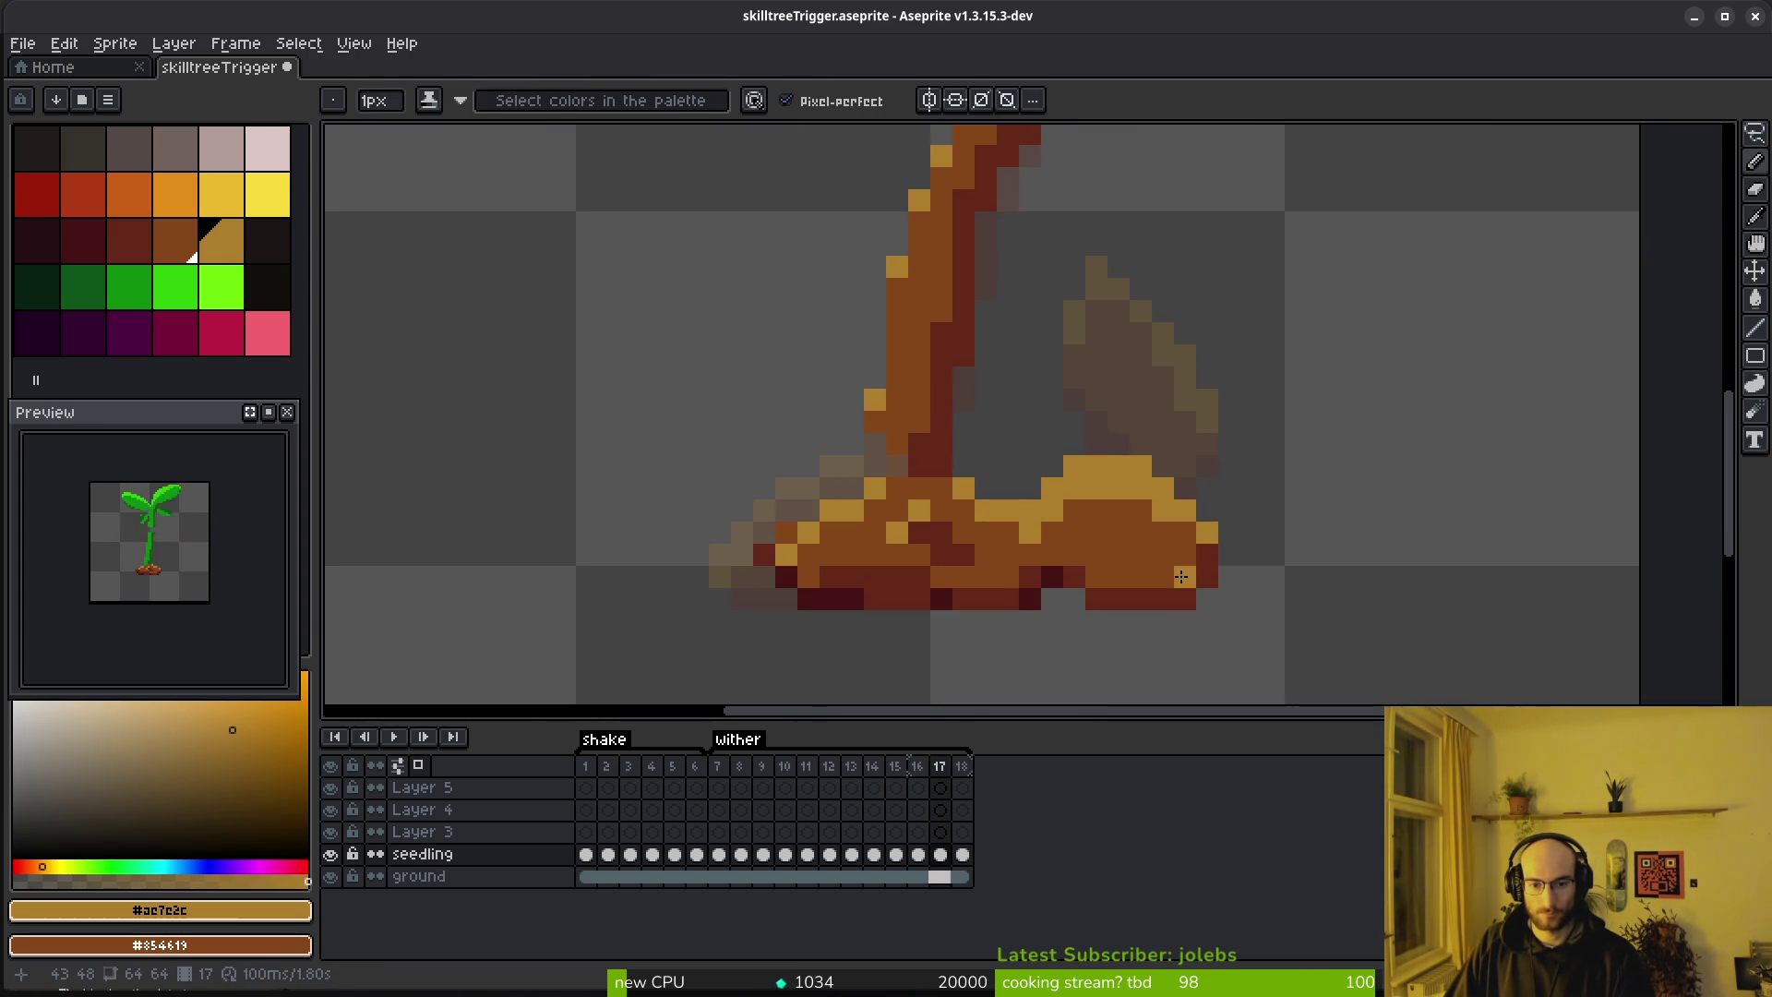
{"action": "scroll", "coordinate": [1162, 602], "scroll_direction": "down", "scroll_amount": 5}
{"action": "key", "text": "i"}
{"action": "key", "text": "Return"}
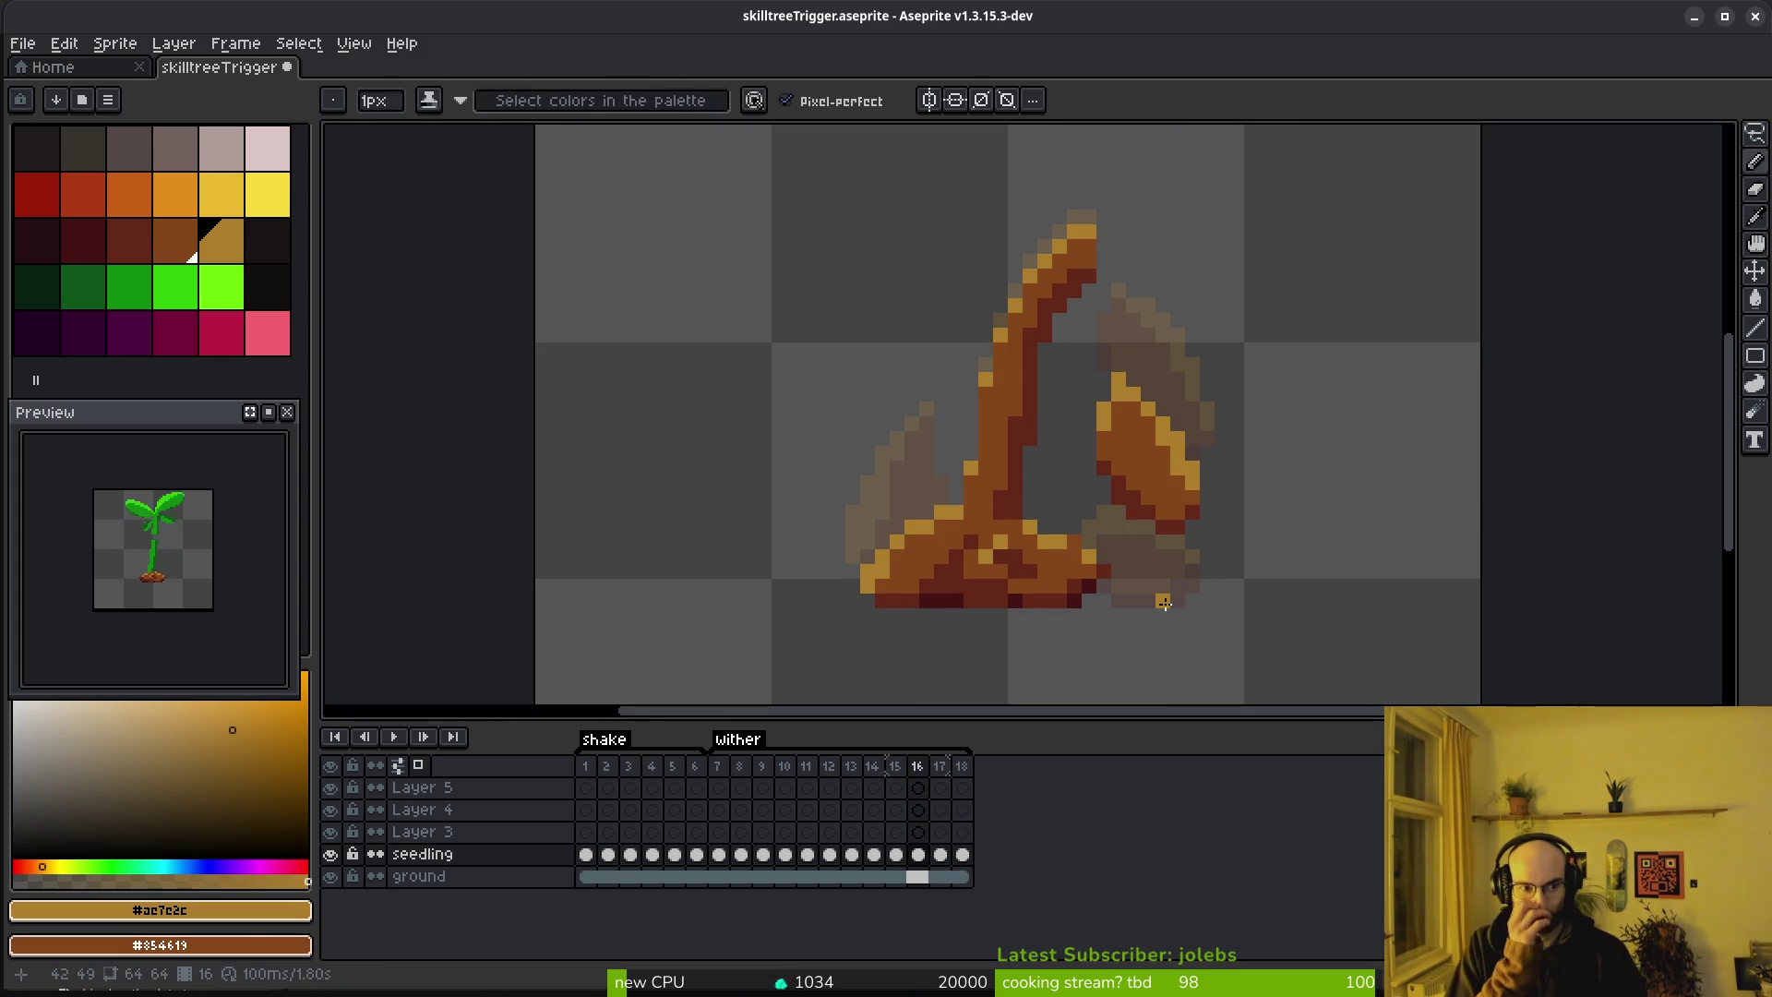
{"action": "key", "text": "b"}
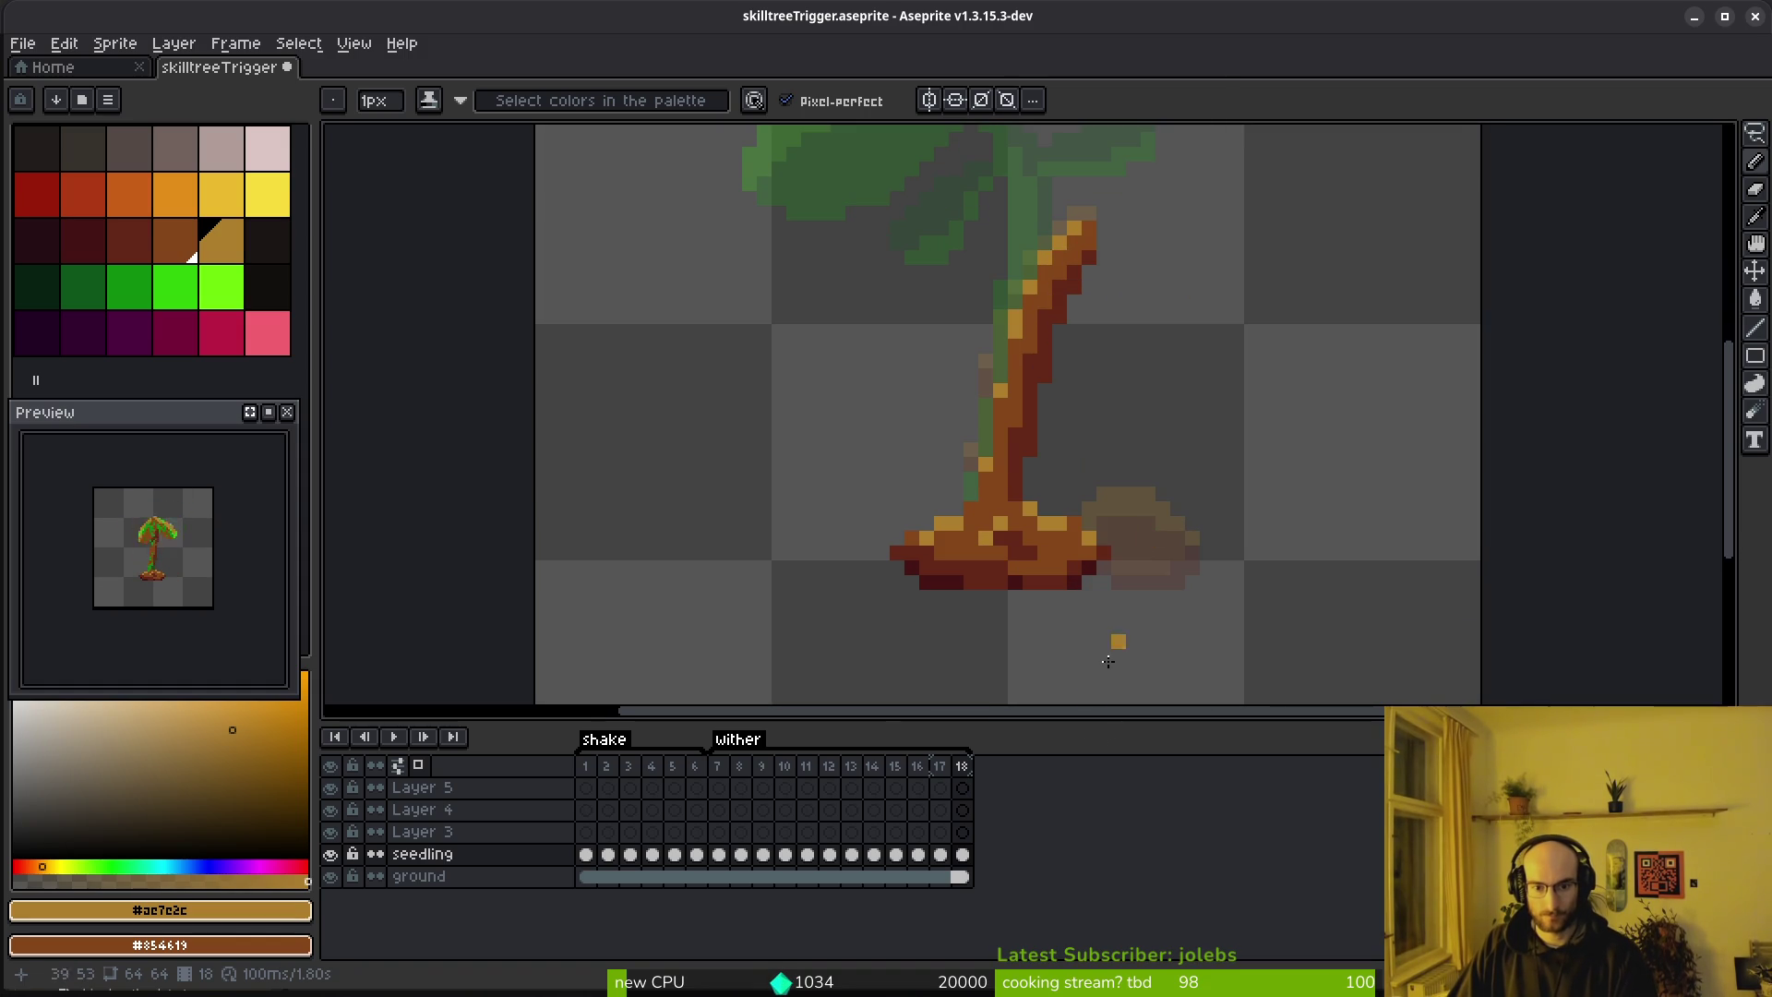
{"action": "key", "text": "alt"}
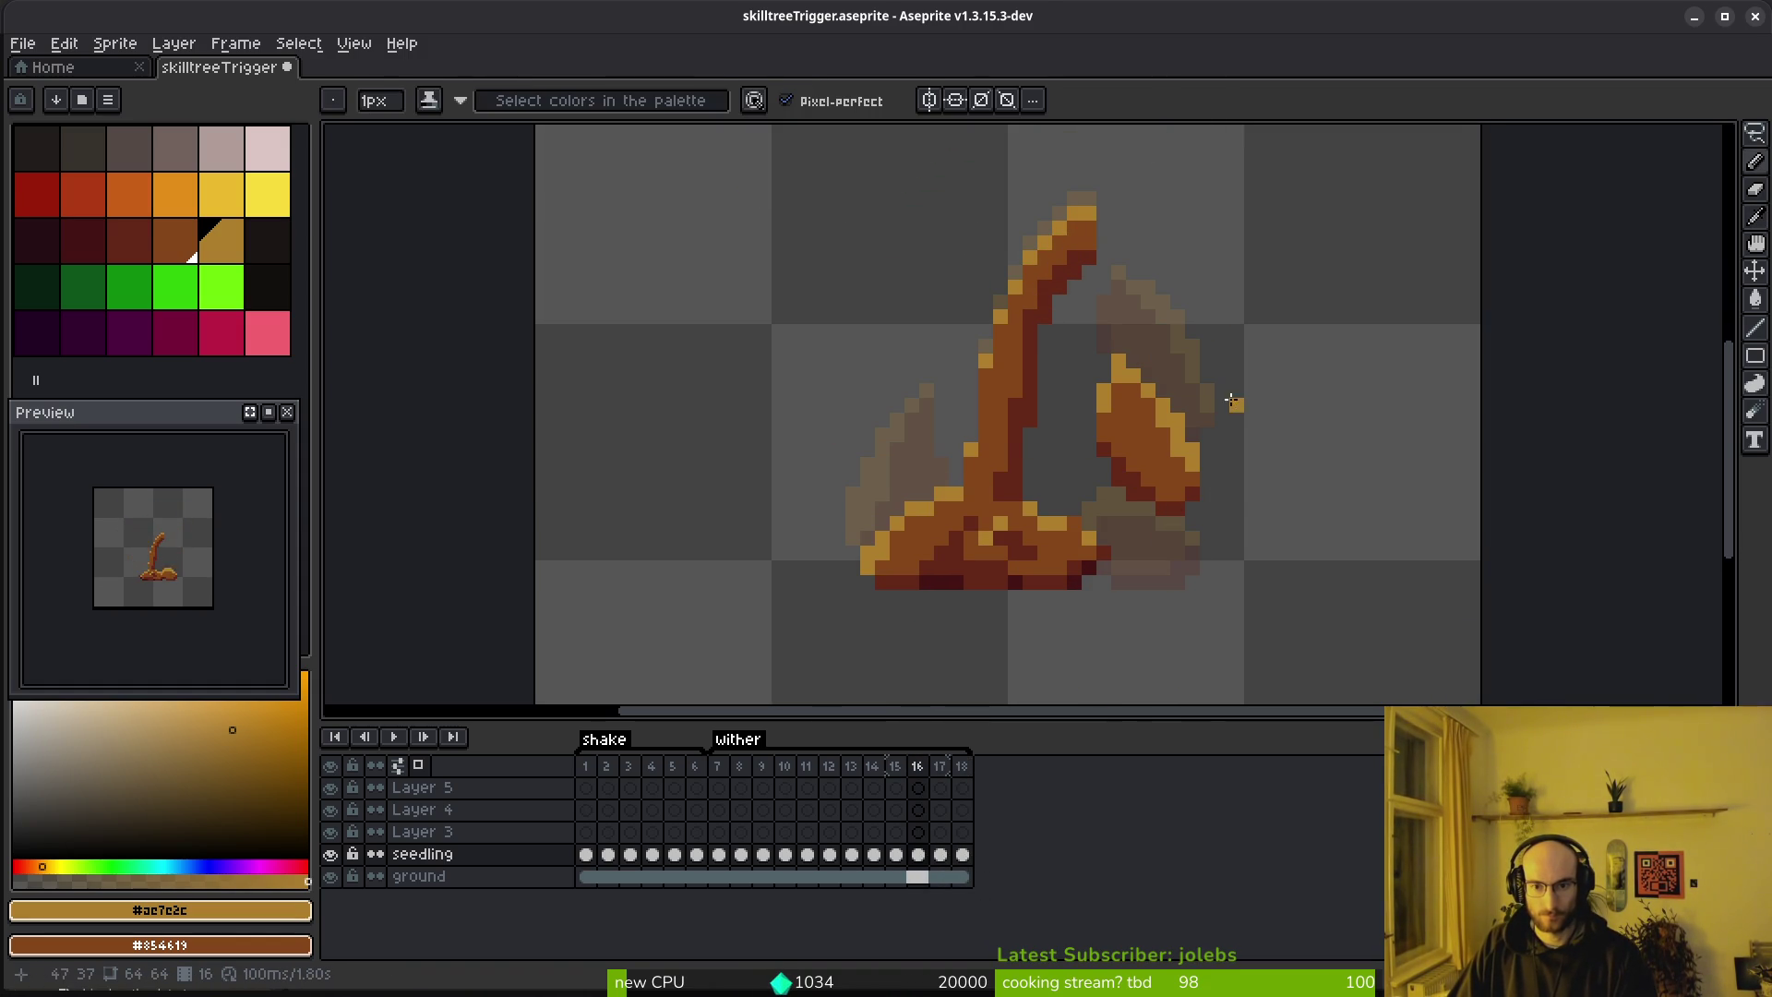
{"action": "scroll", "coordinate": [1200, 378], "scroll_direction": "up", "scroll_amount": 3}
{"action": "scroll", "coordinate": [1211, 359], "scroll_direction": "down", "scroll_amount": 5}
{"action": "key", "text": "alt"}
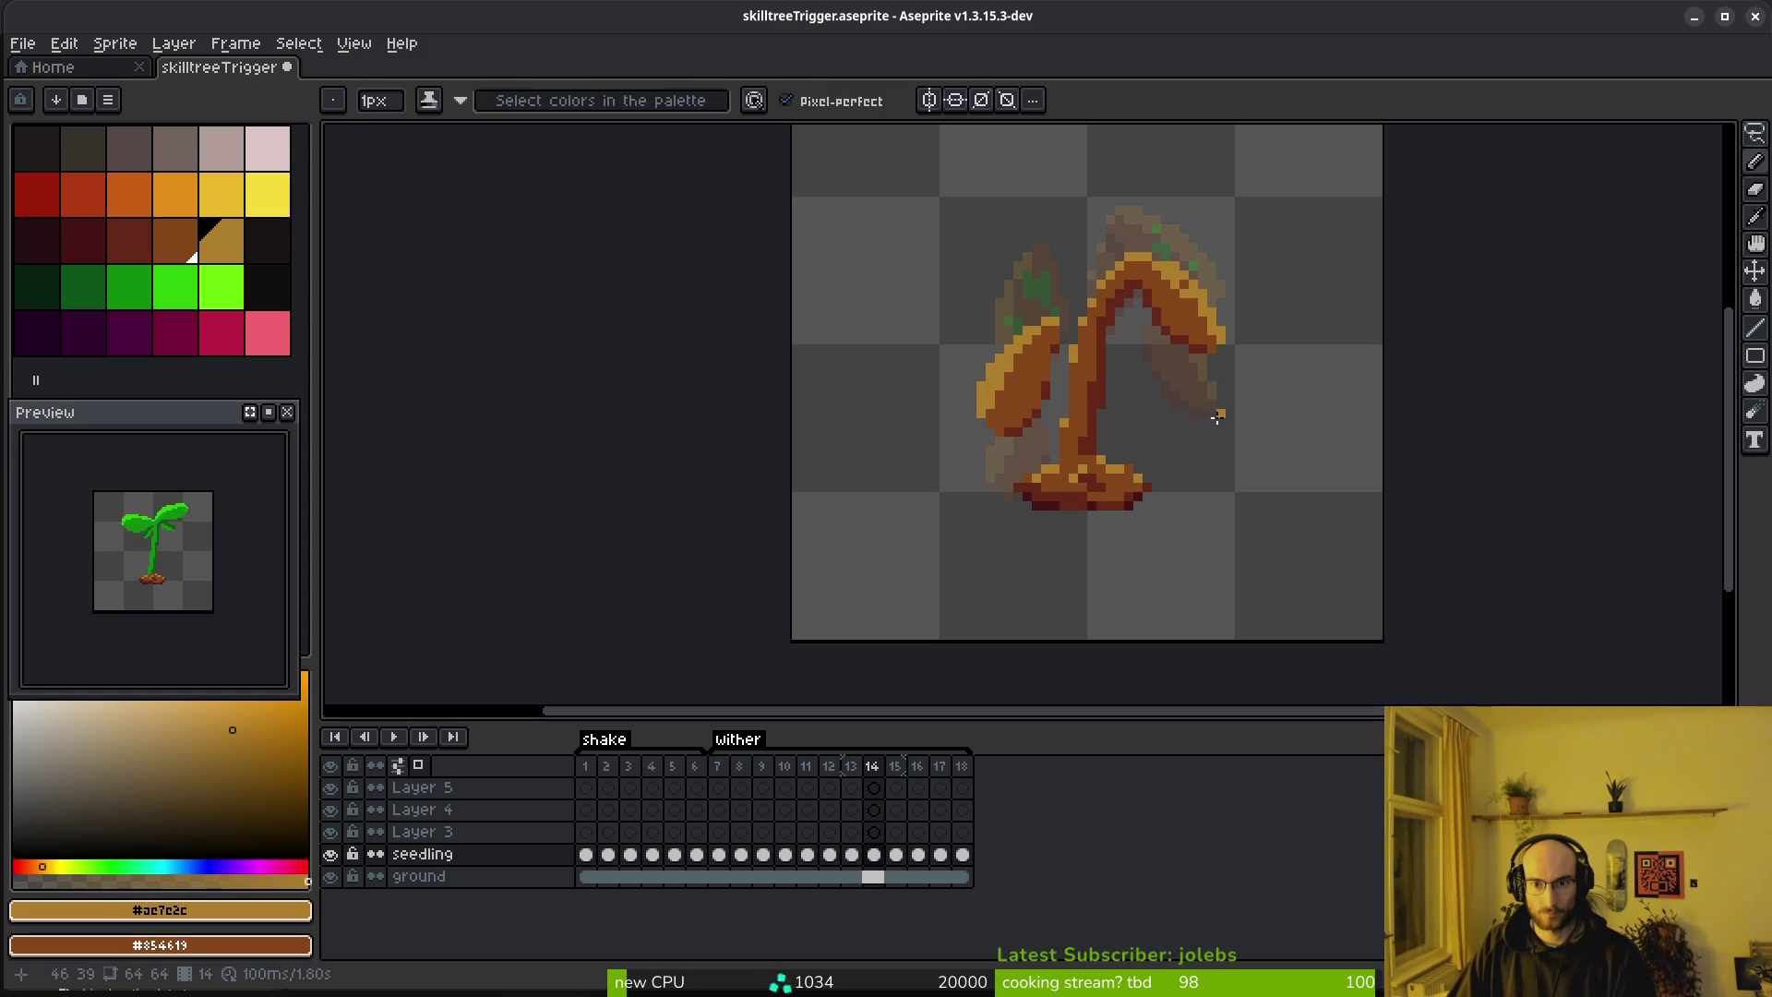
{"action": "key", "text": "q"}
{"action": "scroll", "coordinate": [1176, 321], "scroll_direction": "up", "scroll_amount": 4}
Commit the moved leaf on frame 15 and step to frame 16
{"action": "mouse_move", "coordinate": [1164, 282]}
{"action": "left_mouse_down"}
{"action": "mouse_move", "coordinate": [1372, 441]}
{"action": "mouse_move", "coordinate": [1190, 286]}
{"action": "mouse_move", "coordinate": [1147, 336]}
{"action": "mouse_move", "coordinate": [1161, 330]}
{"action": "left_mouse_up"}
{"action": "scroll", "coordinate": [1187, 316], "scroll_direction": "down", "scroll_amount": 3}
{"action": "key", "text": "Return"}
{"action": "key", "text": "."}
Lower the right leaf on frame 16 about four pixels
{"action": "mouse_move", "coordinate": [1144, 208]}
{"action": "left_mouse_down"}
{"action": "mouse_move", "coordinate": [1238, 277]}
{"action": "mouse_move", "coordinate": [1153, 208]}
{"action": "left_mouse_up"}
{"action": "mouse_move", "coordinate": [1191, 323]}
{"action": "left_mouse_down"}
{"action": "mouse_move", "coordinate": [1188, 412]}
{"action": "mouse_move", "coordinate": [1187, 348]}
{"action": "left_mouse_up"}
{"action": "mouse_move", "coordinate": [1147, 152]}
{"action": "left_mouse_down"}
{"action": "mouse_move", "coordinate": [1071, 198]}
{"action": "mouse_move", "coordinate": [1149, 157]}
{"action": "left_mouse_up"}
{"action": "left_click_drag", "start_coordinate": [1150, 309], "coordinate": [1159, 459]}
{"action": "key", "text": "ctrl+z"}
{"action": "mouse_move", "coordinate": [1141, 155]}
{"action": "left_mouse_down"}
{"action": "mouse_move", "coordinate": [1025, 325]}
{"action": "mouse_move", "coordinate": [1148, 162]}
{"action": "left_mouse_up"}
{"action": "mouse_move", "coordinate": [1119, 285]}
{"action": "left_mouse_down"}
{"action": "mouse_move", "coordinate": [1139, 388]}
{"action": "mouse_move", "coordinate": [1133, 373]}
{"action": "left_mouse_up"}
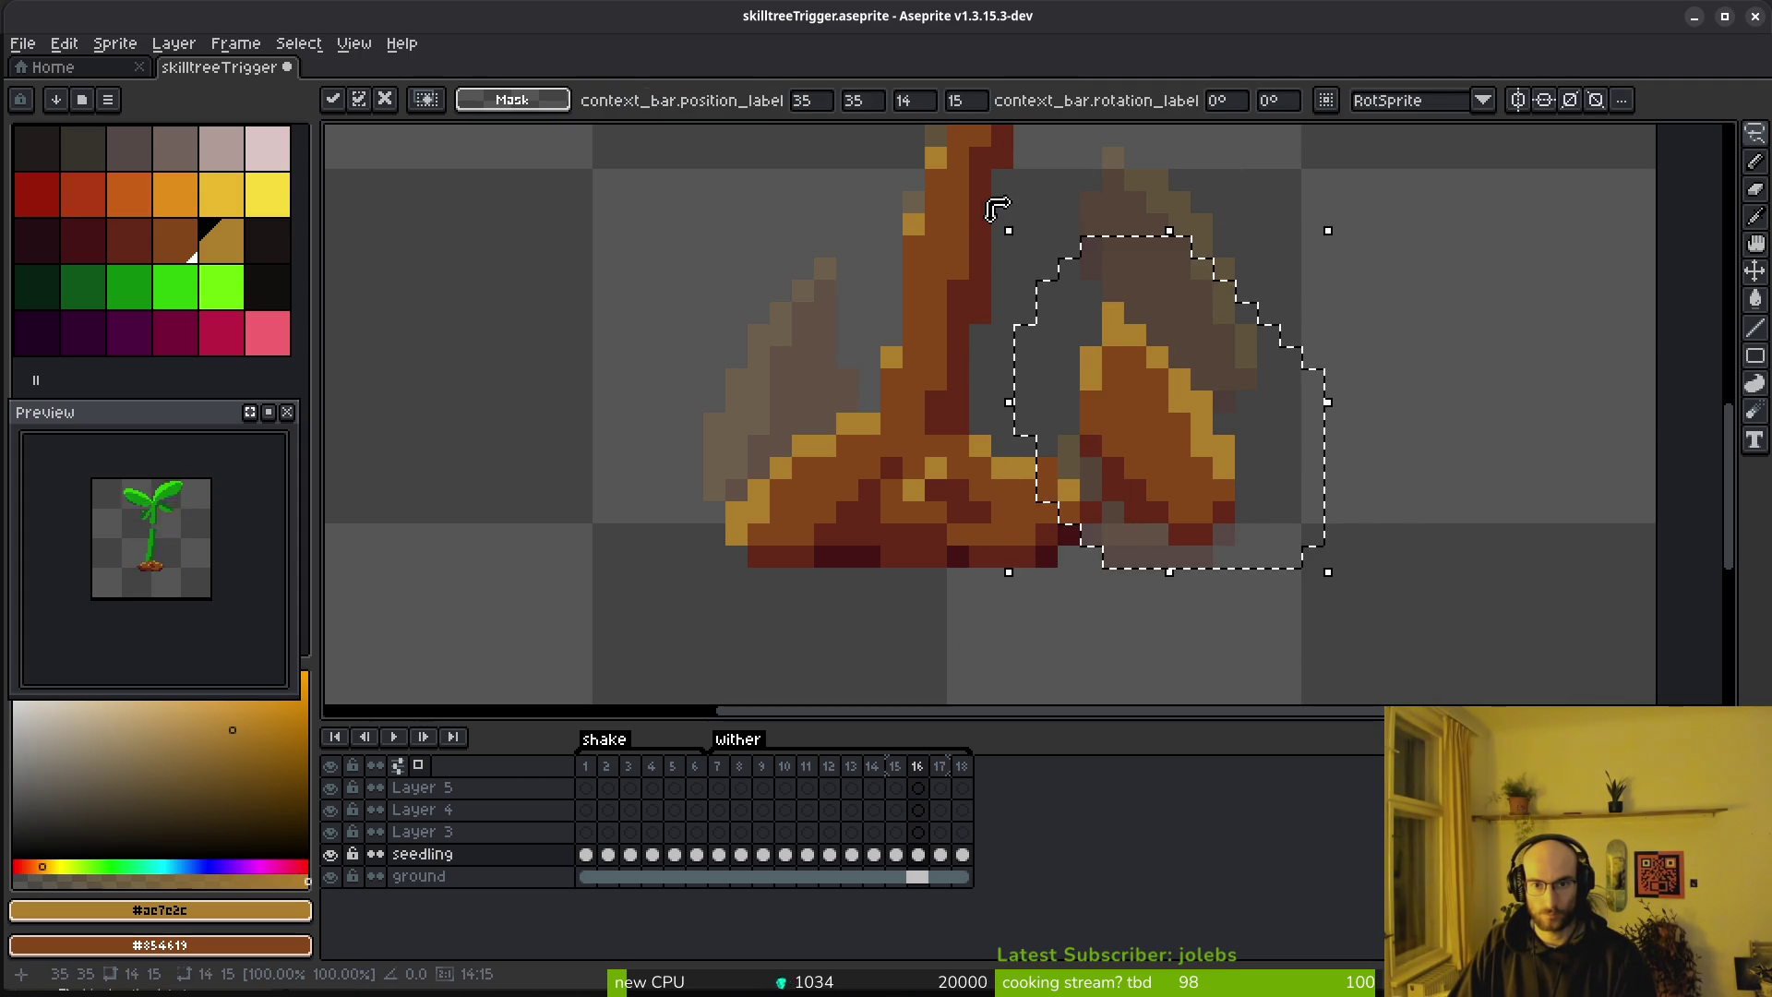
Tilt the right leaf to about 28 degrees and commit it
{"action": "left_click_drag", "start_coordinate": [1357, 202], "coordinate": [1222, 198]}
{"action": "mouse_move", "coordinate": [1166, 396]}
{"action": "left_mouse_down"}
{"action": "mouse_move", "coordinate": [1147, 435]}
{"action": "mouse_move", "coordinate": [1172, 438]}
{"action": "left_mouse_up"}
{"action": "mouse_move", "coordinate": [1445, 468]}
{"action": "left_mouse_down"}
{"action": "mouse_move", "coordinate": [1416, 514]}
{"action": "mouse_move", "coordinate": [1422, 498]}
{"action": "left_mouse_up"}
{"action": "left_click_drag", "start_coordinate": [1178, 475], "coordinate": [1188, 464]}
{"action": "key", "text": "Return"}
Sample the leaf's brown, dark red and gold, then tidy stray gold edge pixels
{"action": "left_click", "coordinate": [1189, 464], "text": "alt"}
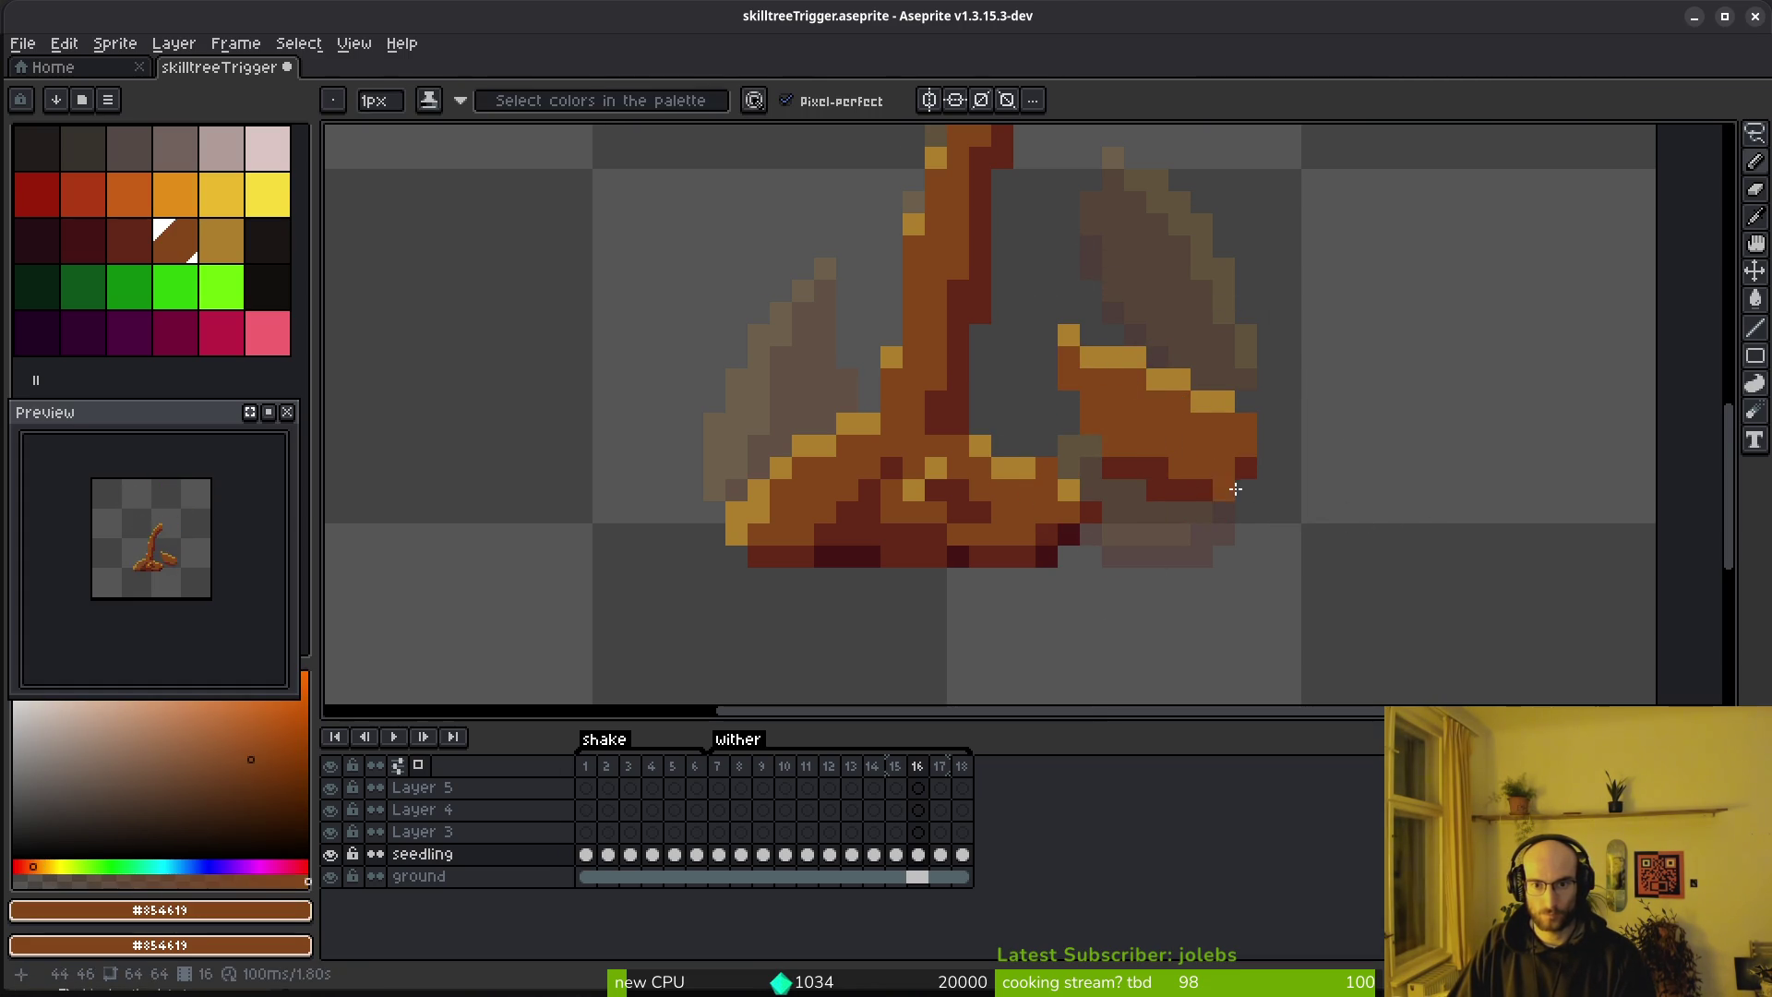
{"action": "key", "text": "alt"}
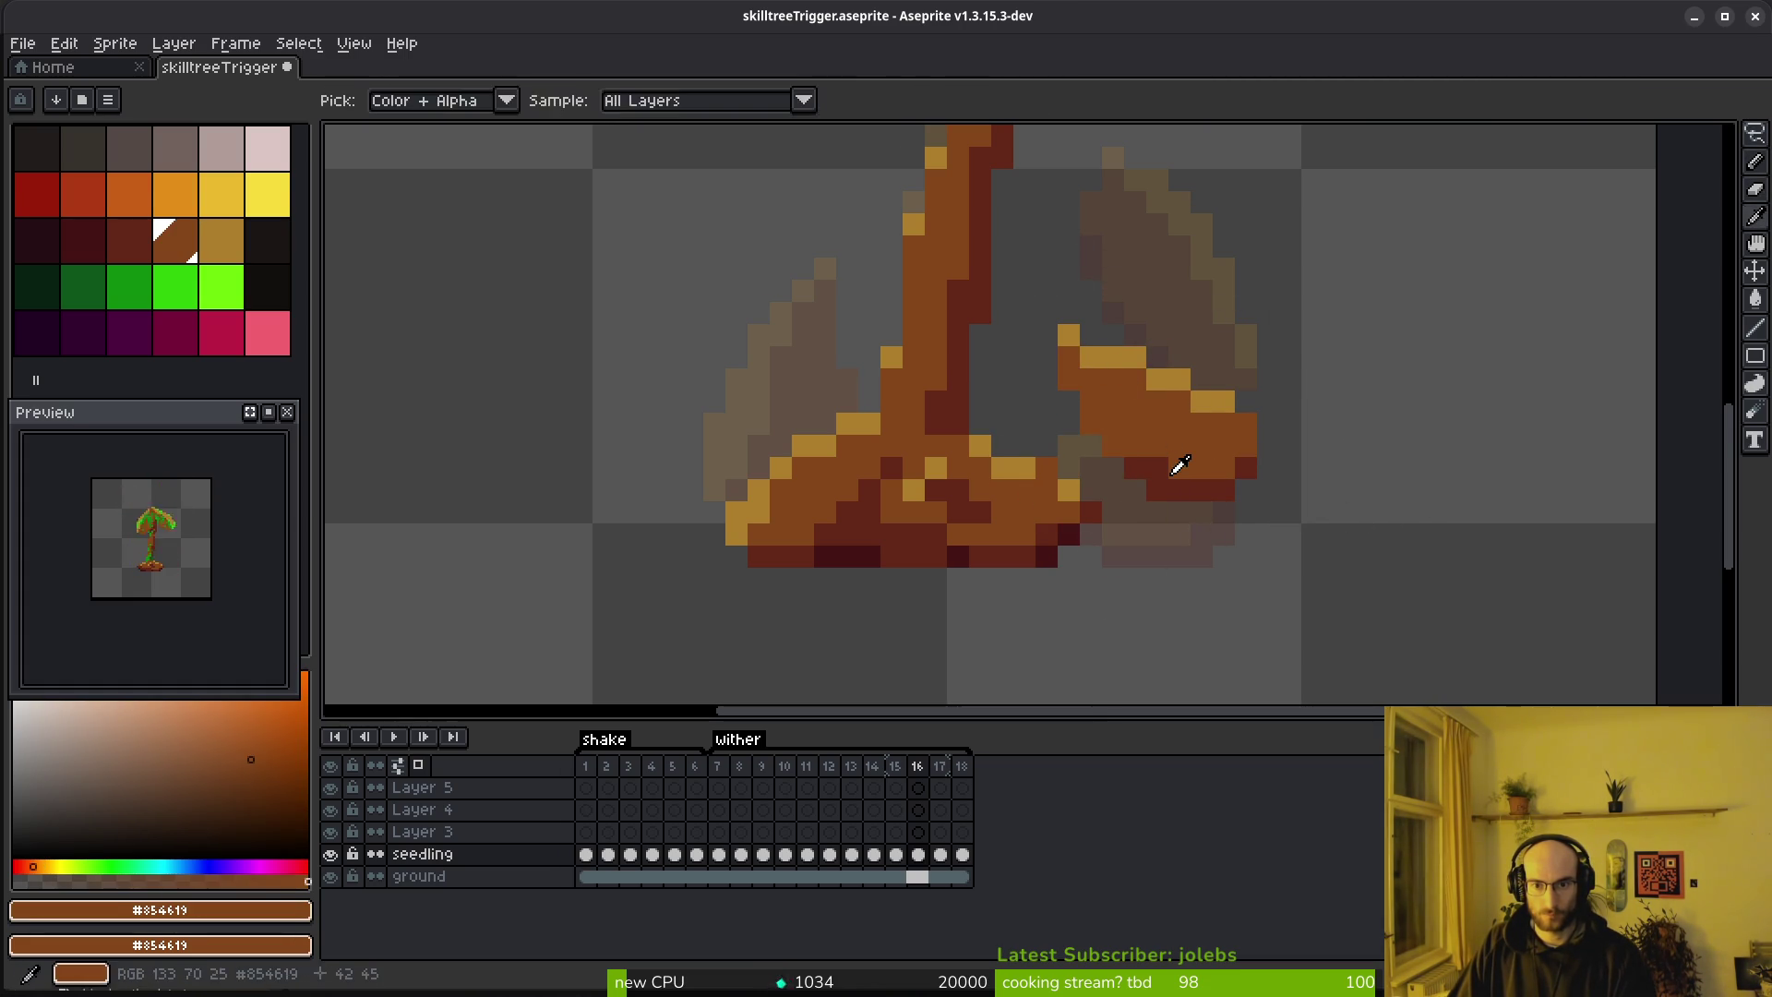
{"action": "left_click", "coordinate": [1108, 447], "text": "alt"}
{"action": "left_click", "coordinate": [1211, 406], "text": "alt"}
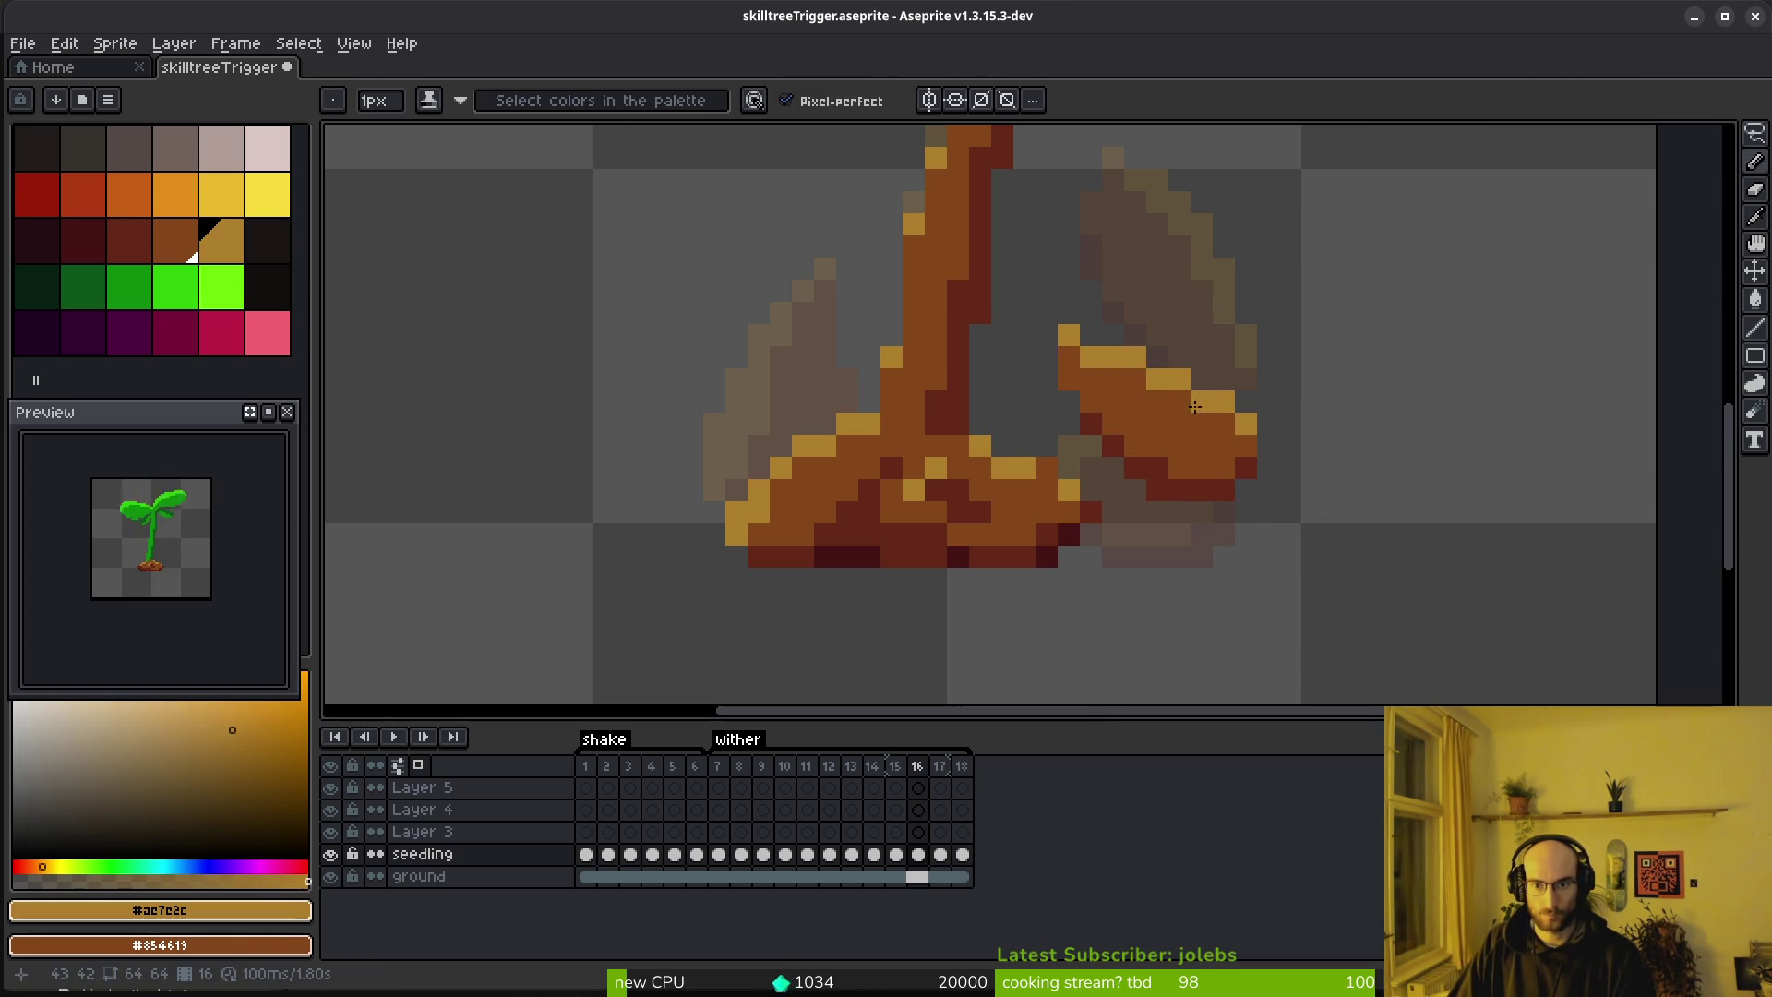
{"action": "key", "text": "e"}
{"action": "left_click", "coordinate": [1068, 334]}
{"action": "left_click", "coordinate": [1067, 358]}
{"action": "key", "text": "b"}
{"action": "left_click", "coordinate": [1076, 356]}
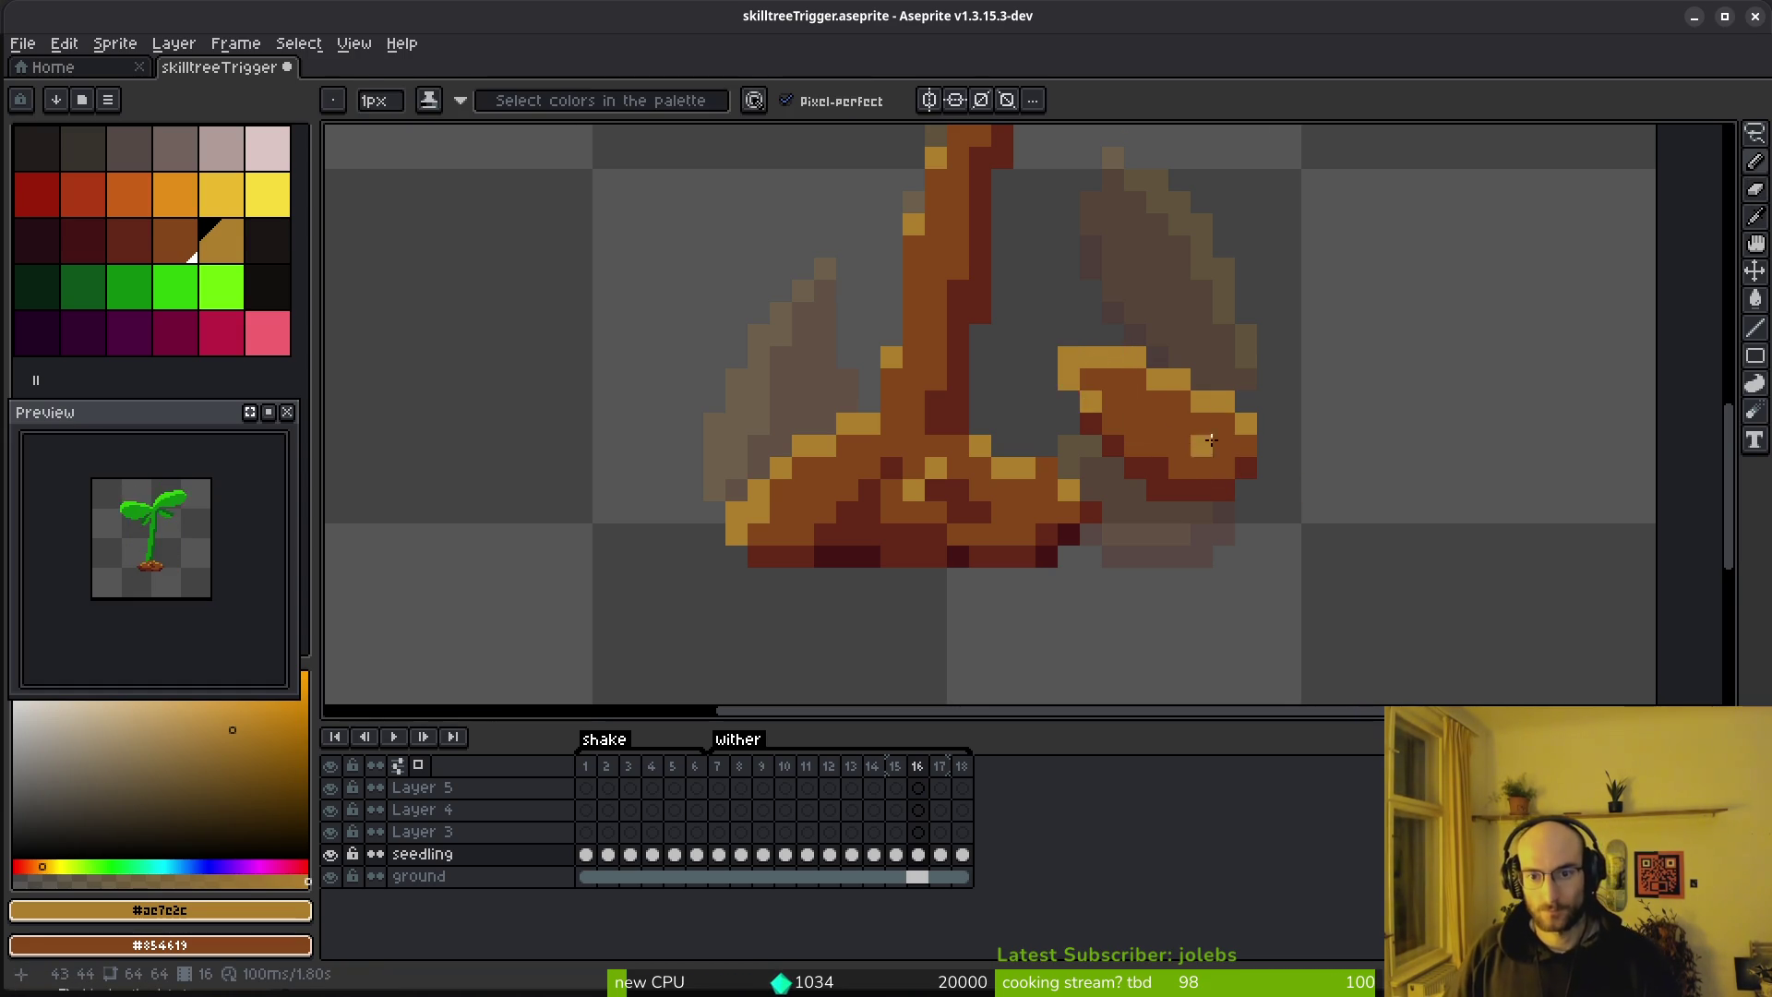
Advance to frame 17 showing the collapsed seedling
{"action": "scroll", "coordinate": [1188, 436], "scroll_direction": "down", "scroll_amount": 5}
{"action": "scroll", "coordinate": [1249, 493], "scroll_direction": "up", "scroll_amount": 3}
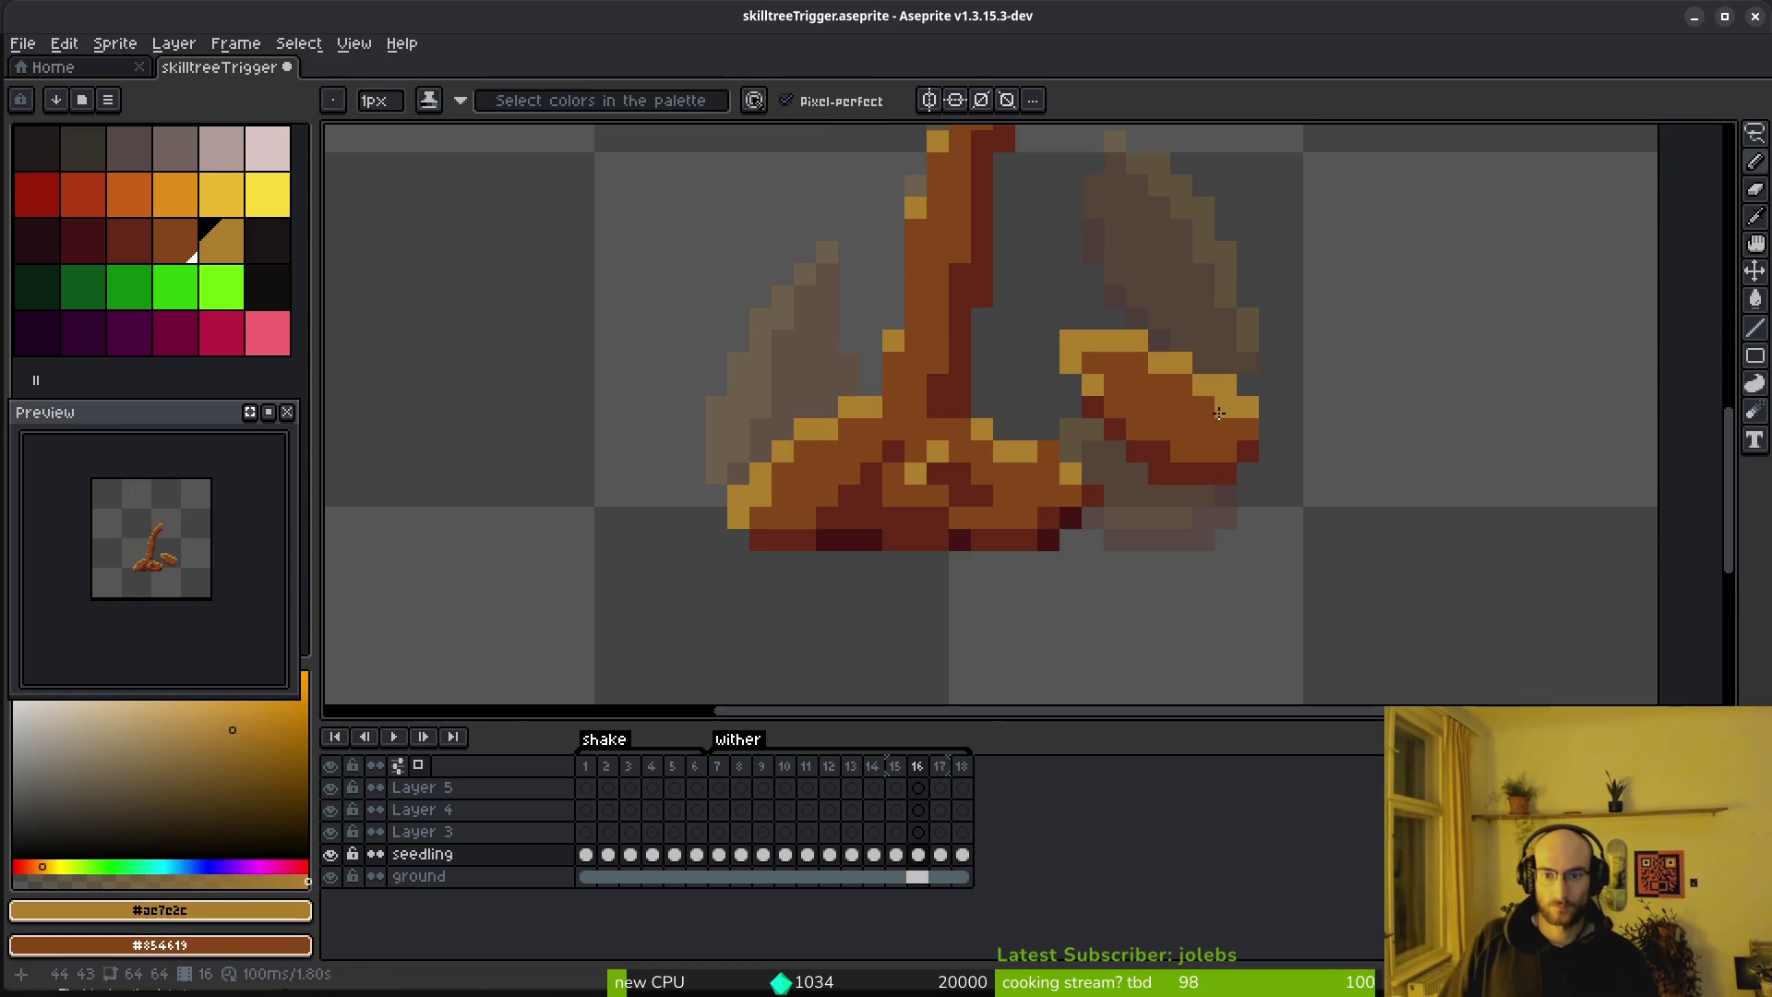
{"action": "scroll", "coordinate": [1249, 426], "scroll_direction": "down", "scroll_amount": 3}
{"action": "key", "text": "Right"}
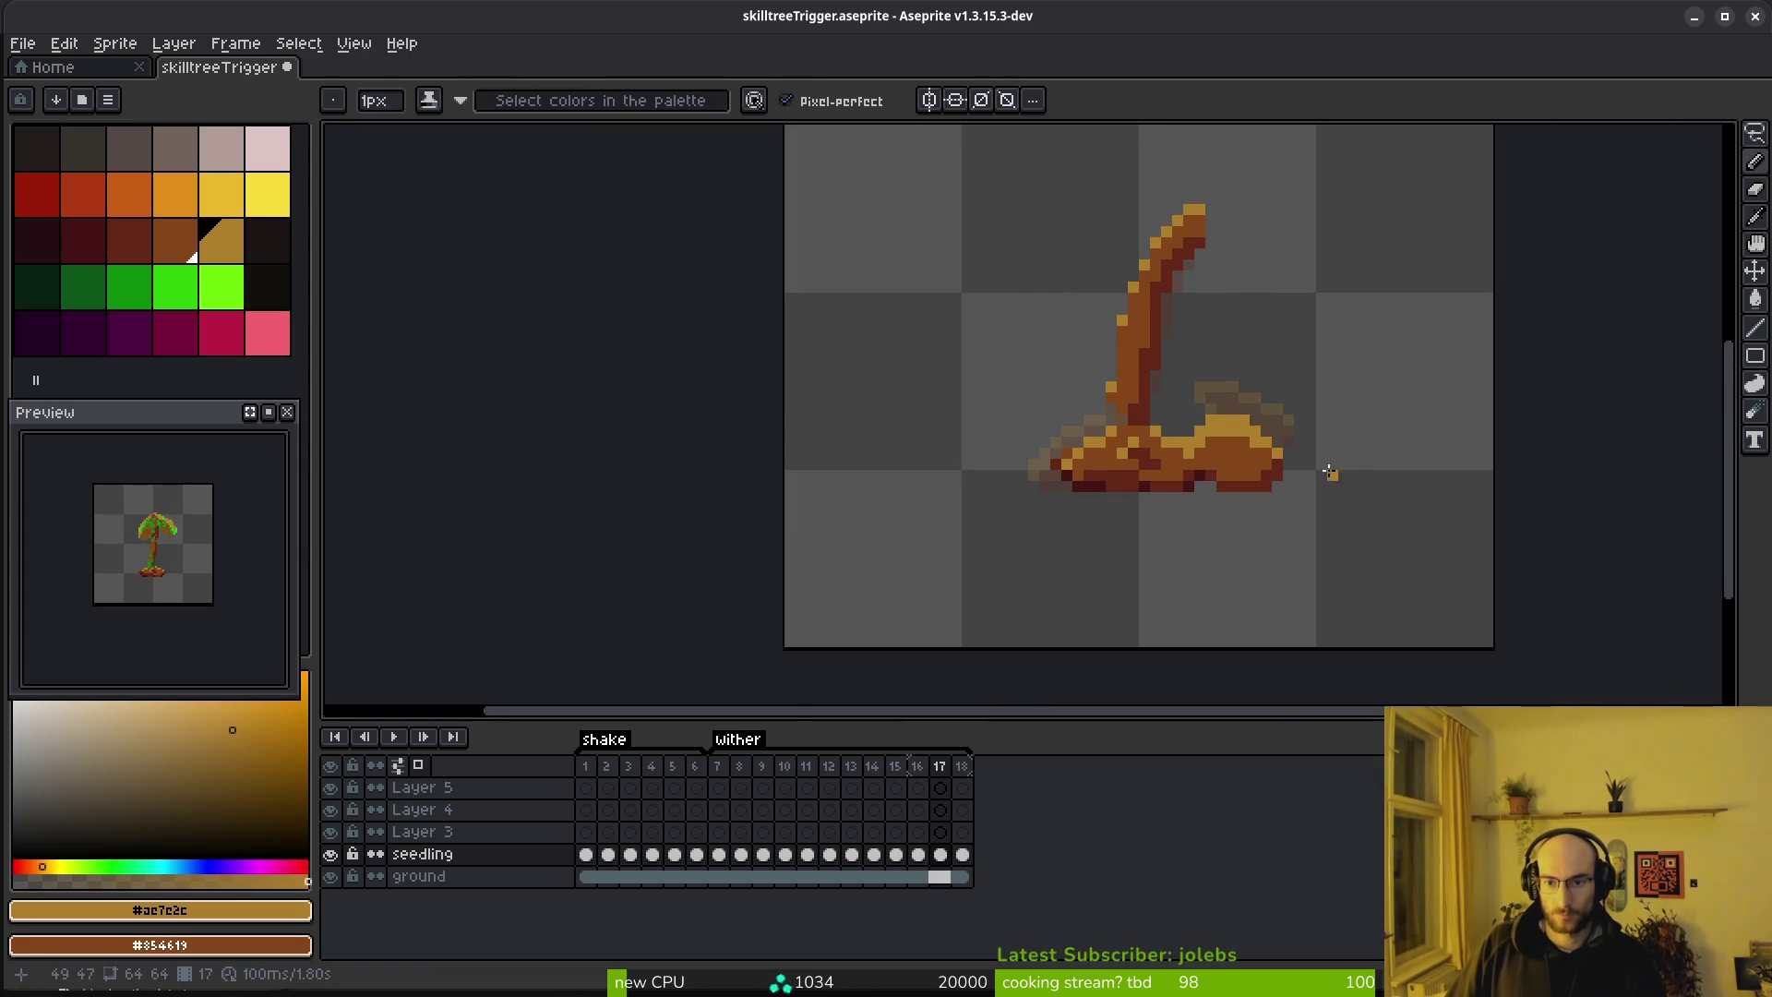
Delete the leaf from frame 17
{"action": "scroll", "coordinate": [1283, 453], "scroll_direction": "up", "scroll_amount": 4}
{"action": "key", "text": "shift+w"}
{"action": "mouse_move", "coordinate": [1202, 327]}
{"action": "left_mouse_down"}
{"action": "mouse_move", "coordinate": [995, 475]}
{"action": "mouse_move", "coordinate": [1260, 238]}
{"action": "left_mouse_up"}
{"action": "key", "text": "Delete"}
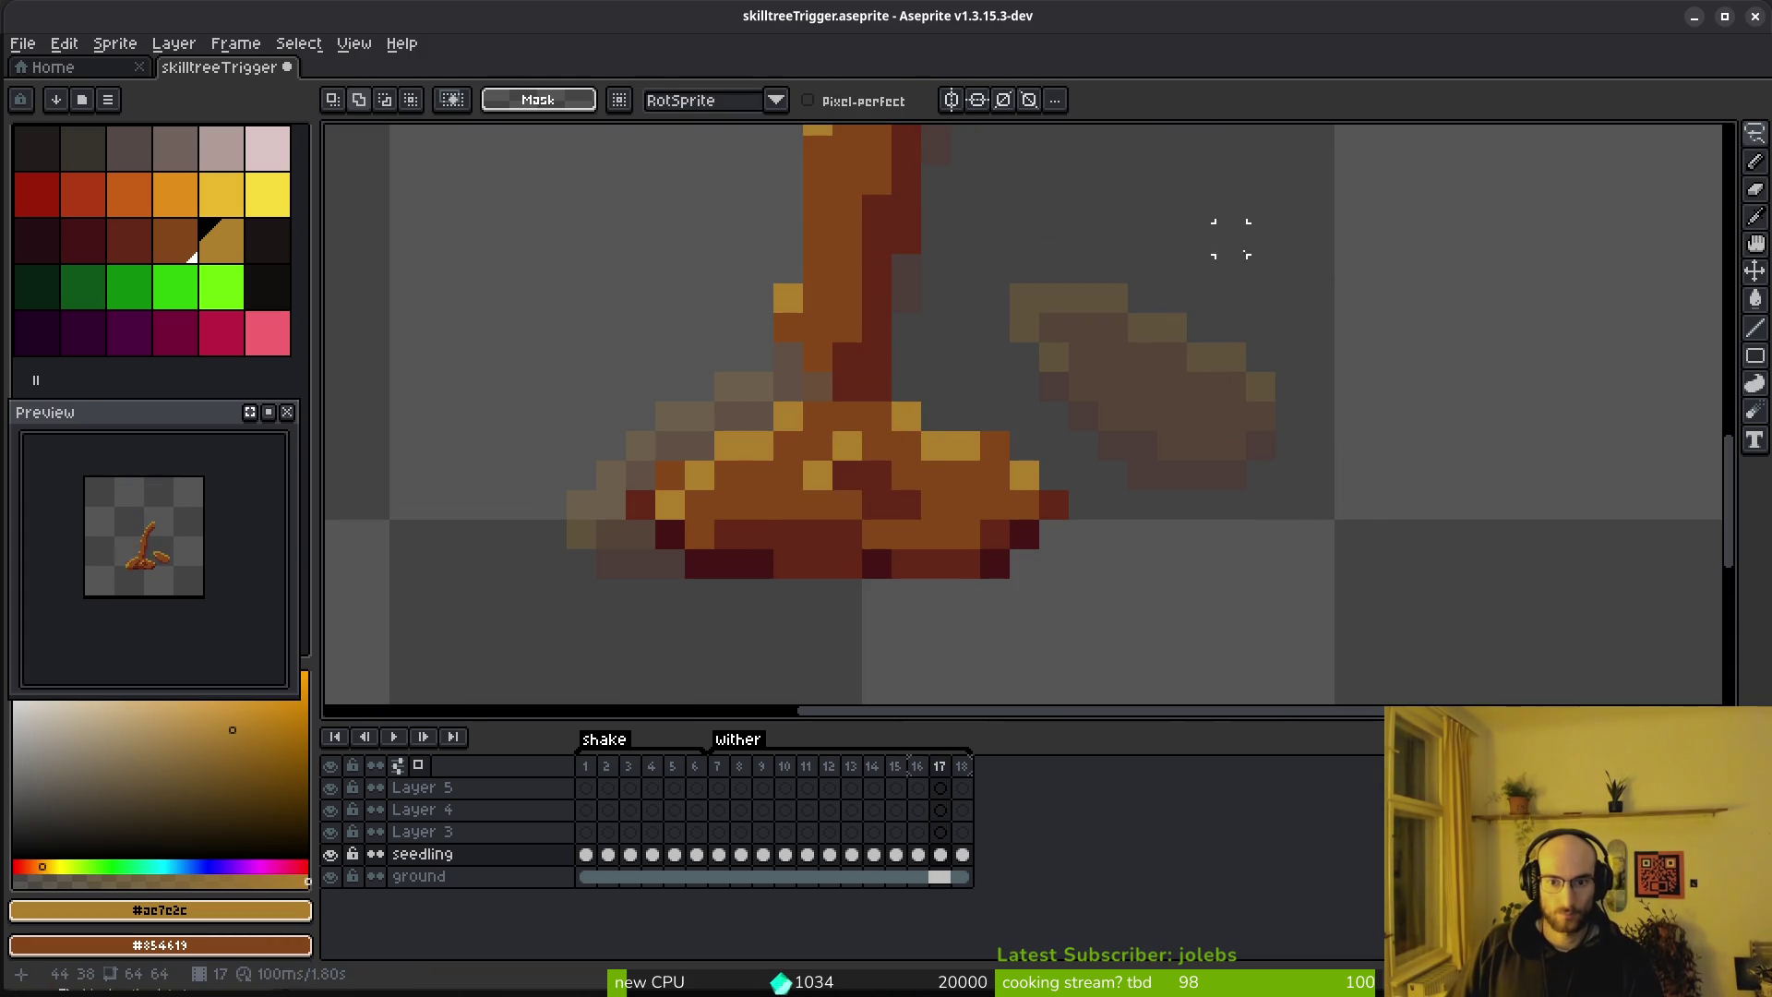
Copy the base from frame 16 into frame 17 and recolour one pixel orange
{"action": "key", "text": "Left"}
{"action": "mouse_move", "coordinate": [905, 386]}
{"action": "left_mouse_down"}
{"action": "mouse_move", "coordinate": [711, 406]}
{"action": "mouse_move", "coordinate": [901, 395]}
{"action": "left_mouse_up"}
{"action": "key", "text": "ctrl+c"}
{"action": "key", "text": "Right"}
{"action": "key", "text": "ctrl+v"}
{"action": "key", "text": "Return"}
{"action": "key", "text": "b"}
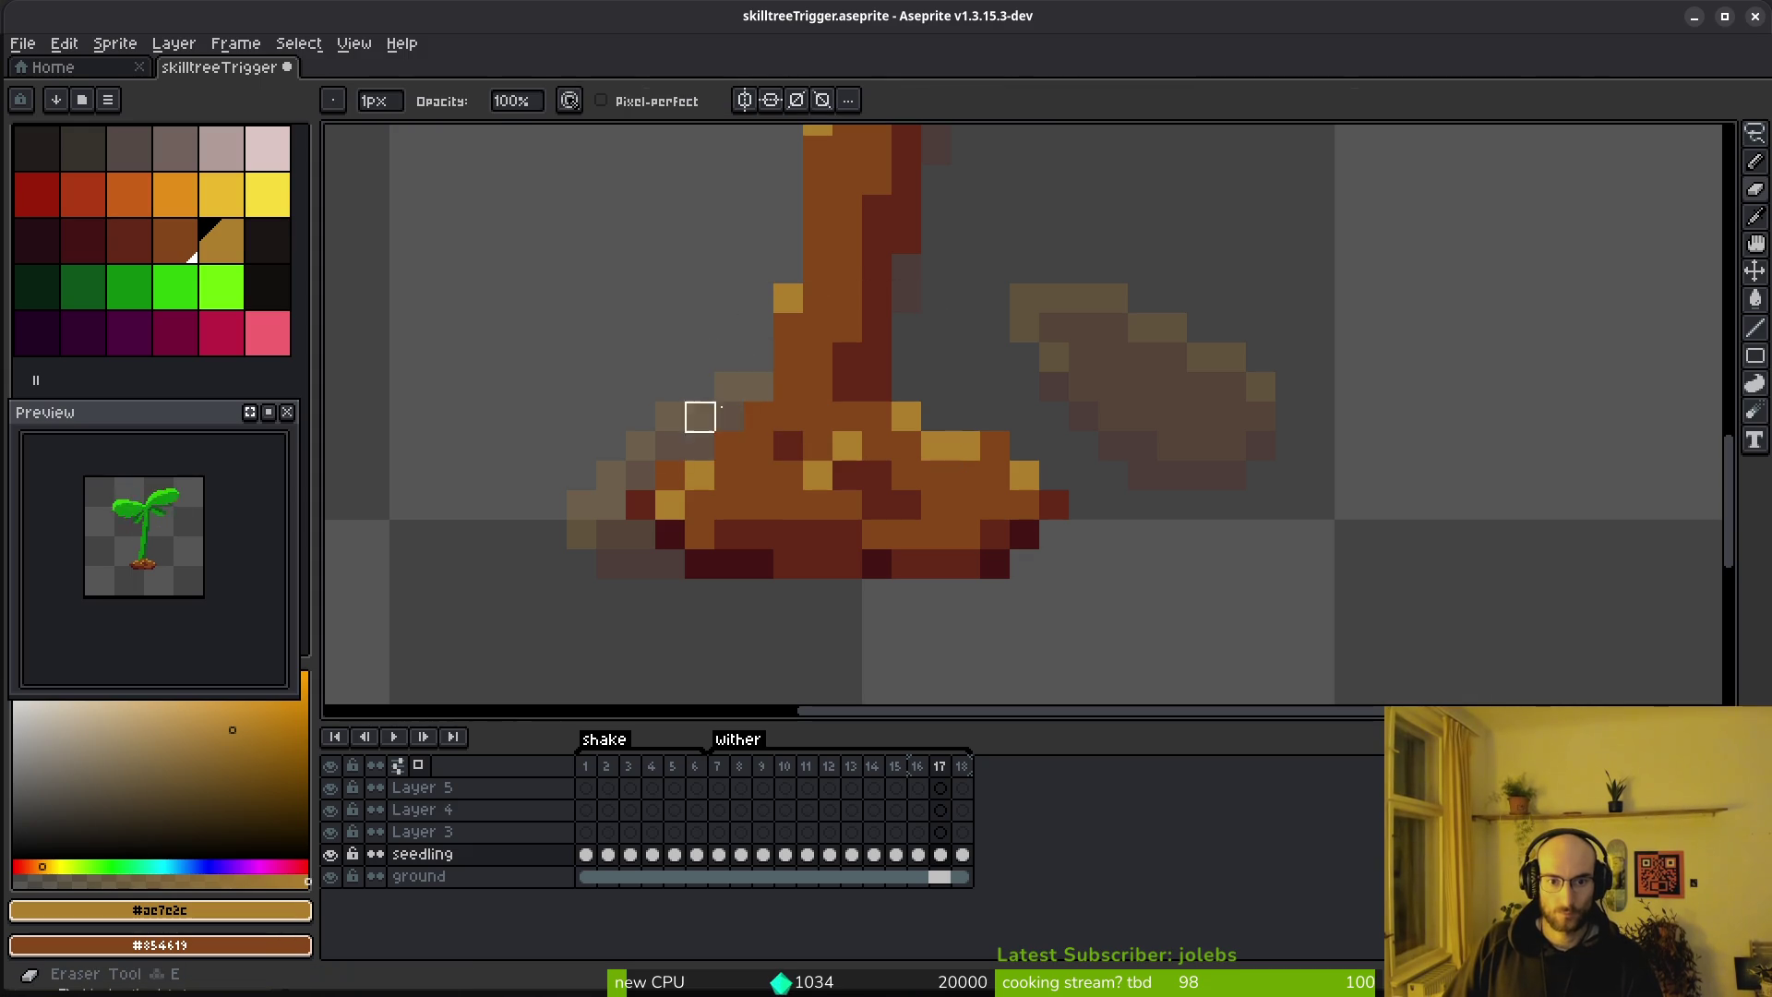
{"action": "left_click", "coordinate": [759, 416]}
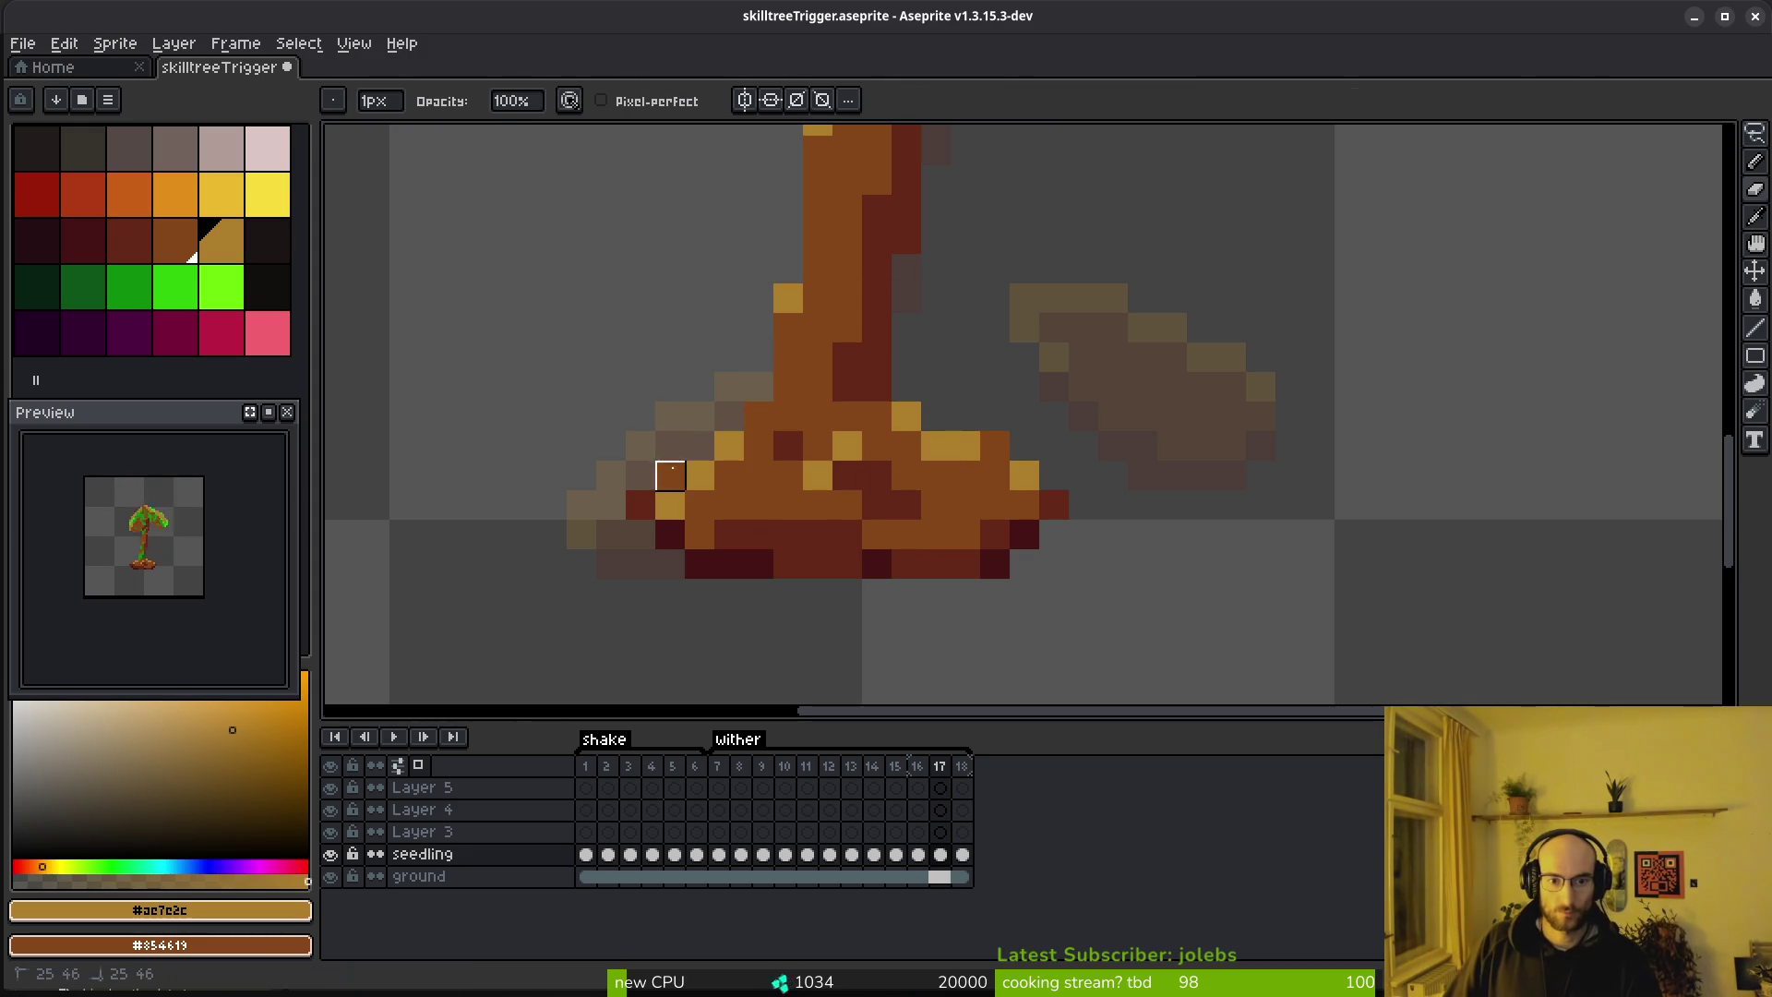
Copy the right leaf from frame 16 and paste it into frame 17
{"action": "key", "text": "Left"}
{"action": "scroll", "coordinate": [1272, 455], "scroll_direction": "down", "scroll_amount": 4}
{"action": "key", "text": "q"}
{"action": "left_click_drag", "start_coordinate": [1242, 383], "coordinate": [1160, 434]}
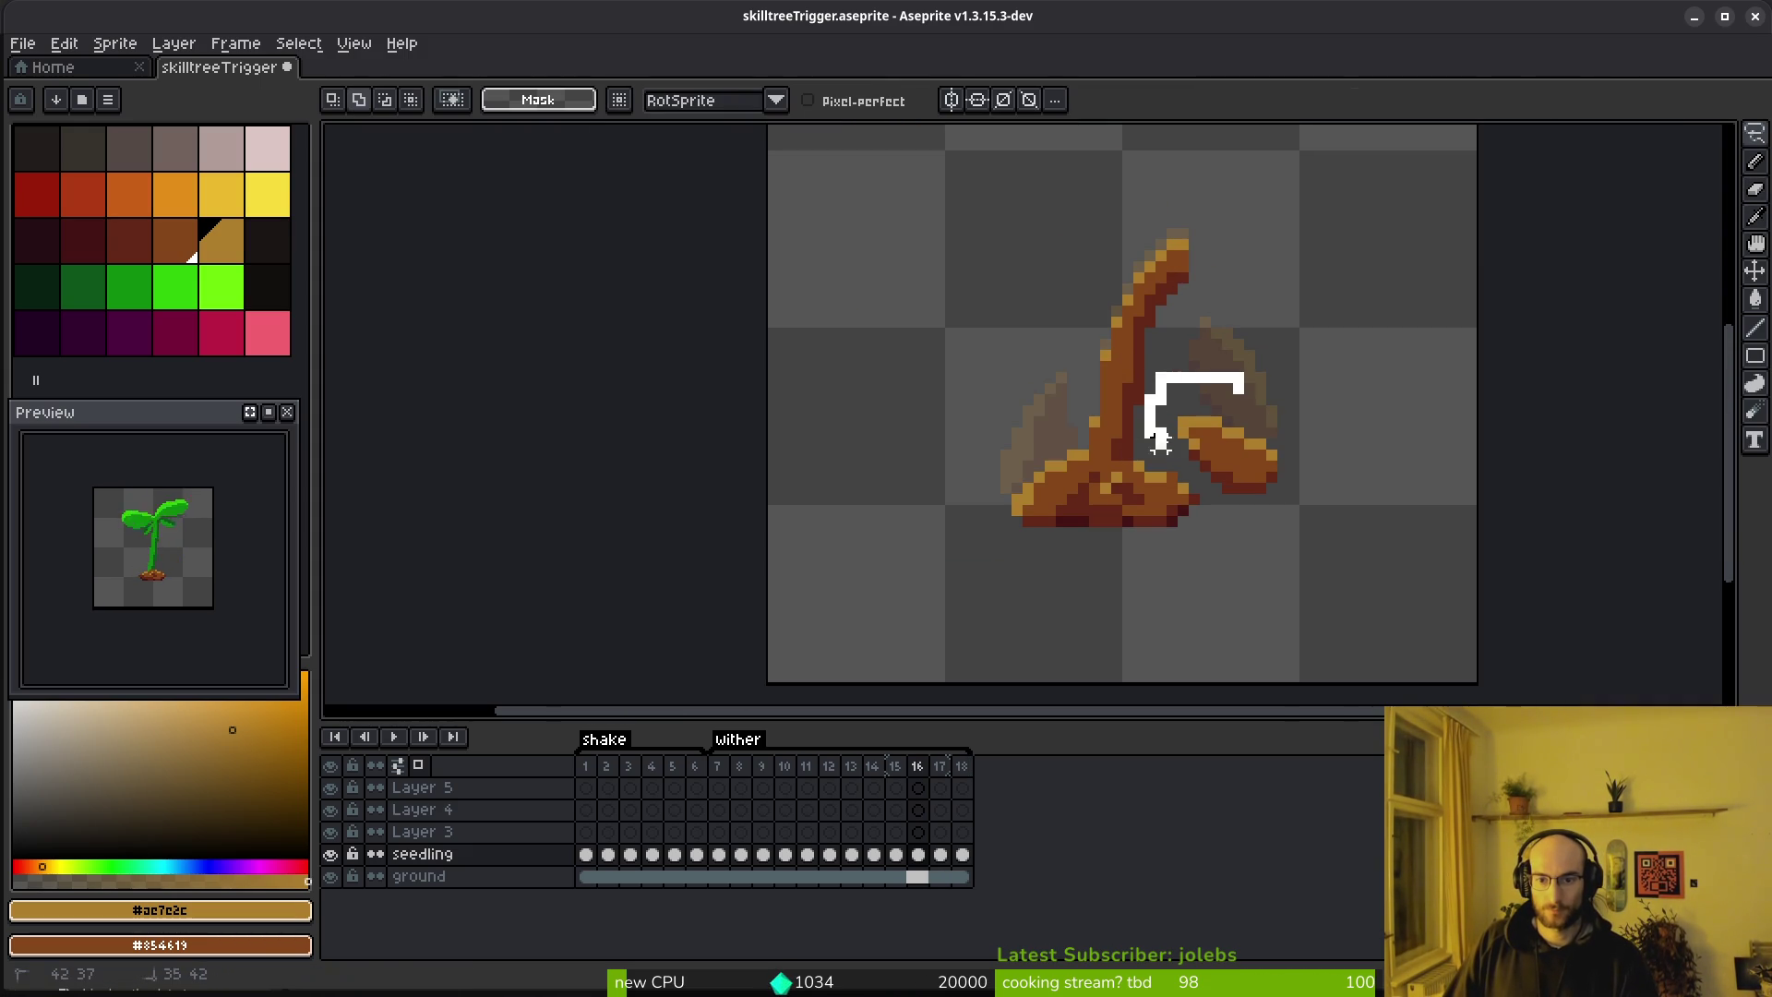
{"action": "left_click_drag", "start_coordinate": [1293, 466], "coordinate": [1181, 553]}
{"action": "scroll", "coordinate": [1265, 487], "scroll_direction": "up", "scroll_amount": 2}
{"action": "key", "text": "ctrl+c"}
{"action": "key", "text": "Right"}
{"action": "key", "text": "ctrl+v"}
{"action": "key", "text": "Return"}
Shift part of the pasted leaf down and left on frame 17
{"action": "scroll", "coordinate": [1181, 549], "scroll_direction": "up", "scroll_amount": 2}
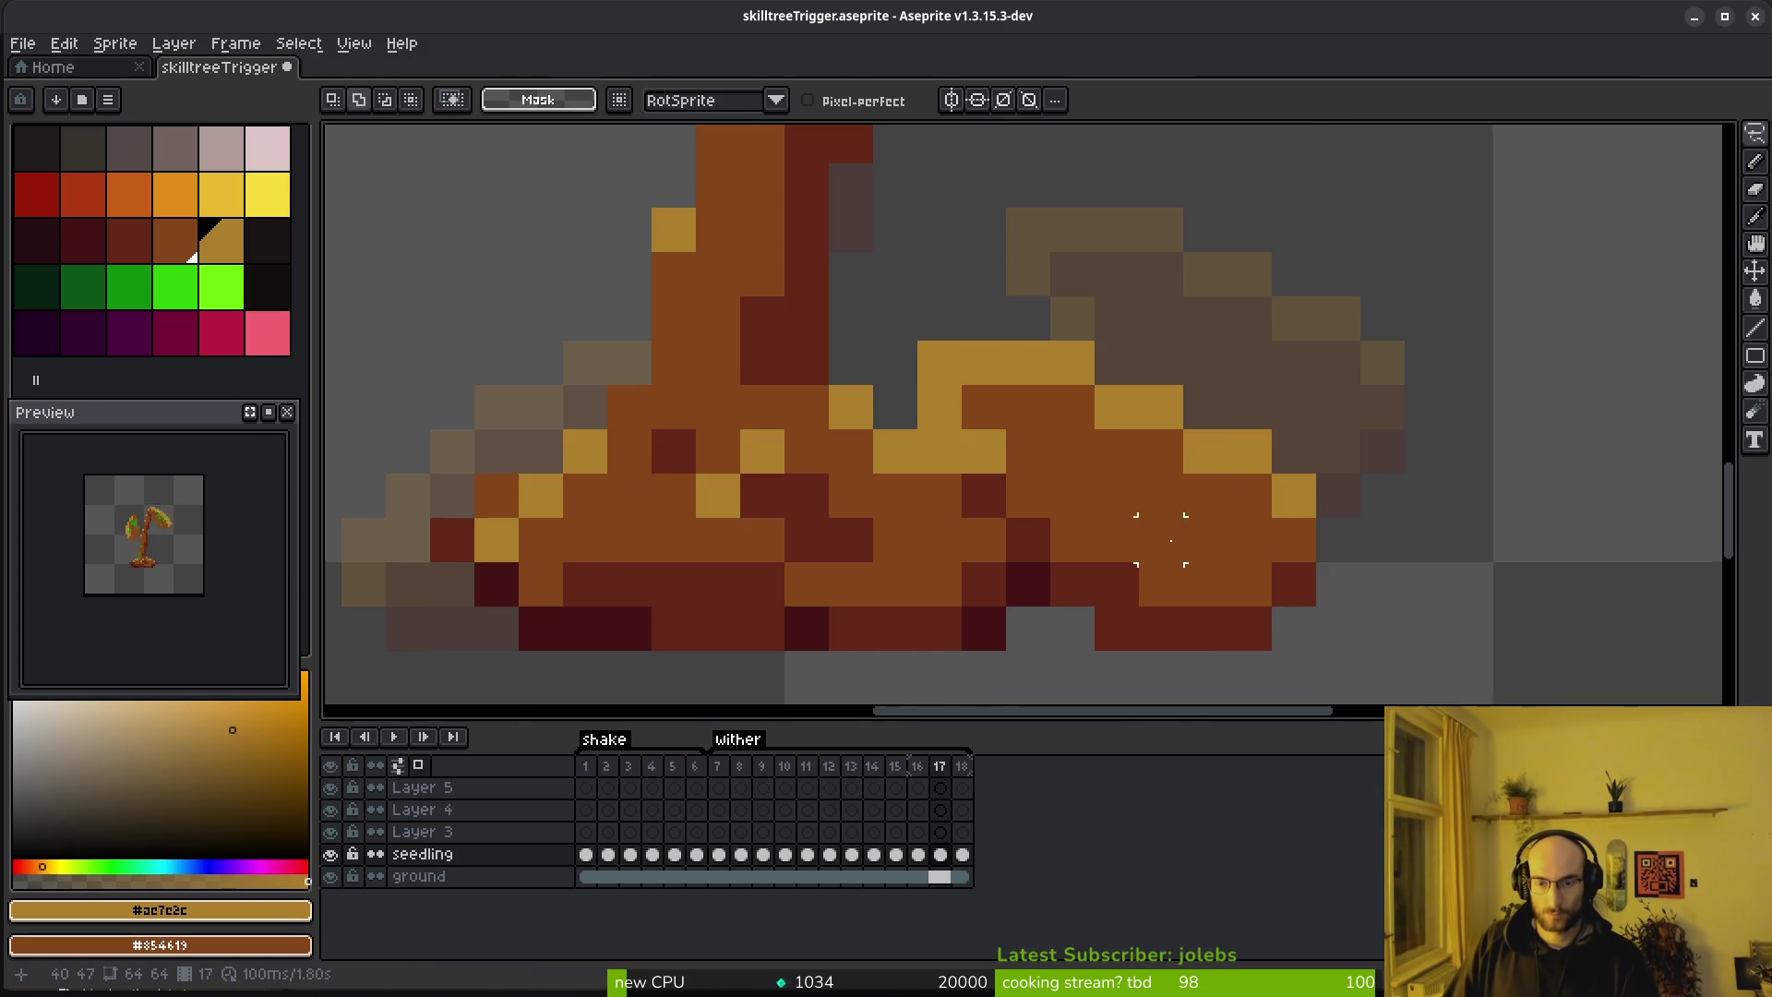
{"action": "mouse_move", "coordinate": [1282, 436]}
{"action": "left_mouse_down"}
{"action": "mouse_move", "coordinate": [923, 387]}
{"action": "mouse_move", "coordinate": [1206, 455]}
{"action": "mouse_move", "coordinate": [1180, 522]}
{"action": "left_mouse_up"}
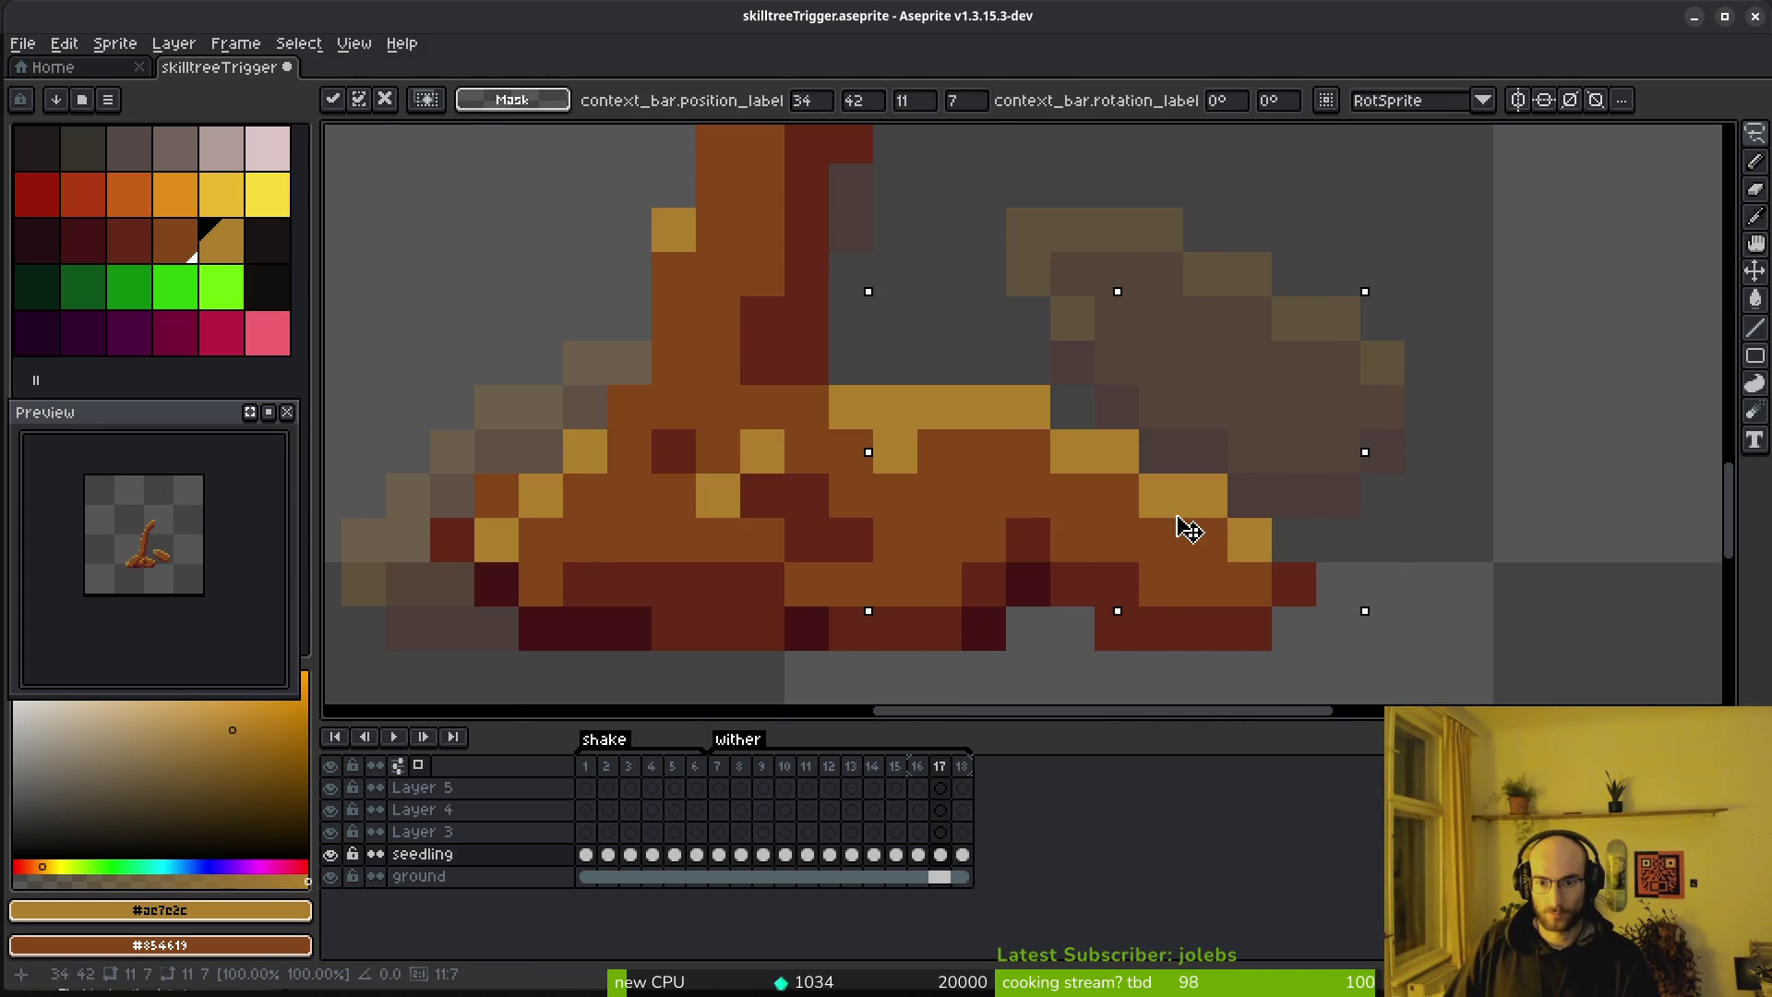
{"action": "key", "text": "Return"}
{"action": "scroll", "coordinate": [1315, 583], "scroll_direction": "down", "scroll_amount": 3}
{"action": "scroll", "coordinate": [1318, 583], "scroll_direction": "down", "scroll_amount": 1}
Move the small leaf-tip piece up and left on frame 17
{"action": "key", "text": "Right"}
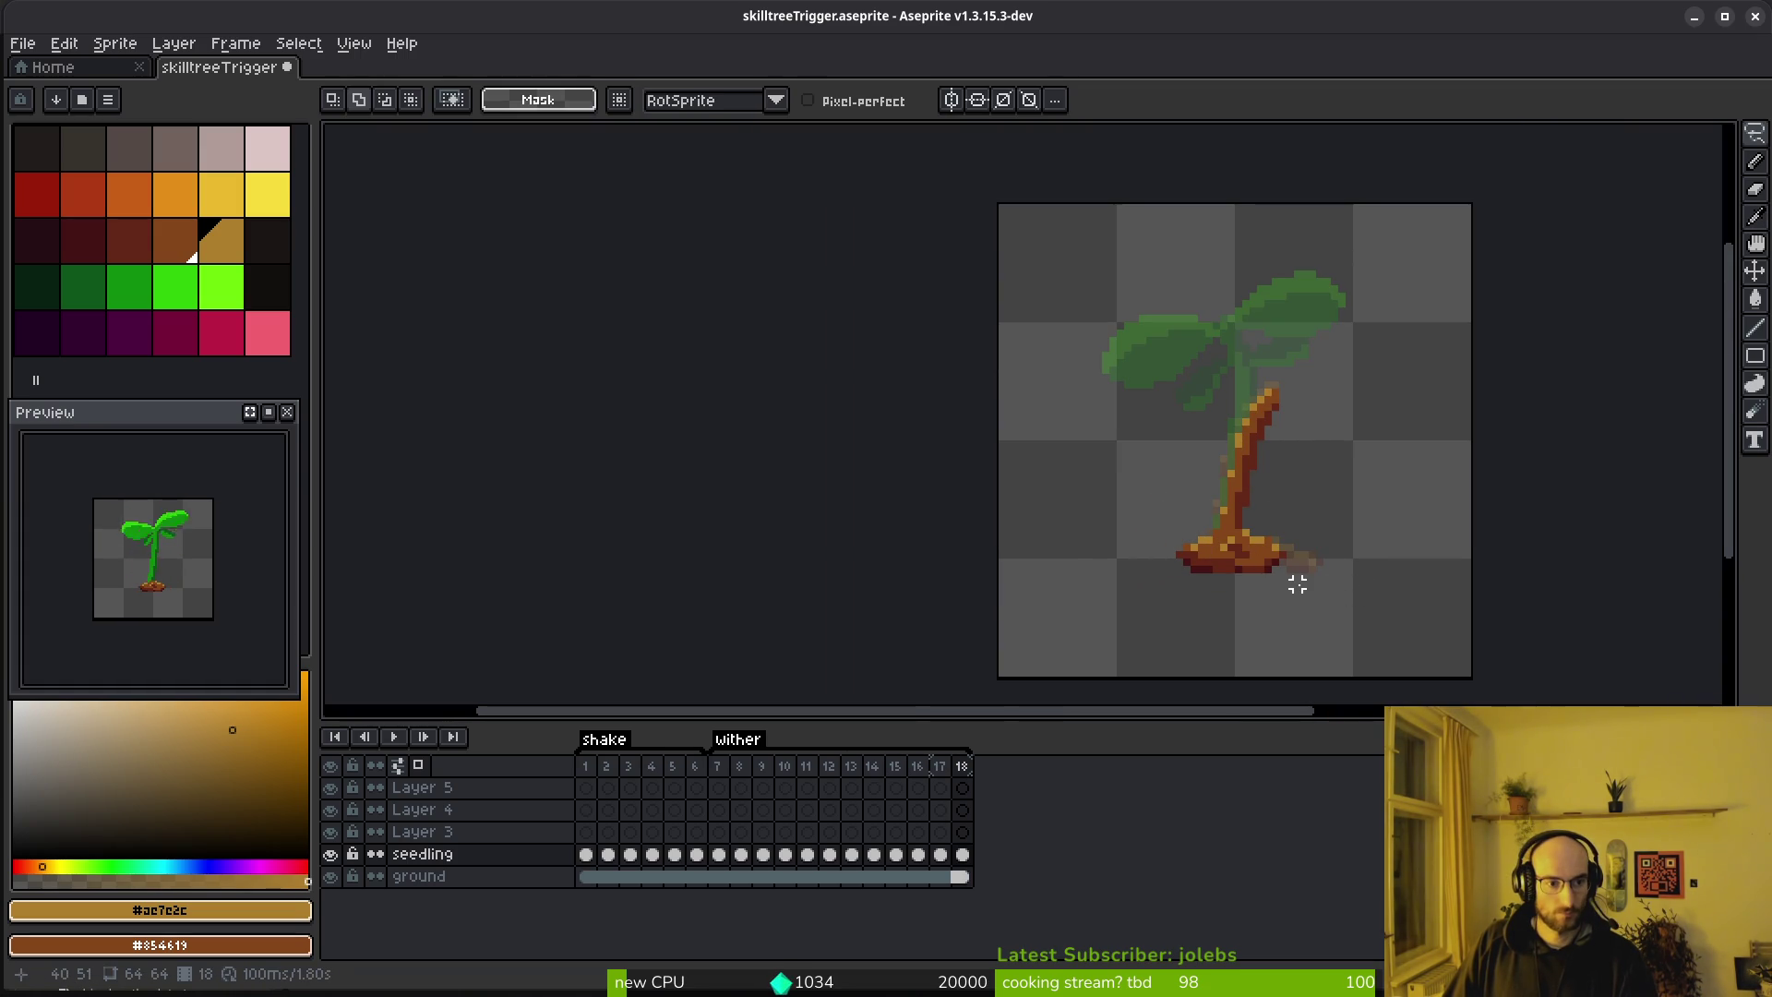
{"action": "key", "text": "Left"}
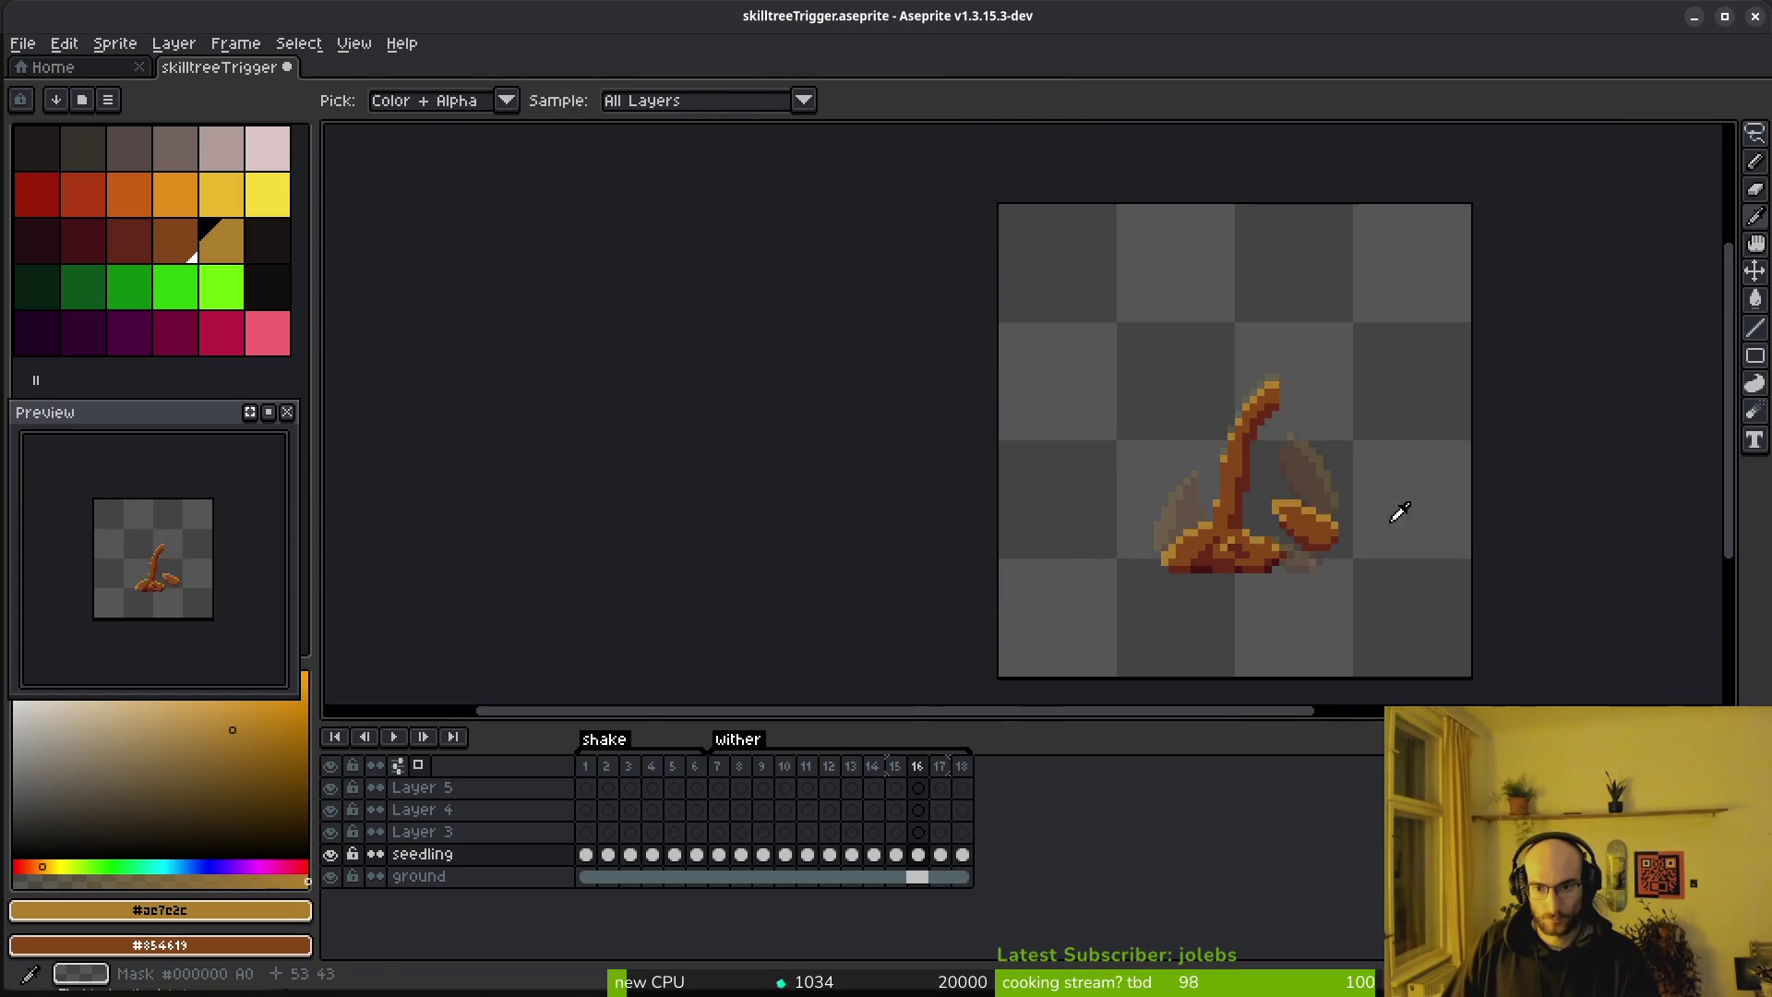
{"action": "scroll", "coordinate": [1365, 526], "scroll_direction": "up", "scroll_amount": 5}
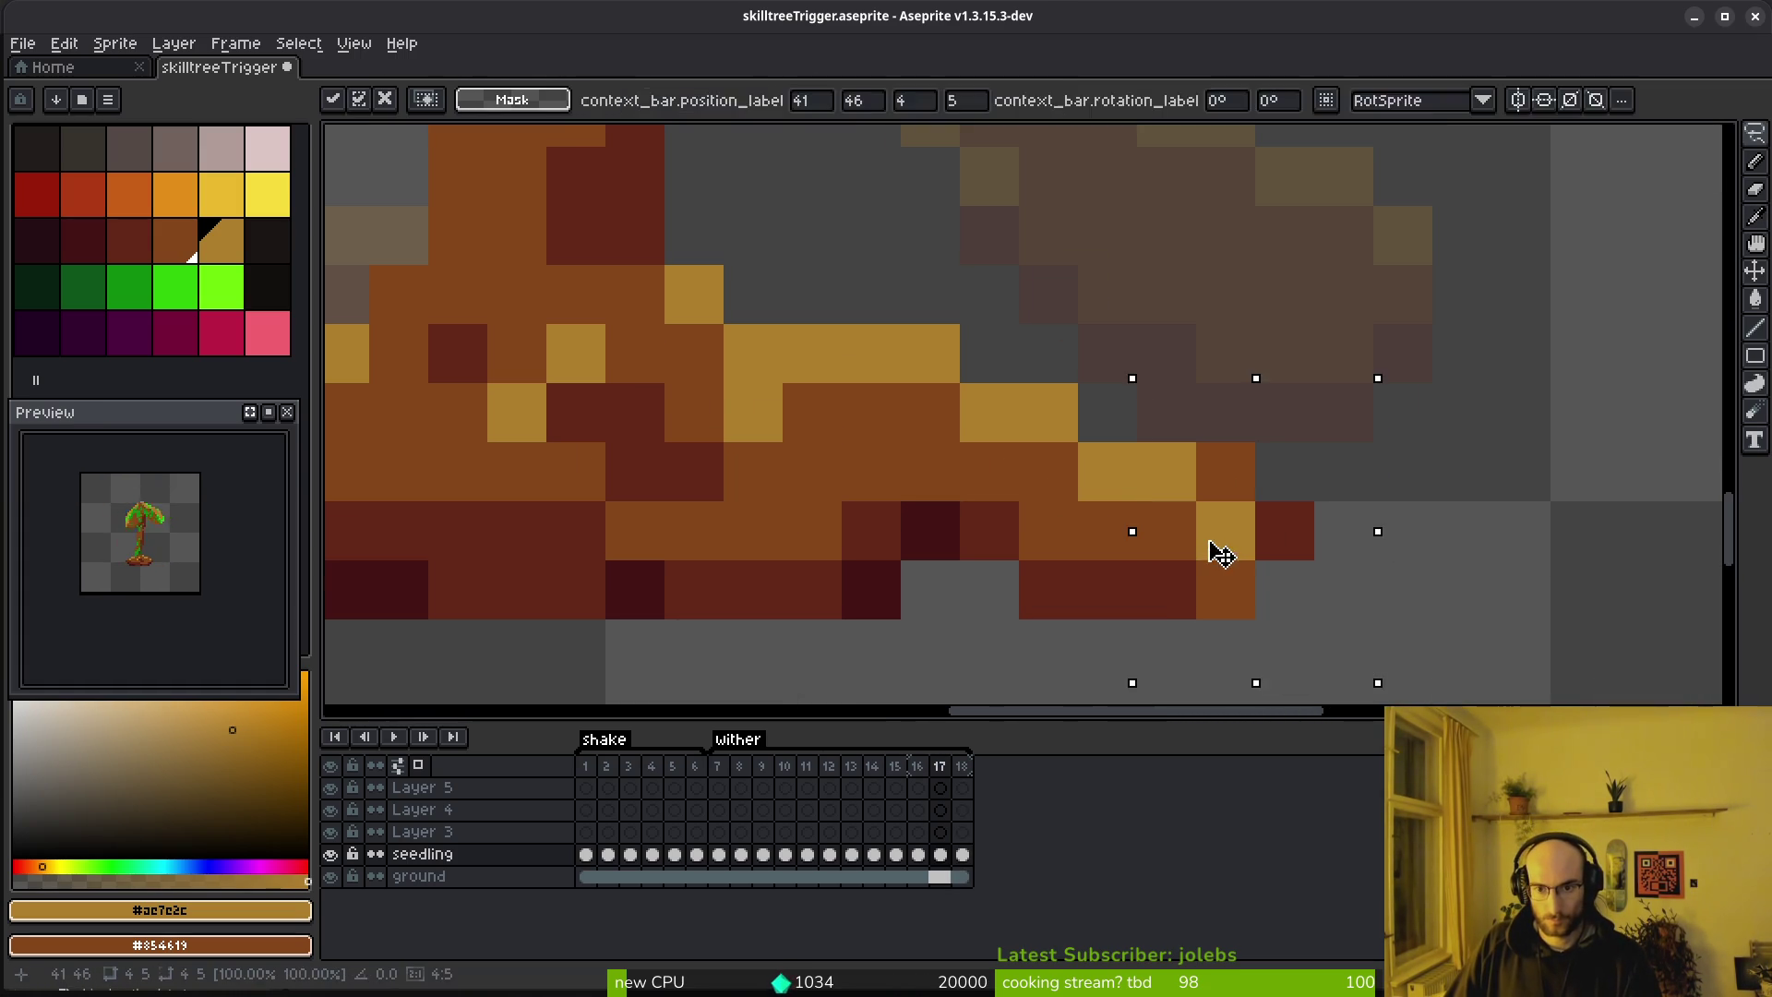
{"action": "left_click_drag", "start_coordinate": [1267, 591], "coordinate": [1161, 612]}
{"action": "mouse_move", "coordinate": [1239, 562]}
{"action": "left_mouse_down"}
{"action": "mouse_move", "coordinate": [1160, 547]}
{"action": "mouse_move", "coordinate": [1121, 501]}
{"action": "left_mouse_up"}
{"action": "key", "text": "Return"}
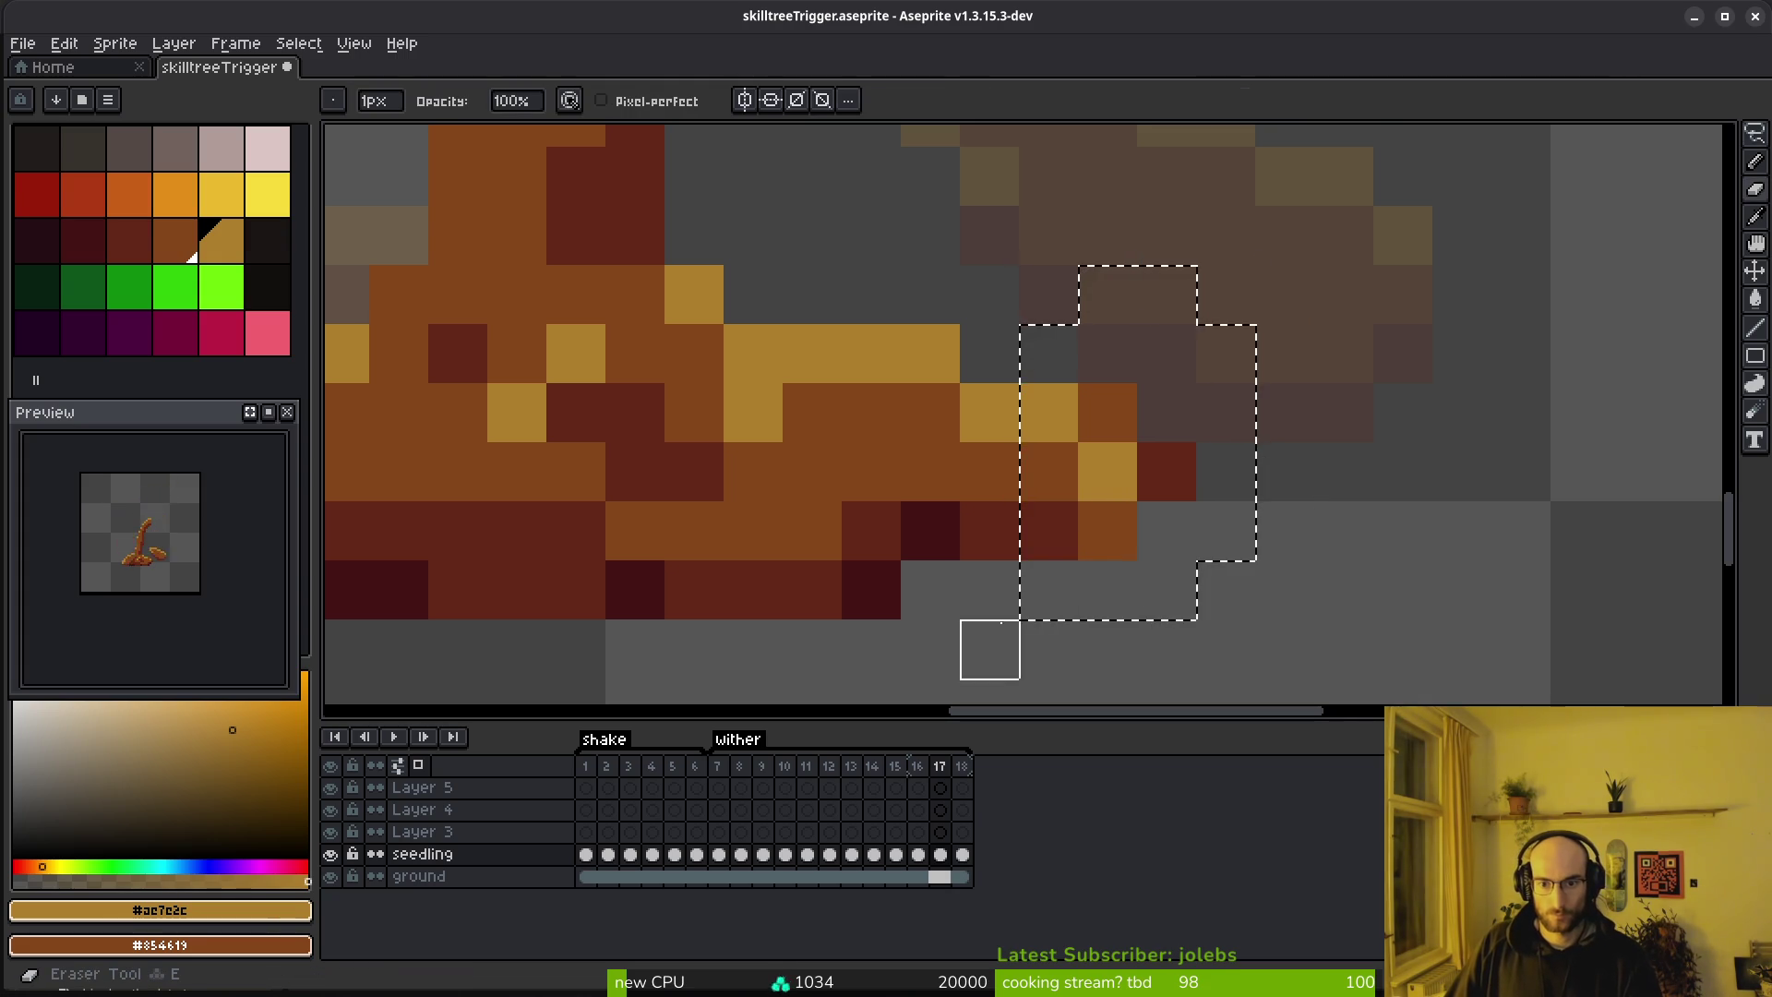
{"action": "scroll", "coordinate": [1253, 611], "scroll_direction": "down", "scroll_amount": 3}
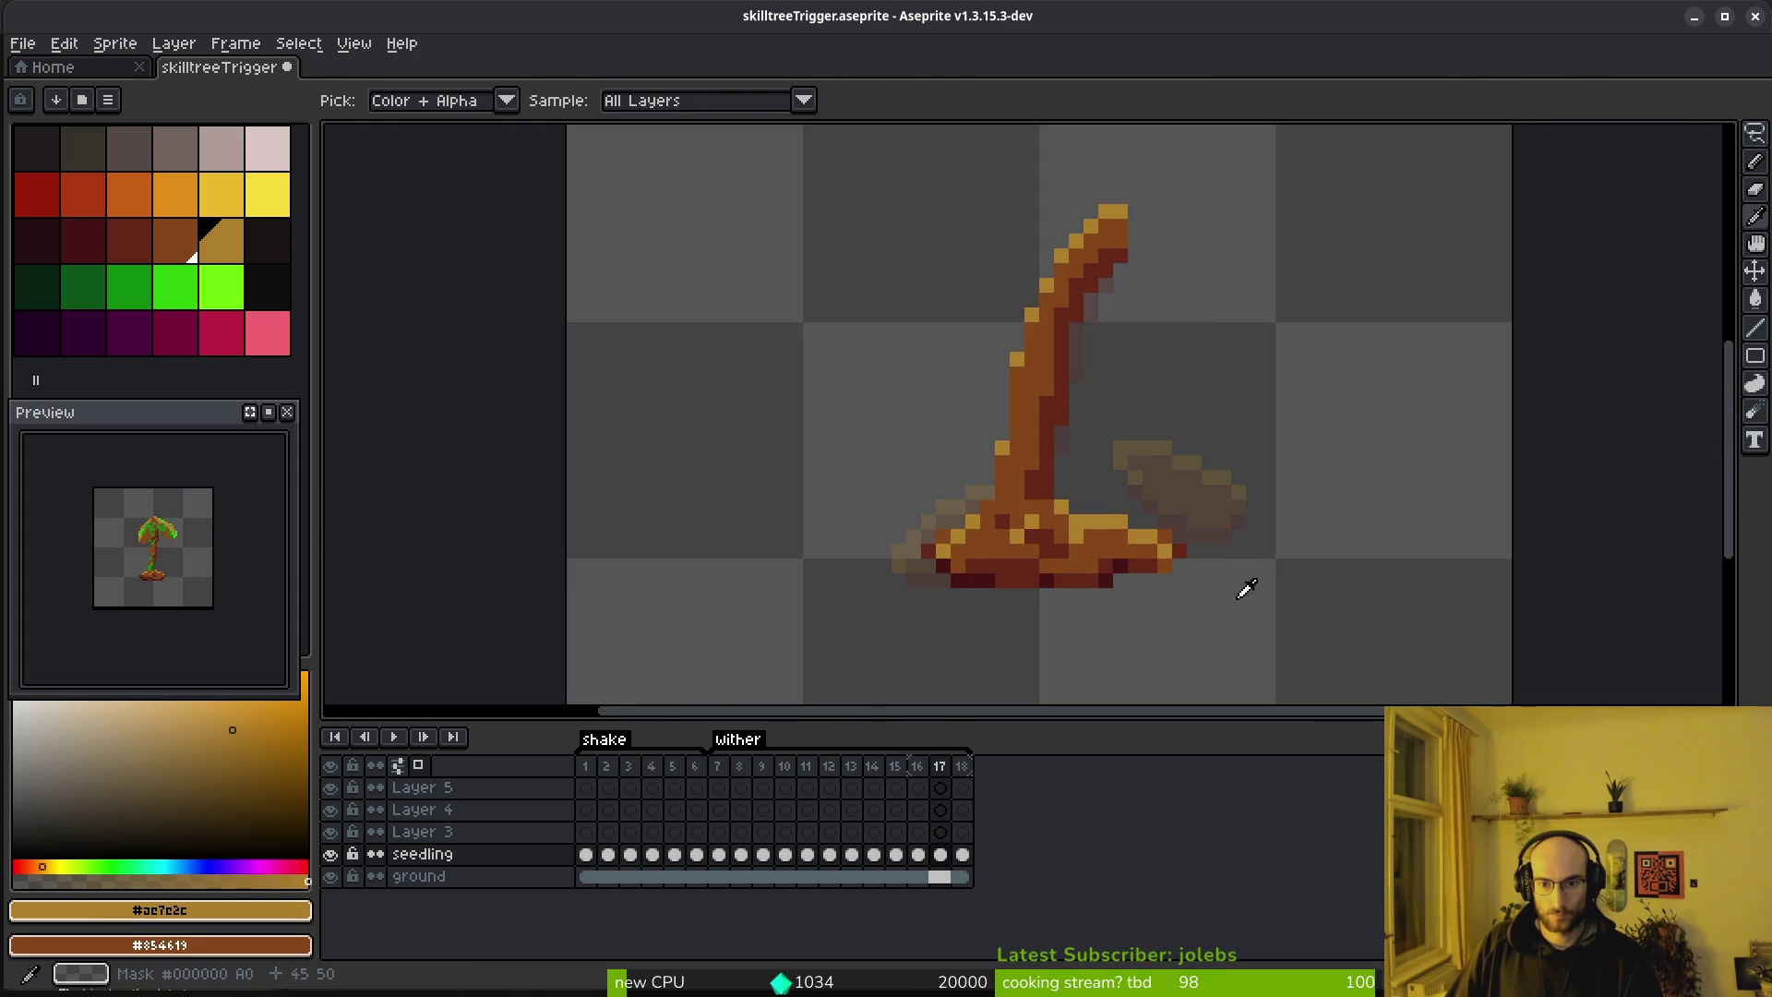
Save the sprite file, review frame 11, and open Export Sprite Sheet
{"action": "key", "text": "Right"}
{"action": "key", "text": "ctrl+s"}
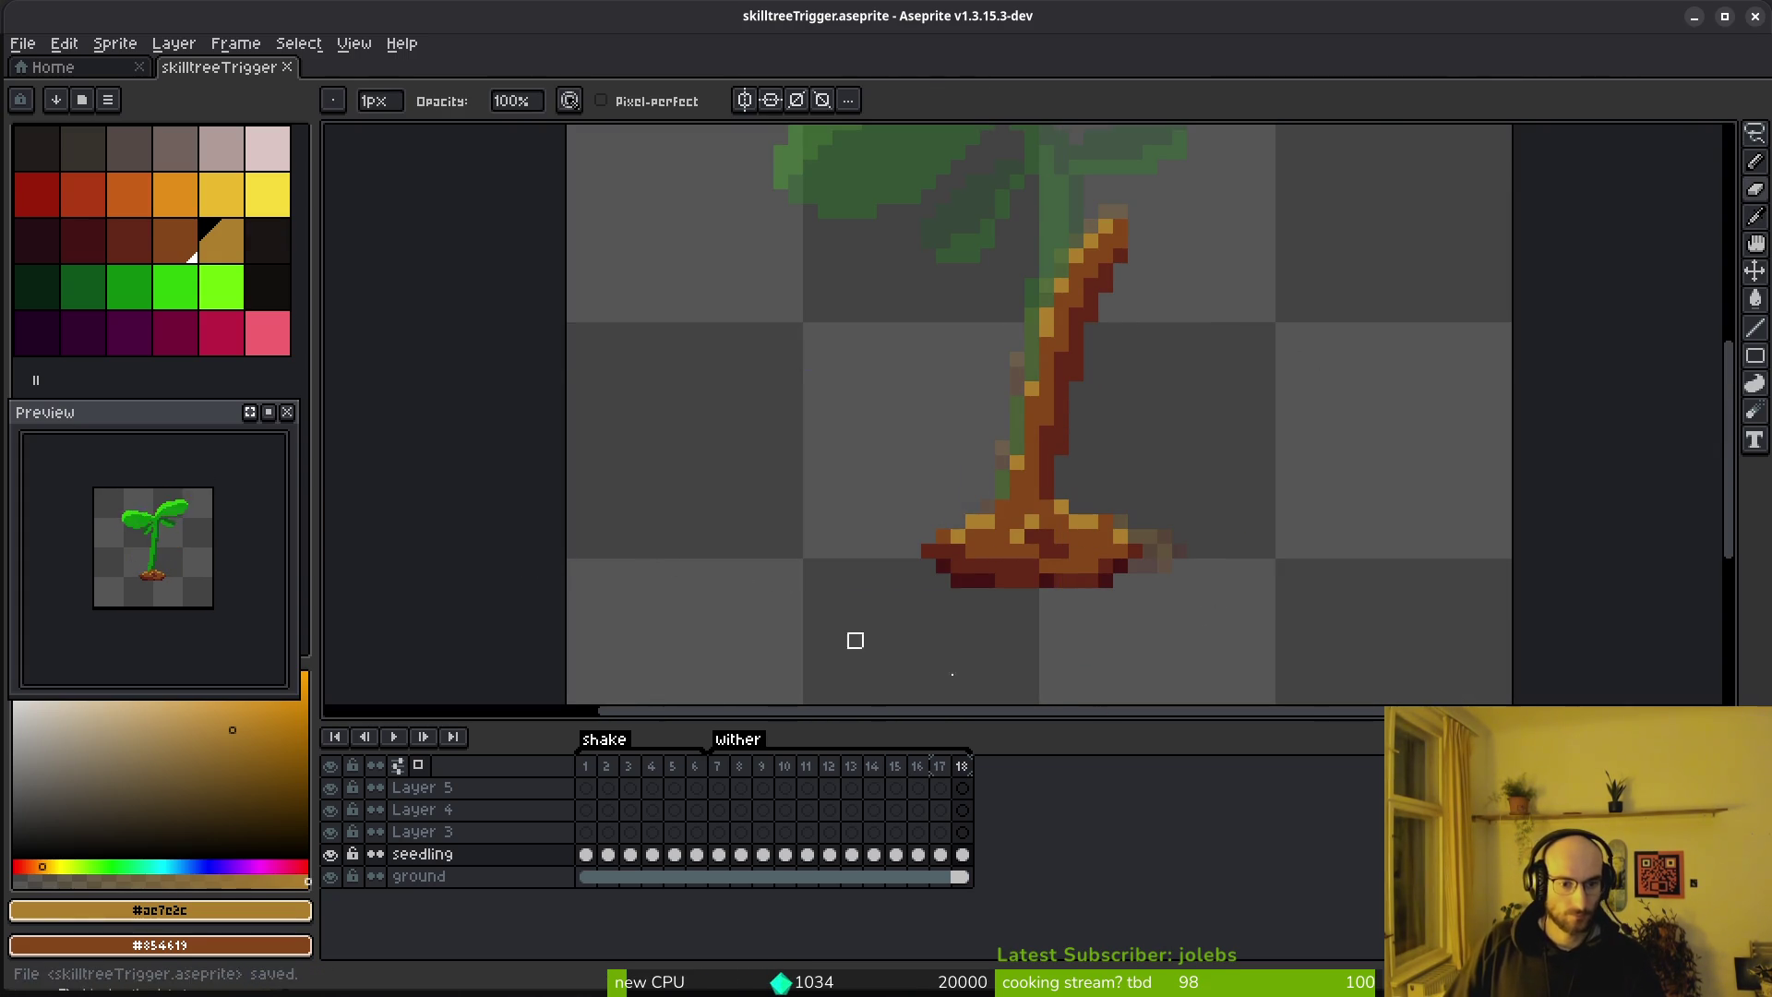
{"action": "left_click_drag", "start_coordinate": [699, 782], "coordinate": [877, 782]}
{"action": "left_click", "coordinate": [813, 780]}
{"action": "scroll", "coordinate": [1068, 526], "scroll_direction": "down", "scroll_amount": 3}
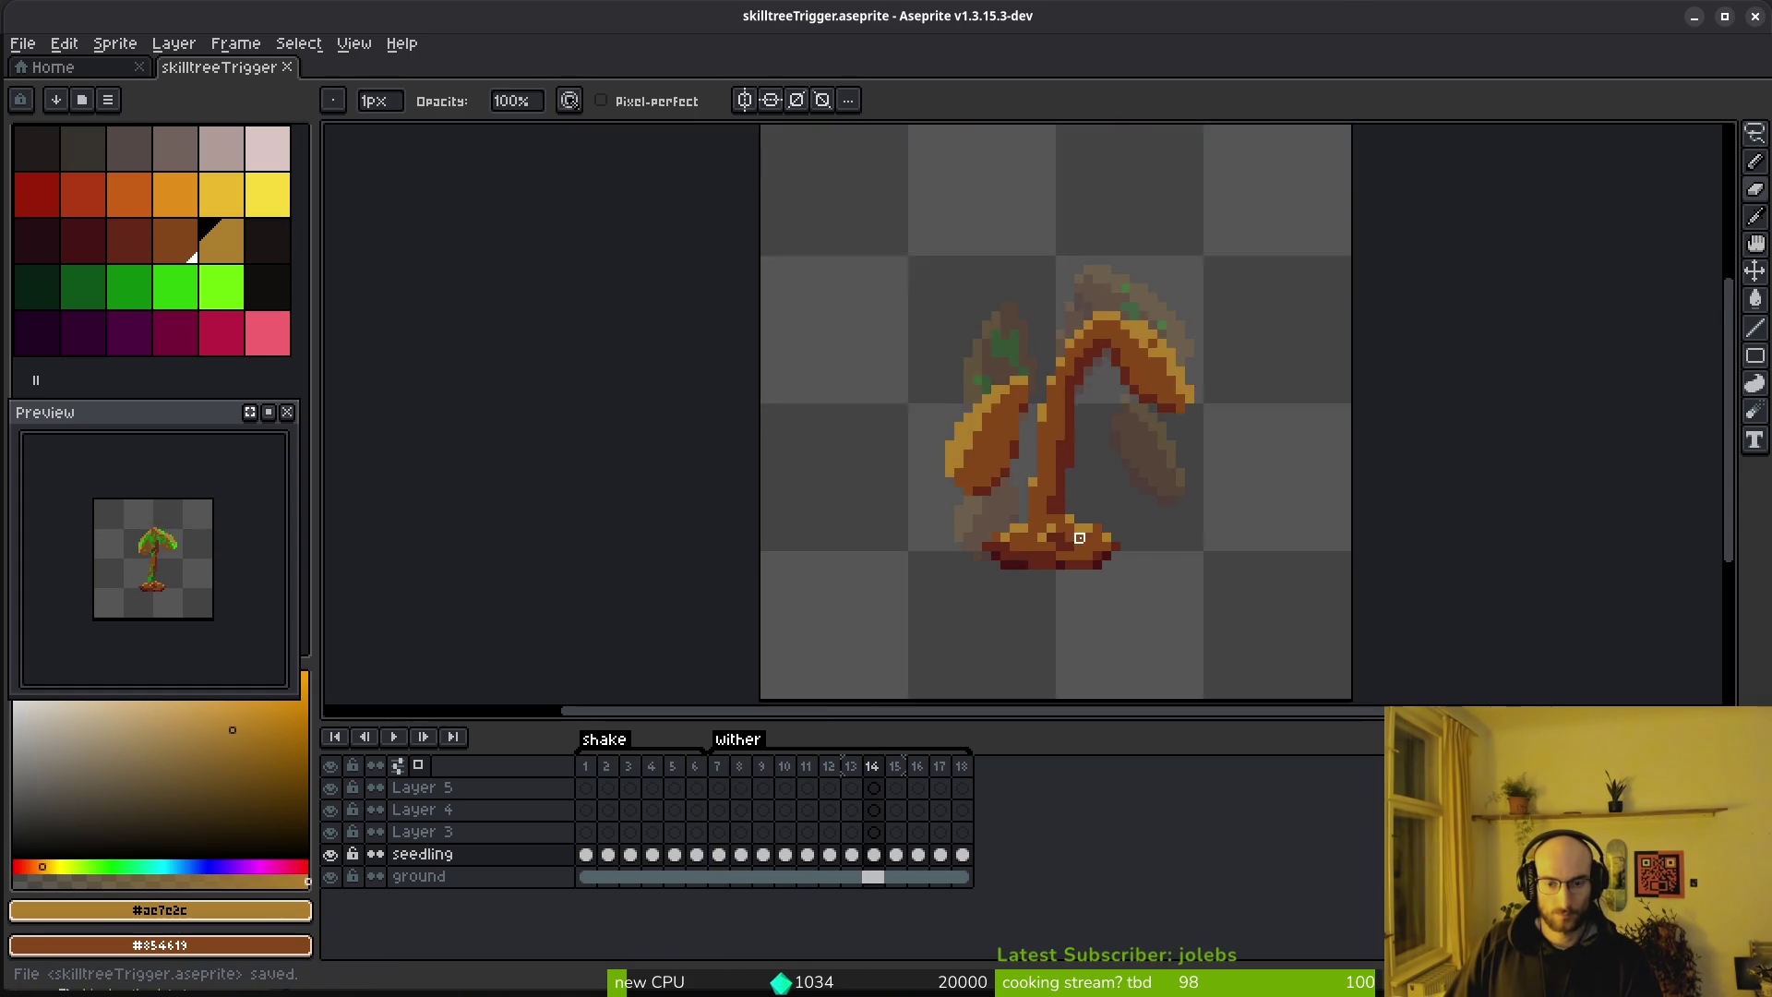
{"action": "key", "text": "ctrl+e"}
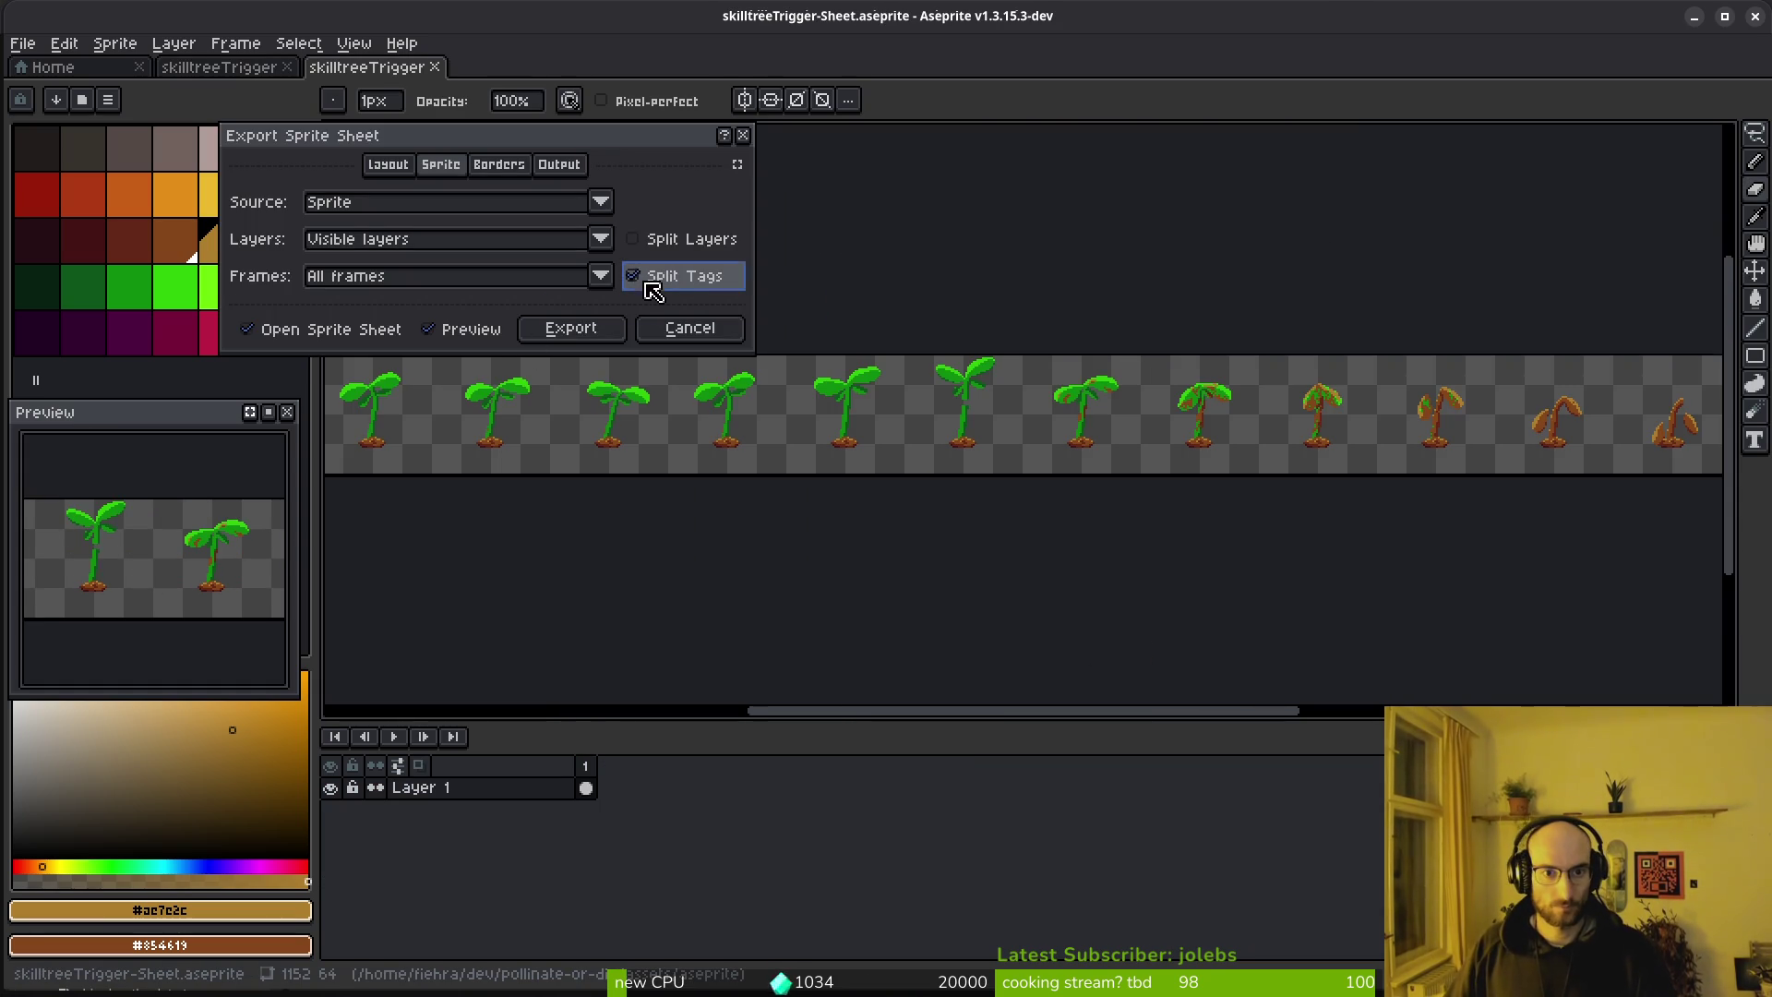
Enable Split Tags so the sheet exports one row per tag
{"action": "left_click", "coordinate": [634, 276]}
{"action": "left_click", "coordinate": [571, 328]}
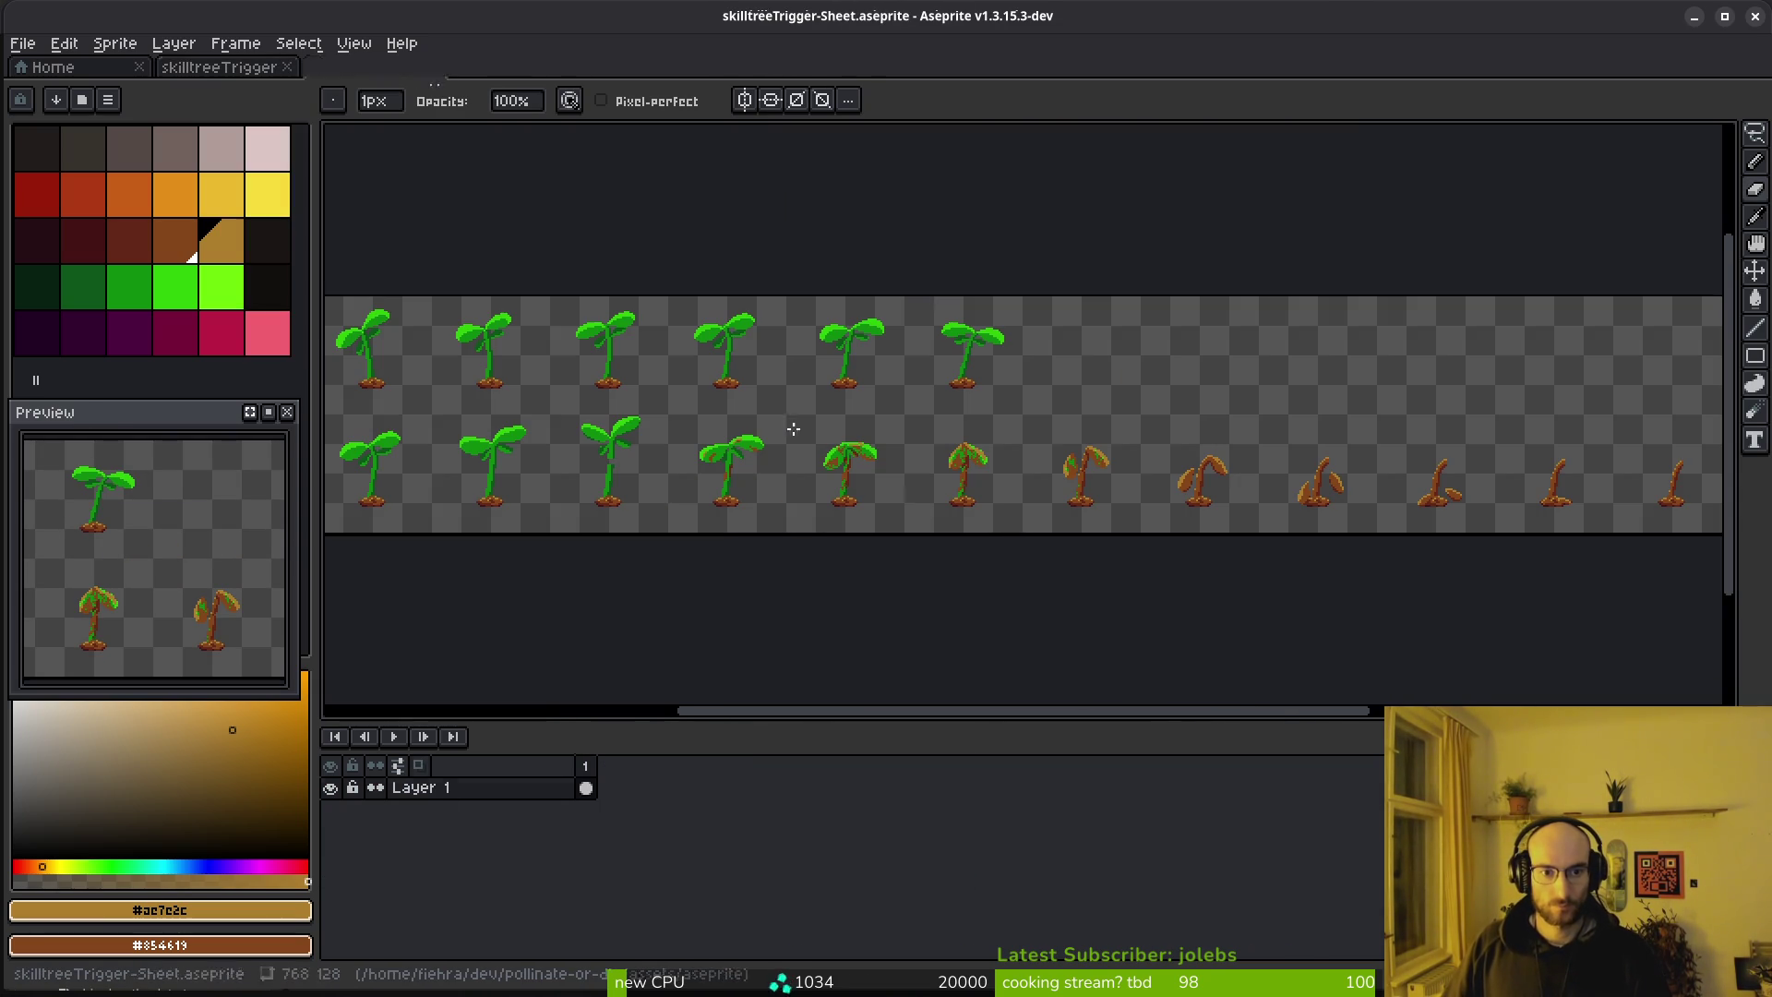
{"action": "key", "text": "ctrl+alt+shift+s"}
Export over art/objects/sprout-sheet.png, confirming the overwrite, then switch to Godot
{"action": "left_click", "coordinate": [449, 82]}
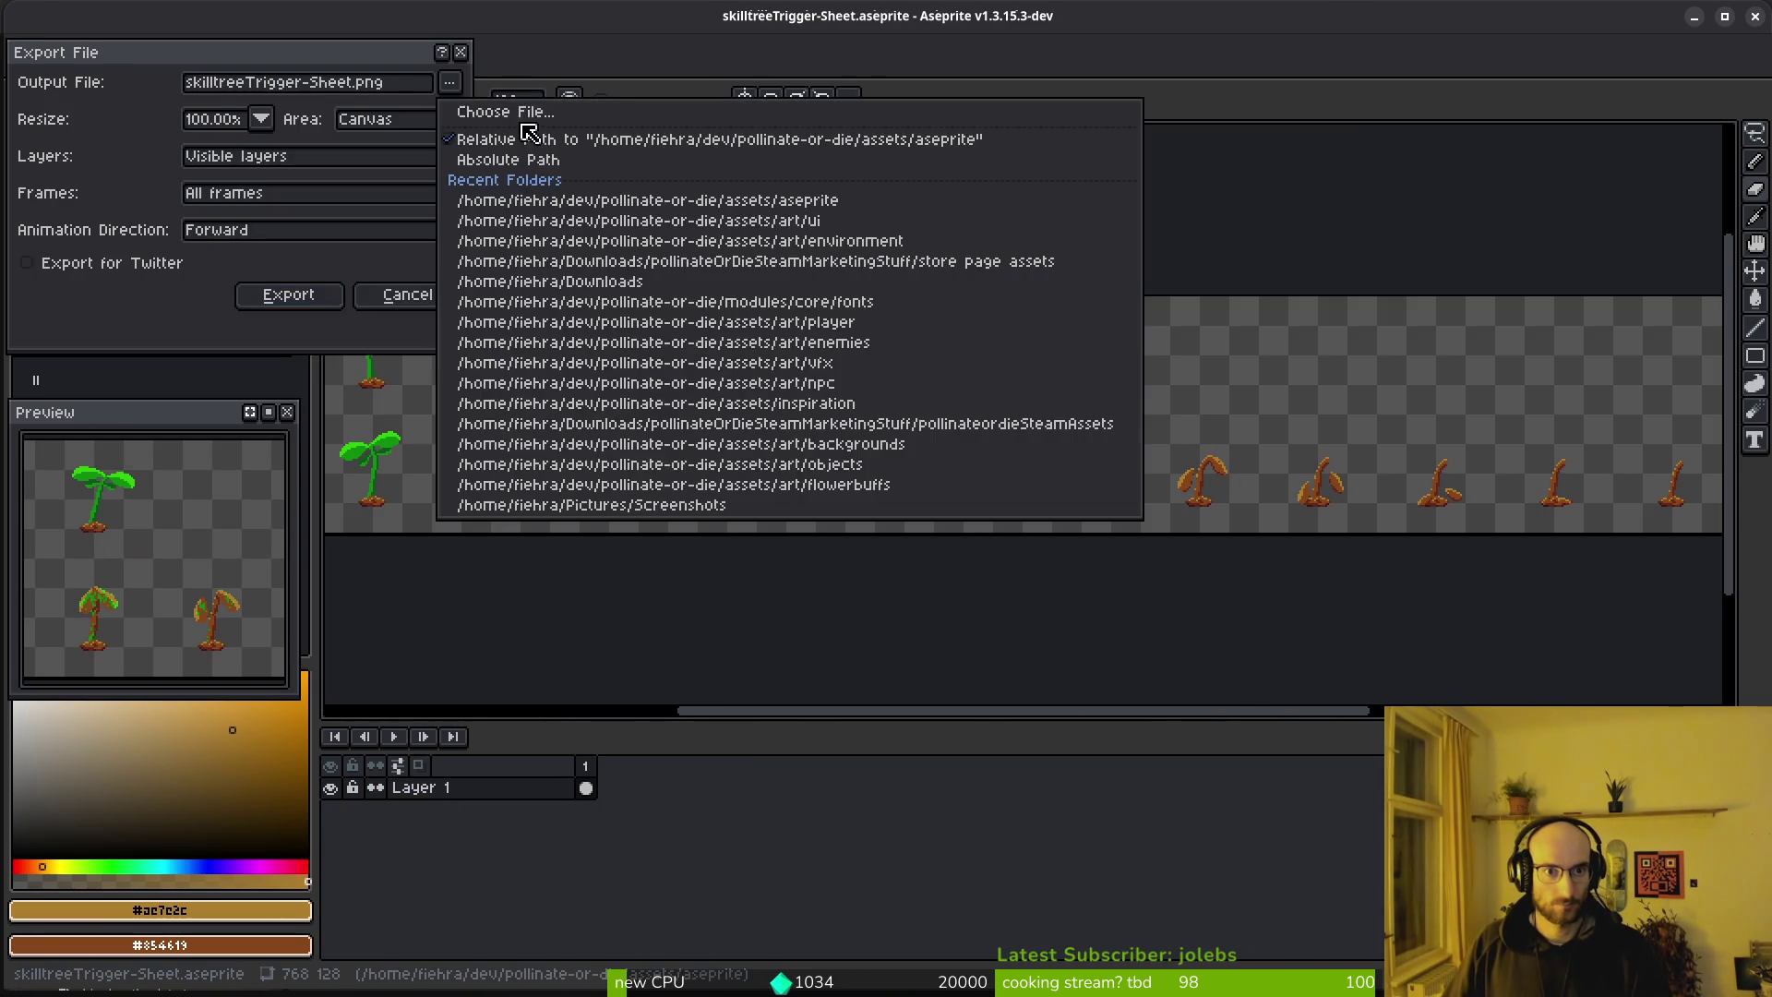
{"action": "left_click", "coordinate": [513, 111]}
{"action": "double_click", "coordinate": [99, 175]}
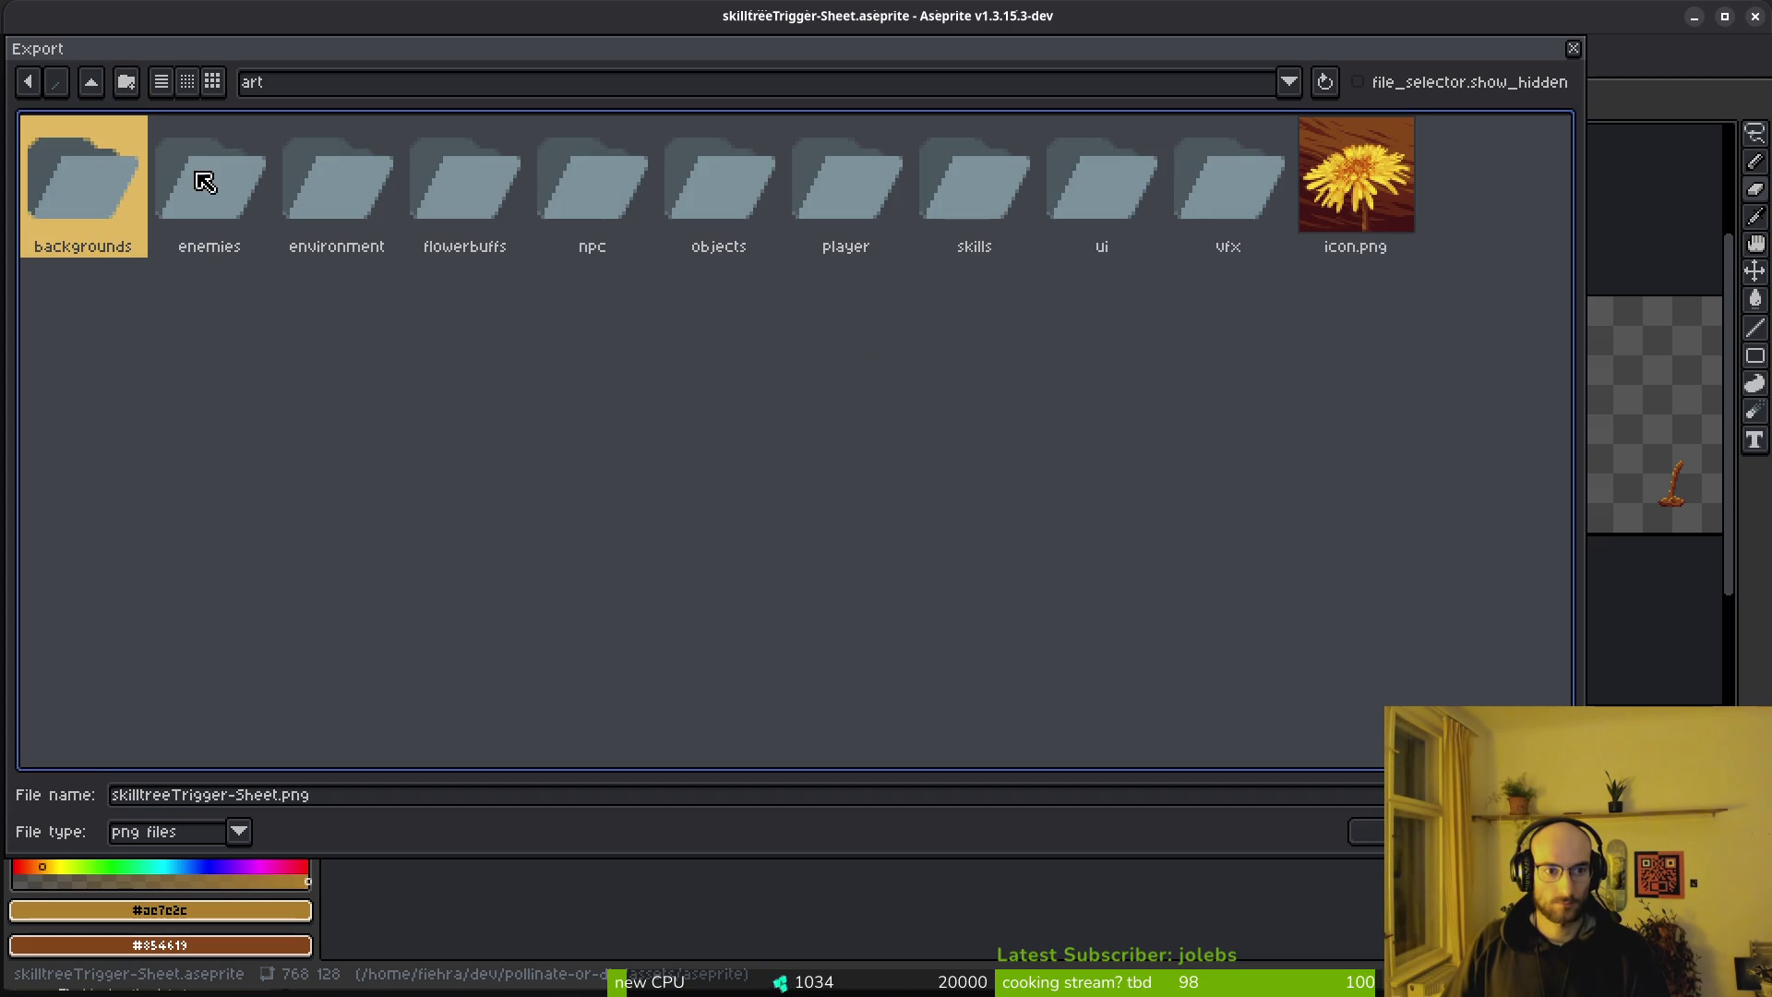
{"action": "double_click", "coordinate": [680, 182]}
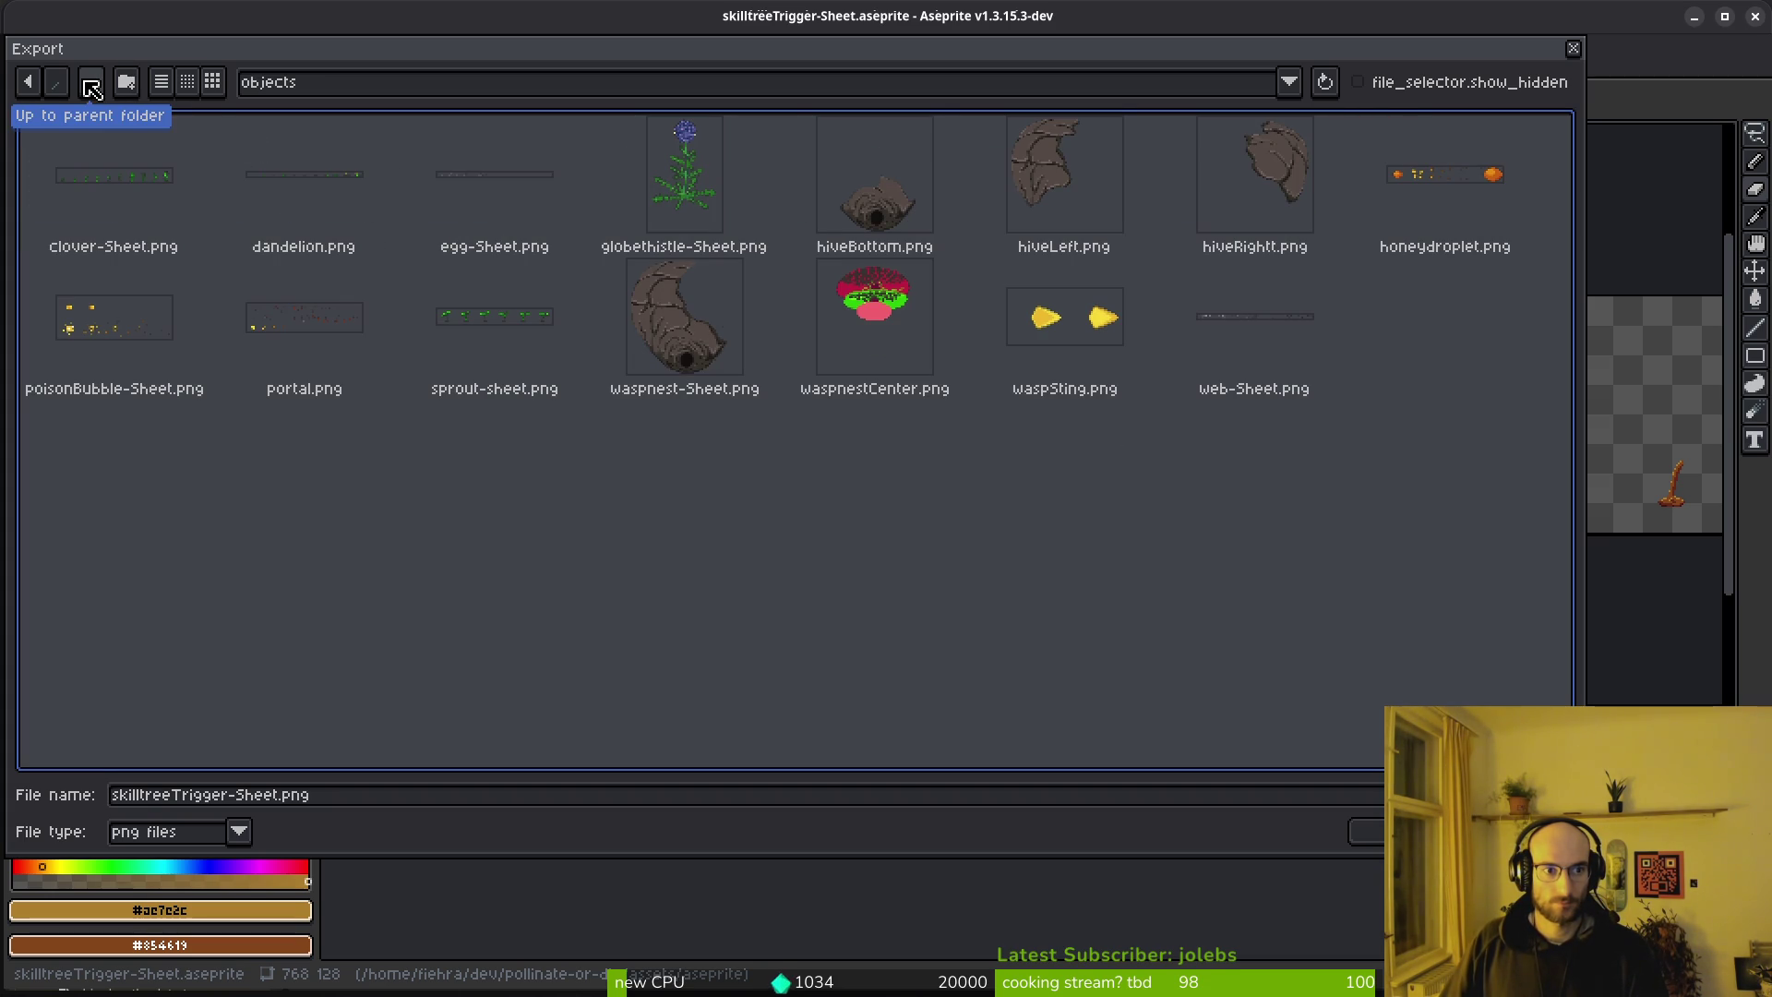
{"action": "left_click", "coordinate": [475, 336]}
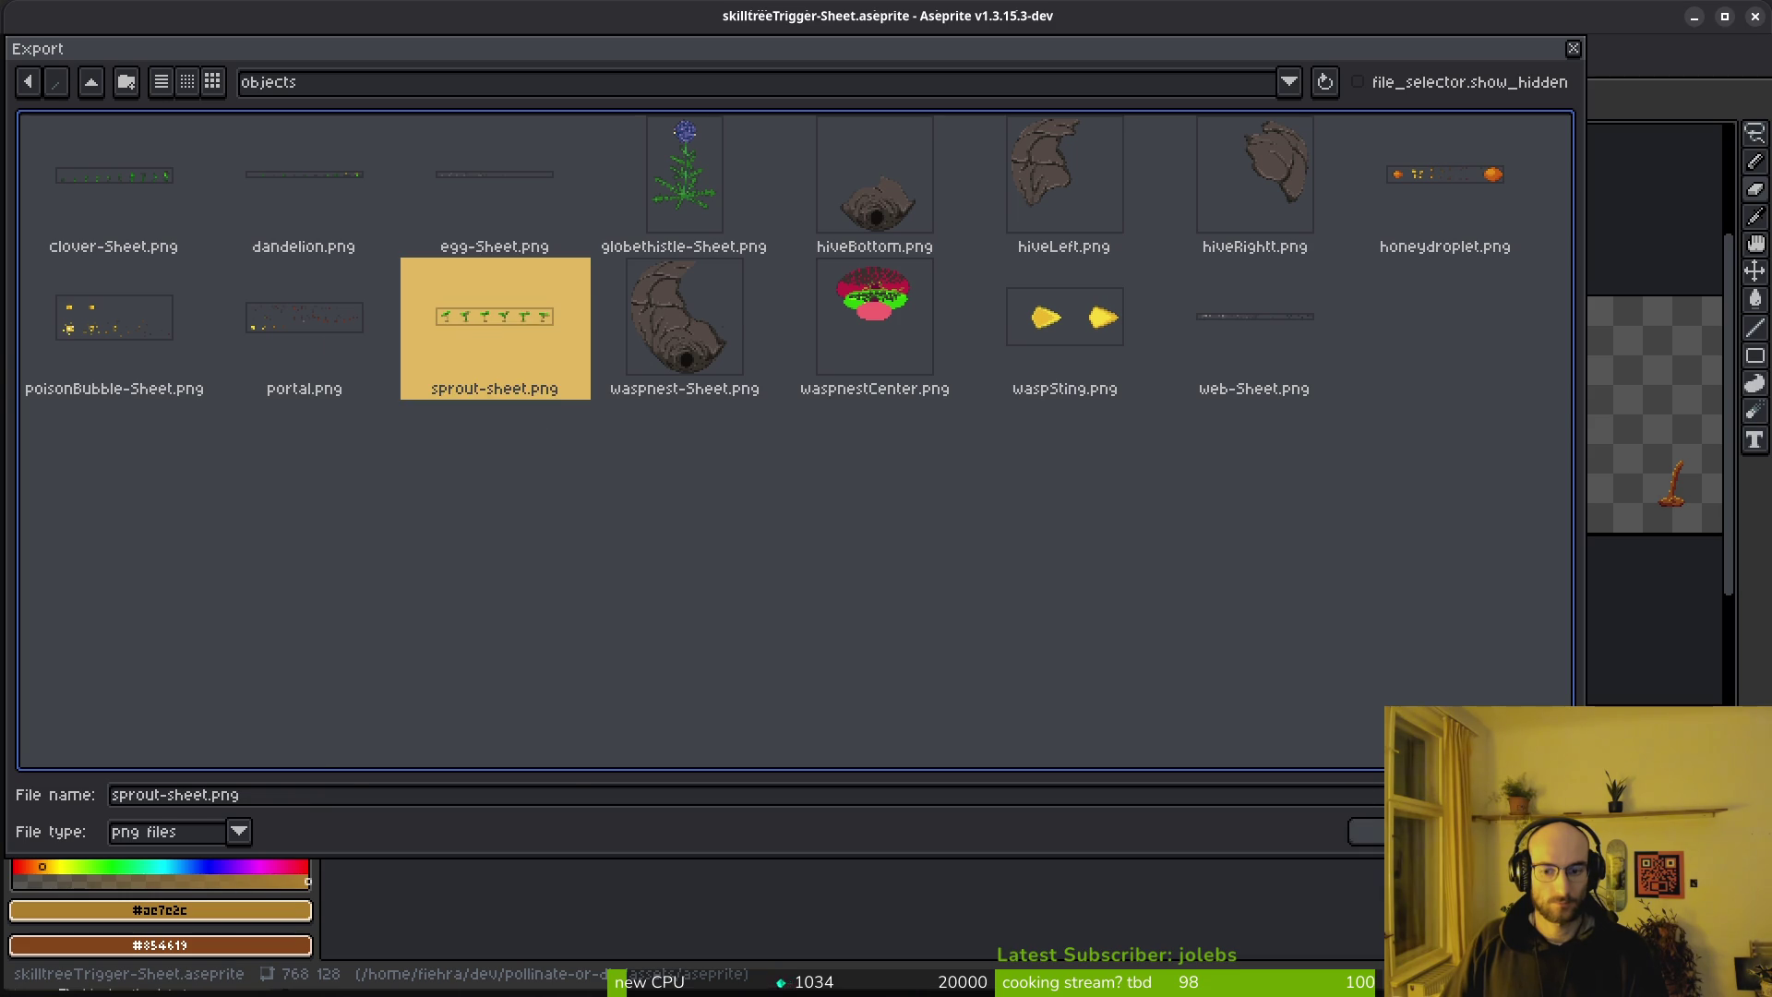
{"action": "left_click", "coordinate": [1366, 830]}
{"action": "left_click", "coordinate": [771, 551]}
{"action": "left_click", "coordinate": [291, 297]}
{"action": "key", "text": "alt"}
{"action": "key", "text": "alt+Tab"}
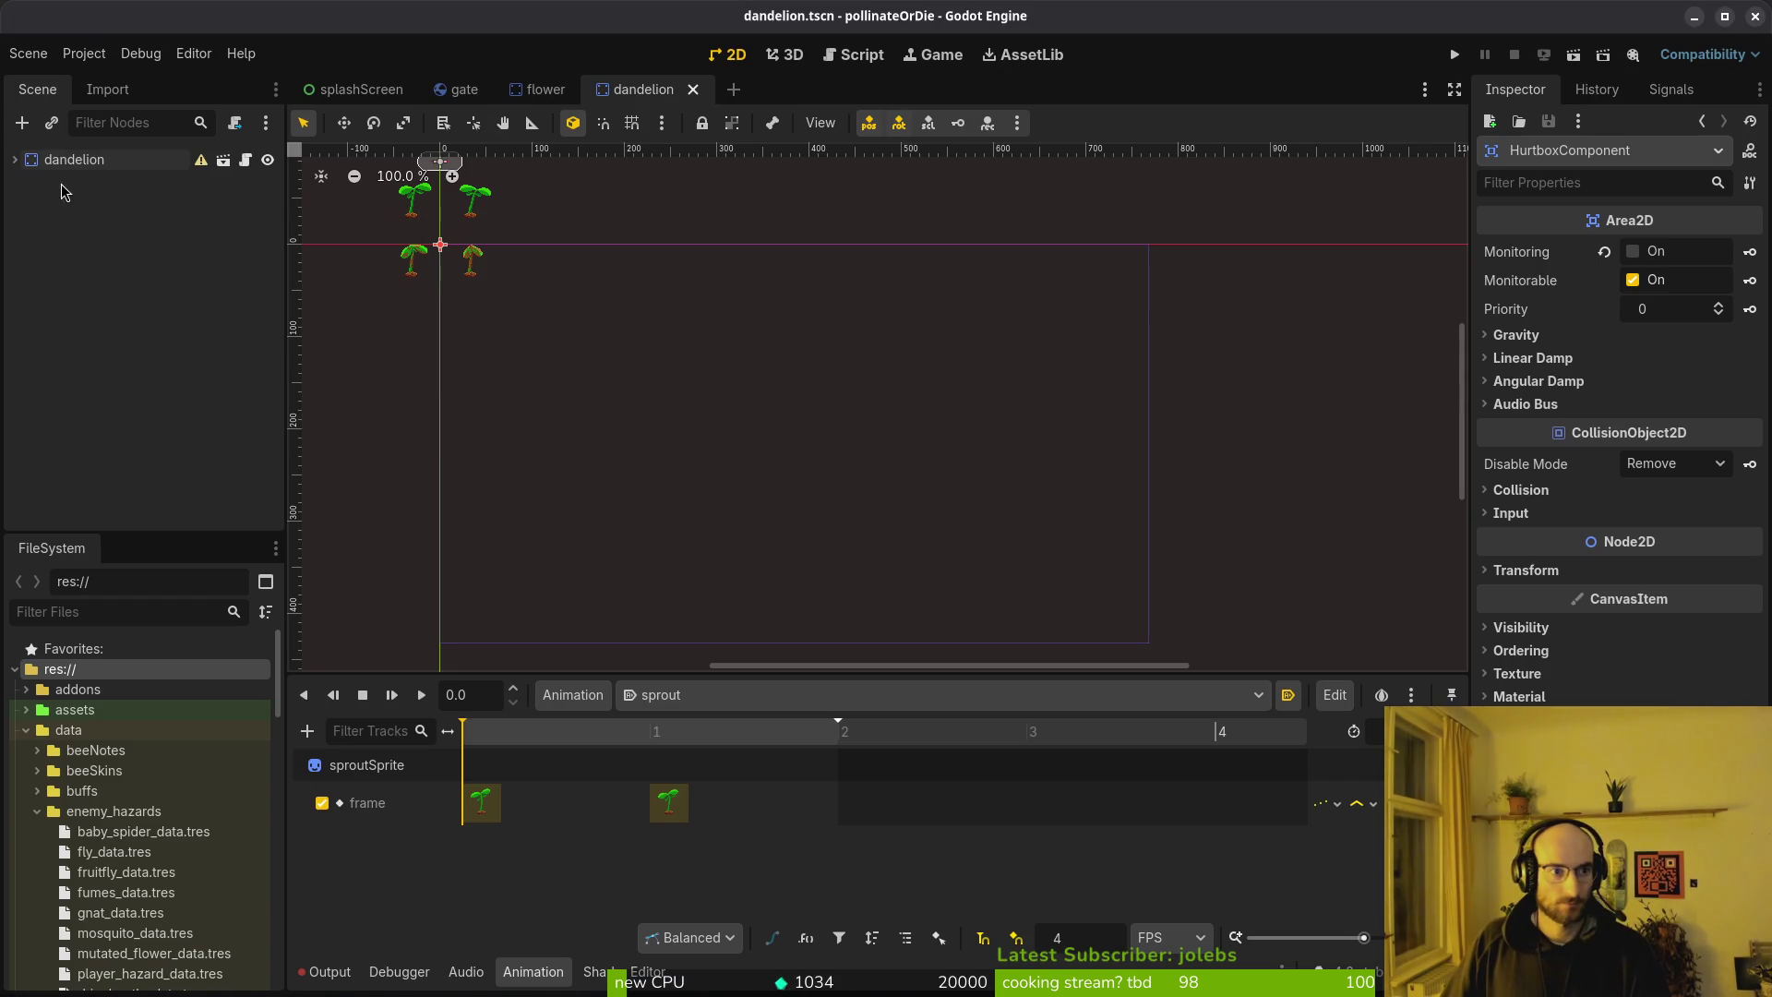
Give the flower scene's sprout sprite 12 horizontal frames and 2 vertical frames
{"action": "left_click", "coordinate": [542, 105]}
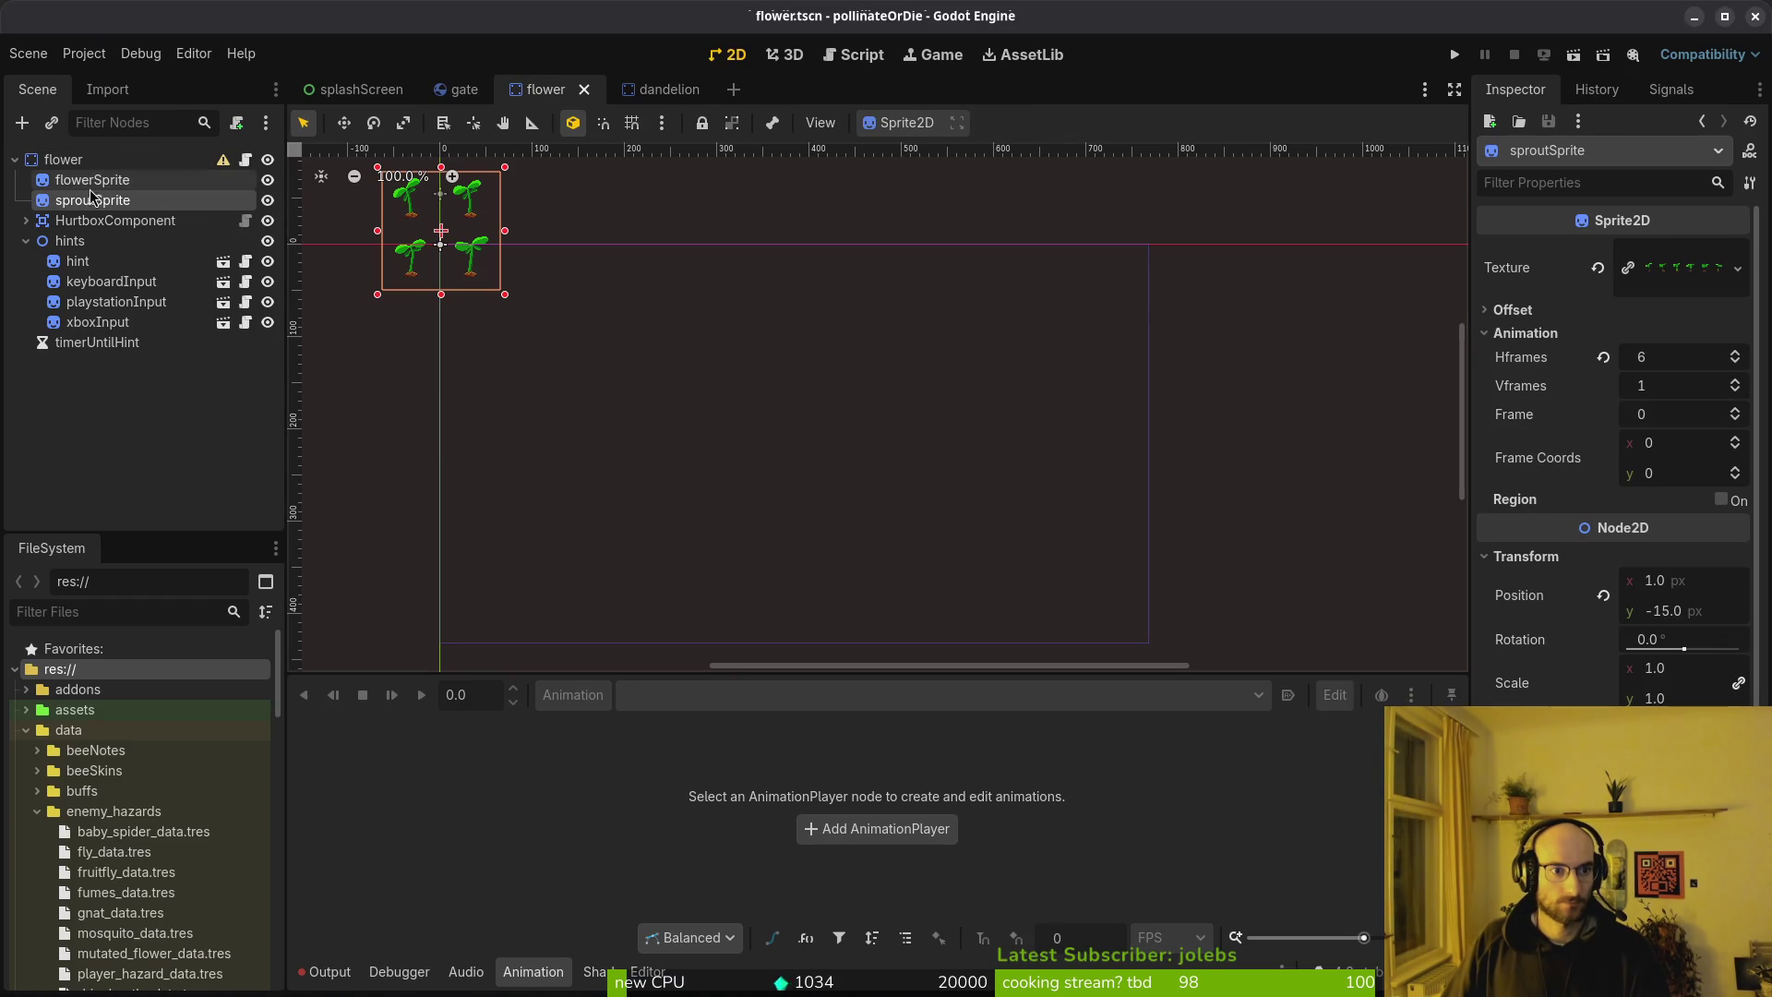
{"action": "left_click", "coordinate": [1683, 362]}
{"action": "type", "text": "12"}
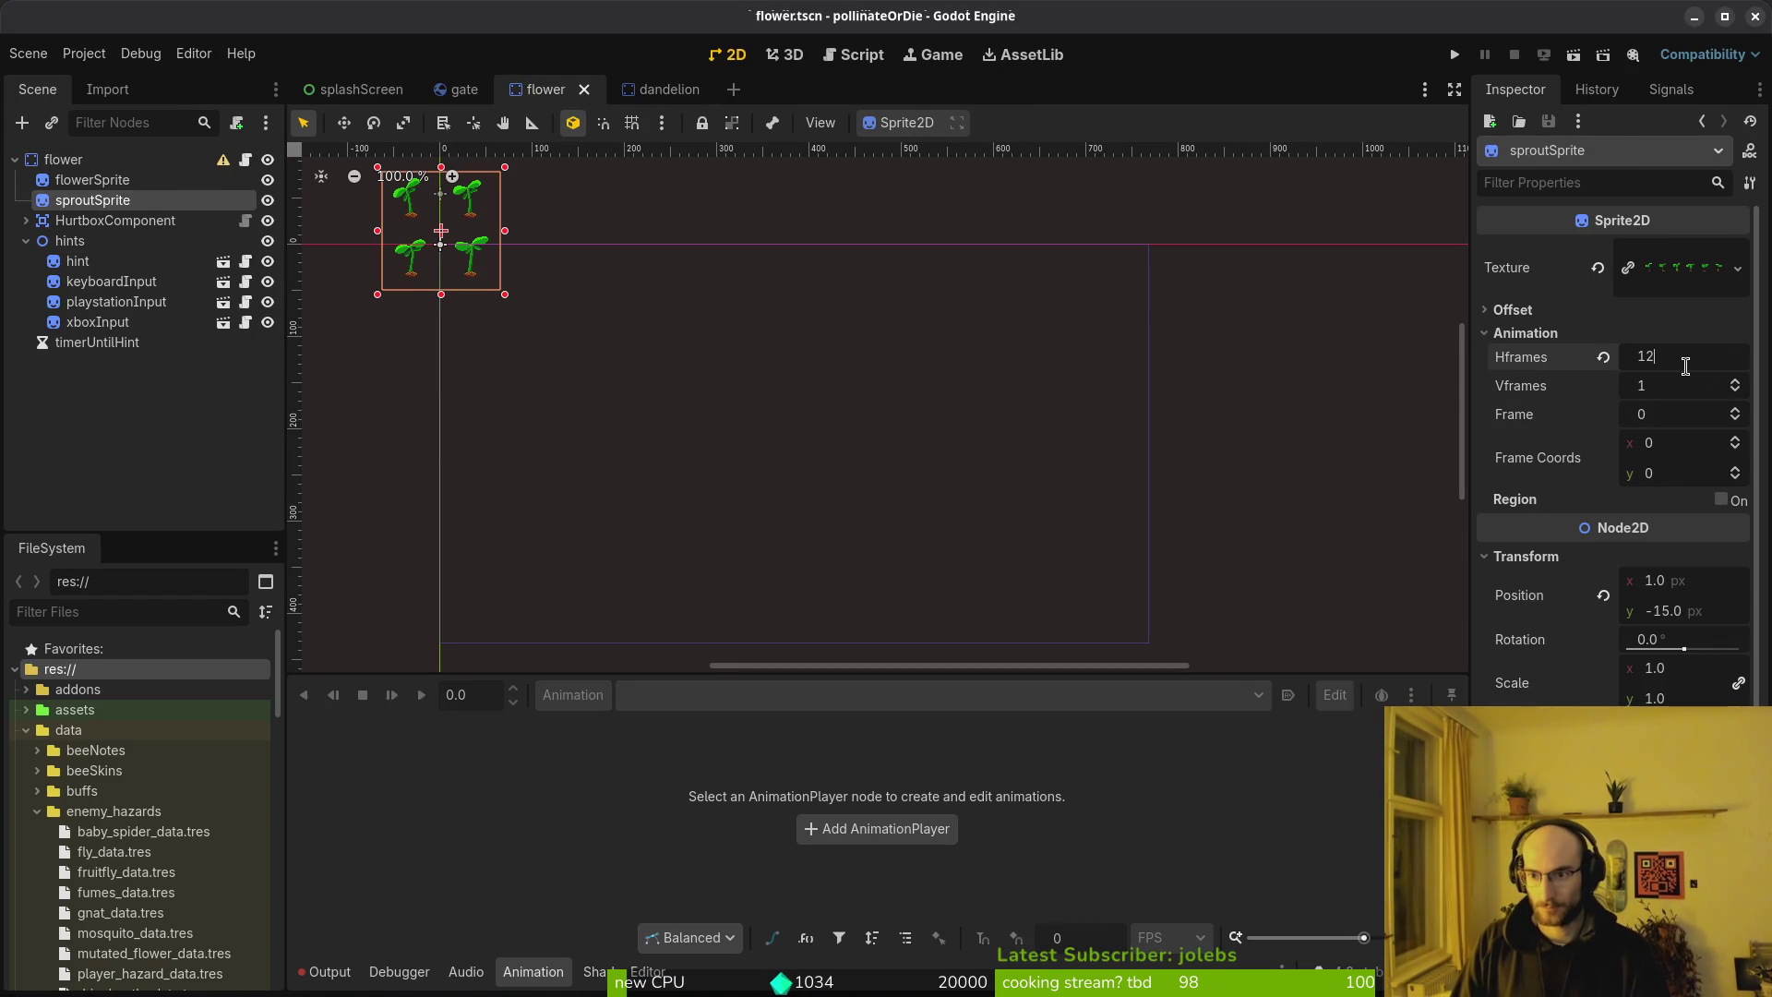
{"action": "key", "text": "Tab"}
{"action": "type", "text": "2"}
{"action": "key", "text": "Return"}
{"action": "scroll", "coordinate": [480, 236], "scroll_direction": "up", "scroll_amount": 2}
{"action": "scroll", "coordinate": [479, 237], "scroll_direction": "up", "scroll_amount": 4}
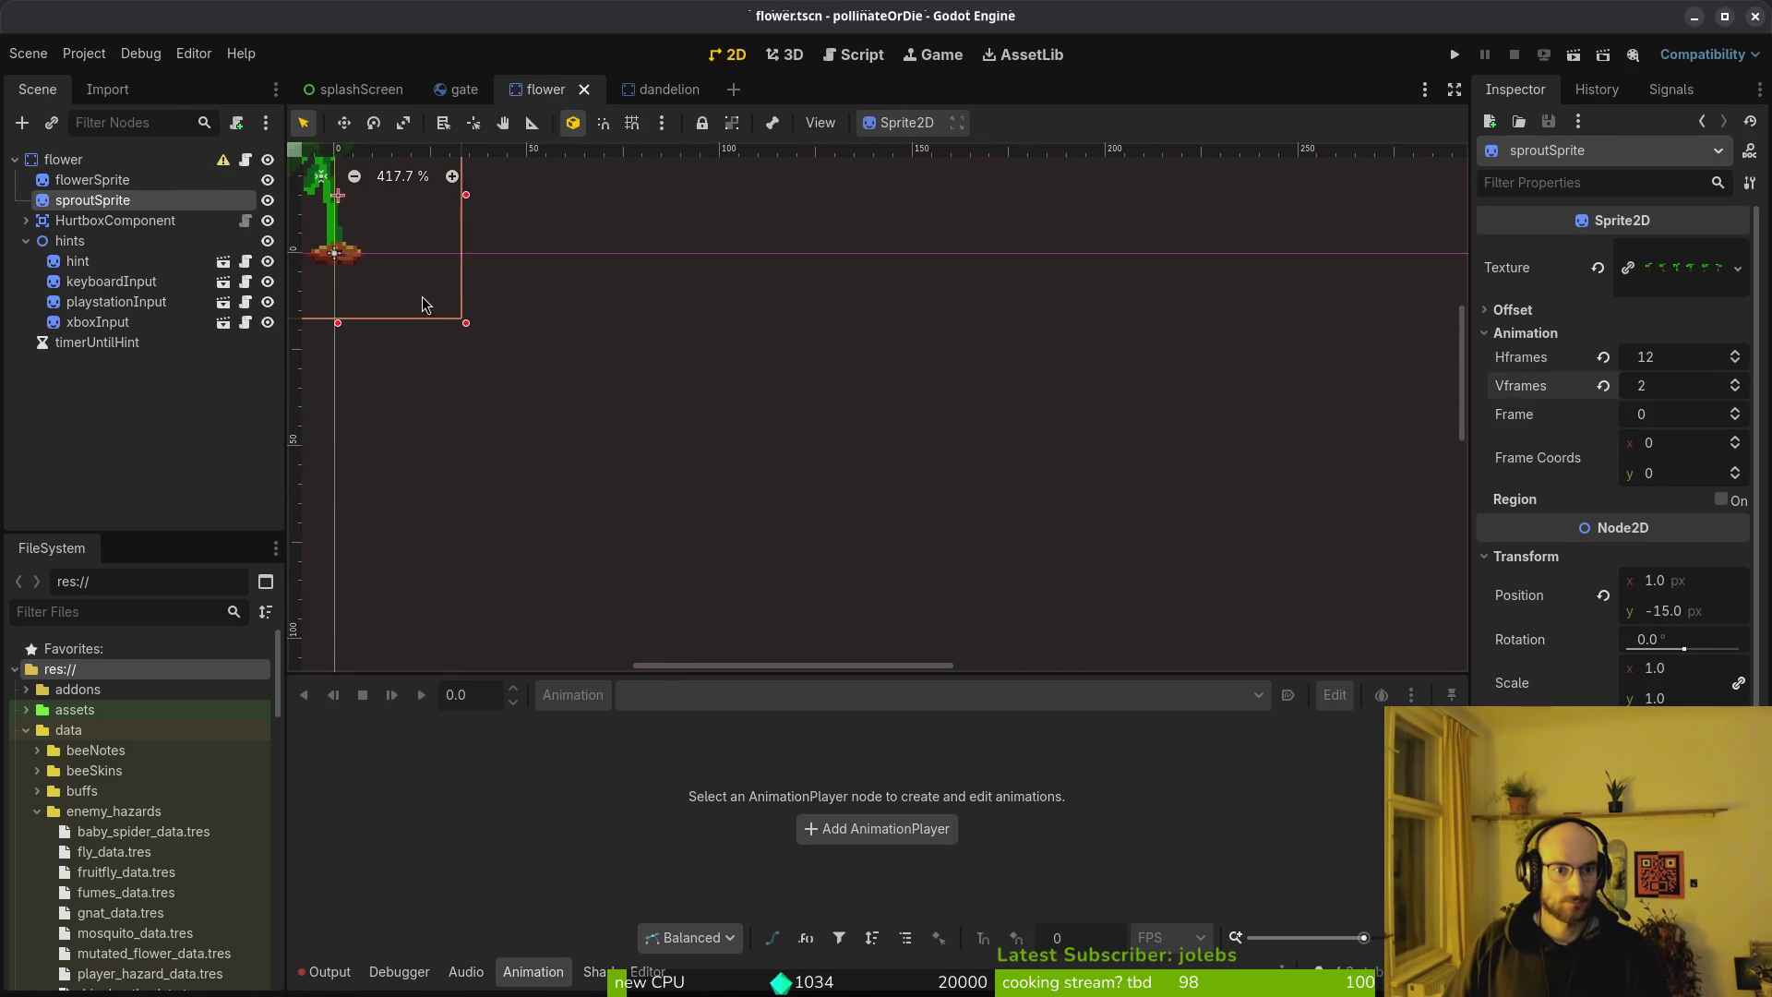
Create a new 'wither' animation in the dandelion scene's AnimationPlayer
{"action": "left_click", "coordinate": [645, 85]}
{"action": "left_click", "coordinate": [104, 220]}
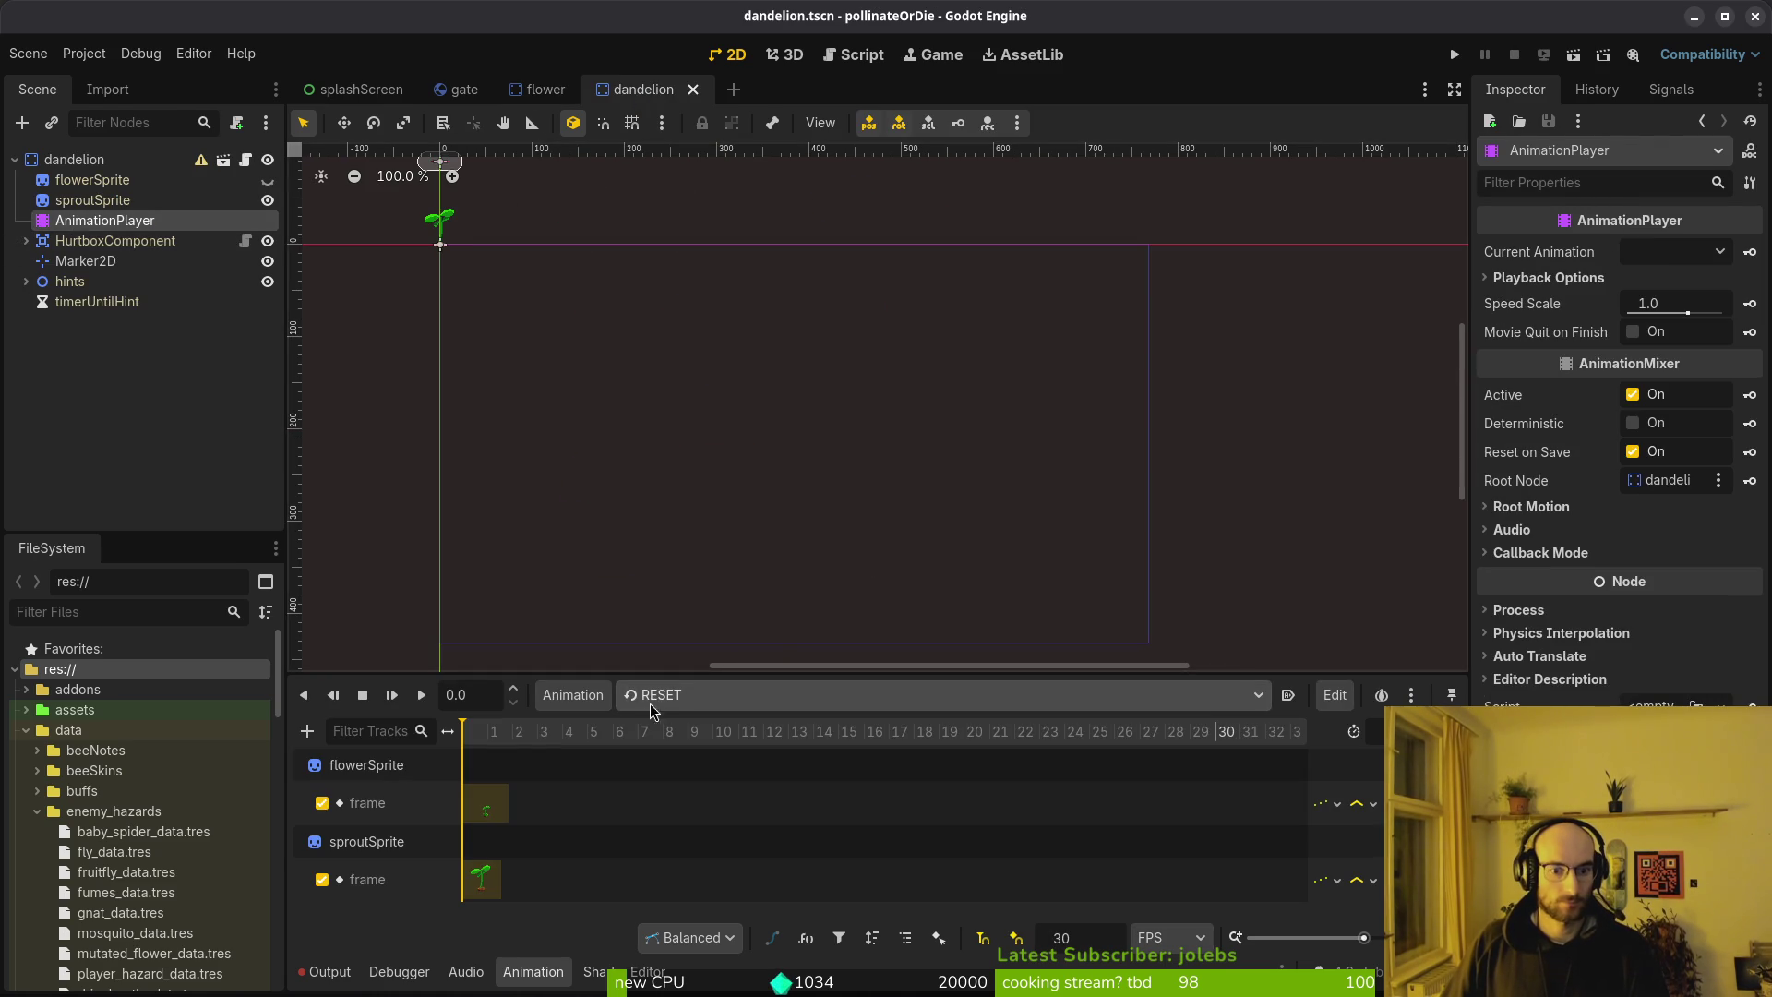
{"action": "left_click", "coordinate": [598, 699]}
{"action": "left_click", "coordinate": [705, 712]}
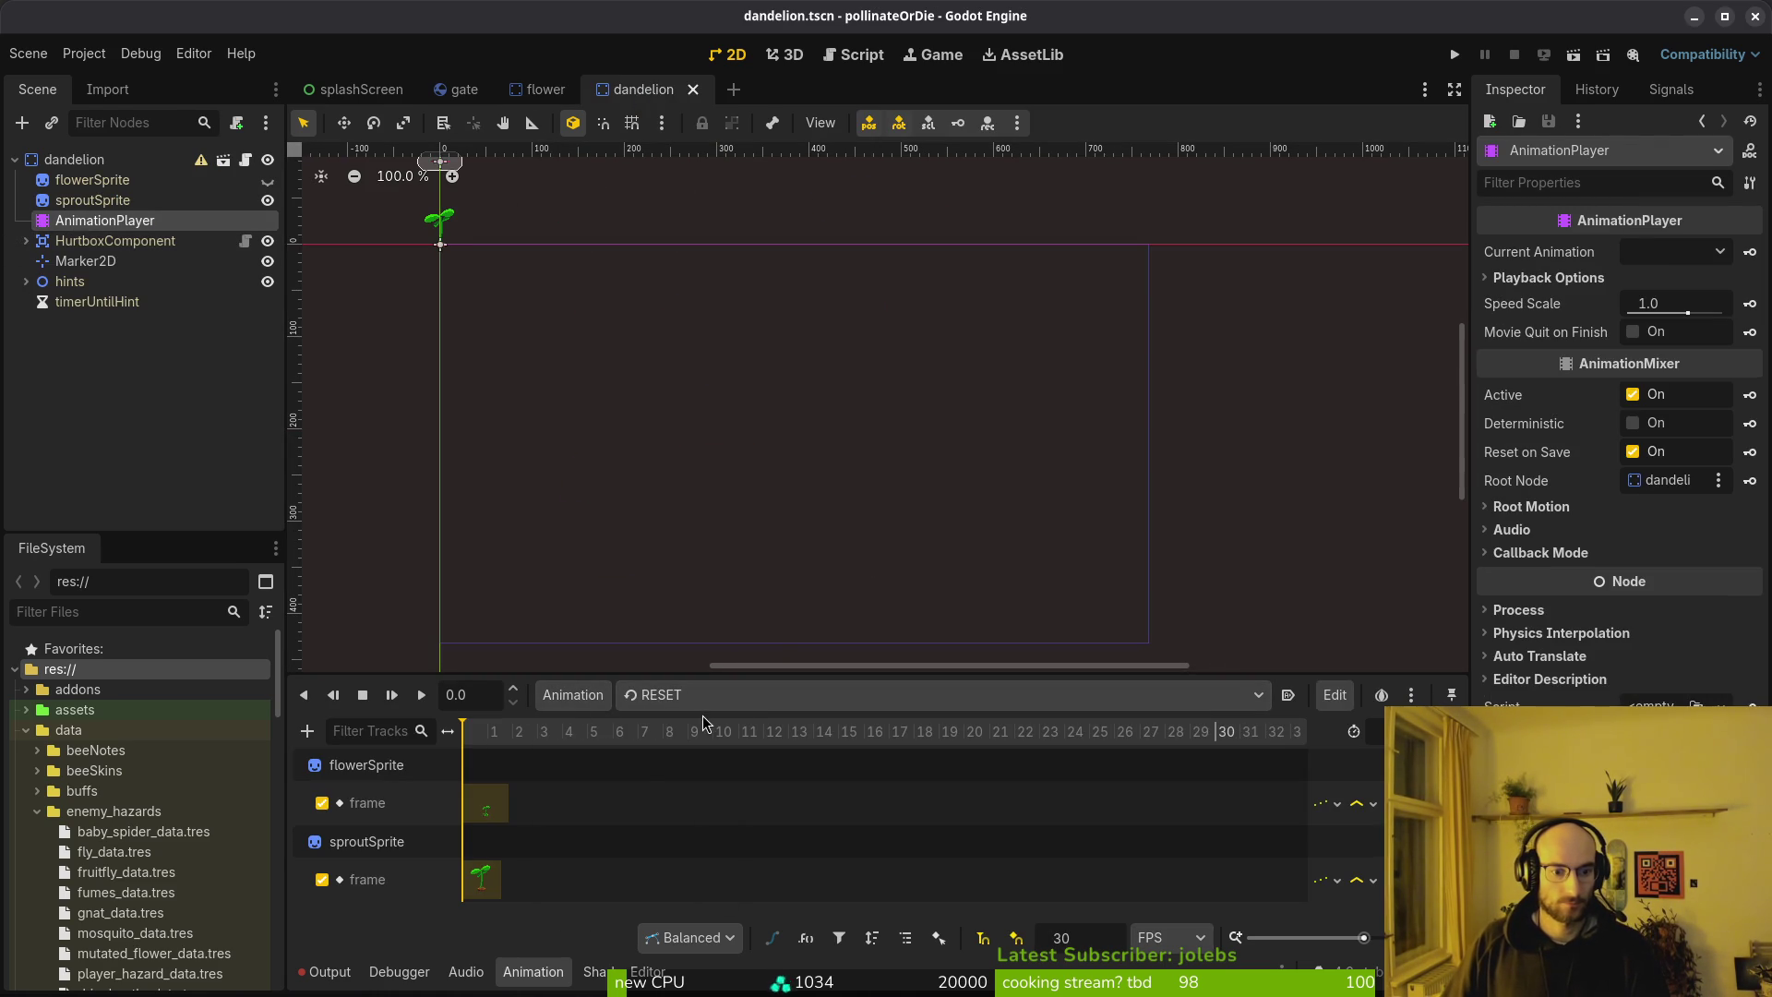
{"action": "left_click", "coordinate": [720, 707]}
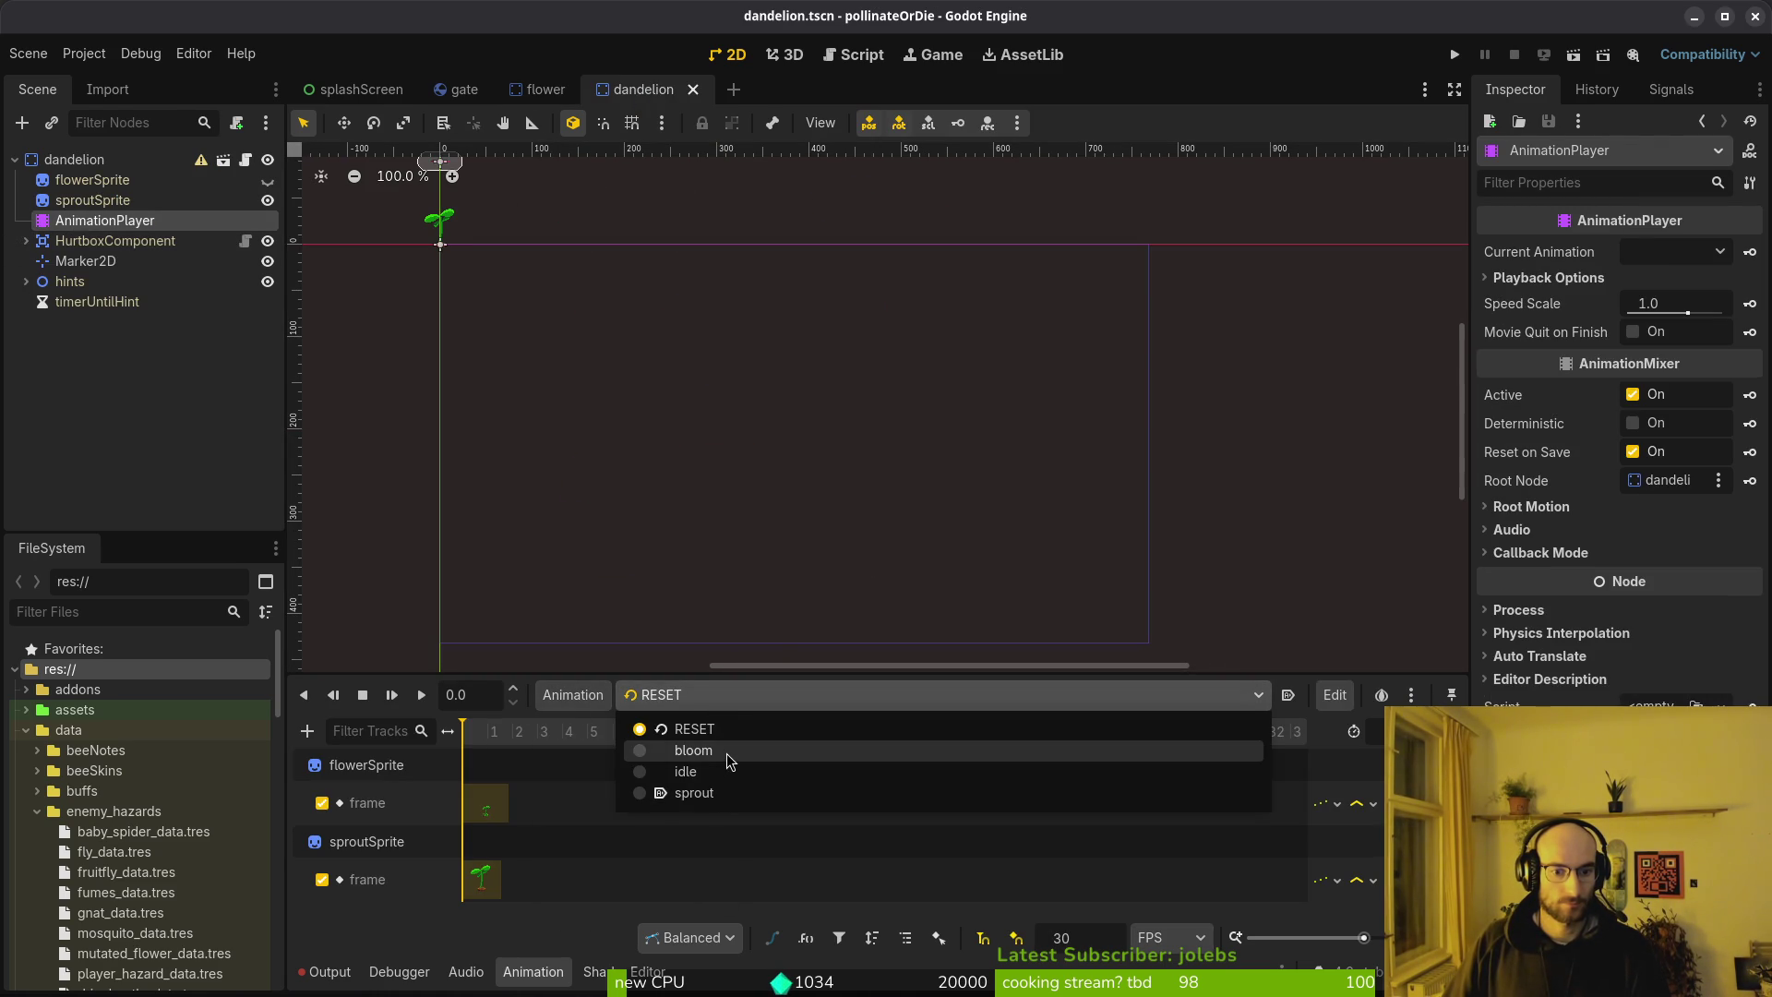
{"action": "left_click", "coordinate": [724, 751]}
{"action": "left_click", "coordinate": [696, 704]}
{"action": "left_click", "coordinate": [596, 699]}
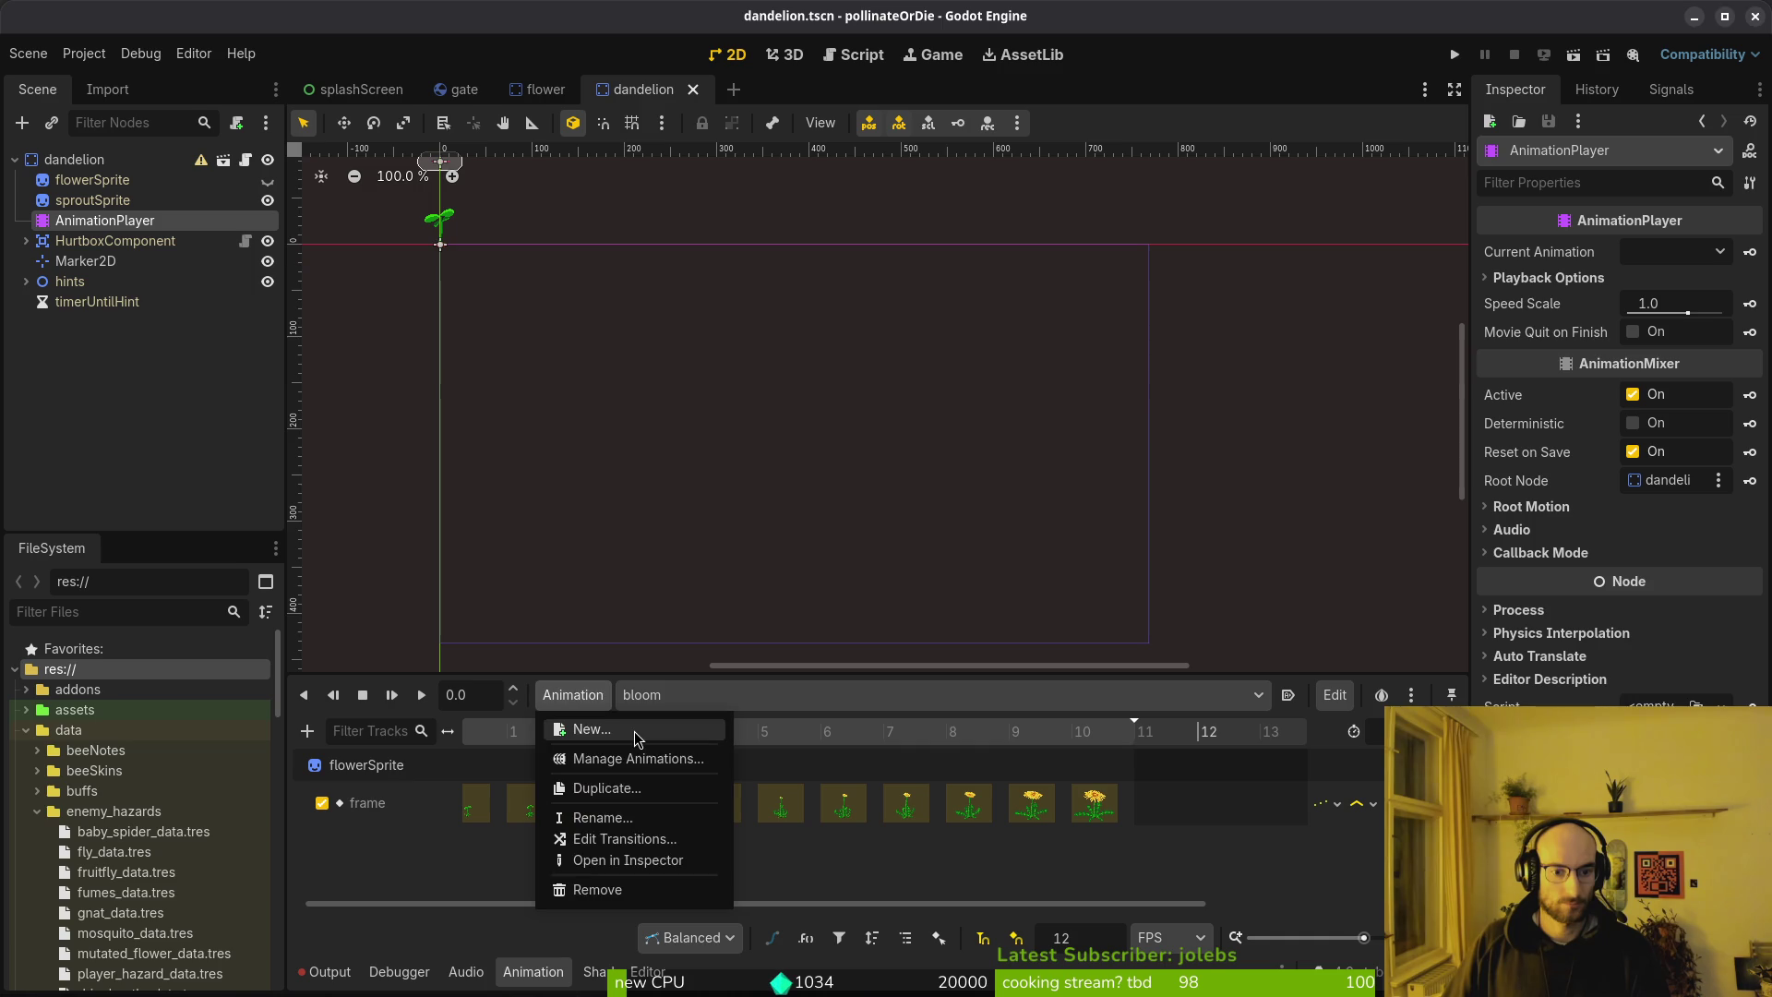
{"action": "left_click", "coordinate": [591, 728]}
{"action": "type", "text": "wither"}
{"action": "key", "text": "Return"}
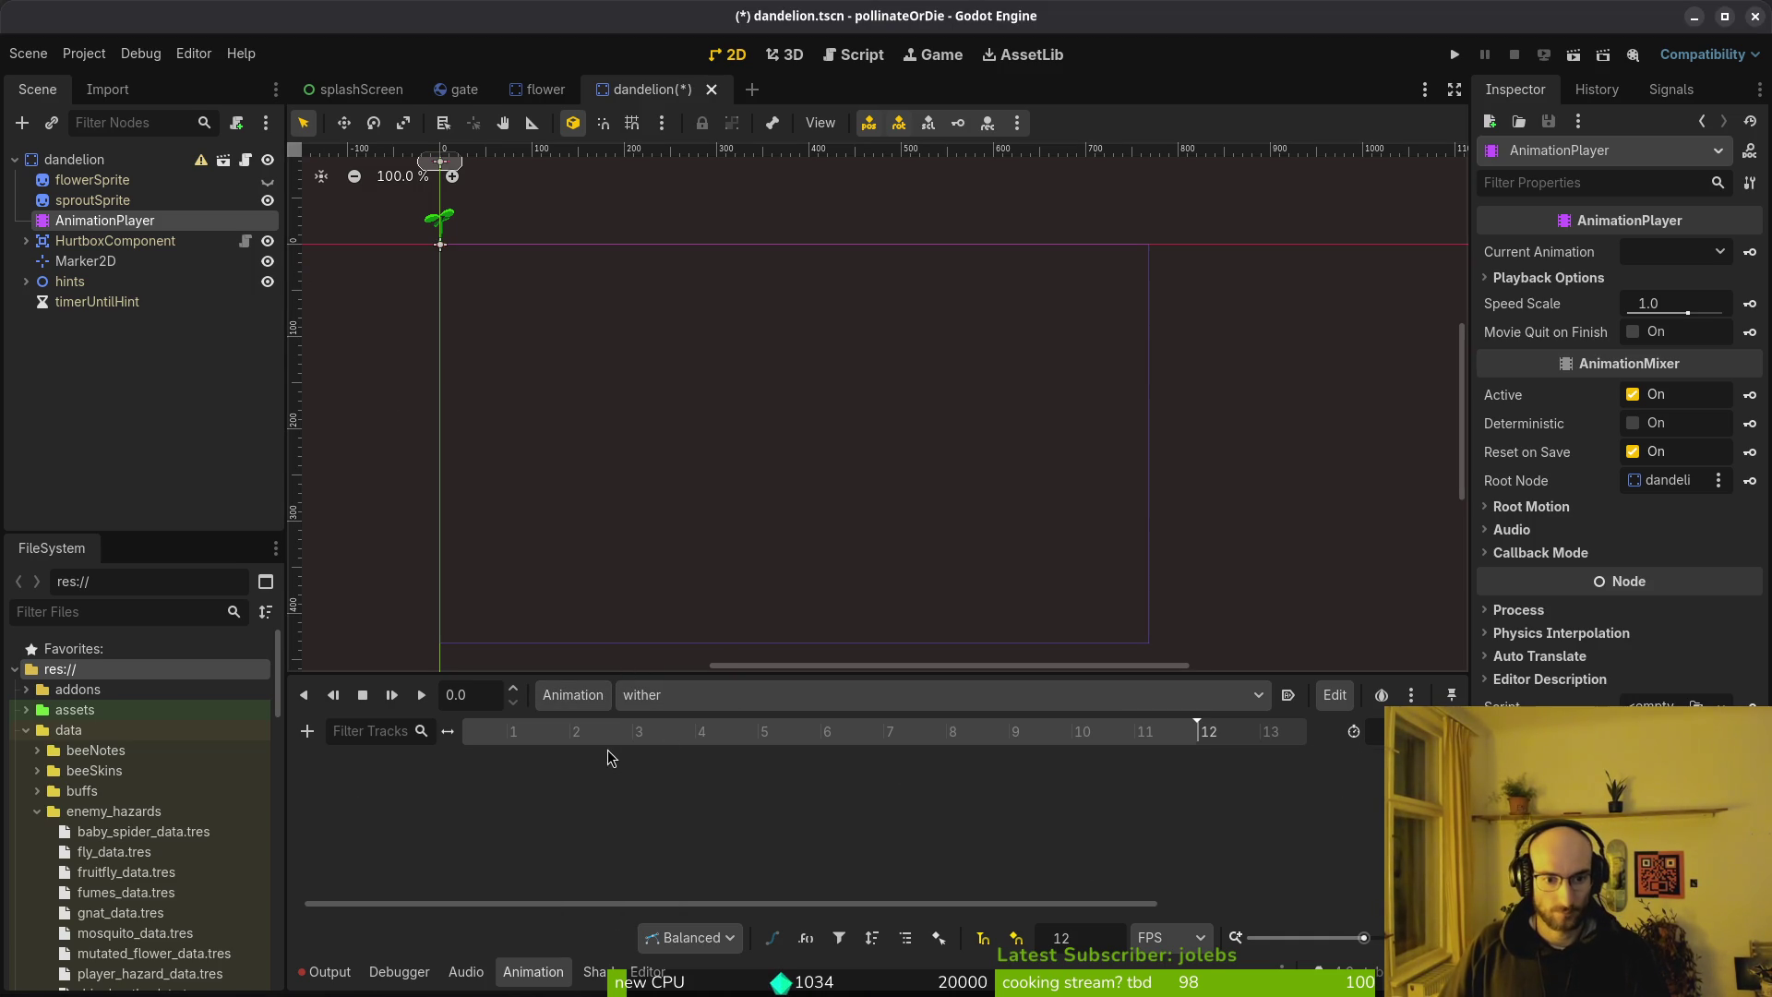
Key the sprout sprite's frames 12 through 23 into the wither animation
{"action": "left_click", "coordinate": [132, 201]}
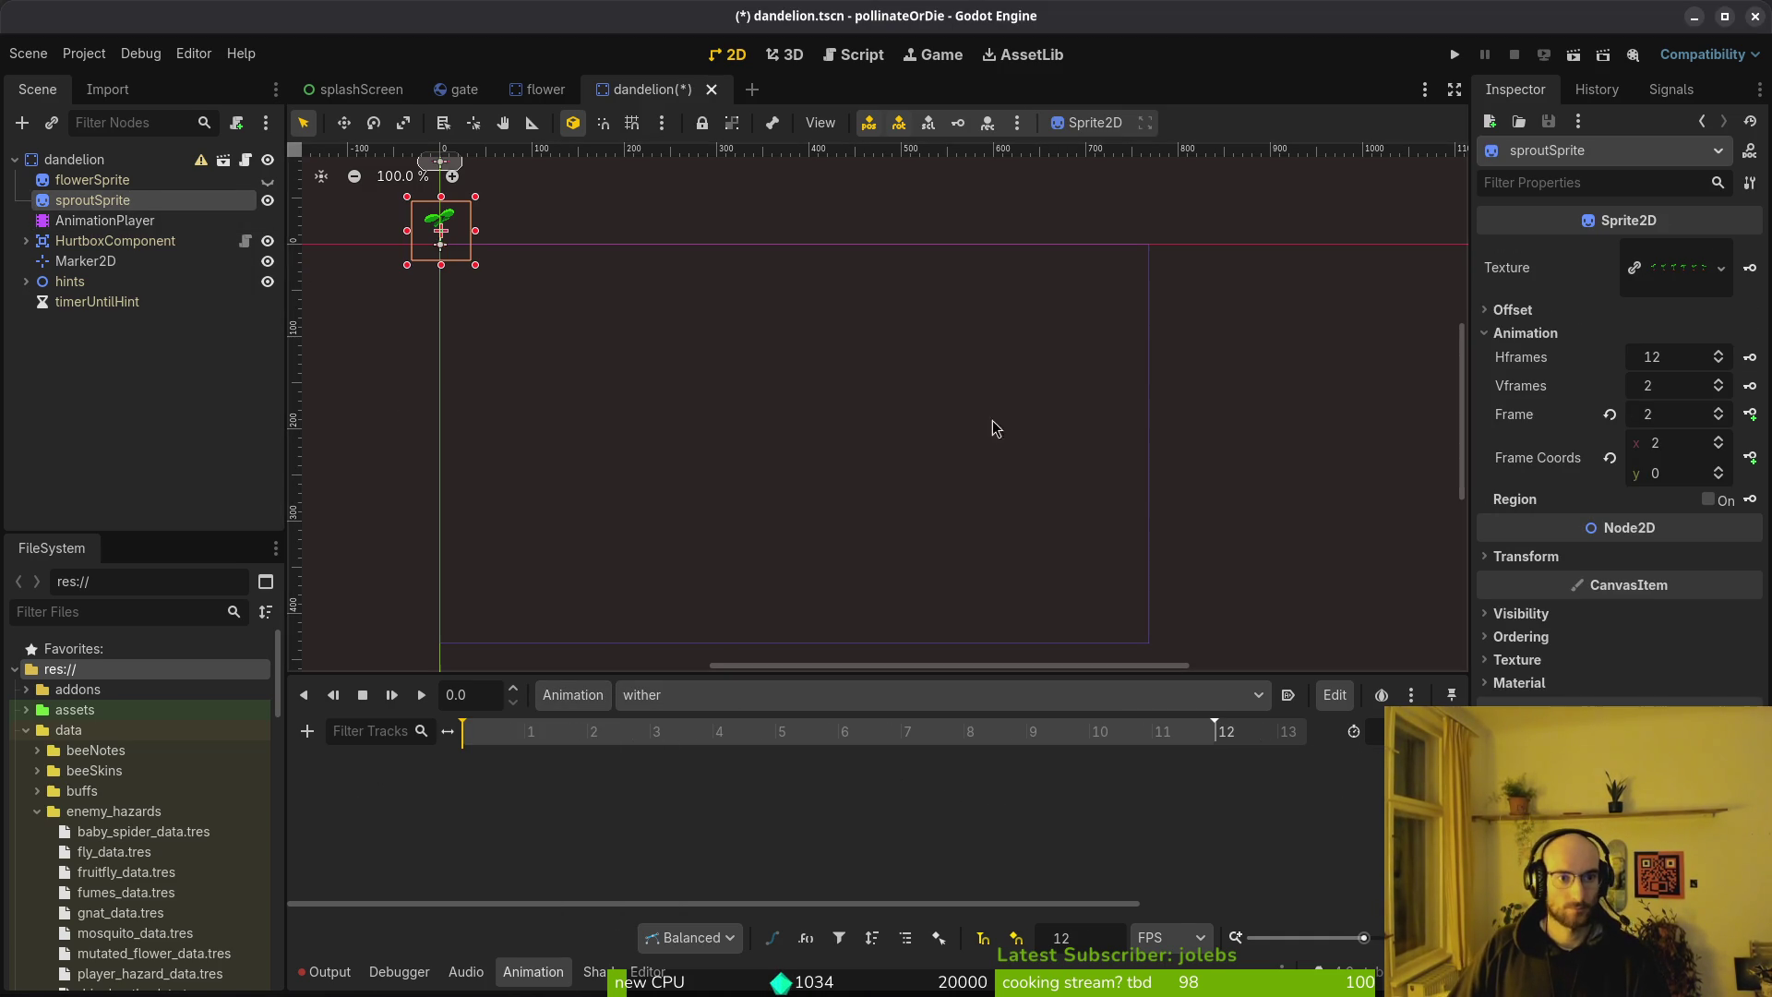
{"action": "left_click", "coordinate": [1609, 415]}
{"action": "scroll", "coordinate": [1048, 495], "scroll_direction": "up", "scroll_amount": 4}
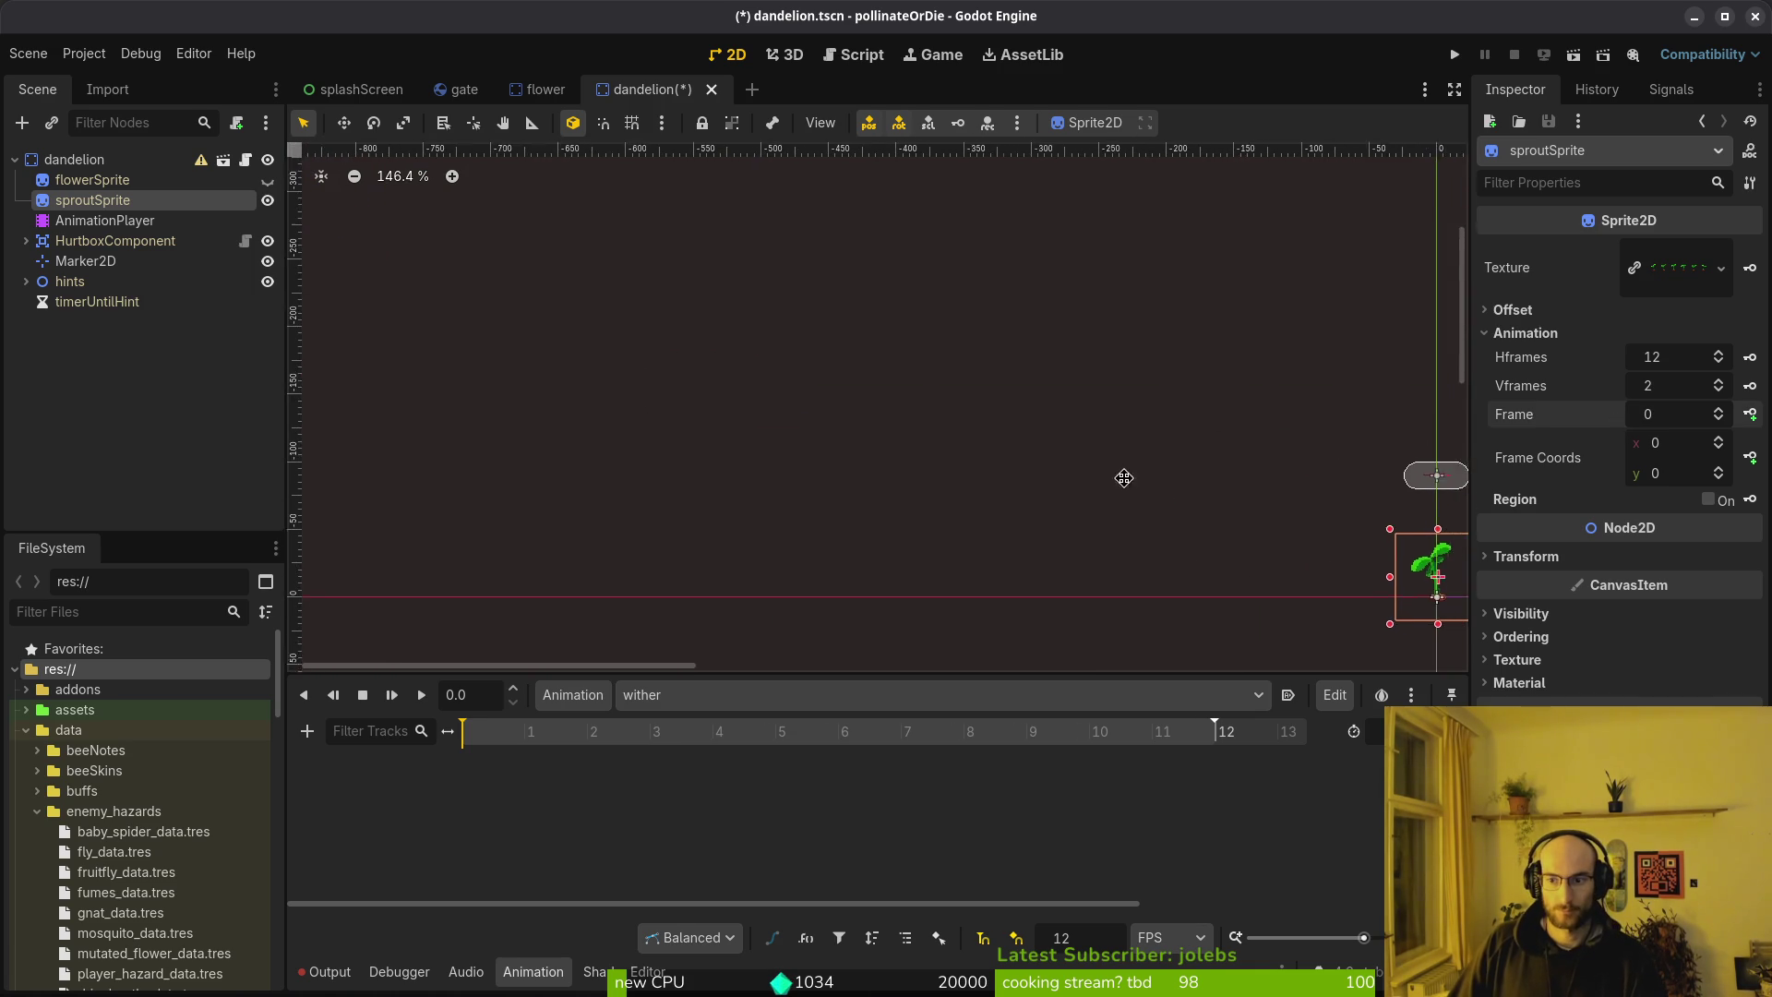
{"action": "left_click", "coordinate": [1718, 468]}
{"action": "left_click", "coordinate": [1718, 438]}
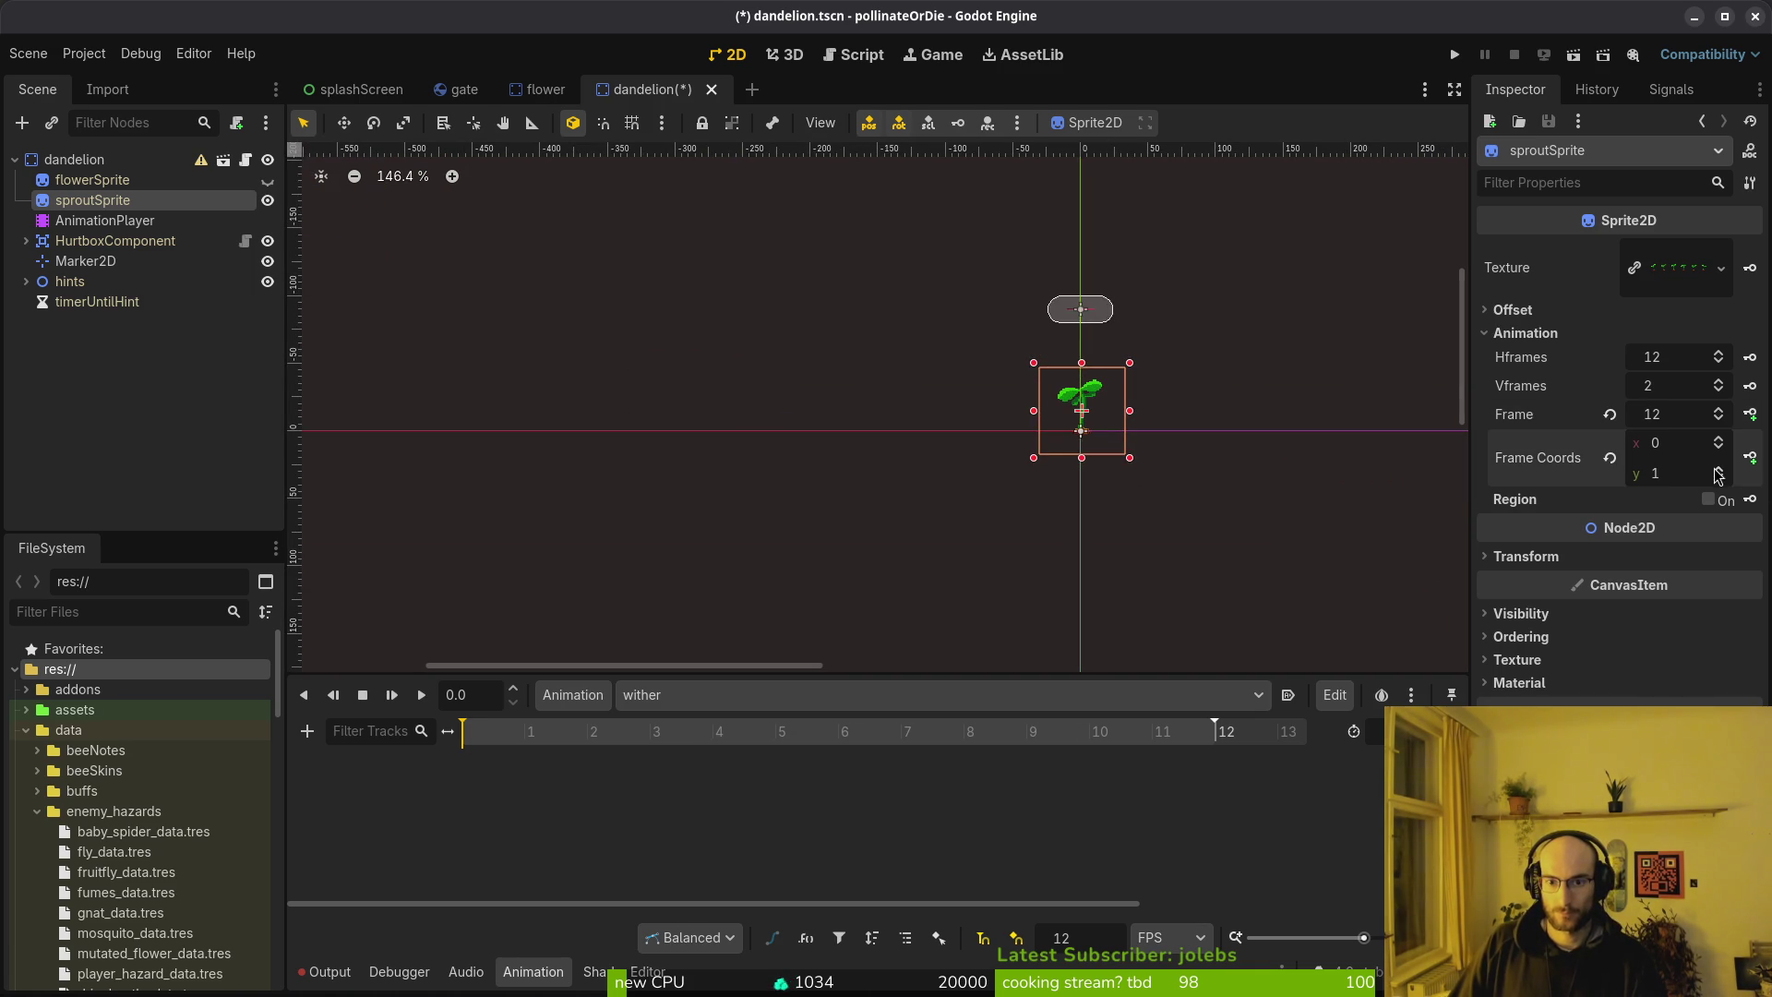
{"action": "left_click", "coordinate": [1750, 415]}
{"action": "left_click", "coordinate": [960, 552]}
{"action": "left_click", "coordinate": [1750, 417]}
{"action": "left_click", "coordinate": [1750, 422]}
{"action": "left_click", "coordinate": [1750, 421]}
{"action": "left_click", "coordinate": [1751, 422]}
{"action": "left_click", "coordinate": [1751, 421]}
{"action": "left_click", "coordinate": [1751, 422]}
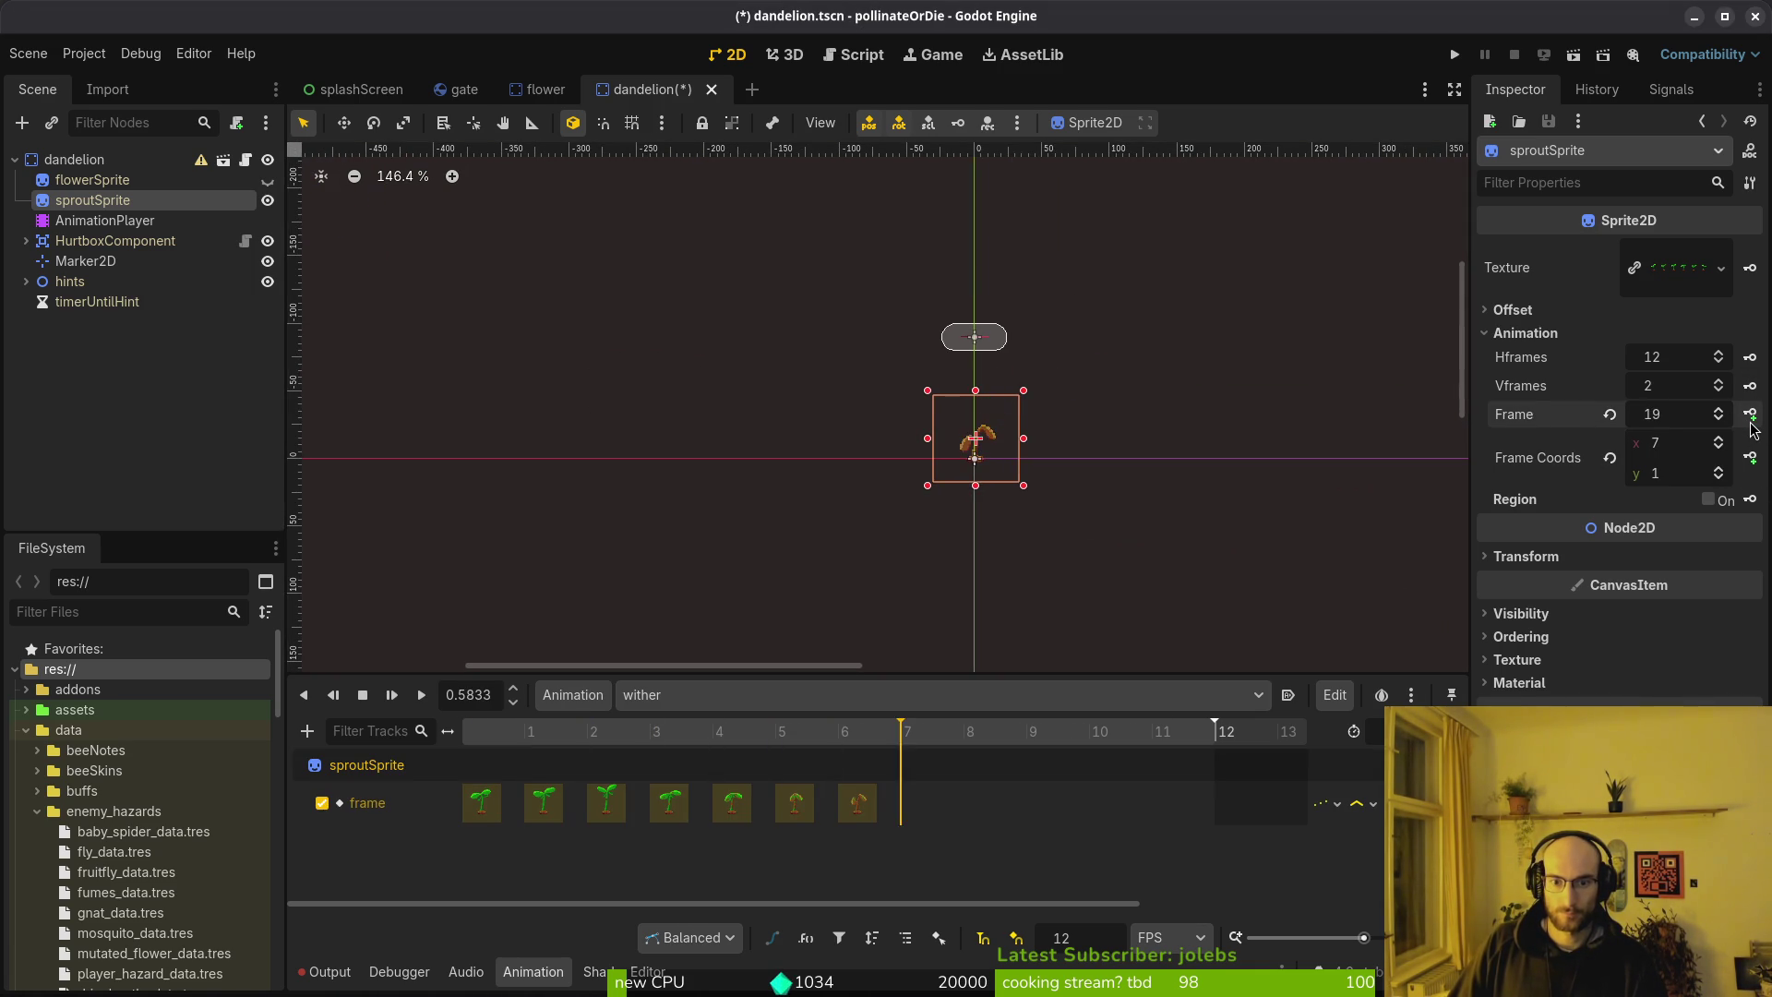
{"action": "left_click", "coordinate": [1750, 422]}
{"action": "left_click", "coordinate": [1750, 417]}
{"action": "left_click", "coordinate": [1751, 417]}
{"action": "left_click", "coordinate": [1751, 418]}
{"action": "left_click", "coordinate": [1750, 417]}
{"action": "left_click", "coordinate": [738, 637]}
Save the dandelion scene and switch to flower.gd in the code editor
{"action": "key", "text": "ctrl+s"}
{"action": "key", "text": "alt+Tab"}
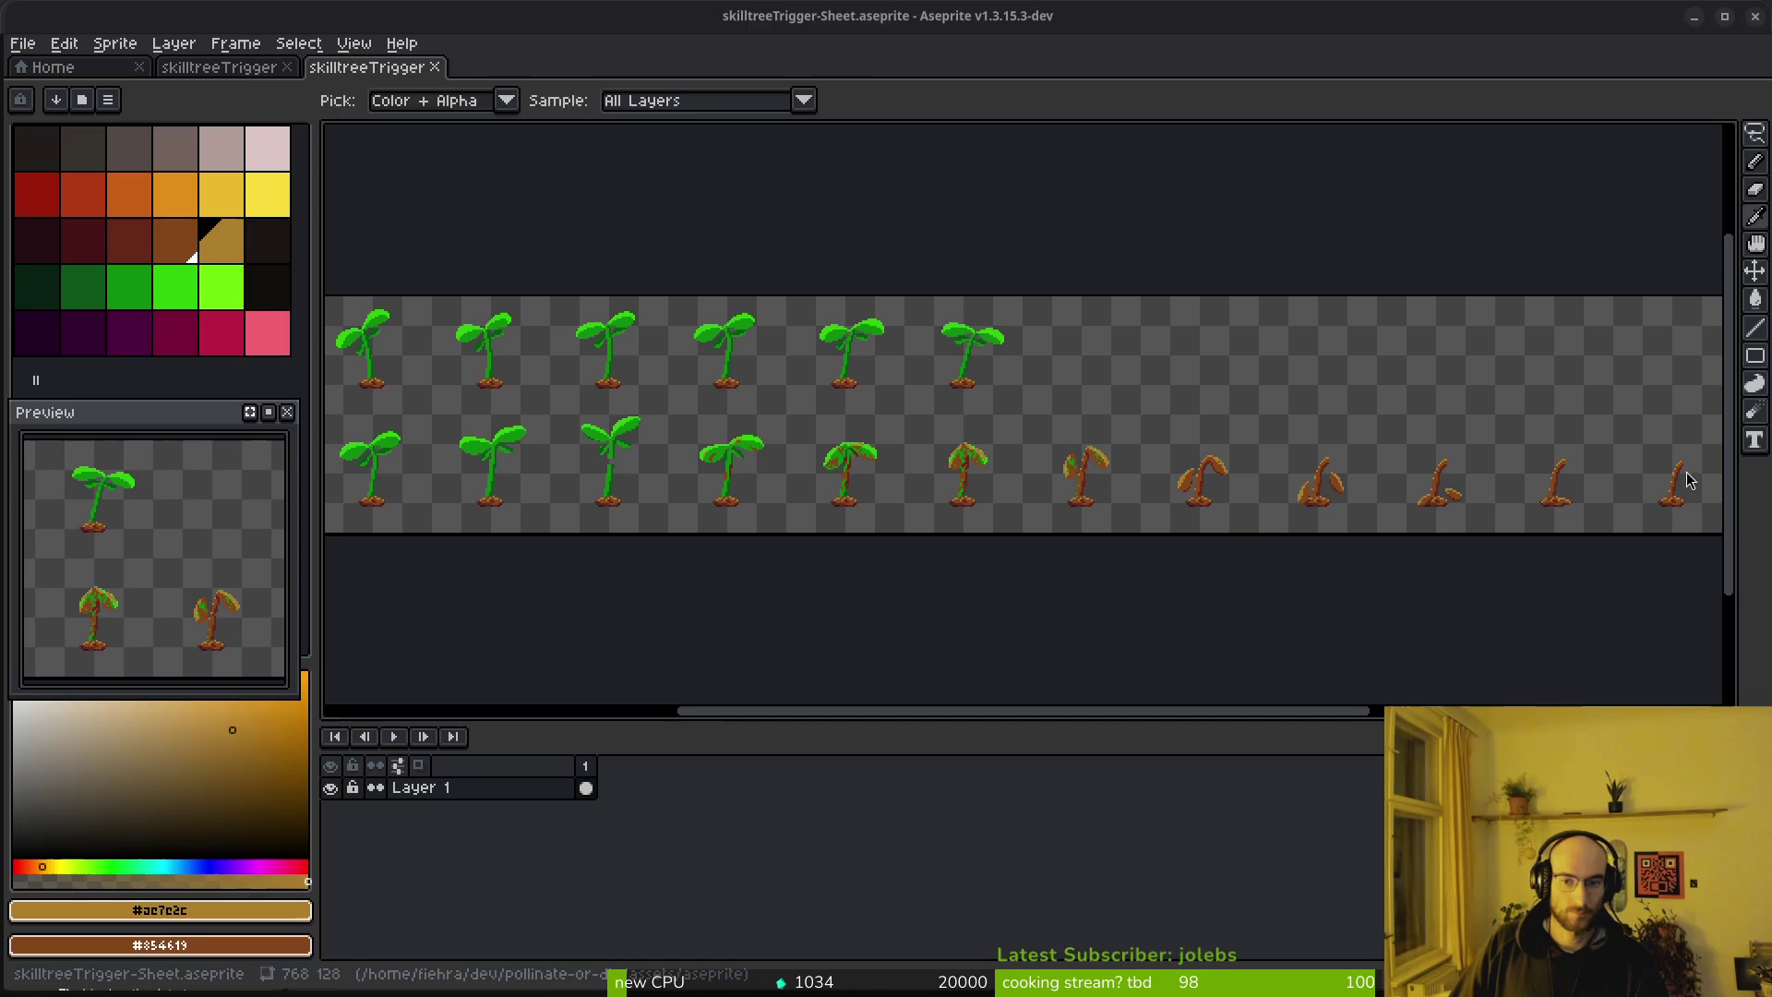
{"action": "key", "text": "alt+Tab"}
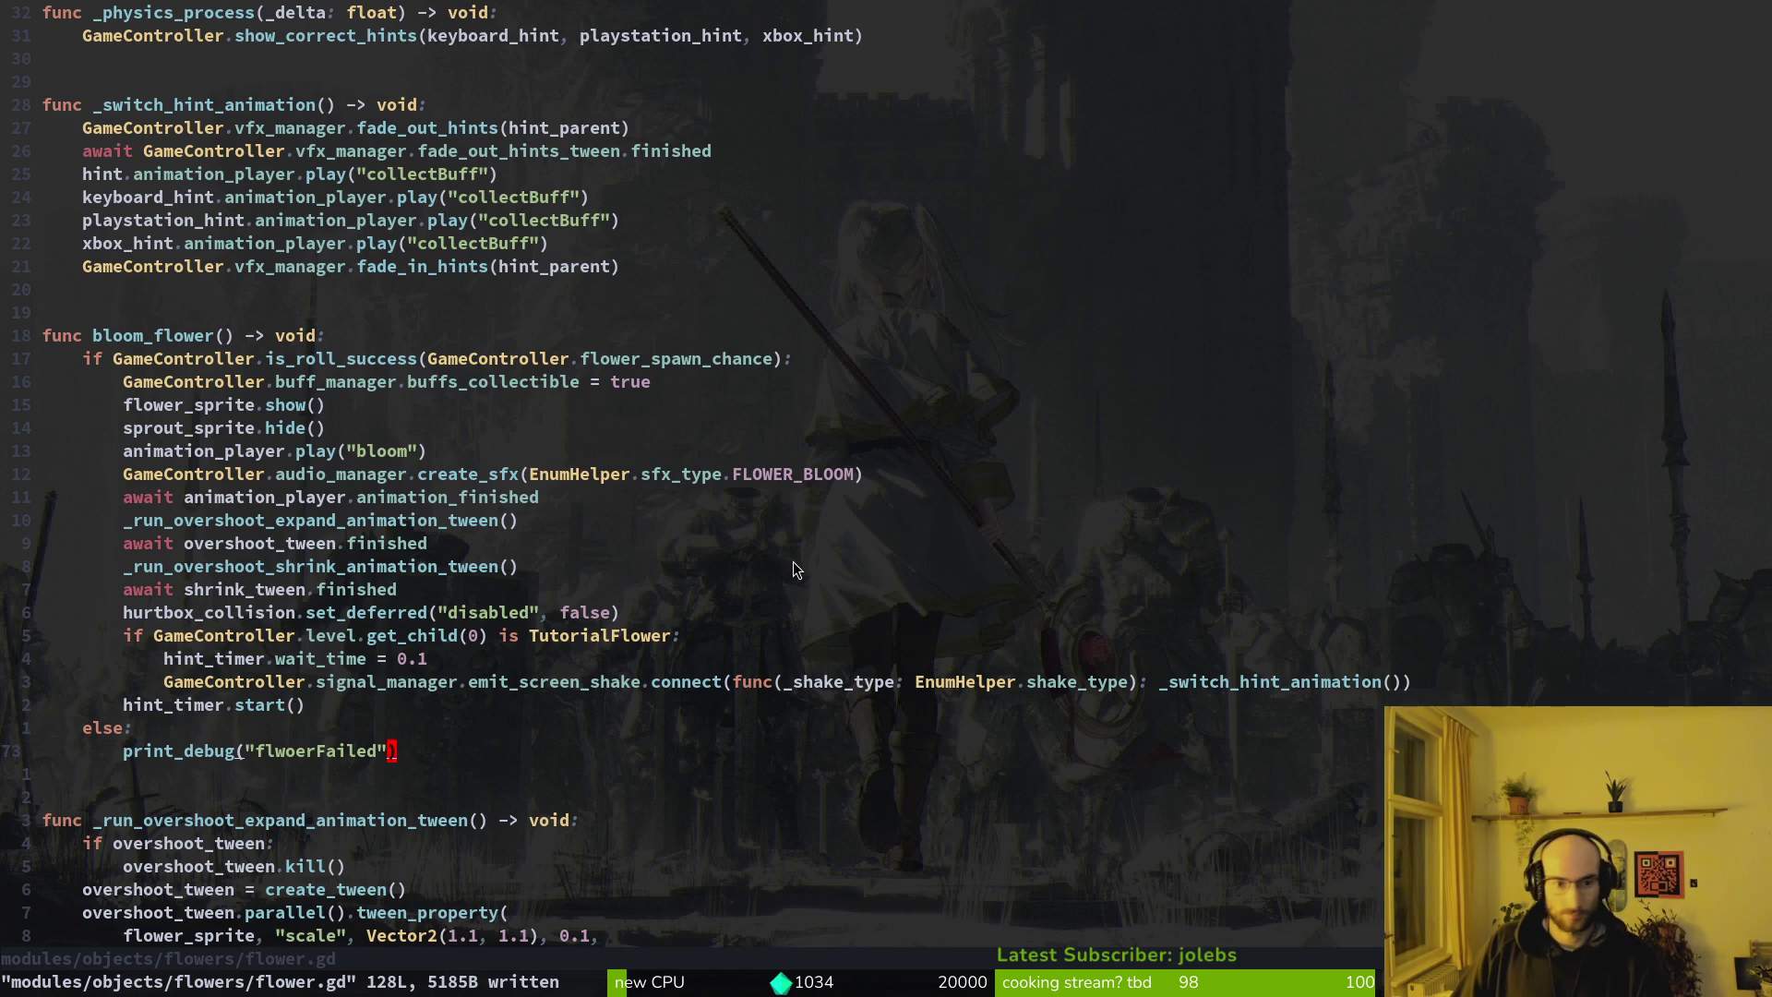
Copy the animation_player.play("bloom") line and paste it under else in bloom_flower
{"action": "key", "text": "k"}
{"action": "key", "text": "k"}
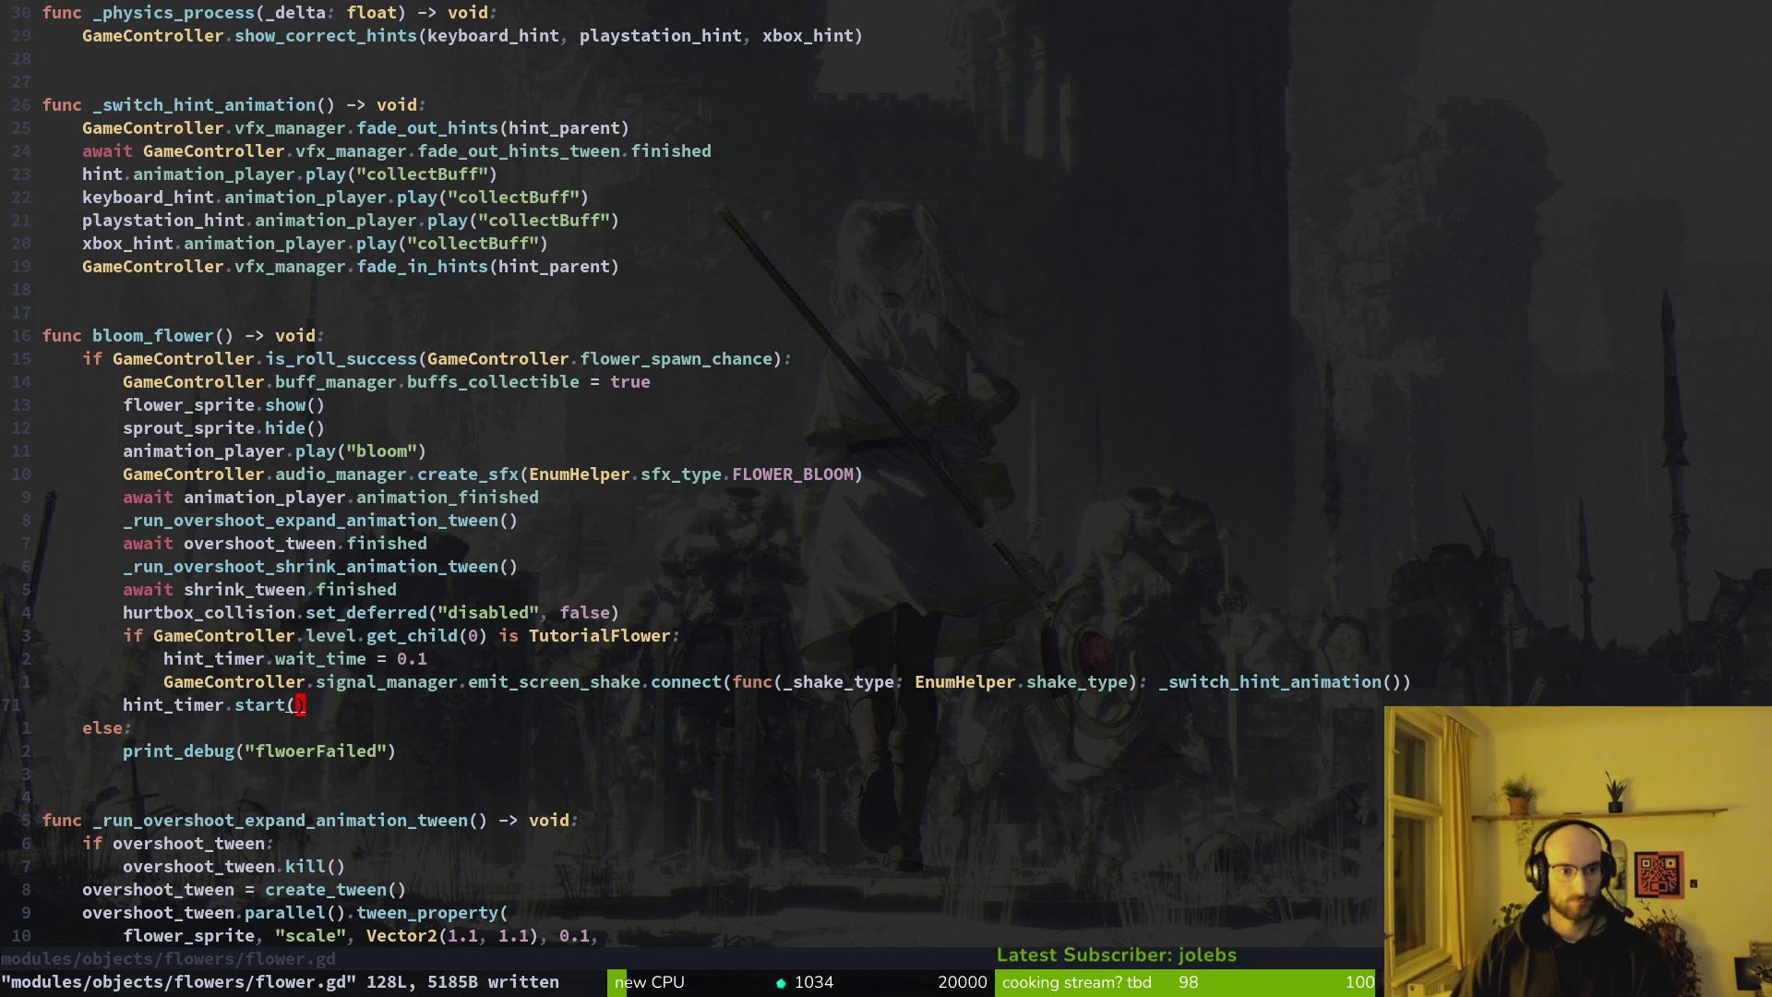
{"action": "key", "text": "k"}
{"action": "key", "text": "k"}
{"action": "key", "text": "k"}
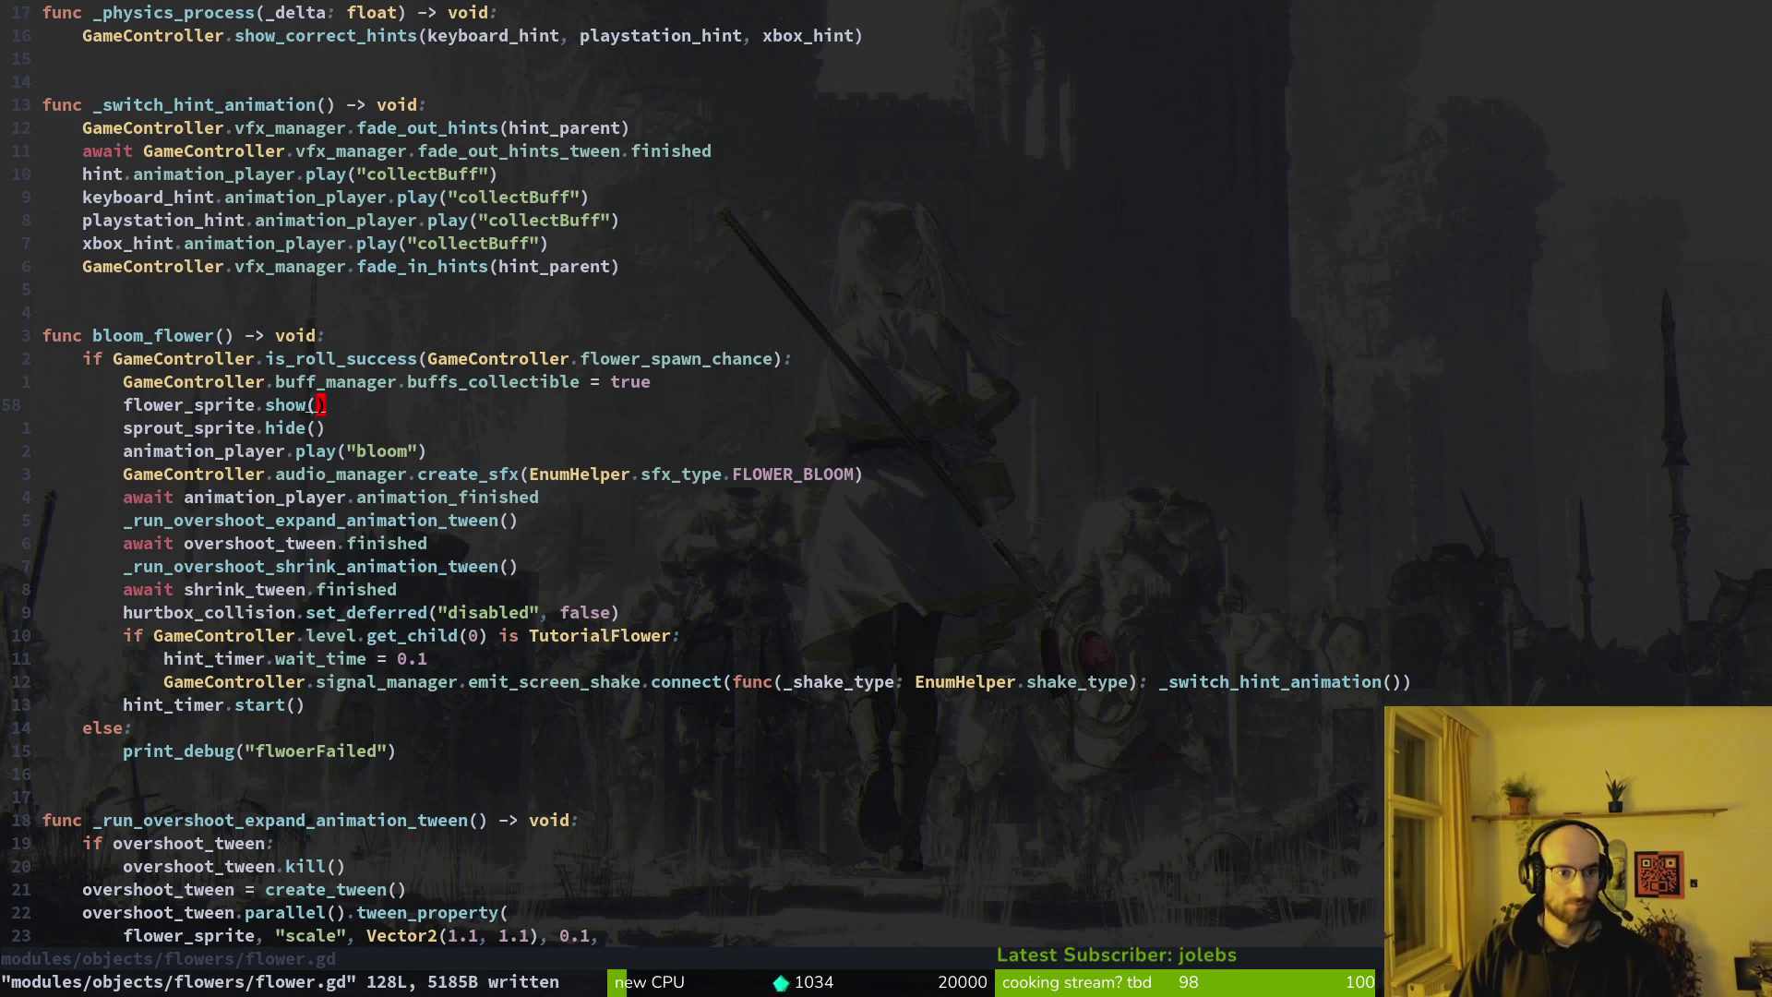
{"action": "key", "text": "shift+v"}
{"action": "key", "text": "j"}
{"action": "key", "text": "j"}
{"action": "key", "text": "y"}
{"action": "key", "text": "j"}
{"action": "key", "text": "j"}
{"action": "key", "text": "shift+v"}
{"action": "key", "text": "Escape"}
{"action": "key", "text": "j"}
{"action": "key", "text": "j"}
{"action": "key", "text": "j"}
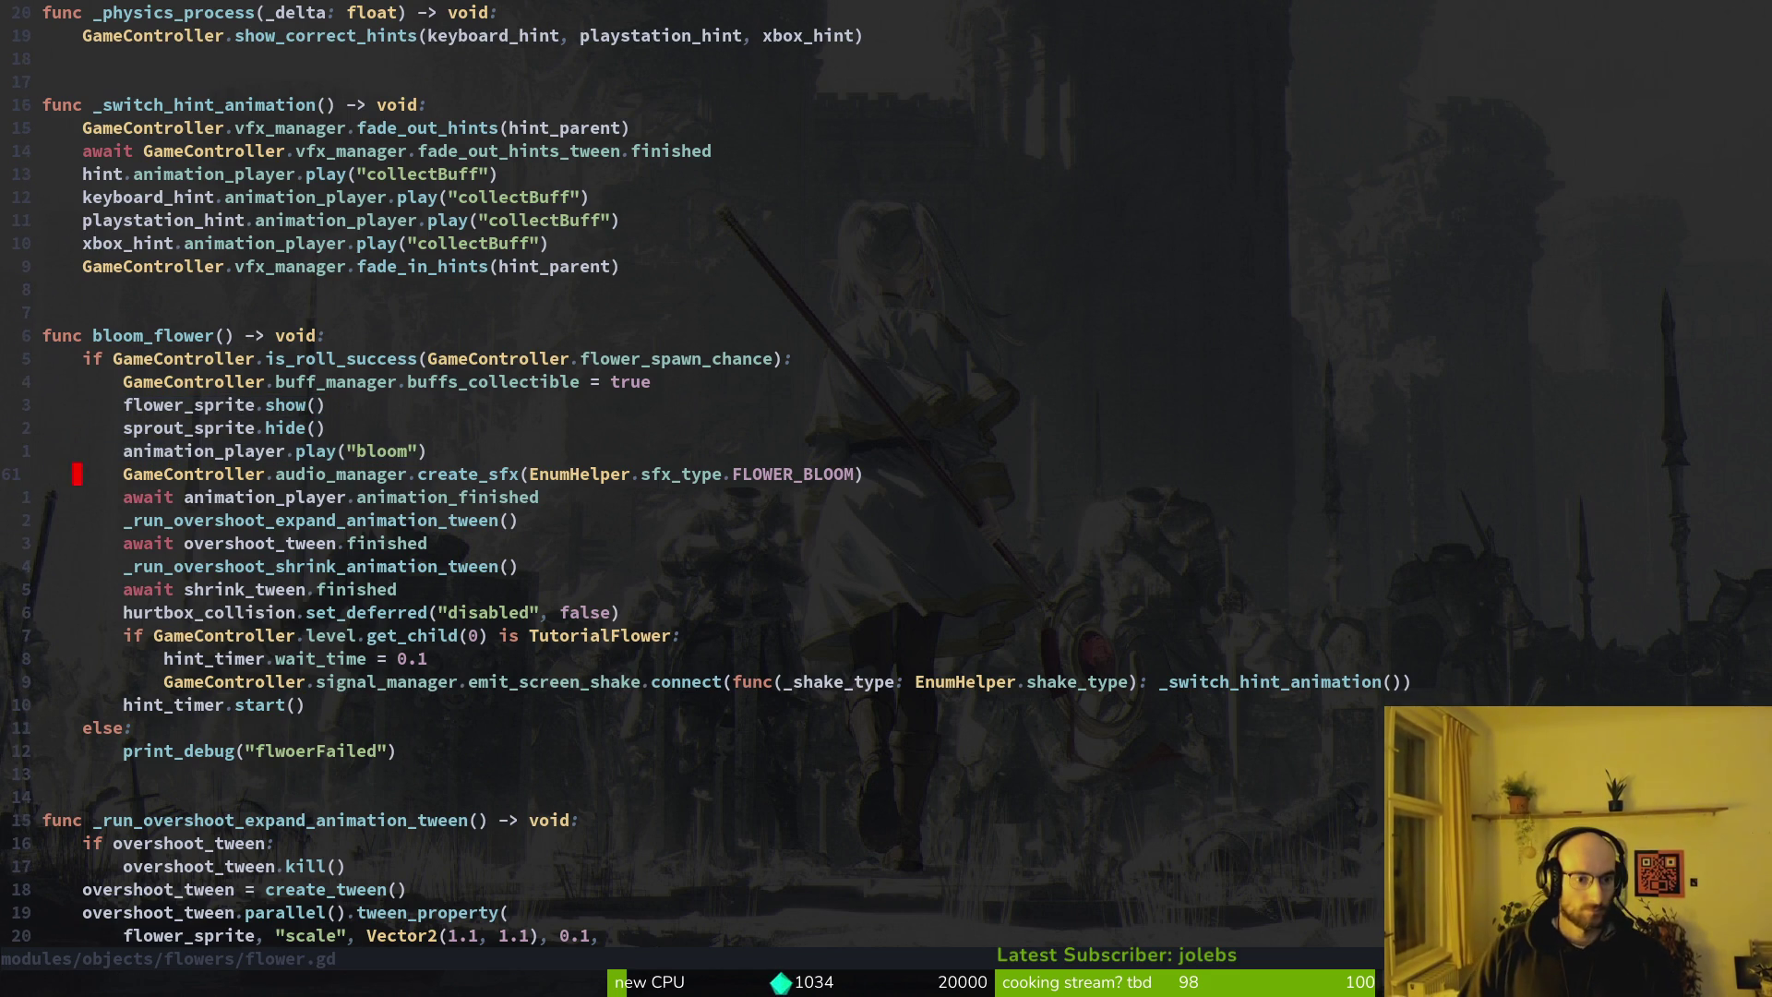
{"action": "key", "text": "j"}
{"action": "key", "text": "j"}
{"action": "key", "text": "j"}
{"action": "key", "text": "p"}
Review the hurtbox collision line and save flower.gd
{"action": "key", "text": "k"}
{"action": "key", "text": "k"}
{"action": "key", "text": "k"}
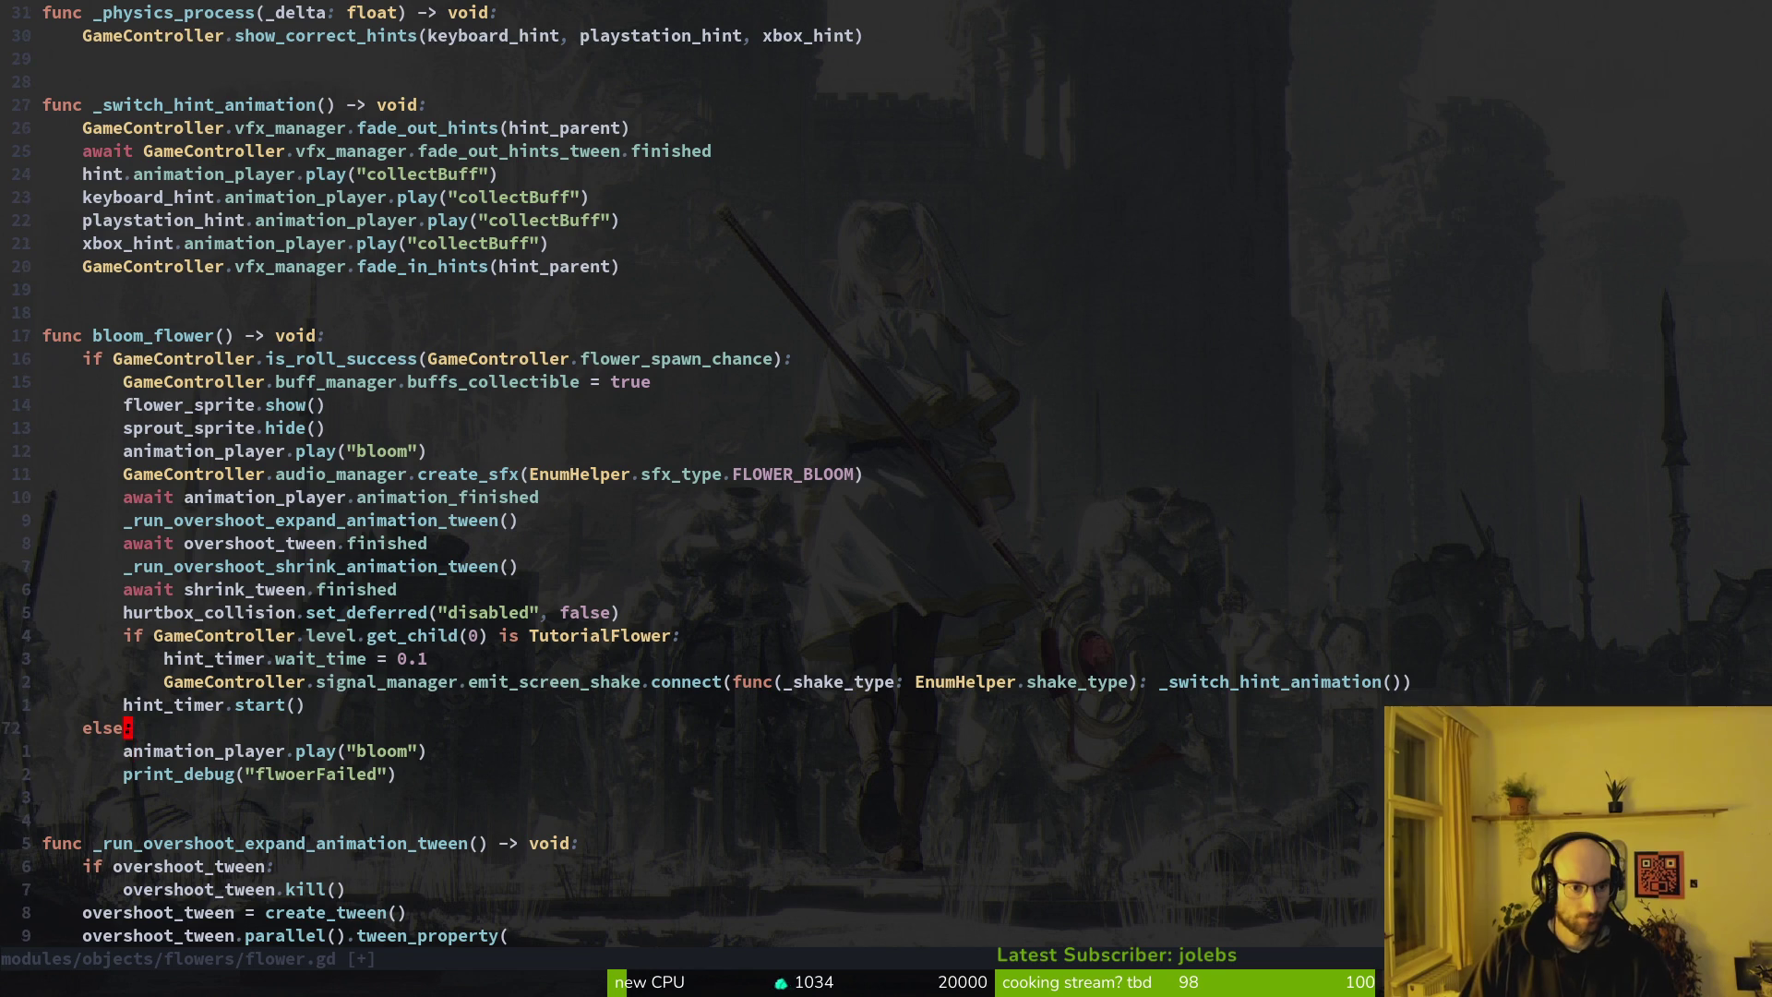
{"action": "key", "text": "k"}
{"action": "key", "text": "k"}
{"action": "key", "text": "k"}
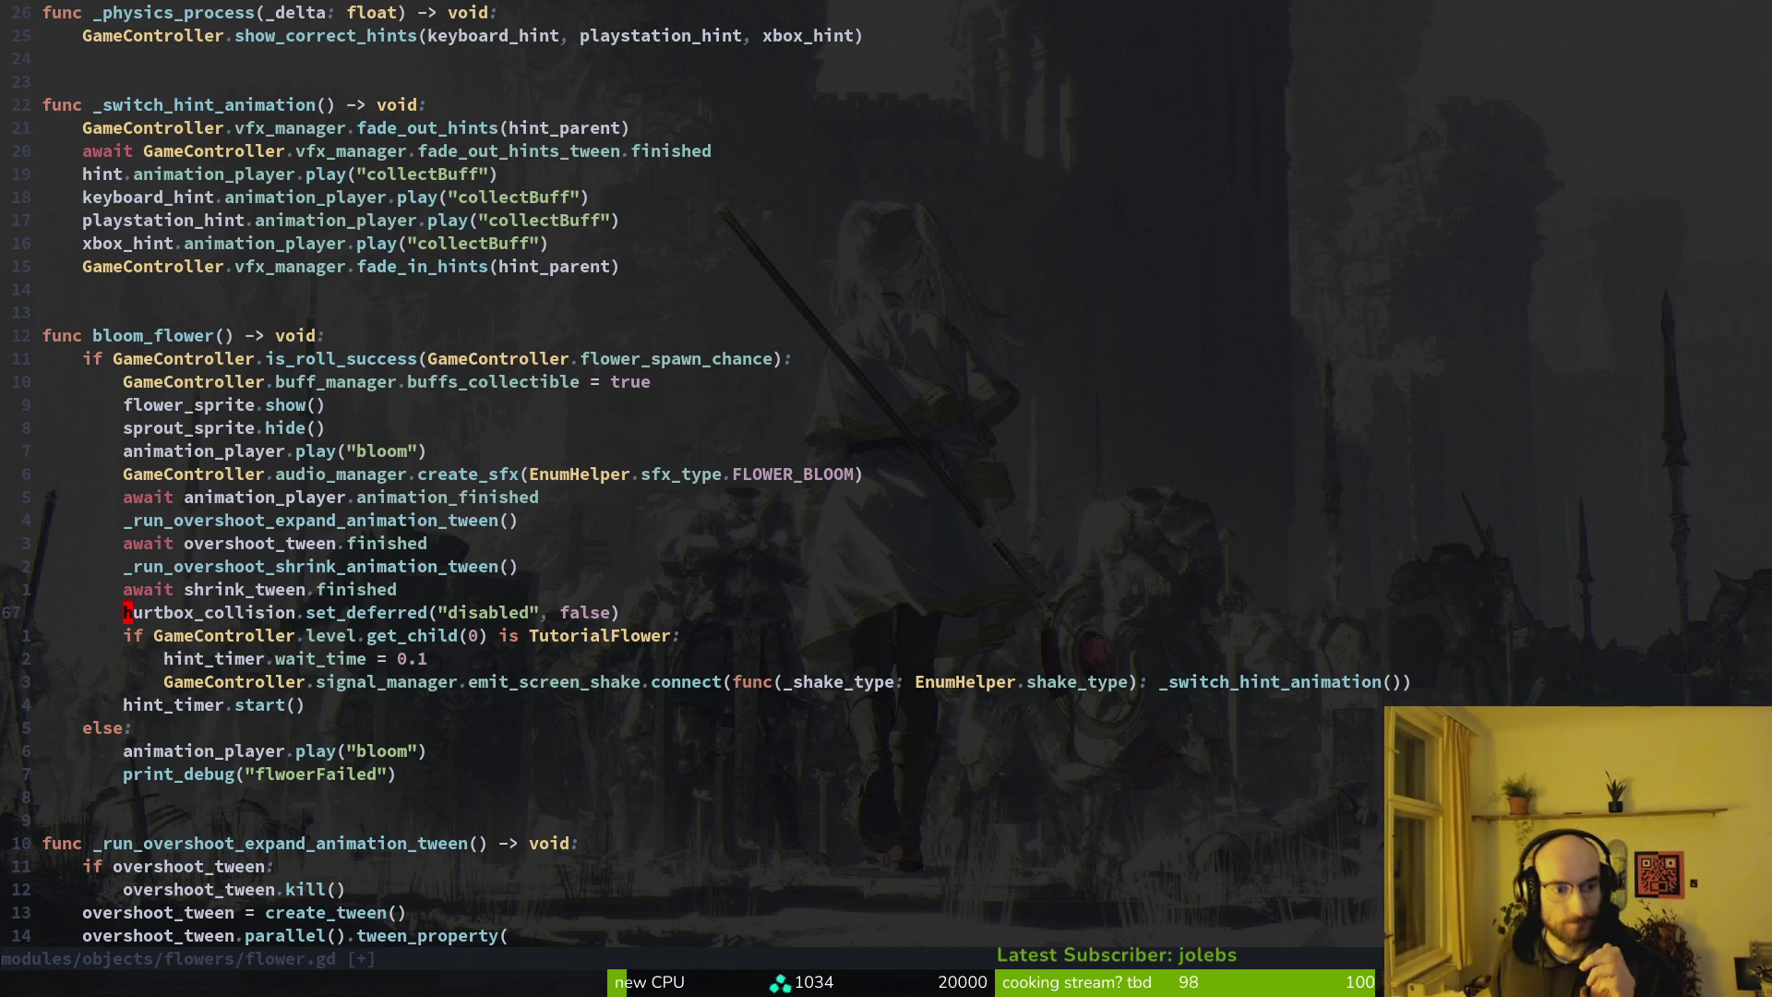
{"action": "key", "text": "shift+v"}
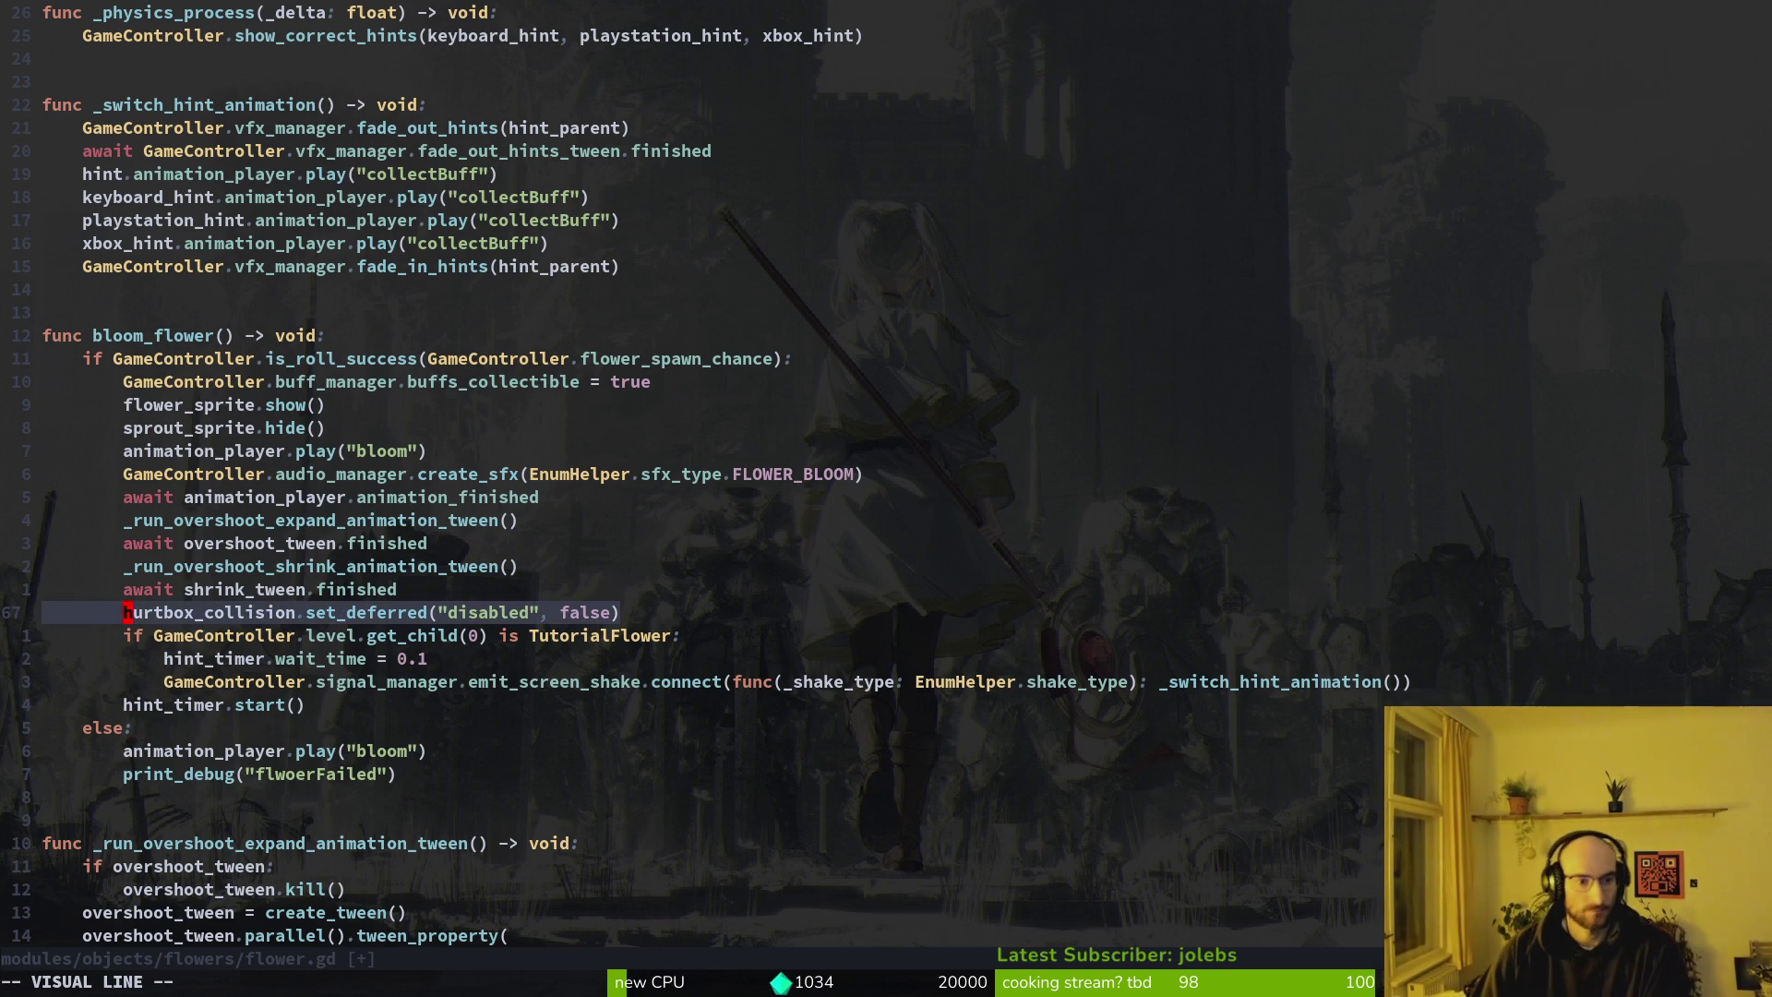
{"action": "key", "text": "Escape"}
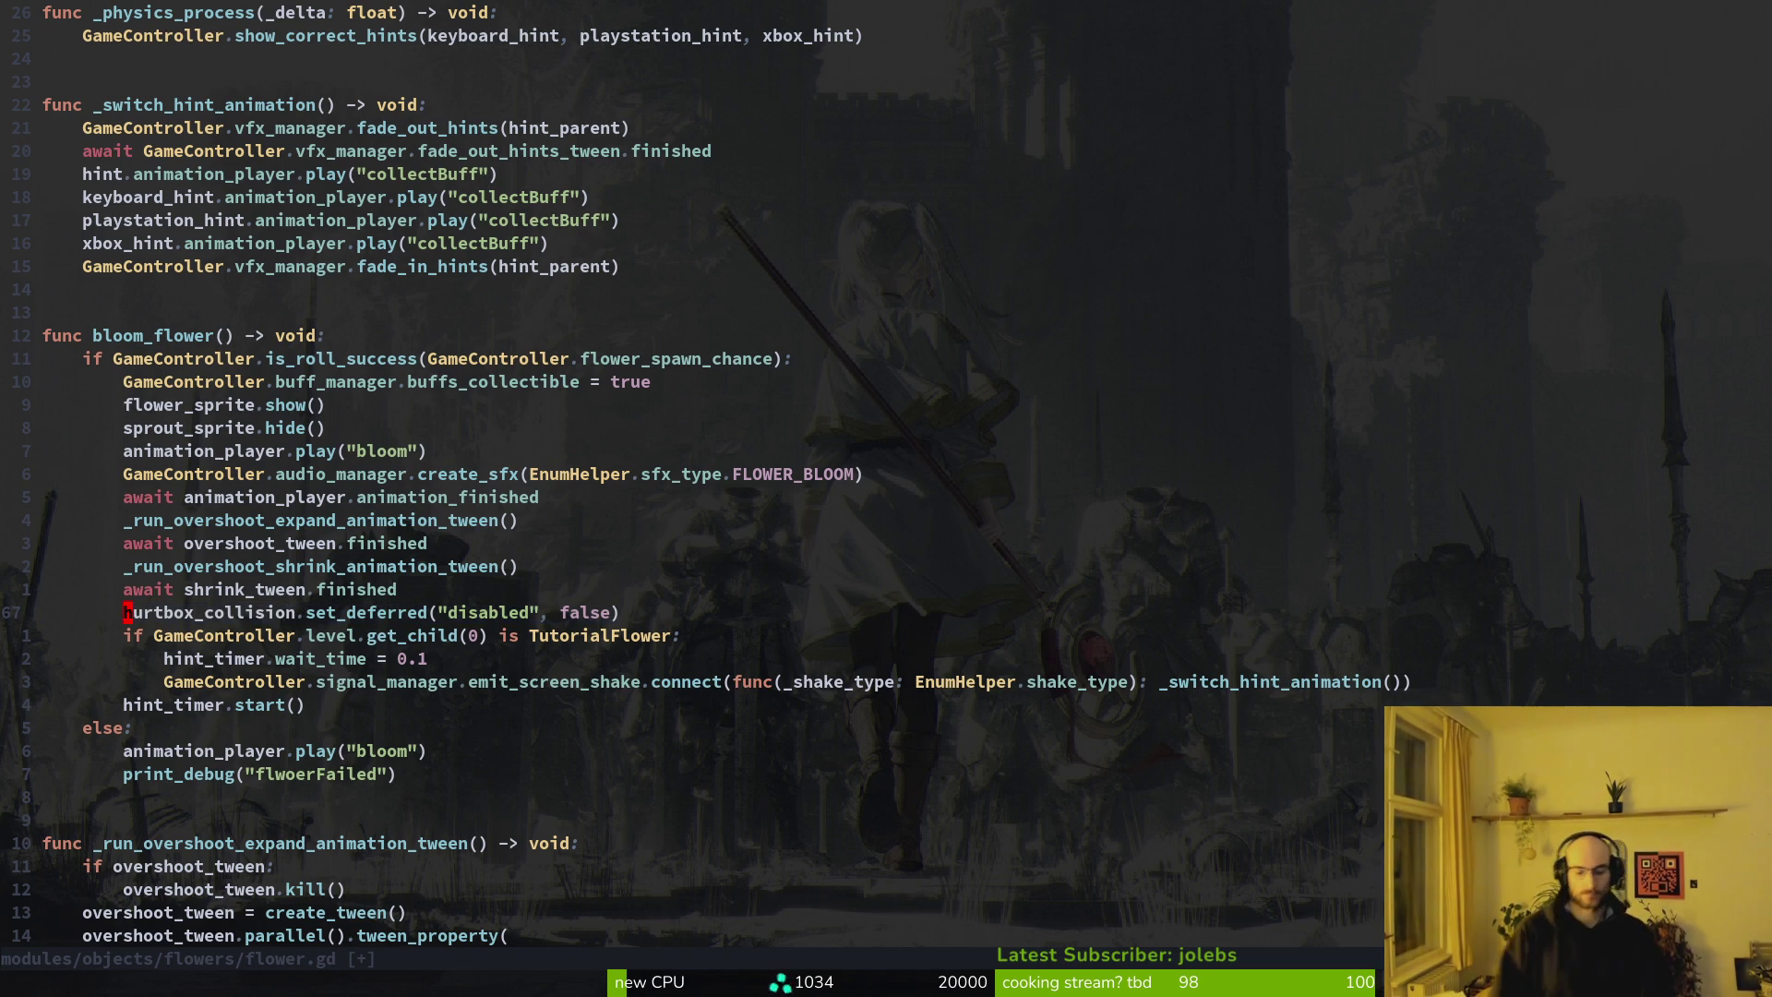
{"action": "type", "text": "0:w"}
{"action": "key", "text": "Return"}
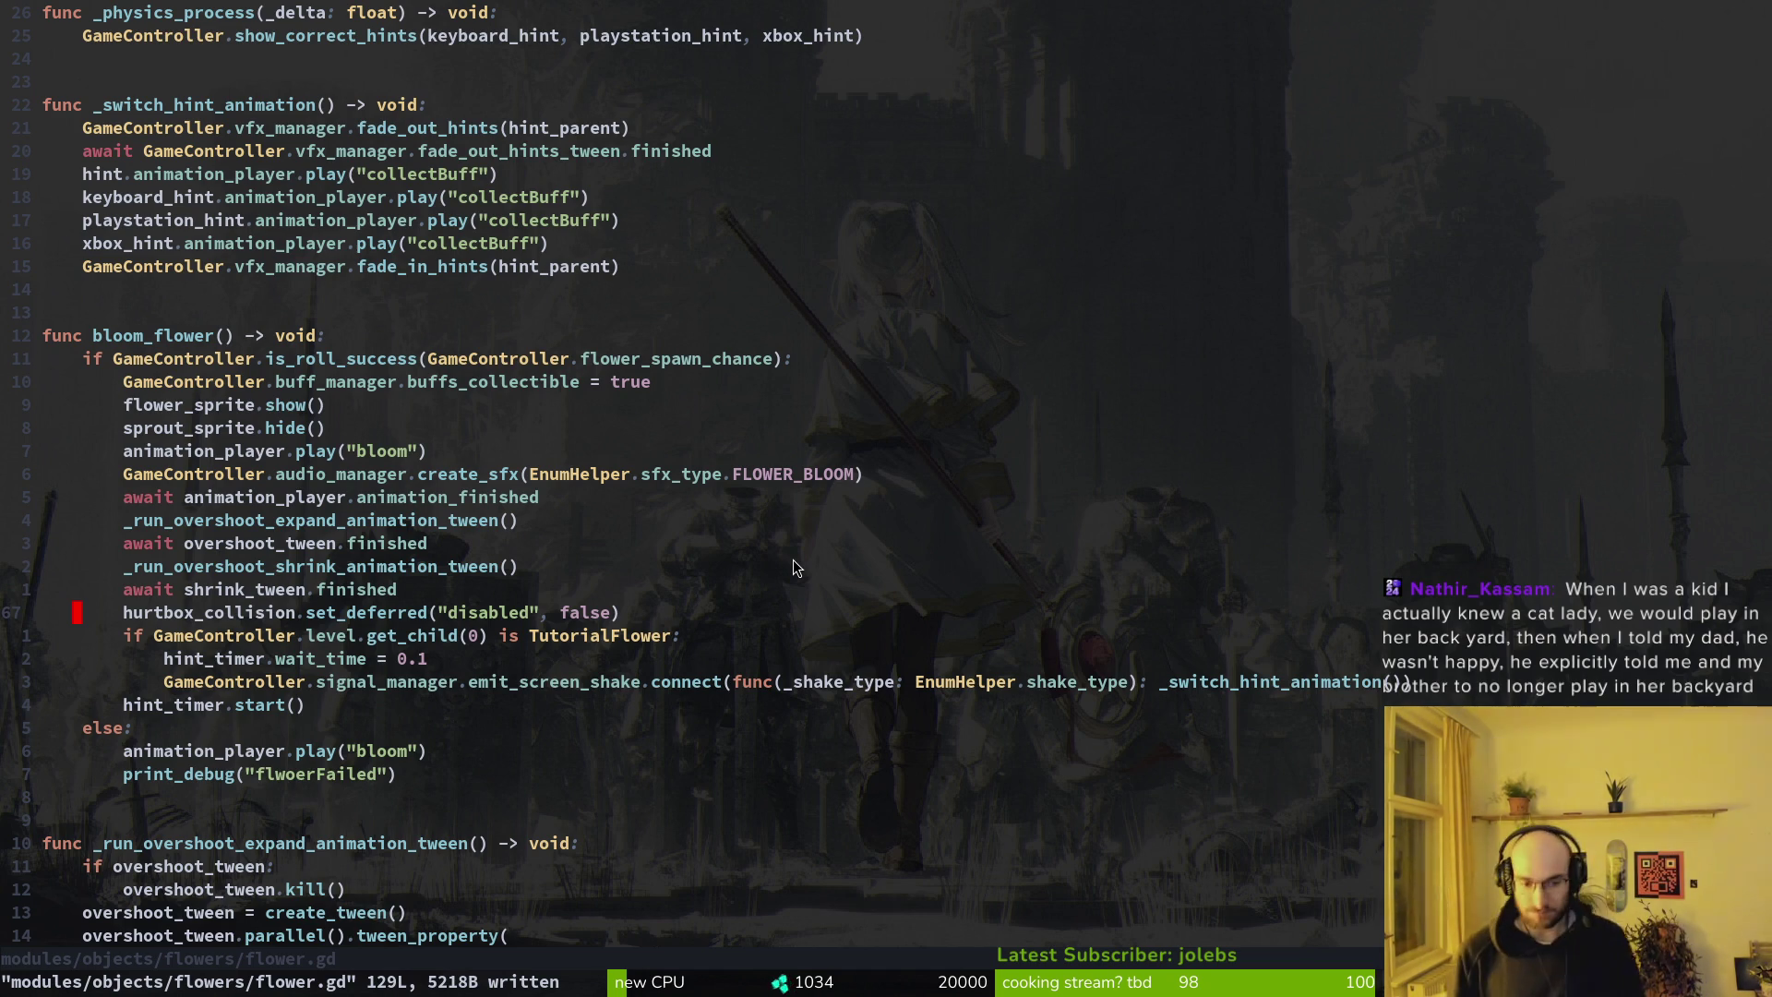
Delete the flwoerFailed debug print from bloom_flower and save flower.gd
{"action": "key", "text": "j"}
{"action": "key", "text": "j"}
{"action": "key", "text": "j"}
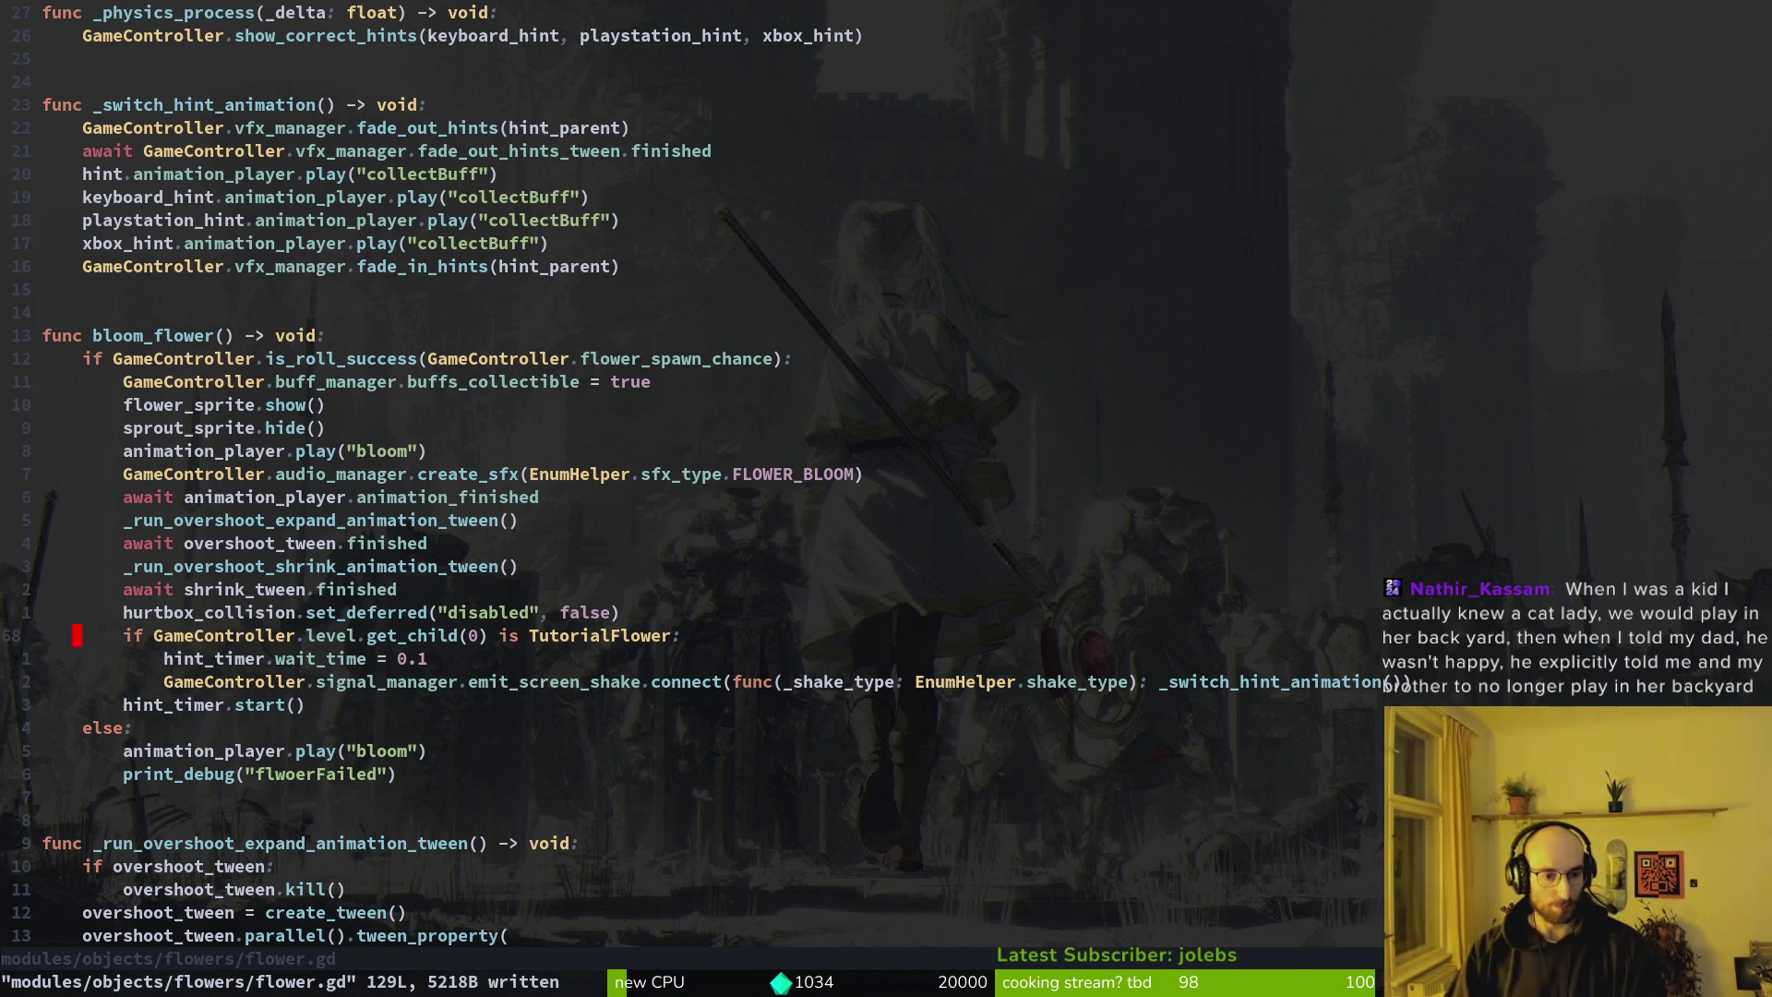
{"action": "key", "text": "d"}
{"action": "key", "text": "d"}
{"action": "type", "text": ":w"}
{"action": "key", "text": "Return"}
{"action": "key", "text": "k"}
{"action": "key", "text": "k"}
{"action": "key", "text": "k"}
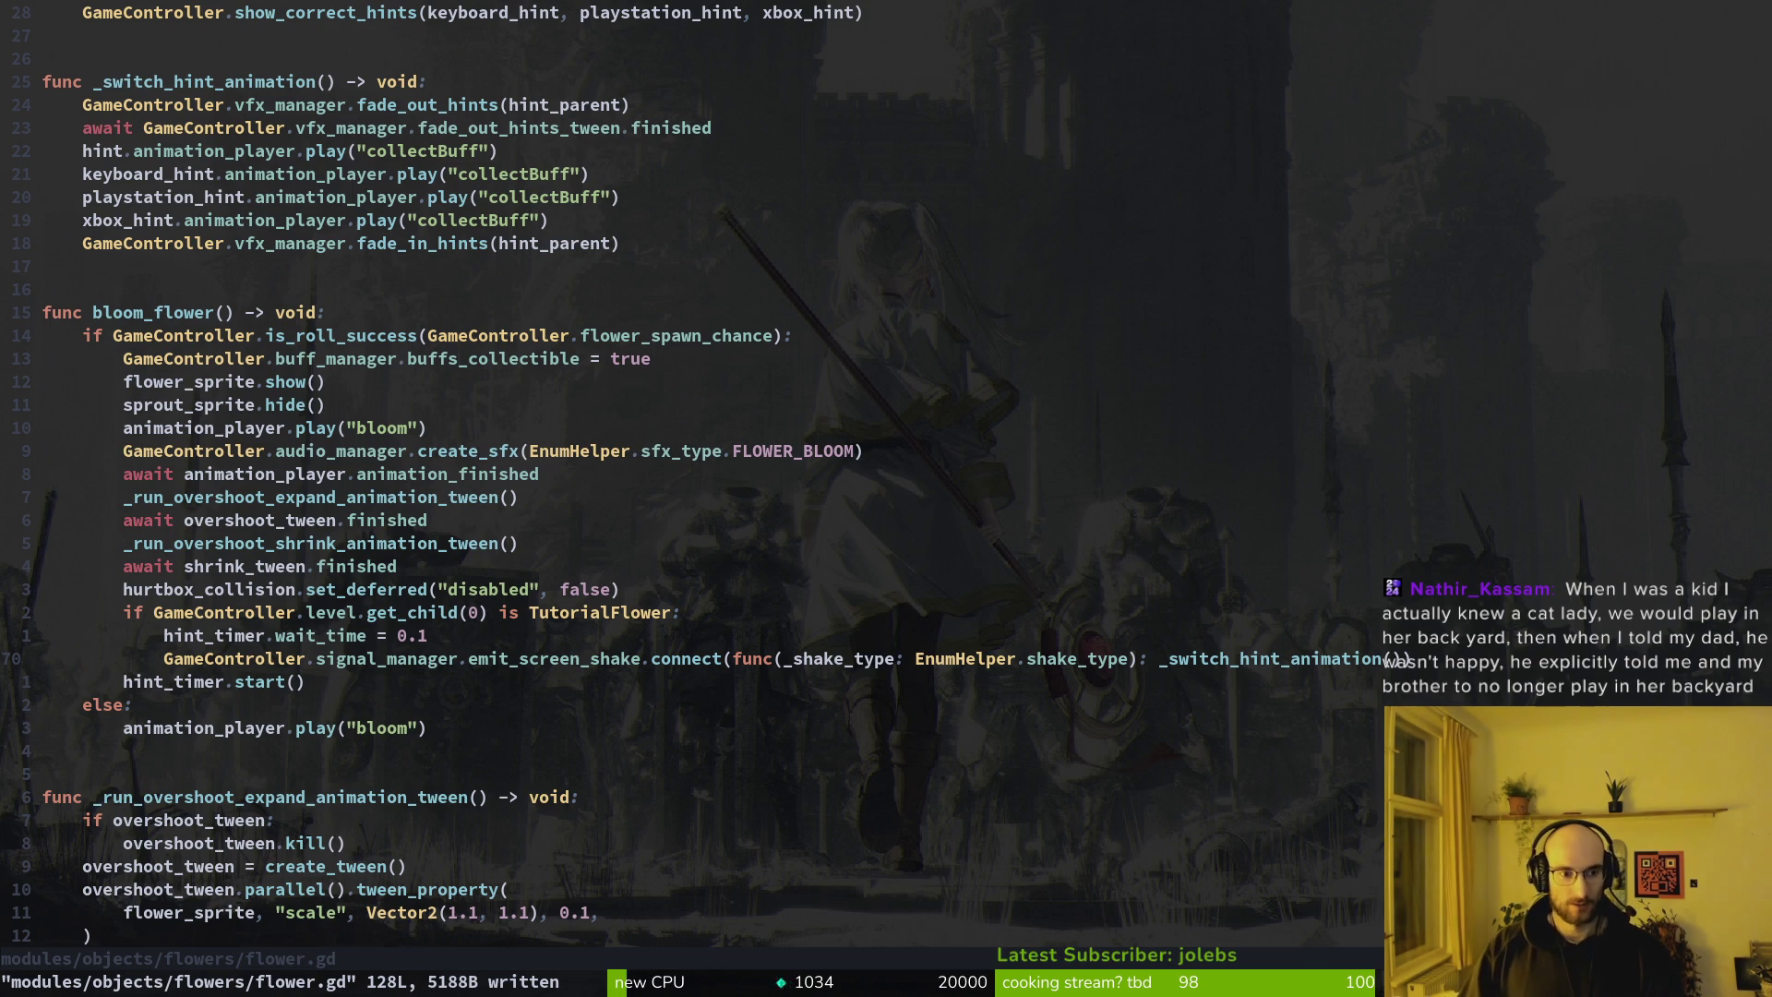
{"action": "key", "text": "k"}
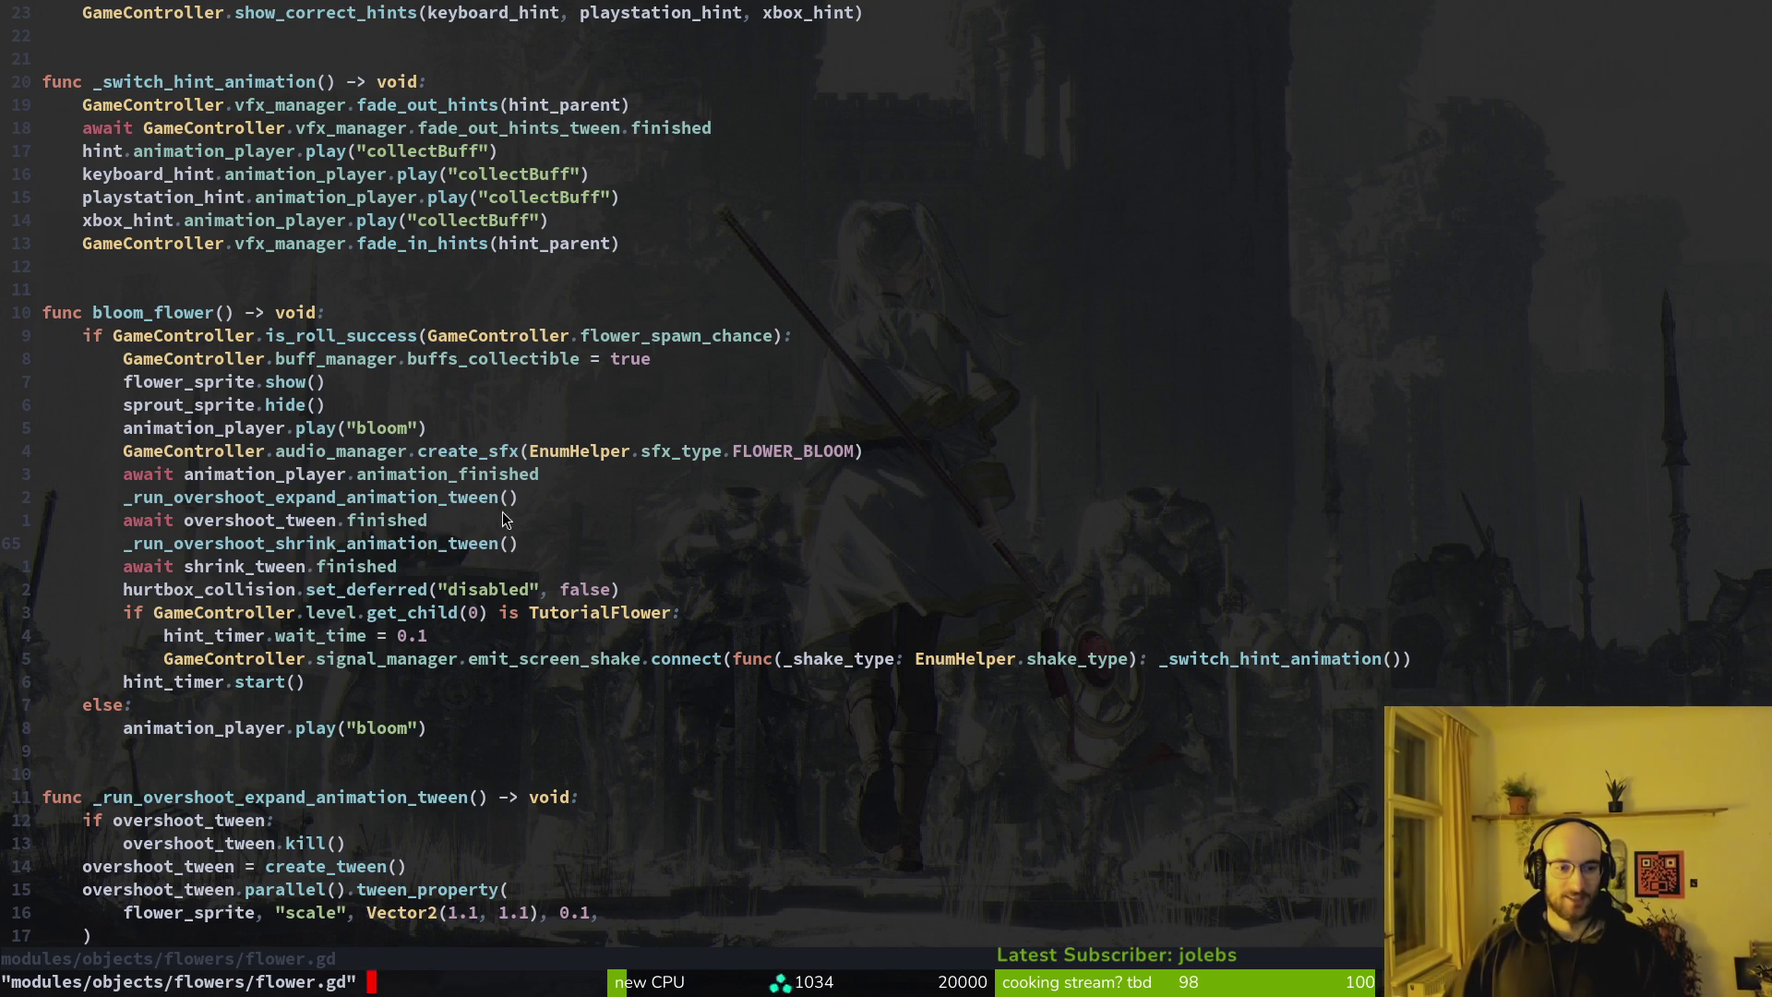
Check the buffs_collectible line and the wither sprite sheet, then run the game project
{"action": "left_click", "coordinate": [301, 365]}
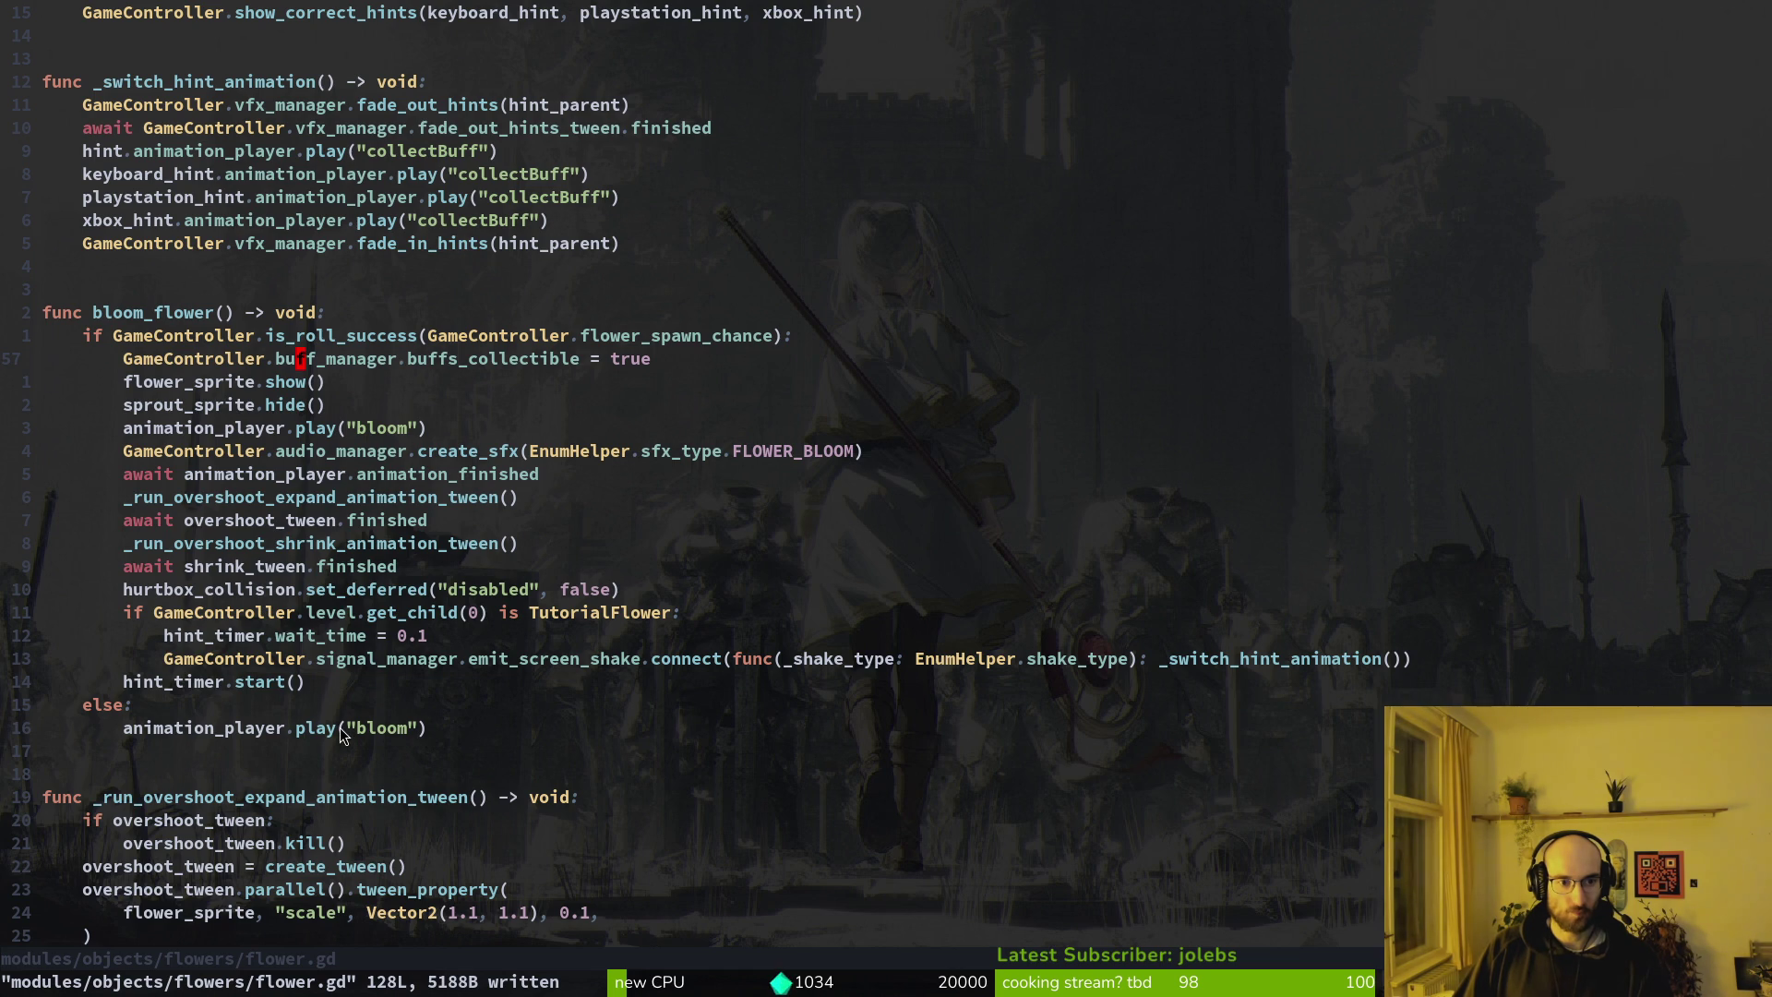
{"action": "key", "text": "alt+Tab"}
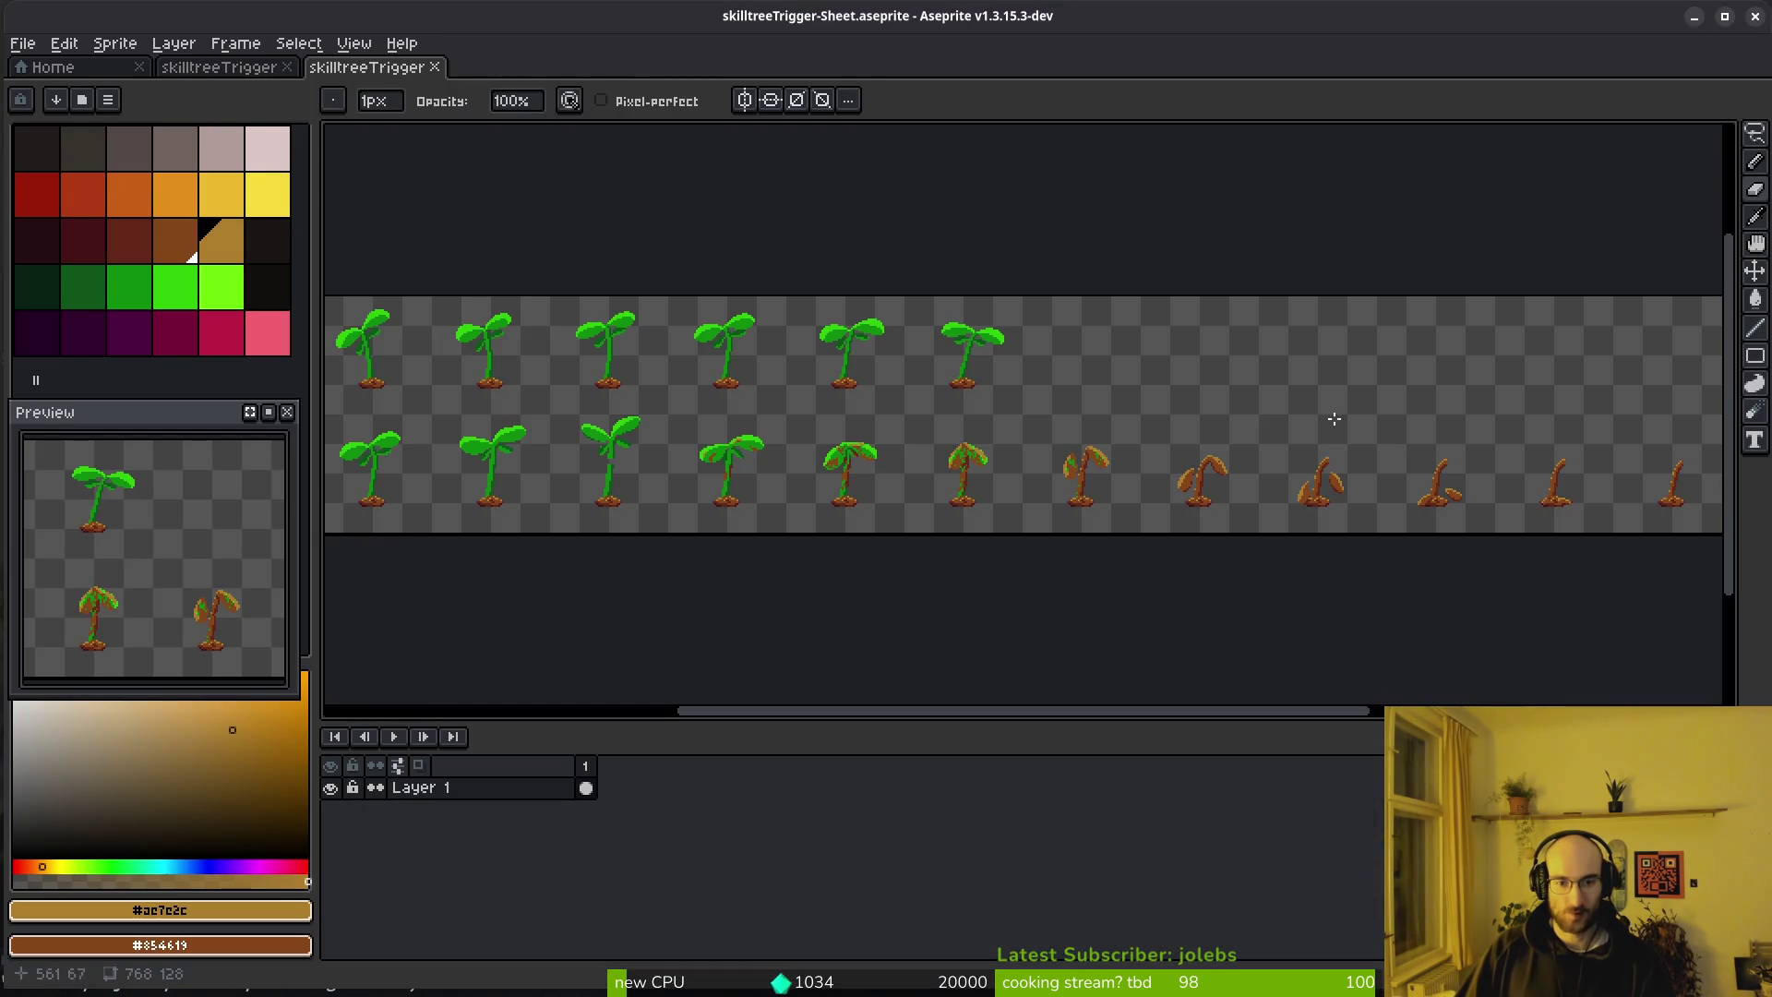
{"action": "key", "text": "alt+Tab"}
{"action": "key", "text": "alt+Tab"}
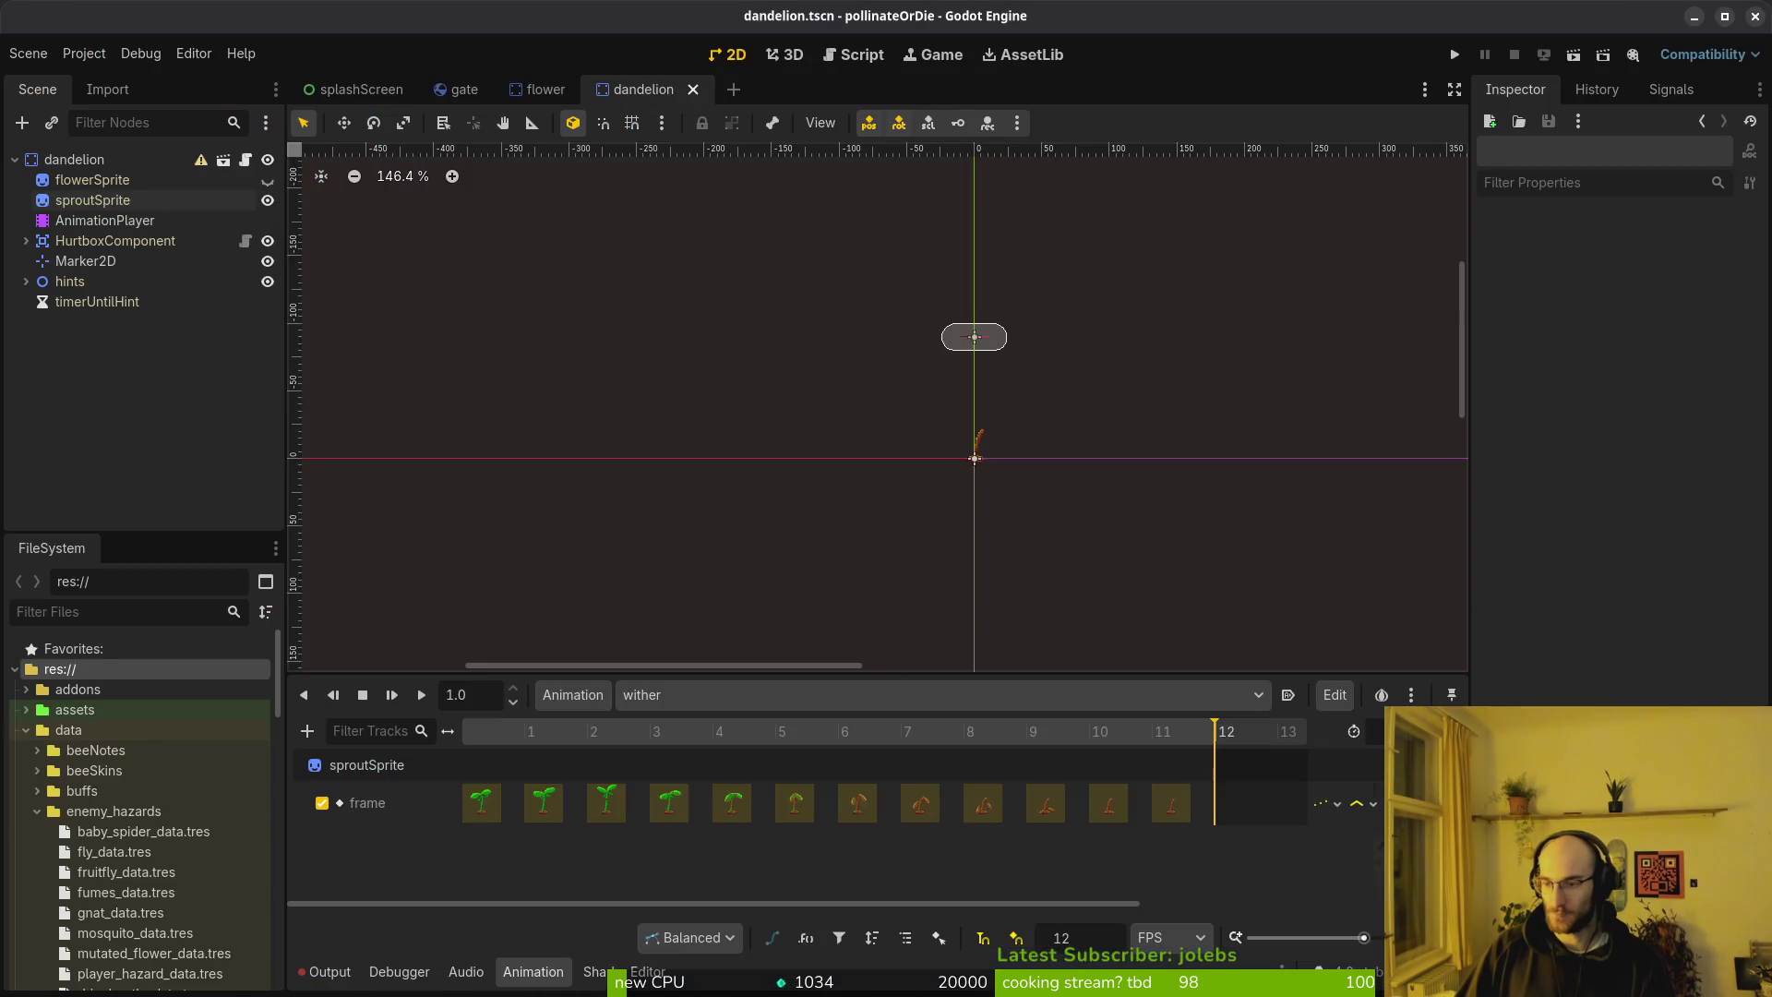
{"action": "left_click", "coordinate": [1458, 55]}
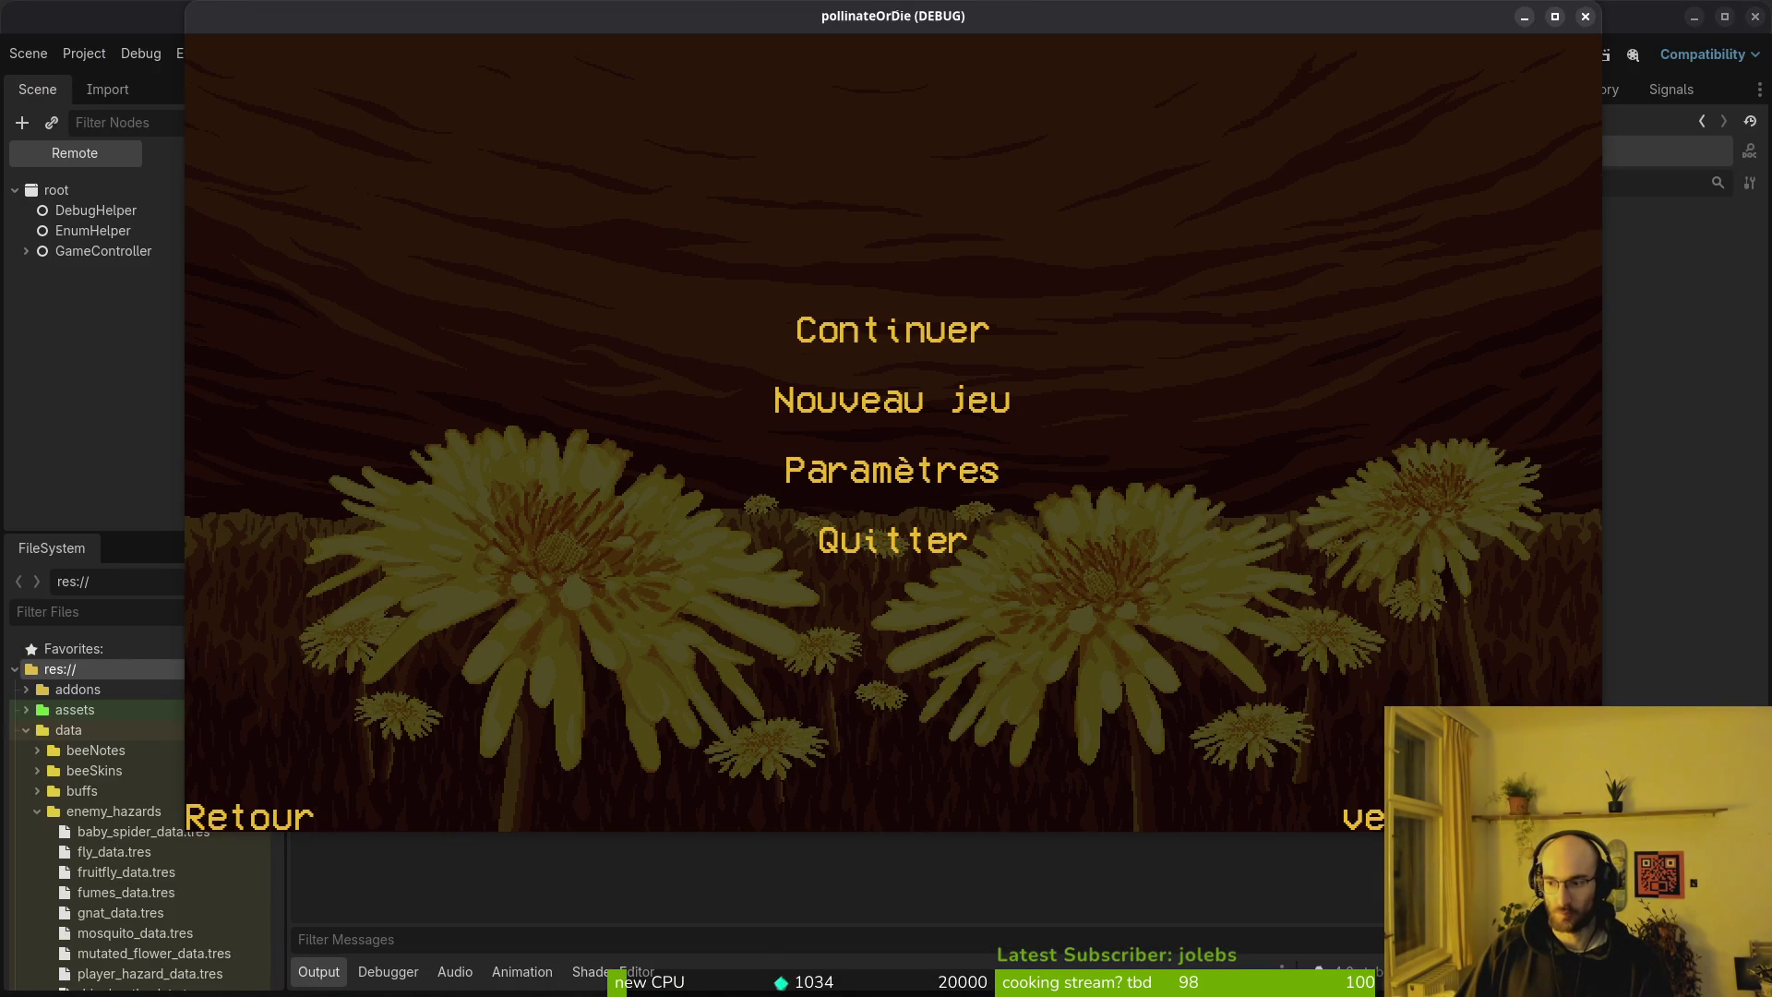
Continue the saved game from the main menu, play the level, then close the game
{"action": "key", "text": "alt+Tab"}
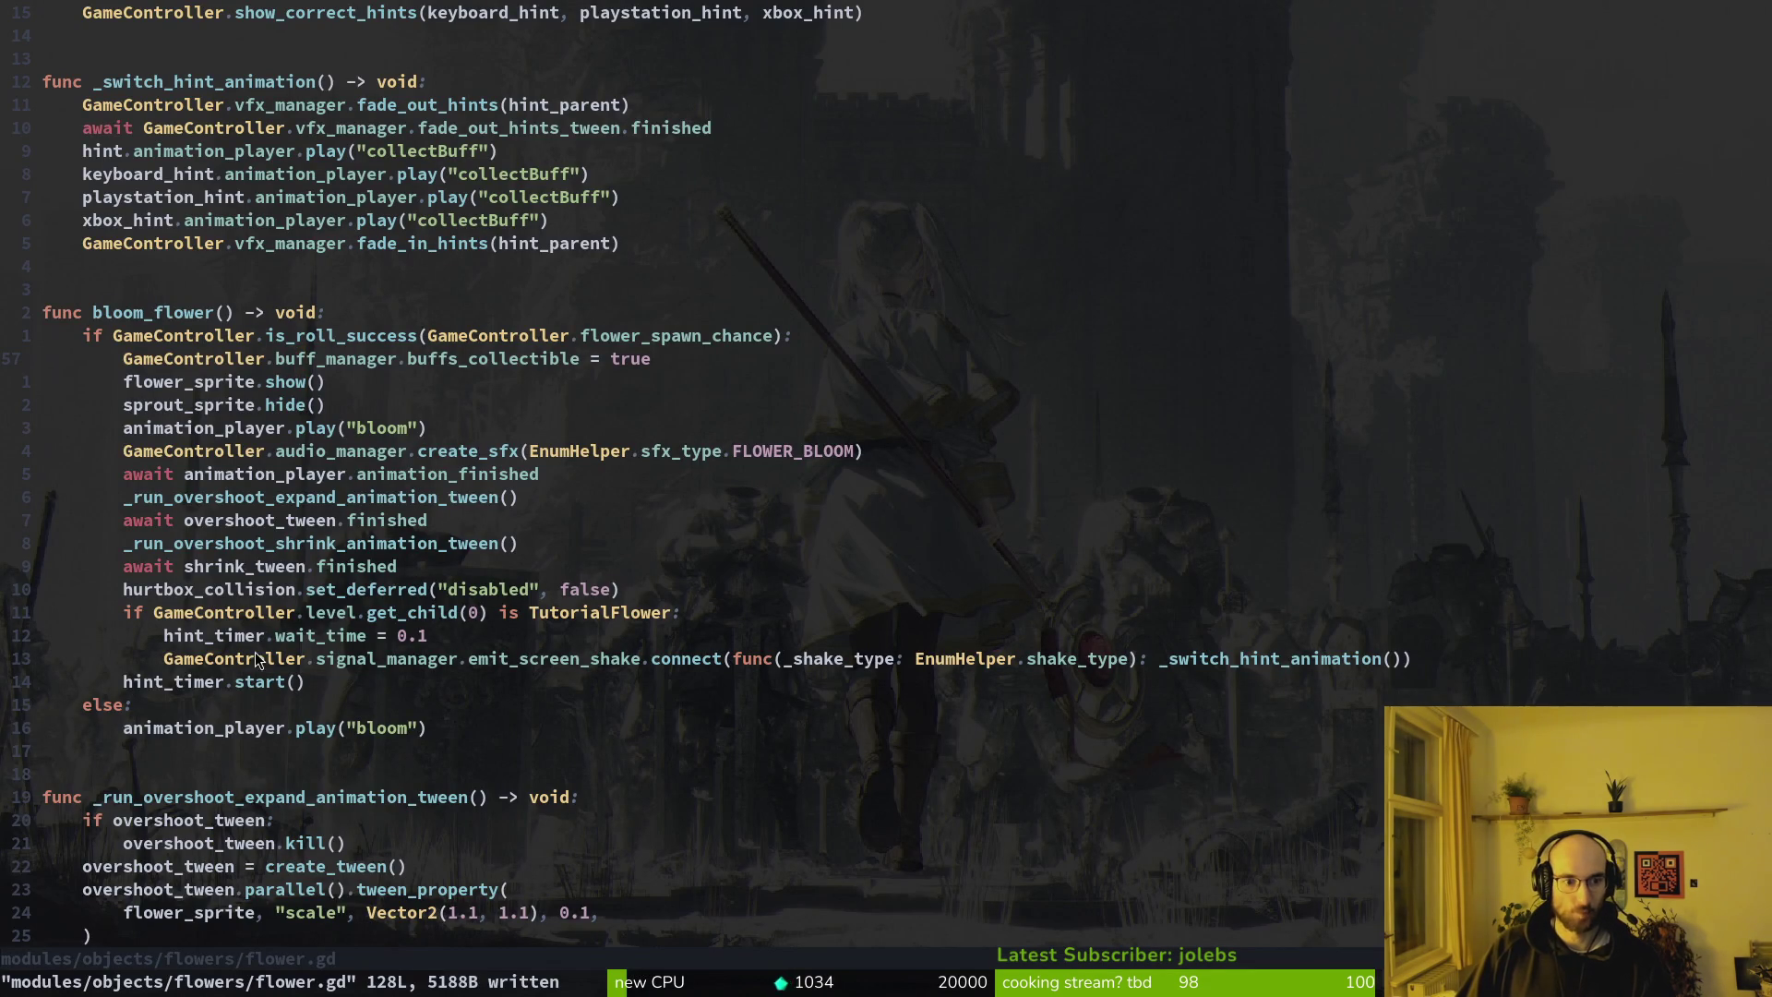
{"action": "key", "text": "alt+Tab"}
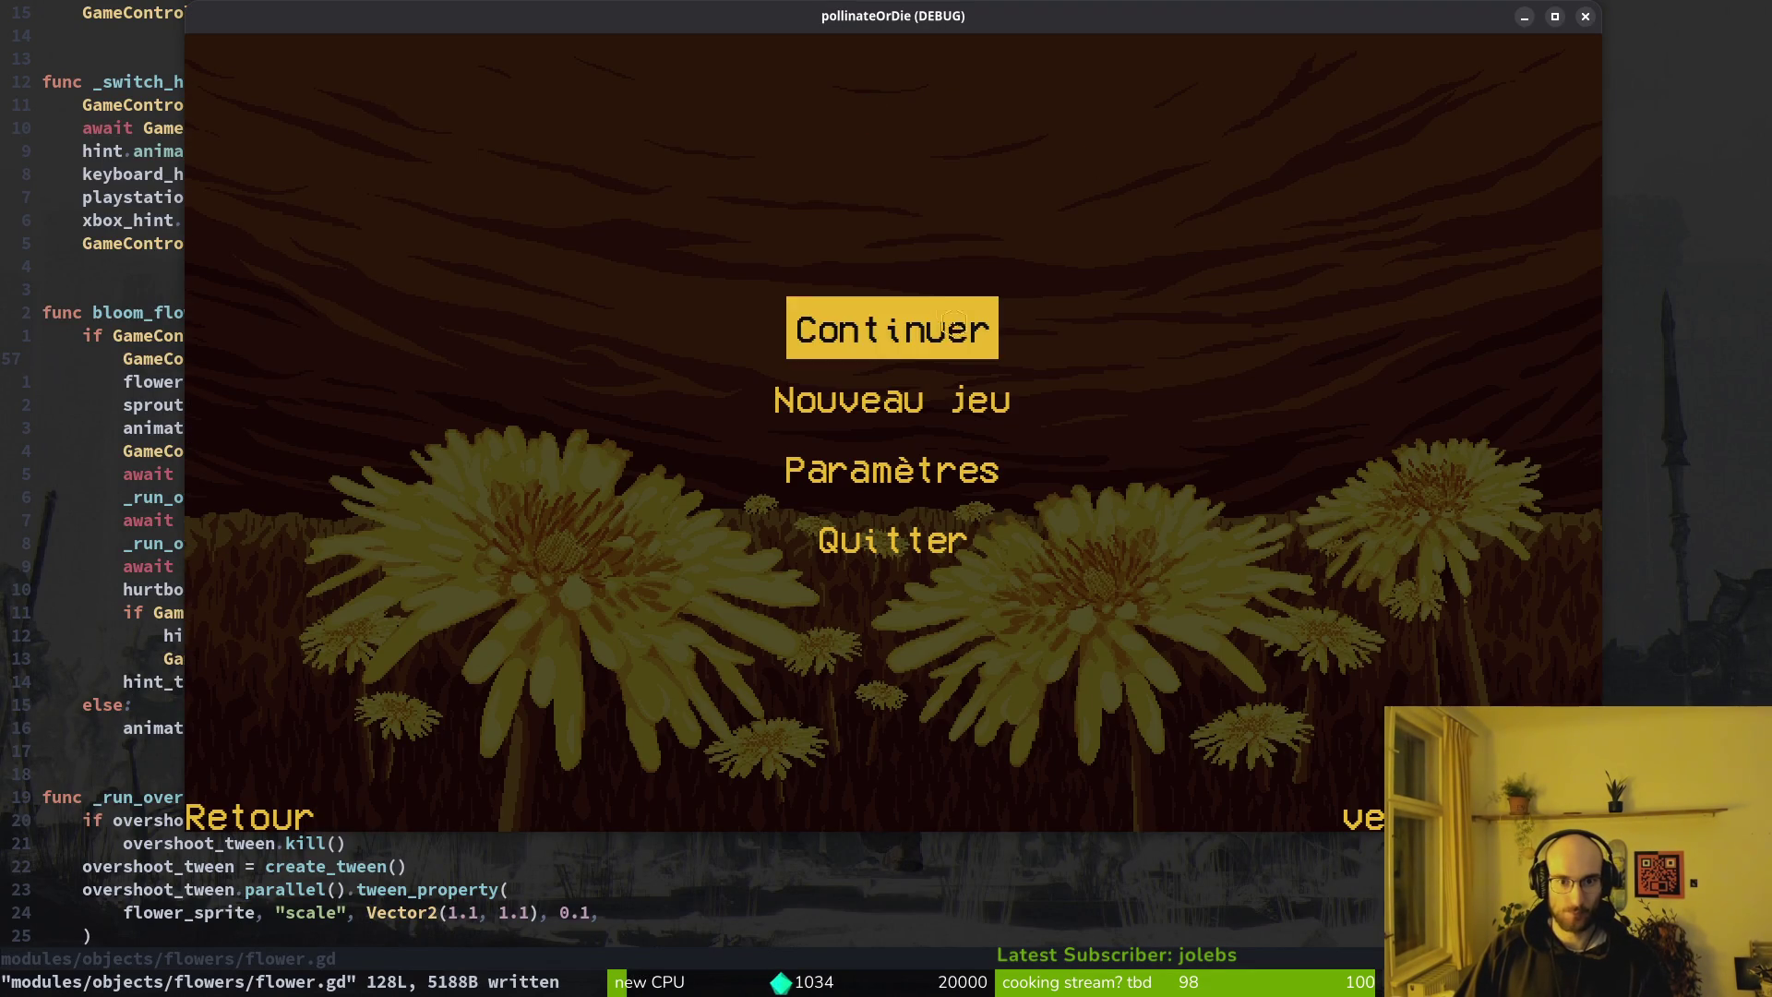
{"action": "left_click", "coordinate": [961, 330]}
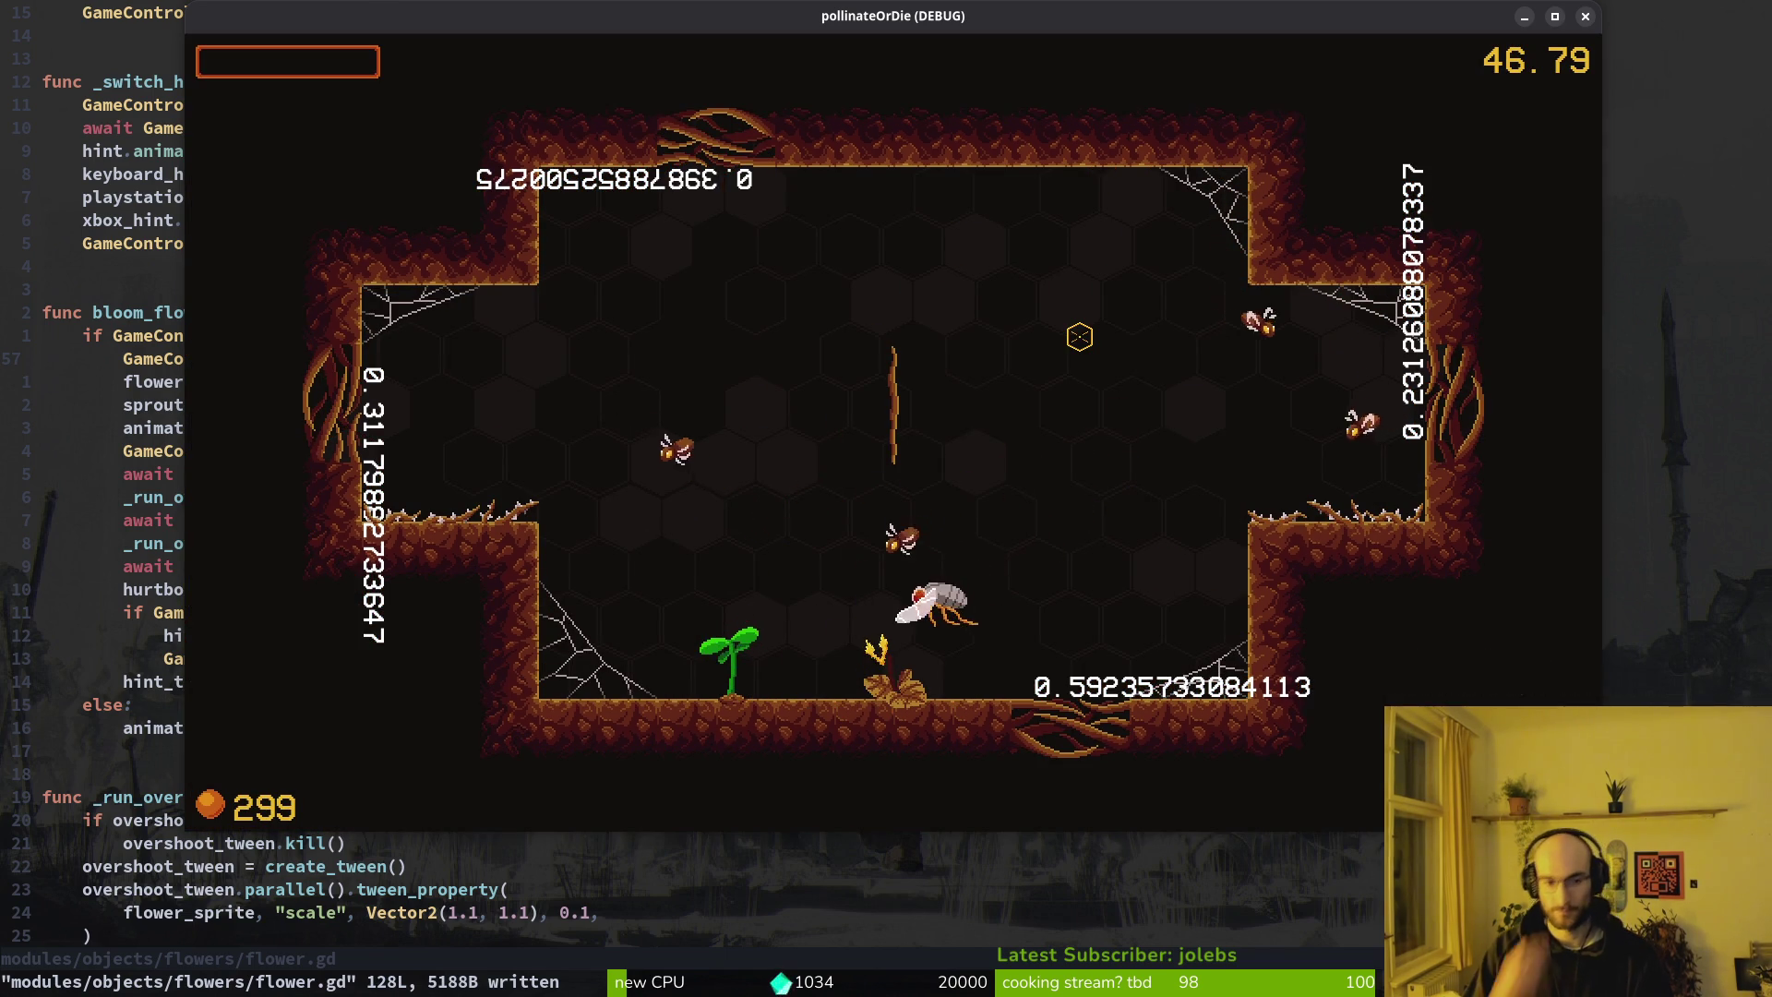
{"action": "key", "text": "Return"}
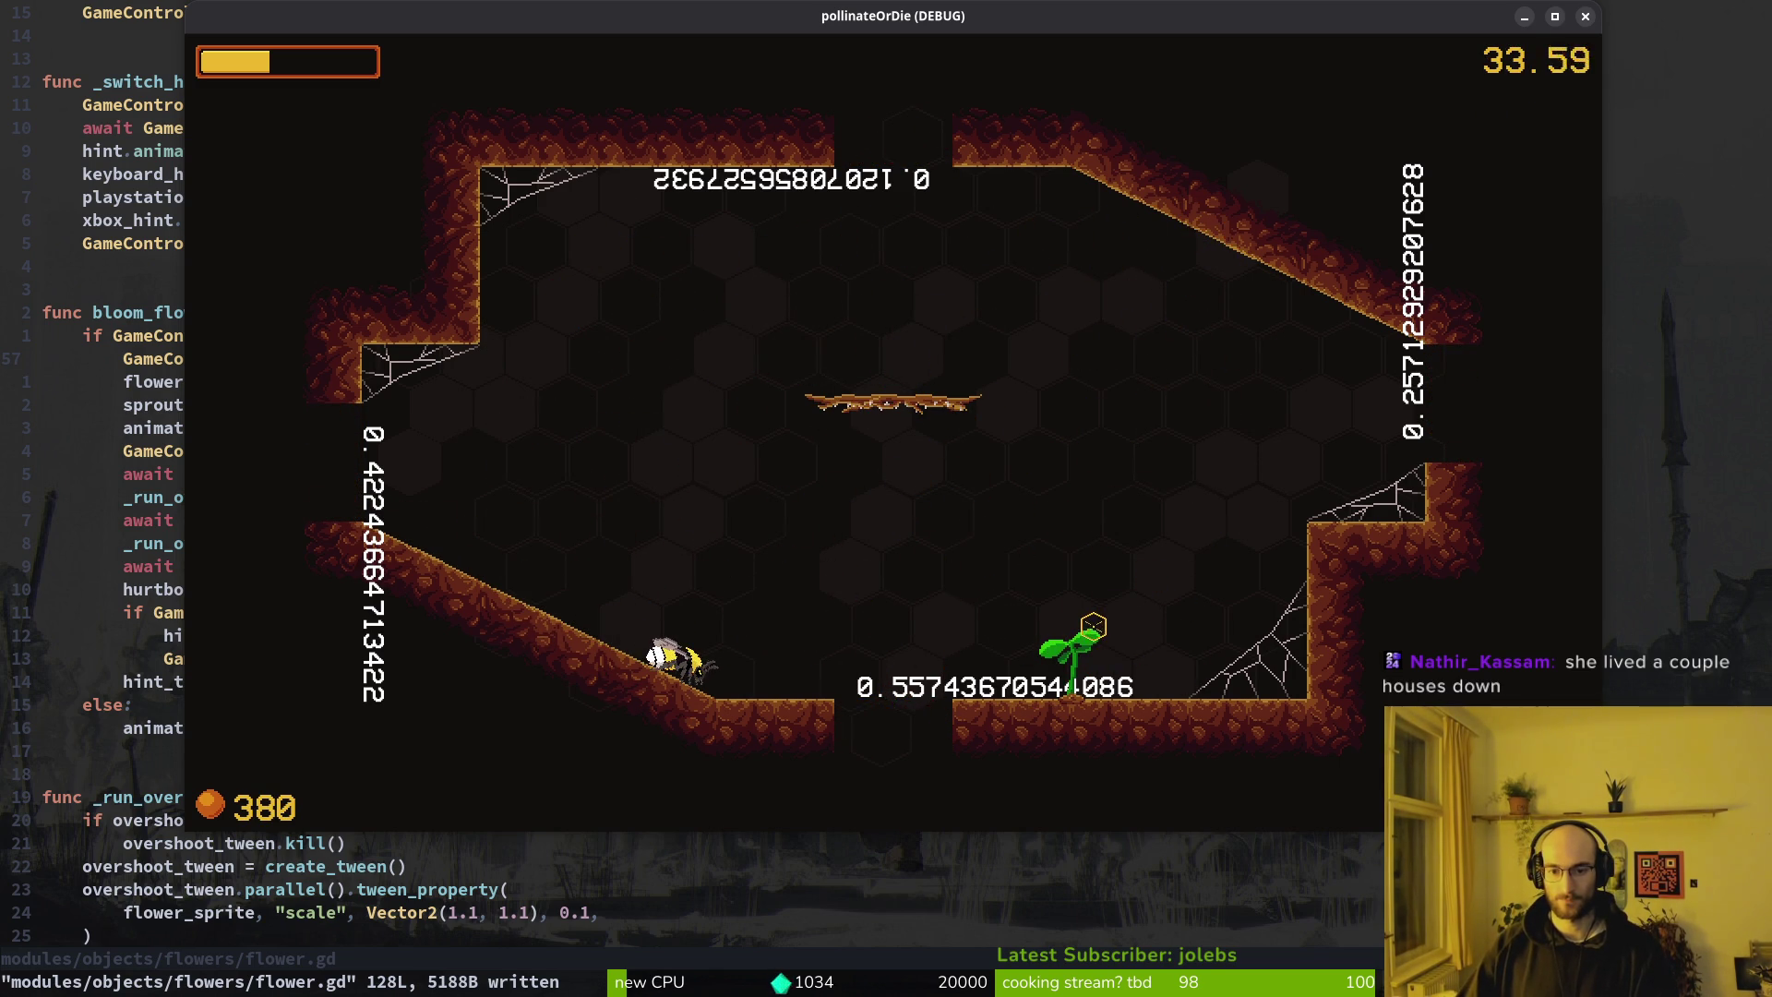
{"action": "key", "text": "Escape"}
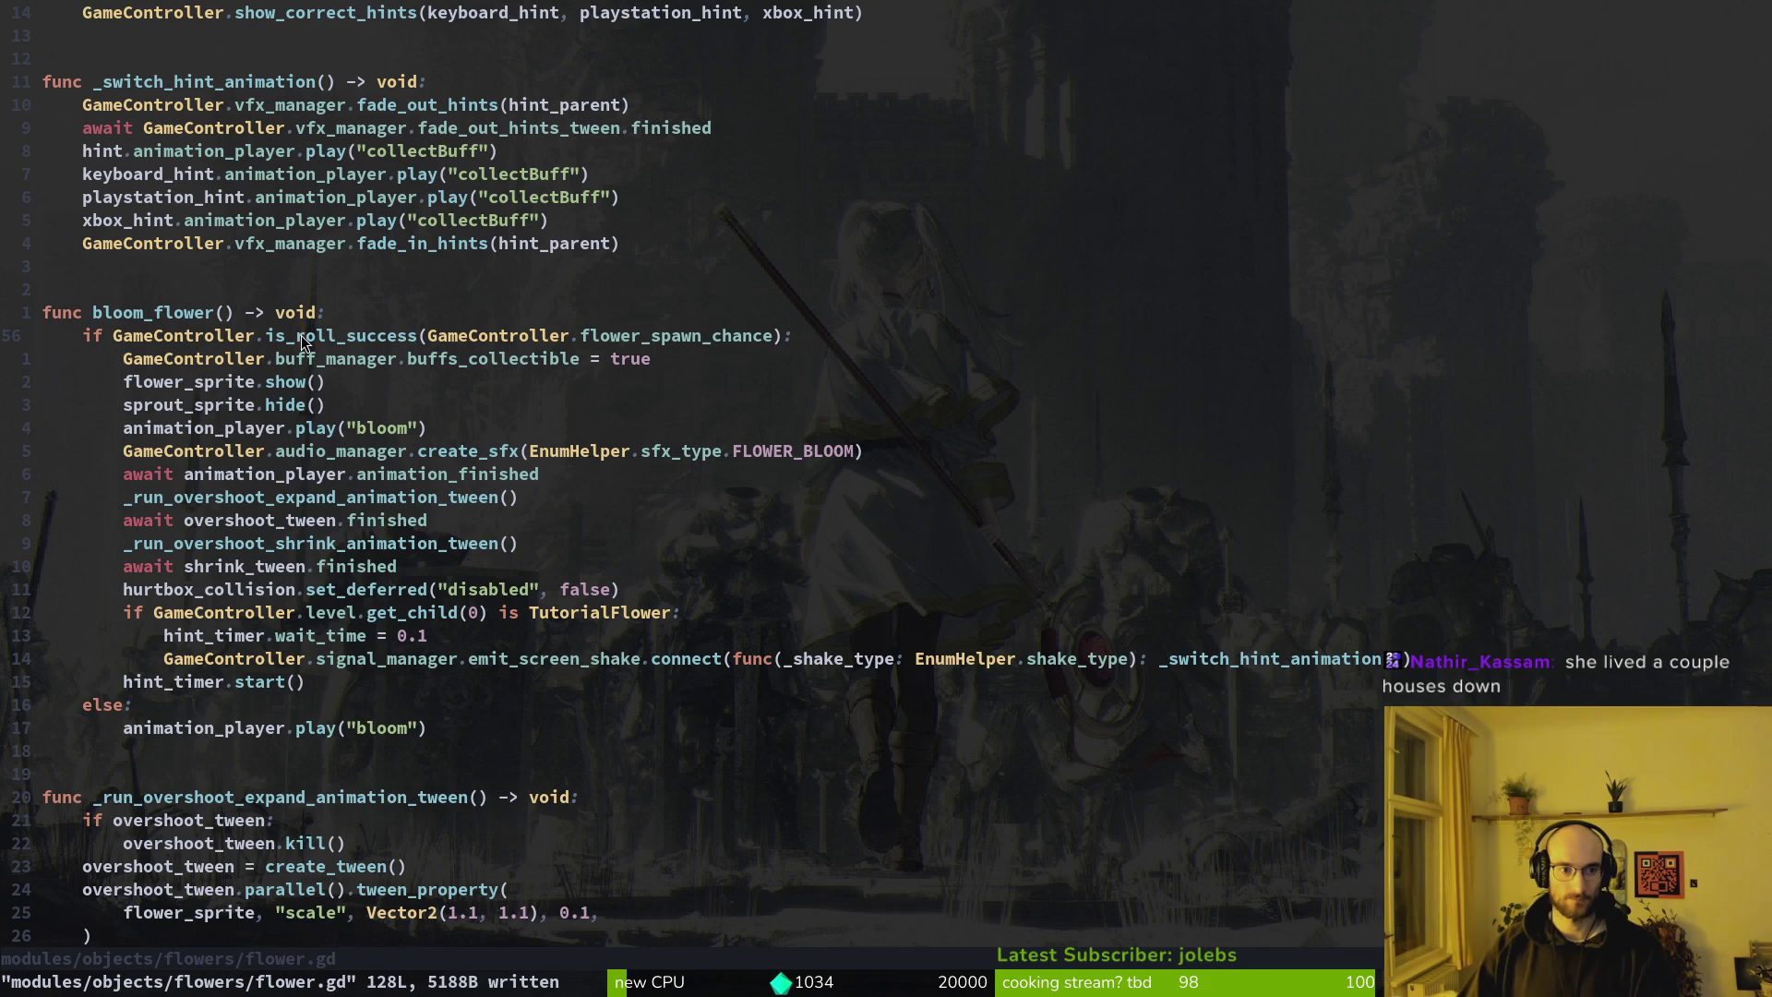
Add a roll = GameController.is_roll_success(GameController.flower_spawn_chance) line beside a print_debug line, and save
{"action": "type", "text": "Oprint_debug("}
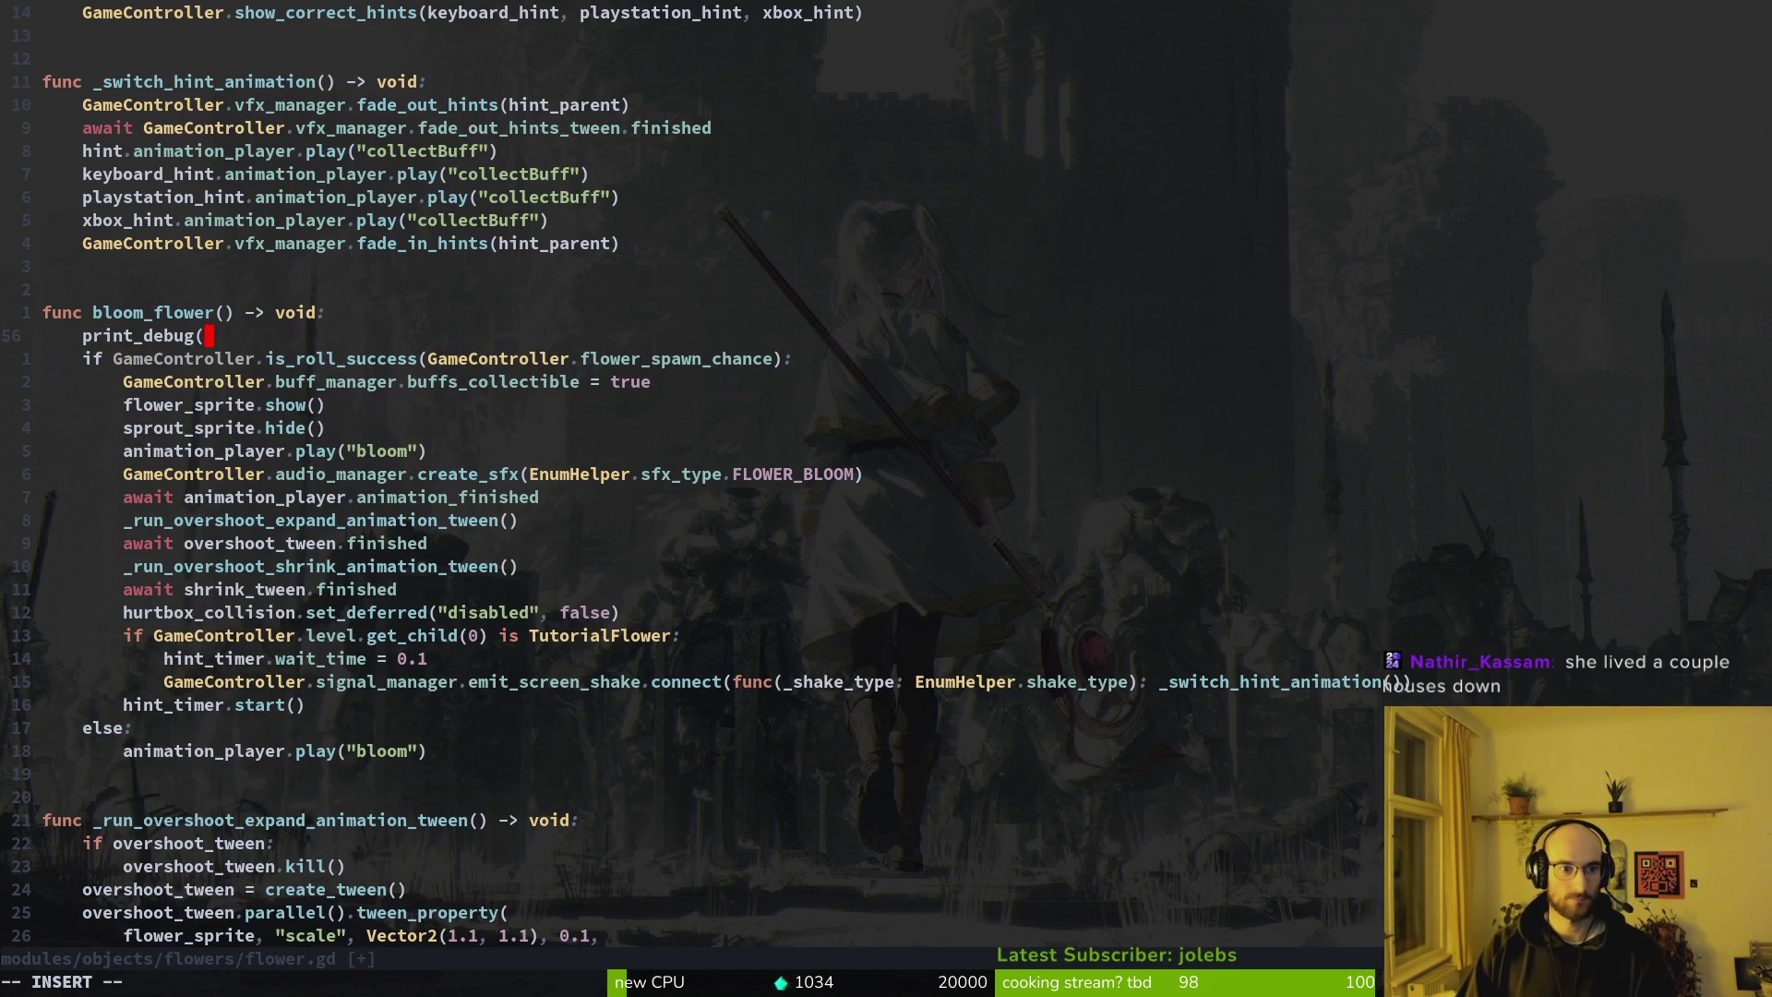
{"action": "type", "text": "GameController."}
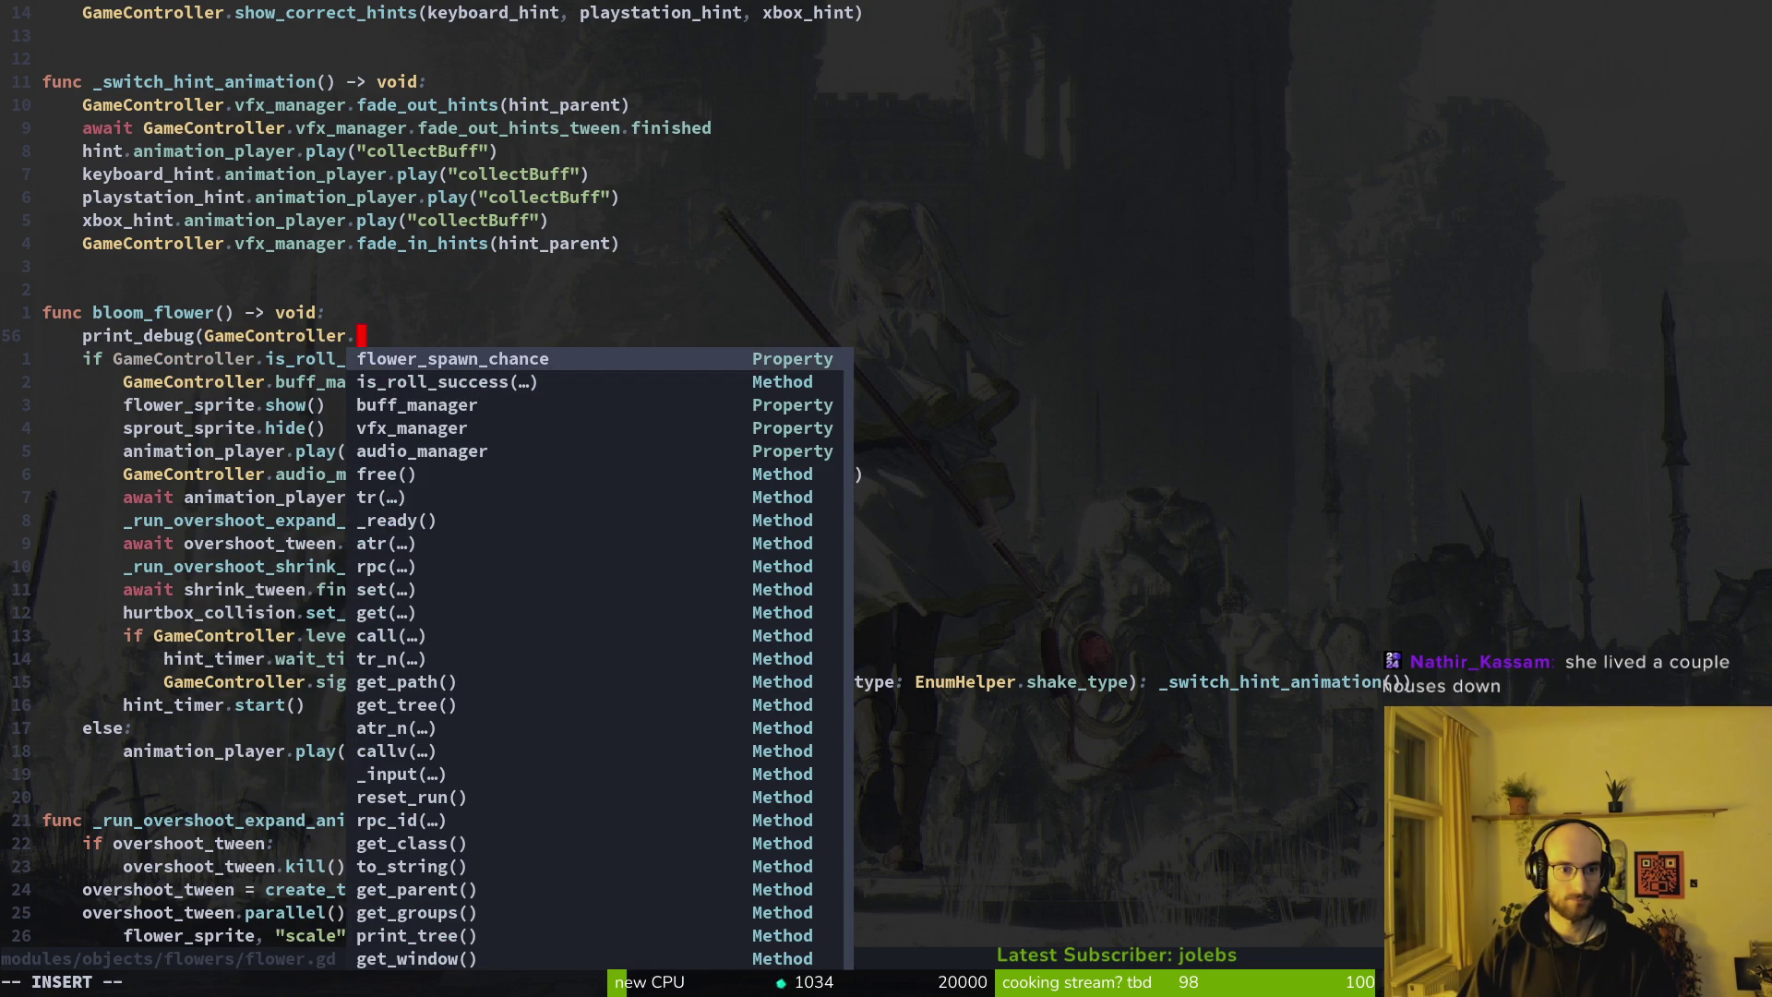
{"action": "key", "text": "Escape"}
{"action": "type", "text": "Or roll ="}
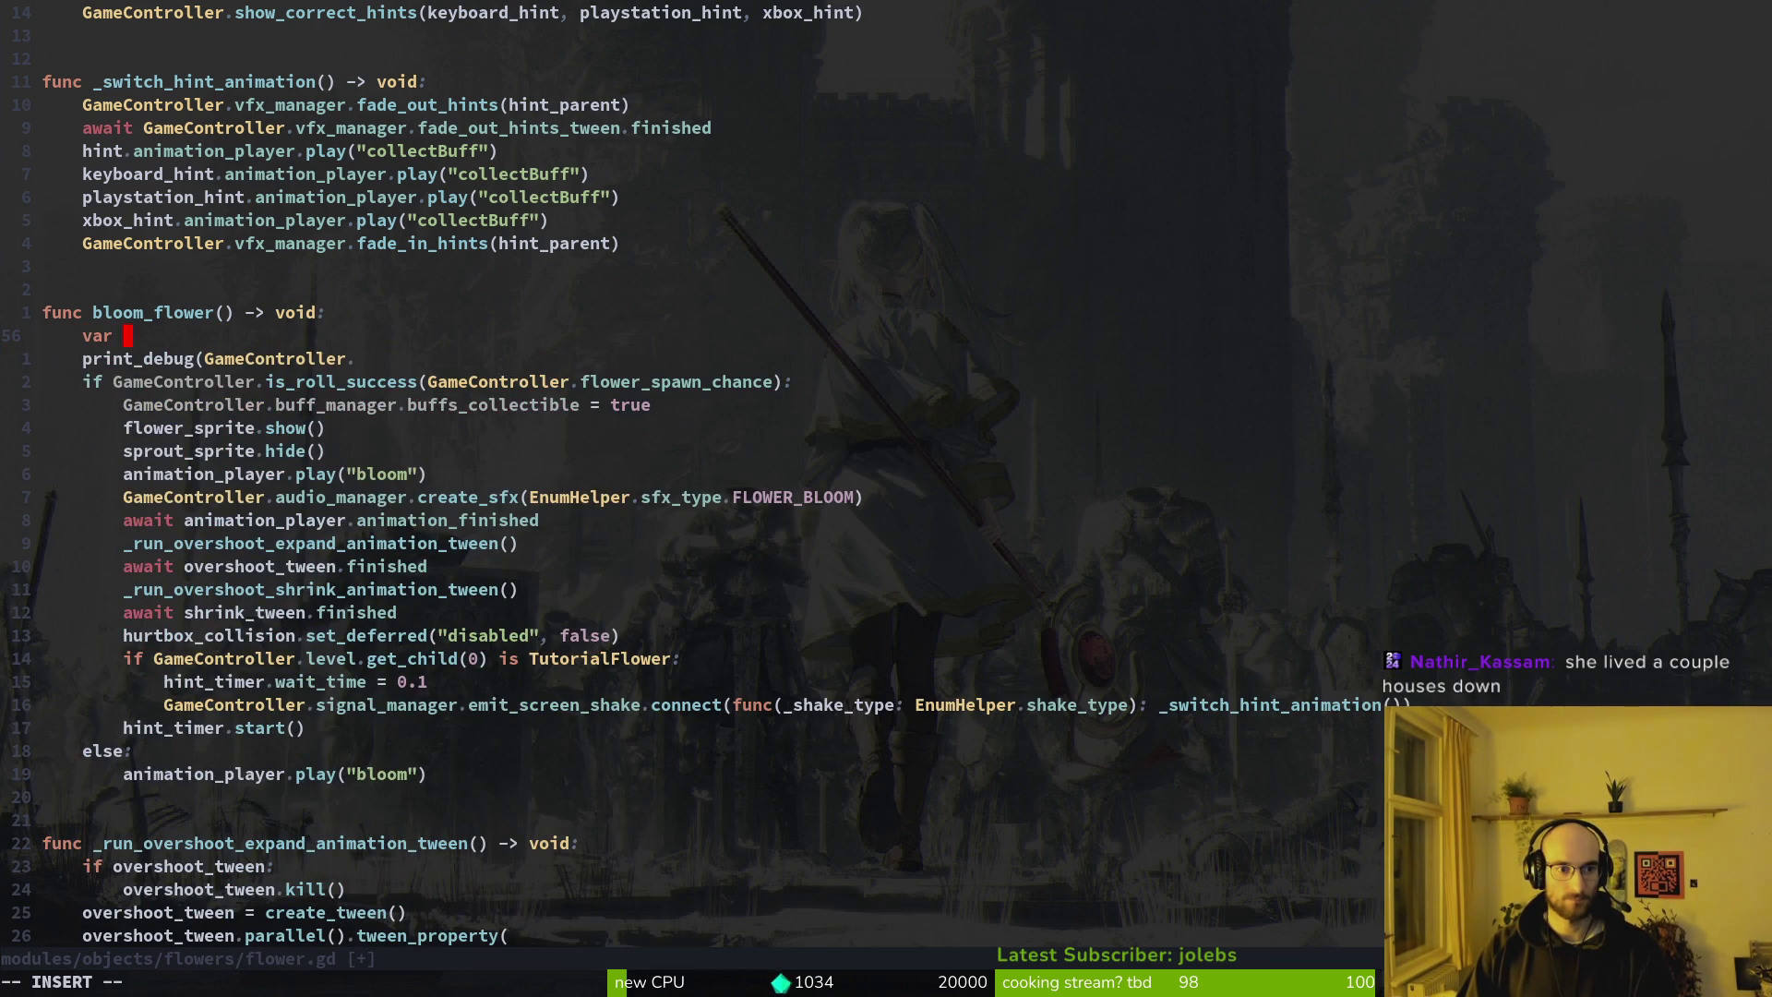
{"action": "type", "text": " GameController.is_roll_success("}
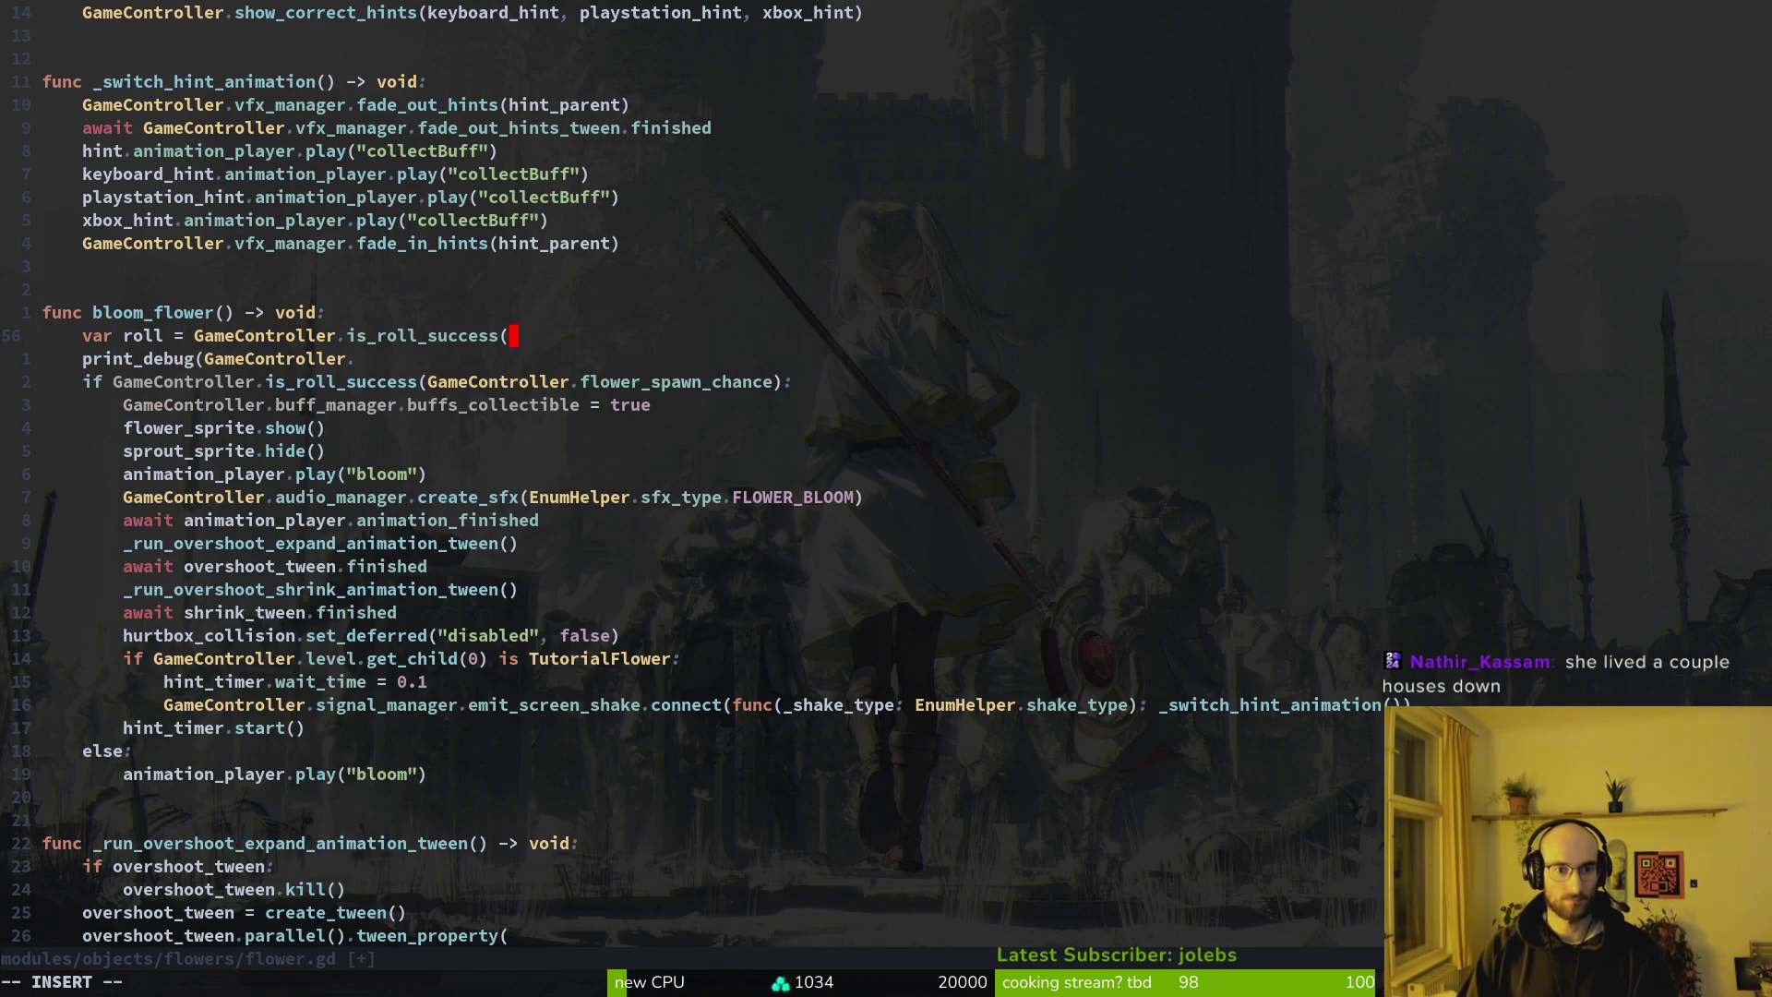
{"action": "type", "text": "GameController.flo"}
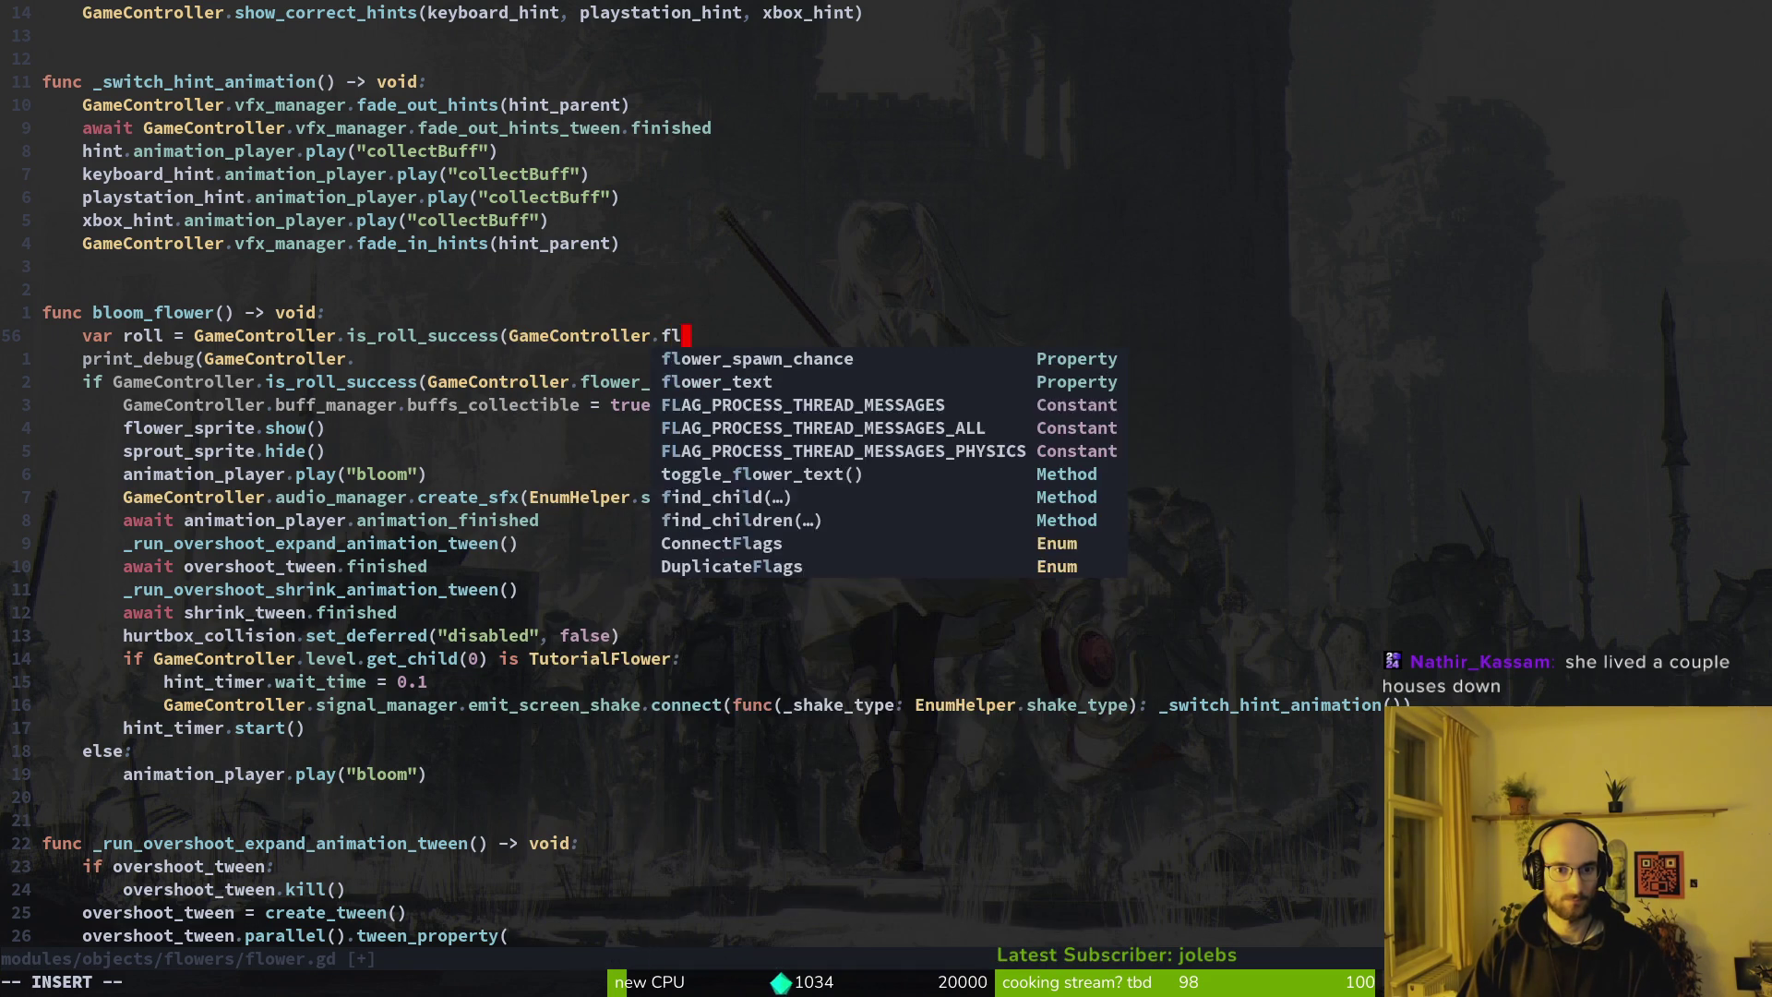
{"action": "key", "text": "Tab"}
{"action": "type", "text": ")"}
{"action": "key", "text": "Escape"}
{"action": "type", "text": ":w"}
{"action": "key", "text": "Return"}
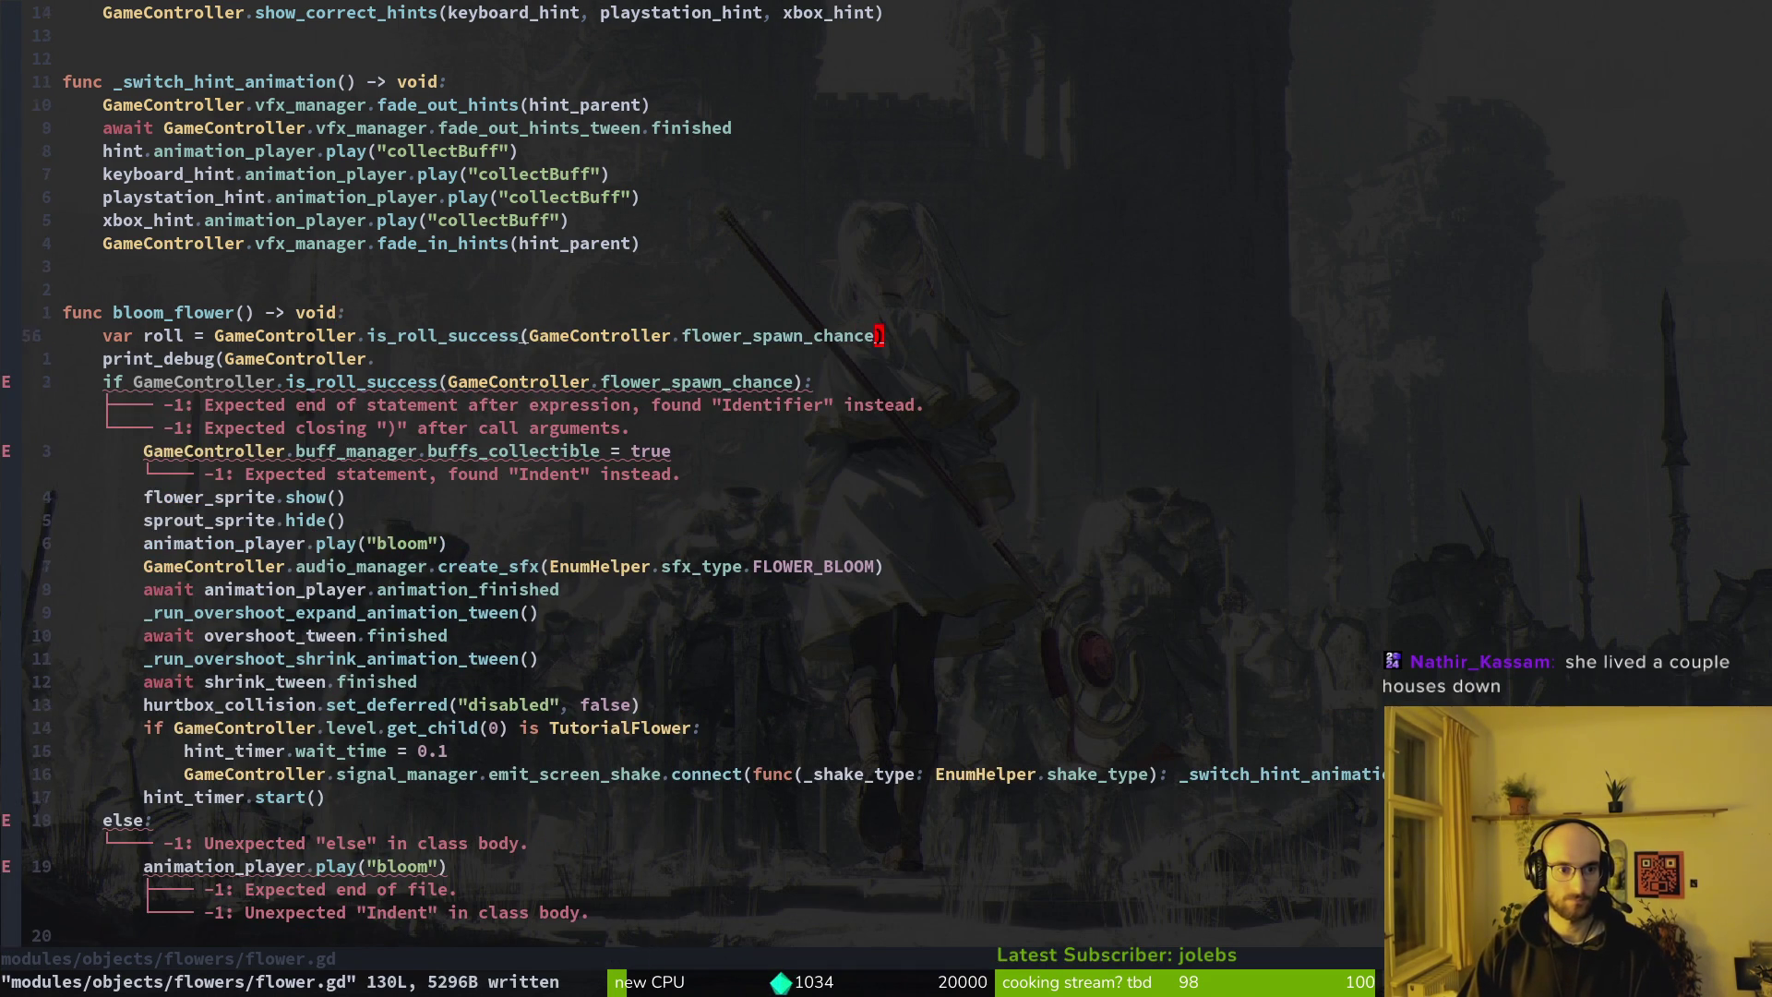
Make the print_debug line print flower_spawn_chance, move it above the roll line, and save
{"action": "type", "text": "afl"}
{"action": "key", "text": "Tab"}
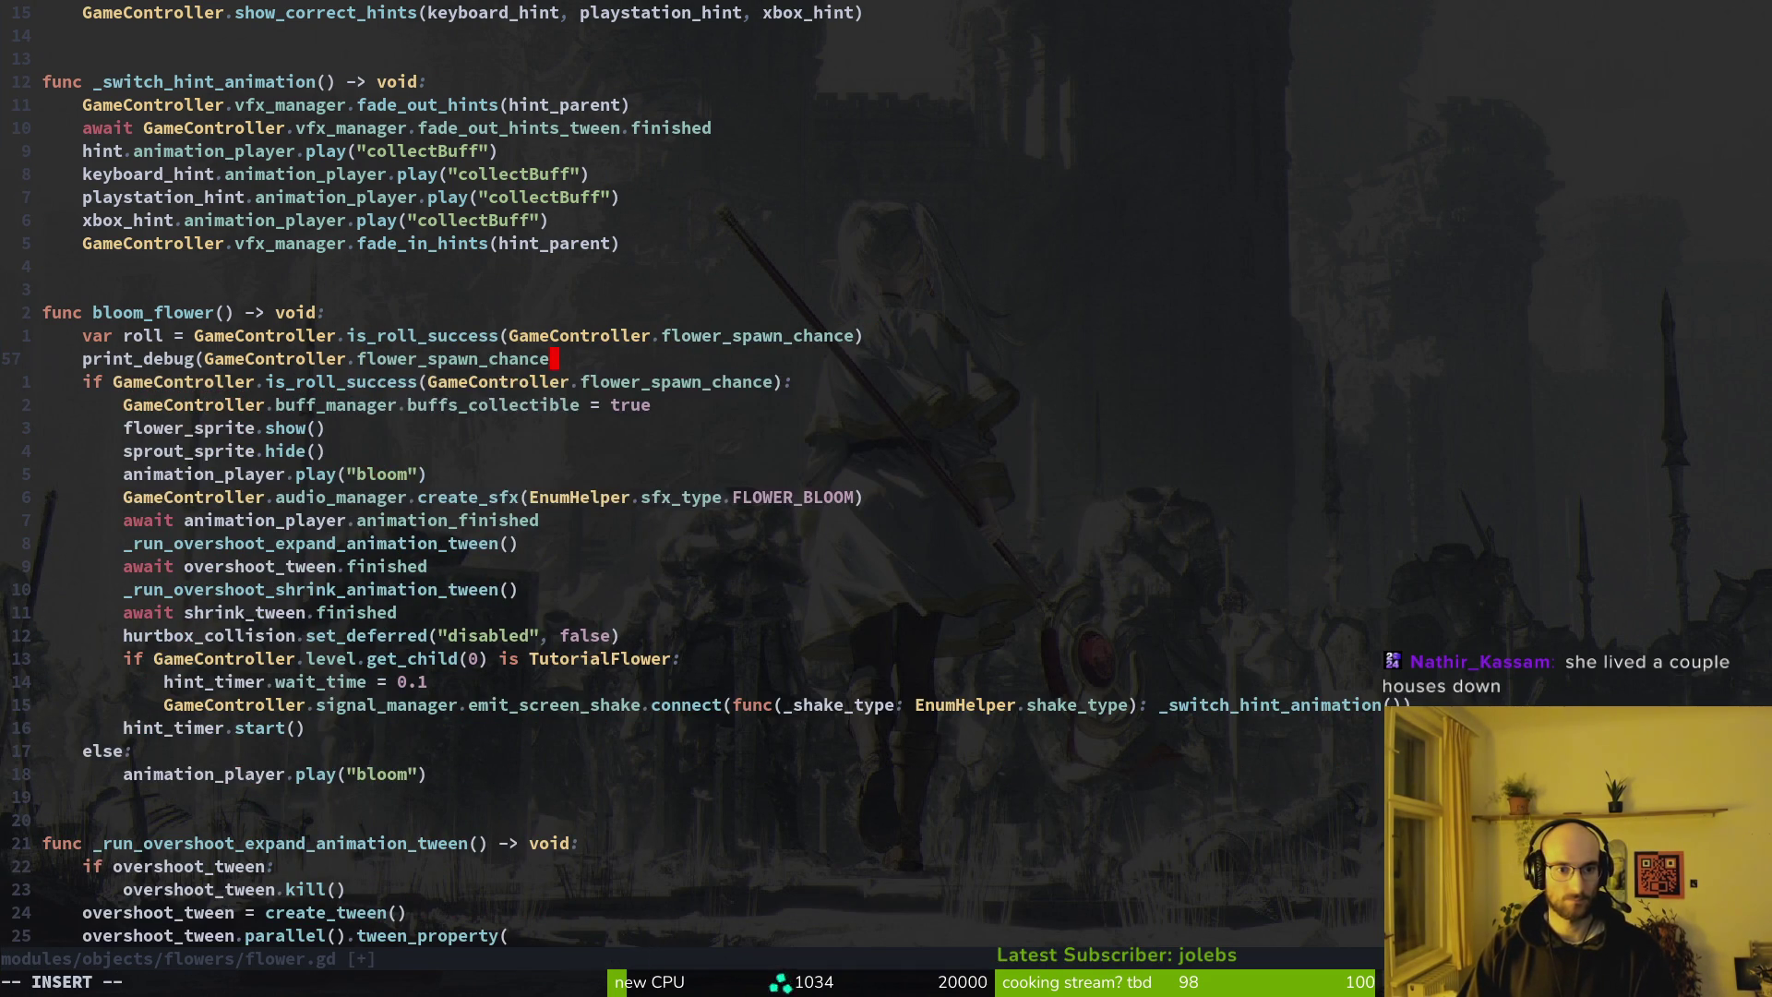
{"action": "key", "text": "Escape"}
{"action": "key", "text": "V"}
{"action": "key", "text": "K"}
{"action": "key", "text": "Escape"}
{"action": "type", "text": ":w"}
{"action": "key", "text": "Return"}
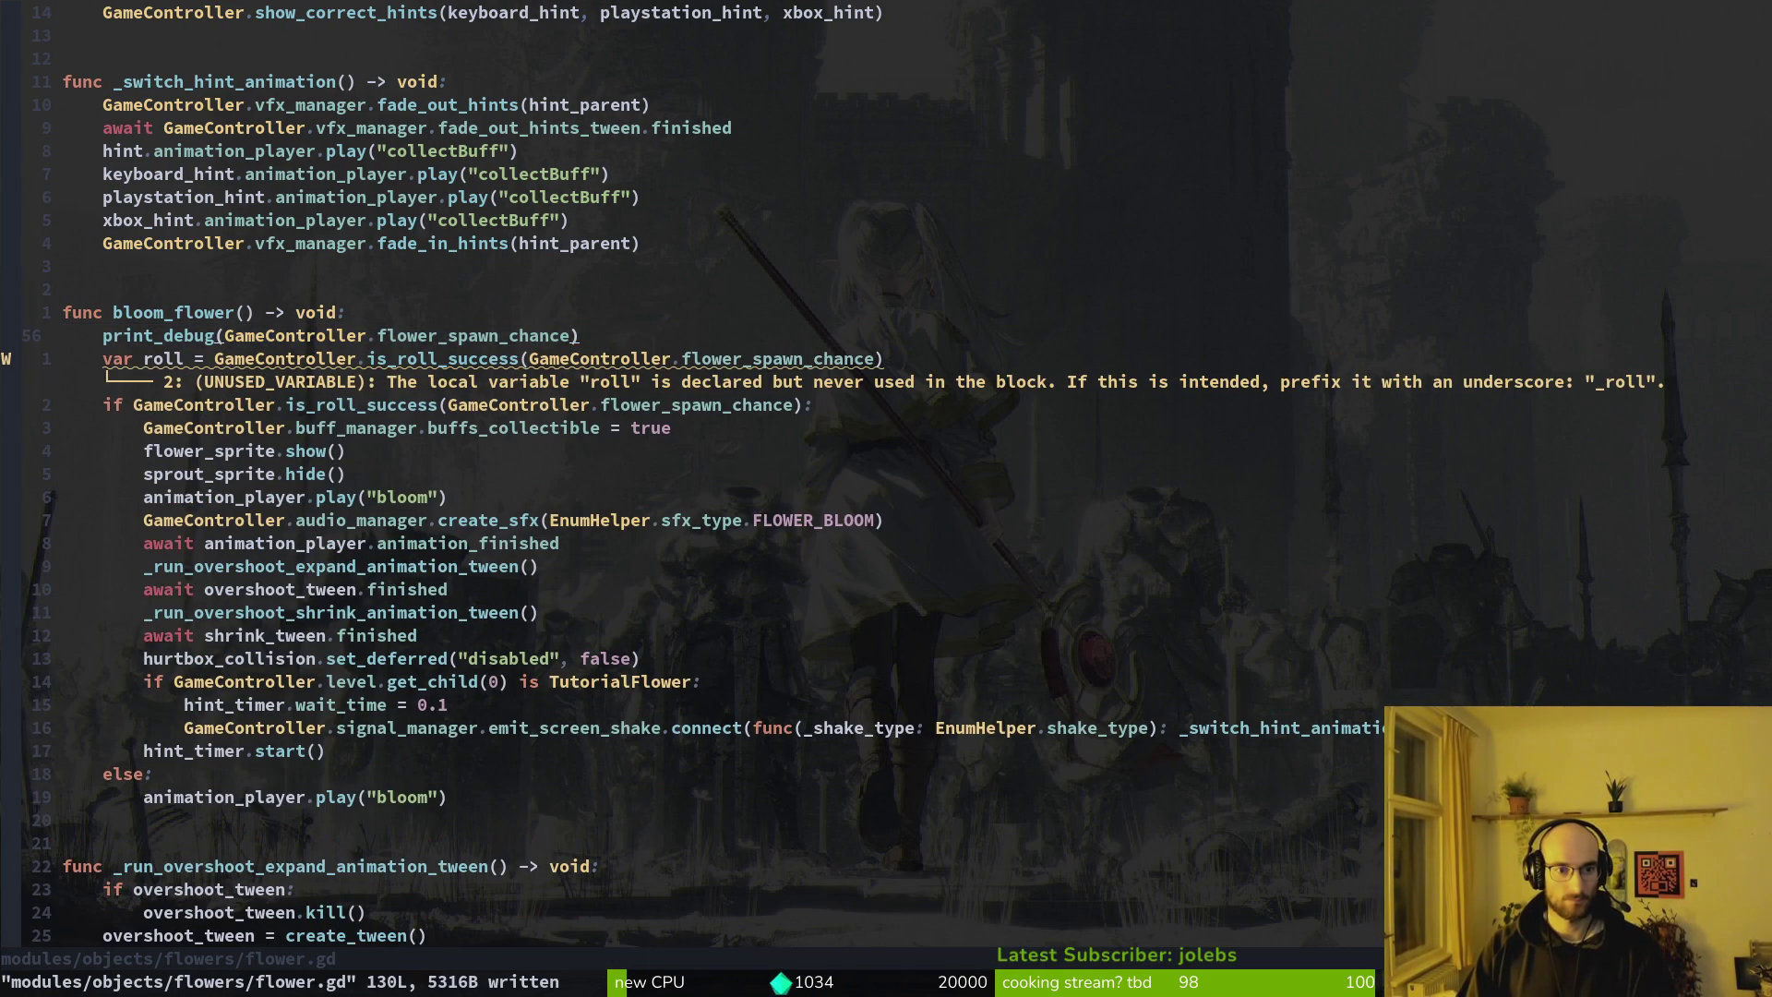
Add a print_debug(roll) line after the roll line and save flower.gd
{"action": "type", "text": "opri"}
{"action": "key", "text": "Tab"}
{"action": "type", "text": "rol"}
{"action": "key", "text": "Tab"}
{"action": "key", "text": "Escape"}
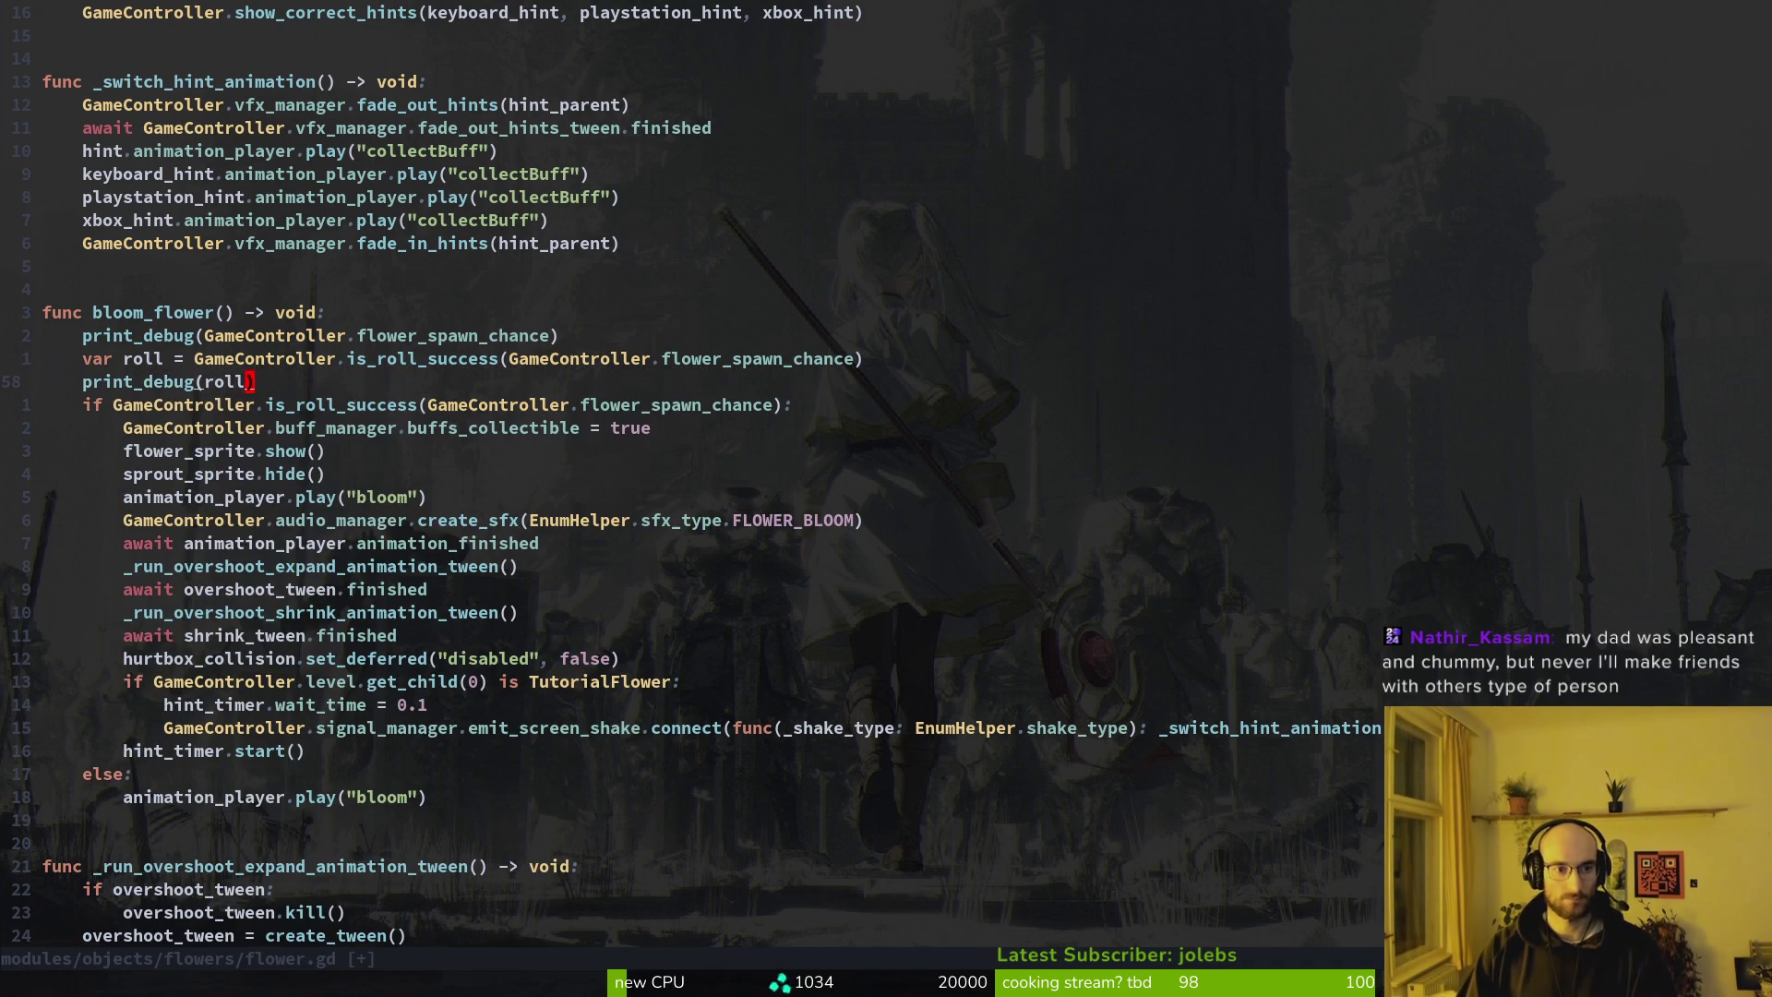
{"action": "type", "text": ":w"}
{"action": "key", "text": "Return"}
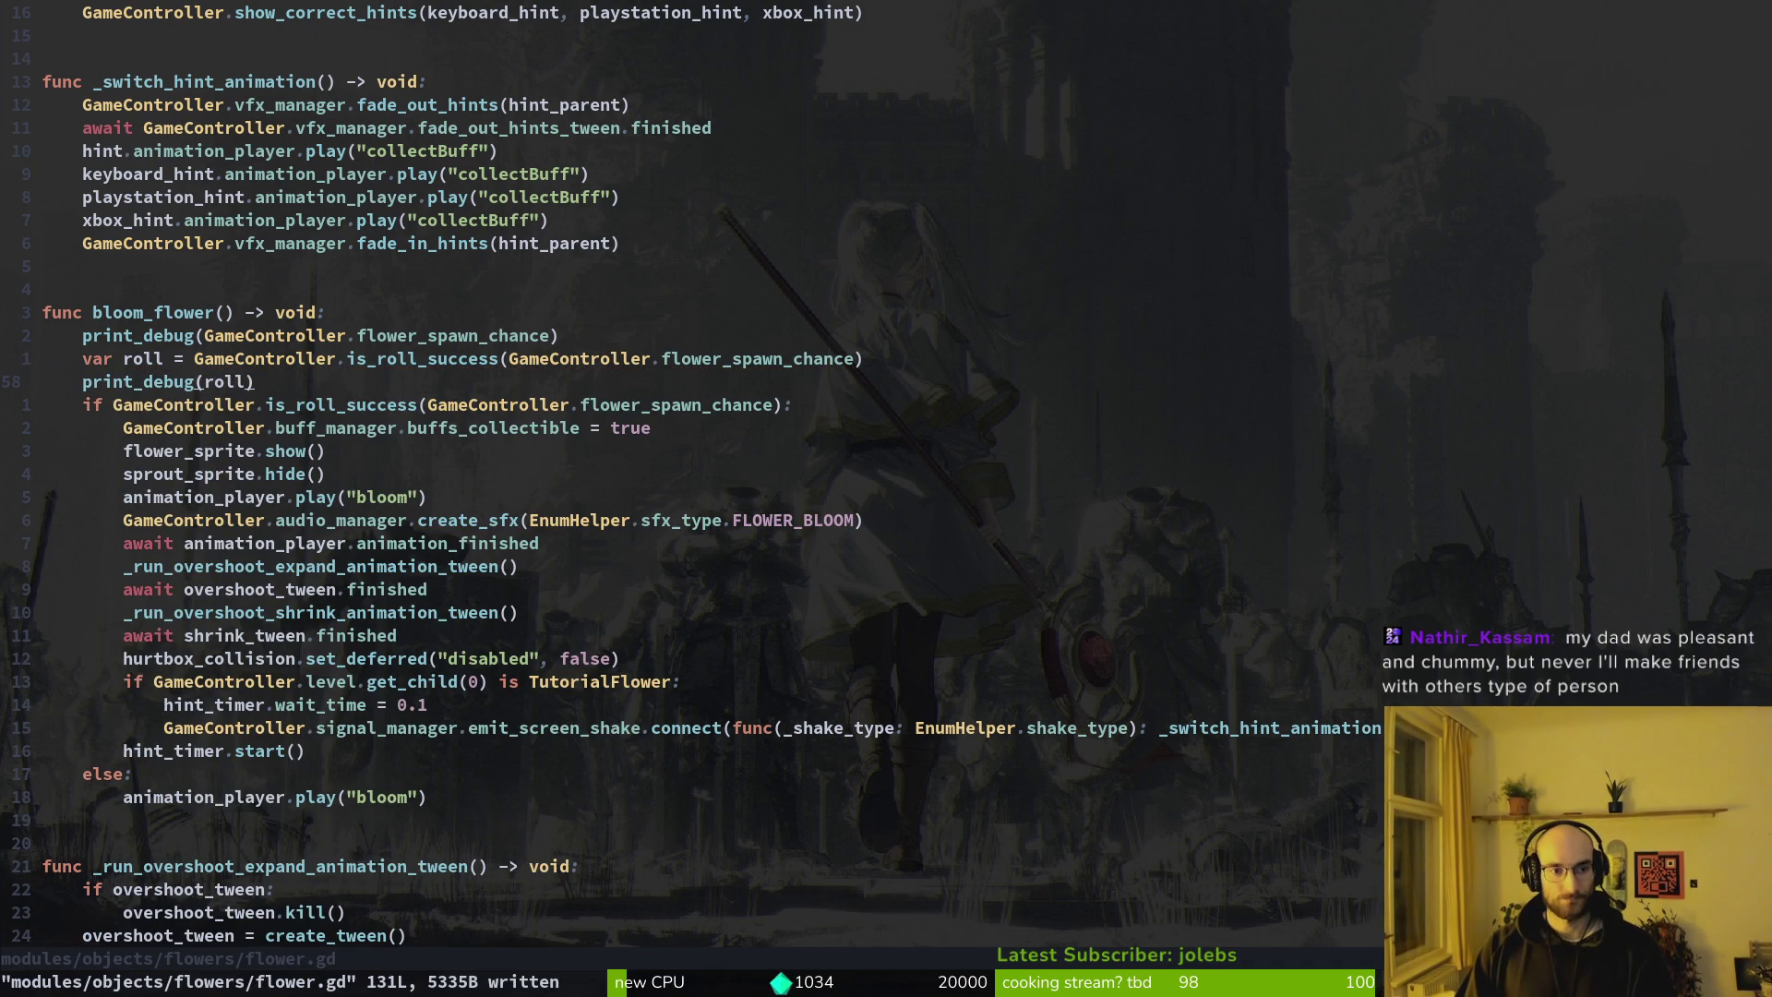
Open gate.gd through the Telescope file finder
{"action": "key", "text": "space"}
{"action": "key", "text": "f"}
{"action": "key", "text": "f"}
{"action": "type", "text": "gate"}
{"action": "key", "text": "Return"}
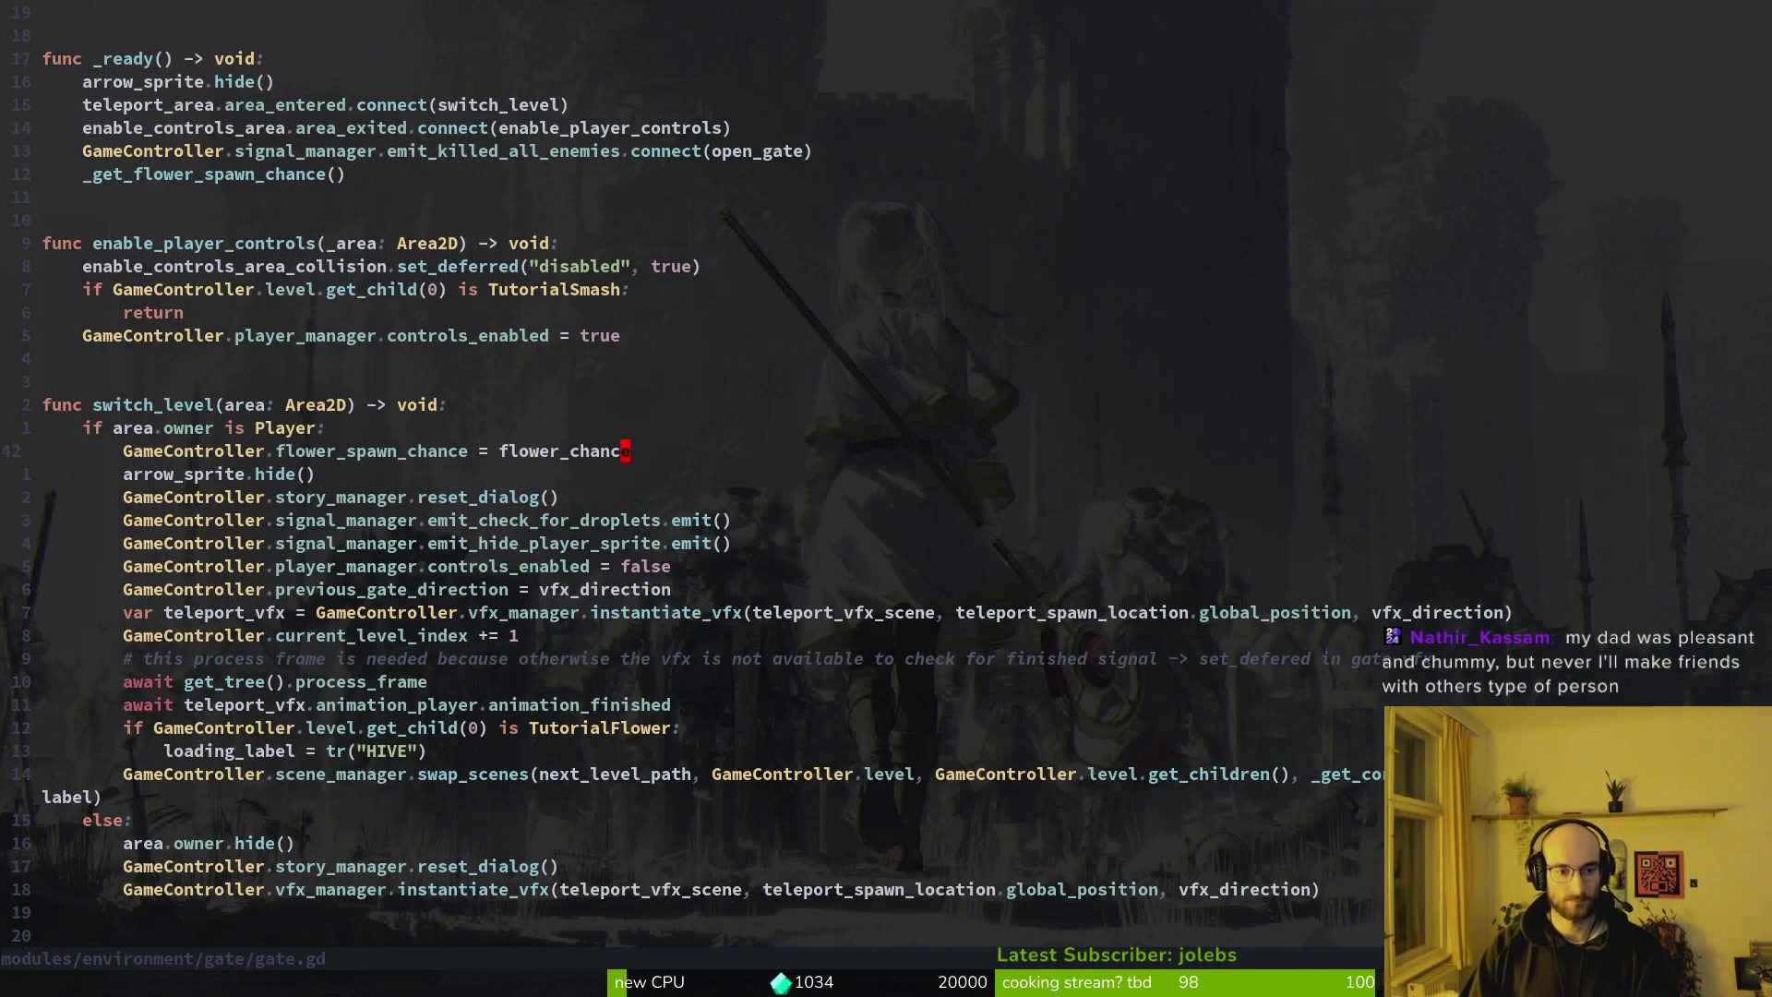
Inspect the flower_spawn_chance assignment line in gate.gd and save it
{"action": "key", "text": "shift+v"}
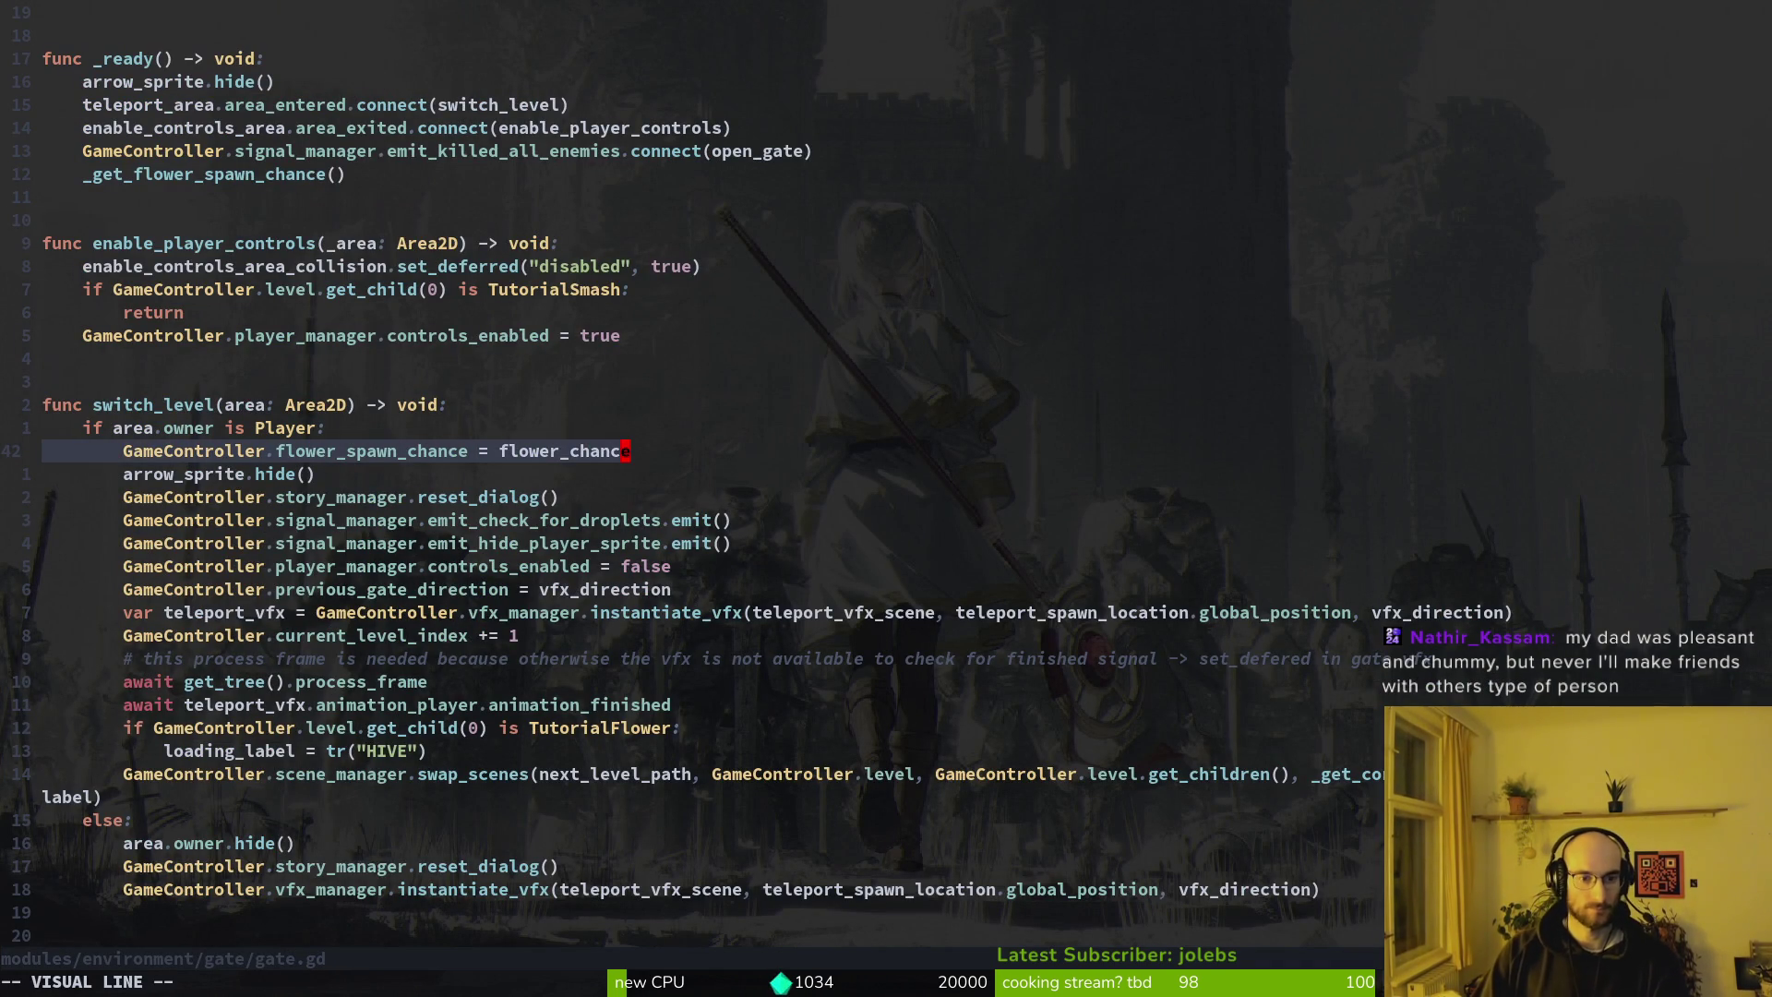
{"action": "key", "text": "Escape"}
{"action": "type", "text": ":w"}
{"action": "key", "text": "Return"}
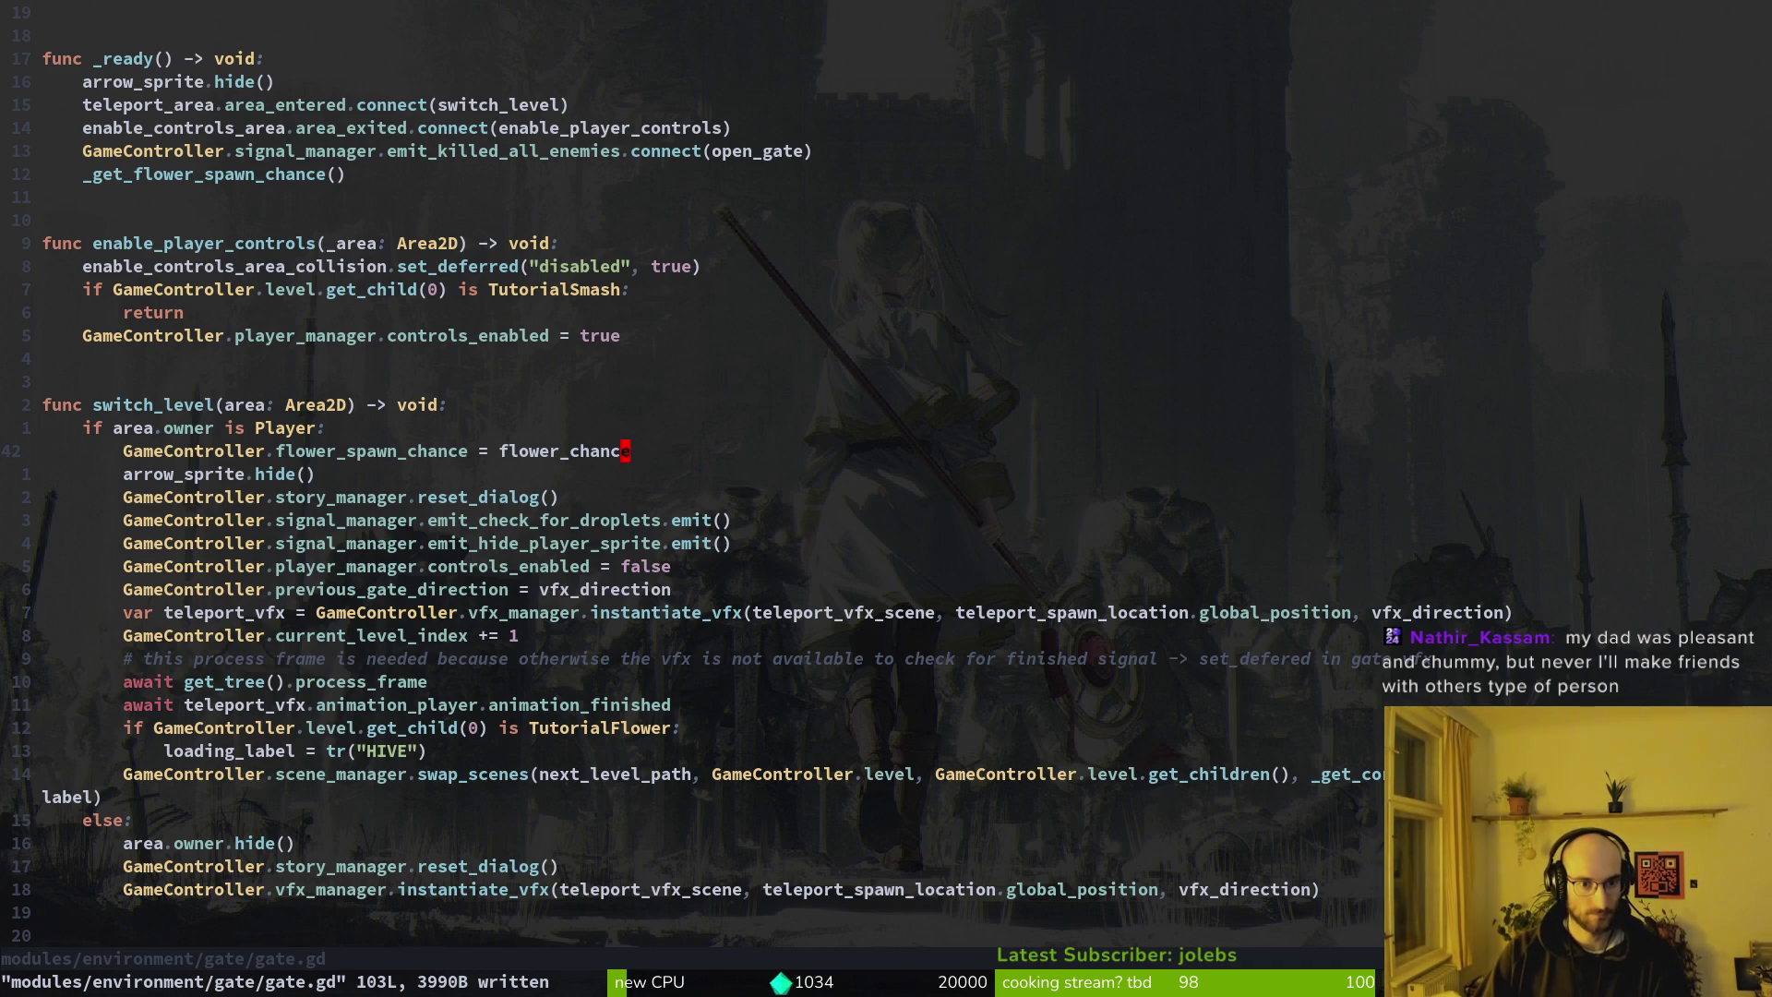
Open hive_exit.gd through the file finder
{"action": "key", "text": "space"}
{"action": "key", "text": "f"}
{"action": "key", "text": "f"}
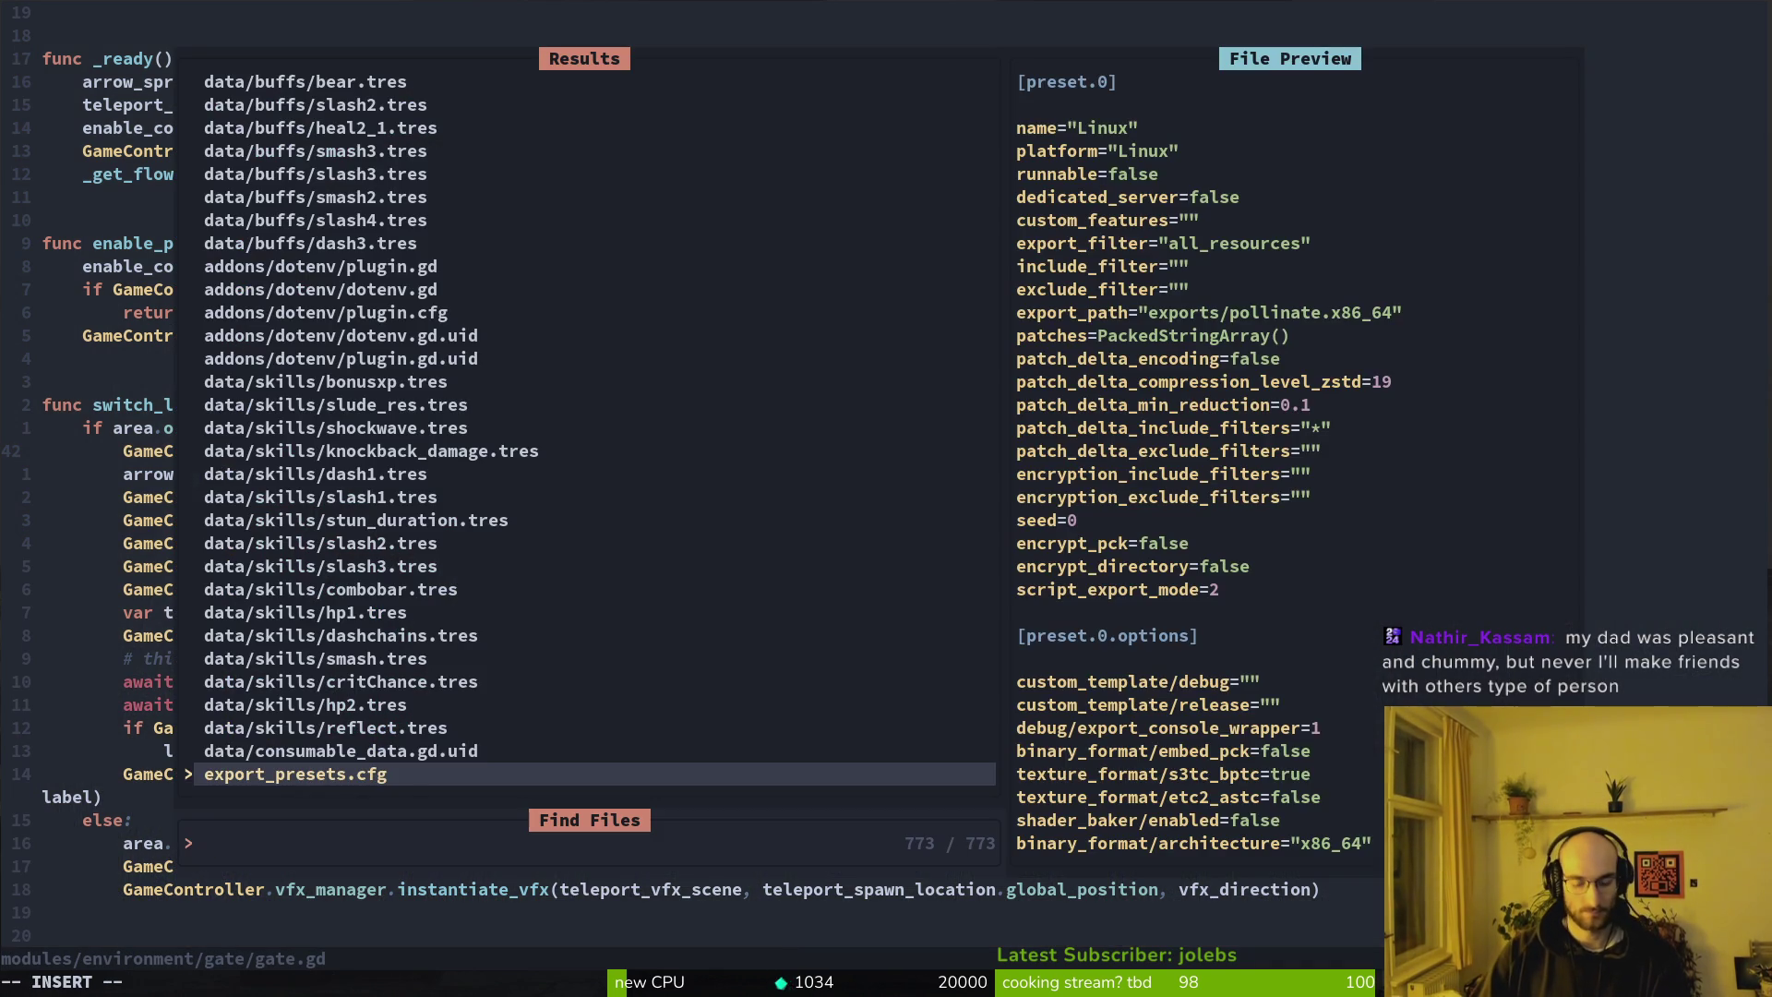
{"action": "type", "text": "gate"}
{"action": "key", "text": "BackSpace"}
{"action": "key", "text": "BackSpace"}
{"action": "key", "text": "BackSpace"}
{"action": "type", "text": "hiveex"}
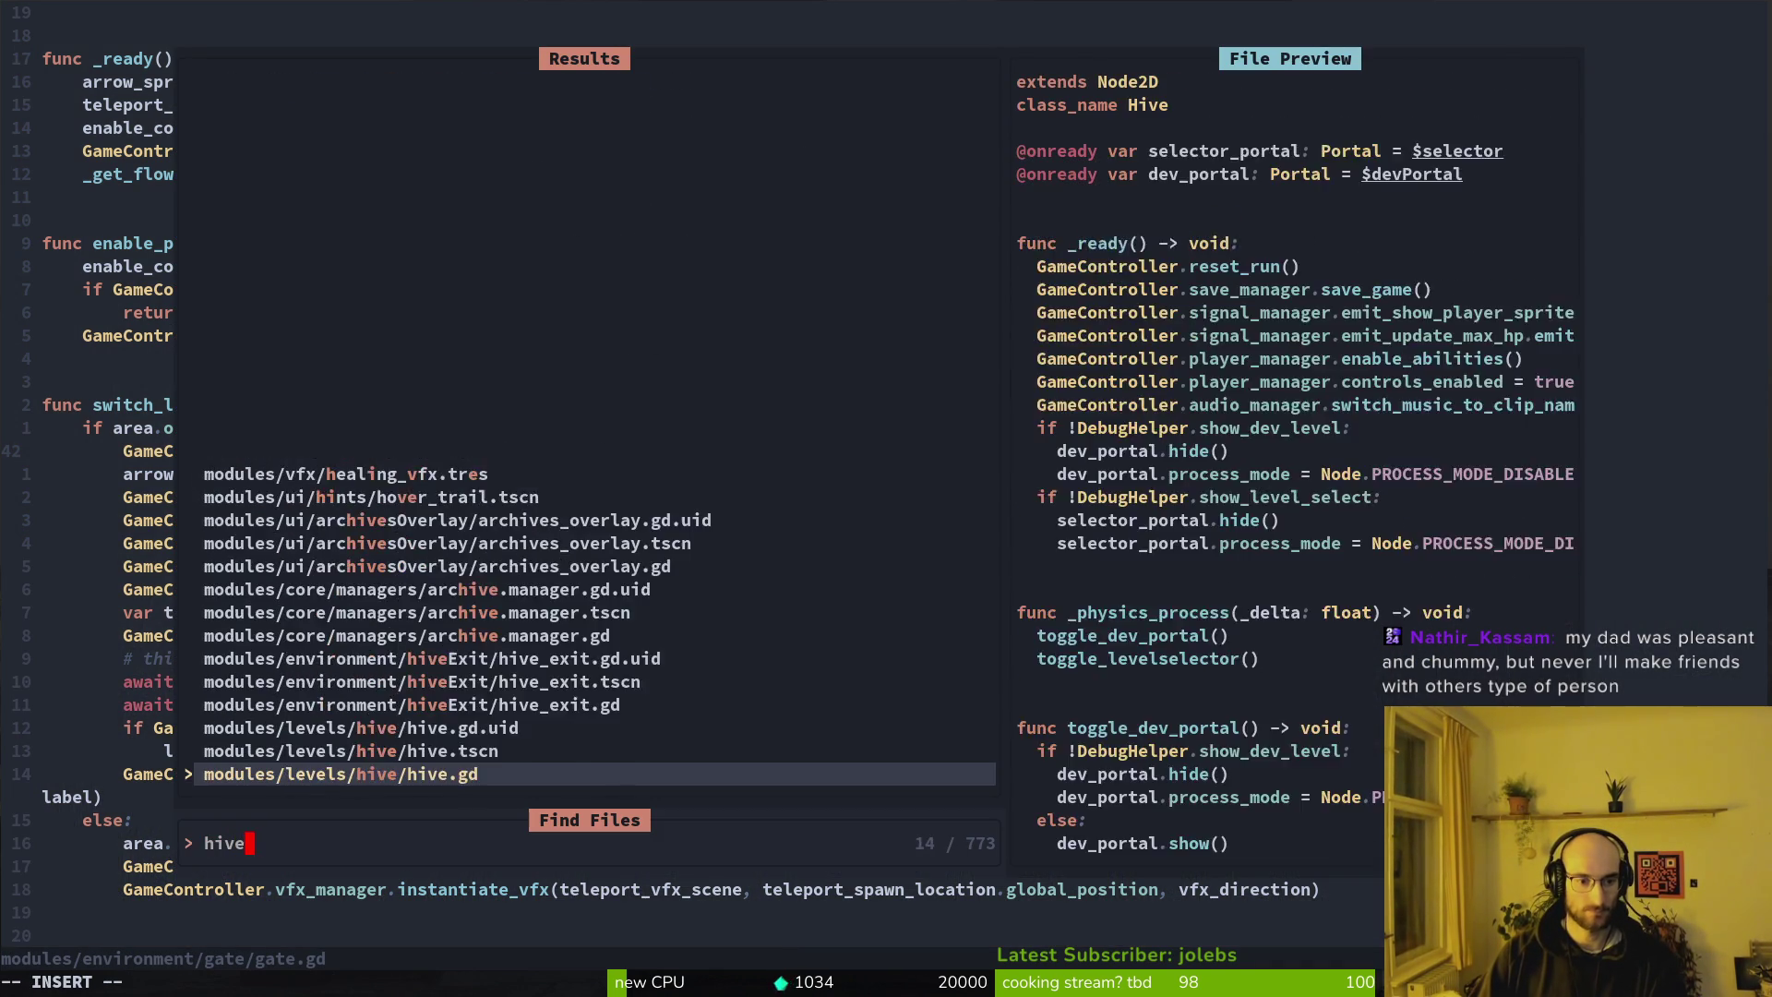
{"action": "key", "text": "Return"}
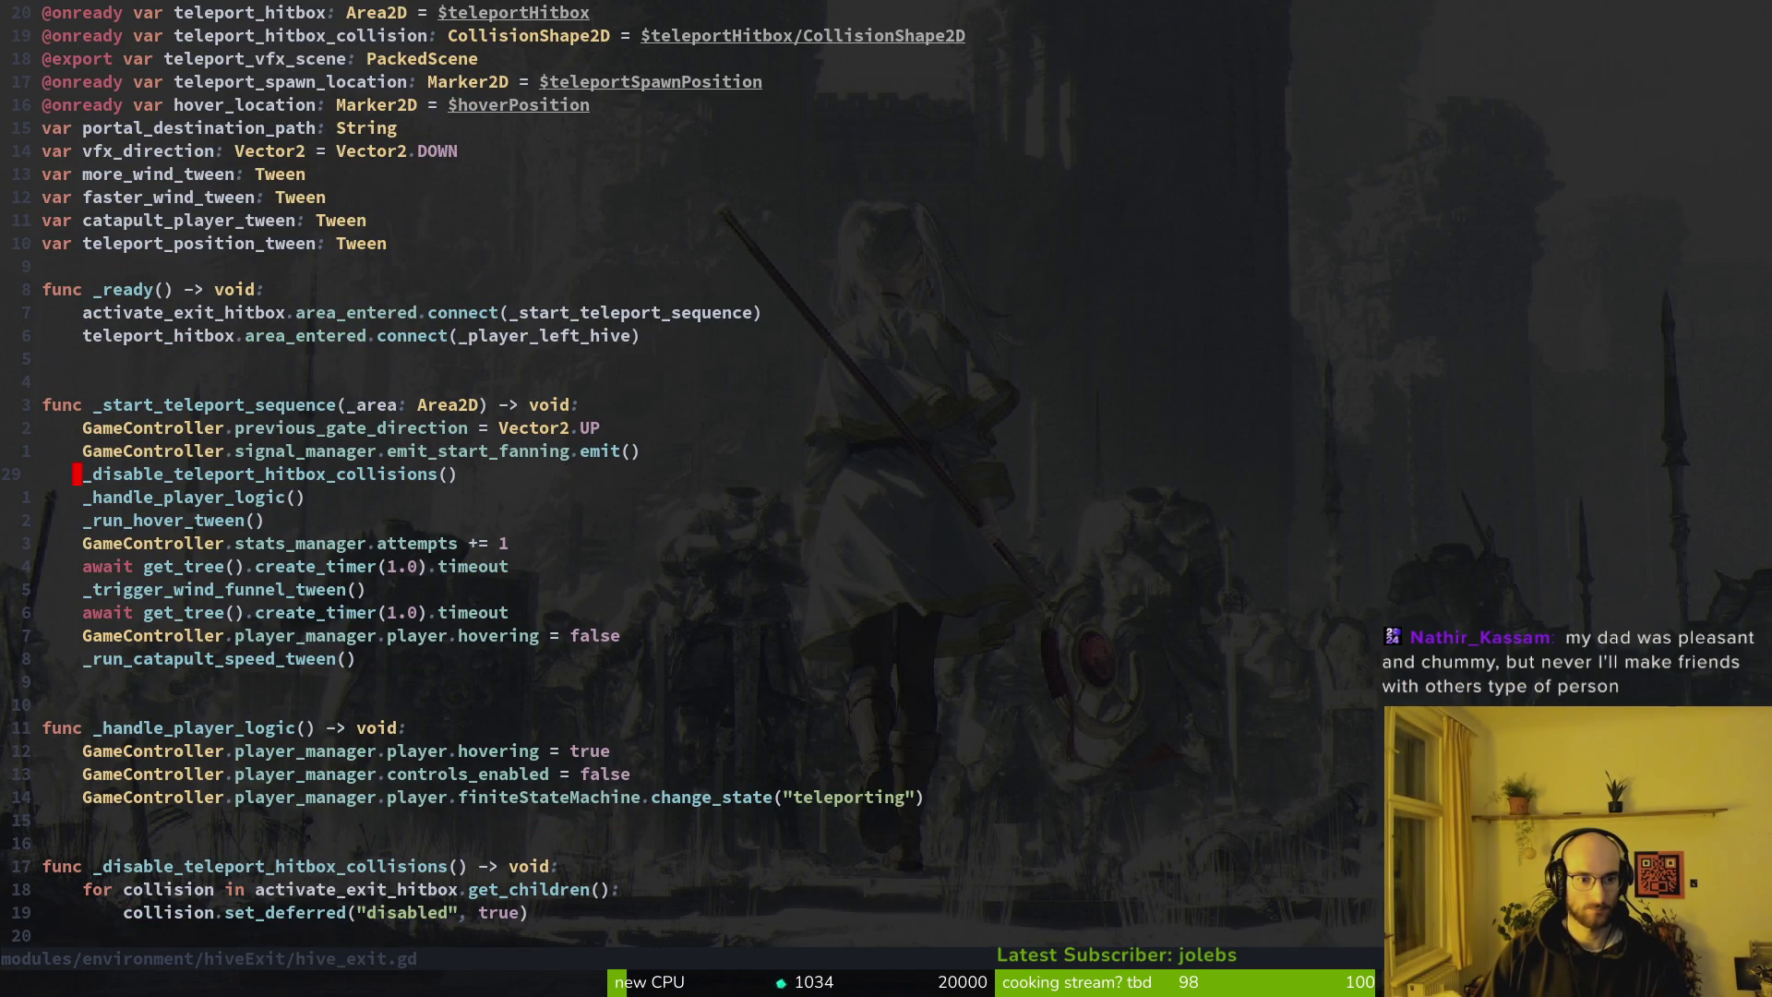
Open game.controller.gd through the file finder and save it
{"action": "key", "text": "space"}
{"action": "key", "text": "f"}
{"action": "key", "text": "f"}
{"action": "type", "text": "gamecontroller"}
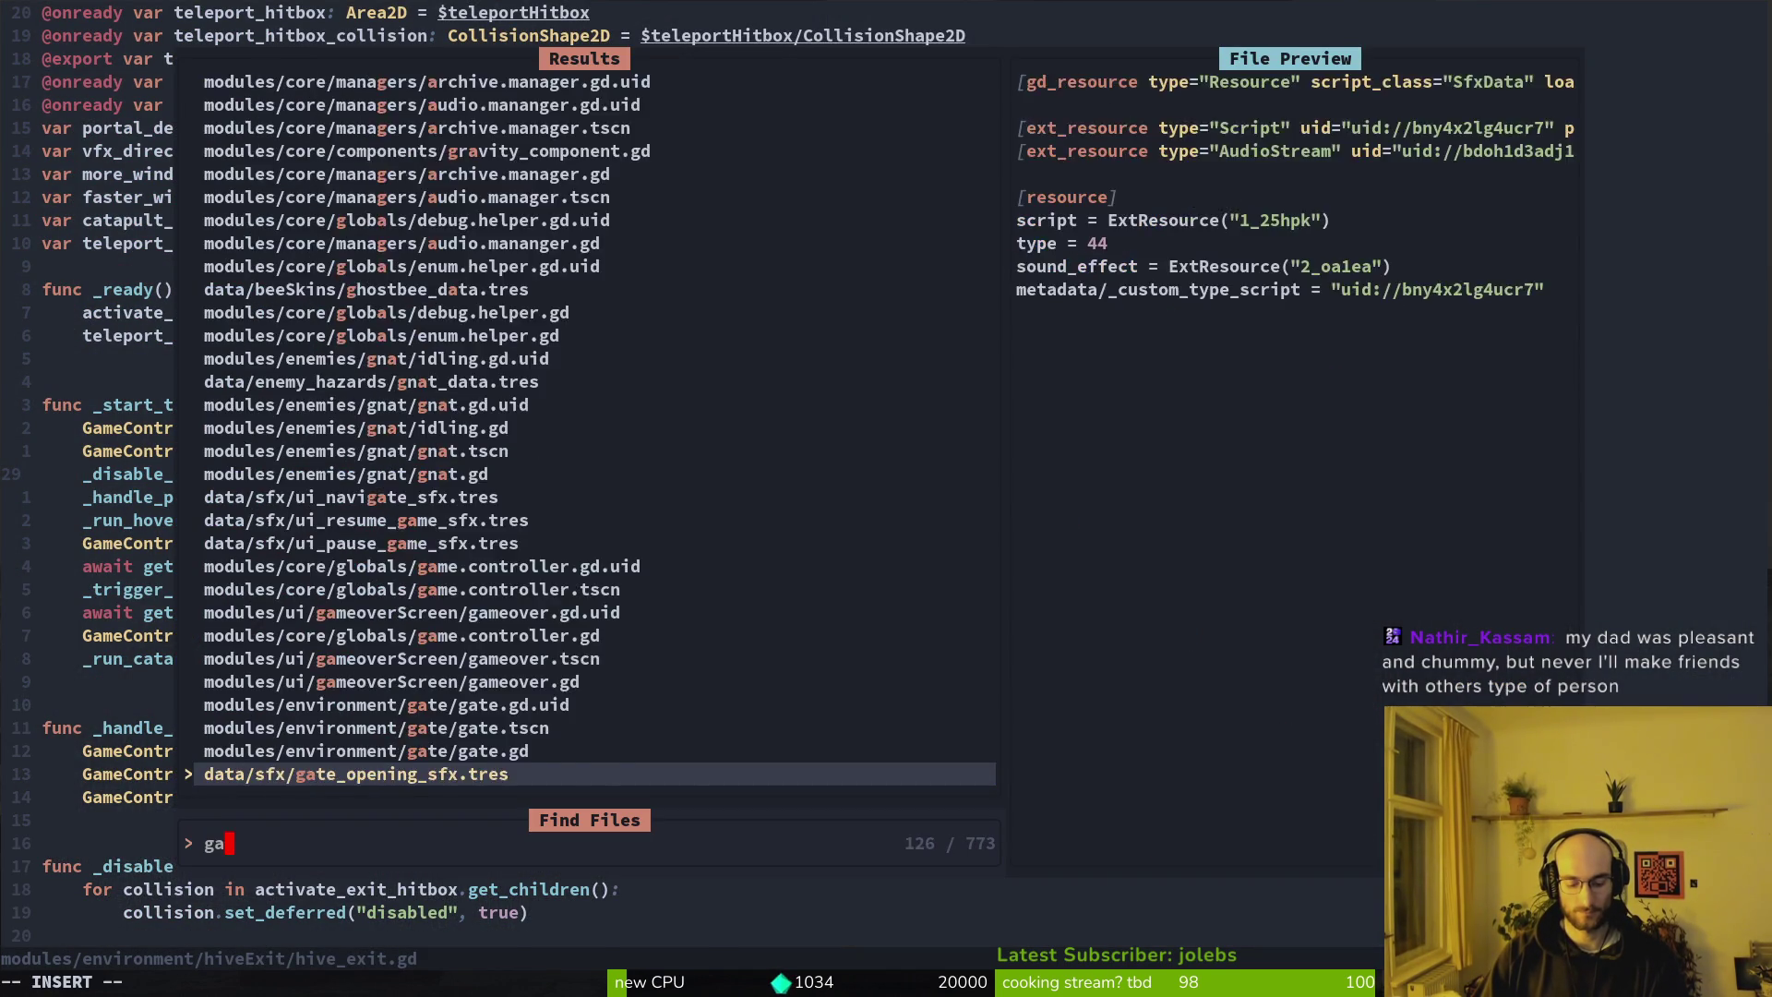
{"action": "key", "text": "Return"}
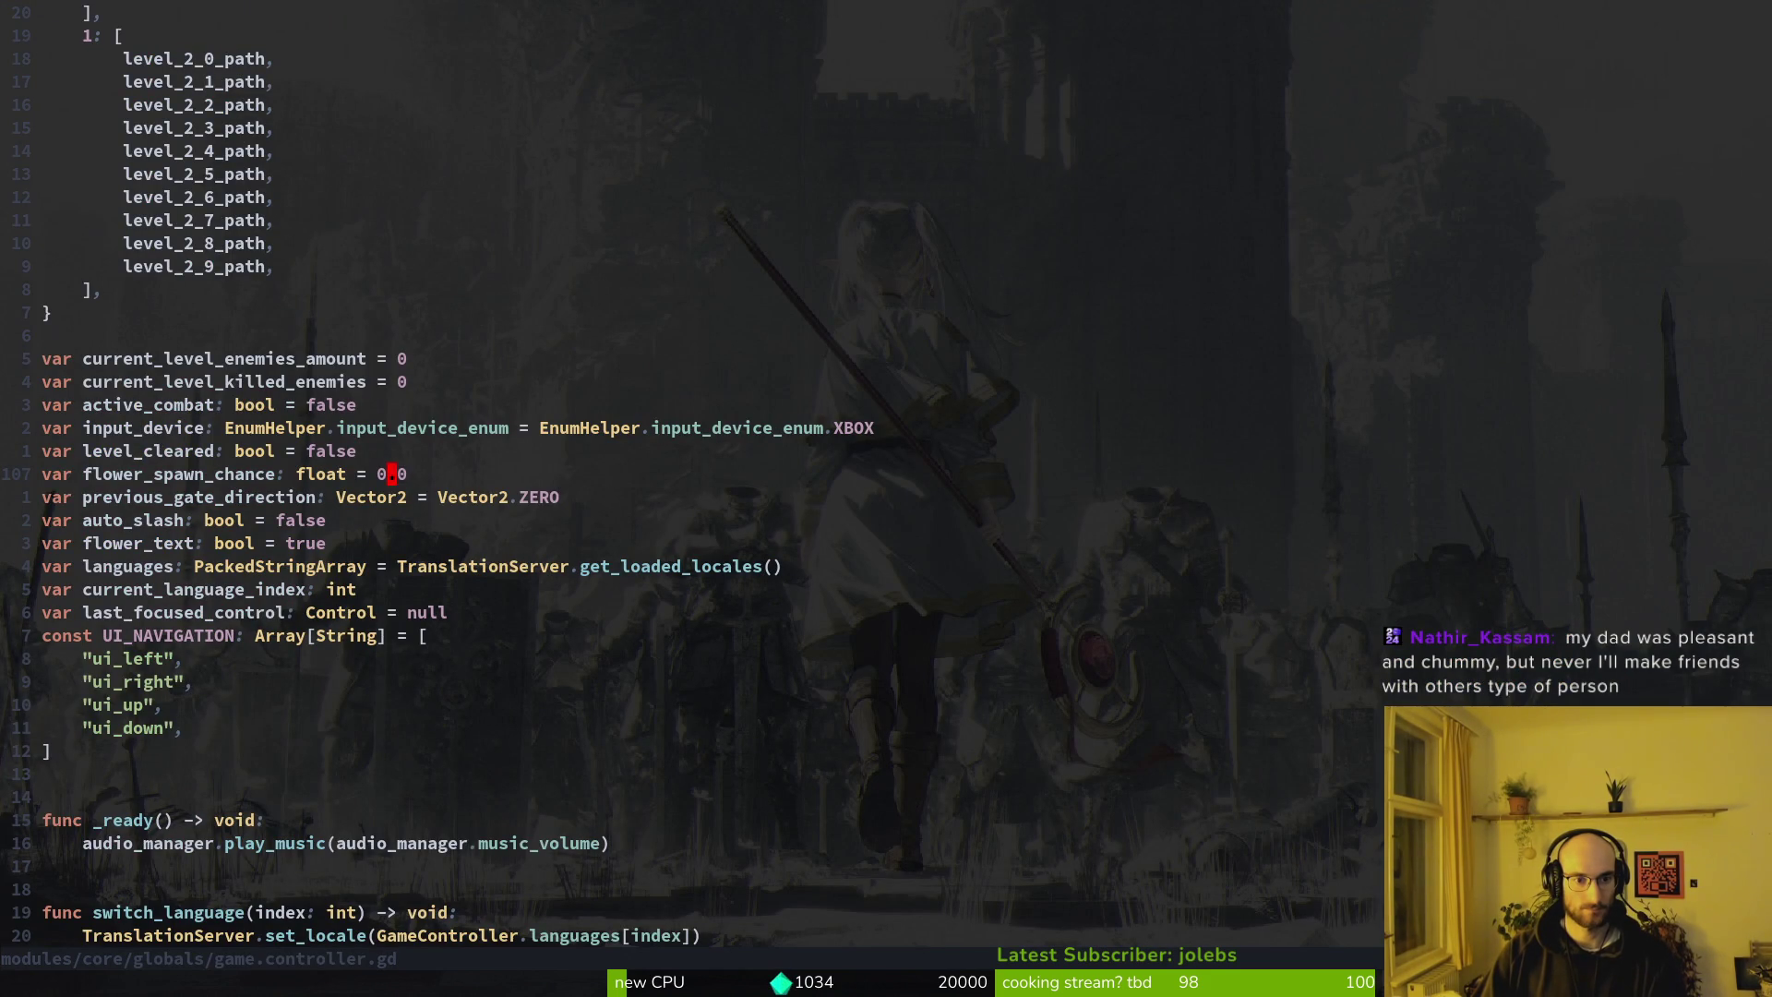
{"action": "key", "text": "ctrl+s"}
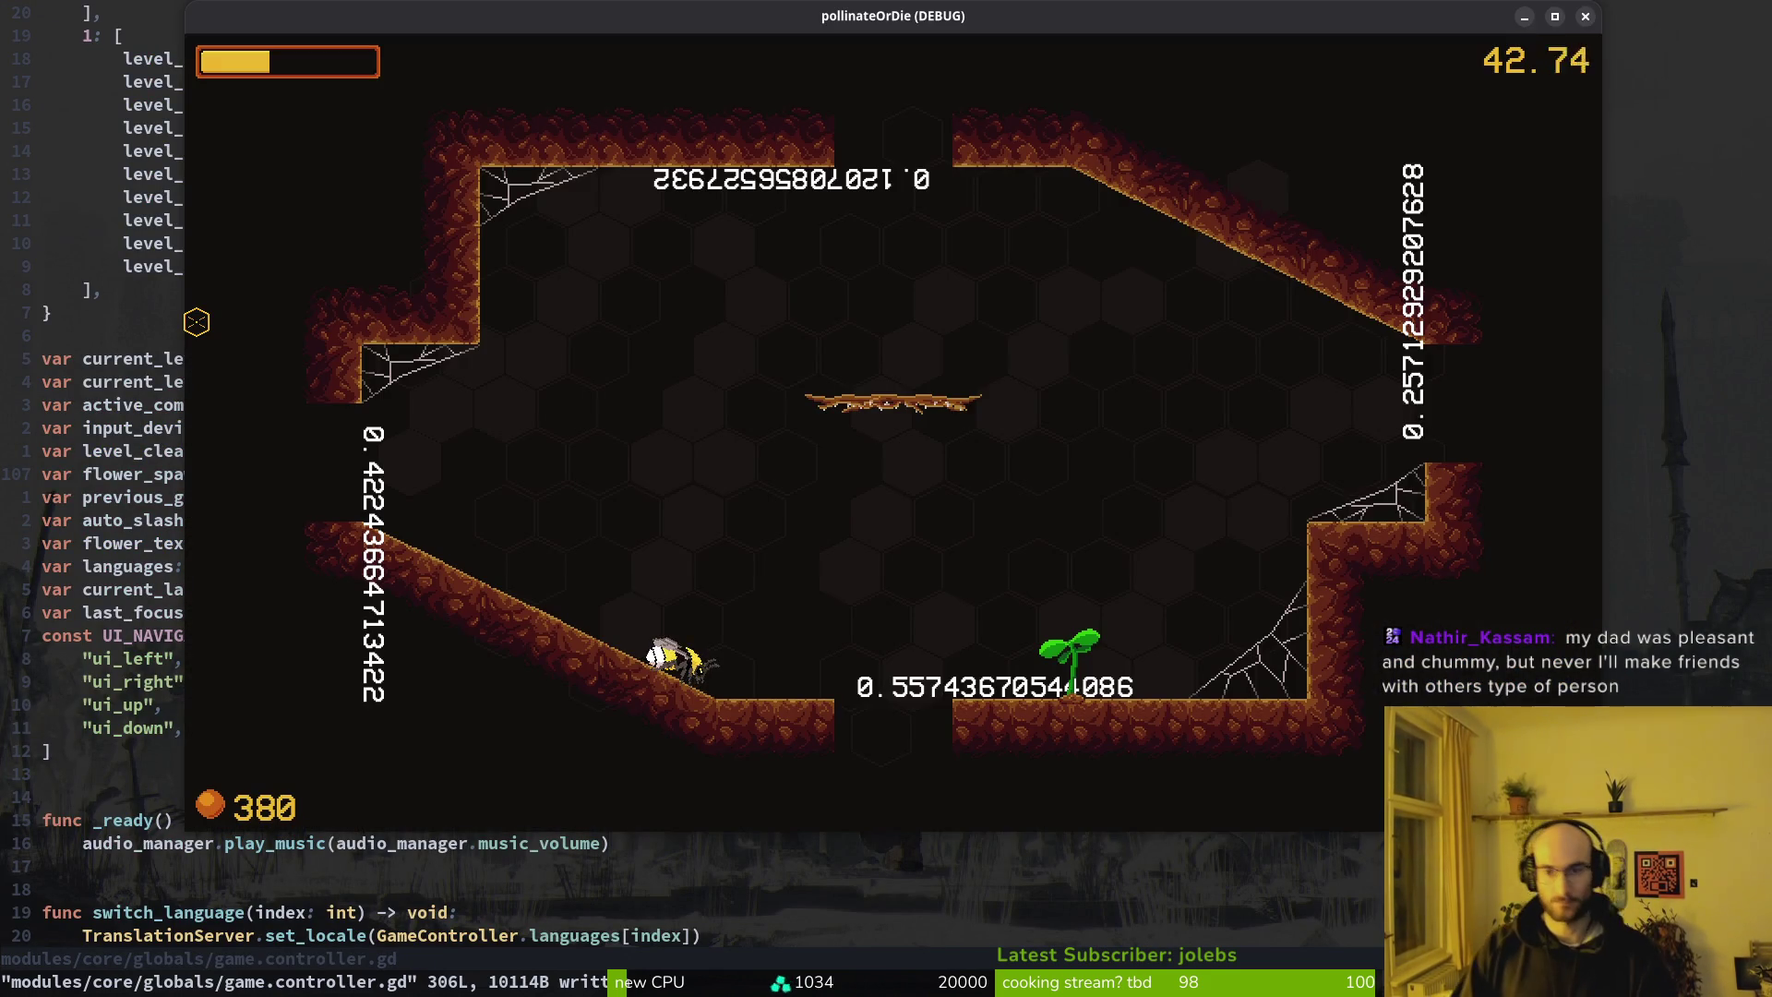
Relaunch the game with F5 and continue from the main menu into the hive level
{"action": "key", "text": "Escape"}
{"action": "key", "text": "alt+Tab"}
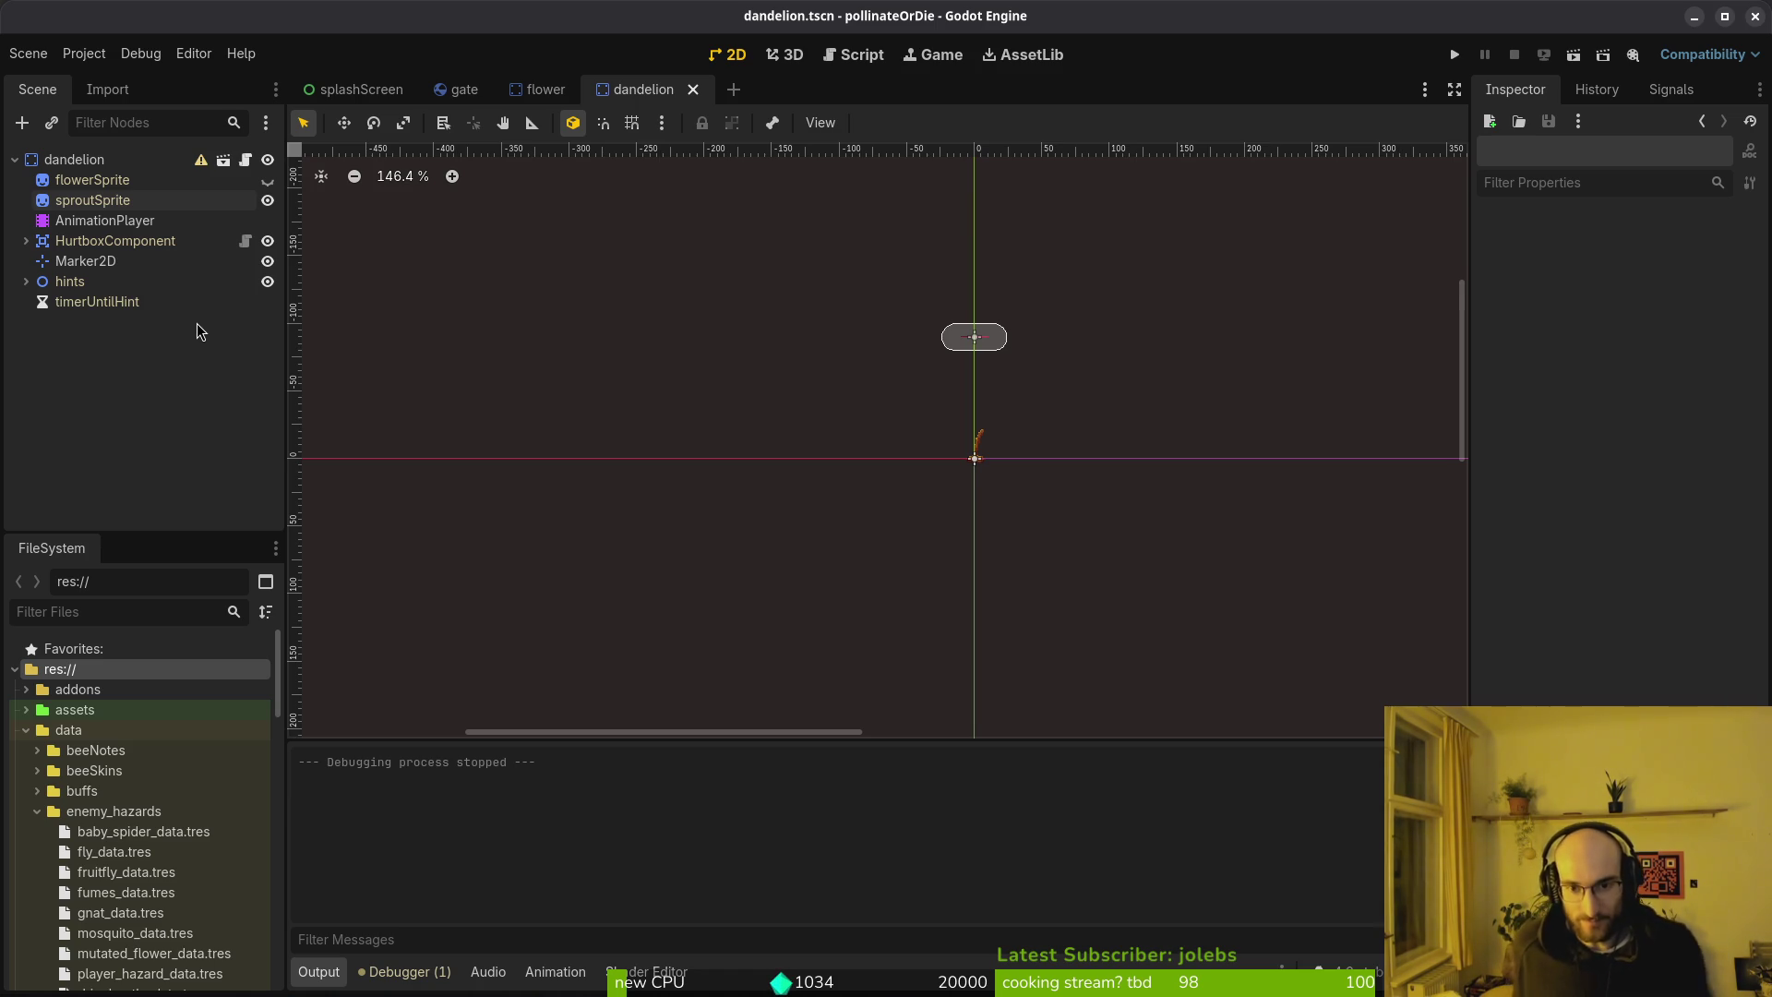
{"action": "key", "text": "F5"}
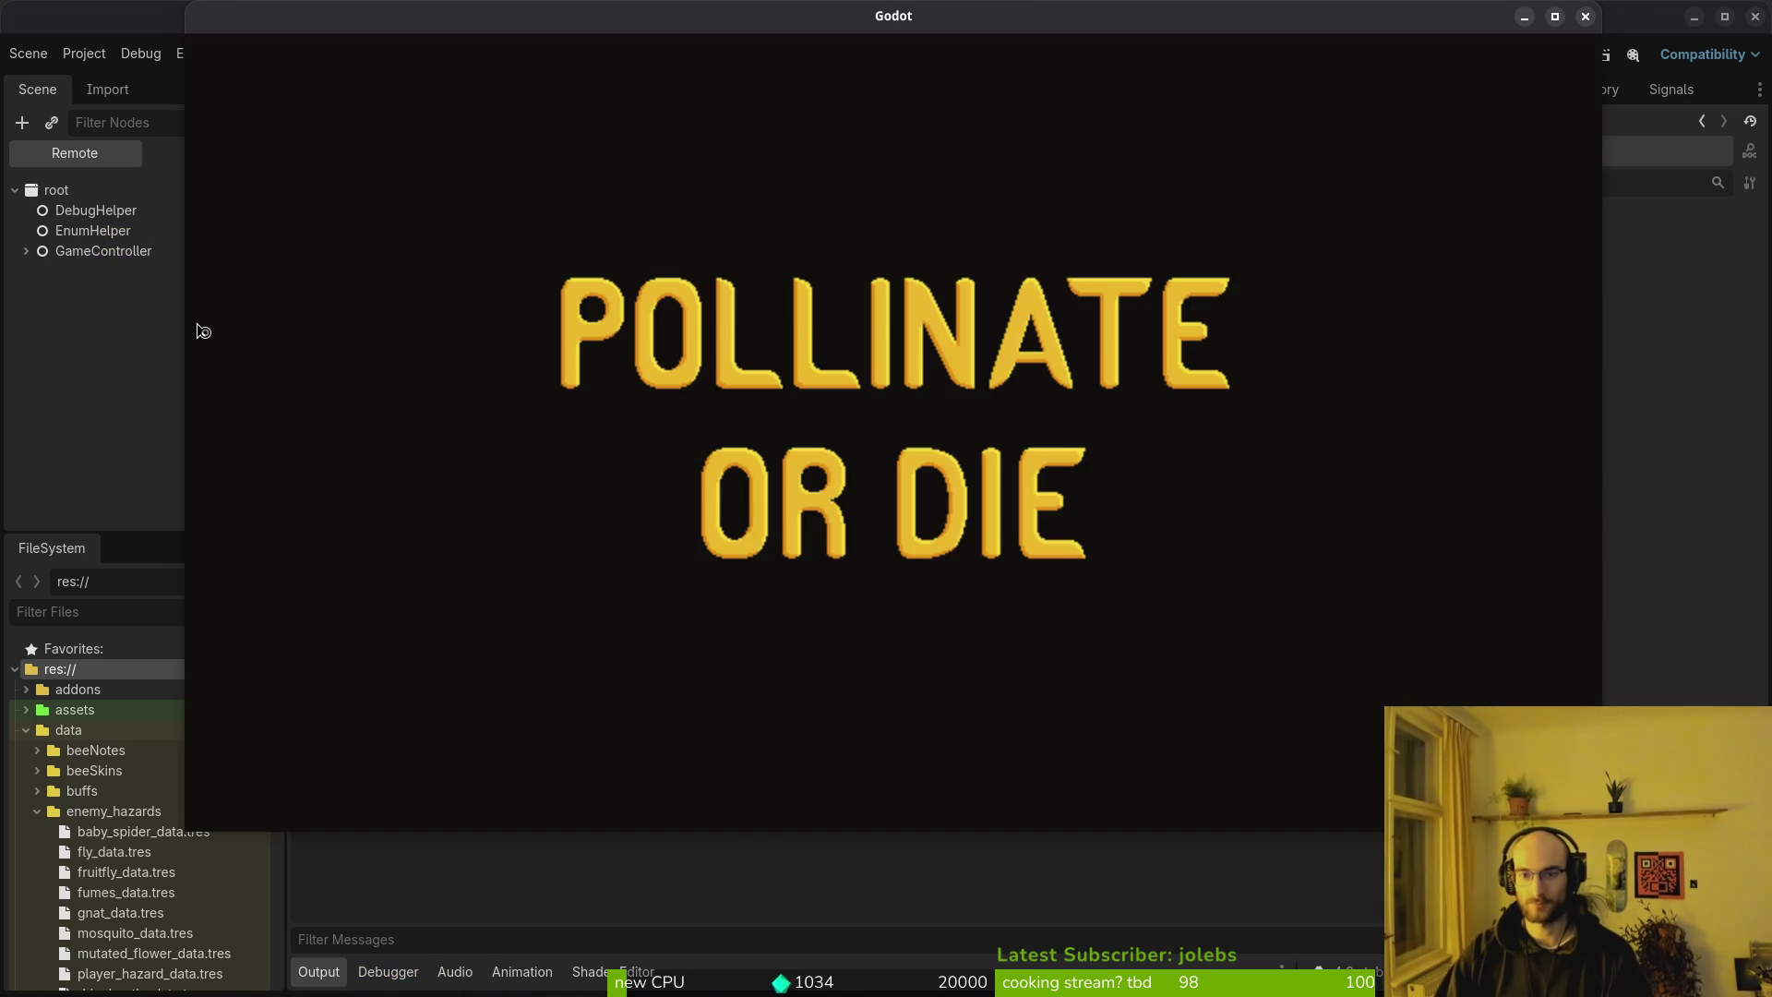
{"action": "key", "text": "Return"}
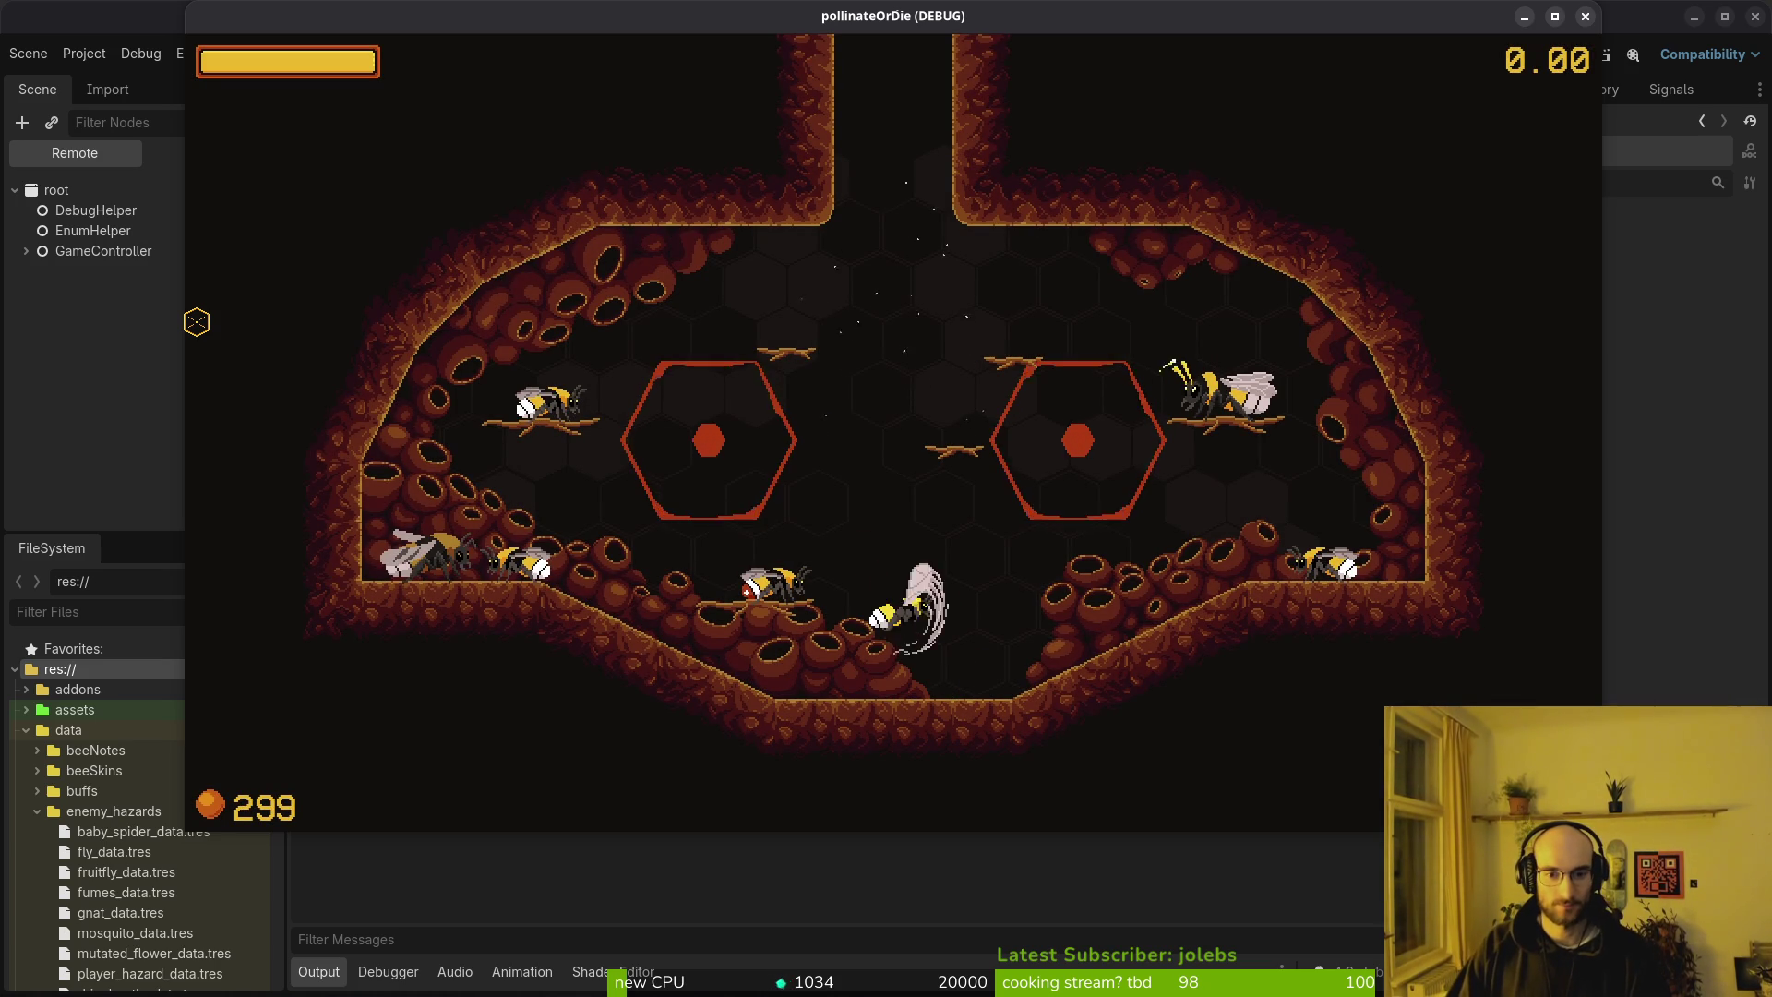
Stop the running game with F8 and return to Neovim's file finder
{"action": "key", "text": "alt+Tab"}
{"action": "key", "text": "alt+Tab"}
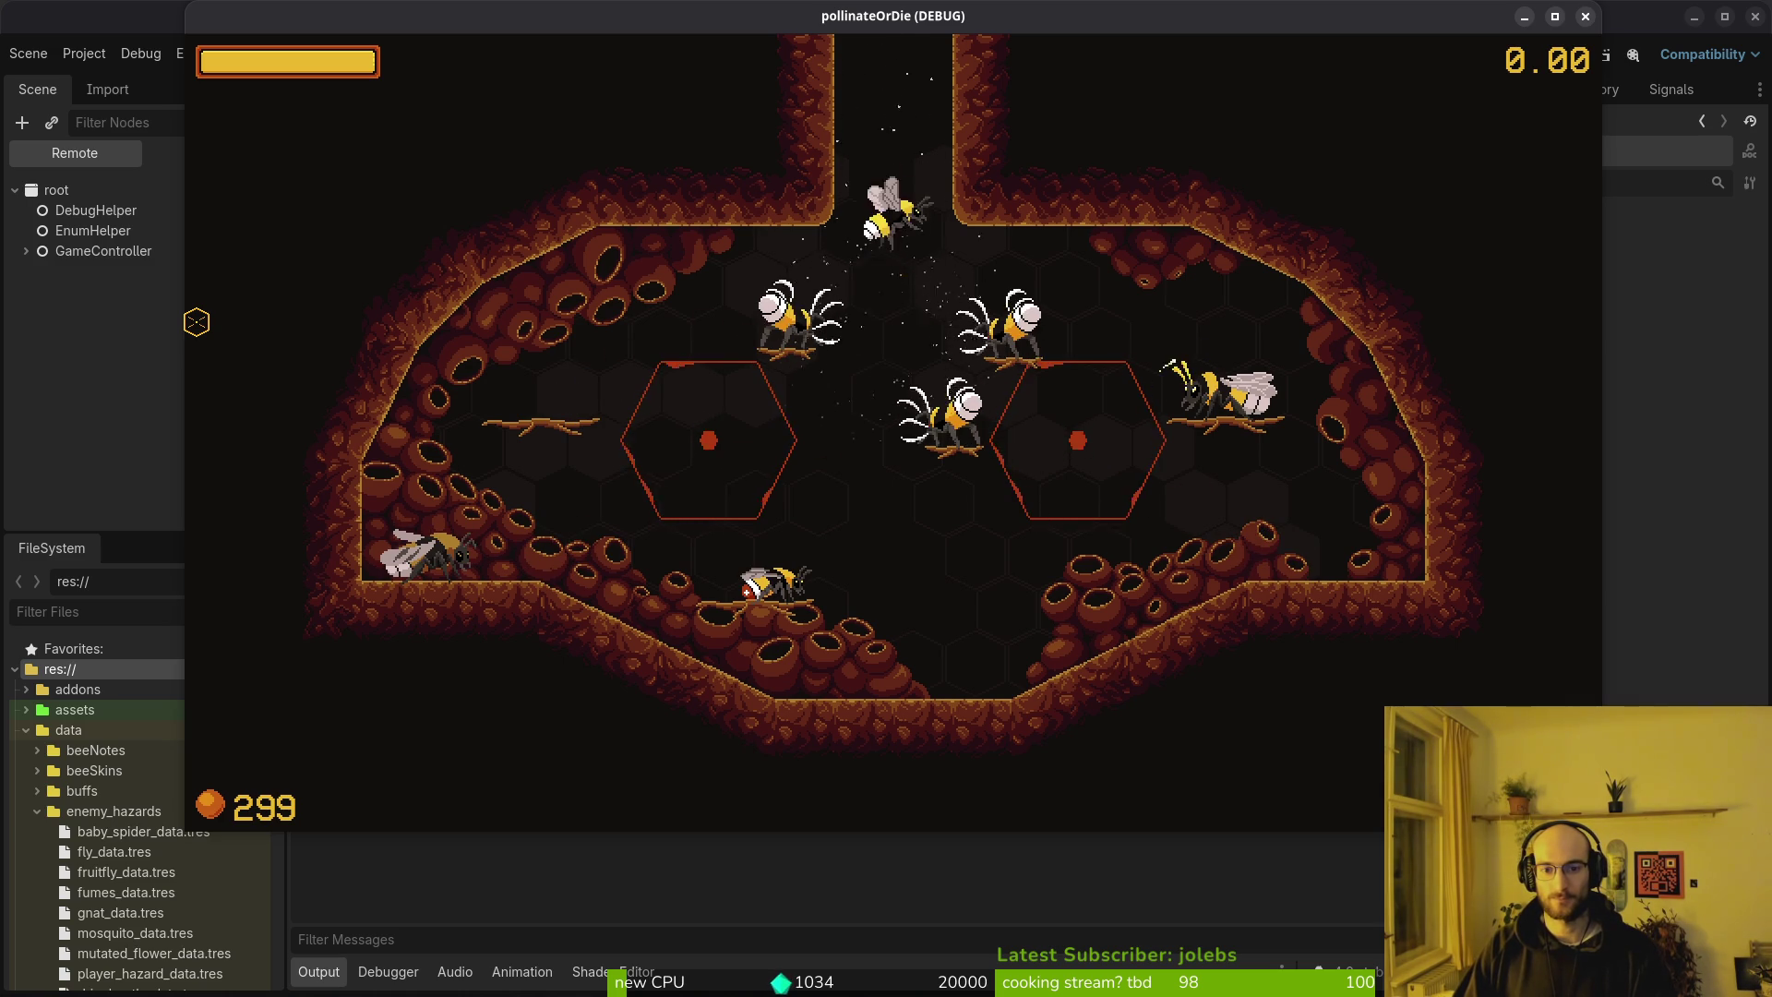
{"action": "key", "text": "F8"}
{"action": "key", "text": "alt+Tab"}
Open game.controller.gd and jump to the return true line at the script's end
{"action": "type", "text": "gamecon"}
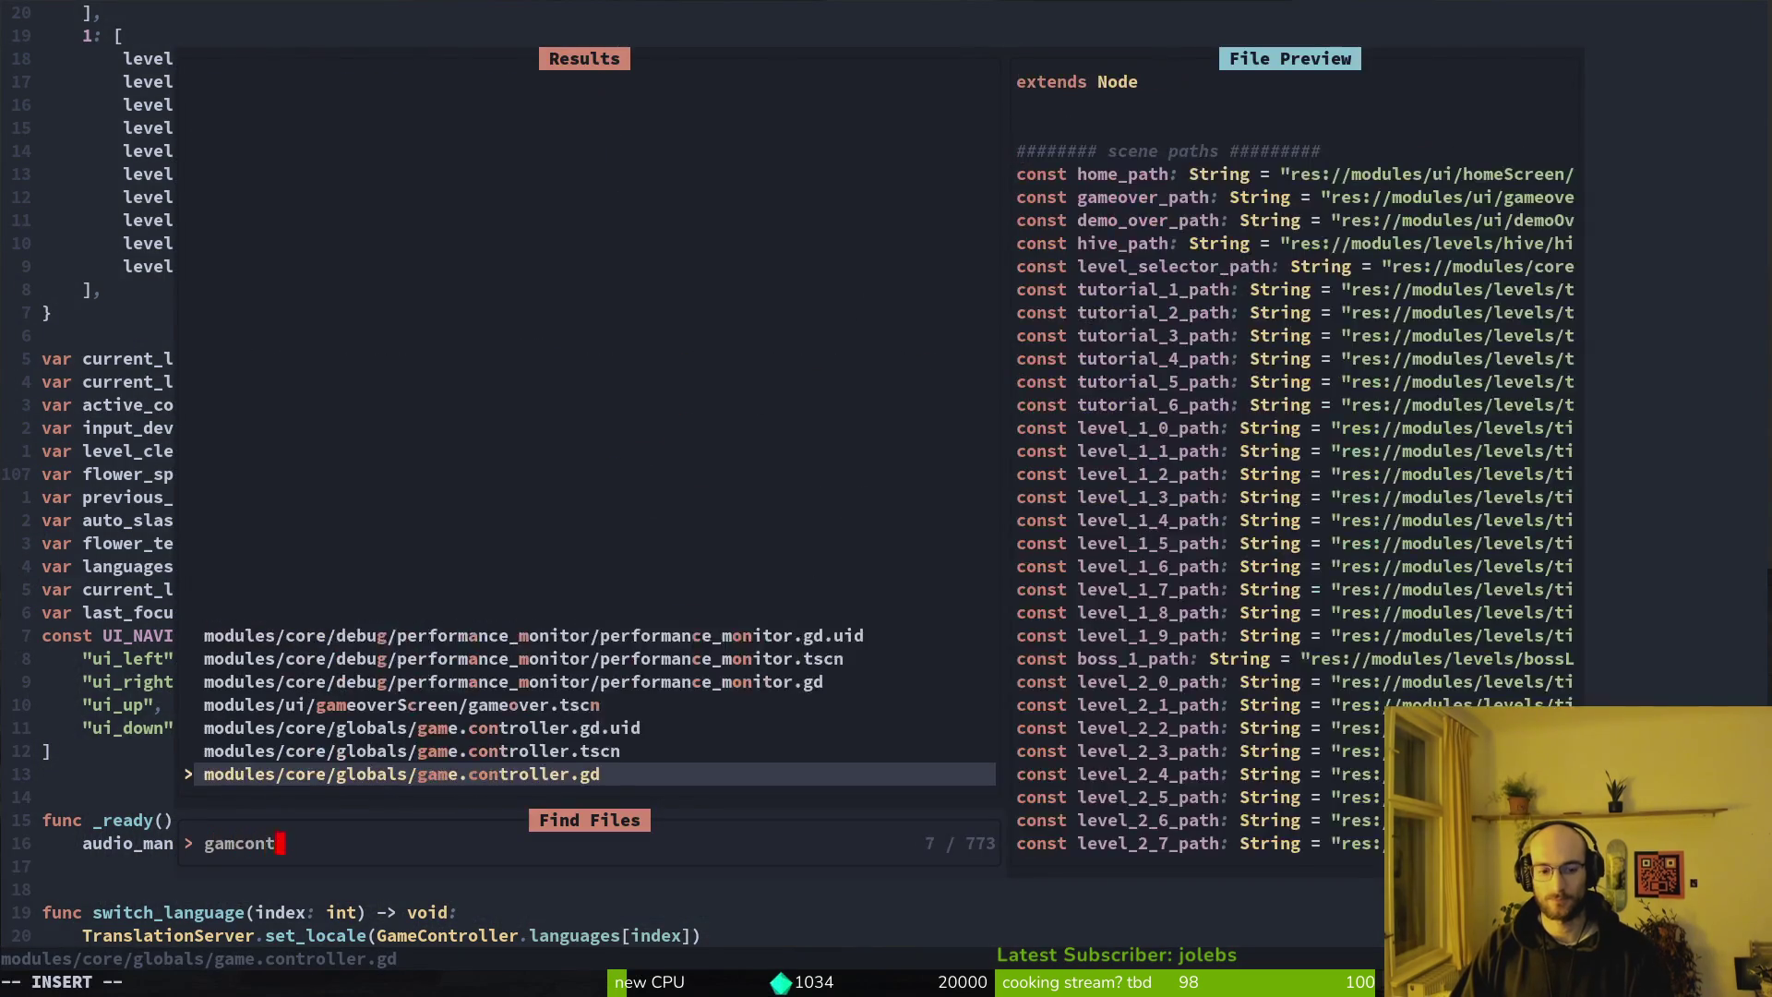
{"action": "key", "text": "Return"}
{"action": "key", "text": "ctrl+d"}
{"action": "key", "text": "ctrl+d"}
{"action": "key", "text": "ctrl+d"}
{"action": "key", "text": "shift+g"}
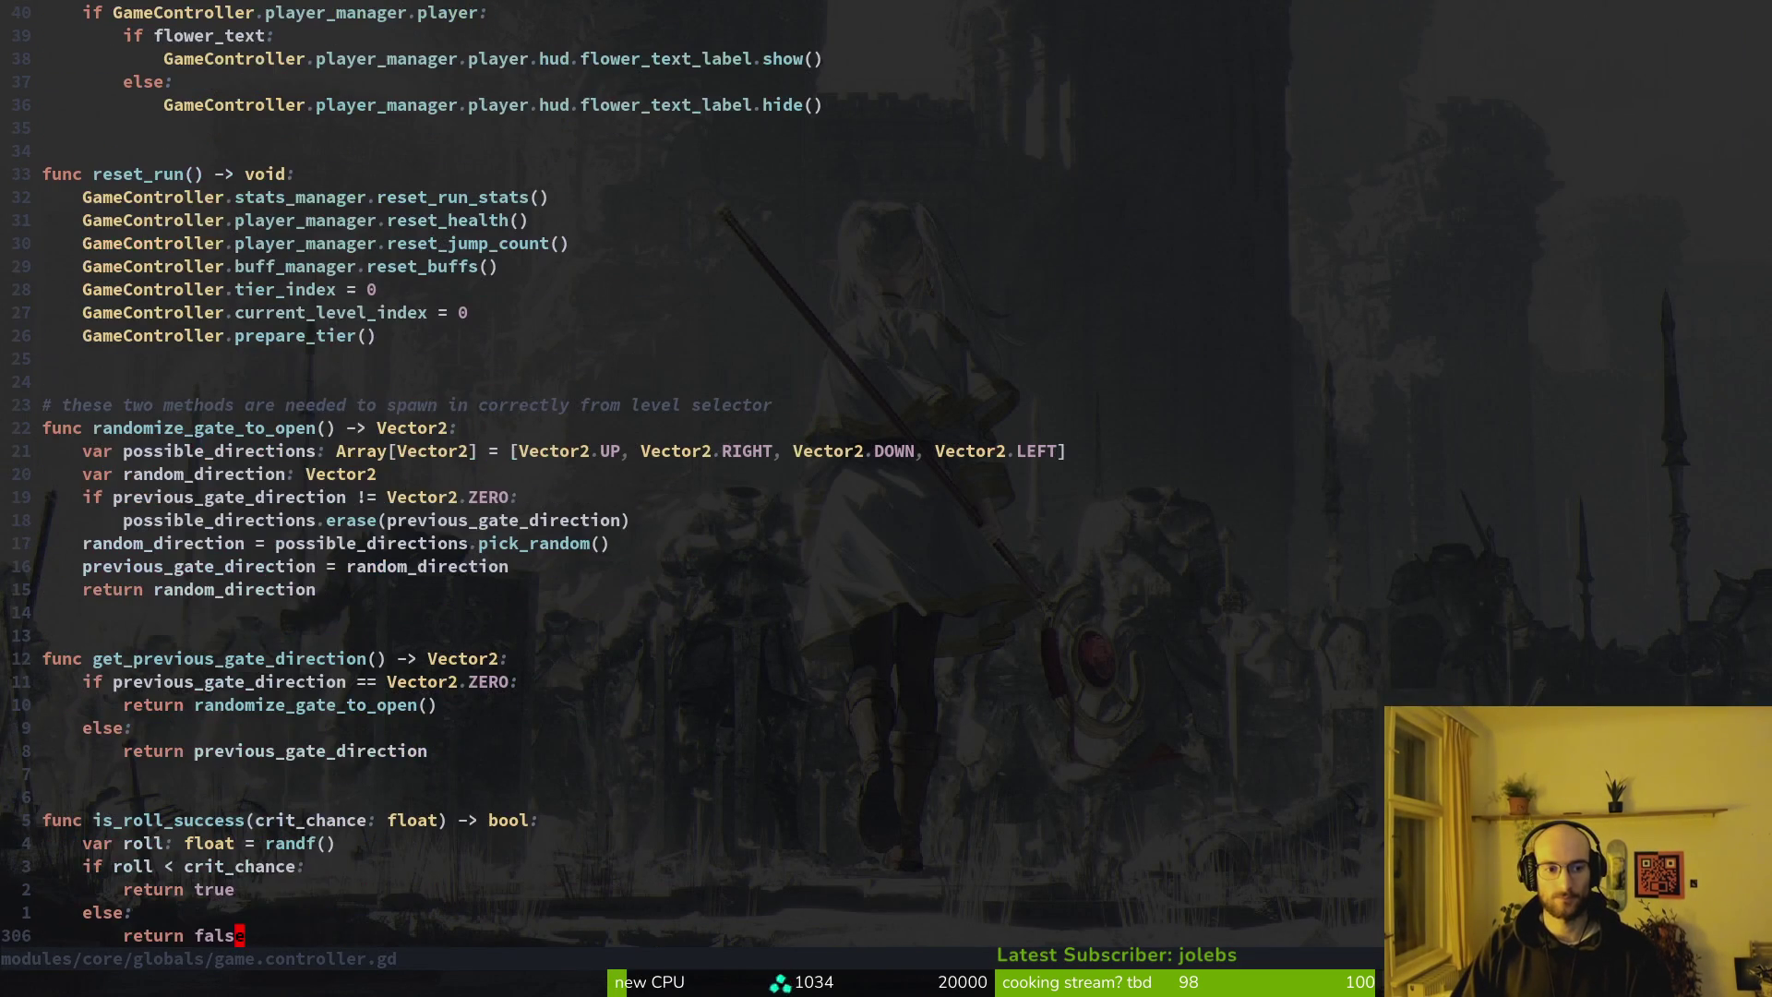
{"action": "key", "text": "k"}
{"action": "key", "text": "k"}
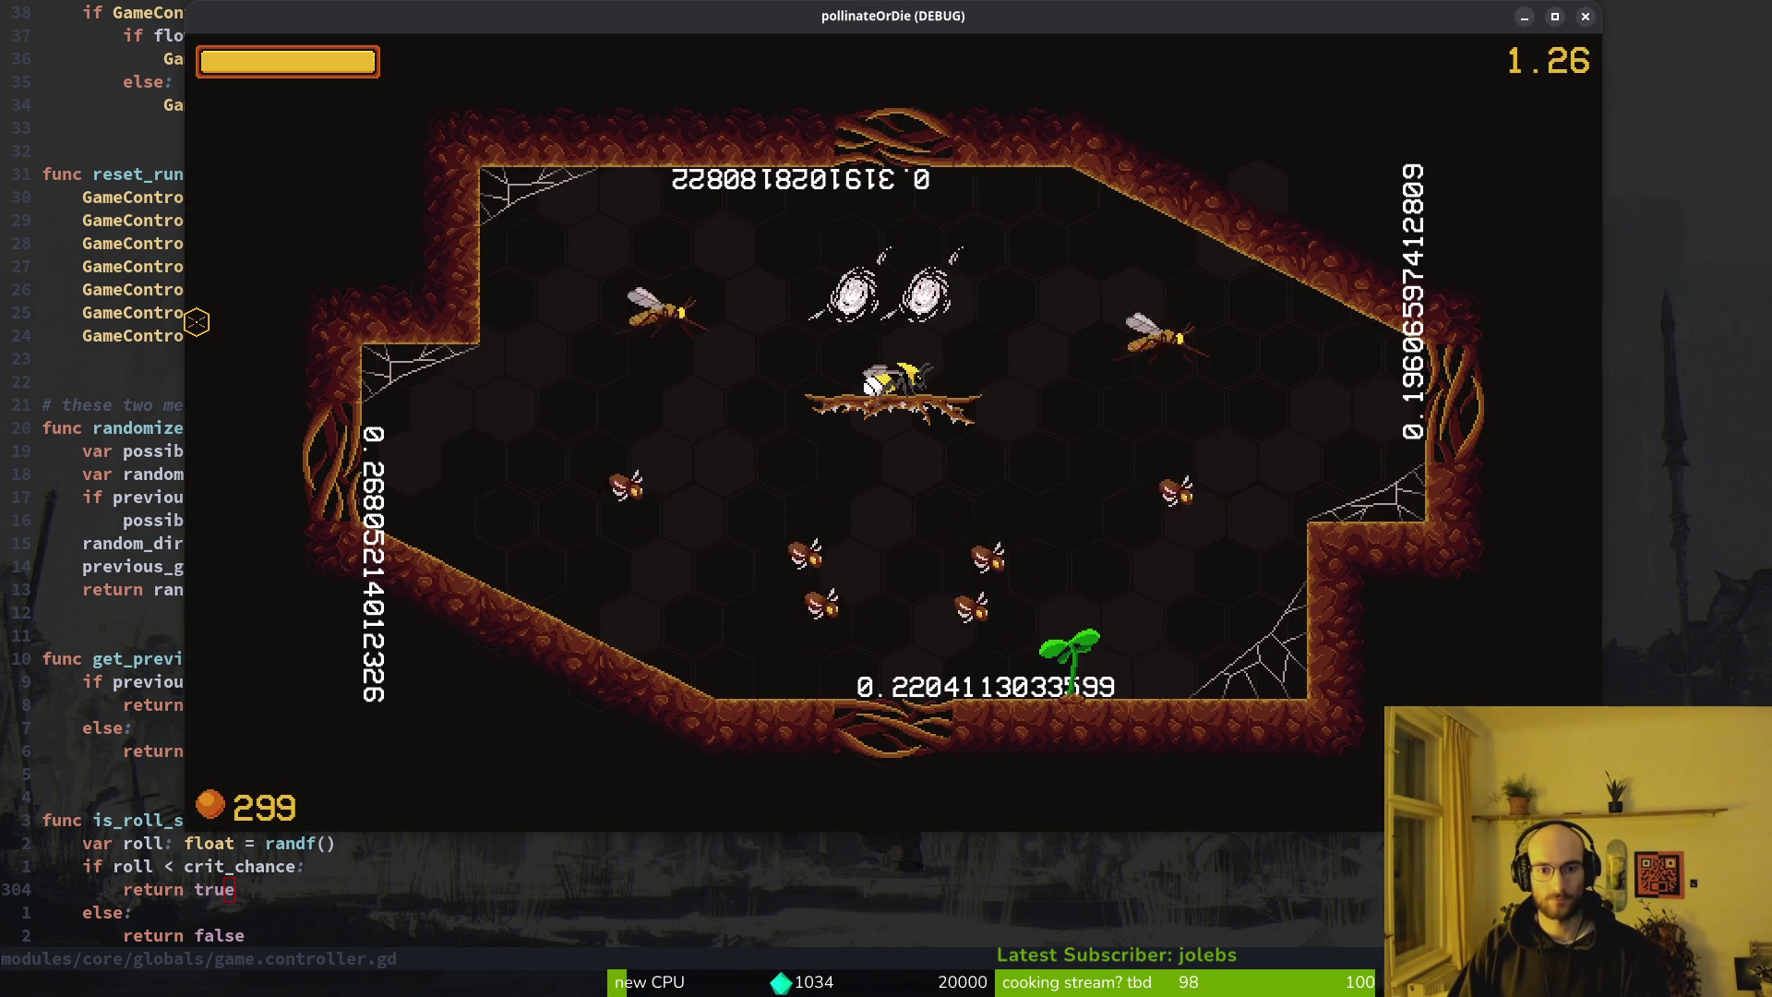
Fly the bee past the enemies and pollinate the flower so it blooms
{"action": "key", "text": "a"}
{"action": "key", "text": "s"}
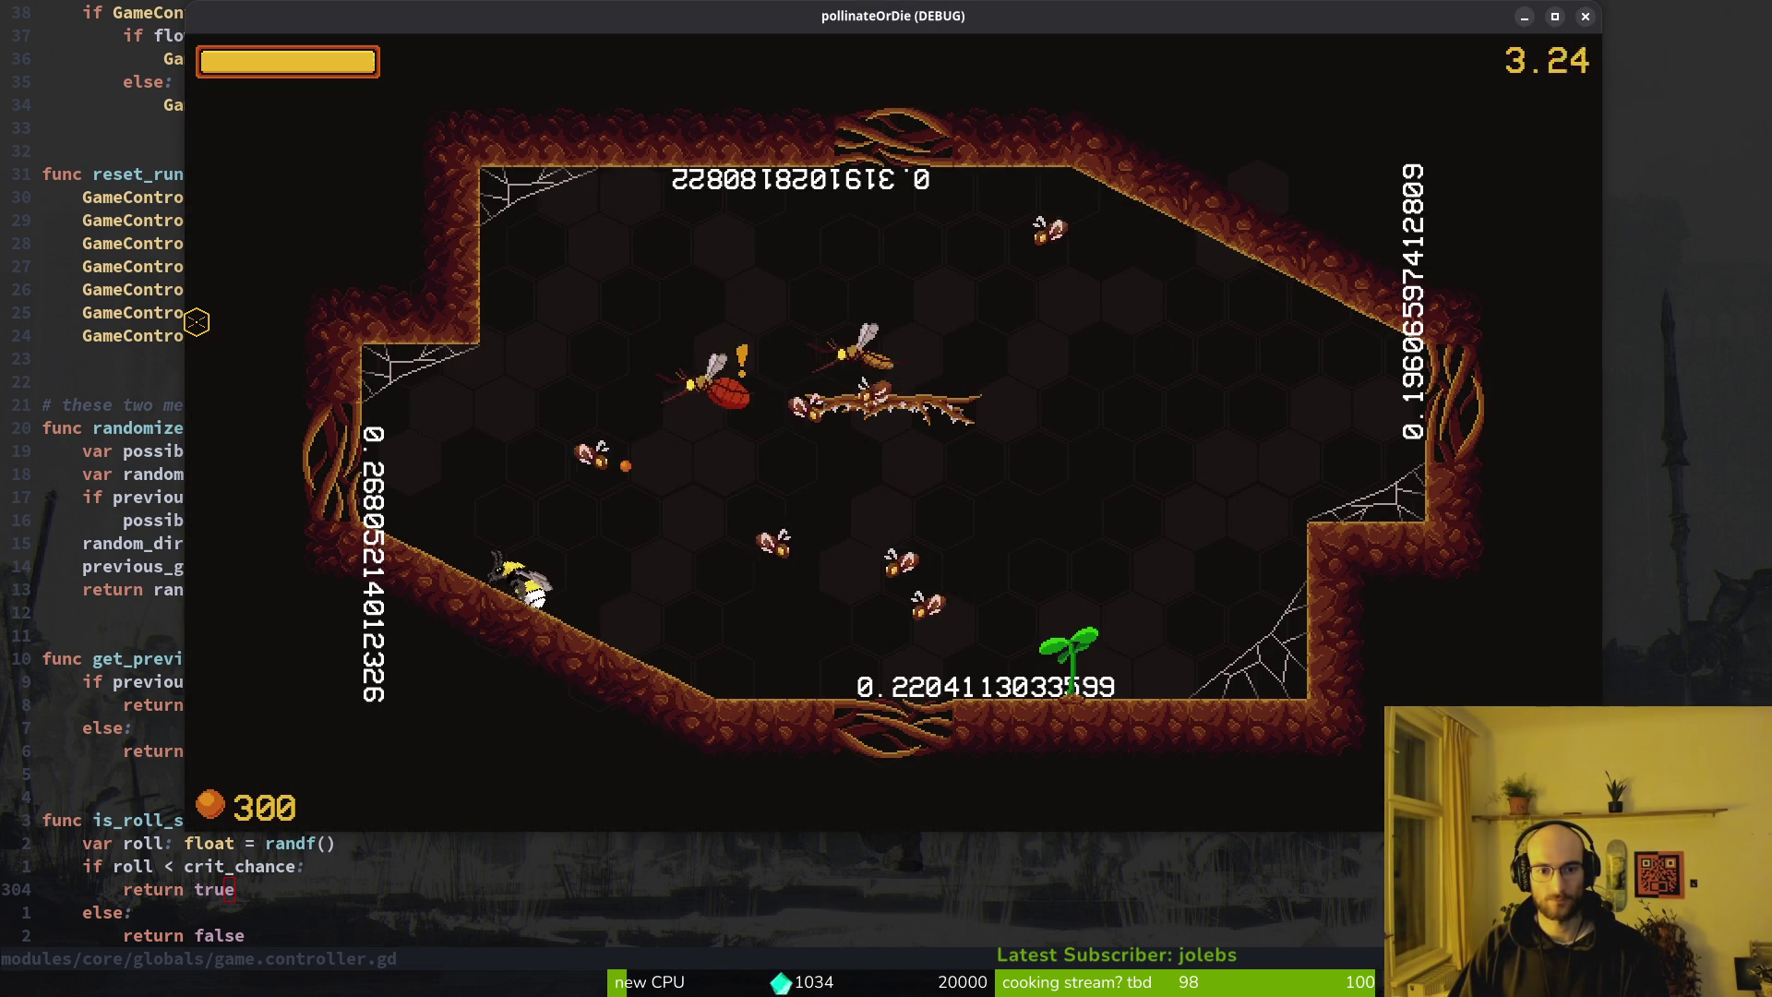
{"action": "key", "text": "w"}
{"action": "key", "text": "d"}
{"action": "key", "text": "w"}
{"action": "key", "text": "s"}
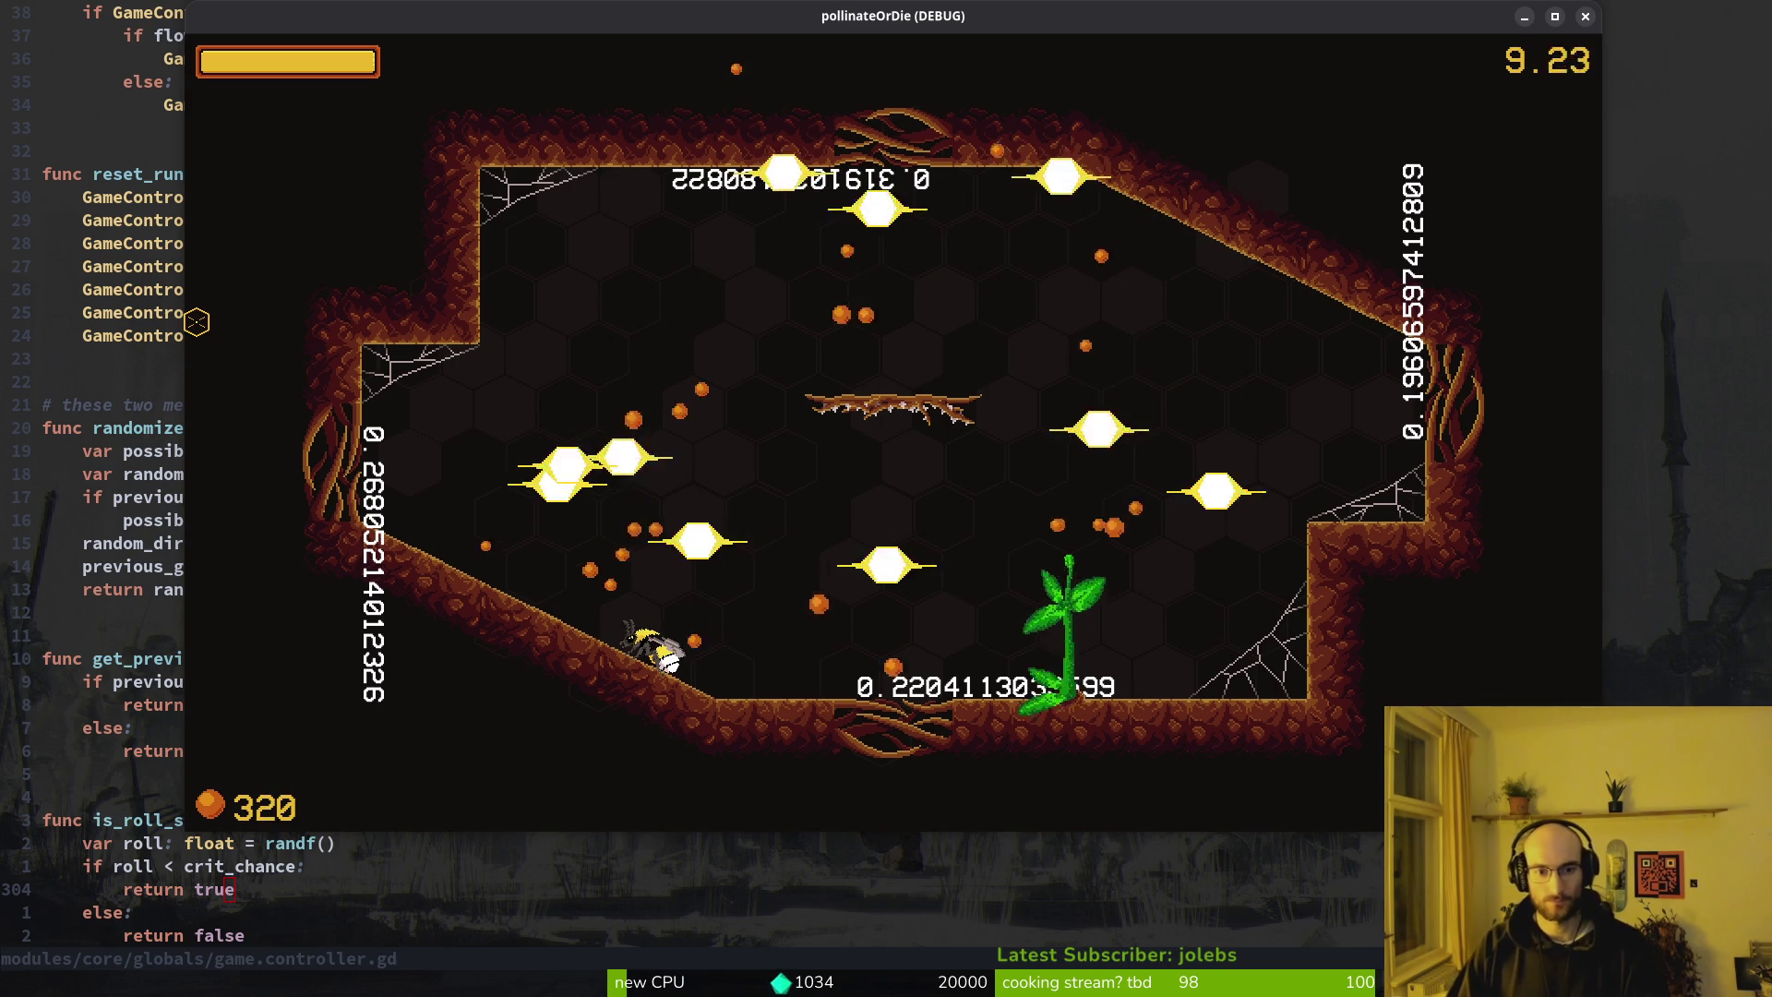
{"action": "key", "text": "d"}
{"action": "key", "text": "w"}
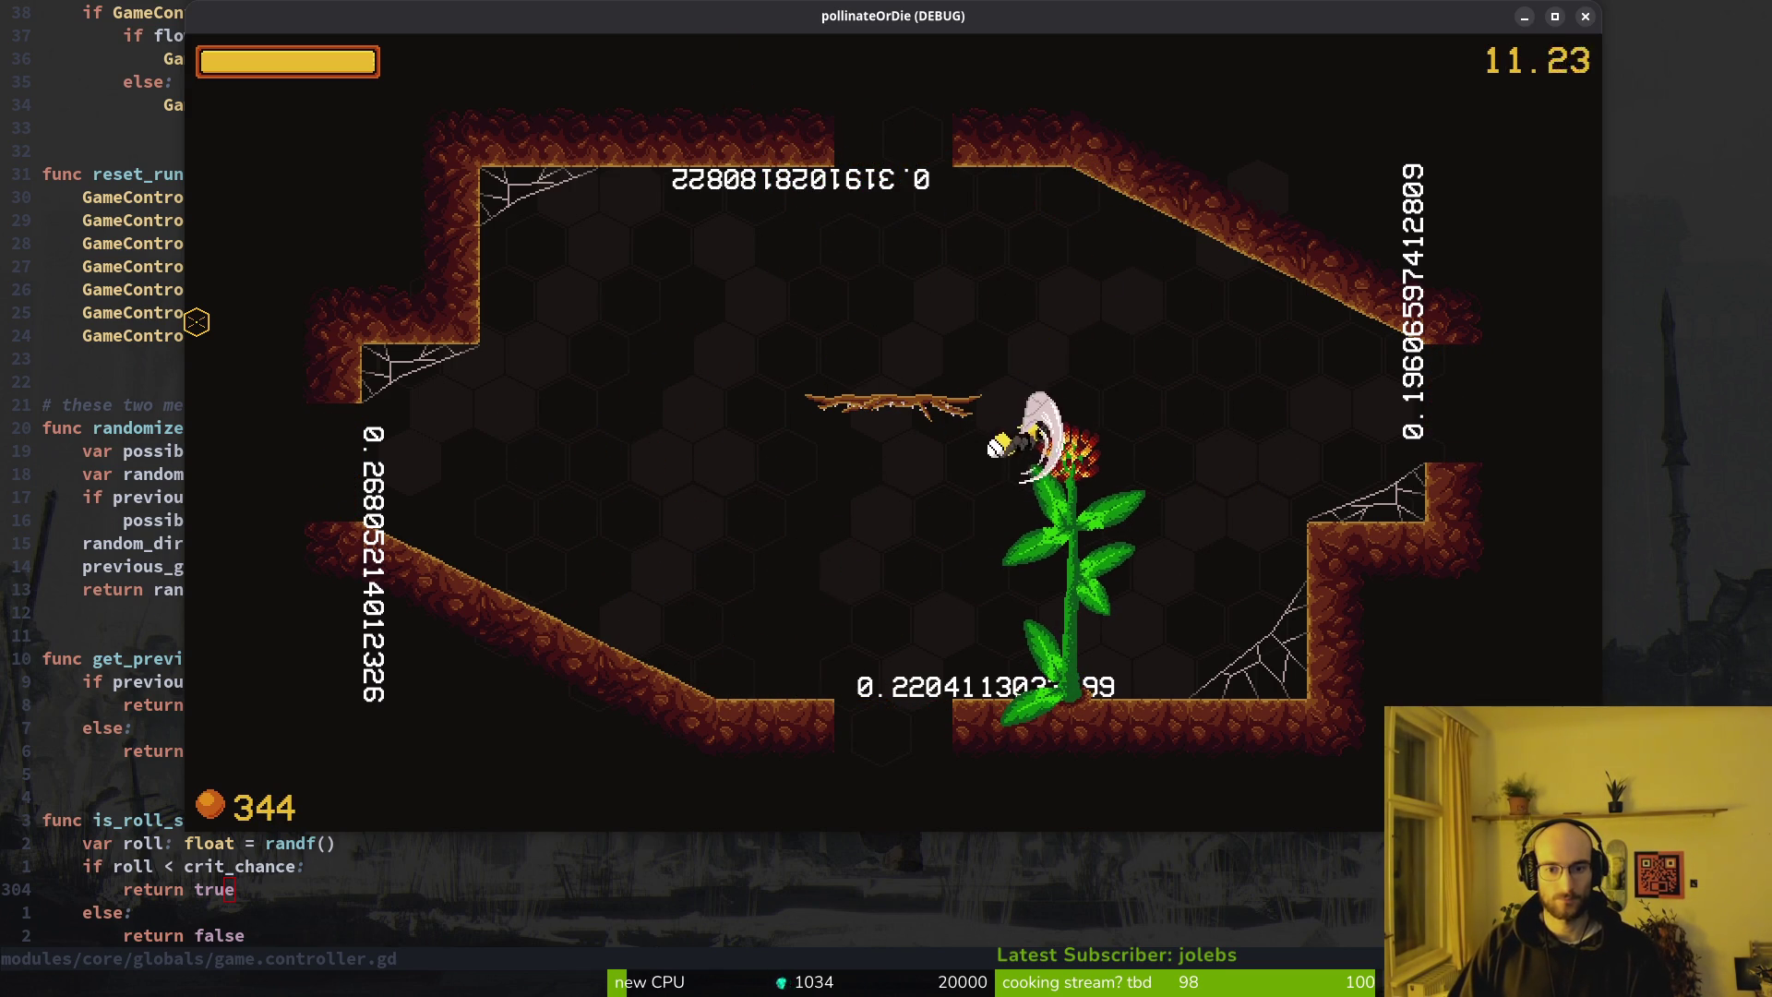
{"action": "key", "text": "s"}
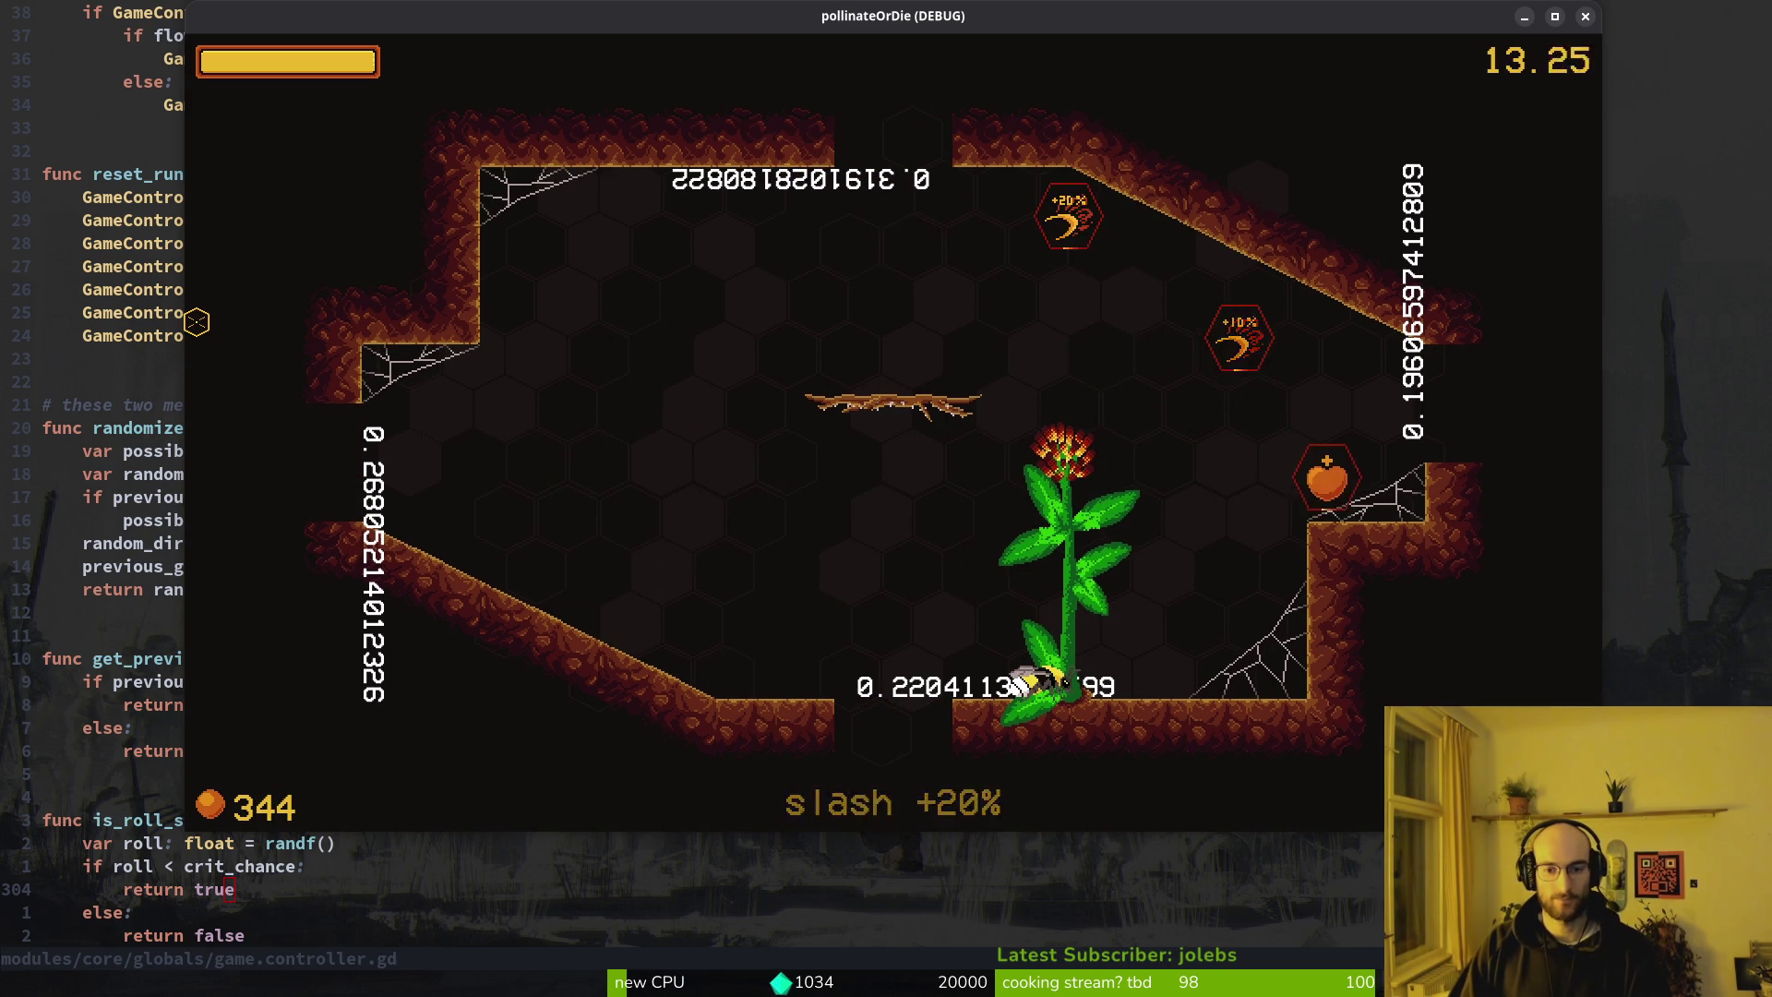
Check the Output log, then collect the upgrade and heart pickups and exit right
{"action": "key", "text": "Escape"}
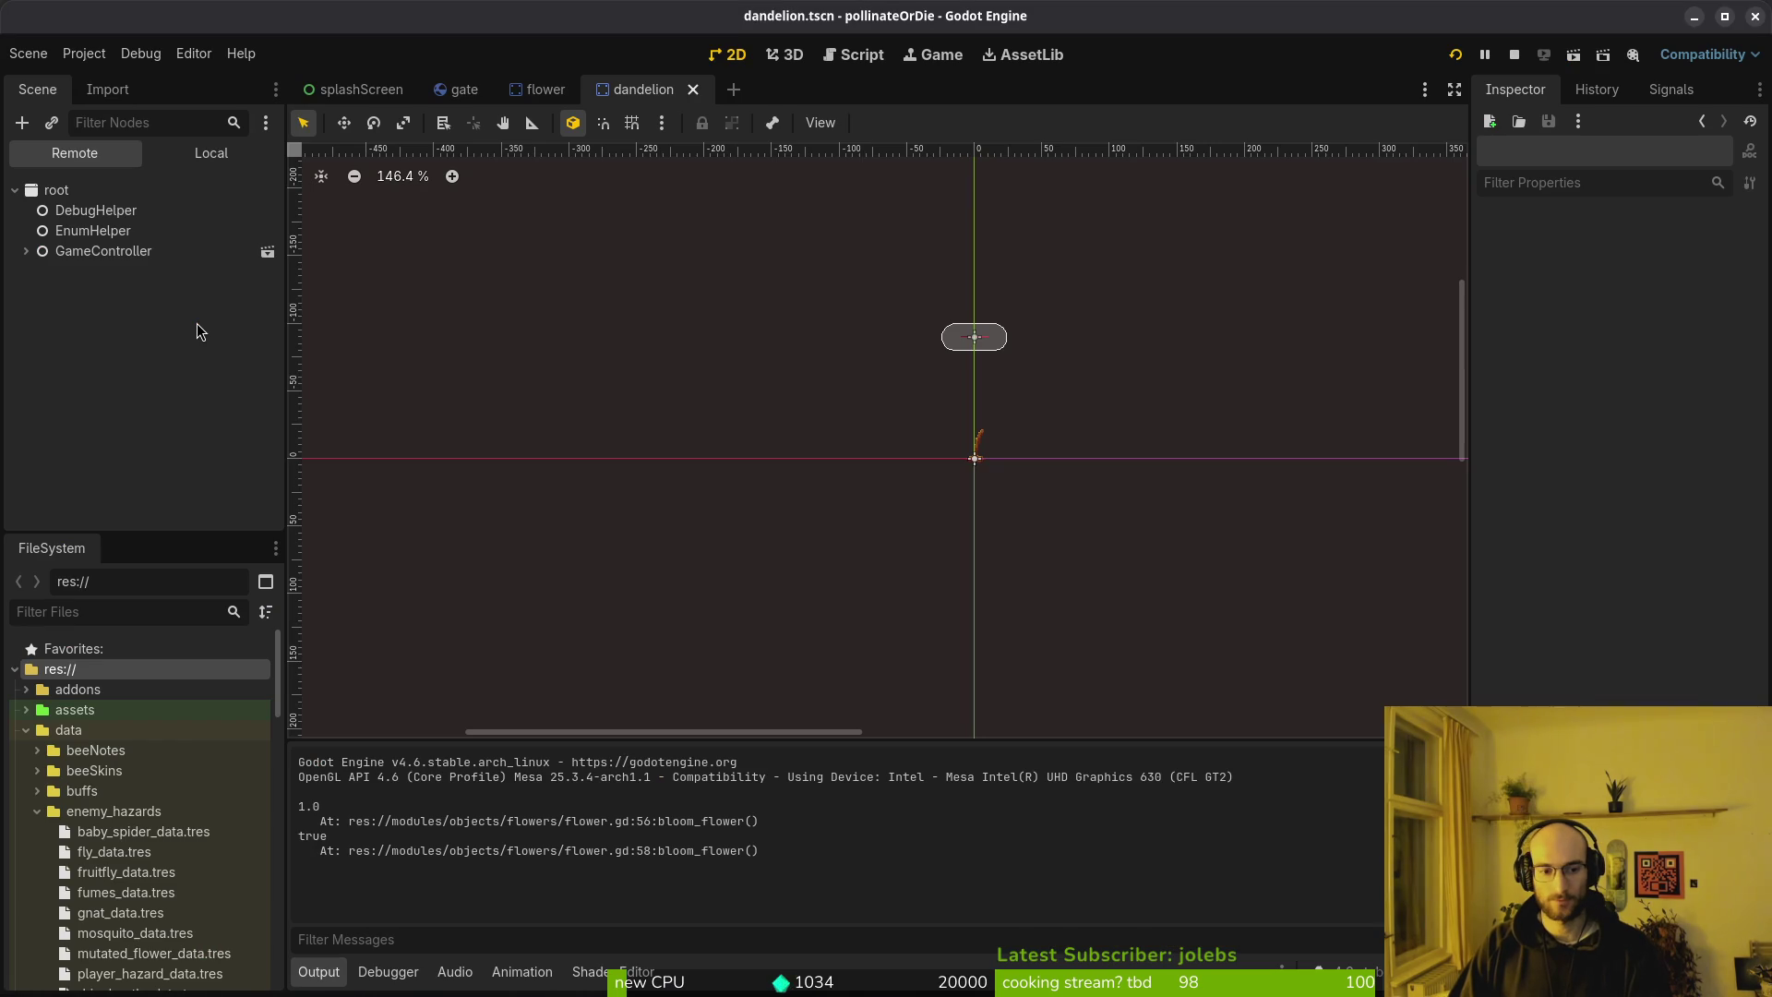
{"action": "key", "text": "alt+Tab"}
{"action": "key", "text": "d"}
{"action": "key", "text": "w"}
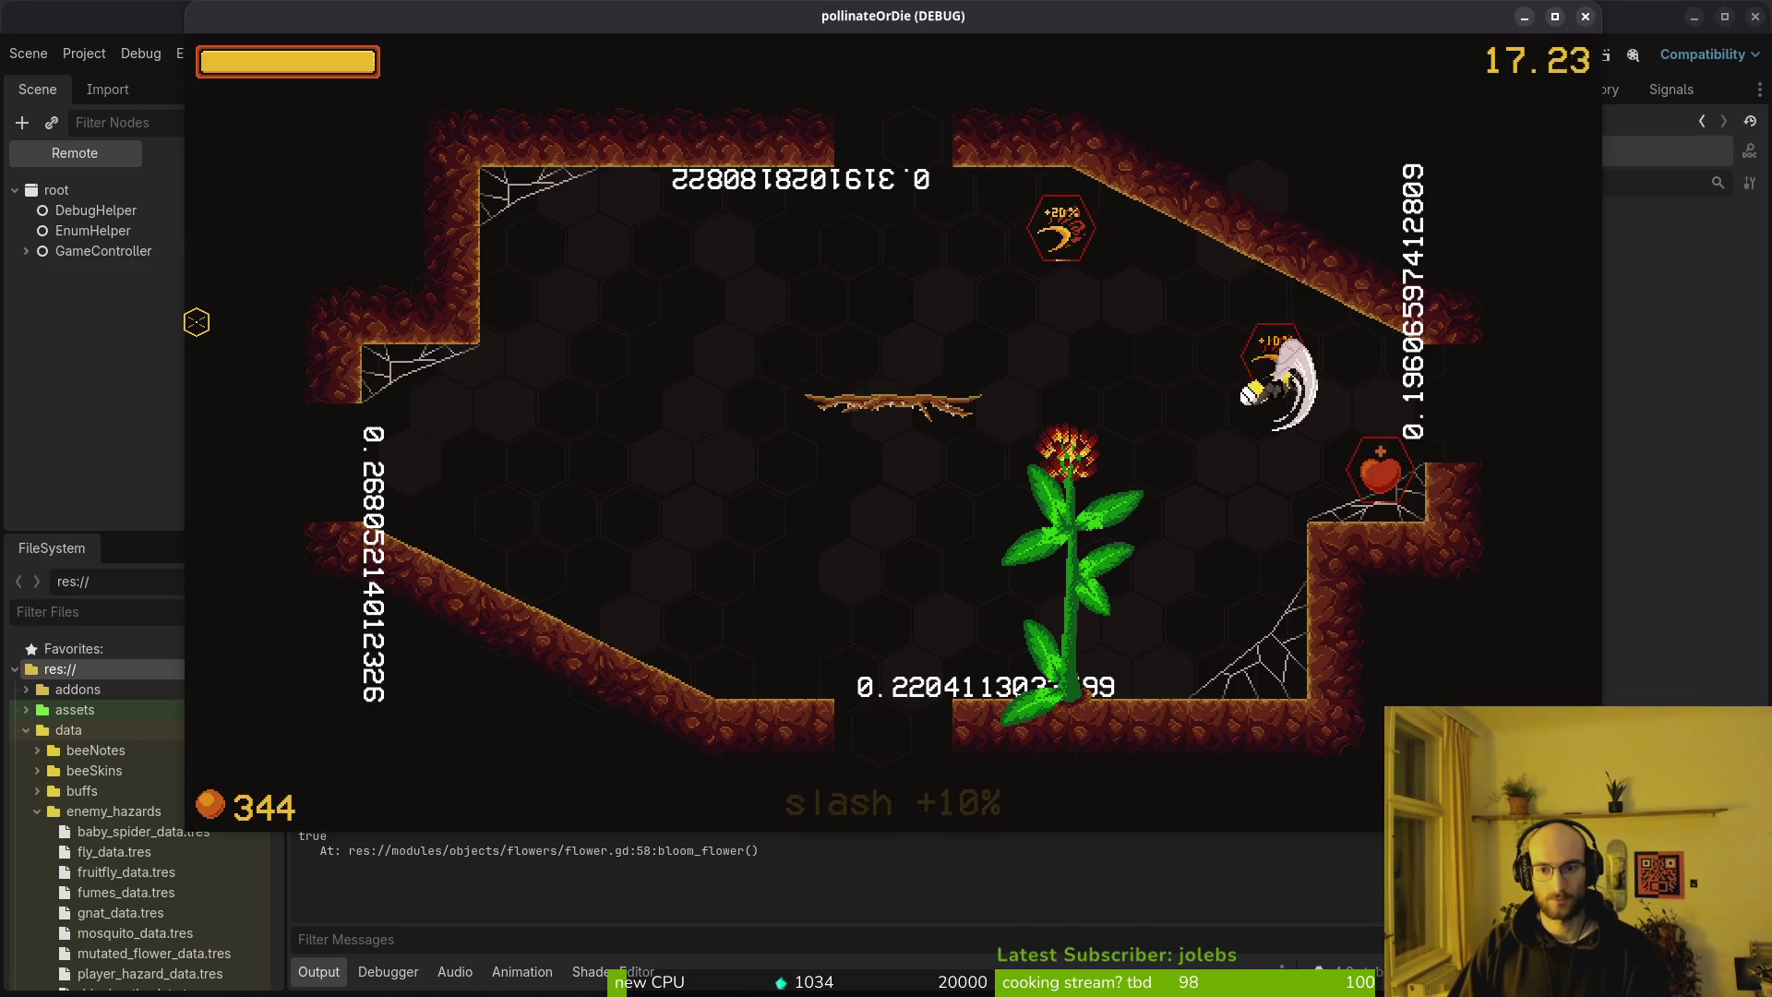
{"action": "key", "text": "a"}
{"action": "key", "text": "s"}
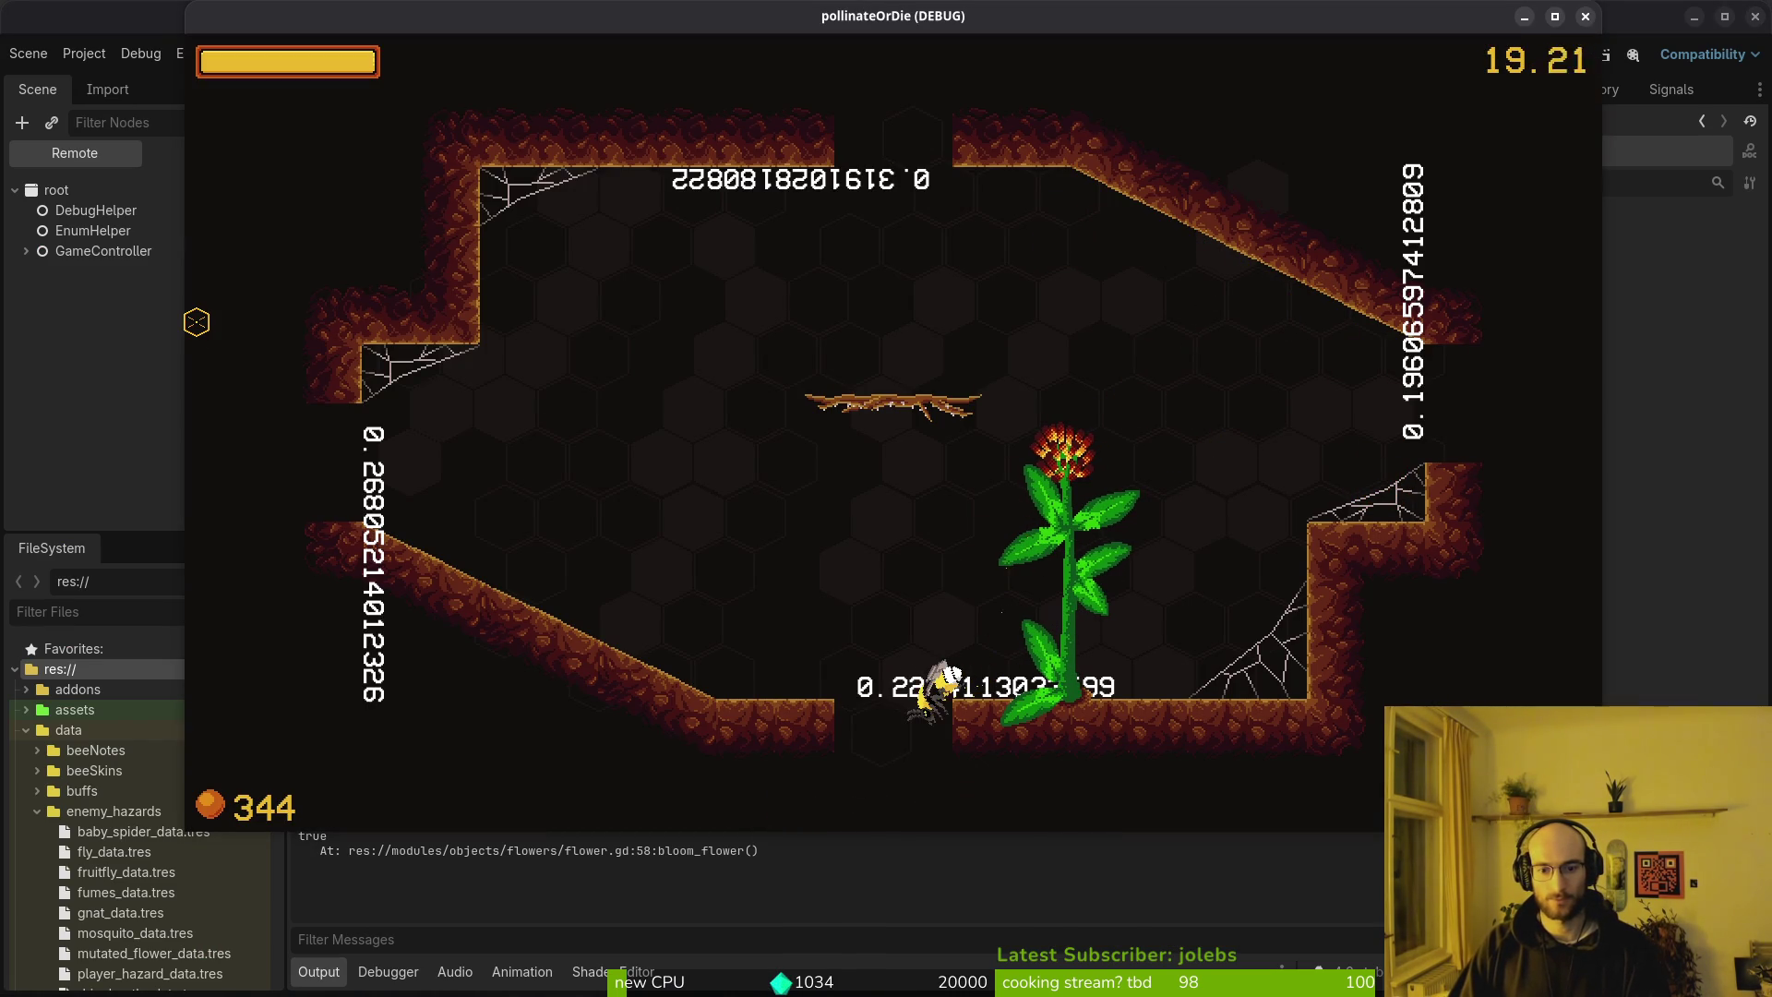
{"action": "key", "text": "w"}
{"action": "key", "text": "d"}
{"action": "key", "text": "w"}
{"action": "key", "text": "d"}
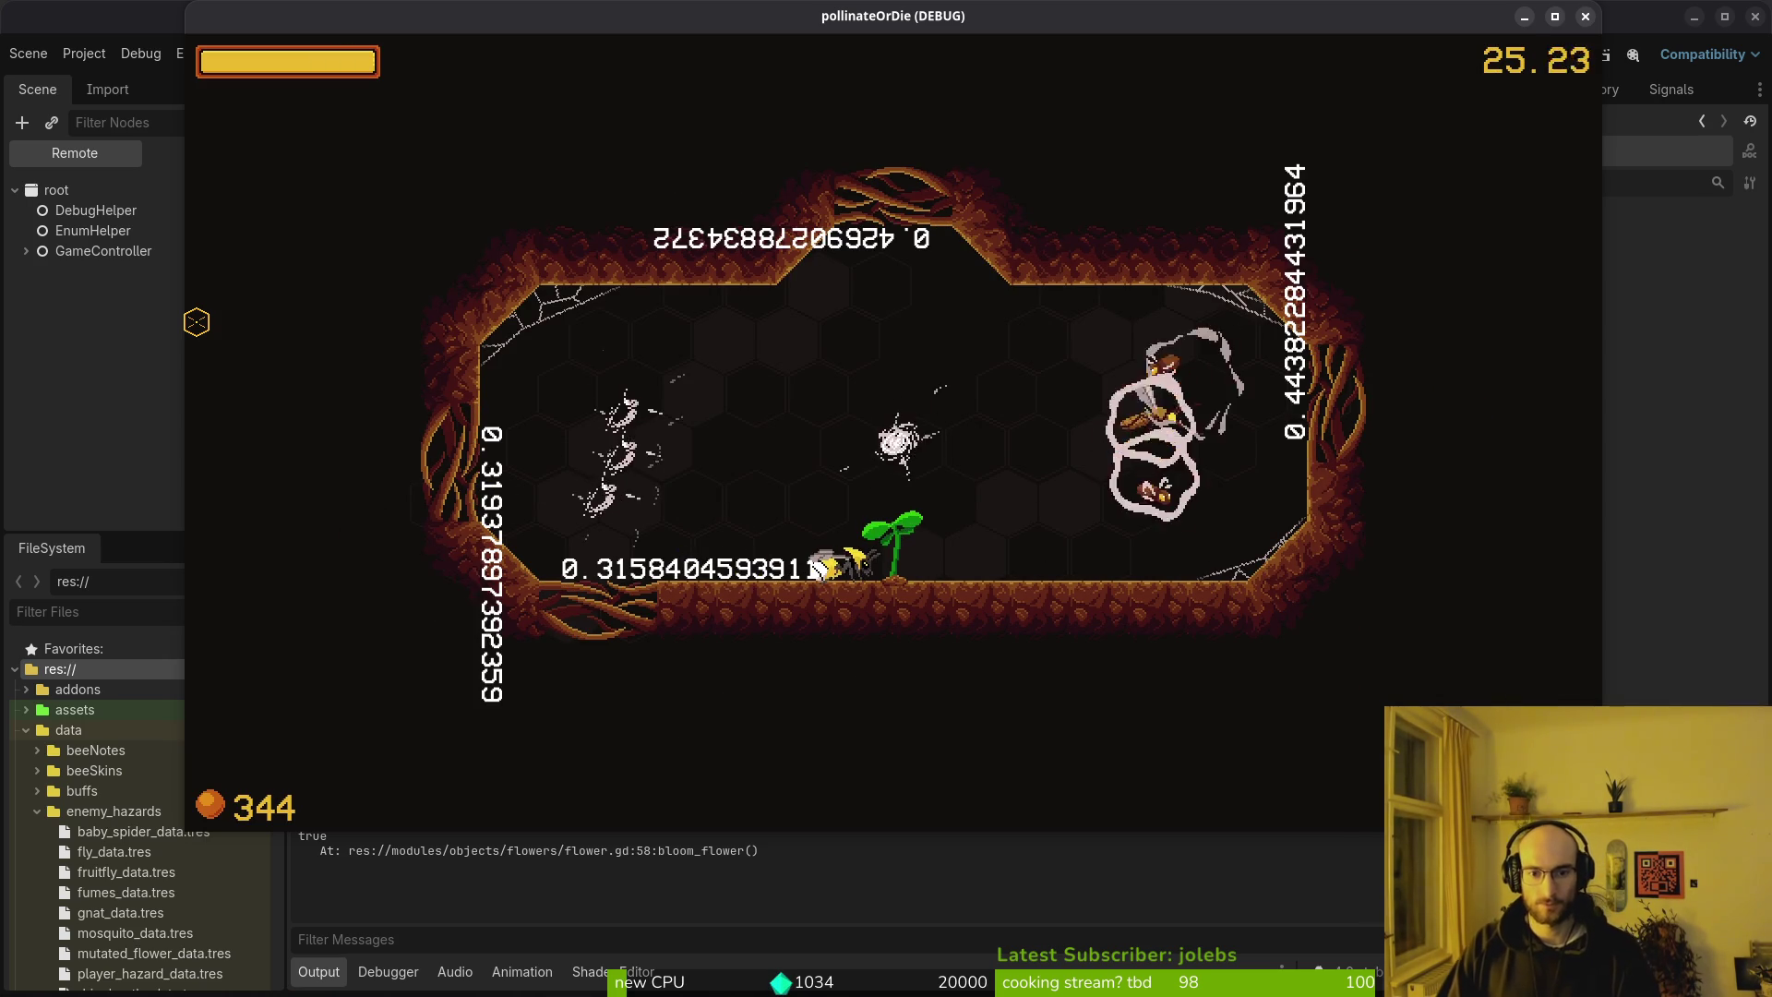
Dodge the spawning flies around the seedling and dash to the right exit
{"action": "key", "text": "a"}
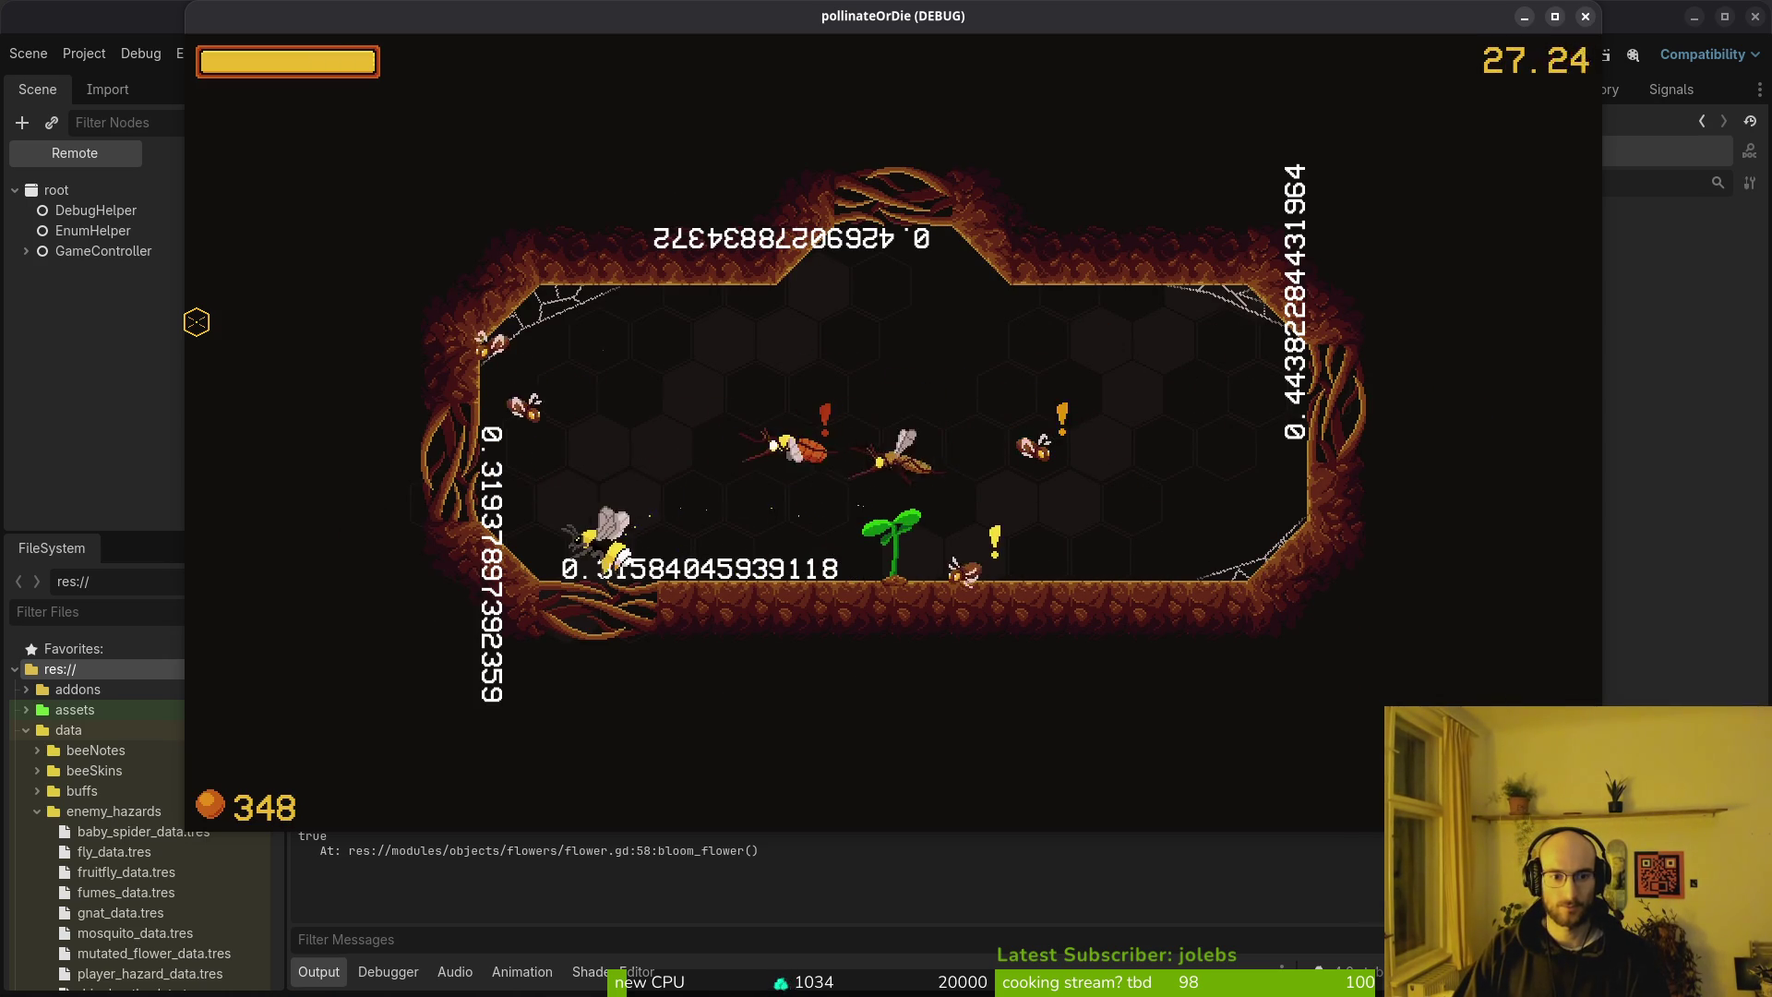
{"action": "key", "text": "d"}
{"action": "key", "text": "d"}
{"action": "key", "text": "a"}
{"action": "key", "text": "d"}
{"action": "key", "text": "a"}
{"action": "key", "text": "d"}
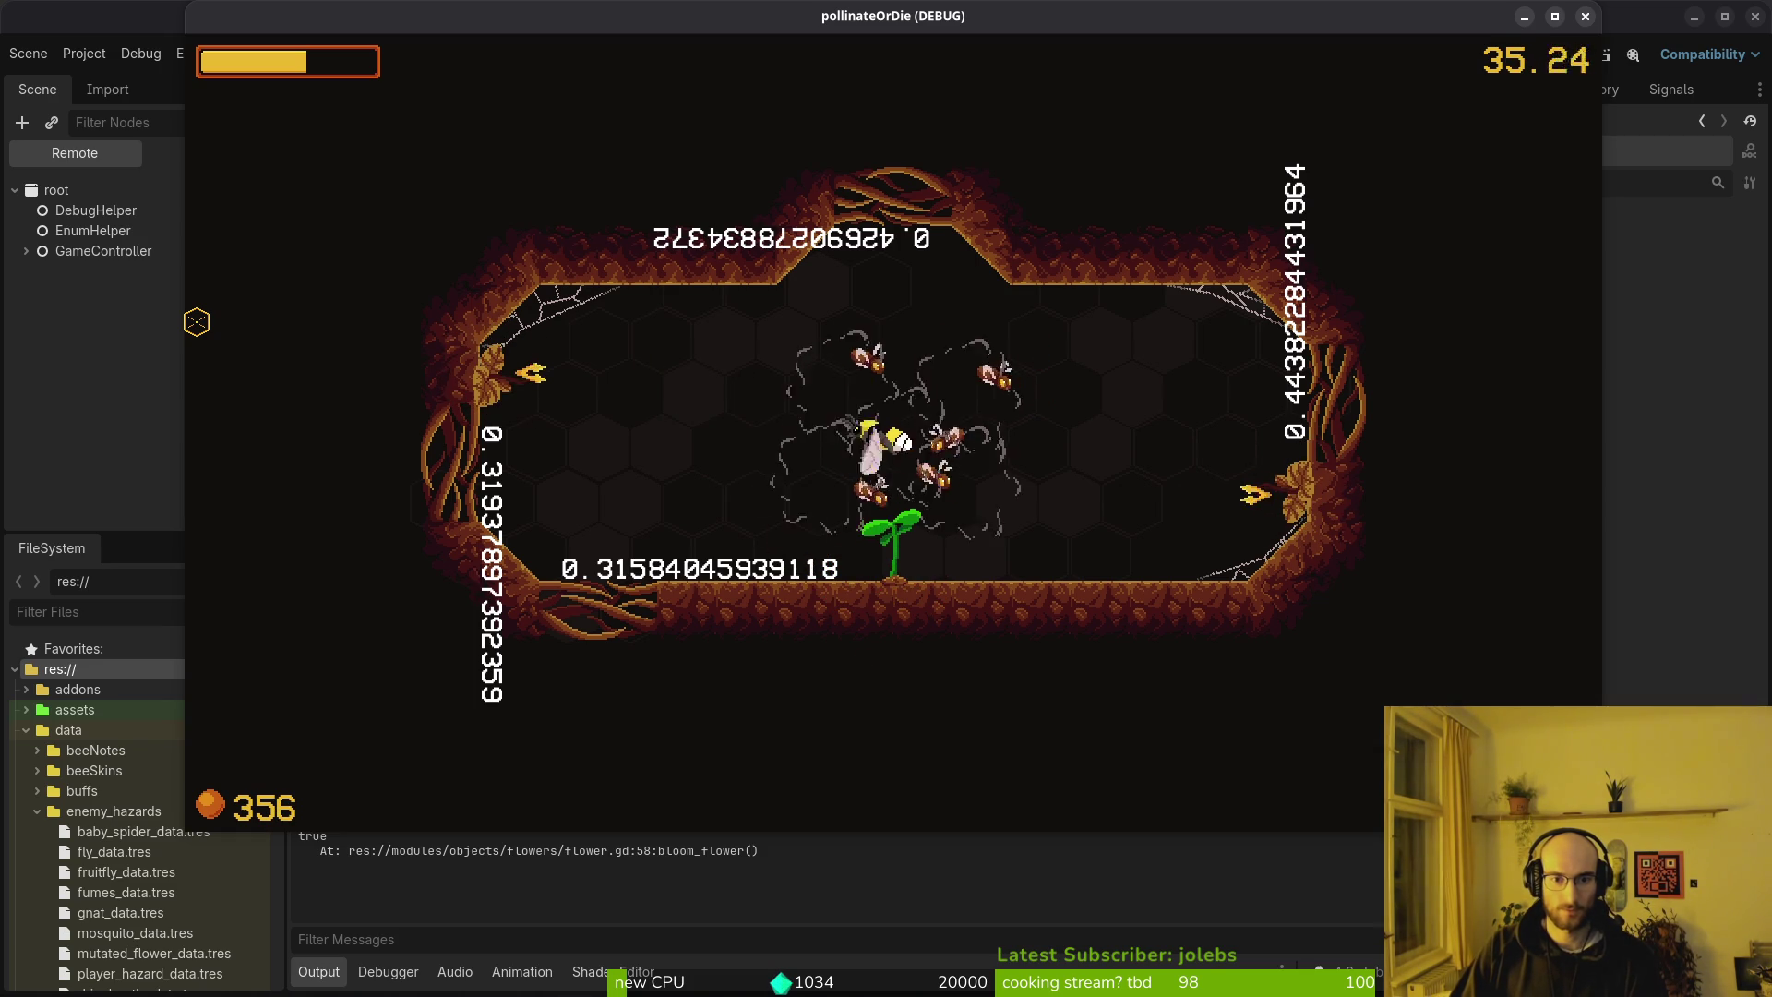
{"action": "key", "text": "d"}
{"action": "key", "text": "a"}
{"action": "key", "text": "d"}
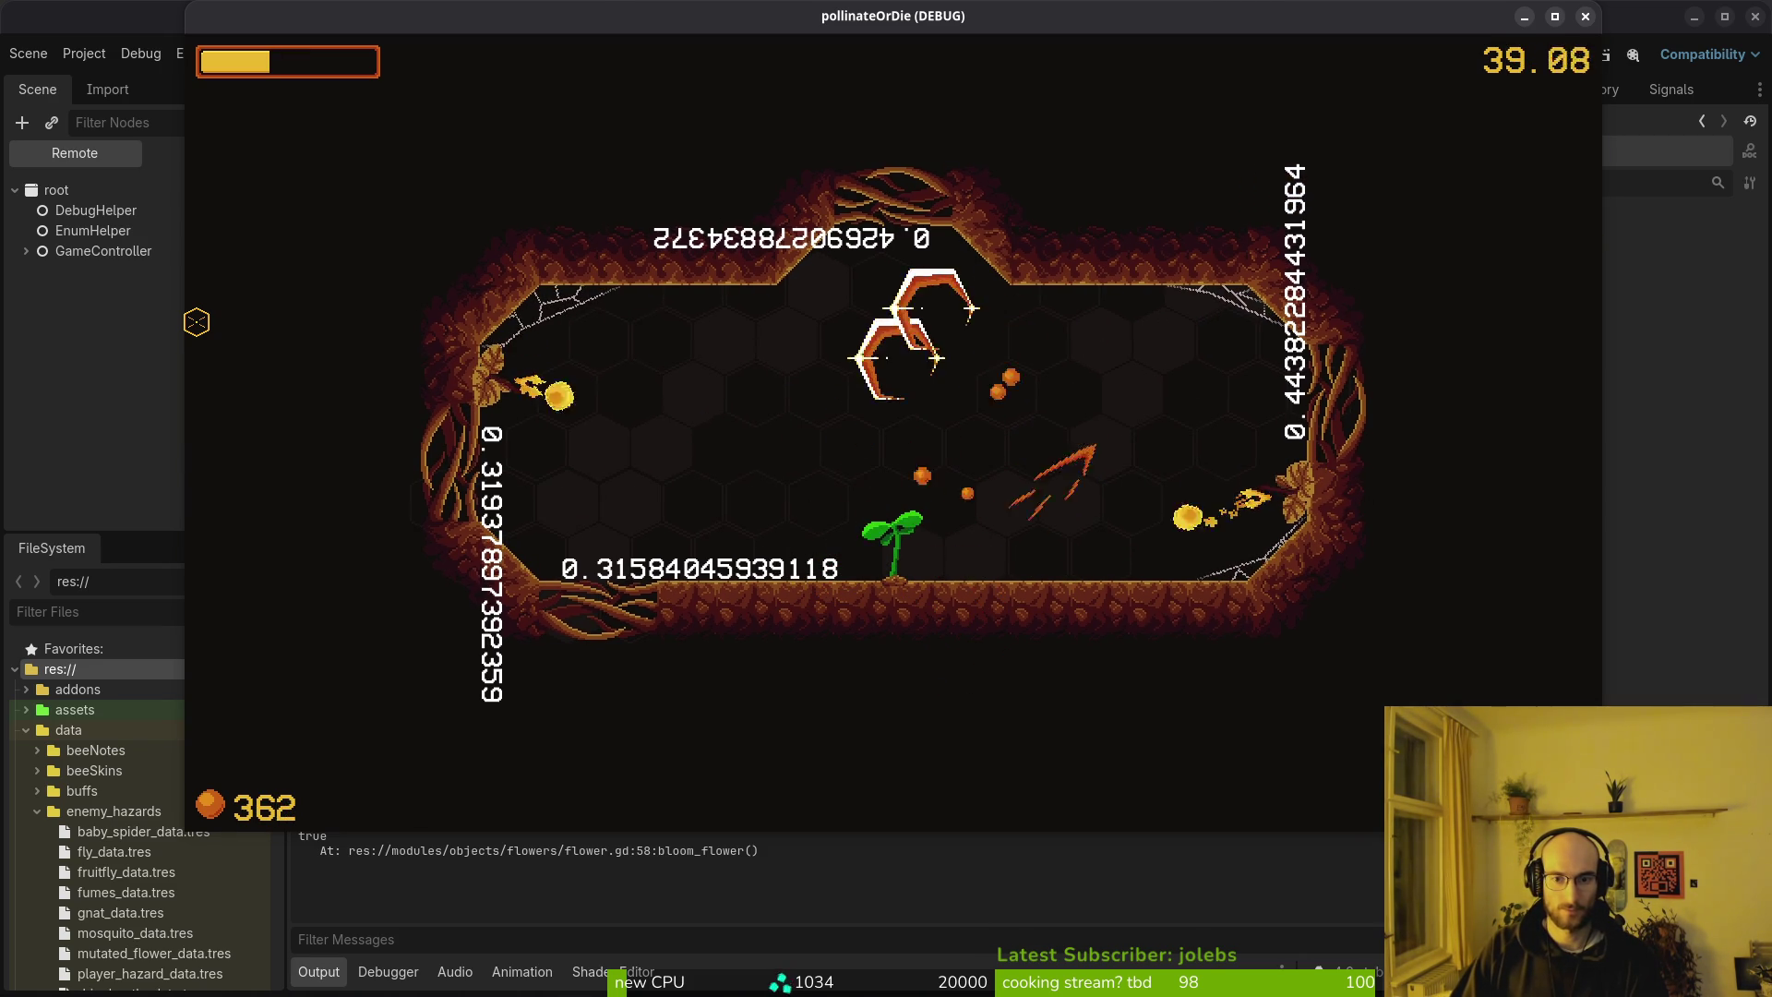
{"action": "key", "text": "a"}
{"action": "key", "text": "a"}
{"action": "key", "text": "a"}
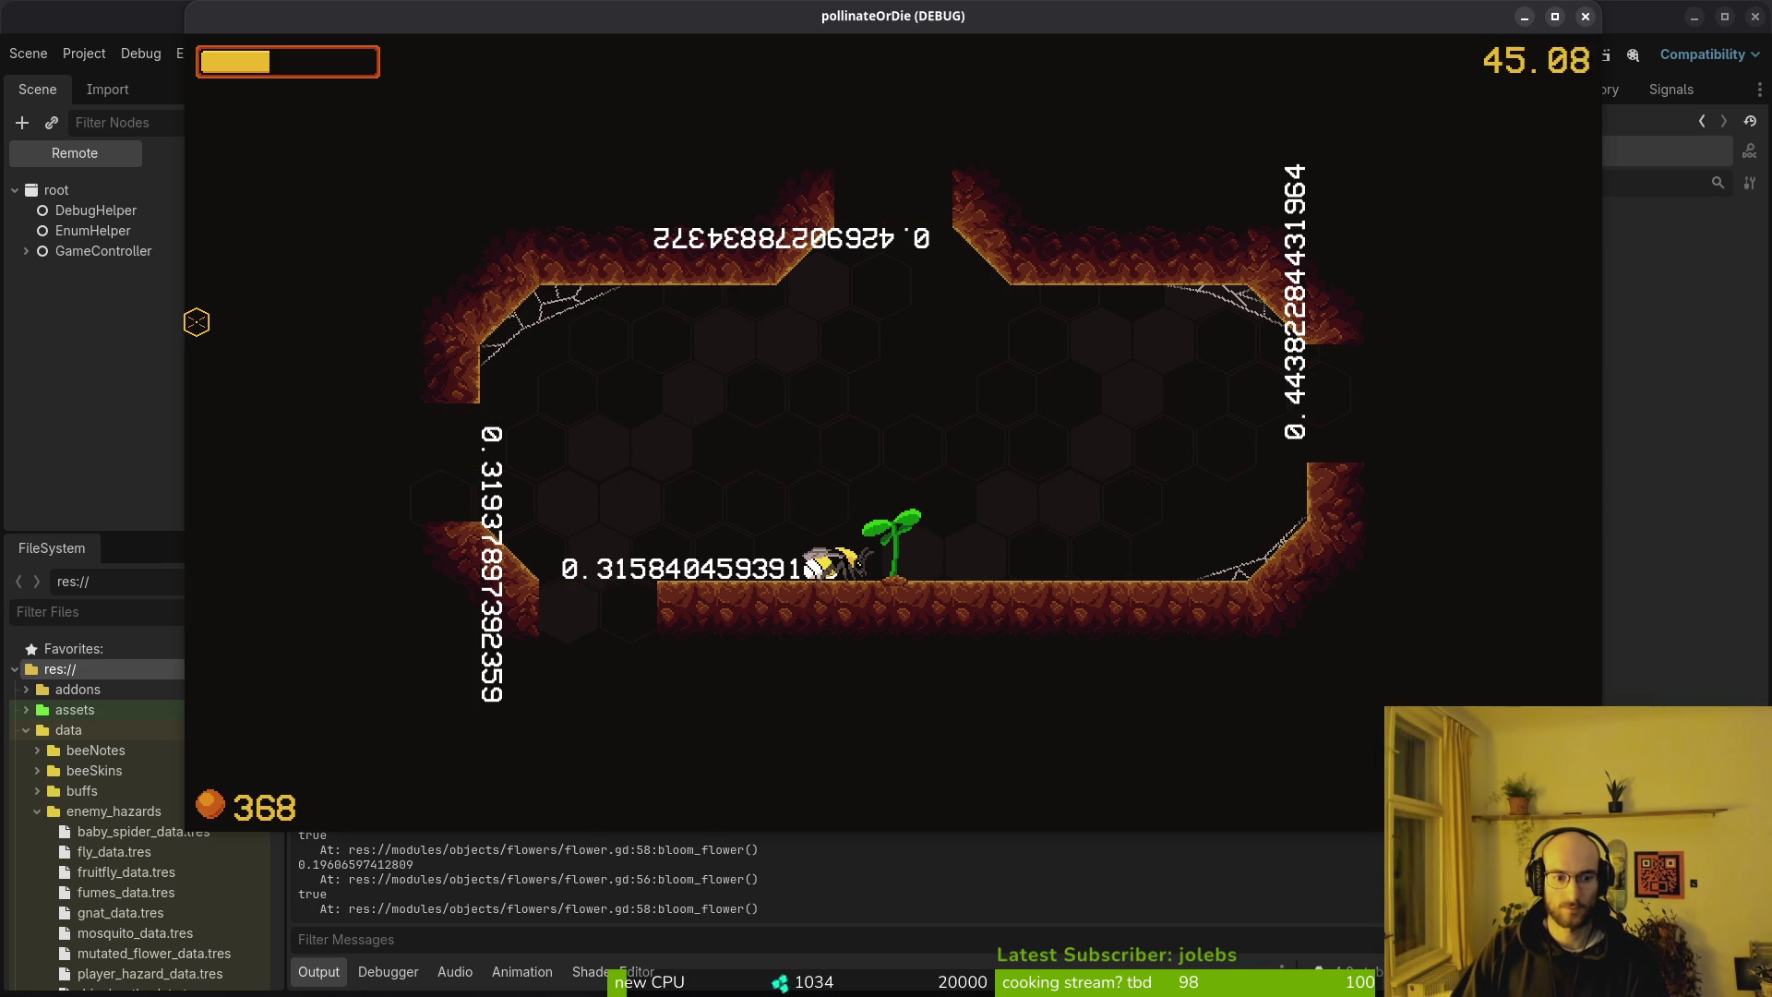
Read the log in the editor, then return to the game controller script
{"action": "key", "text": "F8"}
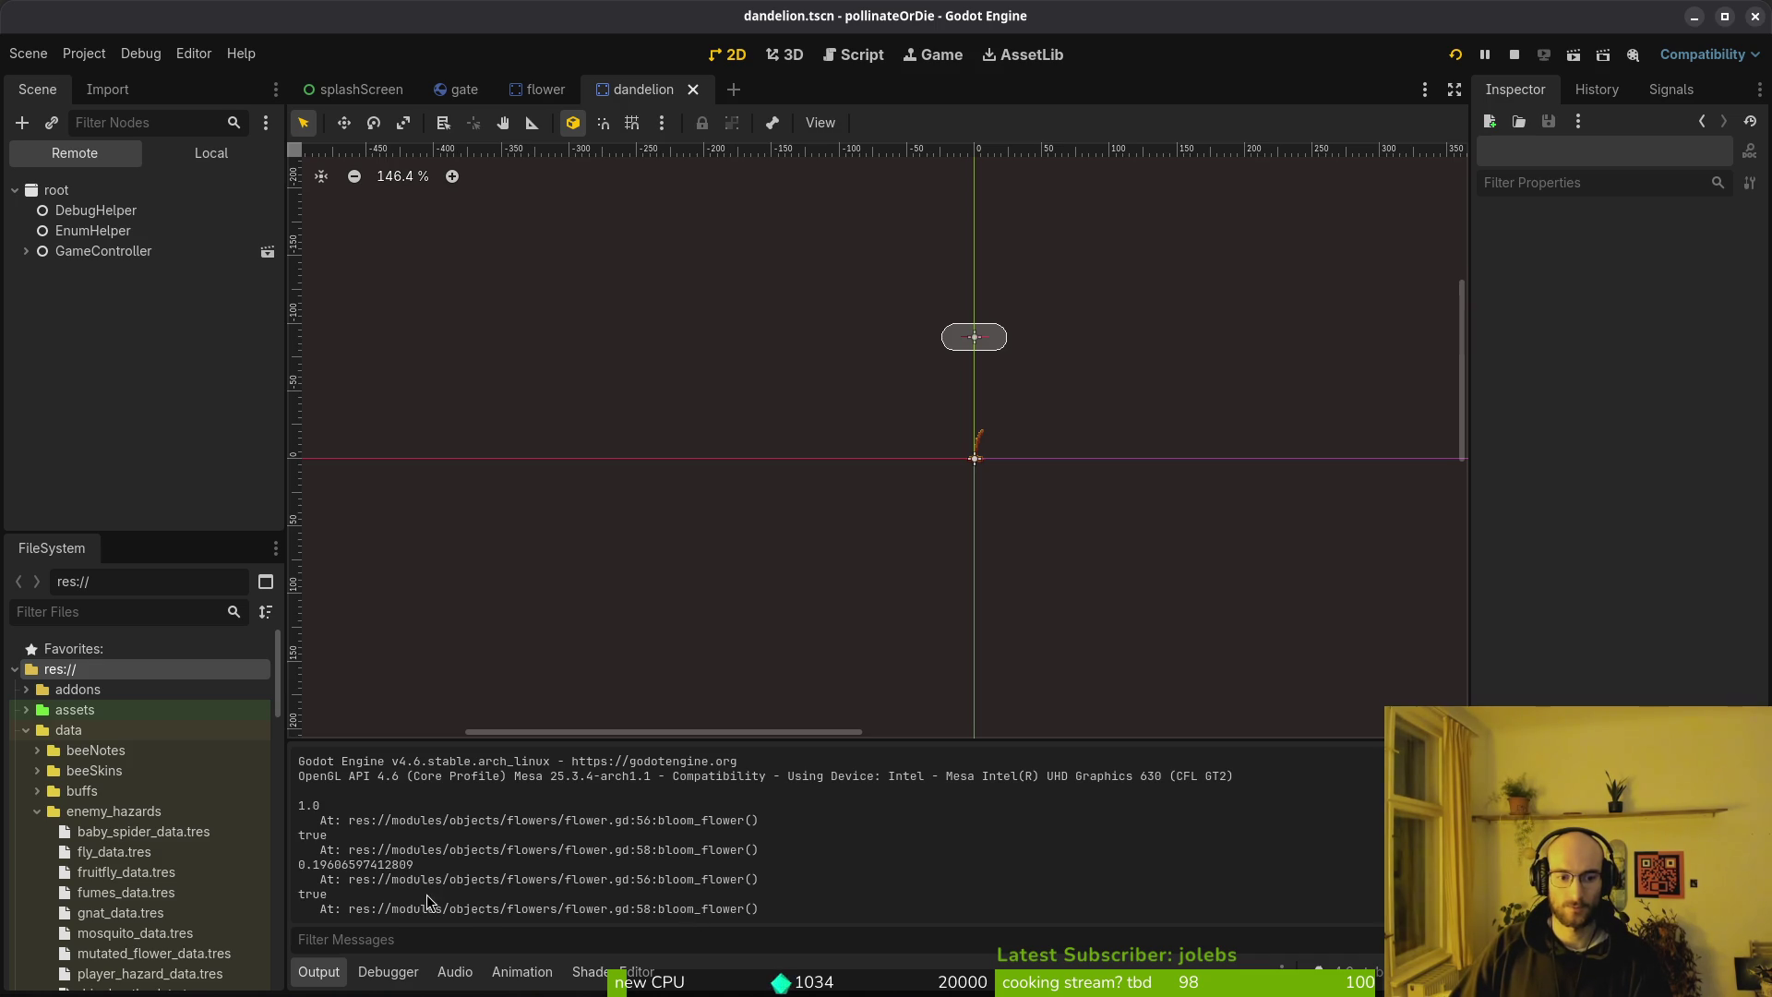
{"action": "key", "text": "alt+Tab"}
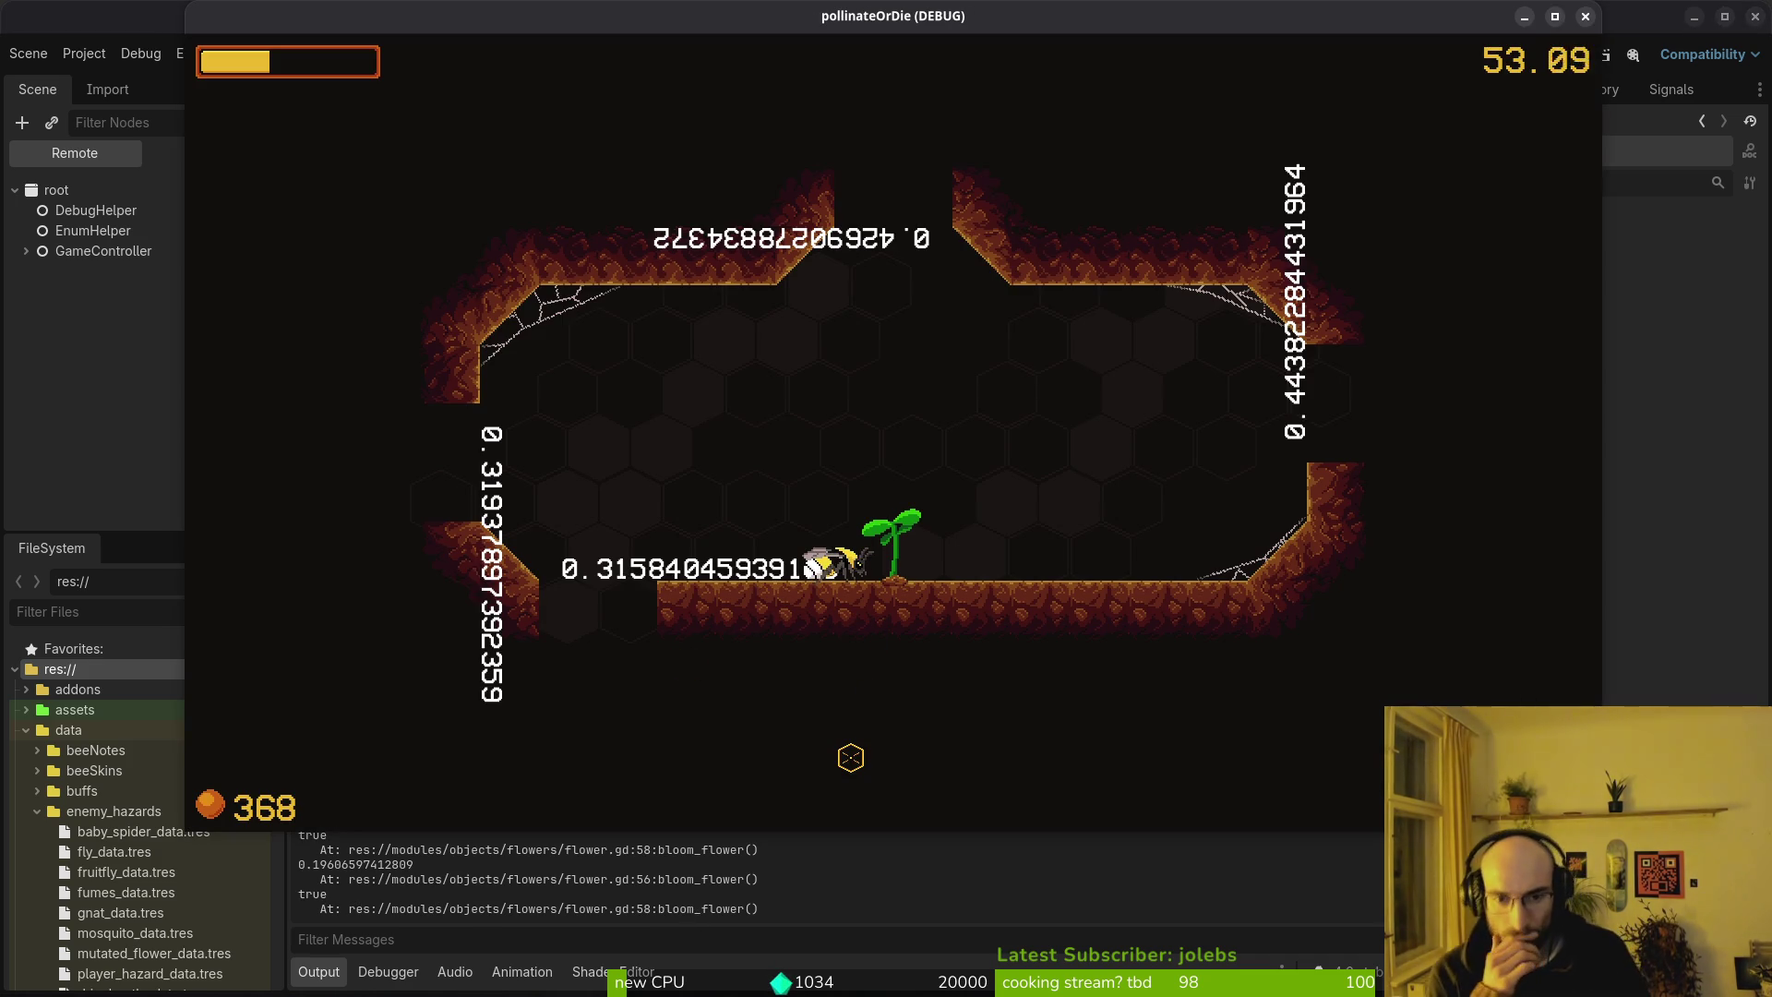
{"action": "key", "text": "alt+Tab"}
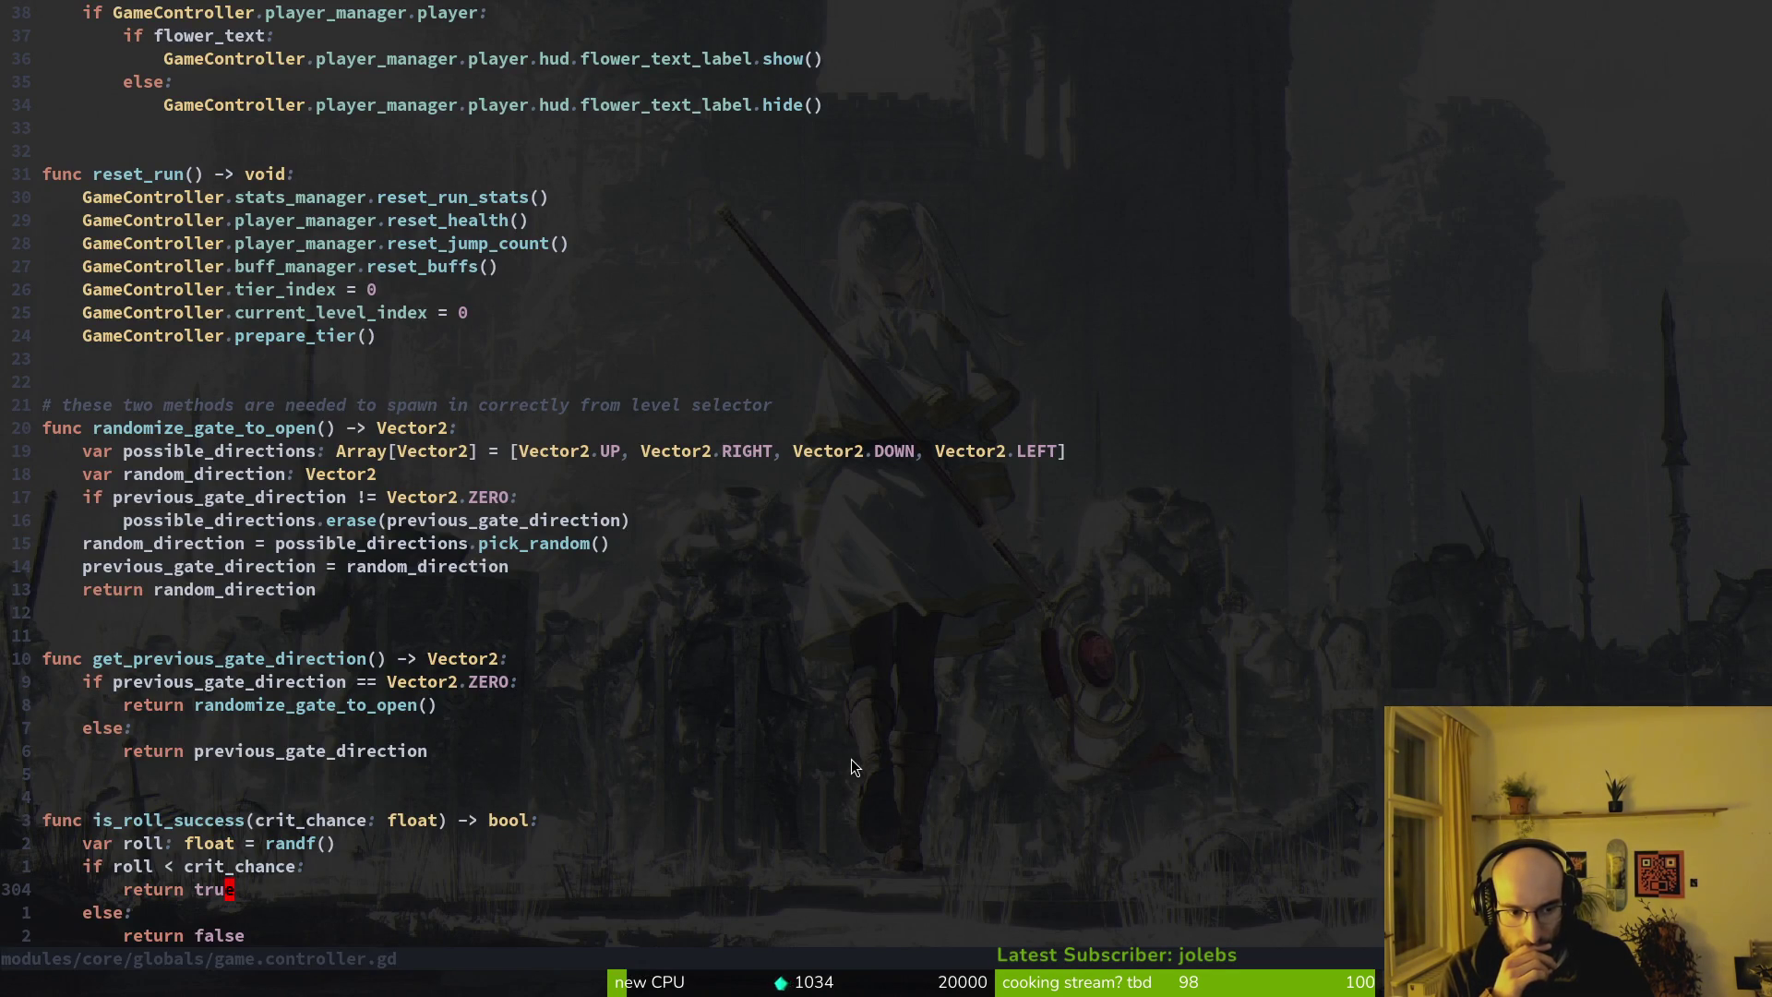
Review is_roll_success's randf() roll and crit_chance comparison, glancing at the Godot editor
{"action": "key", "text": "k"}
{"action": "key", "text": "k"}
{"action": "key", "text": "k"}
{"action": "key", "text": "j"}
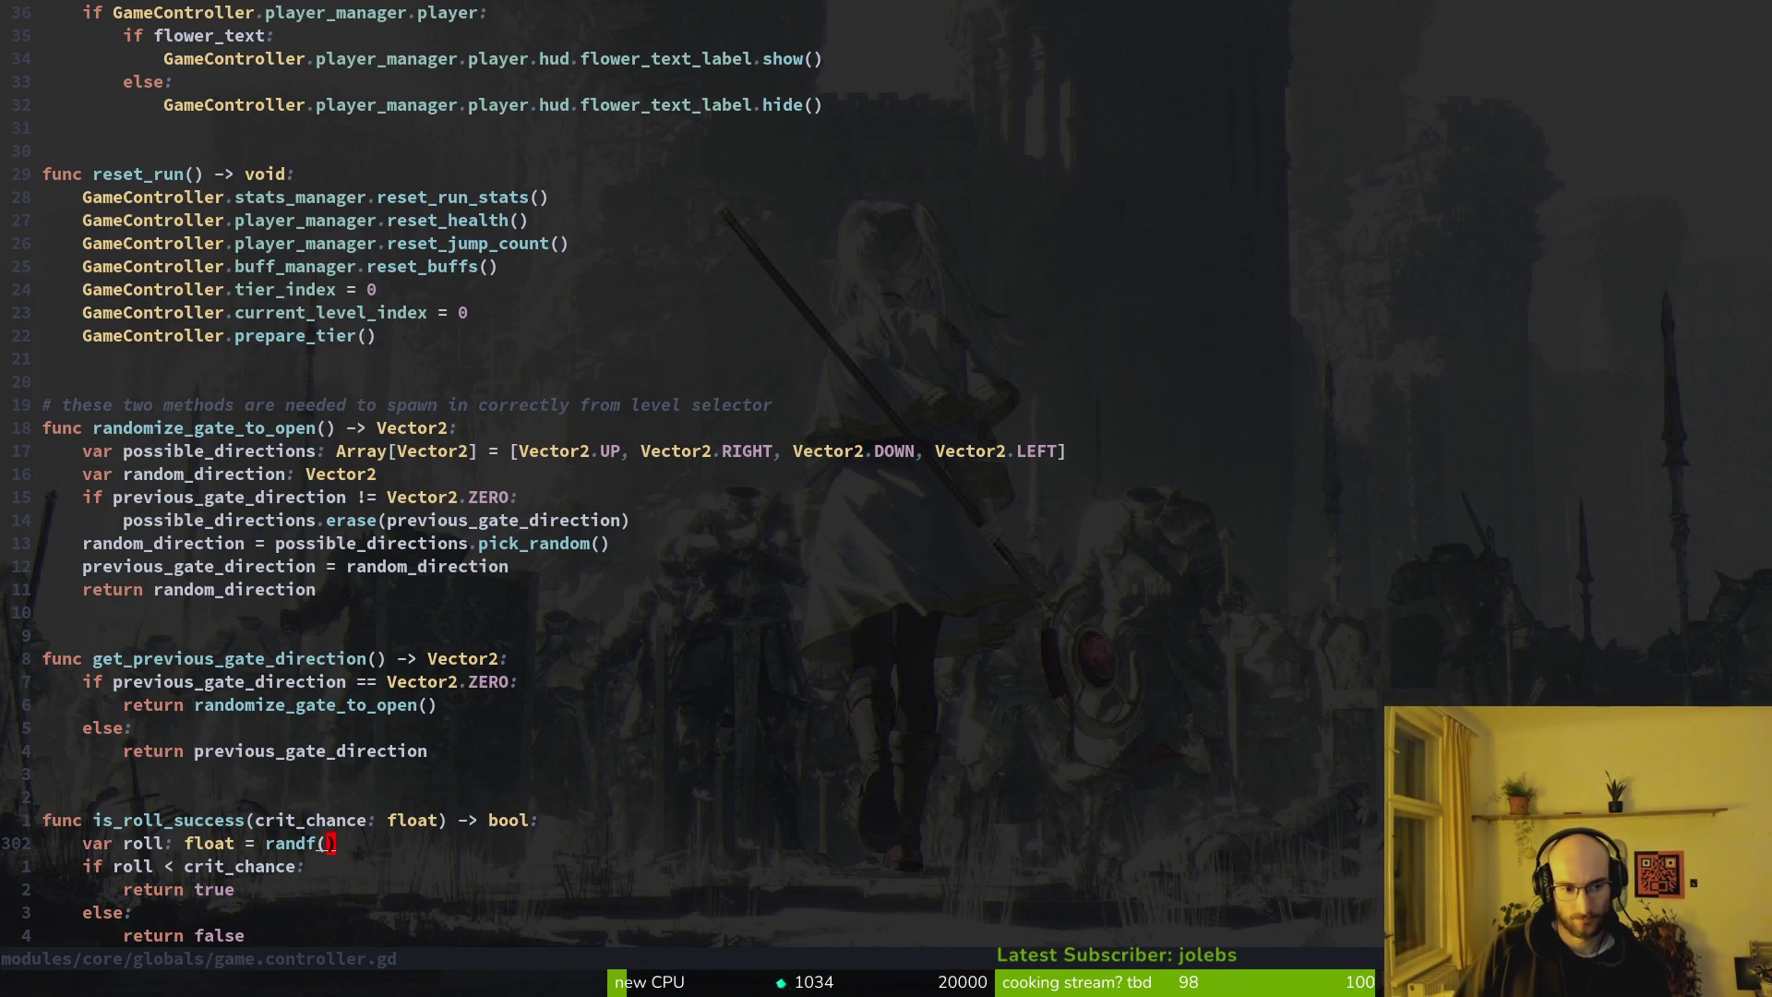
{"action": "key", "text": "j"}
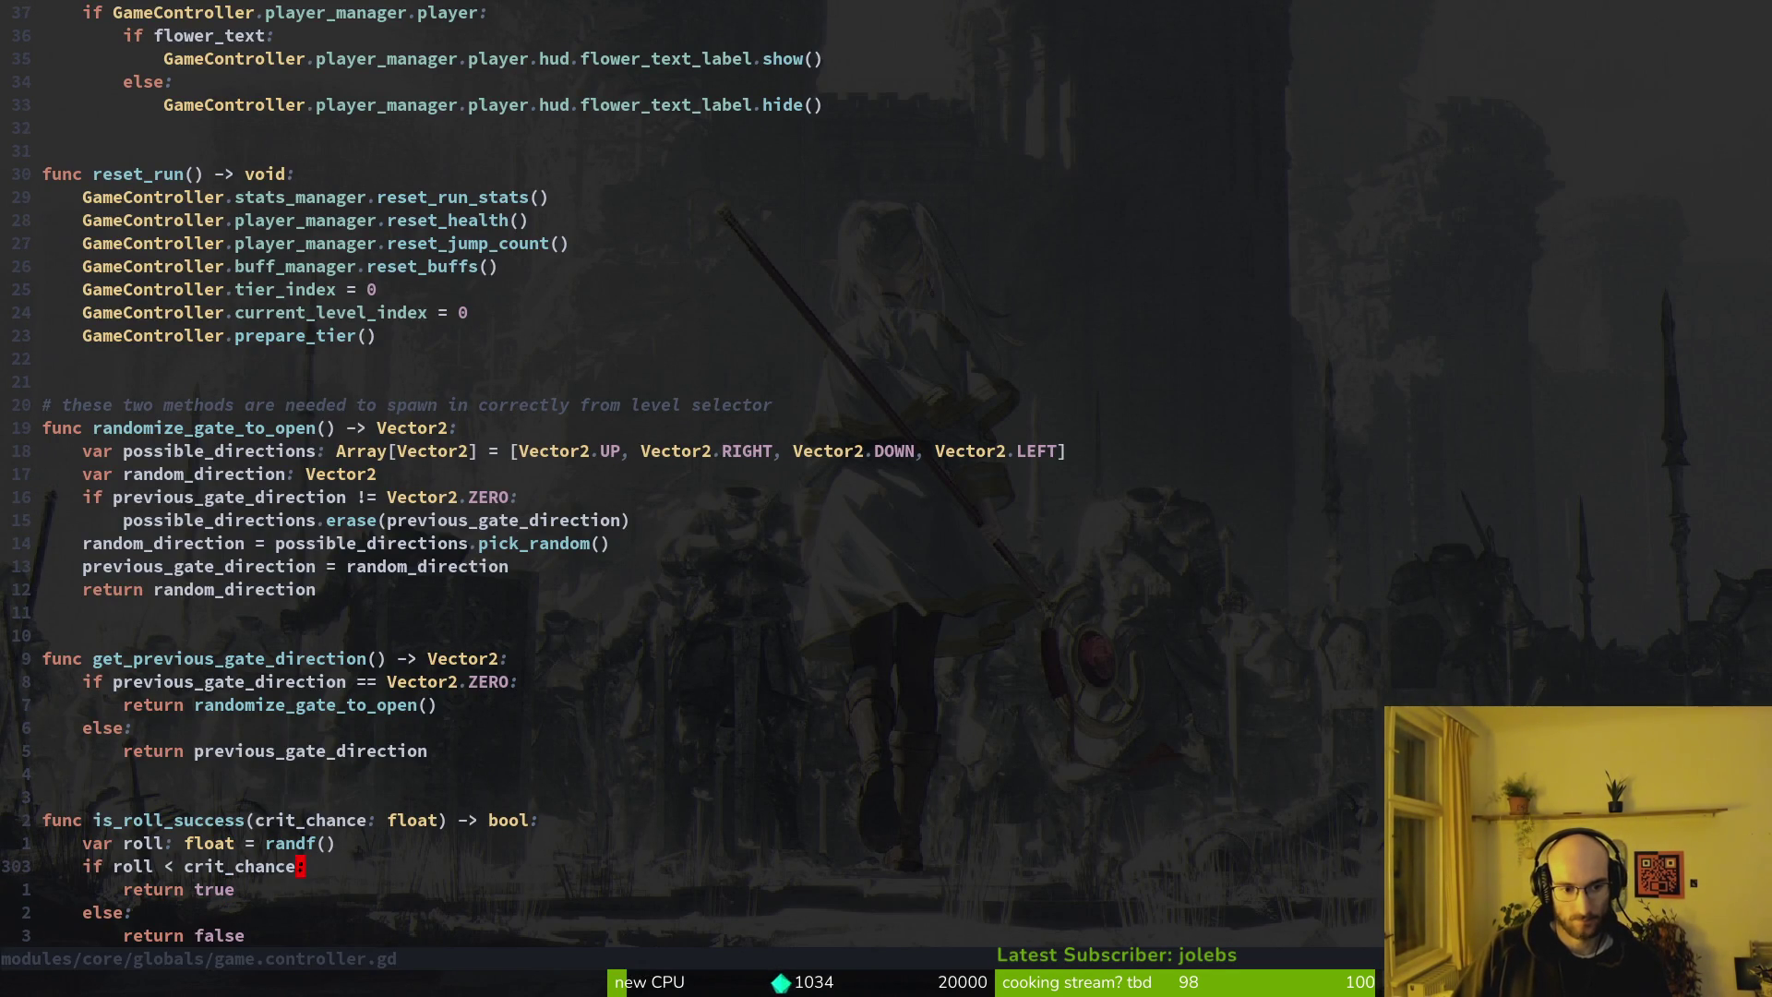
{"action": "key", "text": "k"}
{"action": "key", "text": "k"}
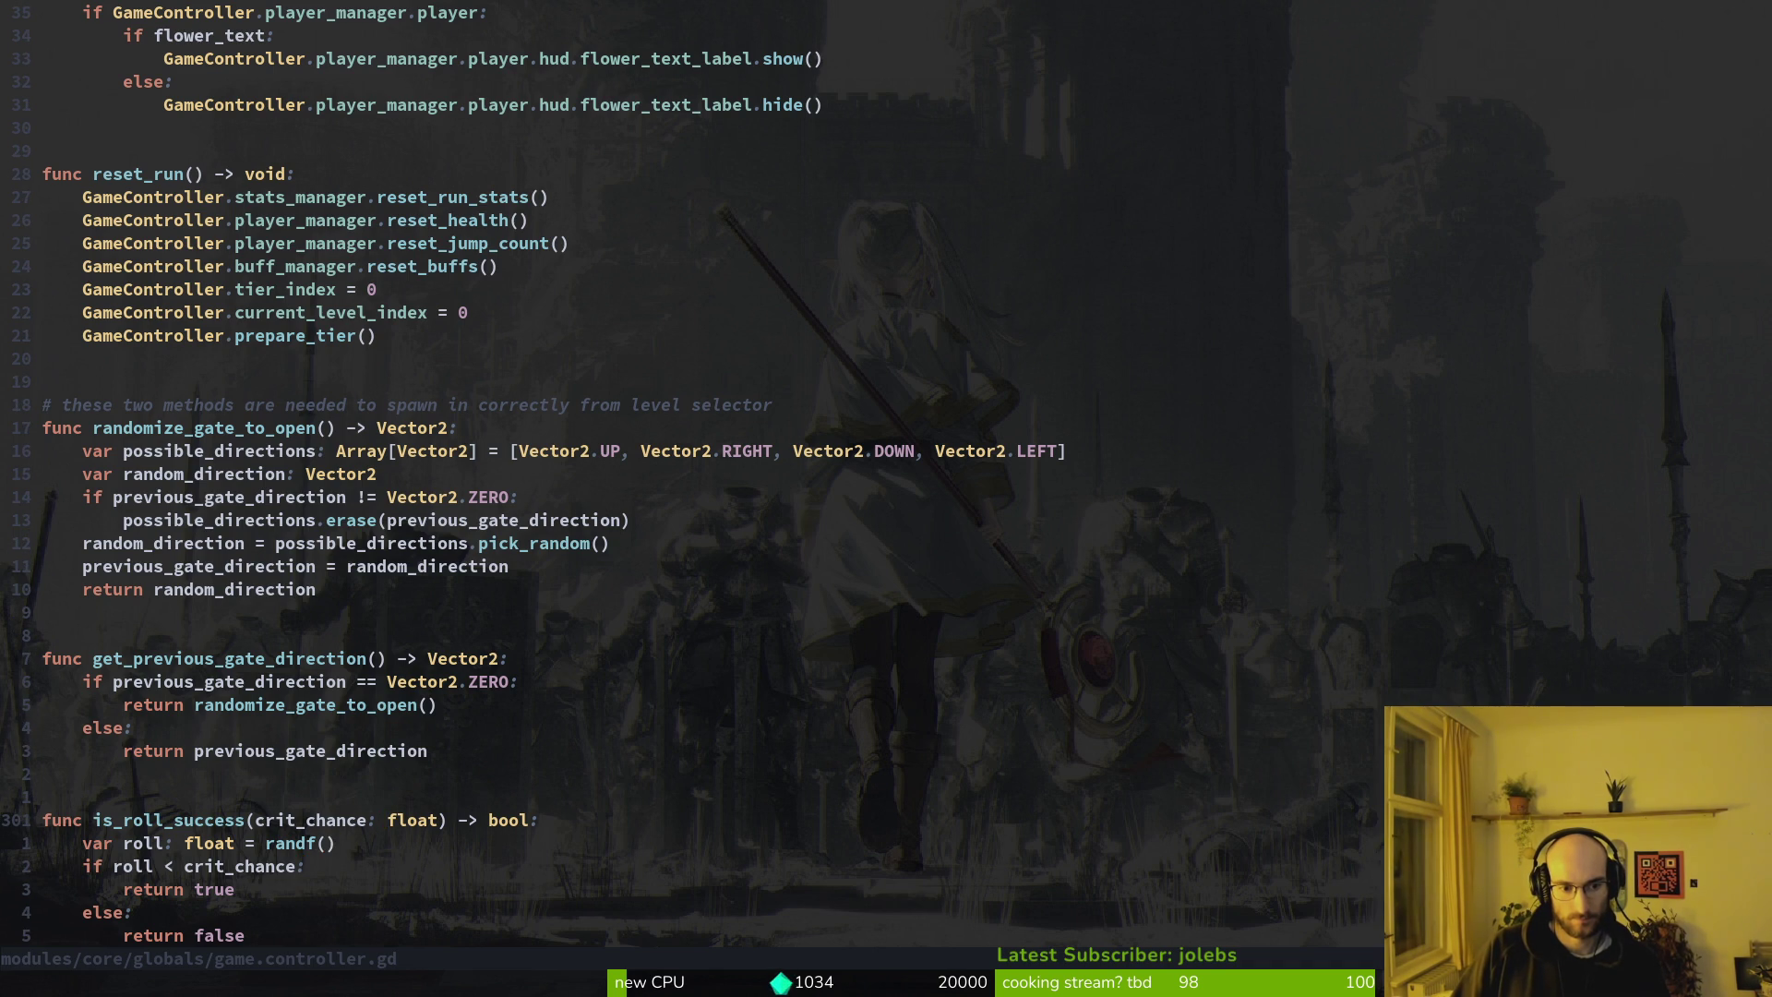
{"action": "key", "text": "j"}
{"action": "key", "text": "j"}
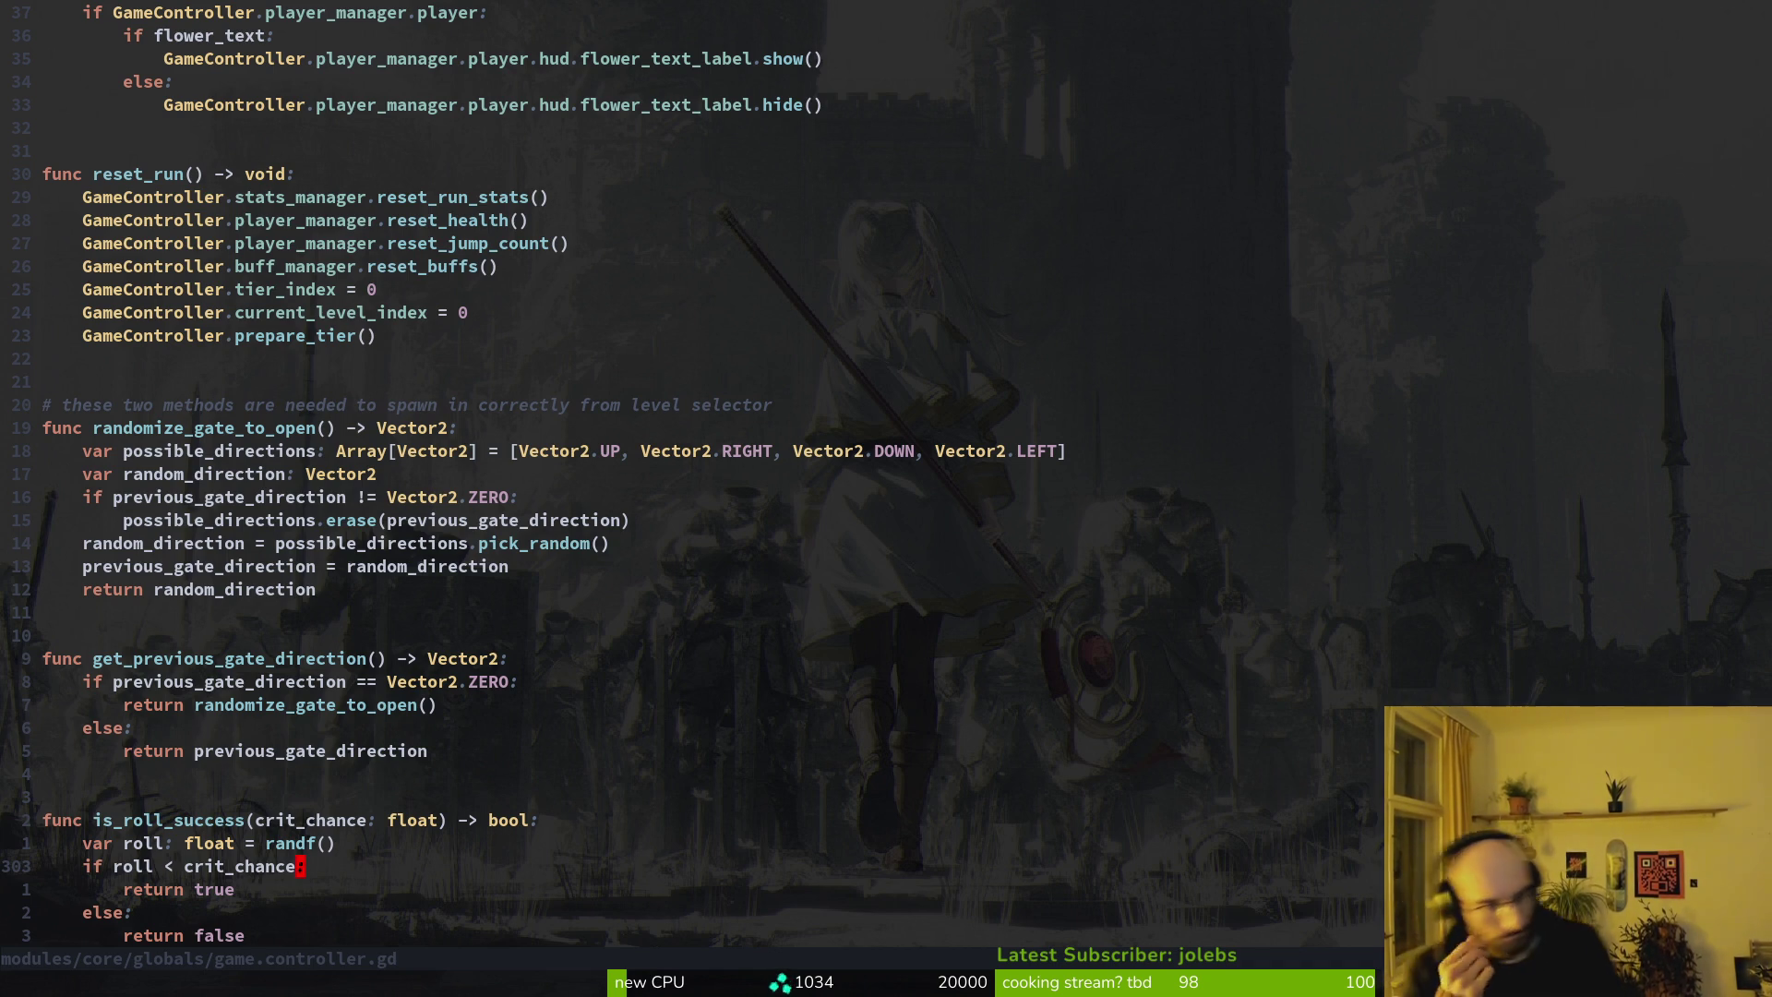
{"action": "key", "text": "alt+Tab"}
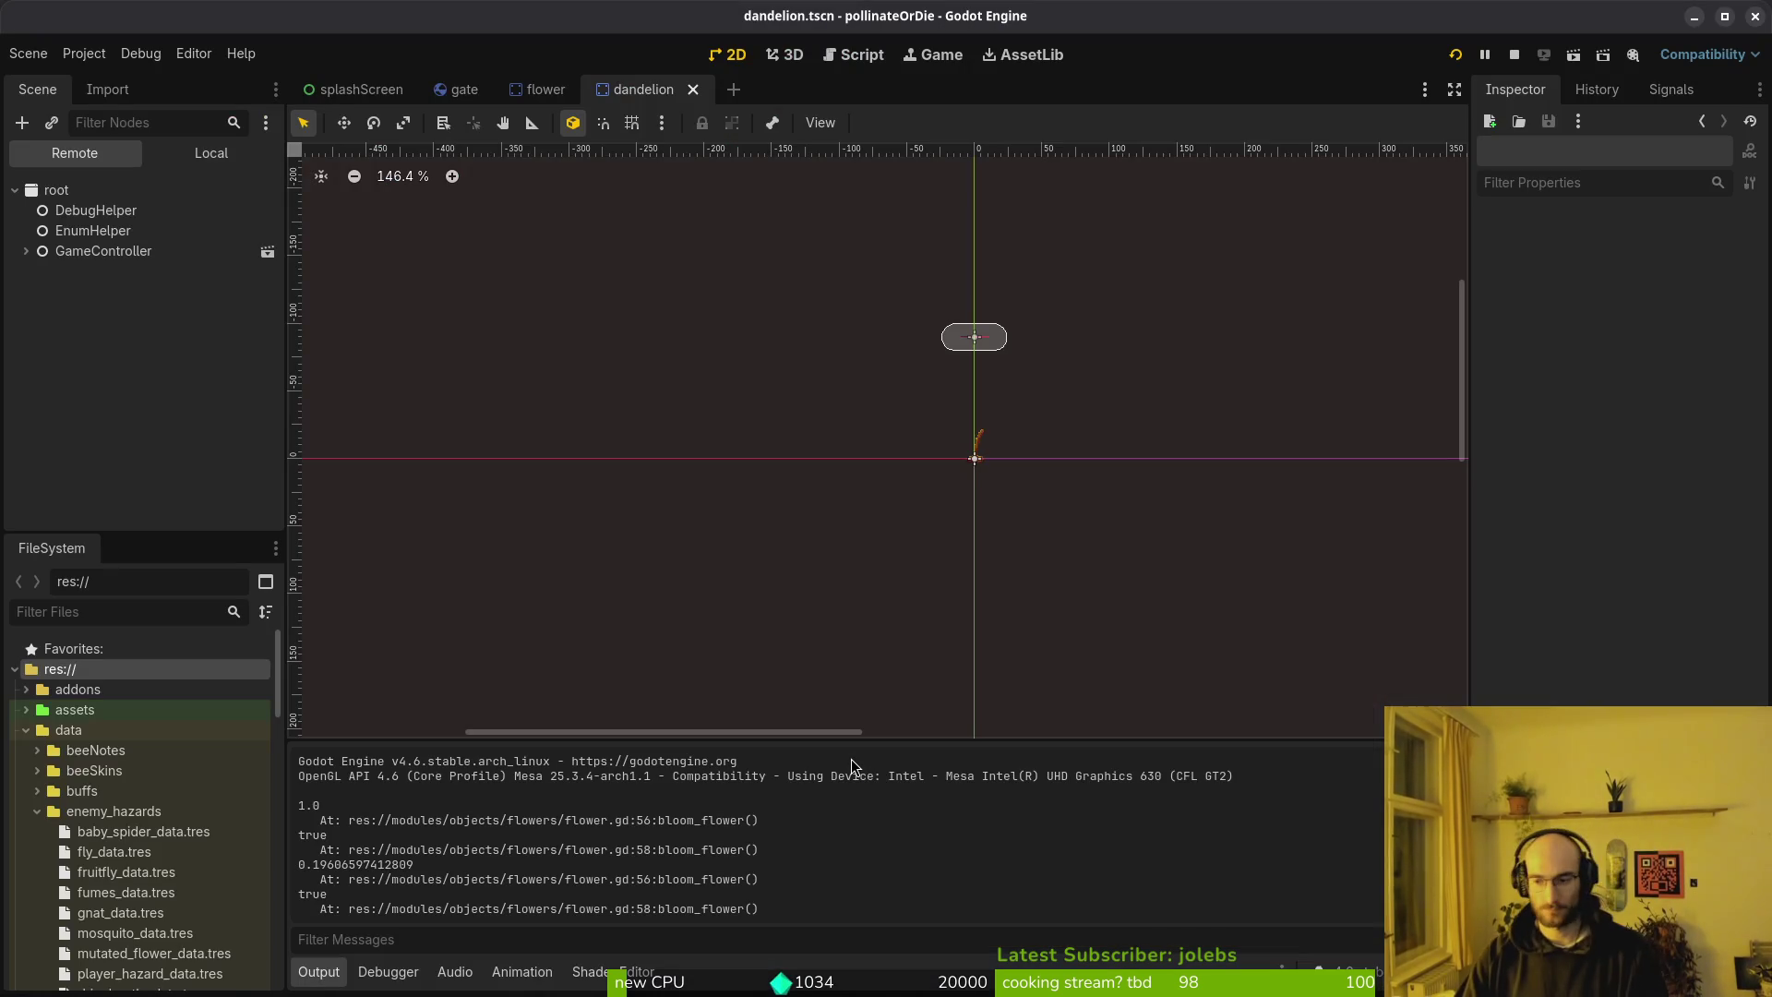
{"action": "key", "text": "alt+Tab"}
{"action": "key", "text": "alt+Tab"}
{"action": "key", "text": "alt+Tab"}
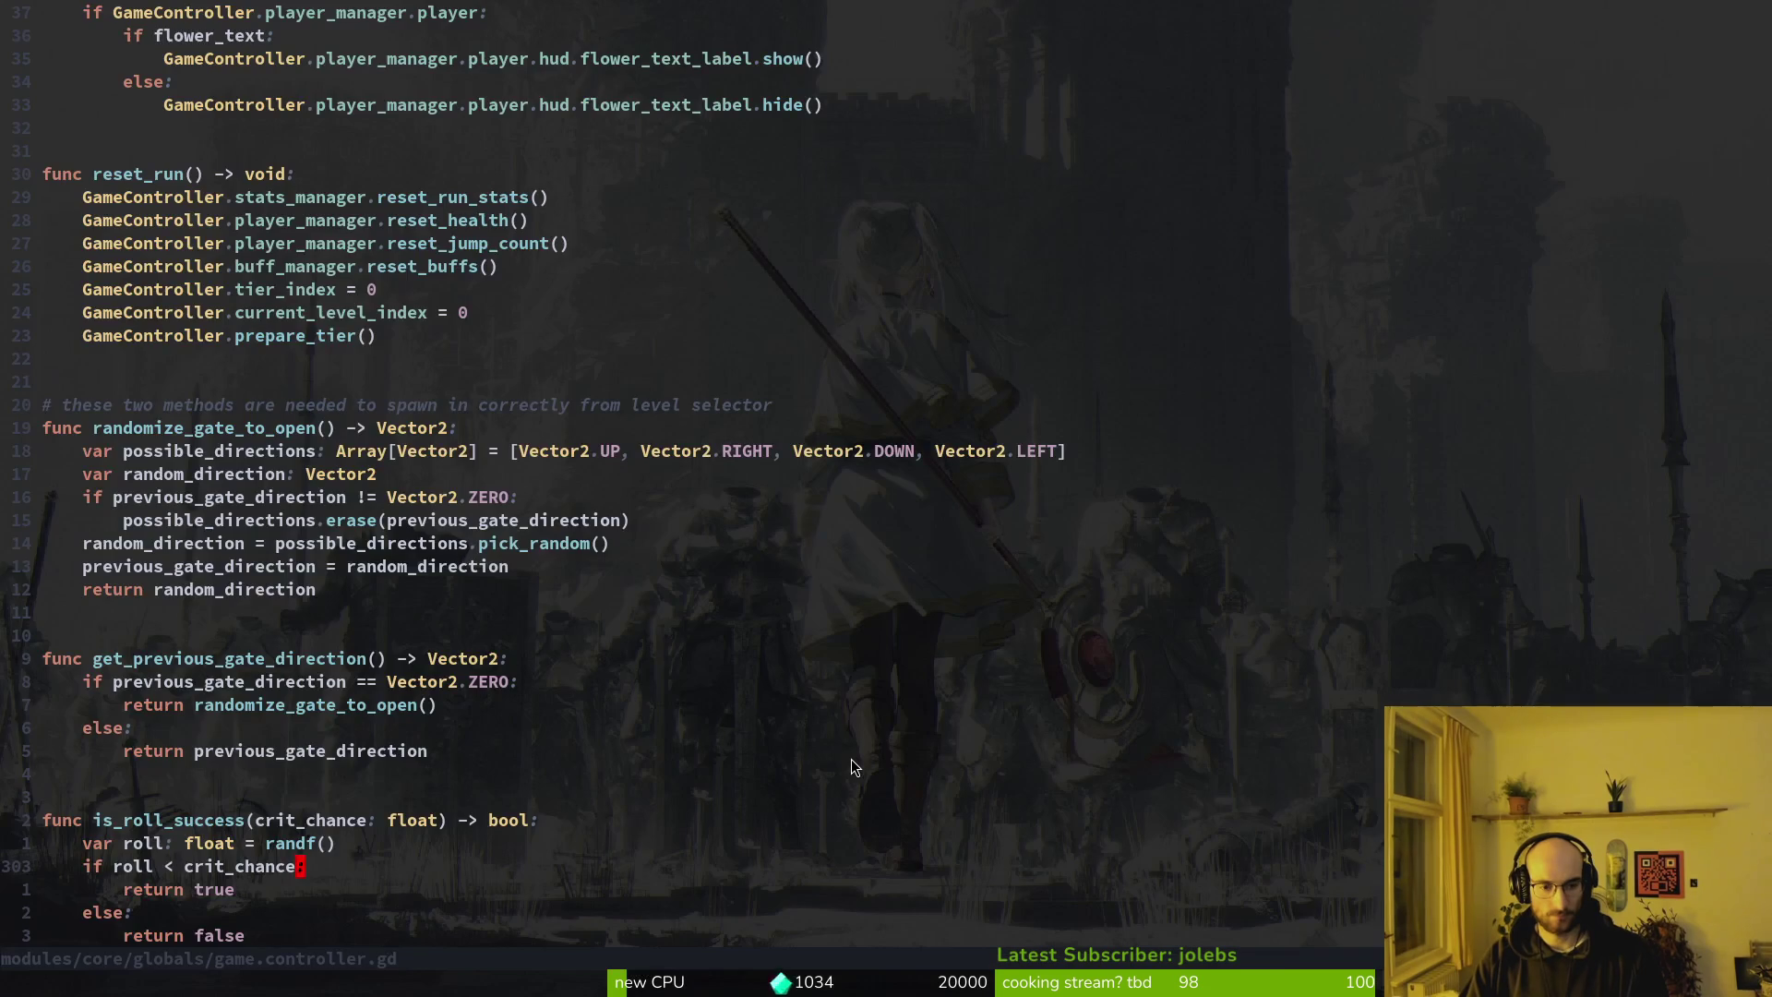
{"action": "key", "text": "k"}
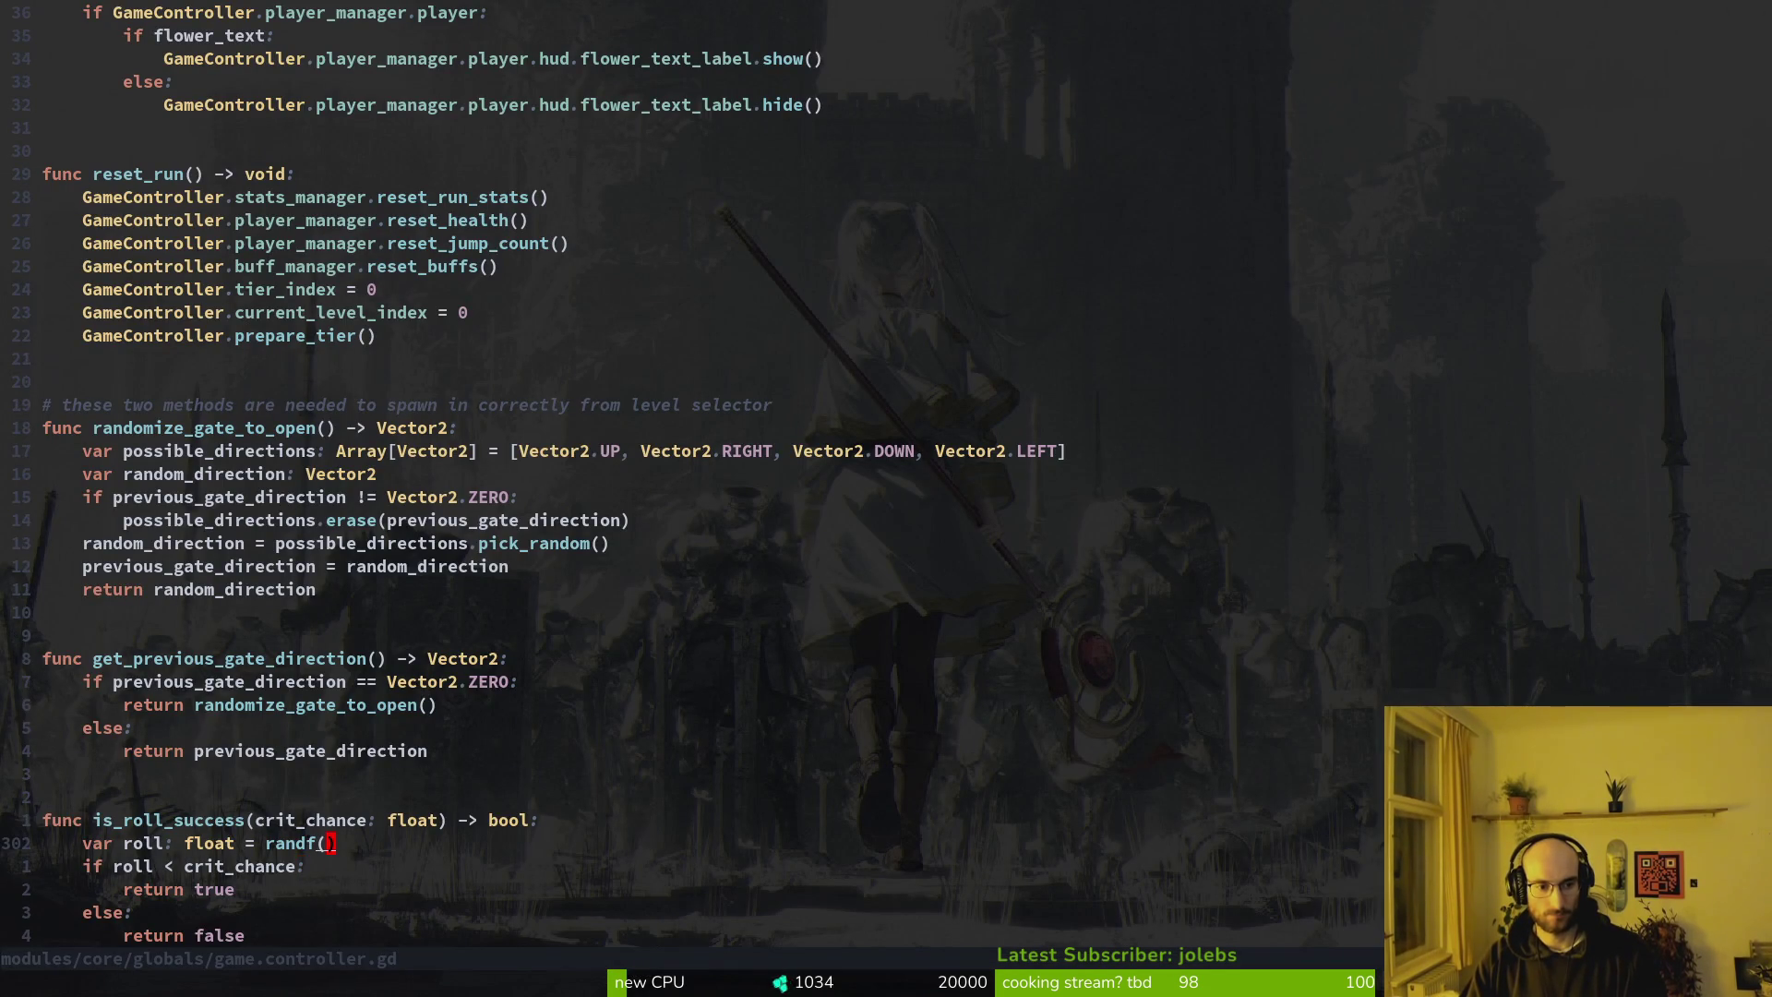
Jump to the hive exit script and back to the roll check in game.controller.gd
{"action": "key", "text": "ctrl+o"}
{"action": "key", "text": "alt+Tab"}
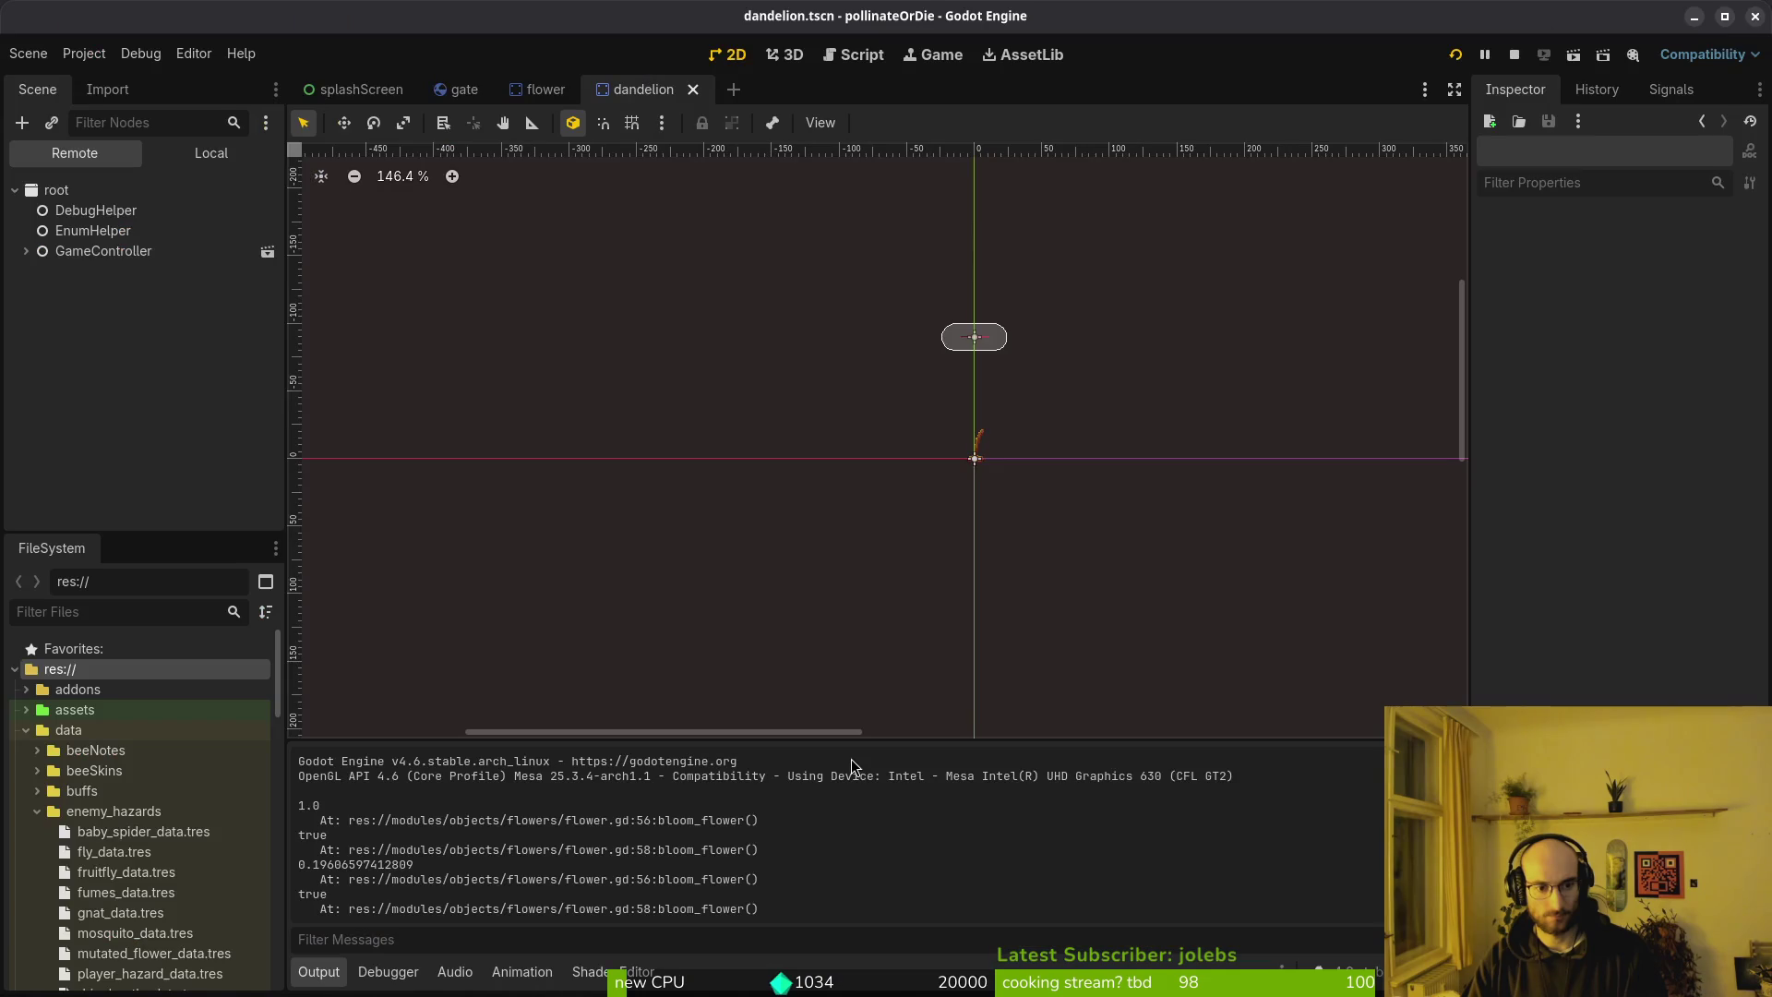
{"action": "key", "text": "alt+Tab"}
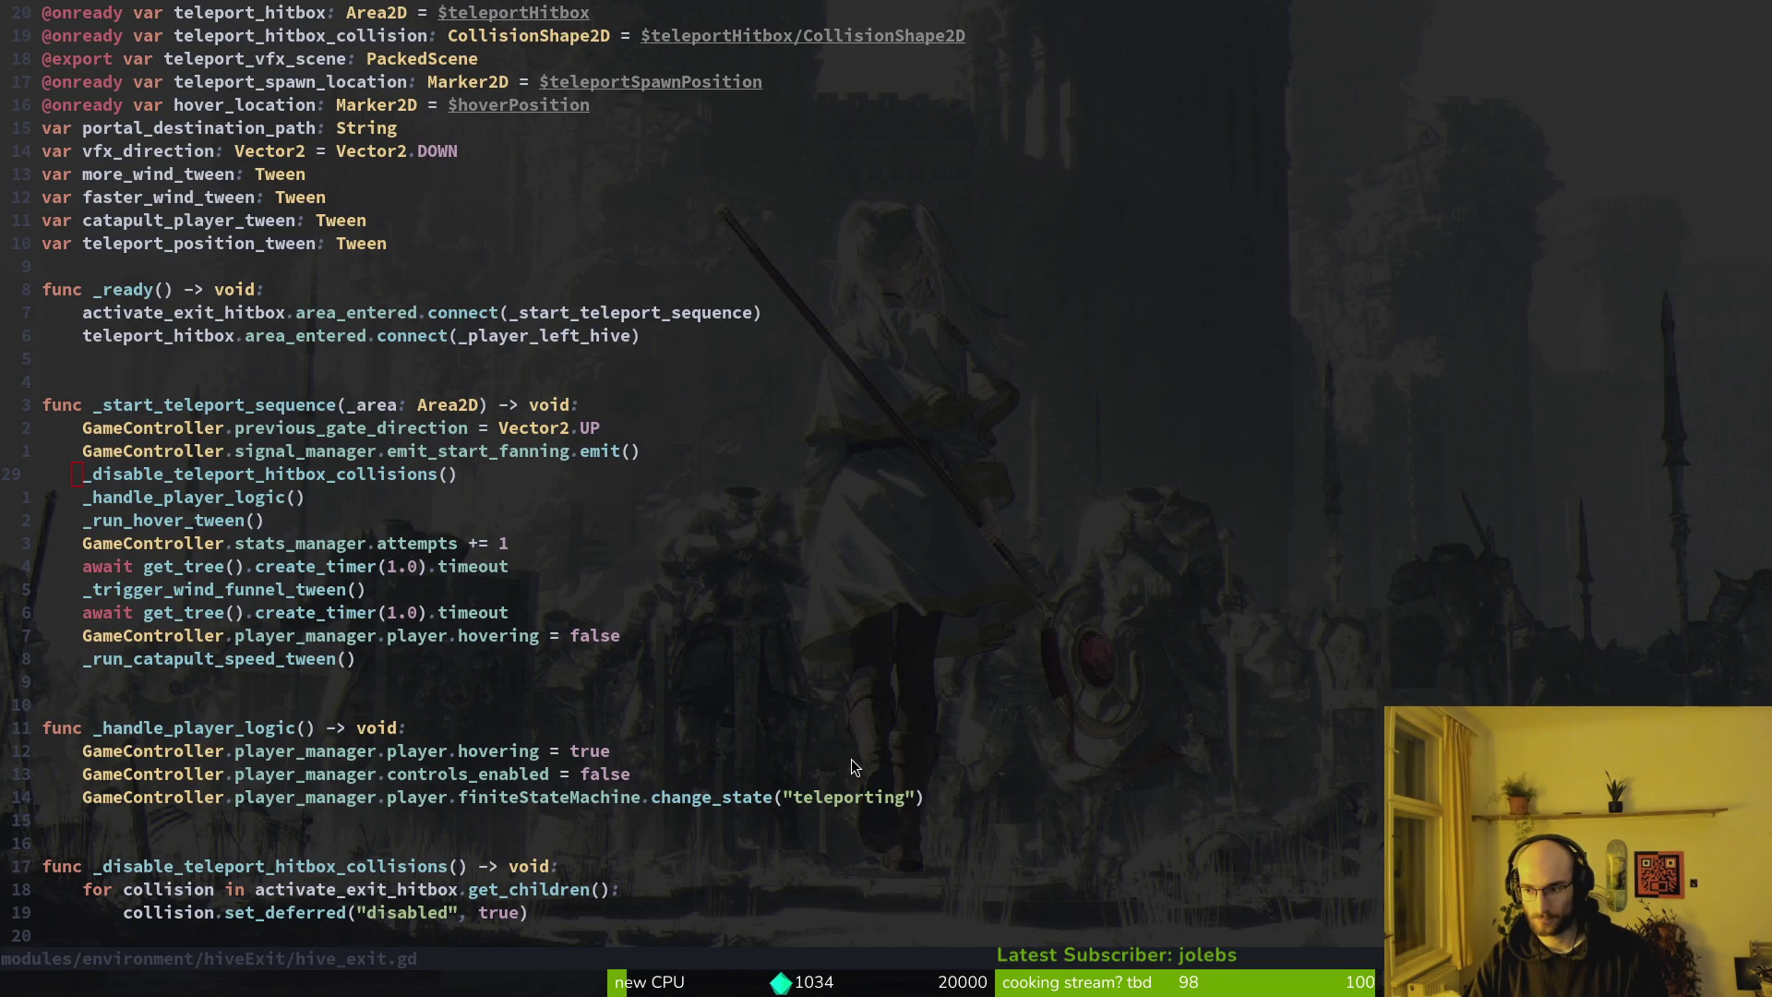
{"action": "key", "text": "alt+Tab"}
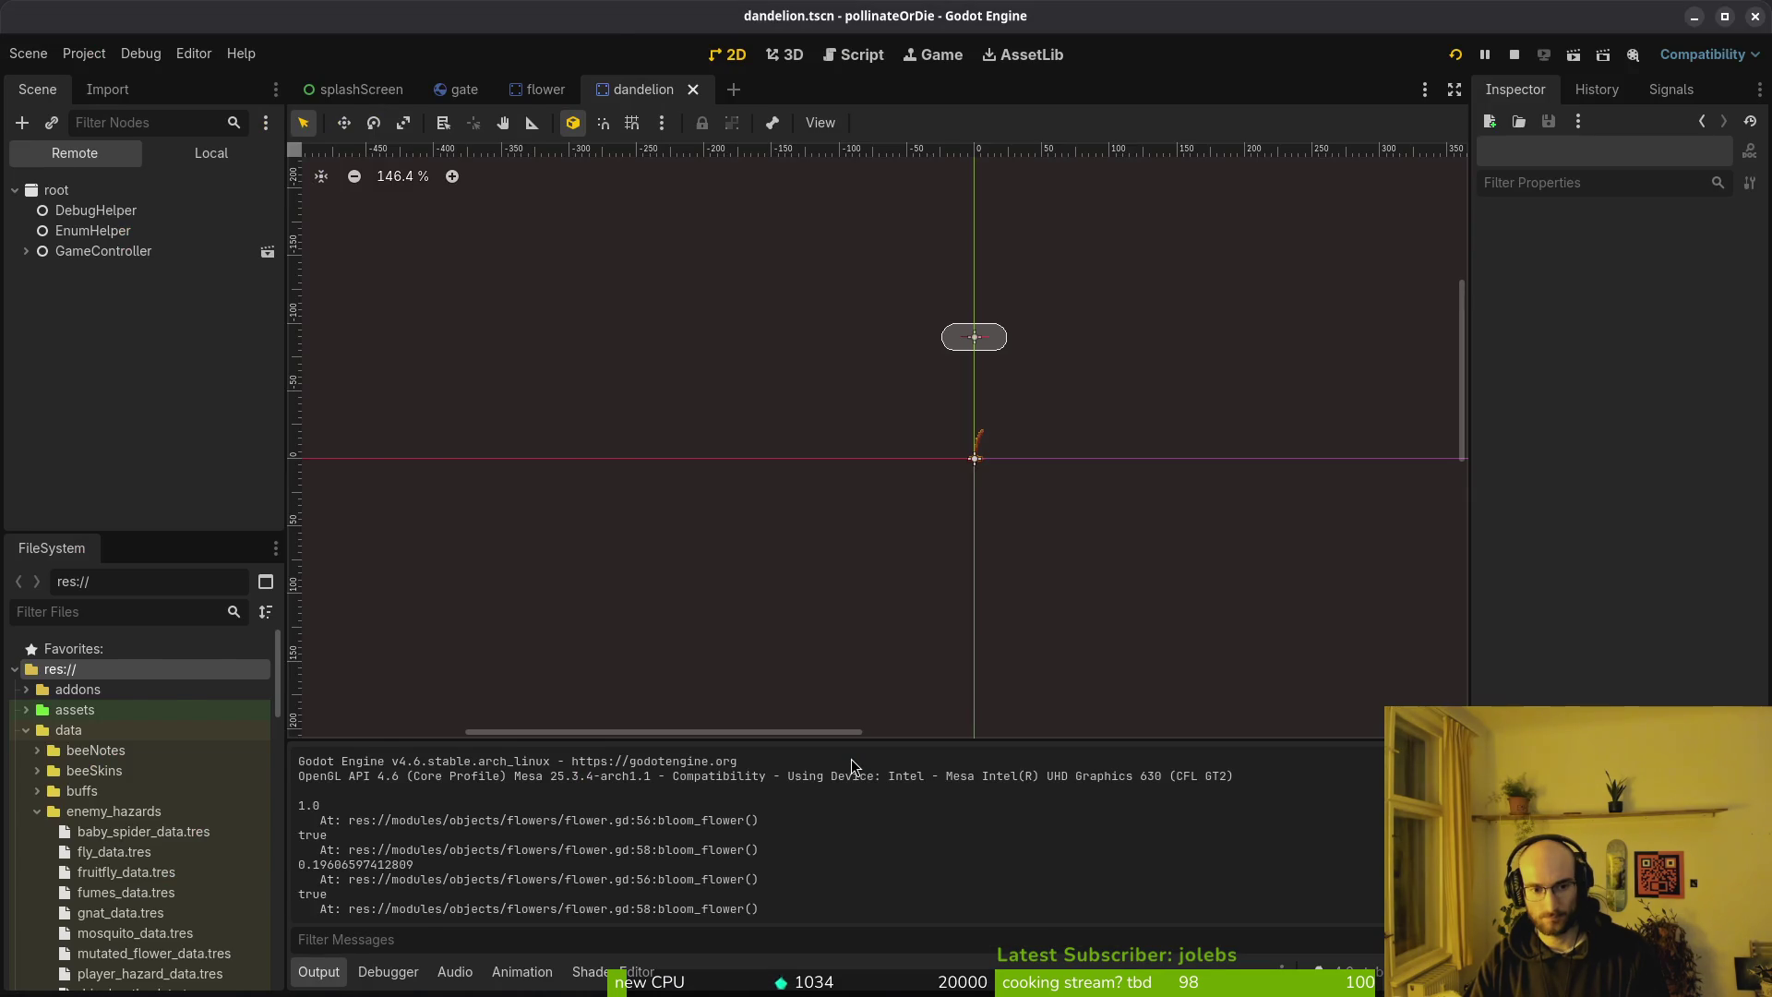
{"action": "key", "text": "alt+Tab"}
{"action": "key", "text": "ctrl+o"}
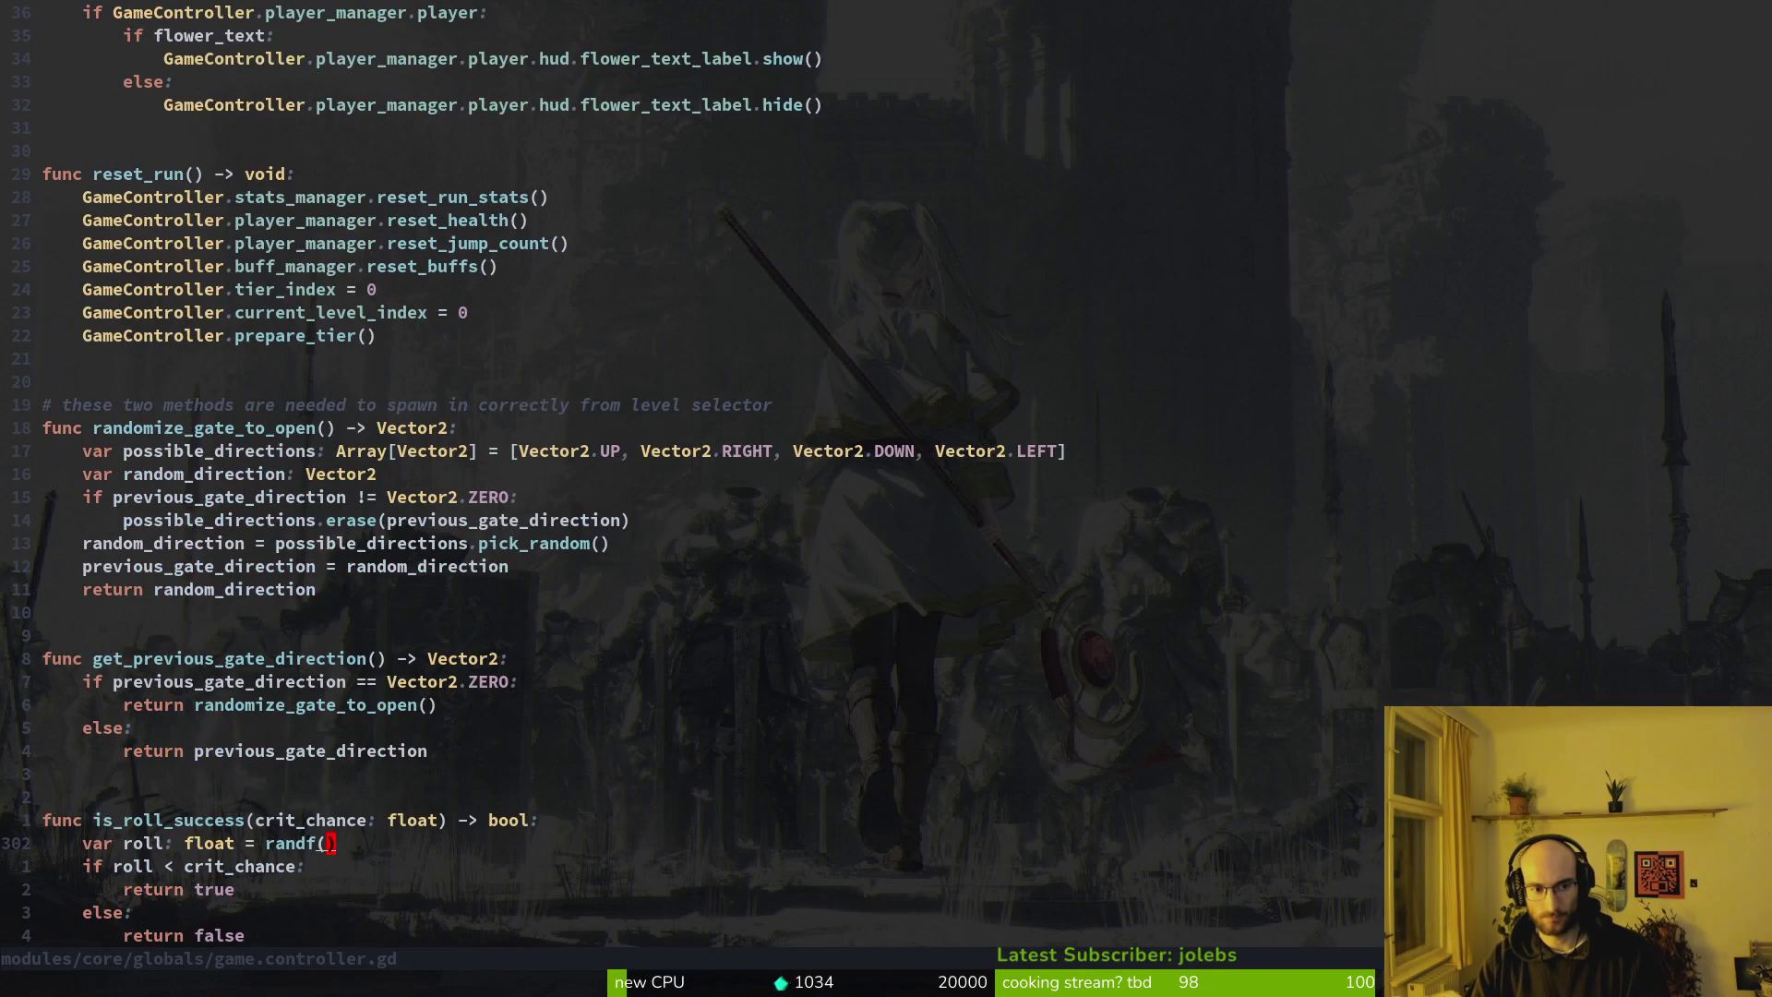
Select the is_roll_success function name, undoing an accidental edit, to search for it
{"action": "key", "text": "shift+v"}
{"action": "key", "text": "Escape"}
{"action": "key", "text": "k"}
{"action": "key", "text": "c"}
{"action": "key", "text": "i"}
{"action": "key", "text": "w"}
{"action": "key", "text": "Escape"}
{"action": "key", "text": "u"}
{"action": "key", "text": "v"}
{"action": "key", "text": "i"}
{"action": "key", "text": "w"}
{"action": "key", "text": "space"}
Grep the project for is_roll_success and open its call in flower.gd
{"action": "key", "text": "f"}
{"action": "key", "text": "g"}
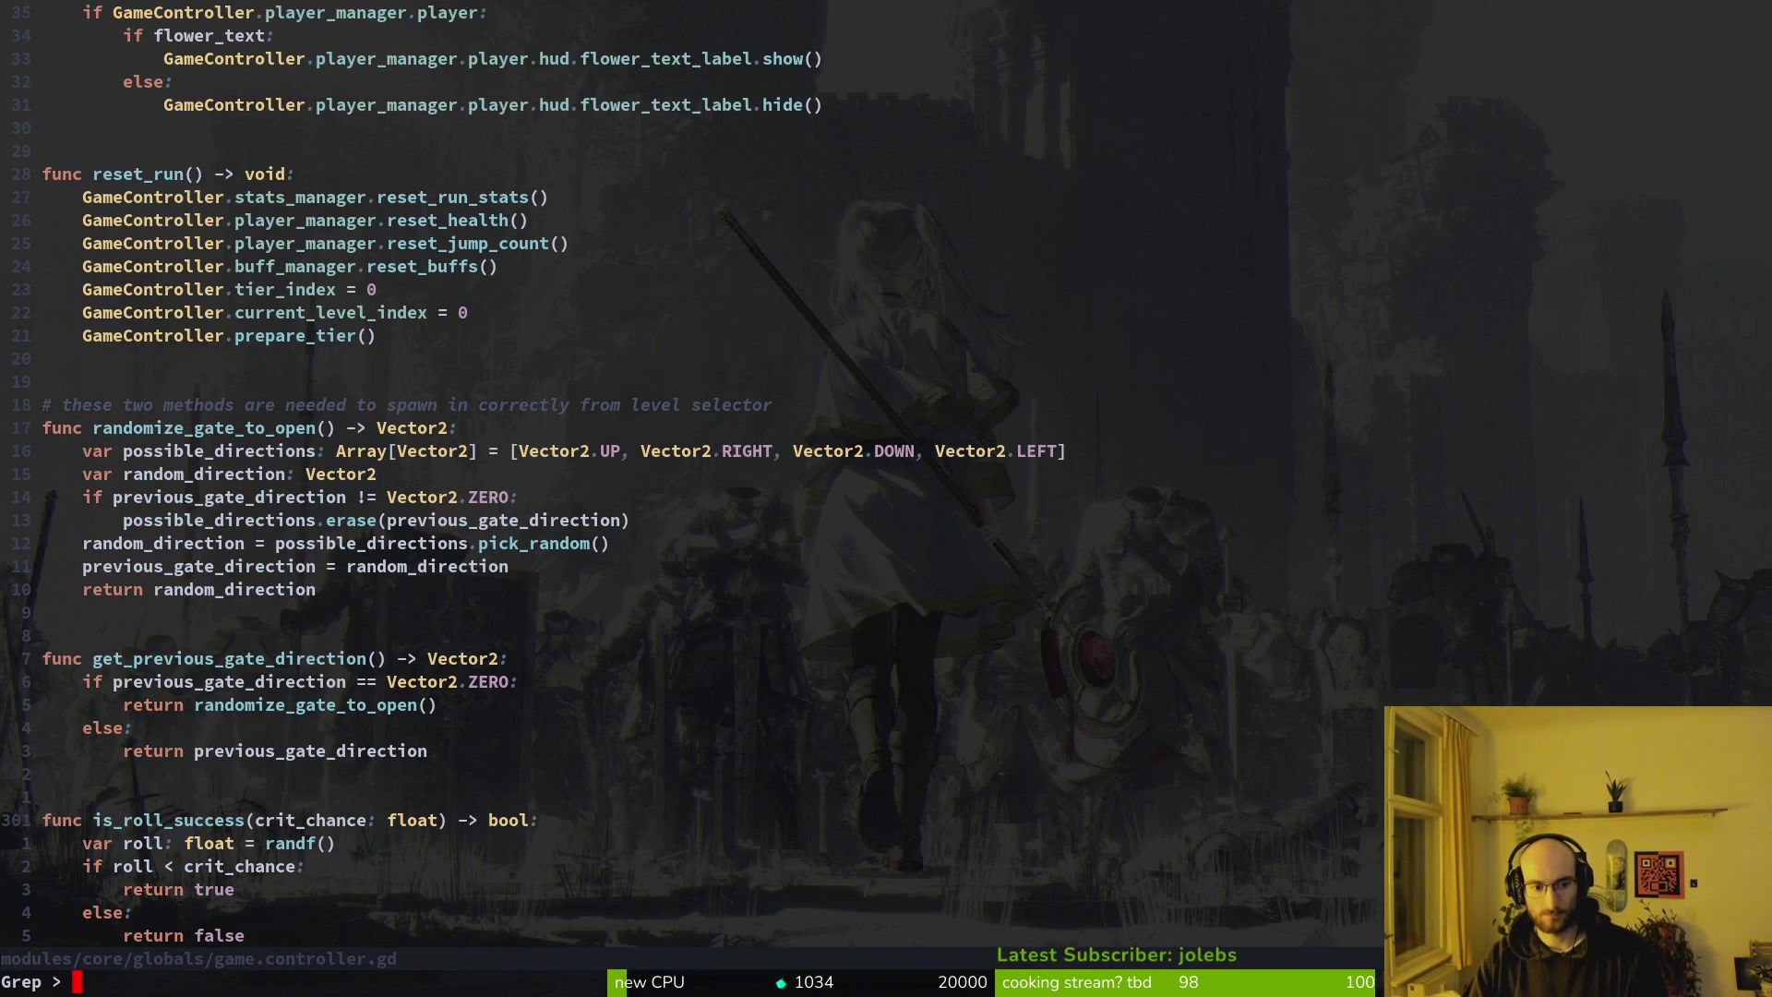
{"action": "key", "text": "Return"}
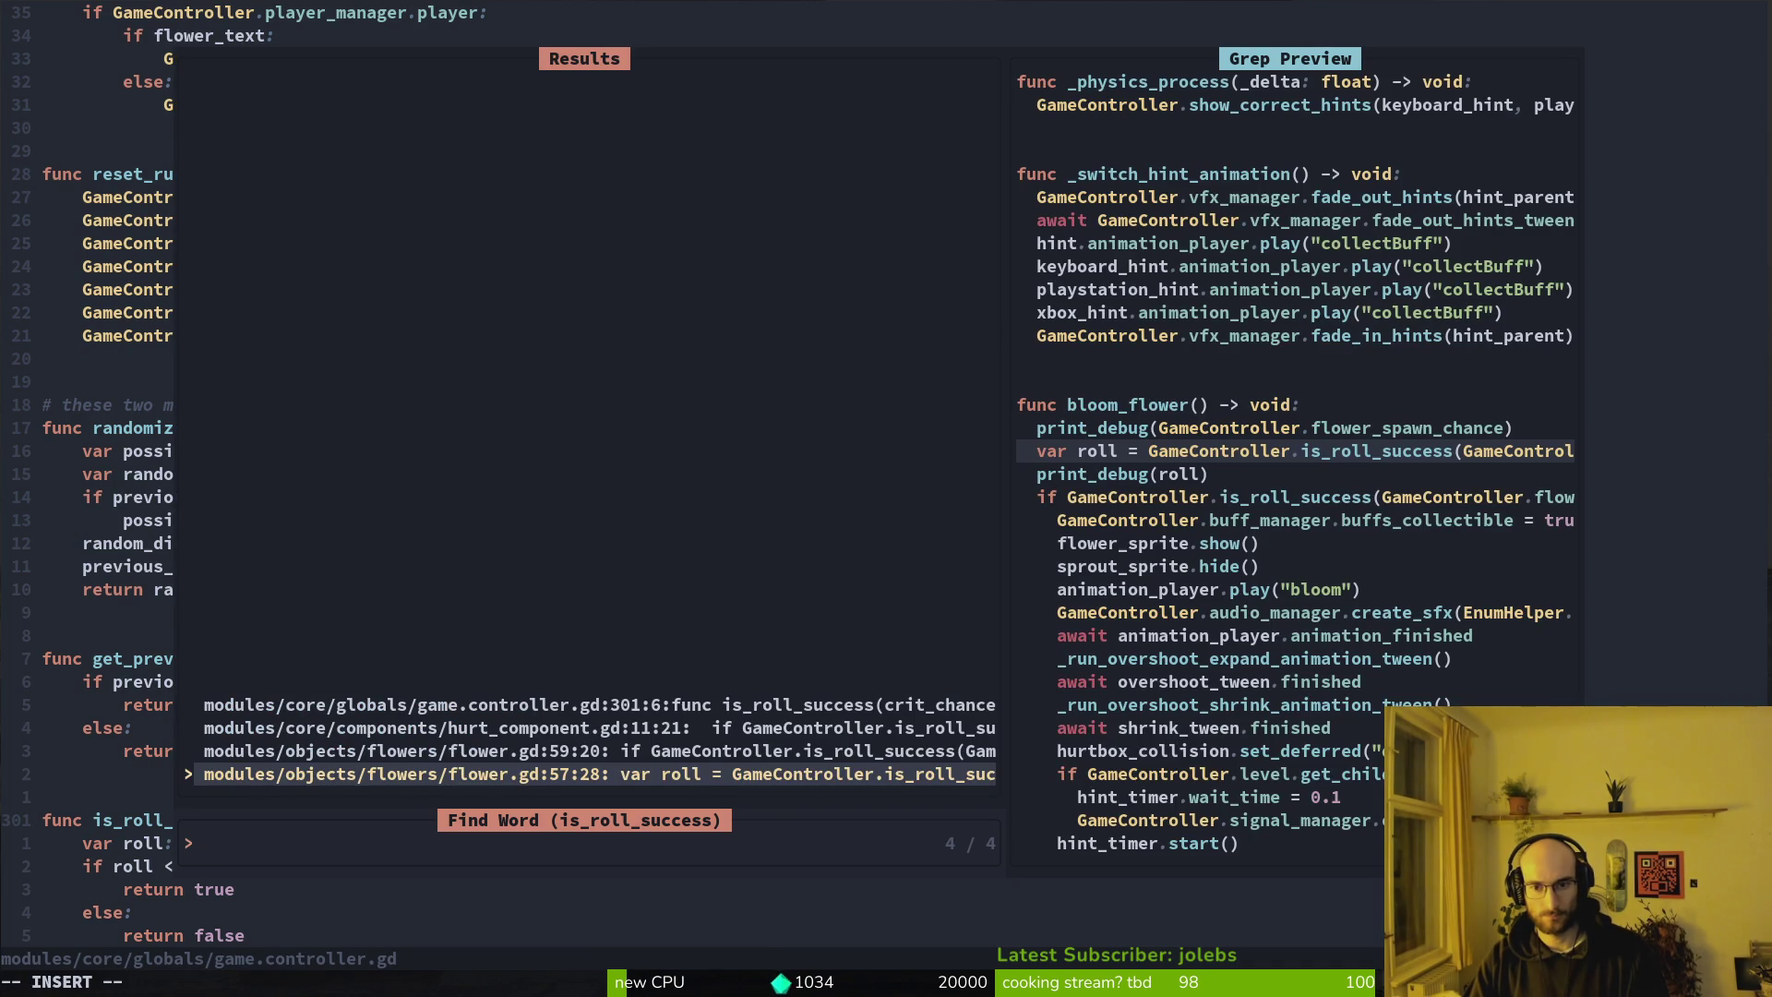
{"action": "key", "text": "Return"}
{"action": "key", "text": "shift+v"}
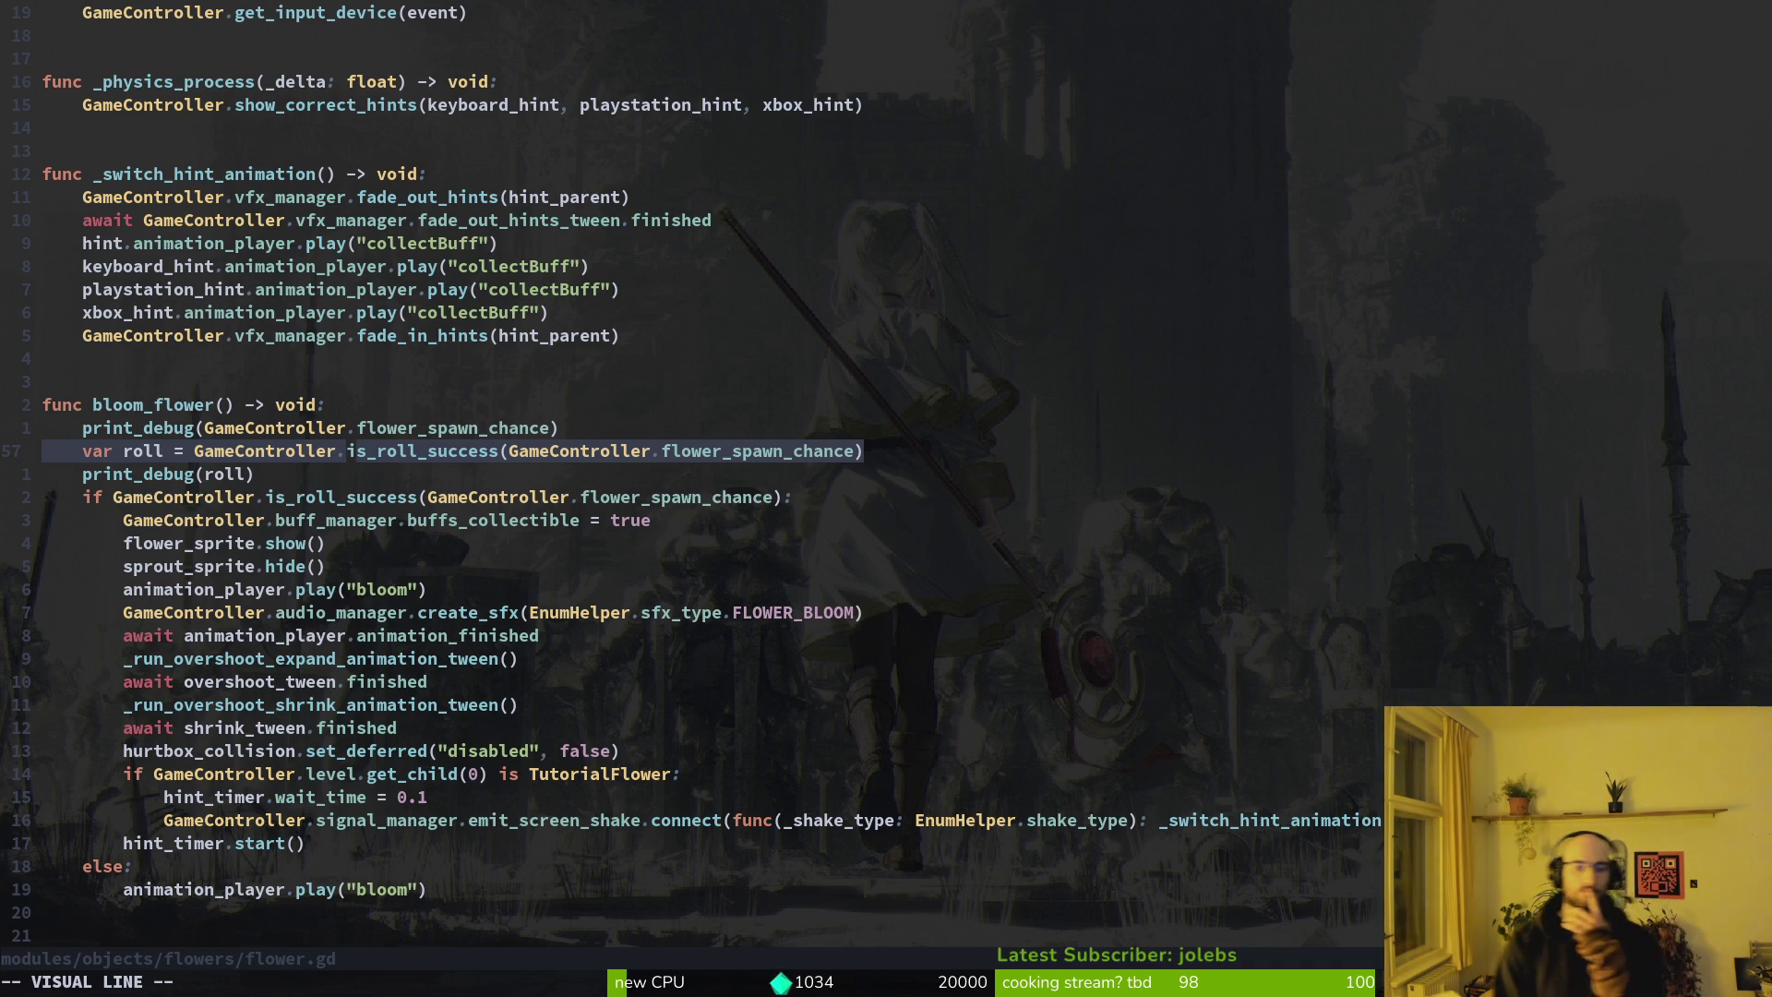
{"action": "key", "text": "Escape"}
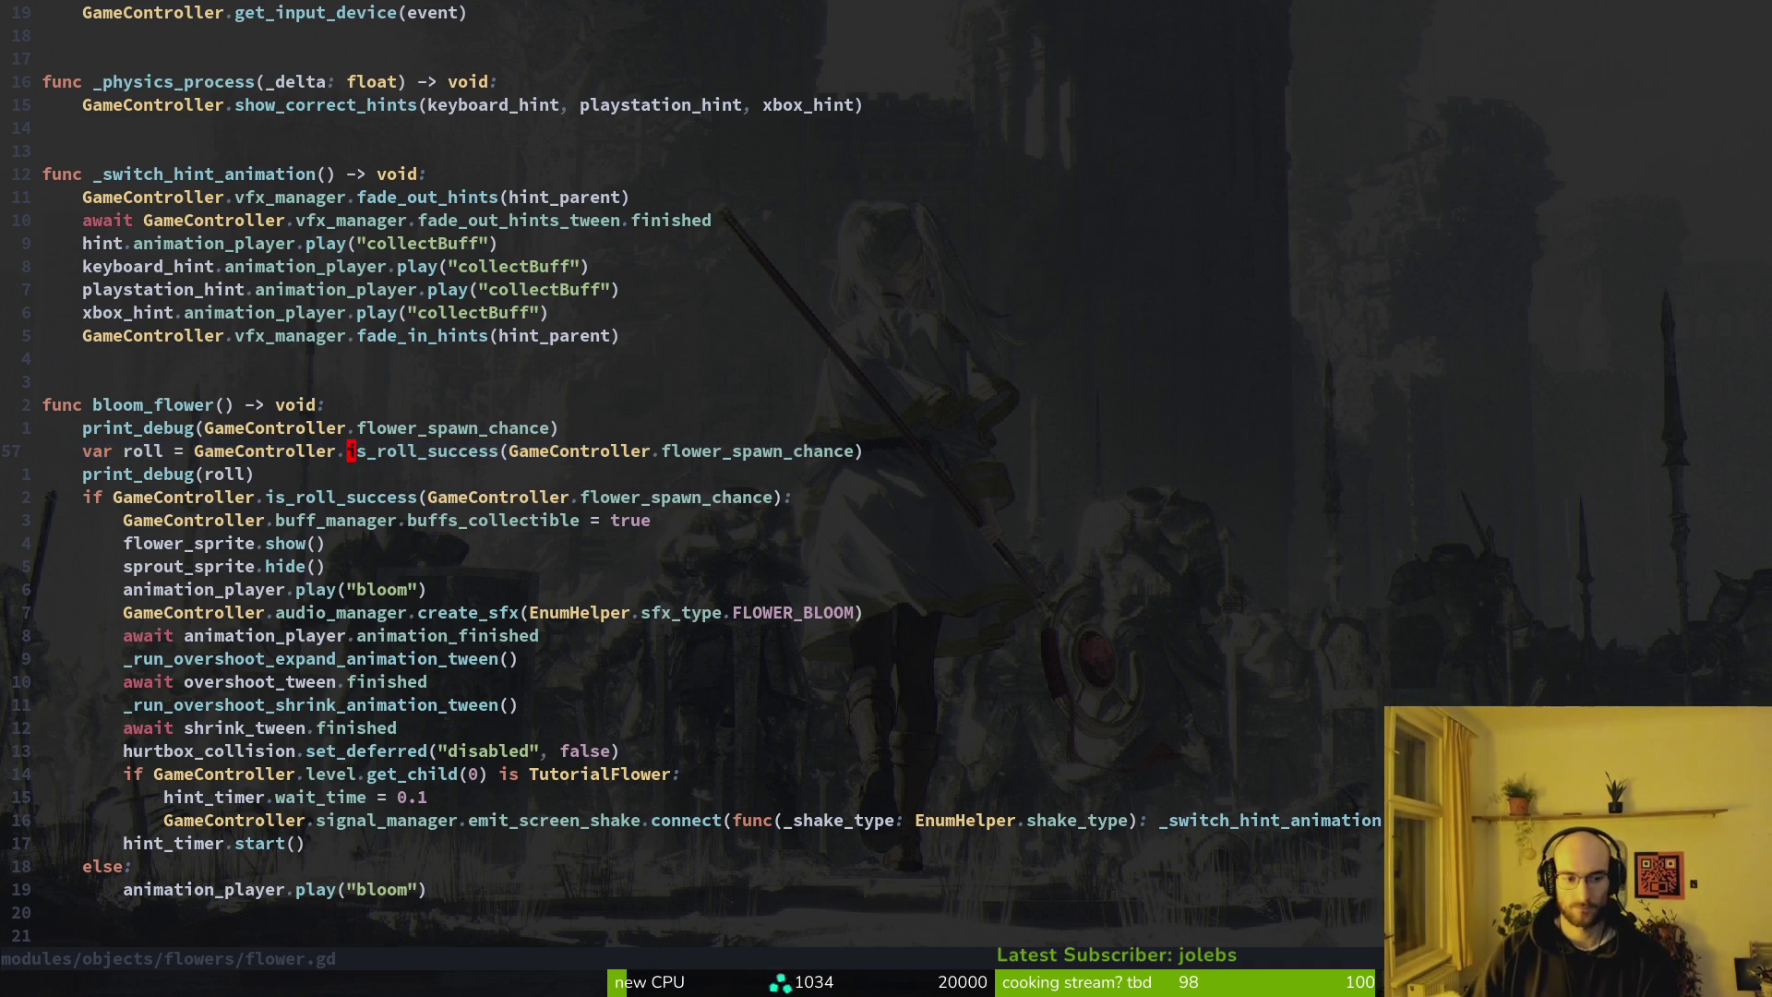
Change the else-branch animation from "bloom" to "wither", save flower.gd, and return to Godot
{"action": "type", "text": "19j"}
{"action": "type", "text": "ciwwithe"}
{"action": "key", "text": "Escape"}
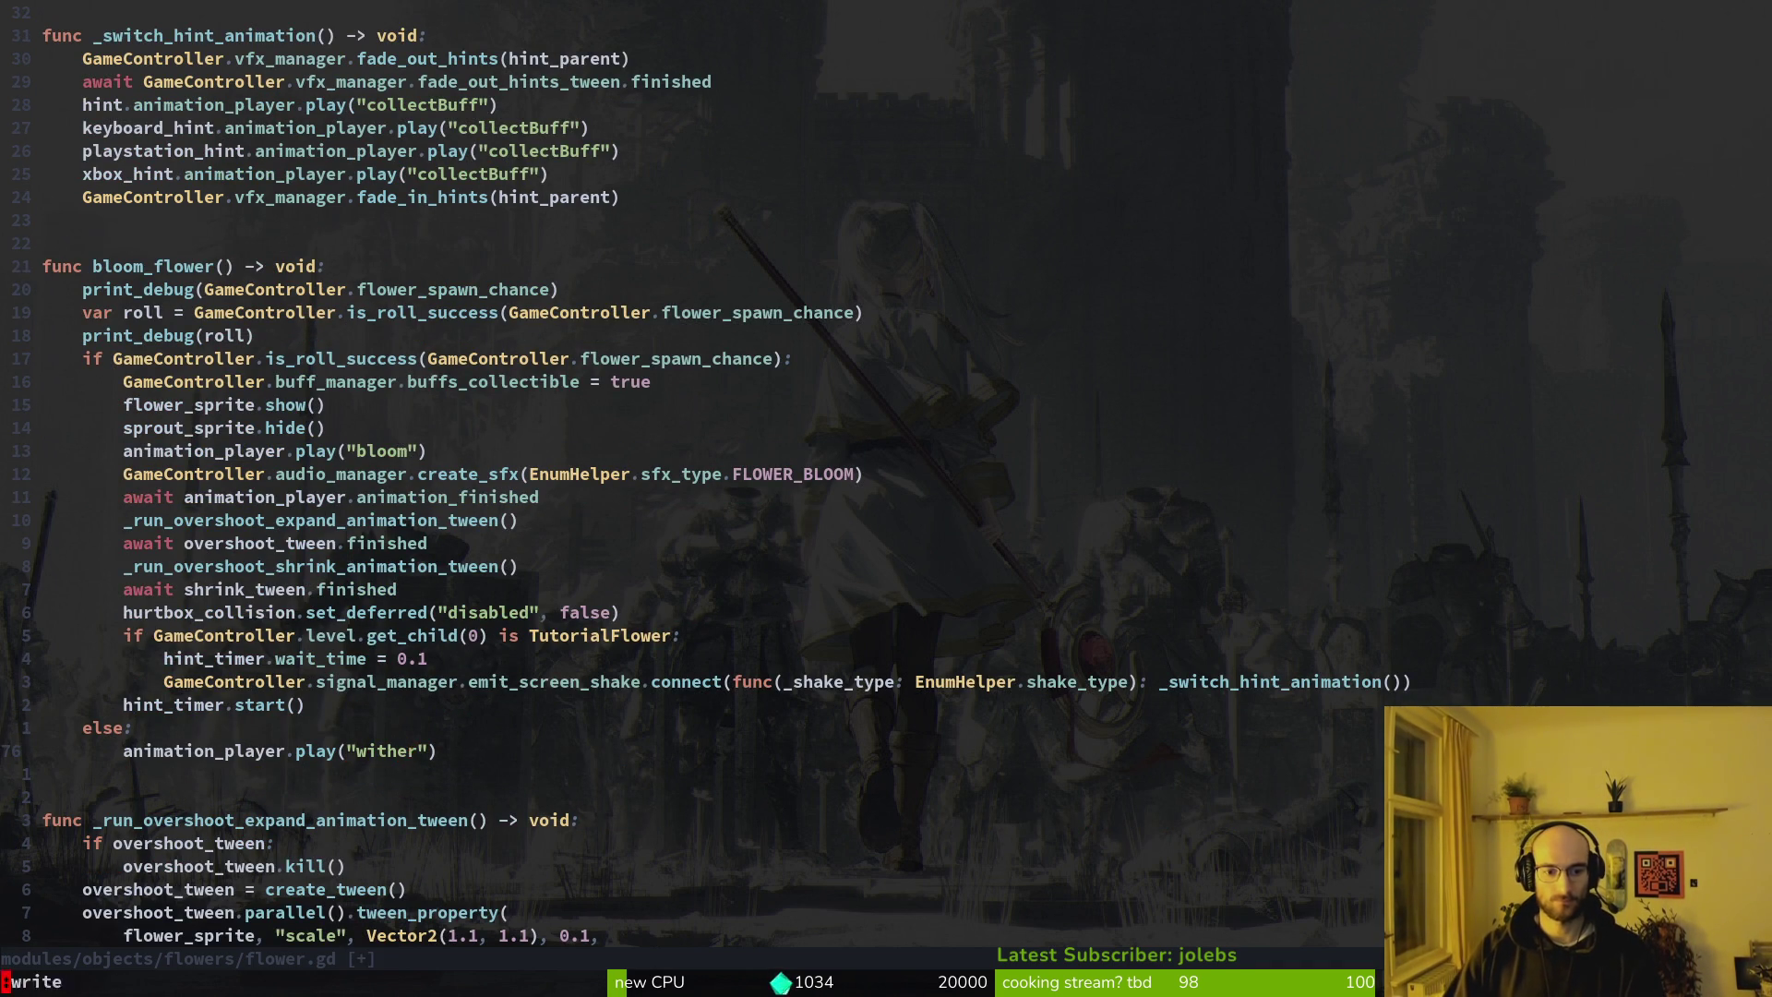
{"action": "type", "text": ":w"}
{"action": "key", "text": "Return"}
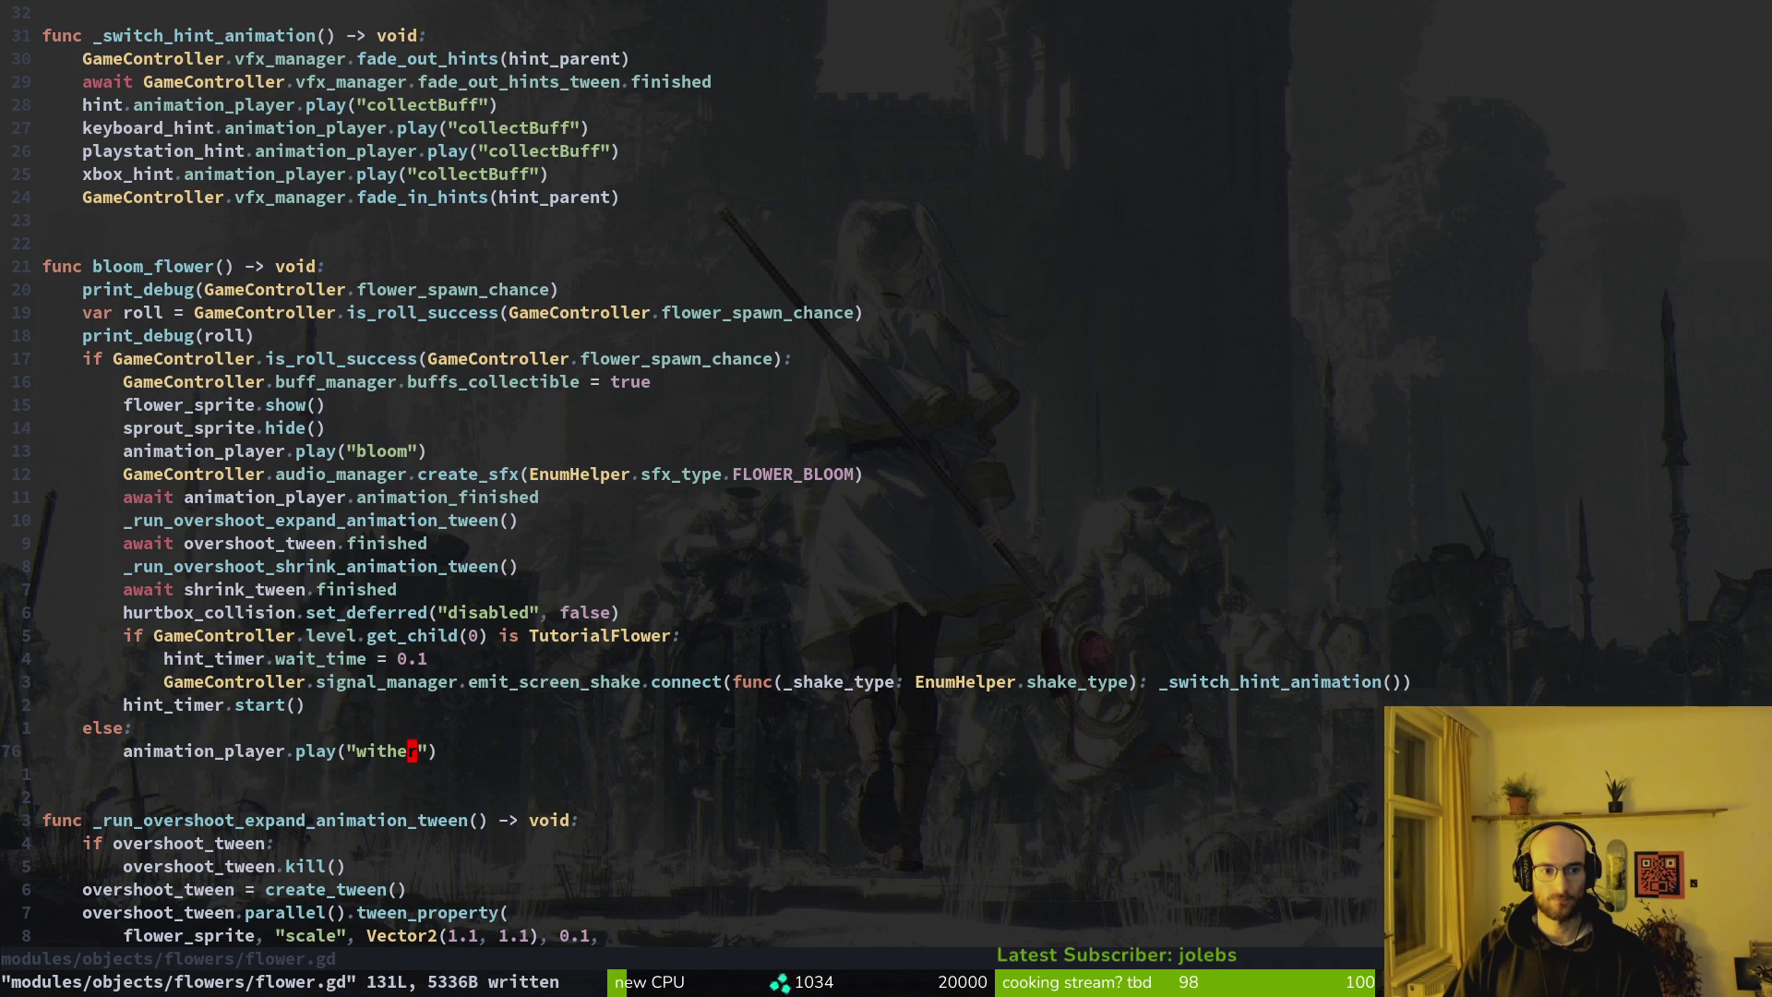
{"action": "key", "text": "alt+Tab"}
{"action": "key", "text": "alt+Tab"}
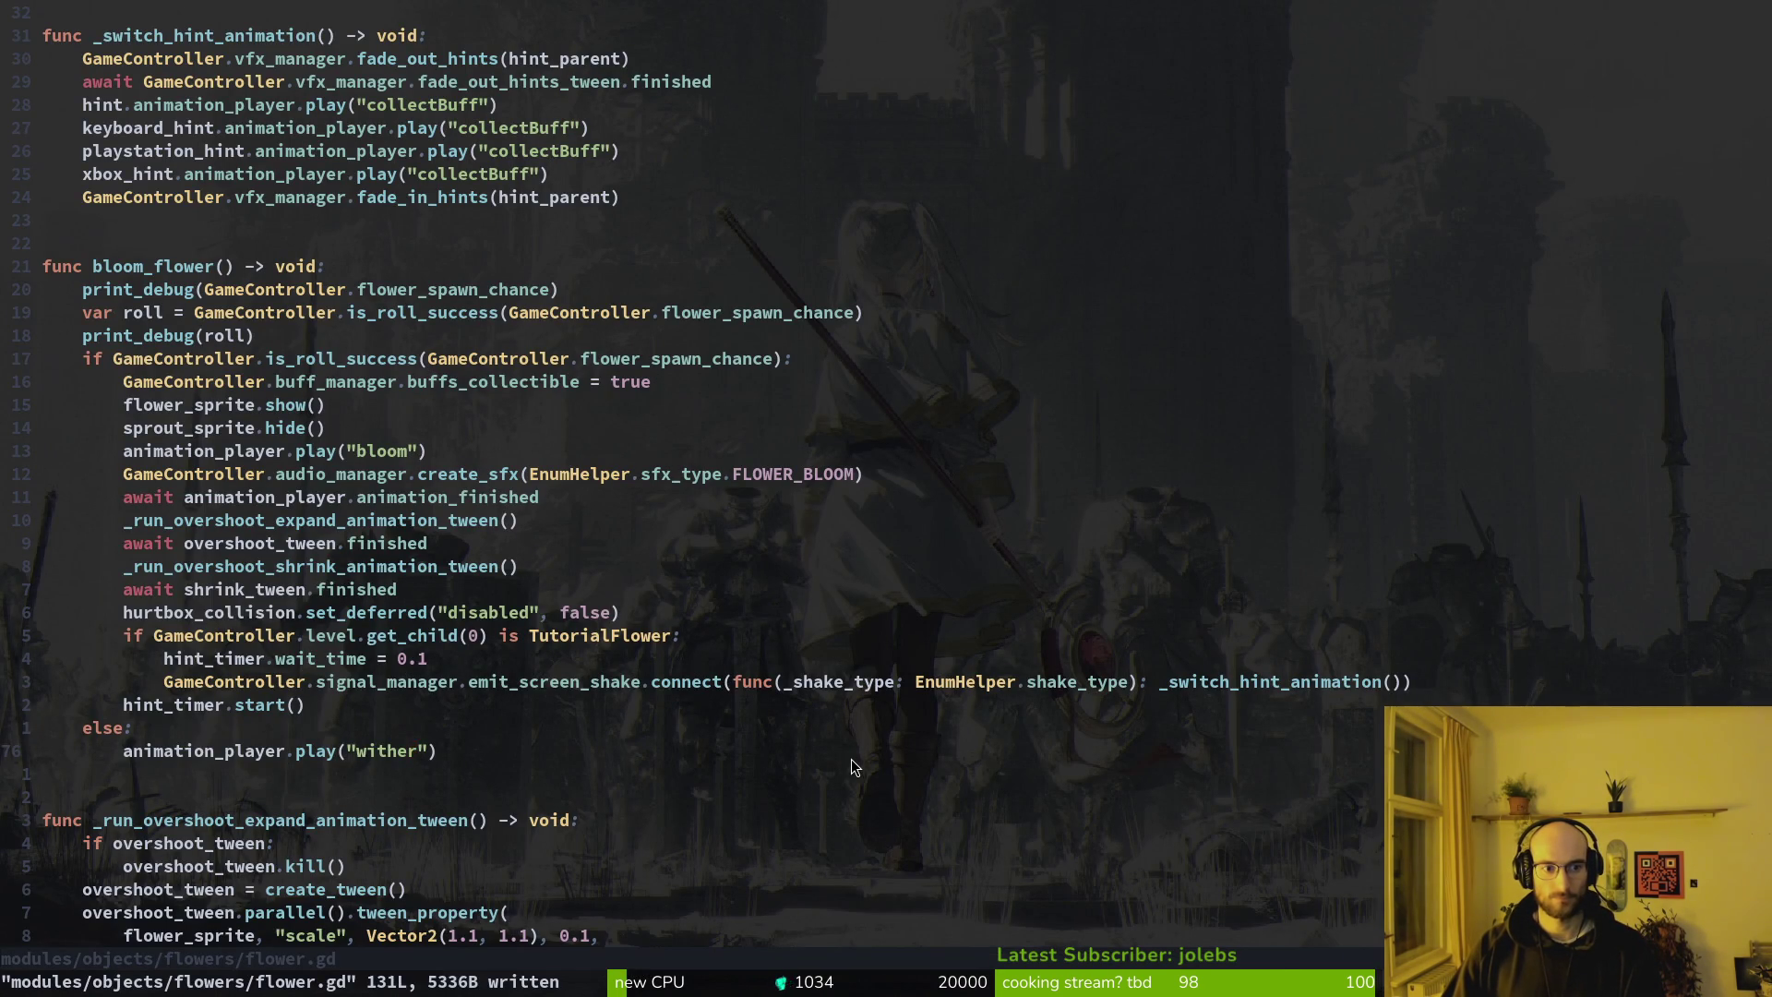
{"action": "key", "text": "alt+Tab"}
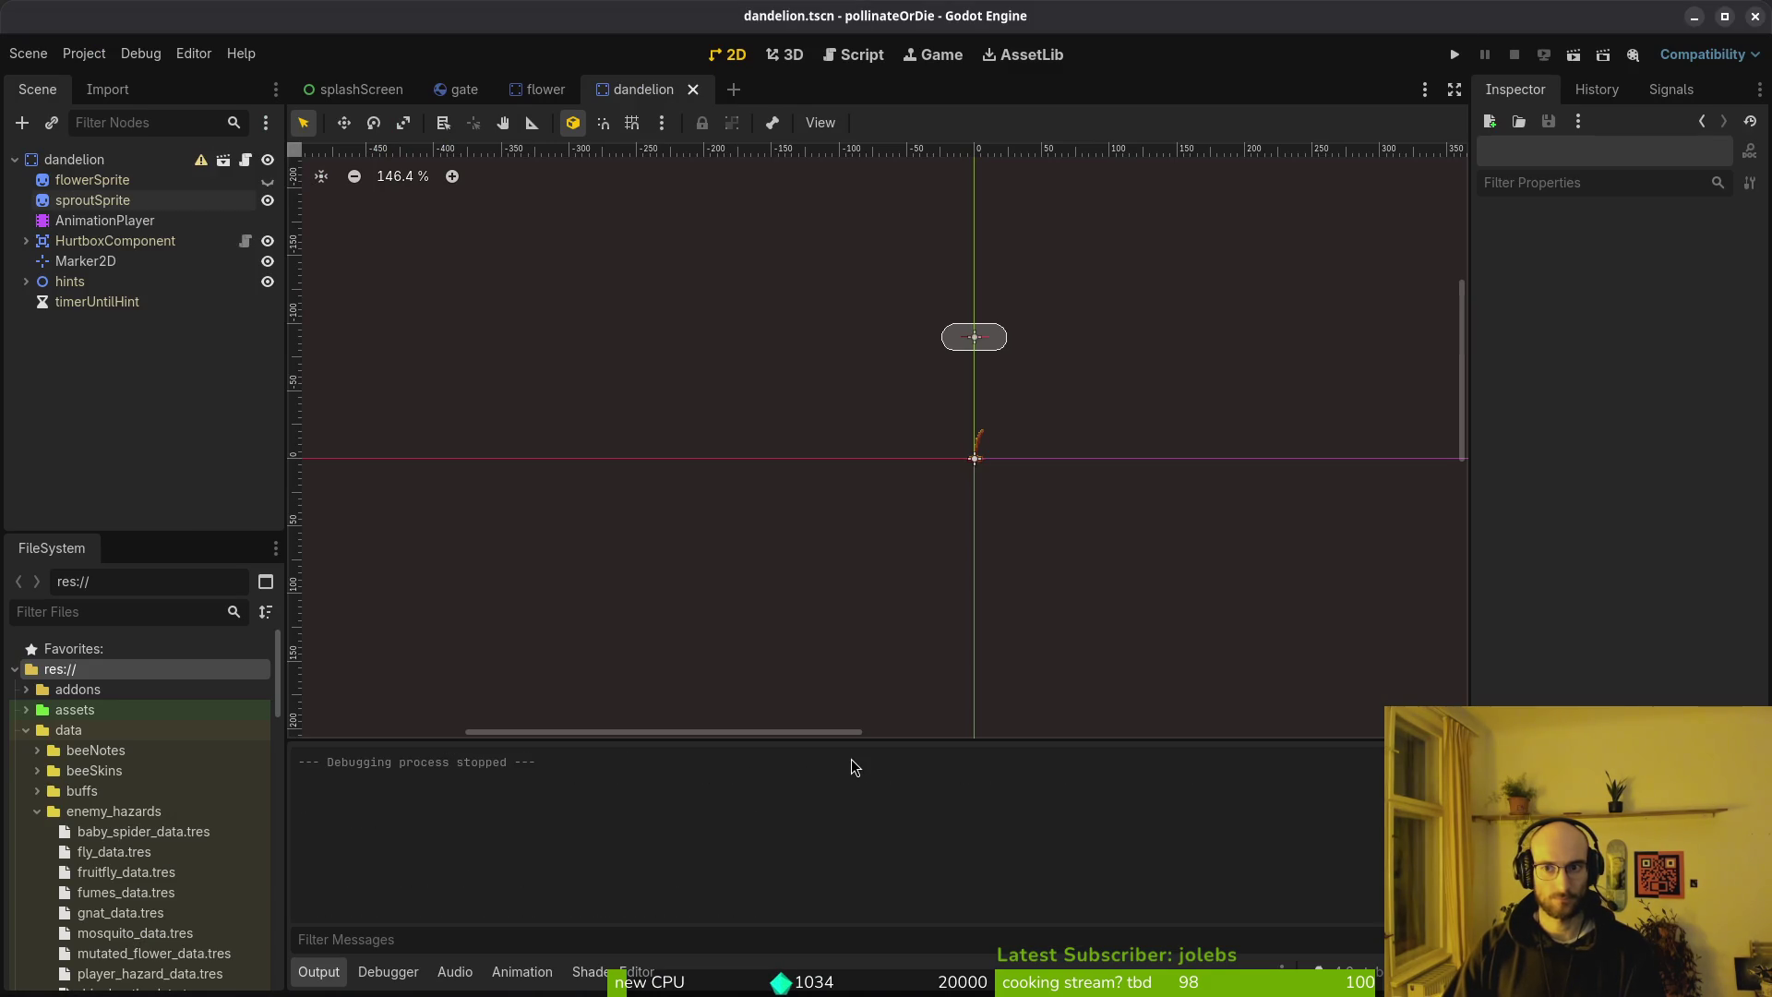
Run the project with F5 to test the failed-bloom wither change
{"action": "key", "text": "F5"}
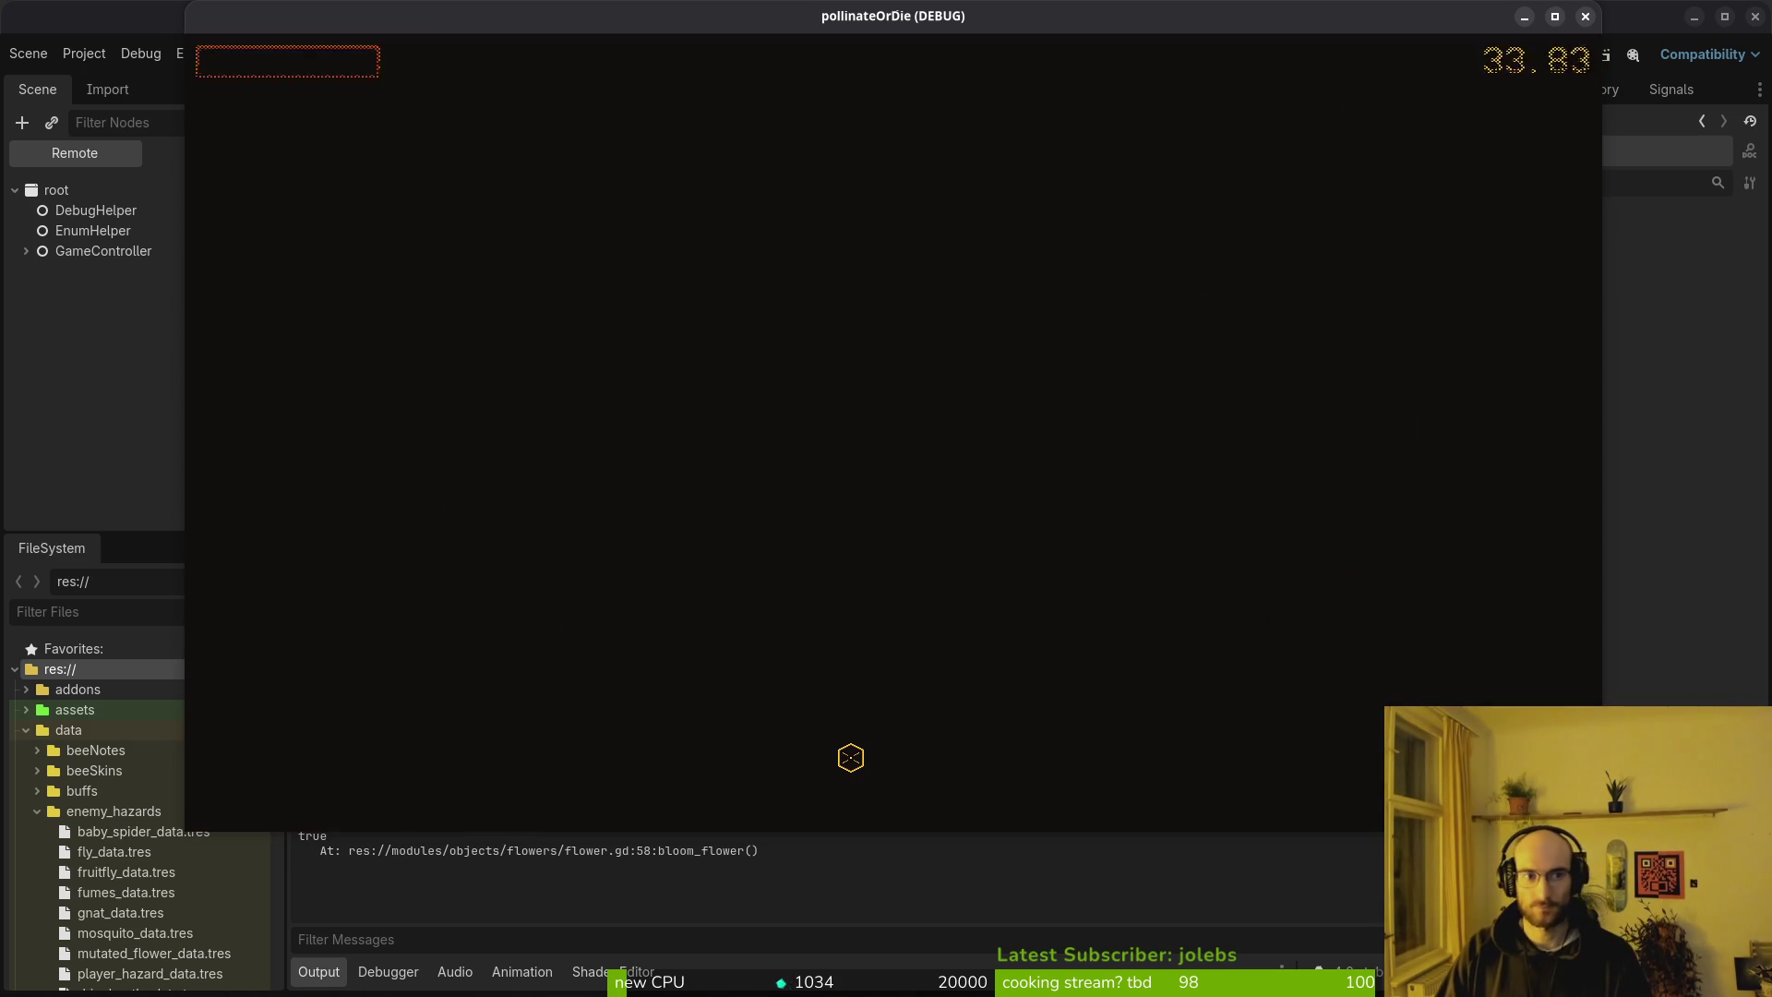
Continue past the results screen, play the level, and quit from the pause menu
{"action": "key", "text": "Return"}
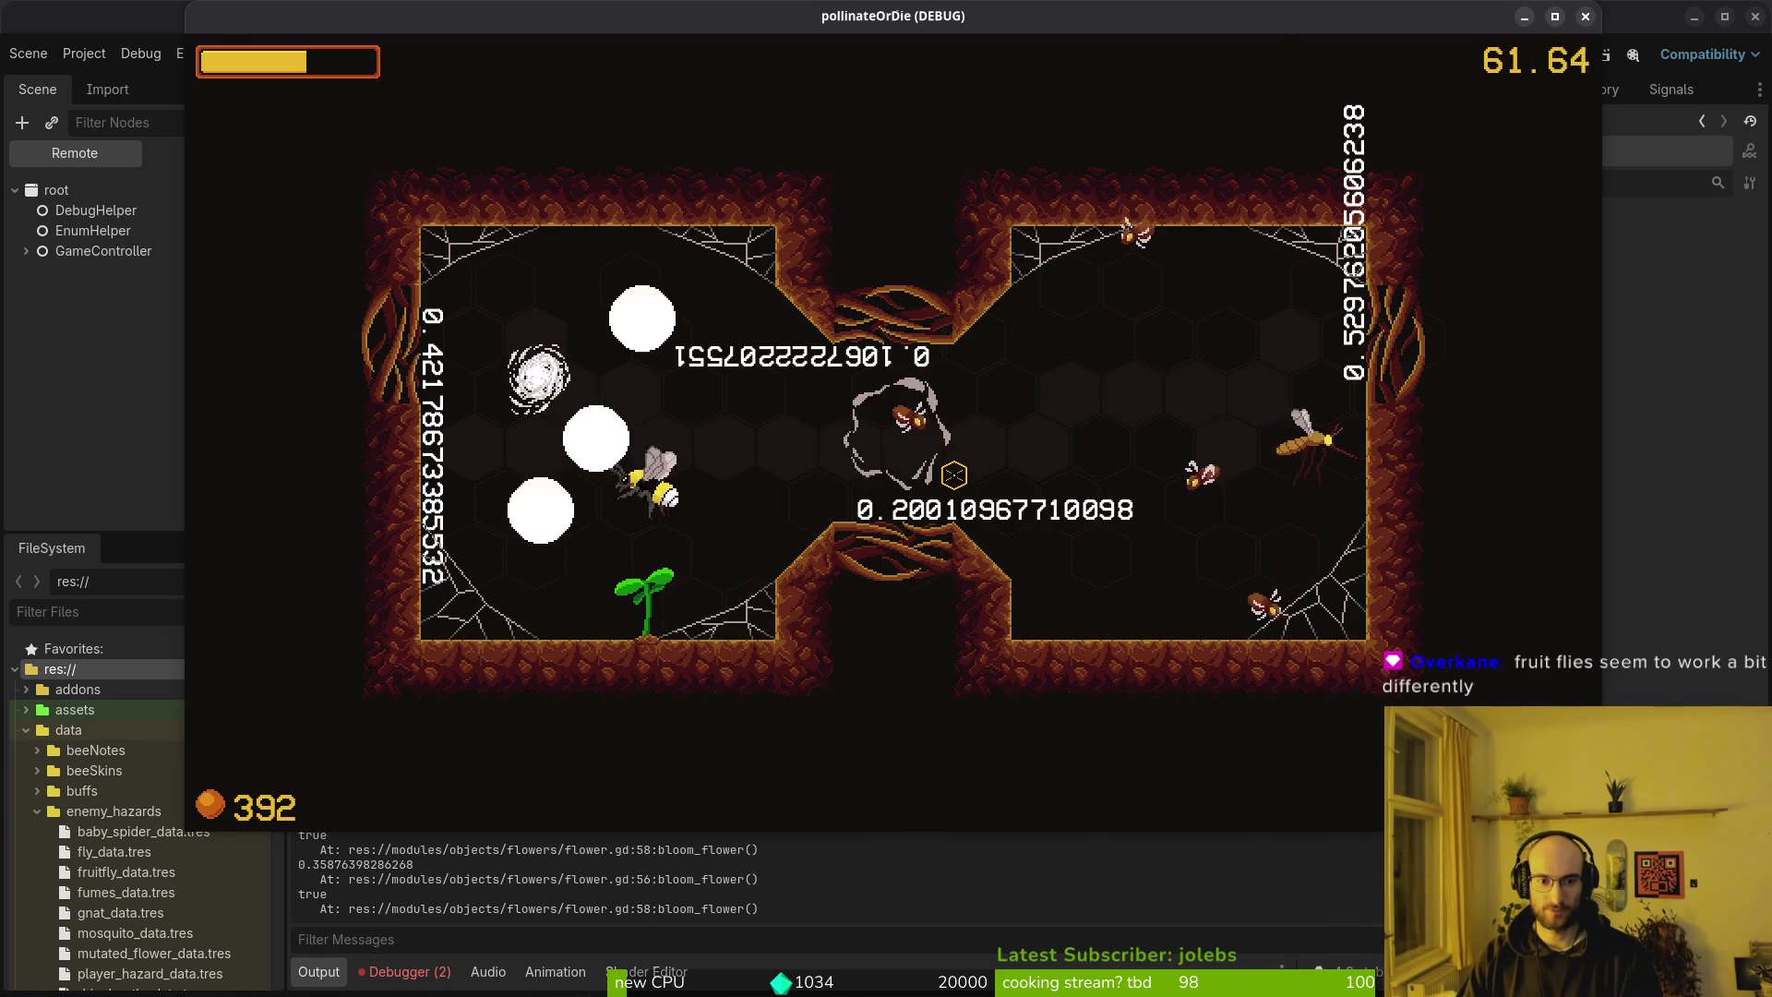
{"action": "key", "text": "Escape"}
{"action": "left_click", "coordinate": [887, 530]}
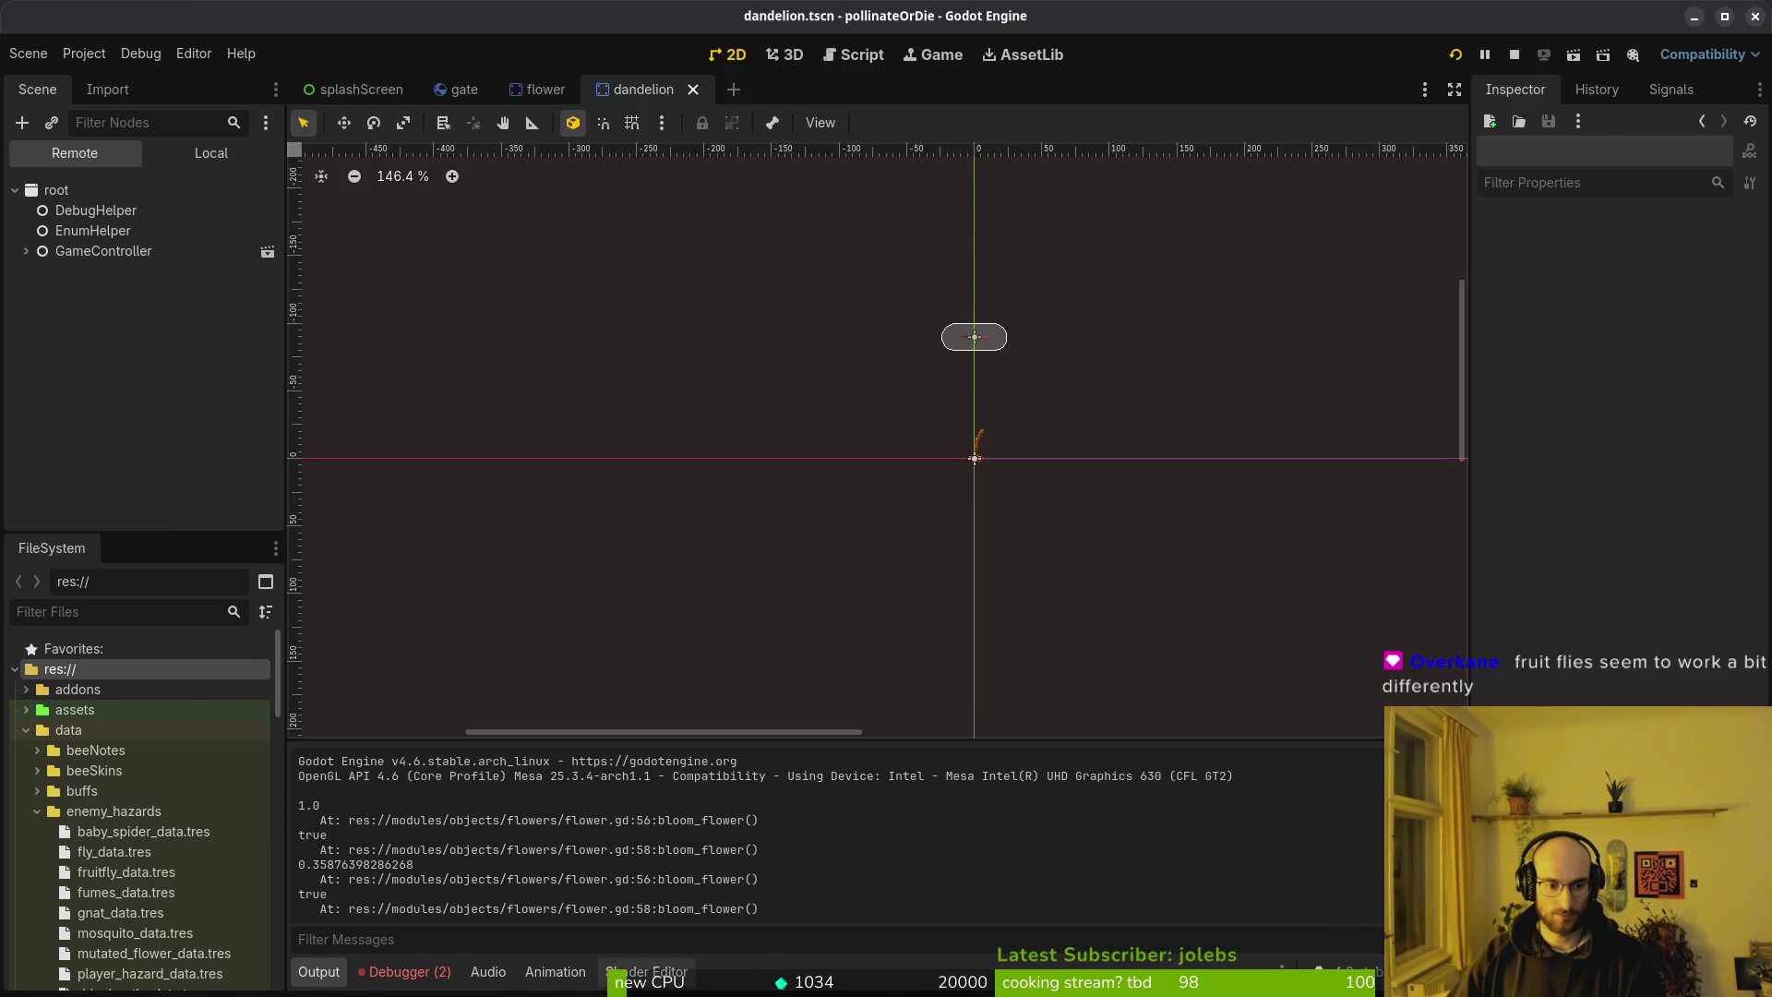
Review the runtime Errors list and inspect the dandelion's AnimationPlayer in the Local tree
{"action": "left_click", "coordinate": [406, 972]}
{"action": "left_click", "coordinate": [441, 743]}
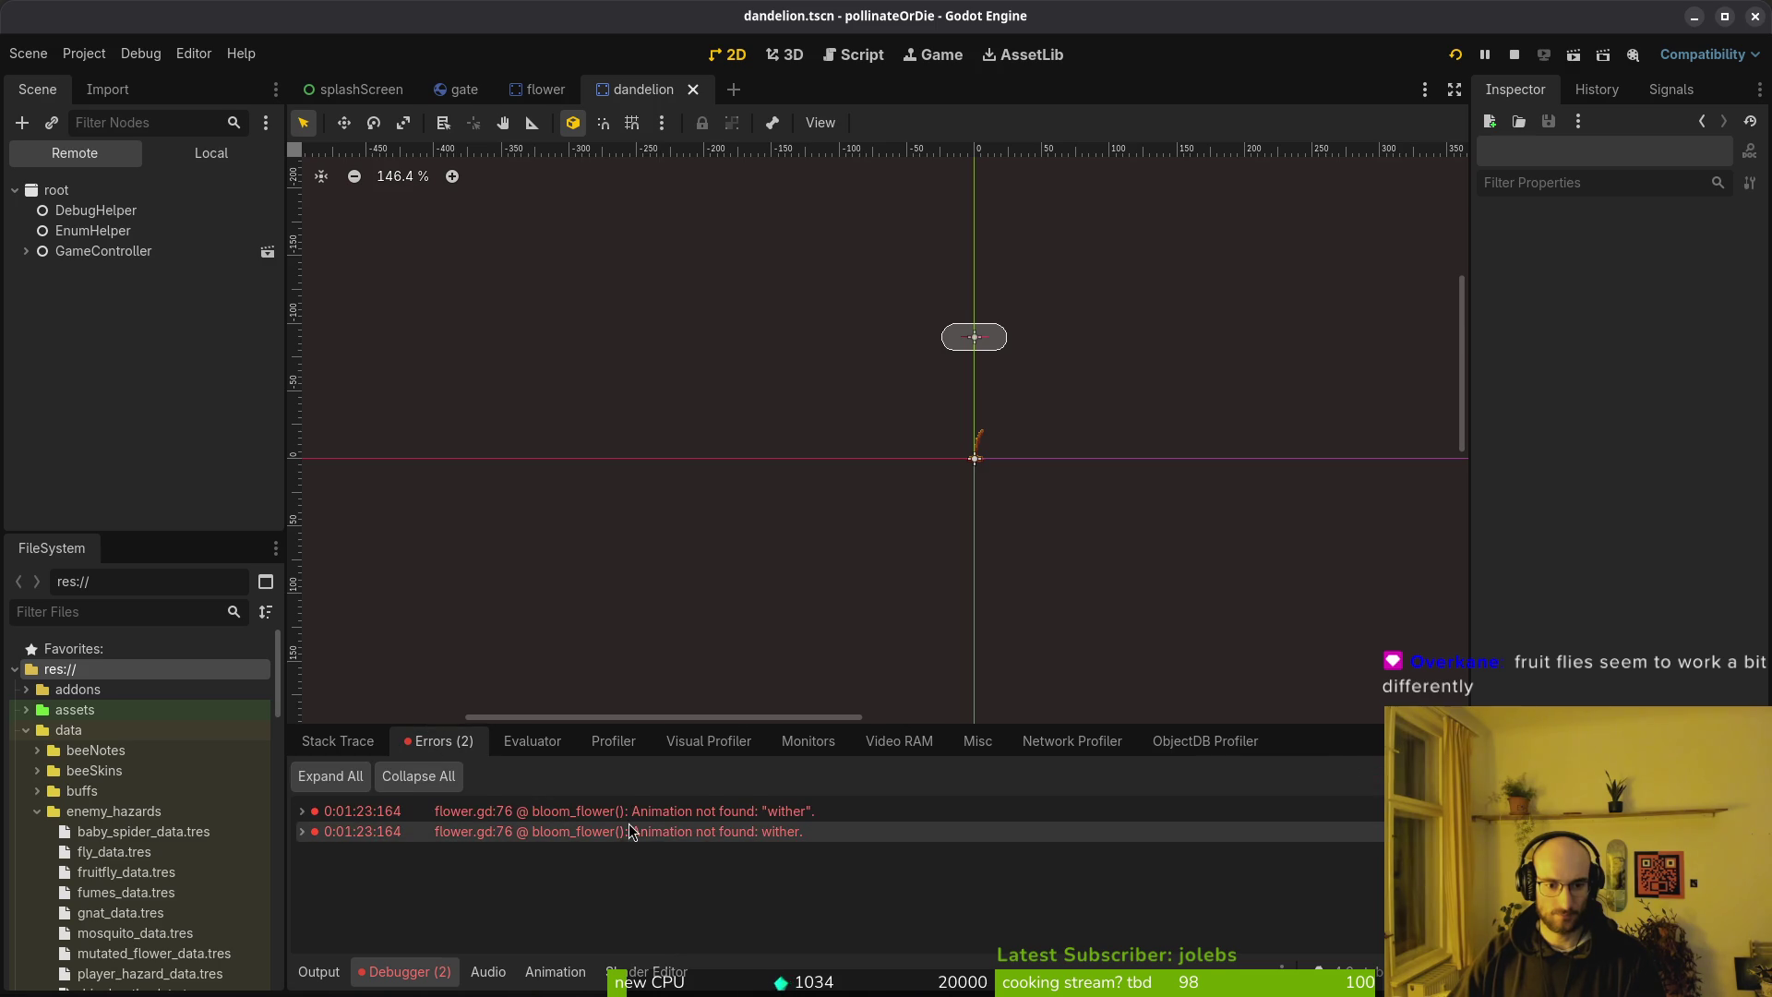
{"action": "mouse_move", "coordinate": [658, 842]}
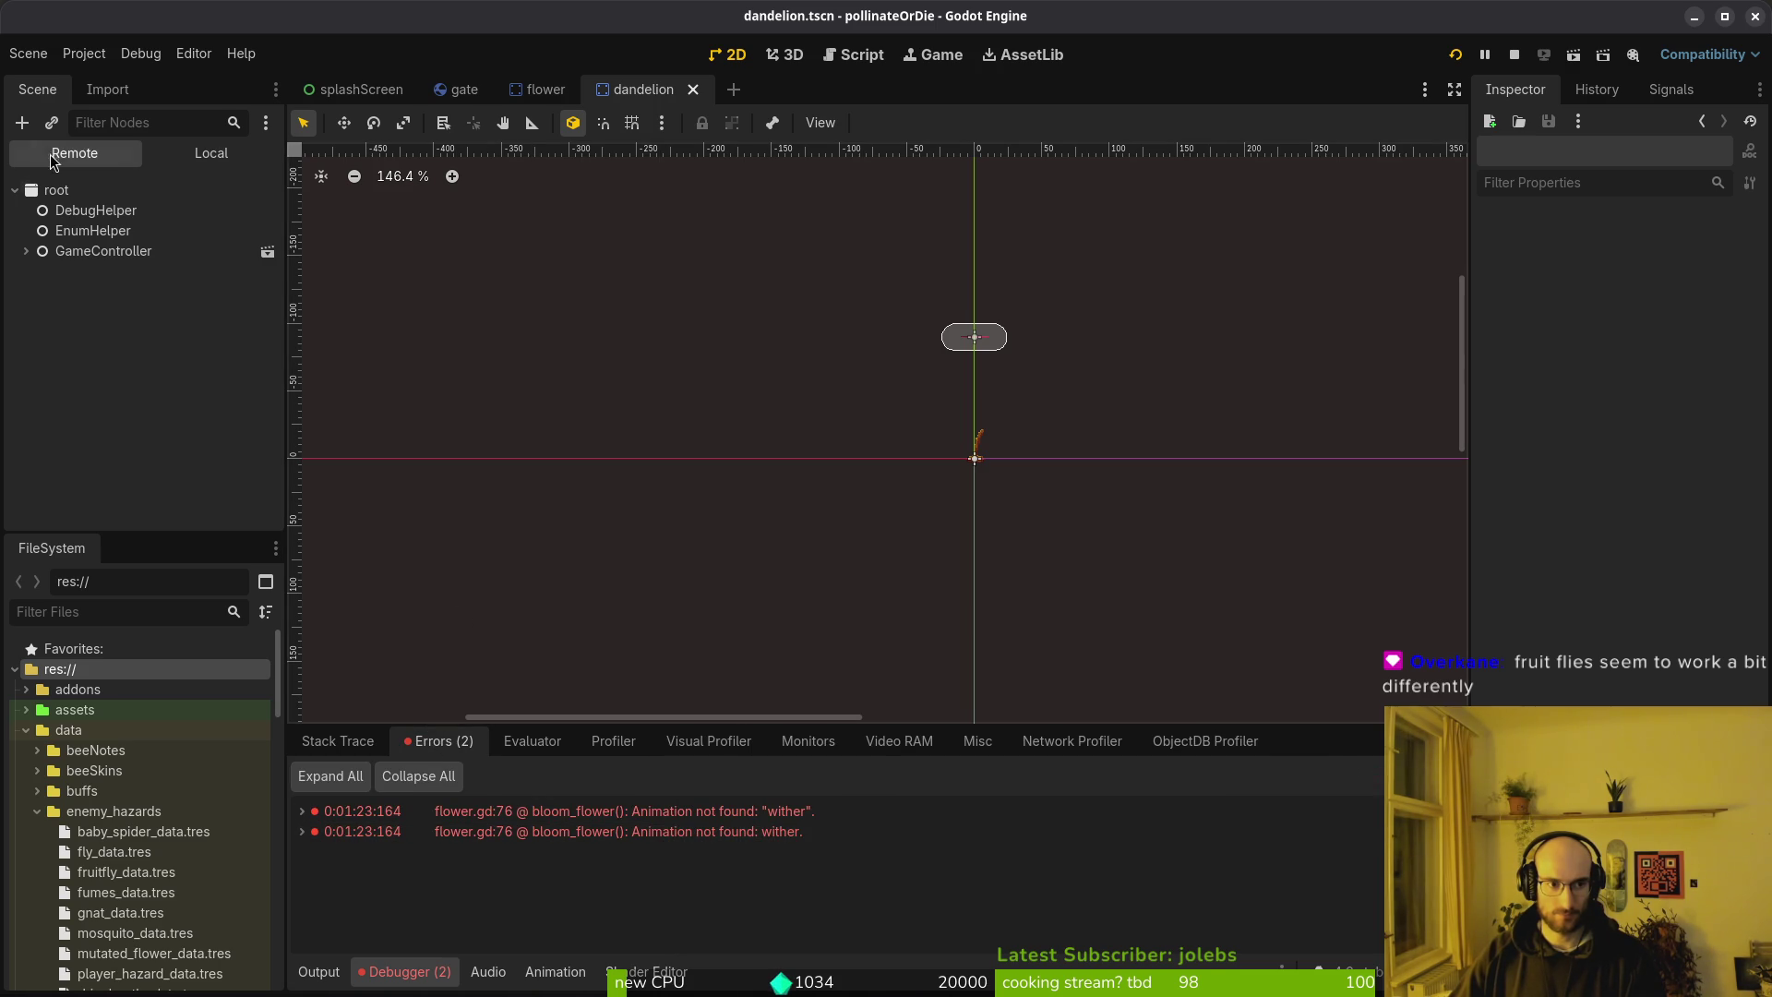
{"action": "left_click", "coordinate": [211, 154]}
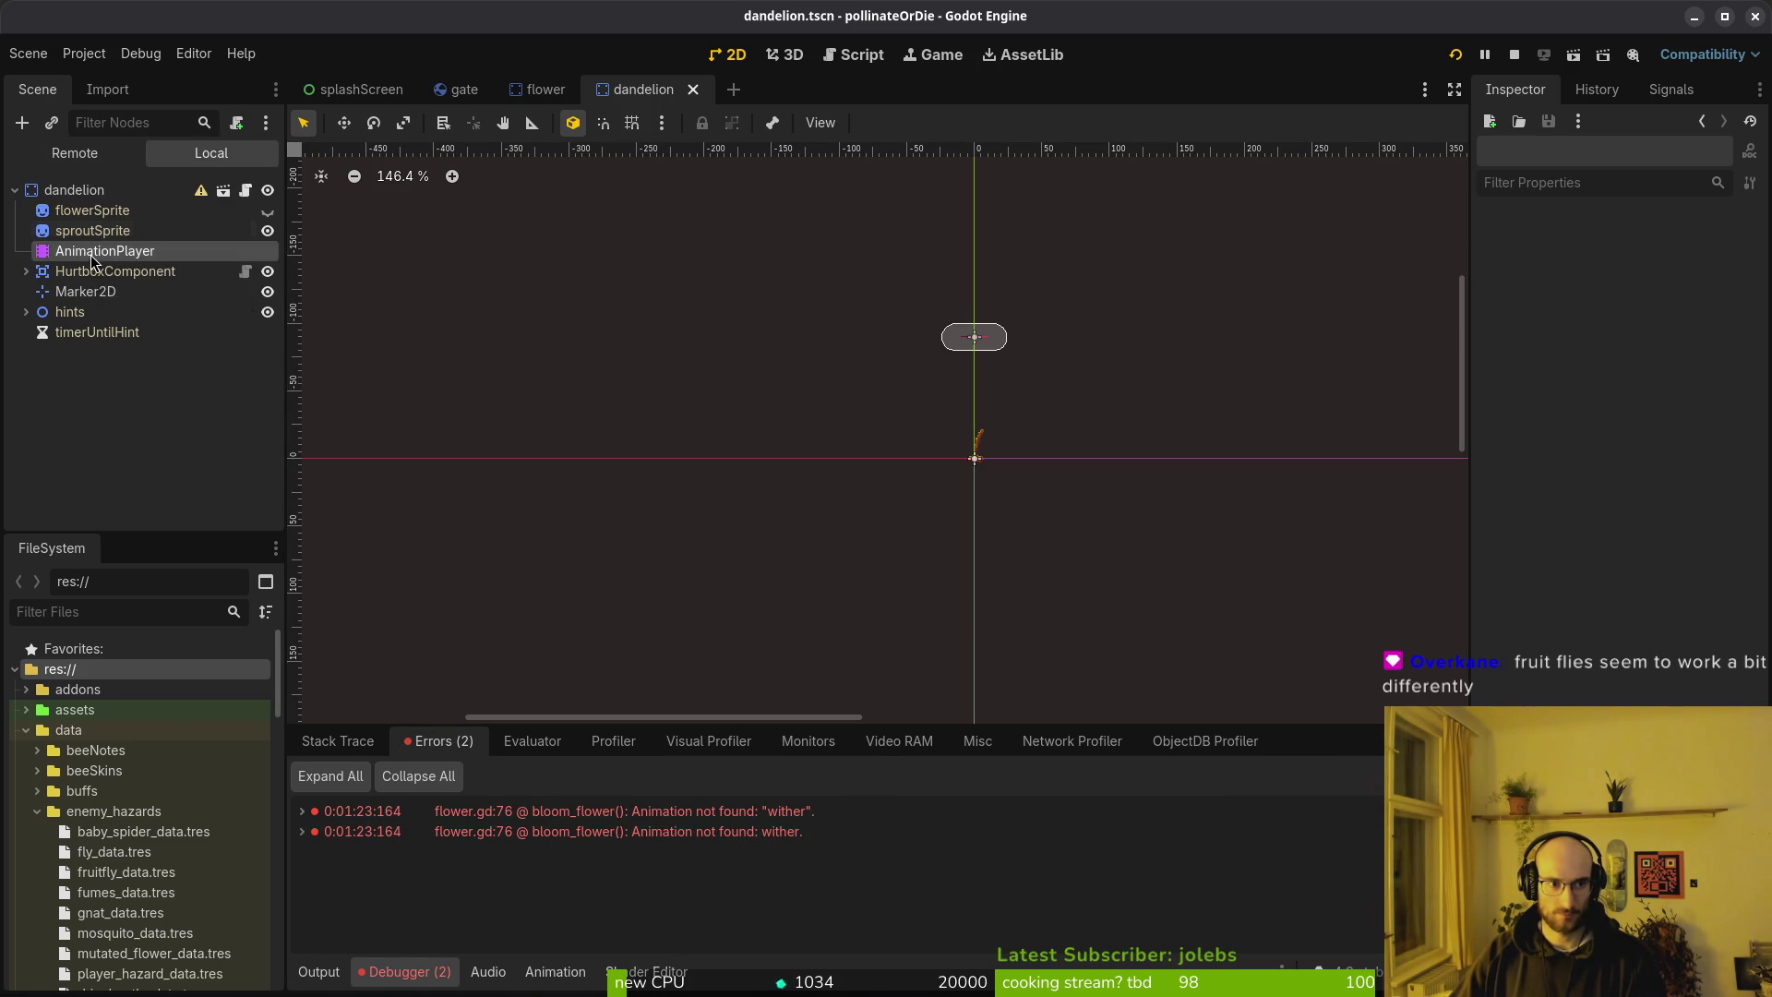
{"action": "left_click", "coordinate": [92, 251]}
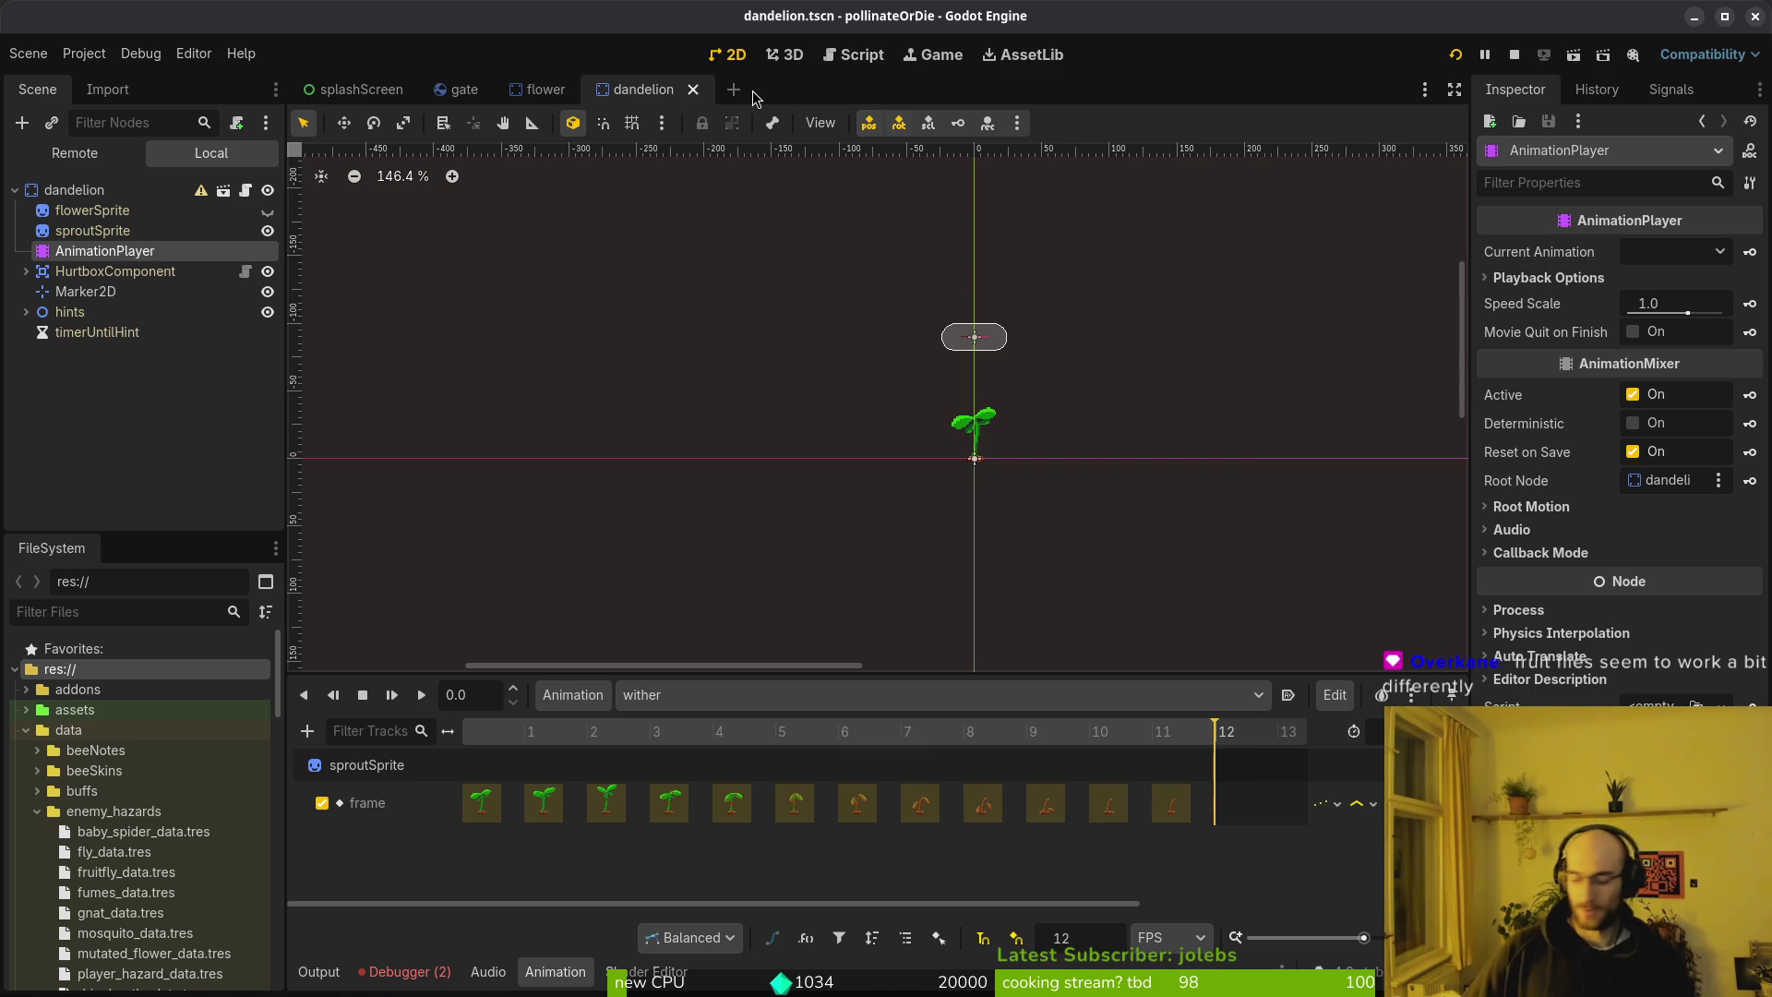
Quick-open clover.tscn after briefly searching for the dandelion scene
{"action": "key", "text": "alt+shift+o"}
{"action": "type", "text": "dandel"}
{"action": "key", "text": "Escape"}
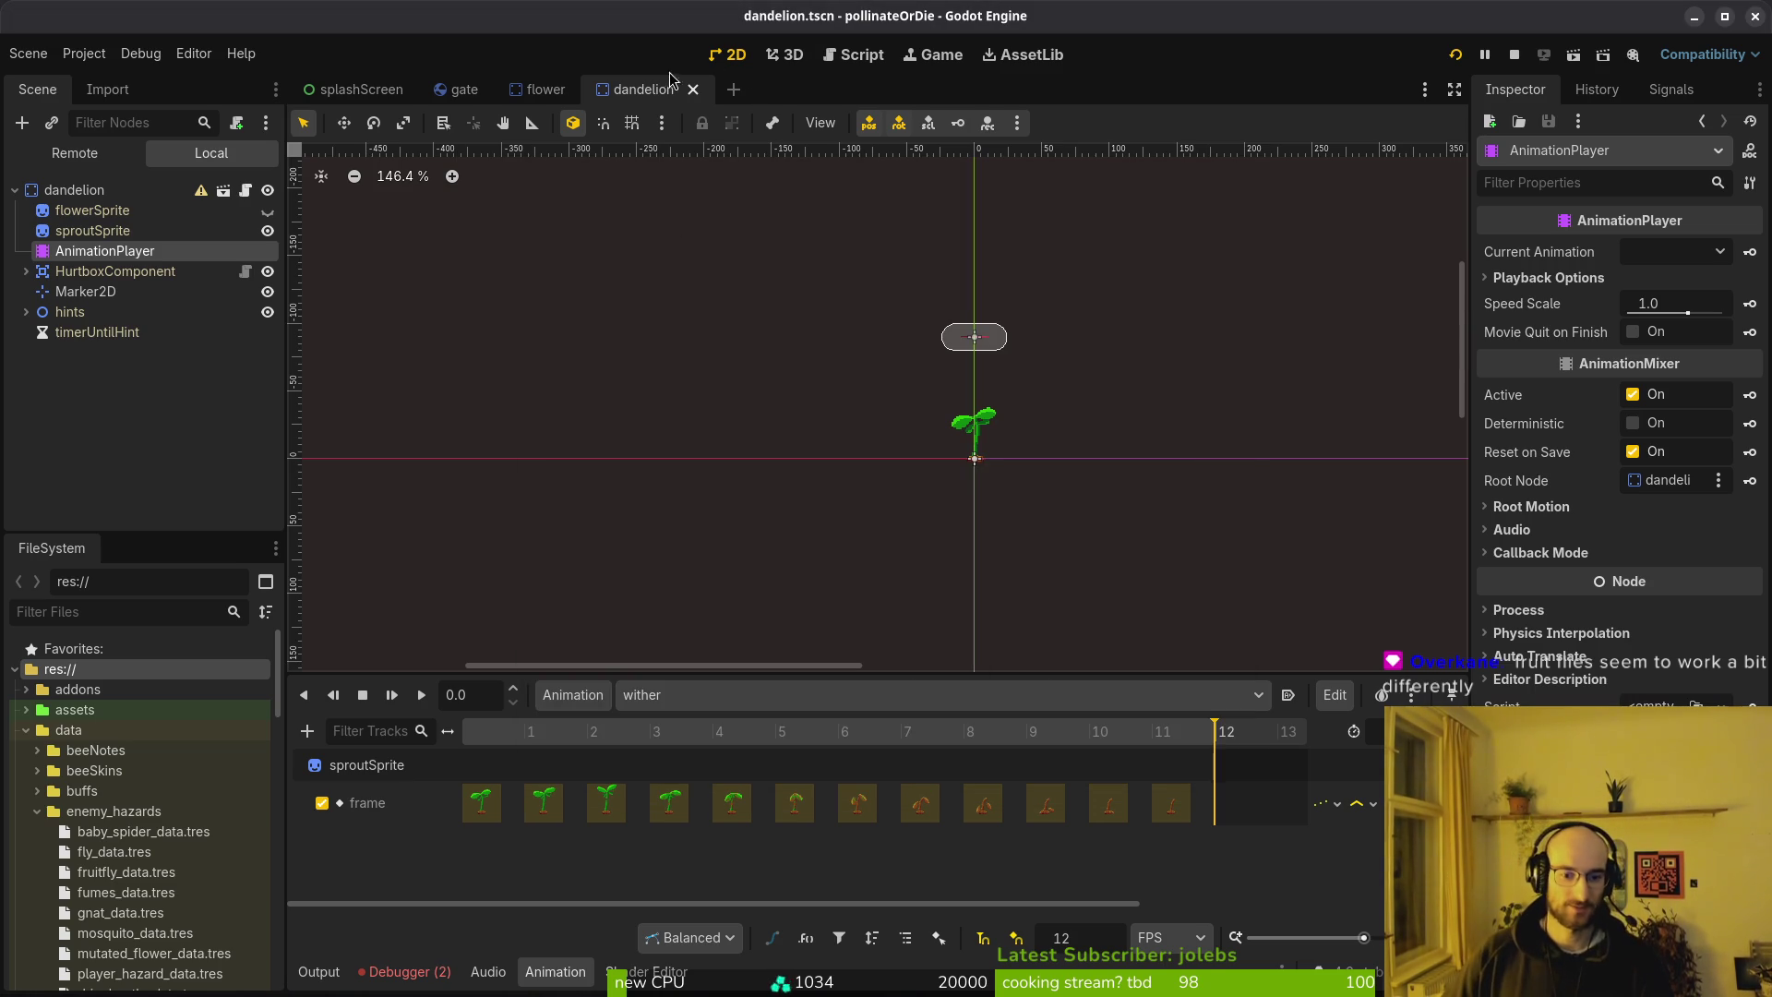
{"action": "key", "text": "alt+shift+o"}
{"action": "type", "text": "clover"}
{"action": "key", "text": "Return"}
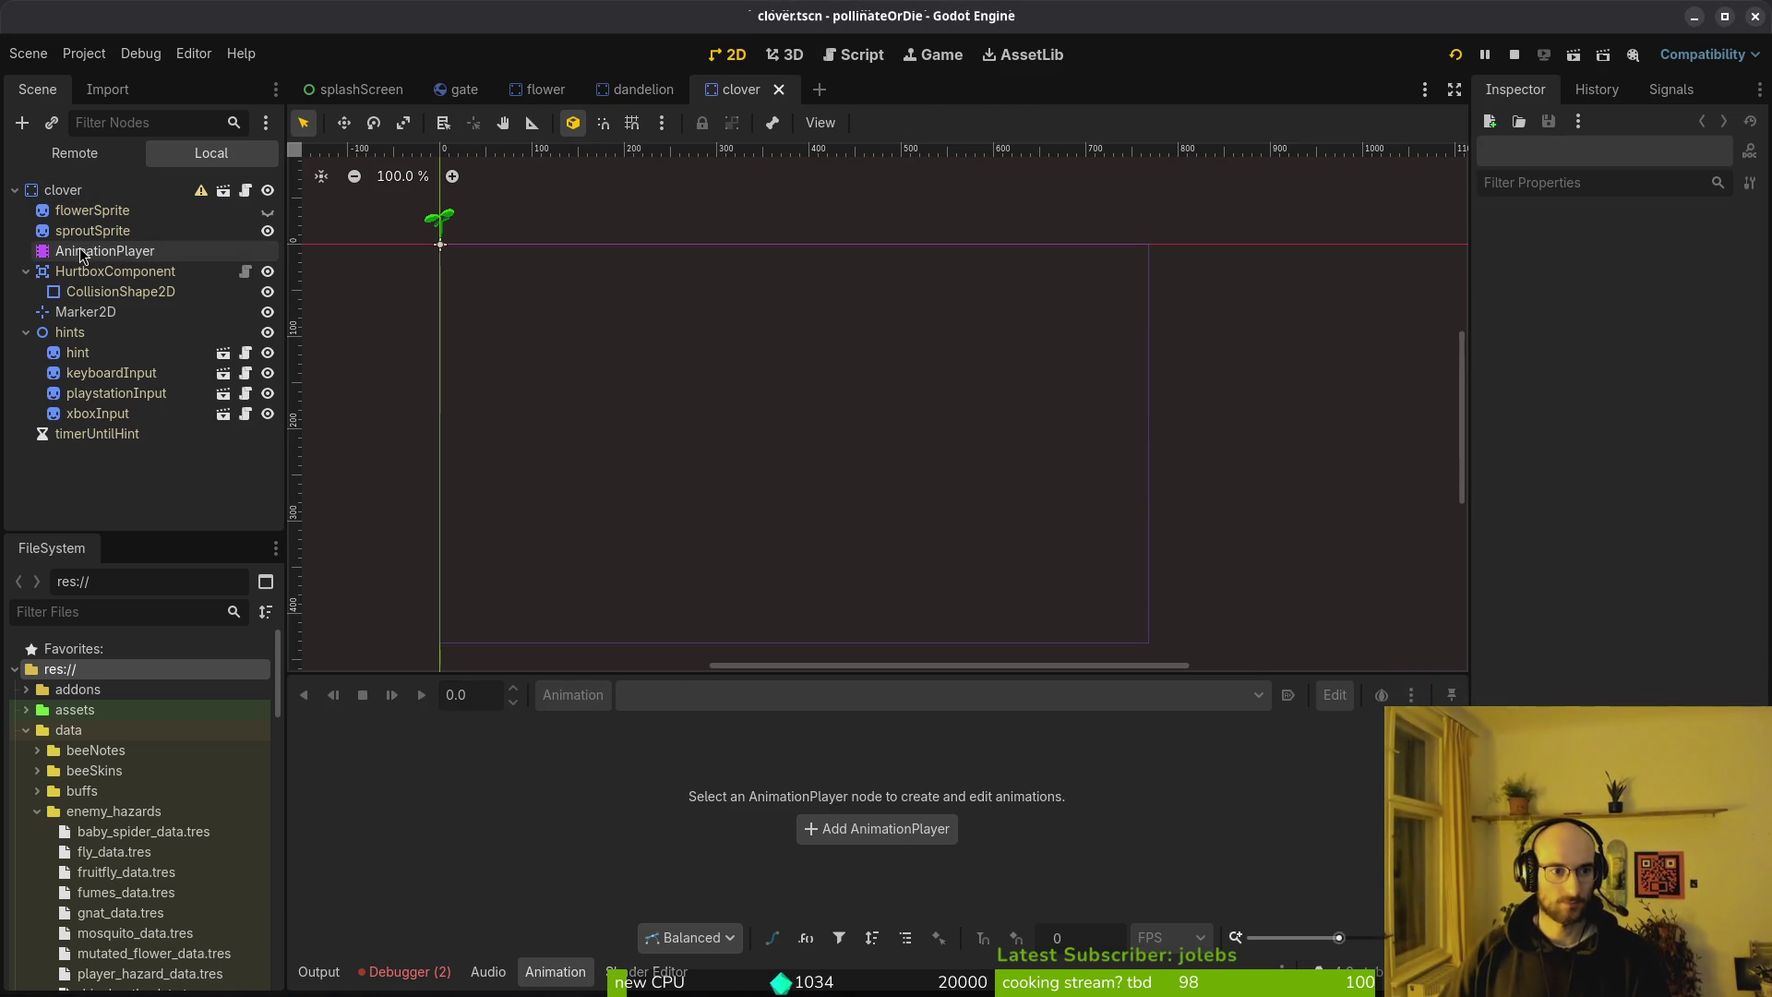
Create a new 'wither' animation on the clover's AnimationPlayer at 12 FPS and save
{"action": "left_click", "coordinate": [74, 253]}
{"action": "left_click", "coordinate": [706, 694]}
{"action": "left_click", "coordinate": [572, 694]}
{"action": "left_click", "coordinate": [591, 729]}
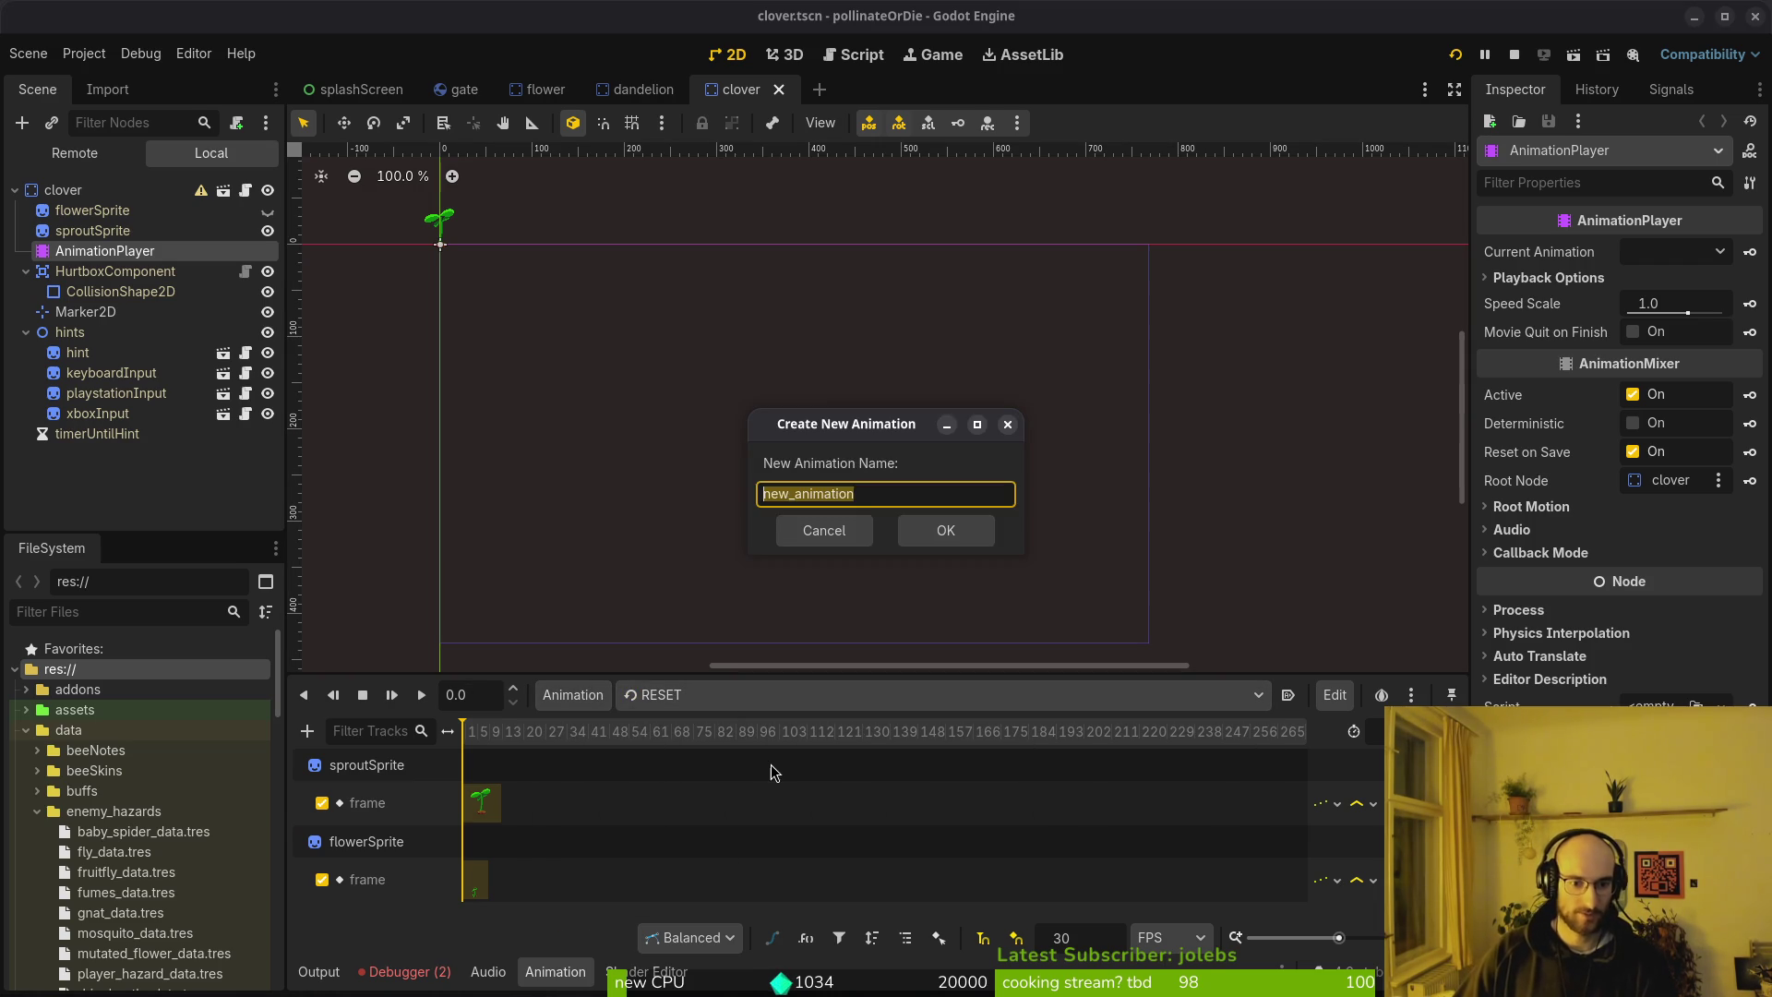
{"action": "type", "text": "ther"}
{"action": "key", "text": "Return"}
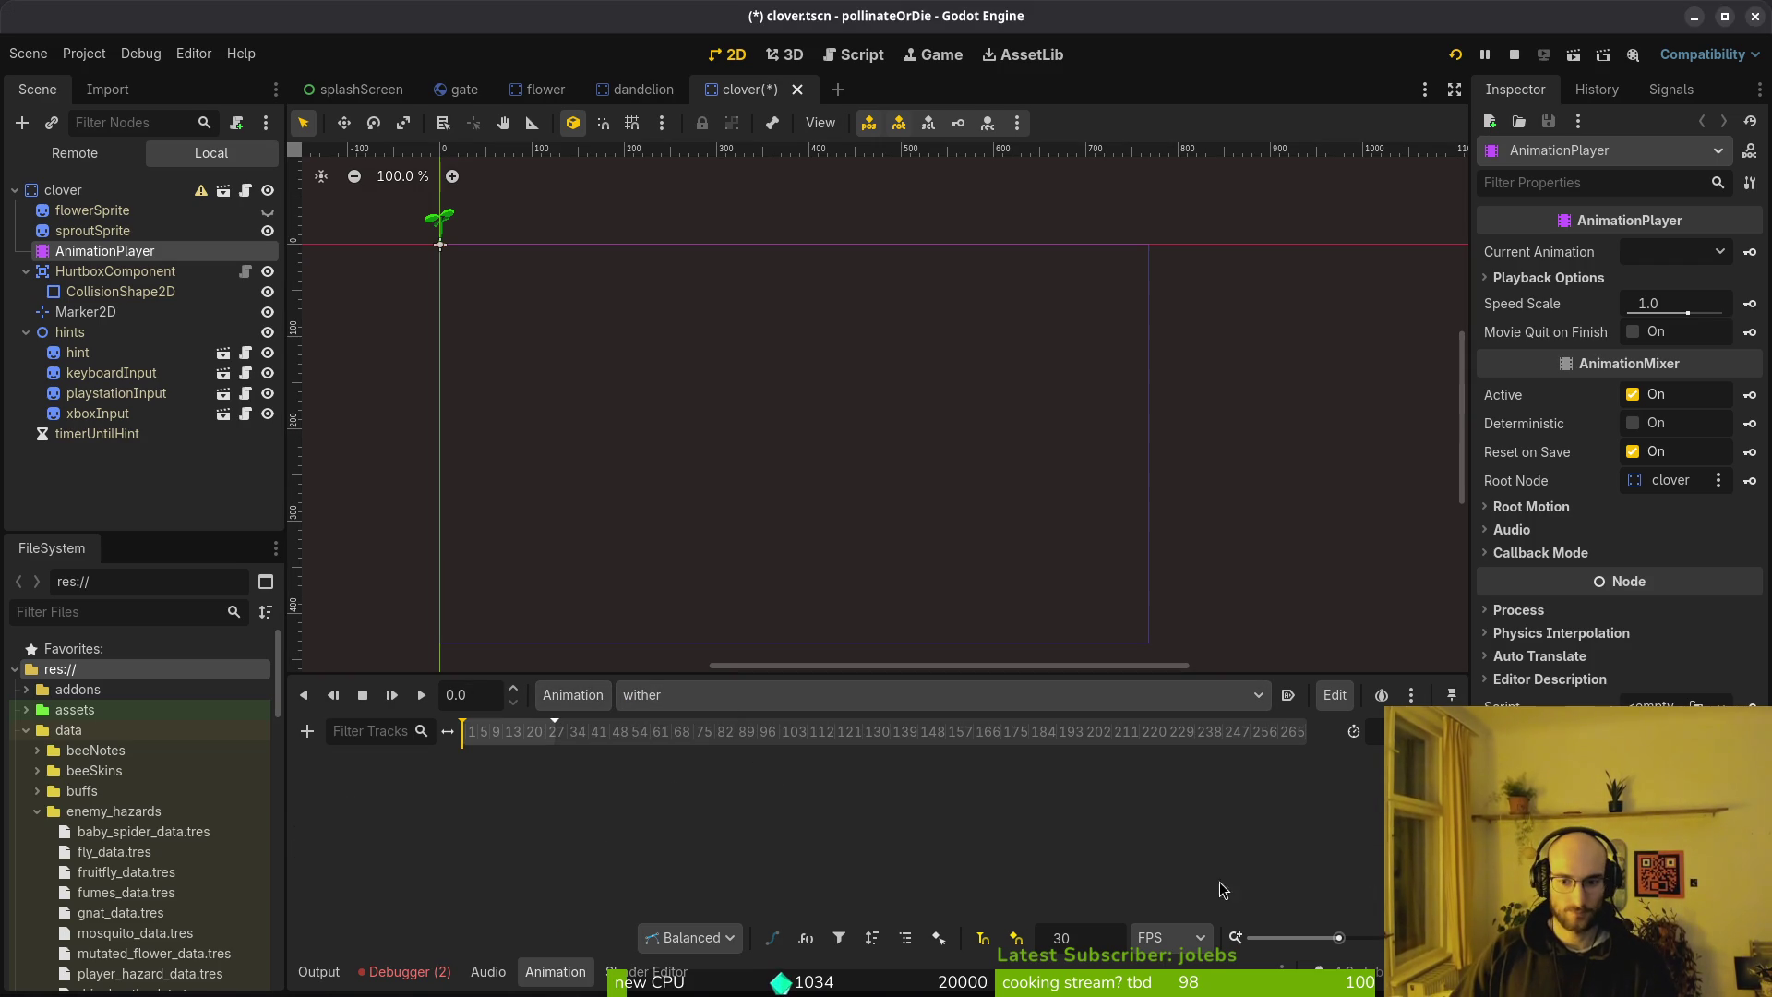
{"action": "type", "text": "12"}
{"action": "key", "text": "Return"}
{"action": "key", "text": "ctrl+s"}
Key sproutSprite's frame through the withering frames and remove the stray key at frame 12
{"action": "left_click", "coordinate": [92, 231]}
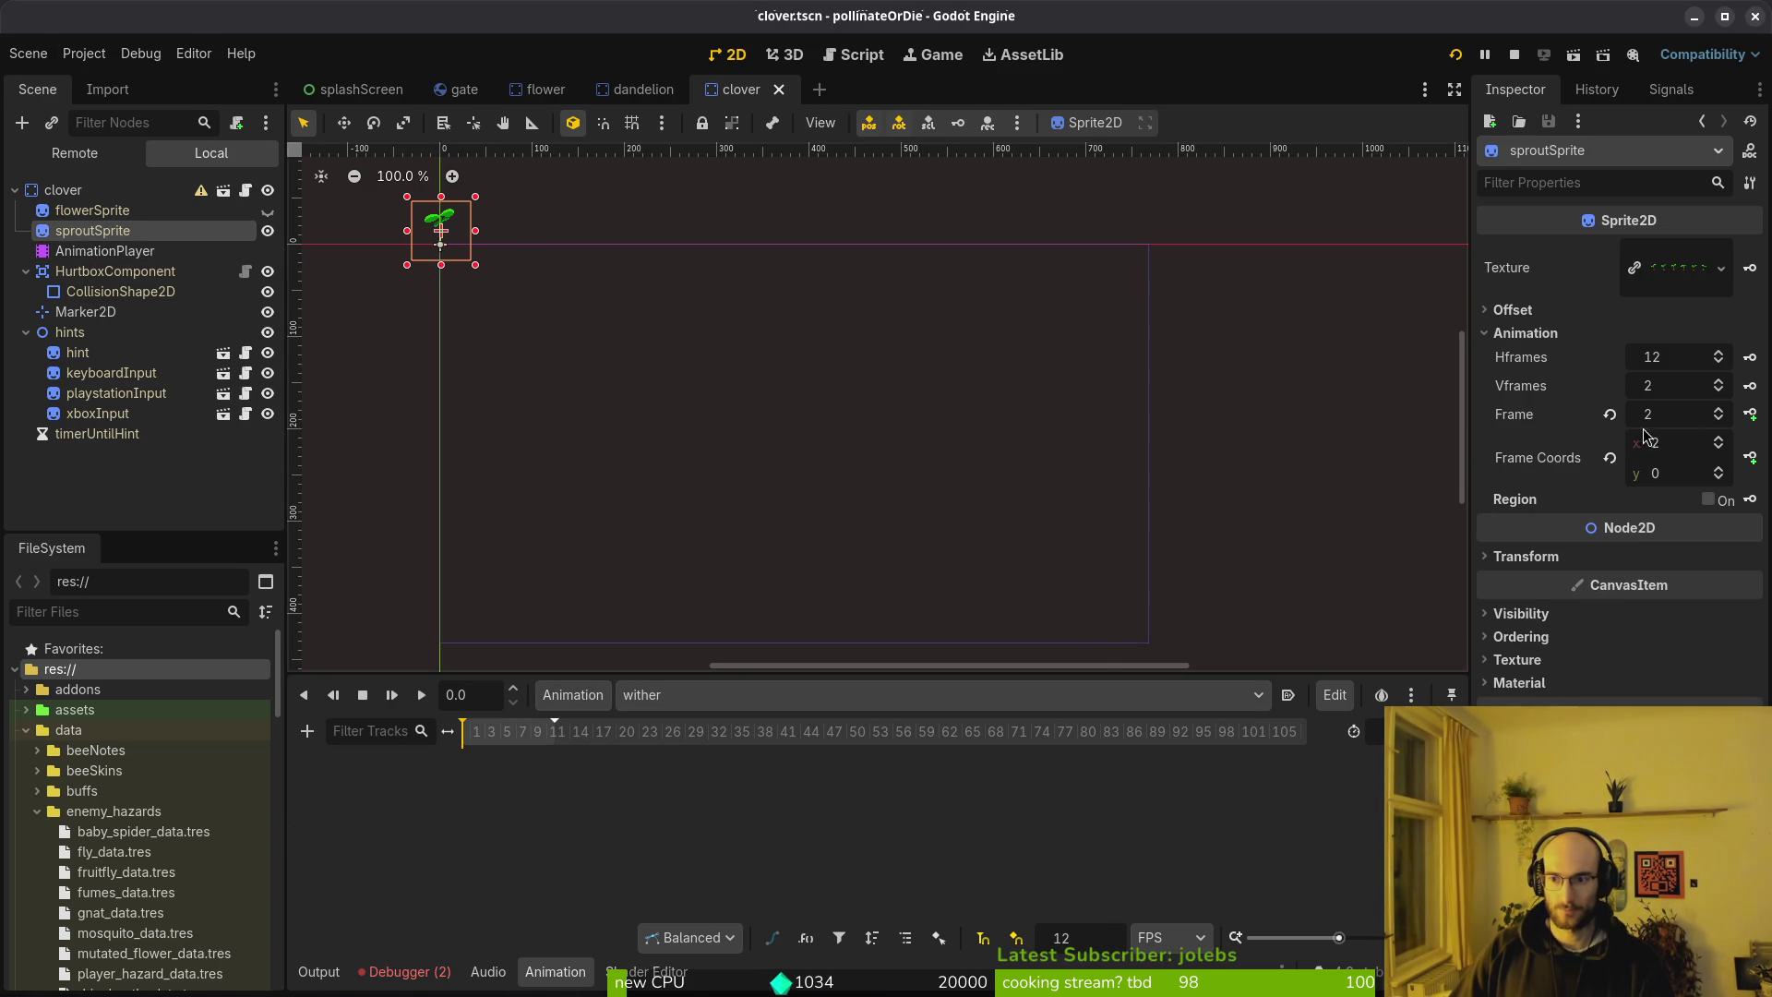
{"action": "left_click", "coordinate": [1609, 414]}
{"action": "left_click", "coordinate": [1720, 469]}
{"action": "left_click", "coordinate": [1750, 415]}
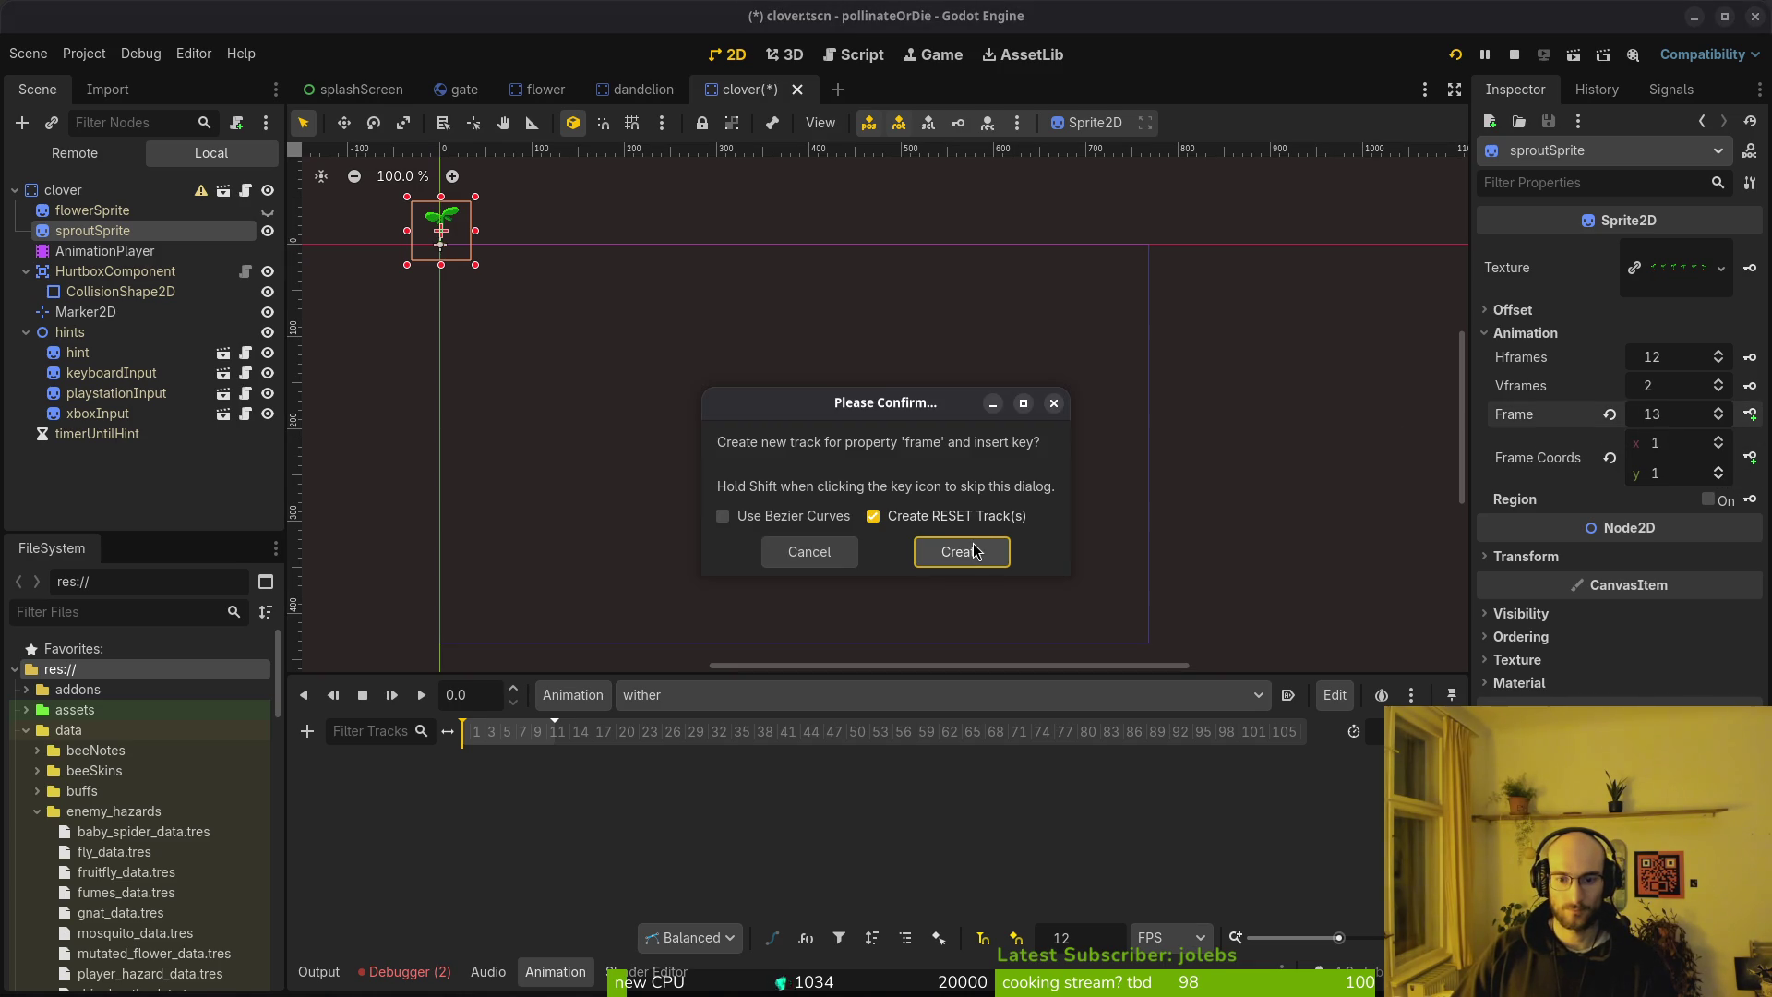
{"action": "left_click", "coordinate": [962, 551]}
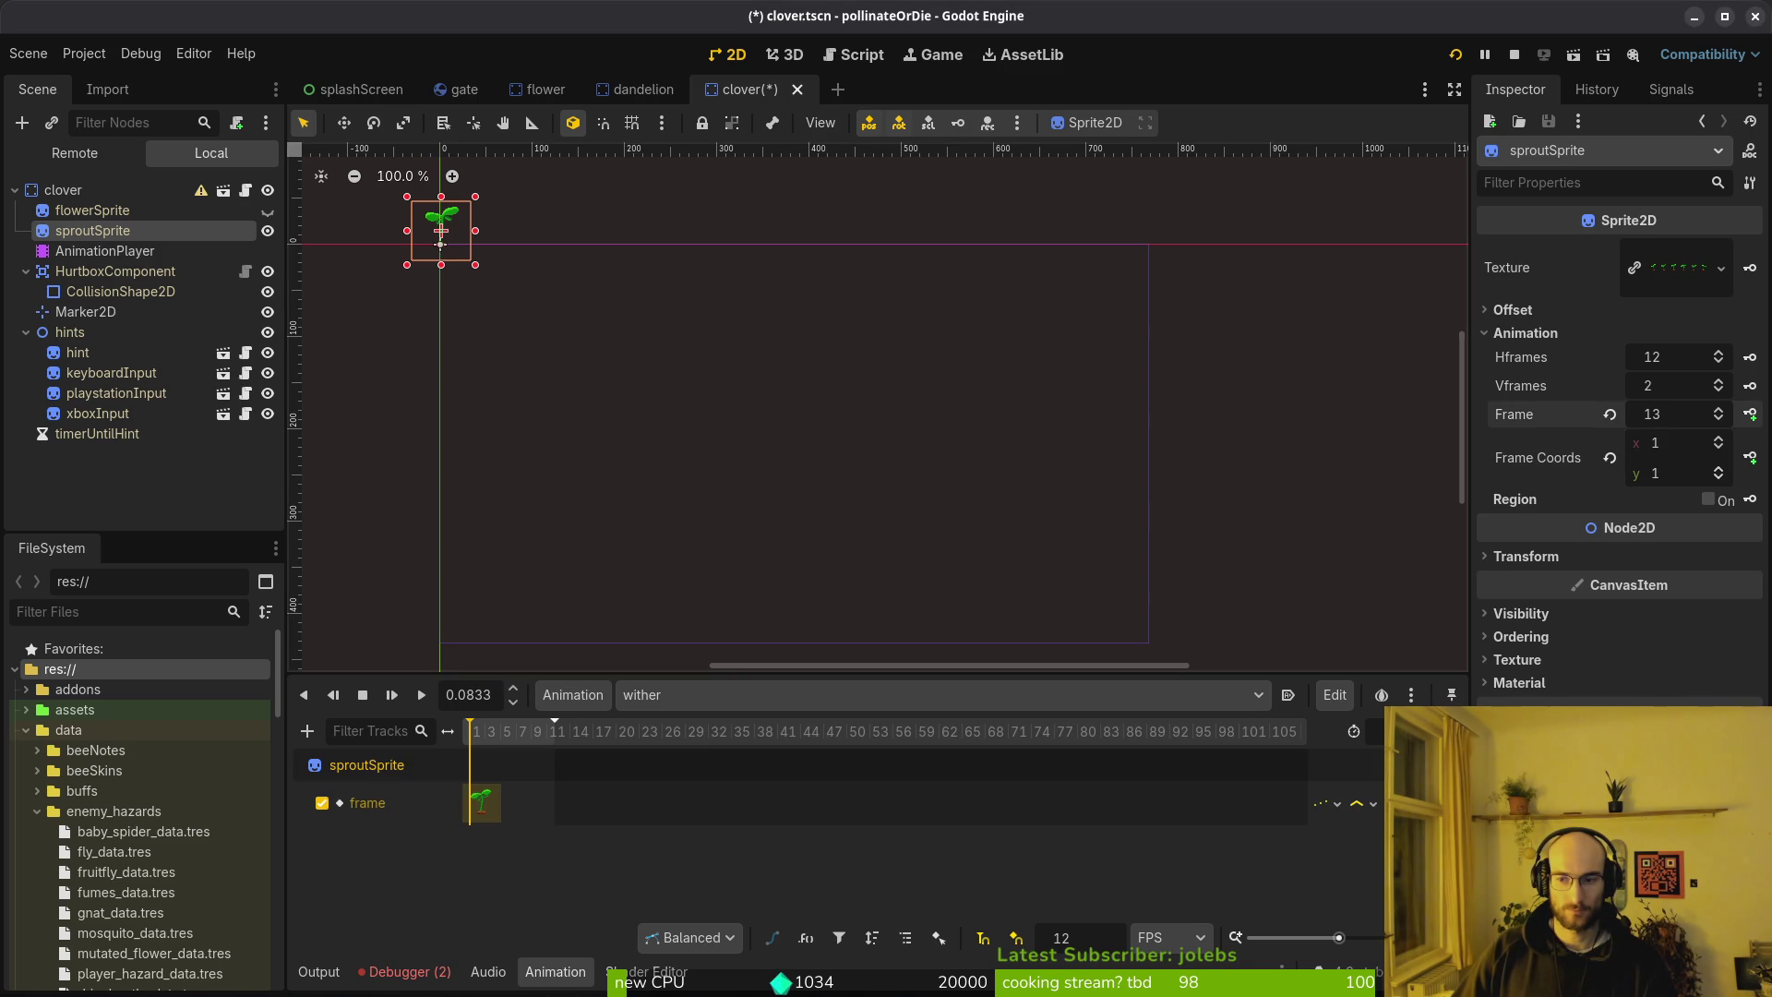
{"action": "left_click", "coordinate": [1750, 417]}
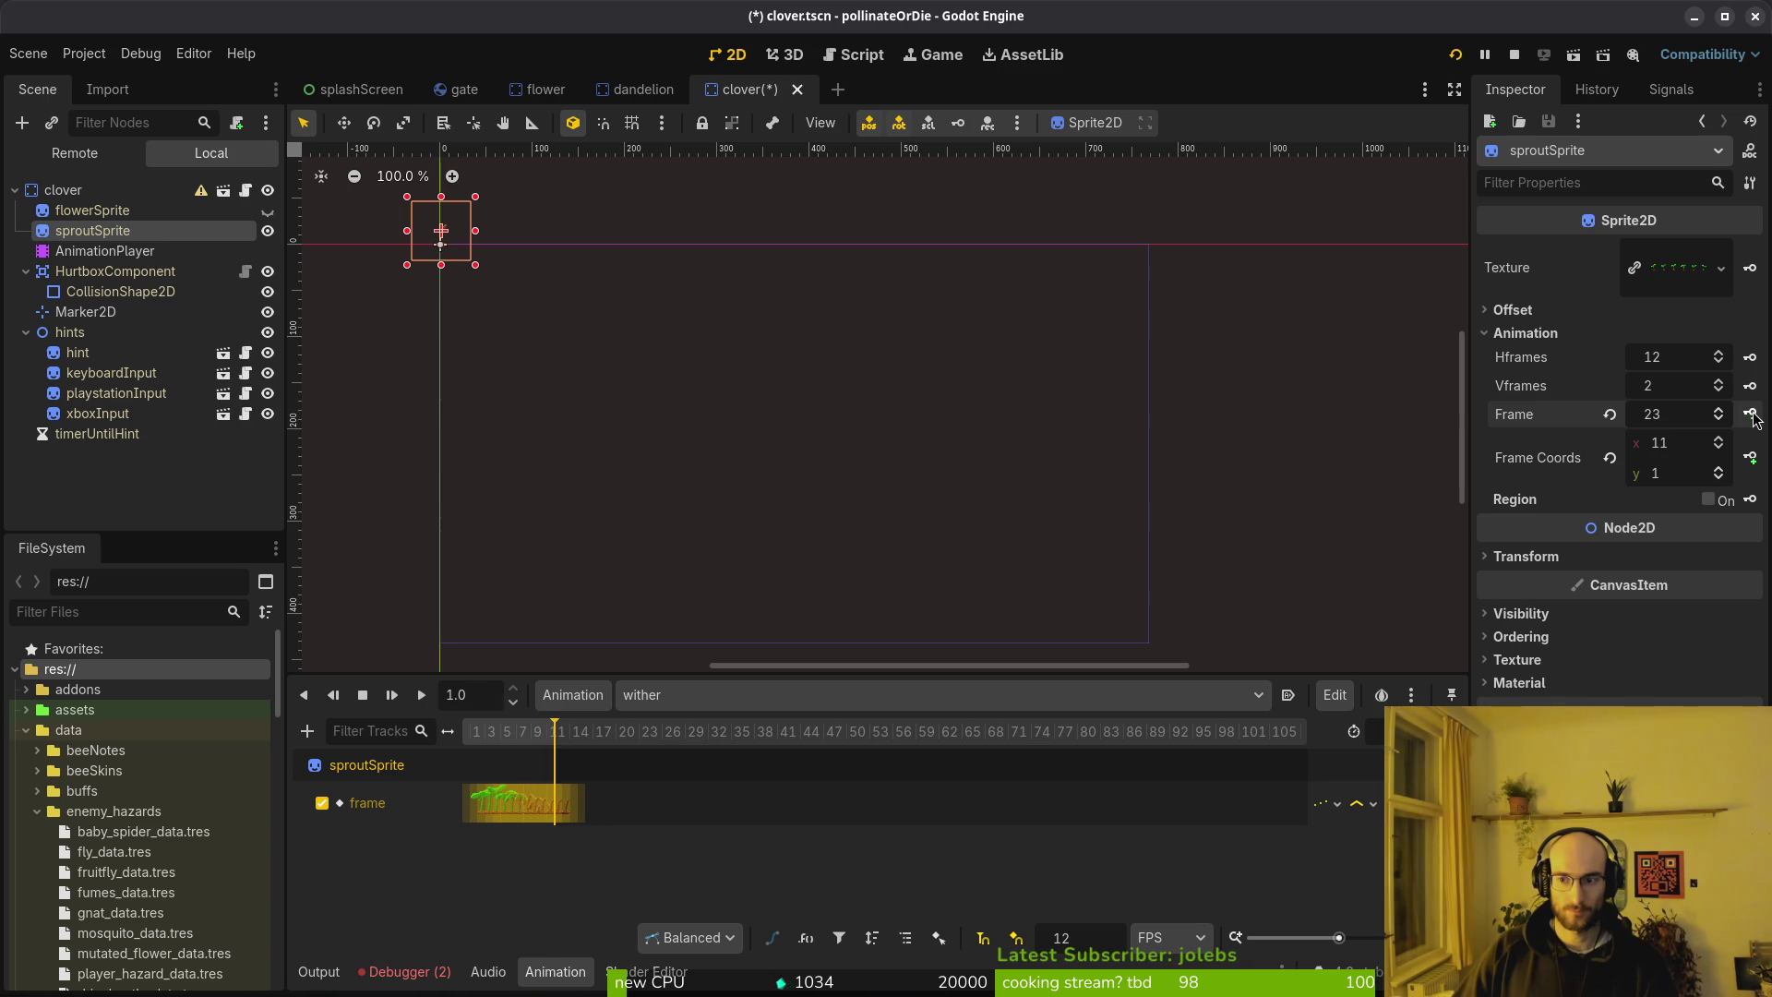
{"action": "key", "text": "shift+f"}
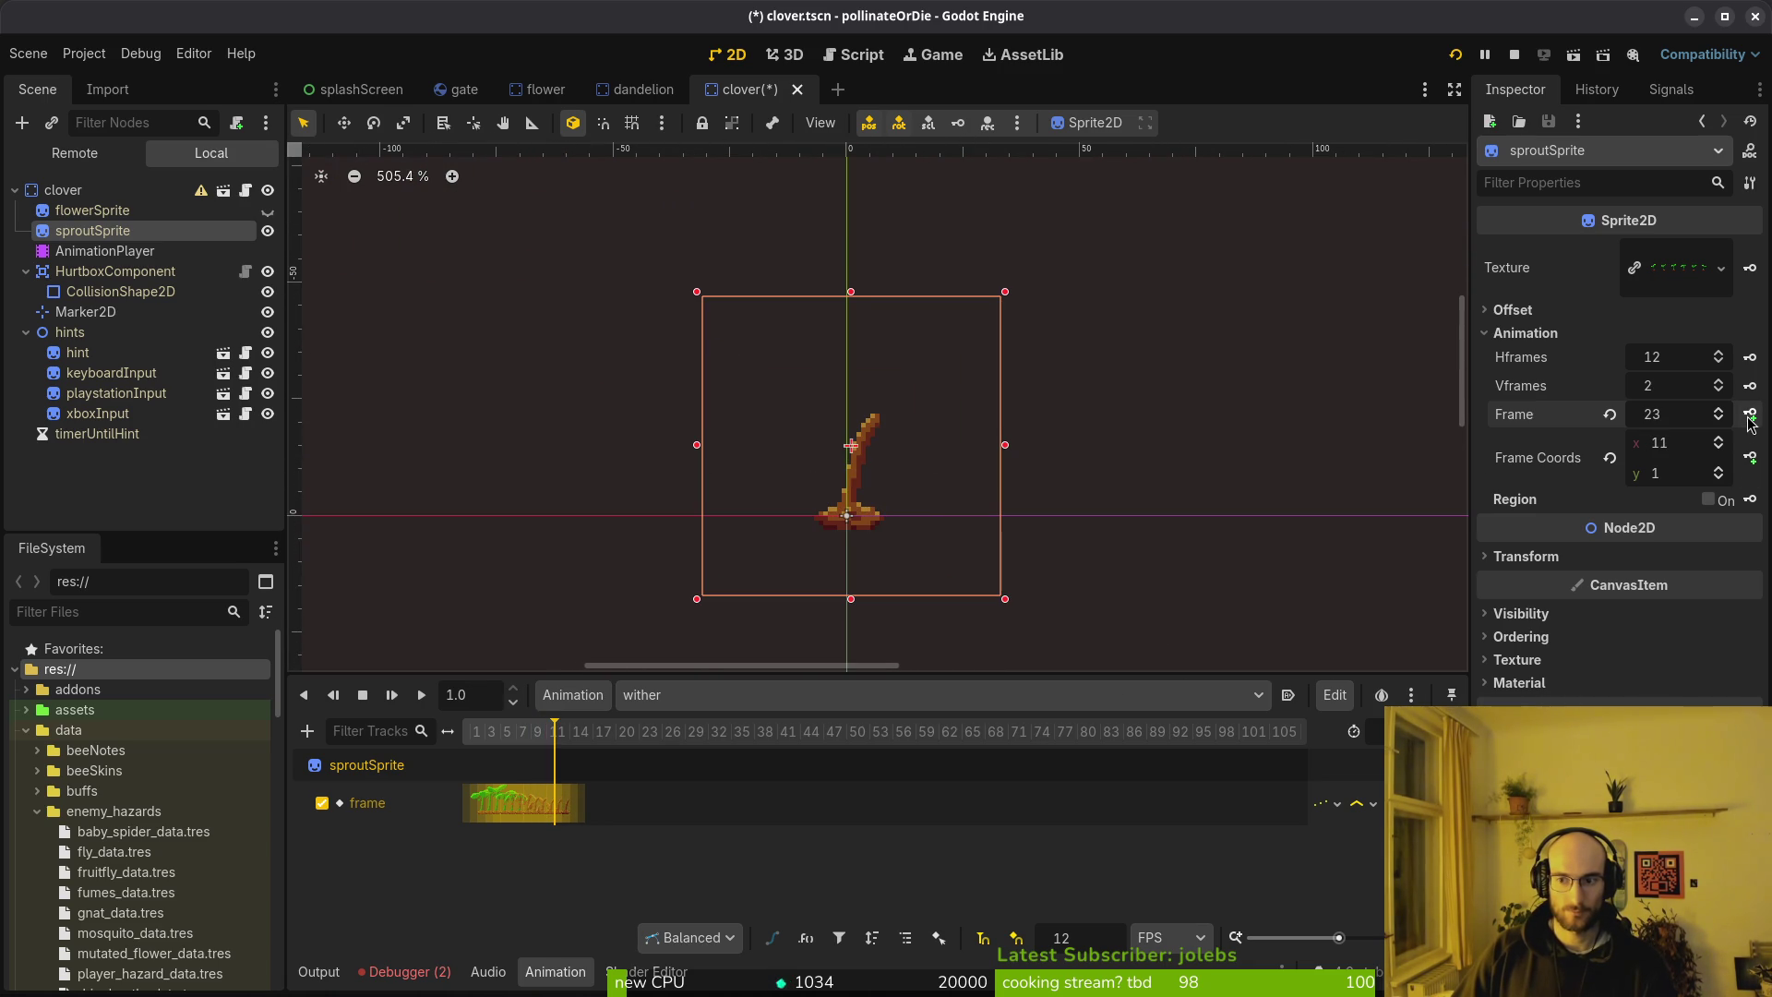
{"action": "scroll", "coordinate": [551, 762], "scroll_direction": "up", "scroll_amount": 5}
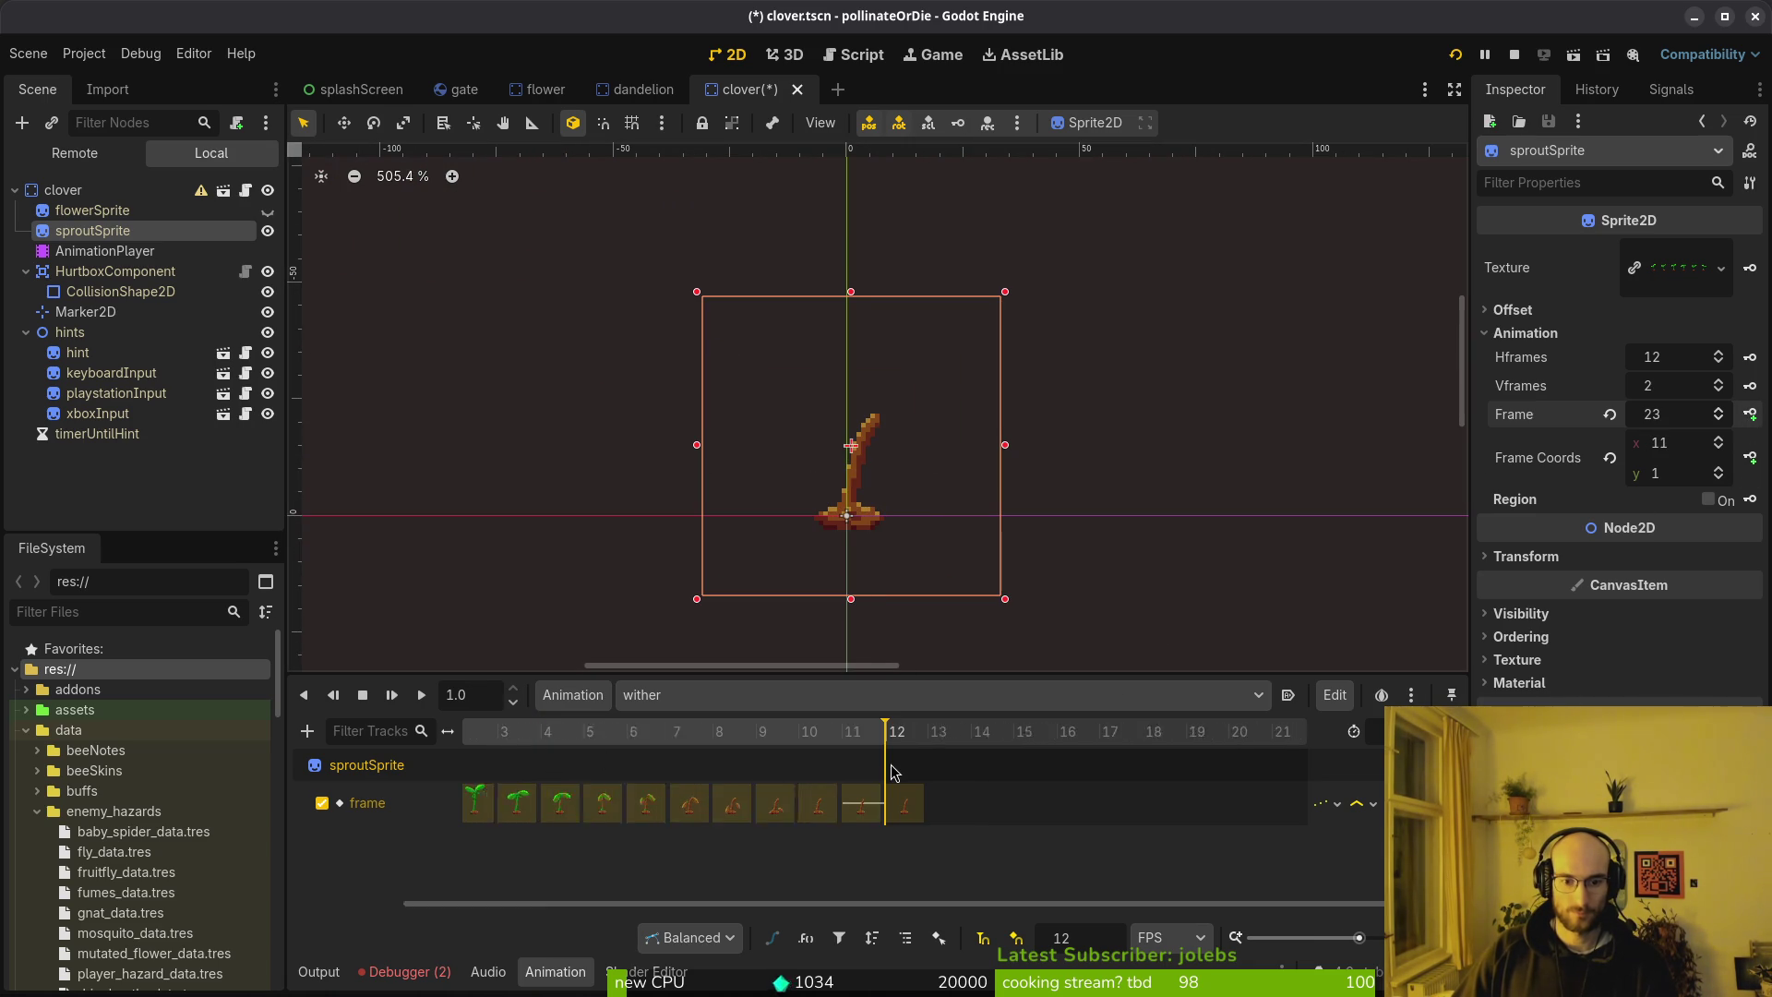
{"action": "left_click", "coordinate": [905, 803]}
{"action": "key", "text": "ctrl+z"}
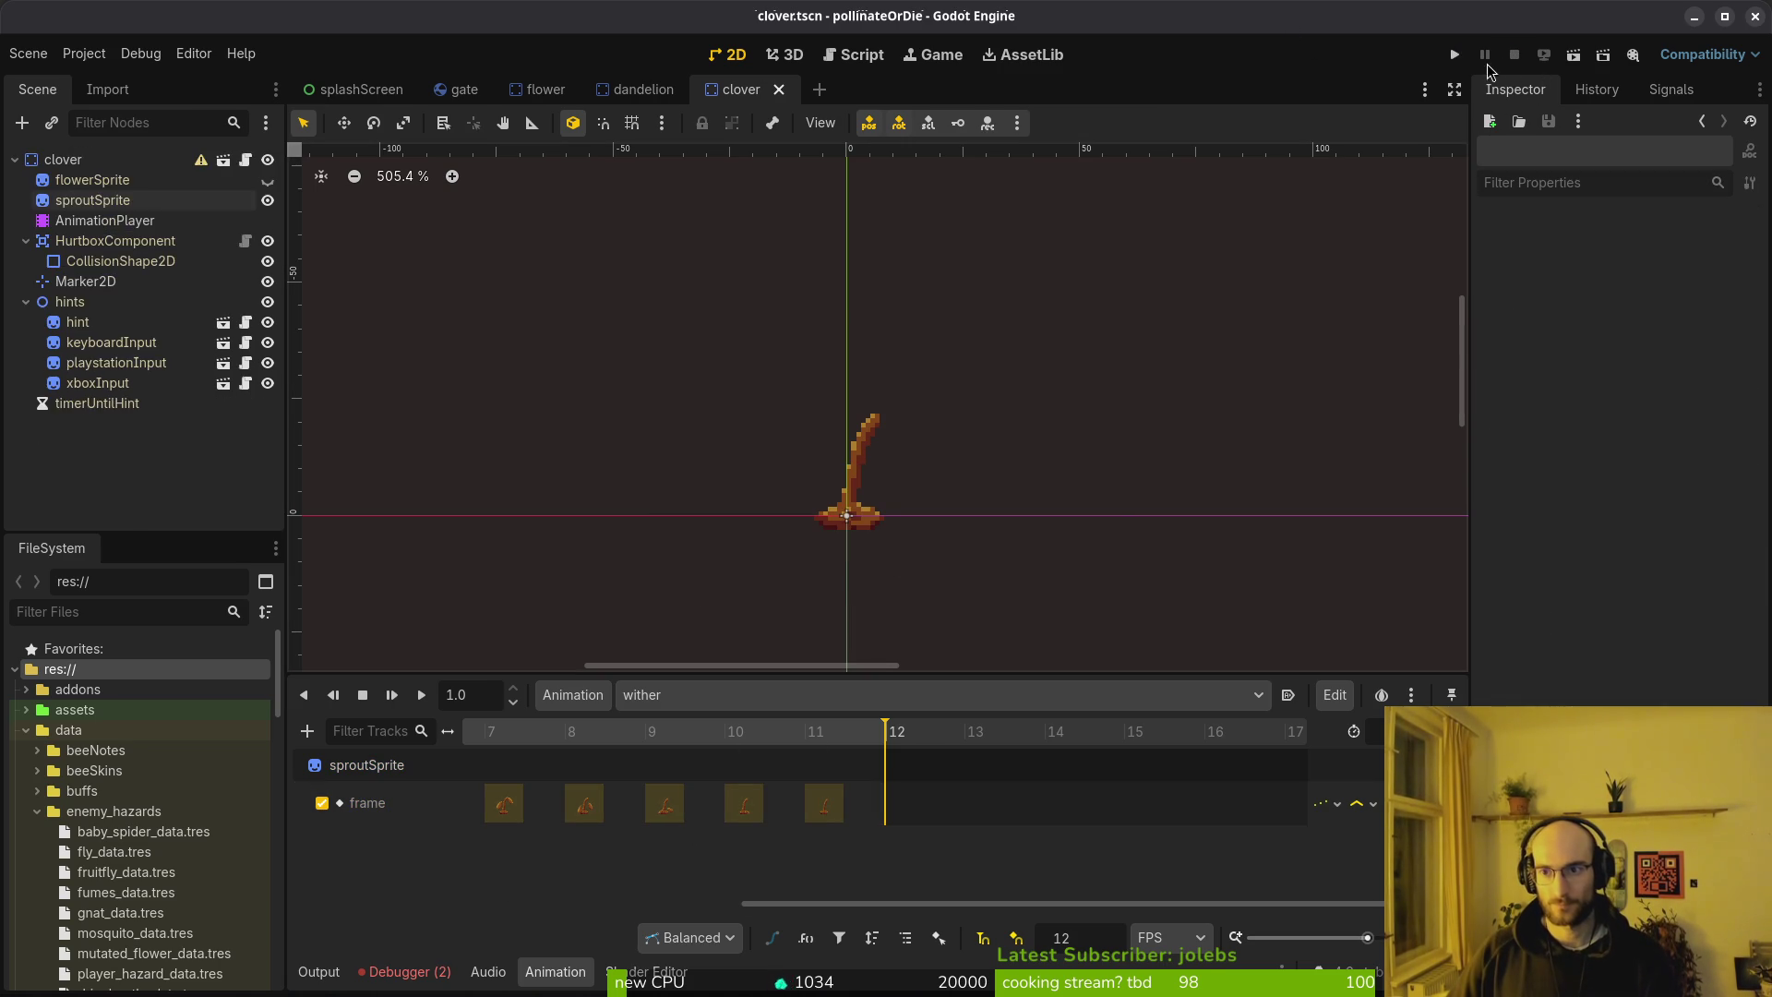
{"action": "left_click", "coordinate": [1456, 55]}
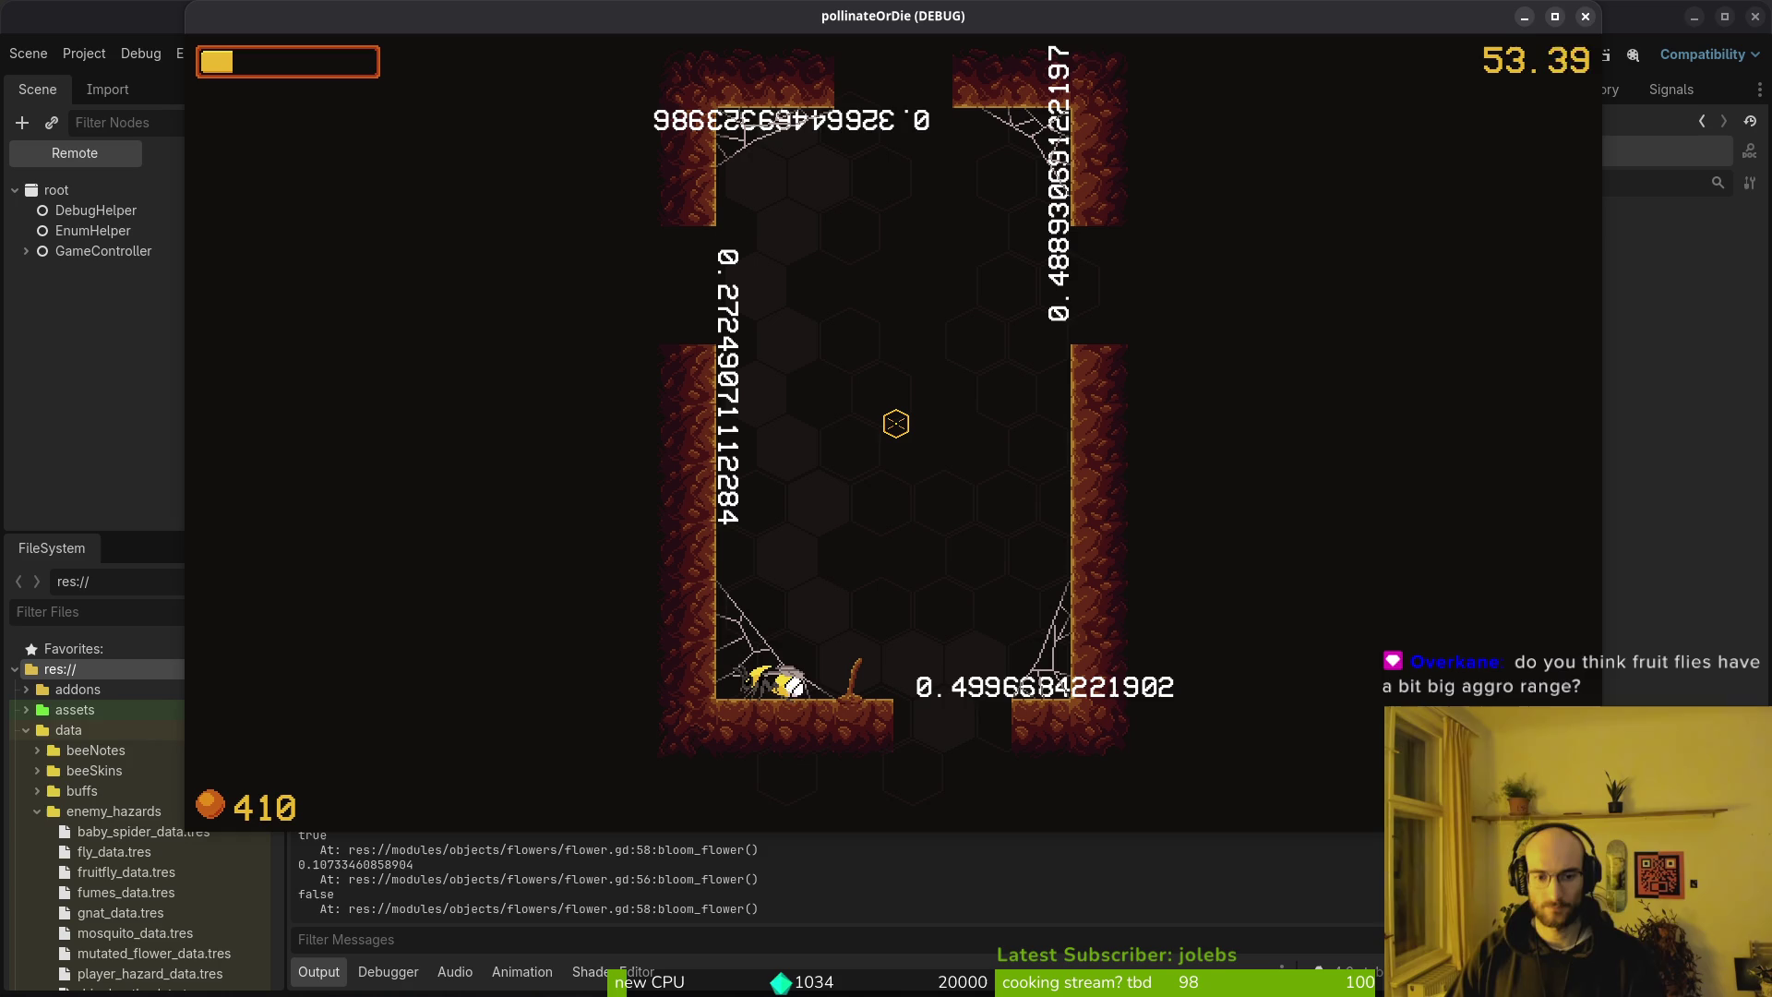
{"action": "key", "text": "super"}
{"action": "key", "text": "super"}
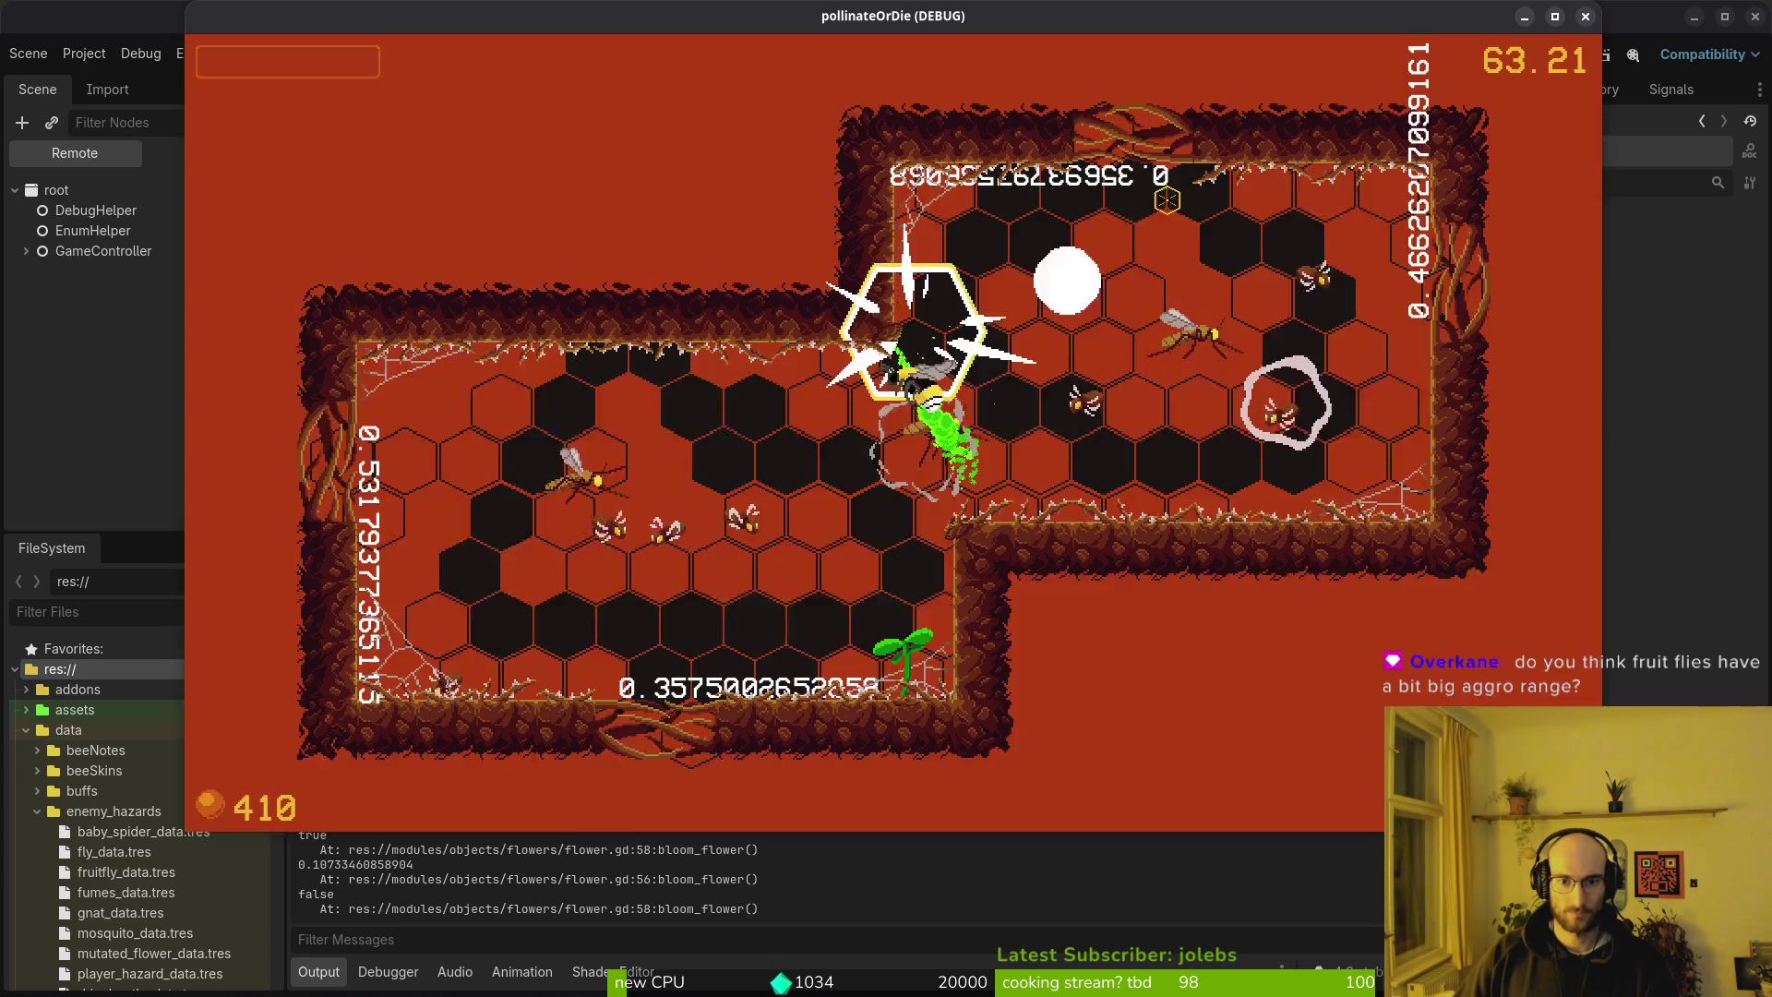
{"action": "key", "text": "F8"}
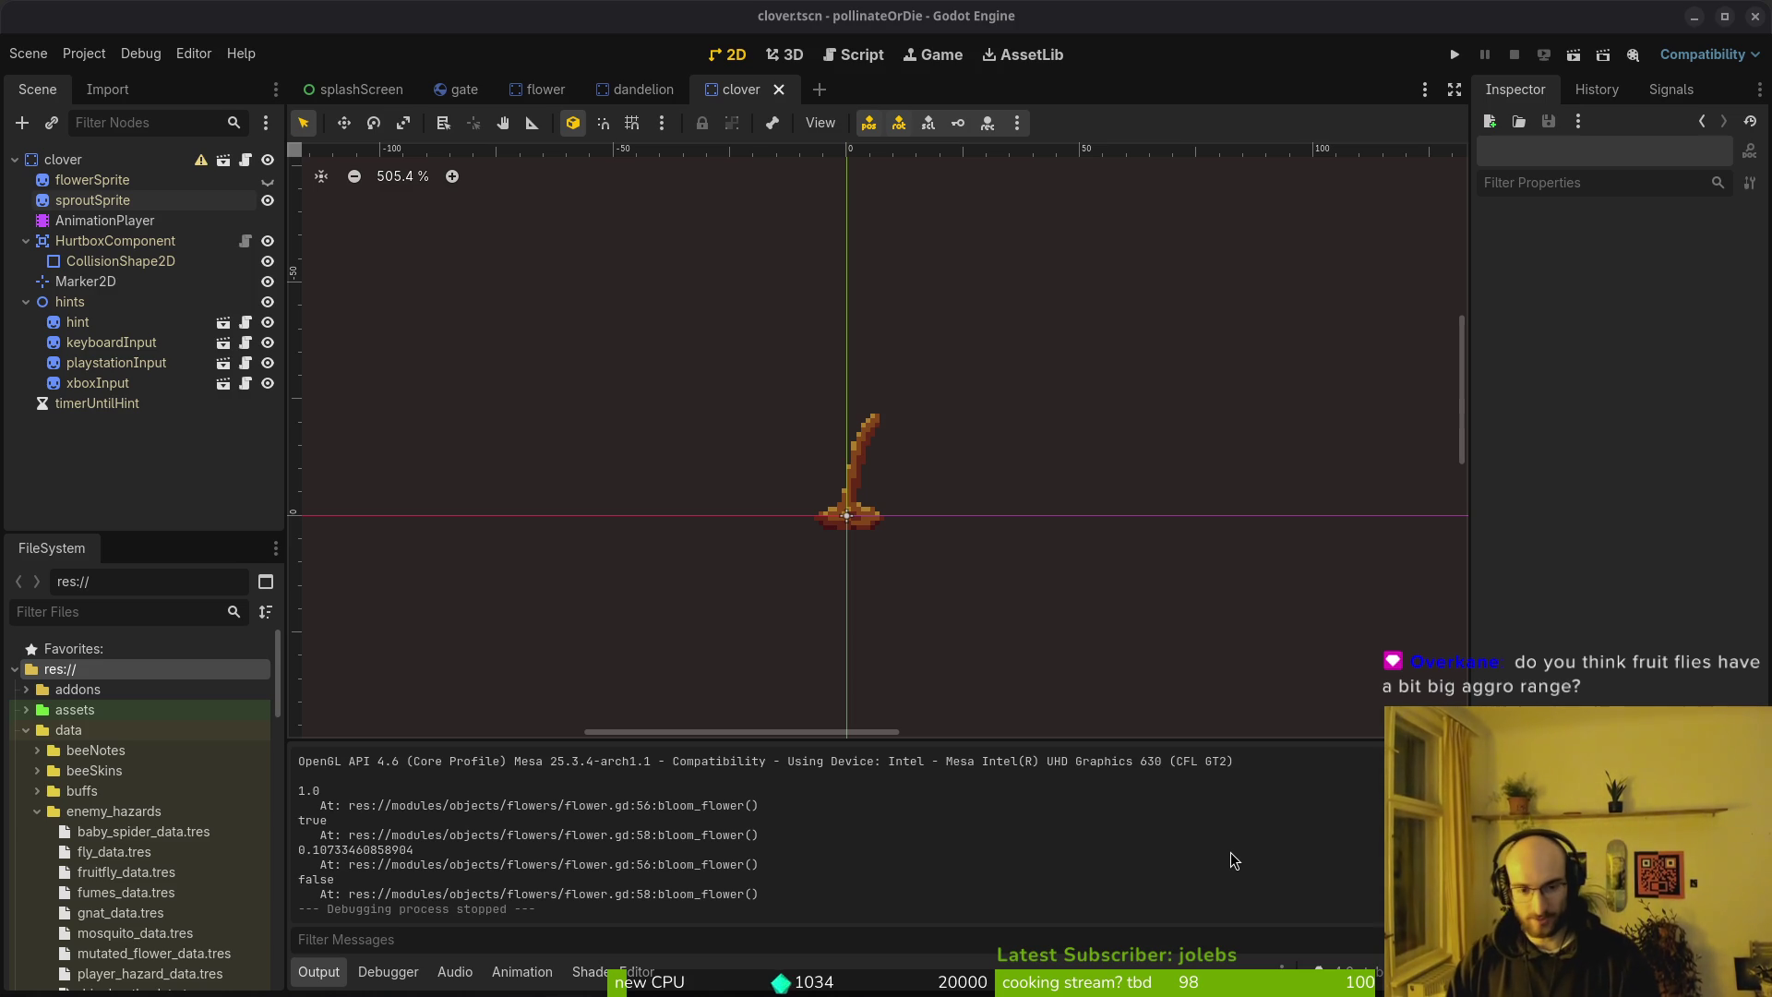
Open fruitfly.tscn, toggle the aggroRange collision shape's visibility, and save the scene
{"action": "key", "text": "shift+alt+o"}
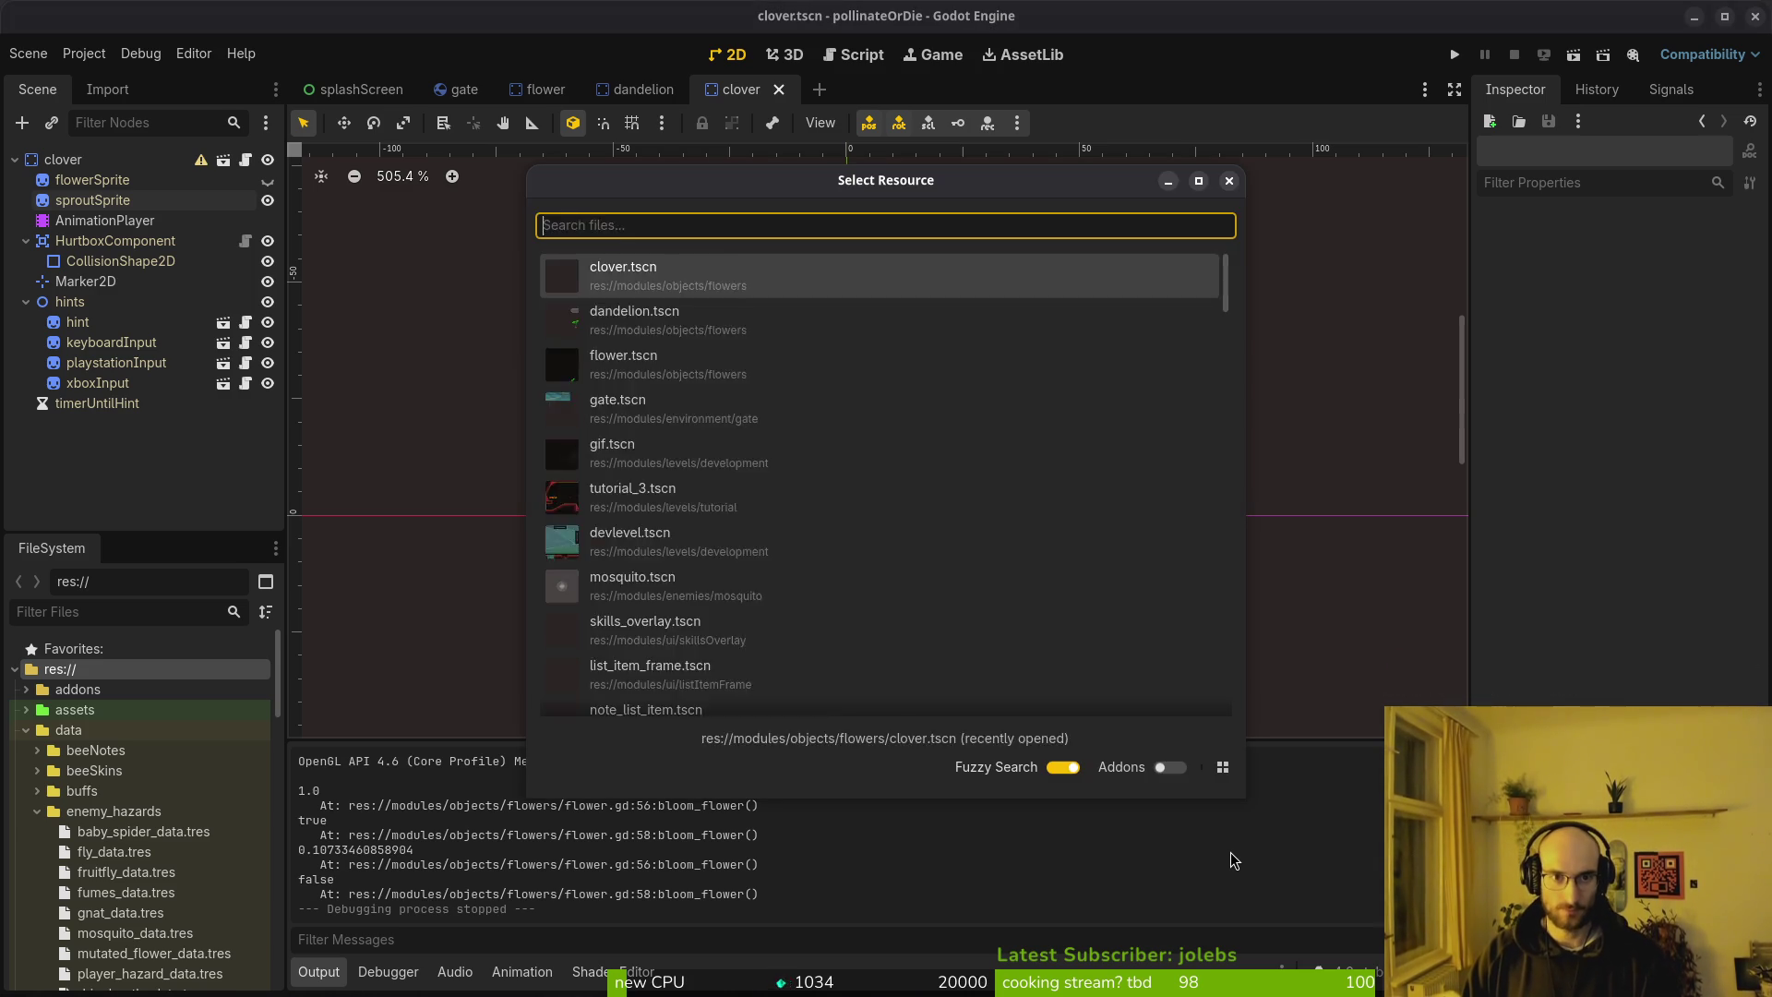
{"action": "type", "text": "fruitfliets"}
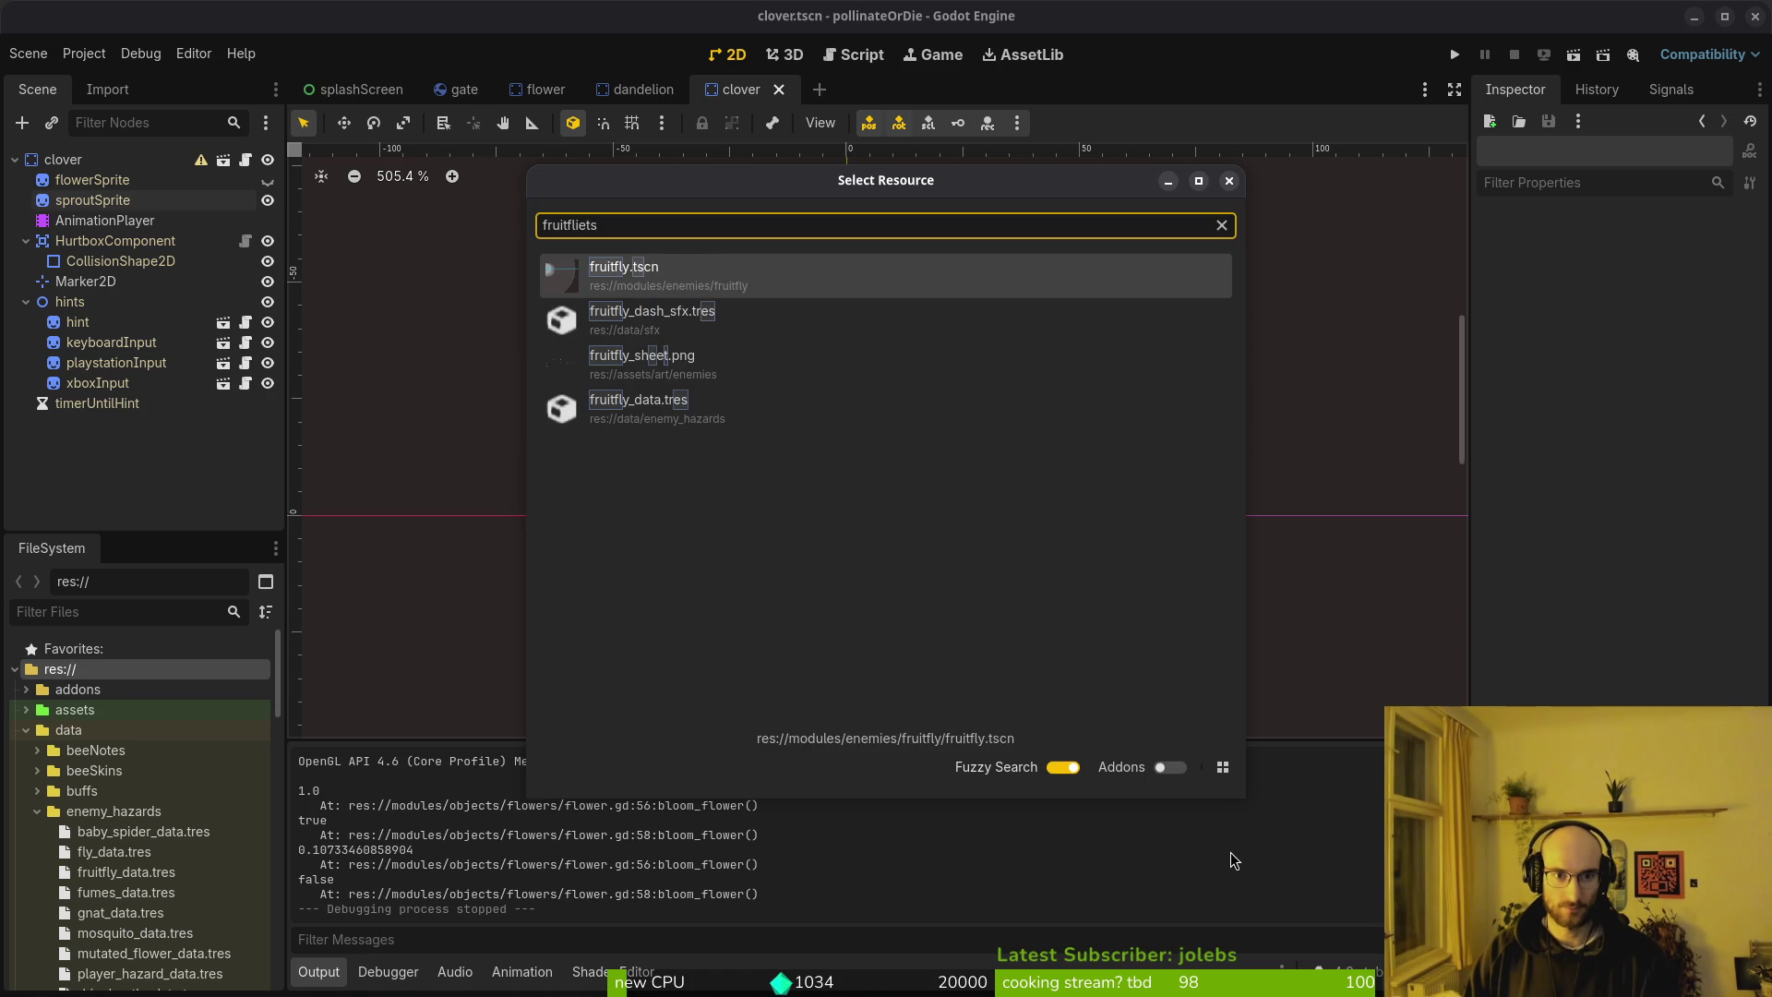
{"action": "key", "text": "Return"}
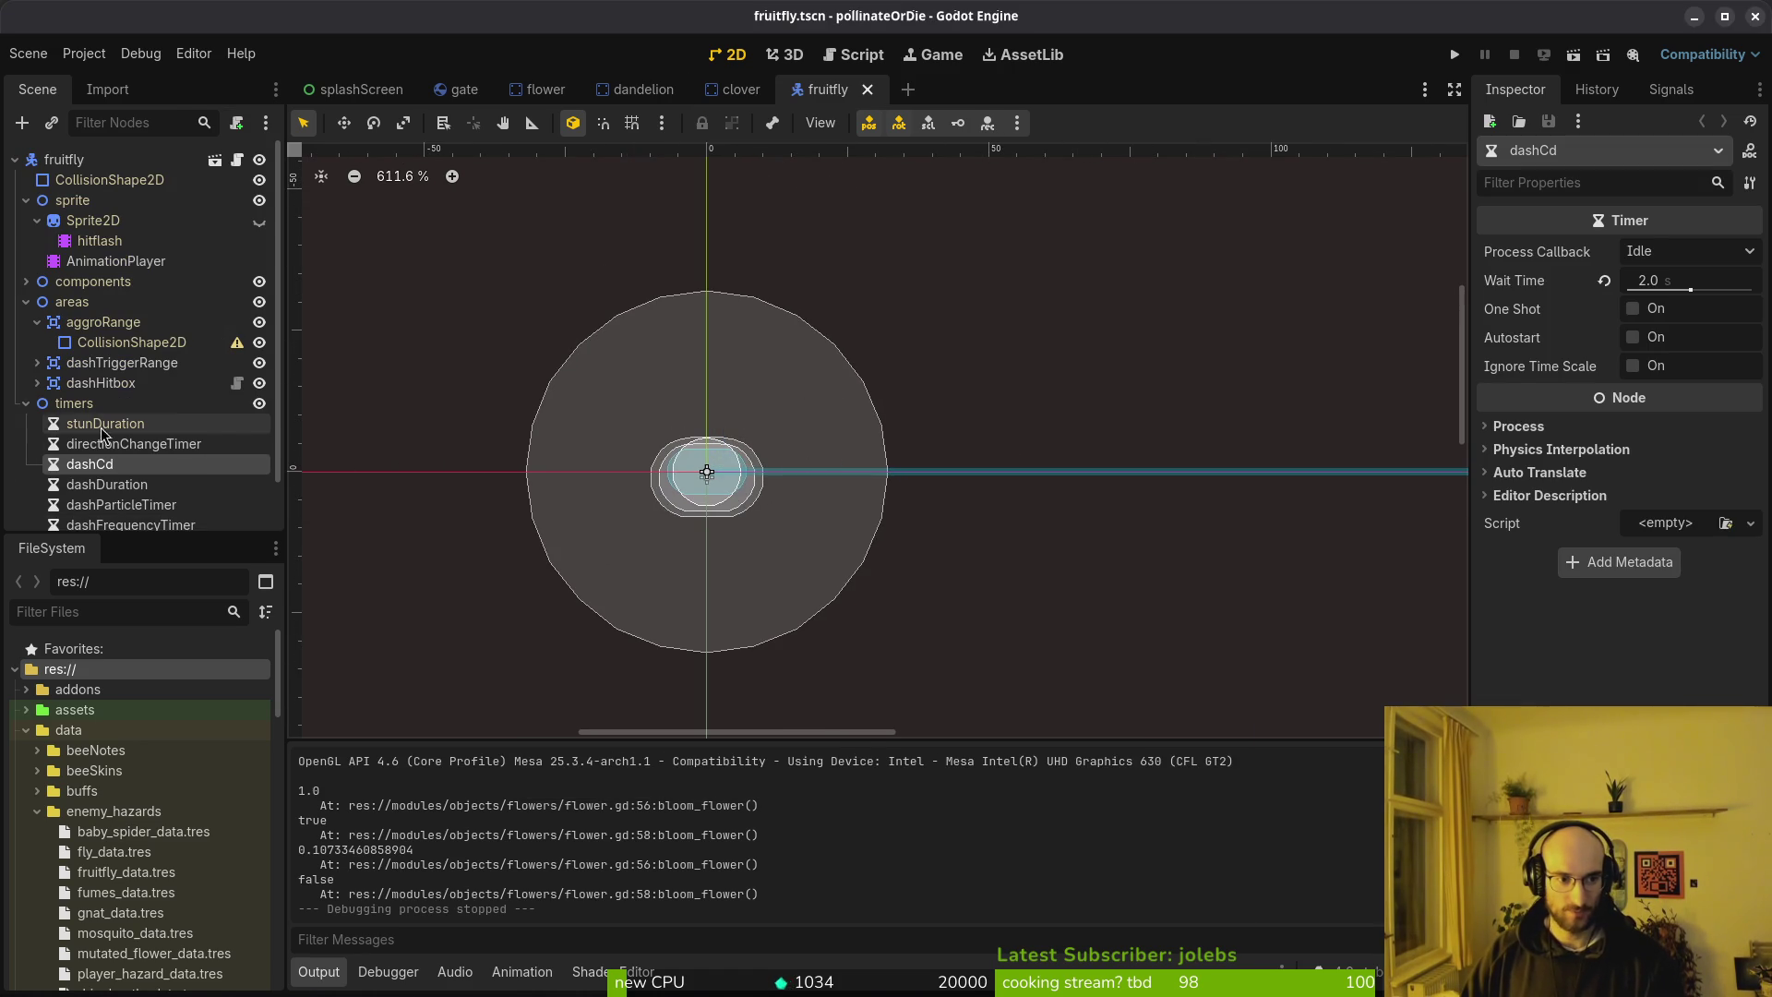
{"action": "left_click", "coordinate": [26, 403]}
{"action": "left_click", "coordinate": [102, 323]}
{"action": "left_click", "coordinate": [106, 346]}
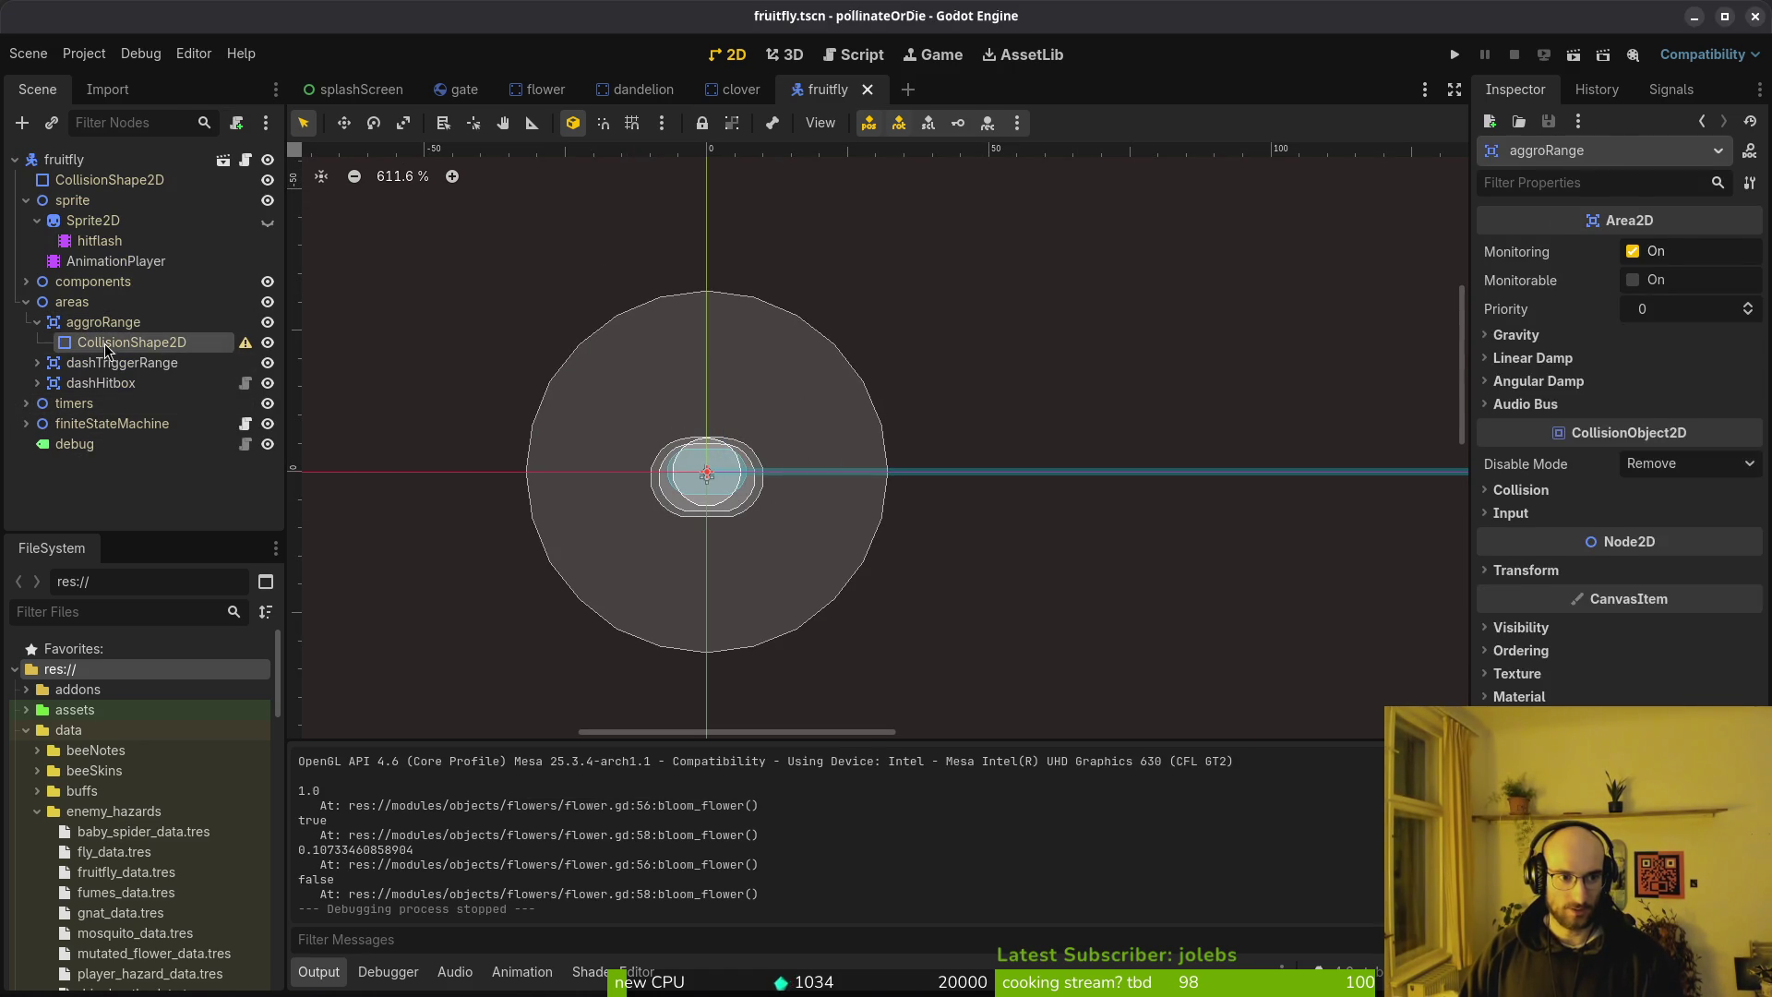
{"action": "key", "text": "f"}
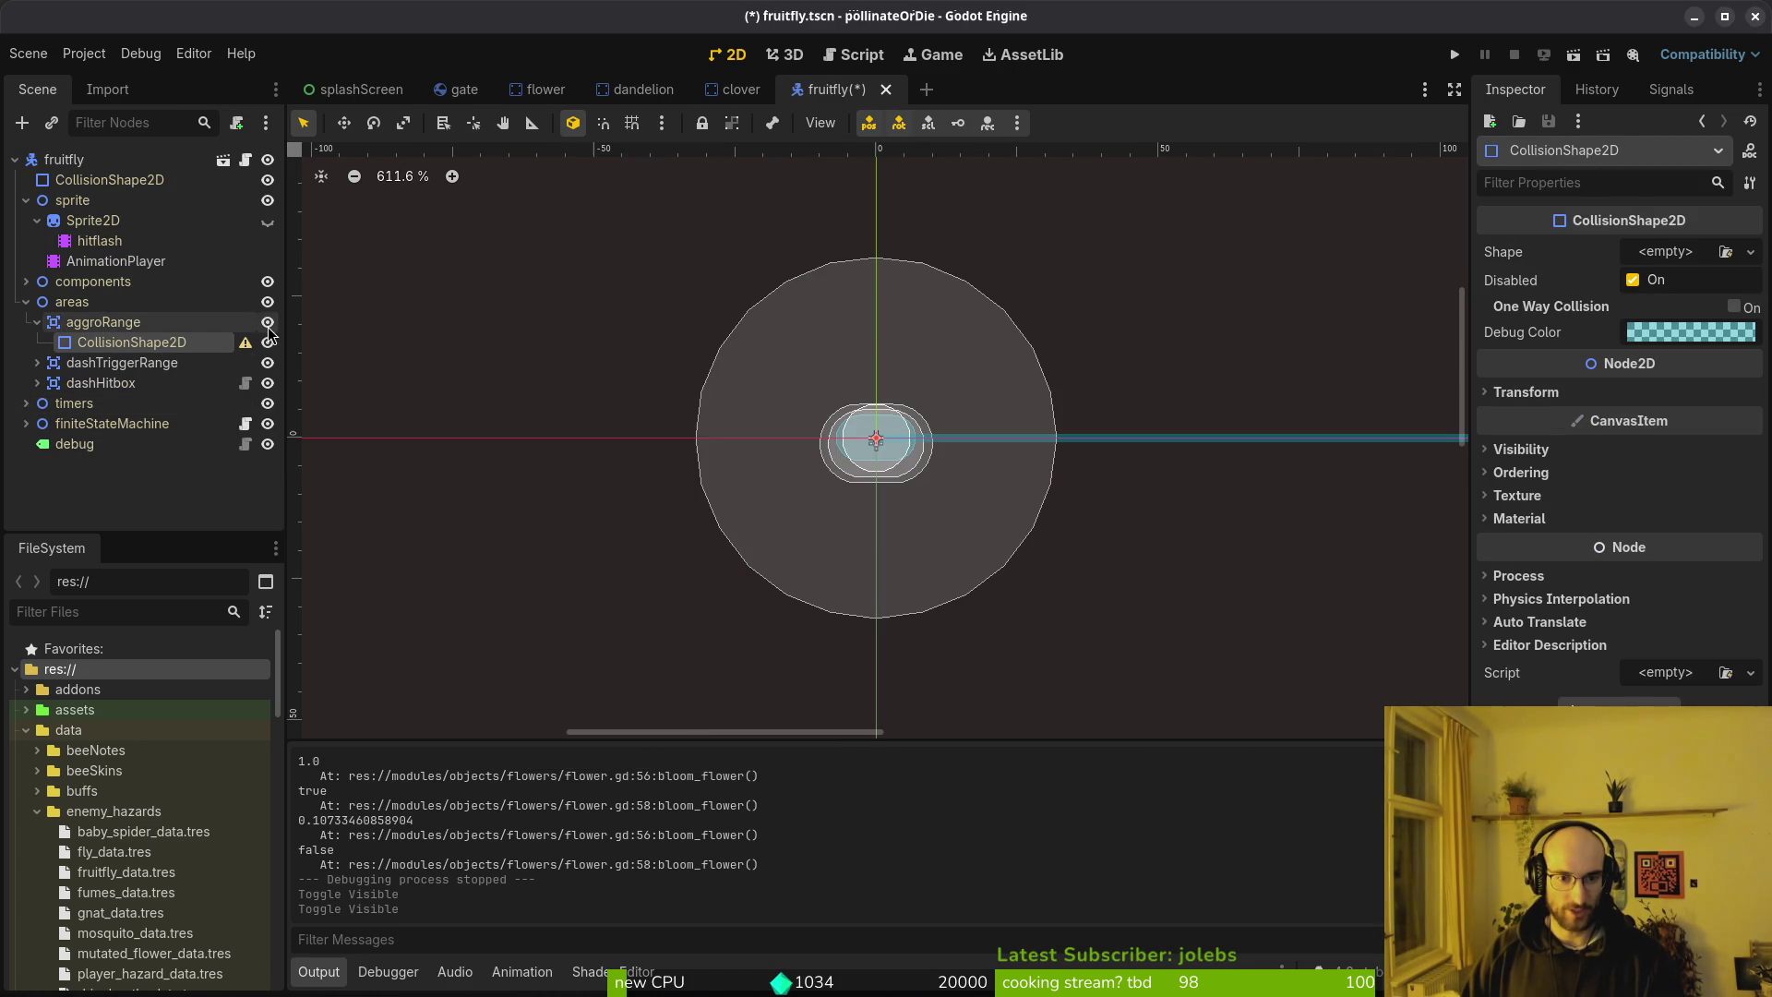
{"action": "left_click", "coordinate": [37, 322]}
{"action": "left_click", "coordinate": [26, 302]}
{"action": "key", "text": "ctrl+s"}
Inspect the VisionComponent and the dashCd timer's 2.0 s wait time, then start a Neovim file search
{"action": "left_click", "coordinate": [37, 221]}
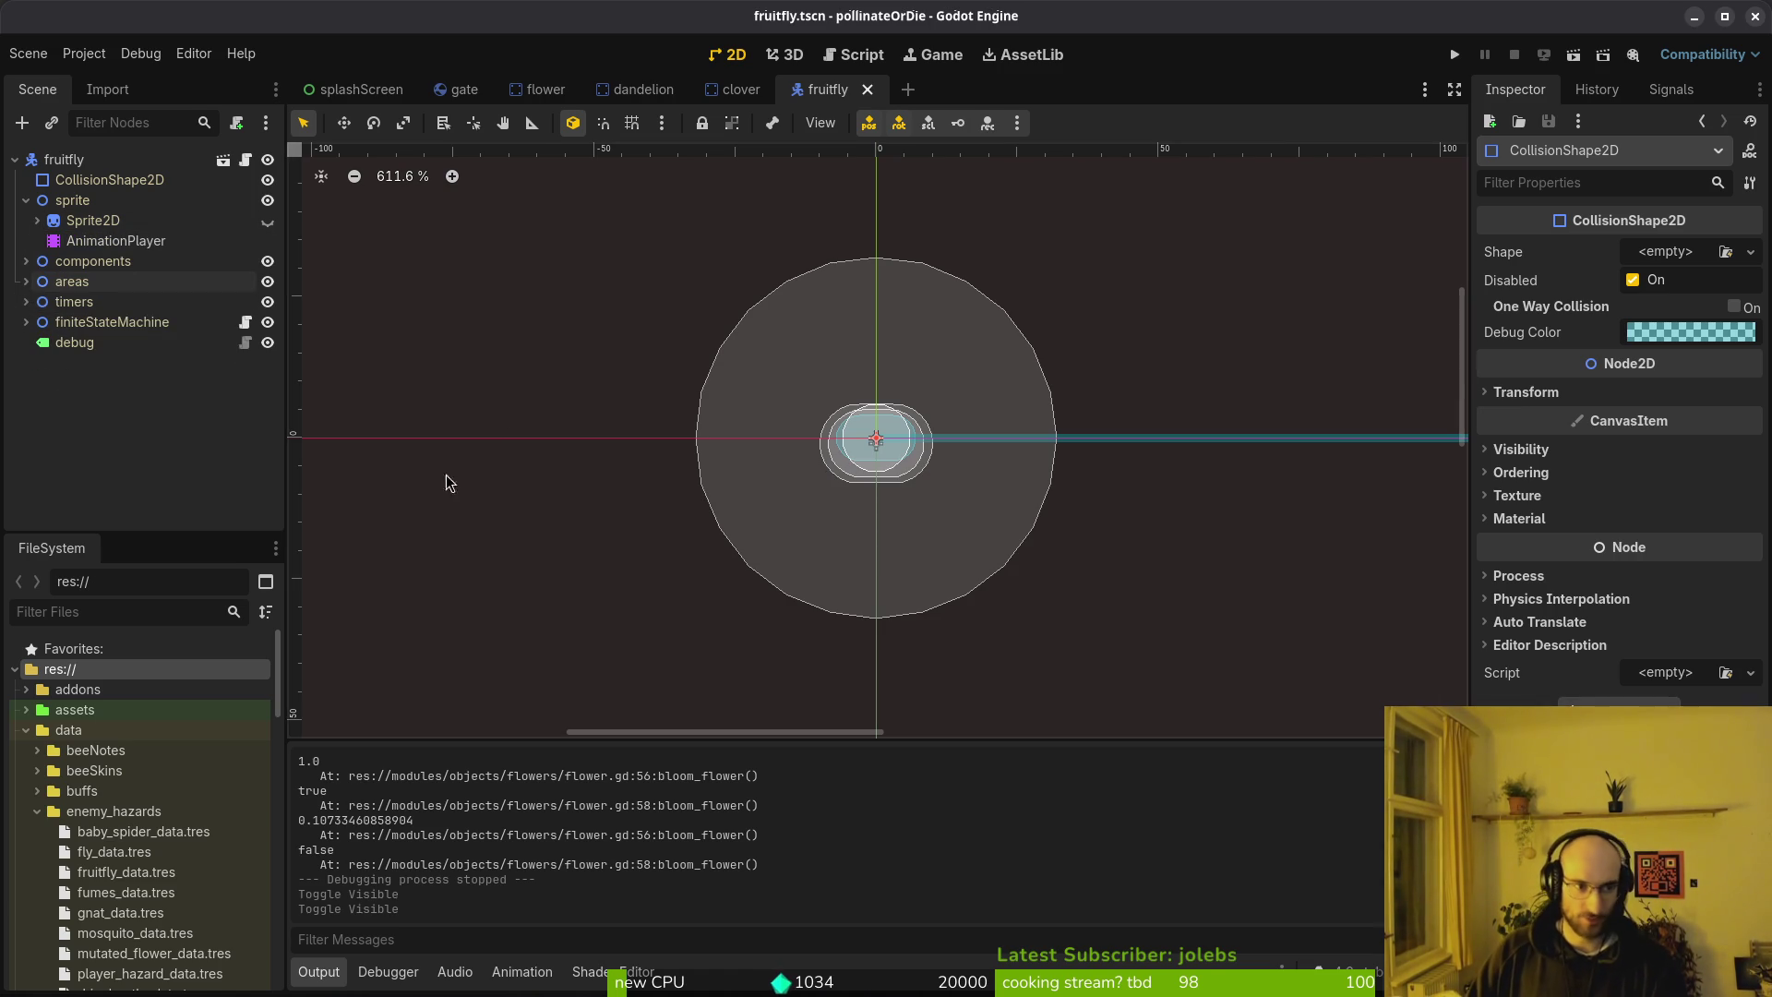
{"action": "left_click", "coordinate": [101, 310]}
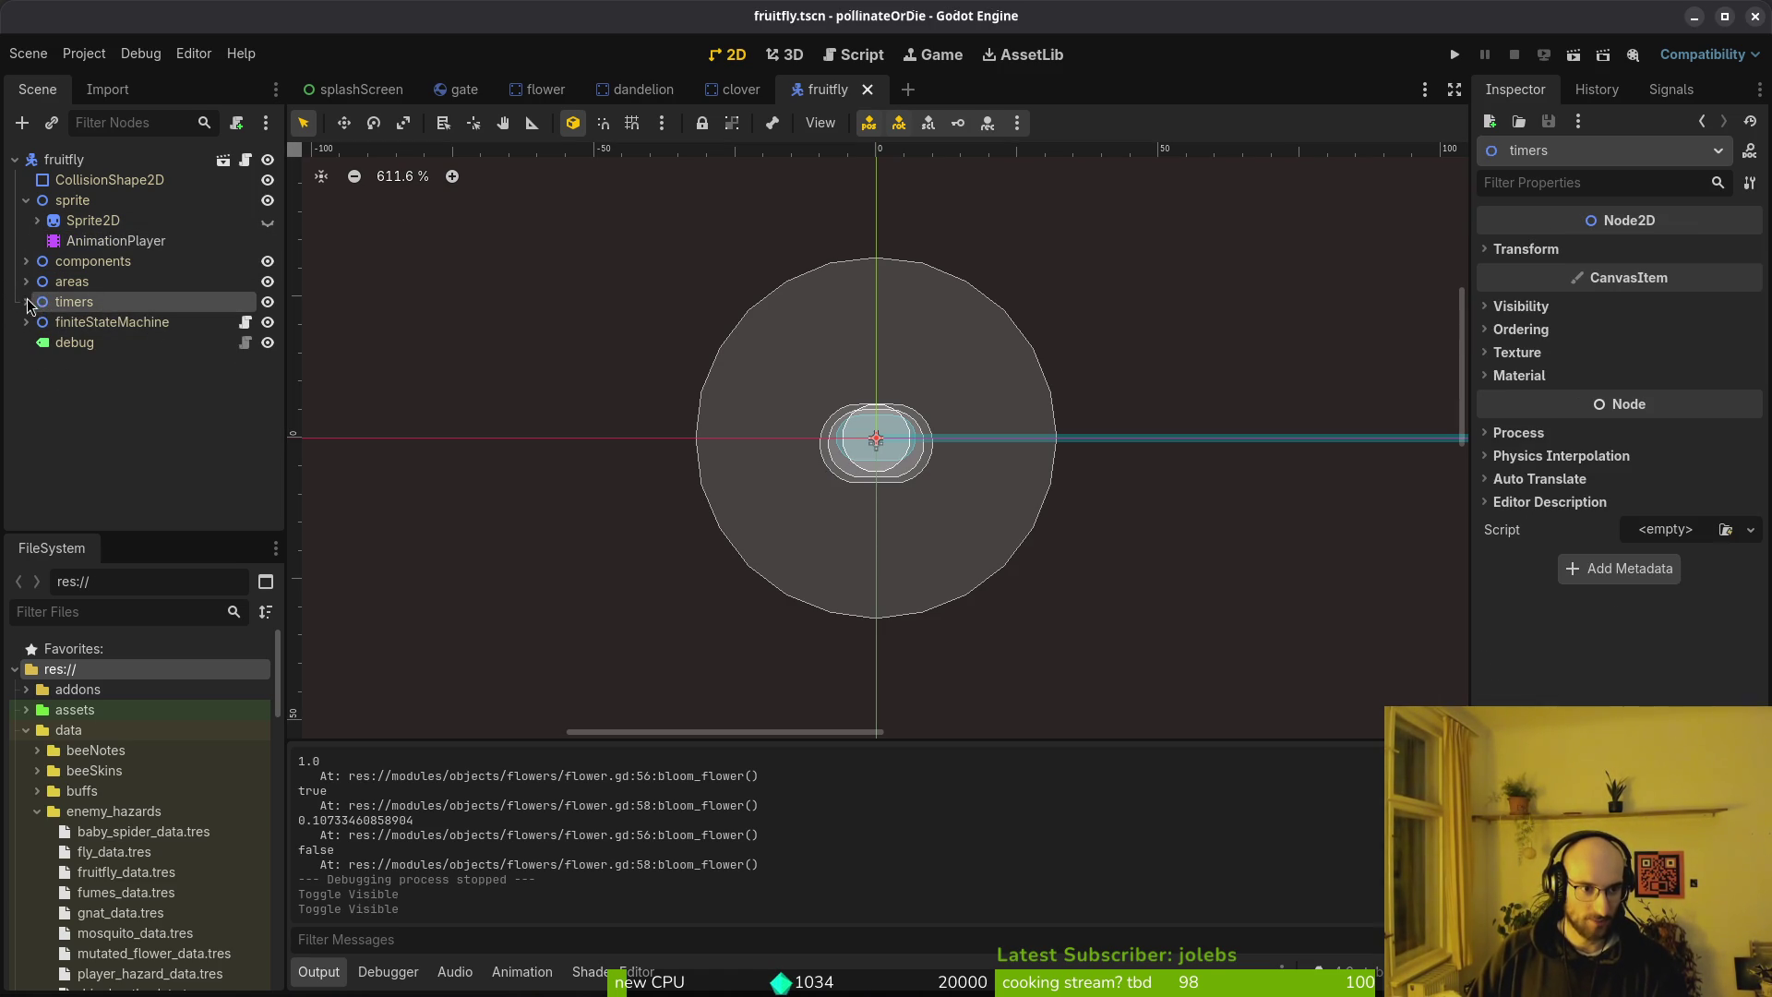
{"action": "left_click", "coordinate": [26, 302]}
{"action": "left_click", "coordinate": [885, 429]}
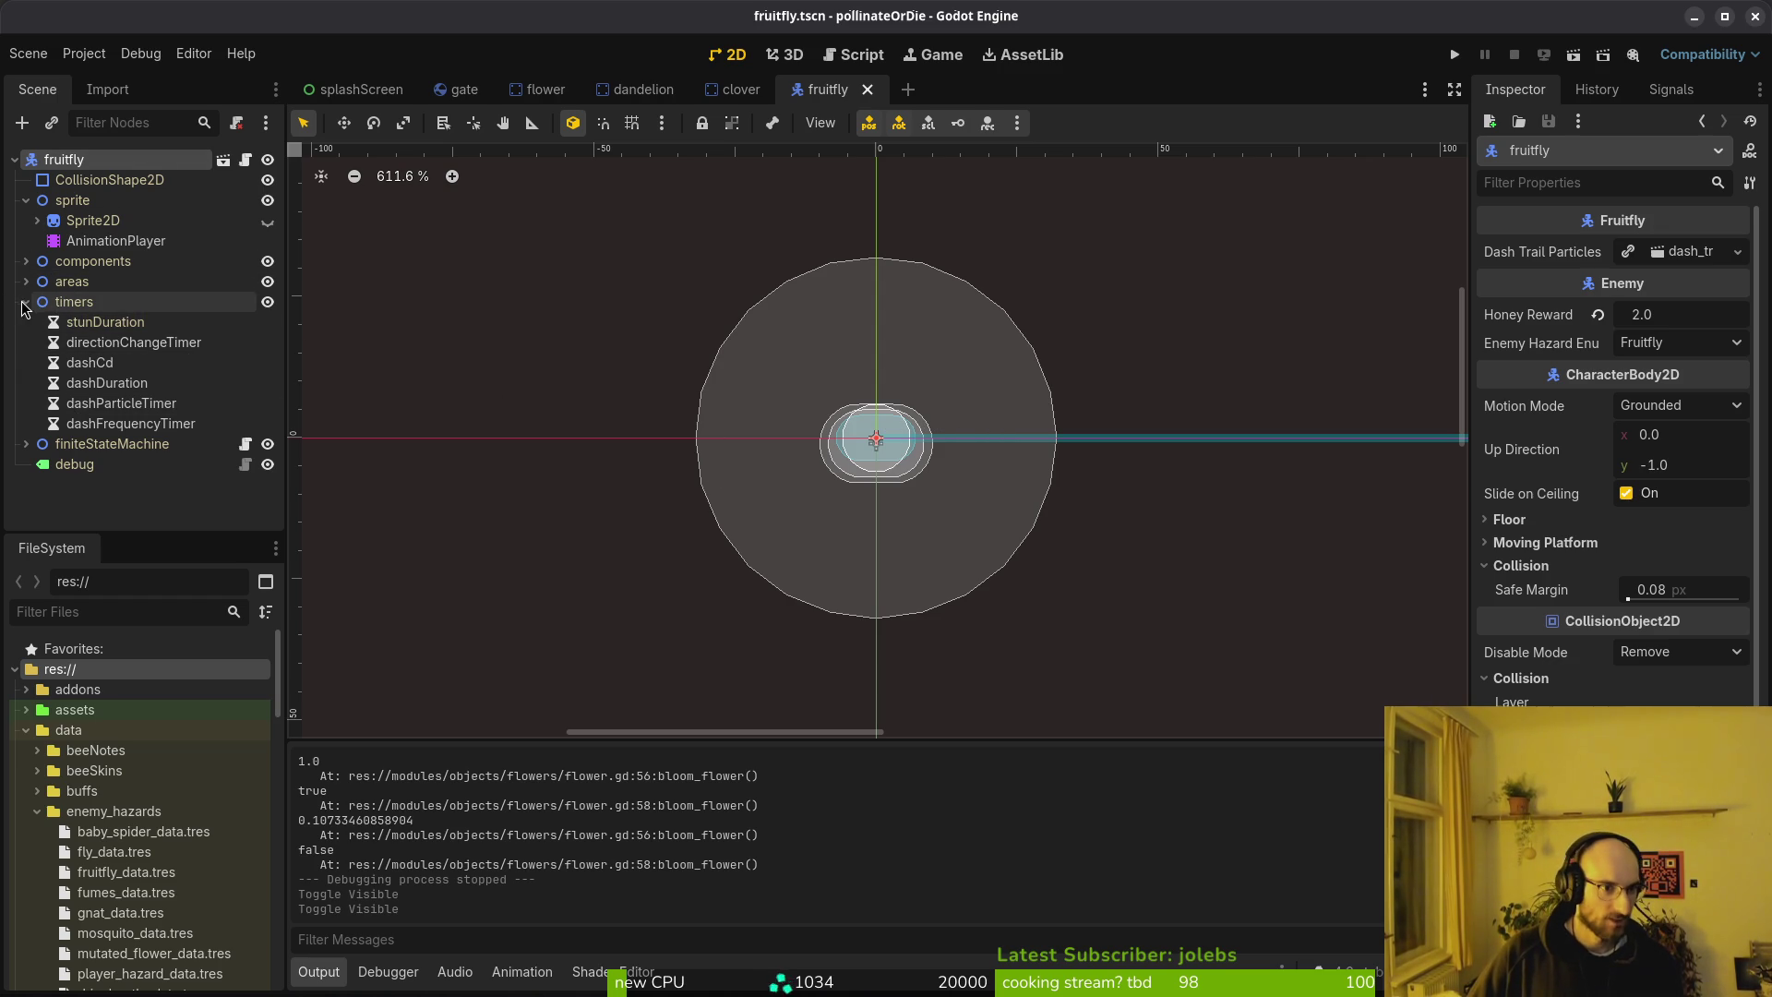
{"action": "left_click", "coordinate": [25, 302]}
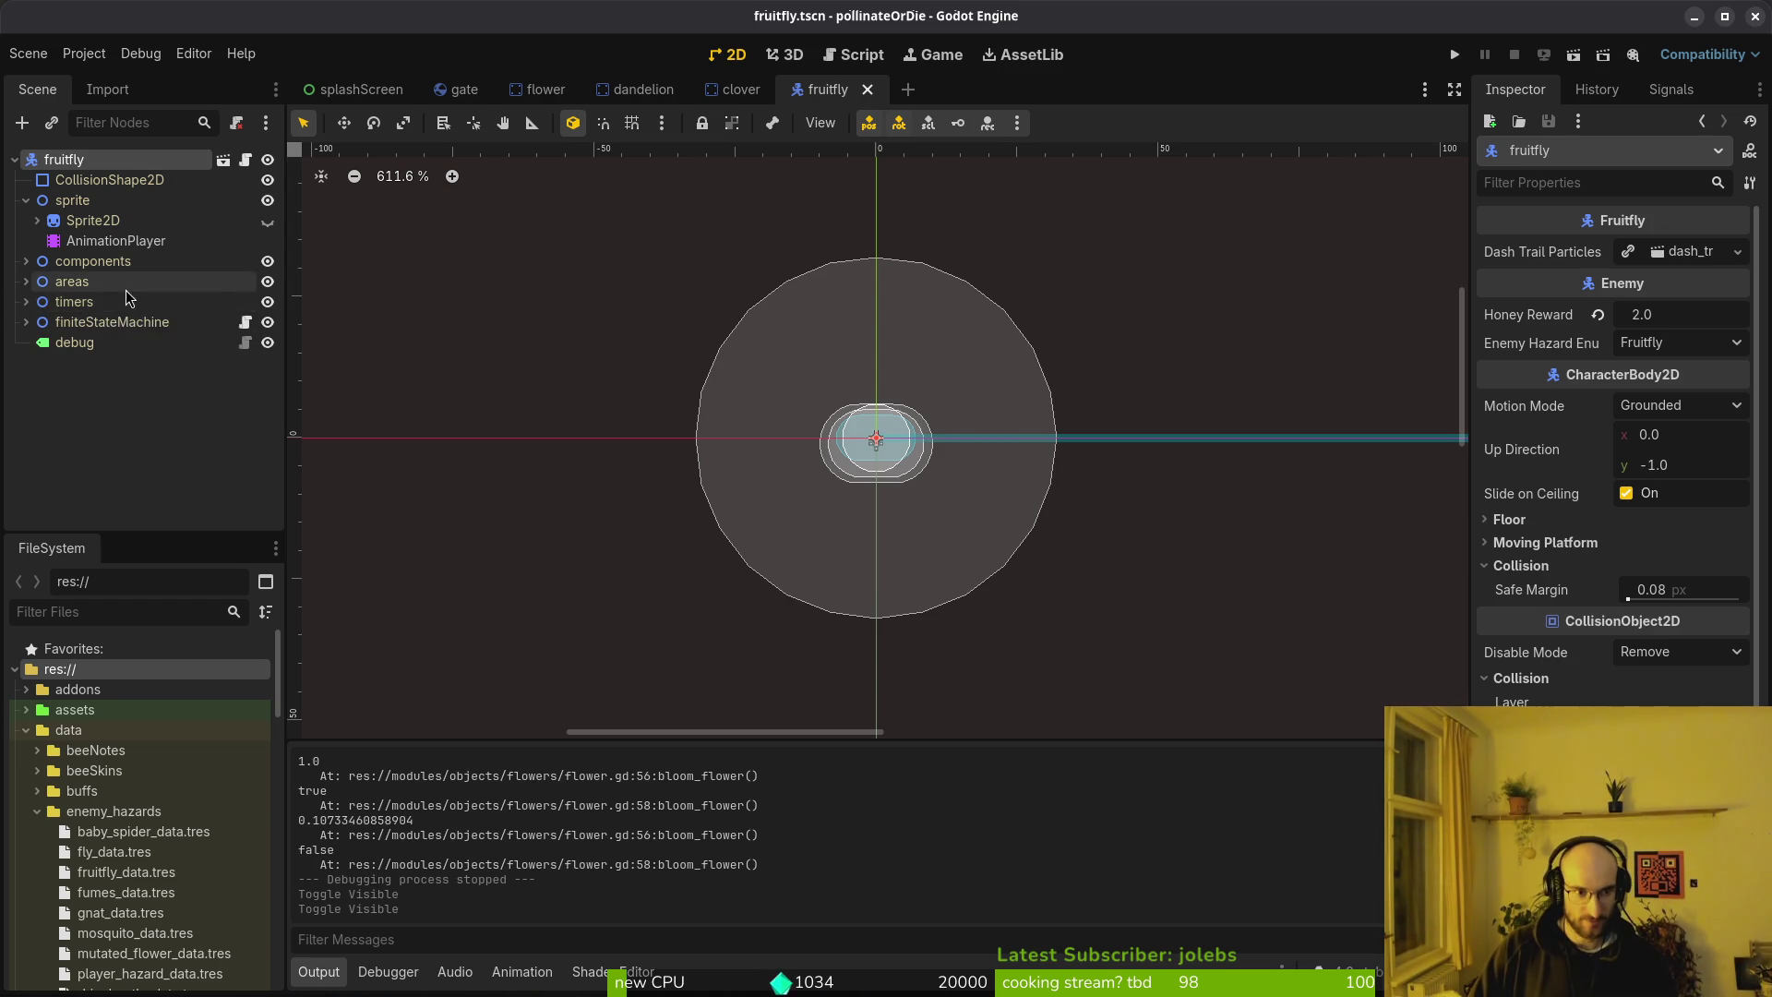
{"action": "left_click", "coordinate": [26, 261]}
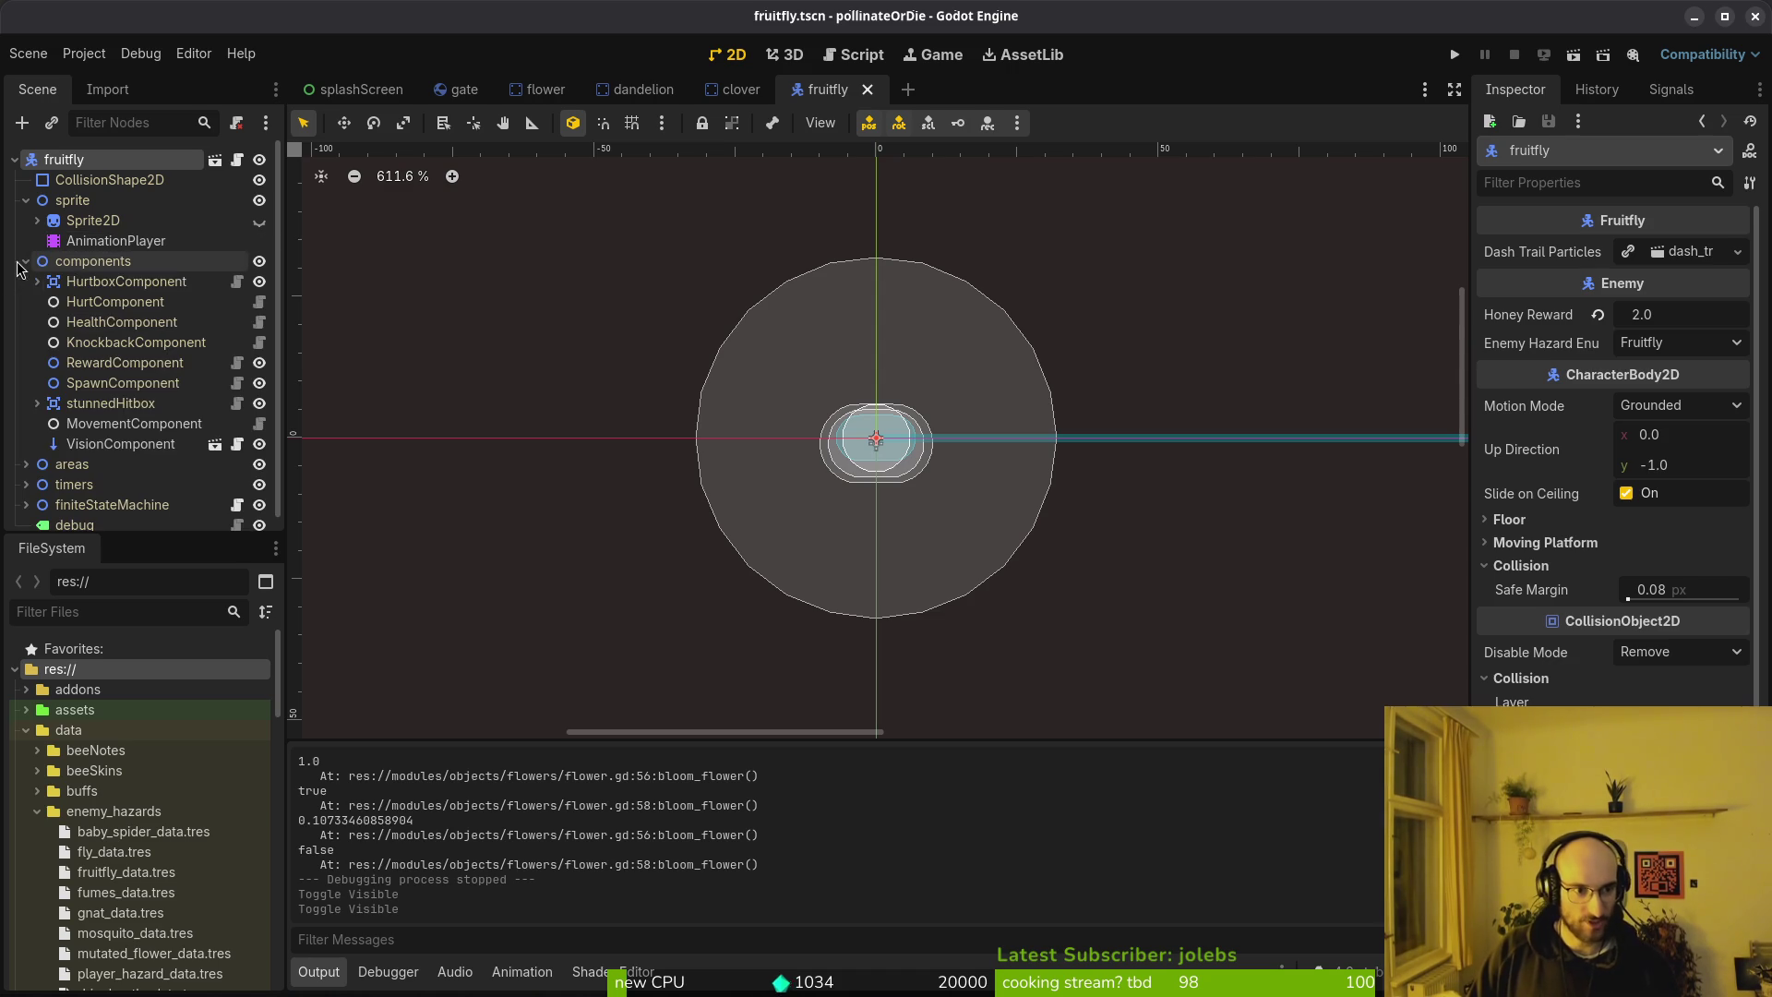
{"action": "left_click", "coordinate": [117, 448]}
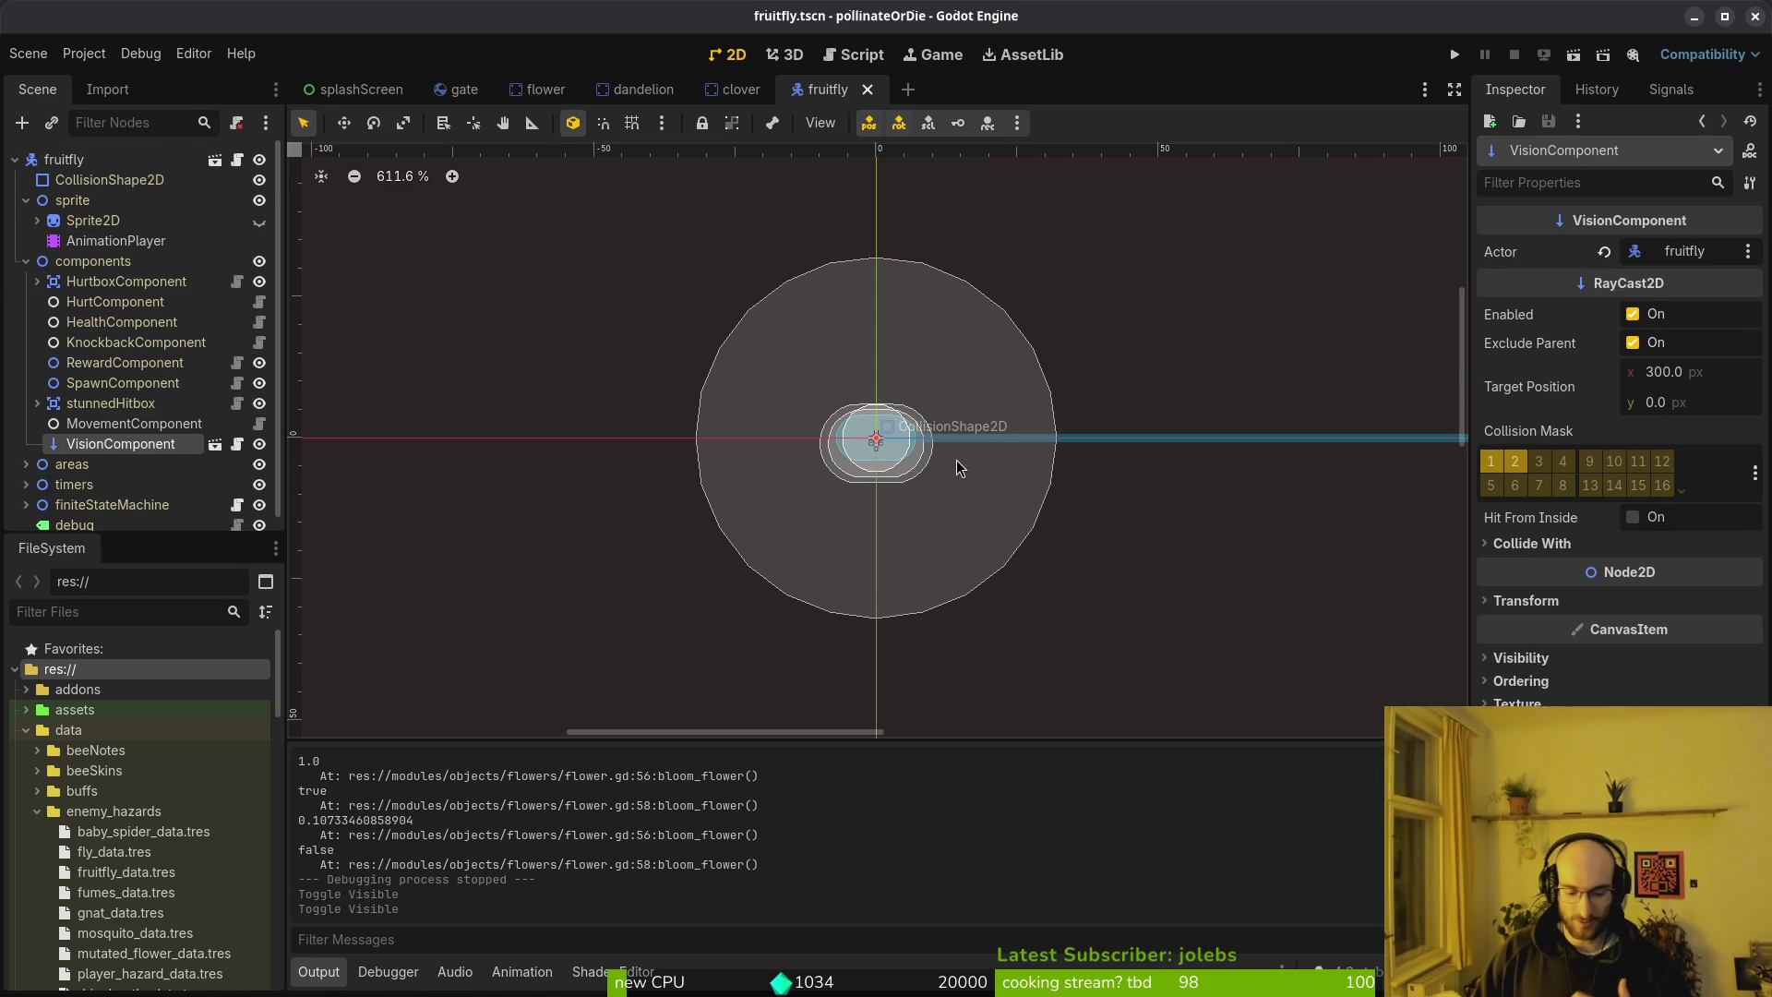
{"action": "left_click", "coordinate": [25, 484]}
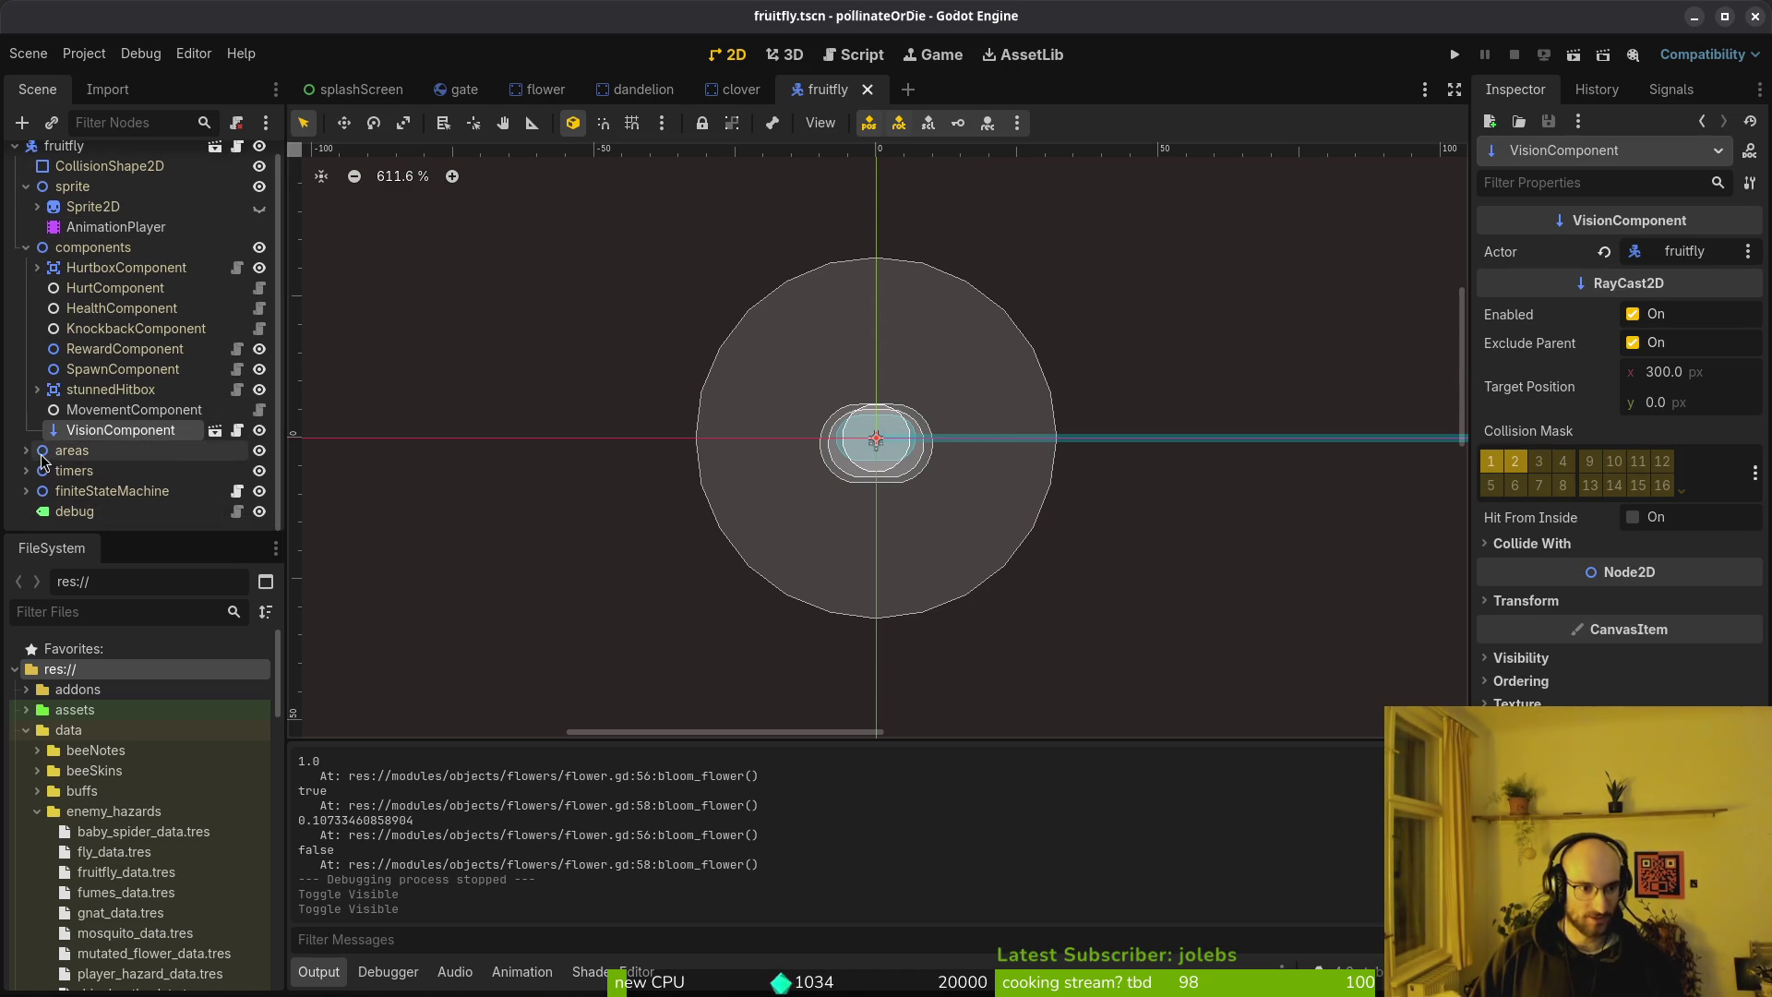
{"action": "scroll", "coordinate": [93, 471], "scroll_direction": "down", "scroll_amount": 3}
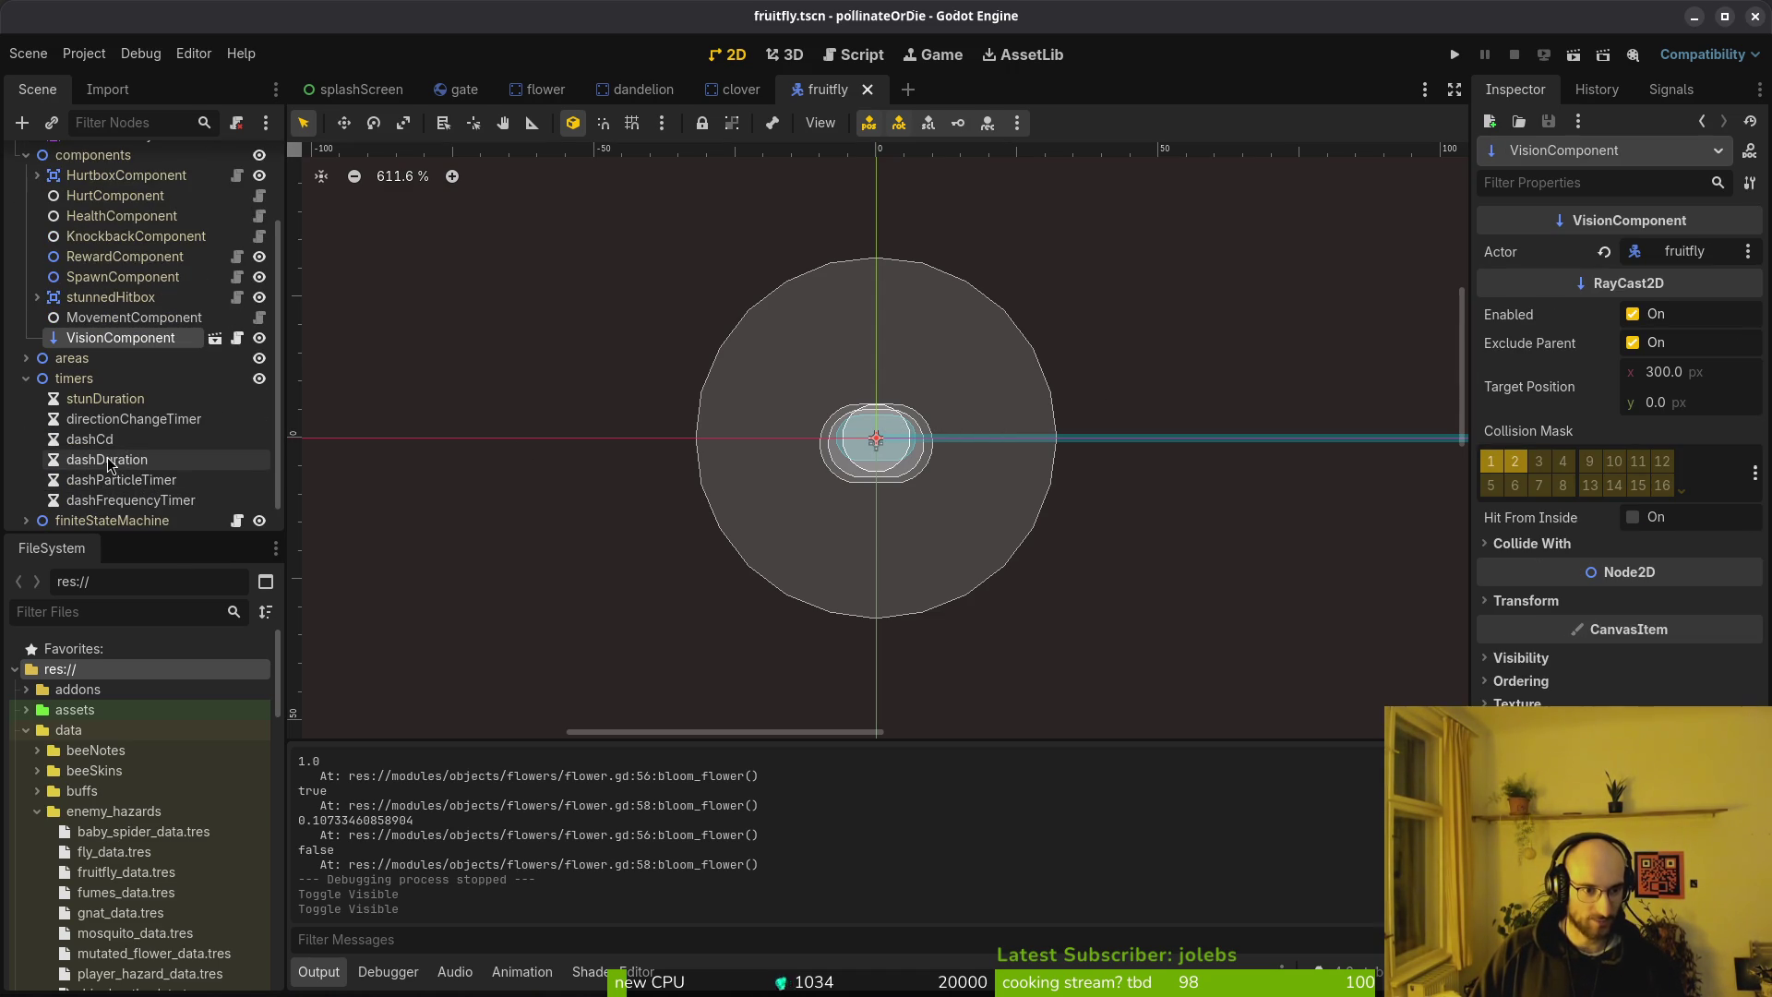
{"action": "left_click", "coordinate": [90, 440]}
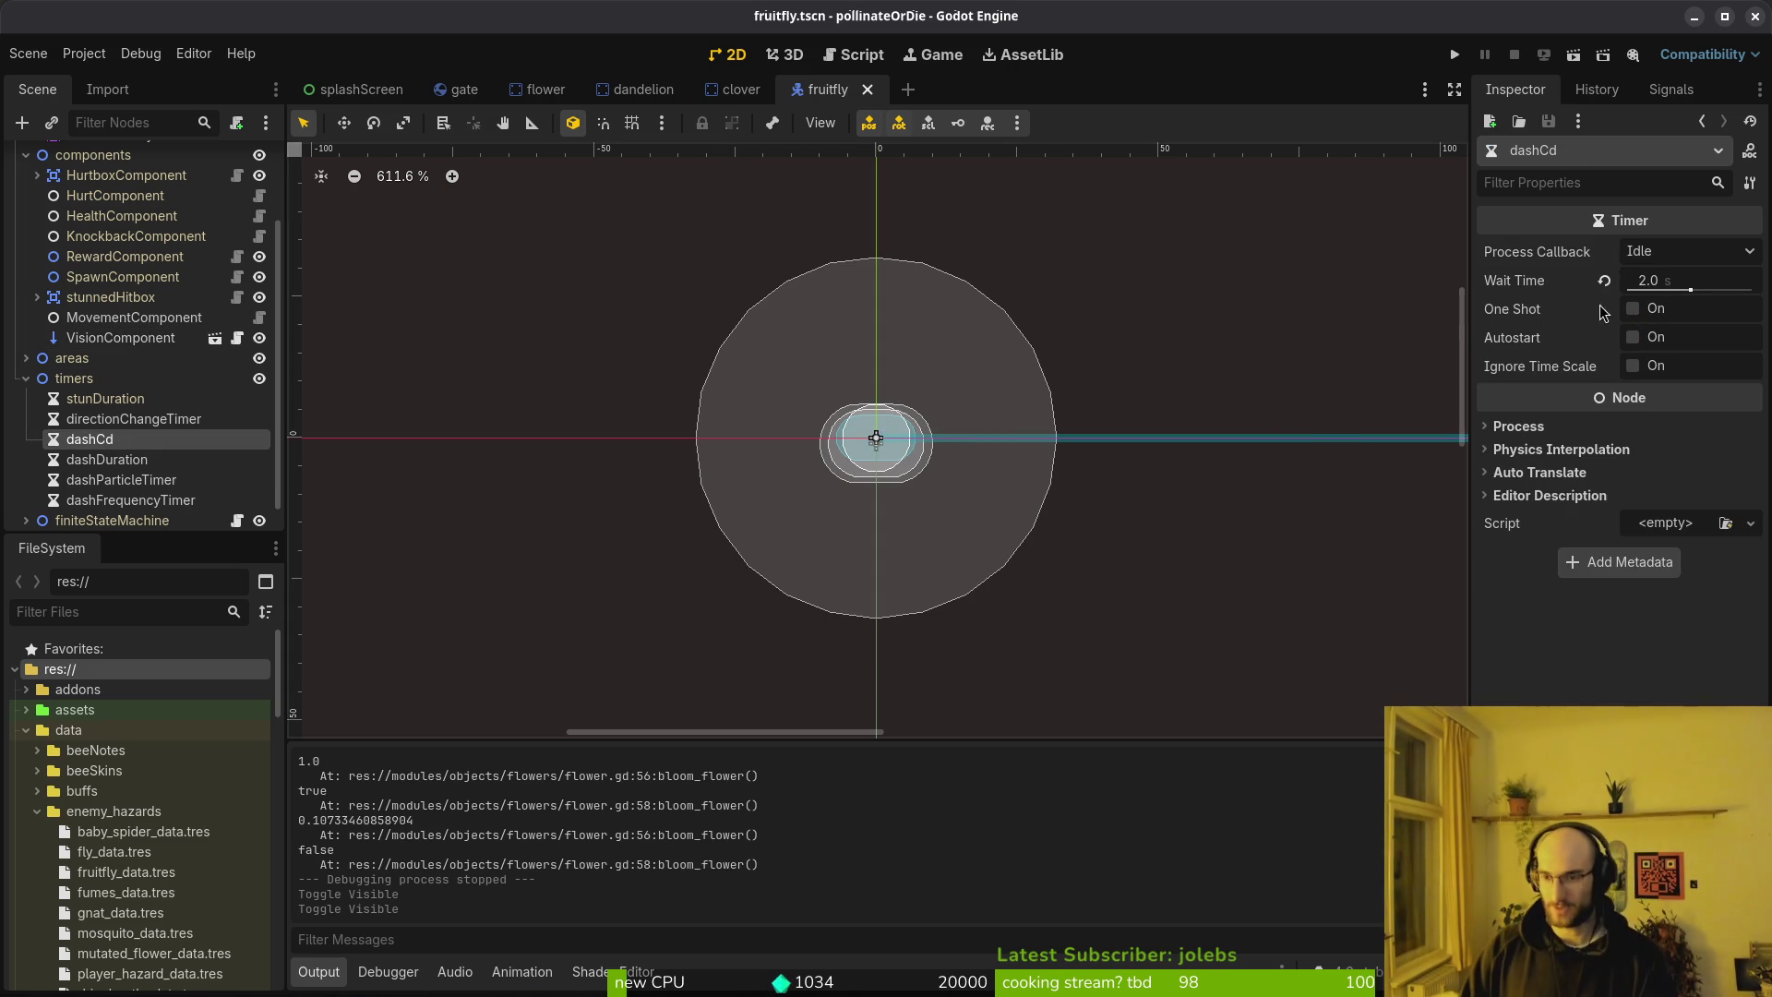
{"action": "key", "text": "alt+Tab"}
{"action": "key", "text": "space"}
Open fruitfly.gd and change the dash frequency range's lower bound to 2.2
{"action": "key", "text": "f"}
{"action": "key", "text": "f"}
{"action": "type", "text": "frui"}
{"action": "type", "text": "tfly"}
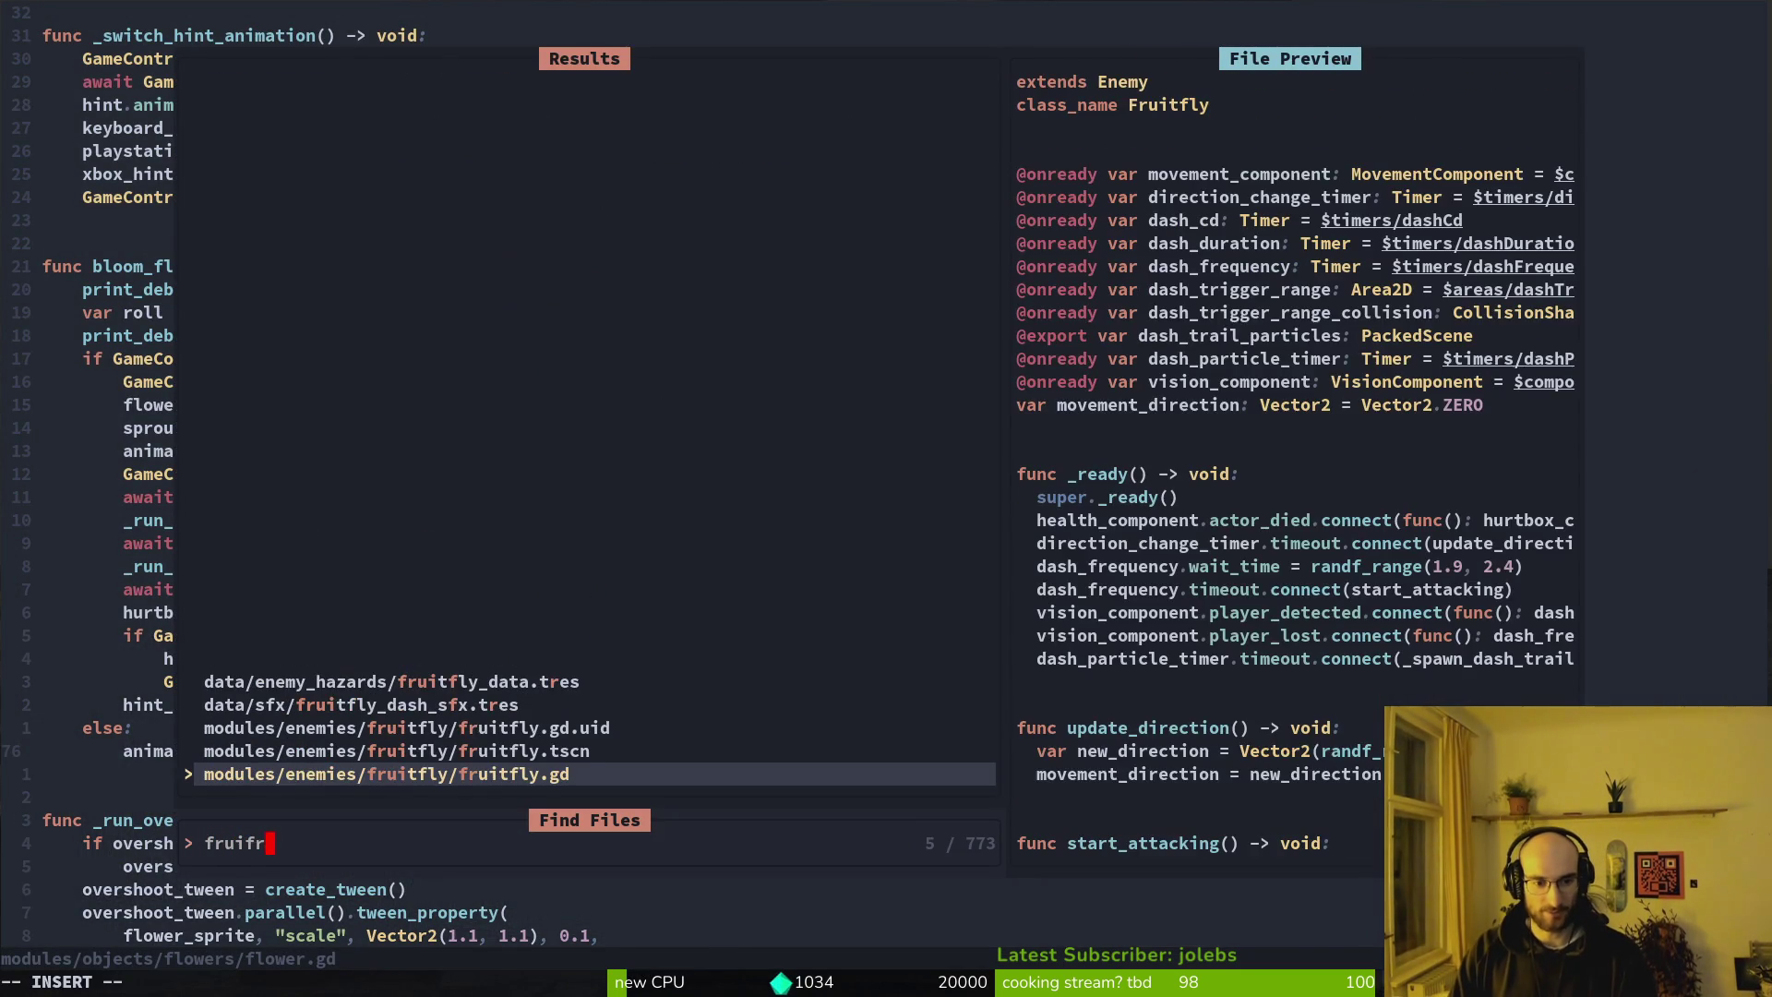
{"action": "key", "text": "Return"}
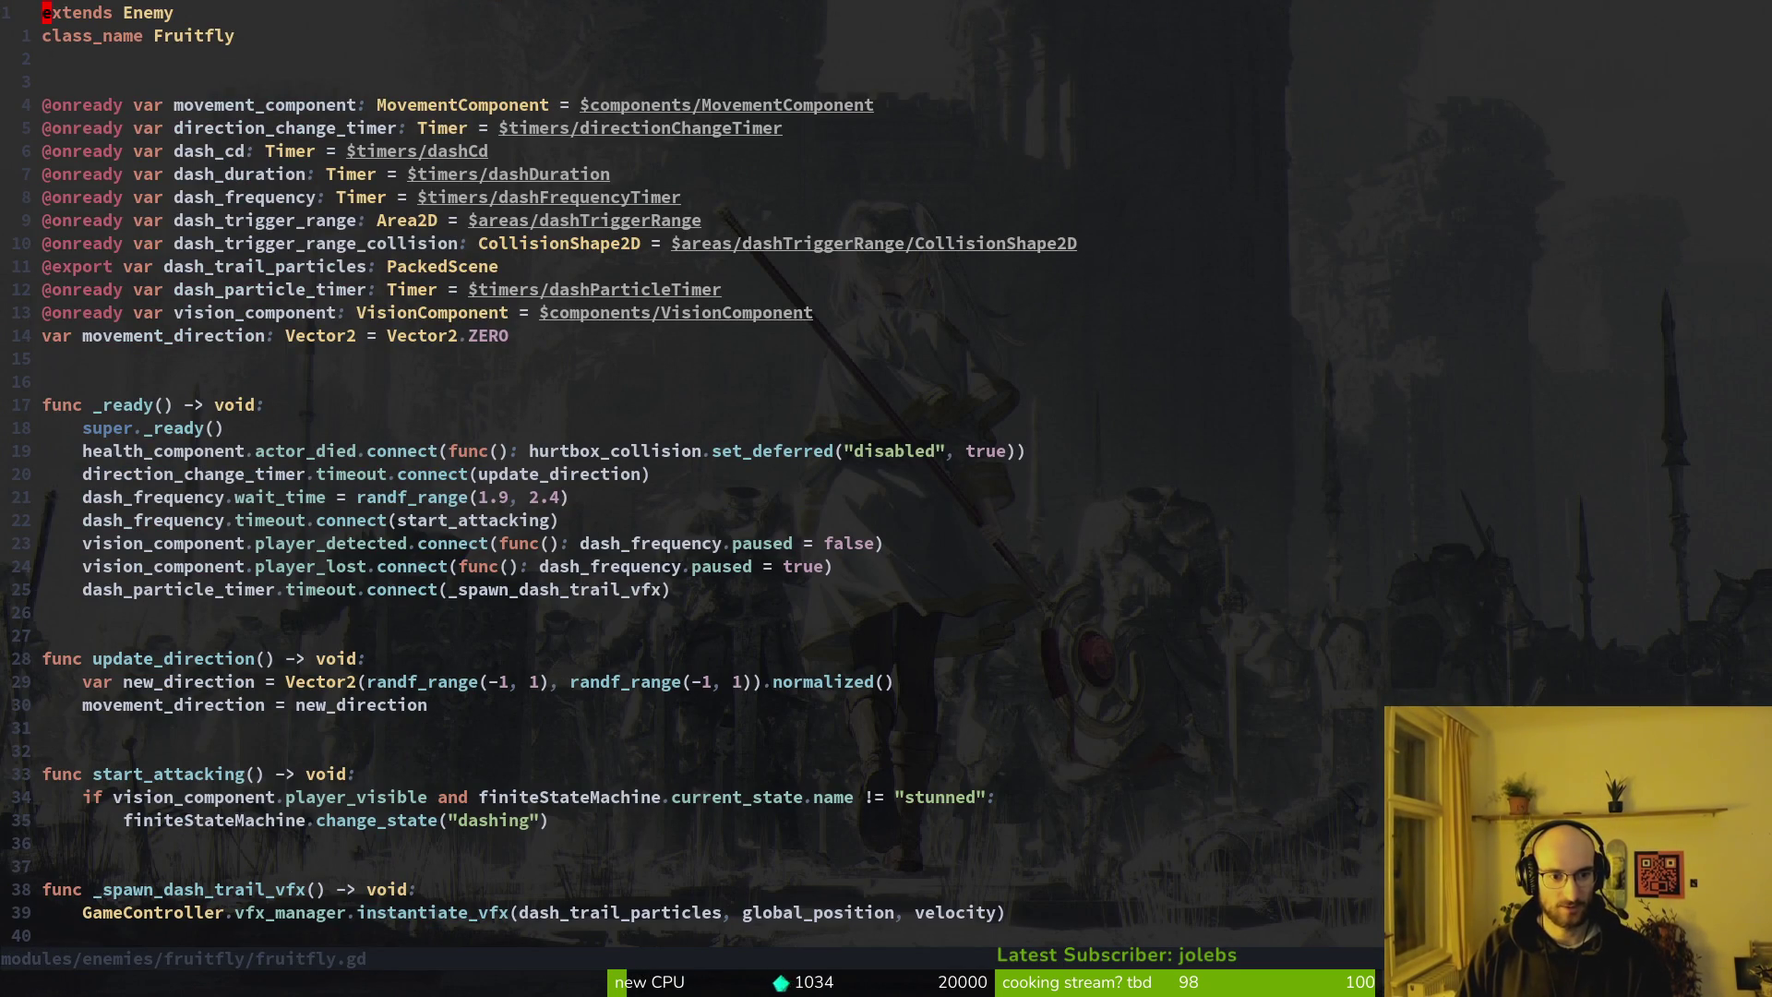
{"action": "key", "text": "u"}
{"action": "key", "text": "u"}
{"action": "key", "text": "u"}
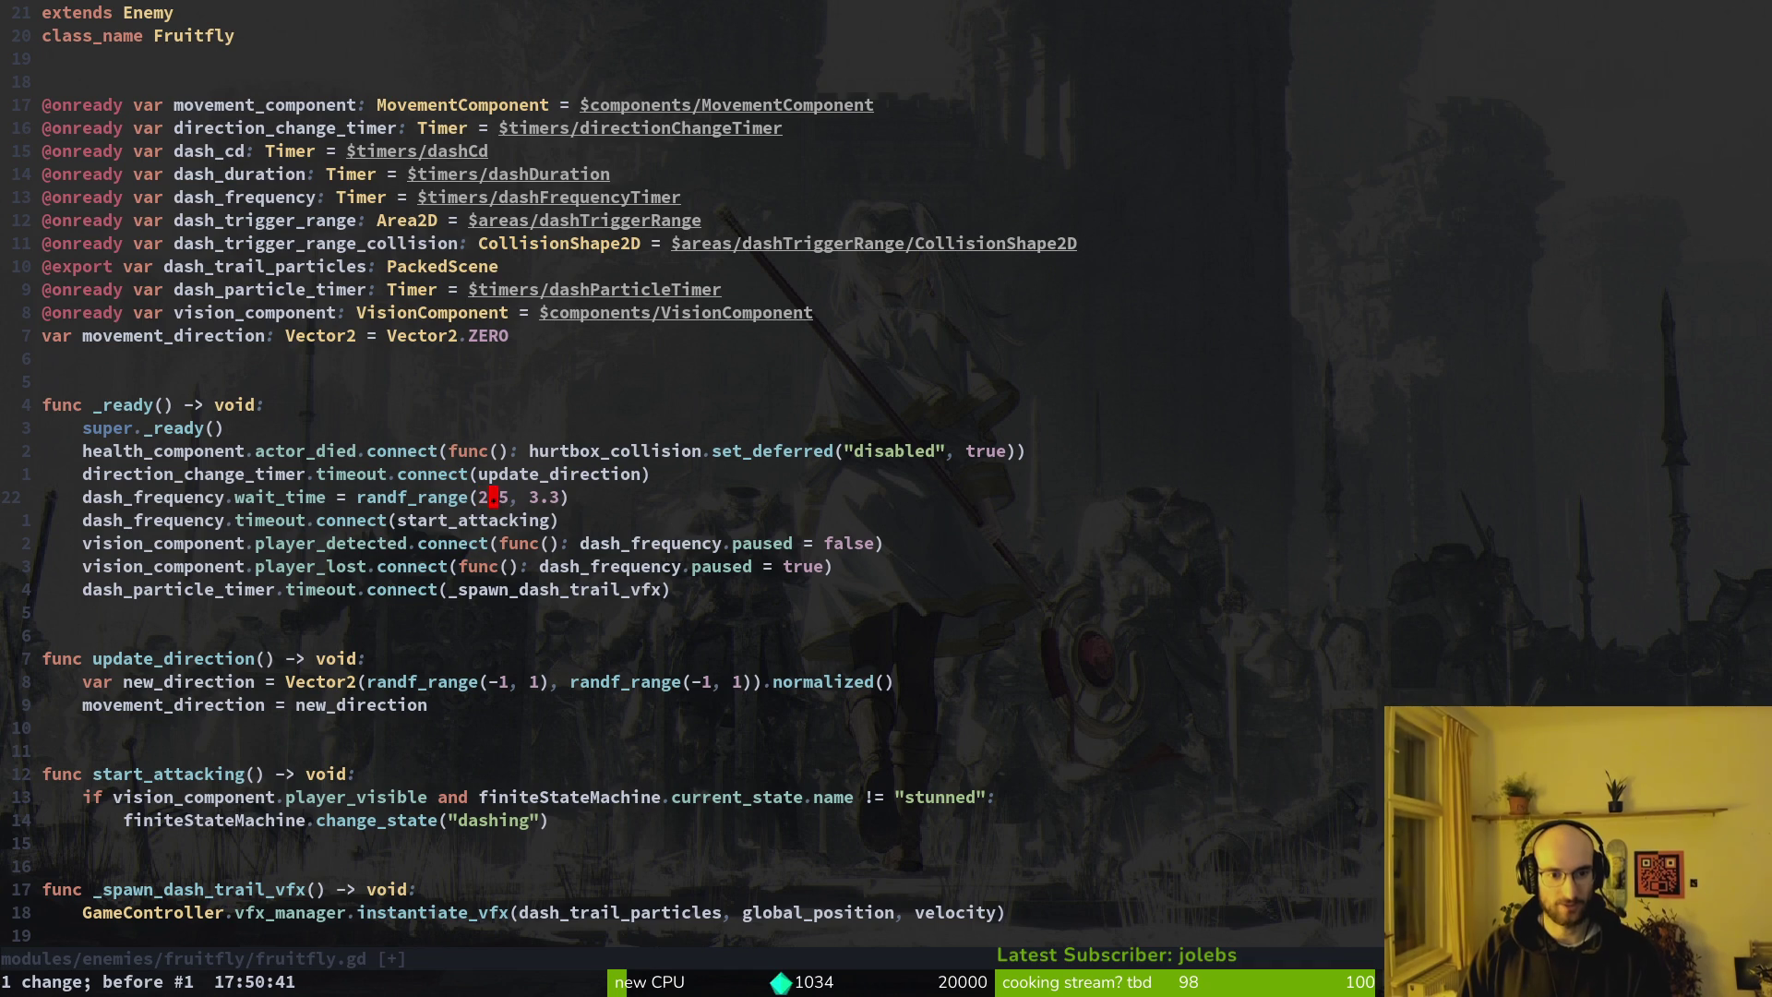
{"action": "type", "text": "Xi"}
{"action": "type", "text": "2"}
{"action": "key", "text": "Escape"}
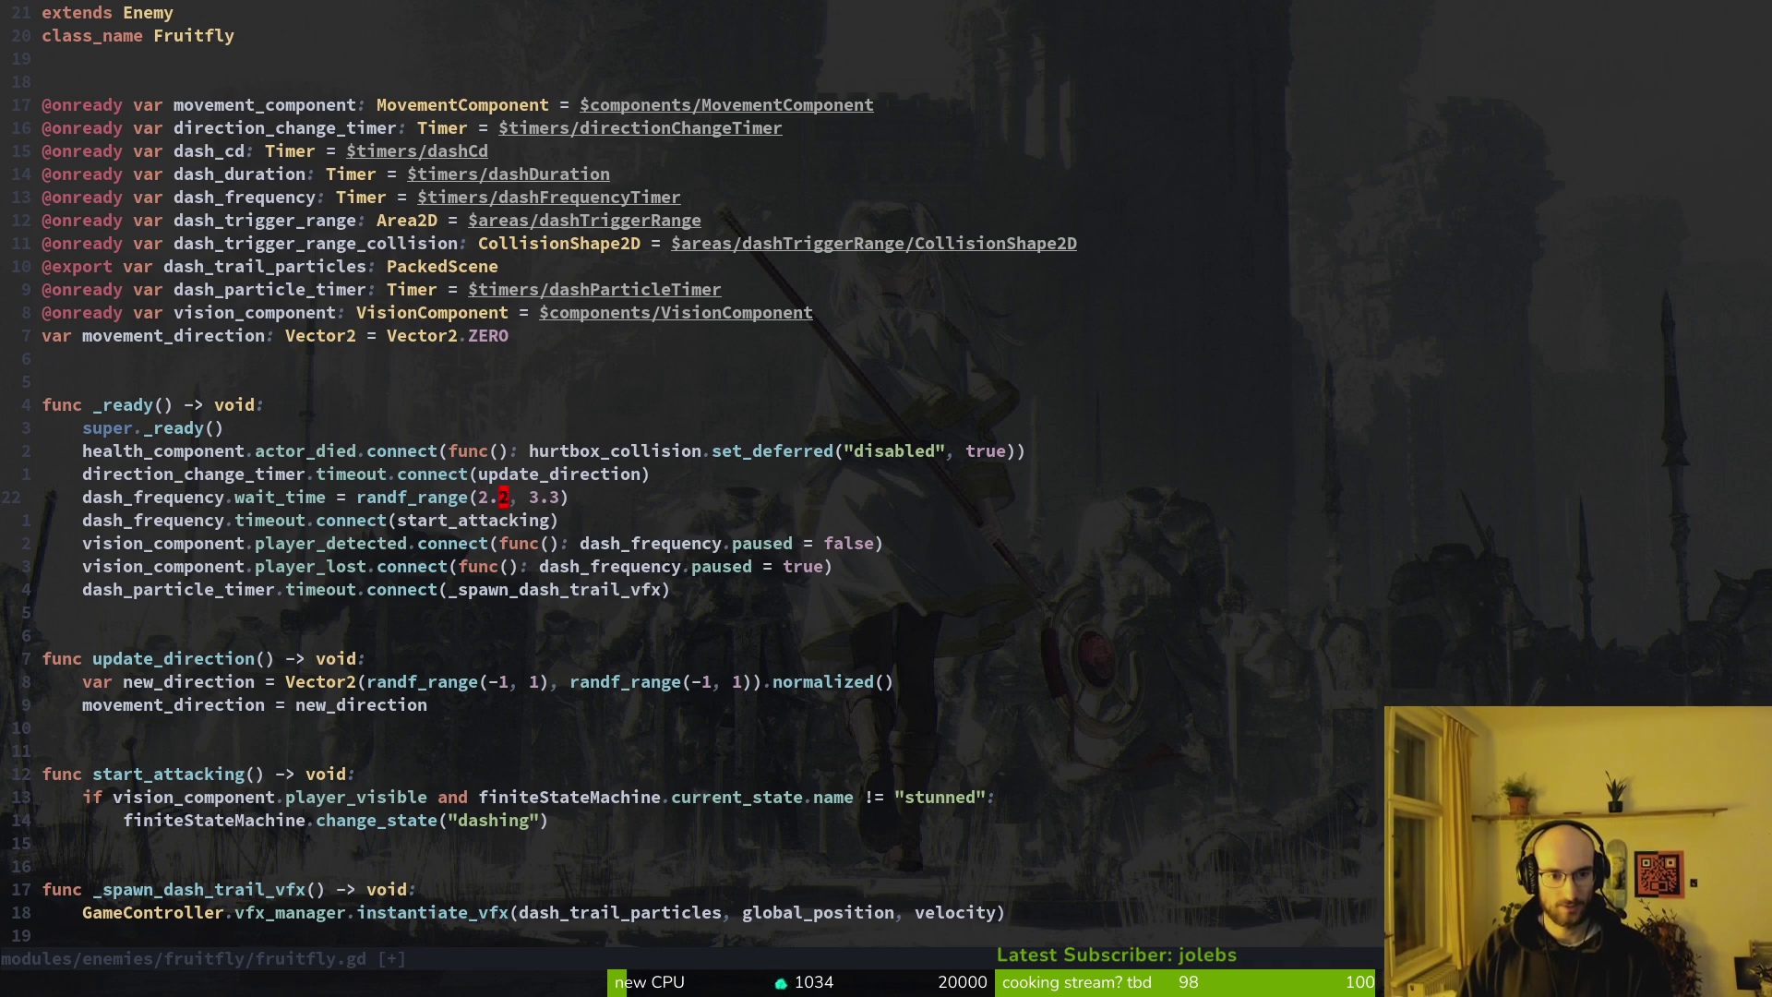
Set the dash frequency range's upper bound to 2.9, giving randf_range(2.2, 2.9), and save
{"action": "key", "text": "l"}
{"action": "key", "text": "l"}
{"action": "key", "text": "s"}
{"action": "key", "text": "Escape"}
{"action": "type", "text": "a2.0"}
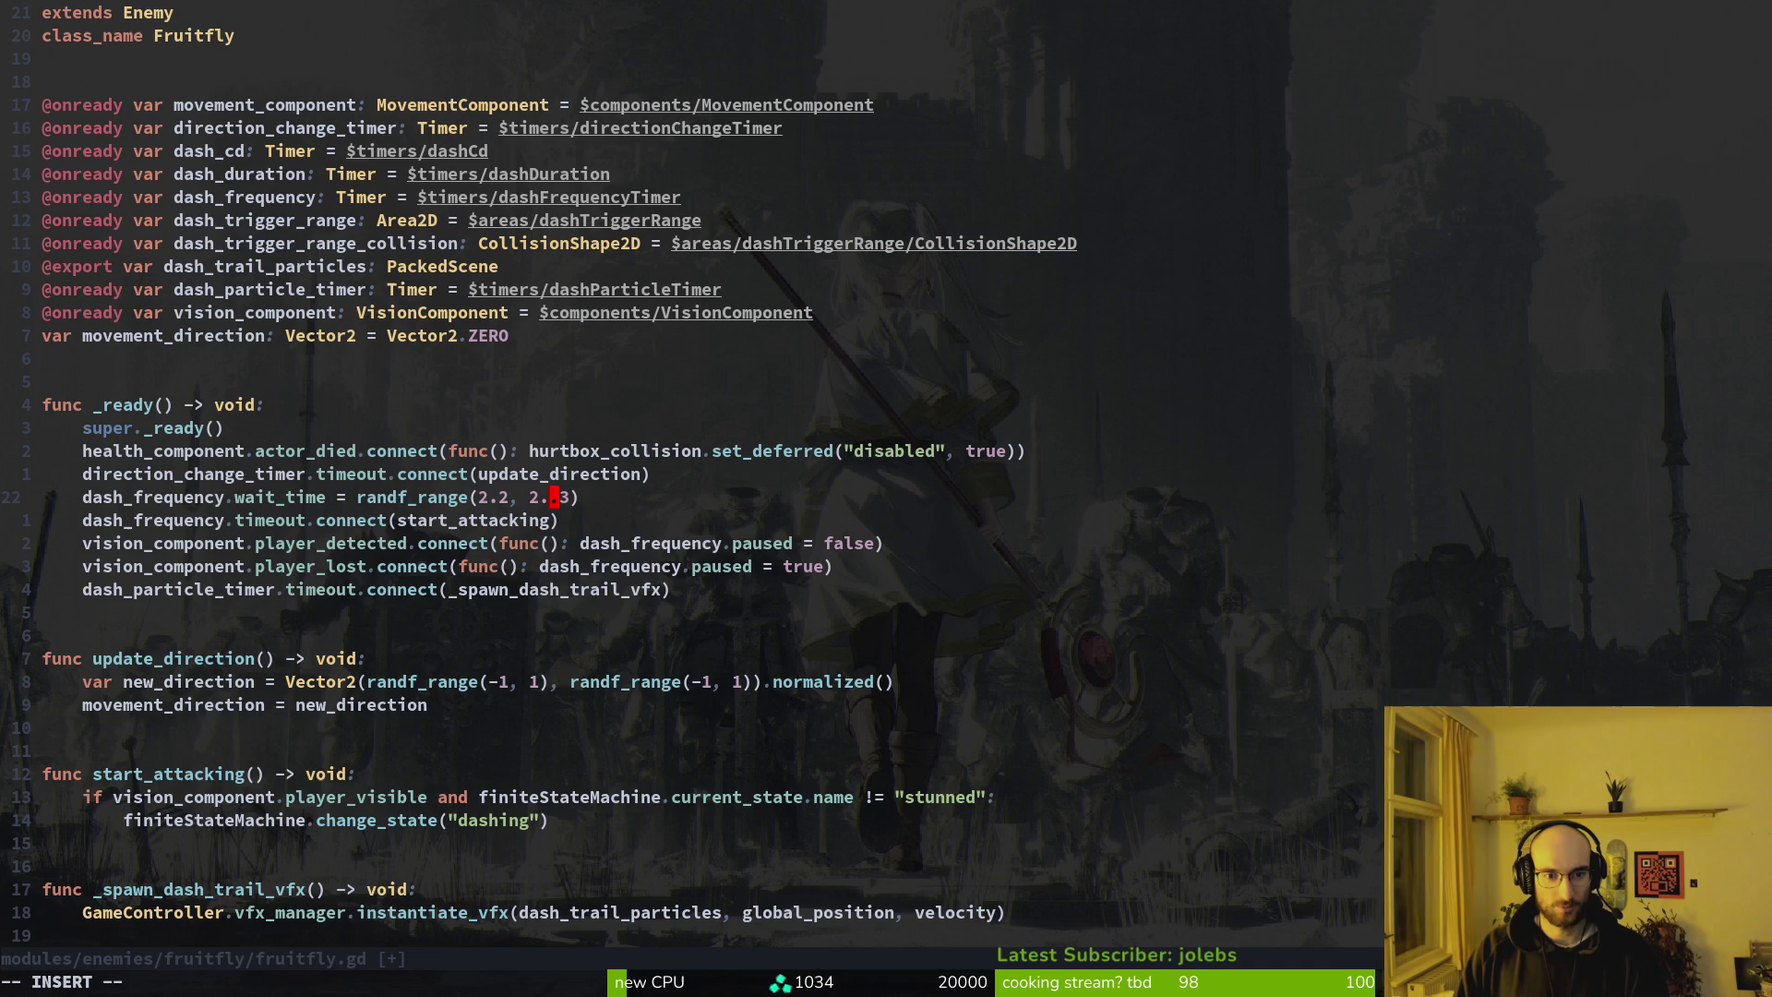
{"action": "key", "text": "BackSpace"}
{"action": "type", "text": "8"}
{"action": "key", "text": "Escape"}
{"action": "type", "text": "s9"}
{"action": "key", "text": "Escape"}
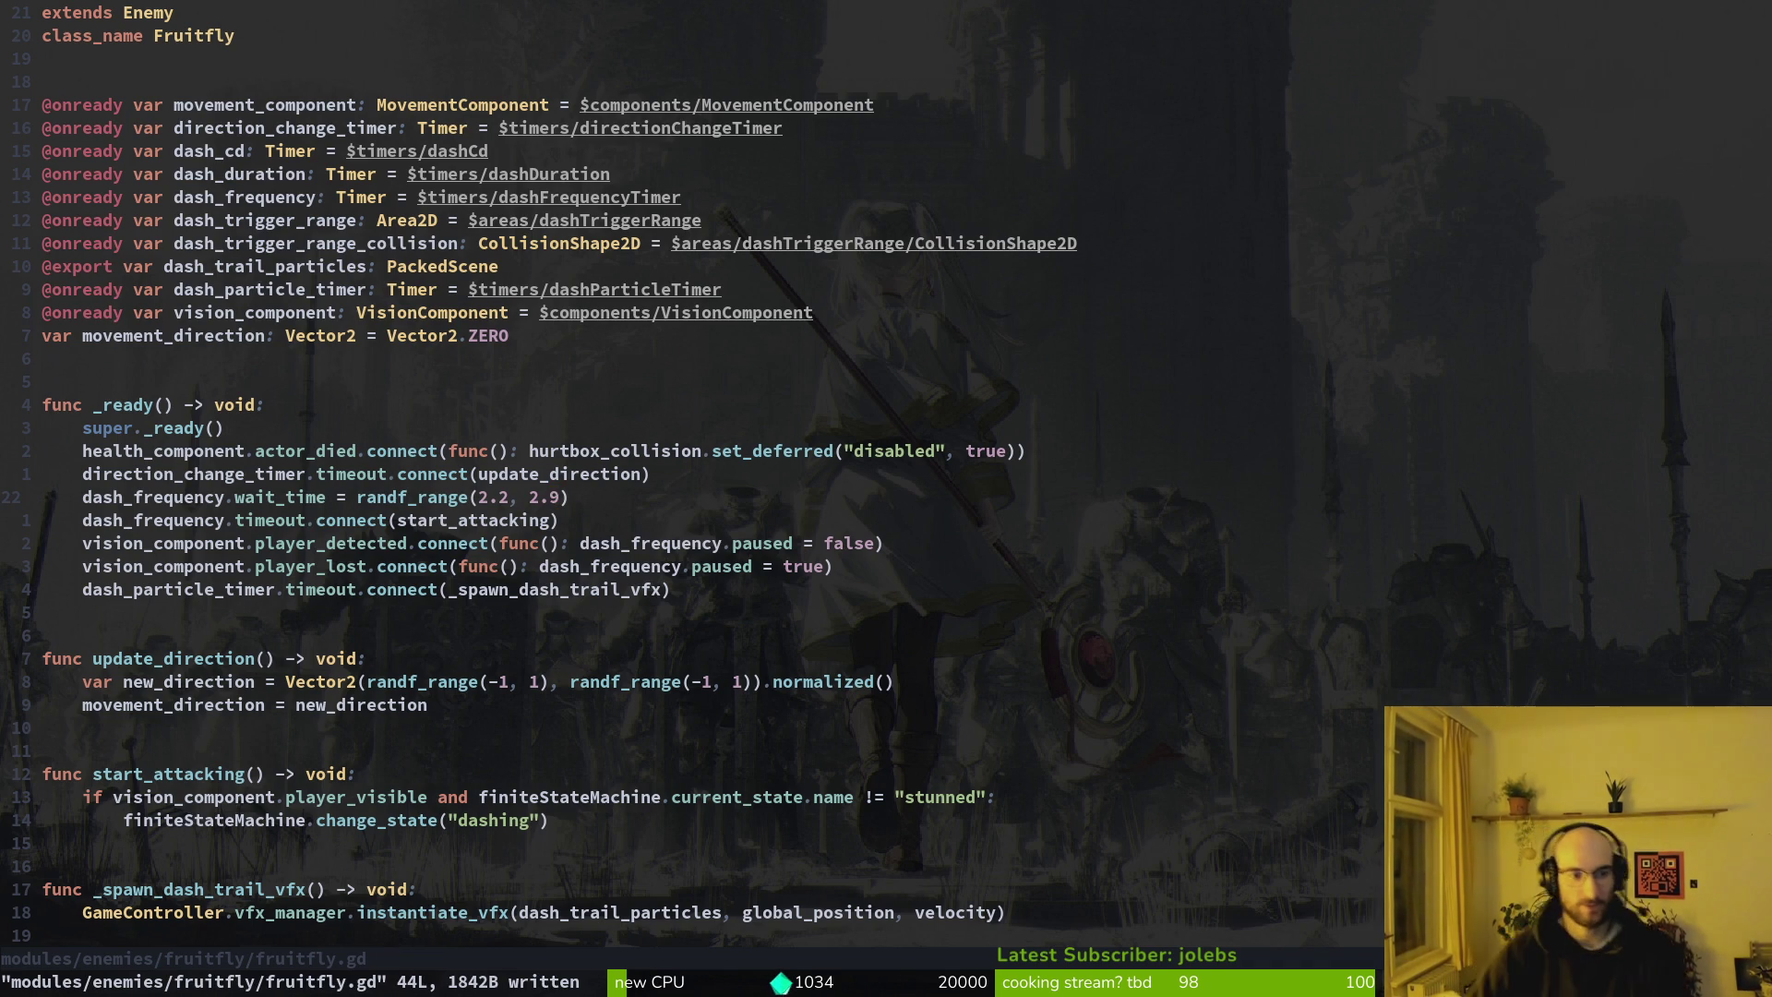
{"action": "key", "text": "alt+Tab"}
{"action": "key", "text": "alt+Tab"}
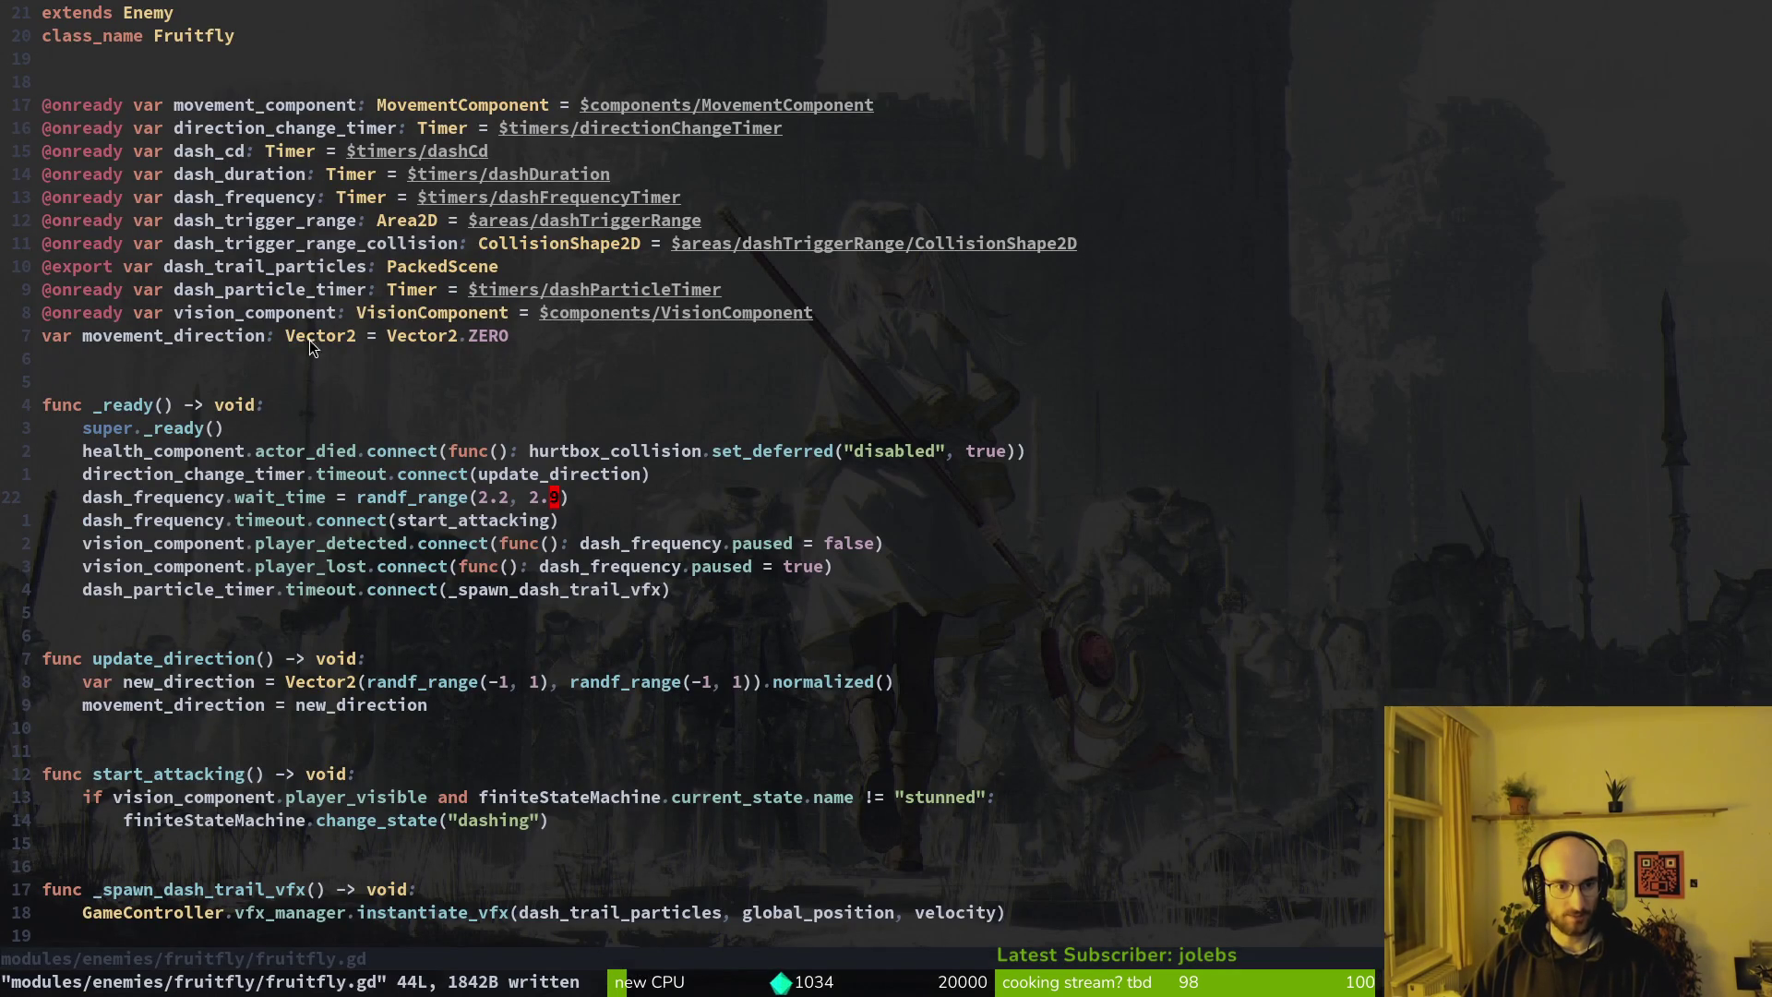
{"action": "scroll", "coordinate": [476, 717], "scroll_direction": "down", "scroll_amount": 2}
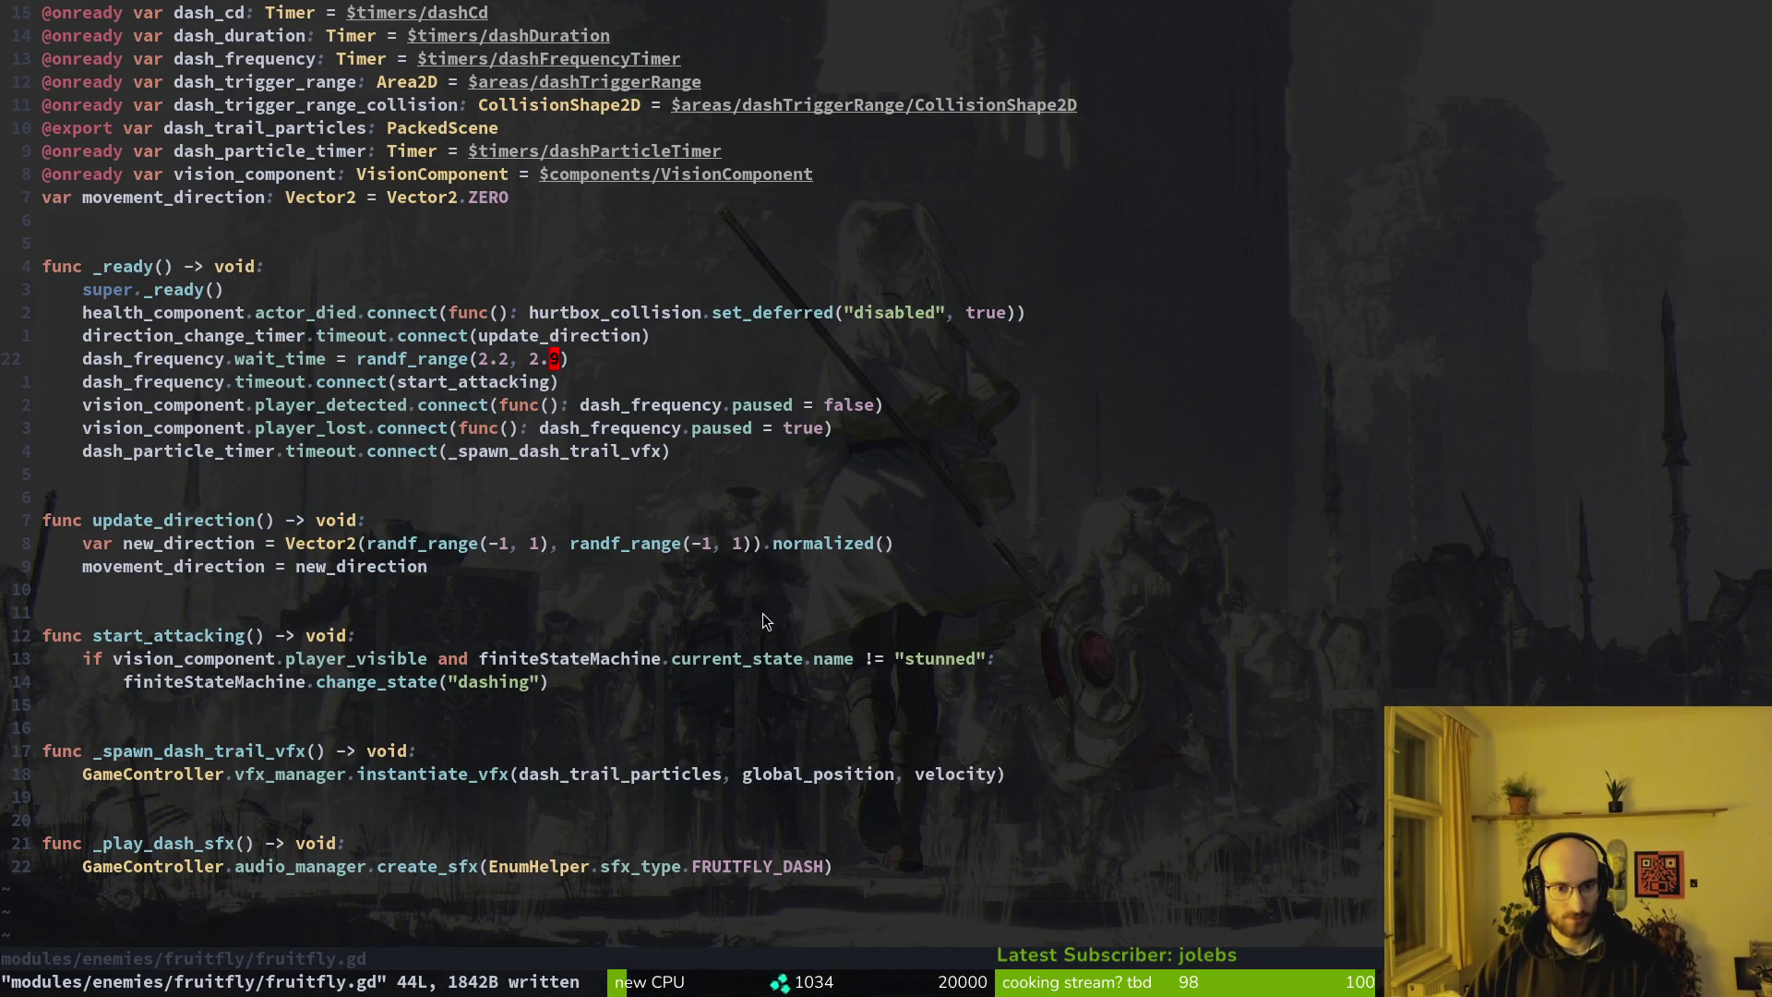
{"action": "key", "text": "space"}
Narrow enemy.gd's speed to randi_range(70, 90) and save the file
{"action": "key", "text": "f"}
{"action": "key", "text": "f"}
{"action": "type", "text": "enemy"}
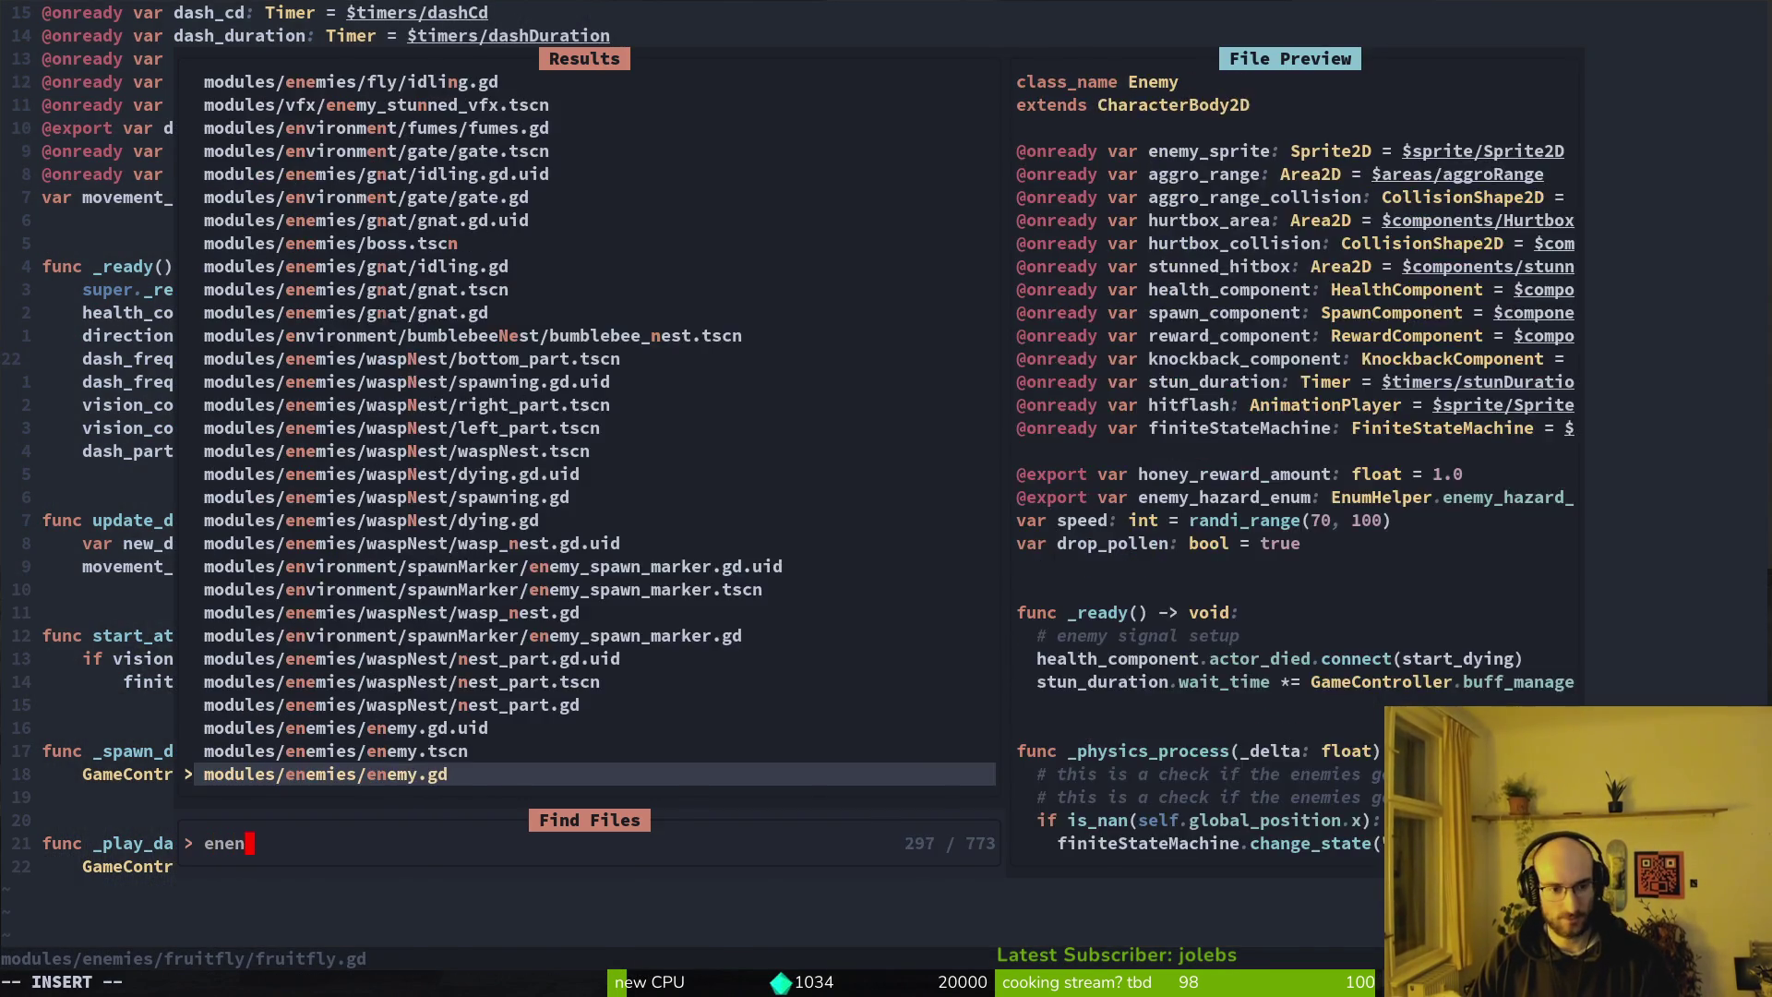
{"action": "key", "text": "Return"}
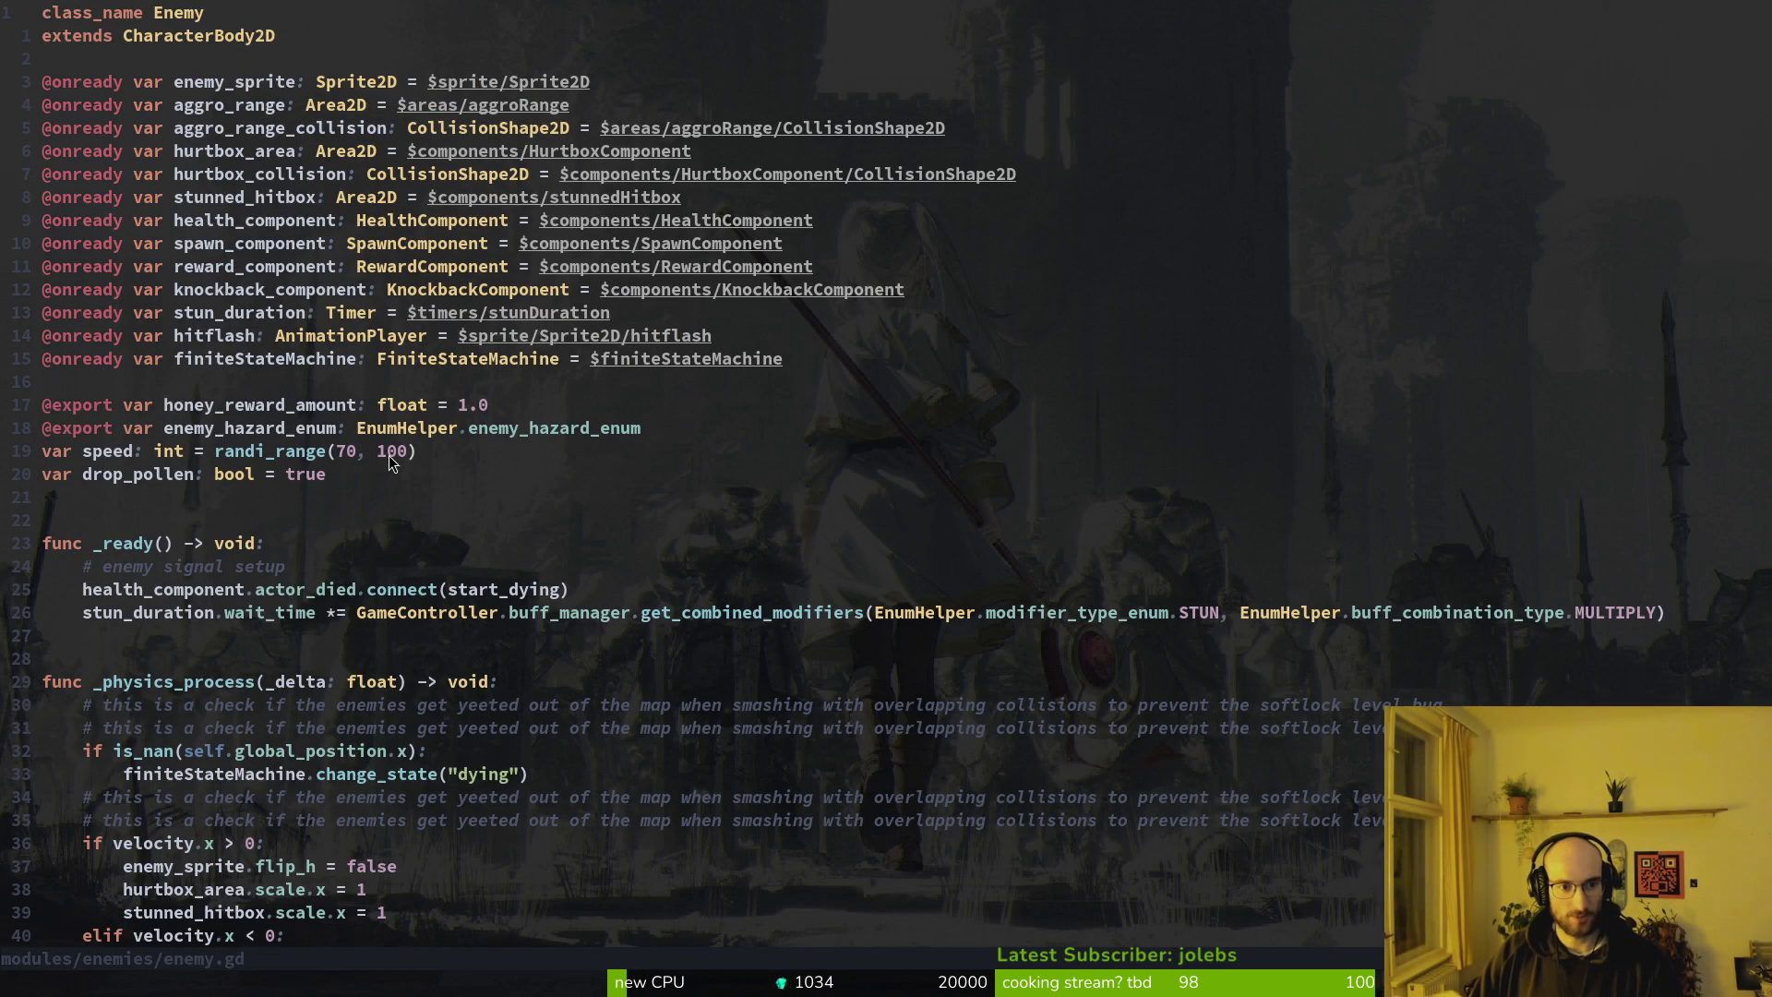
{"action": "type", "text": "ciw"}
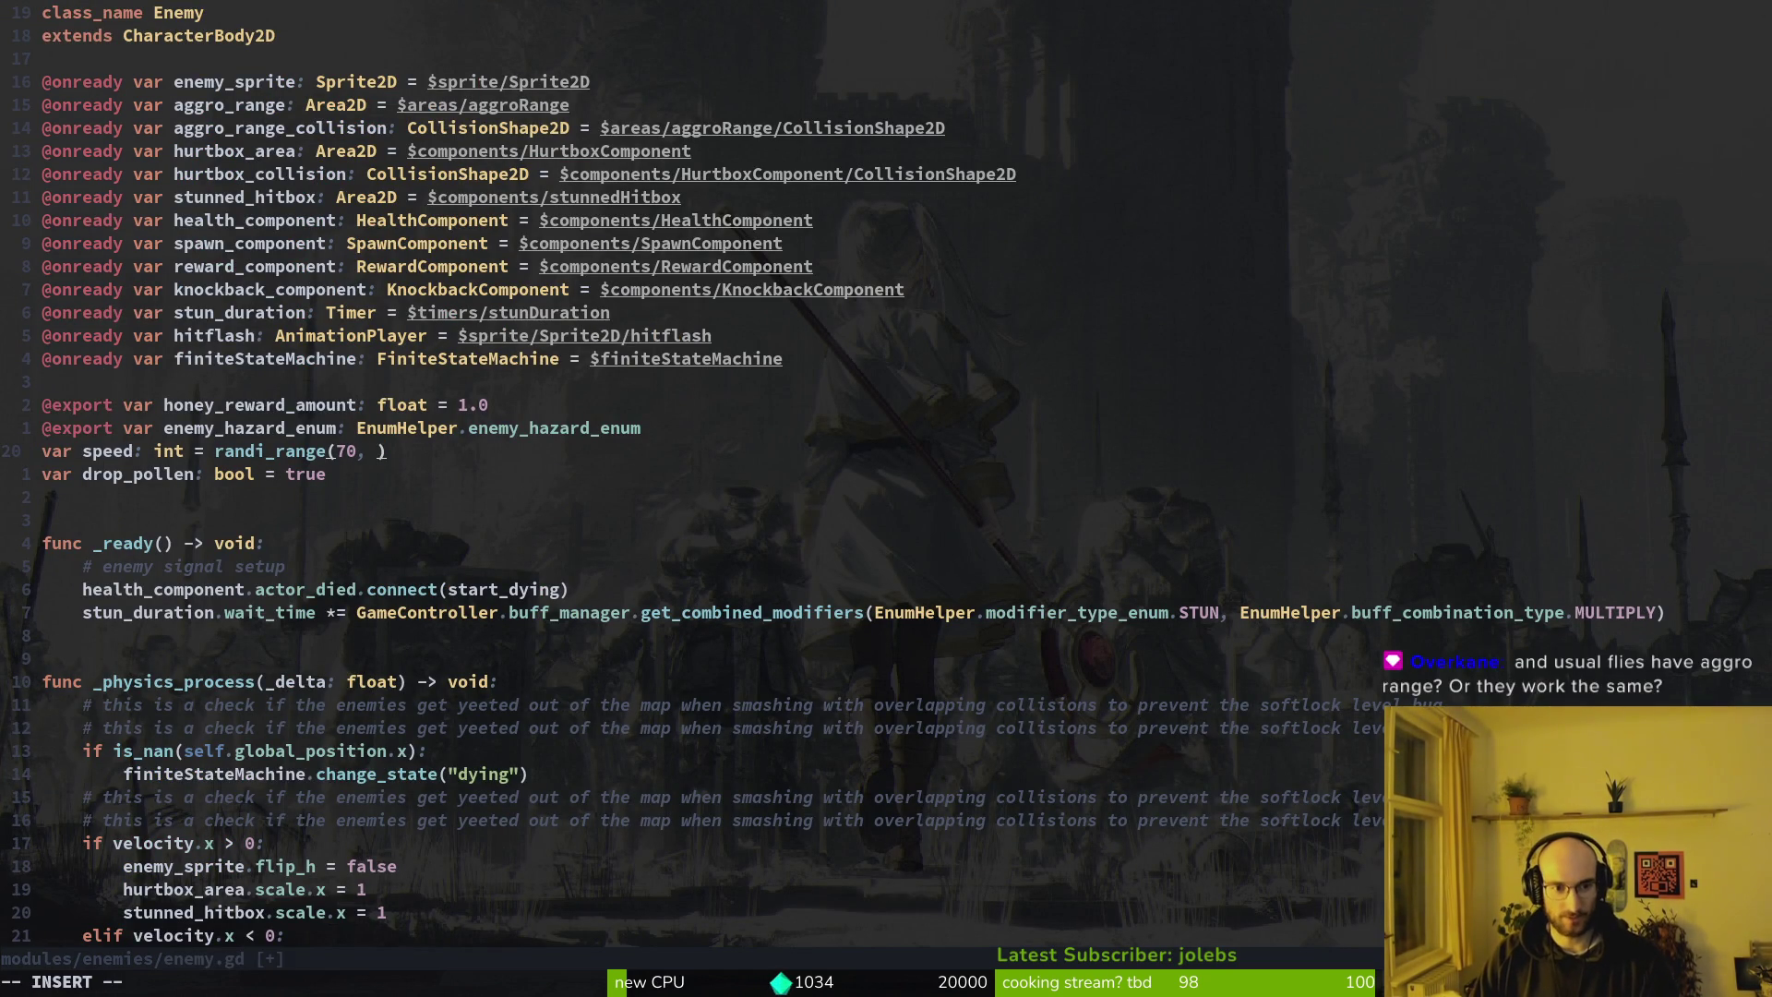
{"action": "type", "text": "0"}
{"action": "key", "text": "Escape"}
{"action": "type", "text": ":w"}
{"action": "key", "text": "Return"}
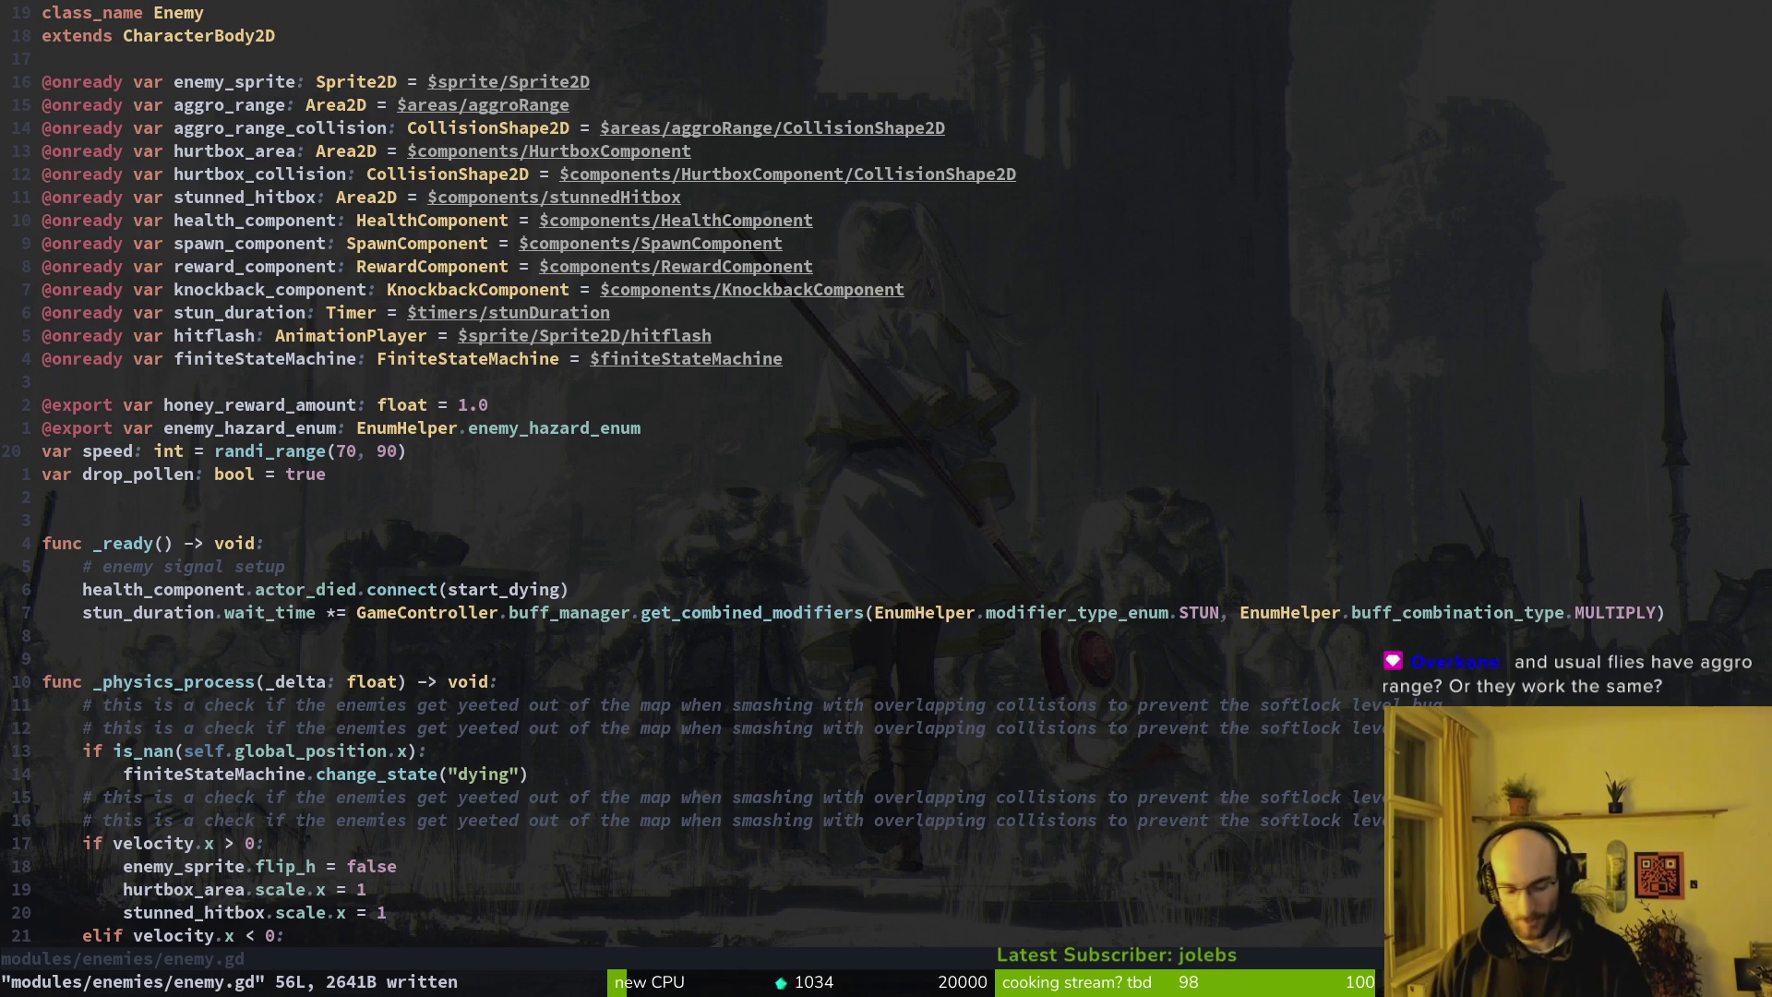
Open the fly enemy's idling.gd state script
{"action": "key", "text": "alt+Tab"}
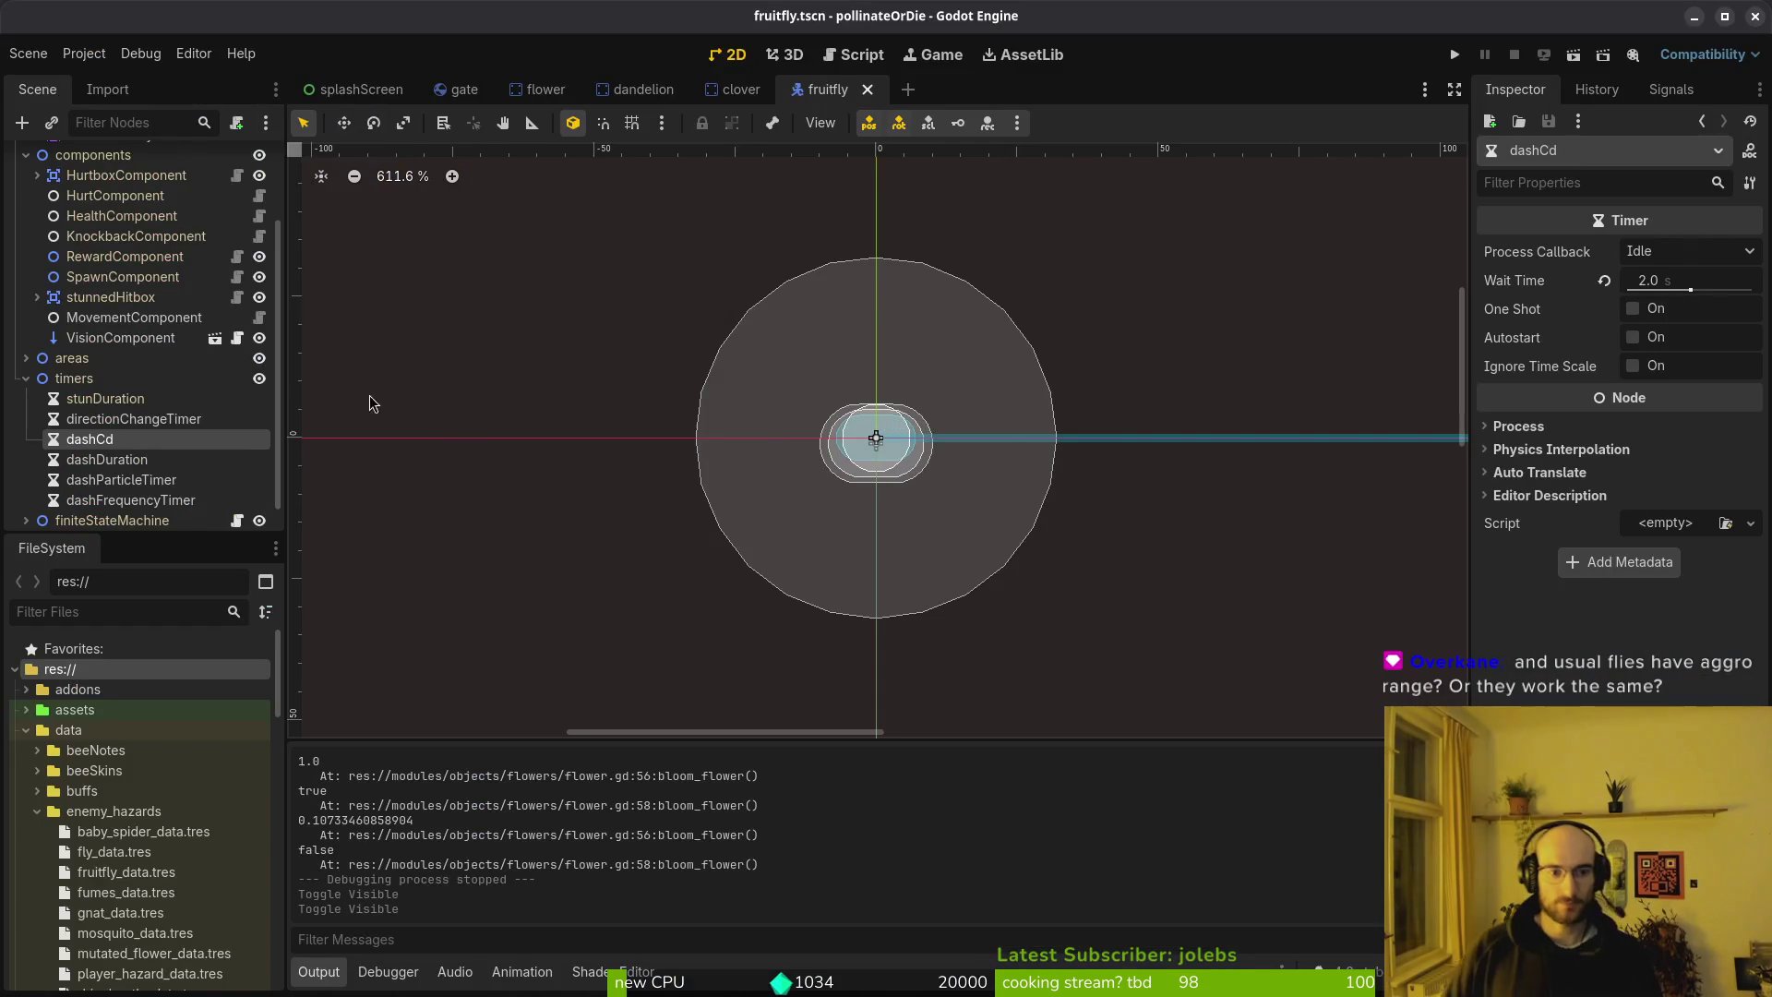
{"action": "key", "text": "alt+Tab"}
{"action": "key", "text": "space"}
{"action": "key", "text": "f"}
{"action": "key", "text": "f"}
{"action": "type", "text": "idling"}
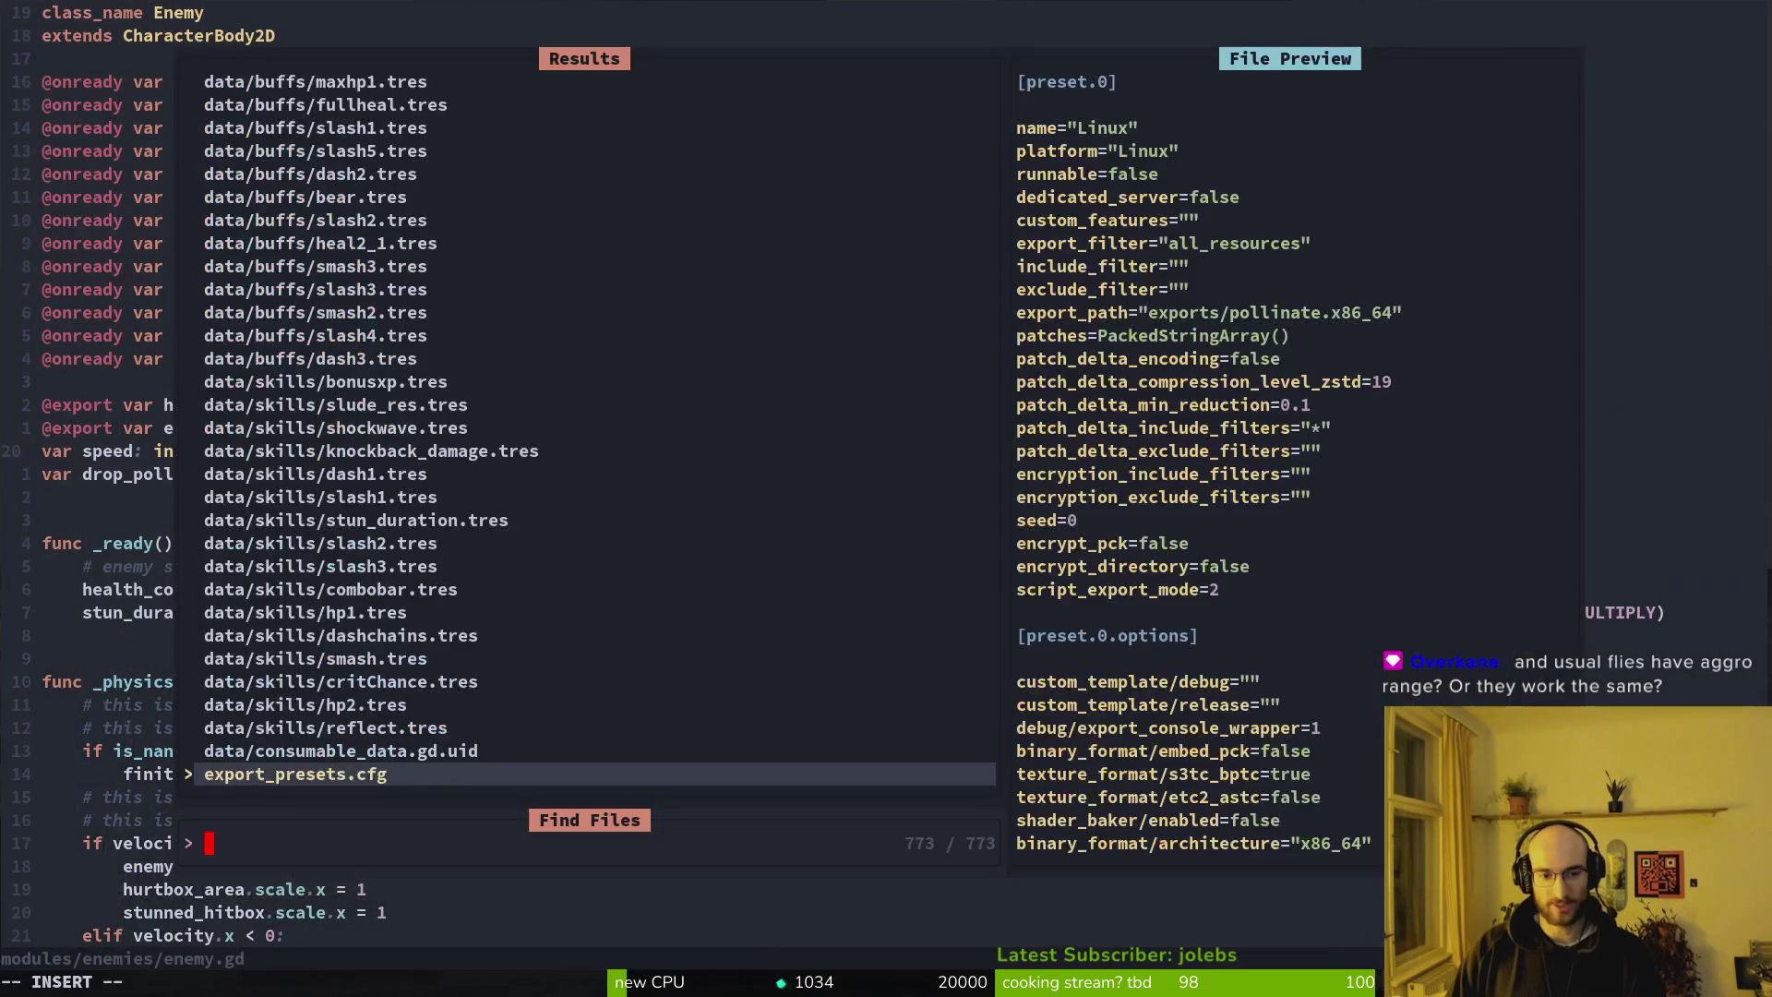
{"action": "key", "text": "Return"}
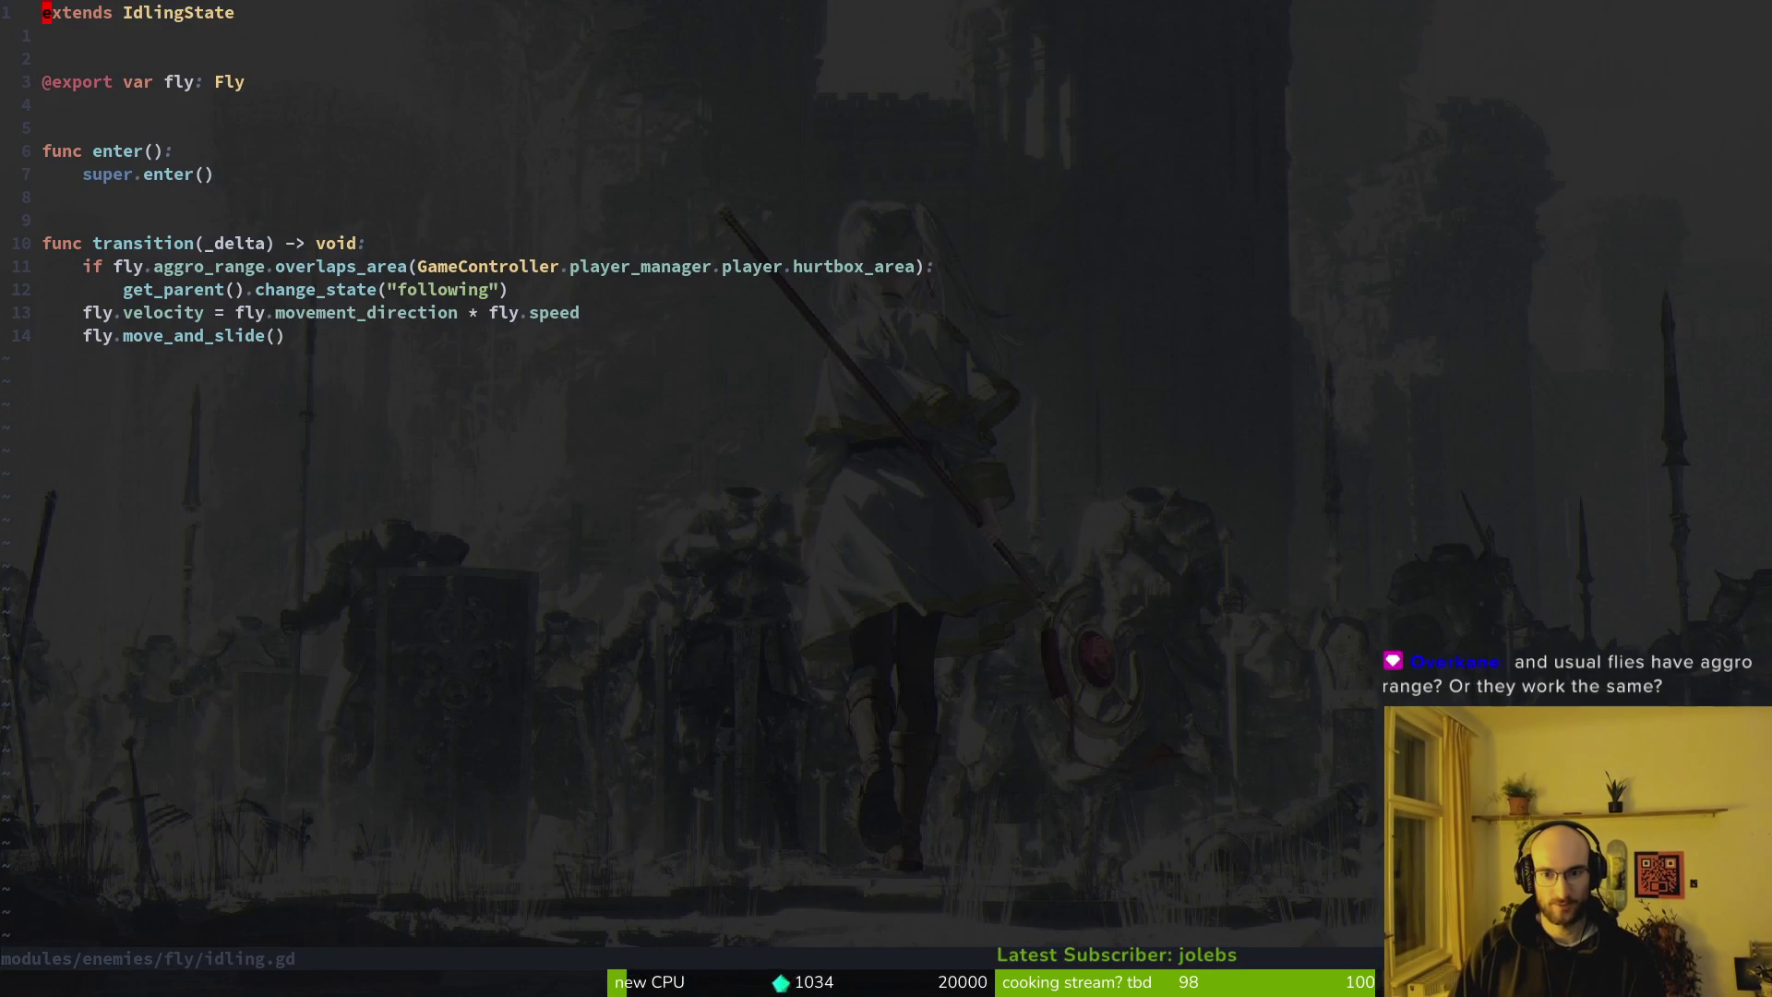
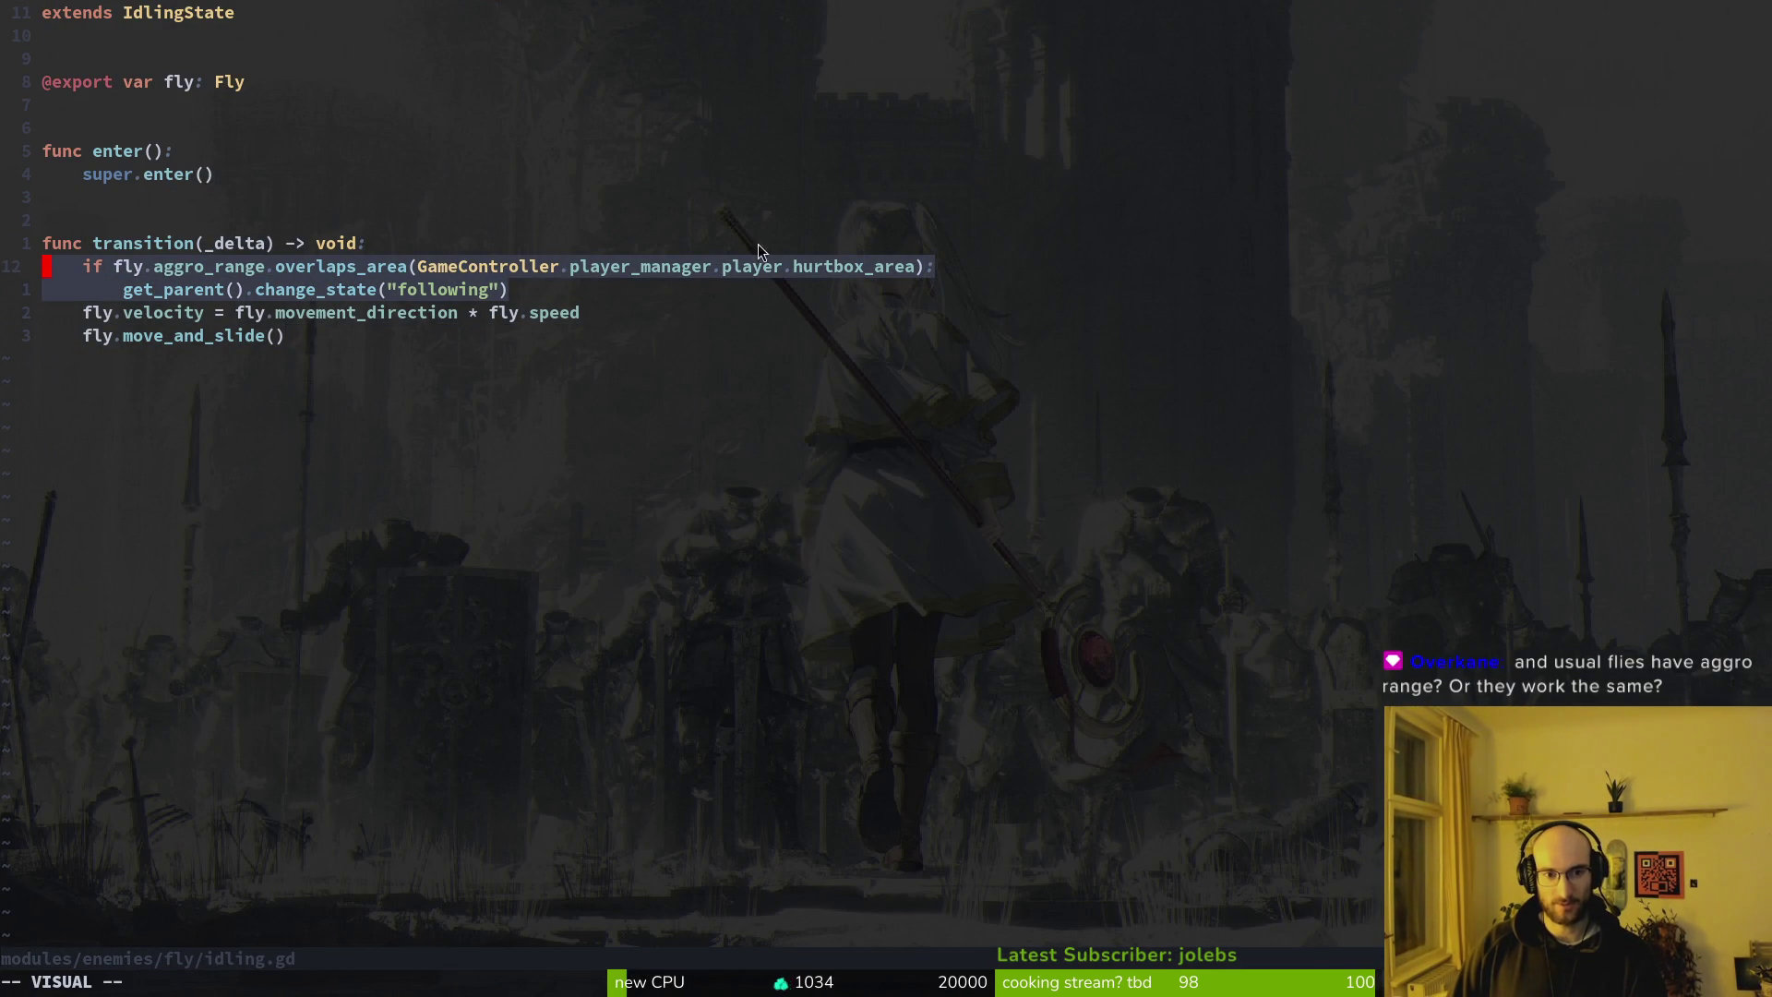
Select the aggro check in the wasp's transition function and go to the following state name
{"action": "left_click", "coordinate": [143, 268]}
{"action": "left_click_drag", "start_coordinate": [153, 267], "coordinate": [334, 269]}
{"action": "left_click", "coordinate": [249, 289]}
{"action": "left_click_drag", "start_coordinate": [46, 242], "coordinate": [209, 267]}
{"action": "left_click", "coordinate": [413, 291]}
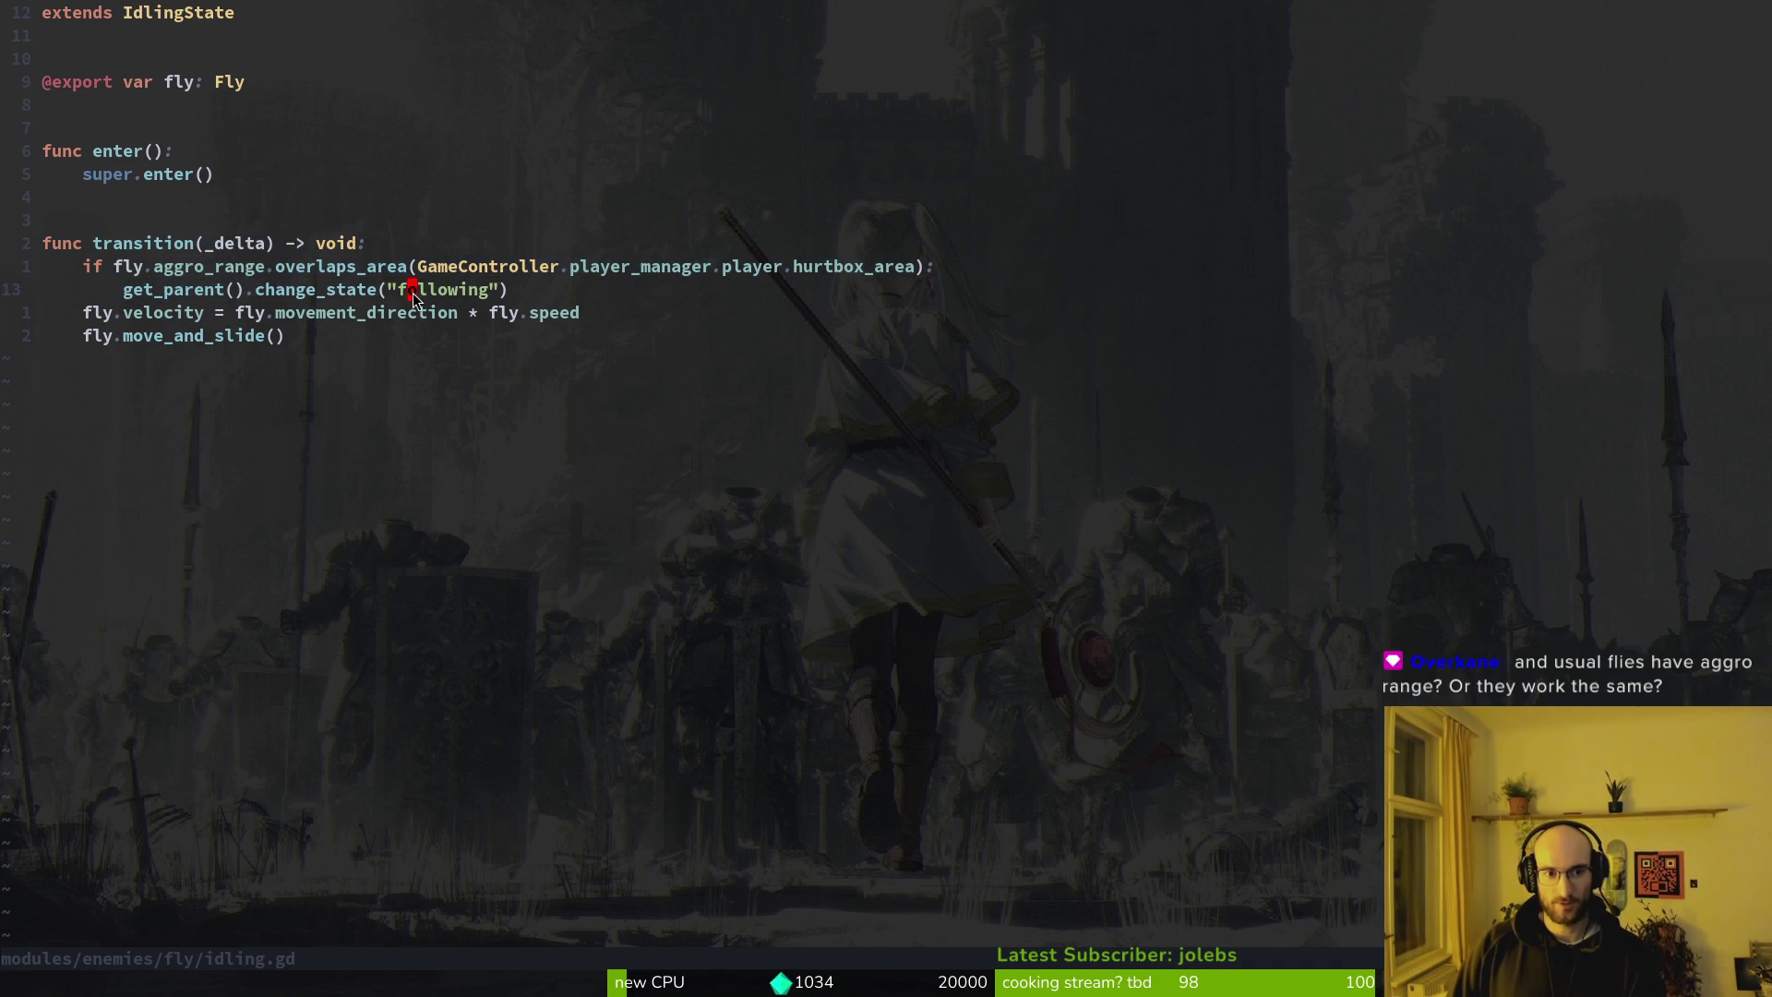
Open wasp/following.gd with the project file finder
{"action": "key", "text": "space"}
{"action": "key", "text": "f"}
{"action": "key", "text": "f"}
{"action": "type", "text": "follow"}
{"action": "key", "text": "Return"}
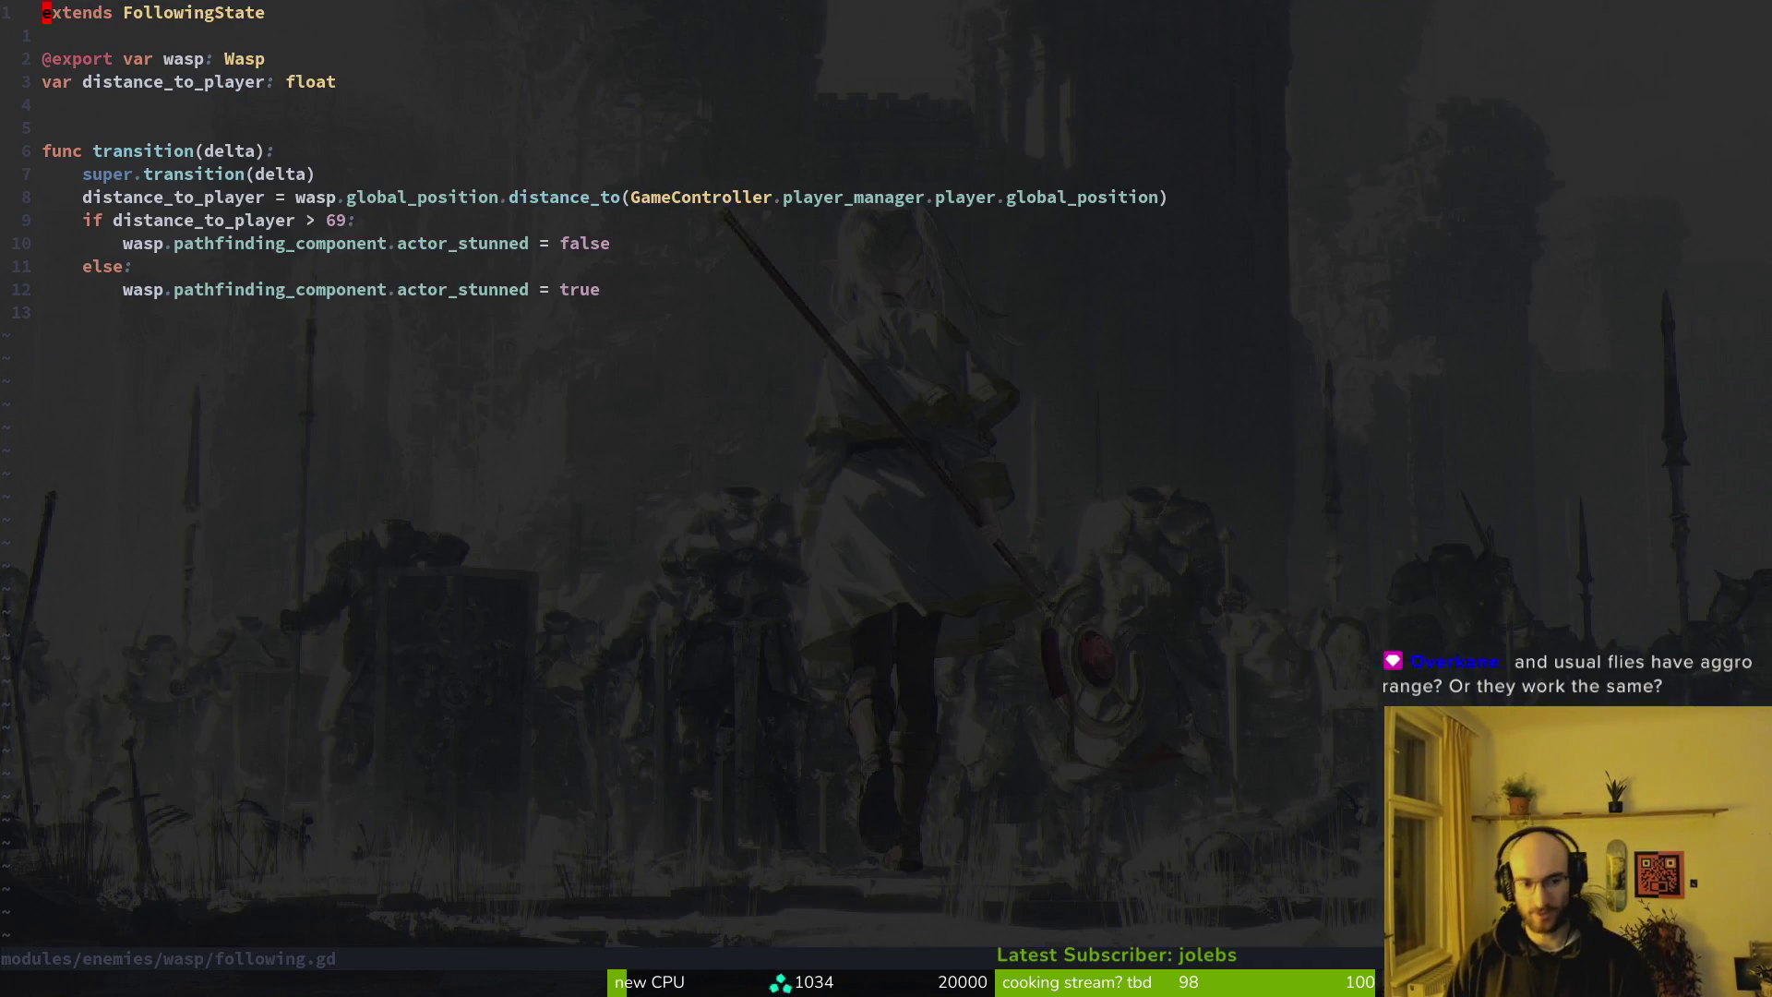
Open core/state/following.state.gd at its apply_pathfinding call, then move to Godot
{"action": "key", "text": "space"}
{"action": "key", "text": "f"}
{"action": "key", "text": "f"}
{"action": "type", "text": "following.state"}
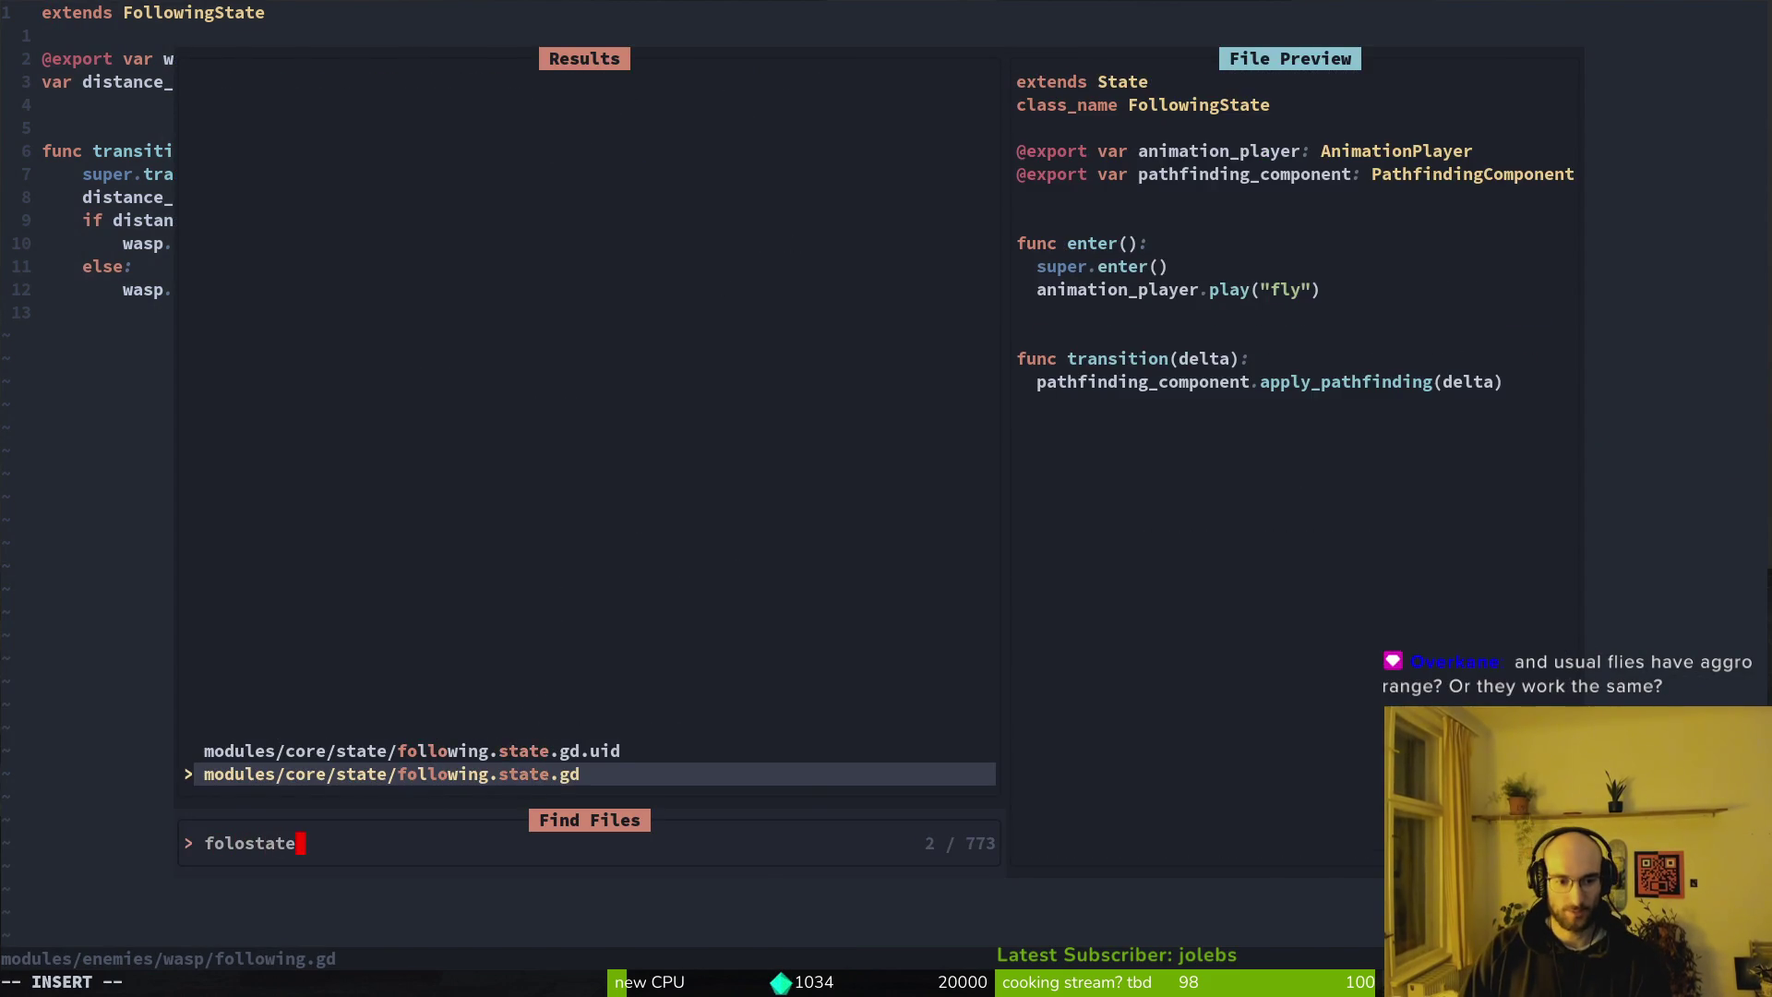
{"action": "key", "text": "Return"}
{"action": "left_click", "coordinate": [347, 323]}
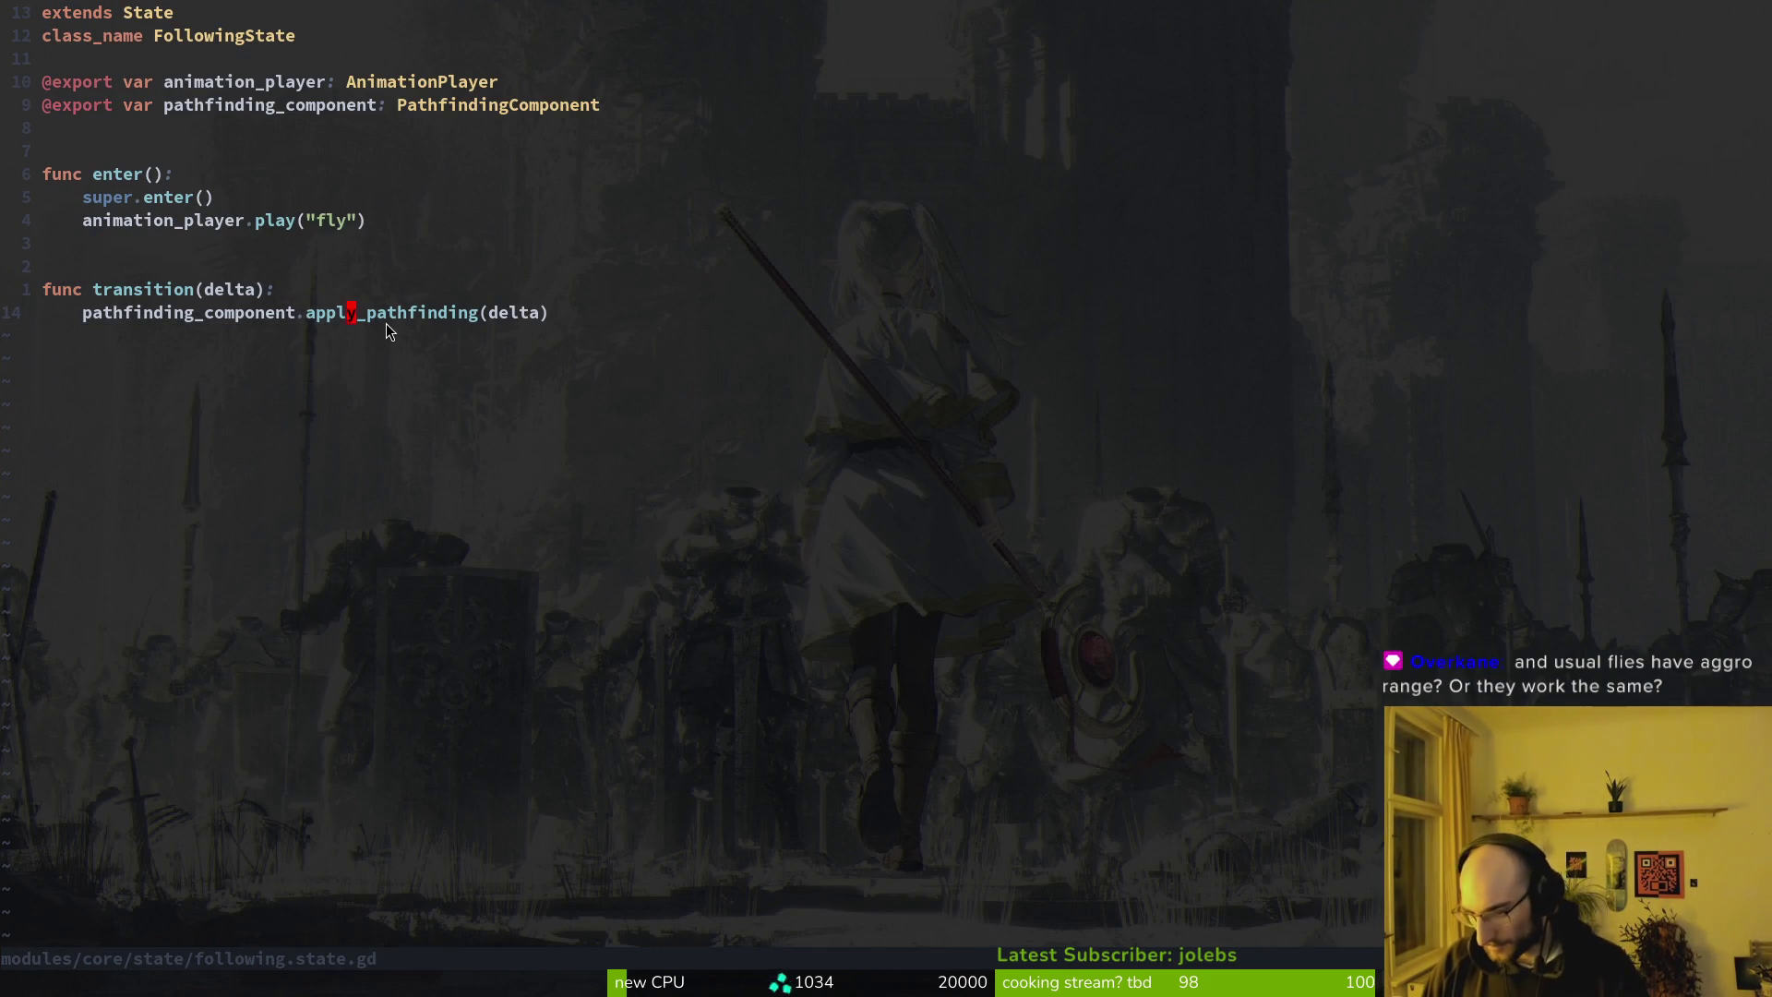
{"action": "key", "text": "alt+Tab"}
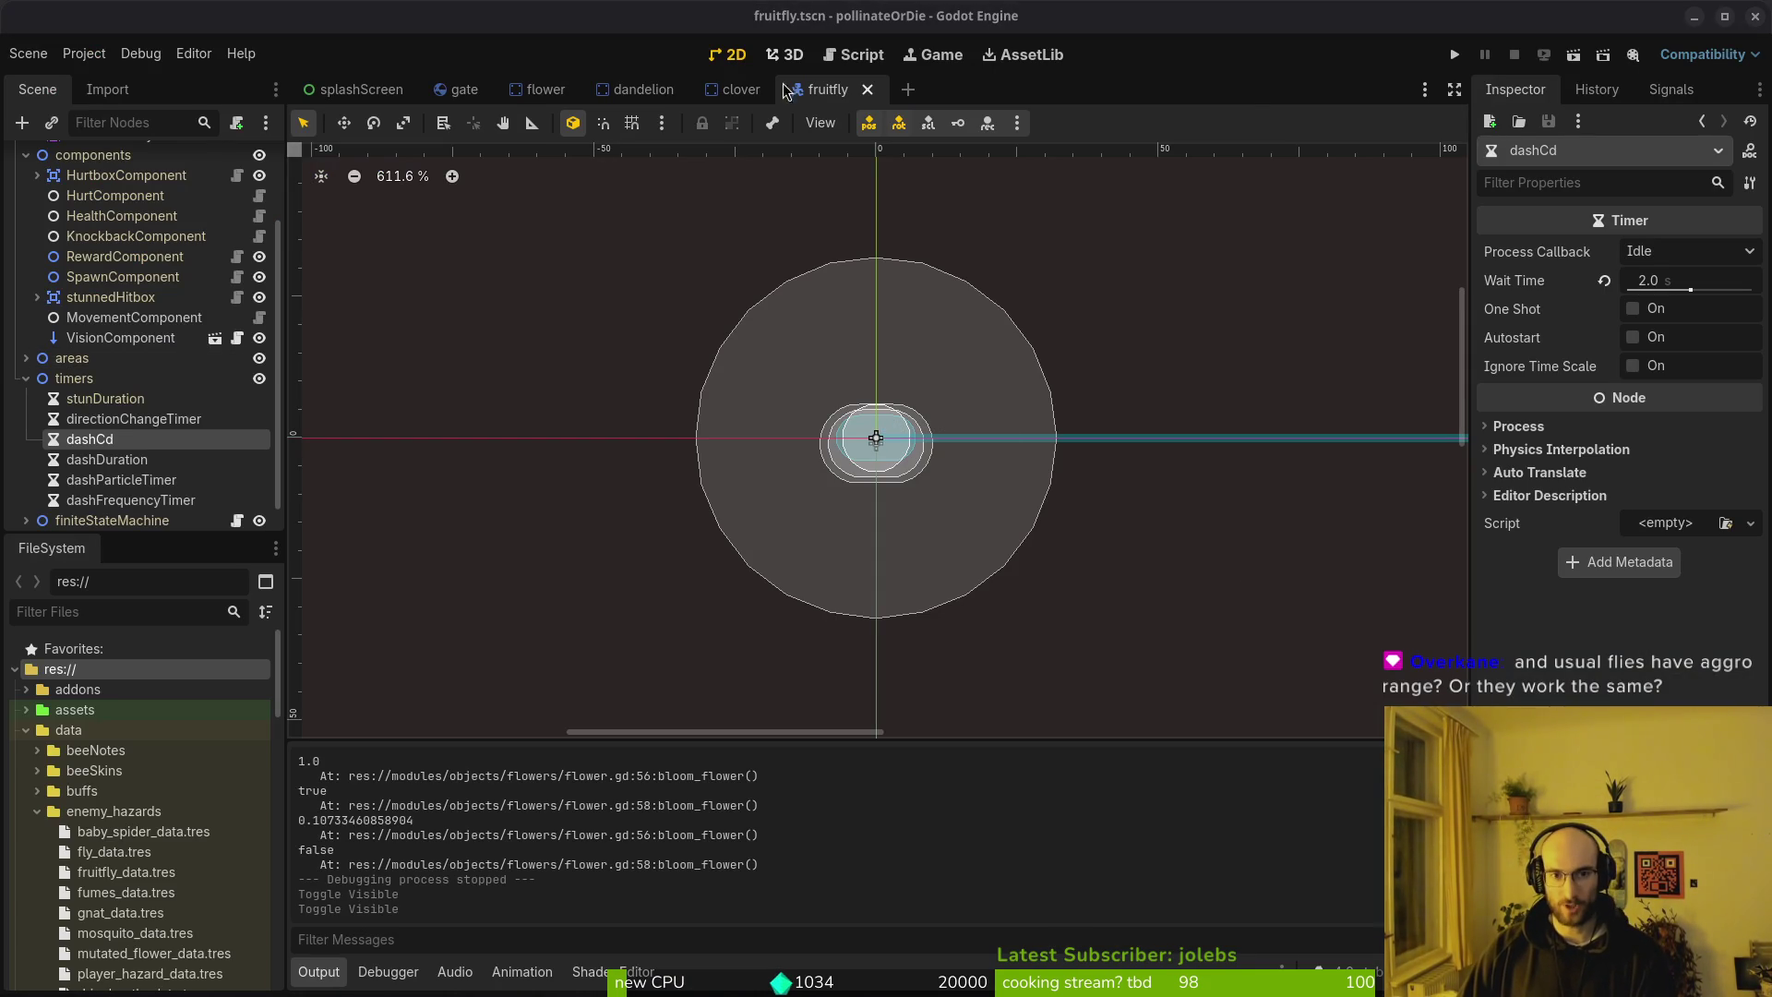
Open mosquito.tscn through the project scene quick search
{"action": "left_click", "coordinate": [569, 335]}
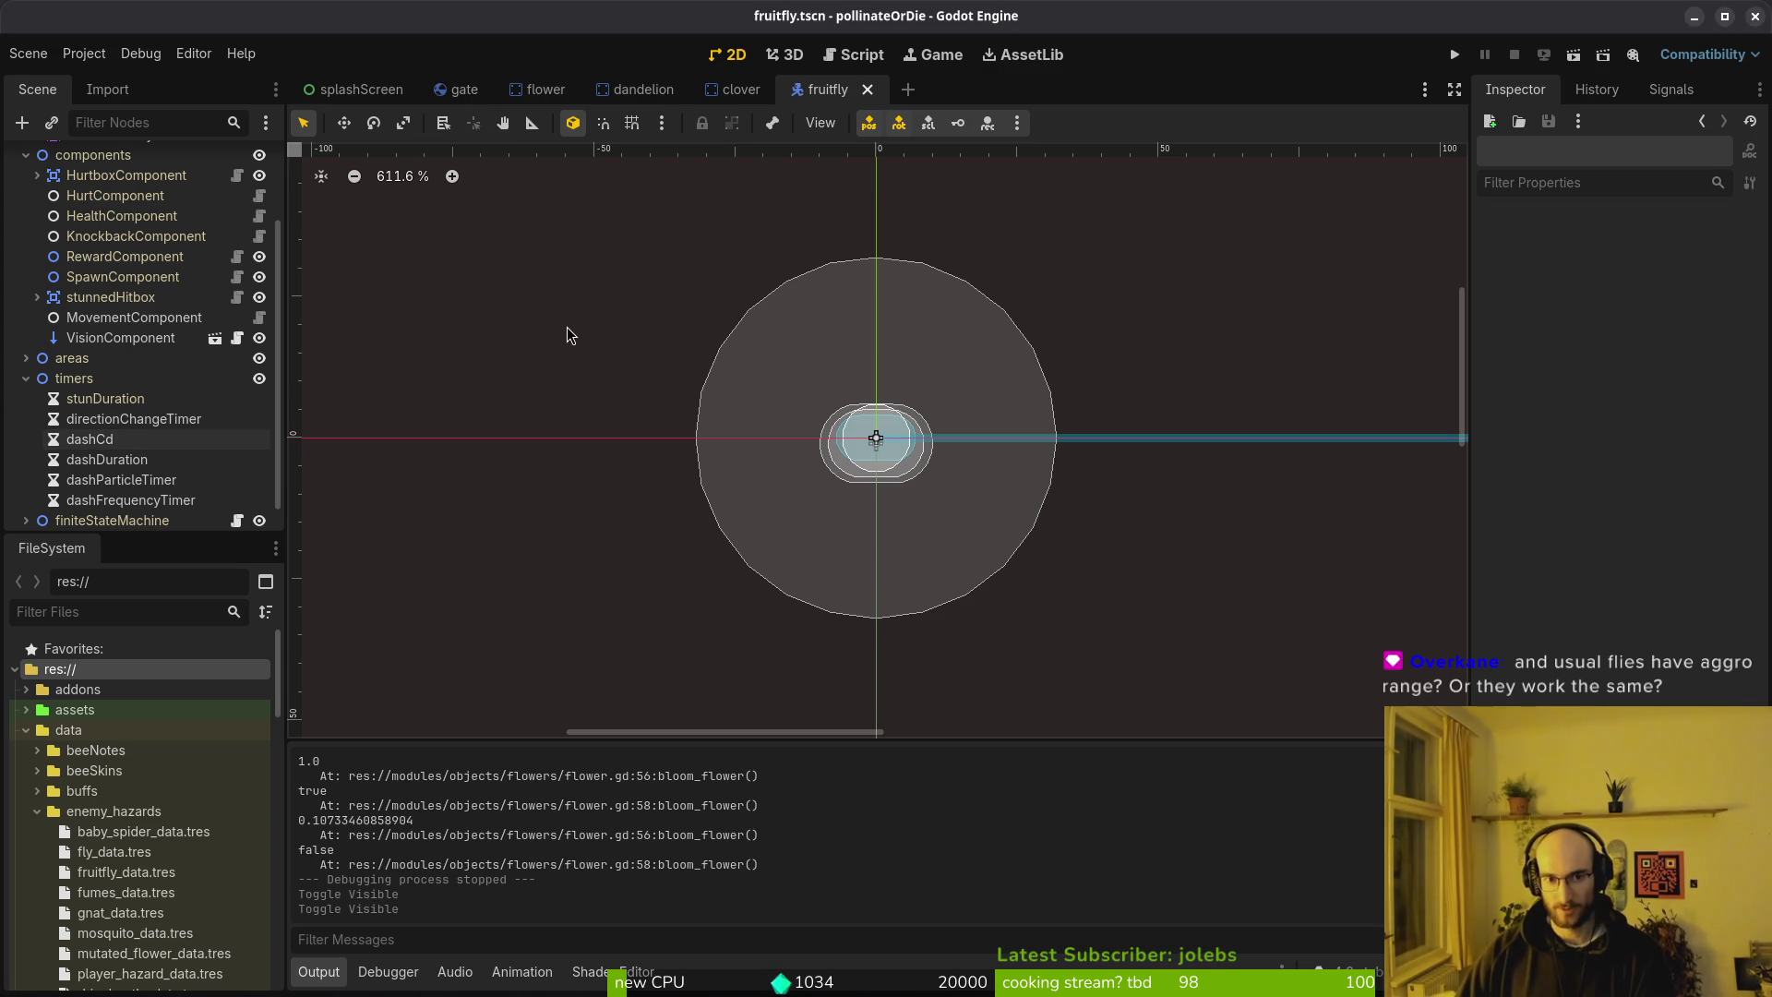
{"action": "key", "text": "alt+shift+o"}
{"action": "type", "text": "mosts"}
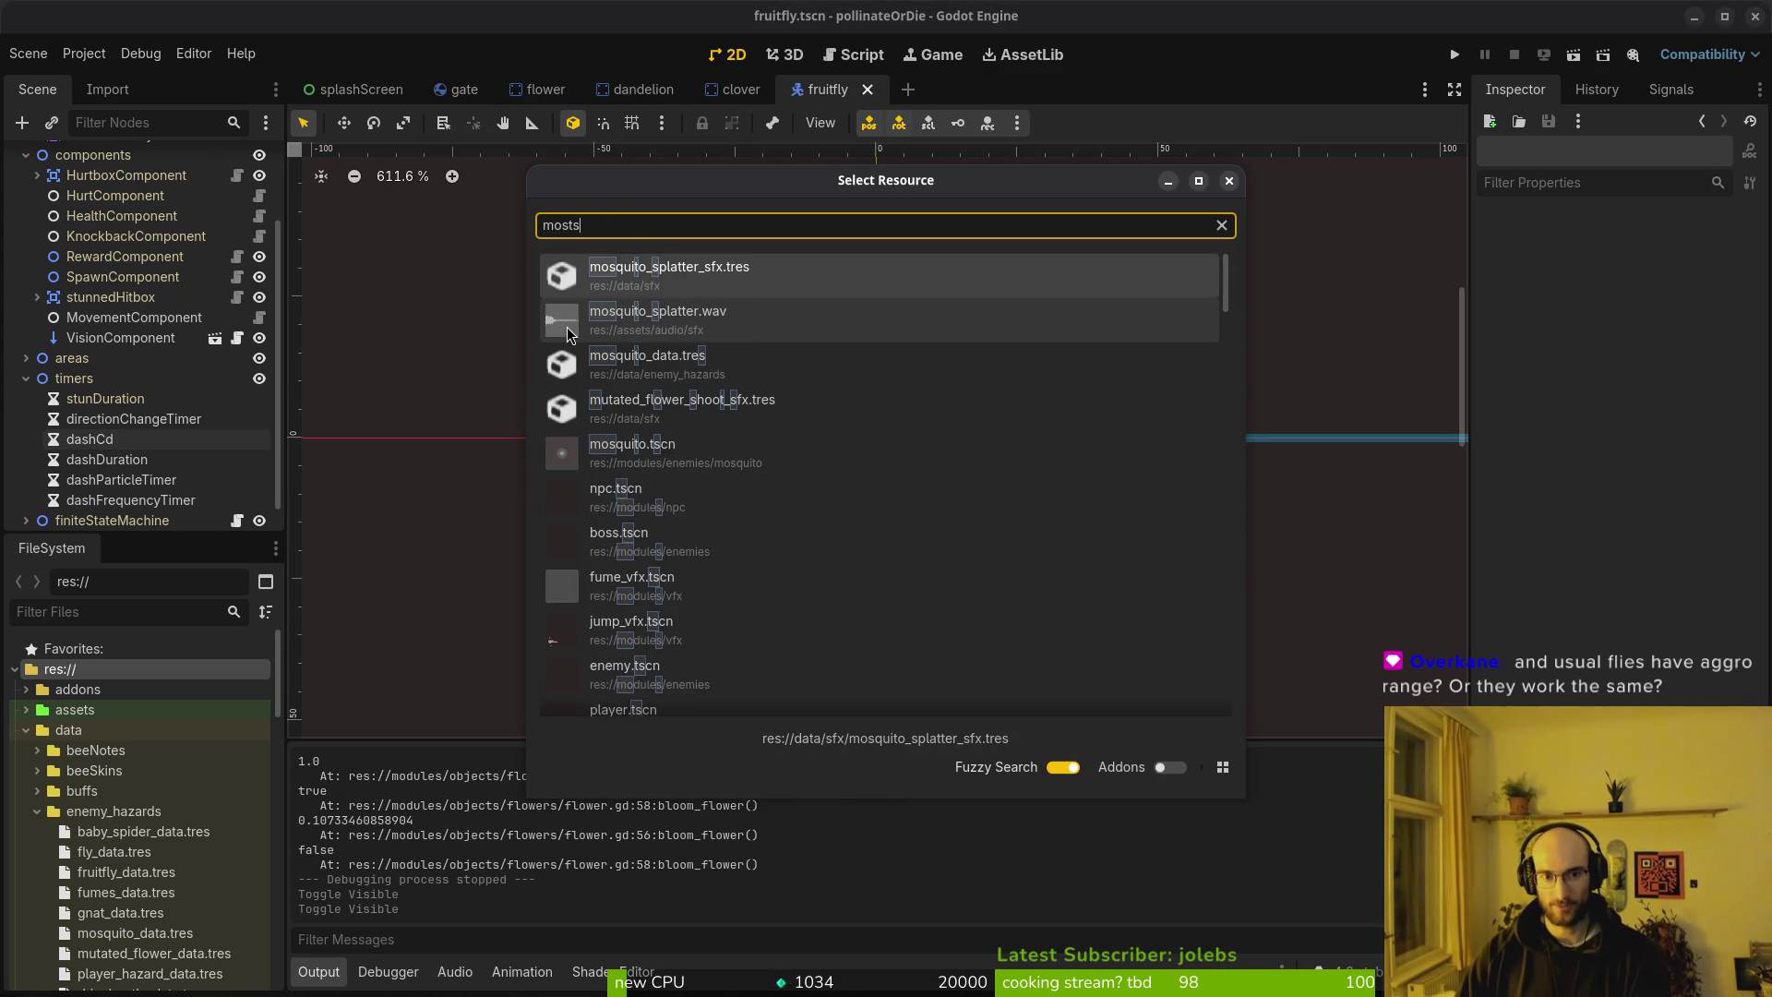
{"action": "key", "text": "Return"}
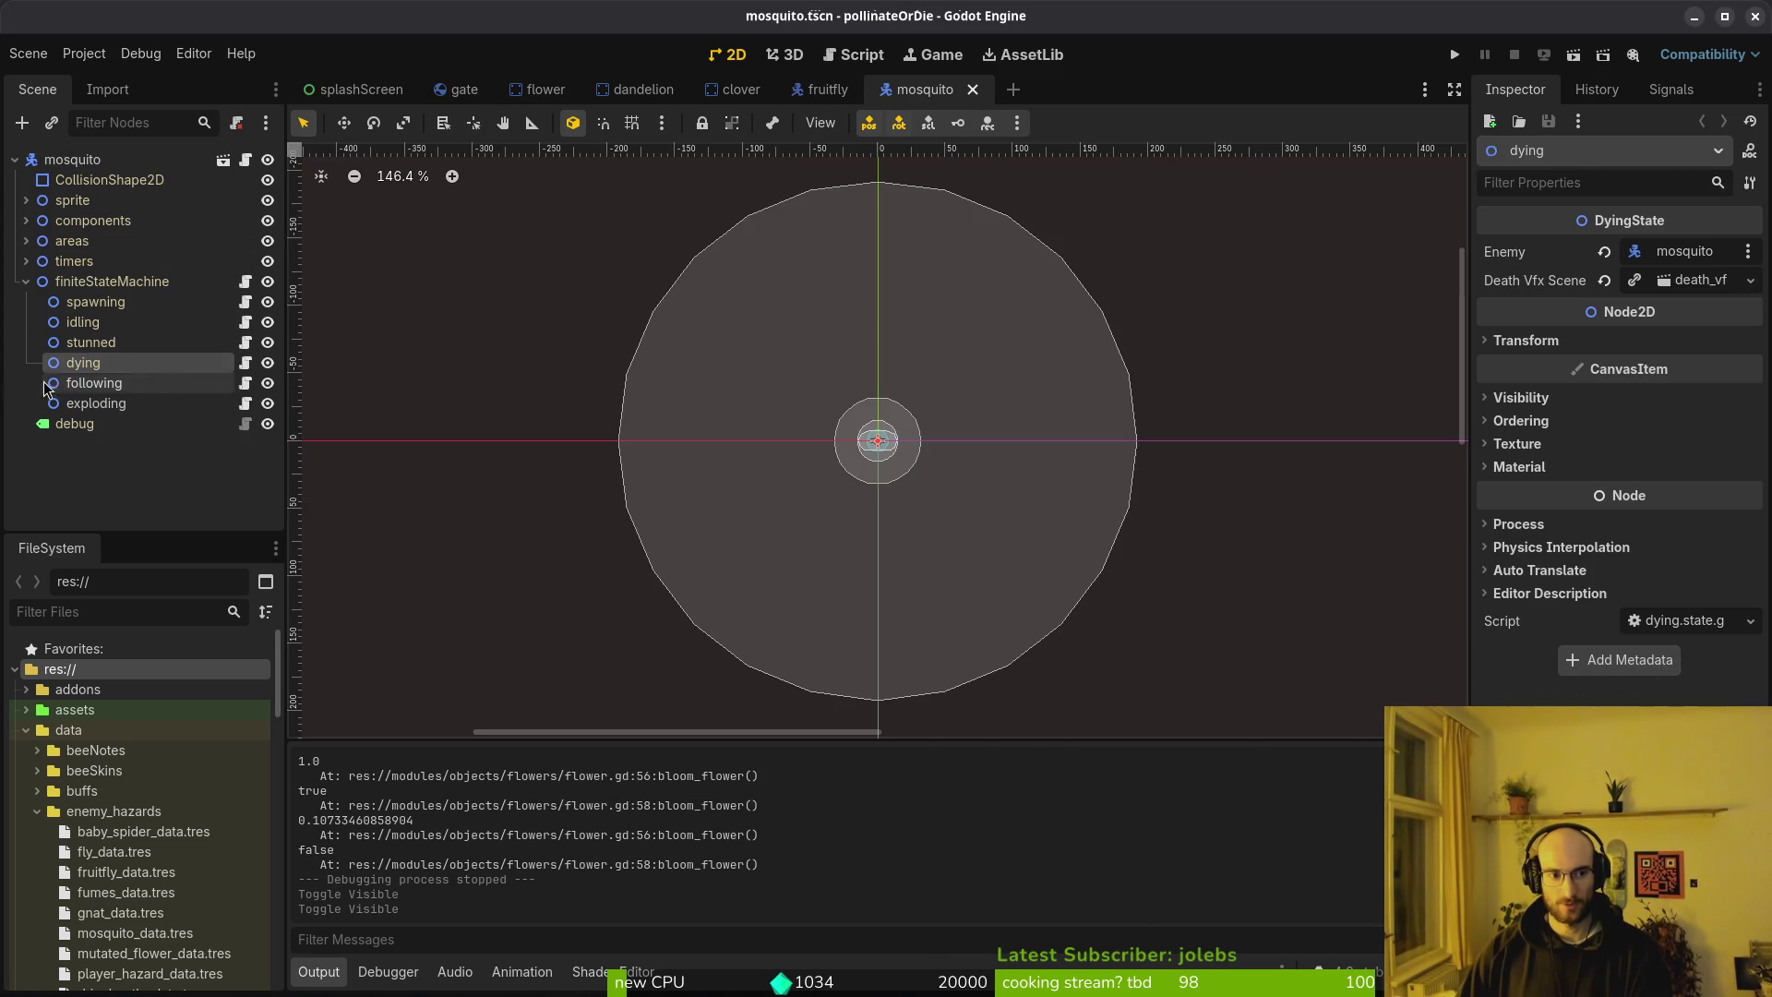
Collapse finiteStateMachine and expand areas to reveal aggroRange and explosionTriggerRange
{"action": "left_click", "coordinate": [26, 281]}
{"action": "left_click", "coordinate": [20, 241]}
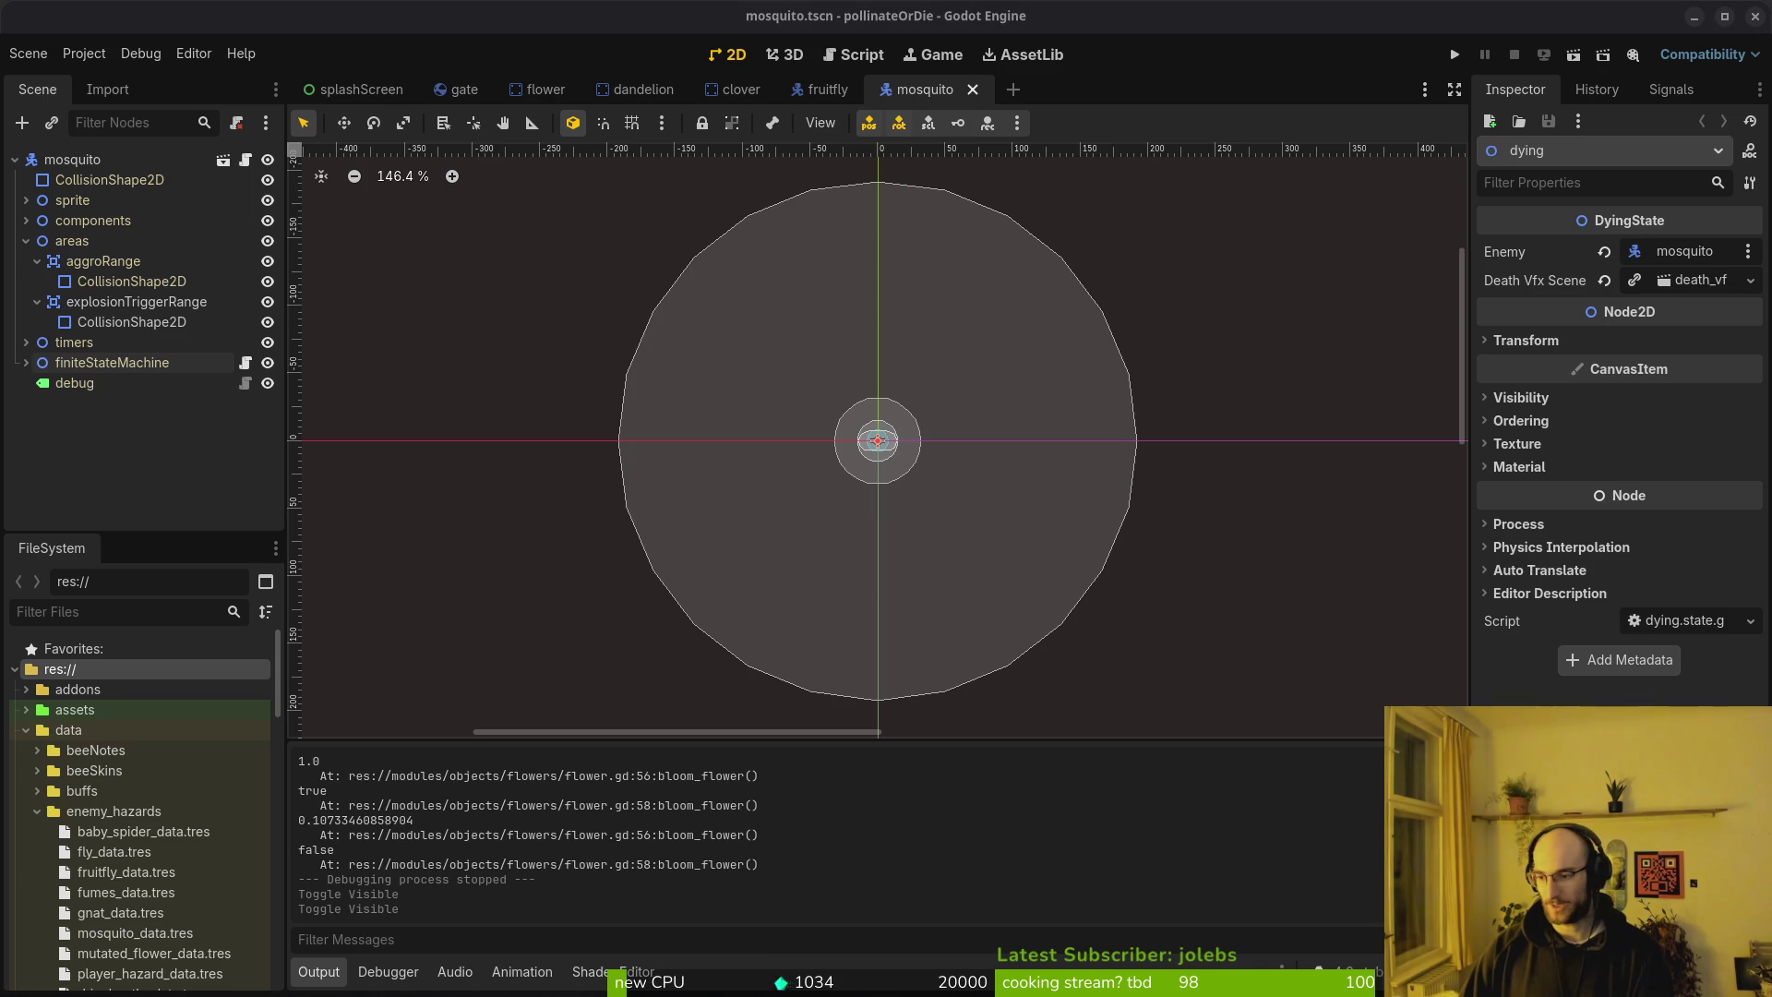
{"action": "key", "text": "alt+Tab"}
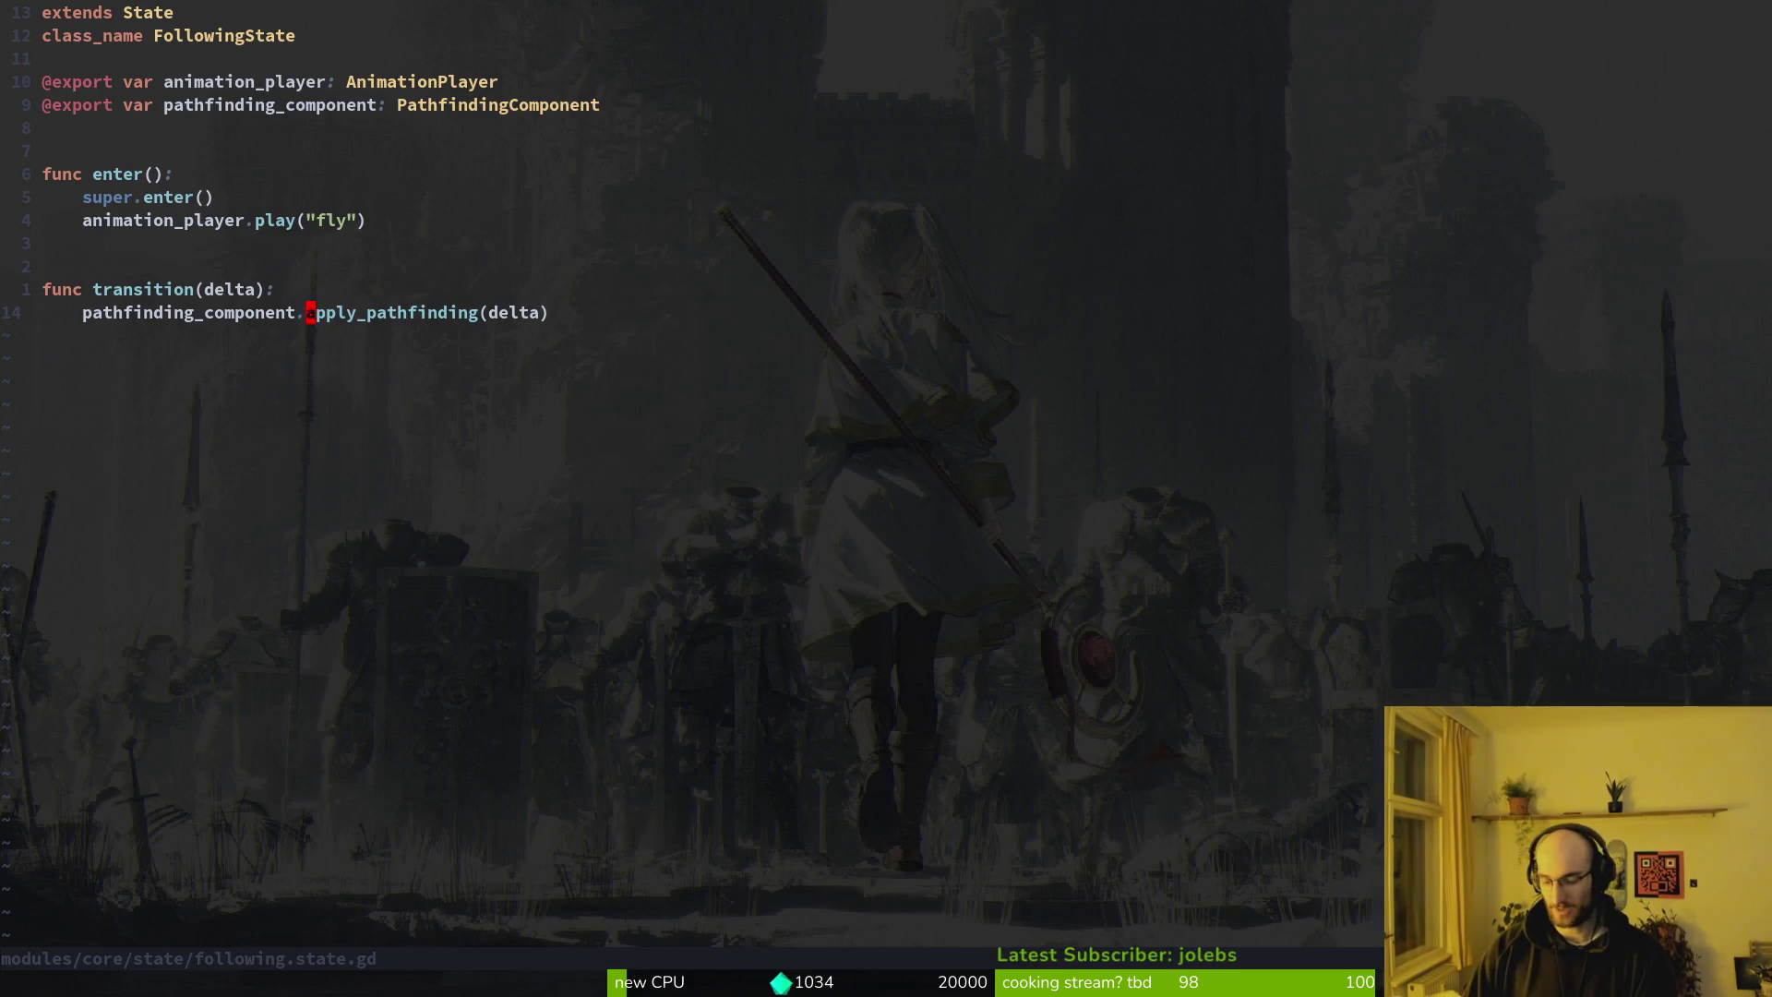
Open fruitfly.gd and duplicate the dash wait_time line, renaming the copy to speed
{"action": "type", "text": "fruitfly/f"}
{"action": "key", "text": "Return"}
{"action": "key", "text": "shift+v"}
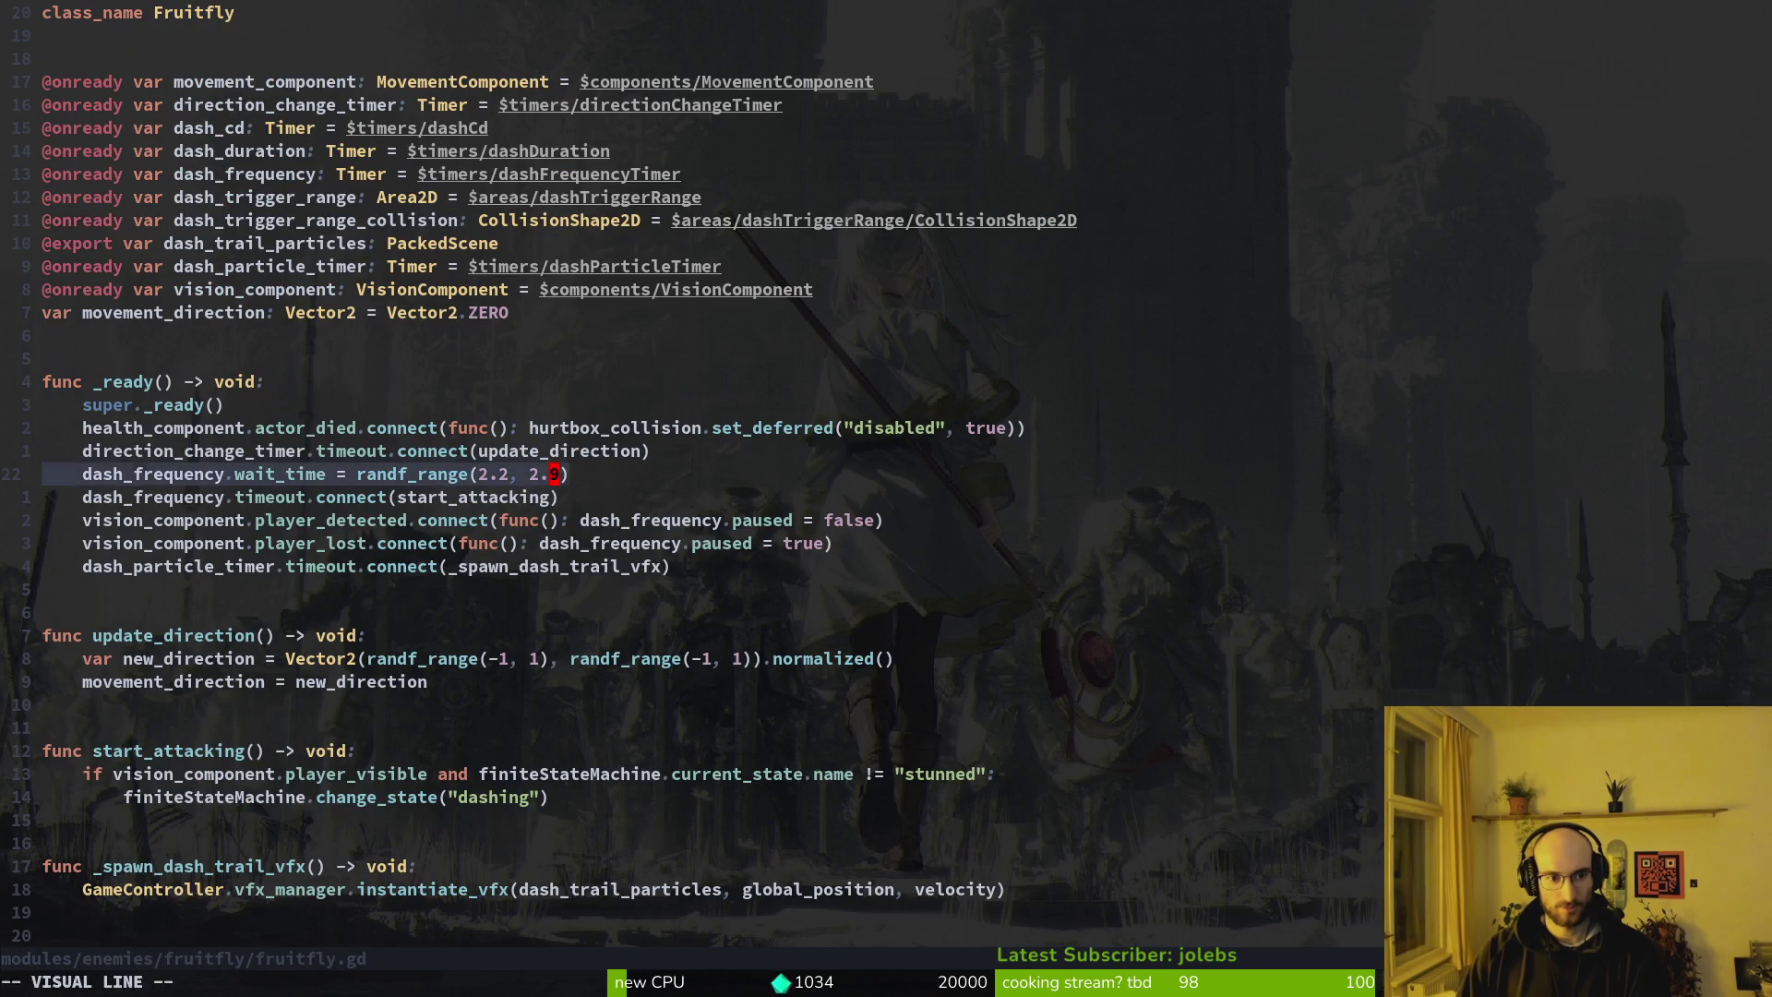
{"action": "key", "text": "y"}
{"action": "key", "text": "p"}
{"action": "key", "text": "f"}
{"action": "key", "text": "period"}
{"action": "key", "text": "c"}
{"action": "key", "text": "asciicircum"}
{"action": "type", "text": "speed"}
{"action": "key", "text": "Escape"}
Strip .wait_time from the speed line and delete the 2.2 lower bound of randf_range
{"action": "key", "text": "l"}
{"action": "key", "text": "d"}
{"action": "key", "text": "t"}
{"action": "key", "text": "space"}
{"action": "type", "text": ":w"}
{"action": "key", "text": "w"}
{"action": "key", "text": "w"}
{"action": "key", "text": "w"}
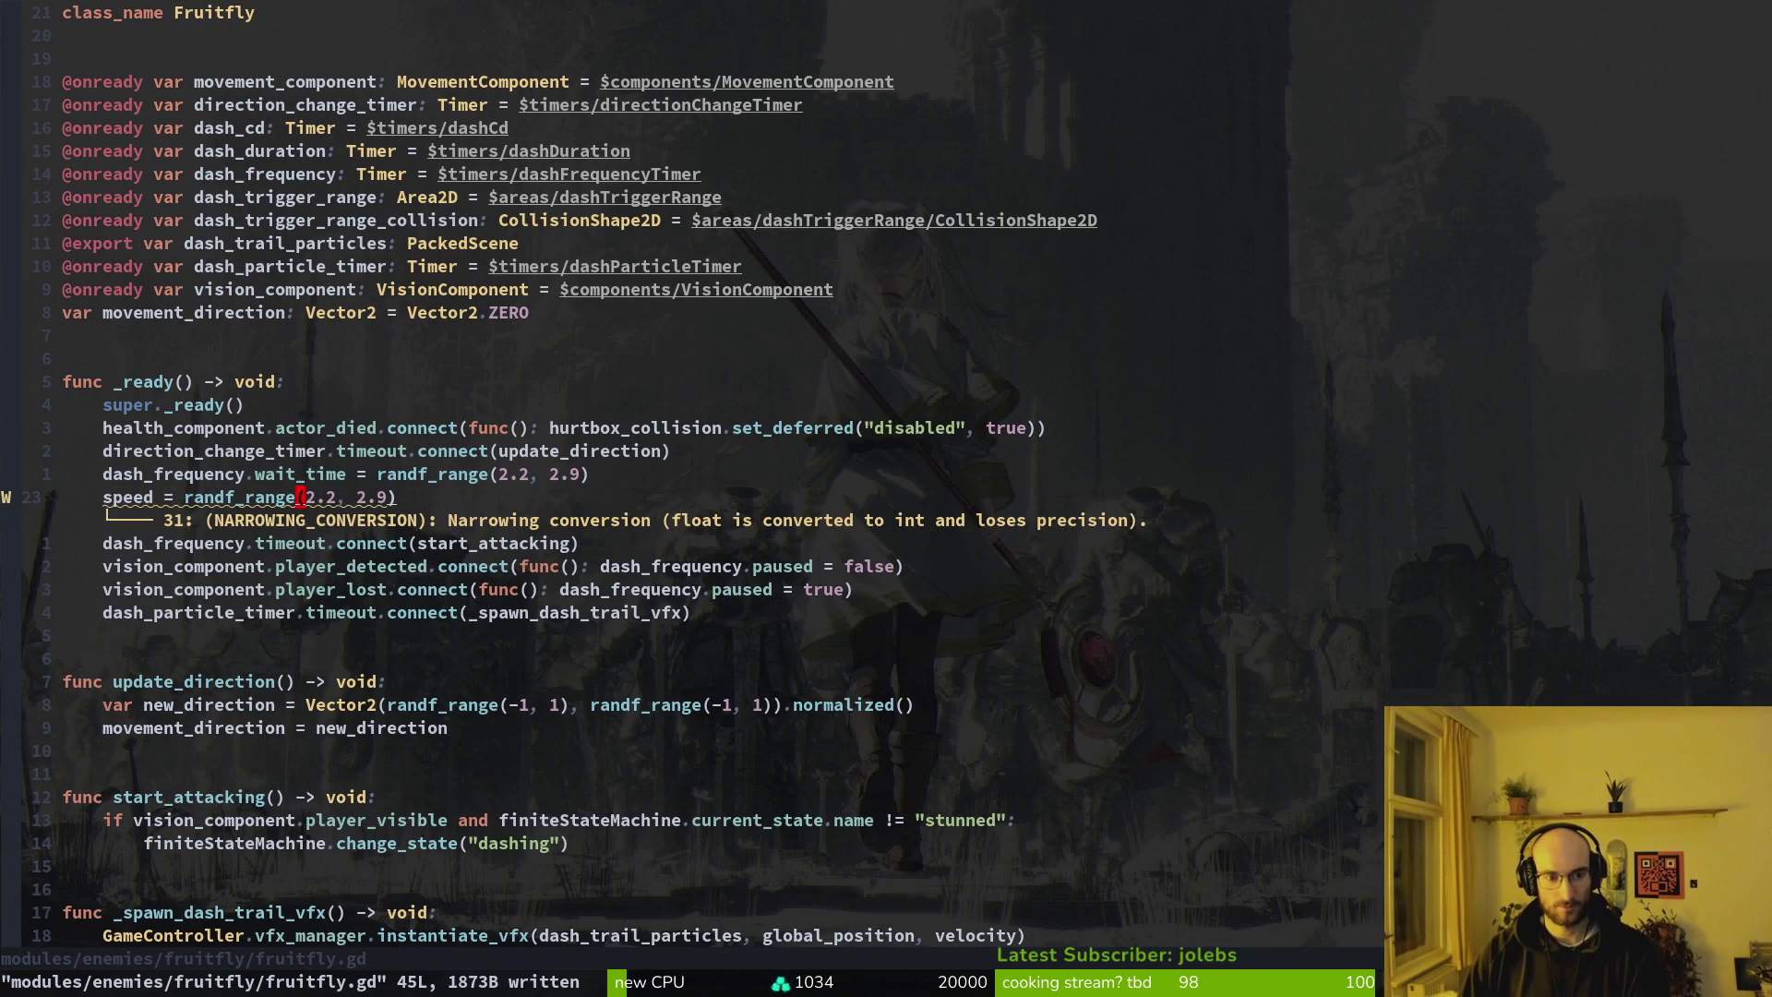
{"action": "key", "text": "c"}
{"action": "key", "text": "t"}
{"action": "key", "text": "space"}
{"action": "key", "text": "BackSpace"}
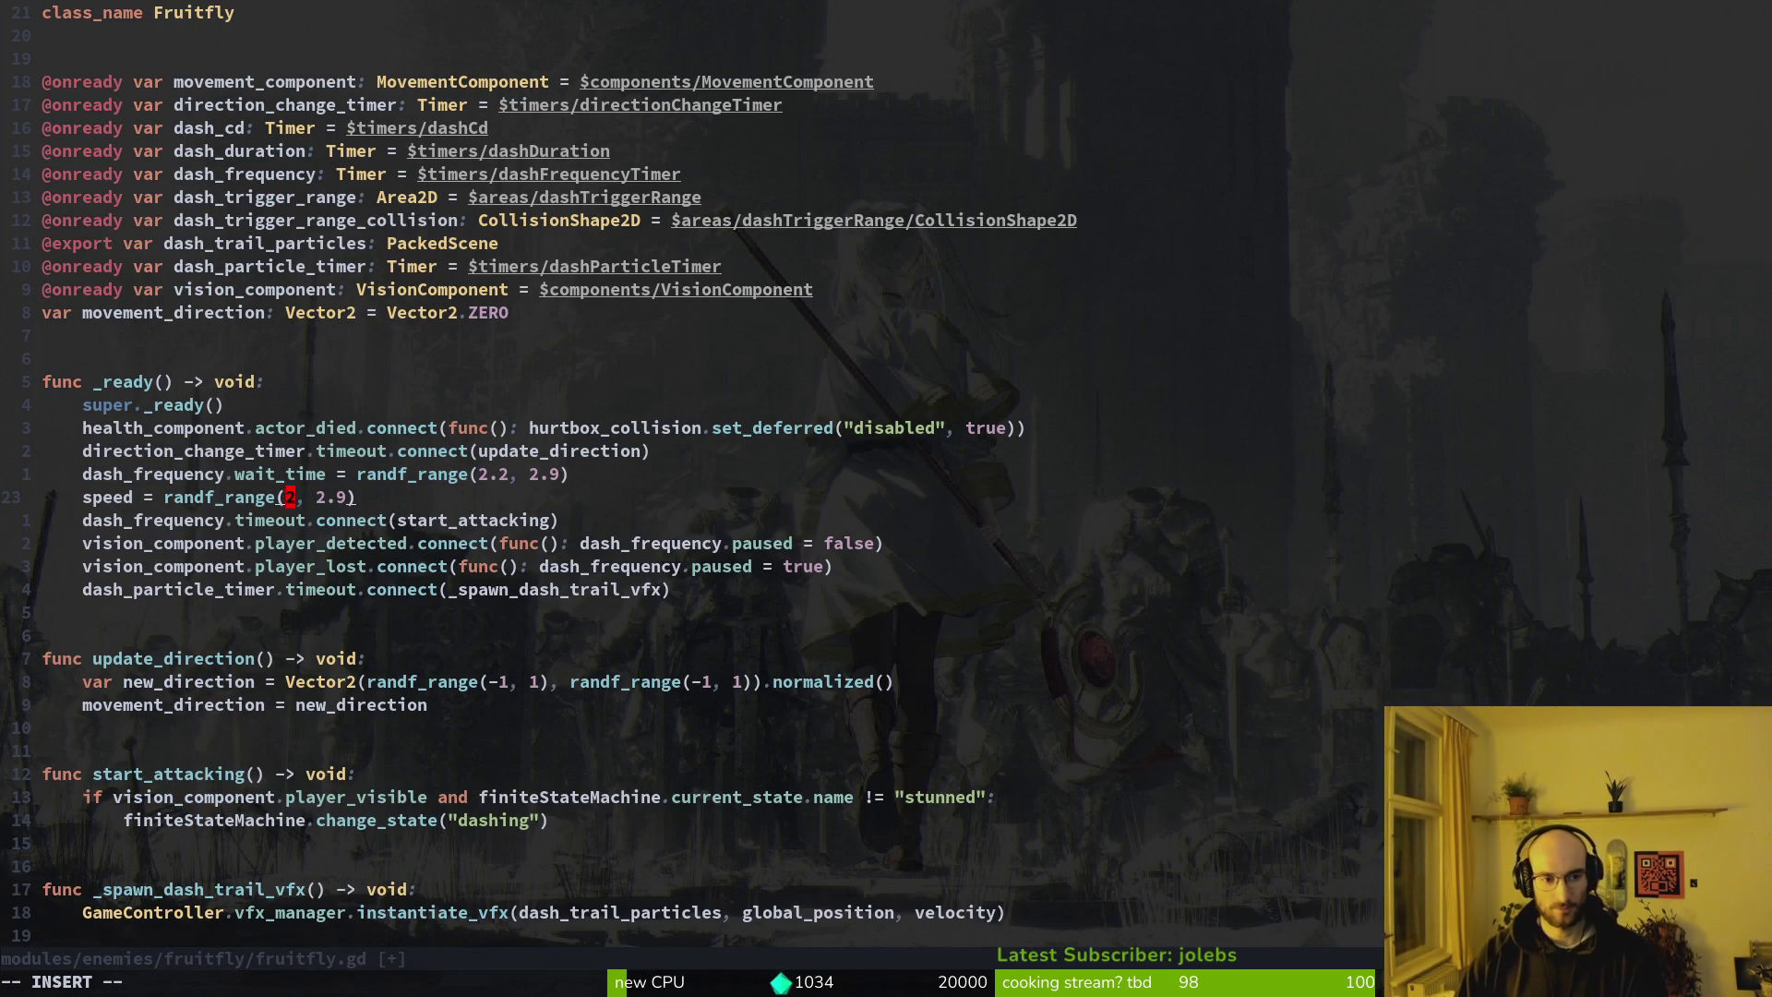
{"action": "key", "text": "Escape"}
{"action": "key", "text": "h"}
{"action": "key", "text": "h"}
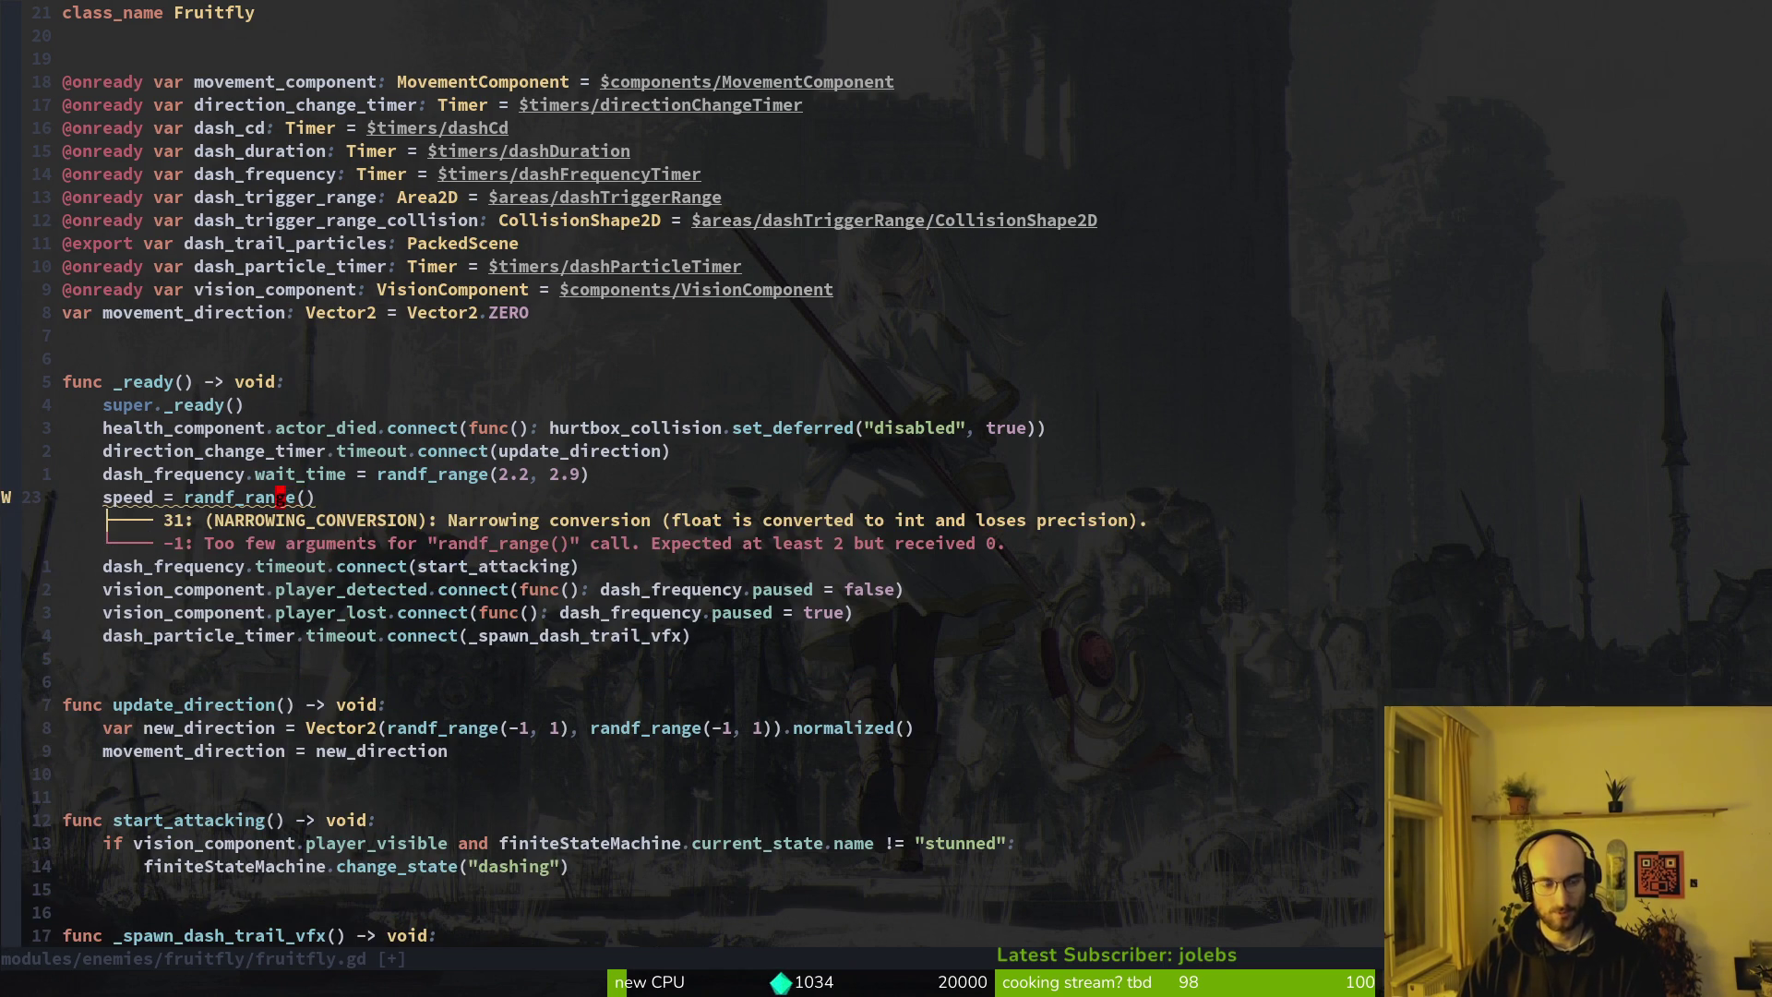
Copy the speed line from enemy.gd and return to fruitfly.gd
{"action": "key", "text": "space"}
{"action": "key", "text": "f"}
{"action": "key", "text": "f"}
{"action": "type", "text": "enene"}
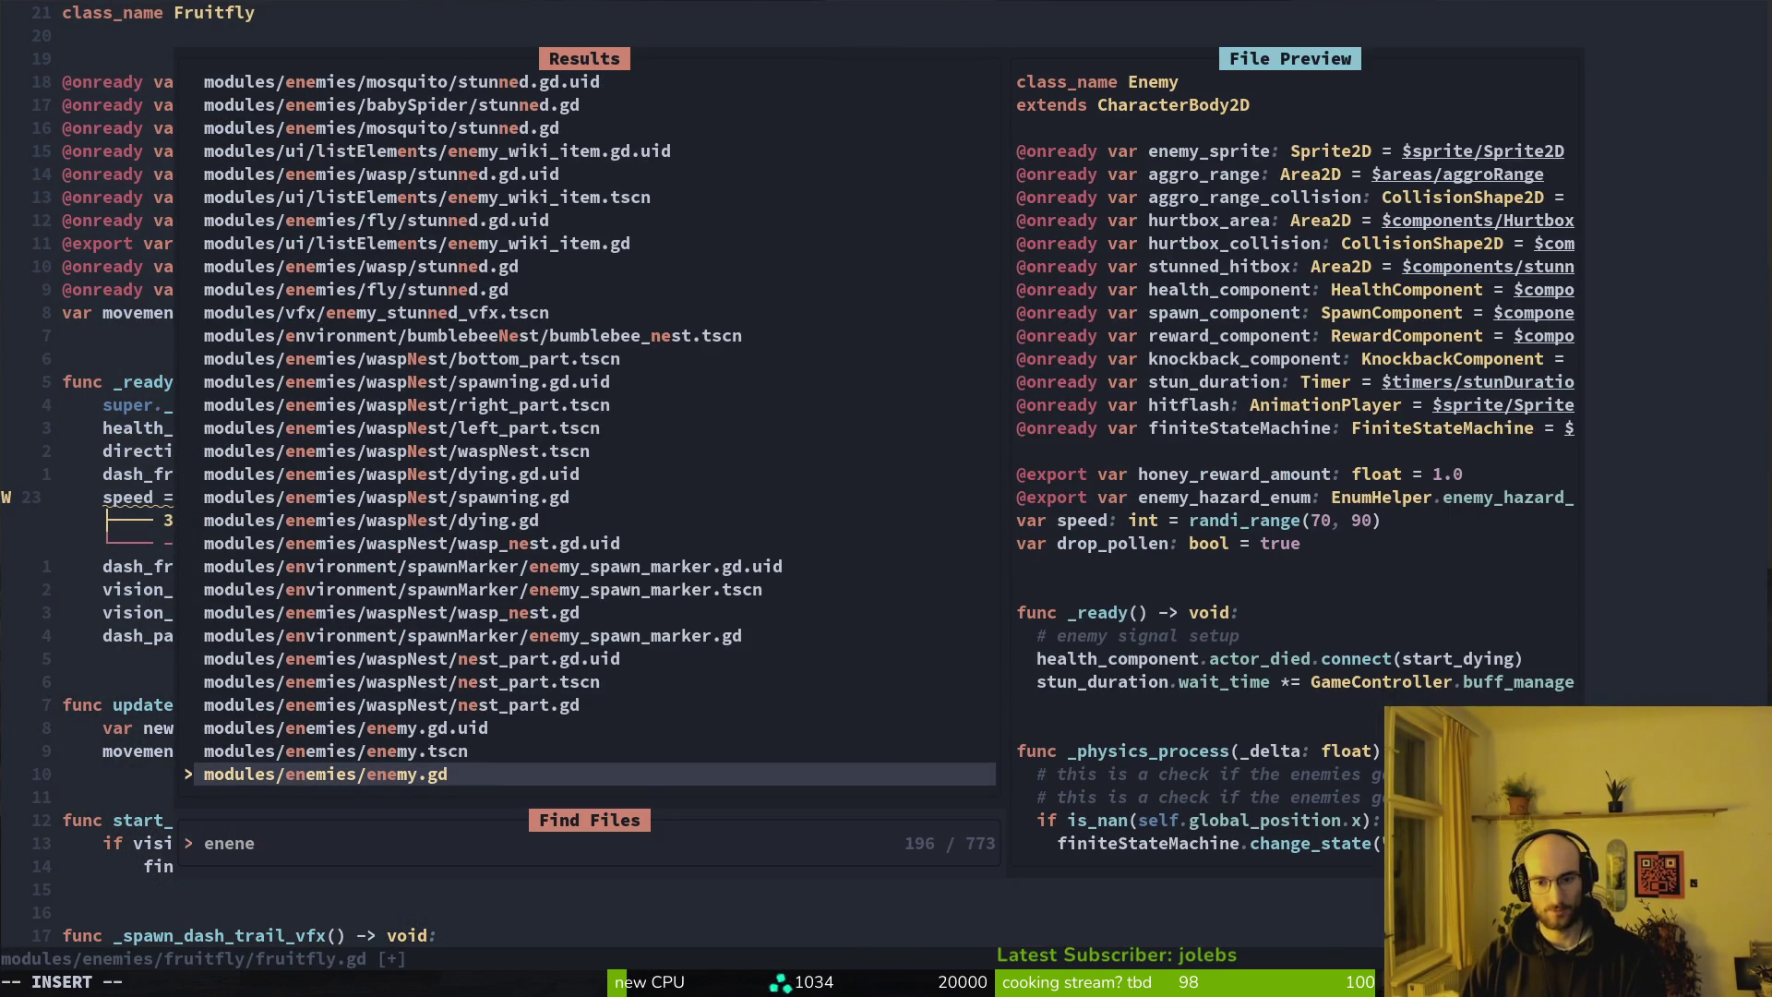
{"action": "key", "text": "Return"}
{"action": "key", "text": "shift+v"}
{"action": "key", "text": "y"}
{"action": "key", "text": "ctrl+o"}
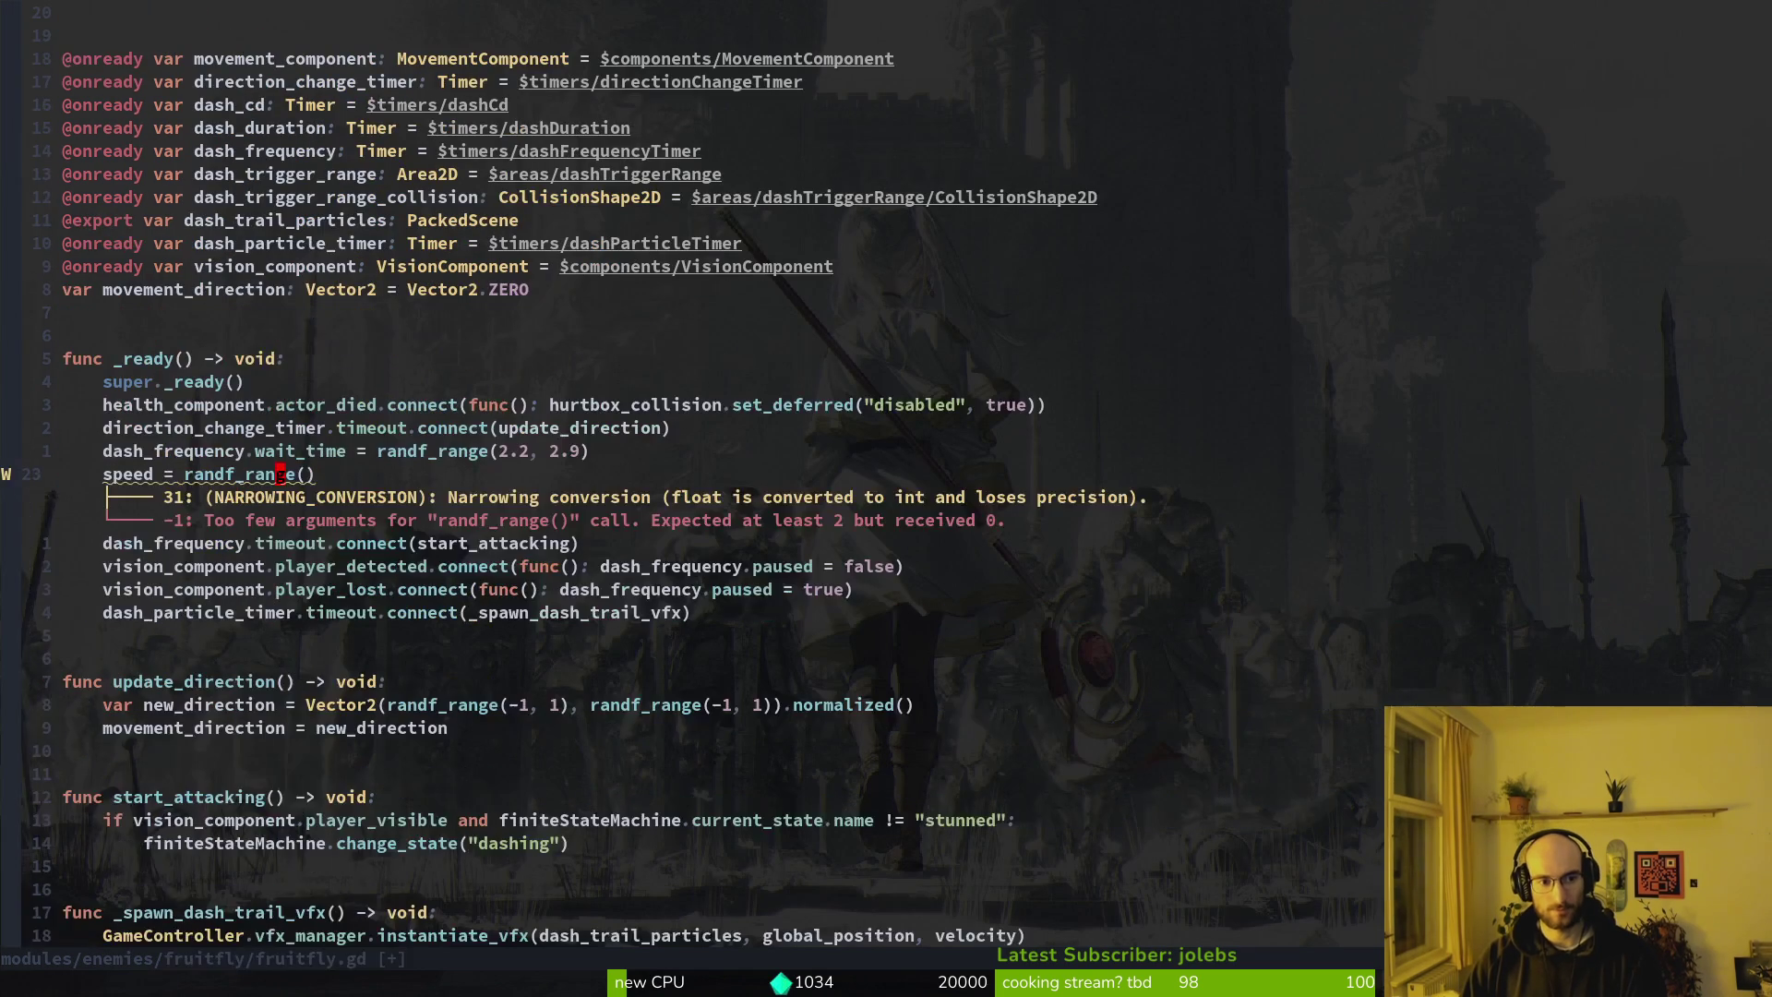
Replace fruitfly's speed line with the enemy speed line, drop var, fix indentation, and save
{"action": "key", "text": "shift+v"}
{"action": "key", "text": "p"}
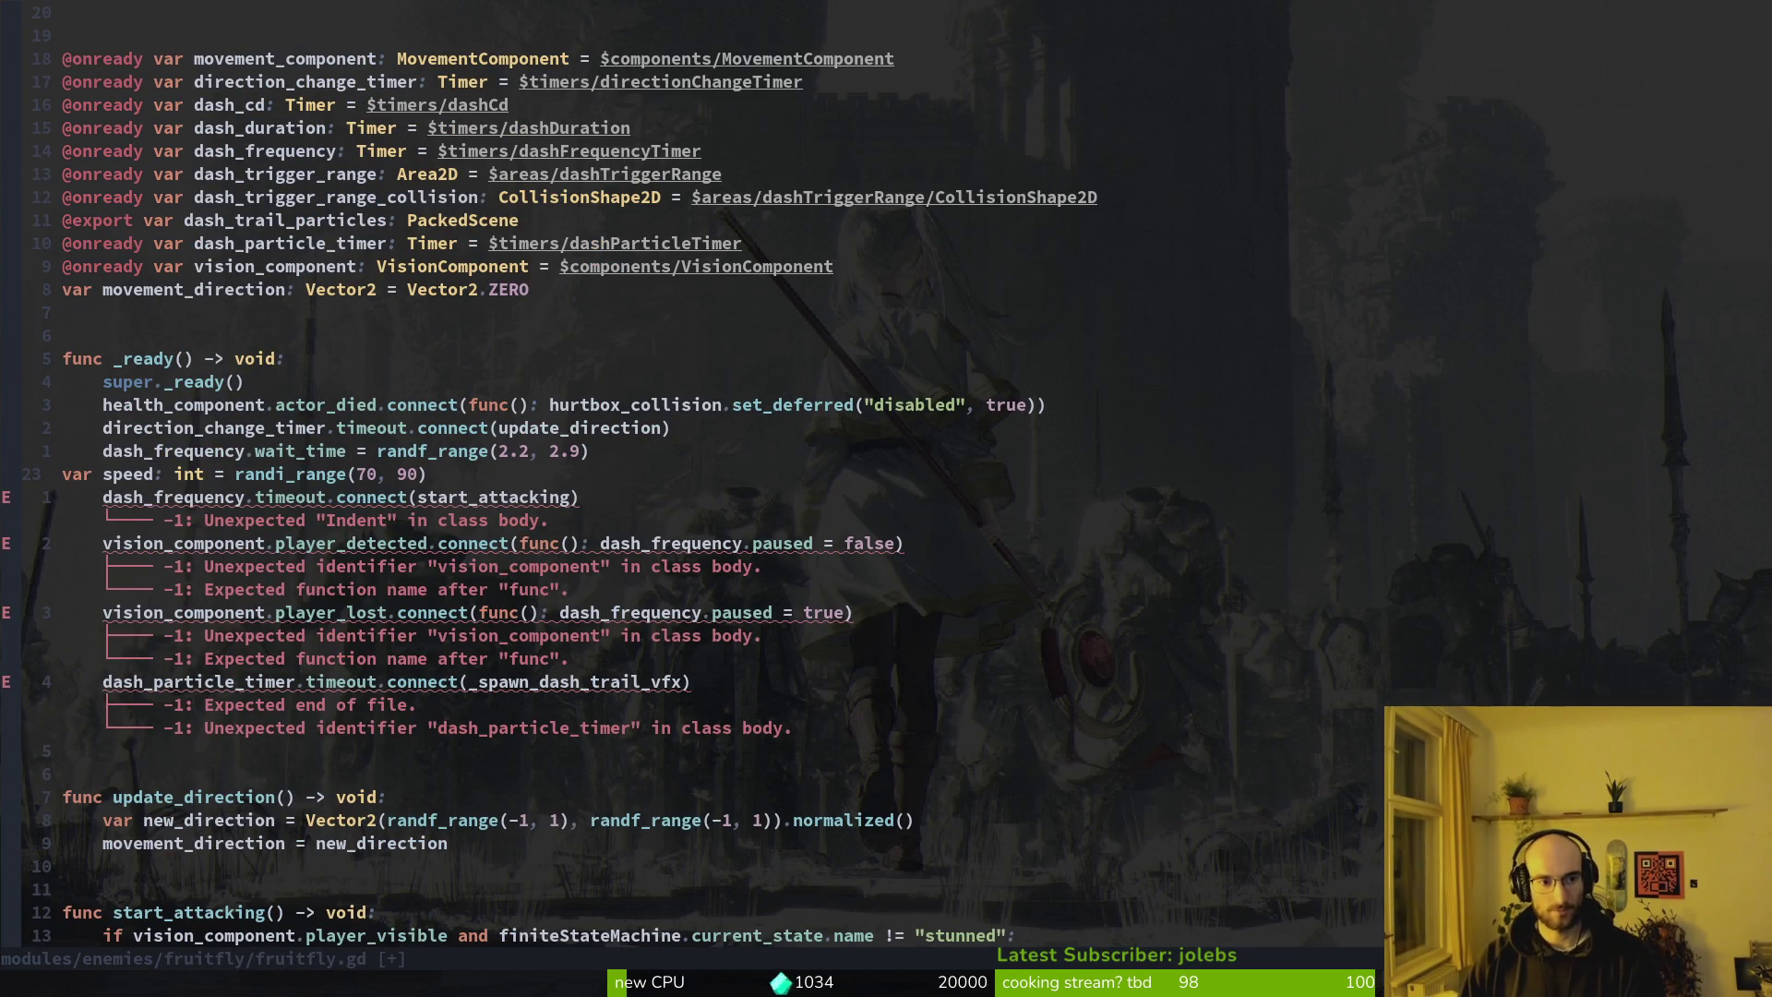
{"action": "key", "text": "c"}
{"action": "key", "text": "w"}
{"action": "key", "text": "Tab"}
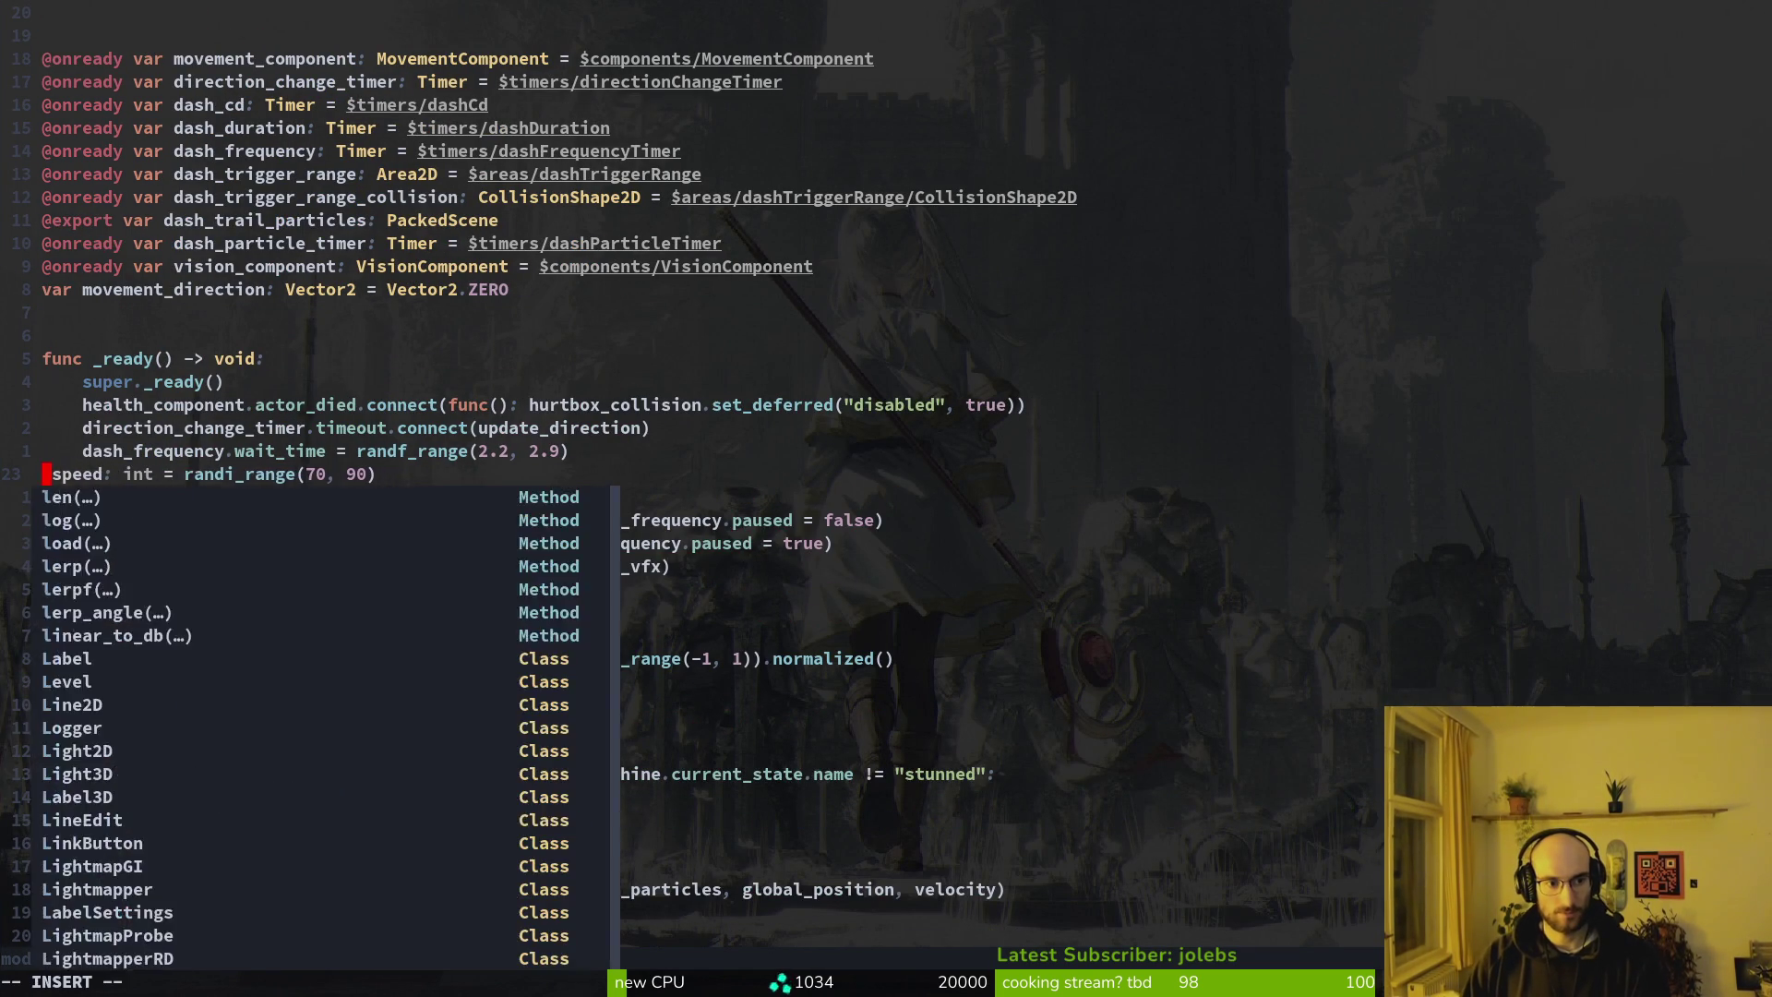
{"action": "key", "text": "BackSpace"}
{"action": "key", "text": "Tab"}
{"action": "key", "text": "Escape"}
{"action": "type", "text": ":w"}
{"action": "key", "text": "Return"}
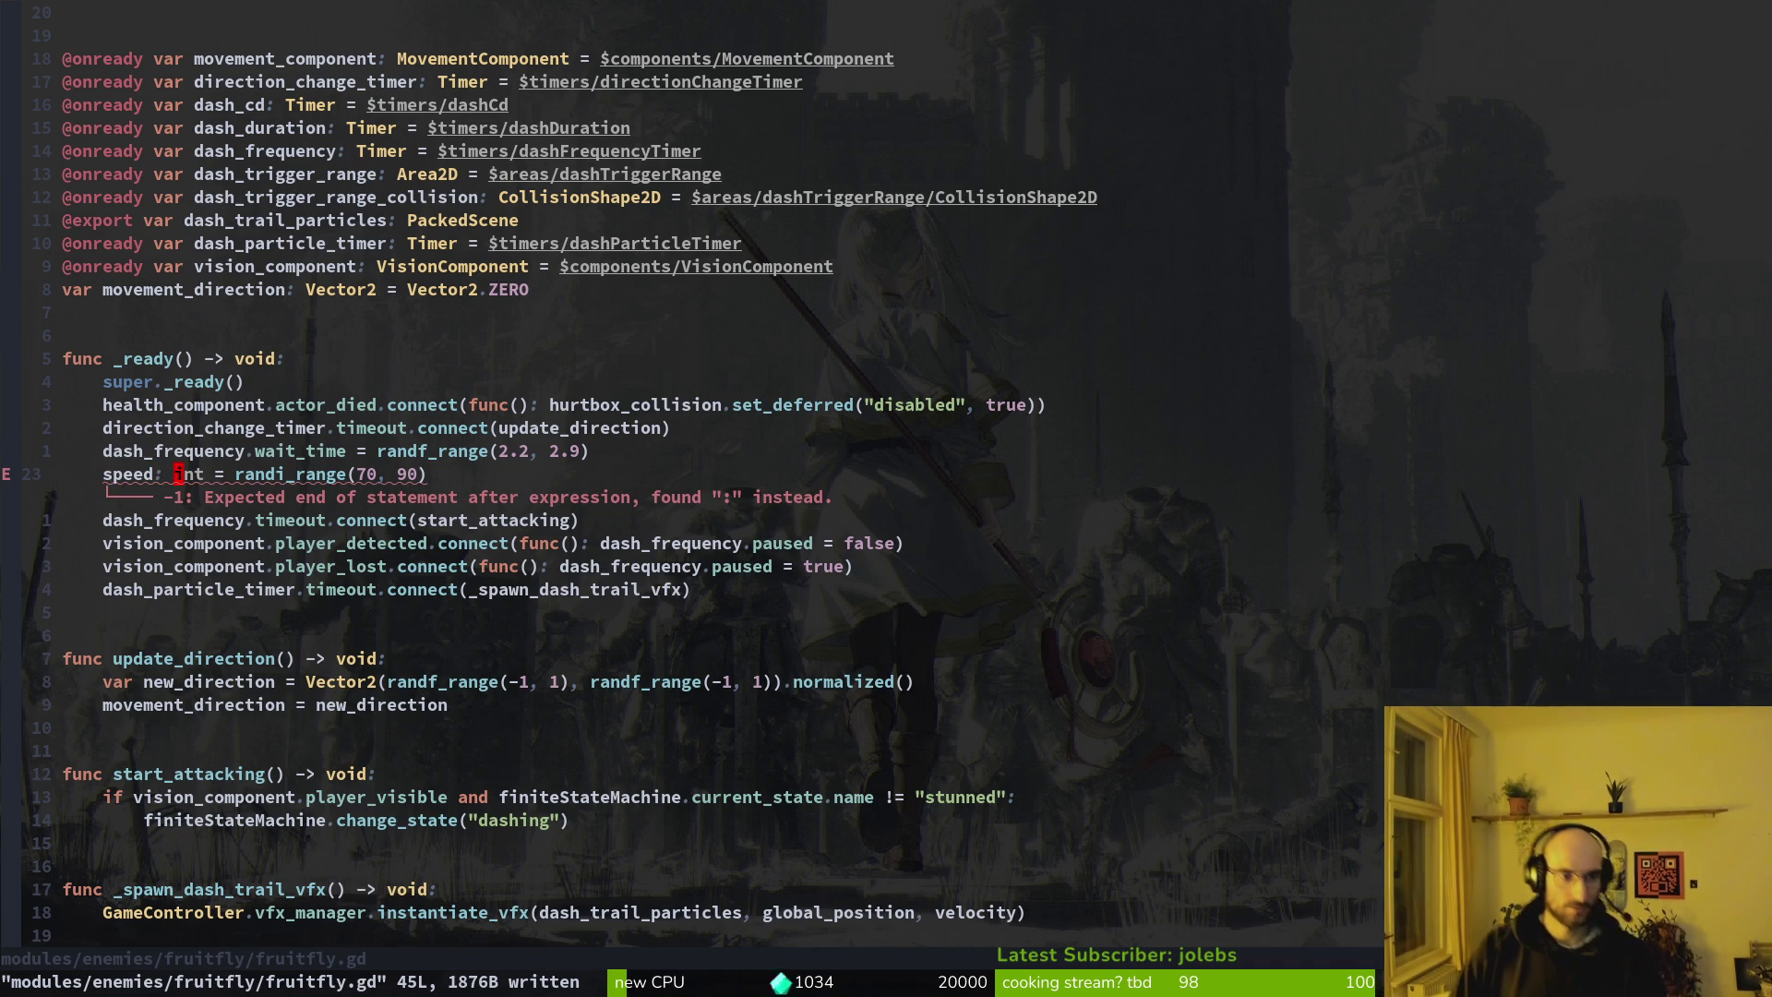
Remove the int type from speed, leaving speed = randi_range(30, 50), and save
{"action": "key", "text": "c"}
{"action": "key", "text": "e"}
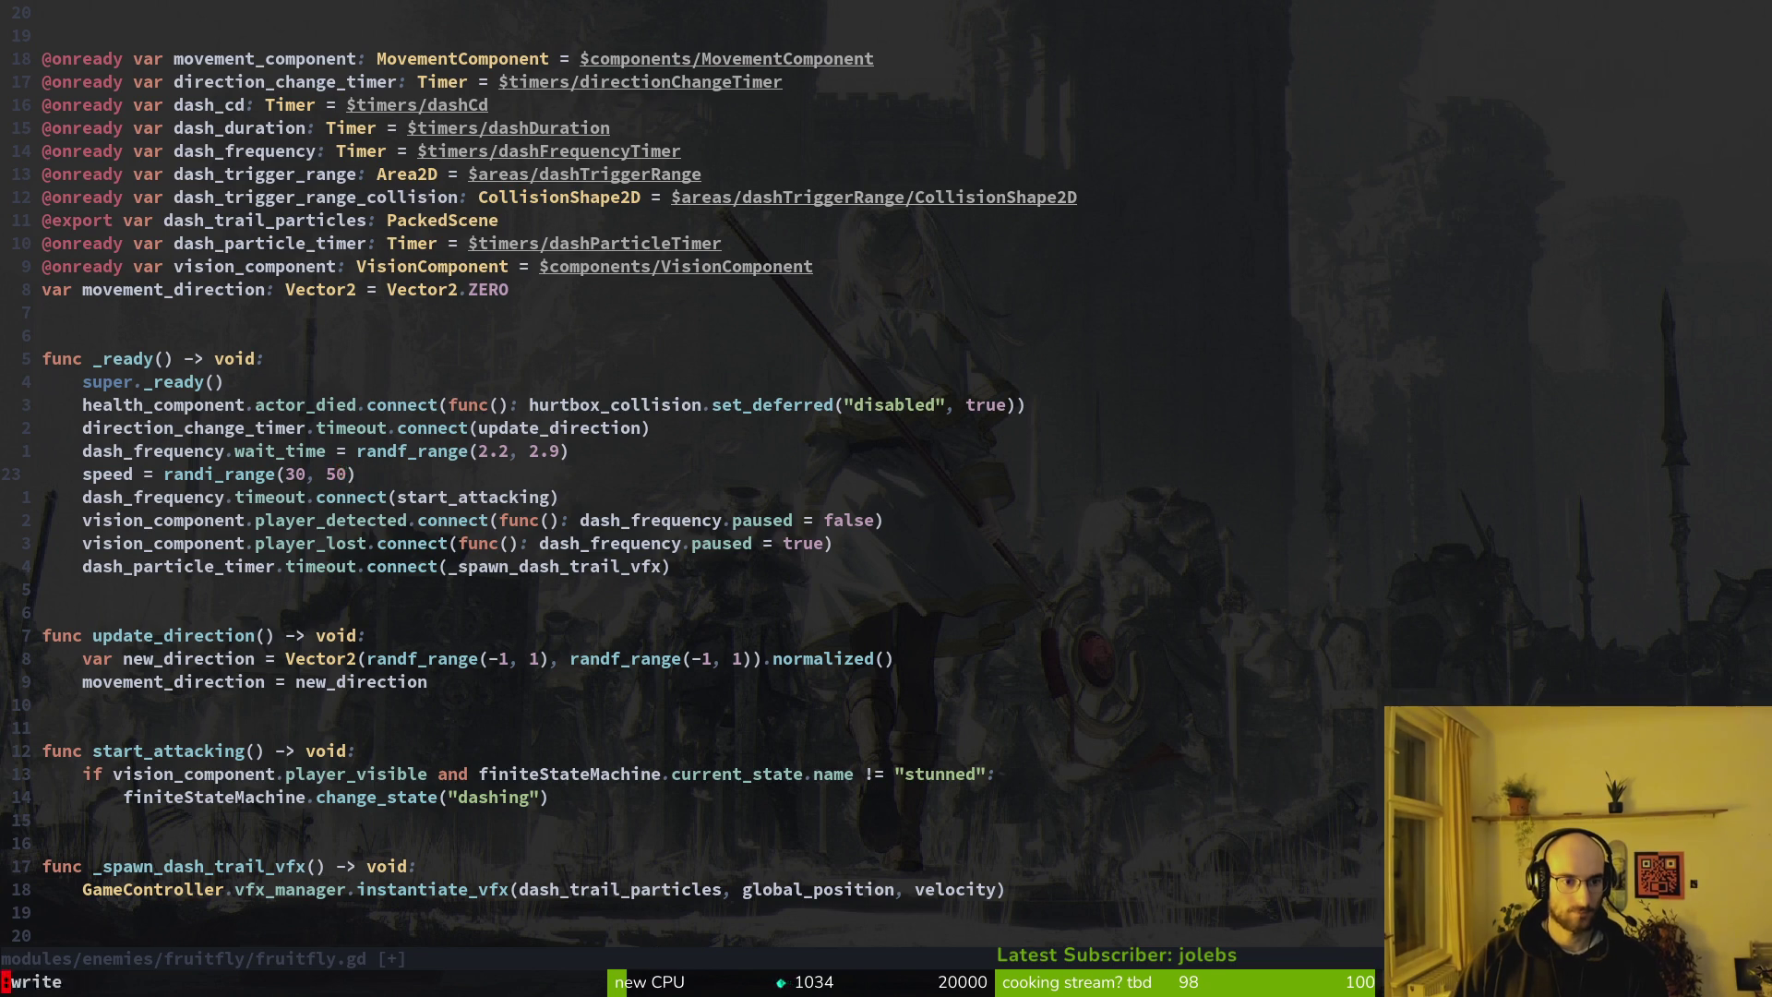
{"action": "type", "text": ":w"}
{"action": "key", "text": "Return"}
{"action": "key", "text": "alt+Tab"}
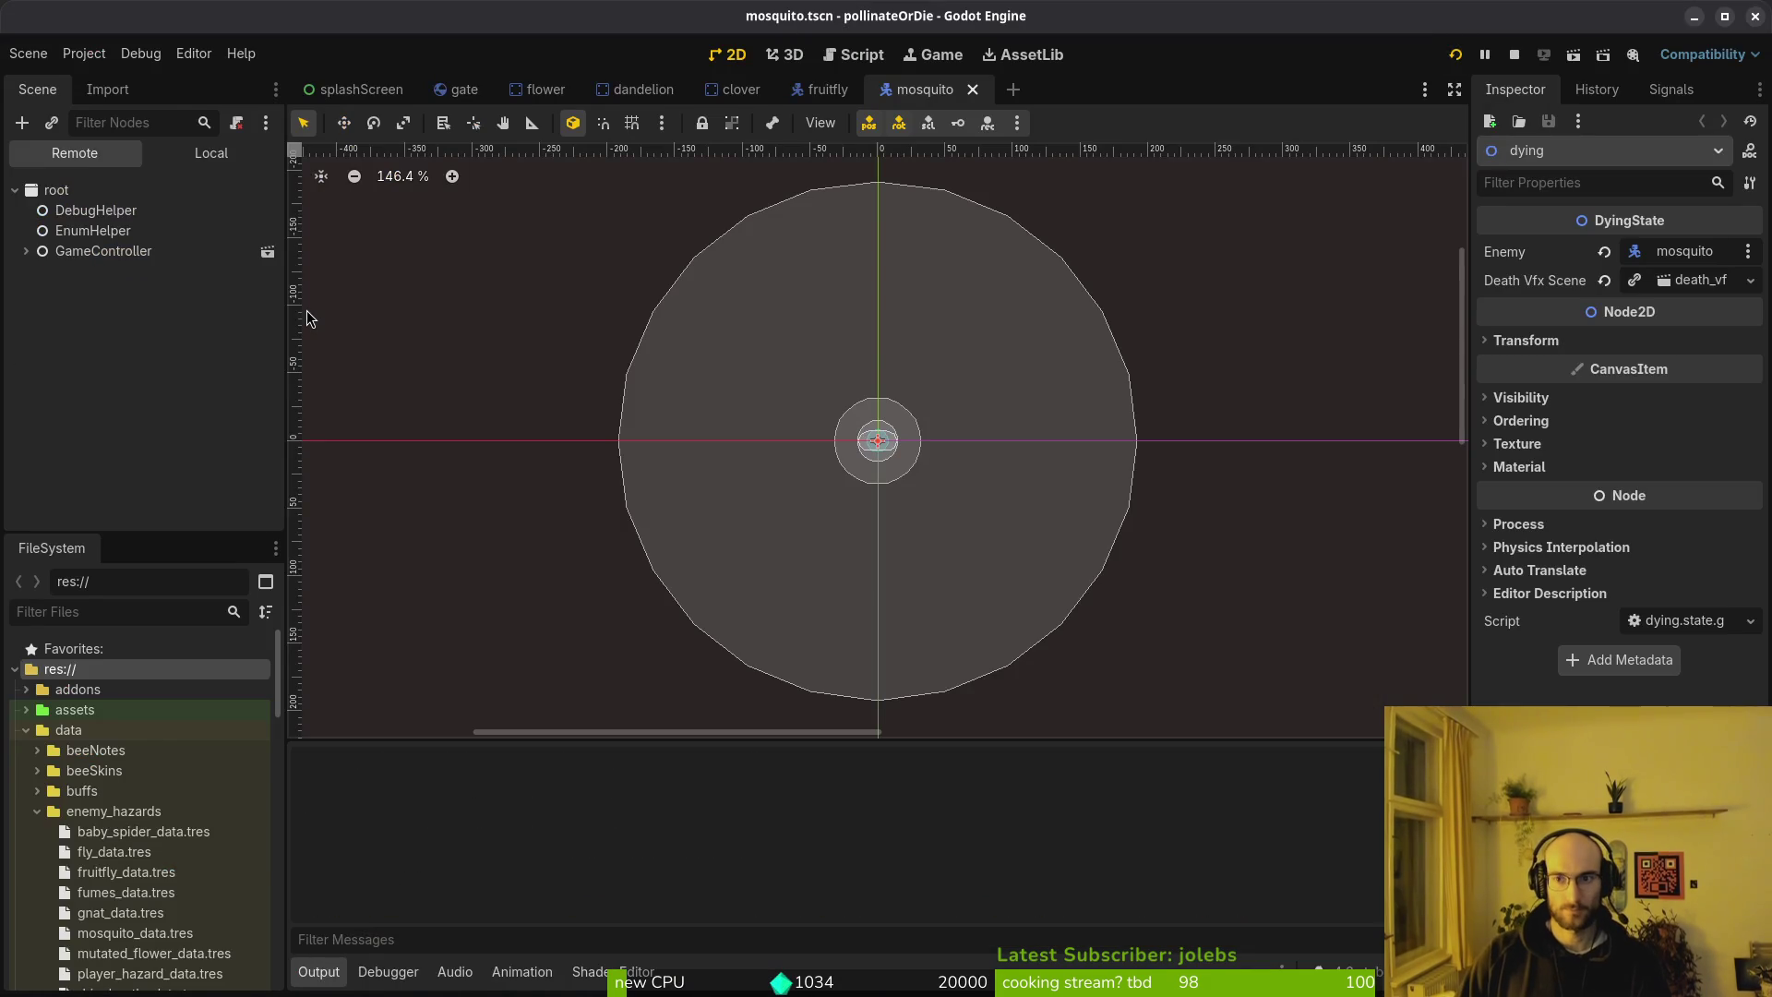
{"action": "key", "text": "alt+Tab"}
Move the wait_time and speed lines up under super._ready(), save, and run the game
{"action": "key", "text": "V"}
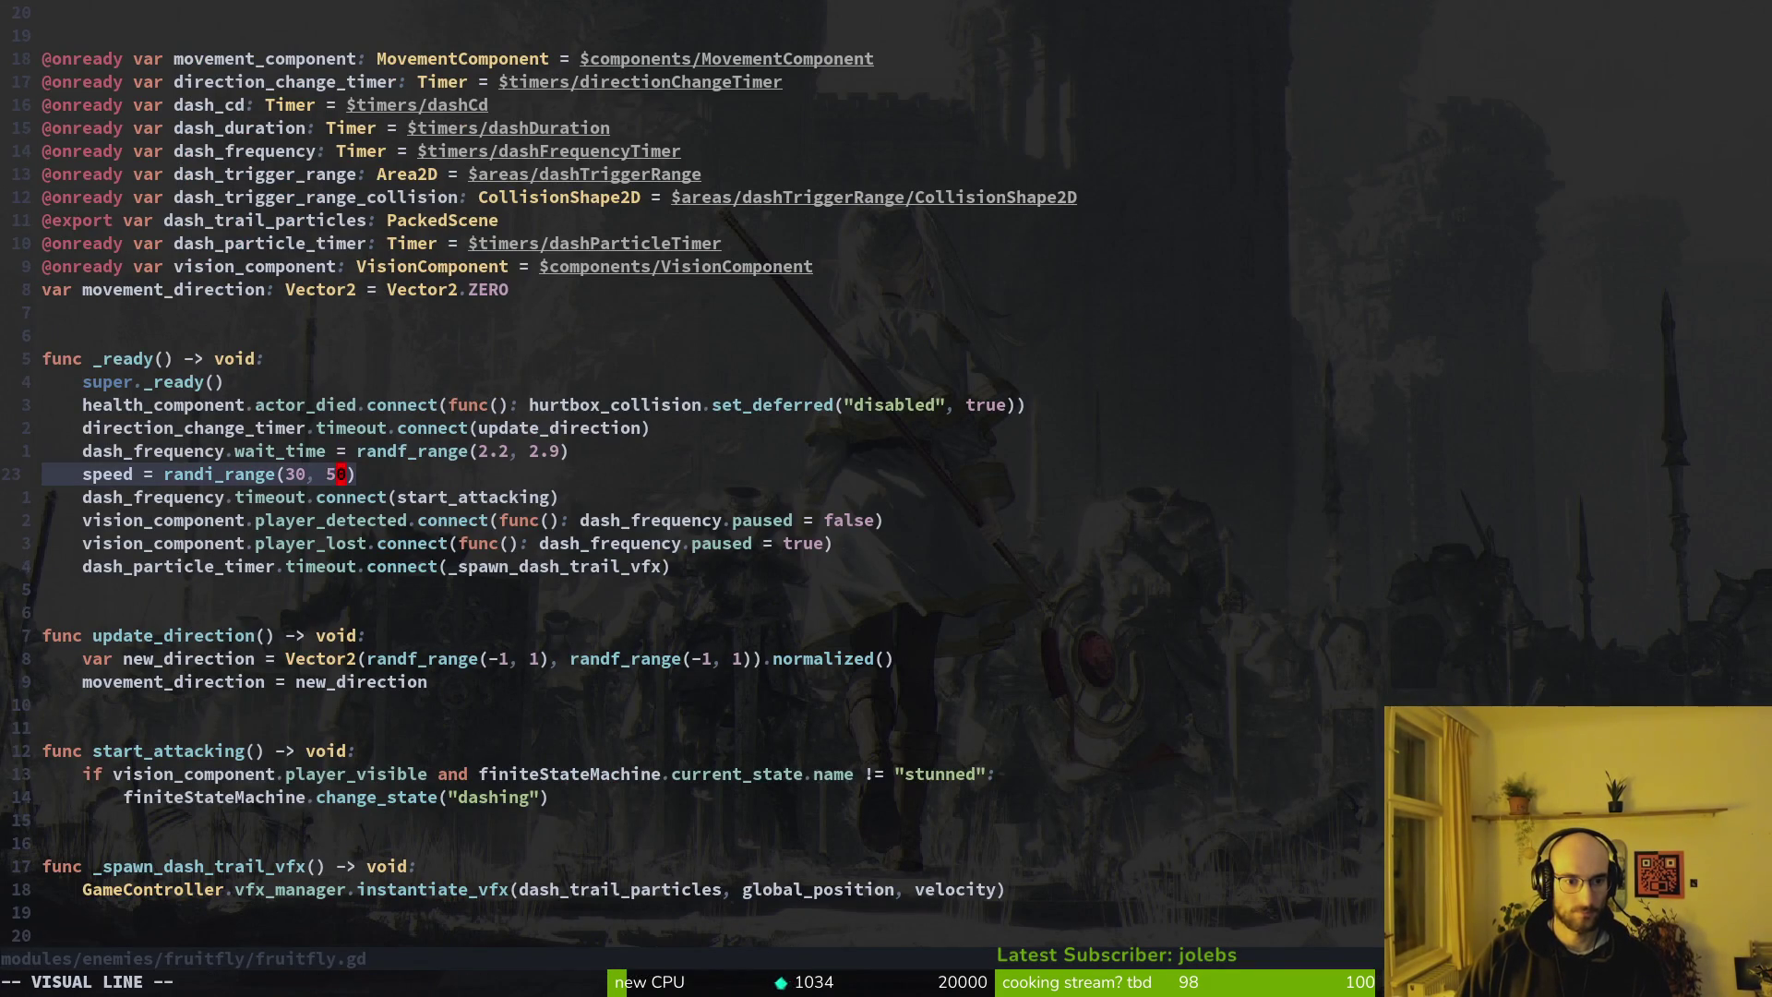
{"action": "key", "text": "K"}
{"action": "key", "text": "J"}
{"action": "key", "text": "J"}
{"action": "key", "text": "K"}
{"action": "key", "text": "K"}
{"action": "key", "text": "K"}
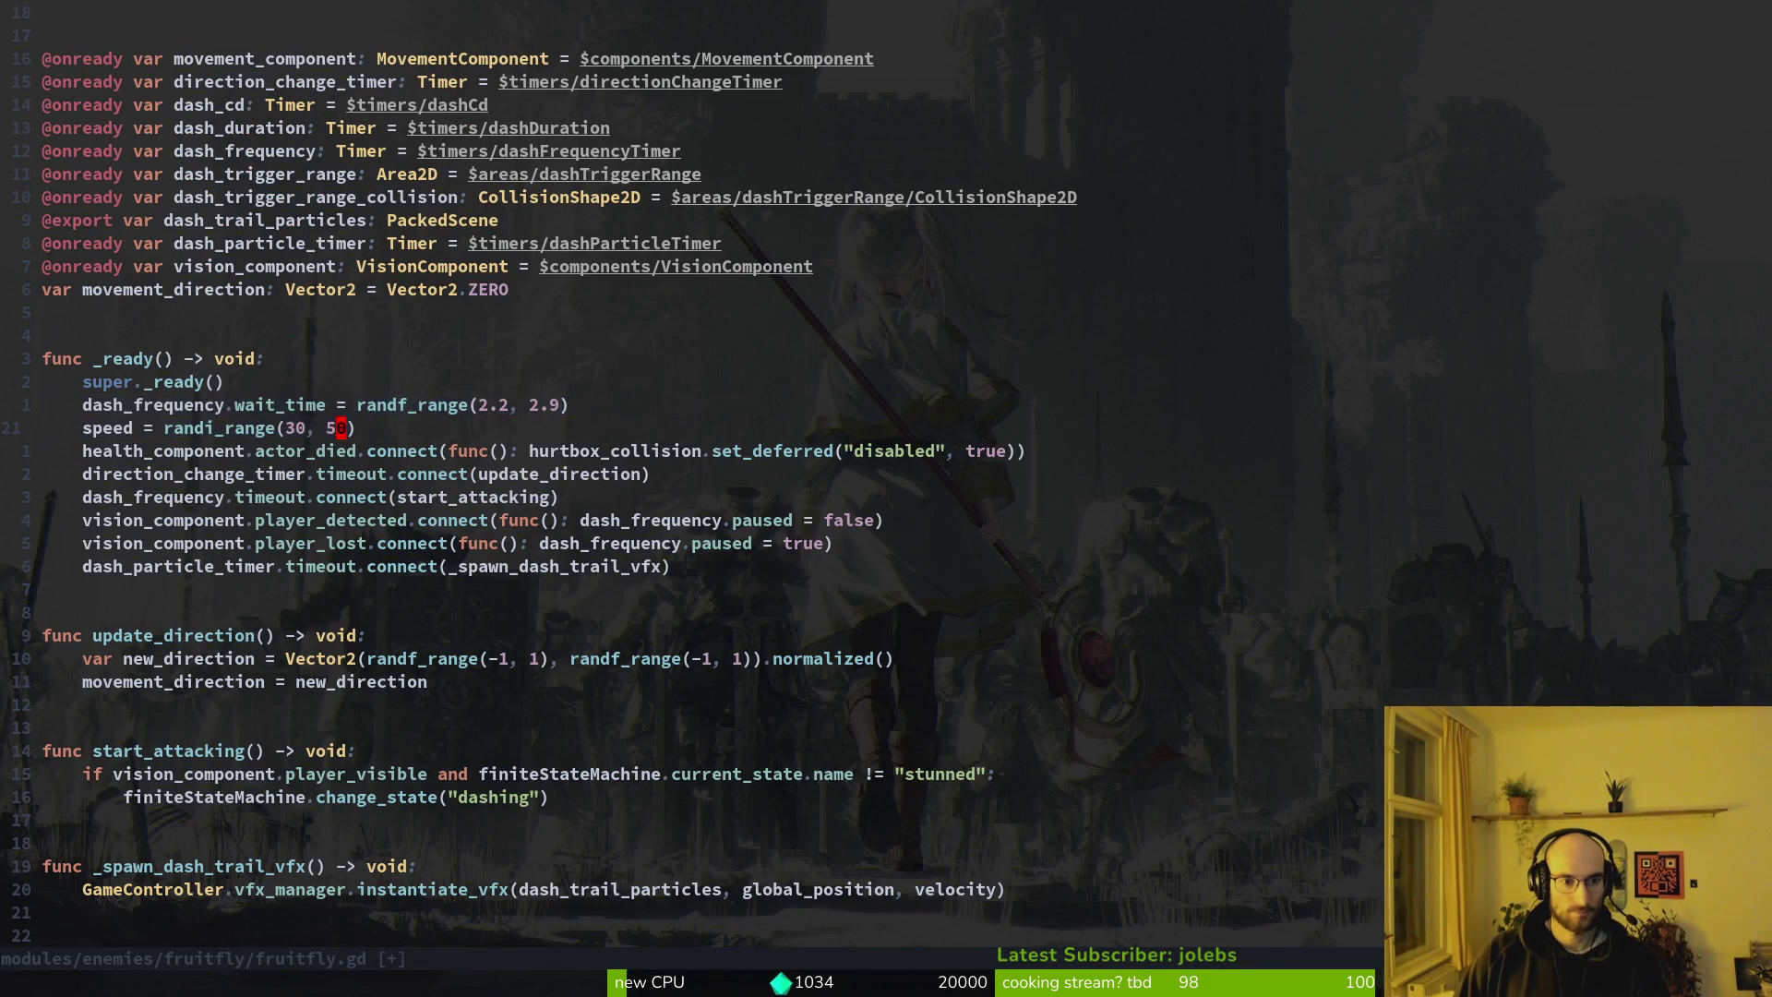
{"action": "key", "text": "Escape"}
{"action": "key", "text": "ctrl+s"}
{"action": "key", "text": "Return"}
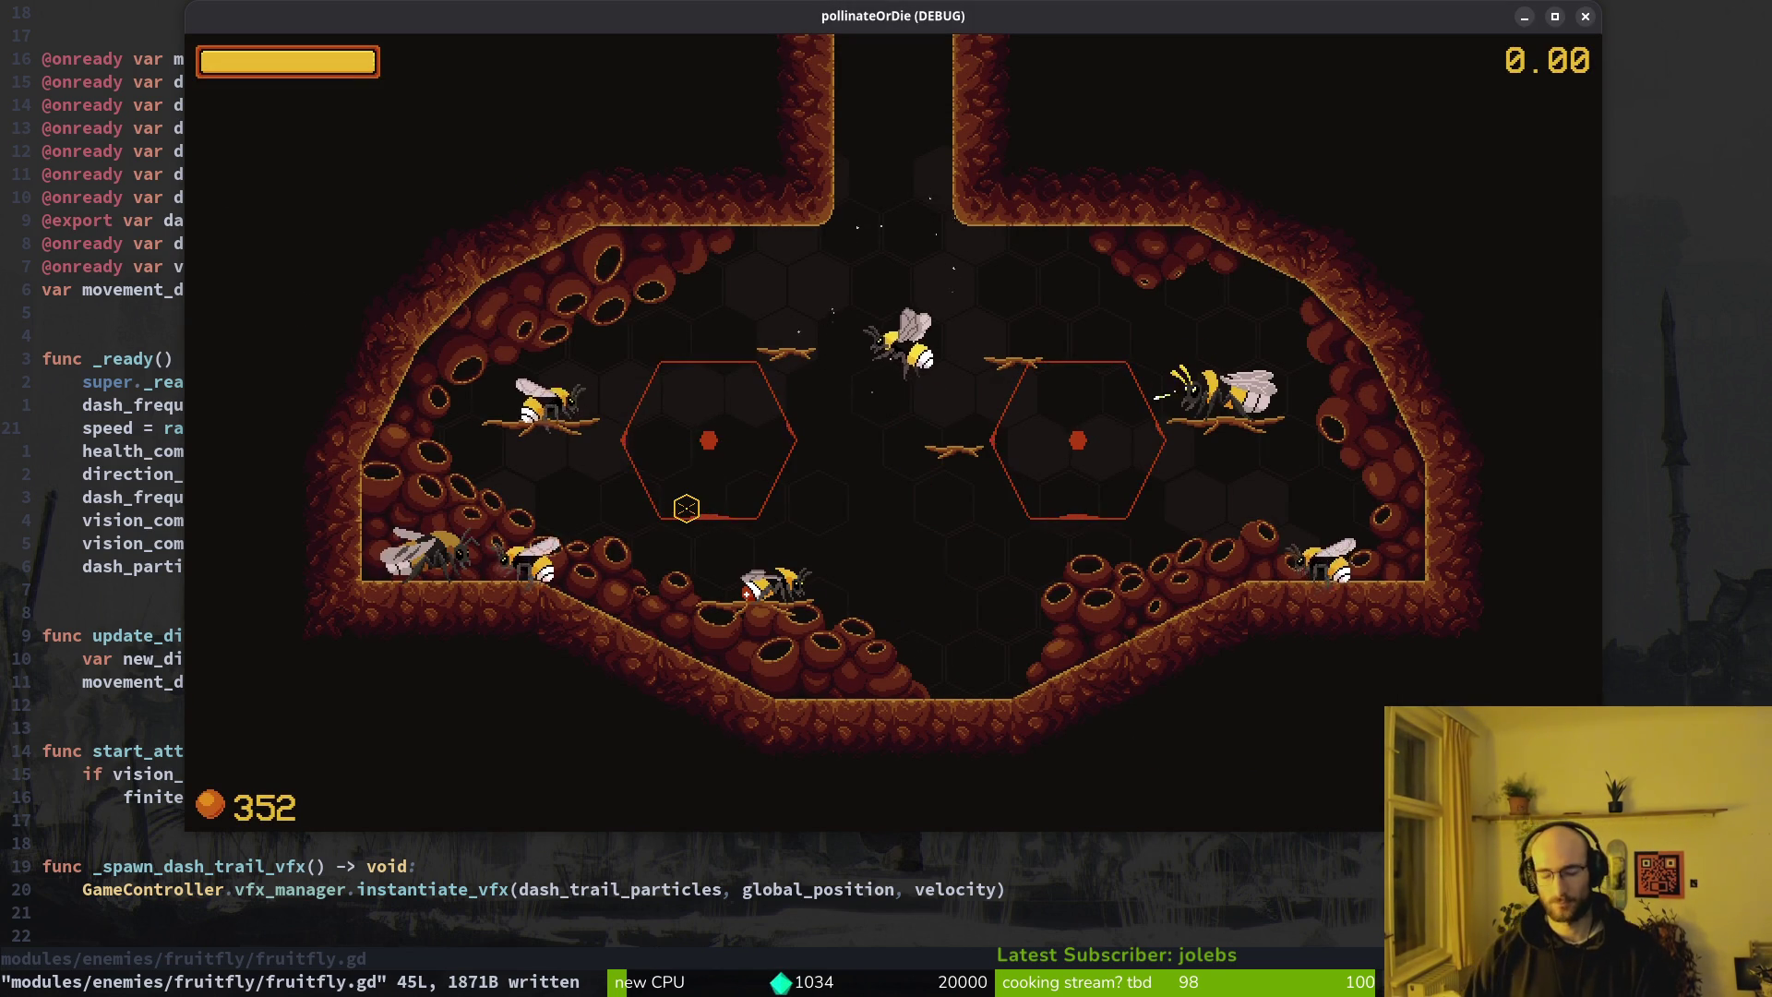
Fly out to the Désert level, fight the fruitflies, and collect pollen orbs
{"action": "key", "text": "w"}
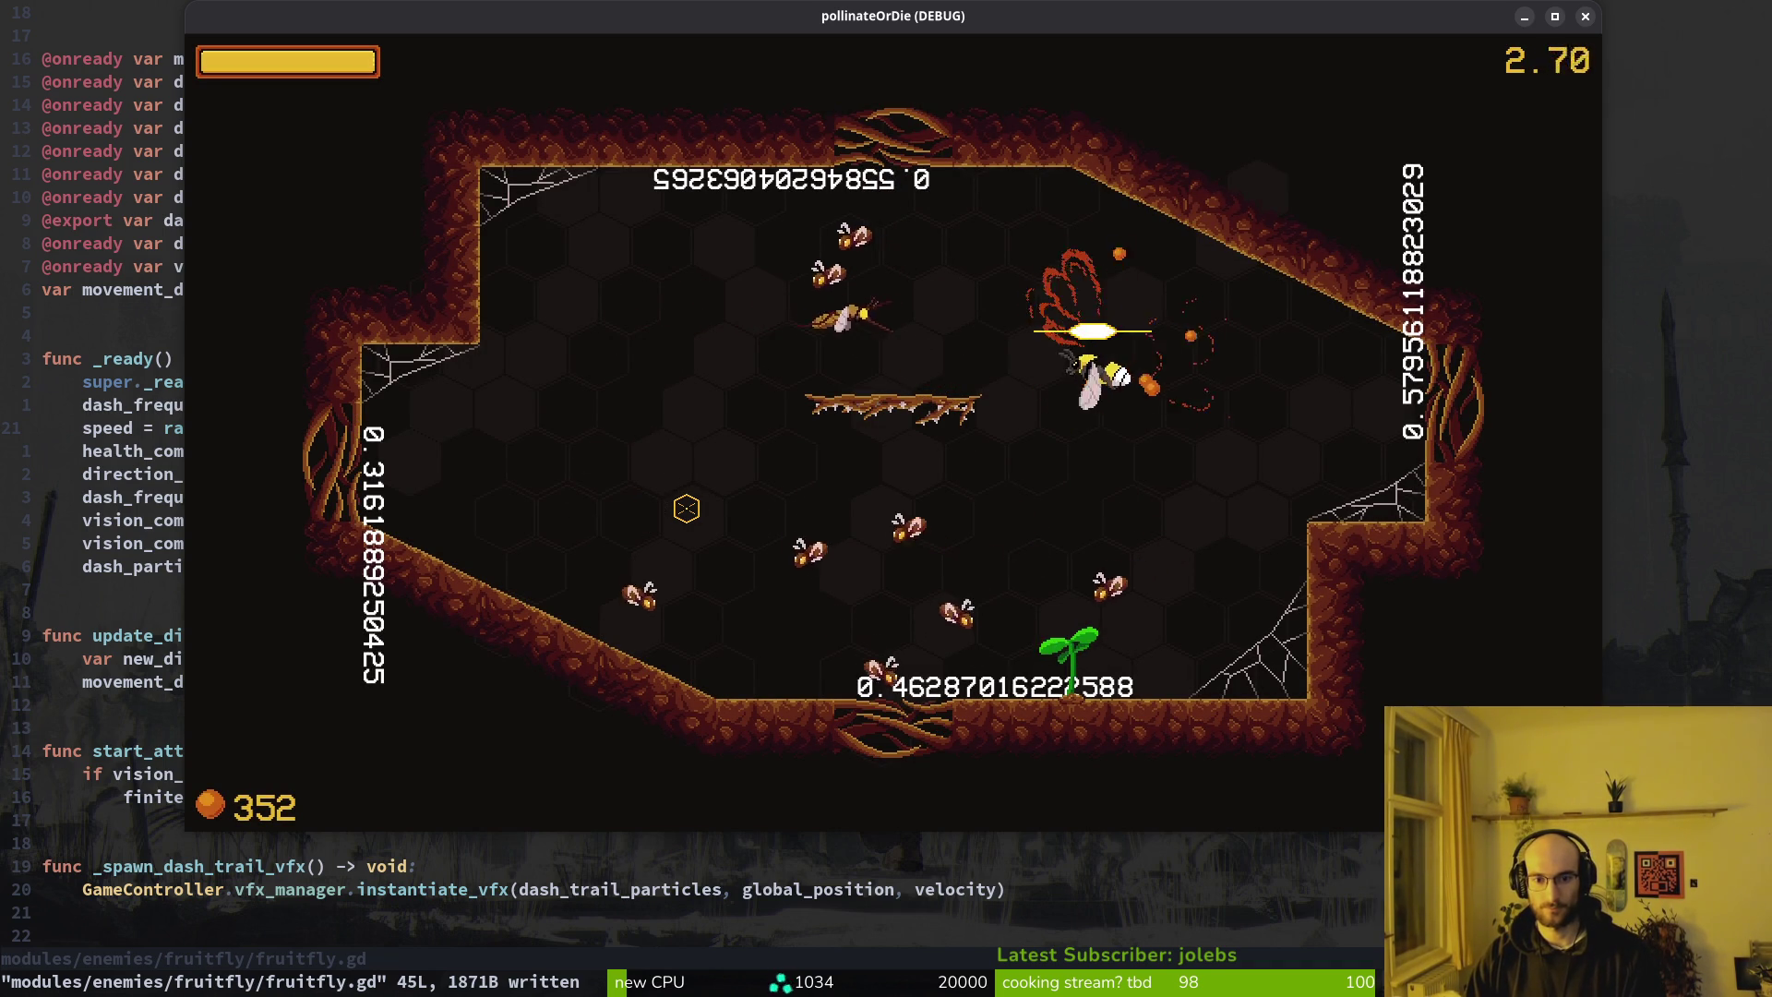
{"action": "left_click", "coordinate": [686, 508]}
{"action": "left_click", "coordinate": [686, 509]}
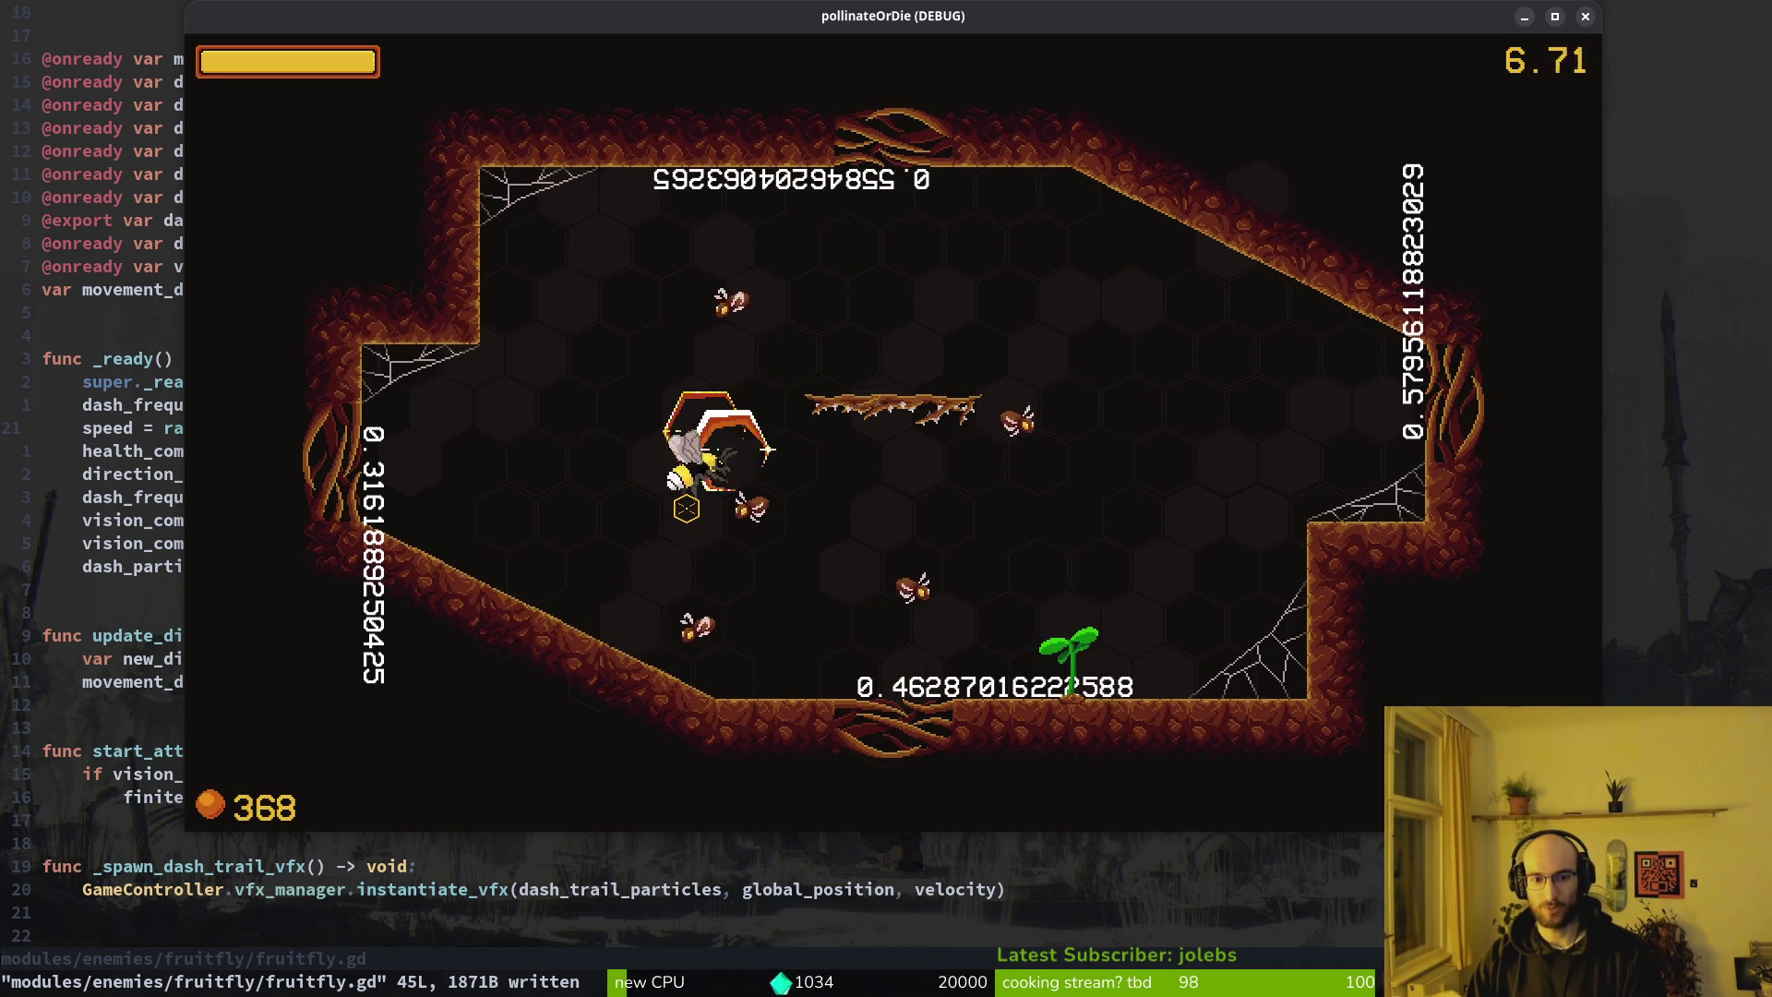
{"action": "left_click", "coordinate": [686, 509]}
{"action": "left_click", "coordinate": [685, 508]}
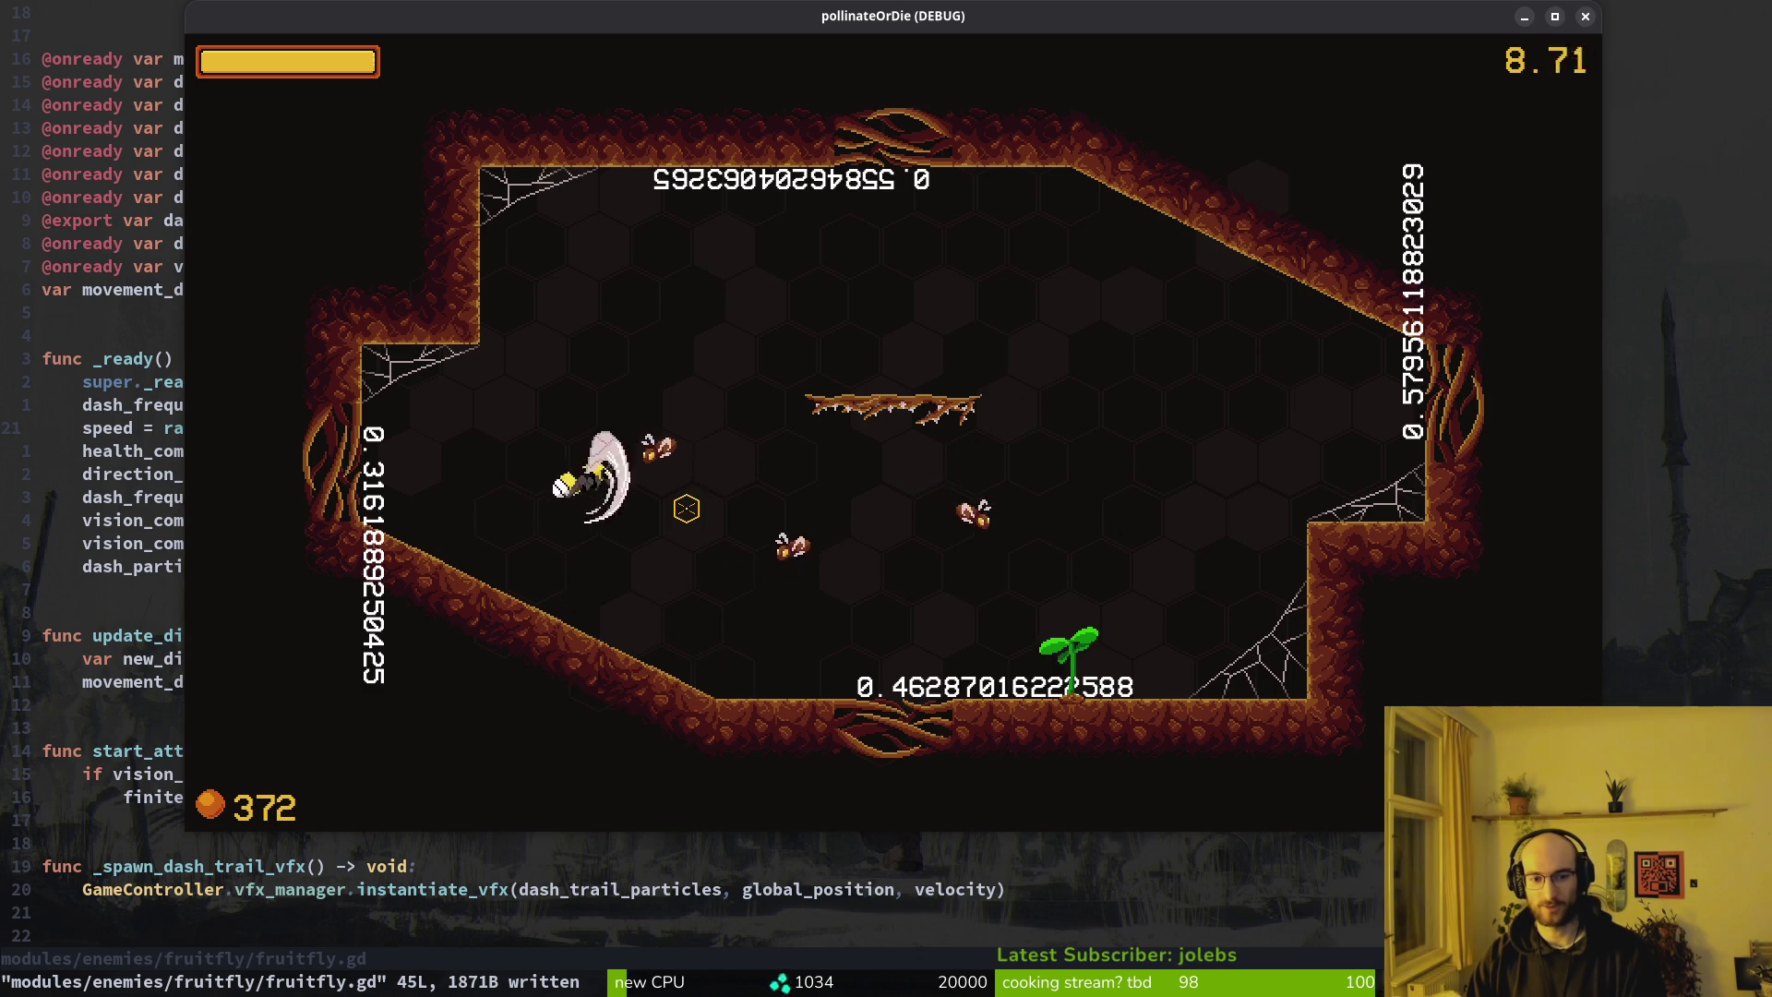
{"action": "left_click", "coordinate": [686, 508]}
{"action": "left_click", "coordinate": [686, 508]}
{"action": "left_click", "coordinate": [686, 508]}
{"action": "left_click", "coordinate": [685, 508]}
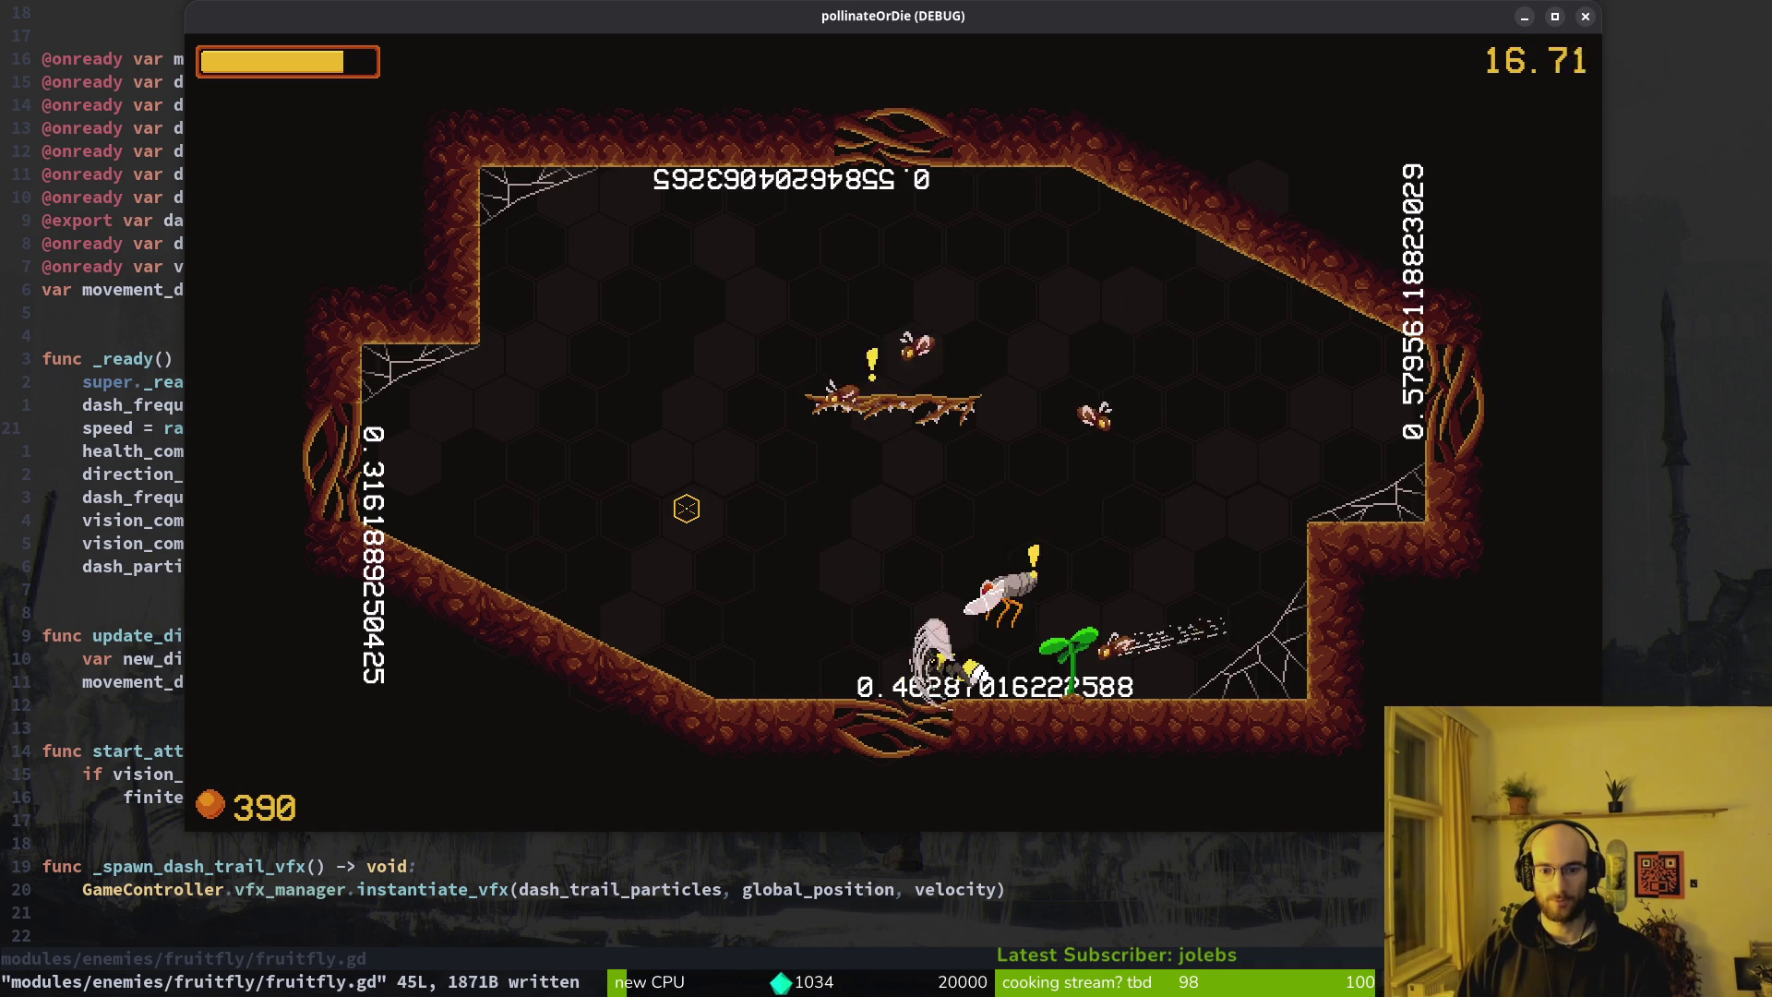
{"action": "left_click", "coordinate": [686, 509]}
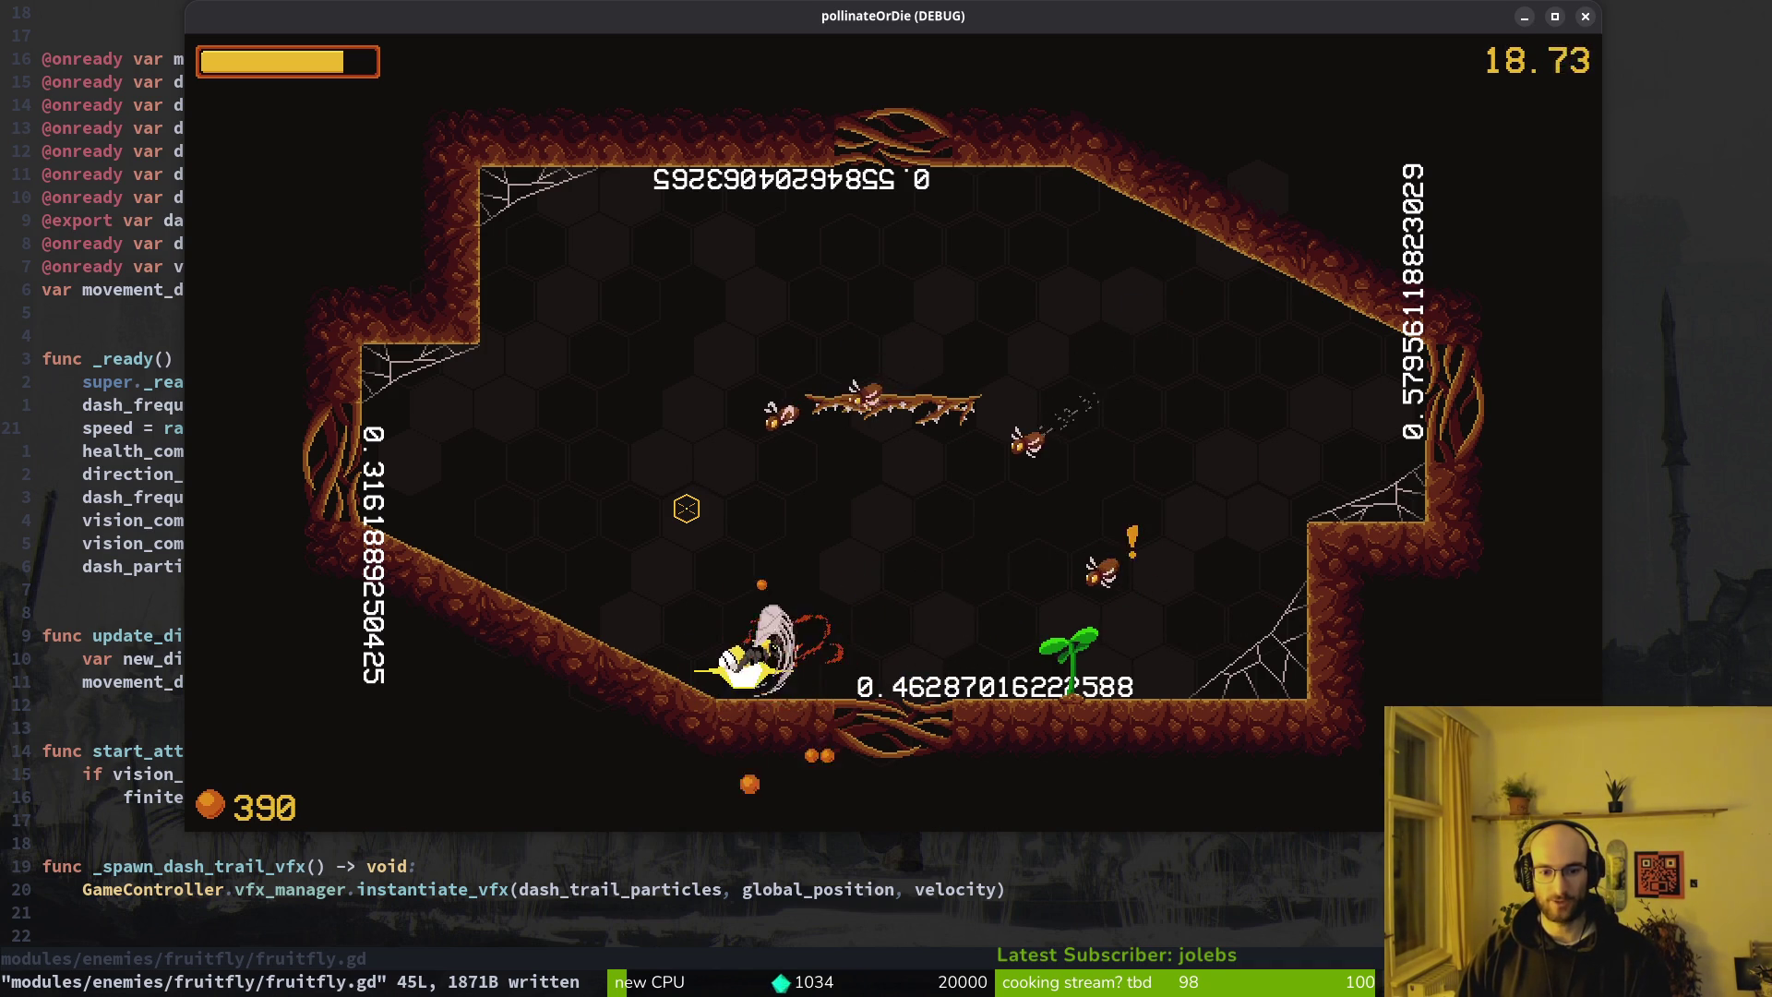
{"action": "key", "text": "d"}
{"action": "key", "text": "s"}
{"action": "key", "text": "a"}
{"action": "key", "text": "s"}
{"action": "left_click", "coordinate": [685, 508]}
Pollinate the seedling on the centre branch so it blooms into a flower
{"action": "key", "text": "w"}
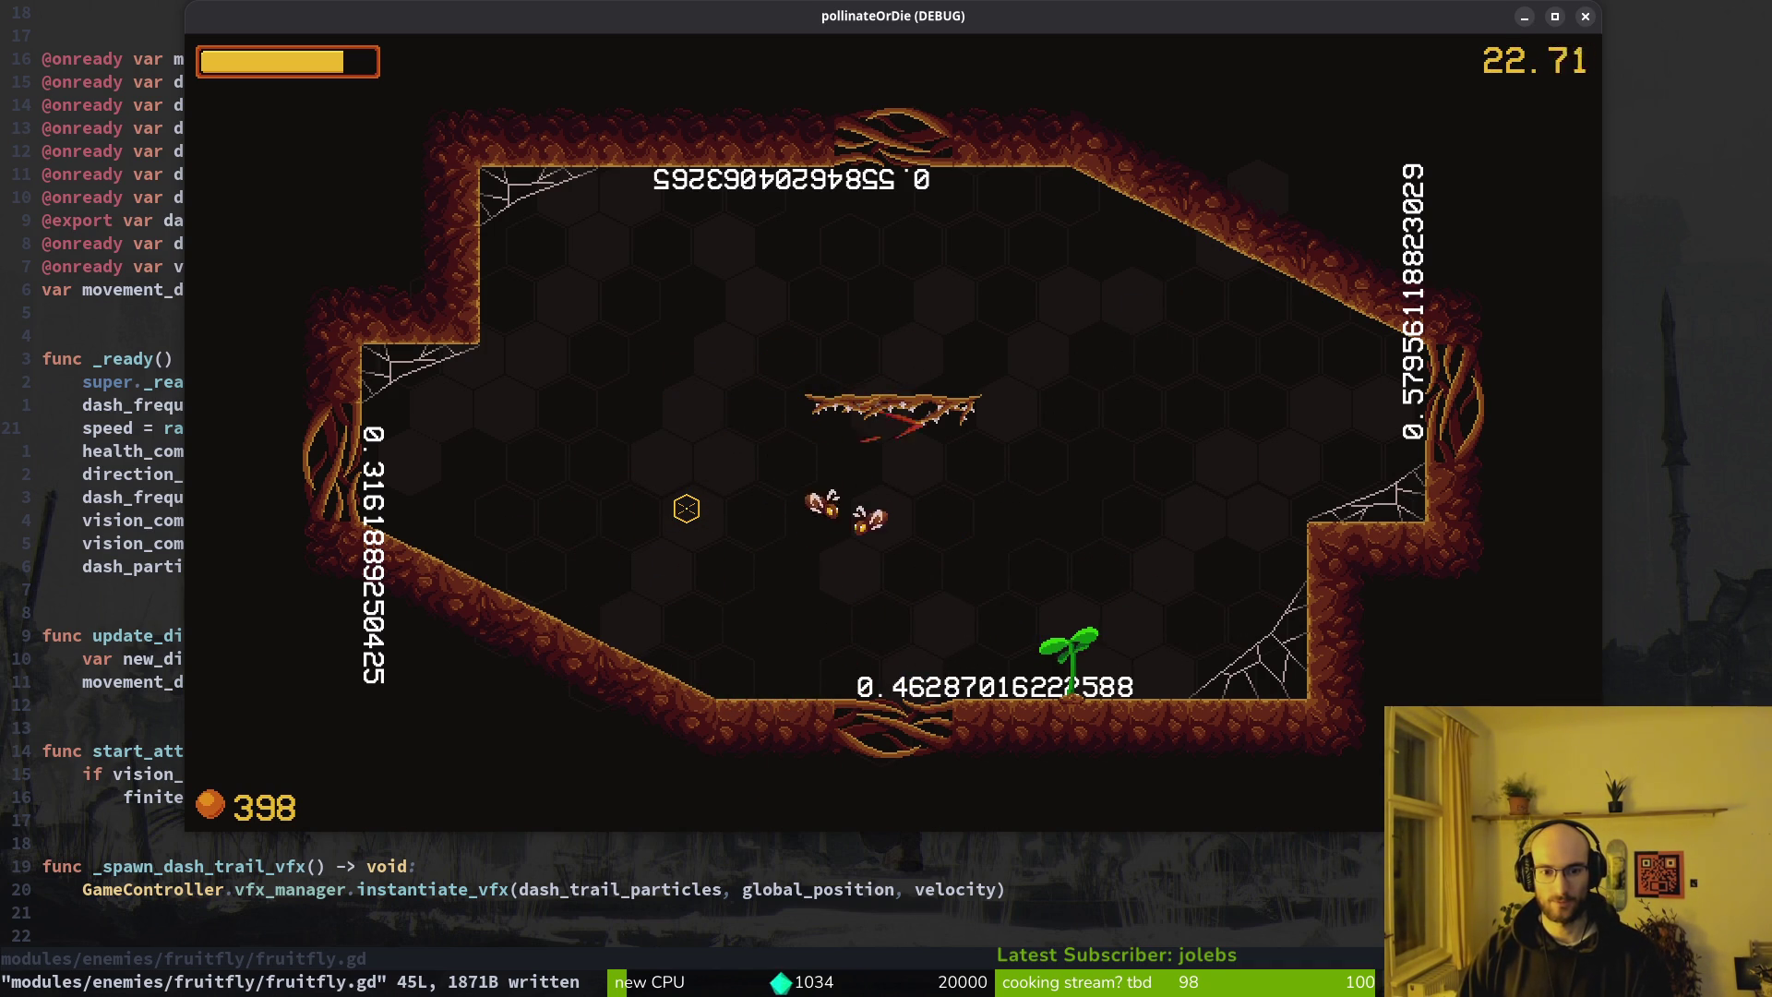
{"action": "key", "text": "w"}
{"action": "key", "text": "d"}
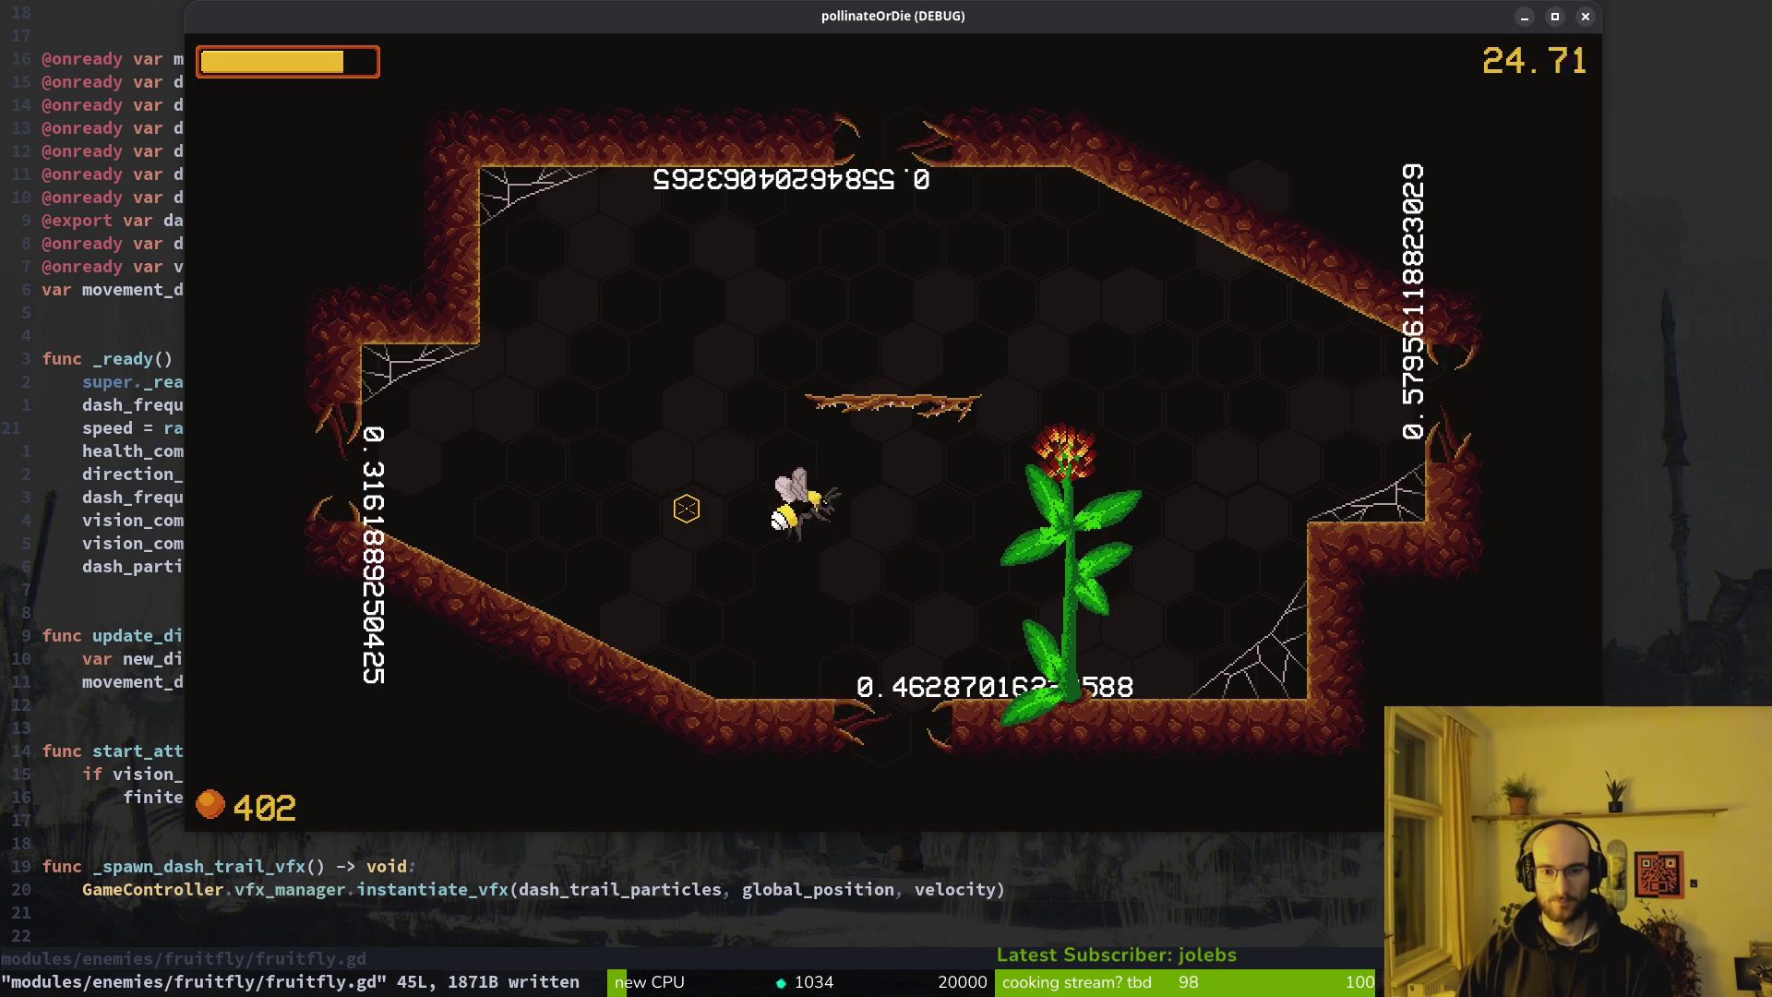
{"action": "key", "text": "w"}
{"action": "key", "text": "a"}
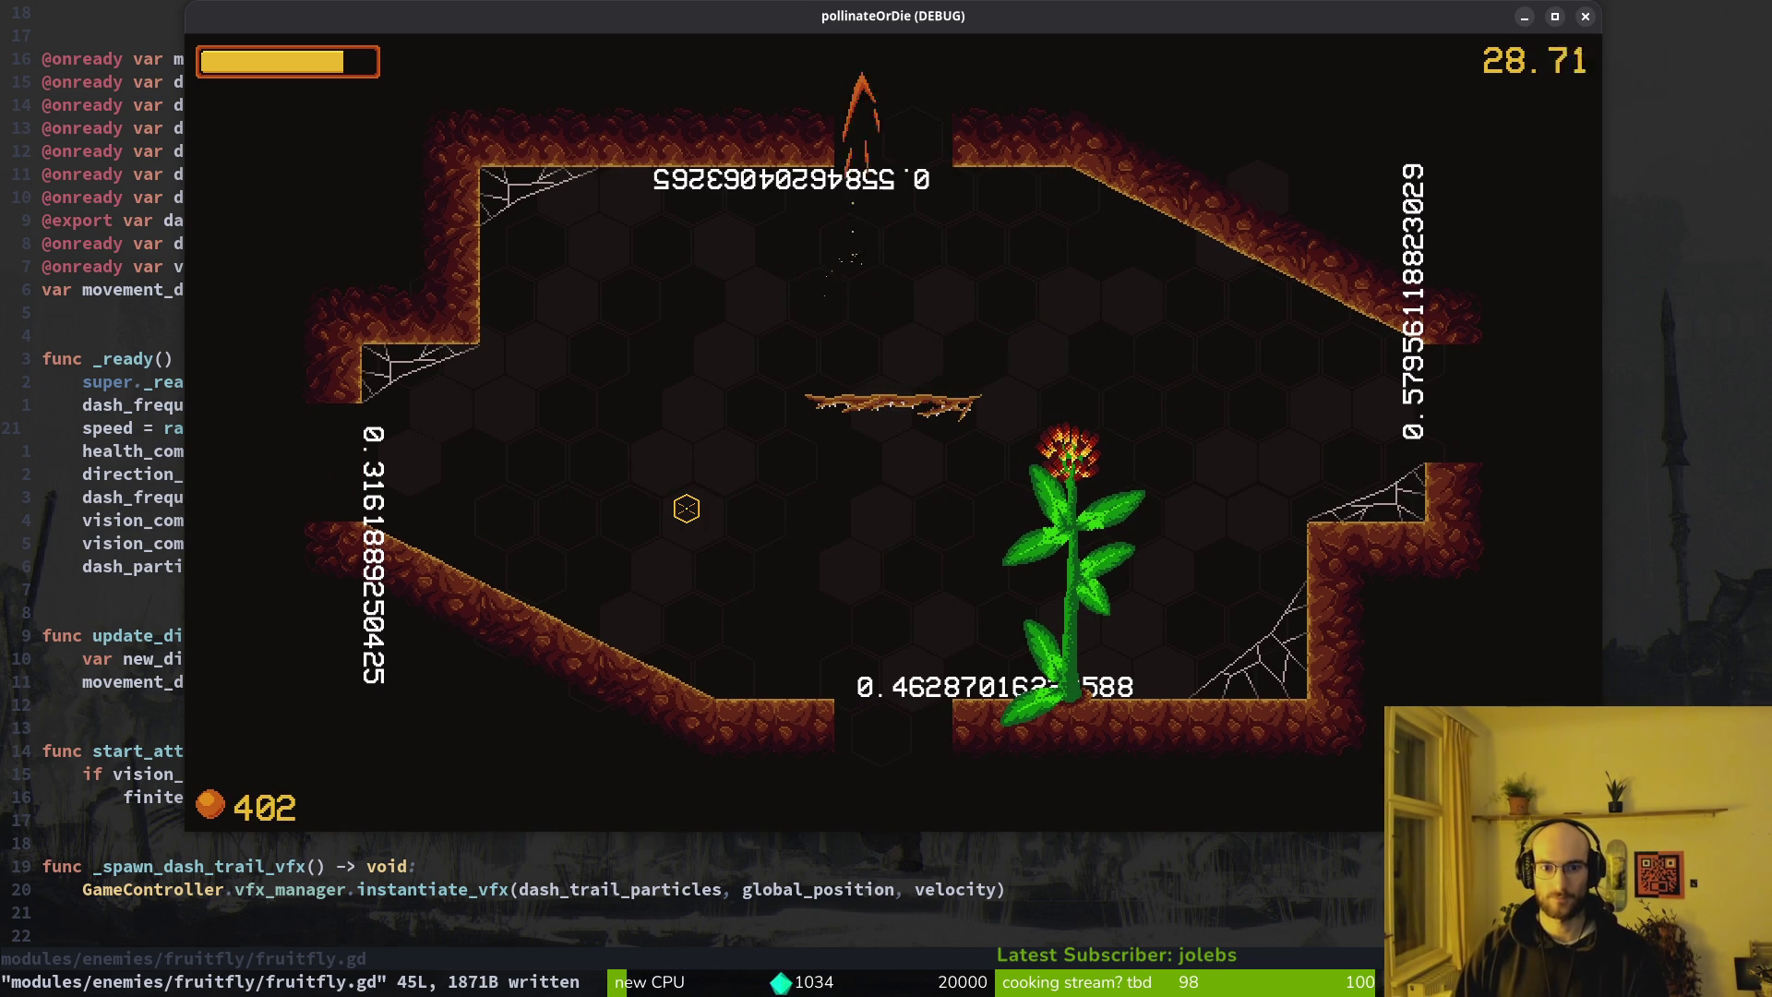
Enter the next cave room, fight the enemies near the seedling, and gather pollen
{"action": "key", "text": "d"}
{"action": "key", "text": "w"}
{"action": "key", "text": "w"}
{"action": "key", "text": "d"}
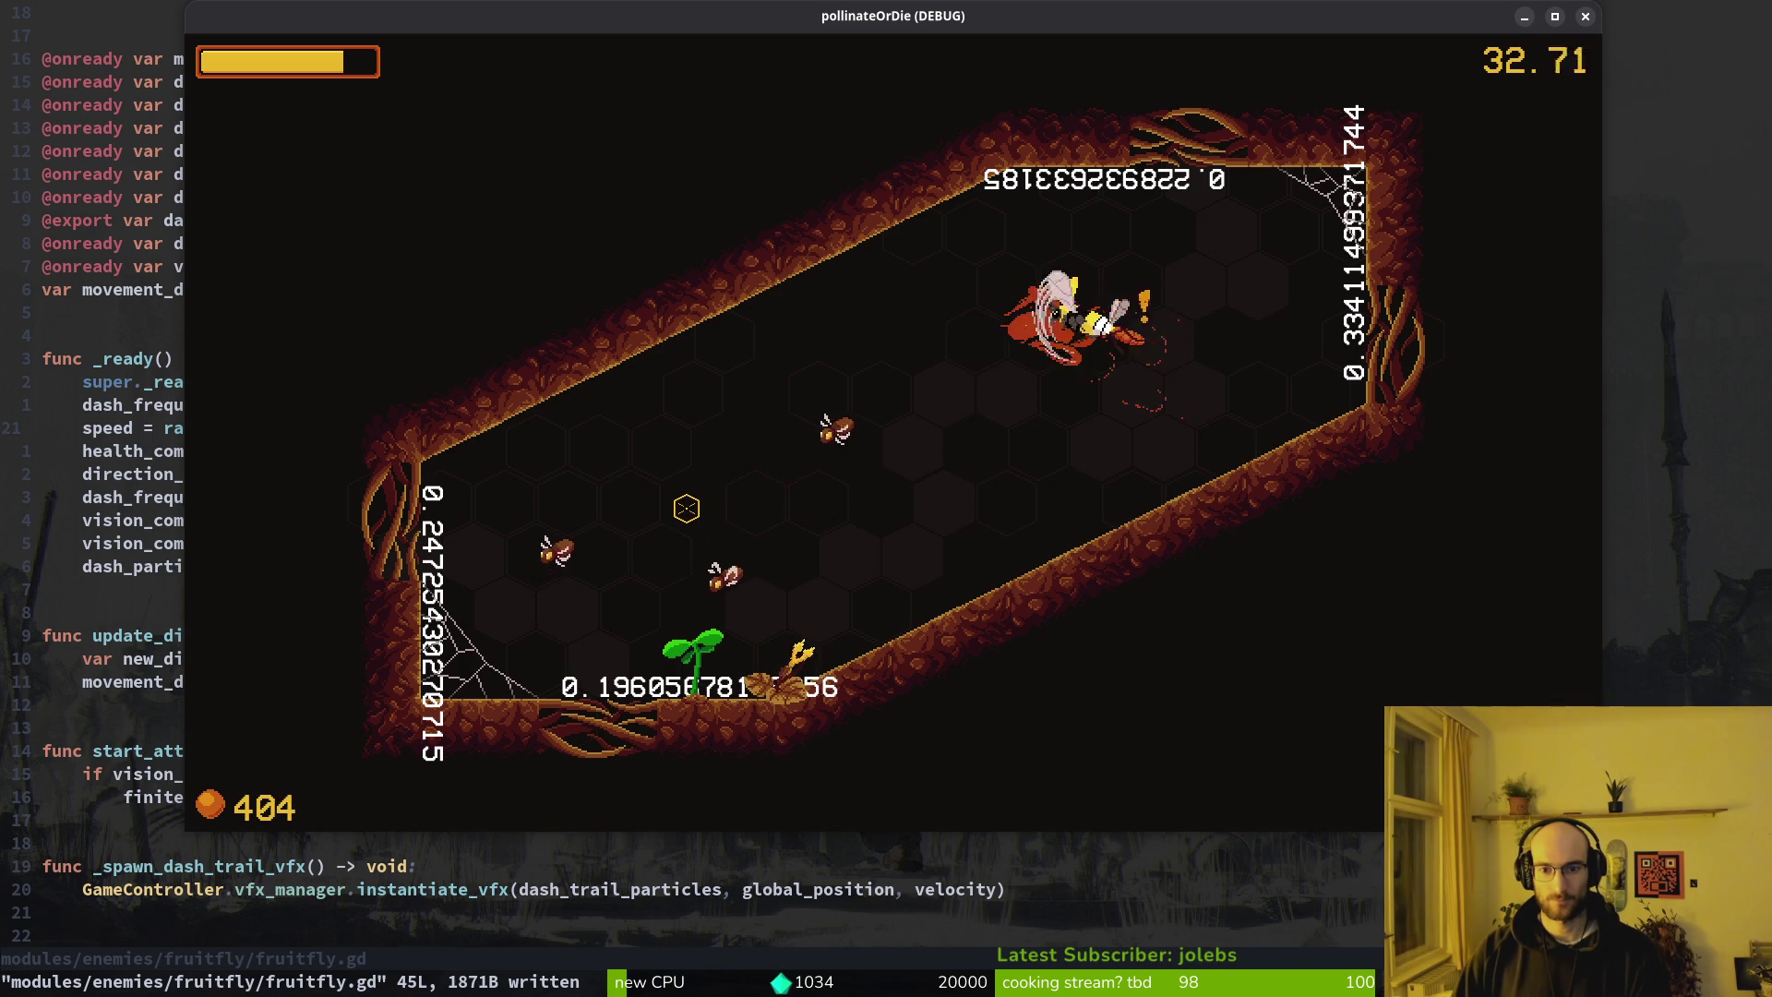
{"action": "key", "text": "a"}
{"action": "key", "text": "d"}
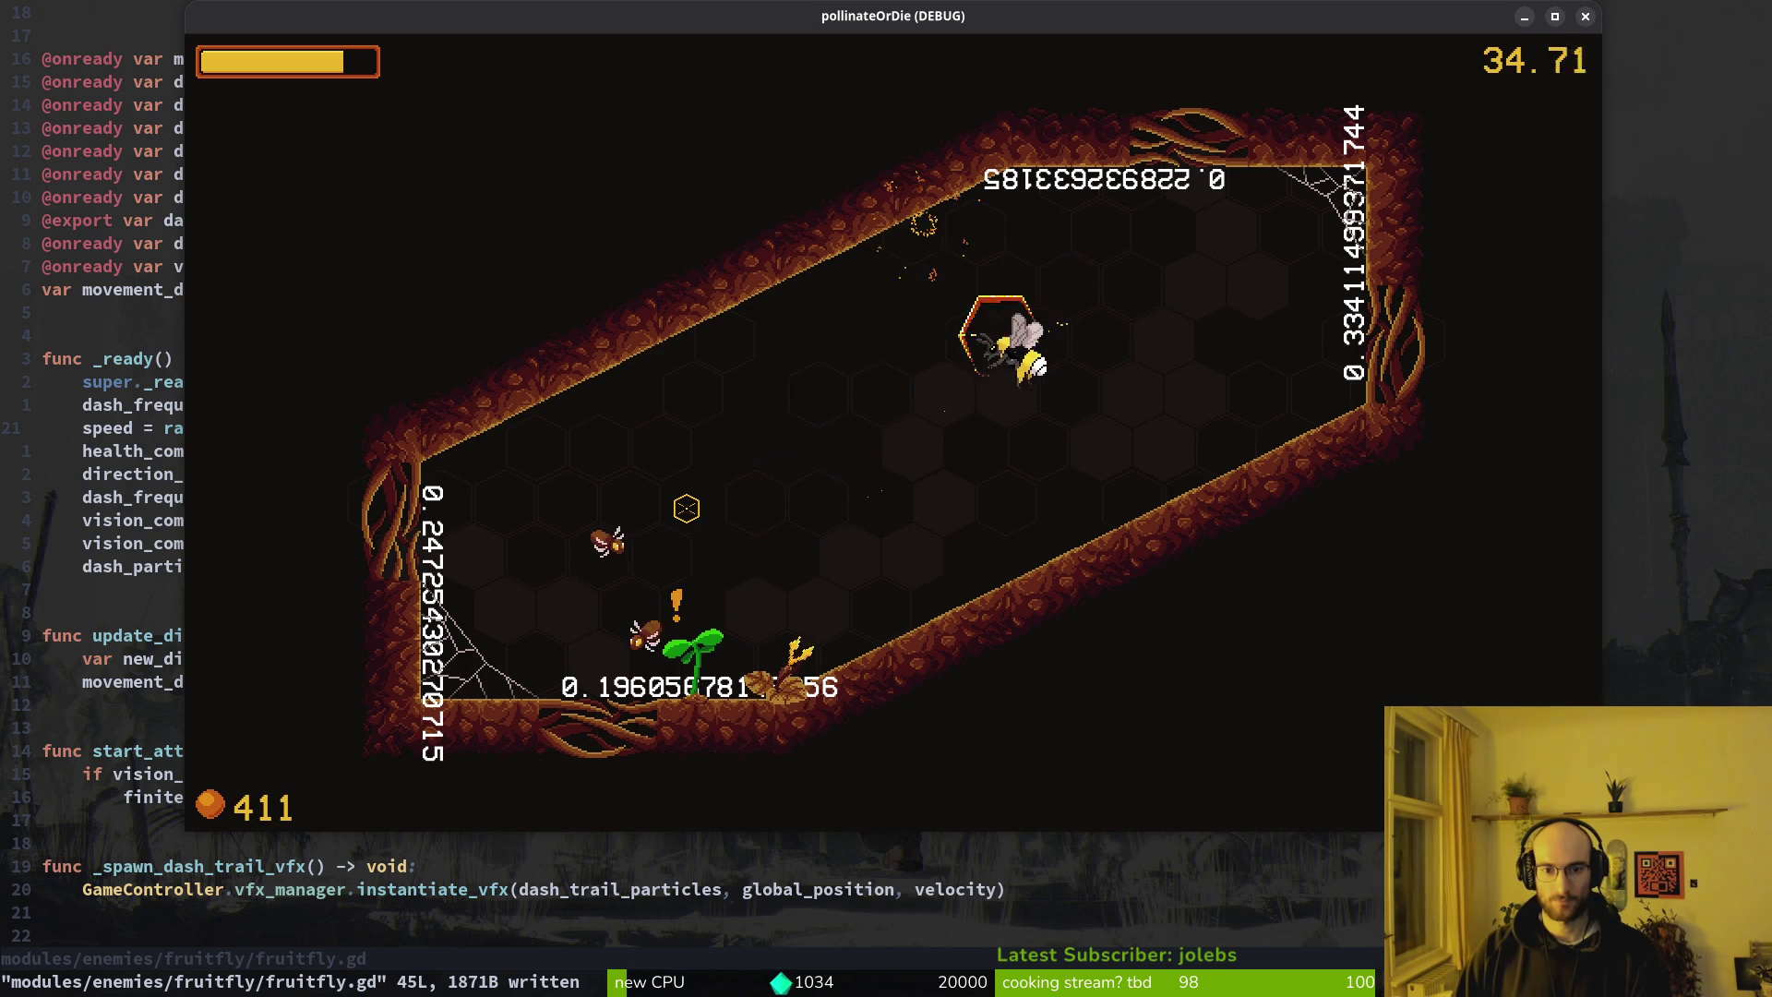
{"action": "key", "text": "w"}
{"action": "key", "text": "a"}
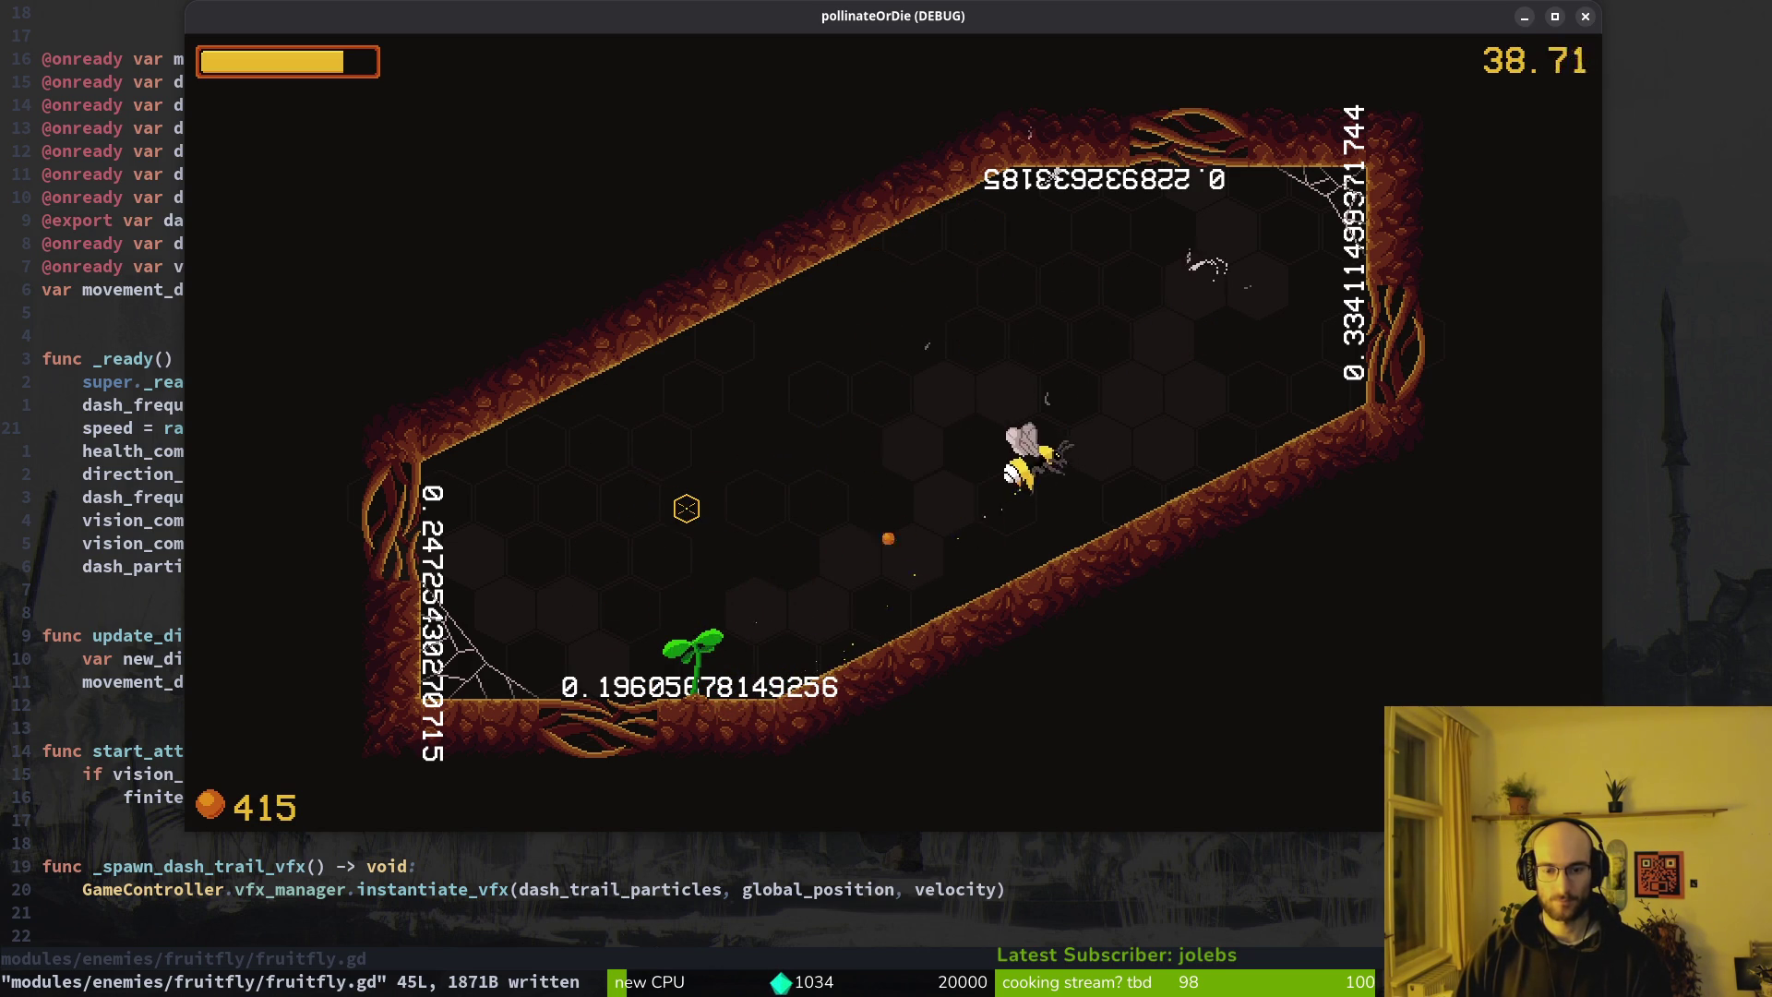
{"action": "key", "text": "w"}
{"action": "key", "text": "a"}
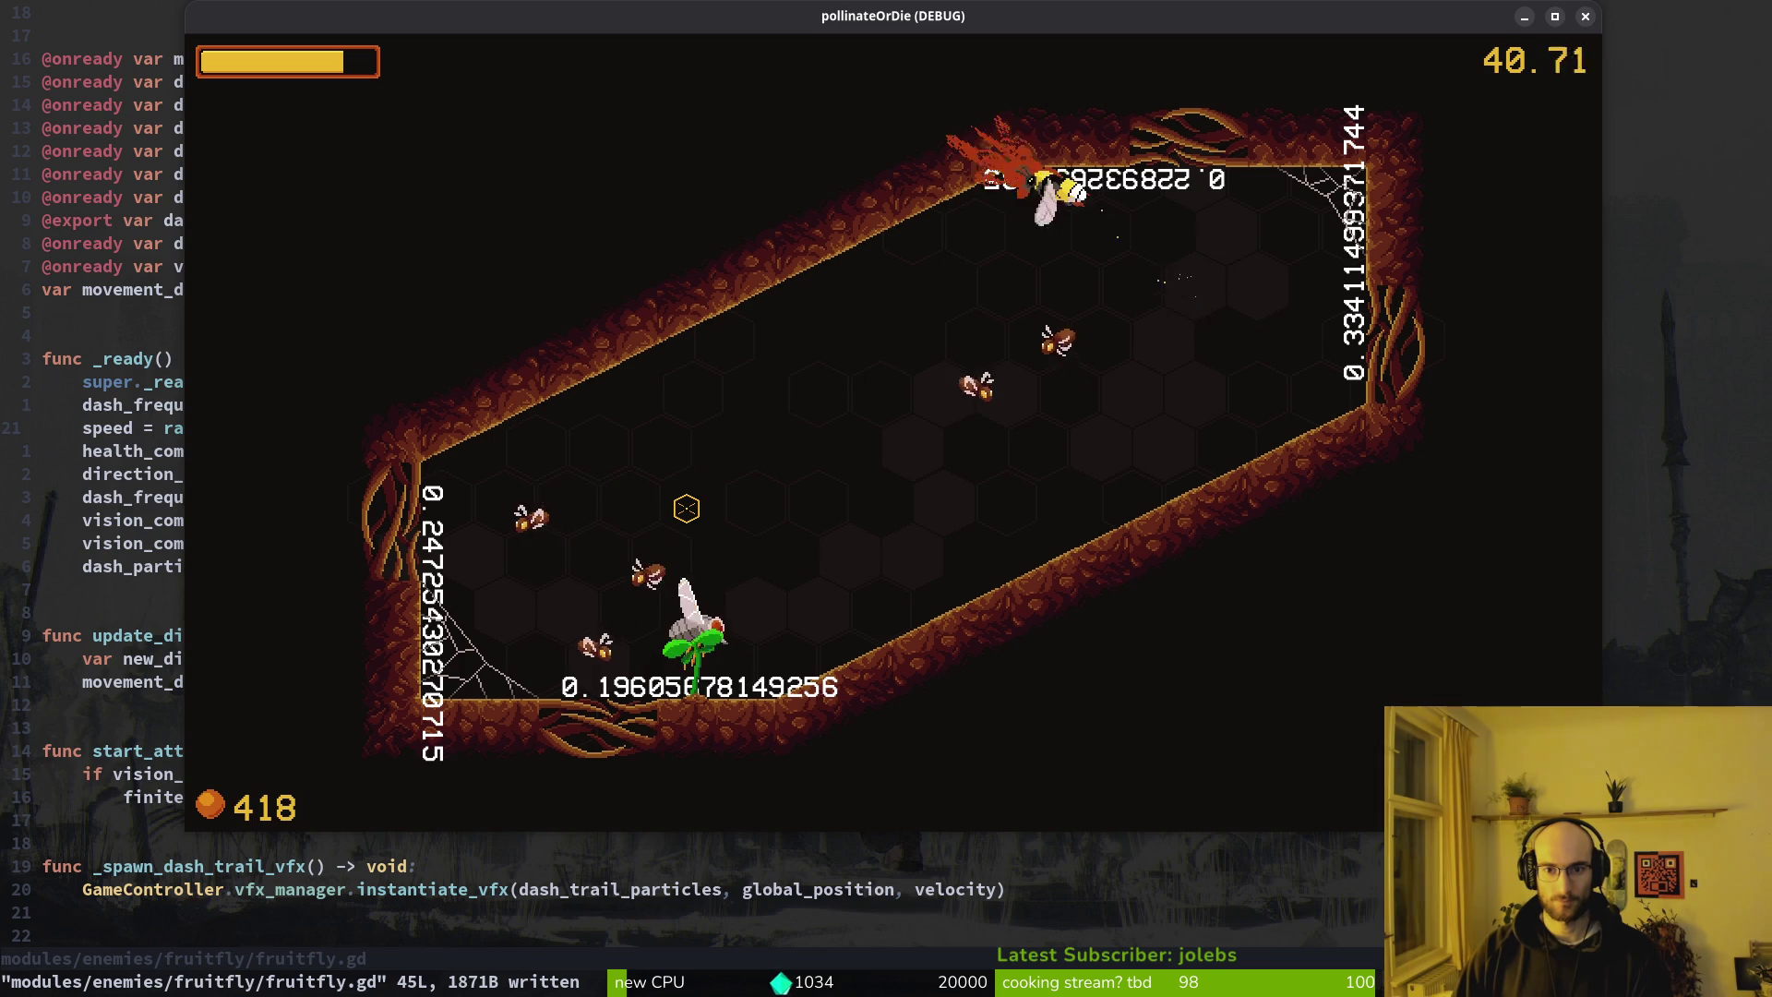
{"action": "key", "text": "s"}
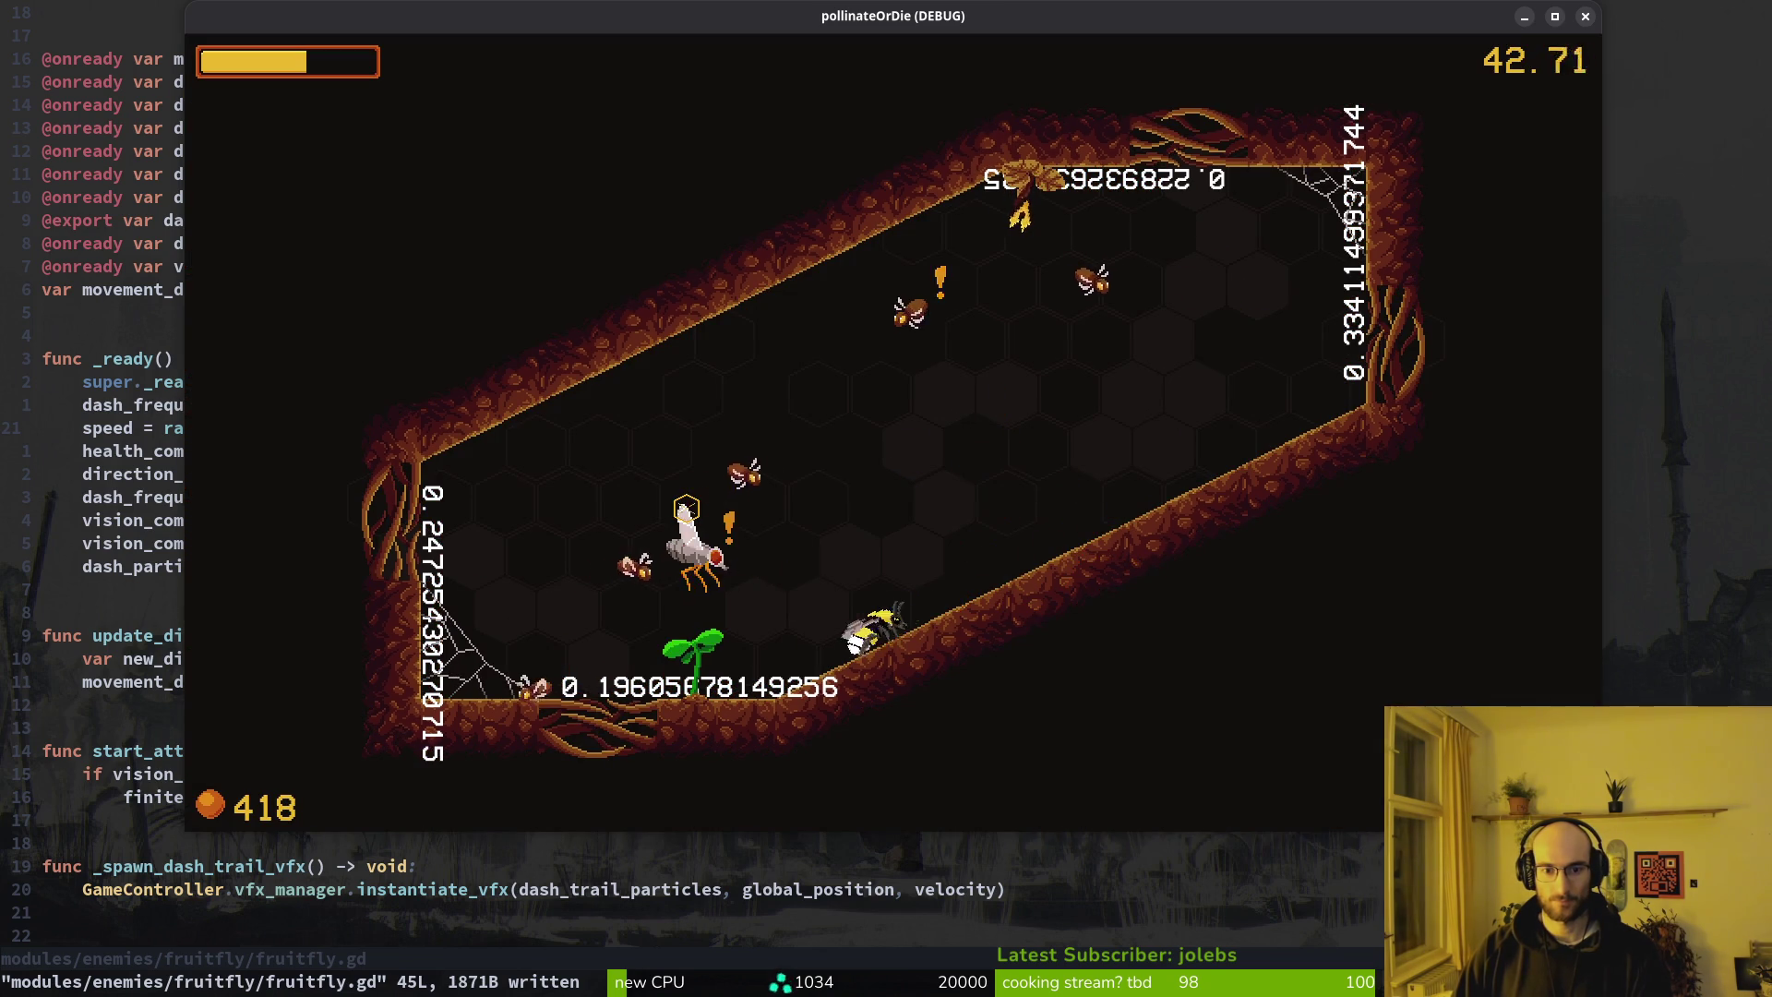
{"action": "key", "text": "w"}
{"action": "key", "text": "s"}
{"action": "key", "text": "a"}
{"action": "key", "text": "d"}
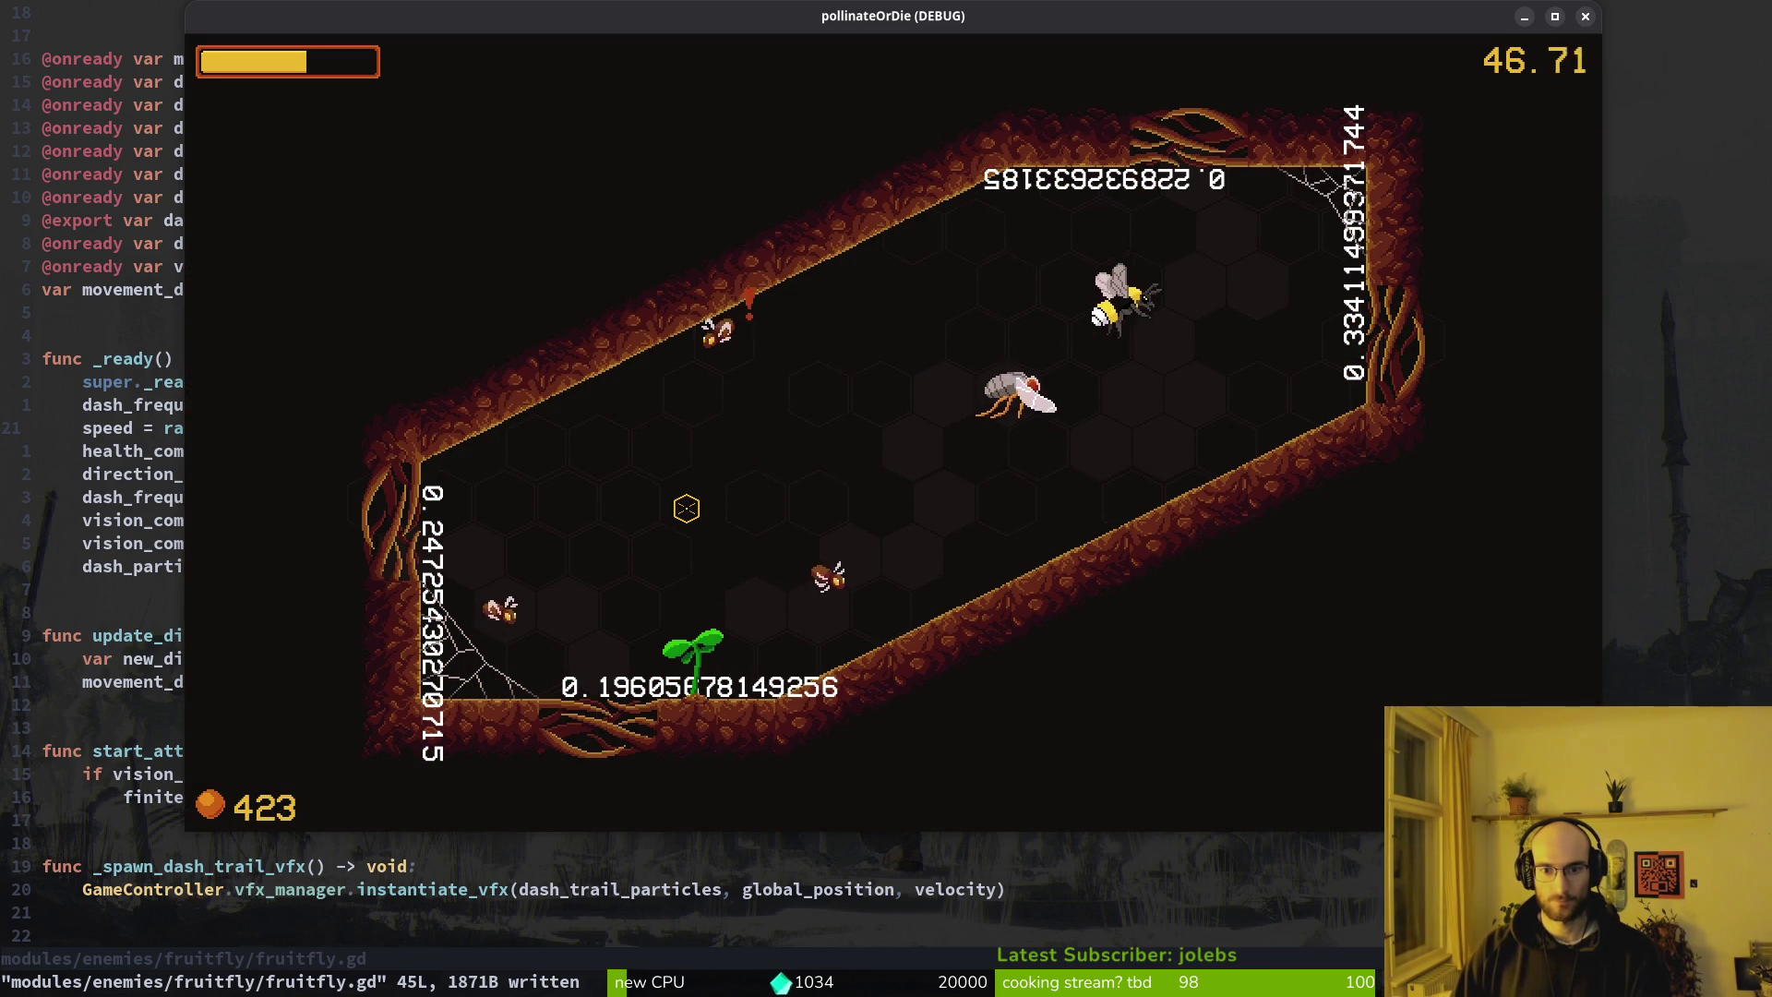
{"action": "key", "text": "a"}
{"action": "key", "text": "w"}
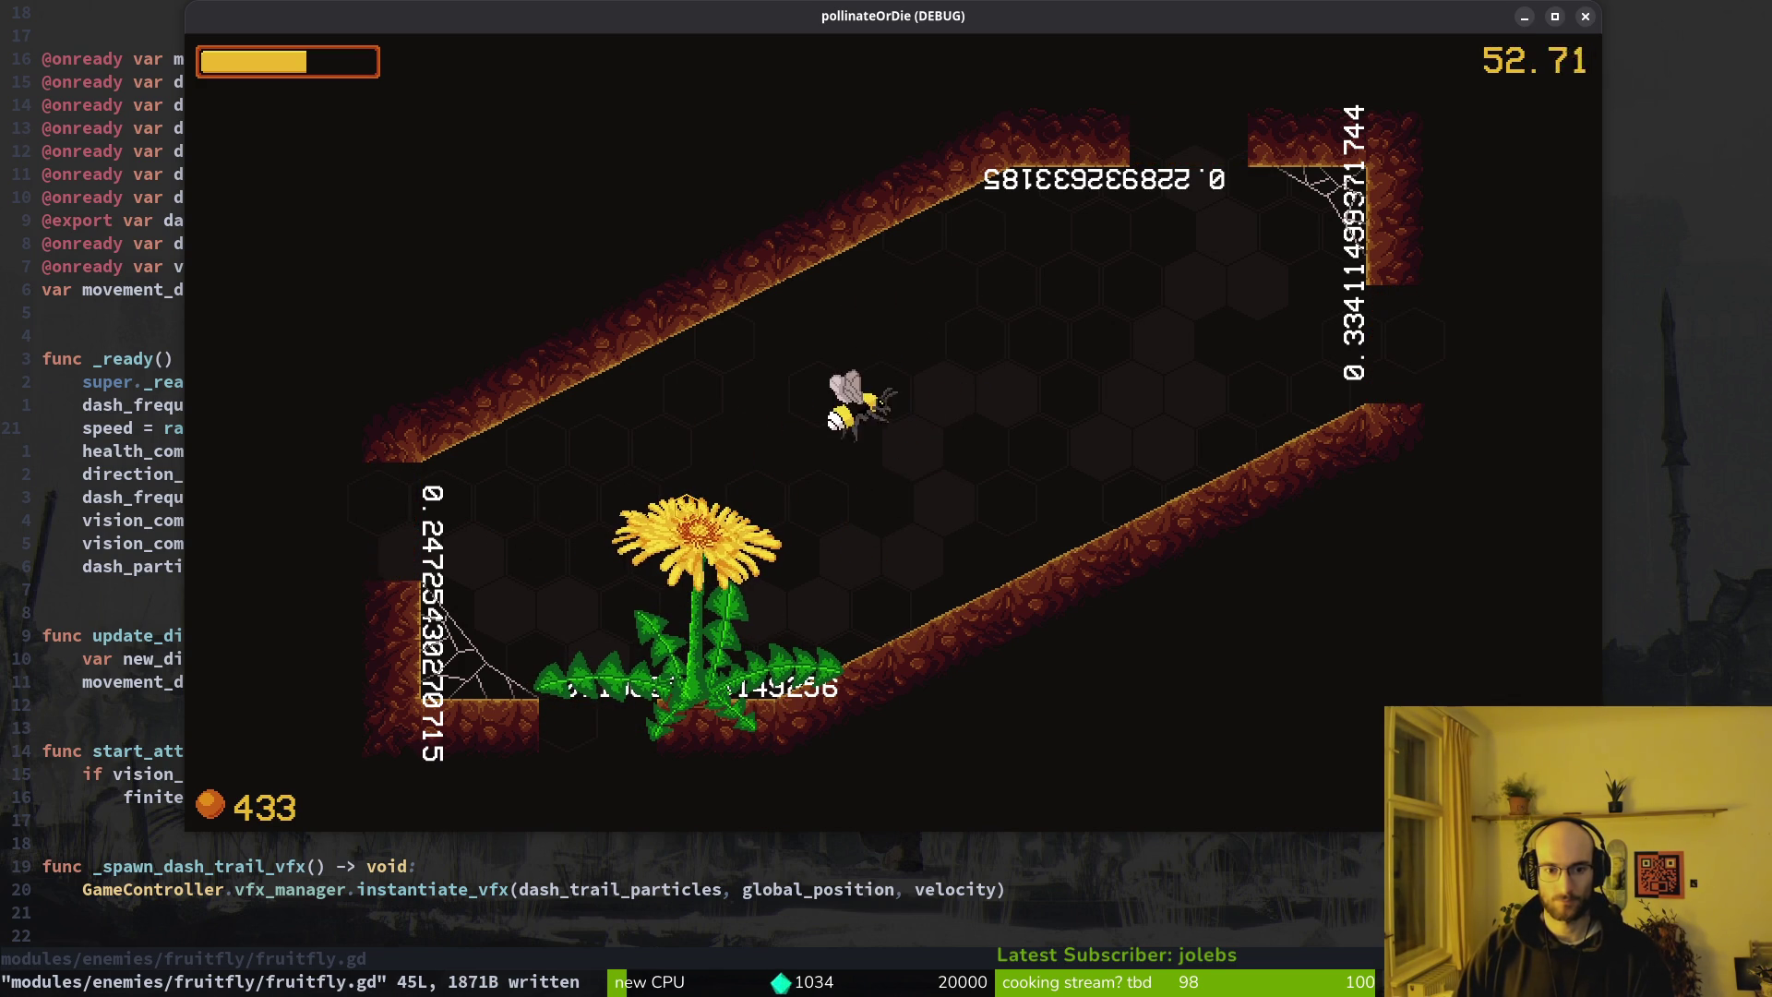
Pollinate the floor dandelion, then beam, dodge, and burst-attack enemies to the left
{"action": "key", "text": "a"}
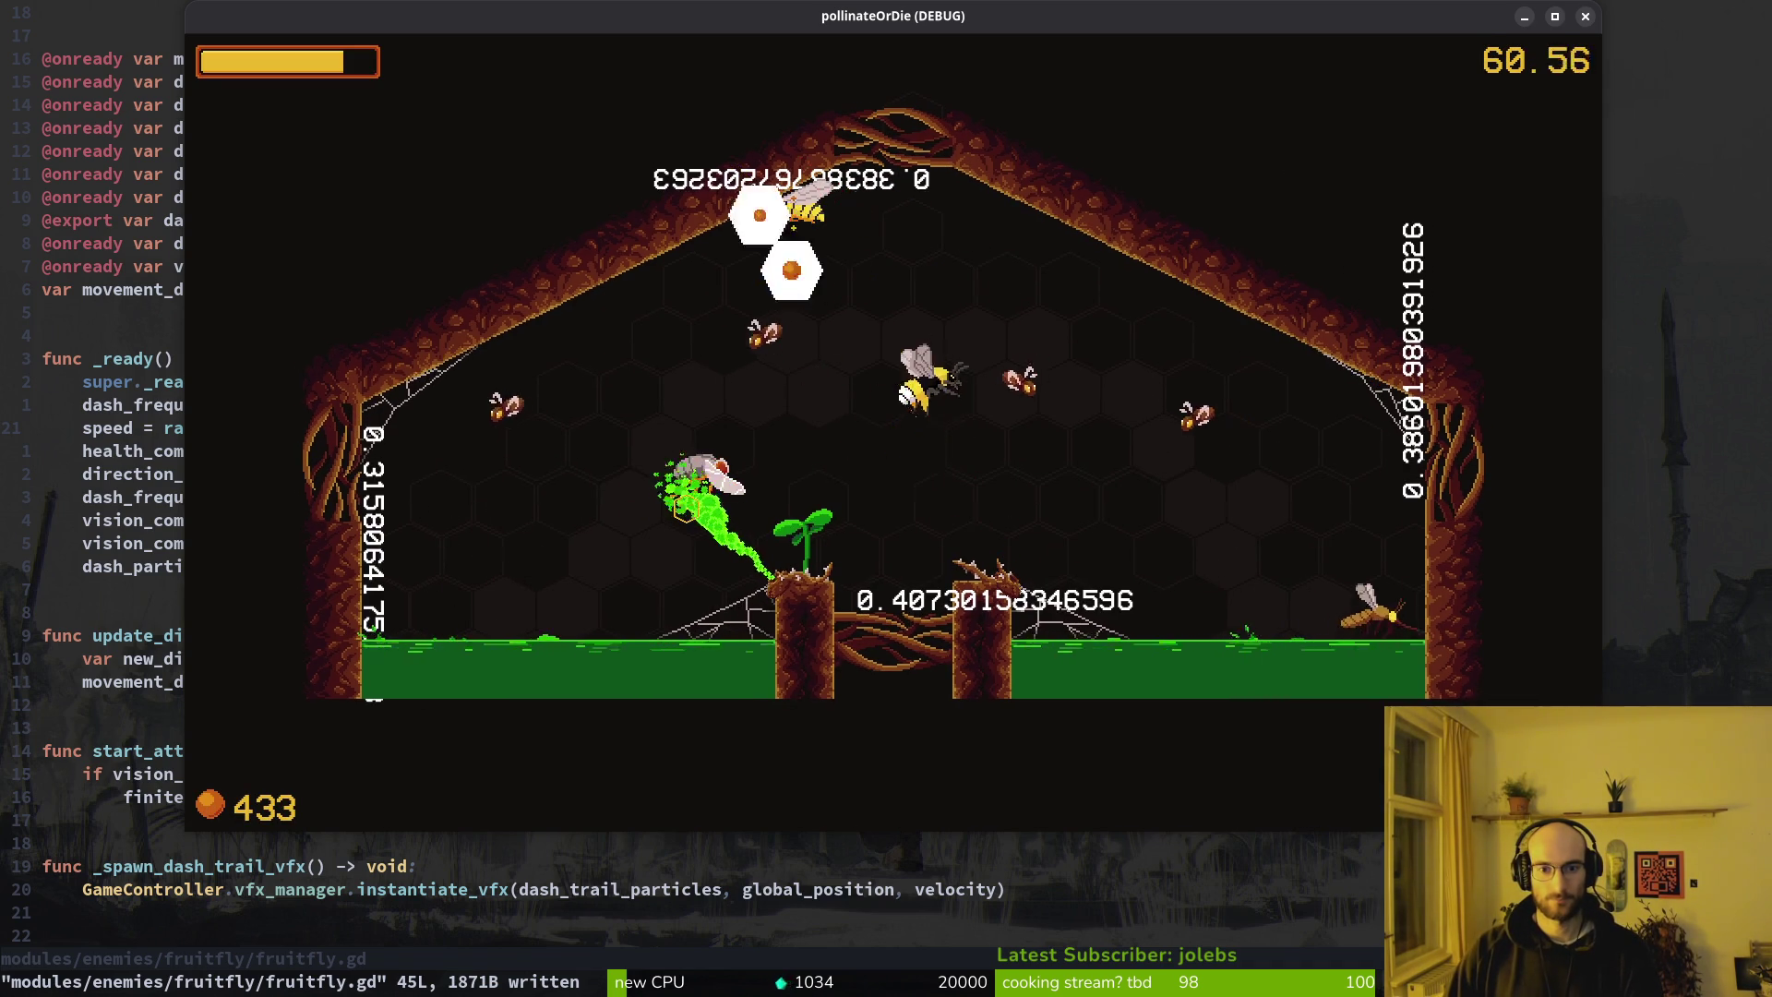
{"action": "key", "text": "a"}
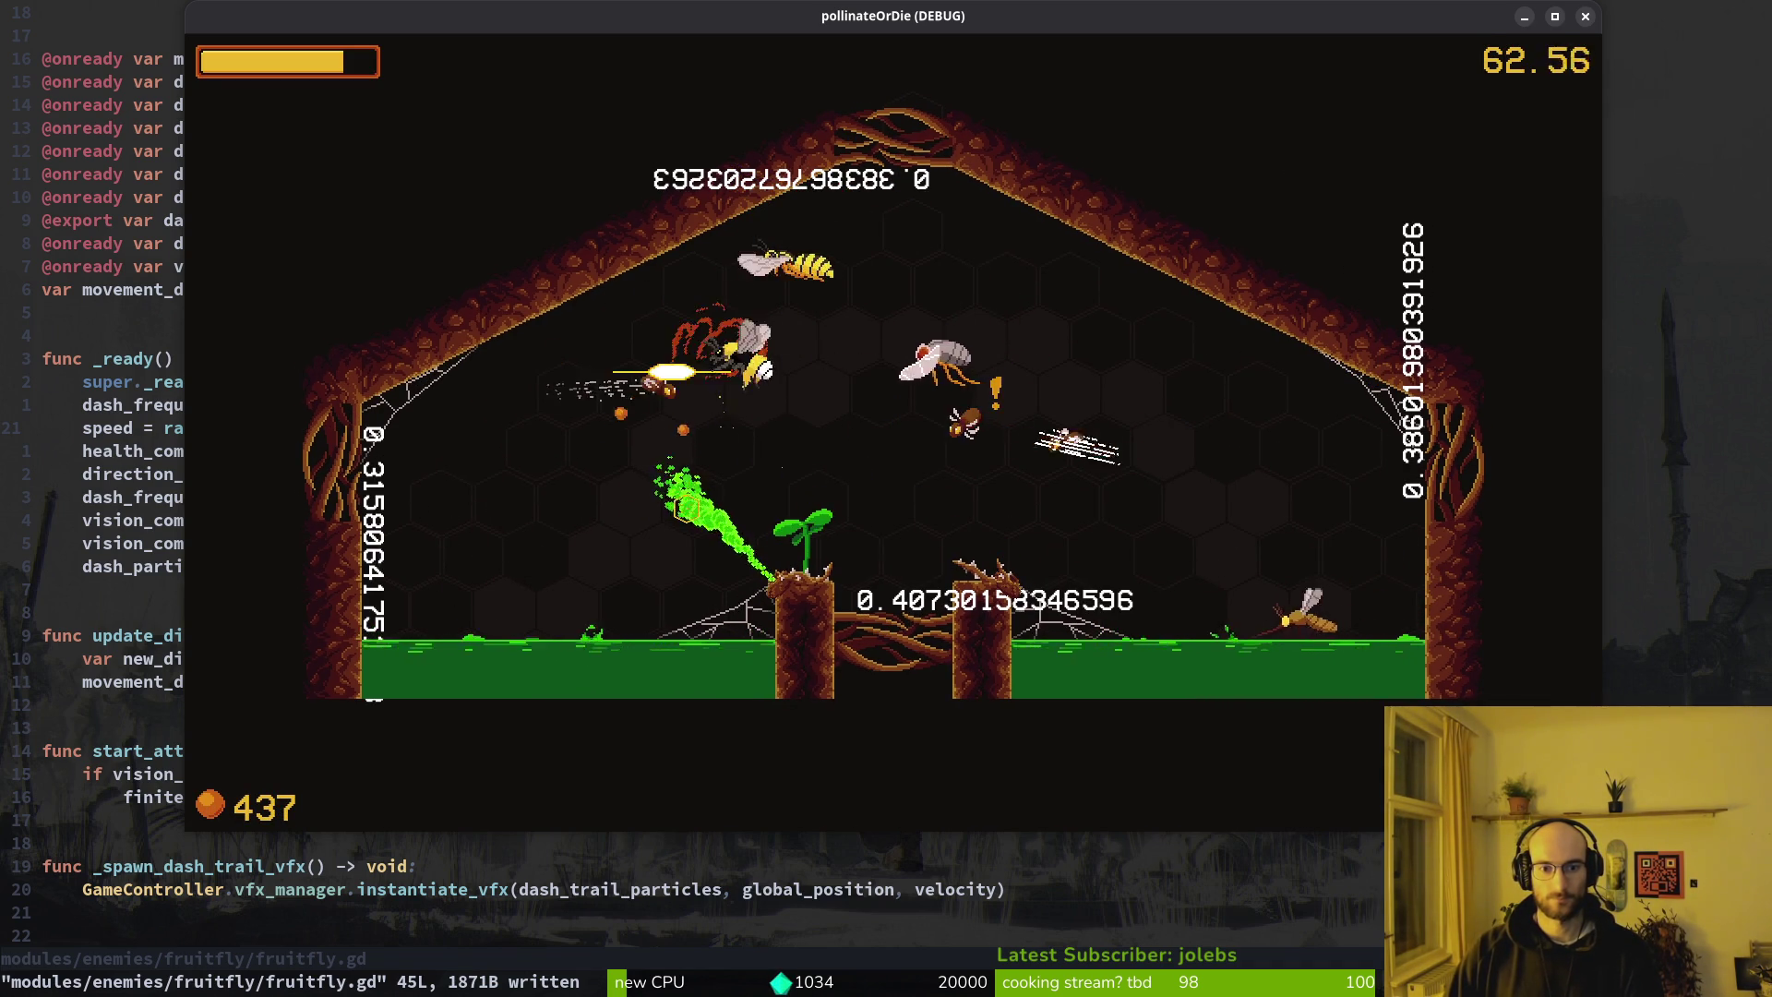
{"action": "key", "text": "d"}
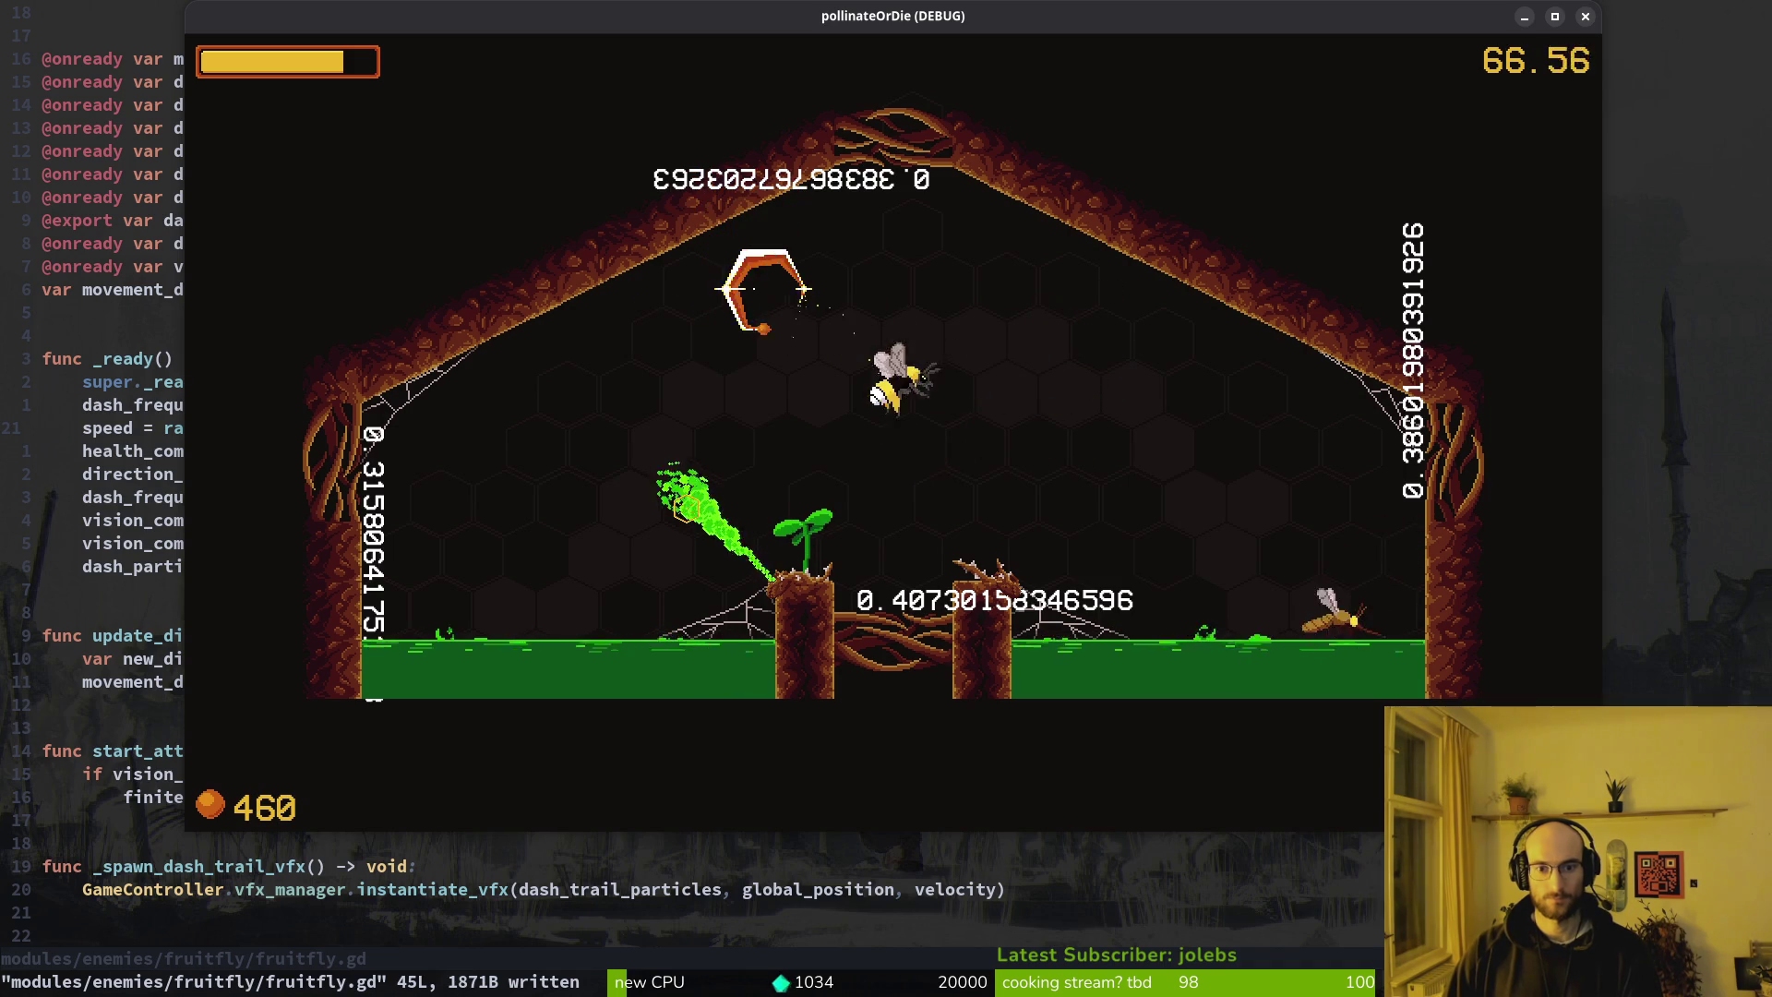
{"action": "key", "text": "a"}
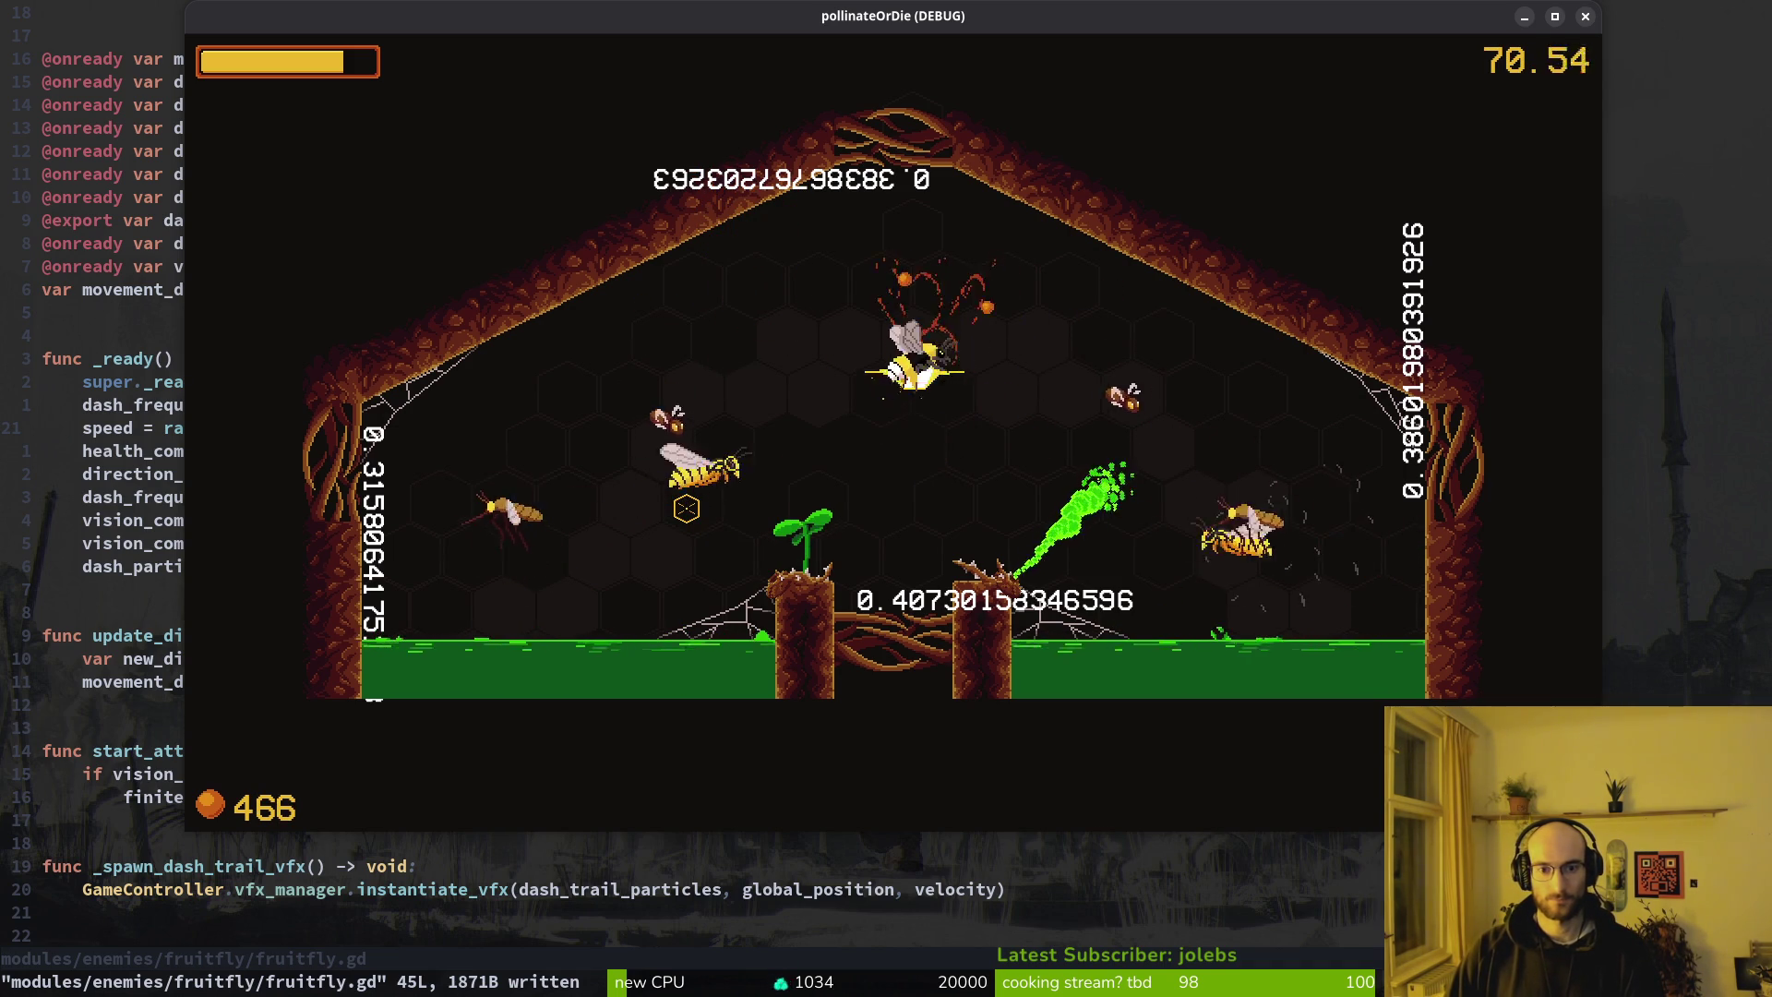
{"action": "key", "text": "a"}
{"action": "key", "text": "s"}
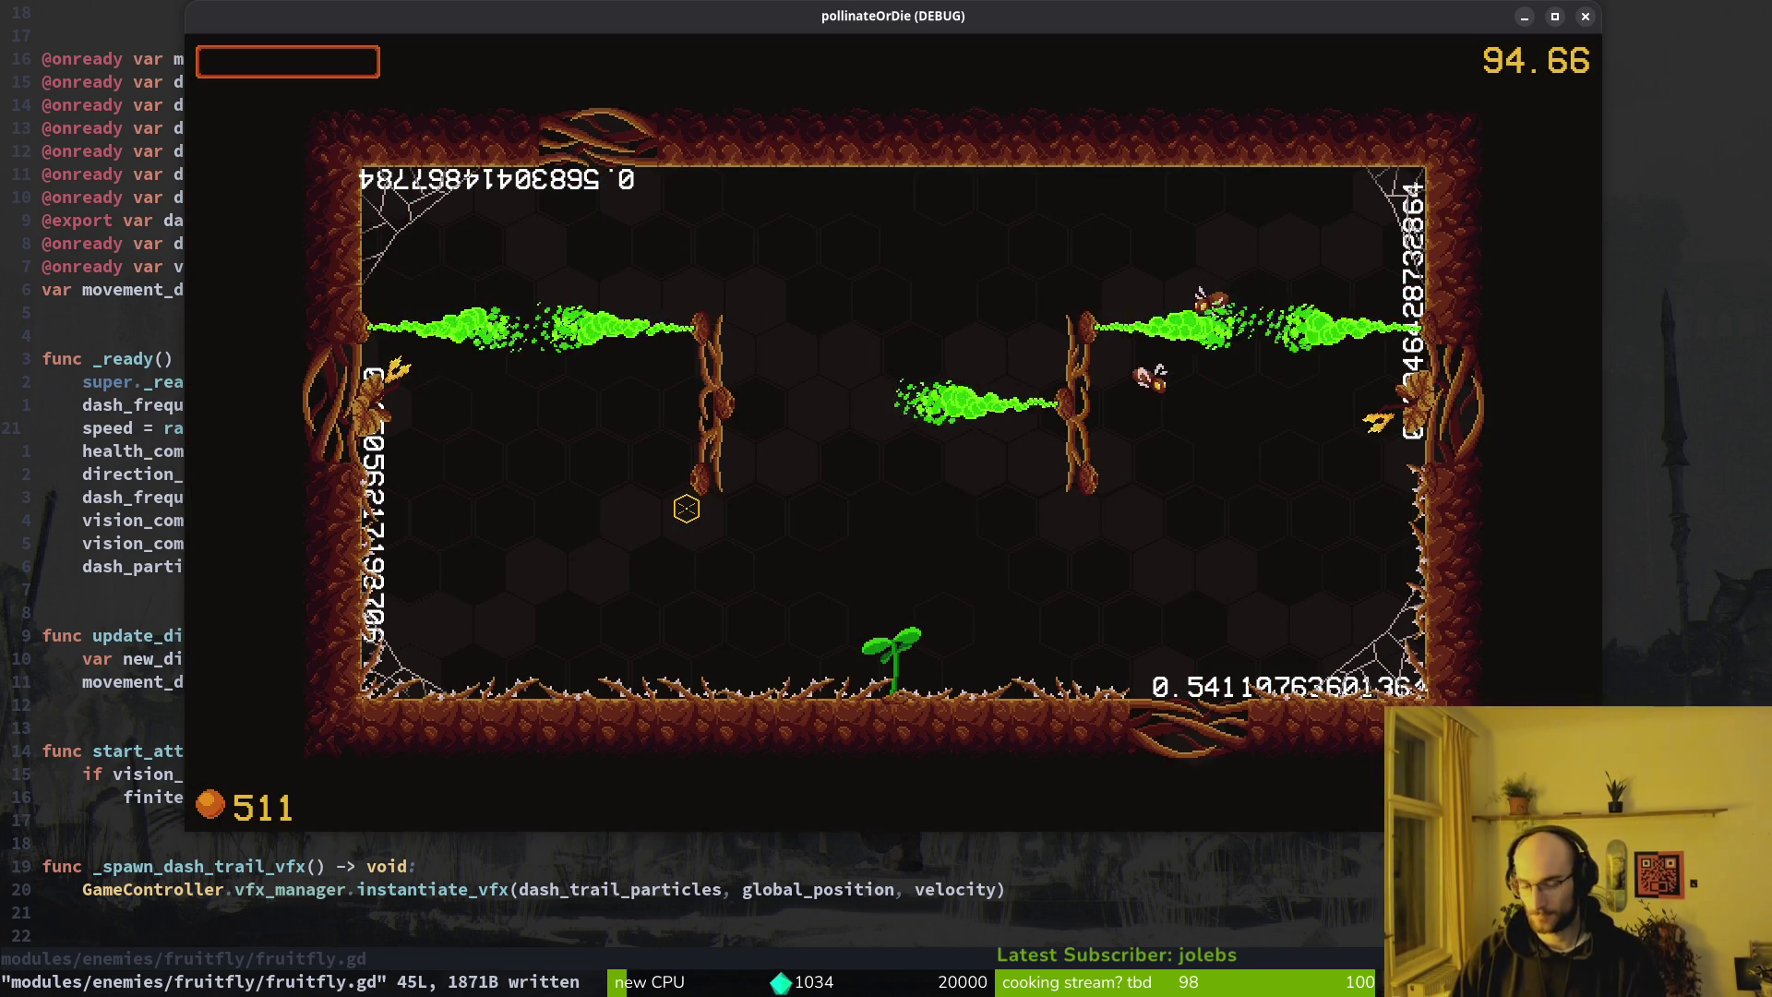
After dying, return to the hive, fly back out, pause and resume, then go to Godot
{"action": "key", "text": "Return"}
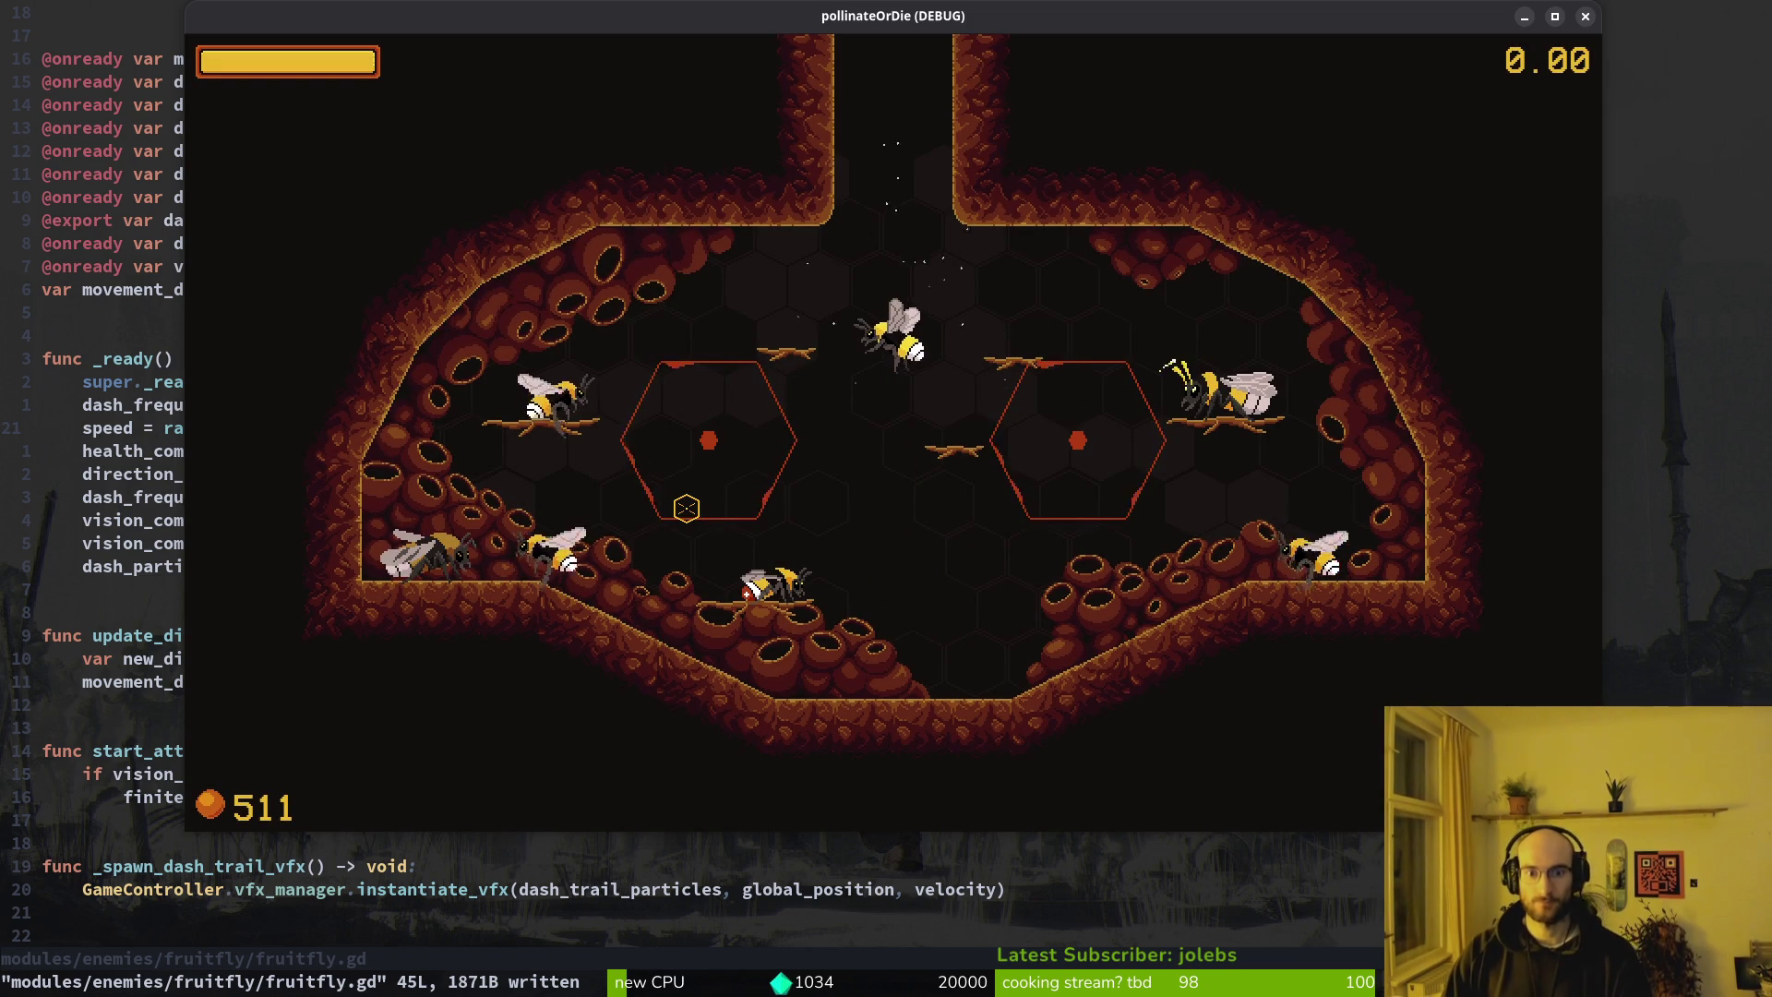
{"action": "key", "text": "w"}
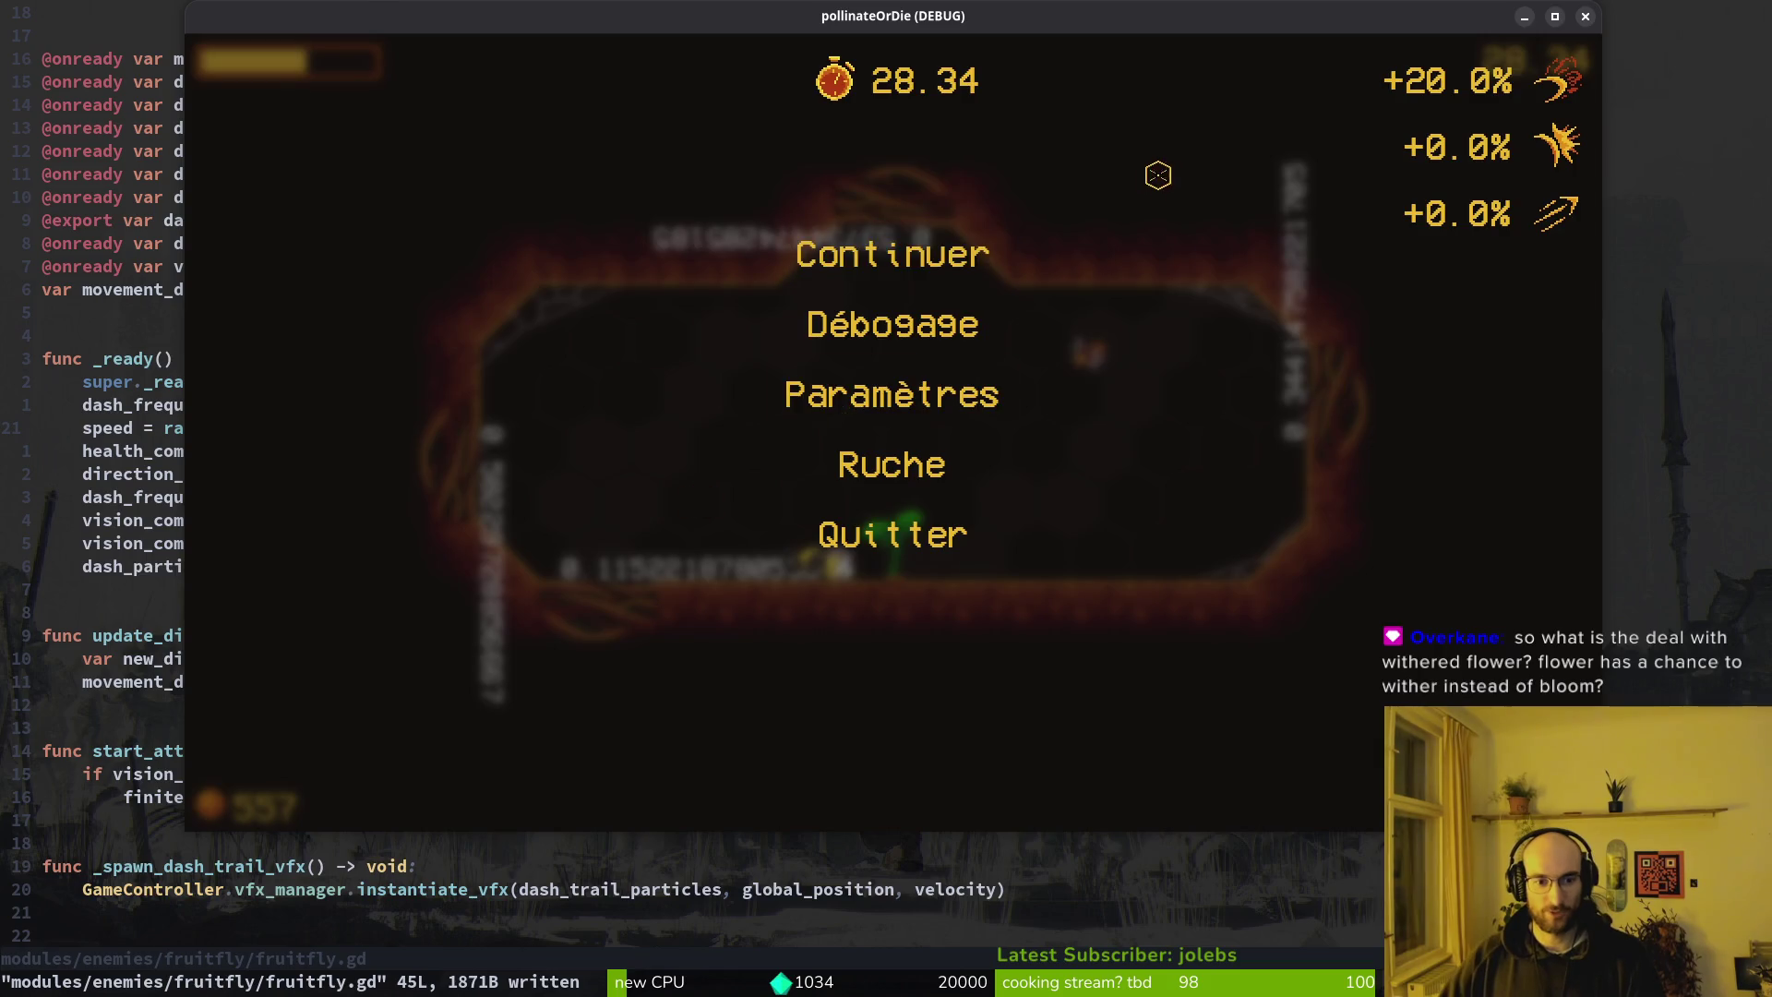
{"action": "key", "text": "Escape"}
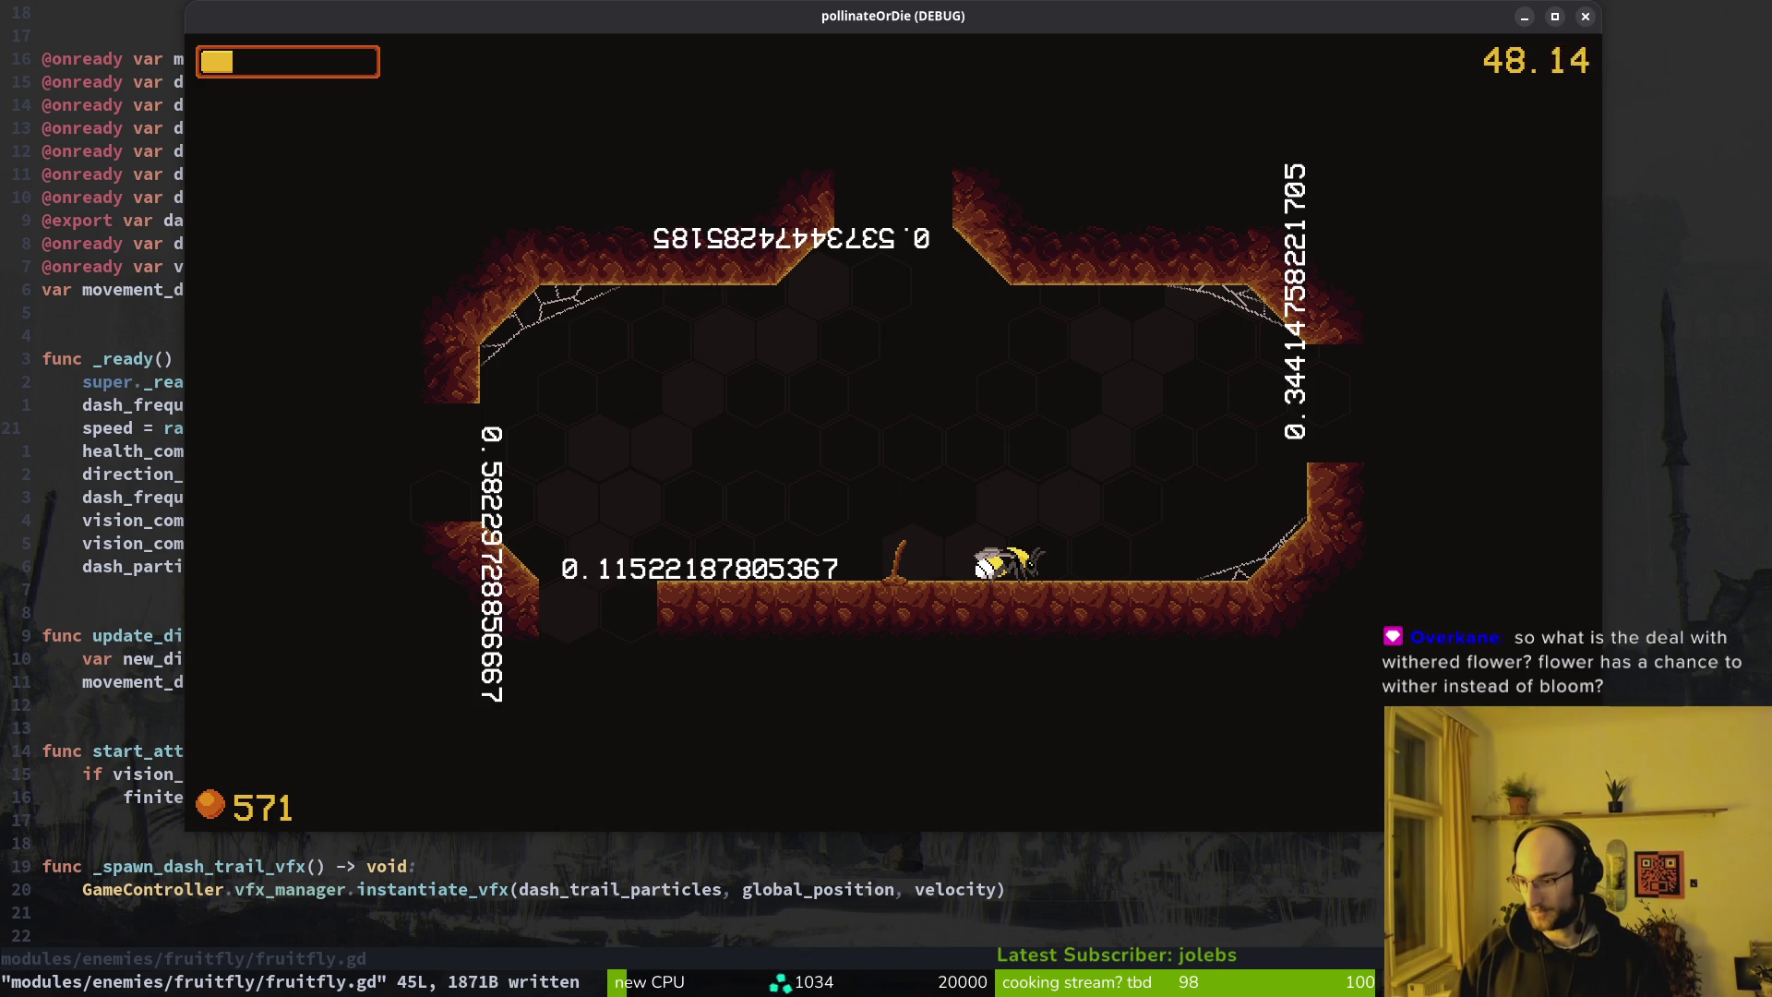
{"action": "key", "text": "alt+Tab"}
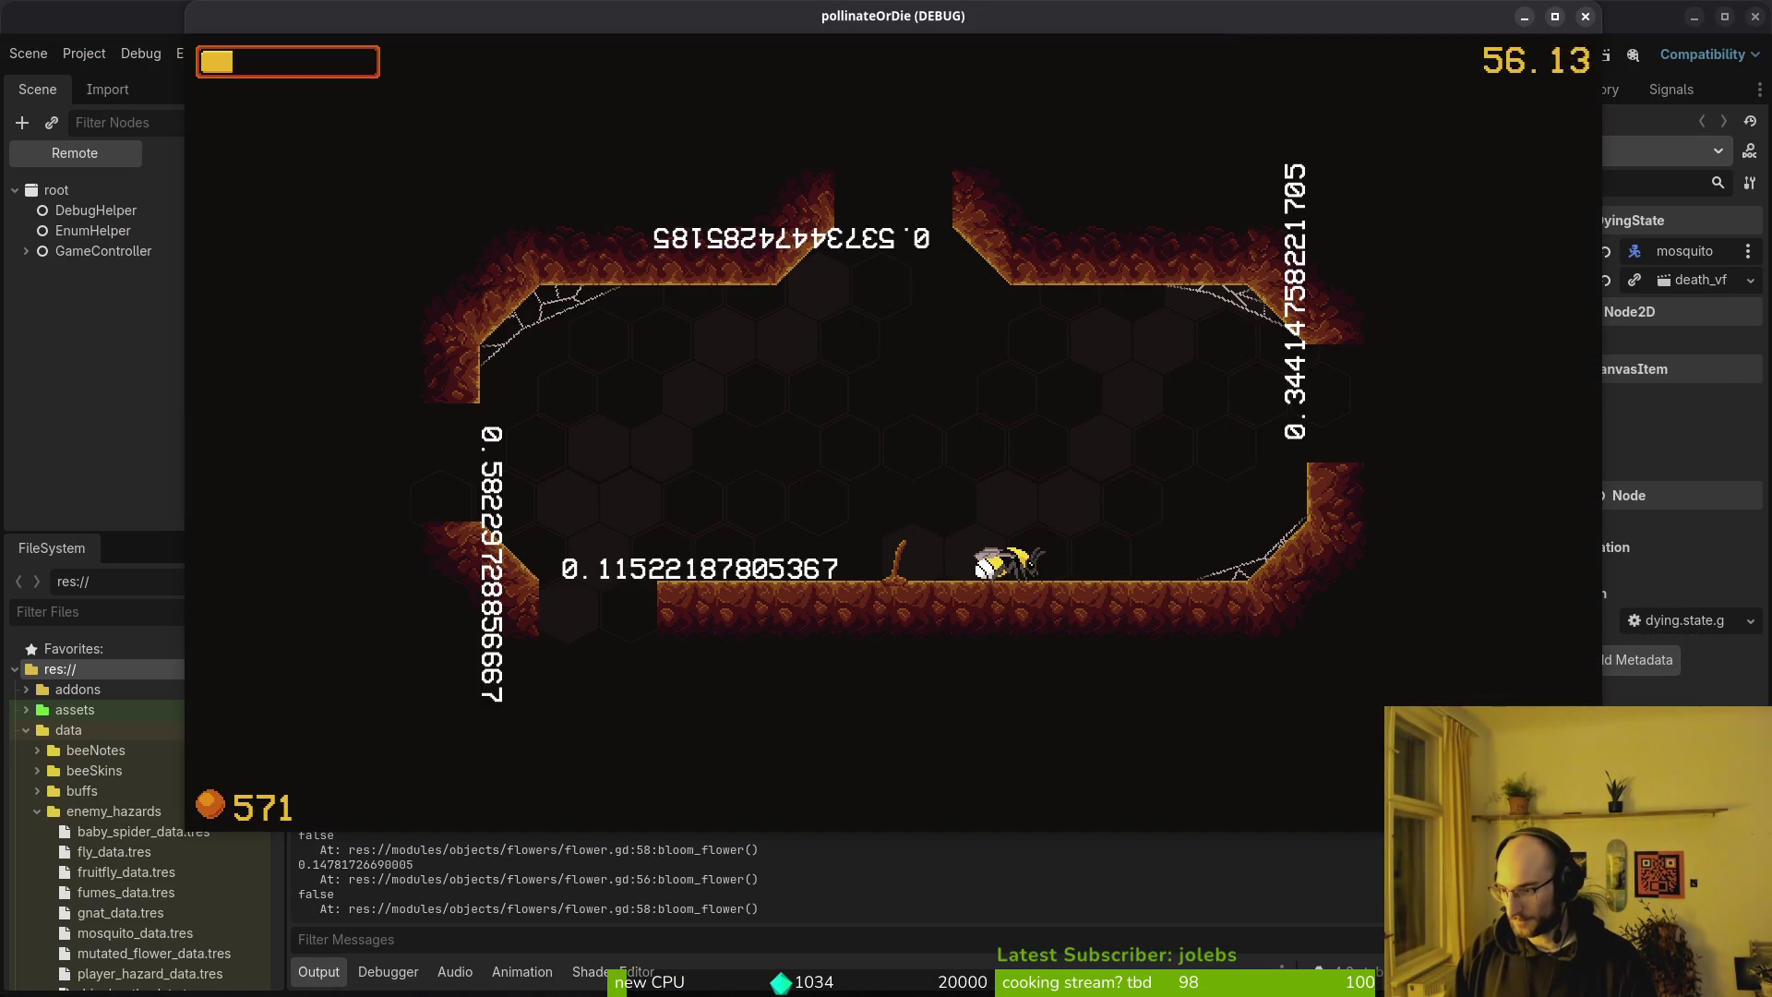
Switch to Aseprite and open the layered seedling animation file
{"action": "key", "text": "alt+Tab"}
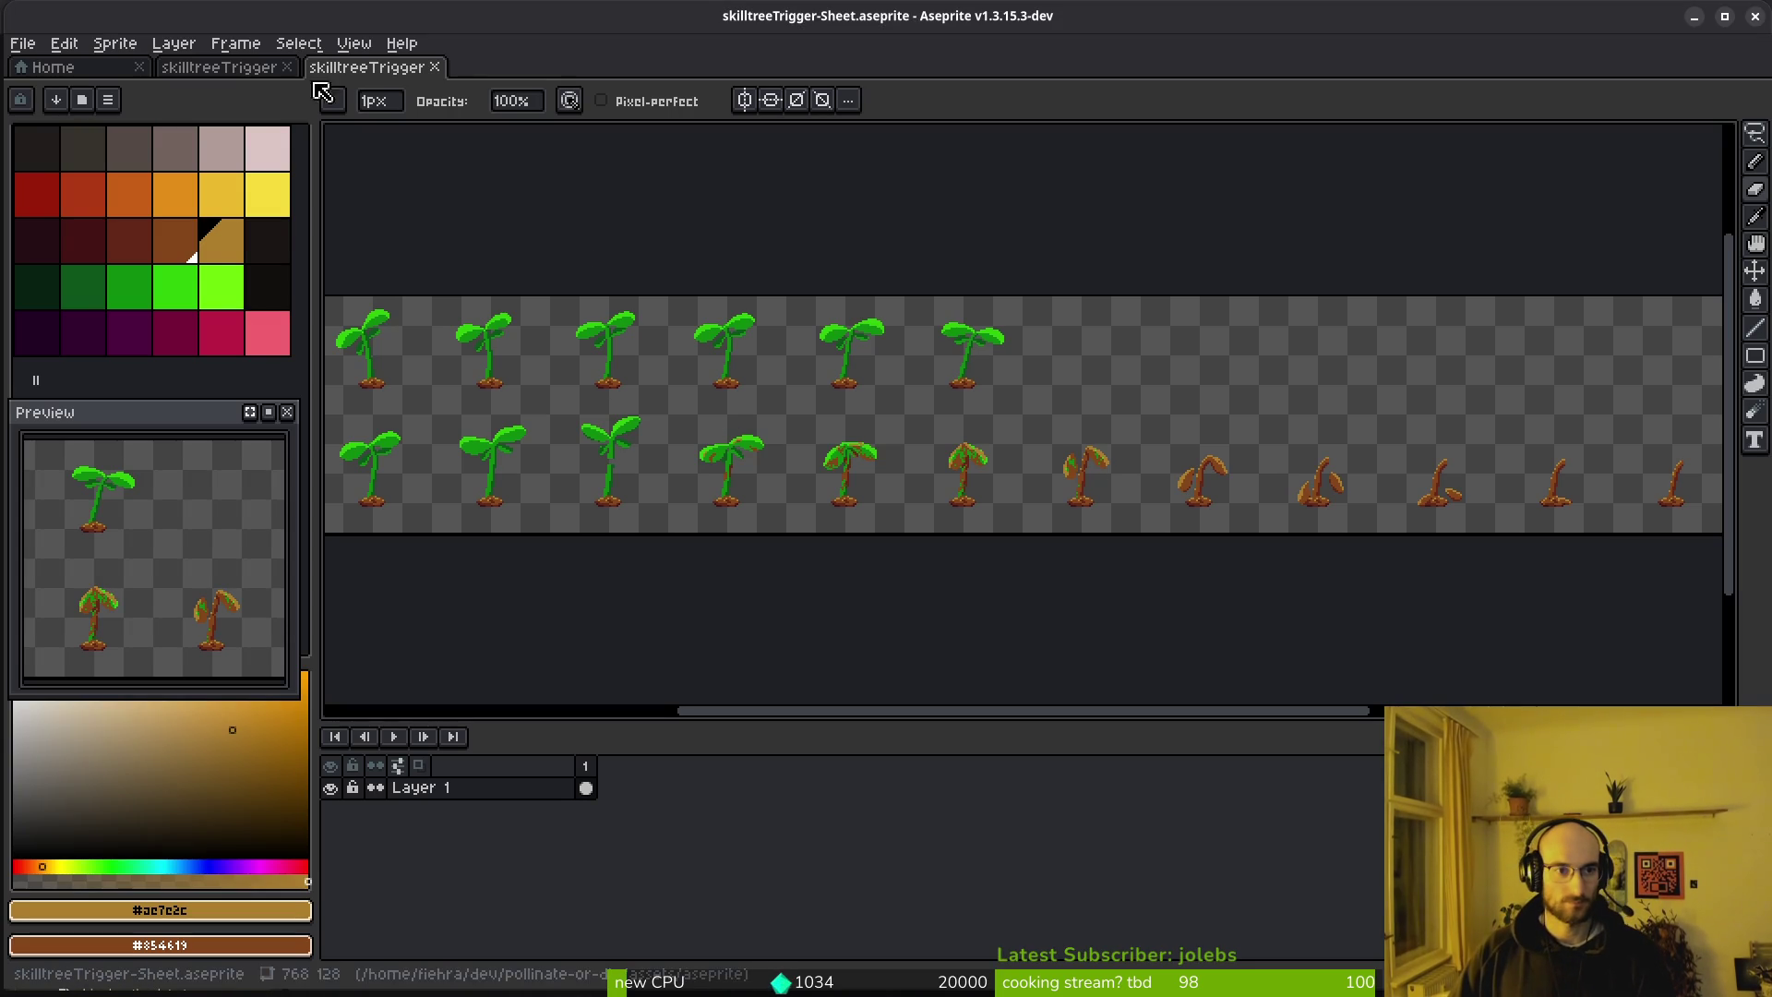
{"action": "scroll", "coordinate": [649, 470], "scroll_direction": "up", "scroll_amount": 3}
{"action": "scroll", "coordinate": [720, 399], "scroll_direction": "down", "scroll_amount": 2}
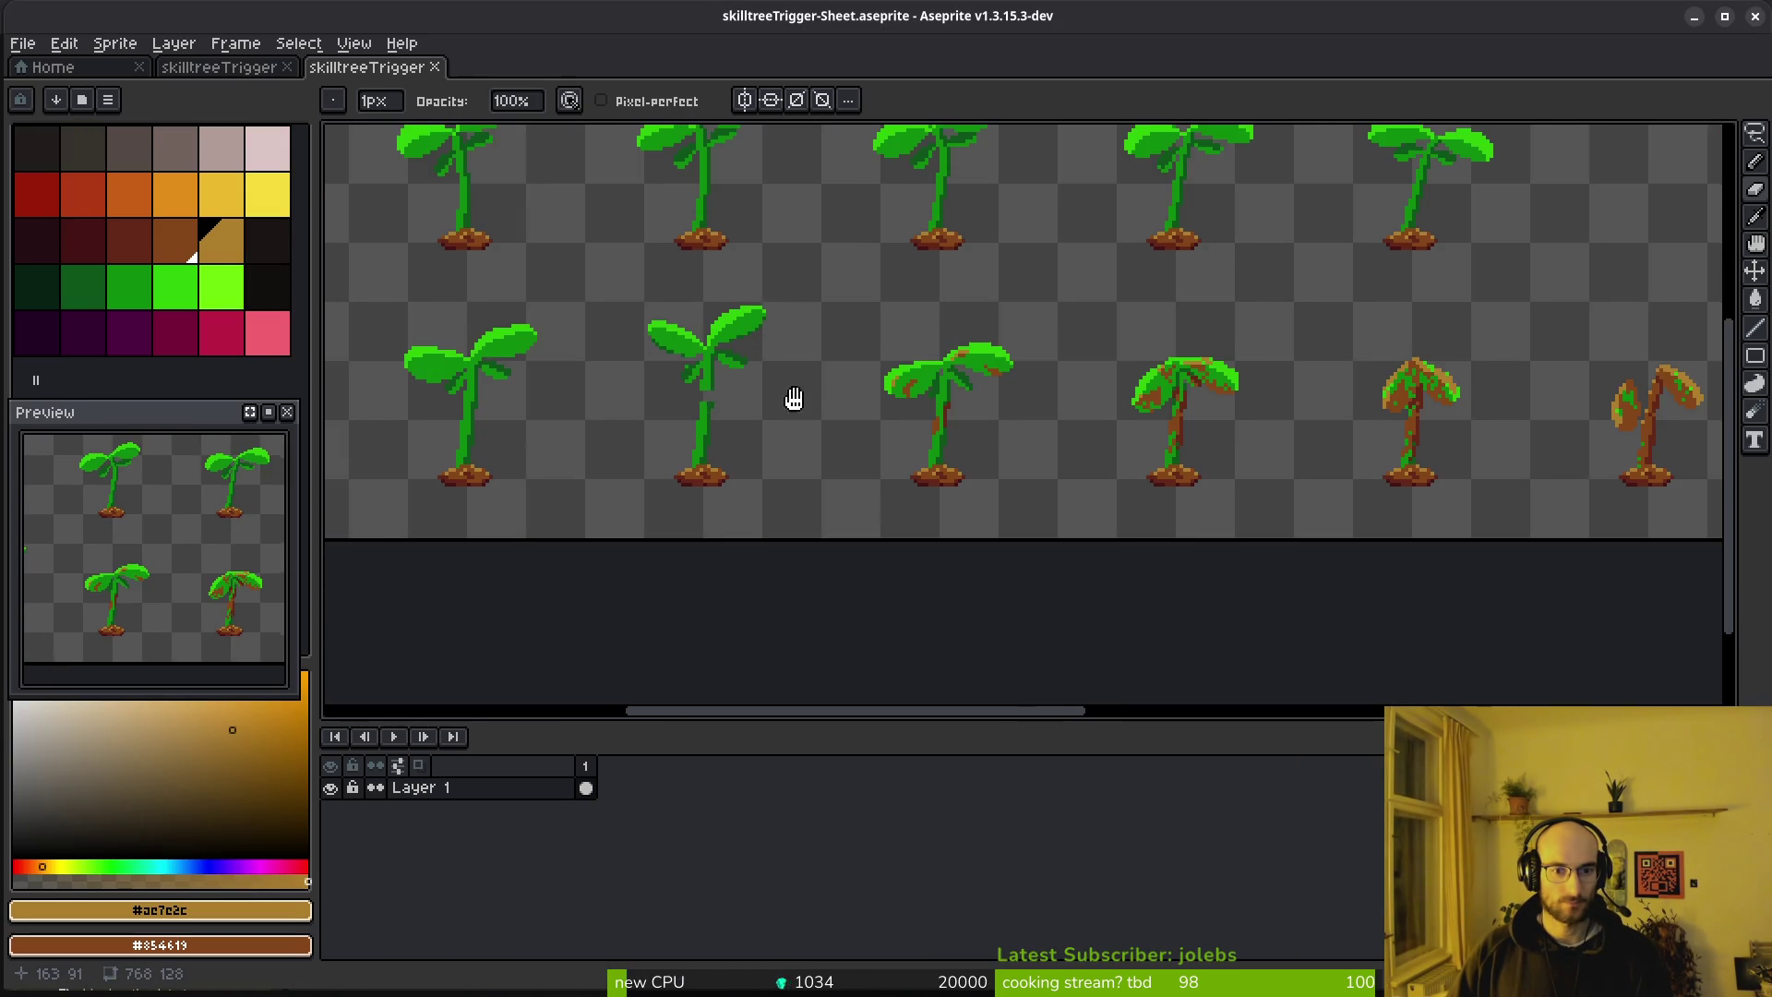
{"action": "scroll", "coordinate": [943, 407], "scroll_direction": "up", "scroll_amount": 3}
{"action": "left_click", "coordinate": [219, 67]}
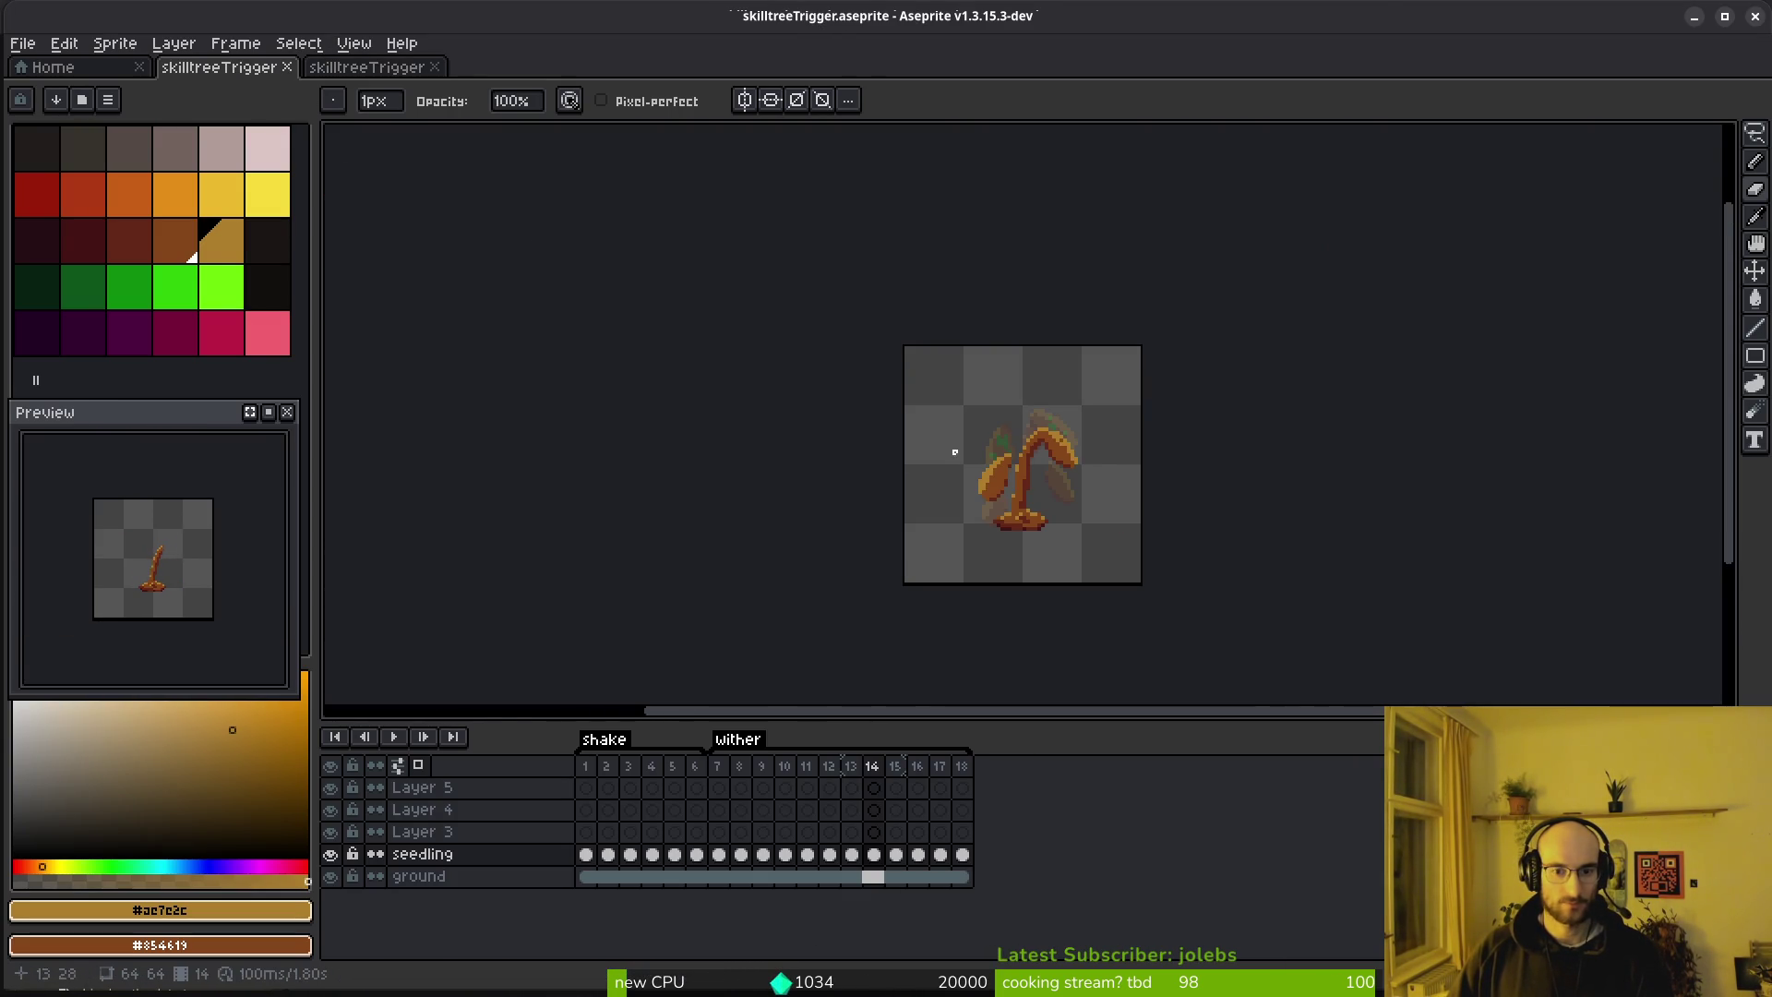
In wither frame 9, shade the seedling's stem with darker green pixels
{"action": "left_click", "coordinate": [761, 787]}
{"action": "key", "text": "alt"}
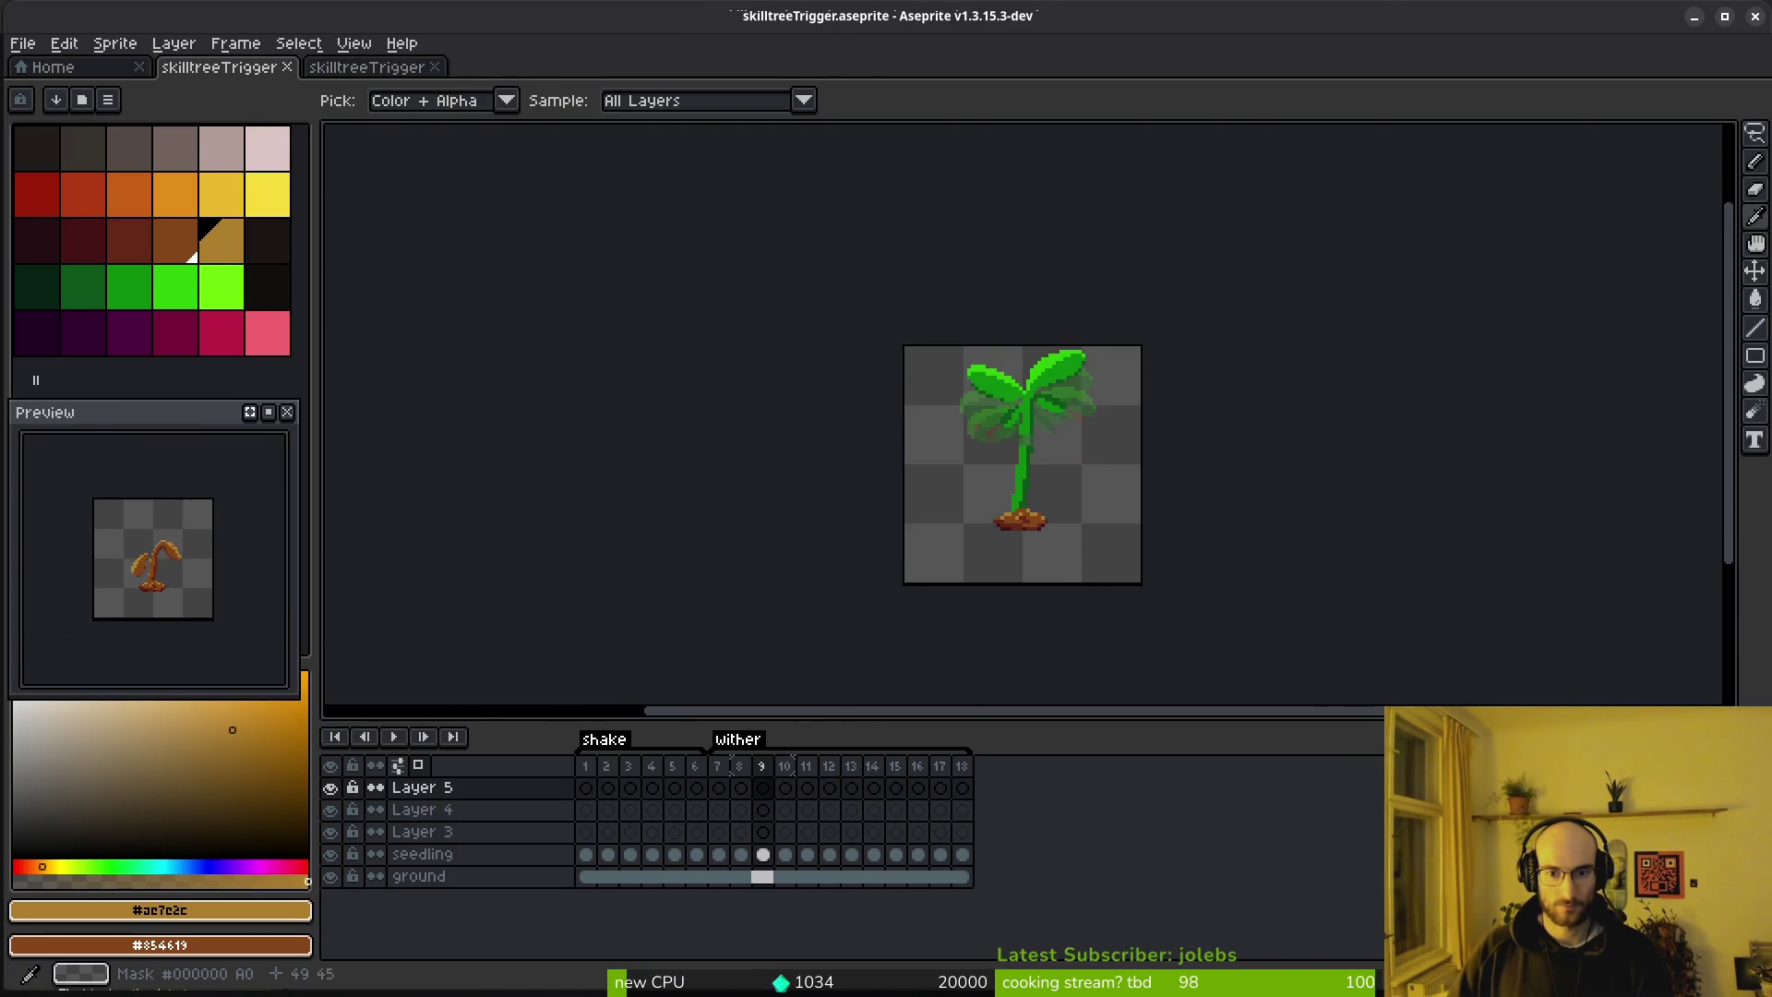
{"action": "scroll", "coordinate": [1064, 379], "scroll_direction": "up", "scroll_amount": 1}
{"action": "scroll", "coordinate": [980, 442], "scroll_direction": "up", "scroll_amount": 1}
{"action": "key", "text": "f"}
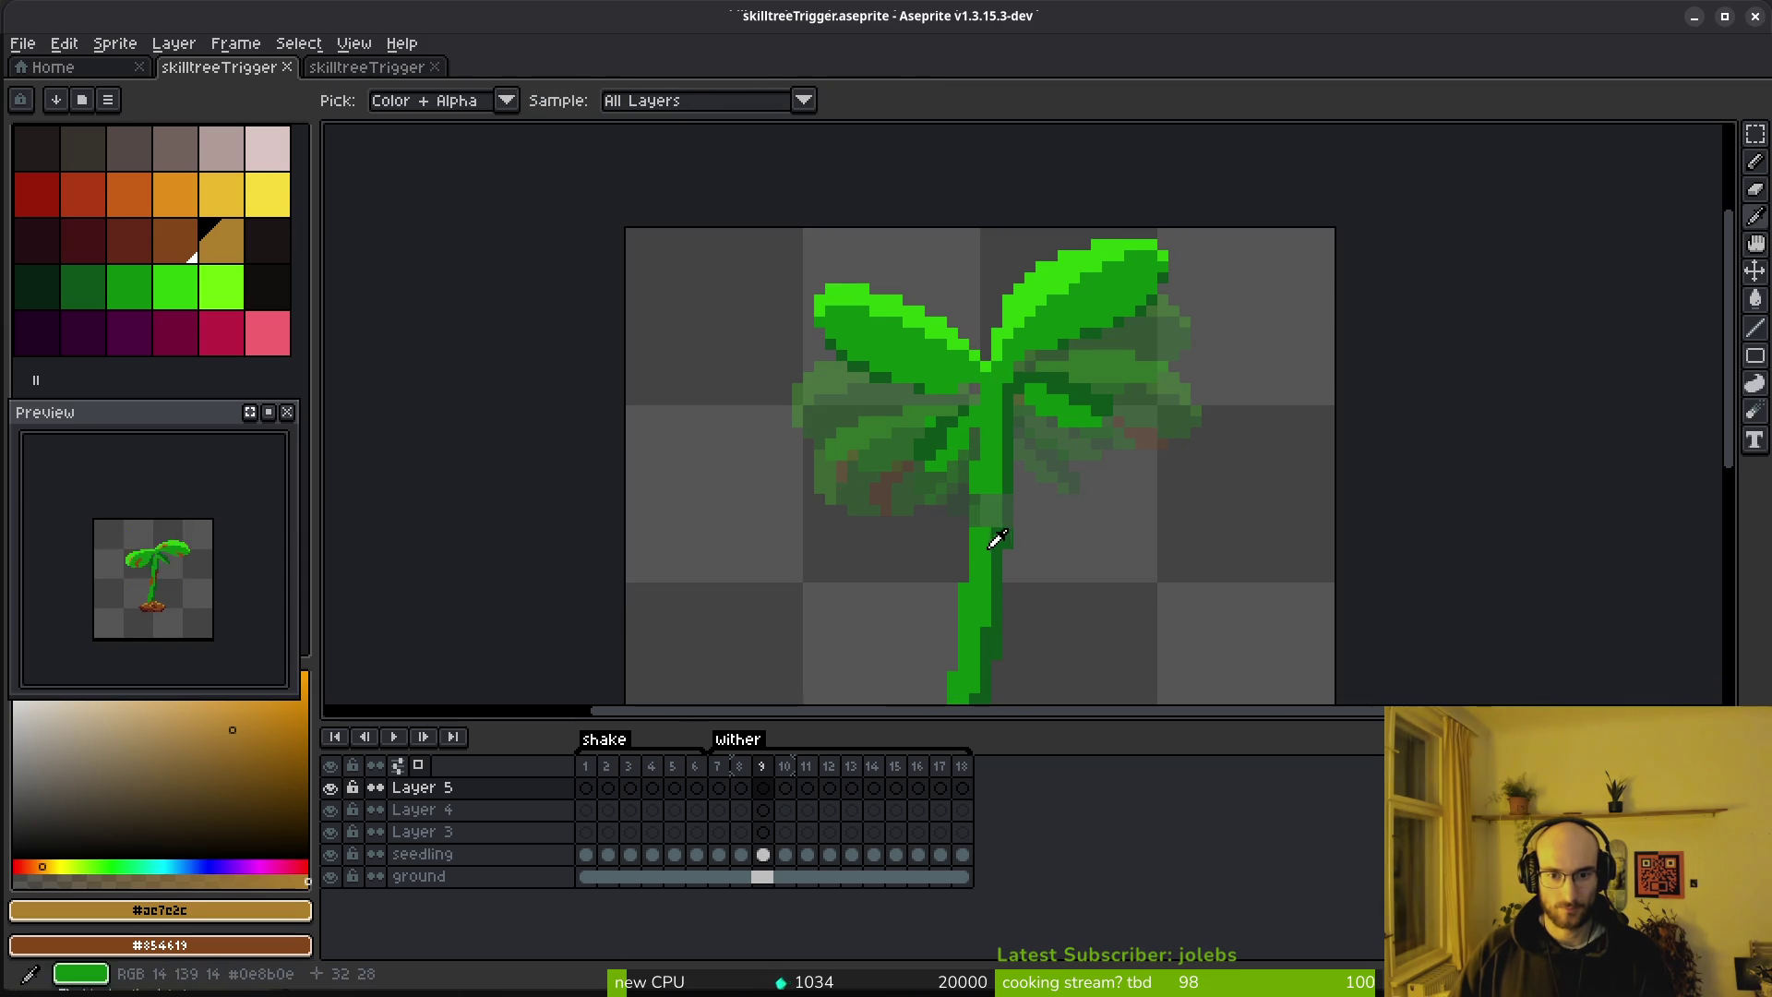
{"action": "left_click", "coordinate": [996, 533], "text": "alt"}
{"action": "scroll", "coordinate": [981, 510], "scroll_direction": "up", "scroll_amount": 2}
{"action": "left_click", "coordinate": [1028, 451], "text": "alt"}
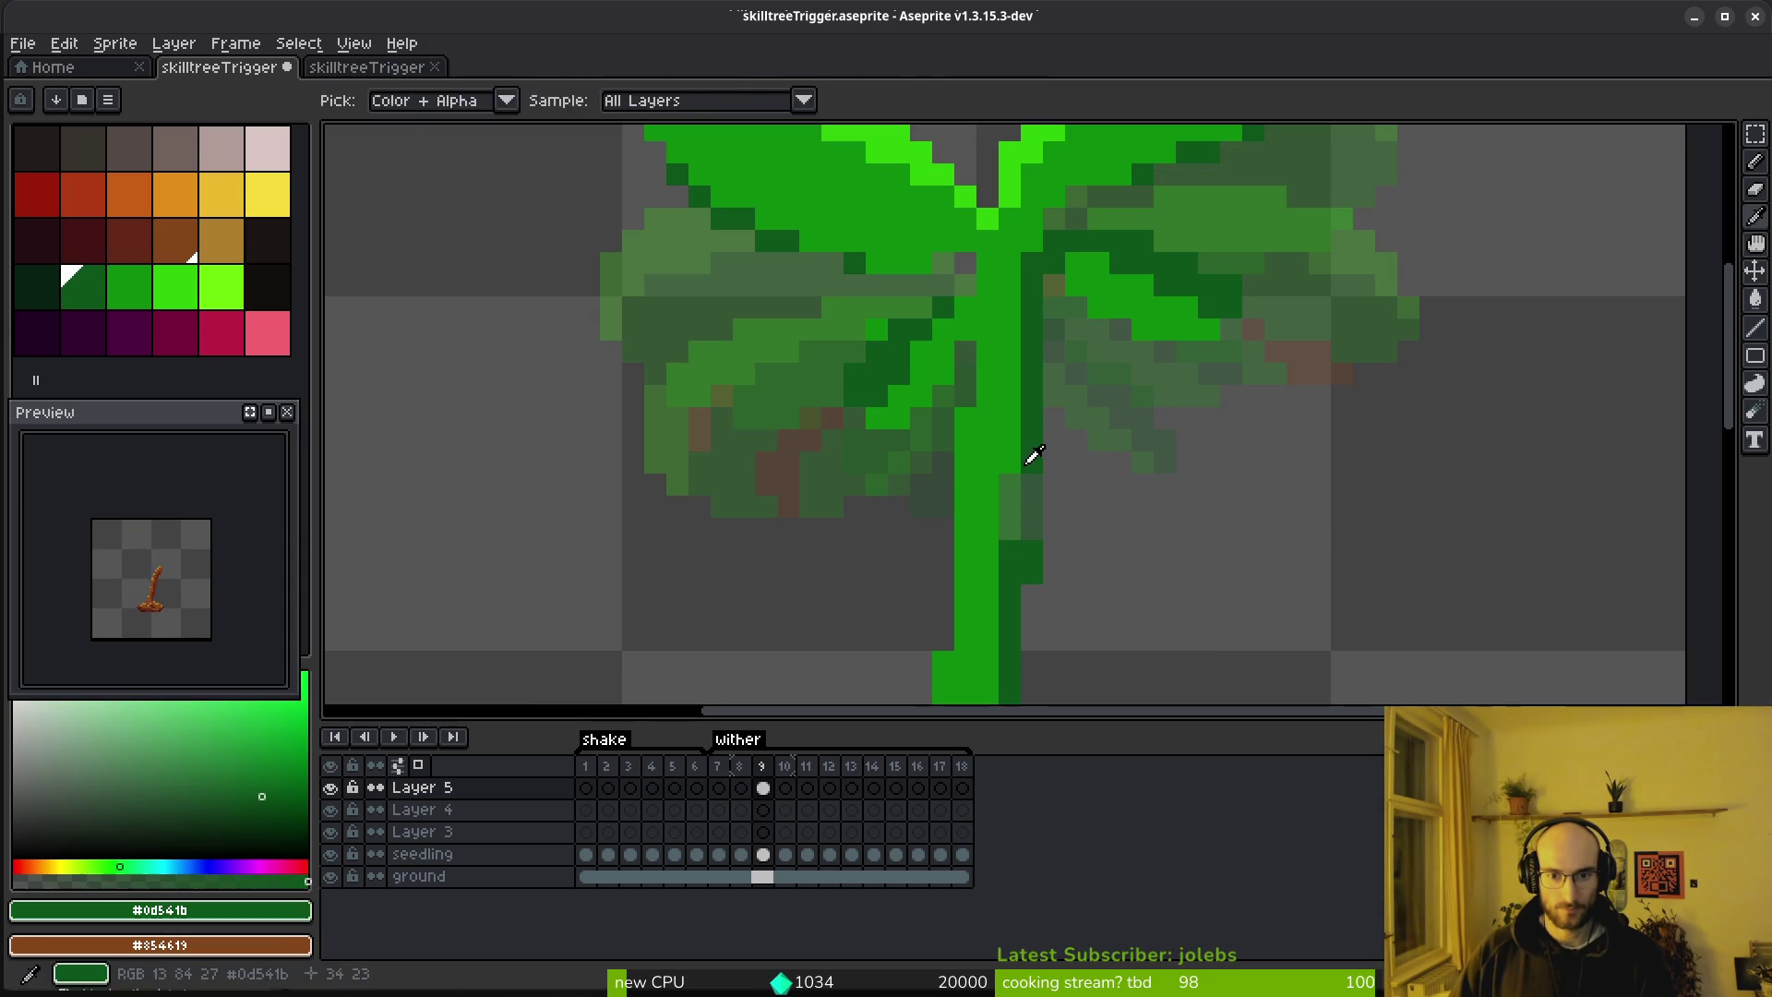
{"action": "left_click_drag", "start_coordinate": [1010, 529], "coordinate": [1021, 492]}
{"action": "left_click", "coordinate": [1011, 469], "text": "alt"}
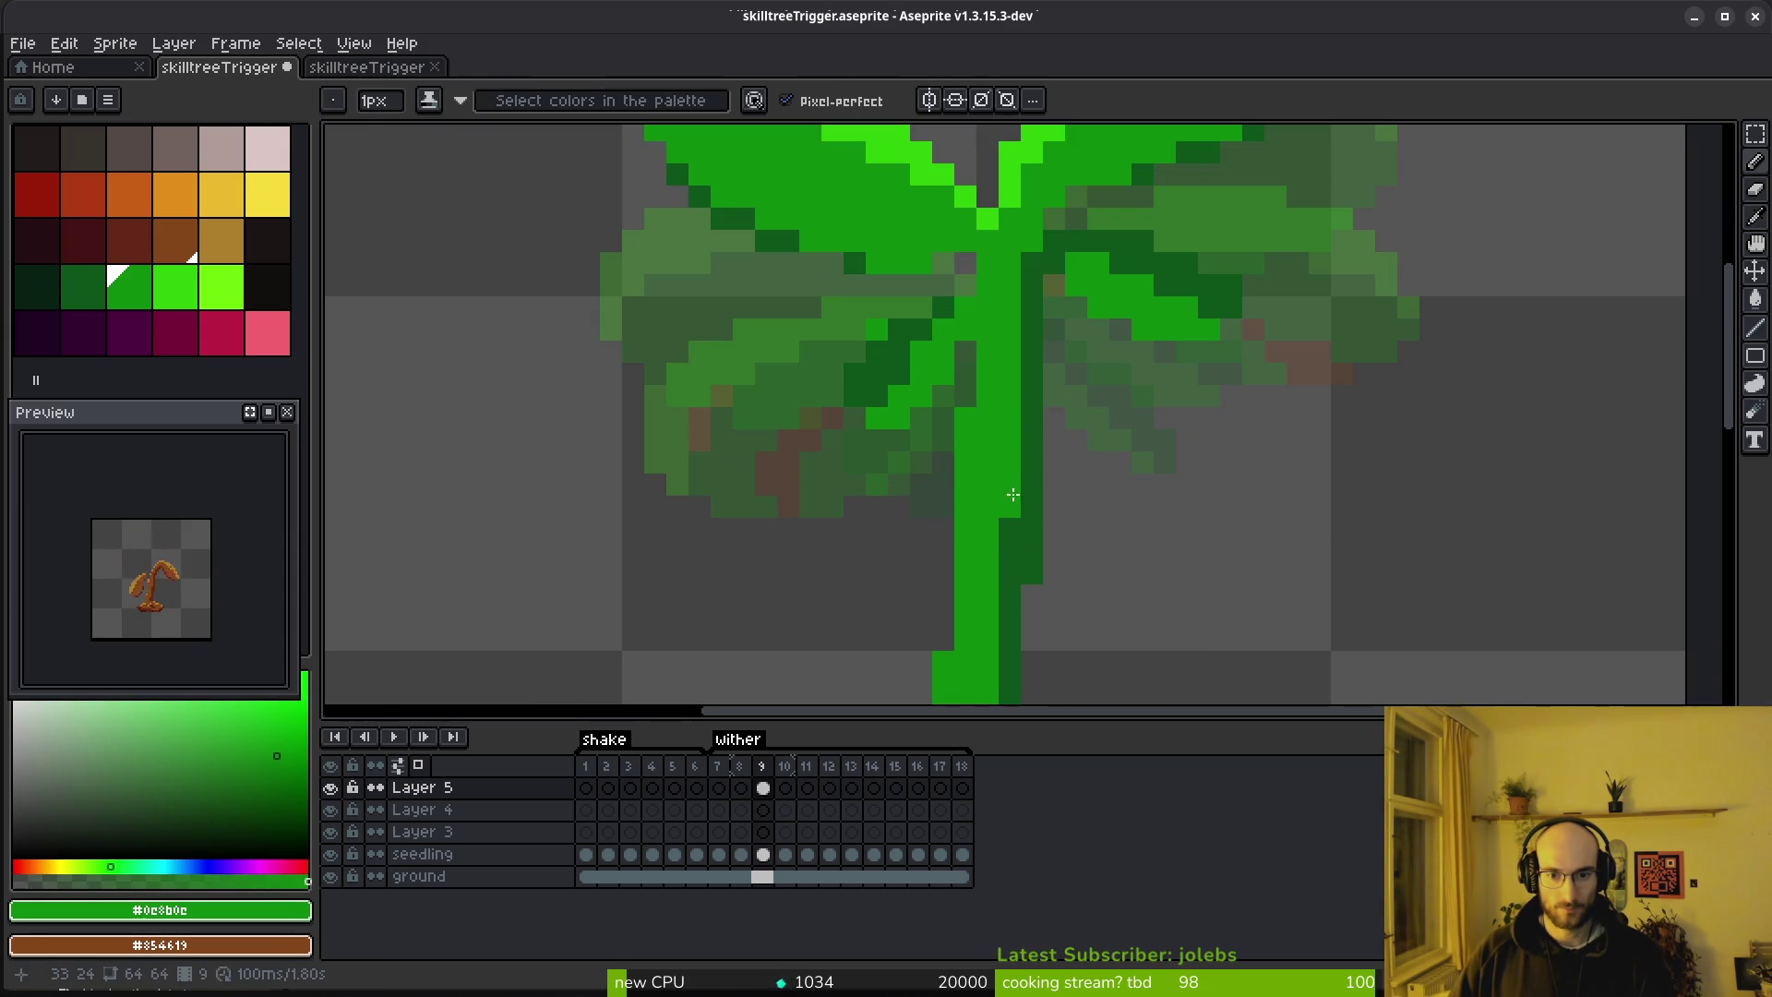
{"action": "scroll", "coordinate": [1024, 495], "scroll_direction": "down", "scroll_amount": 3}
Try a rectangular selection of the leaves in frame 10, then deselect and return to frame 9
{"action": "key", "text": "."}
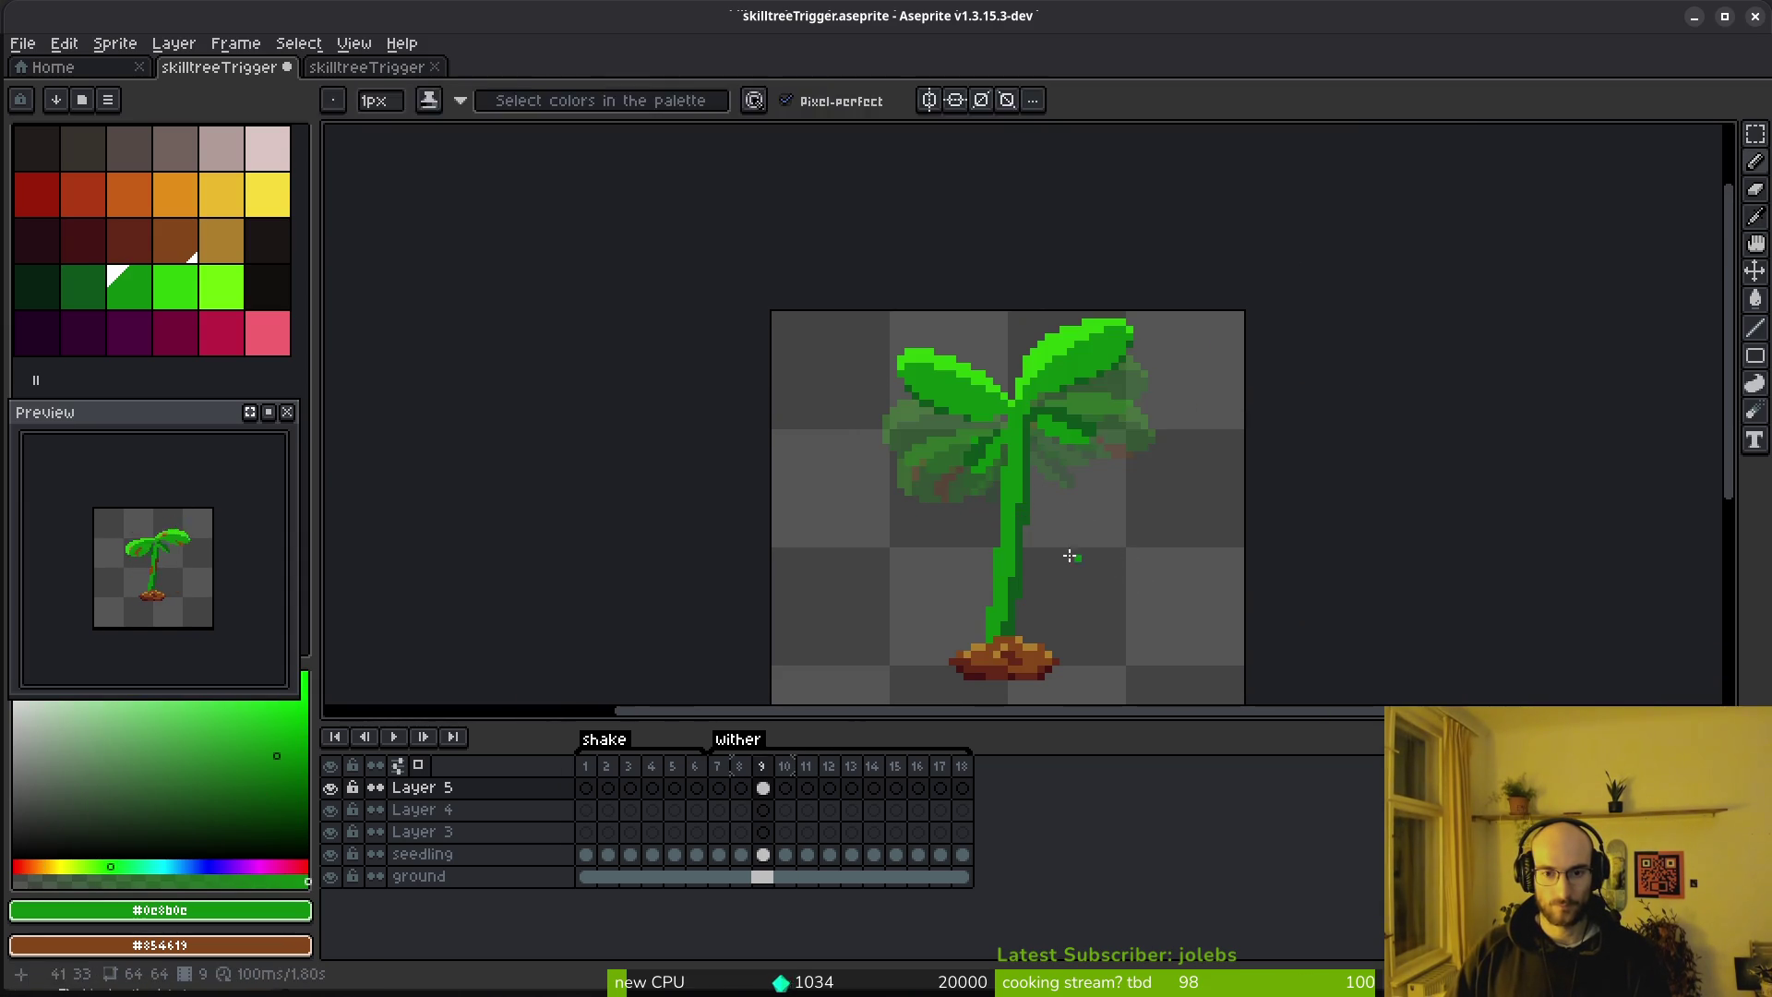
{"action": "key", "text": "m"}
{"action": "mouse_move", "coordinate": [854, 350]}
{"action": "left_mouse_down"}
{"action": "mouse_move", "coordinate": [1115, 528]}
{"action": "mouse_move", "coordinate": [1130, 517]}
{"action": "left_mouse_up"}
{"action": "left_click", "coordinate": [1071, 418]}
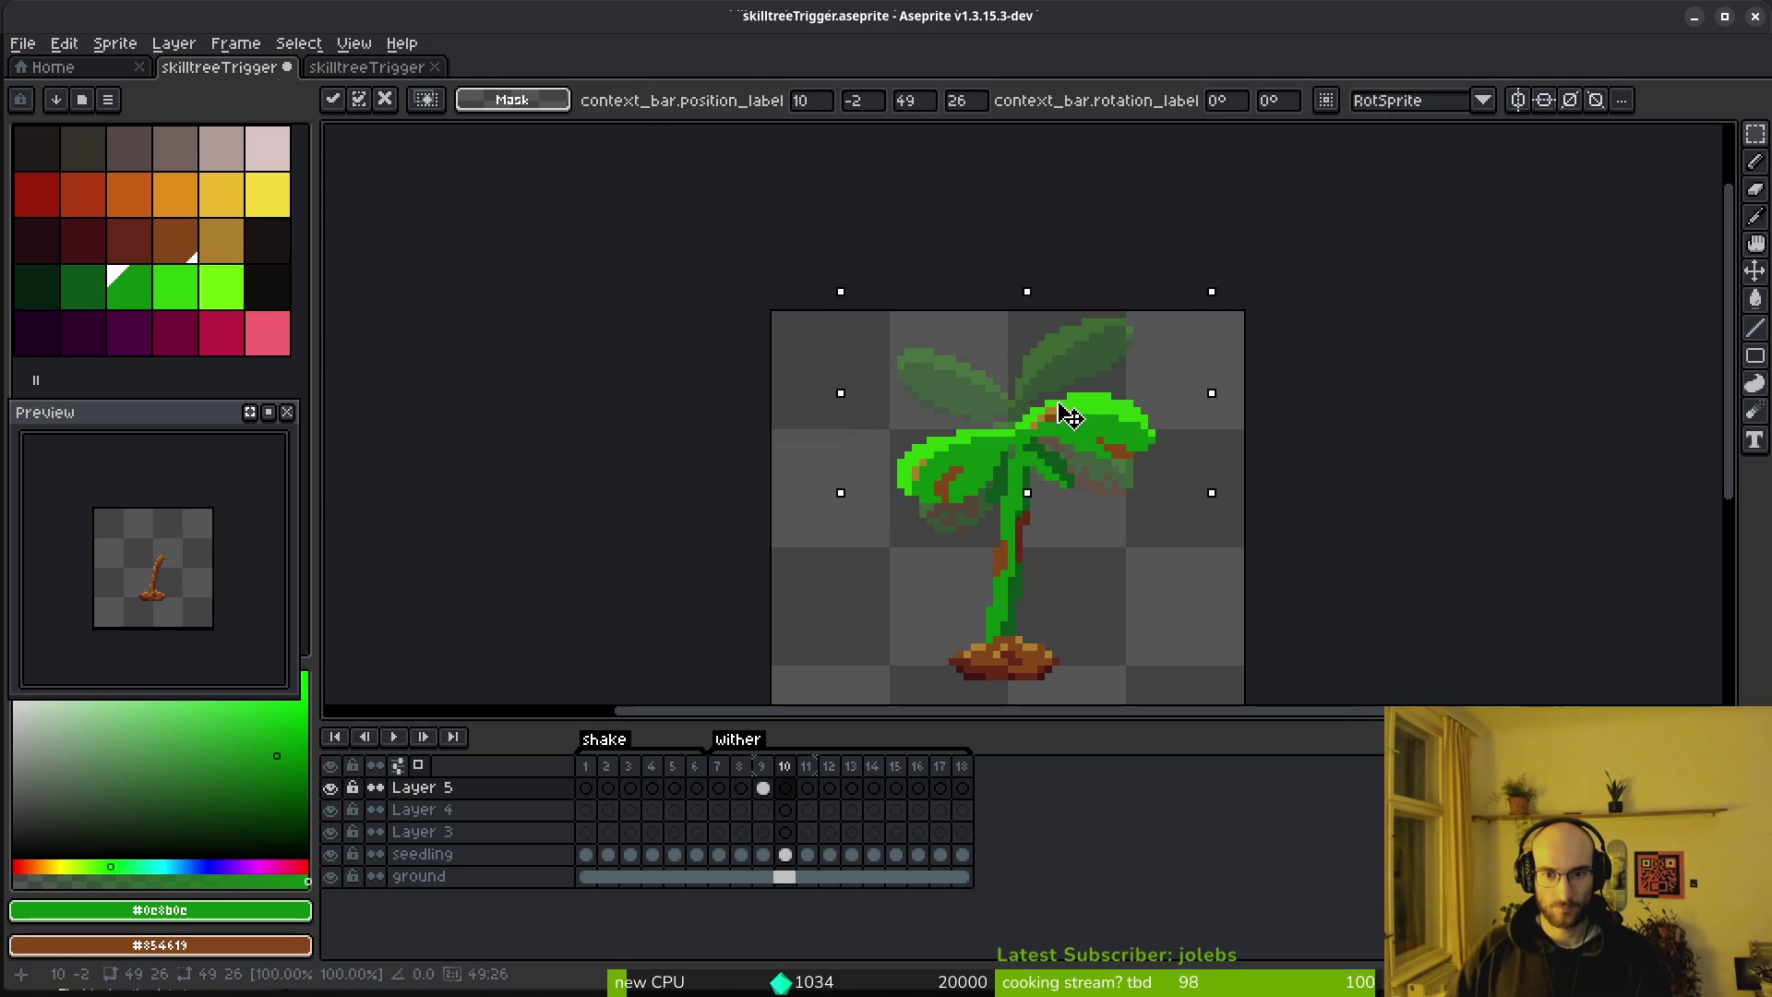
{"action": "key", "text": "ctrl+d"}
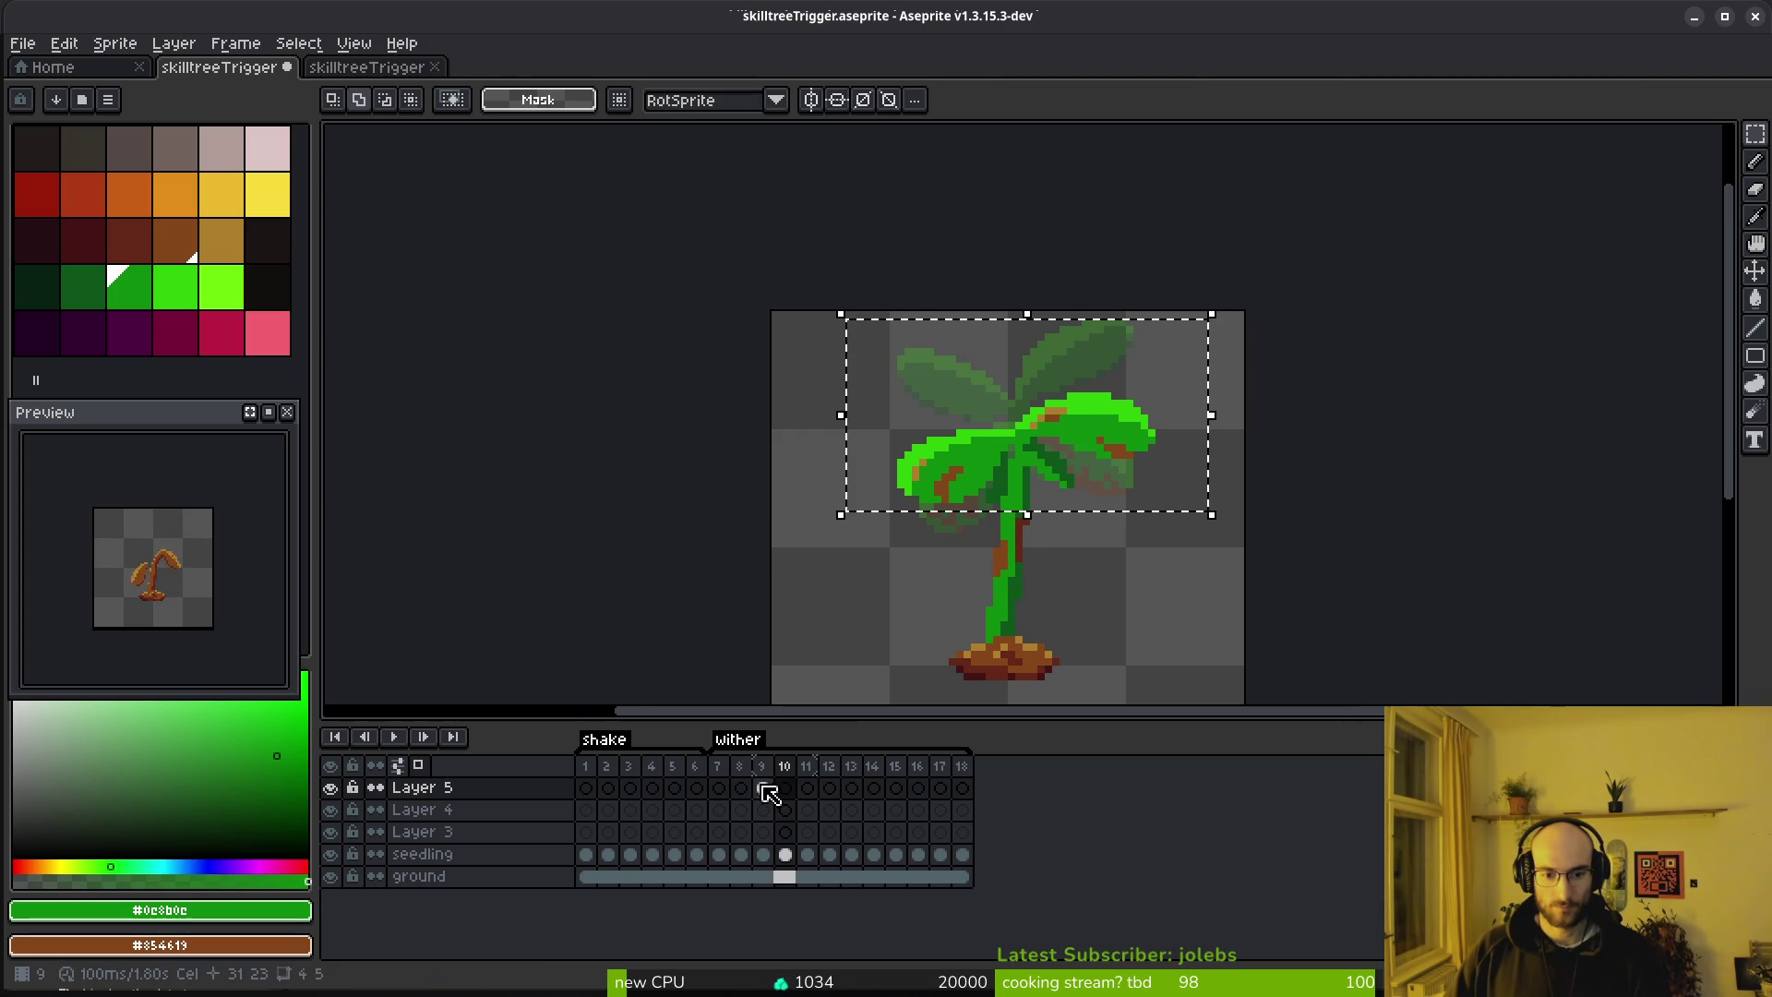
{"action": "left_click", "coordinate": [763, 788]}
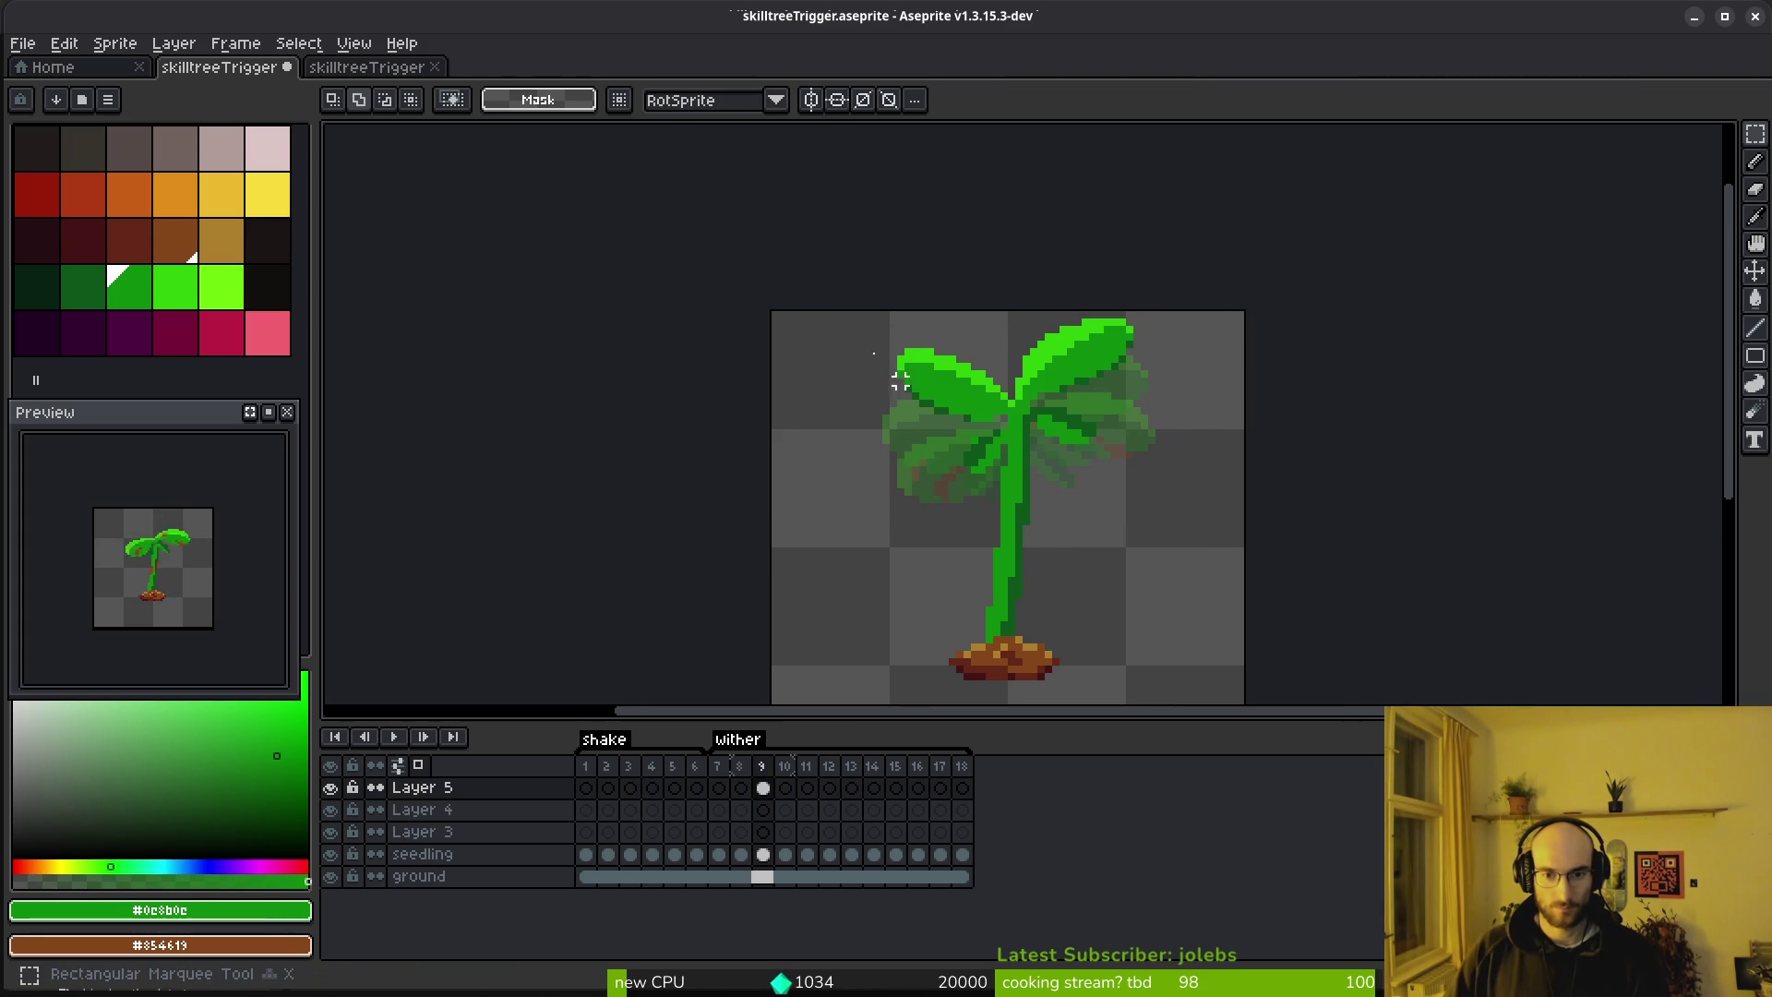
On the seedling layer, lift the top leaves higher up the stem in frame 10
{"action": "left_click", "coordinate": [771, 857]}
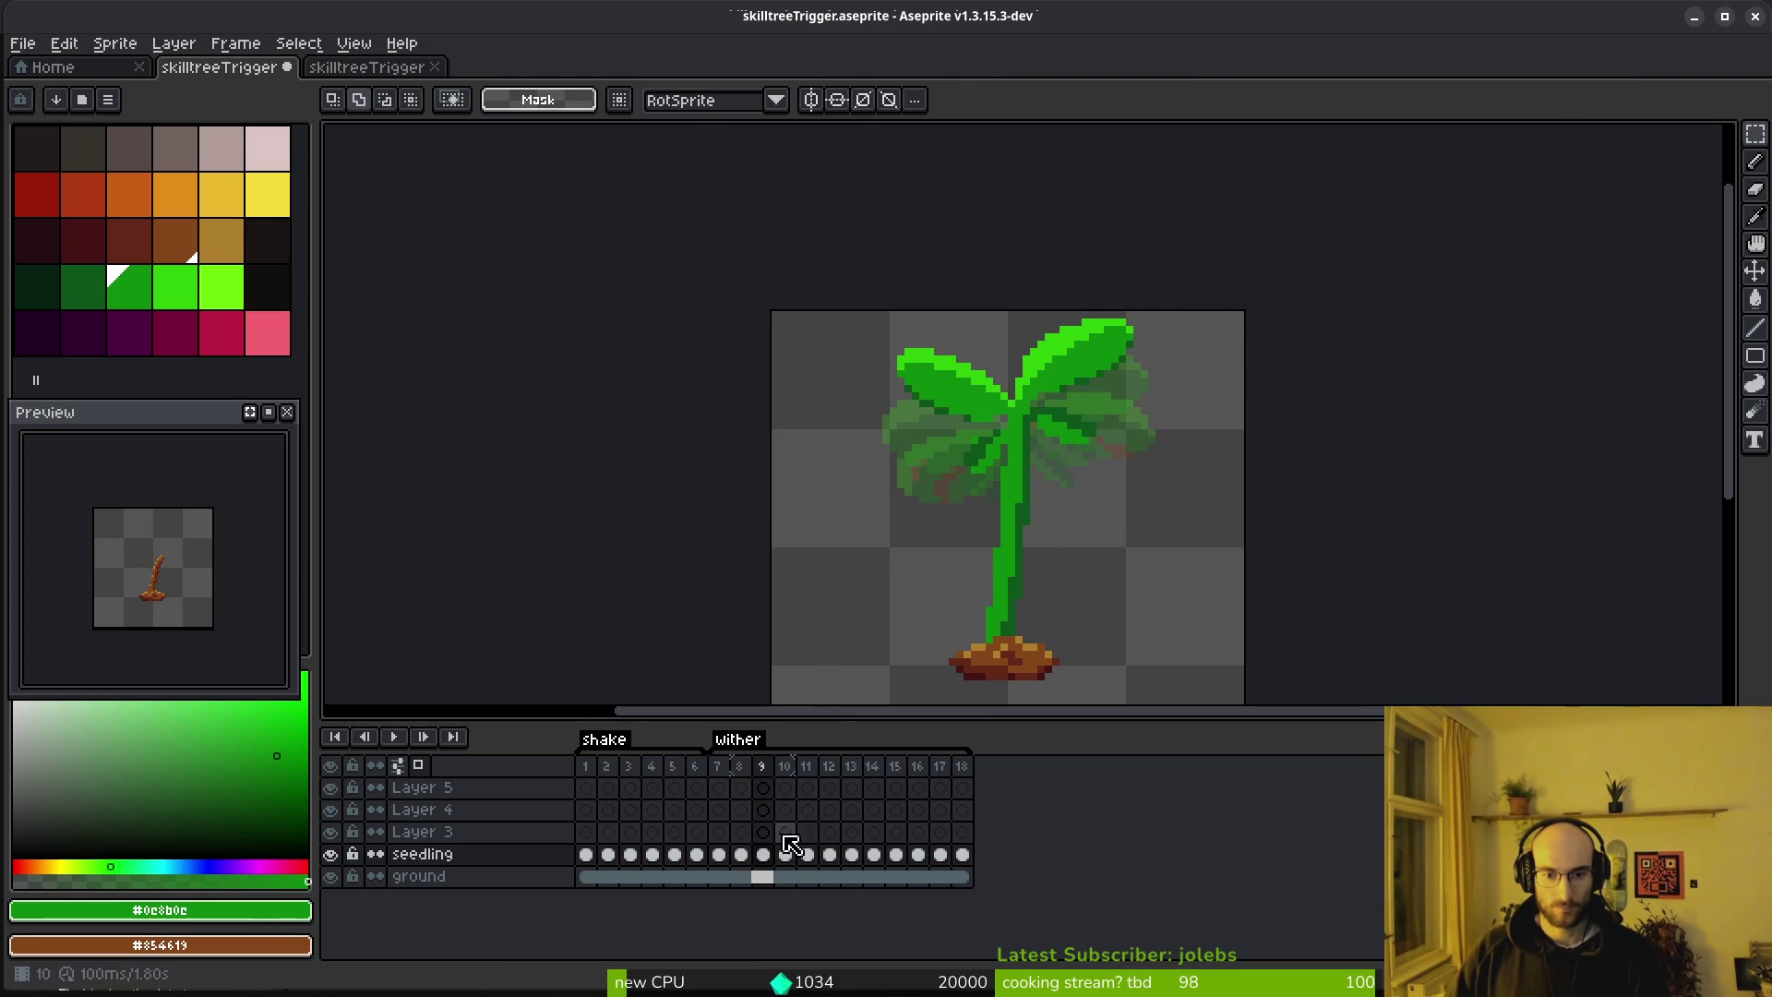
{"action": "left_click", "coordinate": [785, 855]}
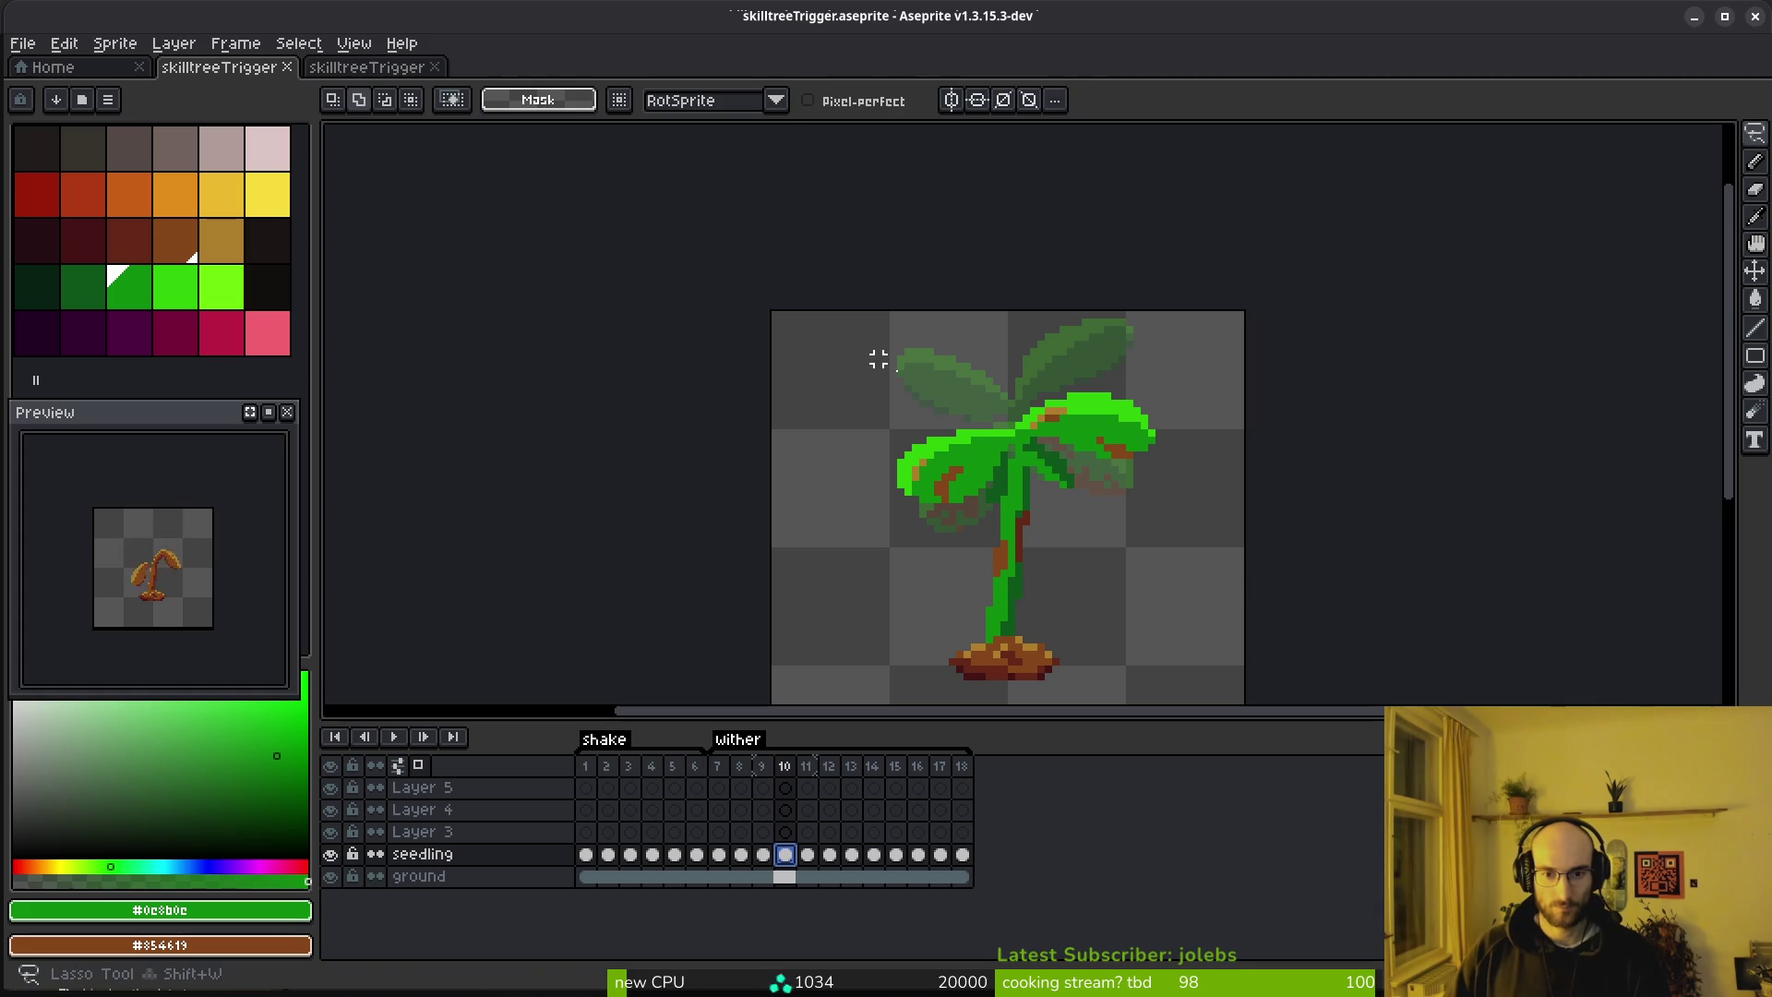
{"action": "left_click_drag", "start_coordinate": [1024, 454], "coordinate": [1210, 514]}
{"action": "mouse_move", "coordinate": [1075, 482]}
{"action": "left_mouse_down"}
{"action": "mouse_move", "coordinate": [1077, 394]}
{"action": "mouse_move", "coordinate": [1084, 411]}
{"action": "left_mouse_up"}
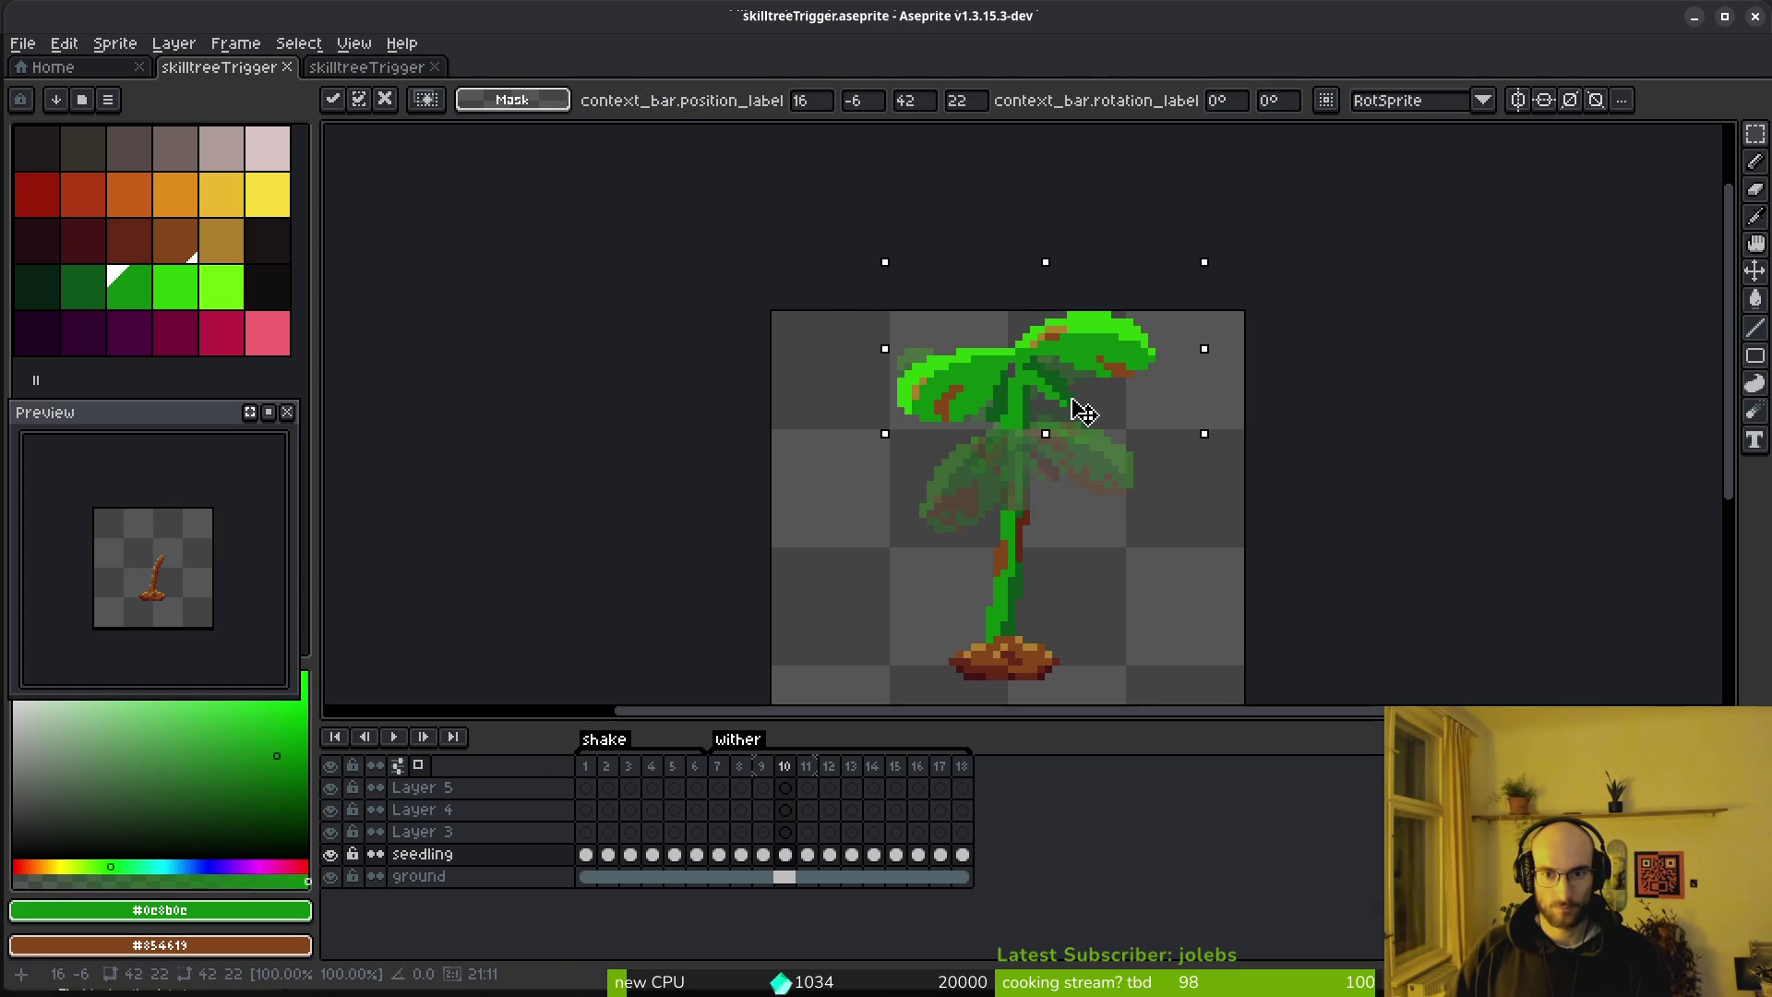
{"action": "key", "text": "Return"}
Eyedrop the dark stem green, switch to the line tool, and advance to frame 11
{"action": "scroll", "coordinate": [1049, 416], "scroll_direction": "up", "scroll_amount": 1}
{"action": "key", "text": "f"}
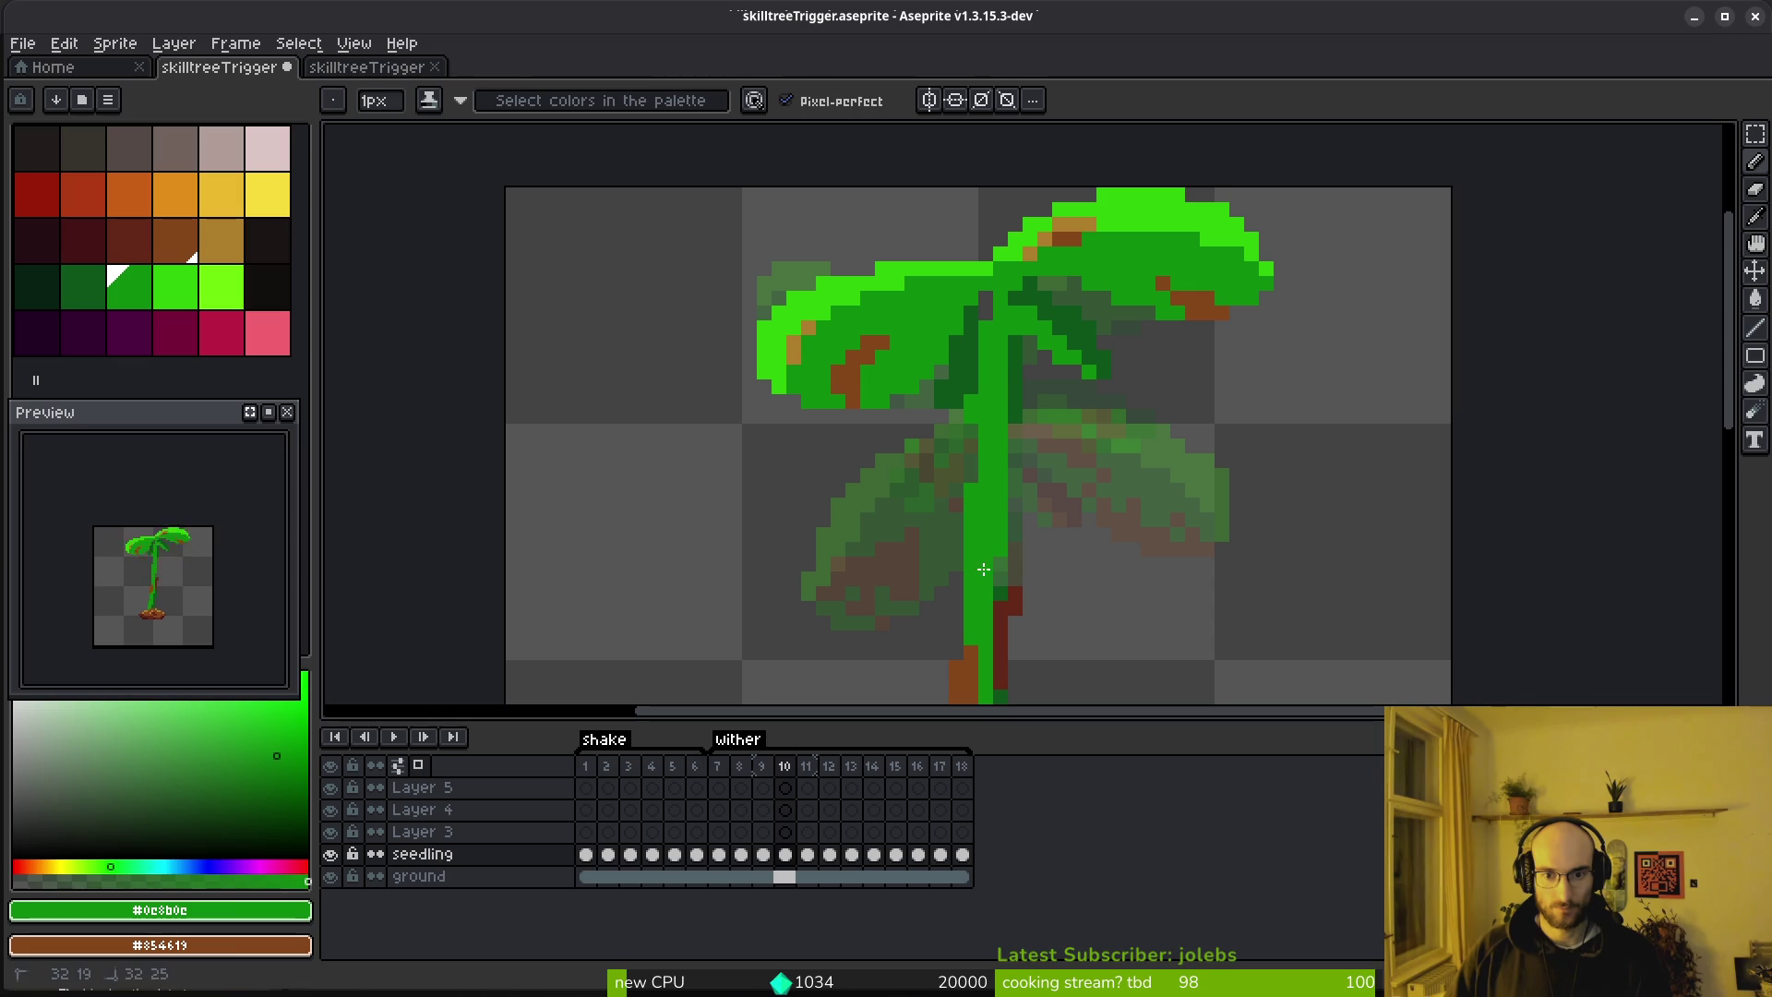
{"action": "left_click", "coordinate": [1011, 424], "text": "alt"}
{"action": "key", "text": "l"}
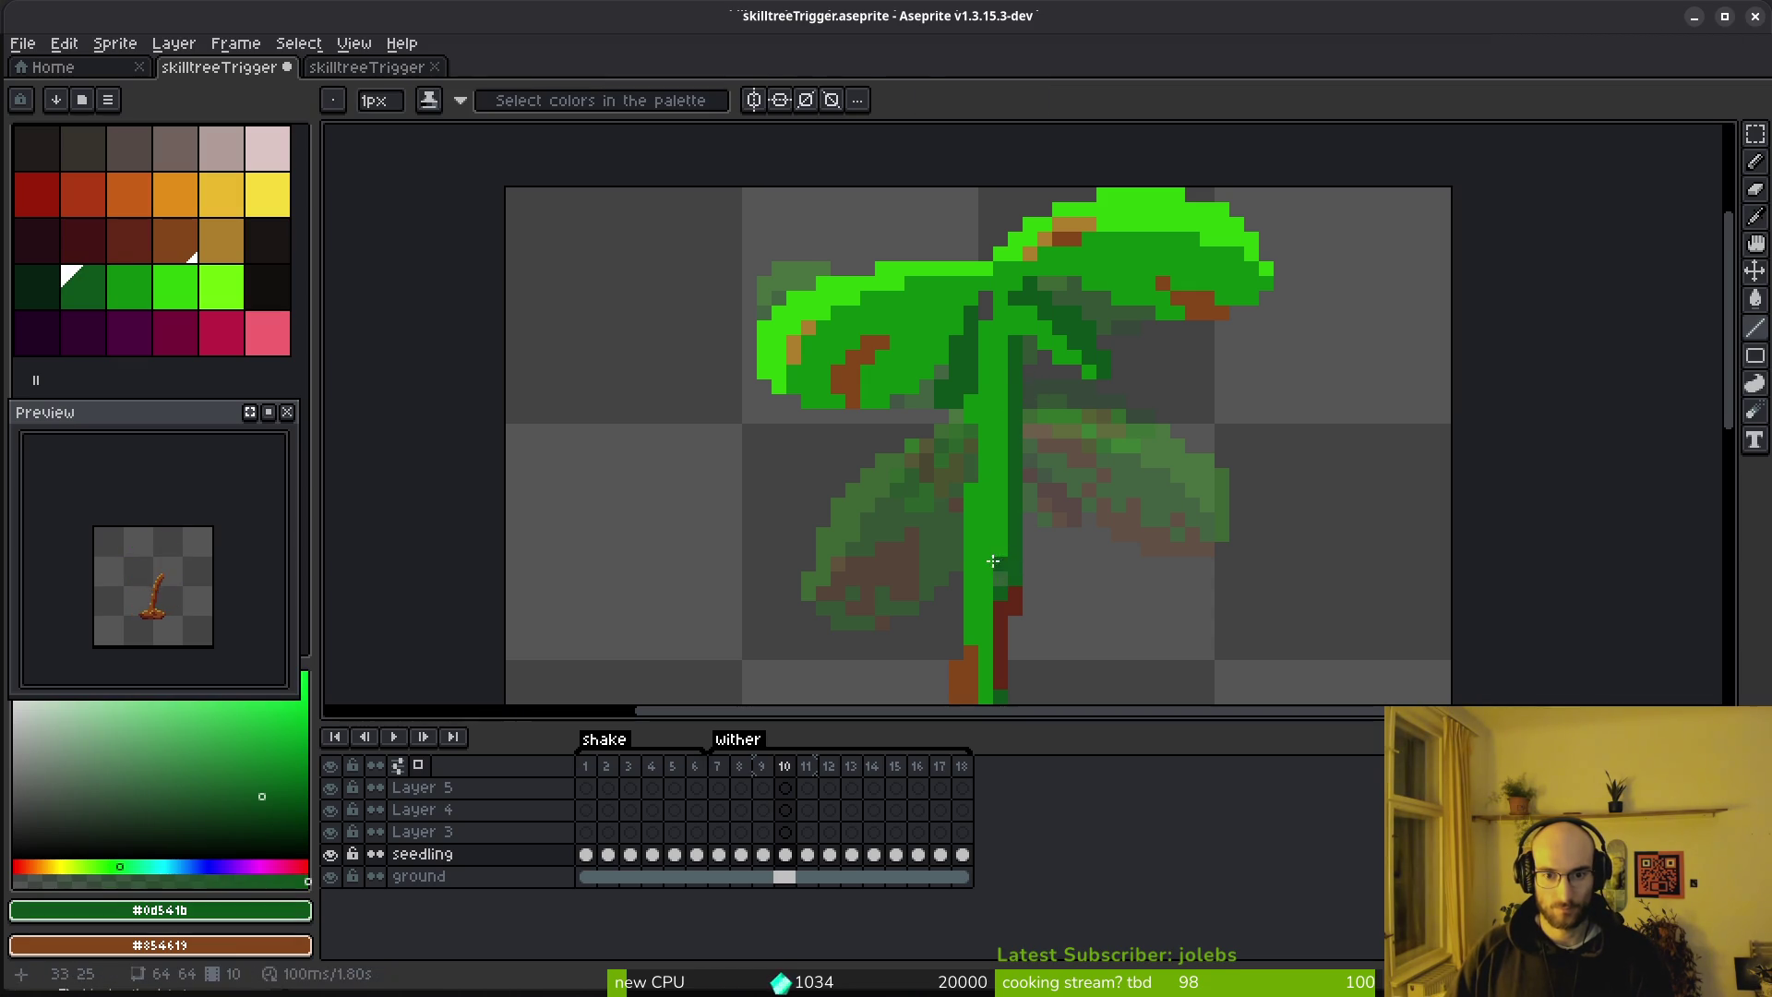
{"action": "scroll", "coordinate": [1092, 557], "scroll_direction": "down", "scroll_amount": 2}
{"action": "scroll", "coordinate": [1092, 556], "scroll_direction": "up", "scroll_amount": 5}
{"action": "scroll", "coordinate": [1093, 557], "scroll_direction": "down", "scroll_amount": 5}
{"action": "key", "text": "alt"}
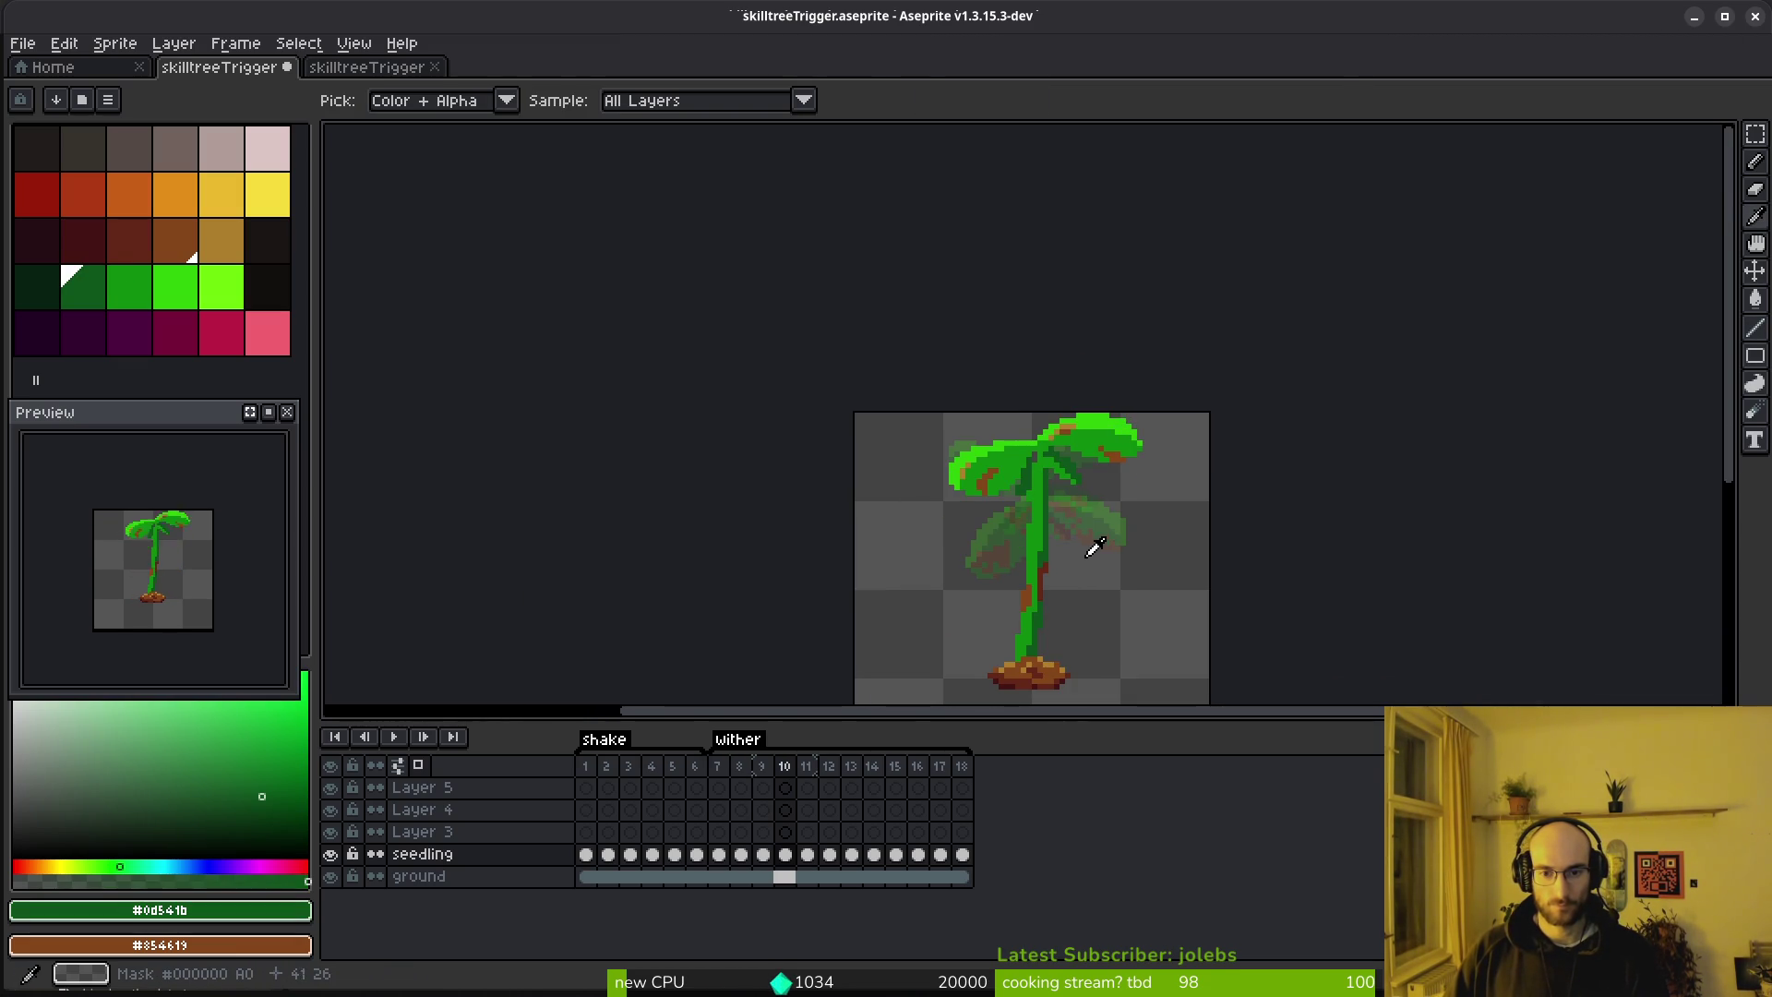
{"action": "key", "text": "period"}
Lasso the top foliage in frame 11 and raise it
{"action": "scroll", "coordinate": [1057, 533], "scroll_direction": "up", "scroll_amount": 2}
{"action": "key", "text": "q"}
{"action": "mouse_move", "coordinate": [1108, 403]}
{"action": "left_mouse_down"}
{"action": "mouse_move", "coordinate": [791, 613]}
{"action": "mouse_move", "coordinate": [997, 549]}
{"action": "mouse_move", "coordinate": [1117, 567]}
{"action": "mouse_move", "coordinate": [1076, 526]}
{"action": "mouse_move", "coordinate": [1070, 369]}
{"action": "left_mouse_up"}
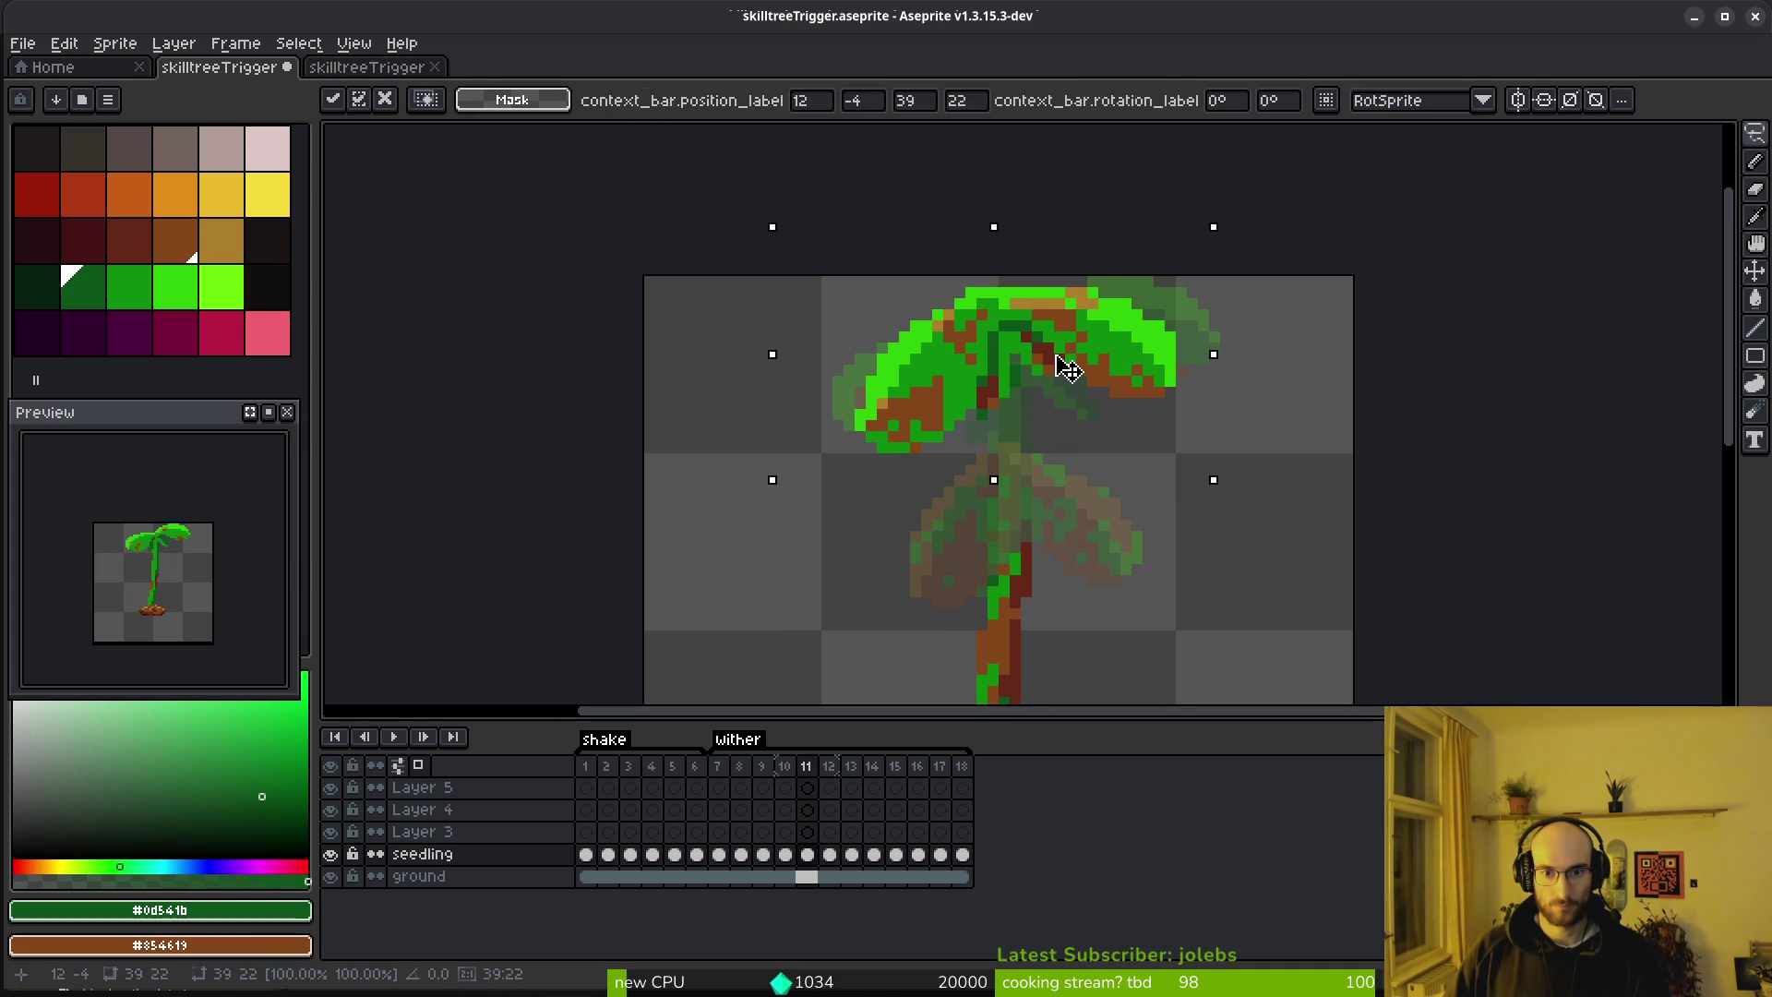
{"action": "key", "text": "ctrl+d"}
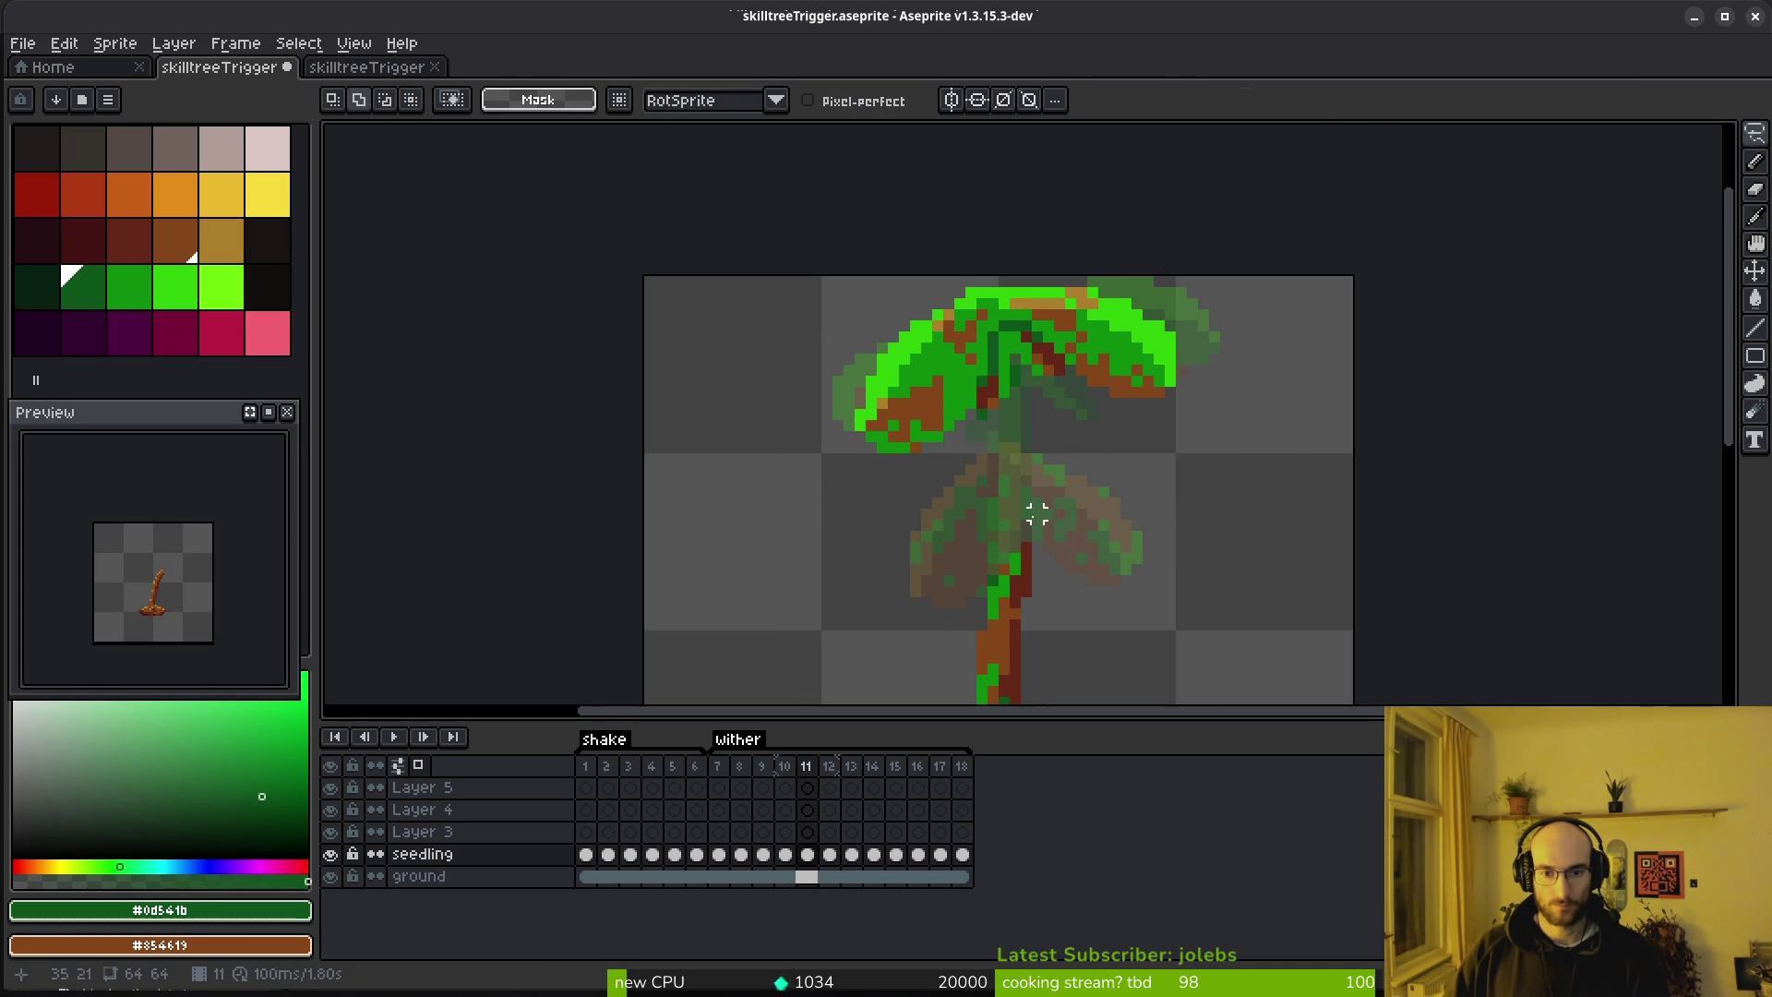
Copy the green stem from frame 10 and paste it into frame 11
{"action": "key", "text": "Left"}
{"action": "mouse_move", "coordinate": [1052, 404]}
{"action": "left_mouse_down"}
{"action": "mouse_move", "coordinate": [1013, 411]}
{"action": "mouse_move", "coordinate": [1052, 406]}
{"action": "left_mouse_up"}
{"action": "key", "text": "Right"}
{"action": "key", "text": "Left"}
{"action": "key", "text": "Right"}
{"action": "key", "text": "ctrl+v"}
{"action": "key", "text": "ctrl+d"}
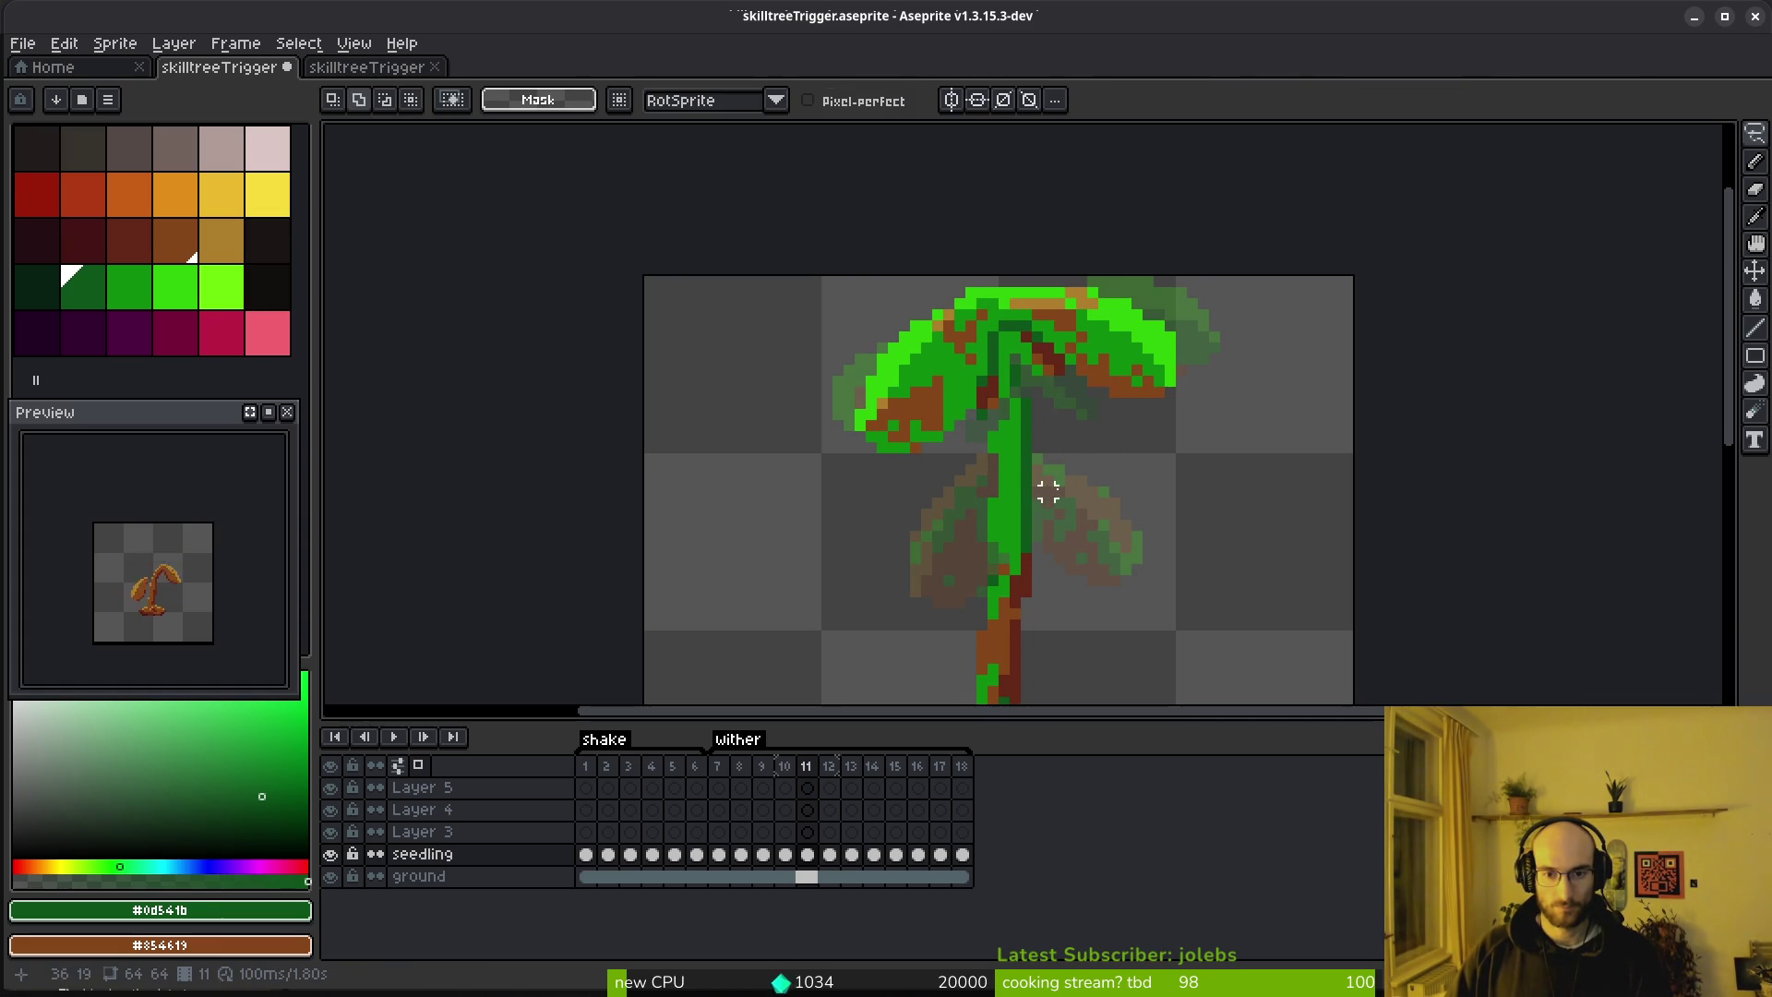
Sample the stem colour, set the pencil to shading mode, then switch to the code editor
{"action": "scroll", "coordinate": [1024, 514], "scroll_direction": "up", "scroll_amount": 3}
{"action": "key", "text": "i"}
{"action": "key", "text": "b"}
{"action": "scroll", "coordinate": [969, 341], "scroll_direction": "up", "scroll_amount": 2}
{"action": "key", "text": "b"}
{"action": "scroll", "coordinate": [1022, 511], "scroll_direction": "down", "scroll_amount": 2}
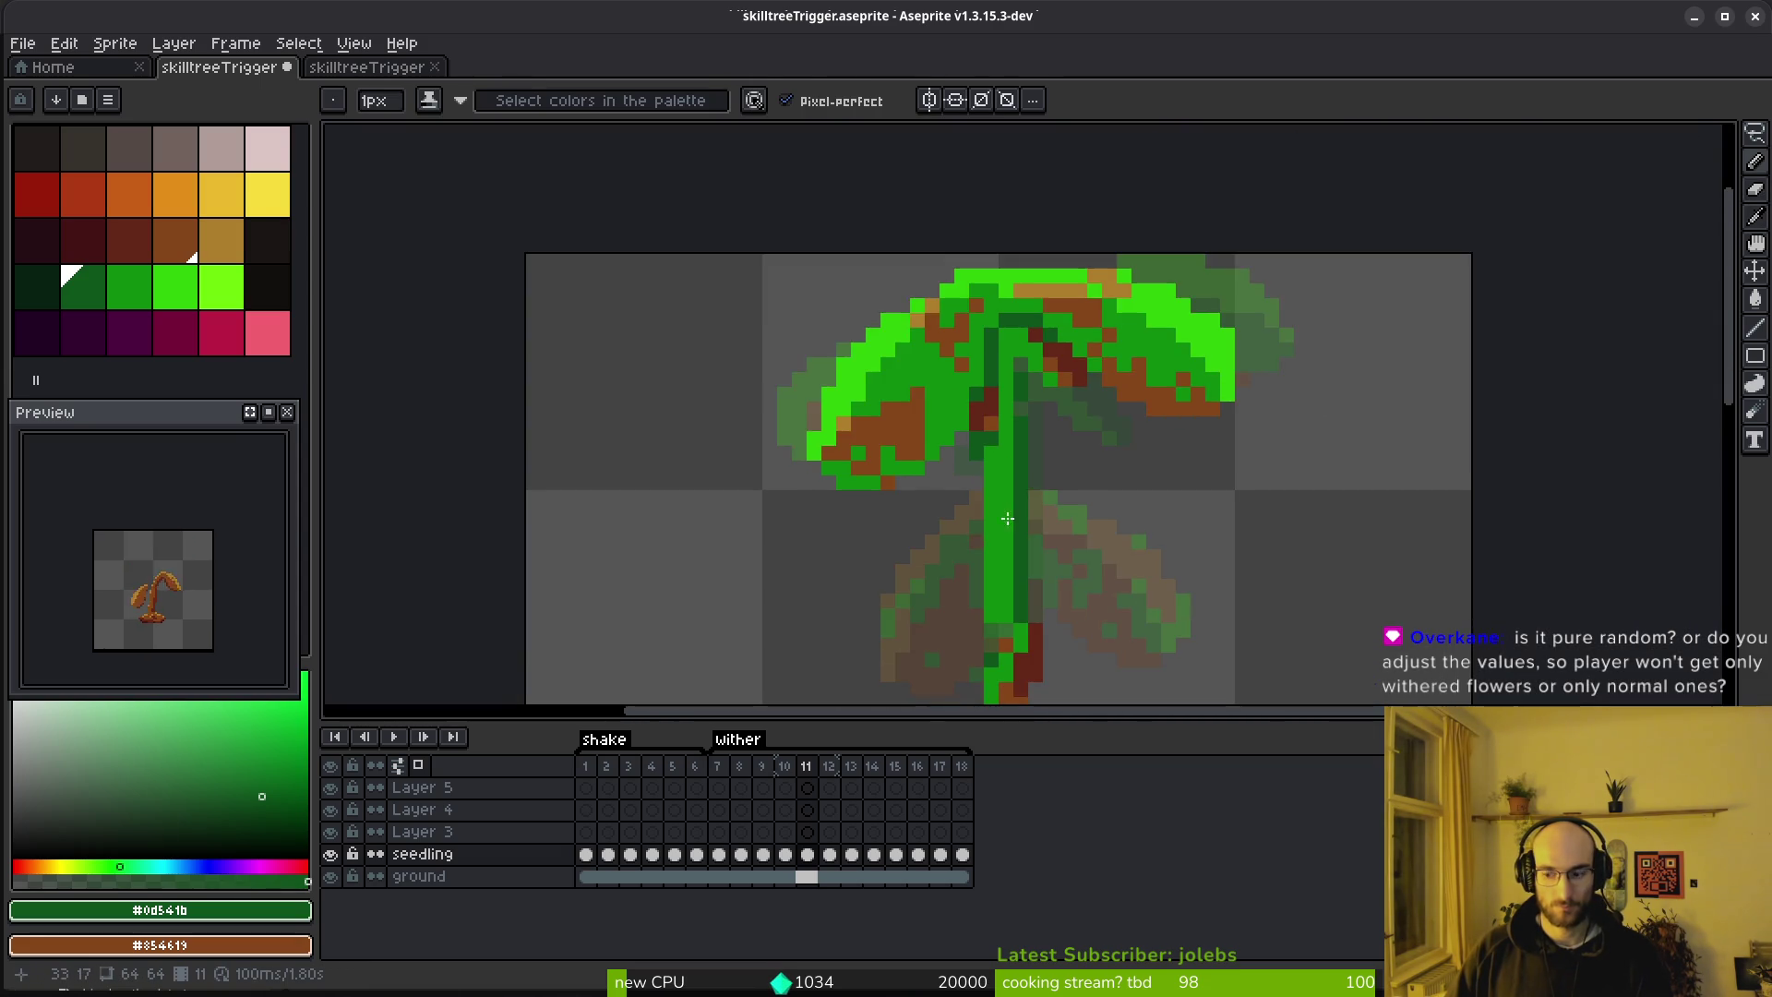
{"action": "left_click_drag", "start_coordinate": [1021, 511], "coordinate": [978, 459]}
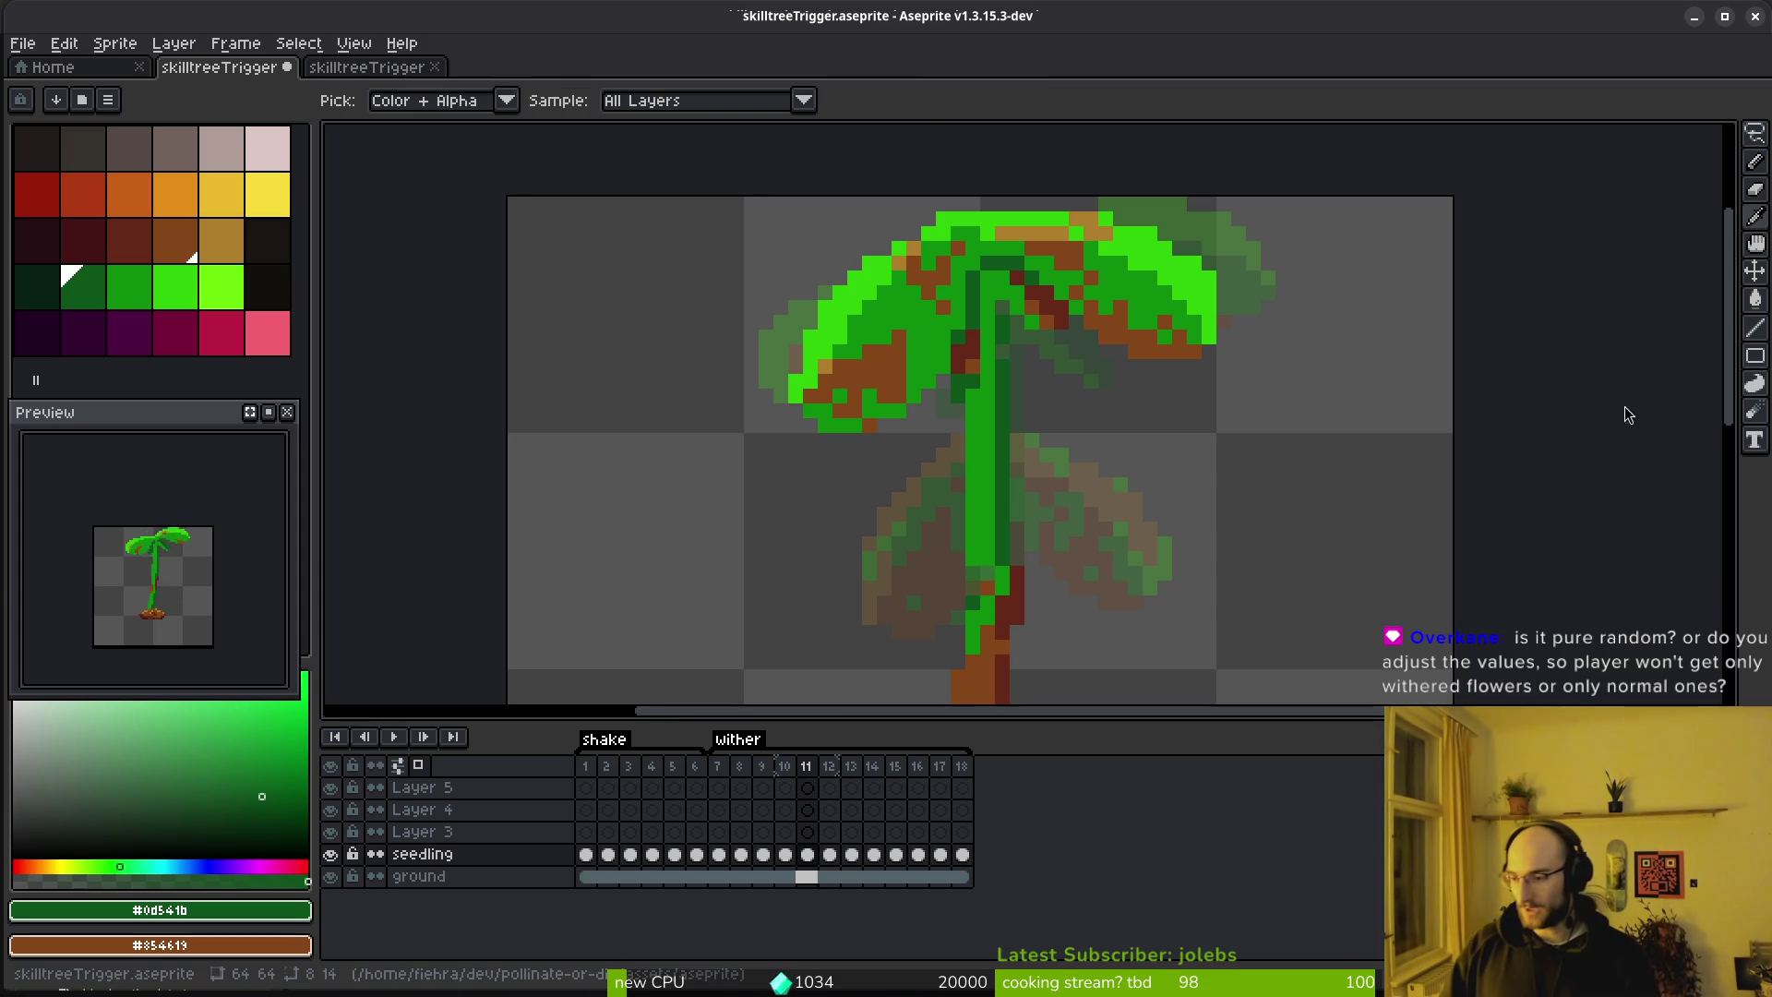
{"action": "key", "text": "alt+Tab"}
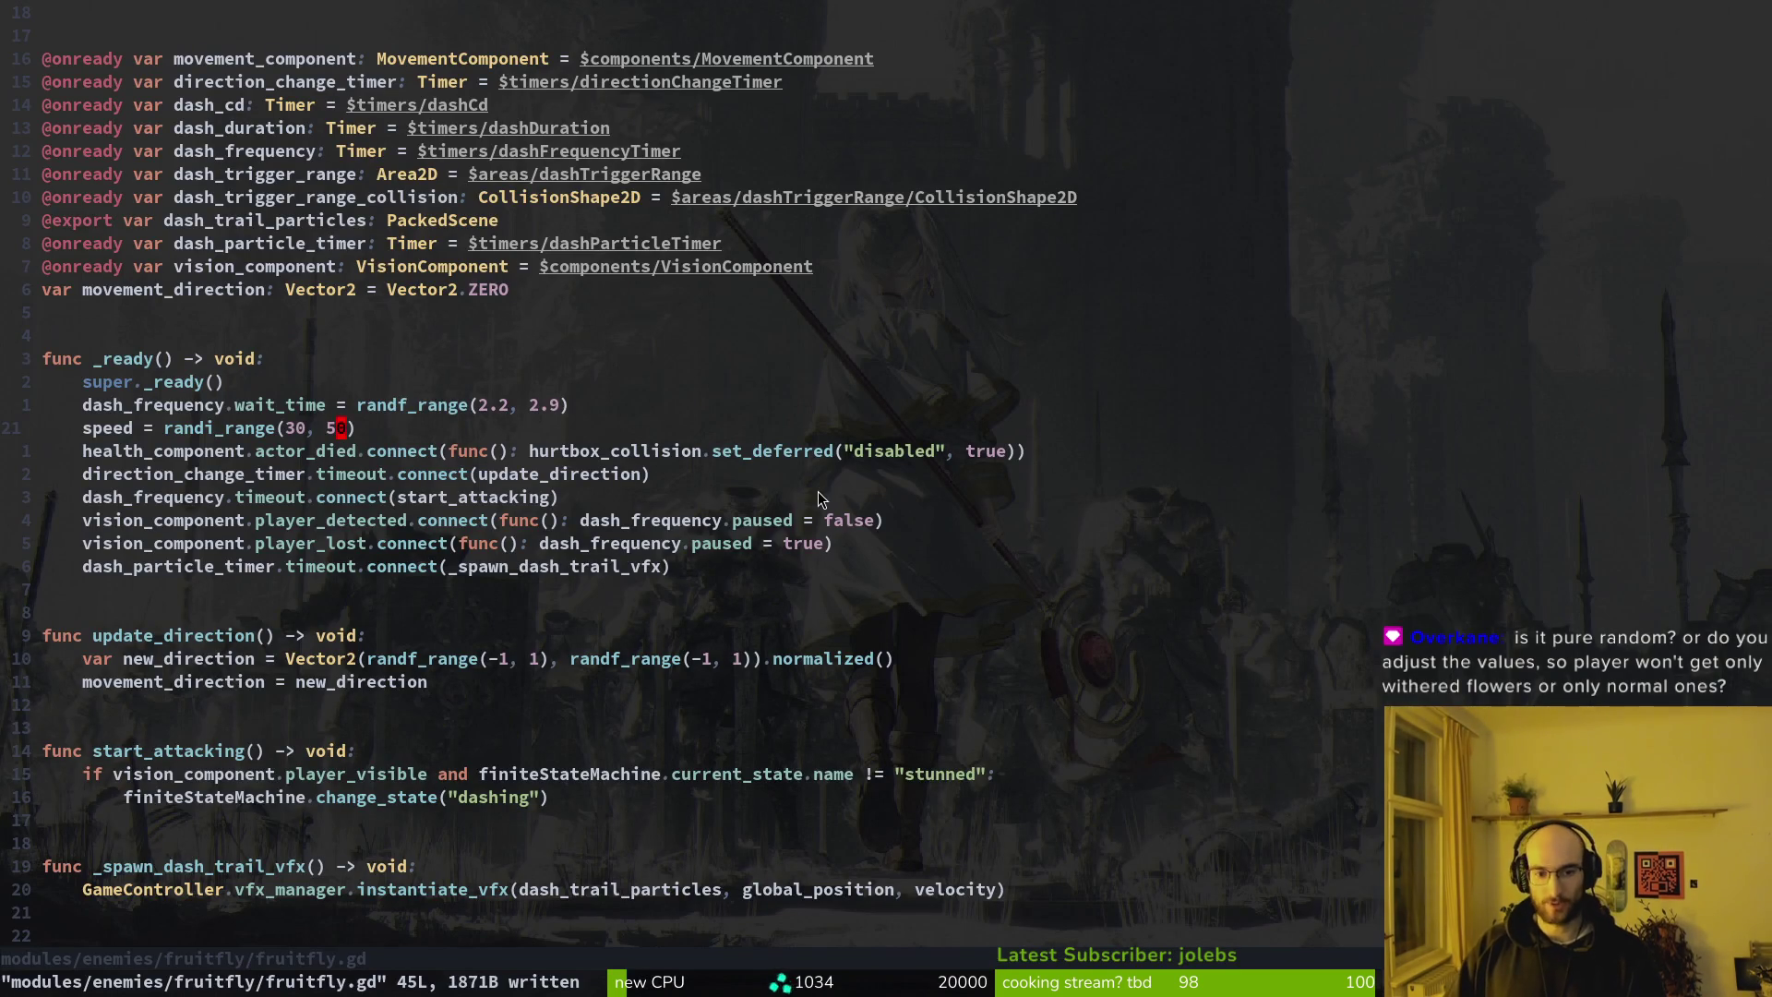
Open gate.gd through the Telescope file finder by searching 'gate'
{"action": "key", "text": "space"}
{"action": "key", "text": "f"}
{"action": "key", "text": "f"}
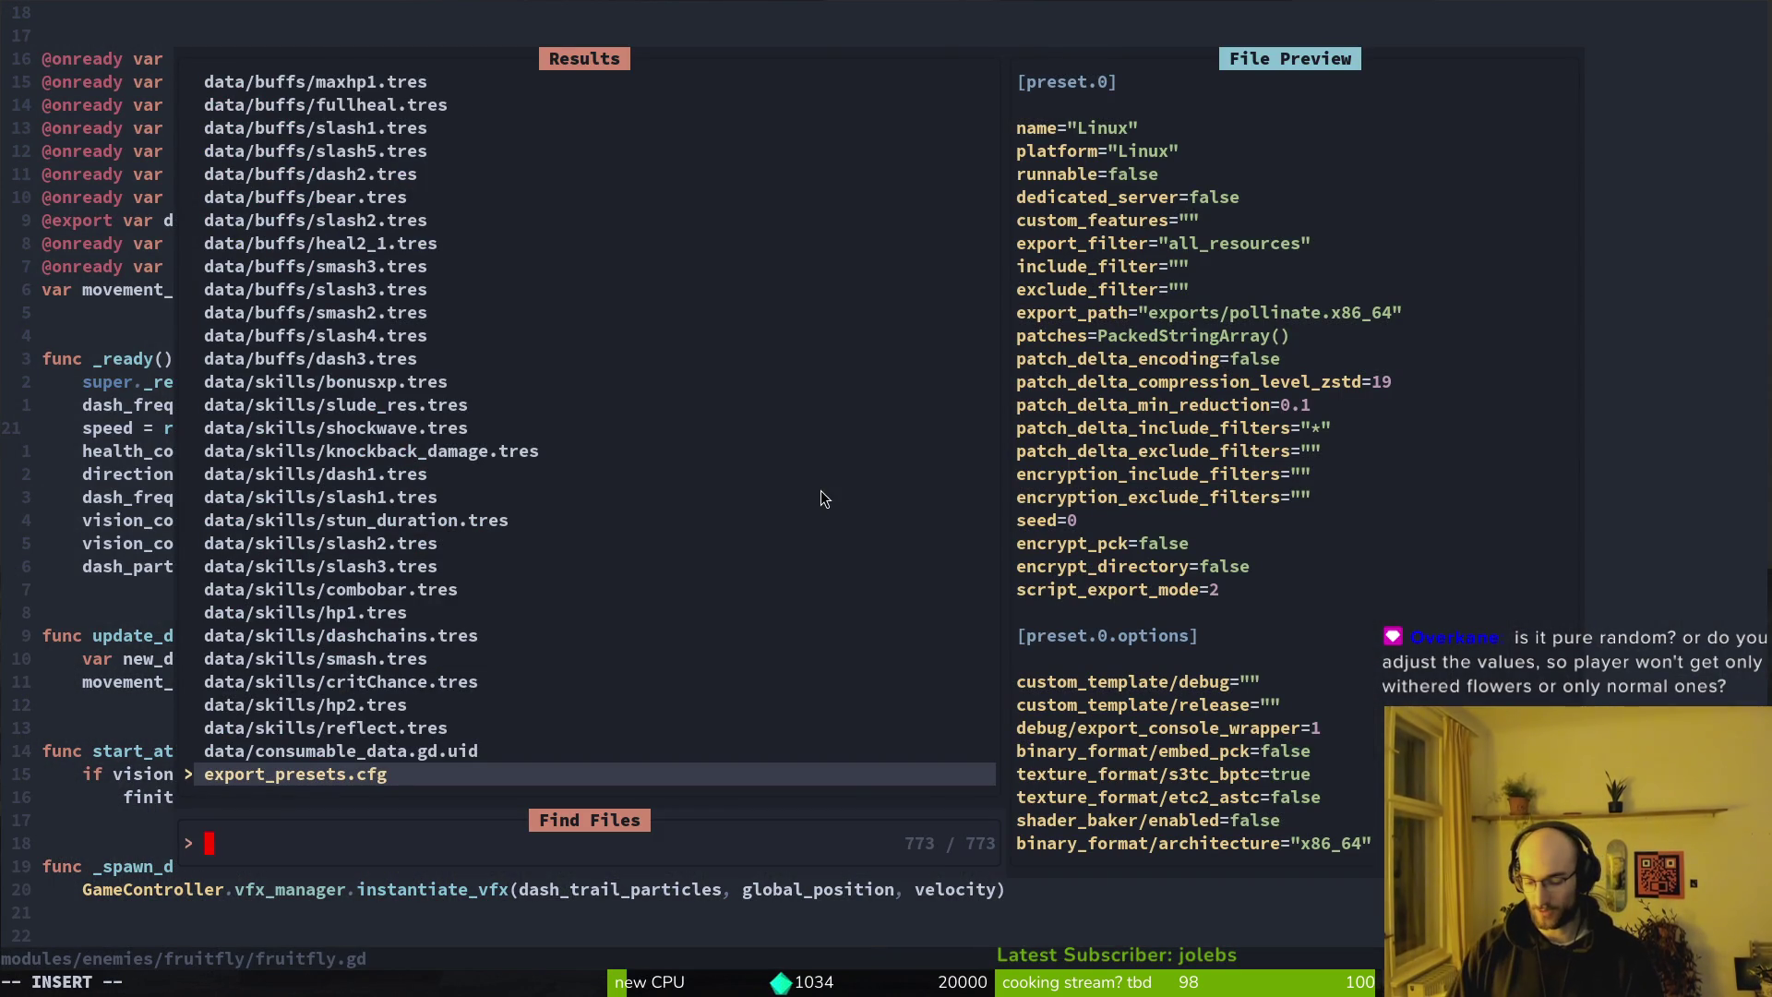
{"action": "type", "text": "gate"}
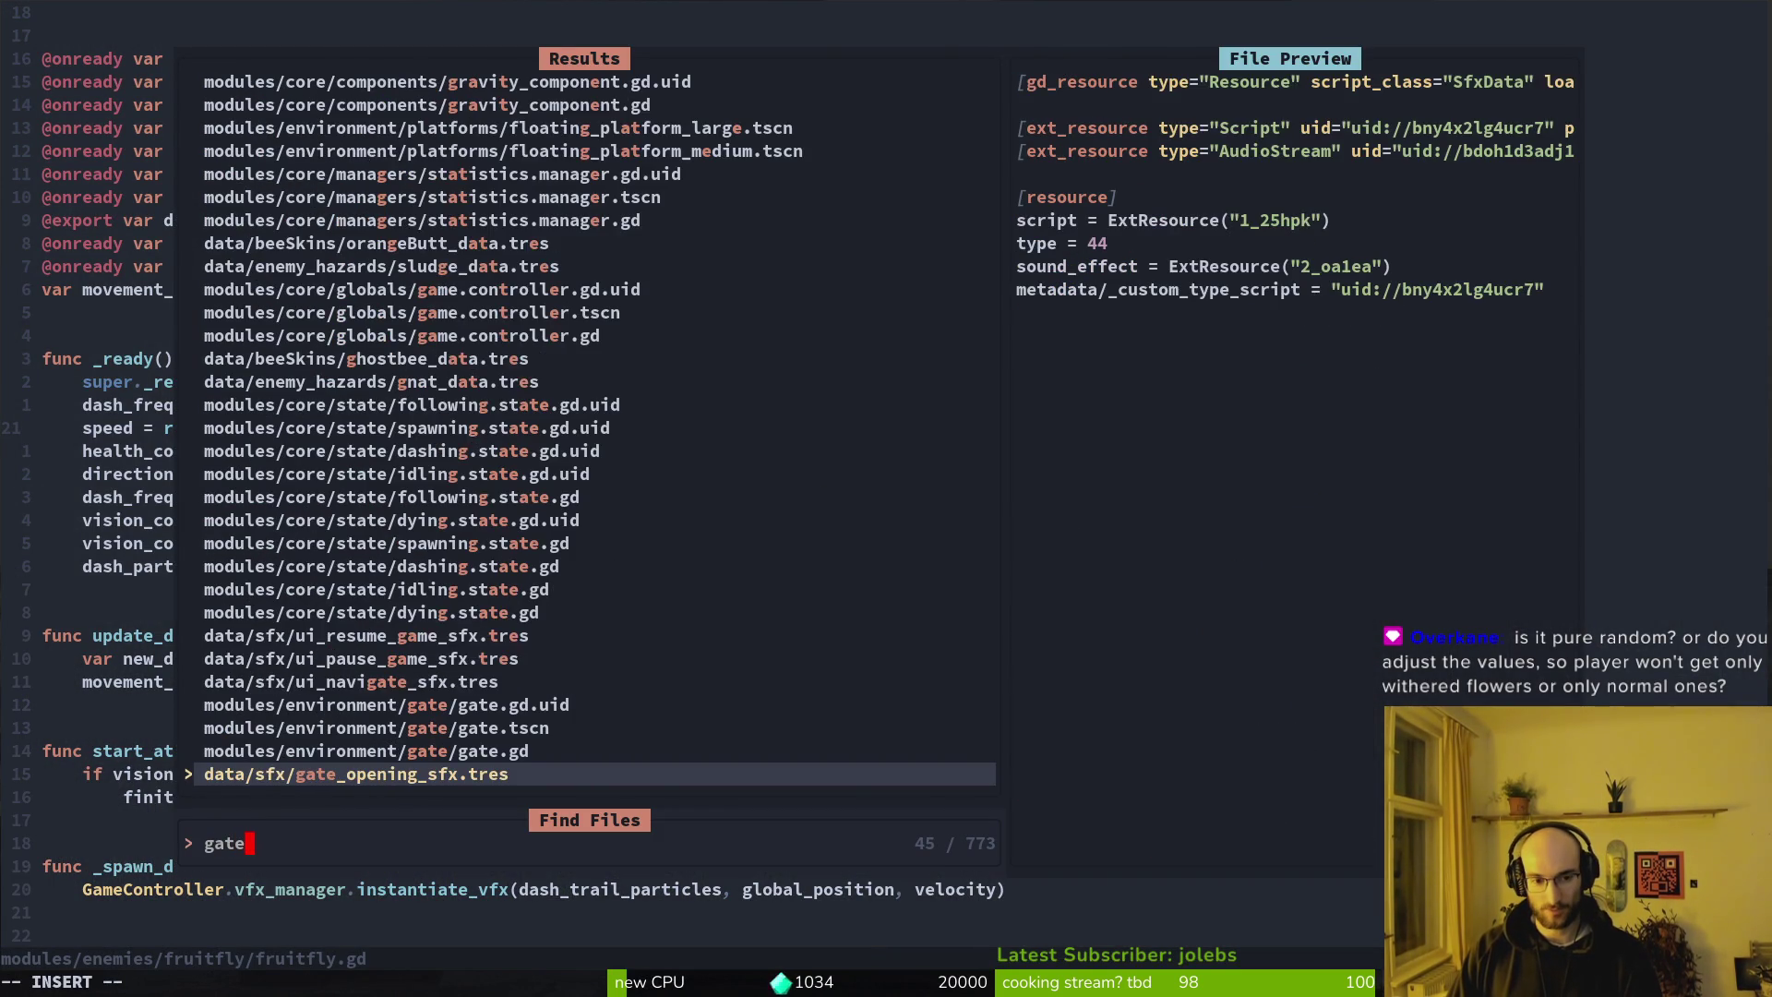
{"action": "key", "text": "Up"}
{"action": "key", "text": "Up"}
{"action": "key", "text": "Return"}
{"action": "scroll", "coordinate": [351, 373], "scroll_direction": "up", "scroll_amount": 7}
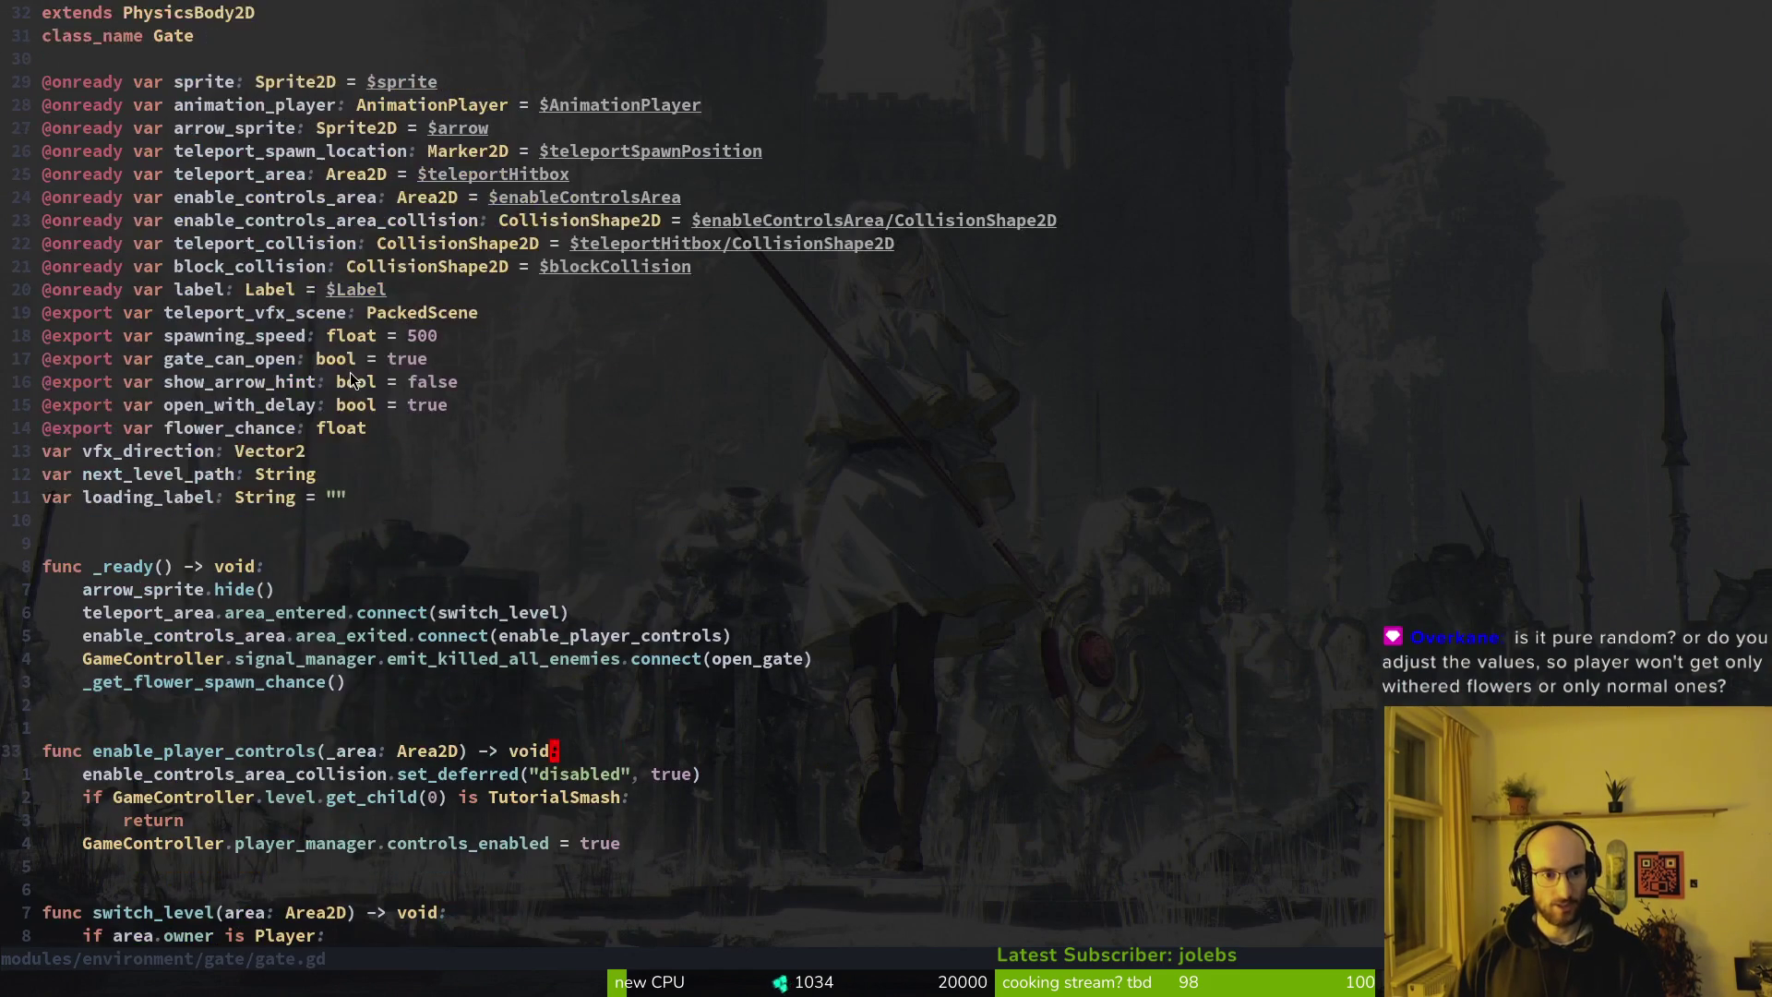
{"action": "scroll", "coordinate": [375, 417], "scroll_direction": "down", "scroll_amount": 3}
{"action": "scroll", "coordinate": [301, 277], "scroll_direction": "down", "scroll_amount": 7}
{"action": "key", "text": "space"}
{"action": "key", "text": "f"}
{"action": "key", "text": "f"}
{"action": "key", "text": "Escape"}
Change the randf_range upper bound from 0.6 to 0.3 and save with :w
{"action": "key", "text": "shift+g"}
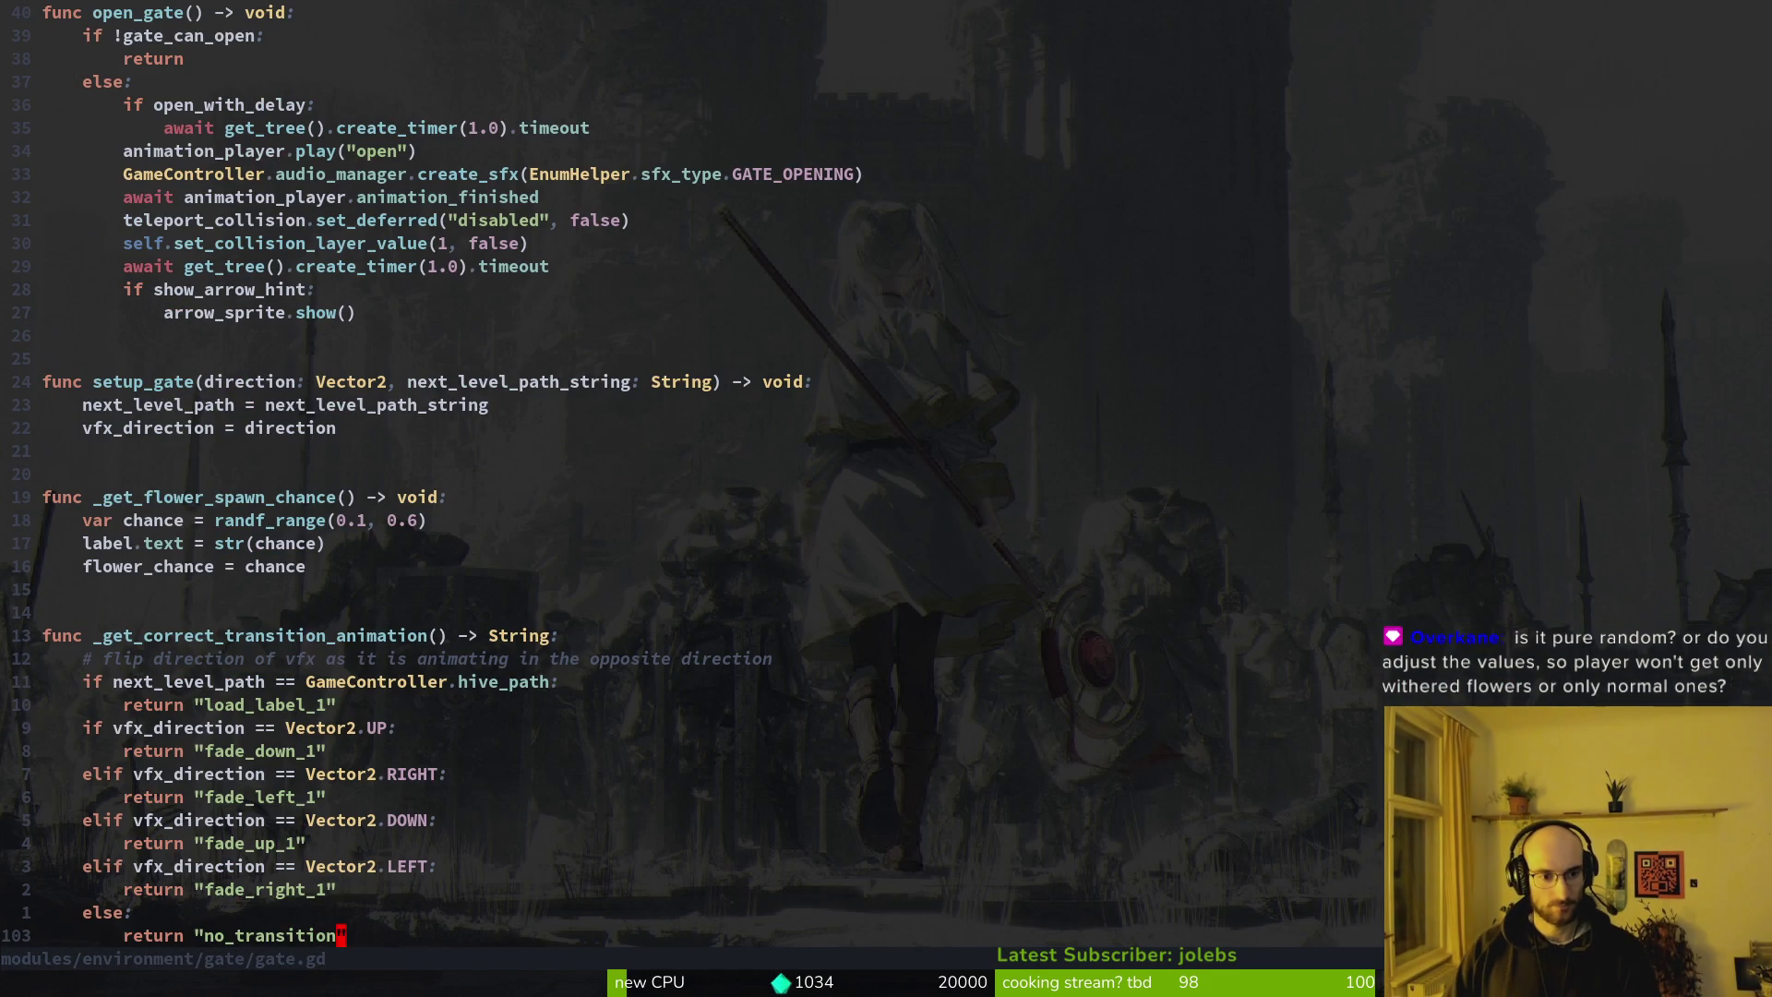
{"action": "left_click_drag", "start_coordinate": [426, 521], "coordinate": [211, 525]}
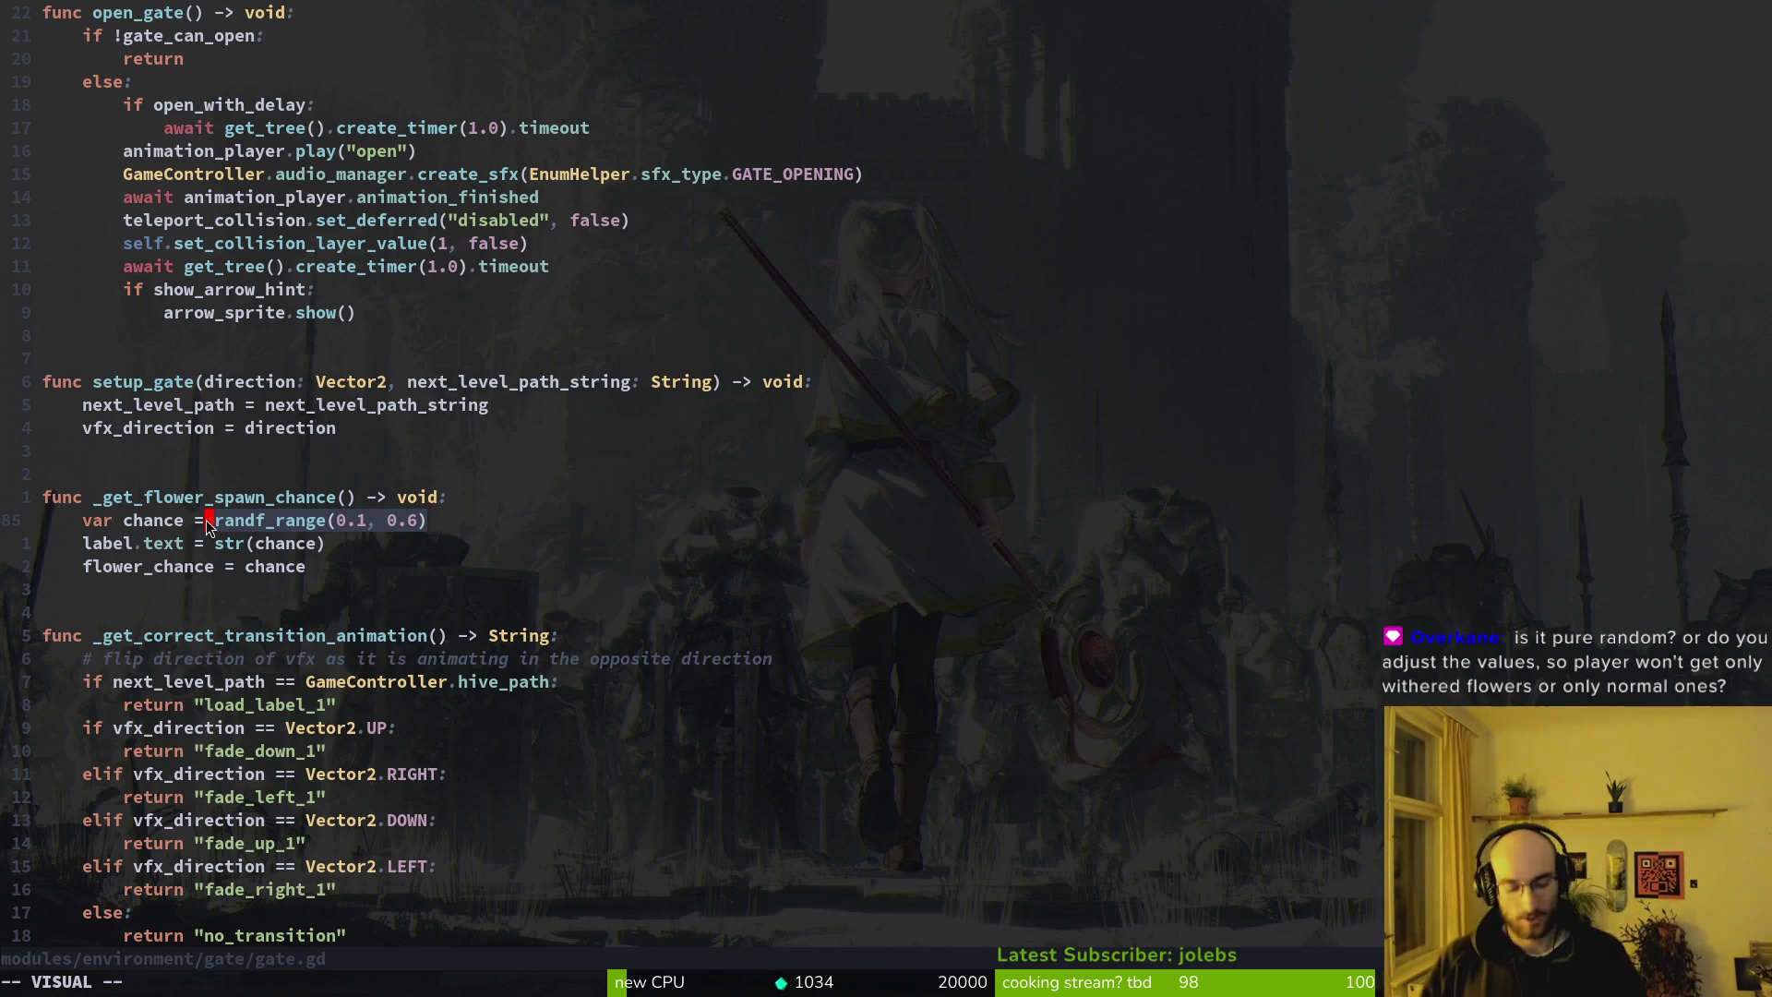
{"action": "key", "text": "Escape"}
{"action": "key", "text": "l"}
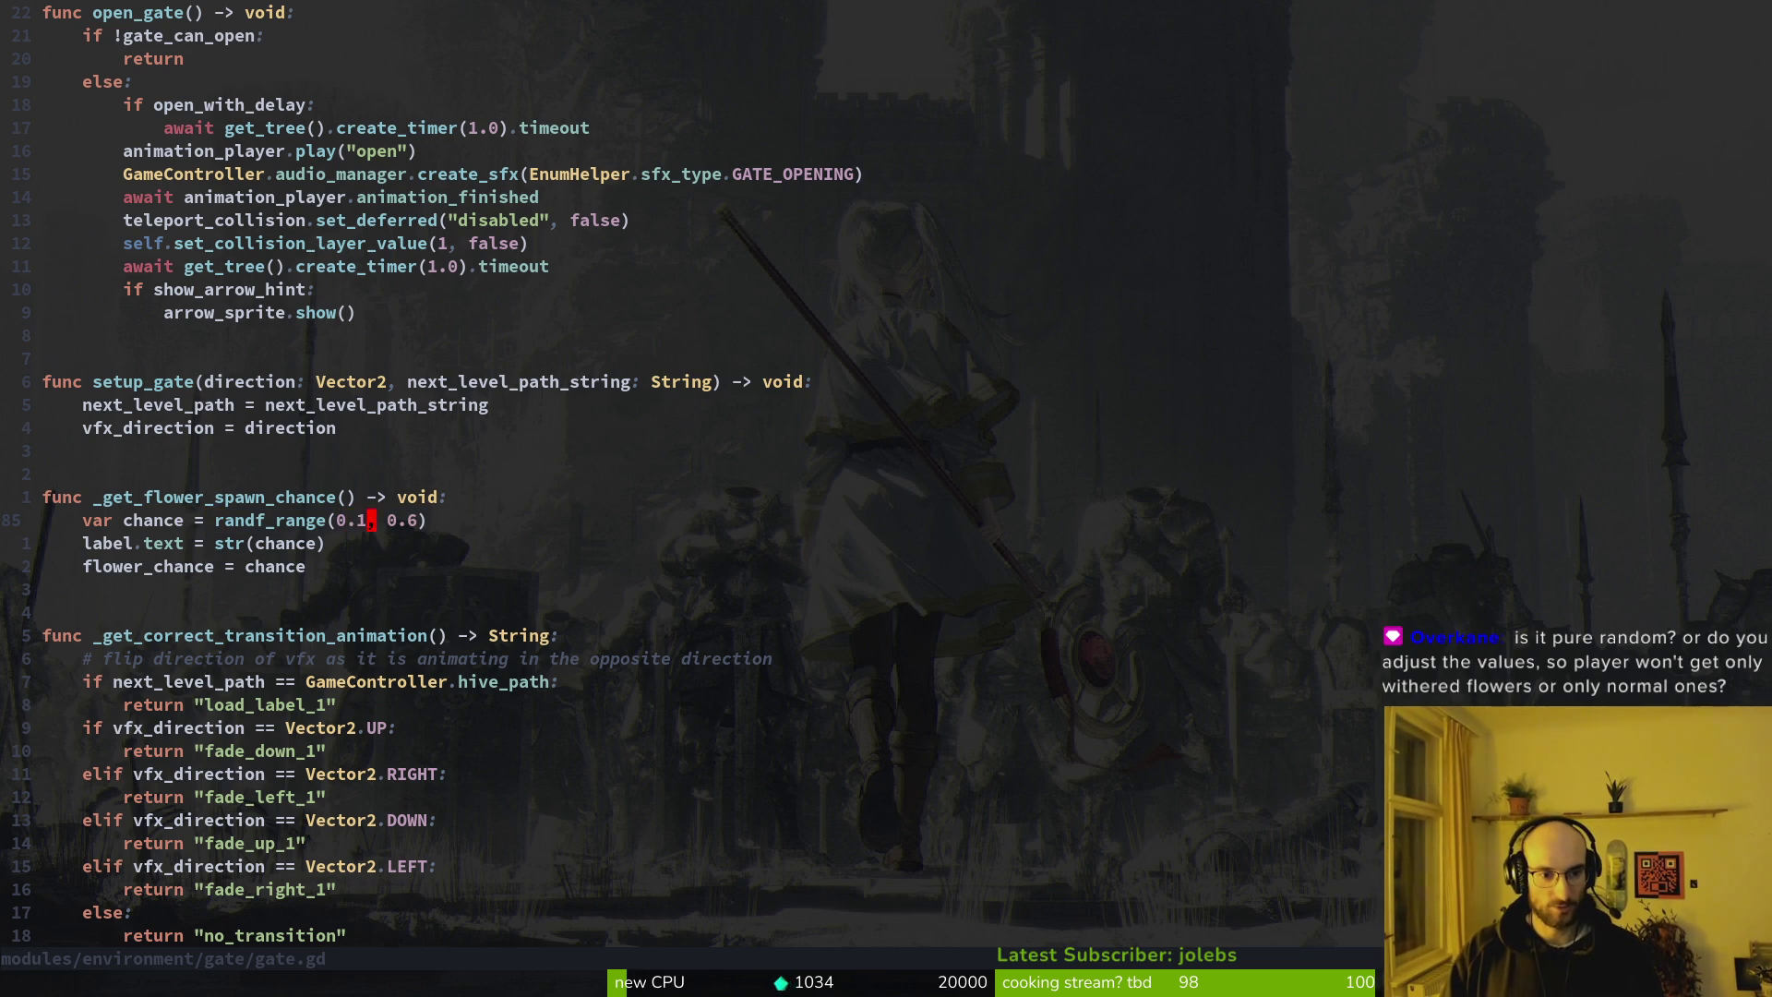
{"action": "key", "text": "s"}
{"action": "key", "text": "Escape"}
{"action": "type", "text": "i."}
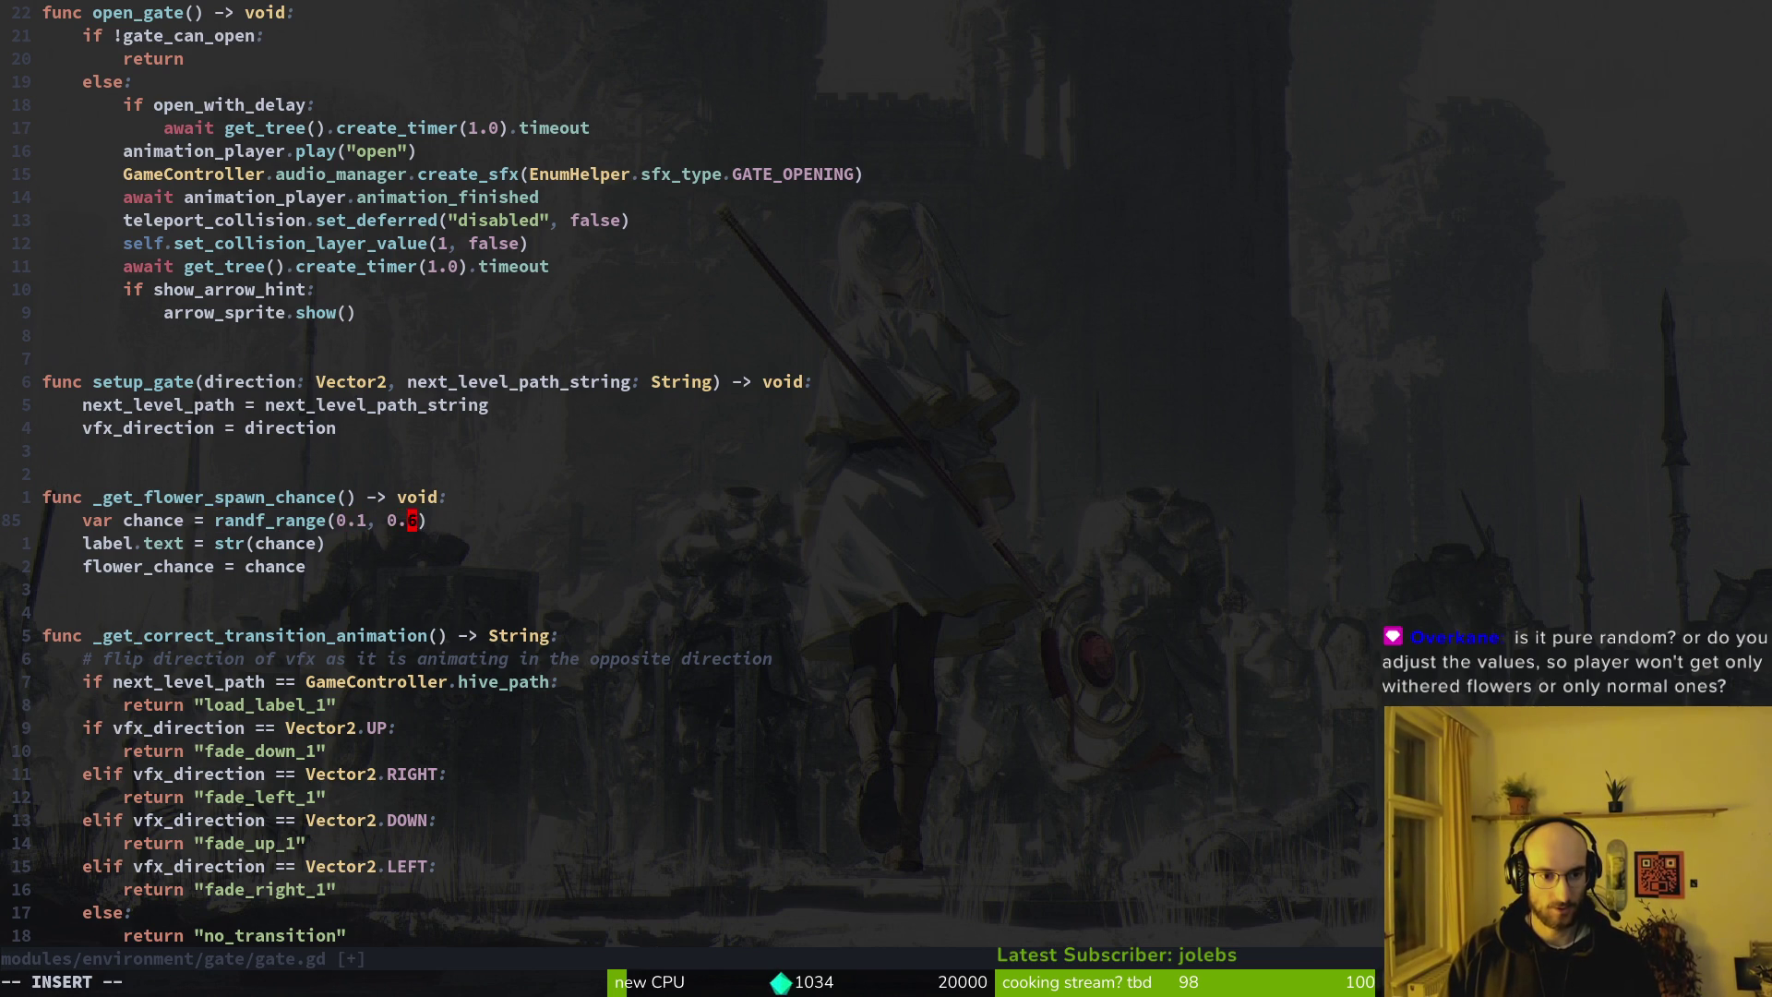
{"action": "type", "text": "s3"}
{"action": "key", "text": "Escape"}
{"action": "type", "text": ":w"}
{"action": "key", "text": "Return"}
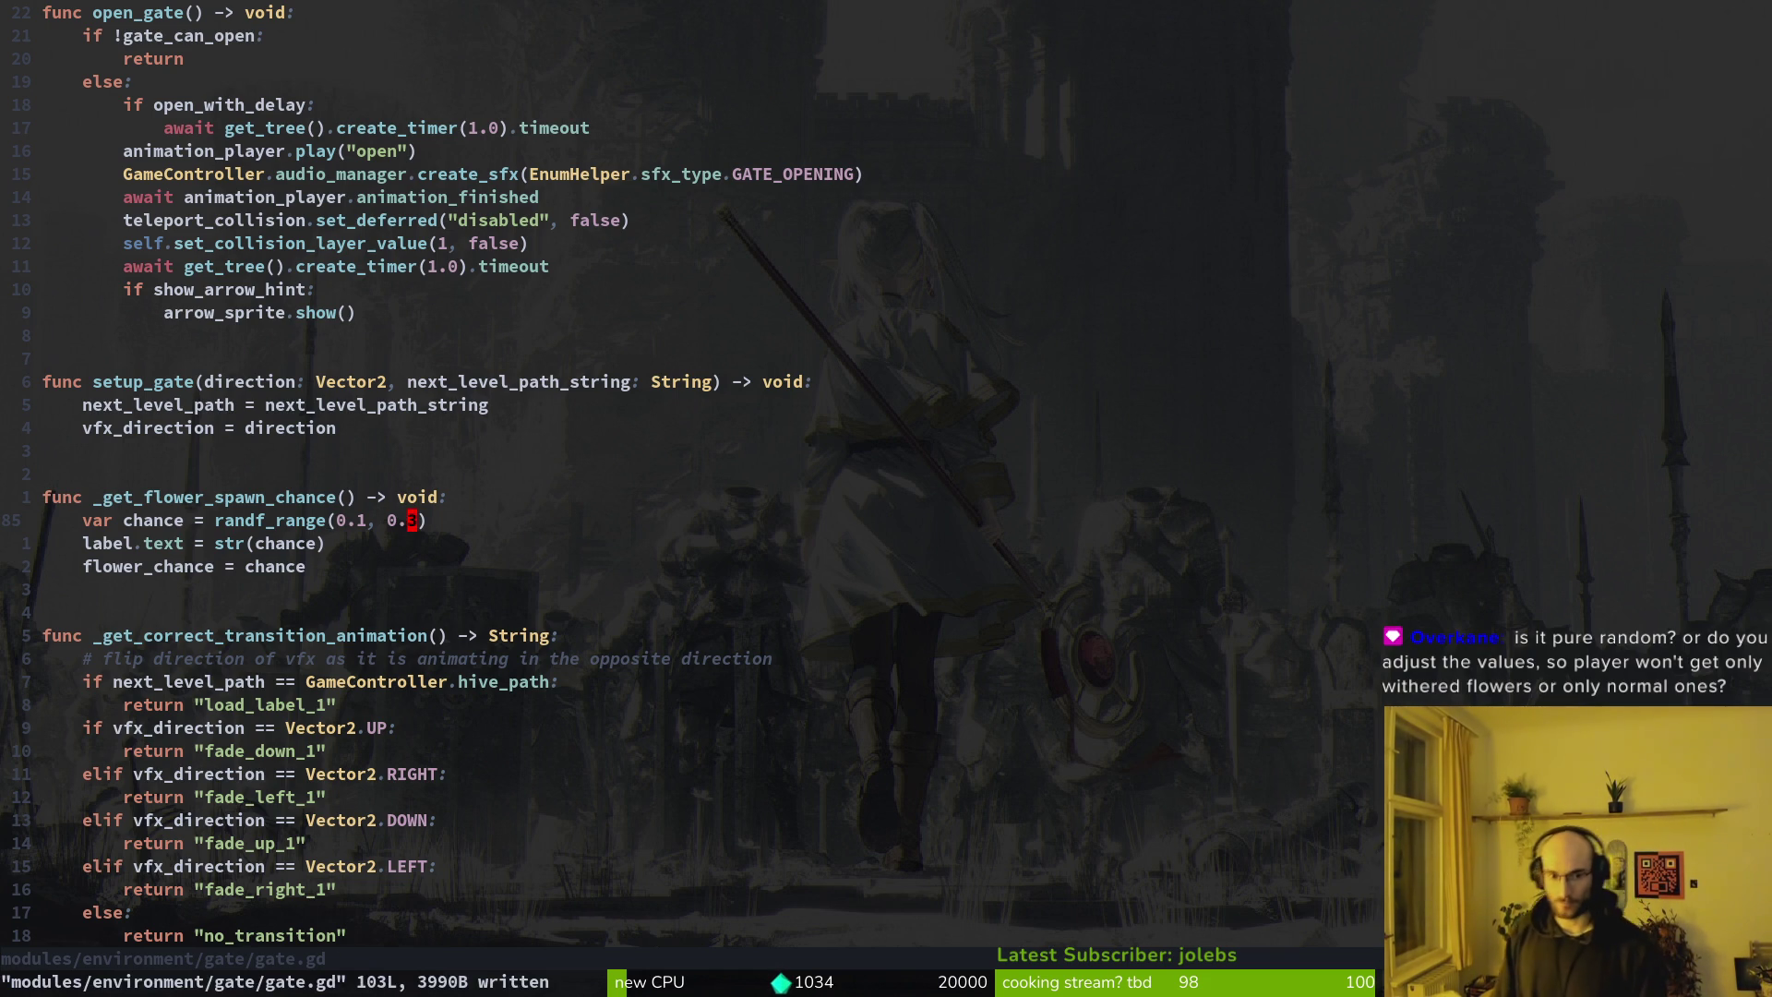
Edit the 0.1 lower bound toward 0.15 and save gate.gd
{"action": "left_click", "coordinate": [371, 520]}
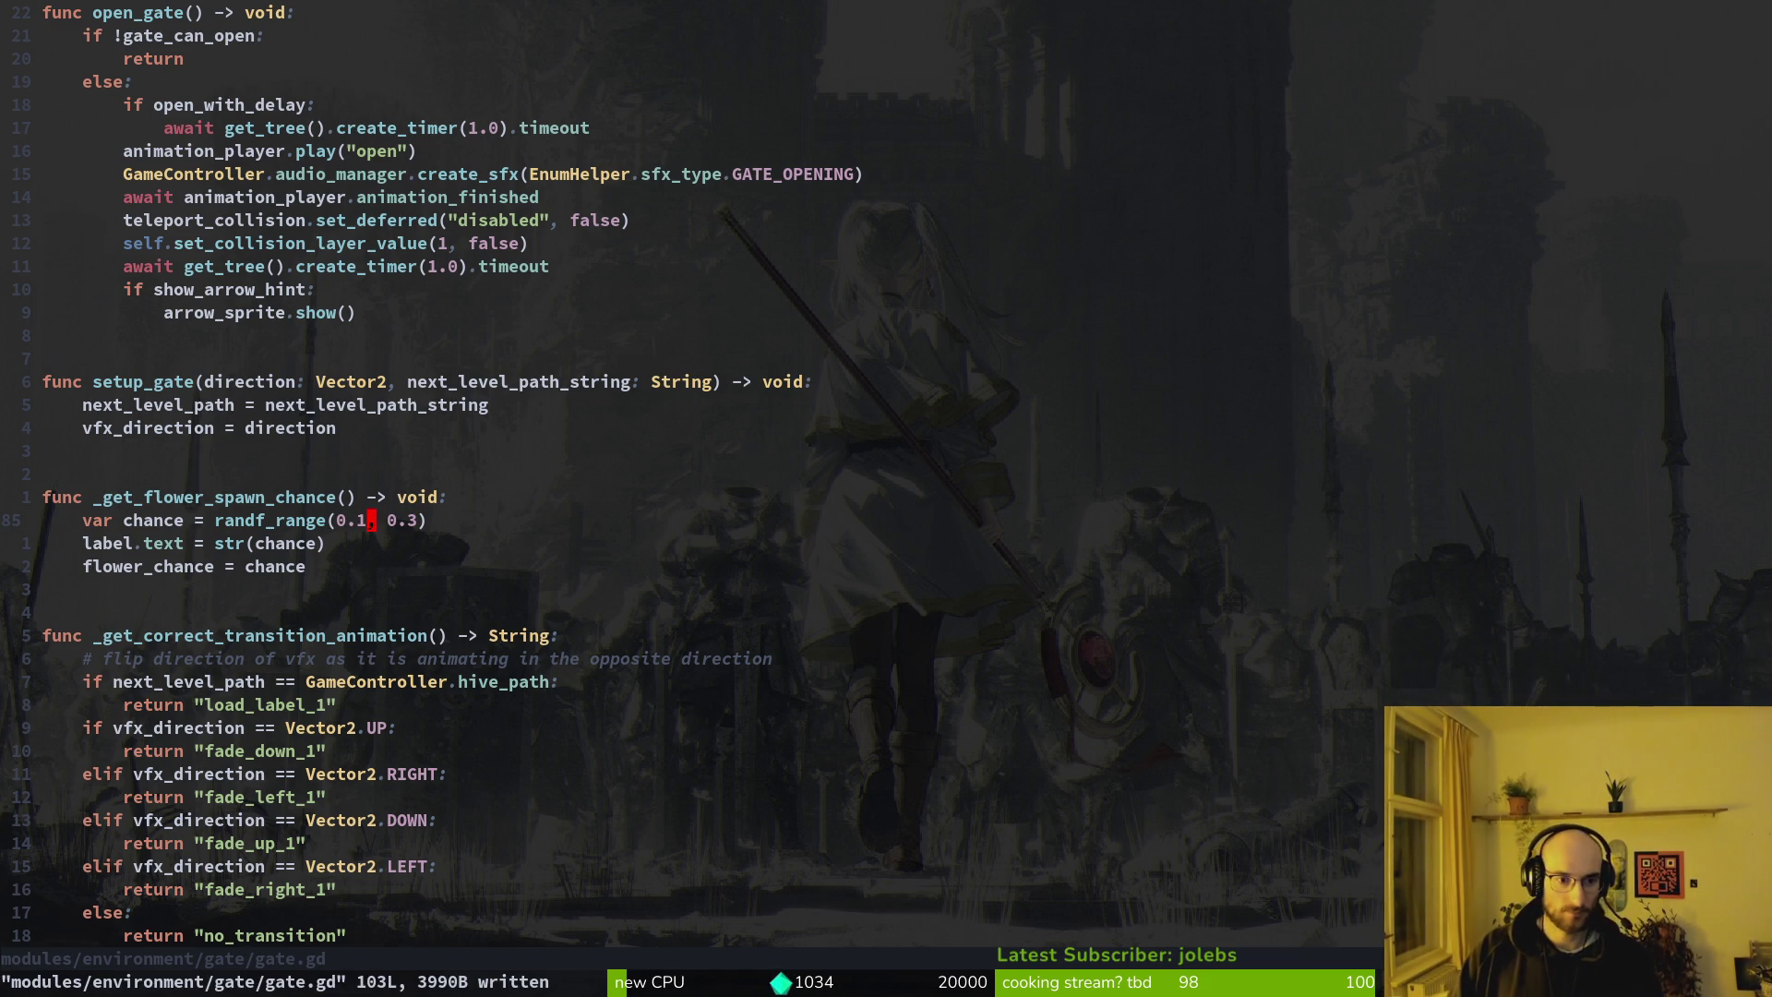
{"action": "key", "text": "i"}
{"action": "type", "text": "5"}
{"action": "key", "text": "Escape"}
{"action": "type", "text": ":write"}
{"action": "key", "text": "Return"}
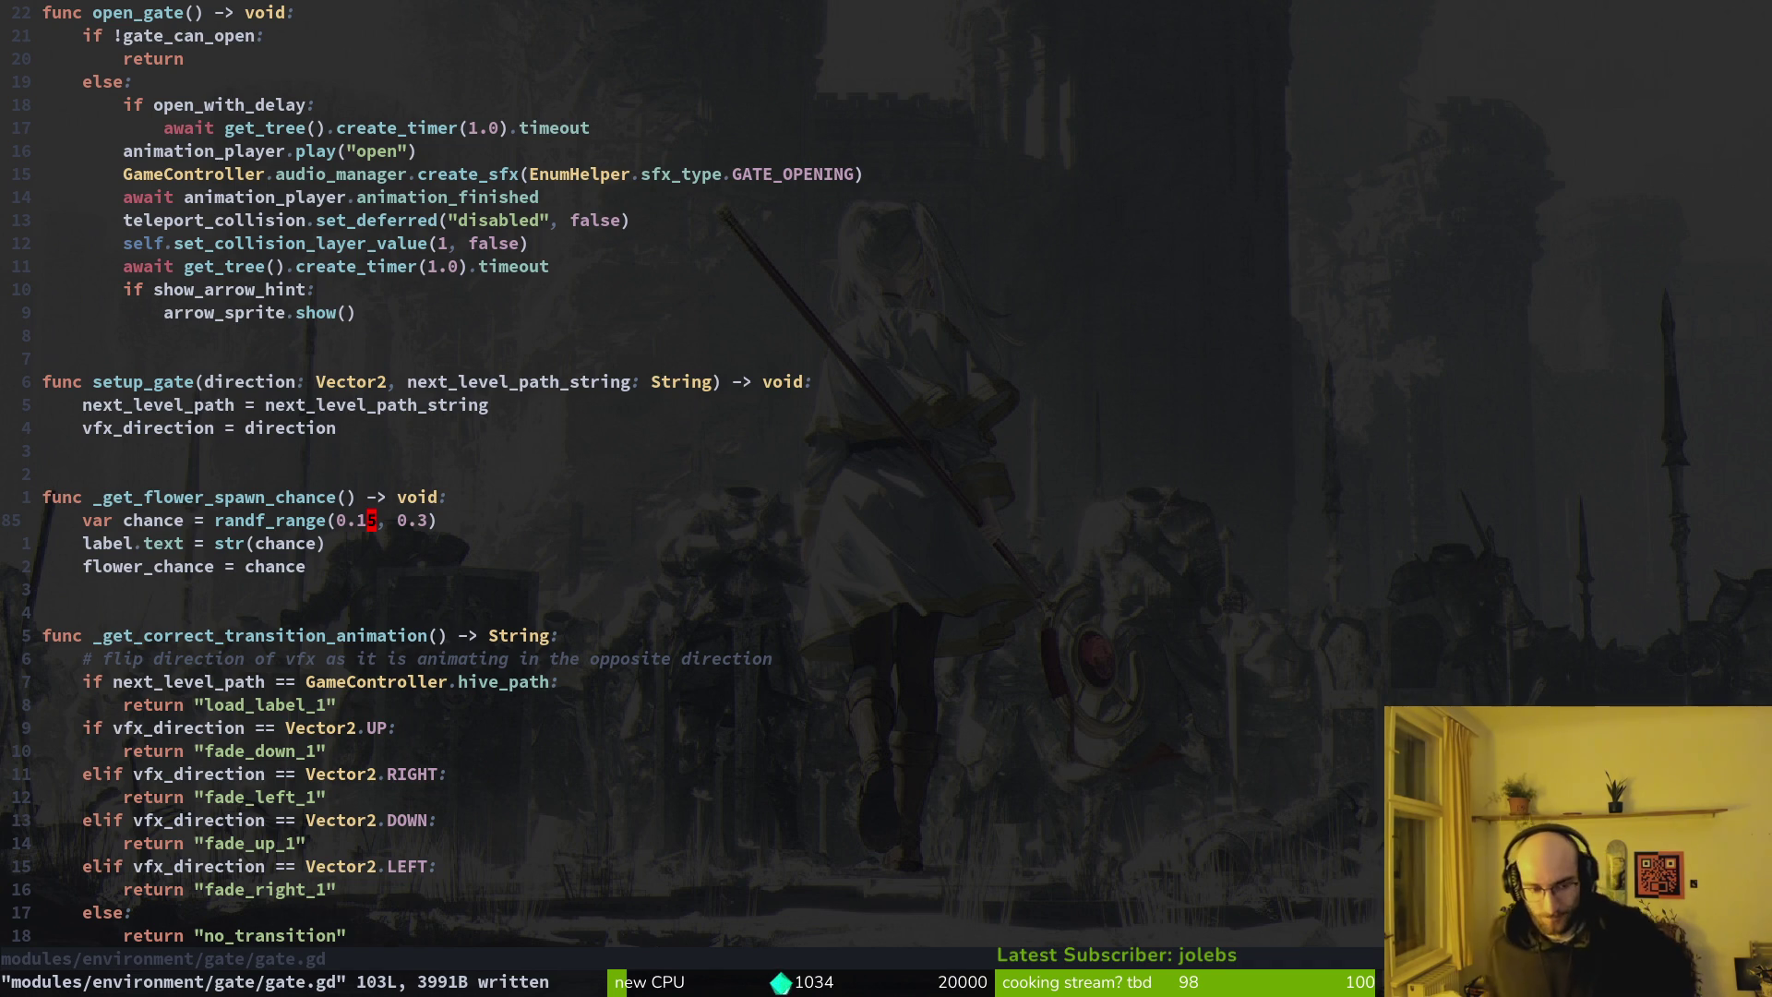
Switch back to Aseprite and the seedling's wither animation
{"action": "key", "text": "alt+Tab"}
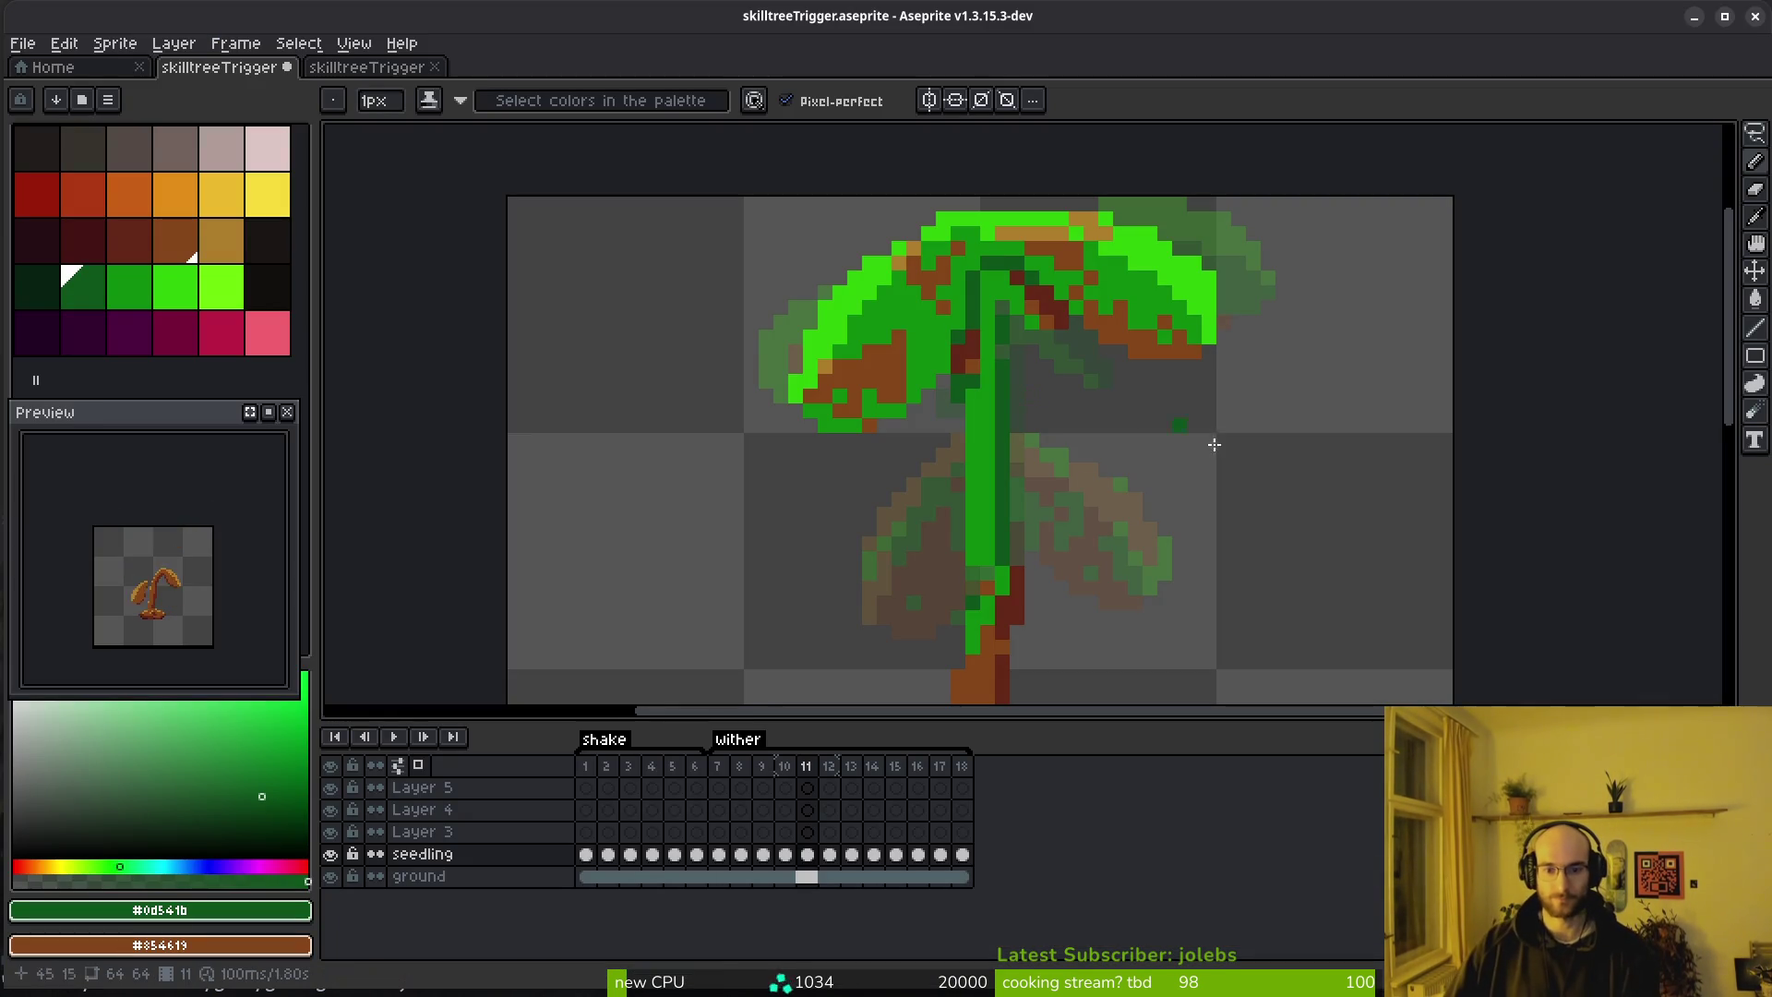
Choose brown and dark red colours and paint brown withering pixels along the stem
{"action": "scroll", "coordinate": [1140, 416], "scroll_direction": "up", "scroll_amount": 3}
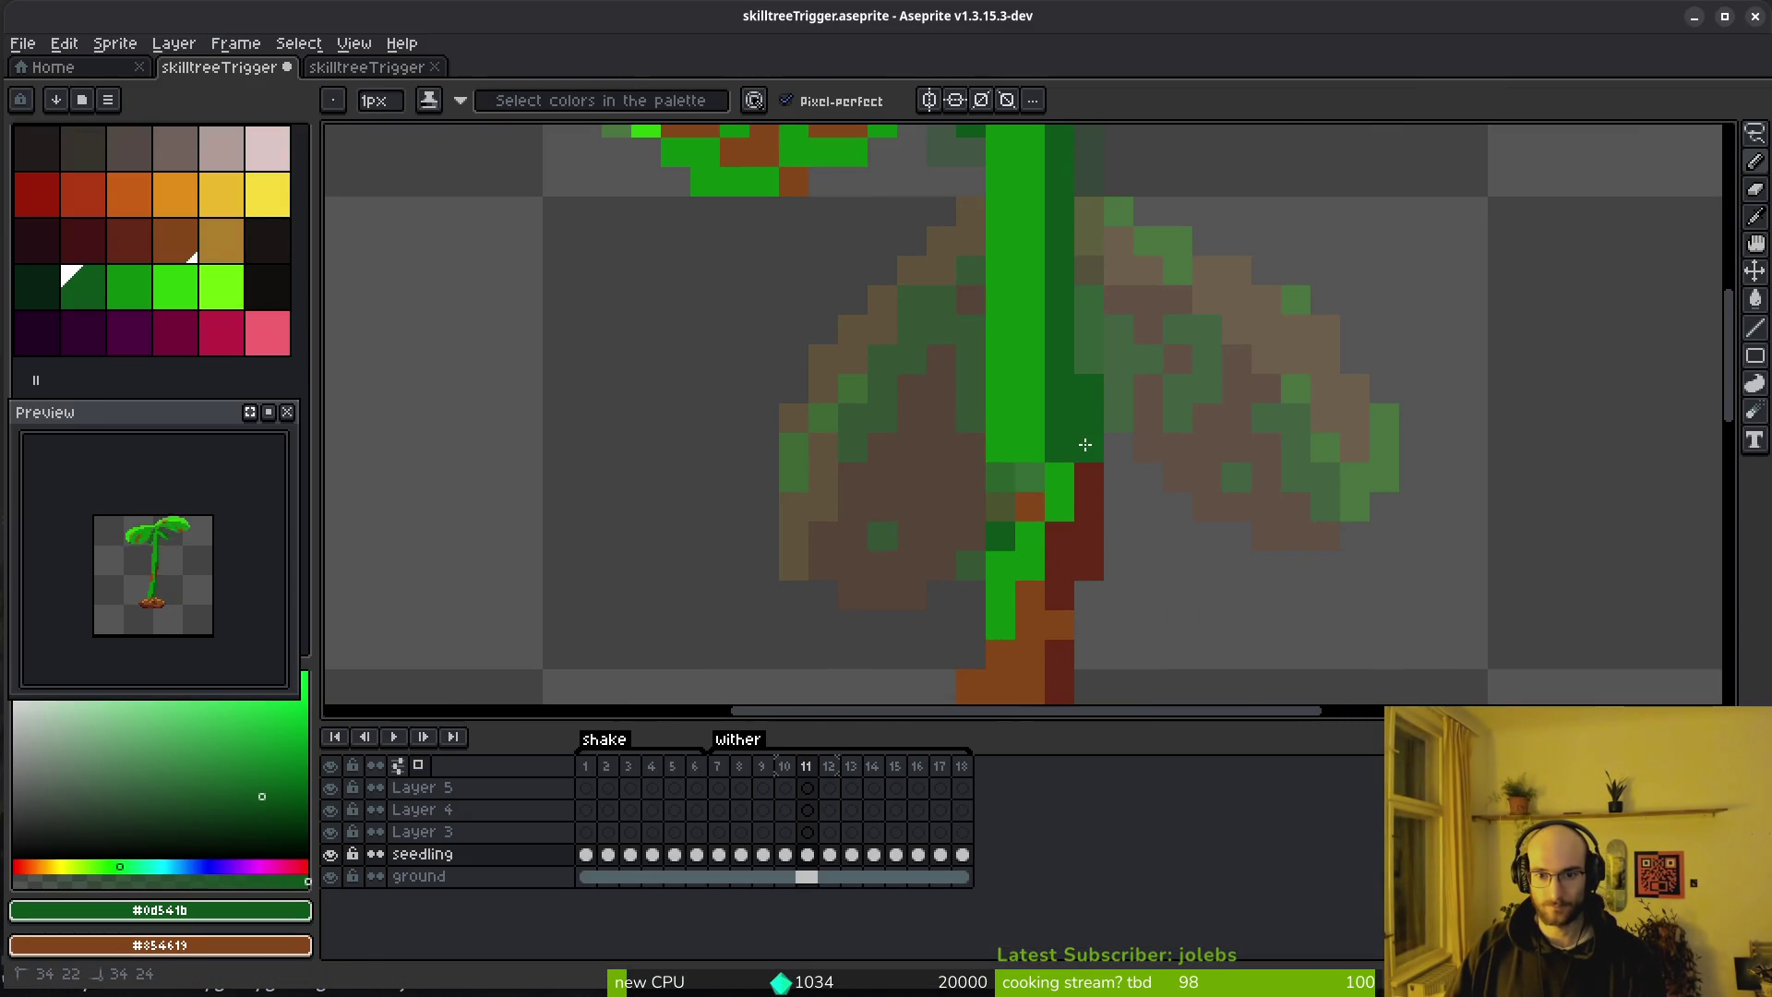
{"action": "left_click", "coordinate": [1048, 467], "text": "alt"}
{"action": "scroll", "coordinate": [1146, 482], "scroll_direction": "down", "scroll_amount": 4}
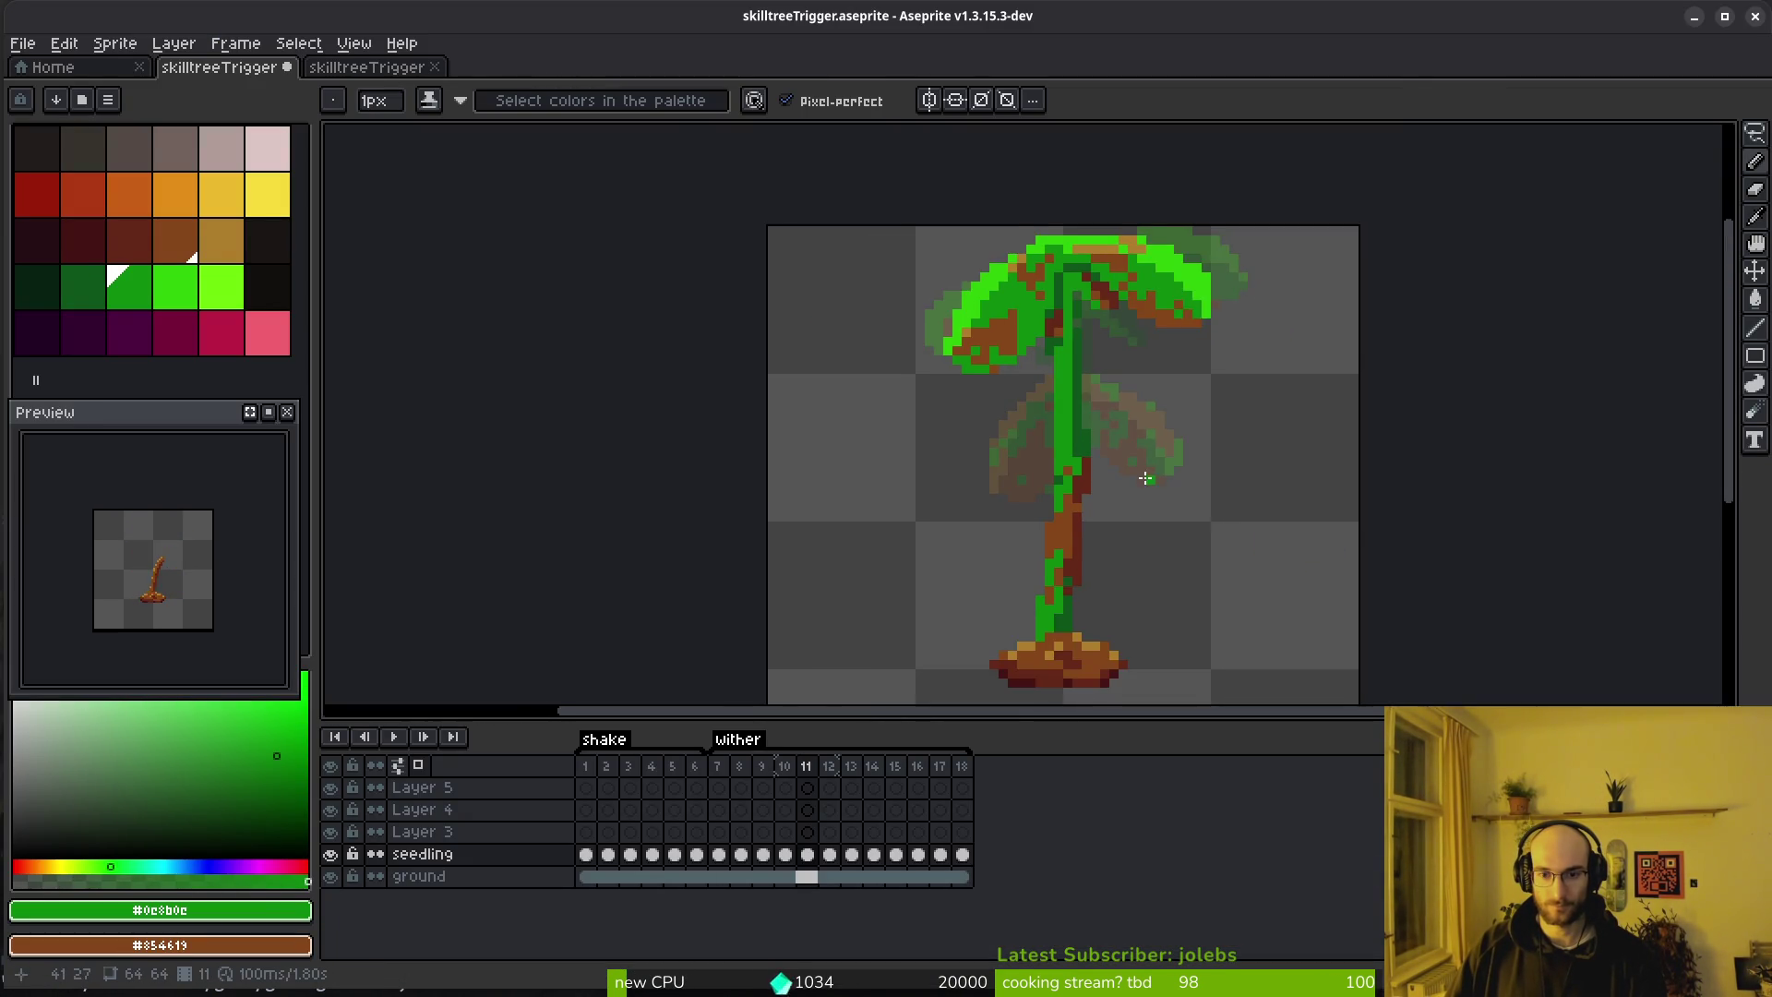
{"action": "scroll", "coordinate": [1147, 482], "scroll_direction": "up", "scroll_amount": 1}
{"action": "left_click", "coordinate": [1071, 582], "text": "alt"}
{"action": "right_click", "coordinate": [1071, 554], "text": "alt"}
{"action": "scroll", "coordinate": [1070, 458], "scroll_direction": "up", "scroll_amount": 5}
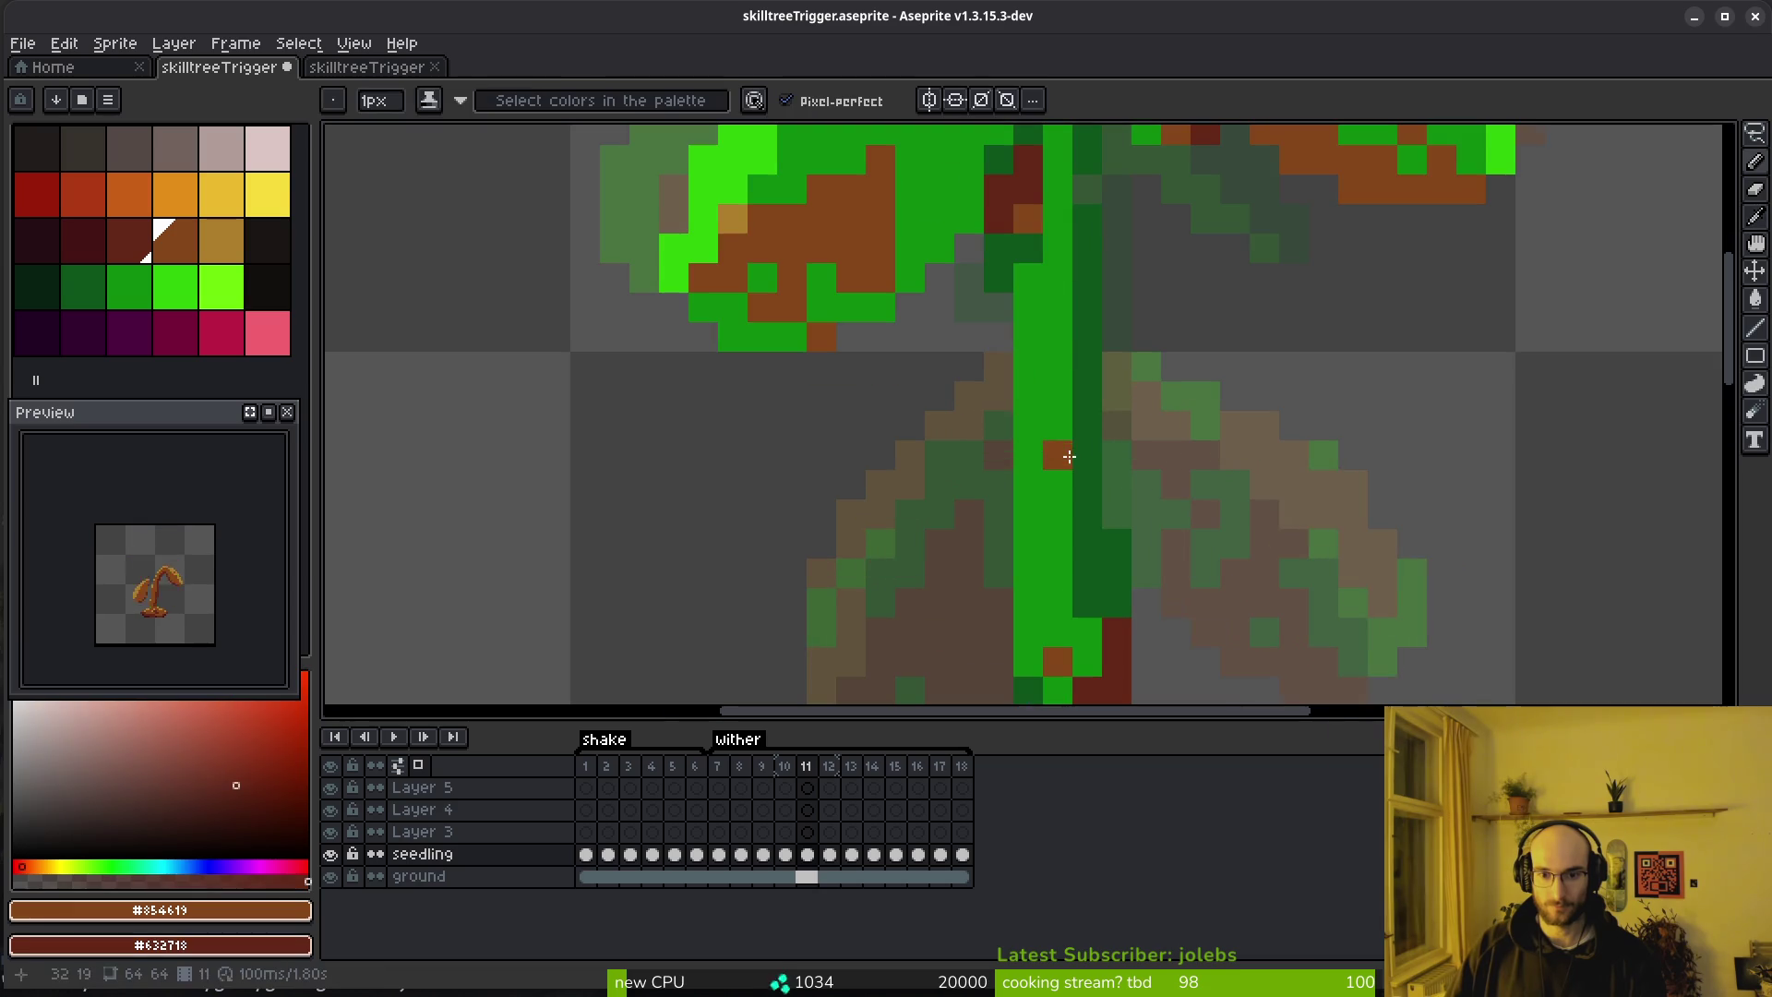
{"action": "left_click_drag", "start_coordinate": [1061, 429], "coordinate": [1061, 365]}
{"action": "left_click", "coordinate": [1028, 425]}
{"action": "left_click", "coordinate": [1028, 455]}
In frame 12, lasso the foliage, lift it upward, then sample the stem's dark red
{"action": "key", "text": "comma"}
{"action": "scroll", "coordinate": [1190, 439], "scroll_direction": "down", "scroll_amount": 5}
{"action": "key", "text": "period"}
{"action": "key", "text": "period"}
{"action": "left_click_drag", "start_coordinate": [1227, 470], "coordinate": [1204, 496]}
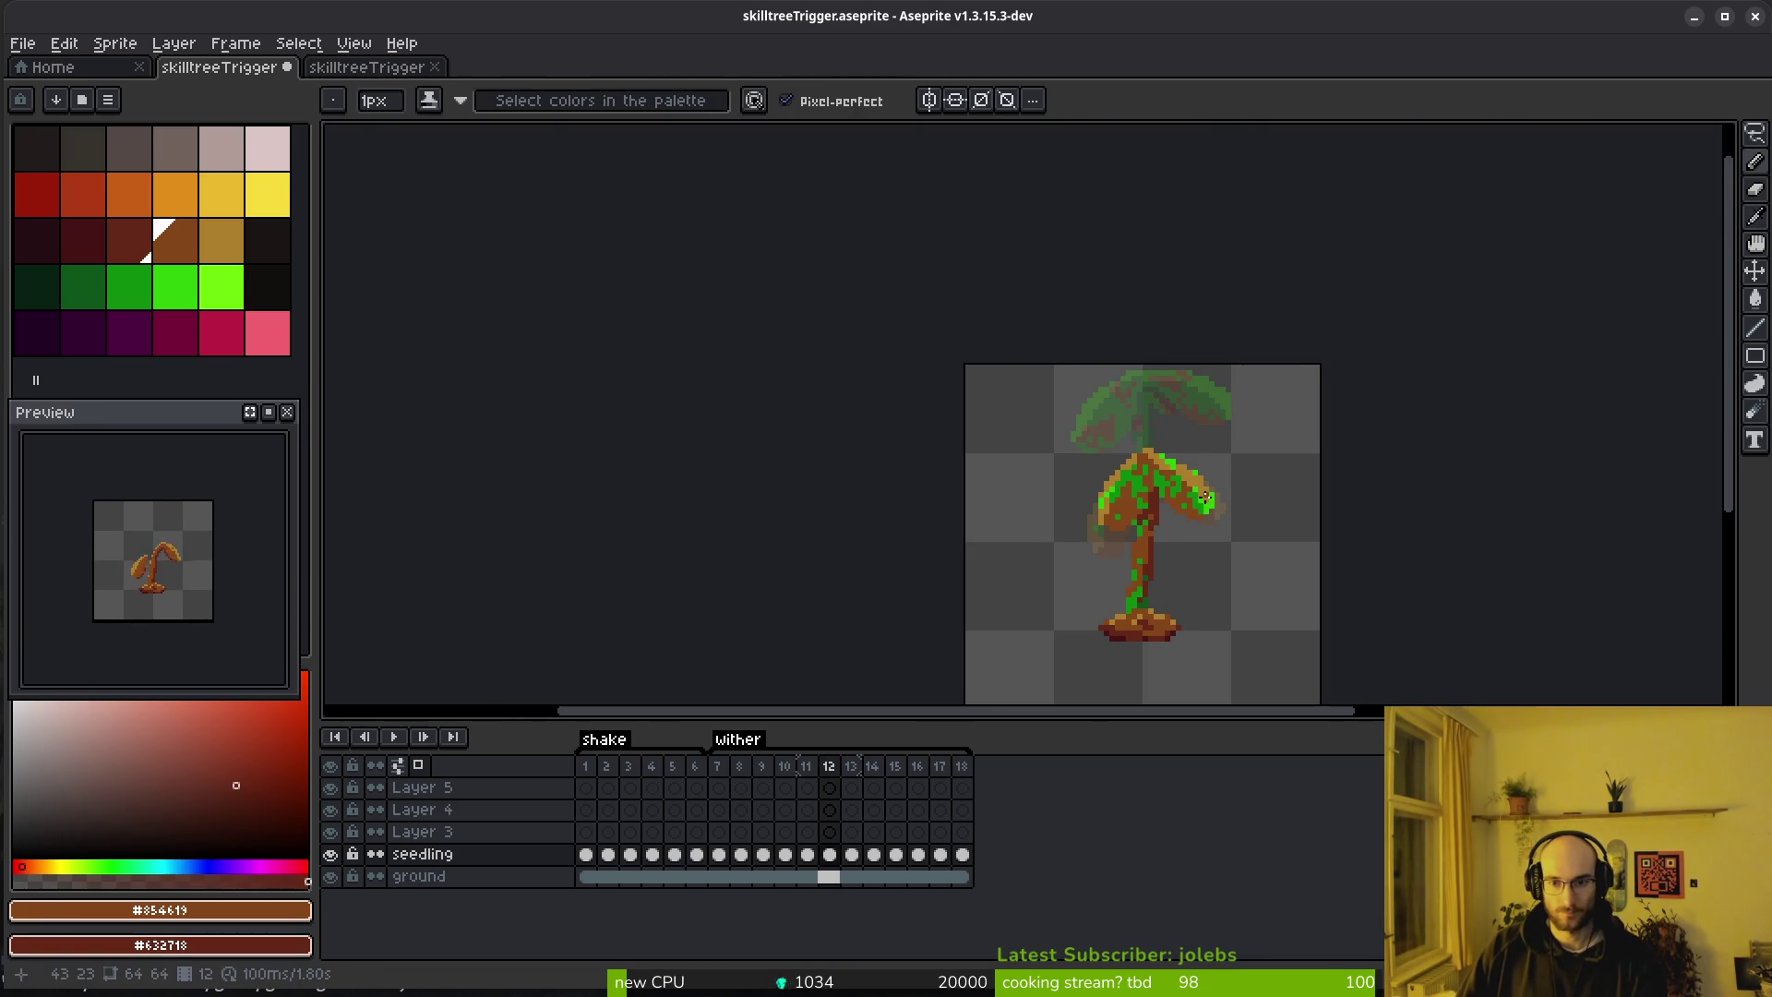
{"action": "key", "text": "q"}
{"action": "scroll", "coordinate": [1203, 436], "scroll_direction": "up", "scroll_amount": 2}
{"action": "mouse_move", "coordinate": [1200, 432]}
{"action": "left_mouse_down"}
{"action": "mouse_move", "coordinate": [960, 582]}
{"action": "mouse_move", "coordinate": [1209, 577]}
{"action": "mouse_move", "coordinate": [1236, 433]}
{"action": "left_mouse_up"}
{"action": "left_click_drag", "start_coordinate": [1154, 507], "coordinate": [1165, 377]}
{"action": "key", "text": "Return"}
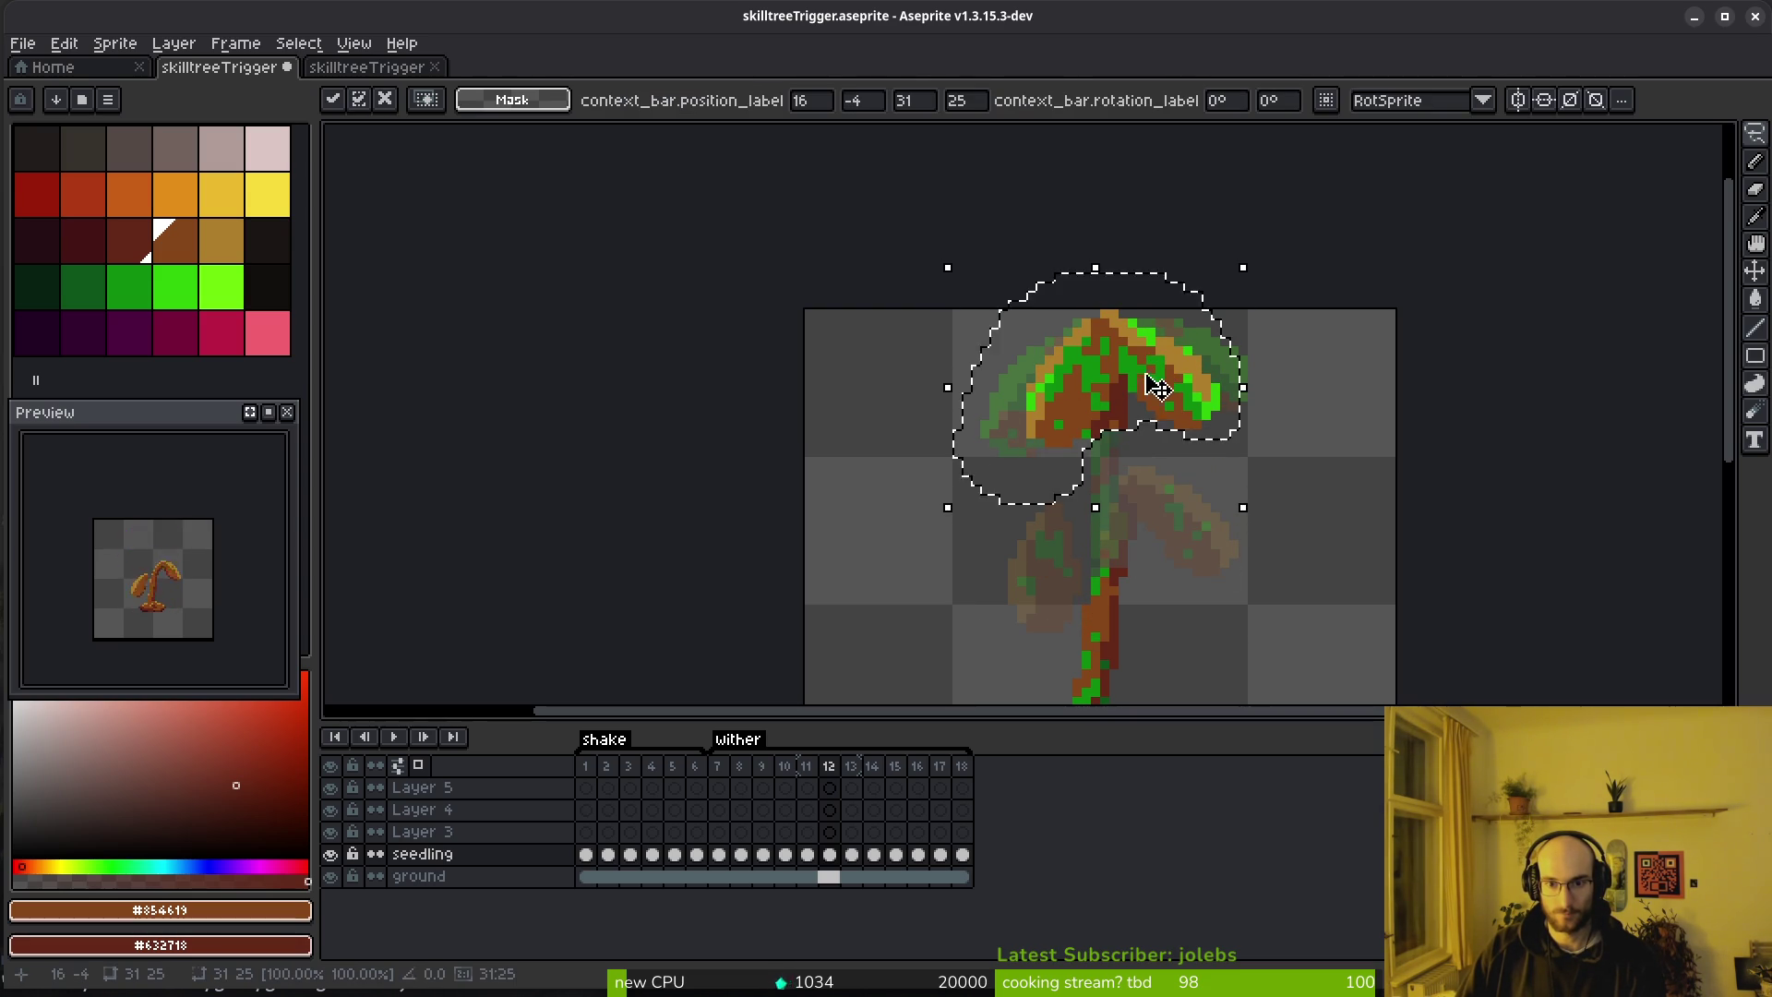
{"action": "key", "text": "ctrl+d"}
{"action": "key", "text": "i"}
{"action": "left_click", "coordinate": [1132, 403]}
Carry frame 11's stem selection into frame 12 and move that stem piece 3 px lower
{"action": "key", "text": "comma"}
{"action": "key", "text": "q"}
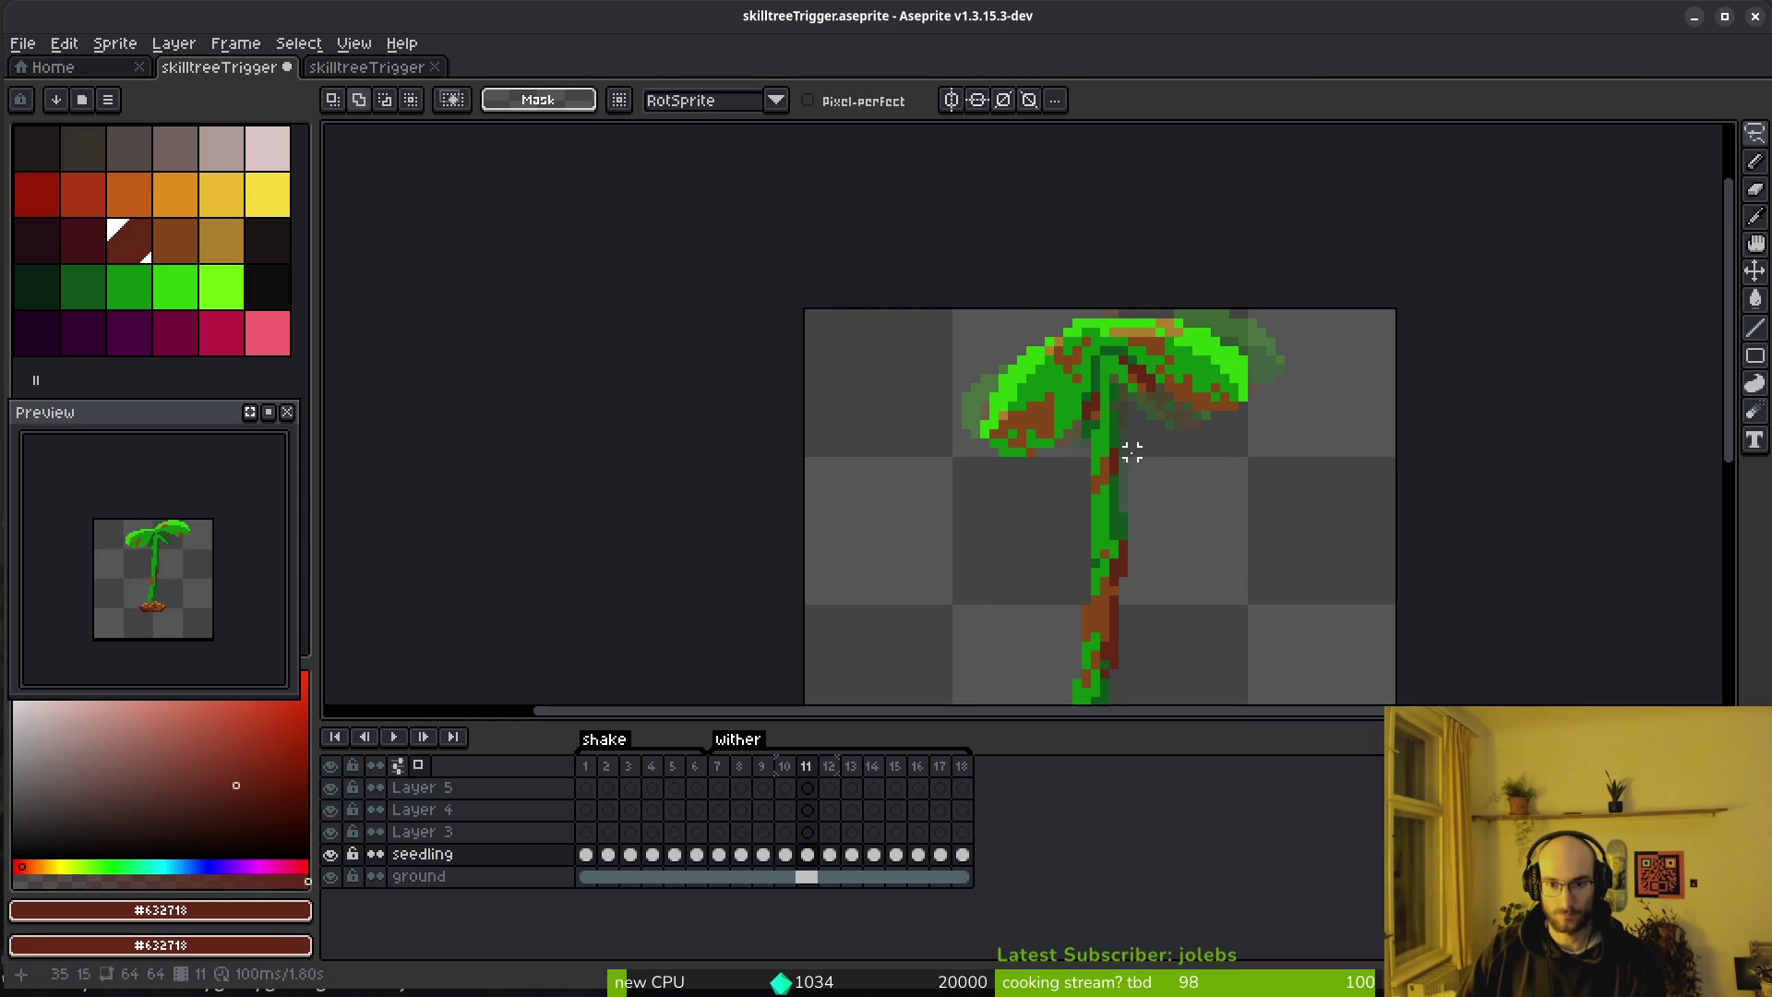
{"action": "mouse_move", "coordinate": [1122, 407]}
{"action": "left_mouse_down"}
{"action": "mouse_move", "coordinate": [1087, 450]}
{"action": "mouse_move", "coordinate": [1147, 545]}
{"action": "mouse_move", "coordinate": [1118, 408]}
{"action": "left_mouse_up"}
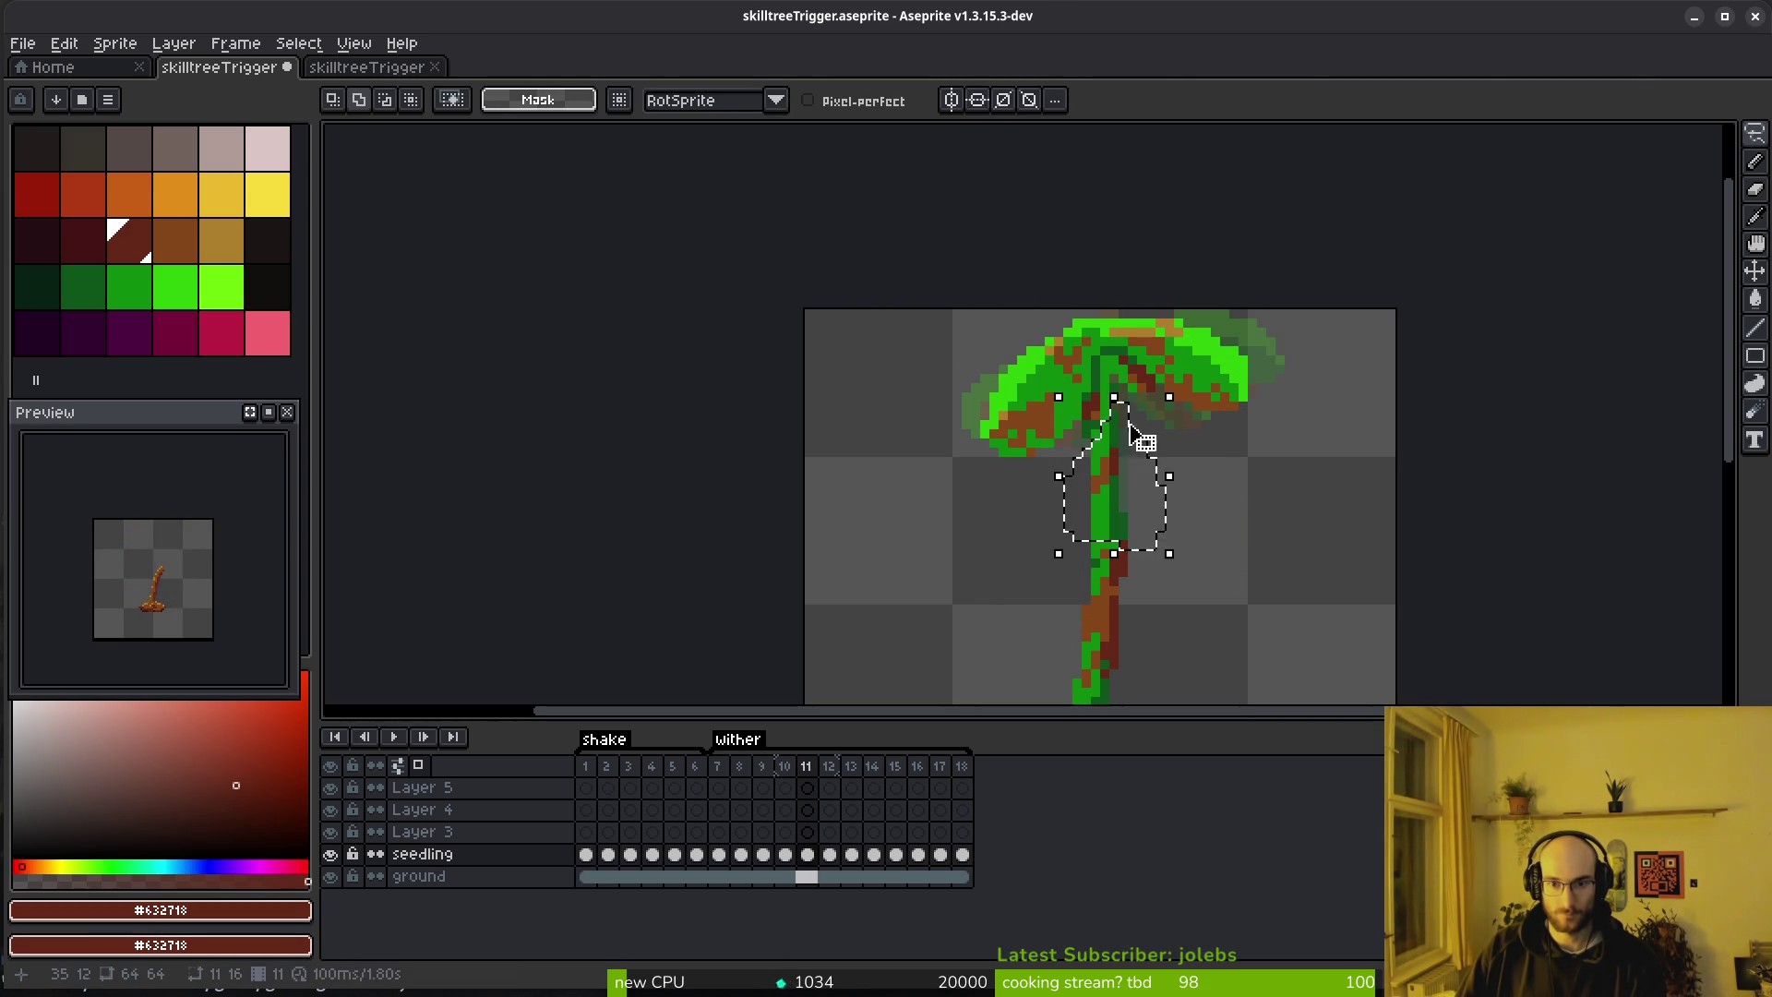
{"action": "key", "text": "period"}
{"action": "scroll", "coordinate": [1152, 482], "scroll_direction": "up", "scroll_amount": 2}
{"action": "key", "text": "Return"}
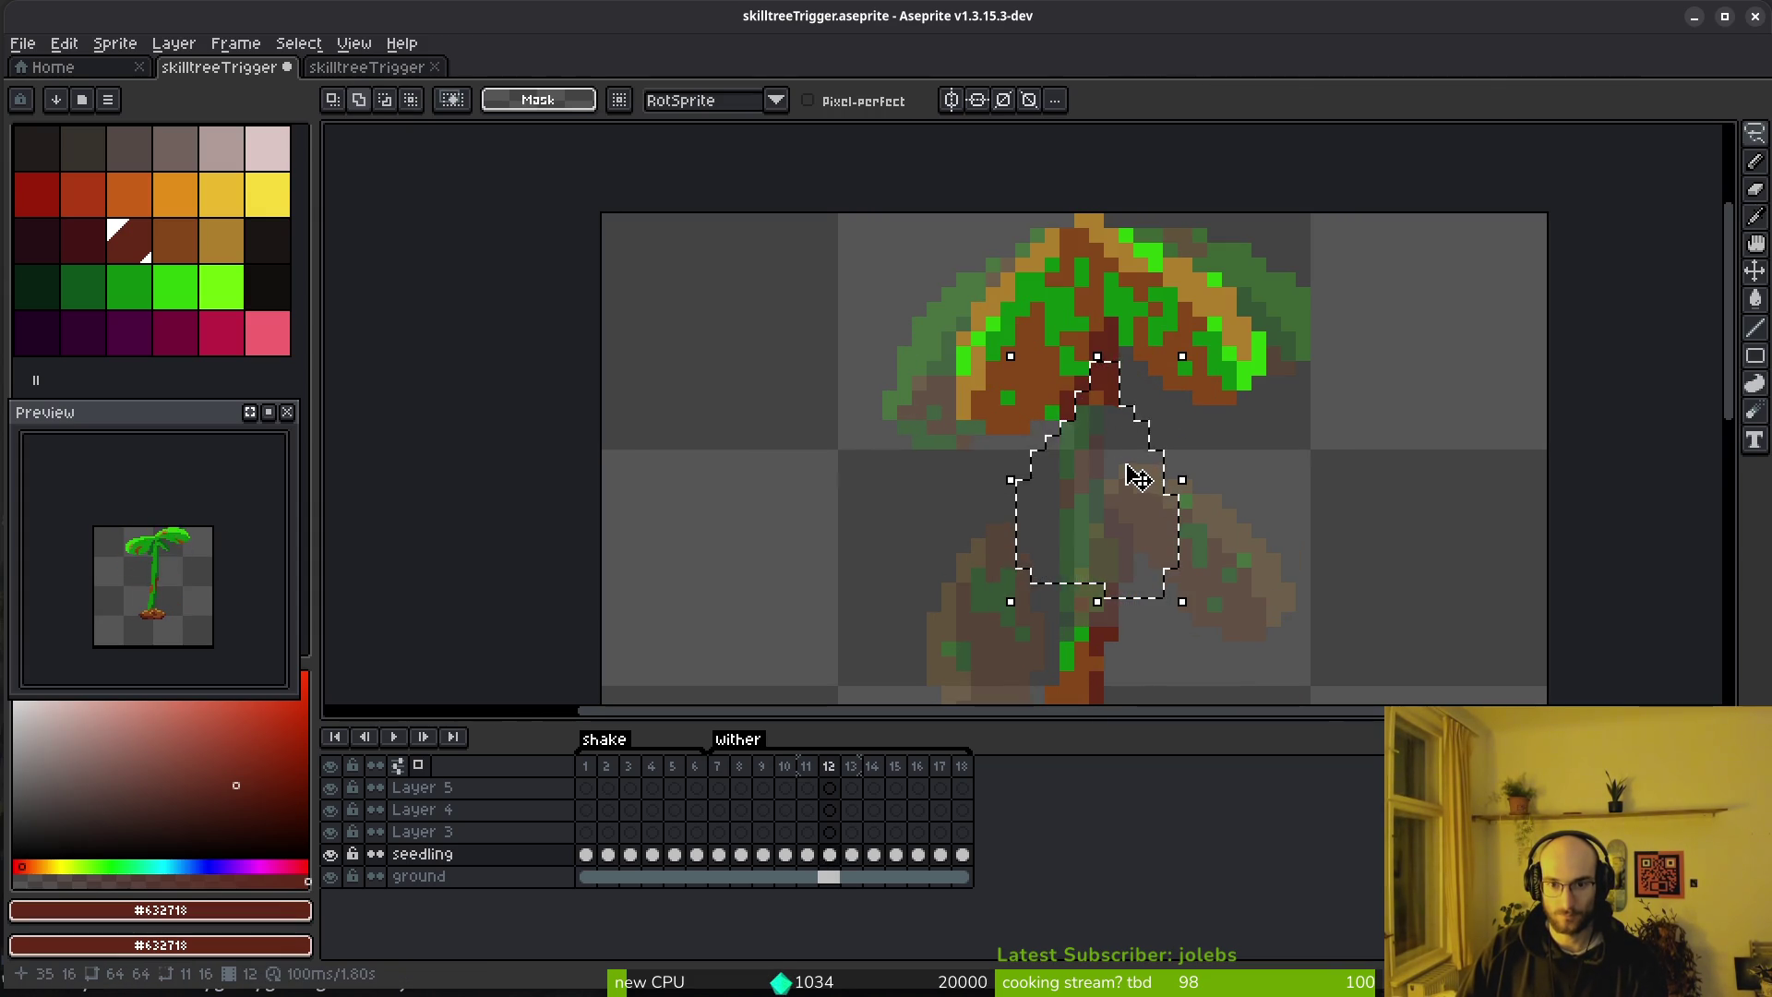
{"action": "left_click", "coordinate": [1110, 476]}
{"action": "mouse_move", "coordinate": [1111, 476]}
{"action": "left_mouse_down"}
{"action": "mouse_move", "coordinate": [1171, 518]}
{"action": "mouse_move", "coordinate": [1108, 527]}
{"action": "left_mouse_up"}
{"action": "key", "text": "Return"}
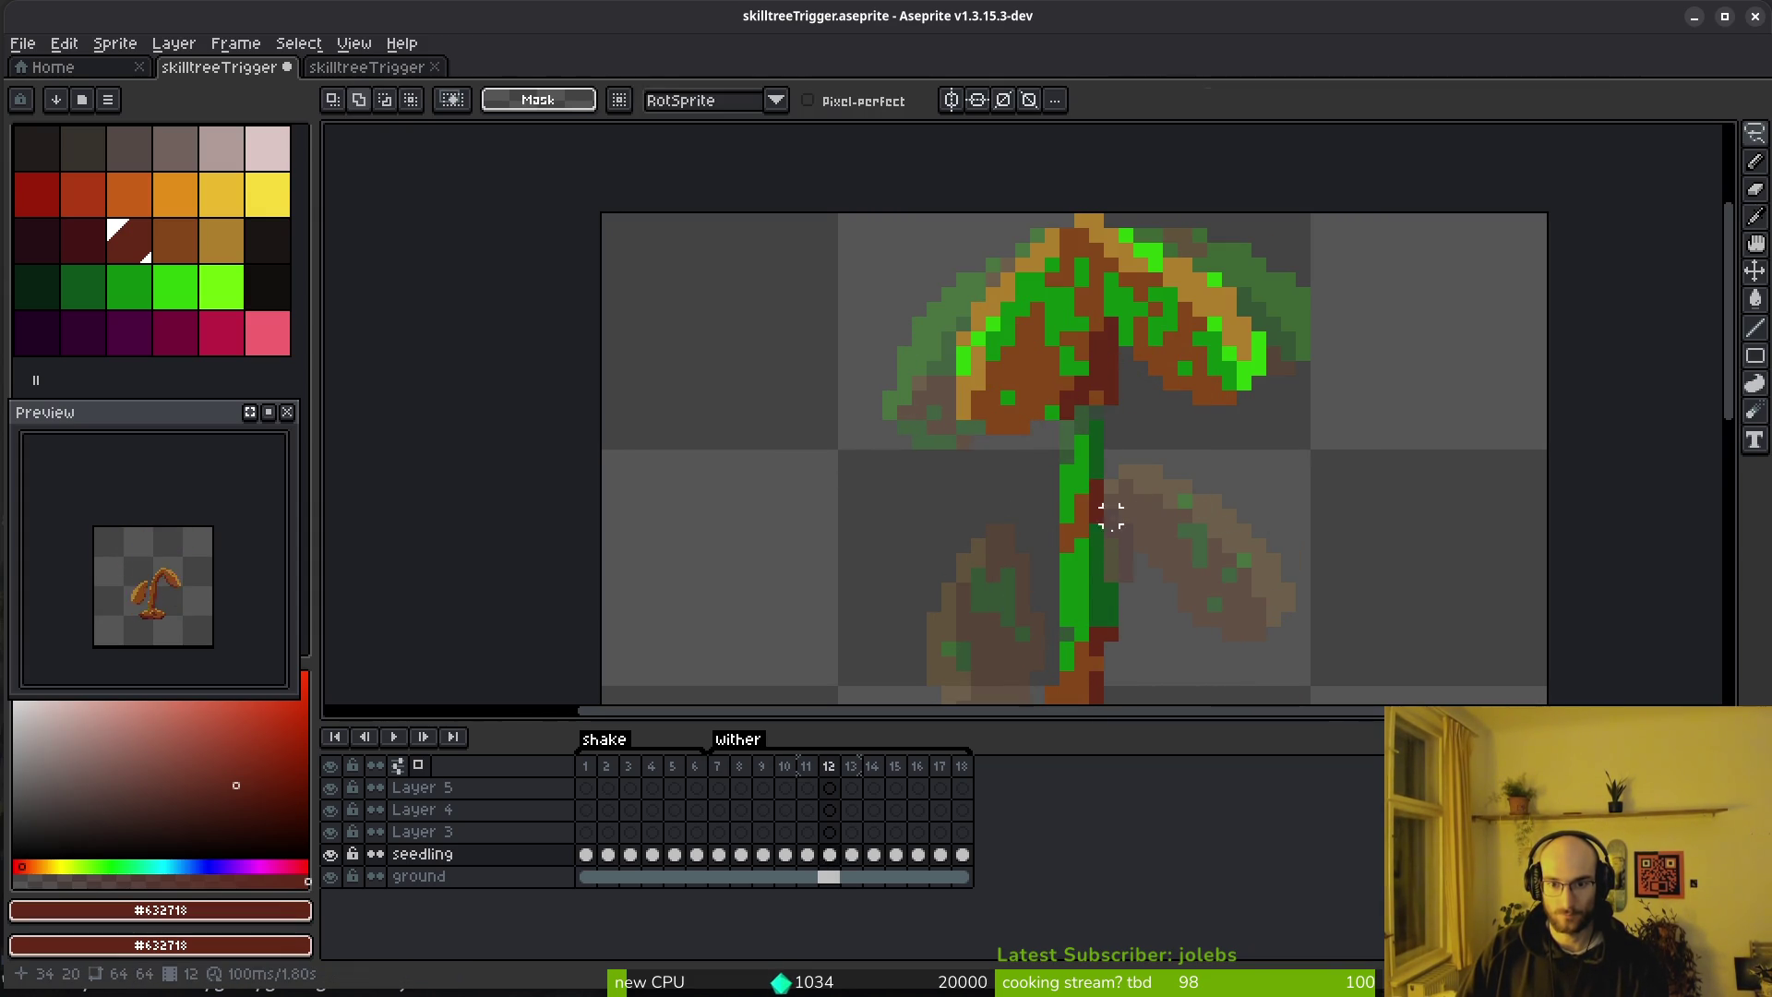
Repaint the frame 12 stem in mid green with dark green shading beside it
{"action": "left_click", "coordinate": [1071, 625], "text": "alt"}
{"action": "key", "text": "b"}
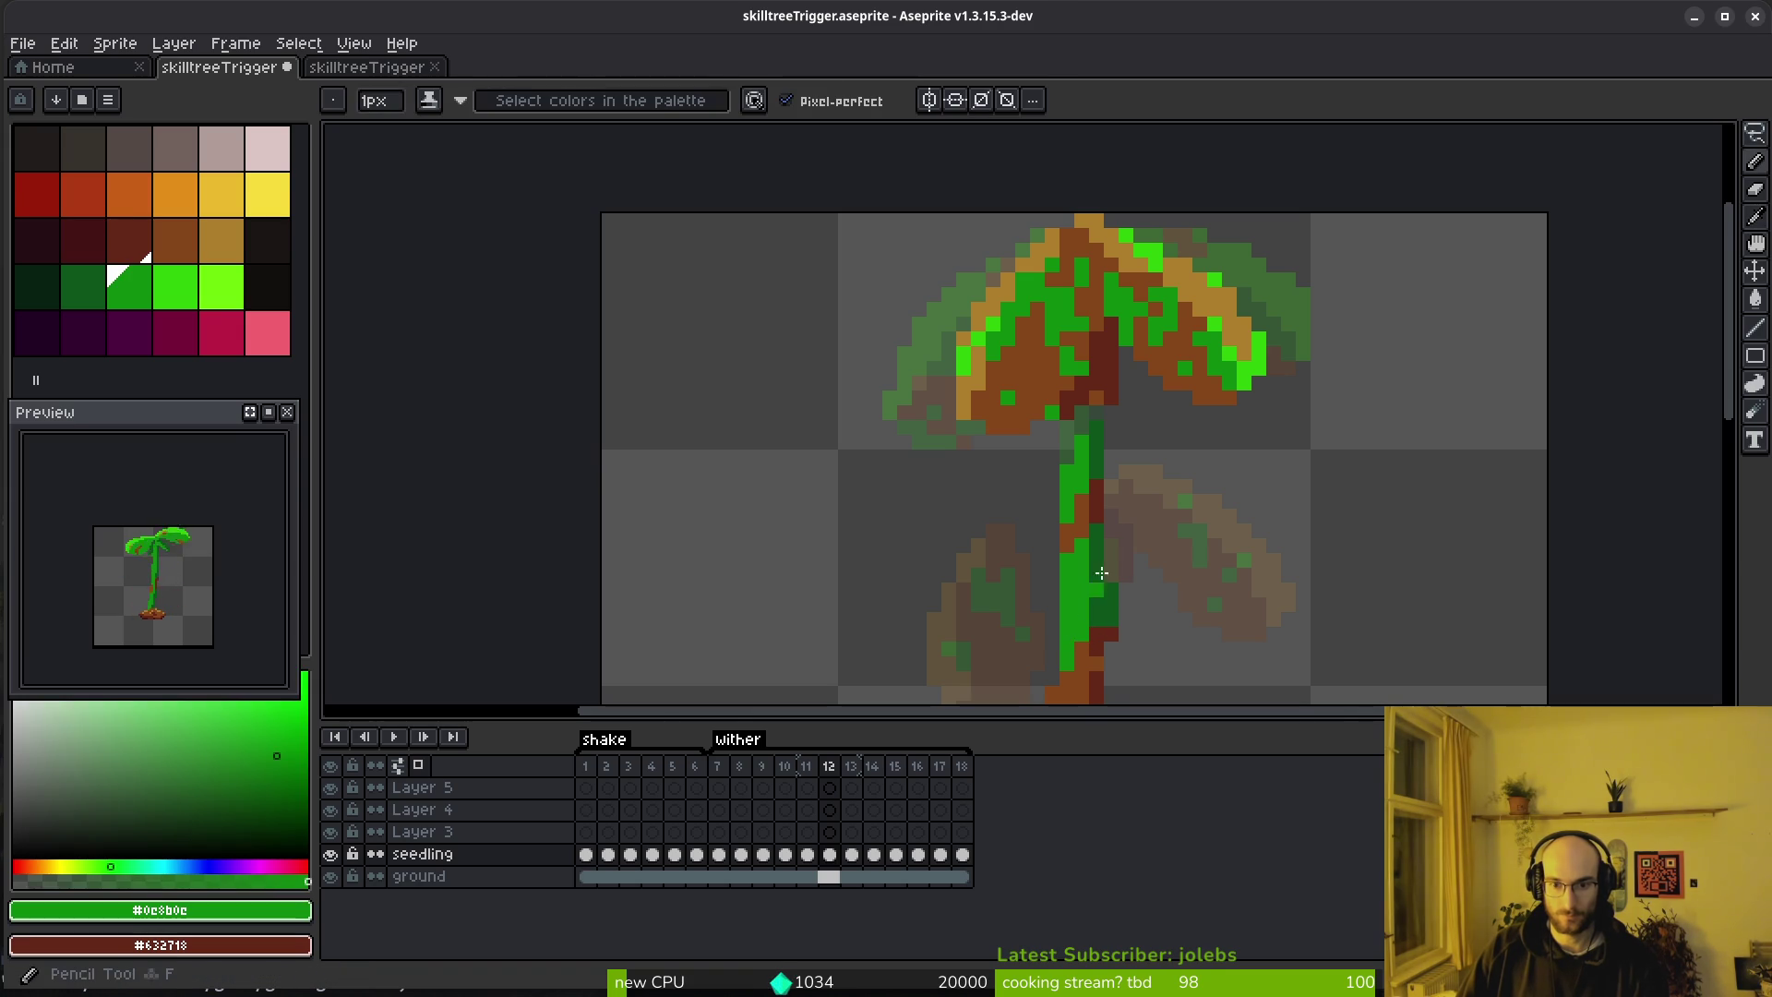
{"action": "scroll", "coordinate": [988, 515], "scroll_direction": "up", "scroll_amount": 2}
{"action": "scroll", "coordinate": [988, 515], "scroll_direction": "down", "scroll_amount": 1}
{"action": "mouse_move", "coordinate": [988, 515]}
{"action": "left_mouse_down"}
{"action": "mouse_move", "coordinate": [1022, 475]}
{"action": "mouse_move", "coordinate": [1022, 526]}
{"action": "mouse_move", "coordinate": [1080, 545]}
{"action": "left_mouse_up"}
{"action": "left_click", "coordinate": [1052, 572], "text": "alt"}
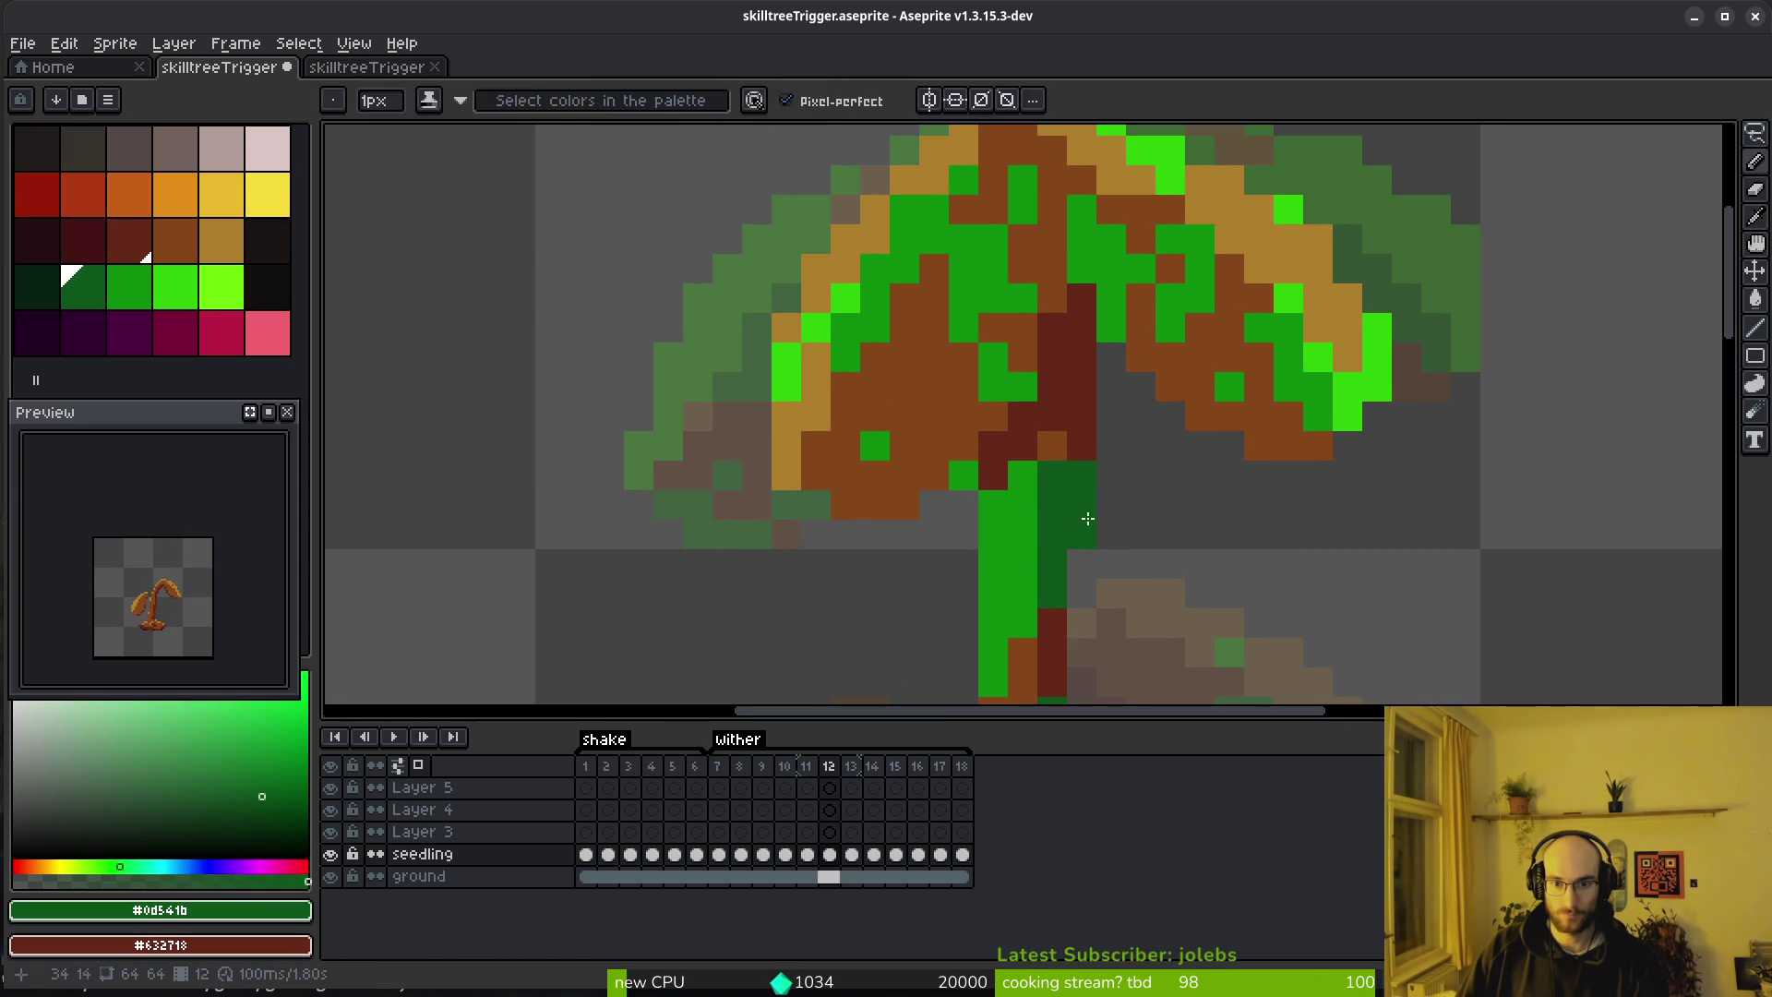
{"action": "scroll", "coordinate": [1070, 513], "scroll_direction": "down", "scroll_amount": 3}
{"action": "key", "text": "comma"}
{"action": "scroll", "coordinate": [1139, 523], "scroll_direction": "down", "scroll_amount": 2}
{"action": "key", "text": "period"}
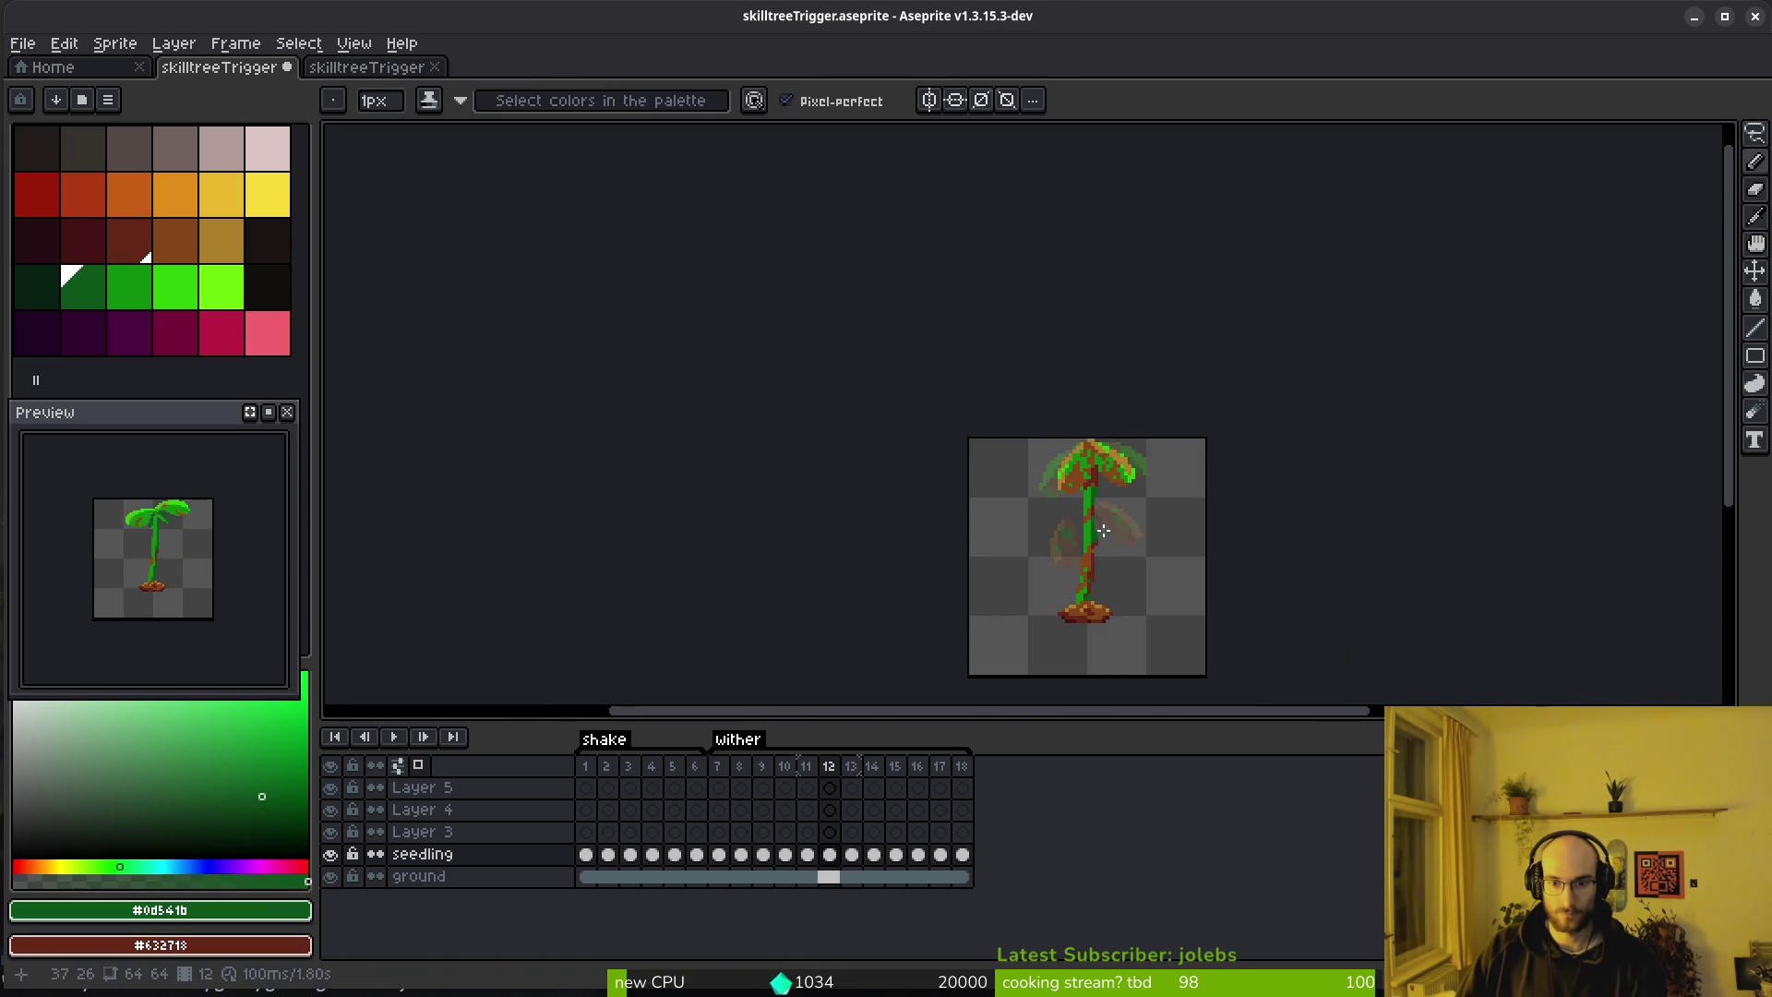
Compare frames 11 and 12, then lasso frame 11's stem and nudge it one pixel right
{"action": "scroll", "coordinate": [1135, 544], "scroll_direction": "up", "scroll_amount": 4}
{"action": "scroll", "coordinate": [1085, 560], "scroll_direction": "up", "scroll_amount": 3}
{"action": "scroll", "coordinate": [1107, 554], "scroll_direction": "down", "scroll_amount": 4}
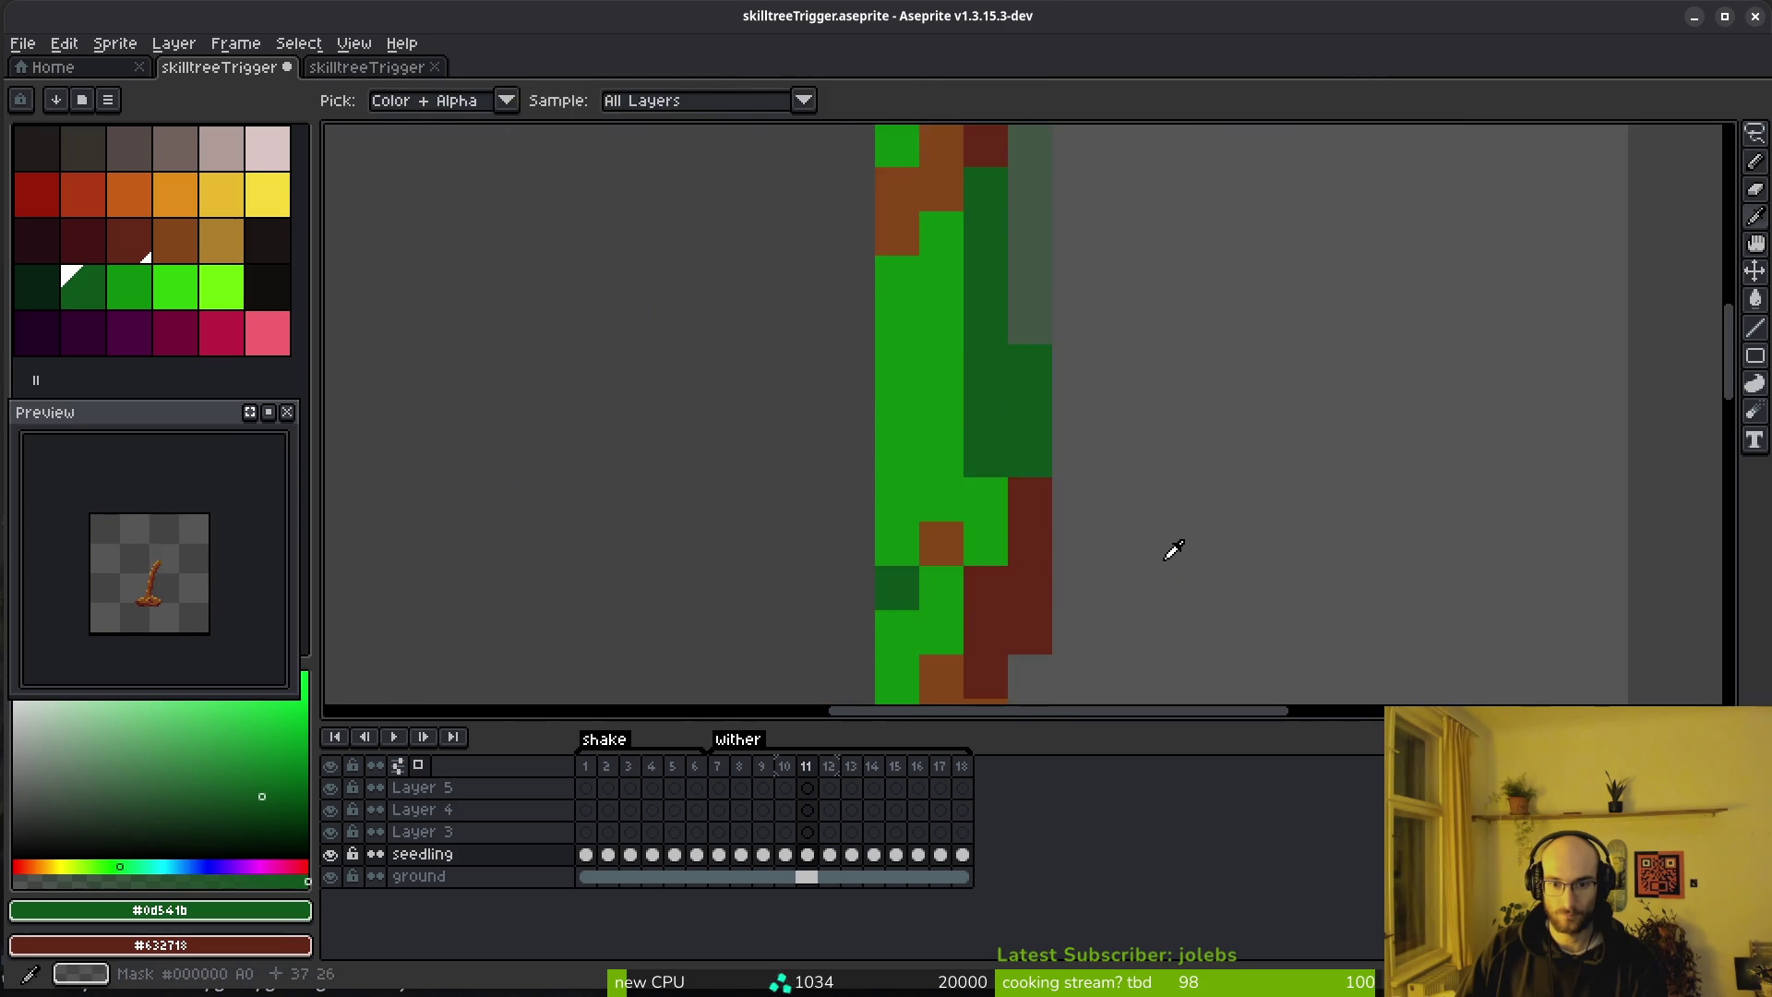
{"action": "key", "text": "comma"}
{"action": "key", "text": "period"}
{"action": "key", "text": "comma"}
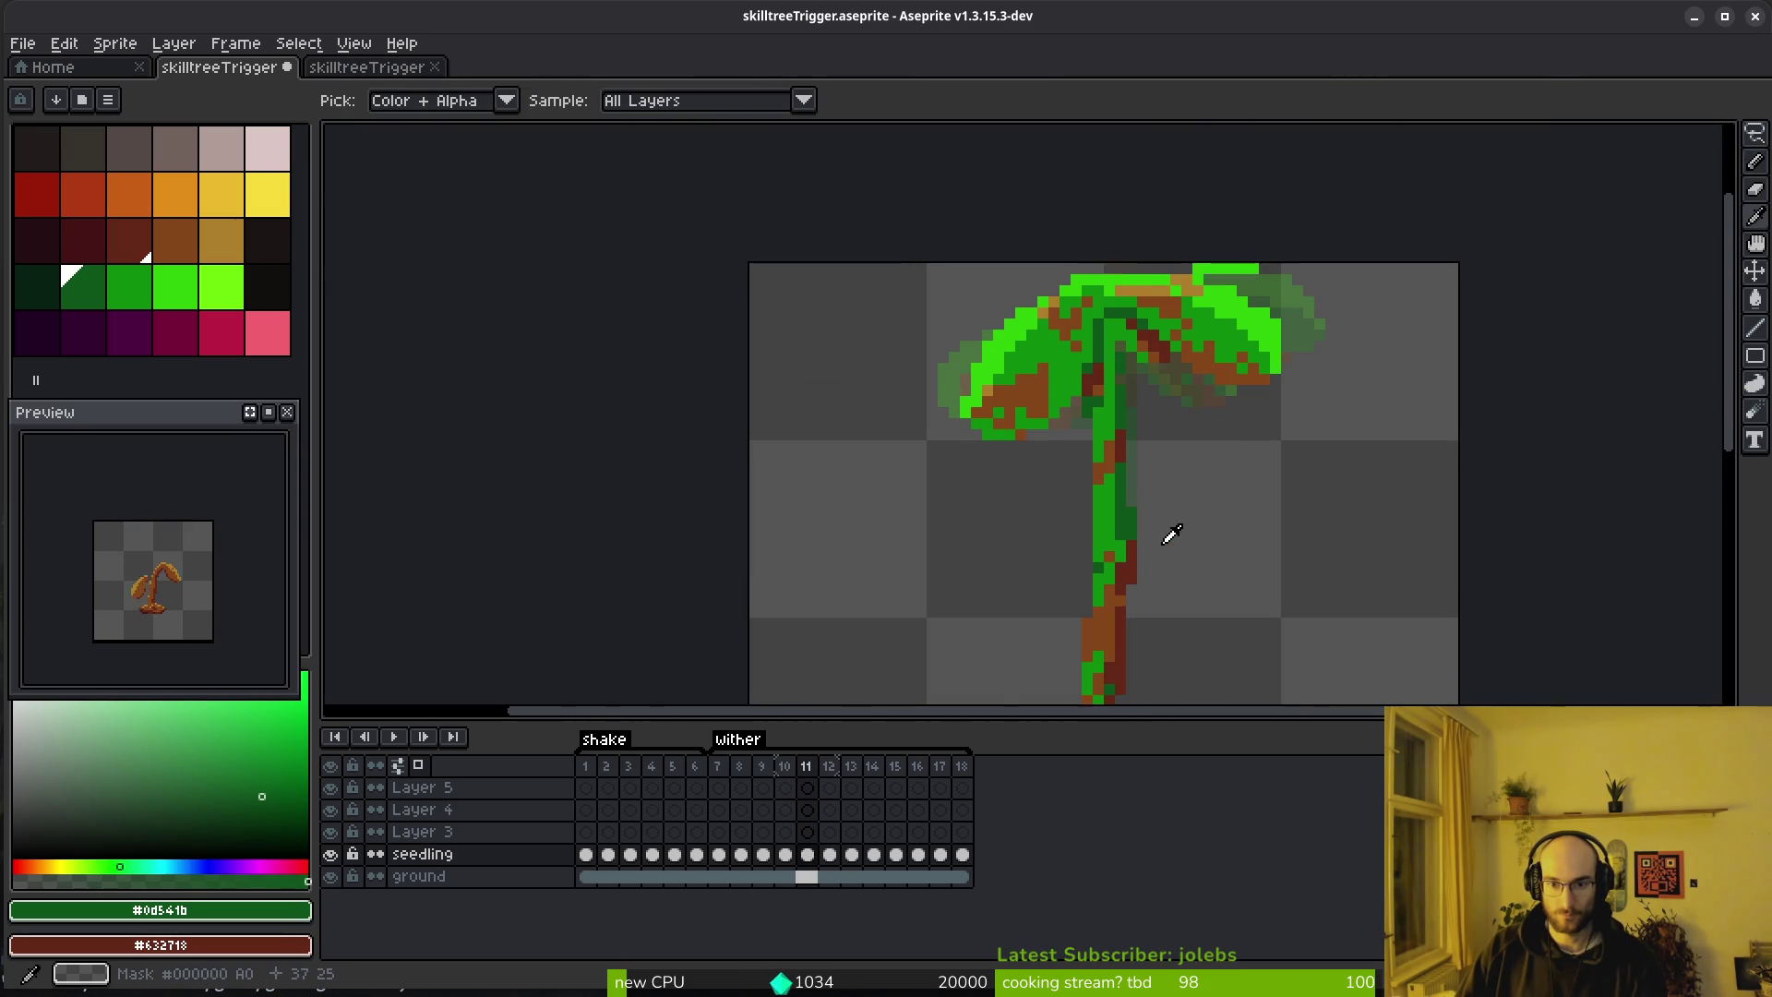
{"action": "scroll", "coordinate": [1135, 470], "scroll_direction": "up", "scroll_amount": 1}
{"action": "key", "text": "shift+w"}
{"action": "mouse_move", "coordinate": [1104, 343]}
{"action": "left_mouse_down"}
{"action": "mouse_move", "coordinate": [1098, 545]}
{"action": "mouse_move", "coordinate": [1049, 336]}
{"action": "mouse_move", "coordinate": [1133, 295]}
{"action": "left_mouse_up"}
{"action": "left_click_drag", "start_coordinate": [1135, 397], "coordinate": [1151, 407]}
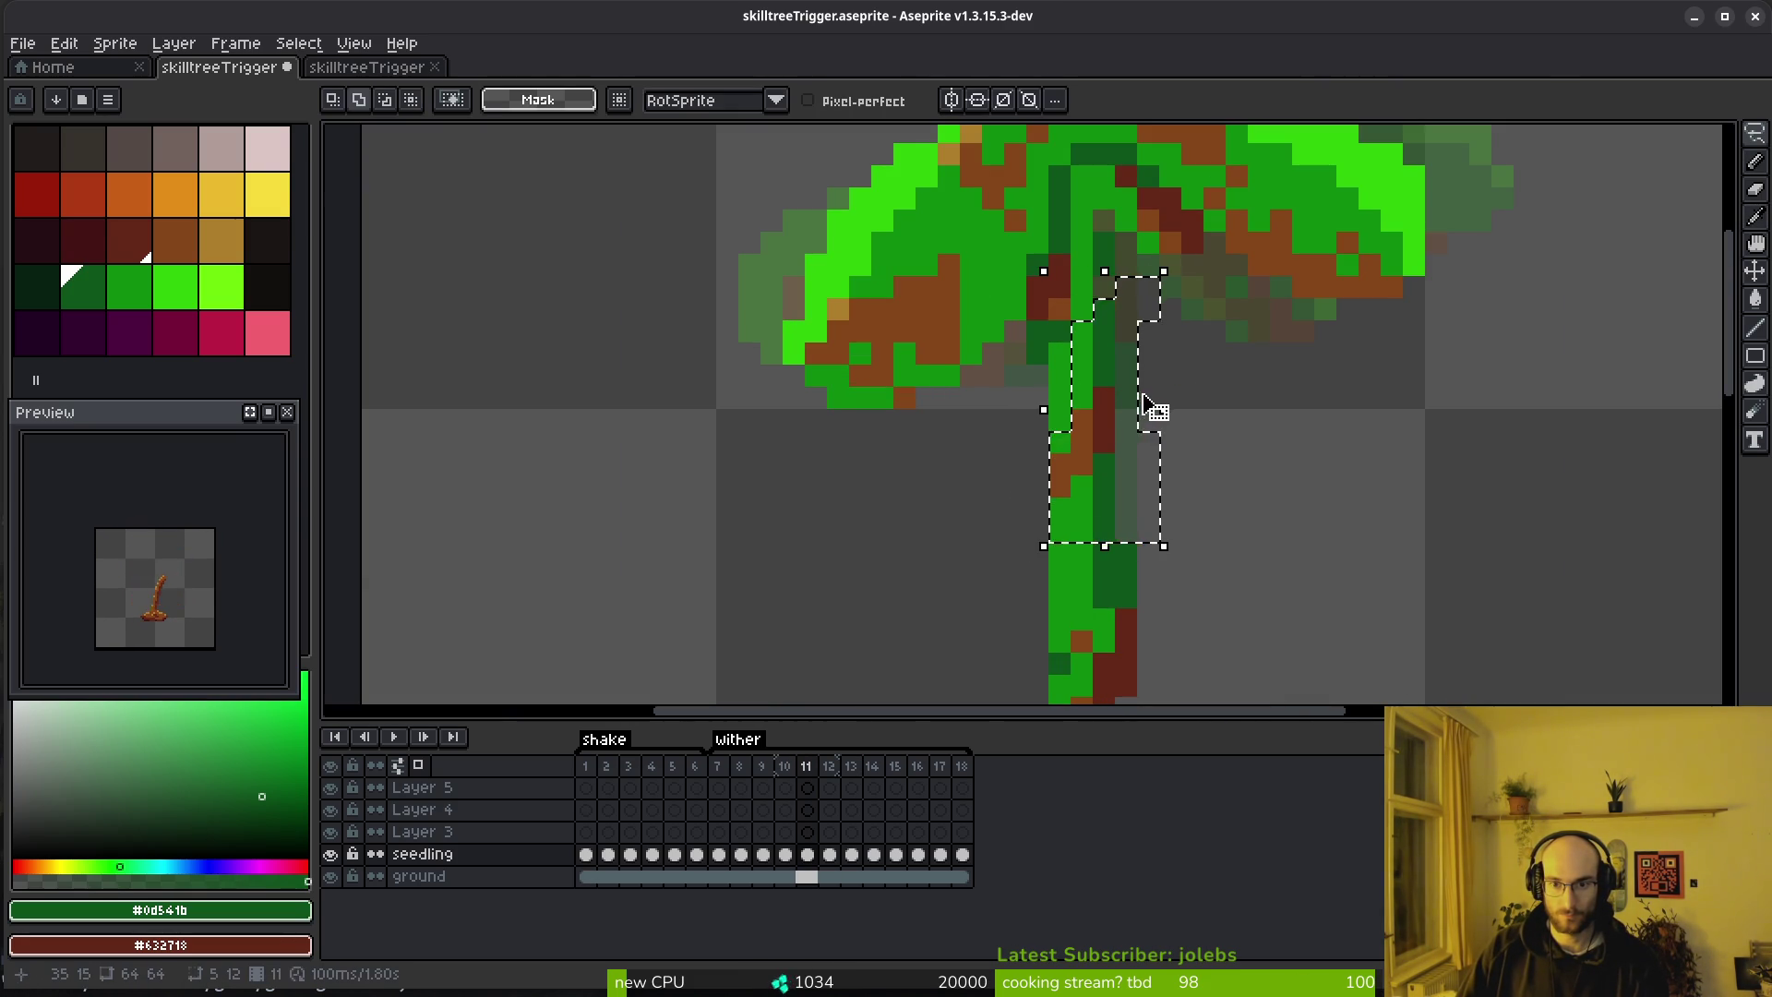
{"action": "left_click", "coordinate": [812, 857]}
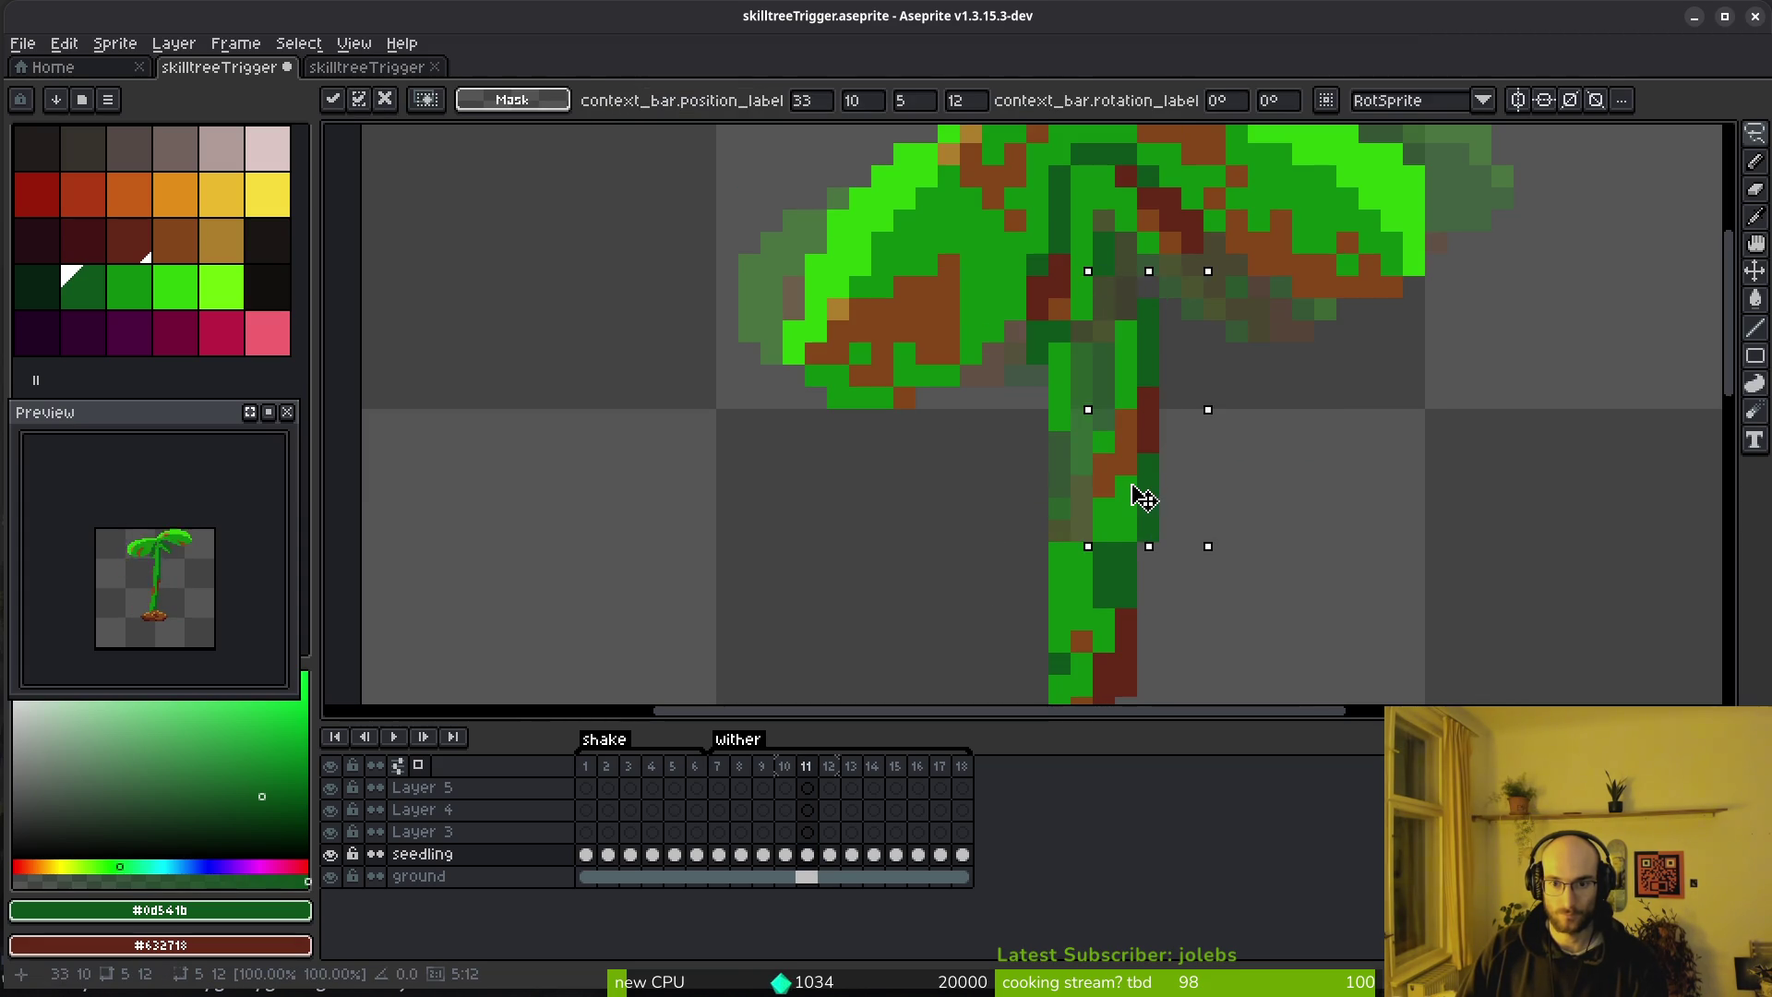
Deselect, erase the stem's leftover left column and paint its right column bright green
{"action": "key", "text": "ctrl+d"}
{"action": "scroll", "coordinate": [1099, 361], "scroll_direction": "up", "scroll_amount": 2}
{"action": "key", "text": "e"}
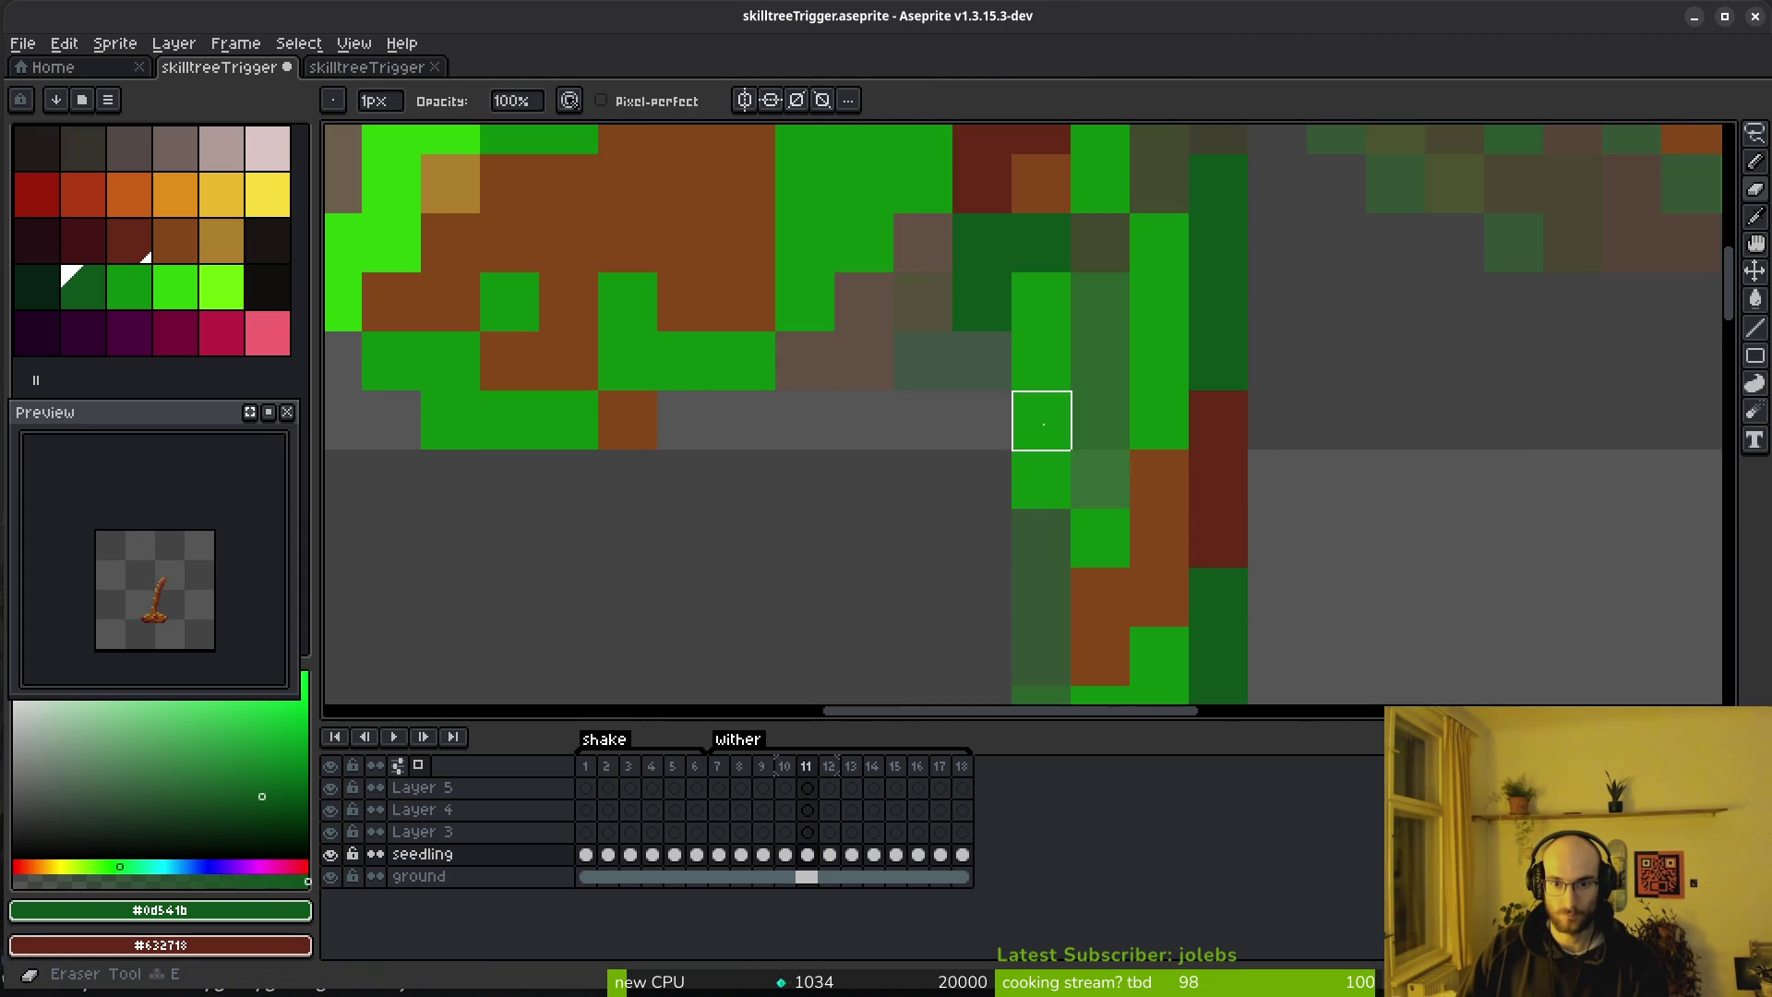
{"action": "left_click_drag", "start_coordinate": [1044, 416], "coordinate": [1041, 554]}
{"action": "key", "text": "b"}
{"action": "left_click", "coordinate": [1041, 305], "text": "alt"}
{"action": "left_click_drag", "start_coordinate": [1098, 230], "coordinate": [1122, 479]}
{"action": "scroll", "coordinate": [1122, 479], "scroll_direction": "up", "scroll_amount": 3}
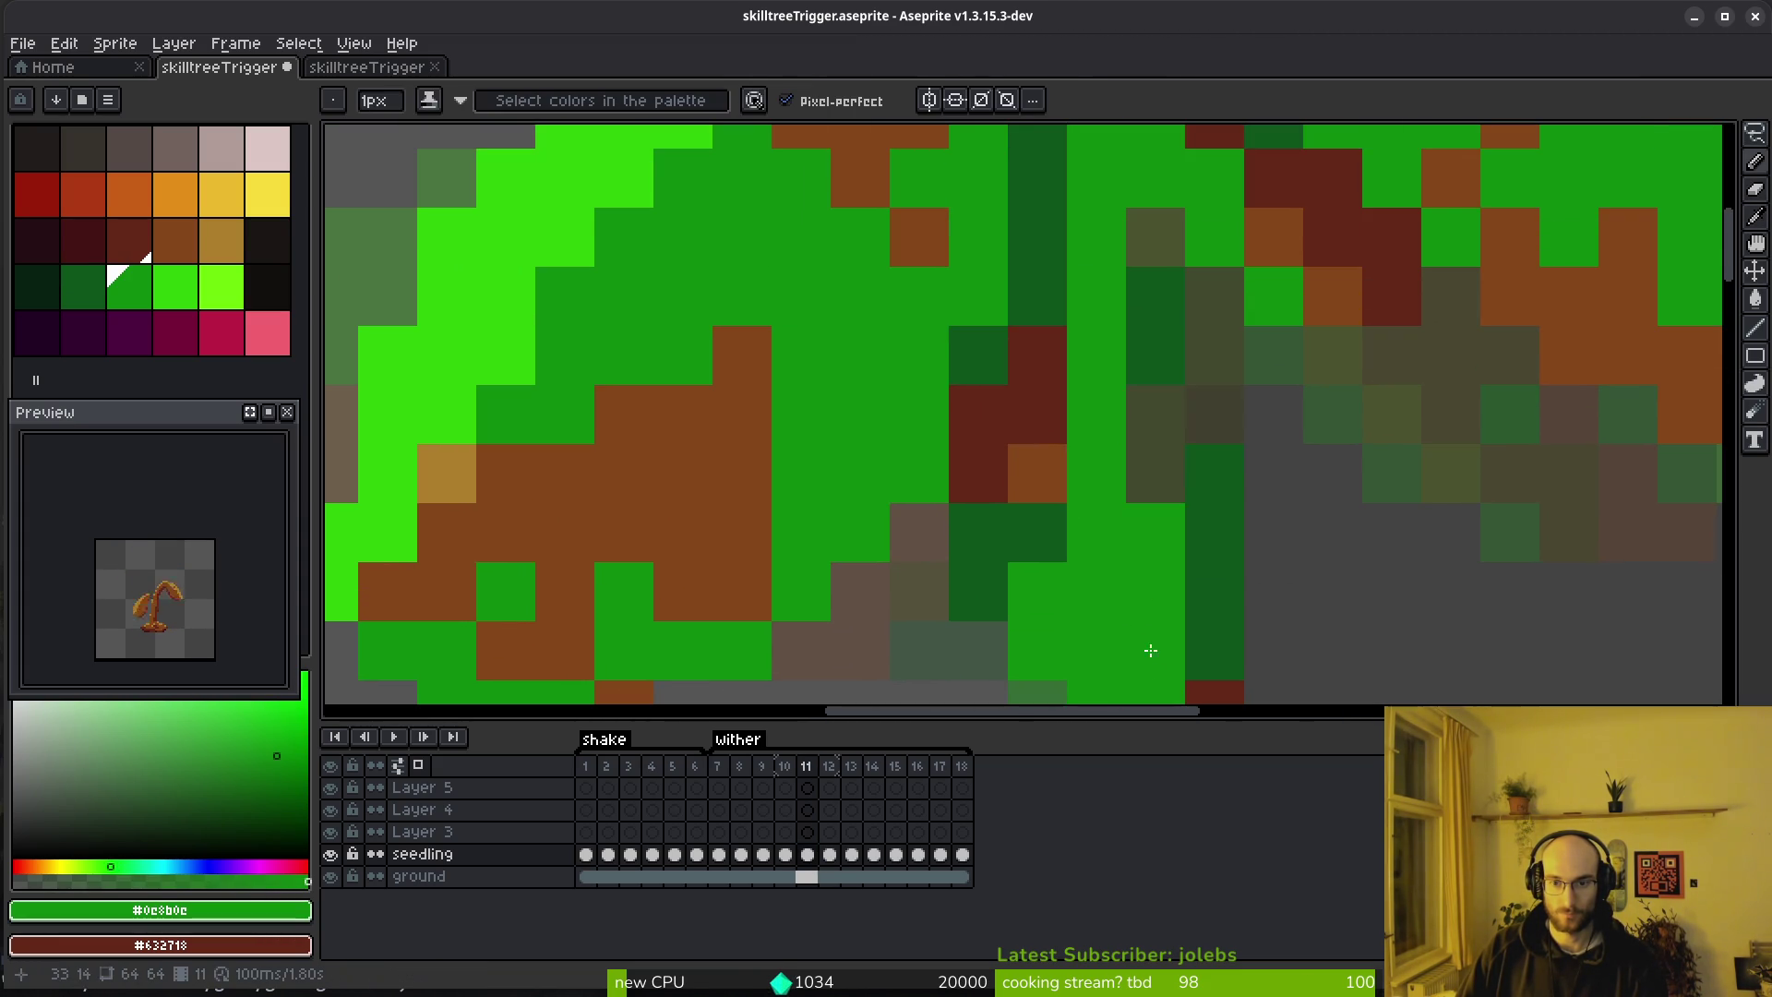
{"action": "left_click", "coordinate": [1199, 425], "text": "alt"}
Check frames 10 and 9, then lasso the stem section on withered frame 12
{"action": "key", "text": "comma"}
{"action": "scroll", "coordinate": [1346, 487], "scroll_direction": "down", "scroll_amount": 5}
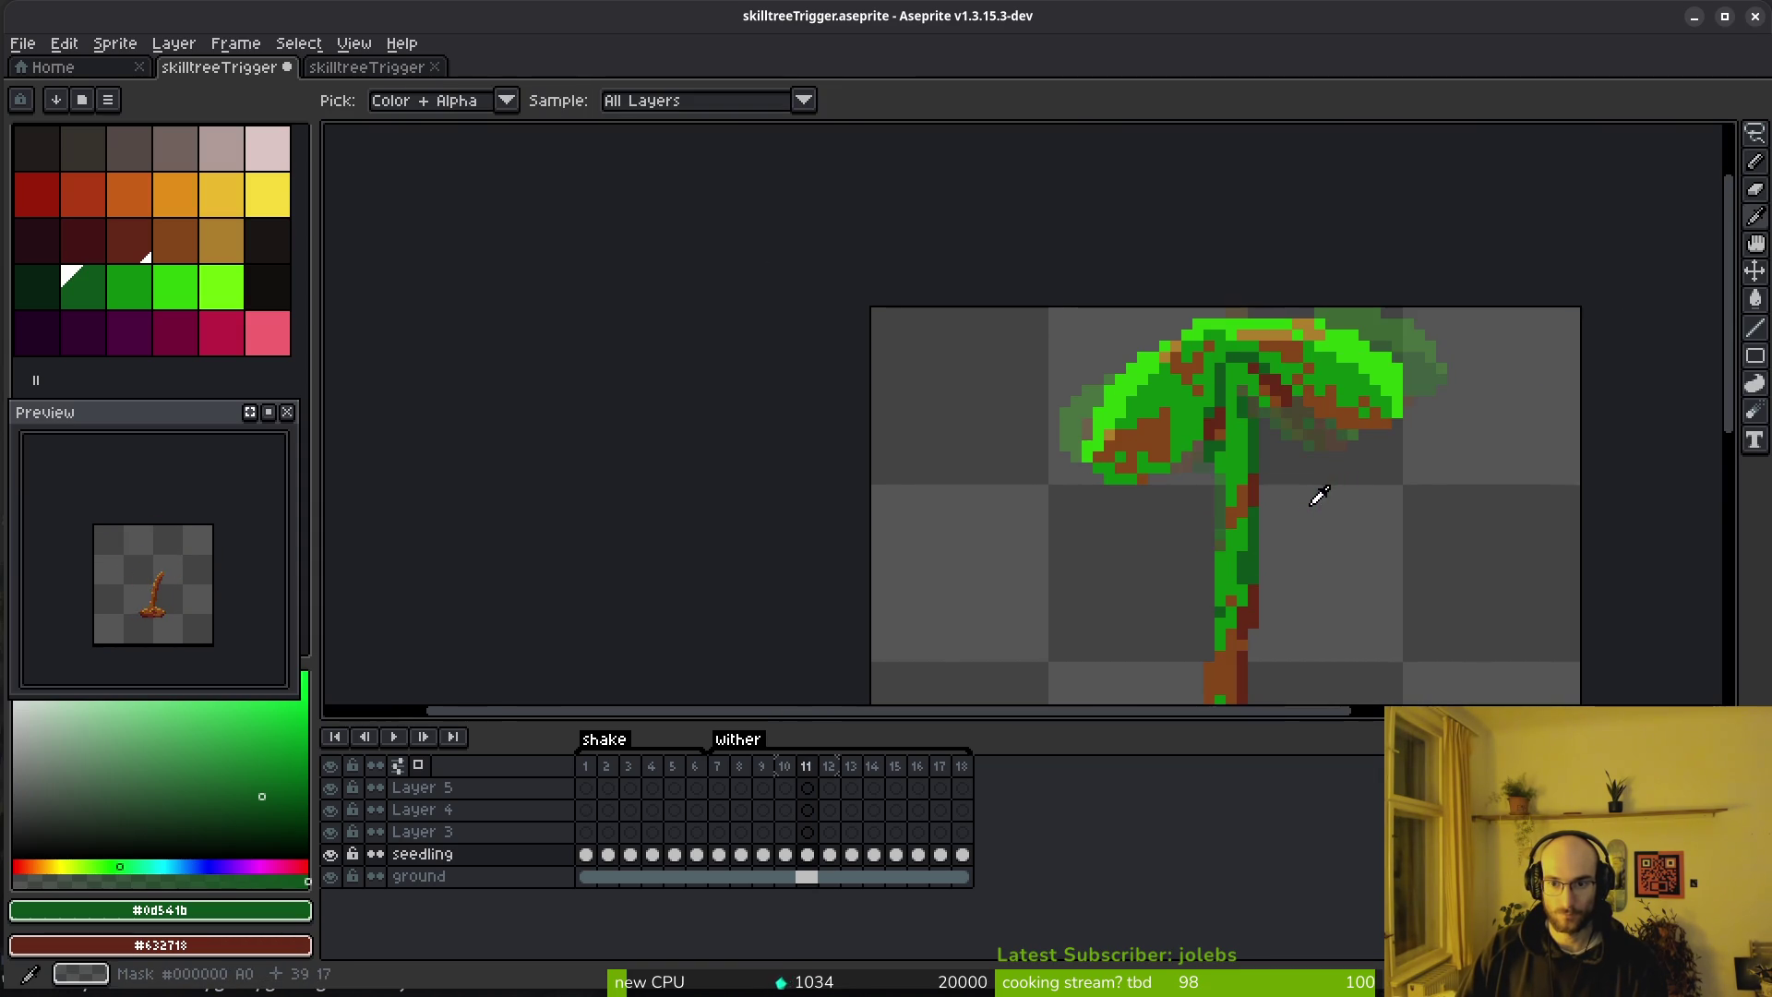
{"action": "scroll", "coordinate": [1309, 518], "scroll_direction": "down", "scroll_amount": 1}
{"action": "scroll", "coordinate": [1332, 517], "scroll_direction": "down", "scroll_amount": 1}
{"action": "key", "text": "comma"}
{"action": "key", "text": "period"}
{"action": "key", "text": "period"}
{"action": "key", "text": "period"}
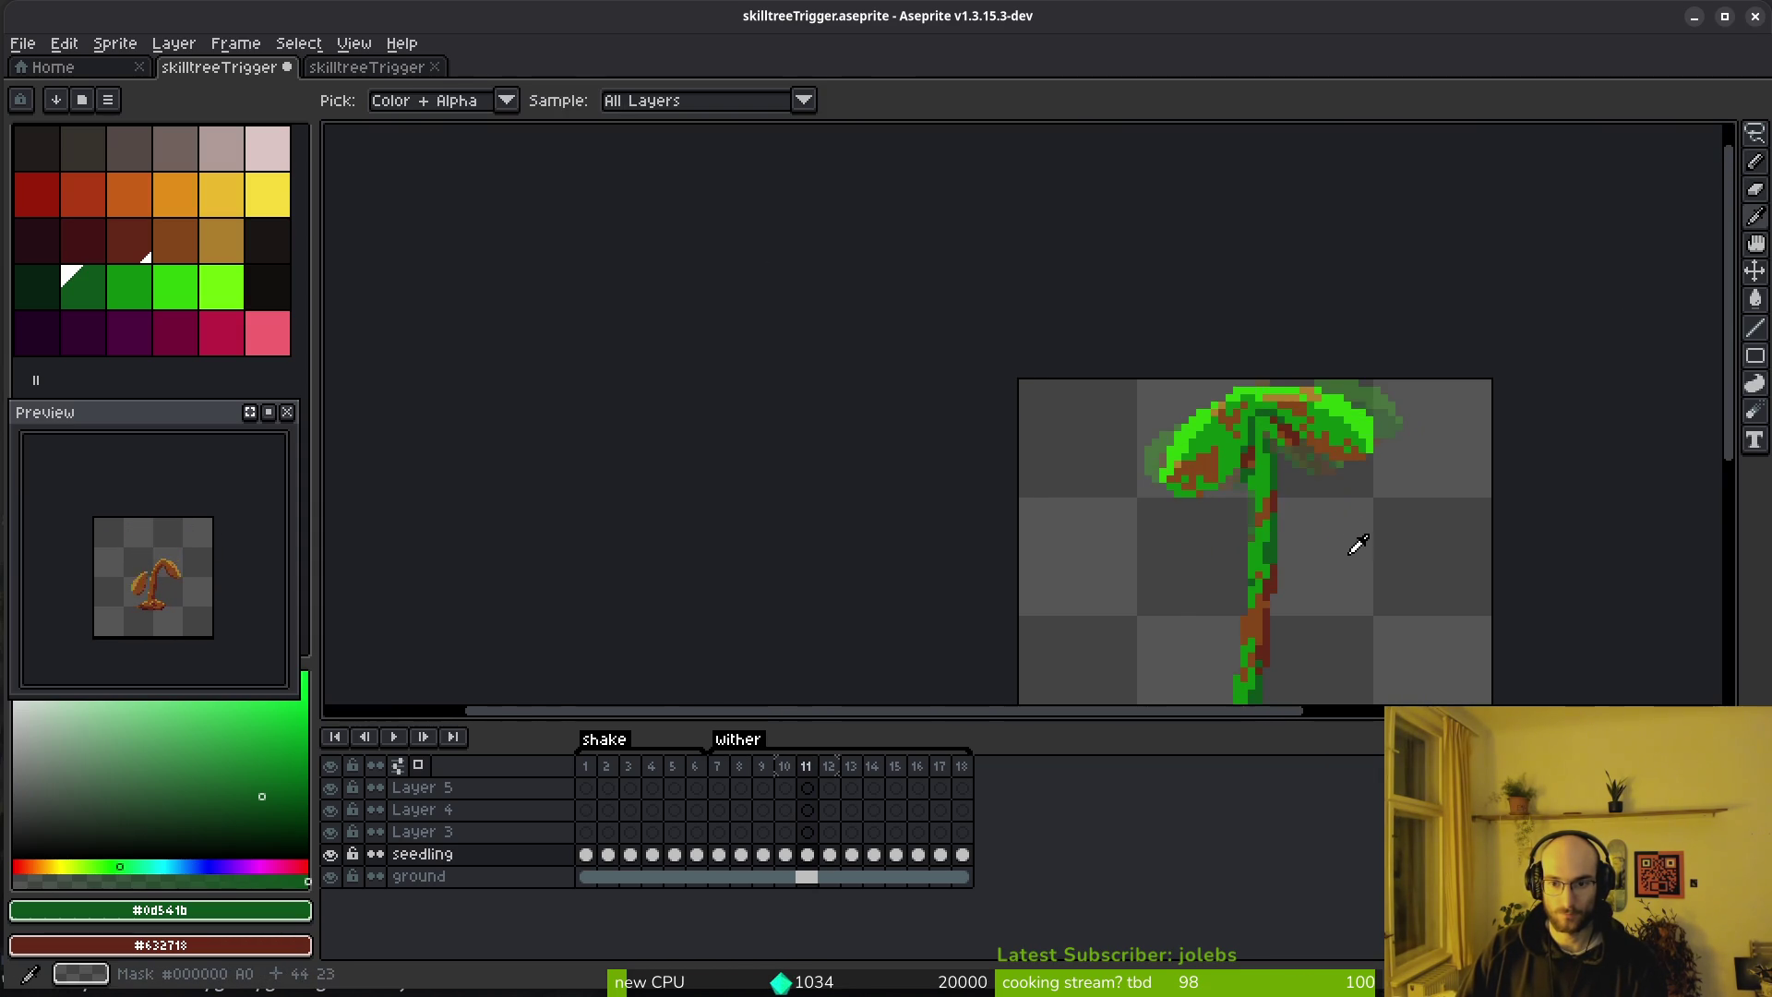
{"action": "scroll", "coordinate": [1234, 507], "scroll_direction": "up", "scroll_amount": 2}
{"action": "scroll", "coordinate": [1114, 389], "scroll_direction": "up", "scroll_amount": 2}
{"action": "key", "text": "q"}
{"action": "mouse_move", "coordinate": [1121, 397]}
{"action": "left_mouse_down"}
{"action": "mouse_move", "coordinate": [950, 396]}
{"action": "mouse_move", "coordinate": [910, 495]}
{"action": "mouse_move", "coordinate": [1033, 522]}
{"action": "mouse_move", "coordinate": [1020, 462]}
{"action": "left_mouse_up"}
{"action": "scroll", "coordinate": [949, 396], "scroll_direction": "down", "scroll_amount": 2}
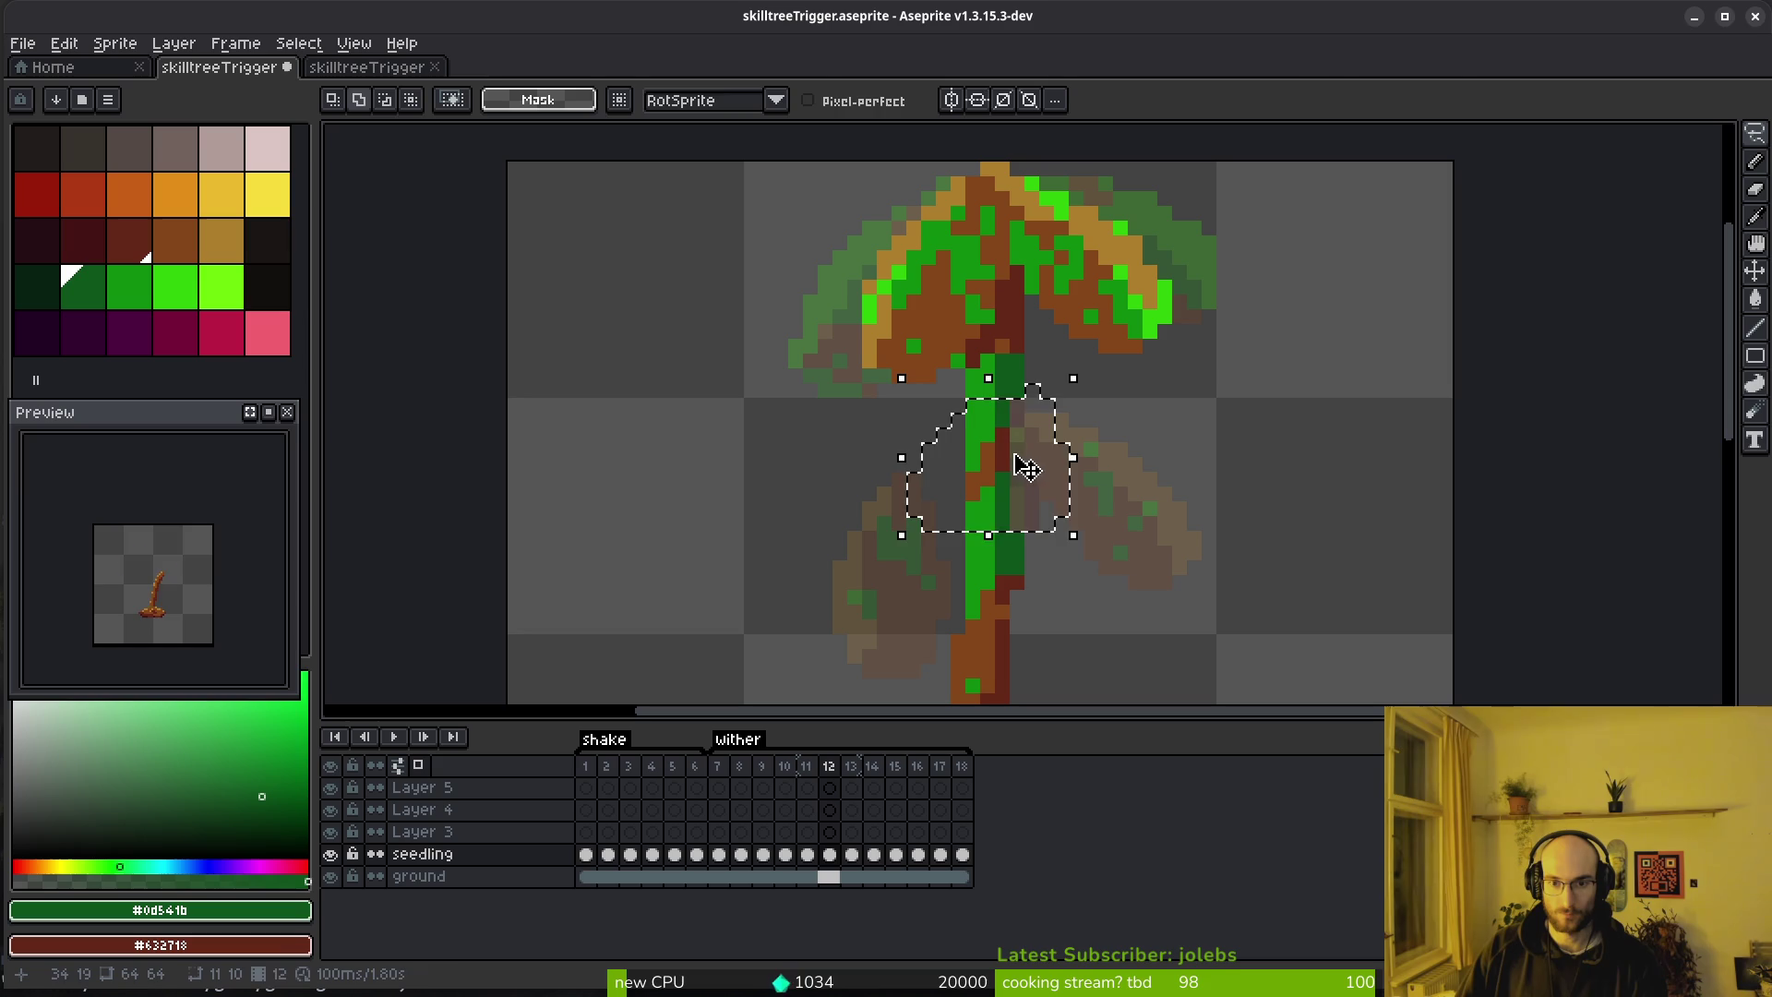
On frame 12, paint a dark red diagonal below the left leaf and dark red stem pixels
{"action": "key", "text": "ctrl+d"}
{"action": "scroll", "coordinate": [951, 346], "scroll_direction": "up", "scroll_amount": 2}
{"action": "key", "text": "b"}
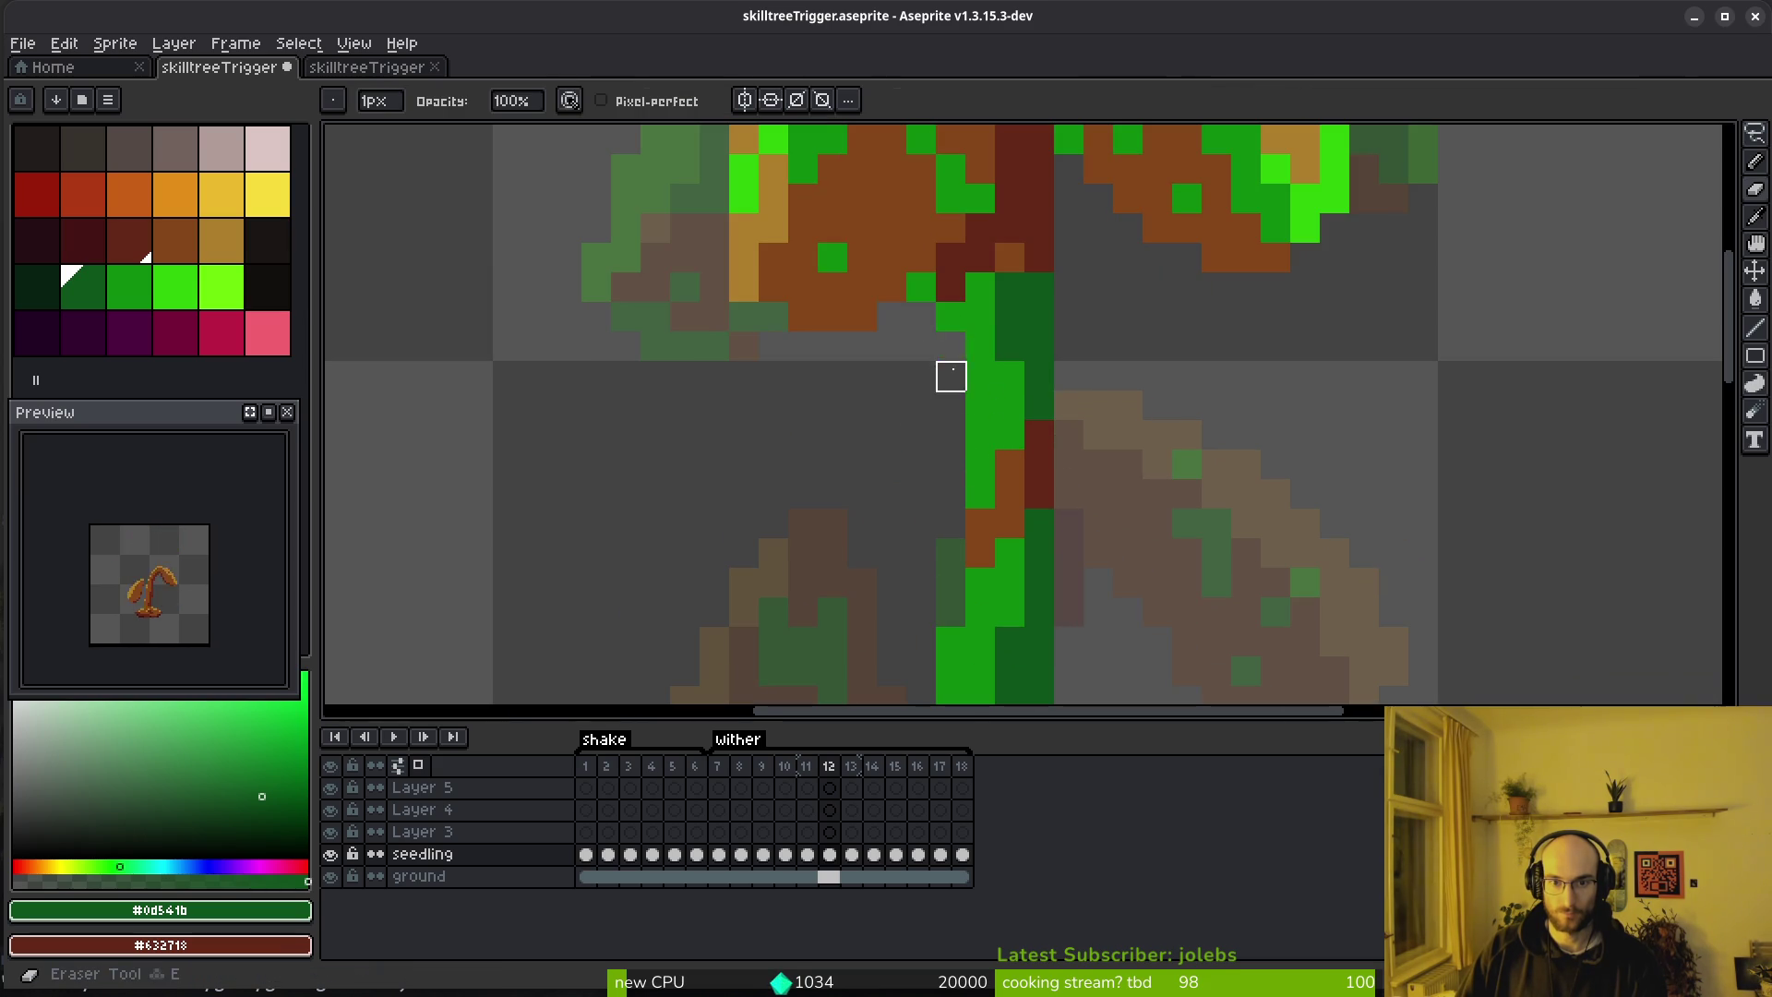
{"action": "left_click_drag", "start_coordinate": [953, 292], "coordinate": [921, 285]}
{"action": "scroll", "coordinate": [977, 348], "scroll_direction": "down", "scroll_amount": 4}
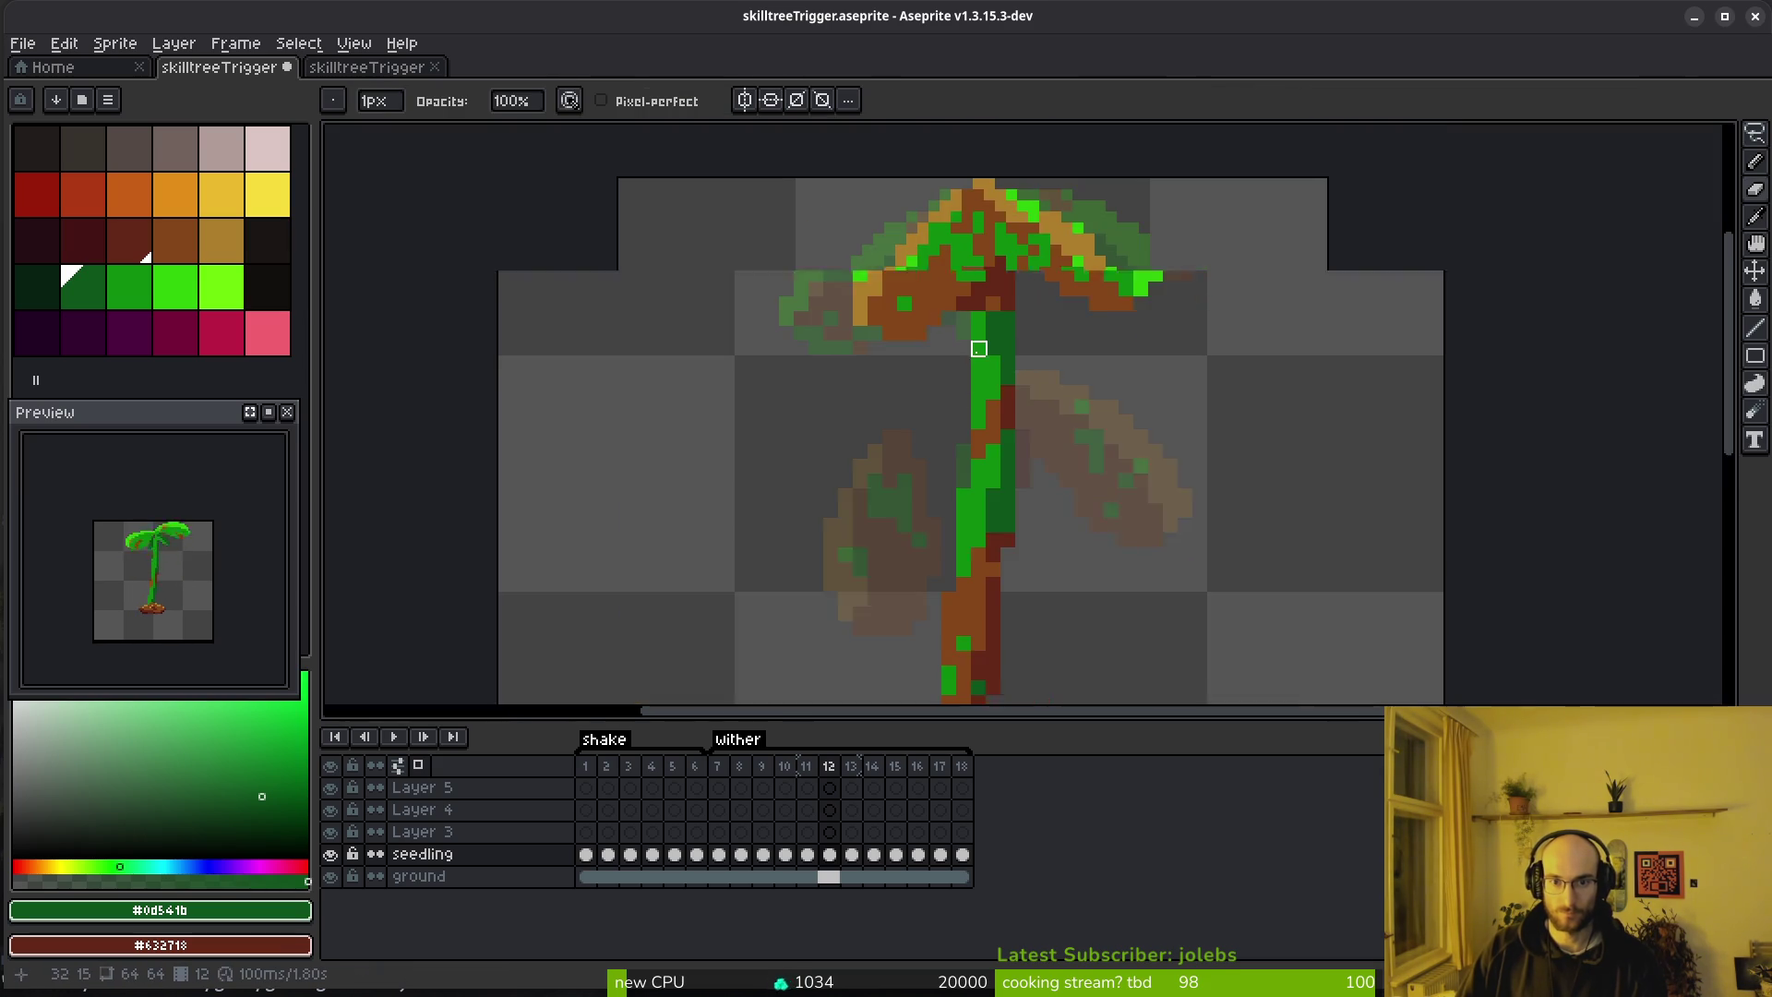
{"action": "scroll", "coordinate": [963, 279], "scroll_direction": "up", "scroll_amount": 6}
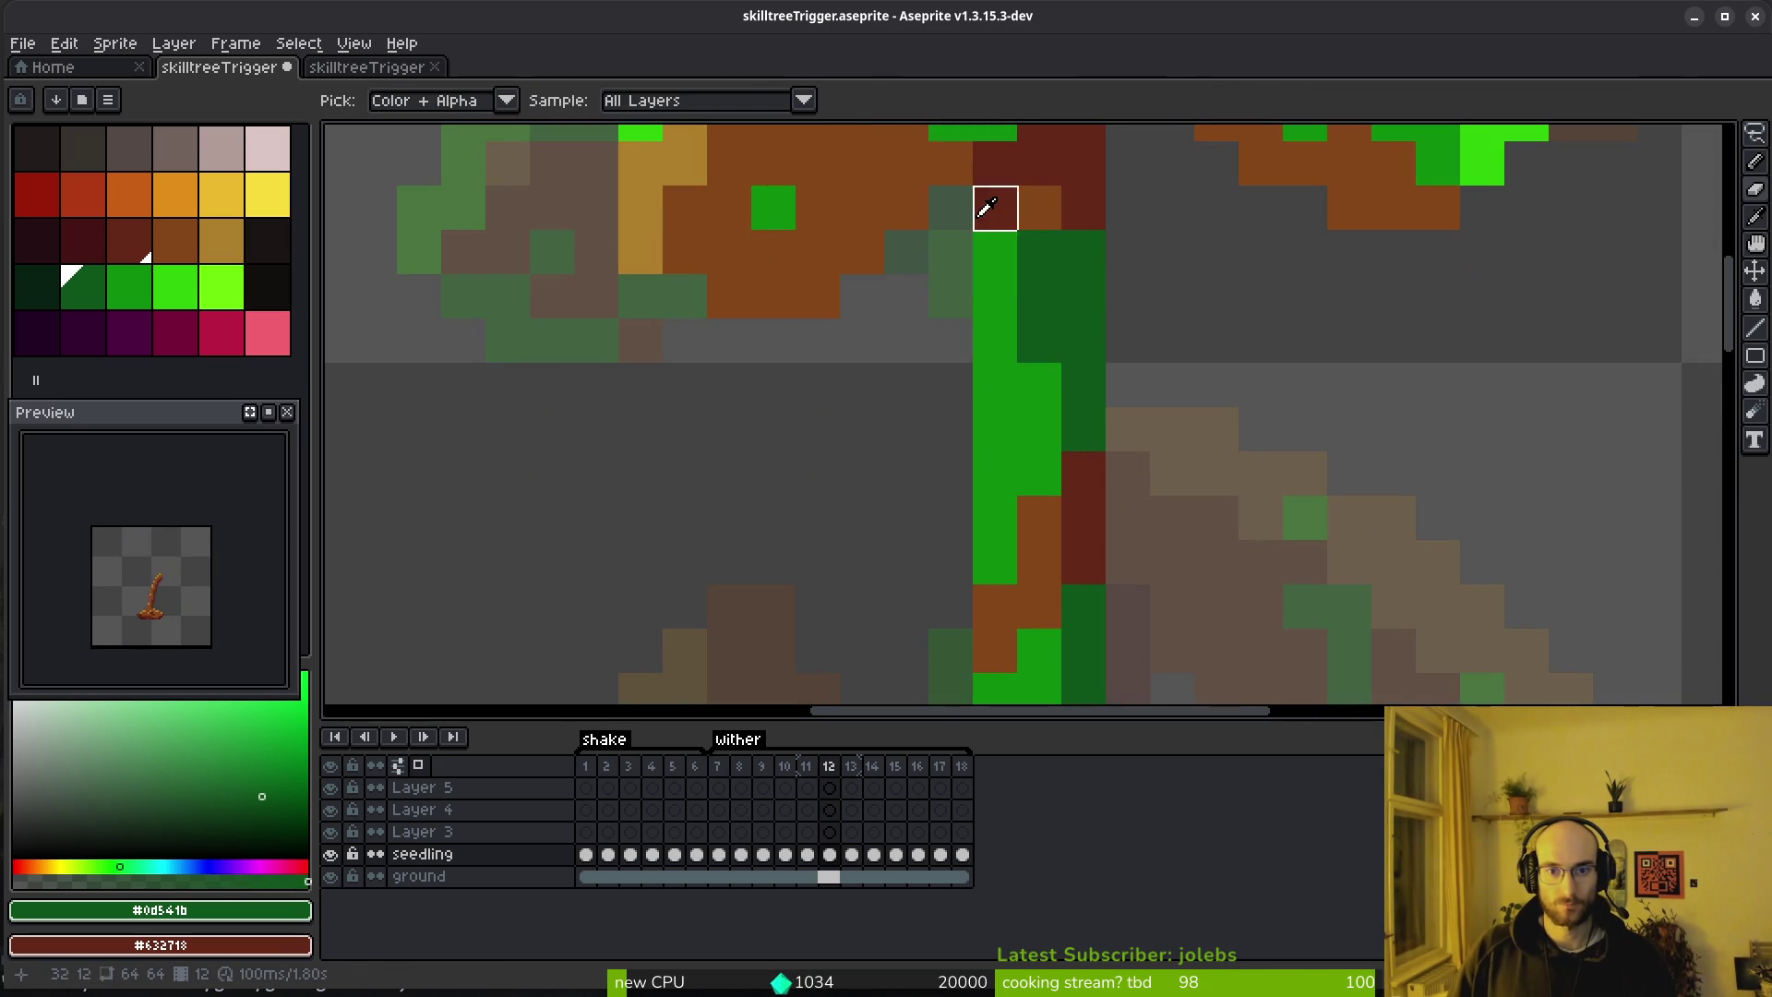
{"action": "left_click", "coordinate": [129, 240]}
{"action": "left_click", "coordinate": [892, 253]}
{"action": "mouse_move", "coordinate": [893, 253]}
{"action": "left_mouse_down"}
{"action": "mouse_move", "coordinate": [819, 304]}
{"action": "mouse_move", "coordinate": [818, 338]}
{"action": "left_mouse_up"}
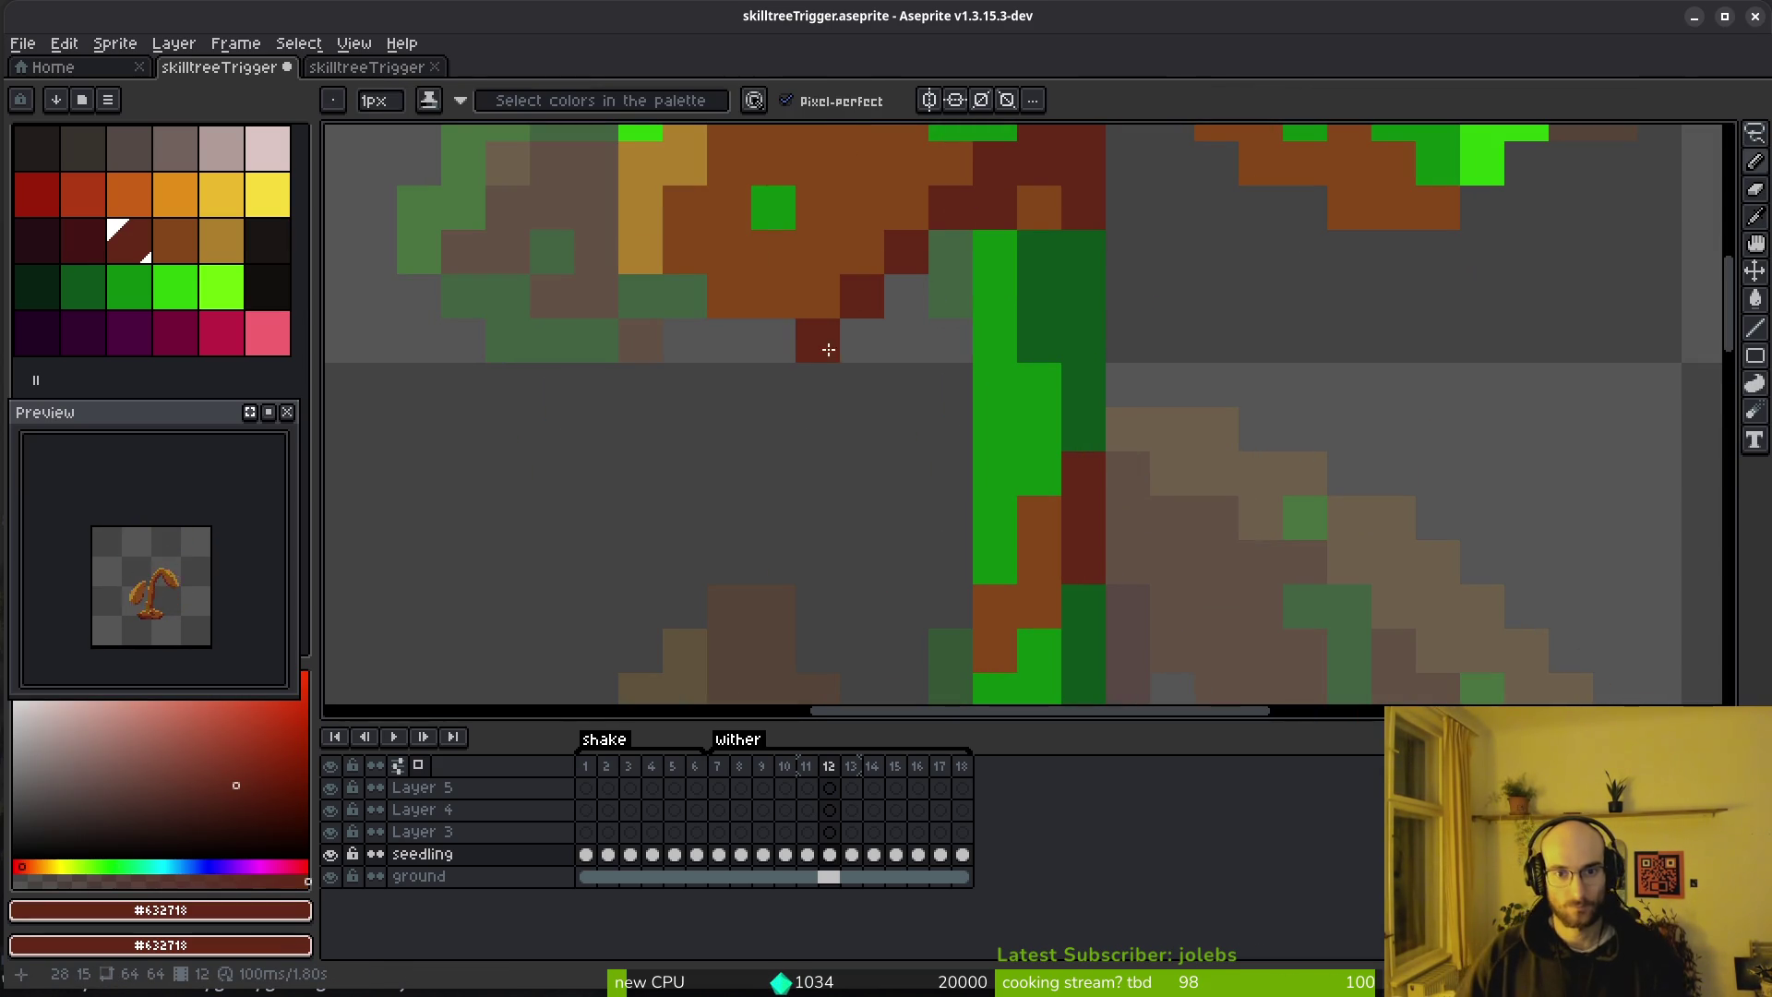
{"action": "scroll", "coordinate": [953, 339], "scroll_direction": "down", "scroll_amount": 4}
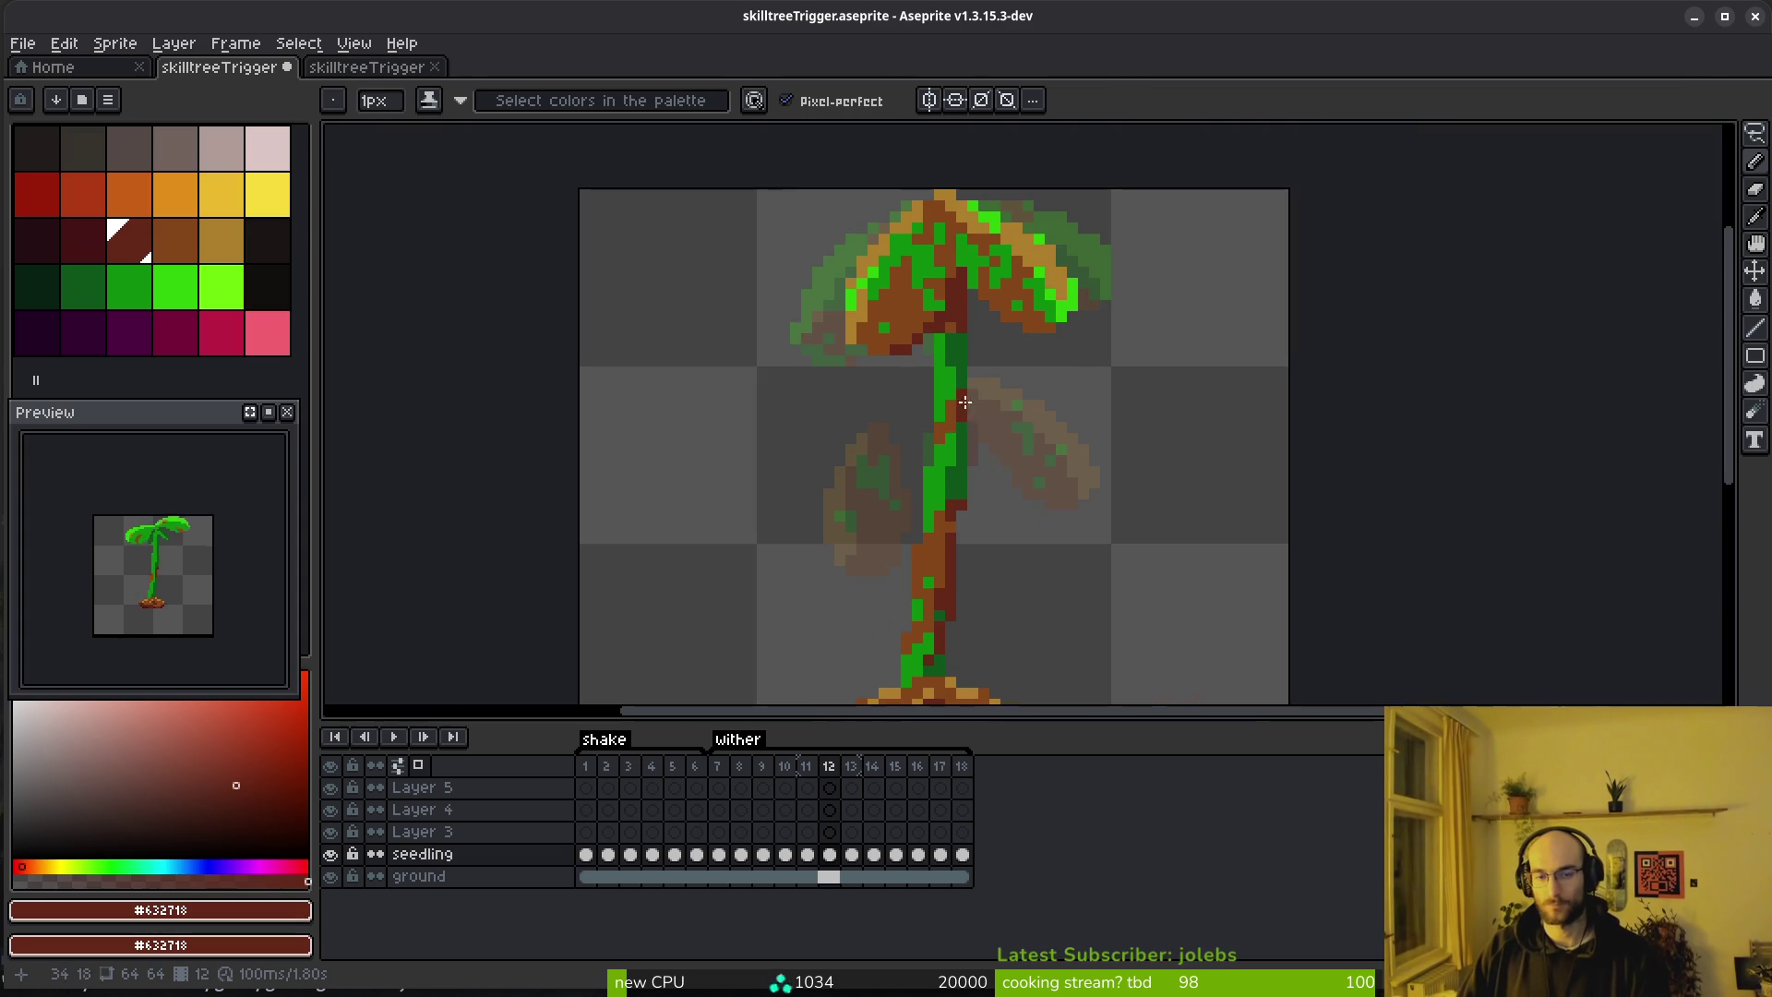
{"action": "scroll", "coordinate": [953, 340], "scroll_direction": "up", "scroll_amount": 4}
{"action": "left_click", "coordinate": [882, 295]}
{"action": "left_click", "coordinate": [881, 267]}
Erase two stray pixels beside the stem, undo one erase, and compare with frame 11
{"action": "key", "text": "e"}
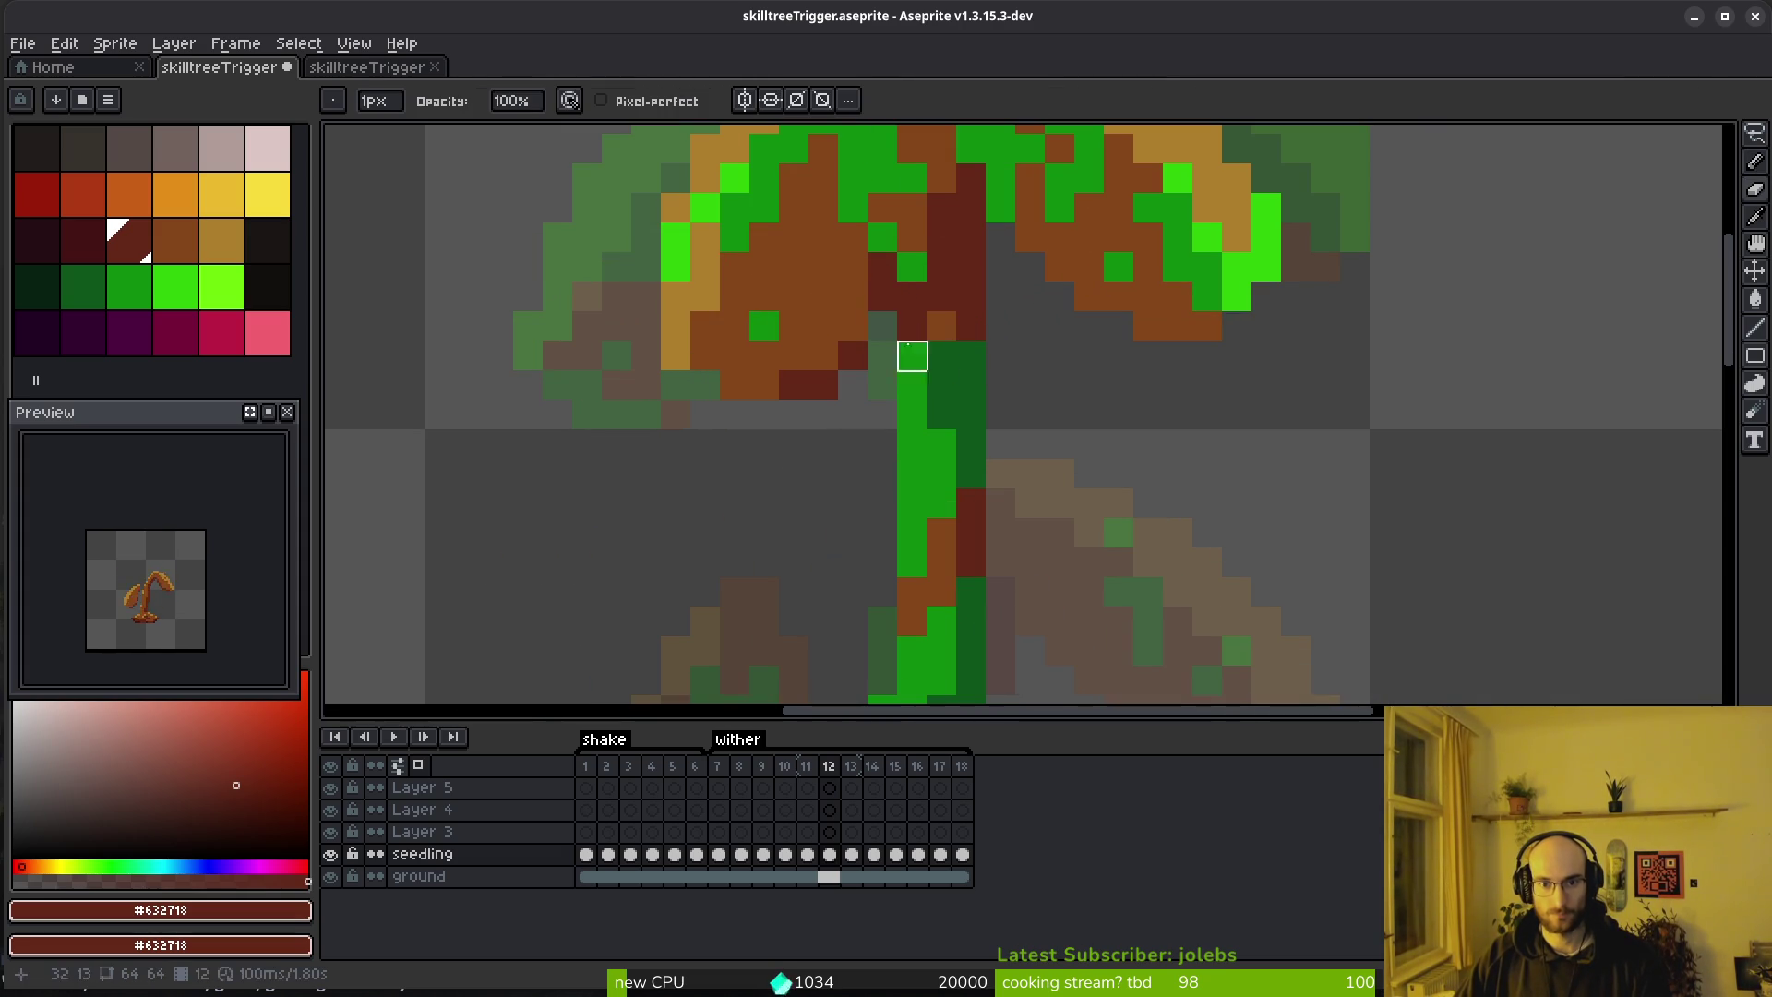
{"action": "left_click_drag", "start_coordinate": [912, 297], "coordinate": [911, 268]}
{"action": "scroll", "coordinate": [1052, 344], "scroll_direction": "down", "scroll_amount": 6}
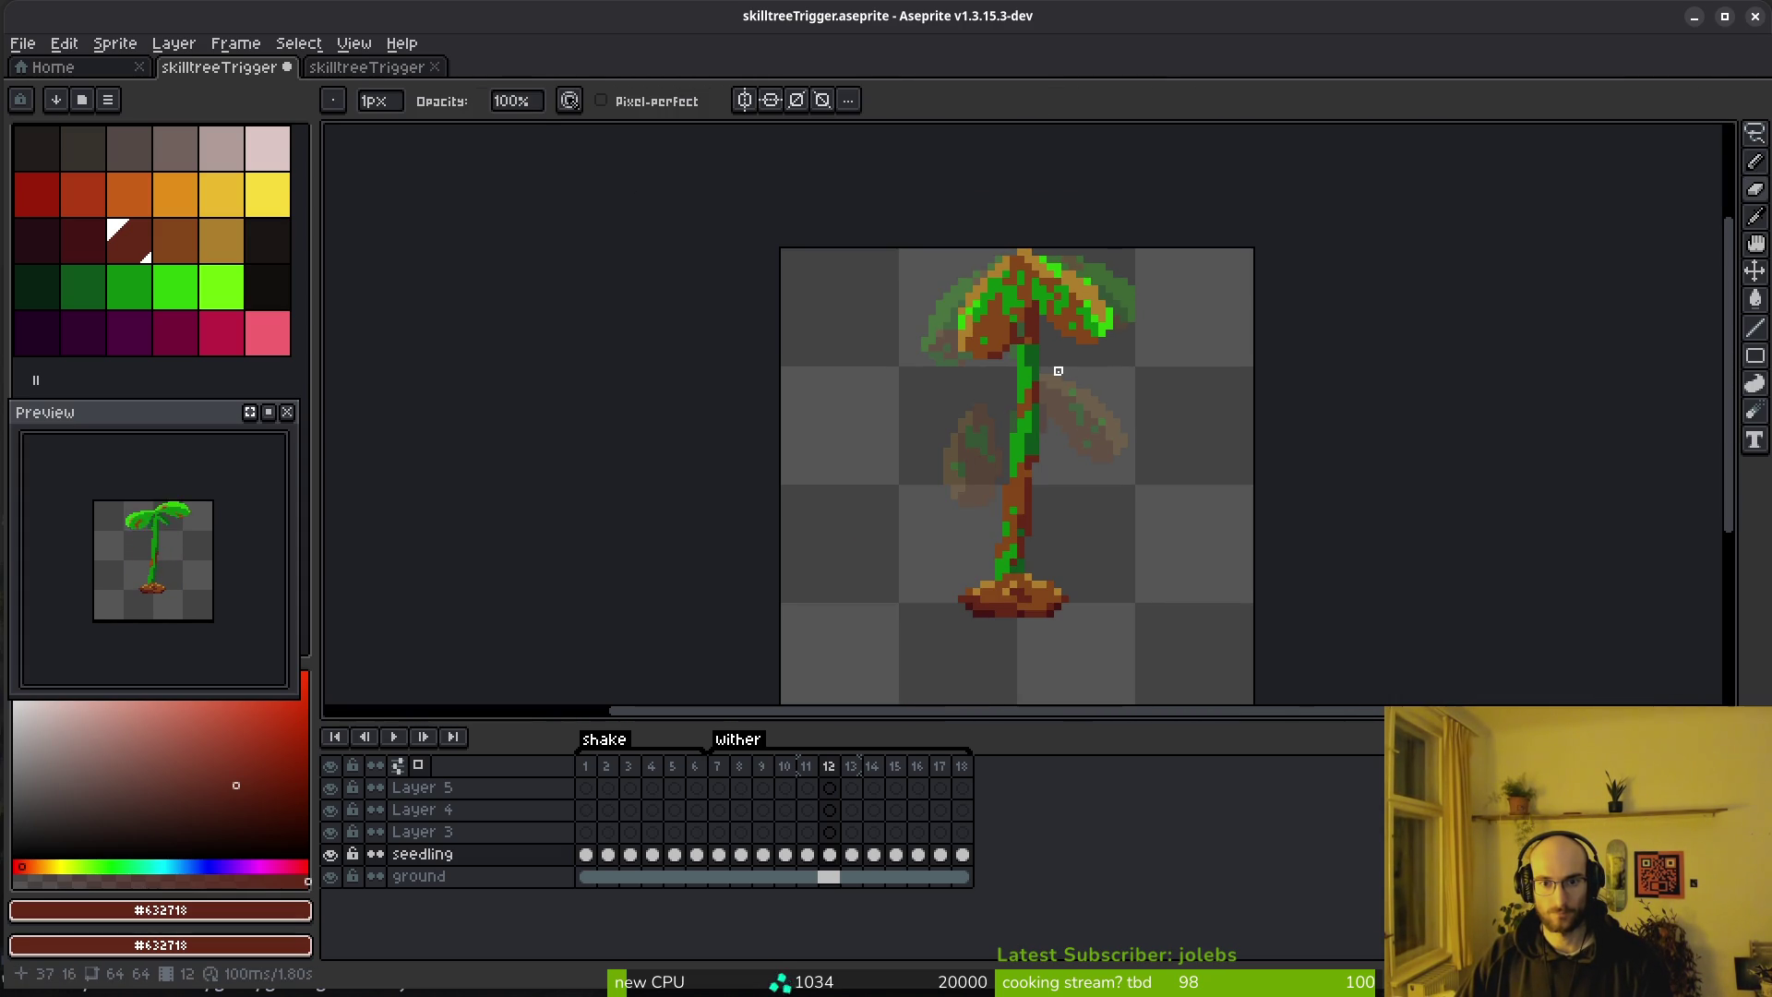
{"action": "key", "text": "Left"}
{"action": "key", "text": "i"}
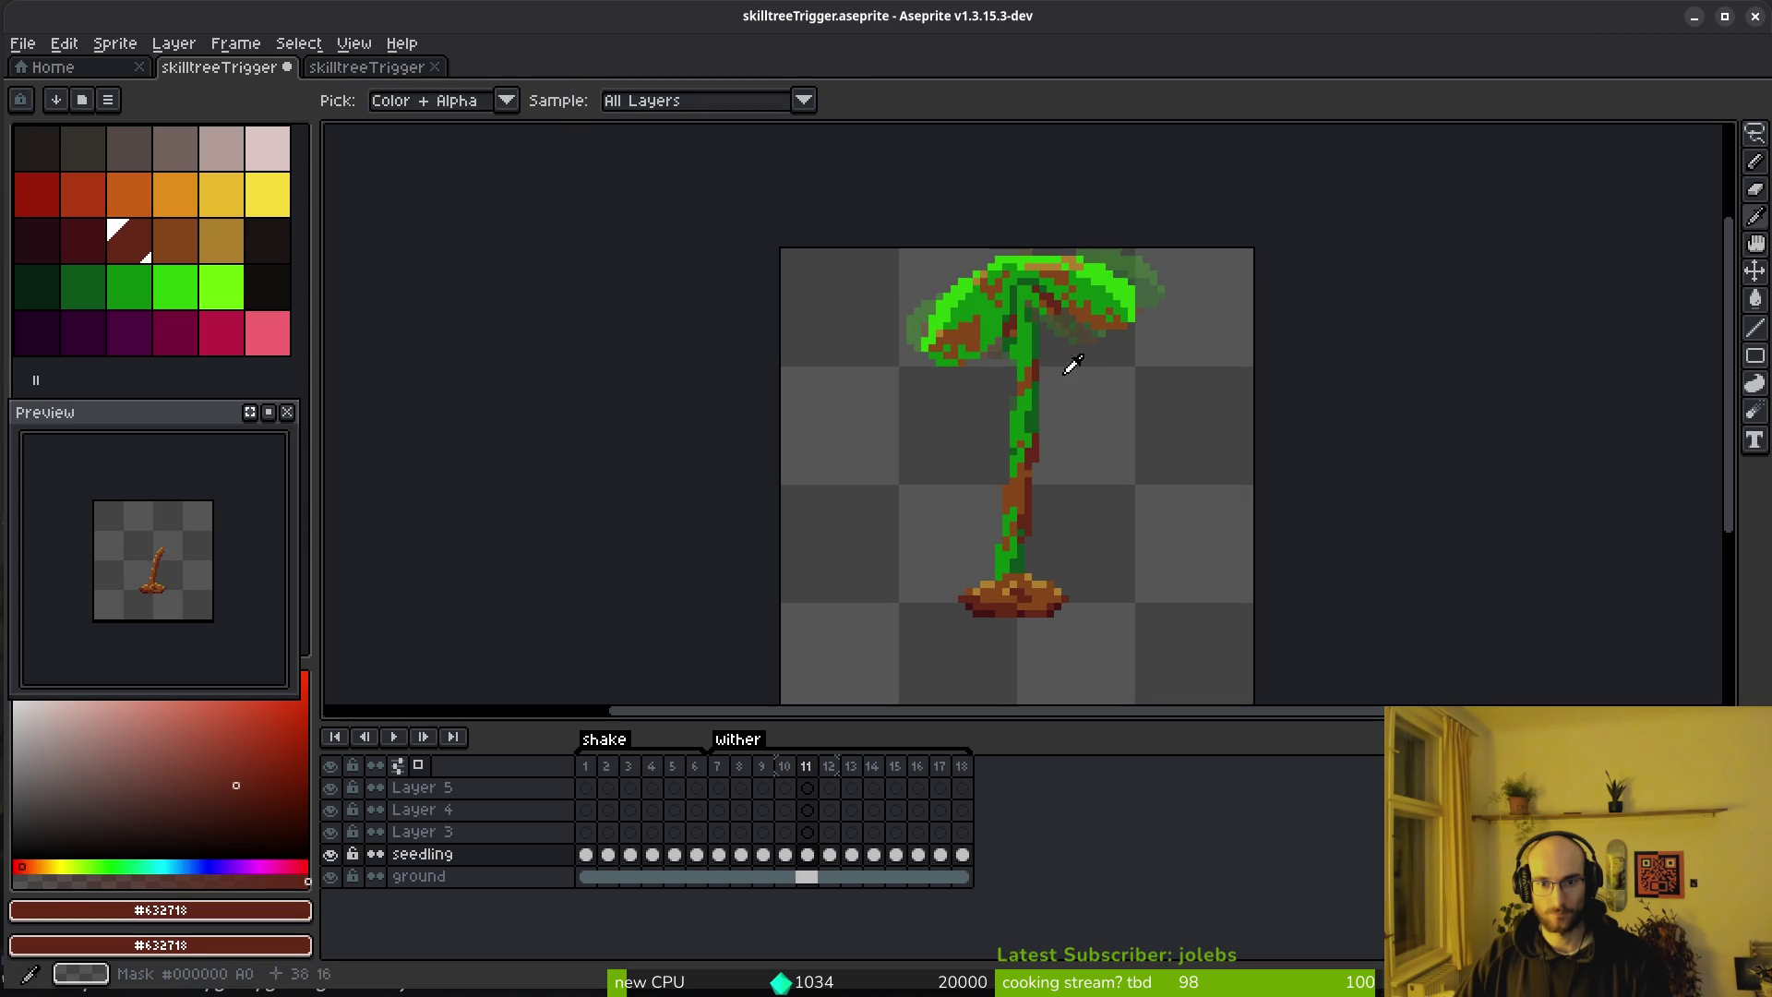
{"action": "key", "text": "e"}
{"action": "scroll", "coordinate": [1004, 354], "scroll_direction": "up", "scroll_amount": 3}
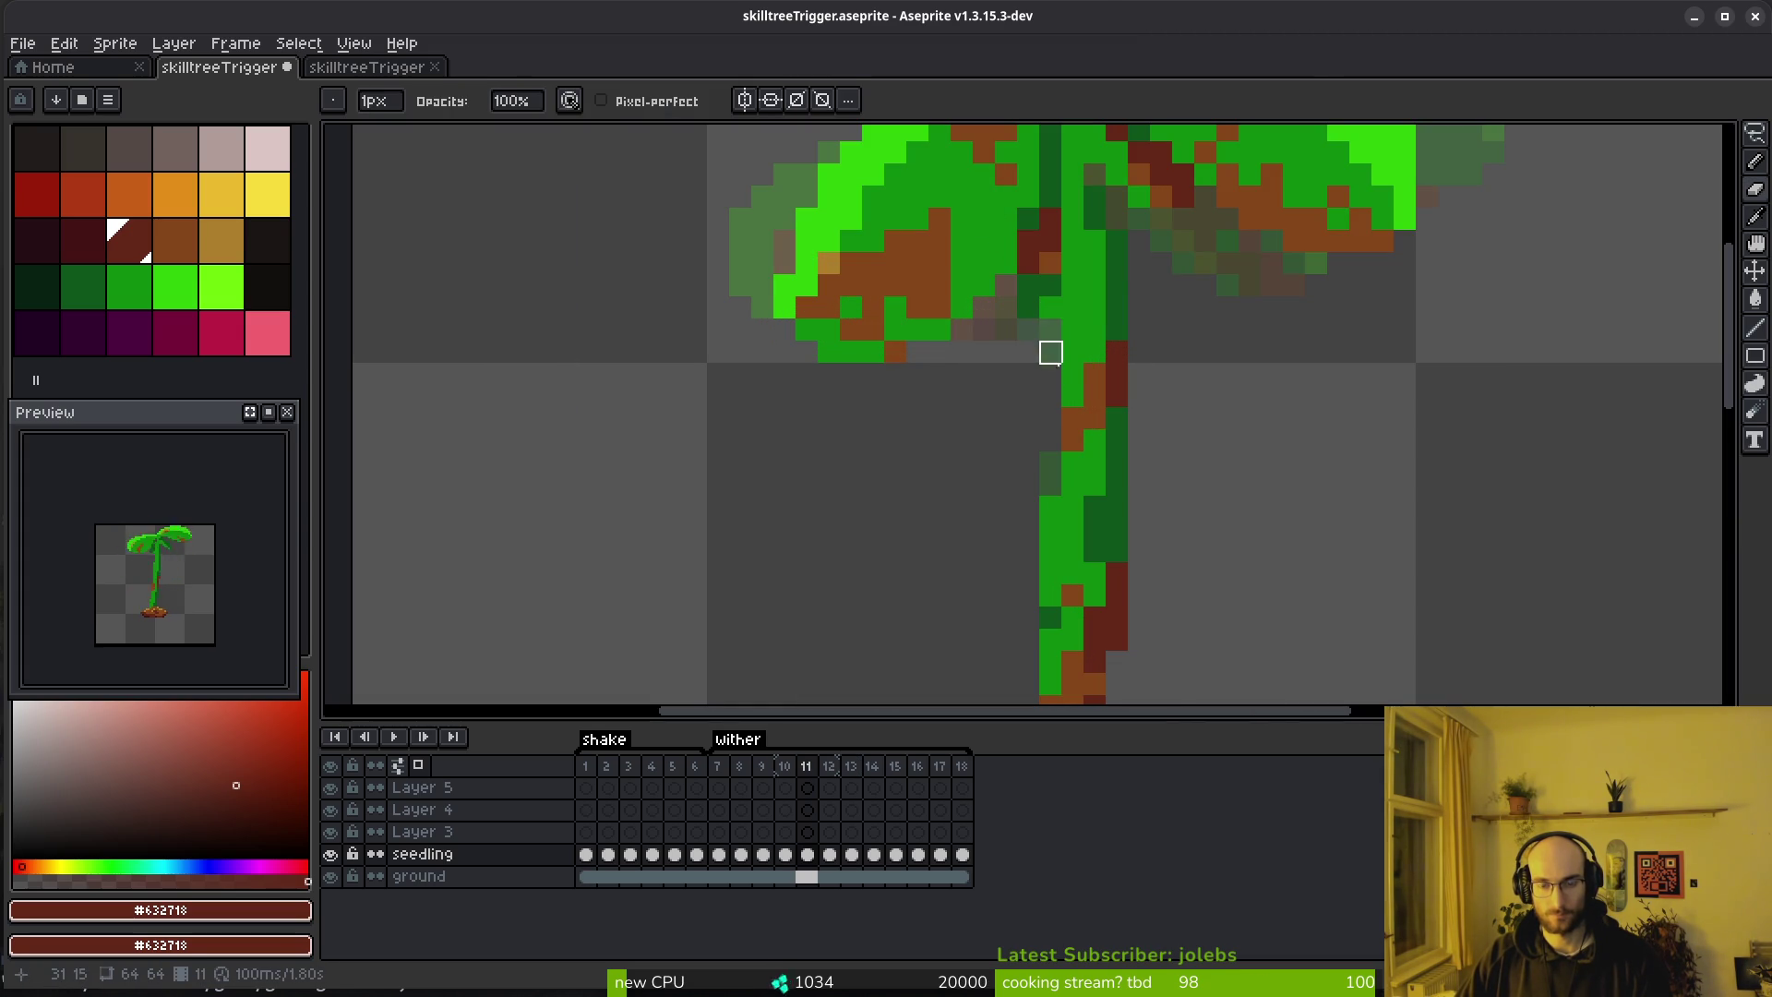
{"action": "key", "text": "ctrl+z"}
{"action": "scroll", "coordinate": [1098, 386], "scroll_direction": "down", "scroll_amount": 3}
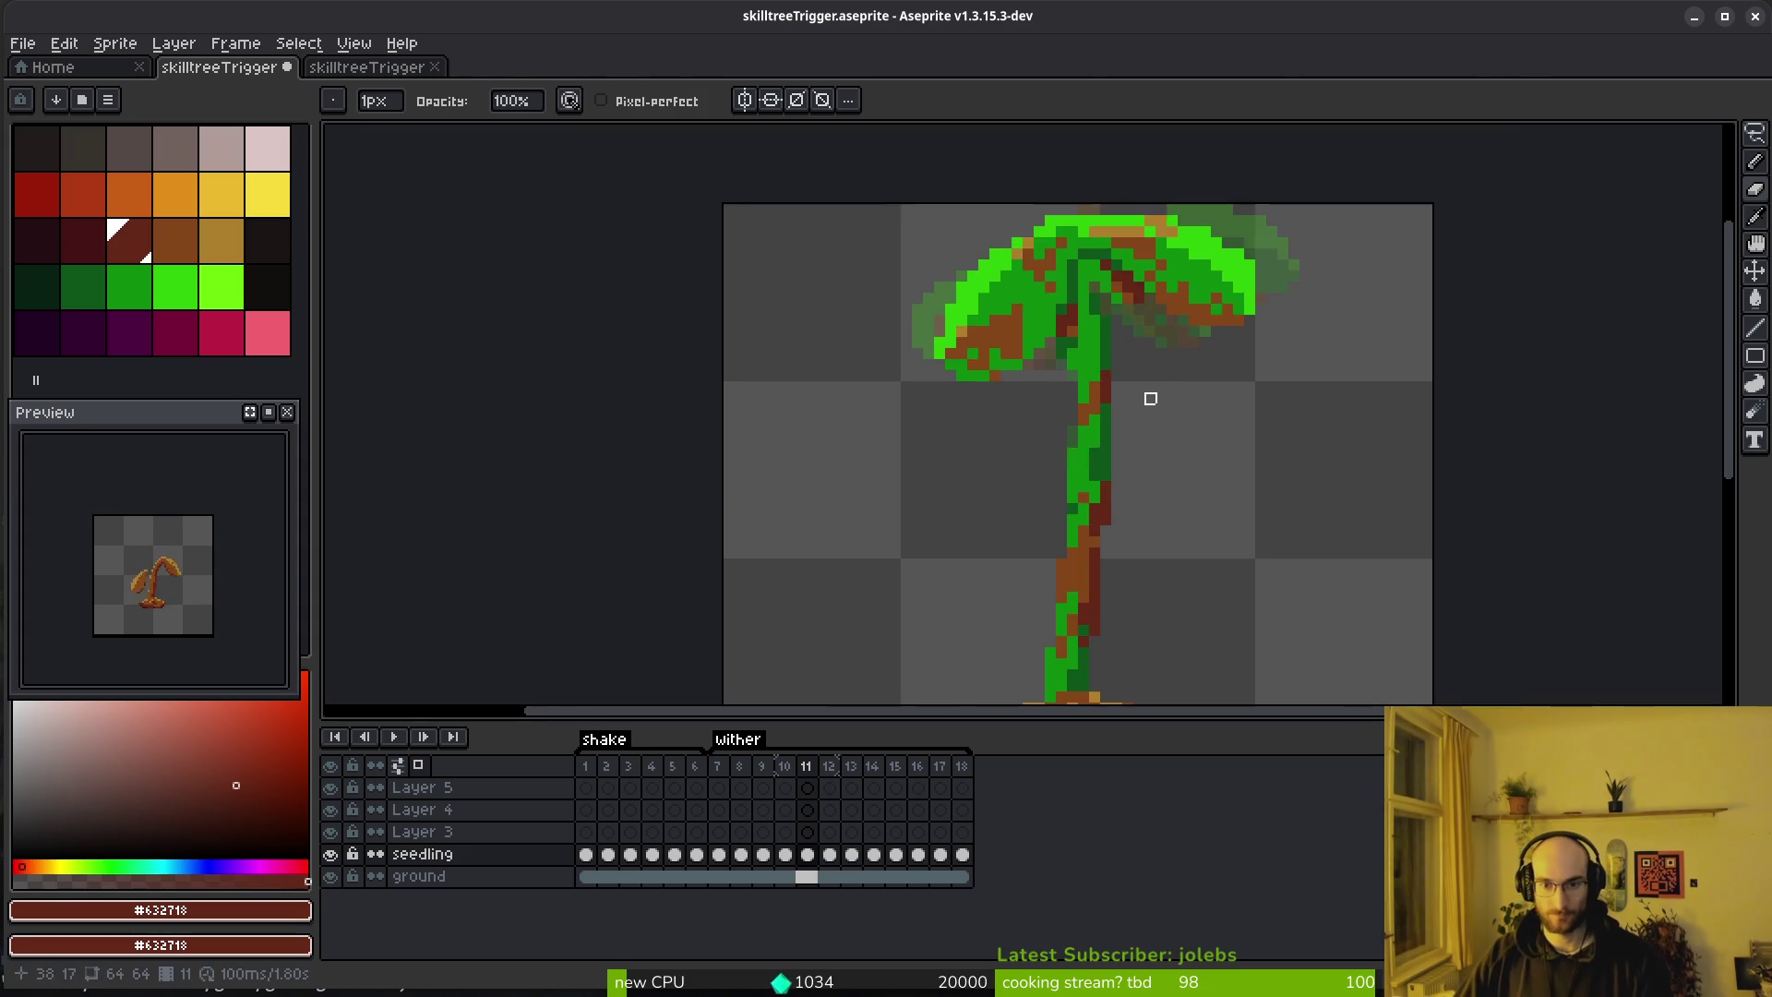
{"action": "key", "text": "i"}
{"action": "key", "text": "Right"}
{"action": "key", "text": "Left"}
Lift a stem section slightly upward and paint lower stem pixels brown #854619
{"action": "key", "text": "Right"}
{"action": "scroll", "coordinate": [1144, 403], "scroll_direction": "up", "scroll_amount": 3}
{"action": "key", "text": "q"}
{"action": "mouse_move", "coordinate": [1136, 406]}
{"action": "left_mouse_down"}
{"action": "mouse_move", "coordinate": [923, 395]}
{"action": "mouse_move", "coordinate": [1133, 407]}
{"action": "mouse_move", "coordinate": [1061, 392]}
{"action": "left_mouse_up"}
{"action": "key", "text": "Return"}
{"action": "left_click", "coordinate": [1021, 463], "text": "alt"}
{"action": "left_click_drag", "start_coordinate": [997, 447], "coordinate": [997, 503]}
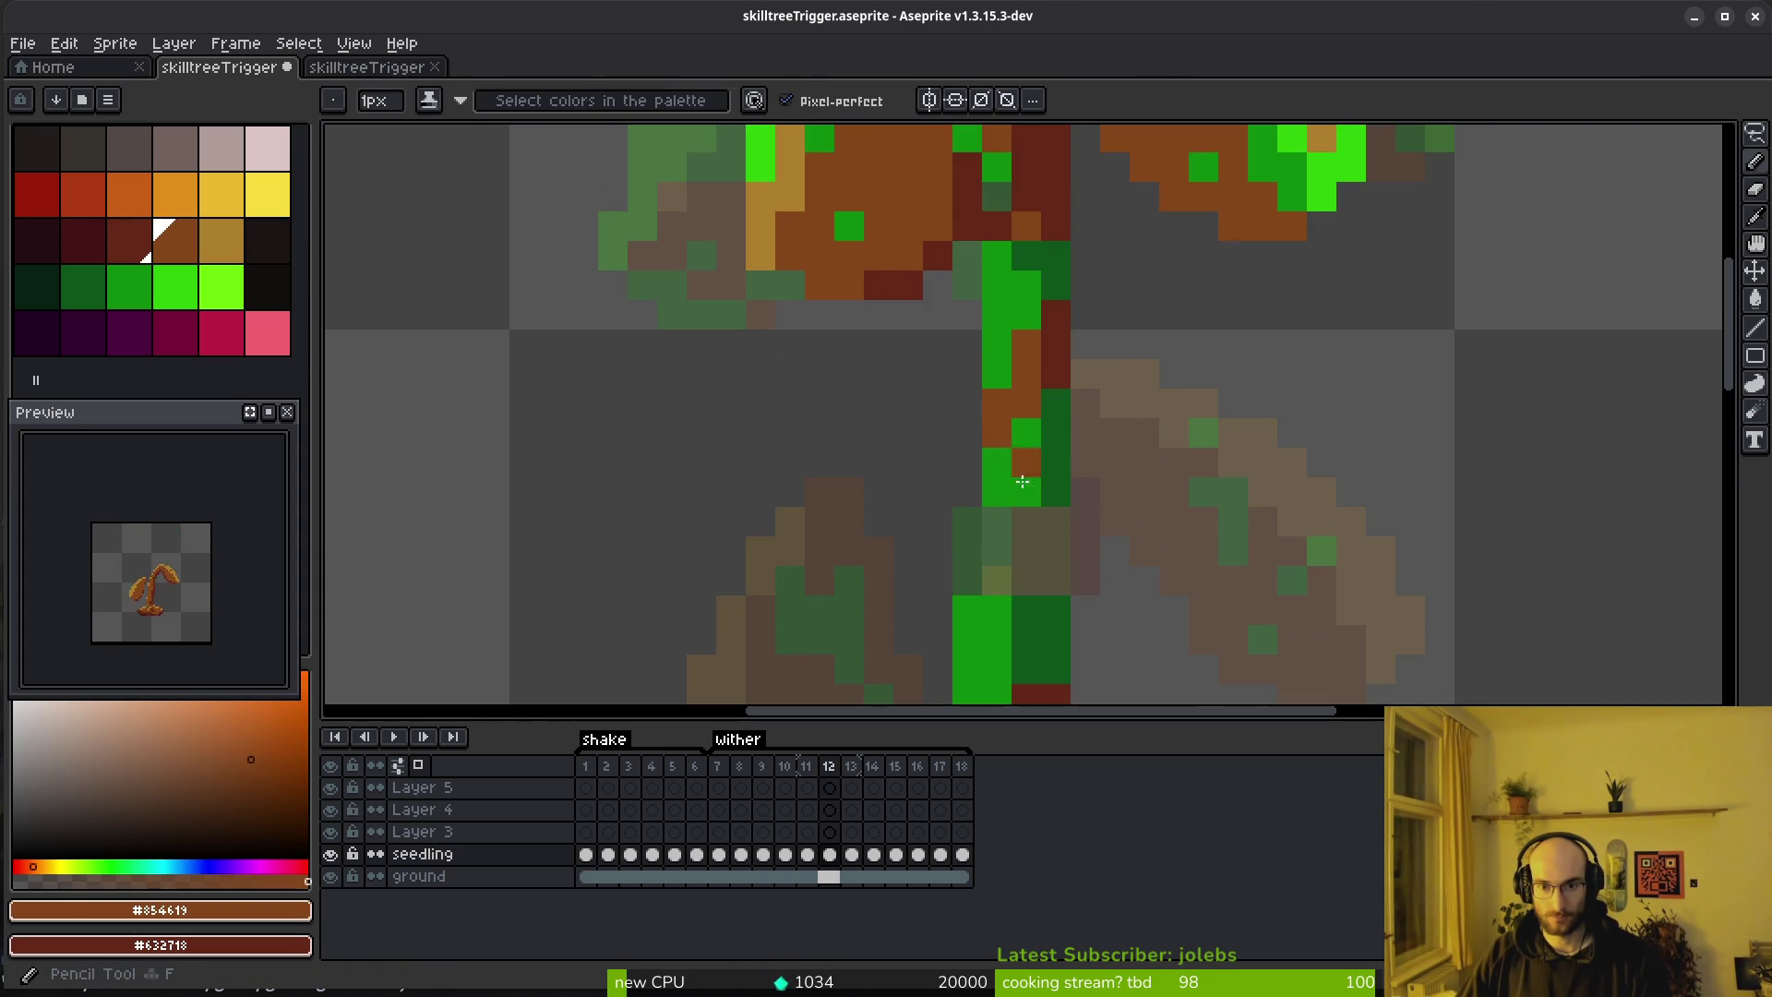
{"action": "left_click_drag", "start_coordinate": [997, 568], "coordinate": [996, 623]}
{"action": "left_click", "coordinate": [997, 549]}
Paint two lower stem pixels dark red and restore two others to dark green
{"action": "key", "text": "e"}
{"action": "key", "text": "b"}
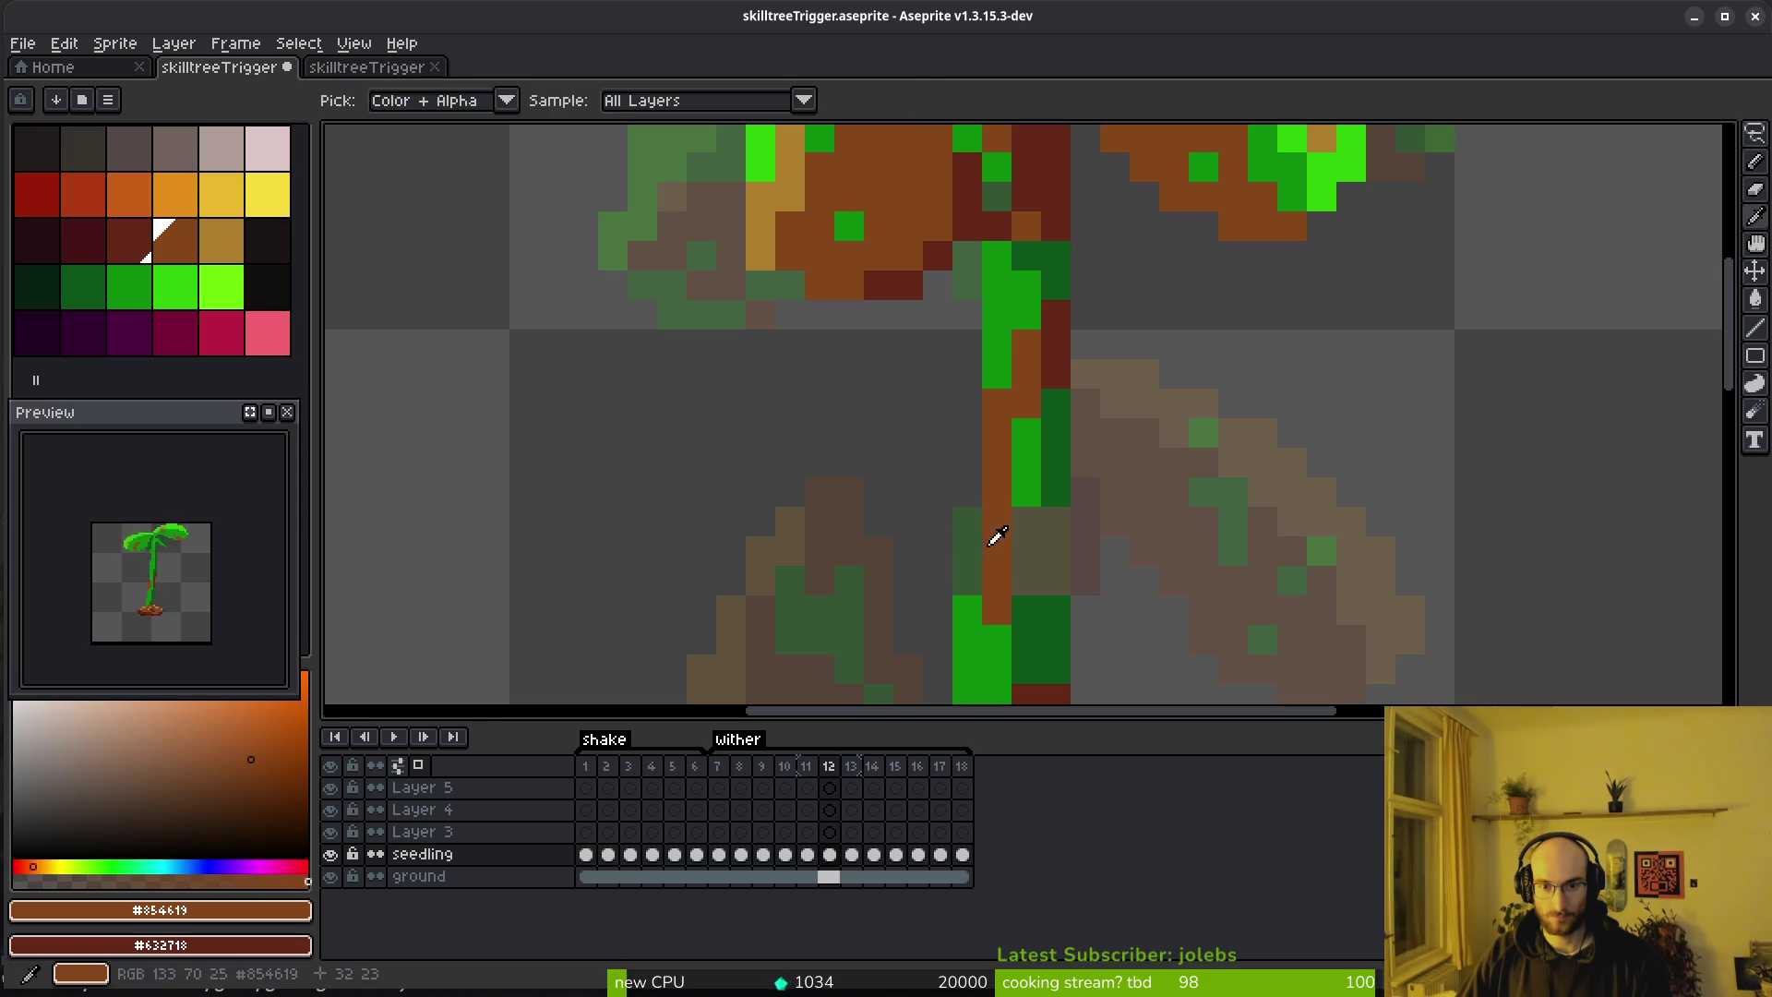
{"action": "left_click", "coordinate": [1052, 473]}
{"action": "key", "text": "ctrl+z"}
{"action": "right_click", "coordinate": [1036, 566]}
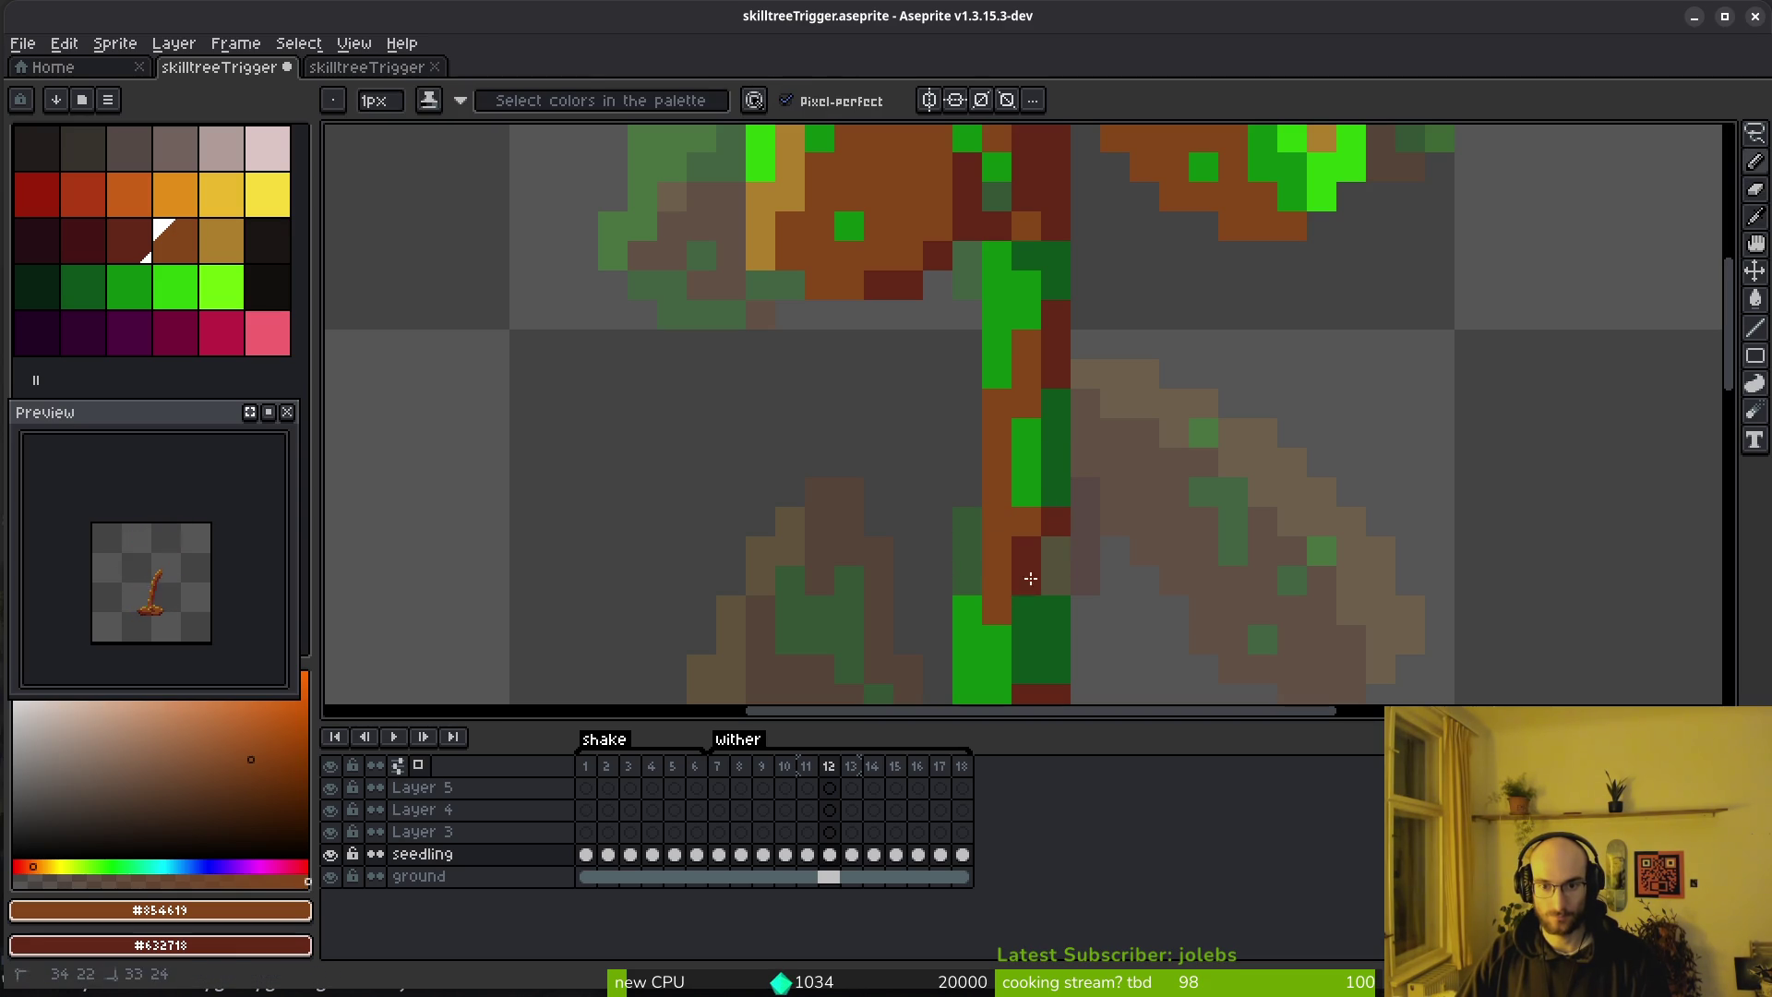
{"action": "right_click", "coordinate": [1037, 609]}
{"action": "left_click", "coordinate": [1056, 578], "text": "alt"}
{"action": "left_click_drag", "start_coordinate": [1055, 550], "coordinate": [1056, 580]}
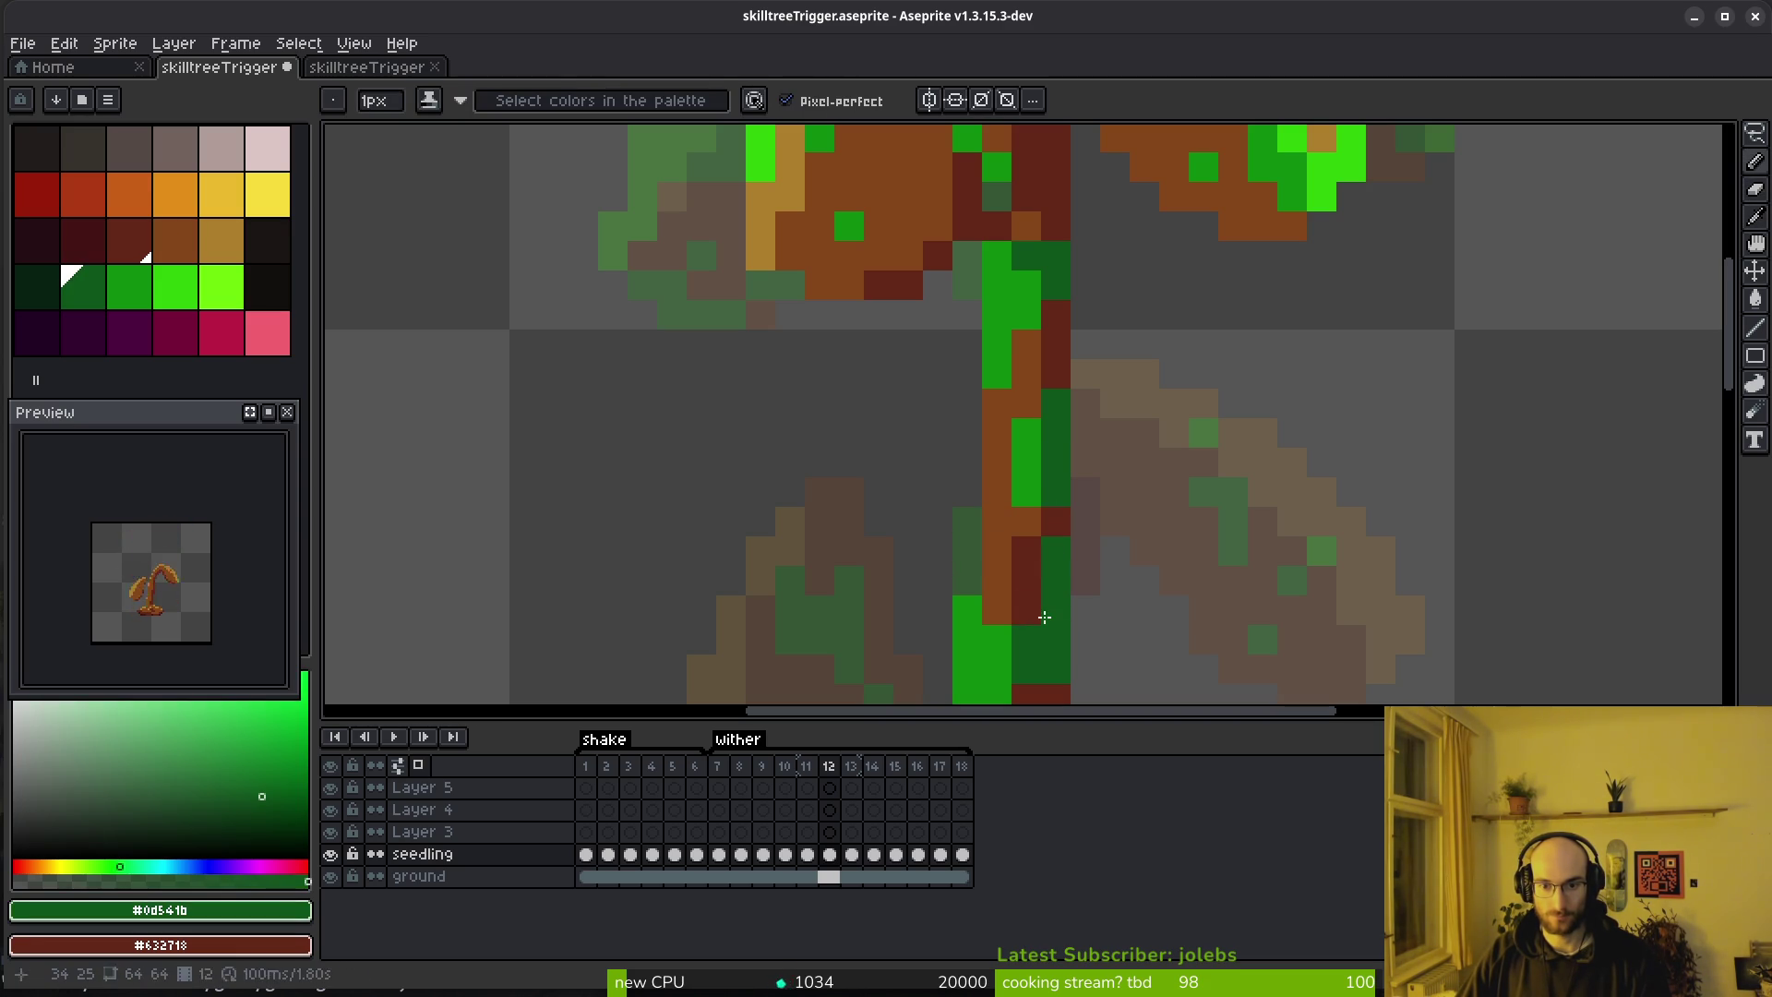
Add brown and dark red #632718 withering streaks up the stem, then advance to frame 13
{"action": "left_click", "coordinate": [1040, 395], "text": "alt"}
{"action": "left_click", "coordinate": [1024, 461]}
{"action": "left_click", "coordinate": [1059, 367], "text": "alt"}
{"action": "left_click_drag", "start_coordinate": [1060, 403], "coordinate": [1048, 277]}
{"action": "left_click", "coordinate": [1030, 319]}
{"action": "left_click", "coordinate": [1026, 342], "text": "alt"}
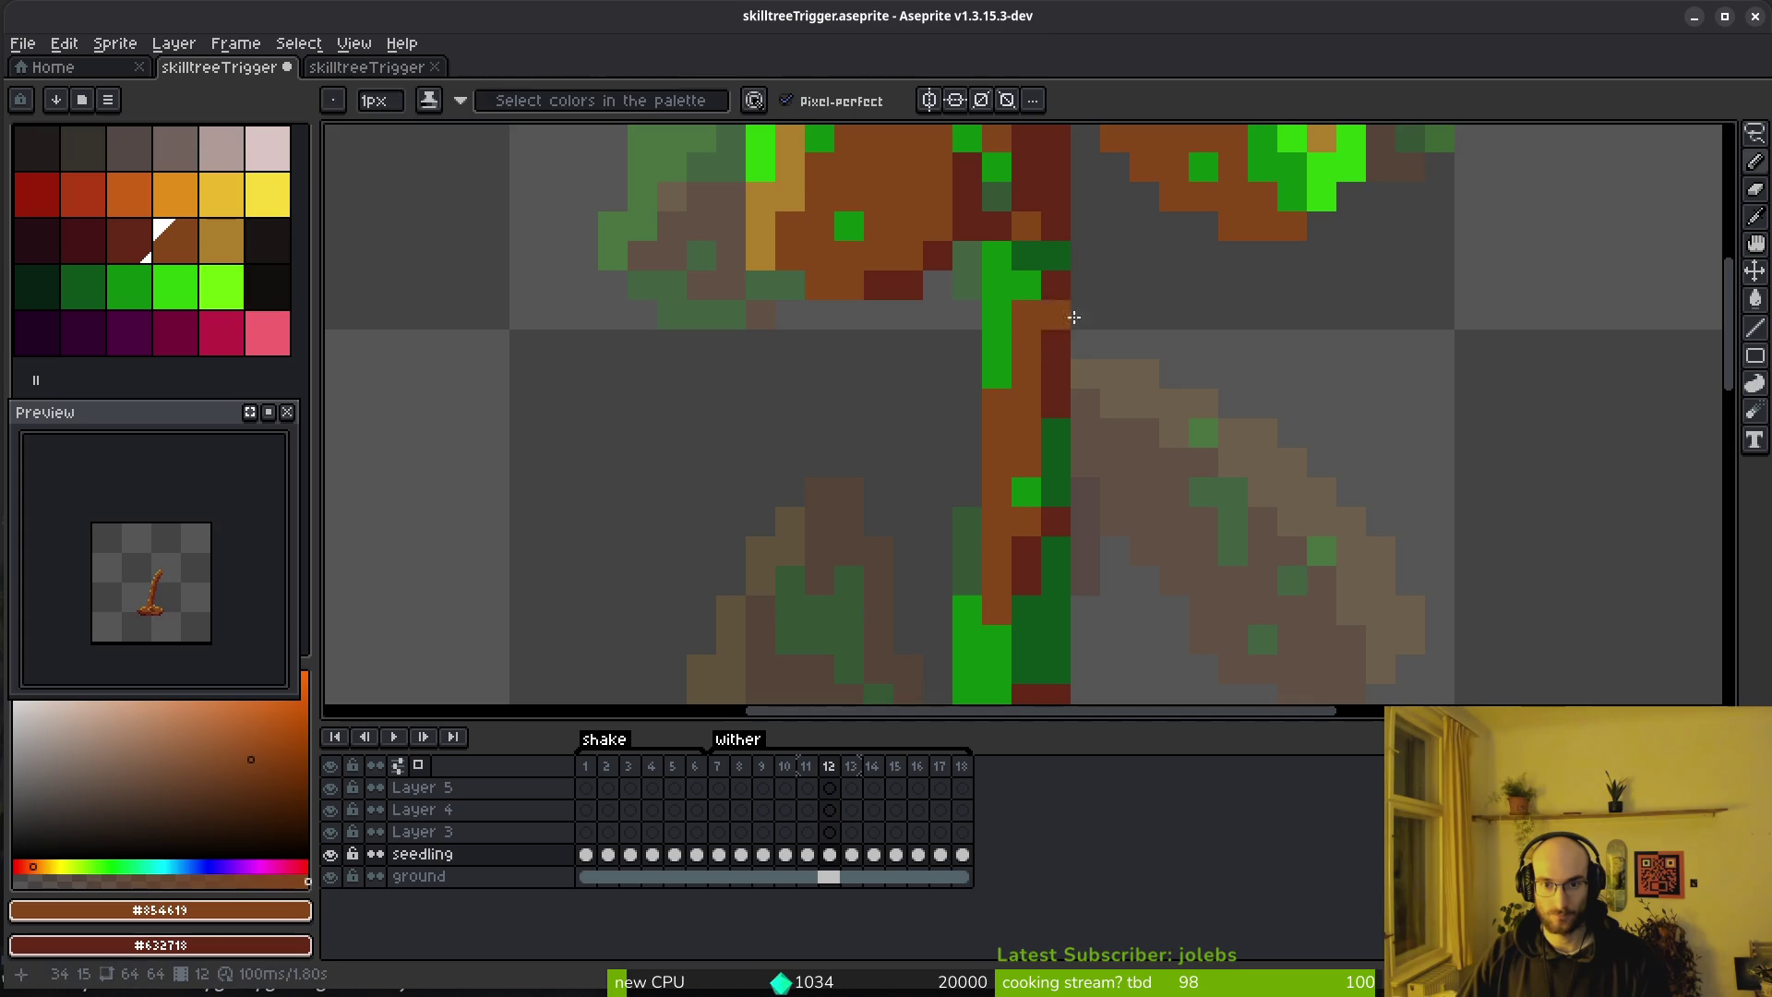
{"action": "scroll", "coordinate": [1047, 308], "scroll_direction": "down", "scroll_amount": 4}
{"action": "key", "text": "Right"}
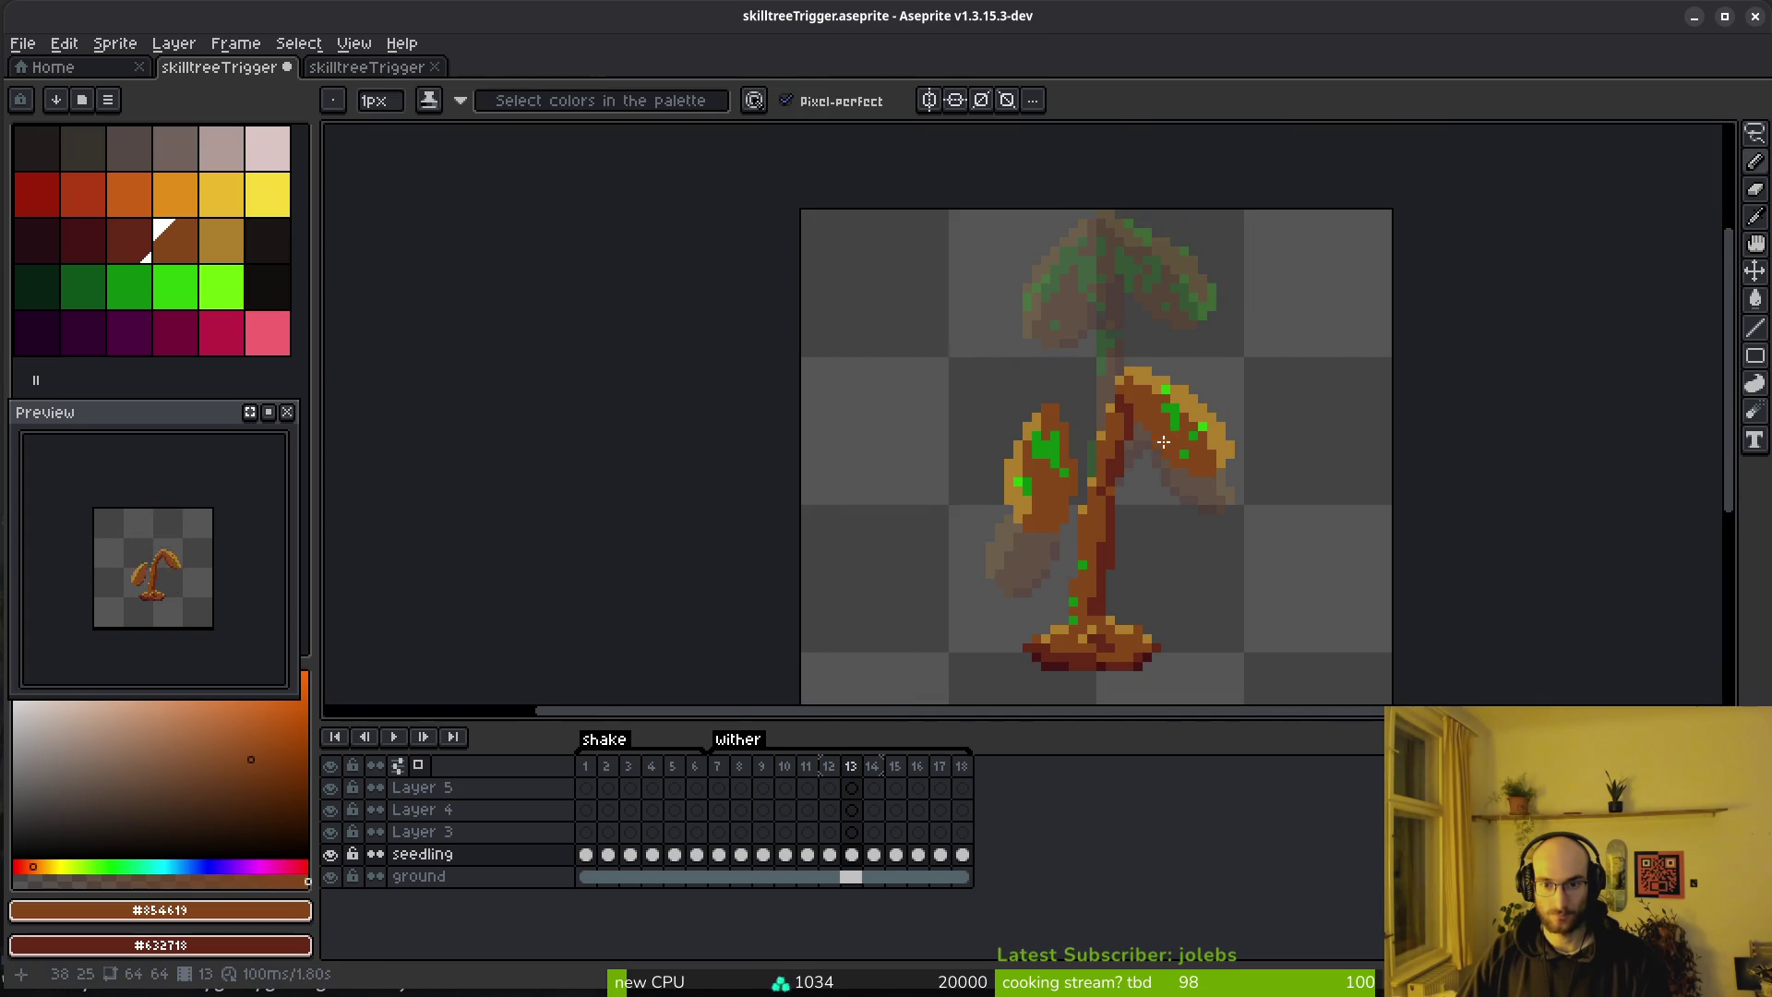
Lasso the leaves in frame 13, move them upward, and commit the transform
{"action": "scroll", "coordinate": [1161, 434], "scroll_direction": "up", "scroll_amount": 3}
{"action": "key", "text": "shift+w"}
{"action": "scroll", "coordinate": [1186, 396], "scroll_direction": "down", "scroll_amount": 1}
{"action": "mouse_move", "coordinate": [1060, 336]}
{"action": "left_mouse_down"}
{"action": "mouse_move", "coordinate": [910, 455]}
{"action": "mouse_move", "coordinate": [1070, 487]}
{"action": "mouse_move", "coordinate": [1144, 329]}
{"action": "left_mouse_up"}
{"action": "left_click_drag", "start_coordinate": [1131, 433], "coordinate": [1141, 273]}
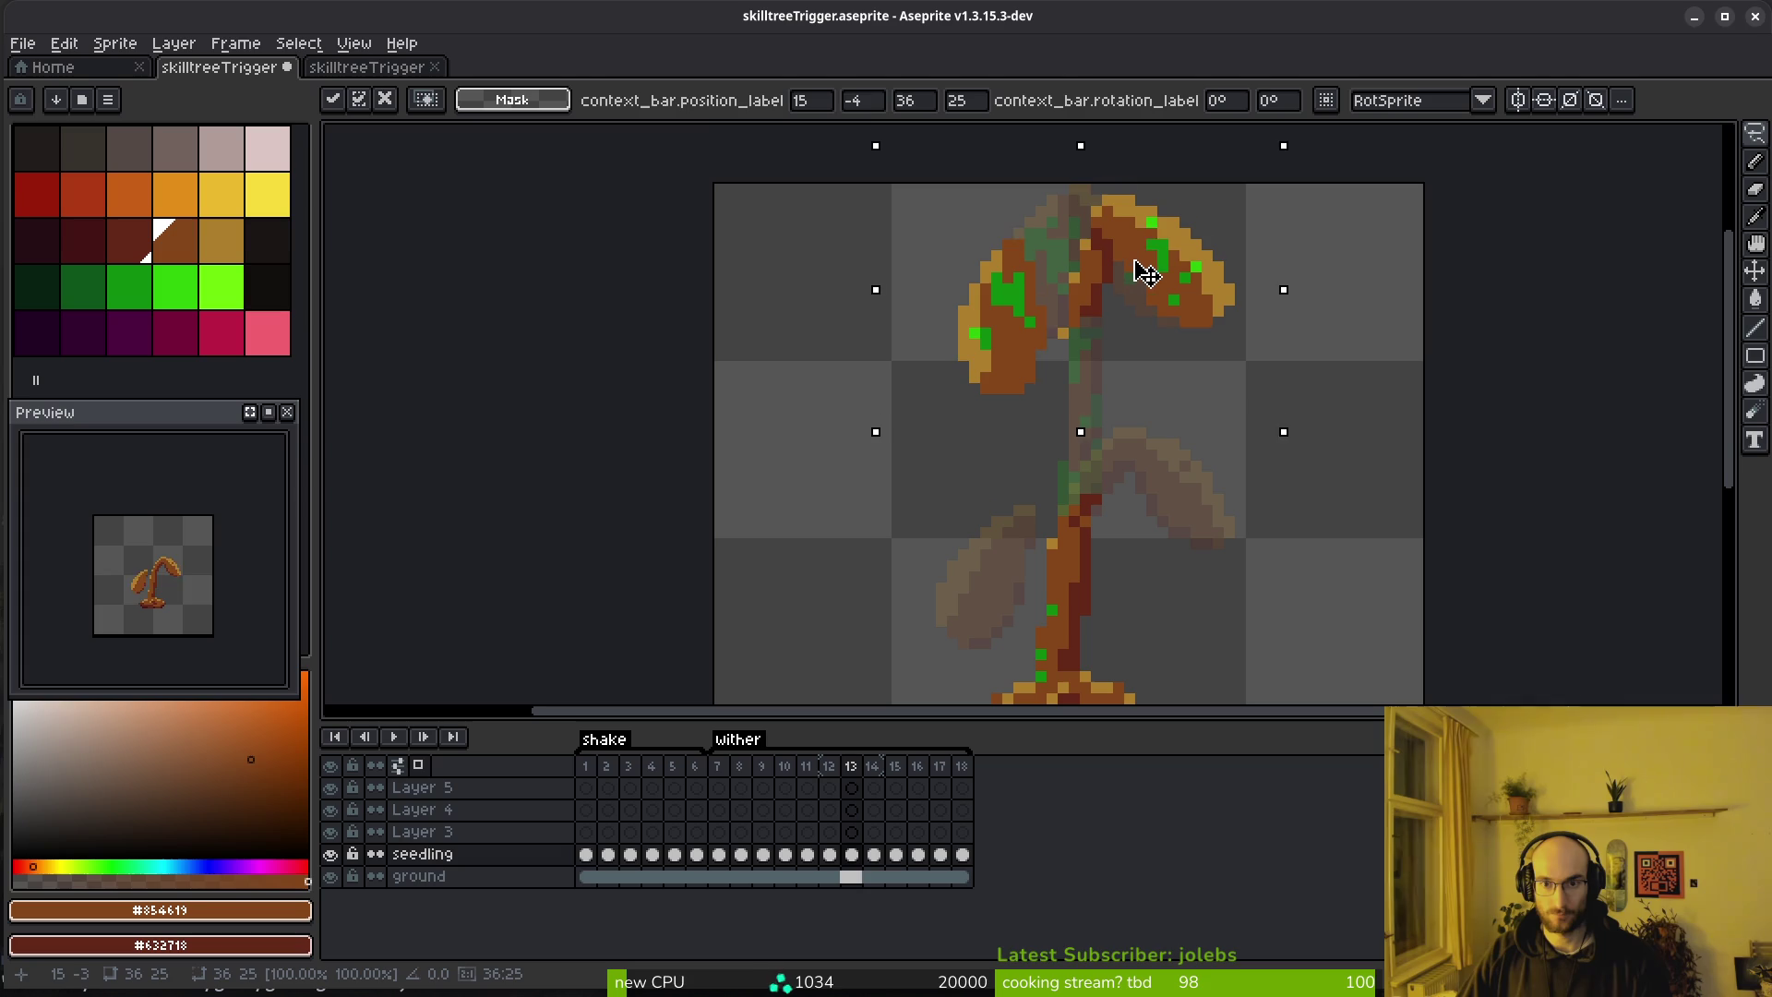
{"action": "left_click", "coordinate": [1084, 544]}
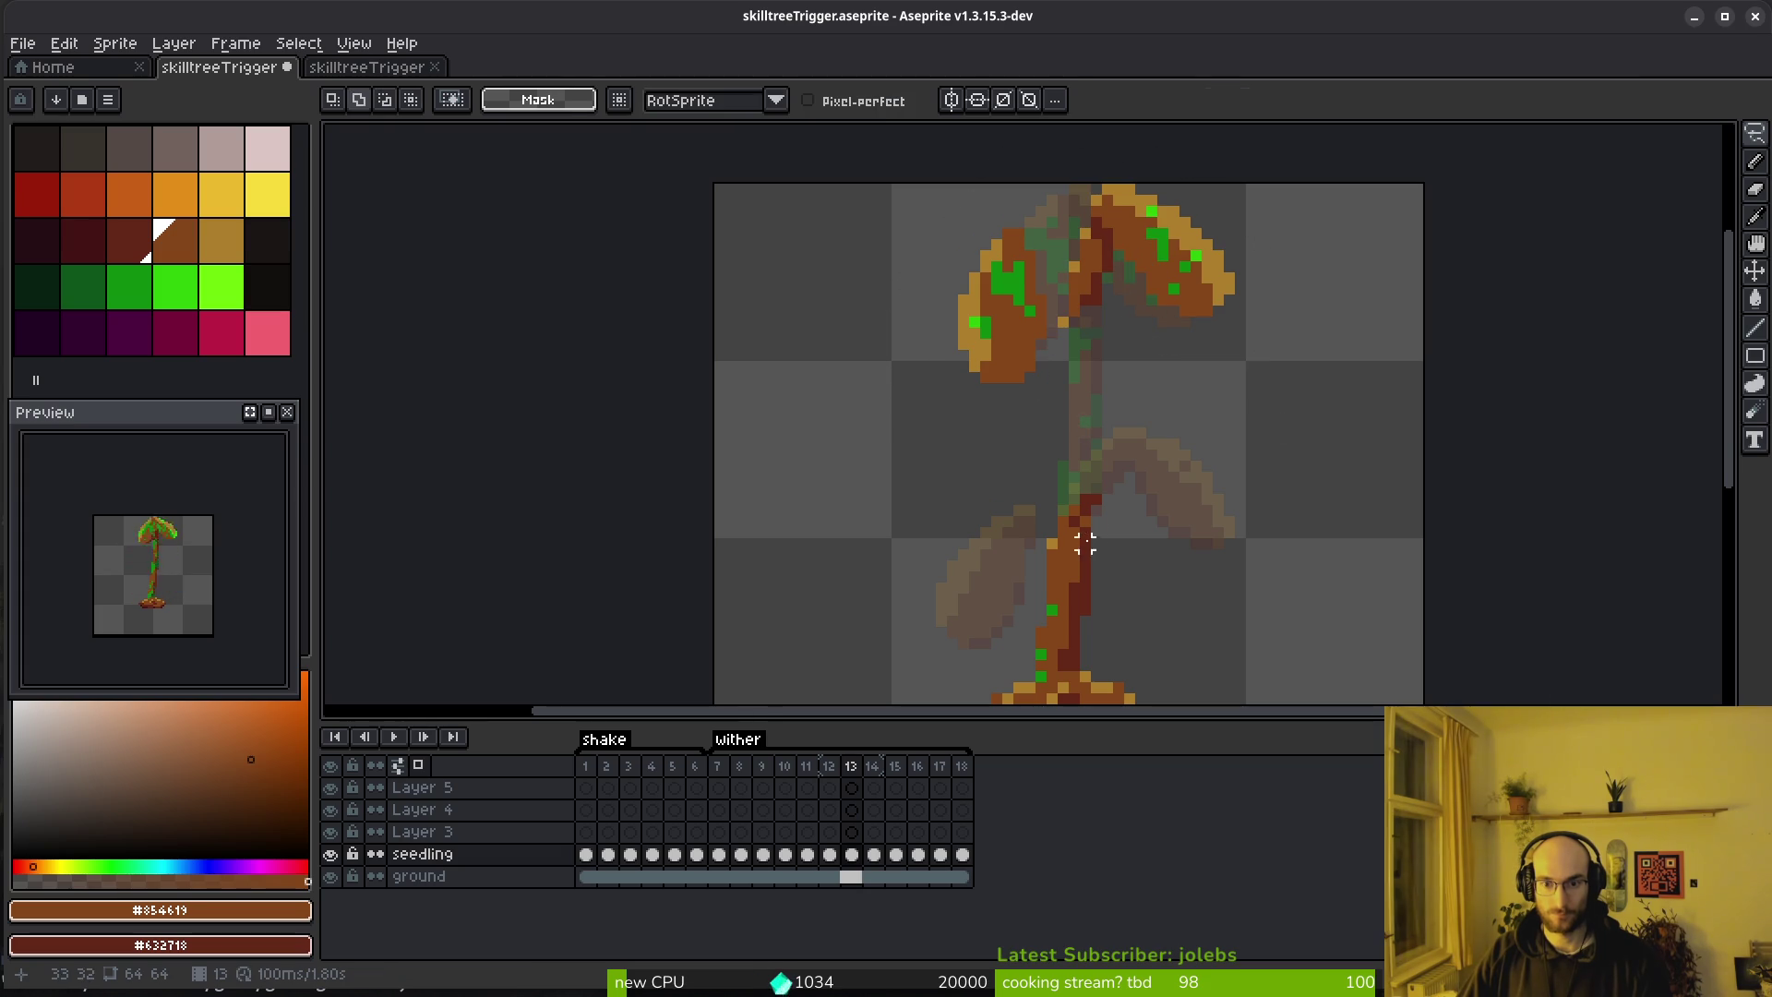
Draw brown lines down the stem and fill the stem column dark red
{"action": "key", "text": "b"}
{"action": "left_click", "coordinate": [1075, 319]}
{"action": "left_click", "coordinate": [1065, 520], "text": "shift"}
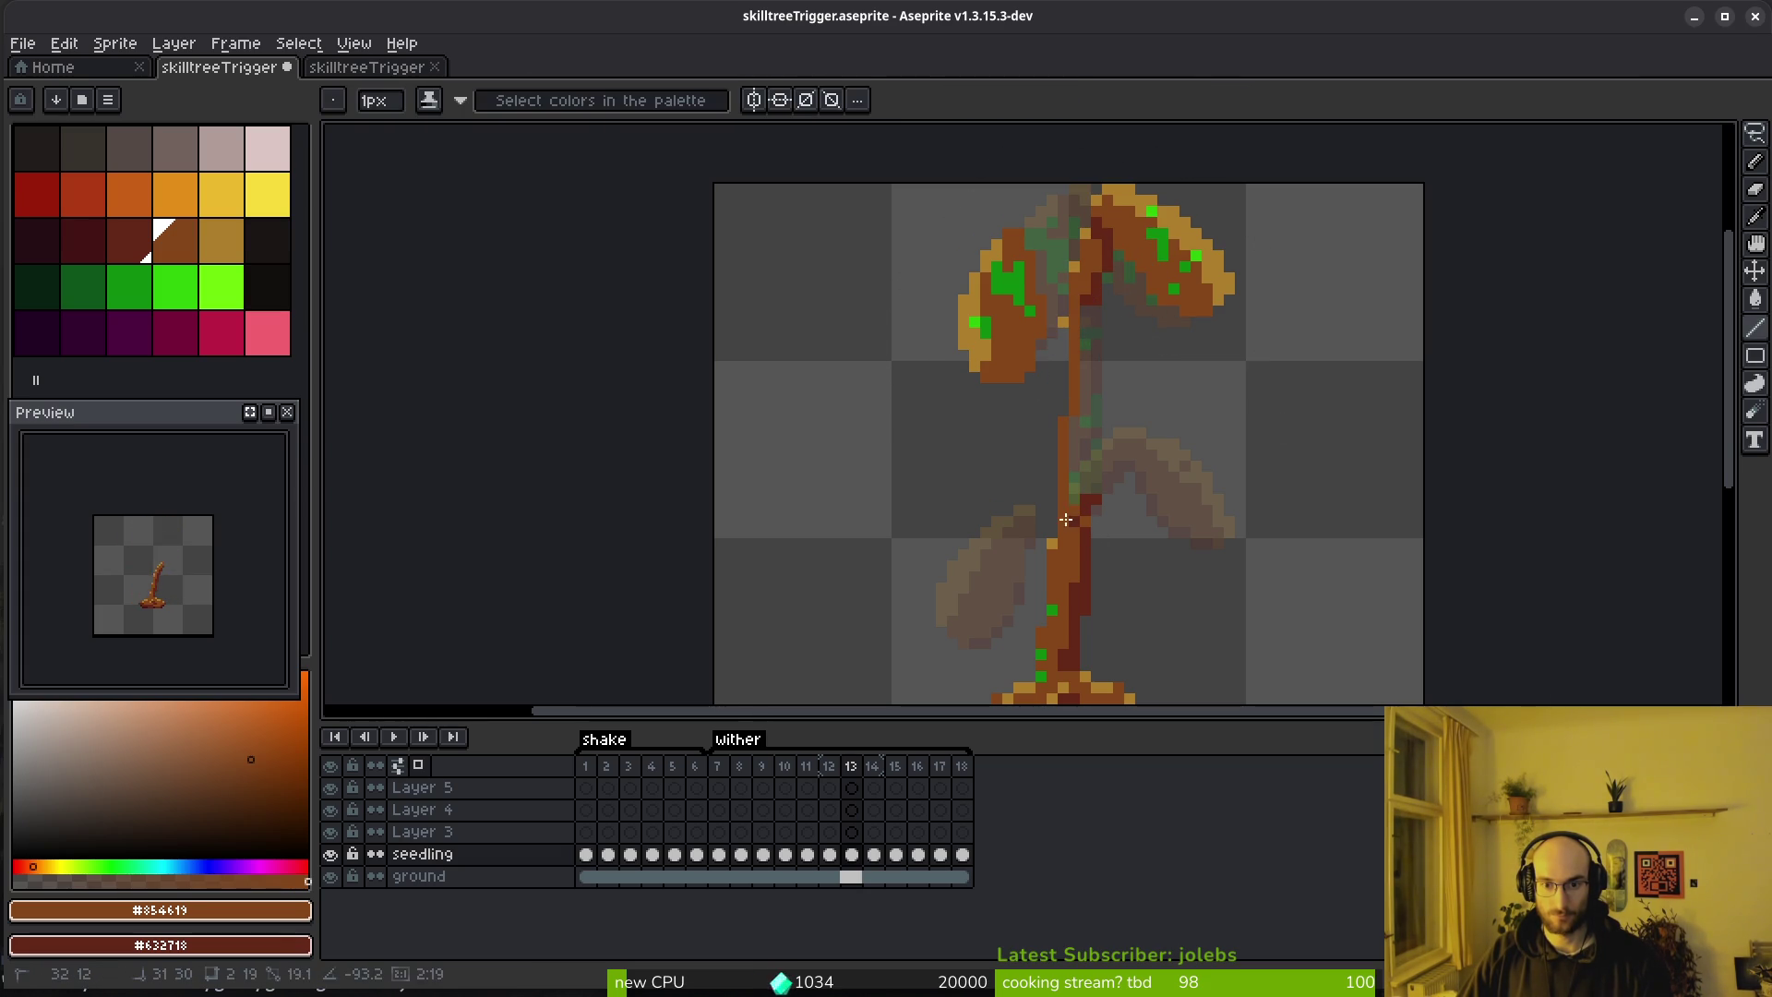
{"action": "key", "text": "alt"}
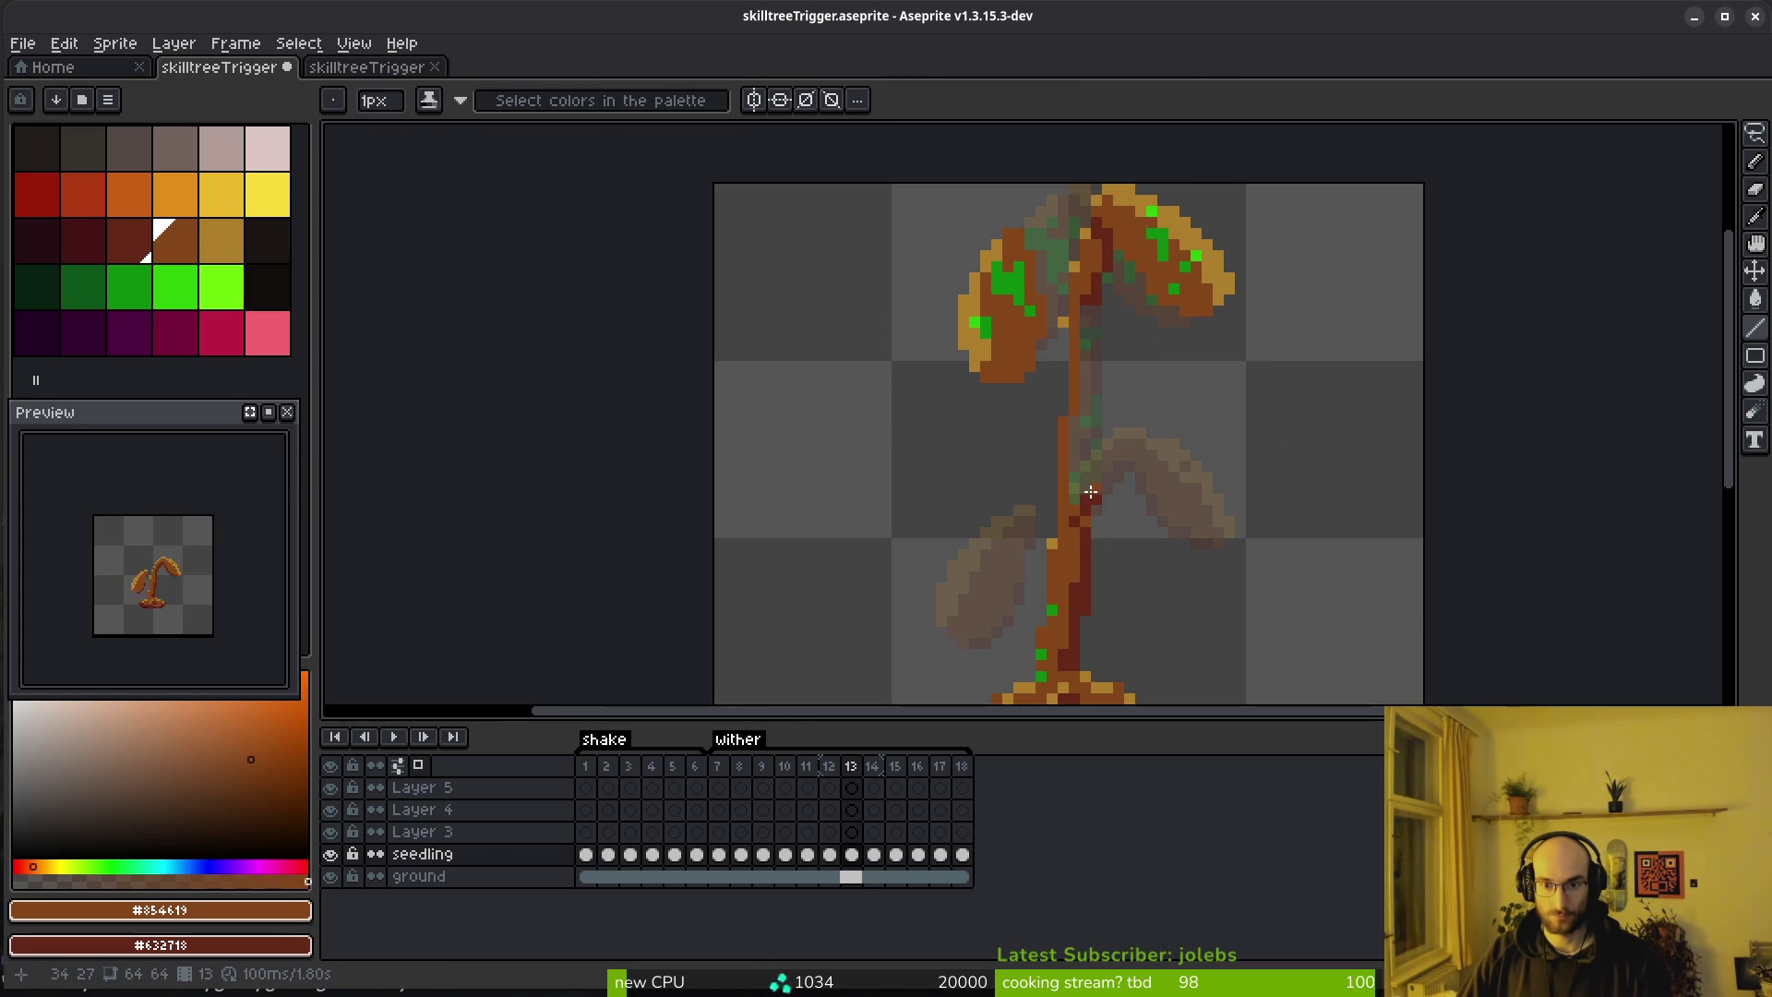
{"action": "key", "text": "g"}
{"action": "right_click", "coordinate": [1086, 320]}
{"action": "key", "text": "ctrl+z"}
{"action": "key", "text": "ctrl+y"}
{"action": "key", "text": "b"}
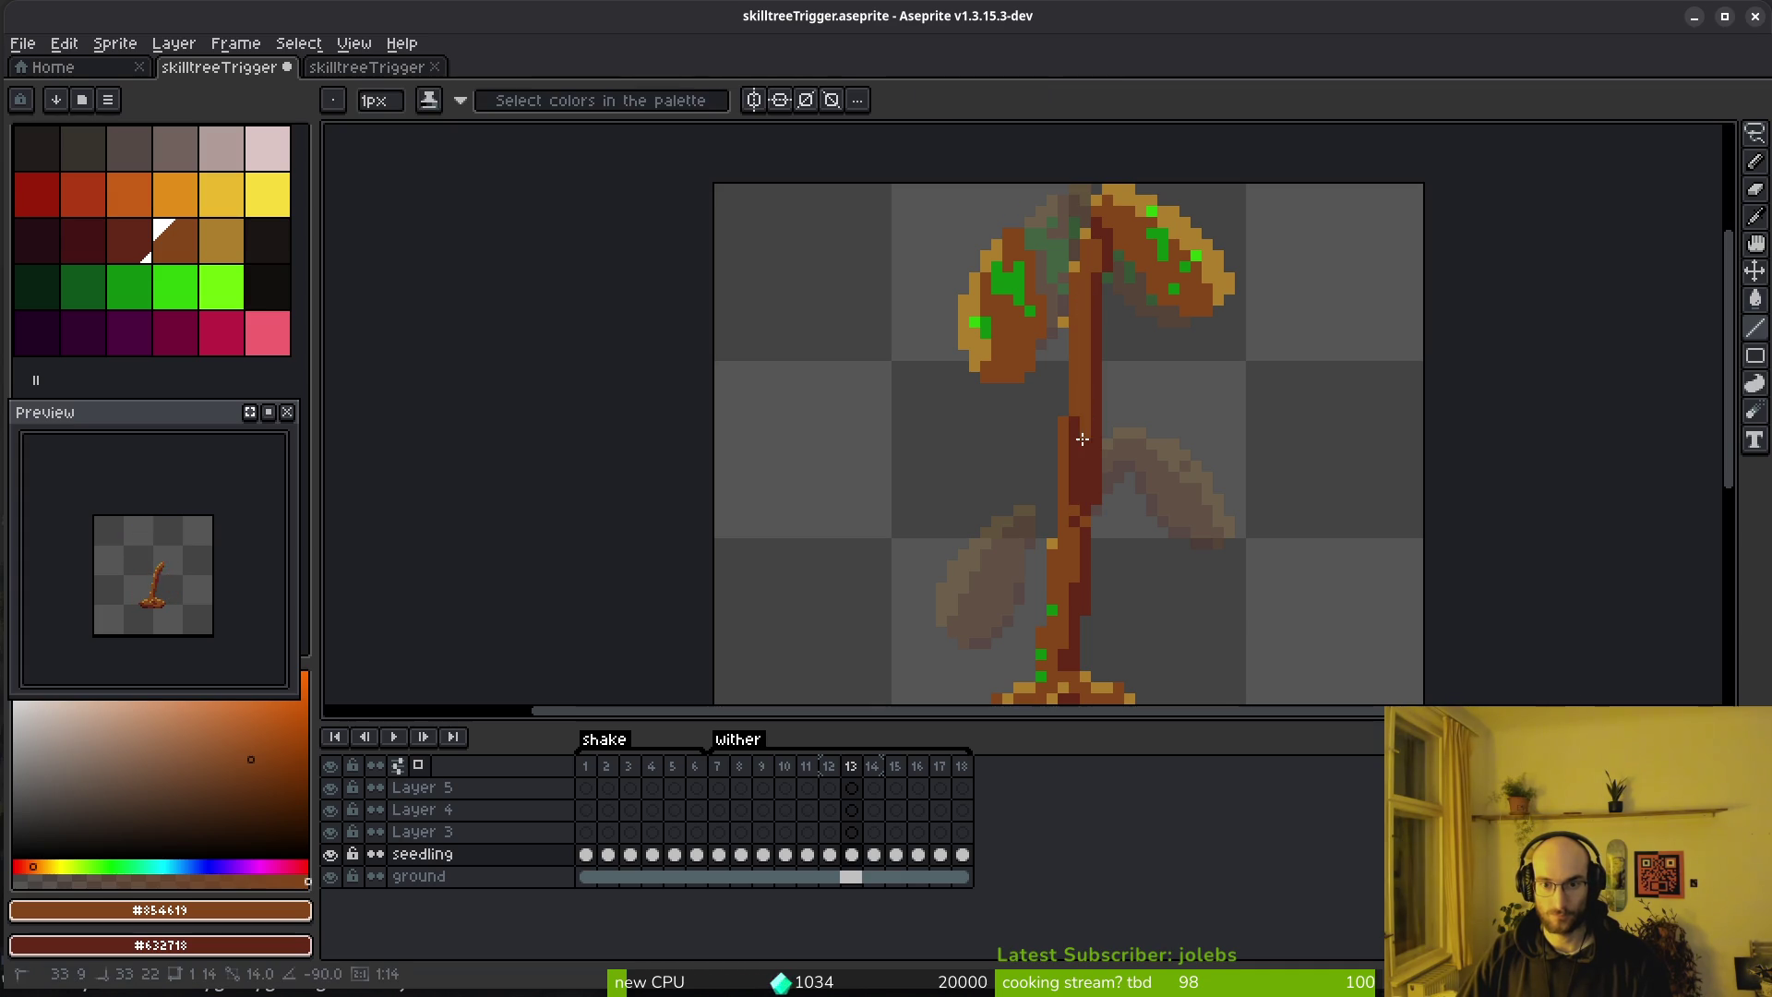
{"action": "left_click", "coordinate": [1081, 439], "text": "shift"}
{"action": "key", "text": "e"}
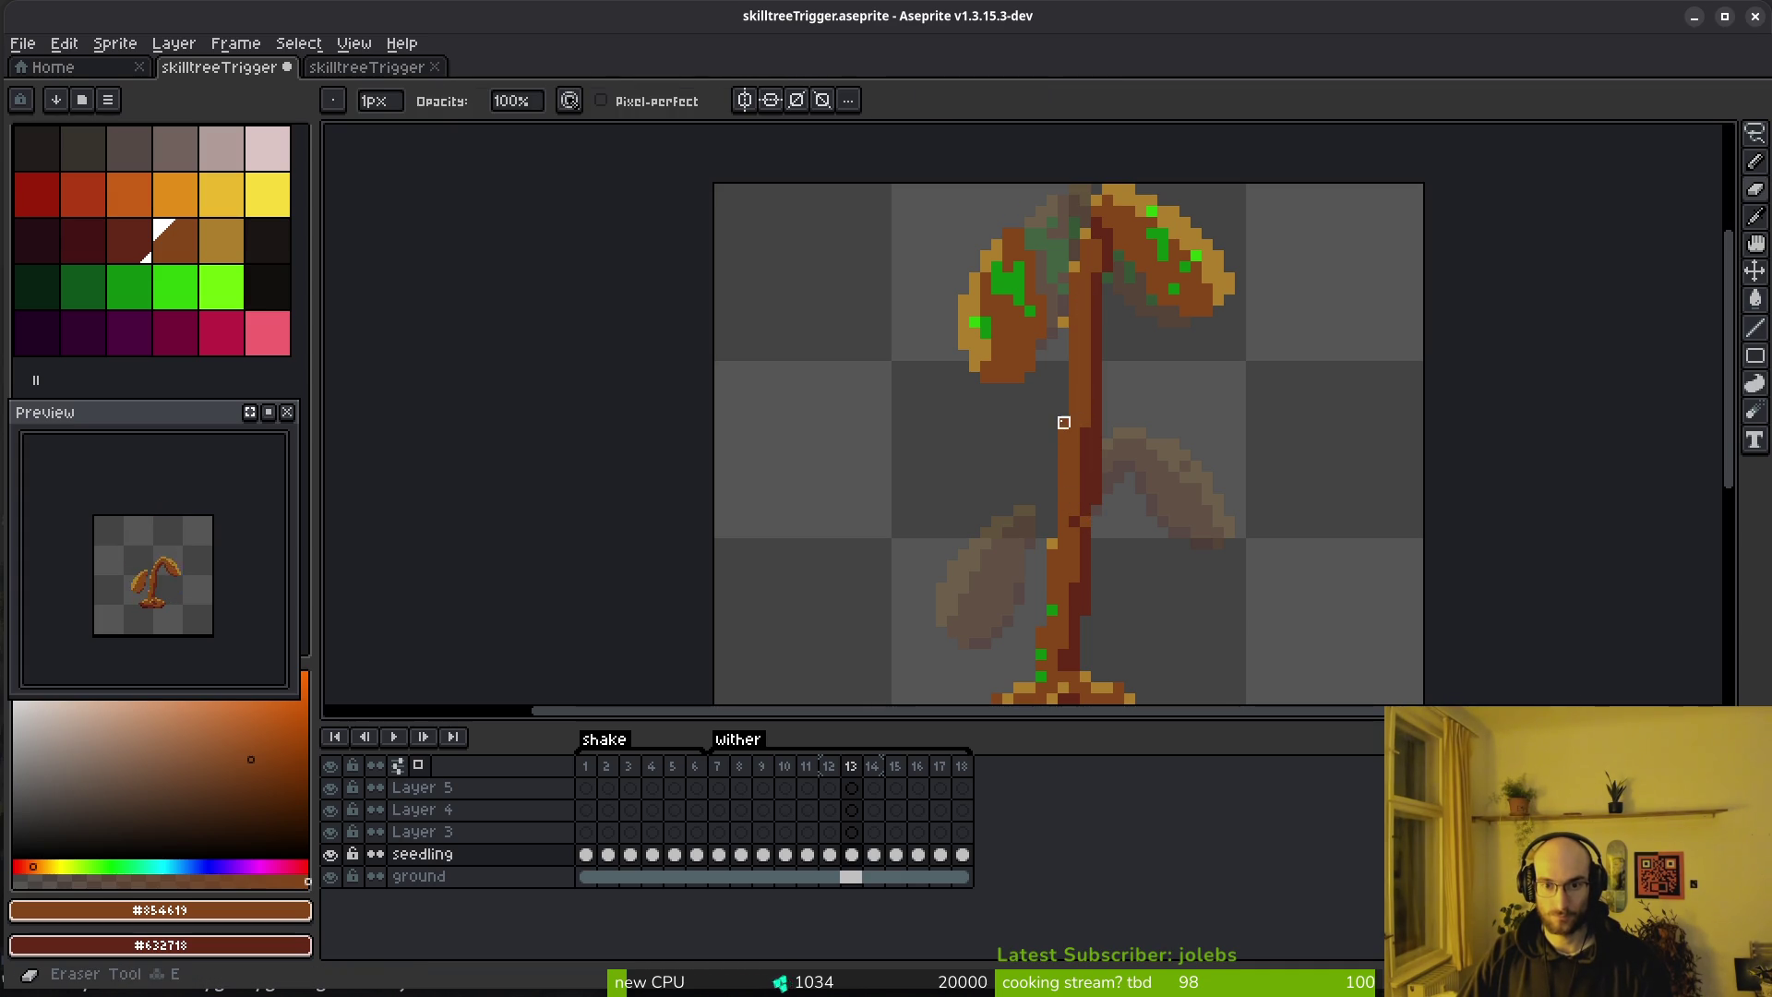
Pick the gold colour from the sprite and place a gold pixel on the stem
{"action": "key", "text": "Left"}
{"action": "key", "text": "i"}
{"action": "key", "text": "Right"}
{"action": "key", "text": "e"}
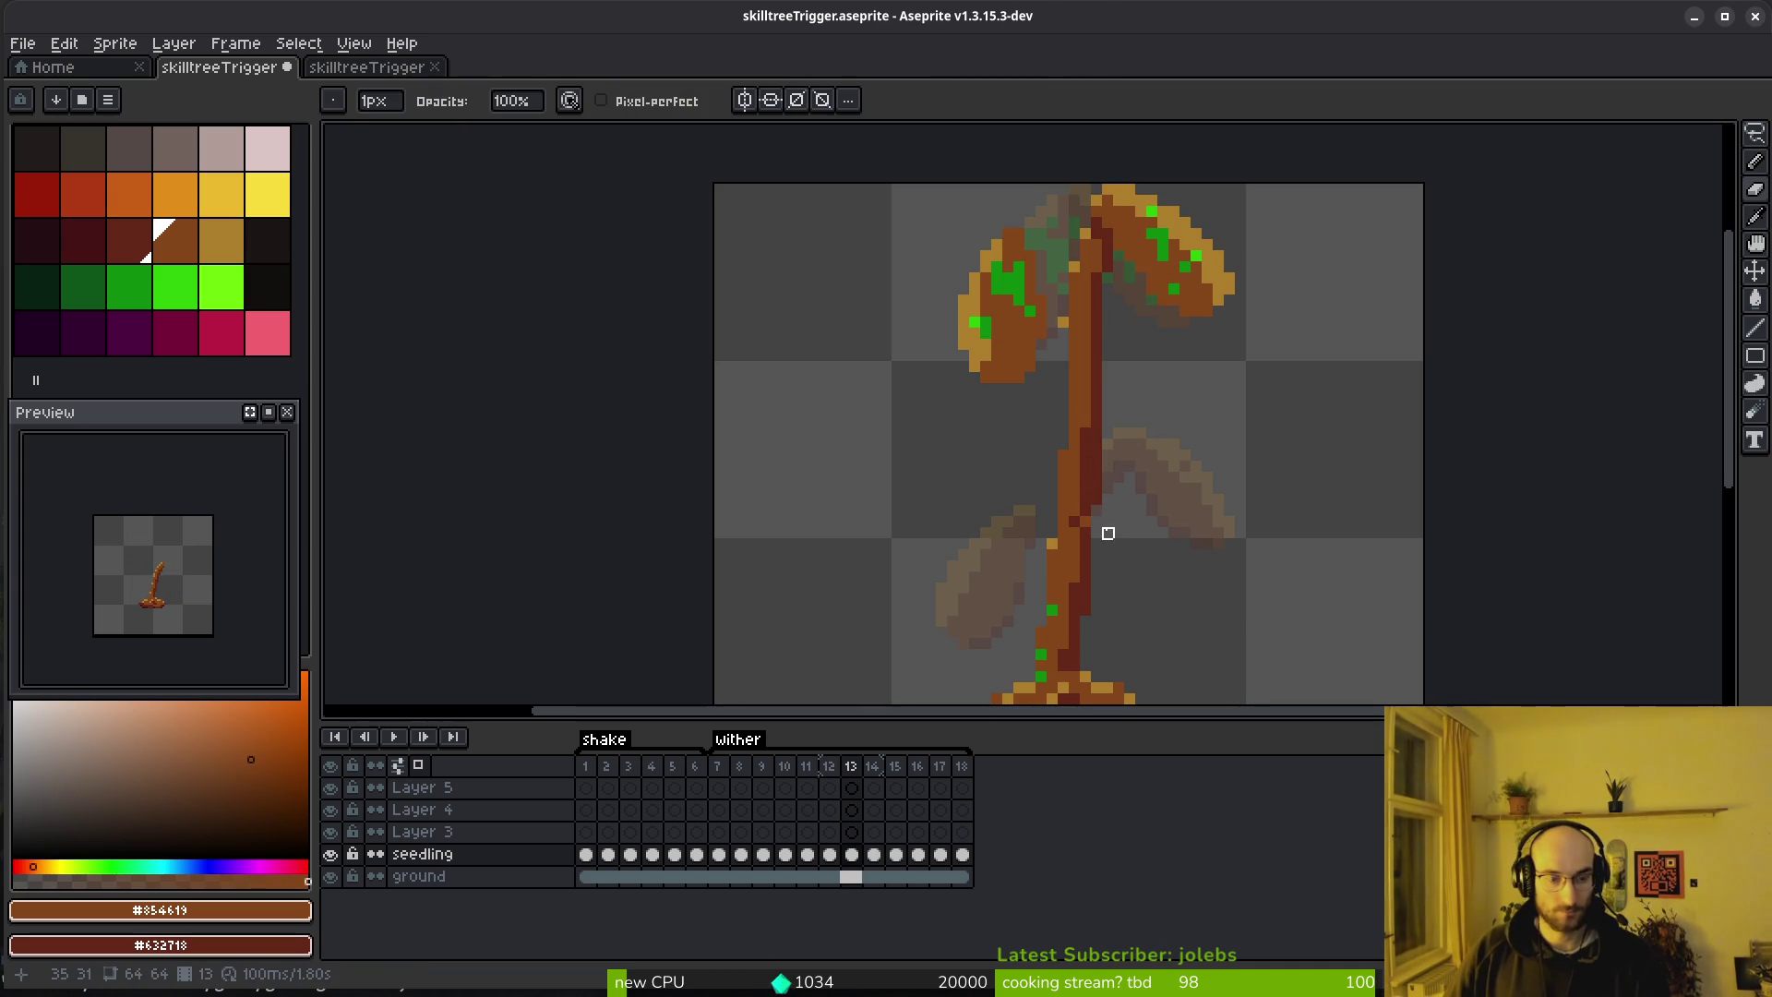
{"action": "scroll", "coordinate": [1073, 344], "scroll_direction": "down", "scroll_amount": 1}
{"action": "scroll", "coordinate": [1038, 325], "scroll_direction": "up", "scroll_amount": 2}
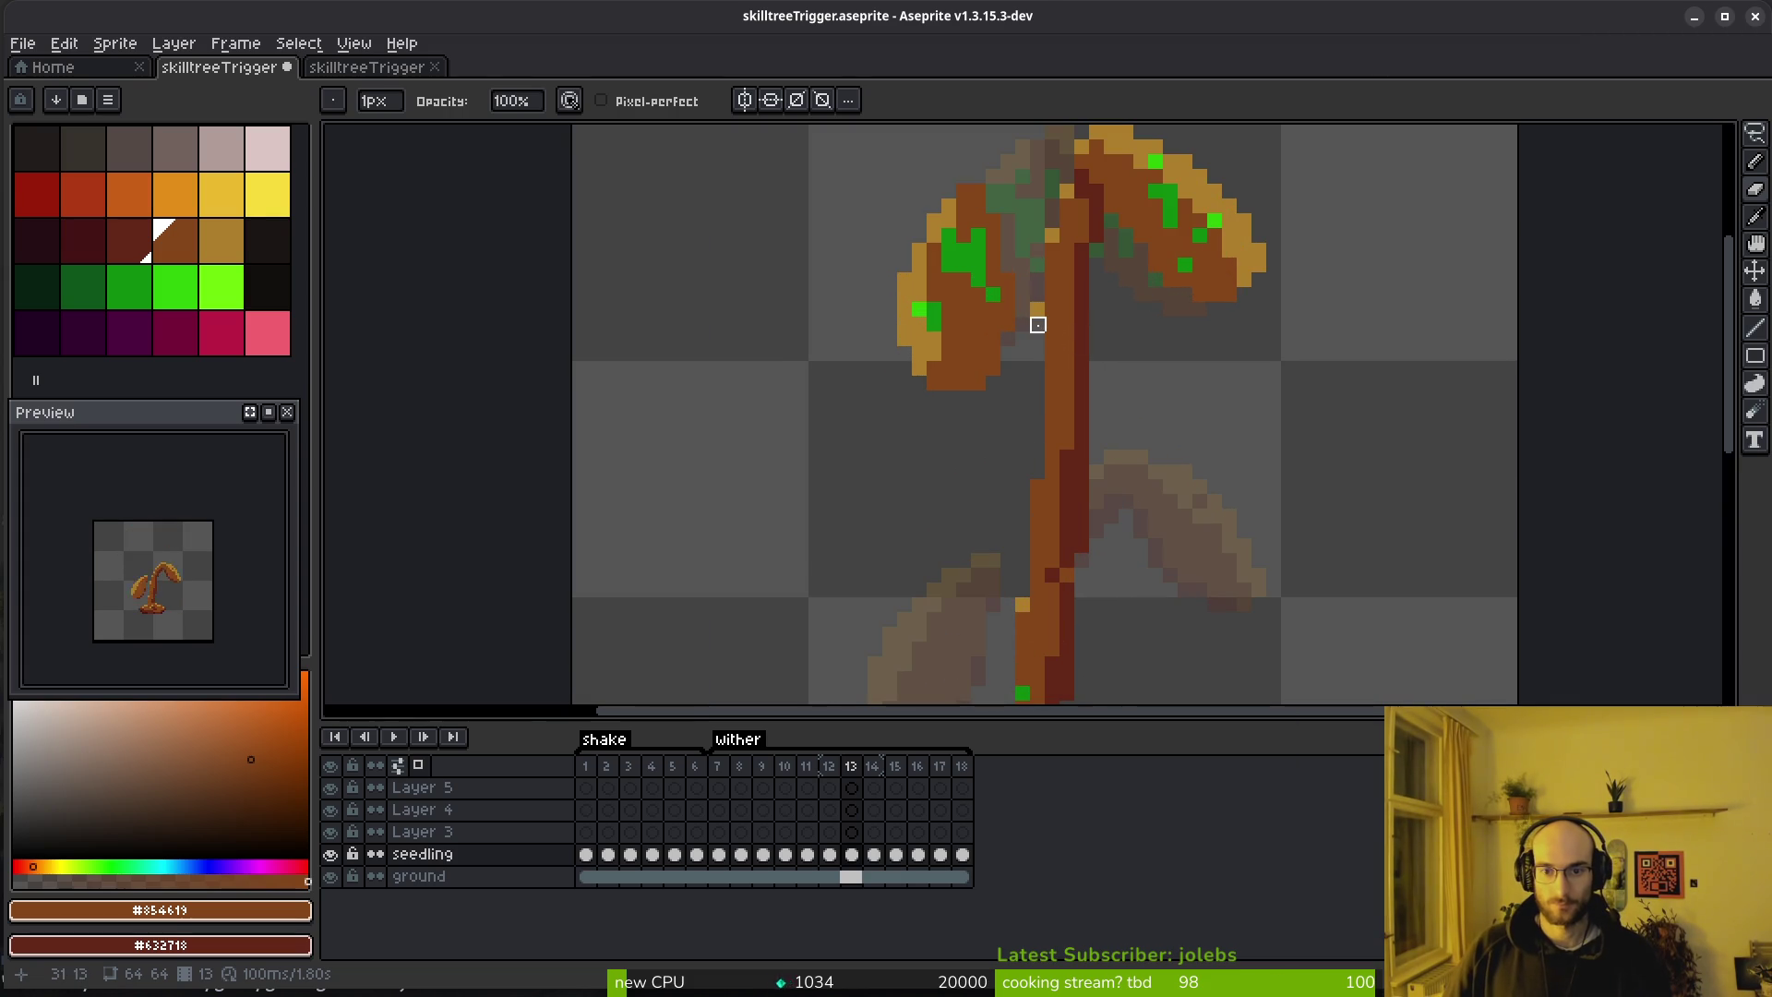
{"action": "left_click", "coordinate": [1053, 236], "text": "alt"}
{"action": "key", "text": "f"}
{"action": "left_click", "coordinate": [1082, 398]}
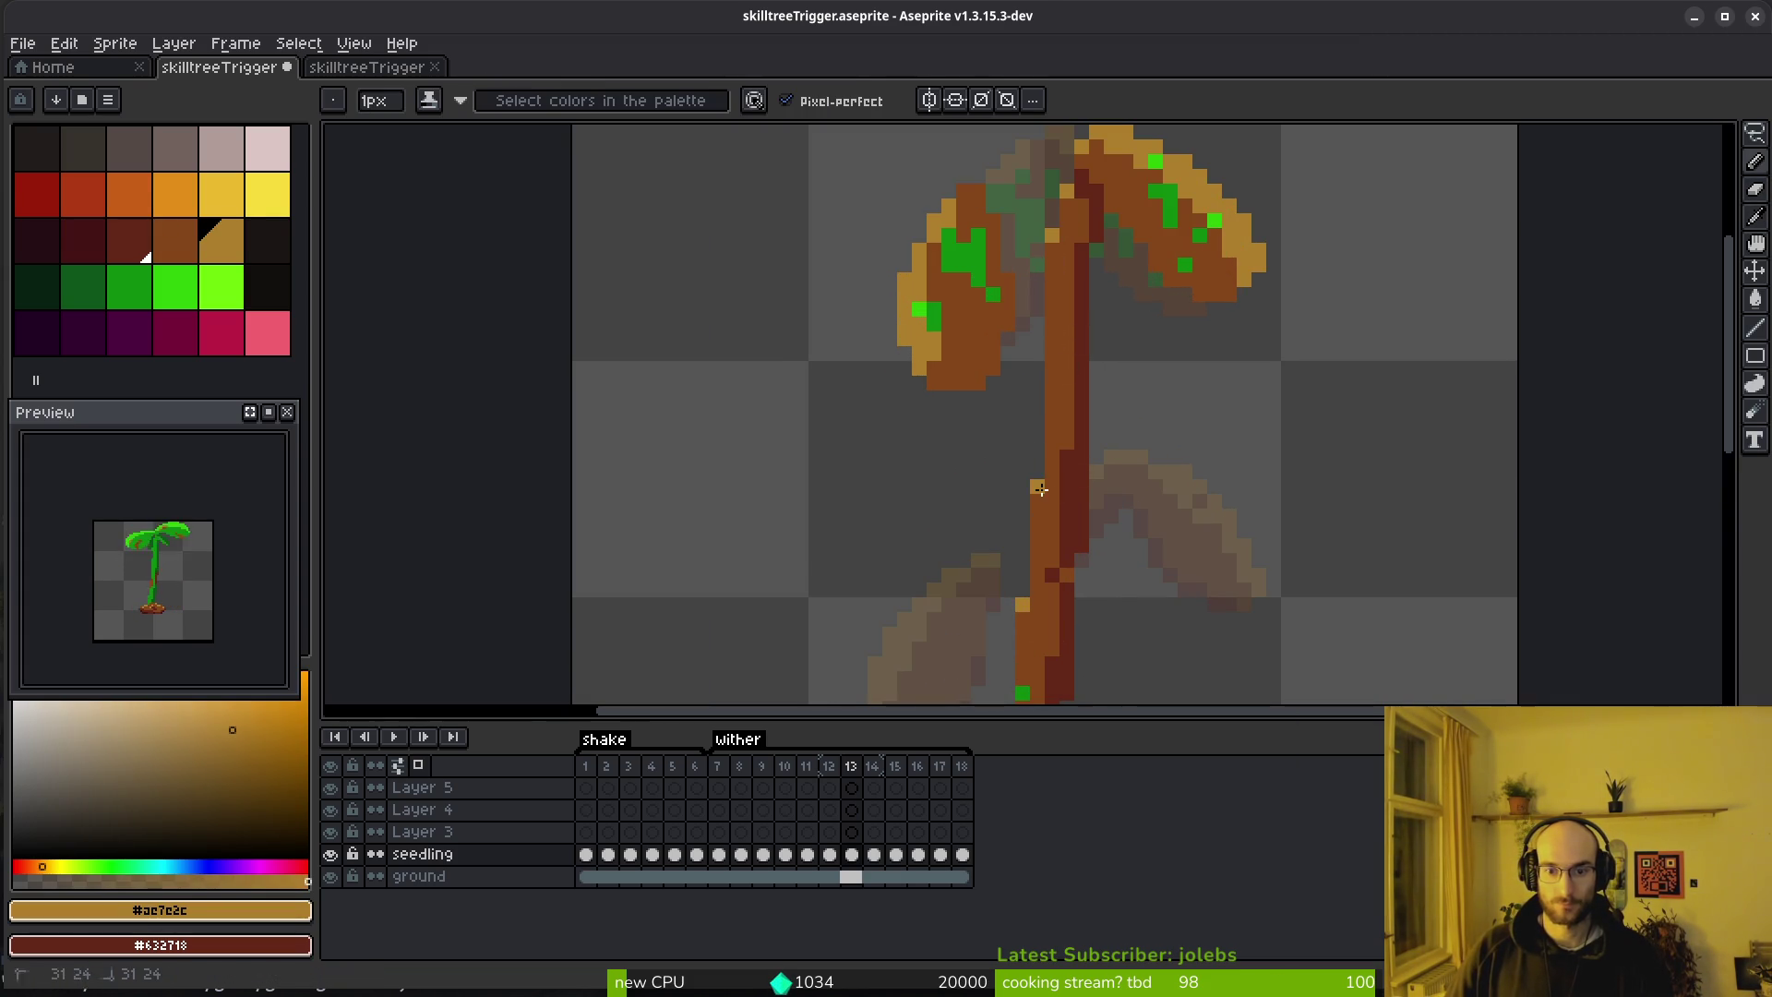
{"action": "scroll", "coordinate": [1041, 489], "scroll_direction": "down", "scroll_amount": 3}
Sample the stem green and speckle bright green pixels onto the lower stem
{"action": "key", "text": "alt"}
{"action": "key", "text": "Left"}
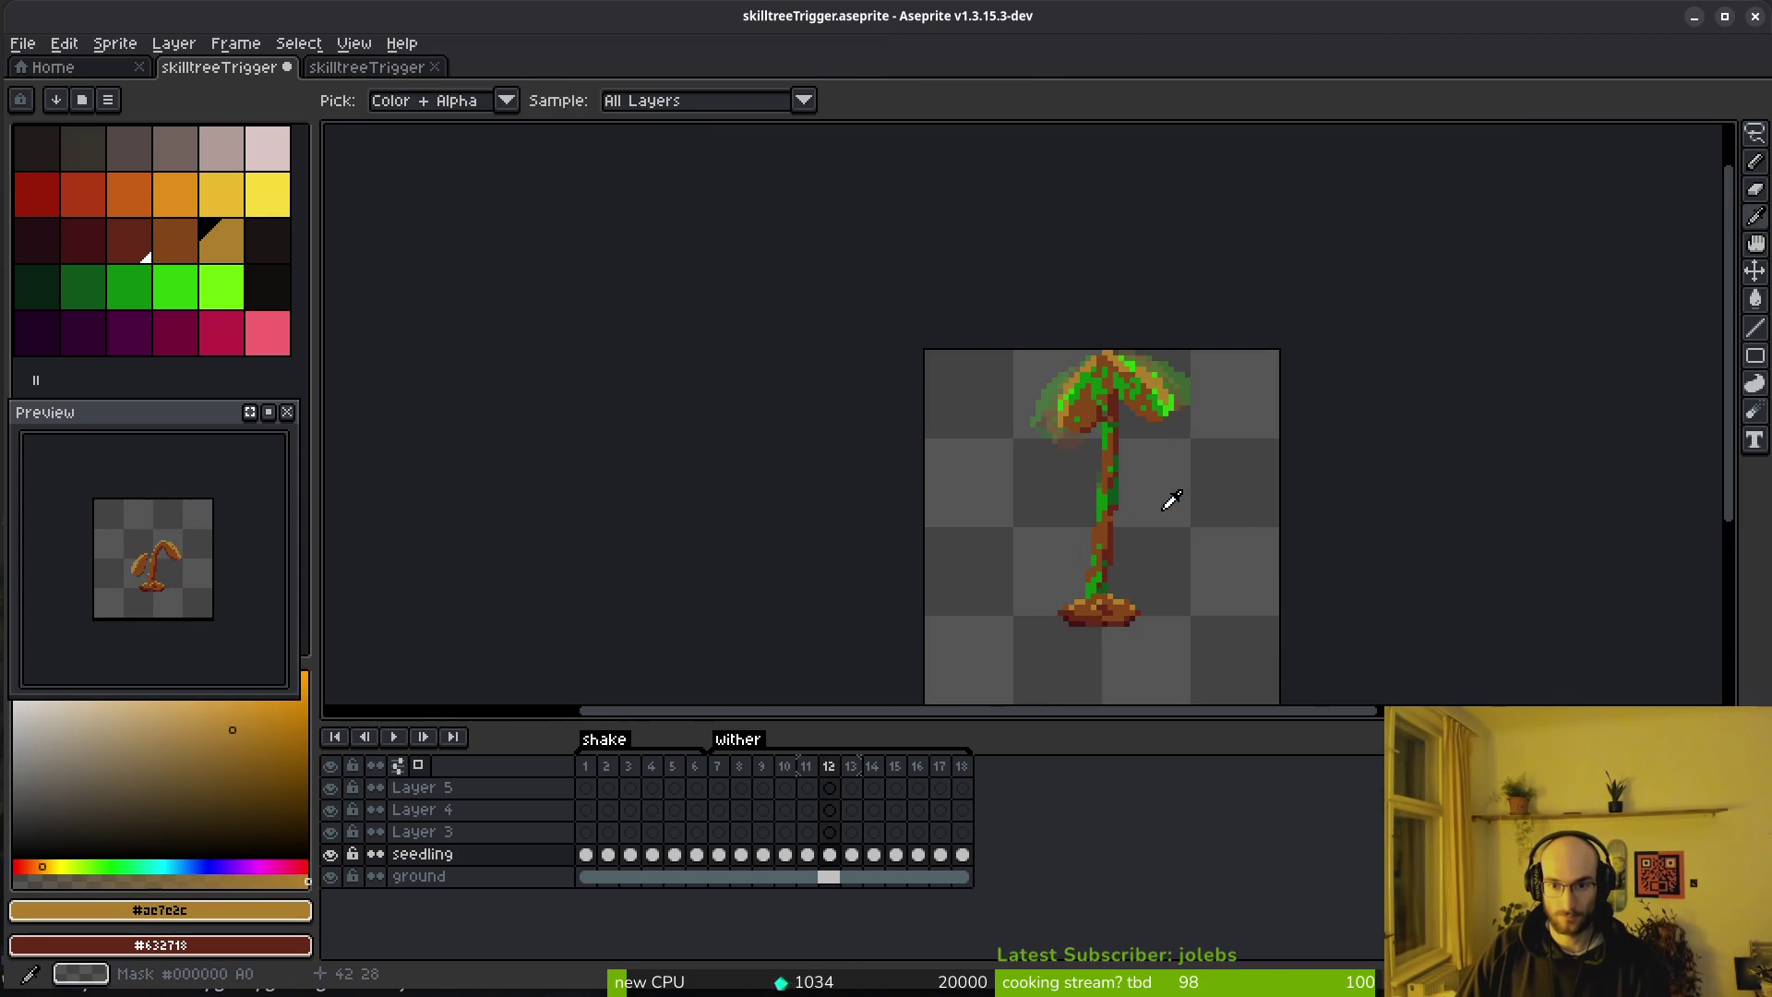
{"action": "scroll", "coordinate": [1112, 504], "scroll_direction": "up", "scroll_amount": 3}
{"action": "key", "text": "Right"}
{"action": "key", "text": "Left"}
{"action": "left_click", "coordinate": [1048, 581], "text": "alt"}
{"action": "key", "text": "Right"}
{"action": "left_click", "coordinate": [1040, 596]}
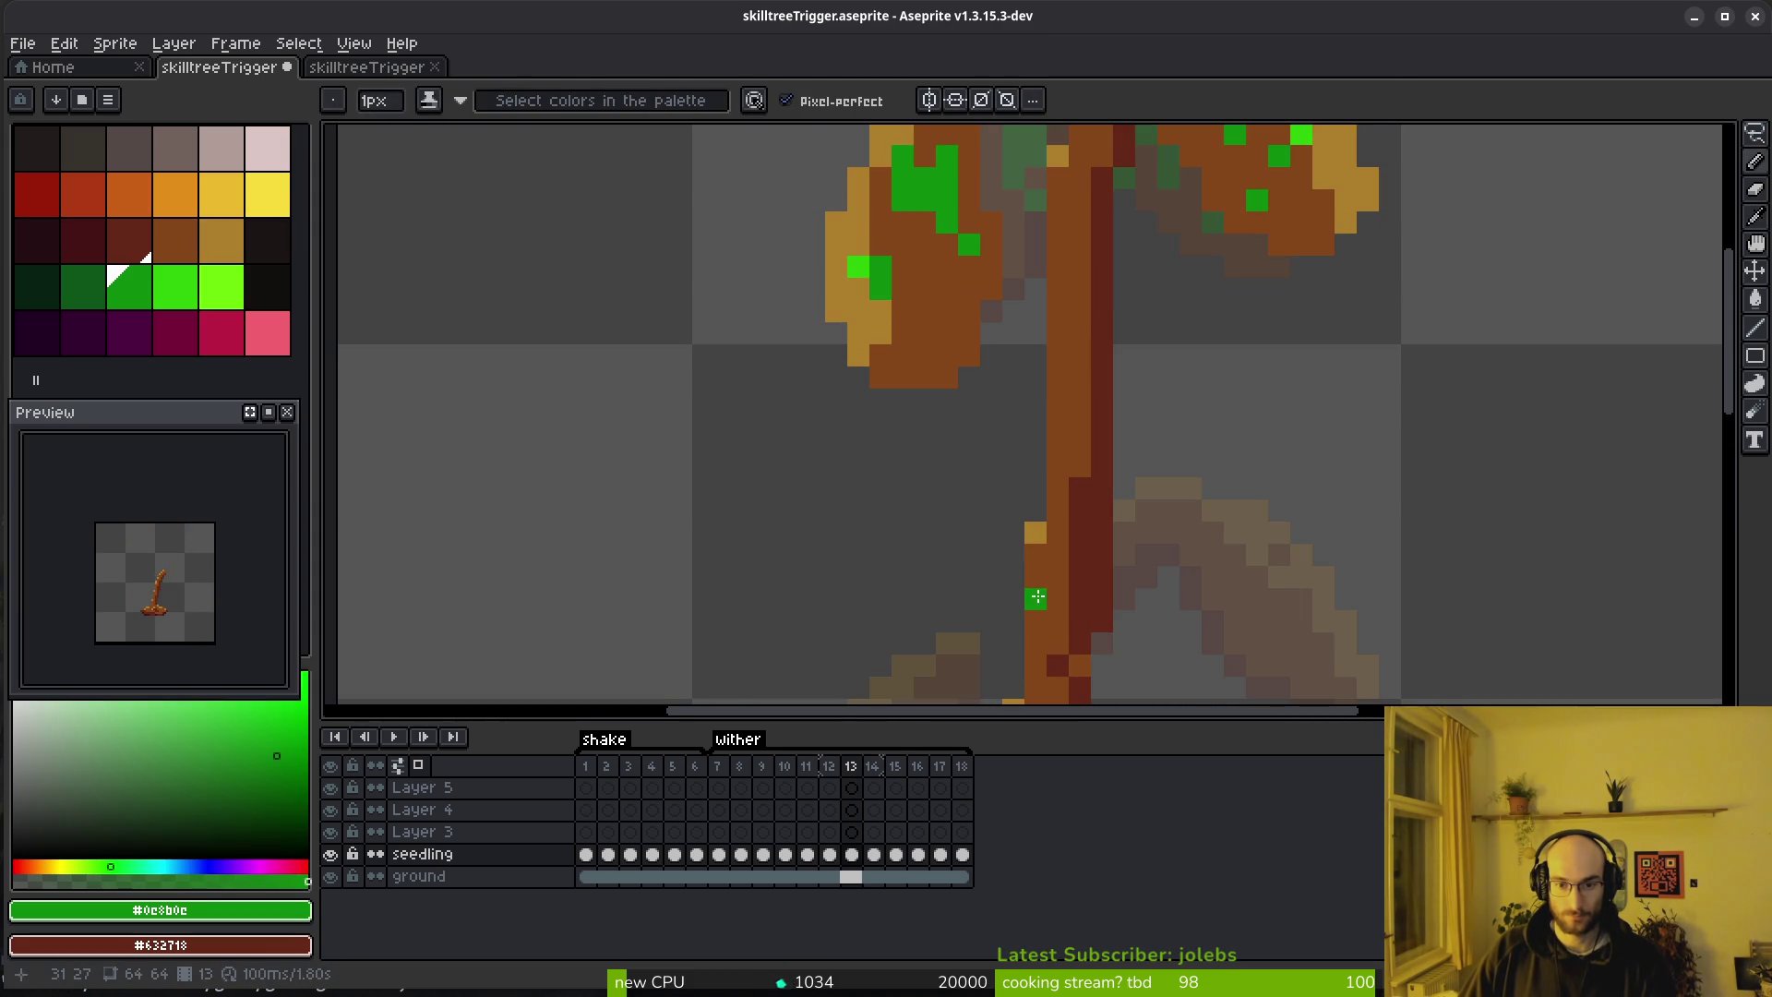
{"action": "left_click", "coordinate": [1035, 624]}
{"action": "left_click", "coordinate": [1057, 596]}
{"action": "left_click", "coordinate": [1035, 638]}
{"action": "left_click", "coordinate": [1075, 603]}
Take dark green from frame 12 as the second colour and mix dark and bright green stem pixels
{"action": "key", "text": "alt"}
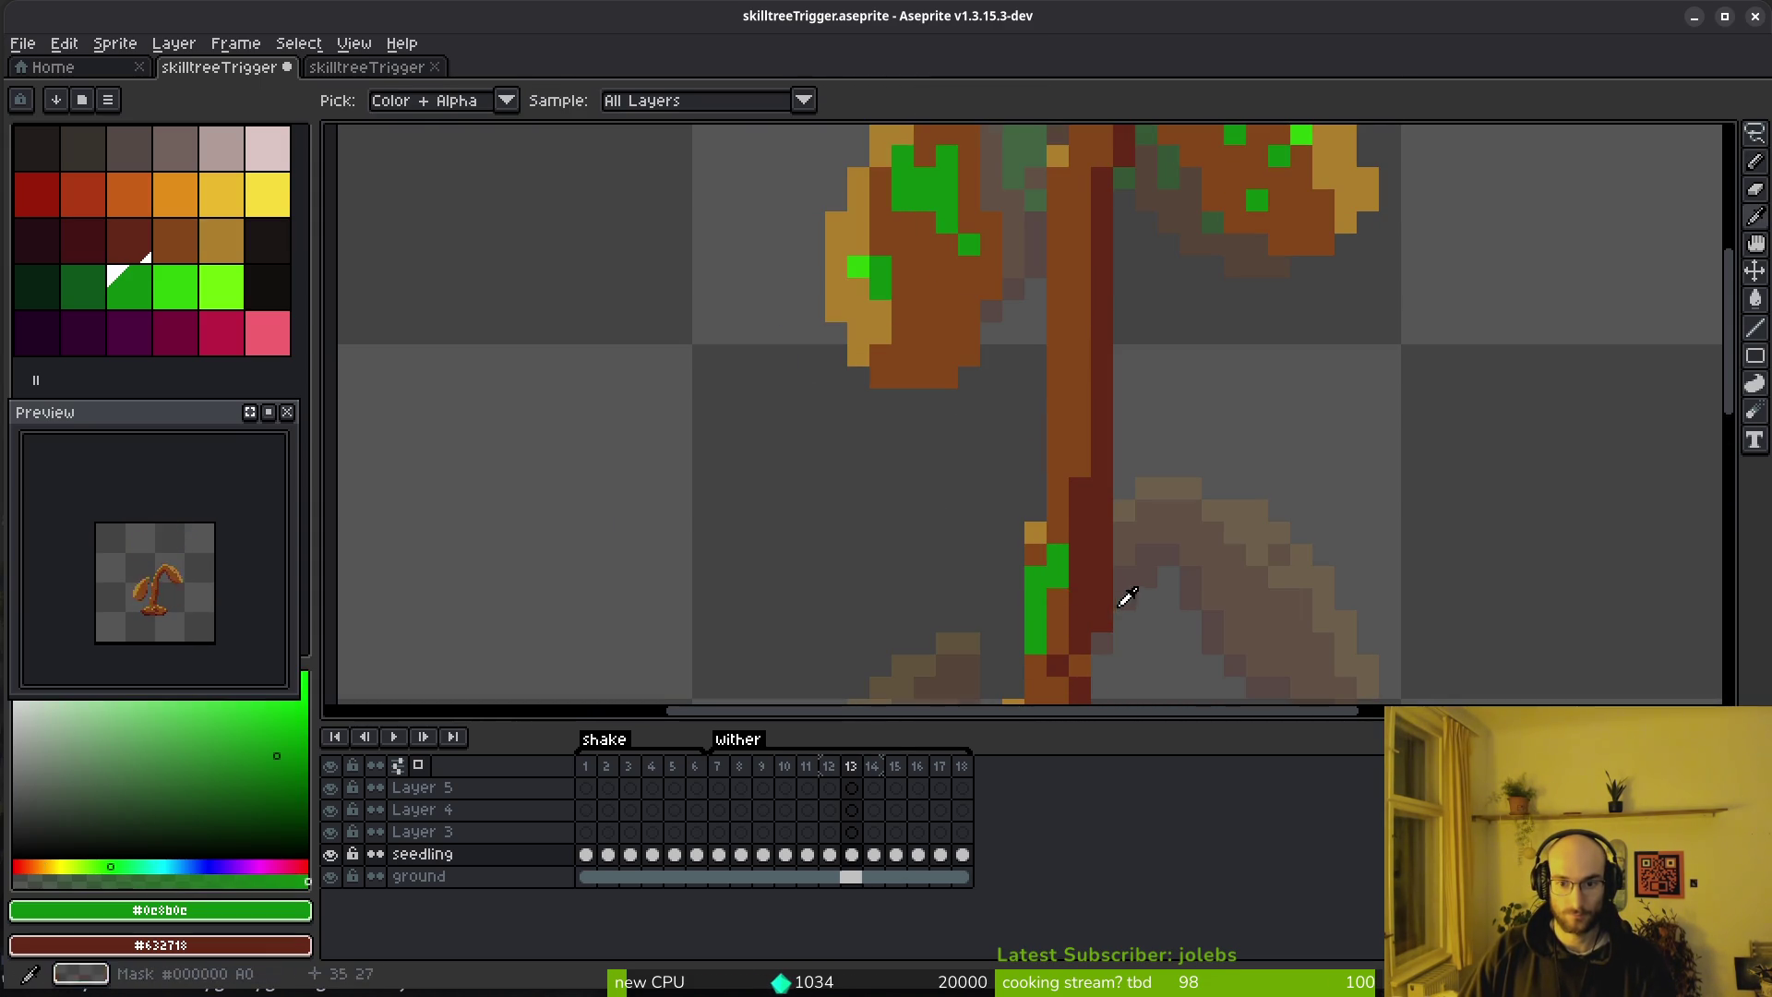
{"action": "key", "text": "Left"}
{"action": "right_click", "coordinate": [1107, 601], "text": "alt"}
{"action": "key", "text": "Right"}
{"action": "right_click", "coordinate": [1080, 563]}
{"action": "left_click", "coordinate": [1096, 507]}
{"action": "right_click", "coordinate": [1102, 509]}
{"action": "right_click", "coordinate": [1102, 532]}
{"action": "left_click", "coordinate": [1102, 553]}
{"action": "right_click", "coordinate": [1079, 598]}
{"action": "scroll", "coordinate": [1126, 572], "scroll_direction": "down", "scroll_amount": 3}
{"action": "scroll", "coordinate": [1131, 563], "scroll_direction": "up", "scroll_amount": 3}
{"action": "scroll", "coordinate": [1131, 563], "scroll_direction": "down", "scroll_amount": 5}
After comparing with frame 12, add a green column and dark green pixels on the trunk
{"action": "key", "text": "Left"}
{"action": "scroll", "coordinate": [1258, 526], "scroll_direction": "up", "scroll_amount": 4}
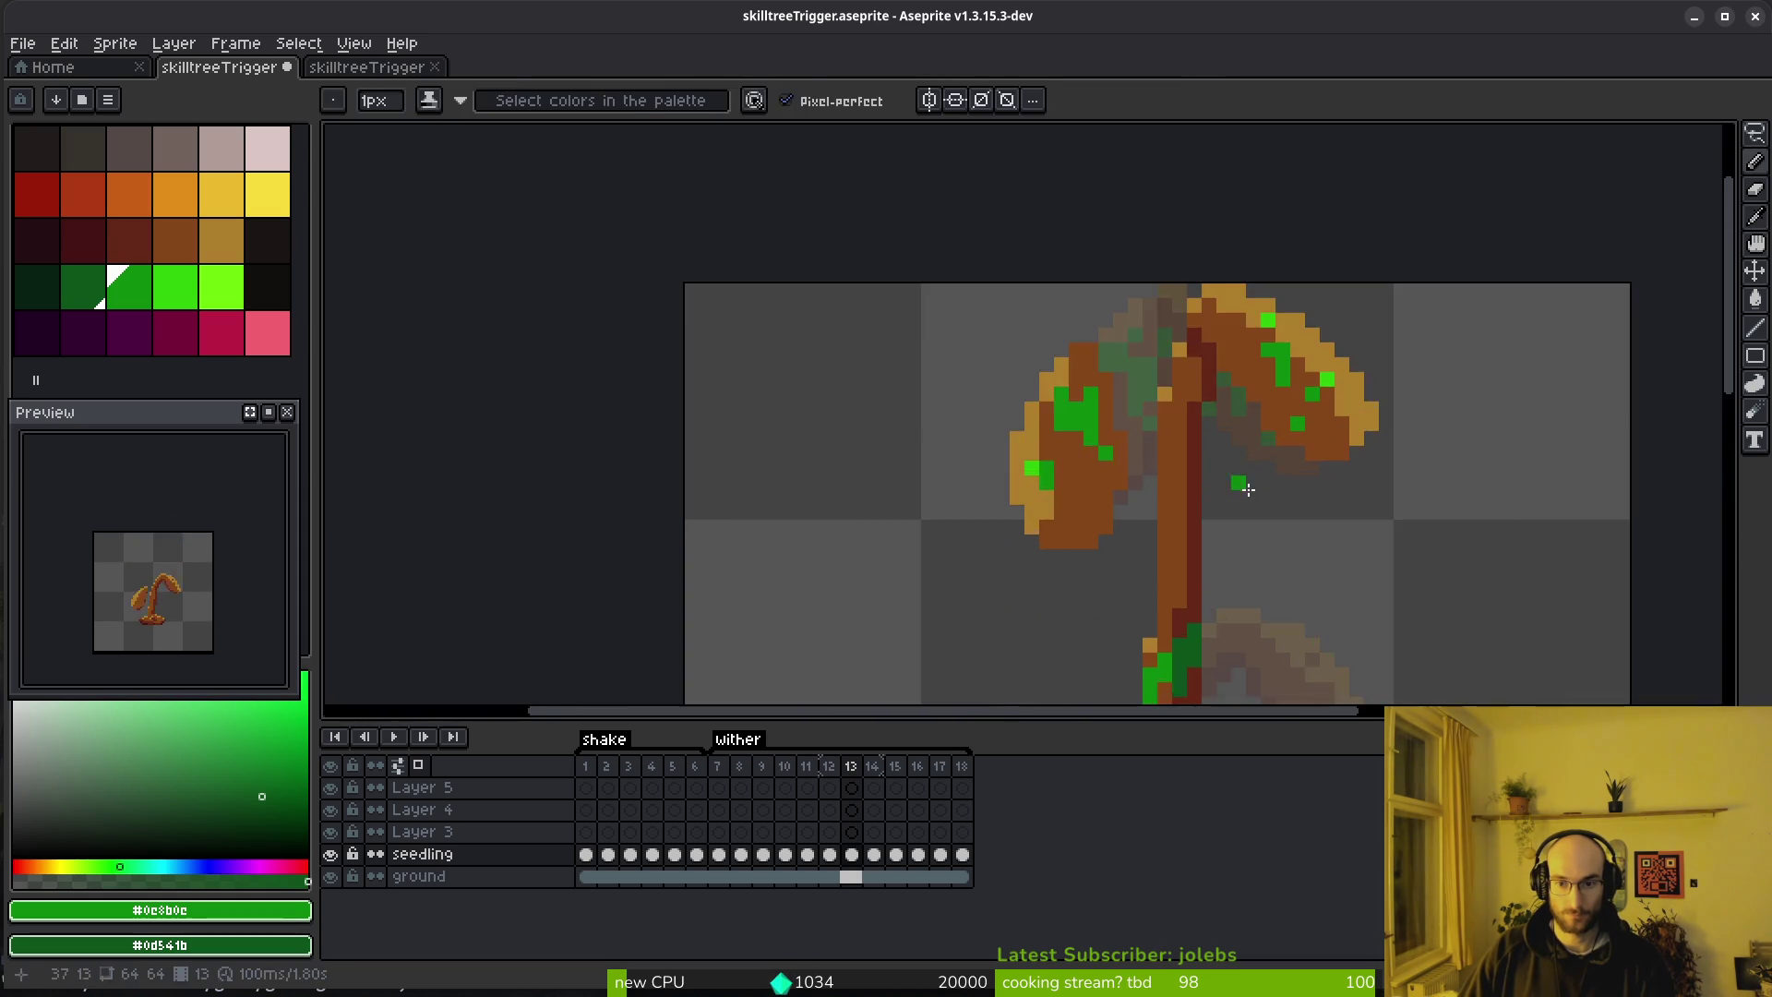
{"action": "scroll", "coordinate": [1277, 523], "scroll_direction": "down", "scroll_amount": 2}
{"action": "key", "text": "alt"}
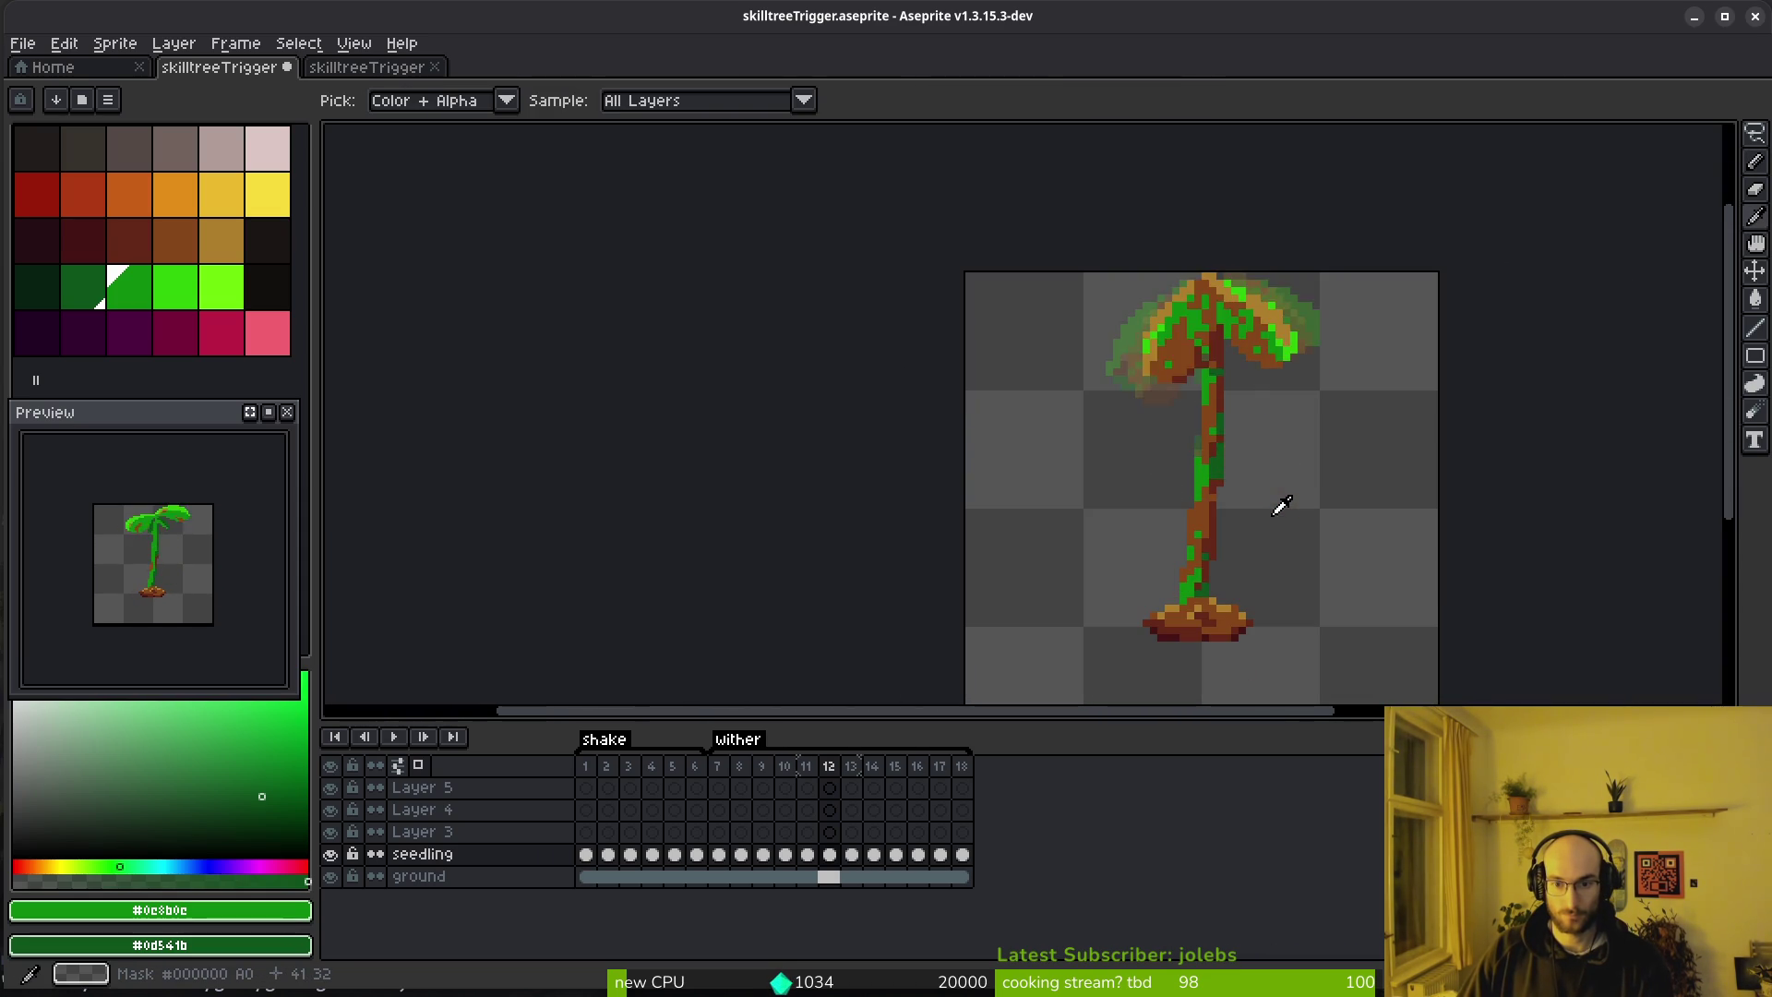
{"action": "key", "text": "Right"}
{"action": "key", "text": "Left"}
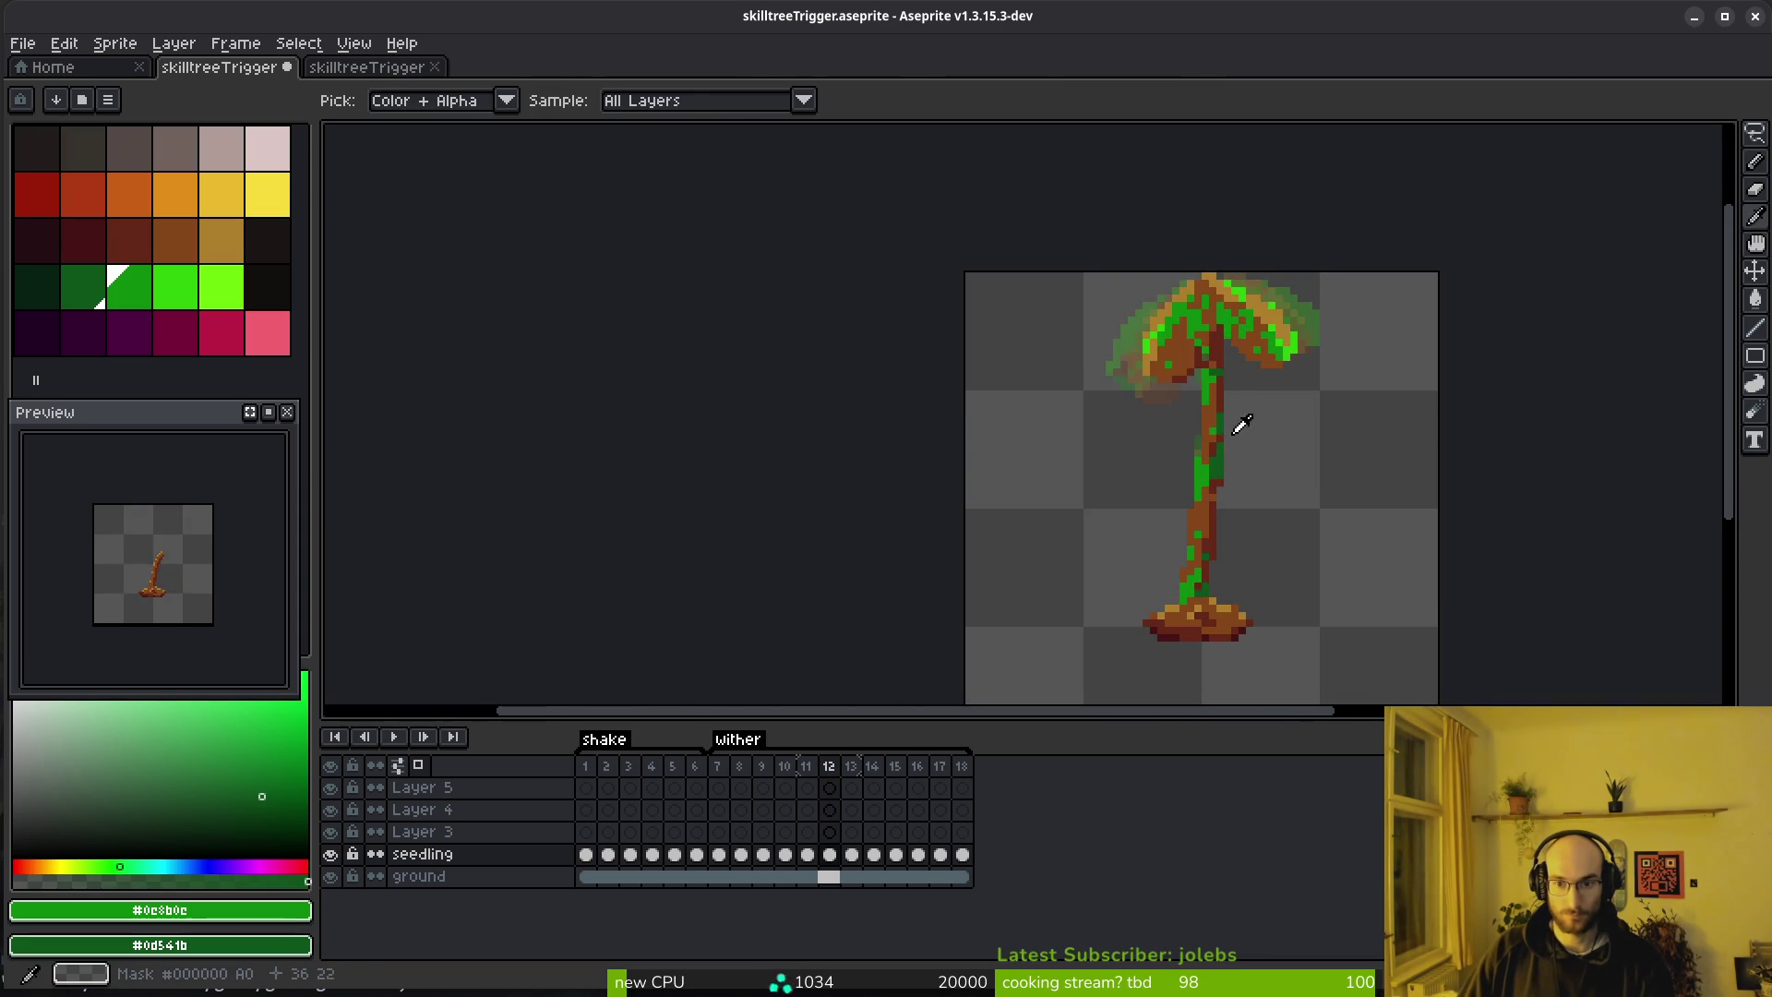
{"action": "key", "text": "Right"}
{"action": "scroll", "coordinate": [1194, 349], "scroll_direction": "up", "scroll_amount": 4}
{"action": "scroll", "coordinate": [1195, 349], "scroll_direction": "up", "scroll_amount": 1}
{"action": "left_click_drag", "start_coordinate": [1239, 466], "coordinate": [1239, 526]}
{"action": "left_click", "coordinate": [1239, 438]}
{"action": "right_click", "coordinate": [1297, 466]}
{"action": "right_click", "coordinate": [1300, 493]}
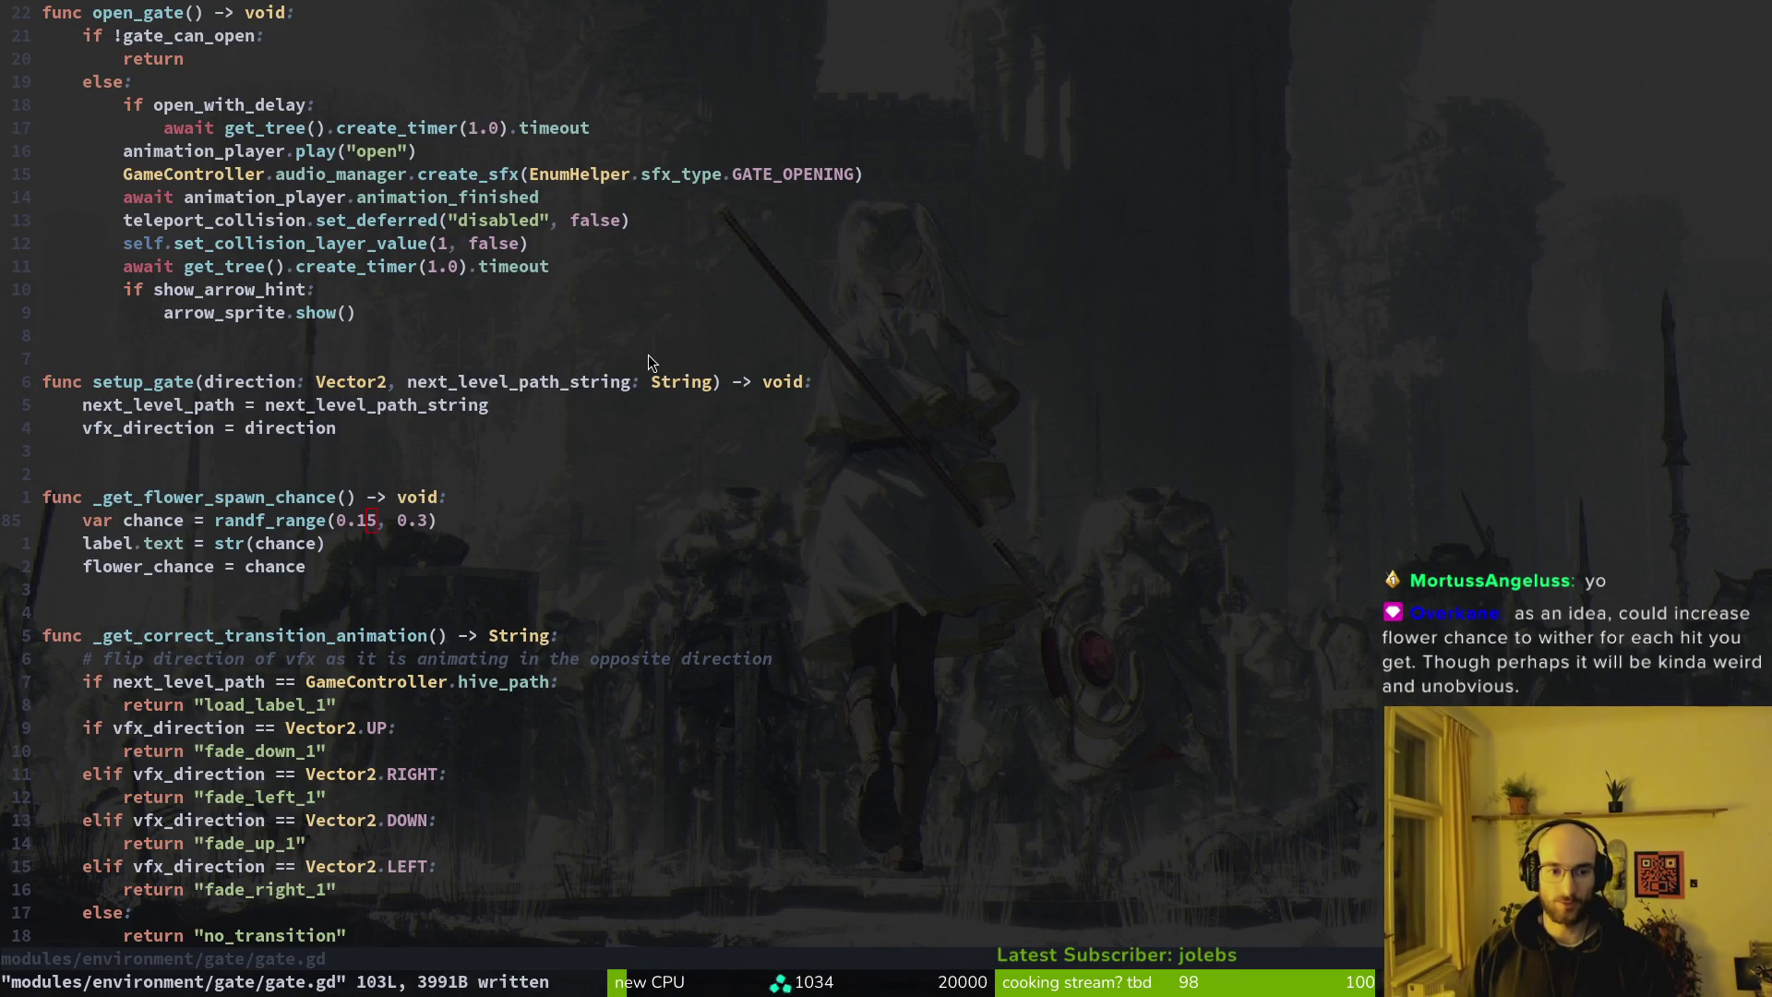
Open the Telescope file finder over gate.gd
{"action": "key", "text": "space"}
{"action": "key", "text": "f"}
{"action": "key", "text": "f"}
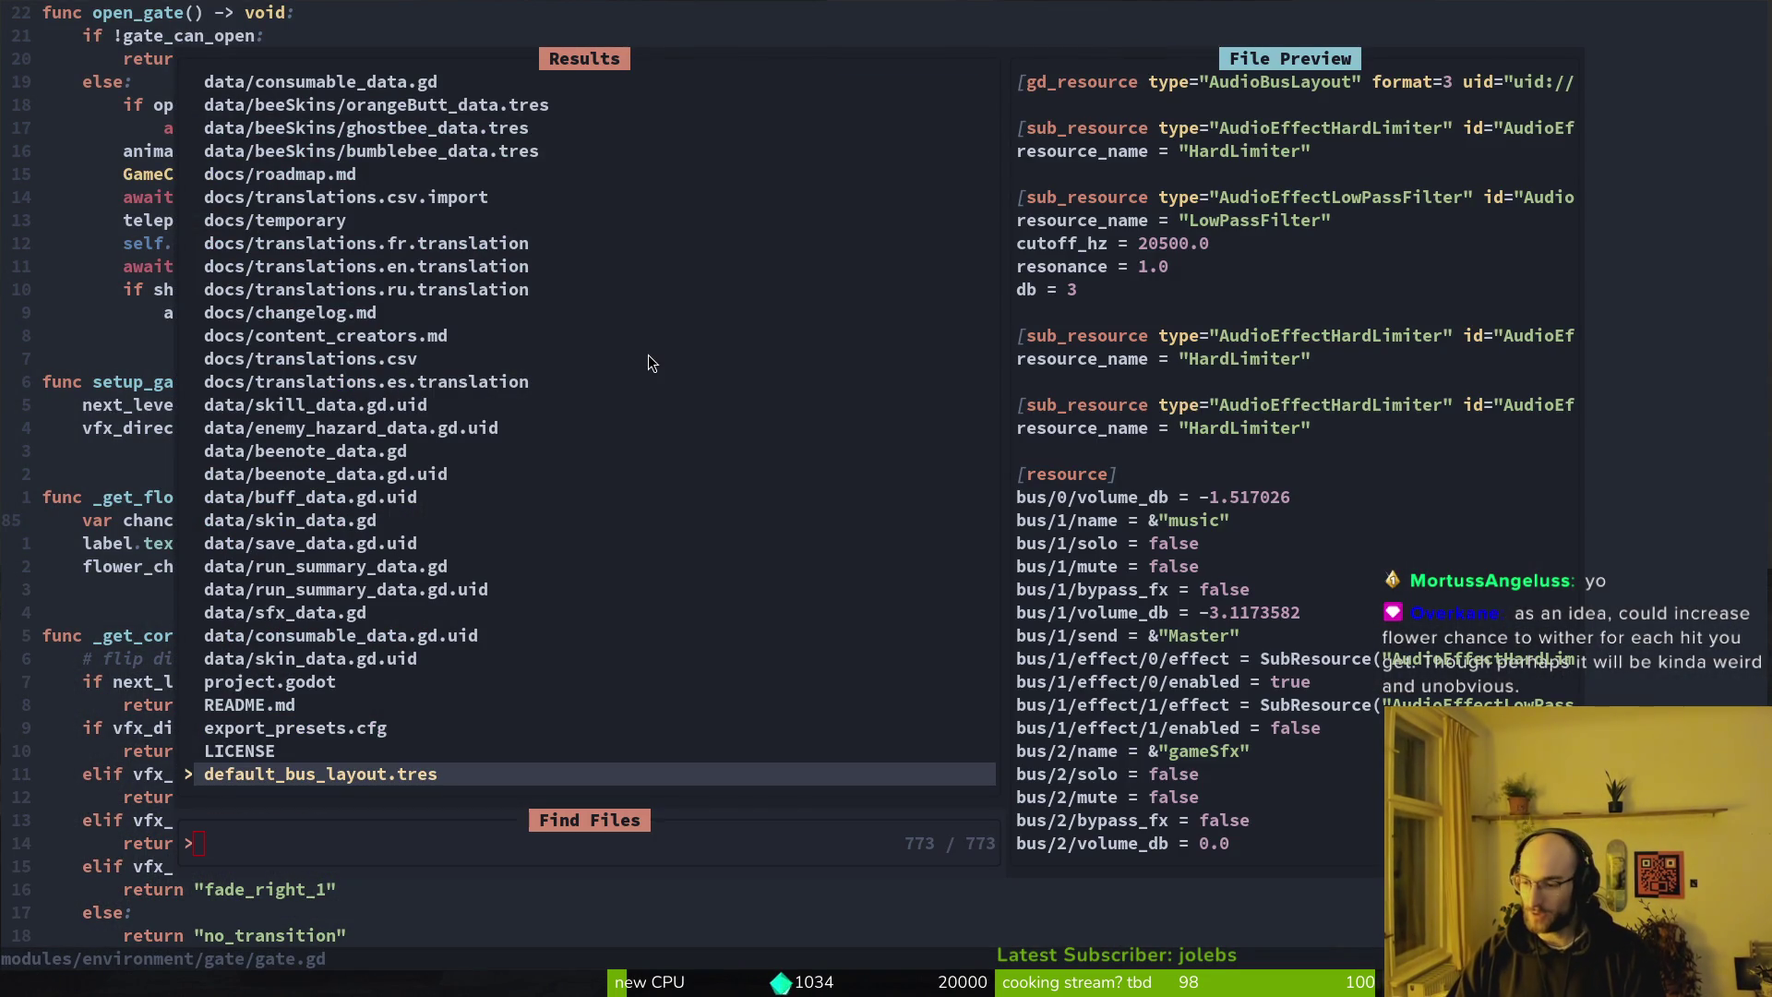
{"action": "key", "text": "alt+Tab"}
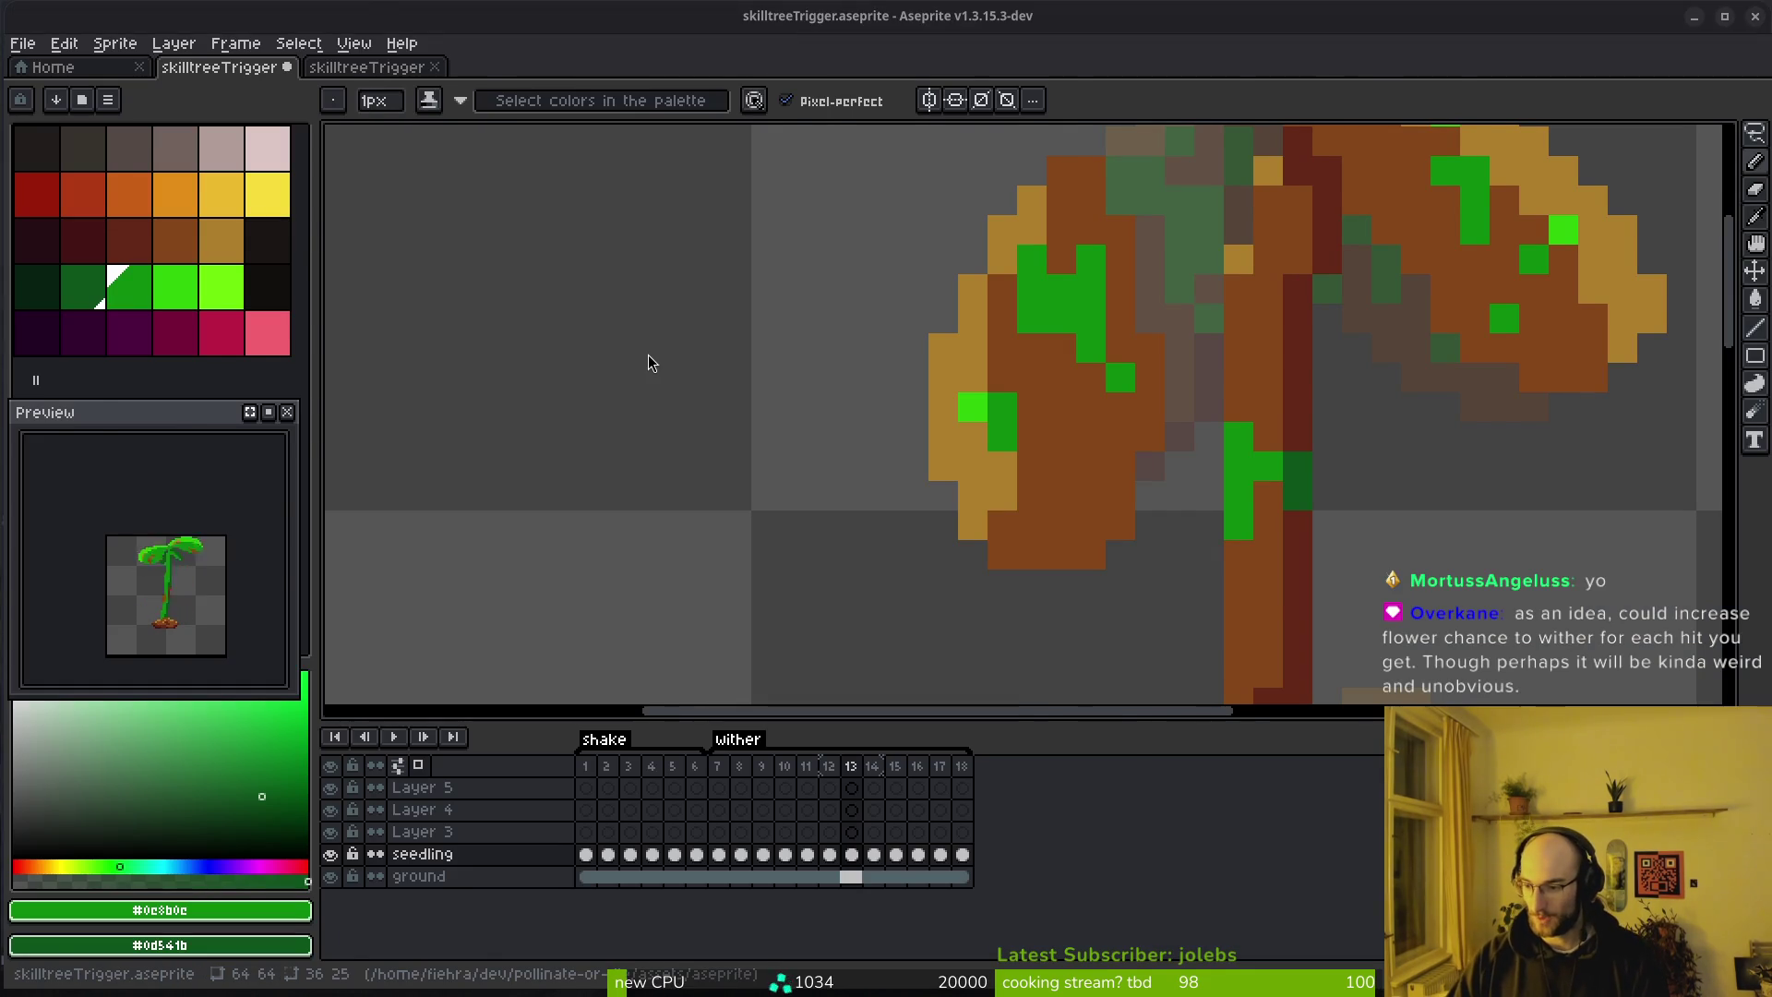
{"action": "key", "text": "alt+Tab"}
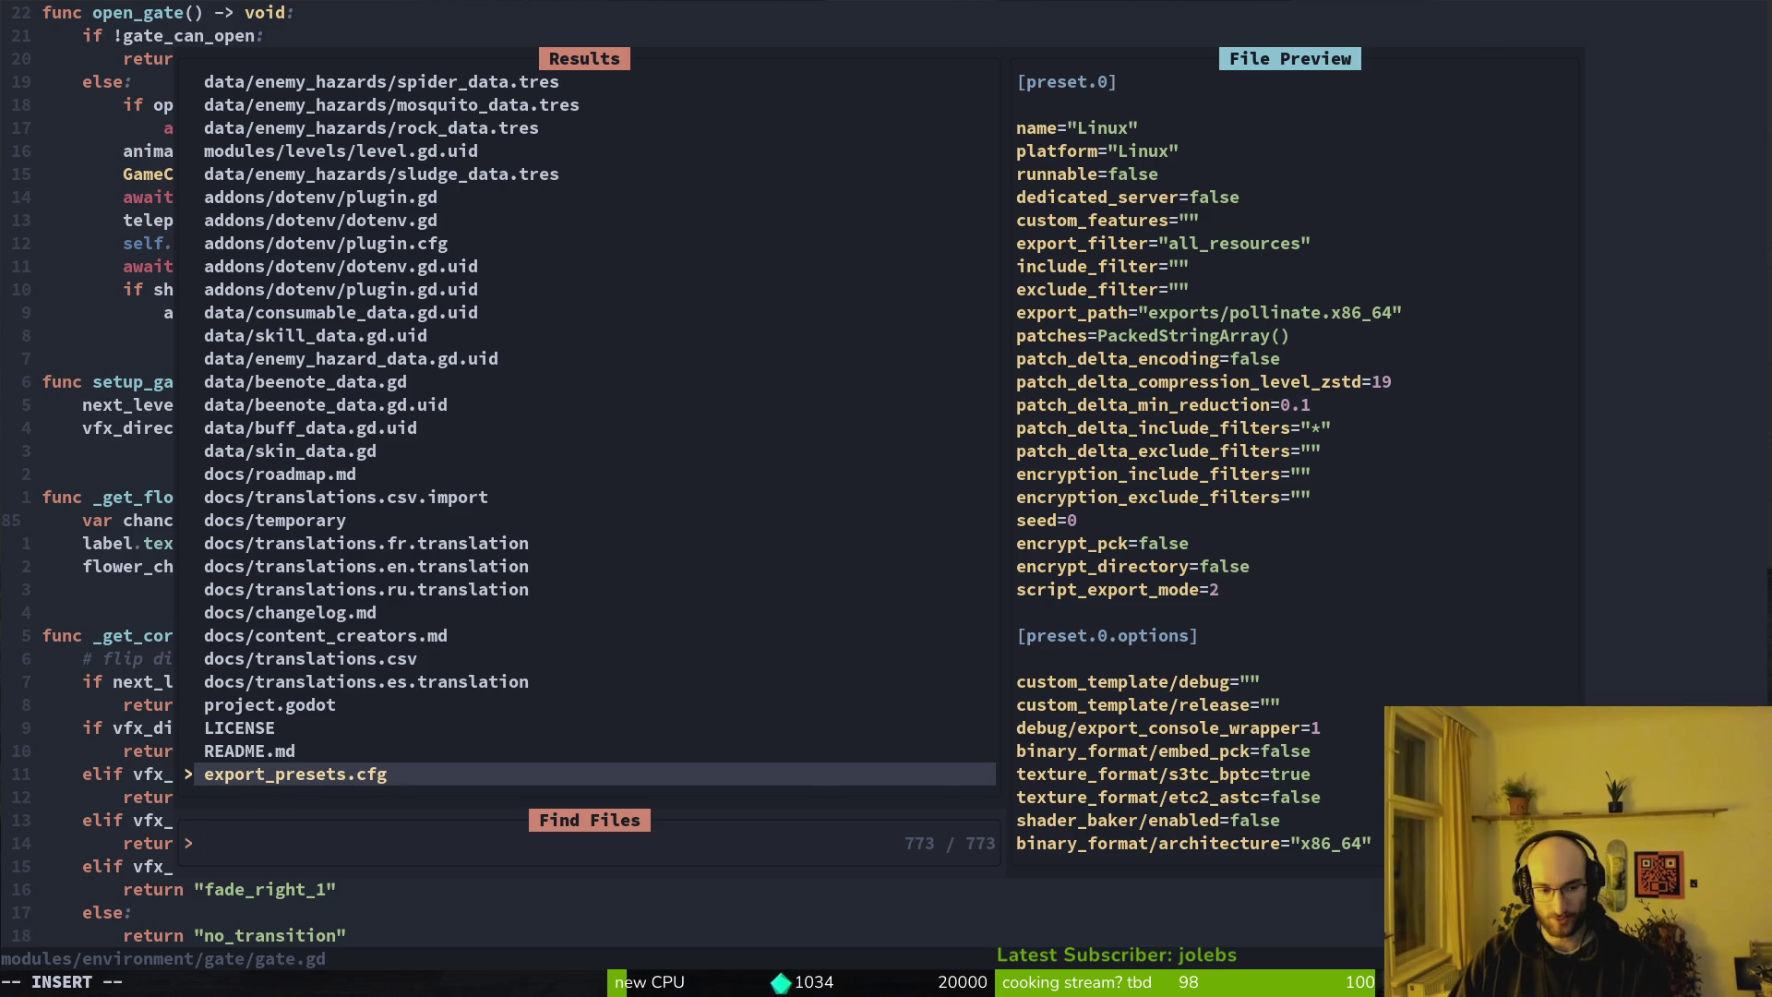
Search 'read' to open README.md and jump down to the buff lists
{"action": "type", "text": "read"}
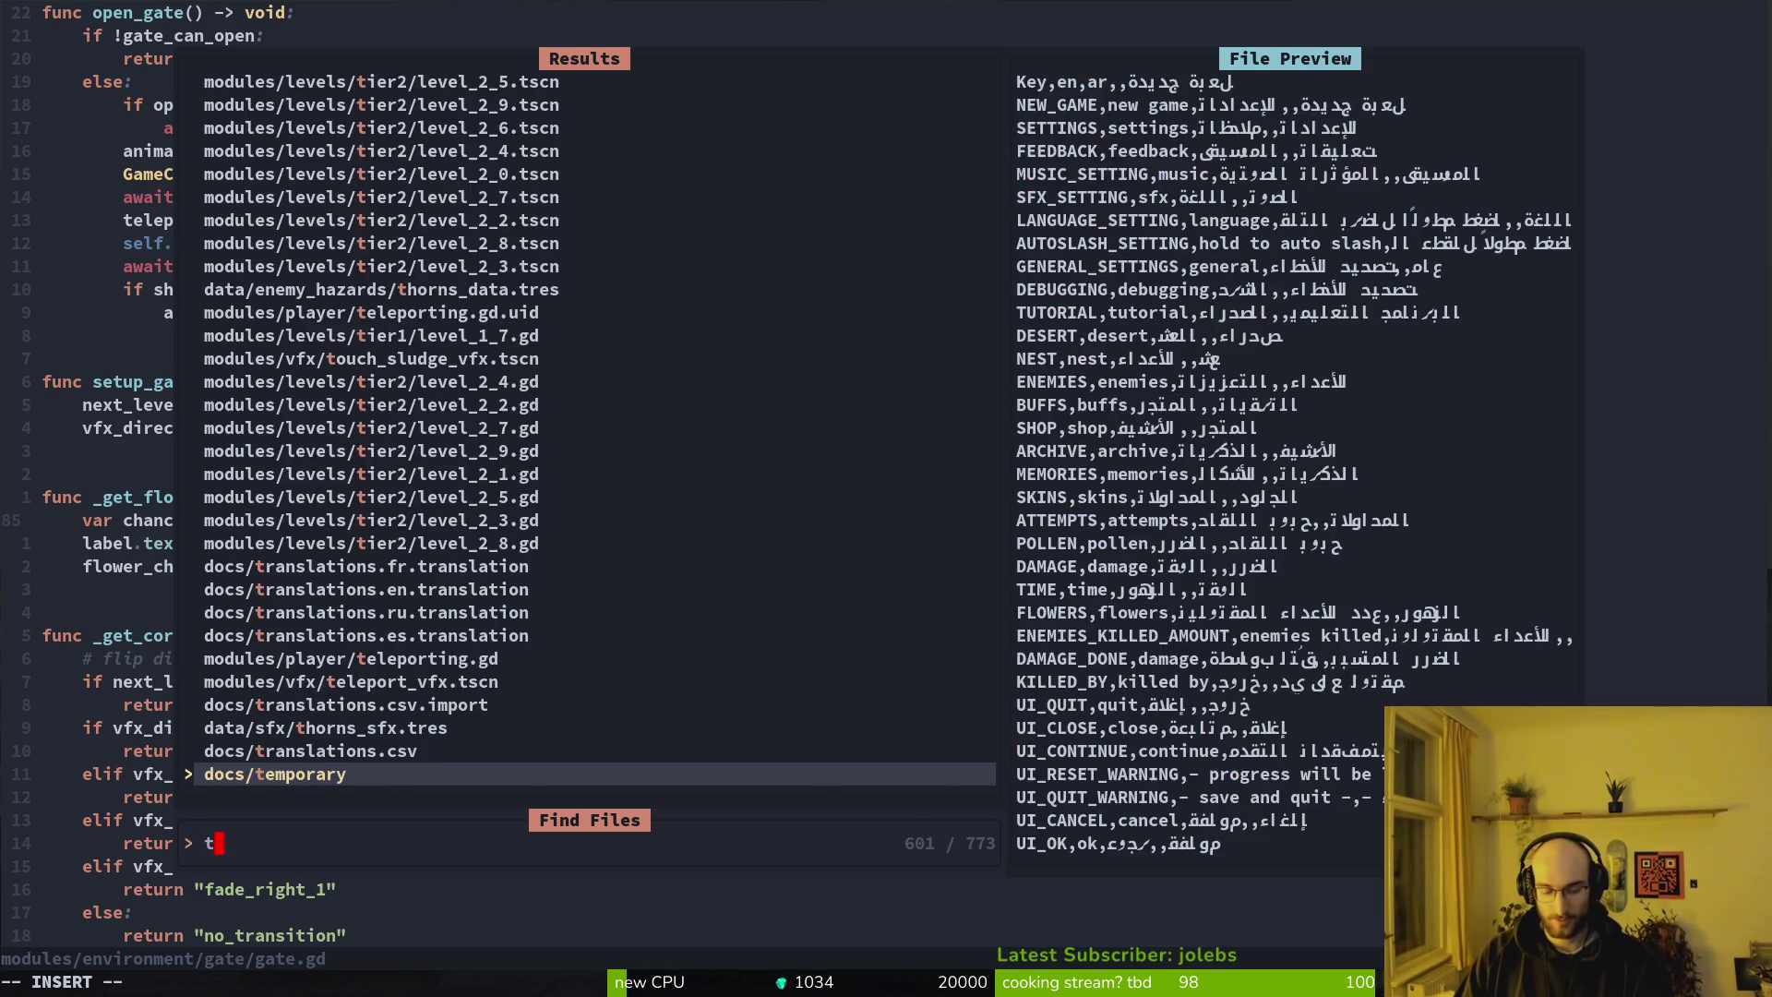
{"action": "key", "text": "Return"}
{"action": "key", "text": "ctrl+d"}
{"action": "key", "text": "ctrl+d"}
{"action": "key", "text": "ctrl+d"}
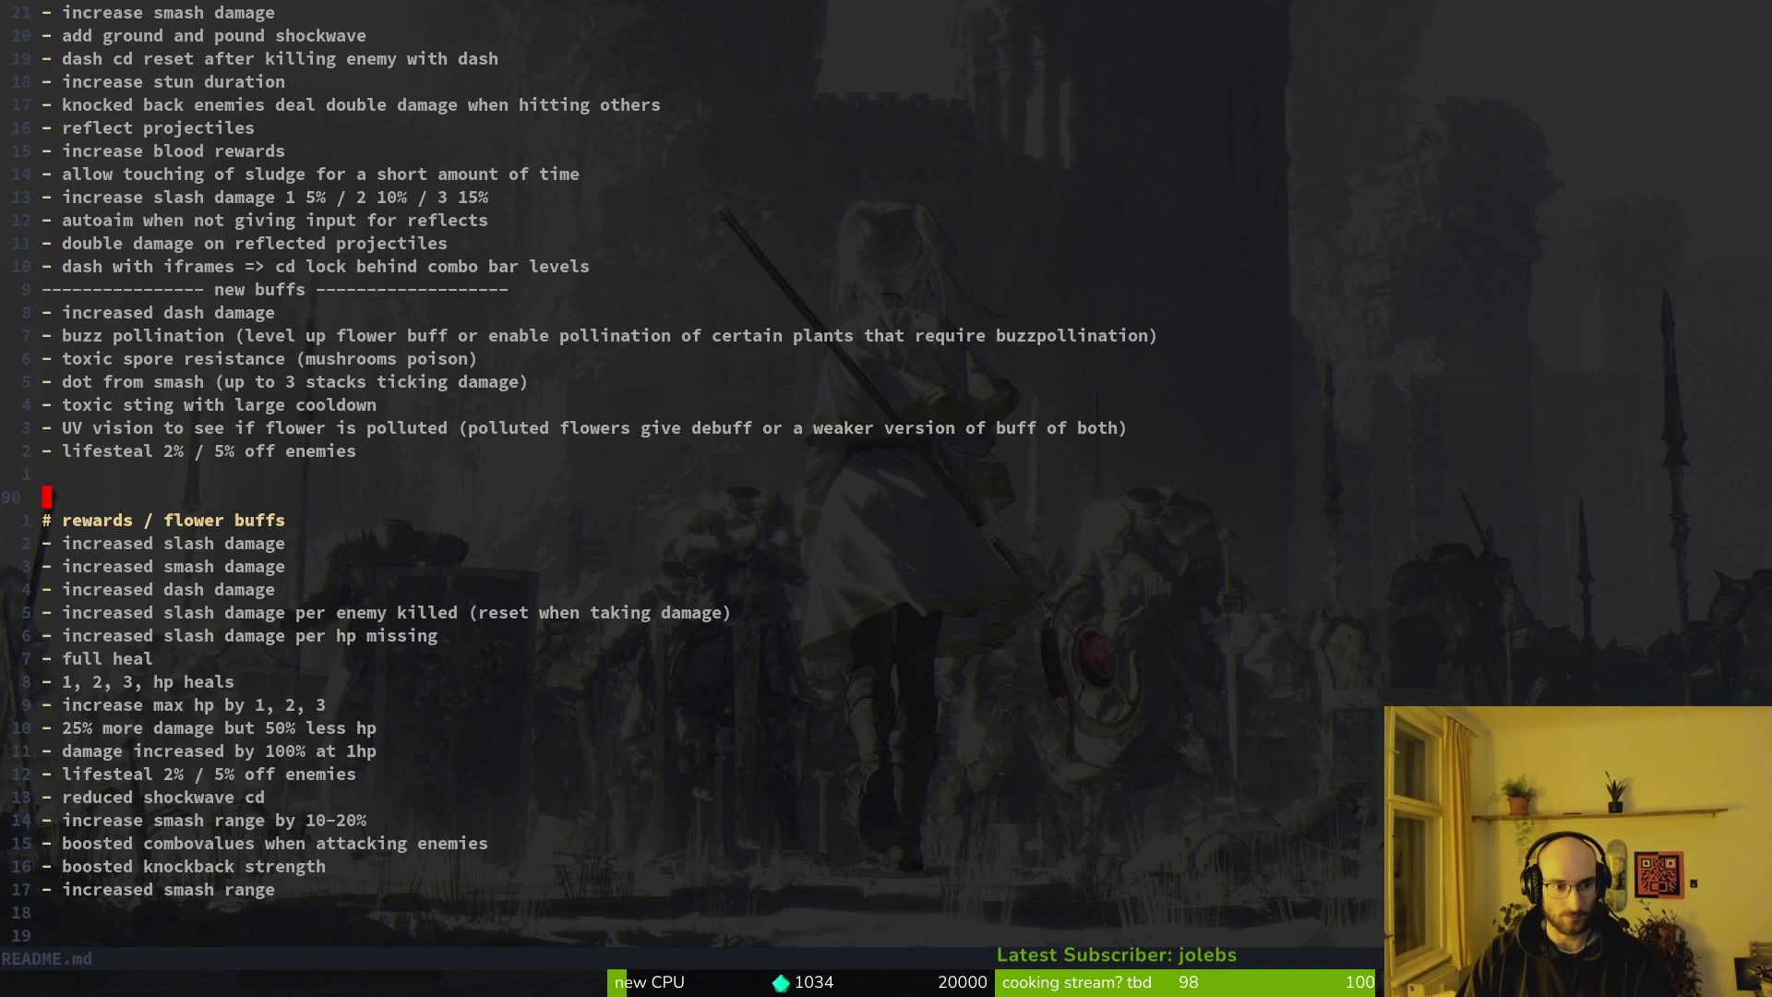
Duplicate the 'increased smash range' line and change it to 'increased flowerchance on hit'
{"action": "key", "text": "j"}
{"action": "key", "text": "j"}
{"action": "key", "text": "j"}
{"action": "key", "text": "y"}
{"action": "key", "text": "y"}
{"action": "key", "text": "p"}
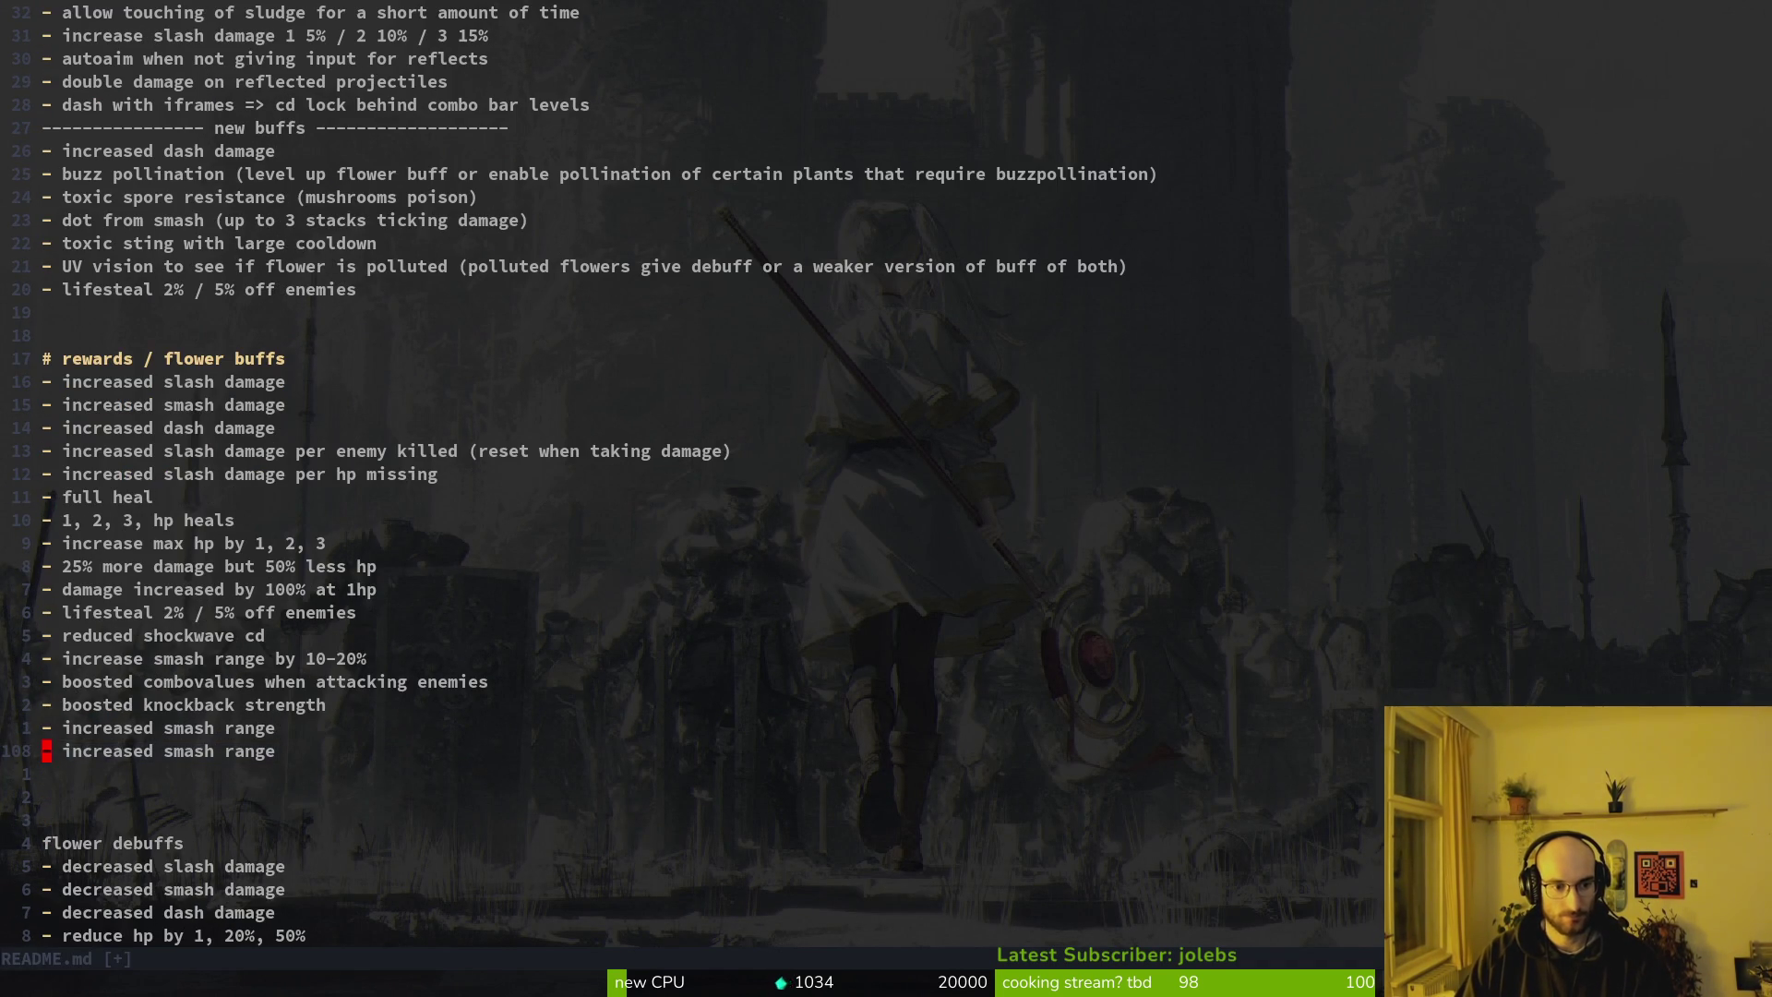
{"action": "type", "text": "ciwflowerchance on hit"}
{"action": "key", "text": "Escape"}
Move the new flowerchance line from the rewards list to under lifesteal and save
{"action": "key", "text": "shift+v"}
{"action": "key", "text": "y"}
{"action": "key", "text": "A"}
{"action": "key", "text": "ctrl+w"}
{"action": "key", "text": "Escape"}
{"action": "key", "text": "shift+v"}
{"action": "type", "text": "d"}
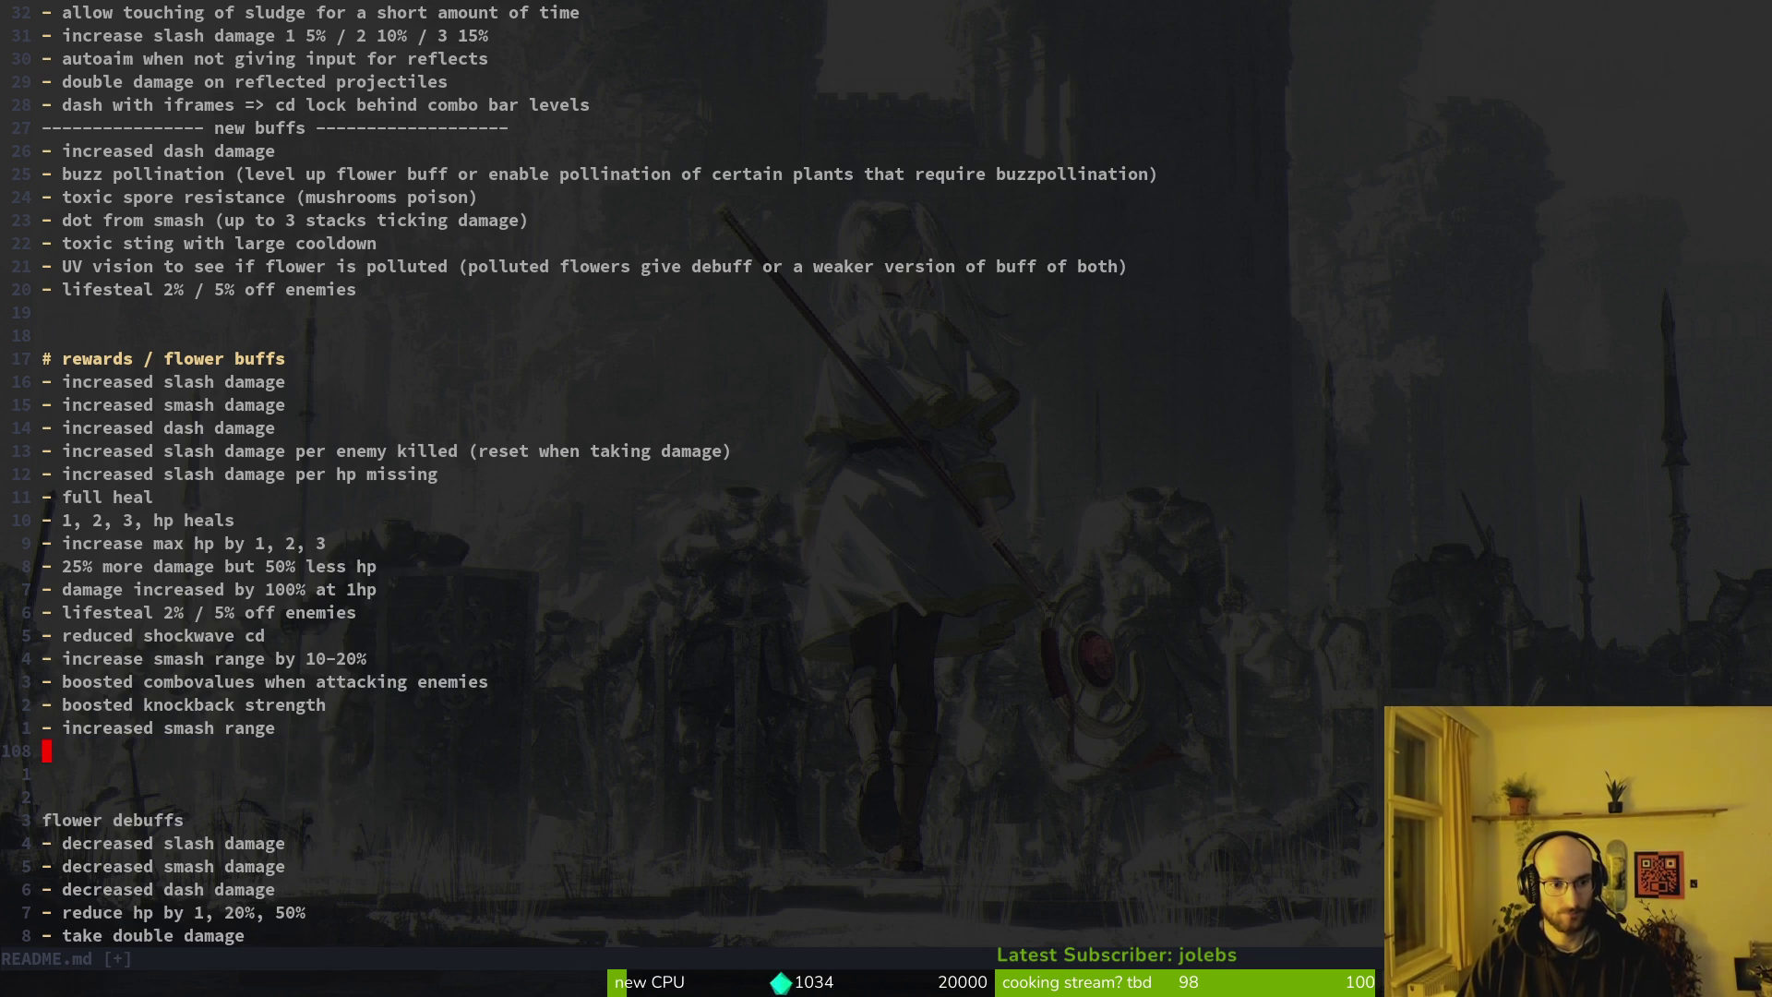
{"action": "type", "text": ":w"}
{"action": "key", "text": "Return"}
{"action": "type", "text": "20k"}
{"action": "type", "text": "p:w"}
{"action": "key", "text": "Return"}
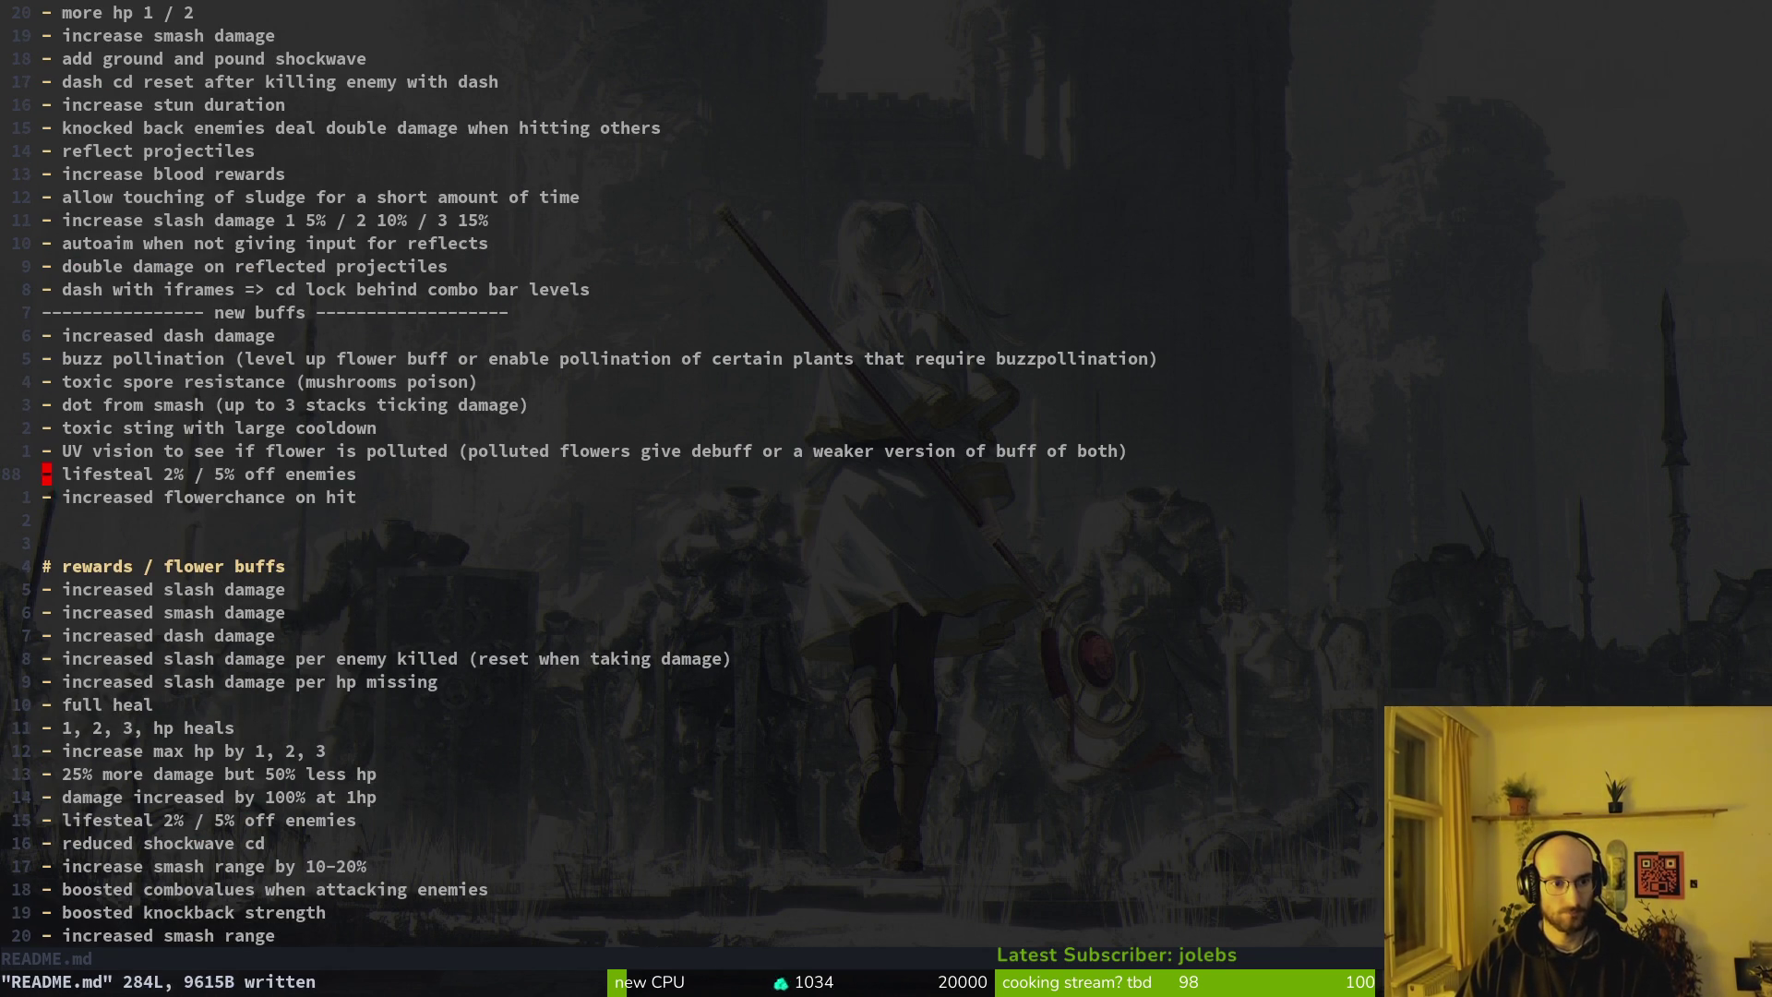
Append 'is polluted / higer chance' to the UV vision line and save the README
{"action": "key", "text": "j"}
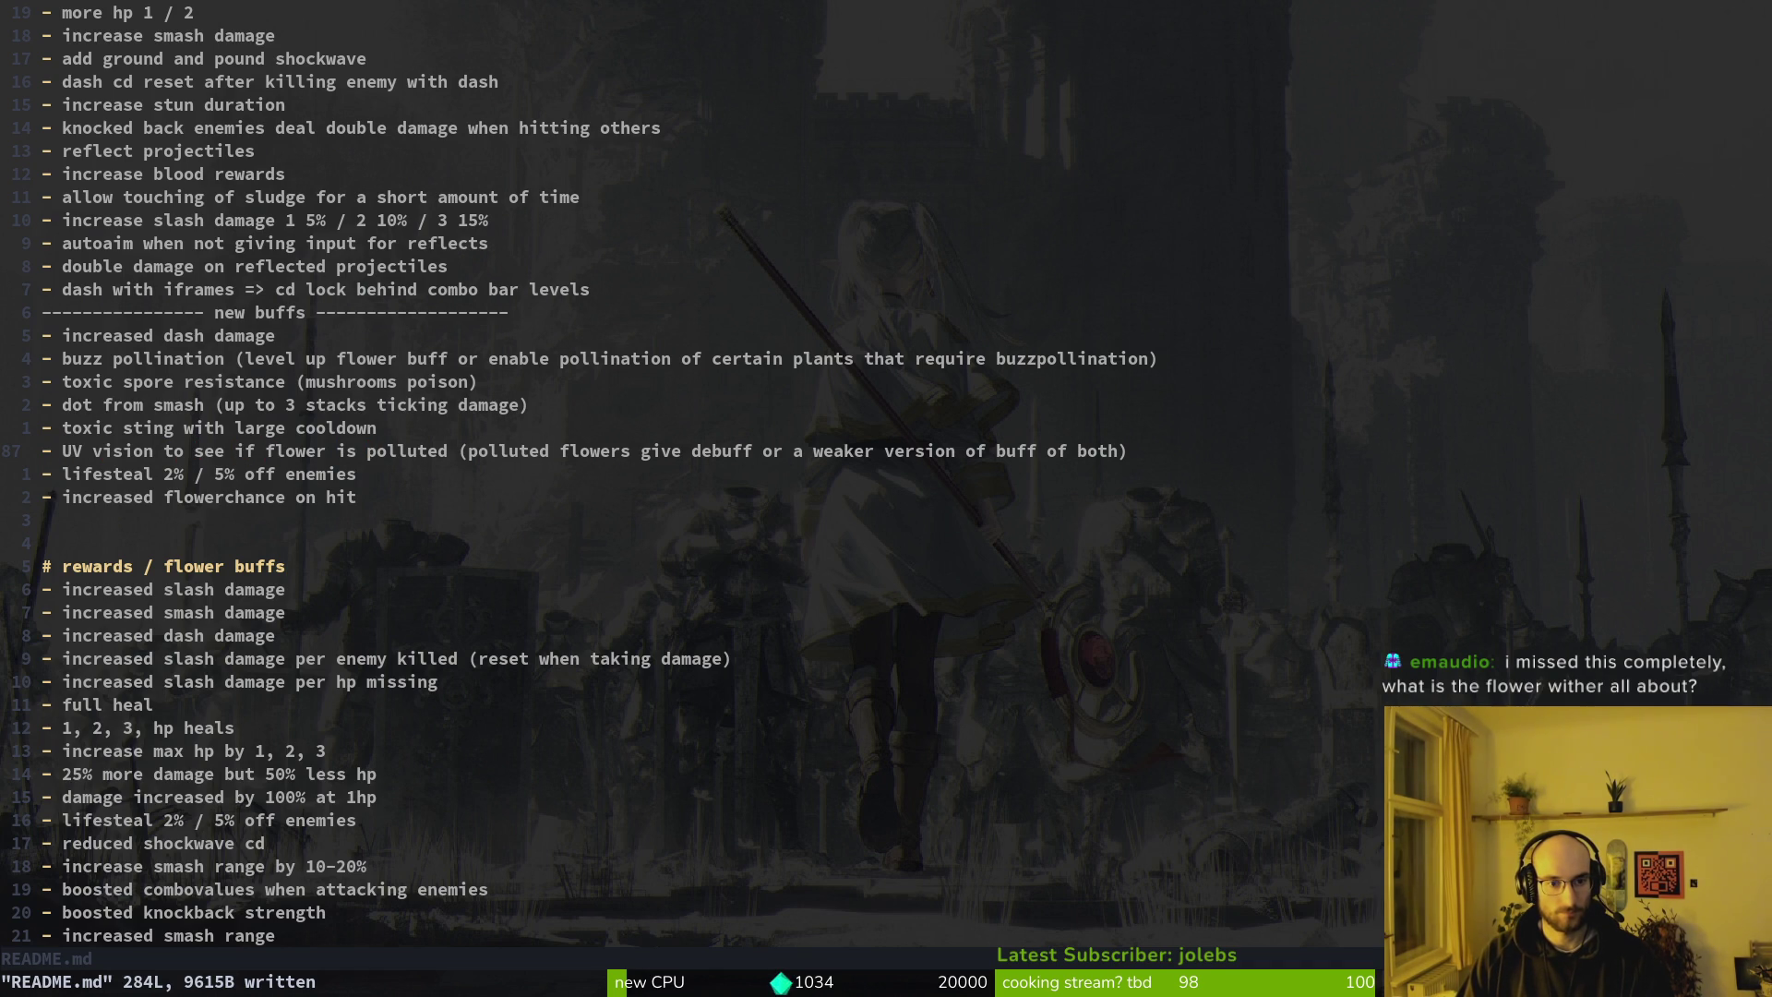
{"action": "type", "text": "is polluted / h"}
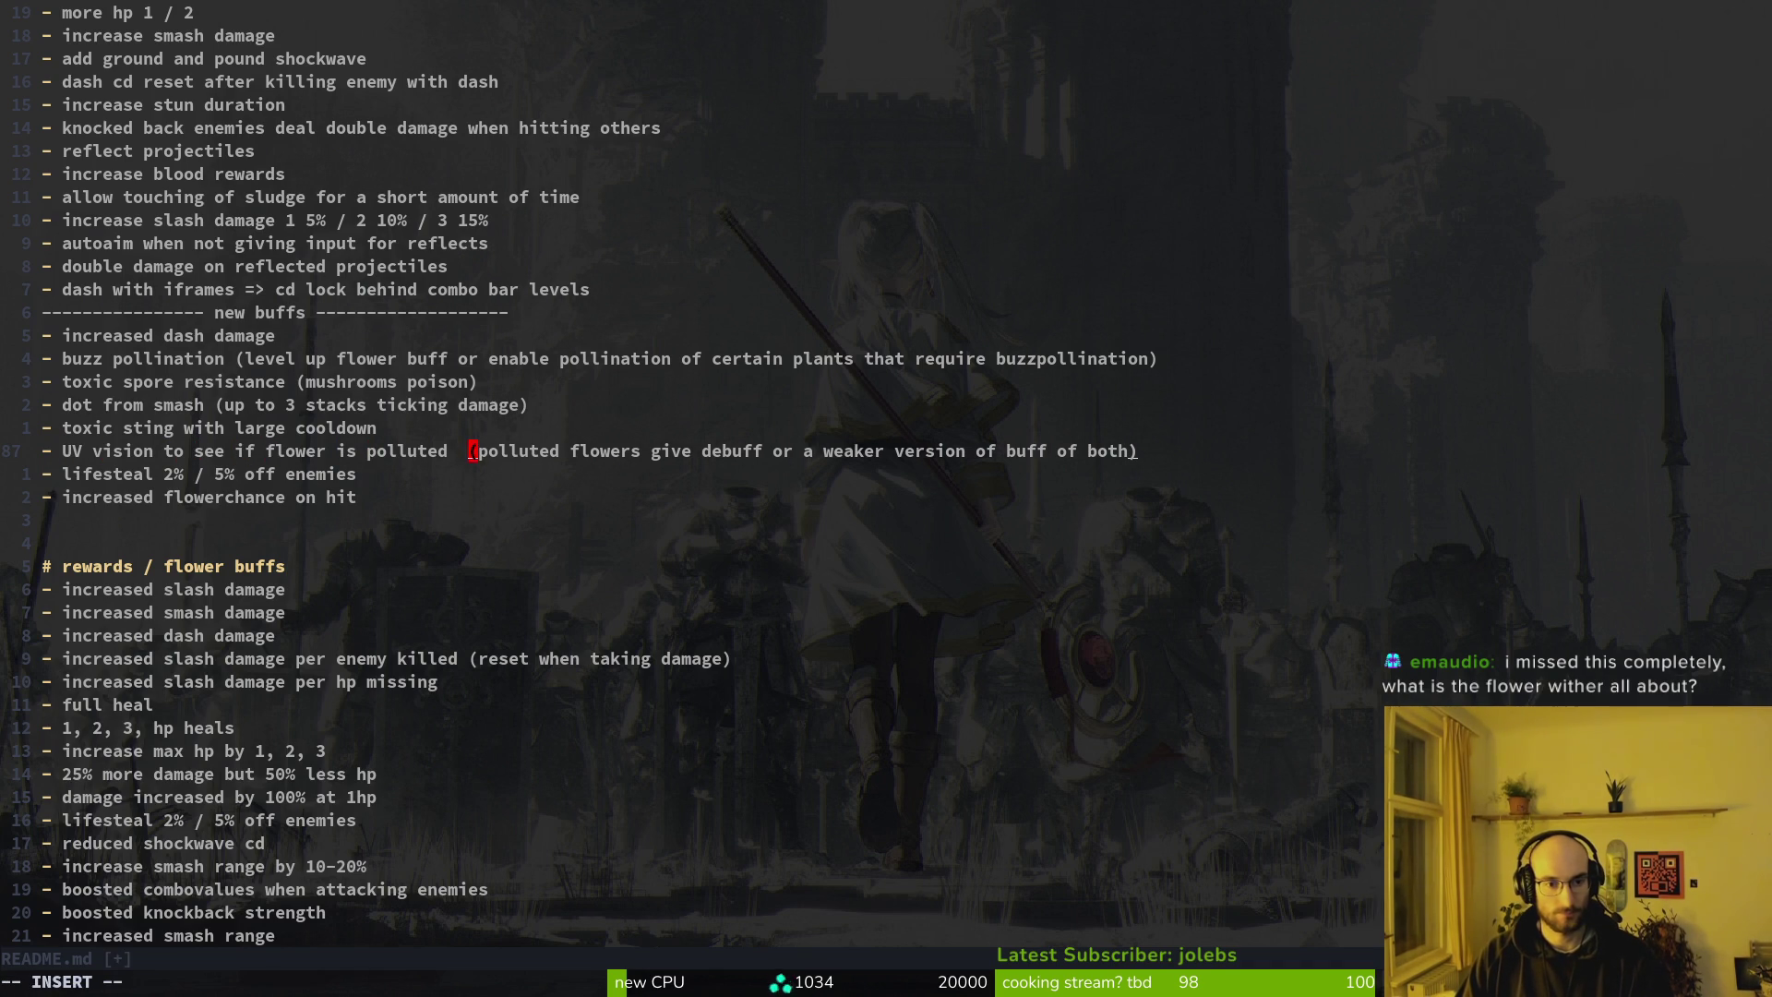
{"action": "type", "text": "iger chance"}
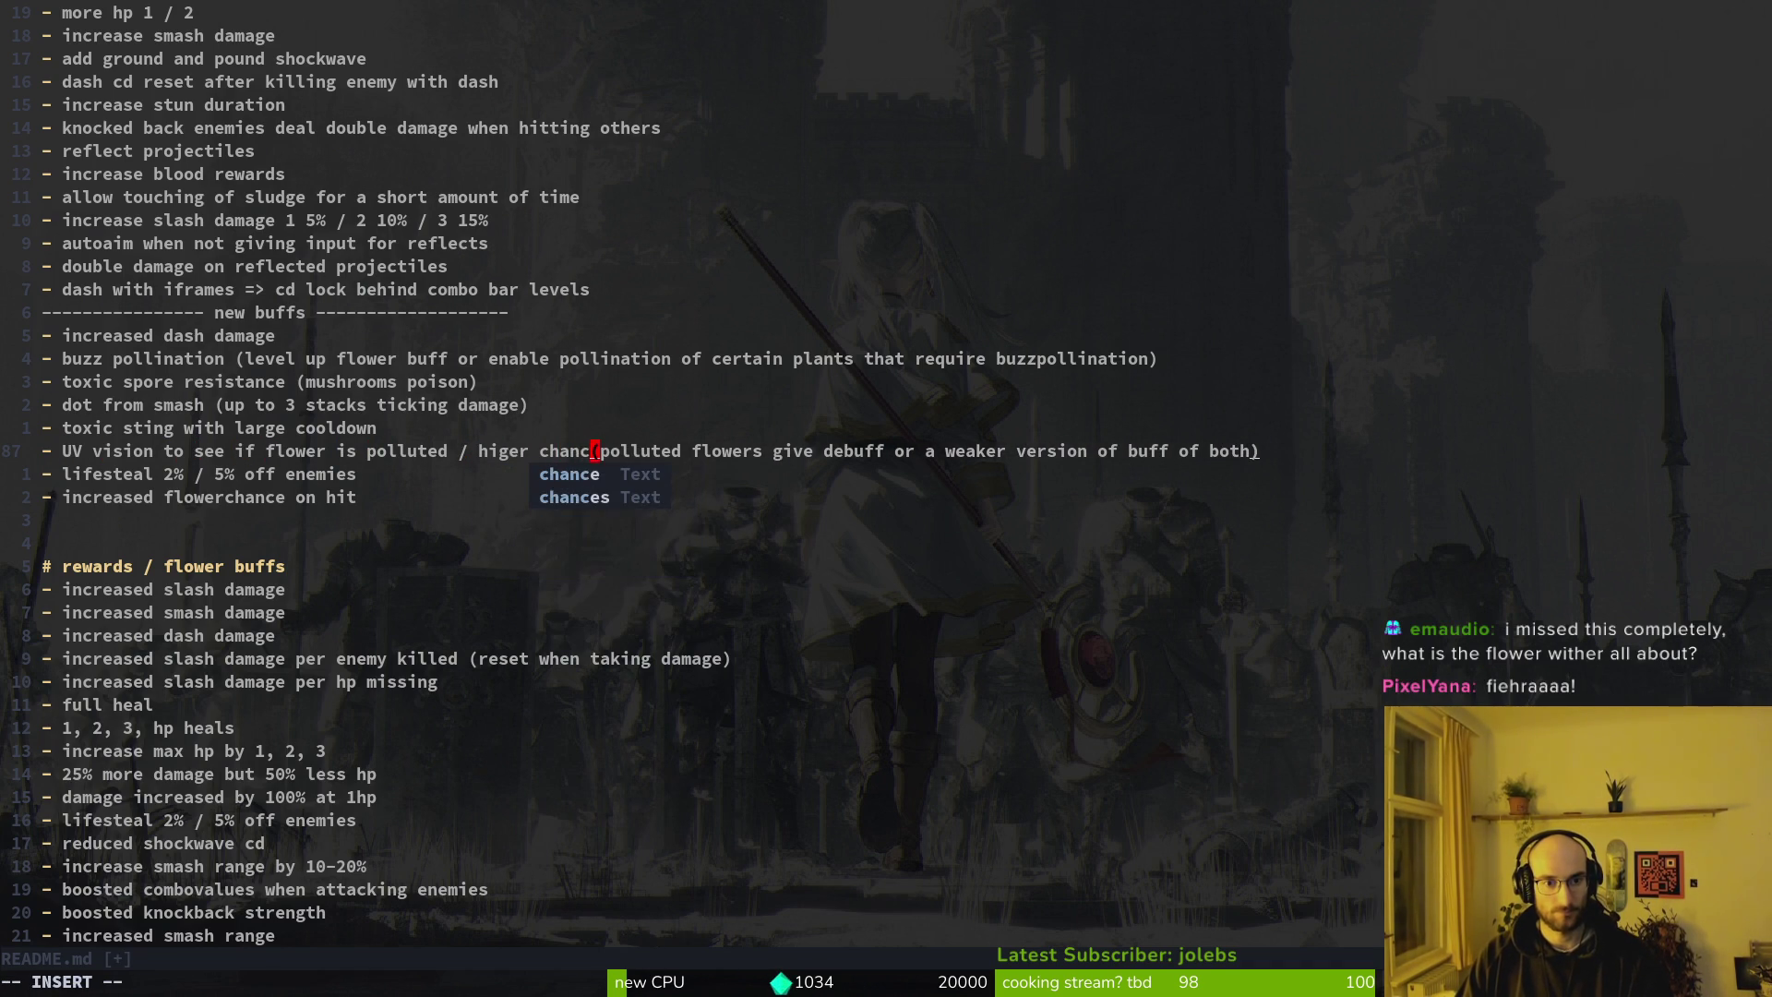
{"action": "key", "text": "Escape"}
{"action": "type", "text": ":w"}
{"action": "key", "text": "Return"}
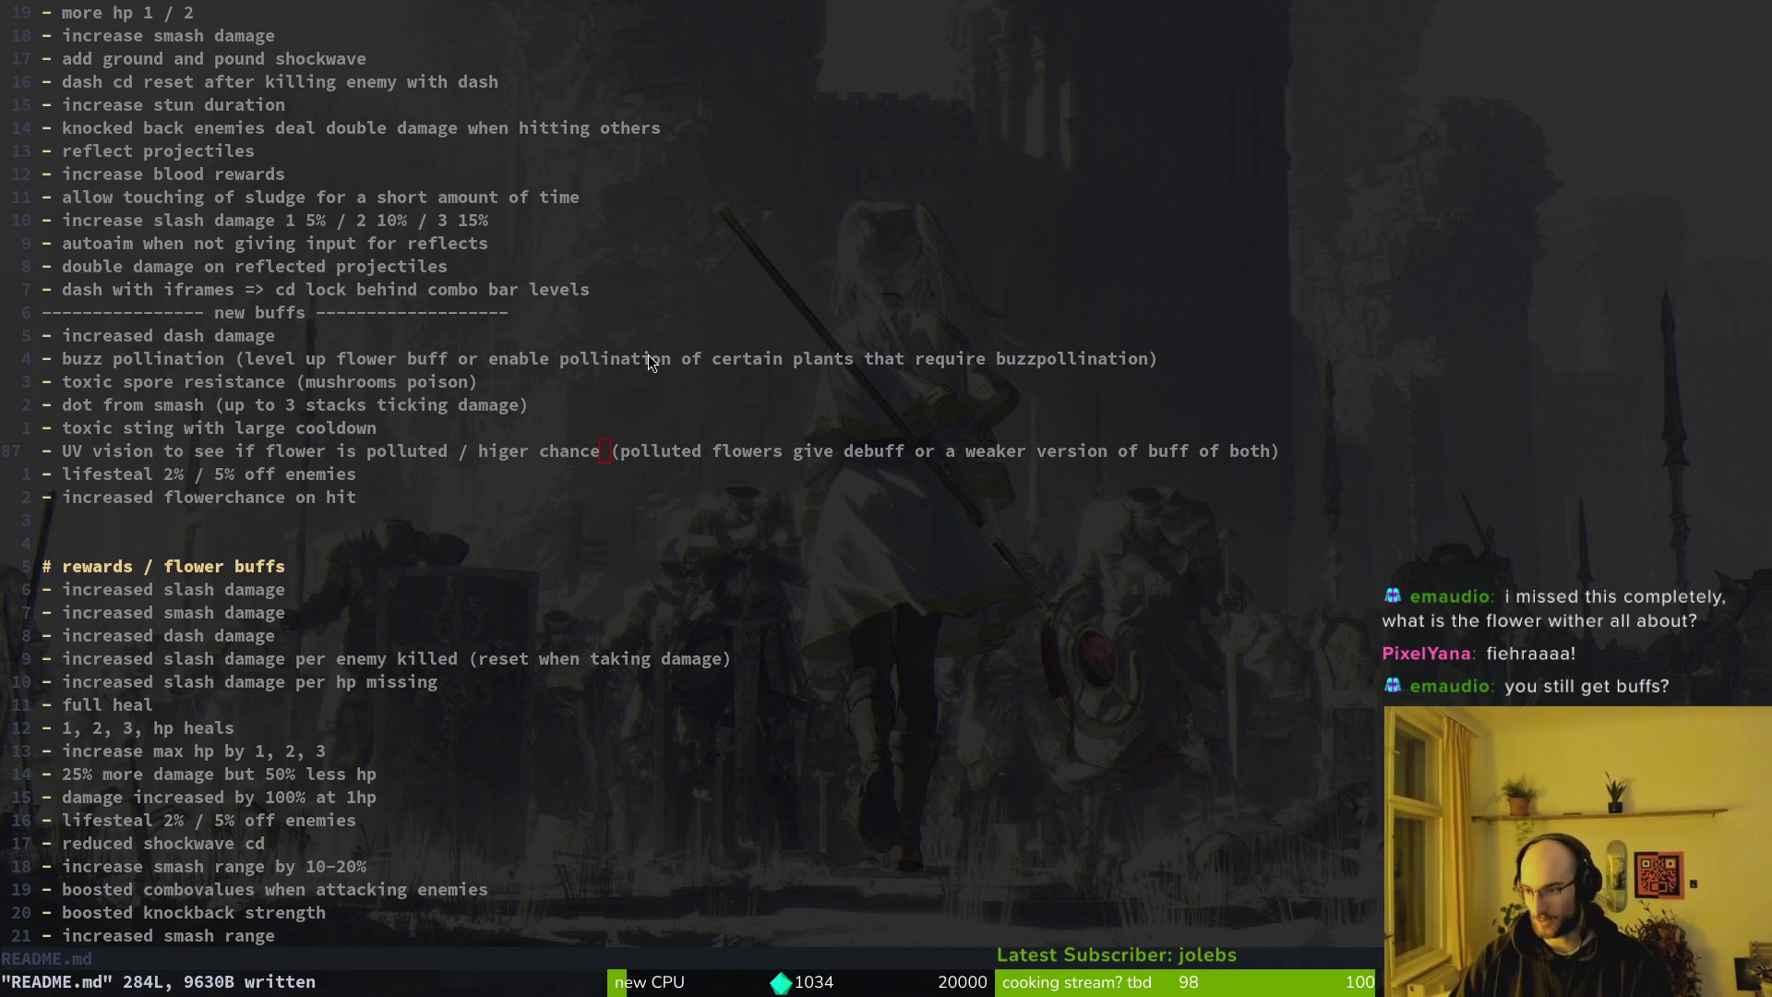
{"action": "key", "text": "alt+Tab"}
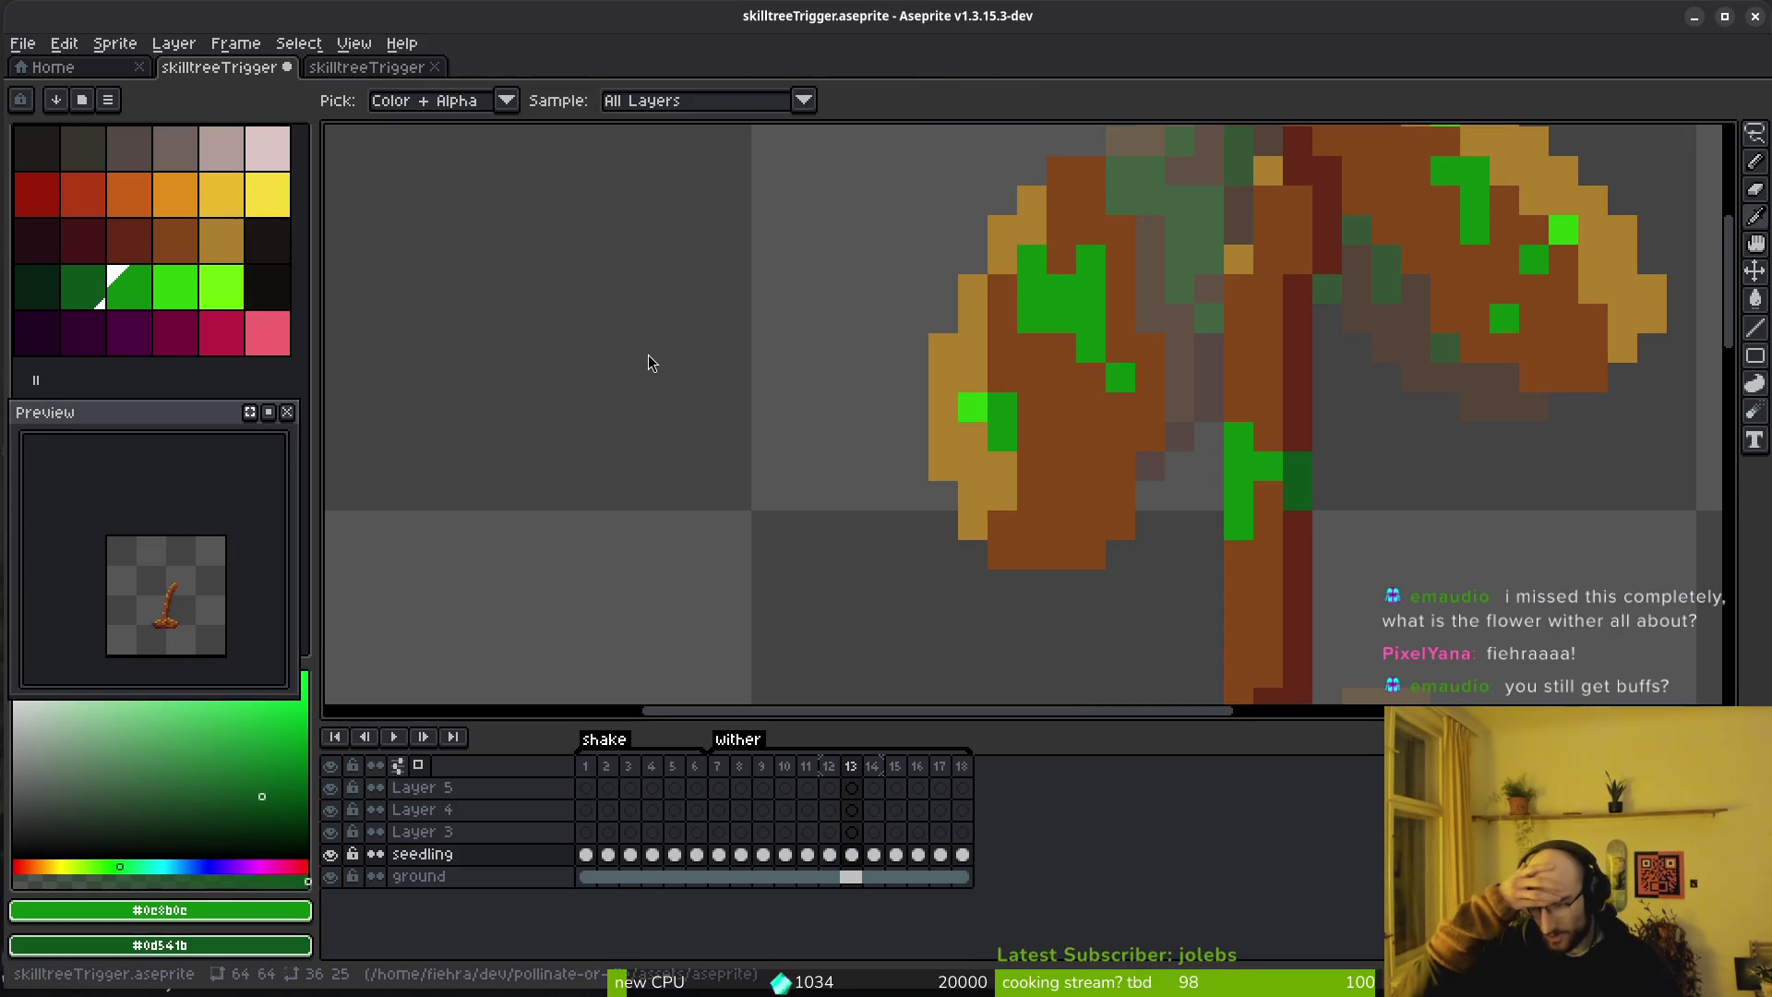
Look over the pollinateOrDie debug game and Godot editor, then return to skilltreeTrigger.aseprite
{"action": "key", "text": "alt+Tab"}
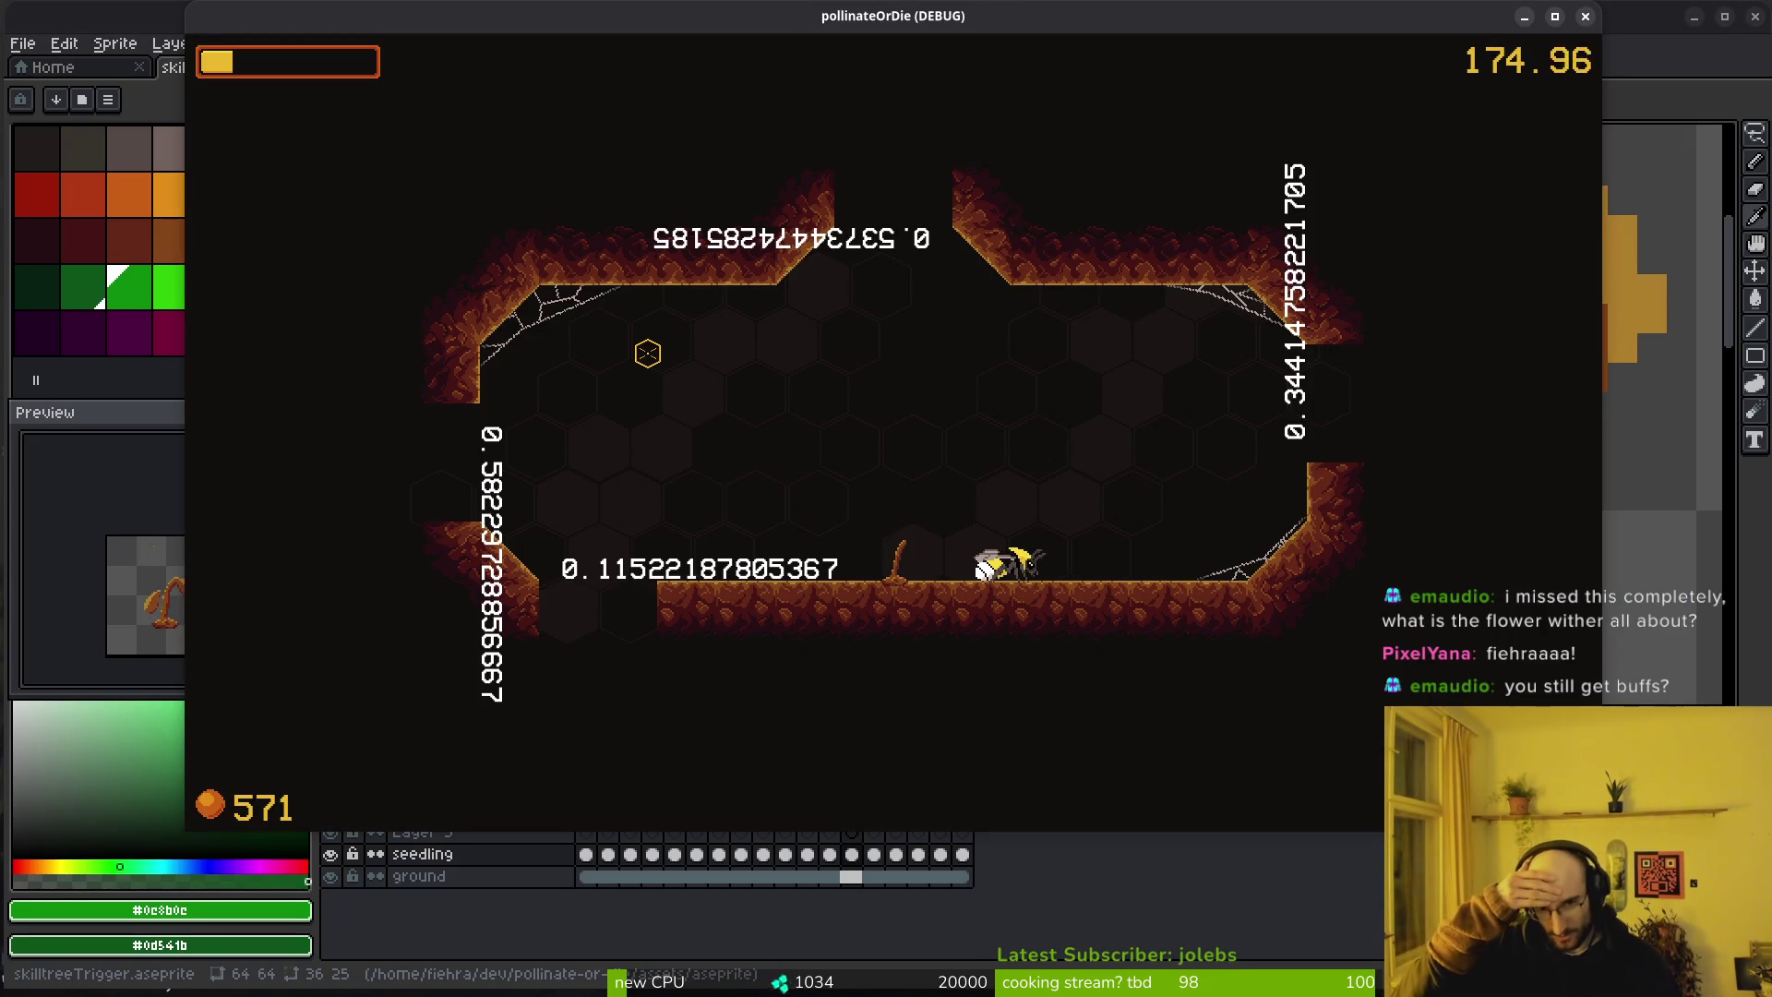
{"action": "key", "text": "alt+Tab"}
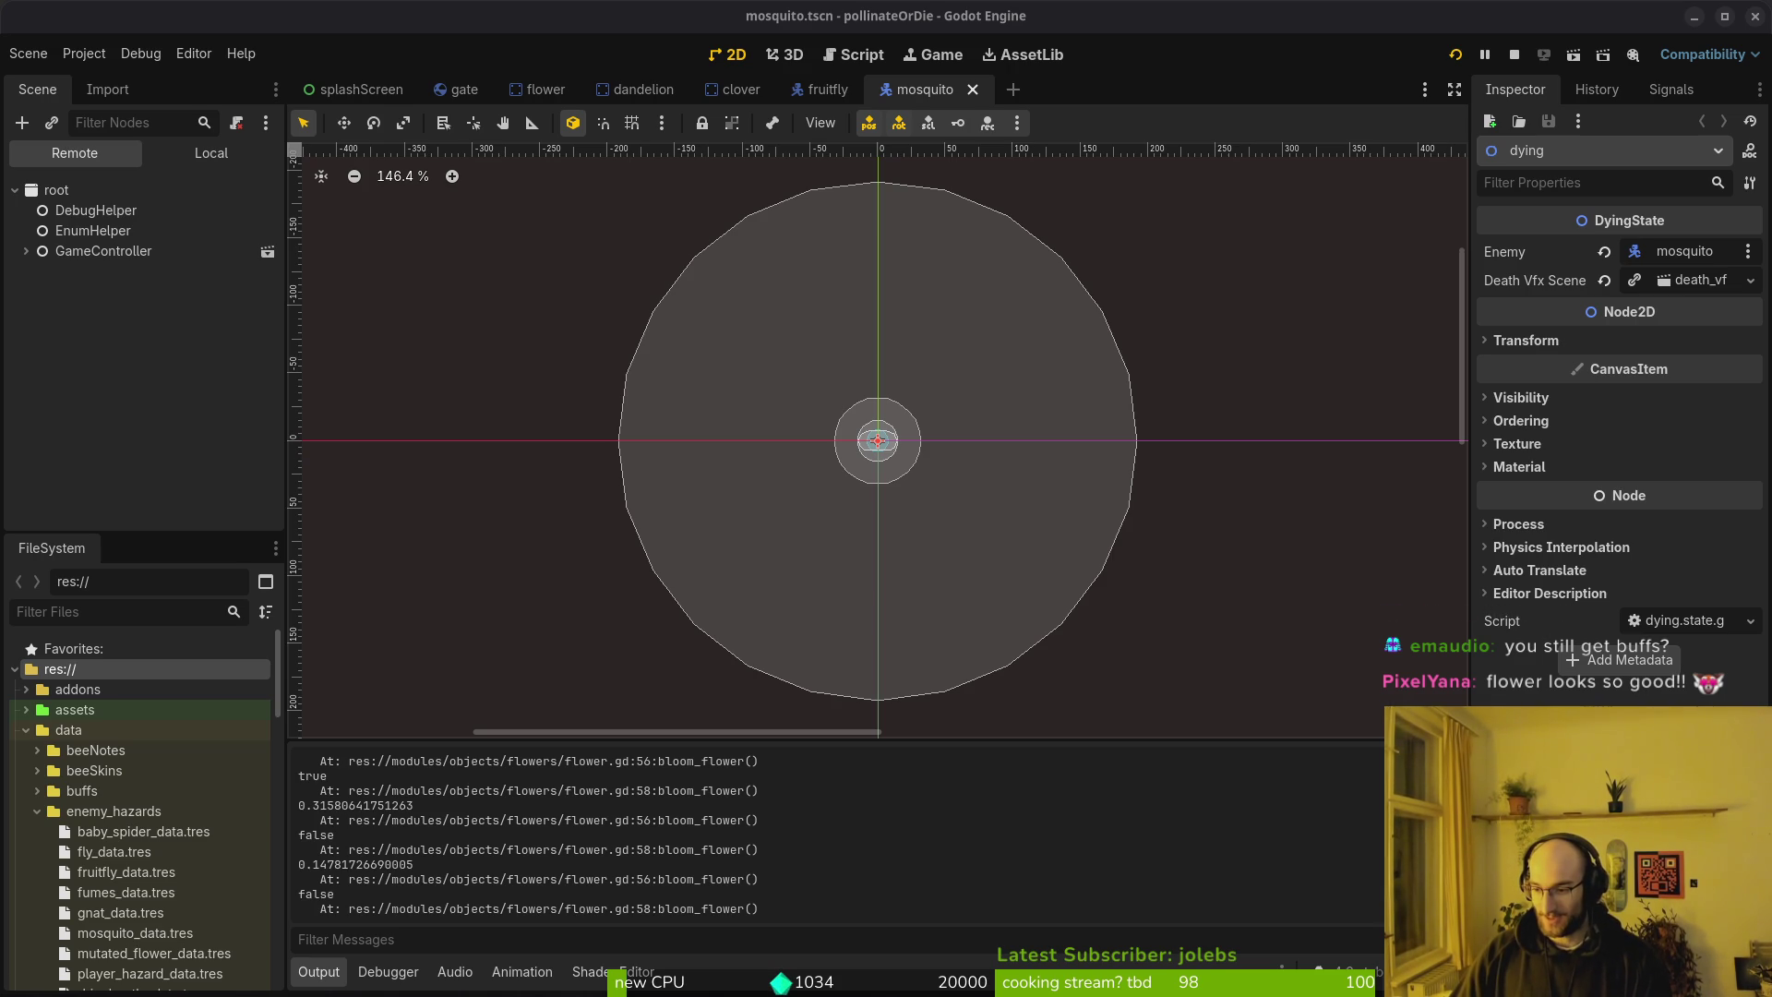
{"action": "key", "text": "alt+Tab"}
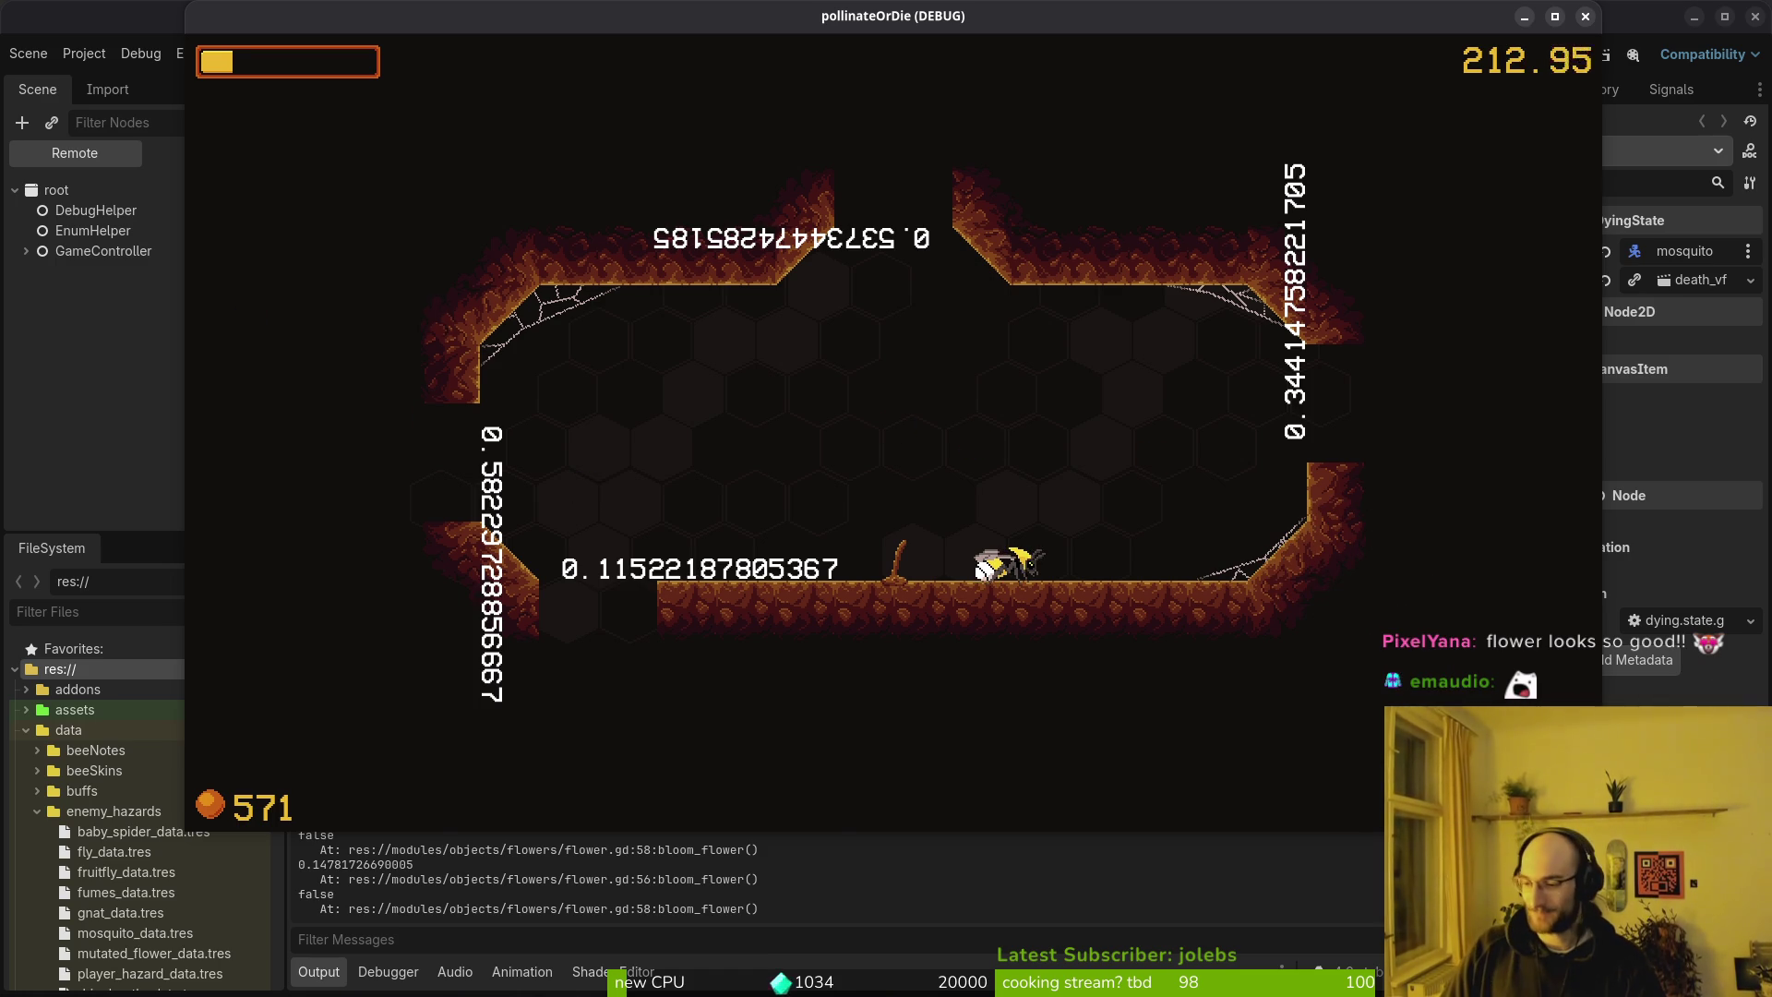
{"action": "key", "text": "alt+Tab"}
{"action": "scroll", "coordinate": [1322, 320], "scroll_direction": "down", "scroll_amount": 4}
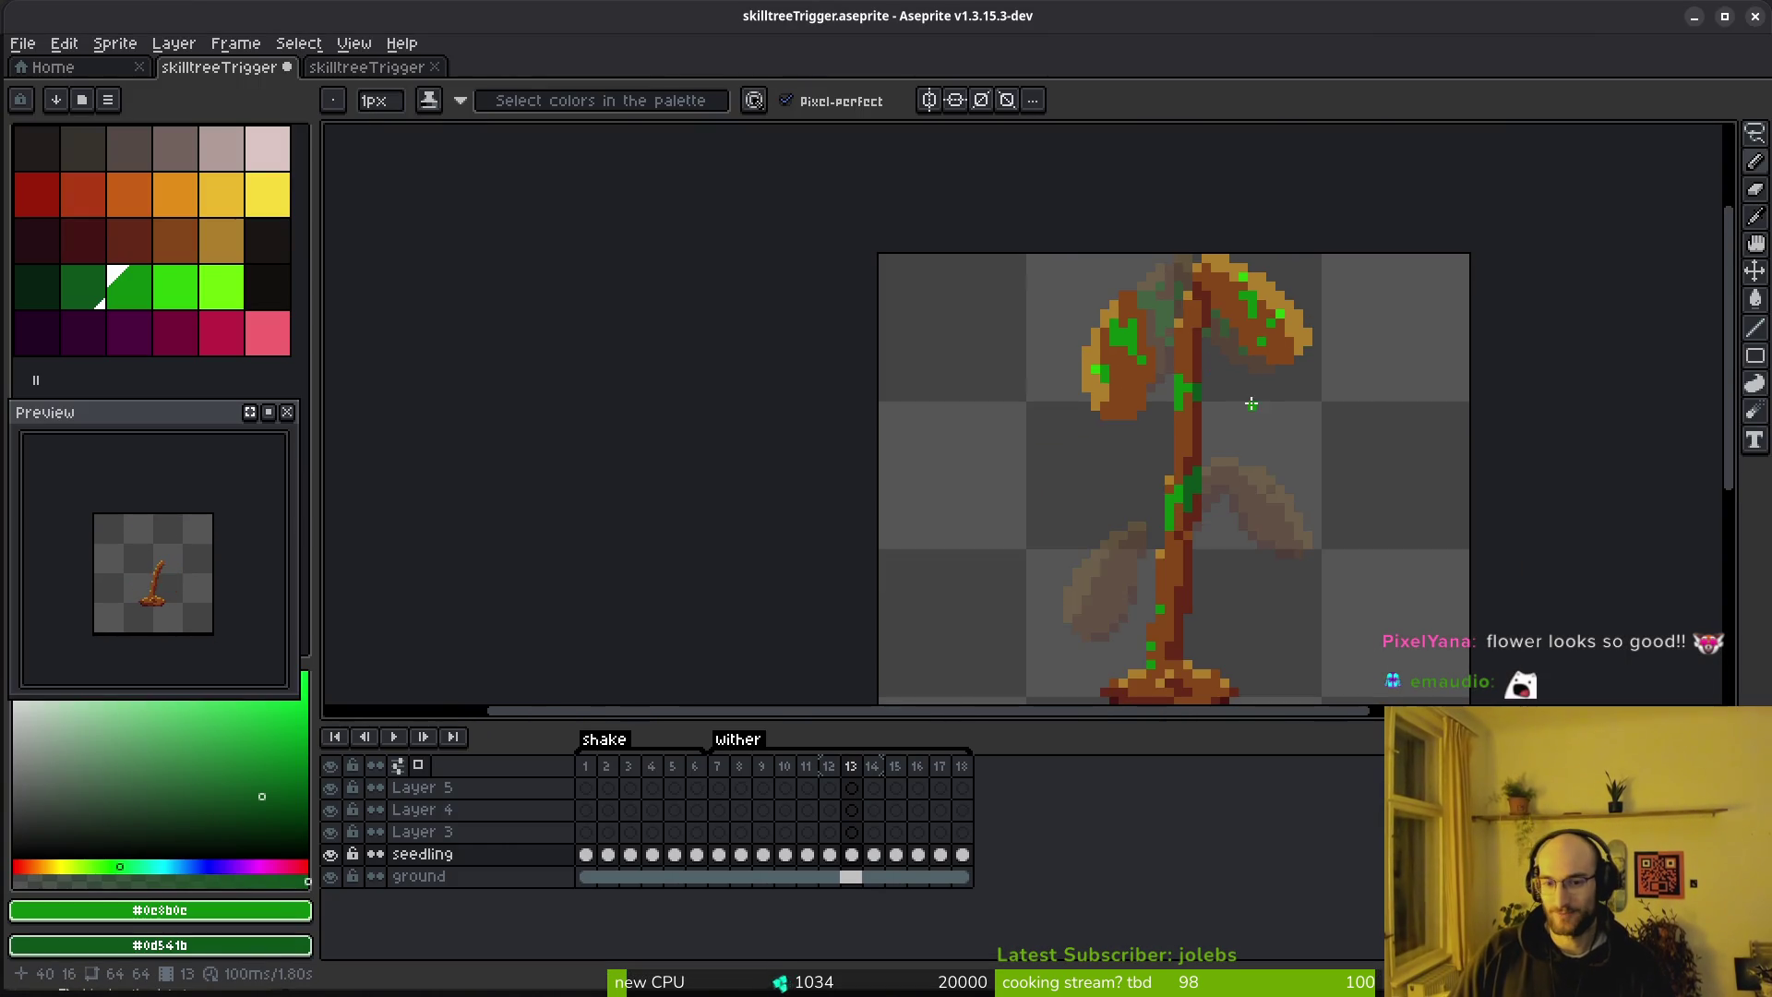
On frame 14, lasso the withered leaf and move it to the stem's top
{"action": "key", "text": "Right"}
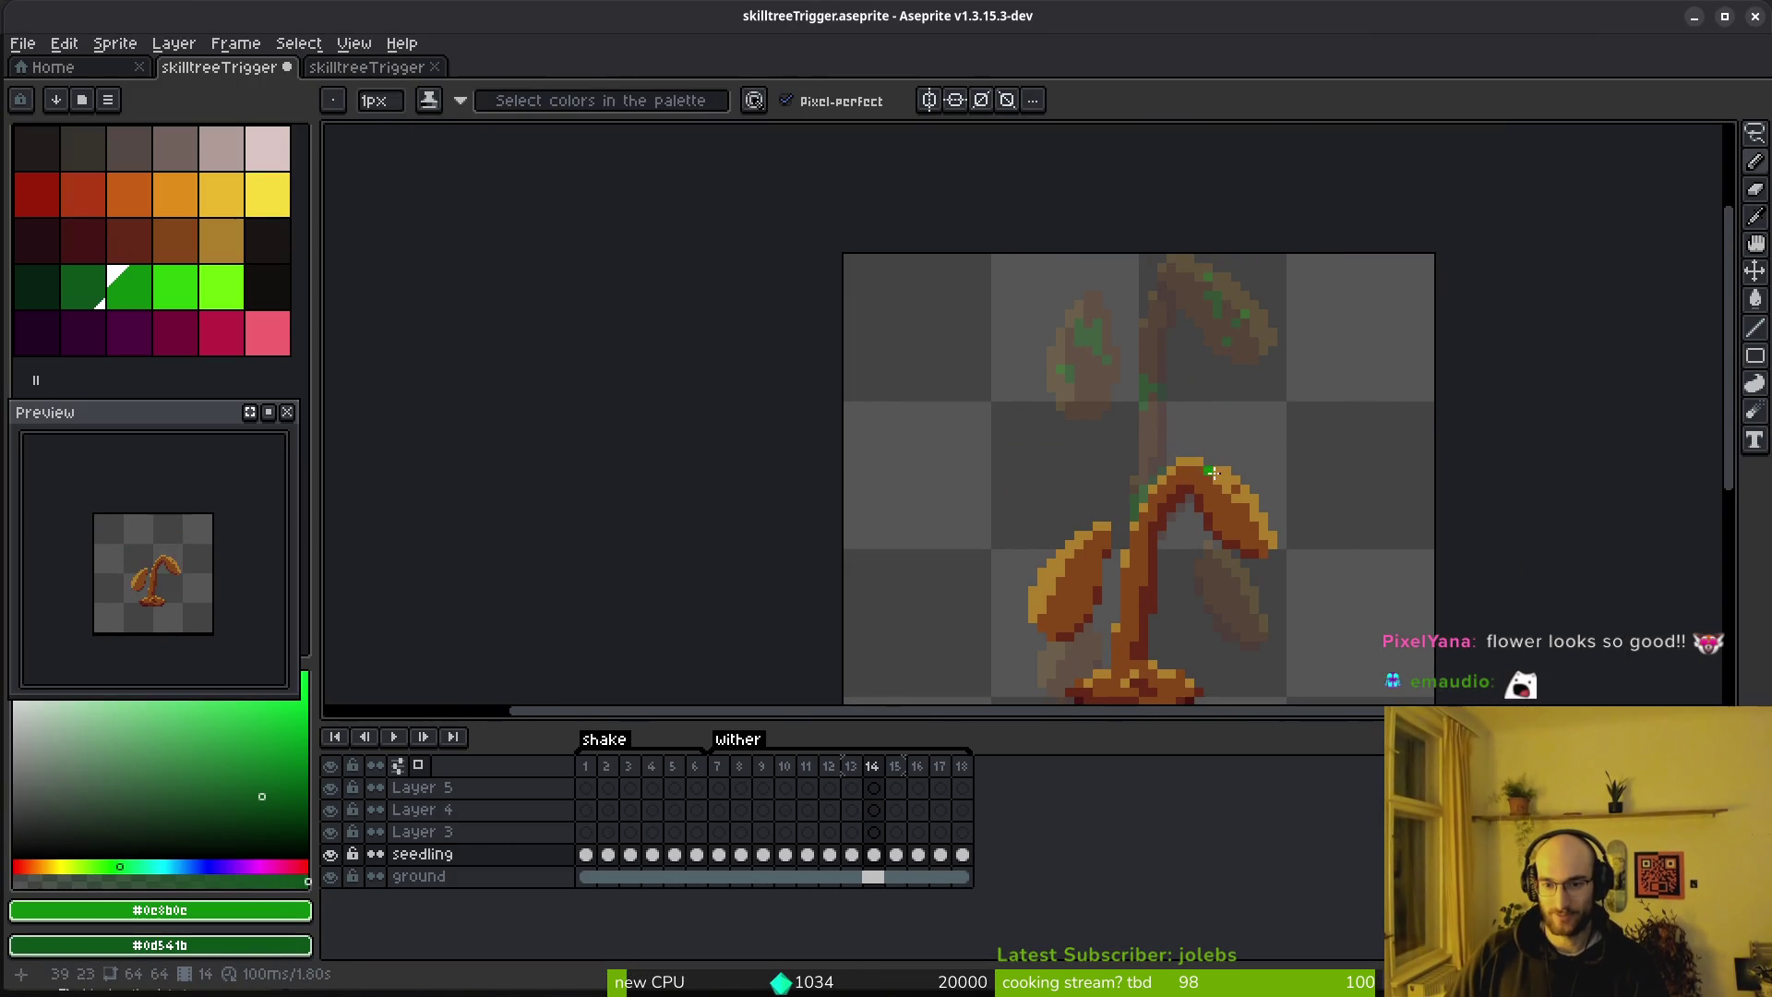
{"action": "key", "text": "q"}
{"action": "mouse_move", "coordinate": [1257, 452]}
{"action": "left_mouse_down"}
{"action": "mouse_move", "coordinate": [1126, 478]}
{"action": "mouse_move", "coordinate": [1215, 581]}
{"action": "mouse_move", "coordinate": [1285, 534]}
{"action": "mouse_move", "coordinate": [1249, 376]}
{"action": "mouse_move", "coordinate": [1266, 354]}
{"action": "left_mouse_up"}
{"action": "key", "text": "b"}
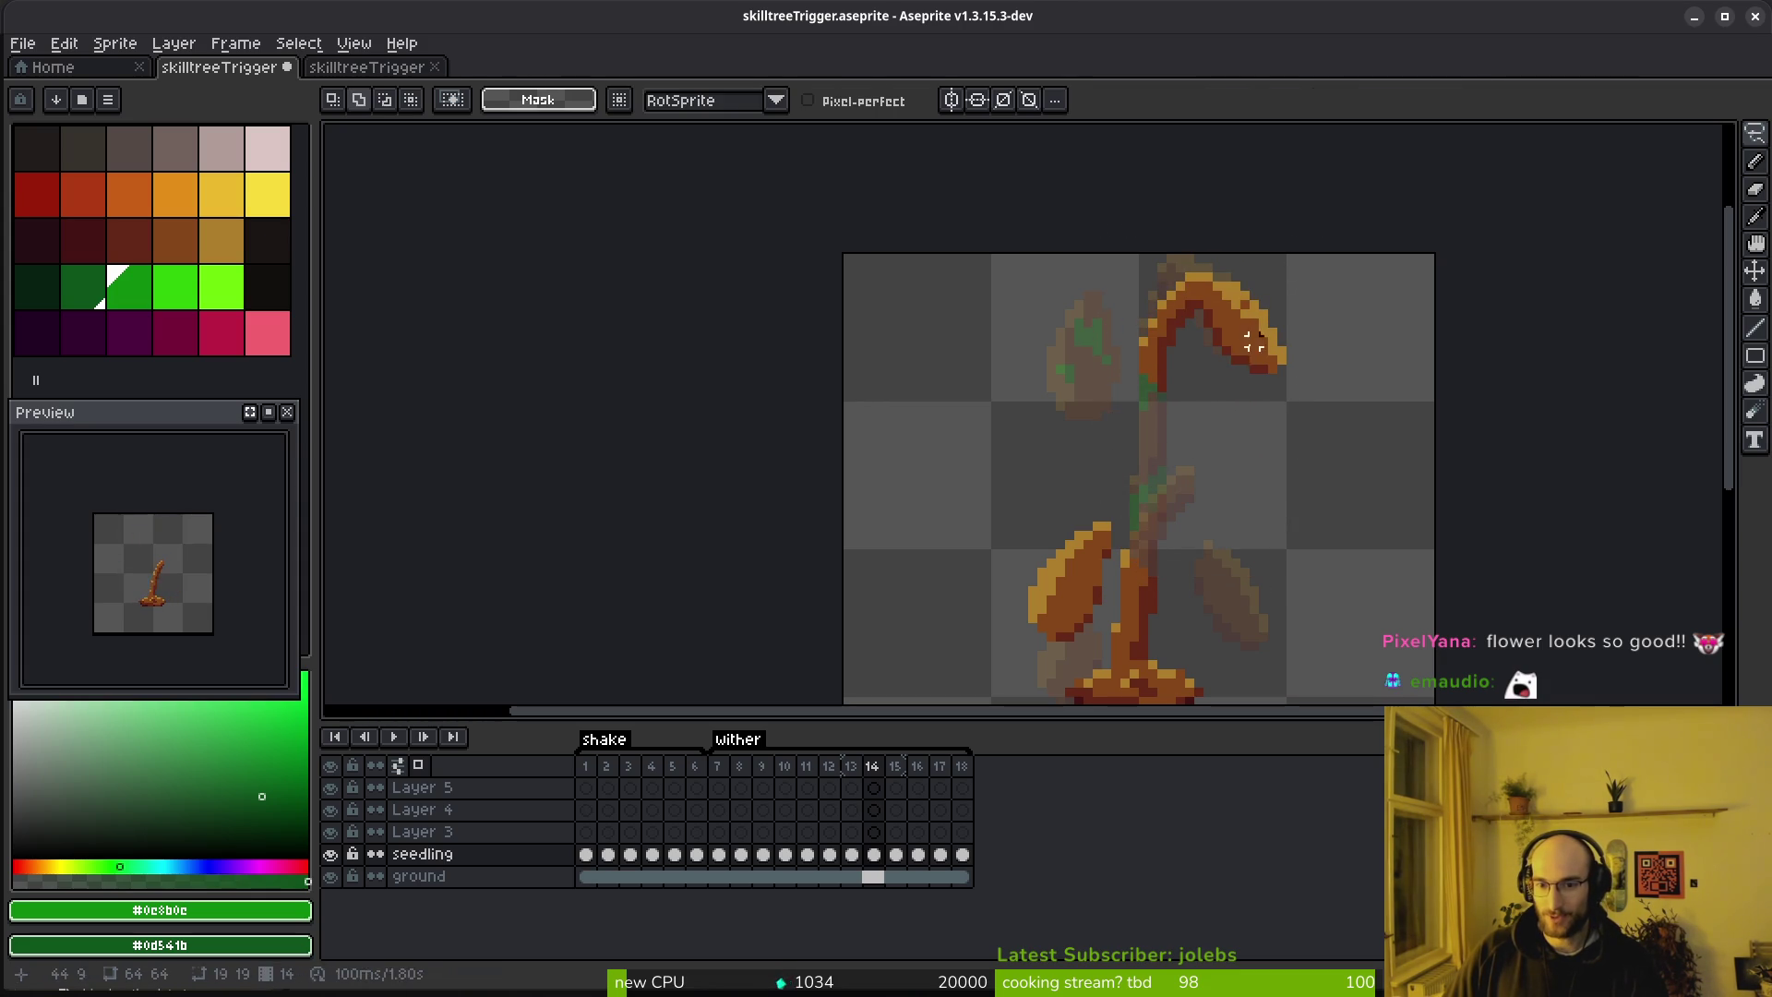
Set orange-brown and dark red as the colours and draw a dark red line along the stem
{"action": "left_click", "coordinate": [1170, 371], "text": "alt"}
{"action": "left_click", "coordinate": [1151, 356], "text": "alt"}
{"action": "right_click", "coordinate": [1166, 364], "text": "alt"}
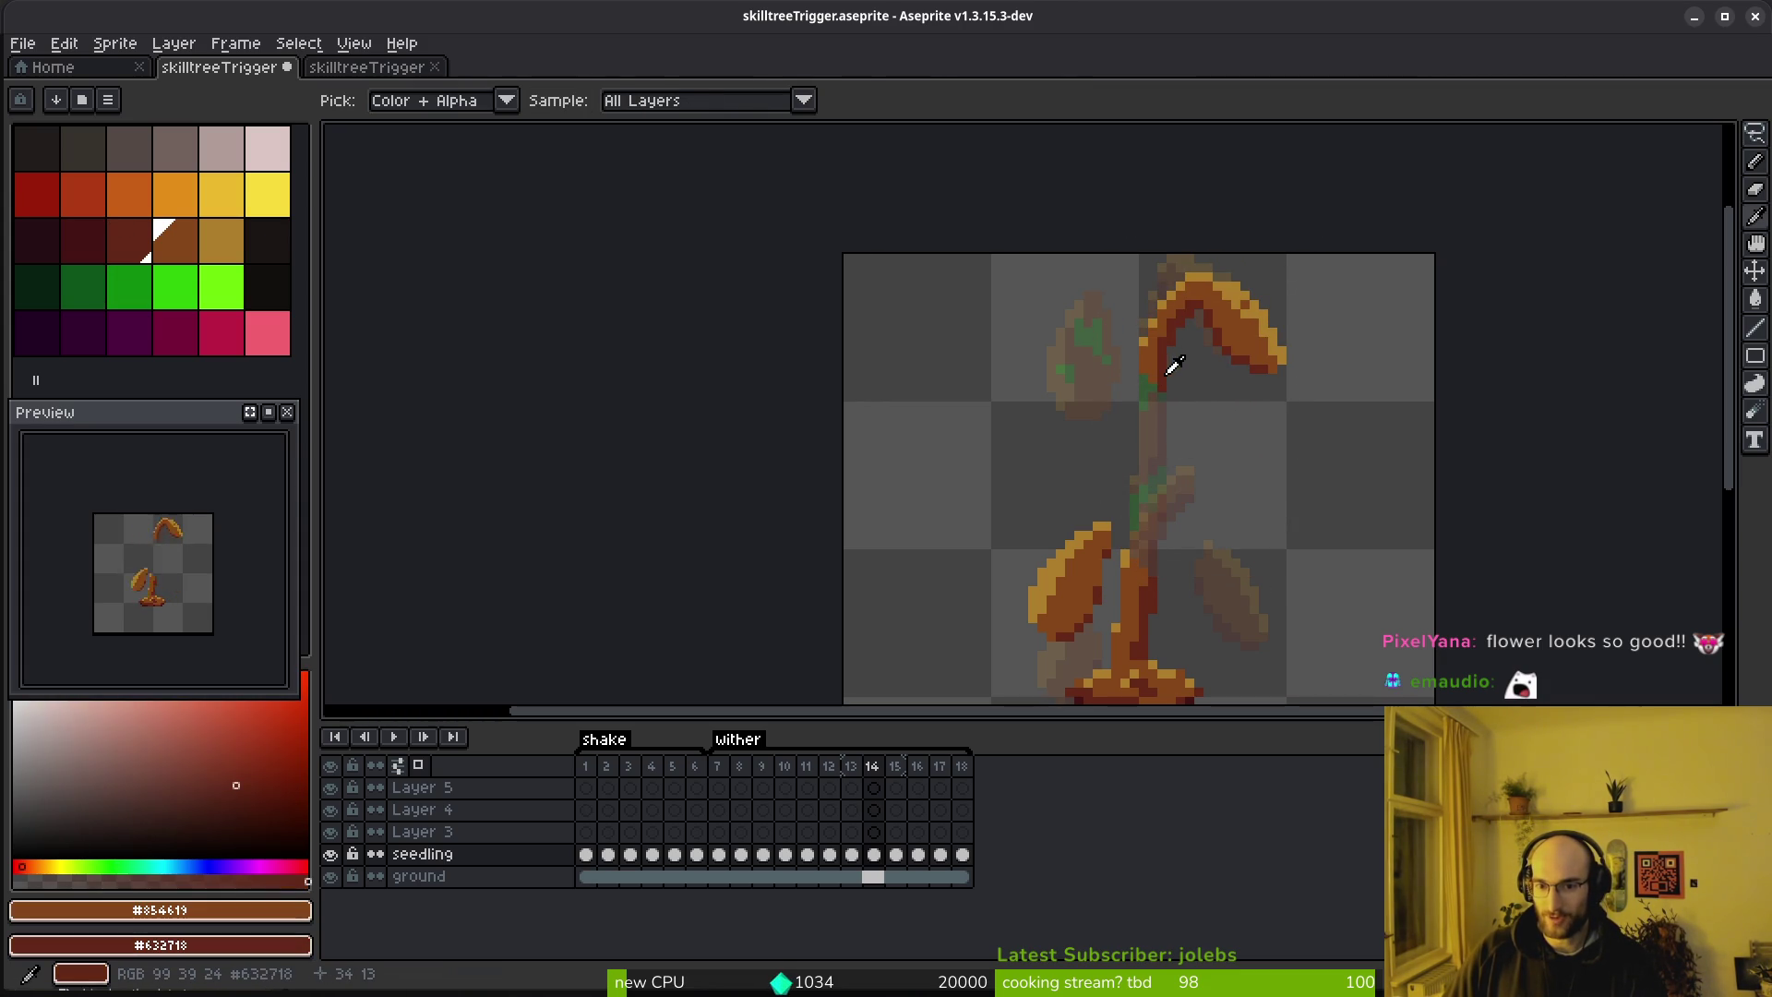
{"action": "left_click", "coordinate": [1152, 556], "text": "shift"}
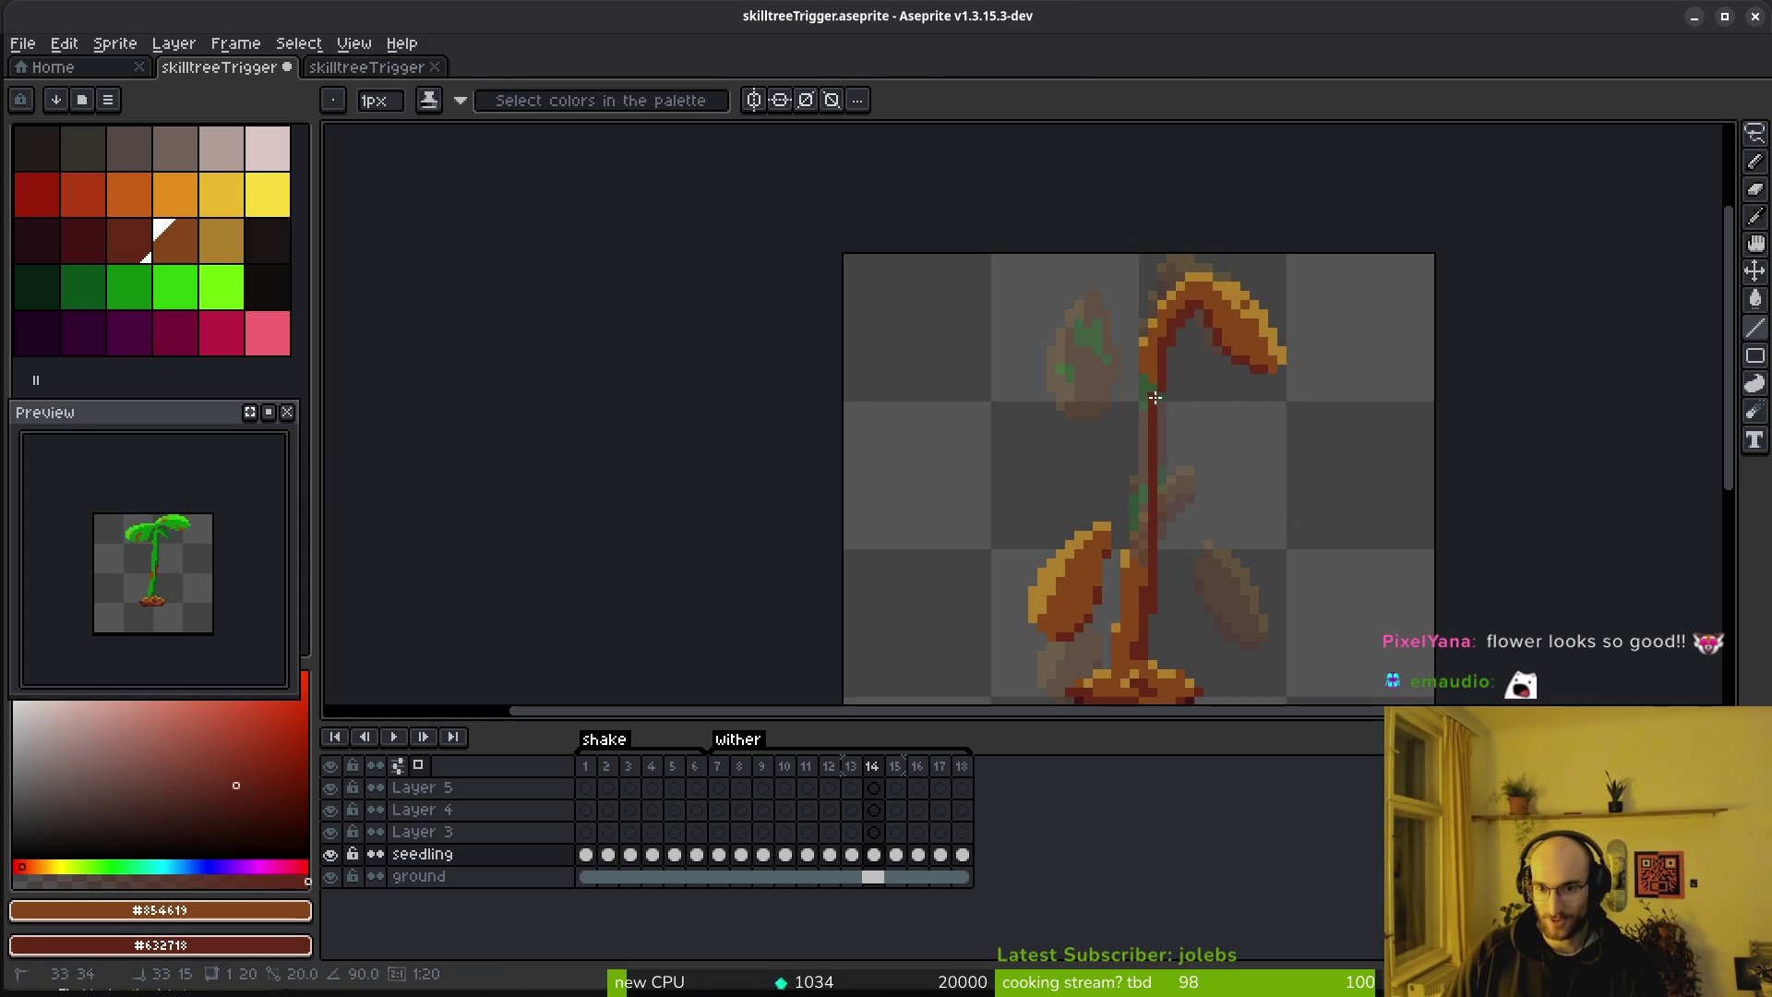
{"action": "key", "text": "ctrl+z"}
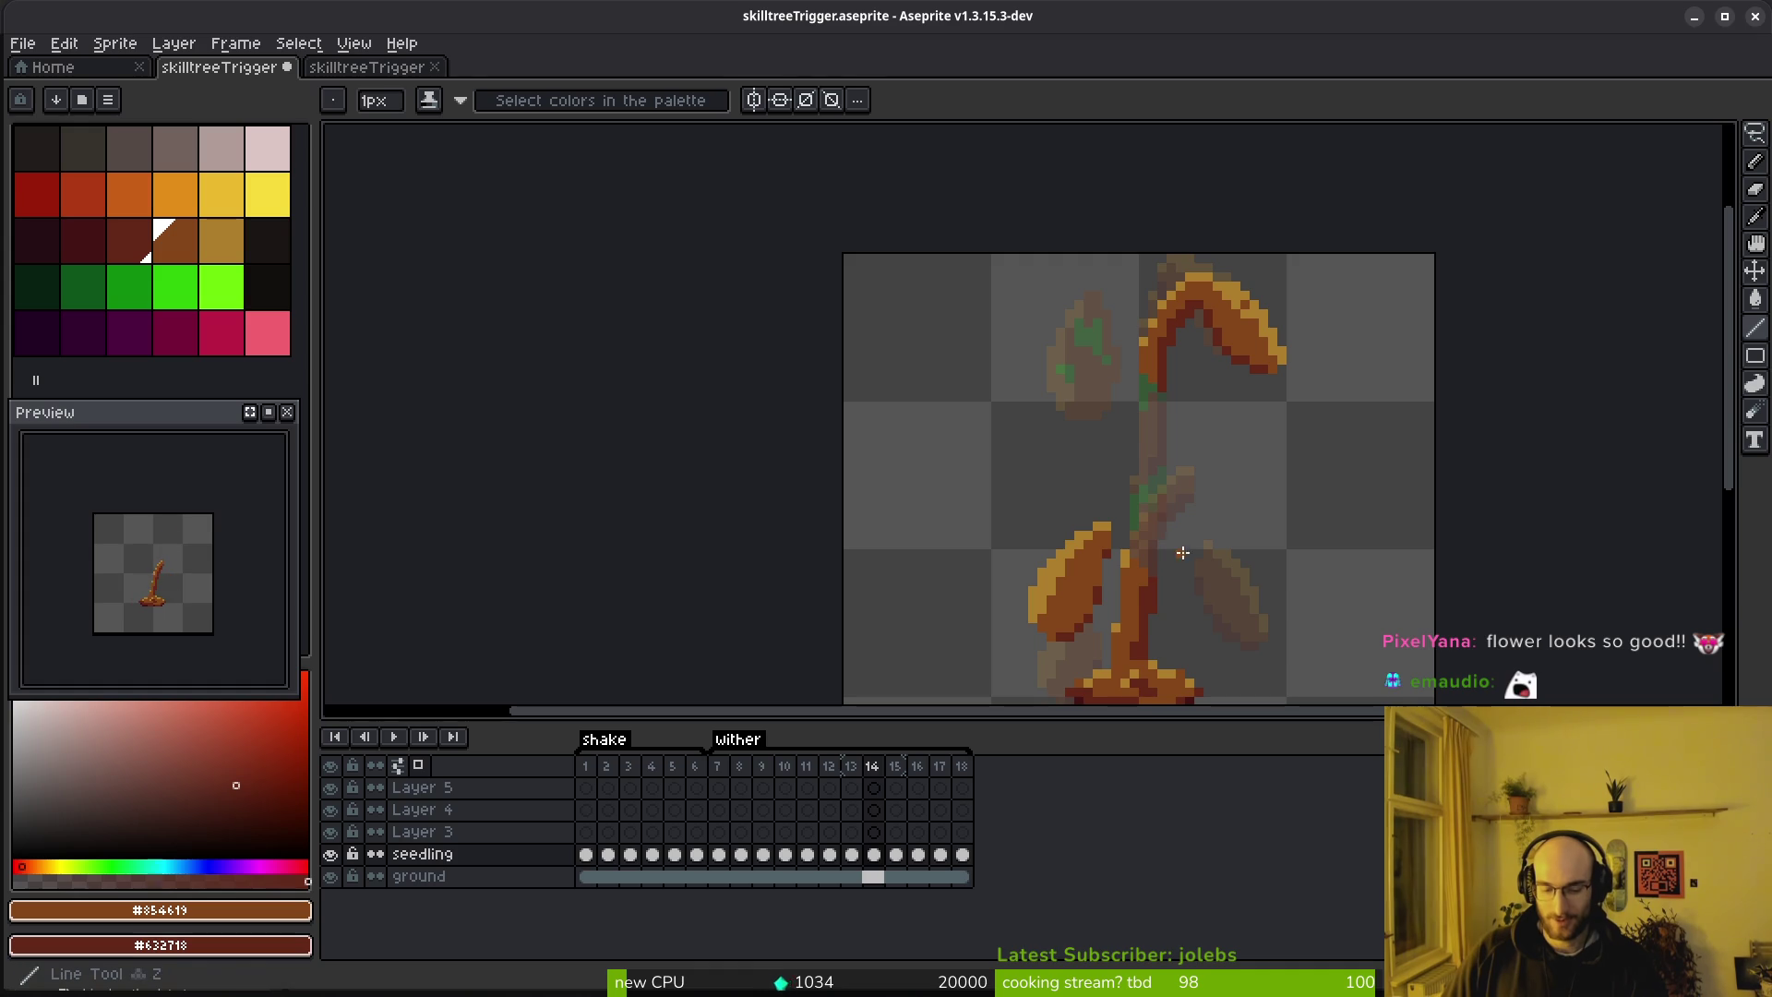
{"action": "mouse_move", "coordinate": [1159, 574]}
{"action": "left_mouse_down"}
{"action": "mouse_move", "coordinate": [1144, 383]}
{"action": "mouse_move", "coordinate": [1137, 567]}
{"action": "left_mouse_up"}
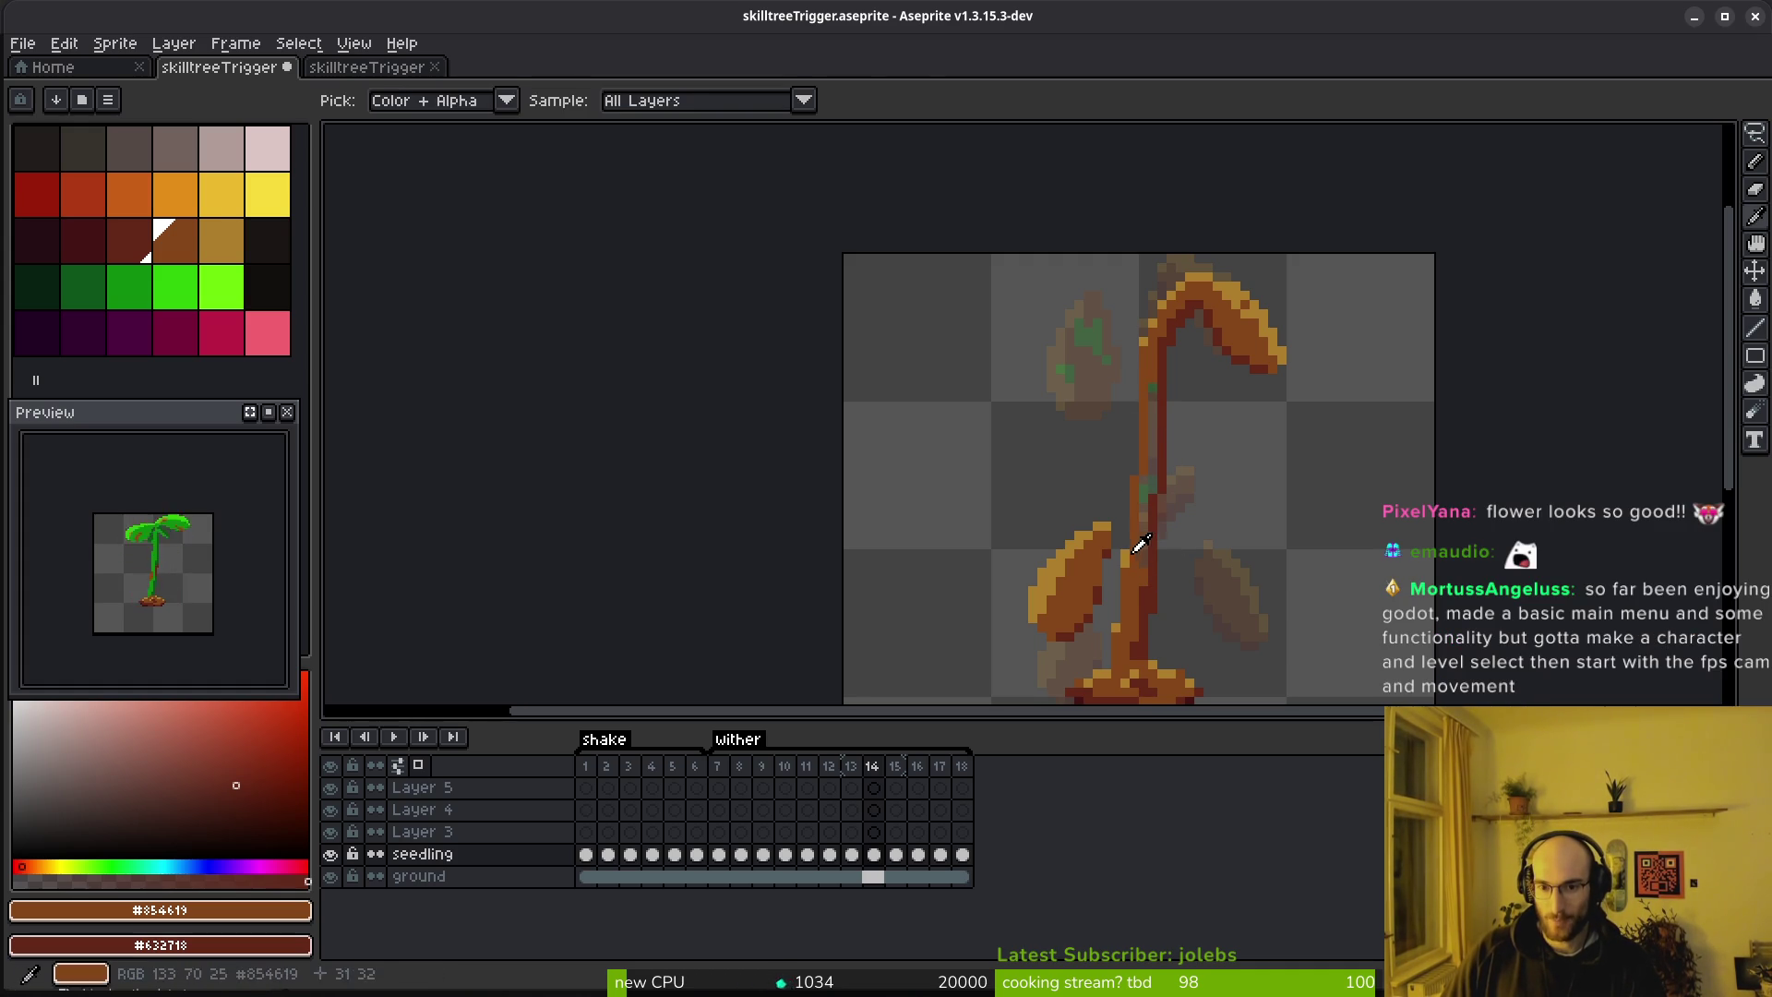
Resample dark red and orange-brown from the stem to finish repainting it in browns
{"action": "left_click", "coordinate": [1128, 559], "text": "alt"}
{"action": "key", "text": "b"}
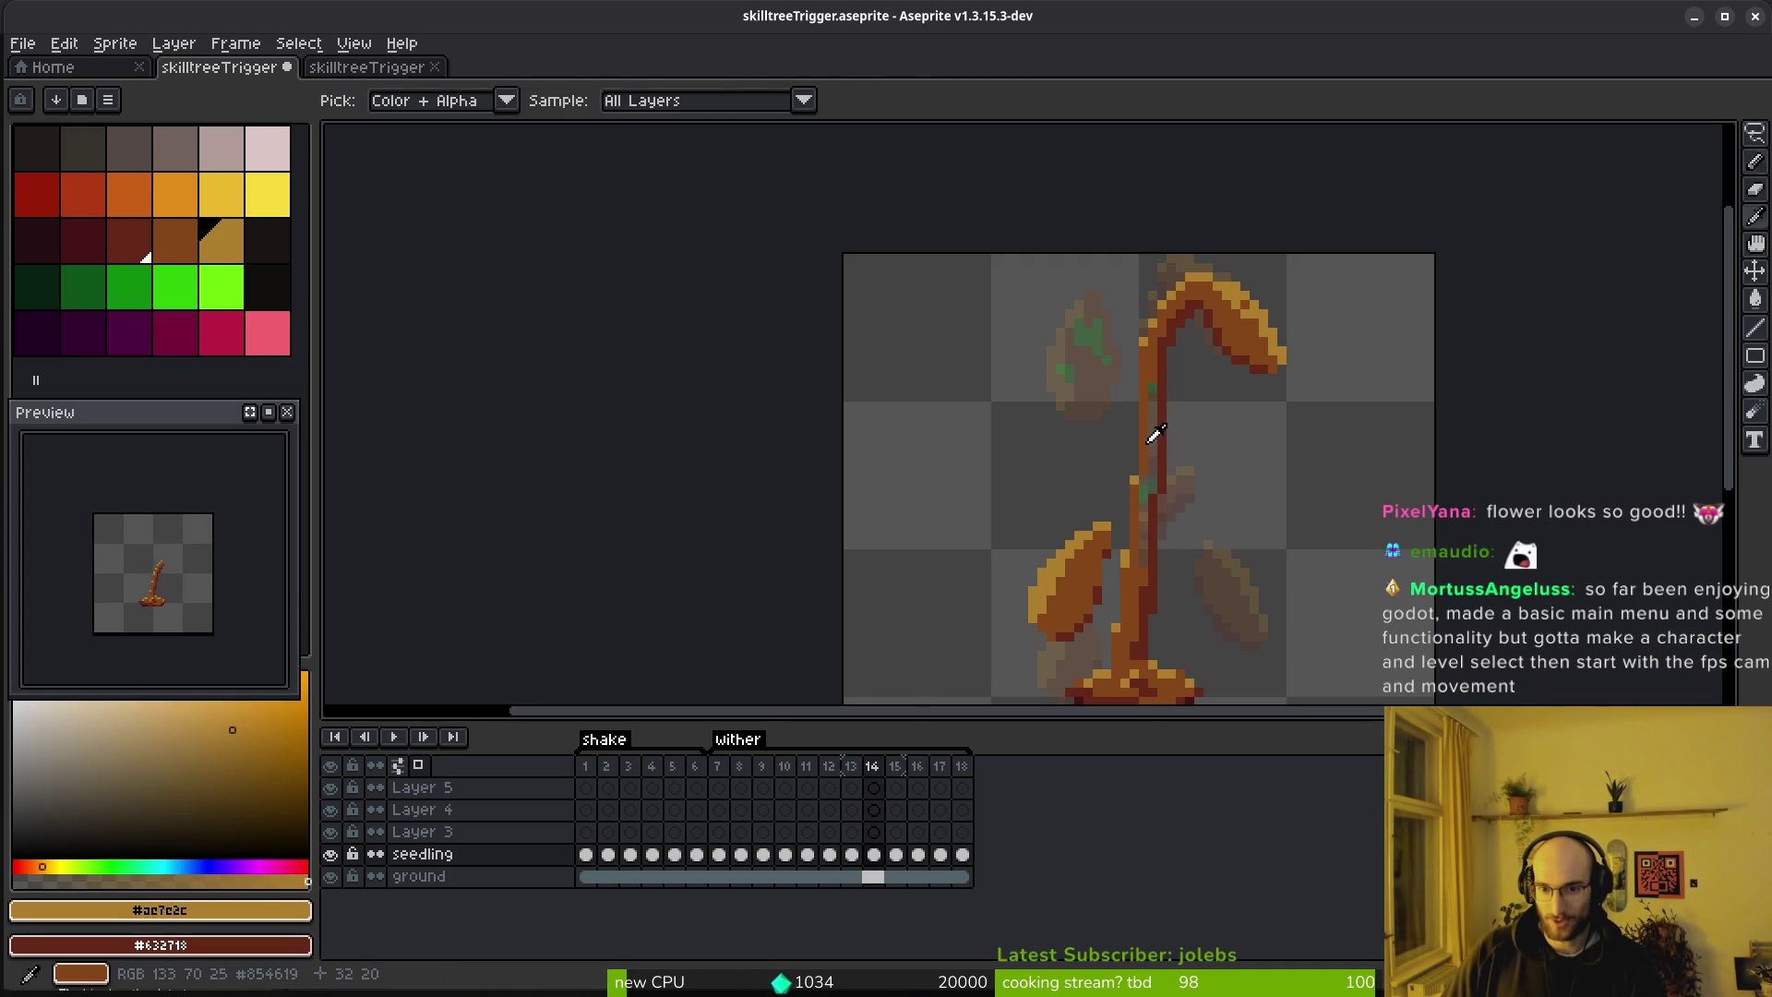
{"action": "left_click", "coordinate": [1153, 434], "text": "alt"}
{"action": "left_click", "coordinate": [1153, 466], "text": "alt"}
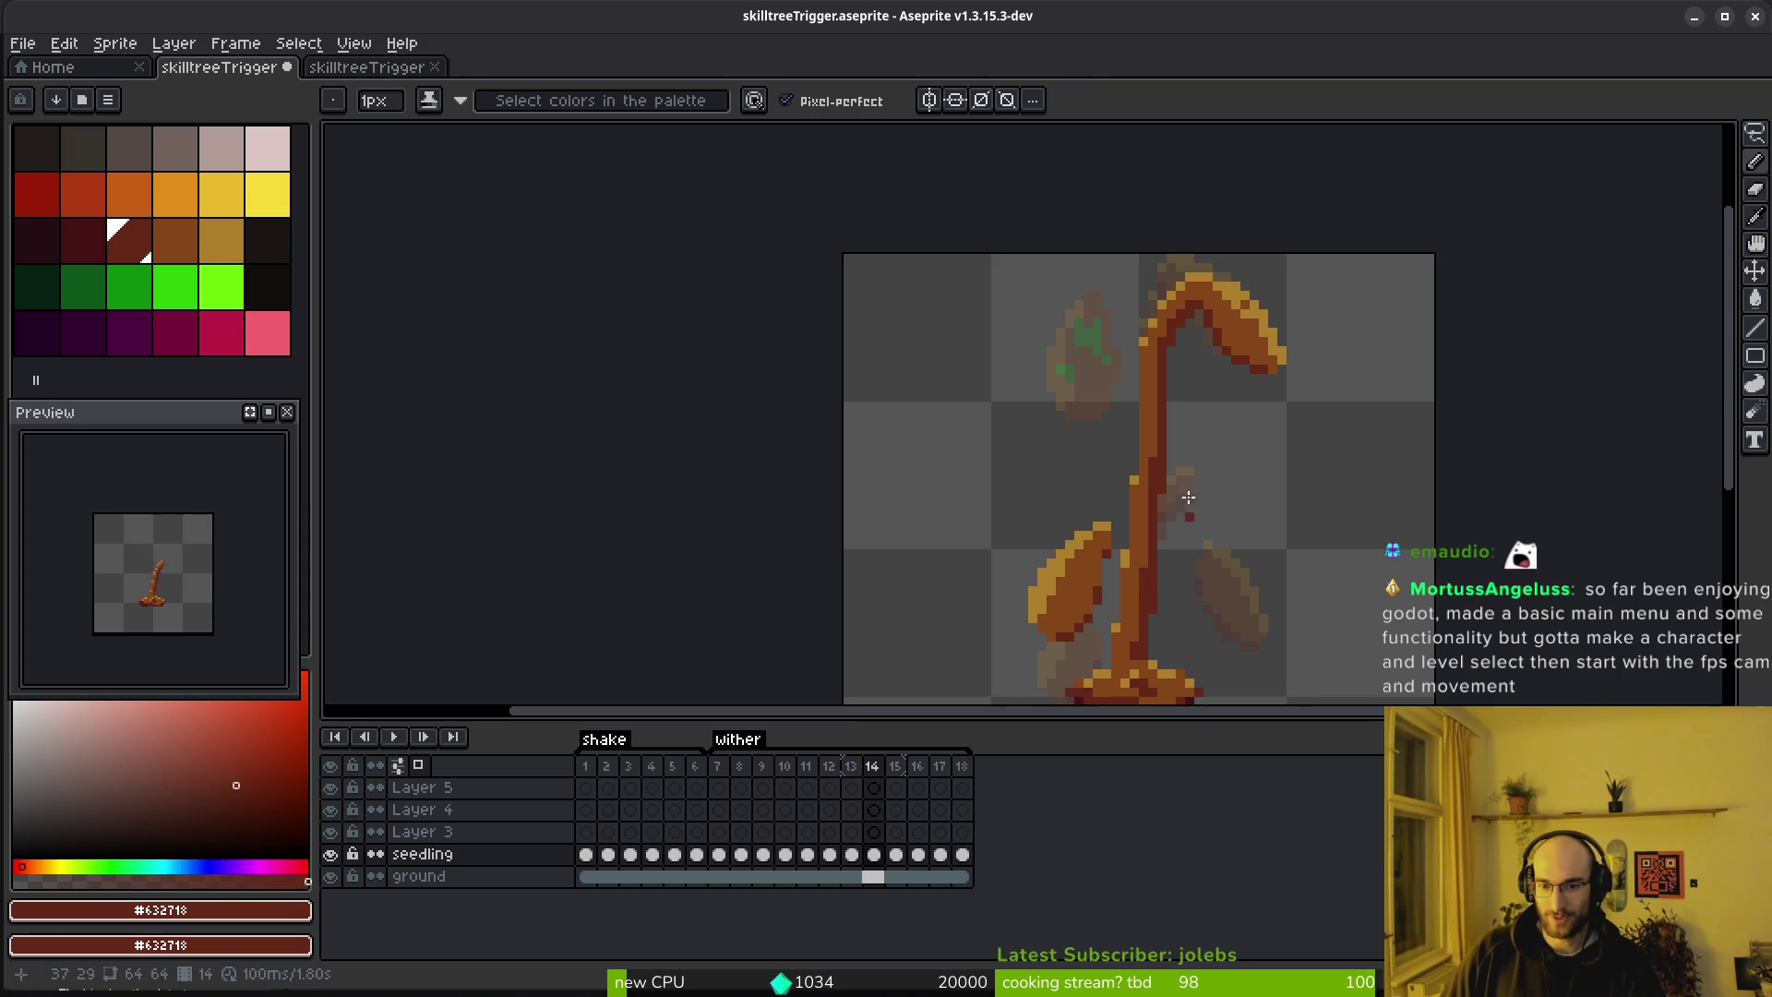
{"action": "scroll", "coordinate": [1144, 581], "scroll_direction": "up", "scroll_amount": 5}
{"action": "key", "text": "alt"}
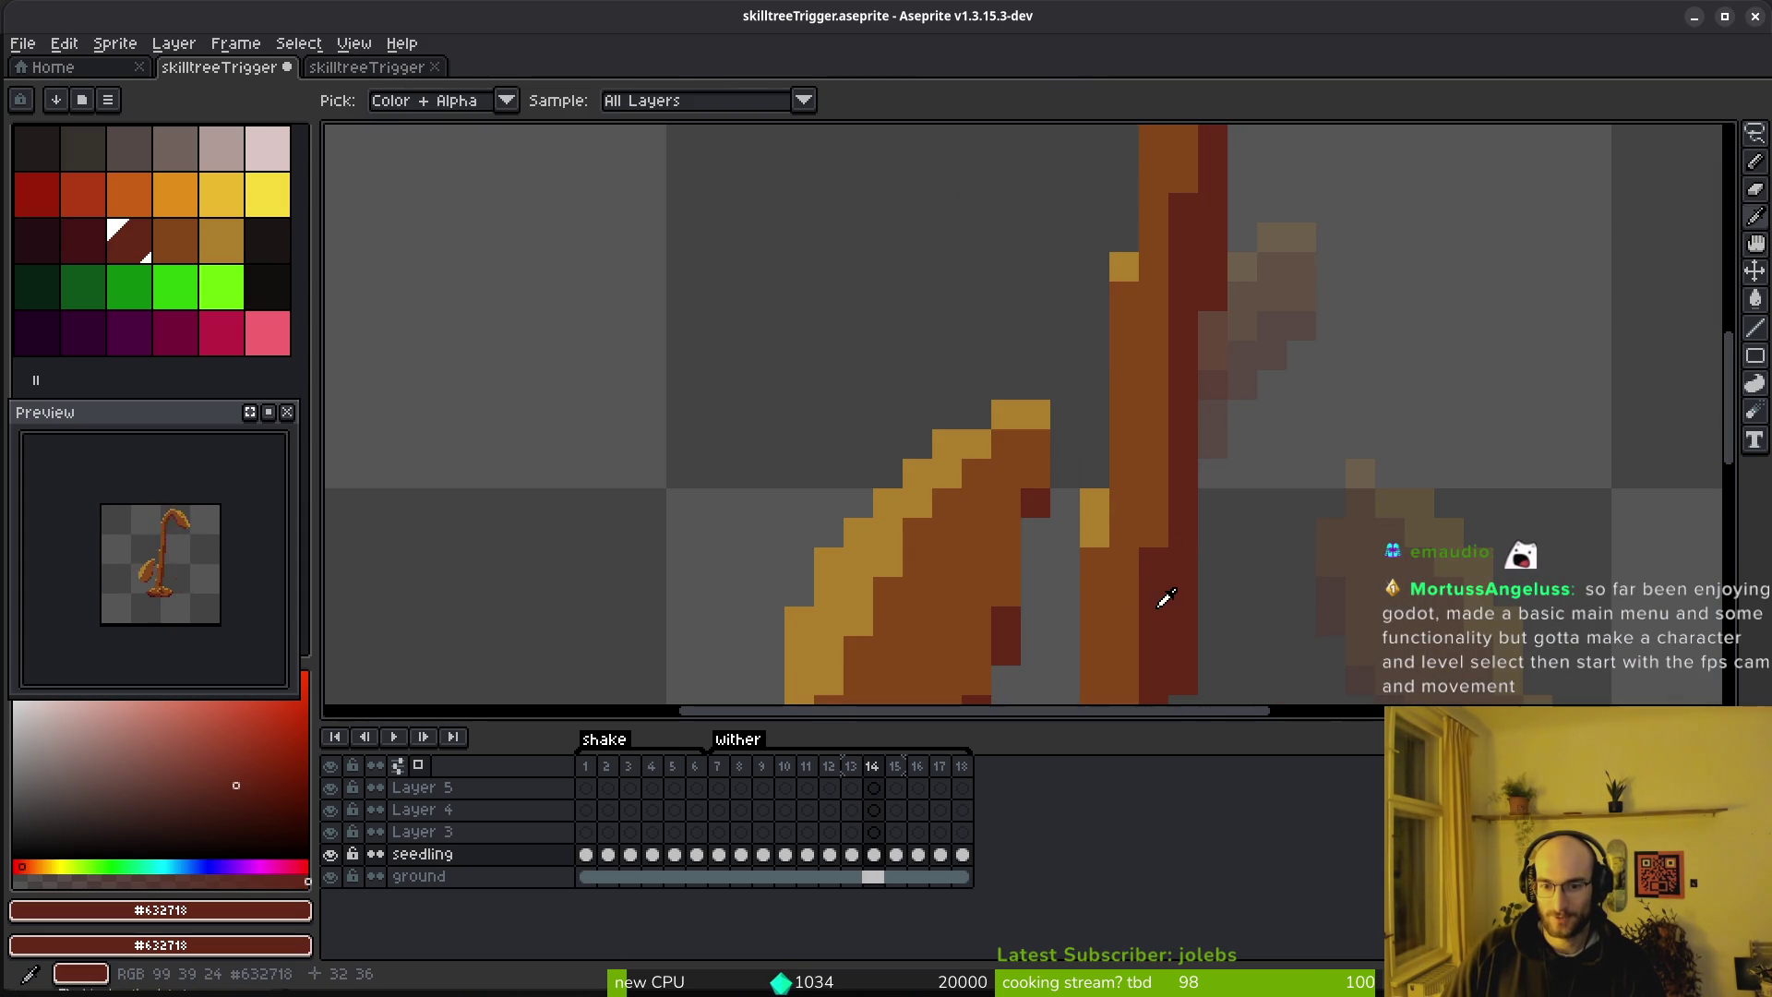
{"action": "left_click", "coordinate": [1126, 593], "text": "alt"}
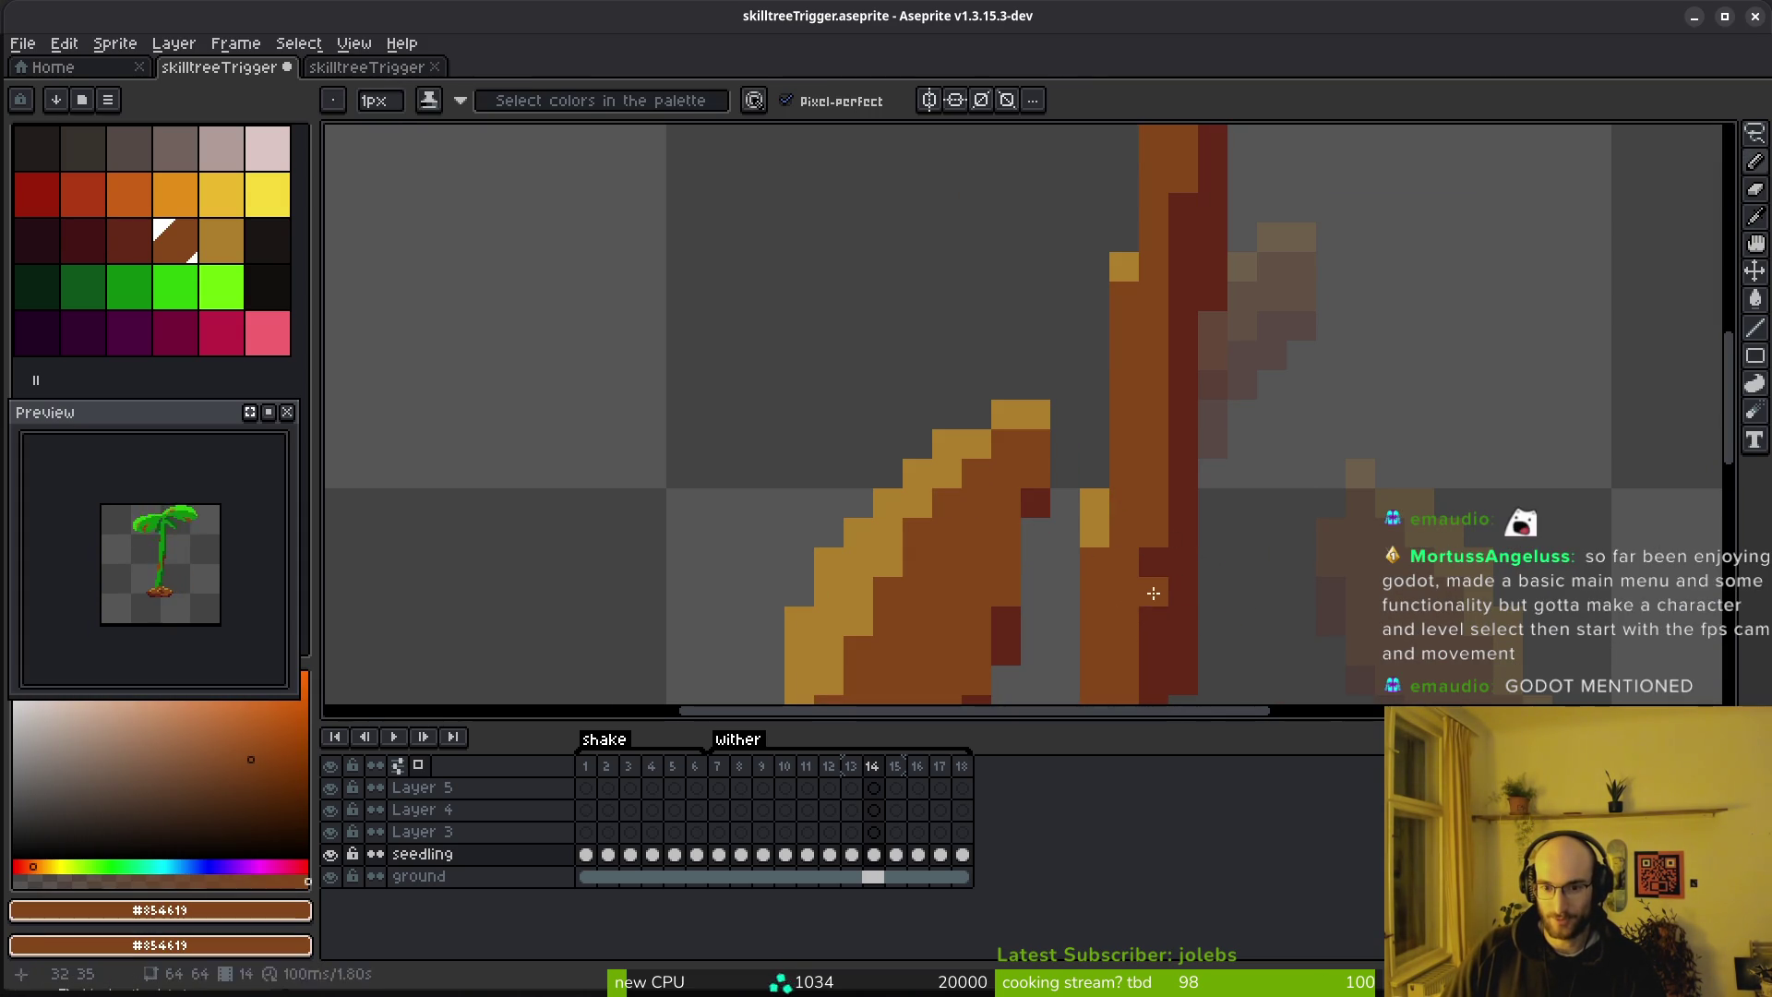
{"action": "scroll", "coordinate": [1150, 598], "scroll_direction": "down", "scroll_amount": 4}
Save the sprite, review frame 14, then start lassoing part of frame 15's stem
{"action": "key", "text": "ctrl+s"}
{"action": "key", "text": "alt"}
{"action": "key", "text": "Left"}
{"action": "key", "text": "Right"}
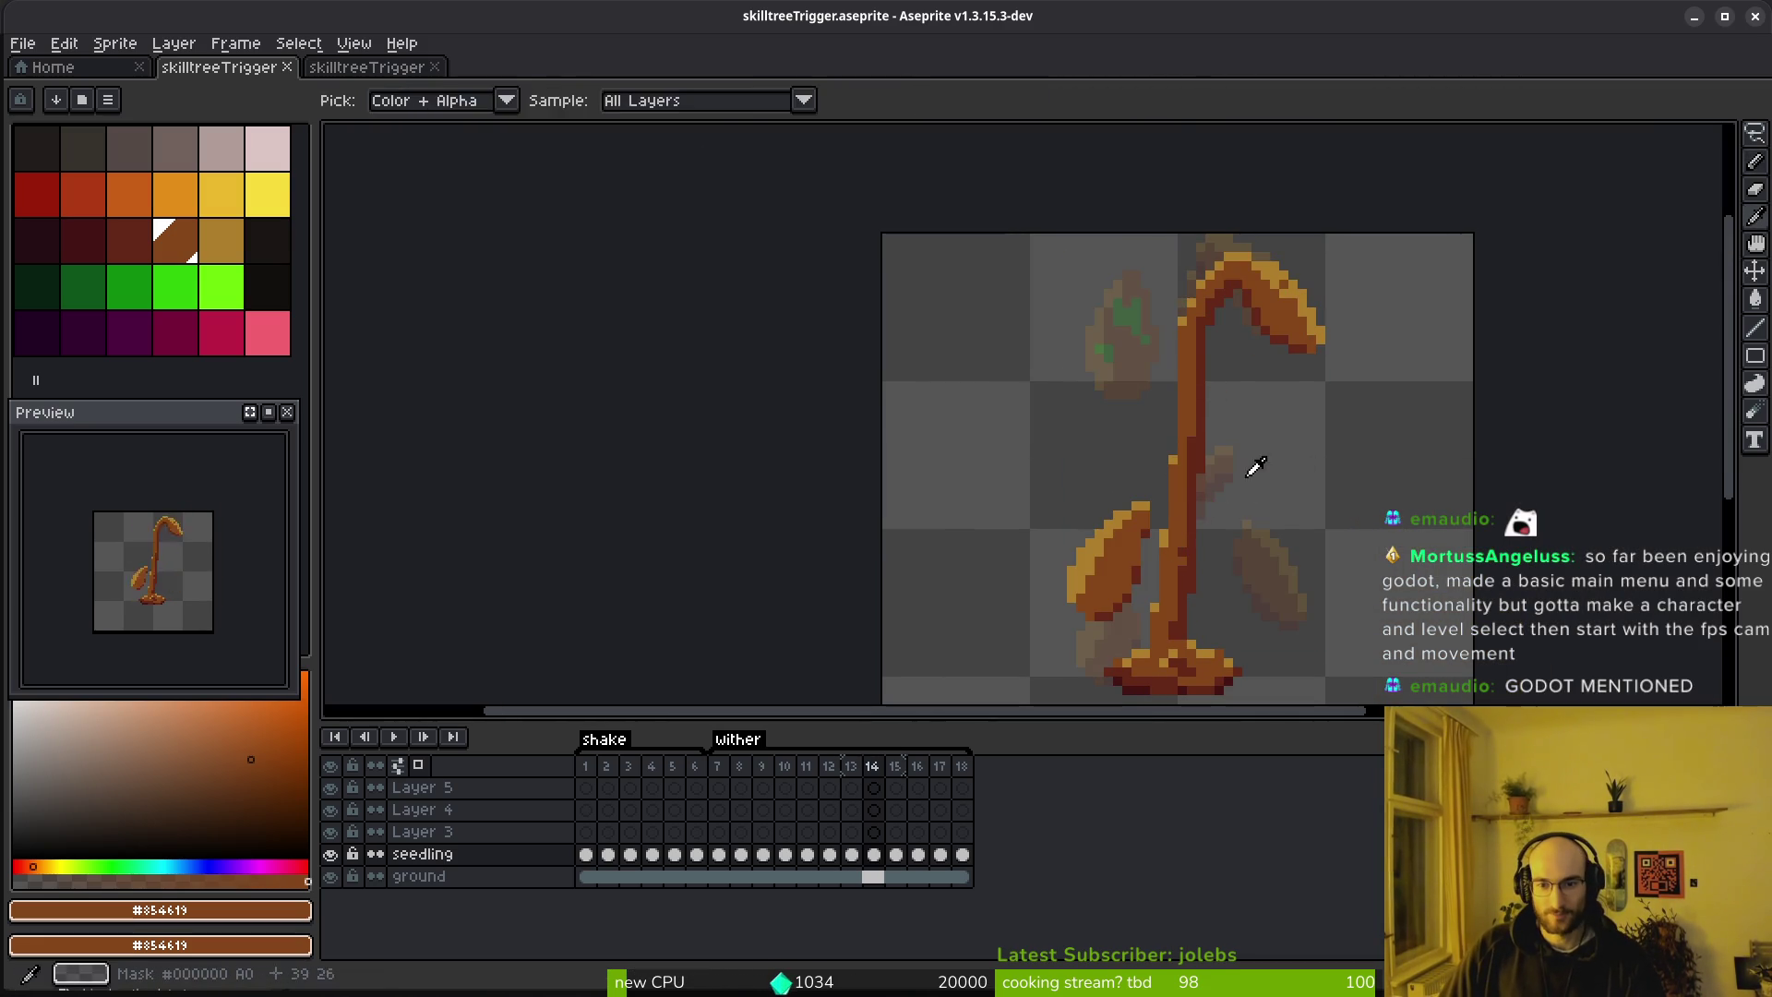
{"action": "key", "text": "Right"}
{"action": "key", "text": "q"}
{"action": "mouse_move", "coordinate": [1266, 422]}
{"action": "left_mouse_down"}
{"action": "mouse_move", "coordinate": [1220, 413]}
{"action": "mouse_move", "coordinate": [1190, 587]}
{"action": "left_mouse_up"}
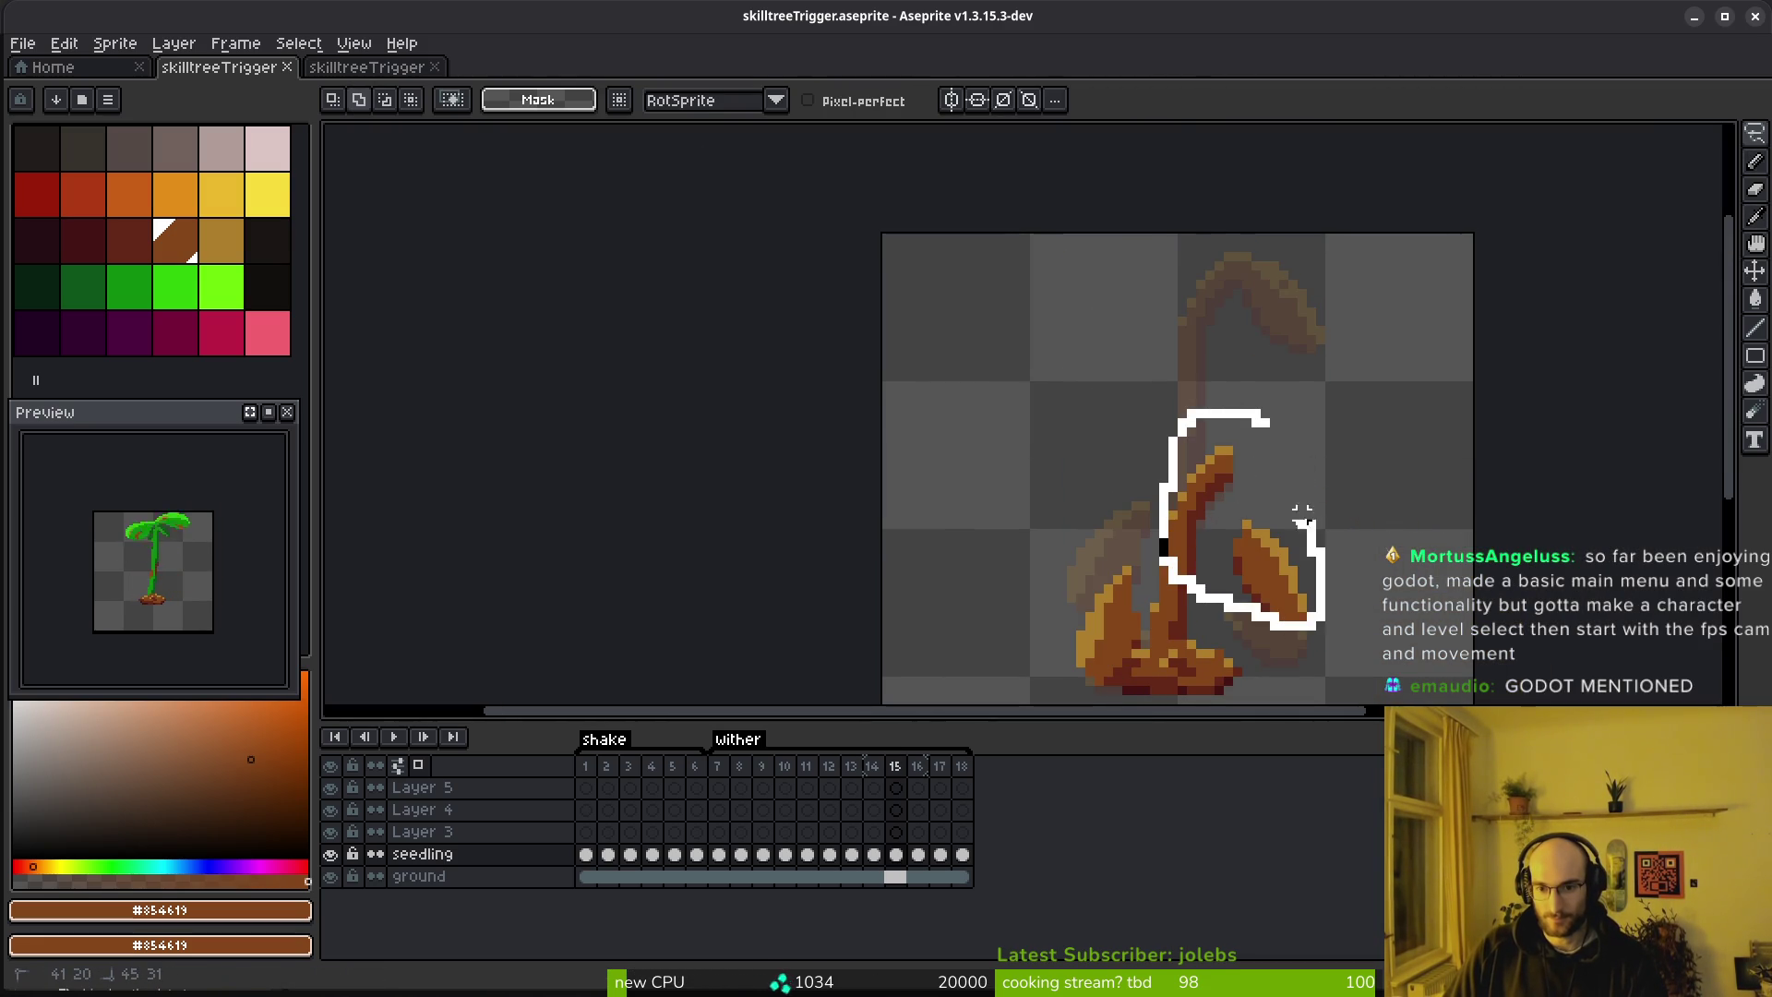
Lasso the lower stem pieces on frames 15–17 and move them up onto the stem top
{"action": "left_click_drag", "start_coordinate": [1302, 514], "coordinate": [1292, 508]}
{"action": "left_click_drag", "start_coordinate": [1232, 430], "coordinate": [1153, 560]}
{"action": "mouse_move", "coordinate": [1246, 478]}
{"action": "left_mouse_down"}
{"action": "mouse_move", "coordinate": [1230, 340]}
{"action": "mouse_move", "coordinate": [1230, 356]}
{"action": "left_mouse_up"}
{"action": "key", "text": "Return"}
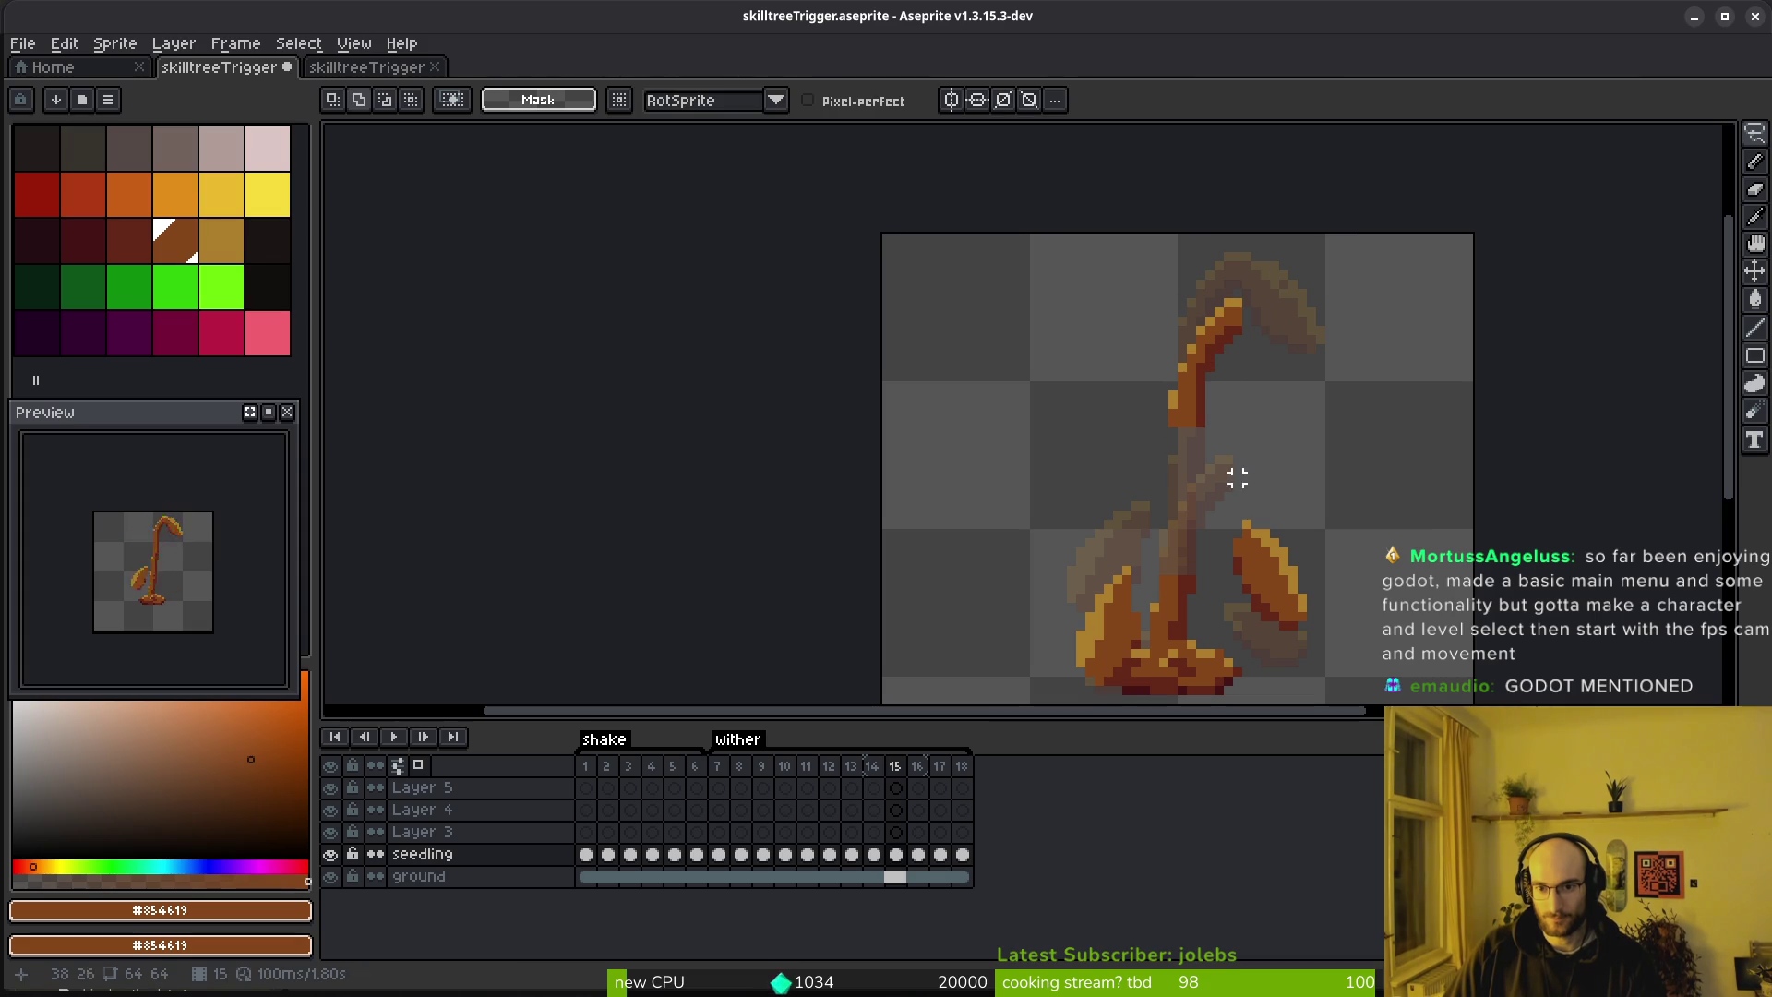
{"action": "key", "text": "Right"}
{"action": "mouse_move", "coordinate": [1238, 463]}
{"action": "left_mouse_down"}
{"action": "mouse_move", "coordinate": [1154, 591]}
{"action": "mouse_move", "coordinate": [1241, 434]}
{"action": "left_mouse_up"}
{"action": "mouse_move", "coordinate": [1209, 530]}
{"action": "left_mouse_down"}
{"action": "mouse_move", "coordinate": [1210, 395]}
{"action": "mouse_move", "coordinate": [1119, 562]}
{"action": "mouse_move", "coordinate": [1211, 425]}
{"action": "left_mouse_up"}
{"action": "key", "text": "Return"}
{"action": "key", "text": "Right"}
{"action": "key", "text": "Return"}
Raise and reposition the stem tops on frames 15, 16 and 17
{"action": "key", "text": "Left"}
{"action": "key", "text": "Left"}
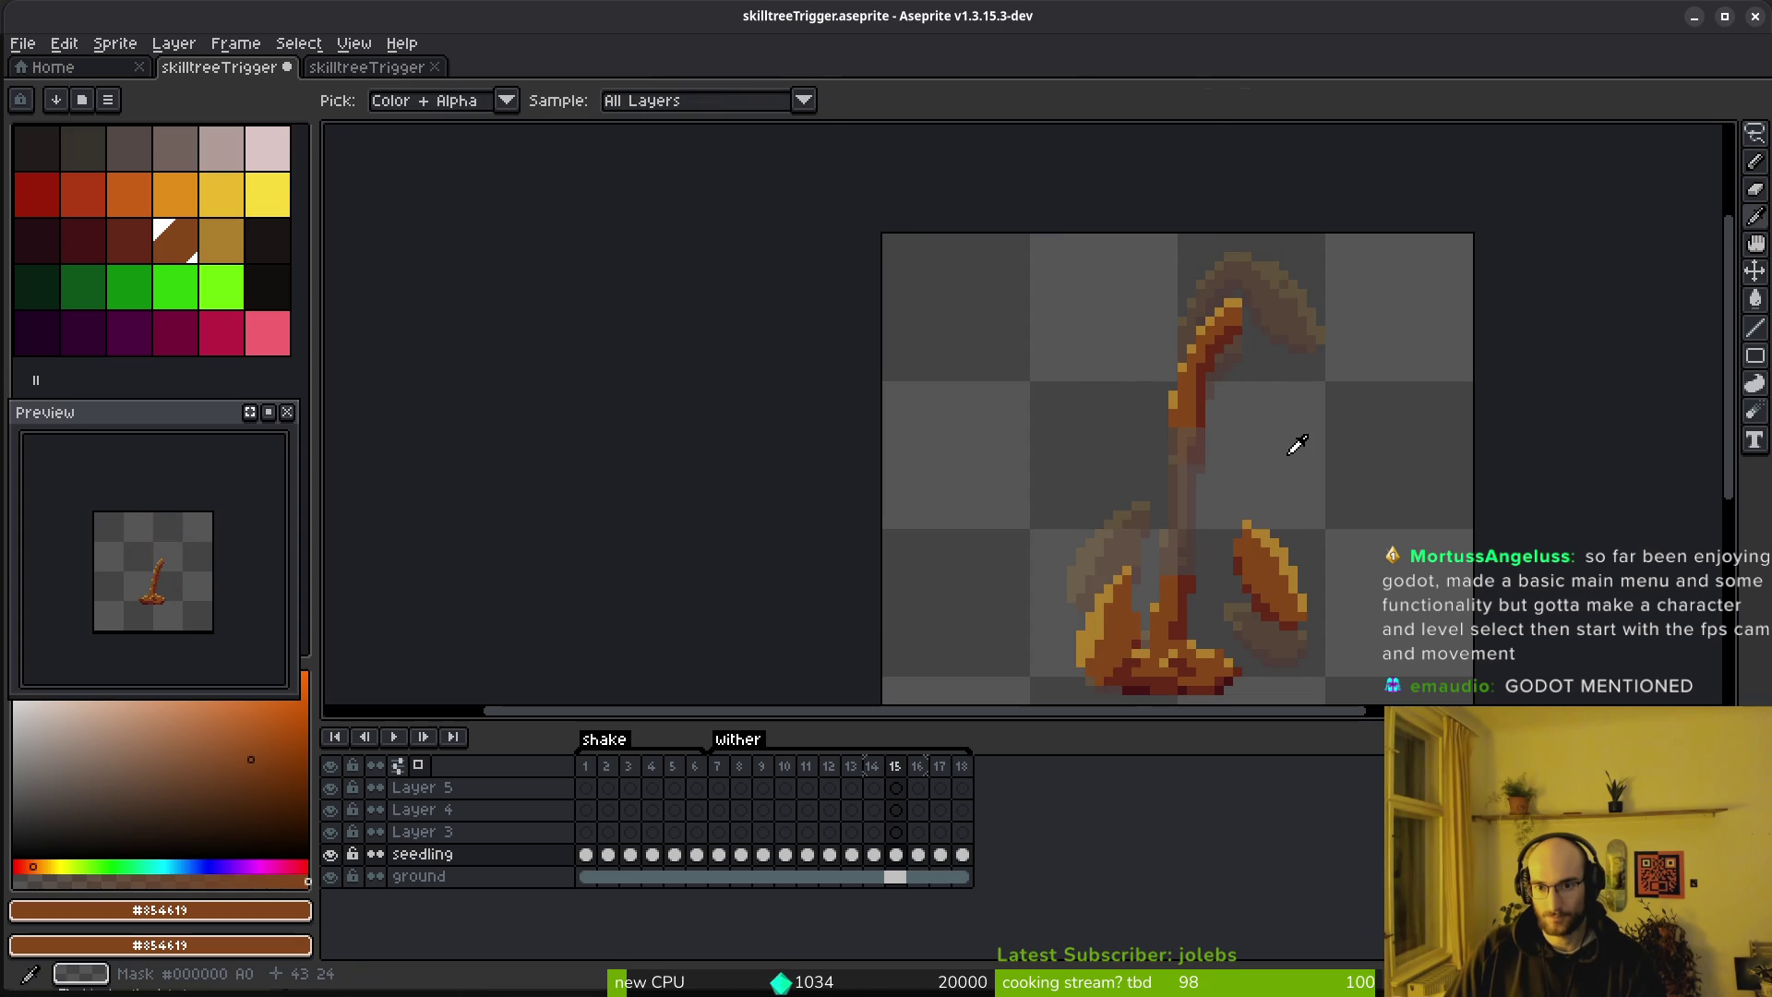
{"action": "key", "text": "q"}
{"action": "mouse_move", "coordinate": [1238, 265]}
{"action": "left_mouse_down"}
{"action": "mouse_move", "coordinate": [1264, 267]}
{"action": "mouse_move", "coordinate": [1242, 263]}
{"action": "left_mouse_up"}
{"action": "left_click_drag", "start_coordinate": [1237, 355], "coordinate": [1226, 348]}
{"action": "key", "text": "Return"}
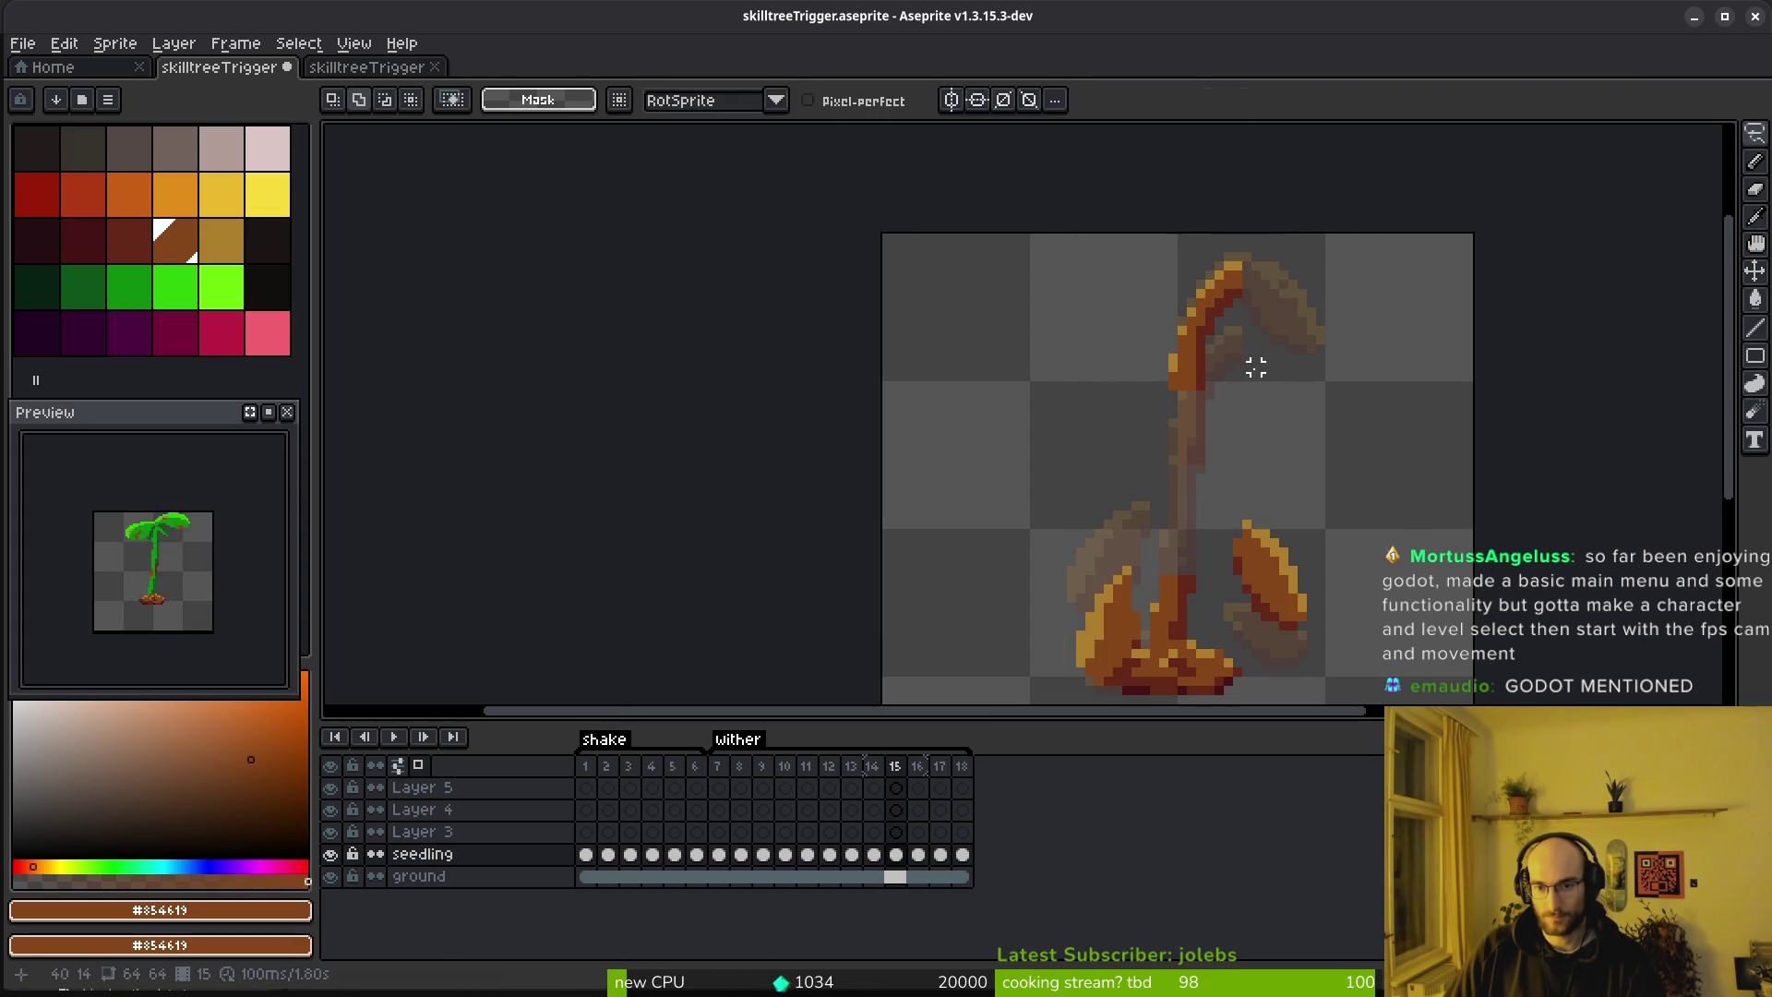
{"action": "key", "text": "Right"}
{"action": "mouse_move", "coordinate": [1255, 284]}
{"action": "left_mouse_down"}
{"action": "mouse_move", "coordinate": [1226, 415]}
{"action": "mouse_move", "coordinate": [1227, 363]}
{"action": "mouse_move", "coordinate": [1187, 277]}
{"action": "mouse_move", "coordinate": [1218, 407]}
{"action": "mouse_move", "coordinate": [1226, 357]}
{"action": "left_mouse_up"}
{"action": "key", "text": "Return"}
{"action": "key", "text": "Right"}
{"action": "key", "text": "q"}
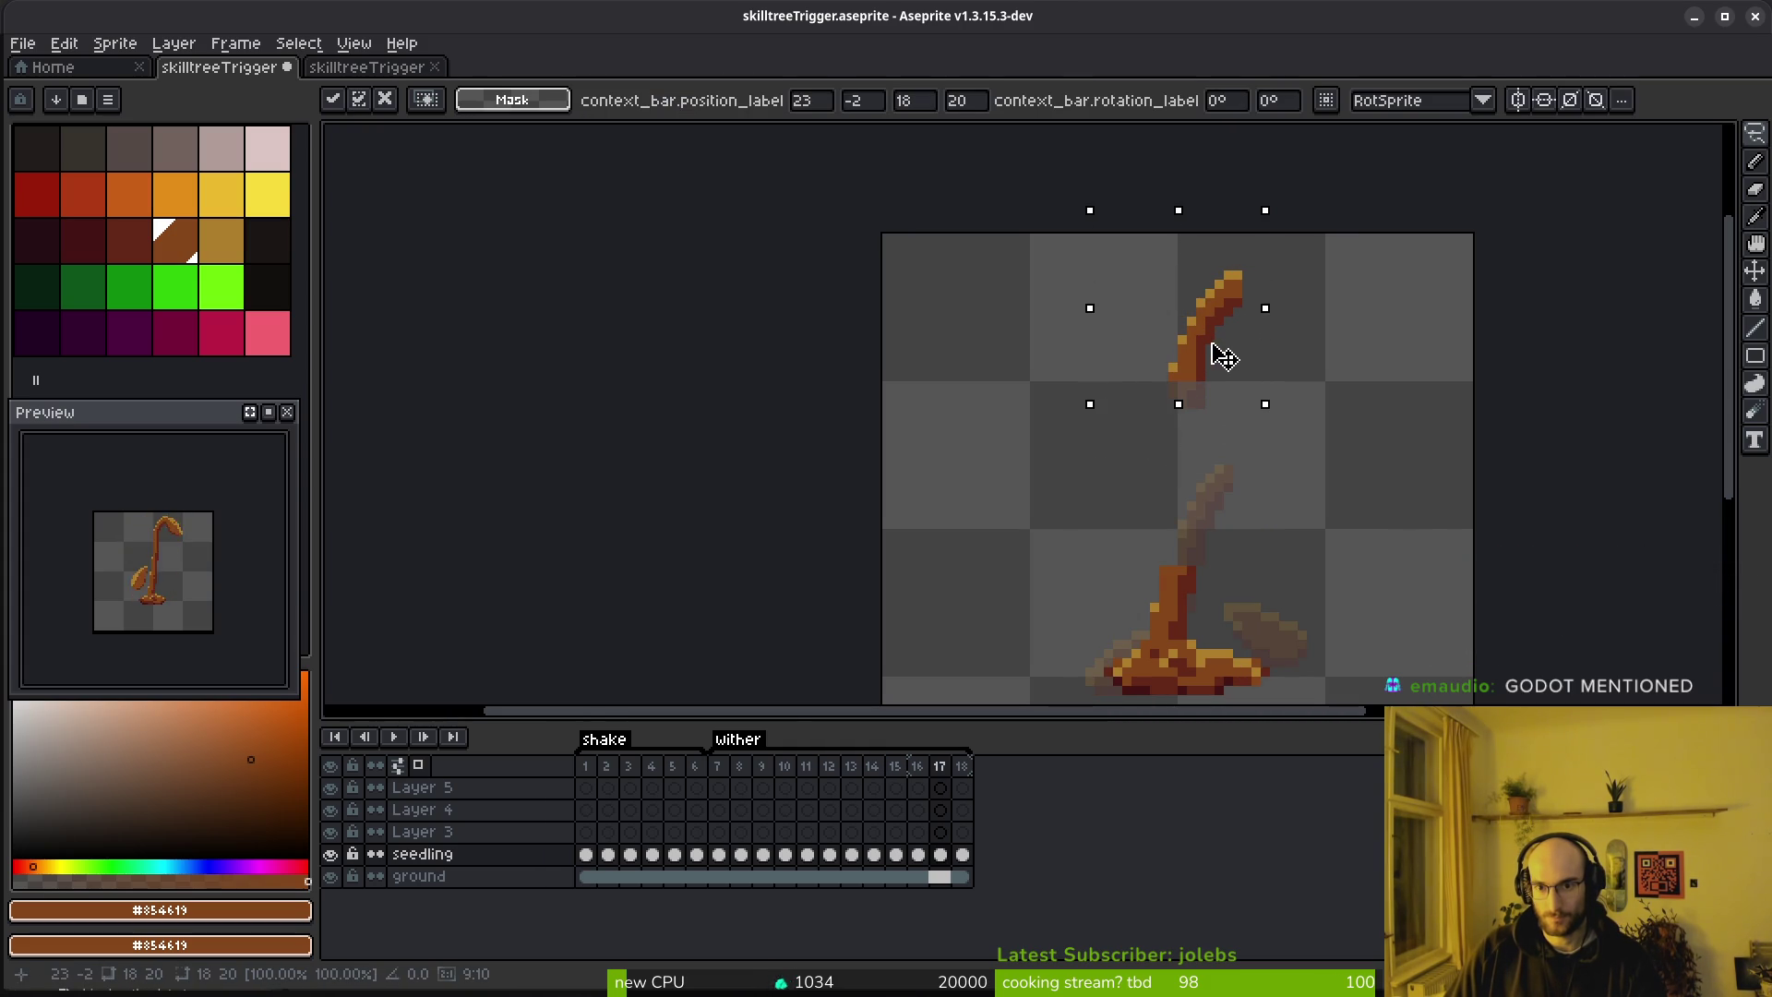
{"action": "key", "text": "Return"}
Select part of the stem on frame 18, move it up, and clear the selection
{"action": "key", "text": "Right"}
{"action": "mouse_move", "coordinate": [1214, 423]}
{"action": "left_mouse_down"}
{"action": "mouse_move", "coordinate": [1161, 579]}
{"action": "mouse_move", "coordinate": [1237, 487]}
{"action": "mouse_move", "coordinate": [1194, 375]}
{"action": "left_mouse_up"}
{"action": "key", "text": "Return"}
{"action": "key", "text": "ctrl+d"}
{"action": "key", "text": "Left"}
{"action": "key", "text": "i"}
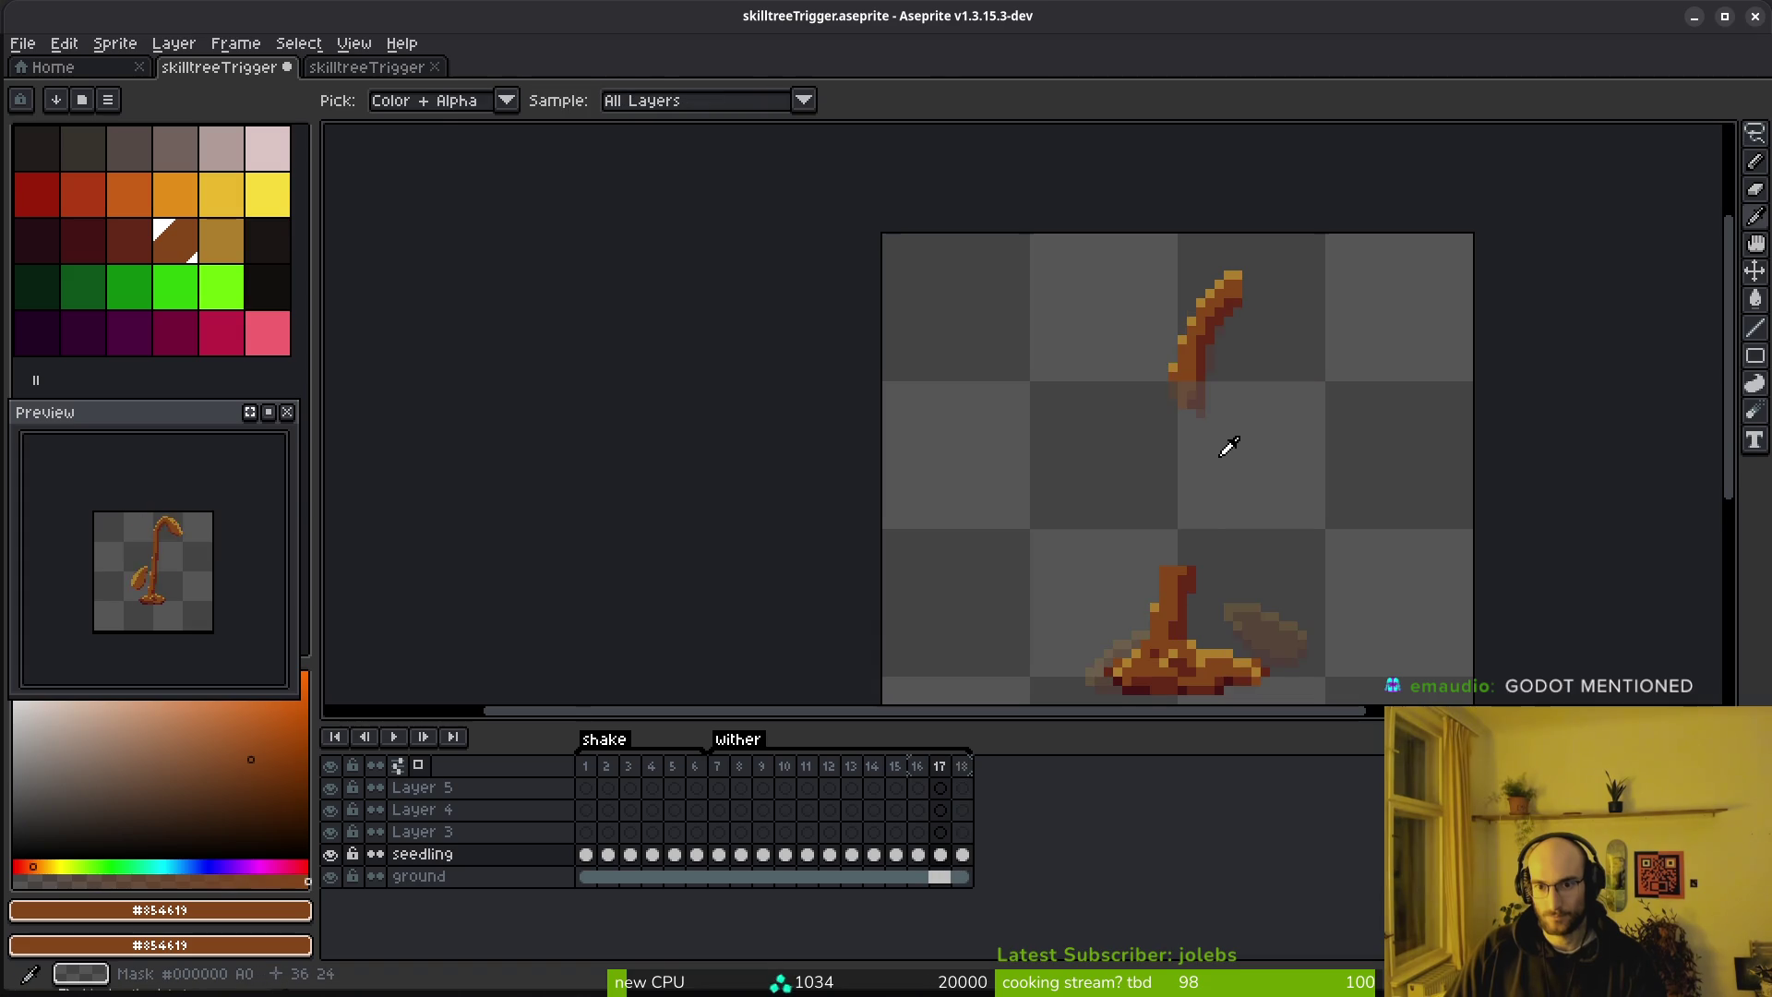
Step back and forth through the wither frames to review them, ending on frame 15
{"action": "key", "text": "Right"}
{"action": "key", "text": "Right"}
{"action": "key", "text": "Left"}
{"action": "key", "text": "Left"}
{"action": "key", "text": "Left"}
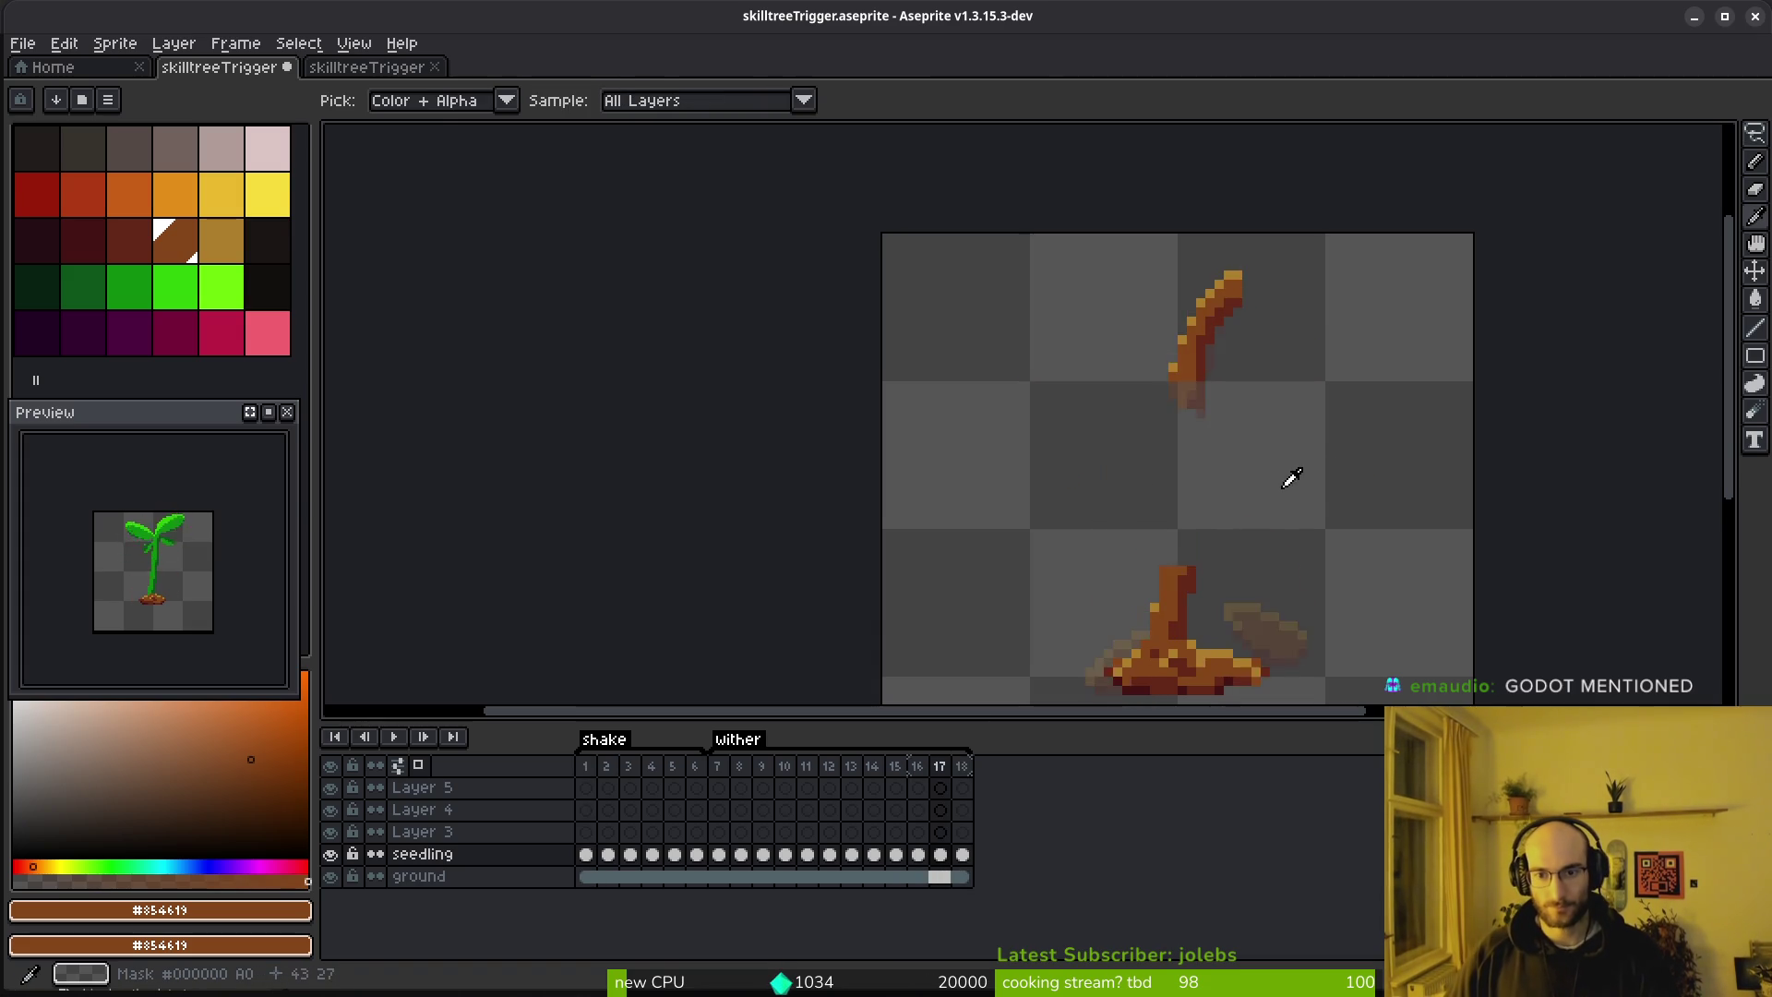
{"action": "key", "text": "Left"}
{"action": "key", "text": "Left"}
{"action": "key", "text": "Right"}
{"action": "key", "text": "q"}
Pencil a dark red pixel onto frame 15's stem using its sampled colour
{"action": "key", "text": "b"}
{"action": "scroll", "coordinate": [1174, 332], "scroll_direction": "up", "scroll_amount": 2}
{"action": "left_click", "coordinate": [1232, 340], "text": "alt"}
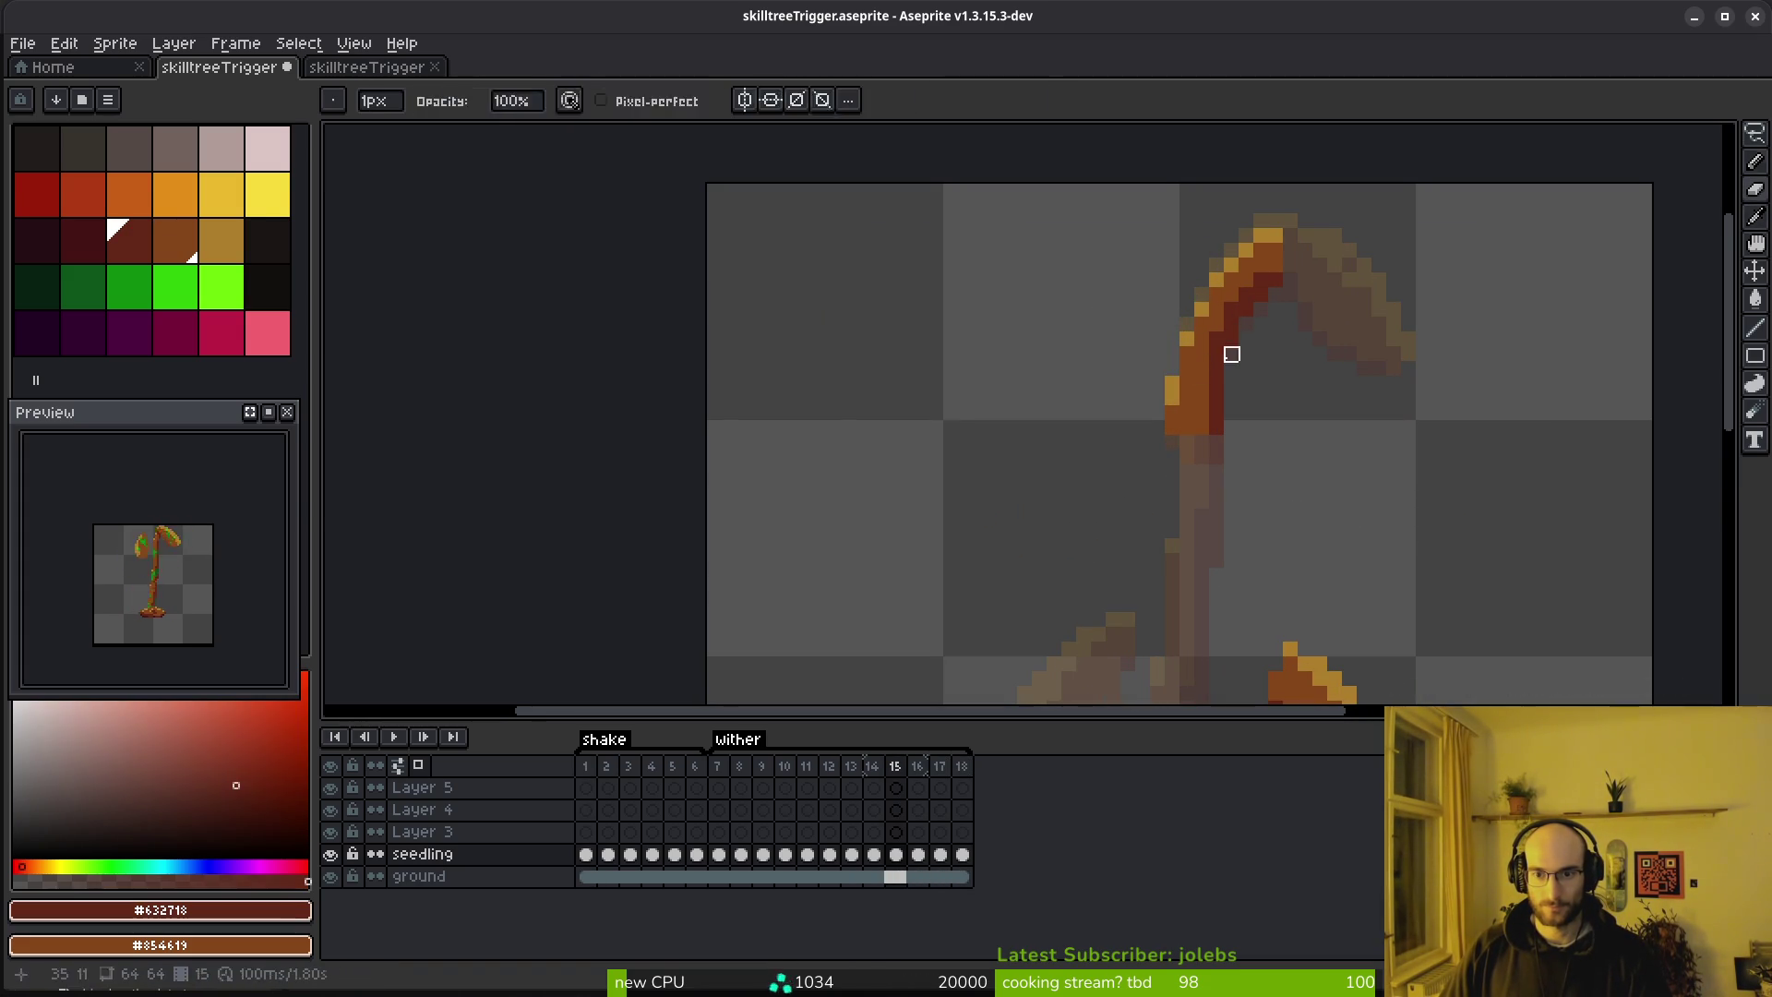
{"action": "left_click", "coordinate": [1217, 345]}
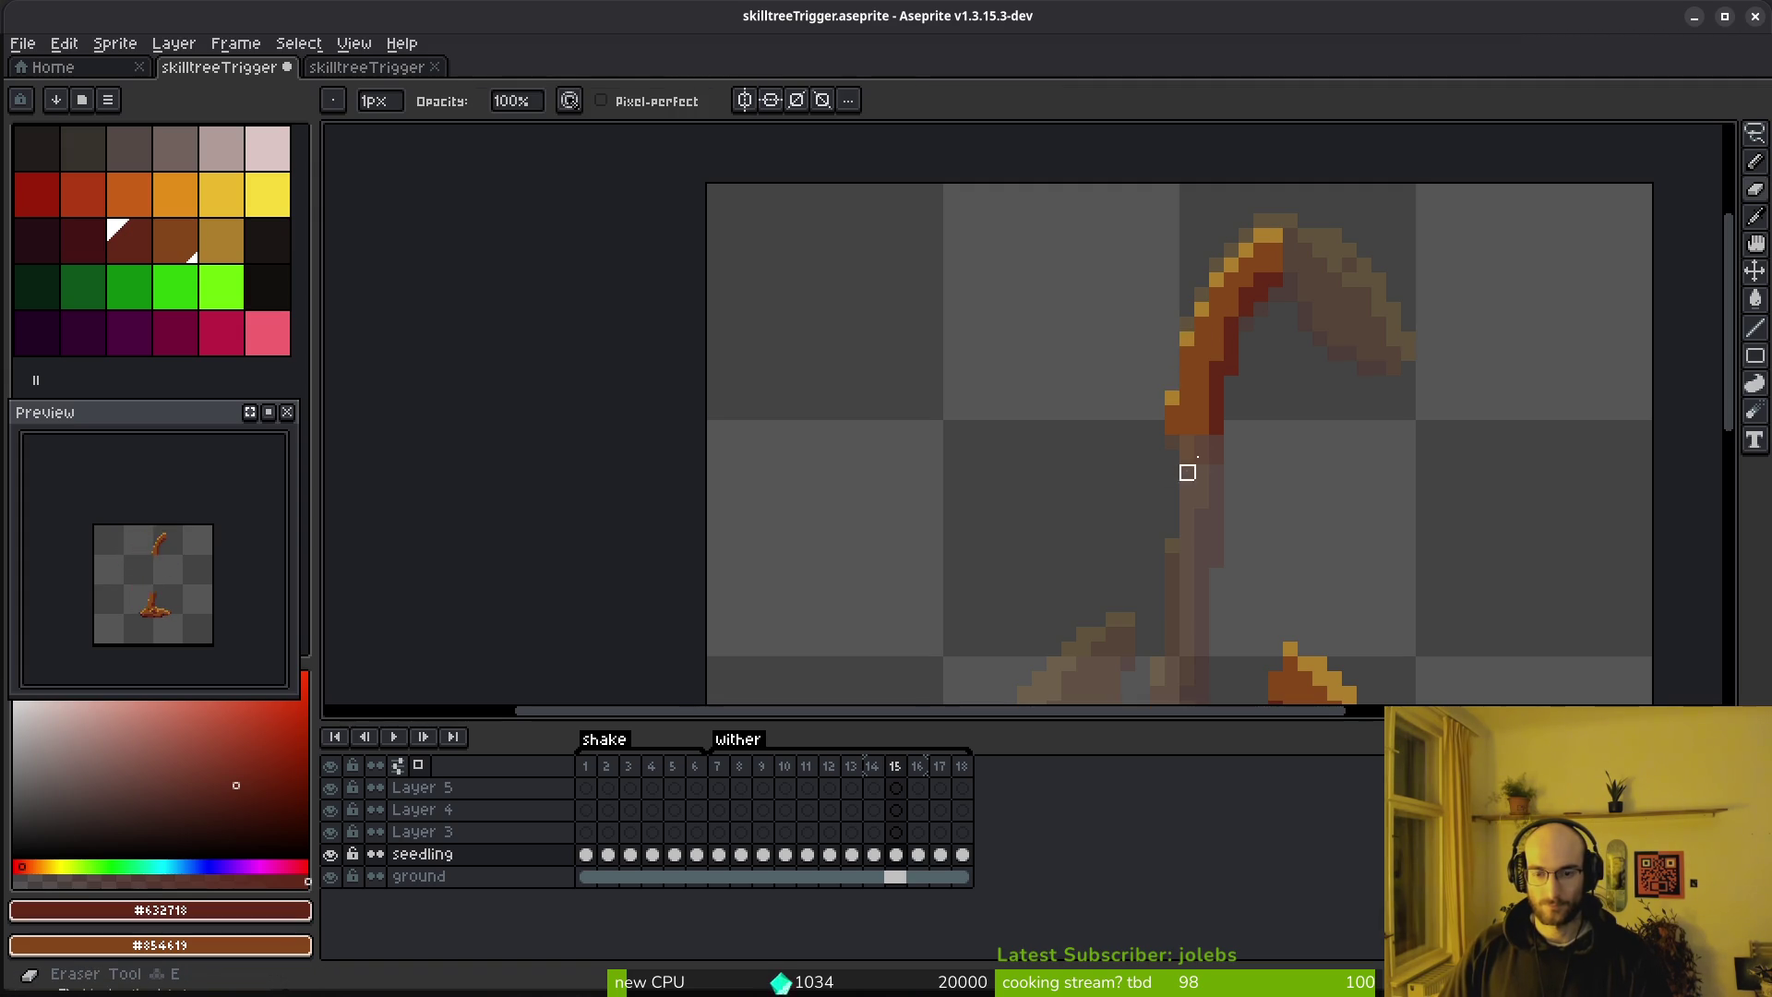
Draw an orange-brown line down frame 15's stem and a dark red line along its right edge
{"action": "scroll", "coordinate": [1187, 471], "scroll_direction": "down", "scroll_amount": 3}
{"action": "left_click", "coordinate": [1166, 250], "text": "alt"}
{"action": "key", "text": "l"}
{"action": "left_click_drag", "start_coordinate": [1153, 281], "coordinate": [1140, 559]}
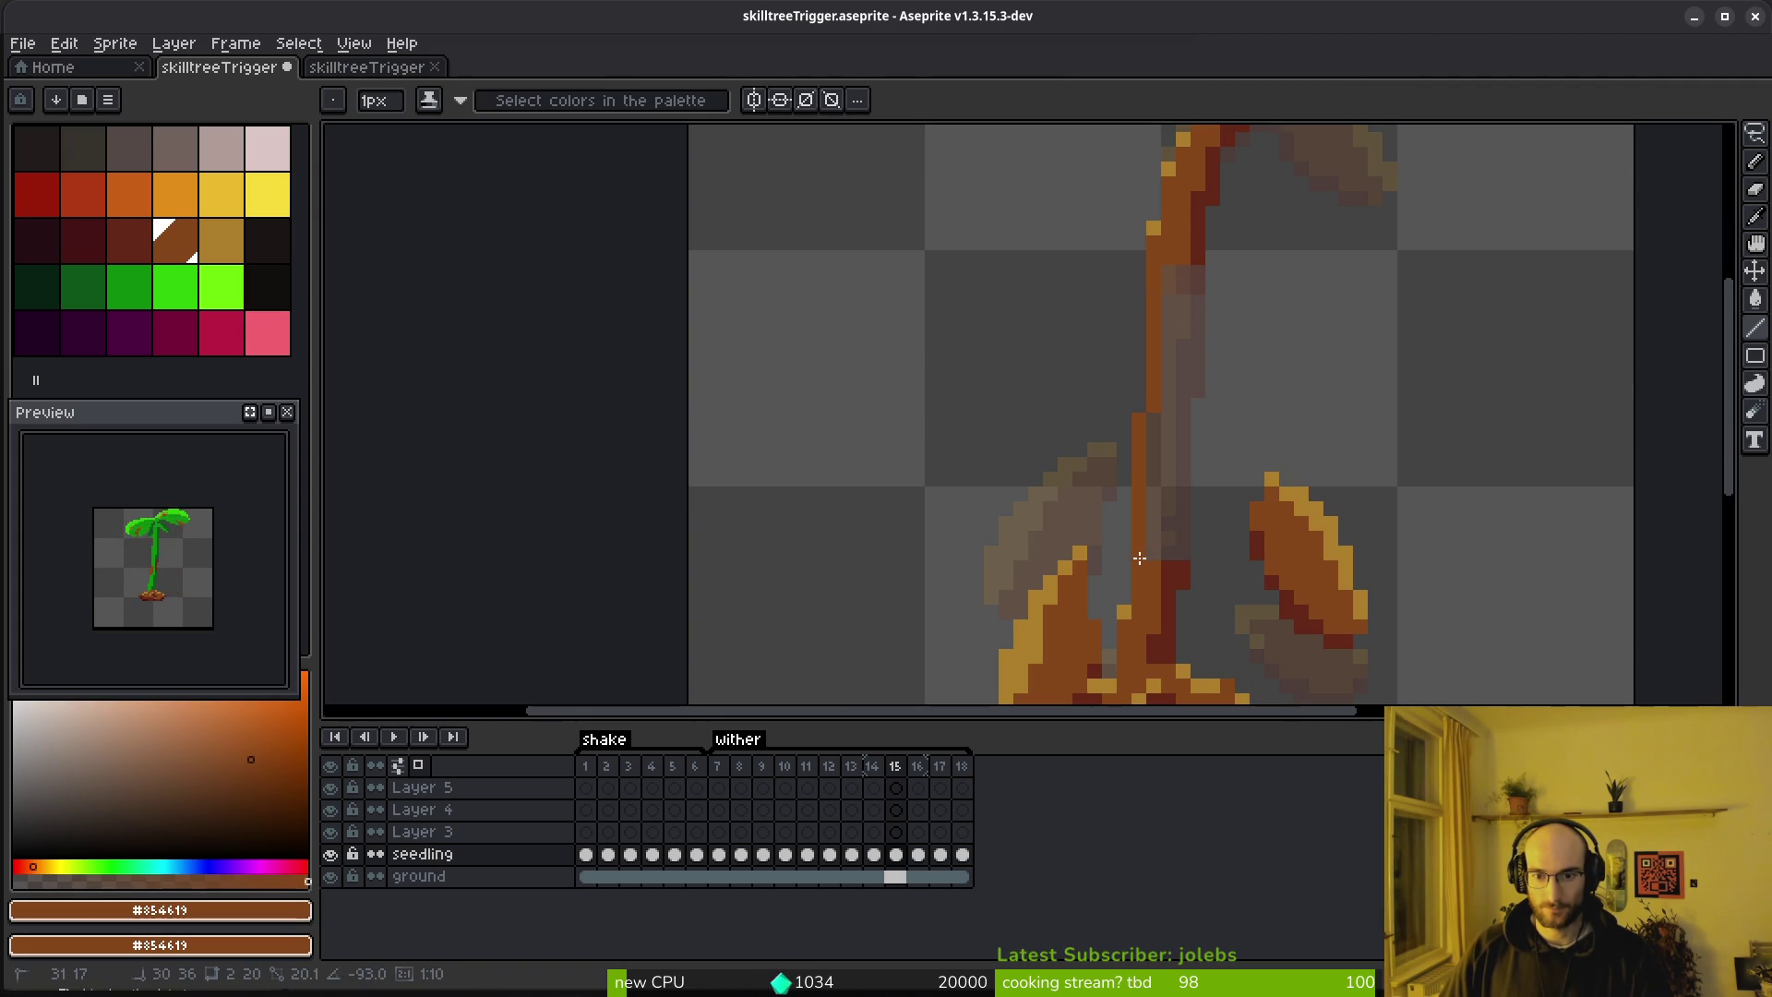
{"action": "left_click", "coordinate": [1199, 260], "text": "alt"}
{"action": "mouse_move", "coordinate": [1198, 263]}
{"action": "left_mouse_down"}
{"action": "mouse_move", "coordinate": [1199, 462]}
{"action": "mouse_move", "coordinate": [1188, 573]}
{"action": "mouse_move", "coordinate": [1173, 569]}
{"action": "left_mouse_up"}
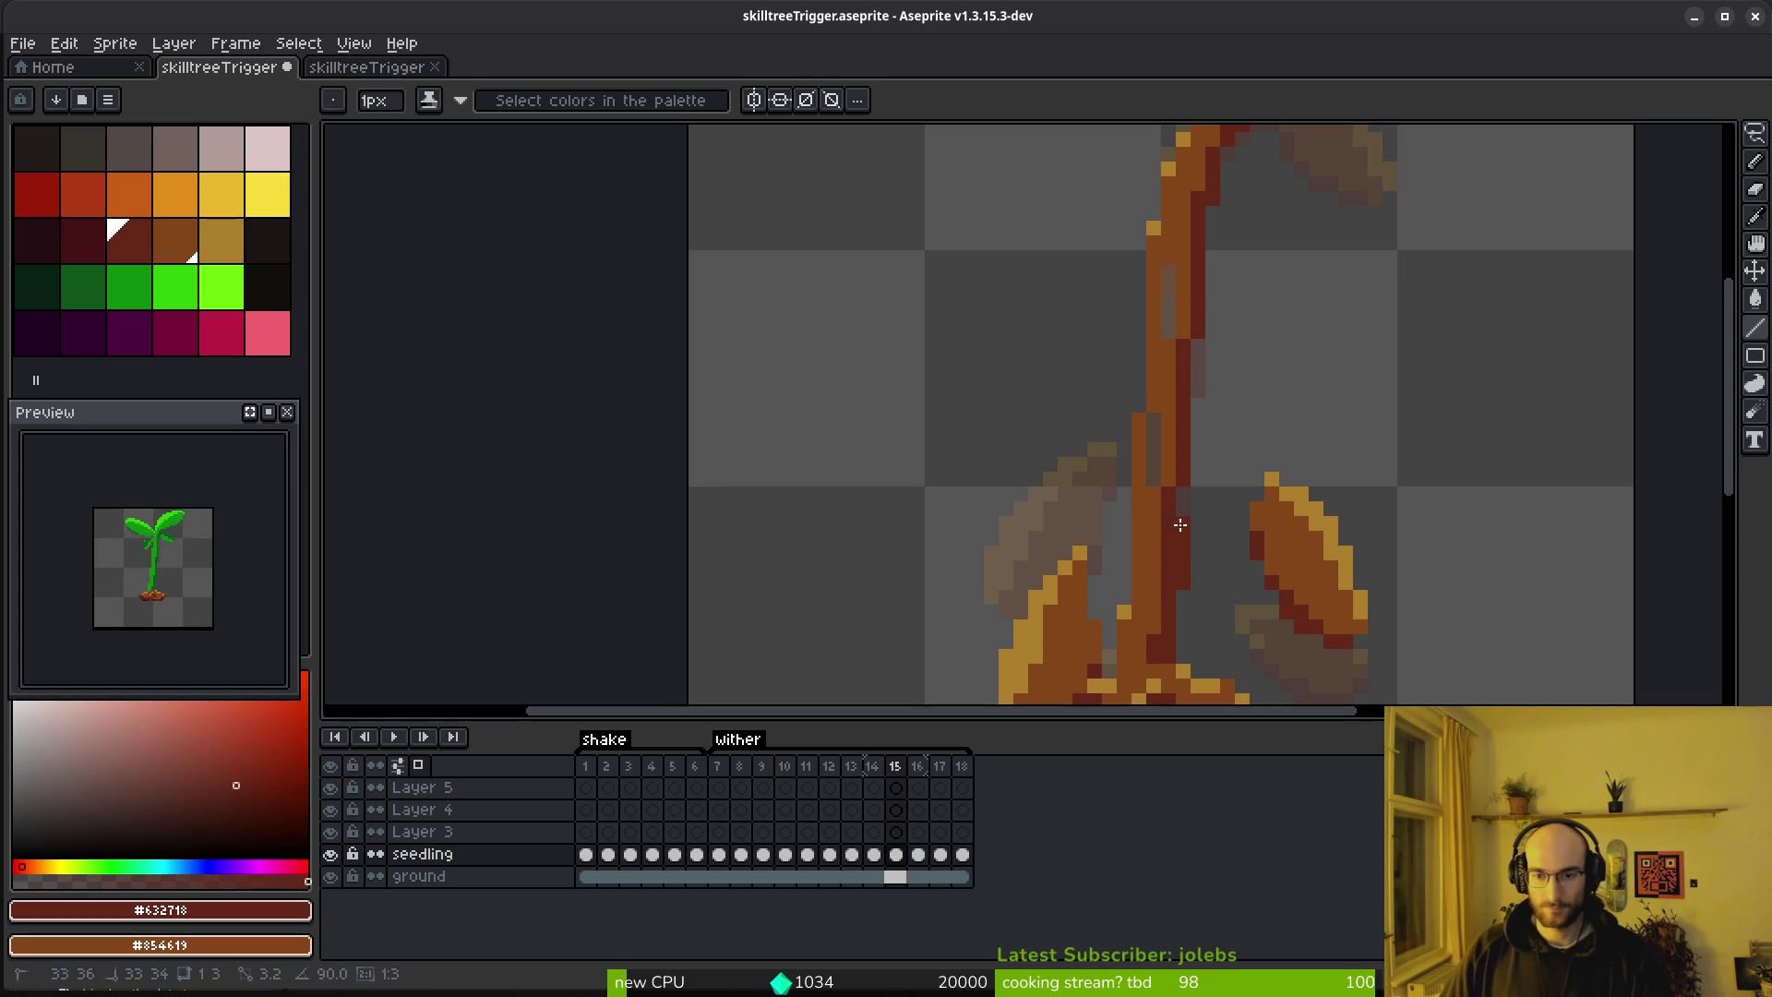
Sample the orange-brown and light ochre highlight colours from frame 15's stem
{"action": "key", "text": "g"}
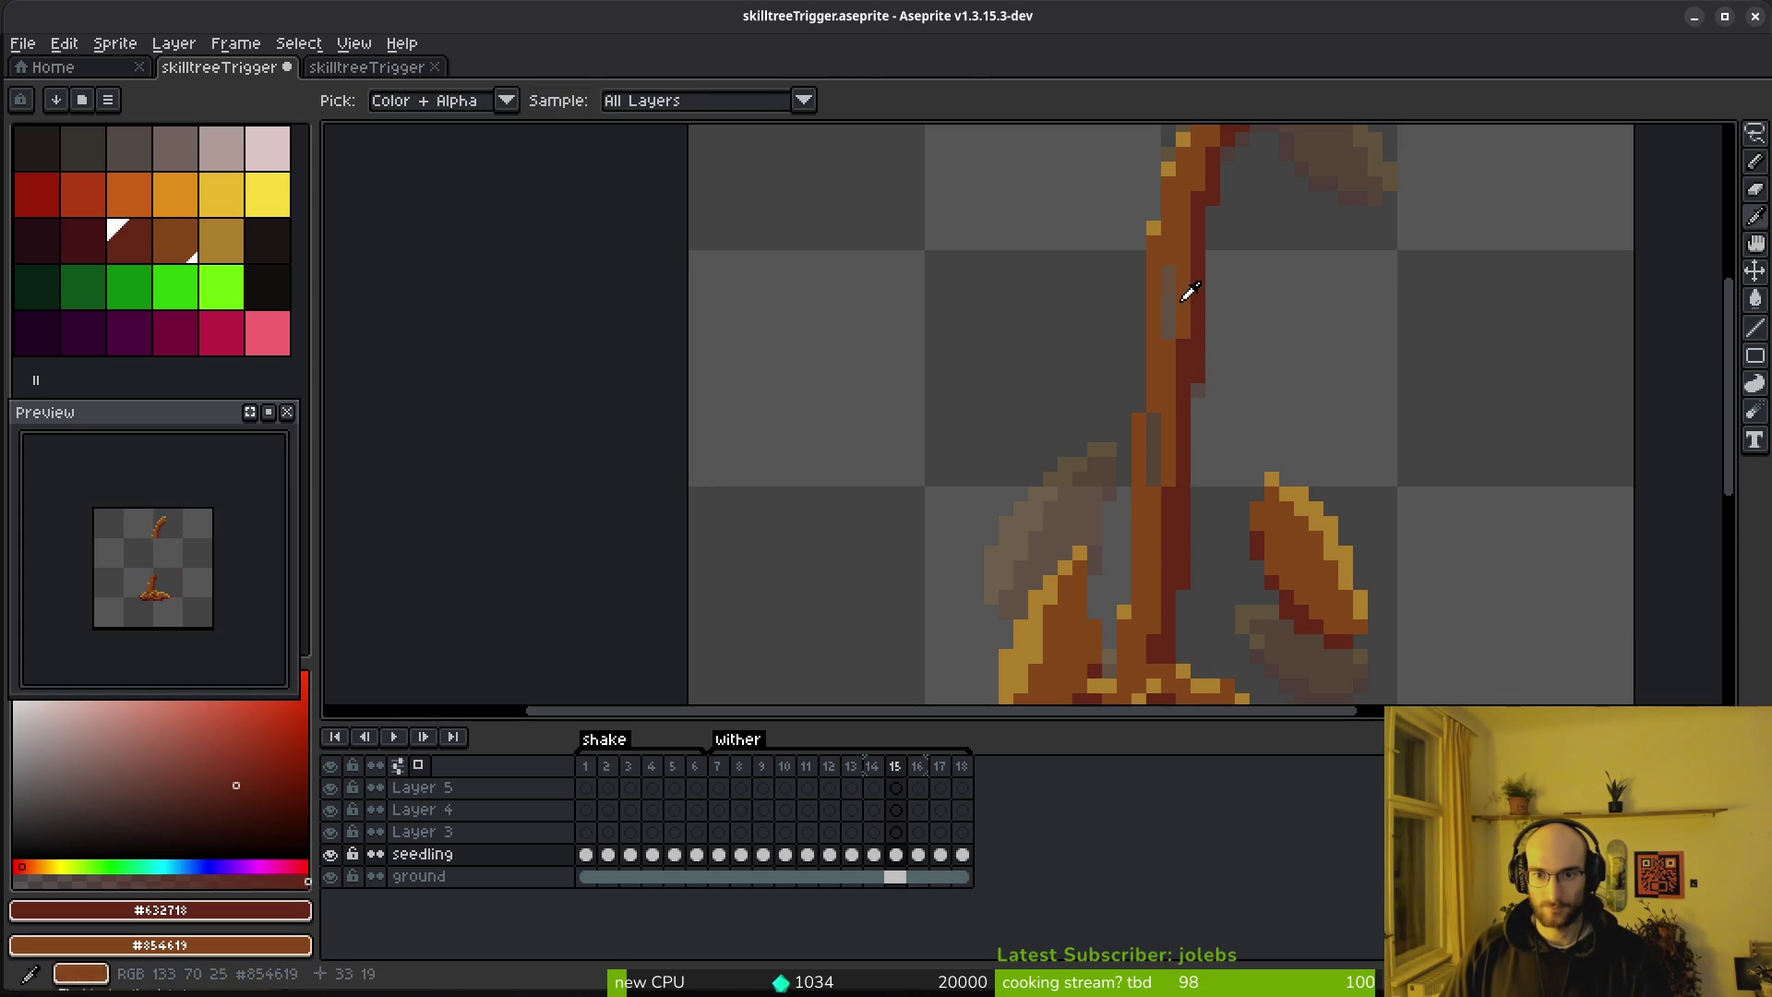
{"action": "left_click", "coordinate": [1168, 313], "text": "alt"}
{"action": "key", "text": "i"}
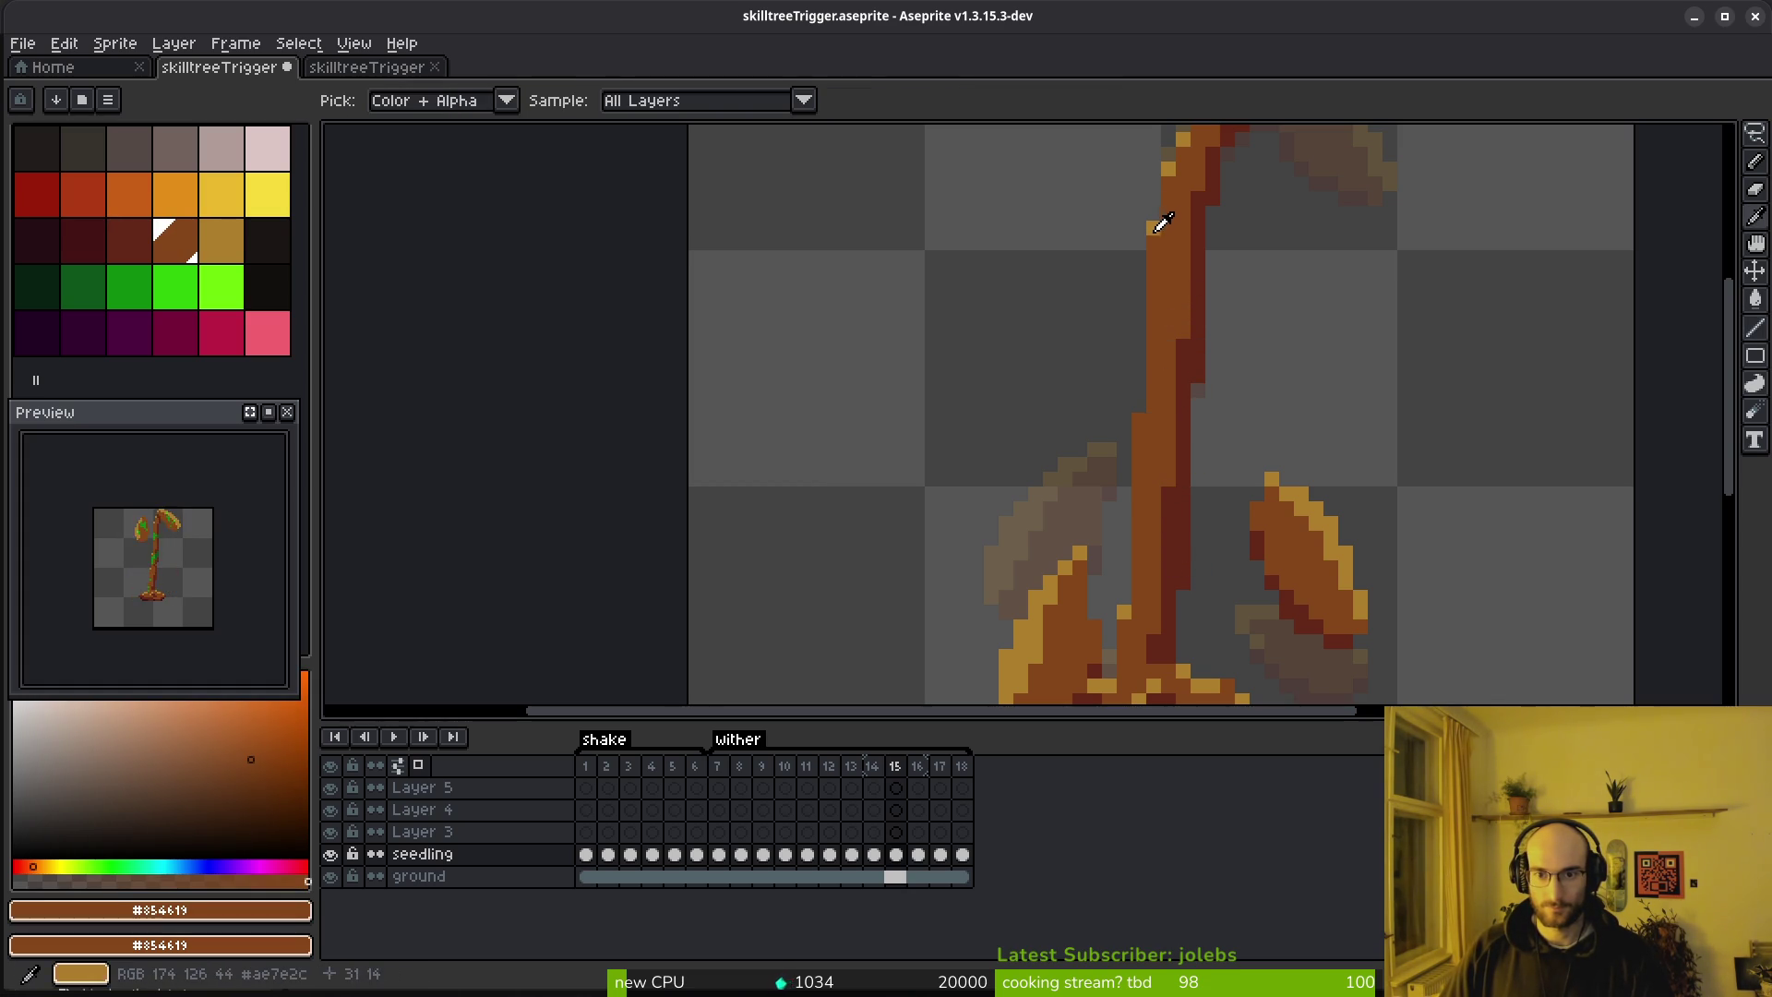
{"action": "left_click", "coordinate": [1159, 225], "text": "alt"}
{"action": "key", "text": "b"}
{"action": "scroll", "coordinate": [1233, 364], "scroll_direction": "down", "scroll_amount": 1}
Go to frame 16 and pick its orange-brown stem colour
{"action": "key", "text": "period"}
{"action": "scroll", "coordinate": [1217, 381], "scroll_direction": "up", "scroll_amount": 2}
{"action": "scroll", "coordinate": [1120, 296], "scroll_direction": "down", "scroll_amount": 2}
{"action": "left_click", "coordinate": [1119, 288], "text": "alt"}
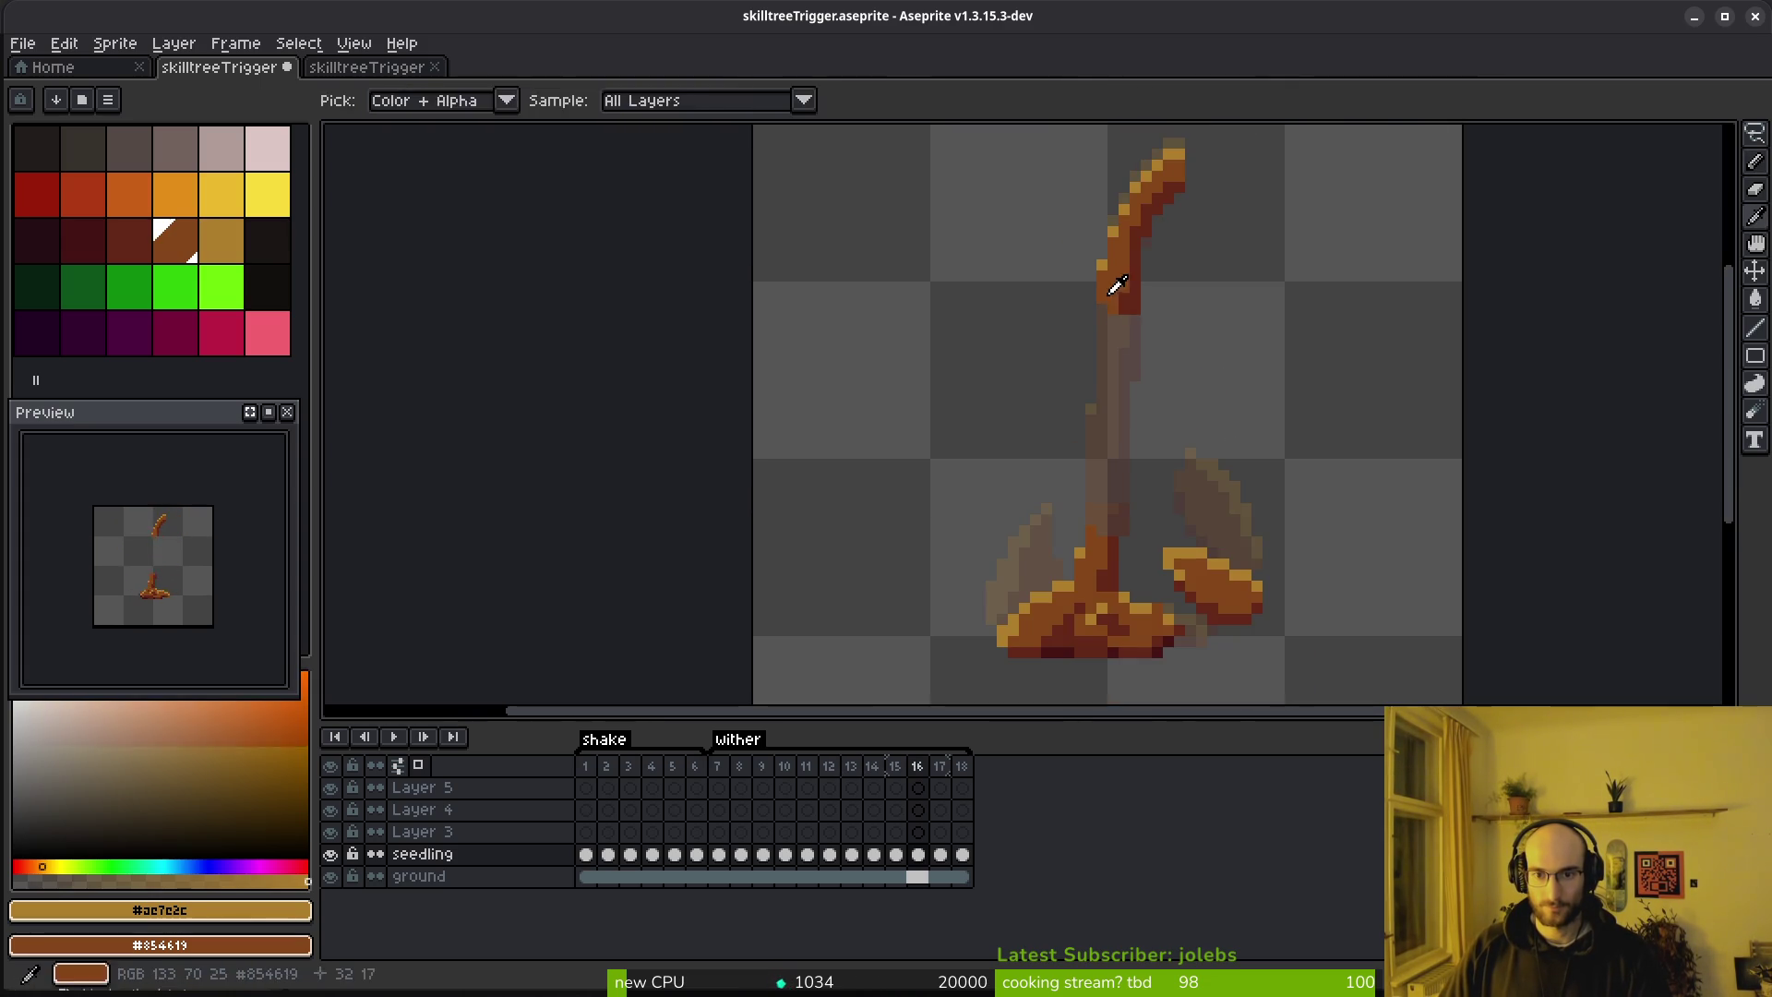
Draw a dark red edge up the right side of frame 16's stem
{"action": "scroll", "coordinate": [1108, 295], "scroll_direction": "up", "scroll_amount": 3}
{"action": "scroll", "coordinate": [1088, 303], "scroll_direction": "down", "scroll_amount": 2}
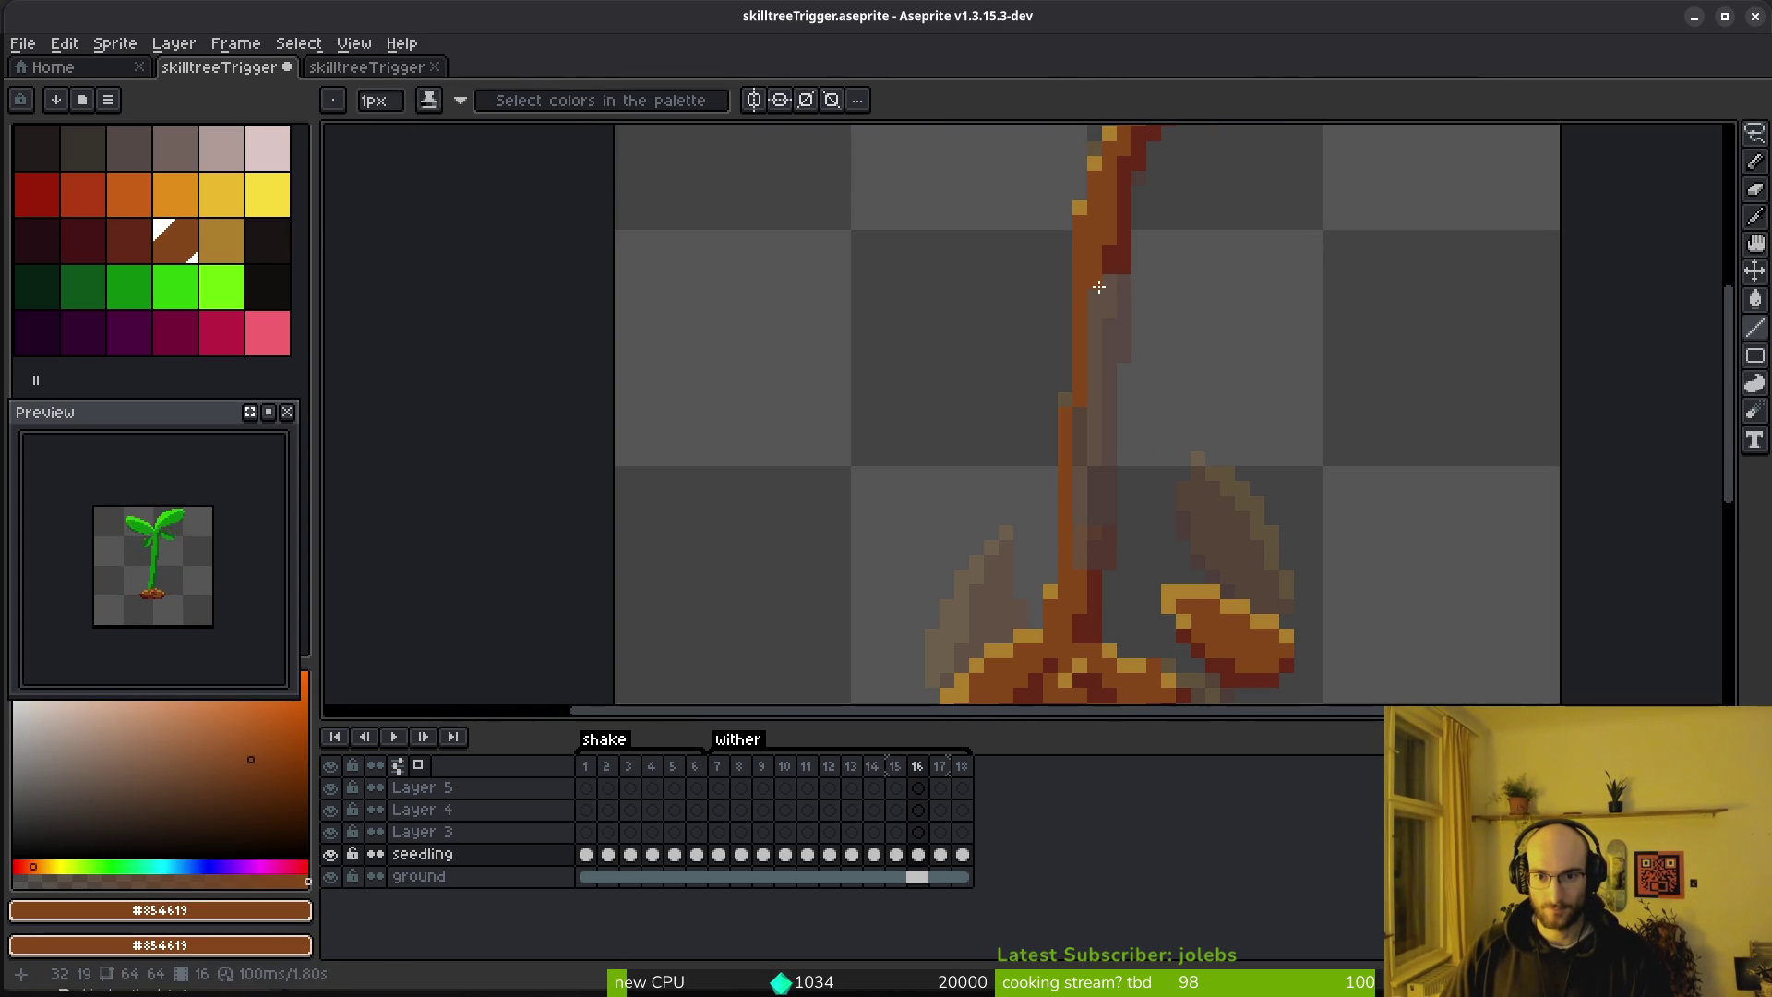
{"action": "left_click", "coordinate": [1101, 559], "text": "alt"}
{"action": "mouse_move", "coordinate": [1101, 533]}
{"action": "left_mouse_down"}
{"action": "mouse_move", "coordinate": [1128, 271]}
{"action": "mouse_move", "coordinate": [1129, 328]}
{"action": "left_mouse_up"}
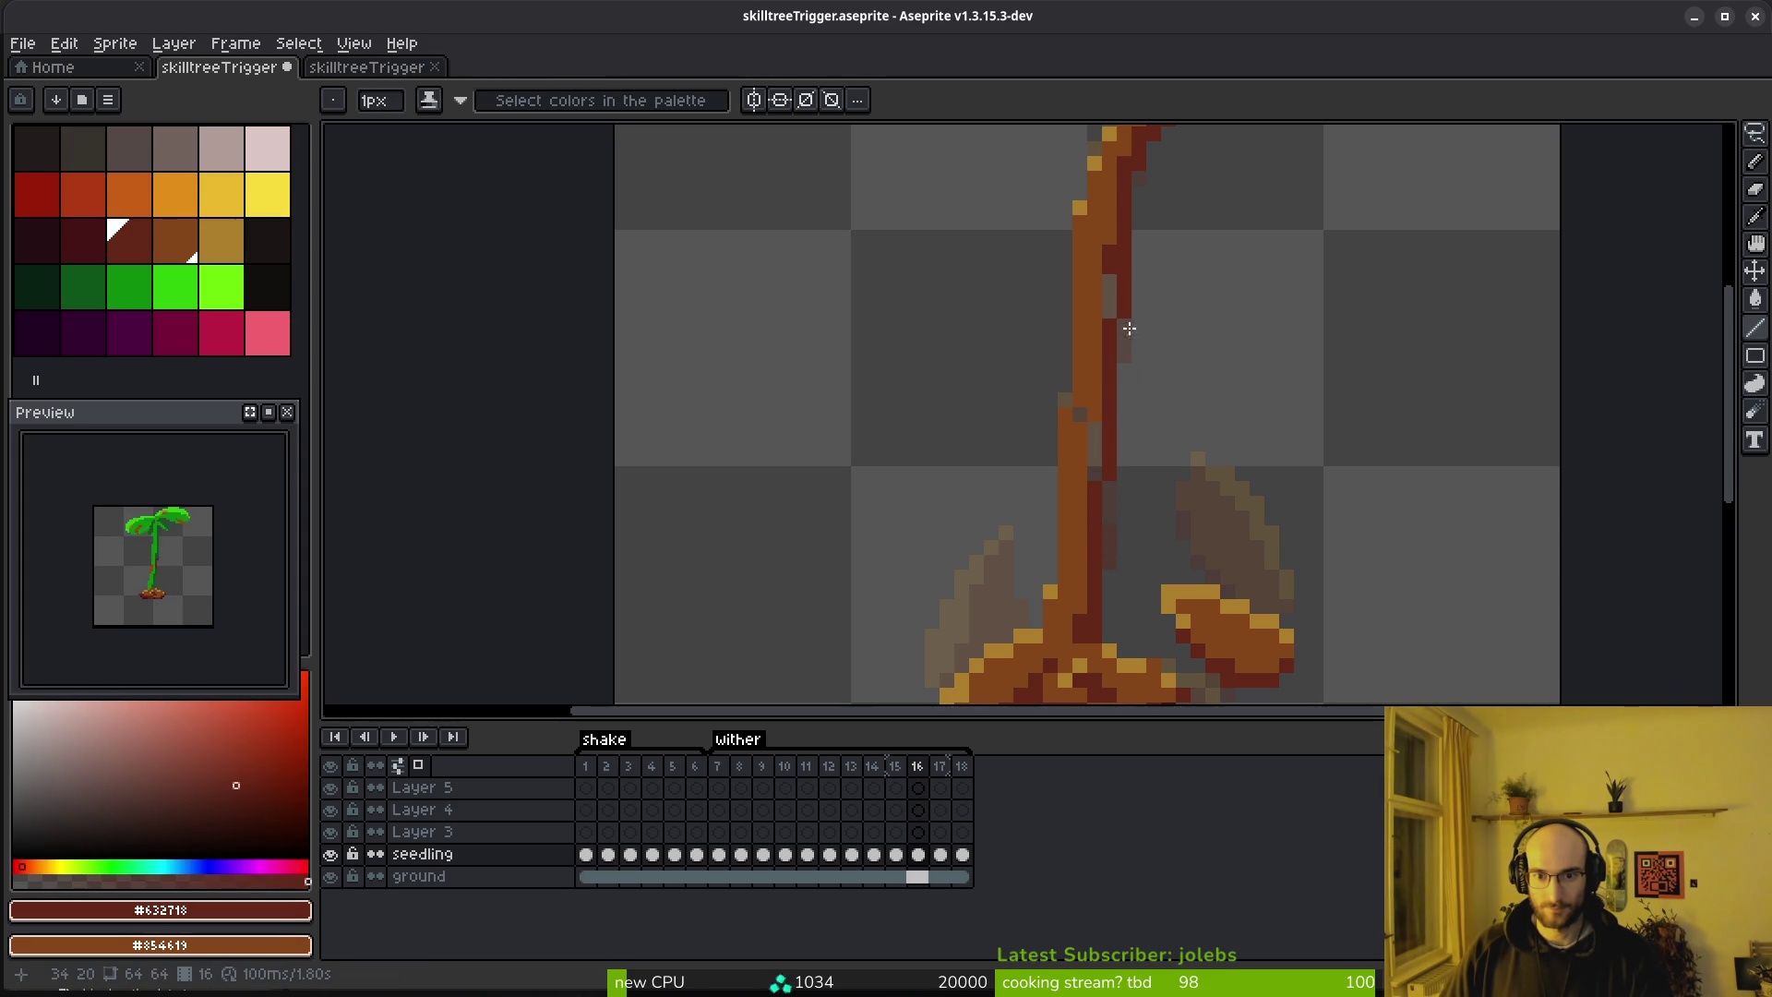
Recolour one stem pixel ochre, reselect the brown, and save skilltreeTrigger.aseprite
{"action": "left_click", "coordinate": [1084, 418], "text": "alt"}
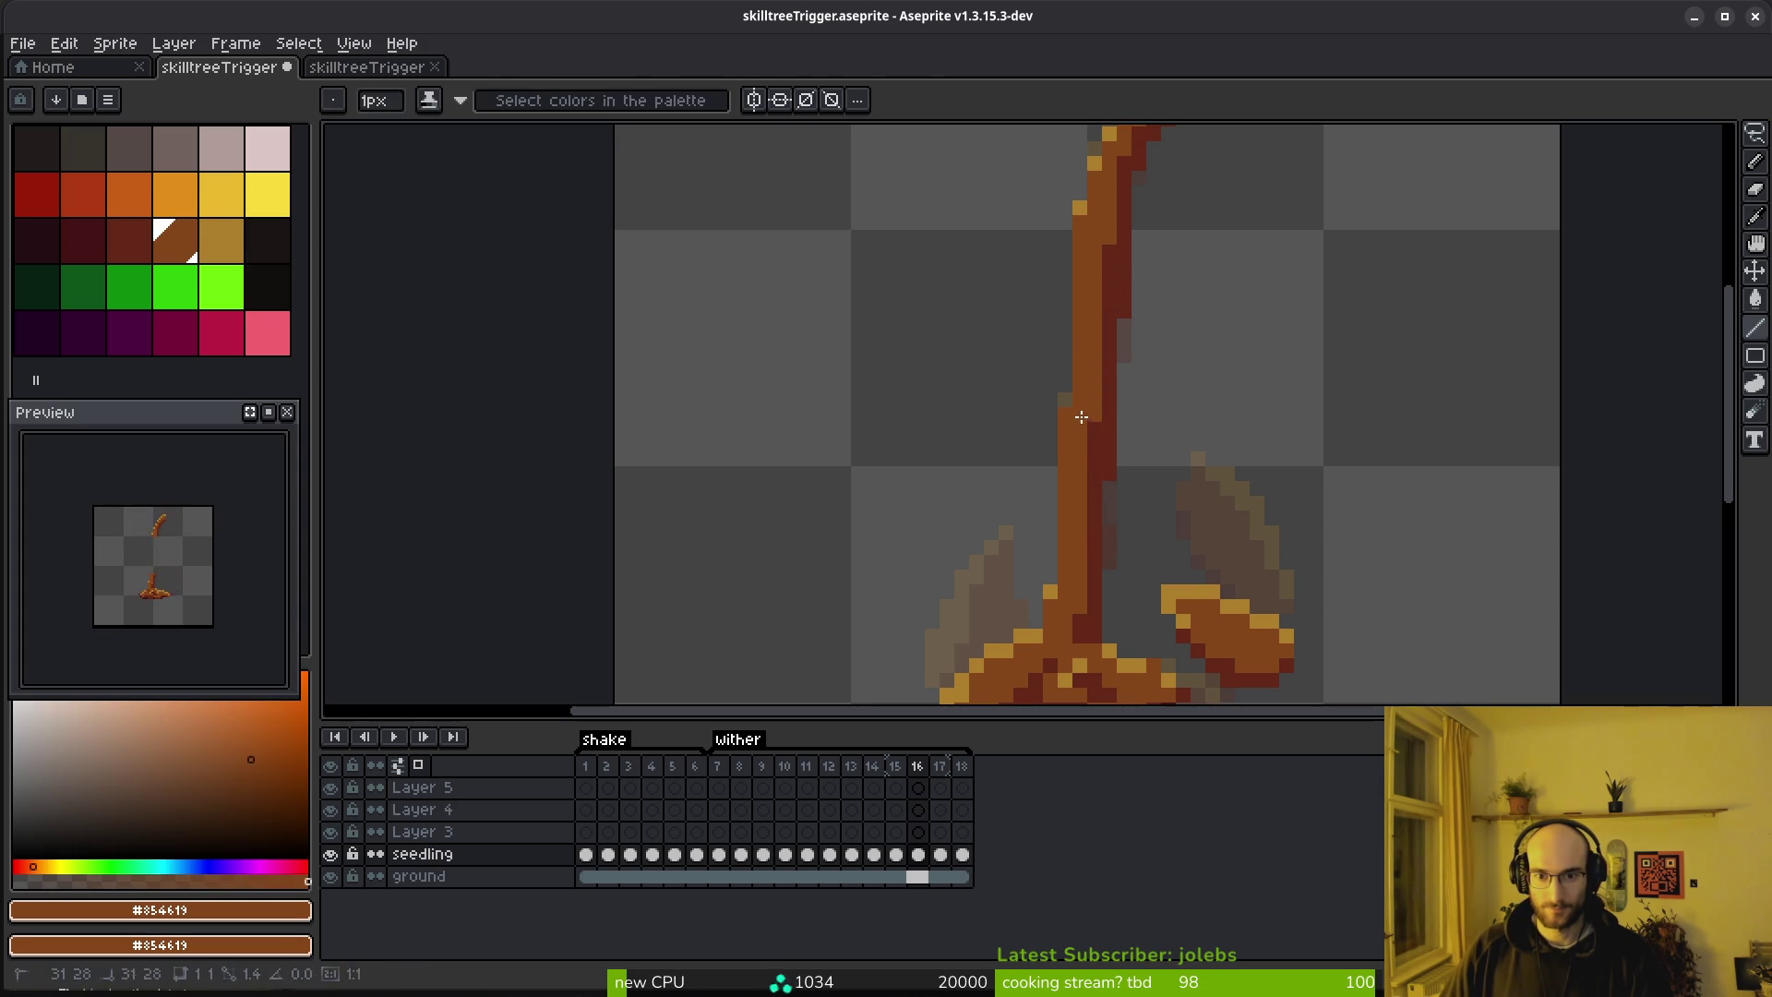
{"action": "left_click", "coordinate": [1080, 206], "text": "alt"}
{"action": "left_click", "coordinate": [1065, 414]}
{"action": "left_click", "coordinate": [1103, 397], "text": "alt"}
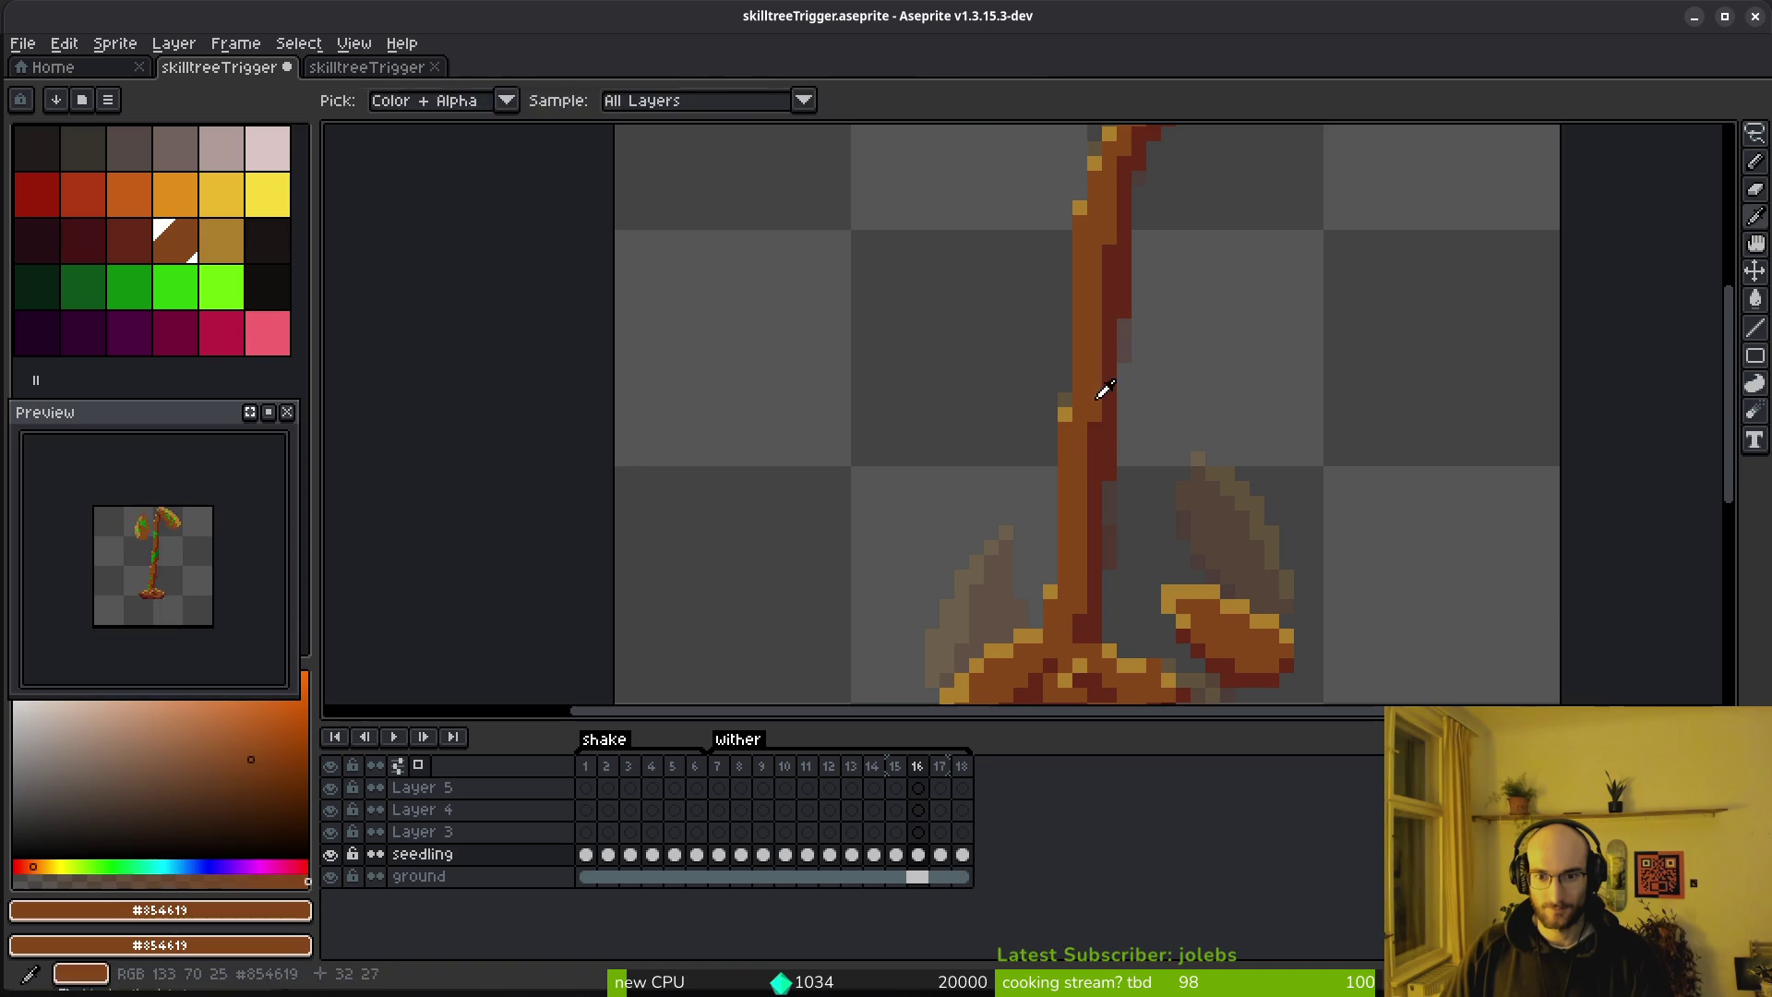
{"action": "key", "text": "ctrl+s"}
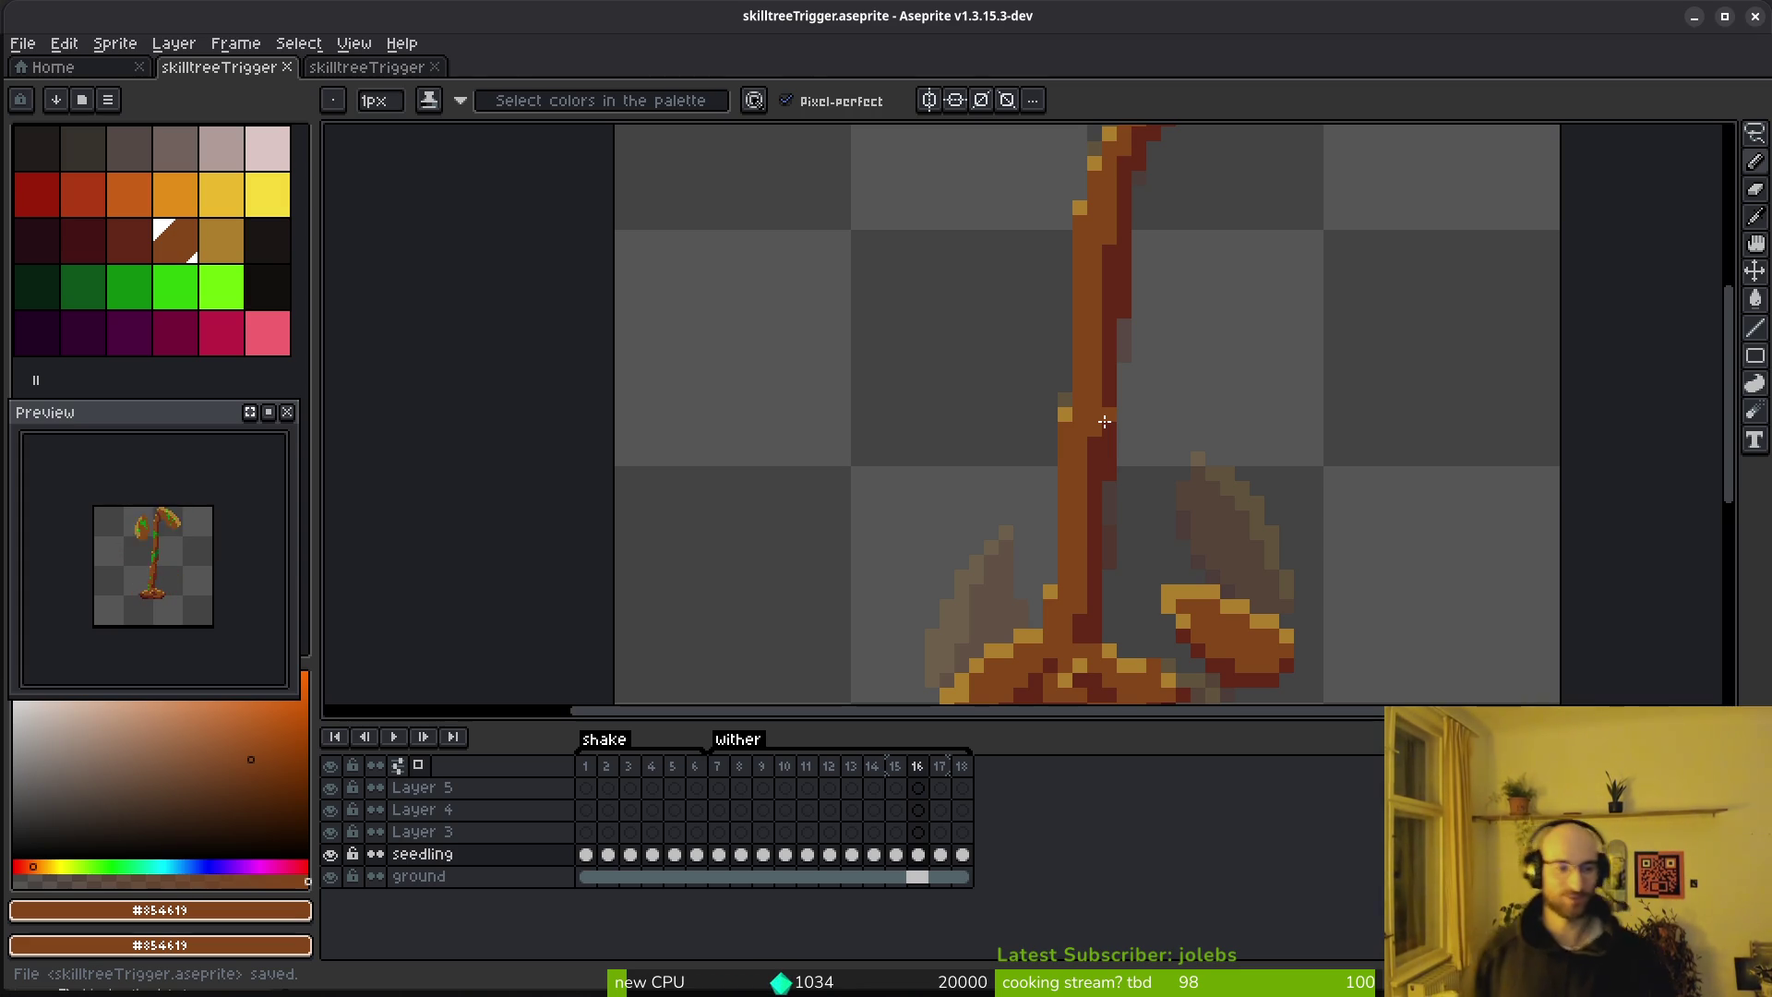
On frame 17, lasso the upper stem and shift it down two pixels
{"action": "key", "text": "Right"}
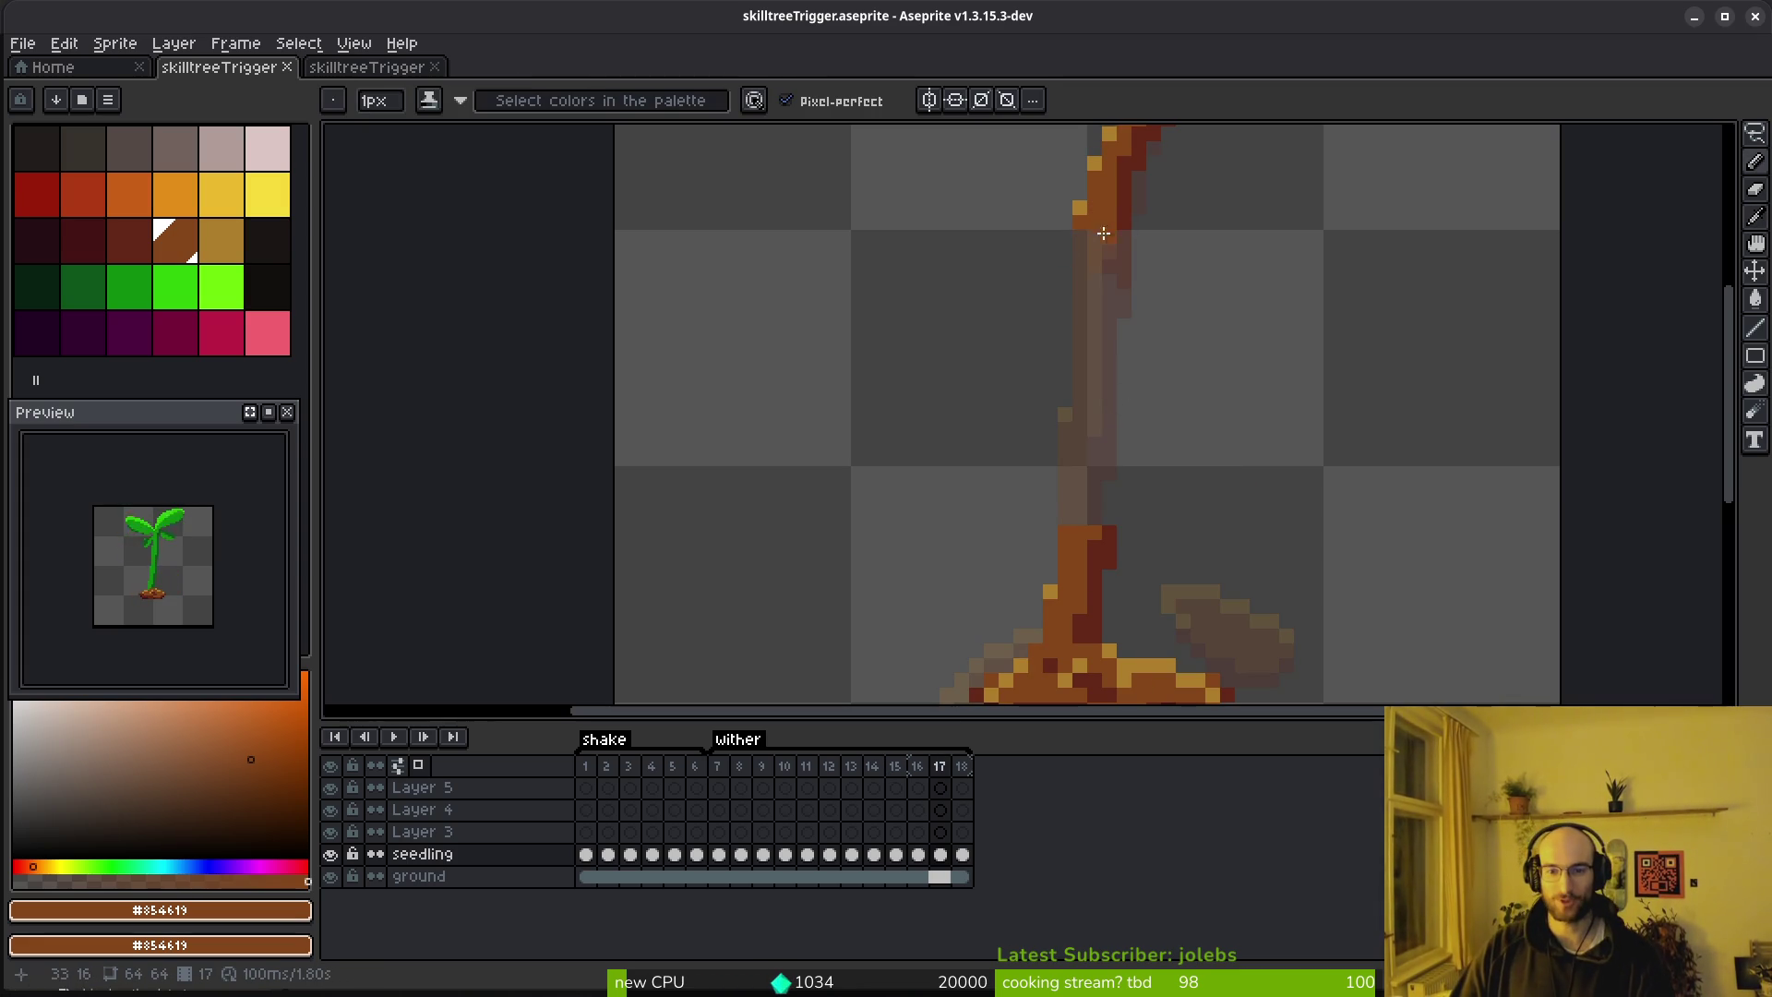
{"action": "scroll", "coordinate": [1093, 277], "scroll_direction": "up", "scroll_amount": 2}
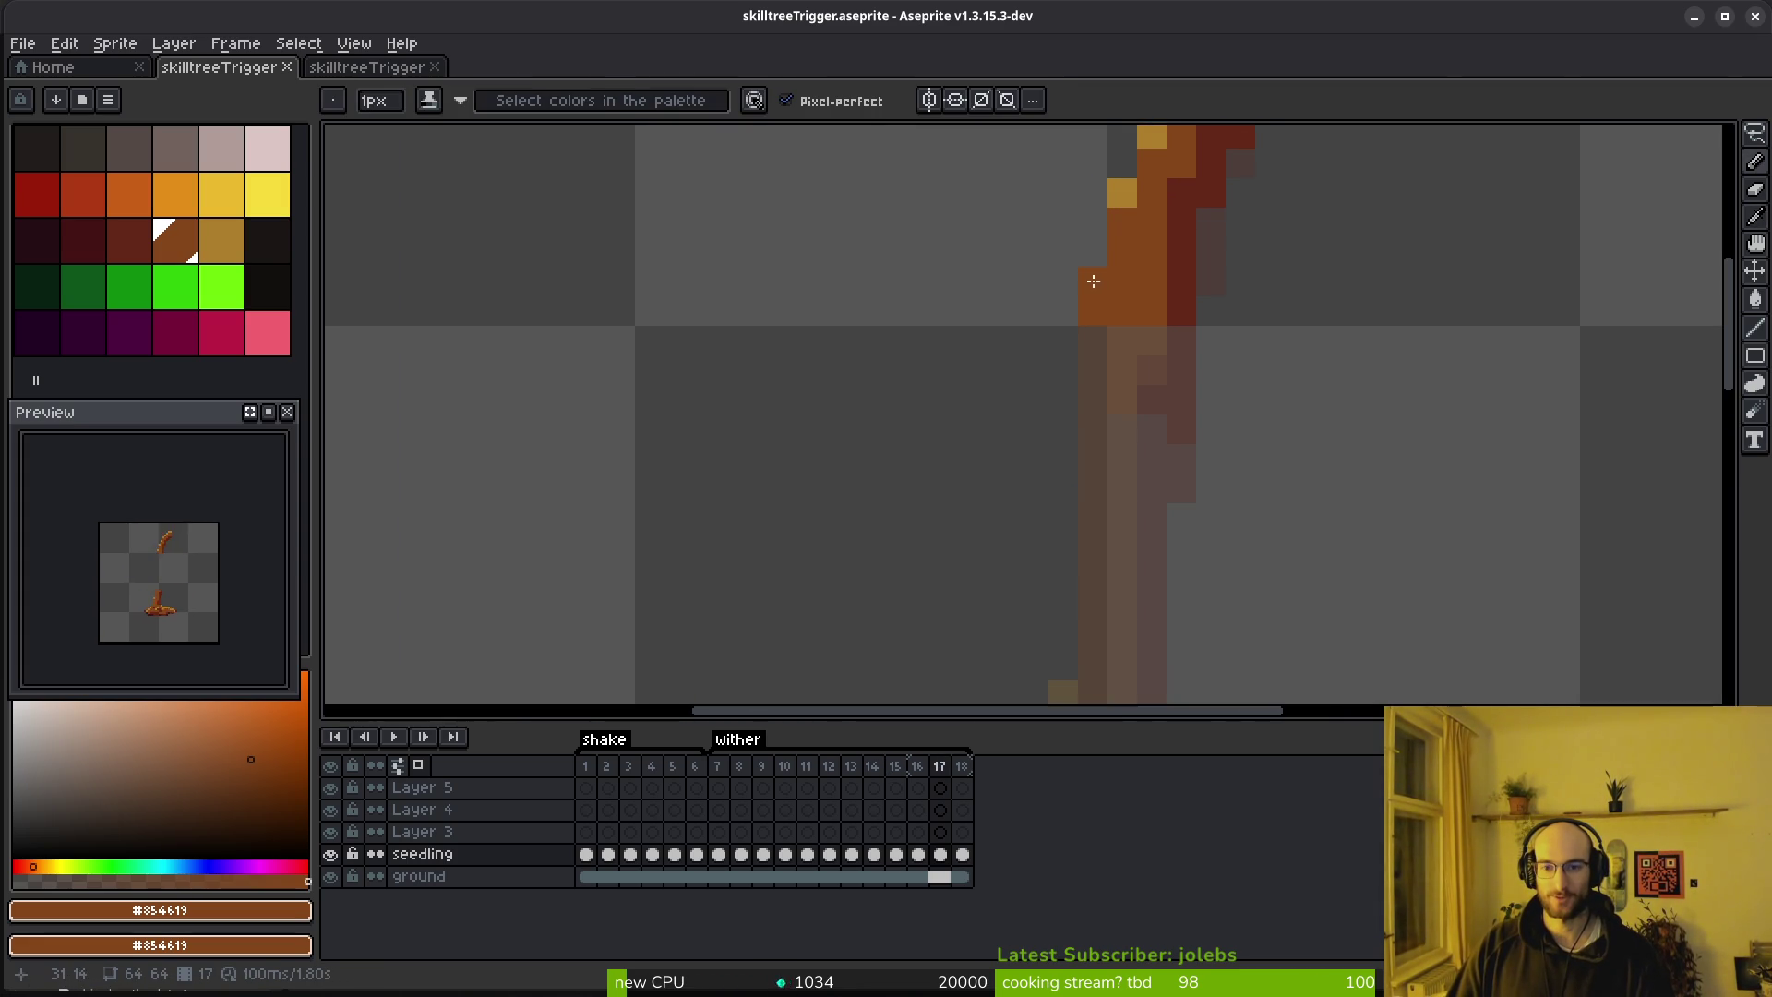
{"action": "key", "text": "q"}
{"action": "left_click_drag", "start_coordinate": [1045, 152], "coordinate": [1241, 350]}
{"action": "mouse_move", "coordinate": [1219, 254]}
{"action": "left_mouse_down"}
{"action": "mouse_move", "coordinate": [944, 281]}
{"action": "mouse_move", "coordinate": [1159, 289]}
{"action": "mouse_move", "coordinate": [1139, 348]}
{"action": "left_mouse_up"}
{"action": "key", "text": "ctrl+d"}
{"action": "mouse_move", "coordinate": [1094, 221]}
{"action": "left_mouse_down"}
{"action": "mouse_move", "coordinate": [1004, 429]}
{"action": "mouse_move", "coordinate": [1170, 333]}
{"action": "left_mouse_up"}
{"action": "key", "text": "ctrl+d"}
{"action": "key", "text": "b"}
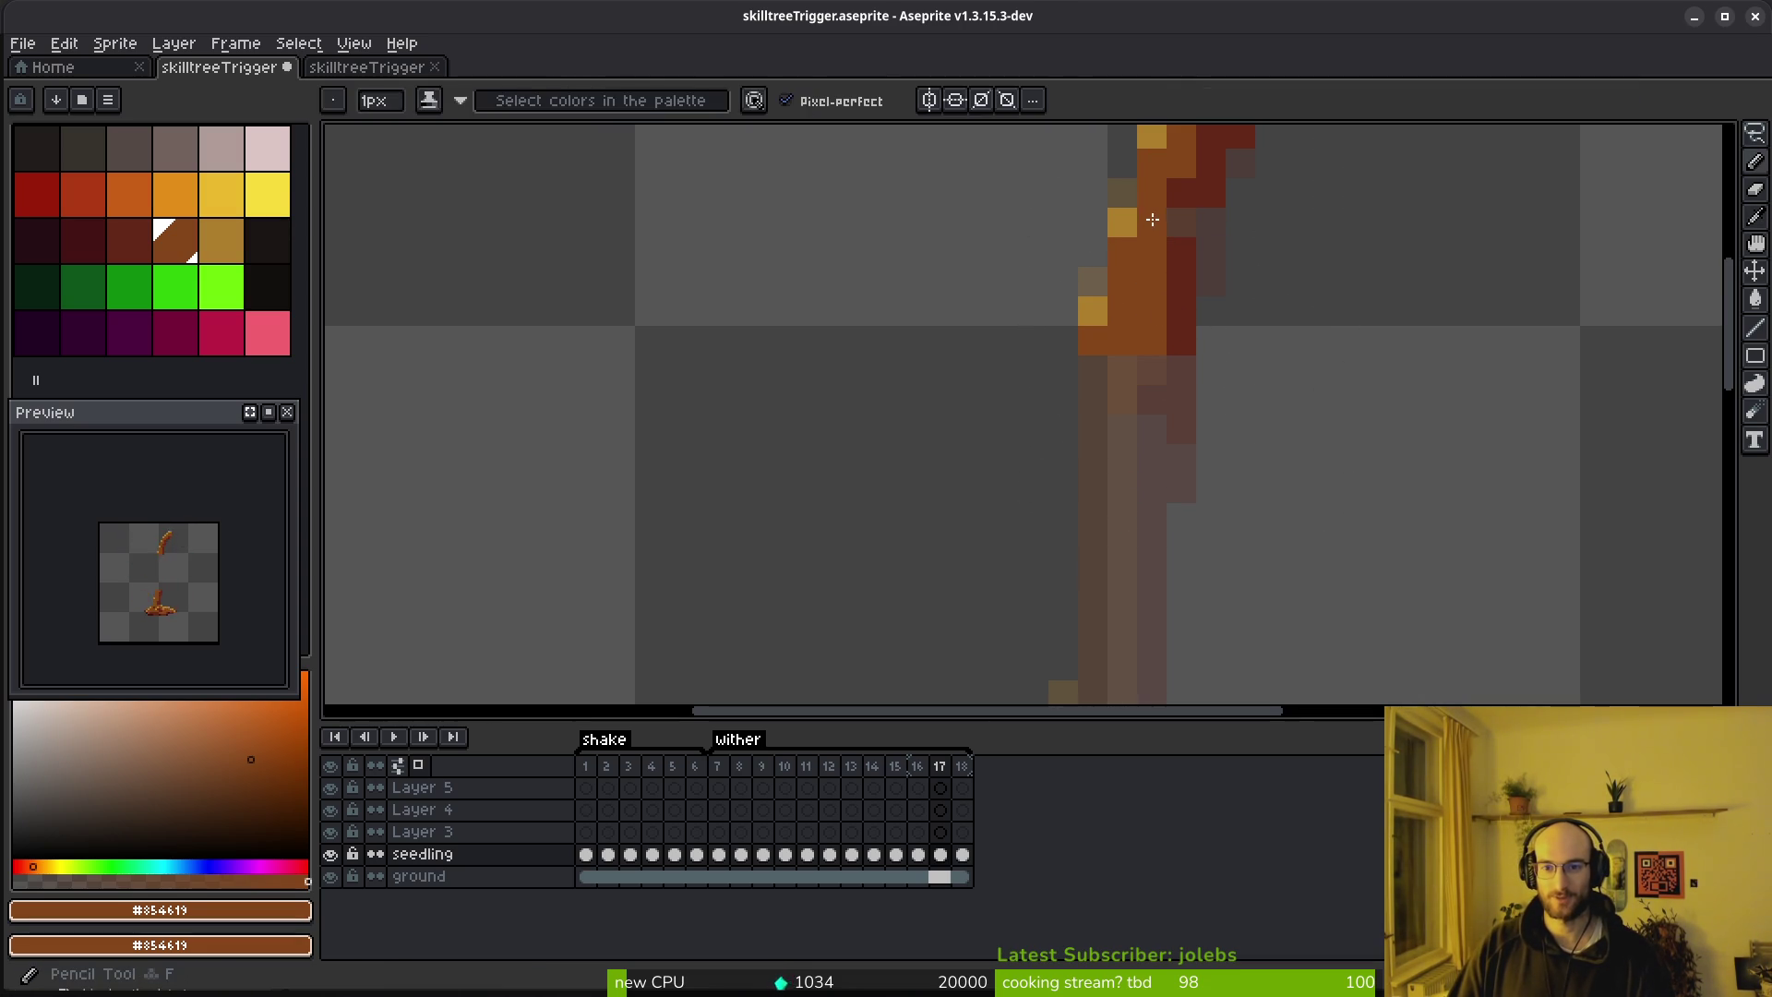
Repaint frame 17's stem with brown left columns, a dark red column, and brown gap fill
{"action": "left_click", "coordinate": [1189, 182], "text": "alt"}
{"action": "left_click", "coordinate": [1184, 203], "text": "alt"}
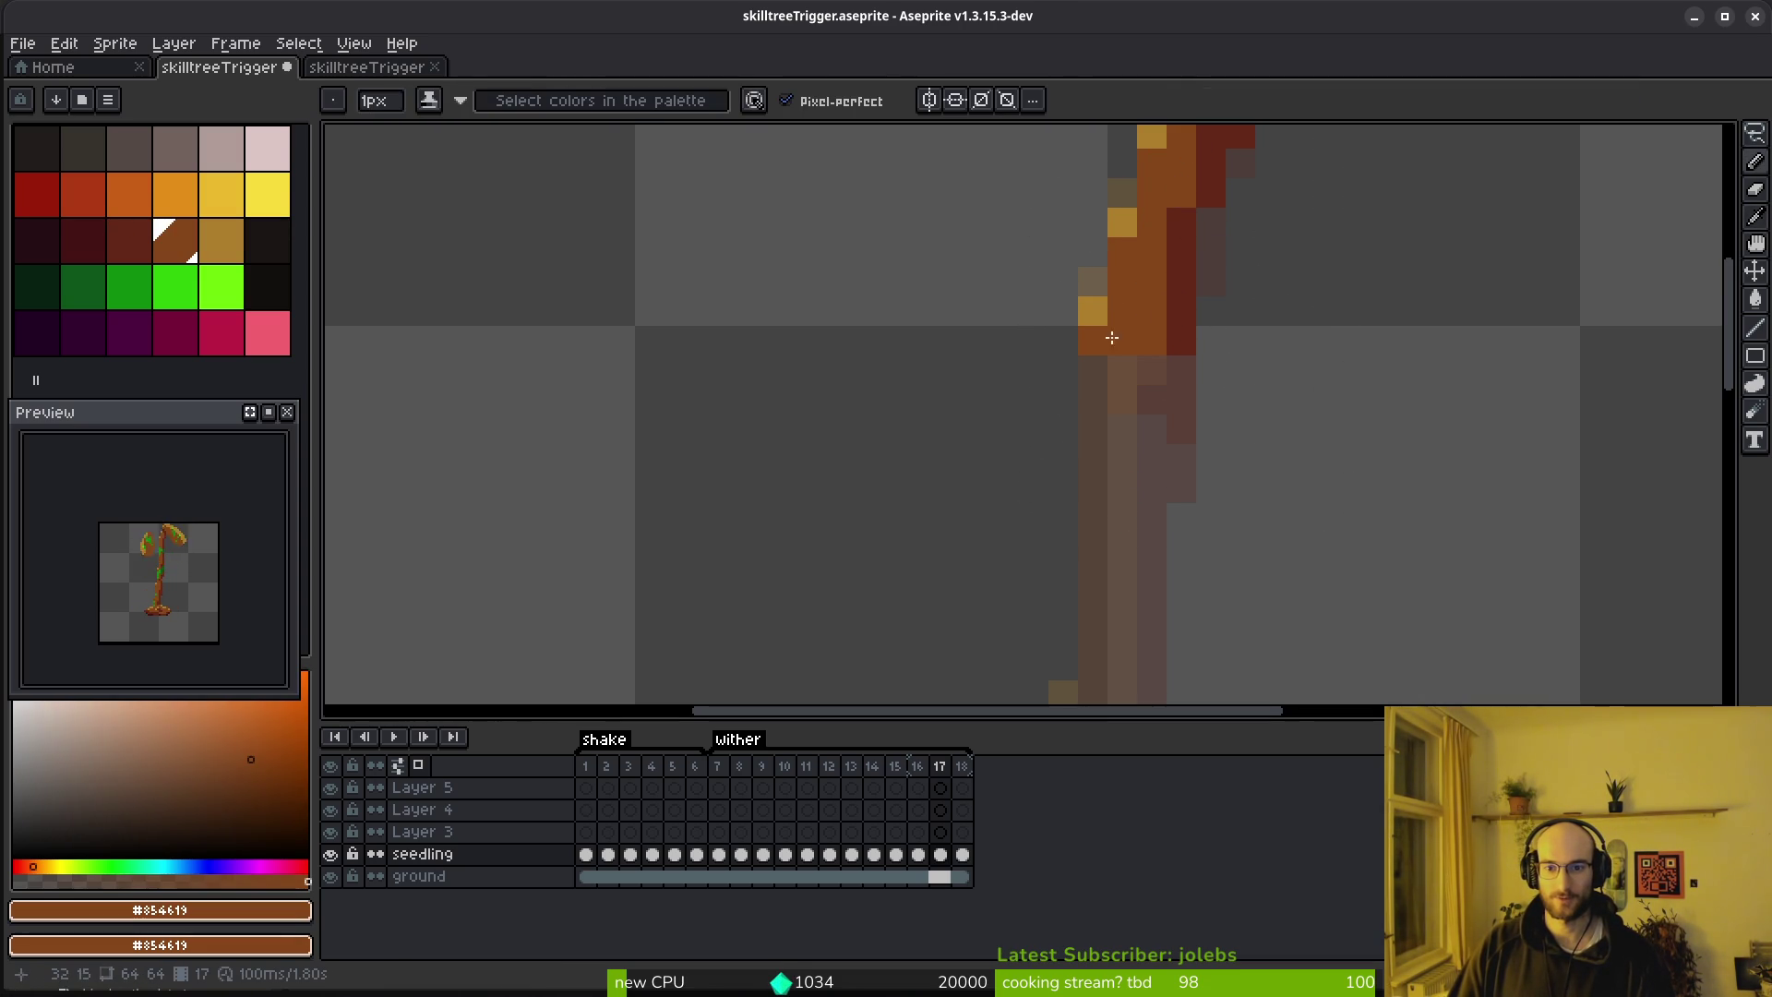
{"action": "scroll", "coordinate": [1110, 322], "scroll_direction": "down", "scroll_amount": 3}
{"action": "scroll", "coordinate": [1151, 276], "scroll_direction": "up", "scroll_amount": 3}
{"action": "left_click_drag", "start_coordinate": [1096, 638], "coordinate": [1106, 453]}
{"action": "left_click", "coordinate": [1153, 639]}
{"action": "left_click", "coordinate": [1169, 641]}
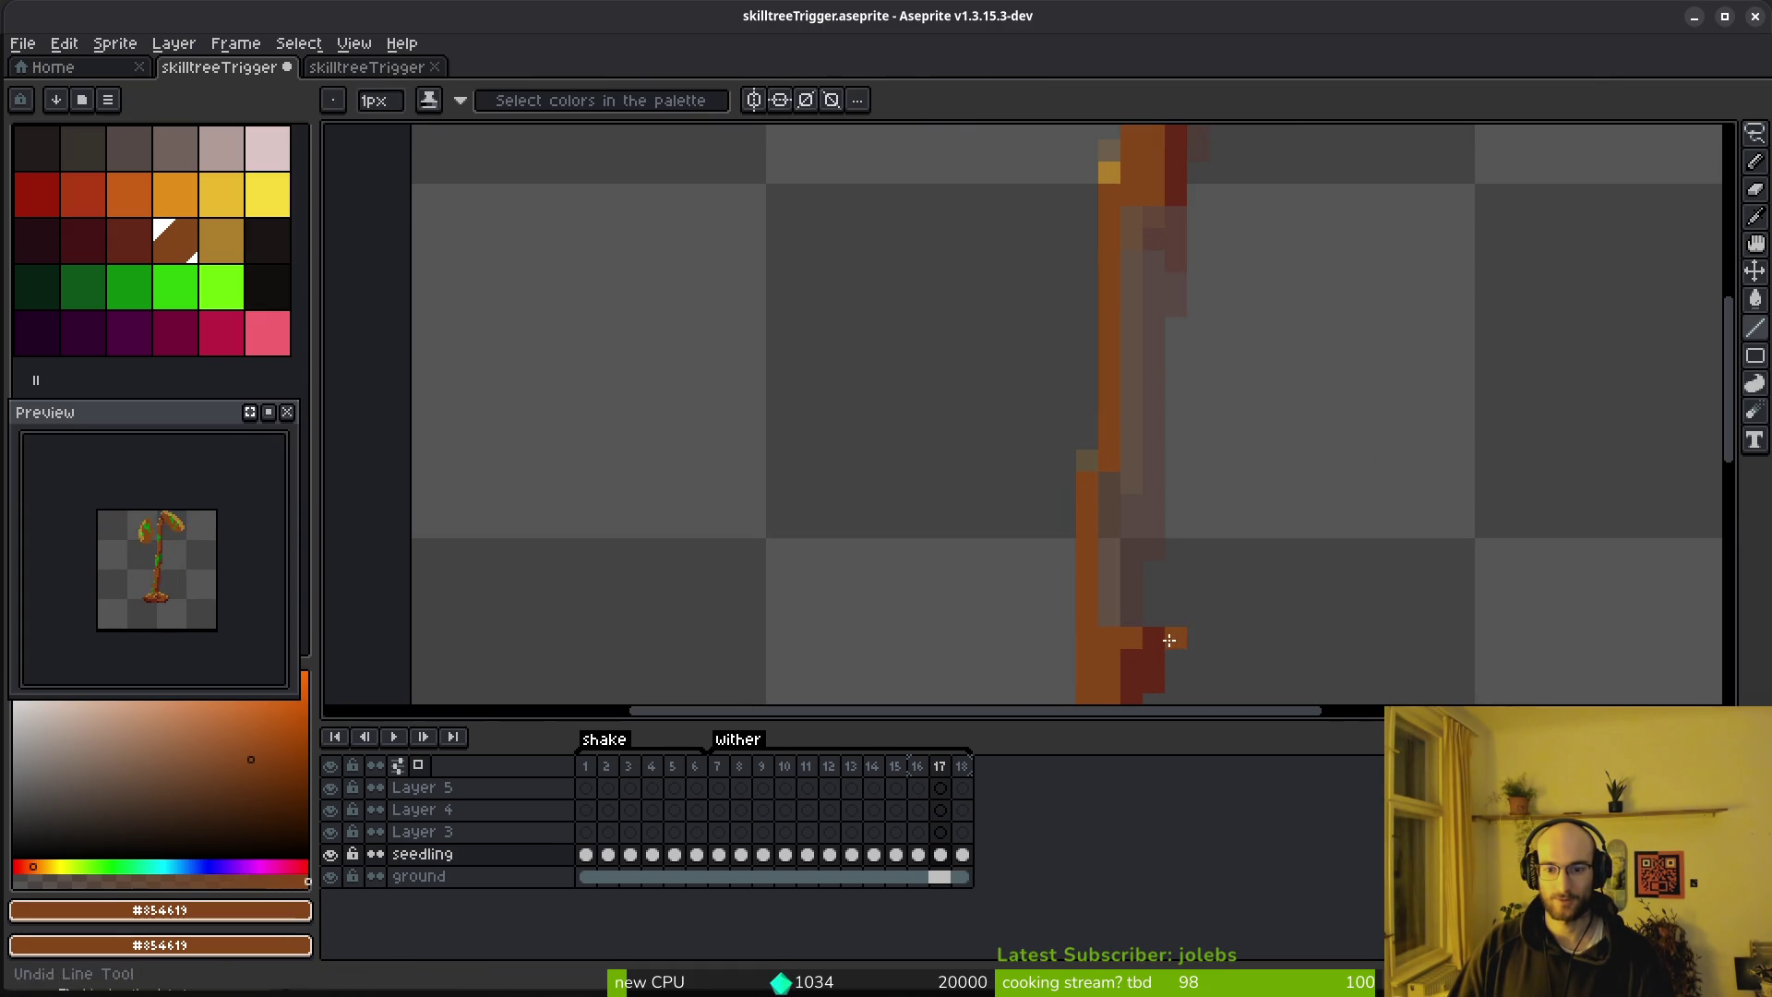
{"action": "key", "text": "ctrl+z"}
{"action": "left_click", "coordinate": [1154, 635], "text": "alt"}
{"action": "left_click_drag", "start_coordinate": [1172, 198], "coordinate": [1141, 631]}
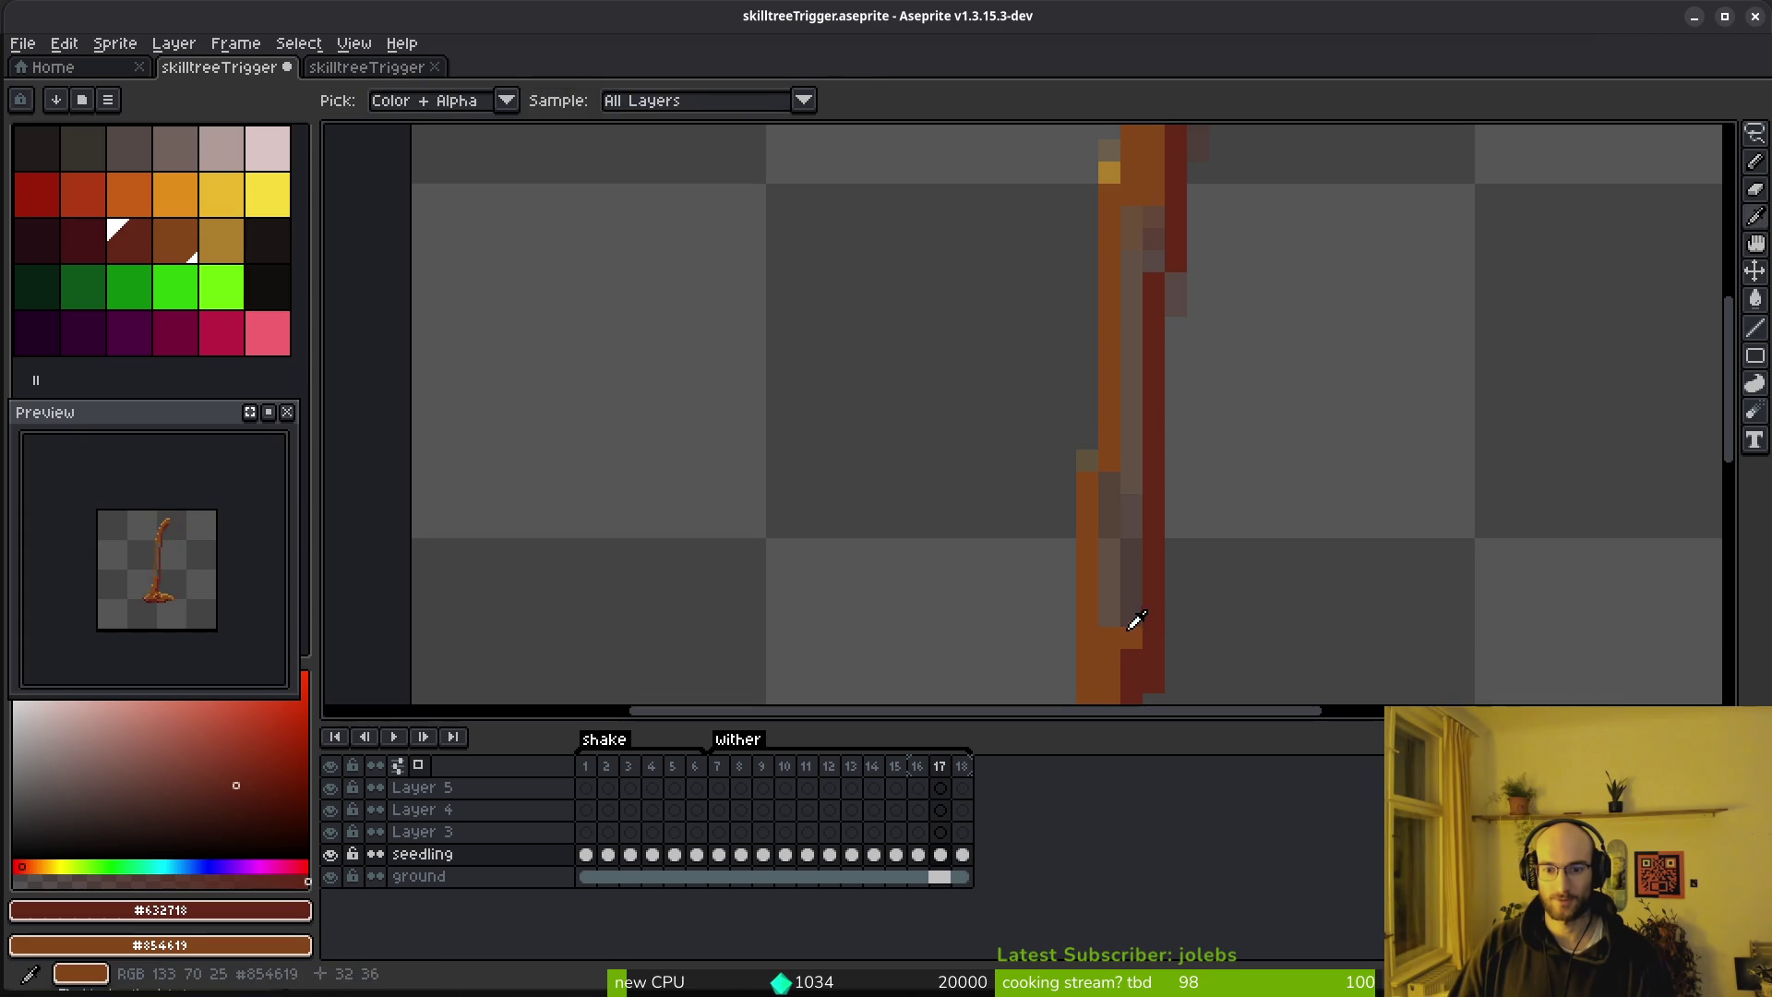
{"action": "left_click", "coordinate": [1131, 627], "text": "alt"}
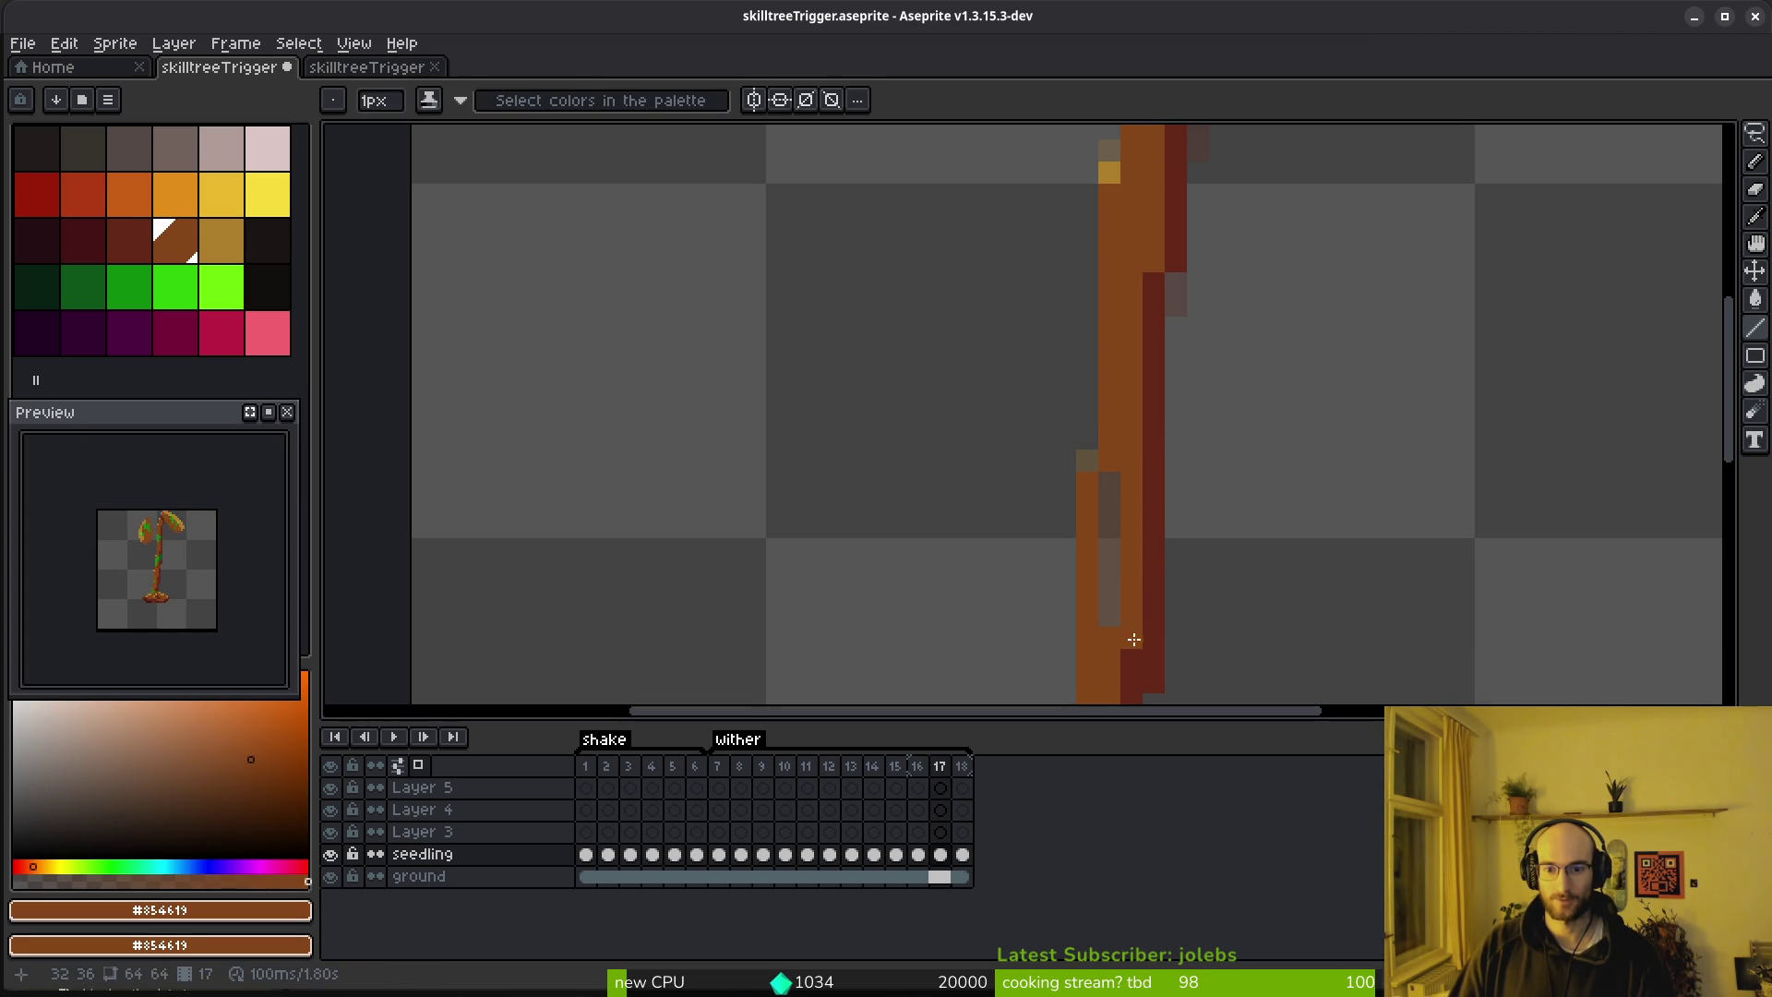
{"action": "left_click_drag", "start_coordinate": [1121, 524], "coordinate": [1111, 474]}
Add two ochre highlight pixels to frame 17's stem
{"action": "left_click", "coordinate": [1109, 173], "text": "alt"}
{"action": "left_click", "coordinate": [1093, 305]}
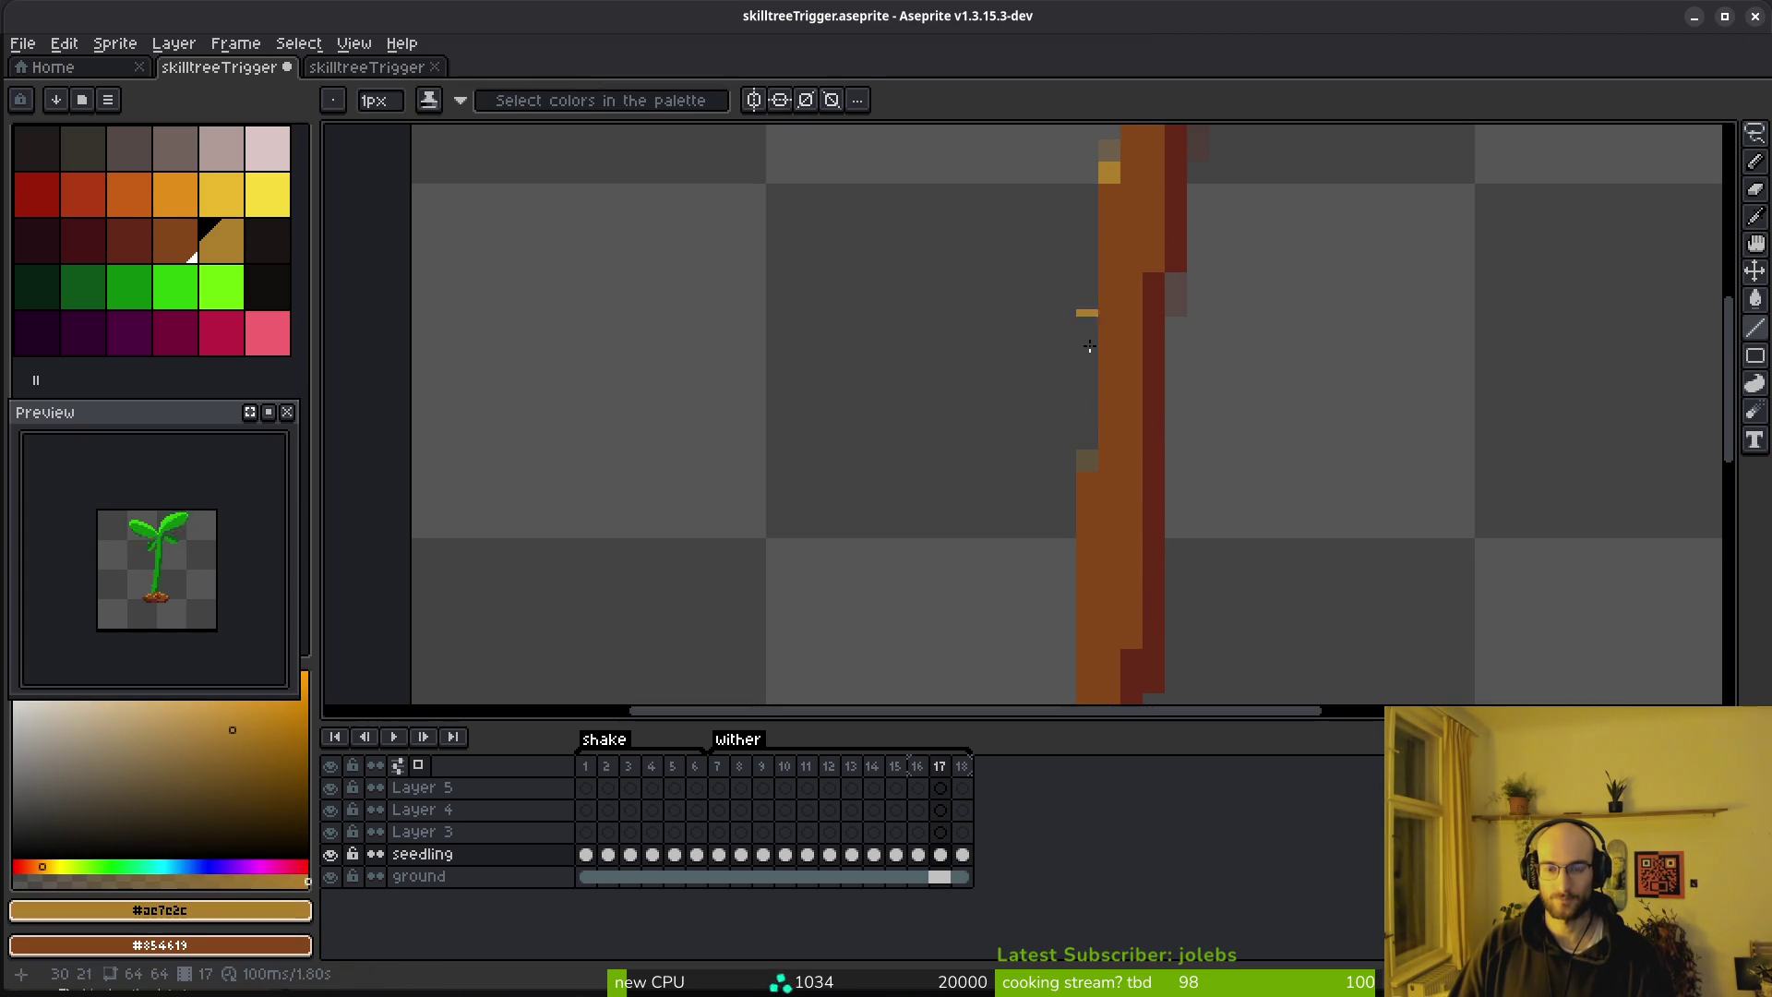
{"action": "left_click", "coordinate": [1096, 517]}
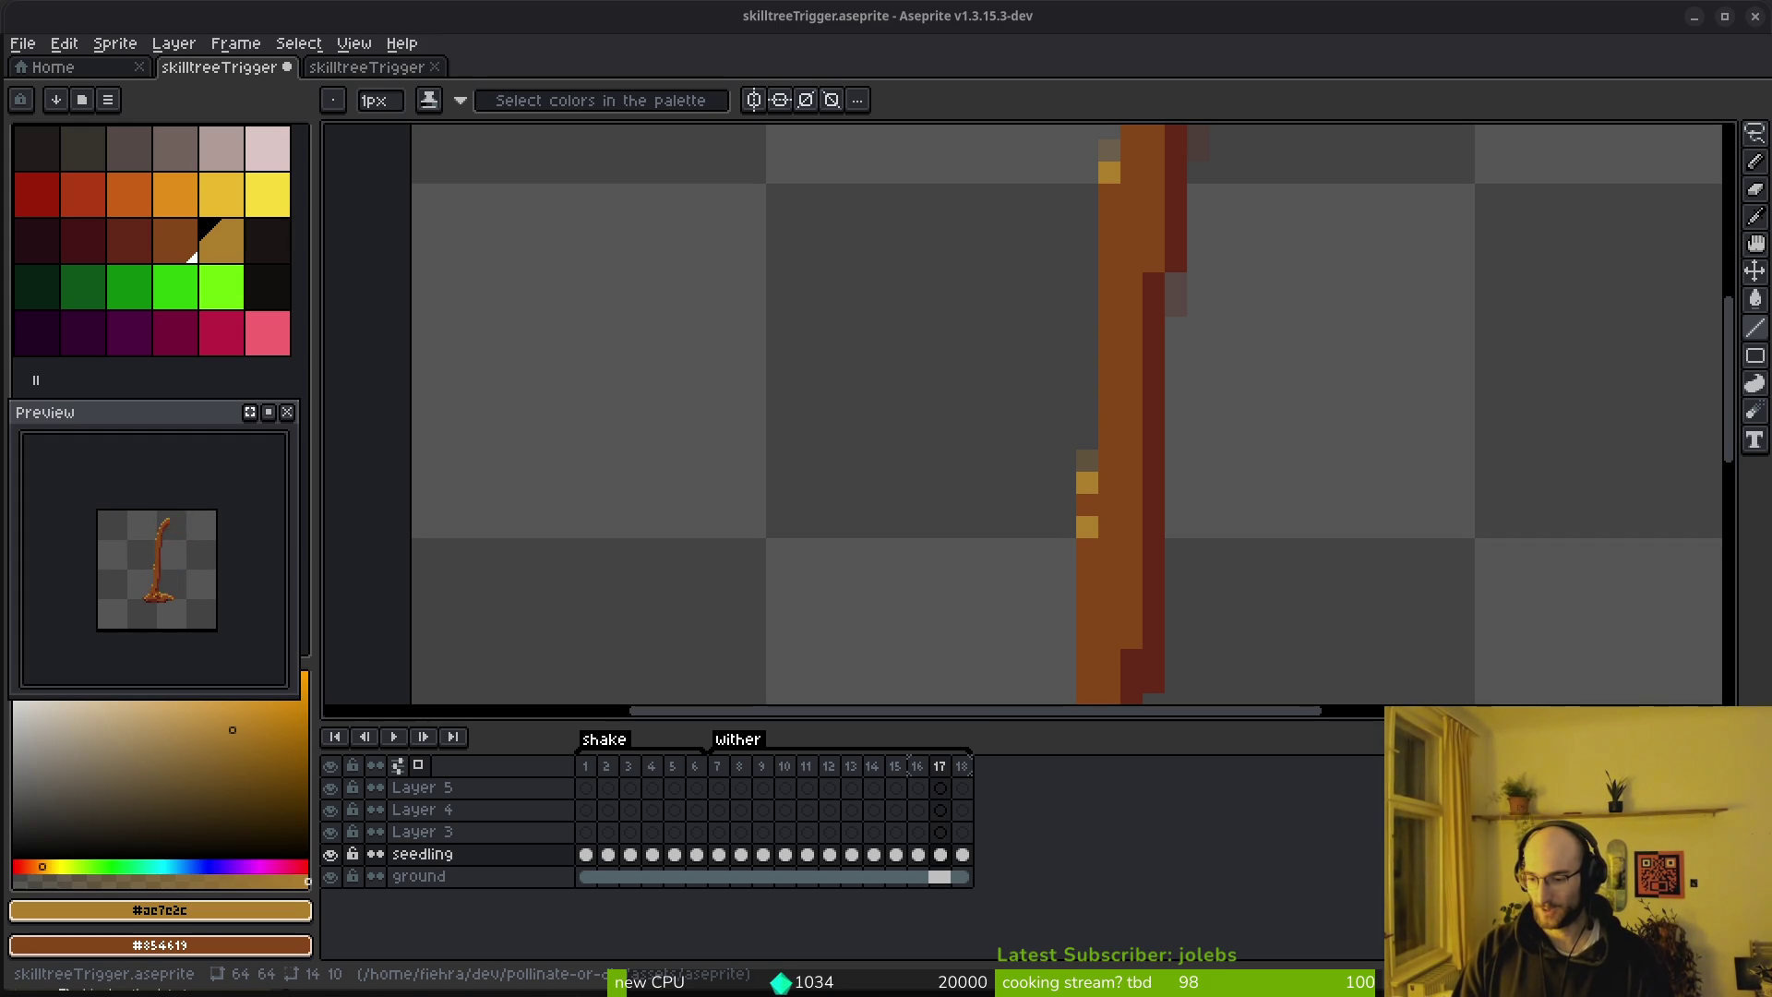
{"action": "scroll", "coordinate": [1200, 462], "scroll_direction": "down", "scroll_amount": 3}
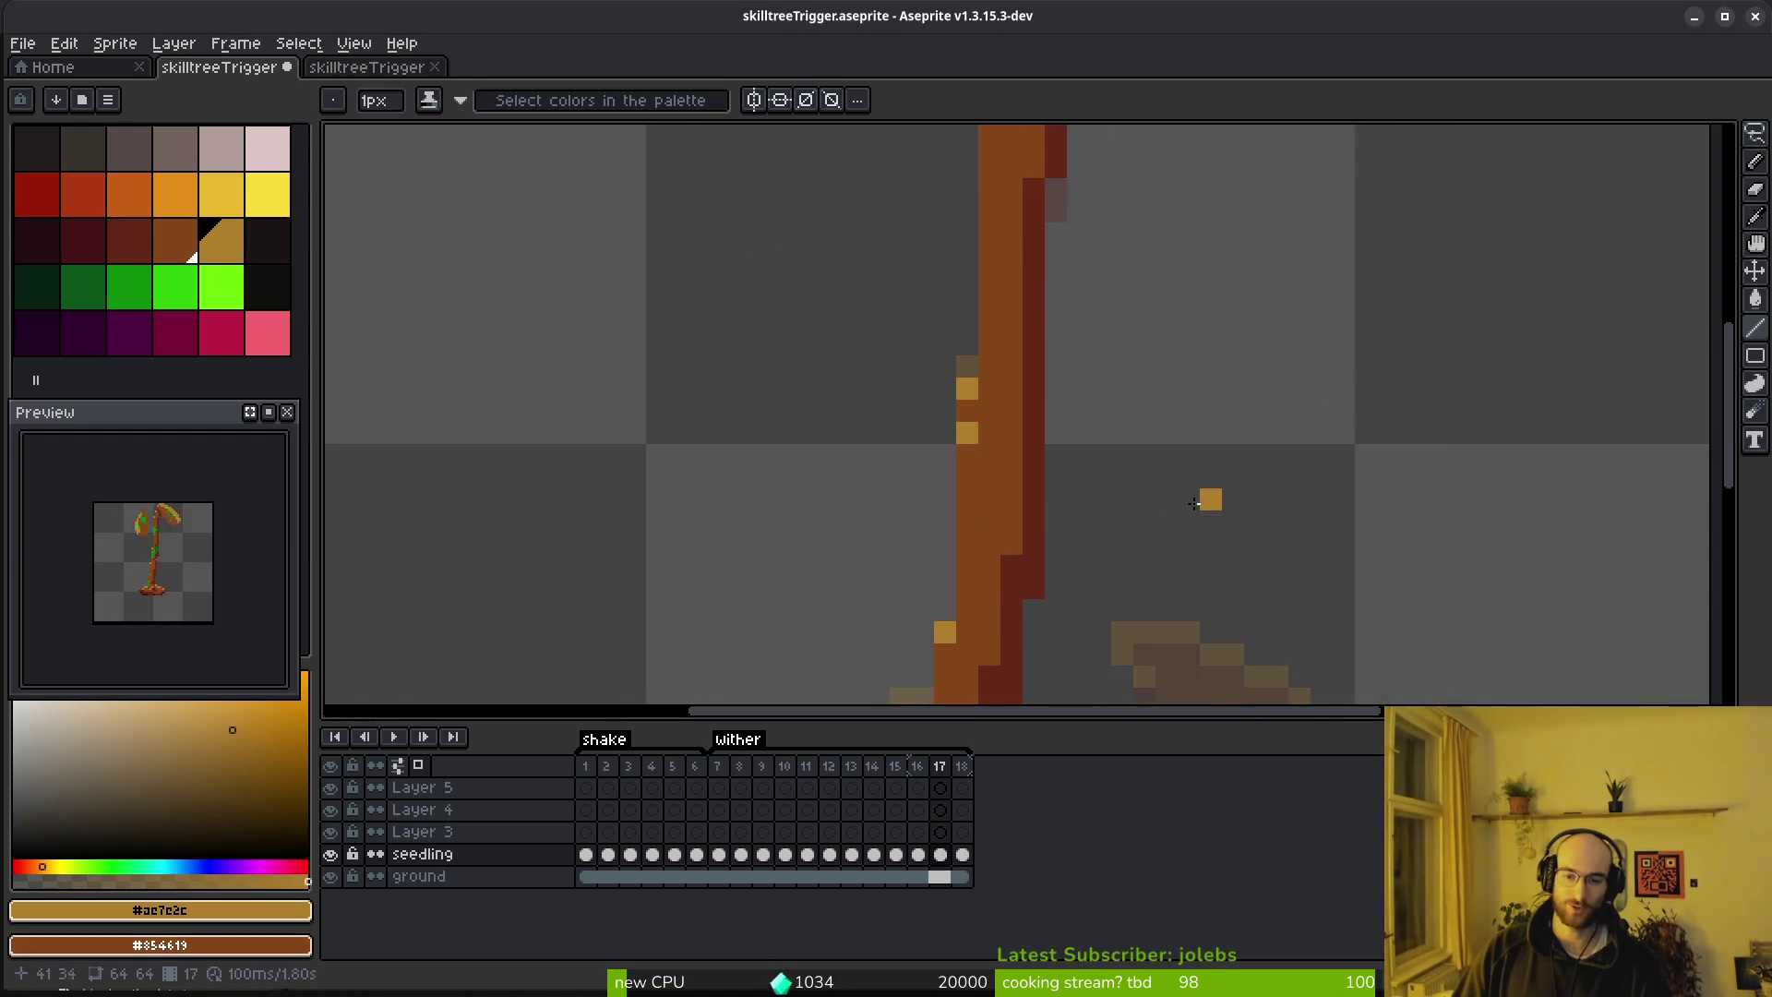
Flip between wither frames 14, 15 and 16 to compare the stems
{"action": "key", "text": "alt"}
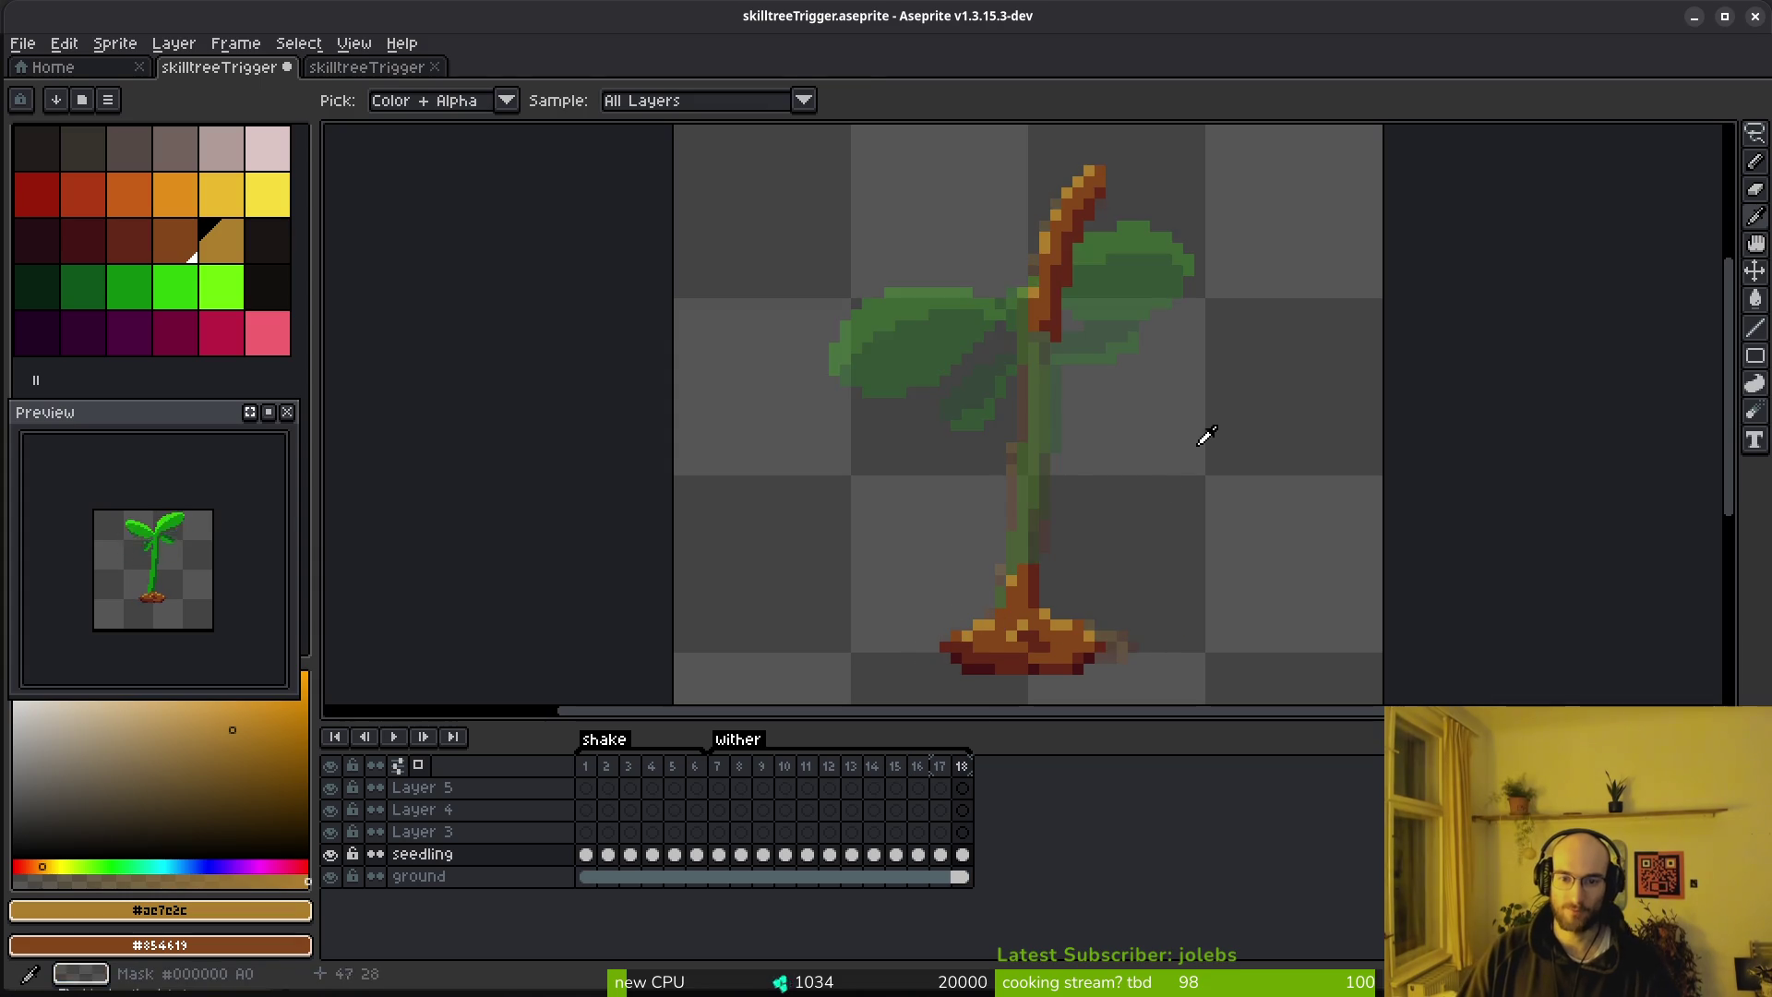
{"action": "scroll", "coordinate": [1062, 518], "scroll_direction": "up", "scroll_amount": 2}
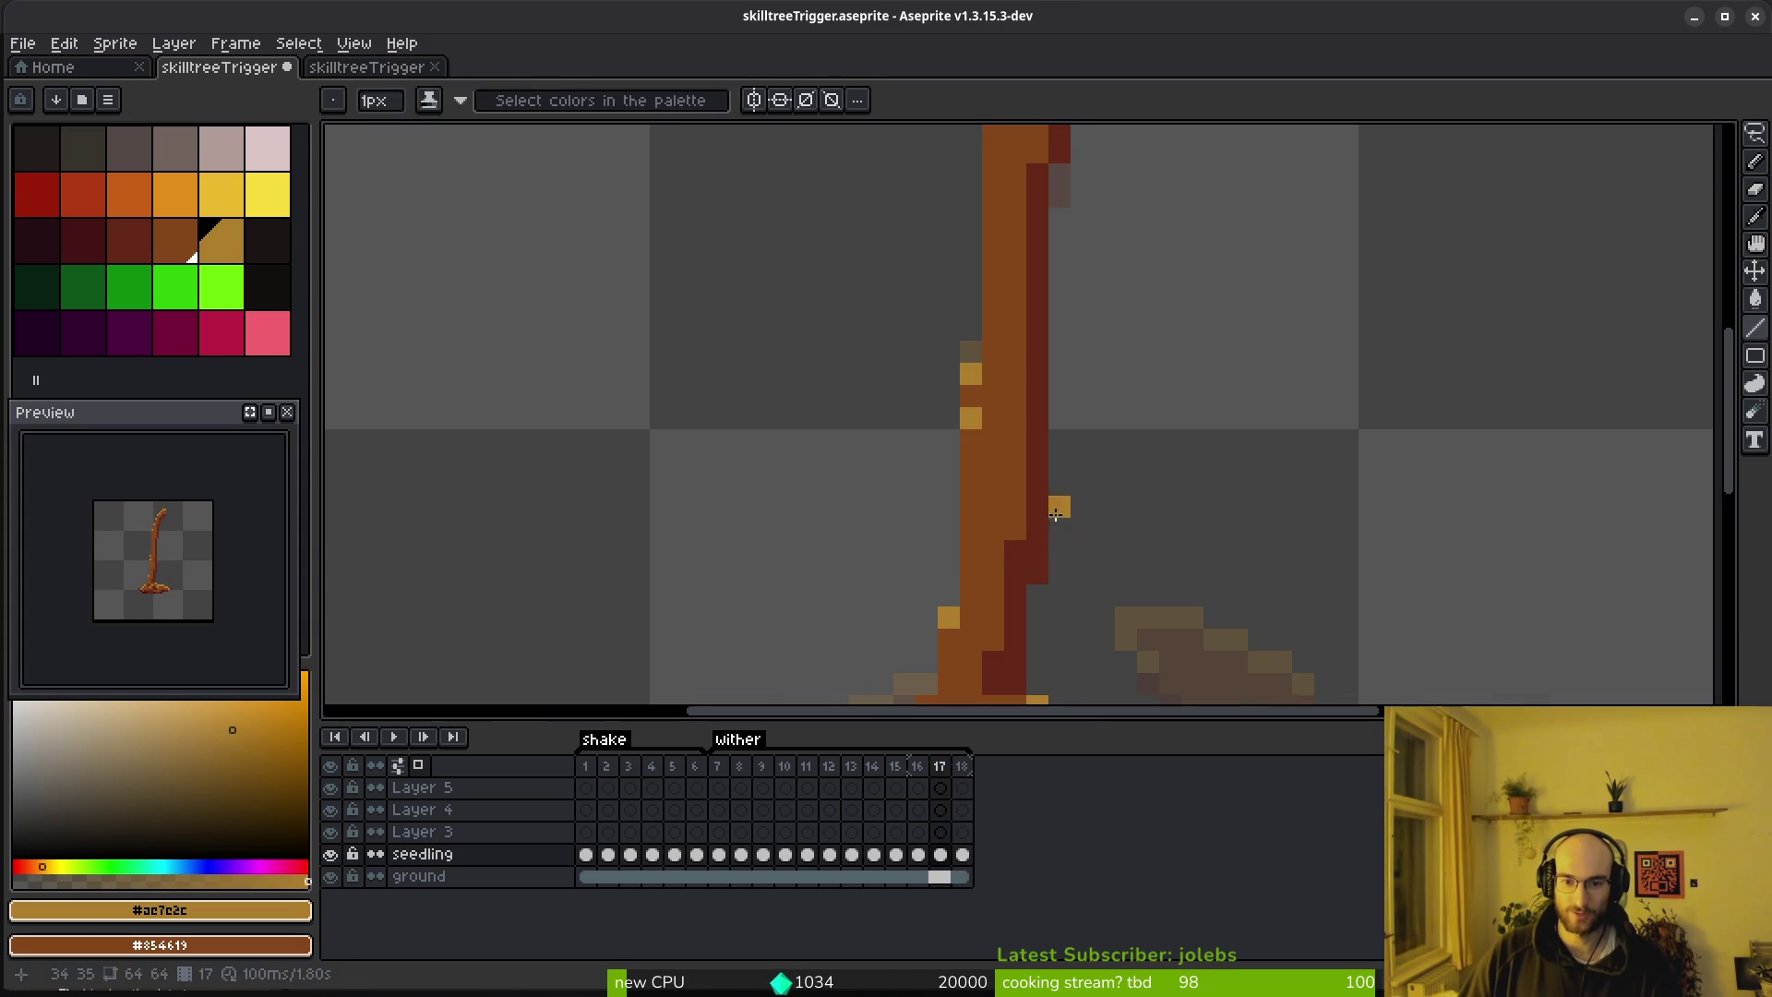
{"action": "scroll", "coordinate": [1107, 545], "scroll_direction": "down", "scroll_amount": 4}
{"action": "key", "text": "alt"}
{"action": "key", "text": "comma"}
{"action": "scroll", "coordinate": [1108, 546], "scroll_direction": "up", "scroll_amount": 5}
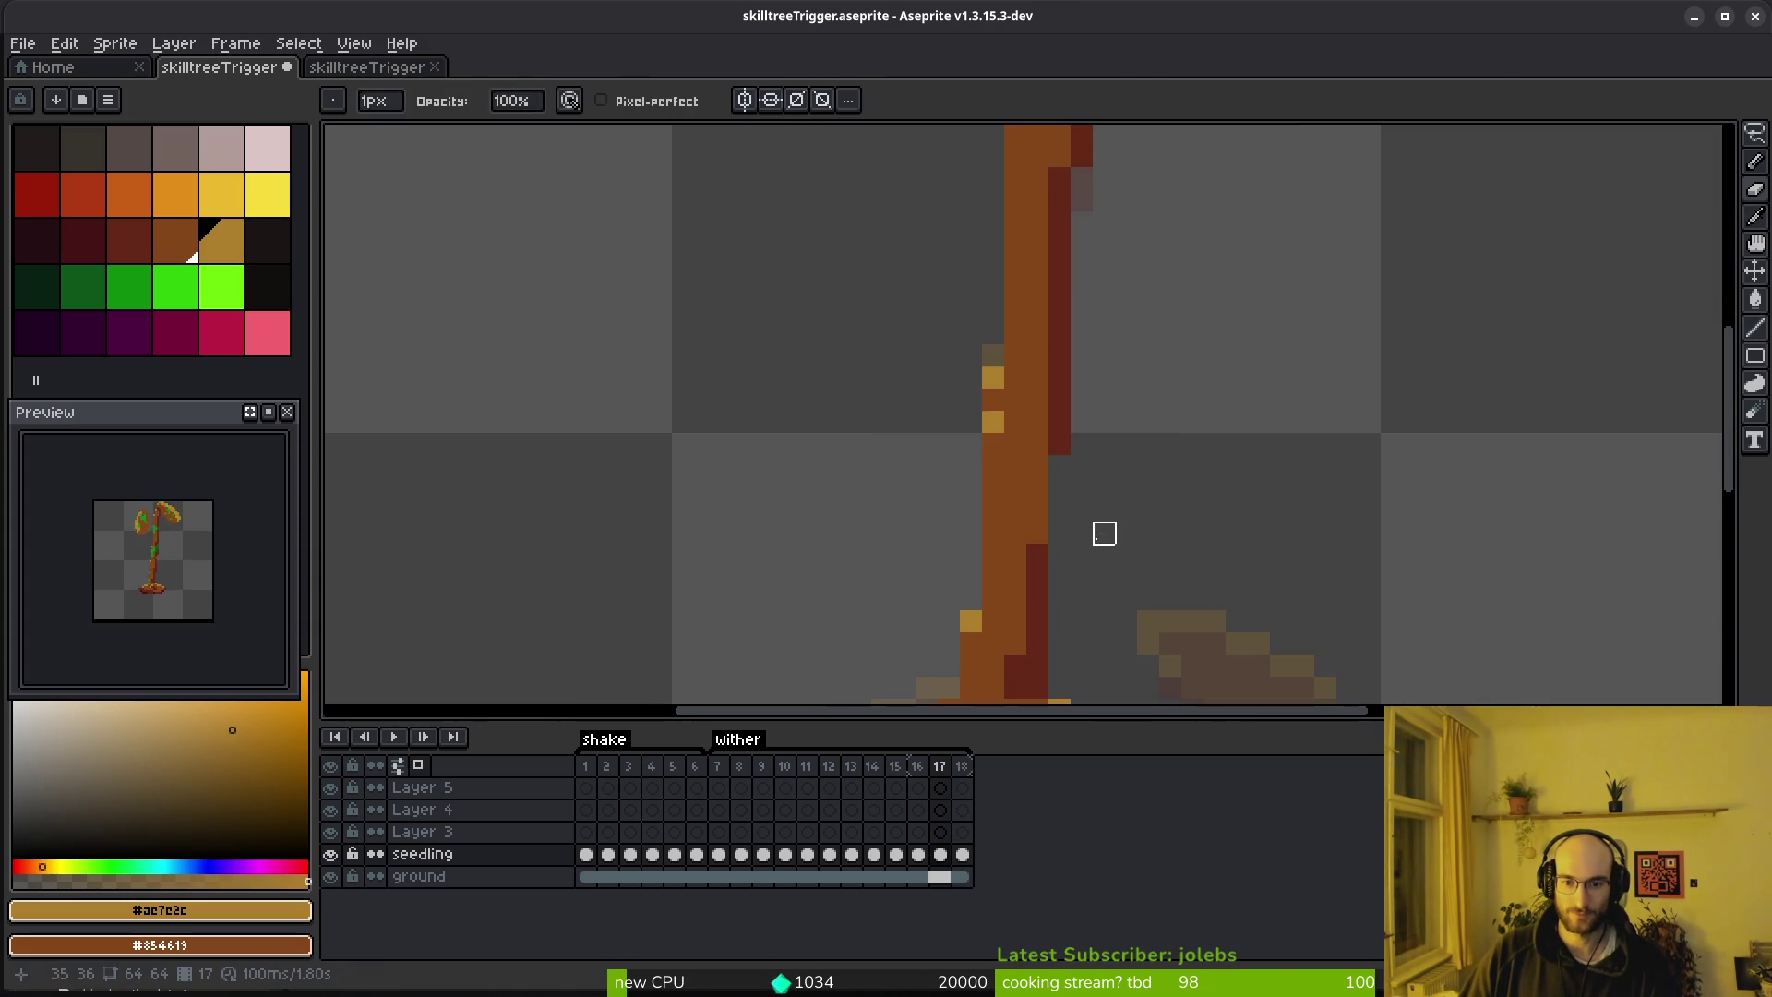
{"action": "key", "text": "alt"}
{"action": "scroll", "coordinate": [1144, 517], "scroll_direction": "down", "scroll_amount": 4}
{"action": "key", "text": "comma"}
{"action": "key", "text": "comma"}
{"action": "key", "text": "comma"}
{"action": "scroll", "coordinate": [1135, 526], "scroll_direction": "up", "scroll_amount": 3}
{"action": "key", "text": "period"}
{"action": "key", "text": "period"}
{"action": "key", "text": "period"}
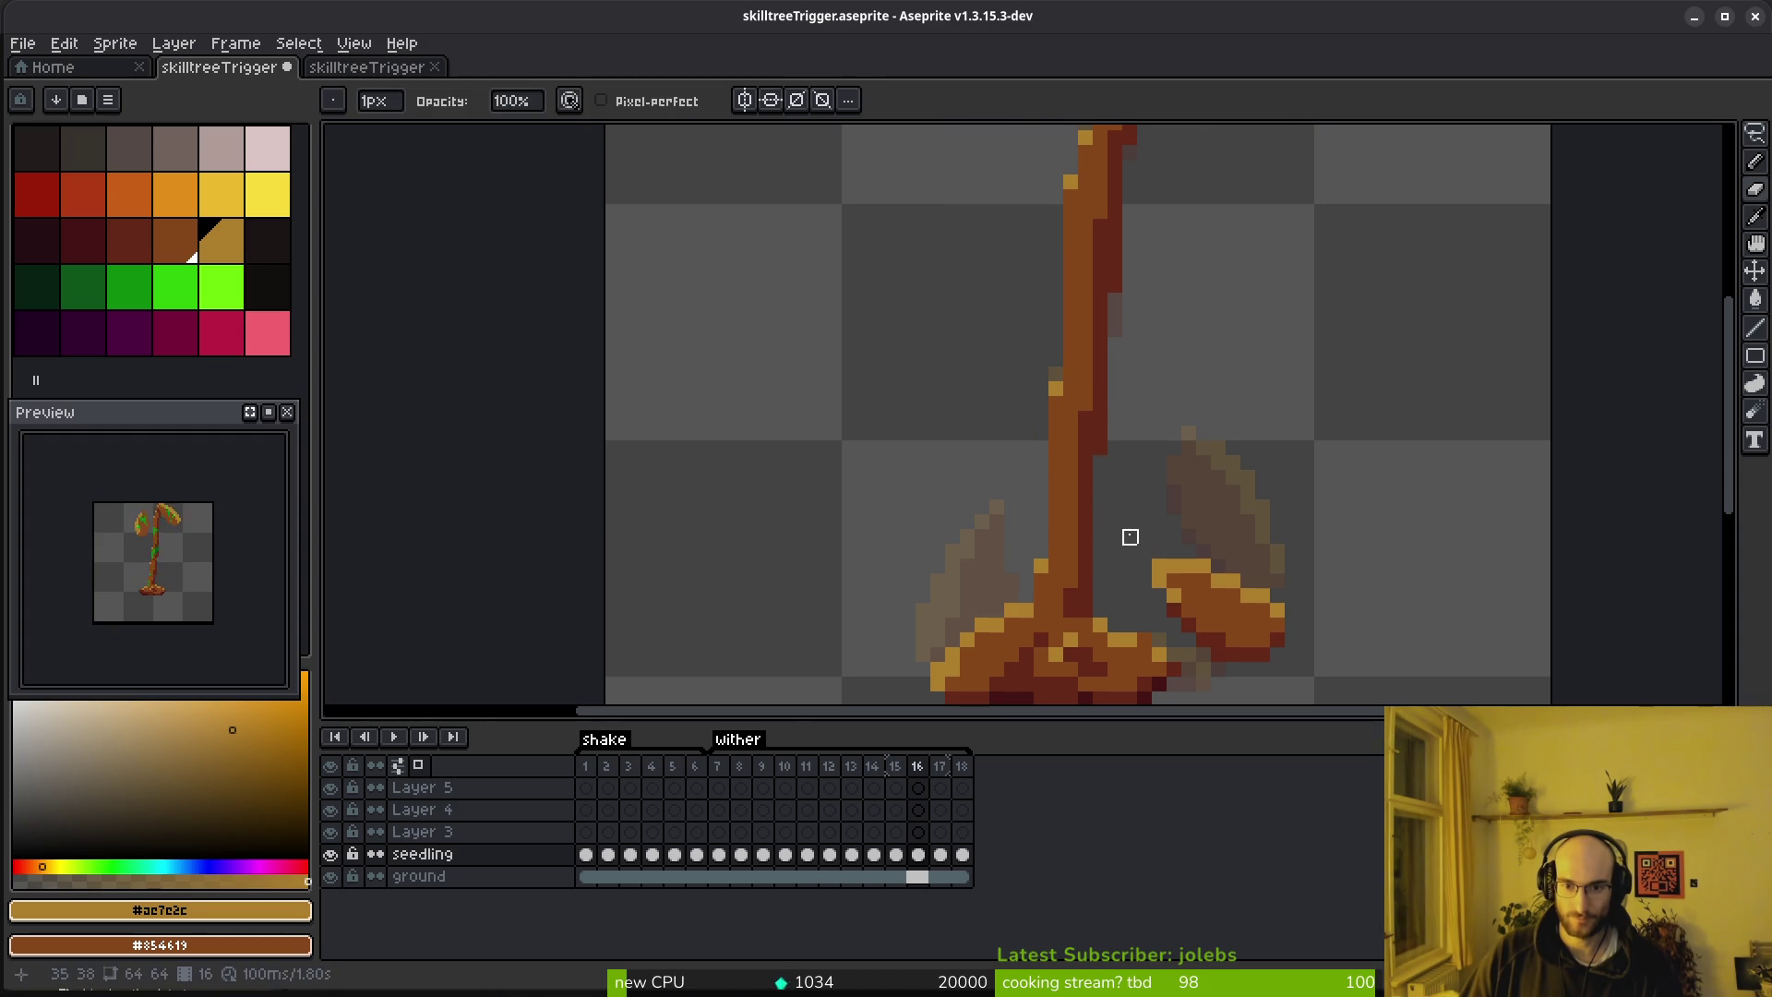
{"action": "key", "text": "comma"}
{"action": "key", "text": "comma"}
{"action": "key", "text": "period"}
{"action": "key", "text": "period"}
{"action": "key", "text": "alt"}
{"action": "key", "text": "period"}
Paint a dark red shading stroke down the frame 17 stem
{"action": "left_click", "coordinate": [1100, 449], "text": "alt"}
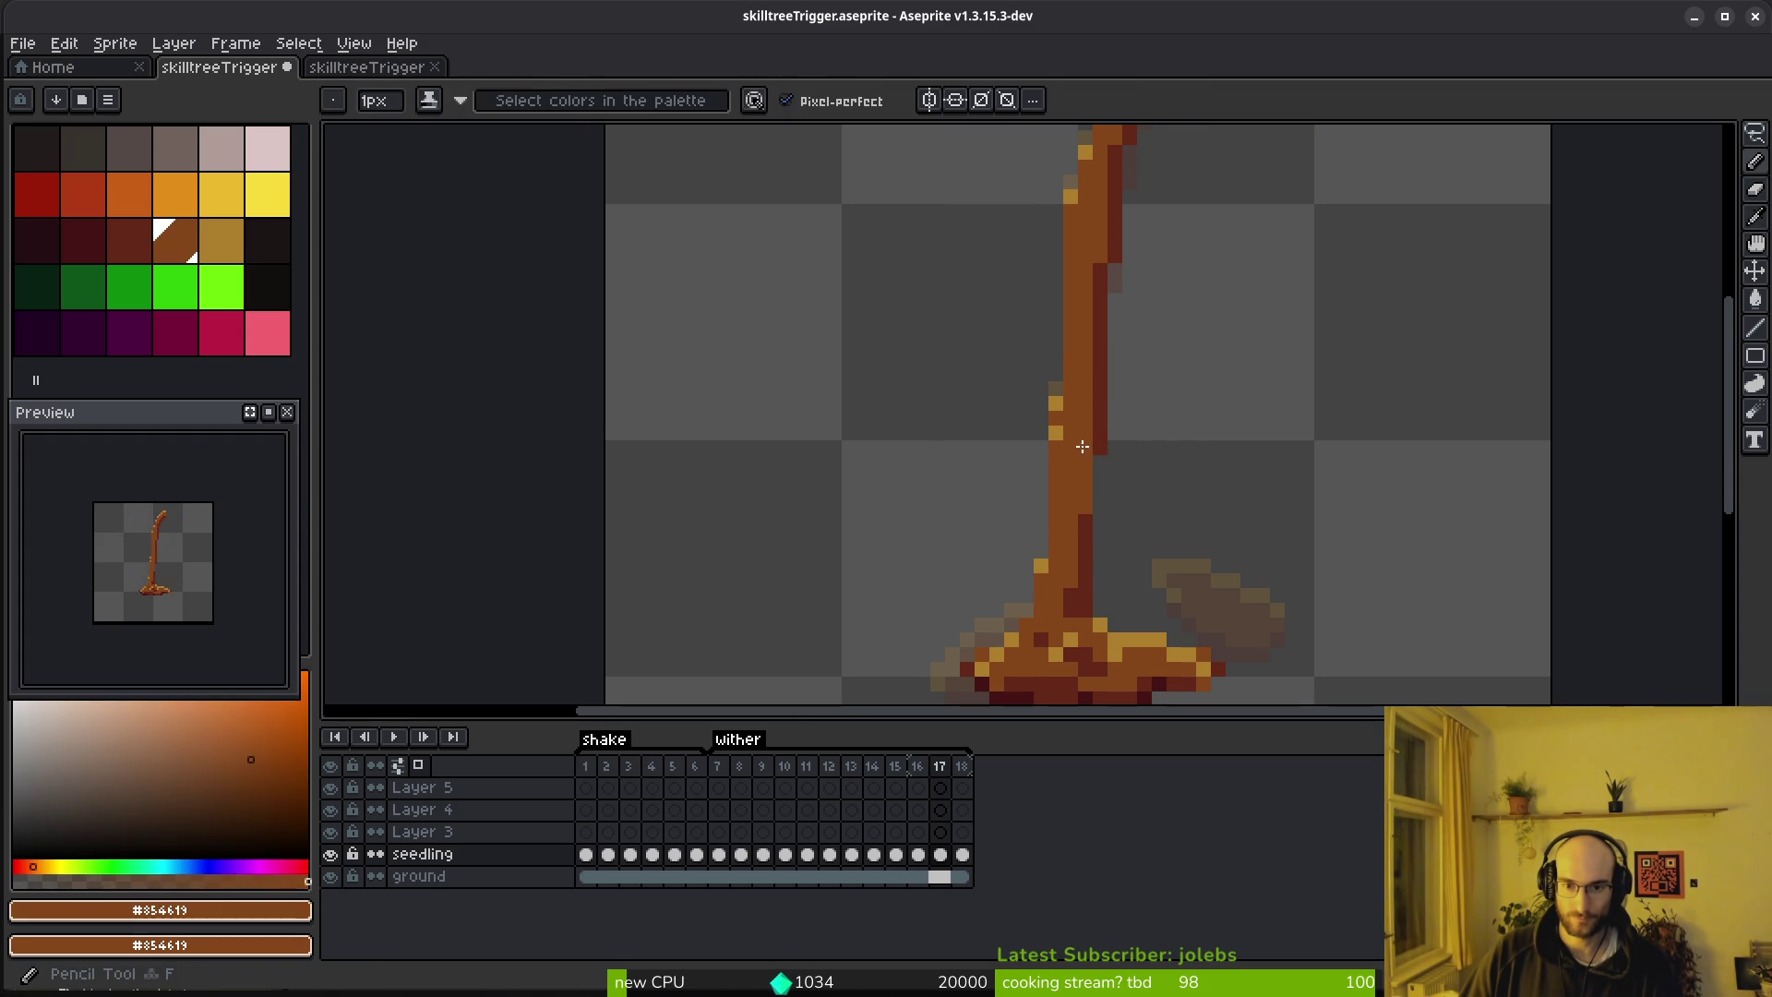
{"action": "left_click", "coordinate": [1106, 430], "text": "alt"}
{"action": "left_click_drag", "start_coordinate": [1082, 465], "coordinate": [1084, 512]}
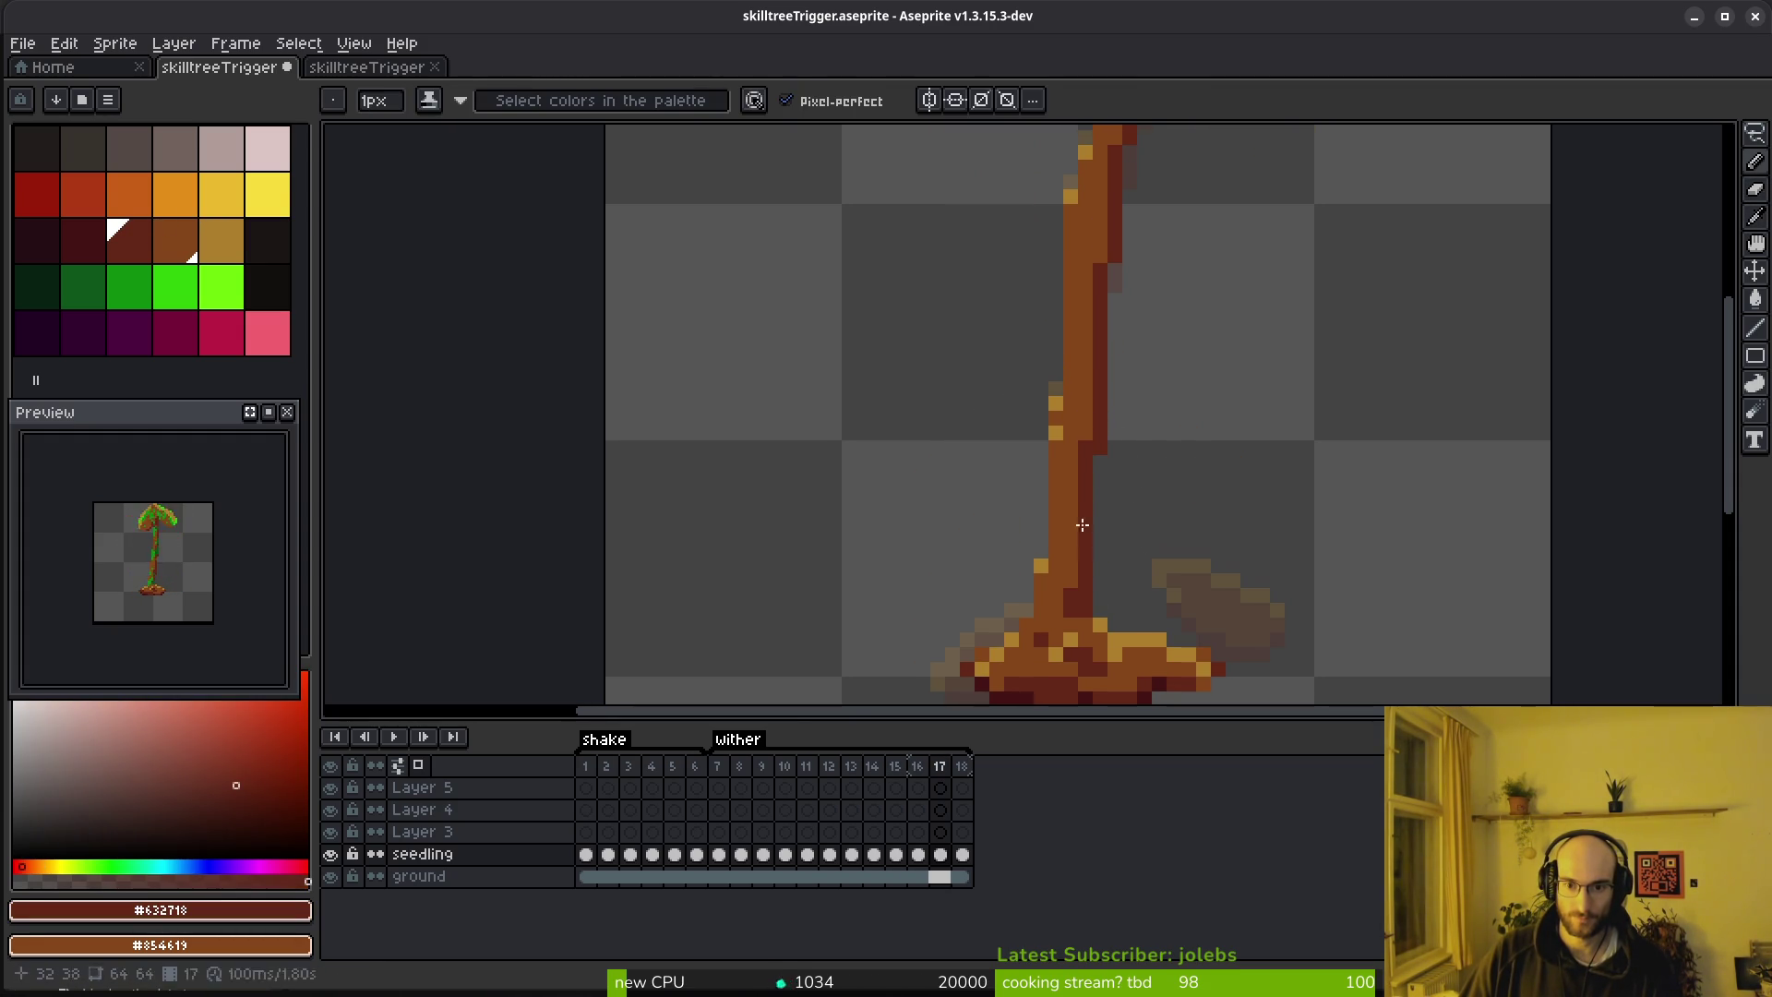
{"action": "scroll", "coordinate": [1163, 459], "scroll_direction": "down", "scroll_amount": 2}
Compare against frame 18, try another dark red stroke on frame 17, then undo it
{"action": "key", "text": "alt"}
{"action": "key", "text": "period"}
{"action": "key", "text": "comma"}
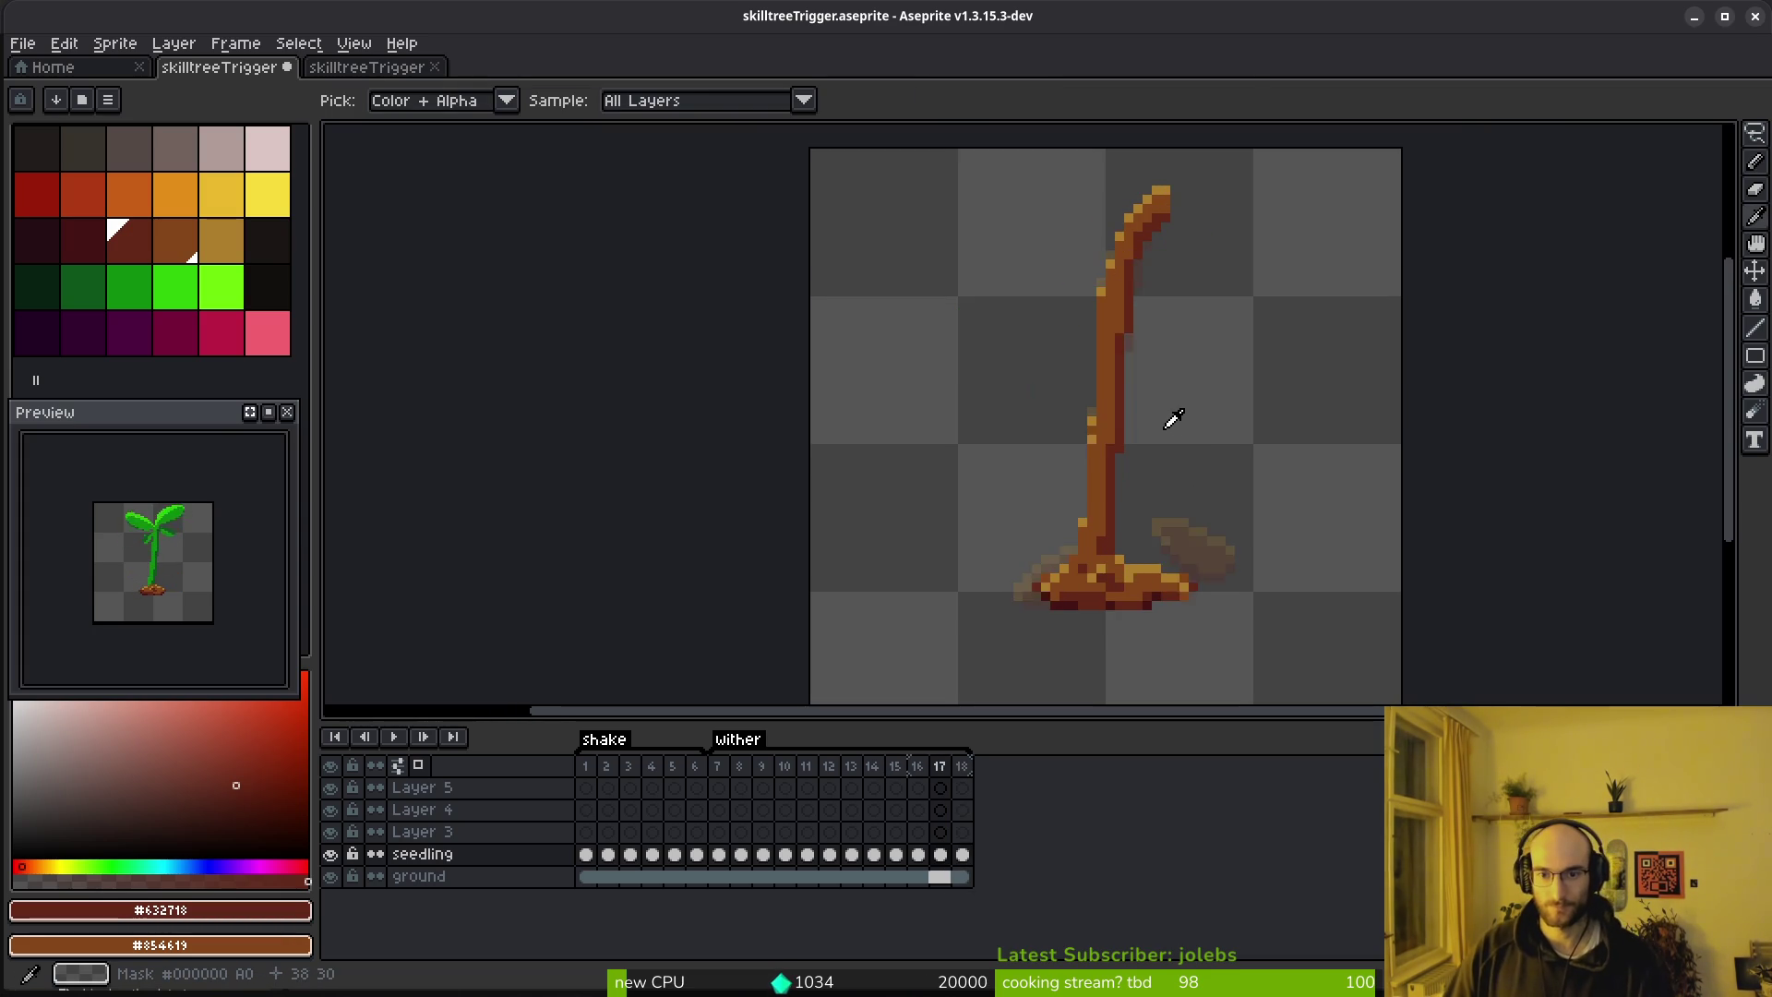
{"action": "scroll", "coordinate": [1116, 314], "scroll_direction": "up", "scroll_amount": 2}
{"action": "left_click_drag", "start_coordinate": [1112, 296], "coordinate": [1112, 343]}
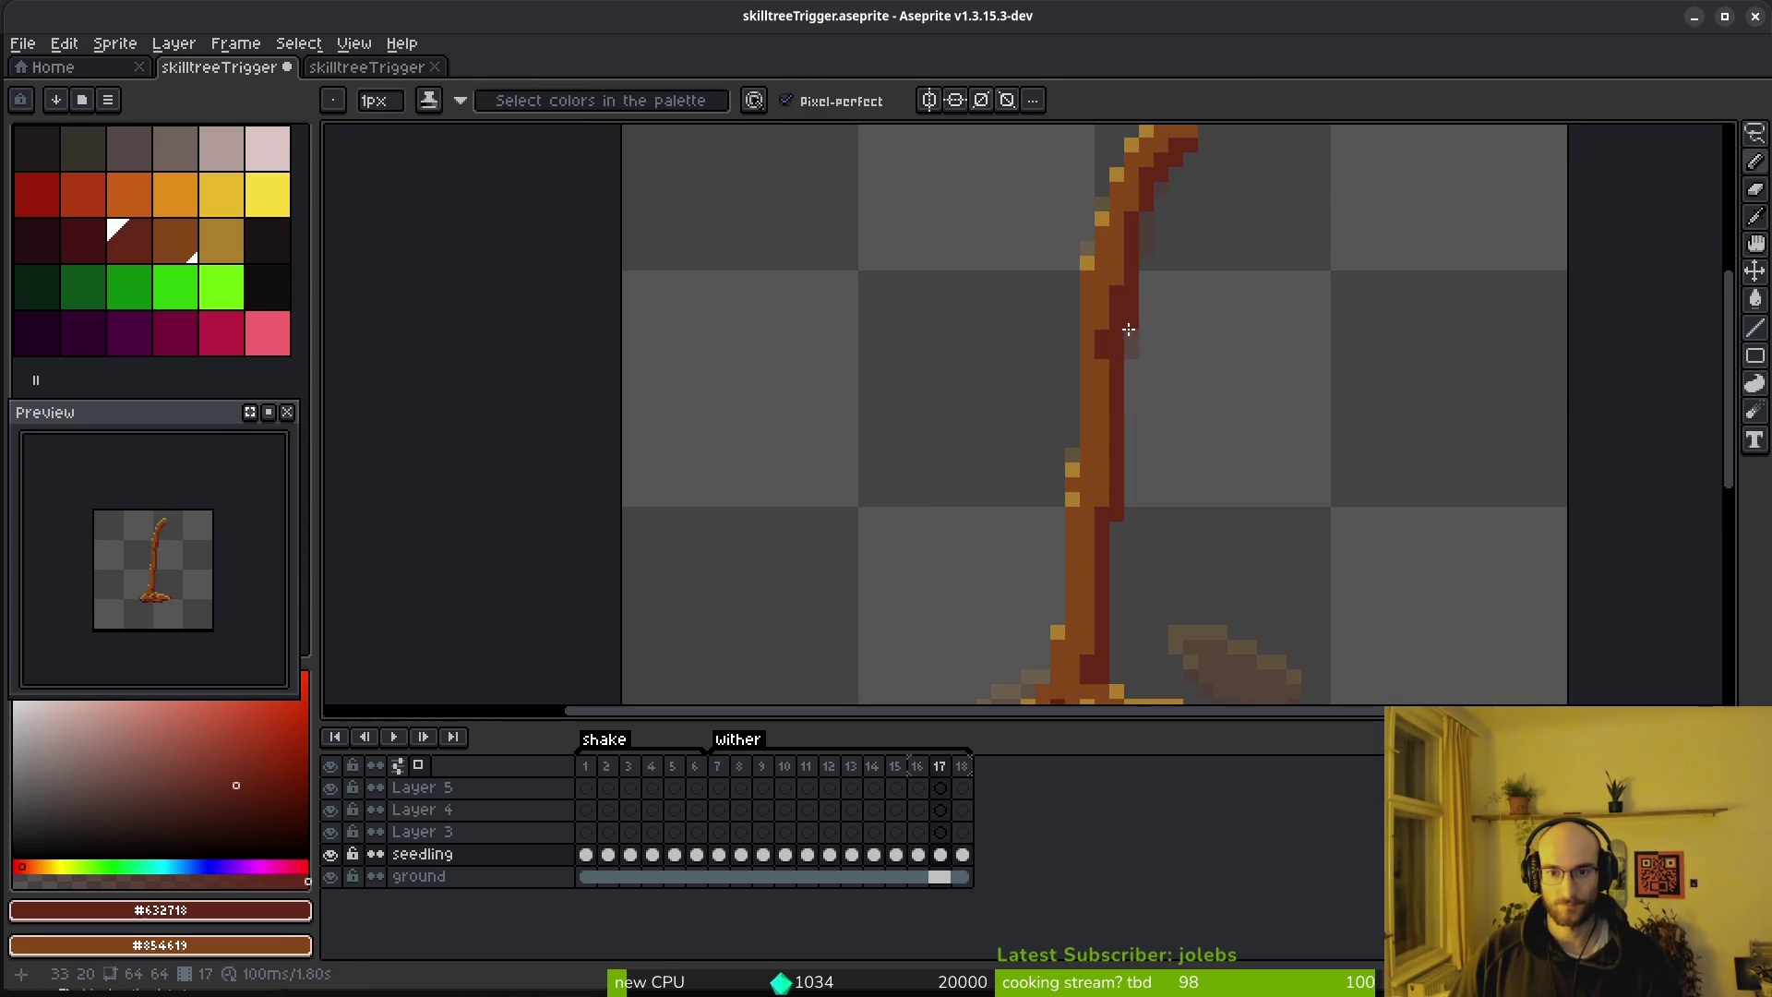
{"action": "key", "text": "ctrl+z"}
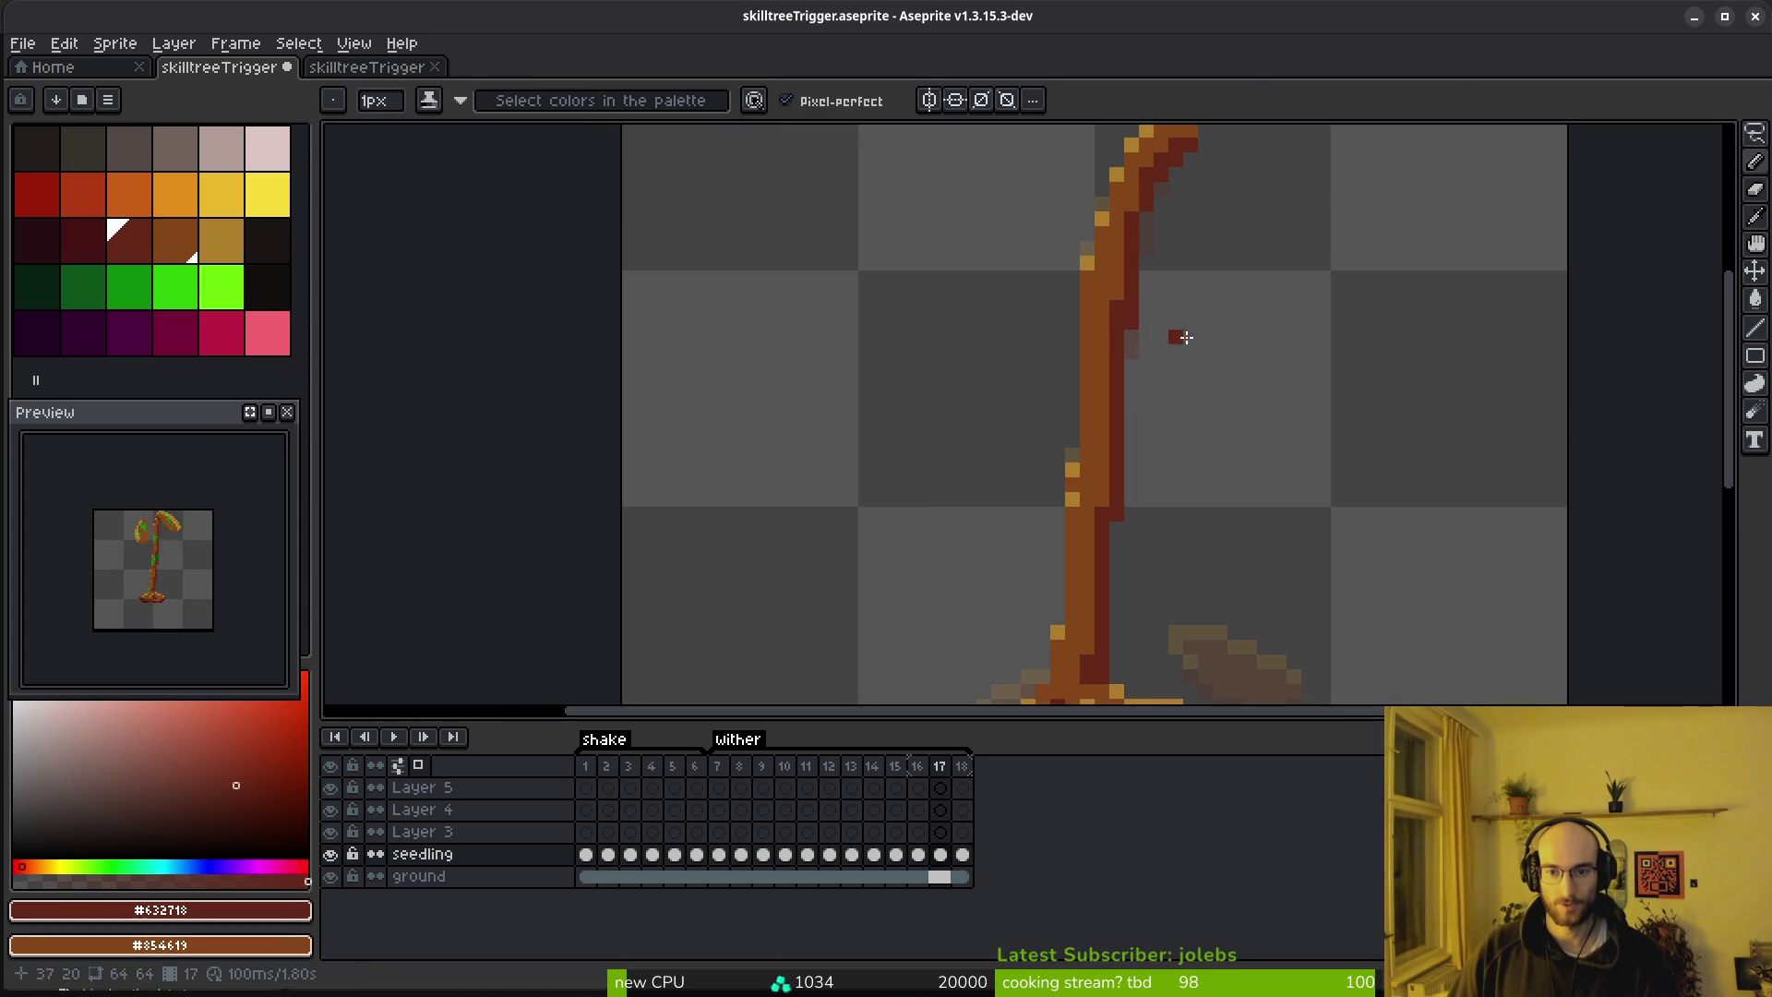
{"action": "scroll", "coordinate": [1157, 339], "scroll_direction": "down", "scroll_amount": 3}
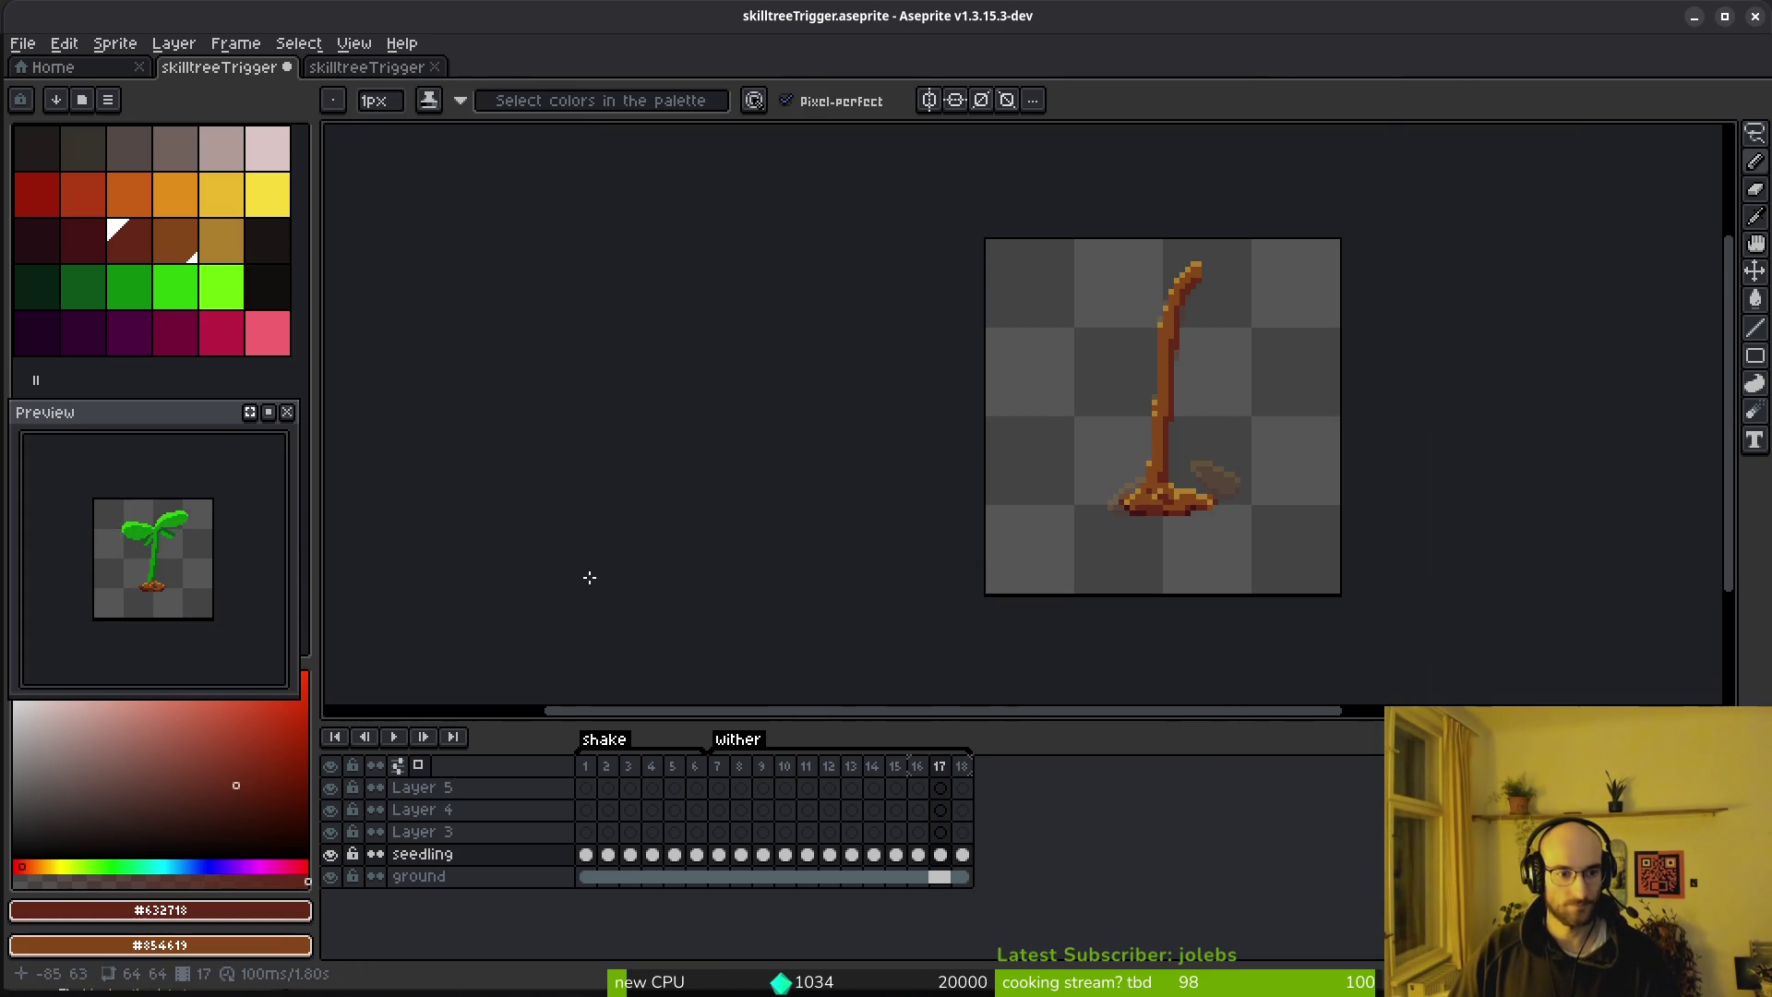
{"action": "key", "text": "i"}
{"action": "key", "text": "Return"}
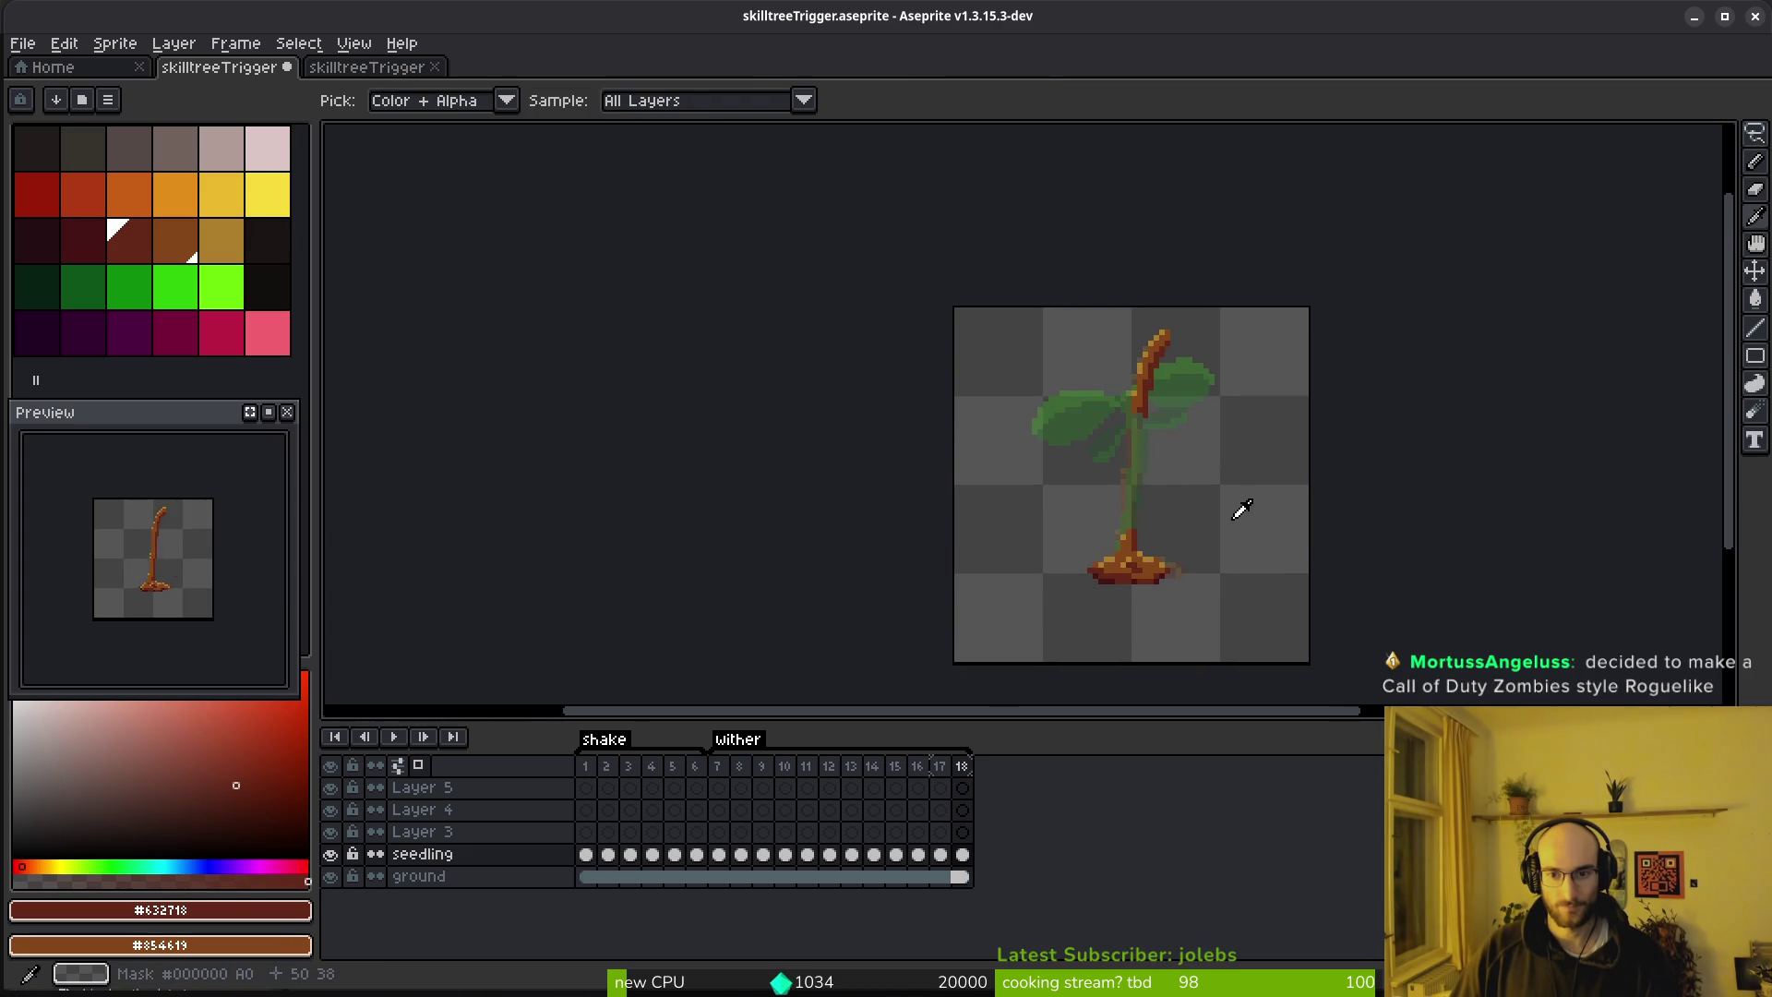
Draw brown and dark red lines down the frame 18 stem with the Line tool
{"action": "scroll", "coordinate": [1242, 510], "scroll_direction": "up", "scroll_amount": 3}
{"action": "left_click", "coordinate": [1088, 316]}
{"action": "key", "text": "l"}
{"action": "mouse_move", "coordinate": [1078, 377]}
{"action": "left_mouse_down"}
{"action": "mouse_move", "coordinate": [1063, 588]}
{"action": "mouse_move", "coordinate": [1084, 574]}
{"action": "mouse_move", "coordinate": [1103, 347]}
{"action": "mouse_move", "coordinate": [1066, 574]}
{"action": "left_mouse_up"}
{"action": "right_click", "coordinate": [1102, 346], "text": "alt"}
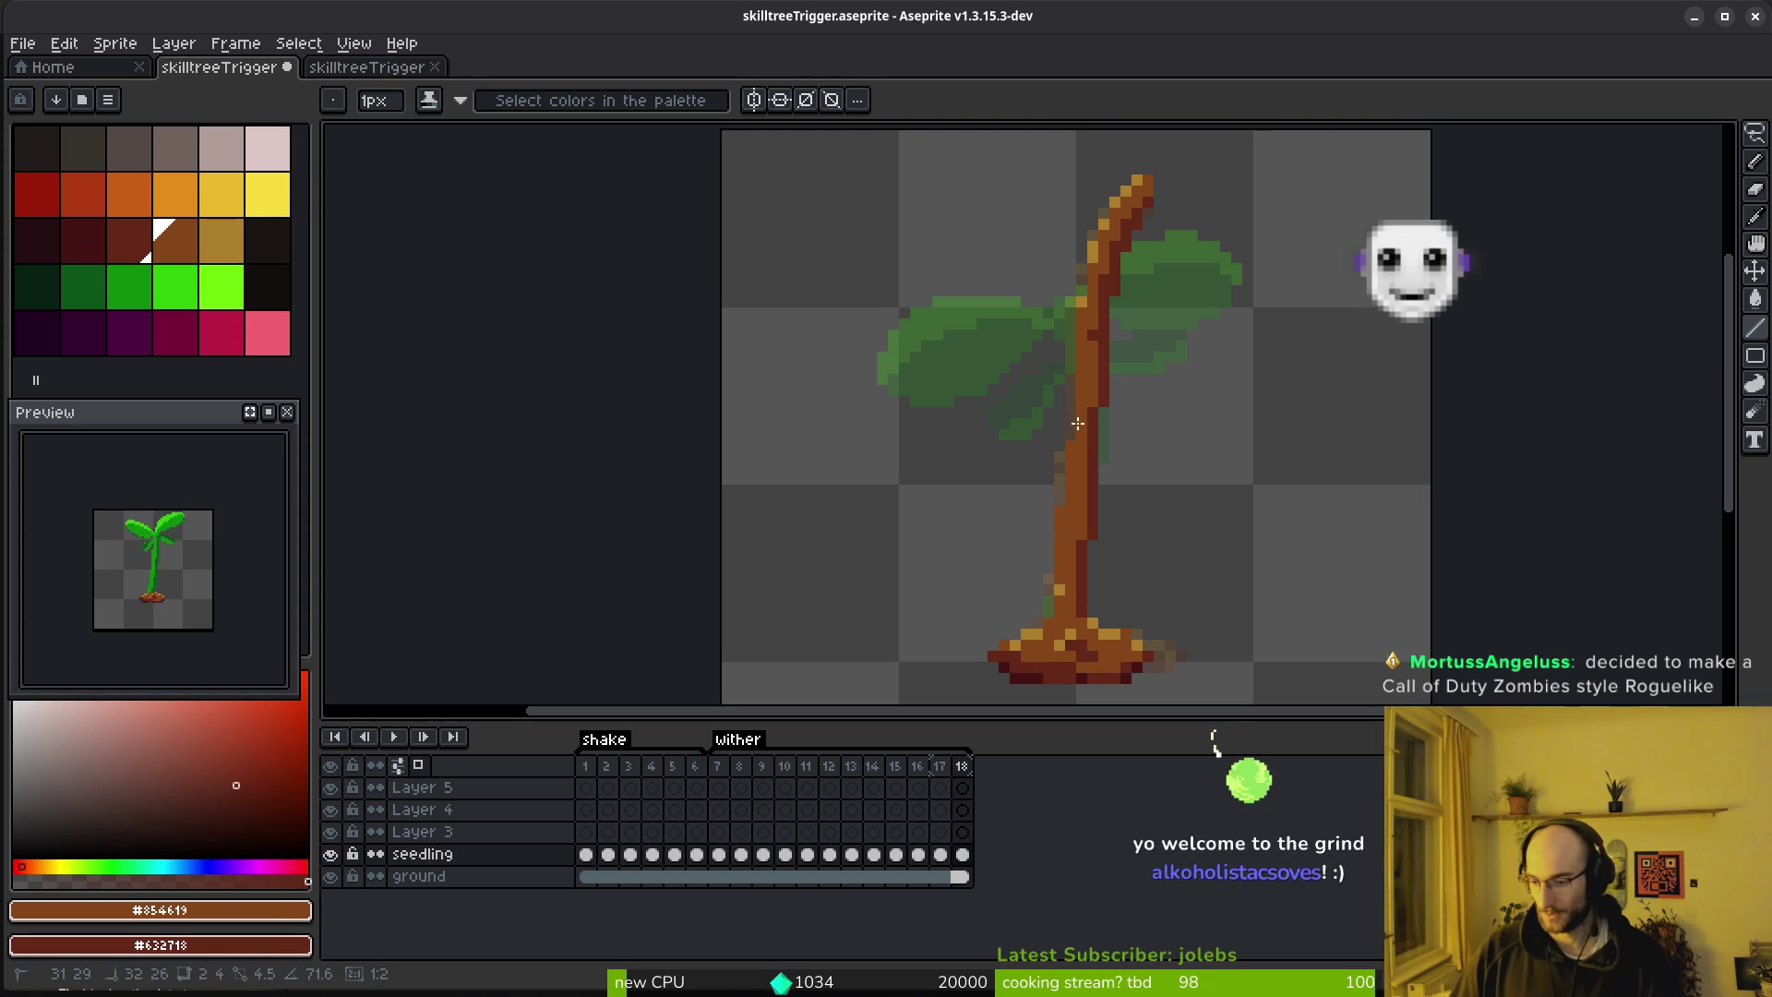
{"action": "left_click_drag", "start_coordinate": [1071, 459], "coordinate": [1071, 428]}
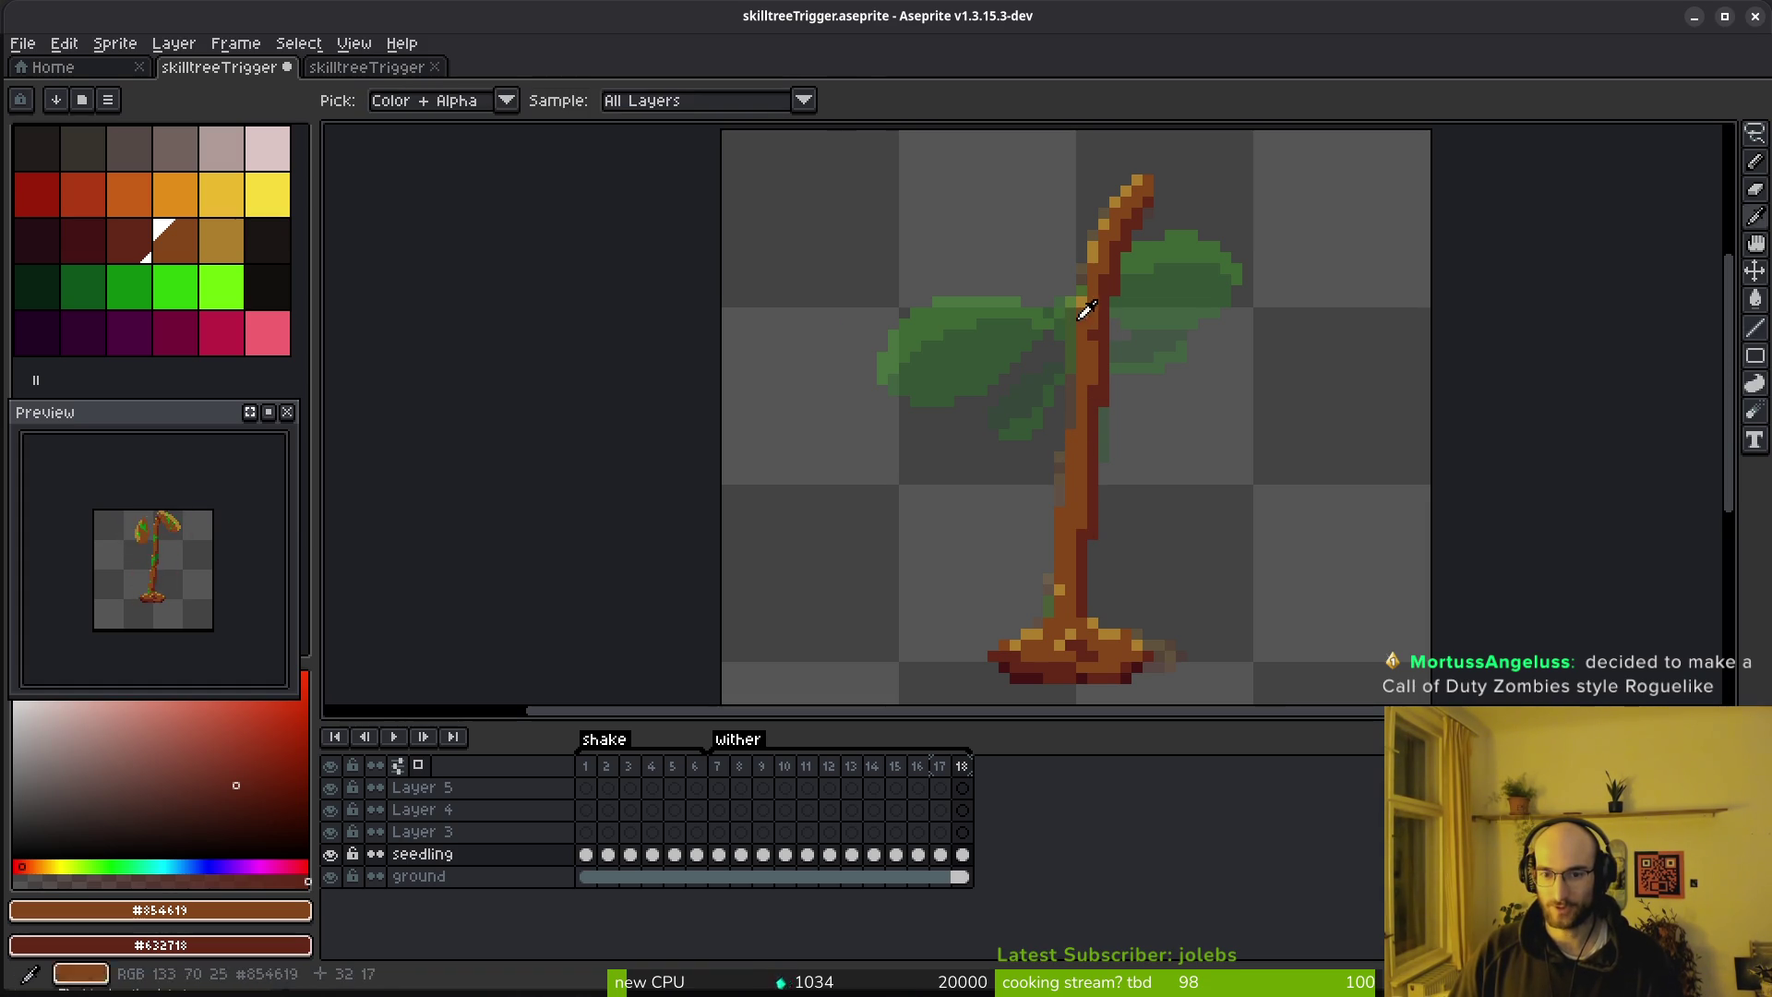
Pencil a golden highlight pixel and a dark red pixel onto the stem
{"action": "key", "text": "bracketright"}
{"action": "key", "text": "b"}
{"action": "left_click", "coordinate": [1070, 440]}
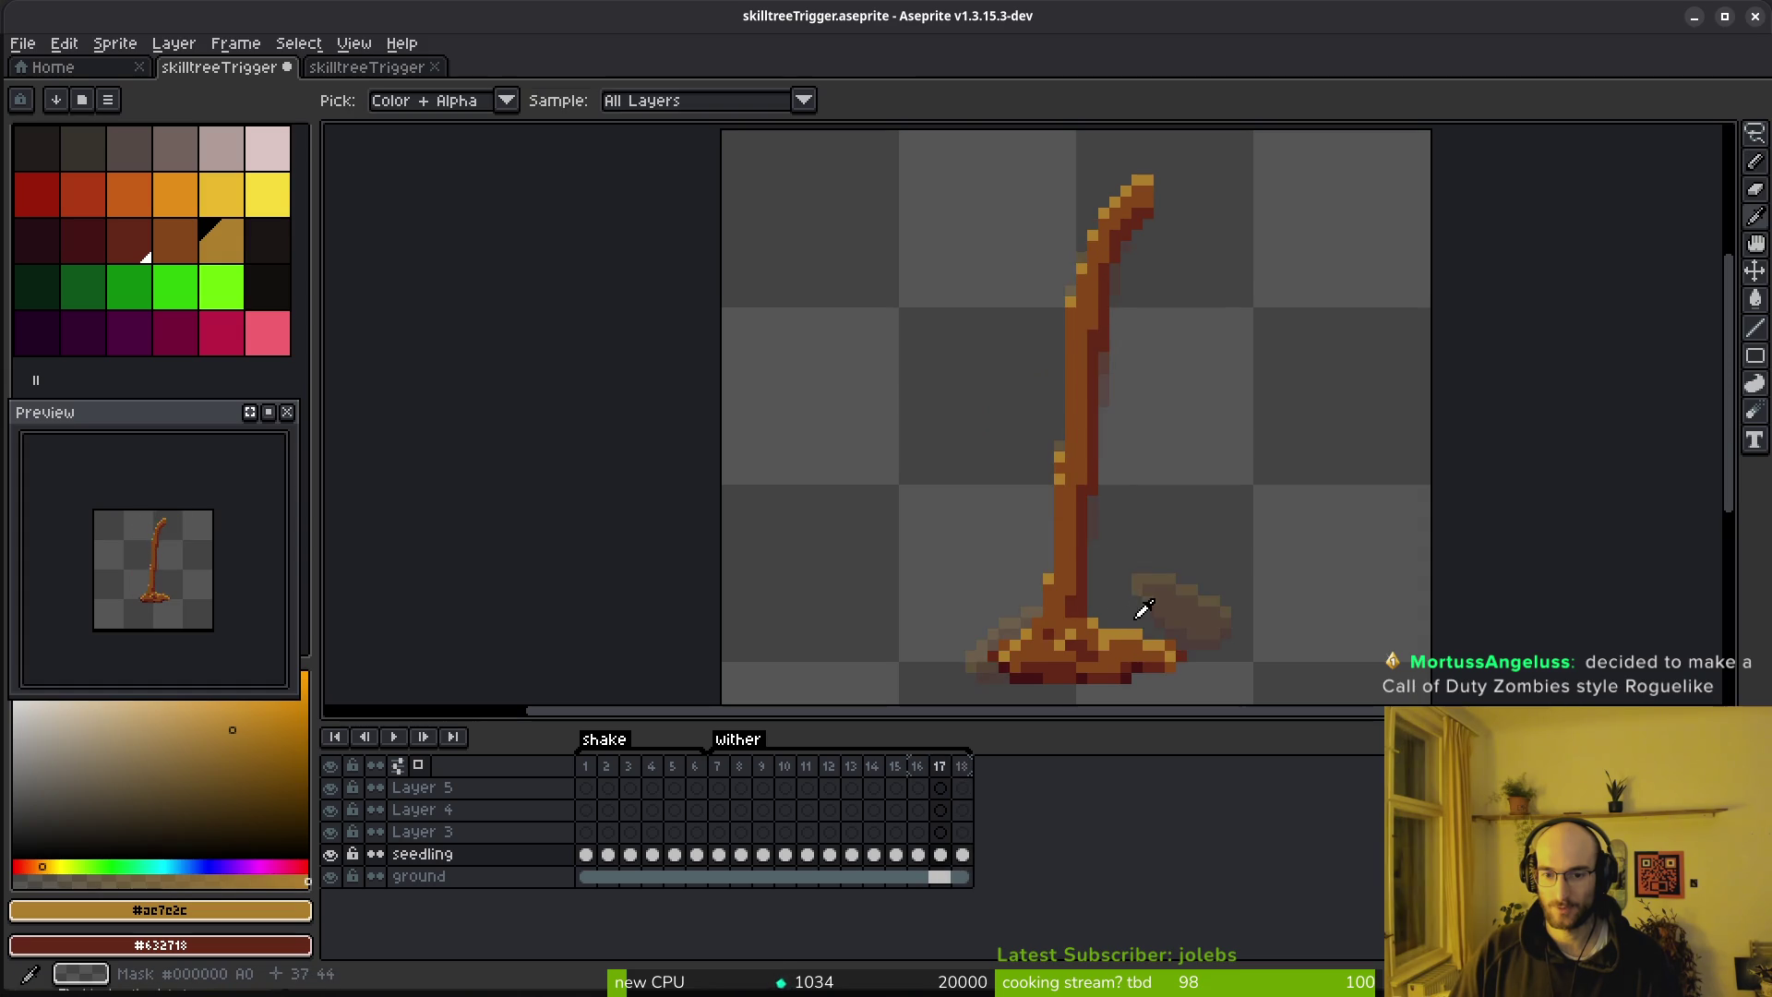
{"action": "right_click", "coordinate": [1071, 445]}
{"action": "key", "text": "alt"}
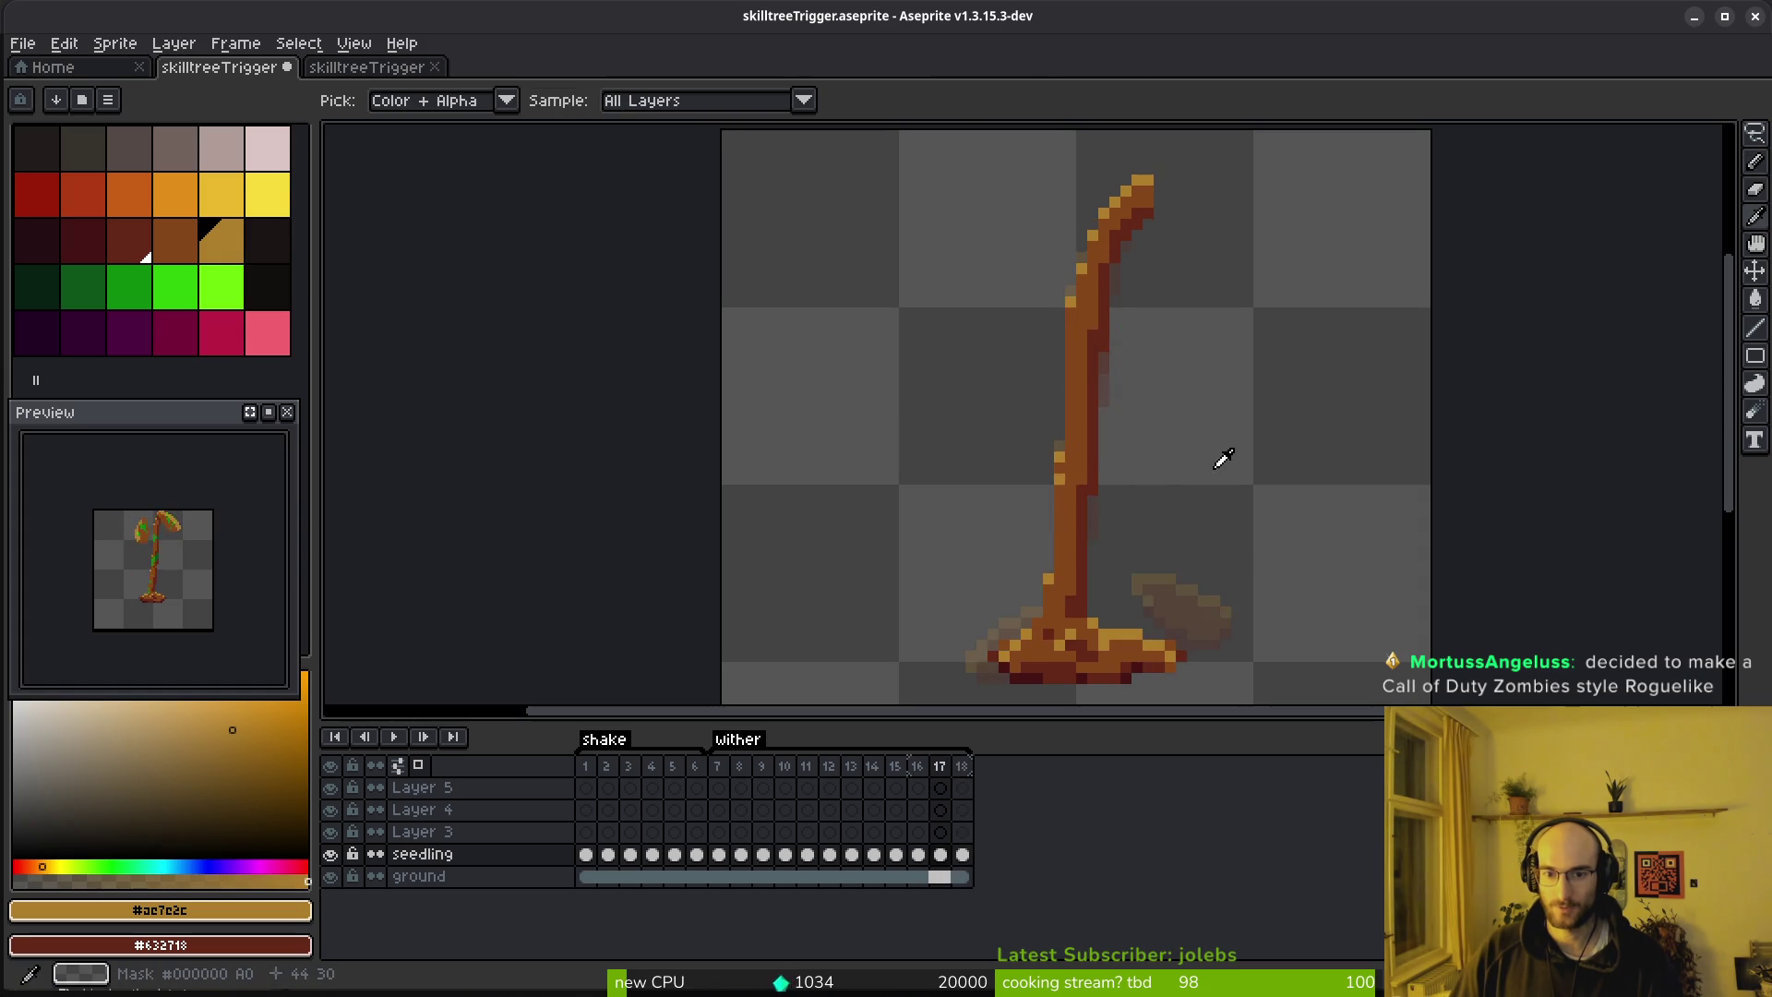
Raise the lower-left falling leaf in wither frame 14 with the Lasso
{"action": "key", "text": "period"}
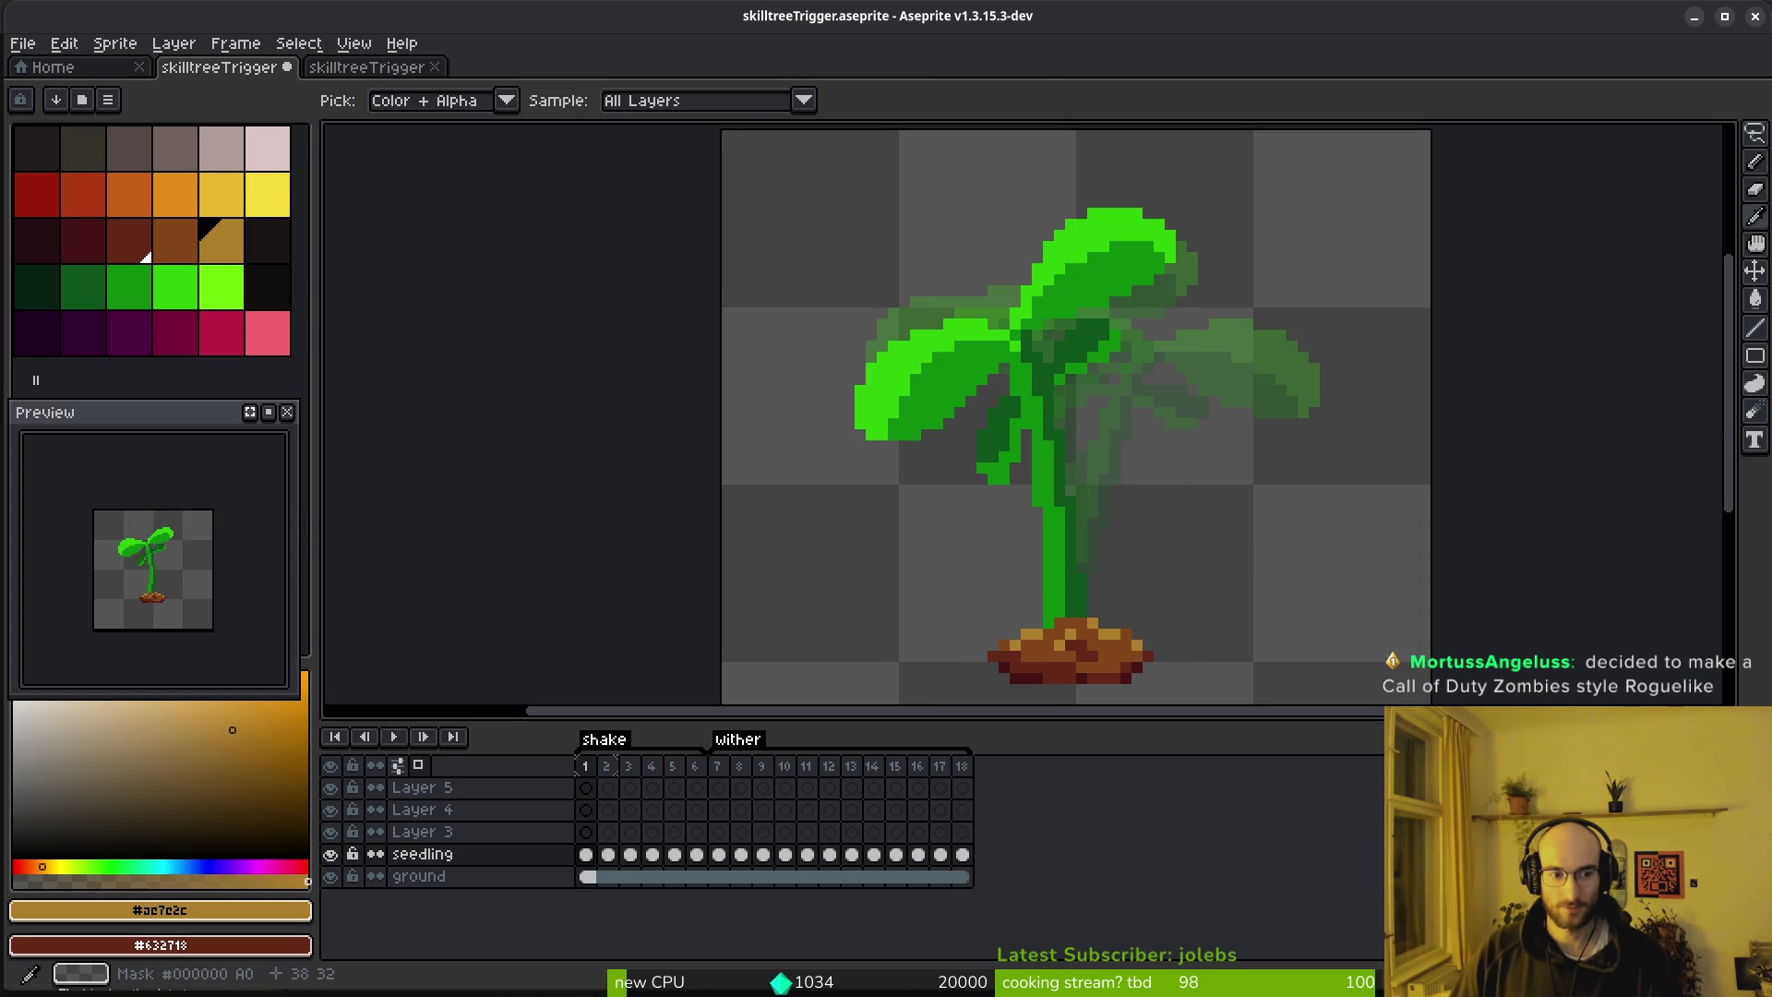
{"action": "key", "text": "comma"}
{"action": "key", "text": "comma"}
{"action": "key", "text": "comma"}
{"action": "scroll", "coordinate": [1227, 503], "scroll_direction": "down", "scroll_amount": 1}
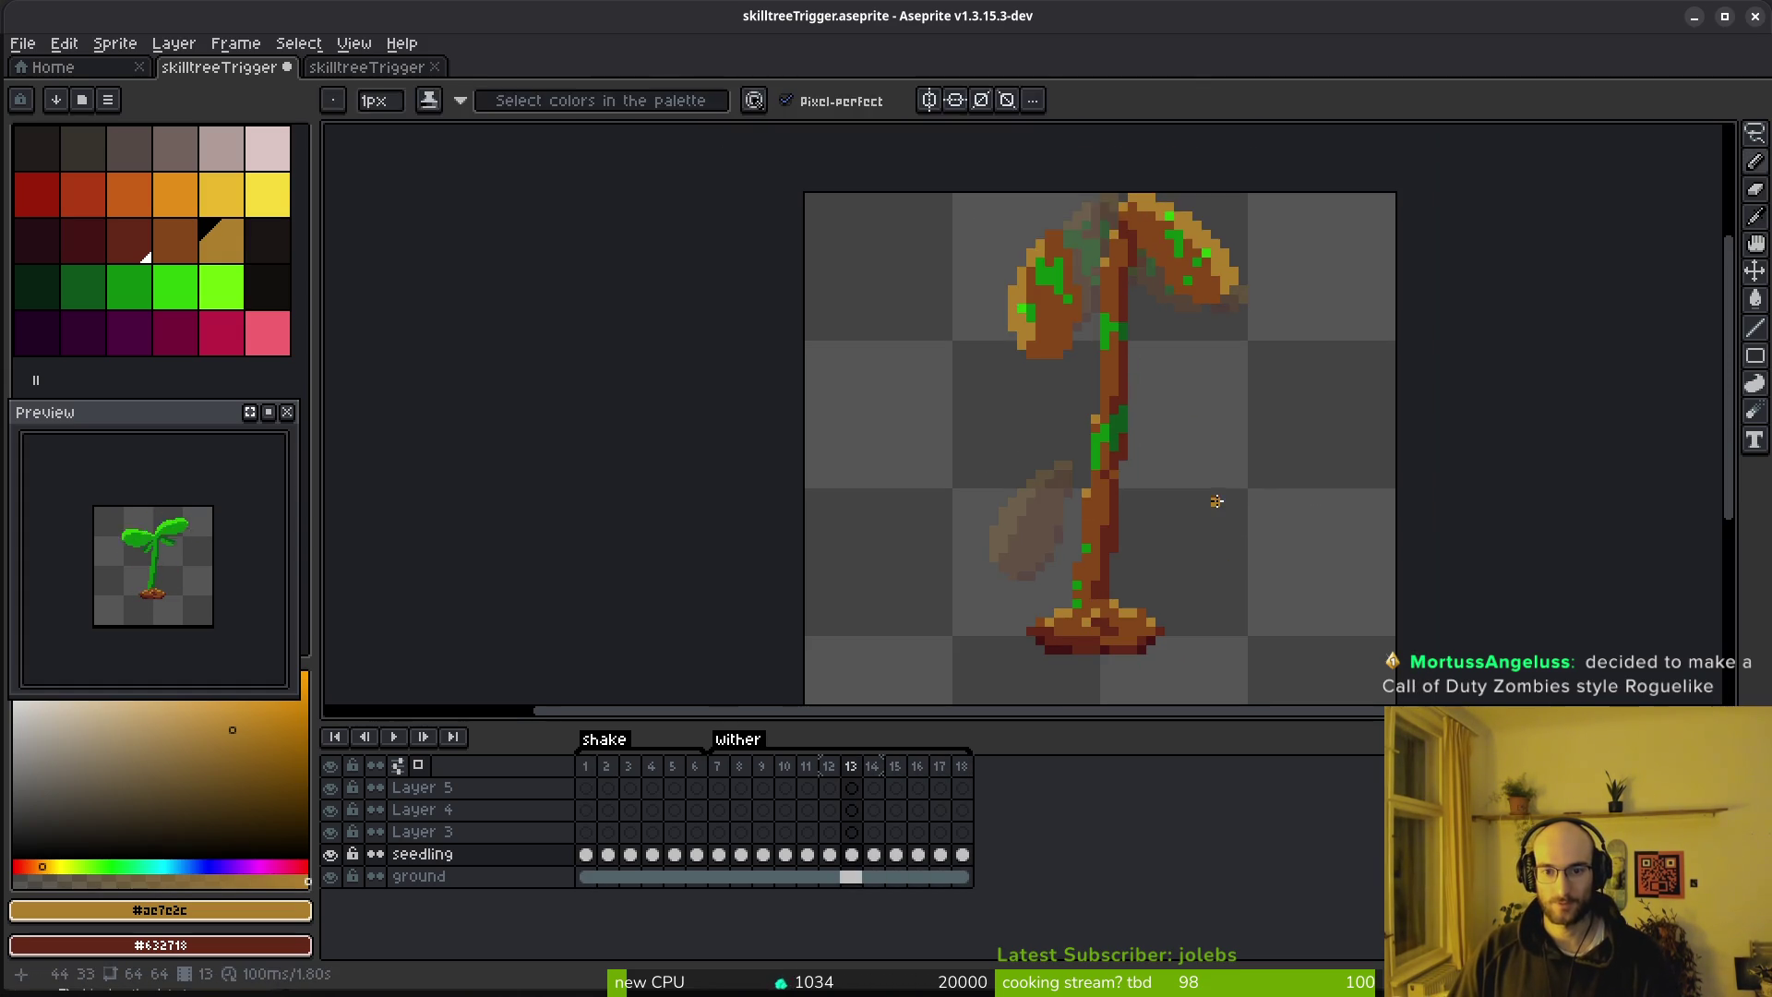
{"action": "key", "text": "shift+w"}
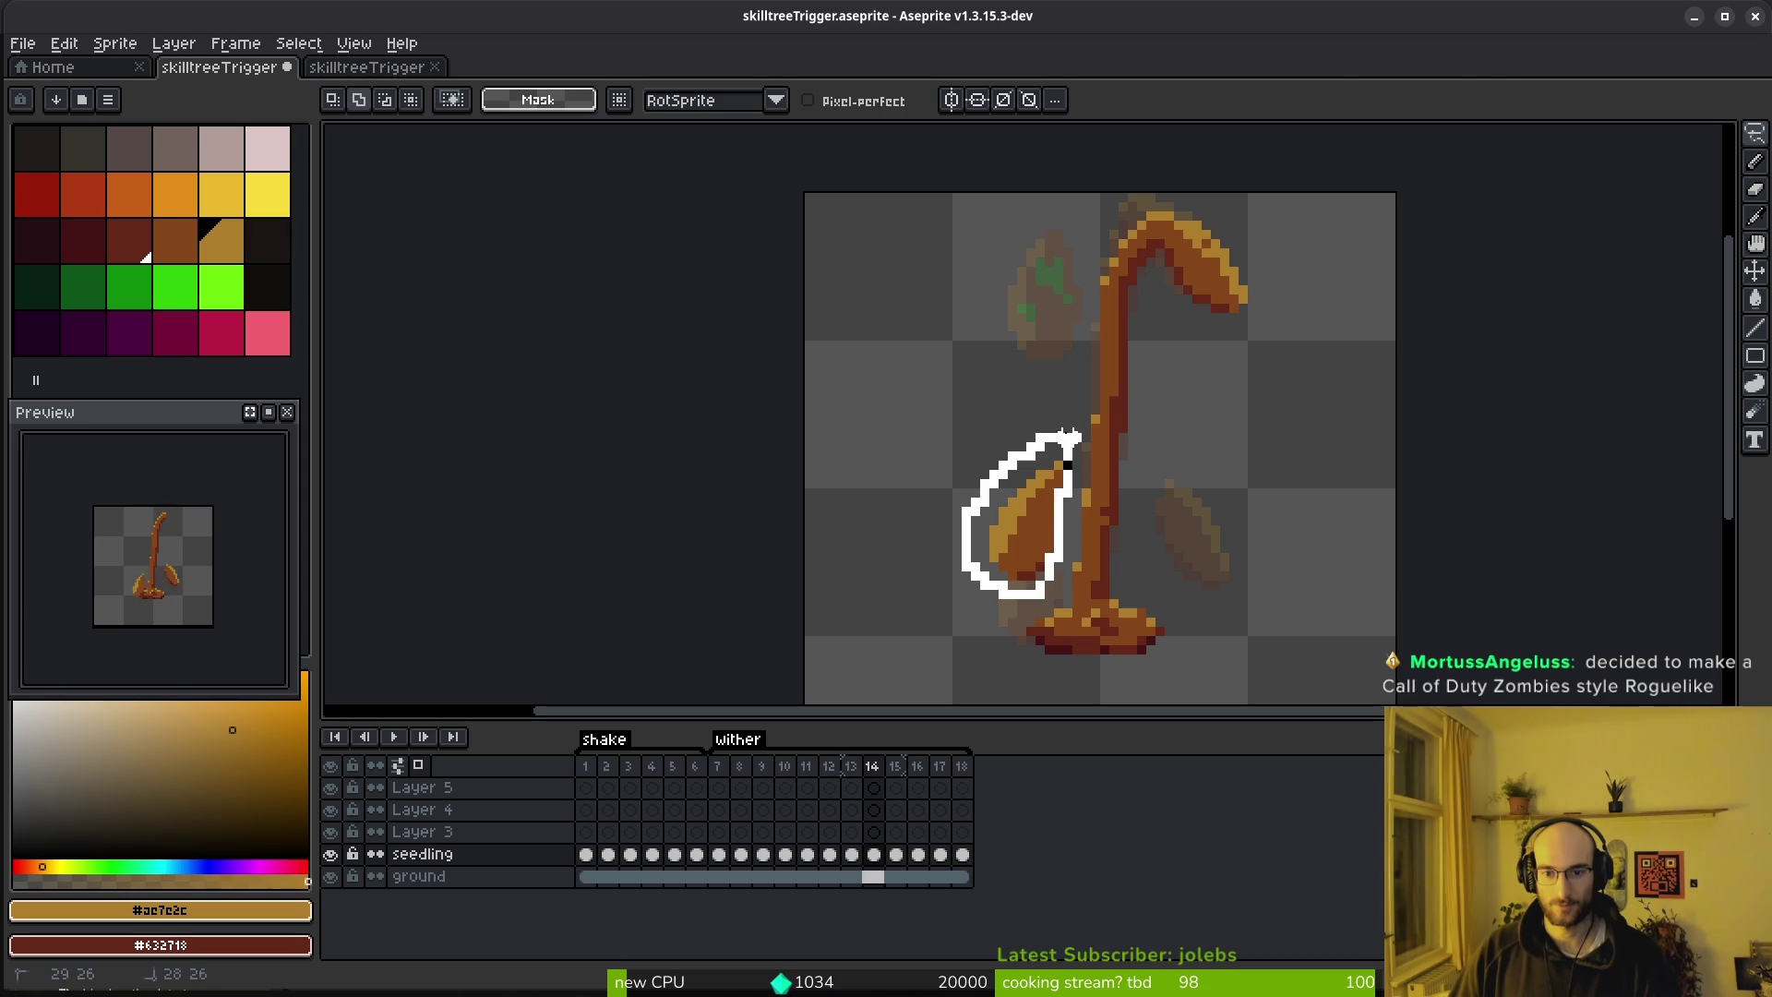
{"action": "left_click_drag", "start_coordinate": [1071, 438], "coordinate": [1071, 437]}
{"action": "left_click_drag", "start_coordinate": [1061, 512], "coordinate": [1061, 424]}
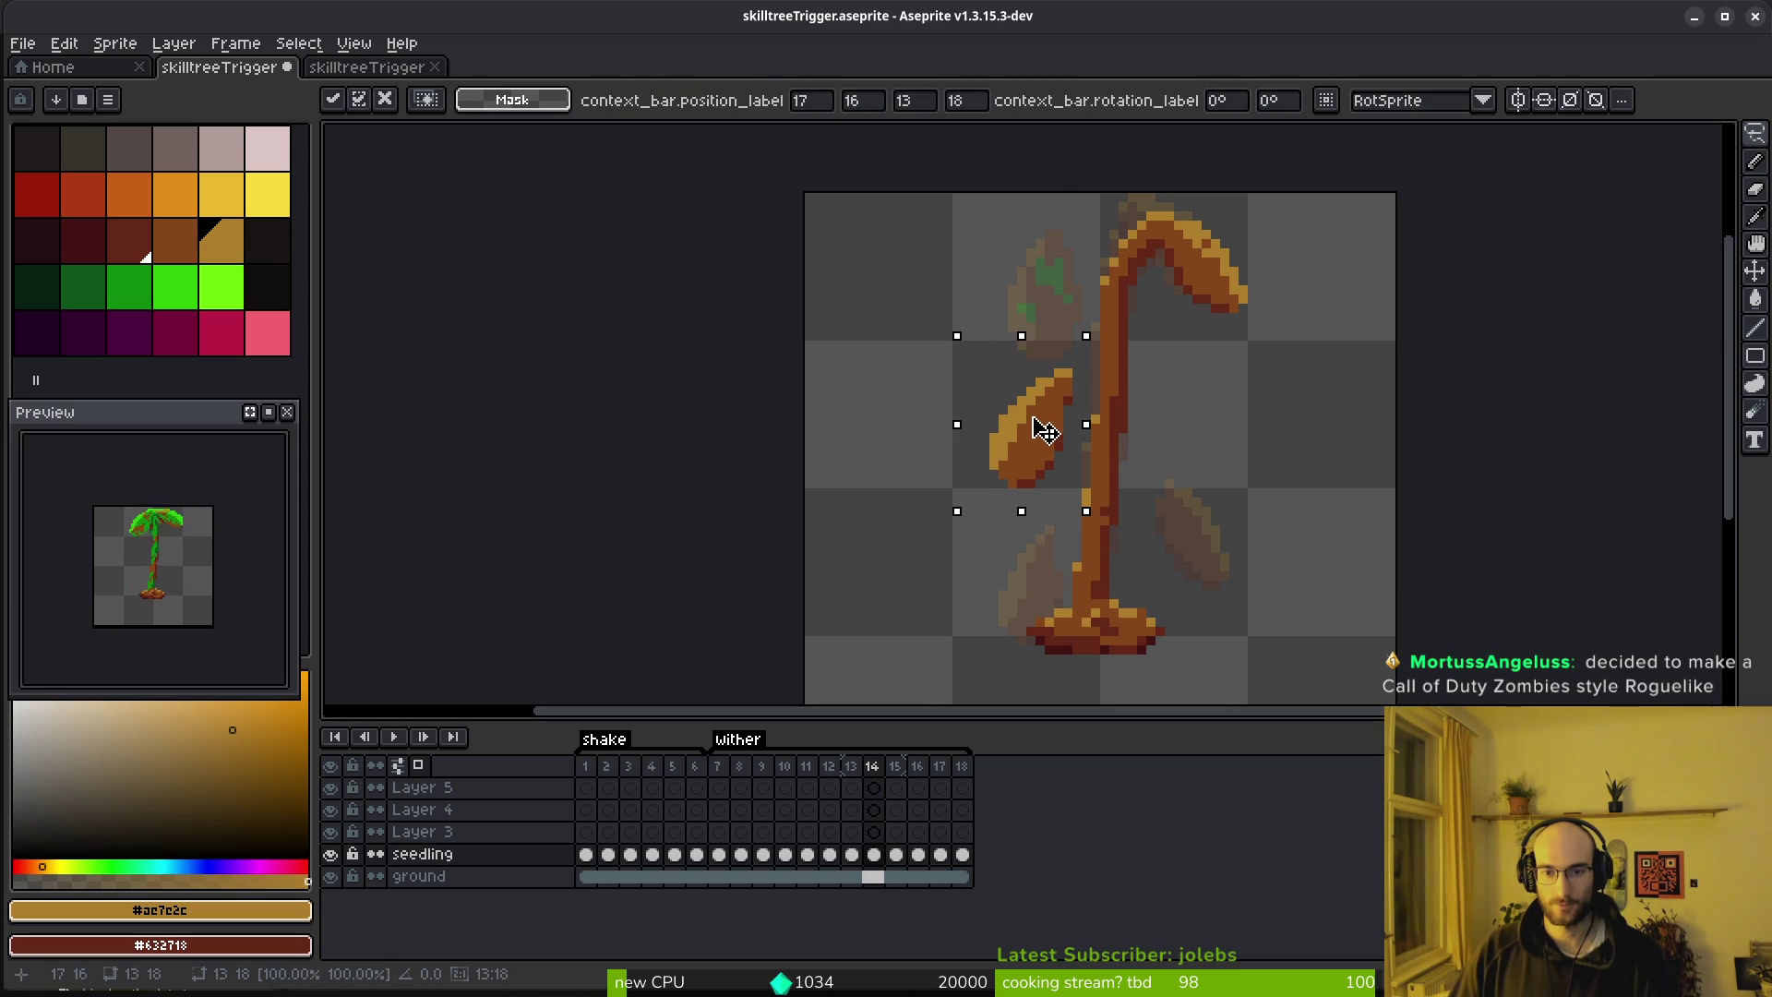
{"action": "key", "text": "Return"}
Raise the right falling leaf in frame 15
{"action": "key", "text": "i"}
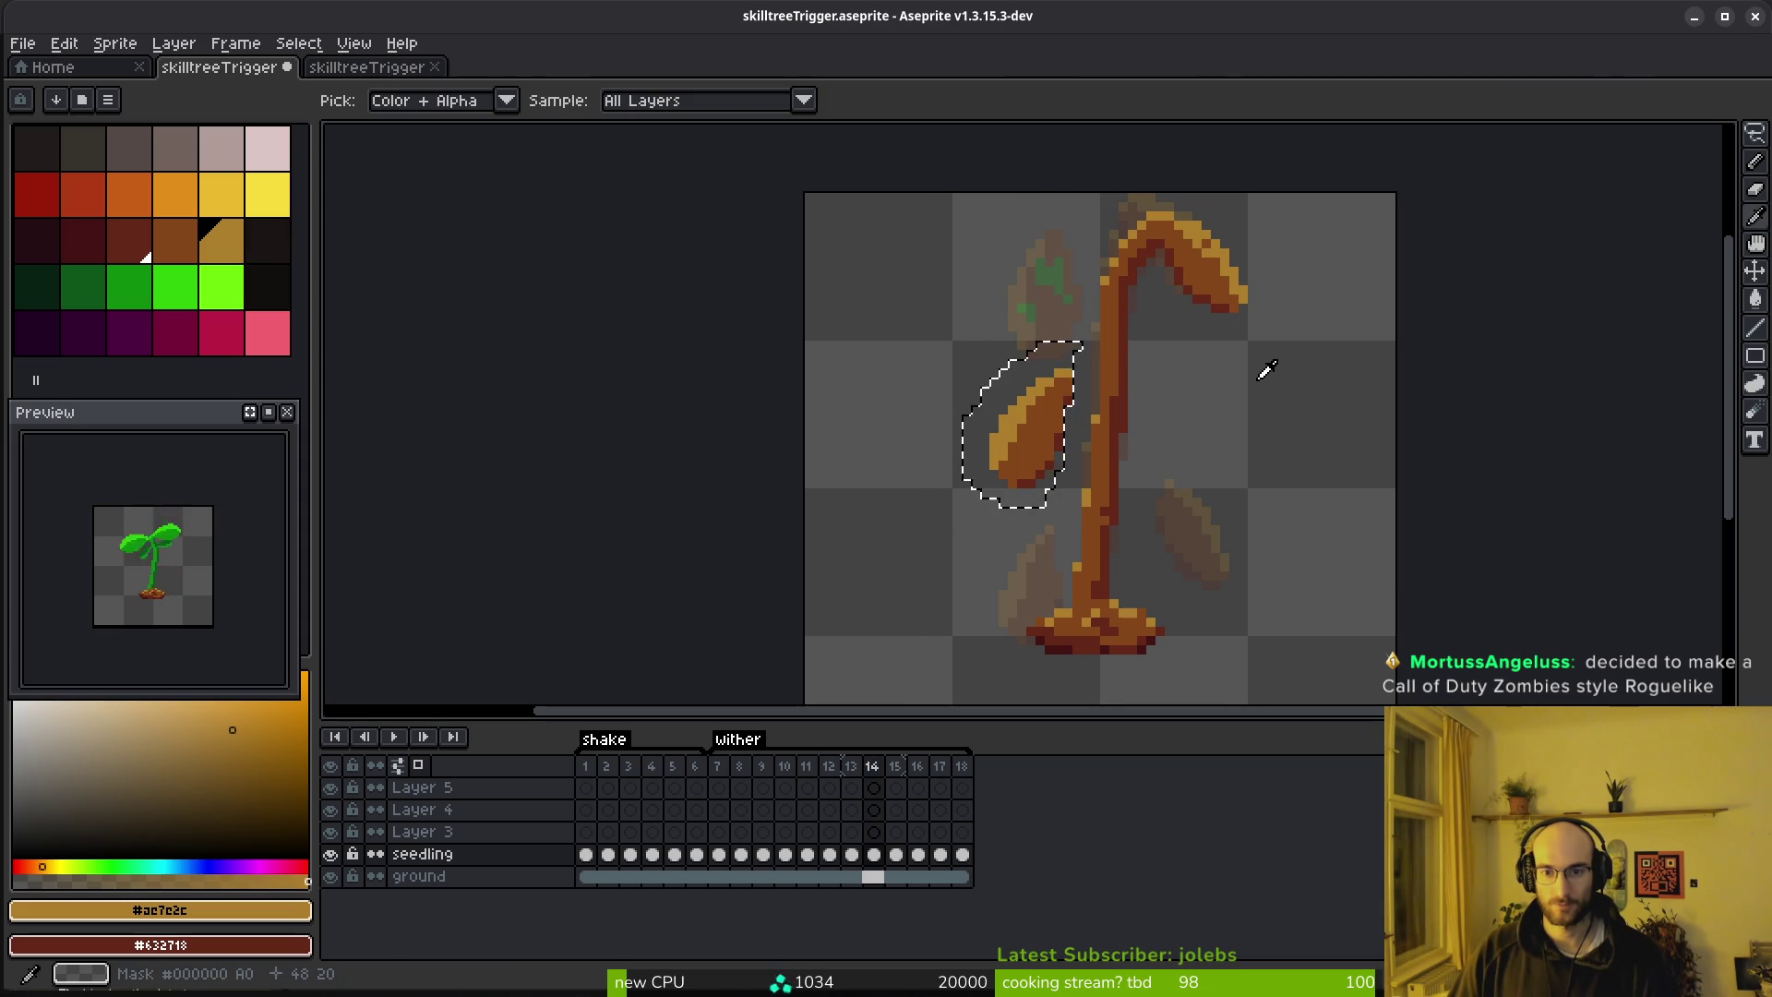
{"action": "key", "text": "Right"}
{"action": "key", "text": "q"}
{"action": "mouse_move", "coordinate": [1198, 411]}
{"action": "left_mouse_down"}
{"action": "mouse_move", "coordinate": [1206, 580]}
{"action": "mouse_move", "coordinate": [1236, 457]}
{"action": "left_mouse_up"}
{"action": "left_click_drag", "start_coordinate": [1212, 545], "coordinate": [1208, 386]}
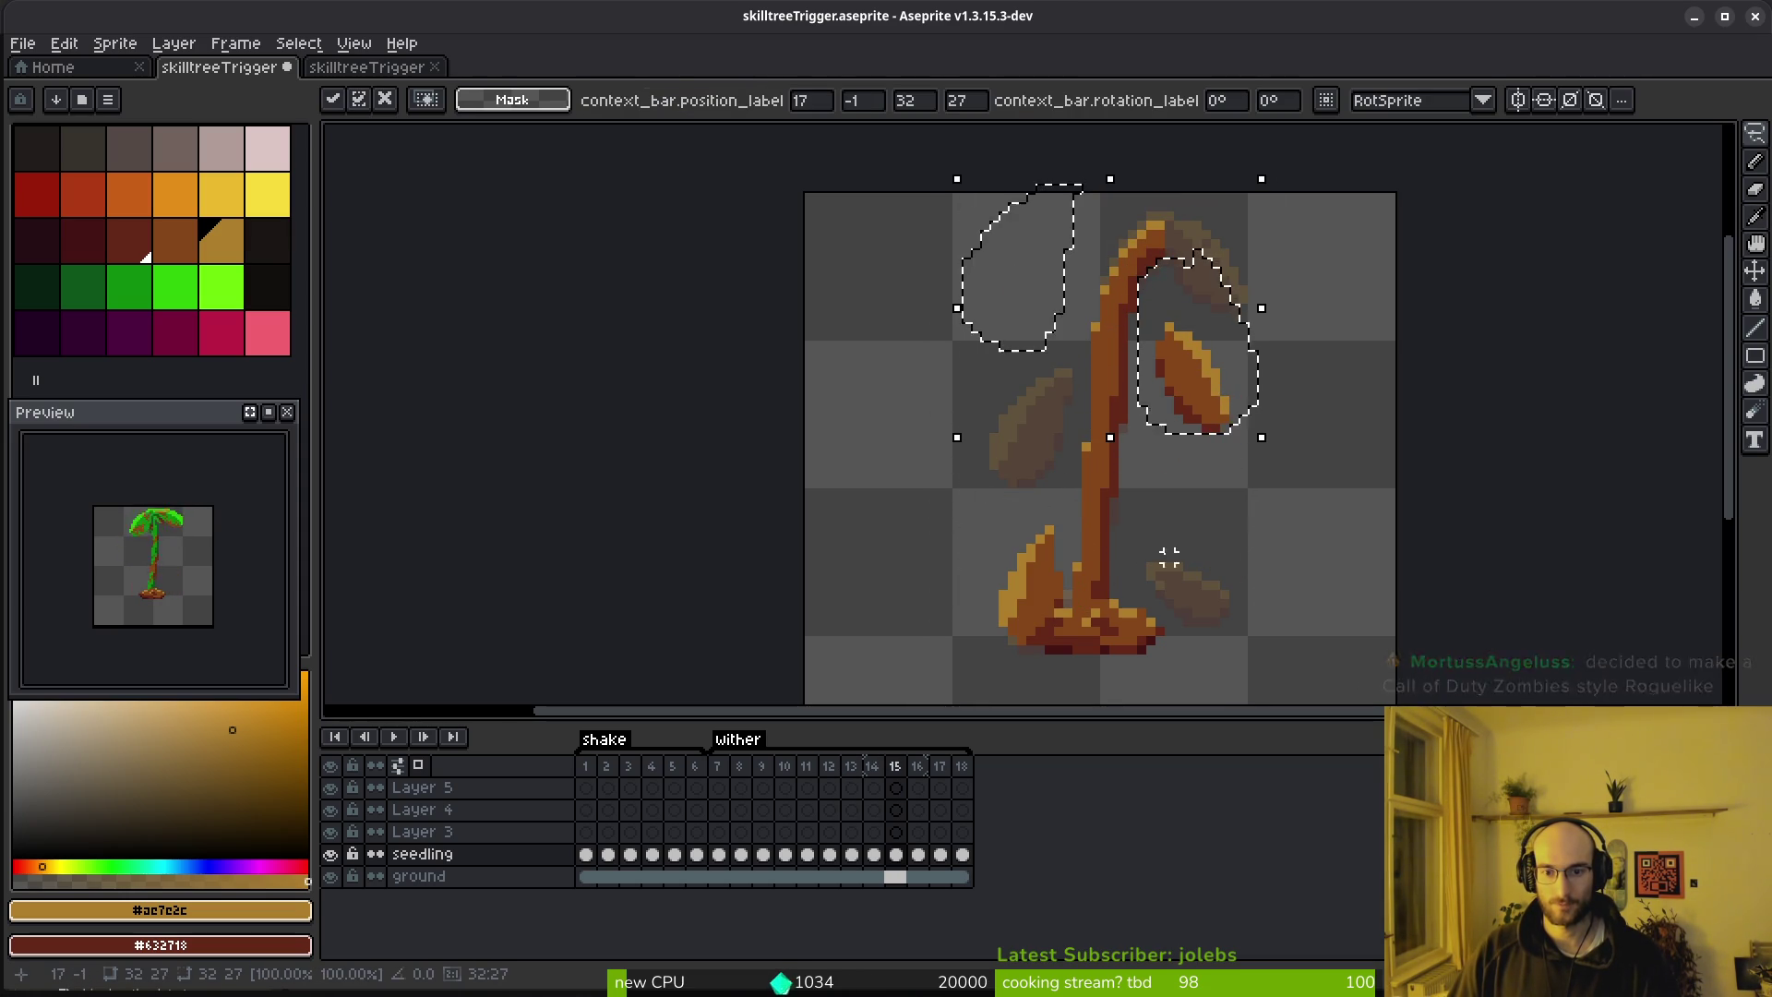
{"action": "key", "text": "Return"}
Move the lower-right leaf in frame 16 up slightly
{"action": "key", "text": "i"}
{"action": "key", "text": "Right"}
{"action": "key", "text": "Left"}
{"action": "key", "text": "Right"}
{"action": "key", "text": "q"}
{"action": "left_click_drag", "start_coordinate": [1178, 539], "coordinate": [1141, 546]}
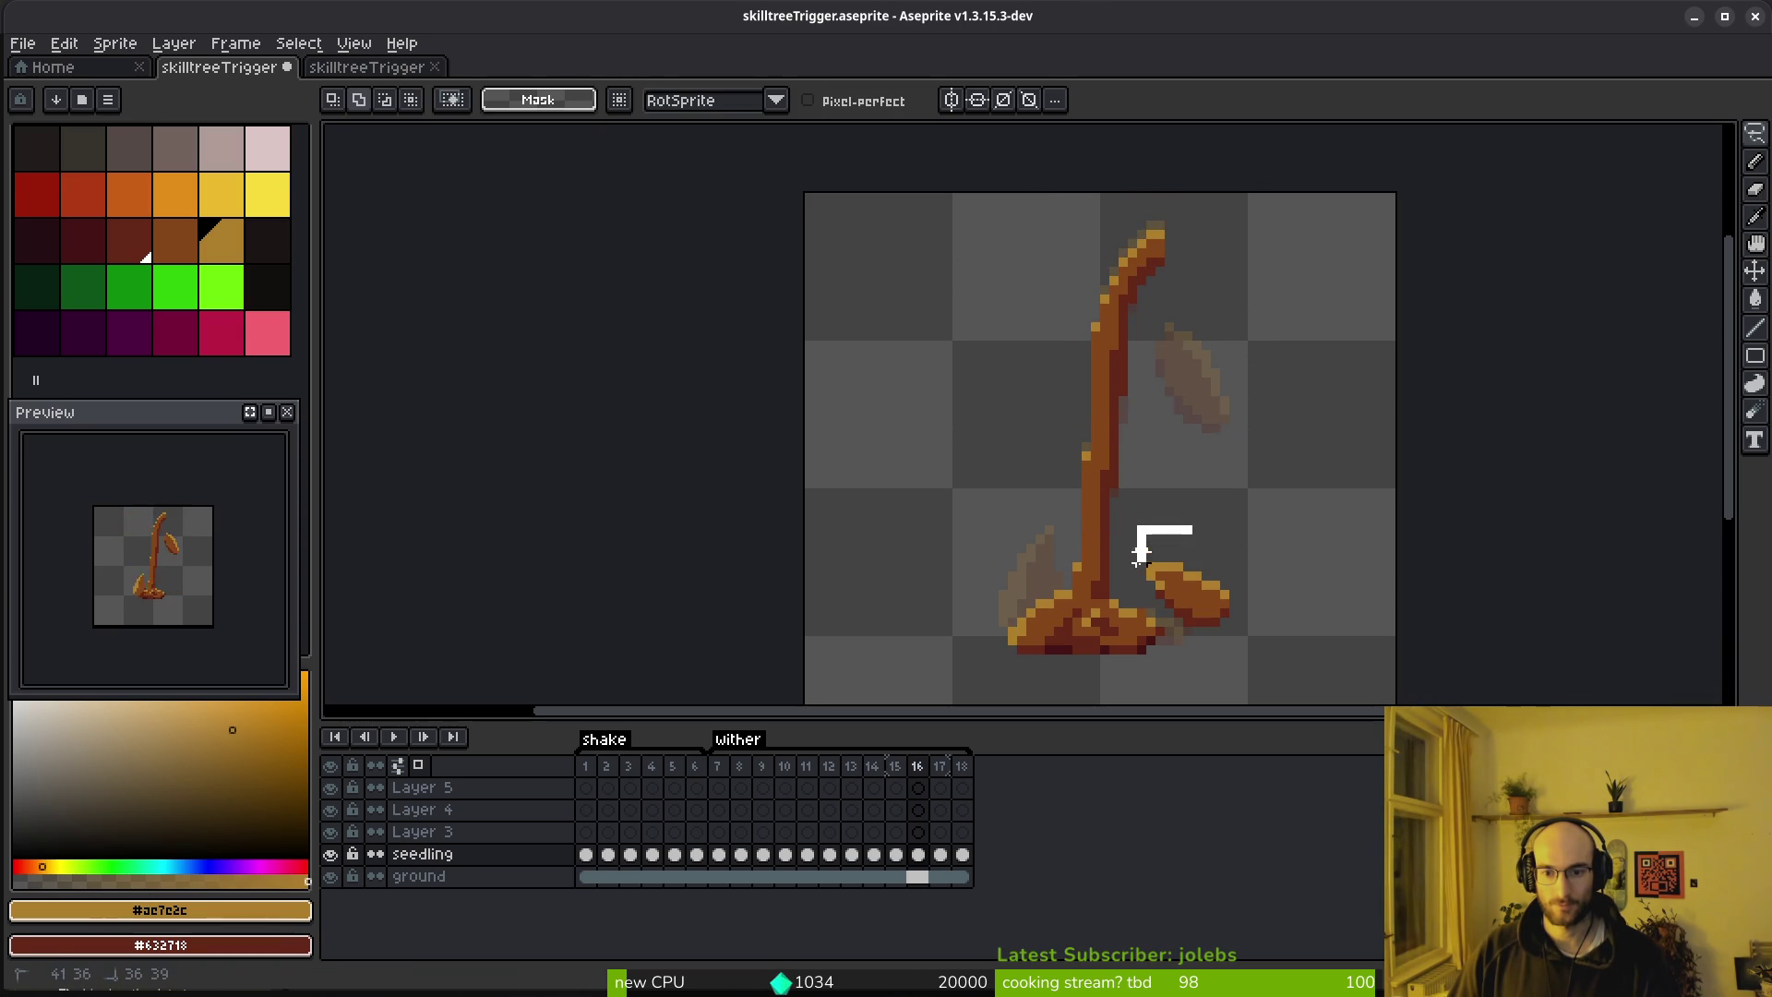
{"action": "mouse_move", "coordinate": [1253, 649]}
{"action": "left_mouse_down"}
{"action": "mouse_move", "coordinate": [1179, 585]}
{"action": "mouse_move", "coordinate": [1206, 560]}
{"action": "left_mouse_up"}
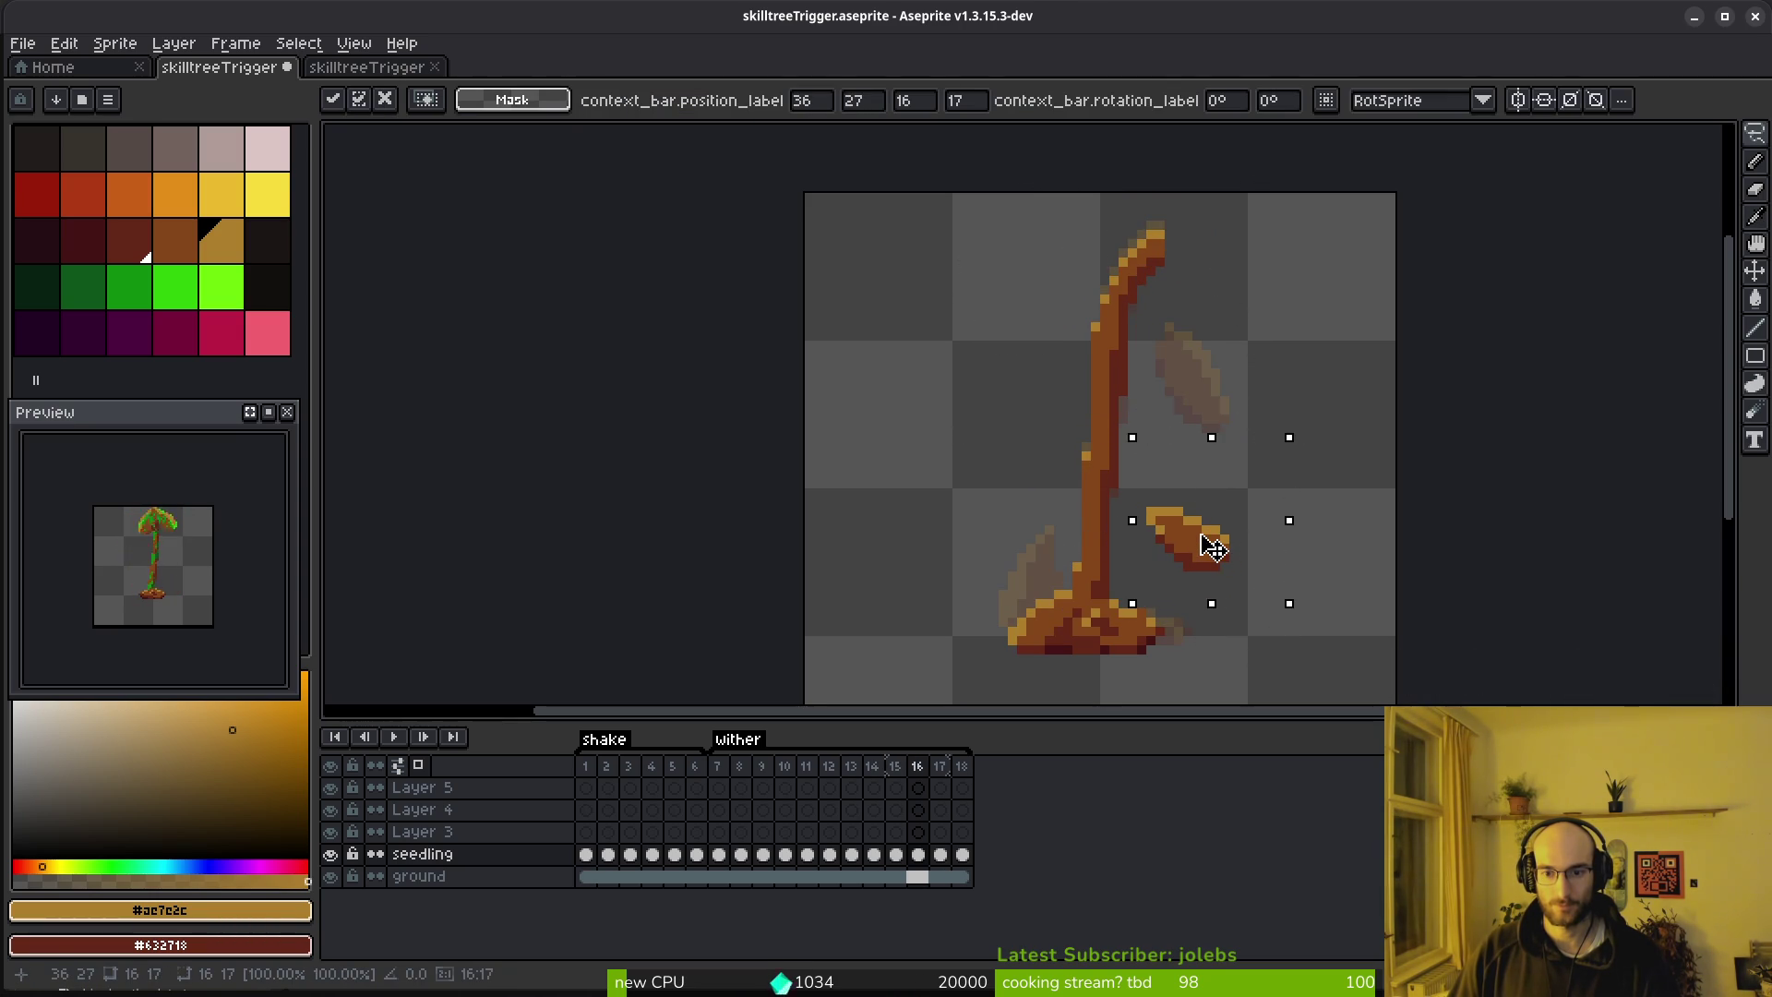
{"action": "key", "text": "ctrl+d"}
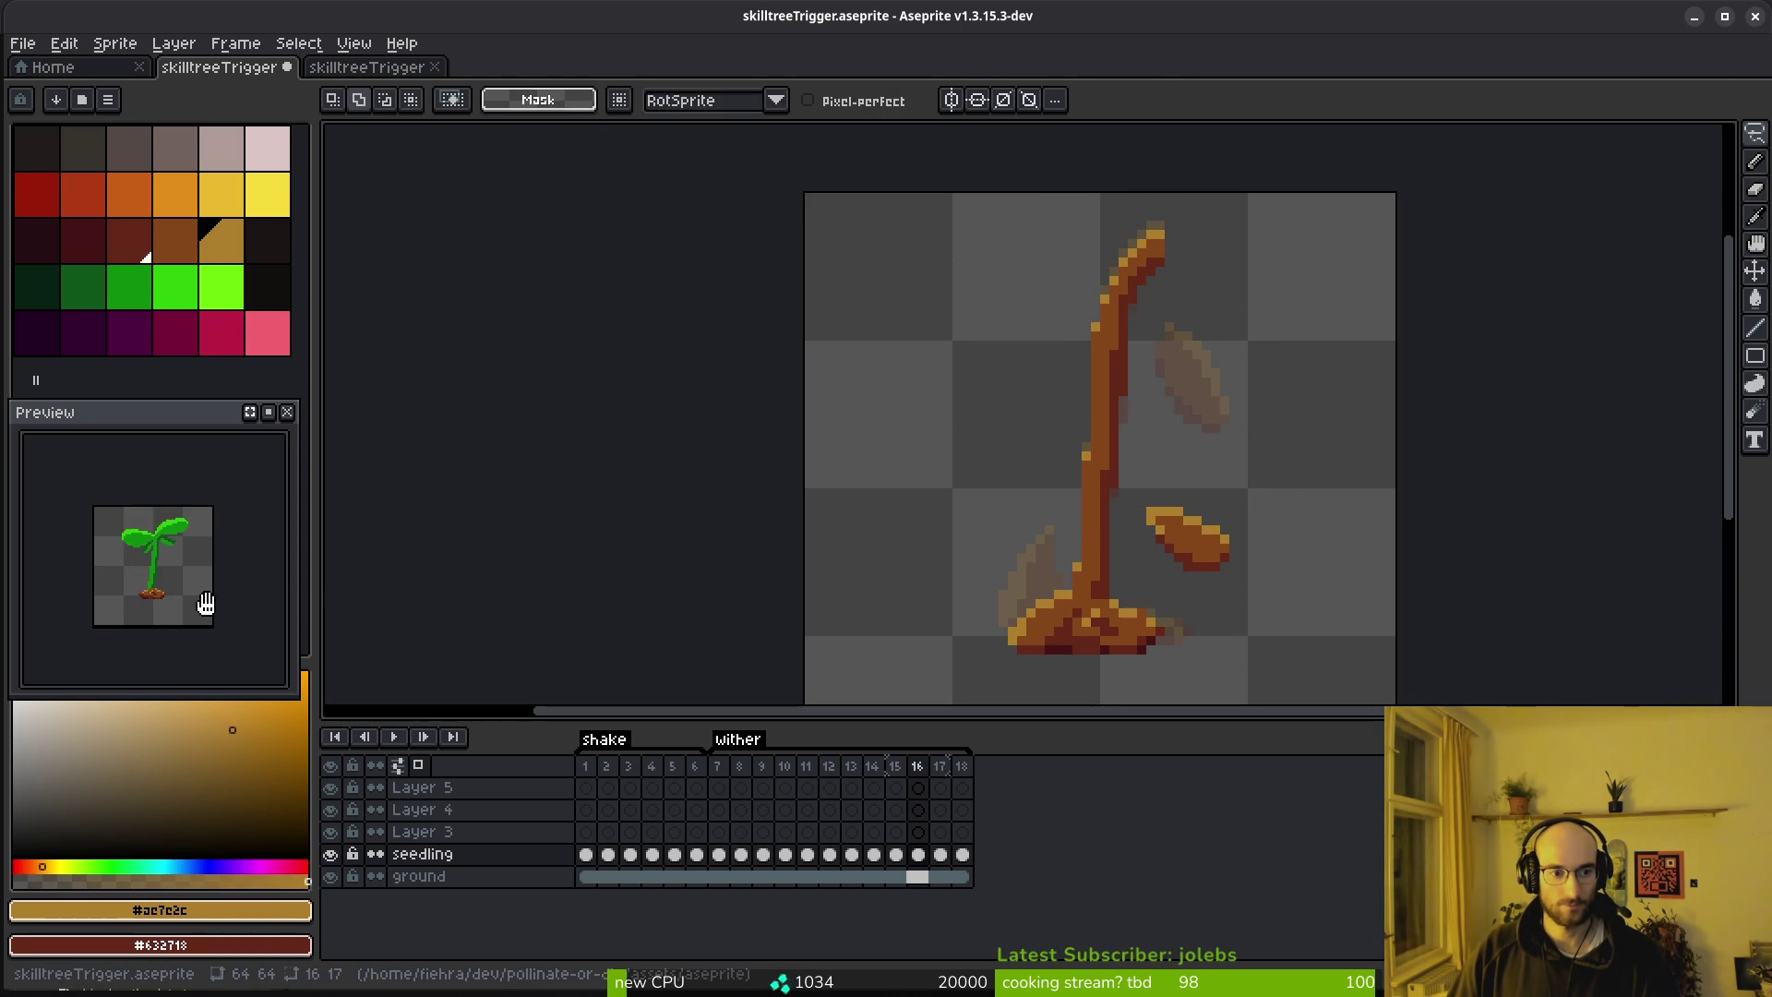
Reposition the left leaf in frame 12
{"action": "key", "text": "i"}
{"action": "key", "text": "Left"}
{"action": "key", "text": "Left"}
{"action": "key", "text": "Left"}
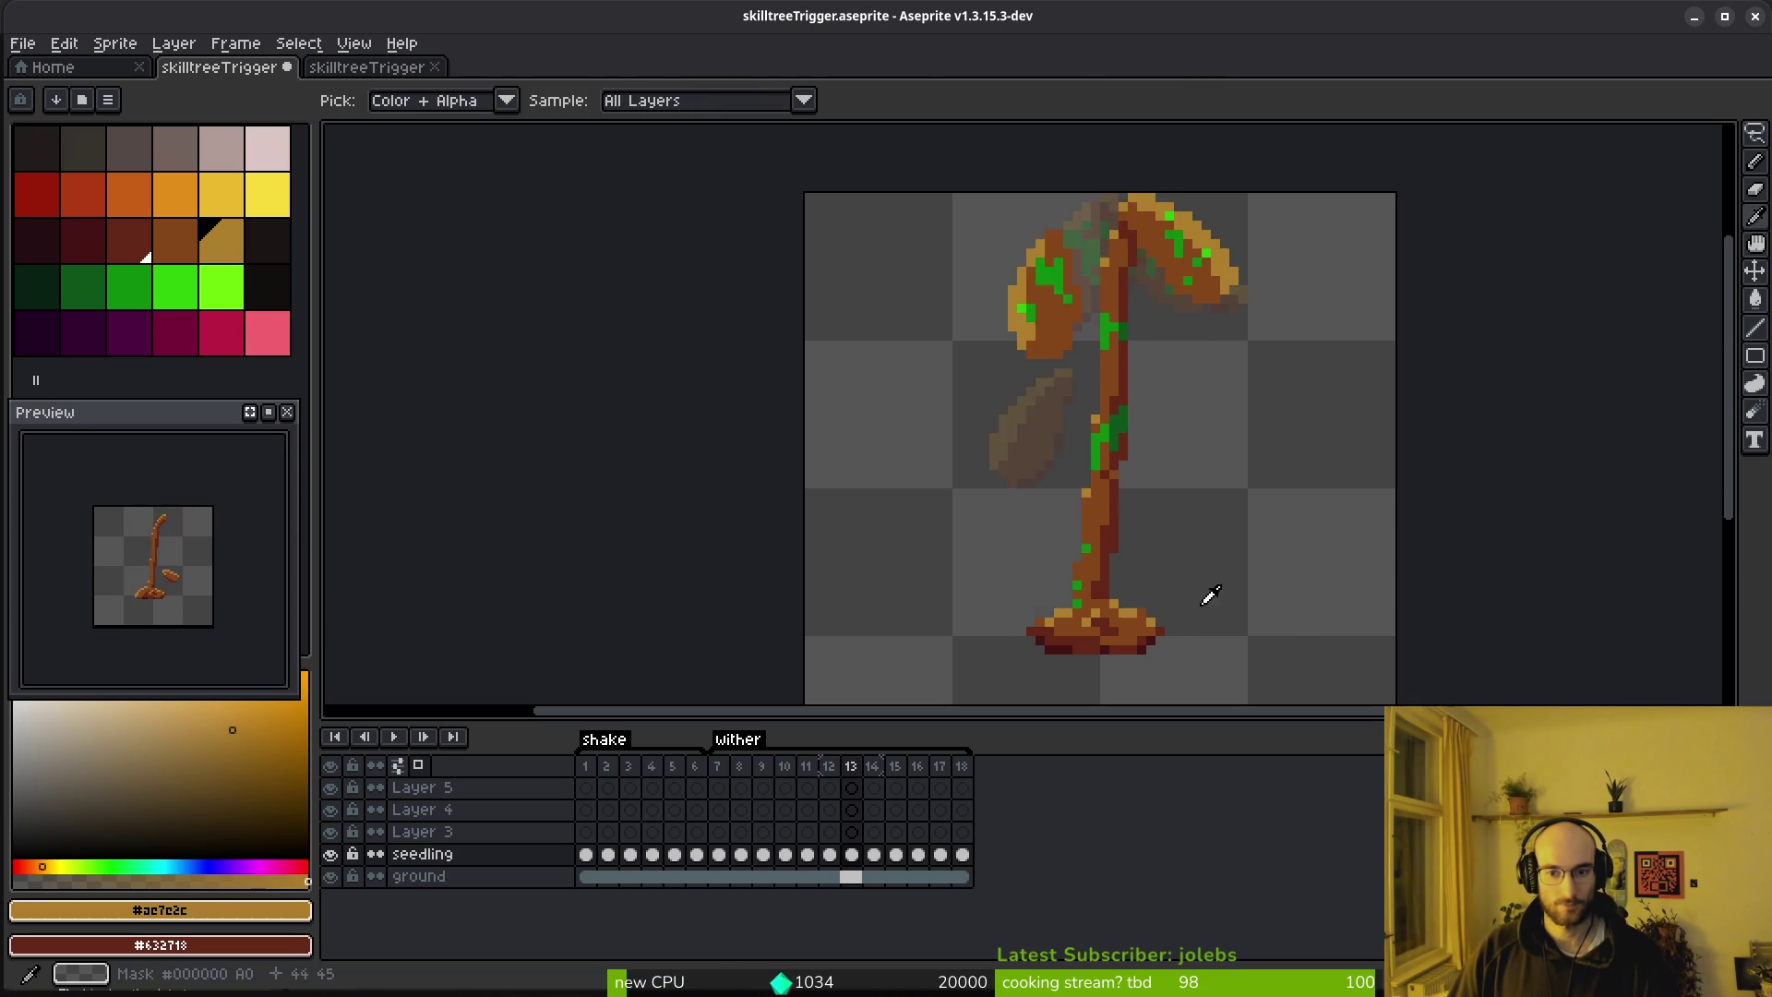
{"action": "key", "text": "m"}
{"action": "mouse_move", "coordinate": [1139, 384]}
{"action": "left_mouse_down"}
{"action": "mouse_move", "coordinate": [1226, 530]}
{"action": "mouse_move", "coordinate": [1143, 392]}
{"action": "left_mouse_up"}
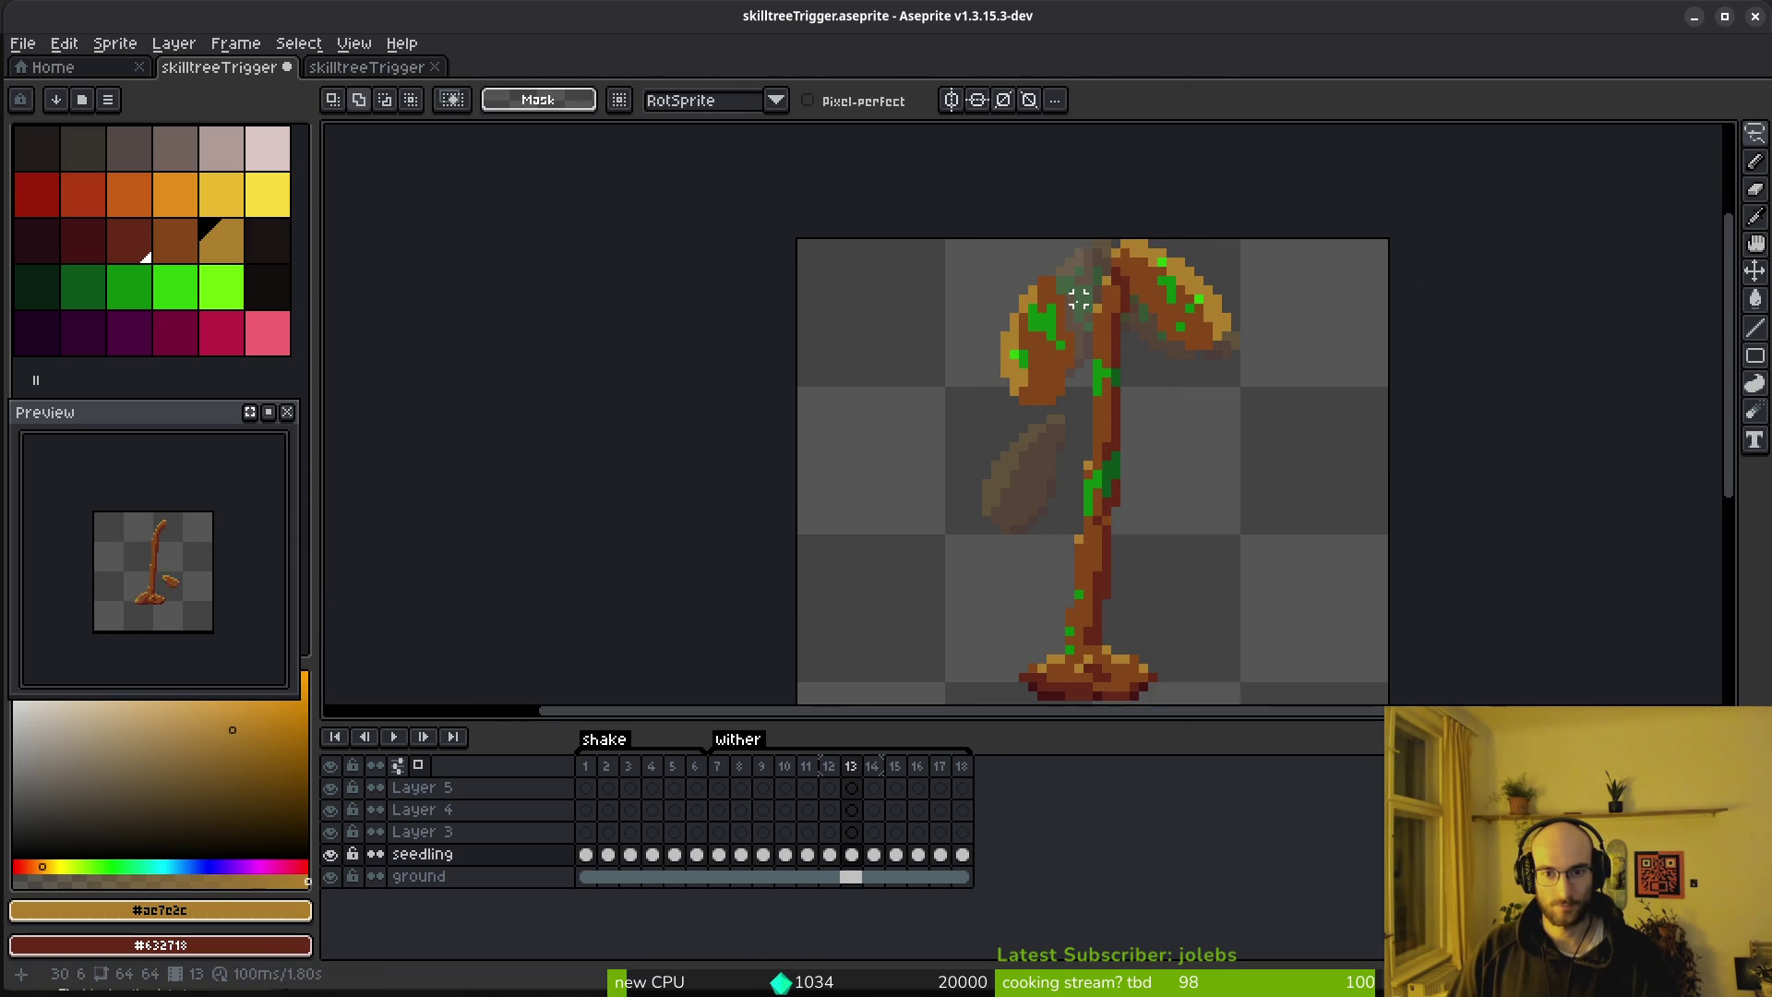
{"action": "key", "text": "Left"}
{"action": "scroll", "coordinate": [1123, 238], "scroll_direction": "up", "scroll_amount": 2}
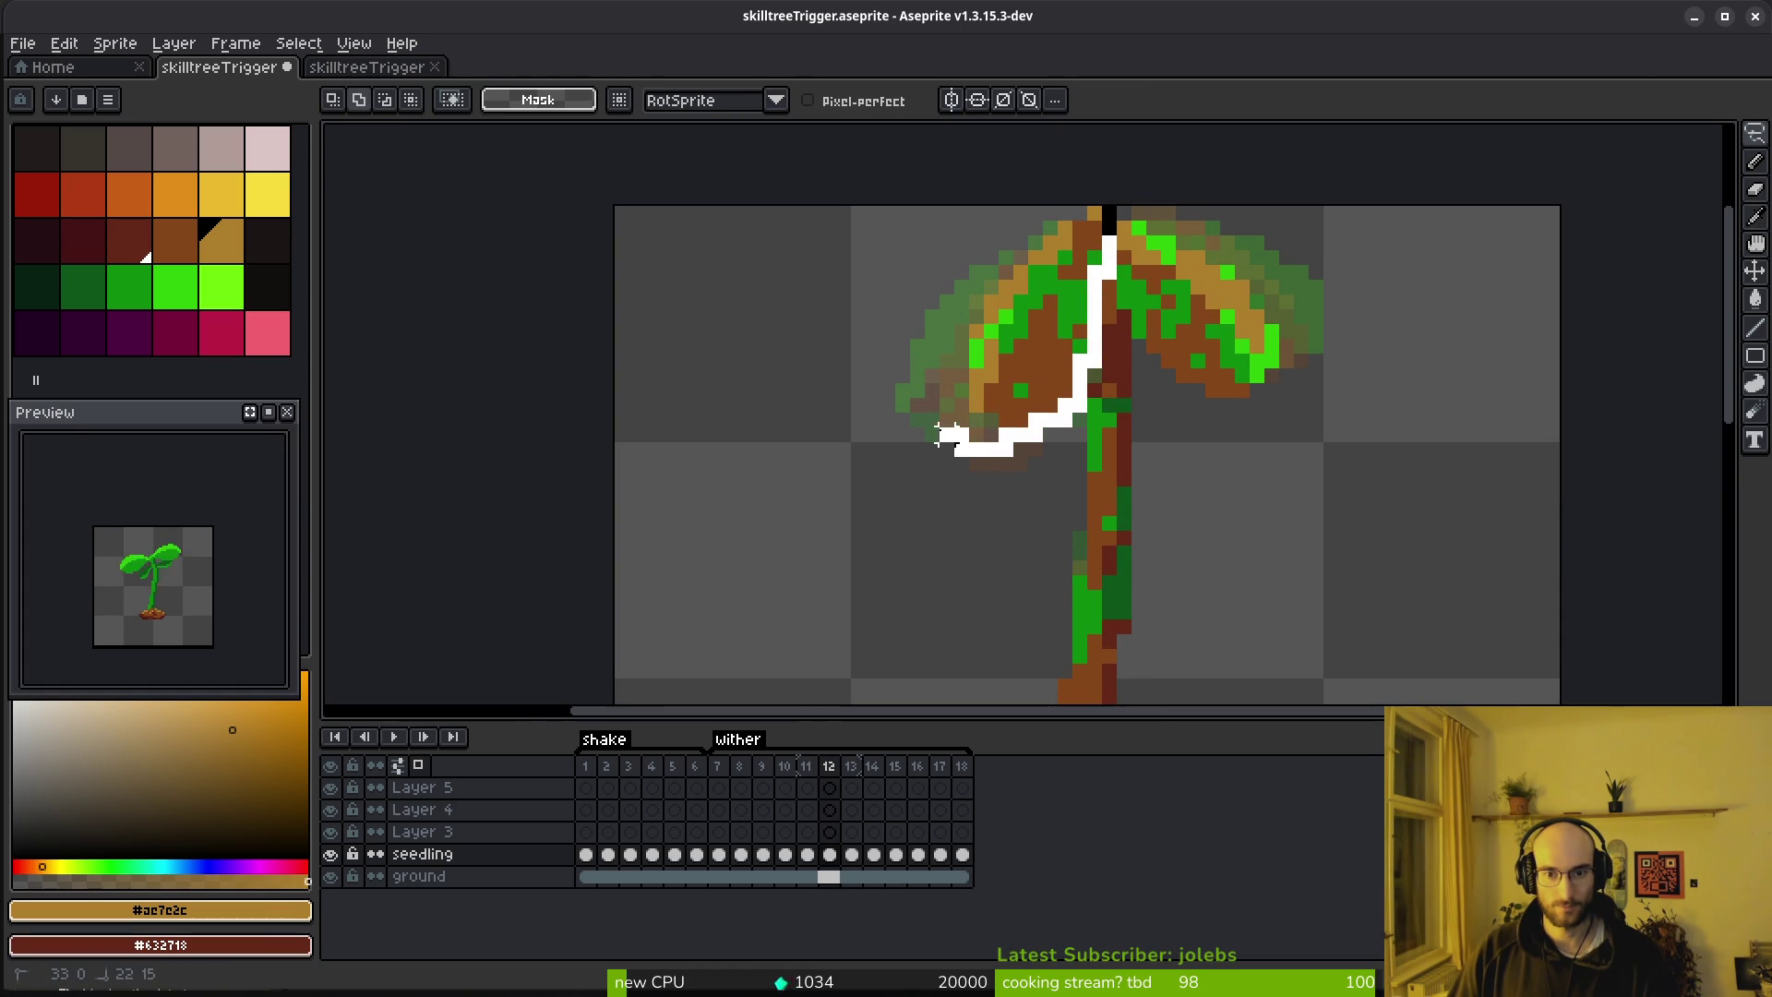
{"action": "mouse_move", "coordinate": [1052, 304]}
{"action": "left_mouse_down"}
{"action": "mouse_move", "coordinate": [1021, 340]}
{"action": "mouse_move", "coordinate": [1043, 340]}
{"action": "mouse_move", "coordinate": [1021, 376]}
{"action": "mouse_move", "coordinate": [1032, 388]}
{"action": "mouse_move", "coordinate": [1040, 356]}
{"action": "left_mouse_up"}
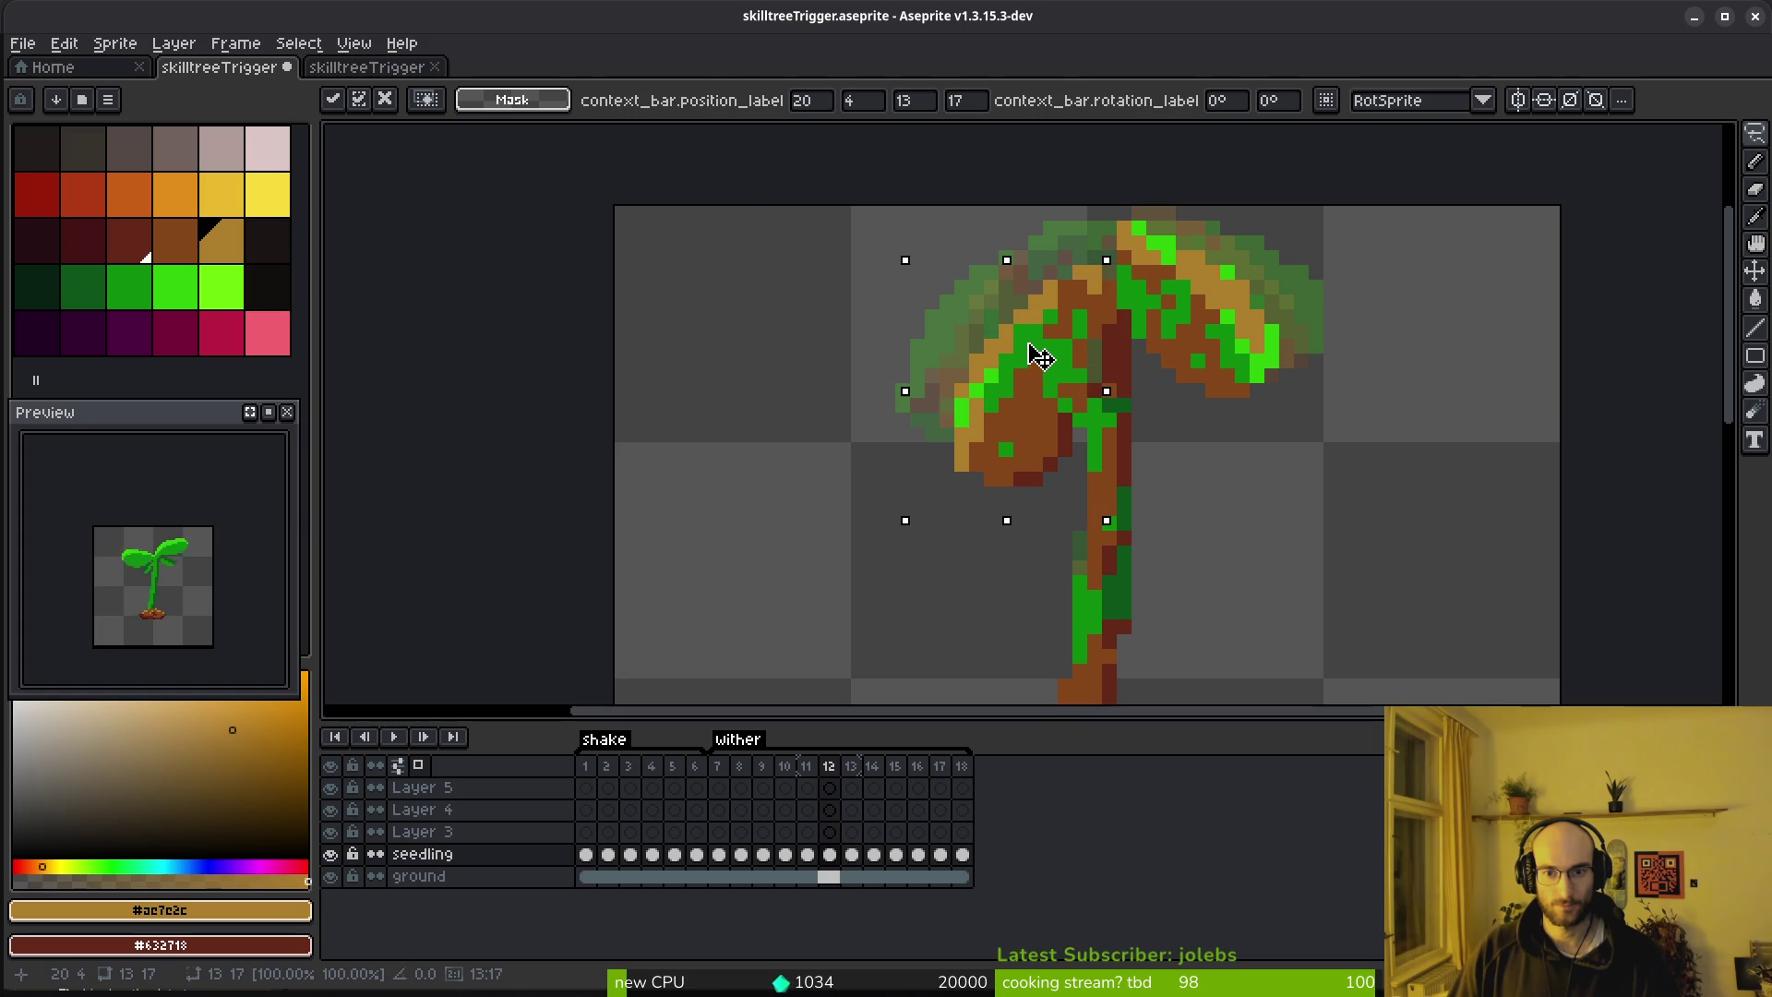
{"action": "key", "text": "ctrl+d"}
Lower the upper-right leaf in frame 14, then return to frame 13
{"action": "key", "text": "e"}
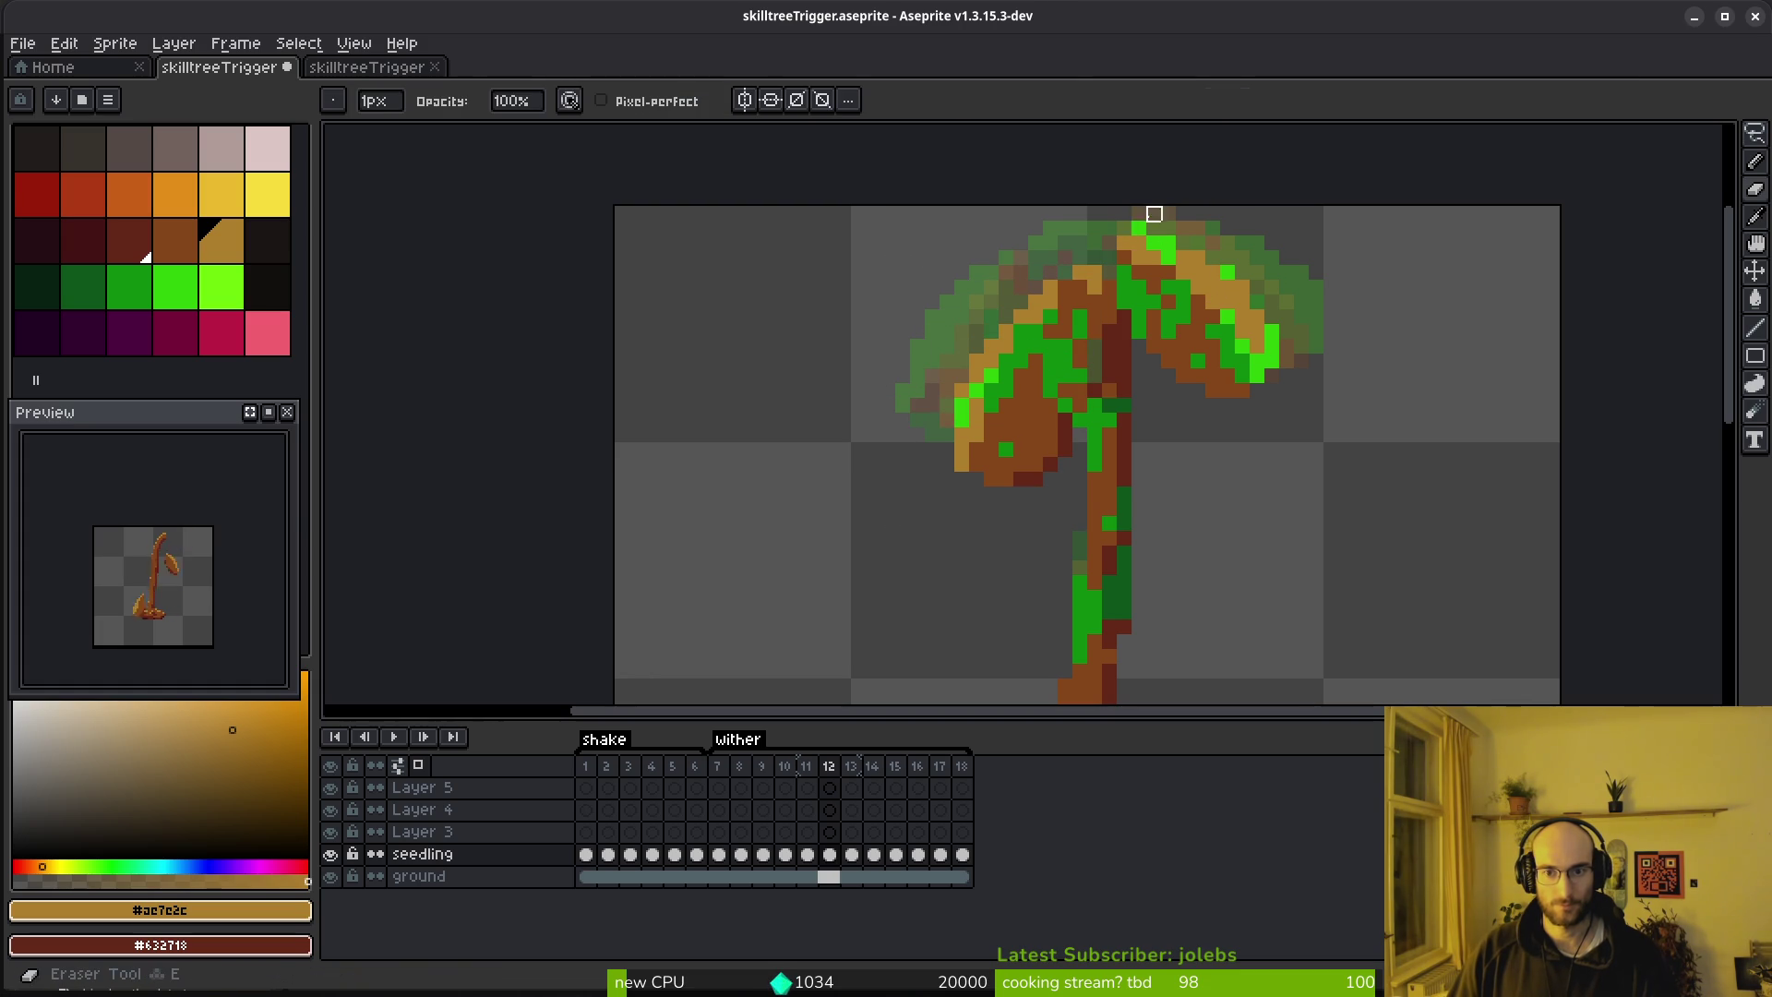
{"action": "key", "text": "Right"}
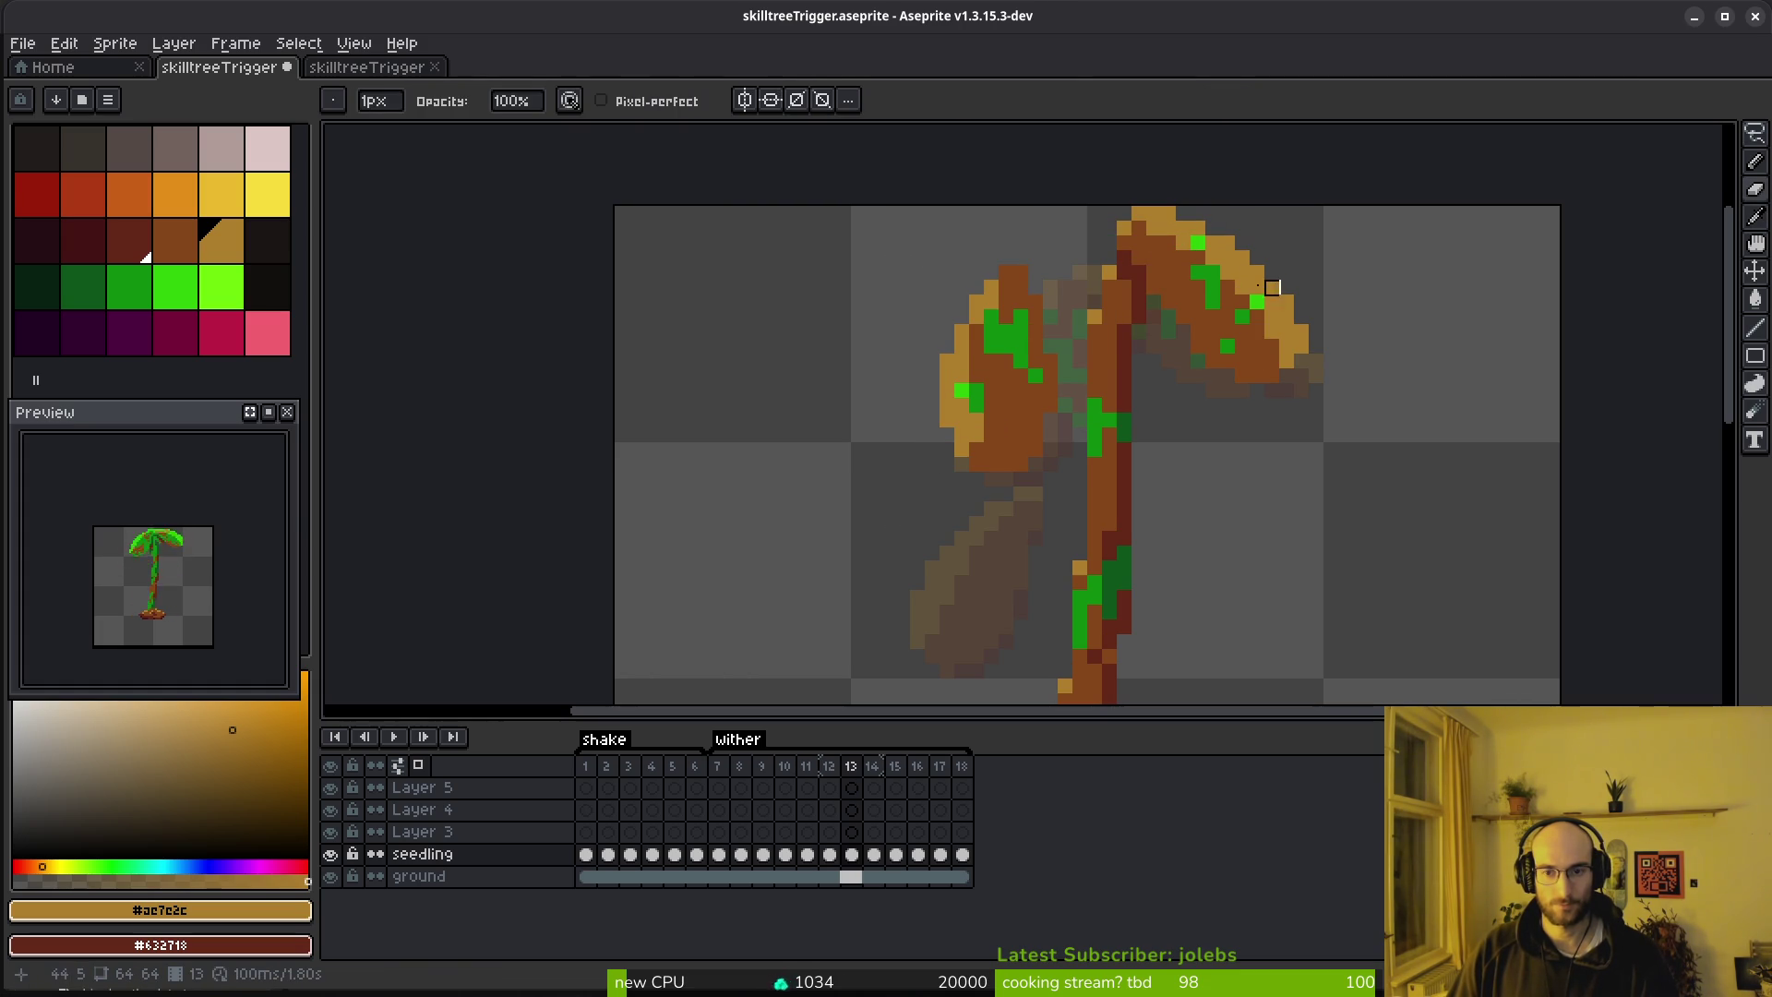
{"action": "key", "text": "i"}
{"action": "key", "text": "Right"}
{"action": "key", "text": "Left"}
{"action": "key", "text": "Right"}
{"action": "key", "text": "Left"}
{"action": "key", "text": "Right"}
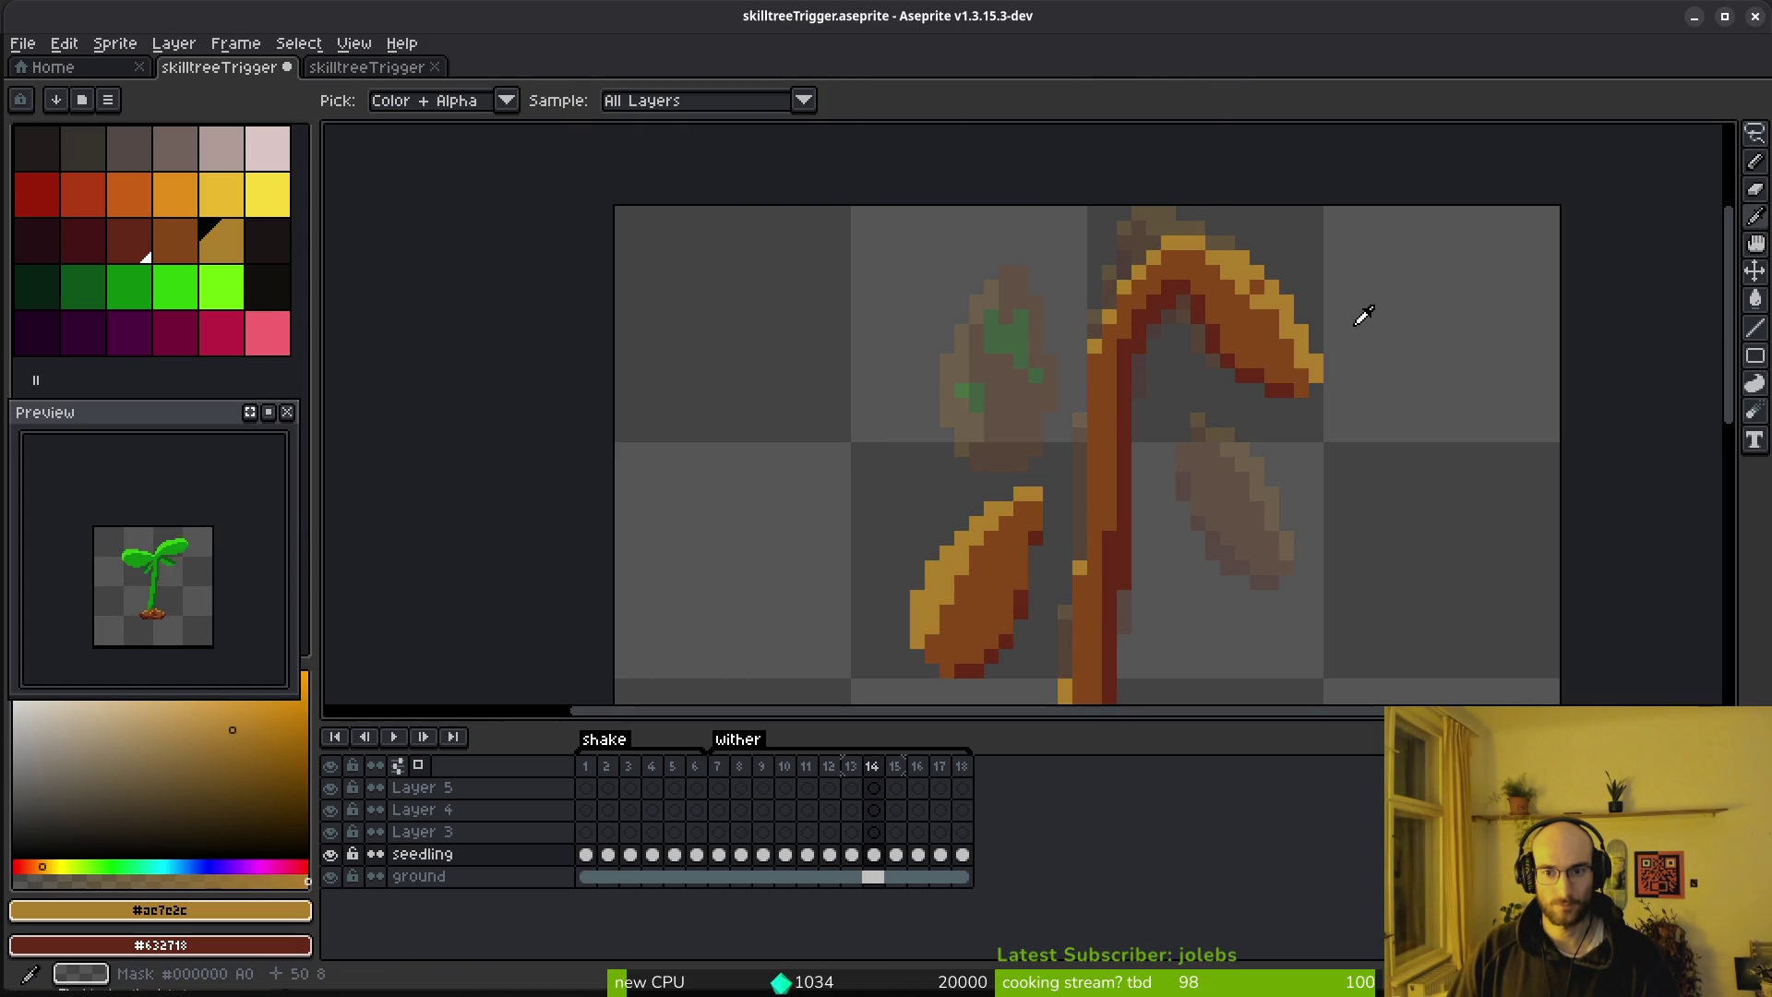
{"action": "key", "text": "shift+w"}
{"action": "left_click_drag", "start_coordinate": [1228, 392], "coordinate": [1384, 319]}
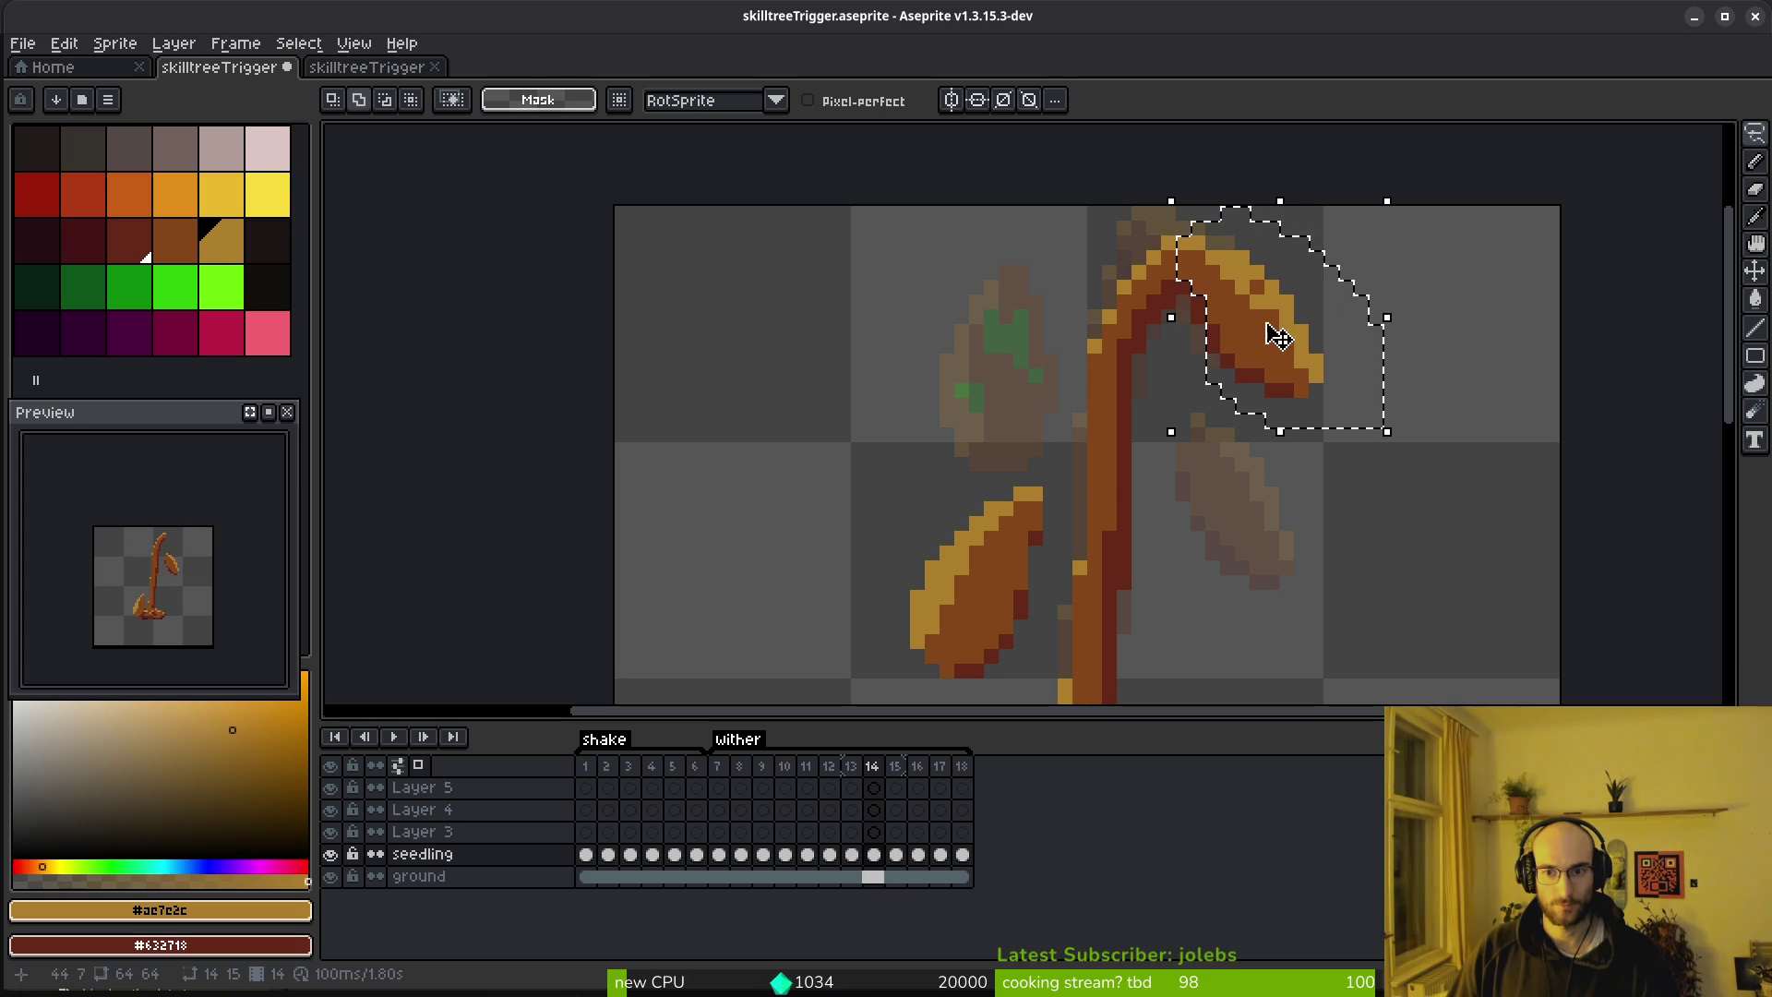
{"action": "left_click_drag", "start_coordinate": [1182, 338], "coordinate": [1205, 354]}
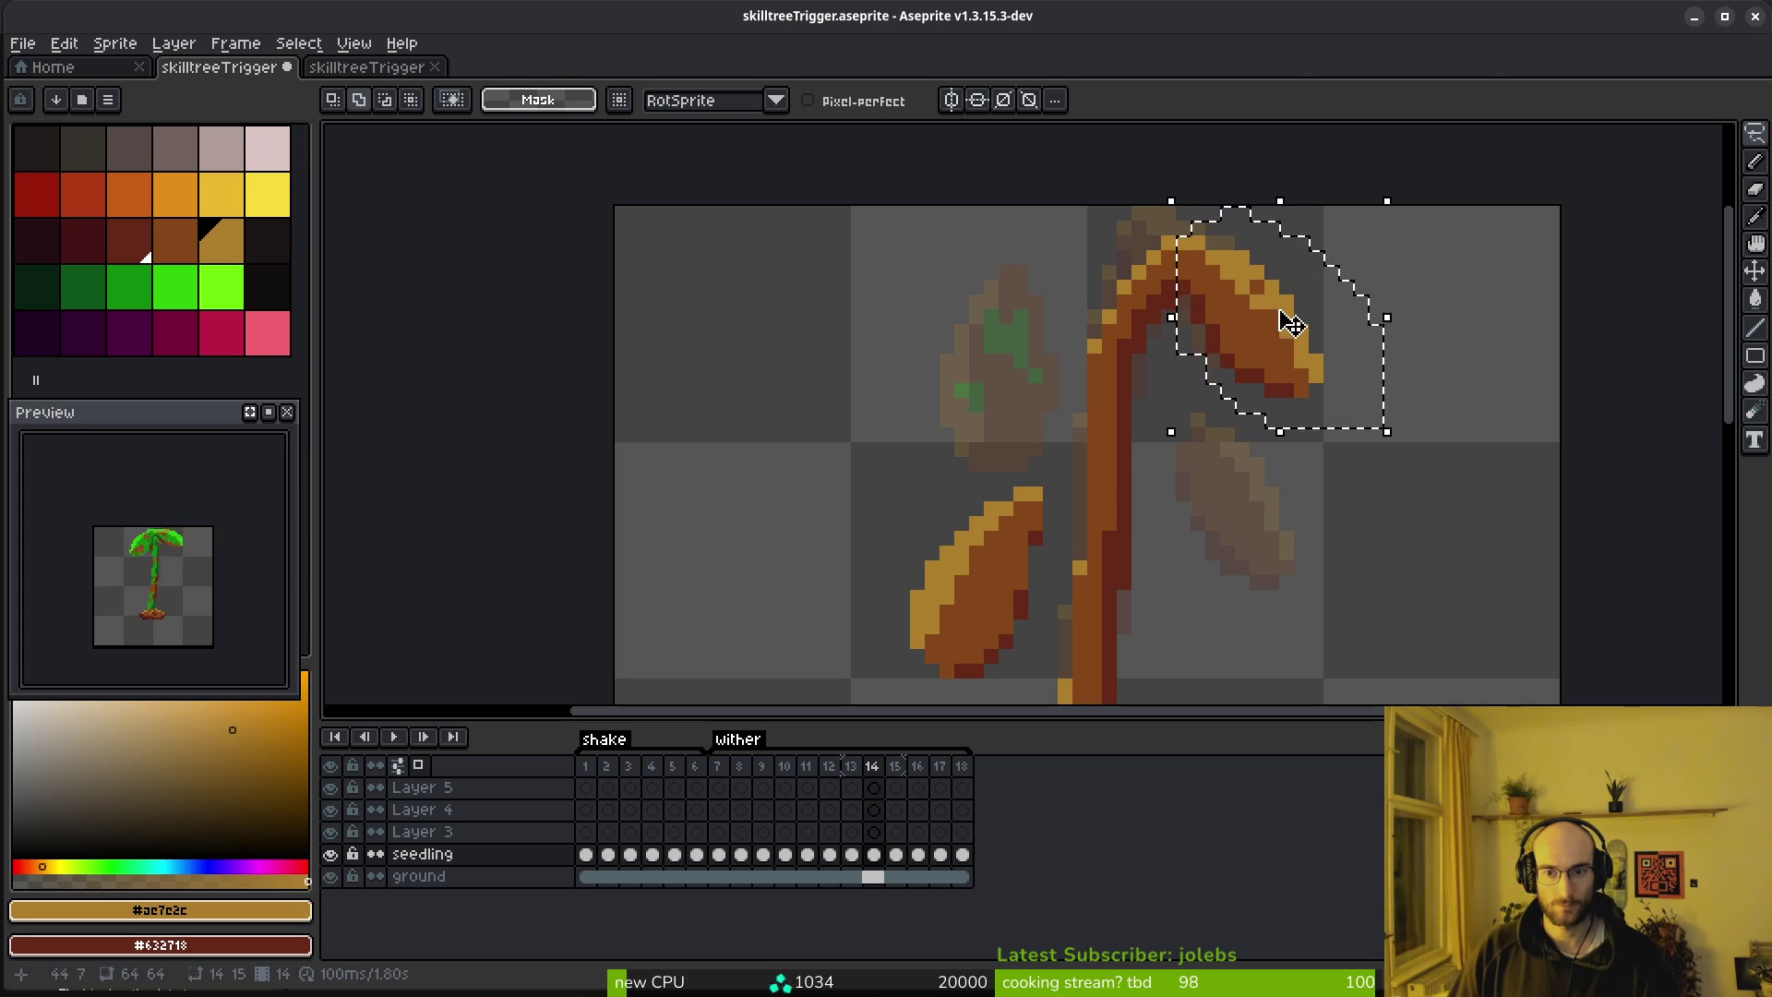
{"action": "left_click_drag", "start_coordinate": [1256, 291], "coordinate": [1257, 357]}
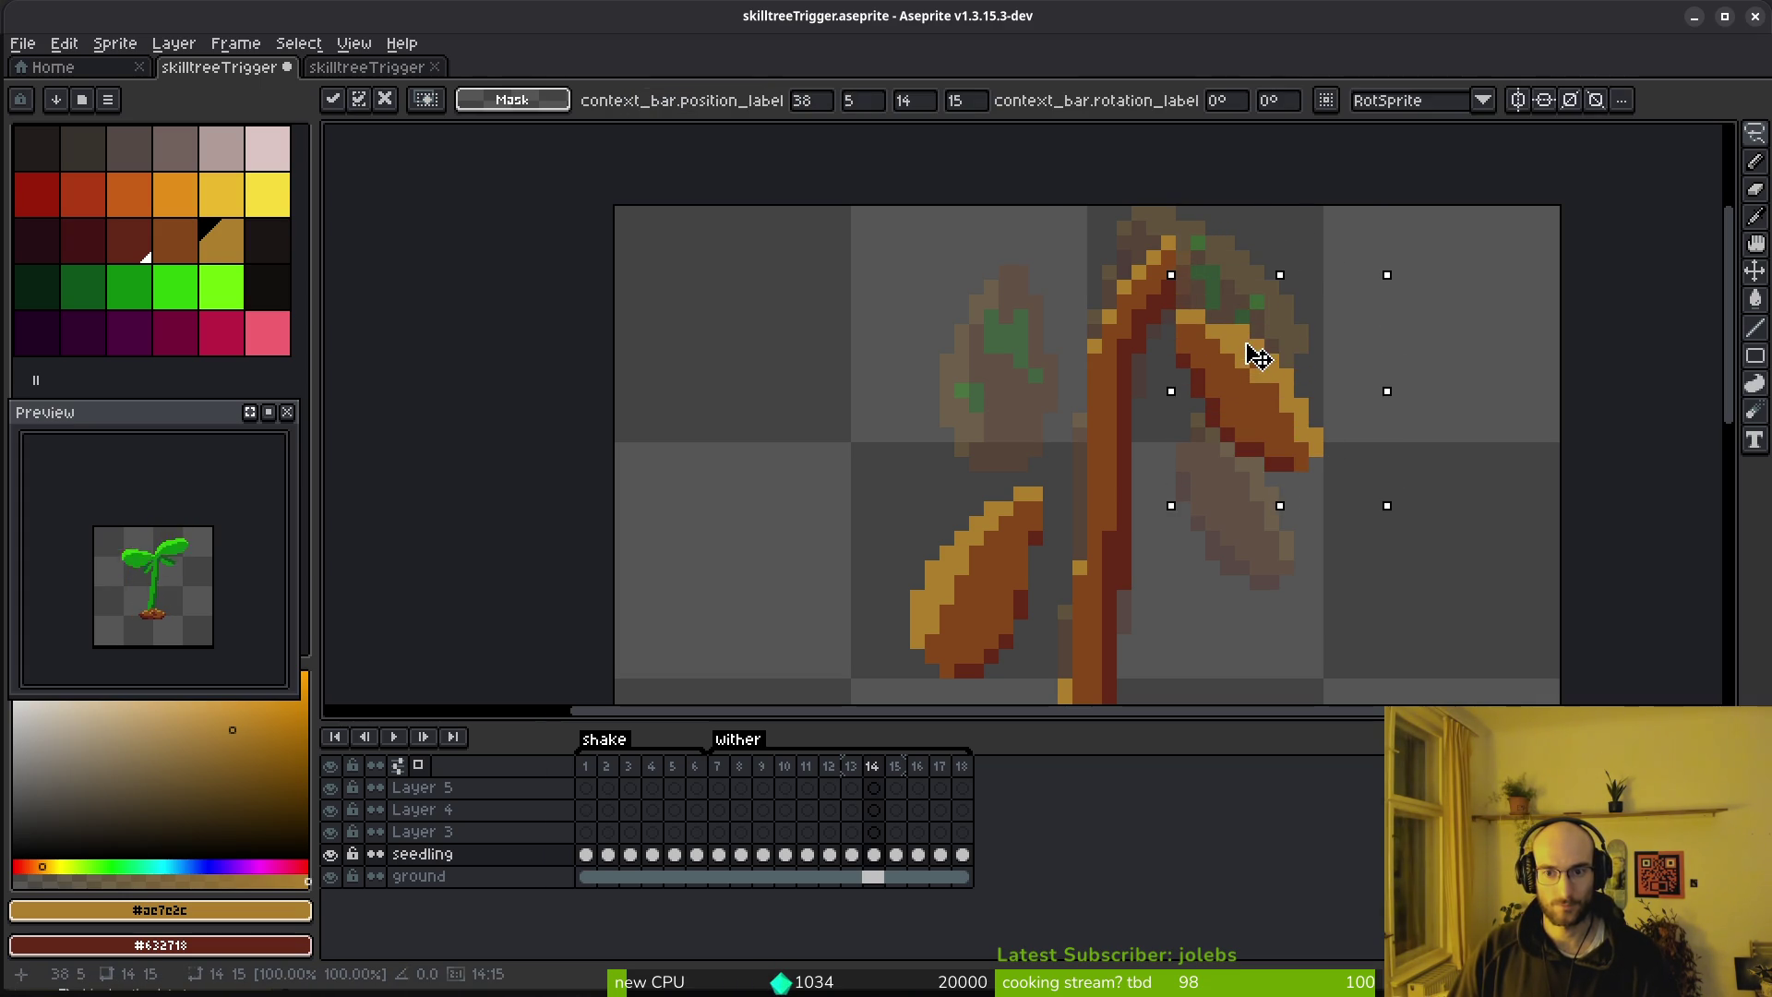
{"action": "key", "text": "Return"}
{"action": "key", "text": "Return"}
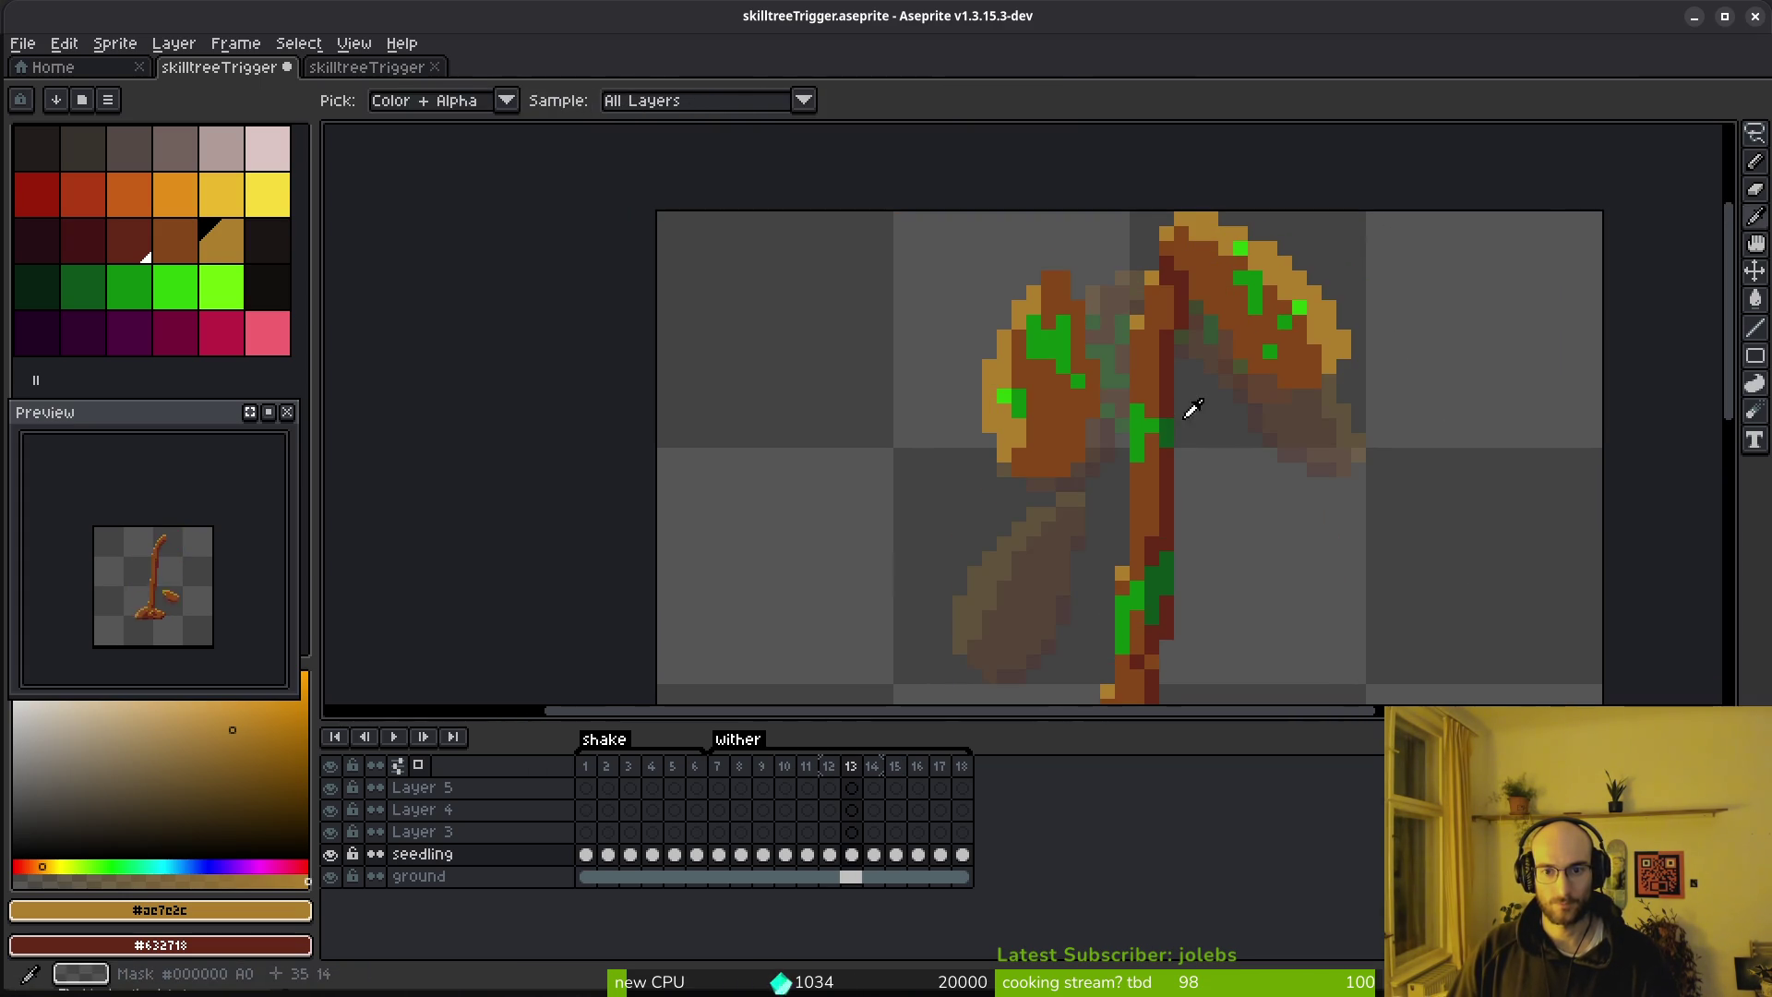
Move the left leaf in frame 14 down and to the left
{"action": "mouse_move", "coordinate": [1038, 208]}
{"action": "left_mouse_down"}
{"action": "mouse_move", "coordinate": [1002, 461]}
{"action": "mouse_move", "coordinate": [1075, 319]}
{"action": "mouse_move", "coordinate": [1068, 392]}
{"action": "left_mouse_up"}
{"action": "scroll", "coordinate": [1075, 318], "scroll_direction": "down", "scroll_amount": 3}
{"action": "key", "text": "Return"}
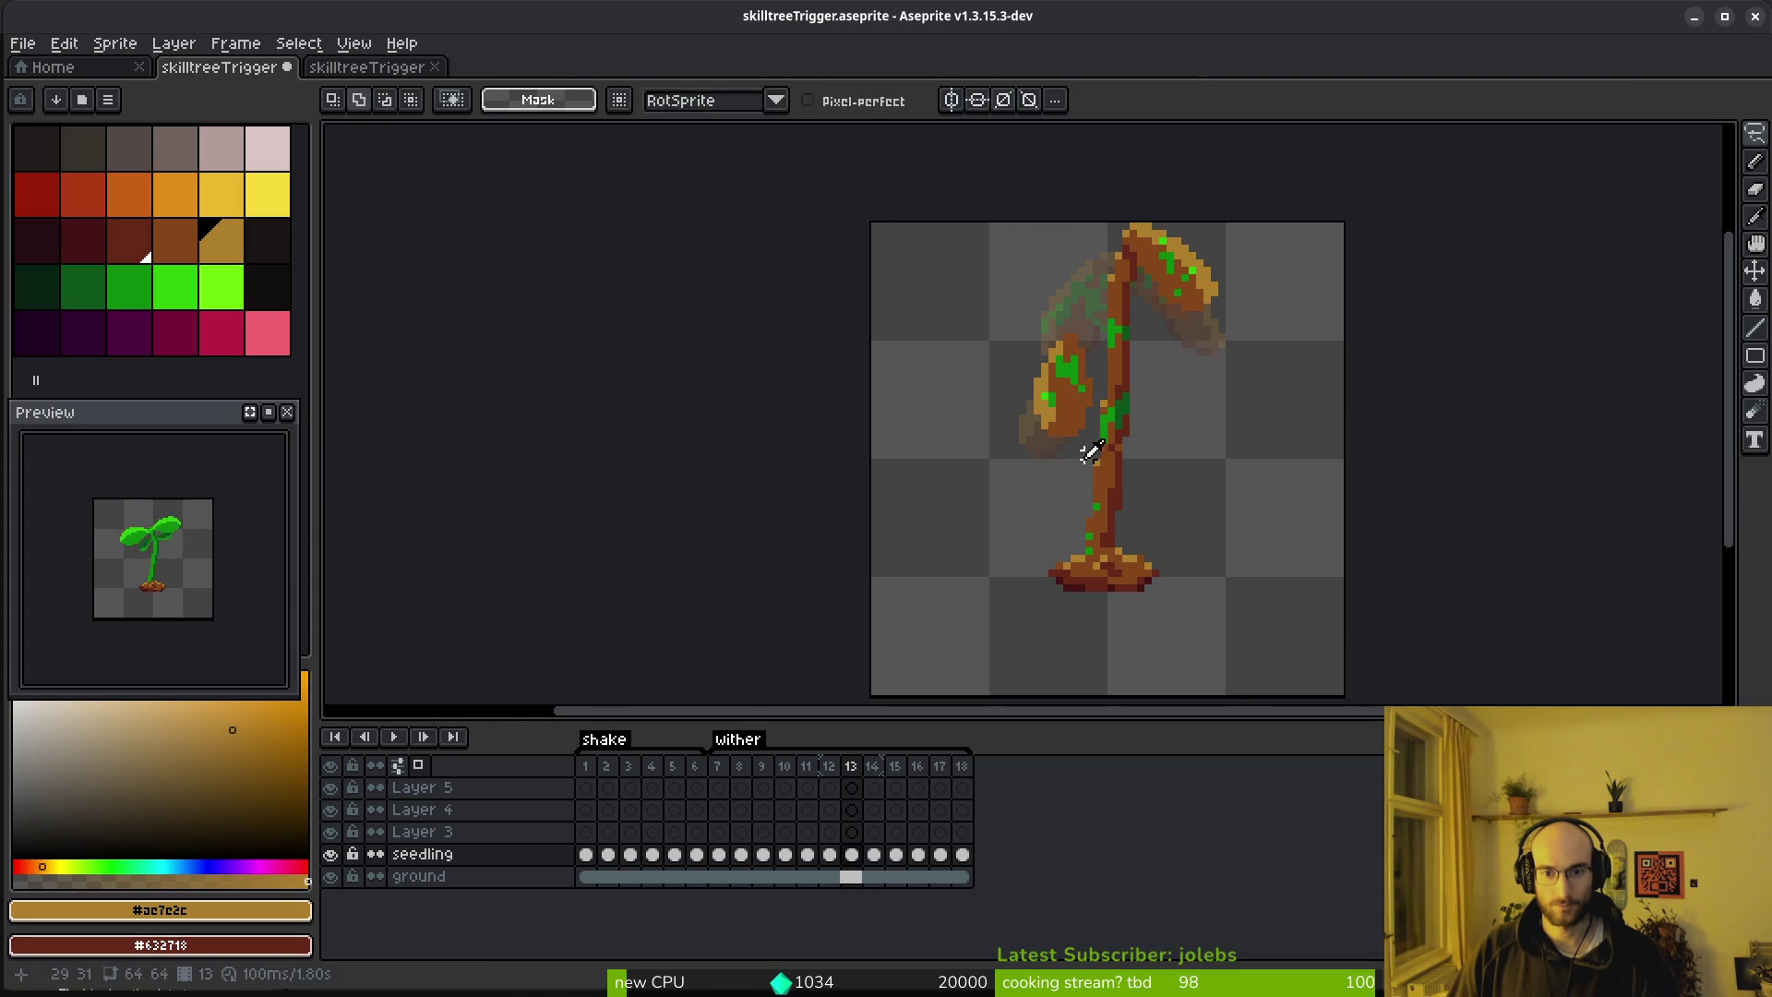
{"action": "key", "text": "period"}
{"action": "left_click_drag", "start_coordinate": [1059, 309], "coordinate": [1061, 314]}
{"action": "left_click_drag", "start_coordinate": [1070, 420], "coordinate": [1061, 500]}
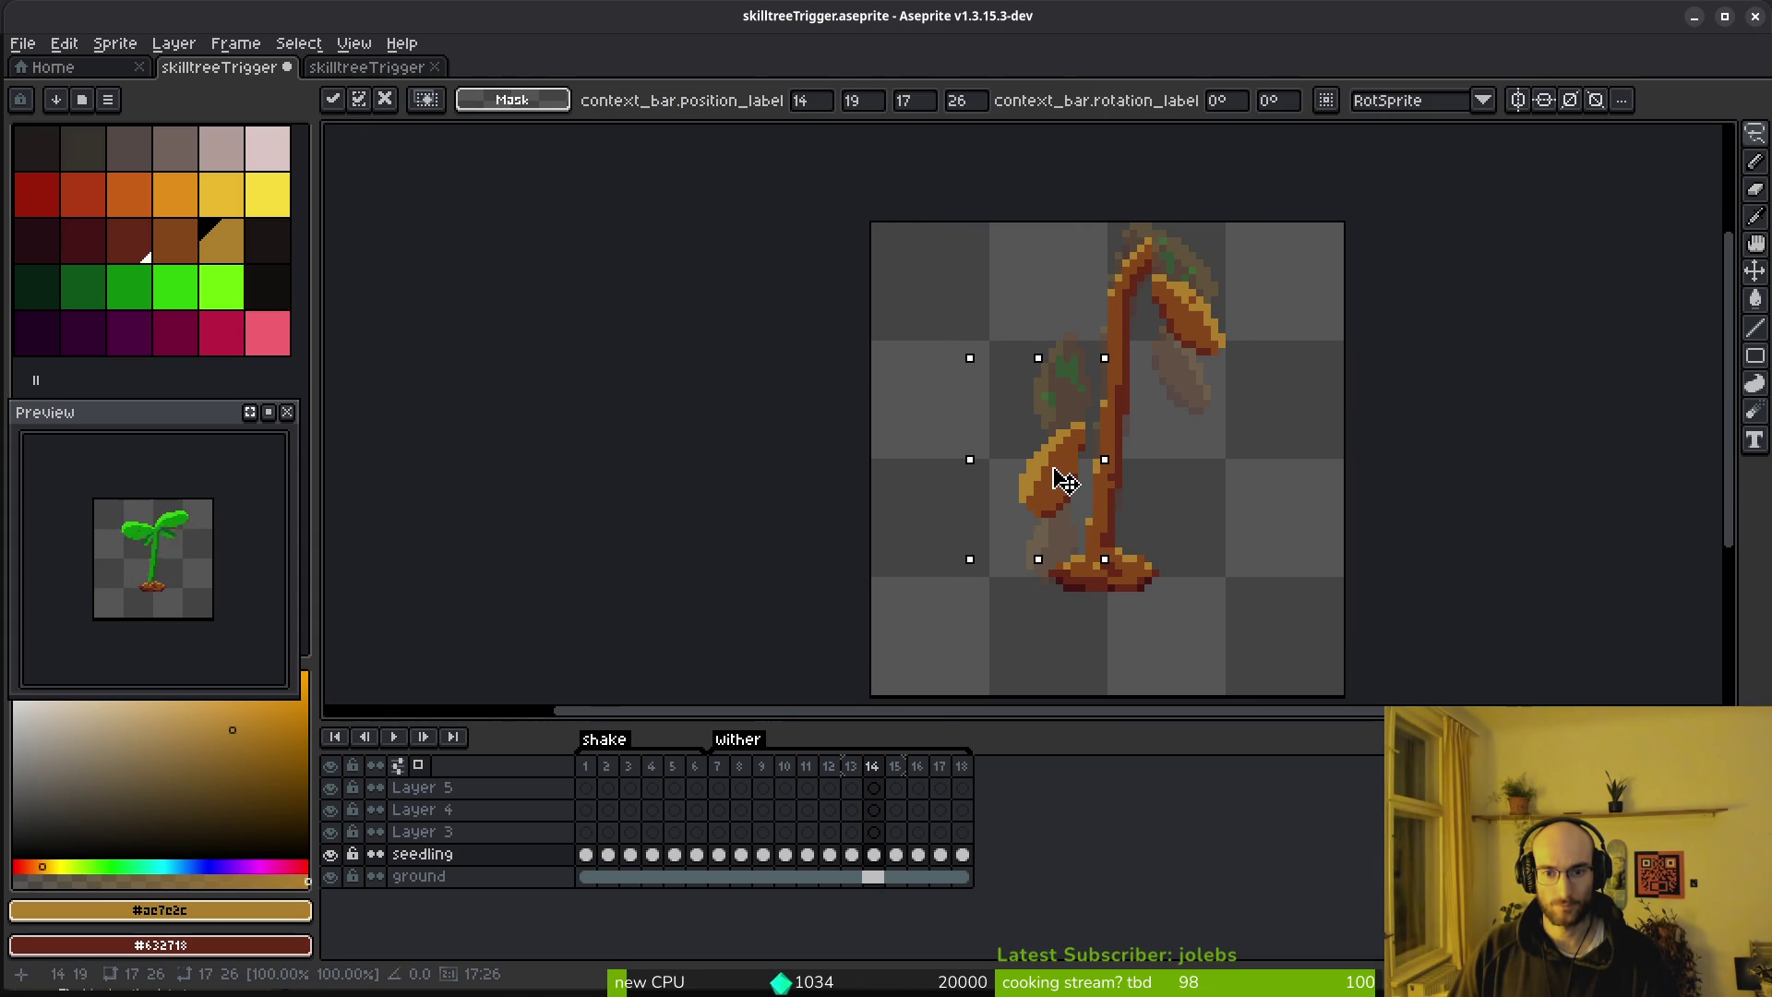
{"action": "key", "text": "ctrl+d"}
Check frame 13's left leaf against frame 14
{"action": "key", "text": "Left"}
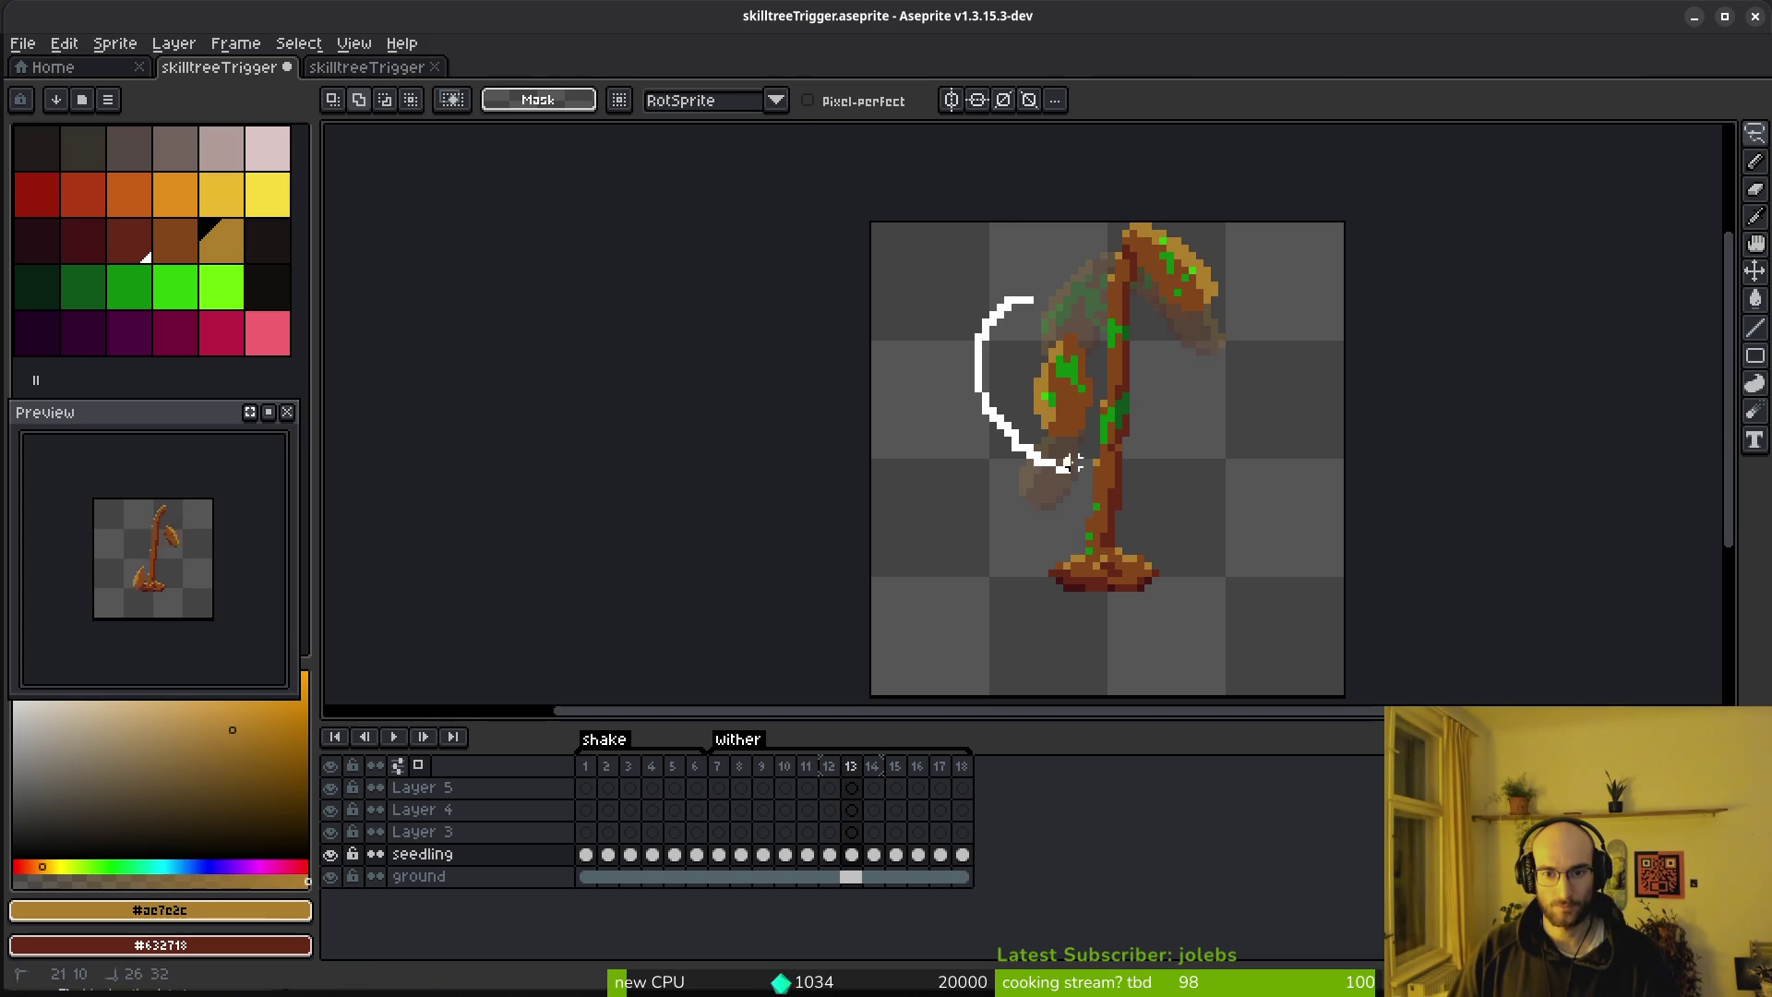
{"action": "left_click_drag", "start_coordinate": [1096, 371], "coordinate": [1096, 378]}
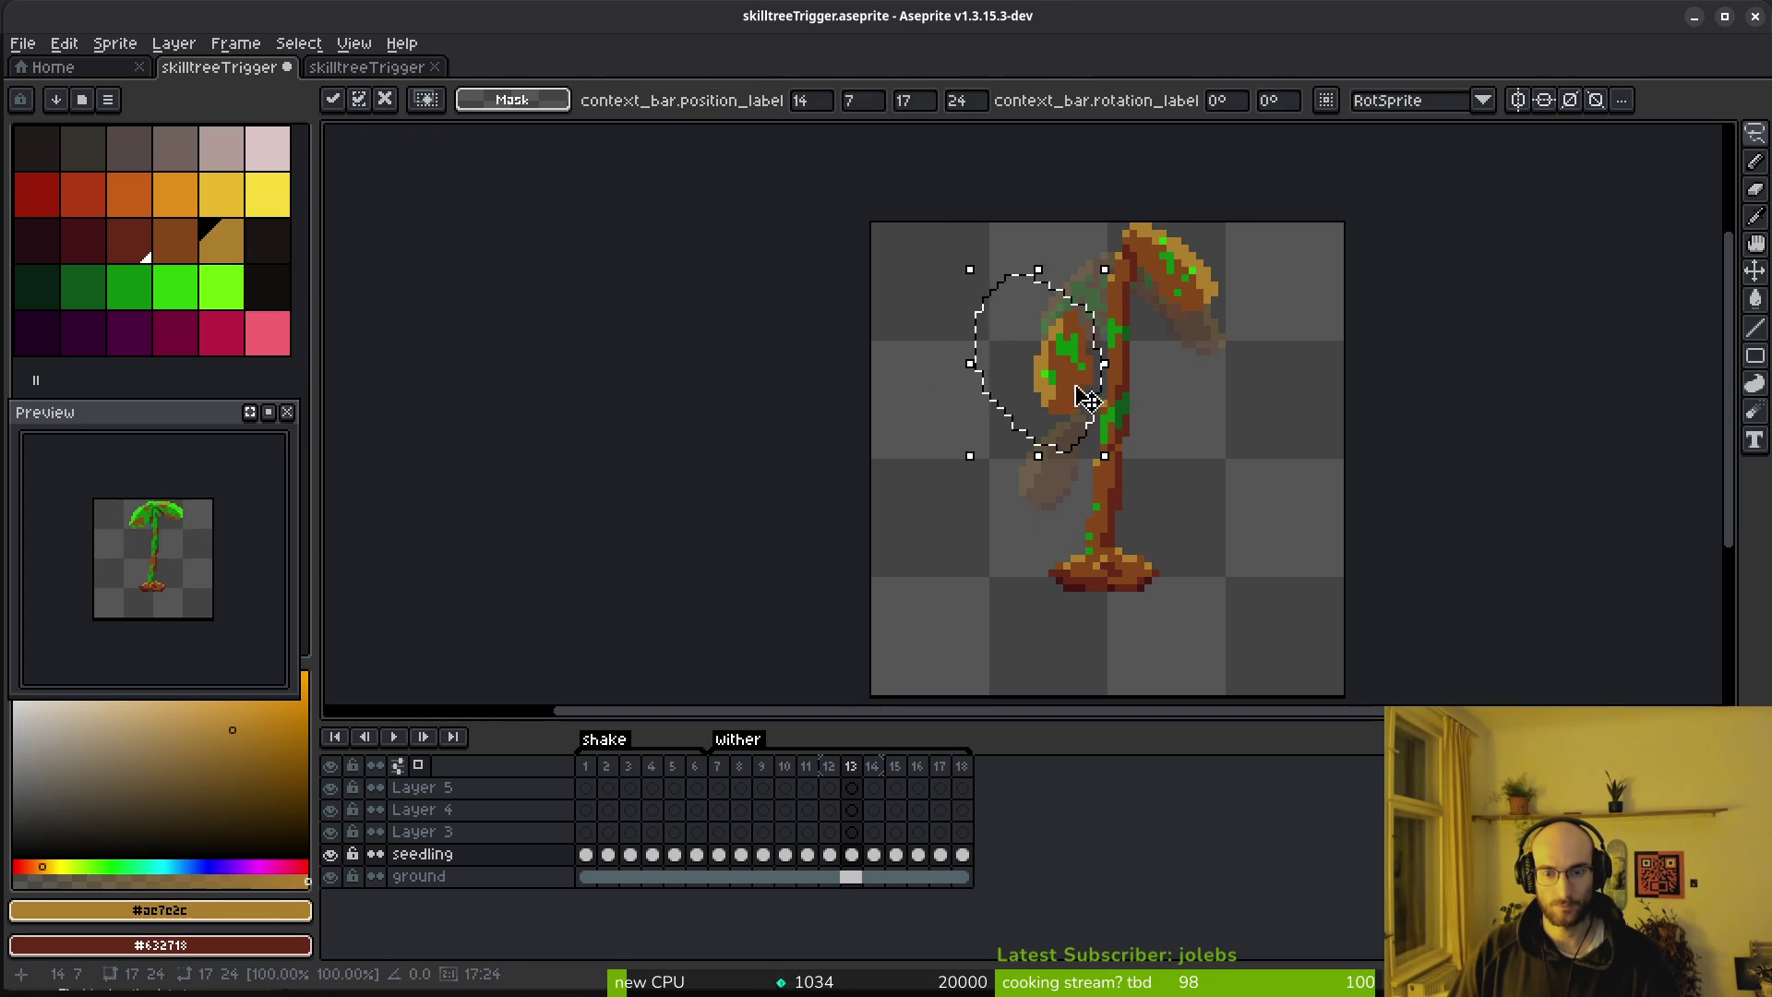
{"action": "key", "text": "ctrl+d"}
{"action": "key", "text": "Right"}
{"action": "key", "text": "Left"}
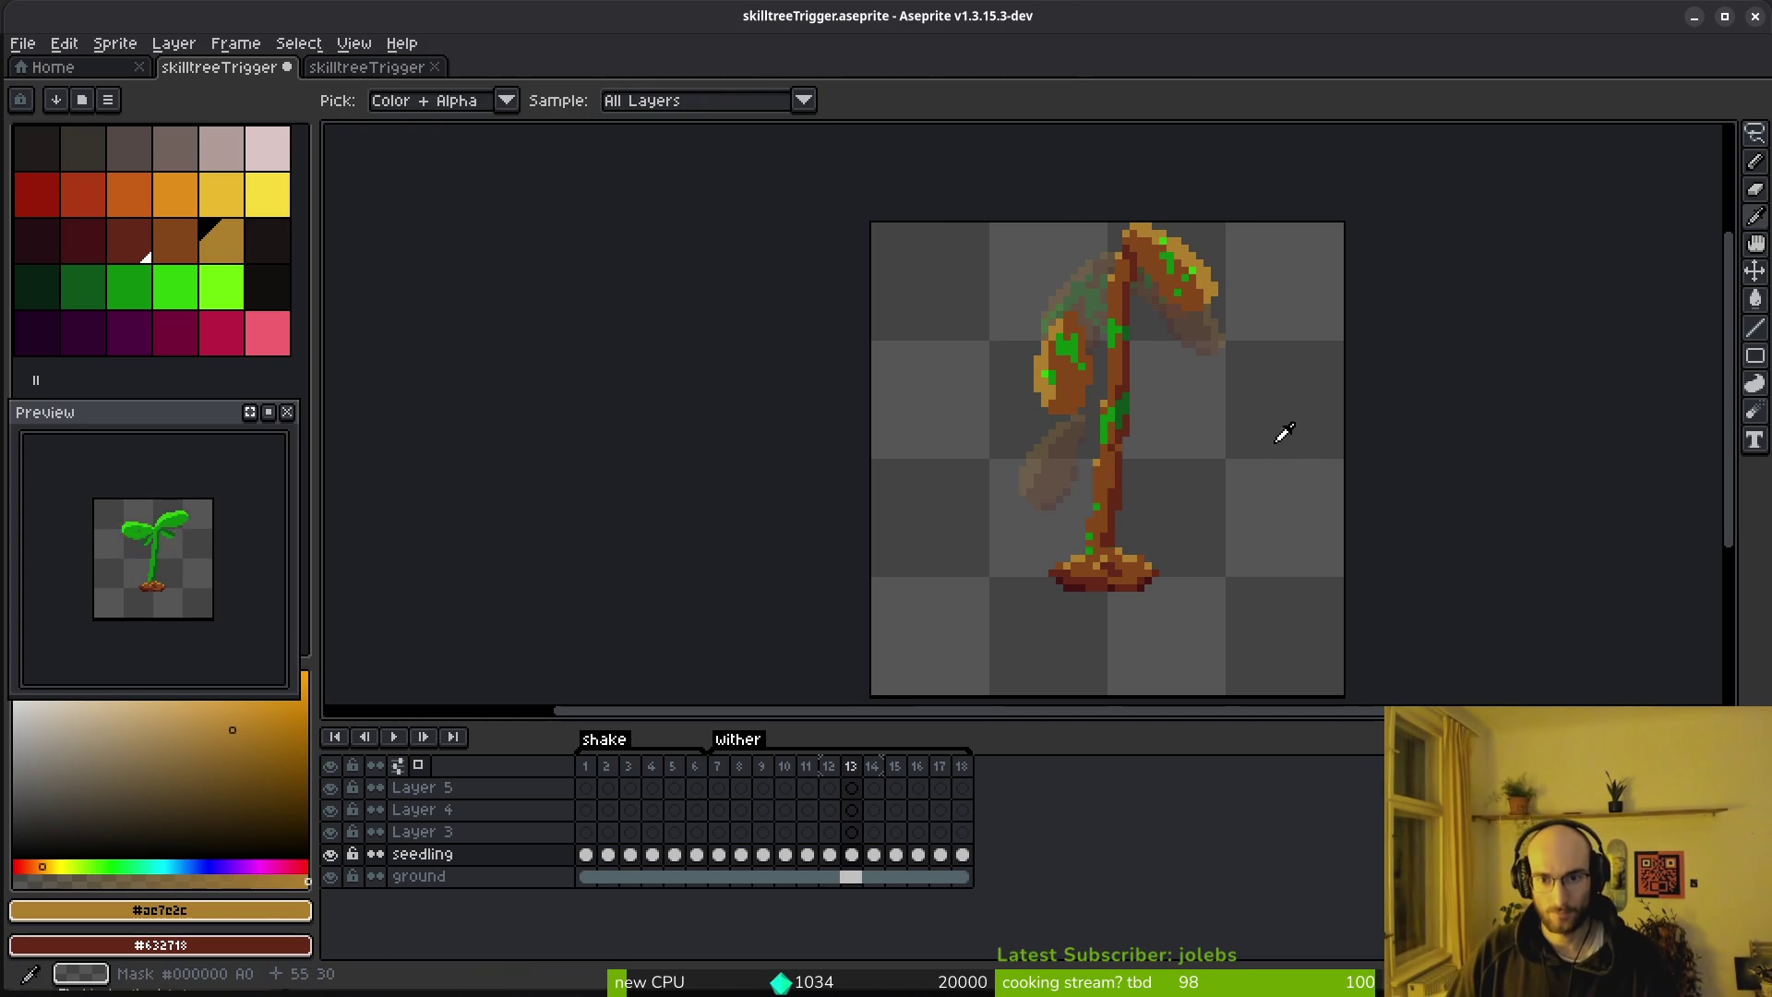
{"action": "key", "text": "Right"}
{"action": "key", "text": "e"}
{"action": "scroll", "coordinate": [1160, 242], "scroll_direction": "up", "scroll_amount": 5}
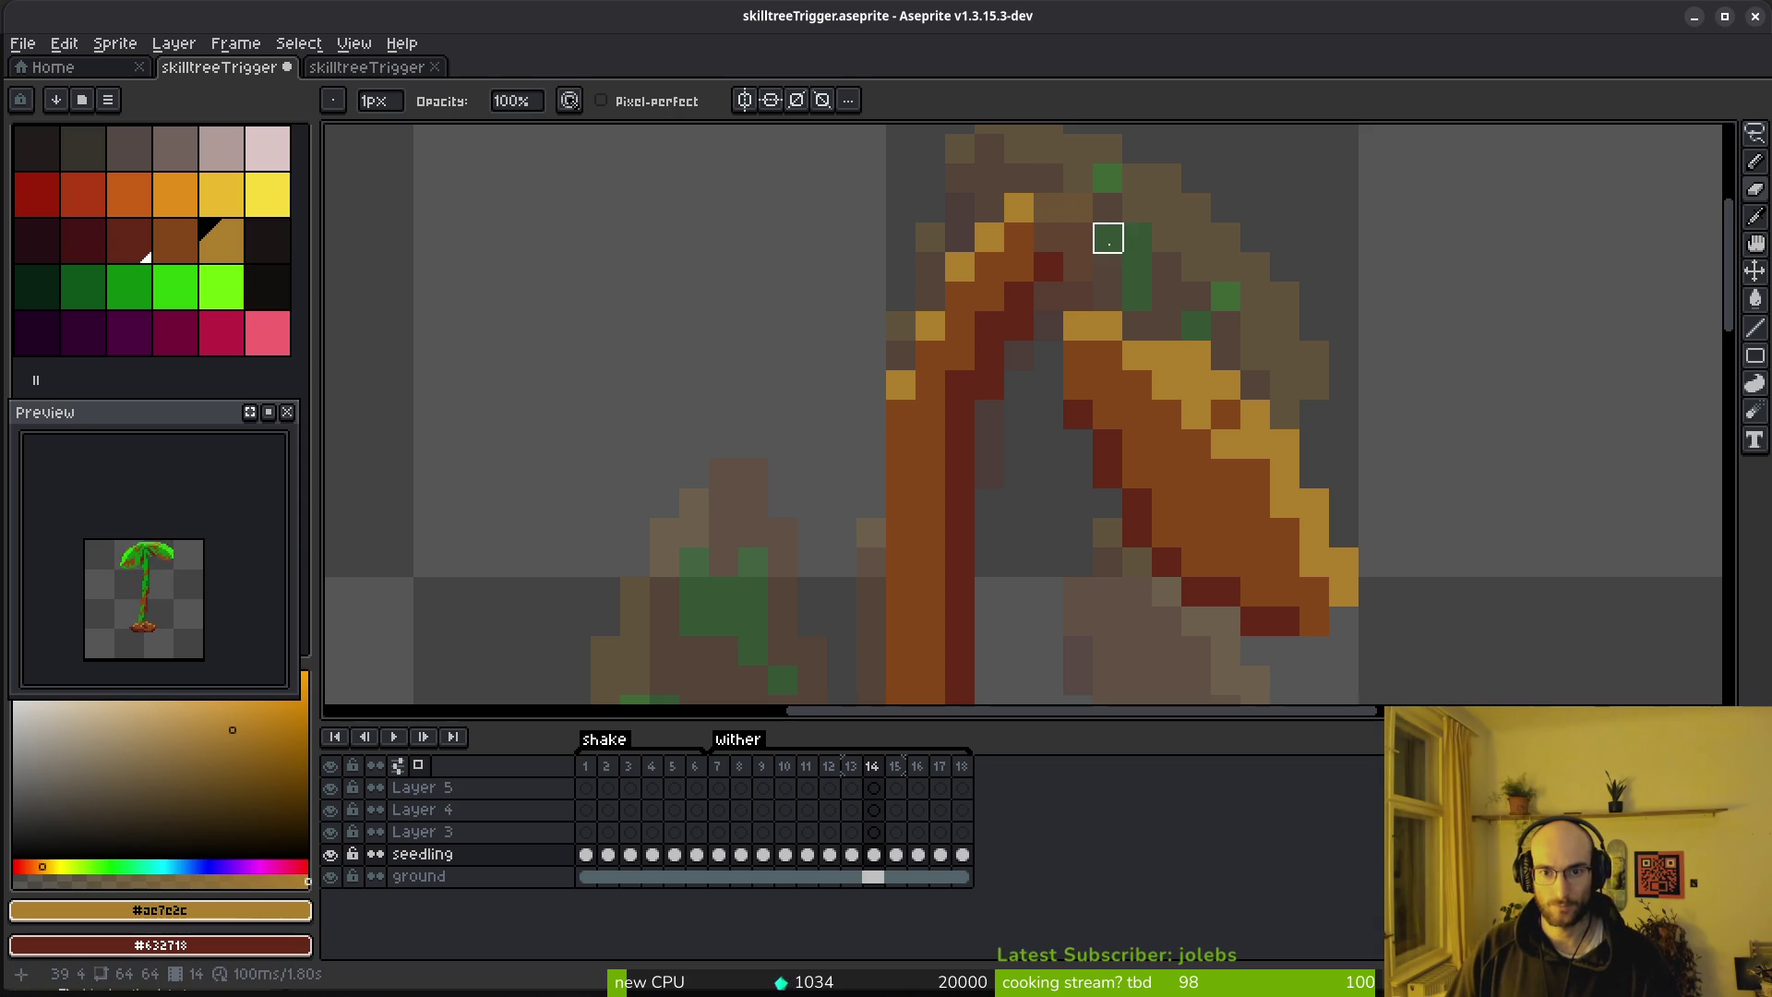
{"action": "scroll", "coordinate": [1227, 378], "scroll_direction": "down", "scroll_amount": 4}
{"action": "scroll", "coordinate": [1215, 389], "scroll_direction": "up", "scroll_amount": 4}
{"action": "scroll", "coordinate": [1215, 390], "scroll_direction": "down", "scroll_amount": 4}
{"action": "key", "text": "i"}
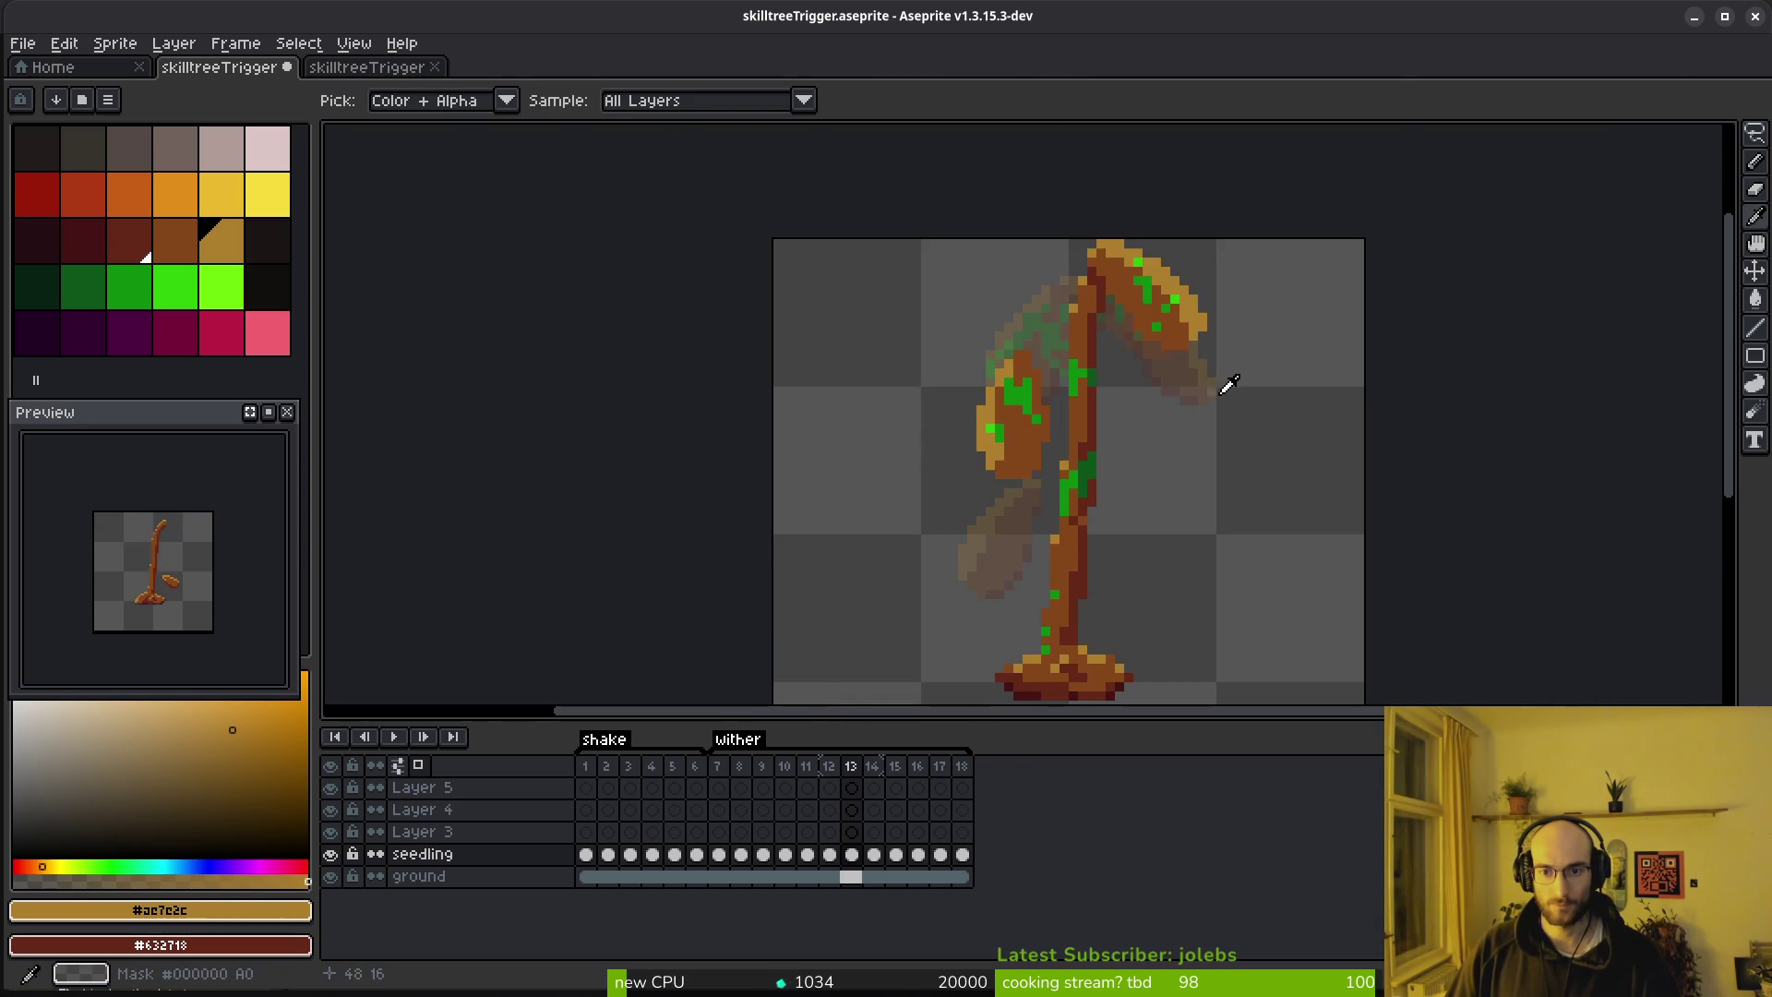
Lower the falling leaves in frames 15 and 16
{"action": "key", "text": "period"}
{"action": "key", "text": "b"}
{"action": "scroll", "coordinate": [1194, 388], "scroll_direction": "up", "scroll_amount": 2}
{"action": "key", "text": "q"}
{"action": "mouse_move", "coordinate": [1119, 277]}
{"action": "left_mouse_down"}
{"action": "mouse_move", "coordinate": [1020, 490]}
{"action": "mouse_move", "coordinate": [1209, 408]}
{"action": "left_mouse_up"}
{"action": "scroll", "coordinate": [1020, 490], "scroll_direction": "down", "scroll_amount": 2}
{"action": "left_click_drag", "start_coordinate": [1214, 475], "coordinate": [1220, 540]}
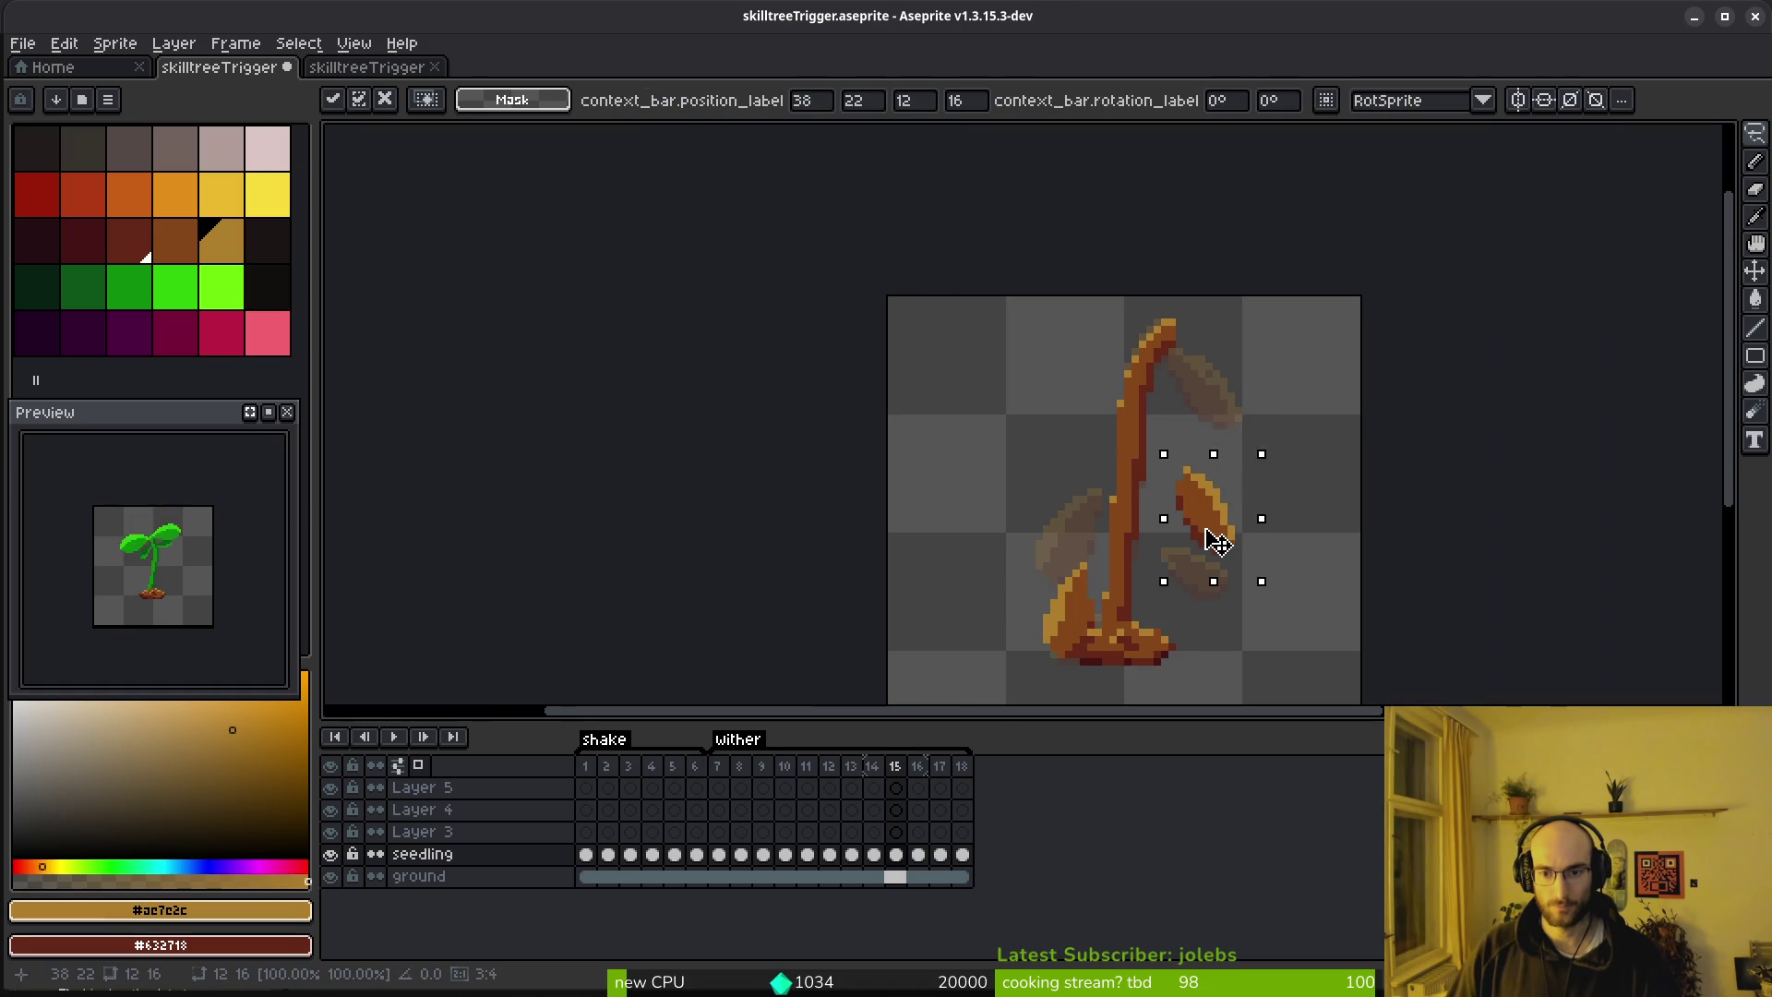
{"action": "scroll", "coordinate": [1212, 538], "scroll_direction": "up", "scroll_amount": 2}
{"action": "scroll", "coordinate": [1212, 498], "scroll_direction": "down", "scroll_amount": 2}
{"action": "key", "text": "ctrl+d"}
{"action": "key", "text": "period"}
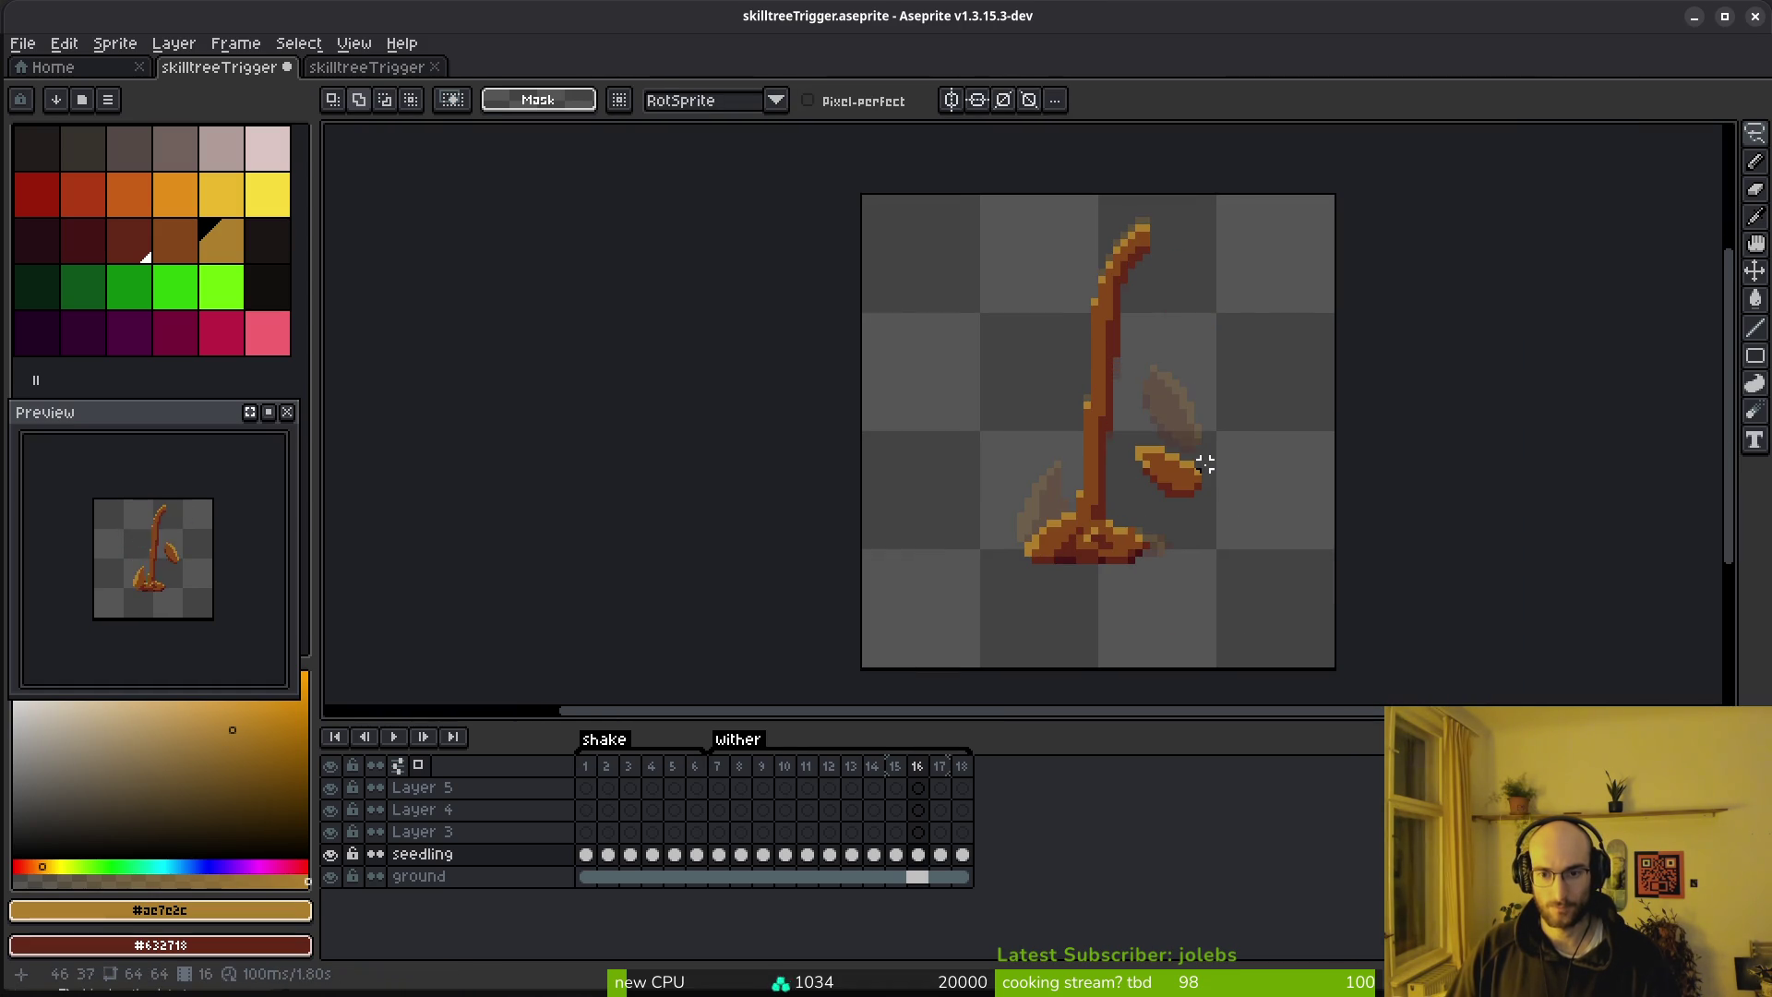
{"action": "left_click_drag", "start_coordinate": [1194, 531], "coordinate": [1233, 407]}
{"action": "left_click_drag", "start_coordinate": [1190, 495], "coordinate": [1193, 523]}
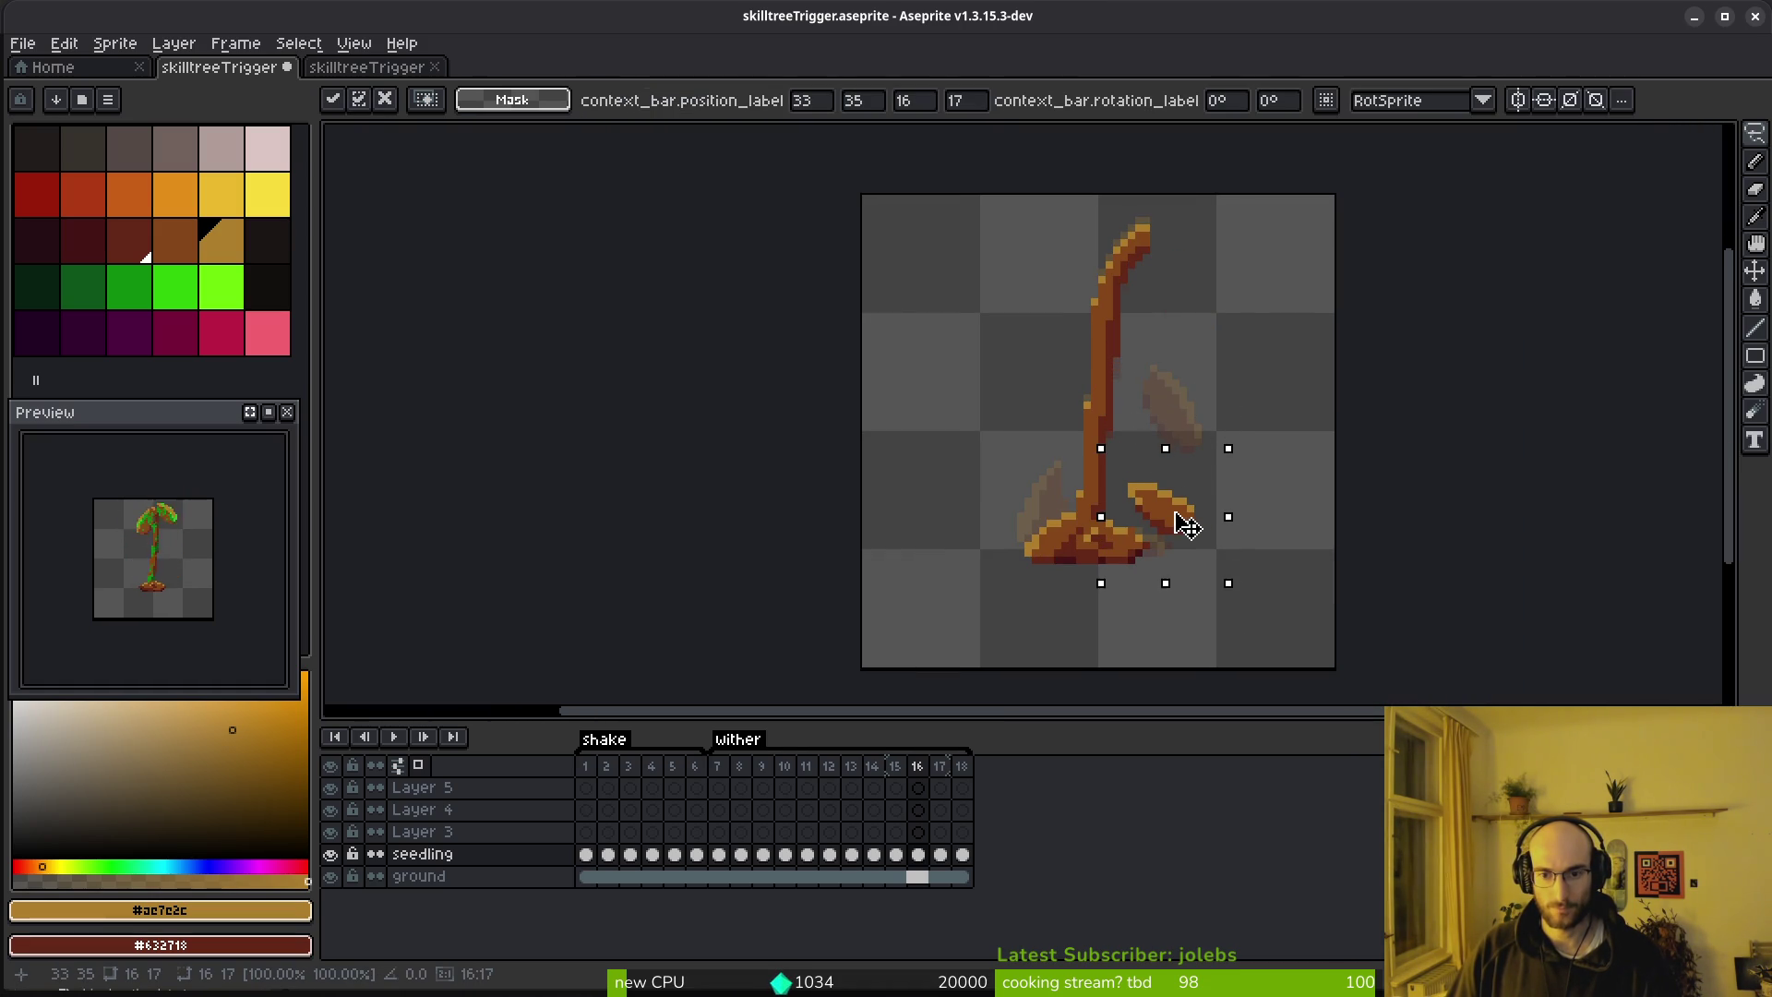
{"action": "key", "text": "ctrl+d"}
Review frames 15 back to 14 and bring up the Export Sprite Sheet settings
{"action": "key", "text": "comma"}
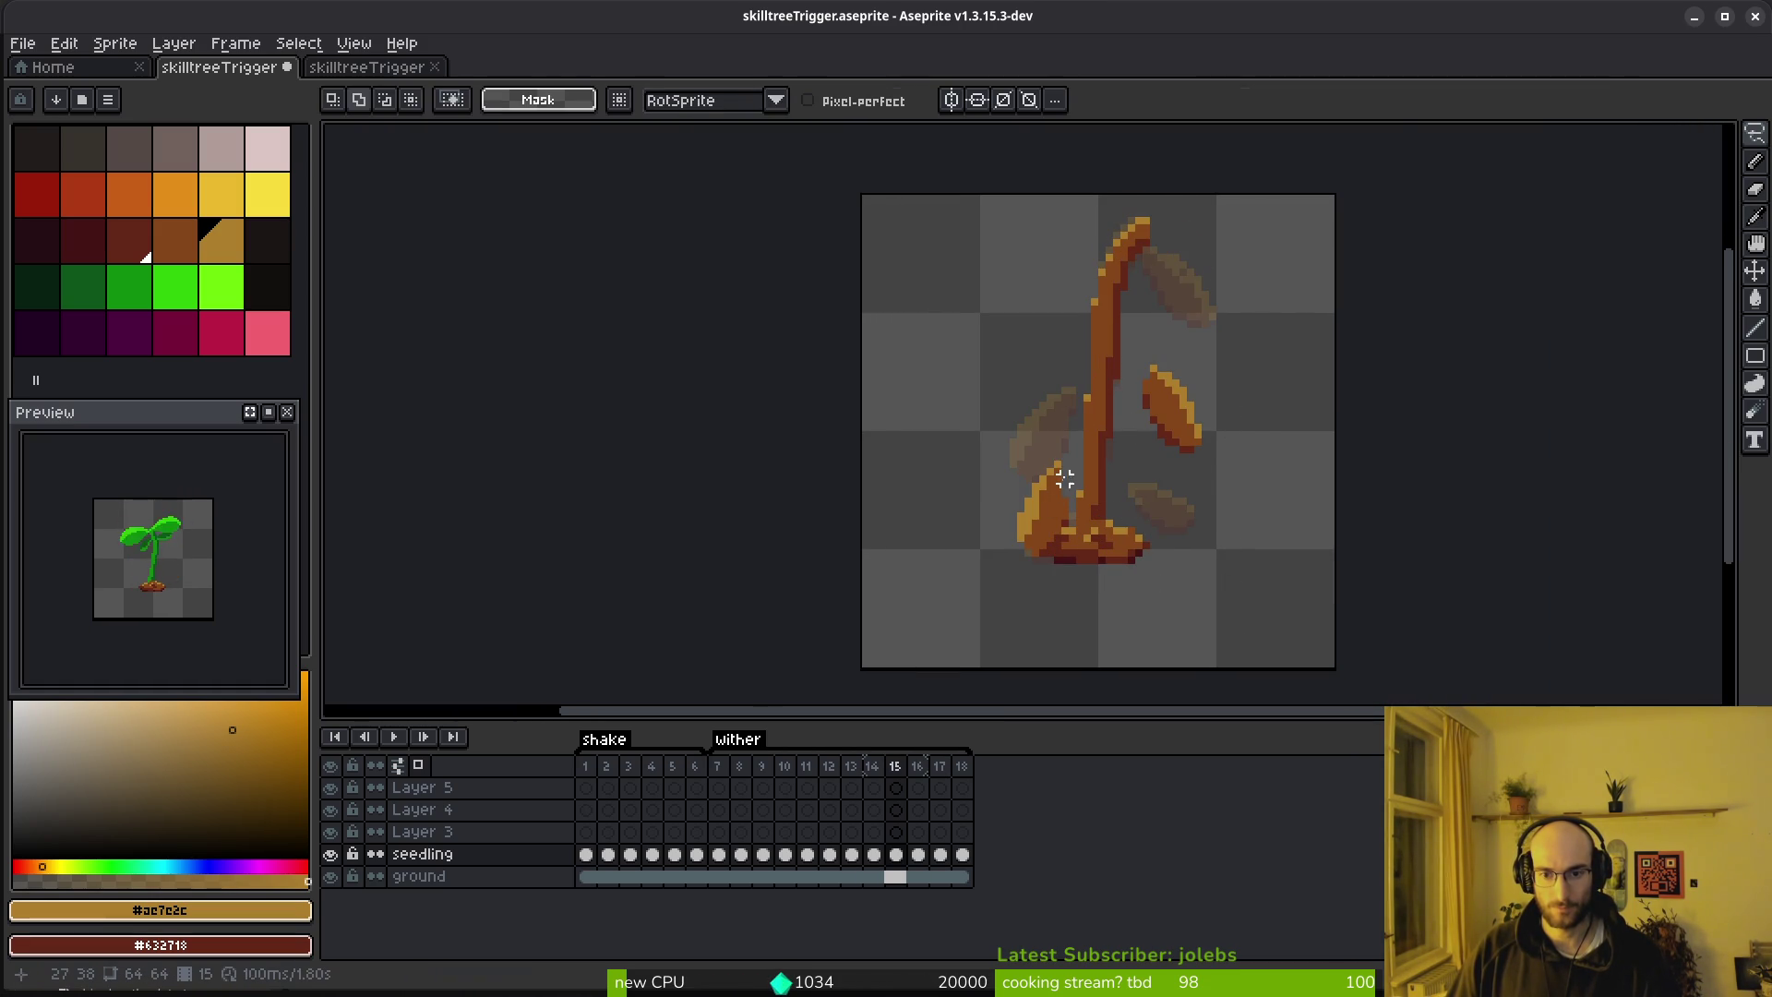
{"action": "scroll", "coordinate": [1052, 418], "scroll_direction": "up", "scroll_amount": 1}
{"action": "key", "text": "comma"}
{"action": "key", "text": "comma"}
{"action": "key", "text": "period"}
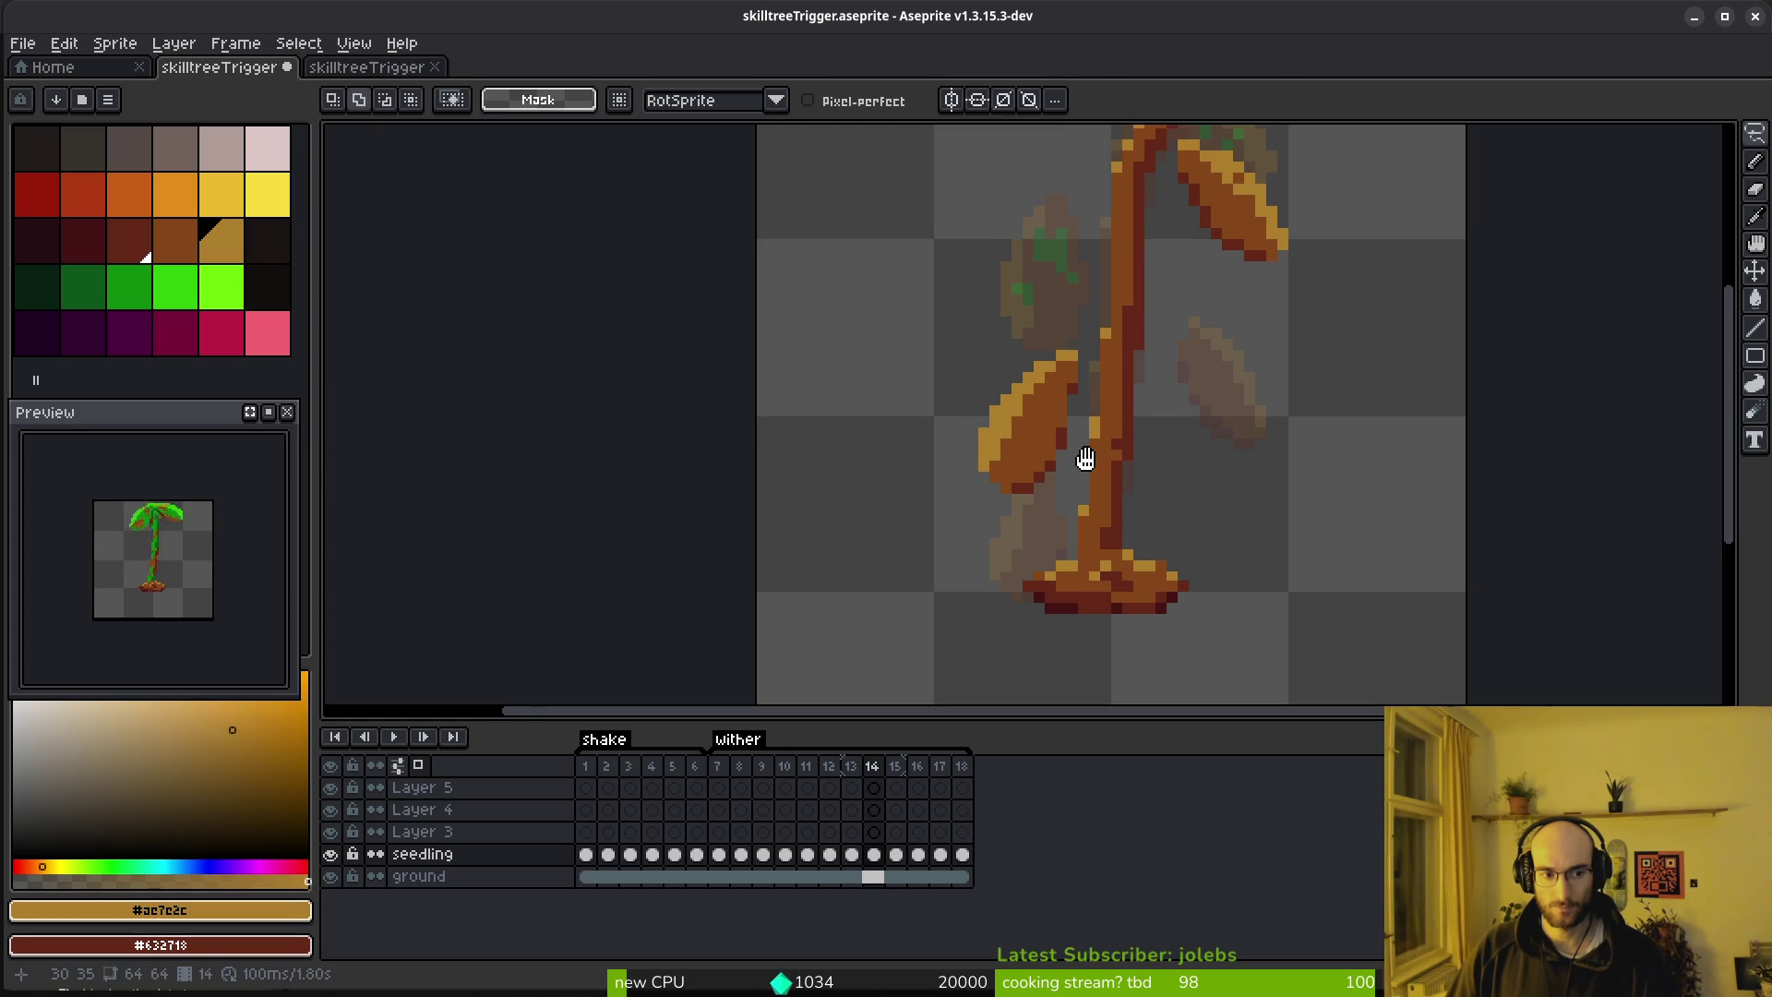
{"action": "scroll", "coordinate": [1089, 454], "scroll_direction": "down", "scroll_amount": 1}
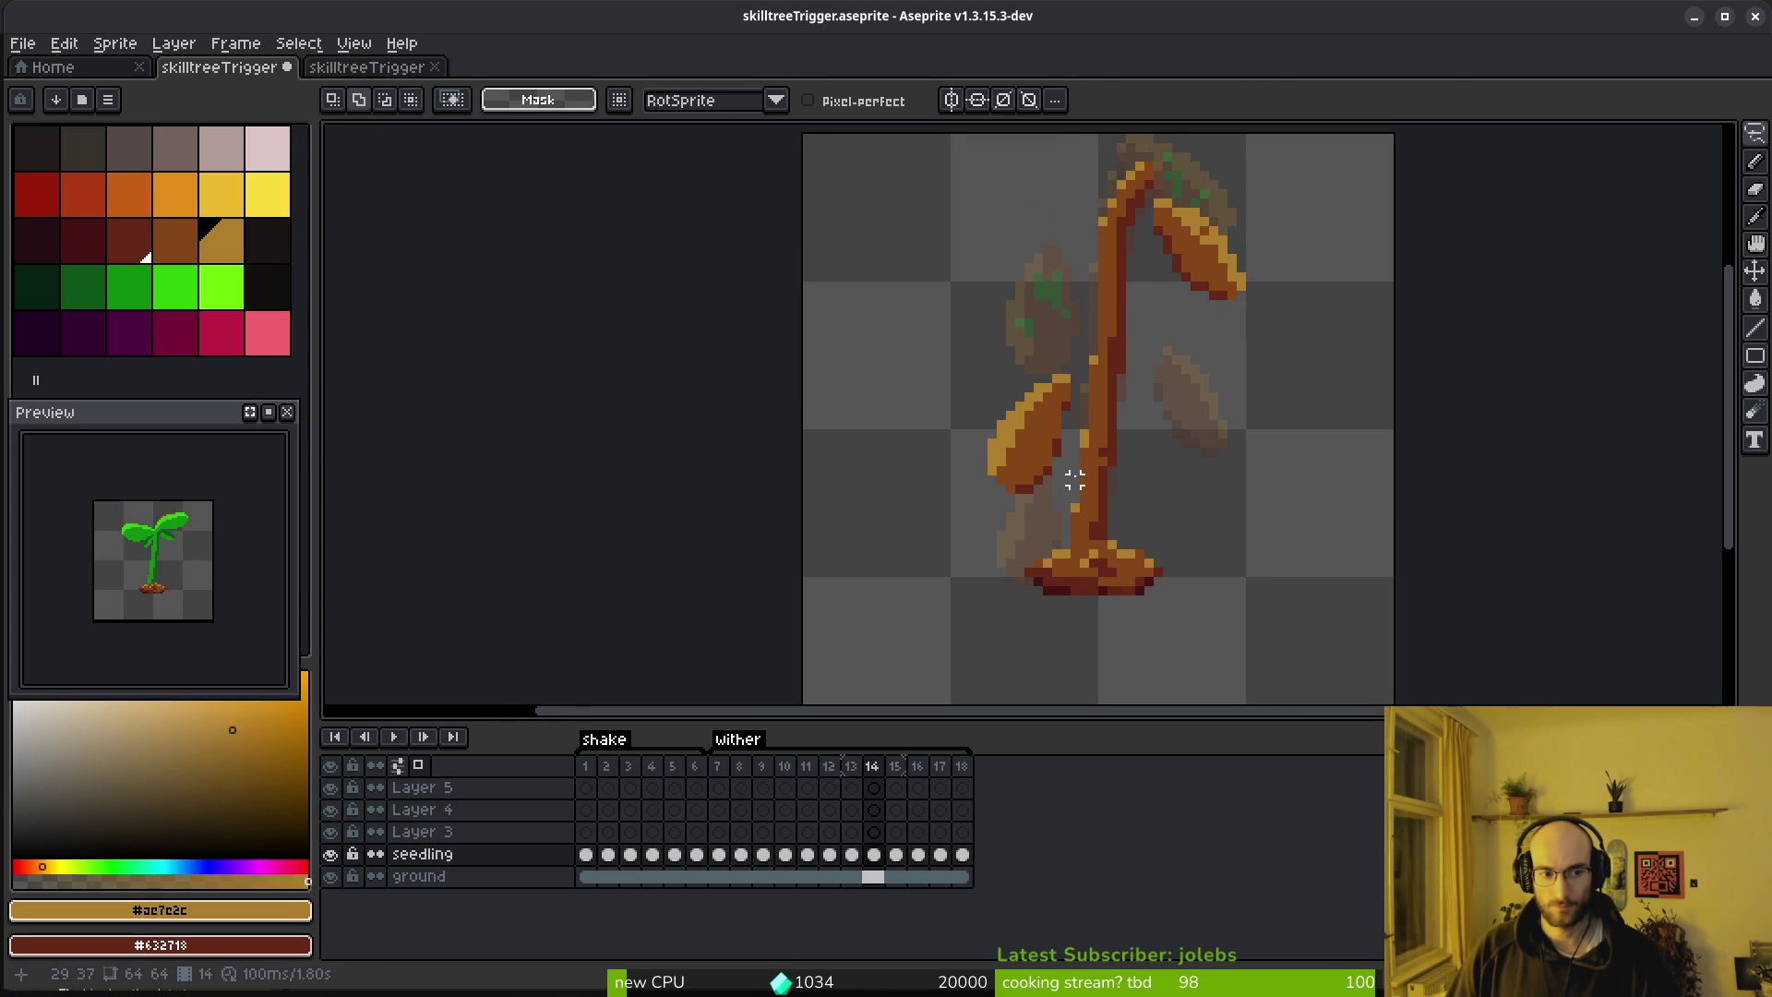
{"action": "scroll", "coordinate": [1075, 479], "scroll_direction": "down", "scroll_amount": 2}
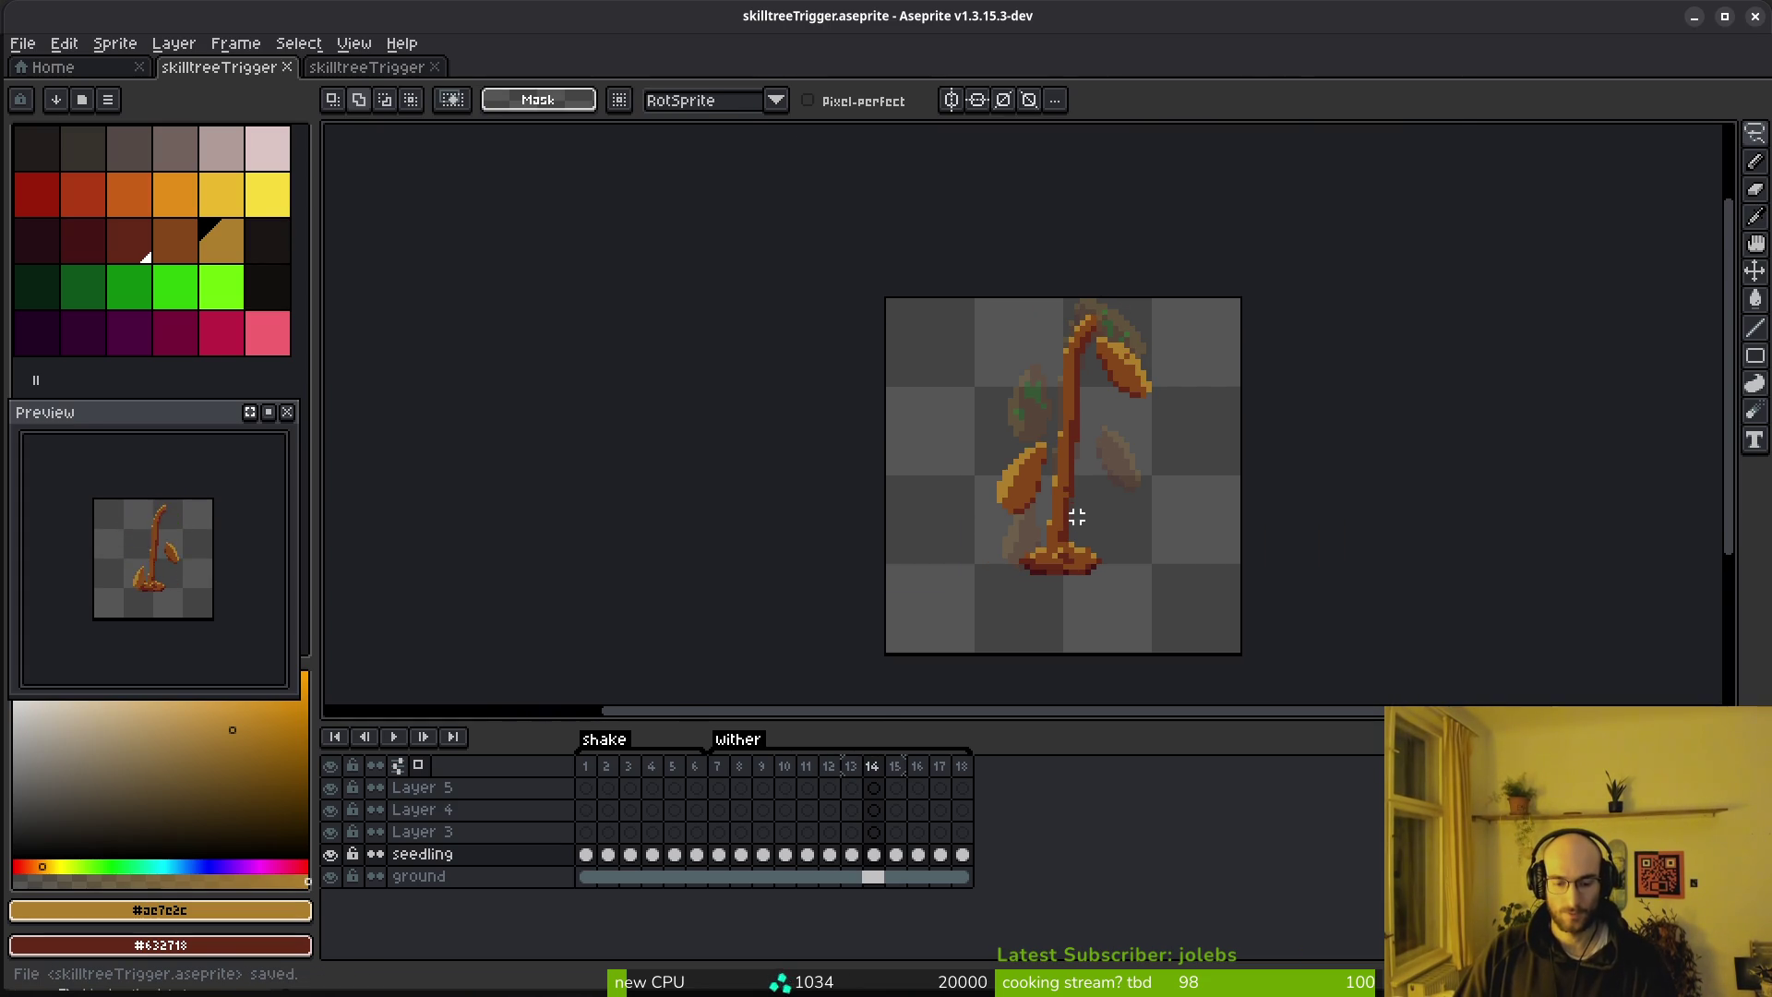
{"action": "key", "text": "ctrl+e"}
Generate the sheet from all frames and start a PNG export, browsing into the art folder
{"action": "left_click", "coordinate": [529, 323]}
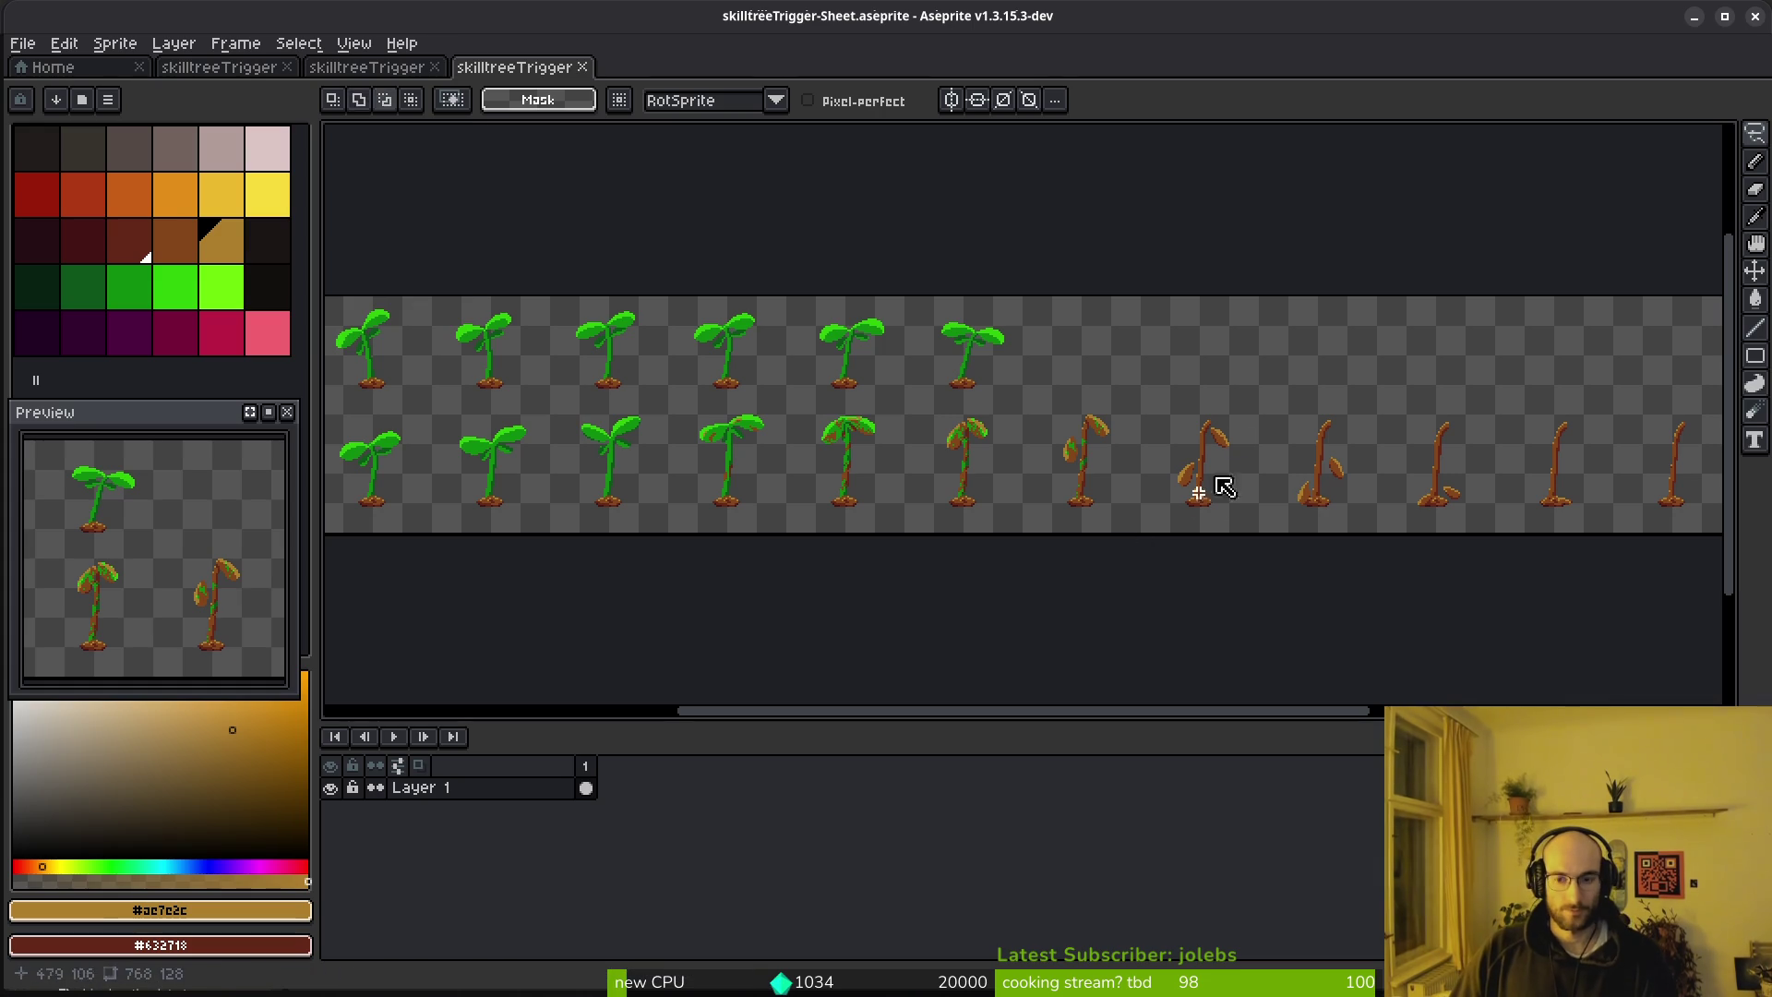
{"action": "key", "text": "ctrl+alt+shift+s"}
{"action": "left_click", "coordinate": [452, 80]}
{"action": "left_click", "coordinate": [454, 113]}
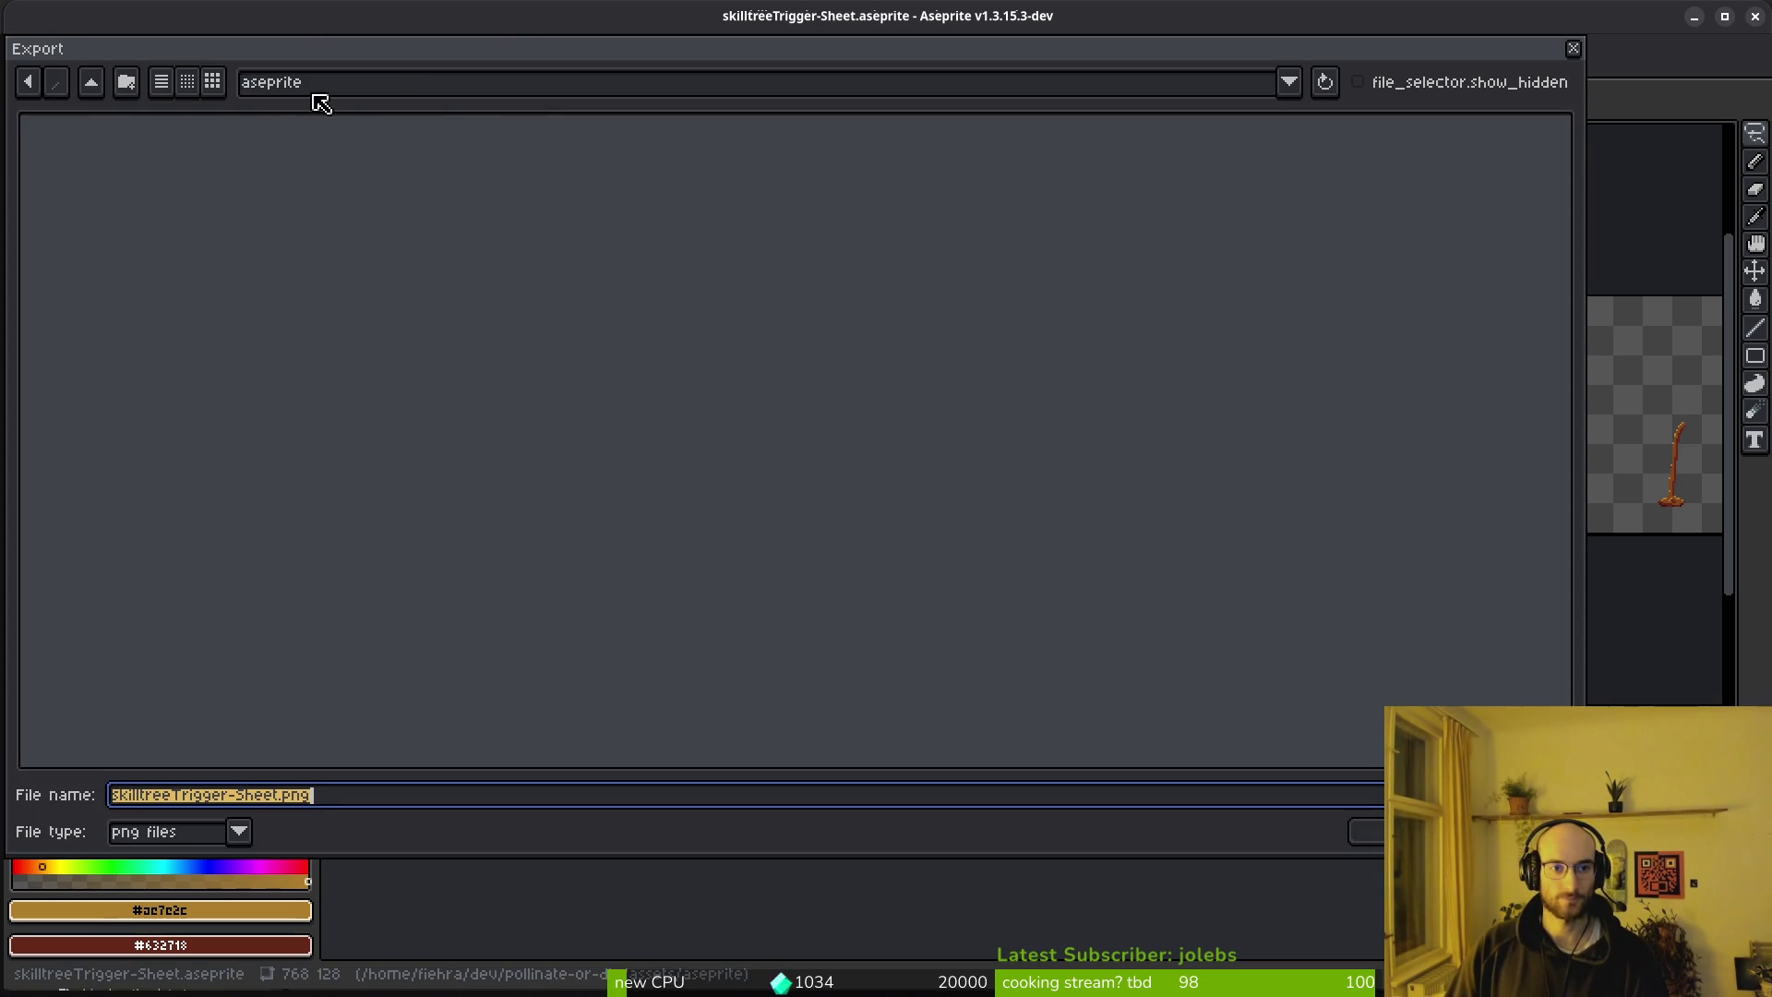
{"action": "left_click", "coordinate": [96, 86]}
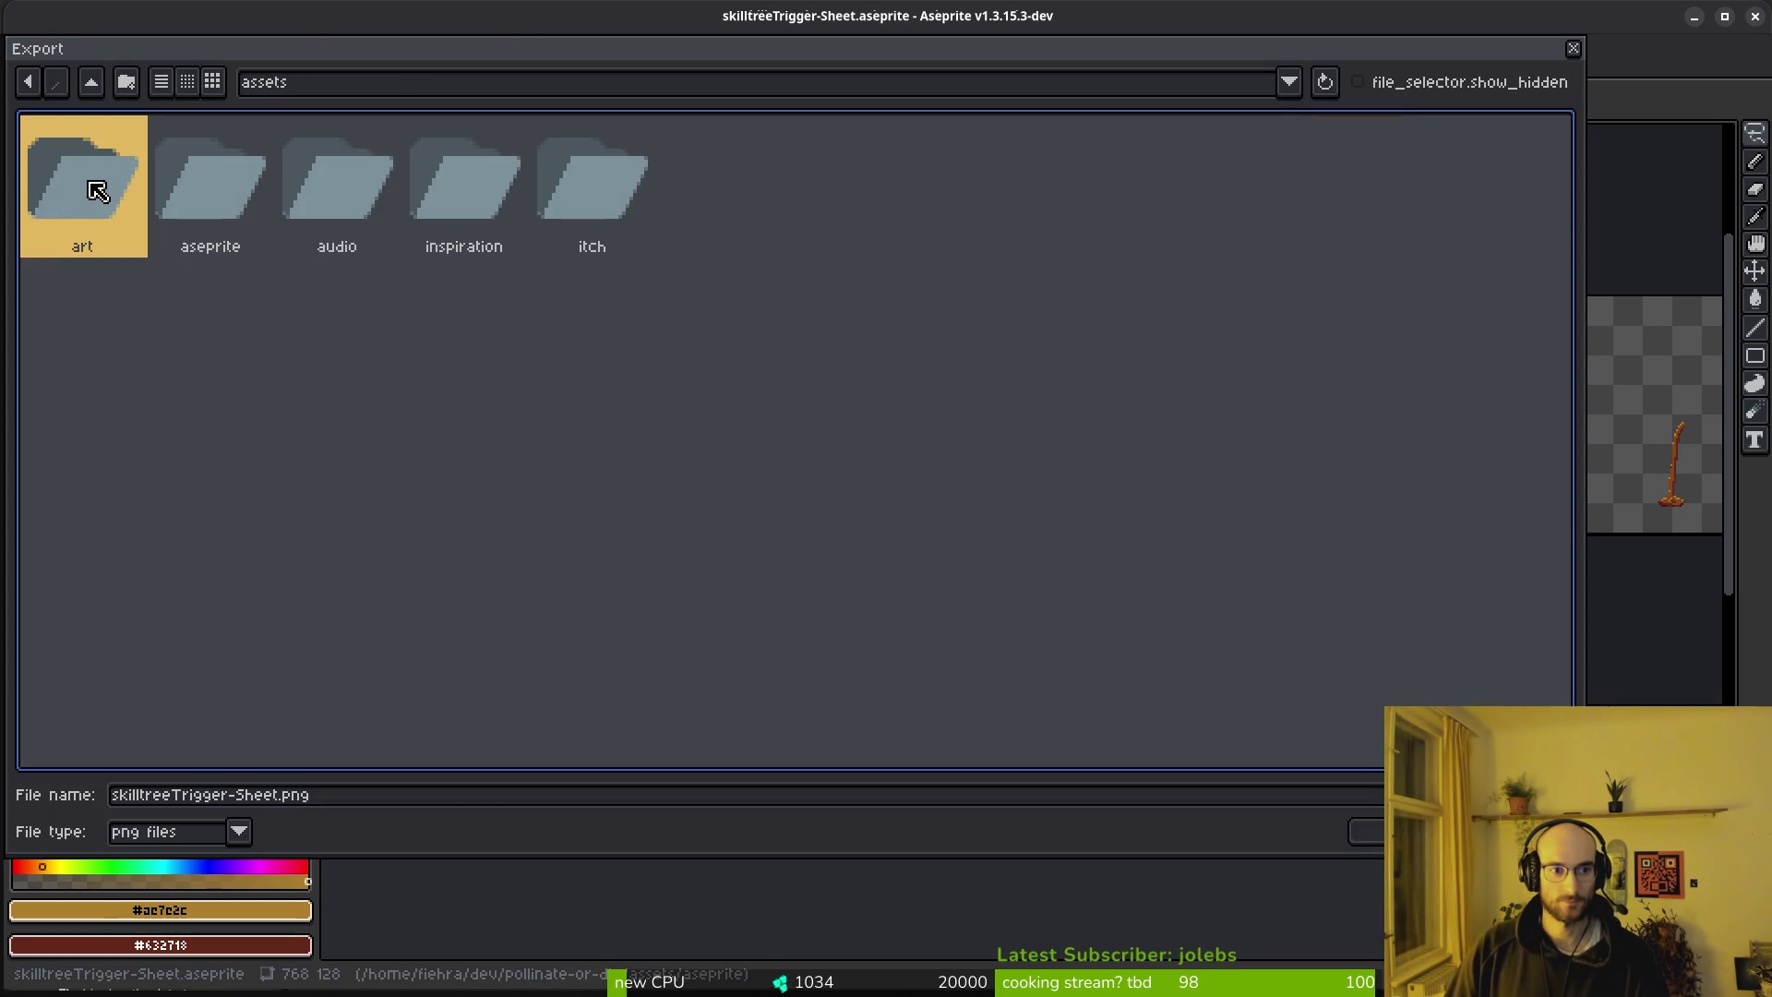
{"action": "double_click", "coordinate": [96, 191]}
{"action": "double_click", "coordinate": [248, 184]}
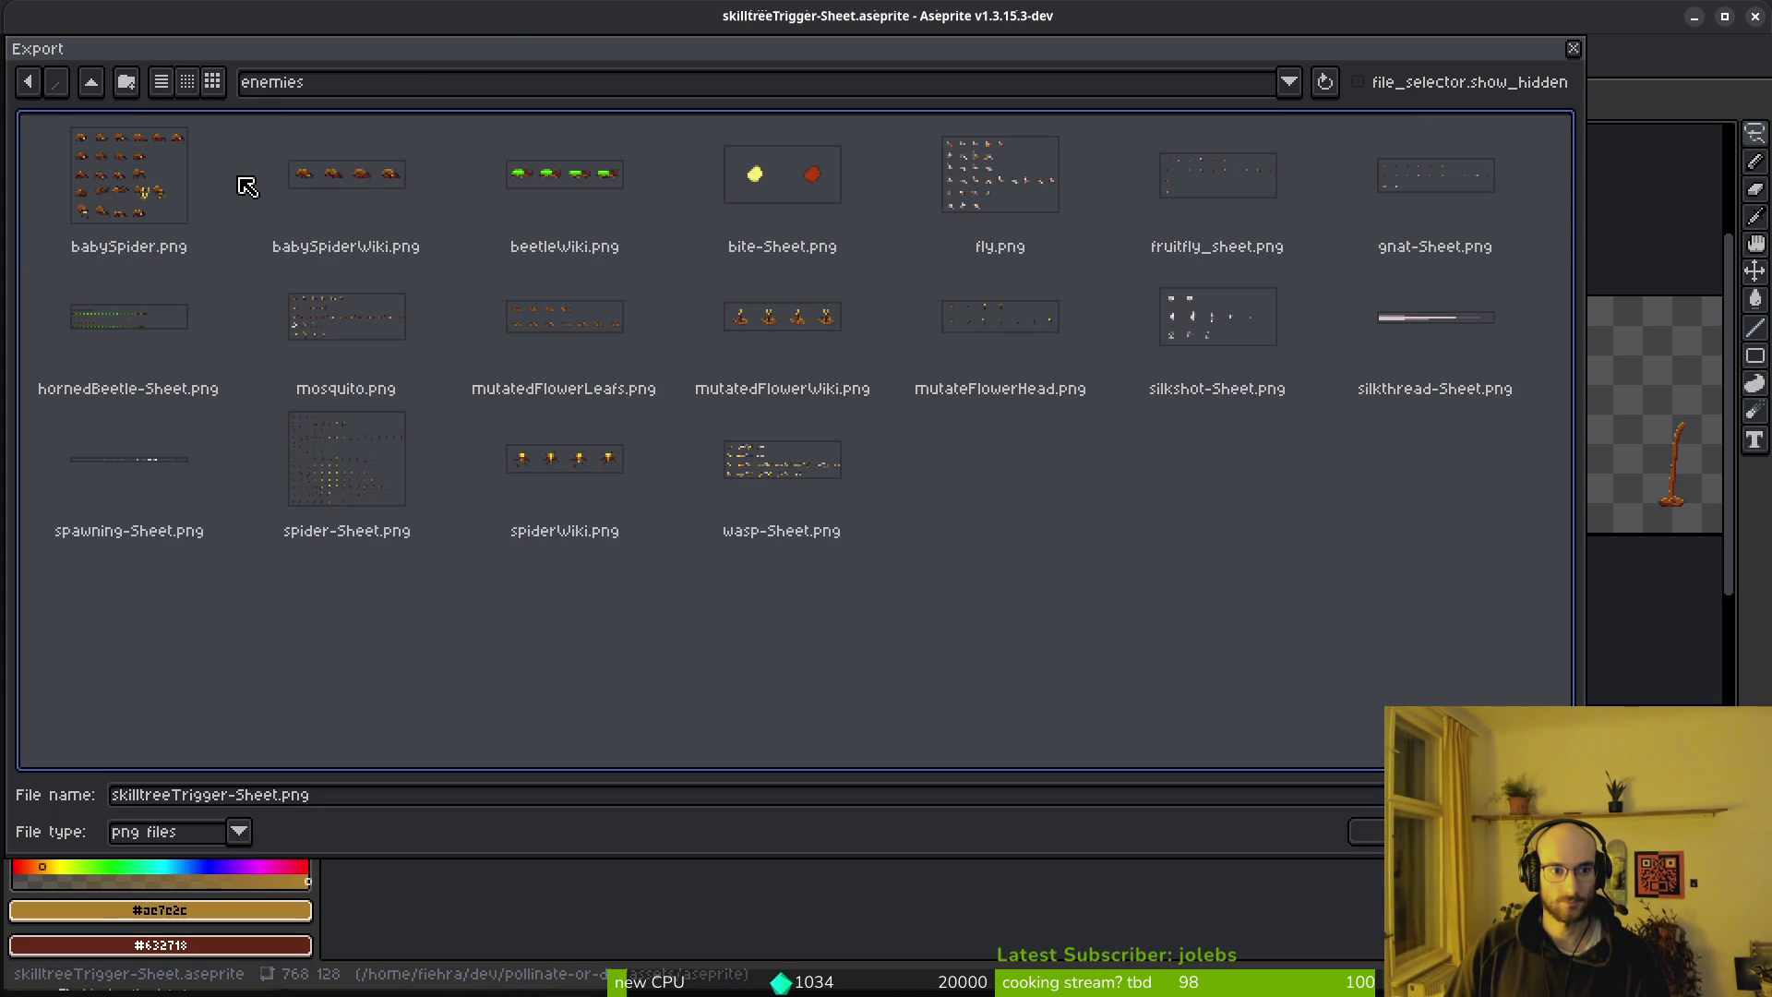
Look through the enemies and environment folders, then pick sprout-sheet.png in art/objects
{"action": "left_click", "coordinate": [596, 331]}
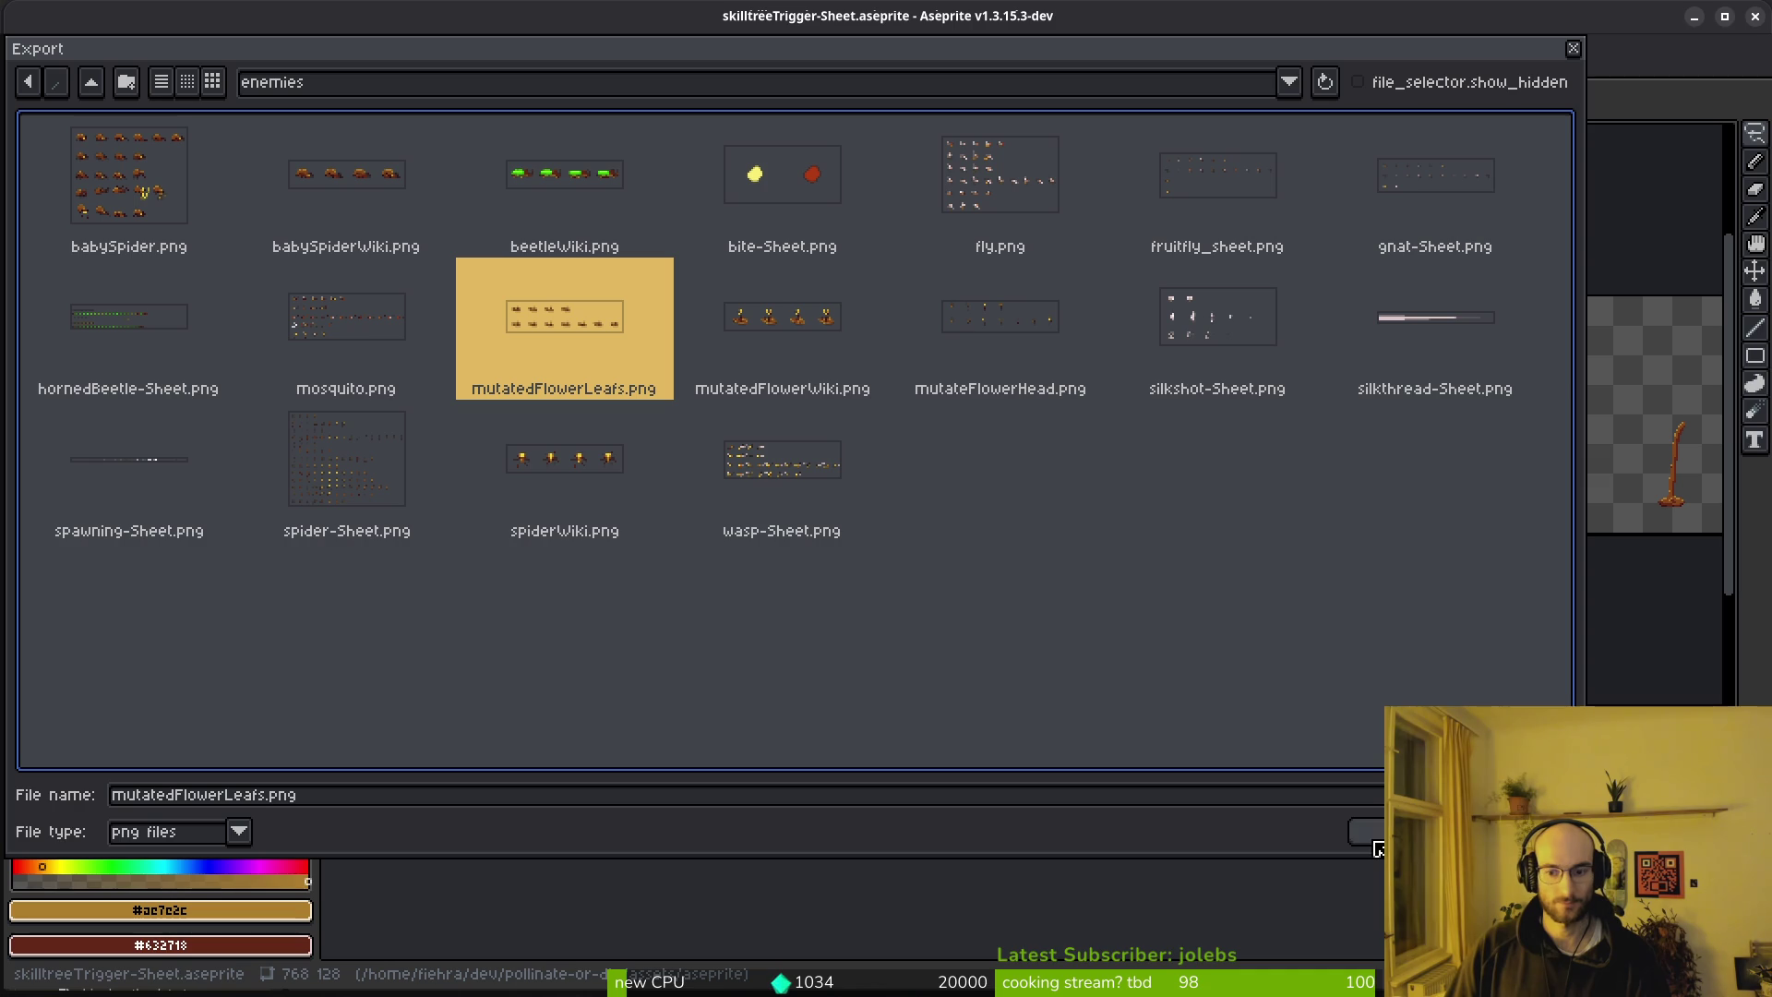
{"action": "left_click", "coordinate": [90, 82]}
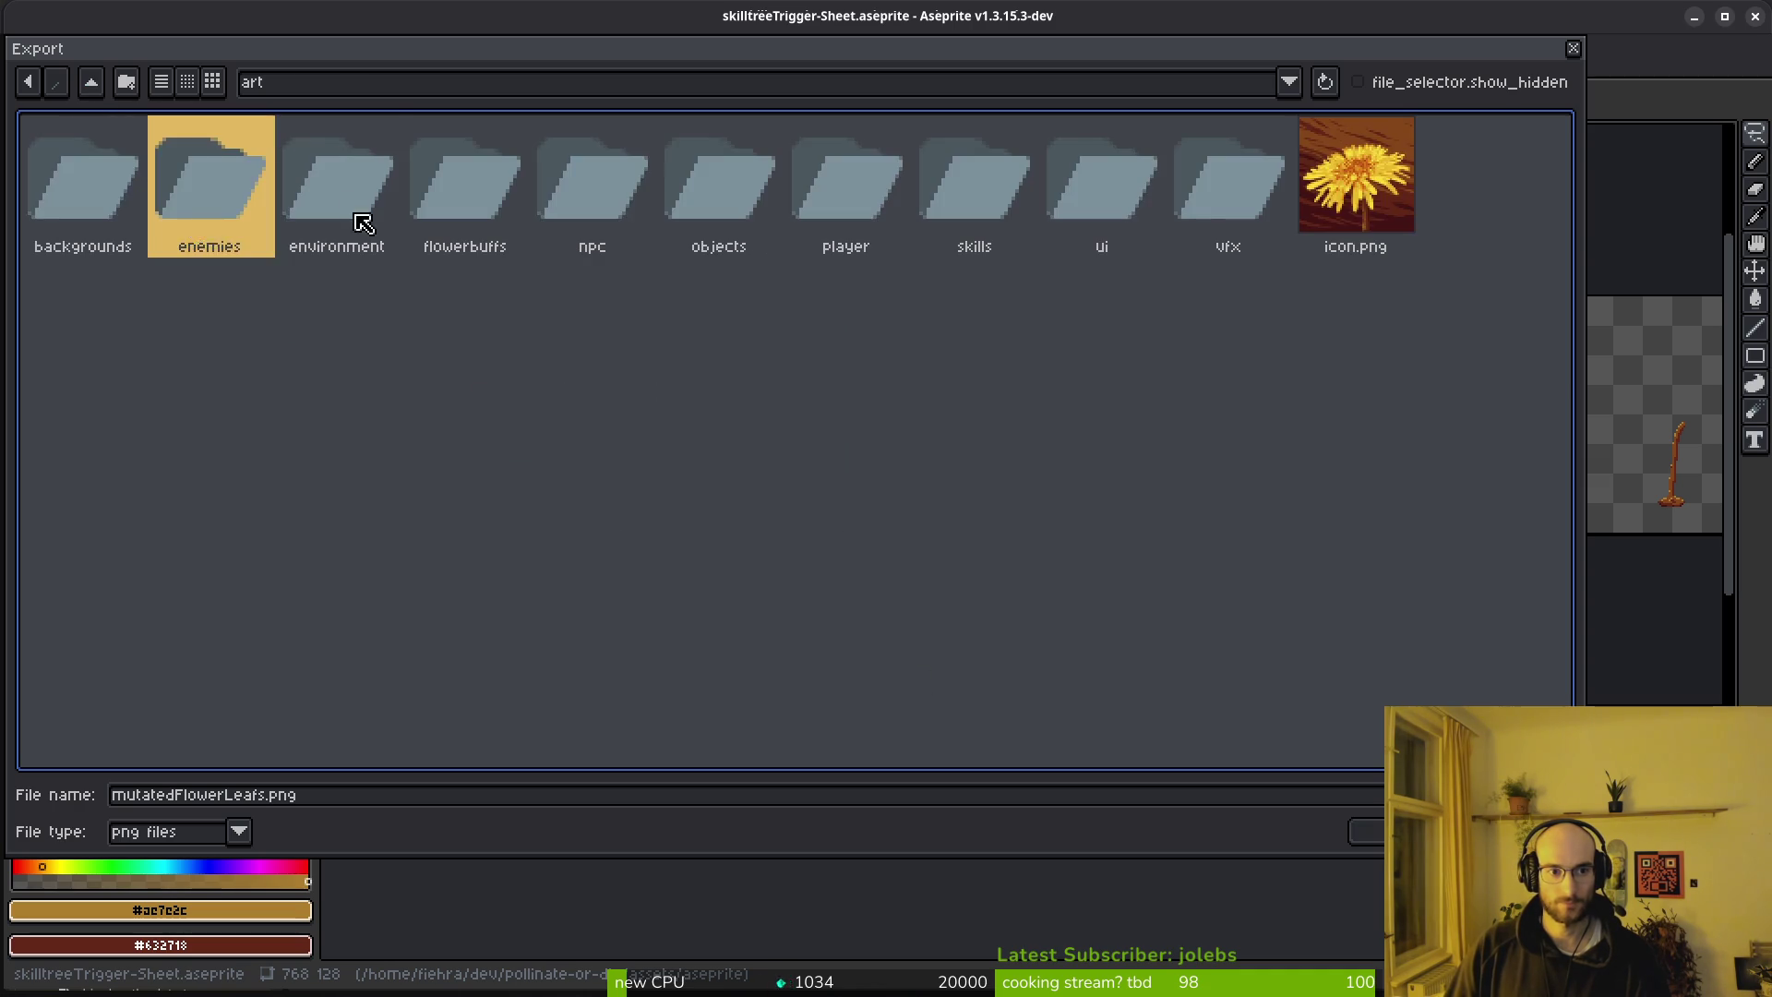
{"action": "double_click", "coordinate": [347, 205]}
{"action": "left_click", "coordinate": [567, 313]}
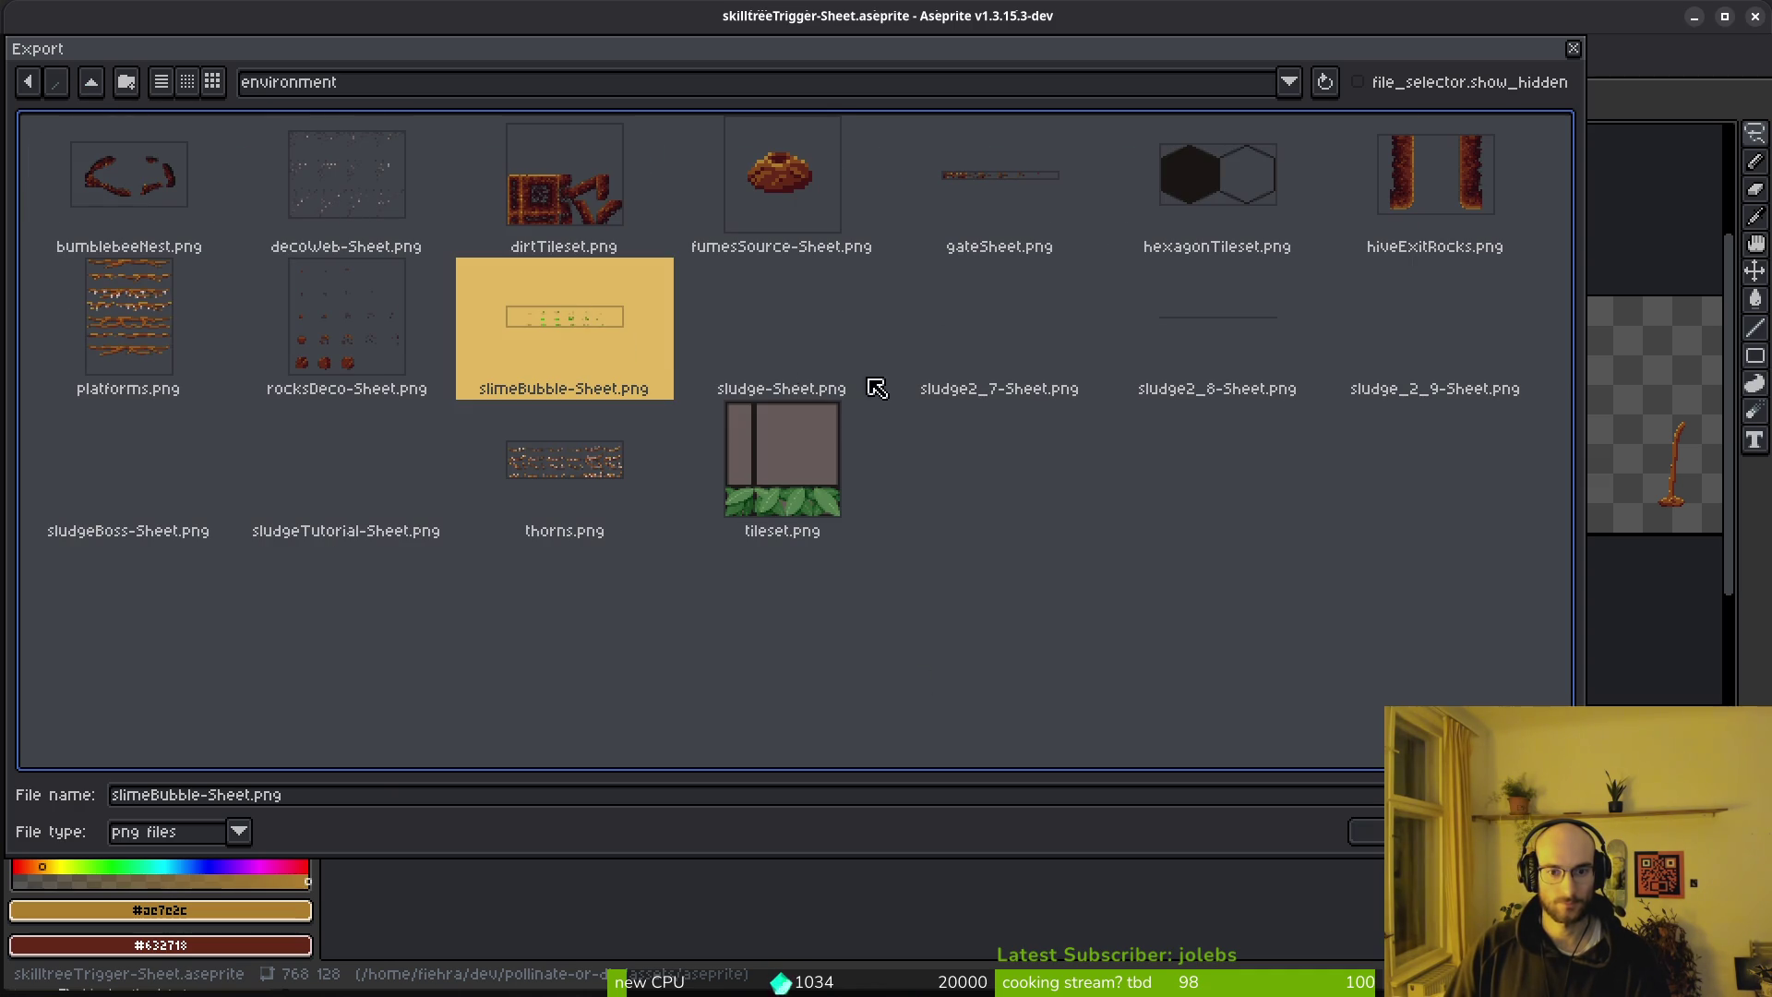
{"action": "left_click", "coordinate": [1240, 539]}
{"action": "left_click", "coordinate": [91, 82]}
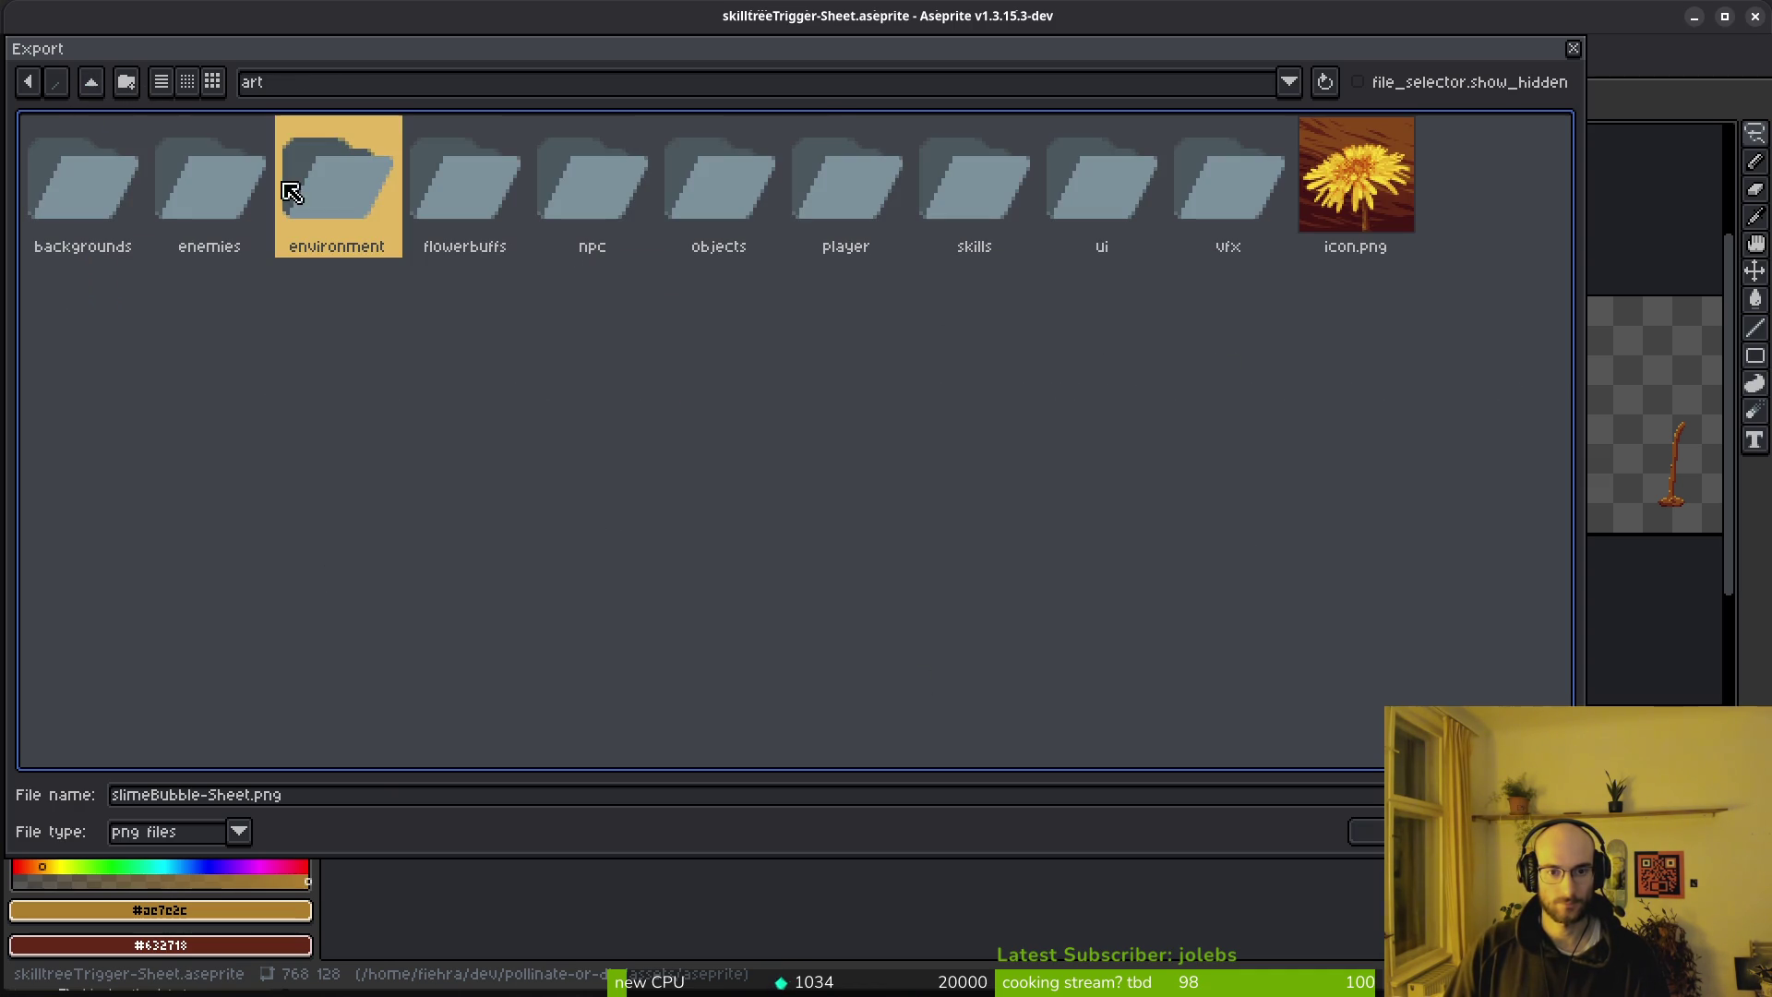
{"action": "double_click", "coordinate": [729, 171]}
{"action": "left_click", "coordinate": [488, 319]}
Overwrite sprout-sheet.png with the exported sheet and switch to Godot
{"action": "left_click", "coordinate": [1366, 830]}
{"action": "left_click", "coordinate": [780, 558]}
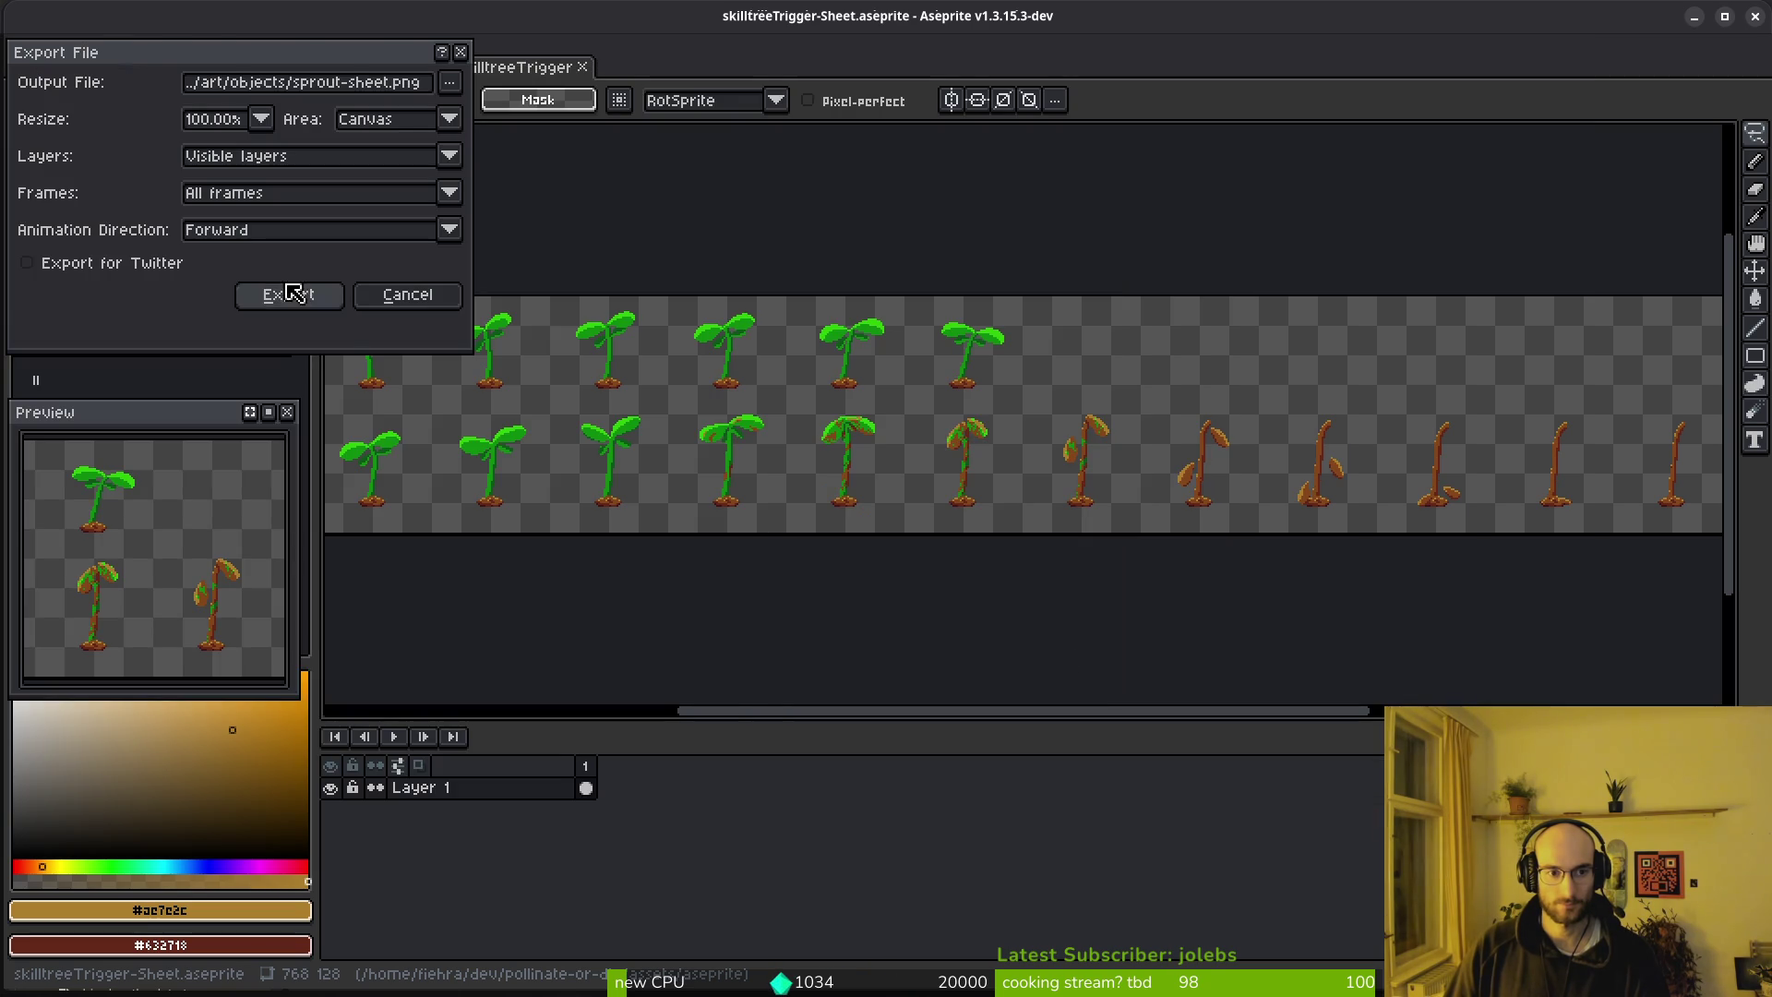
{"action": "left_click", "coordinate": [289, 295]}
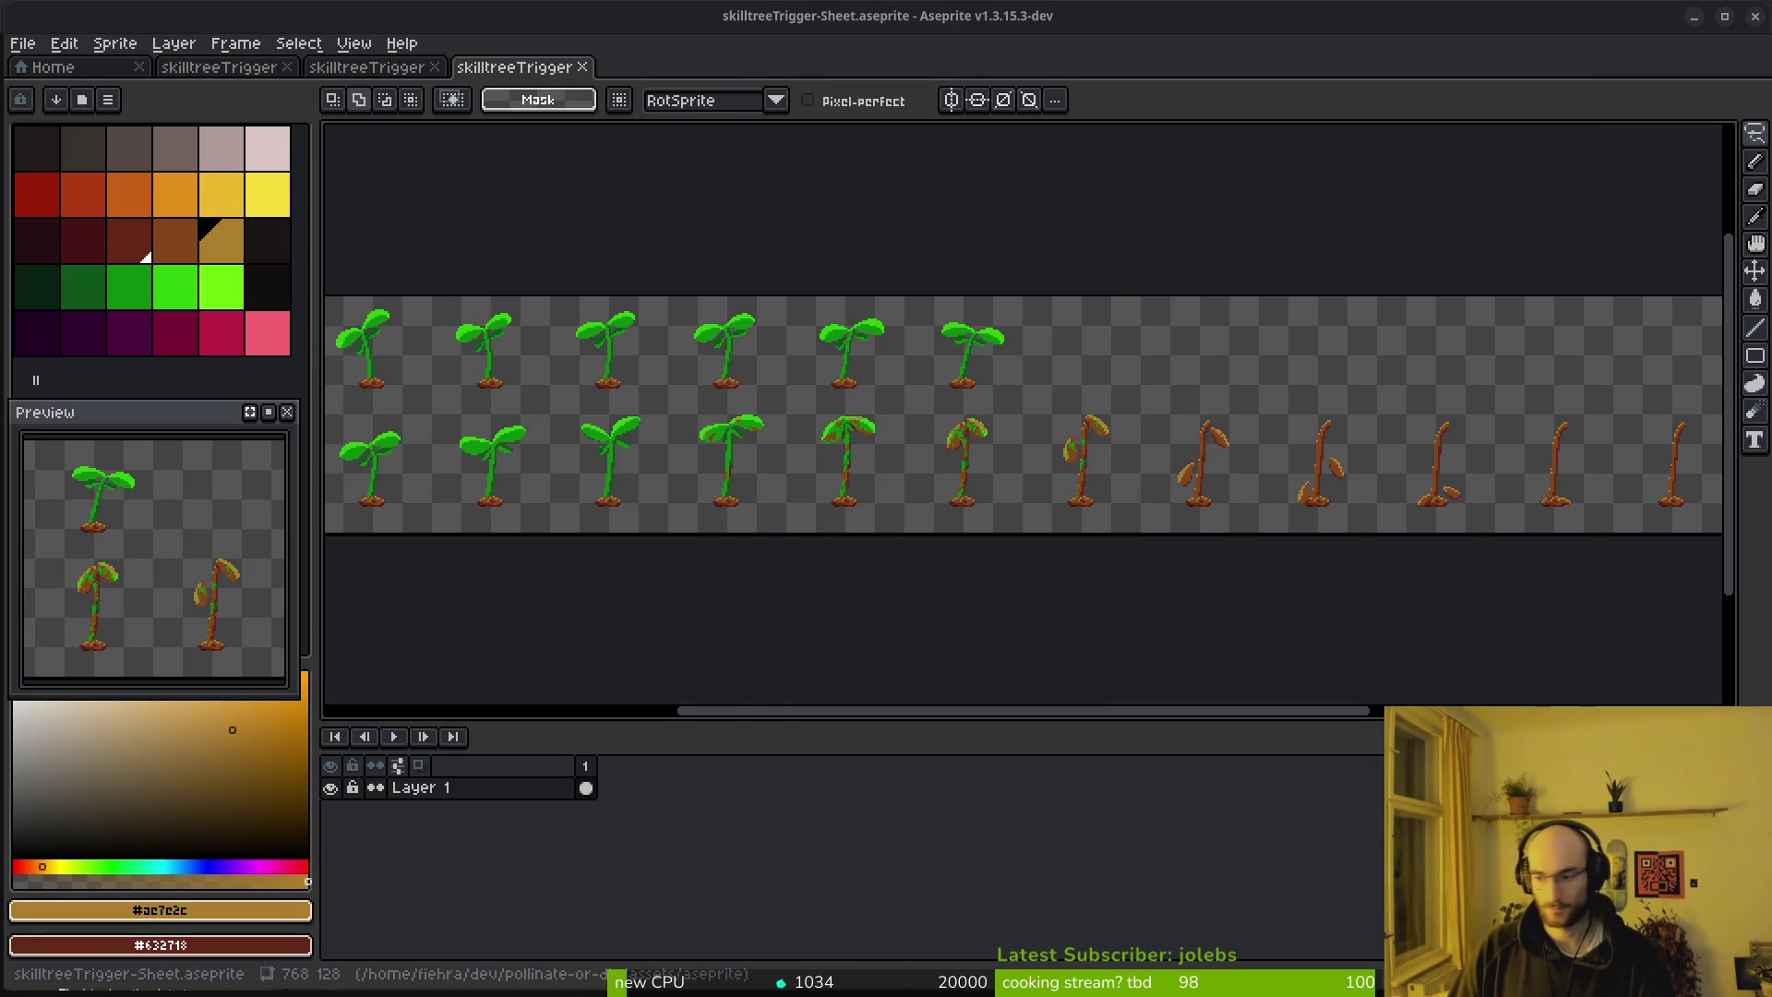
{"action": "key", "text": "alt+Tab"}
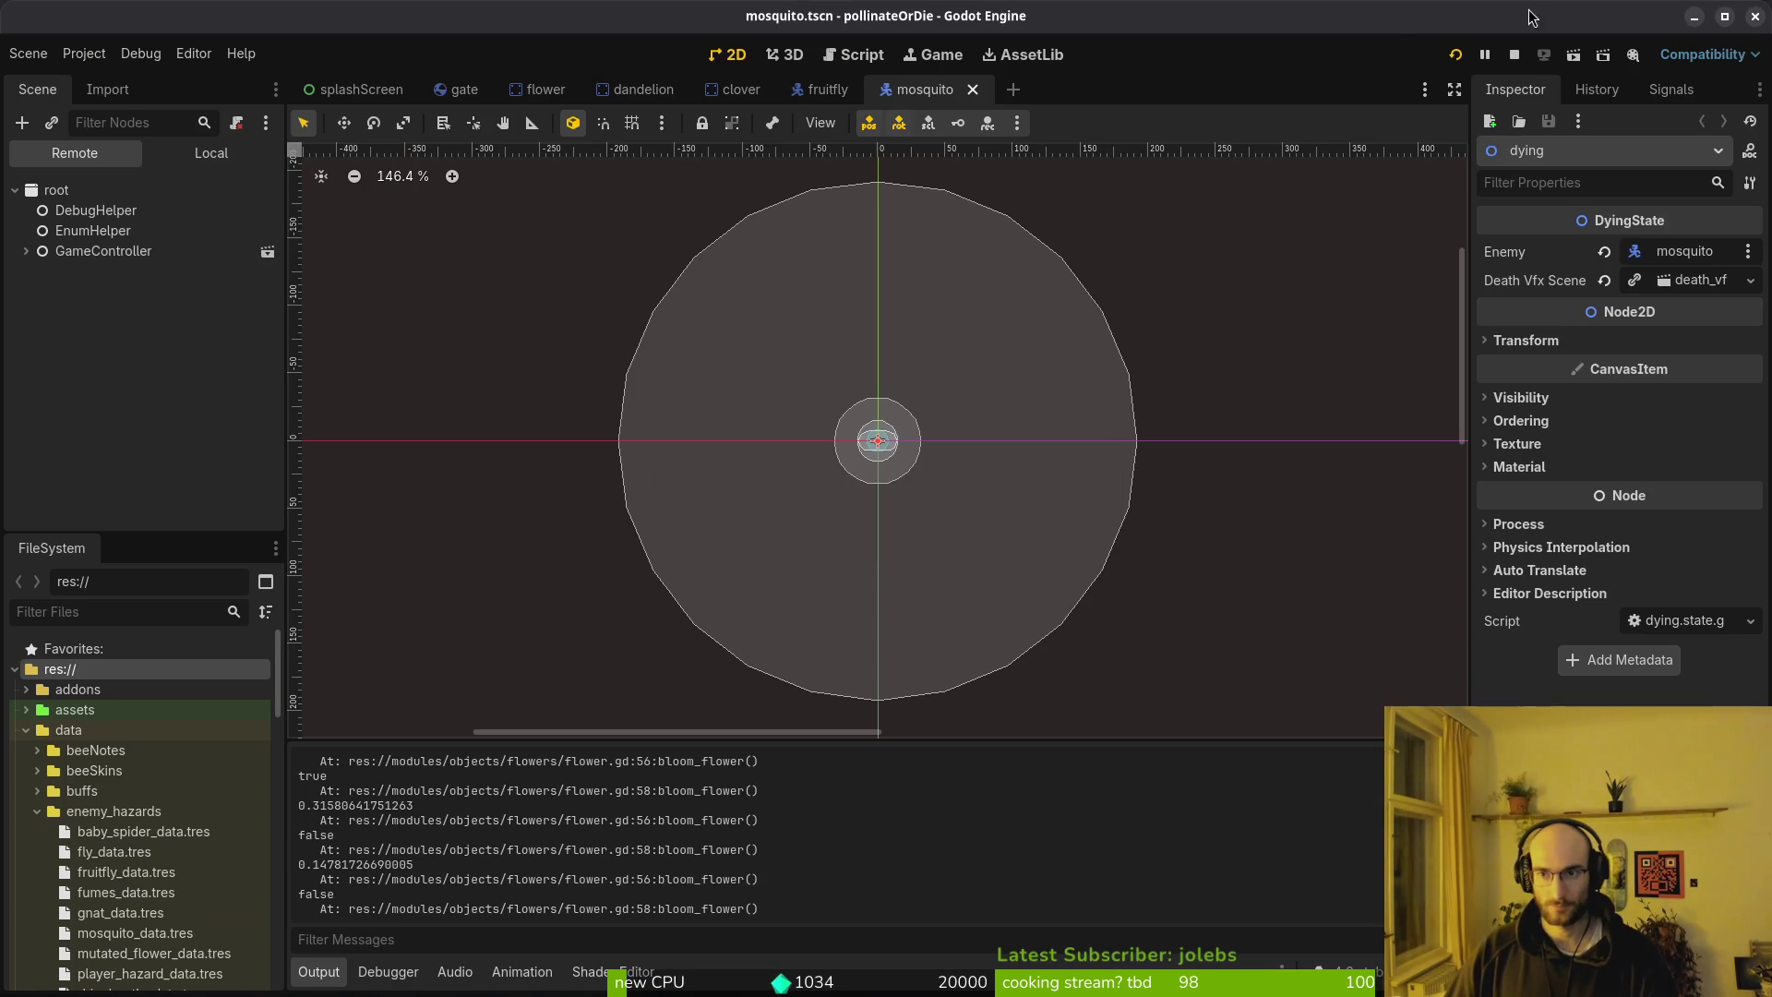
Run the game with F5 to watch the seedling wither, then stop it and return to Aseprite
{"action": "key", "text": "F5"}
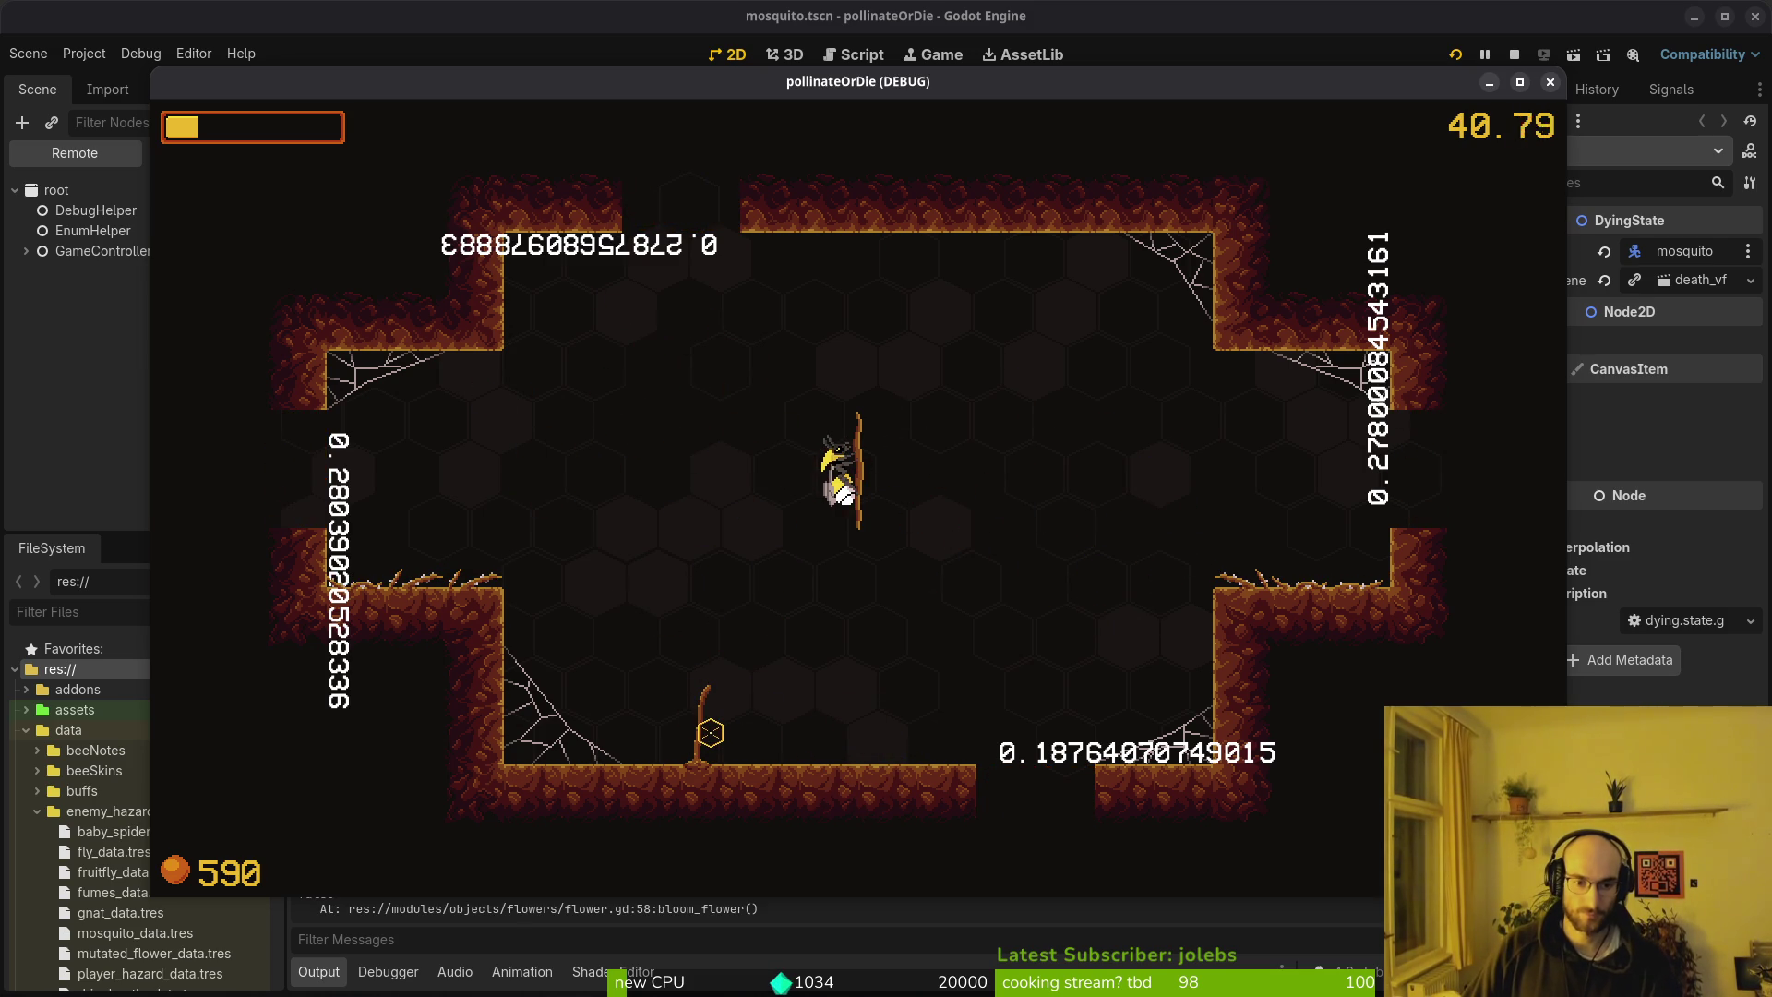
{"action": "key", "text": "F8"}
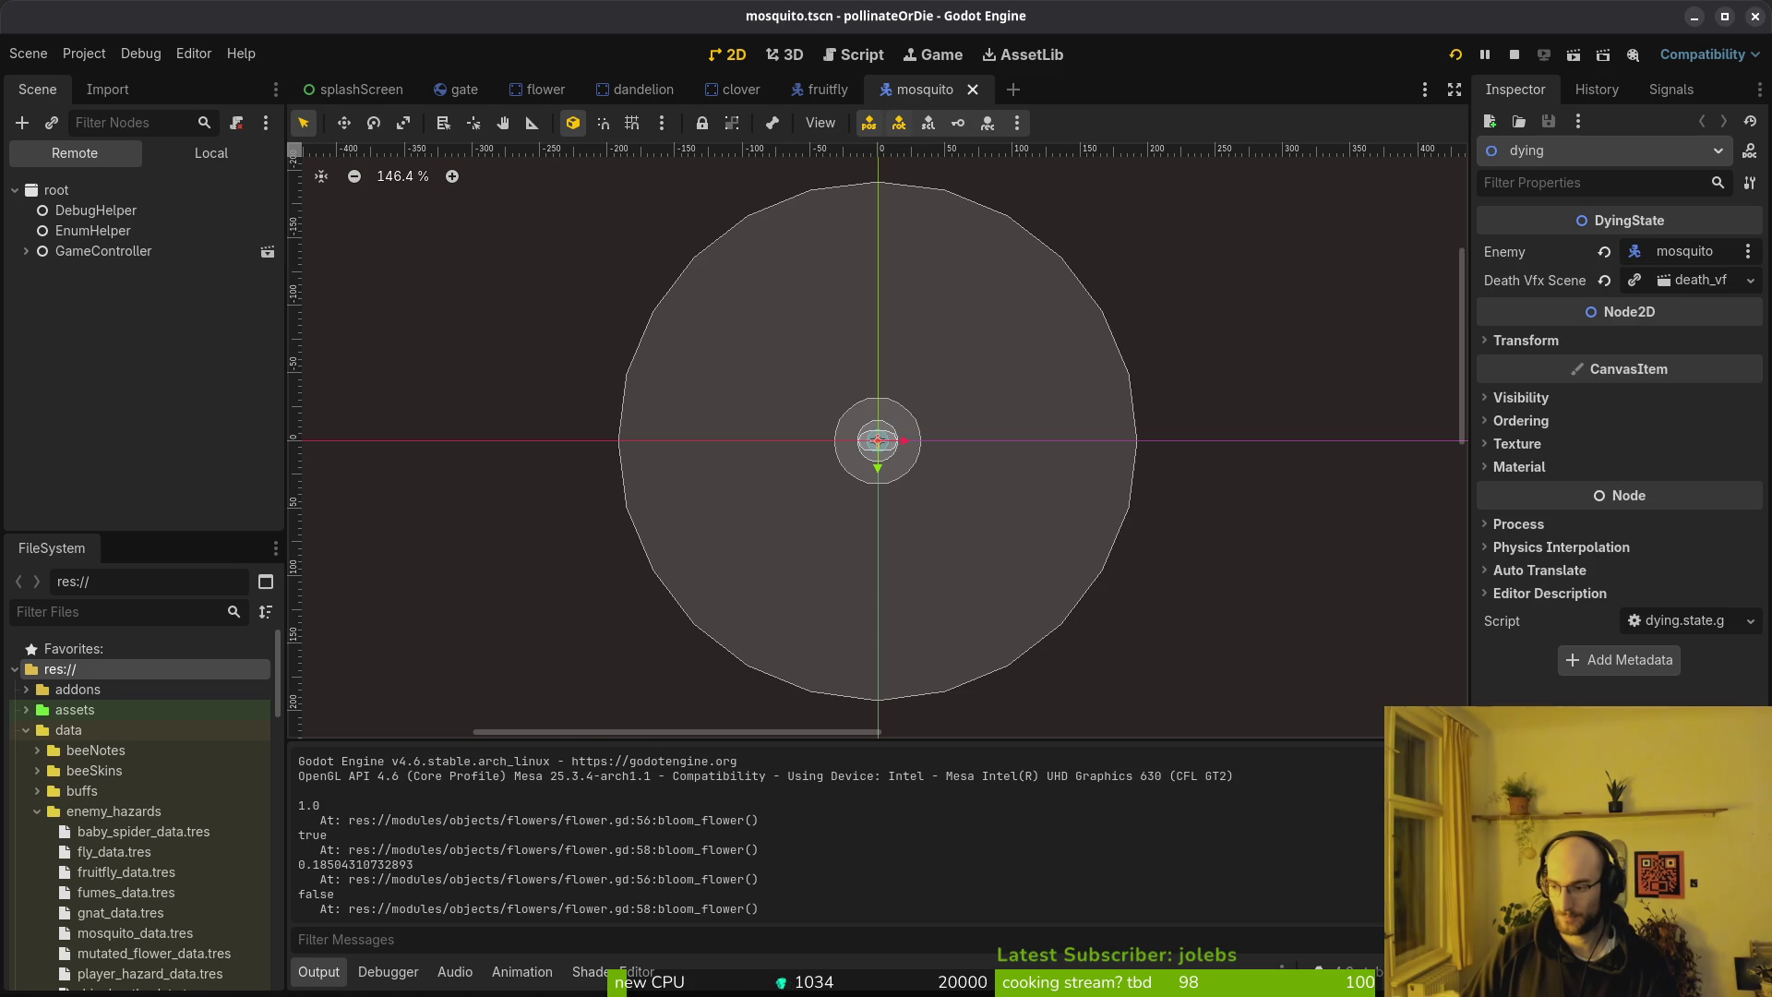
{"action": "key", "text": "alt+Tab"}
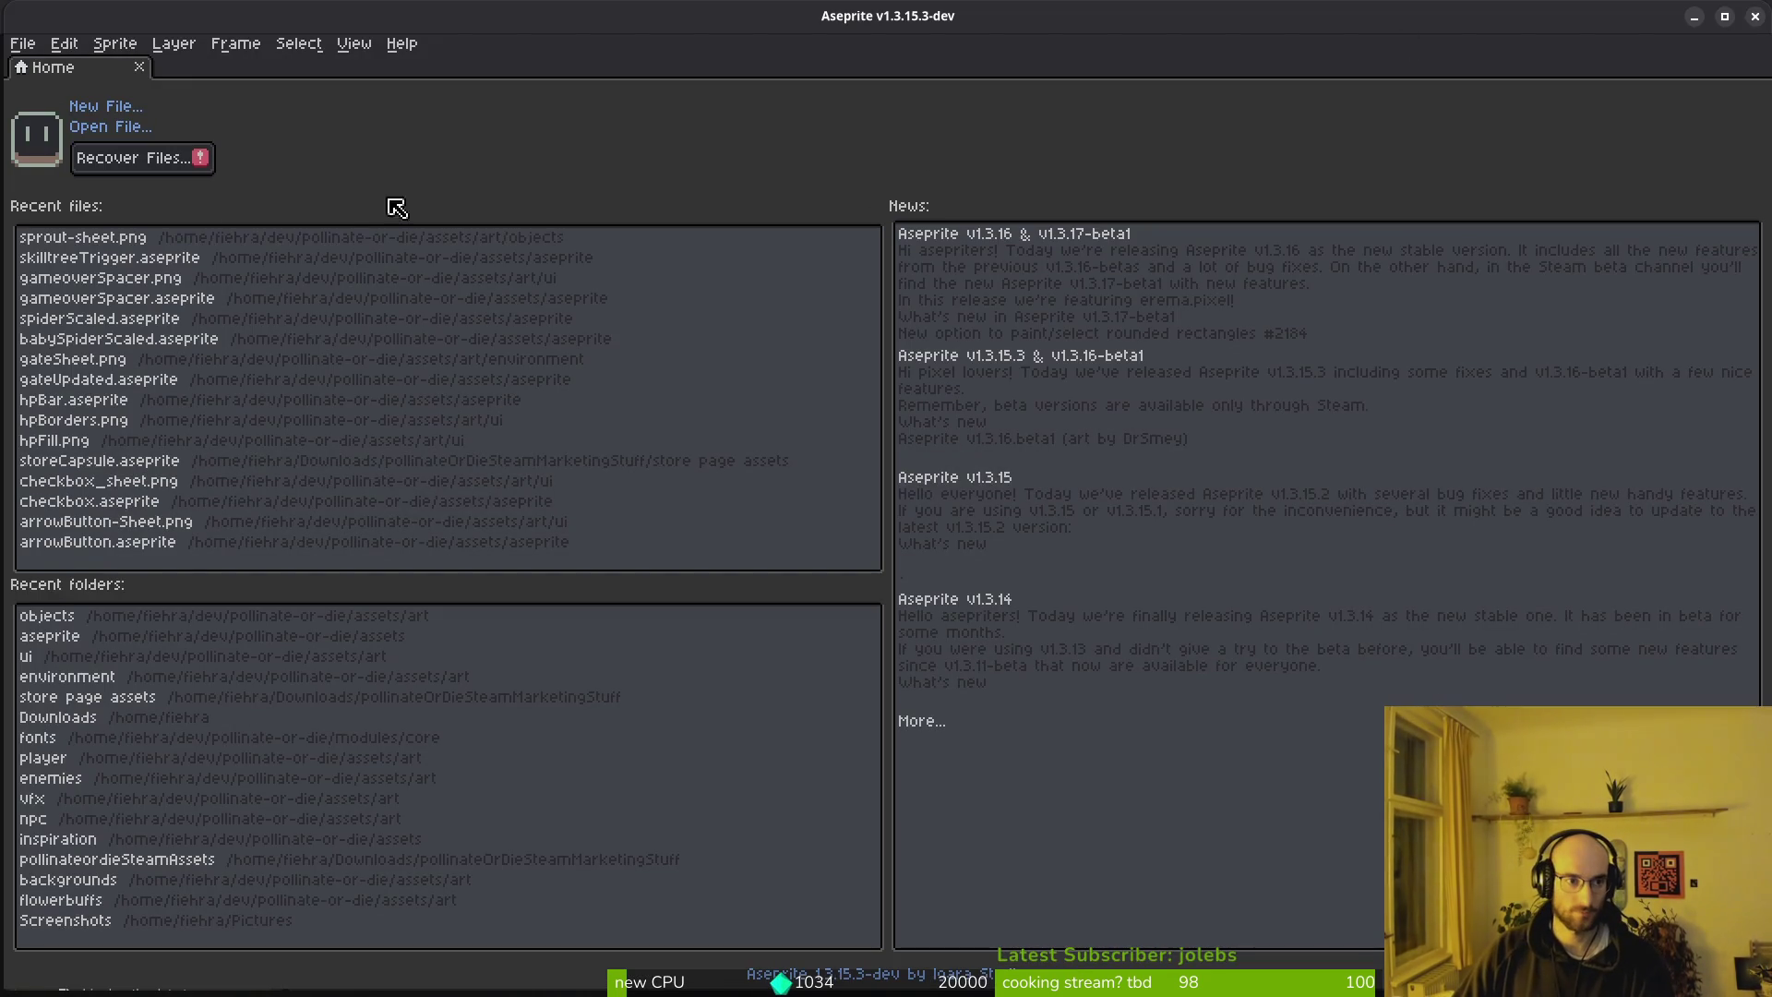
Reopen skilltreeTrigger.aseprite and add bare-stem frames 19 and 20 after frame 18
{"action": "left_click", "coordinate": [102, 258]}
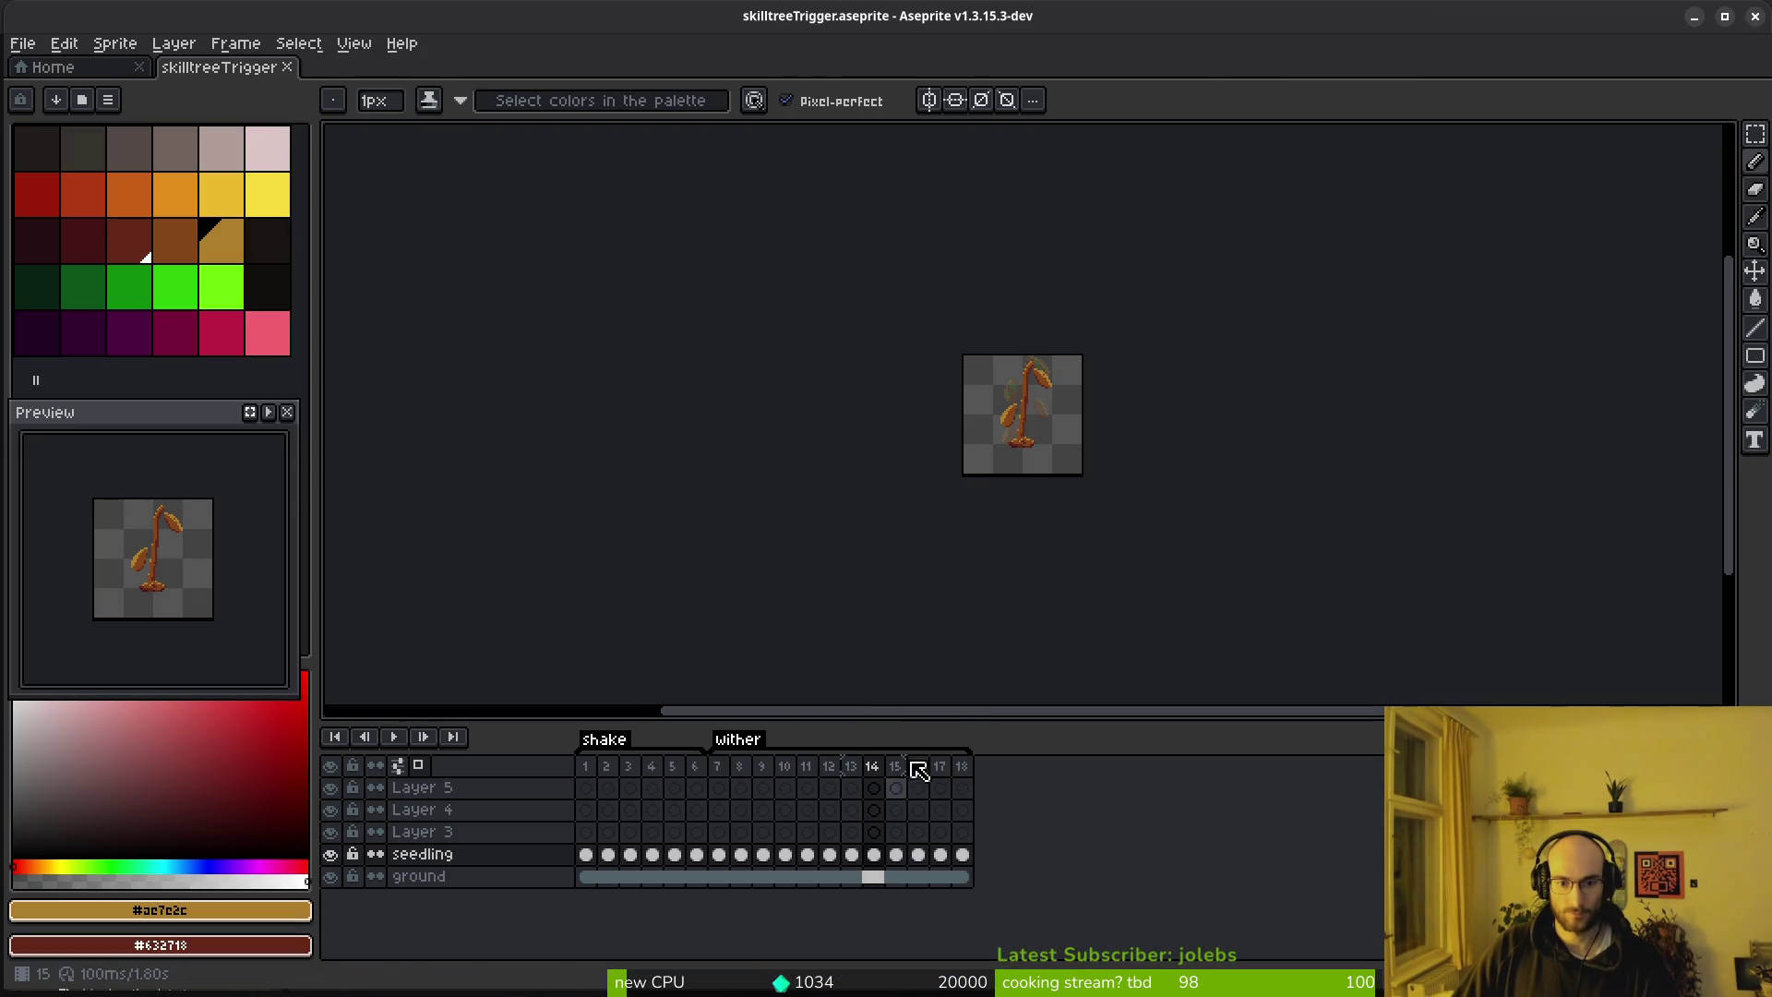
{"action": "left_click", "coordinate": [963, 766]}
{"action": "key", "text": "alt+n"}
{"action": "key", "text": "alt+n"}
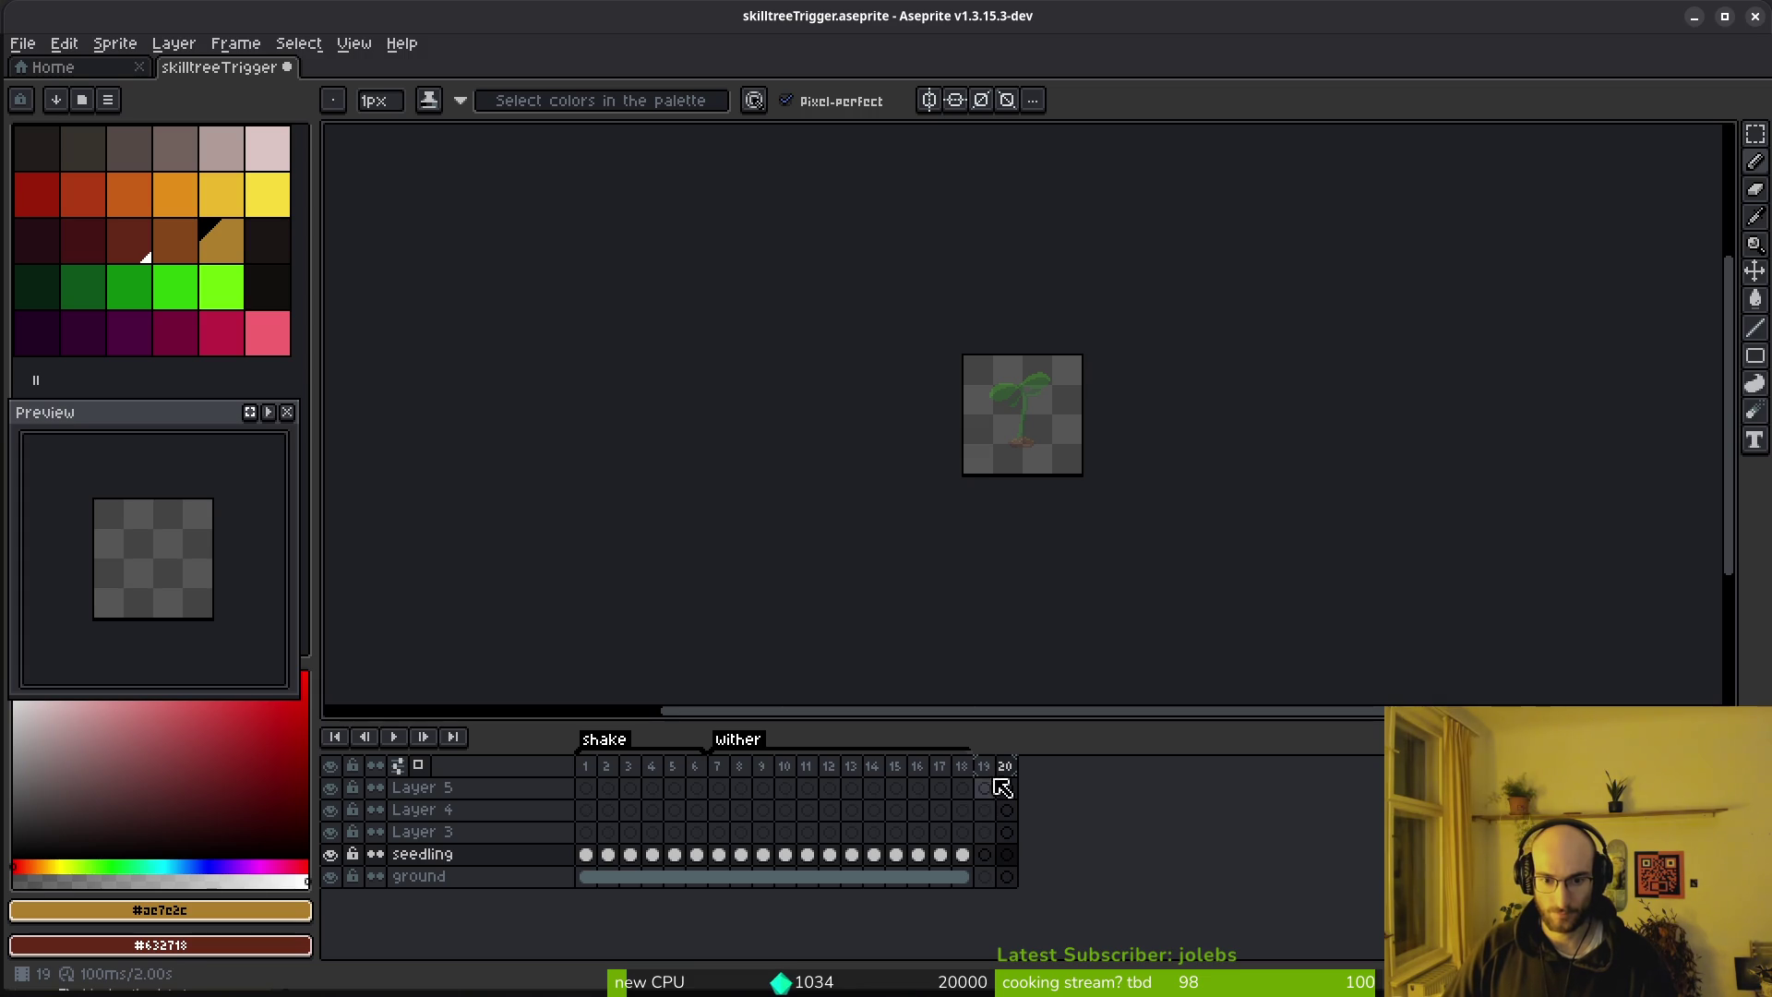
{"action": "key", "text": "Right"}
{"action": "key", "text": "Right"}
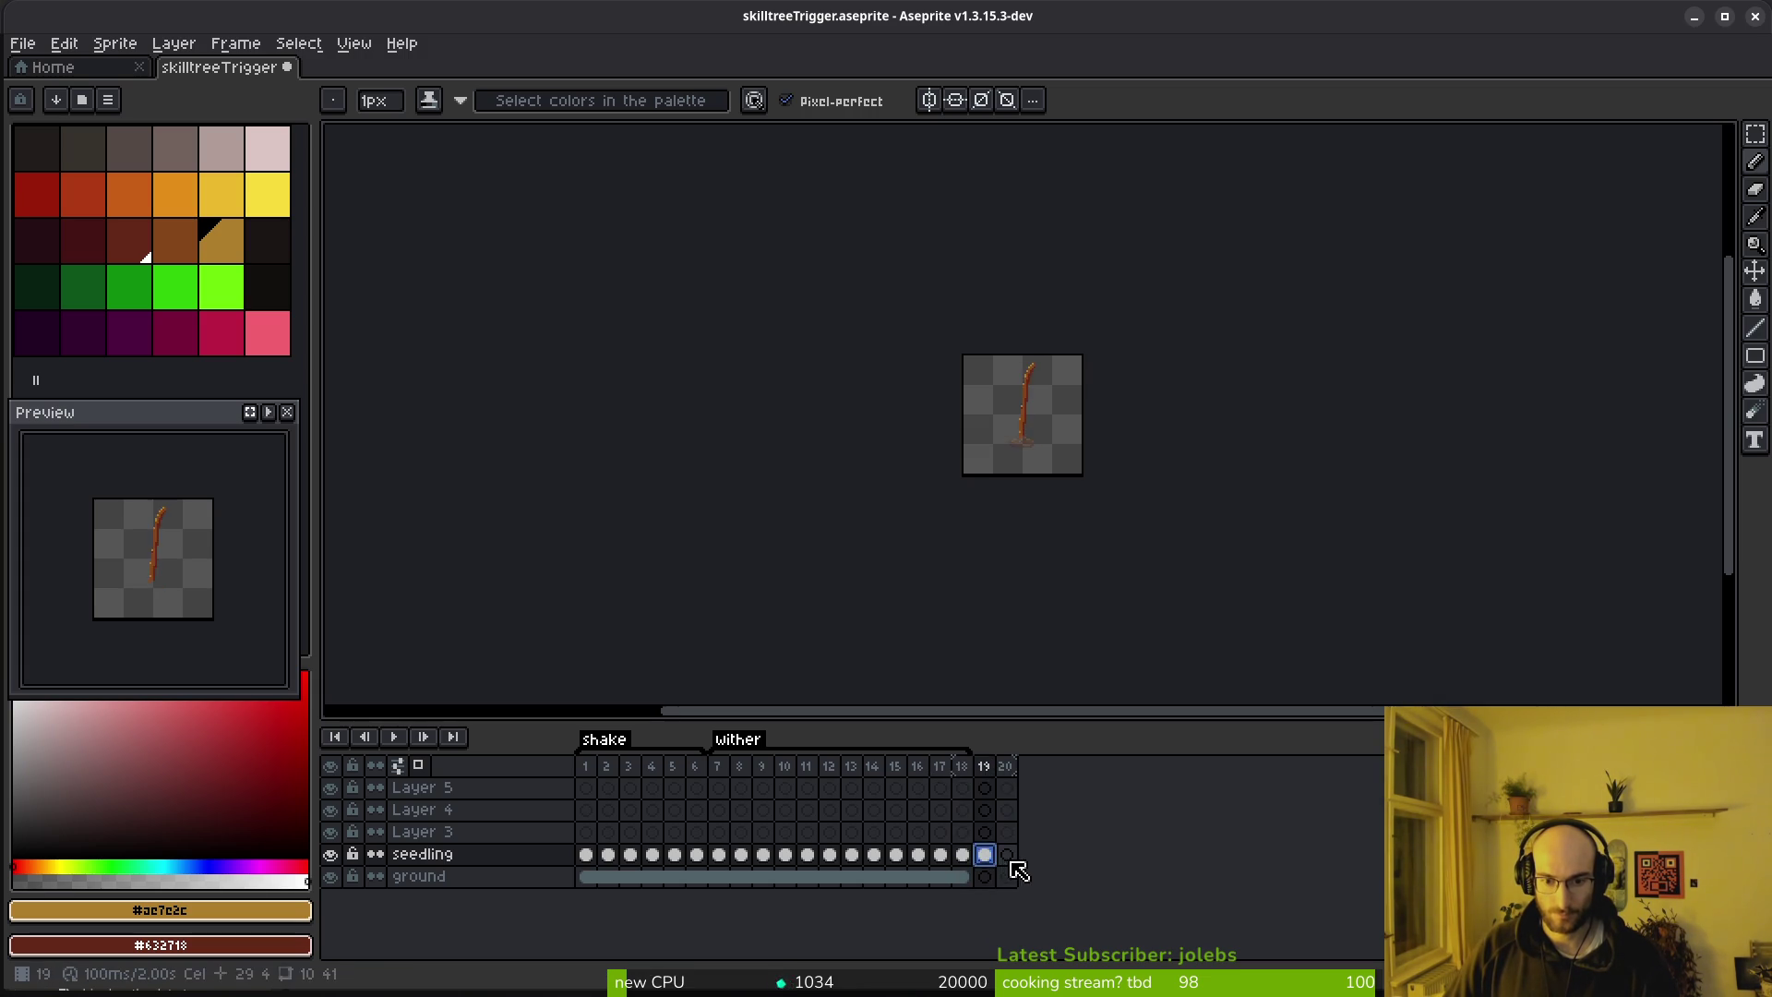
{"action": "key", "text": "ctrl+b"}
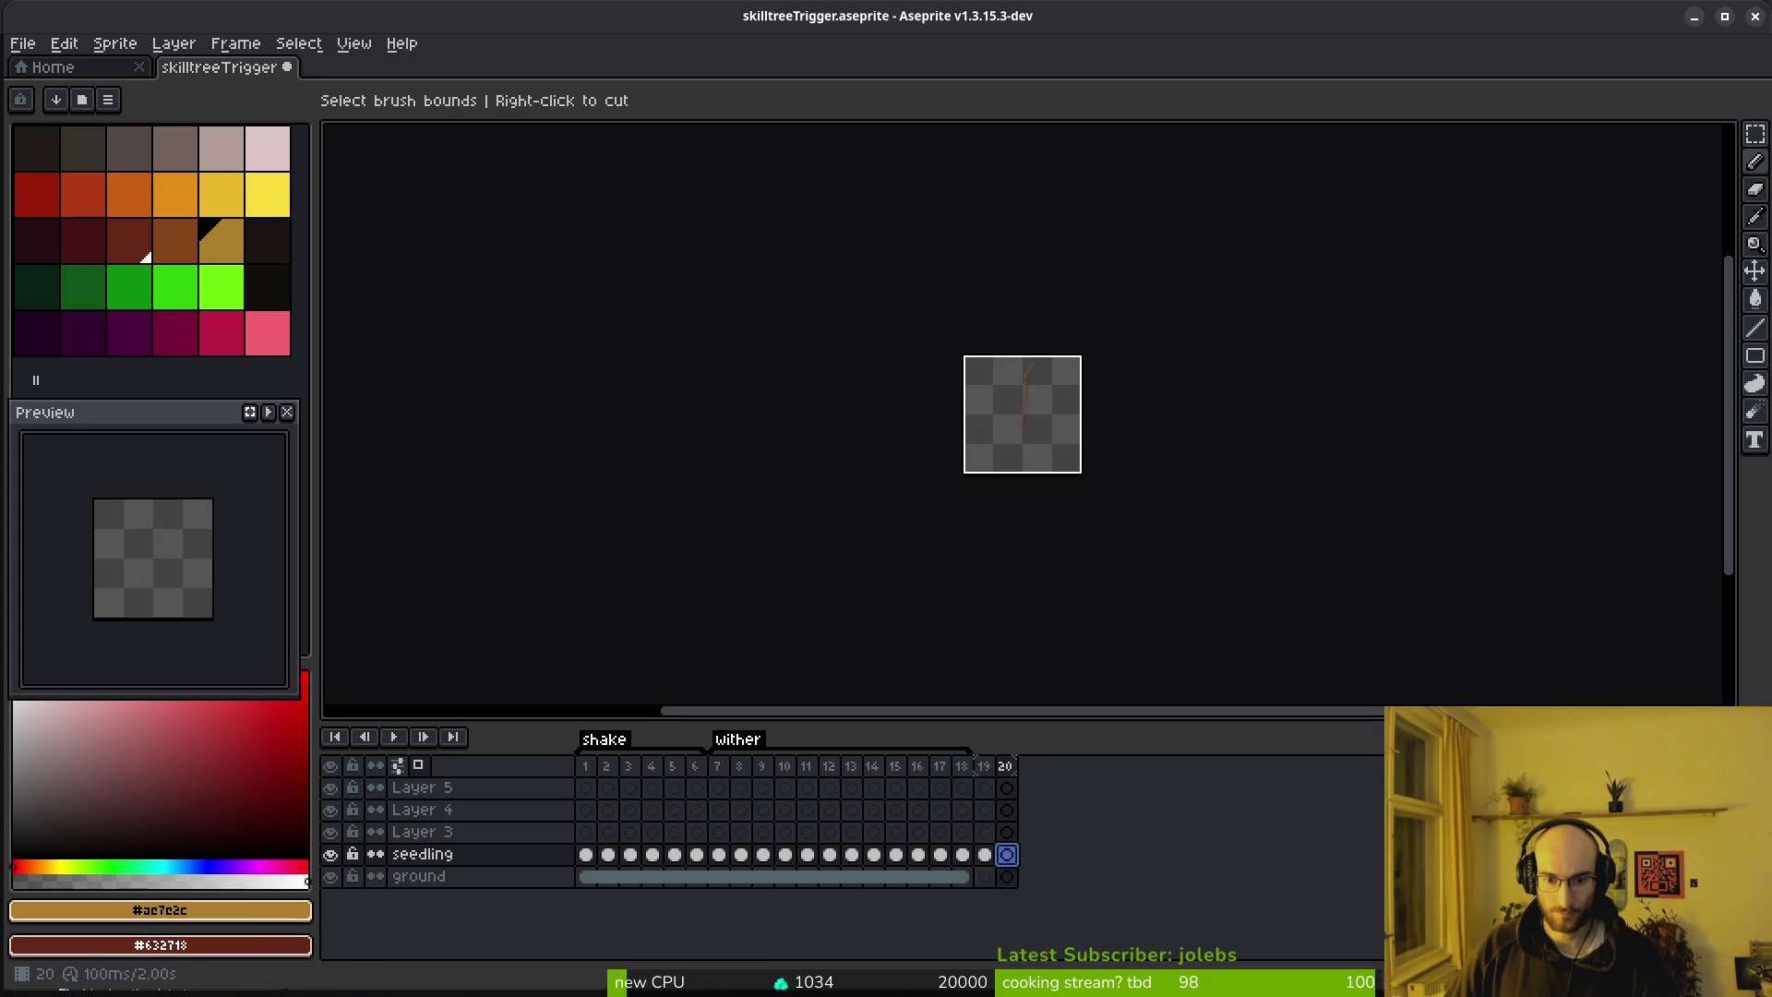
Link the ground cels across frames 18–20
{"action": "left_click", "coordinate": [967, 877]}
{"action": "left_click", "coordinate": [1006, 877], "text": "shift"}
{"action": "right_click", "coordinate": [1008, 884]}
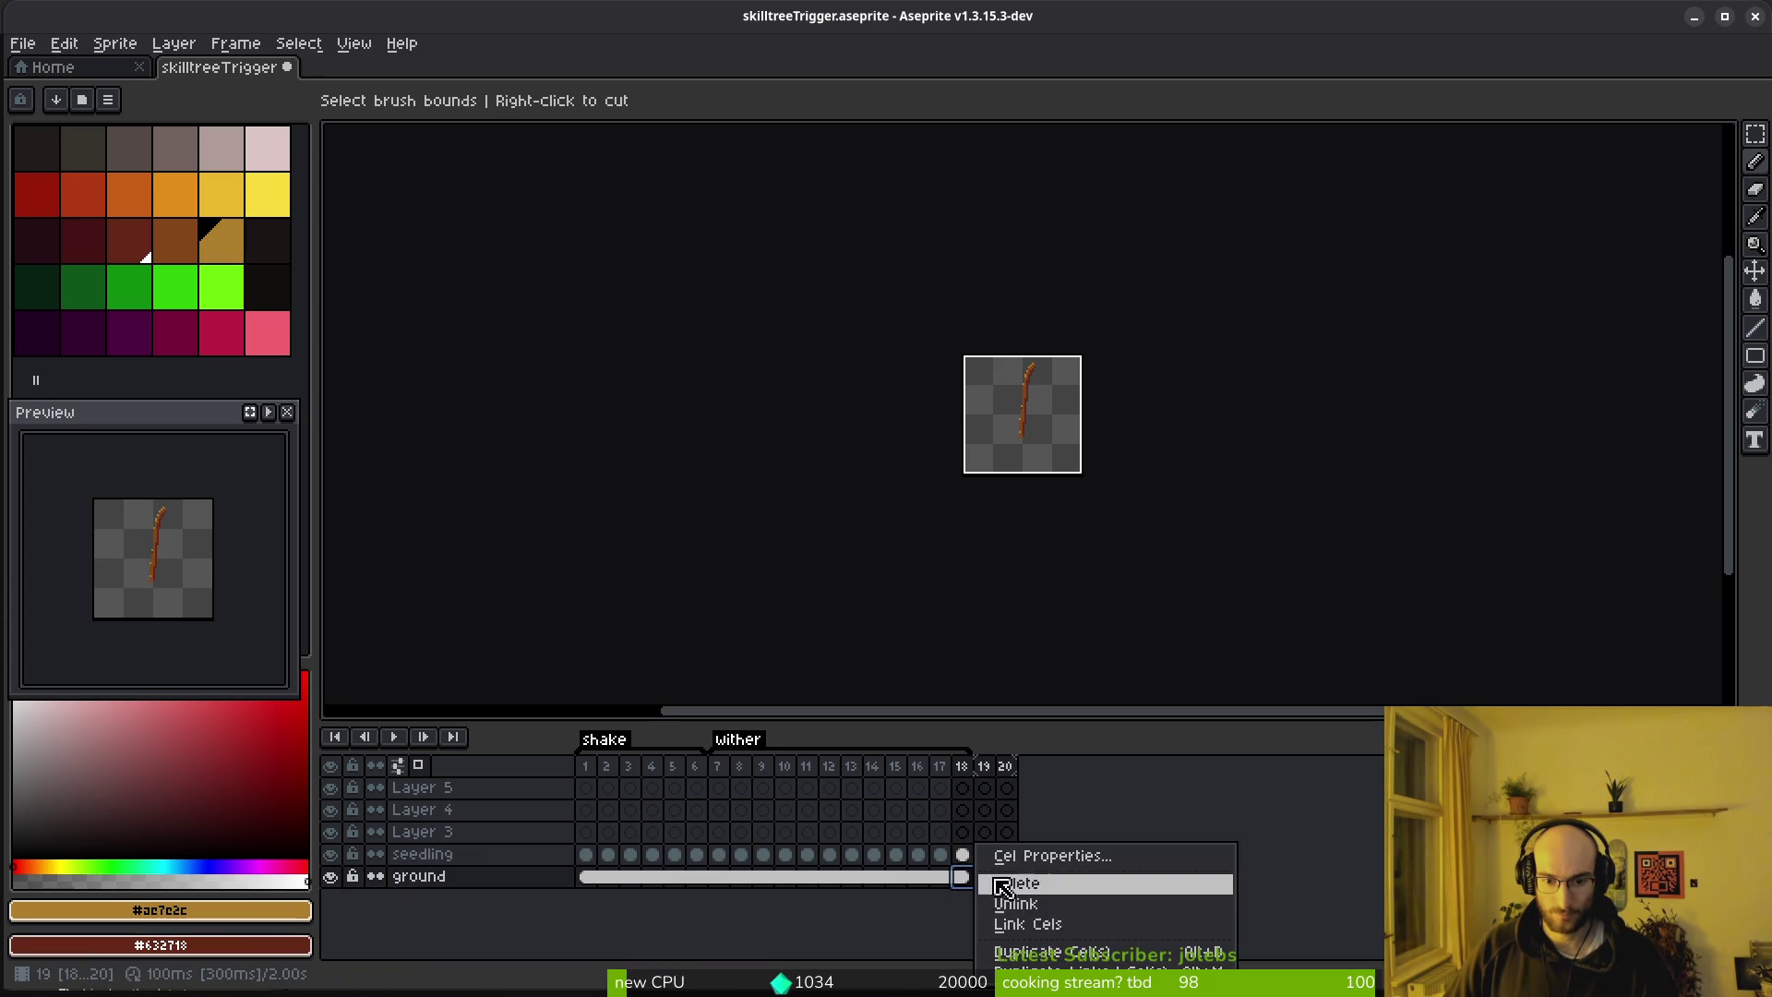
{"action": "left_click", "coordinate": [1038, 925]}
{"action": "scroll", "coordinate": [1068, 466], "scroll_direction": "up", "scroll_amount": 5}
{"action": "scroll", "coordinate": [1068, 466], "scroll_direction": "down", "scroll_amount": 5}
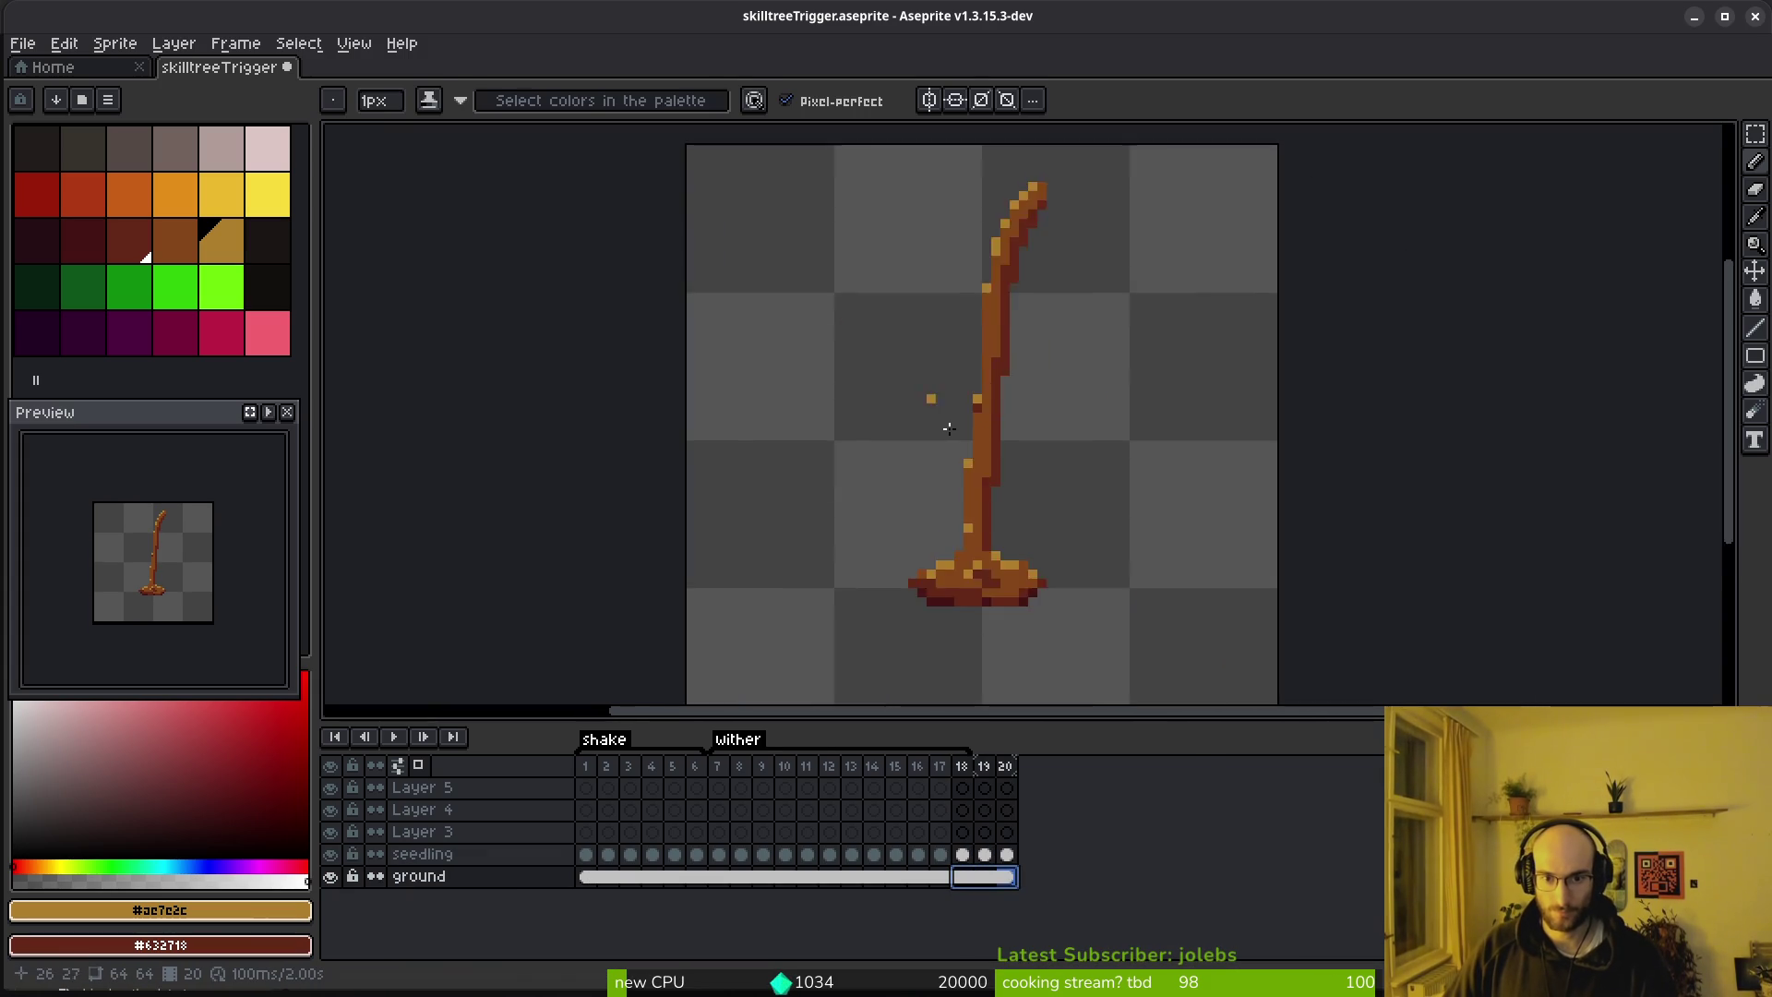
Select the upper trunk of the stem in frame 19
{"action": "key", "text": "Home"}
{"action": "left_click", "coordinate": [986, 856]}
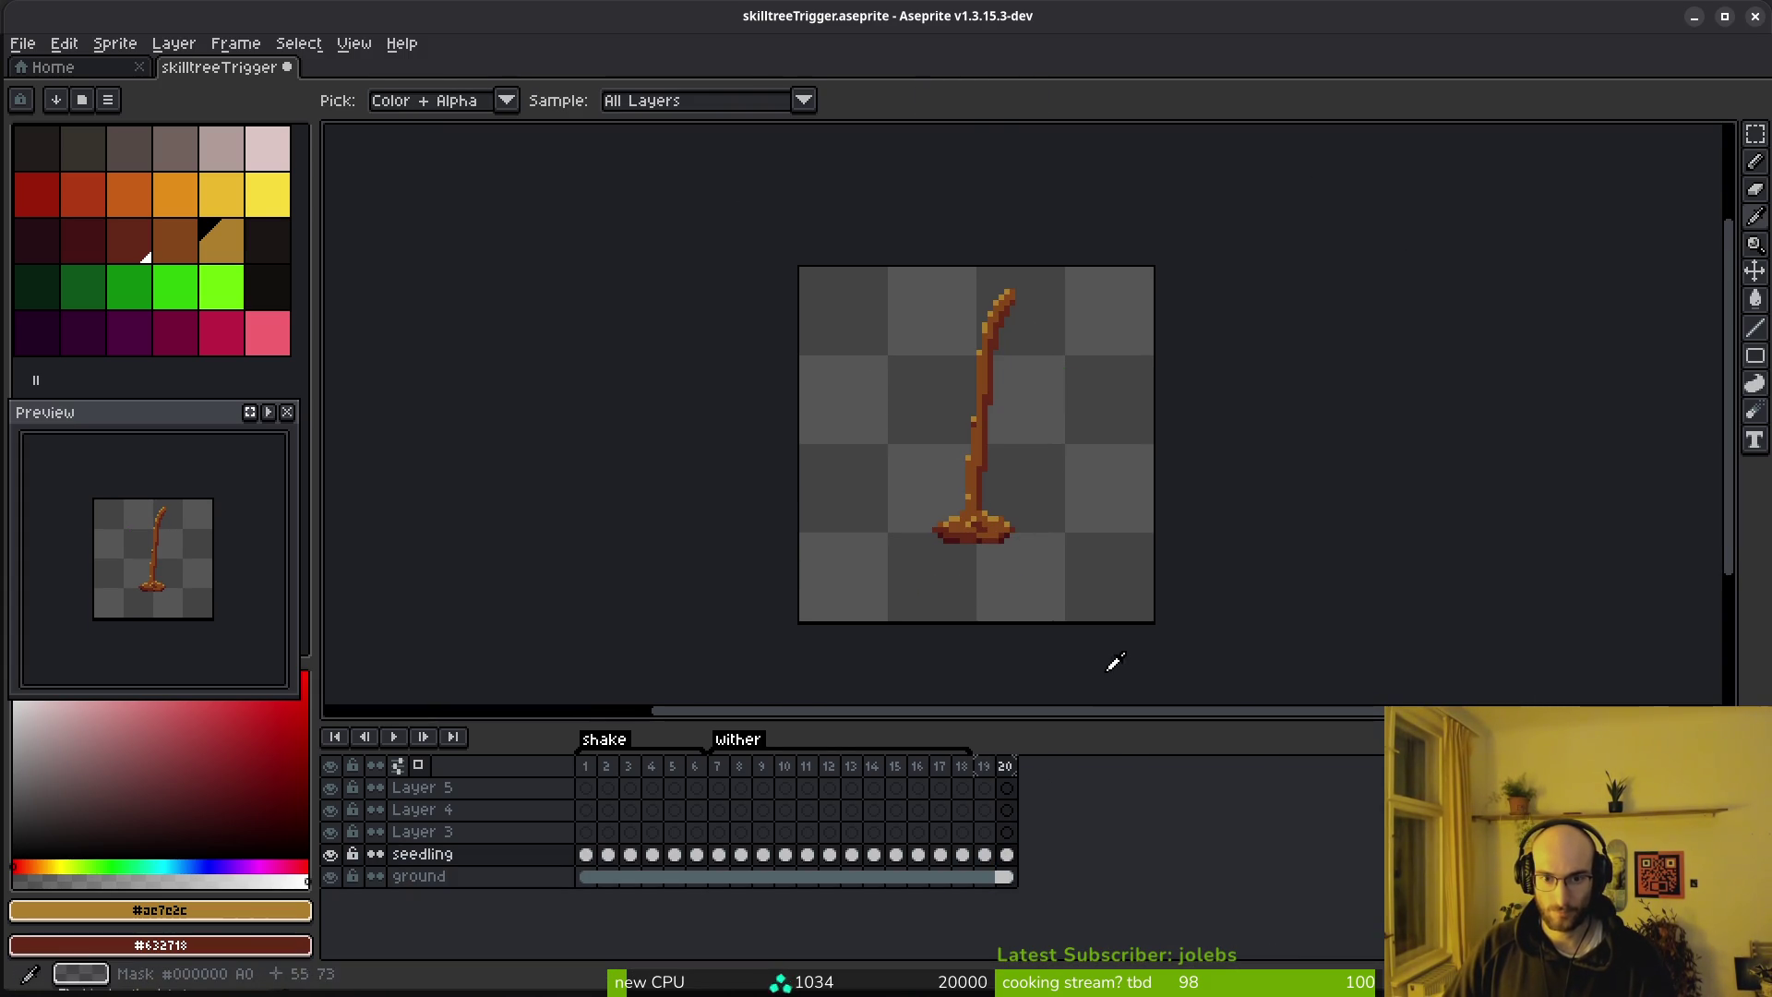
{"action": "key", "text": "m"}
{"action": "scroll", "coordinate": [1036, 337], "scroll_direction": "up", "scroll_amount": 2}
{"action": "scroll", "coordinate": [1153, 554], "scroll_direction": "down", "scroll_amount": 5}
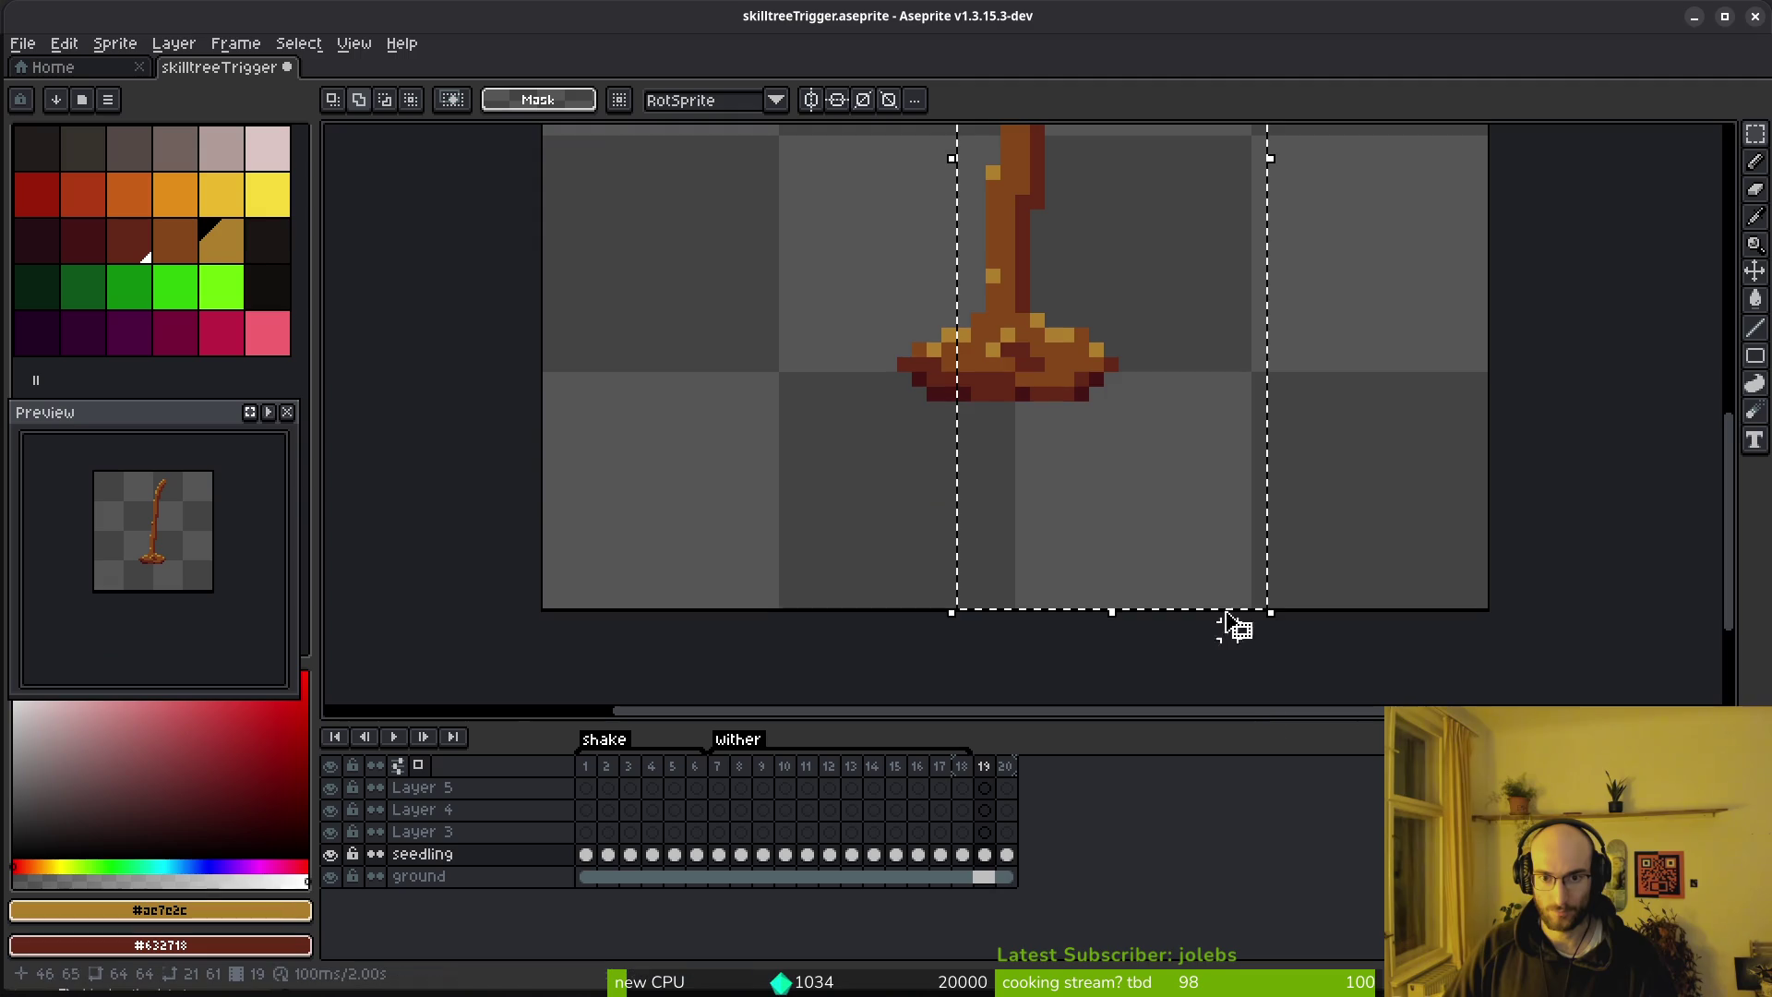
{"action": "scroll", "coordinate": [1178, 403], "scroll_direction": "down", "scroll_amount": 1}
{"action": "scroll", "coordinate": [1191, 442], "scroll_direction": "up", "scroll_amount": 3}
{"action": "left_click_drag", "start_coordinate": [986, 204], "coordinate": [1262, 558]}
{"action": "left_click", "coordinate": [984, 854]}
Move frame 19's stem top down one pixel, comparing with undo and redo
{"action": "left_click", "coordinate": [1120, 388]}
{"action": "left_click_drag", "start_coordinate": [1120, 390], "coordinate": [1119, 399]}
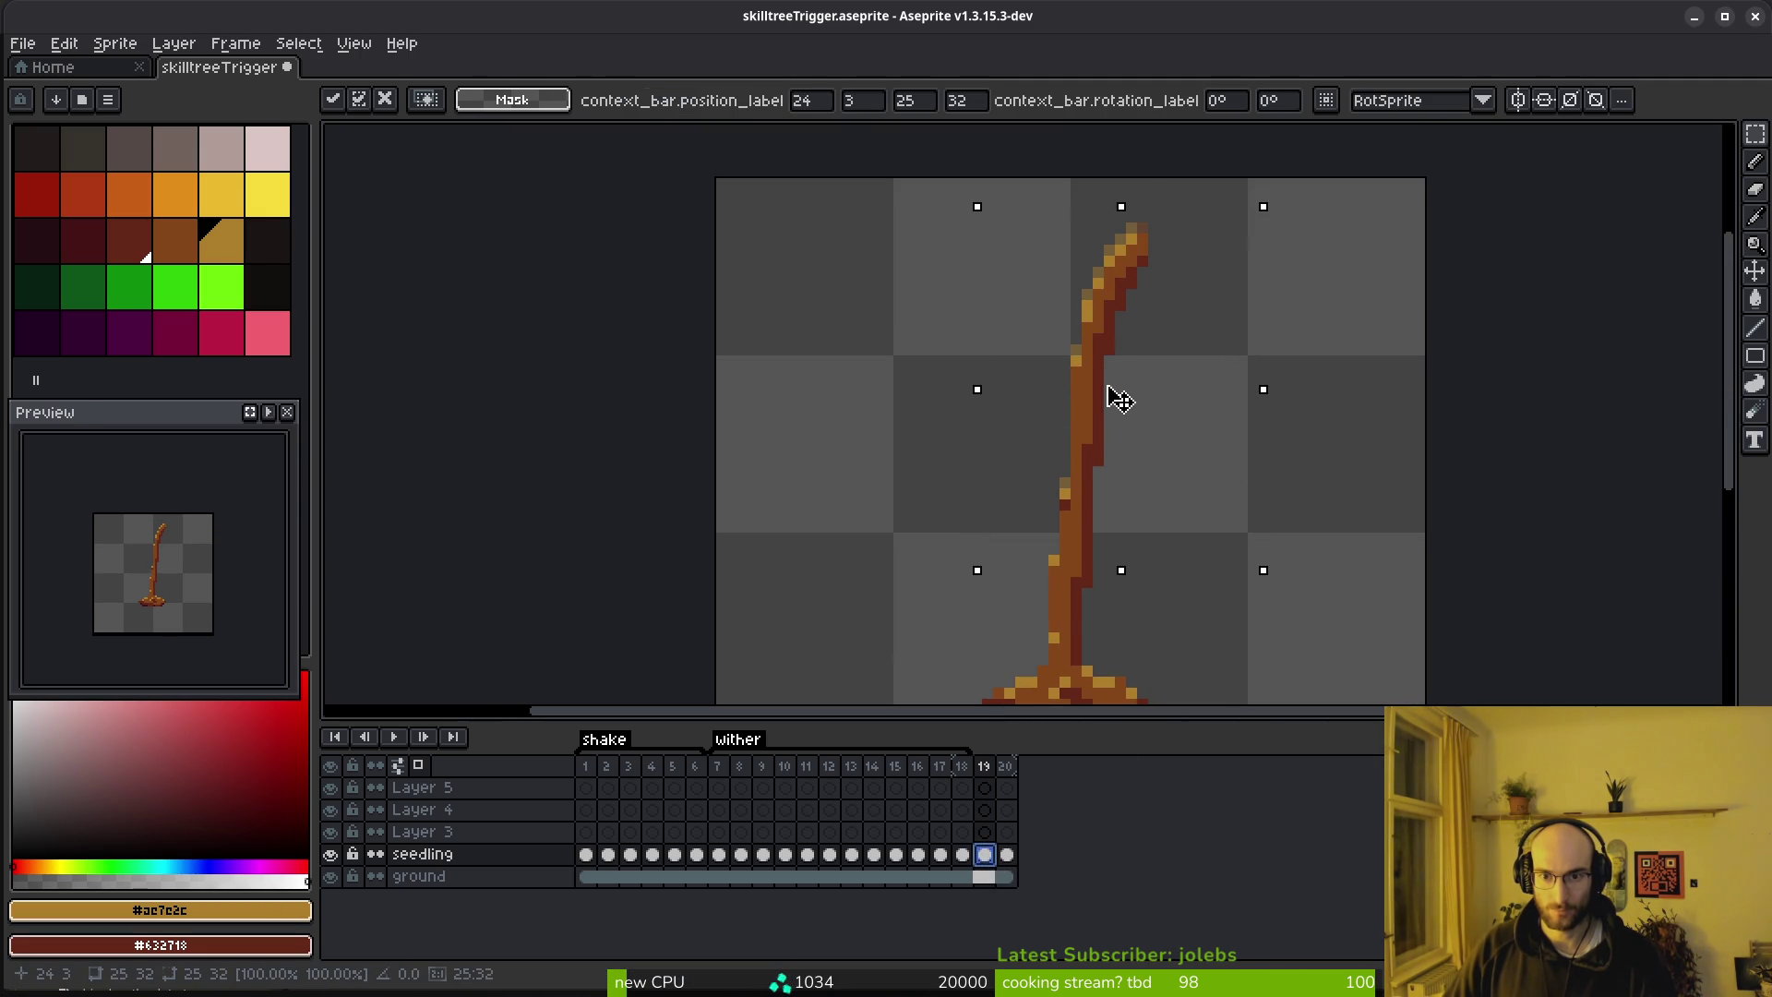
{"action": "key", "text": "ctrl+d"}
{"action": "key", "text": "ctrl+z"}
{"action": "key", "text": "ctrl+y"}
{"action": "key", "text": "i"}
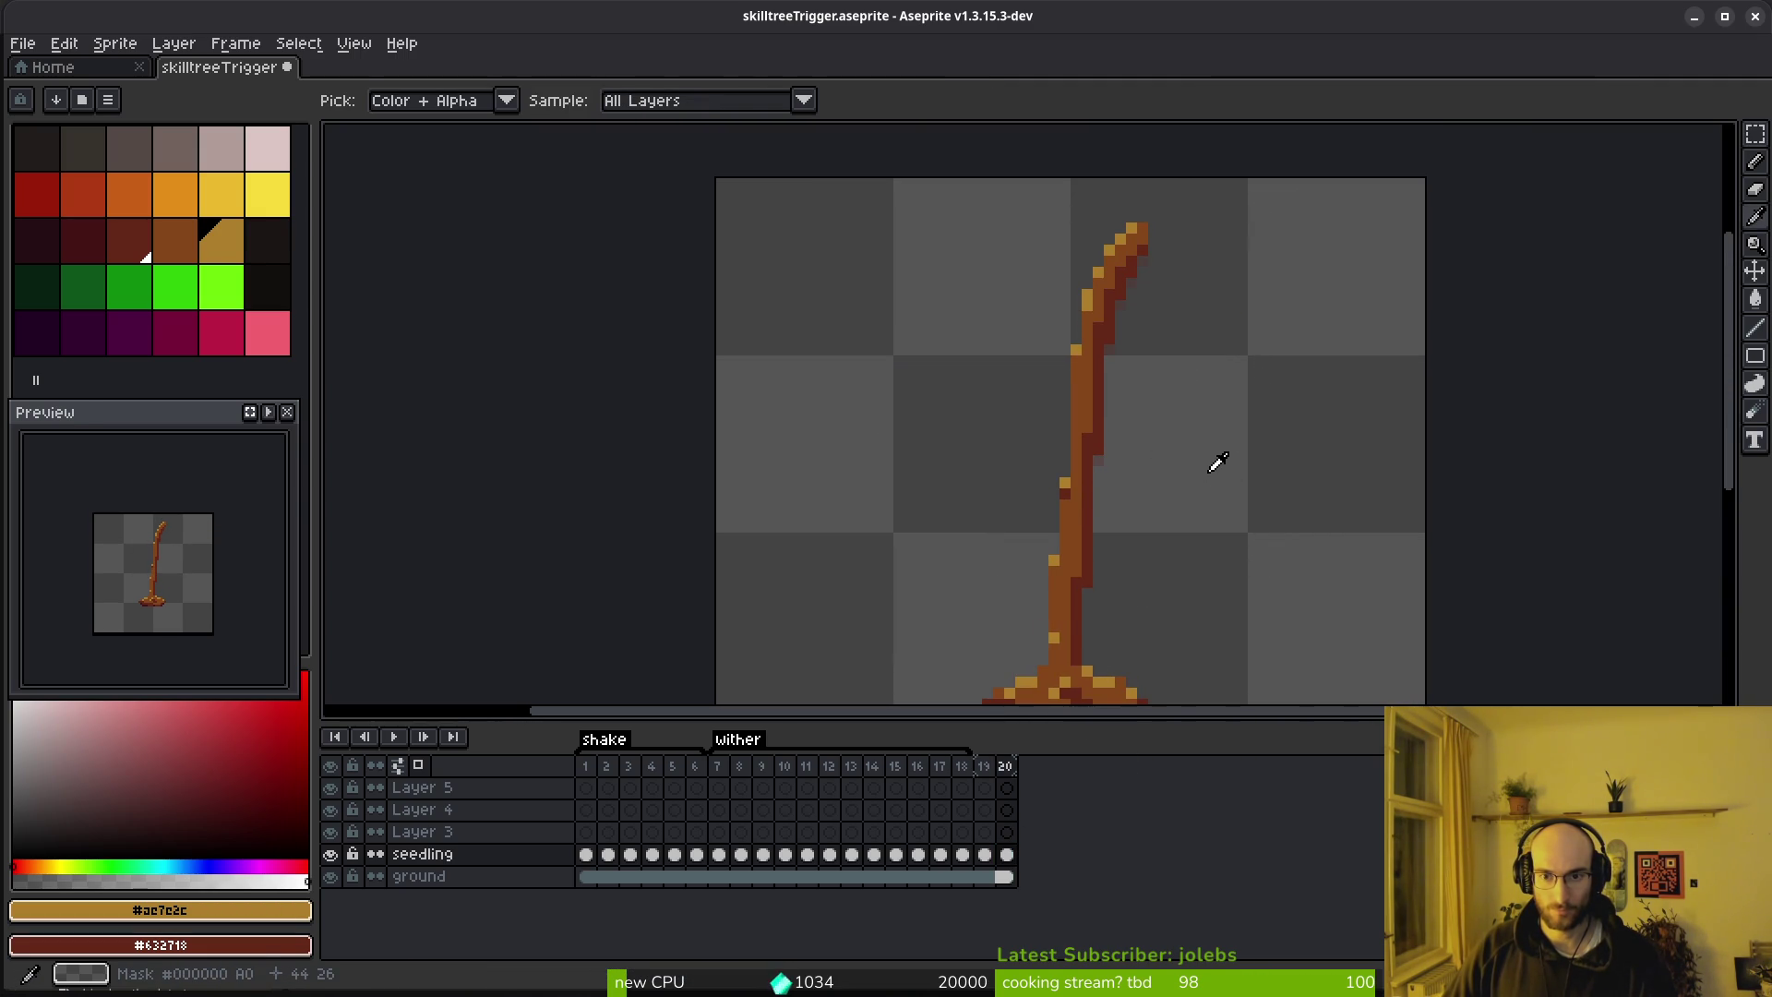
Add two empty frames after frame 20, then nudge its upper stem one pixel right
{"action": "key", "text": "Right"}
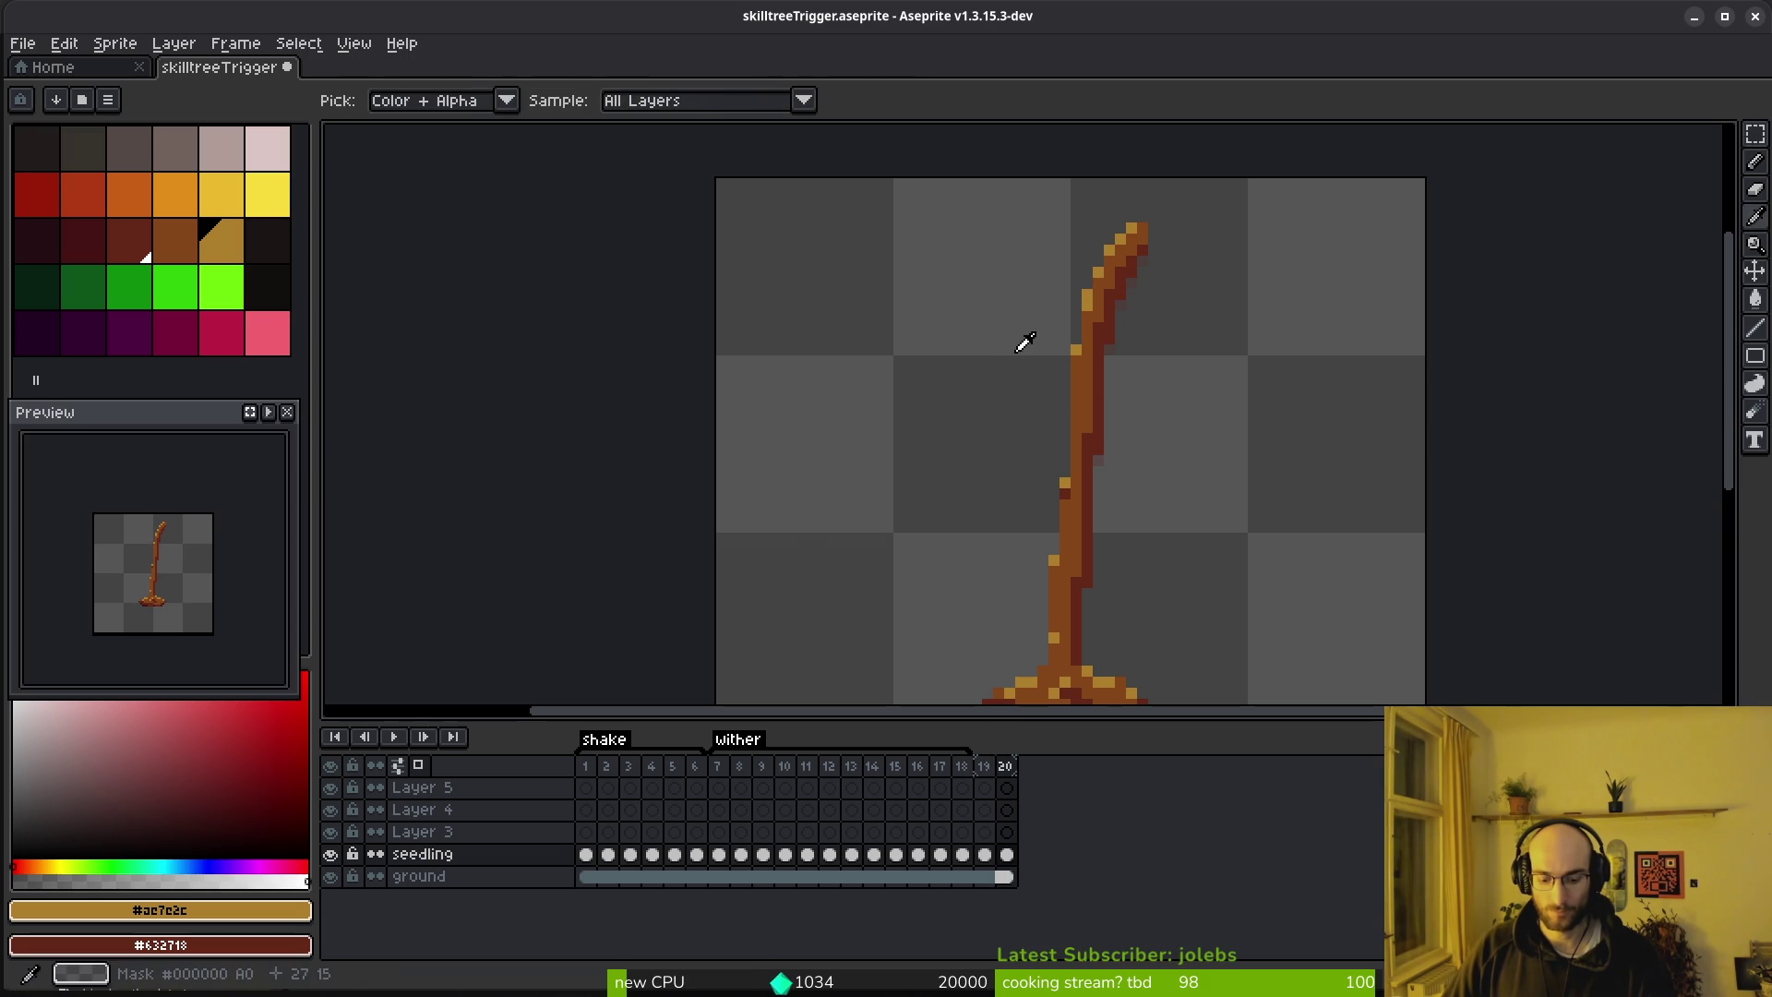
{"action": "key", "text": "alt+b"}
{"action": "key", "text": "alt+b"}
{"action": "key", "text": "Left"}
{"action": "key", "text": "Left"}
{"action": "left_click_drag", "start_coordinate": [939, 178], "coordinate": [1226, 566]}
{"action": "left_click_drag", "start_coordinate": [976, 259], "coordinate": [1239, 513]}
{"action": "mouse_move", "coordinate": [1015, 212]}
{"action": "left_mouse_down"}
{"action": "mouse_move", "coordinate": [1227, 369]}
{"action": "mouse_move", "coordinate": [1175, 360]}
{"action": "left_mouse_up"}
{"action": "key", "text": "Right"}
Nudge the stem top up a pixel and tidy small areas of the stem
{"action": "key", "text": "Return"}
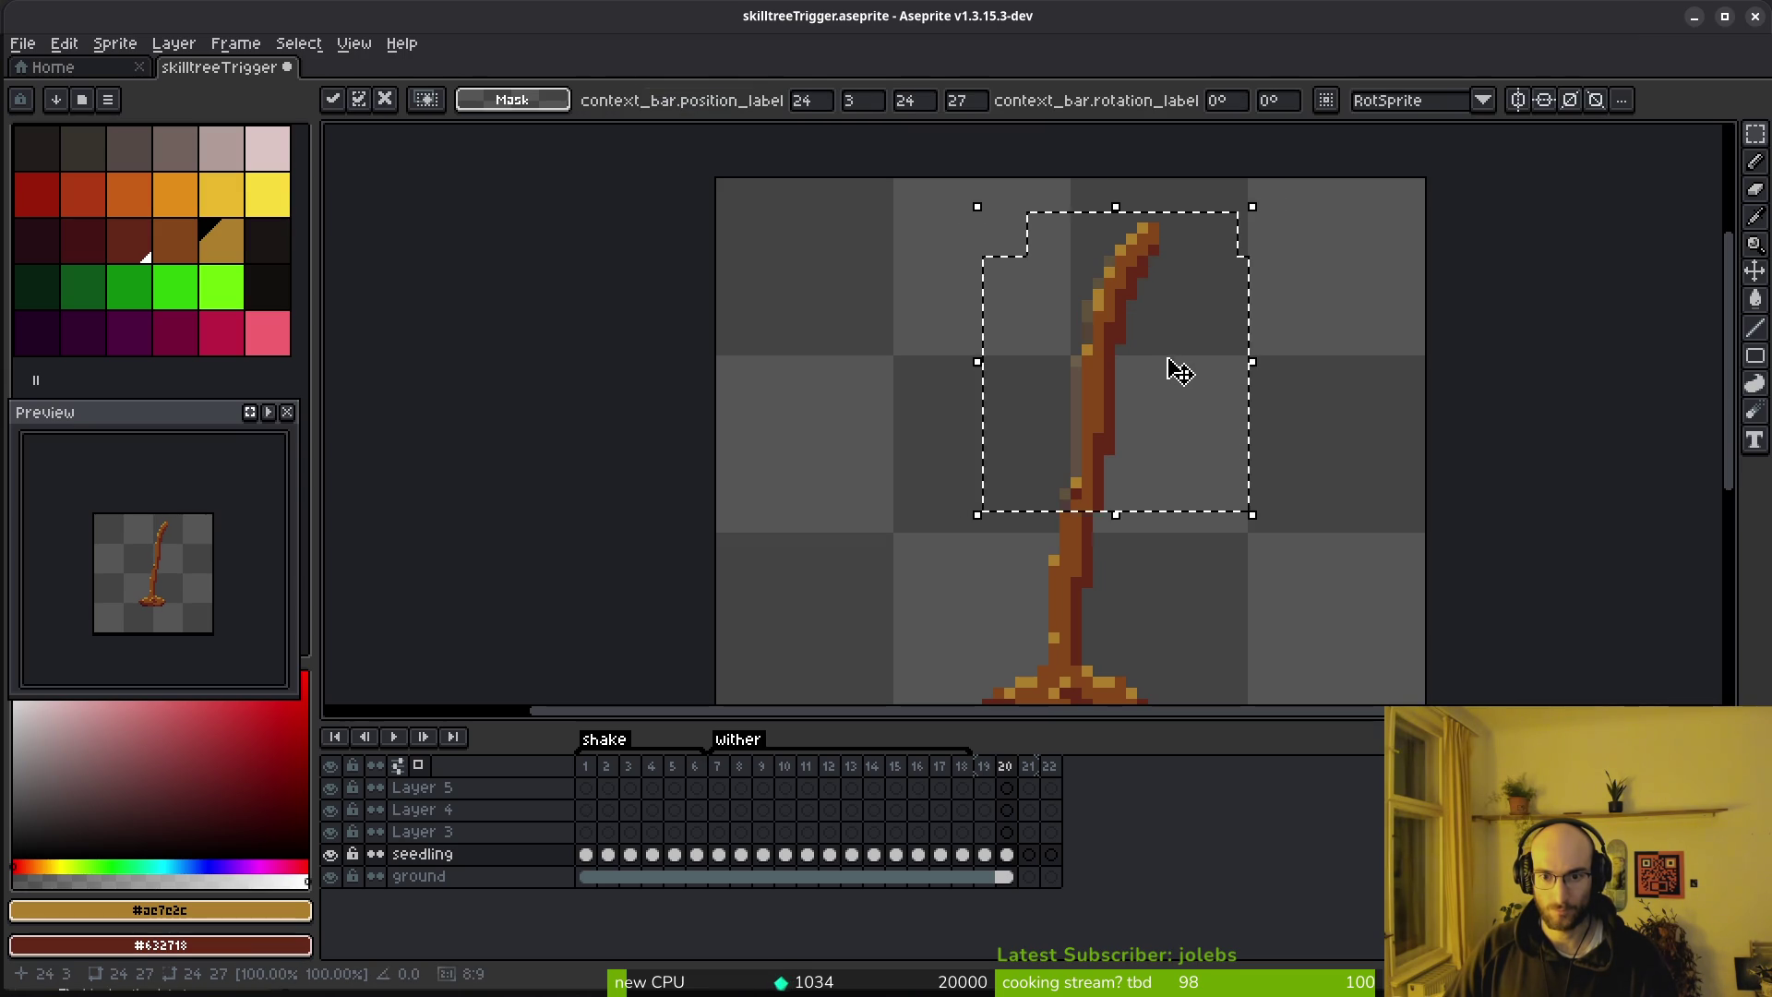
{"action": "key", "text": "ctrl+d"}
{"action": "mouse_move", "coordinate": [1064, 426]}
{"action": "left_mouse_down"}
{"action": "mouse_move", "coordinate": [1119, 467]}
{"action": "mouse_move", "coordinate": [1140, 513]}
{"action": "left_mouse_up"}
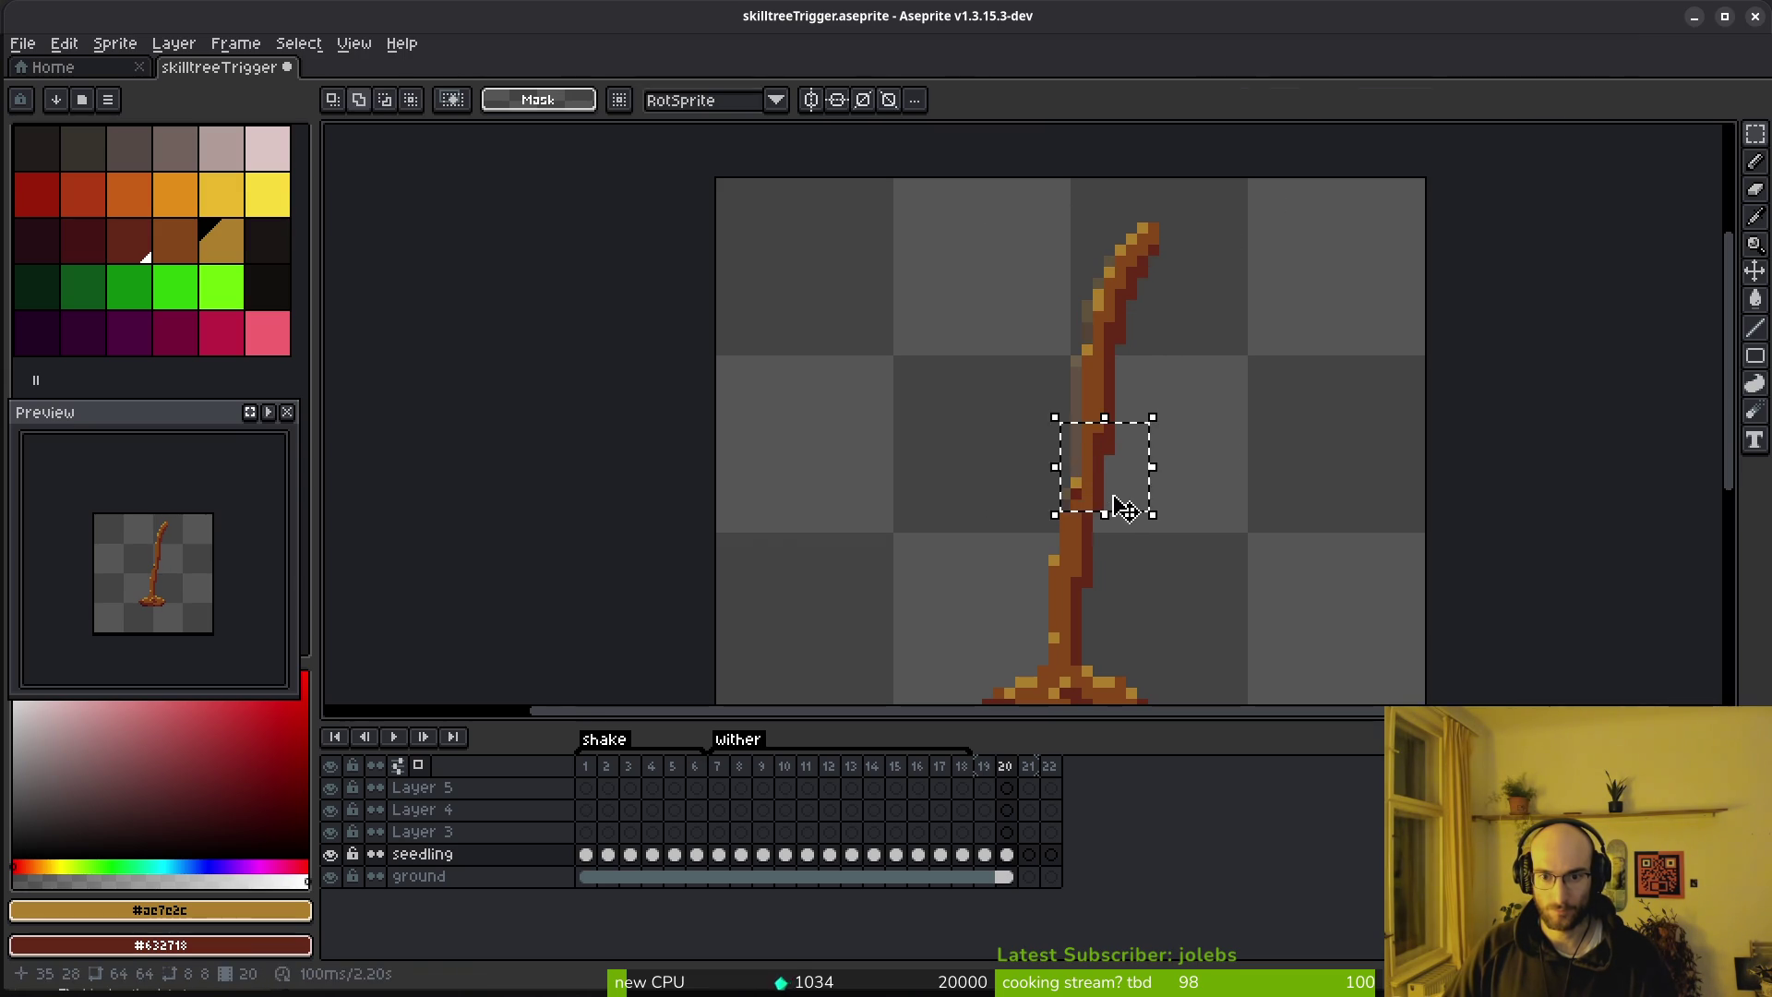
{"action": "key", "text": "ctrl+d"}
{"action": "left_click_drag", "start_coordinate": [1073, 369], "coordinate": [1123, 406]}
{"action": "key", "text": "ctrl+d"}
{"action": "scroll", "coordinate": [1139, 411], "scroll_direction": "up", "scroll_amount": 3}
{"action": "left_click_drag", "start_coordinate": [1001, 370], "coordinate": [1079, 419]}
{"action": "scroll", "coordinate": [1210, 462], "scroll_direction": "down", "scroll_amount": 4}
{"action": "key", "text": "ctrl+d"}
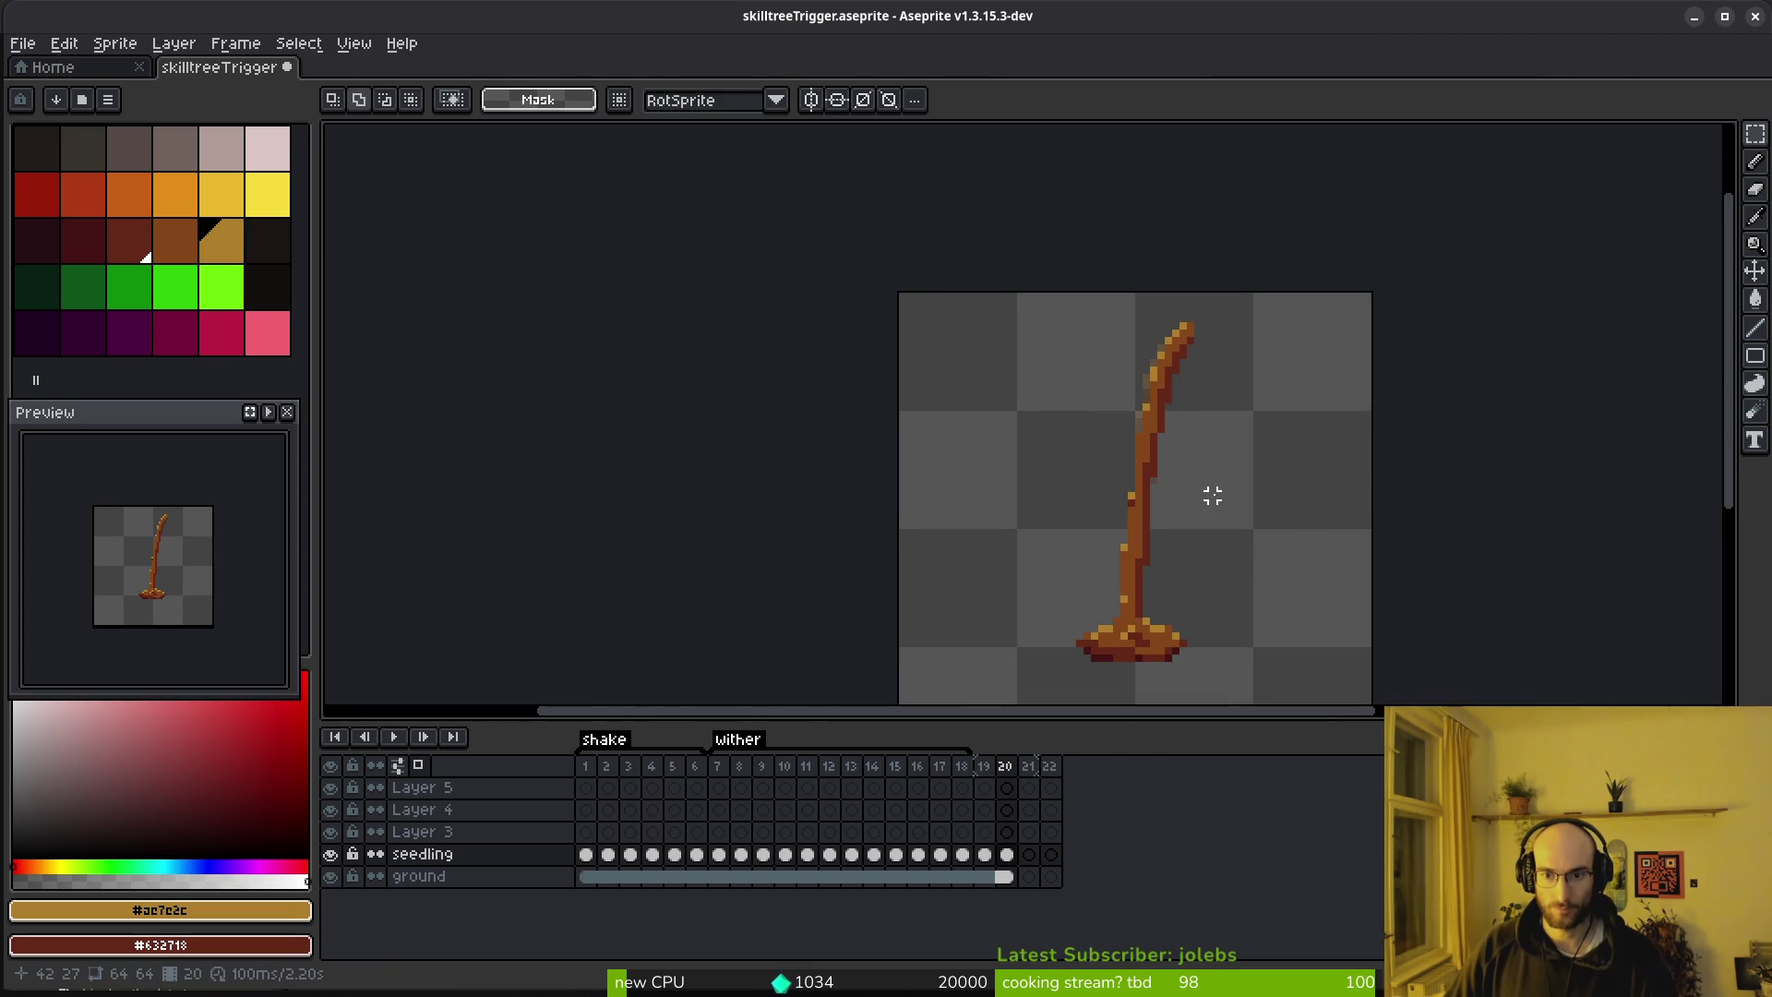
{"action": "key", "text": "i"}
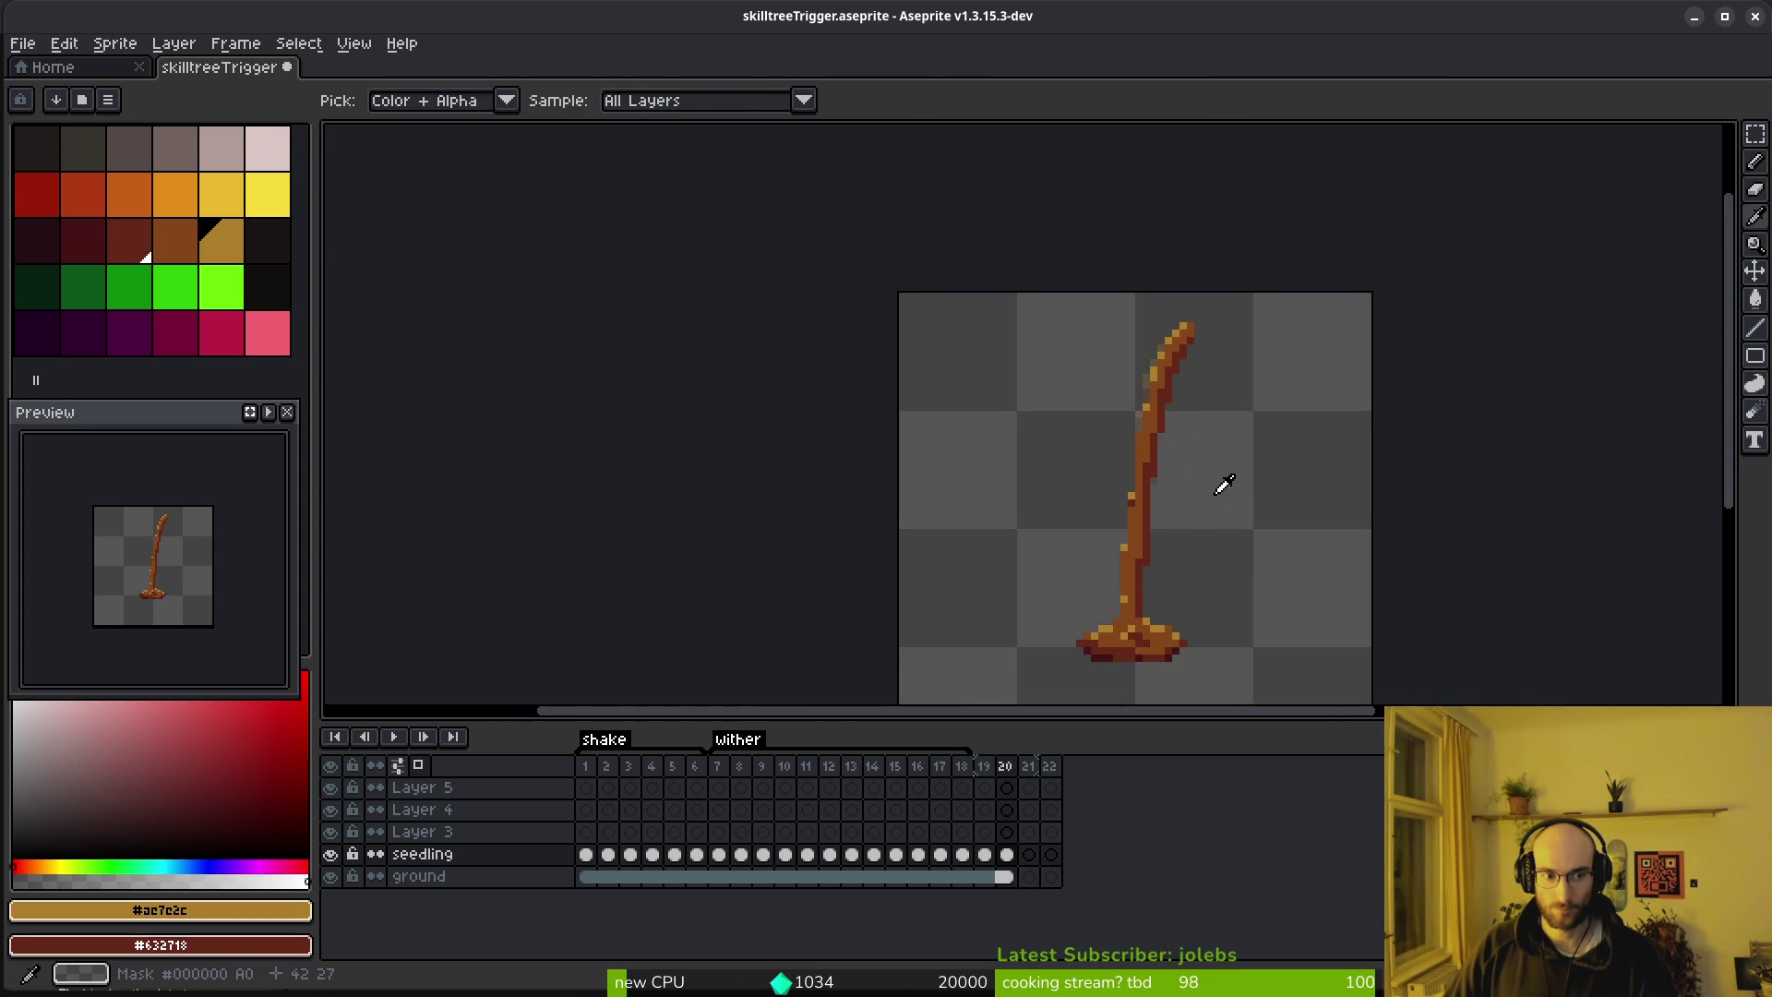
Compare the leafy frame 18 with the bare-stem frames 19 and 20
{"action": "key", "text": "period"}
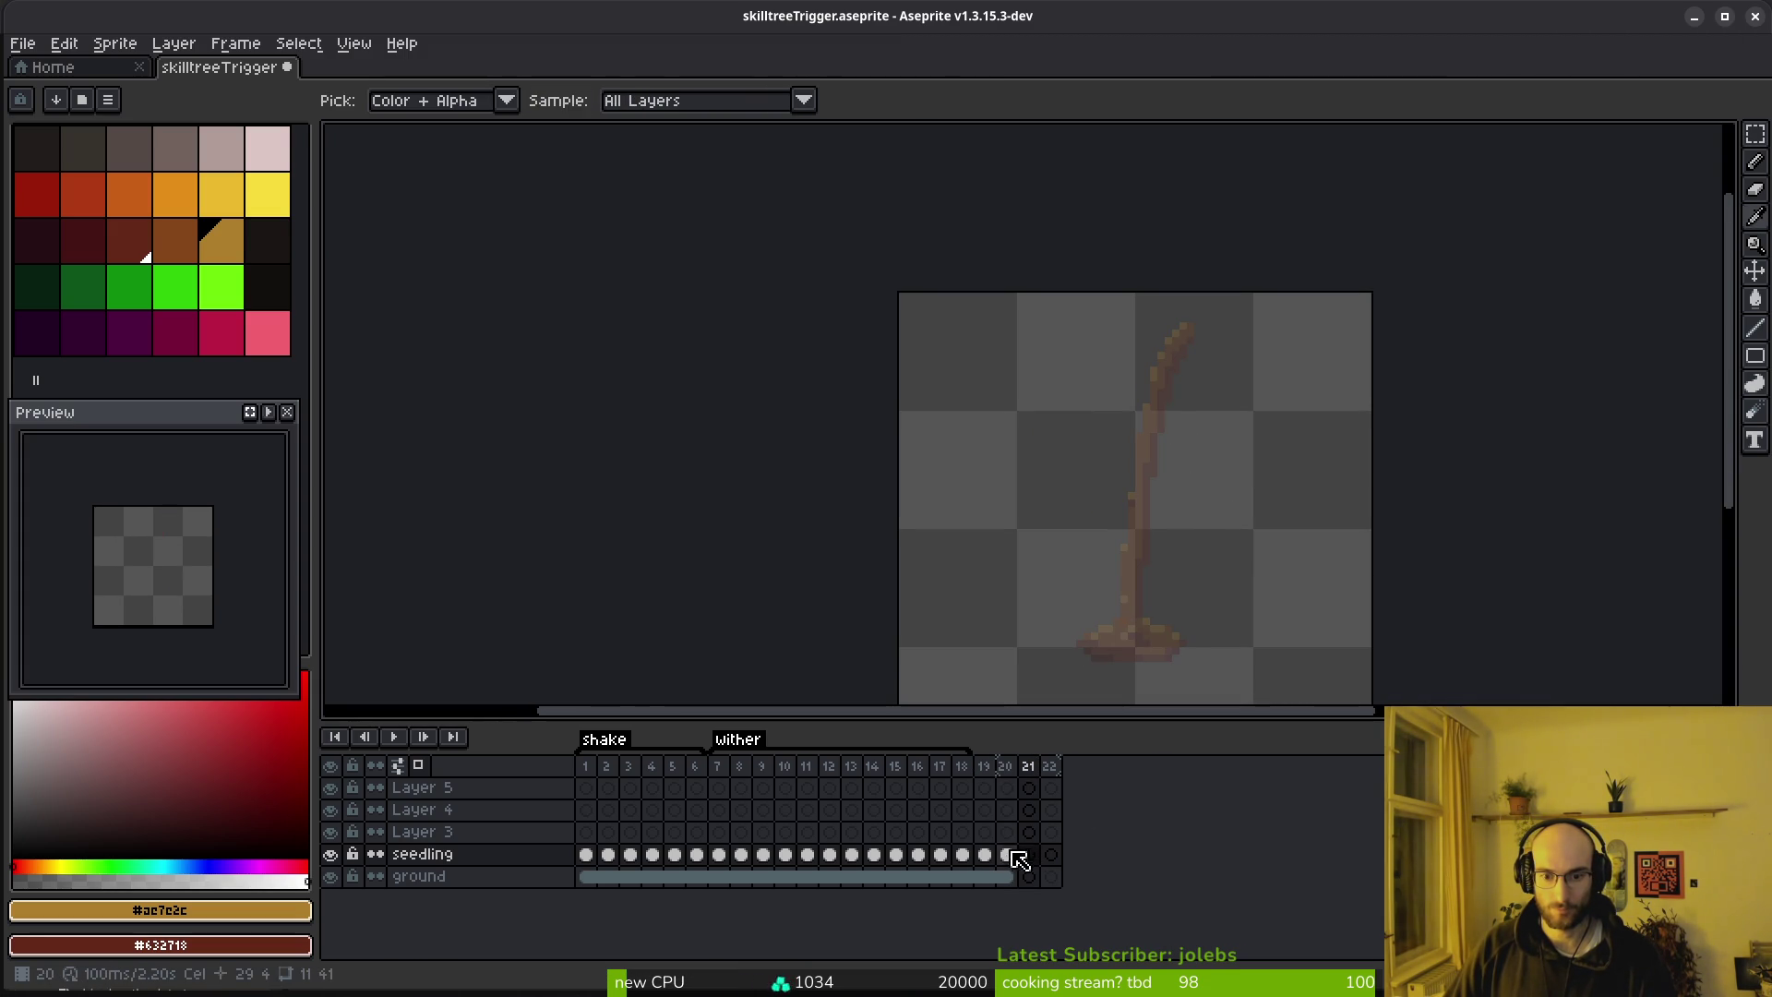
{"action": "left_click", "coordinate": [987, 856]}
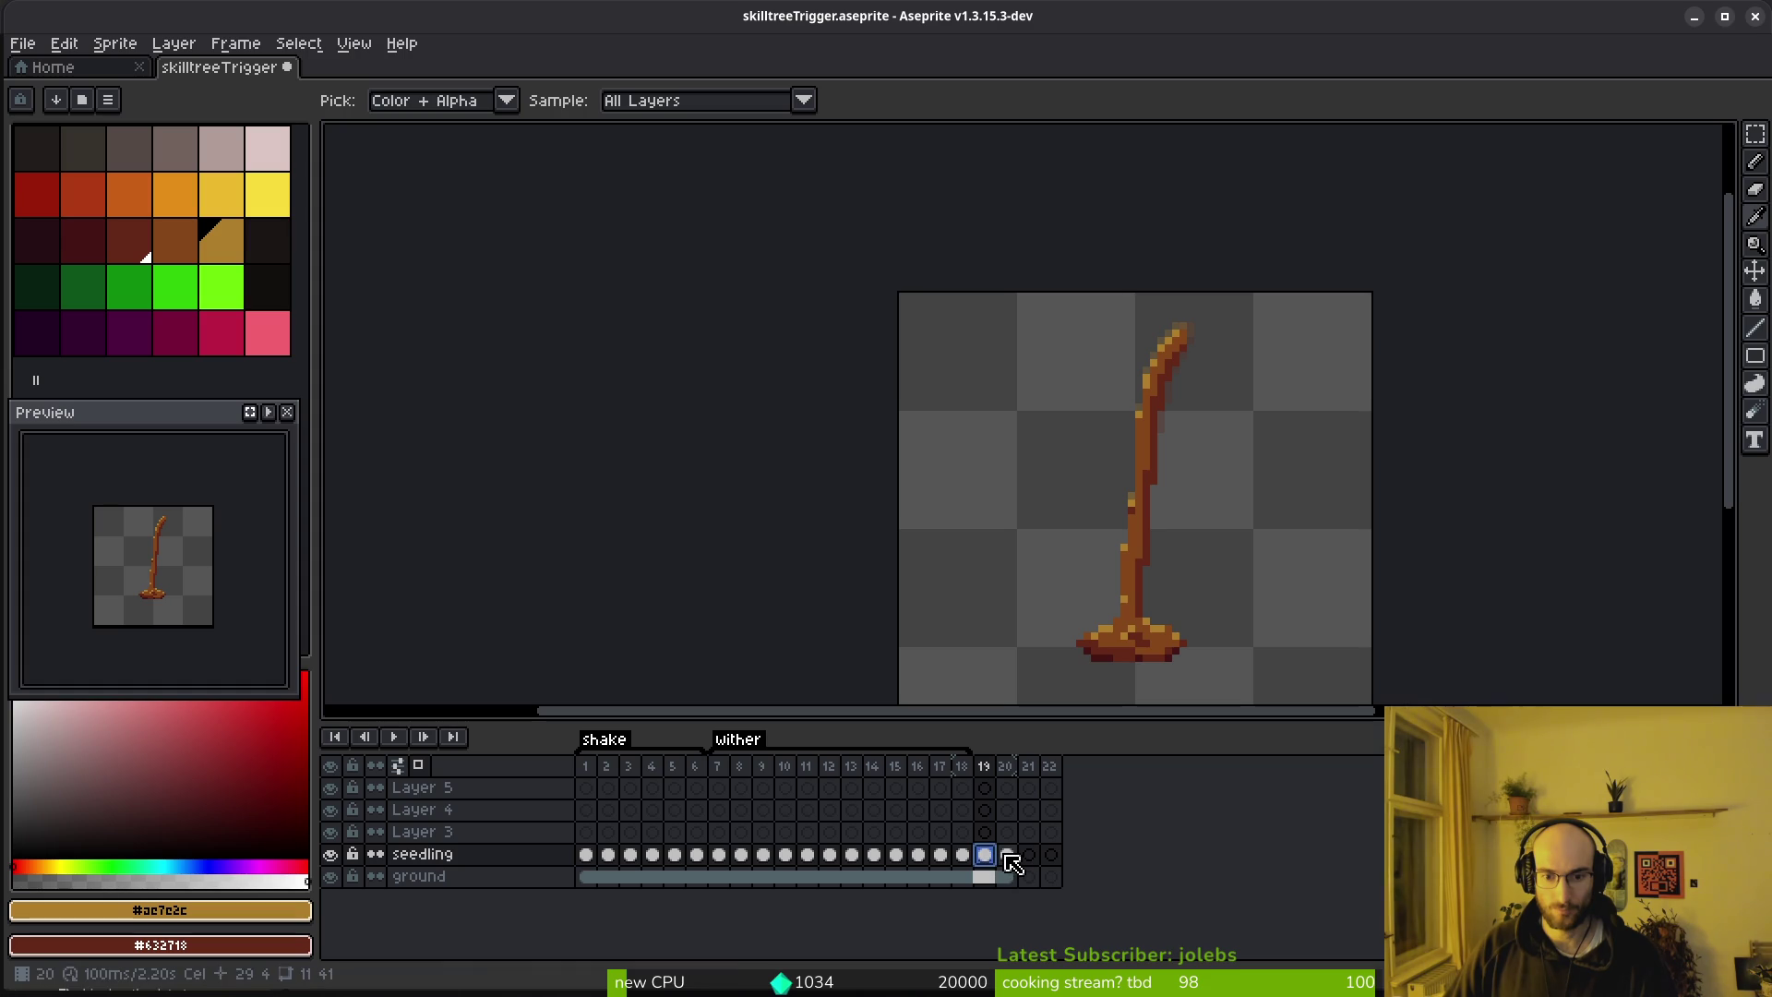
{"action": "left_click", "coordinate": [1008, 857]}
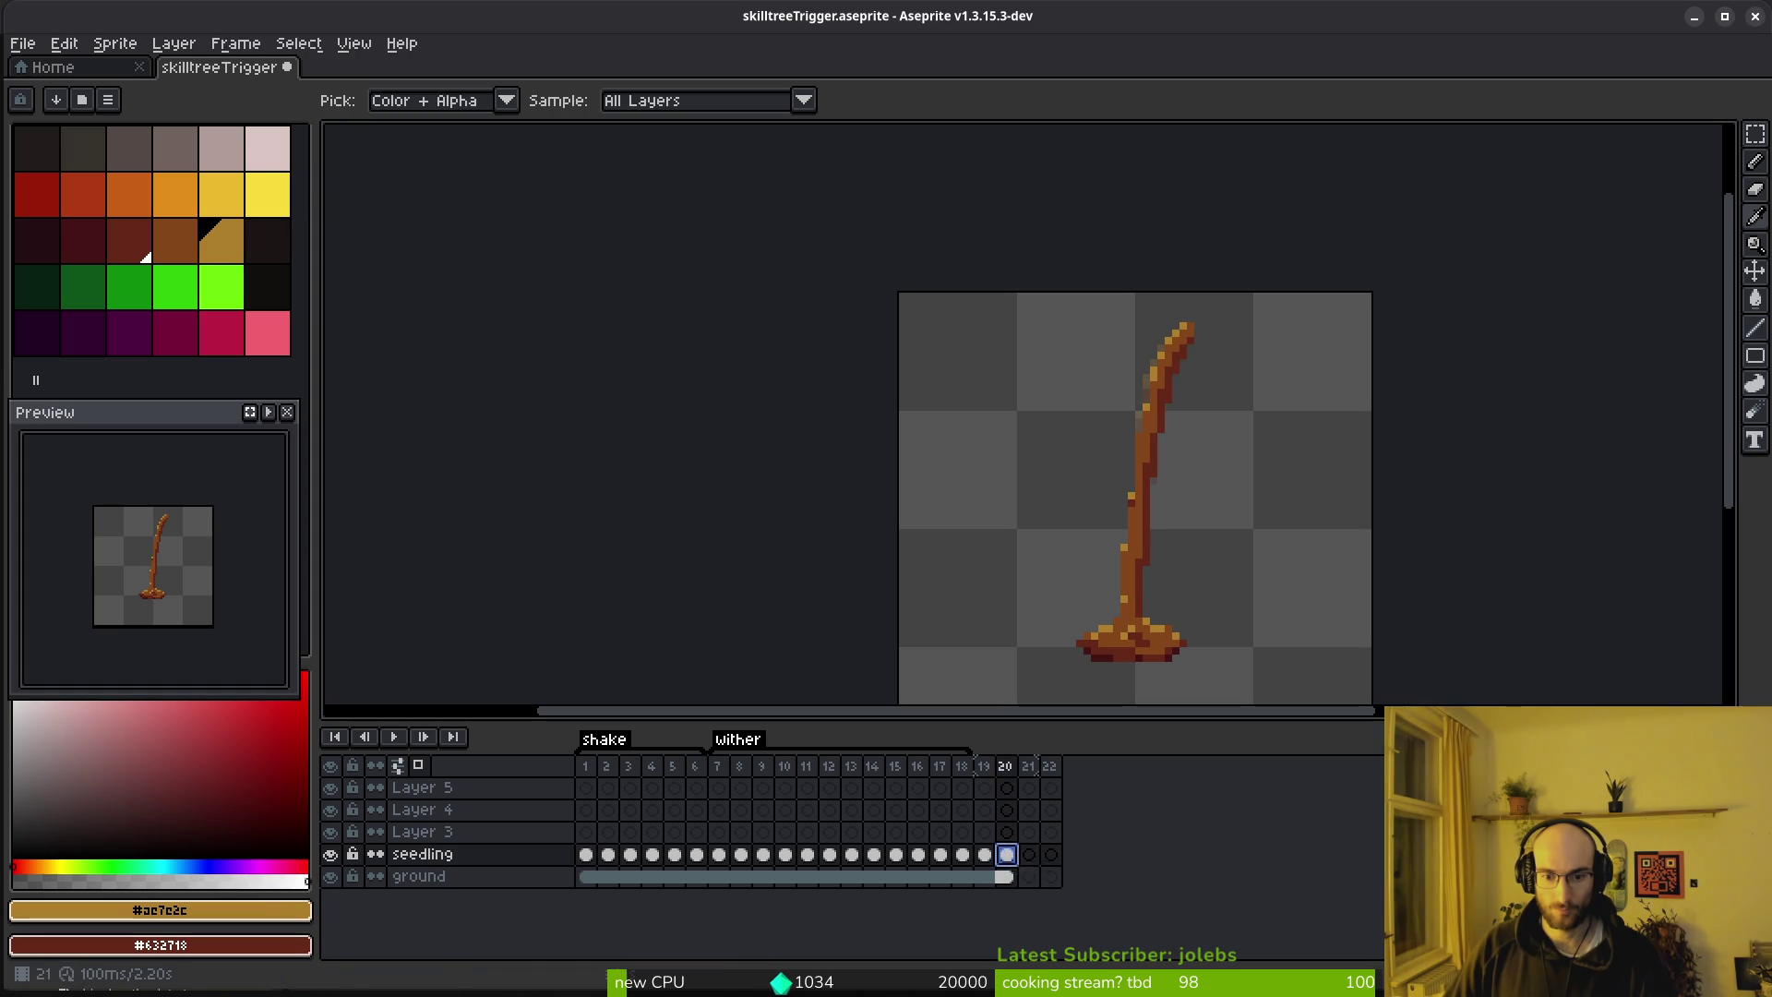
{"action": "left_click", "coordinate": [1029, 858]}
{"action": "left_click", "coordinate": [993, 866]}
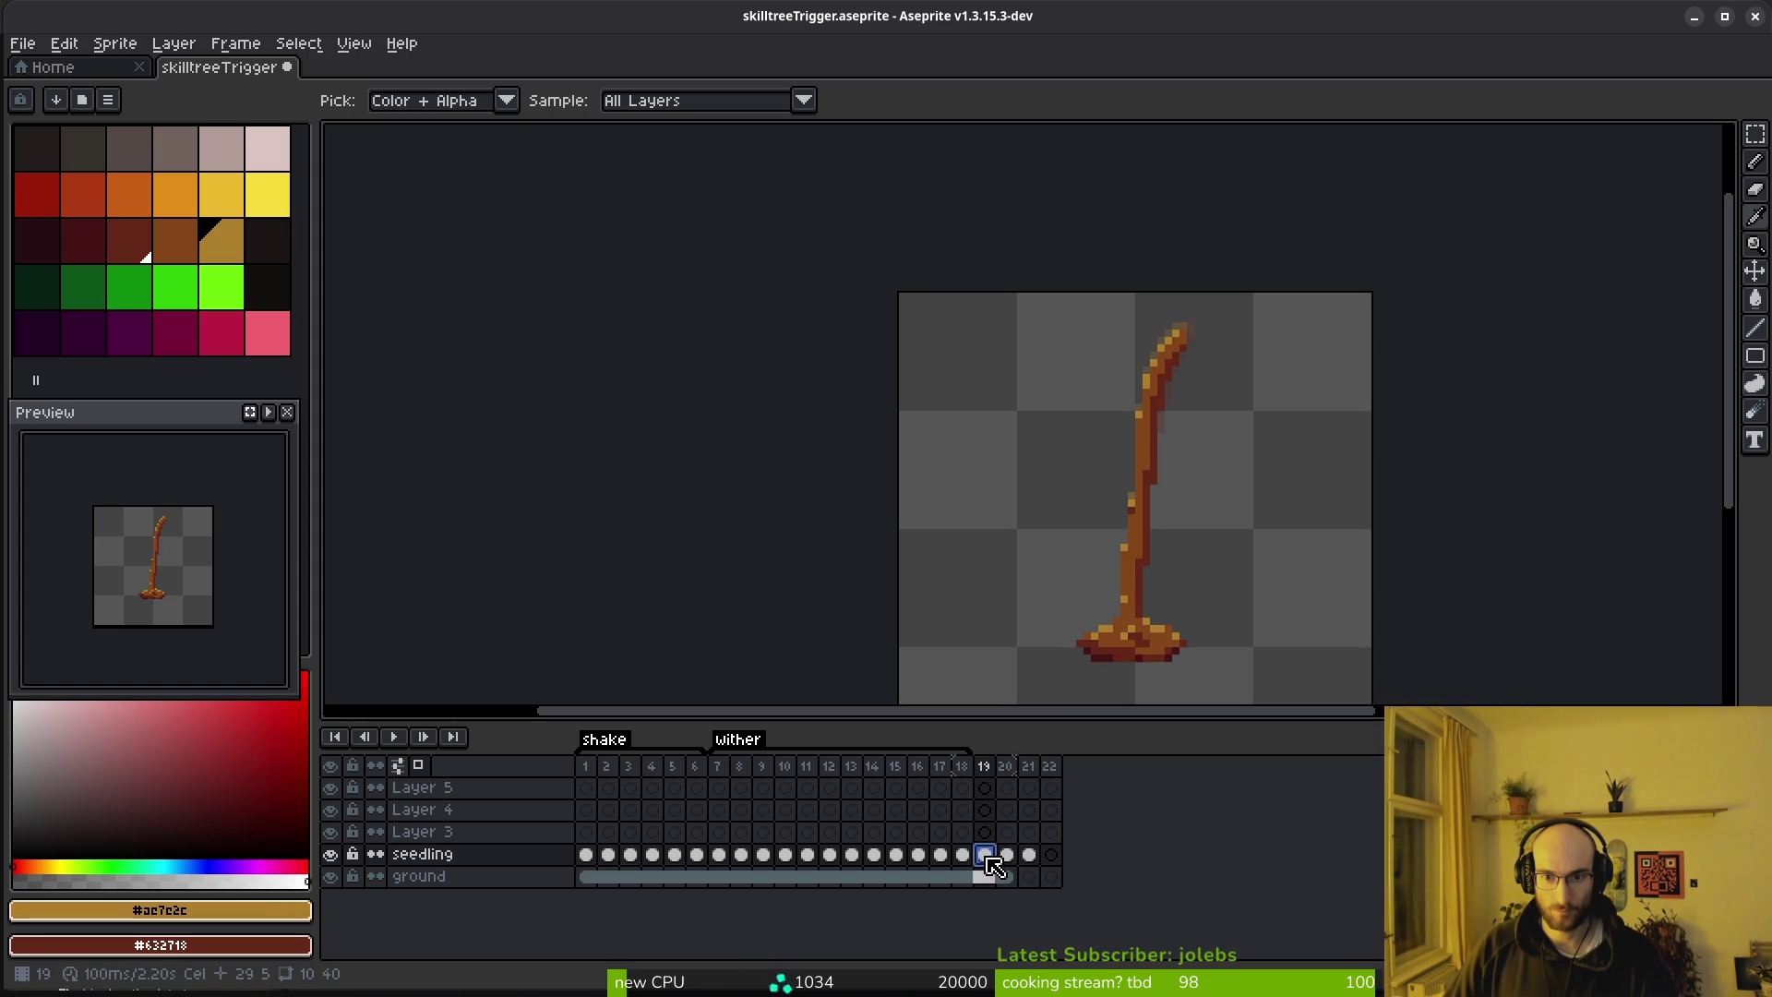
{"action": "key", "text": "Left"}
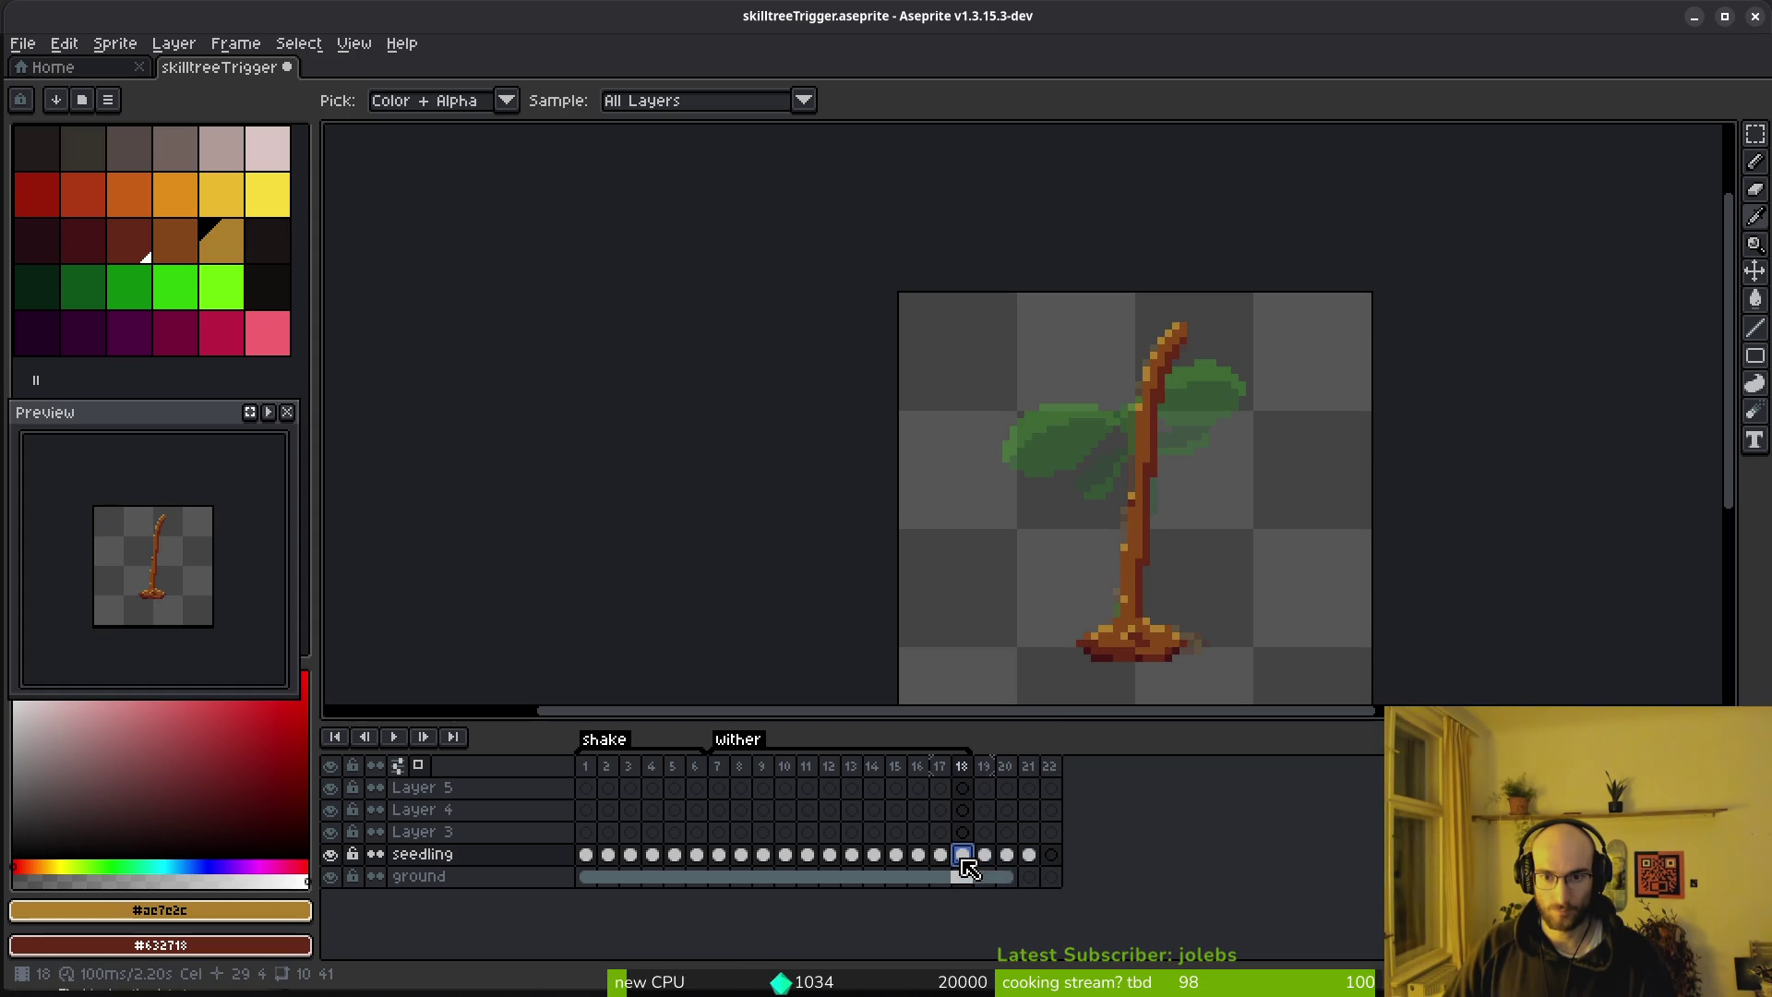
{"action": "left_click", "coordinate": [1007, 857]}
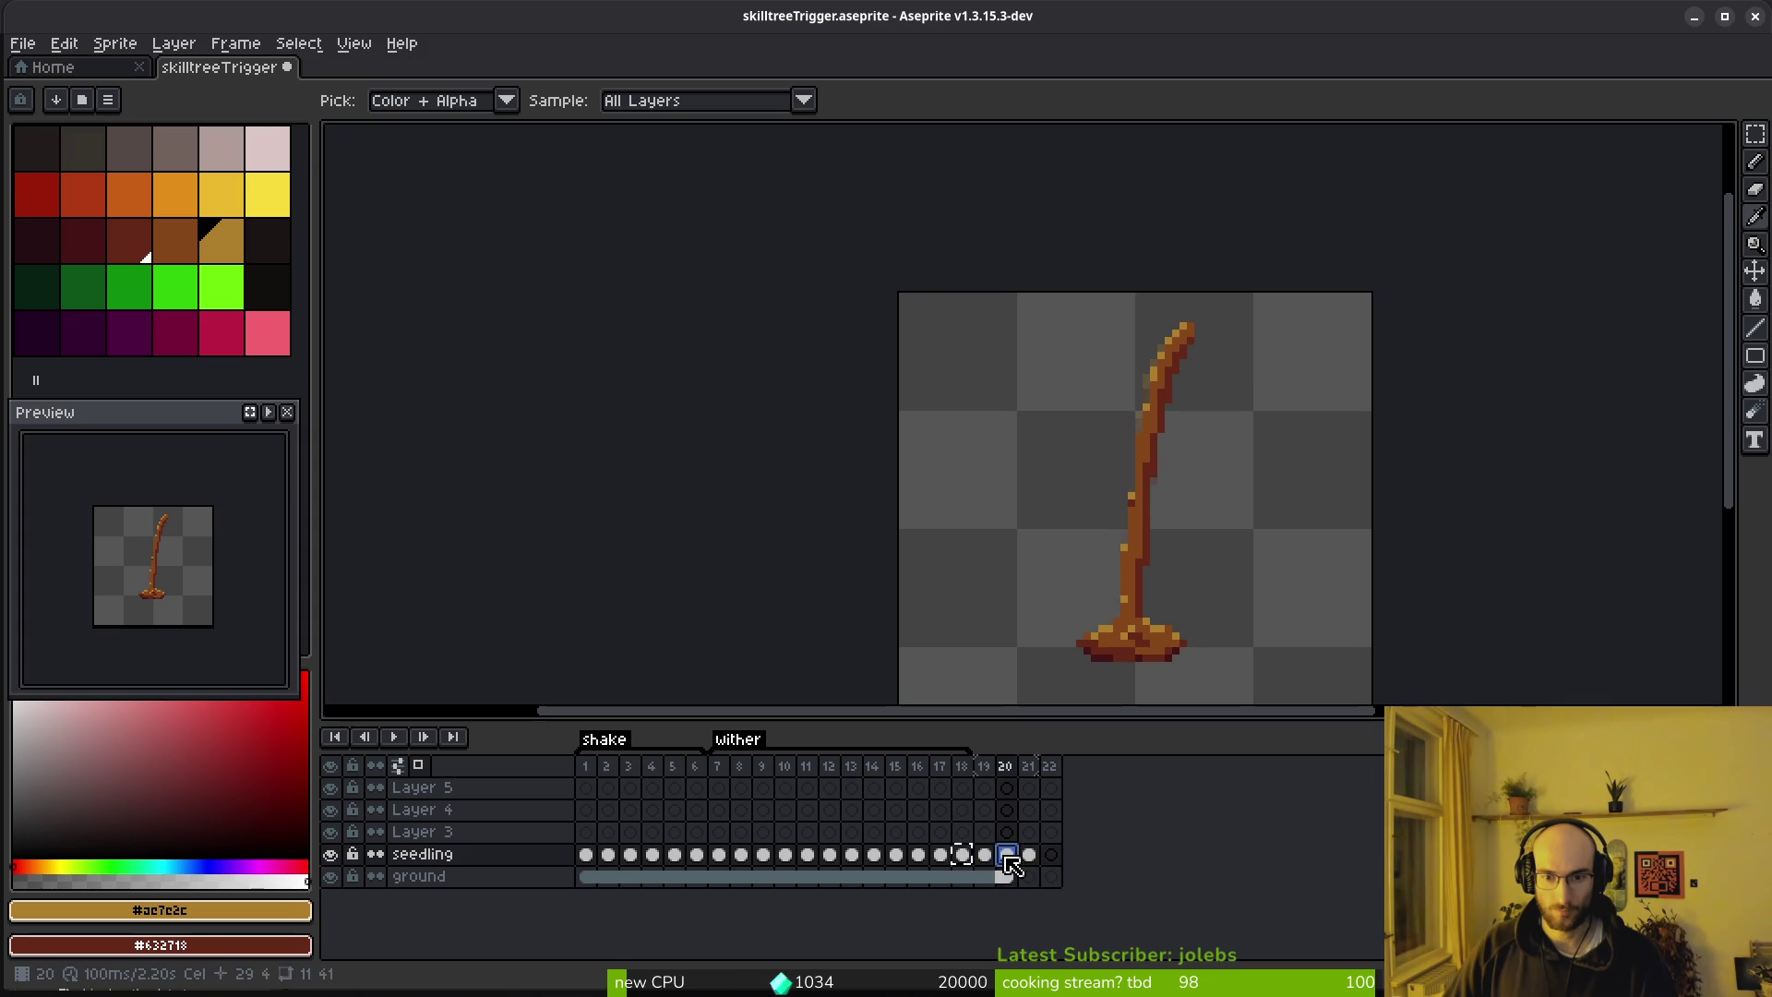
{"action": "left_click", "coordinate": [992, 866]}
Review the bare stem through frame 22, then select frames 19–22 in the timeline
{"action": "key", "text": "Right"}
{"action": "key", "text": "Right"}
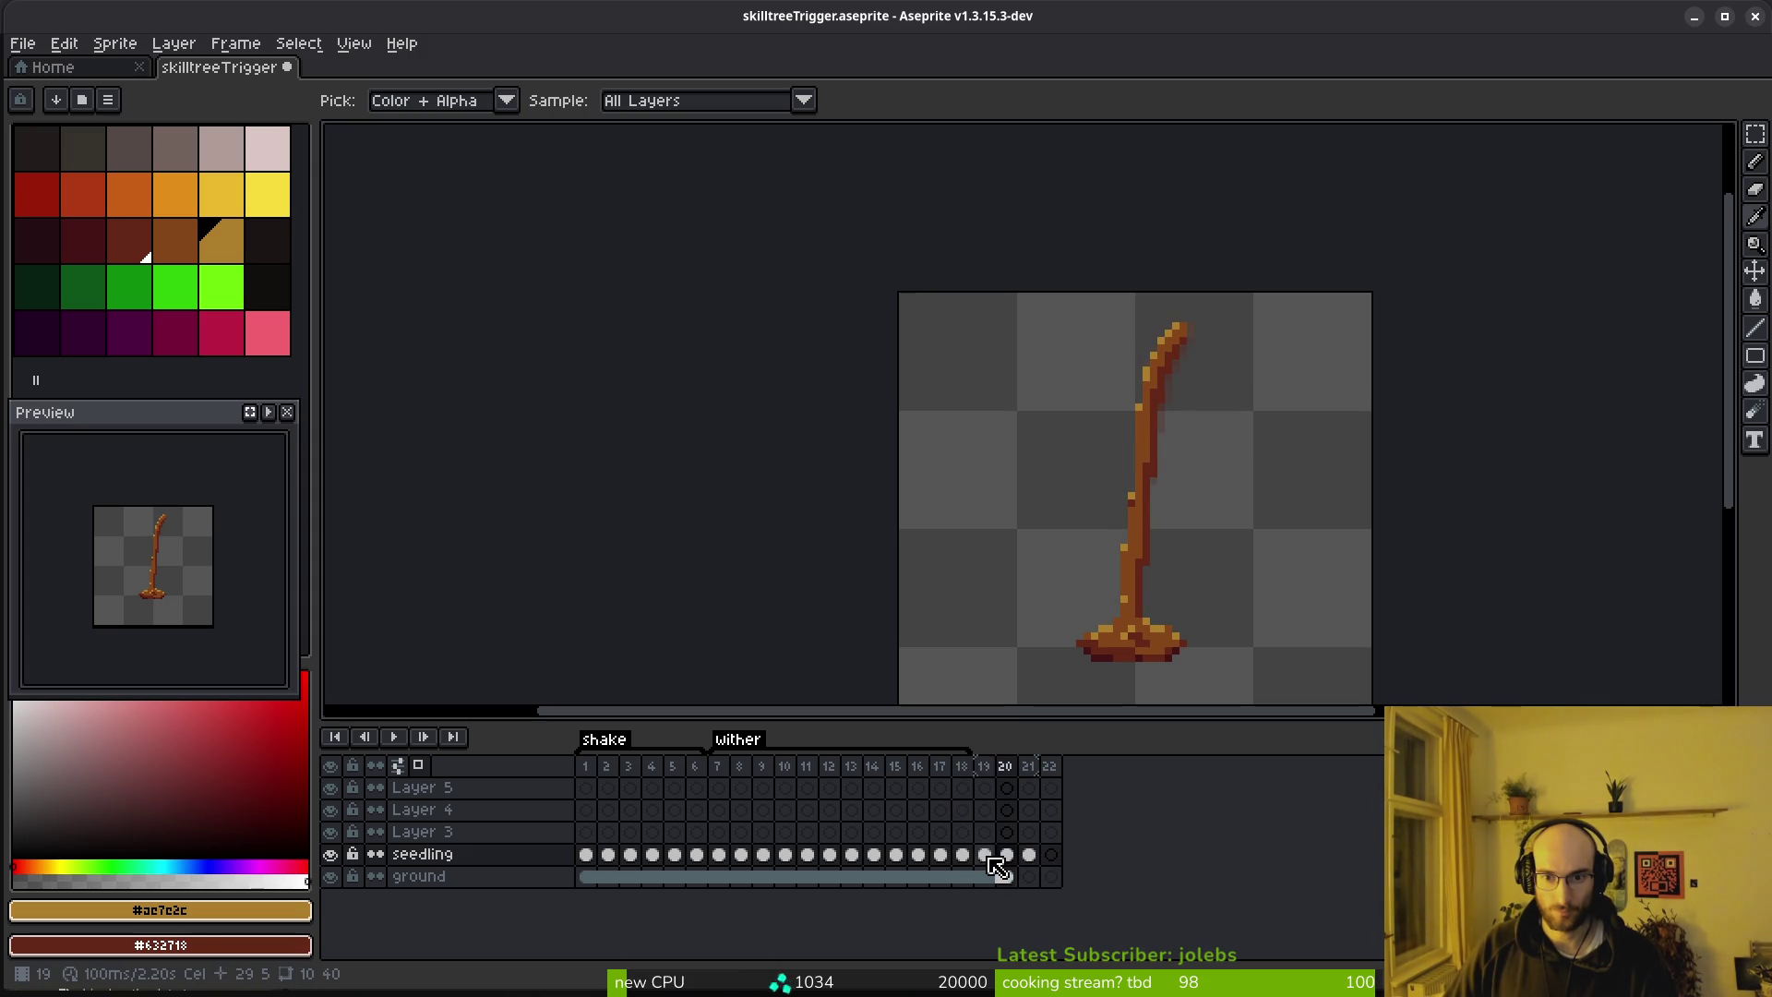
{"action": "key", "text": "Left"}
{"action": "key", "text": "Right"}
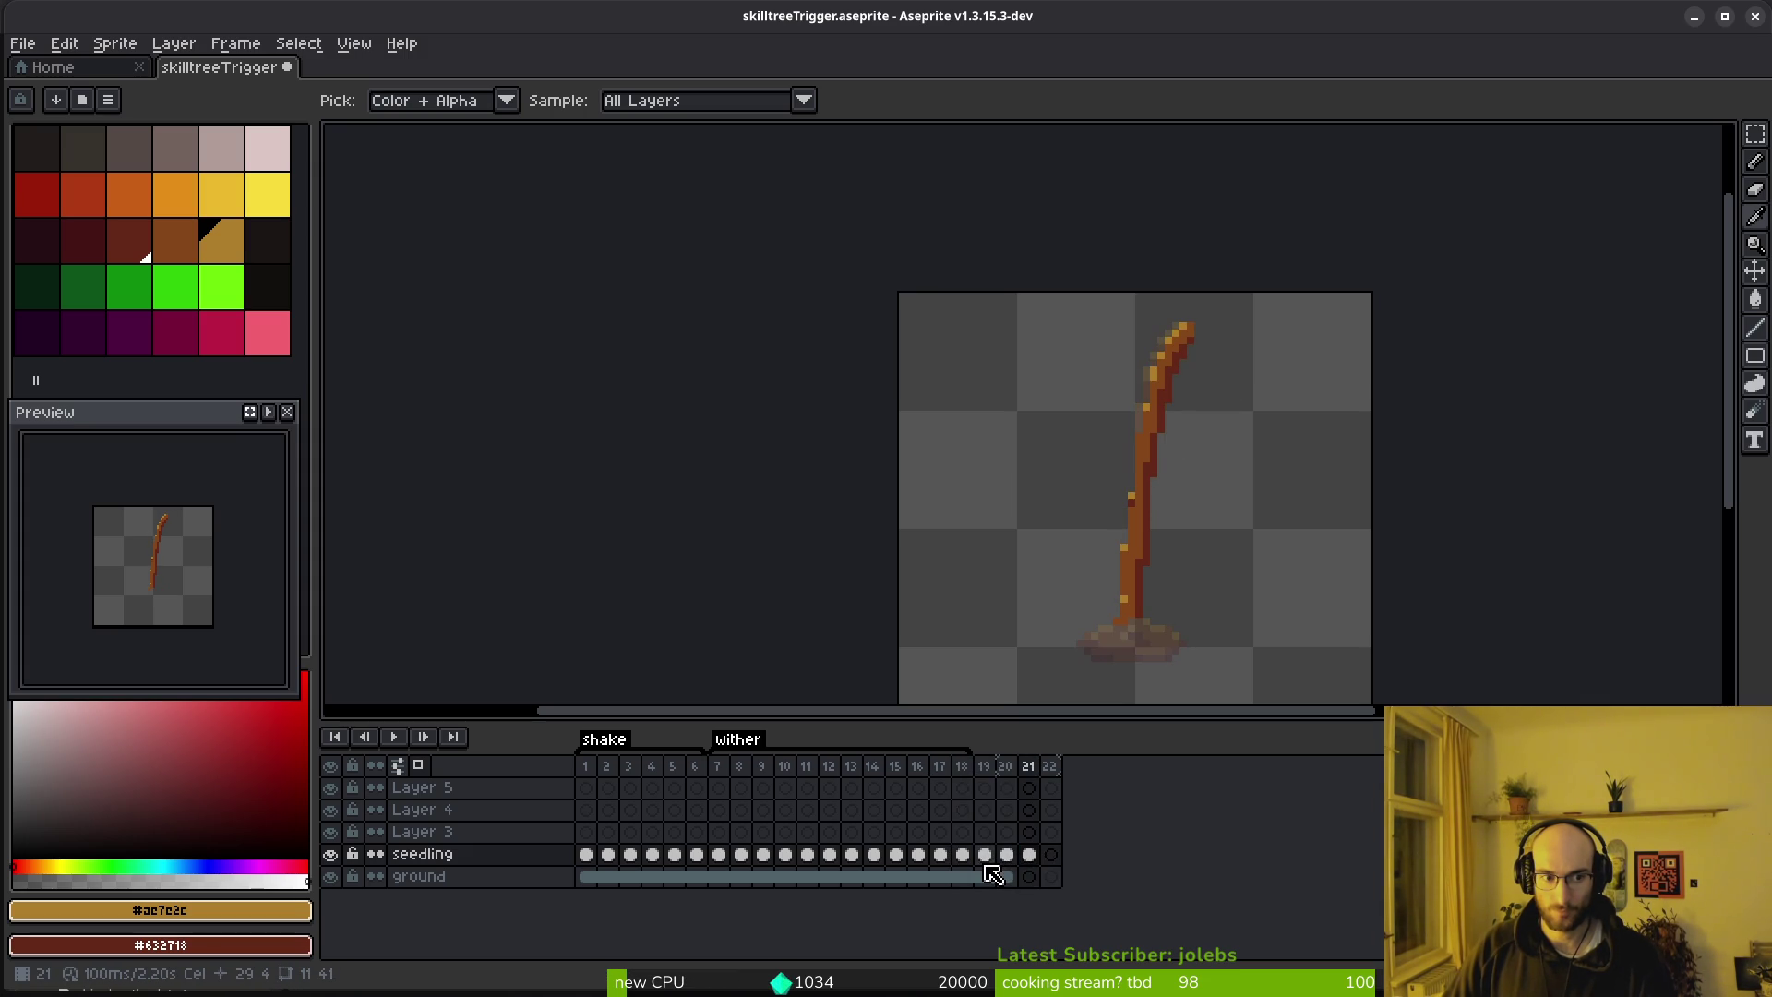
{"action": "key", "text": "Left"}
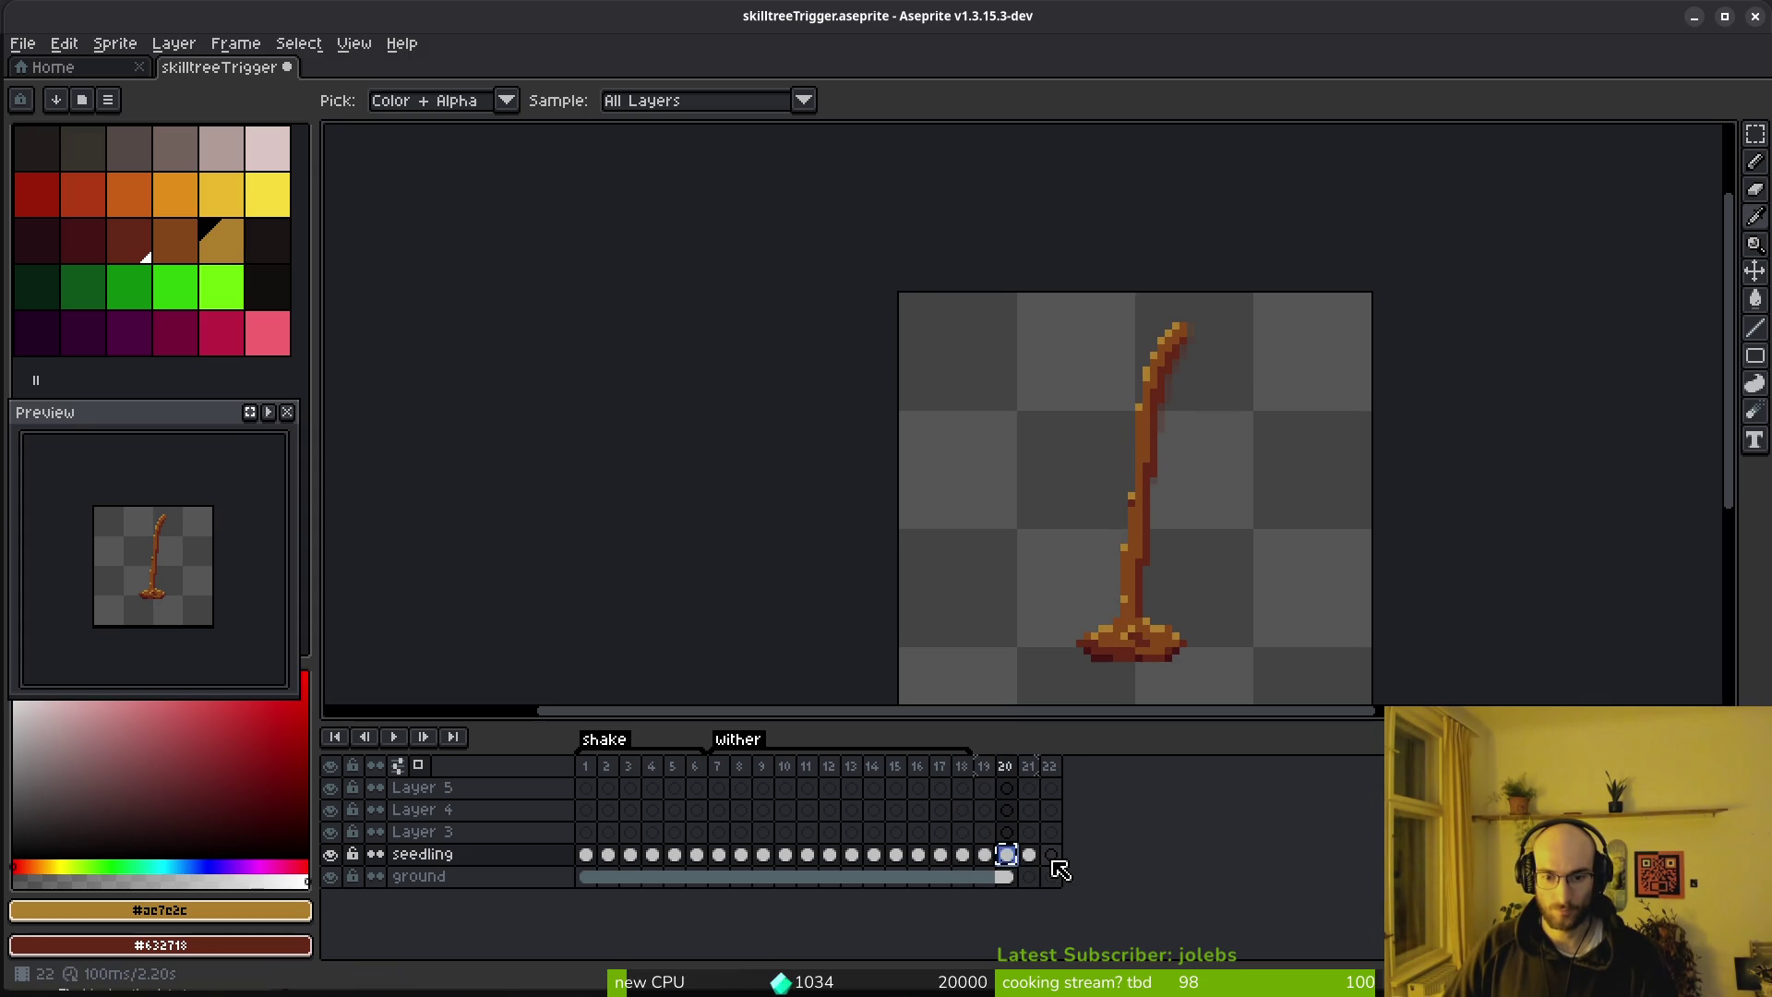
{"action": "left_click", "coordinate": [1053, 858]}
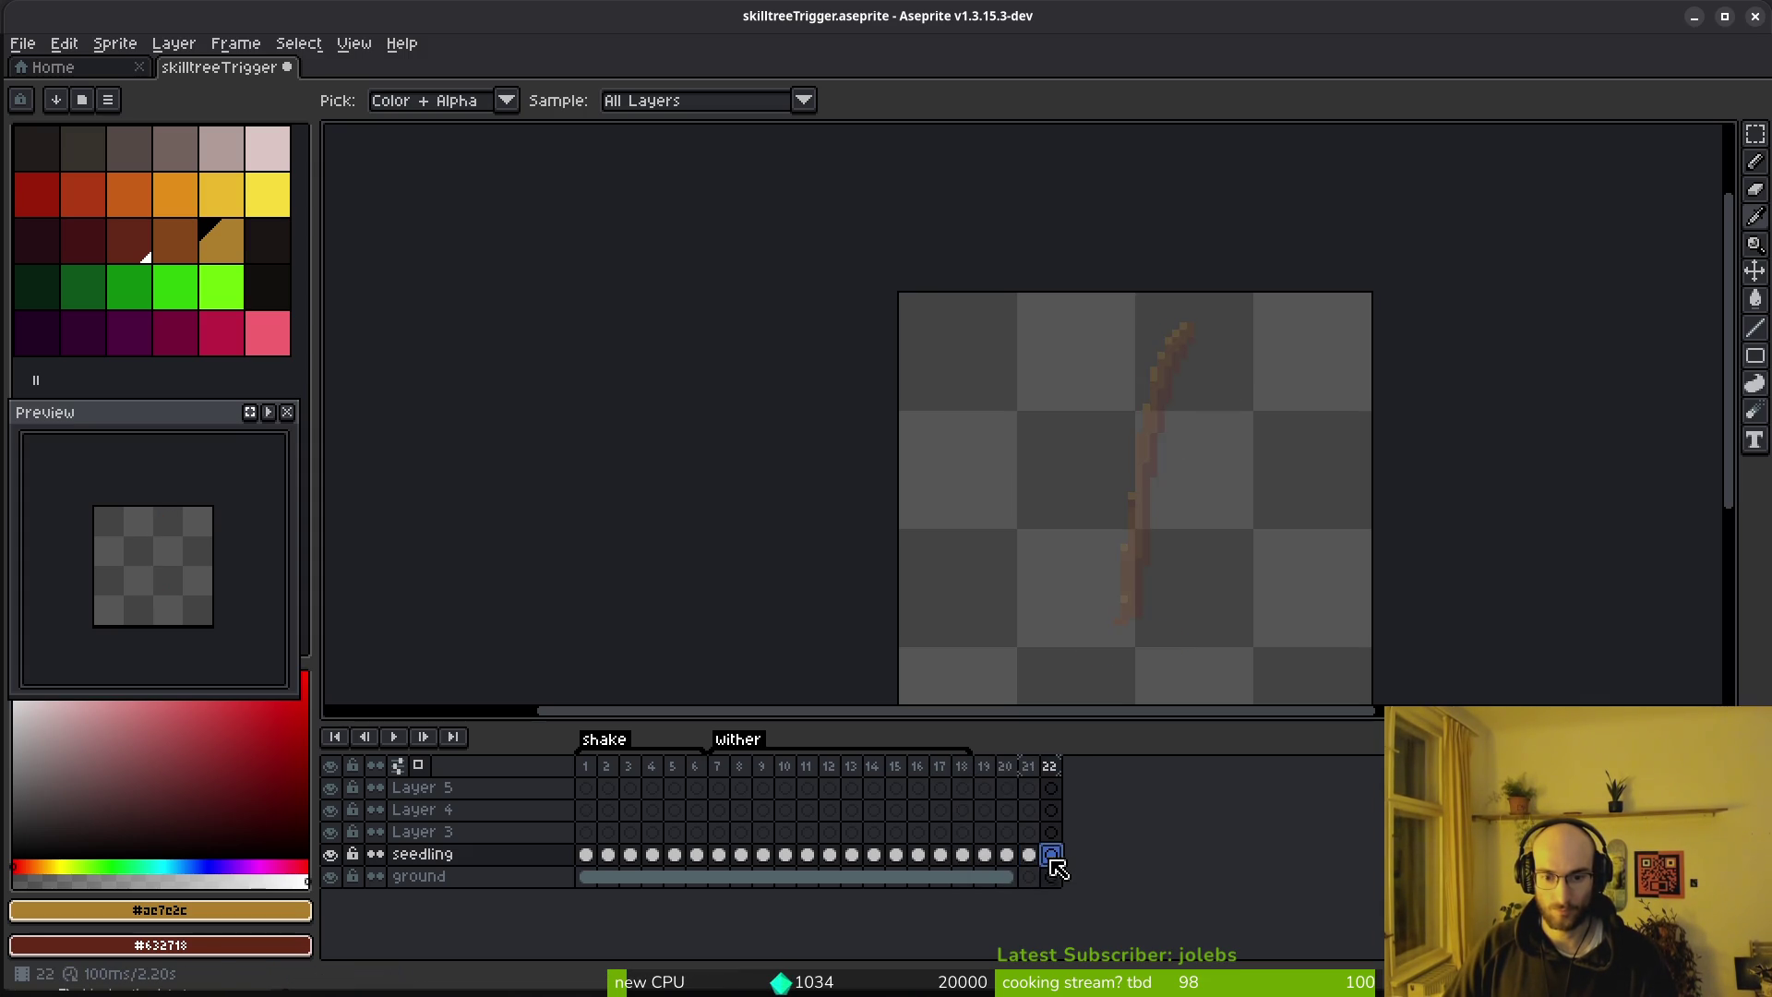
{"action": "left_click", "coordinate": [985, 855]}
{"action": "left_click_drag", "start_coordinate": [988, 769], "coordinate": [1052, 772]}
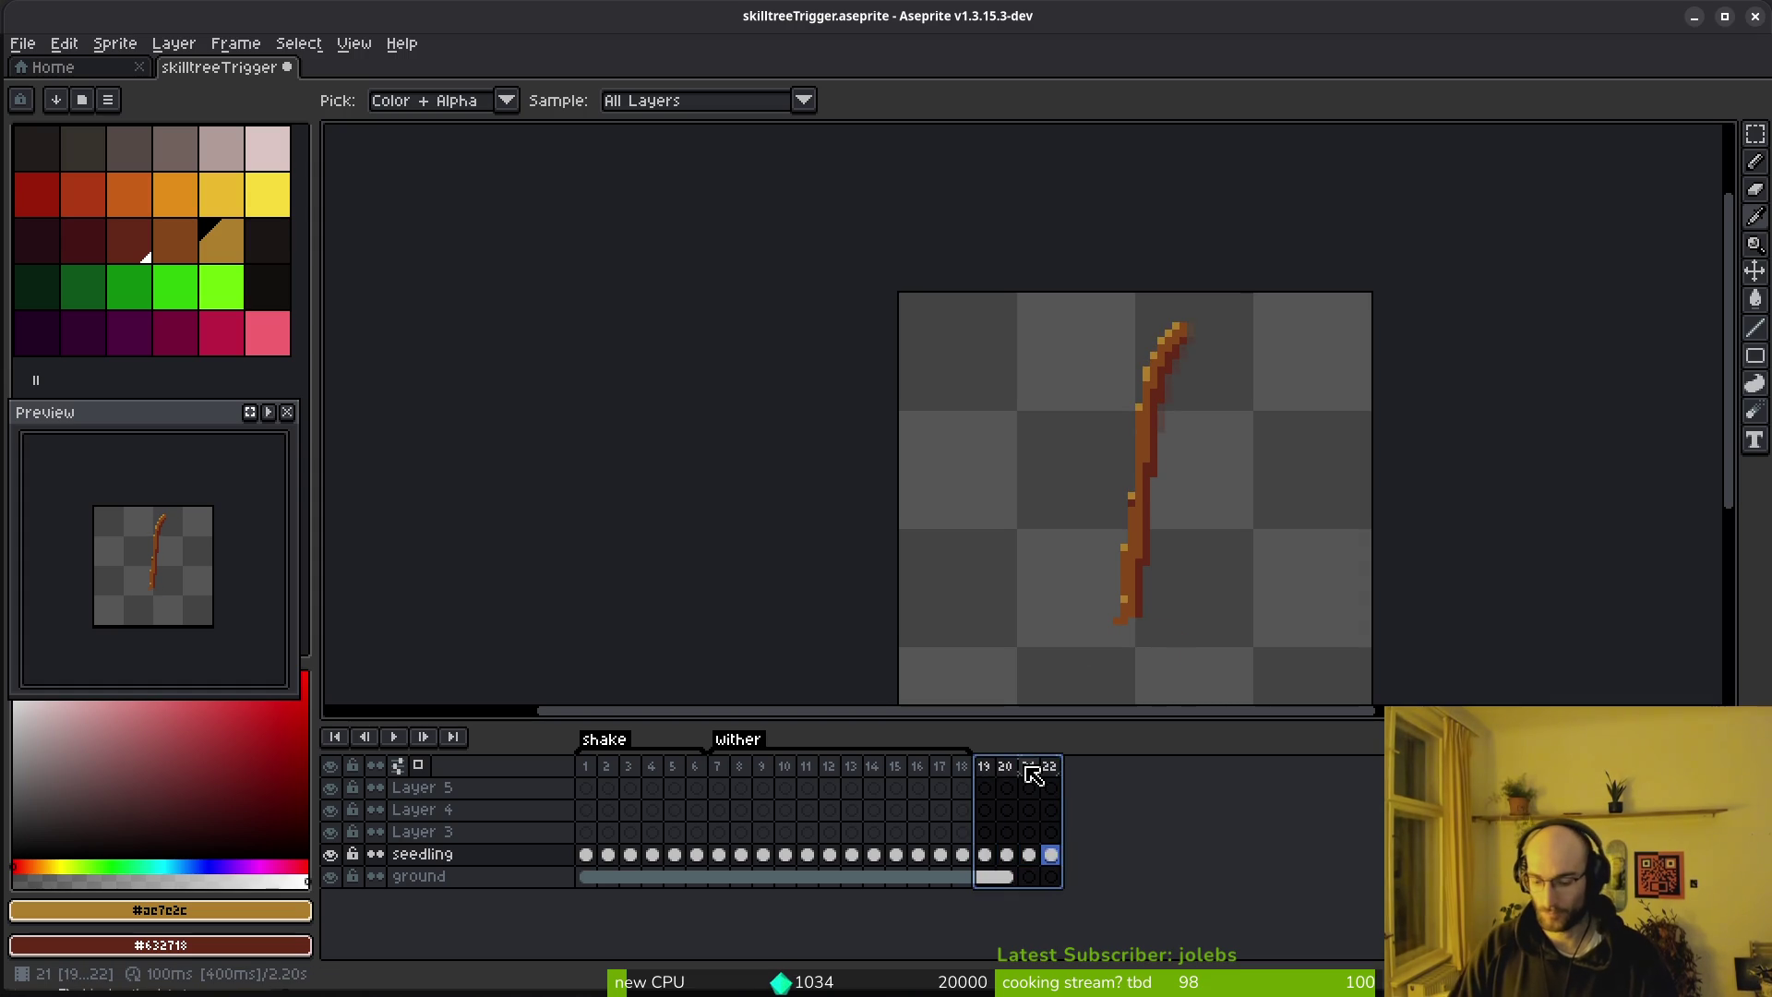
Tag frames 19–22 as 'idle'
{"action": "key", "text": "alt+F5"}
{"action": "type", "text": "idle"}
{"action": "key", "text": "Return"}
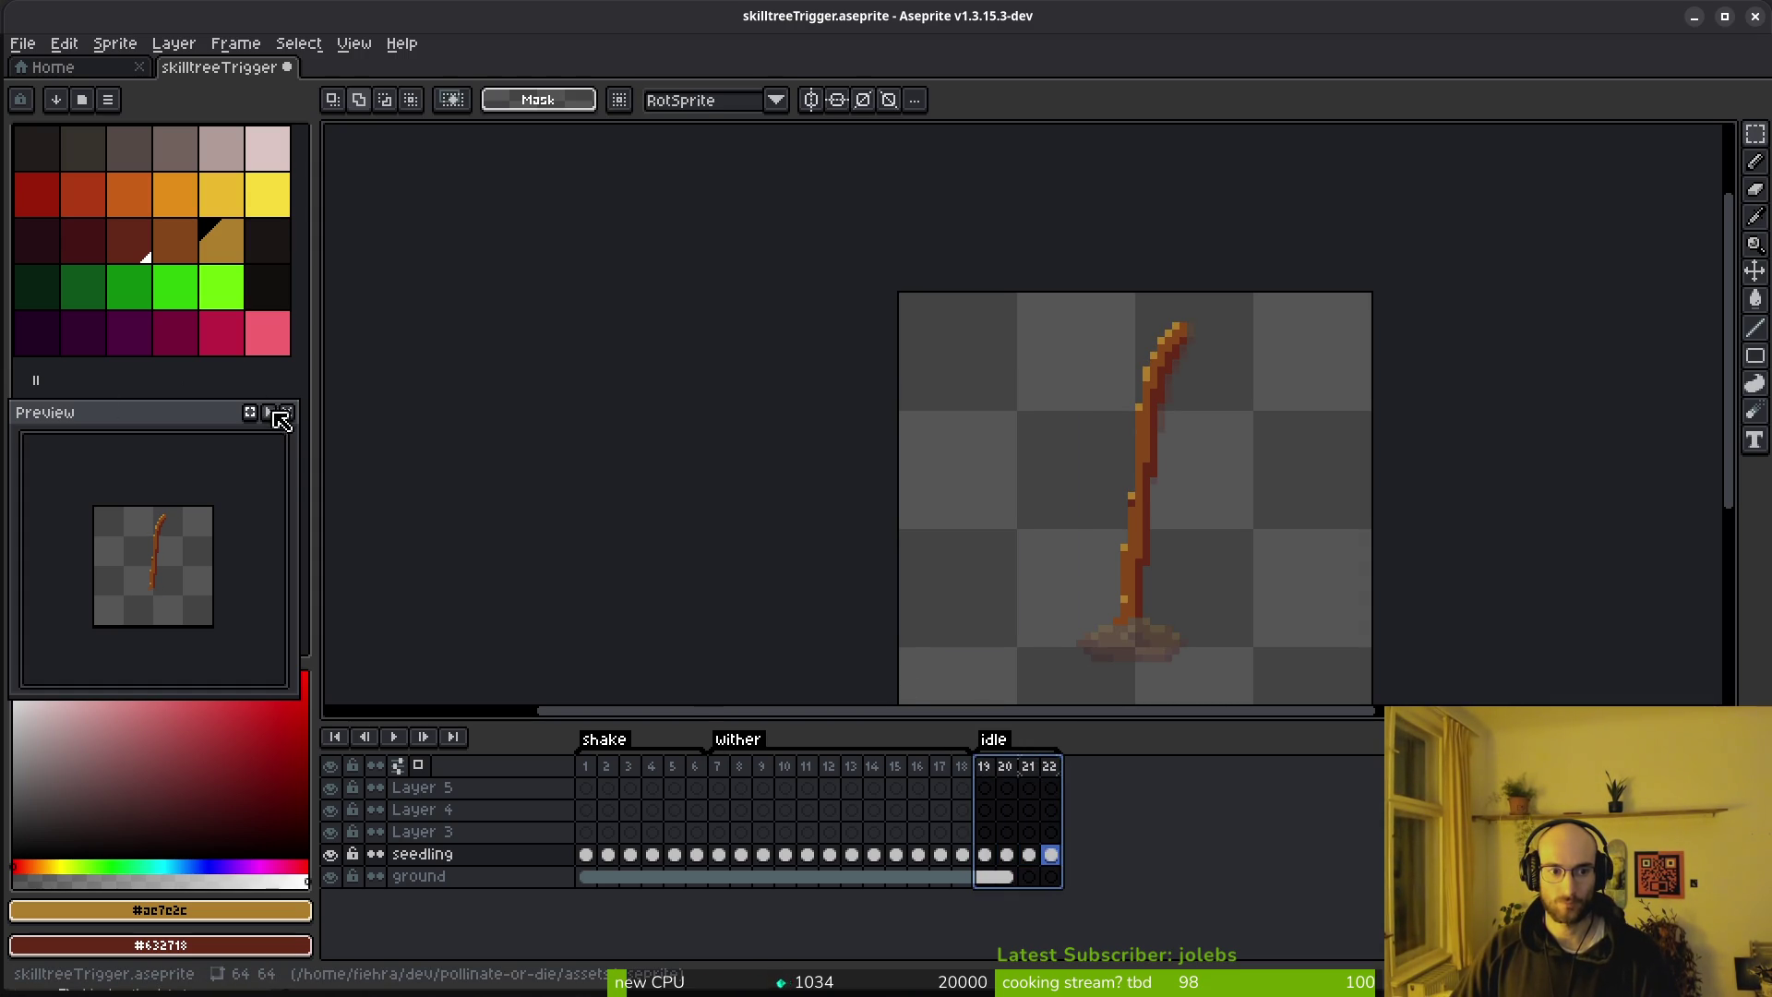
Link the ground cels across frames 19–22
{"action": "left_click", "coordinate": [1004, 877]}
{"action": "right_click", "coordinate": [1004, 889]}
{"action": "left_click", "coordinate": [1112, 928]}
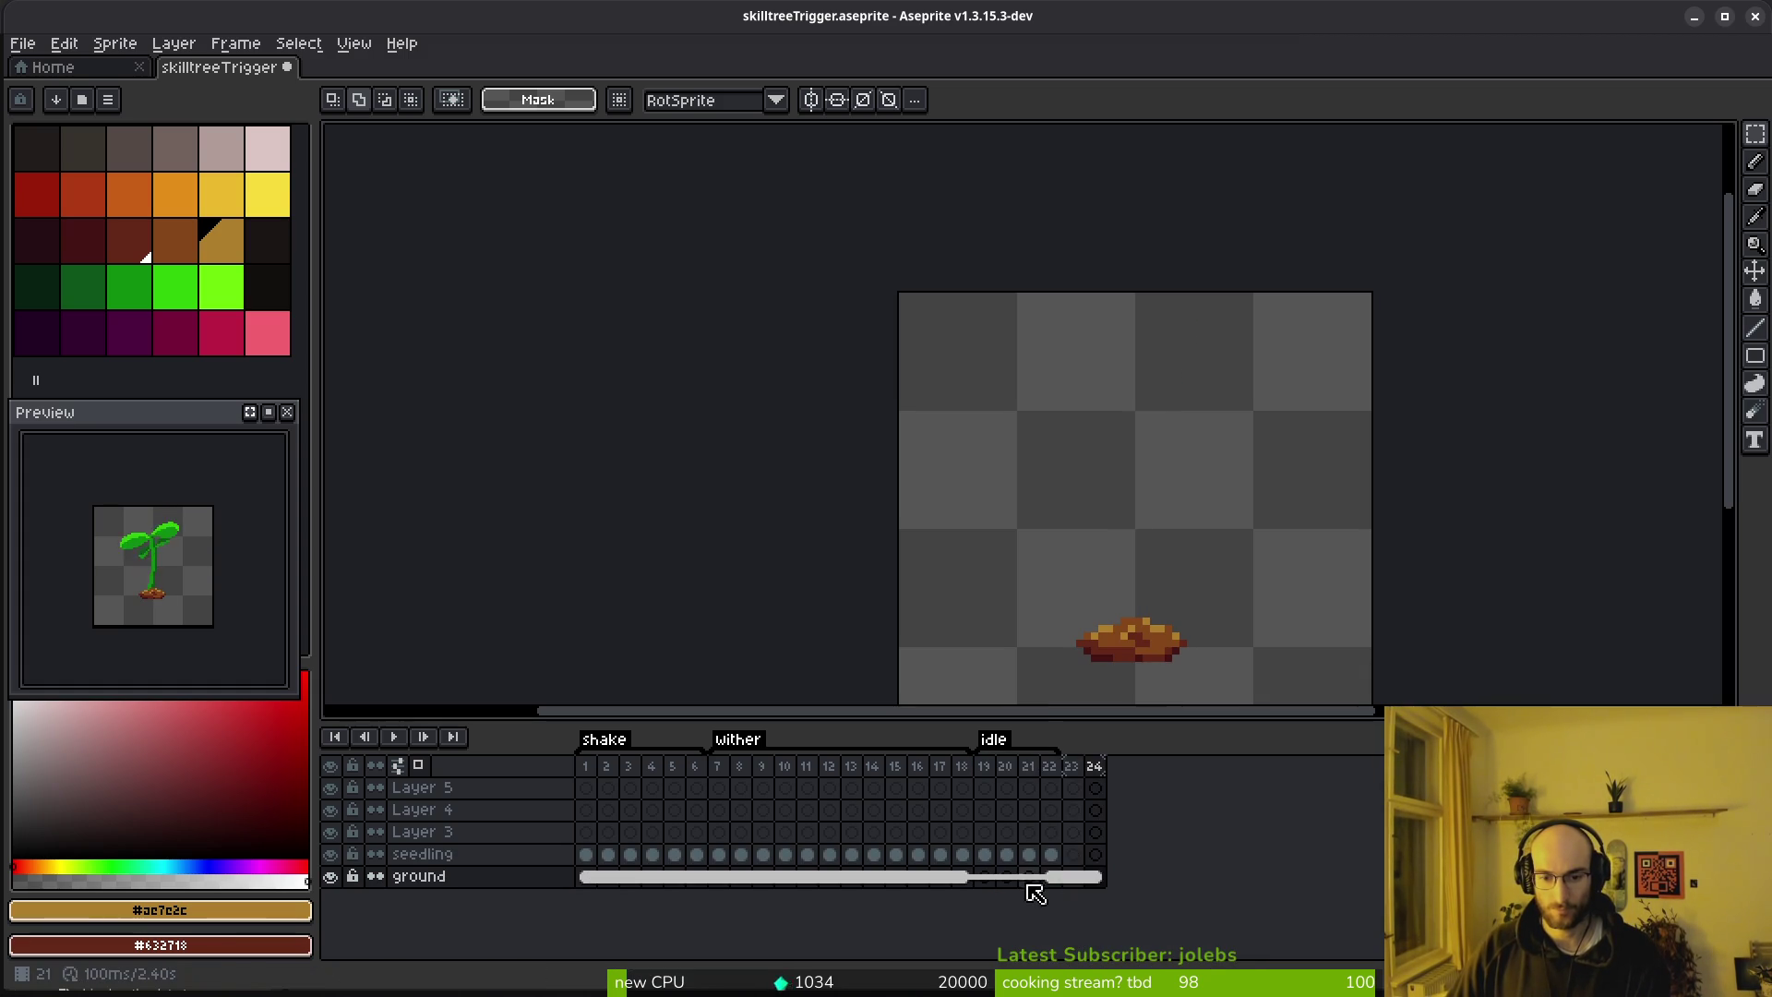
{"action": "left_click", "coordinate": [1050, 877], "text": "shift"}
{"action": "right_click", "coordinate": [1016, 889]}
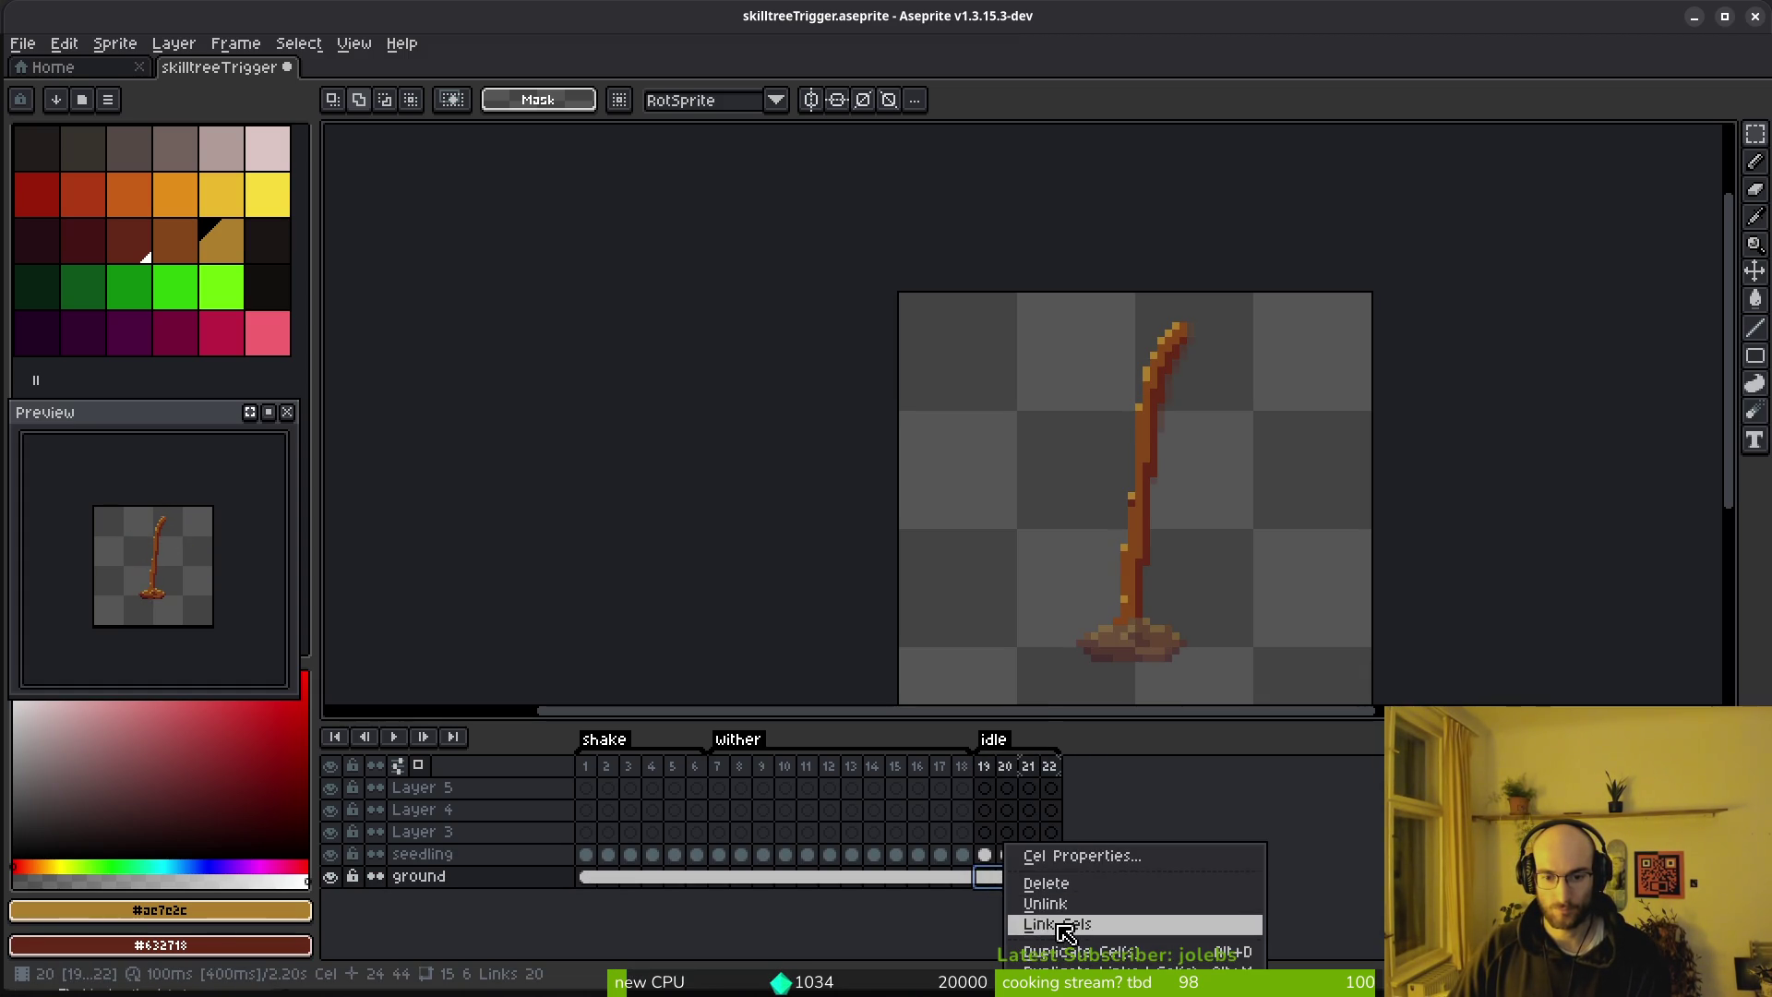
{"action": "left_click", "coordinate": [1070, 923]}
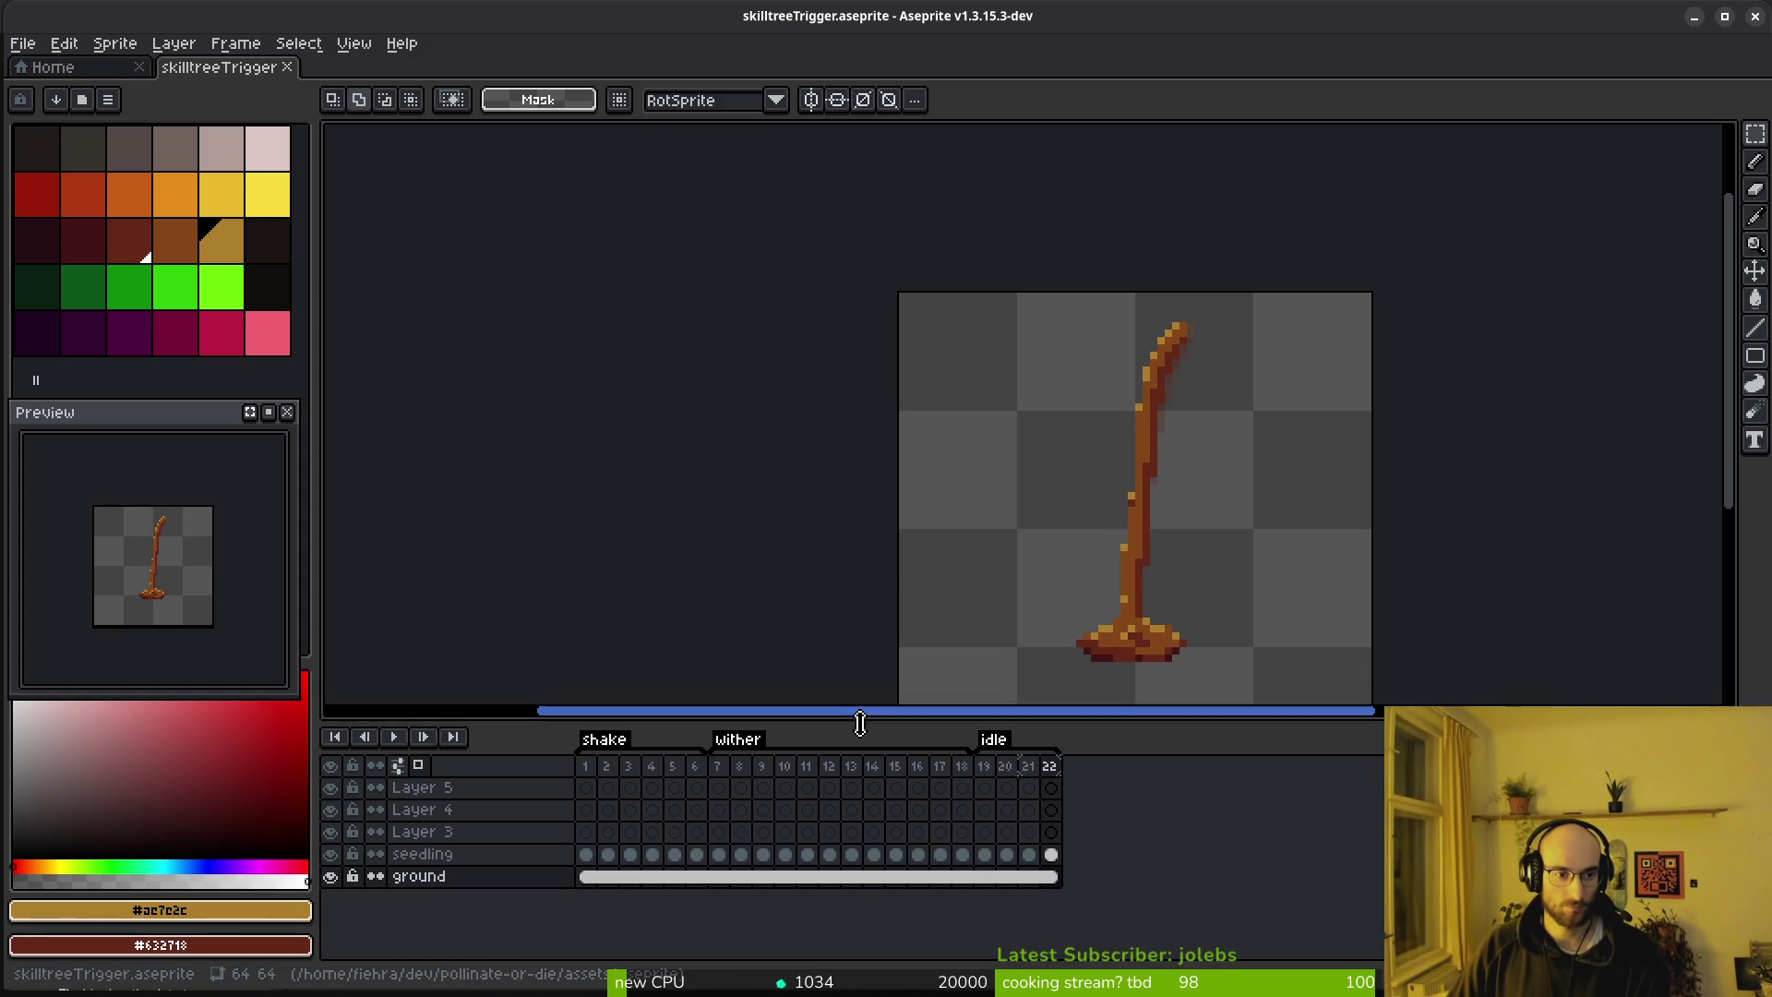
Insert four empty frames so the idle range extends to frame 26
{"action": "left_click", "coordinate": [987, 770]}
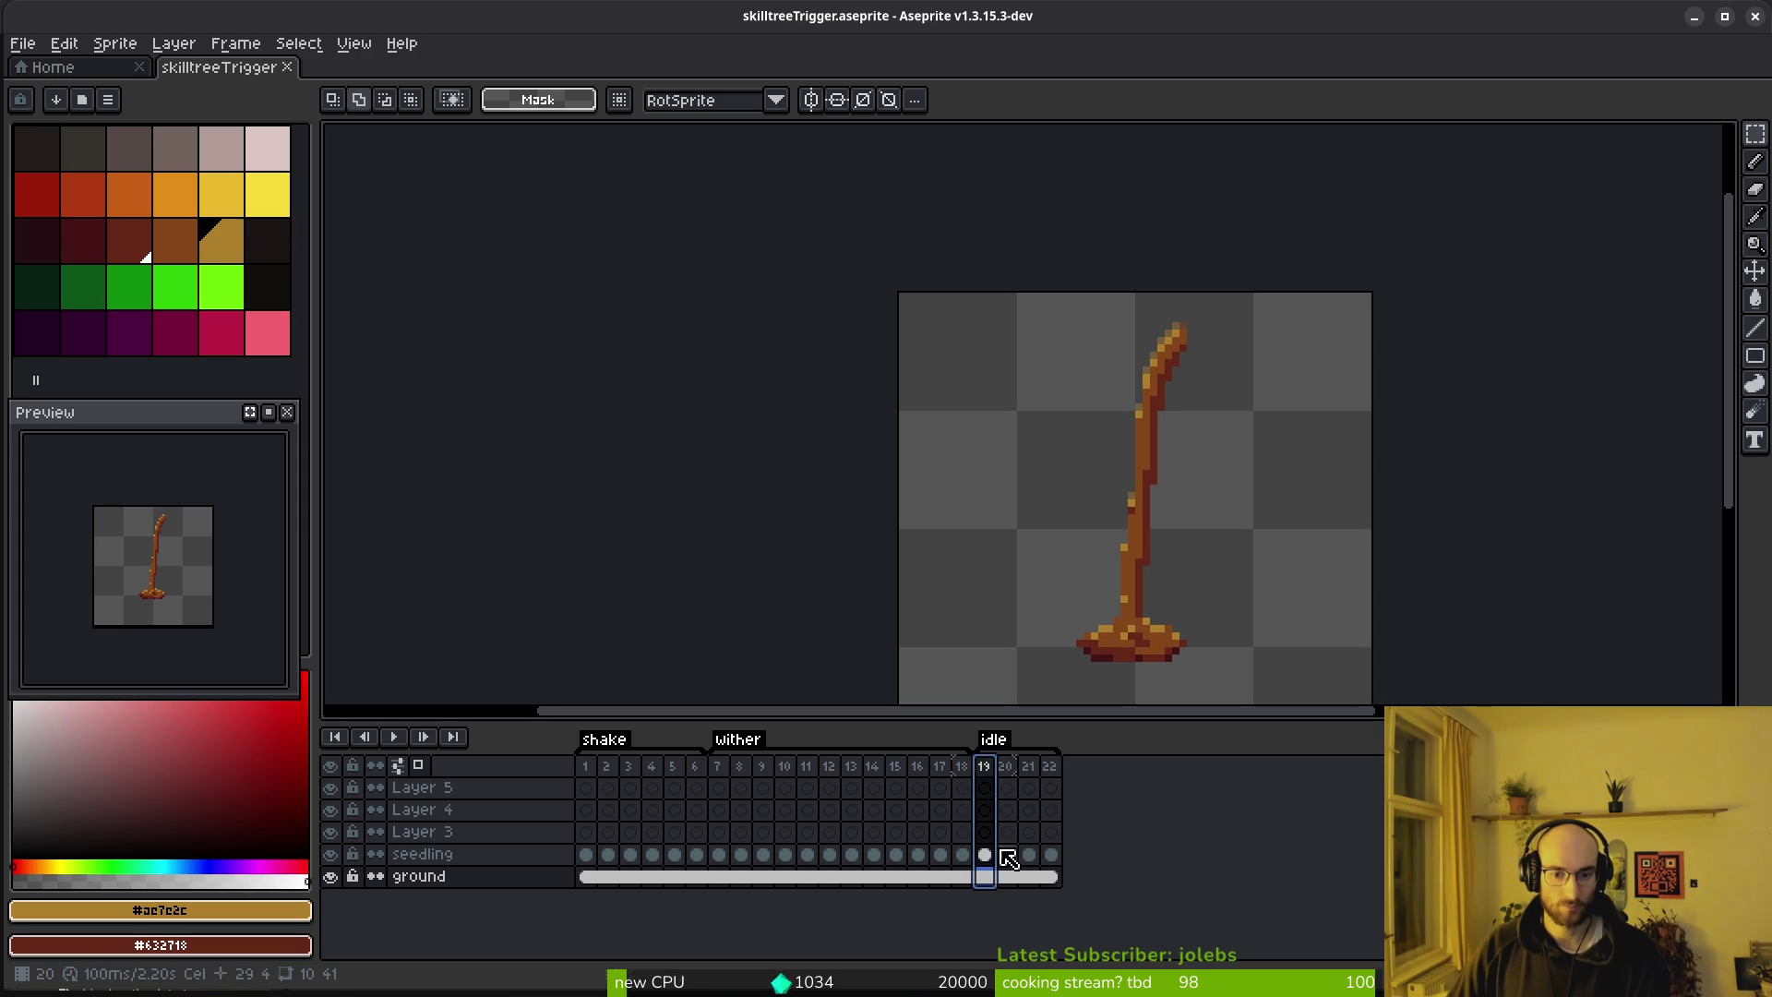
{"action": "key", "text": "alt+b"}
{"action": "left_click", "coordinate": [1028, 771]}
{"action": "key", "text": "alt+b"}
{"action": "left_click", "coordinate": [1072, 773]}
{"action": "key", "text": "alt+b"}
{"action": "left_click", "coordinate": [1114, 876]}
{"action": "key", "text": "alt+b"}
Link seedling cels in pairs: 19–20, 21–22, 23–24 and 25–26
{"action": "left_click_drag", "start_coordinate": [983, 855], "coordinate": [1139, 854]}
{"action": "right_click", "coordinate": [992, 856]}
{"action": "left_click", "coordinate": [1025, 924]}
{"action": "right_click", "coordinate": [1030, 854]}
{"action": "left_click", "coordinate": [1089, 924]}
{"action": "right_click", "coordinate": [1076, 854]}
{"action": "left_click", "coordinate": [1141, 925]}
{"action": "right_click", "coordinate": [1123, 855]}
{"action": "left_click", "coordinate": [1161, 923]}
Link the ground cels across frames 19–26 and return to frame 19
{"action": "left_click_drag", "start_coordinate": [984, 876], "coordinate": [1141, 882]}
{"action": "right_click", "coordinate": [989, 881]}
{"action": "left_click", "coordinate": [1077, 950]}
{"action": "left_click", "coordinate": [1061, 927]}
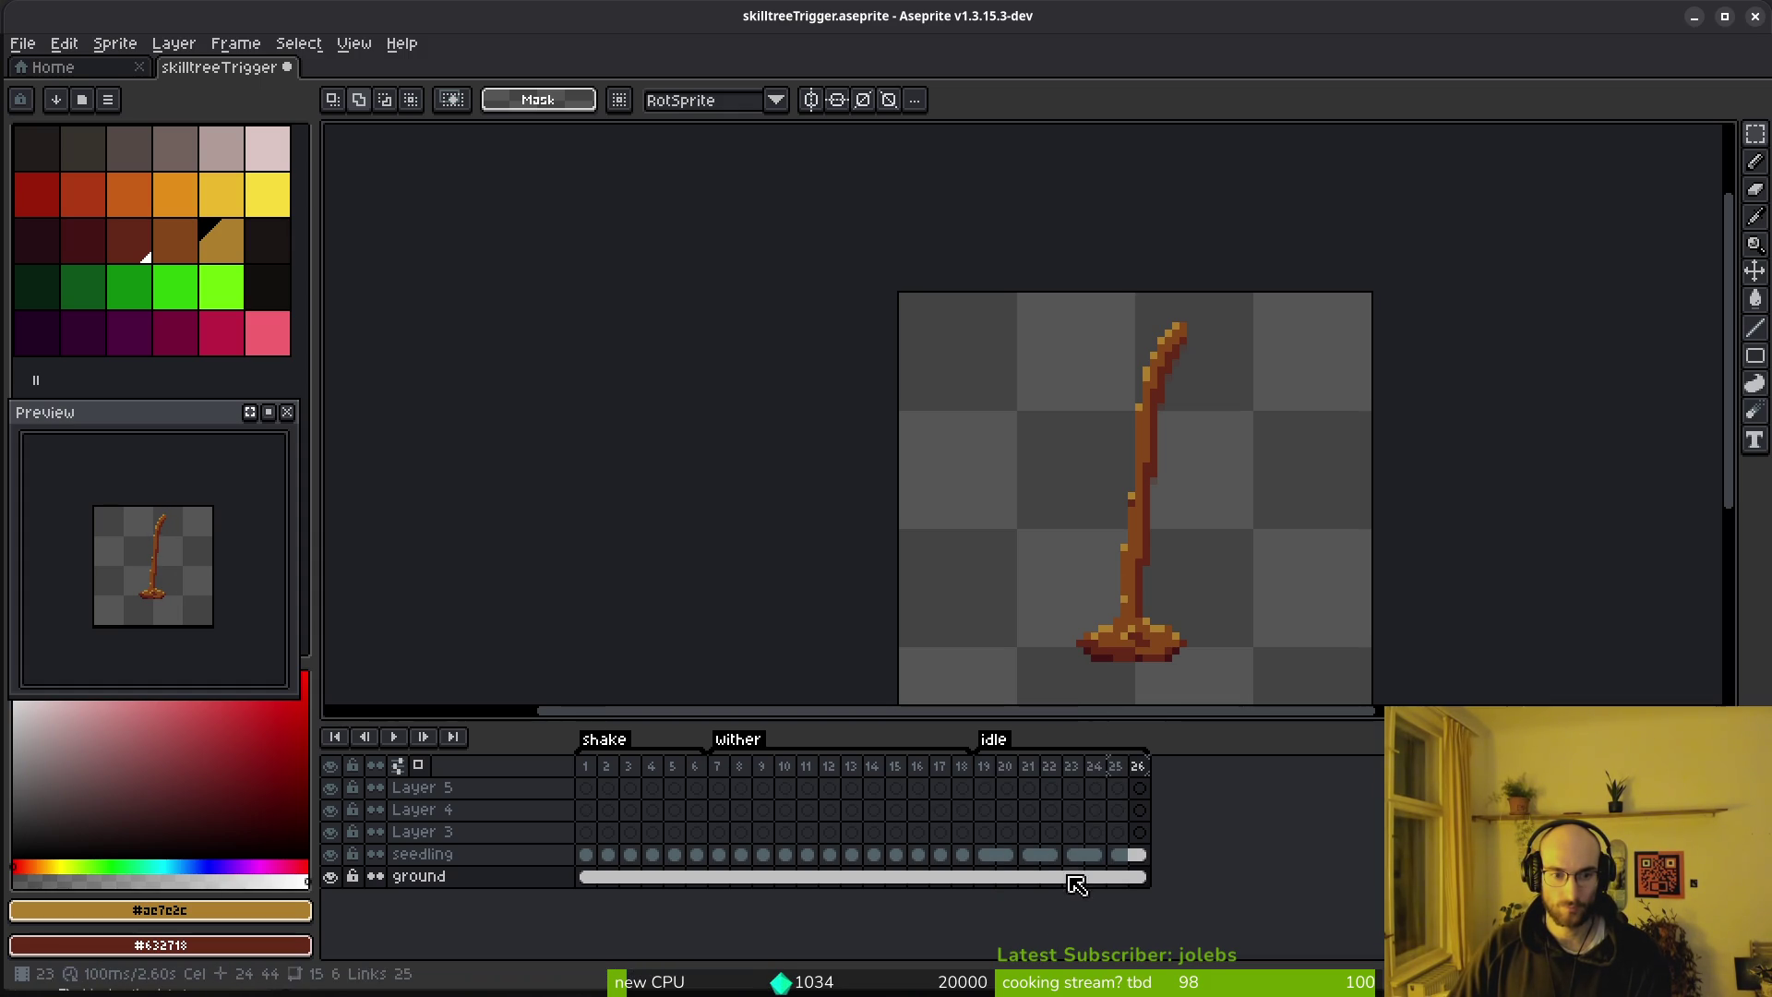
{"action": "left_click", "coordinate": [985, 787]}
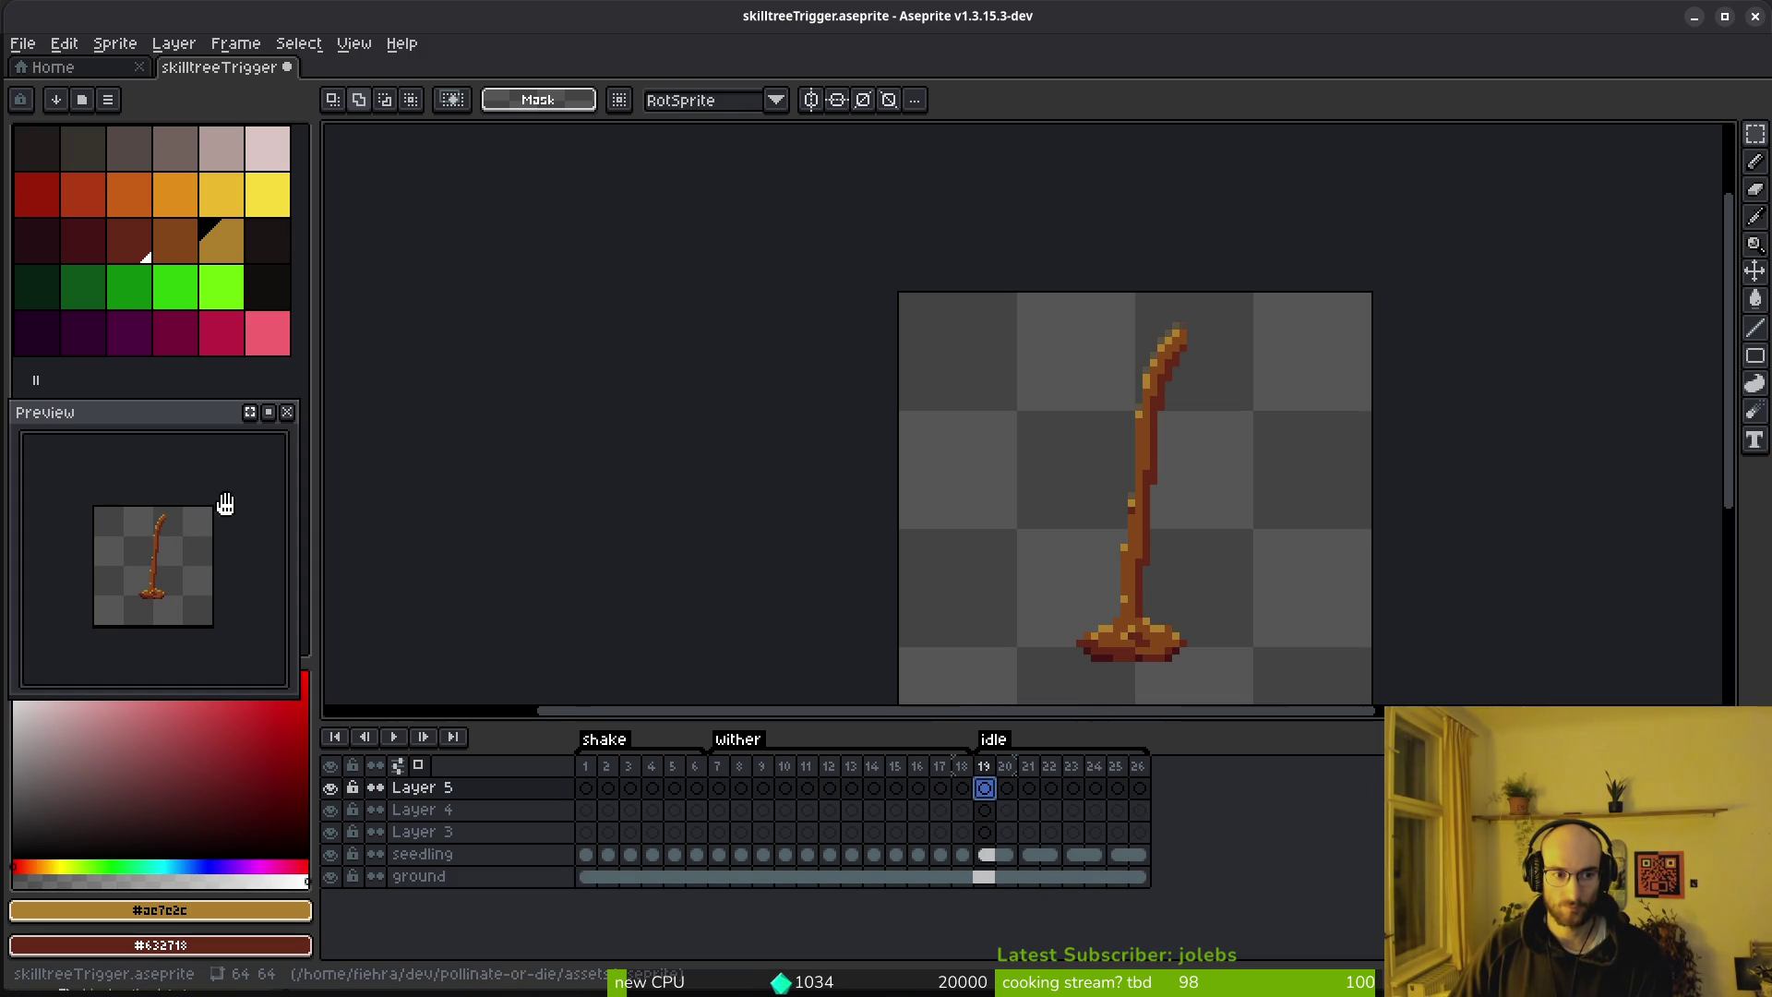
{"action": "right_click", "coordinate": [262, 437]}
{"action": "left_click", "coordinate": [452, 511]}
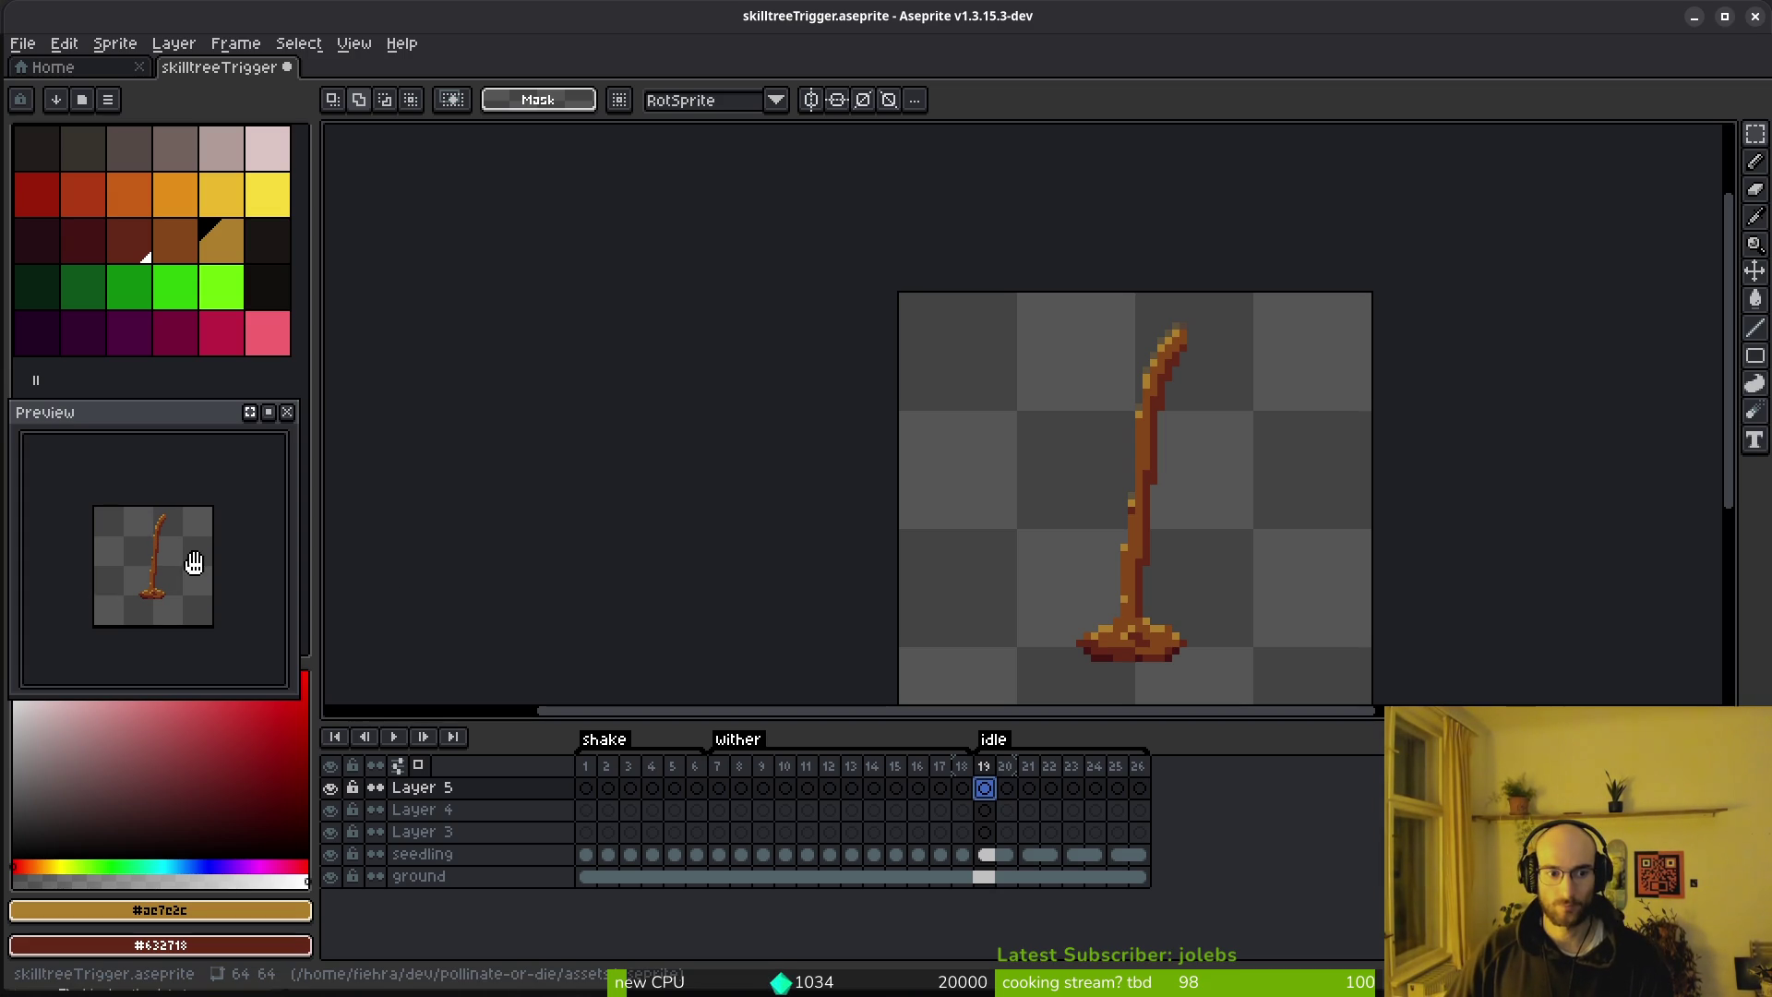
{"action": "scroll", "coordinate": [196, 566], "scroll_direction": "down", "scroll_amount": 2}
{"action": "scroll", "coordinate": [204, 585], "scroll_direction": "up", "scroll_amount": 2}
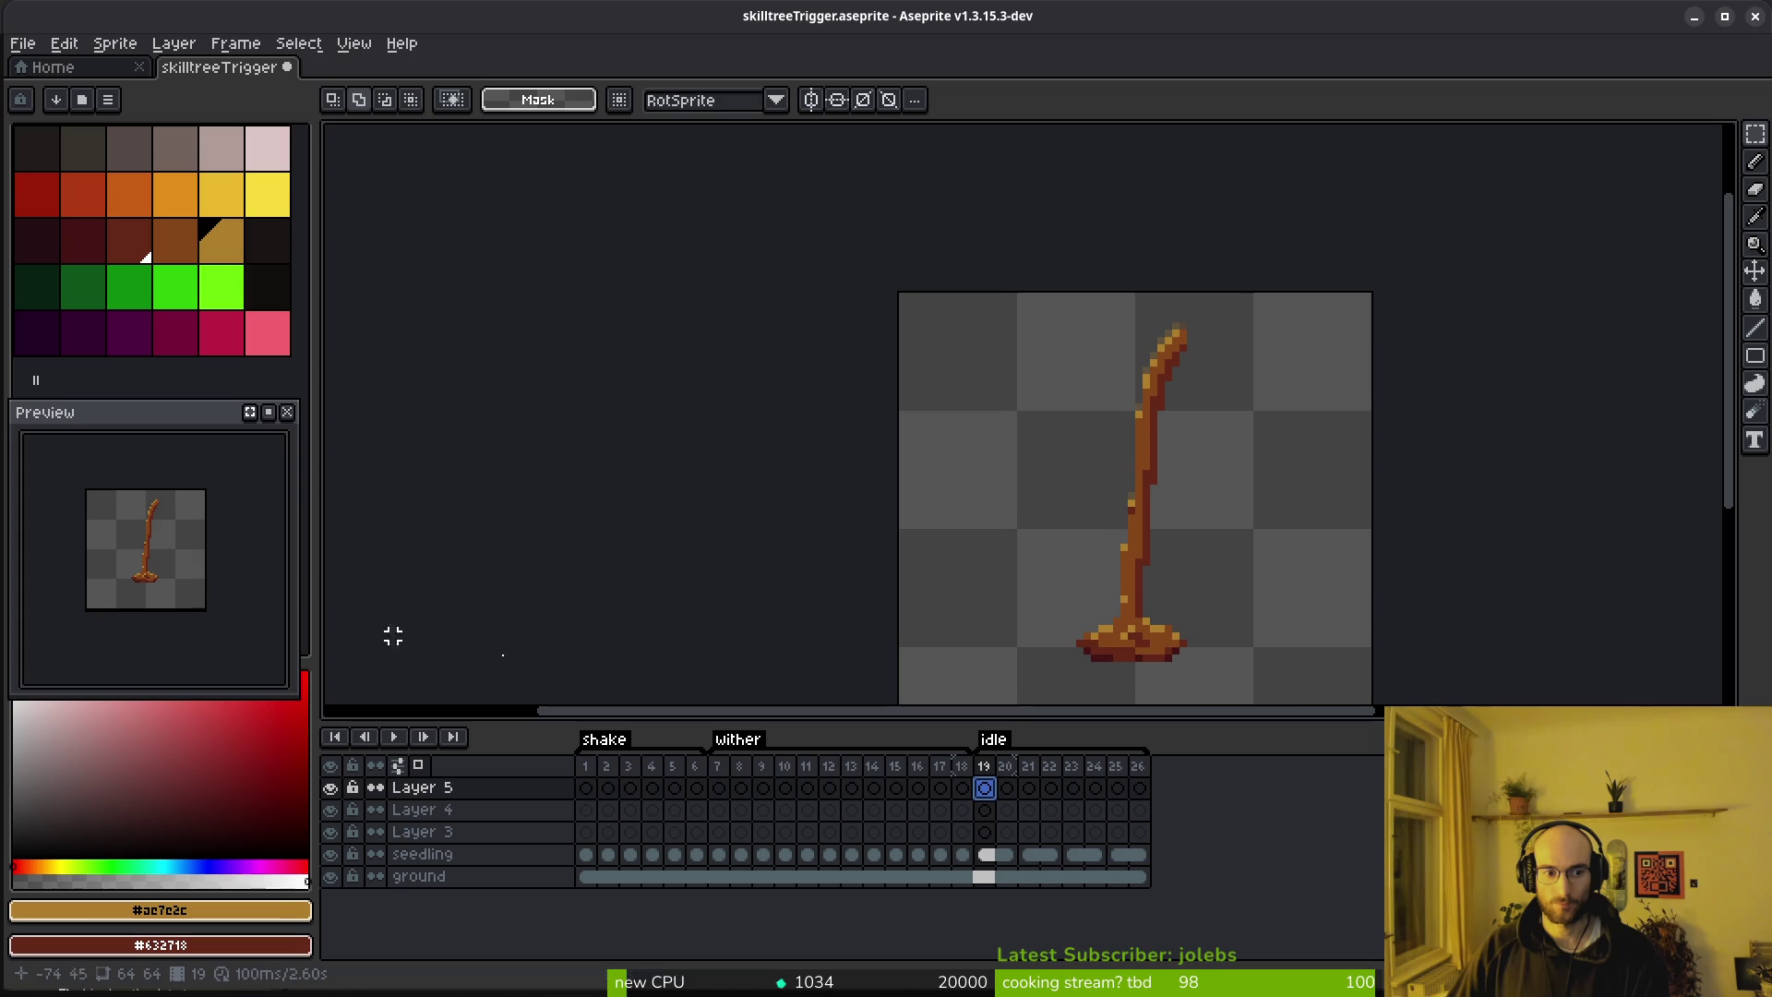
{"action": "scroll", "coordinate": [1052, 496], "scroll_direction": "up", "scroll_amount": 1}
{"action": "key", "text": "i"}
{"action": "key", "text": "period"}
{"action": "key", "text": "period"}
{"action": "key", "text": "comma"}
{"action": "key", "text": "period"}
{"action": "key", "text": "period"}
{"action": "key", "text": "comma"}
{"action": "key", "text": "comma"}
{"action": "key", "text": "comma"}
{"action": "key", "text": "Return"}
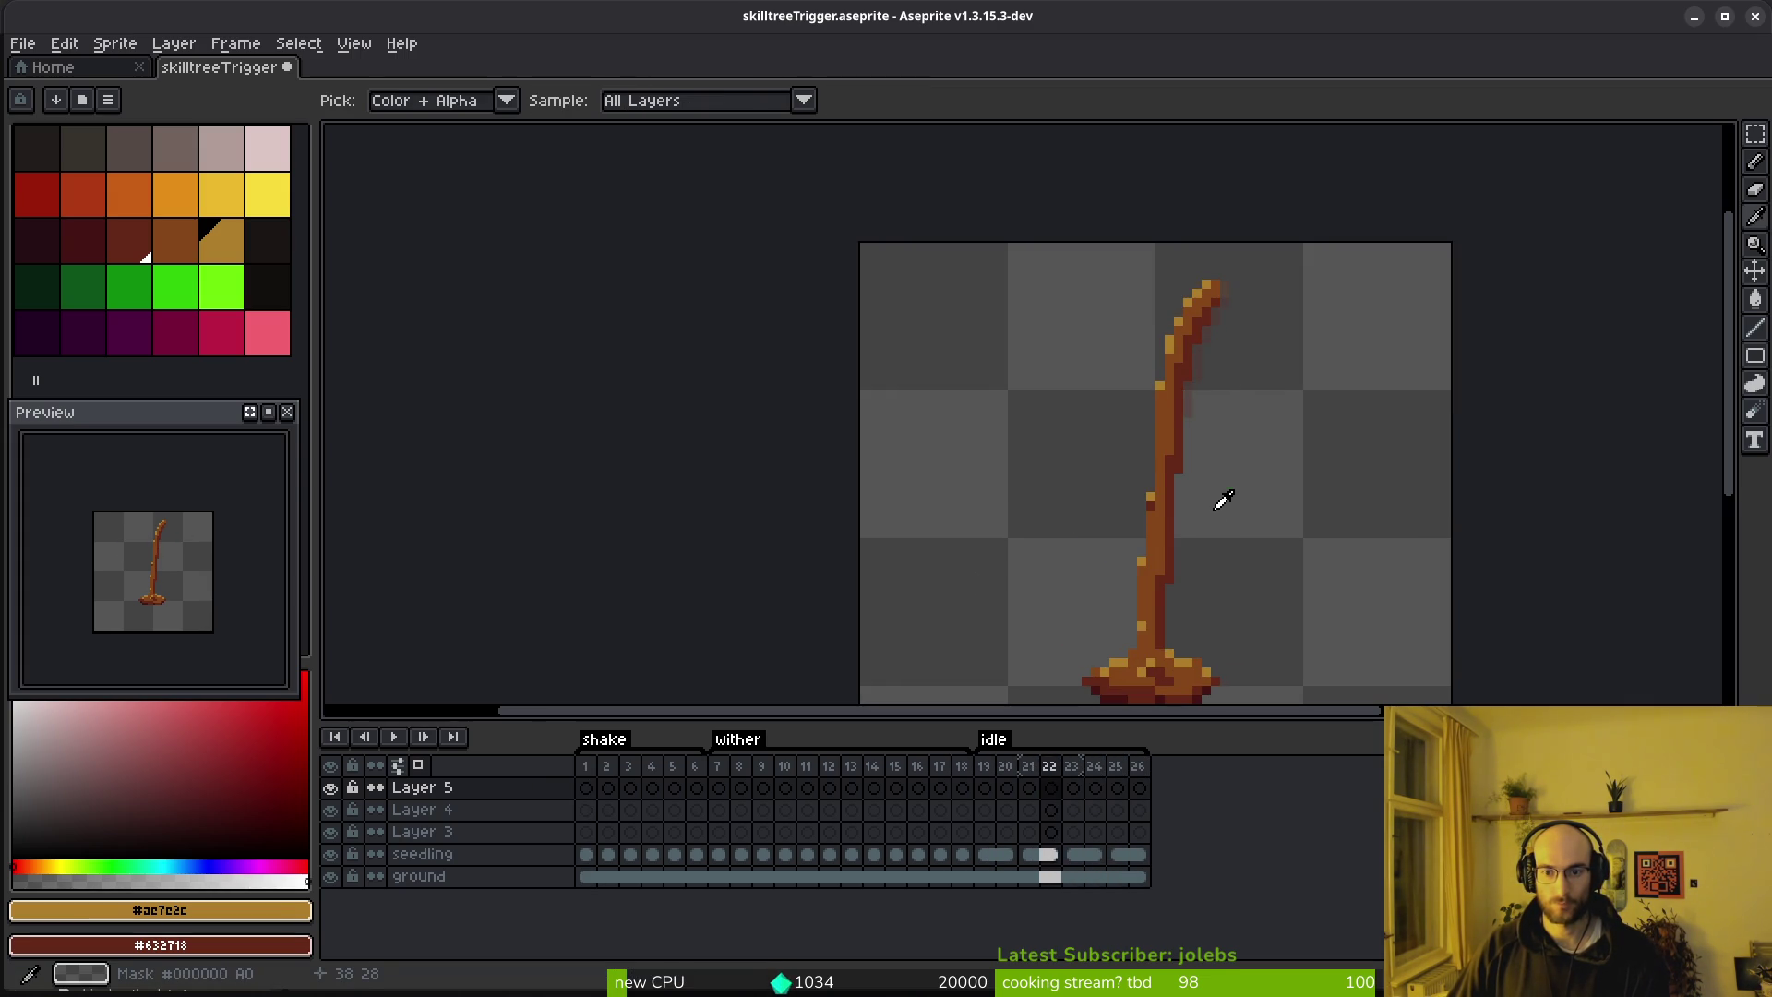
Stop playback, save the sprite, and generate the sprite sheet for export
{"action": "key", "text": "Return"}
{"action": "key", "text": "ctrl+s"}
{"action": "key", "text": "m"}
{"action": "key", "text": "ctrl+e"}
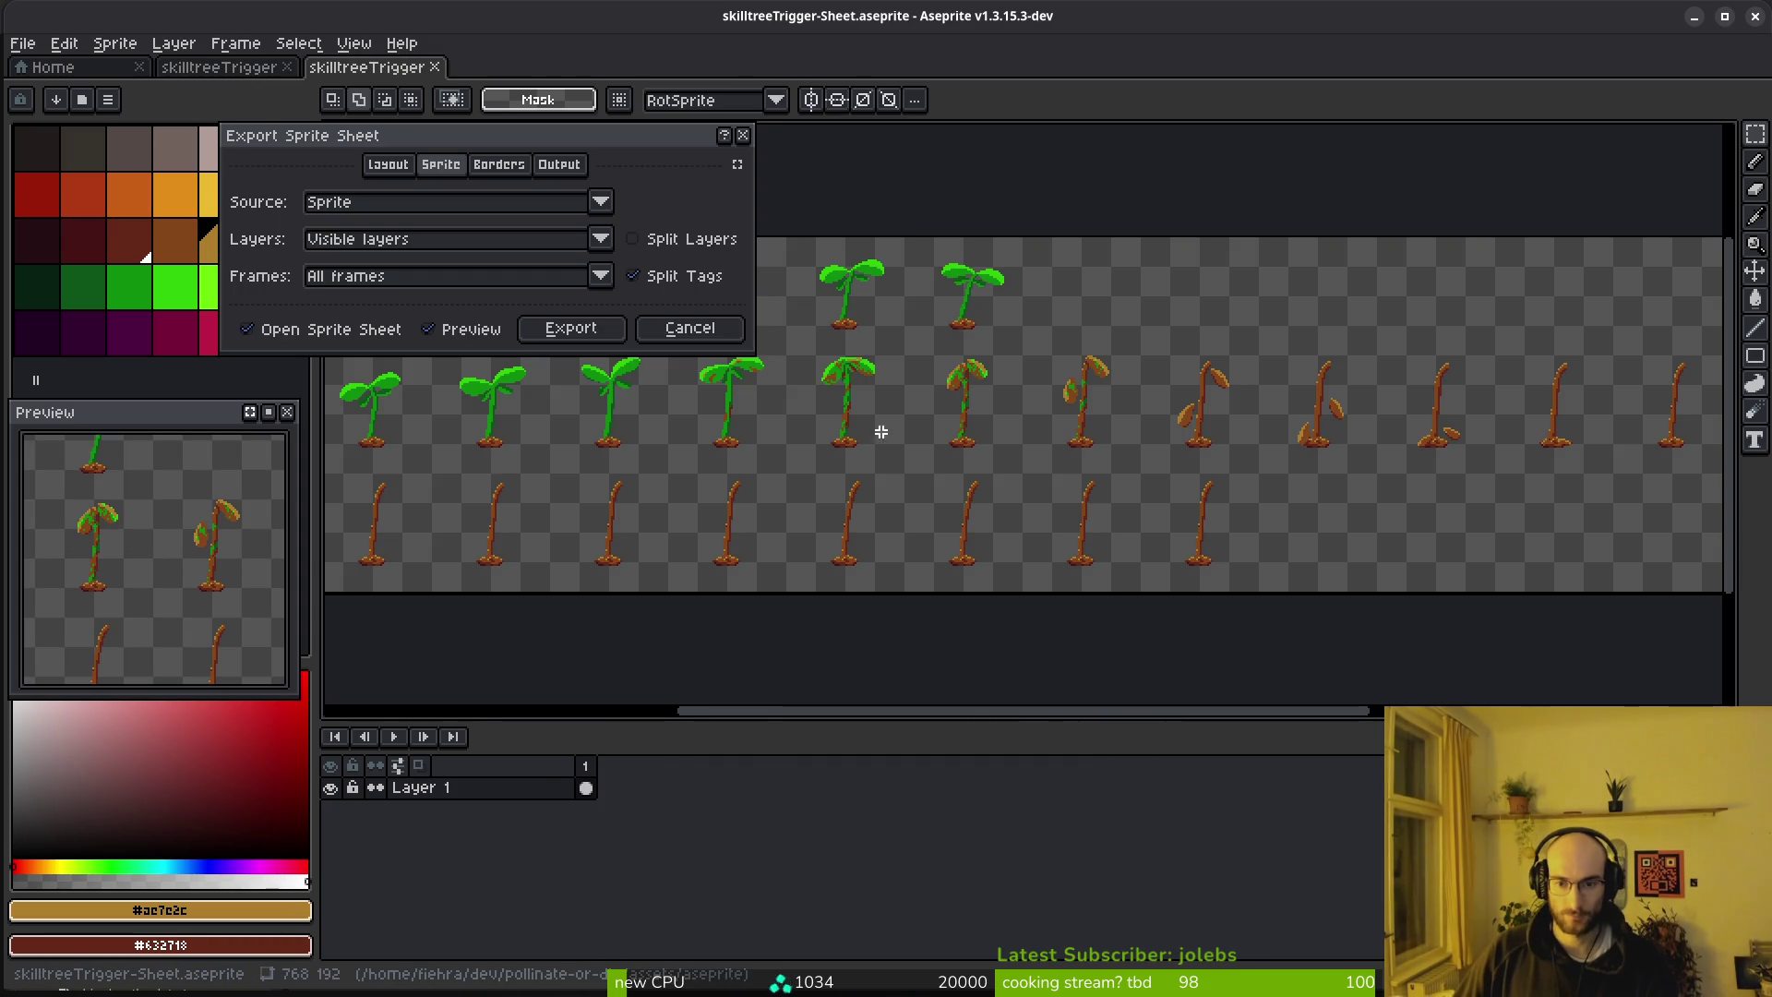
{"action": "left_click", "coordinate": [561, 330]}
Browse for the sprite sheet's output file from the export options
{"action": "left_click", "coordinate": [459, 86]}
{"action": "left_click", "coordinate": [550, 124]}
{"action": "key", "text": "Escape"}
{"action": "left_click", "coordinate": [448, 93]}
{"action": "left_click", "coordinate": [447, 92]}
{"action": "left_click", "coordinate": [448, 92]}
{"action": "left_click", "coordinate": [544, 125]}
Export over art/objects/sprout-sheet.png, confirming the overwrite, then view clover.tscn in Godot
{"action": "left_click", "coordinate": [90, 82]}
{"action": "left_click", "coordinate": [118, 201]}
{"action": "double_click", "coordinate": [86, 173]}
{"action": "double_click", "coordinate": [745, 177]}
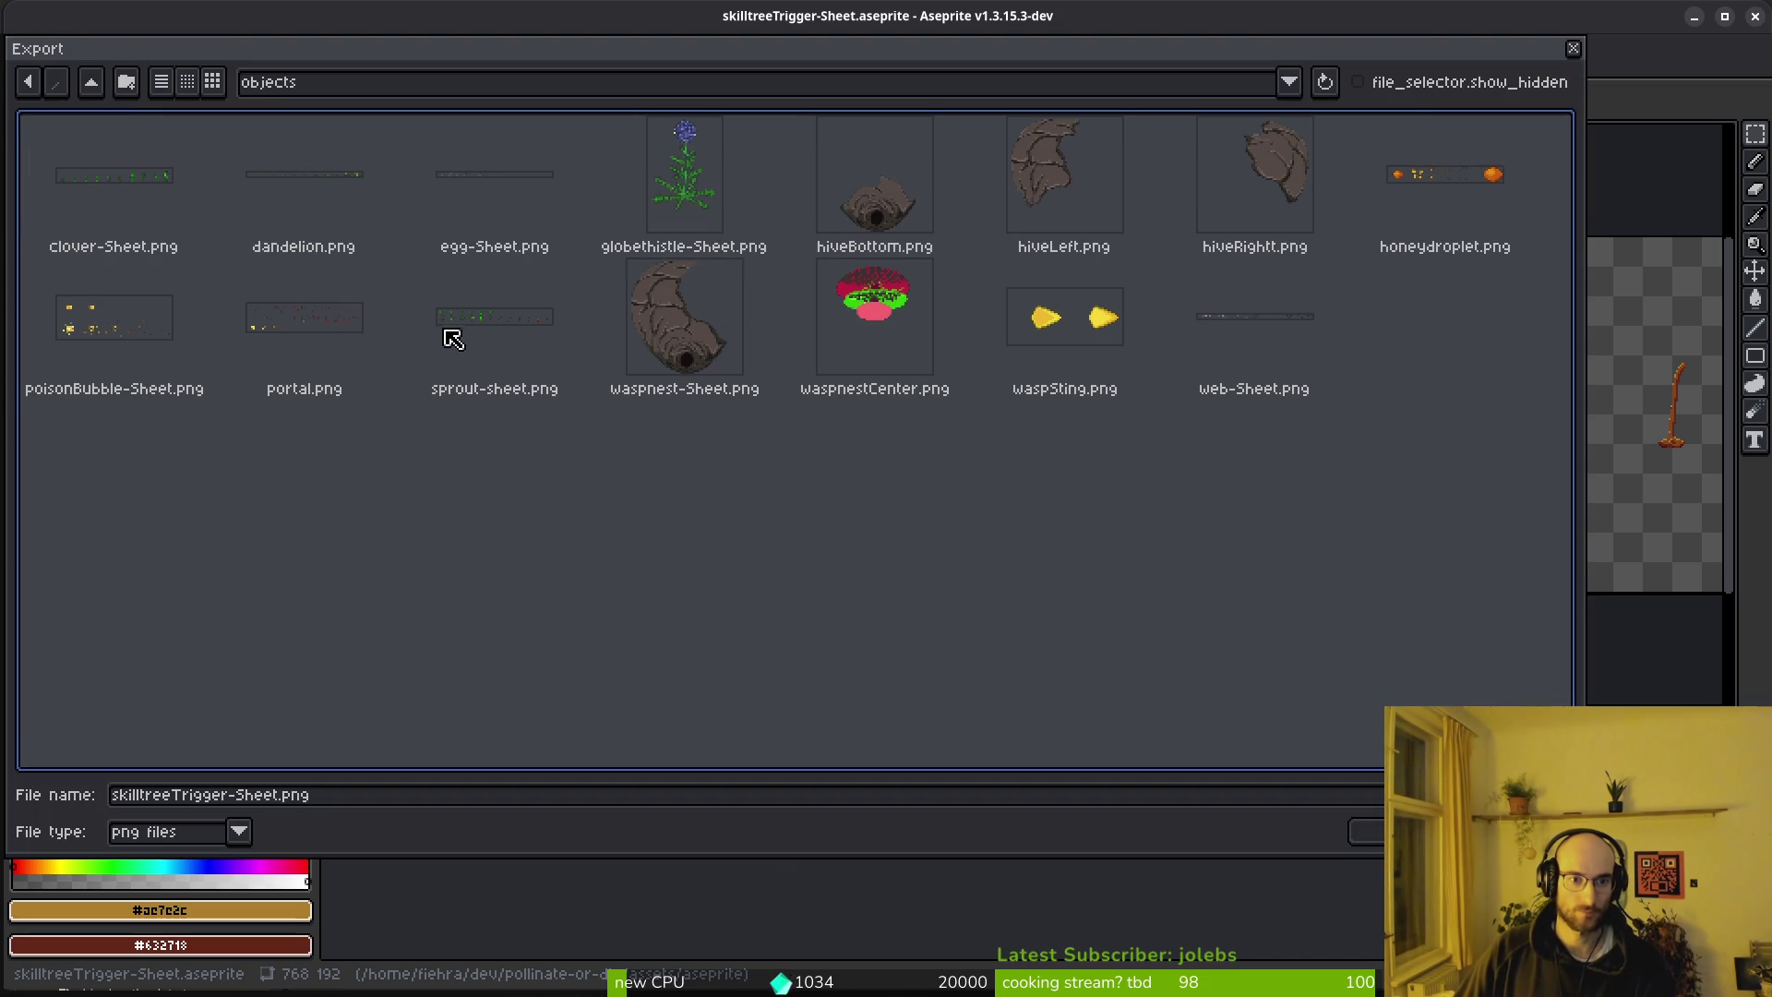
{"action": "left_click", "coordinate": [511, 342]}
{"action": "left_click", "coordinate": [1366, 830]}
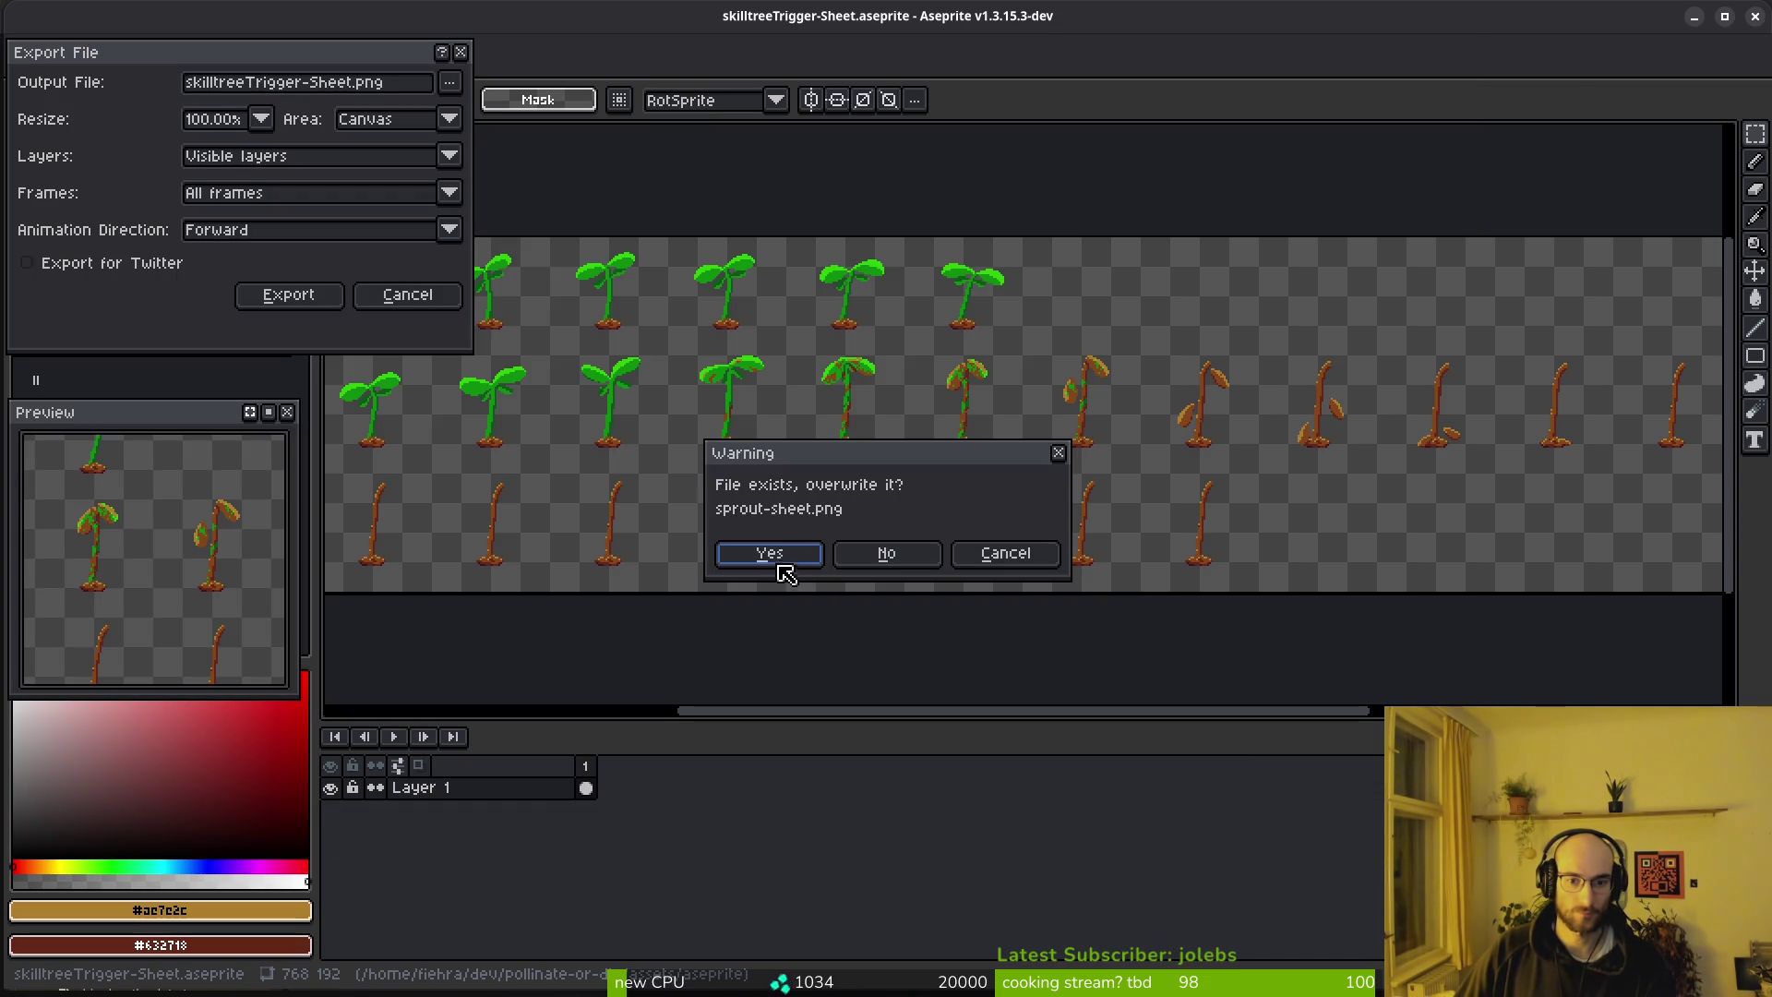
{"action": "left_click", "coordinate": [780, 565]}
{"action": "left_click", "coordinate": [288, 294]}
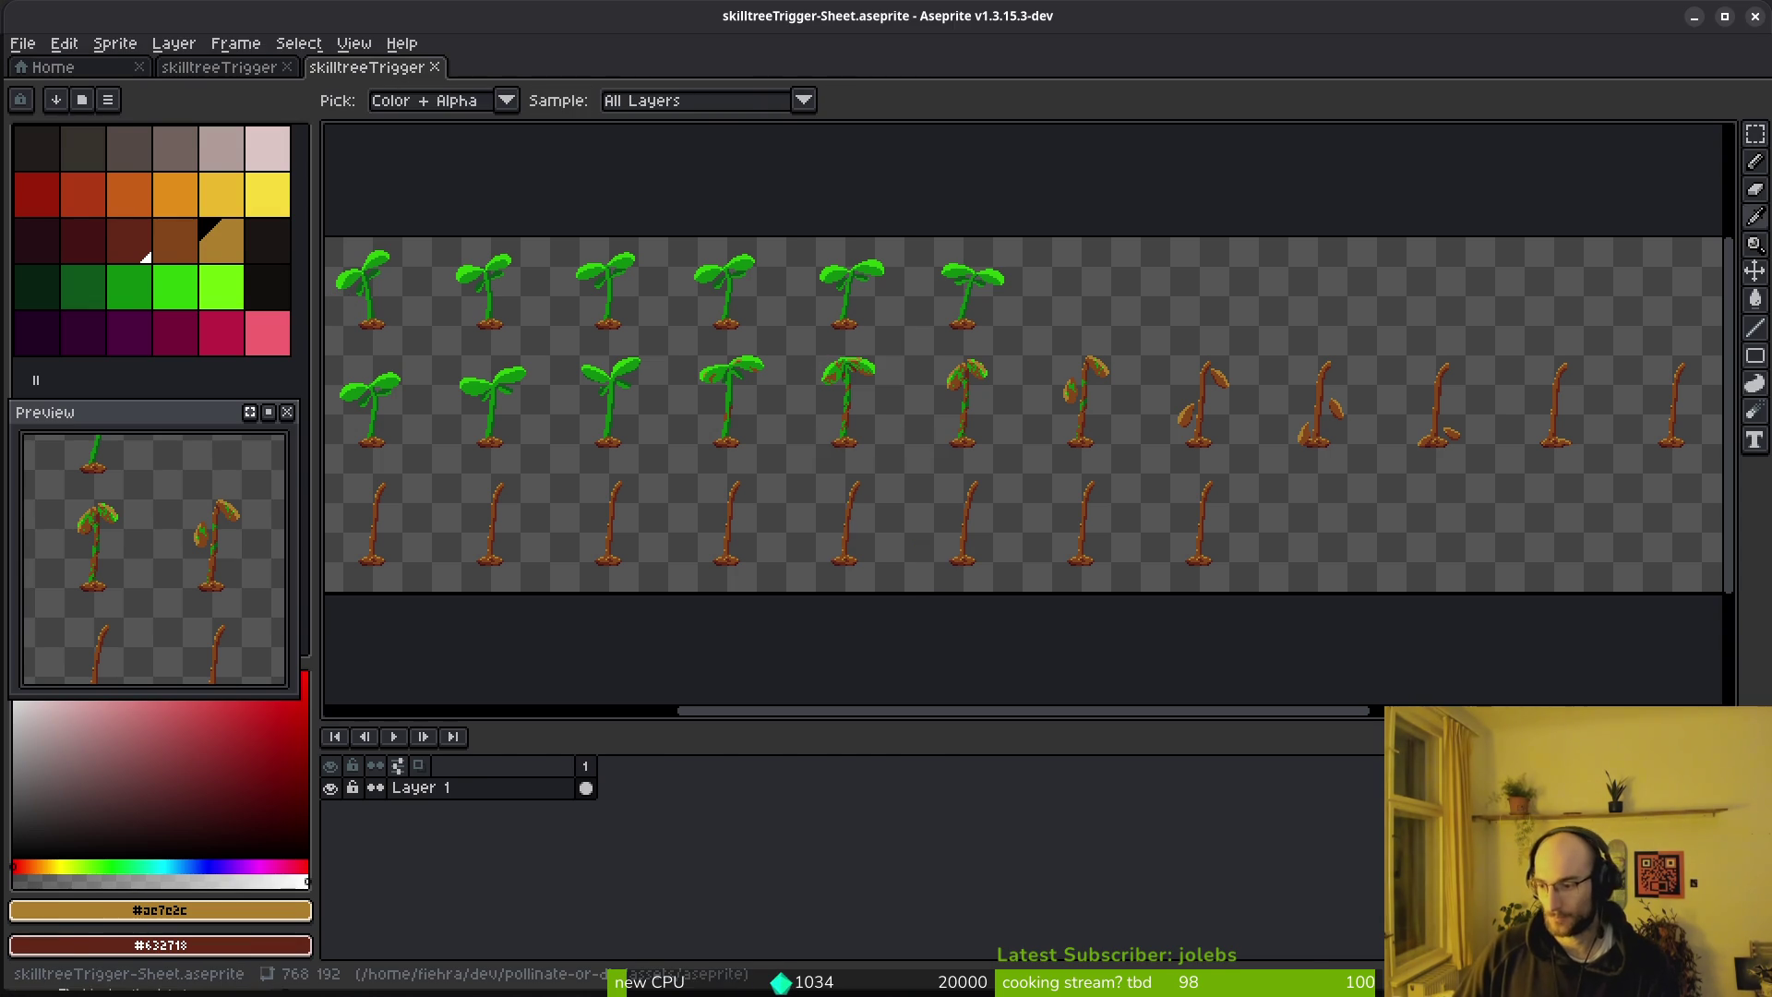
{"action": "key", "text": "alt+Tab"}
{"action": "left_click", "coordinate": [711, 89]}
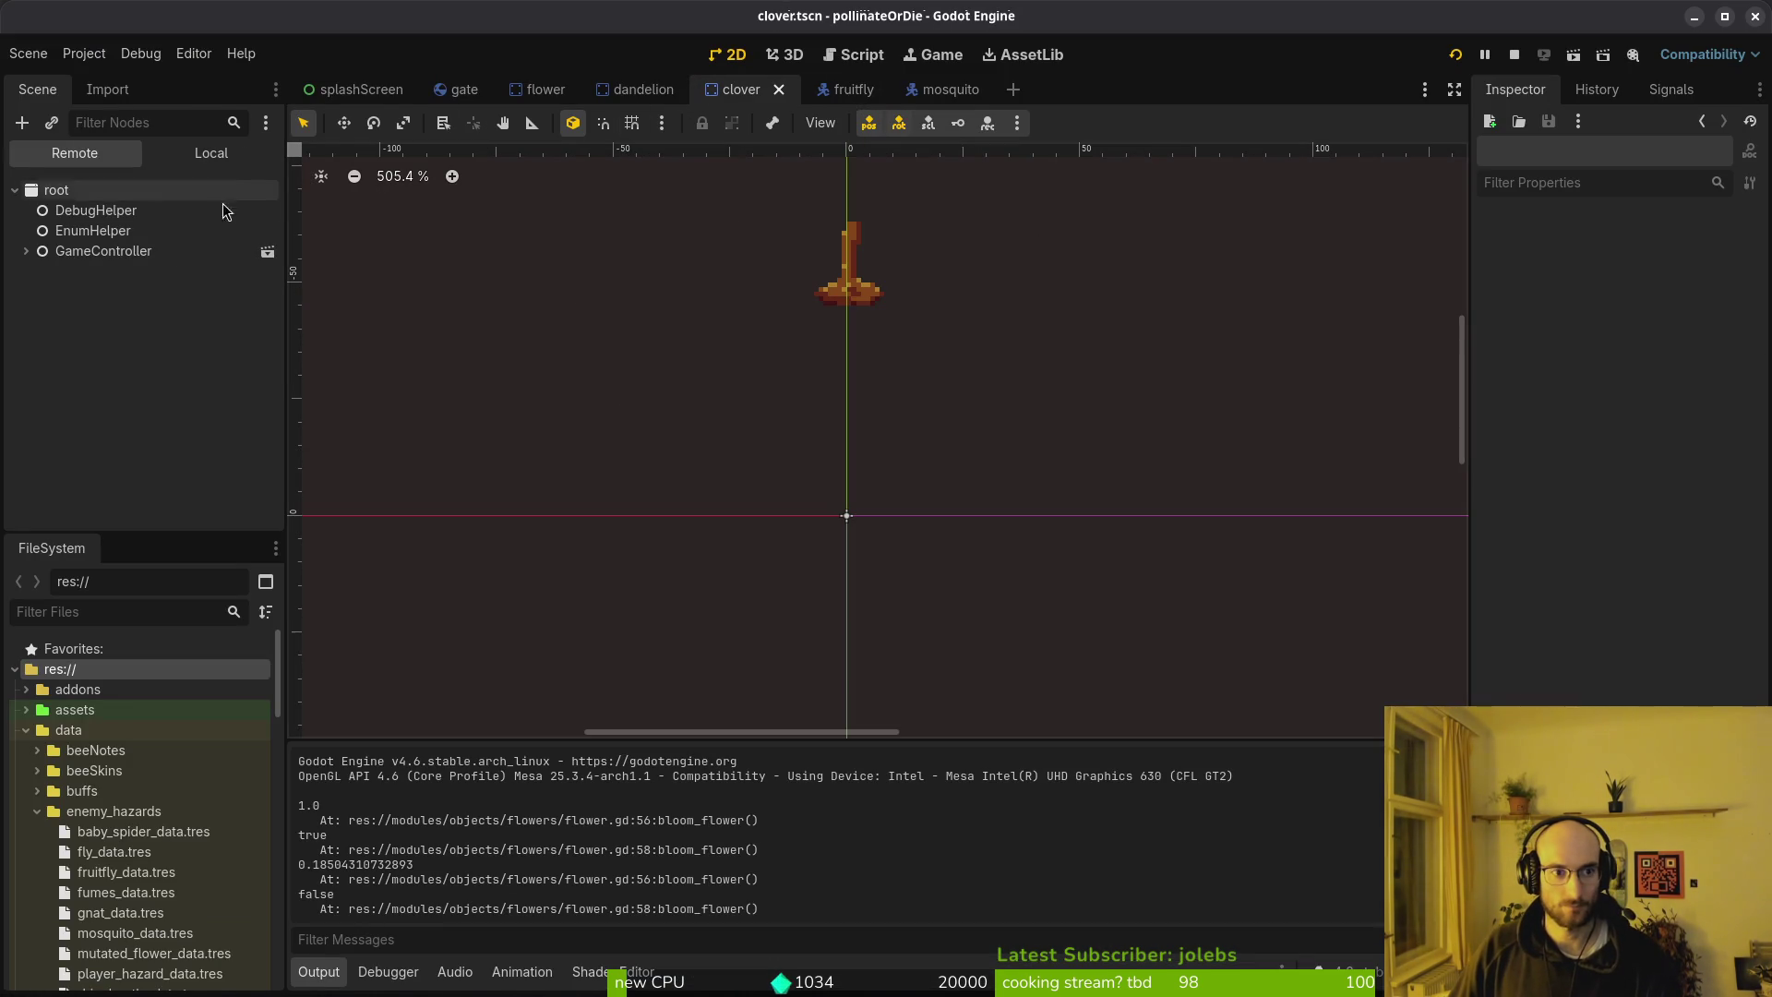